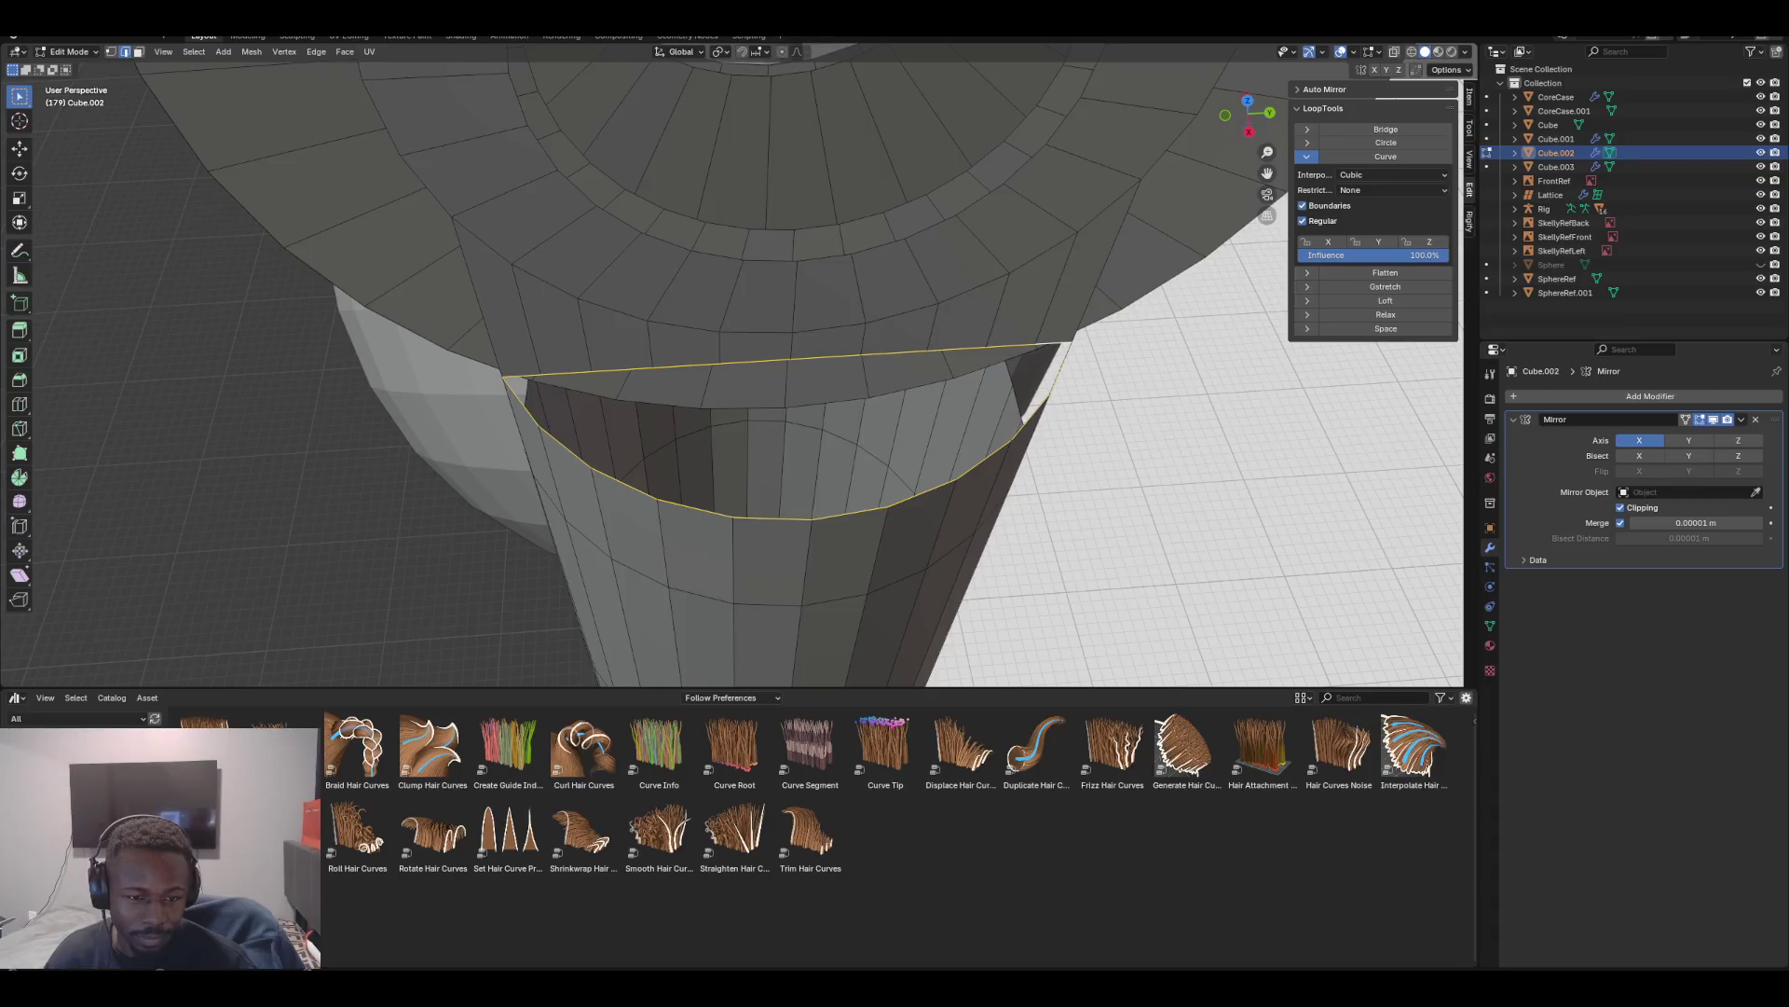
Select the seven top-rim edges of the neck column's opening
key(alt+a)
click(563, 447)
shift+click(620, 481)
shift+click(694, 508)
shift+click(771, 518)
shift+click(848, 513)
shift+click(921, 494)
shift+click(983, 462)
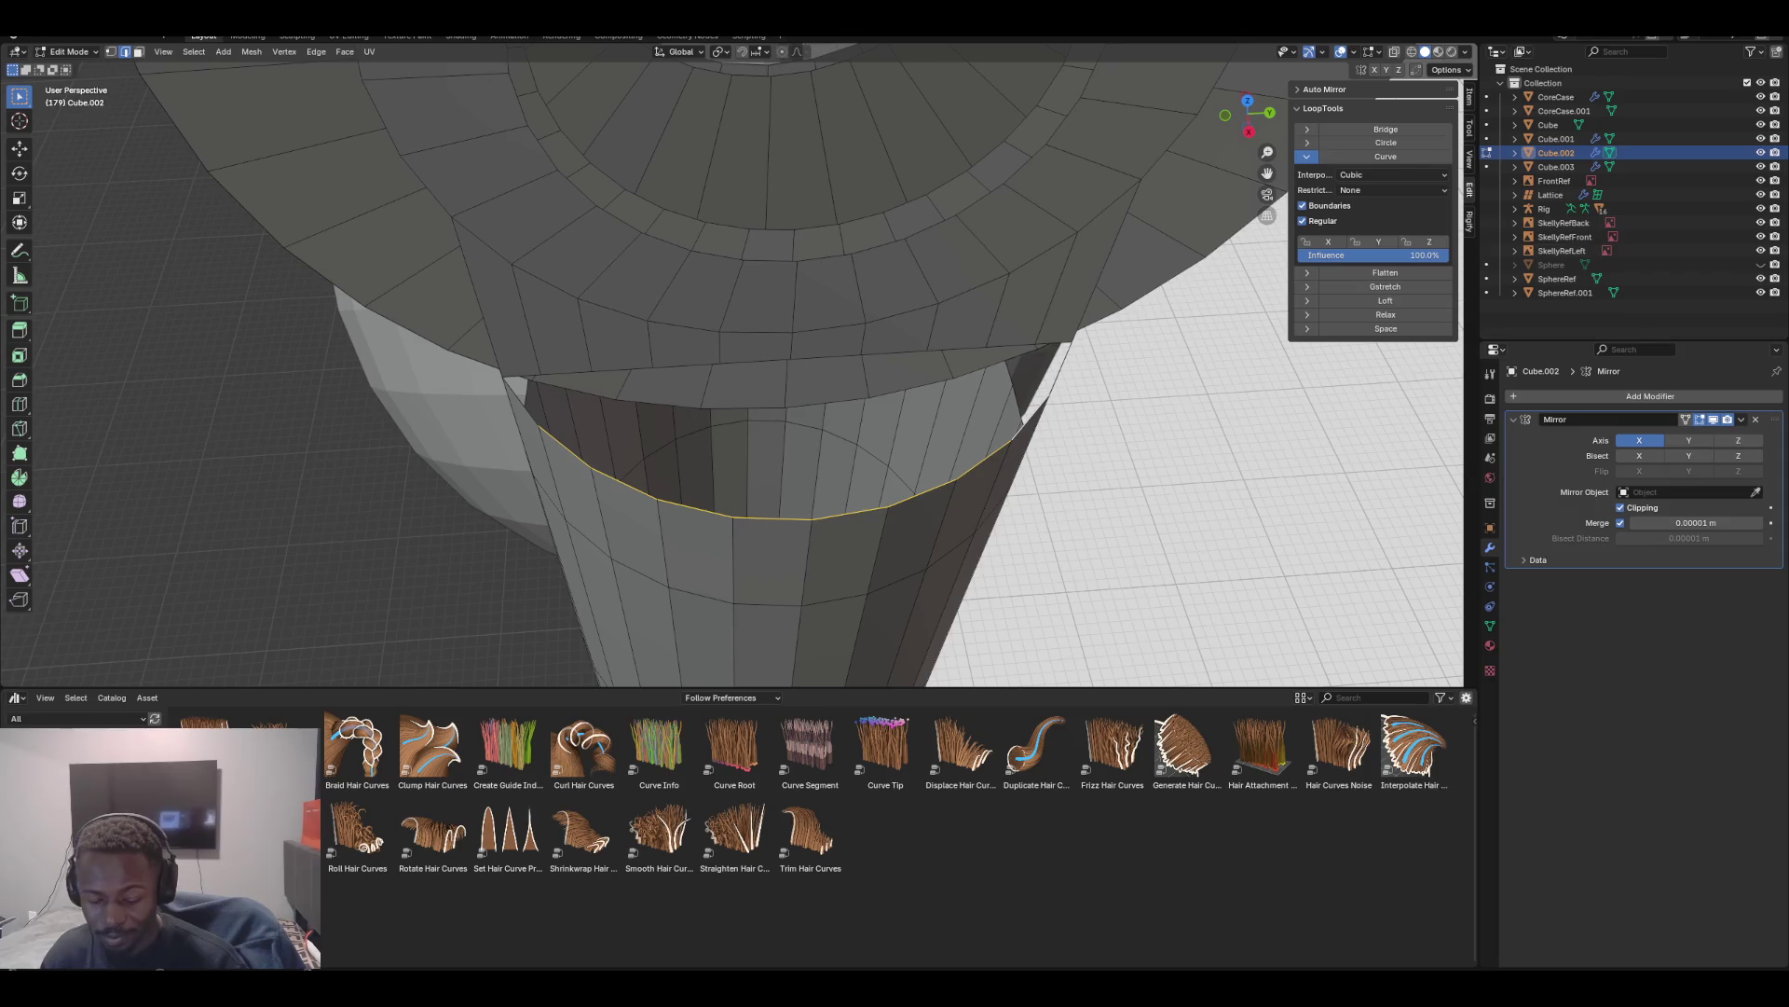
Extrude the rim edges along X and narrow the new band to 0.52 in X
key(e)
key(x)
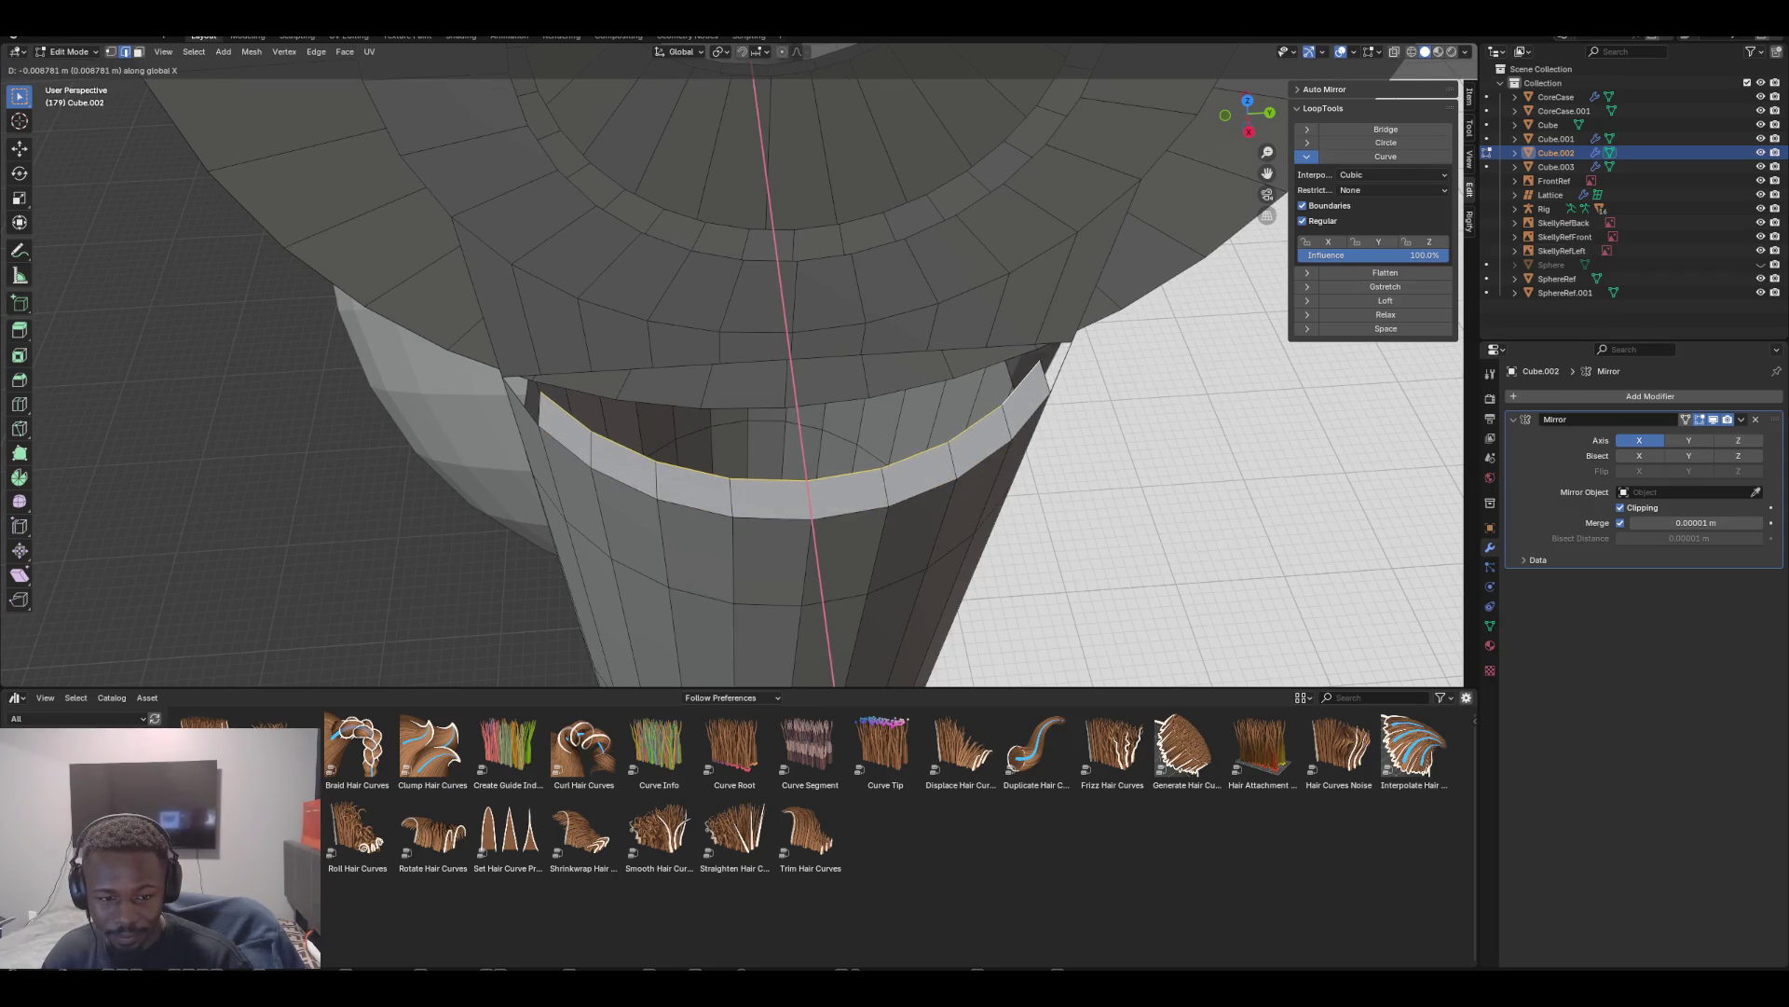
key(Return)
key(x)
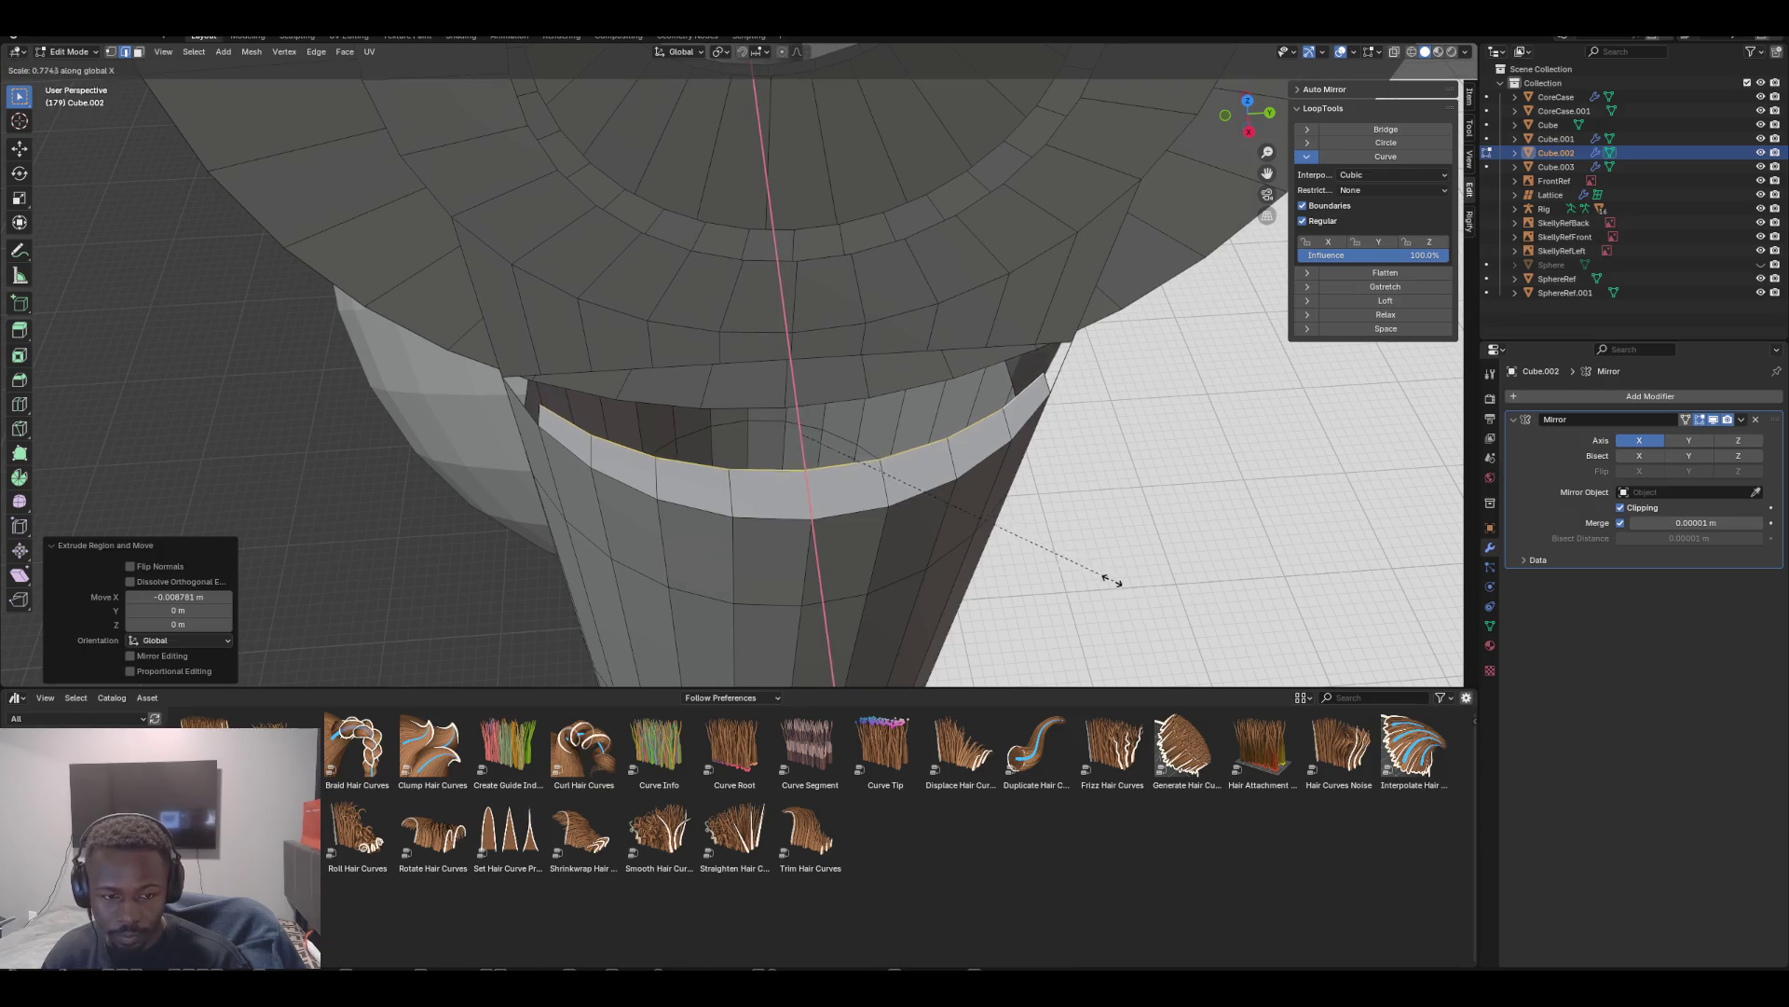
key(Return)
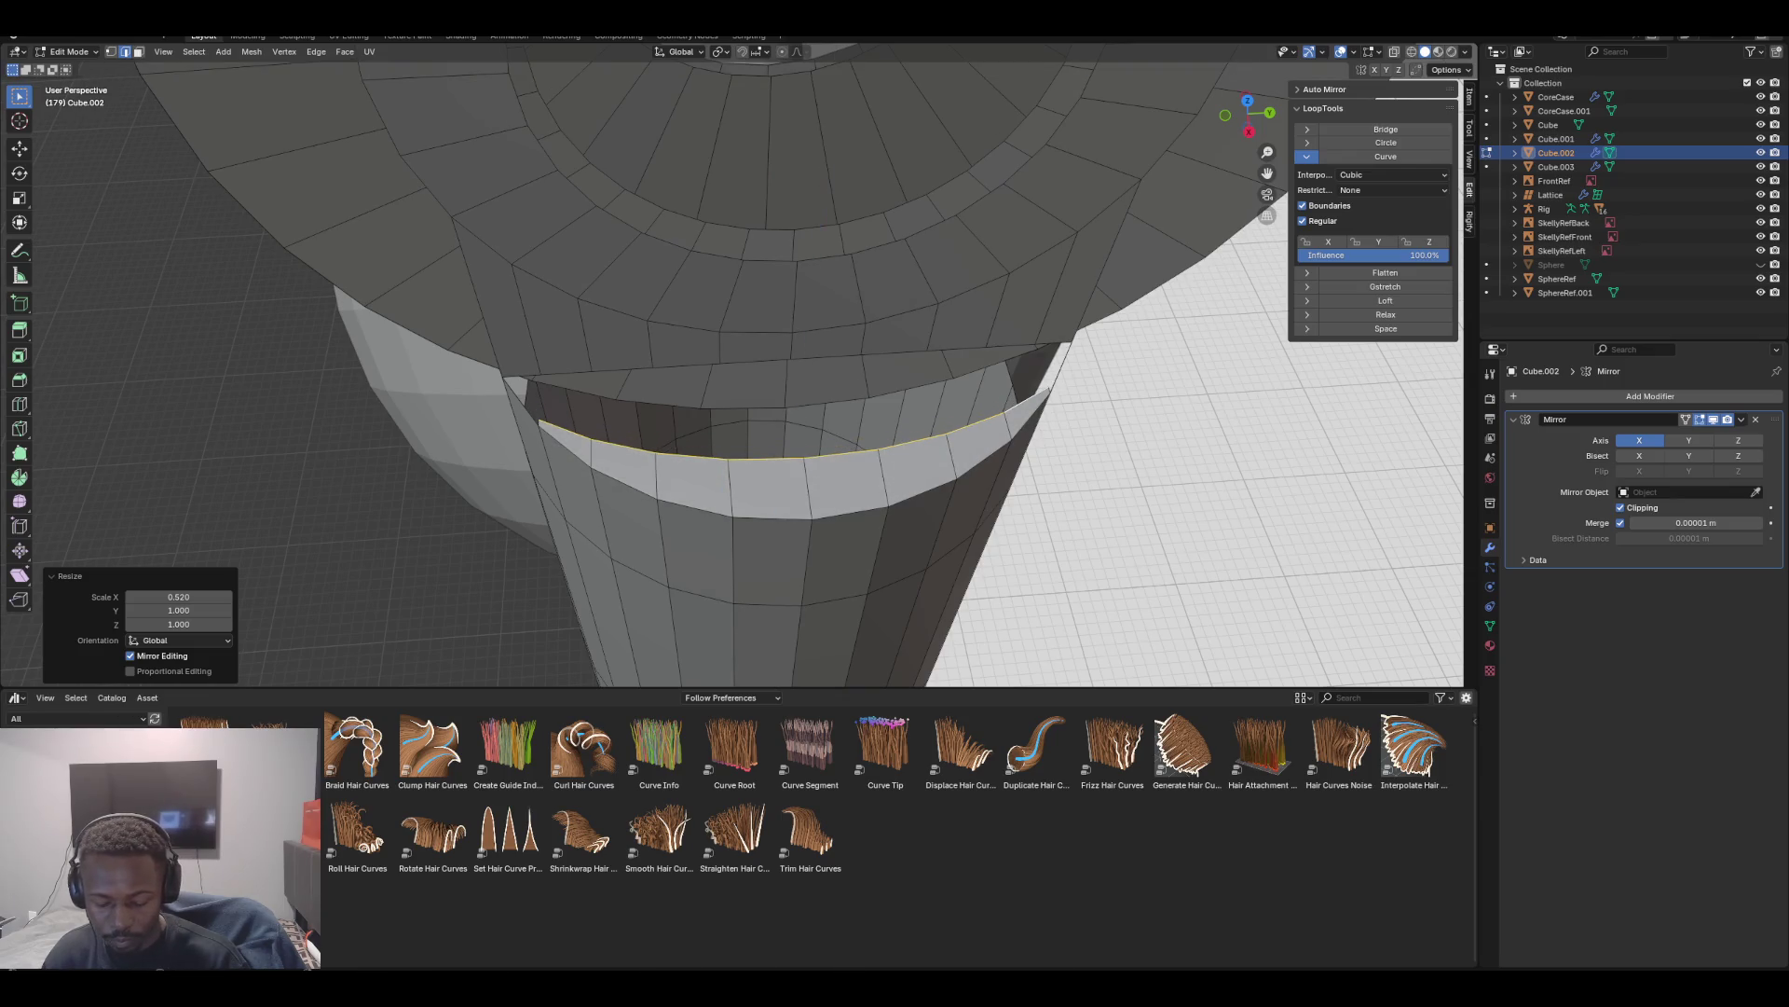
Nudge the extruded band along X and scale it to 0.756 in X
key(g)
key(x)
key(Return)
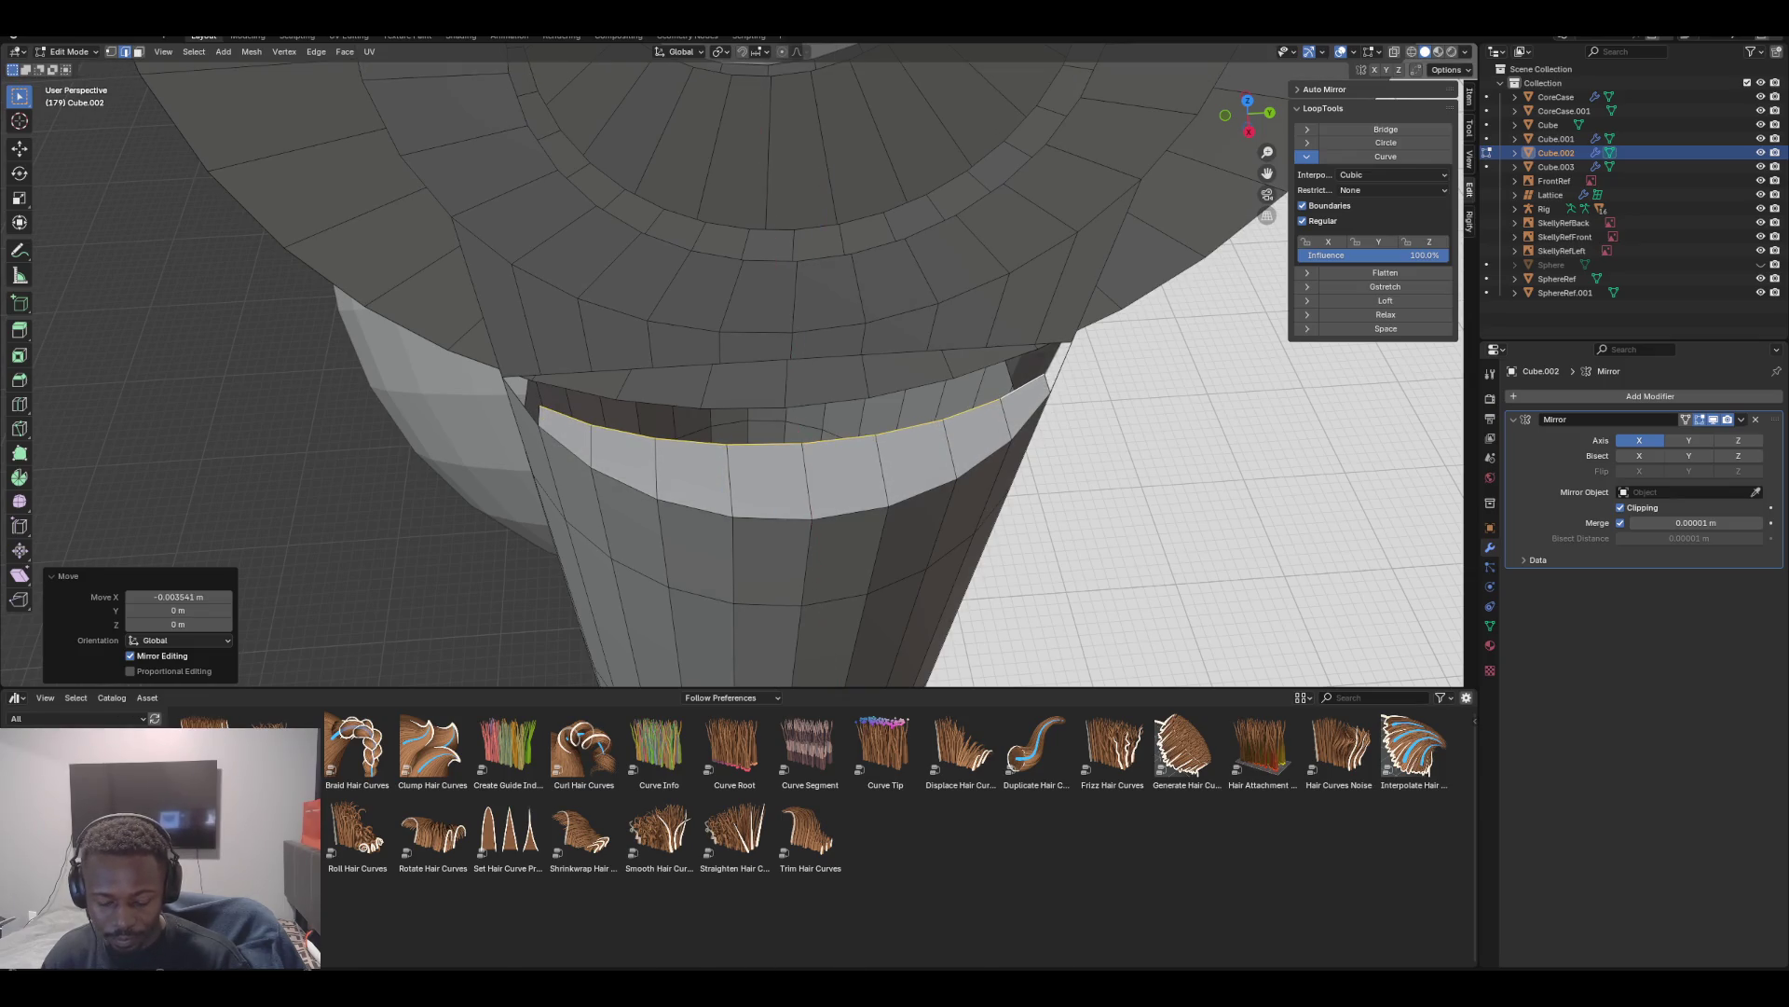
key(s)
key(x)
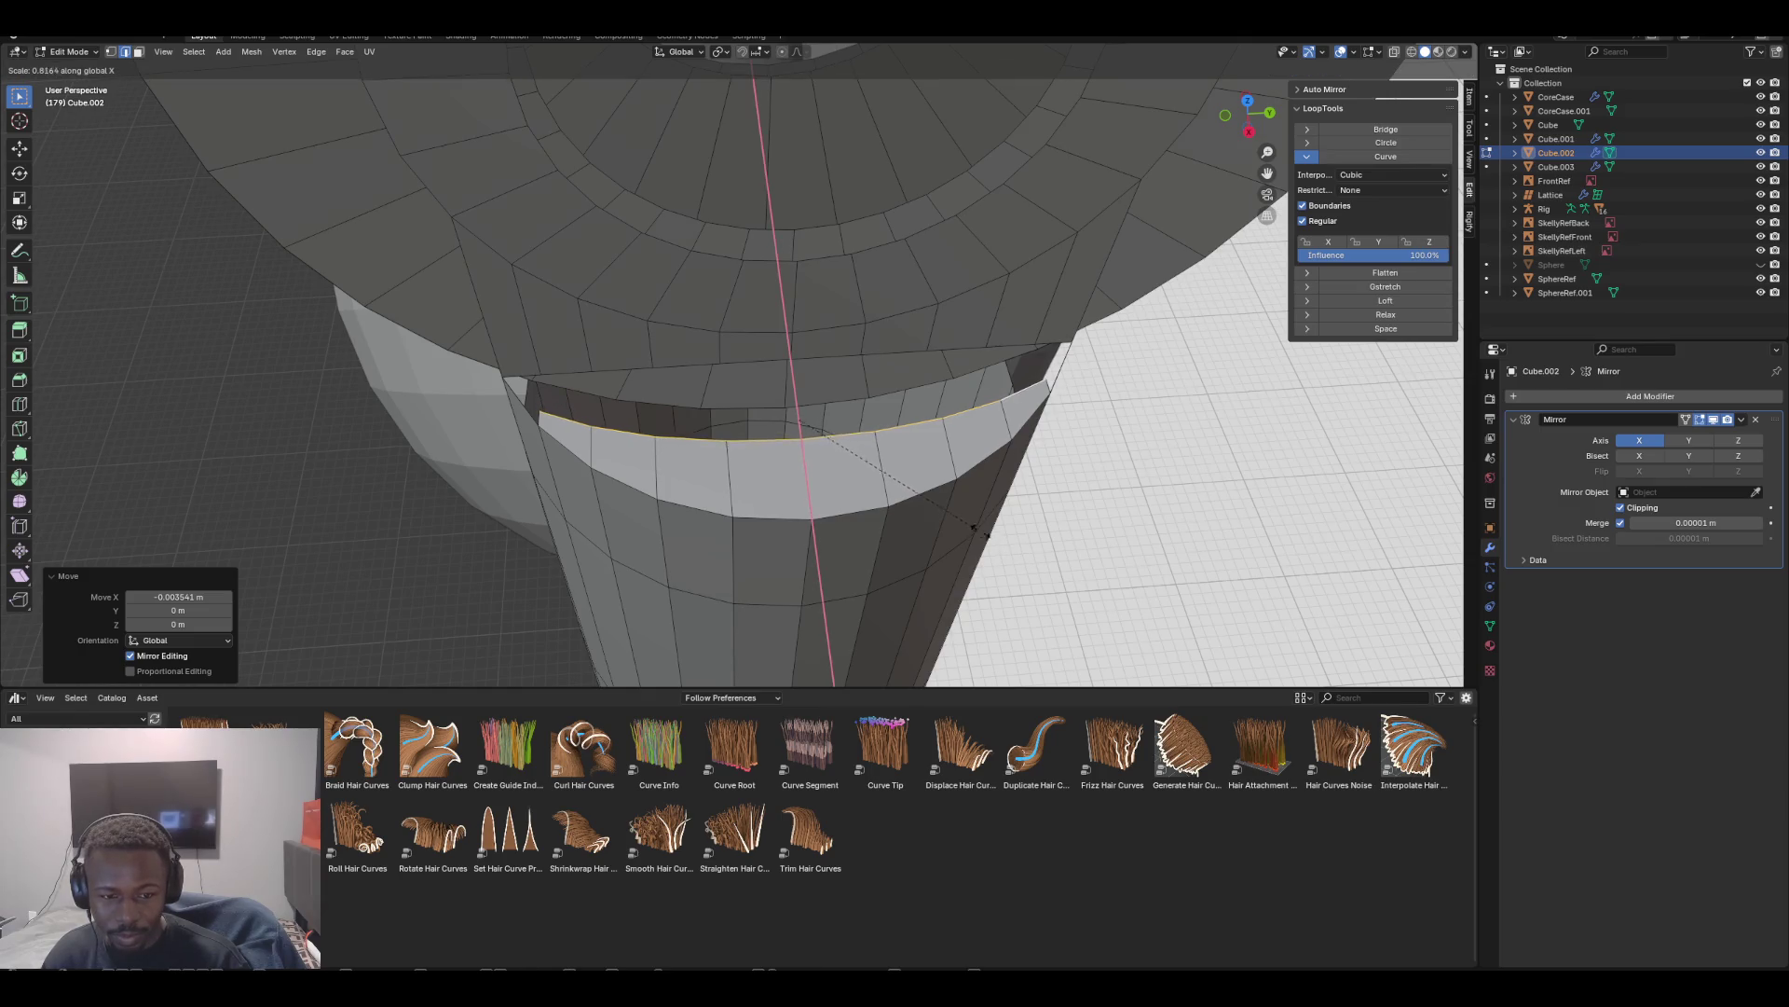
key(Return)
middle_drag(966, 525, 773, 428)
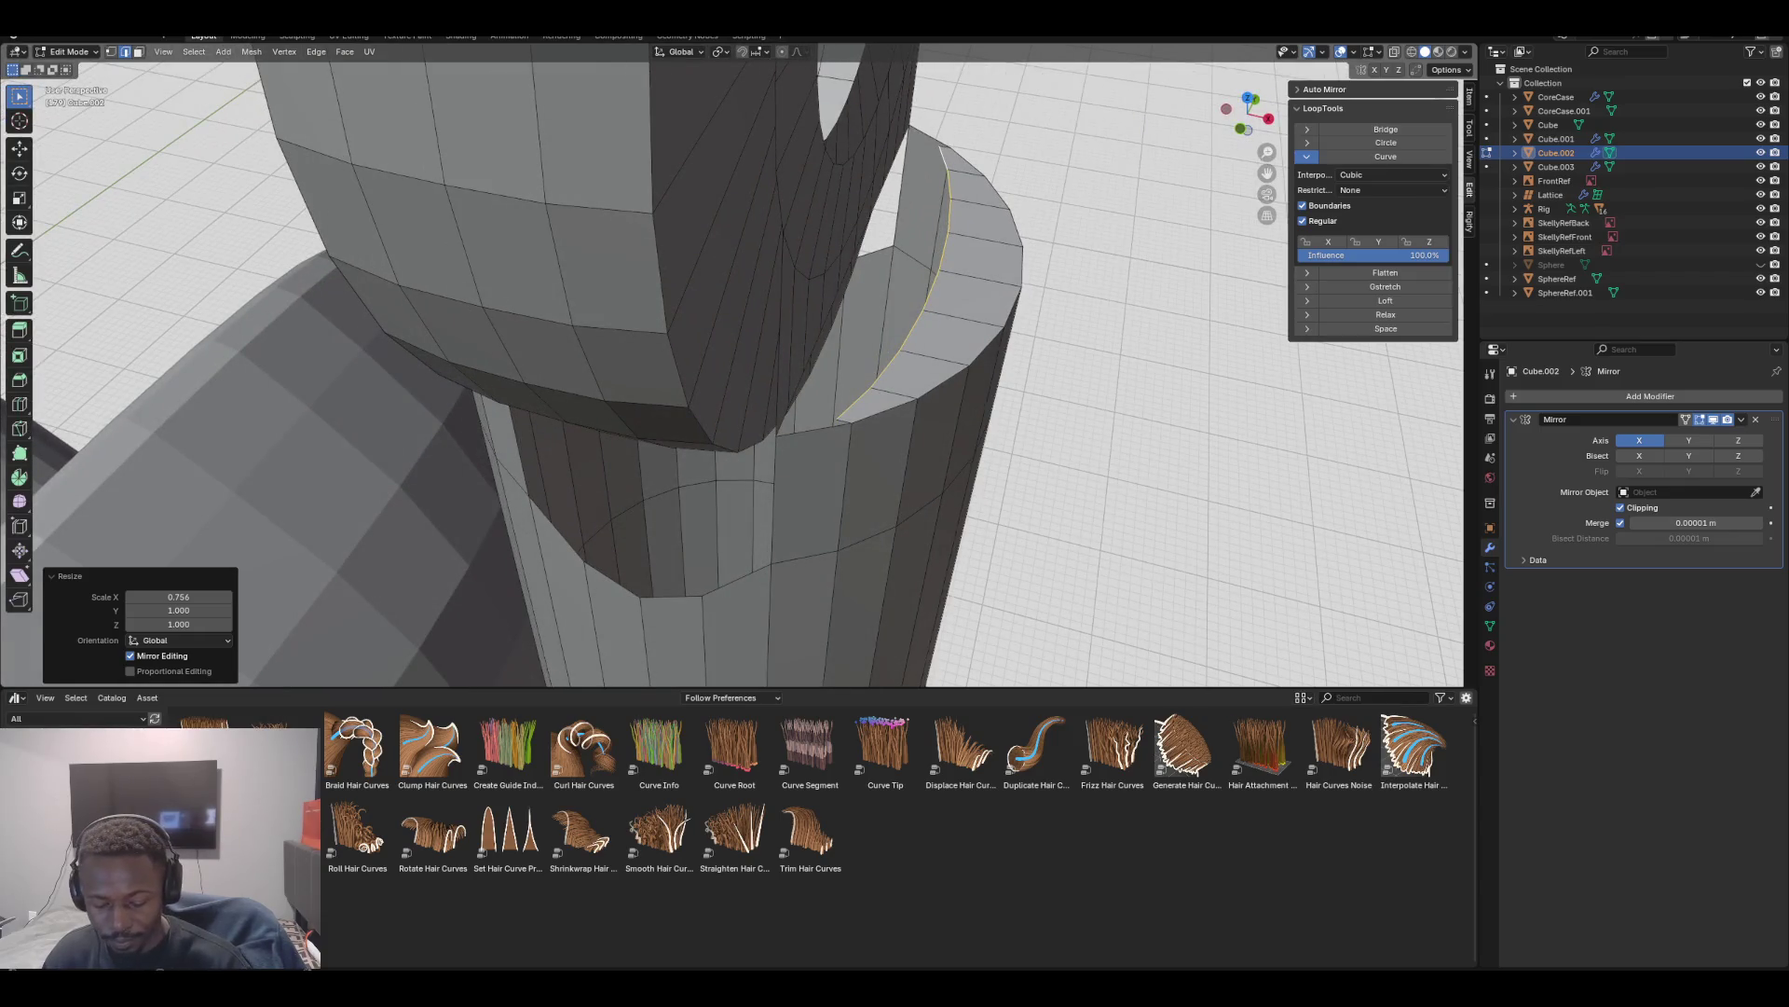
Shift the rim band slightly along X and squeeze it to 0.954 in Y
key(g)
key(x)
key(Return)
middle_drag(773, 429, 730, 257)
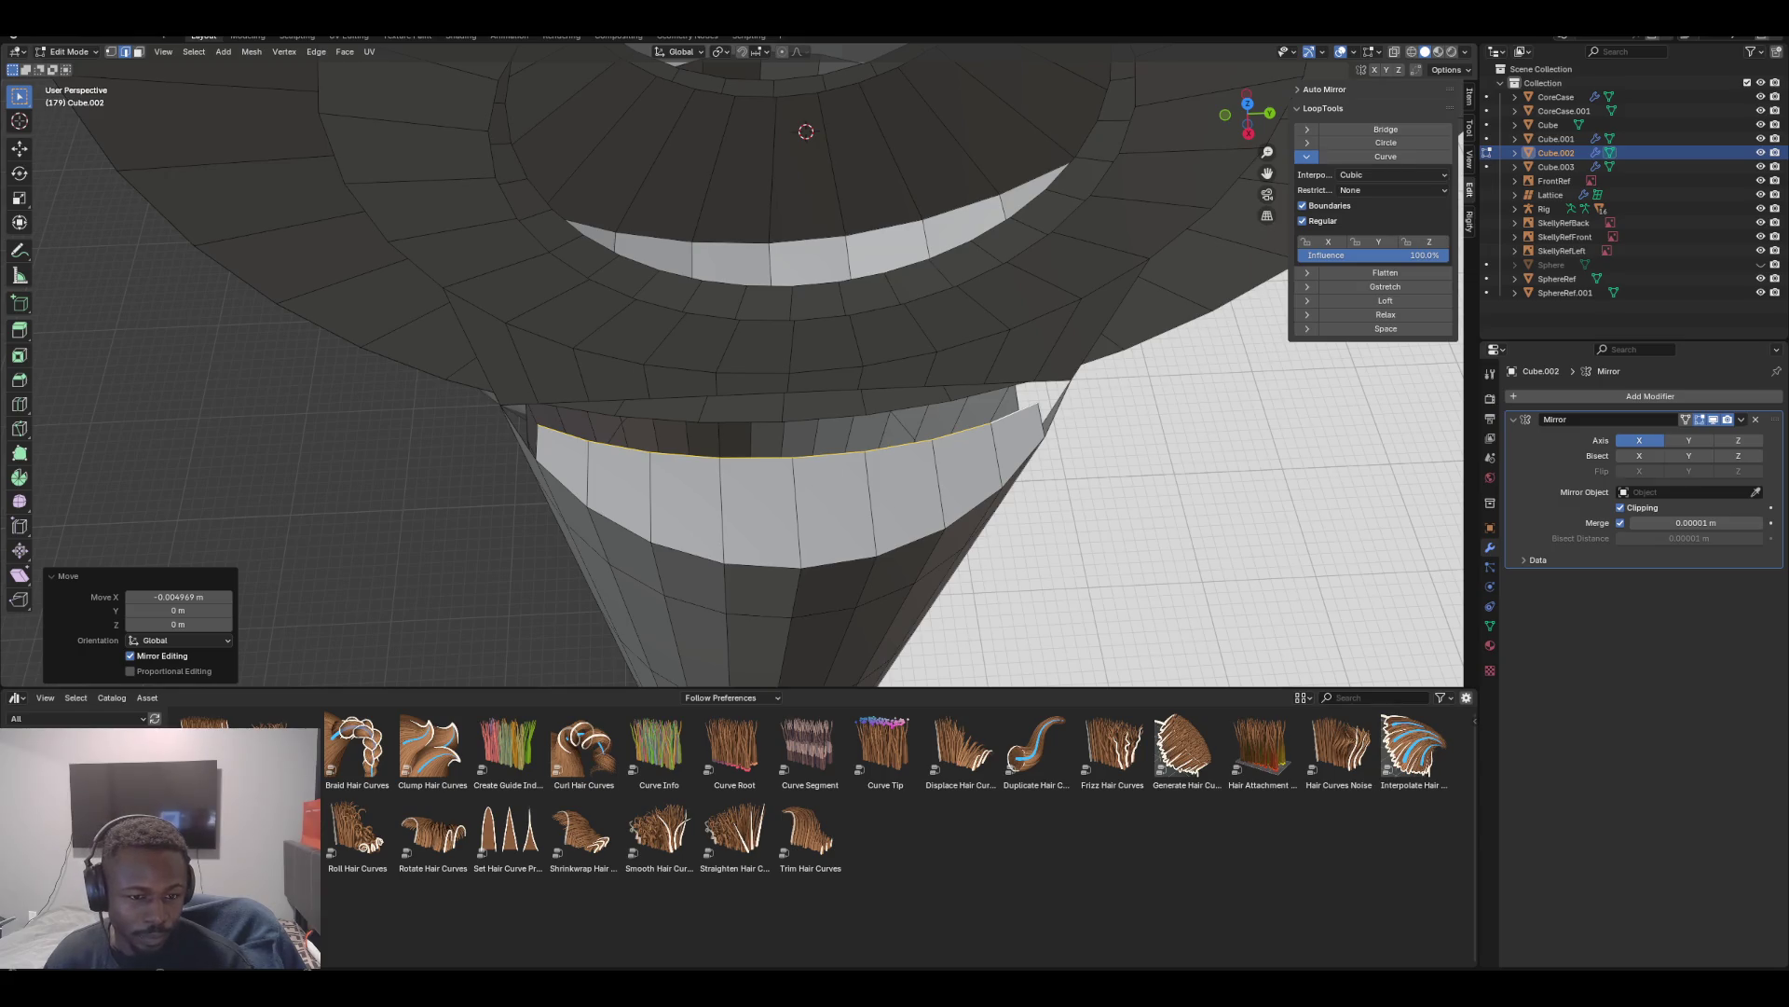
middle_drag(729, 256, 656, 293)
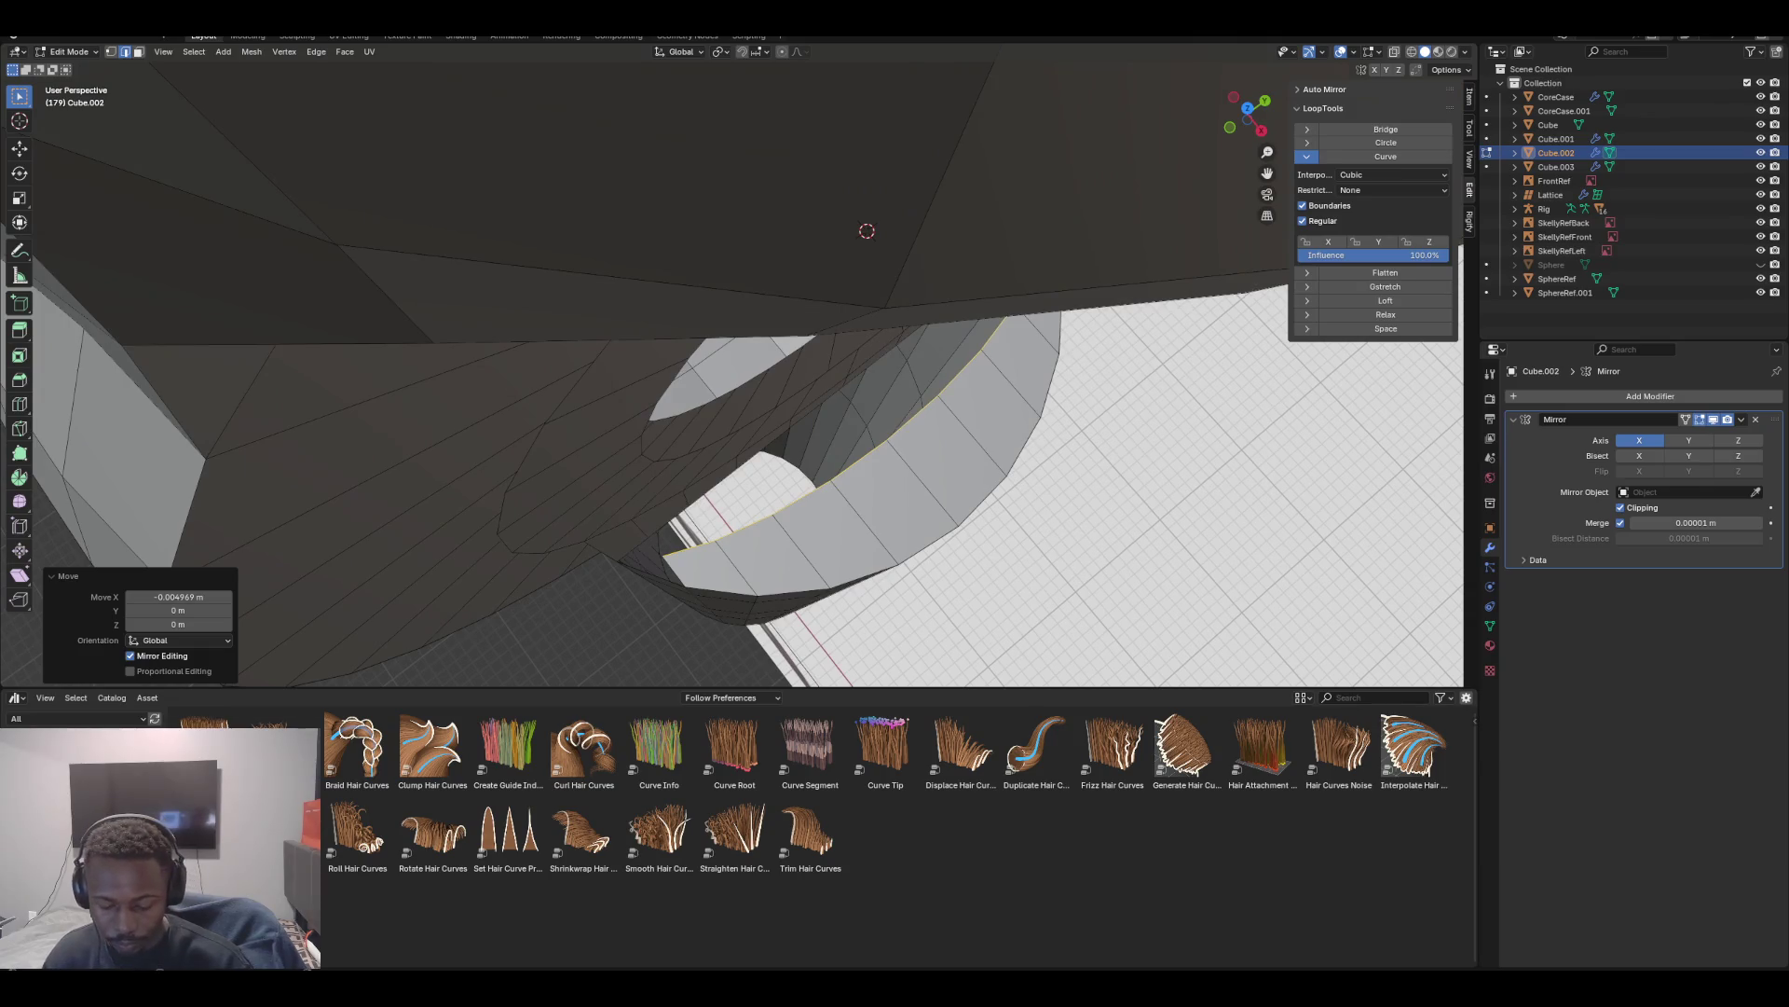
key(y)
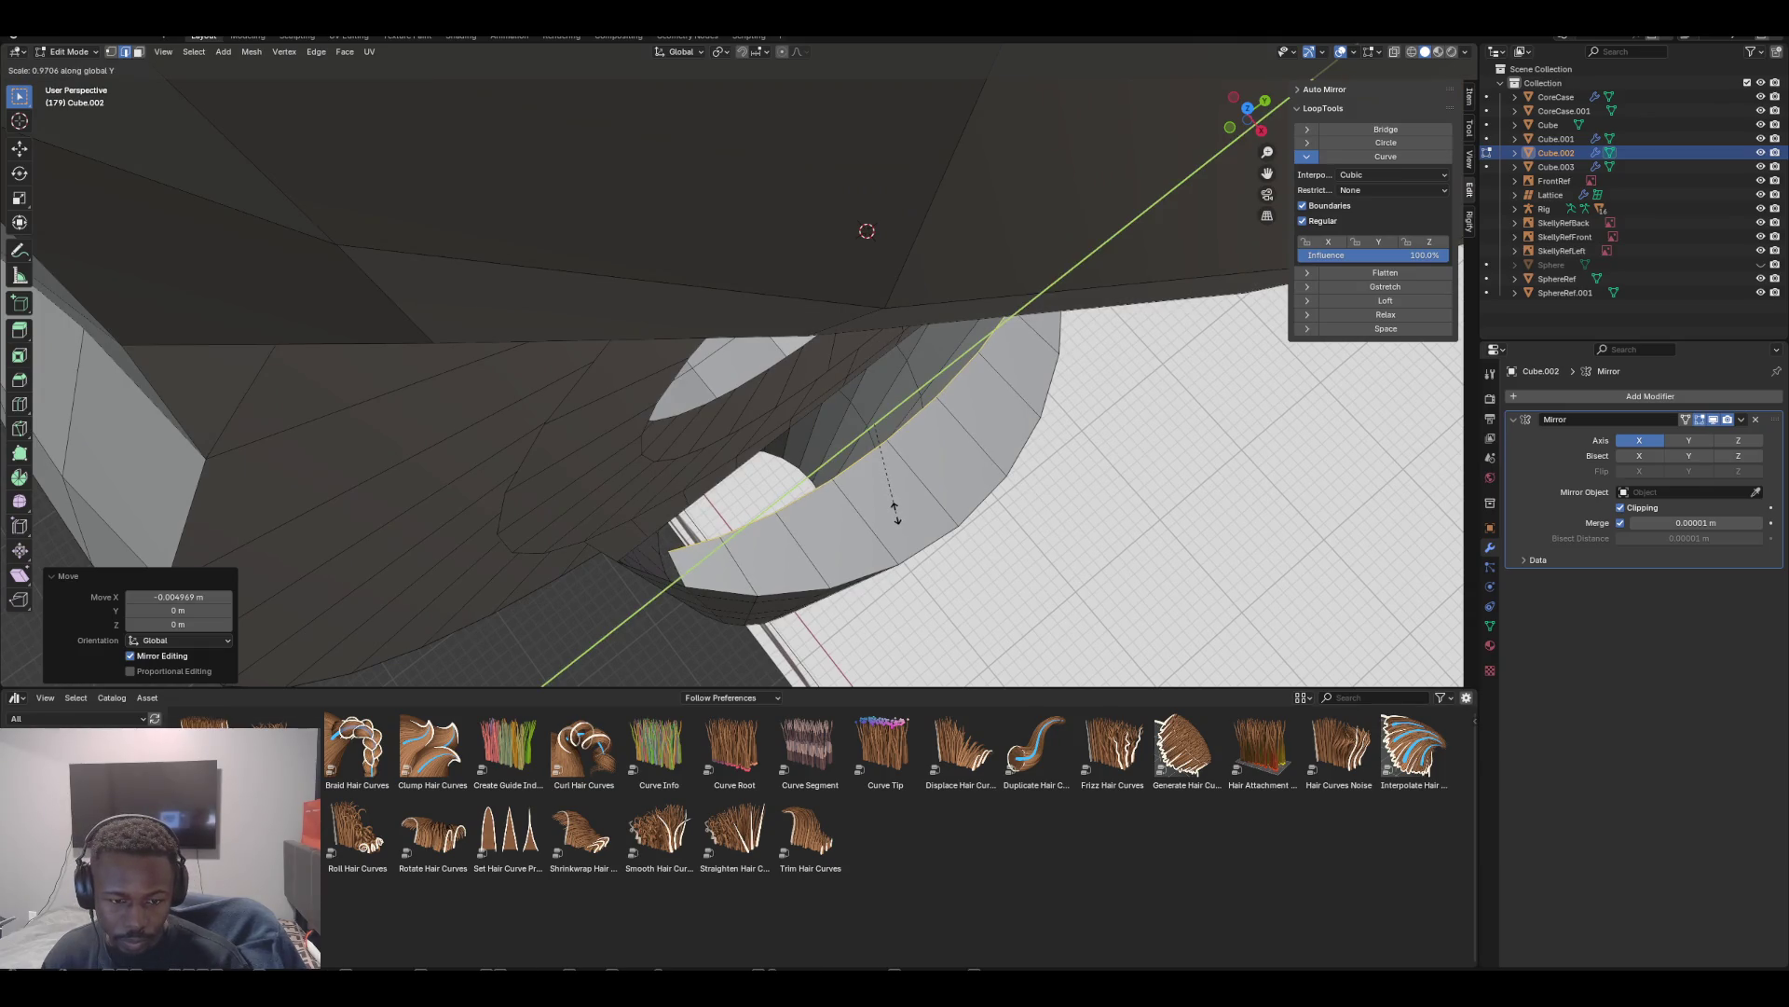
click(895, 509)
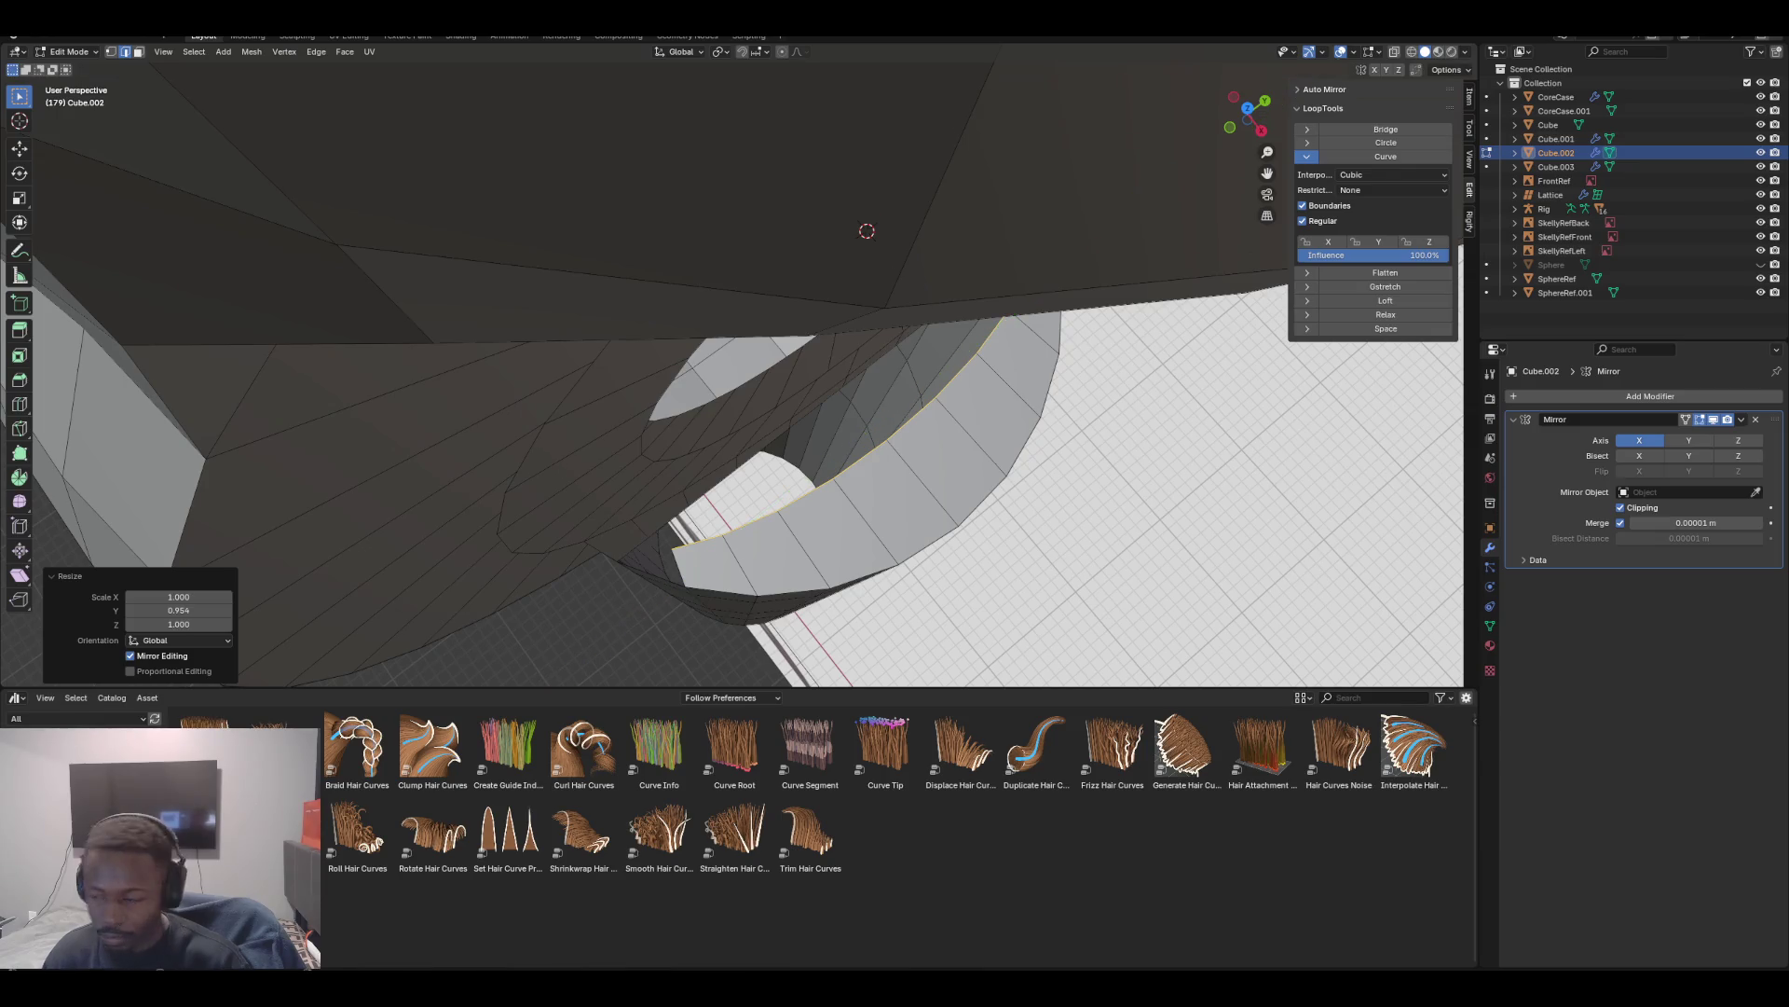
middle_drag(867, 373, 848, 289)
Cap the gaps at both ends of the band with faces, filling each edge pair
key(alt+a)
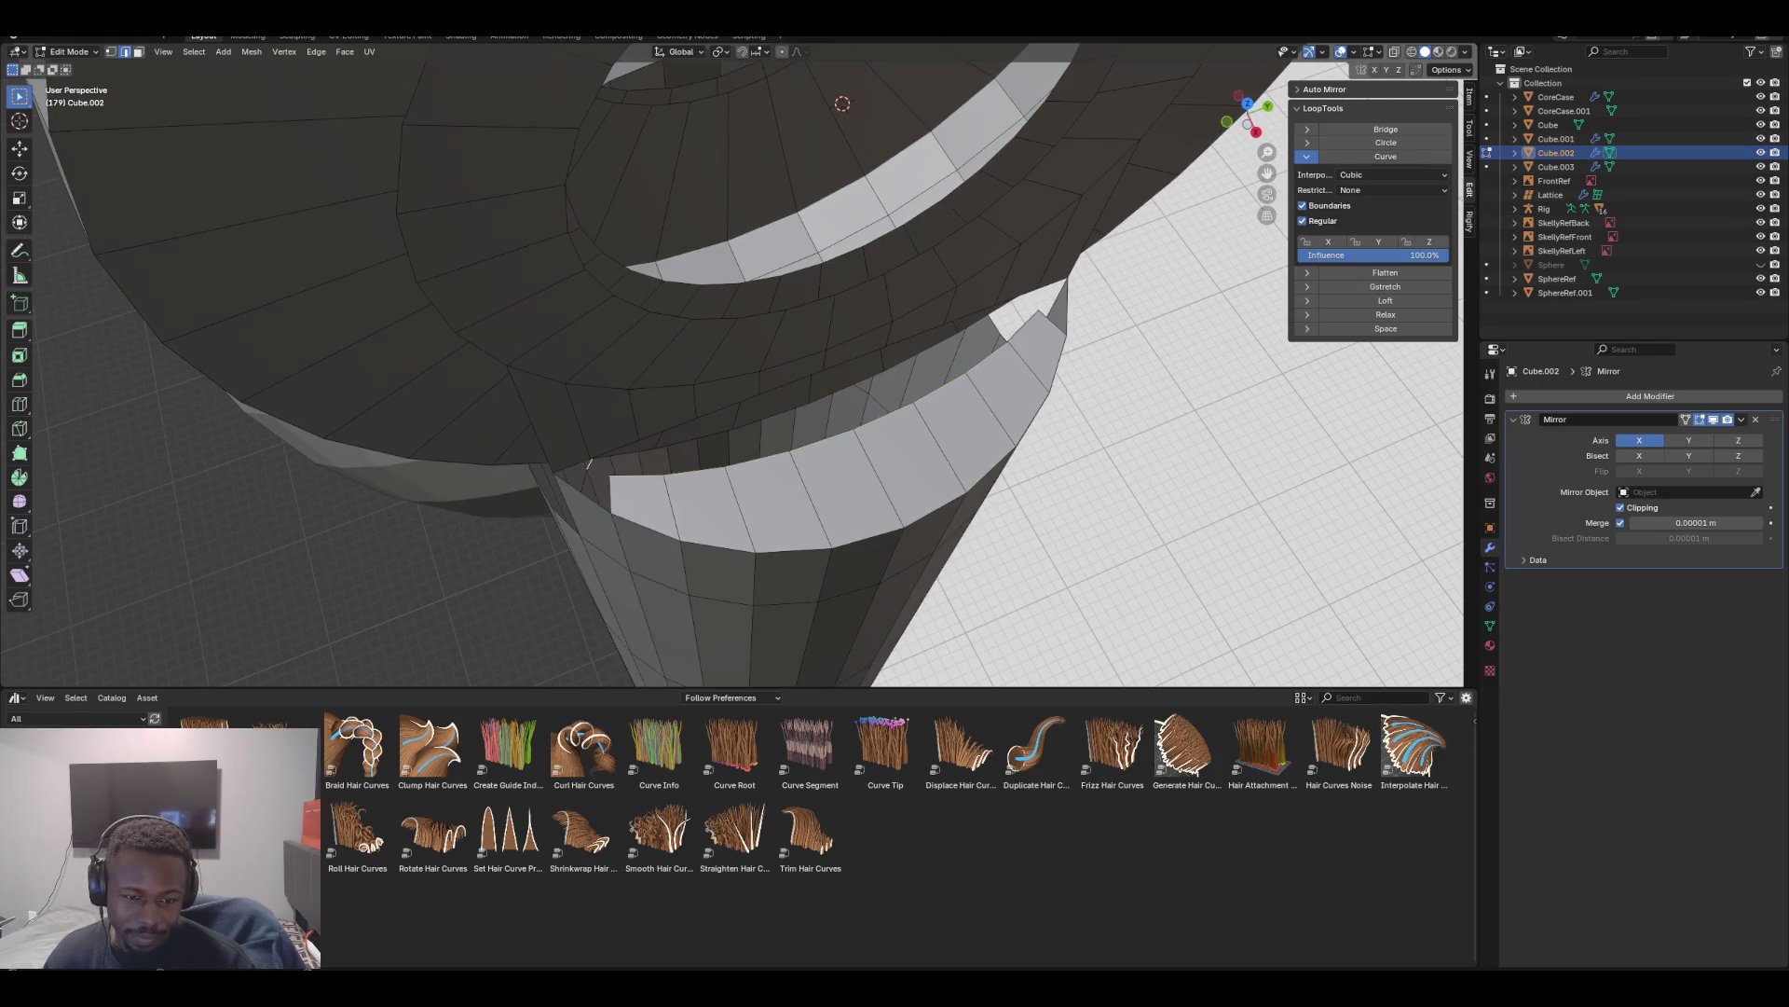
click(590, 462)
shift+click(581, 492)
key(f)
middle_drag(839, 326, 764, 345)
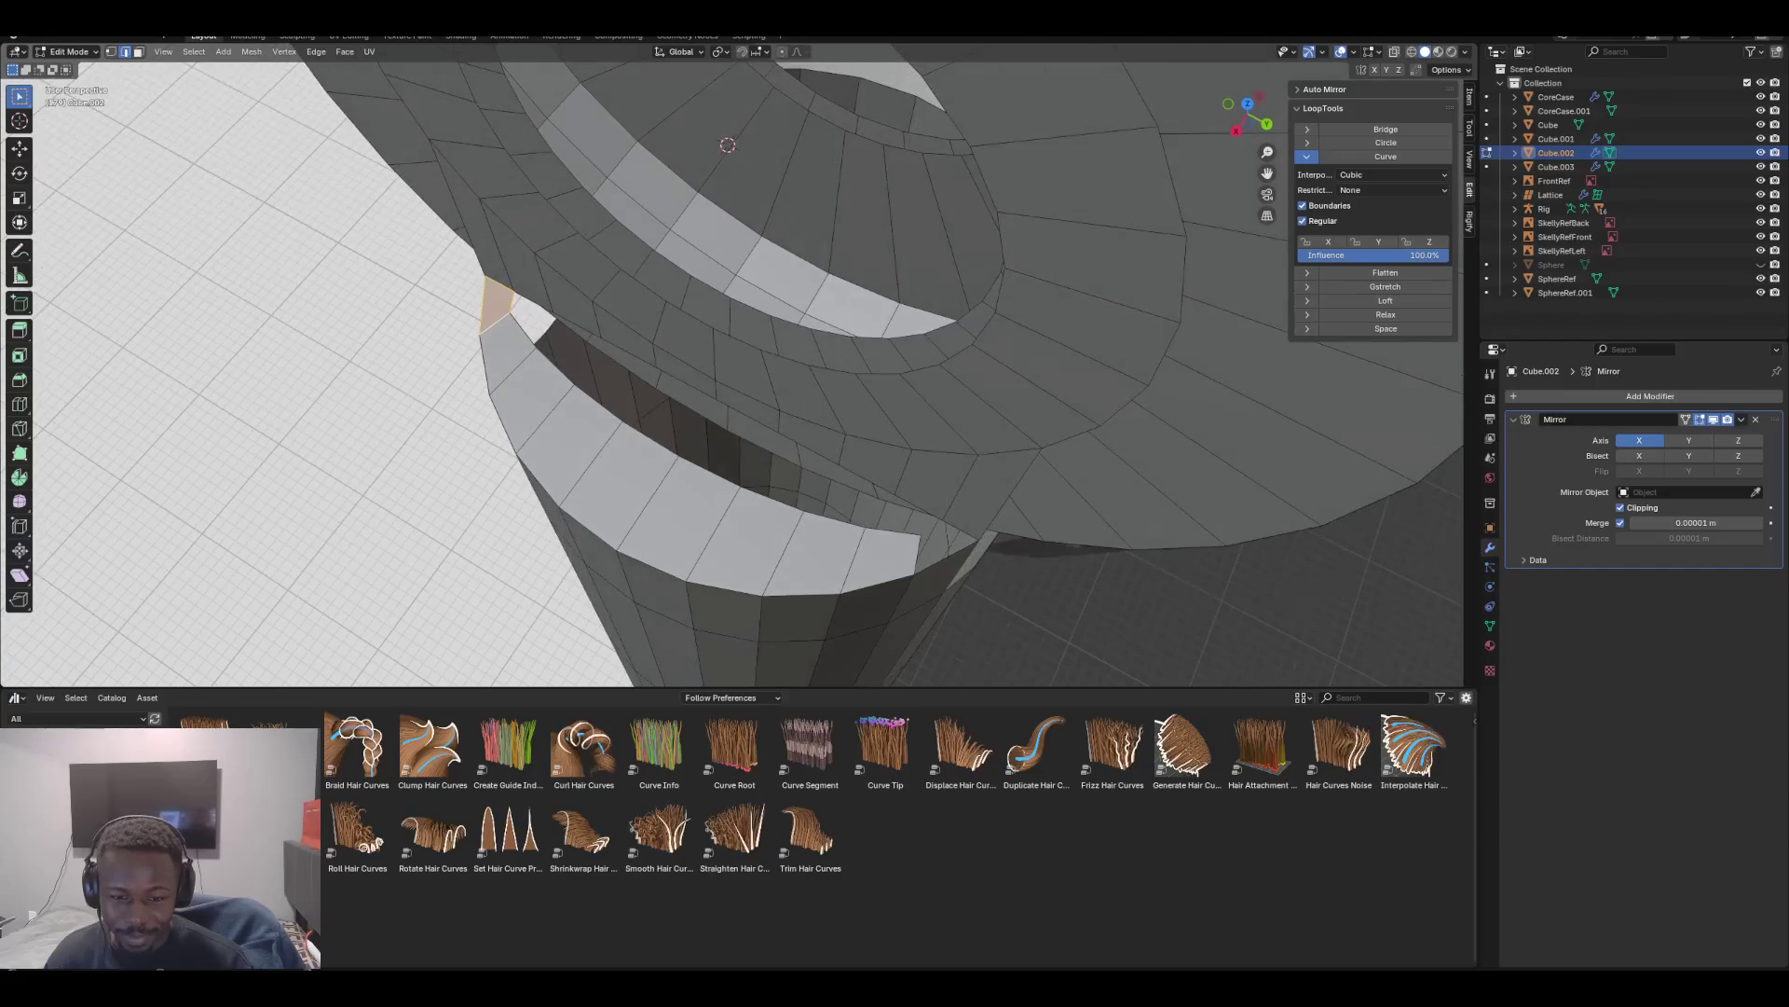
click(918, 555)
shift+click(962, 531)
key(f)
middle_drag(839, 372, 828, 266)
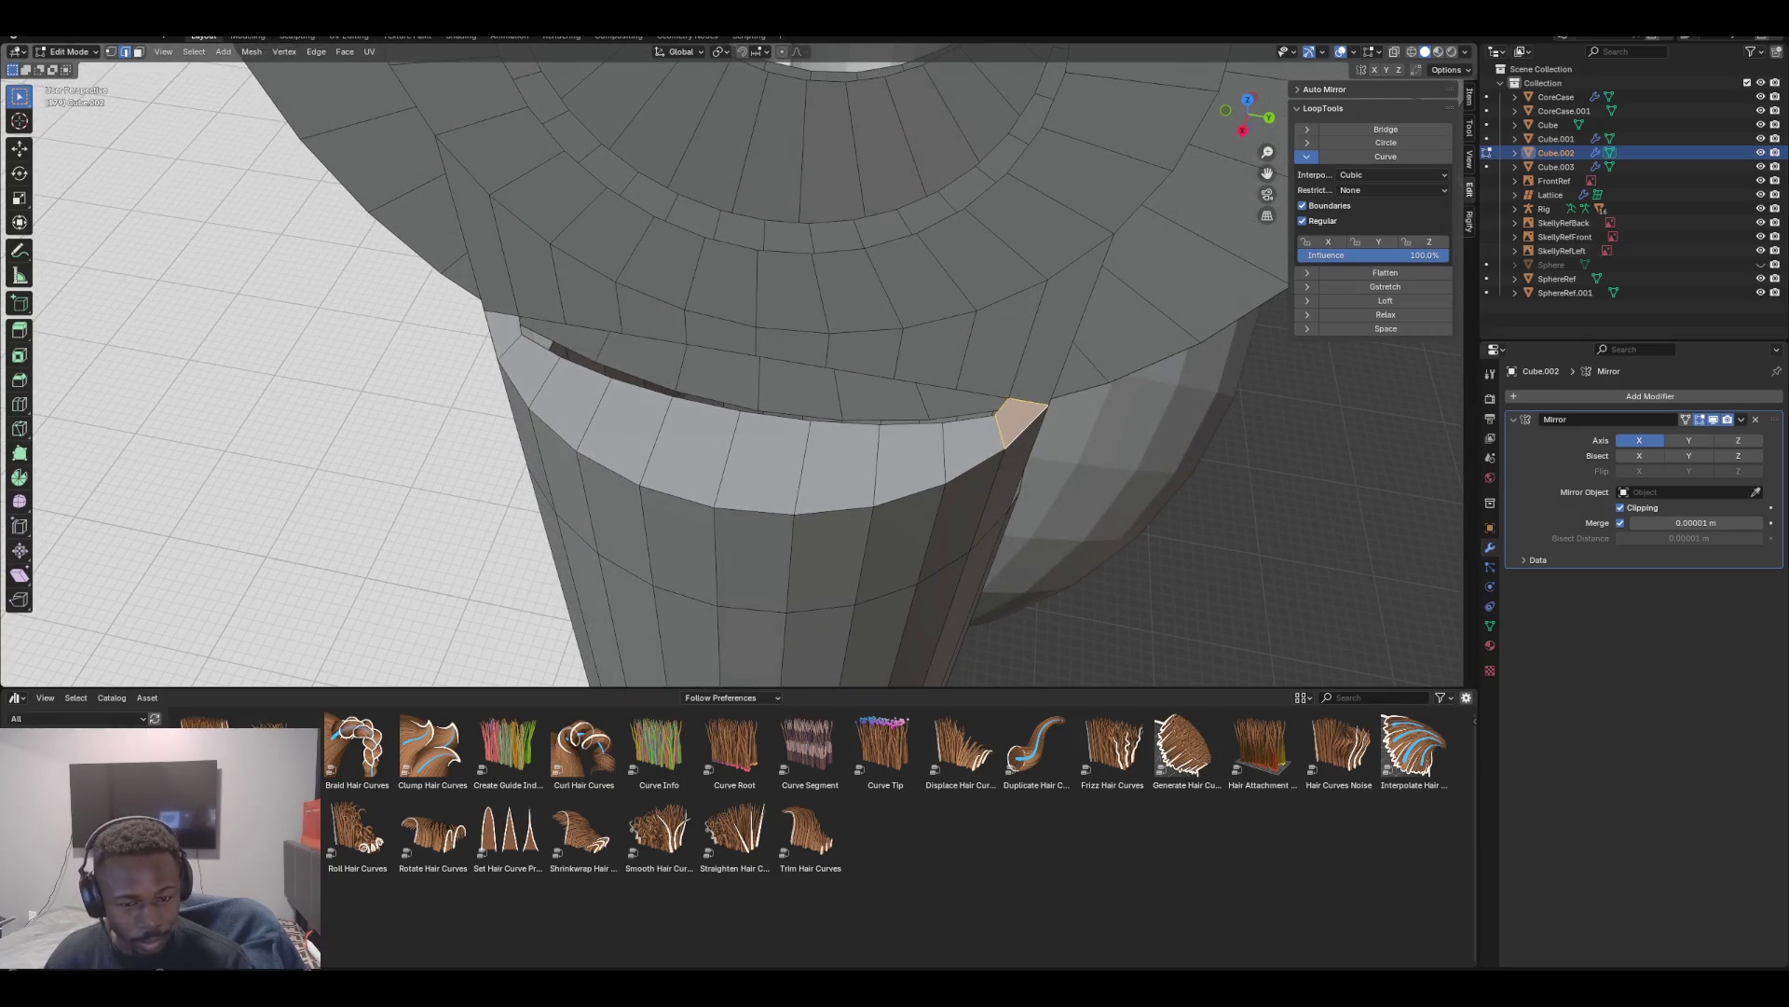
Select the upper ring edges and the opposite lower rim edges across the gap
click(585, 369)
shift+click(594, 328)
shift+click(654, 340)
shift+click(641, 387)
shift+click(699, 401)
shift+click(722, 350)
shift+click(792, 361)
shift+click(775, 414)
shift+click(844, 421)
shift+click(860, 372)
shift+click(926, 384)
shift+click(911, 424)
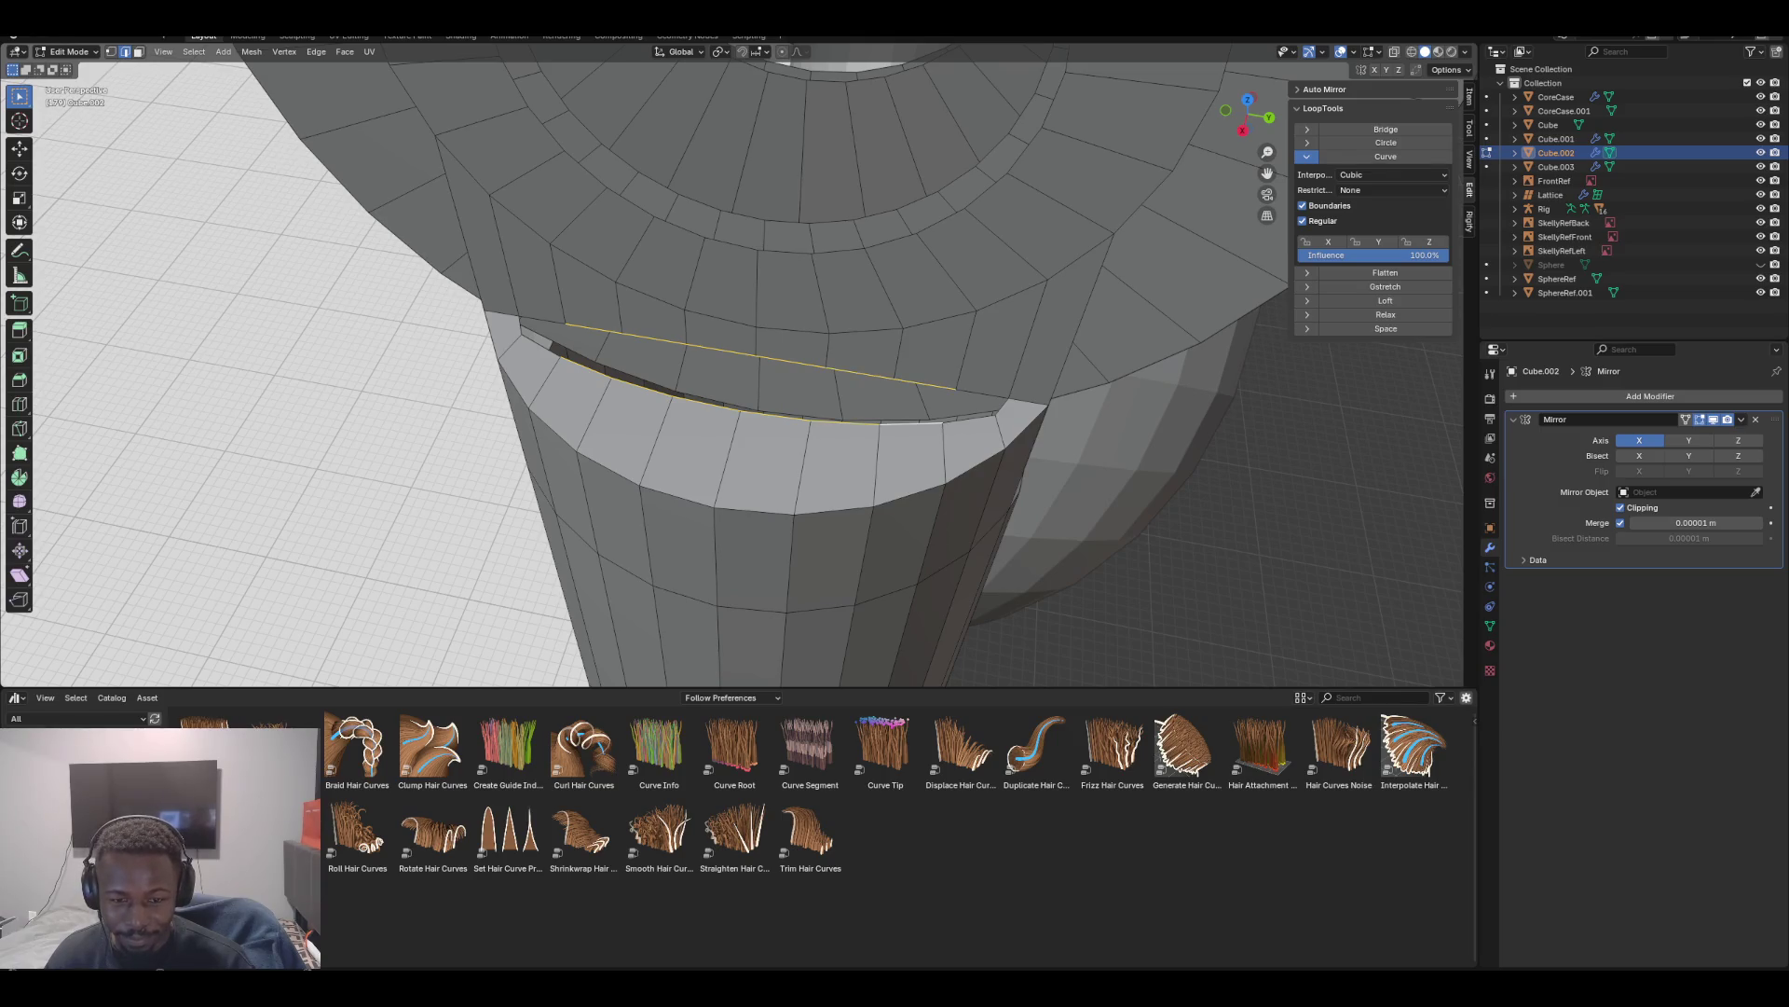
Bridge the two edge rows with Bridge Edge Loops, then pick the small end faces
key(F3)
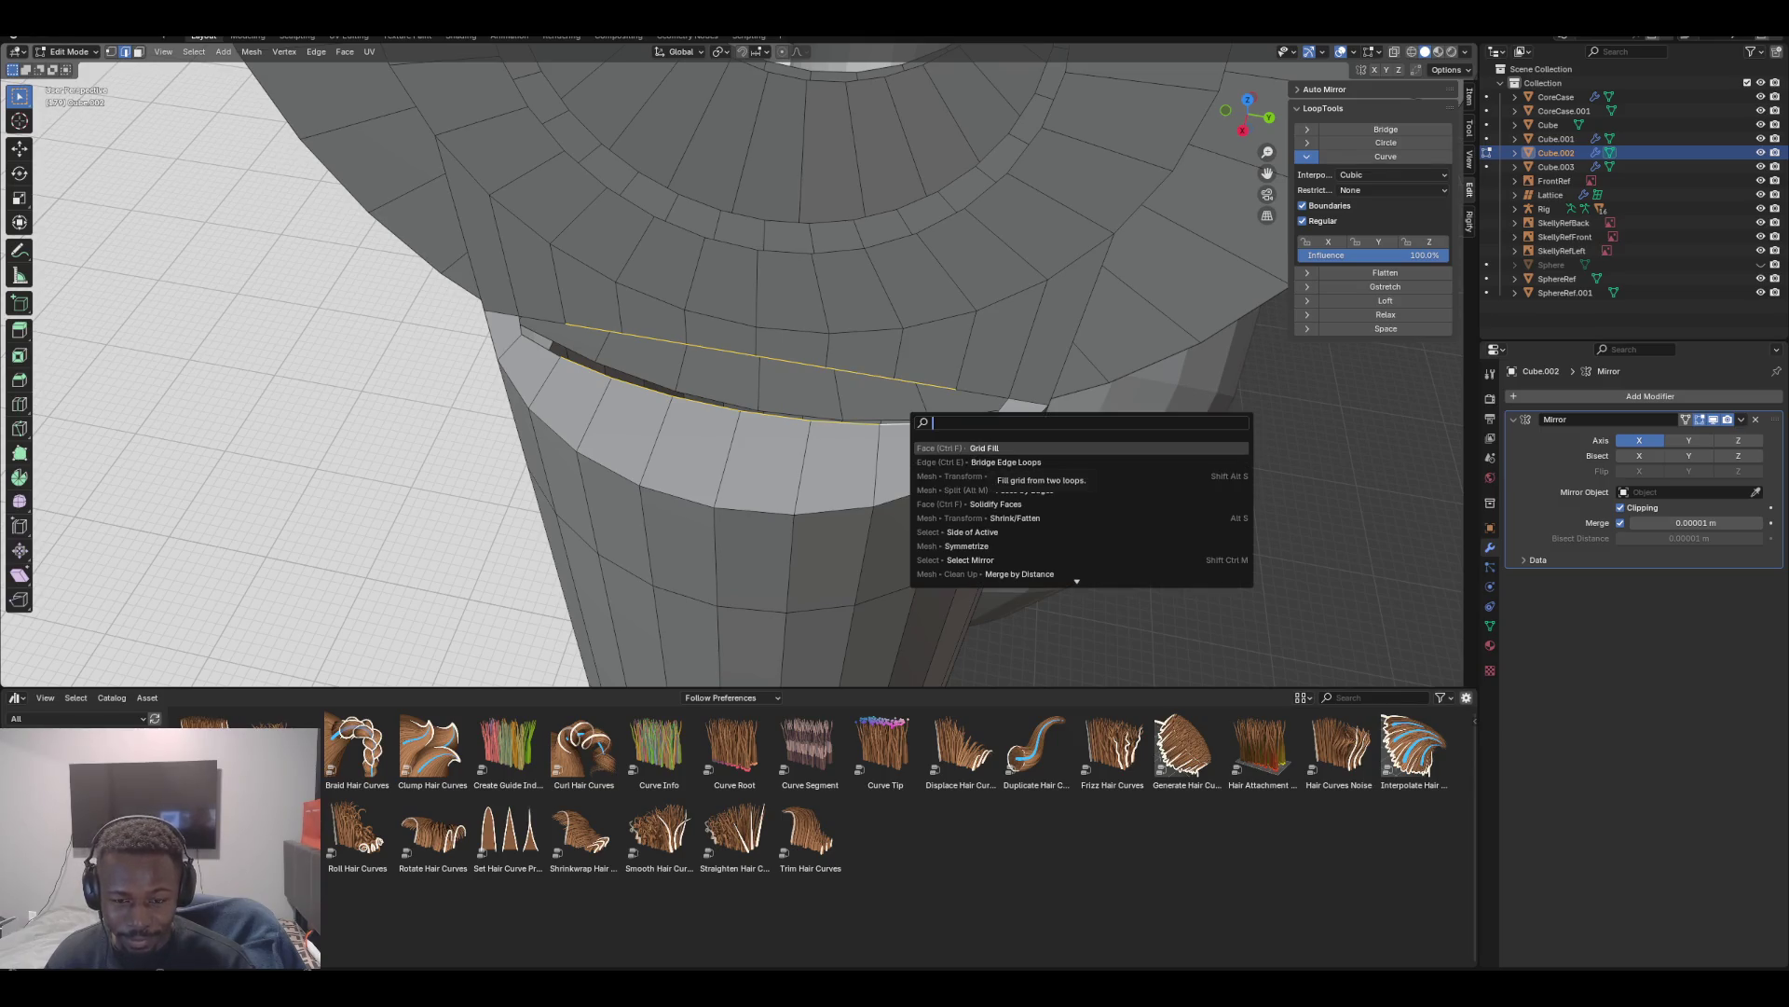
key(Return)
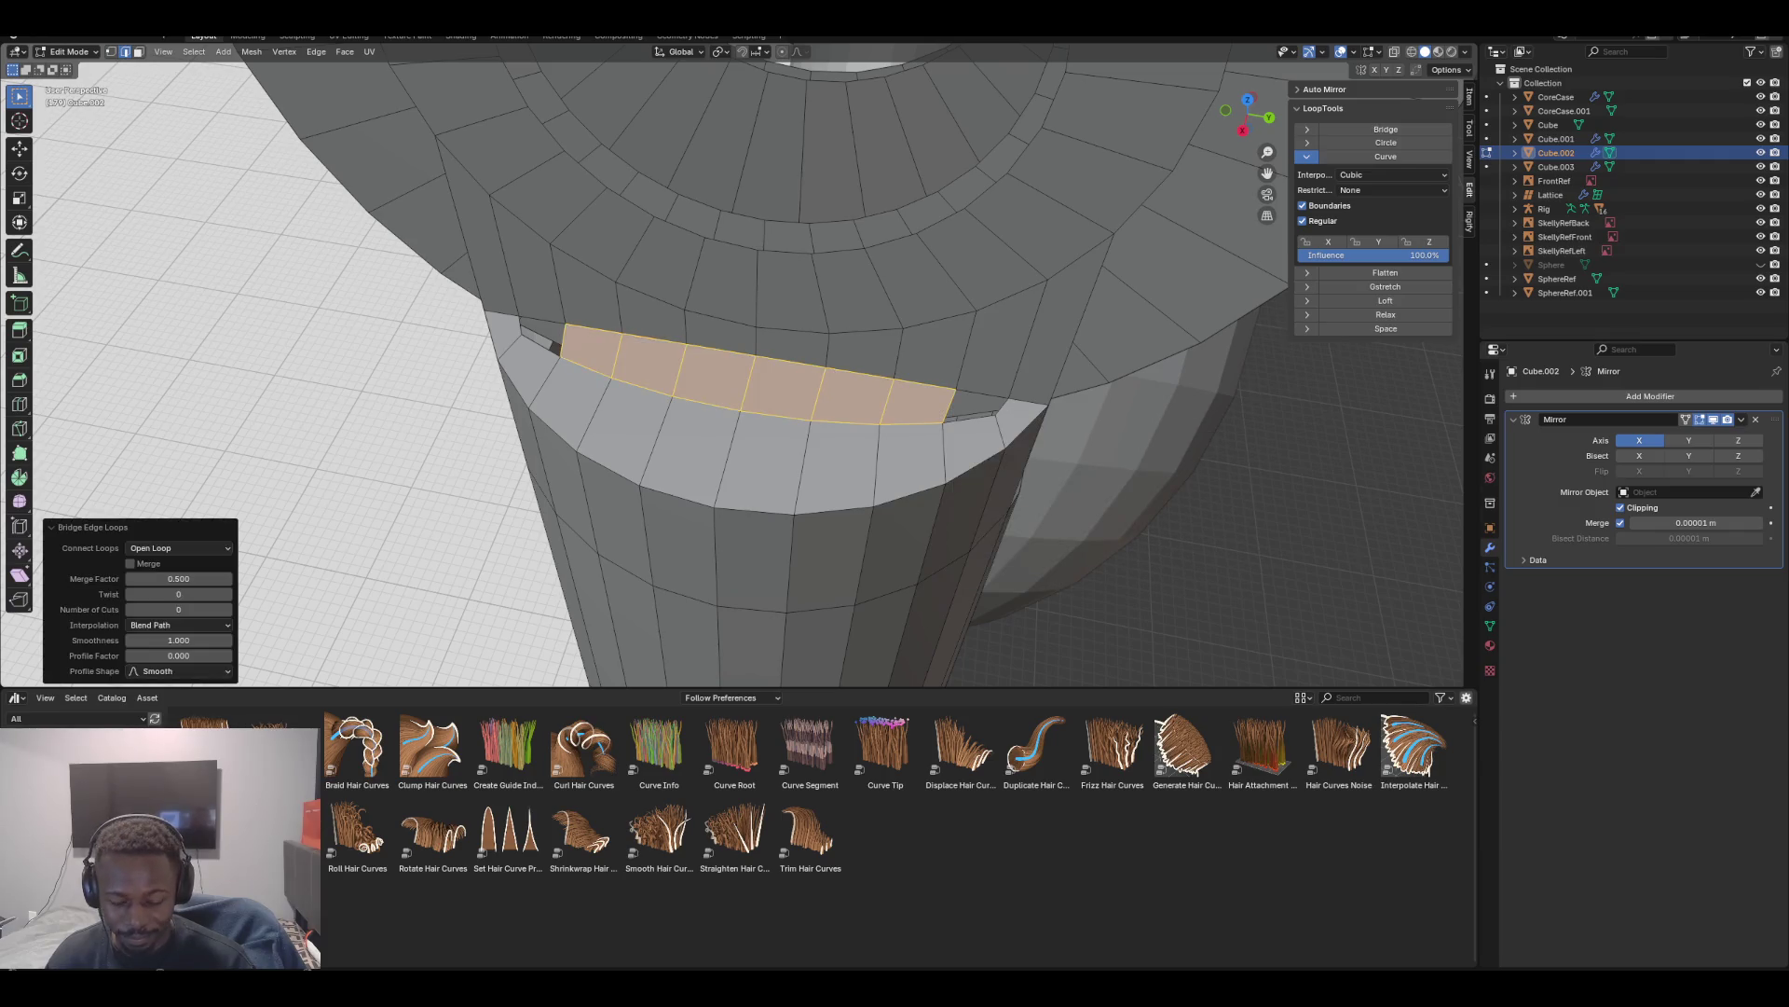
key(alt+a)
click(974, 405)
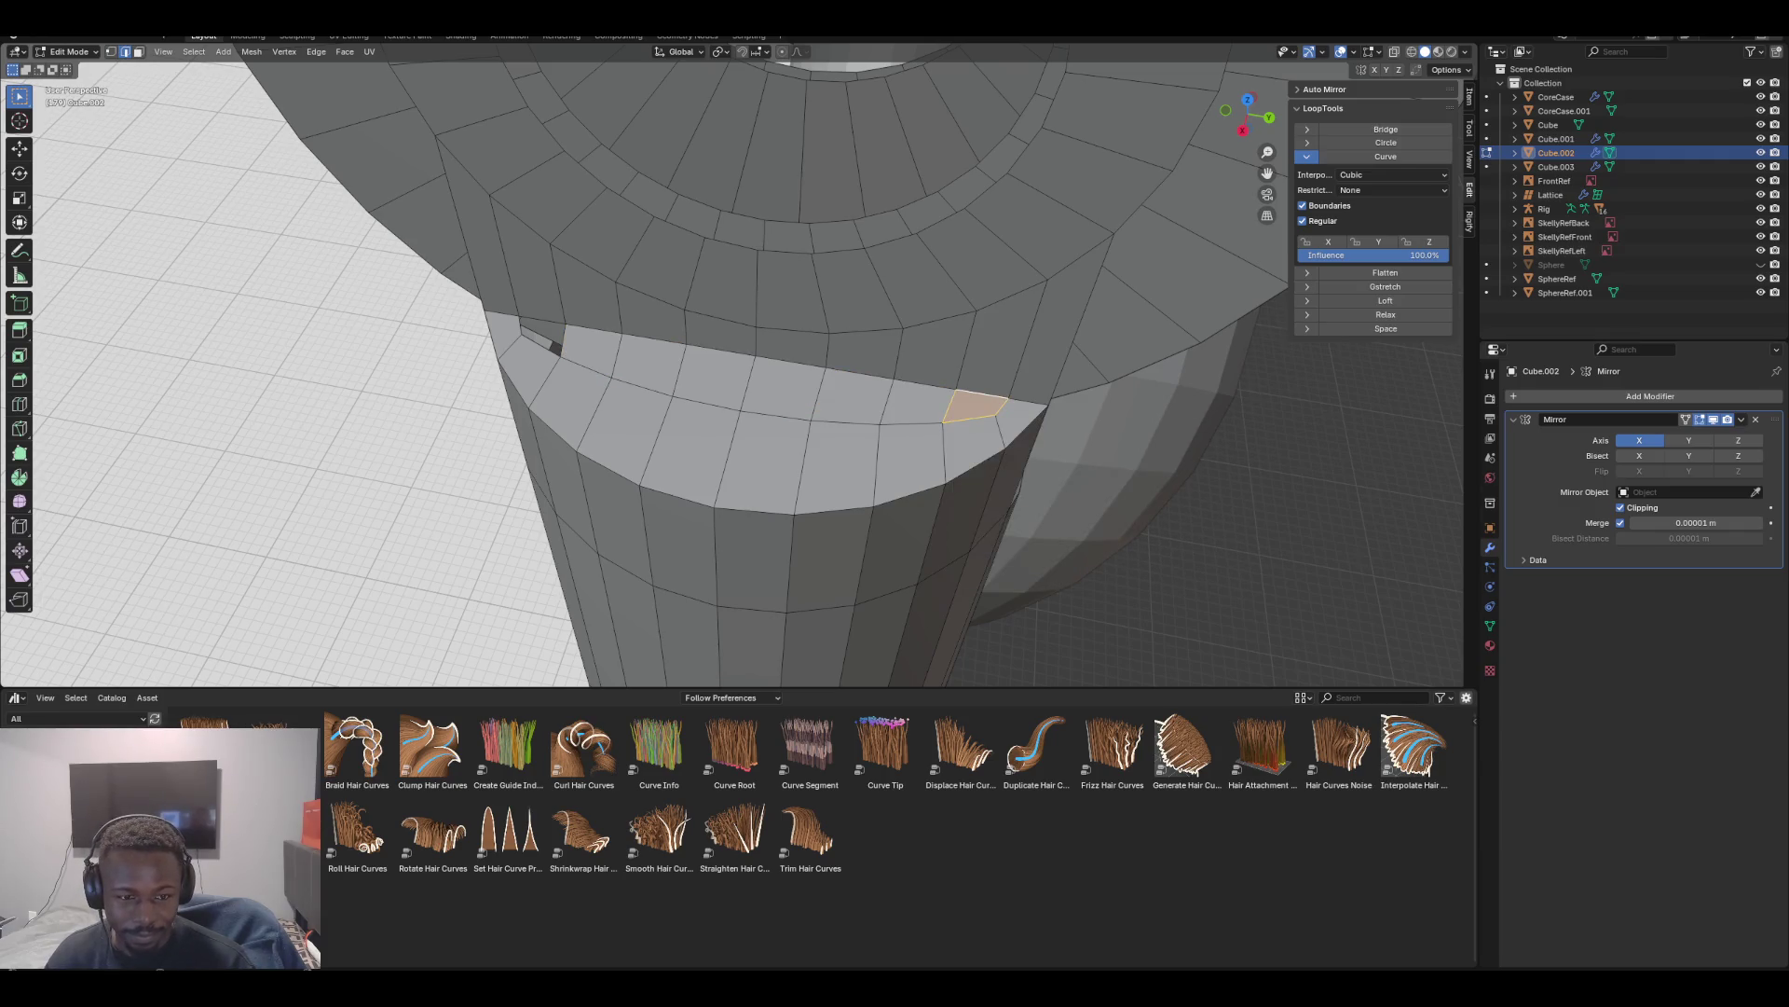
click(539, 335)
mouse_move(538, 335)
middle_down()
mouse_move(671, 266)
mouse_move(606, 289)
mouse_move(671, 271)
mouse_move(583, 354)
mouse_move(657, 256)
middle_up()
scroll(737, 326, down, 5)
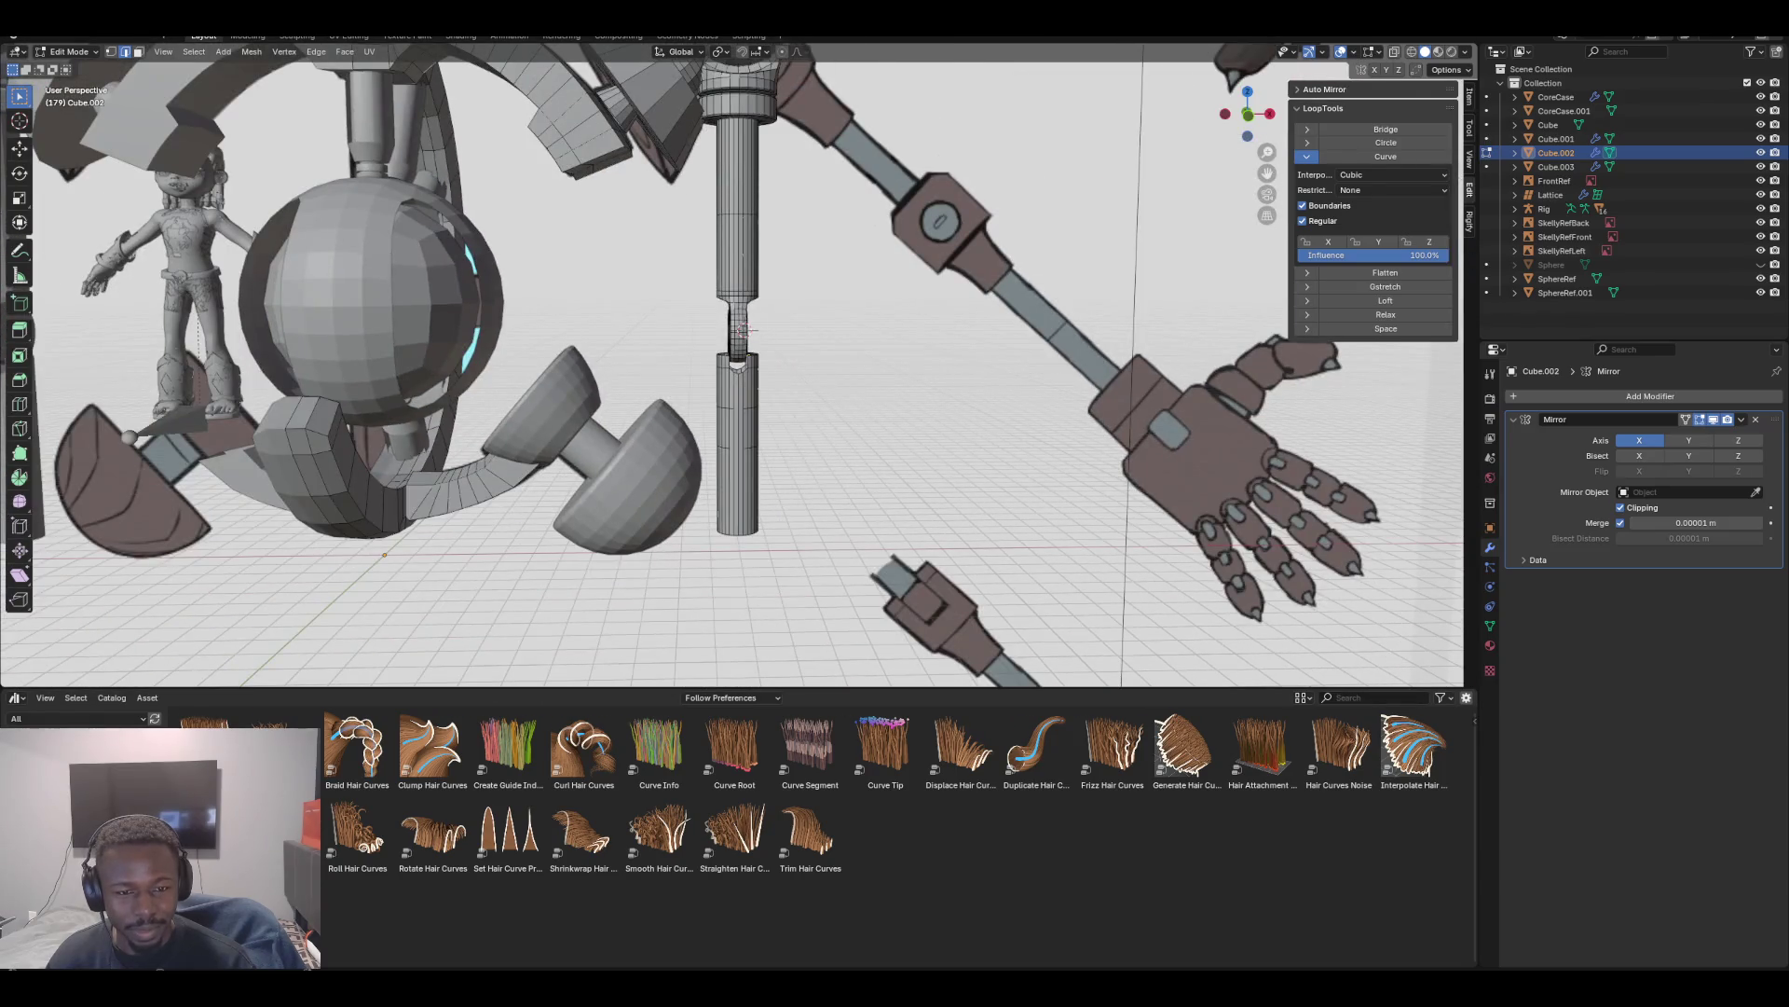
scroll(736, 336, up, 5)
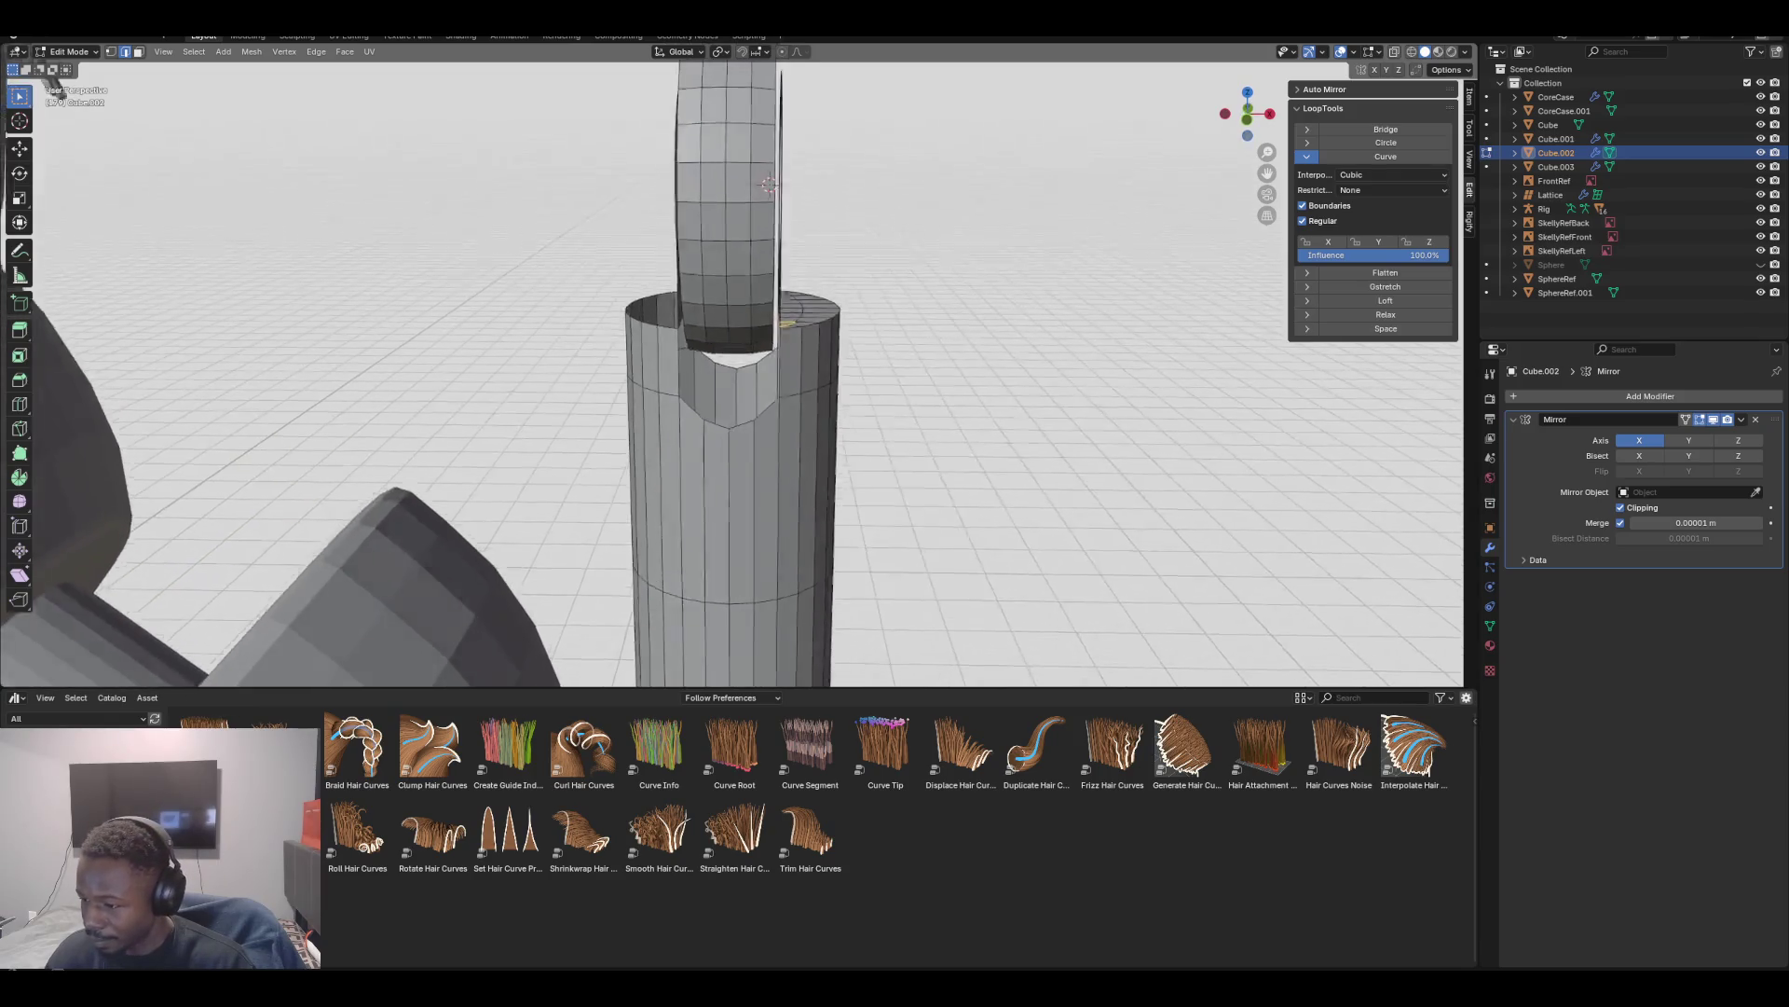
middle_drag(736, 373, 760, 369)
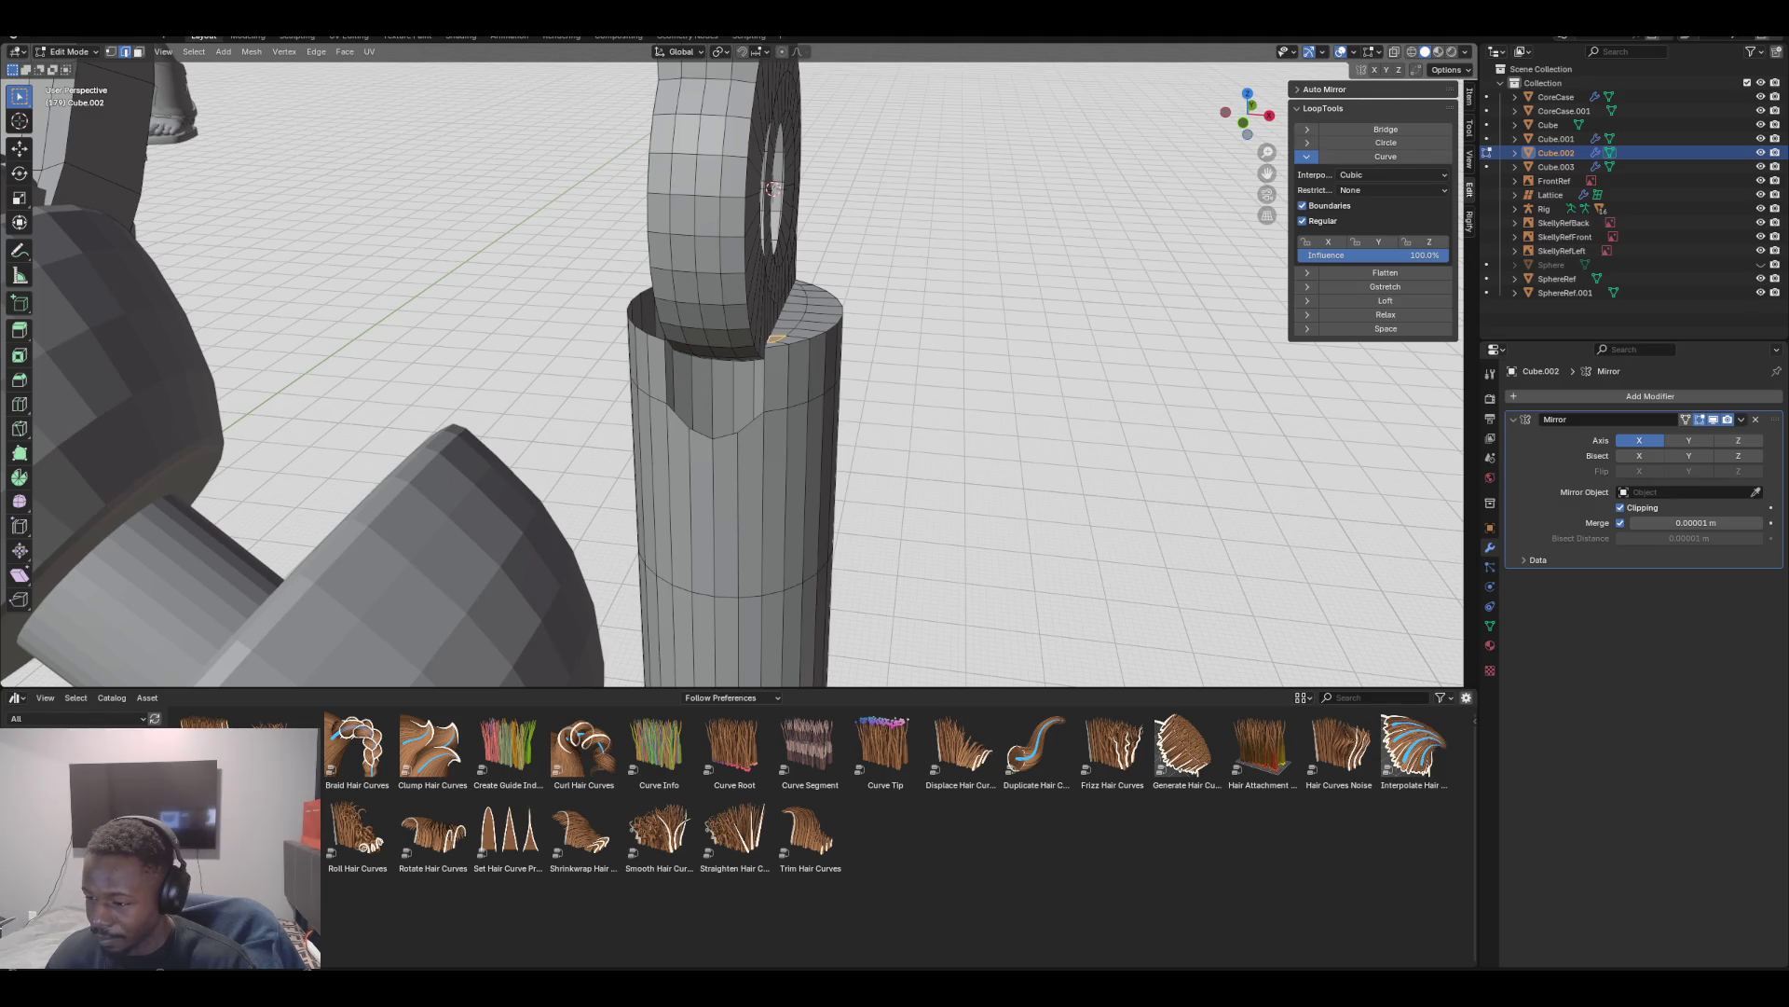
scroll(736, 364, up, 6)
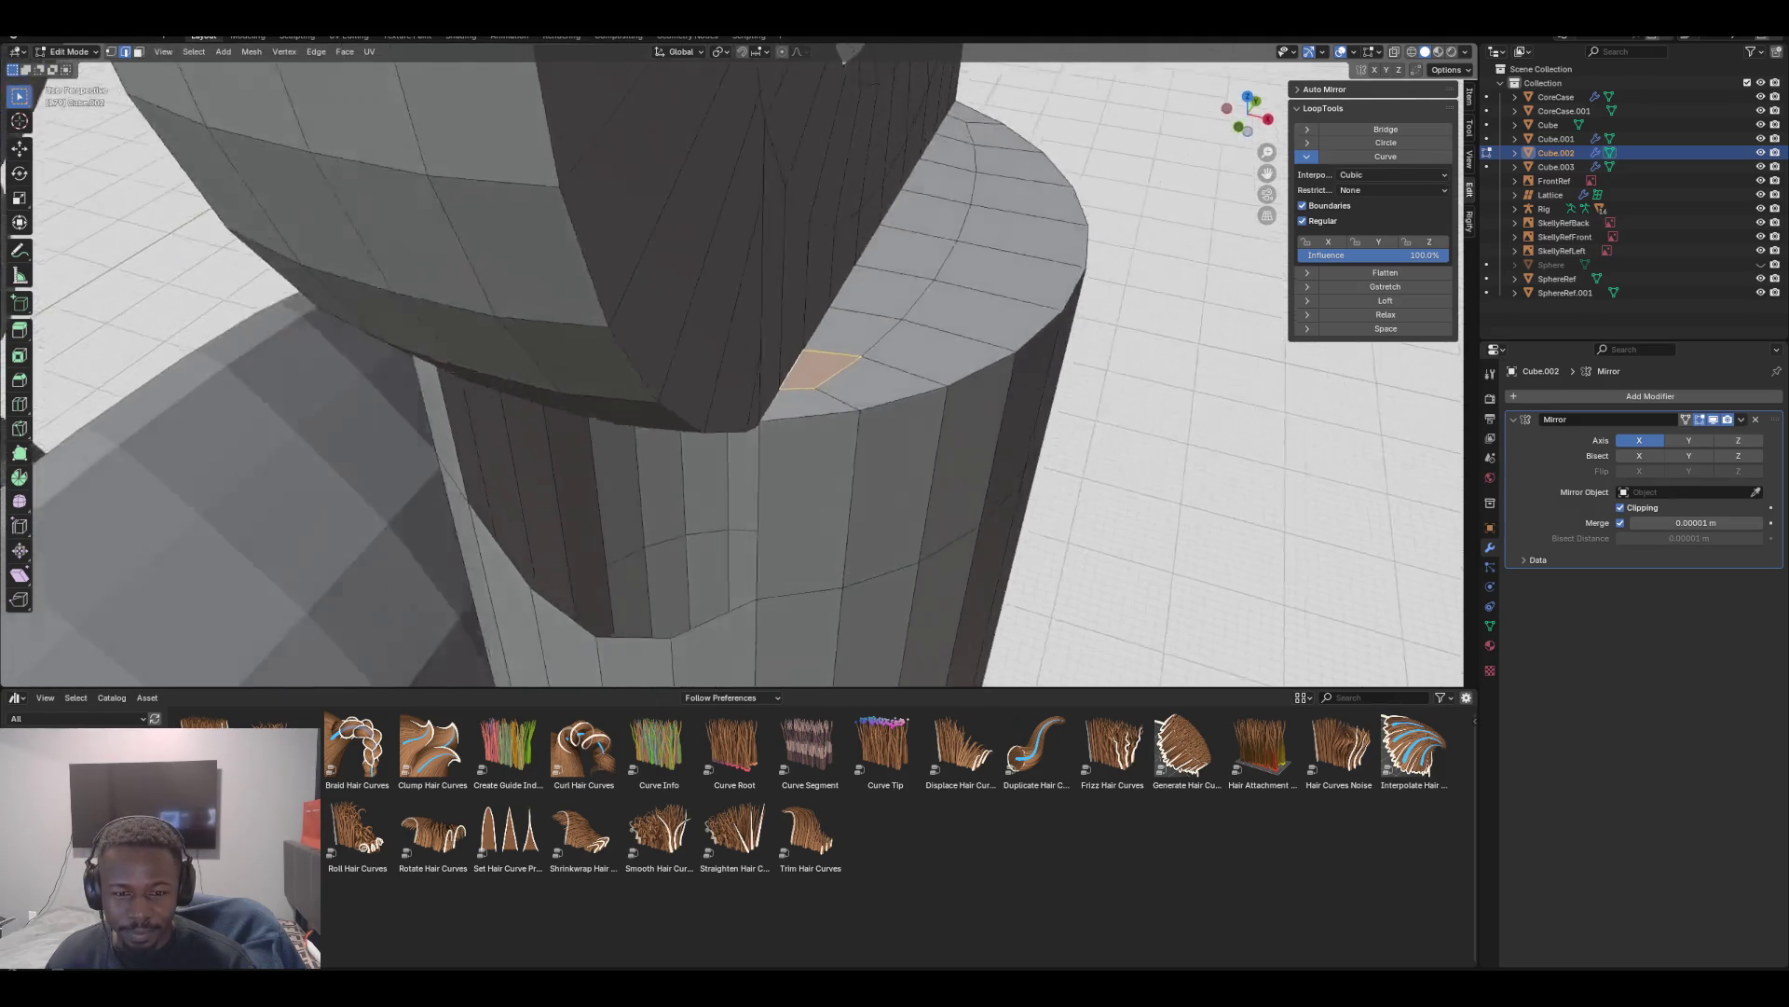
scroll(737, 364, down, 5)
middle_drag(736, 363, 779, 242)
key(KP_1)
scroll(736, 364, up, 2)
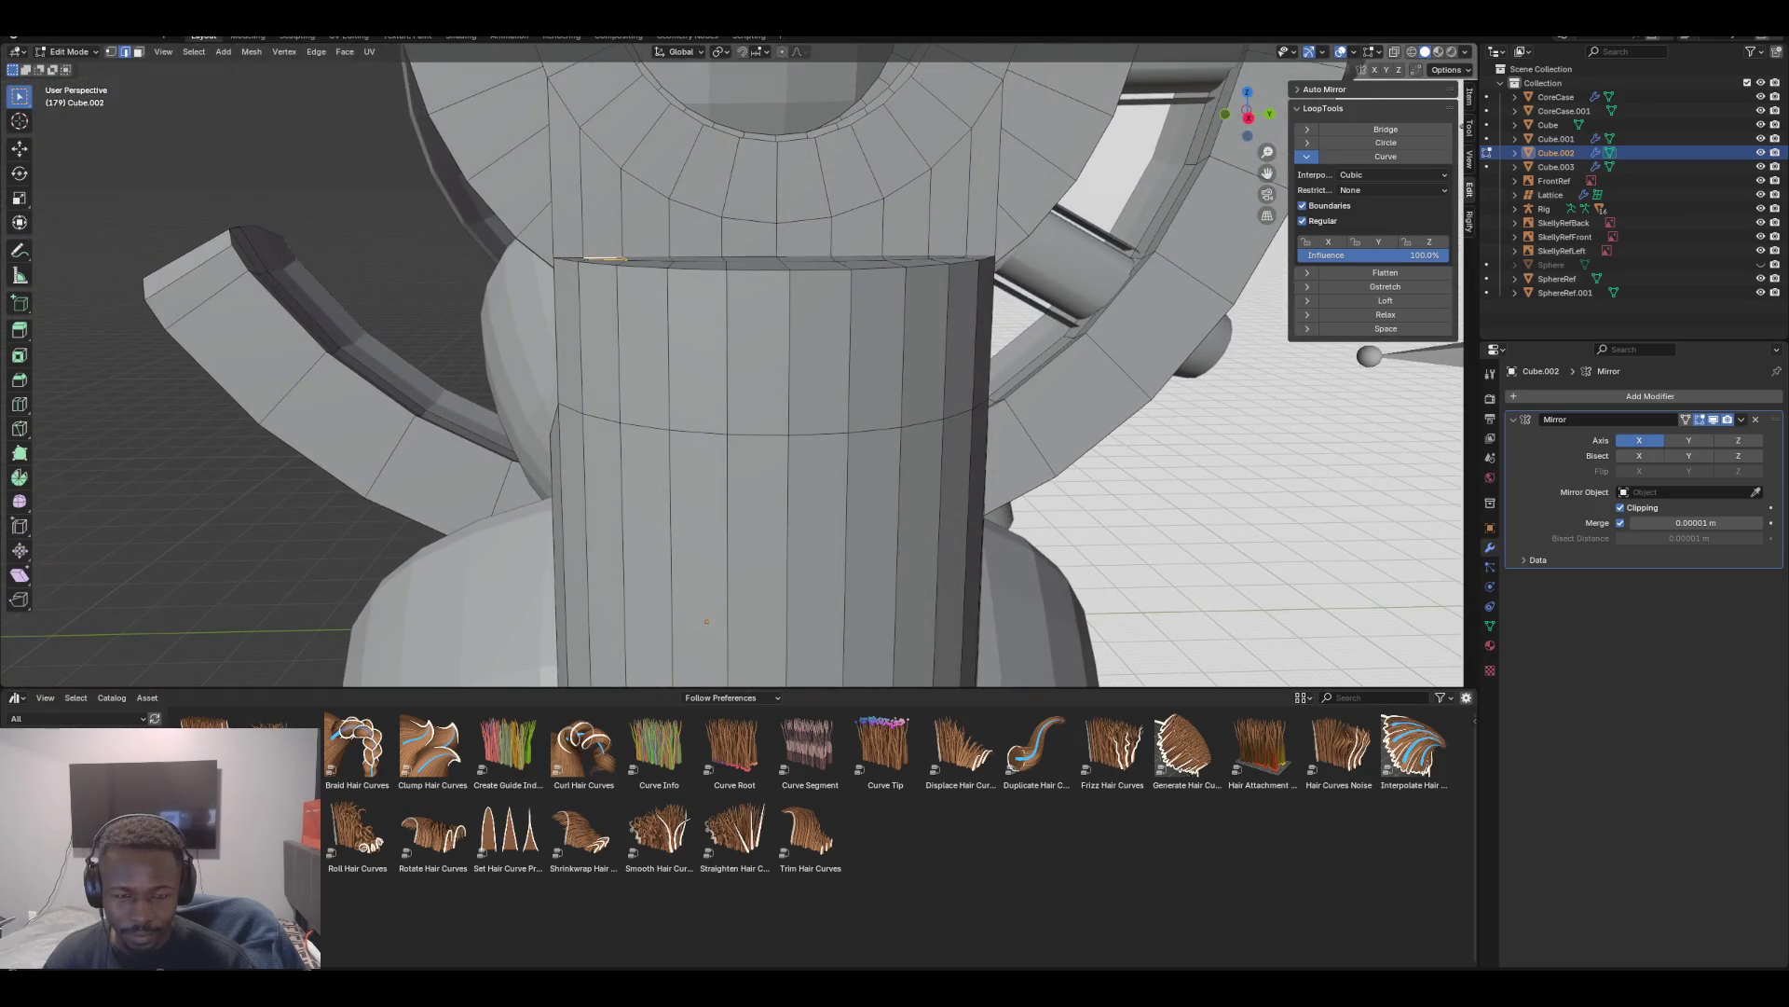
key(KP_1)
key(KP_3)
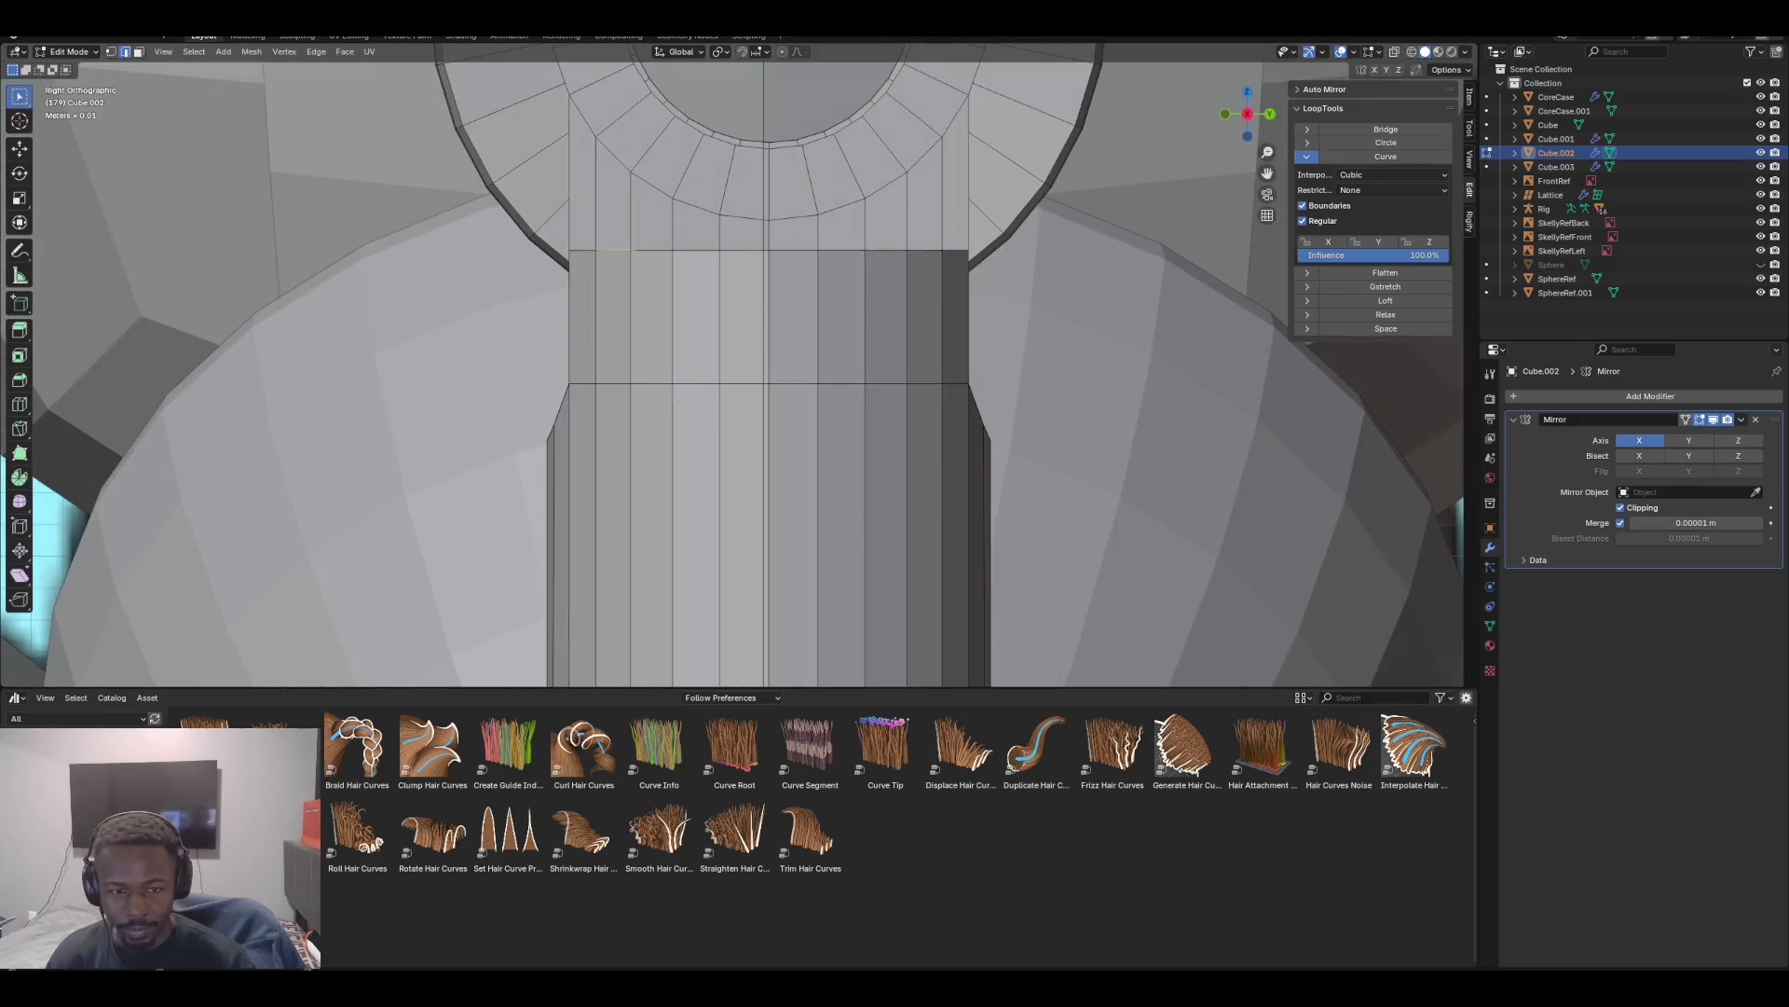
mouse_move(778, 247)
middle_down()
mouse_move(804, 56)
mouse_move(951, 82)
middle_up()
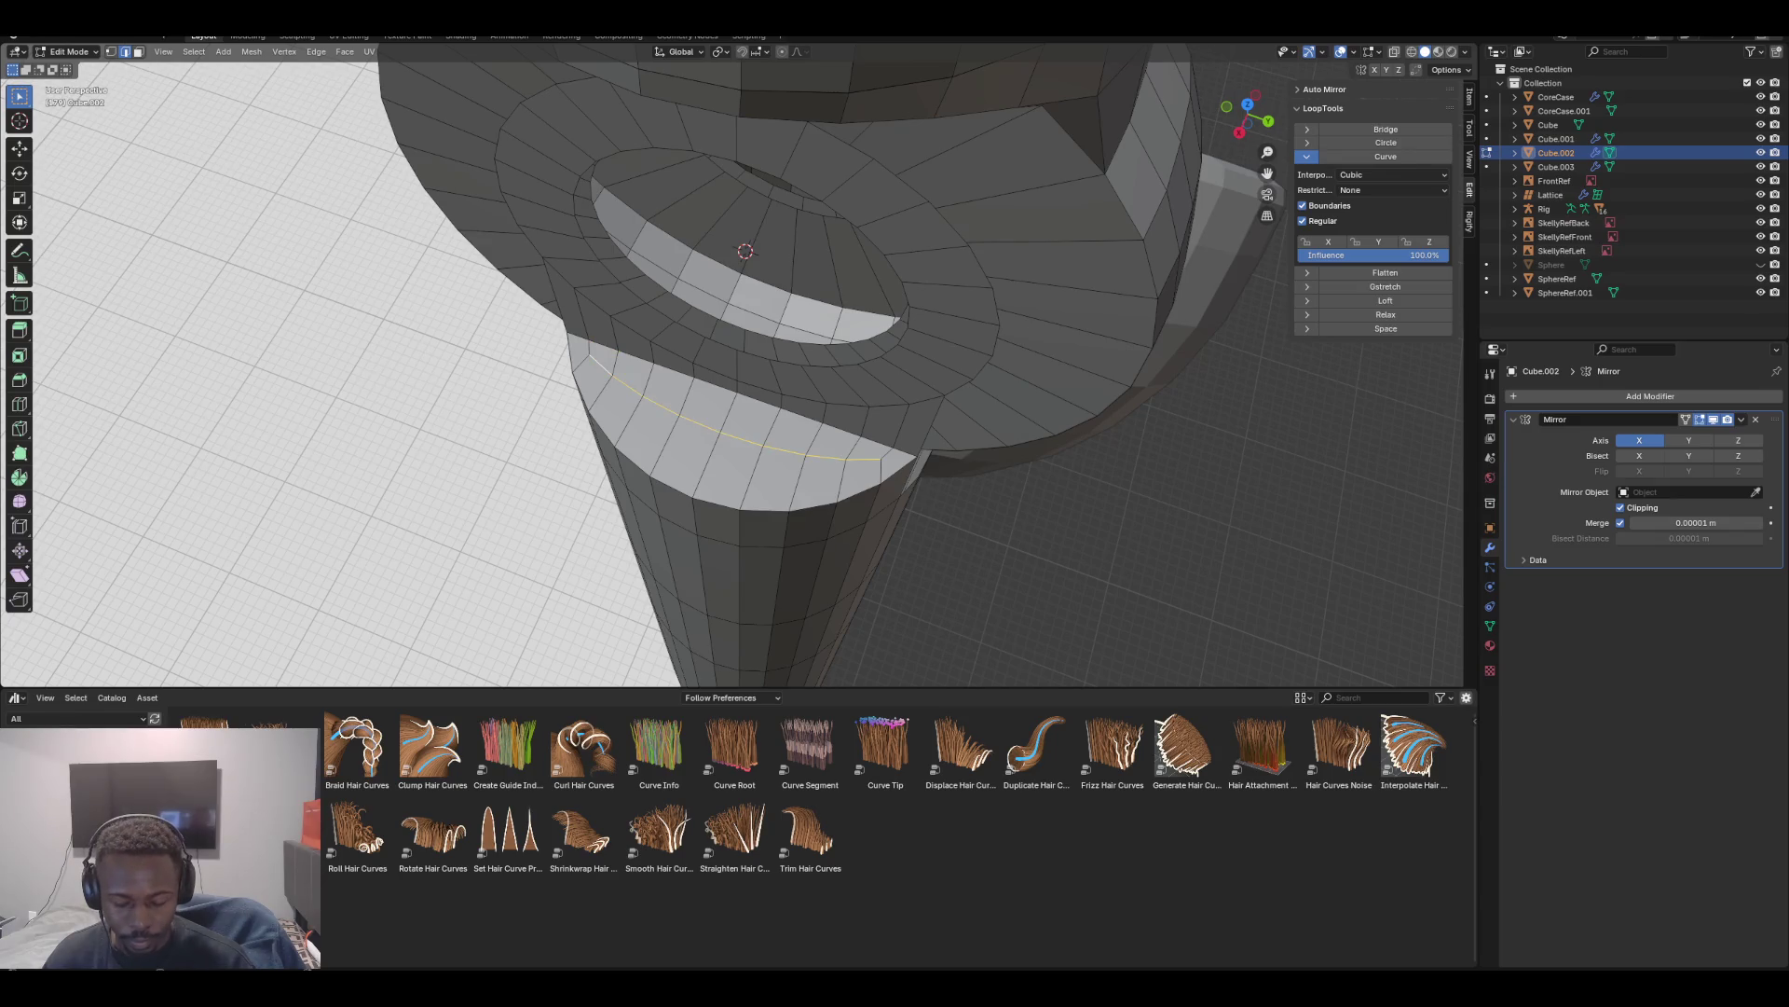
Edge-slide the lower flap loop to a new position and check it from below
key(g)
key(g)
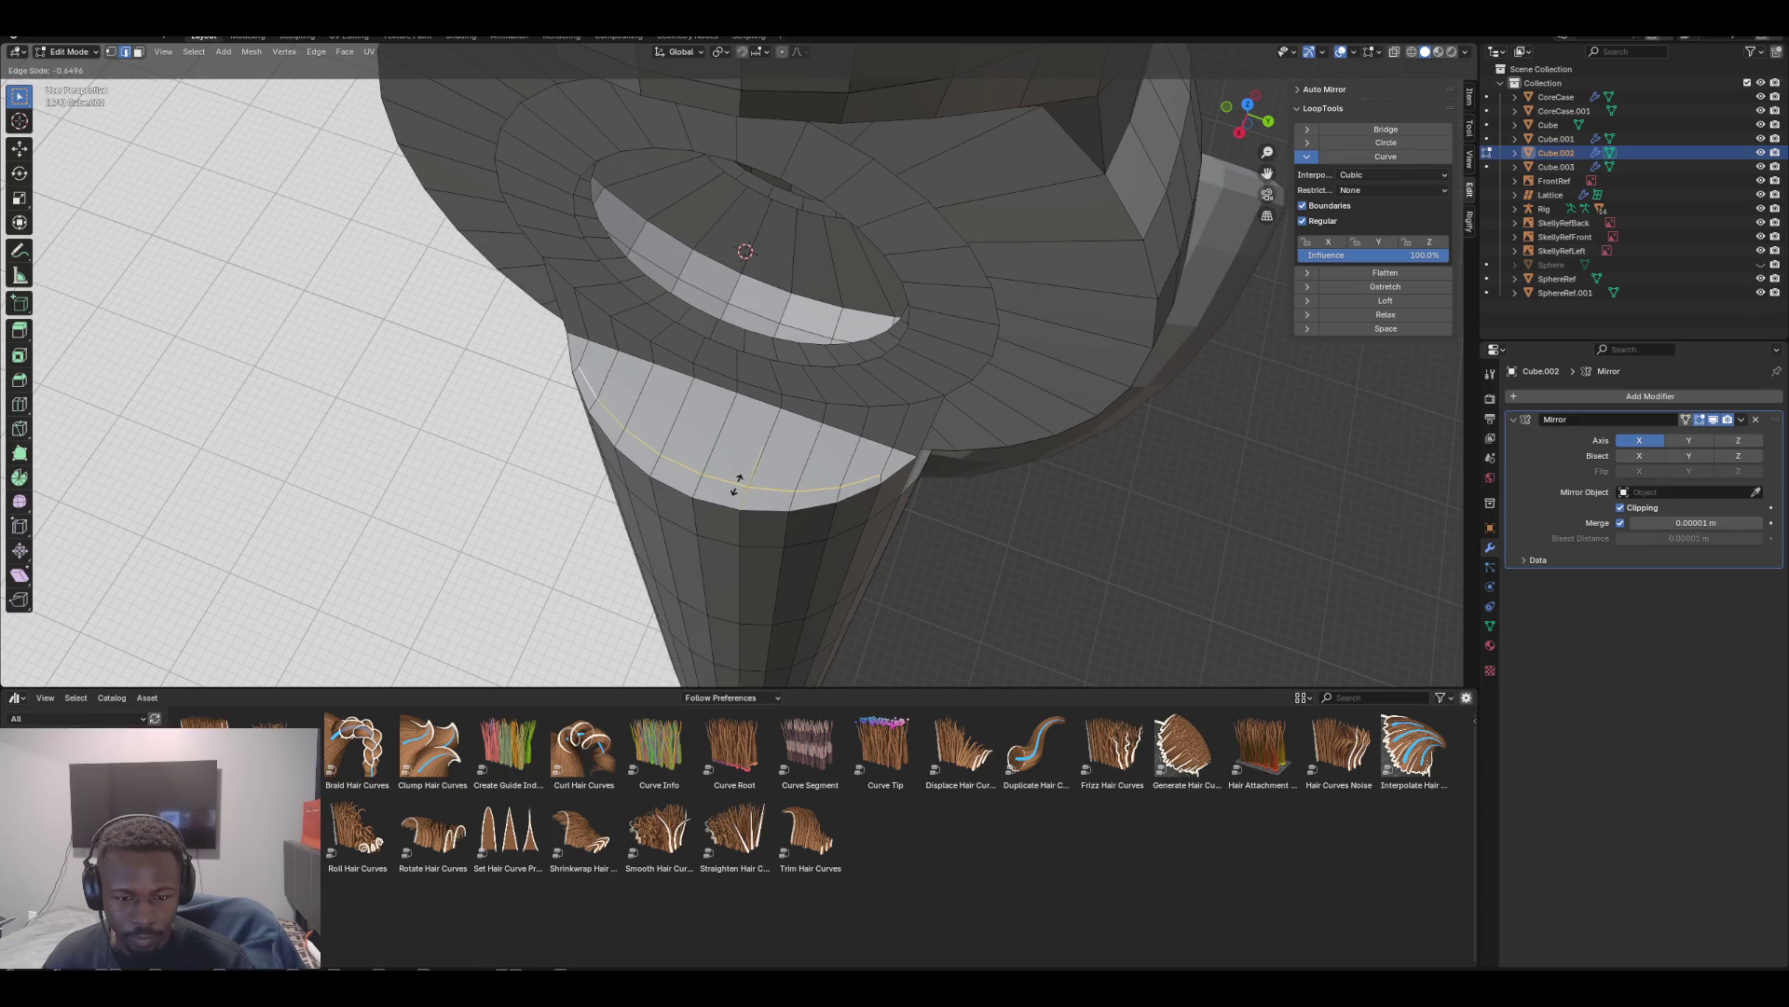
click(747, 469)
mouse_move(747, 469)
middle_down()
mouse_move(718, 327)
mouse_move(559, 378)
mouse_move(499, 364)
mouse_move(513, 433)
mouse_move(605, 424)
middle_up()
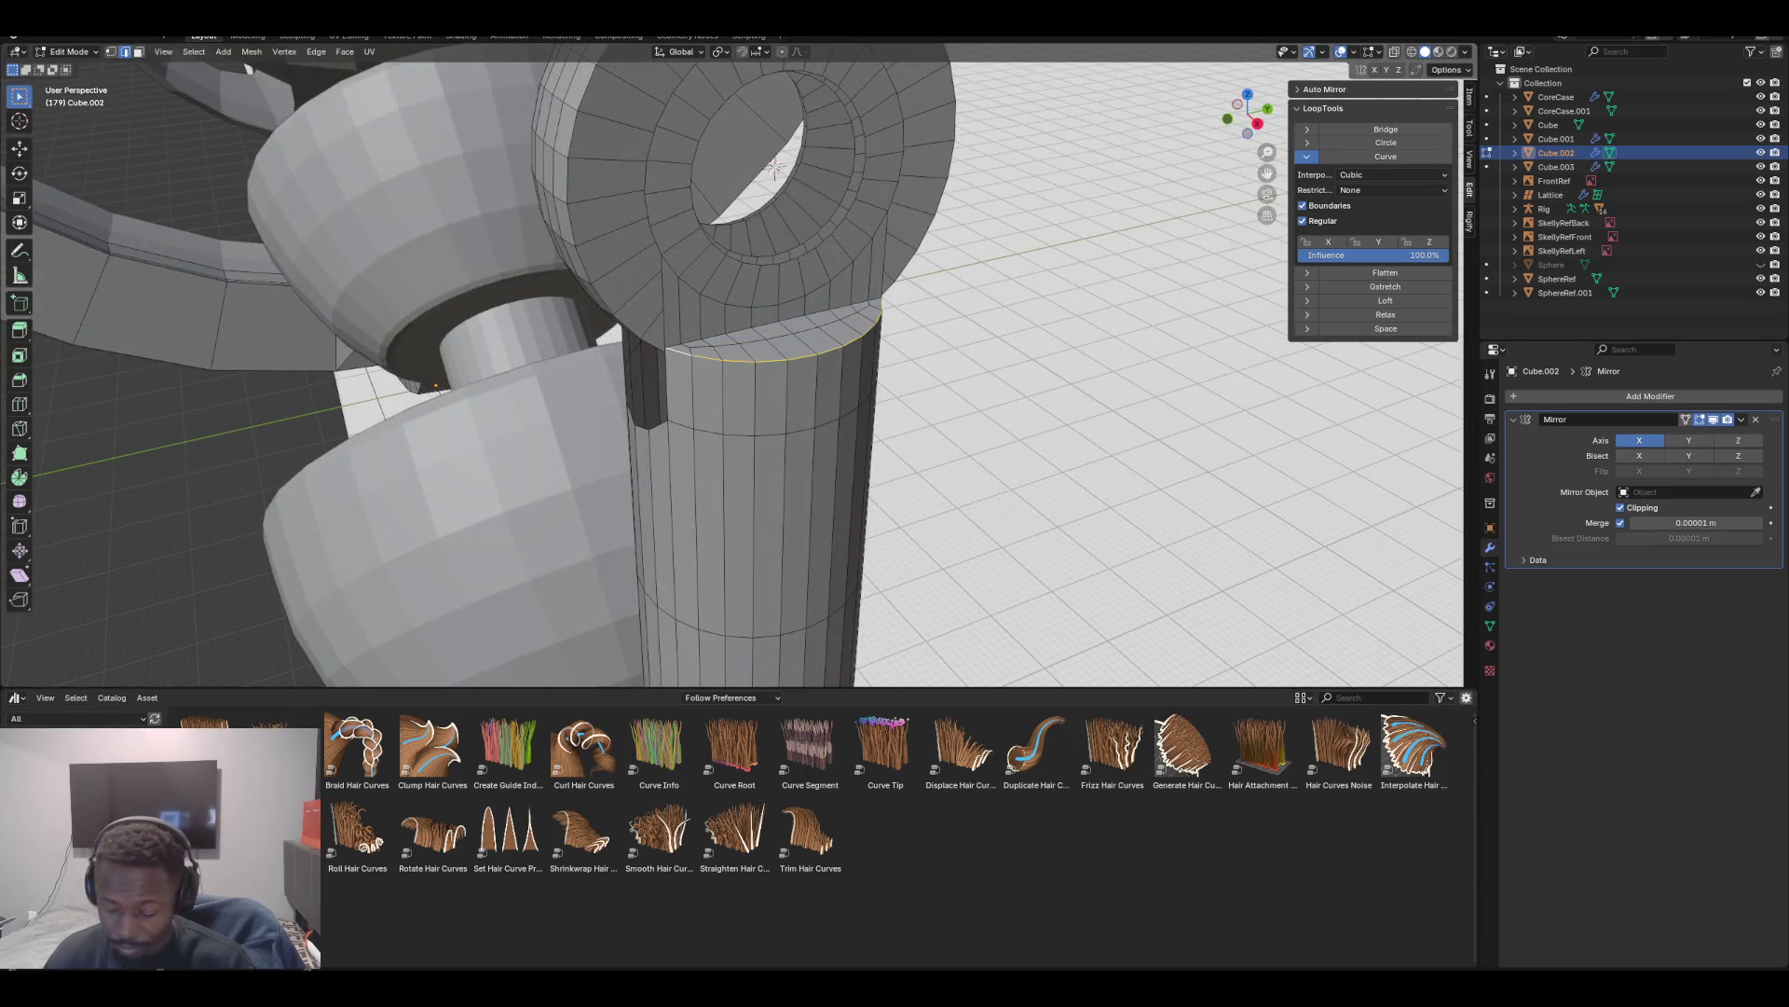
Edge-slide the neck loop, then slide the flap's loop toward its tip
key(KP_1)
key(g)
key(g)
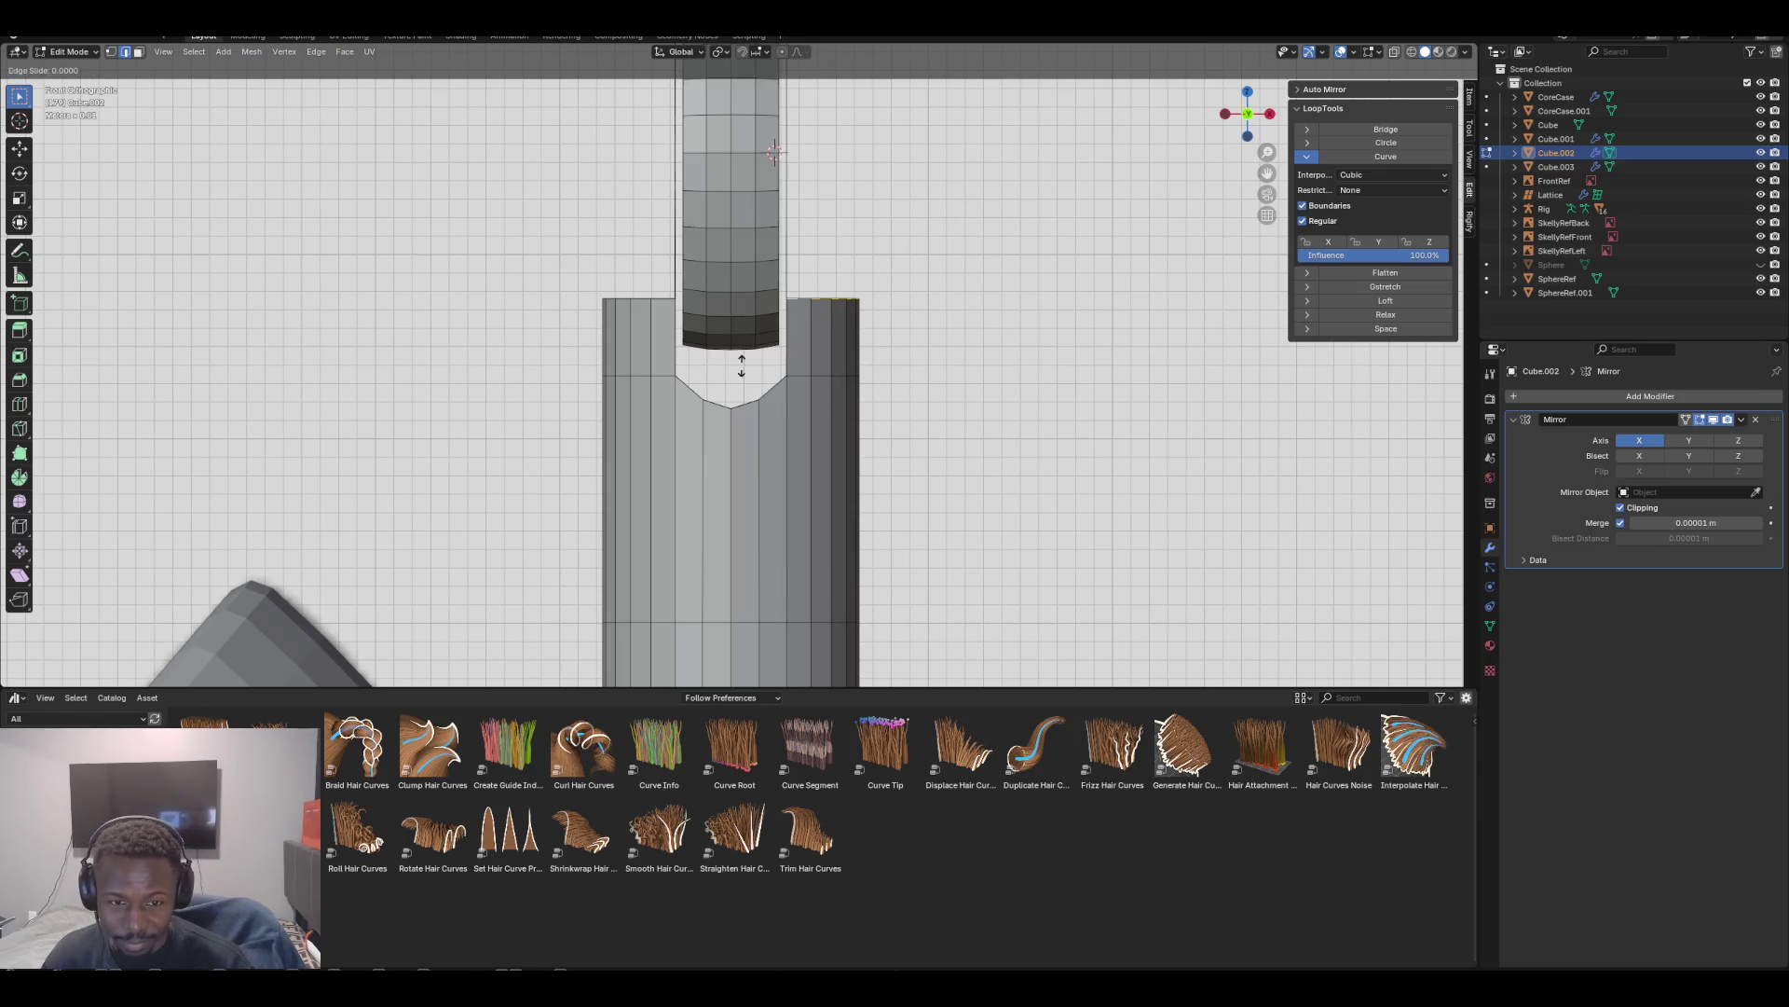
click(742, 391)
middle_drag(743, 392, 695, 452)
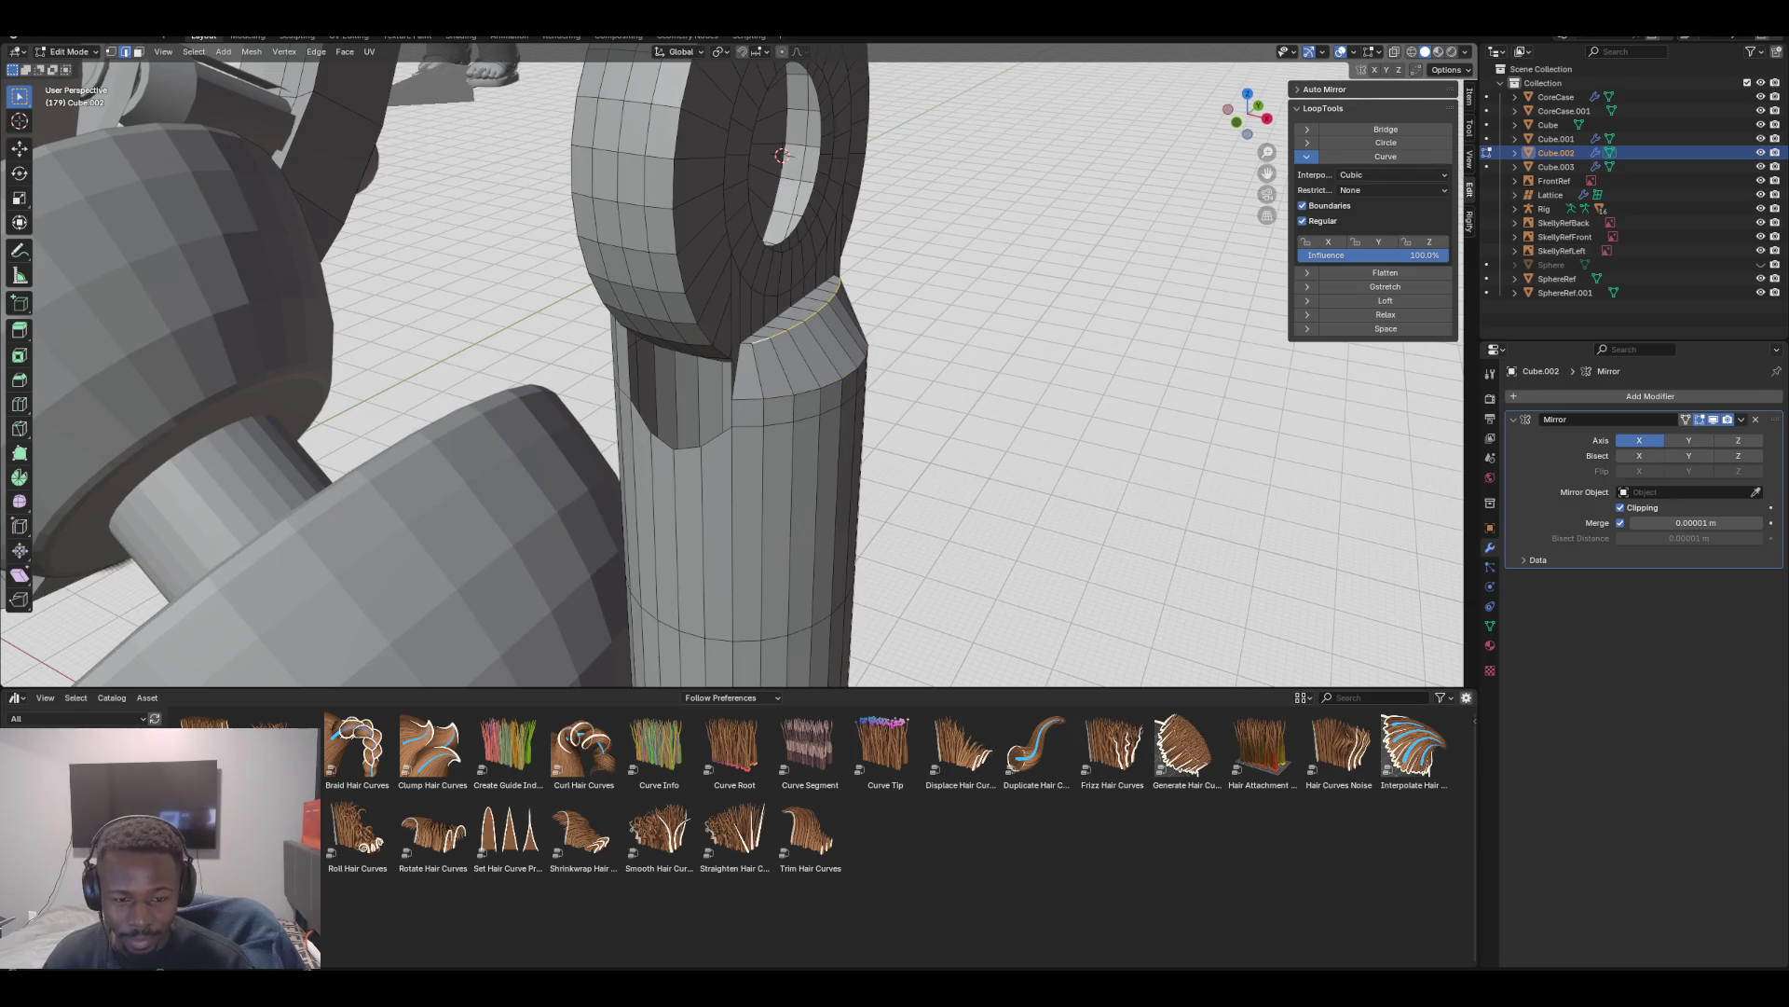
key(KP_1)
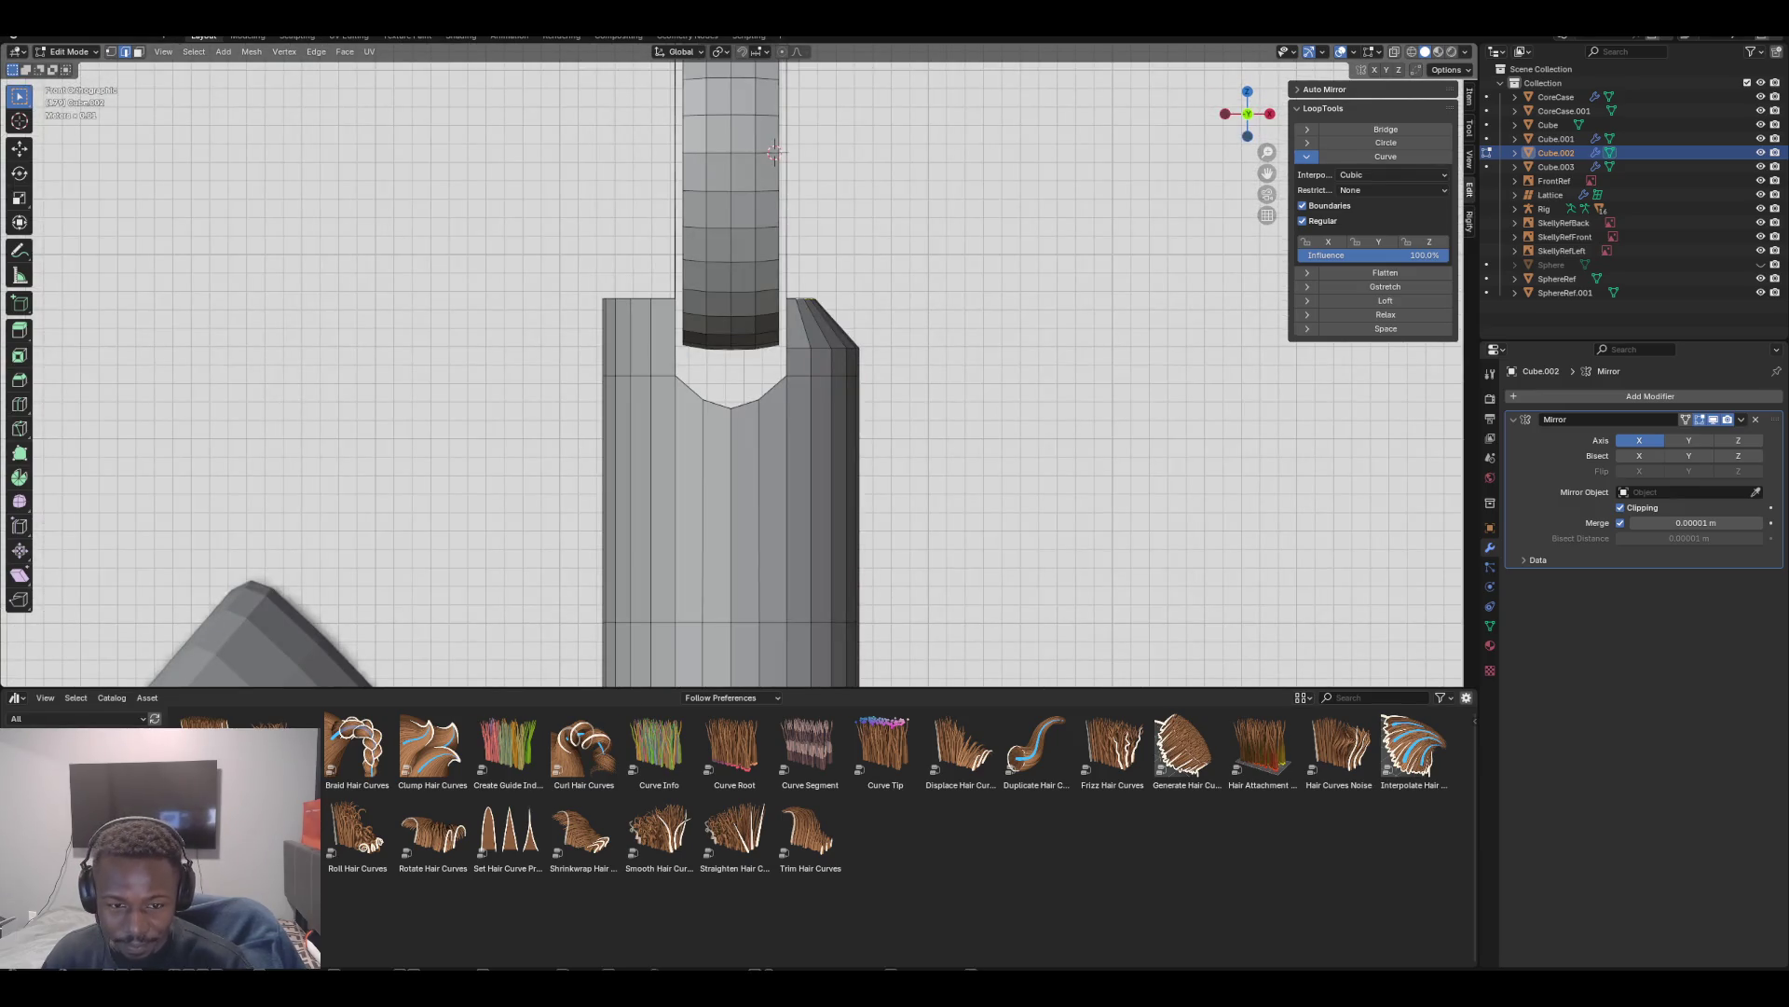
key(g)
key(g)
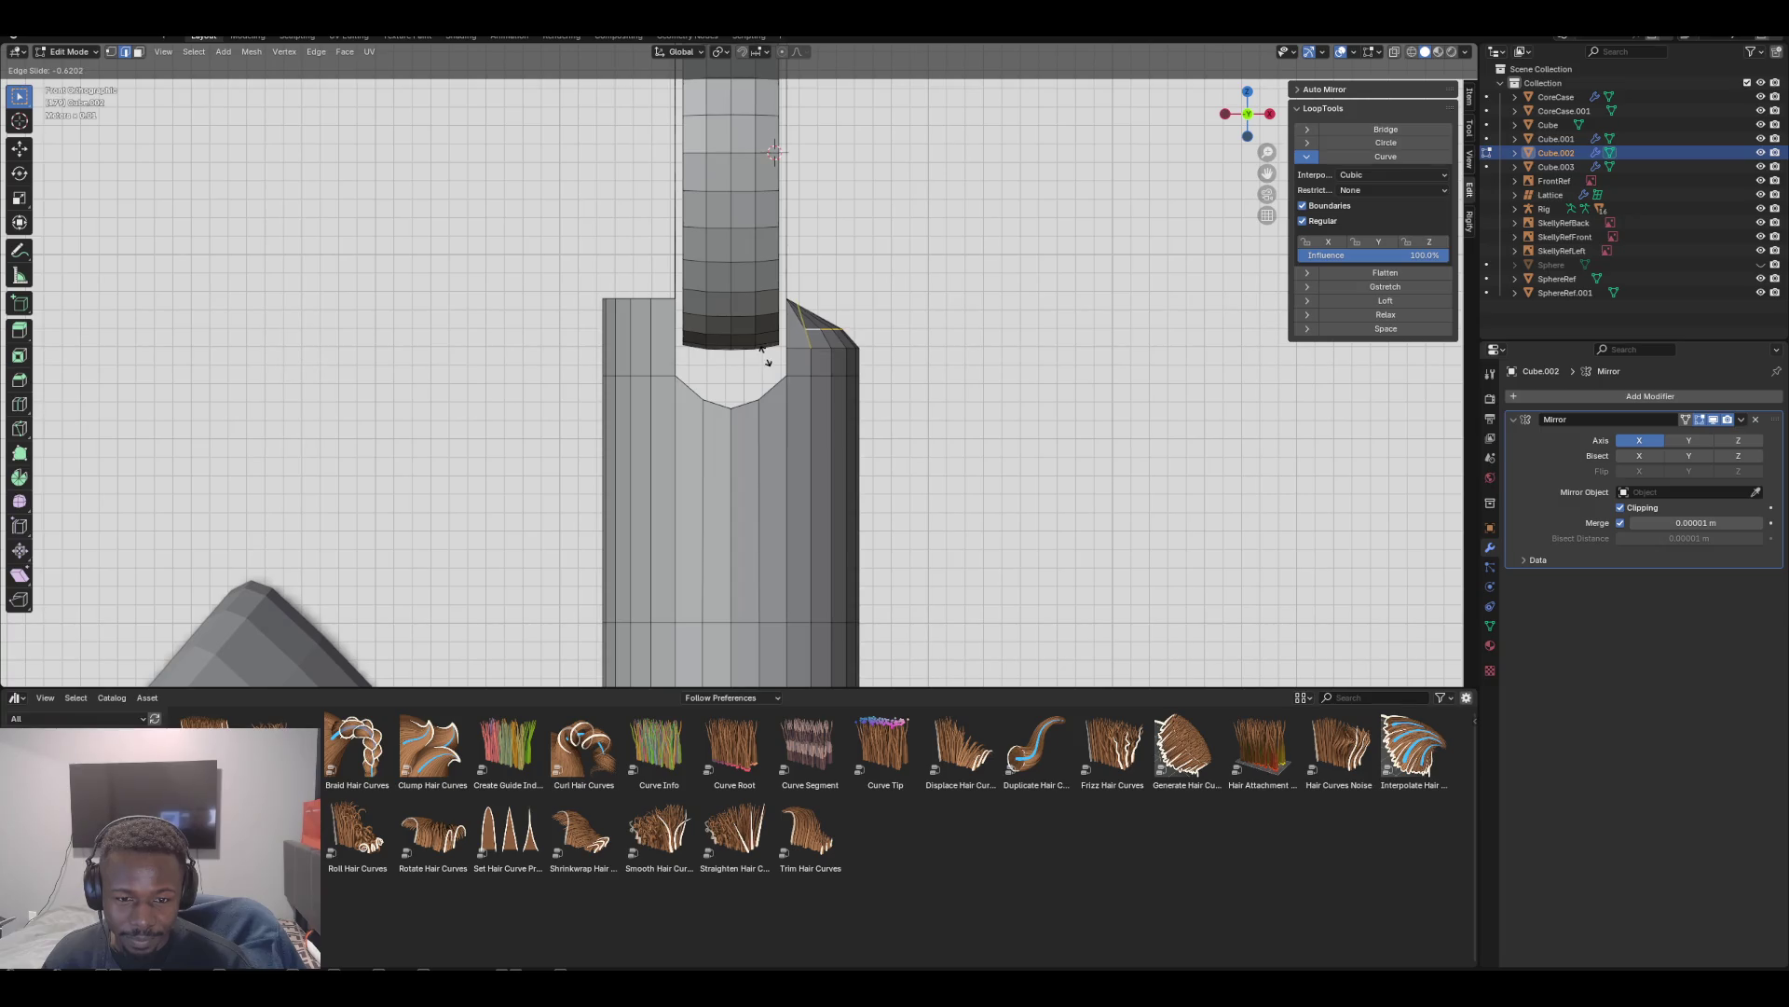
click(766, 359)
scroll(766, 359, up, 3)
mouse_move(766, 359)
middle_down()
mouse_move(377, 386)
mouse_move(425, 284)
middle_up()
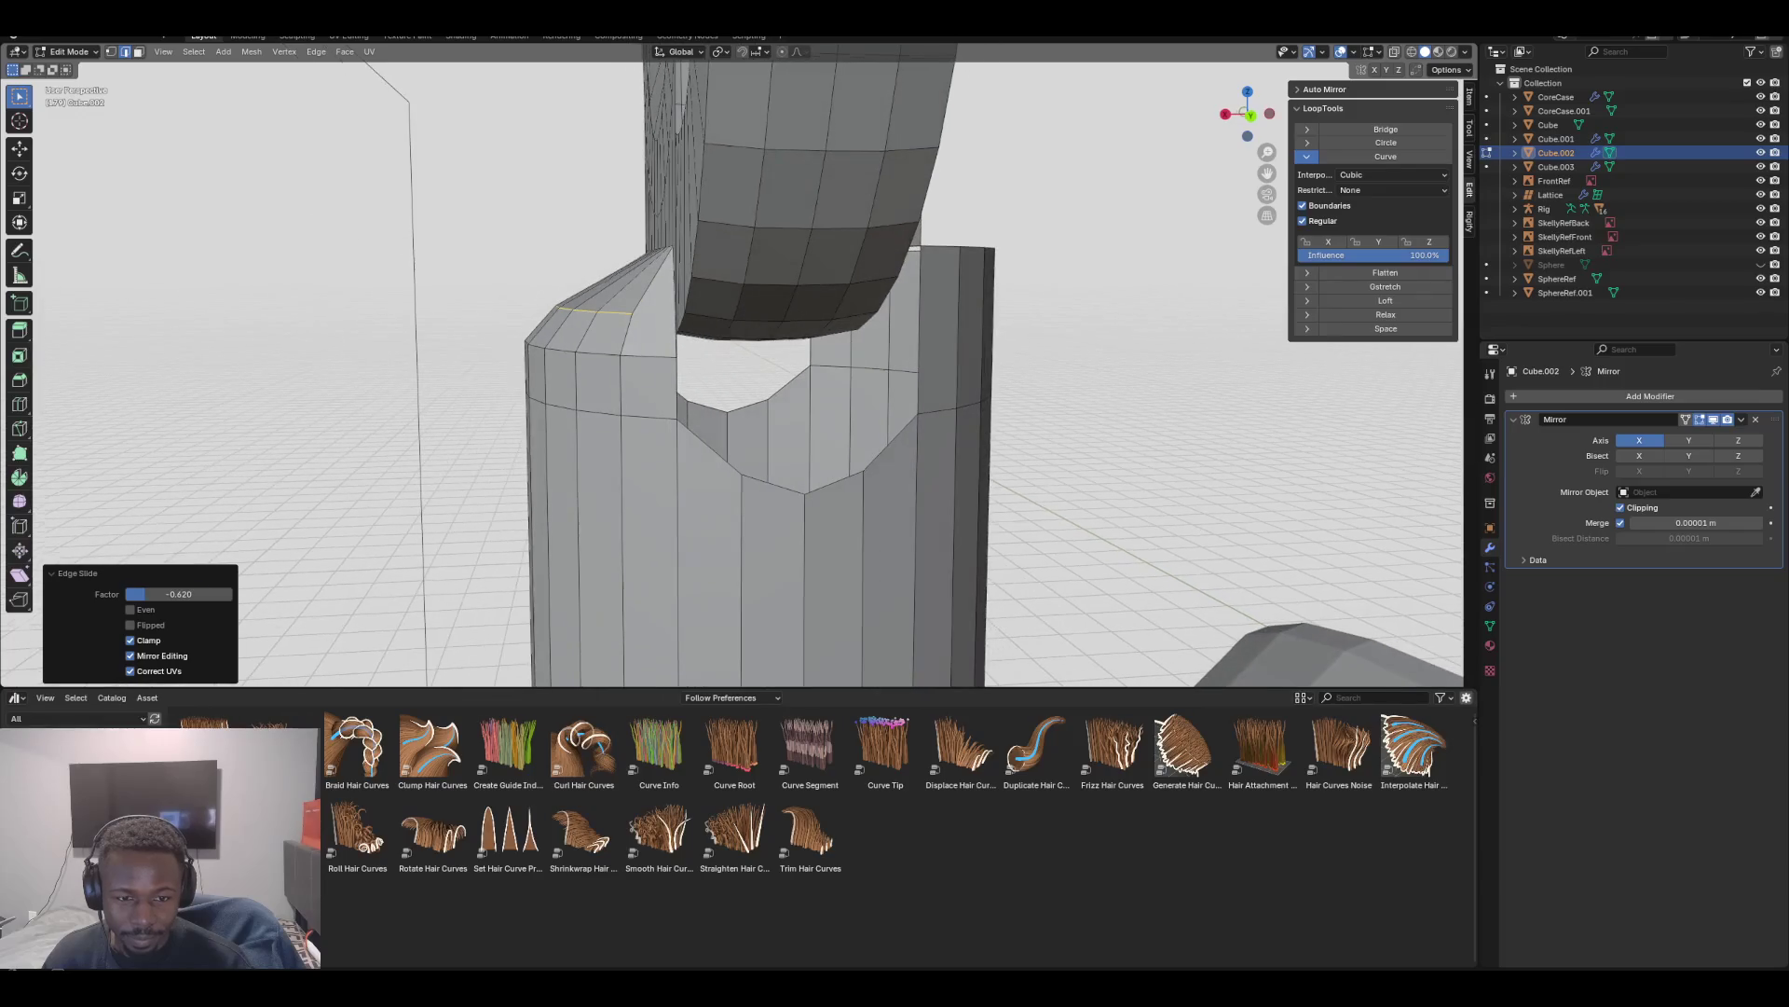
Shift the flap edge sideways along X and narrow the flap with an X scale
key(KP_1)
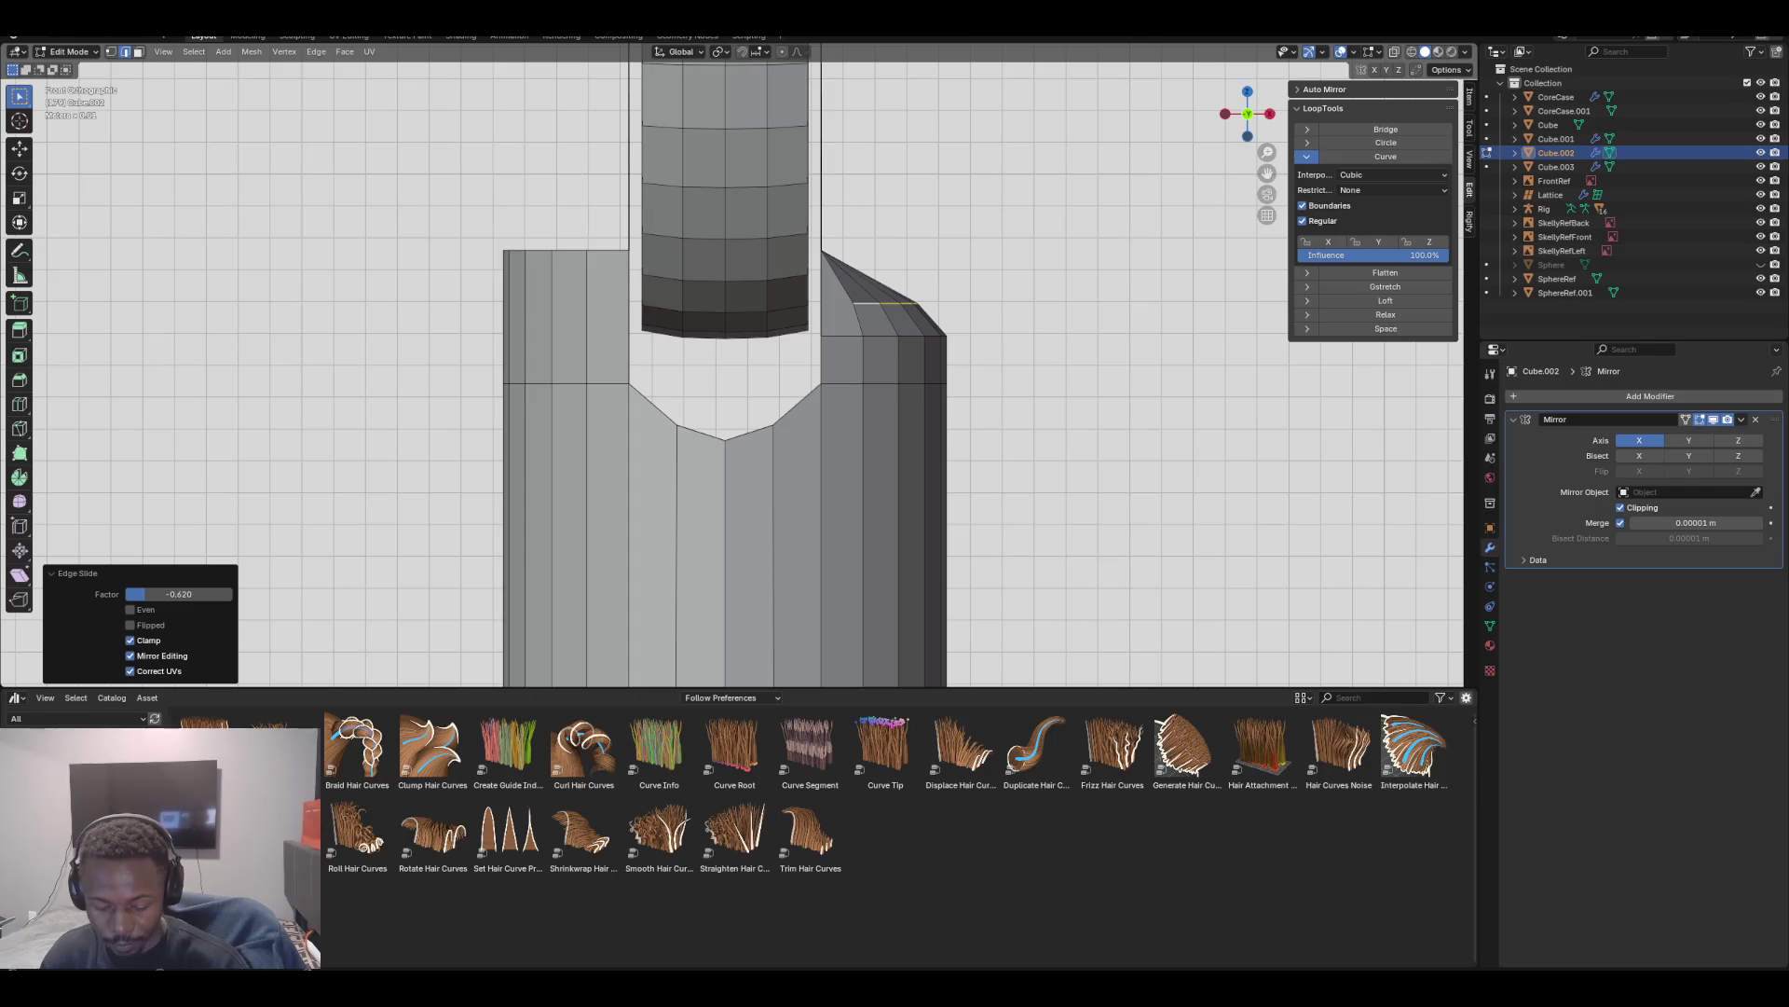
key(g)
key(x)
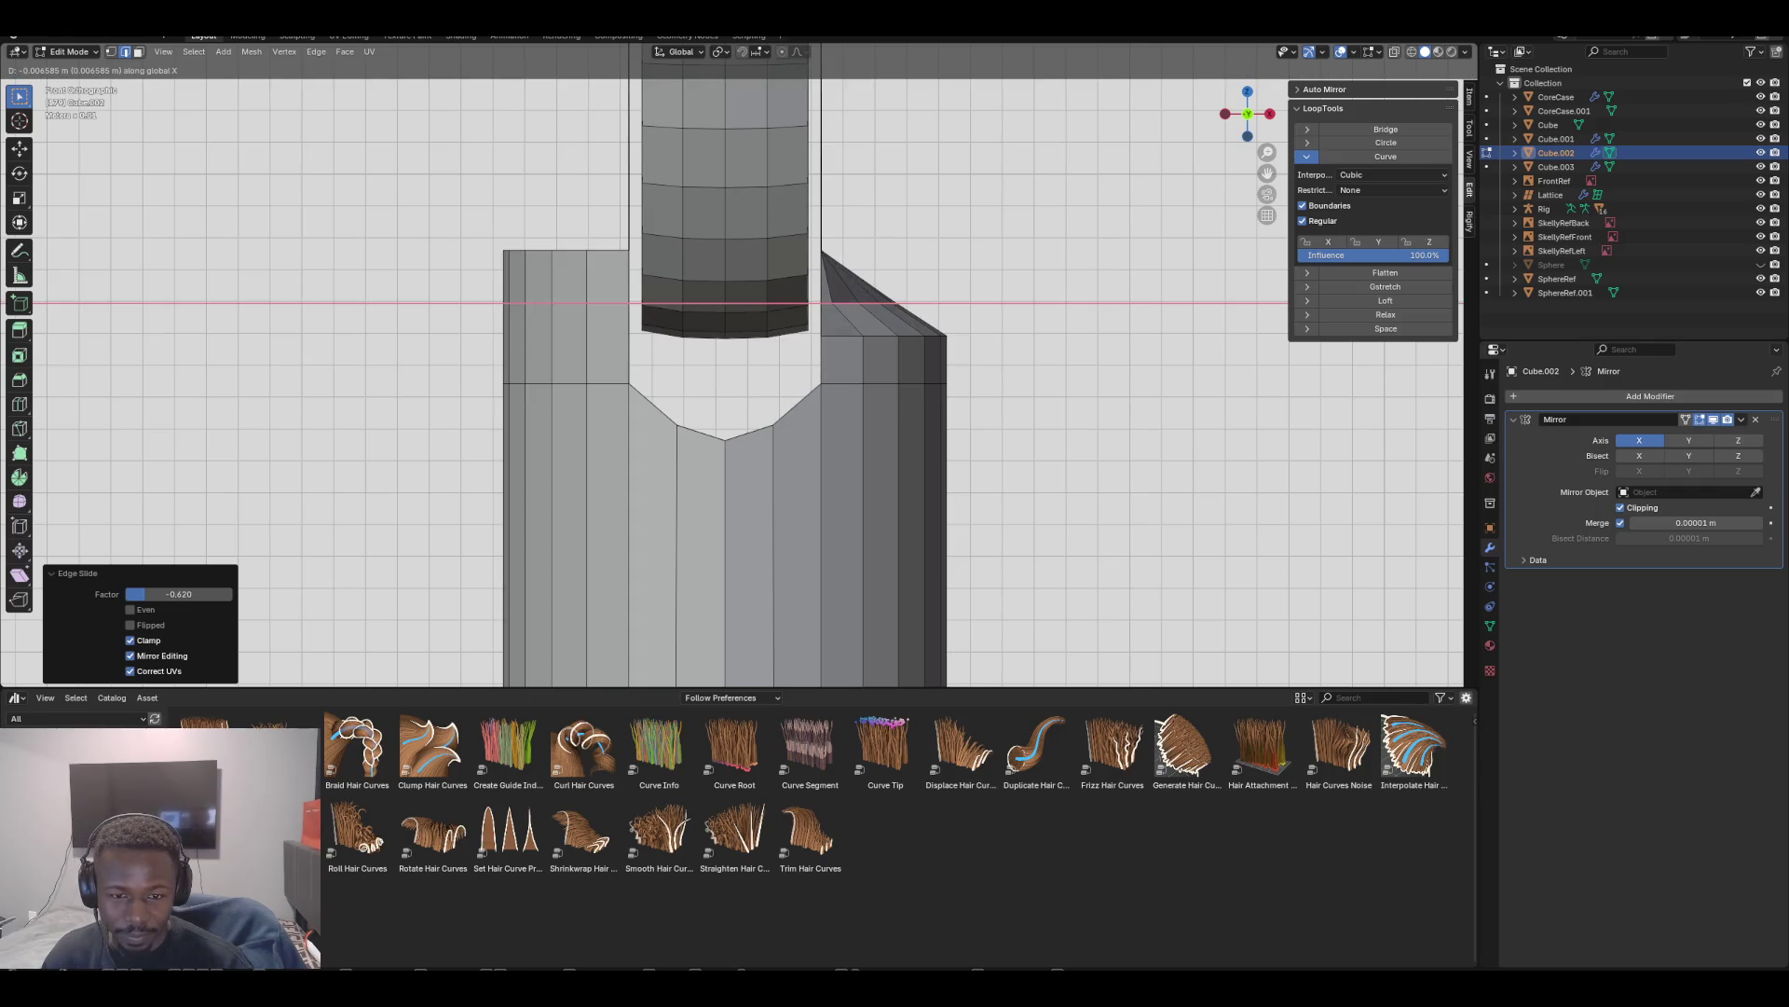
key(Return)
mouse_move(745, 373)
middle_down()
mouse_move(811, 456)
mouse_move(755, 344)
mouse_move(765, 298)
mouse_move(401, 331)
middle_up()
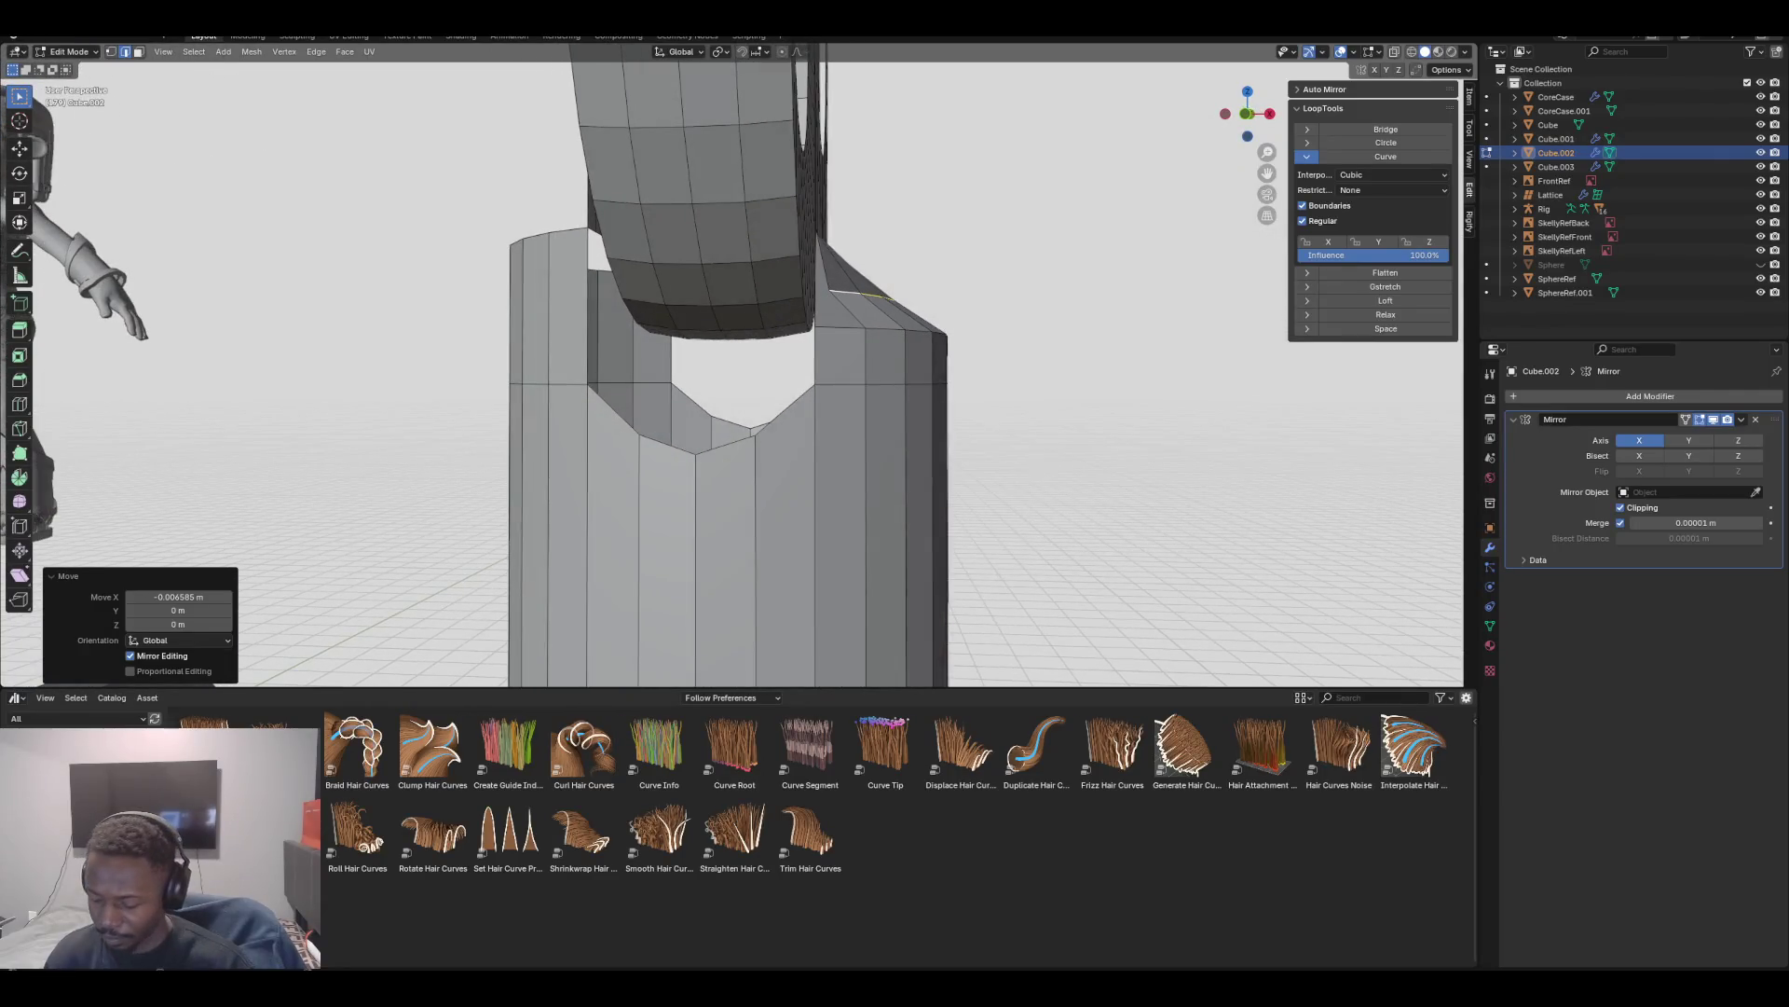
key(KP_1)
key(s)
key(x)
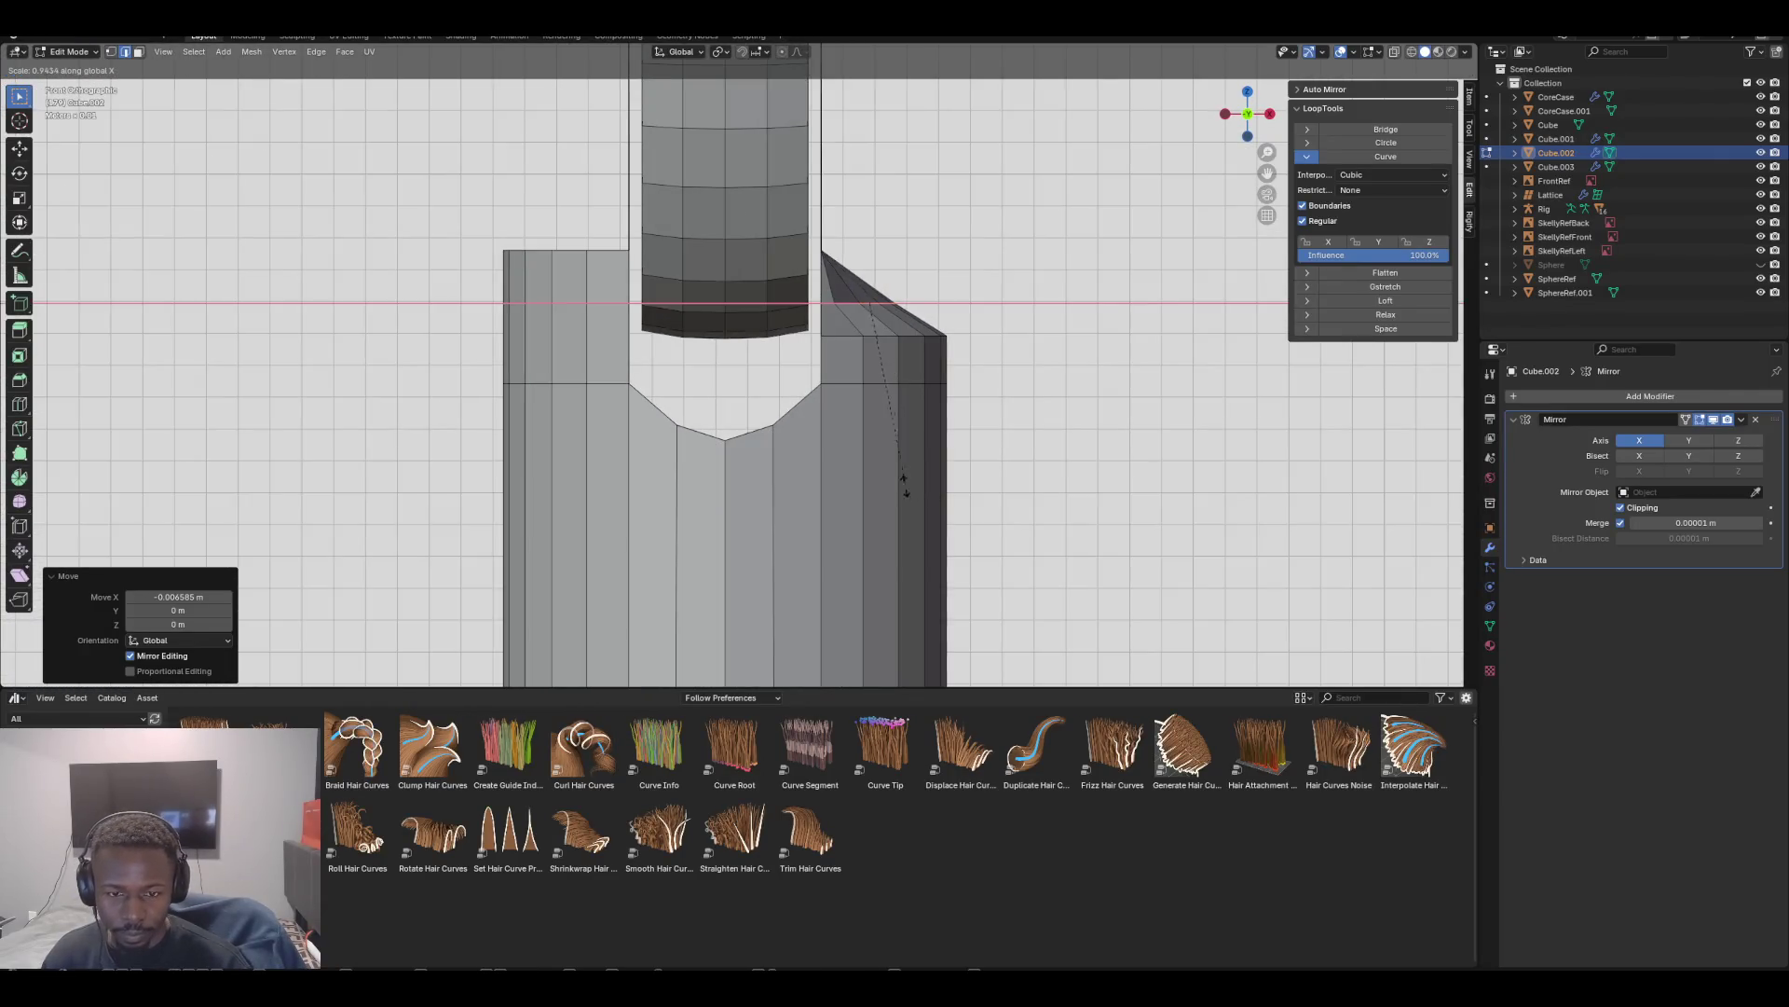
click(868, 380)
Move the tip vertex left along X and rotate it -39.4° to taper the flap
key(g)
key(x)
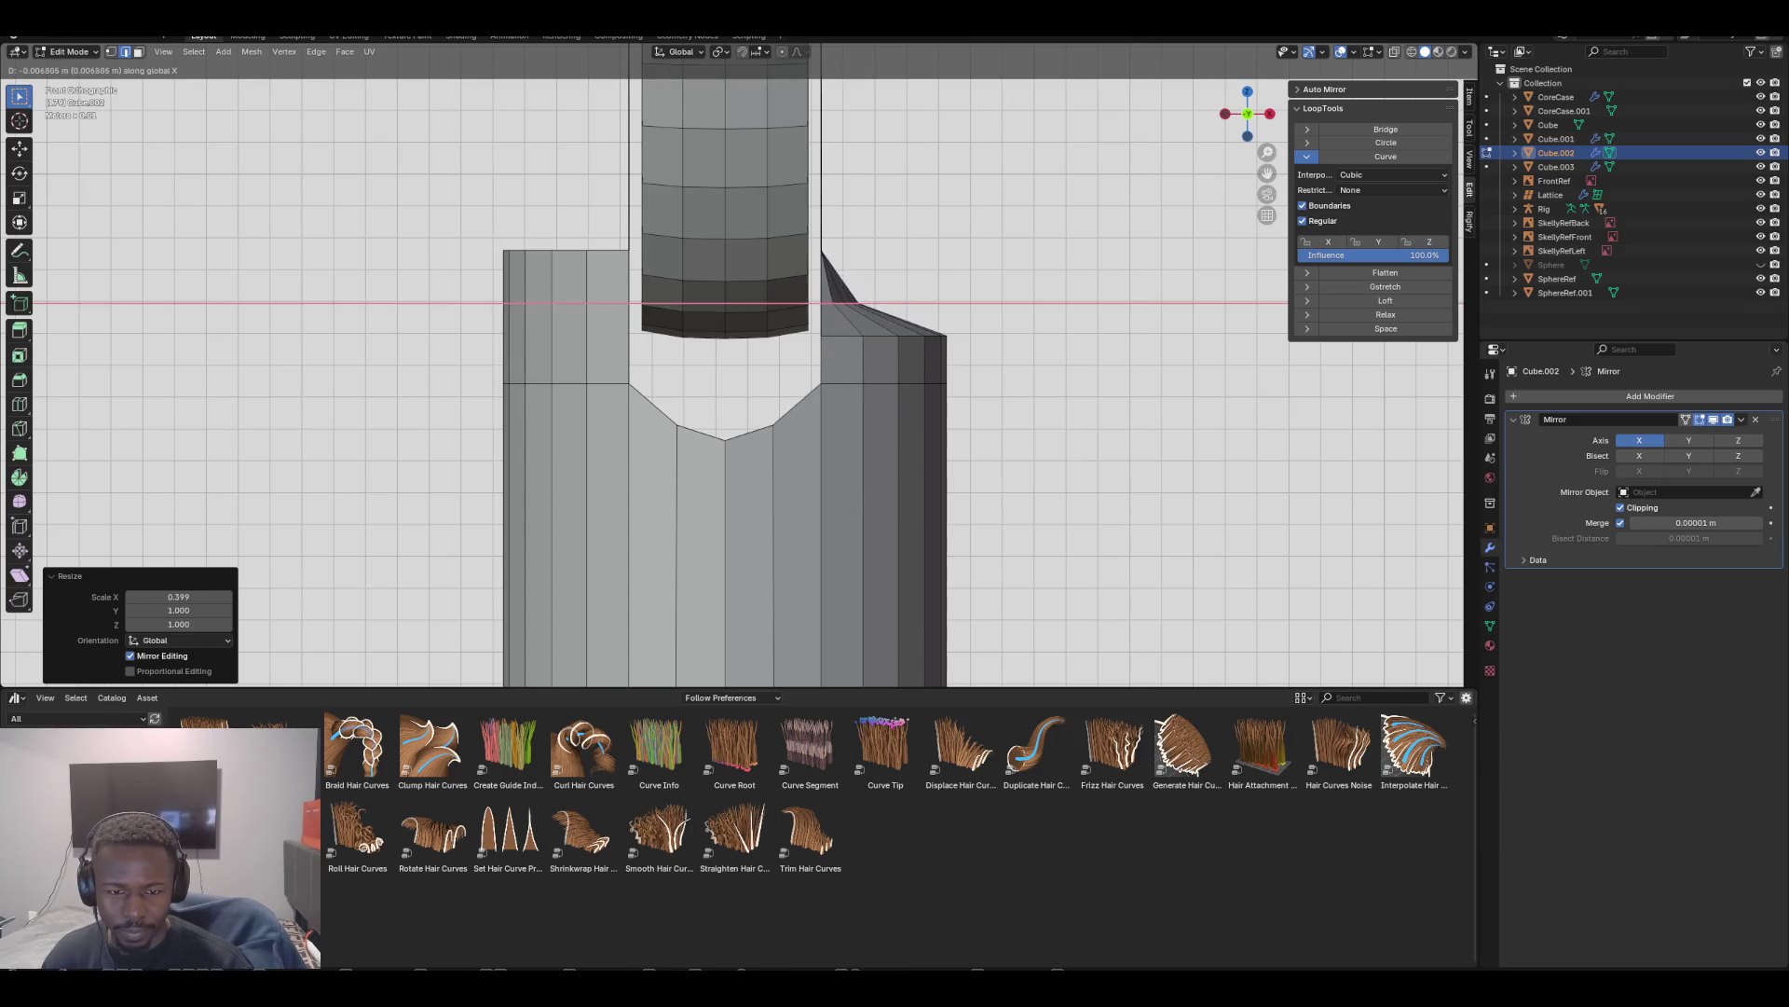
key(Return)
key(r)
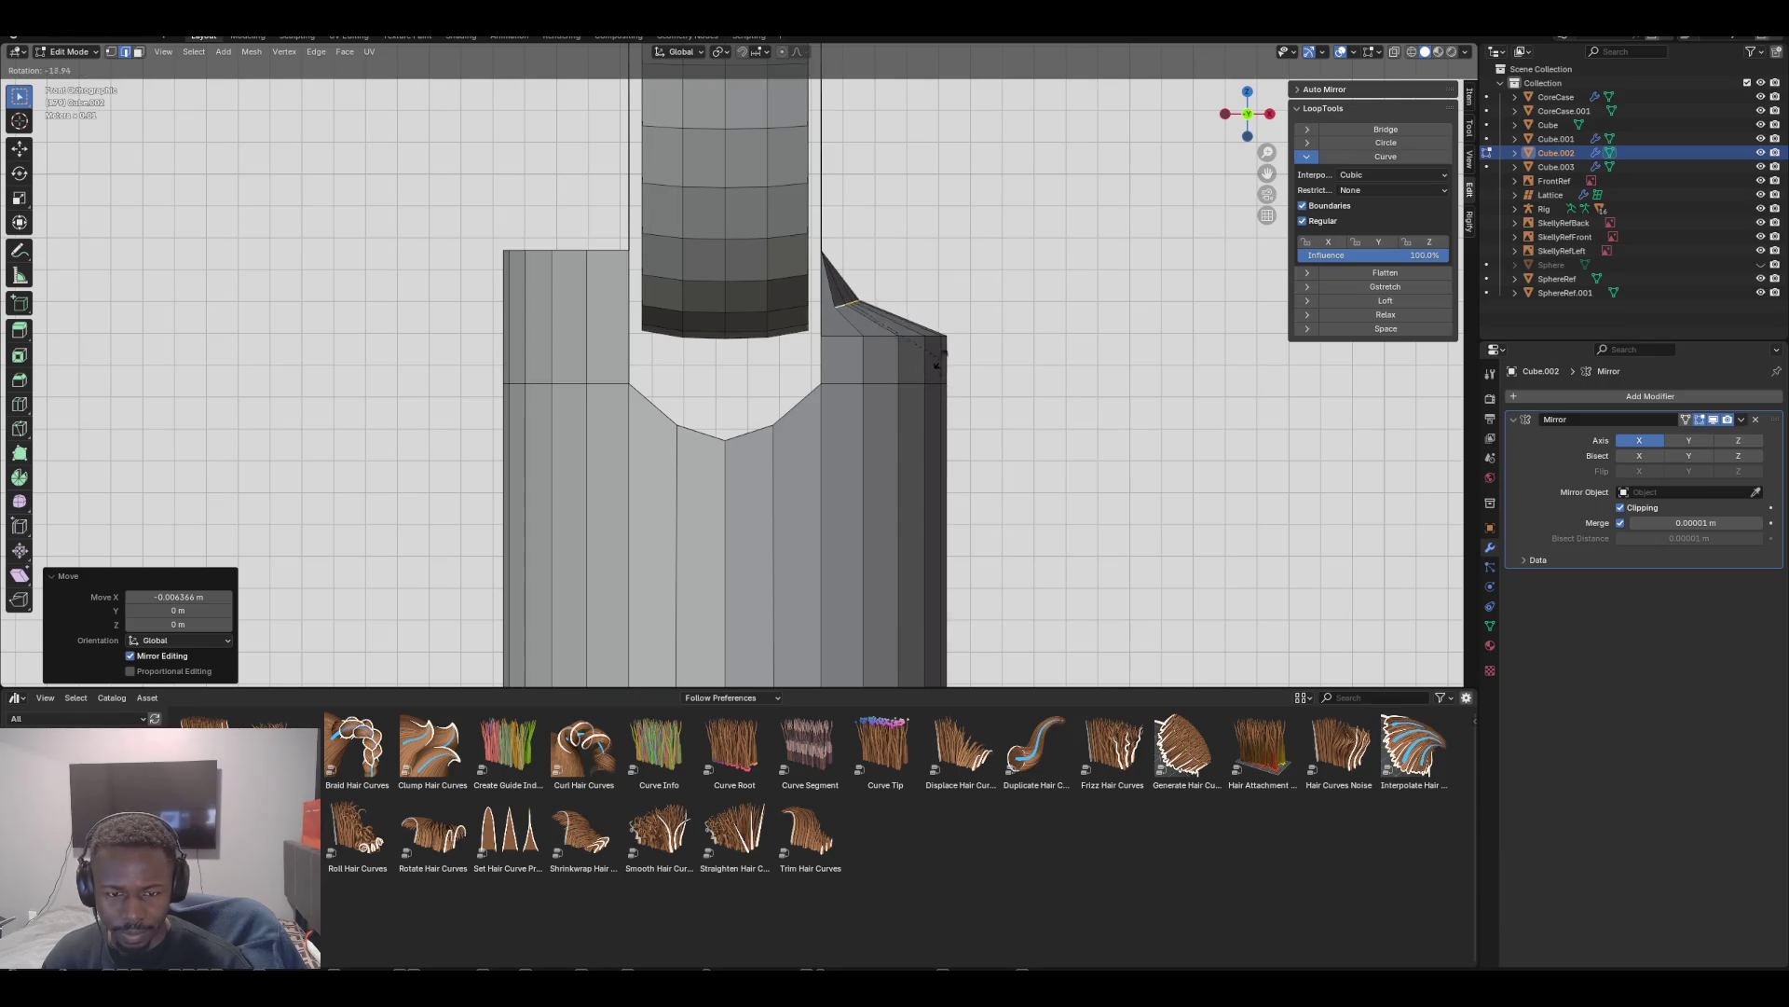
click(917, 322)
mouse_move(916, 322)
middle_down()
mouse_move(1006, 294)
mouse_move(950, 301)
mouse_move(913, 377)
mouse_move(924, 303)
middle_up()
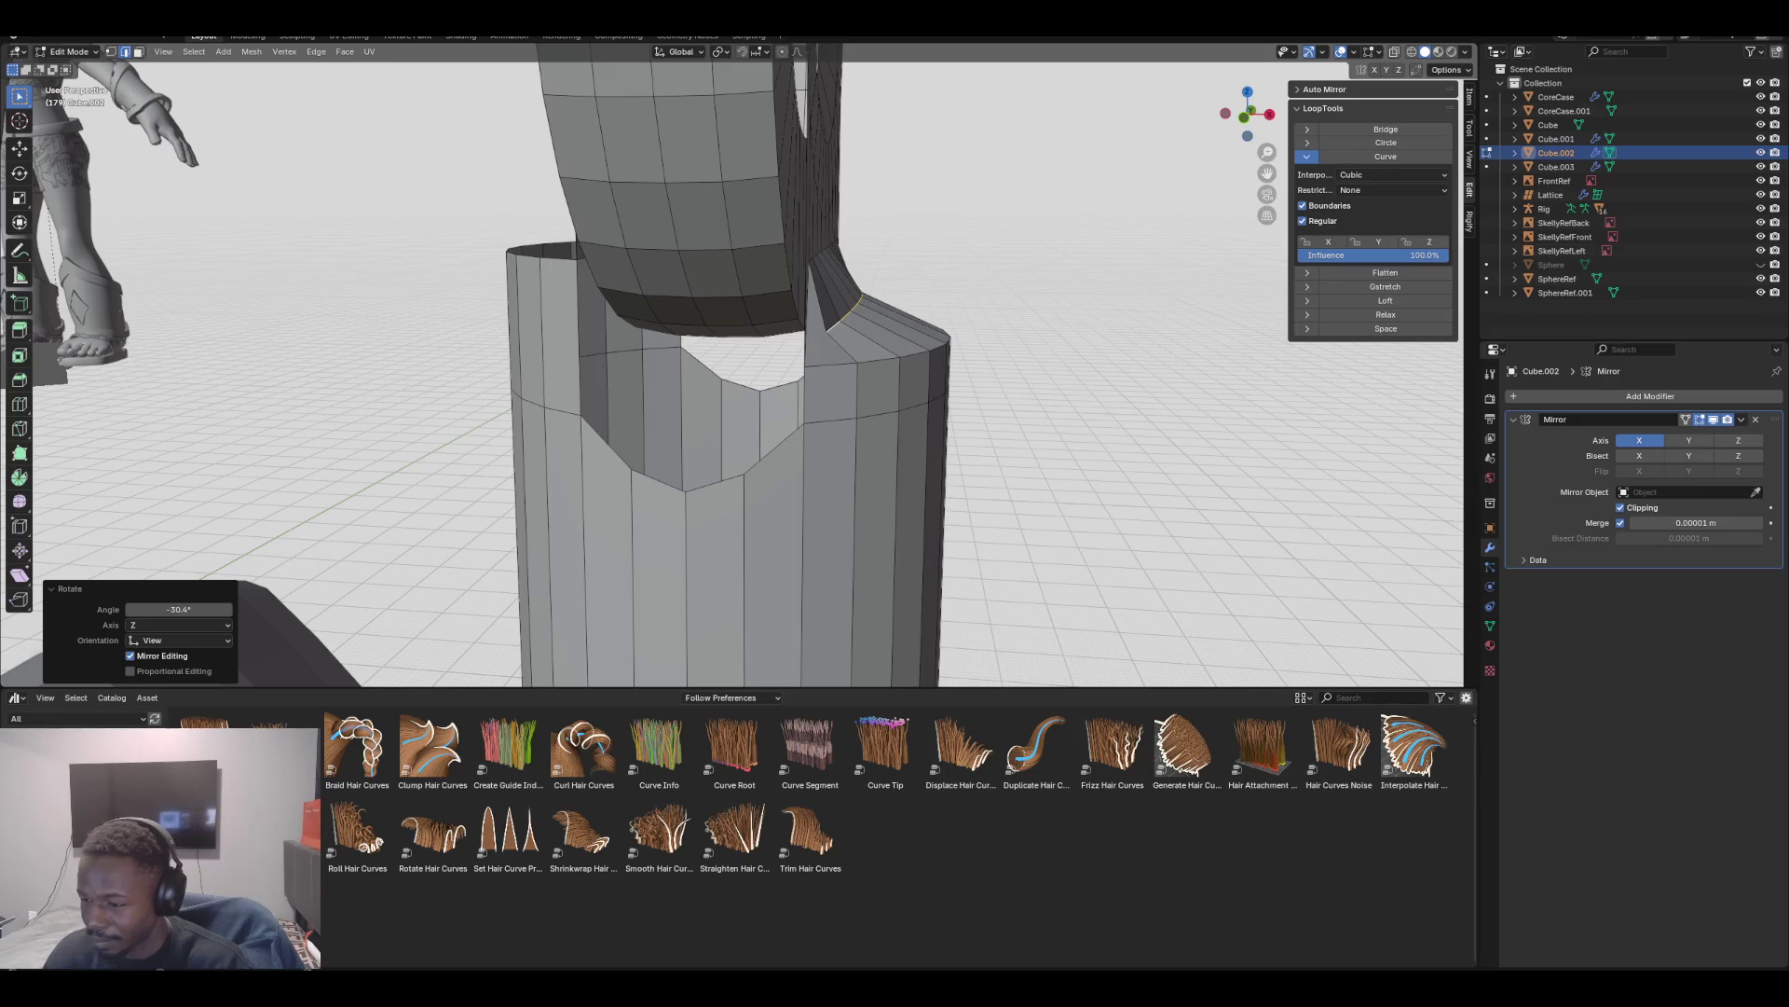
Select the five faces along the top ring of the neck column
key(KP_1)
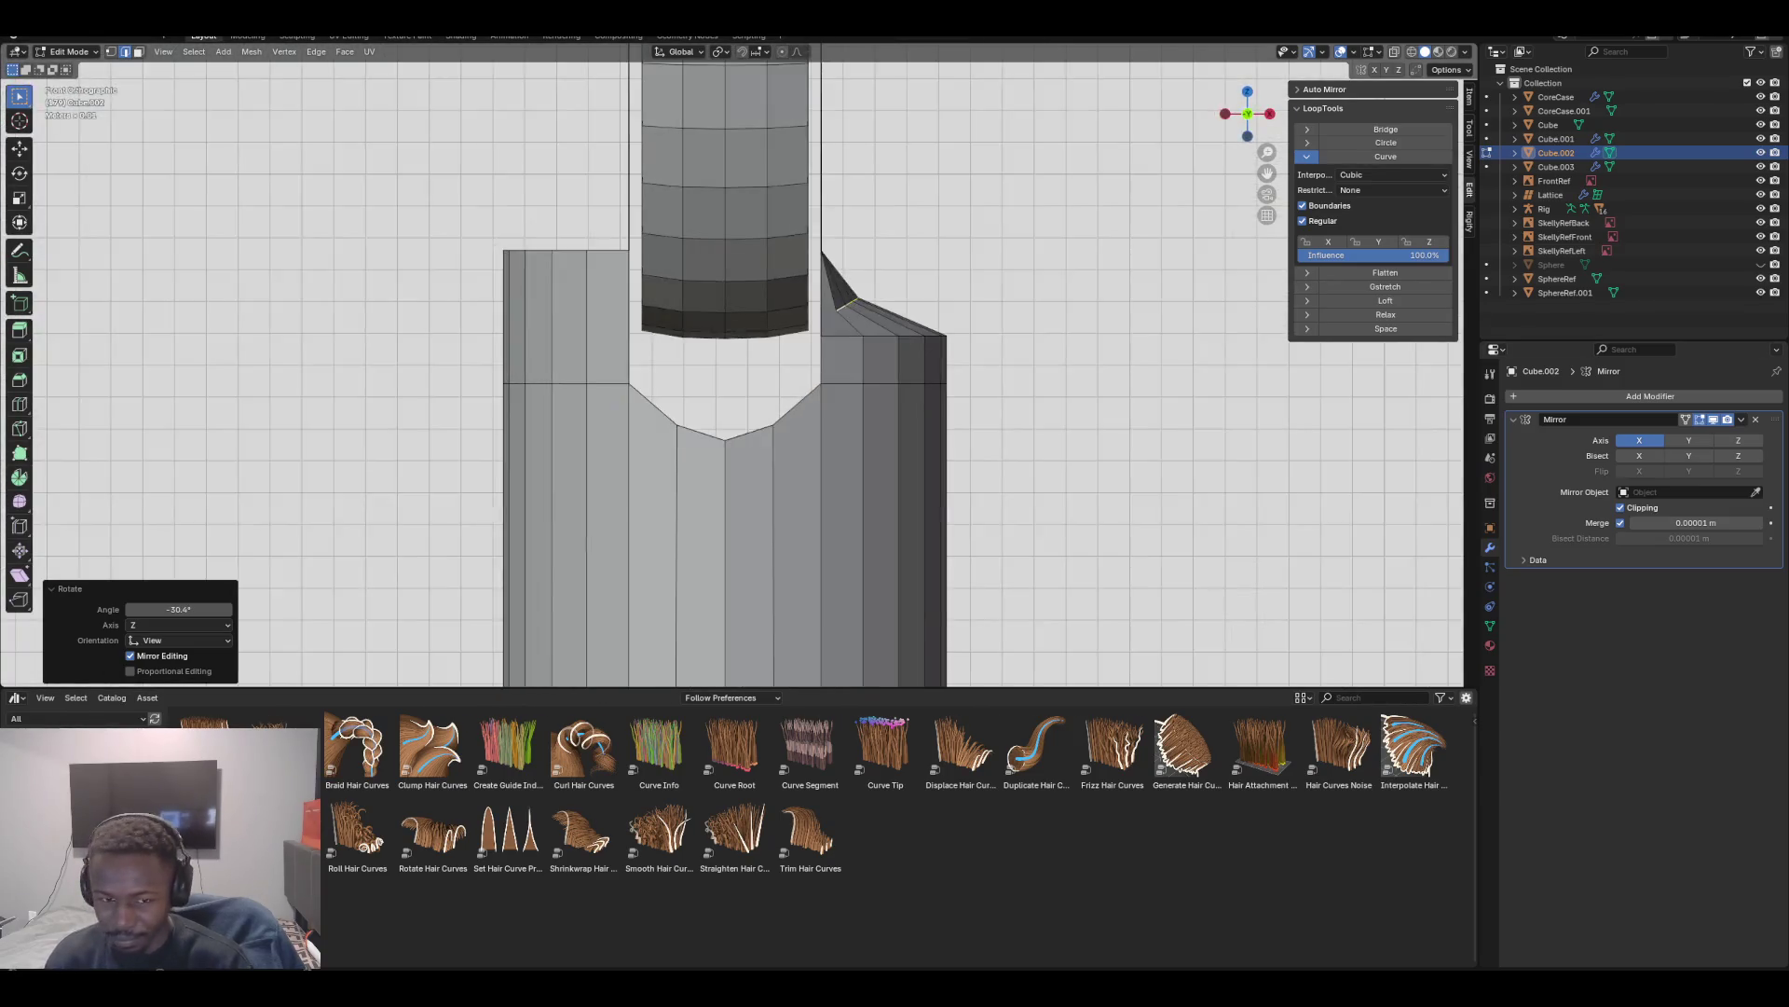
scroll(727, 373, up, 1)
mouse_move(727, 373)
shift+middle_down()
mouse_move(671, 373)
mouse_move(745, 308)
mouse_move(844, 275)
shift+middle_up()
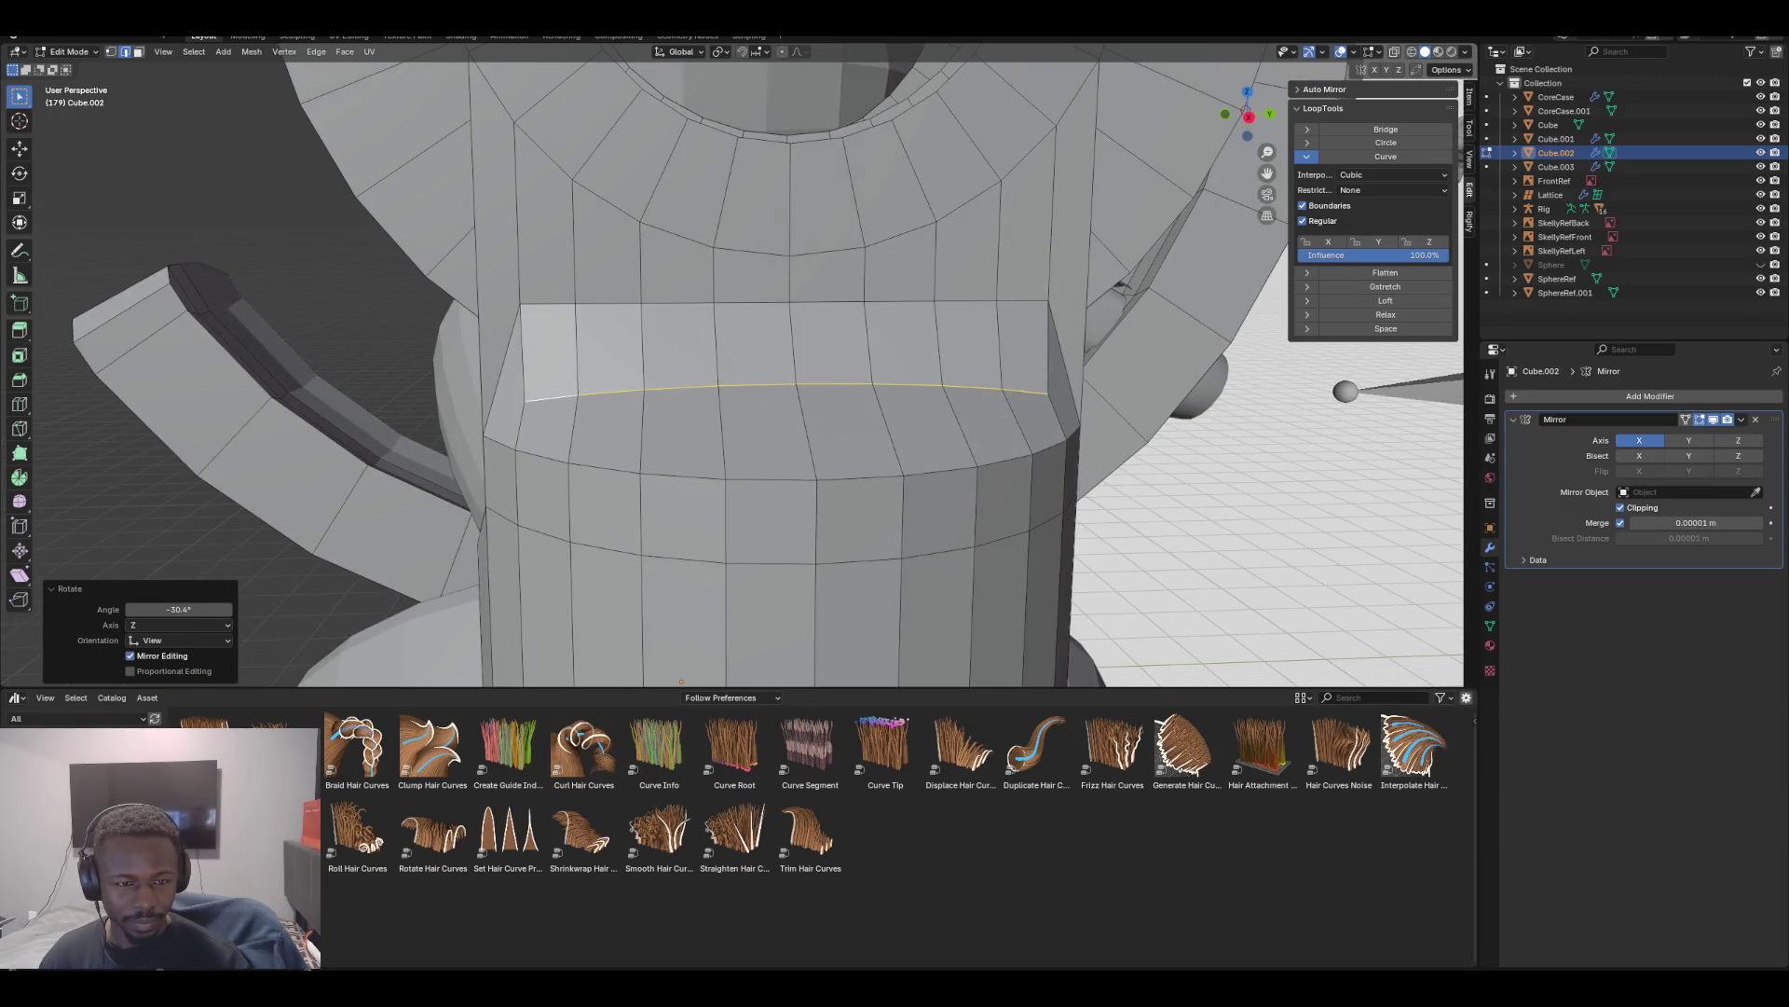
scroll(764, 373, down, 3)
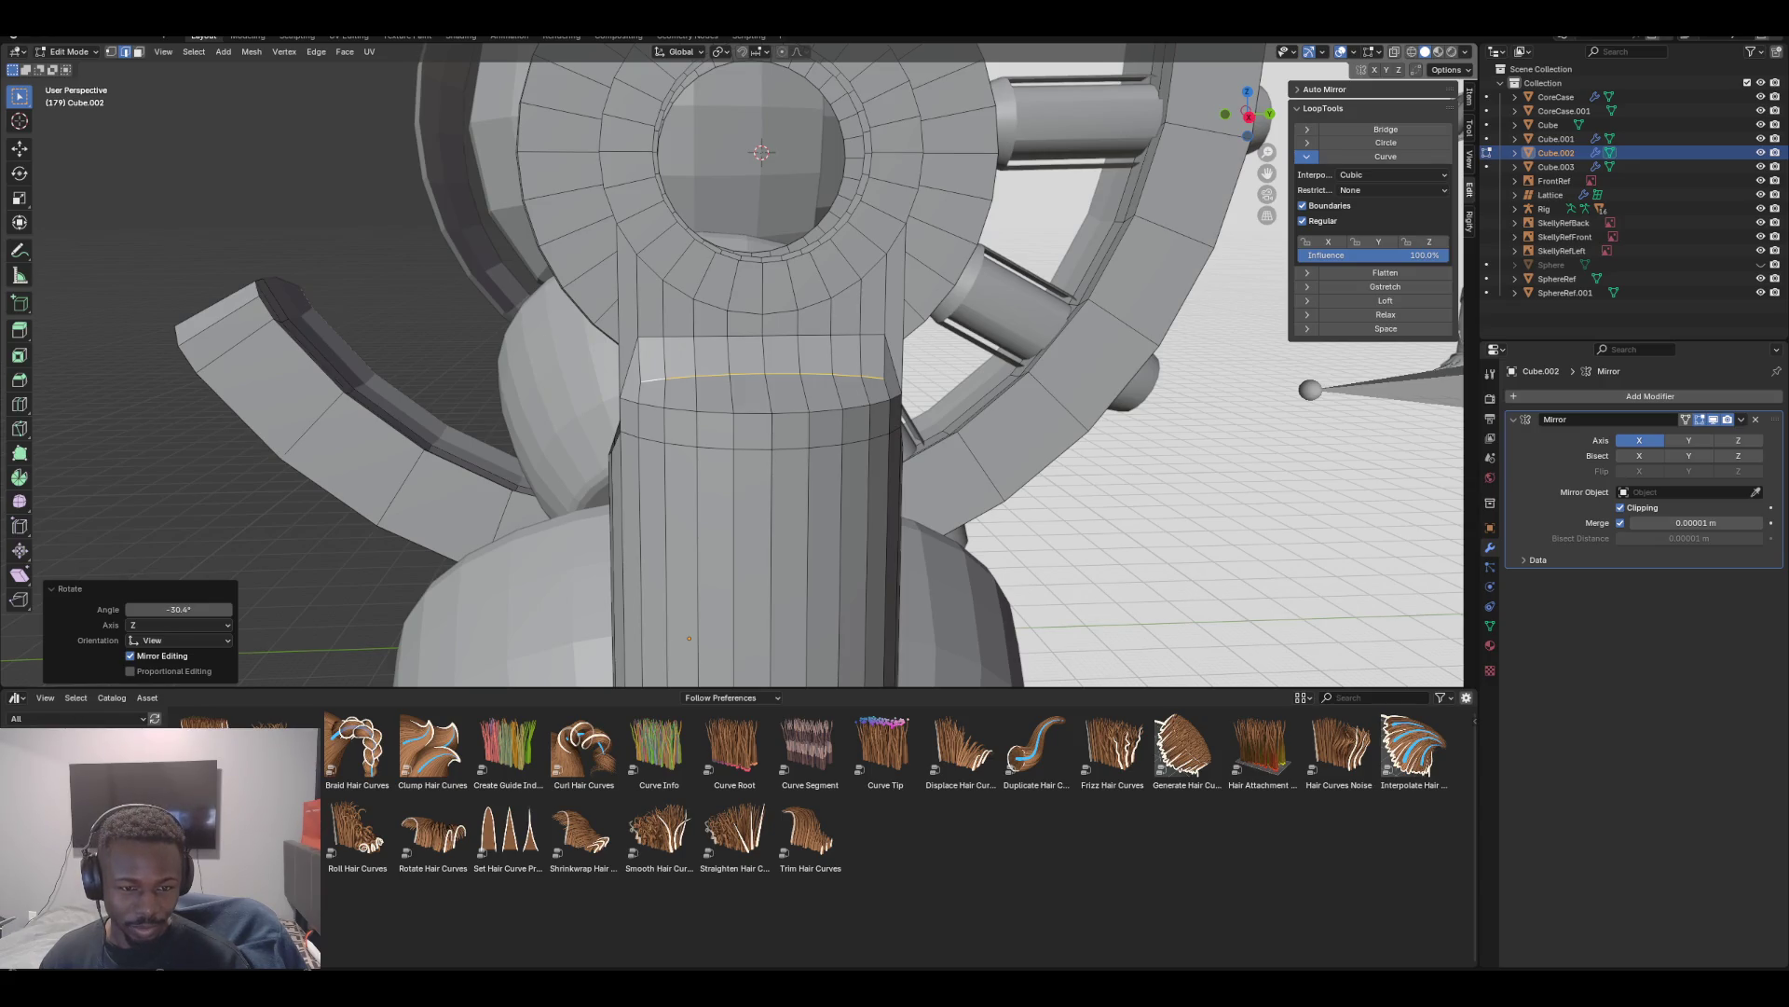
mouse_move(746, 373)
middle_down()
mouse_move(587, 389)
mouse_move(820, 368)
middle_up()
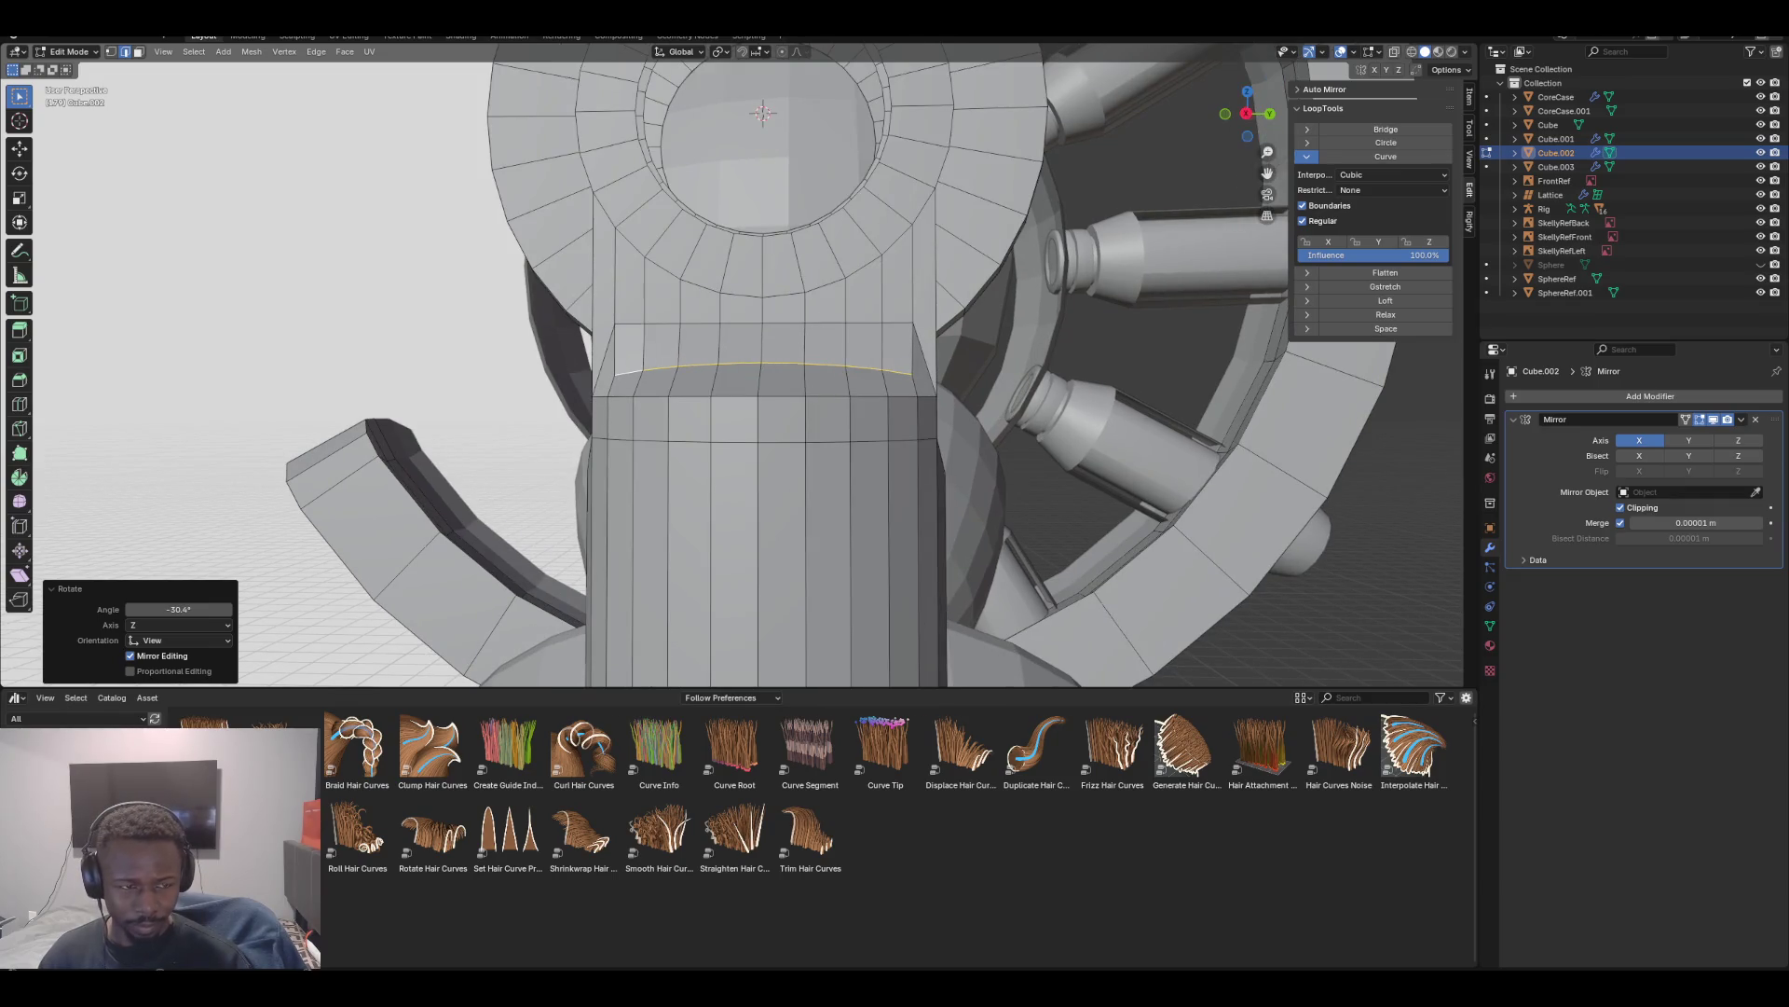
key(alt+a)
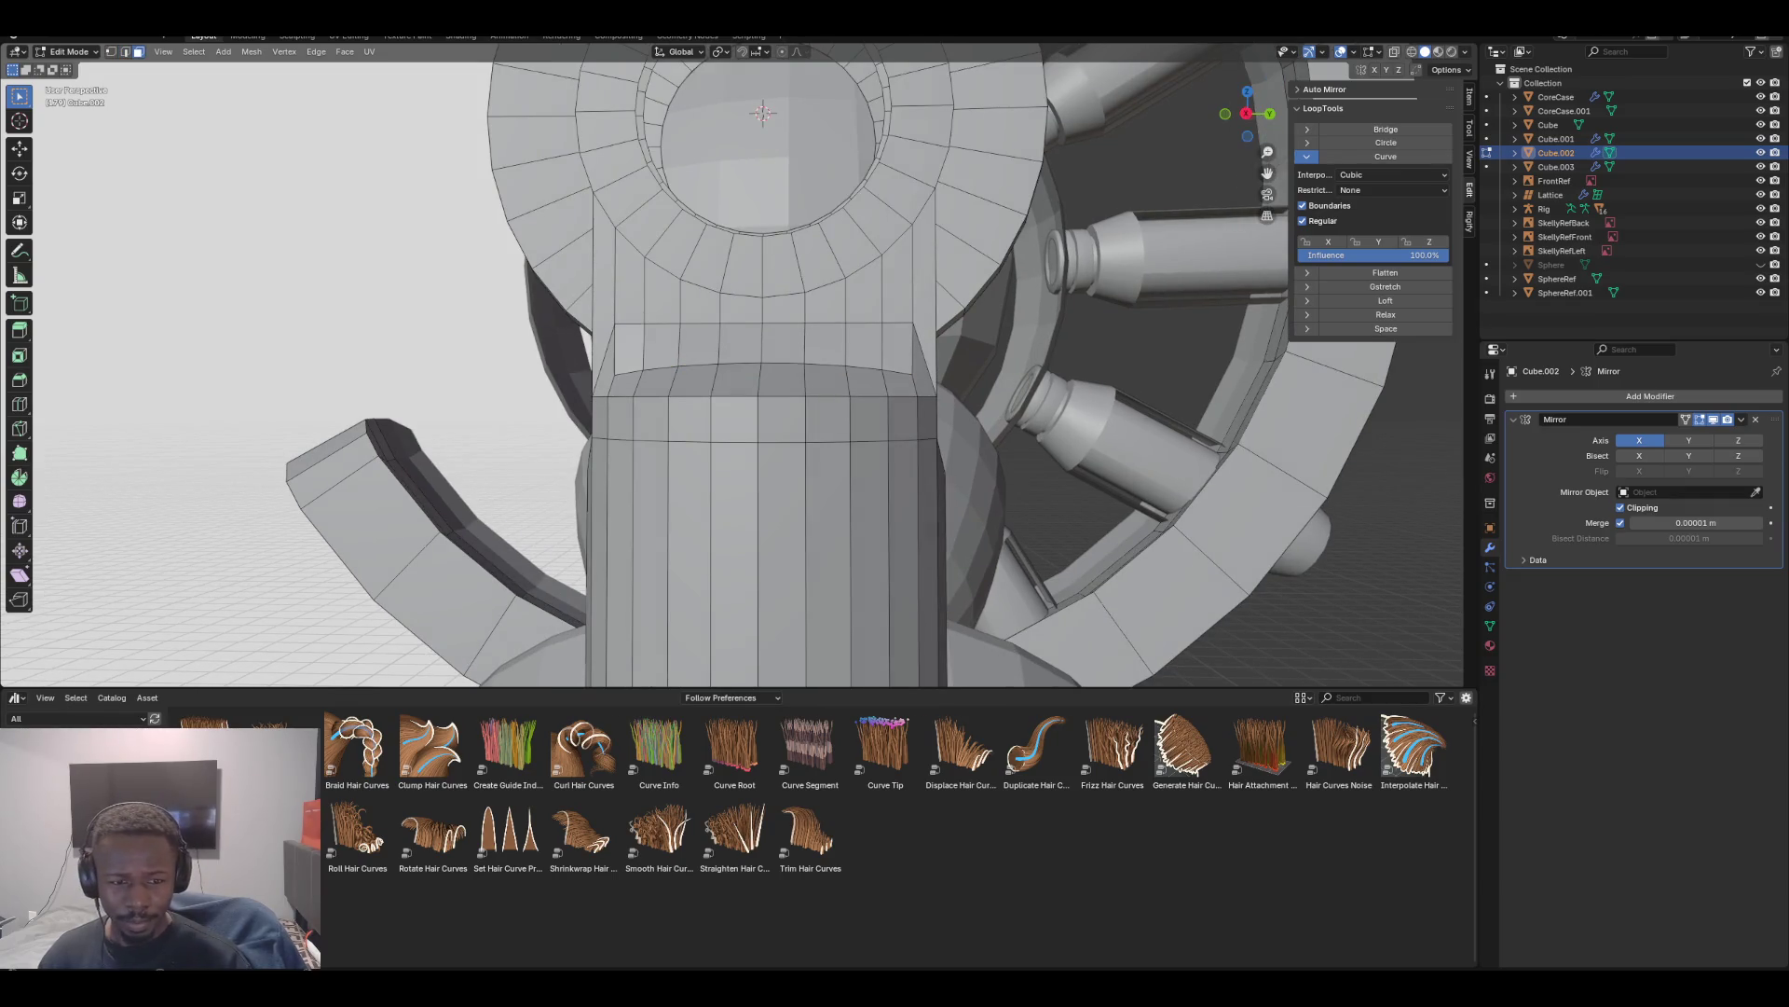
middle_drag(820, 373, 708, 373)
alt+click(692, 350)
click(659, 349)
shift+click(692, 349)
shift+click(727, 348)
shift+click(762, 347)
shift+click(803, 346)
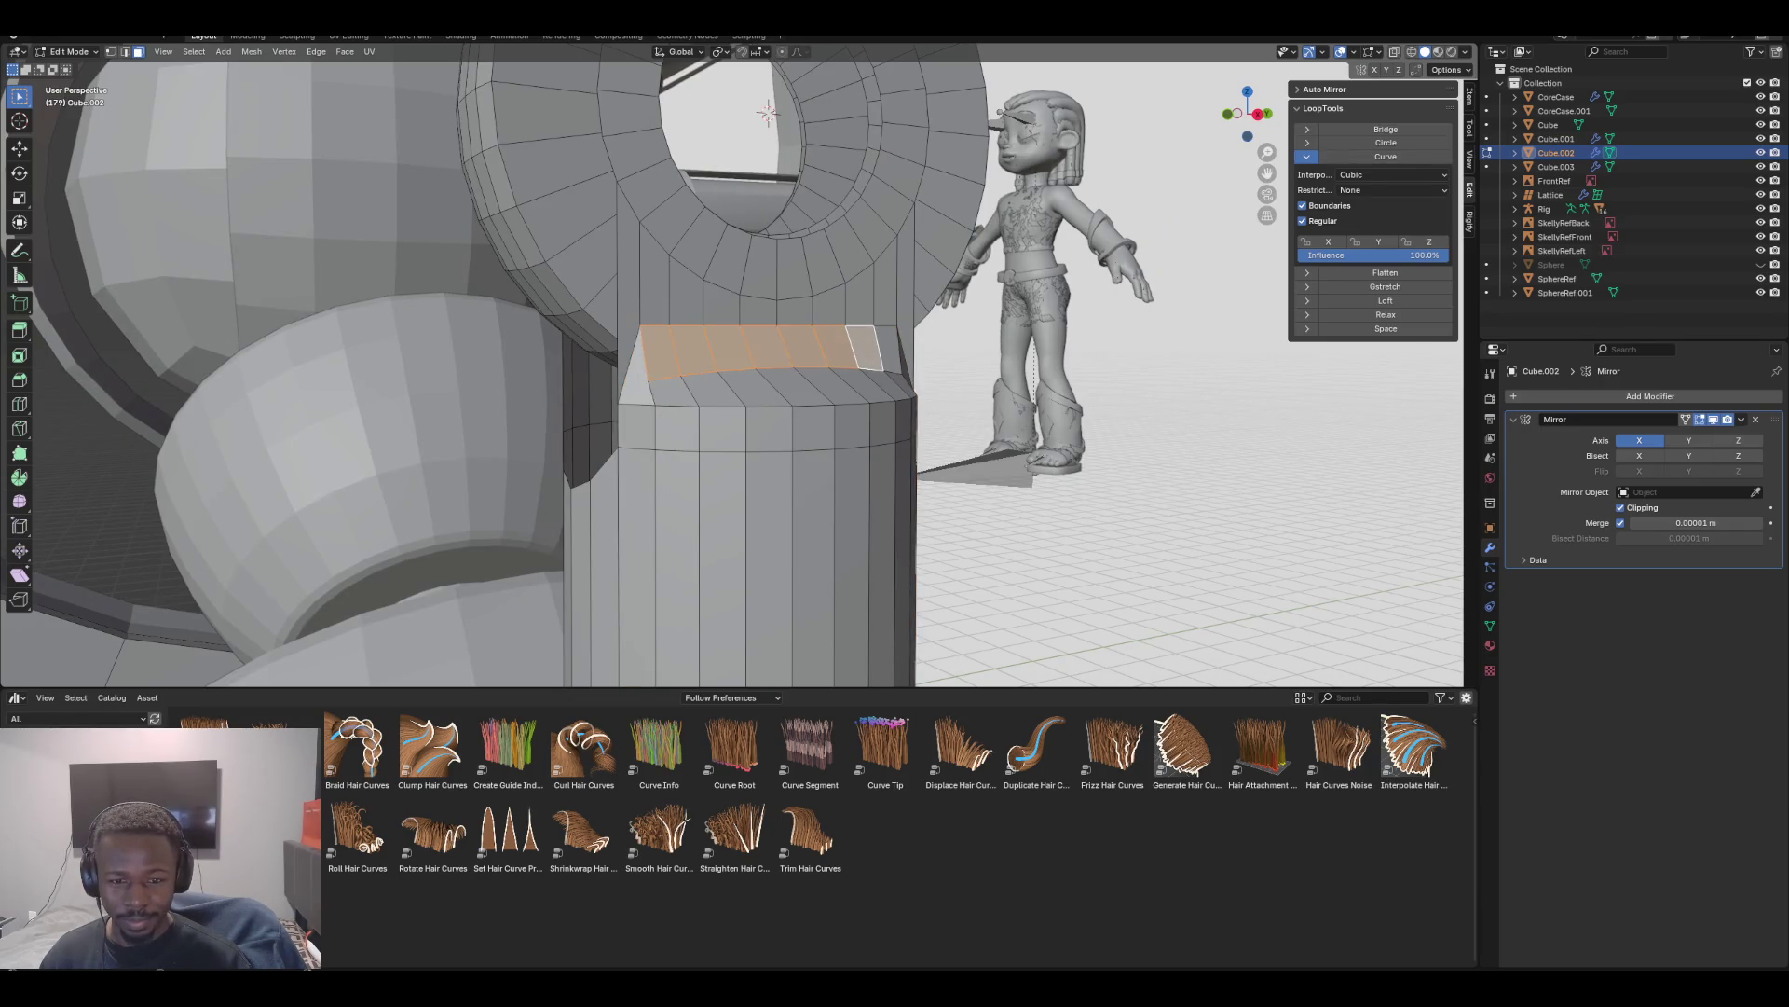
Delete those faces, then grow the selection around the ring and delete that band too
key(x)
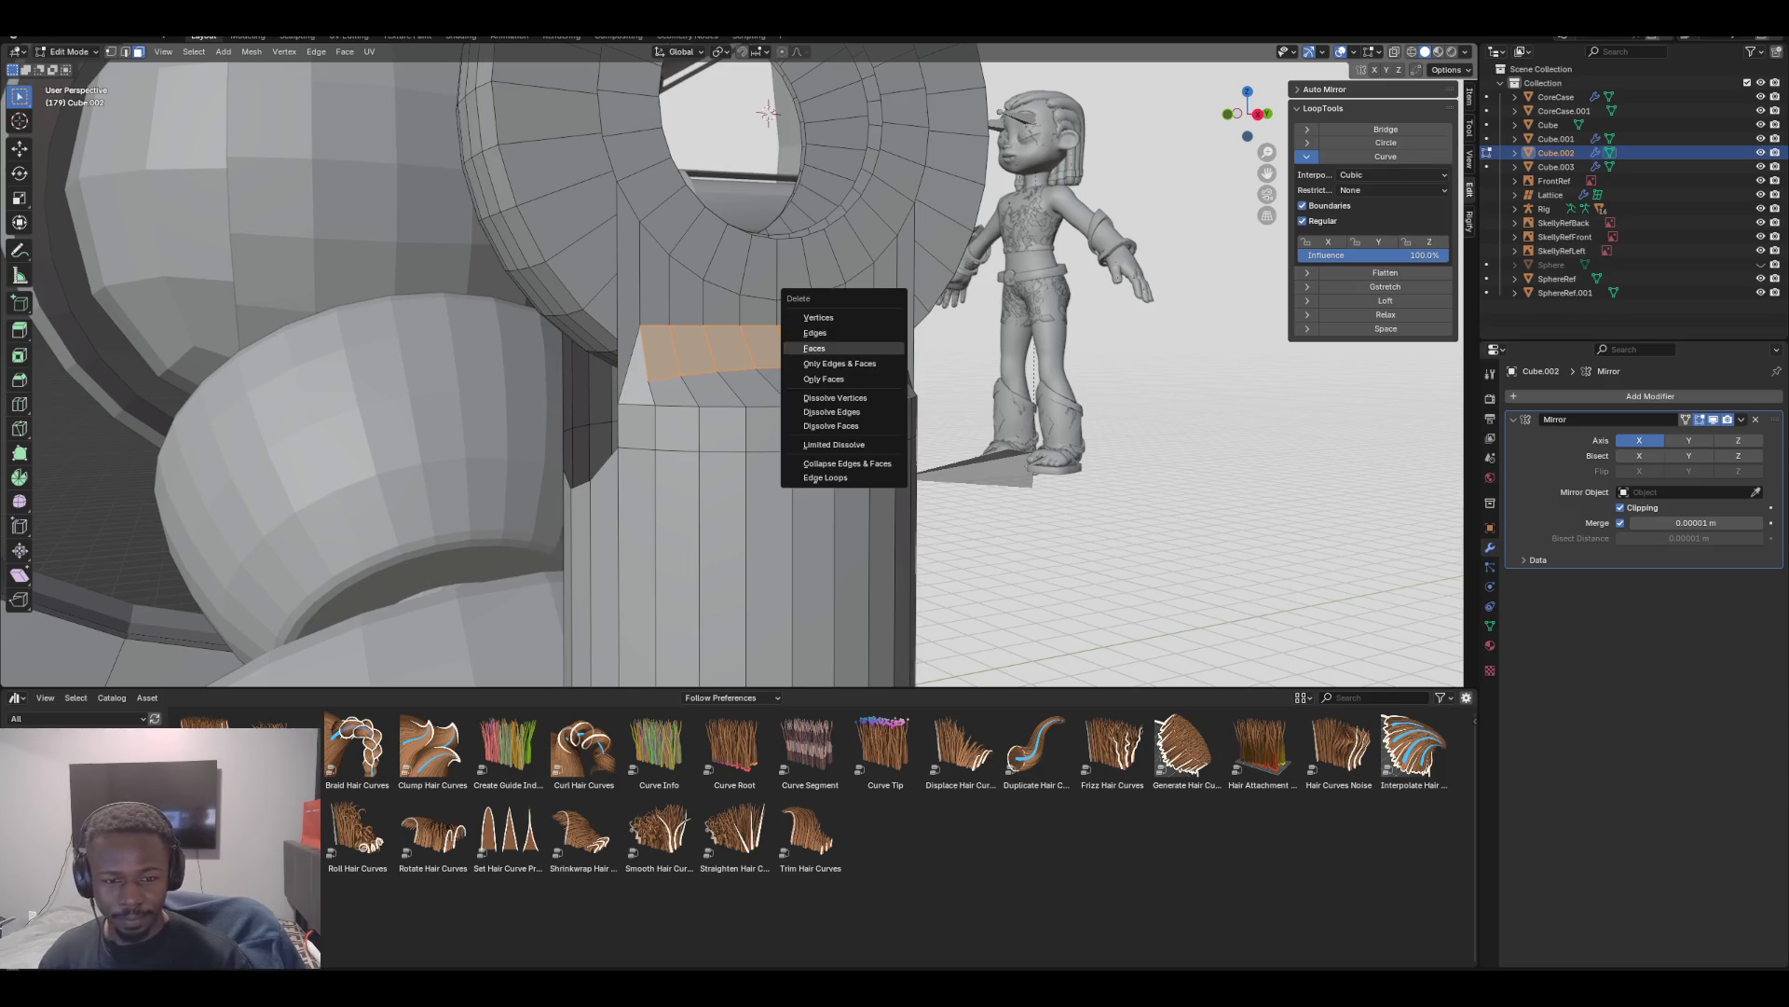
click(814, 348)
middle_drag(814, 348, 146, 311)
key(shift+ctrl+KP_Add)
key(shift+ctrl+KP_Add)
key(shift+ctrl+KP_Add)
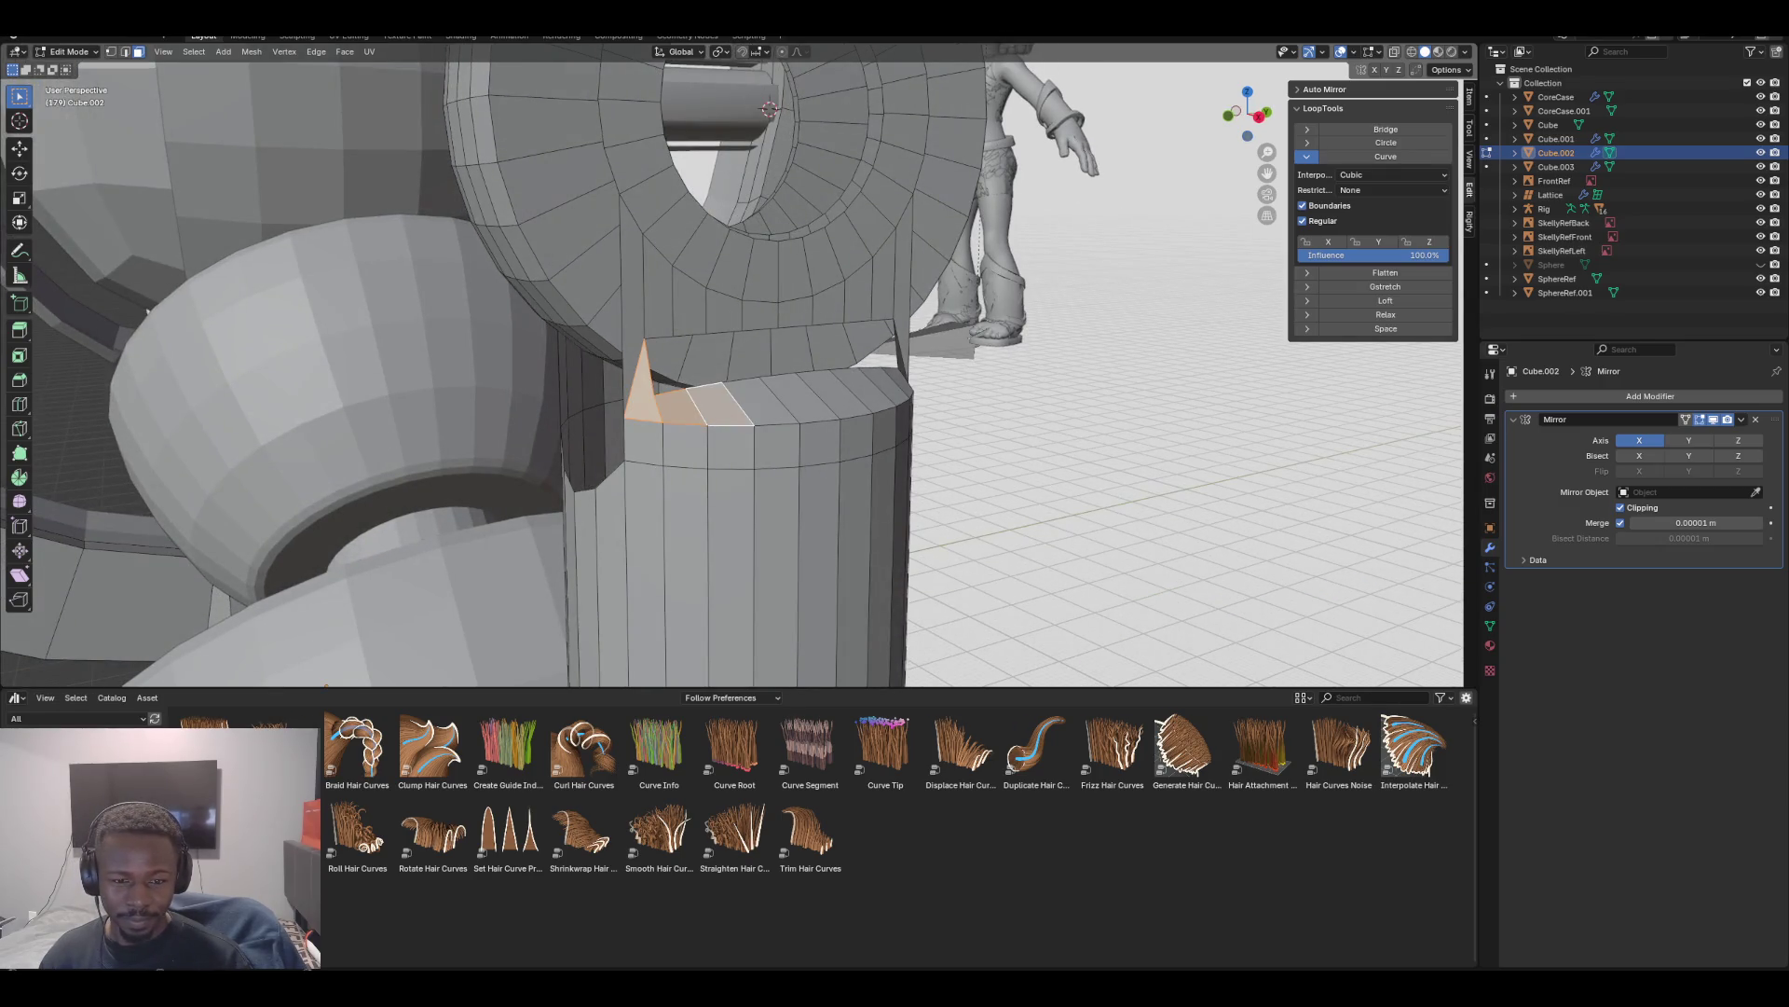
middle_drag(147, 310, 354, 307)
key(shift+ctrl+KP_Add)
key(shift+ctrl+KP_Add)
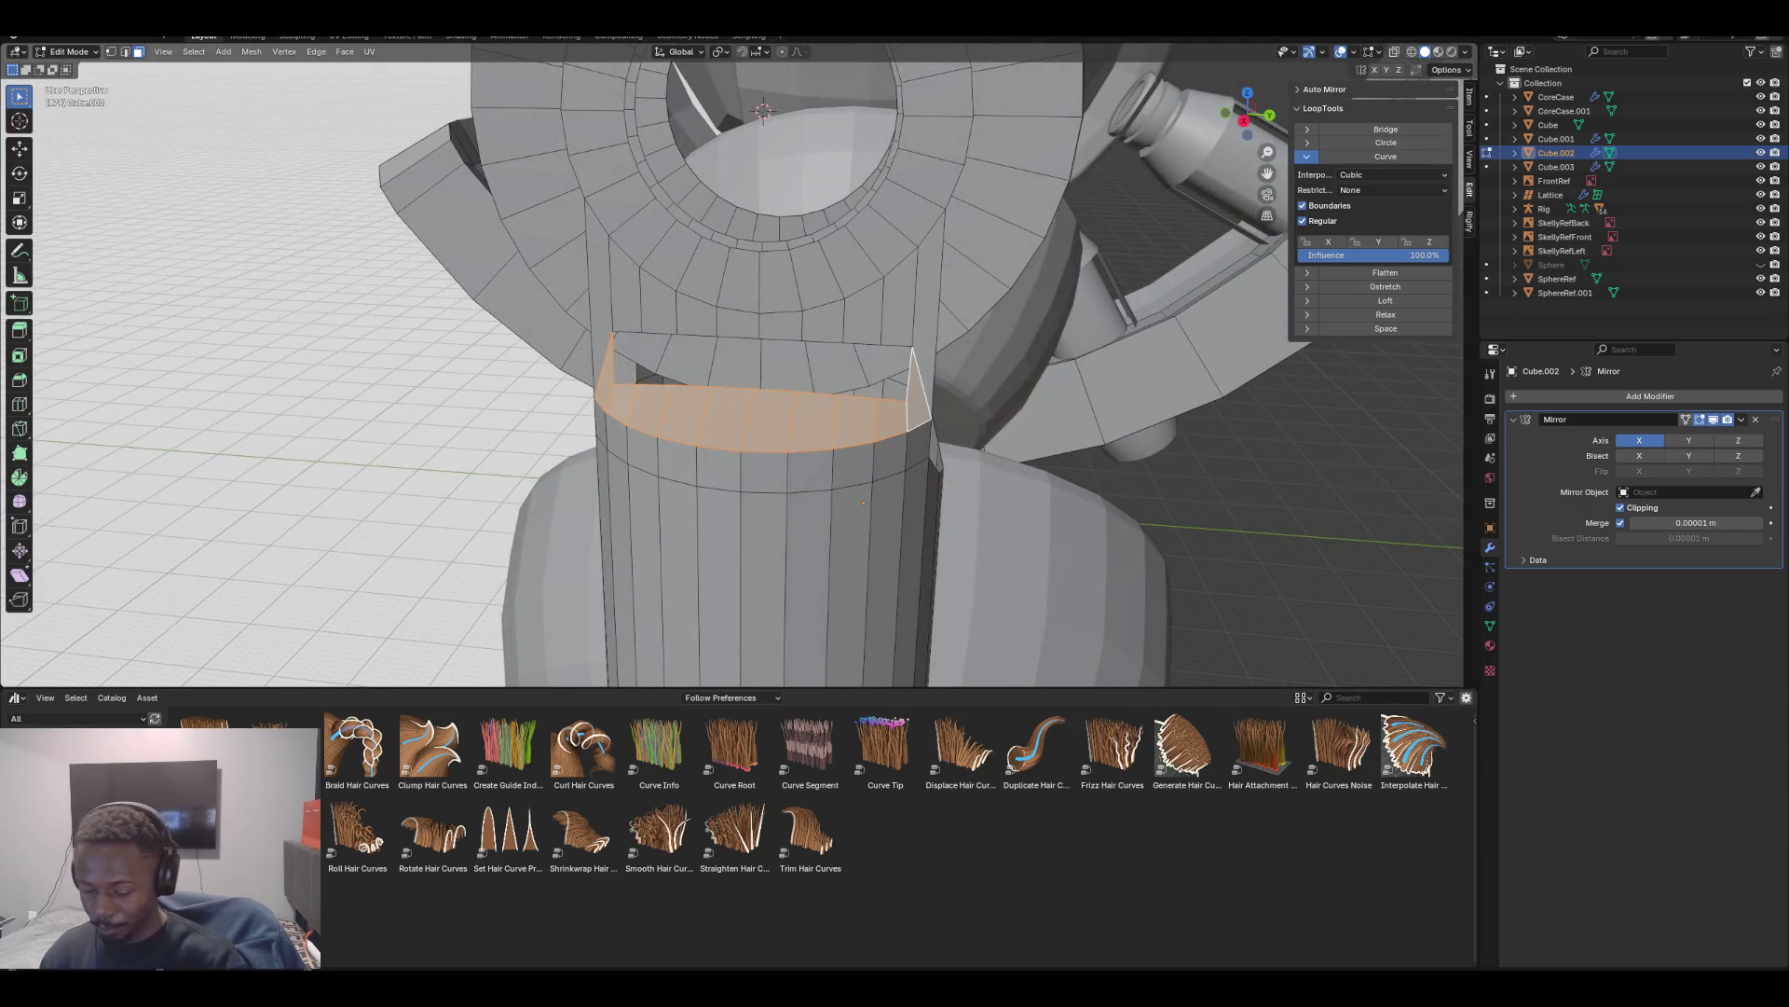
key(x)
click(849, 409)
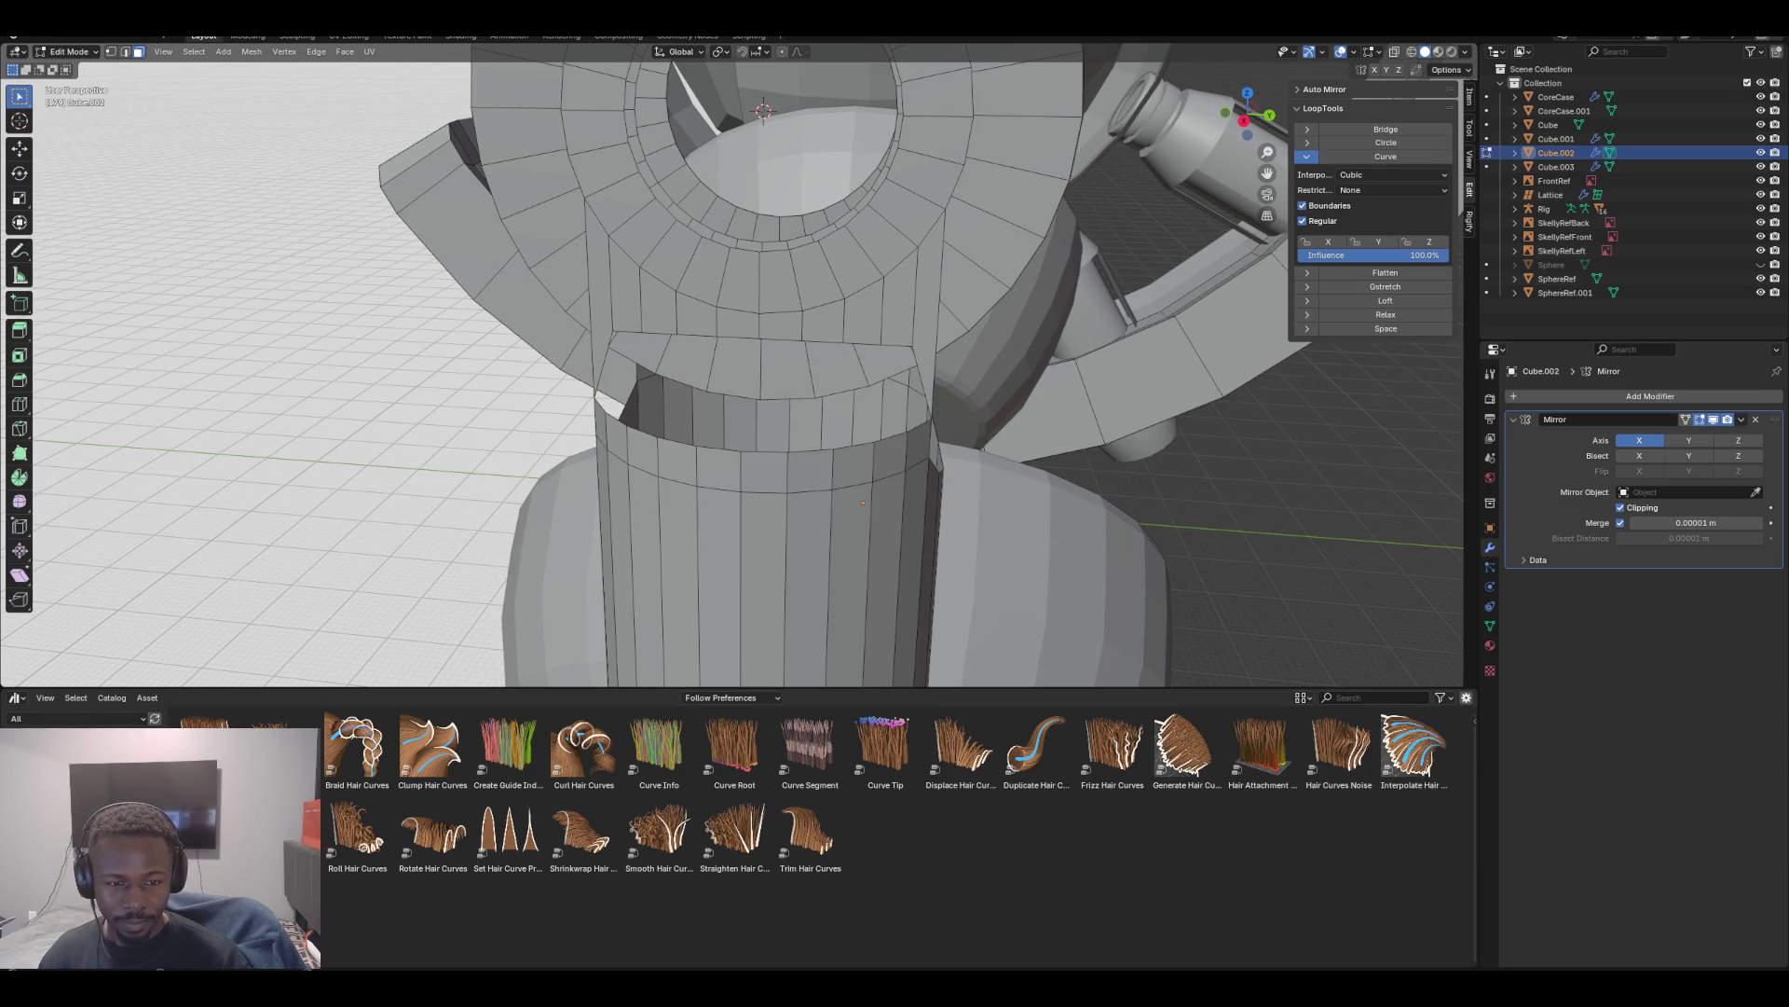
Switch to edge select and pick the boundary loop around the hole
click(624, 284)
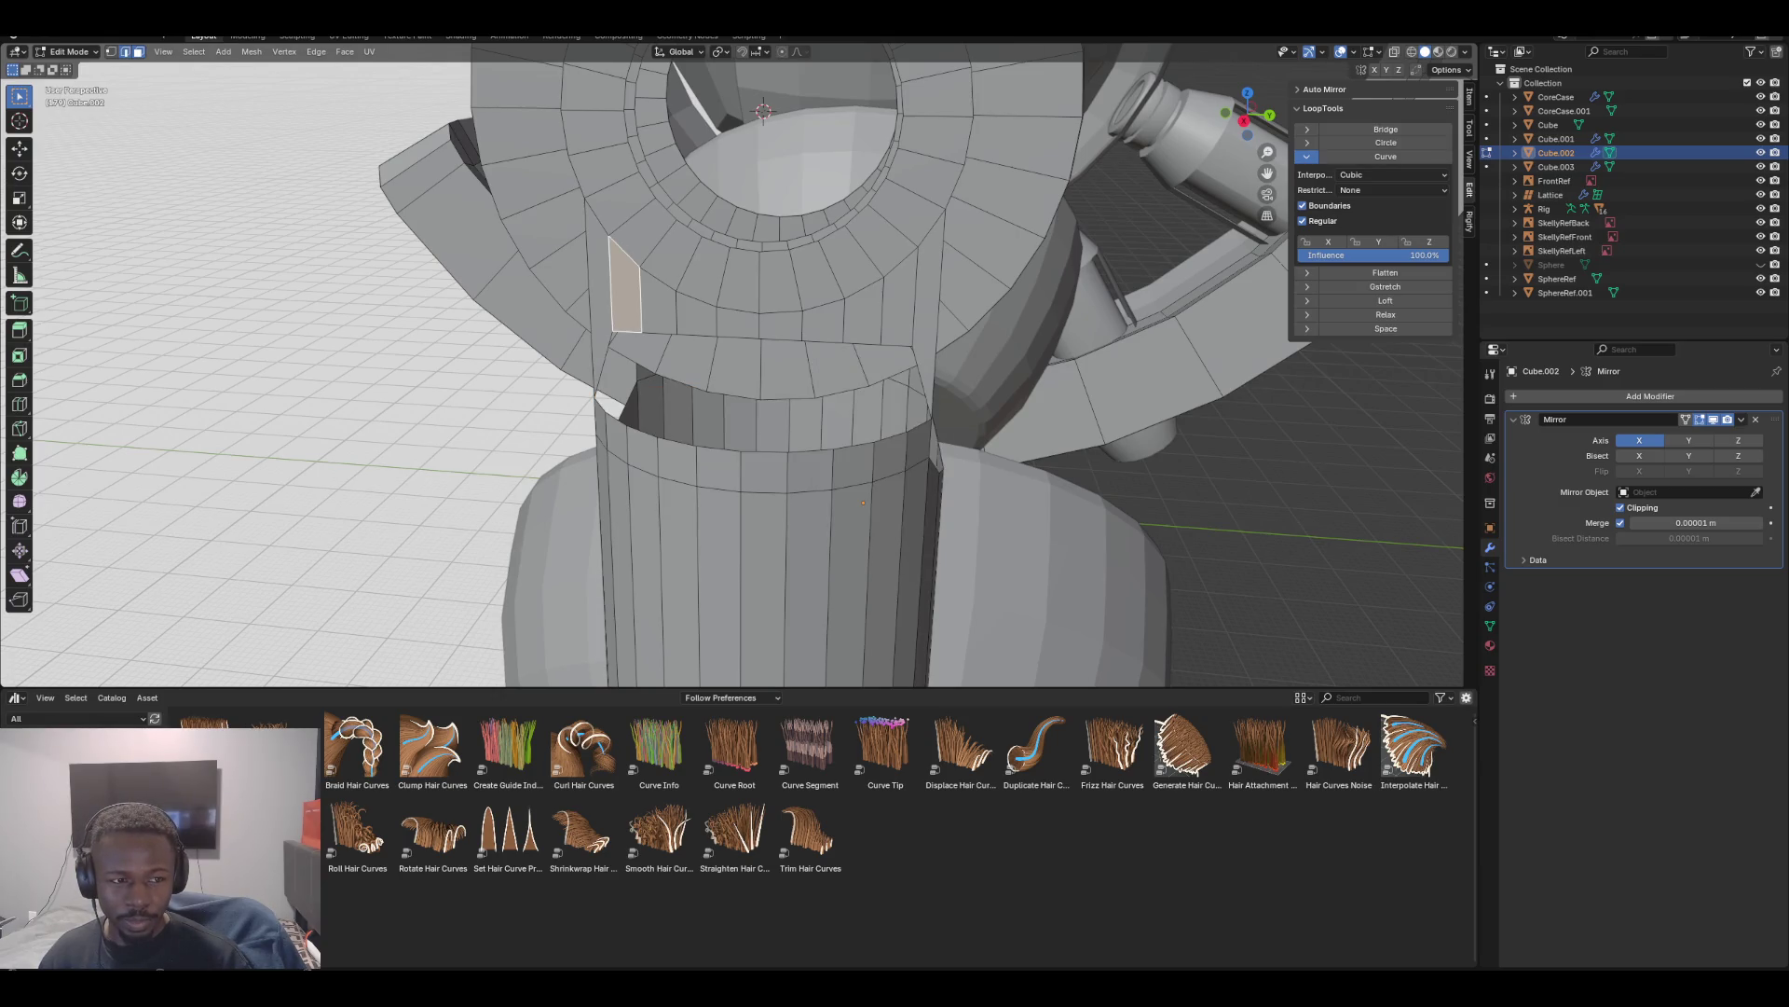
click(125, 51)
alt+click(624, 332)
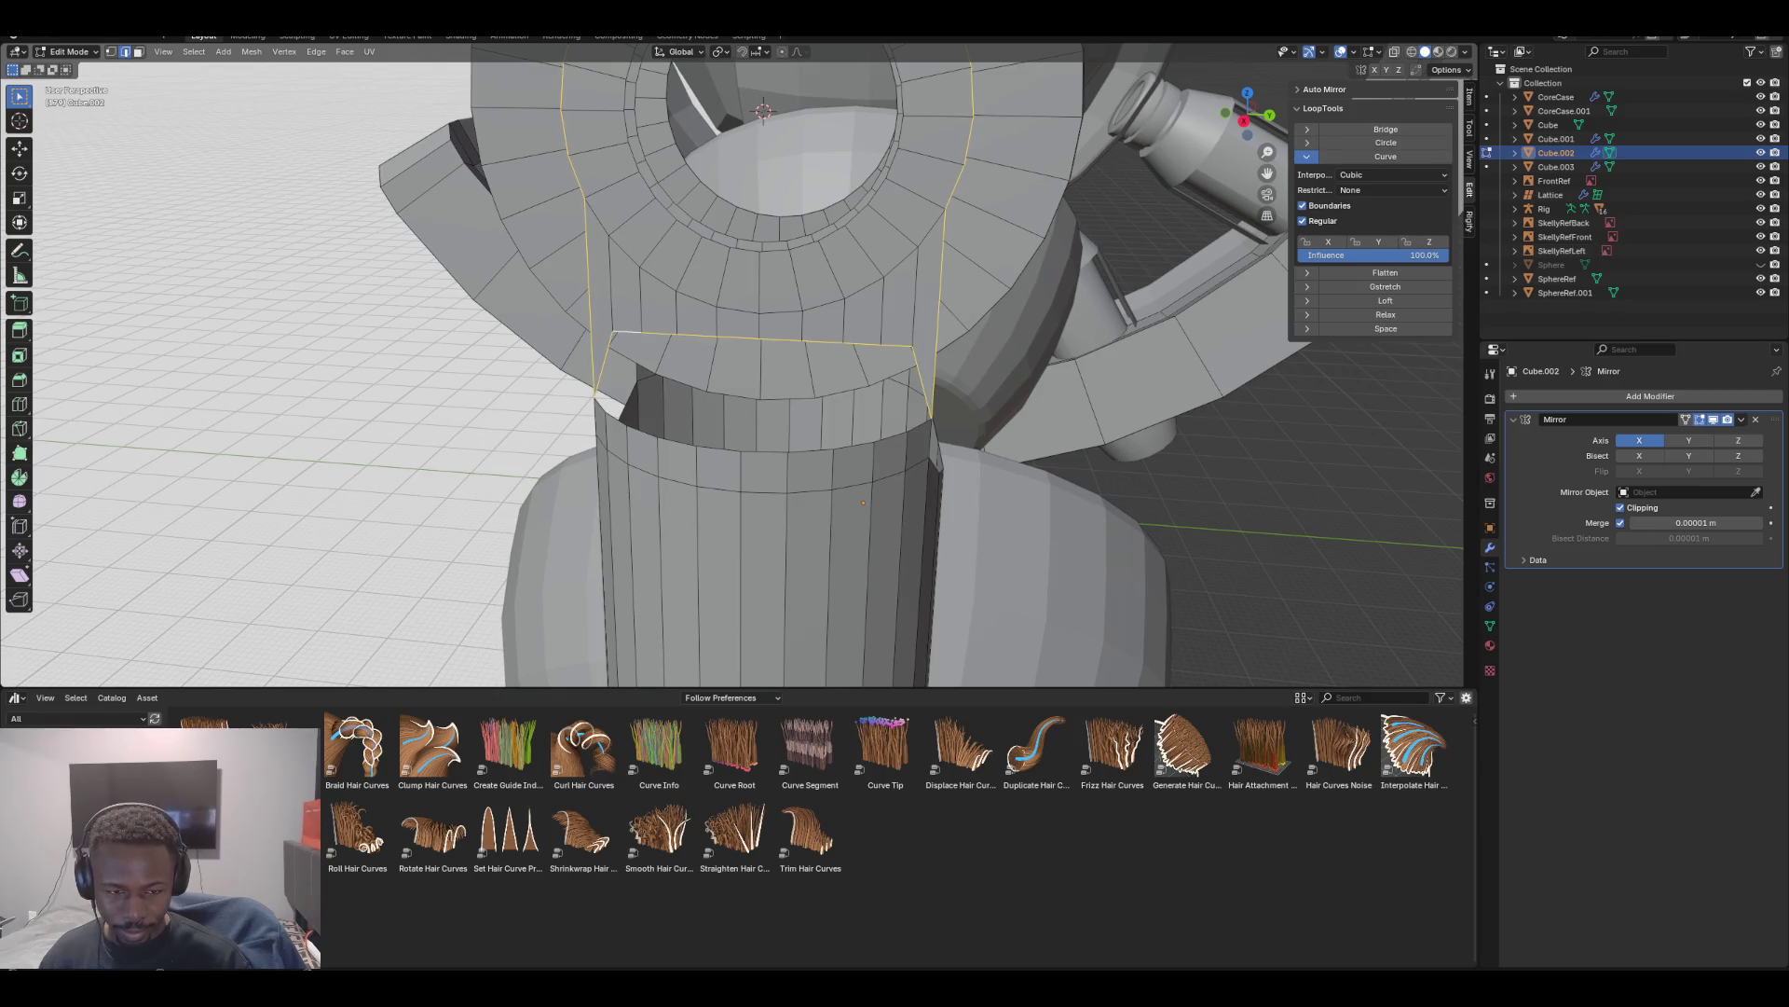
Select the six upper rim edges and lower them about 0.024 m along Z
click(636, 332)
shift+click(685, 334)
shift+click(734, 336)
shift+click(781, 340)
shift+click(828, 342)
shift+click(883, 344)
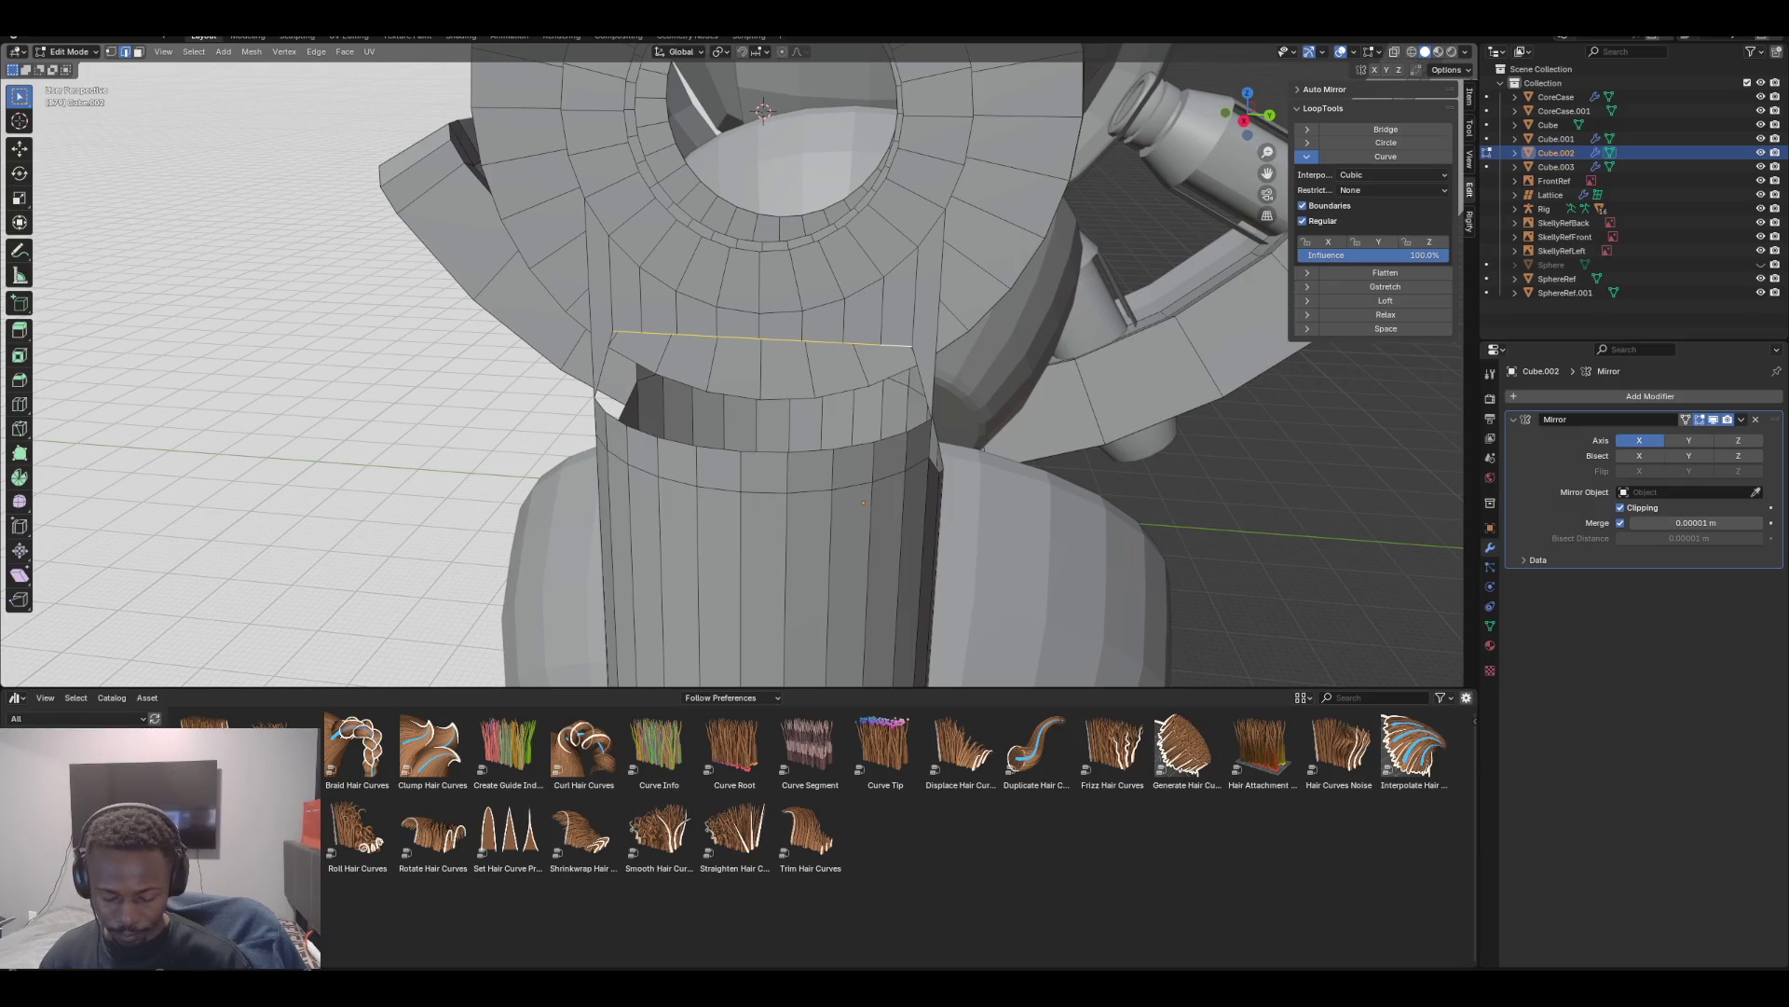
key(g)
key(z)
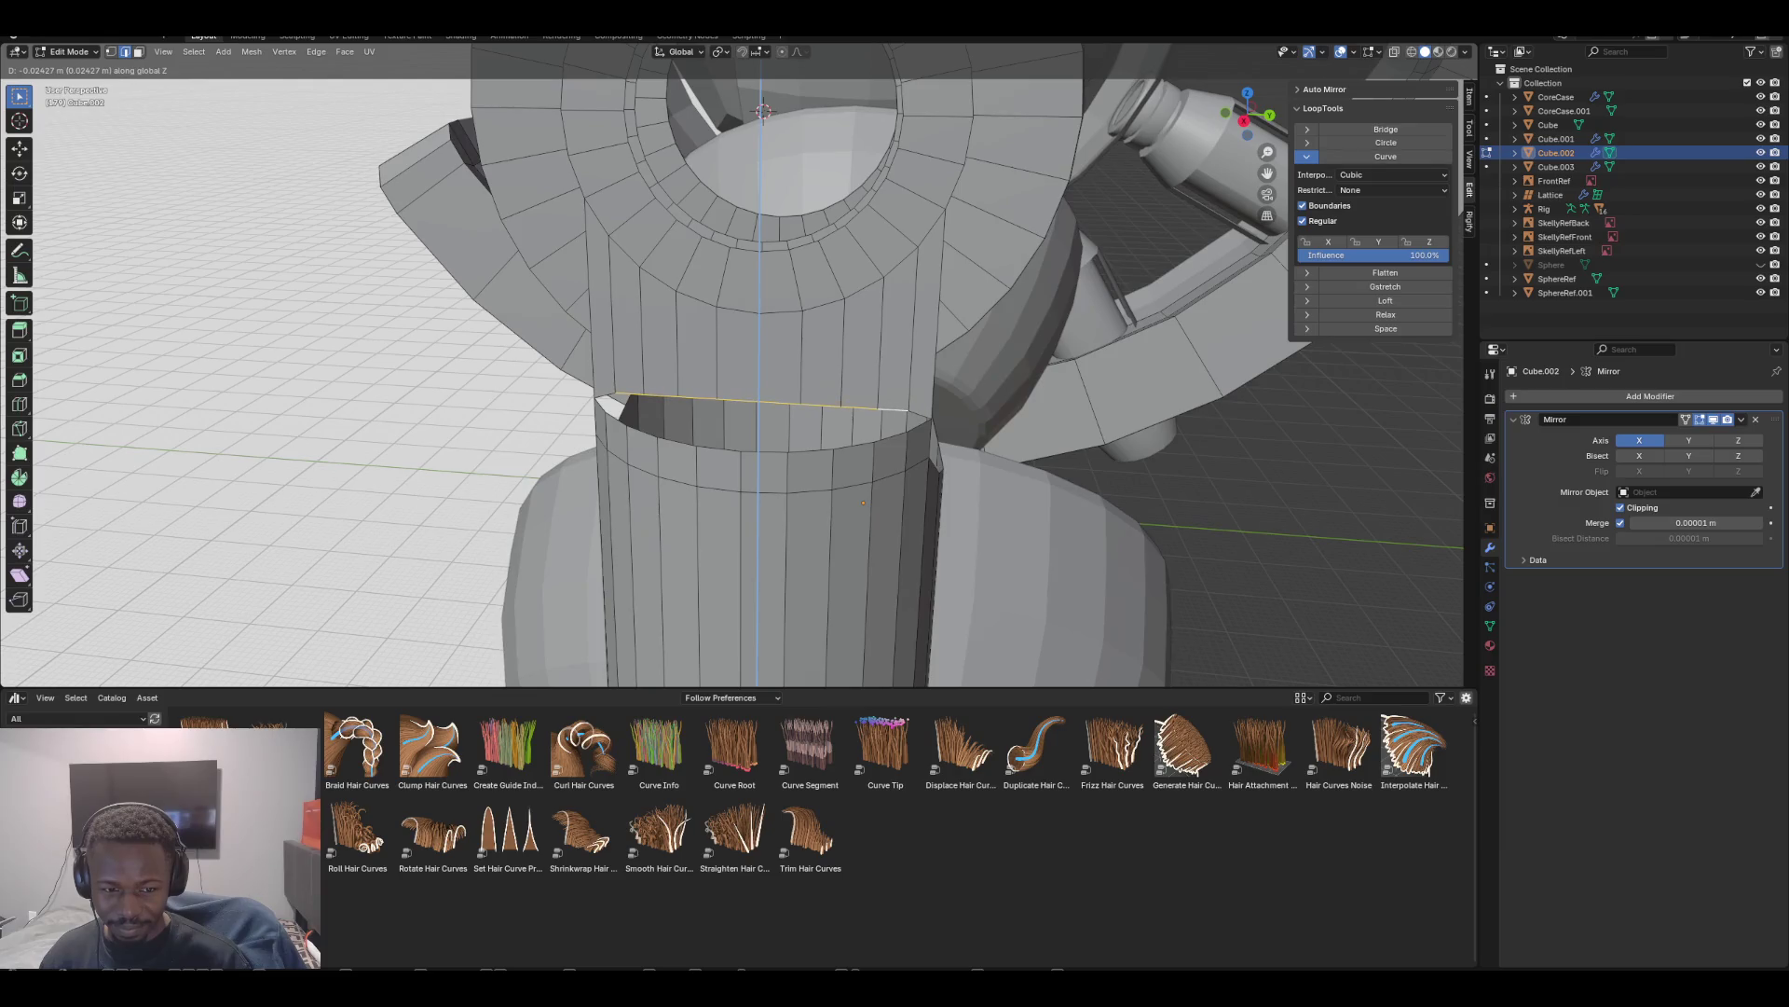
key(Return)
Select an edge on the upper part, then an edge on the collar rim
mouse_move(863, 502)
middle_down()
mouse_move(789, 603)
mouse_move(839, 596)
mouse_move(764, 606)
mouse_move(788, 603)
middle_up()
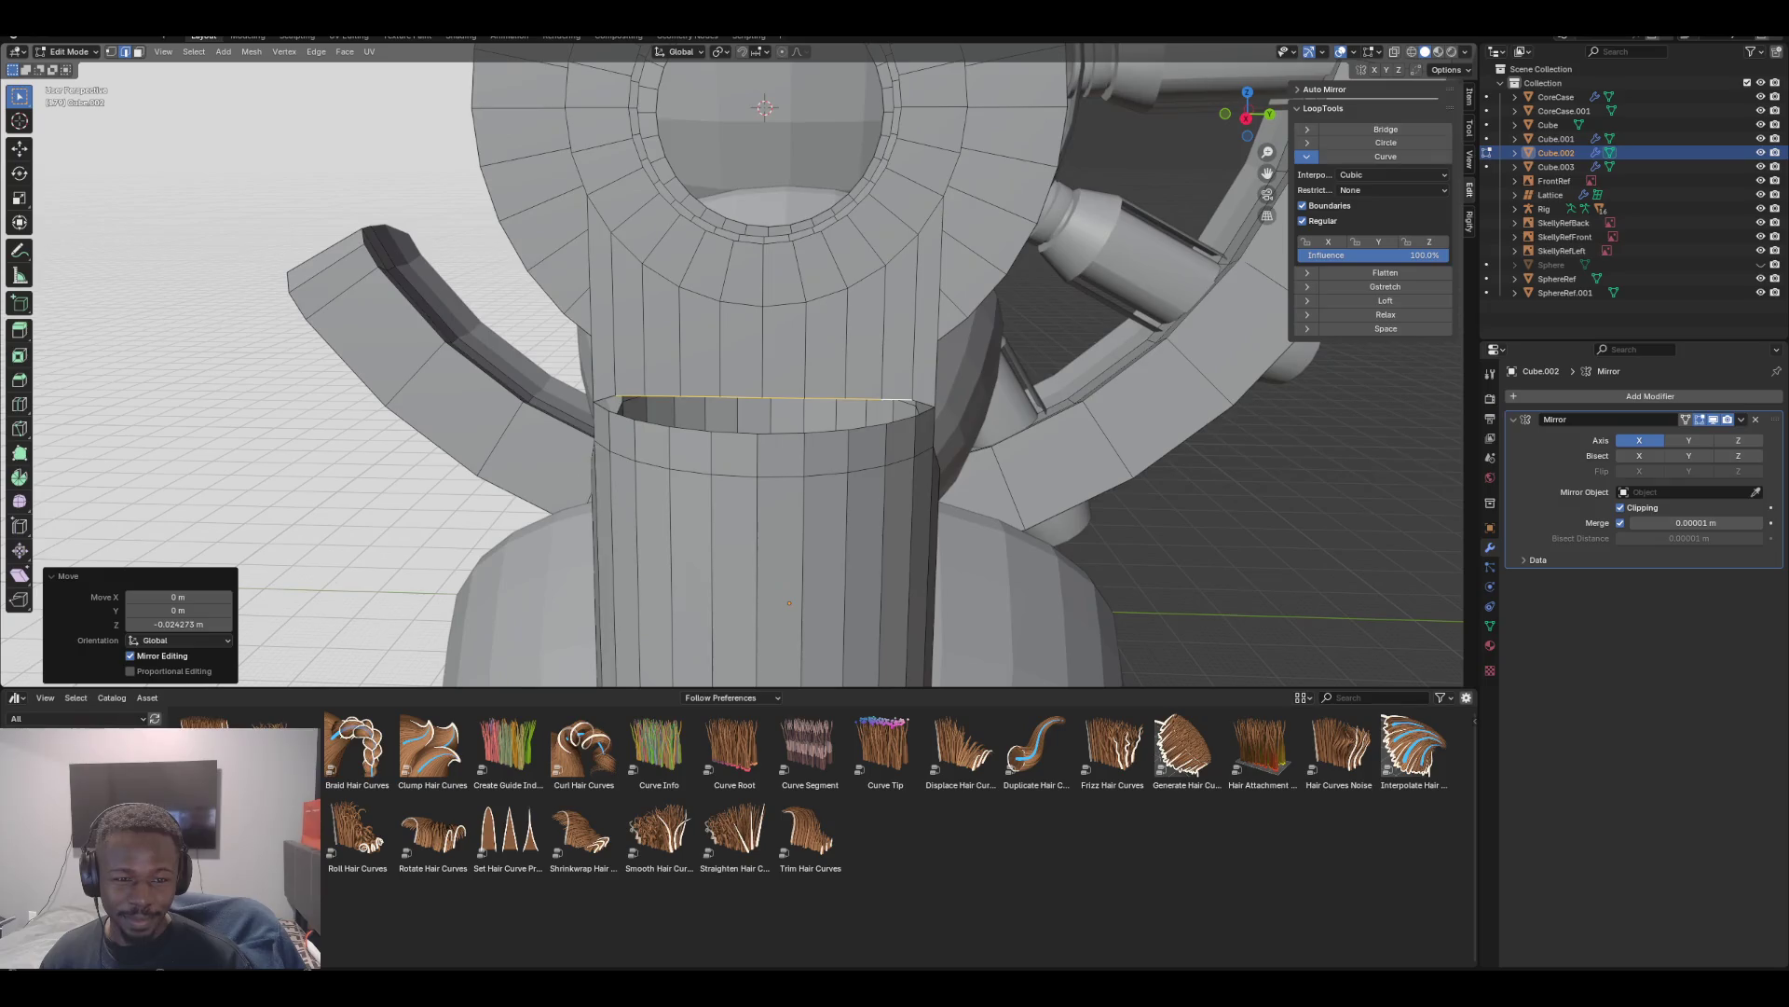
click(599, 212)
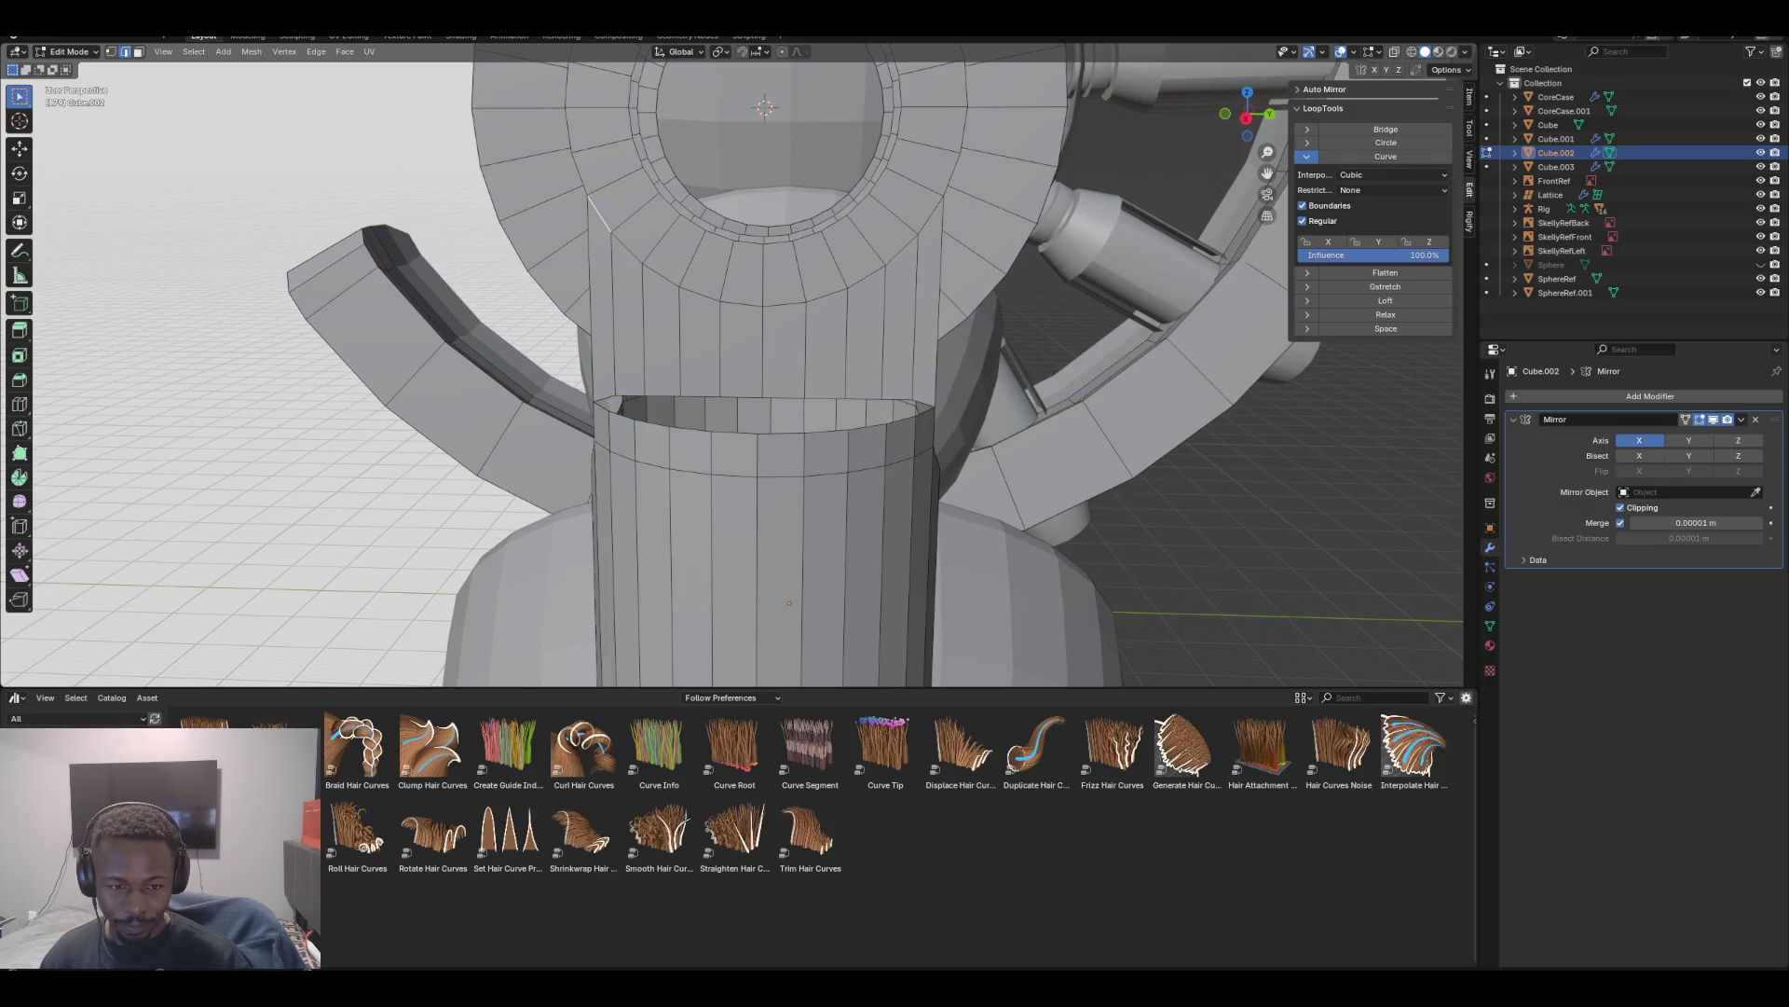
click(606, 406)
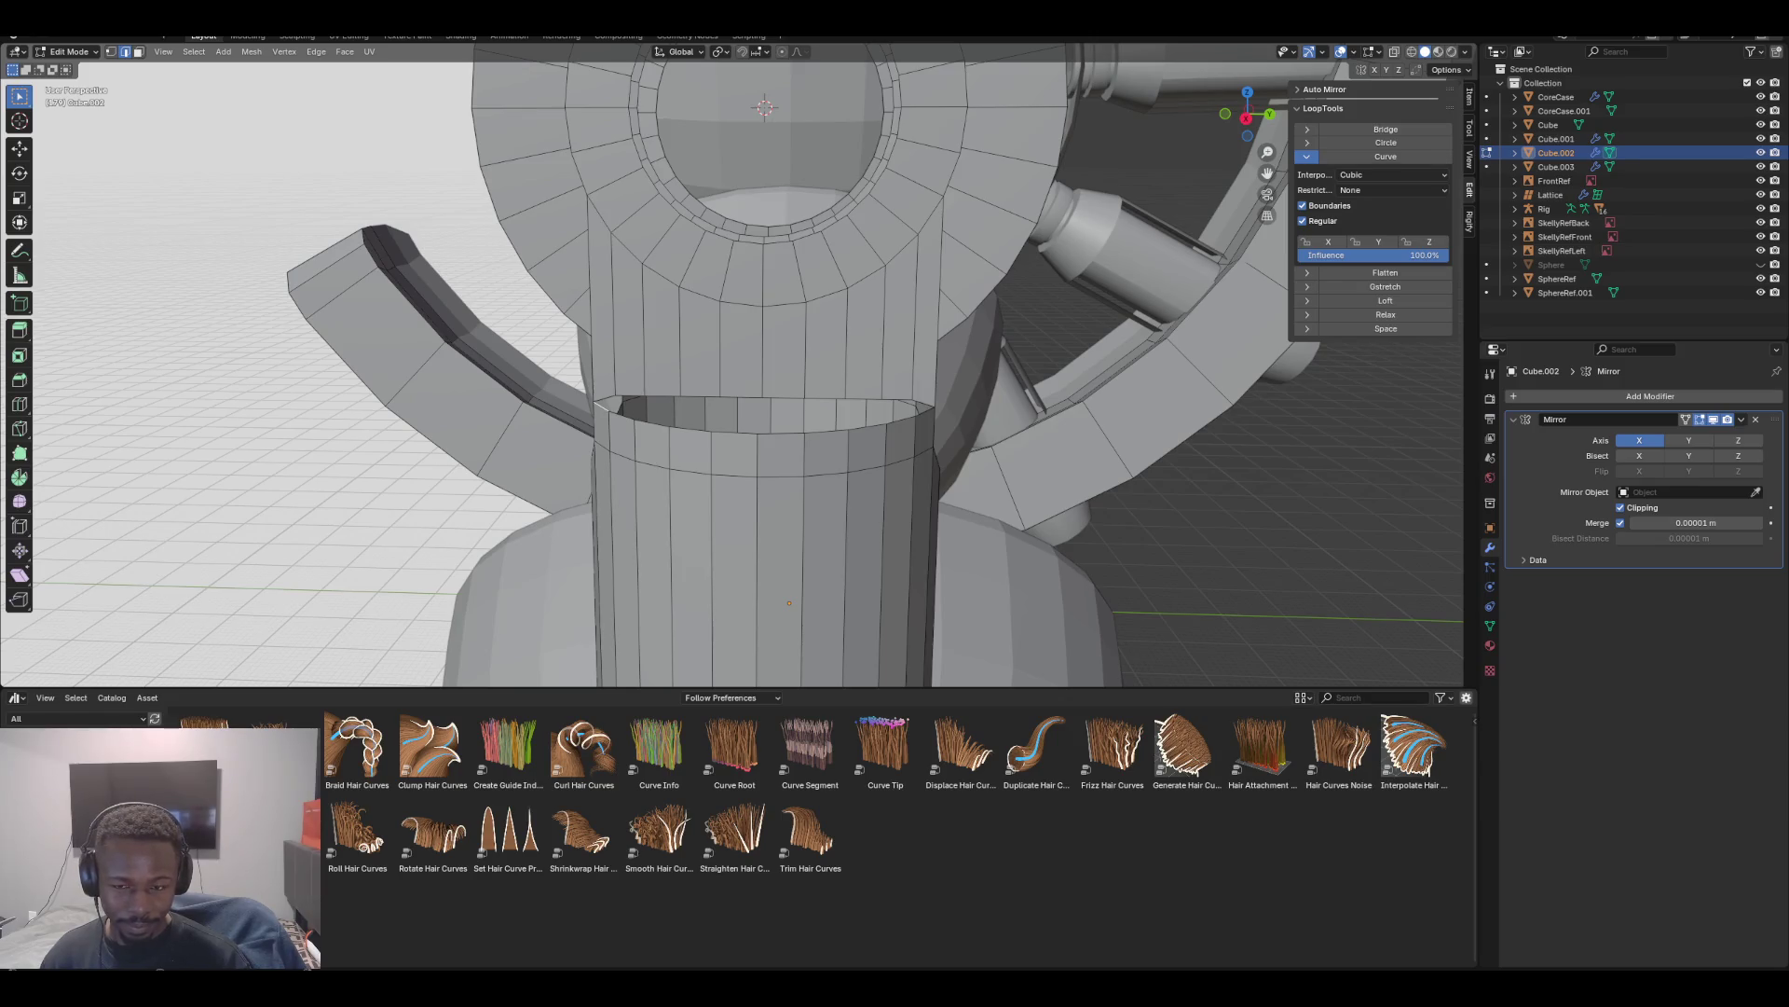
middle_drag(745, 466, 652, 471)
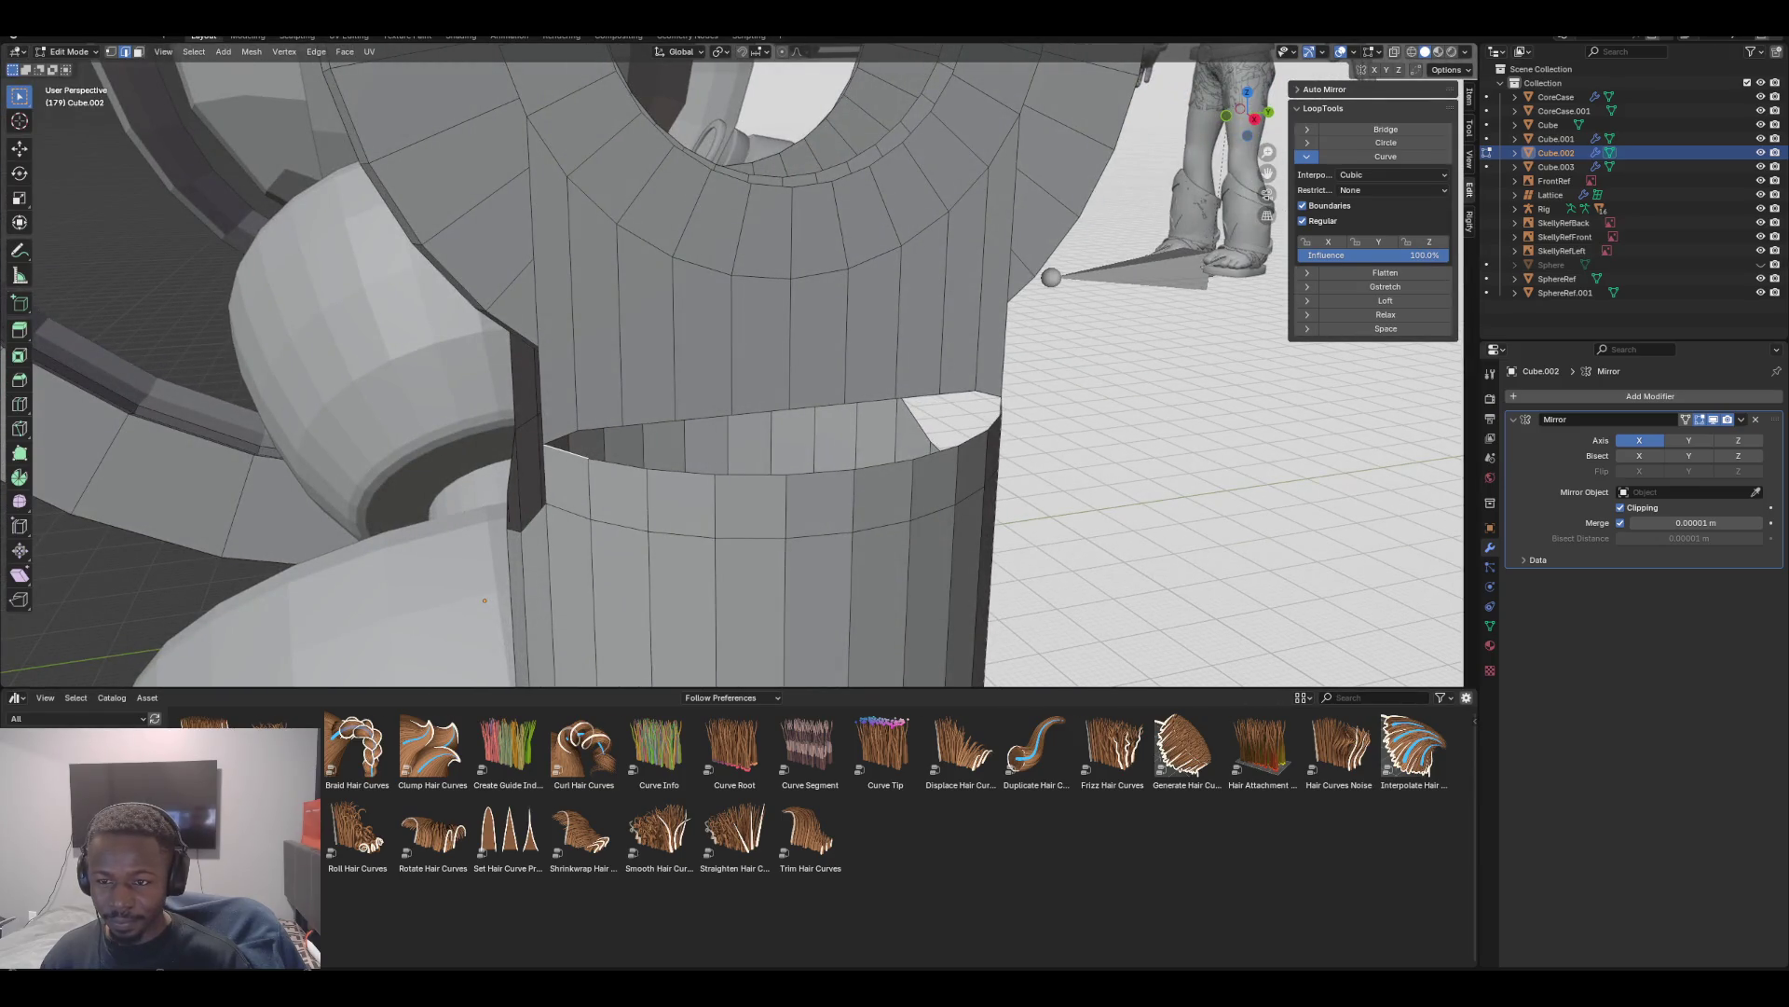
Show the Transform panel and select the eight collar rim edges
click(1470, 97)
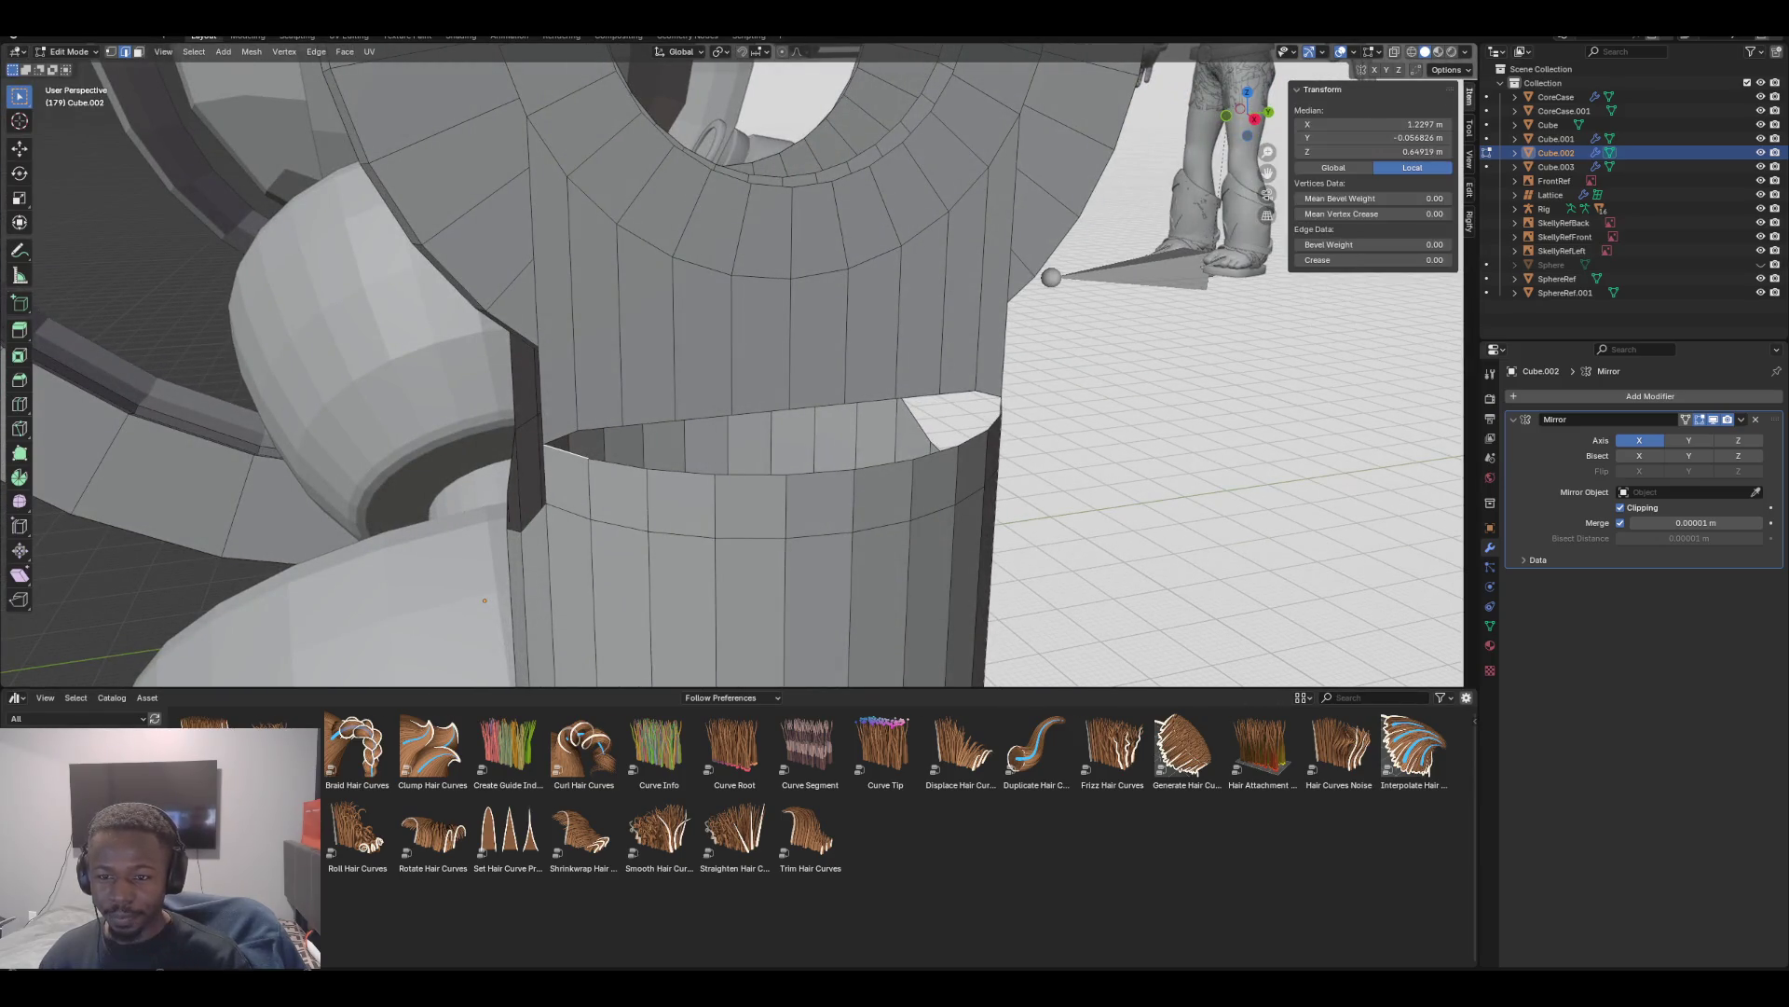
click(1370, 151)
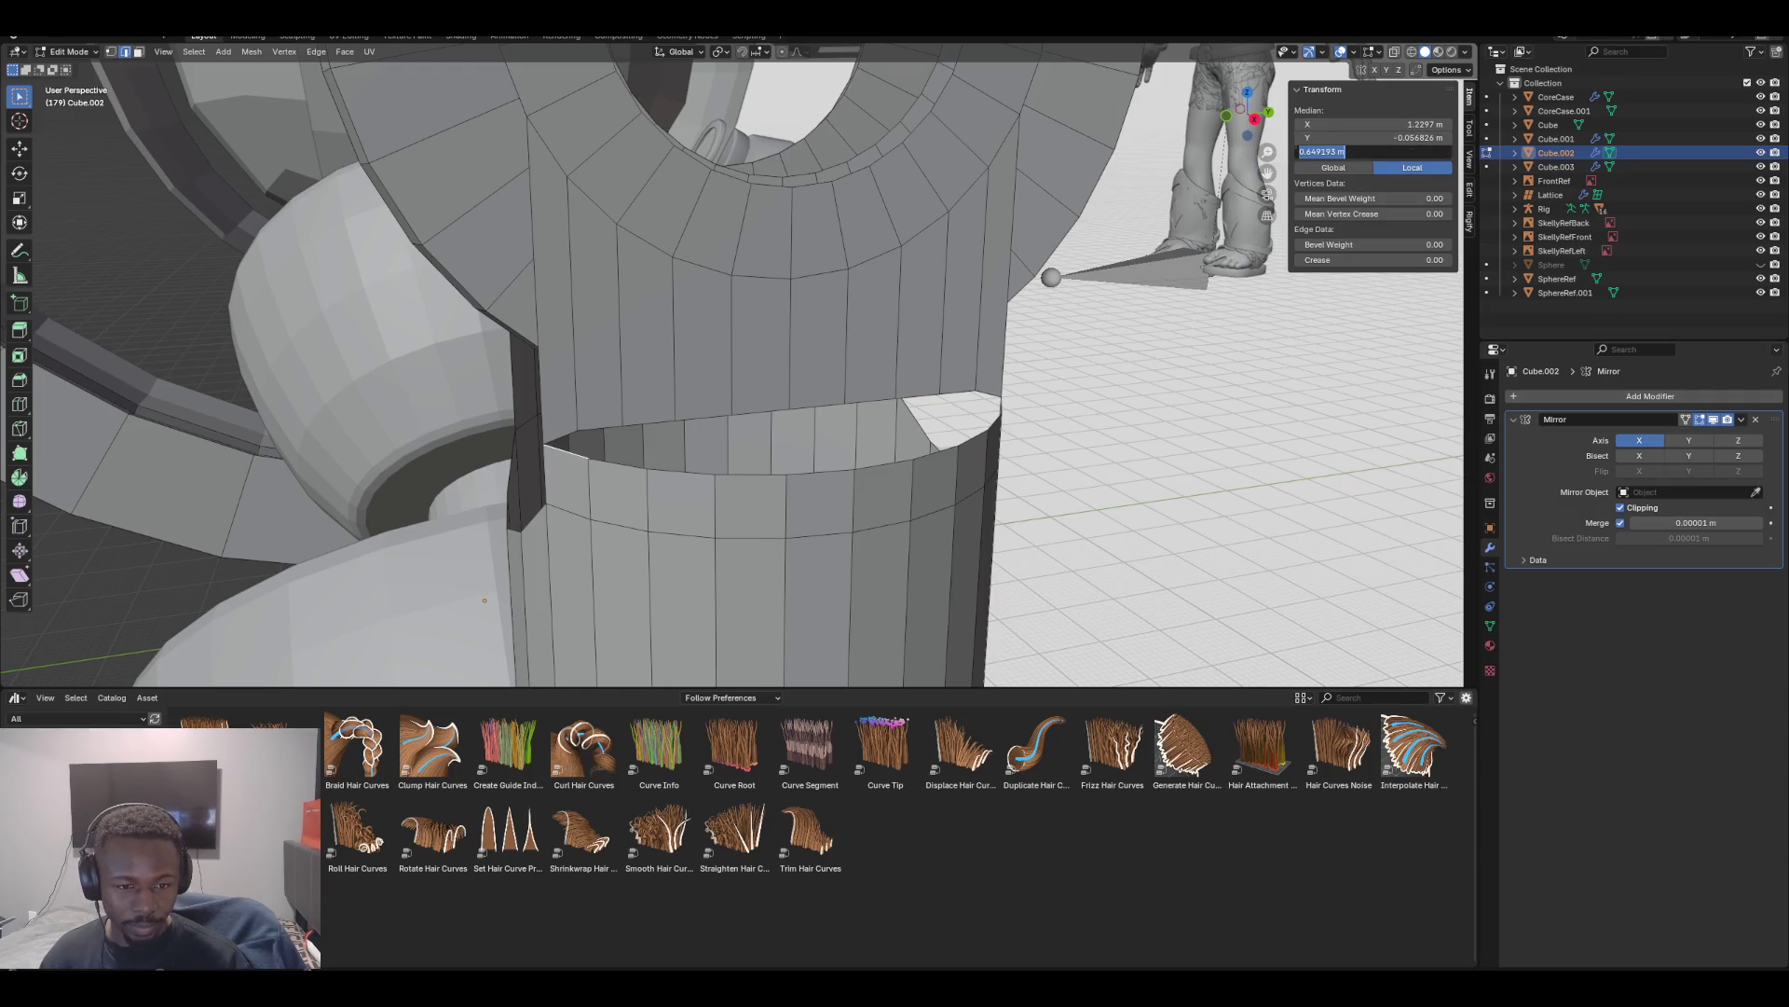
shift+click(596, 430)
shift+click(652, 425)
shift+click(699, 420)
shift+click(755, 413)
shift+click(815, 406)
shift+click(872, 401)
shift+click(911, 396)
shift+click(957, 391)
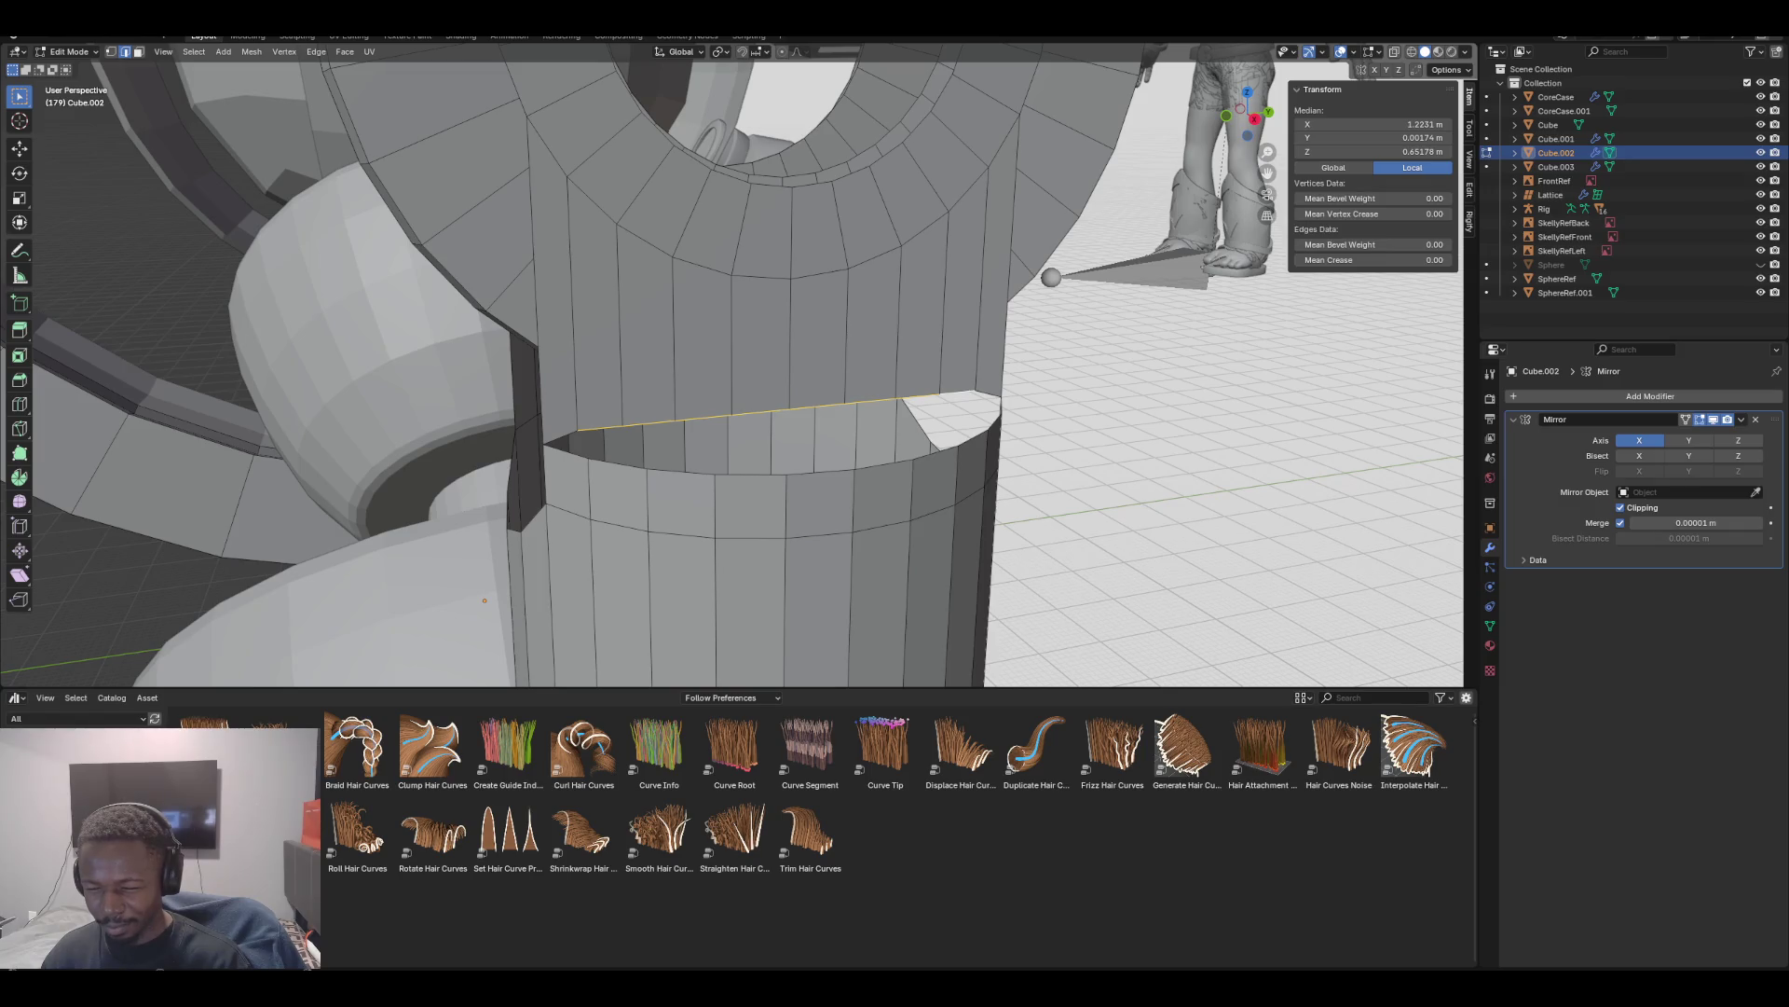
Set the selected seam edge's Median Z to 0.64919 m
middle_drag(746, 373, 689, 387)
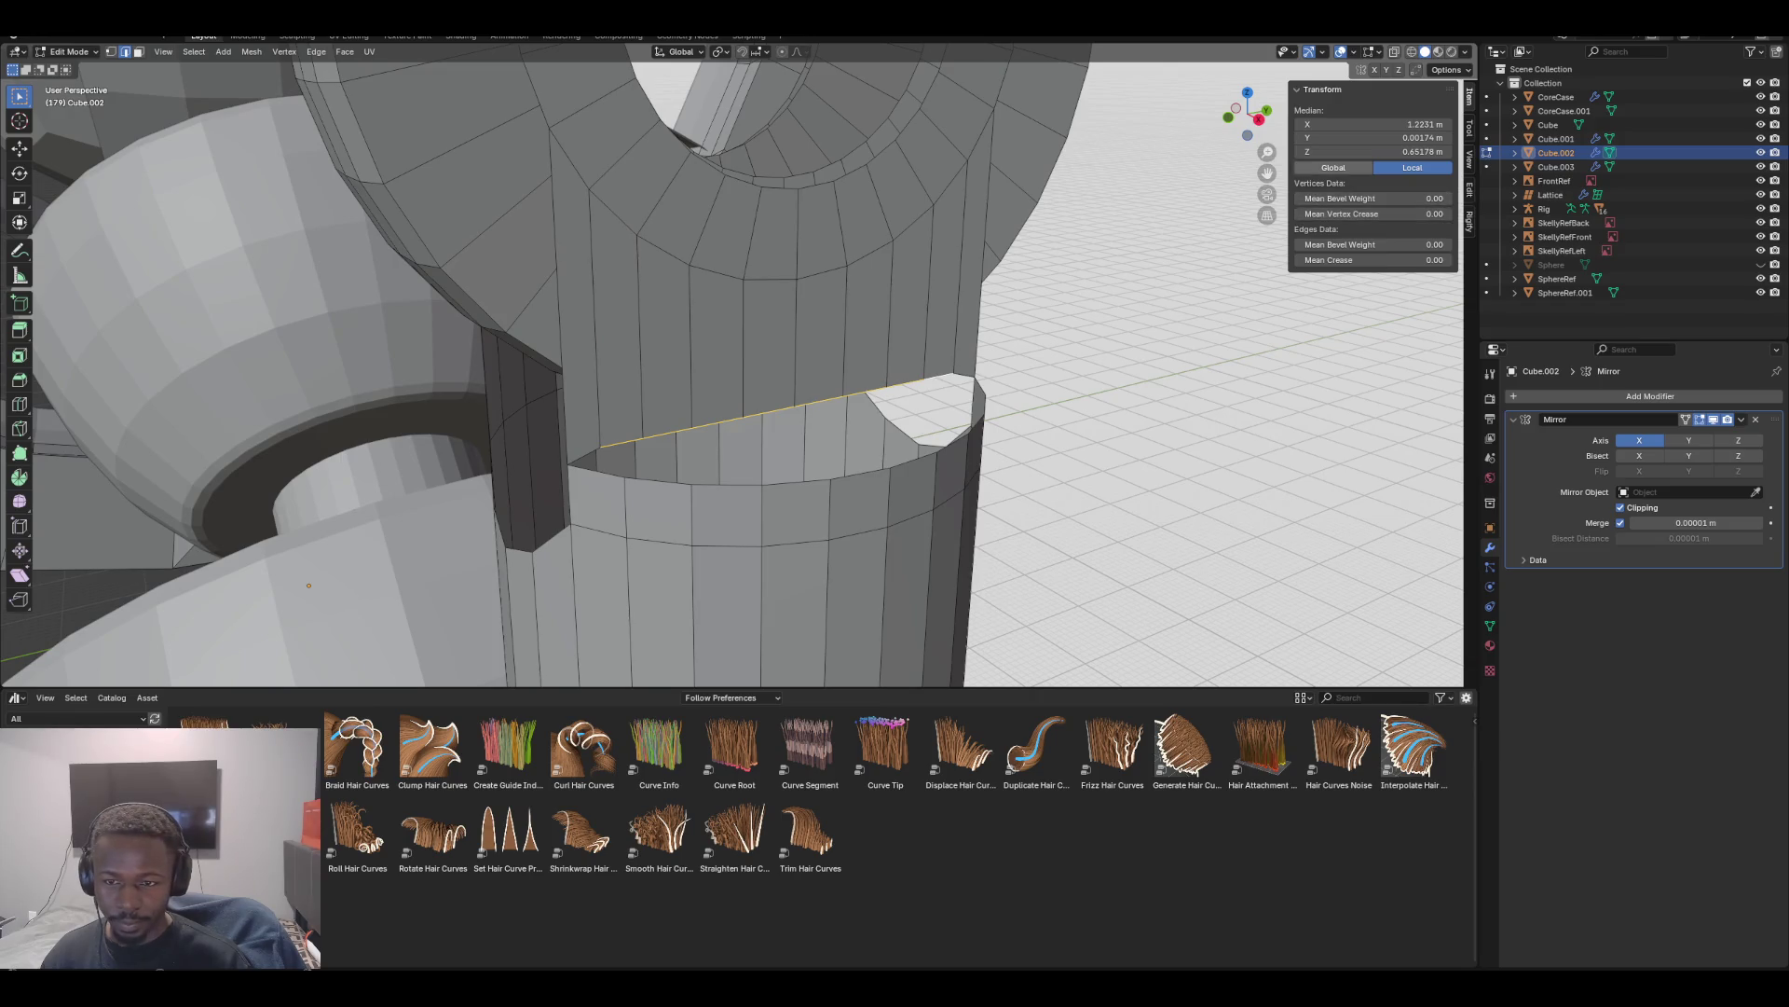
click(1370, 151)
key(ctrl+v)
key(Return)
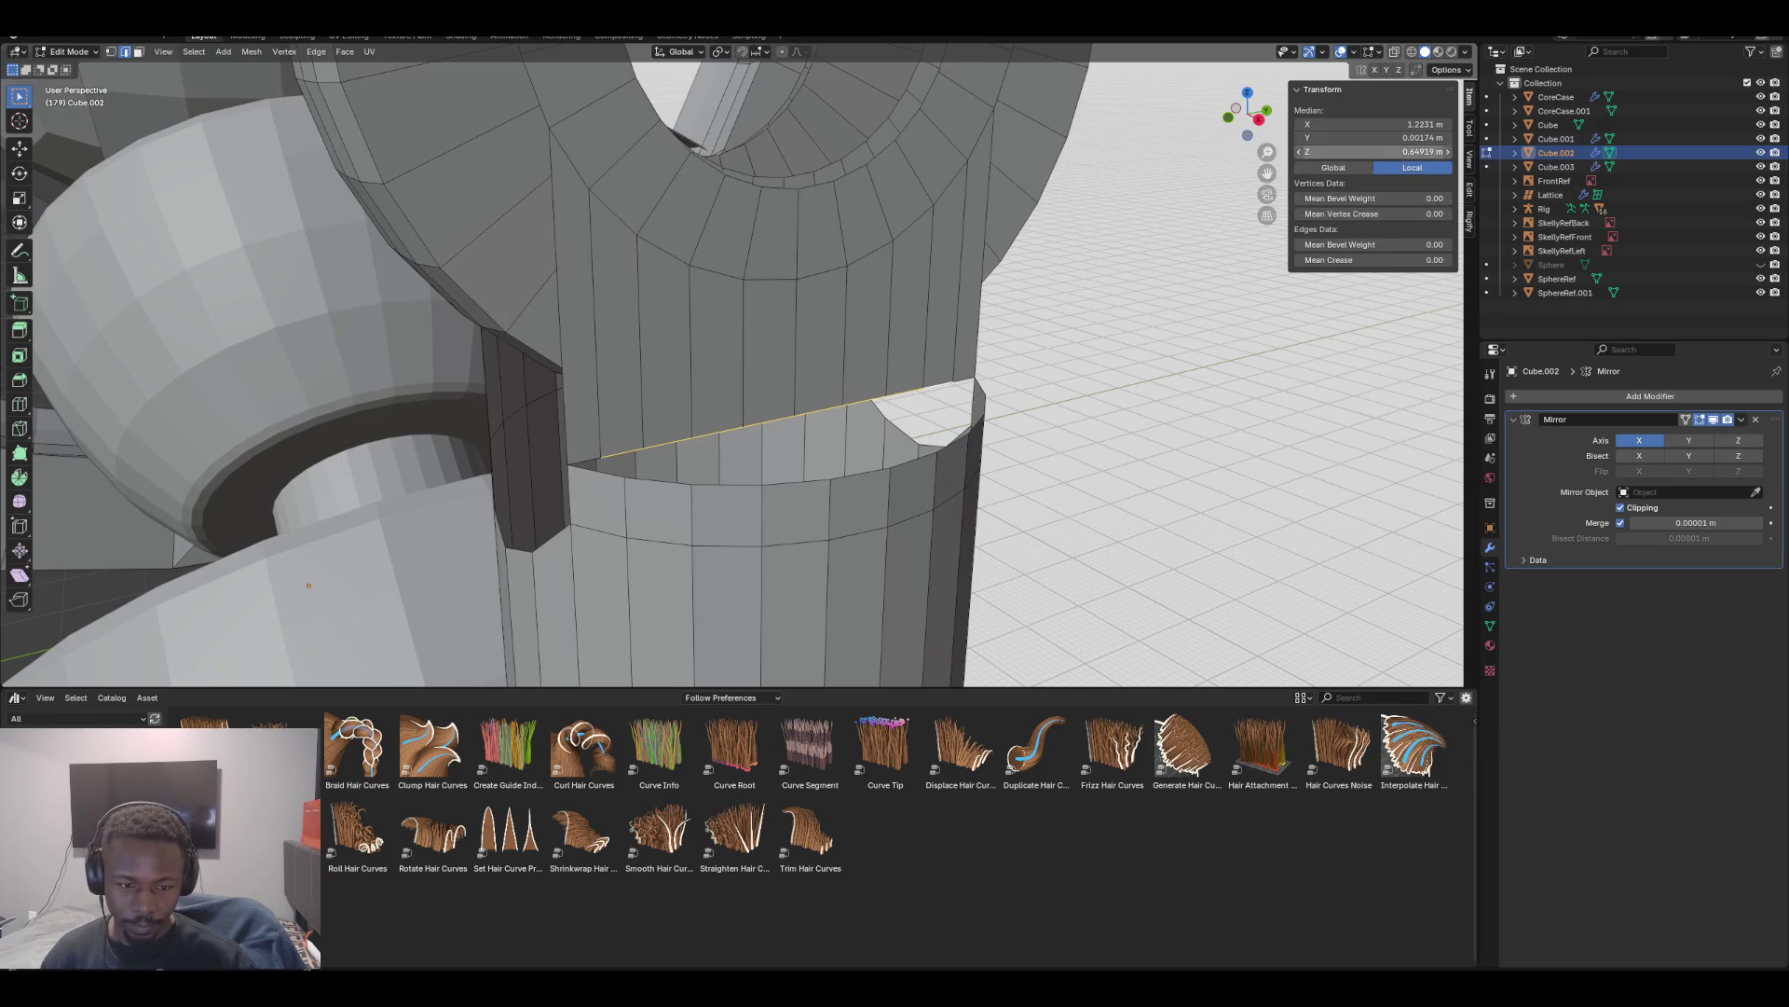
mouse_move(745, 373)
middle_down()
mouse_move(690, 335)
mouse_move(713, 337)
mouse_move(634, 354)
mouse_move(736, 340)
middle_up()
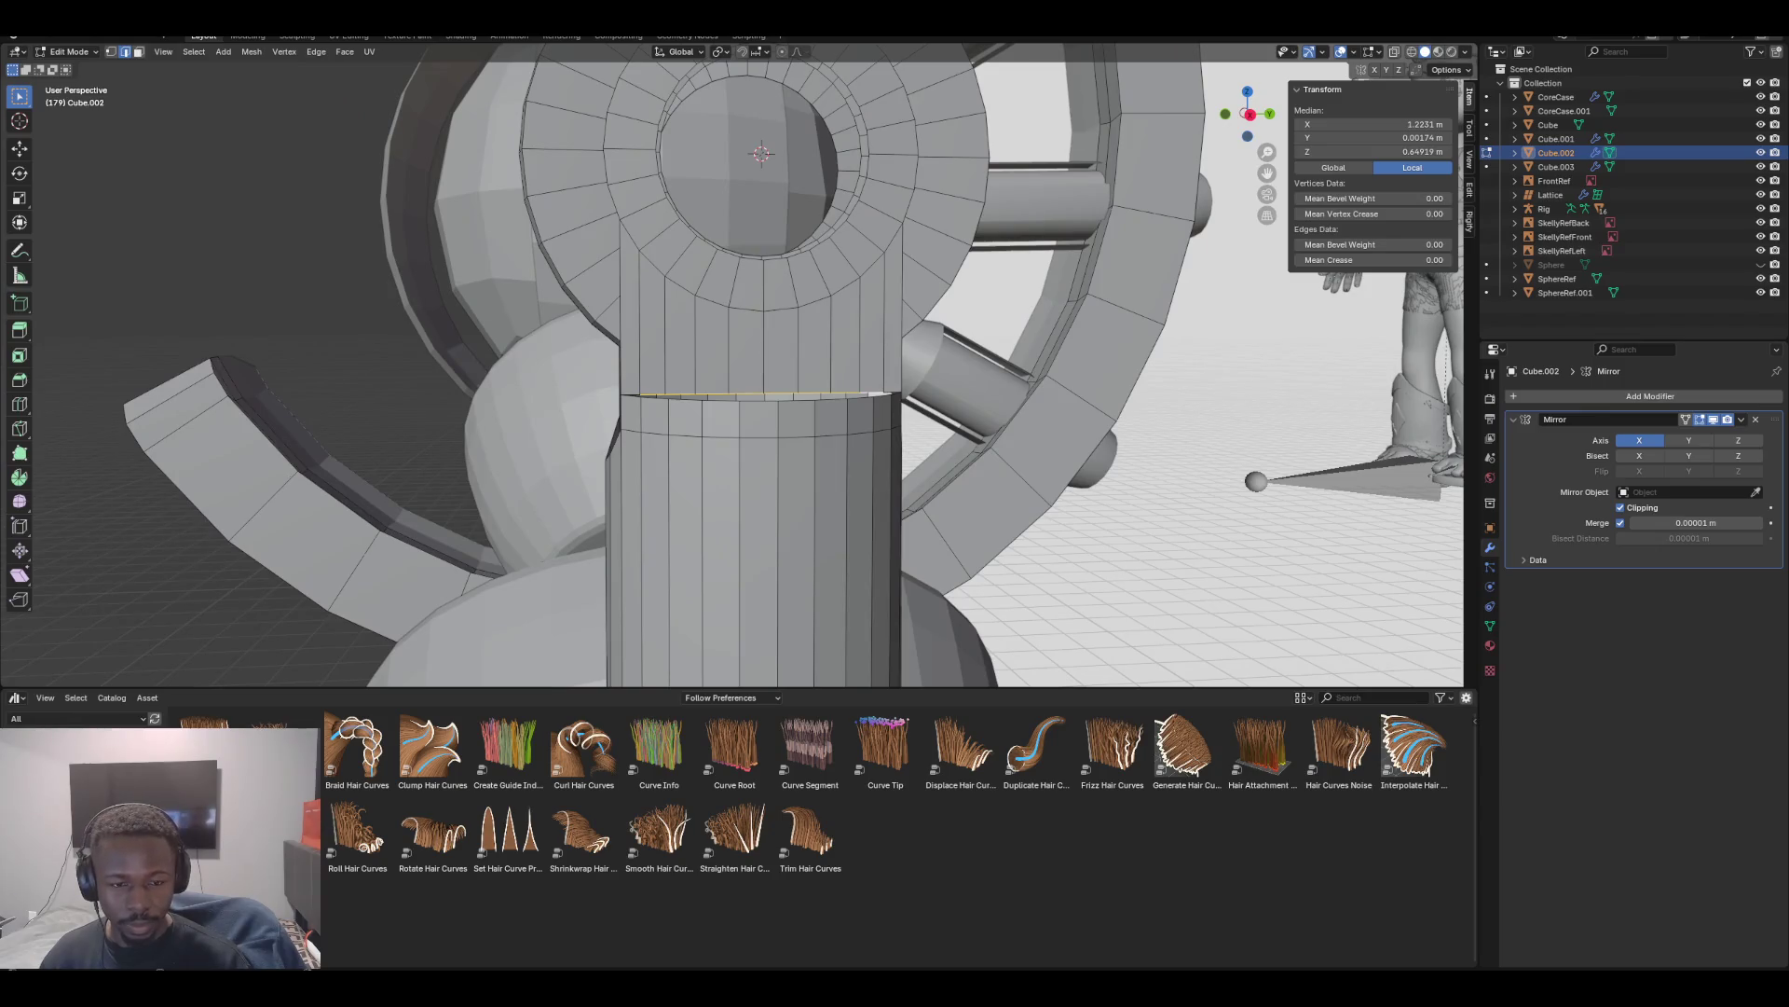
Duplicate the ring's lower arc edge loop and move the copy about 0.029 m down on Z
click(630, 235)
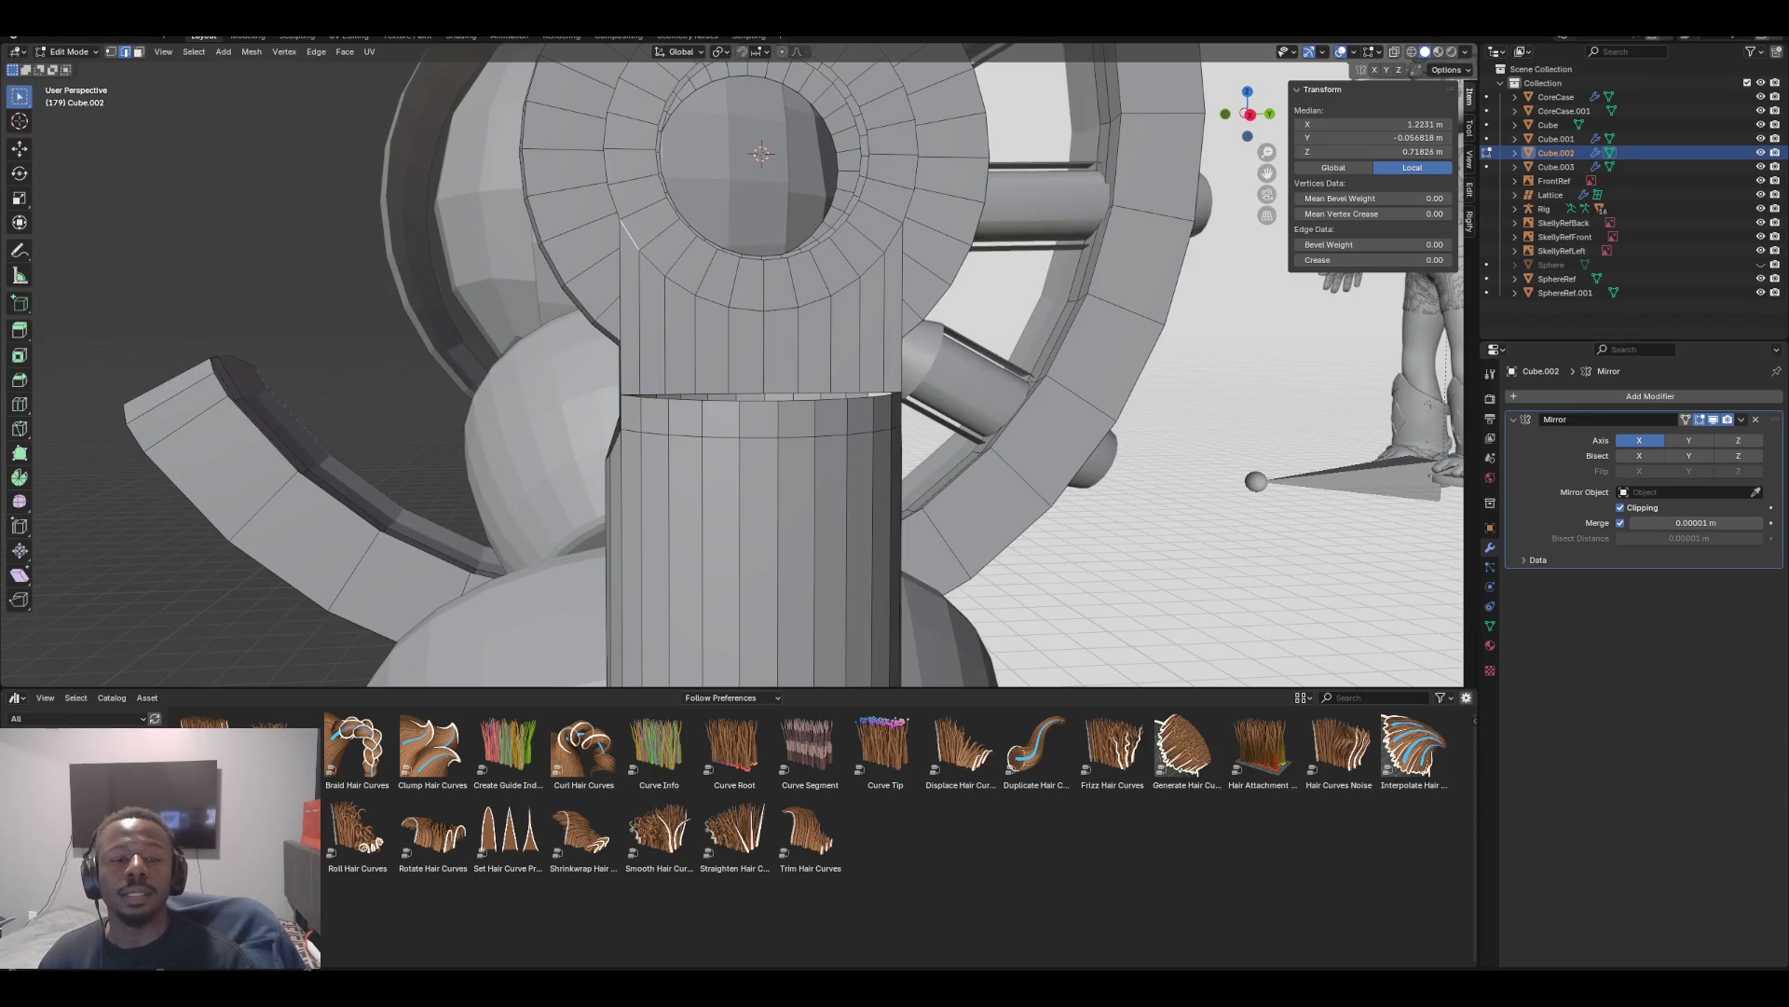
alt+click(632, 237)
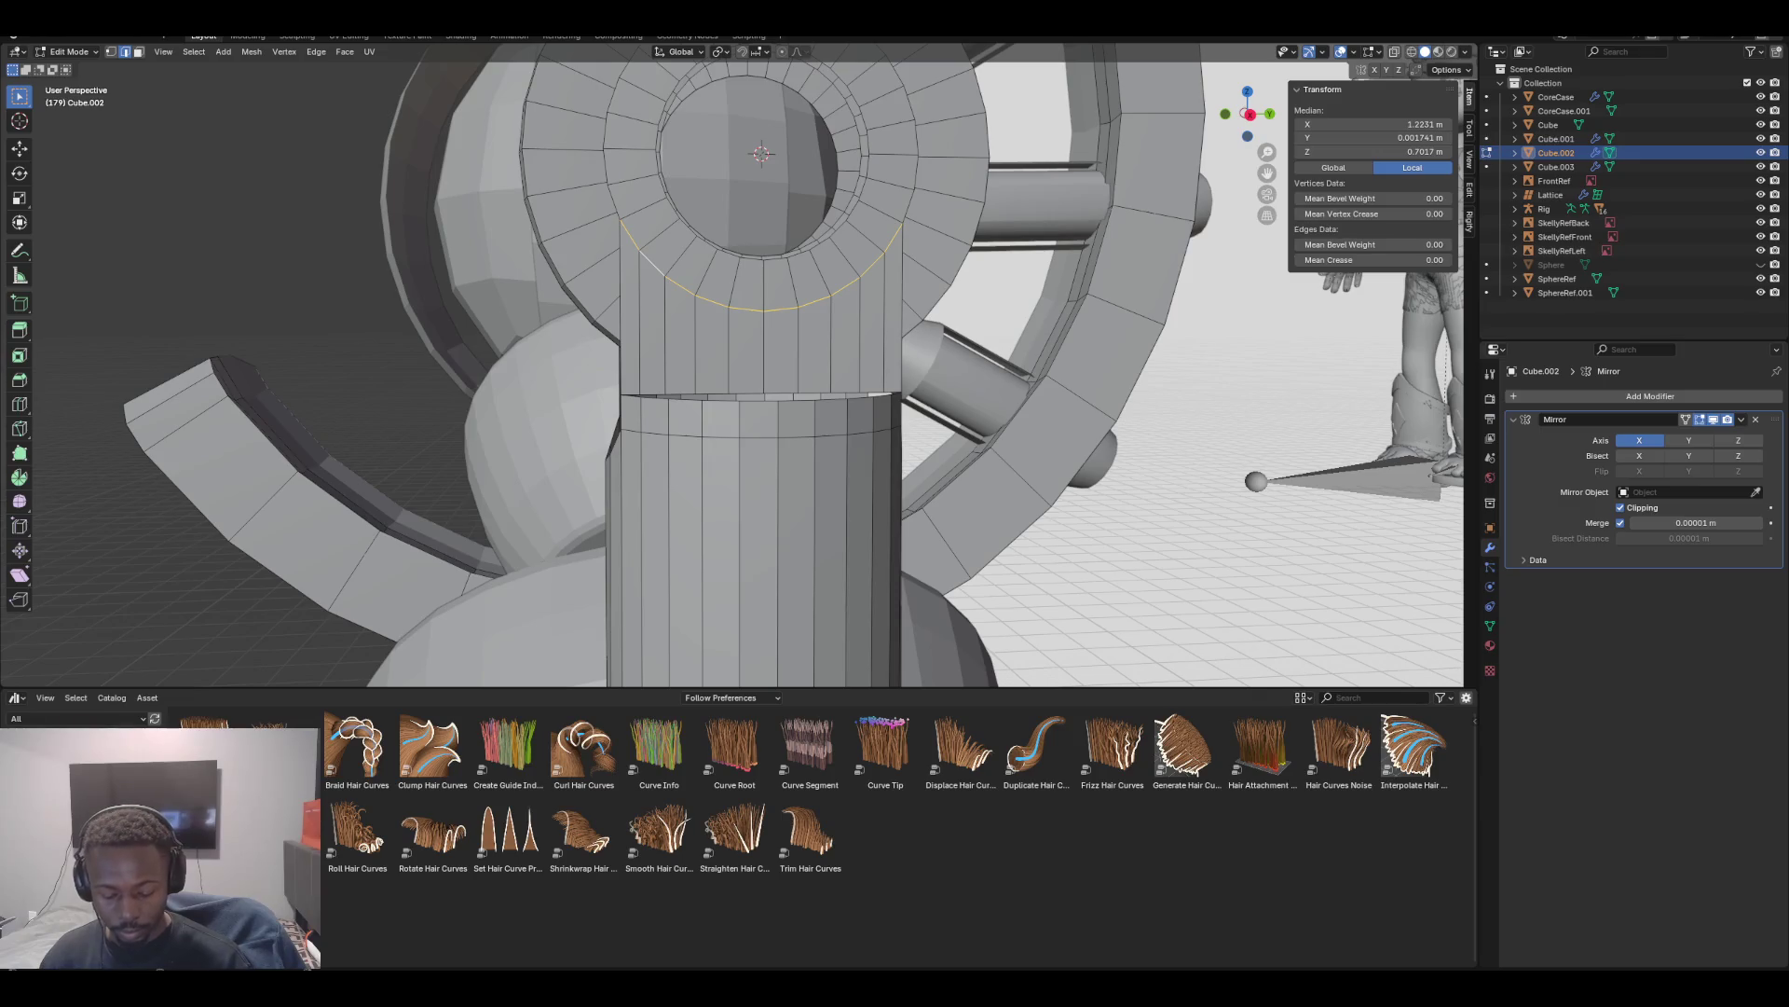
key(shift+d)
key(Escape)
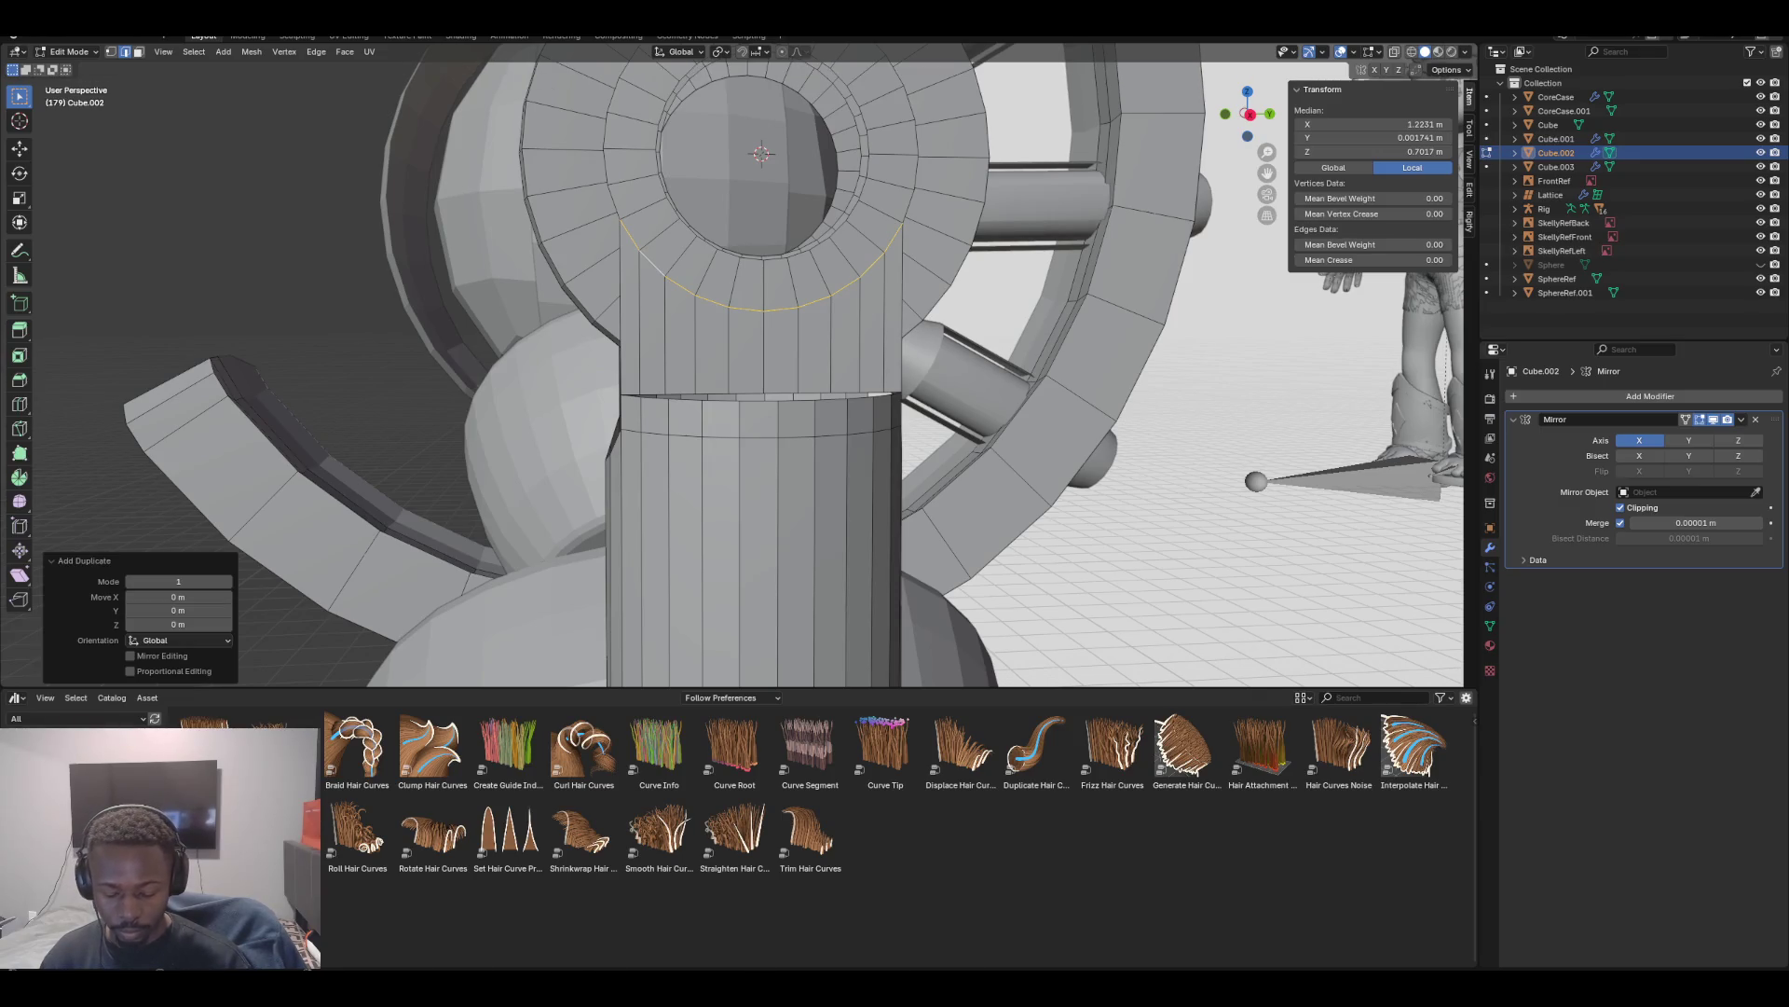
key(g)
key(z)
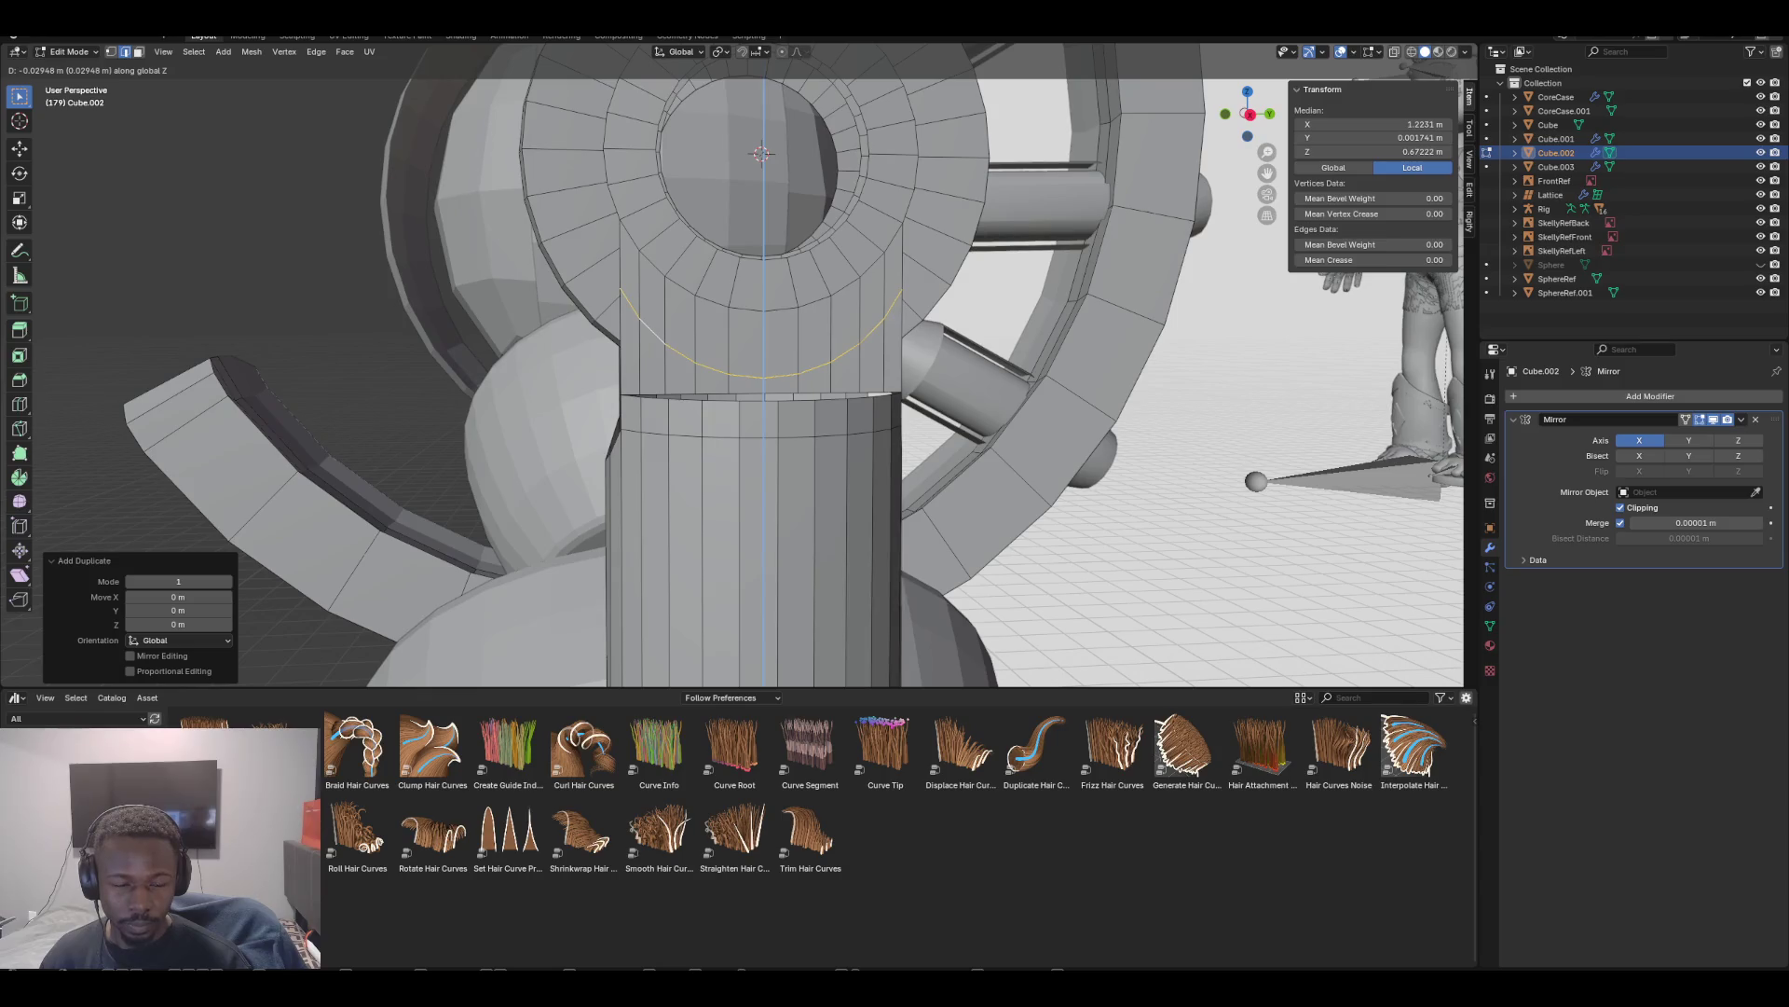
key(Return)
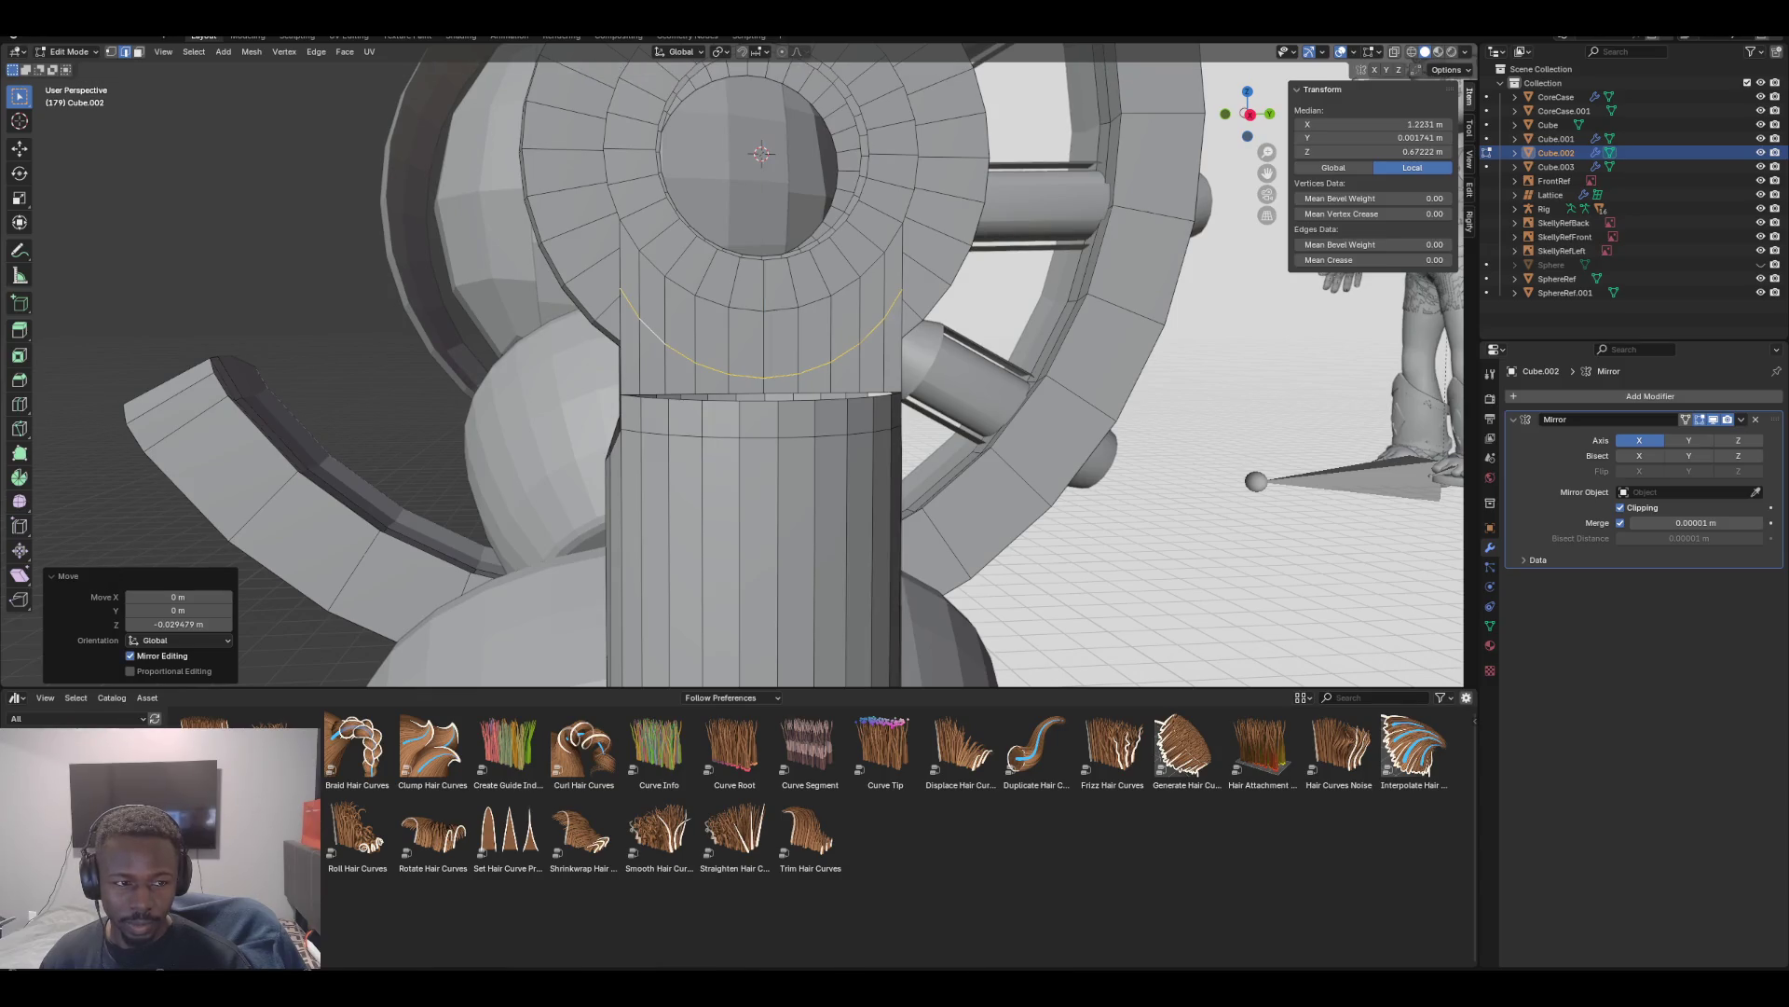
In face mode, select the thin face on the column's left and view it from the side
key(3)
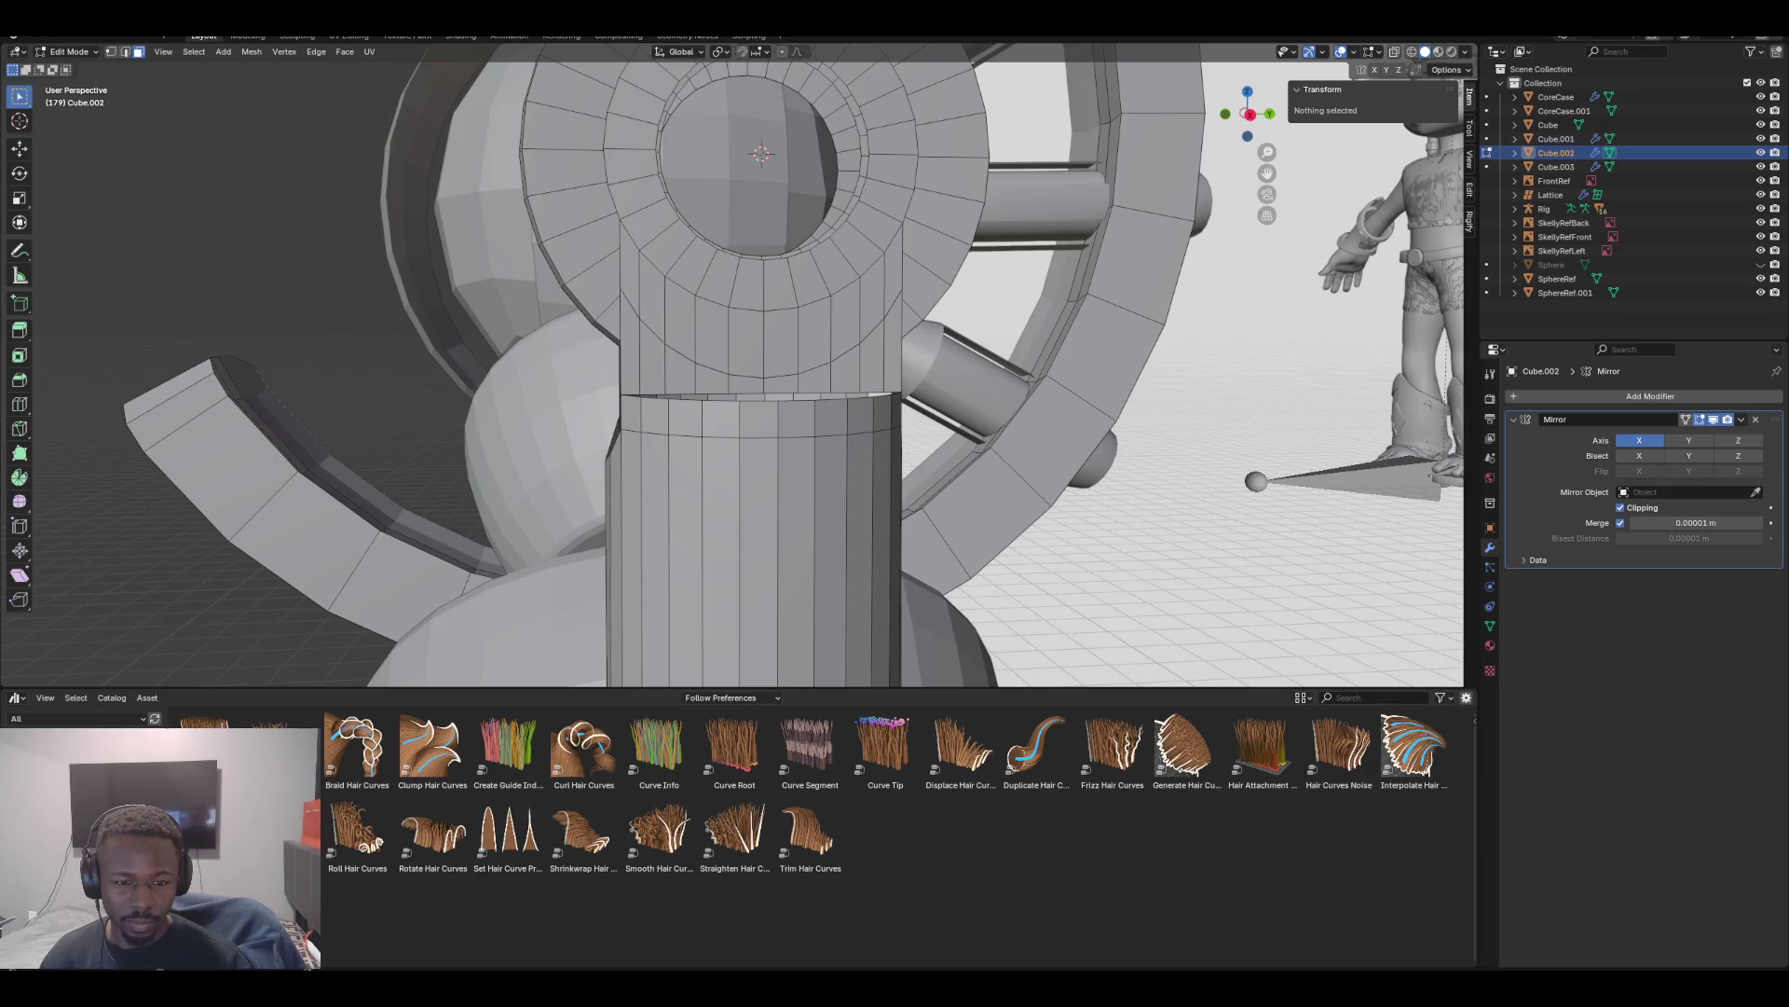
click(629, 307)
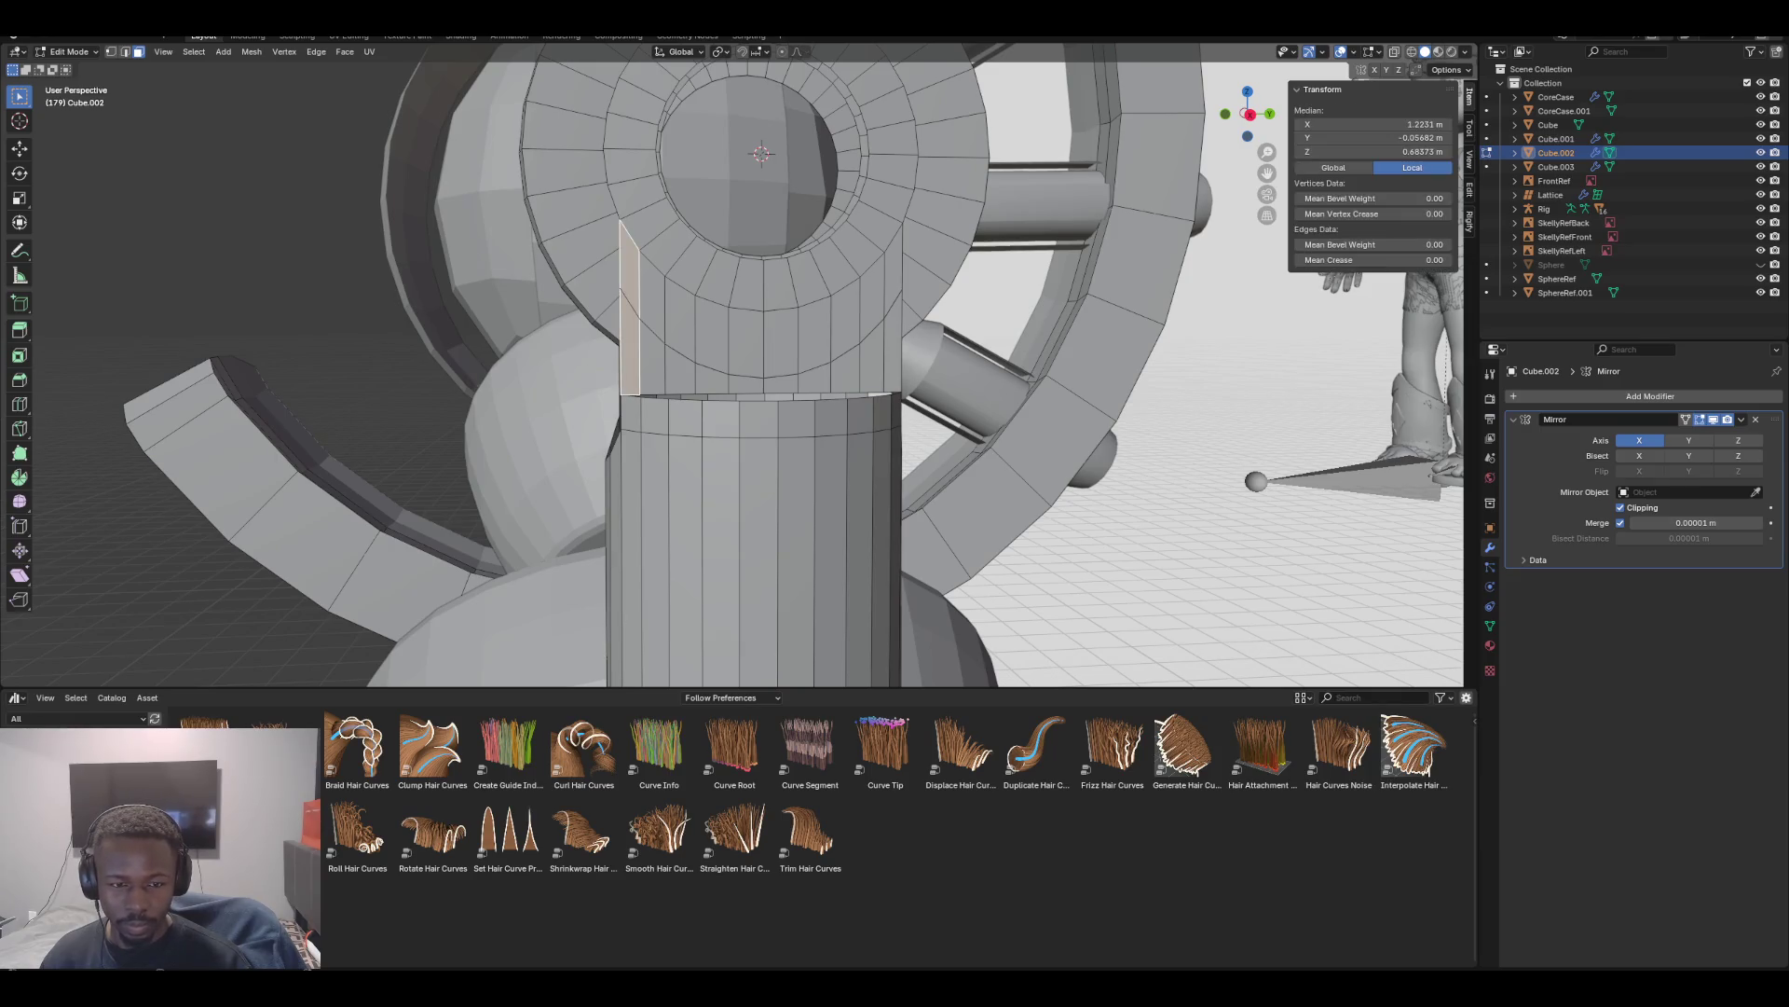
key(KP_3)
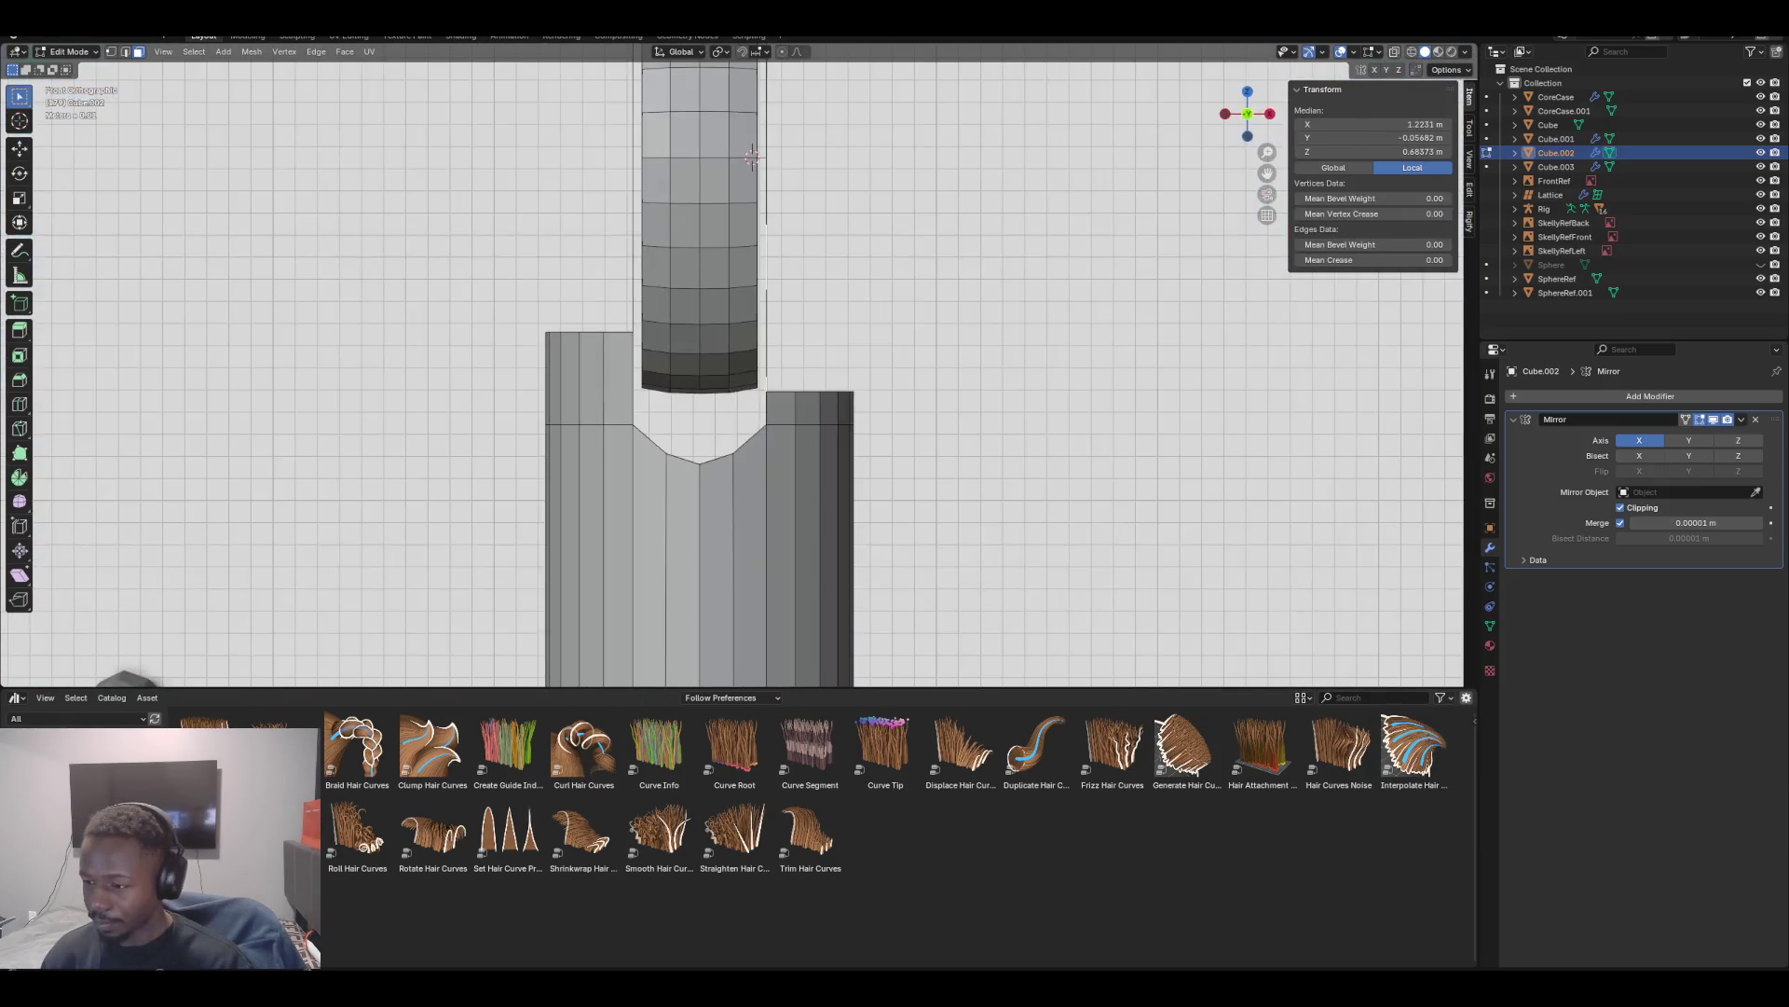
Bridge the lower and upper arc edge loops into a curved strip with Bridge Edge Loops
scroll(731, 366, up, 4)
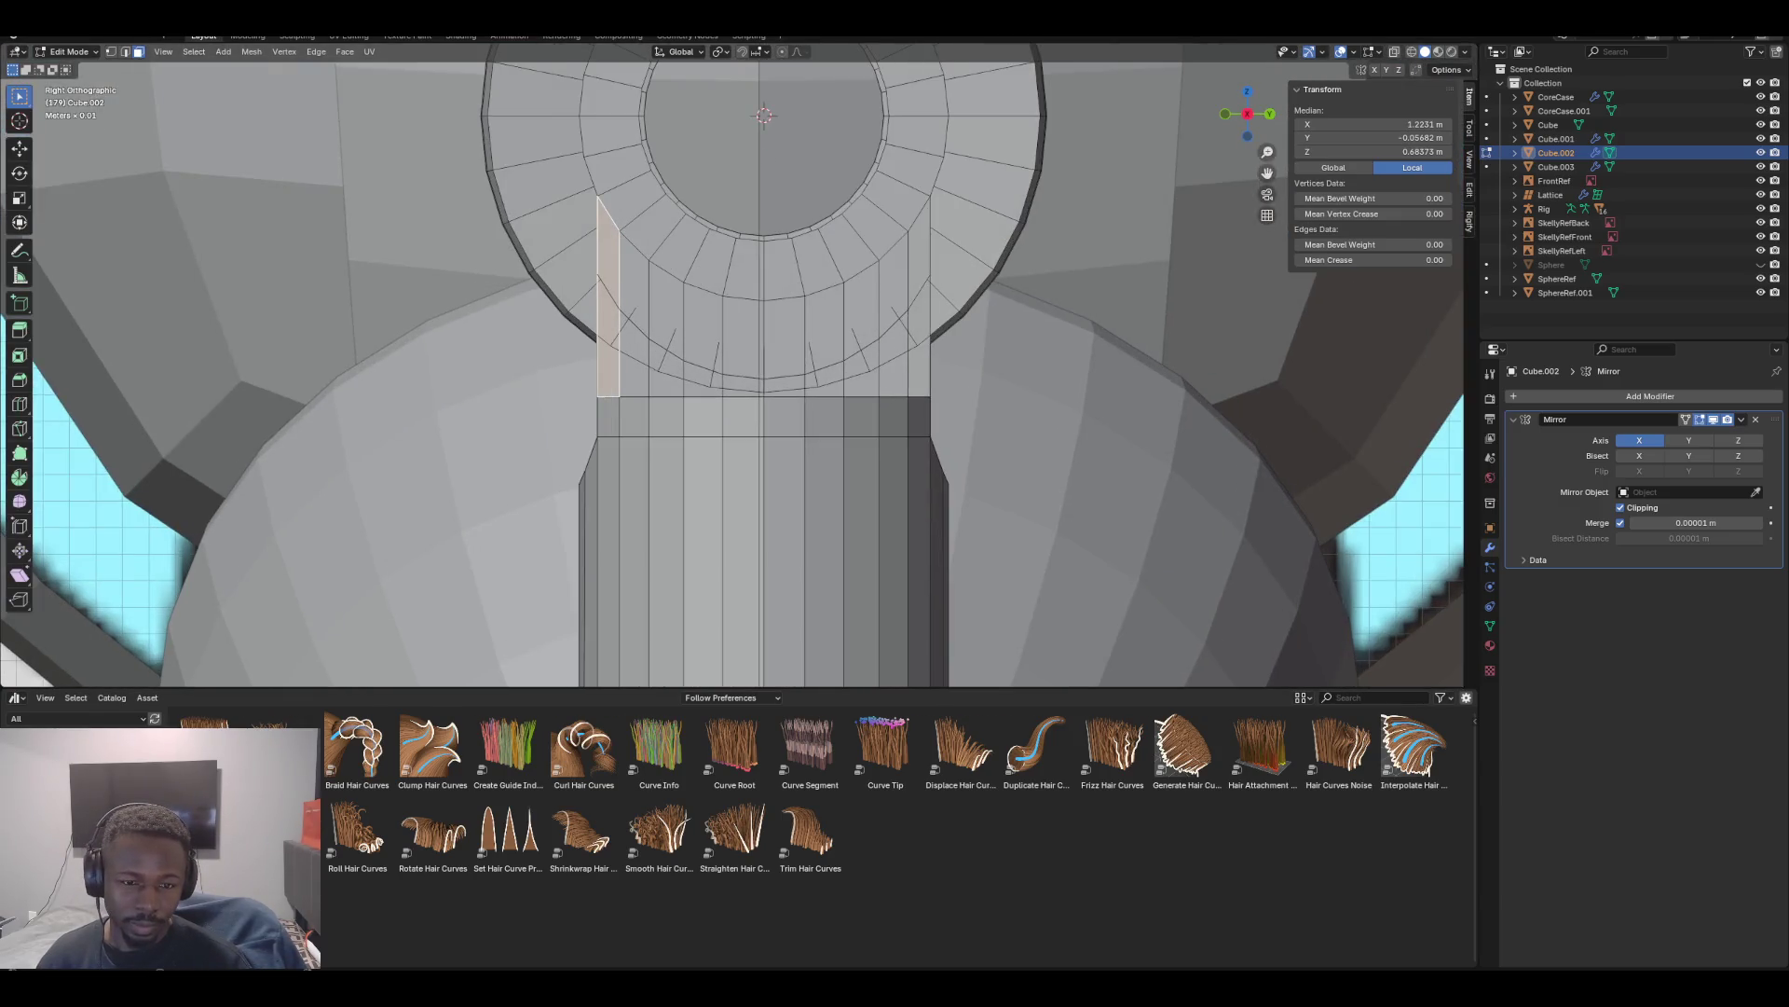
shift+middle_drag(731, 366, 744, 479)
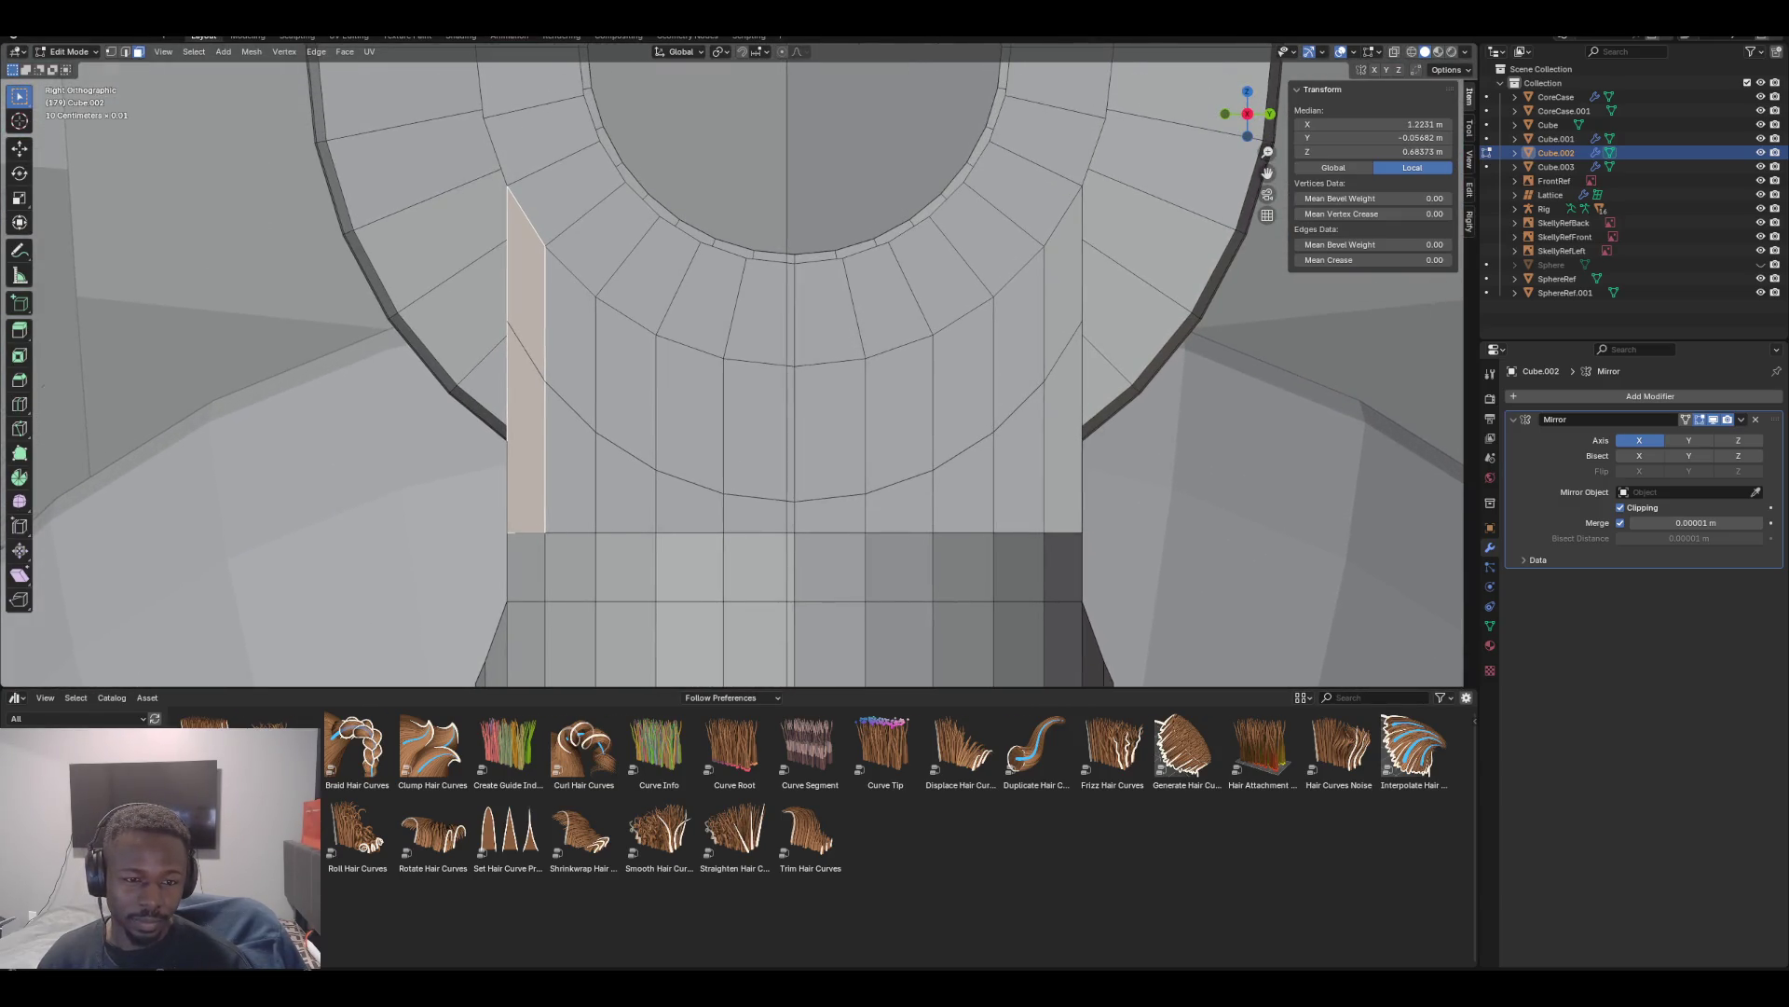
click(570, 410)
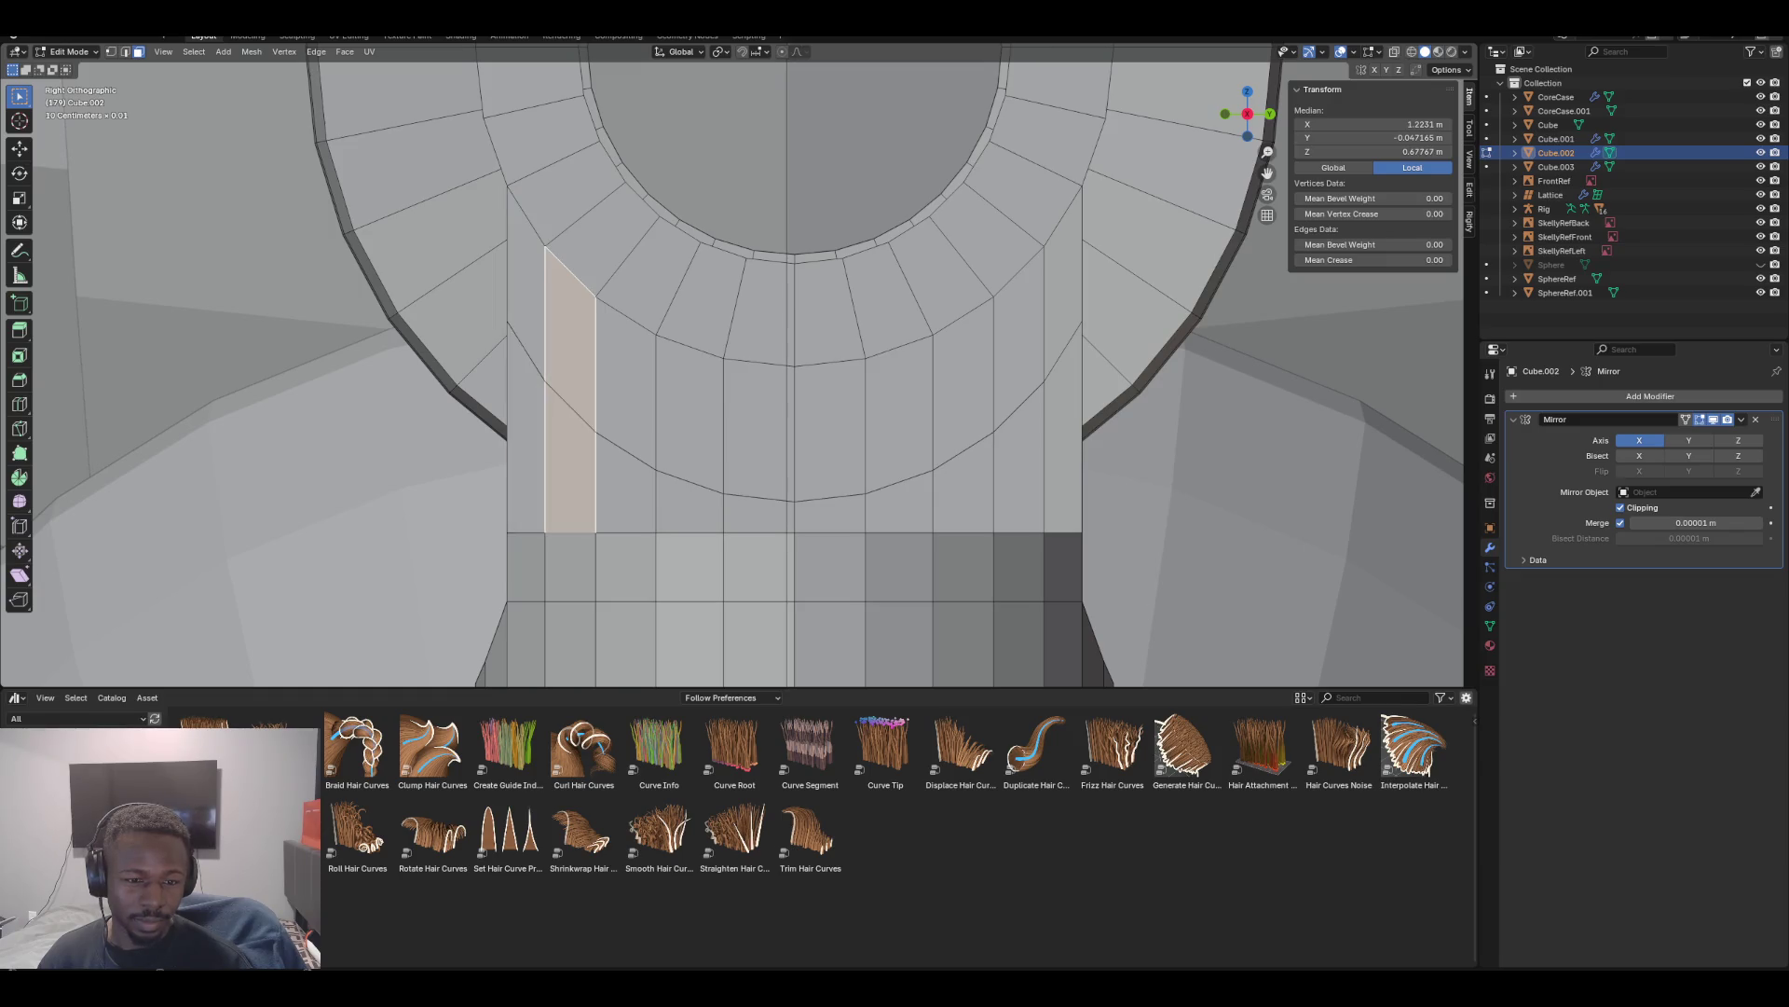
key(2)
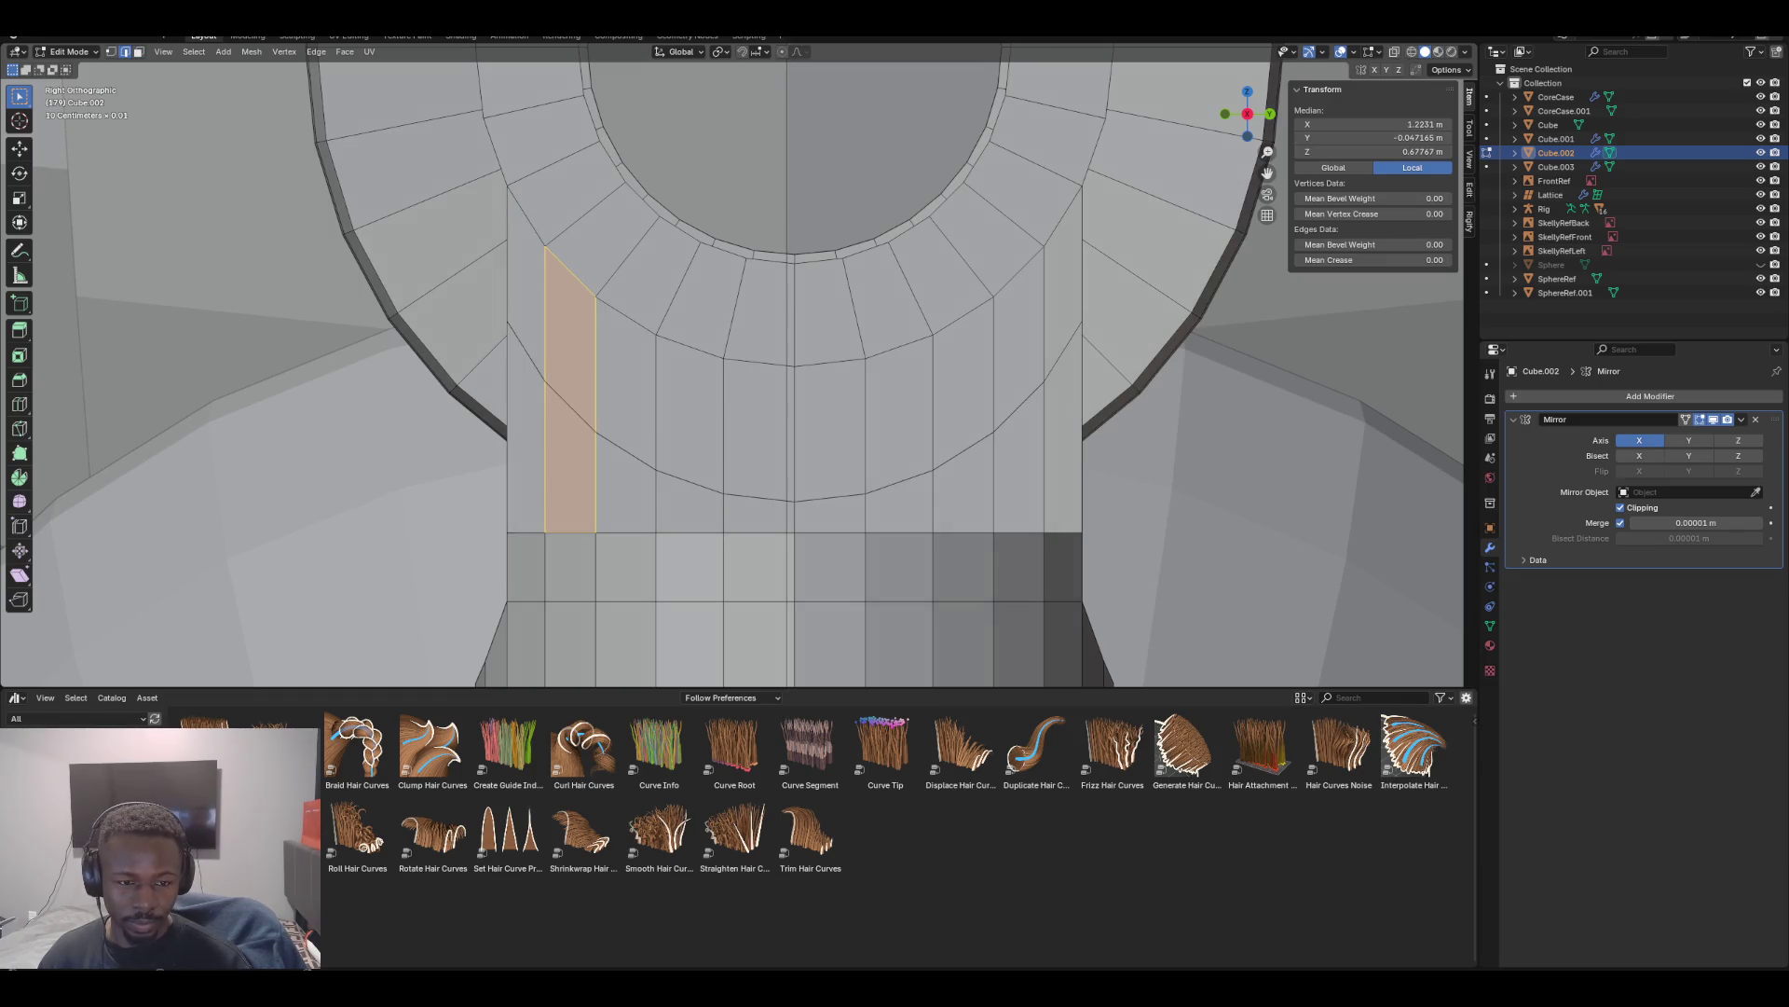
click(526, 352)
alt+click(527, 352)
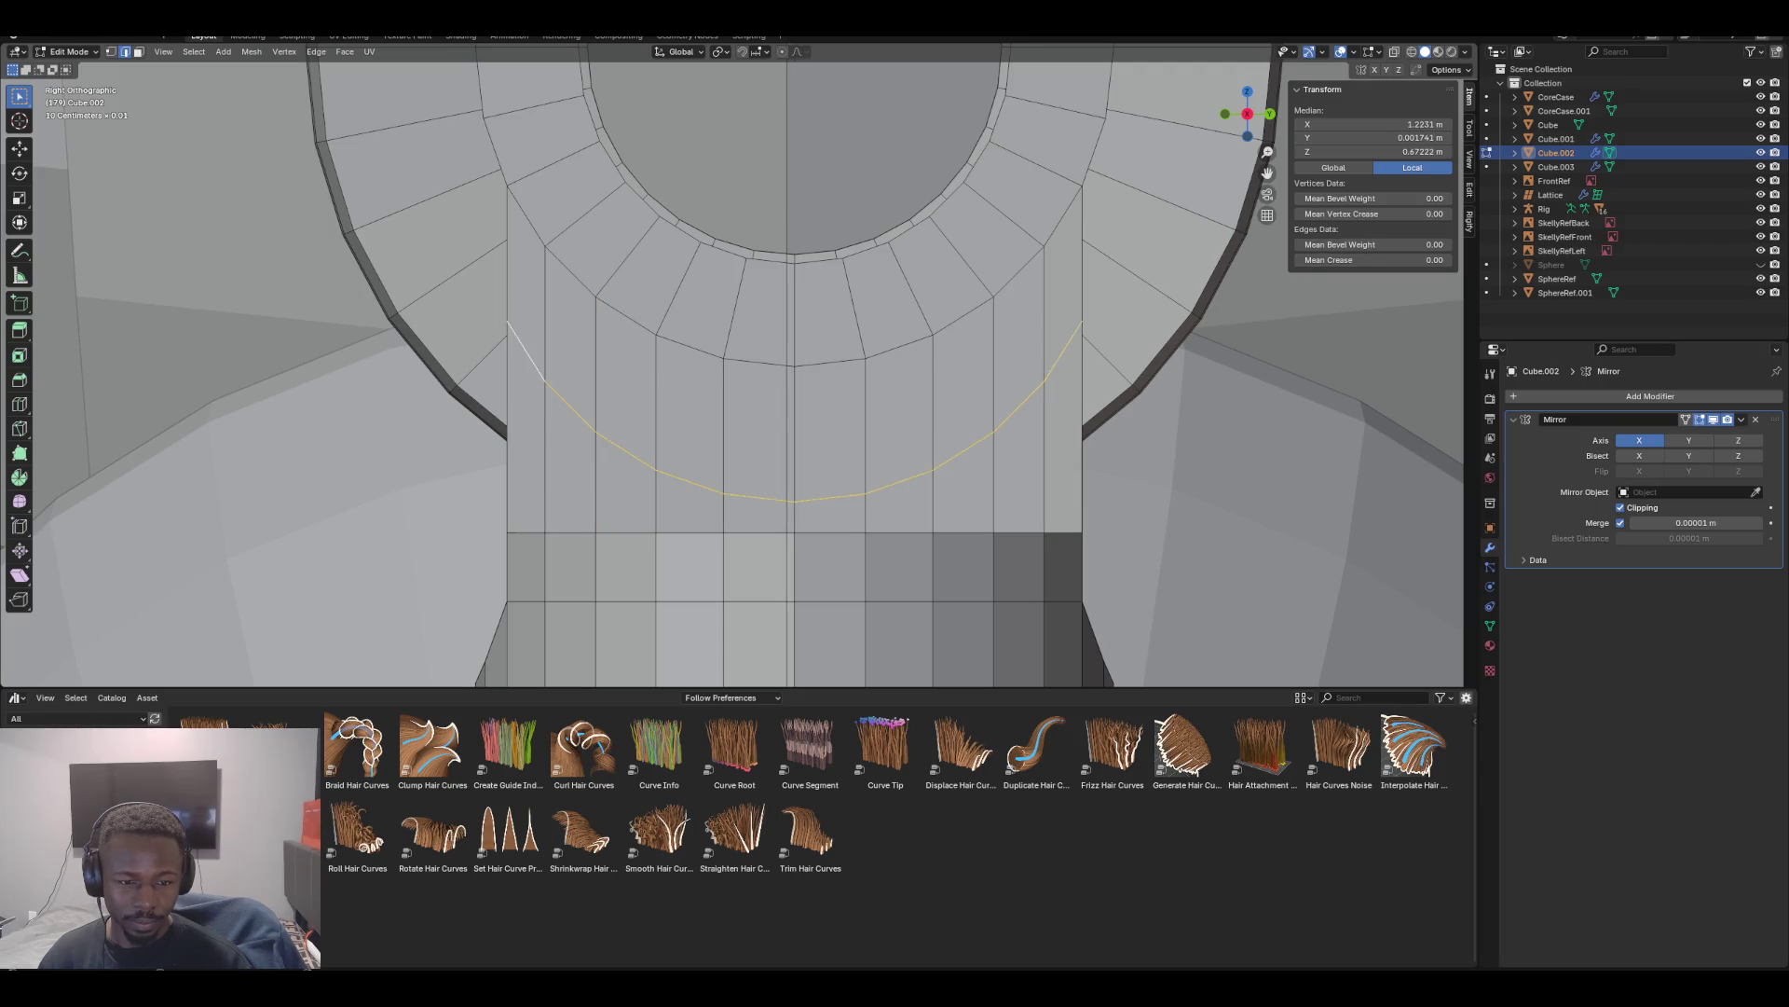
alt+shift+click(759, 361)
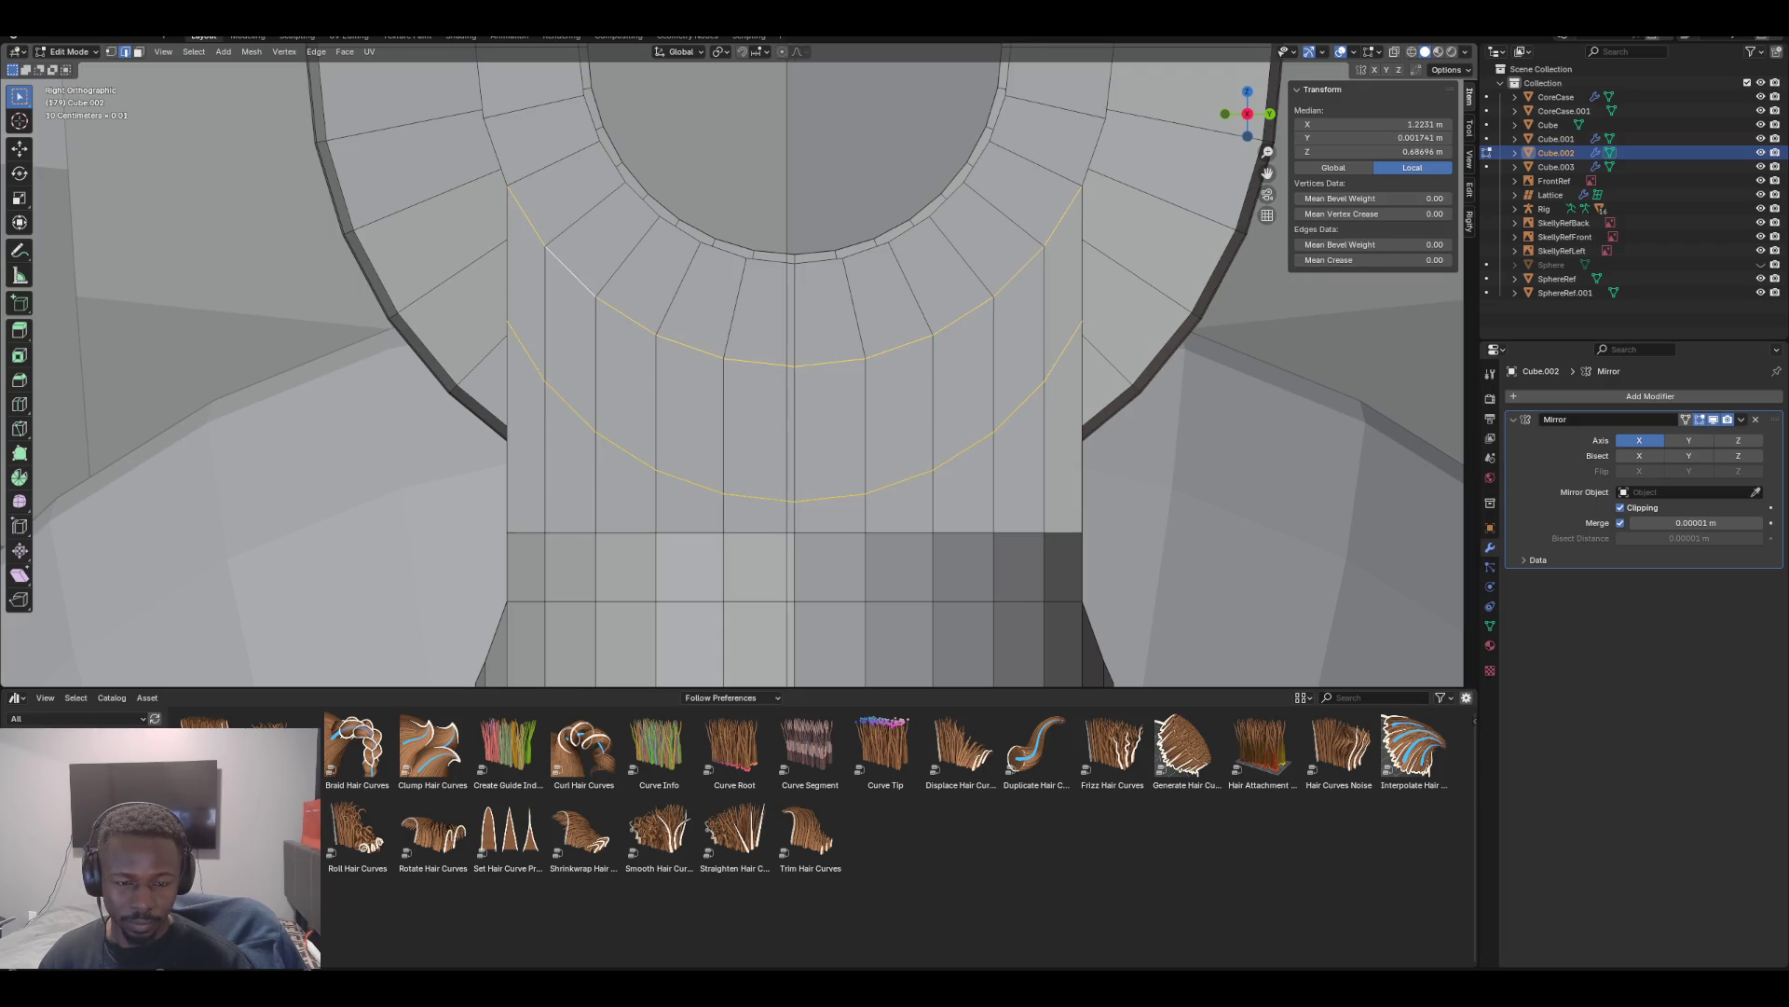
key(ctrl+e)
click(759, 335)
scroll(792, 373, down, 3)
key(alt+a)
middle_drag(391, 336, 168, 294)
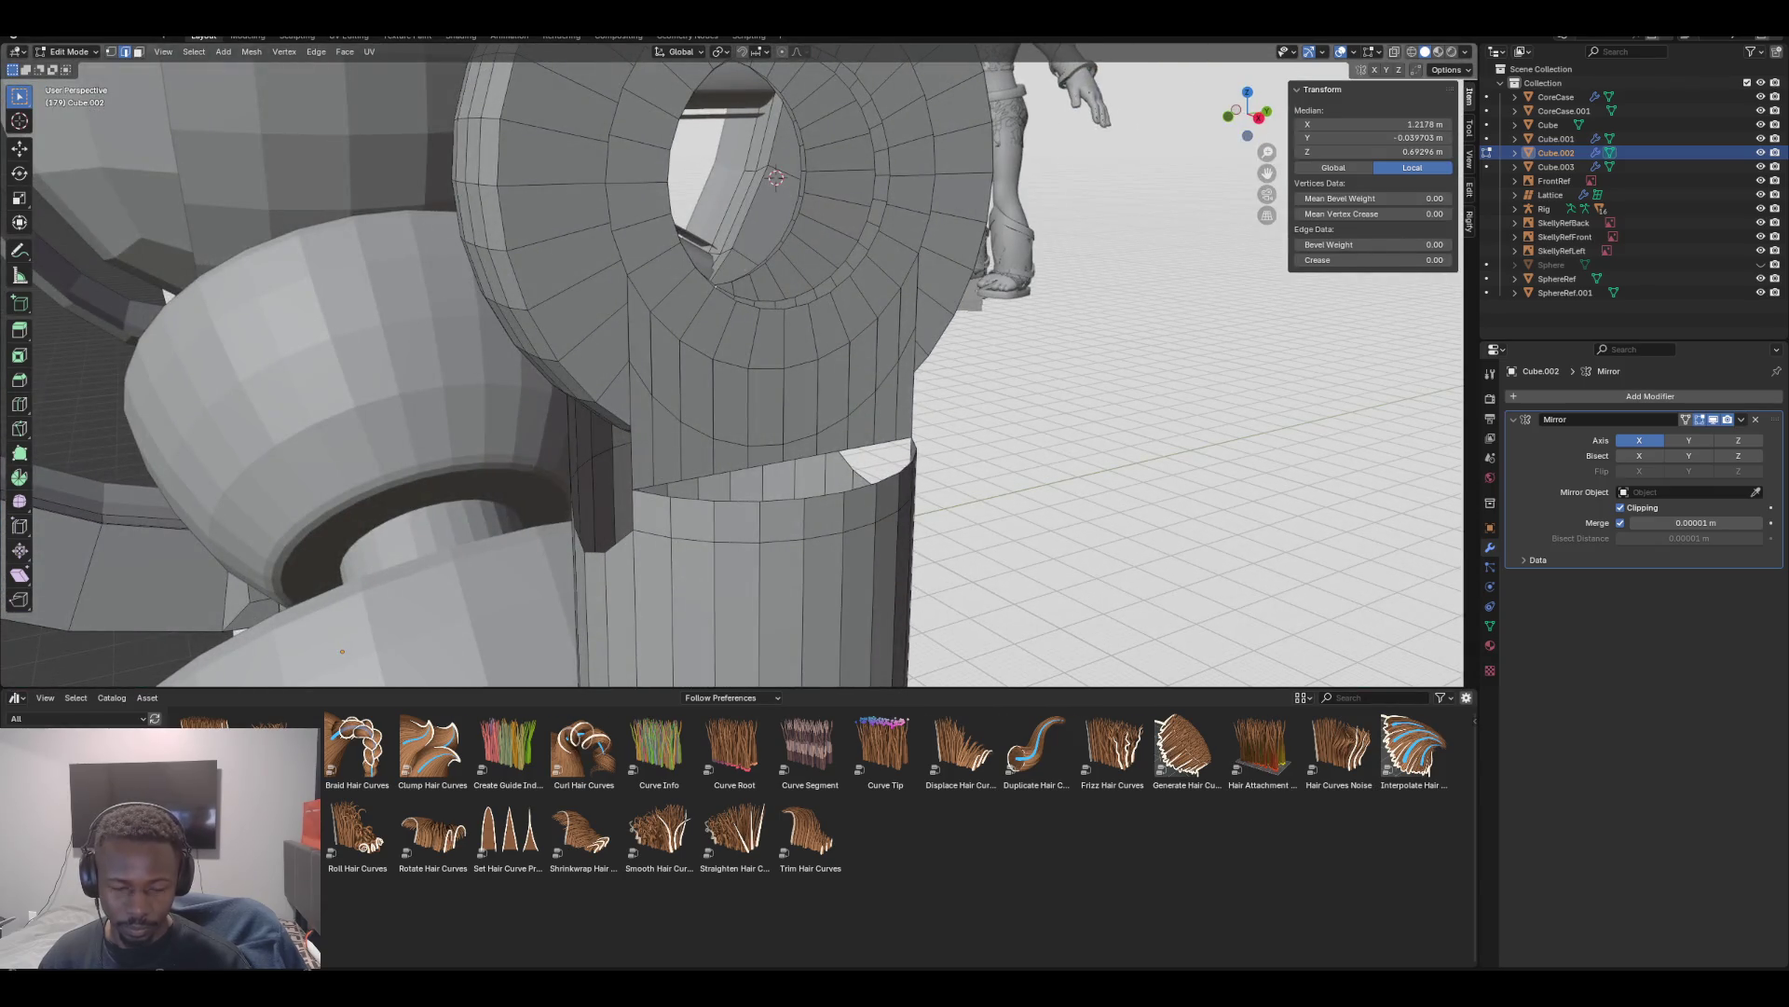
Select the ten column faces under the ring and delete them
key(3)
click(642, 382)
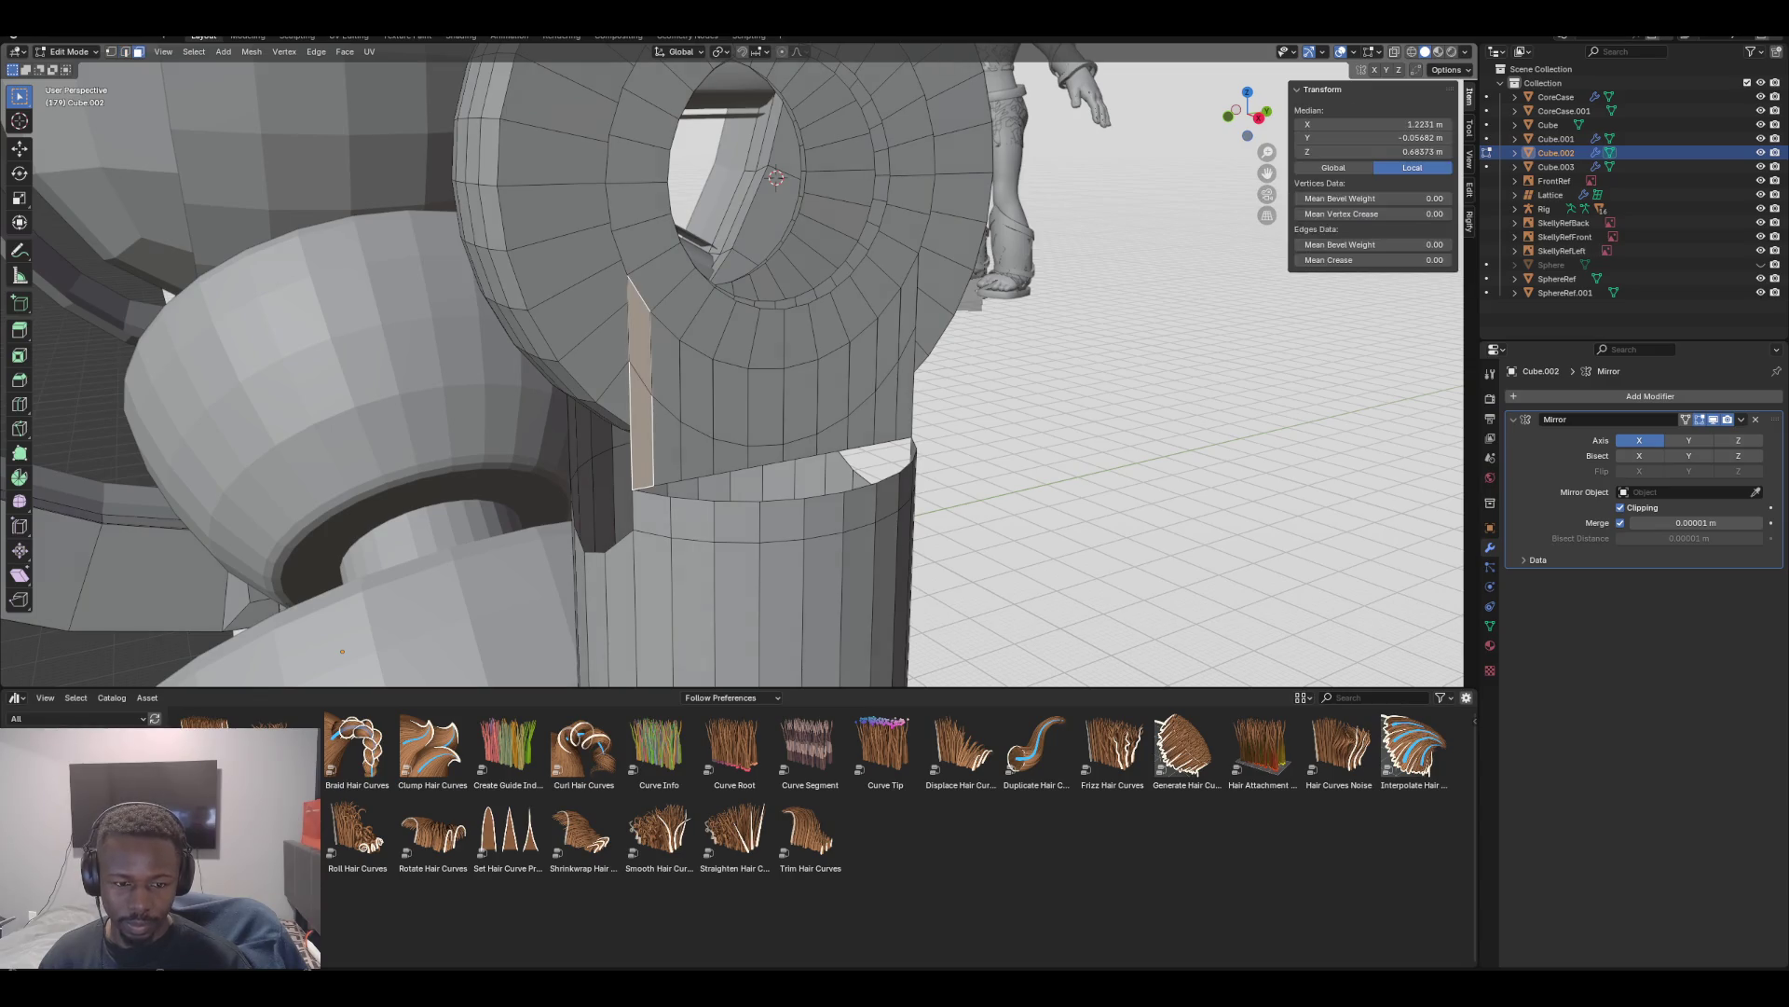
shift+click(667, 396)
shift+click(697, 410)
shift+click(730, 415)
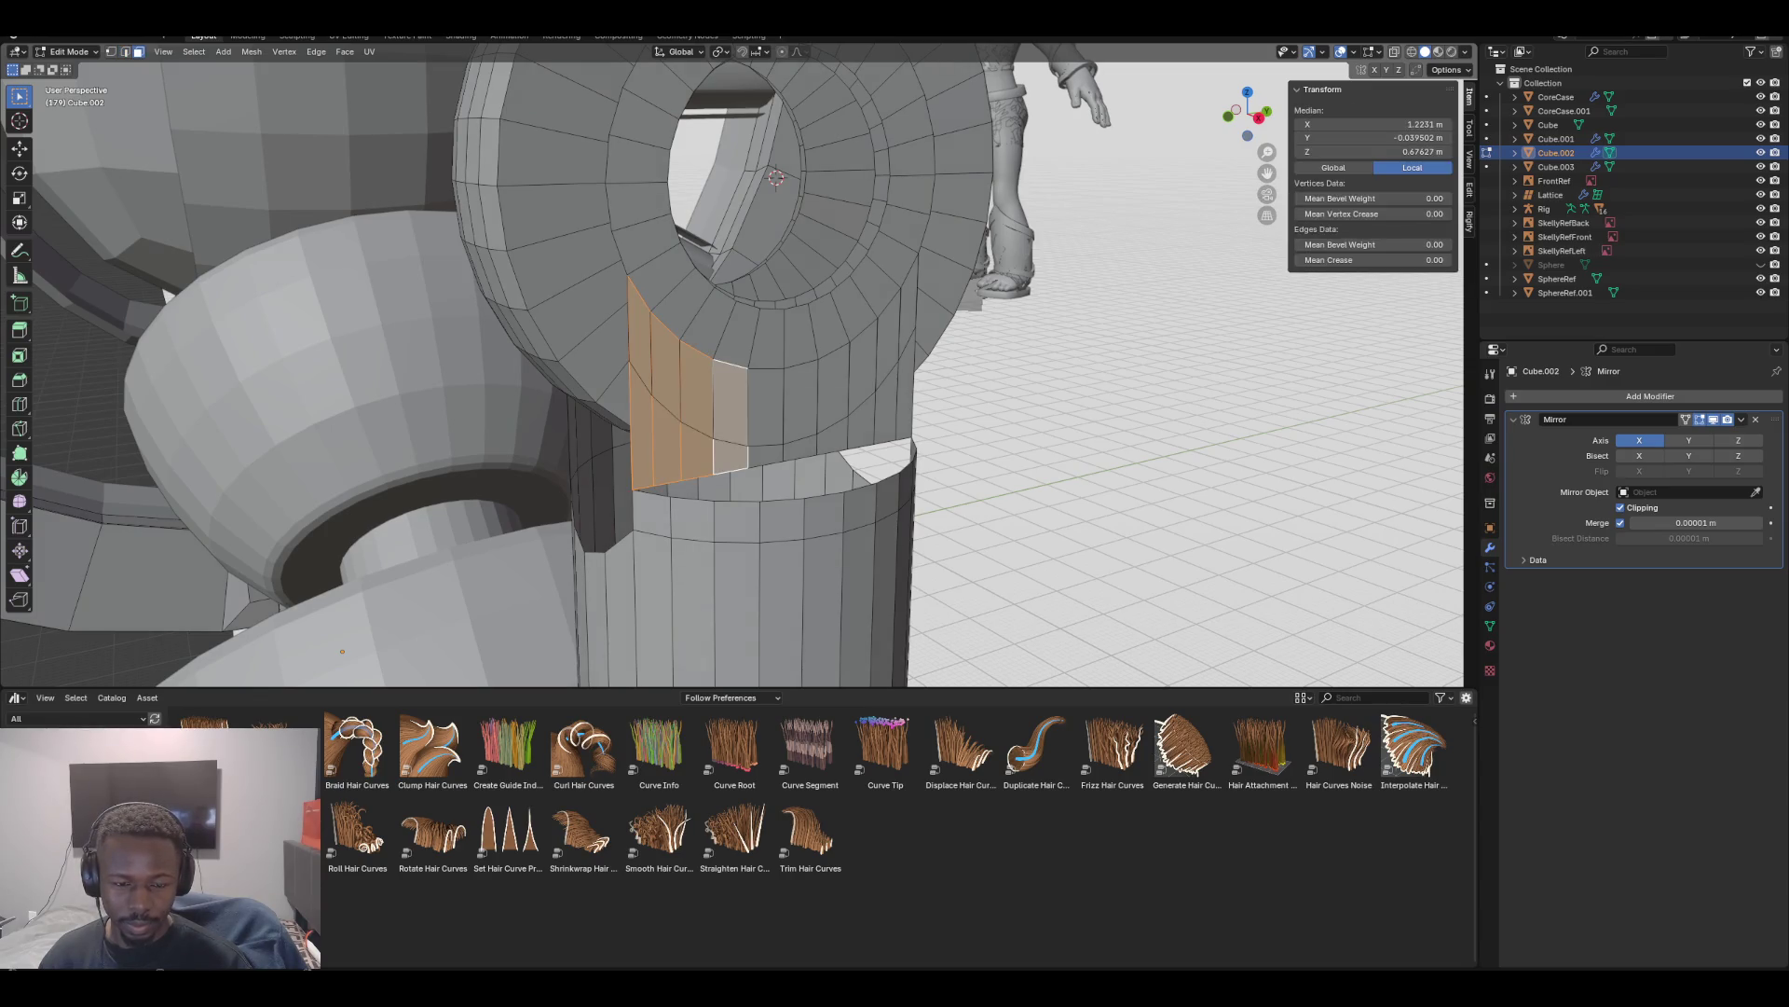
shift+click(766, 415)
shift+click(834, 396)
shift+click(802, 406)
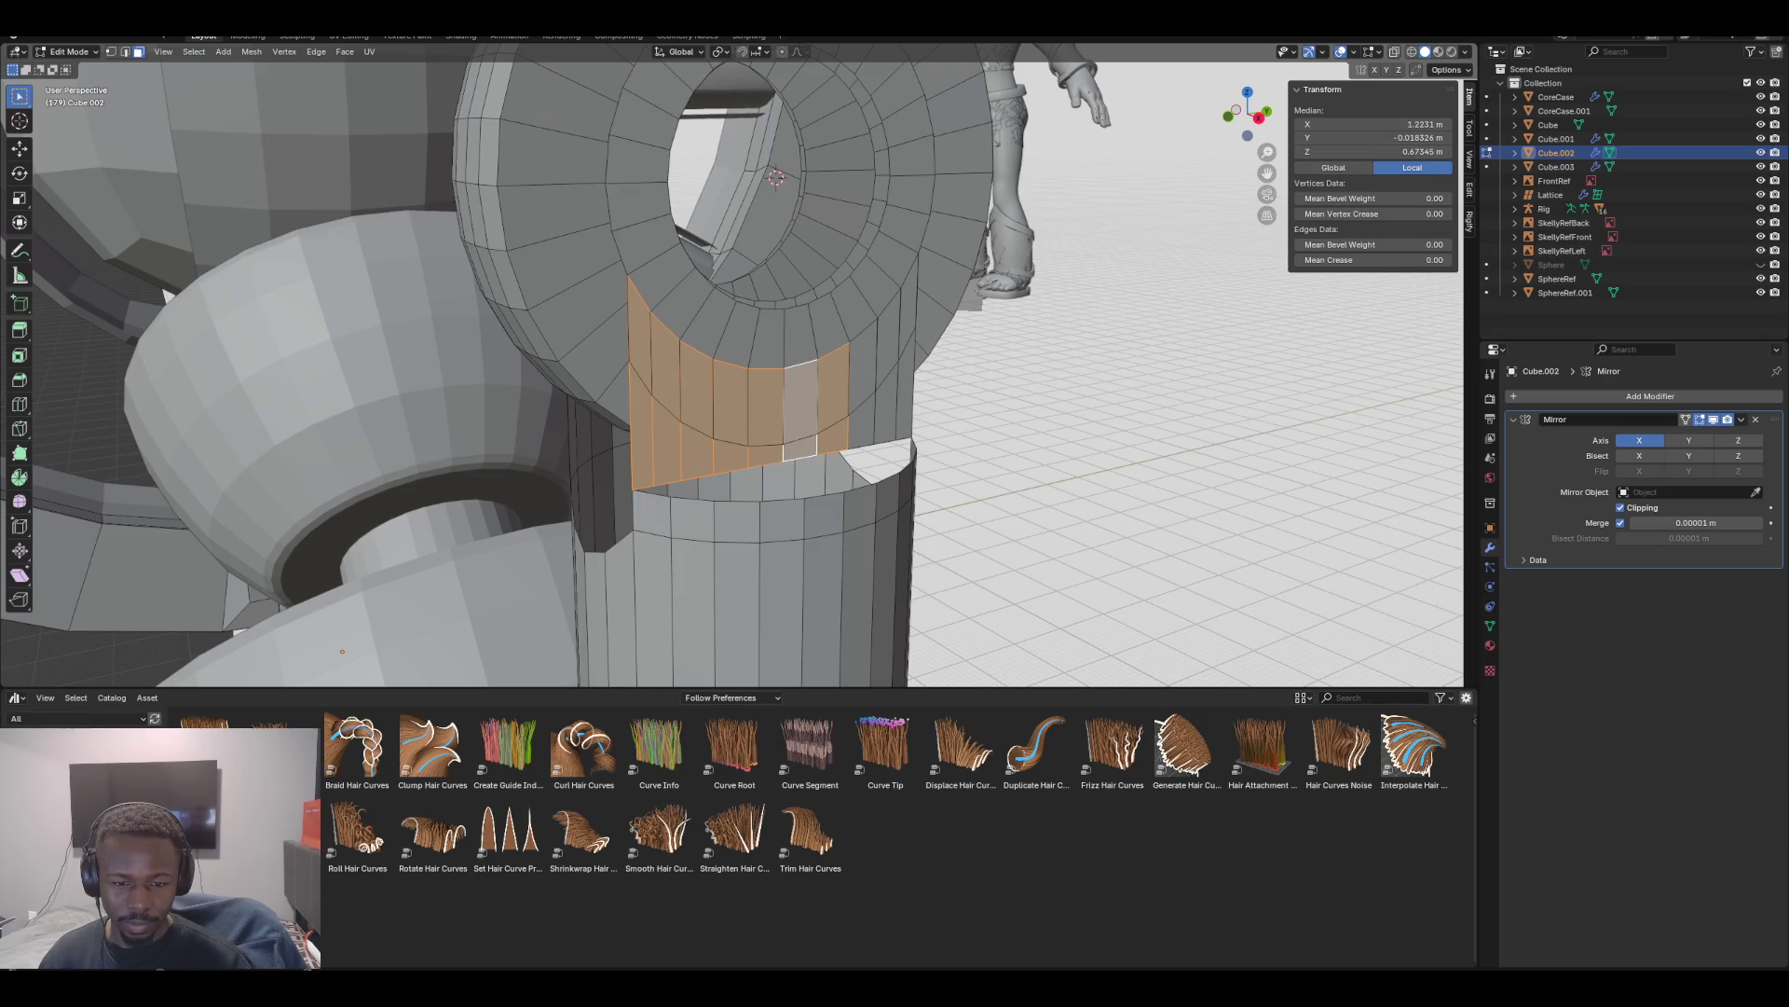
shift+click(862, 382)
shift+click(890, 373)
shift+click(908, 336)
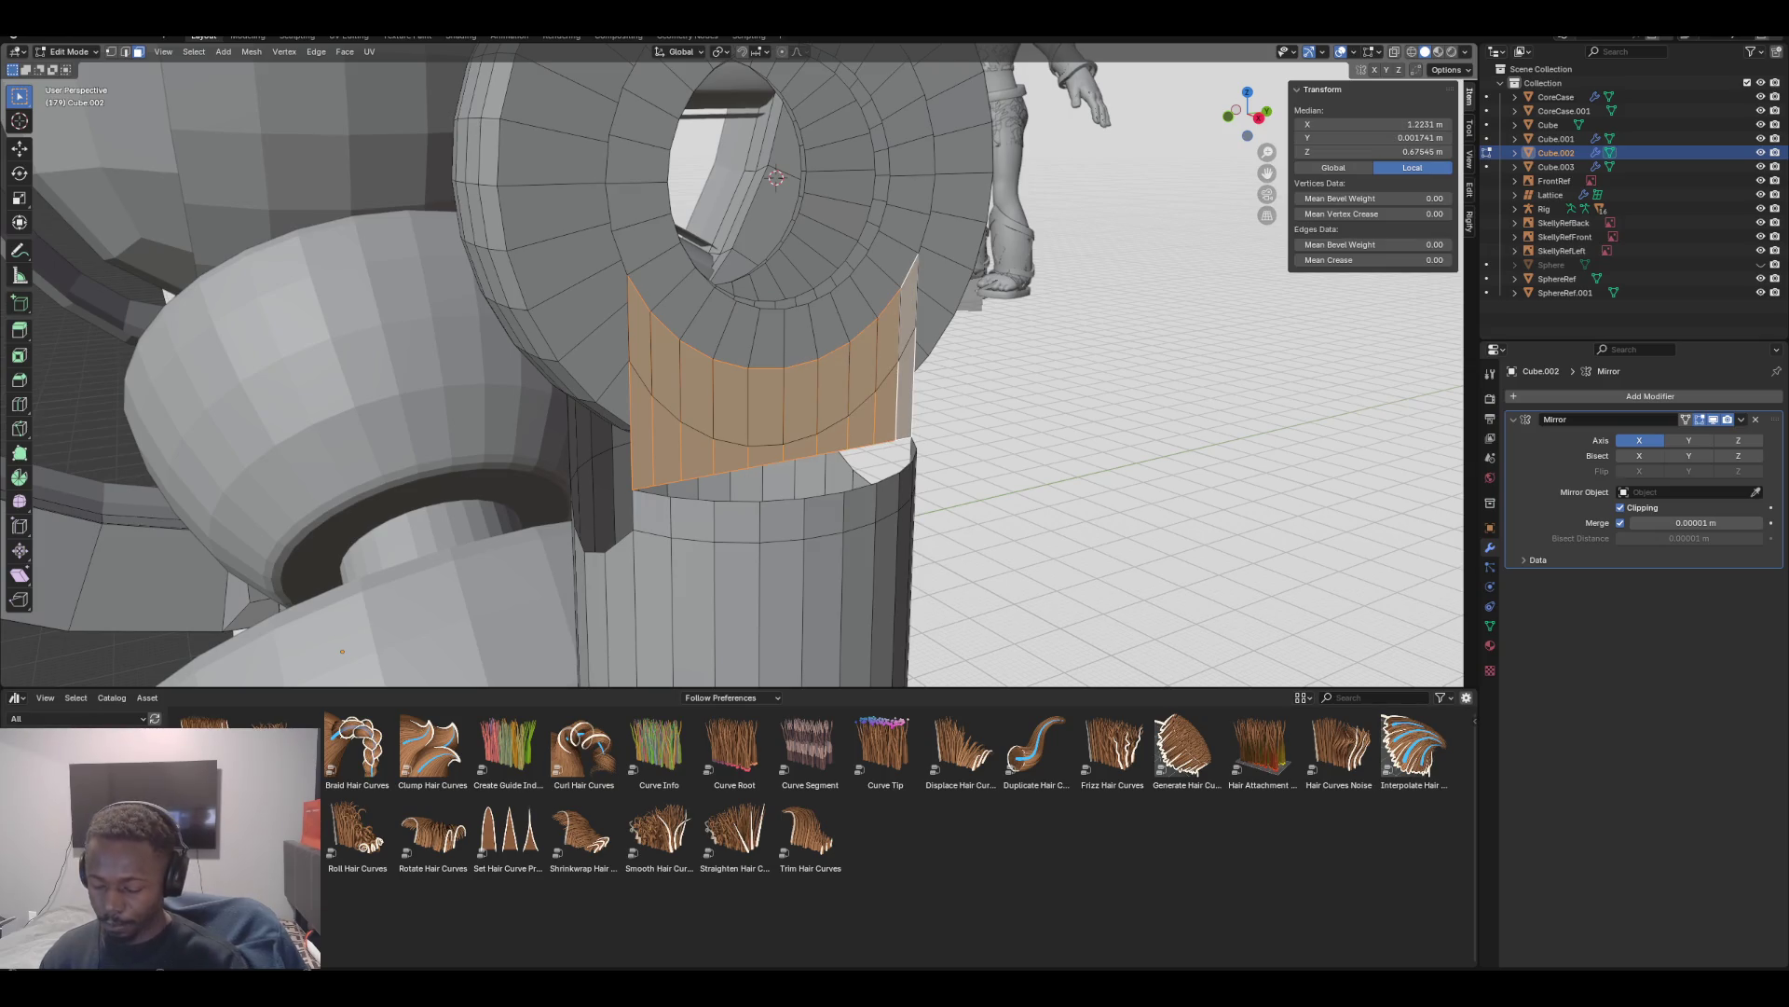
key(x)
click(837, 423)
mouse_move(837, 423)
middle_down()
mouse_move(761, 176)
mouse_move(746, 214)
mouse_move(773, 177)
middle_up()
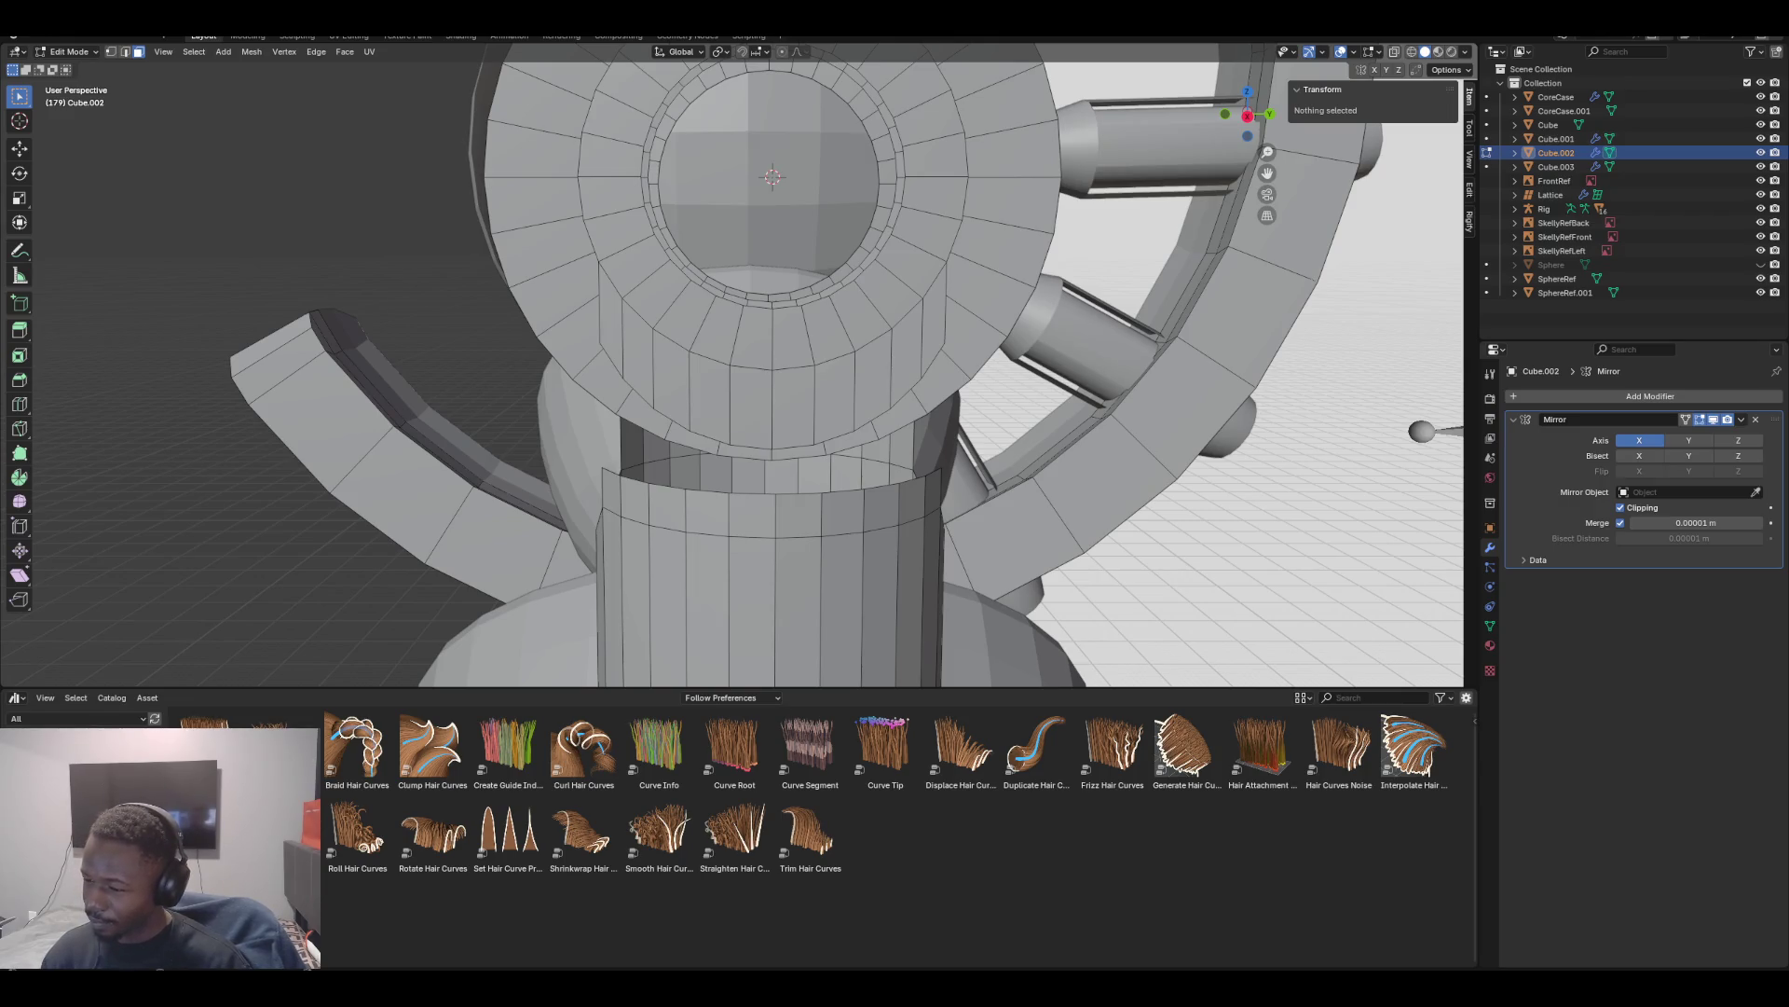
Select the flap's whole bottom edge loop and line up the front orthographic view
key(KP_1)
mouse_move(755, 182)
middle_down()
mouse_move(704, 233)
mouse_move(723, 202)
middle_up()
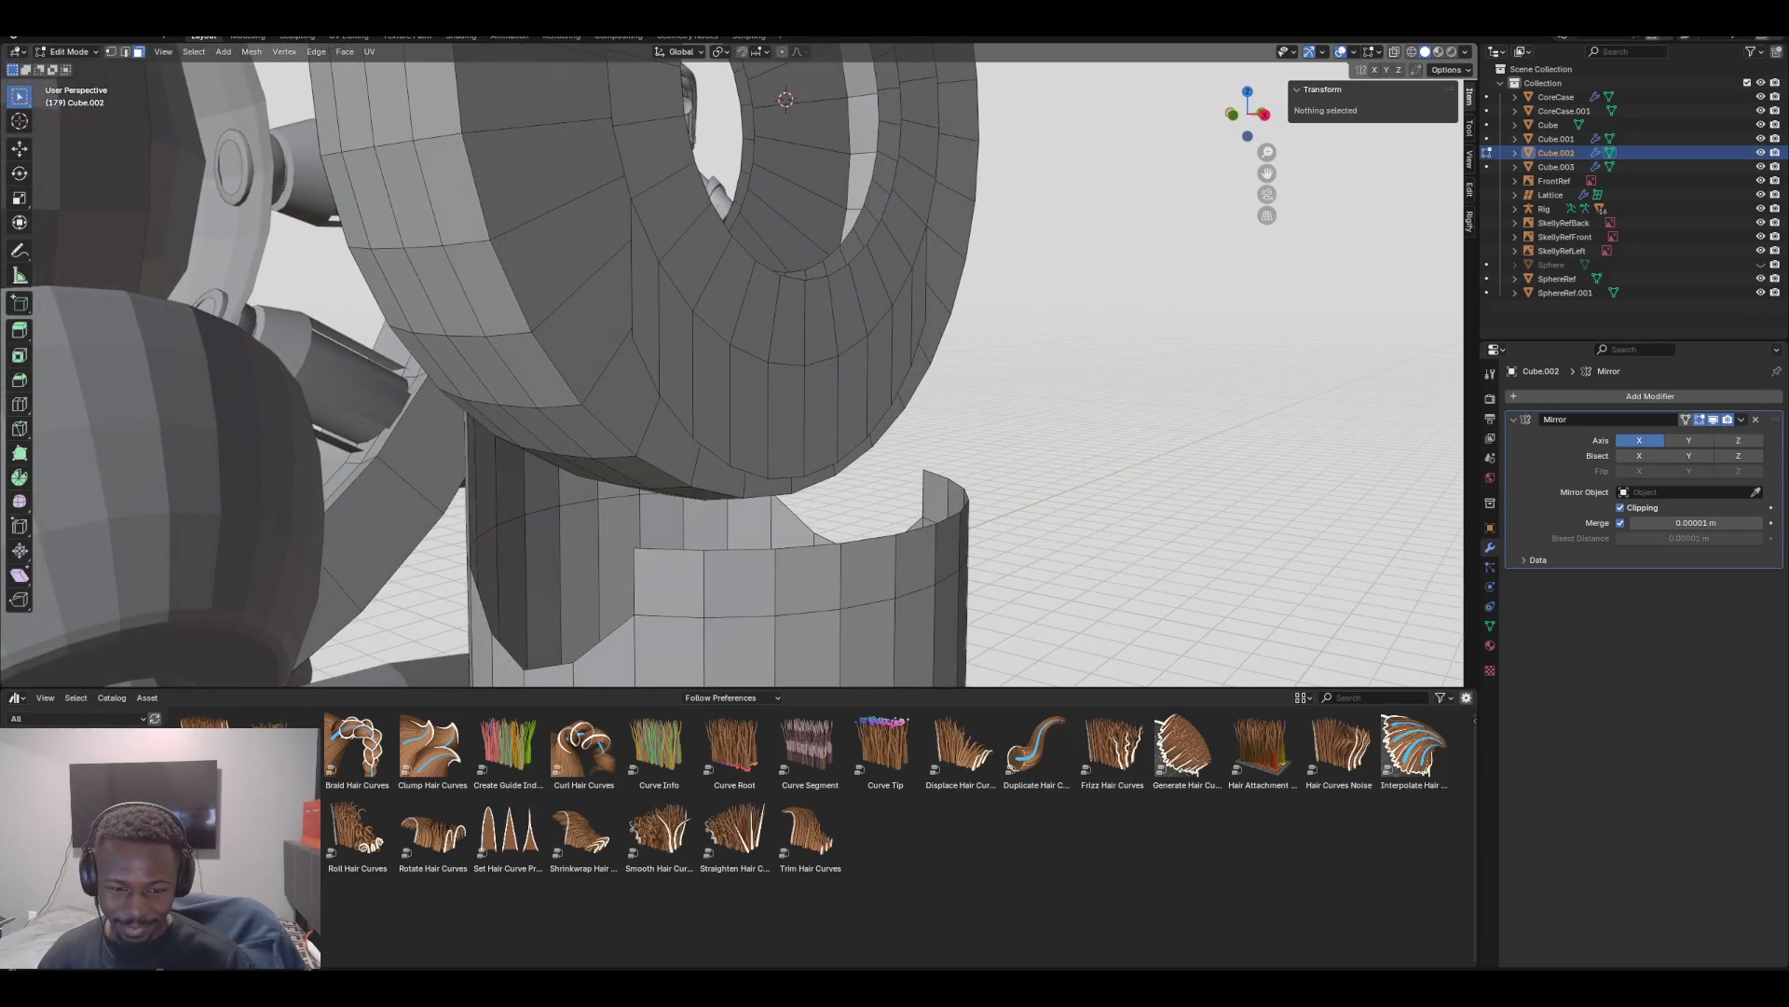
click(785, 419)
key(2)
click(785, 477)
key(KP_1)
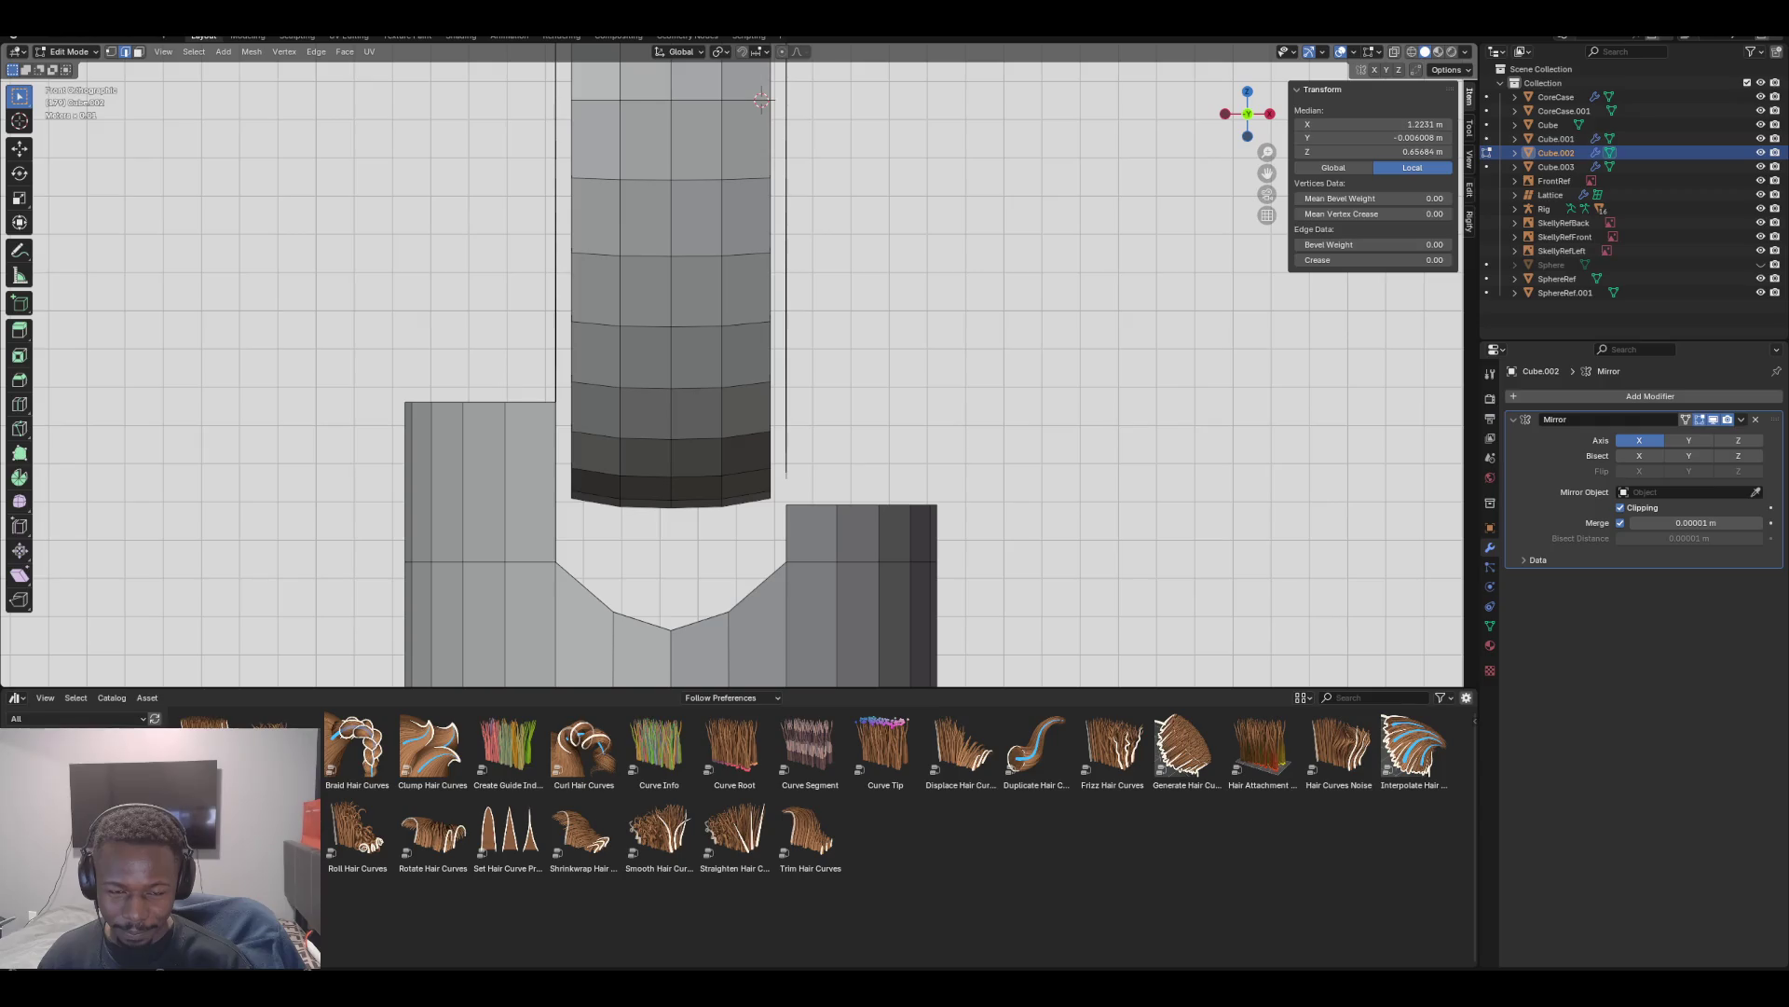
middle_drag(559, 280, 609, 355)
click(610, 355)
alt+click(610, 355)
key(KP_1)
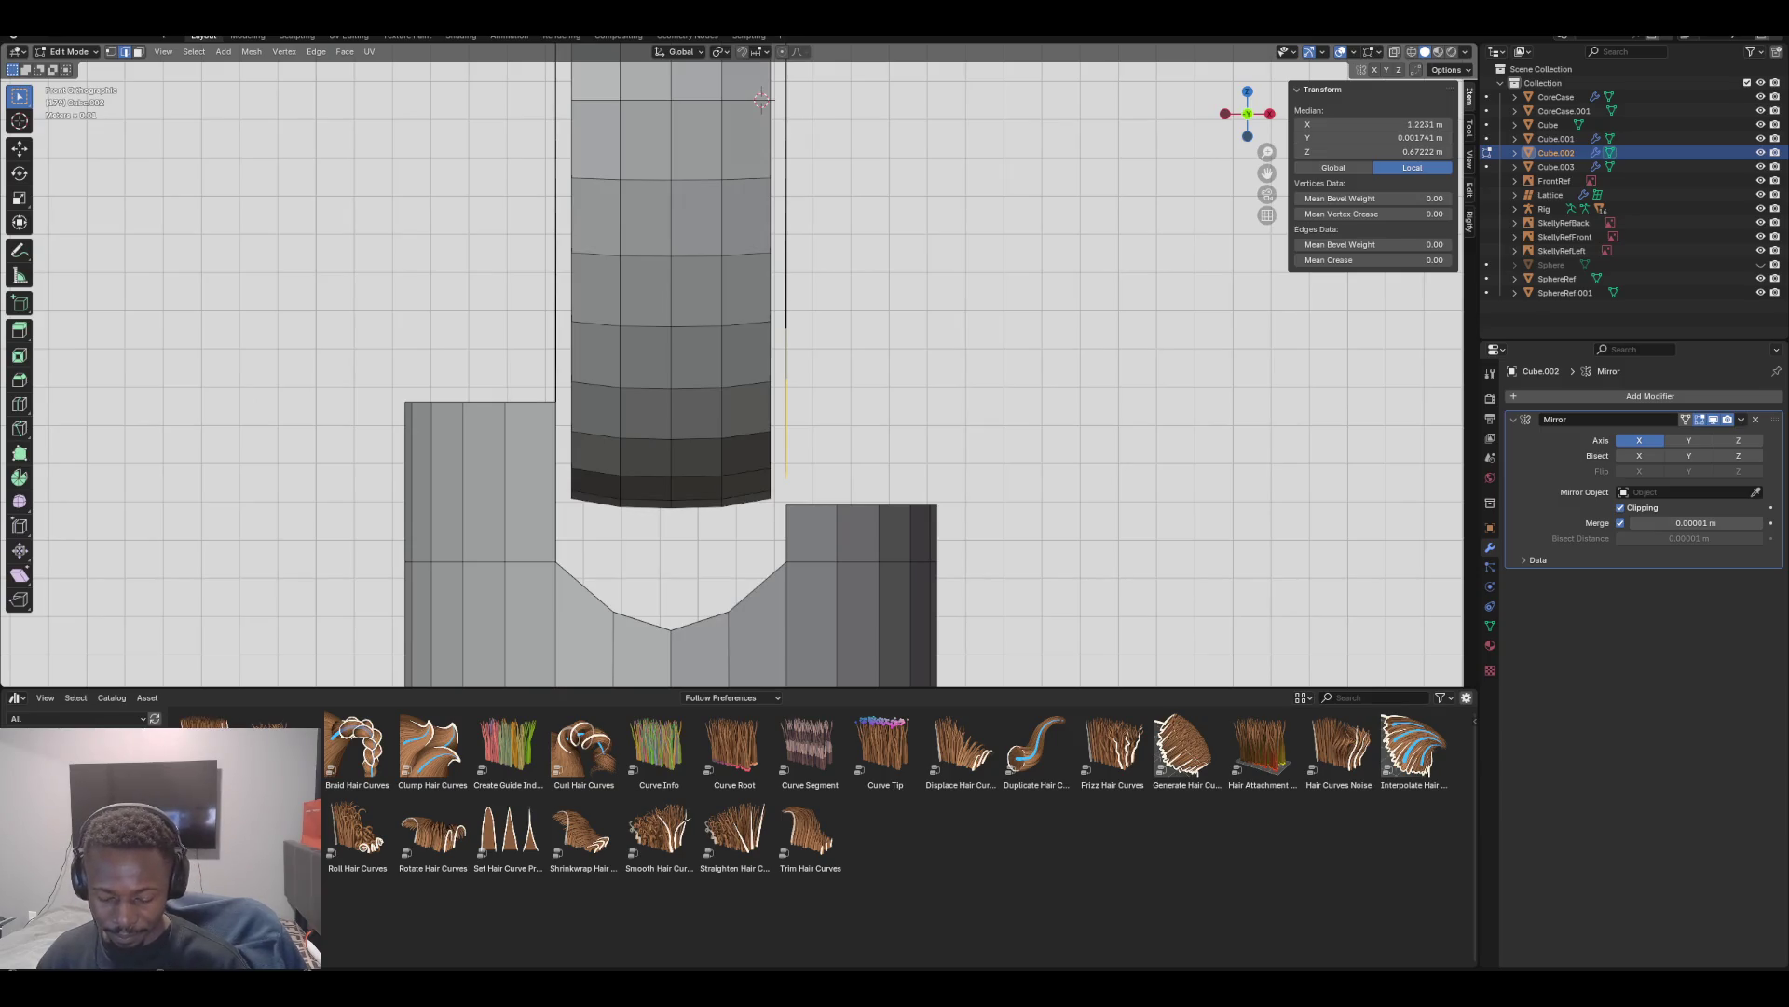
Extrude the flap's bottom edge loop along X into a new strip
key(e)
key(x)
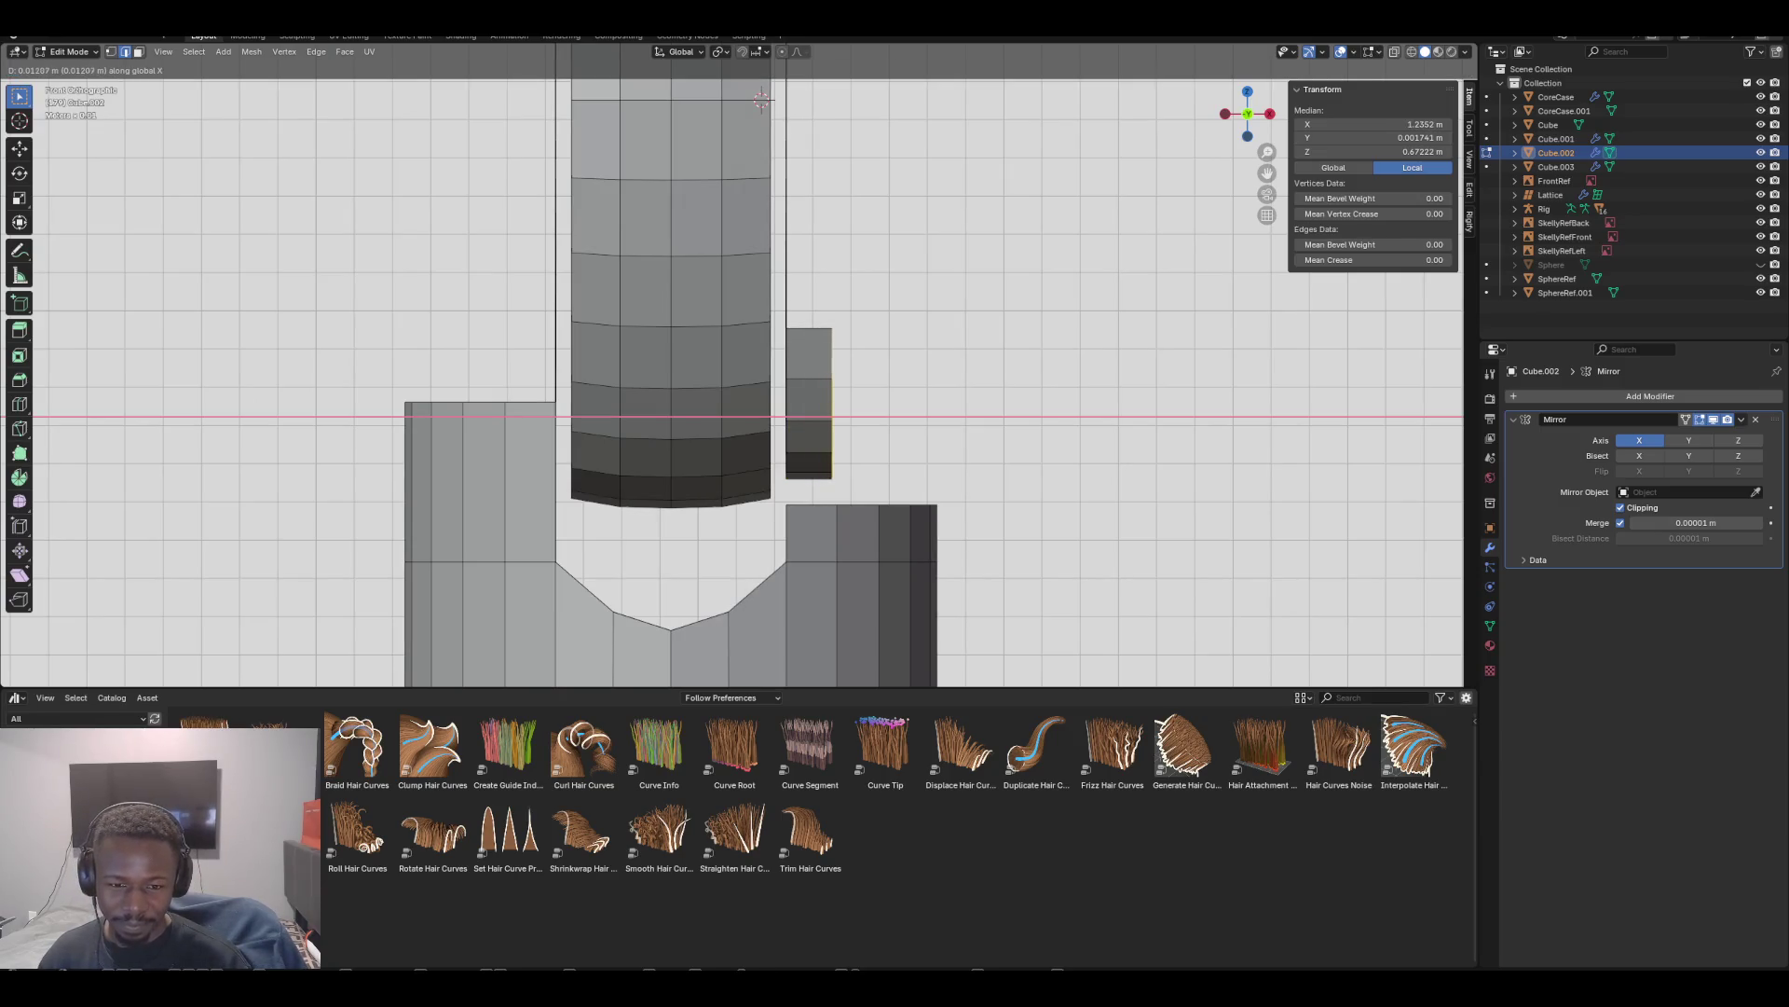
click(761, 99)
mouse_move(762, 98)
middle_down()
mouse_move(727, 112)
mouse_move(766, 89)
mouse_move(787, 108)
mouse_move(785, 90)
middle_up()
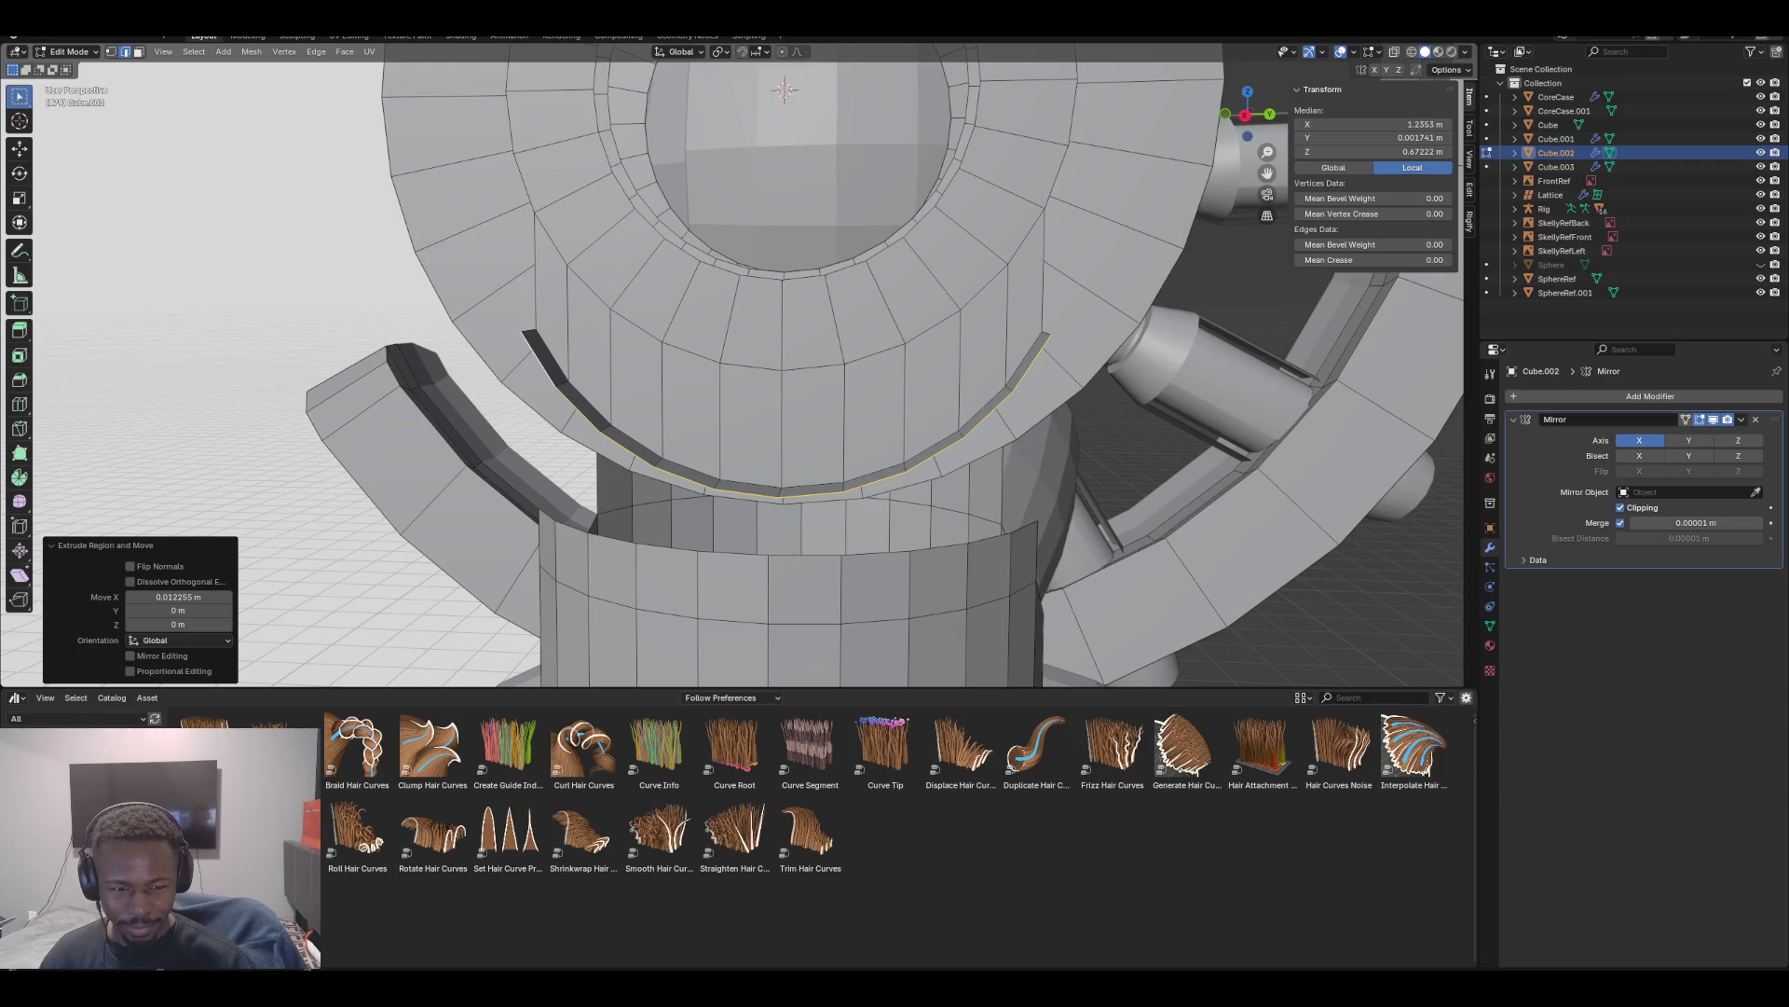
key(KP_1)
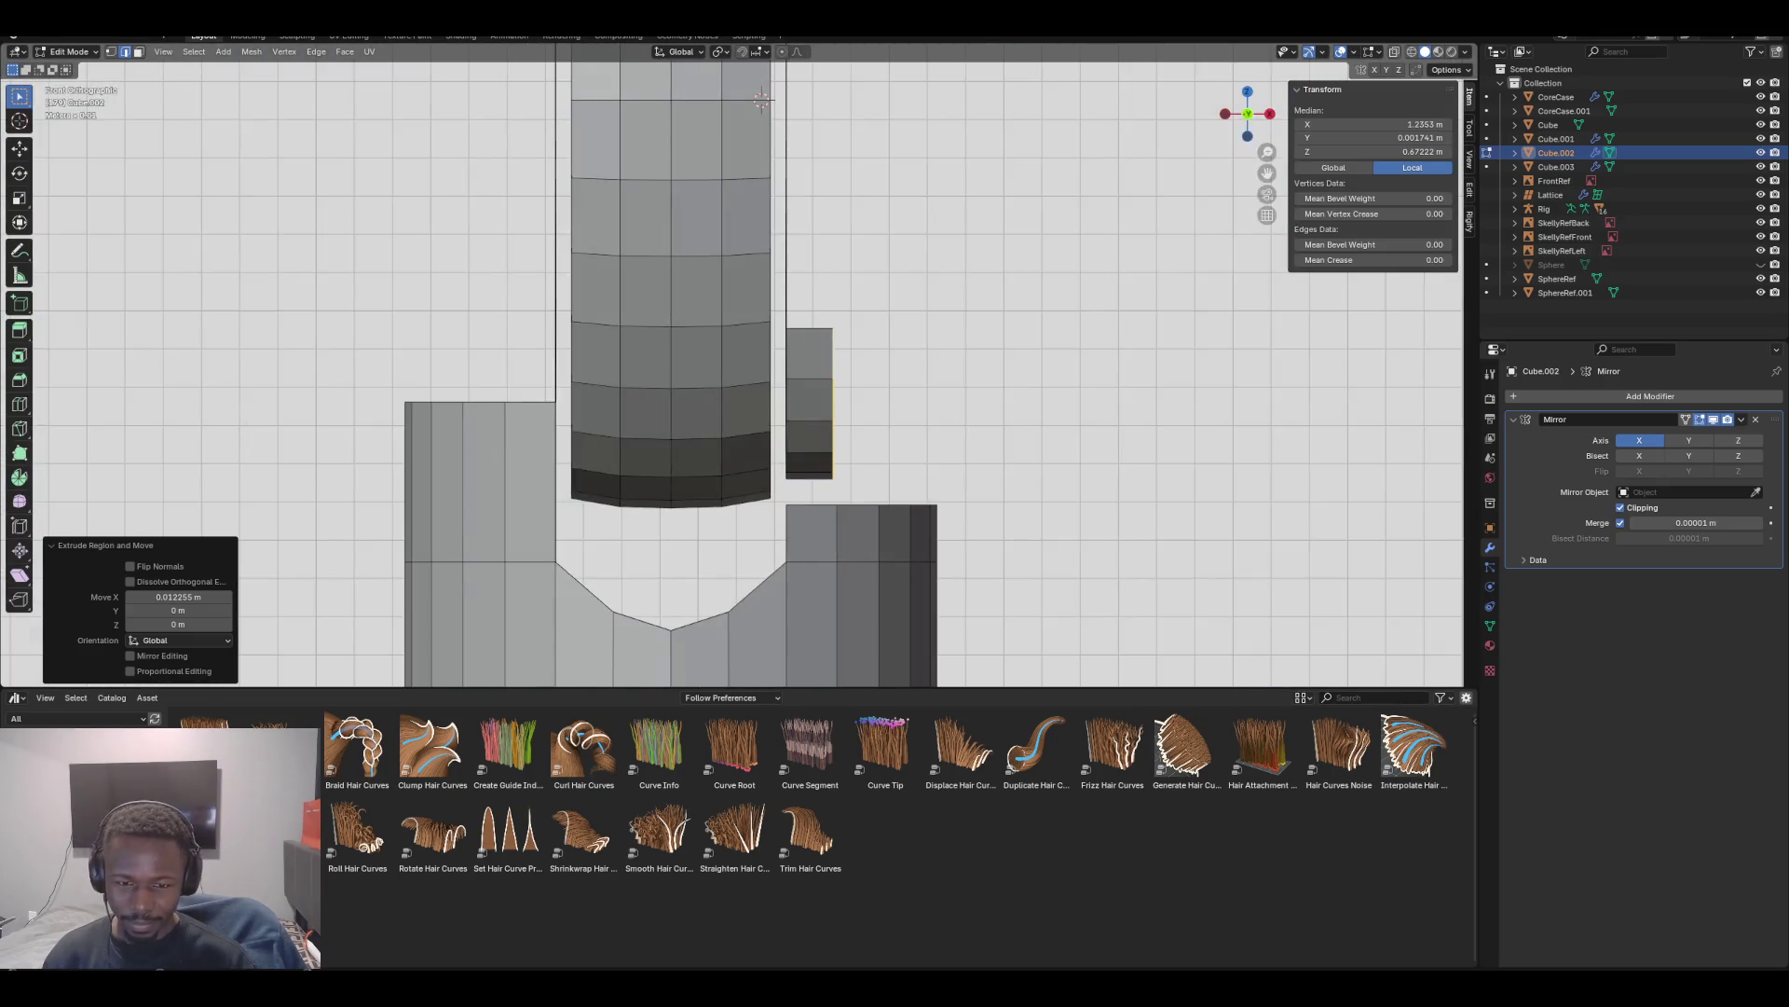
scroll(755, 186, down, 3)
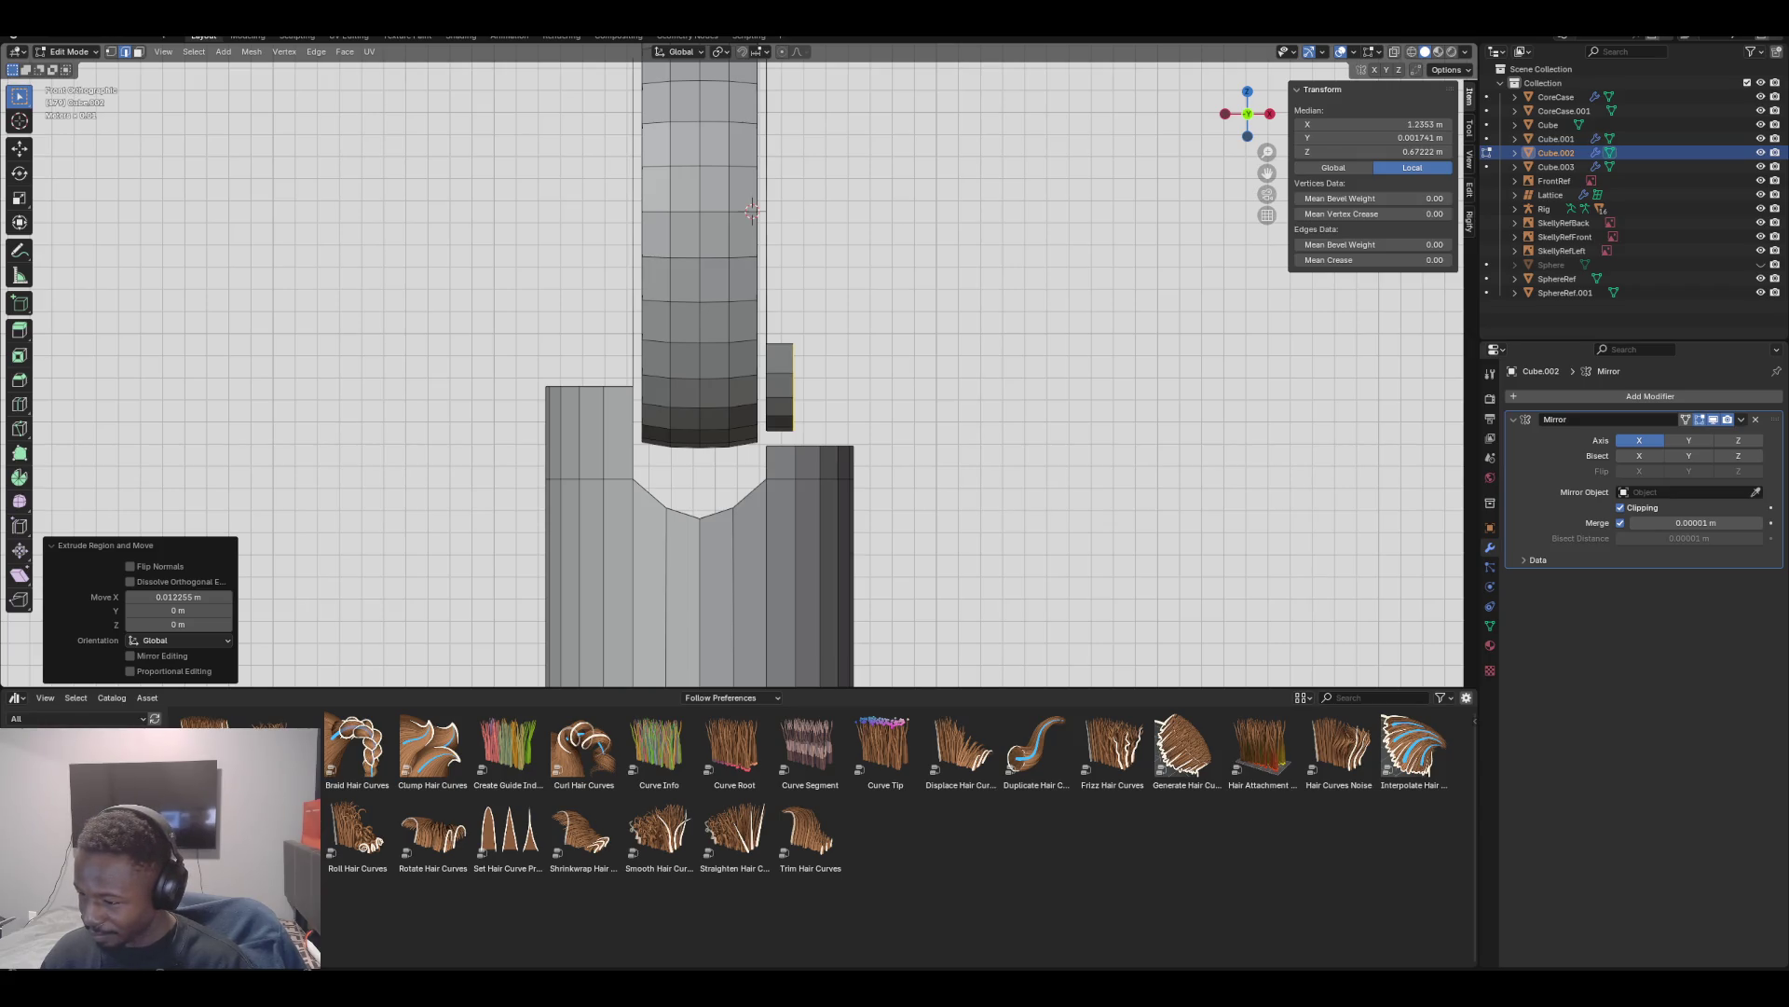
scroll(741, 362, up, 1)
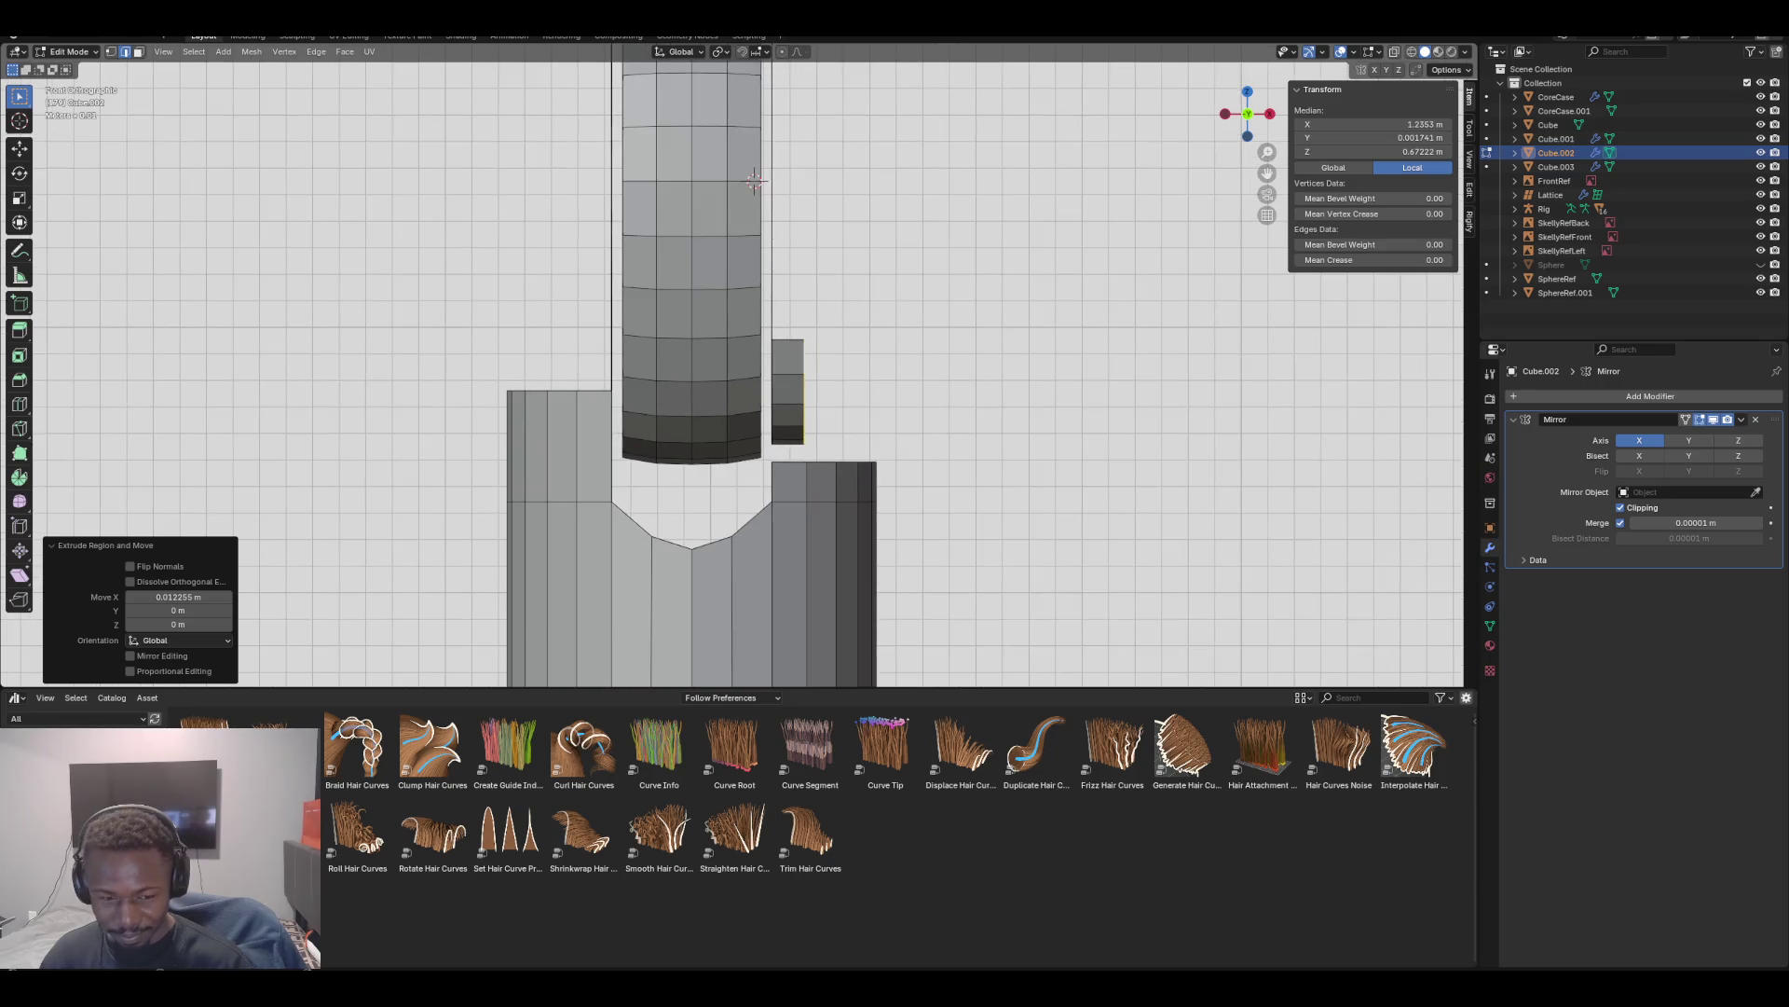
Move the flap outward along the X axis
key(g)
key(x)
click(755, 180)
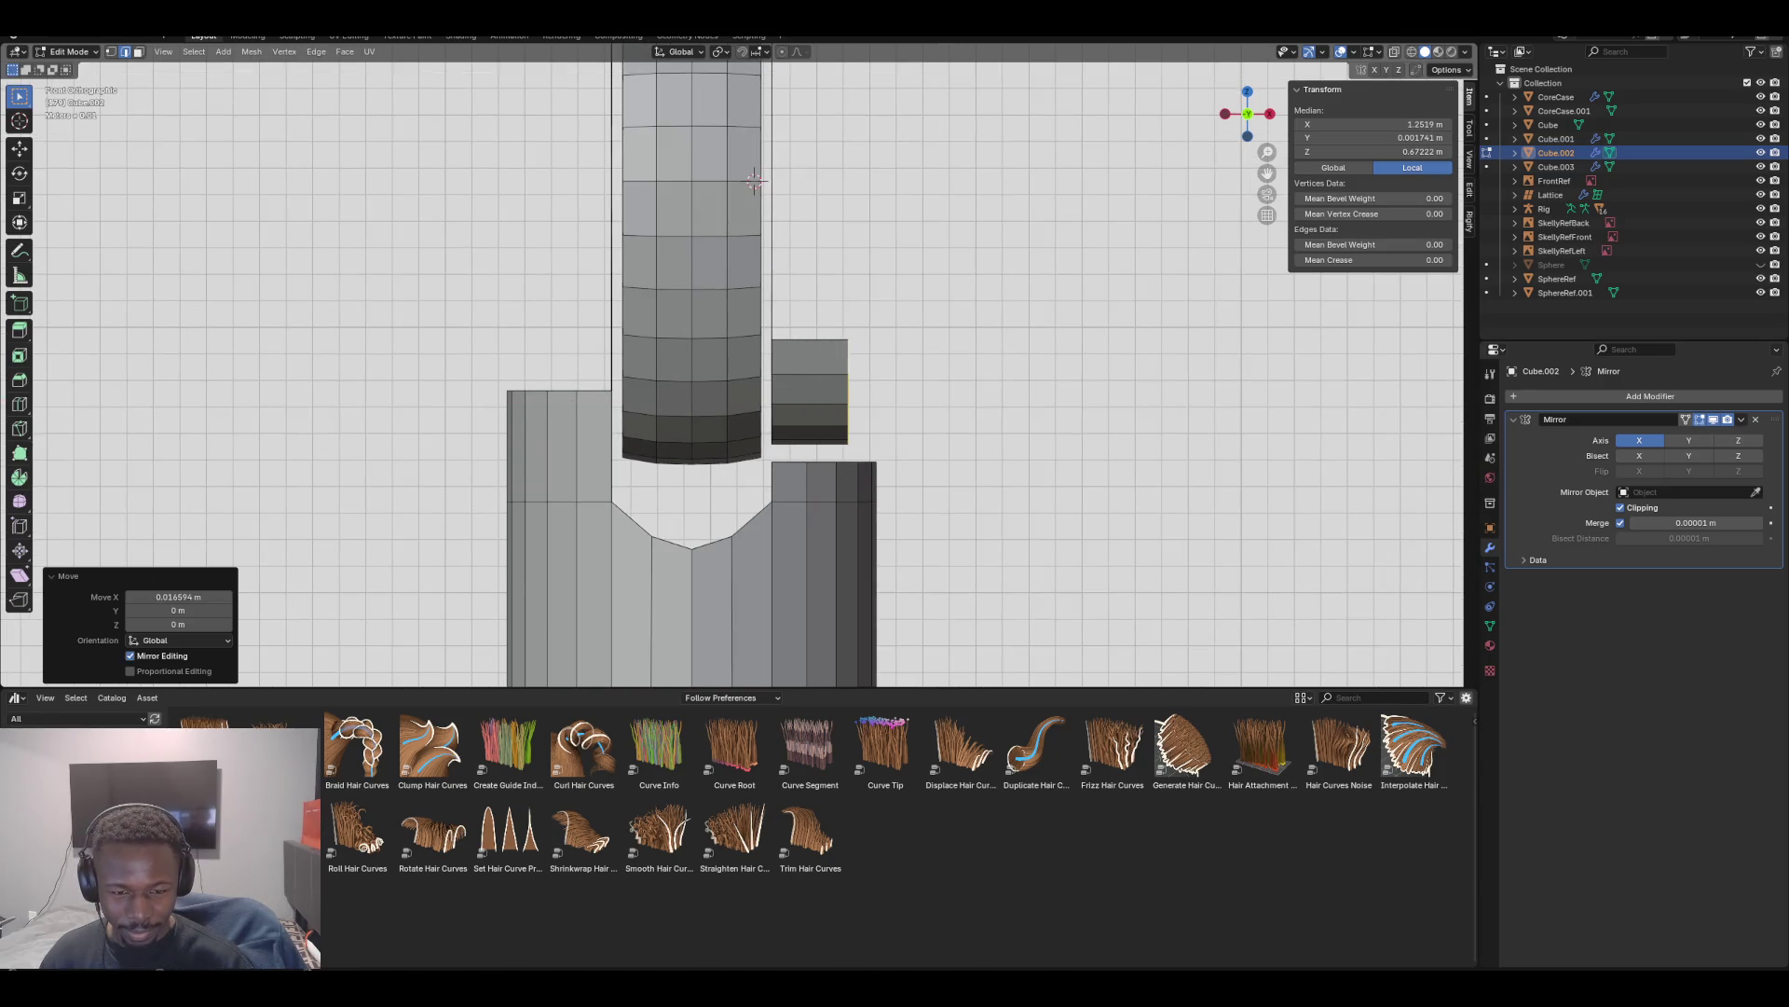
scroll(755, 180, up, 1)
middle_drag(755, 180, 763, 149)
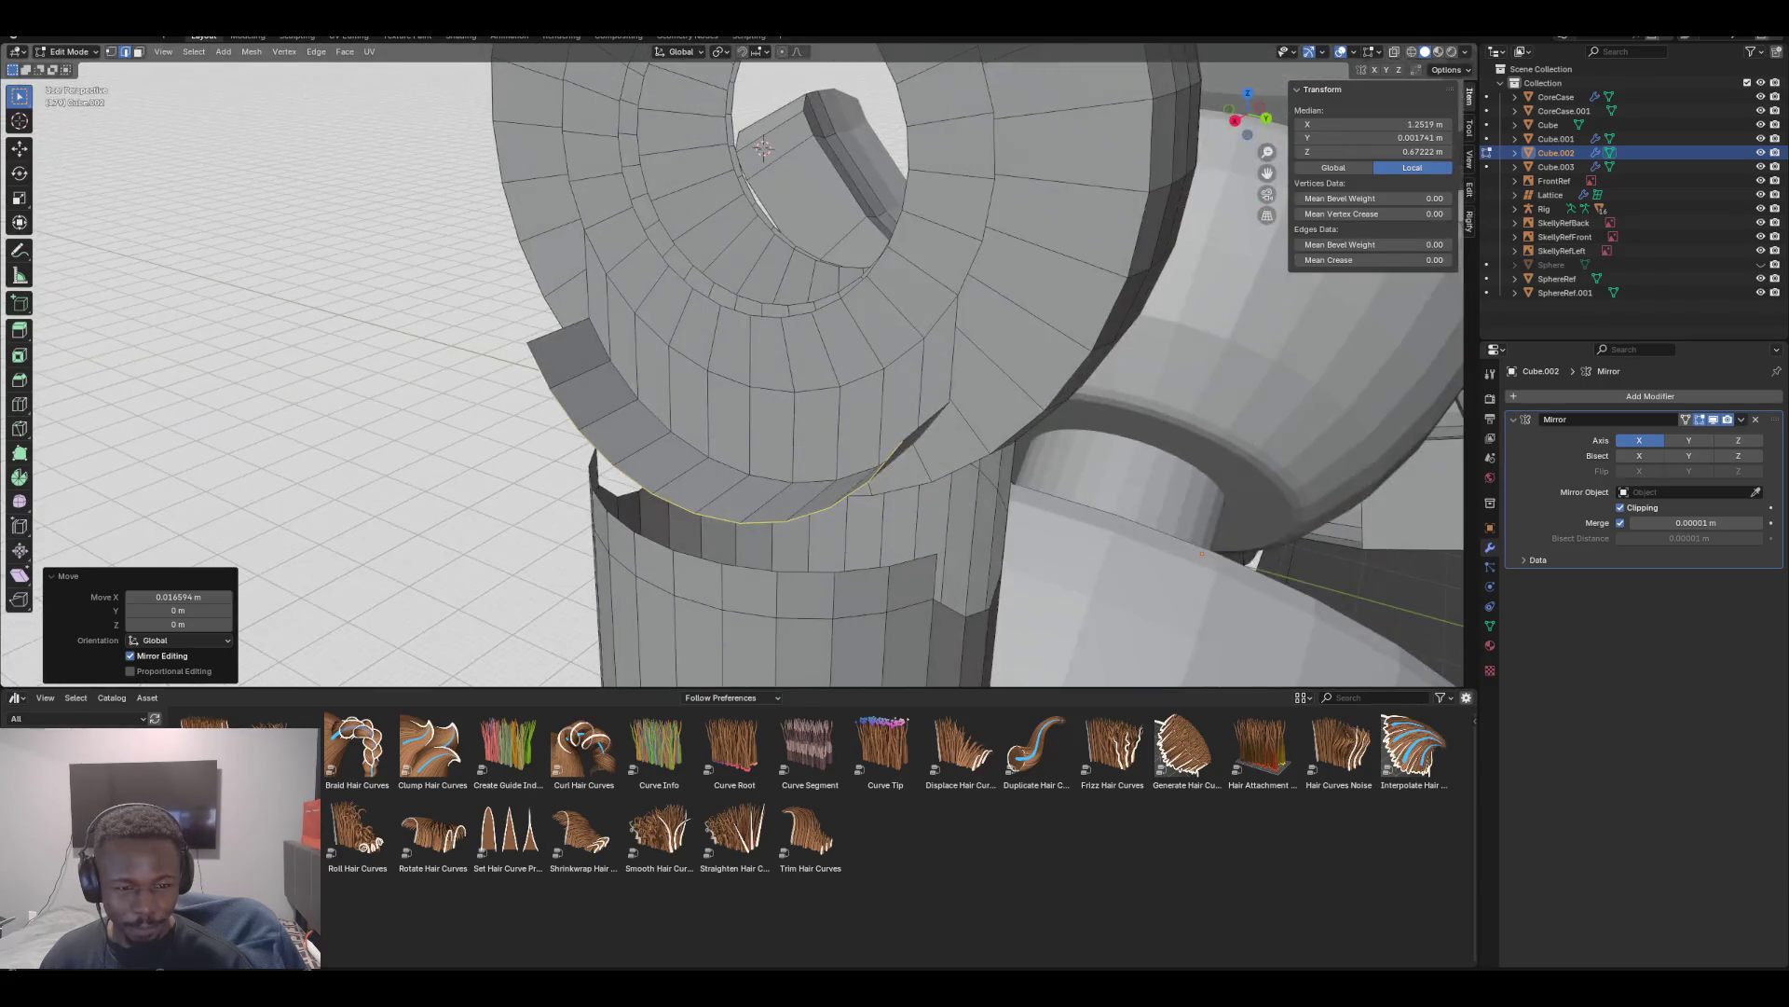
Lower the flap along Z, then nudge it along X and raise it slightly under the ring
key(g)
key(z)
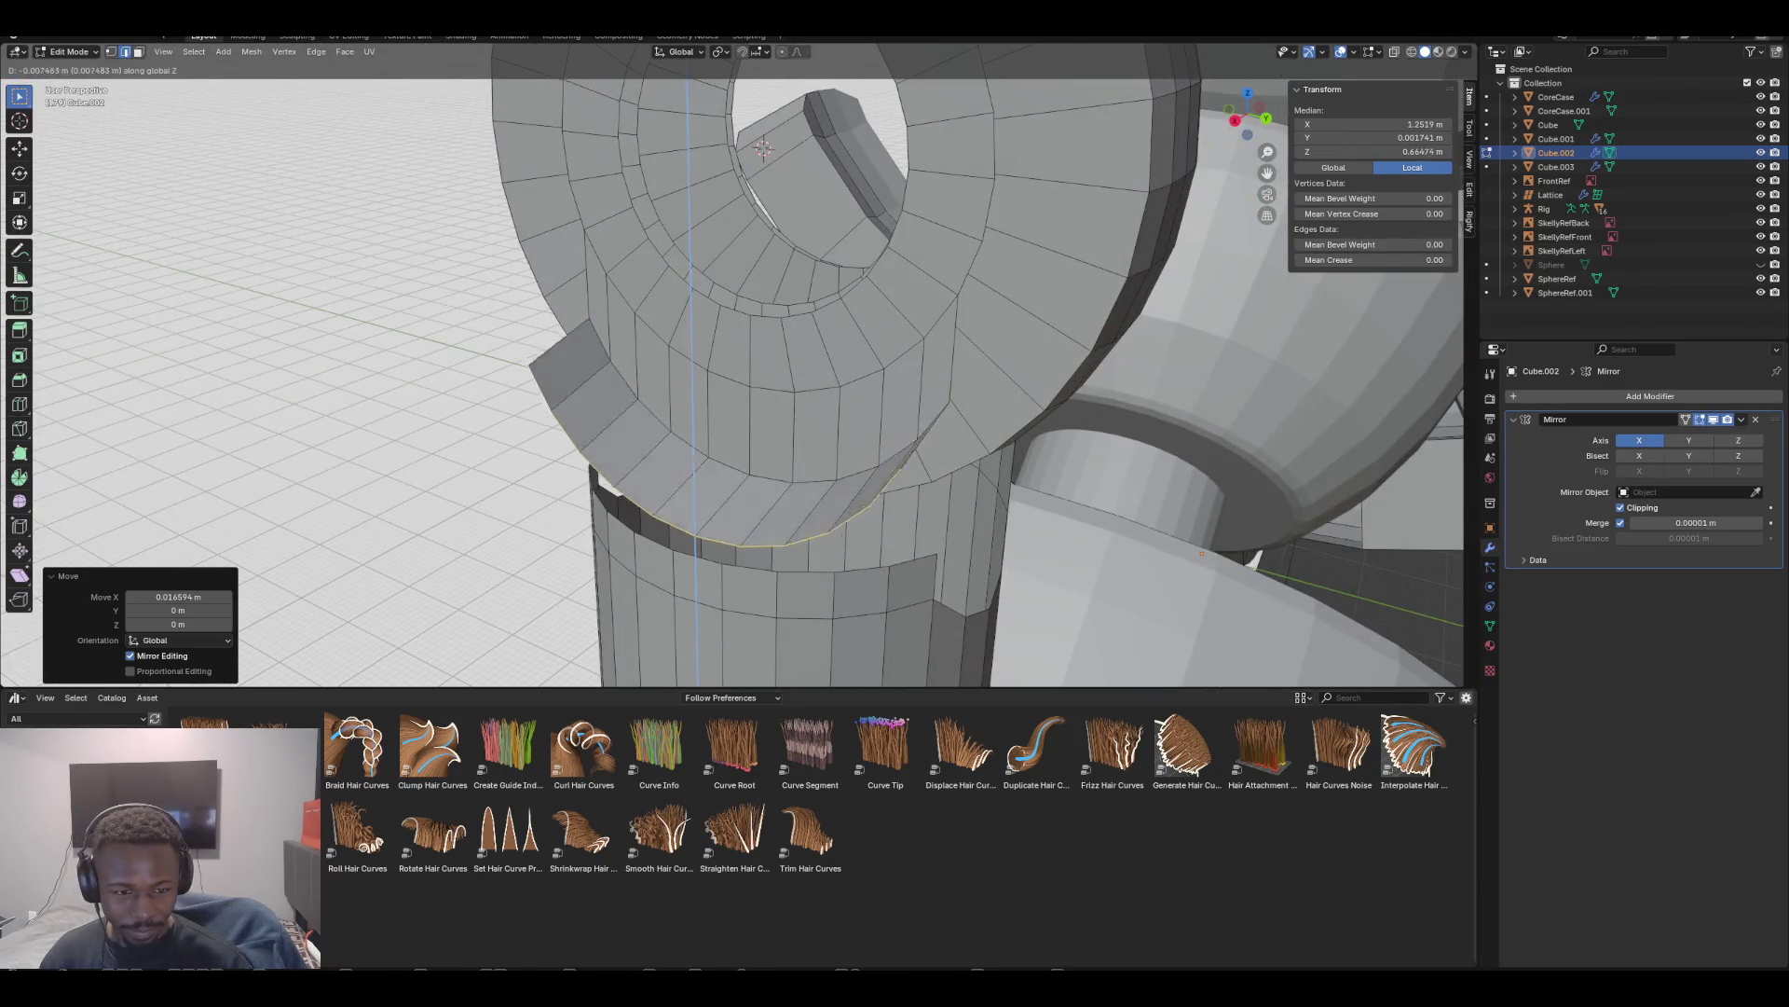
middle_drag(839, 420, 1137, 353)
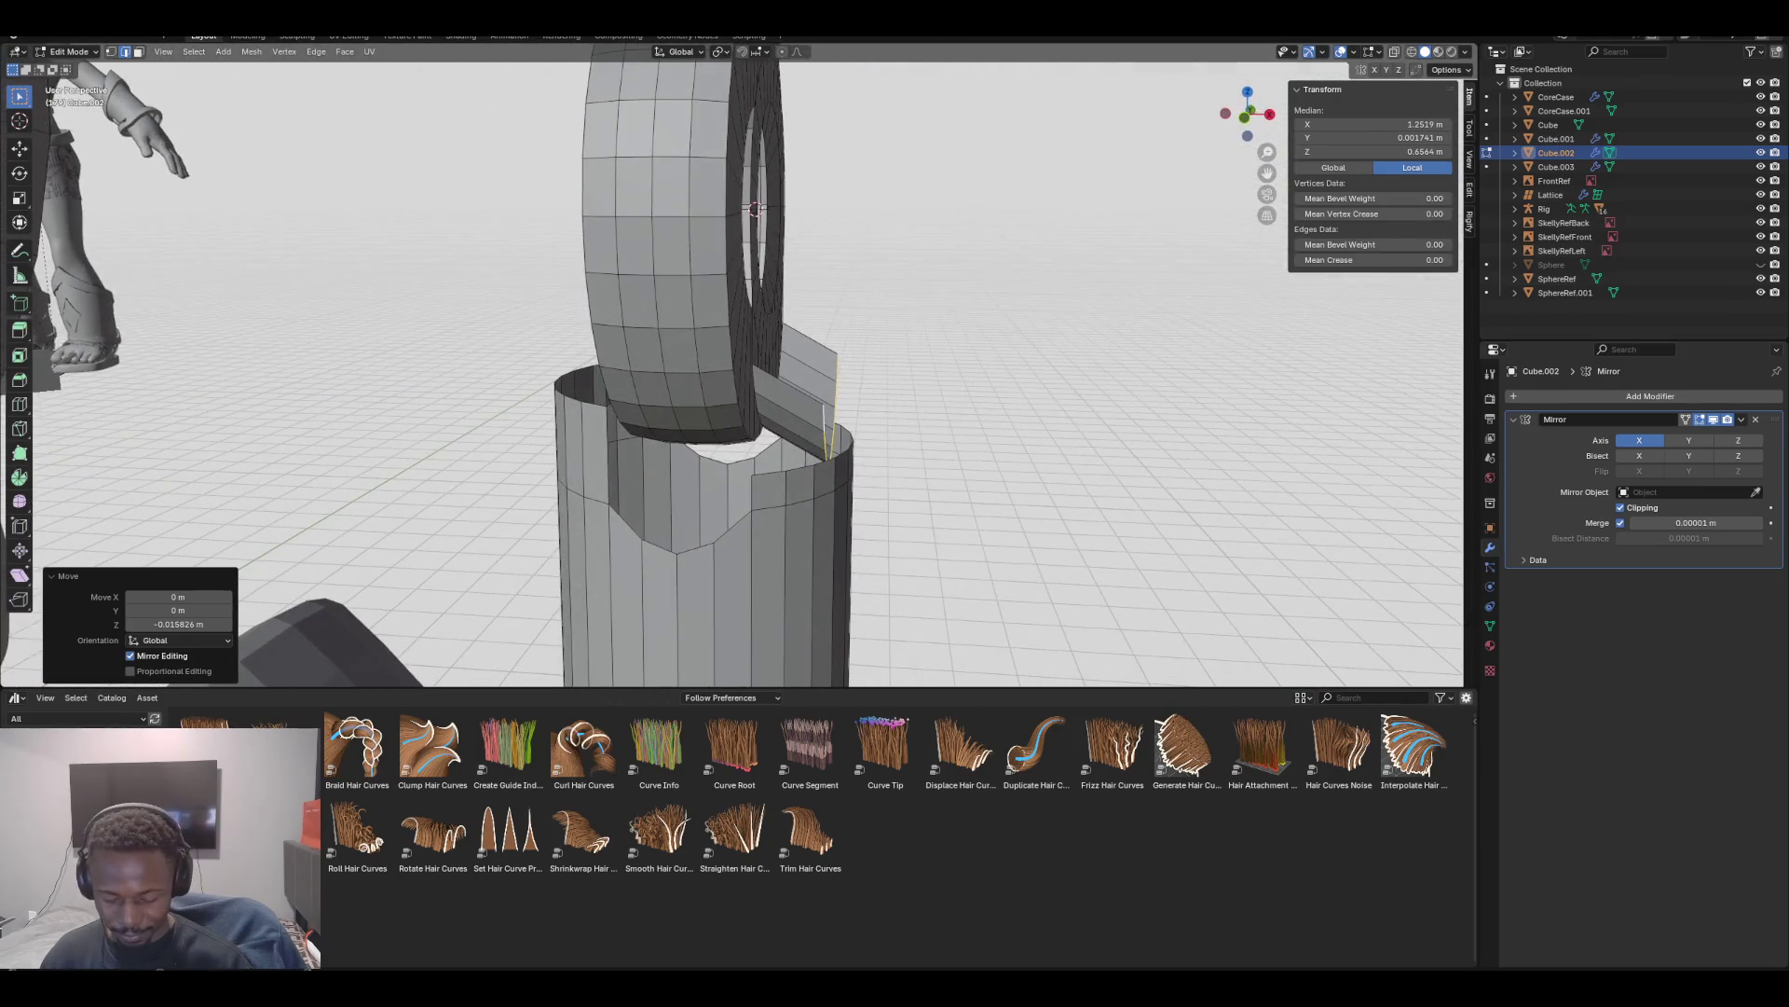
key(g)
key(x)
key(Return)
key(g)
key(z)
key(Return)
middle_drag(1118, 354, 695, 266)
Add a loop cut across the flap and slide it slightly down on Z
key(ctrl+r)
click(774, 451)
key(KP_1)
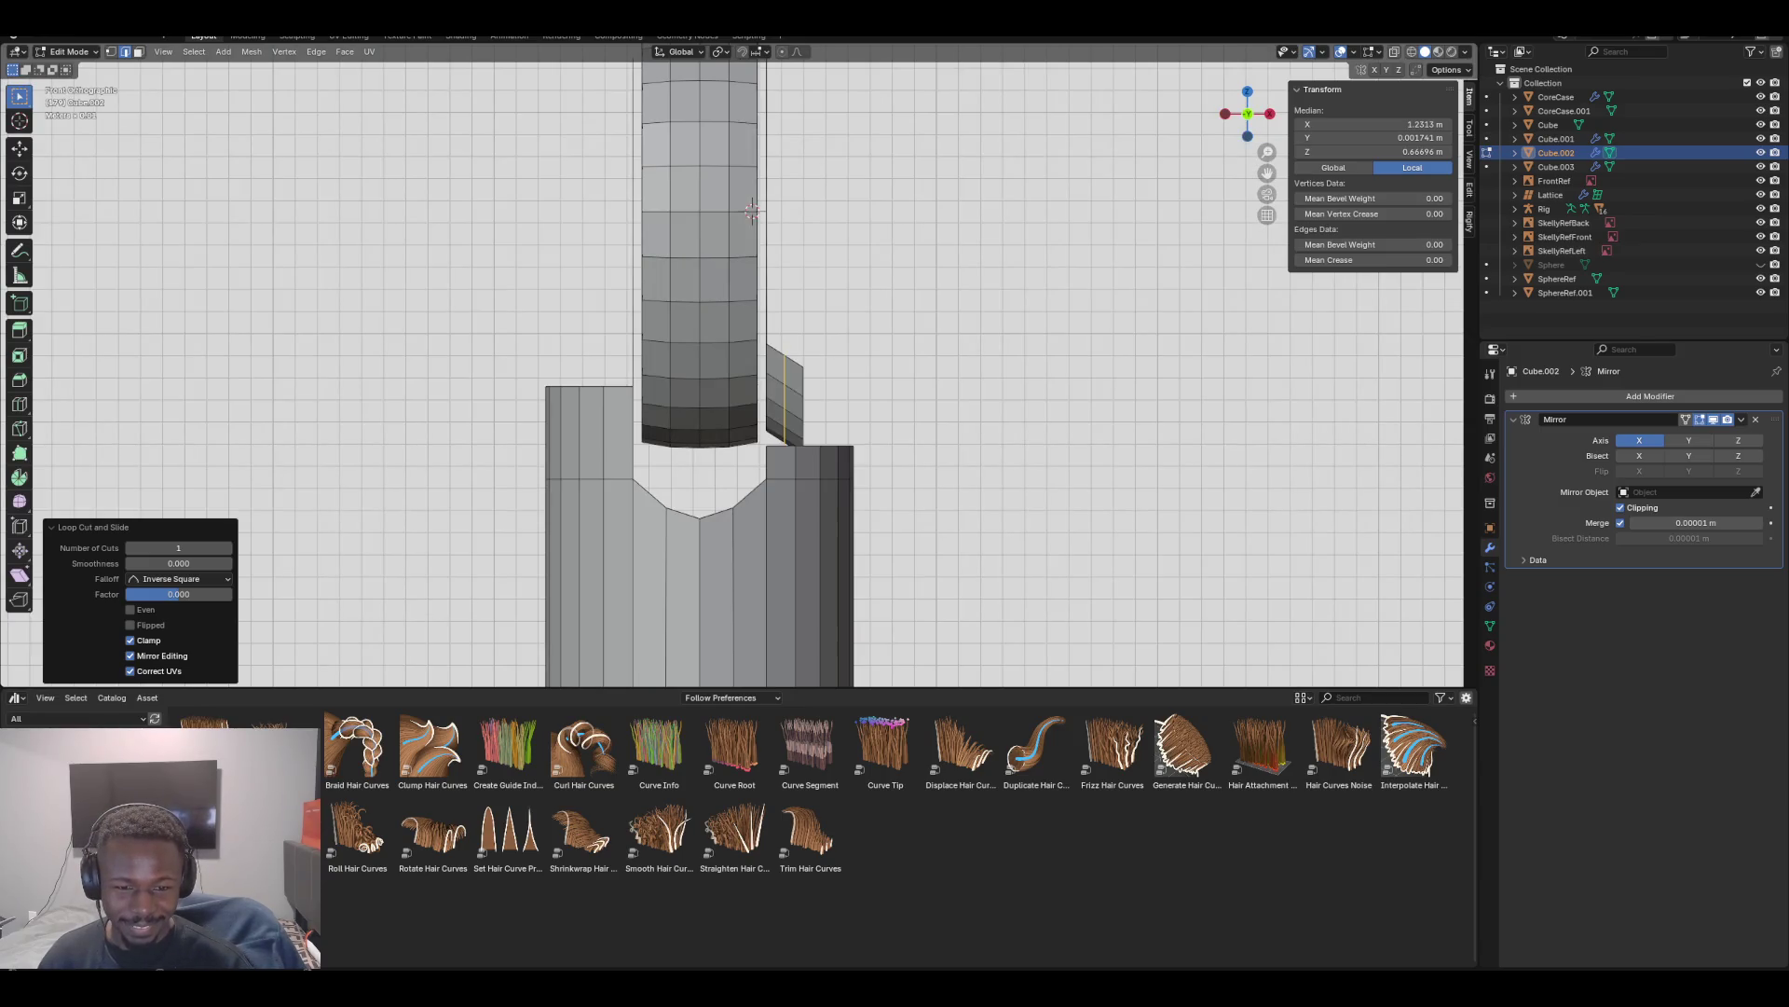
key(g)
key(z)
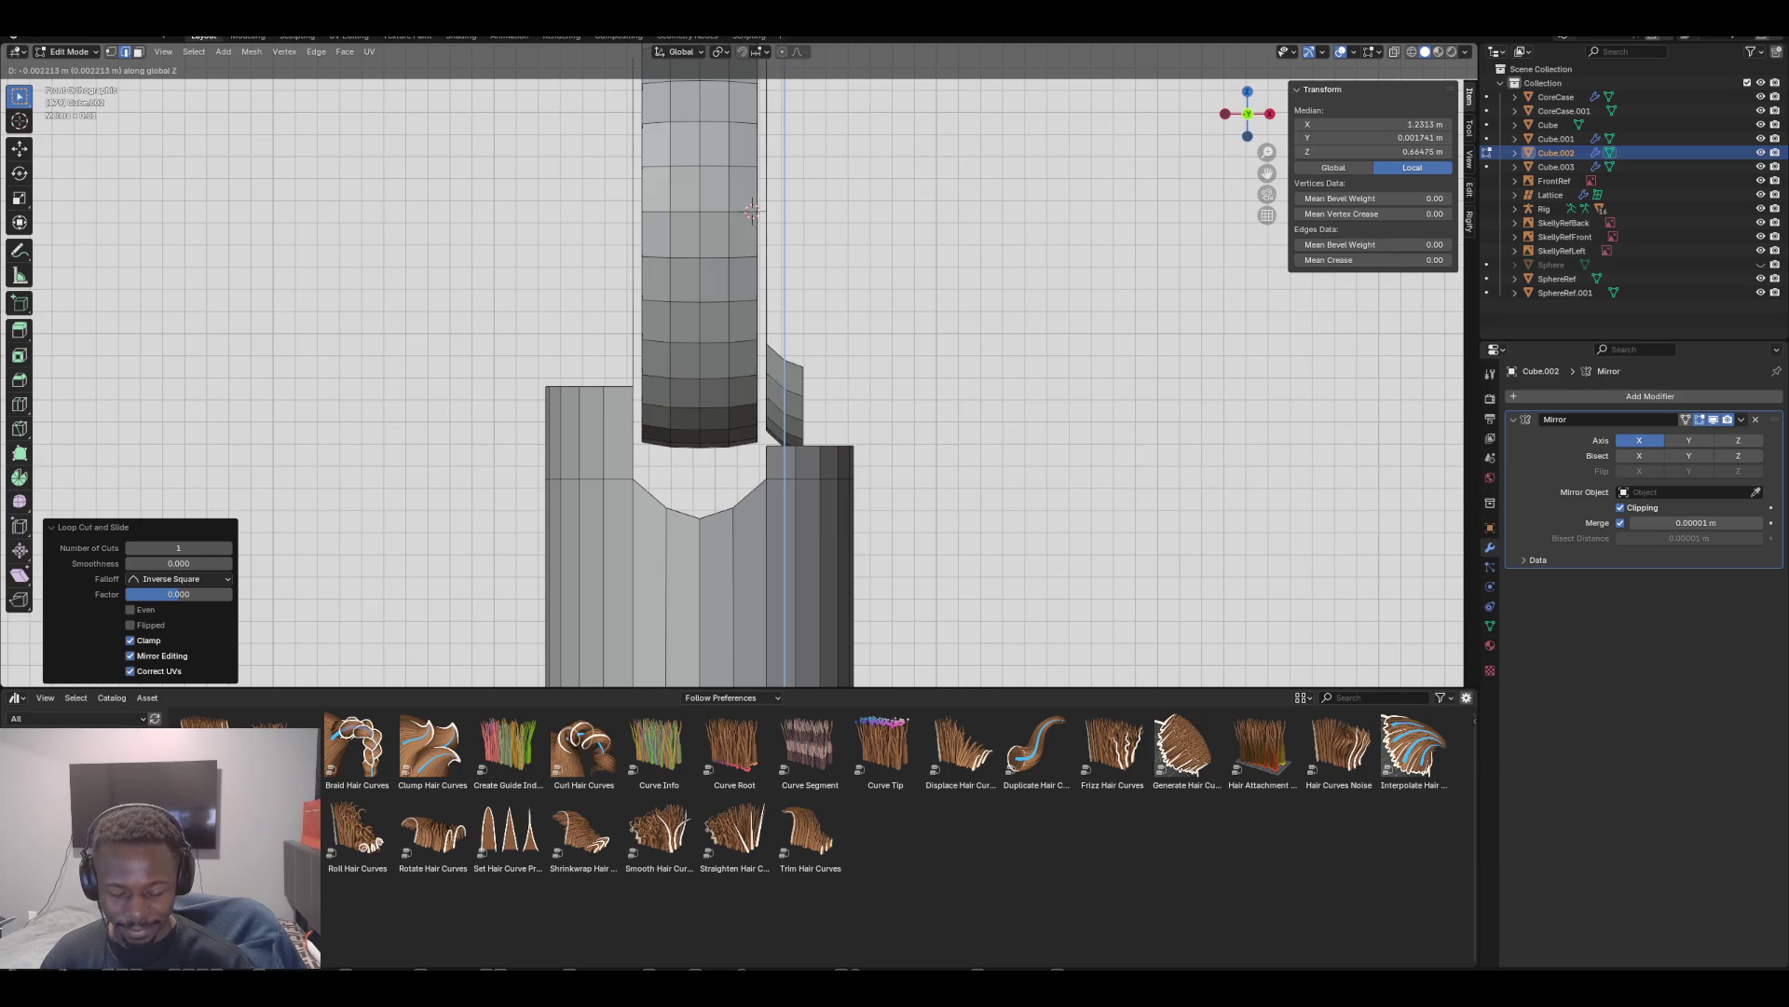
key(Return)
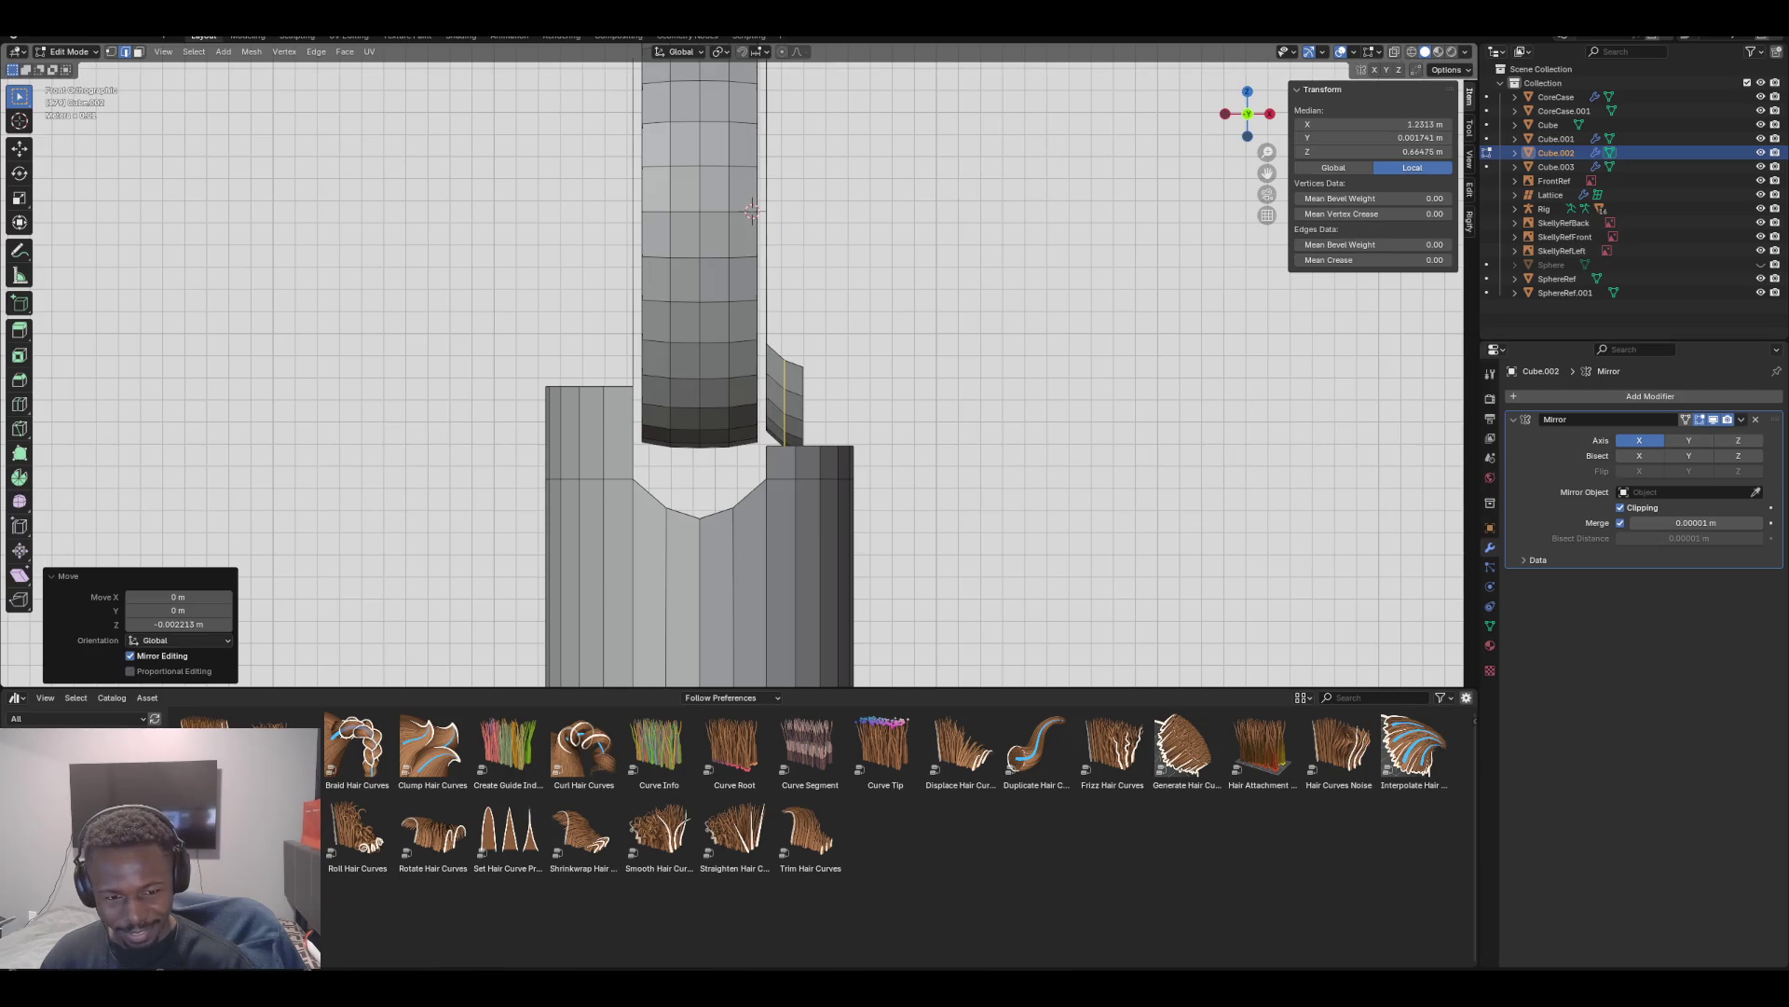
Rotate the flap's upper part about 28° outward, replacing an initial 15° tilt
key(r)
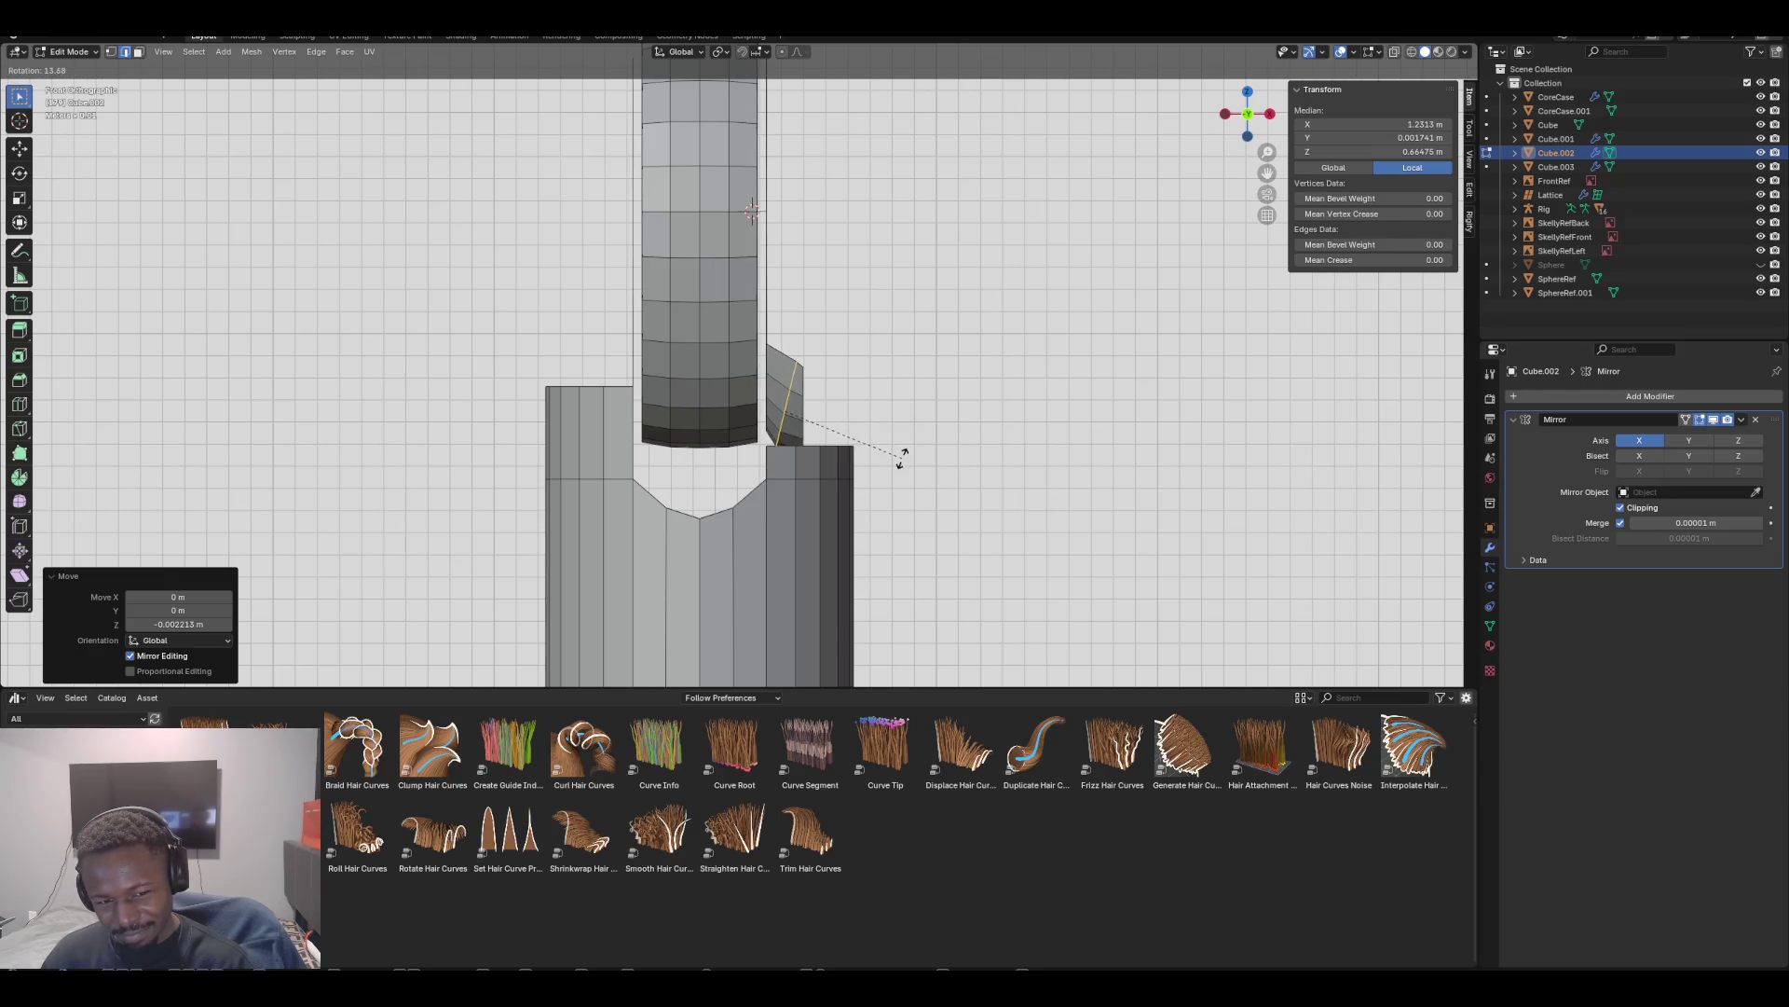
click(899, 459)
key(ctrl+z)
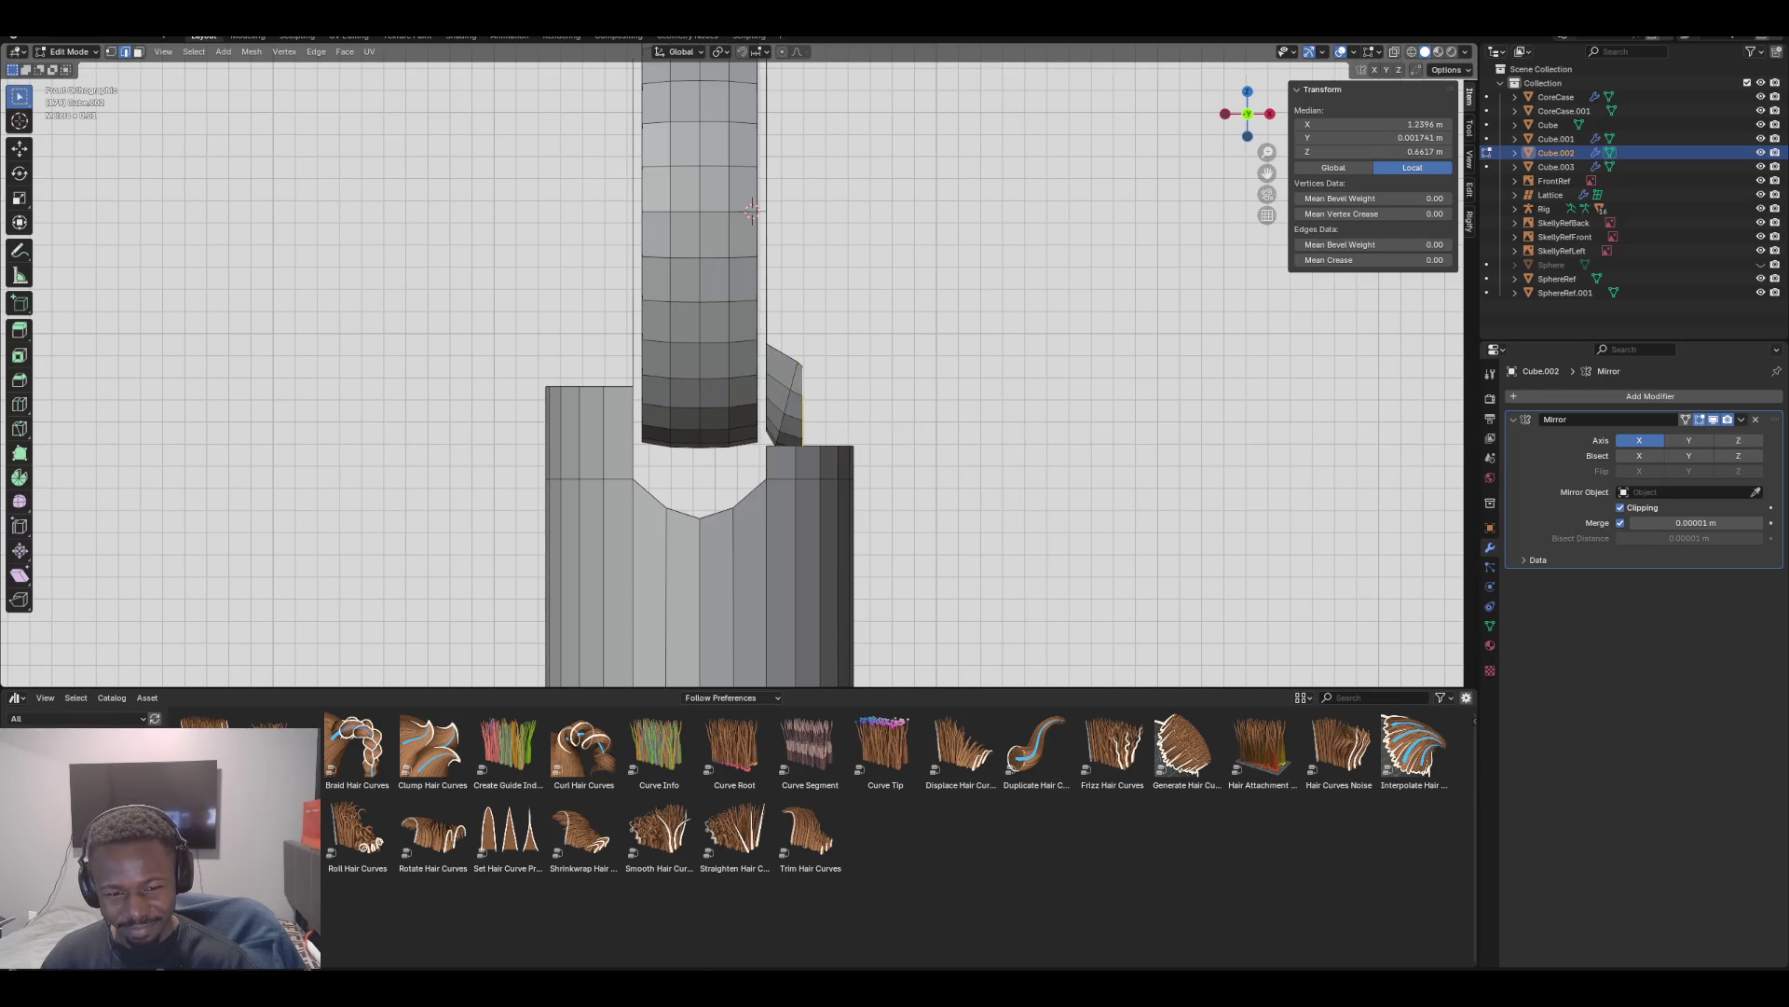
key(r)
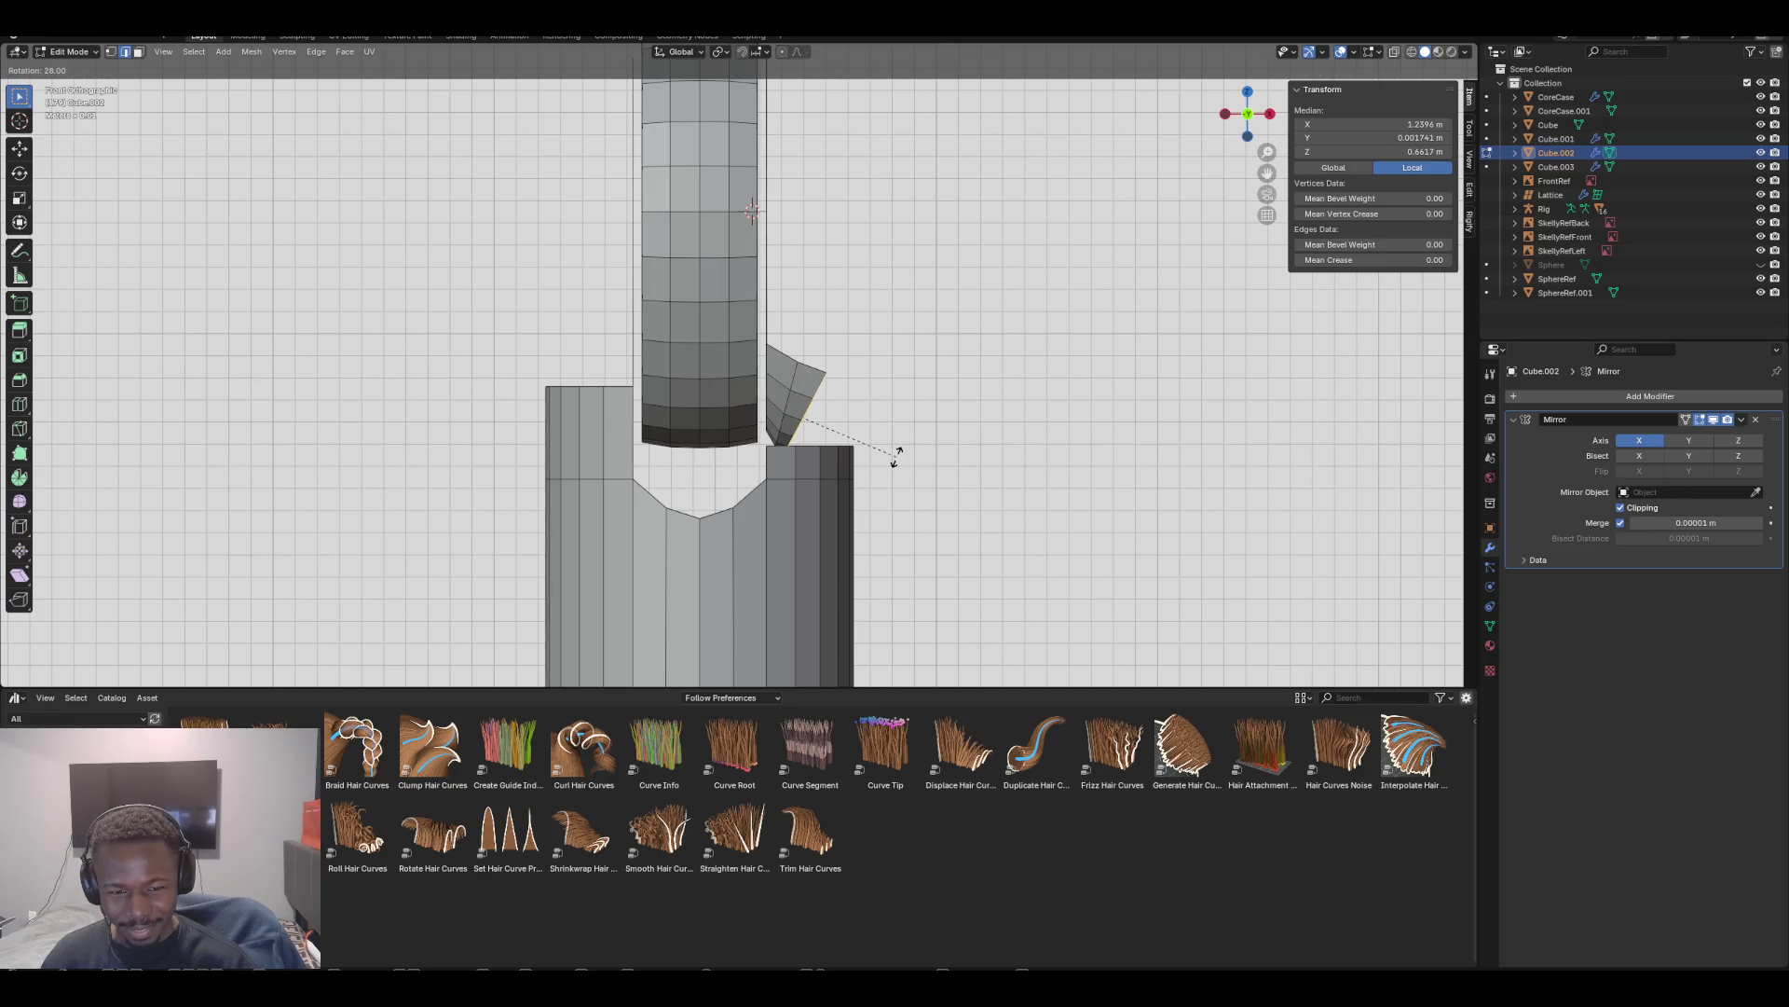
click(895, 457)
mouse_move(895, 457)
middle_down()
mouse_move(811, 559)
mouse_move(1100, 545)
mouse_move(1109, 466)
middle_up()
key(KP_1)
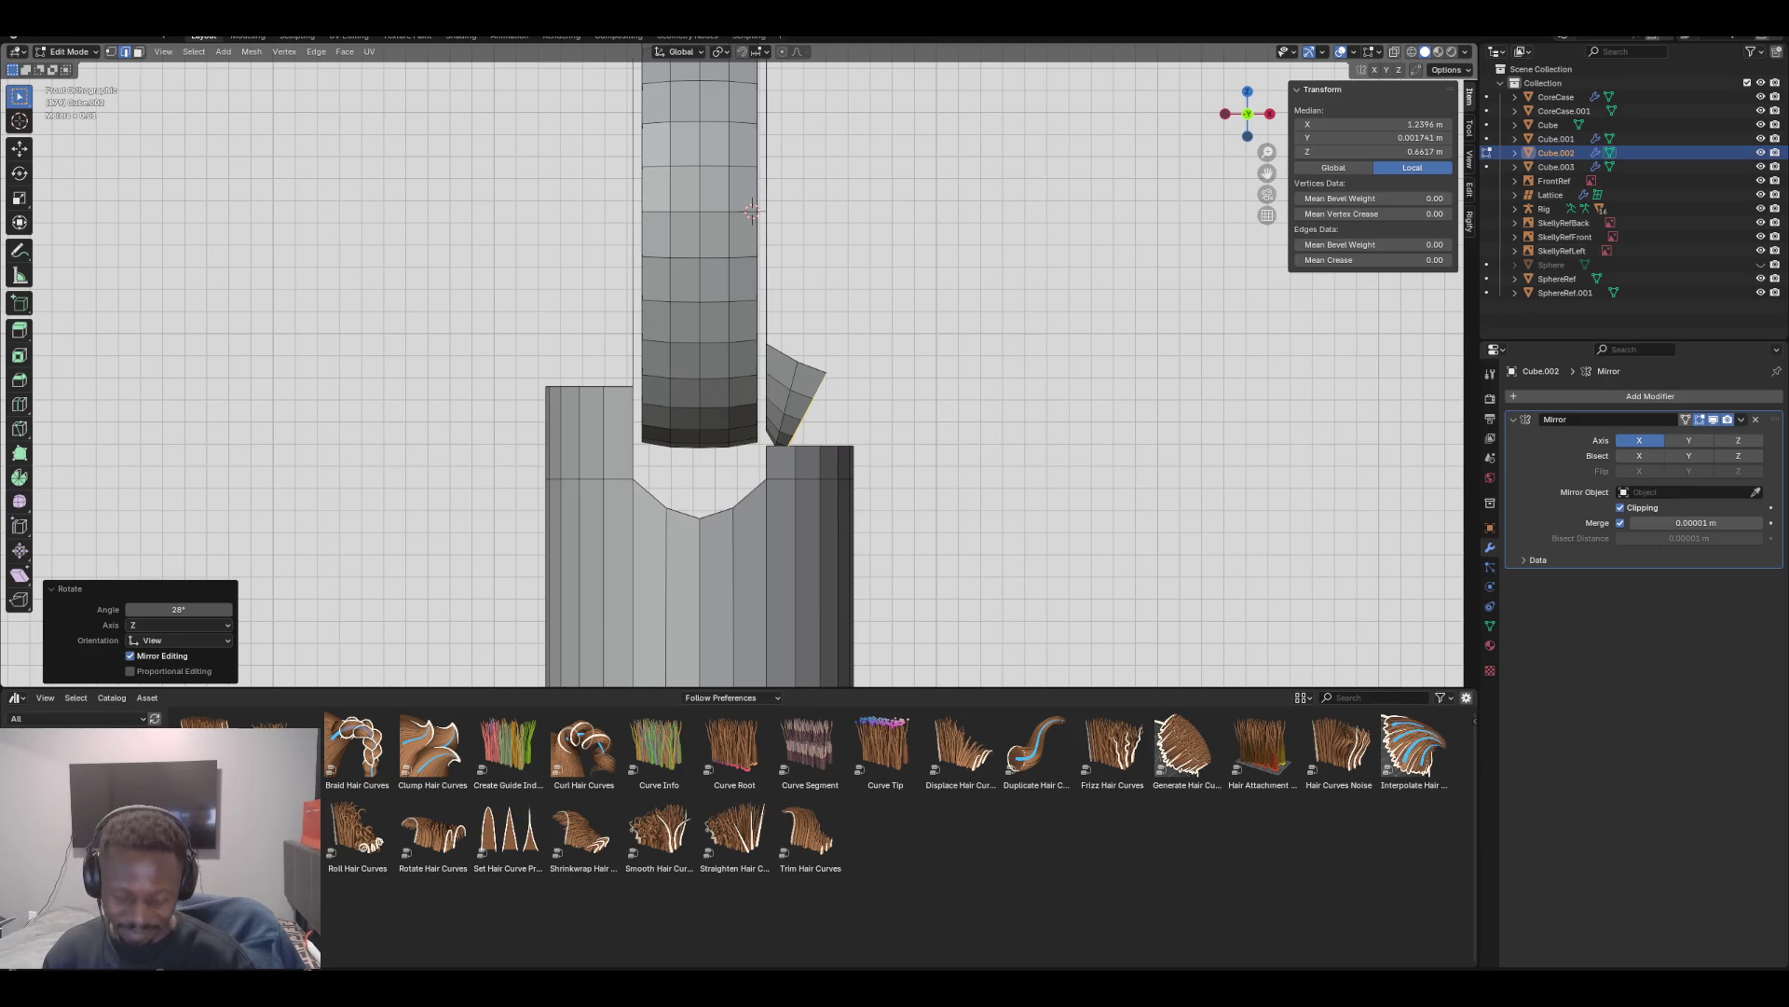
mouse_move(1109, 466)
middle_down()
mouse_move(1063, 550)
mouse_move(965, 513)
mouse_move(843, 504)
middle_up()
key(KP_1)
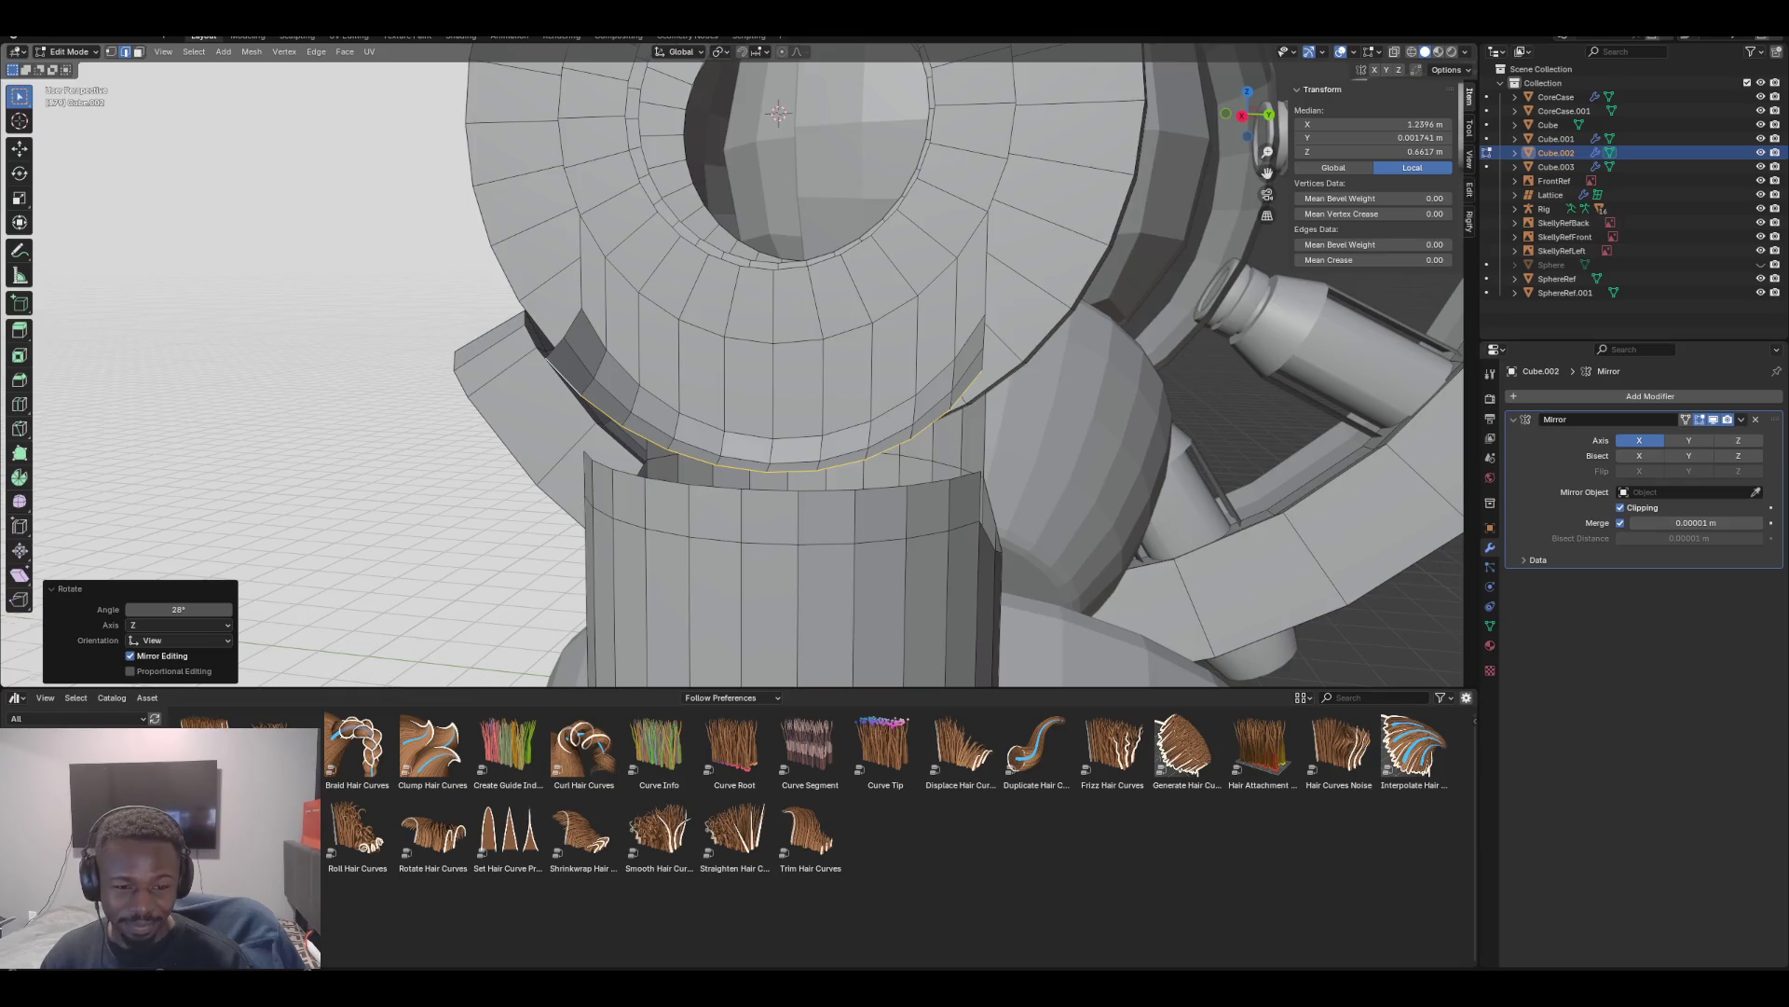
Undo the flap rotation so the flap stands upright again
key(KP_1)
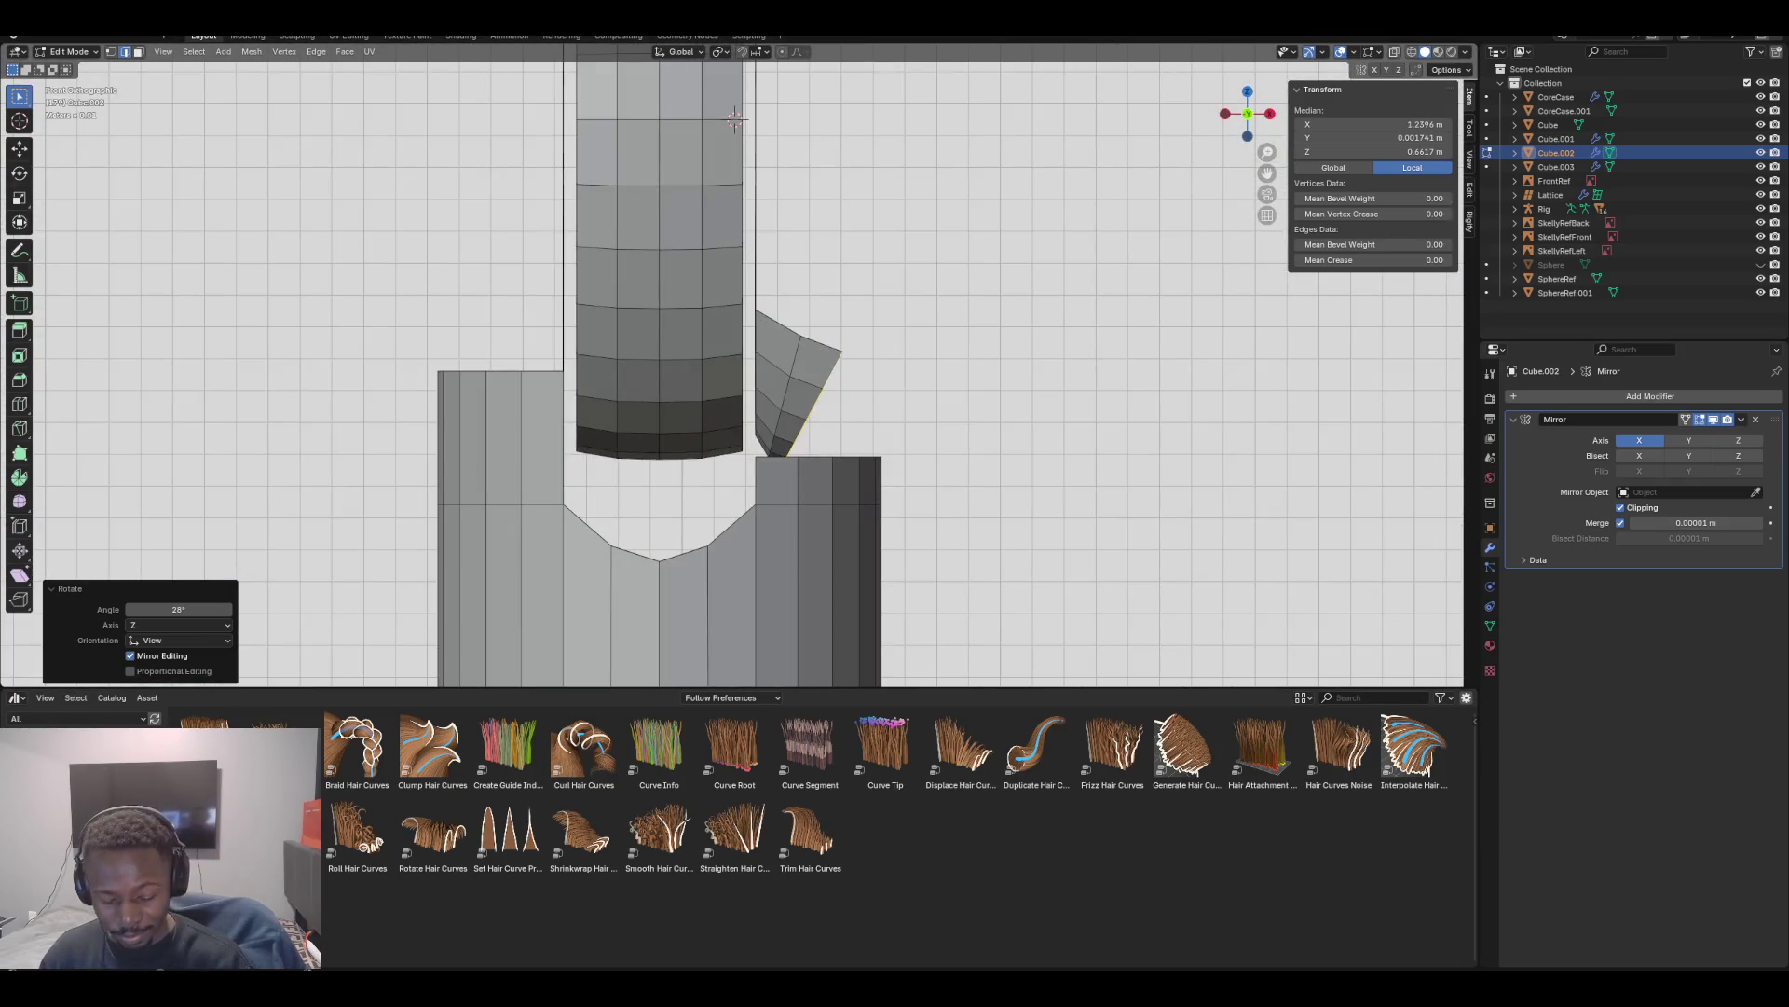
key(ctrl+z)
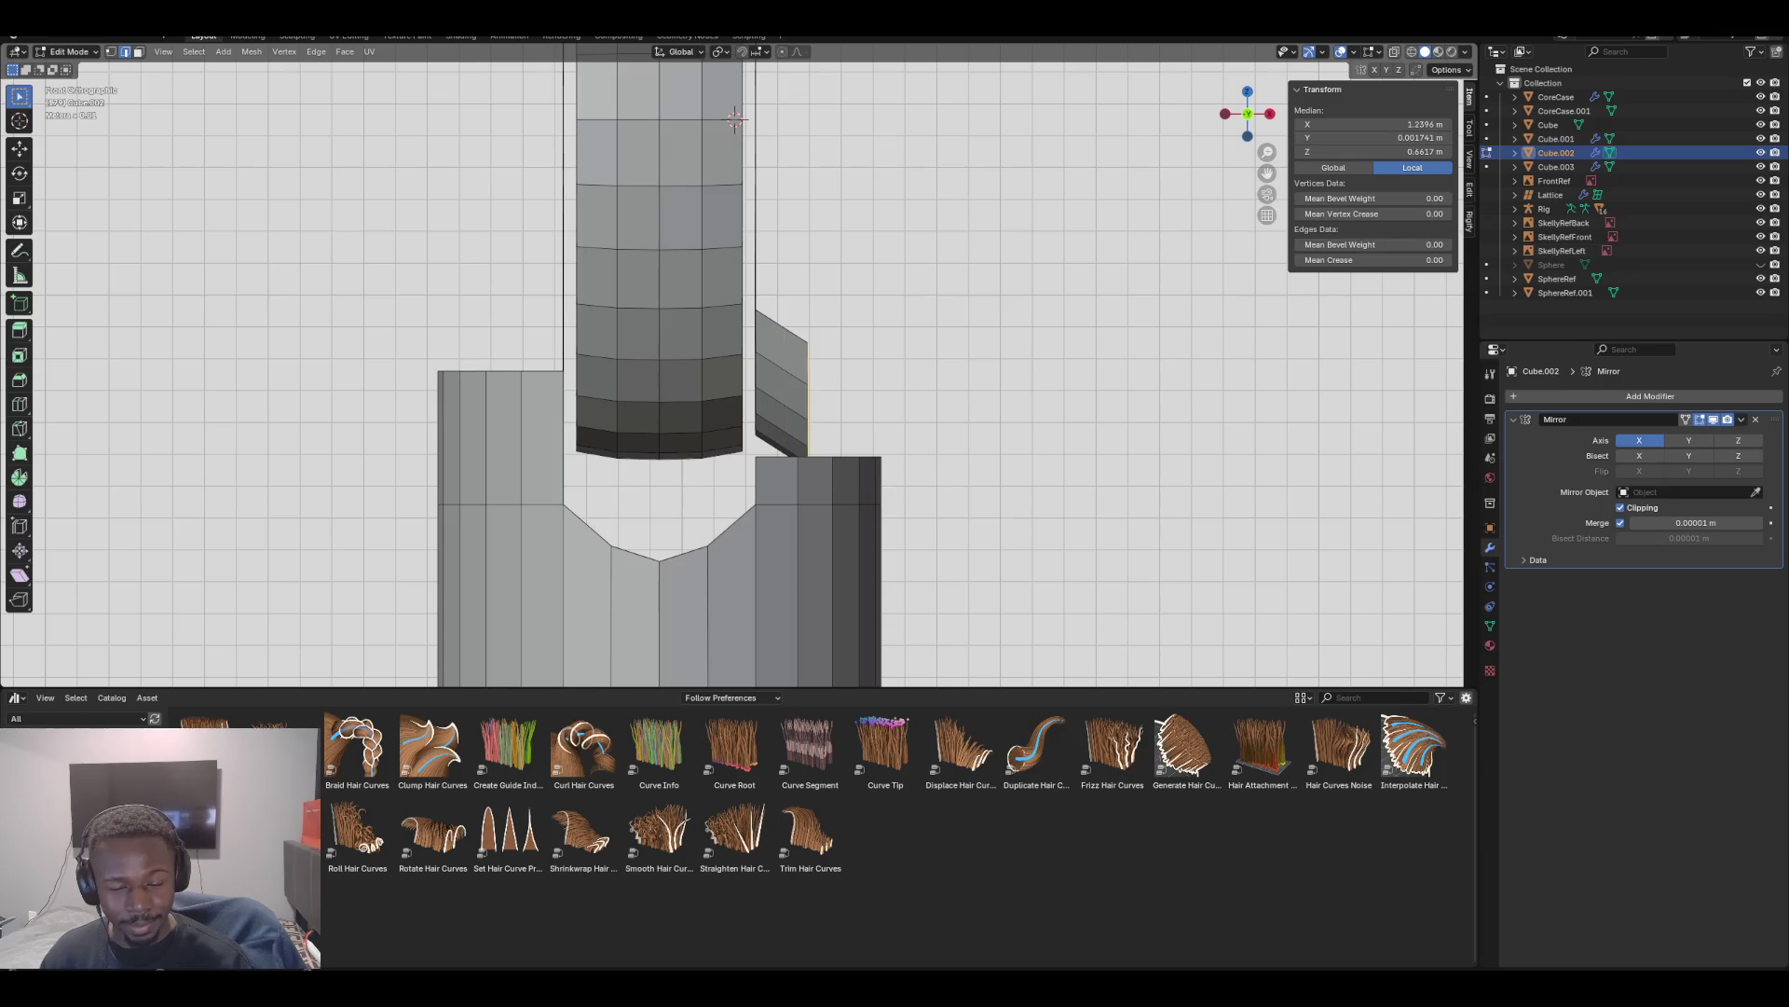
key(ctrl+z)
mouse_move(746, 373)
middle_down()
mouse_move(820, 354)
mouse_move(792, 391)
mouse_move(765, 373)
mouse_move(801, 345)
middle_up()
scroll(745, 373, up, 3)
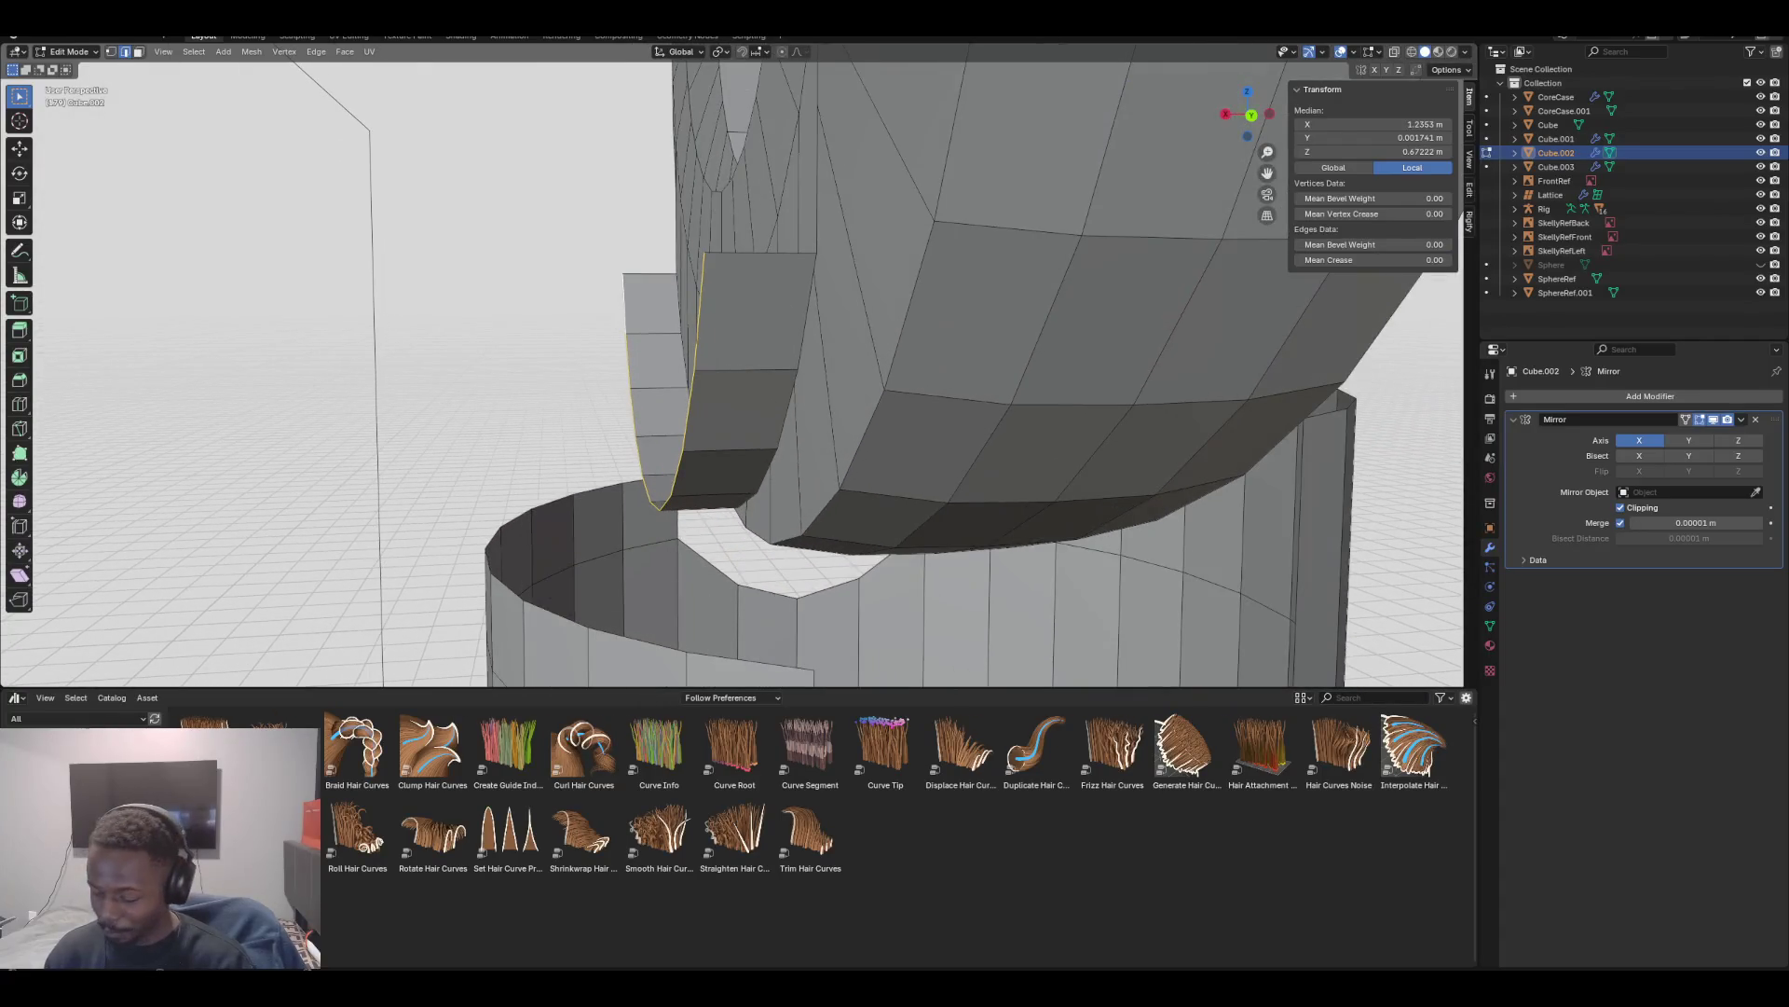
key(KP_1)
scroll(734, 70, down, 2)
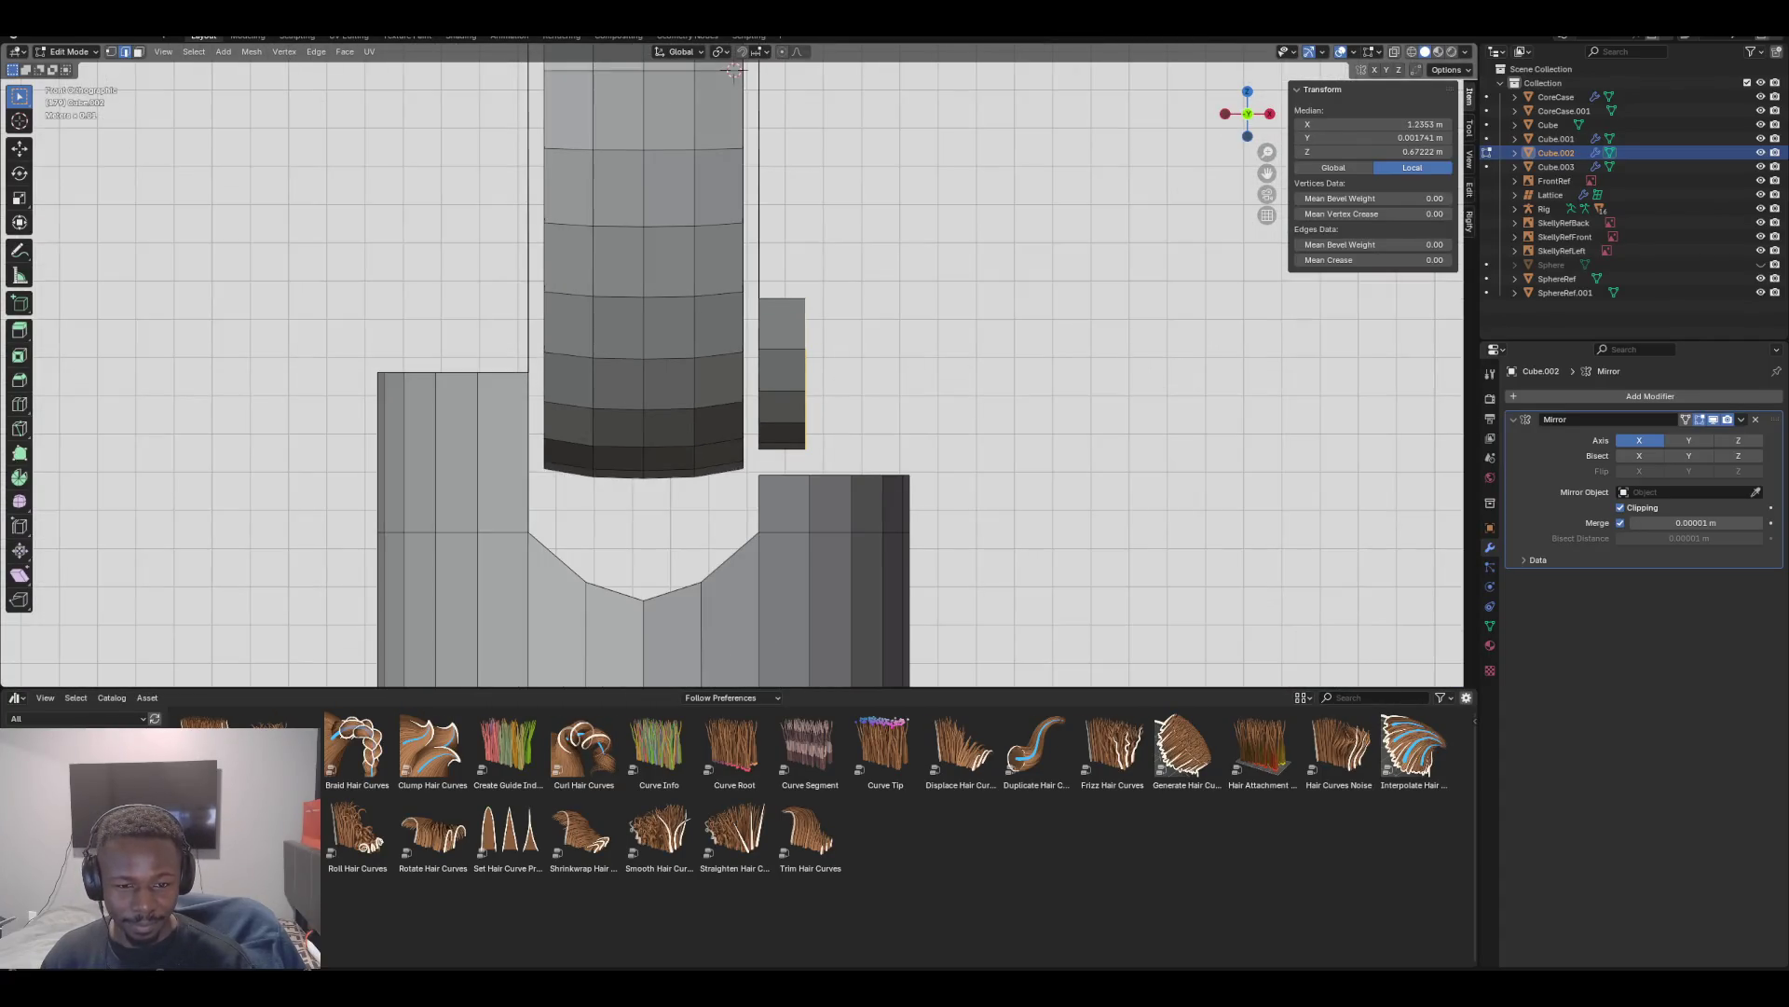
mouse_move(734, 70)
middle_down()
mouse_move(786, 65)
mouse_move(745, 67)
middle_up()
key(KP_1)
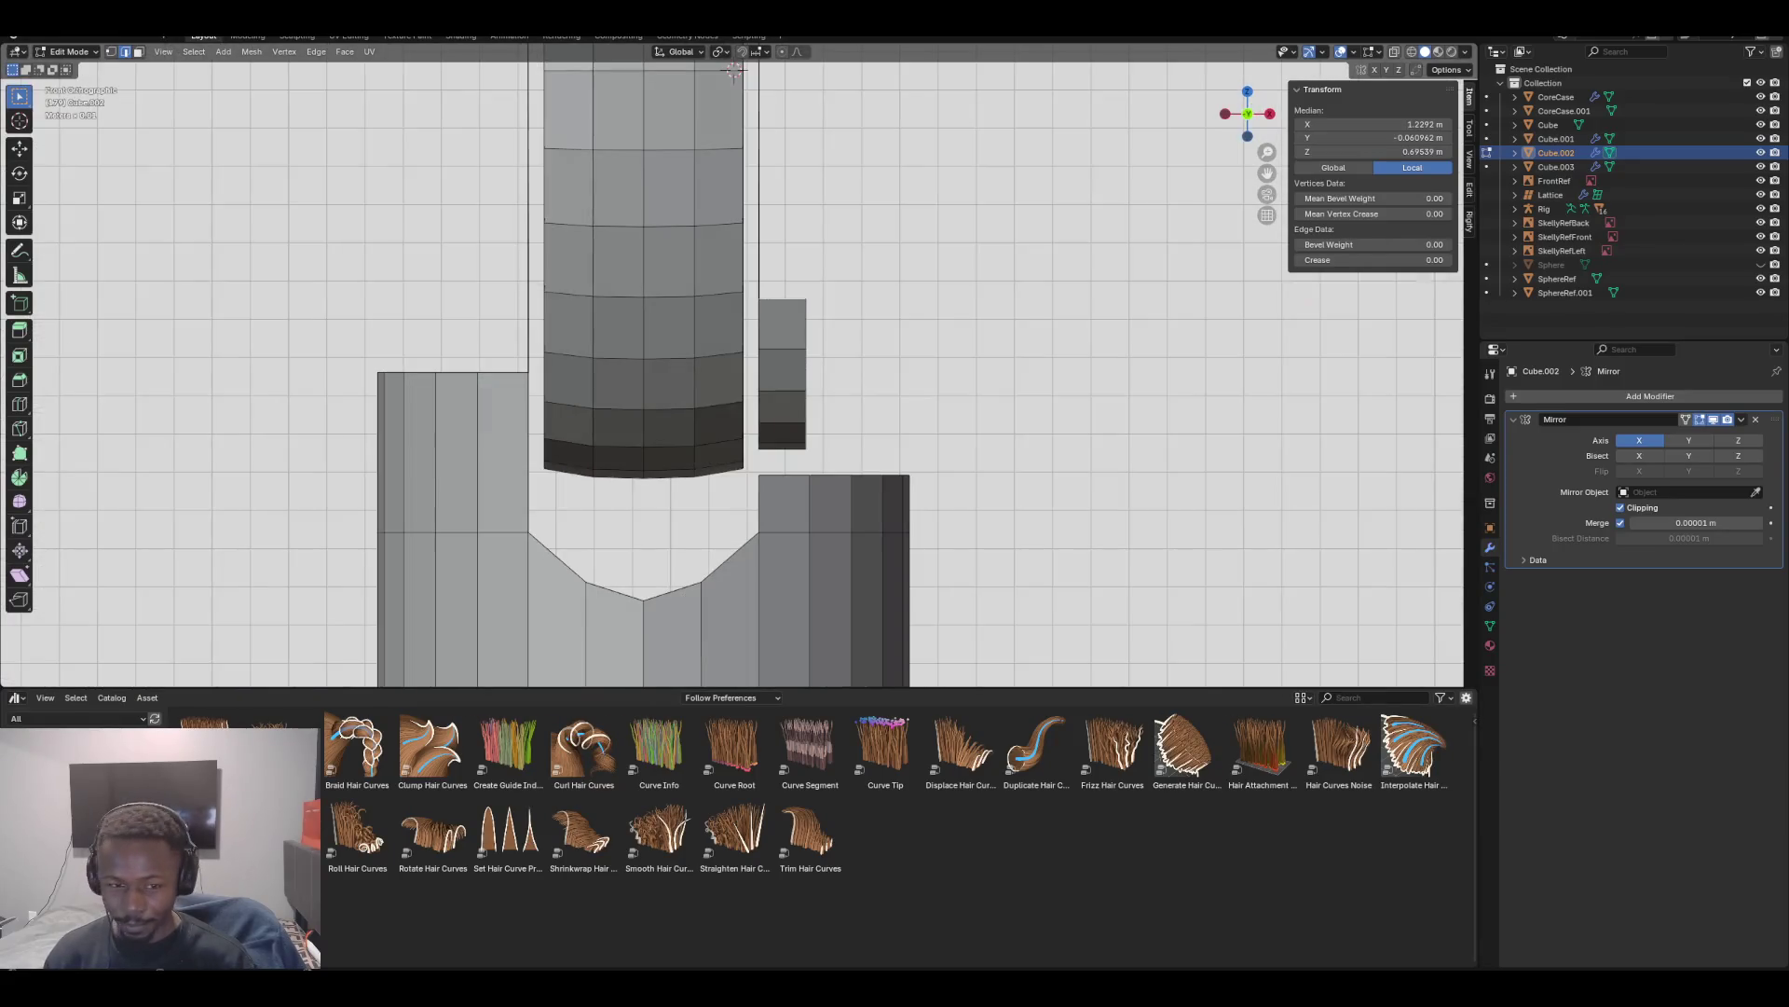
Shift the flap's outer vertical edges slightly outward along X
alt+click(806, 373)
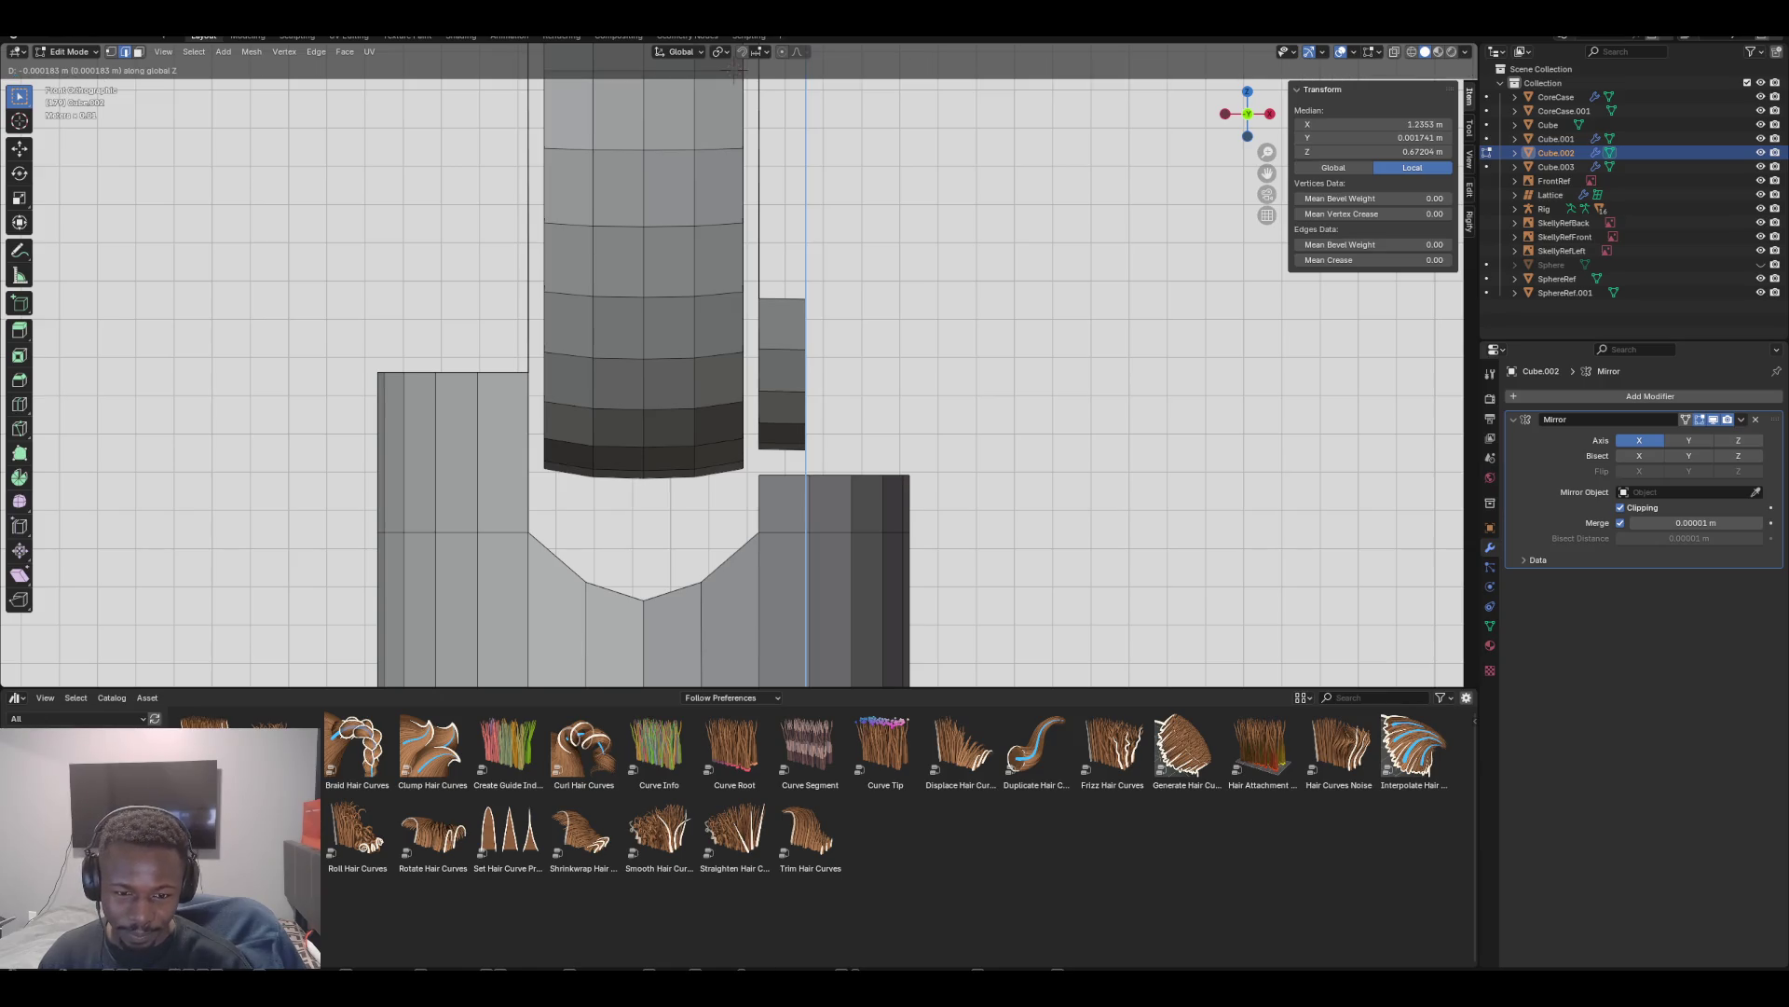
key(g)
key(x)
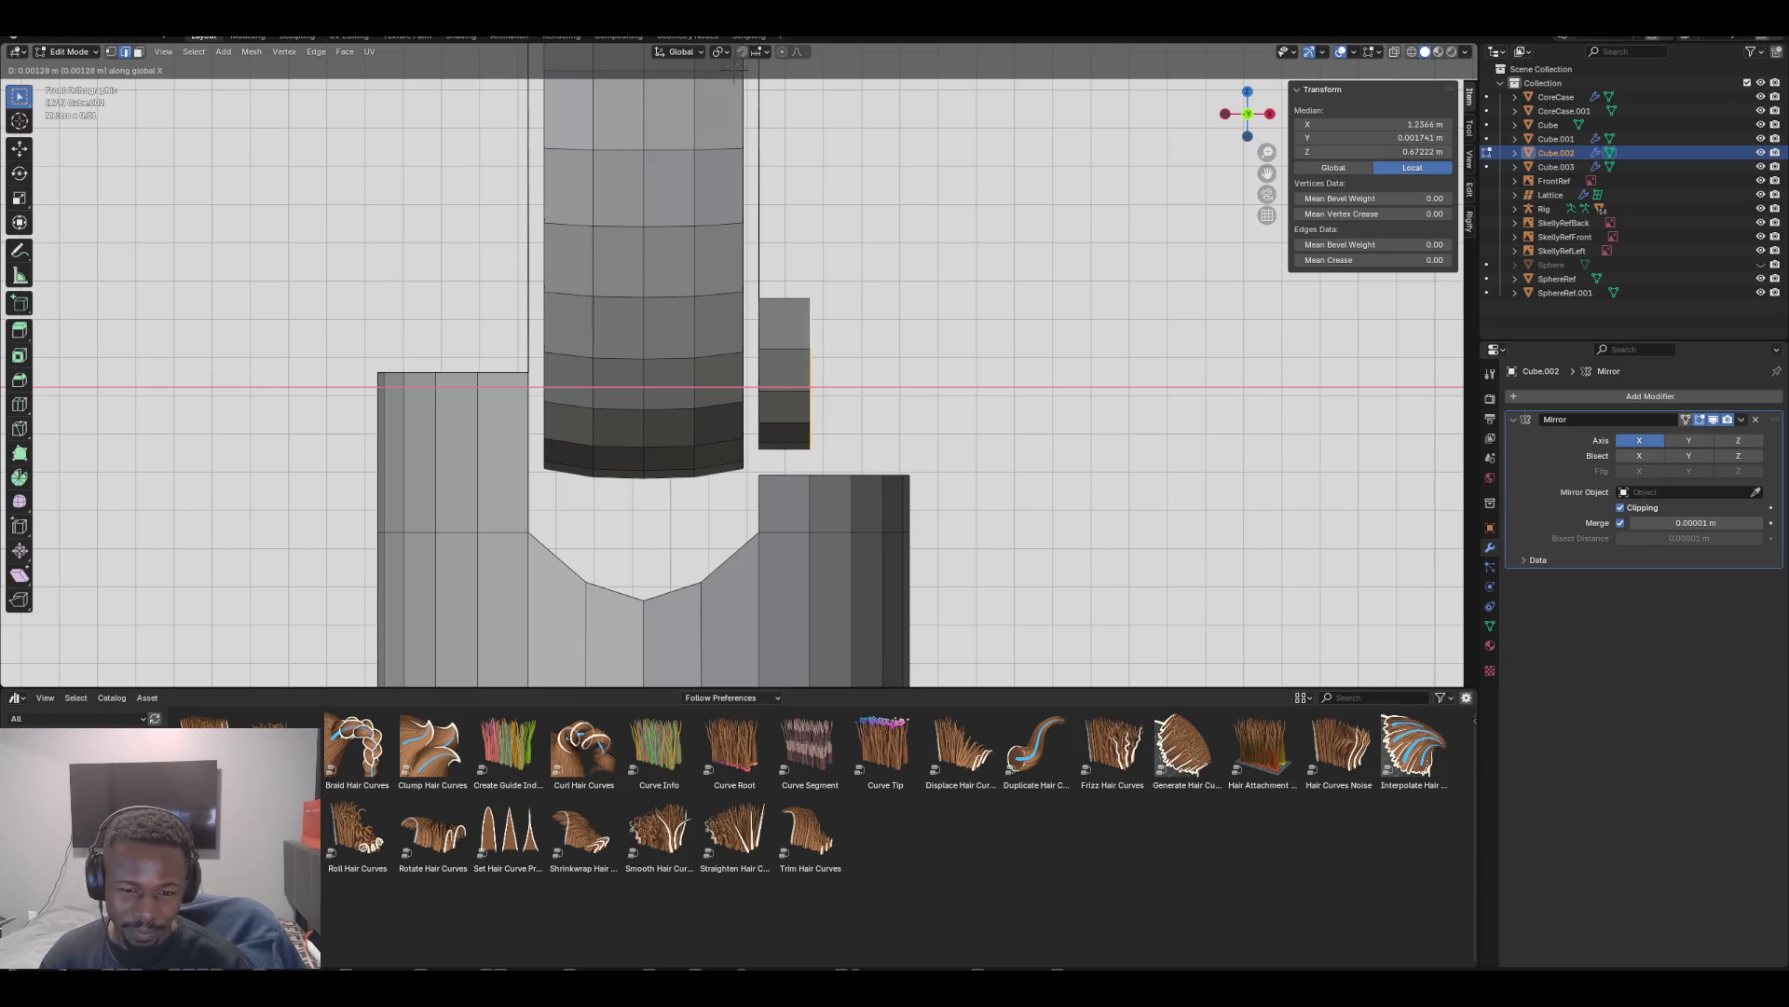
click(734, 68)
Fill a new face between a column-top edge and the flap's edge
click(860, 475)
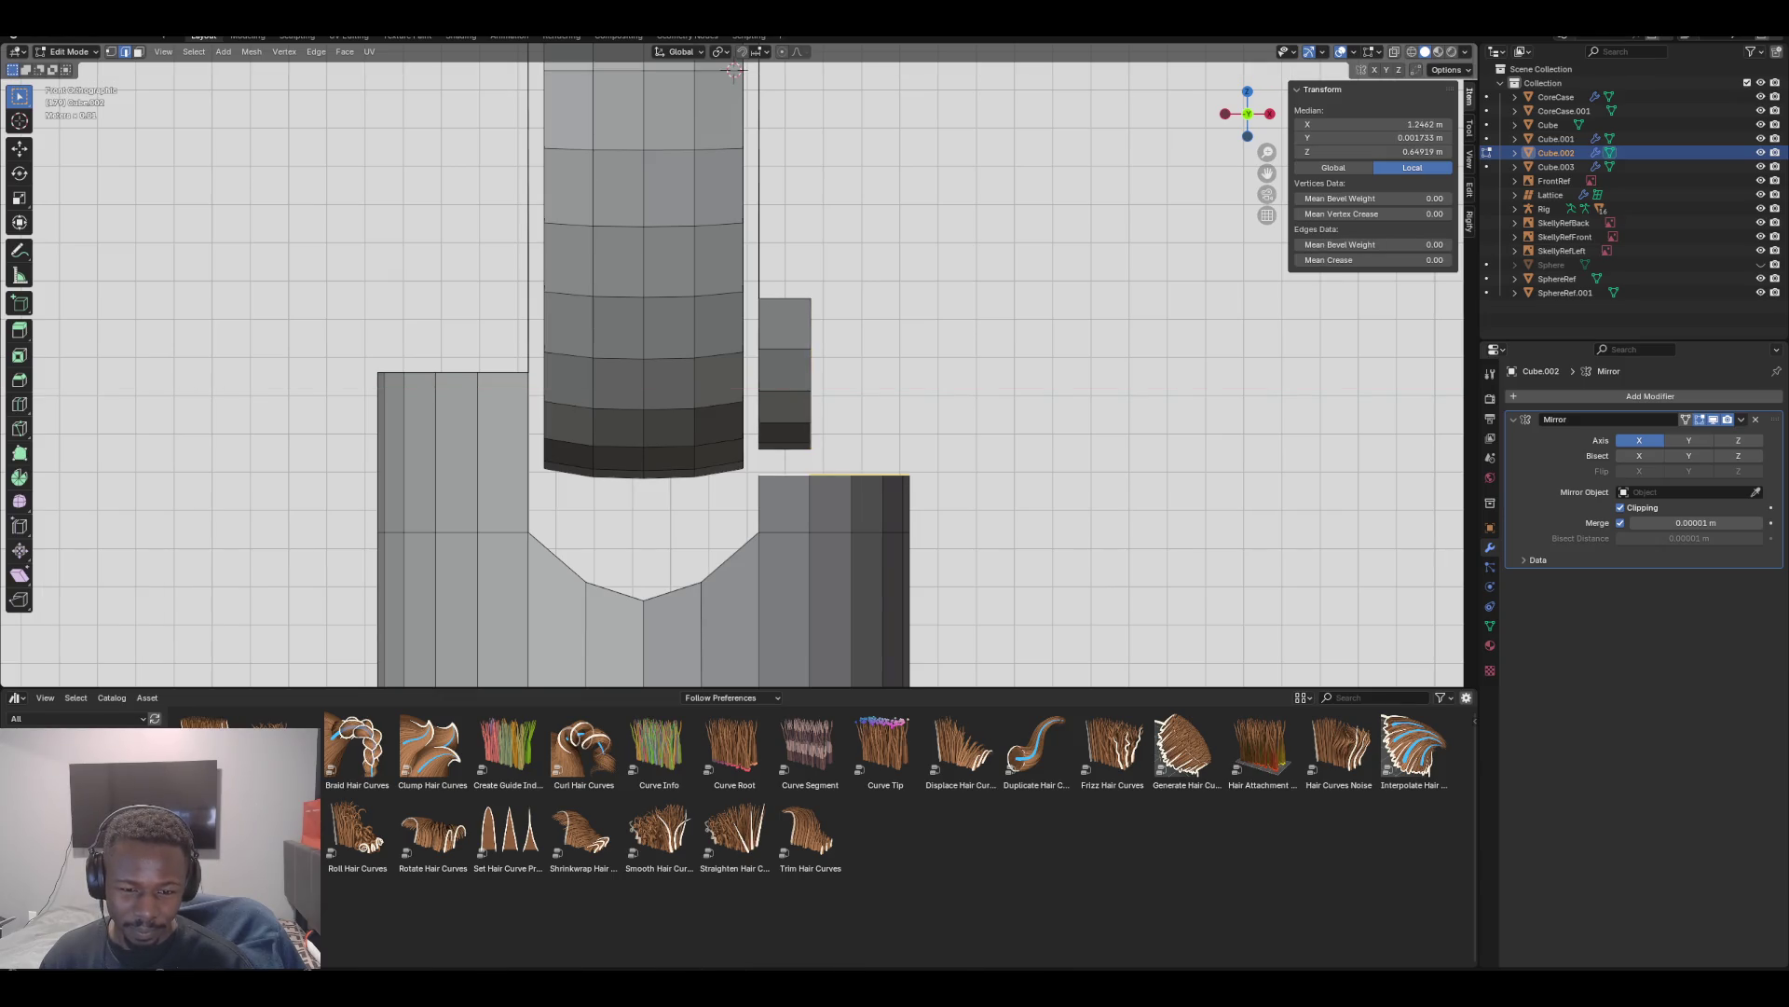
click(810, 347)
shift+click(785, 300)
key(f)
middle_drag(839, 372, 782, 298)
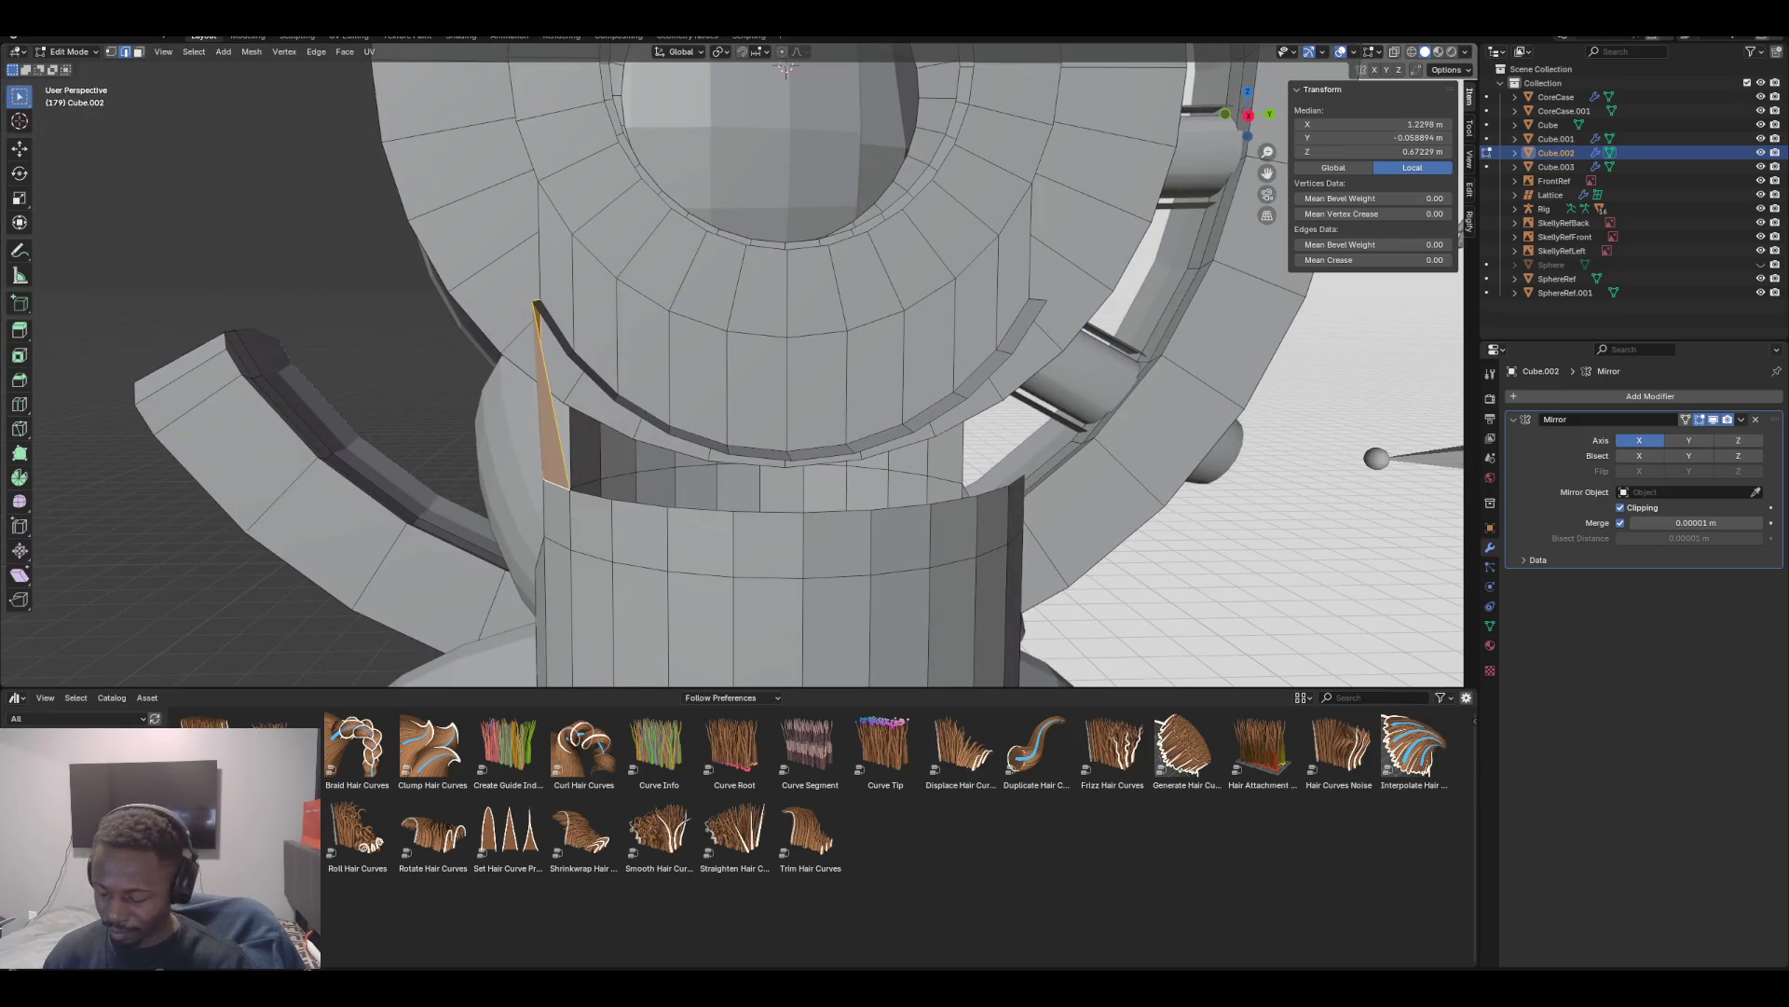
scroll(732, 363, down, 4)
middle_drag(745, 373, 932, 355)
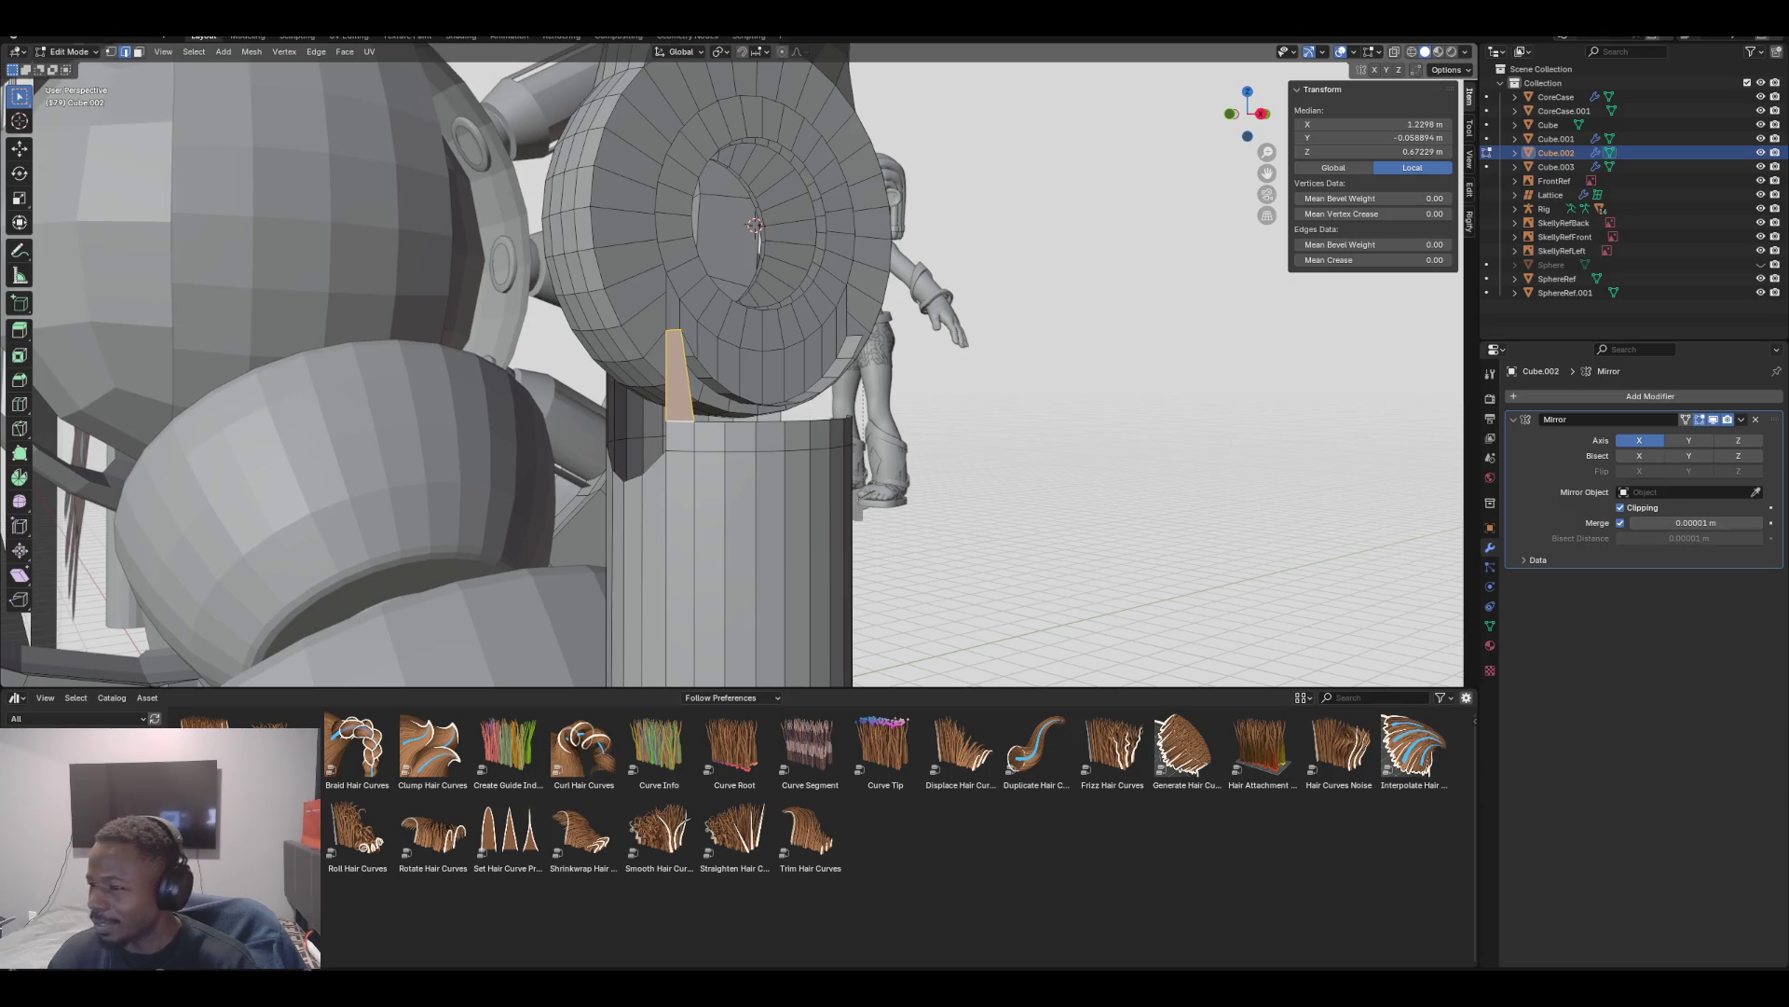
key(alt+Tab)
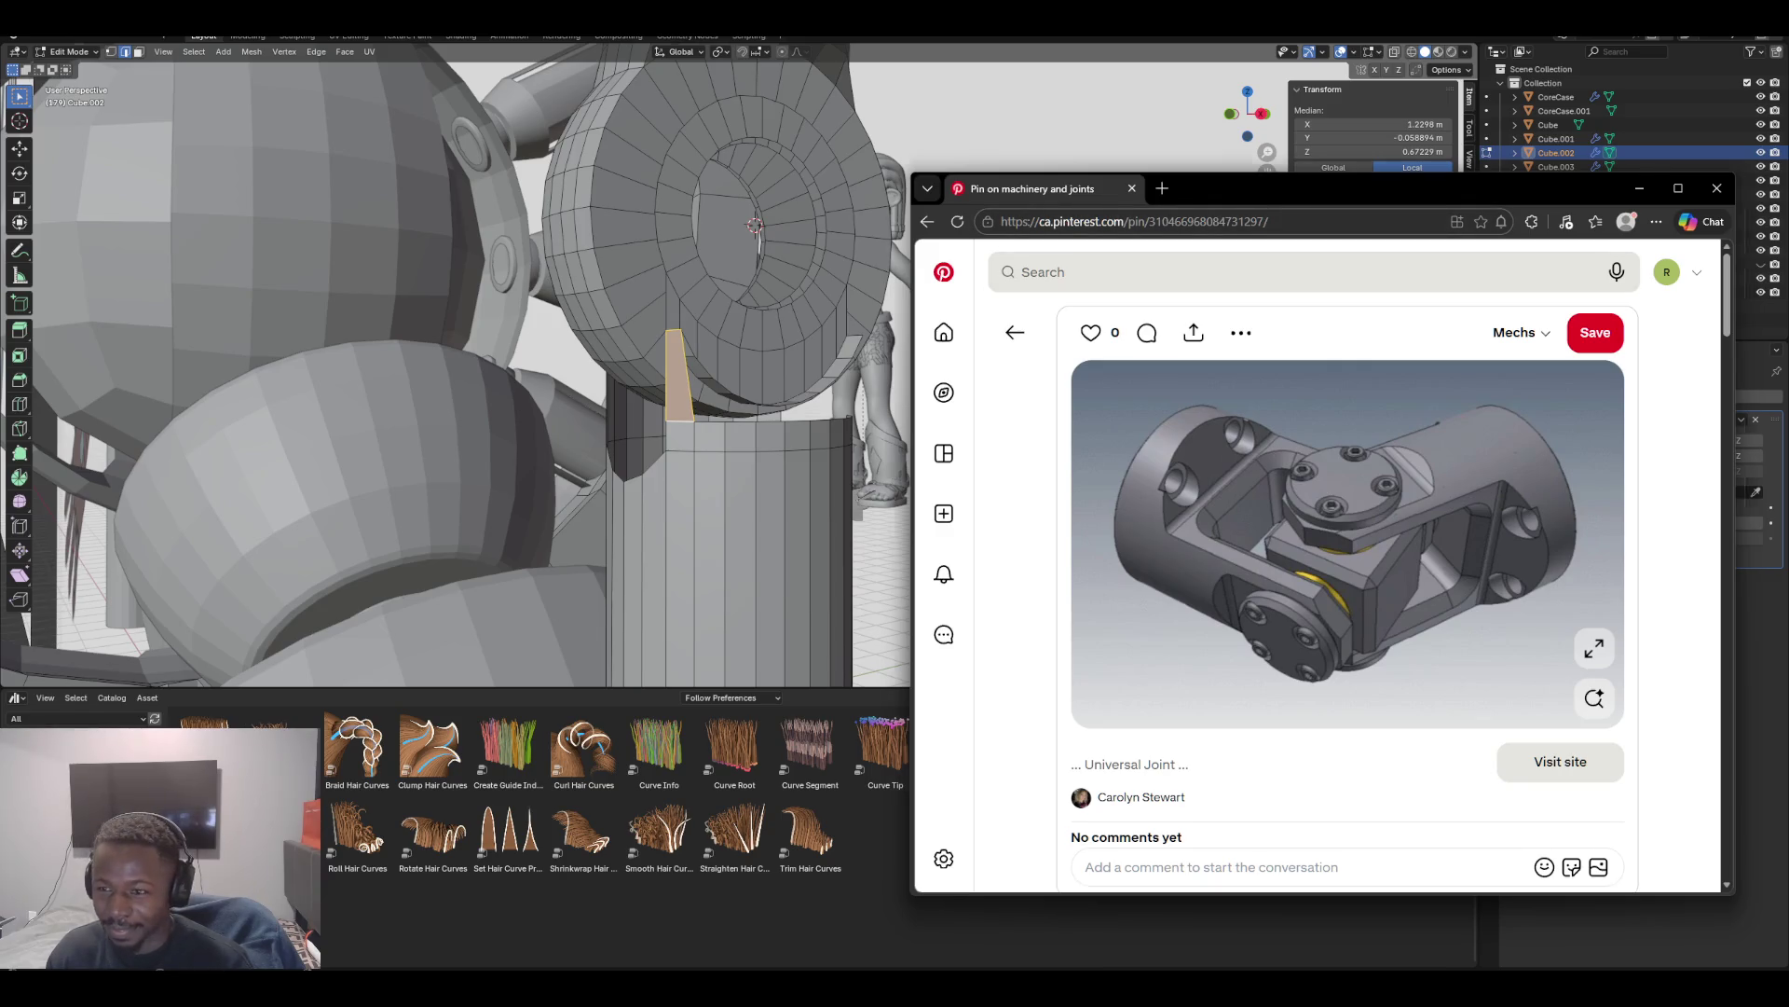
Return from the Pinterest universal-joint reference to the Blender scene
key(alt+Tab)
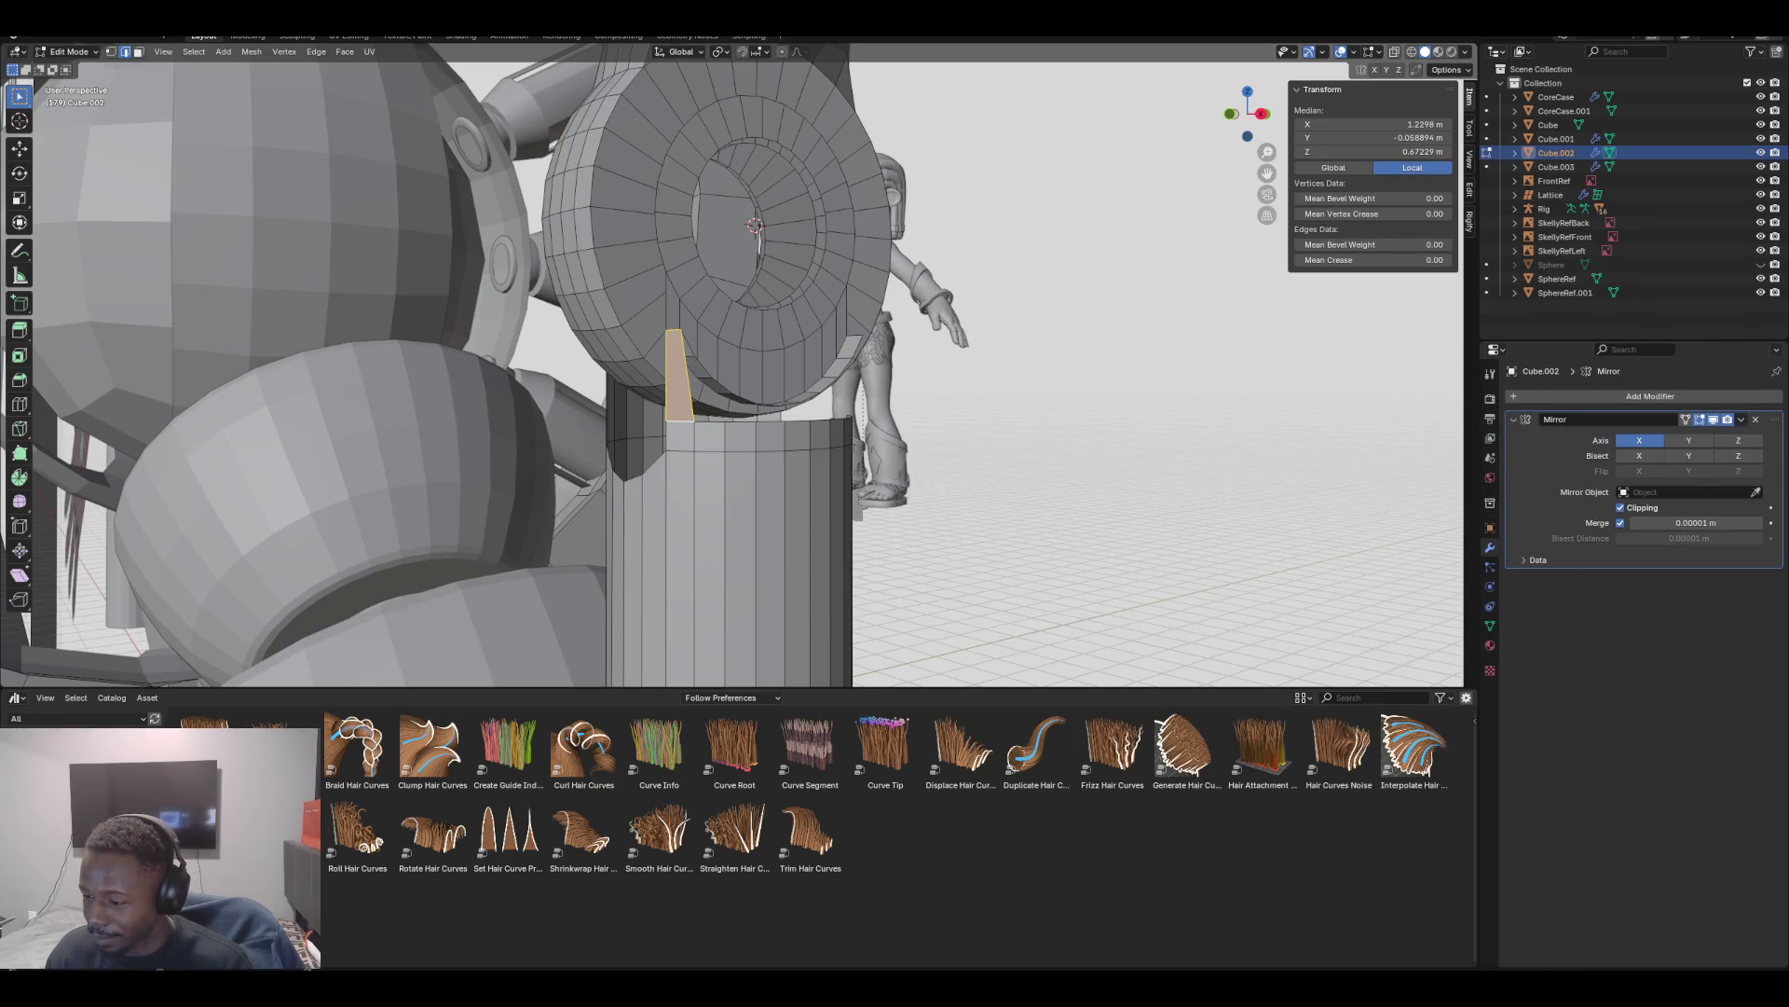
Select the lower-rim edge loop under the ring and lower it along Z
middle_drag(745, 373, 522, 358)
middle_drag(653, 373, 932, 372)
click(691, 353)
alt+click(692, 352)
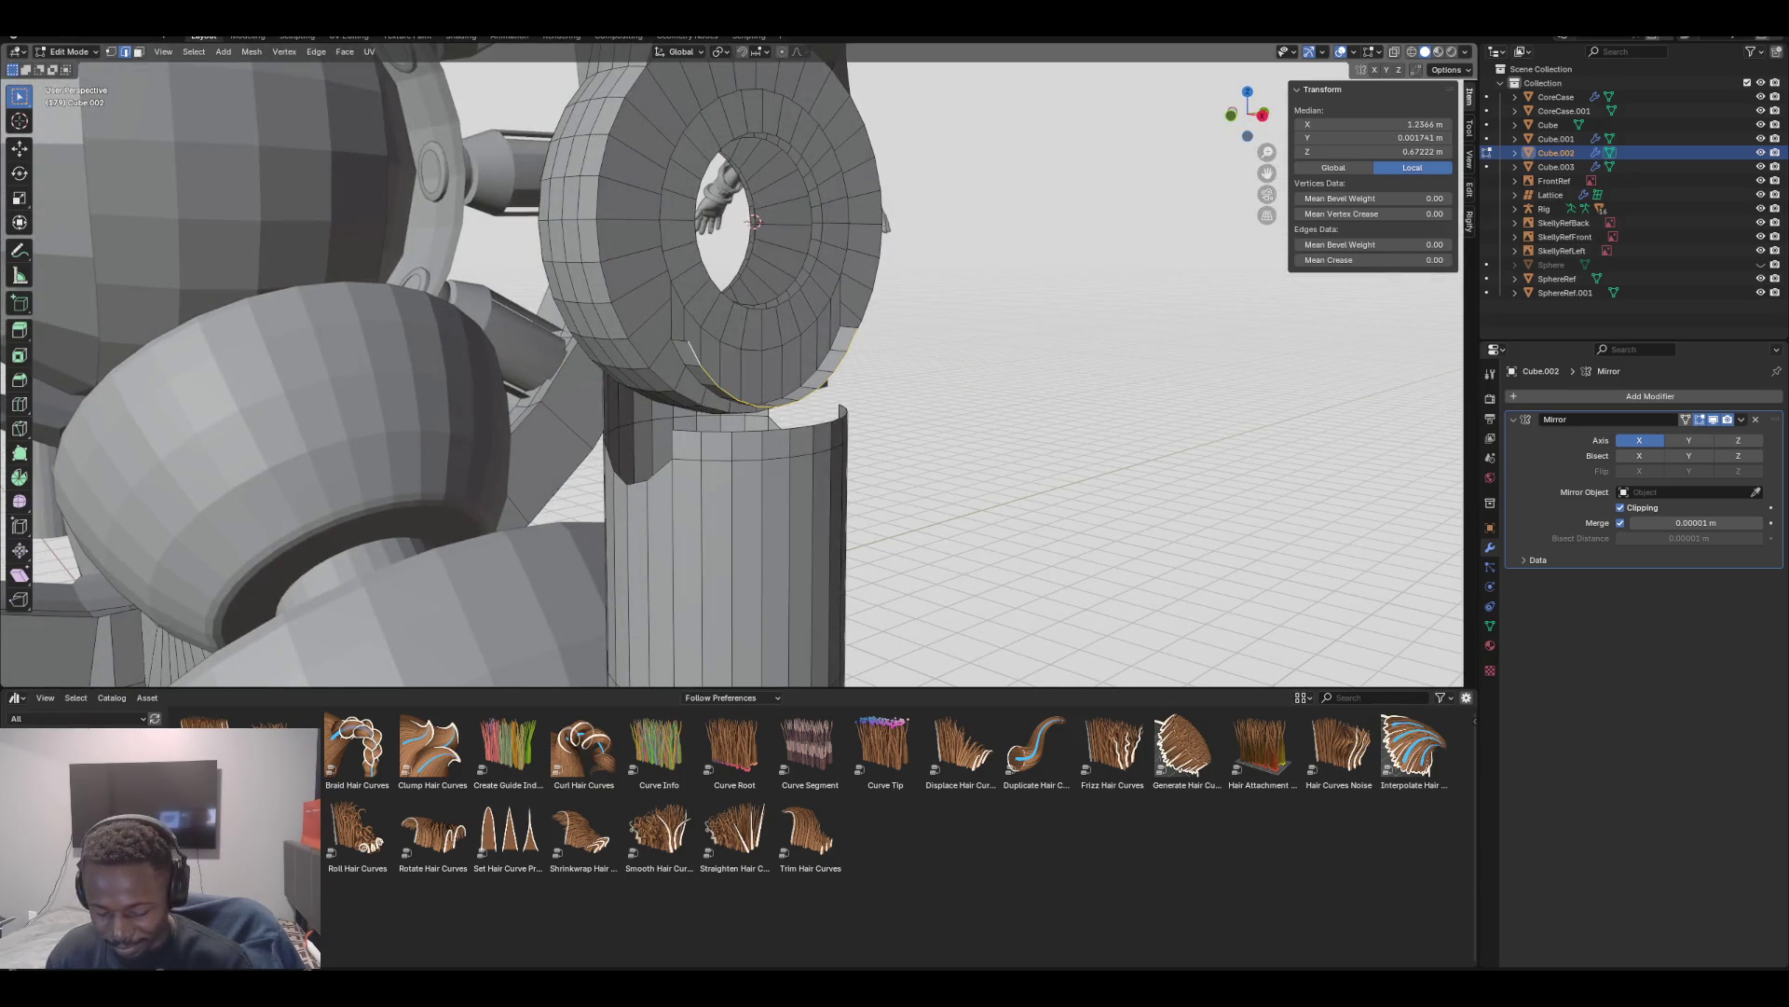
key(KP_1)
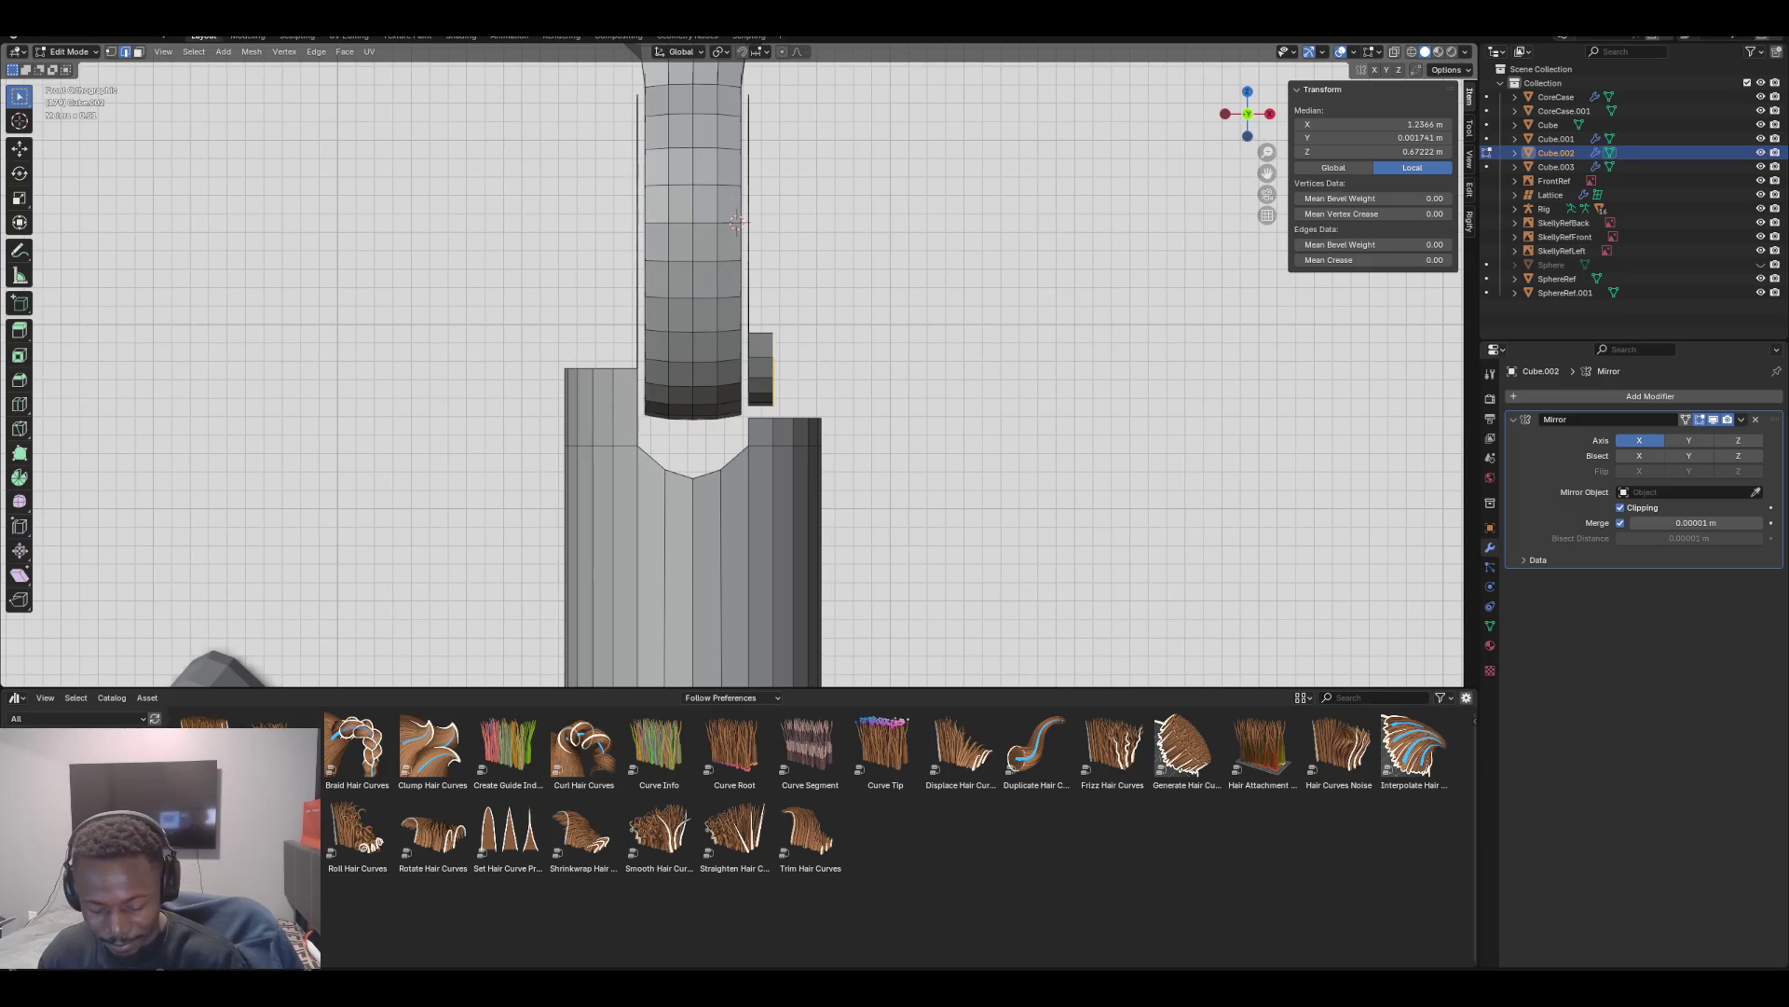
key(g)
key(z)
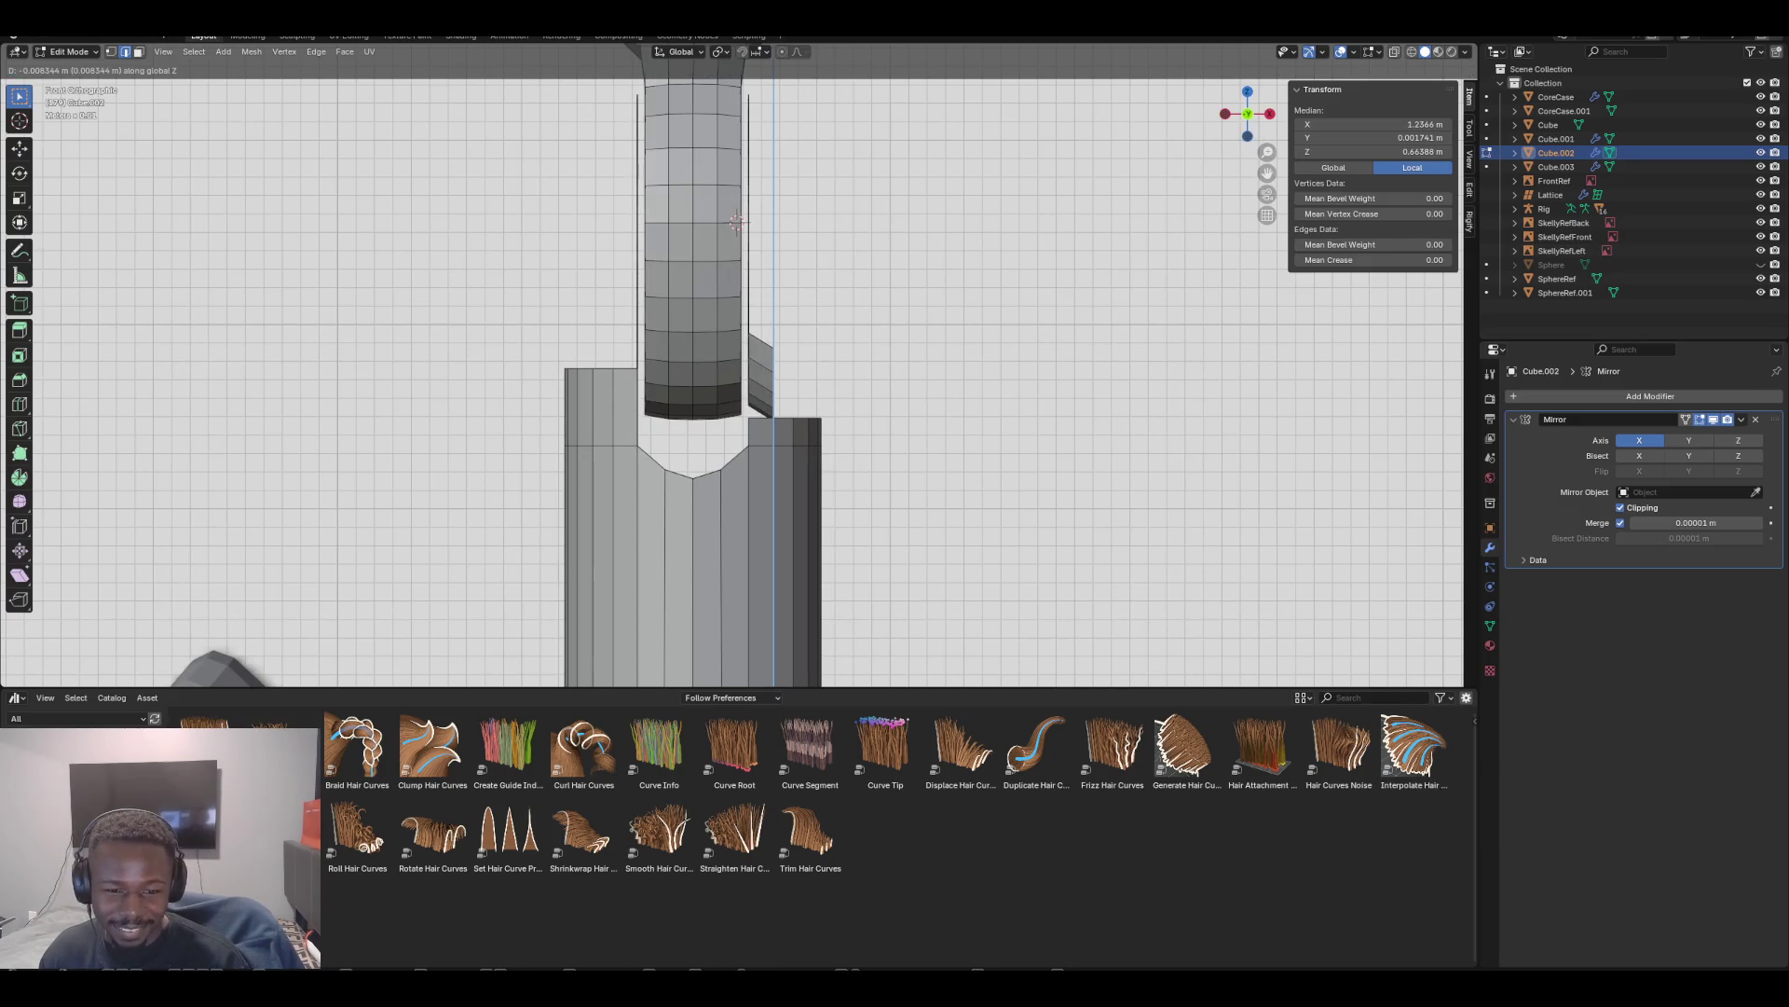
key(Return)
middle_drag(839, 373, 708, 326)
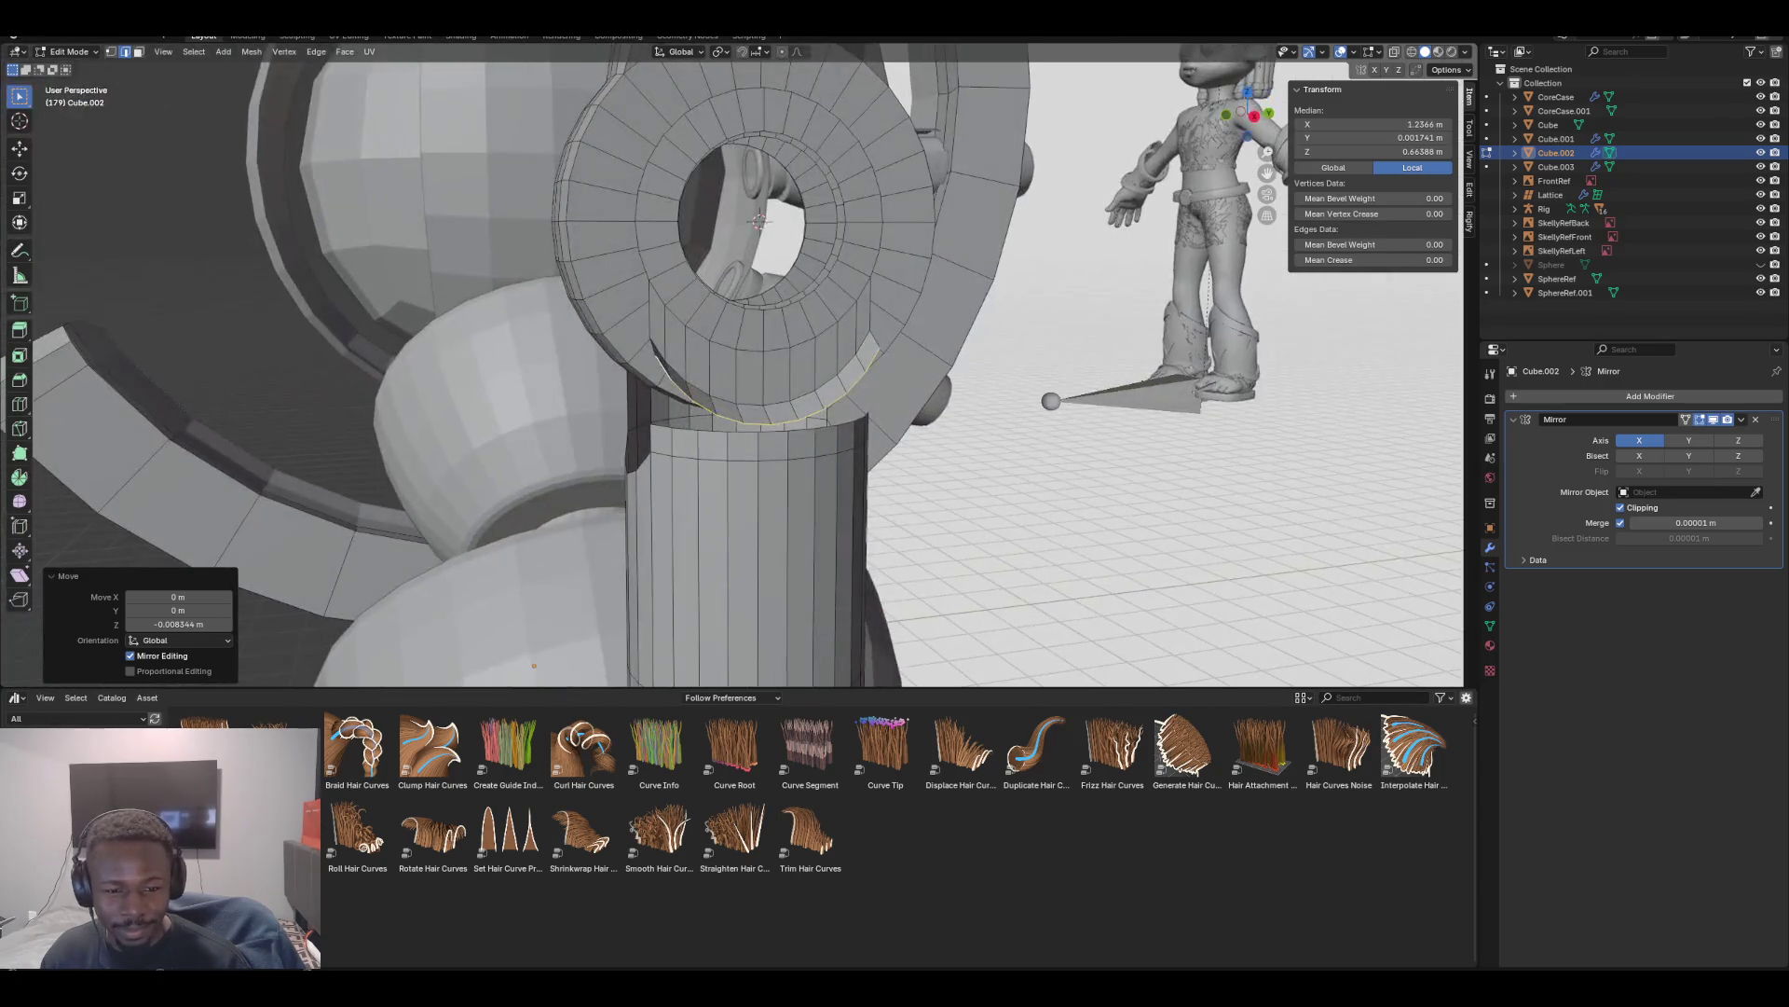
Raise the flap's edge loop slightly along Z and check it from several angles
key(g)
key(z)
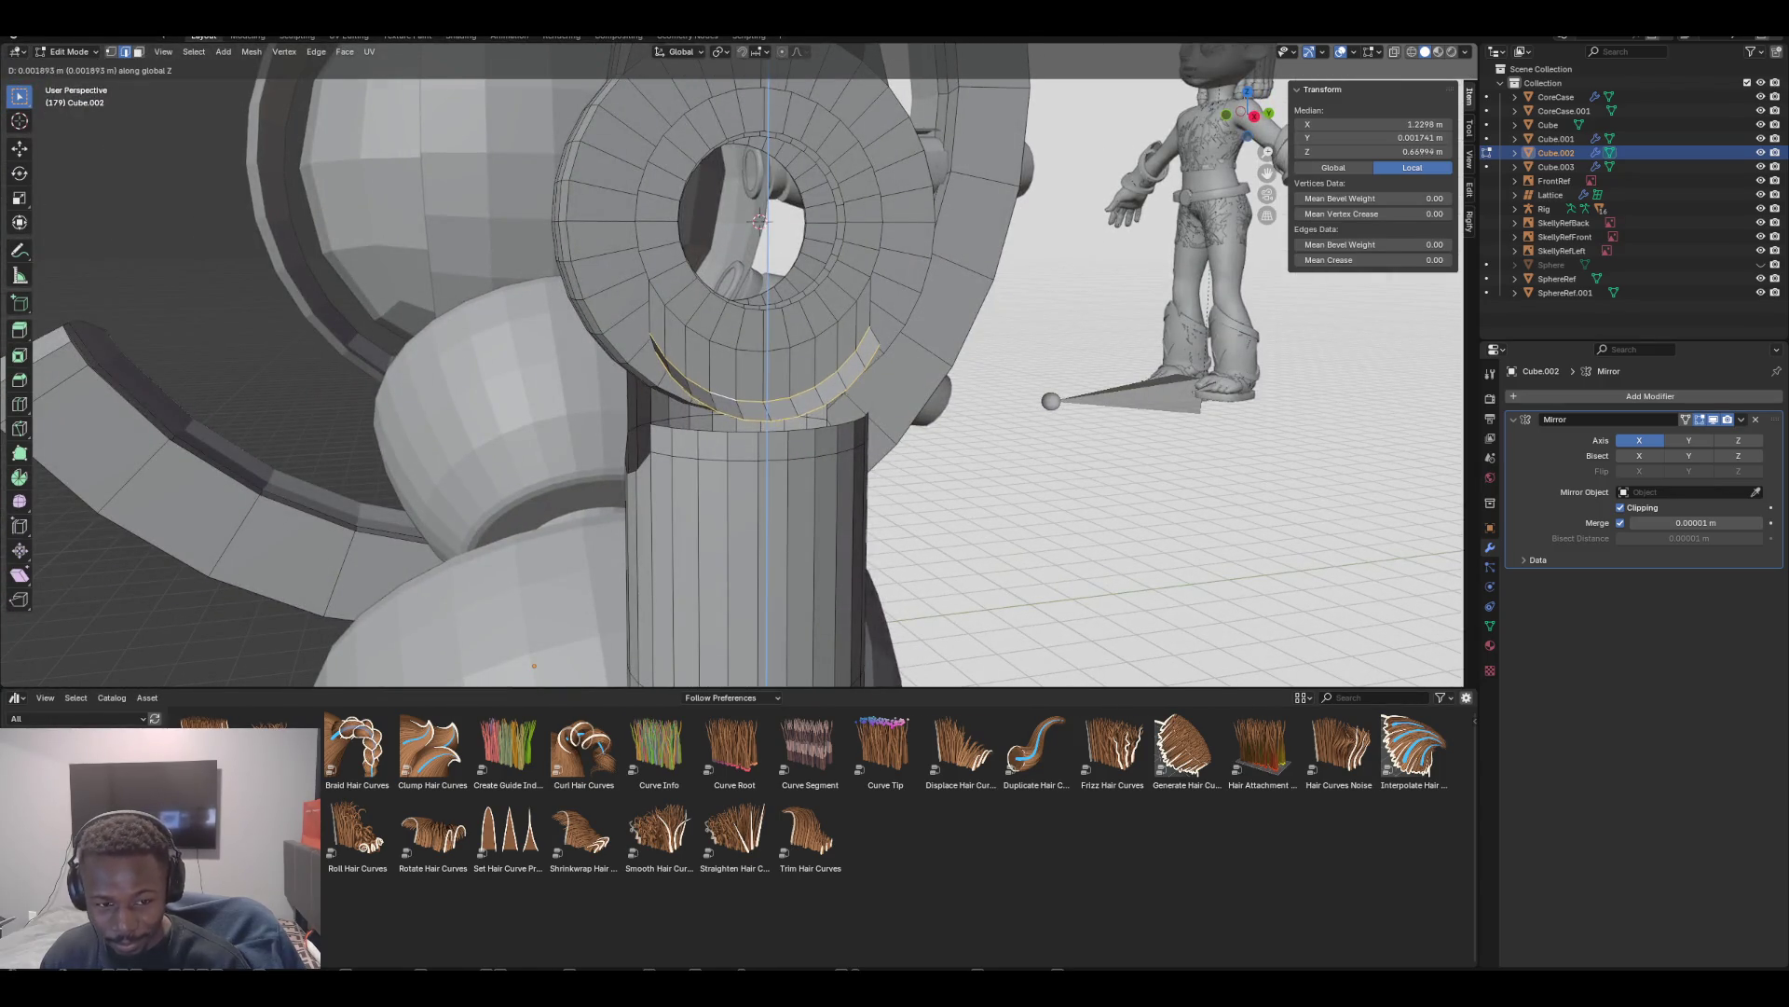
key(Return)
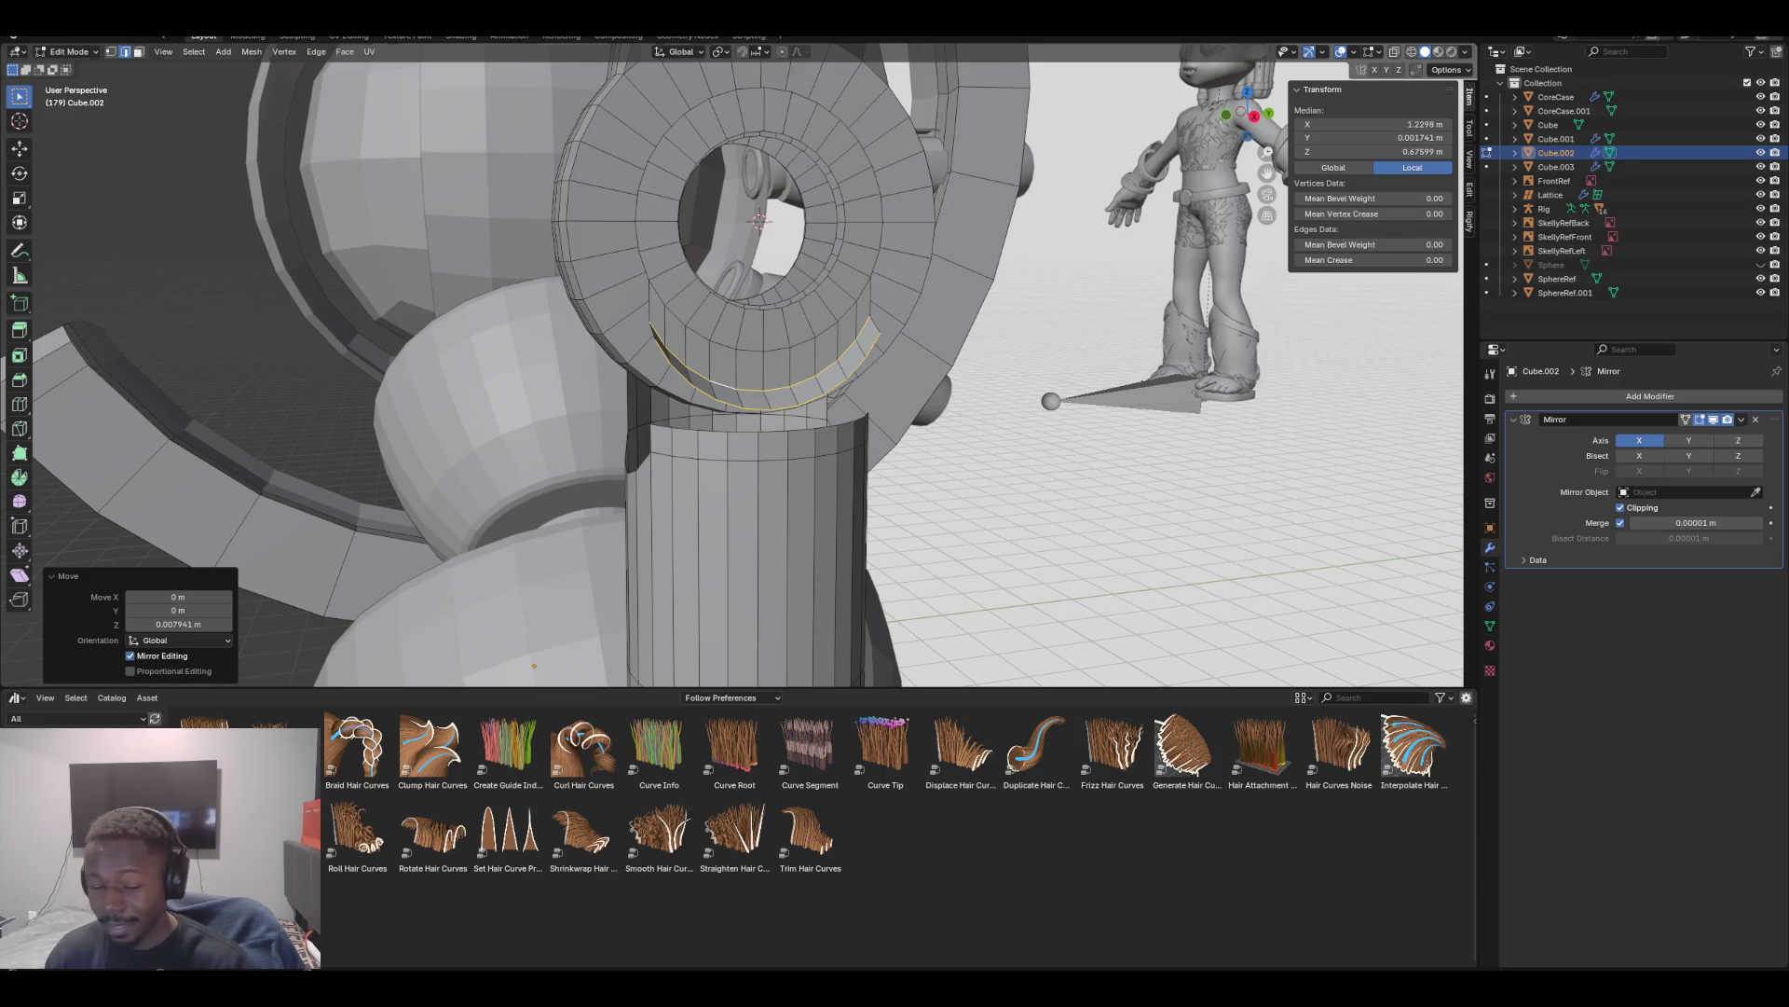
key(KP_1)
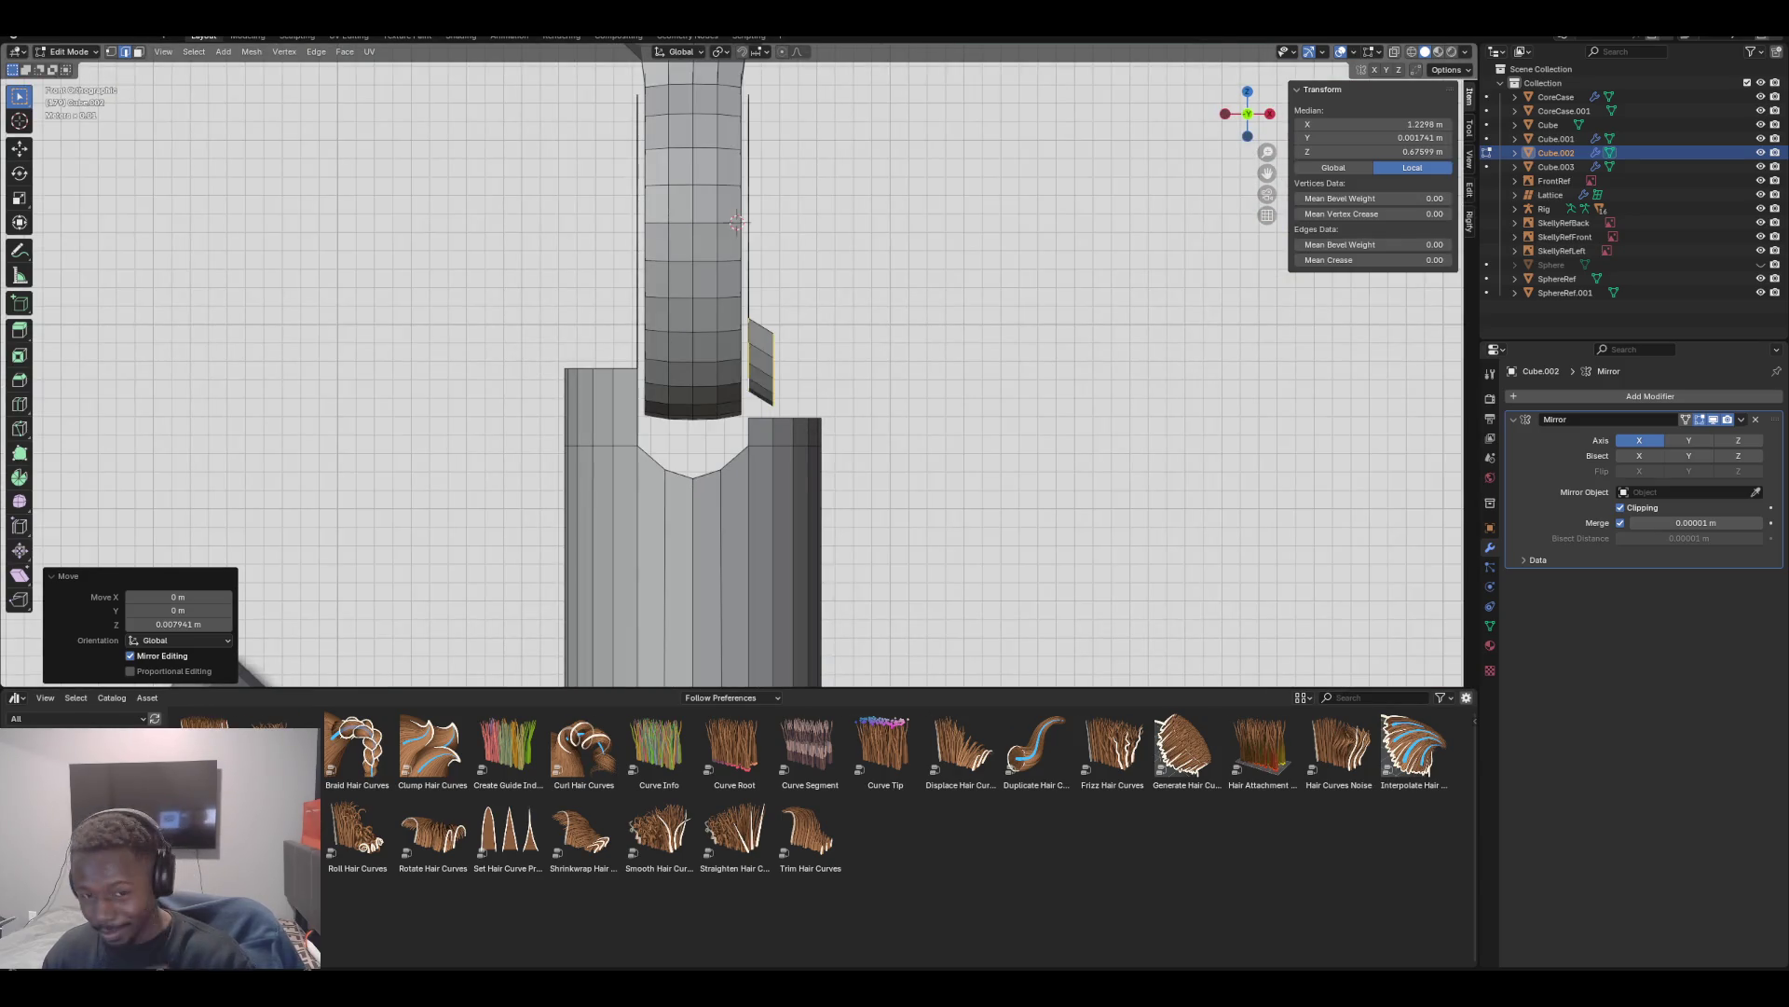
scroll(736, 373, up, 3)
middle_drag(737, 373, 802, 279)
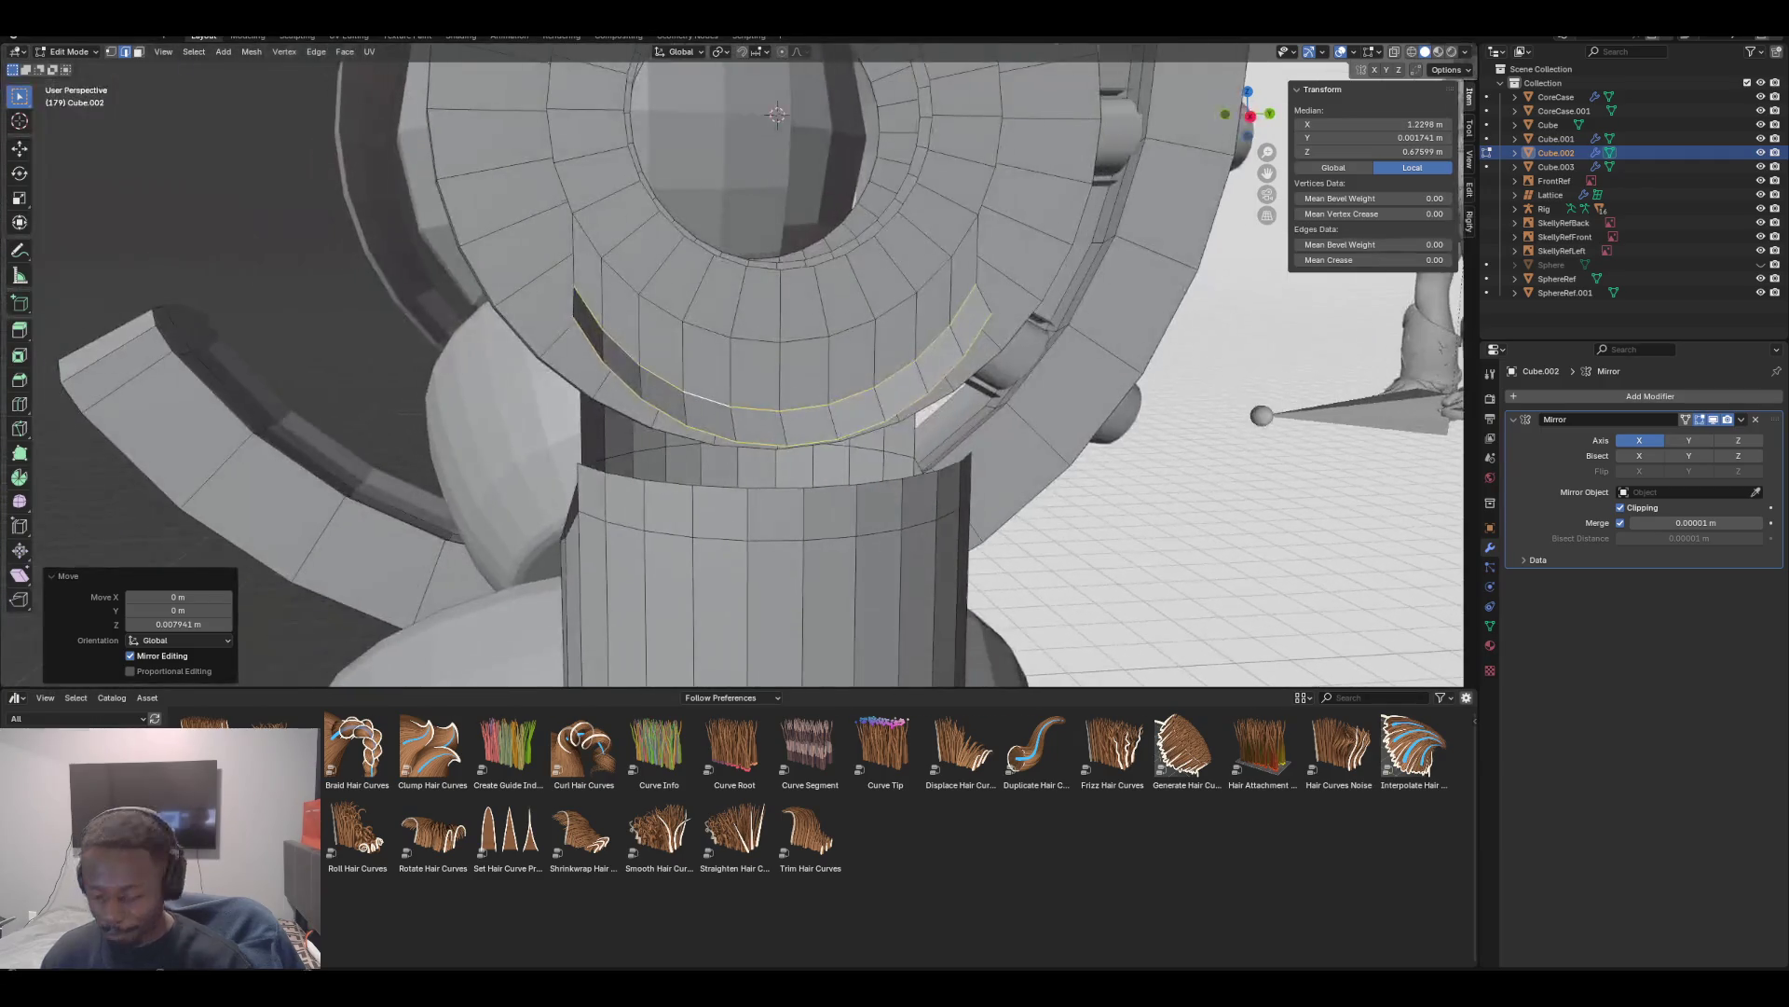
middle_drag(736, 373, 634, 326)
key(KP_1)
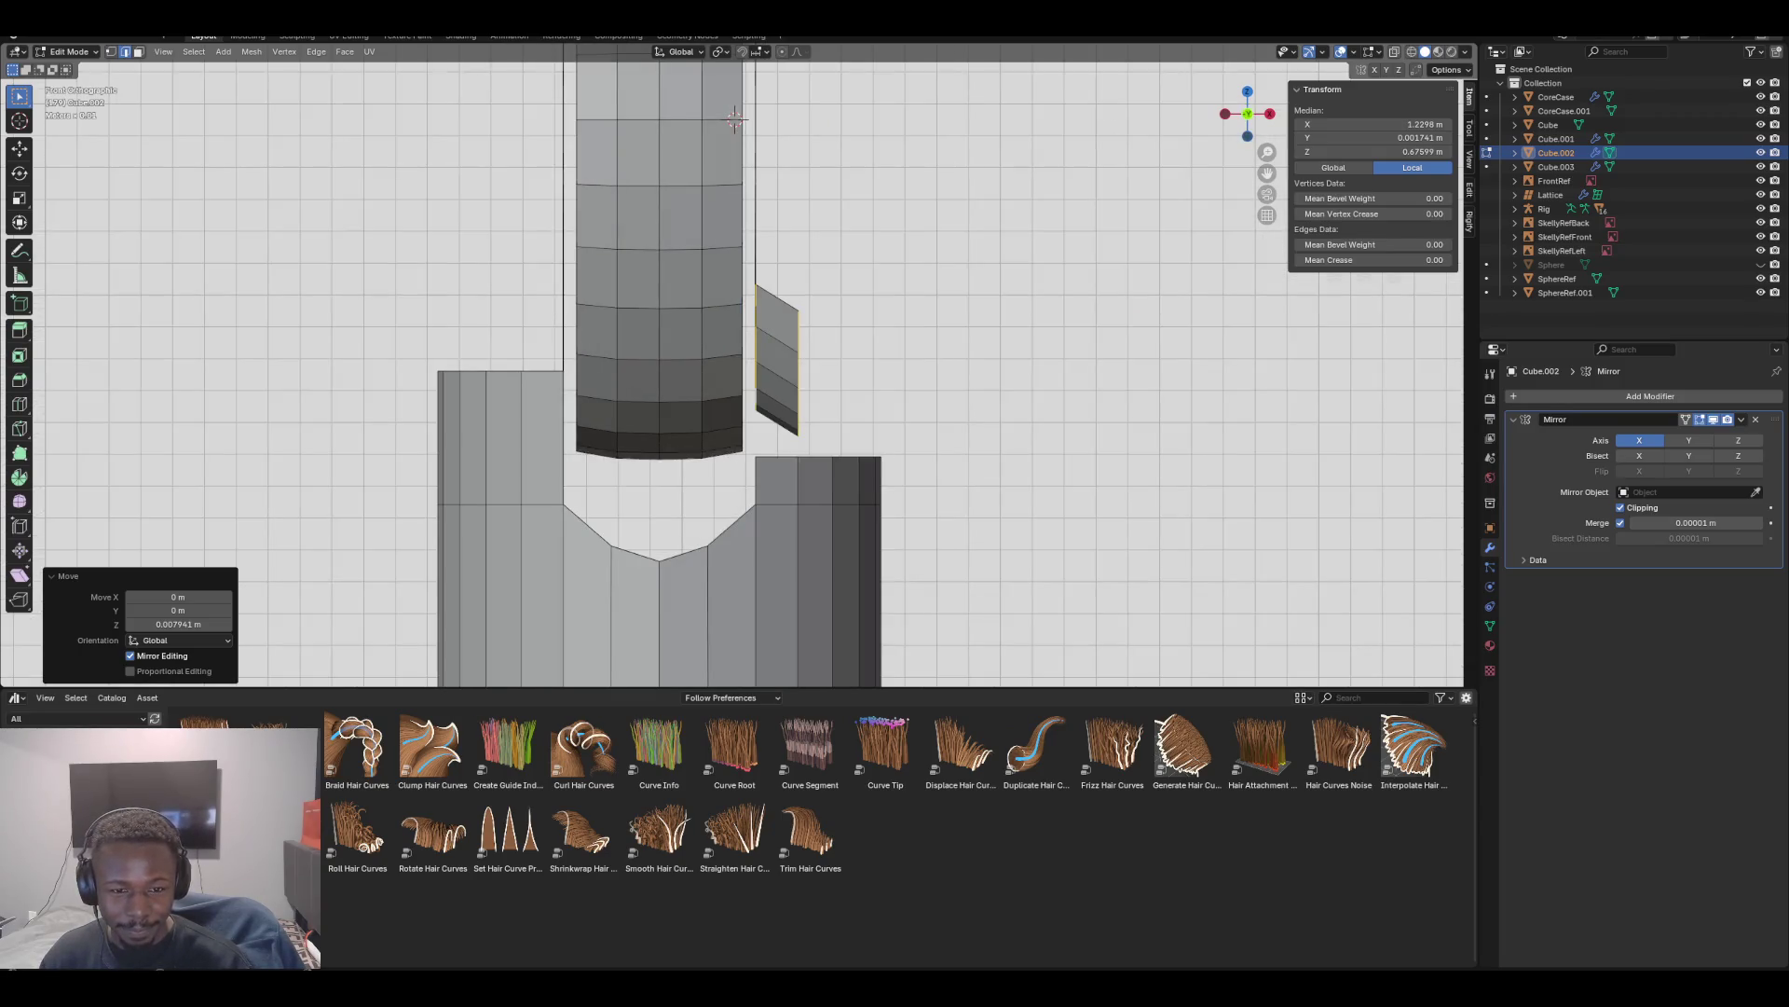
mouse_move(746, 372)
middle_down()
mouse_move(895, 326)
mouse_move(979, 326)
mouse_move(932, 307)
mouse_move(914, 317)
mouse_move(1025, 315)
middle_up()
key(KP_1)
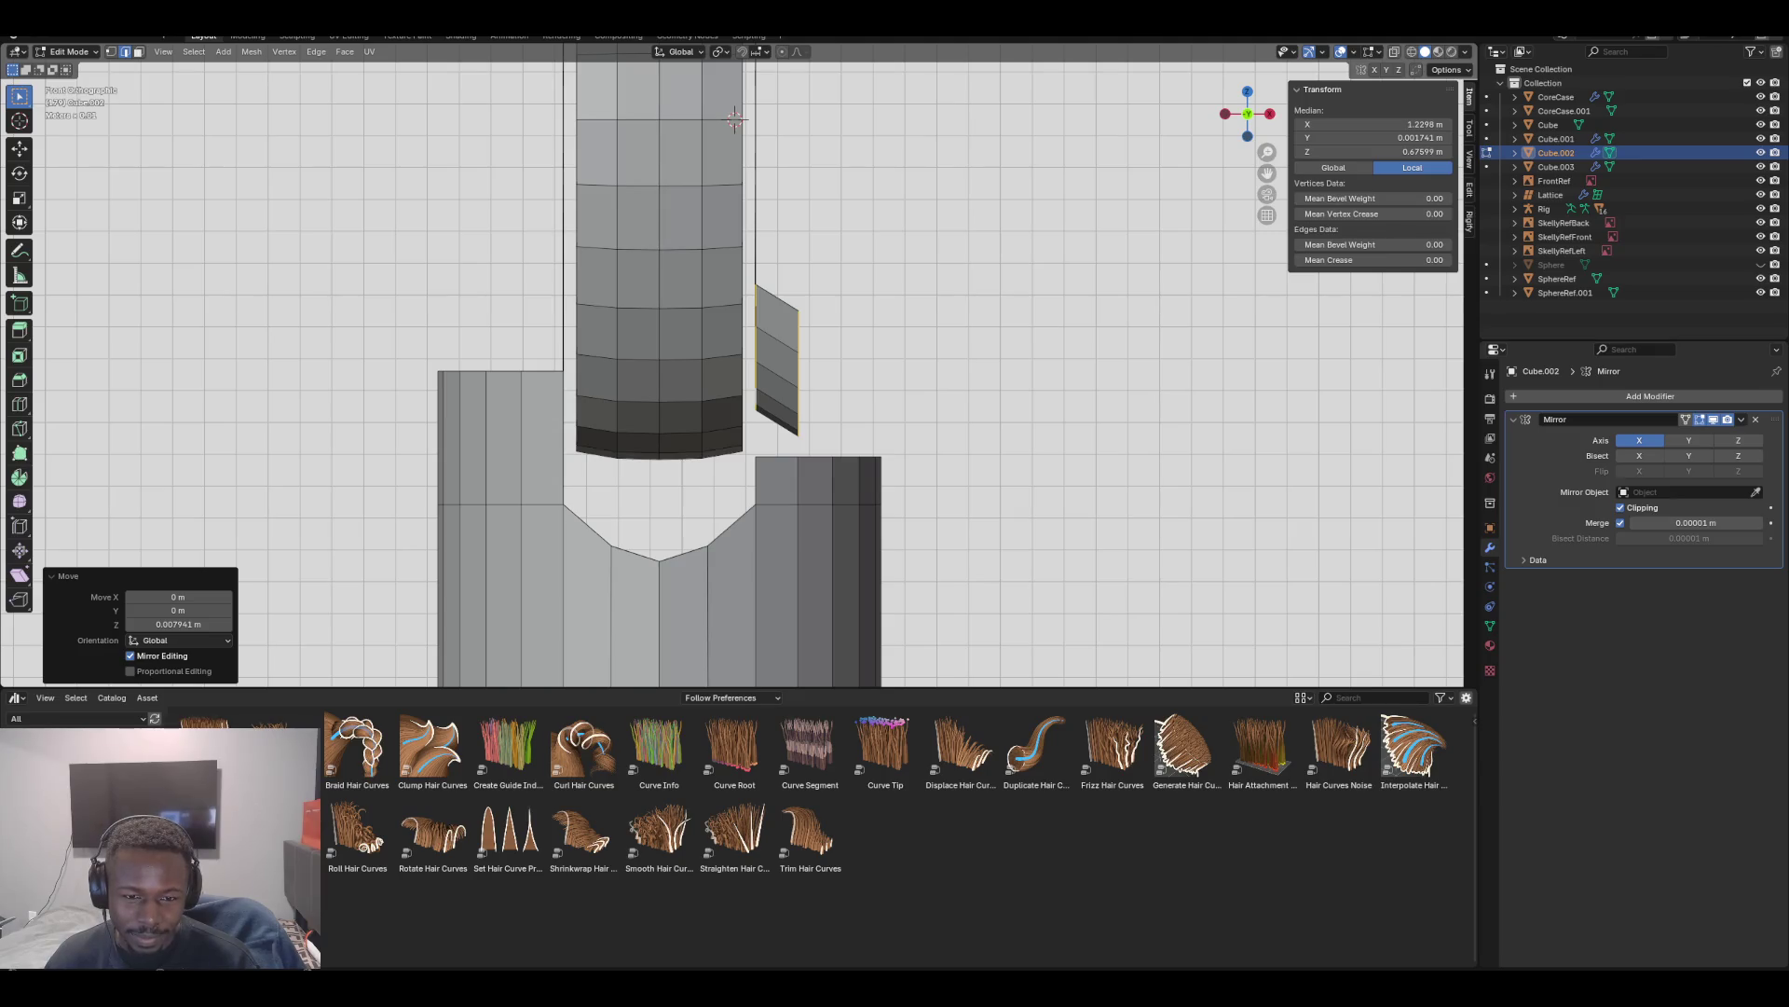
Select a single flap edge, inspect it from both sides, and switch to vertex select mode
click(756, 354)
middle_drag(756, 354, 885, 373)
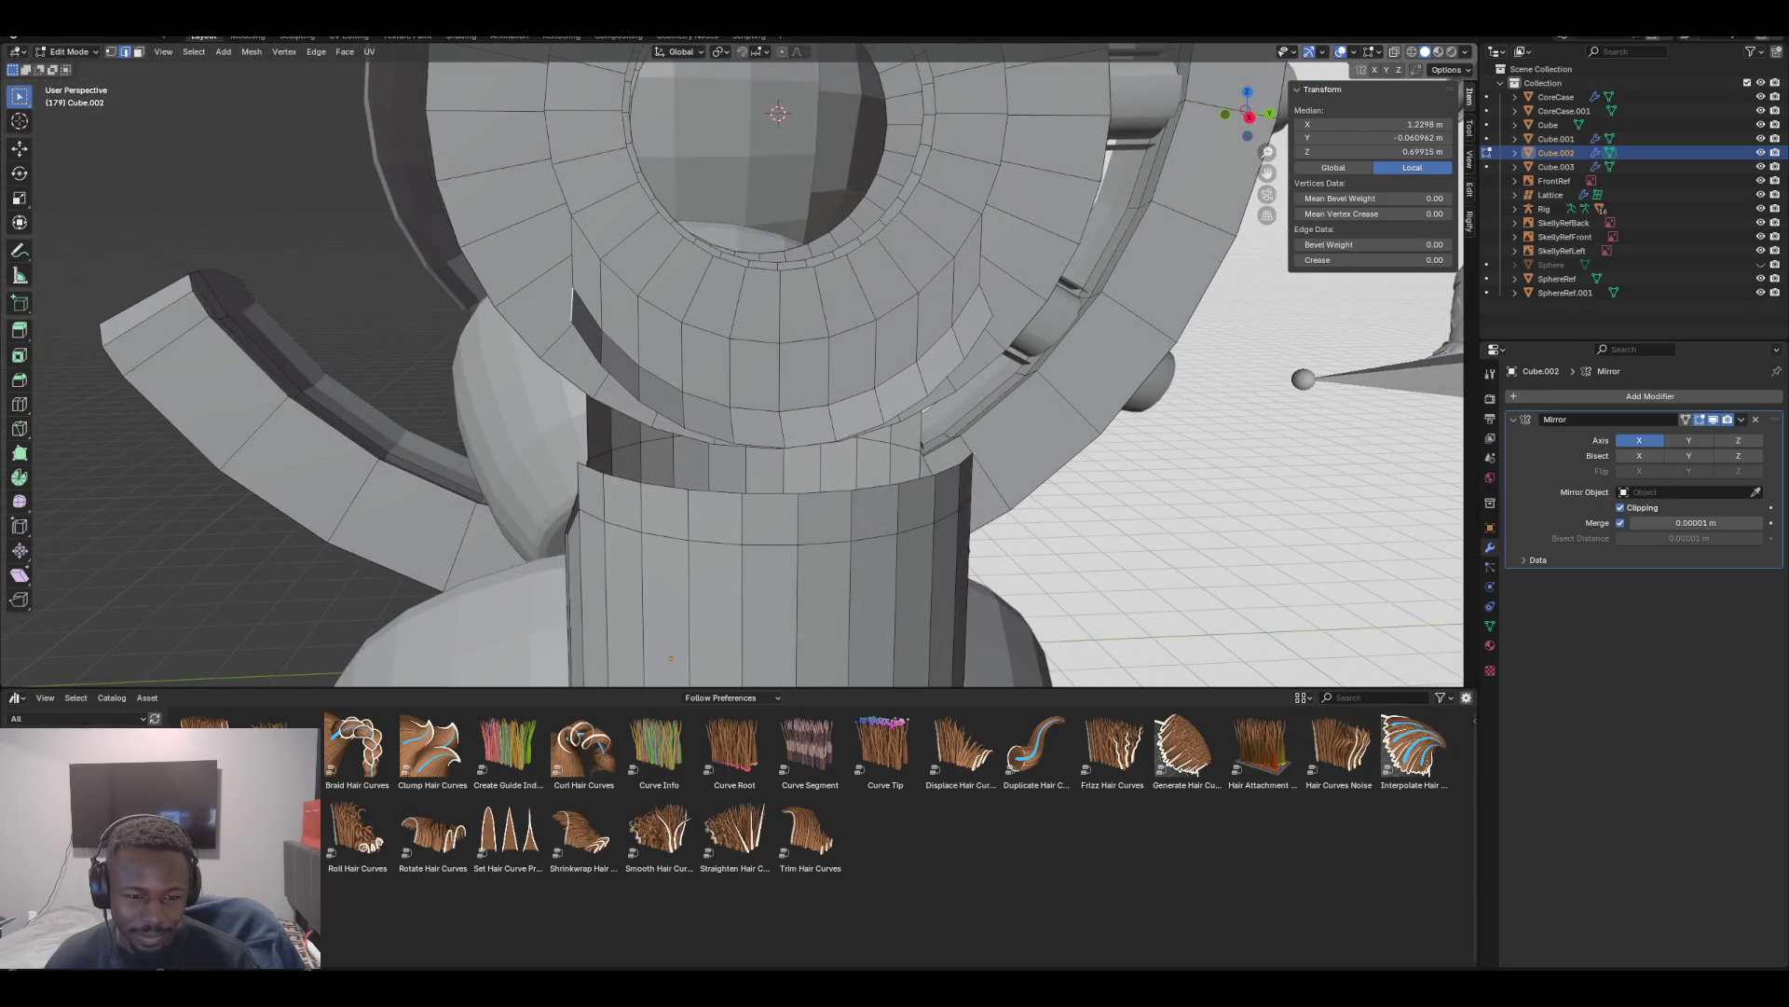
key(ctrl+KP_3)
key(KP_Decimal)
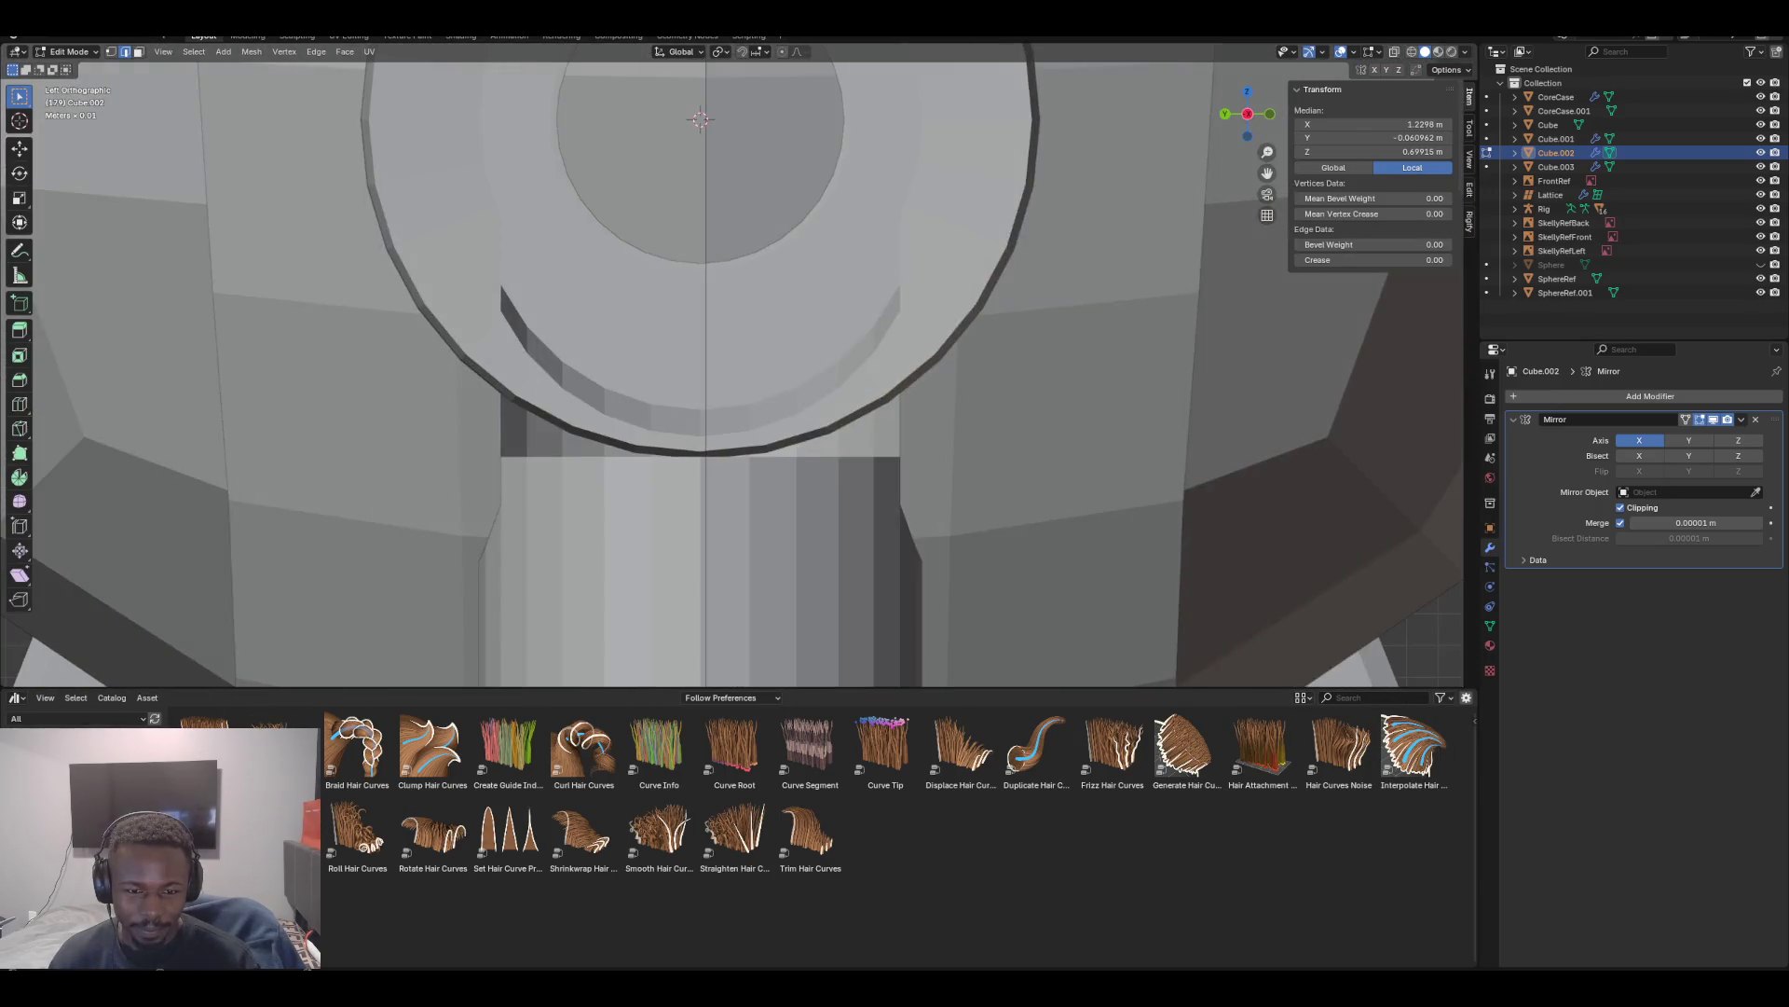
key(KP_3)
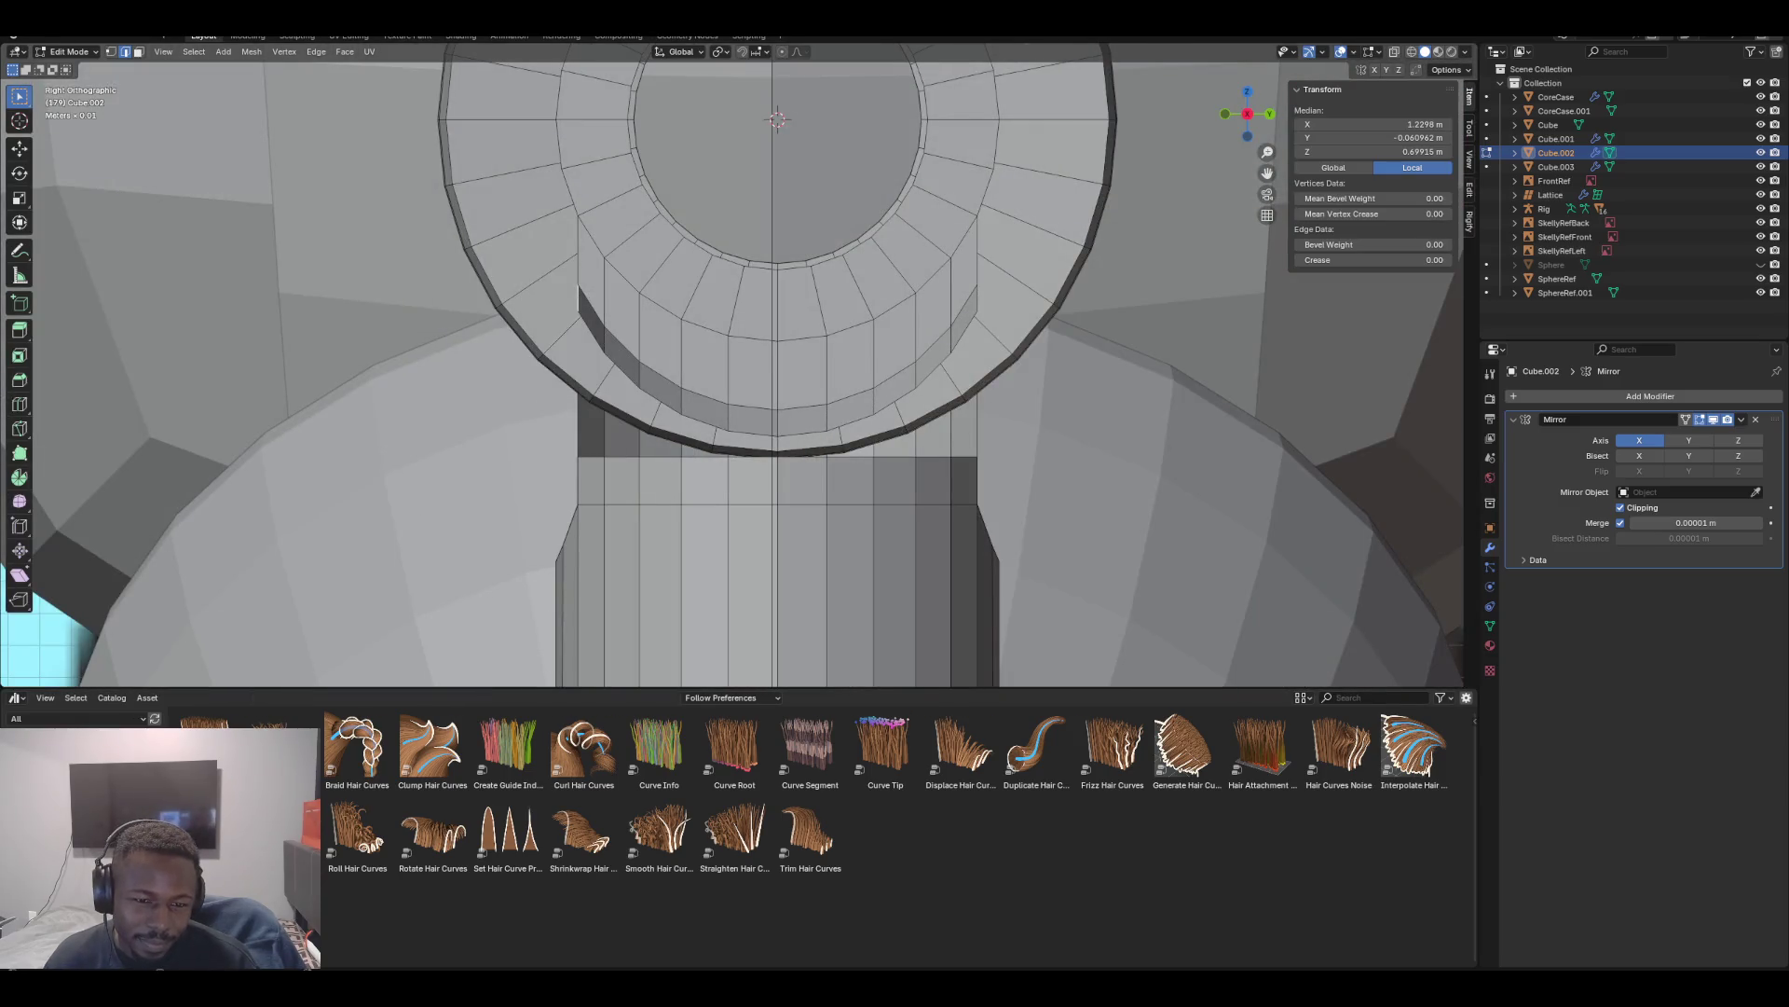
middle_drag(746, 373, 625, 350)
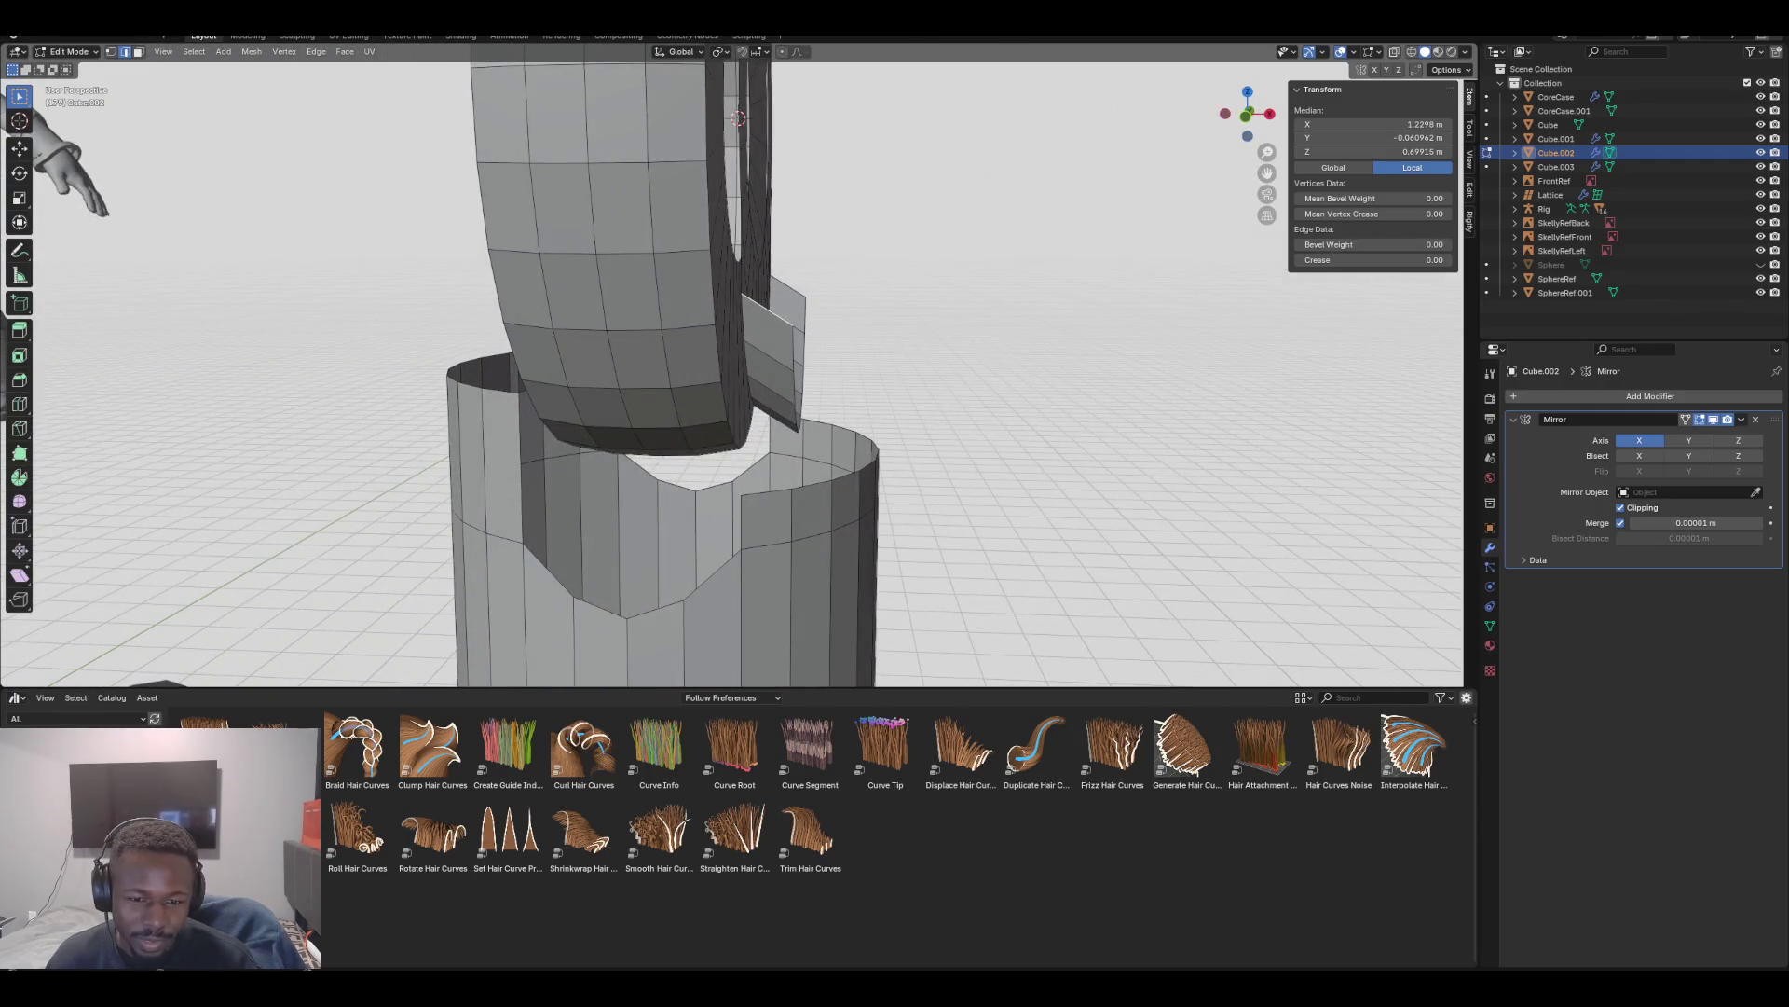
key(1)
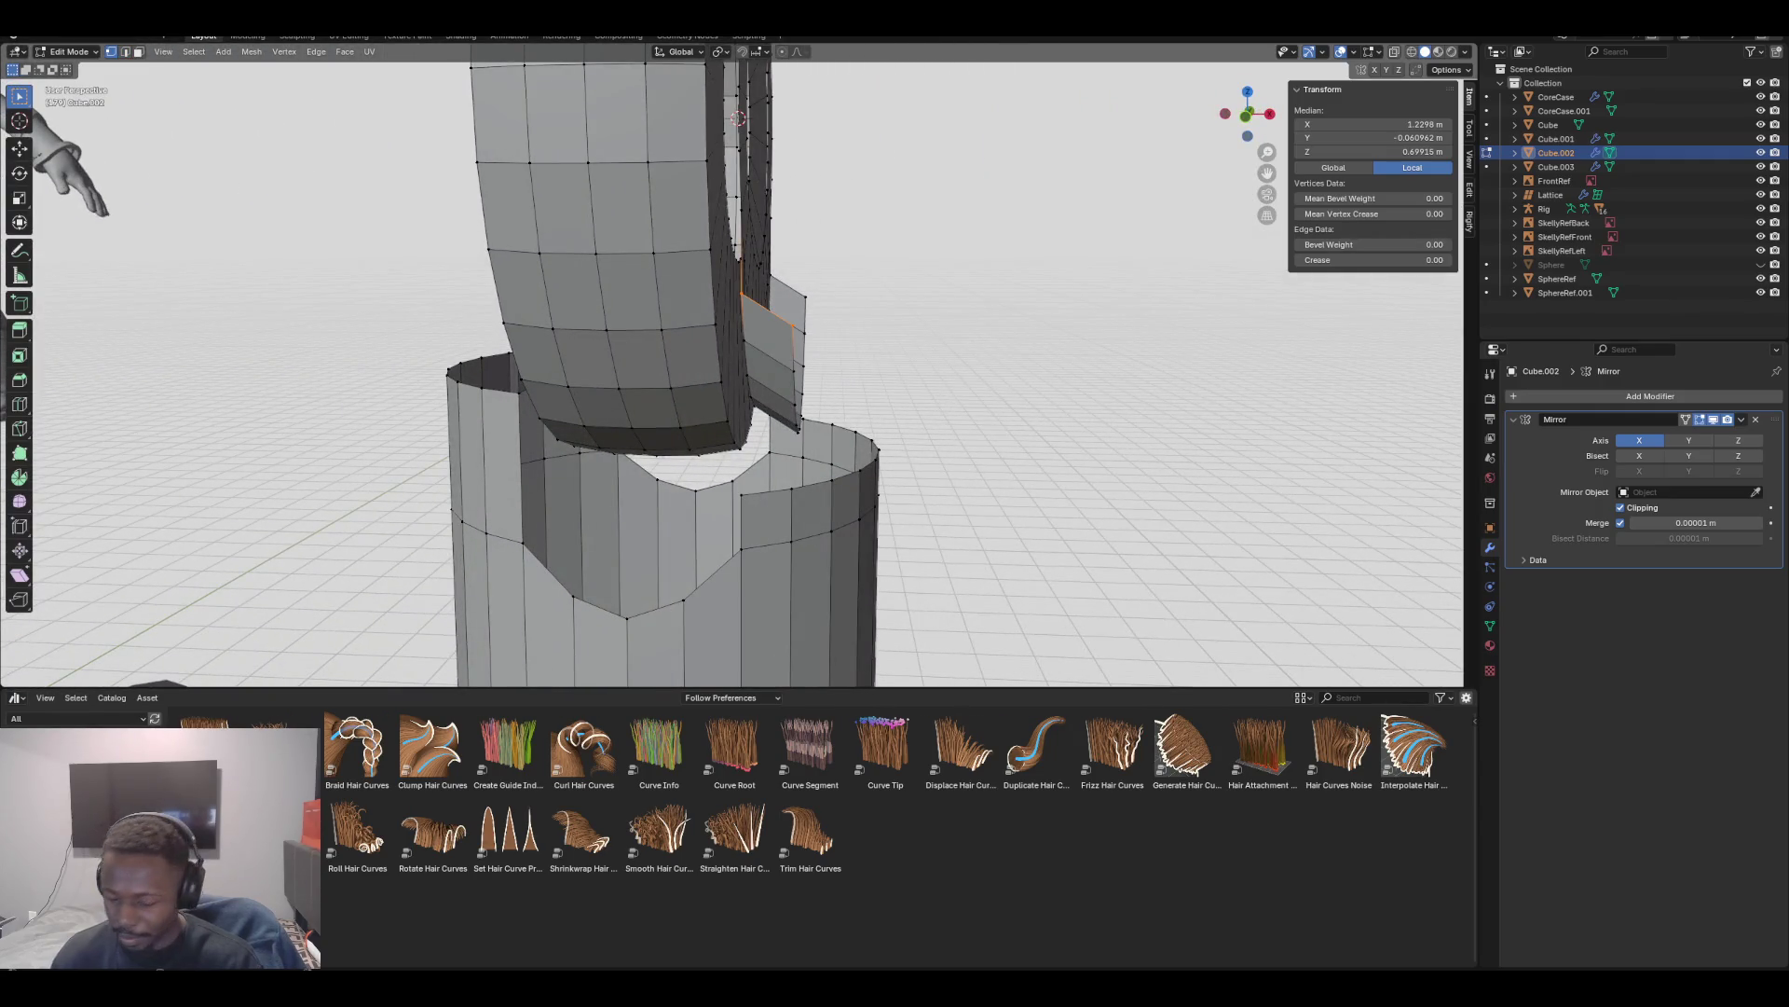
key(KP_1)
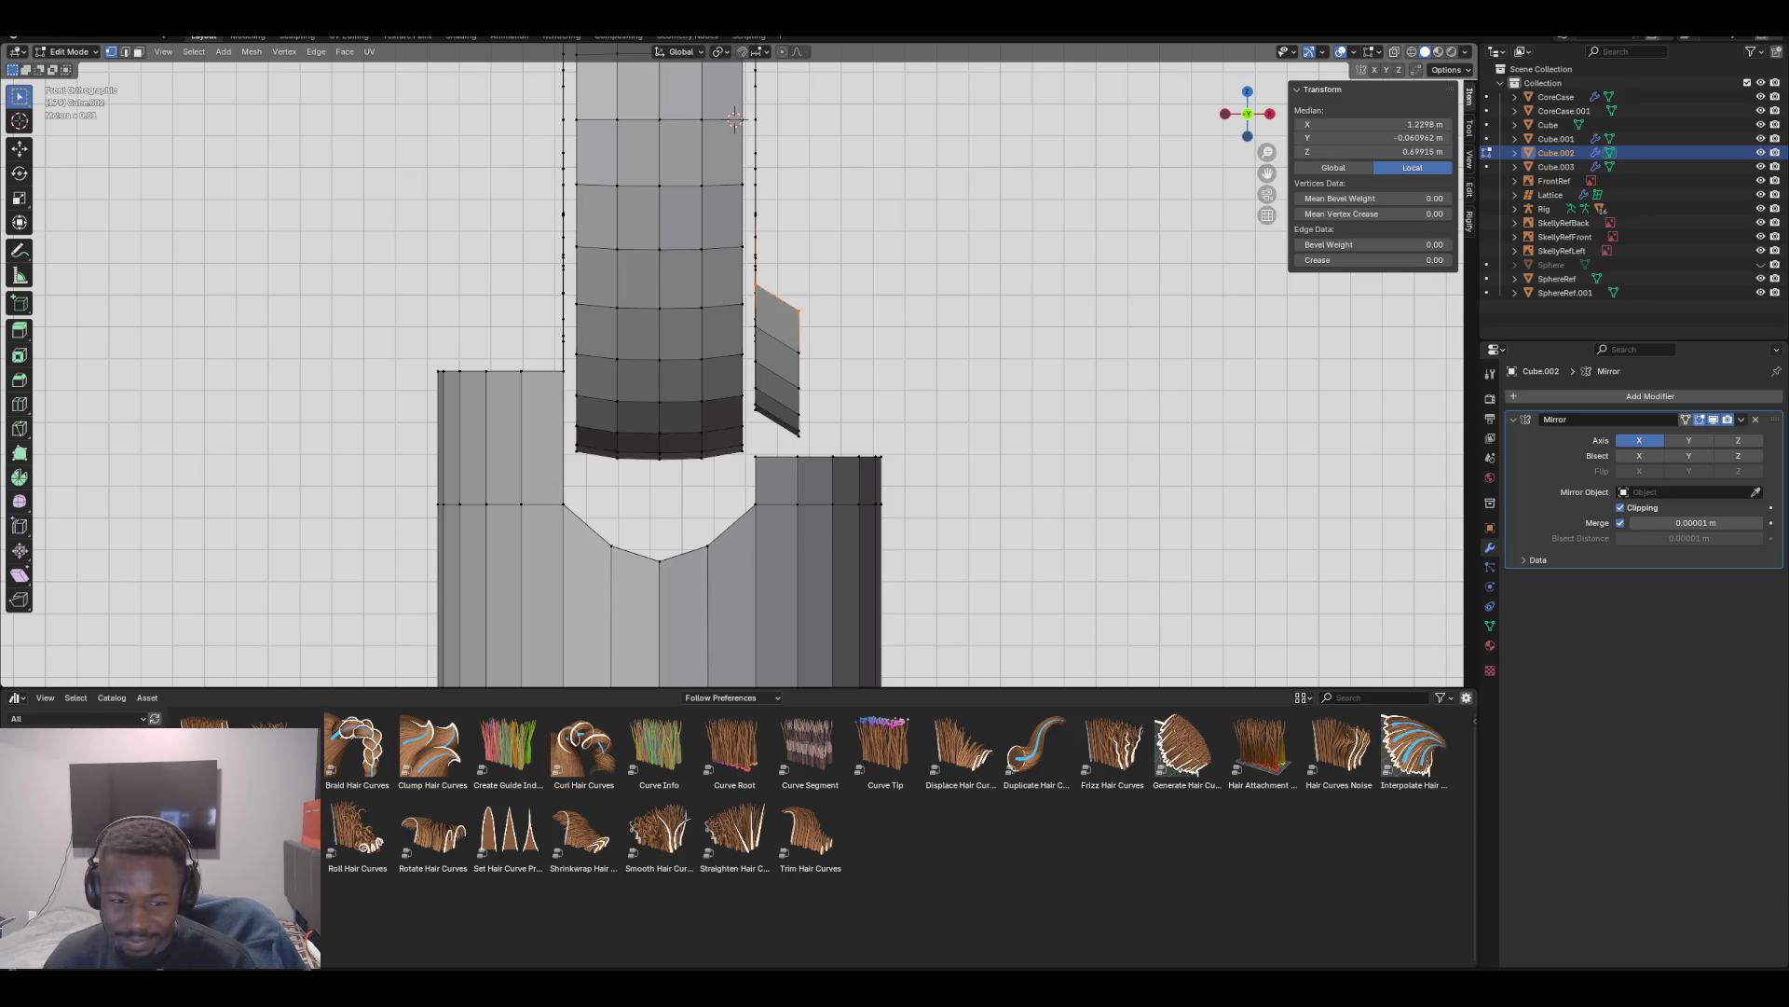
scroll(736, 119, up, 3)
Copy the column corner's X and paste it into the first flap side vertex: X 1.2473 m
click(842, 344)
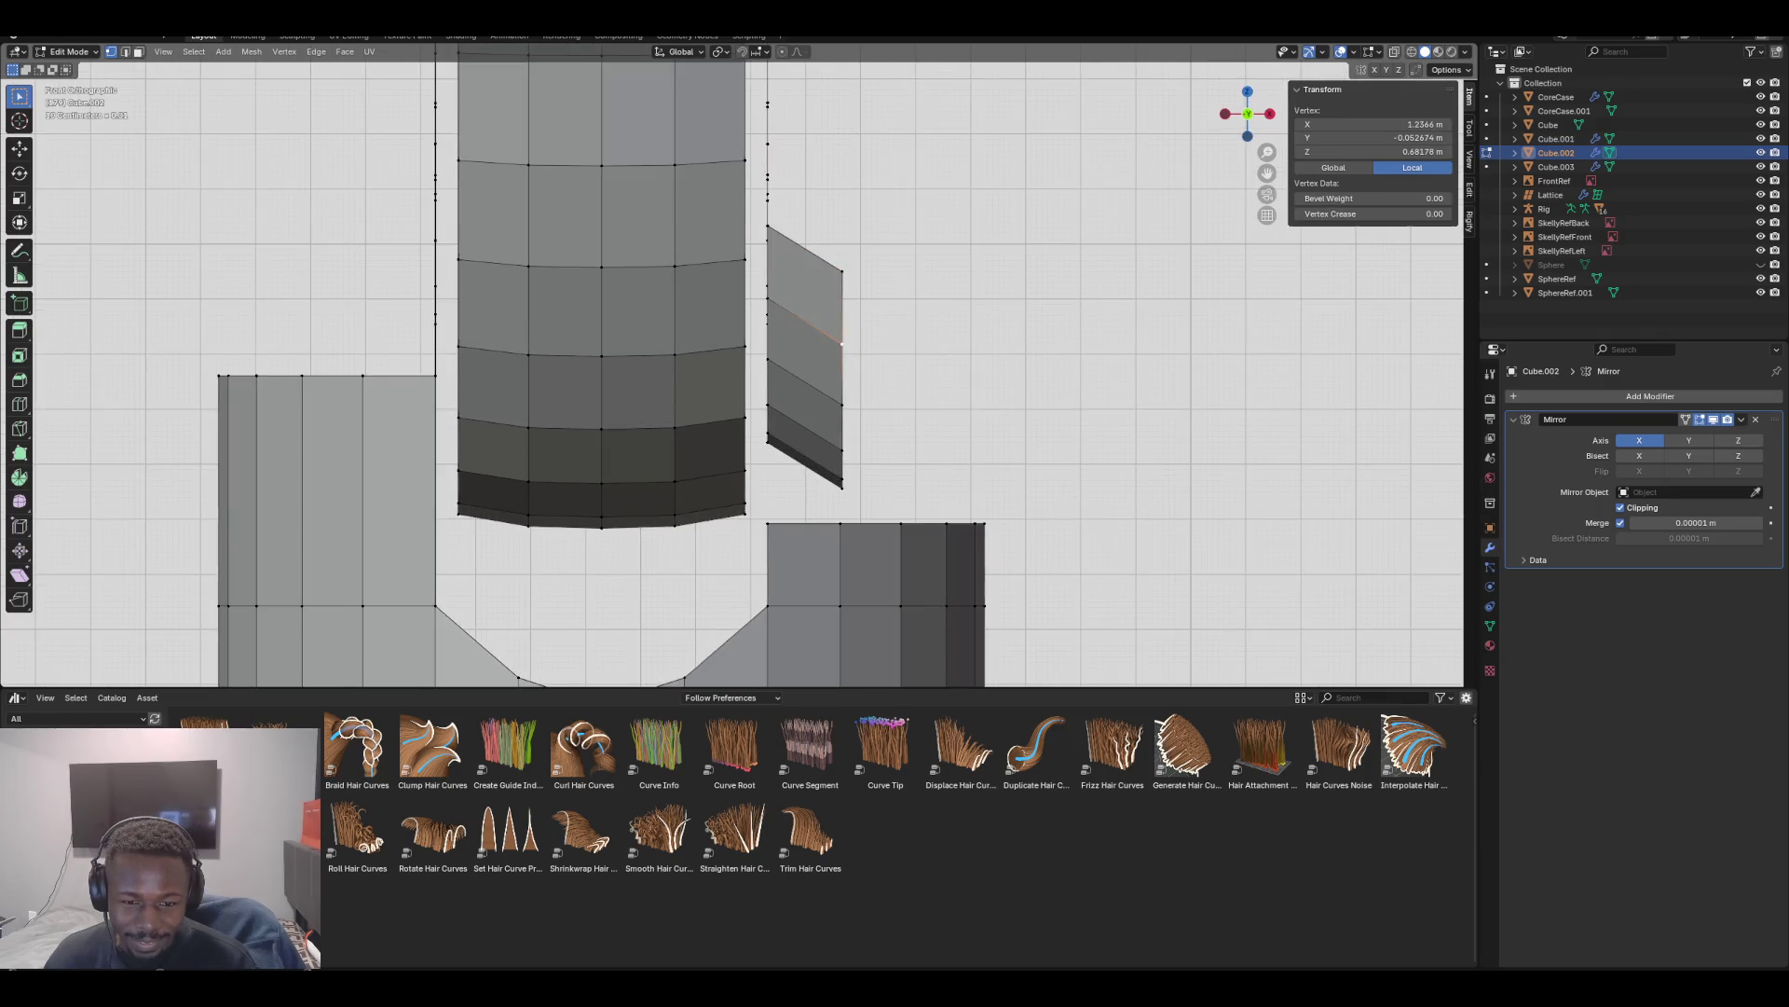
click(901, 524)
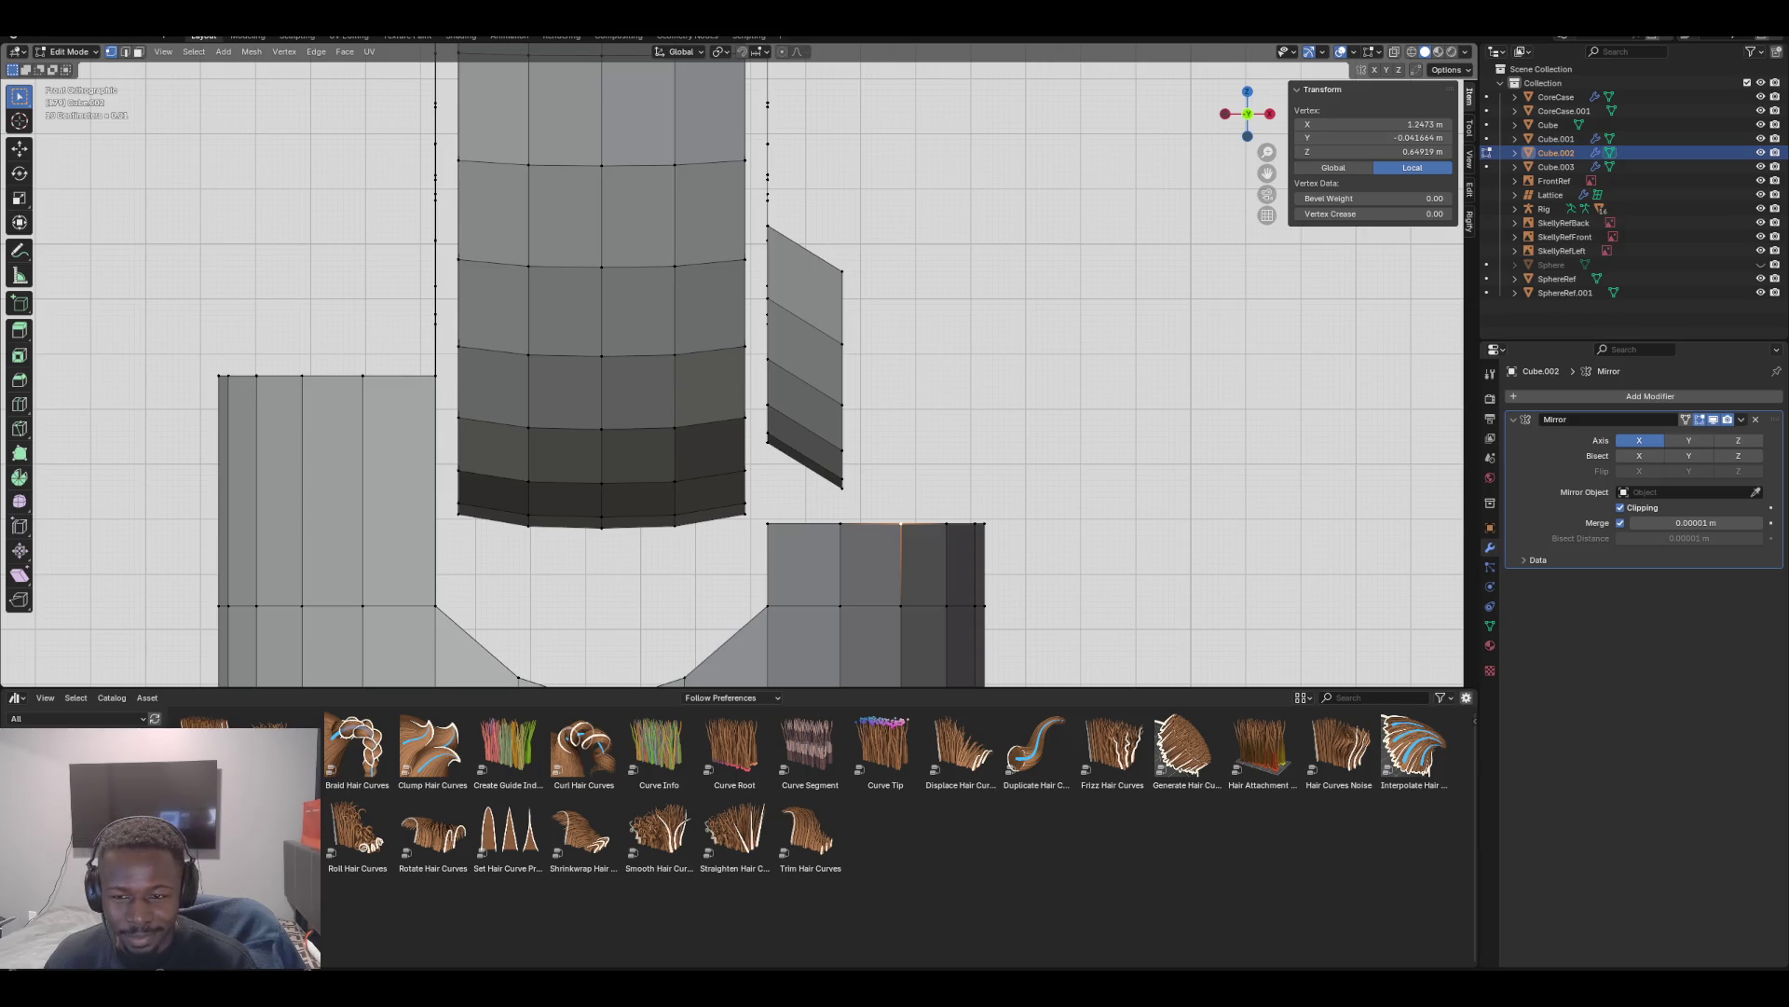
click(1370, 124)
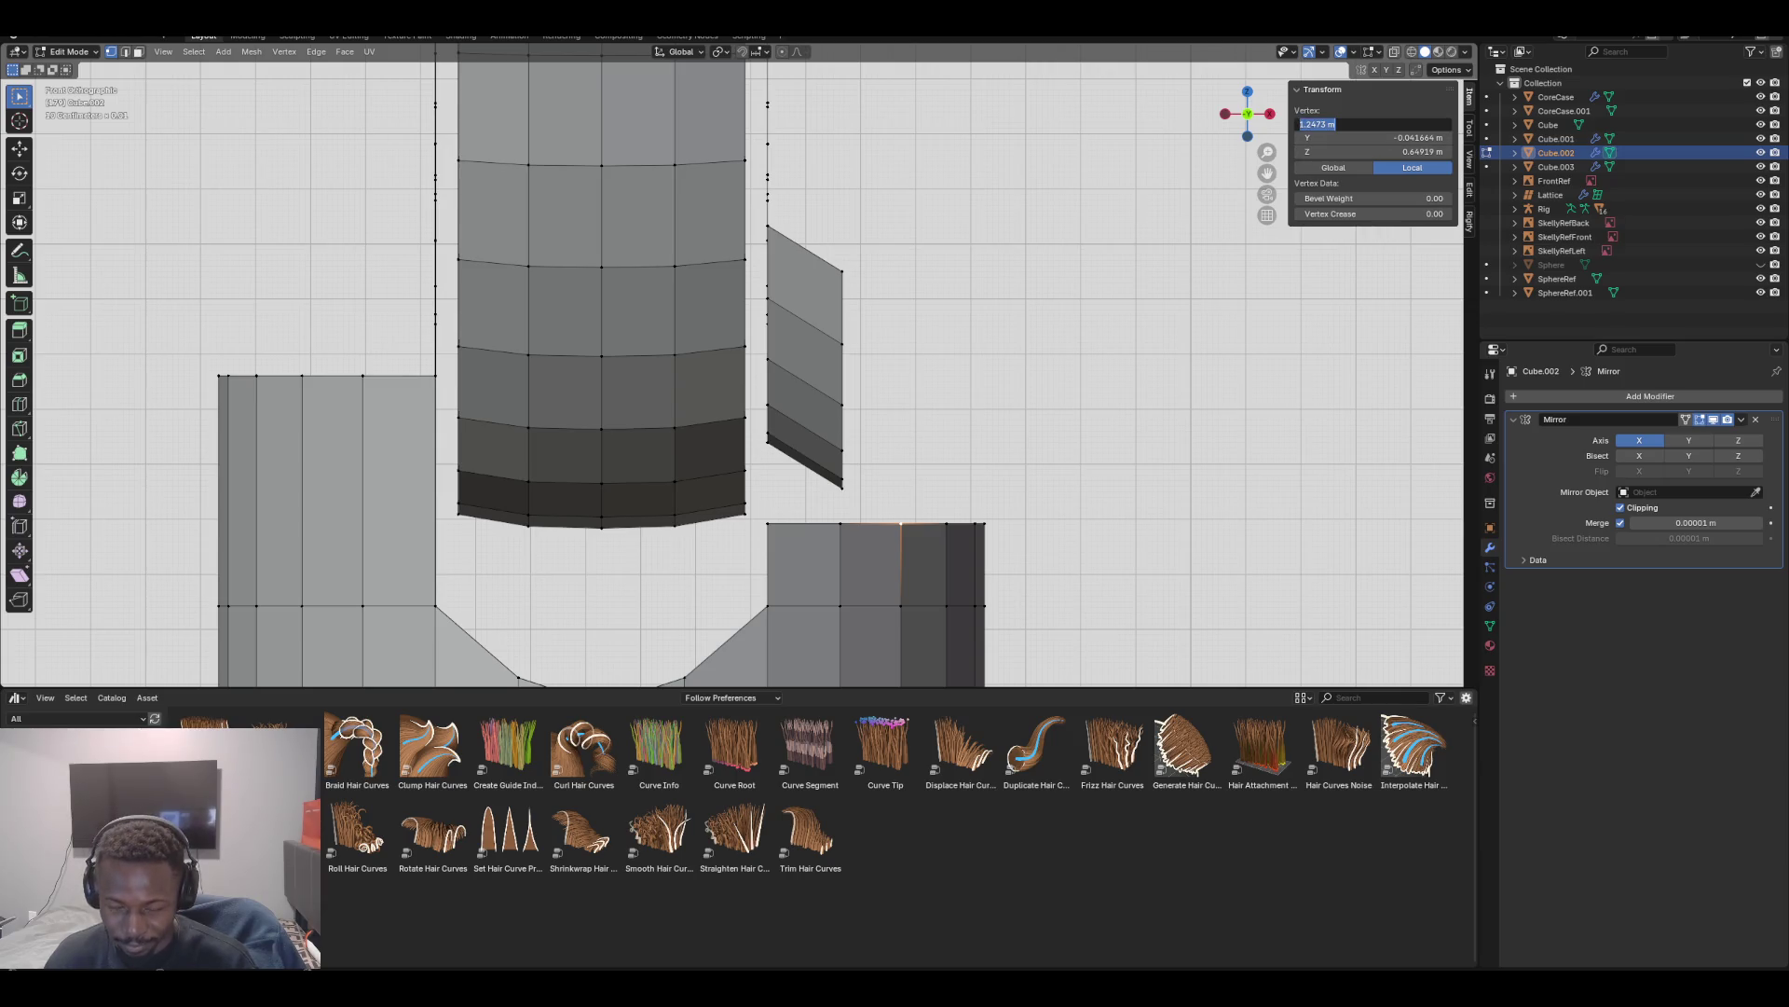
click(842, 344)
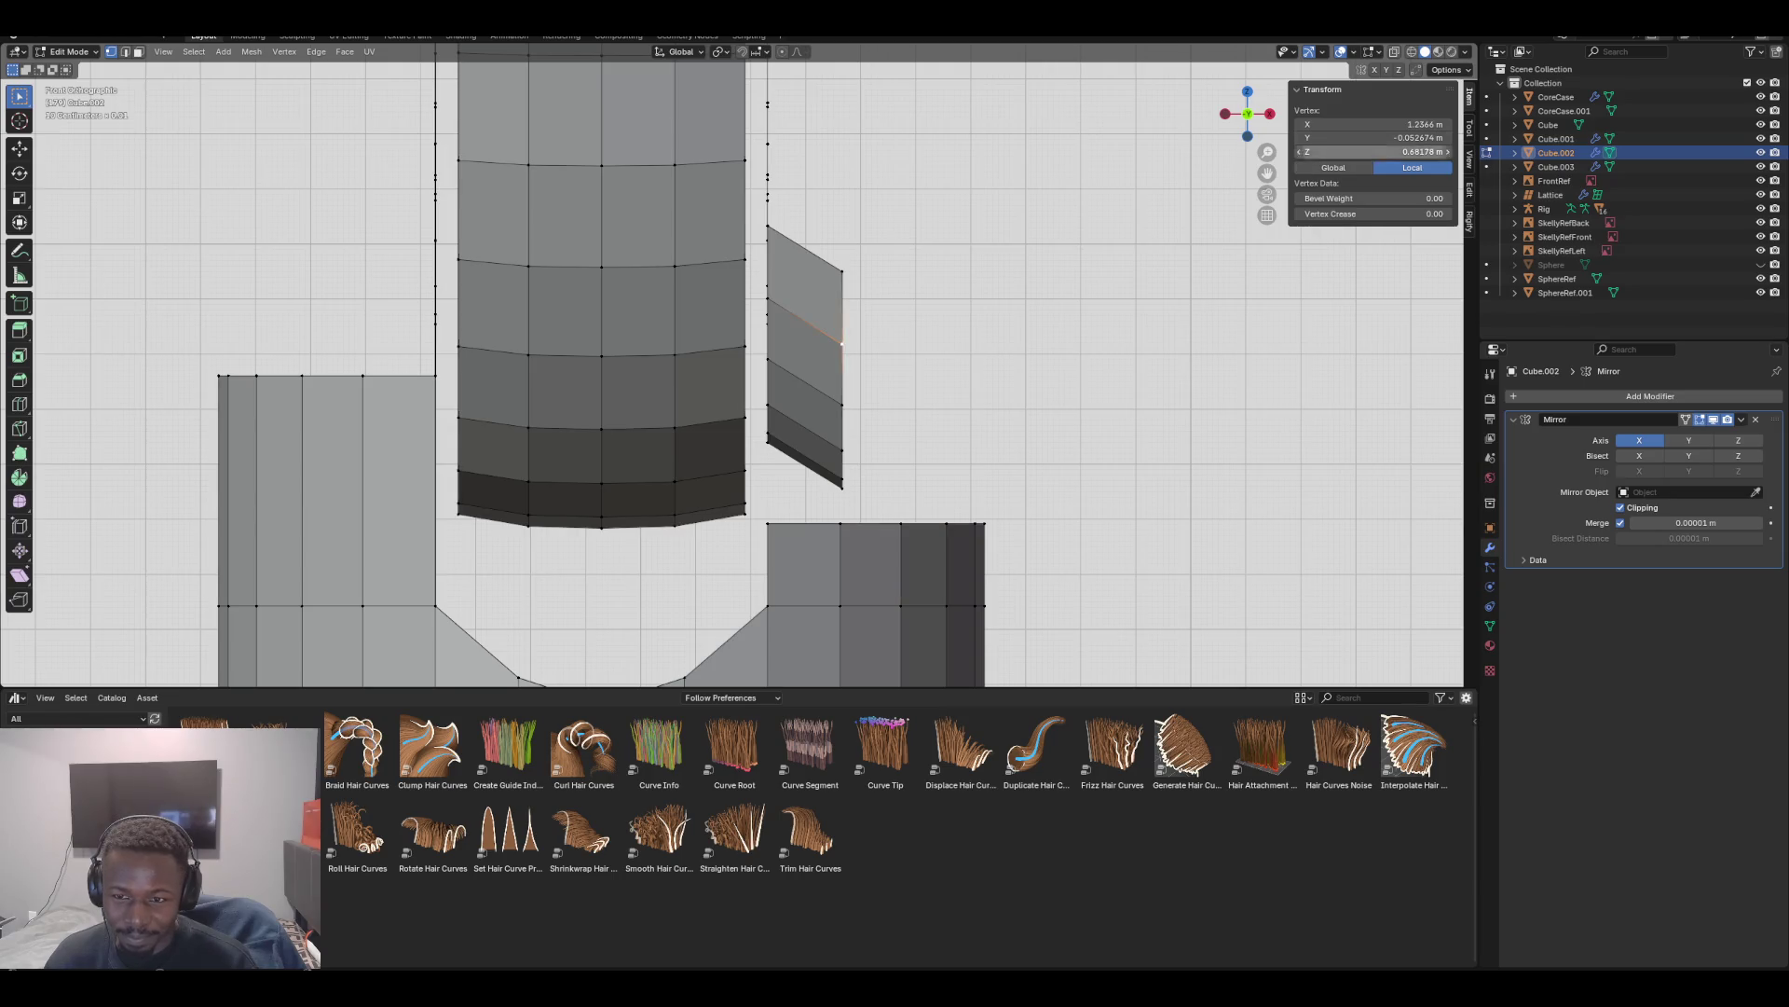
click(1370, 124)
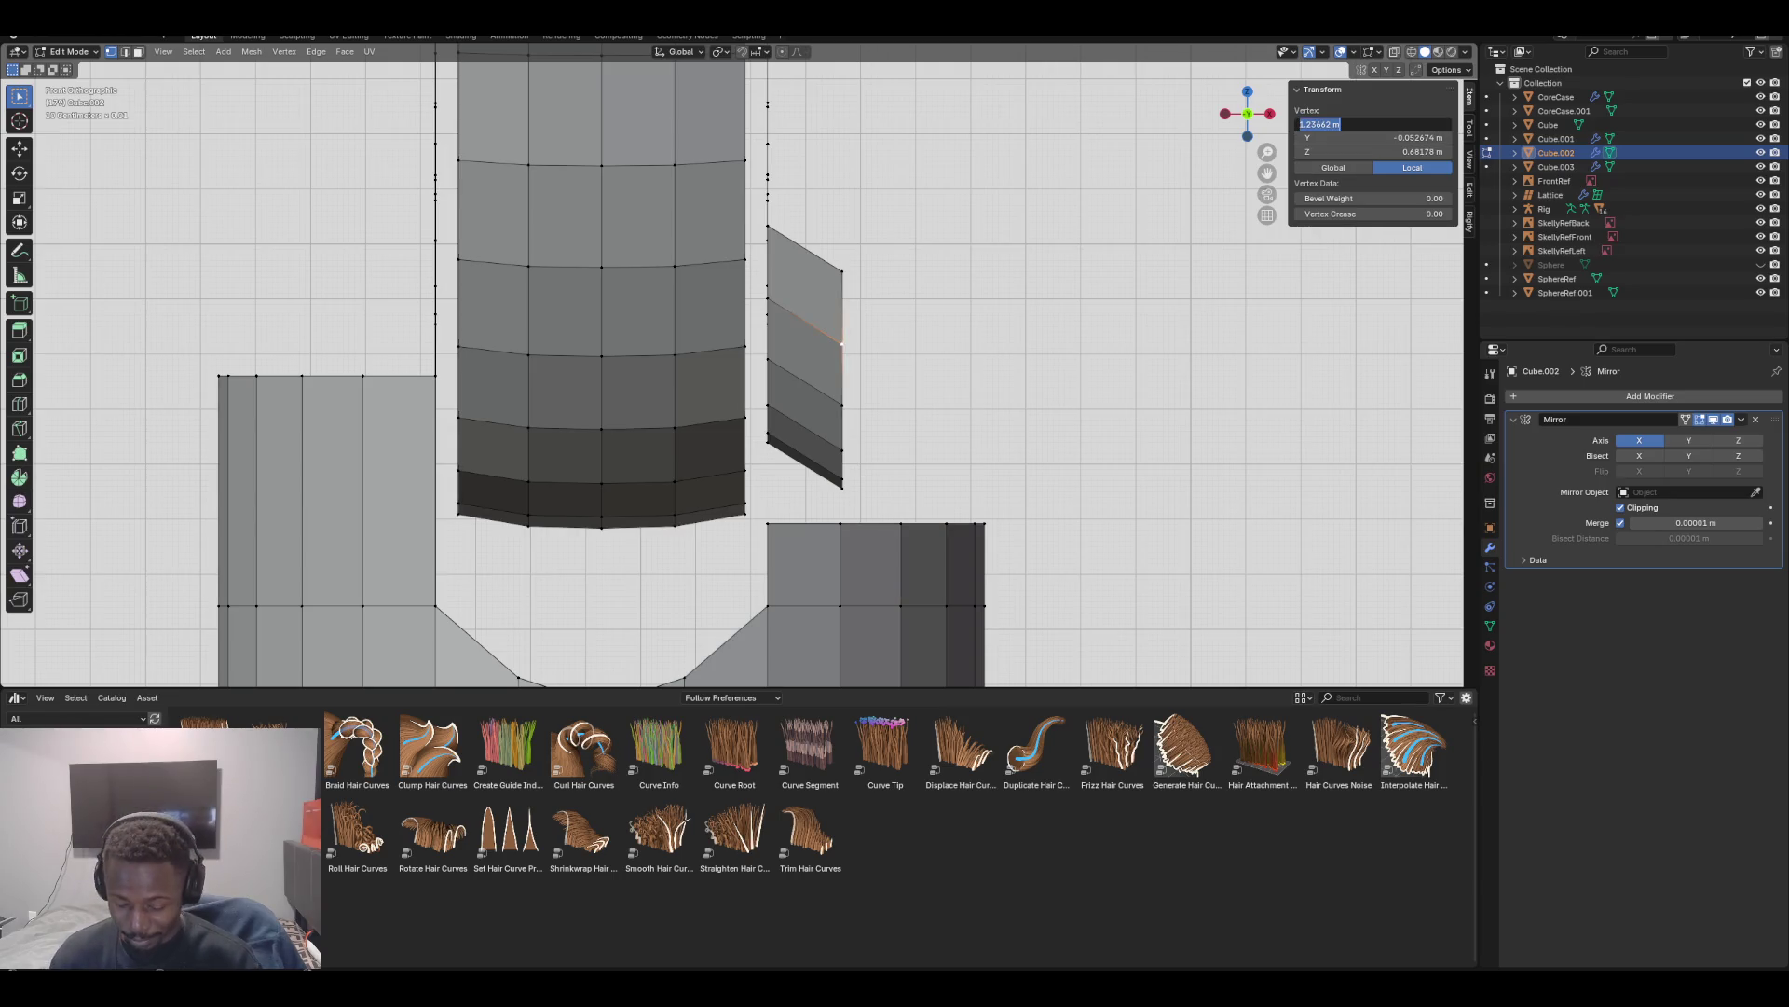
key(ctrl+v)
key(Return)
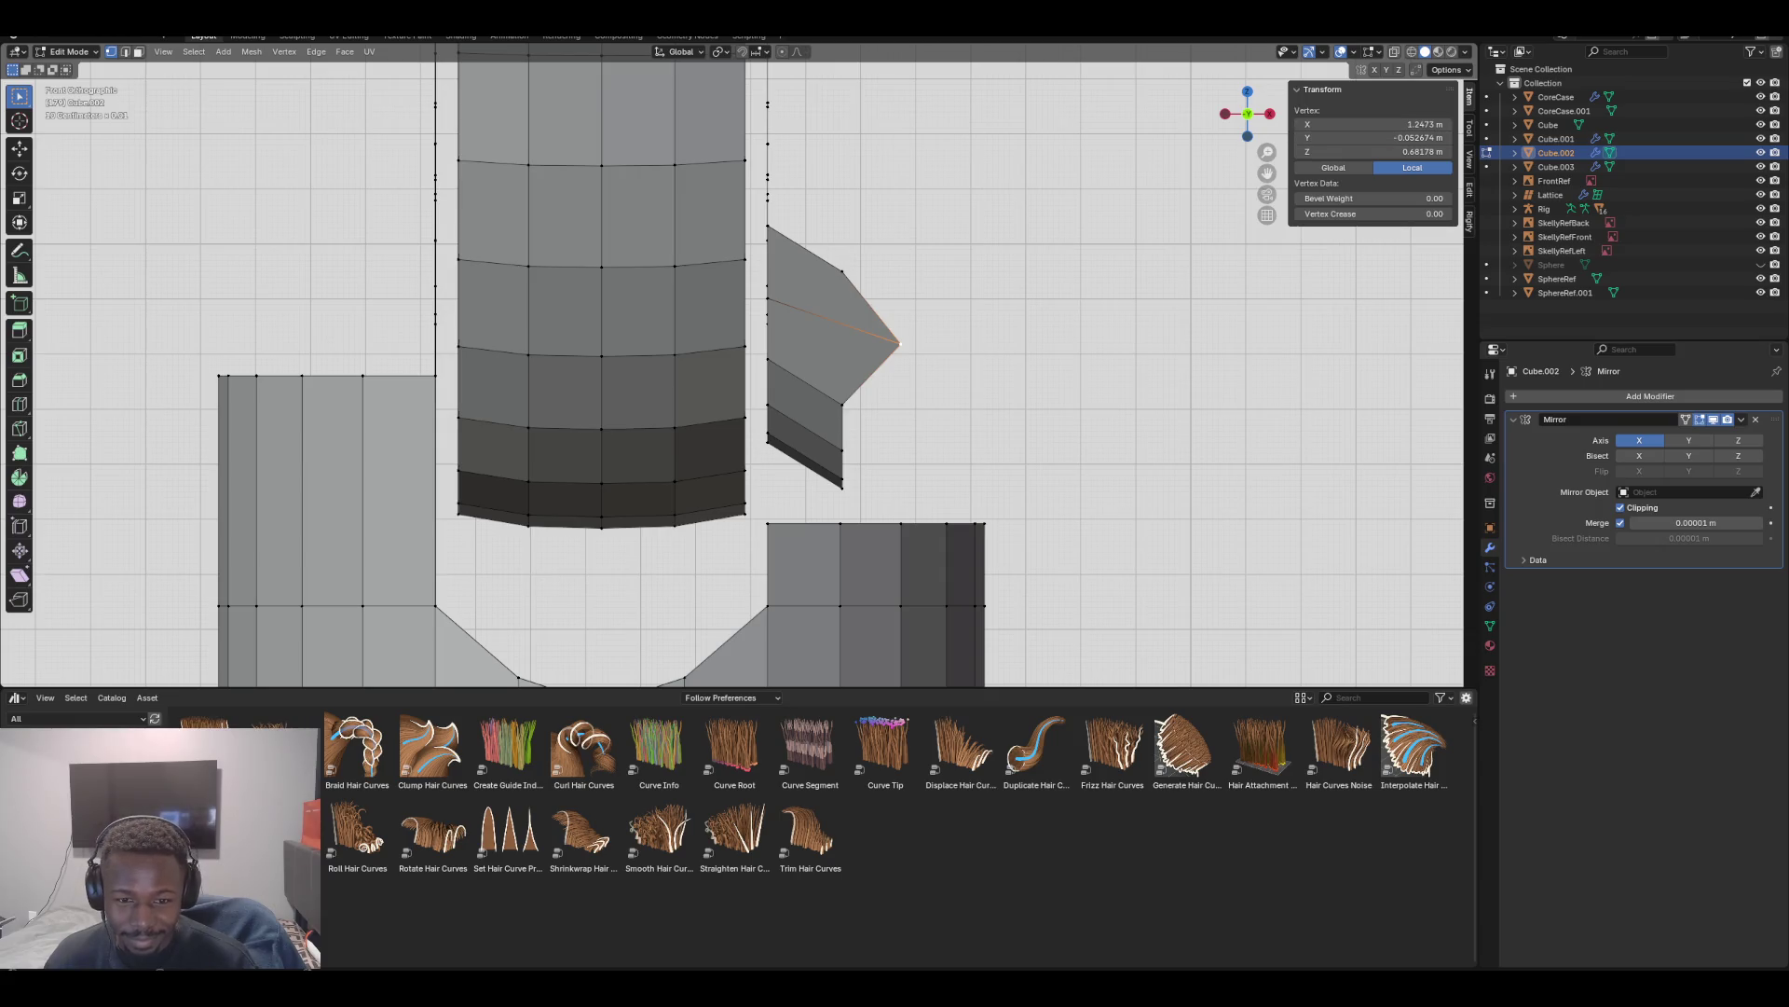
Set the next flap vertex to X 1.2556 m, matching the next column corner
click(947, 524)
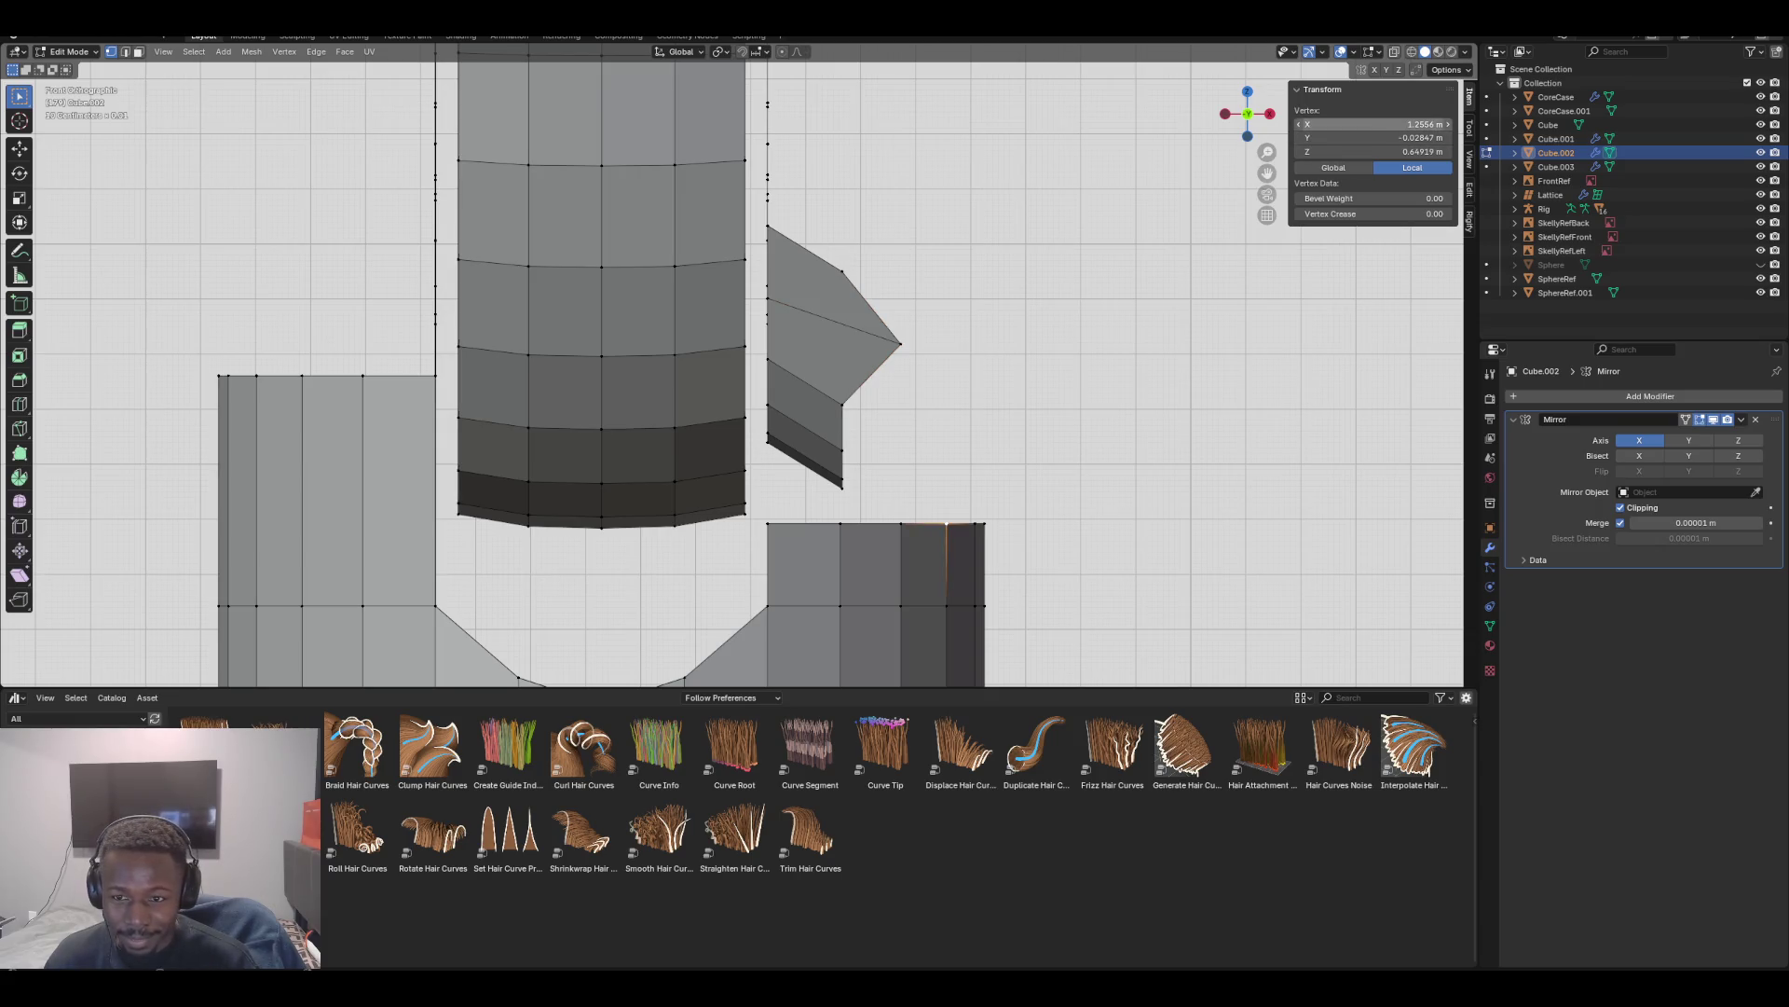
click(1370, 124)
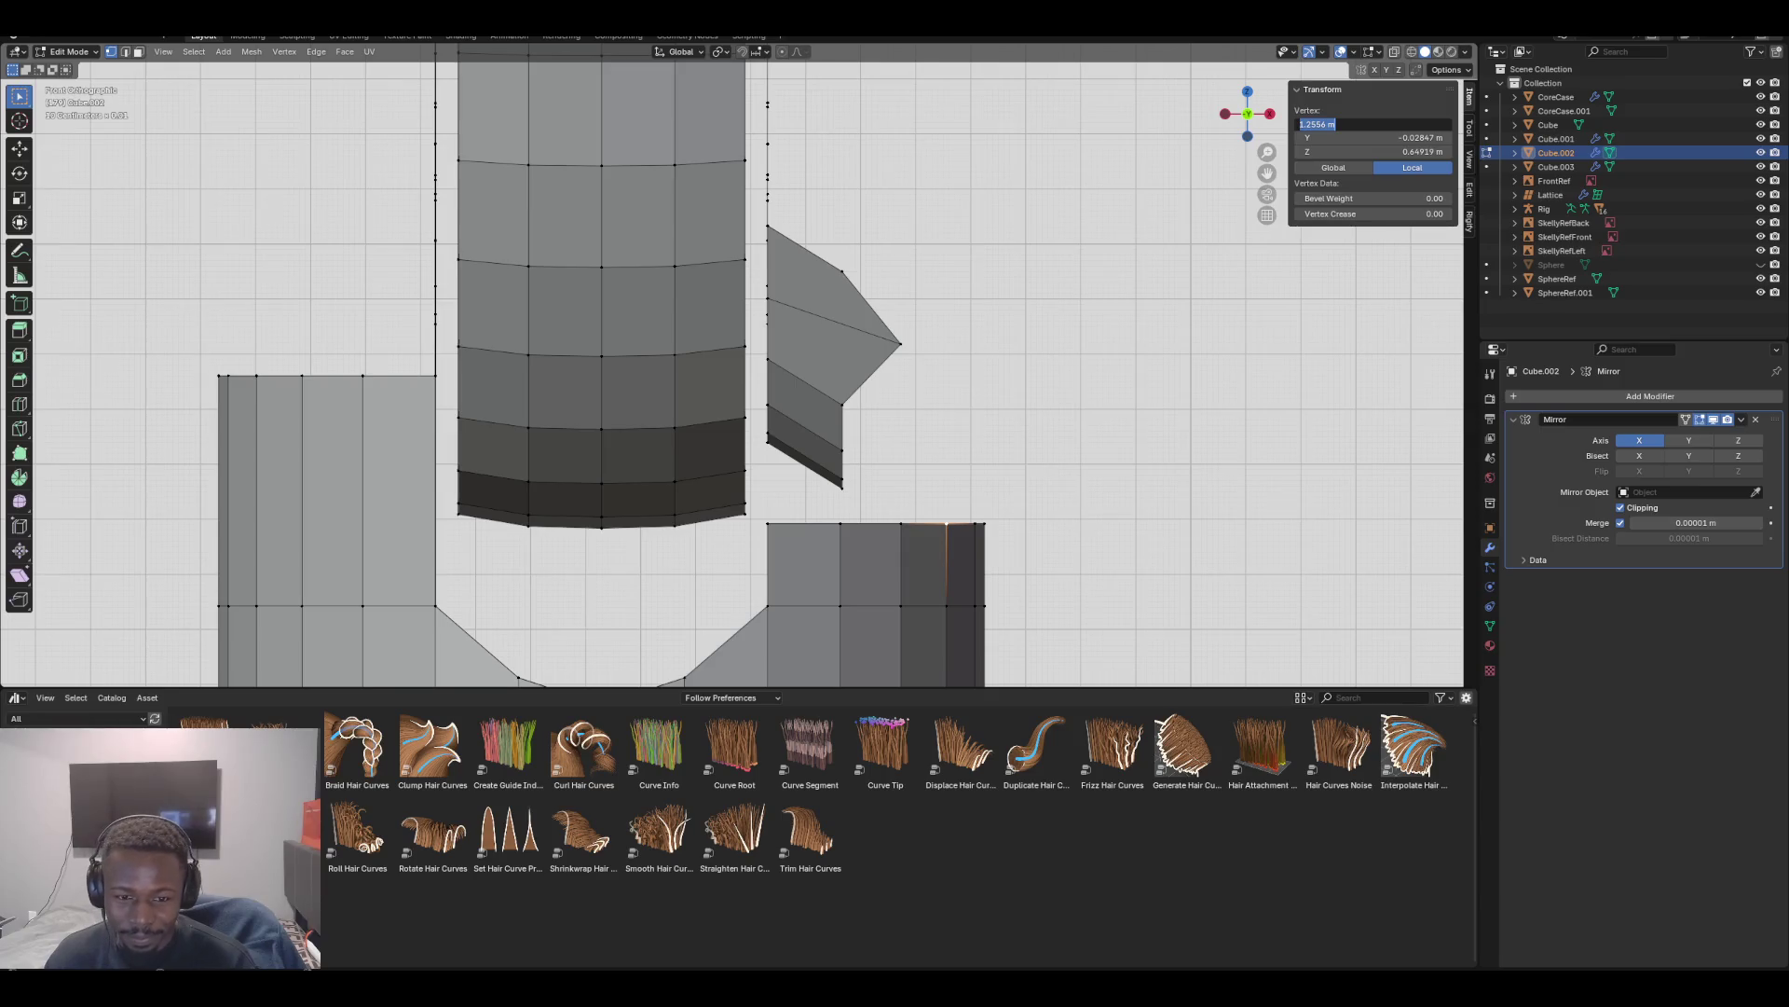
key(Escape)
click(842, 405)
click(1370, 124)
text(1.2556)
key(Return)
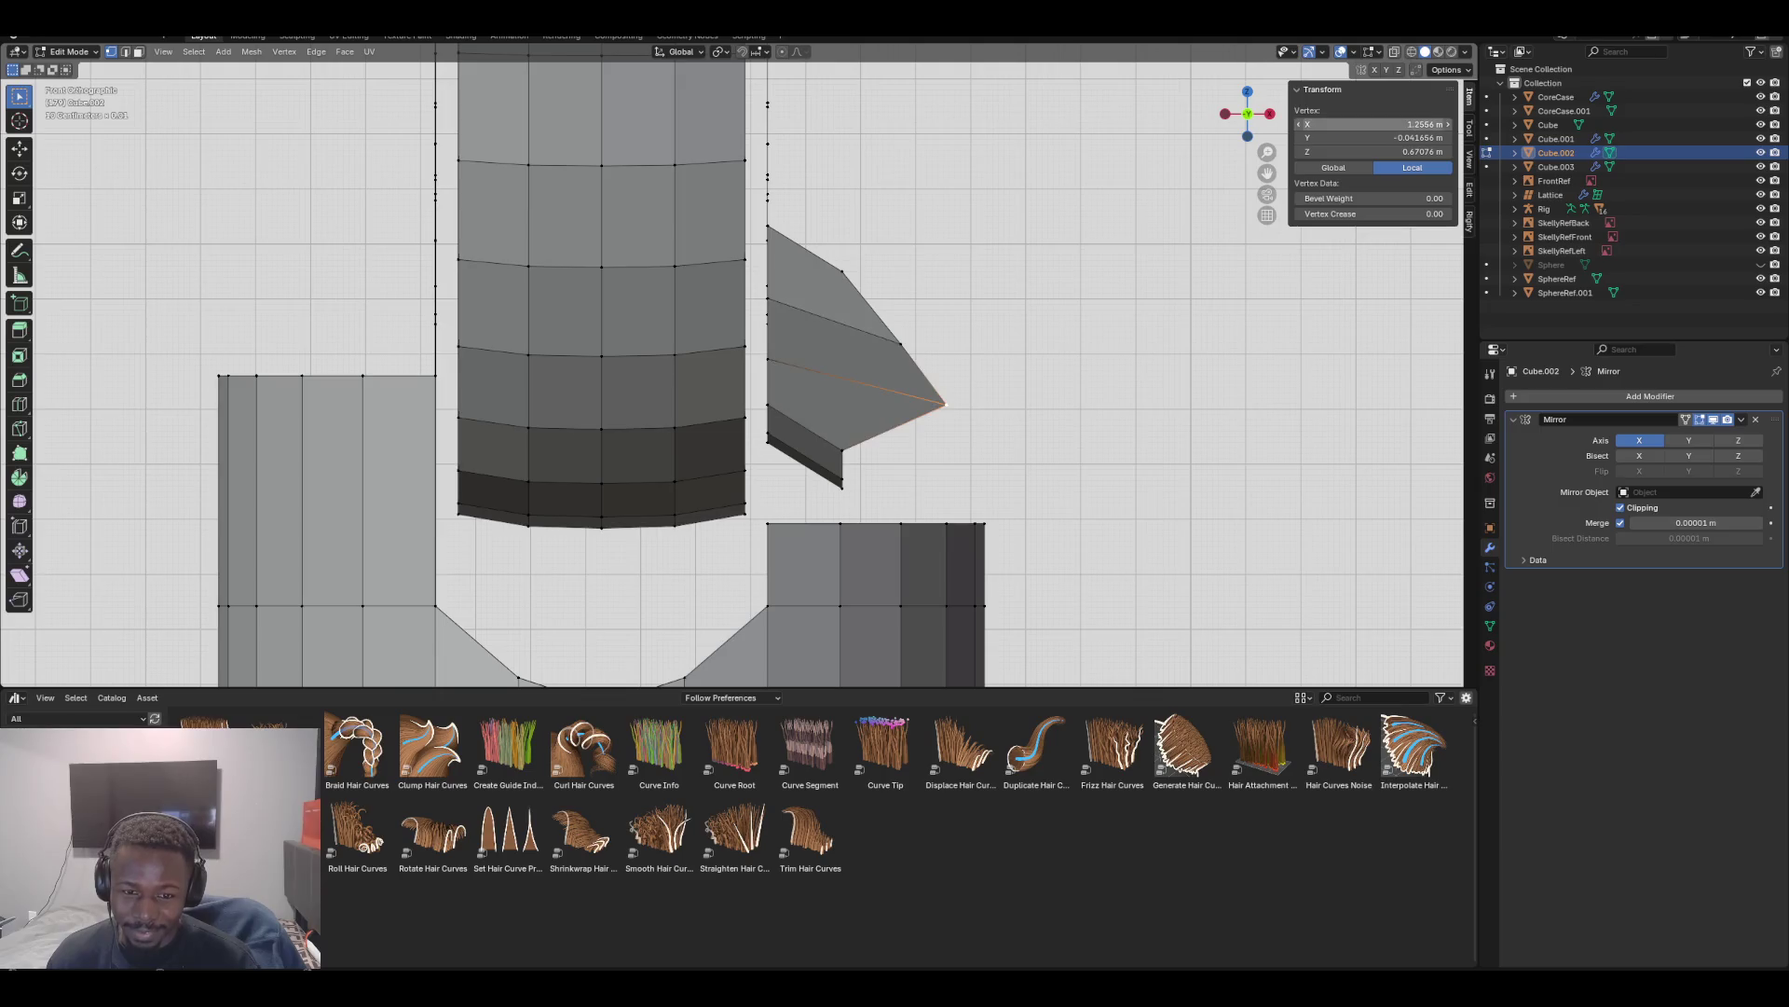
Set the flap's lower side vertex to X 1.2608 m, matching the outer column corner
click(976, 524)
click(1370, 124)
key(Escape)
click(842, 450)
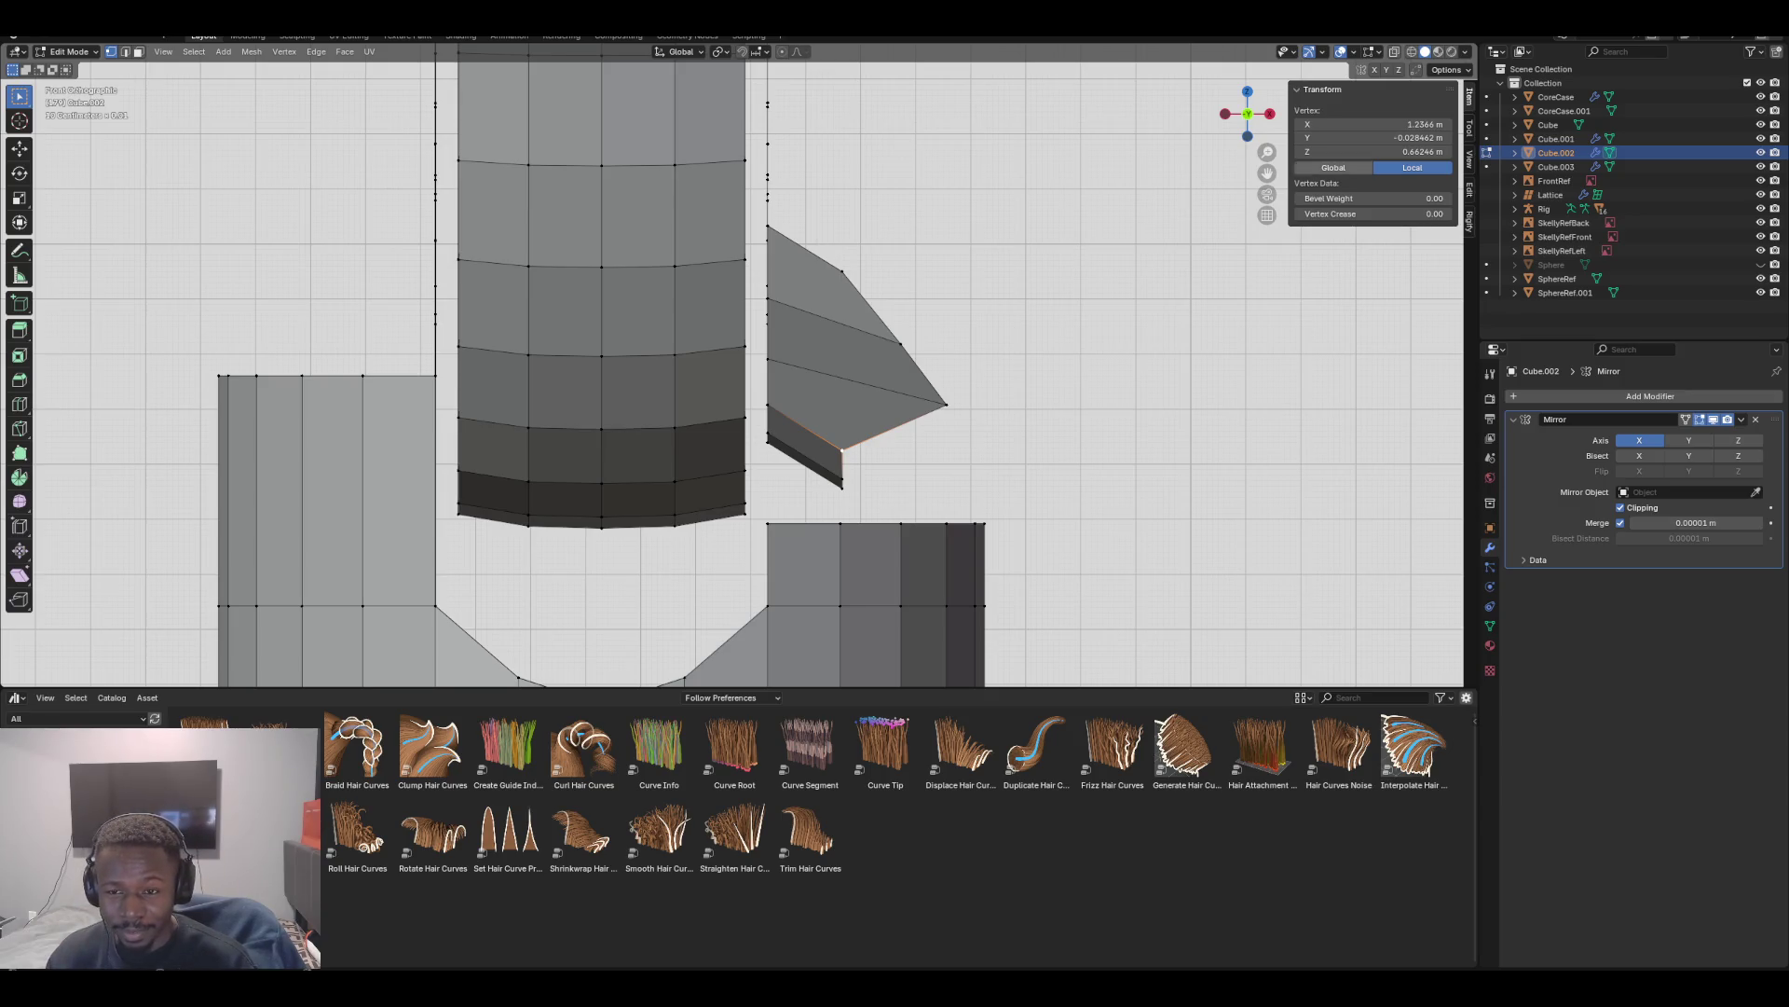
click(1370, 124)
text(1.2608)
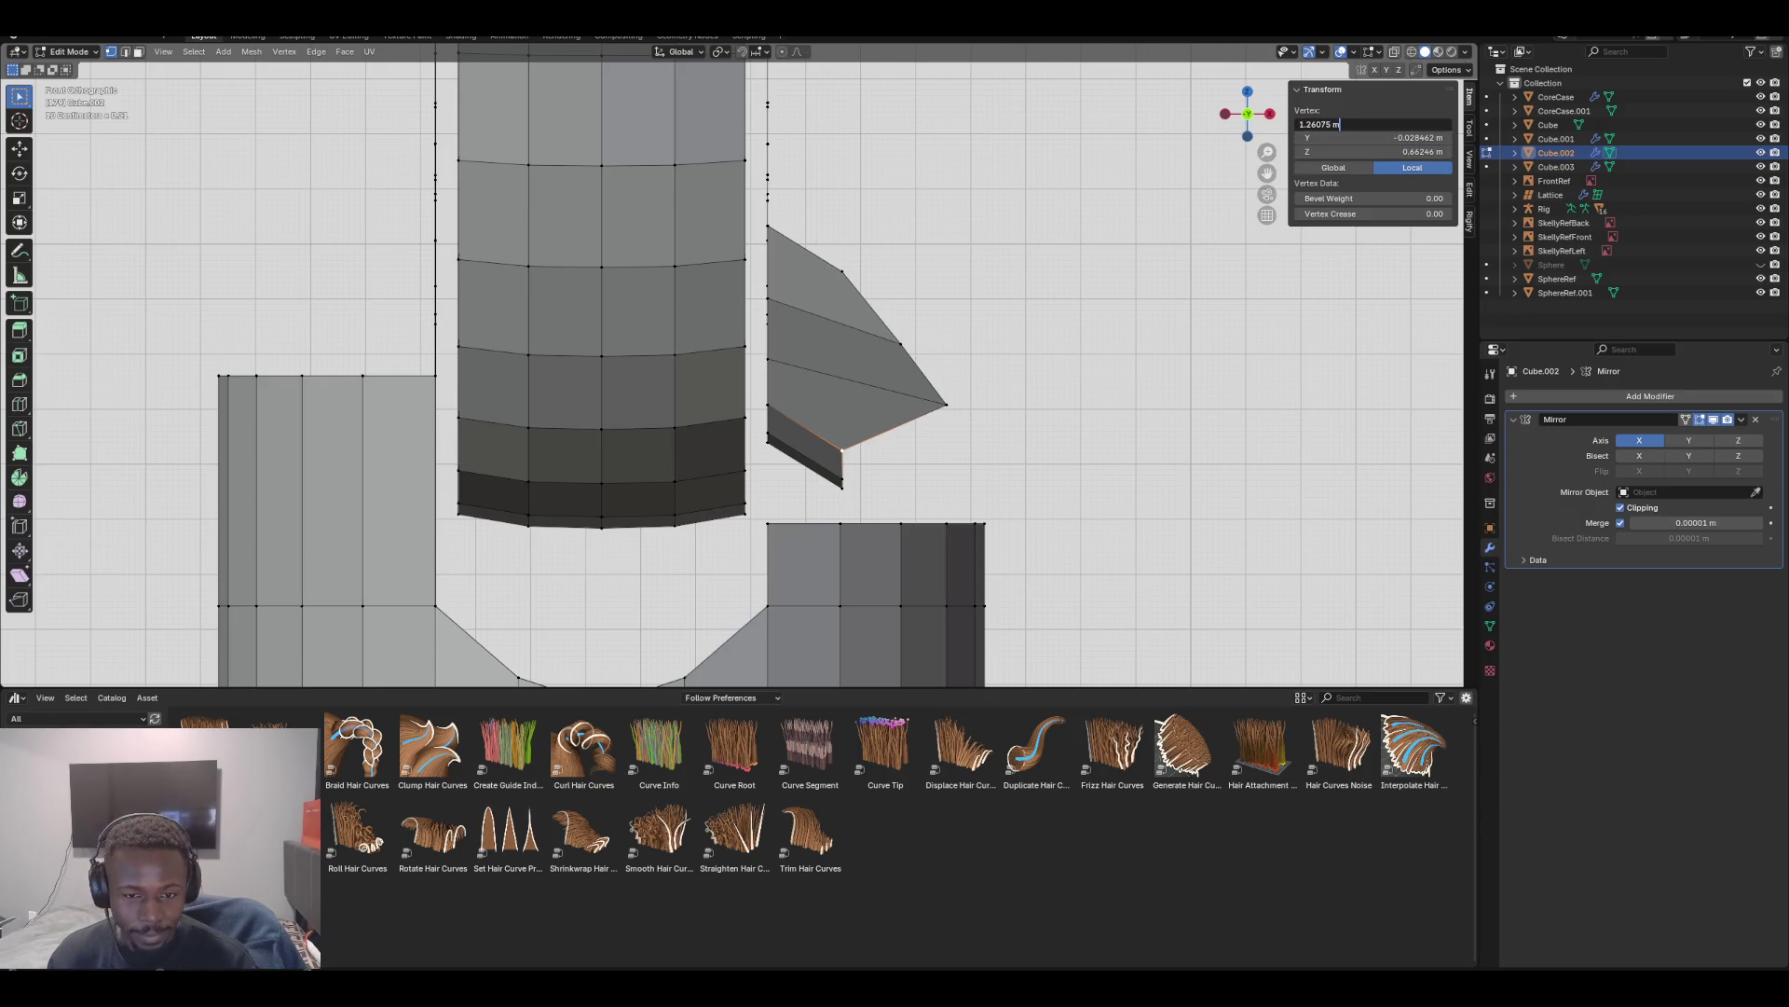
key(Return)
middle_drag(839, 373, 1025, 293)
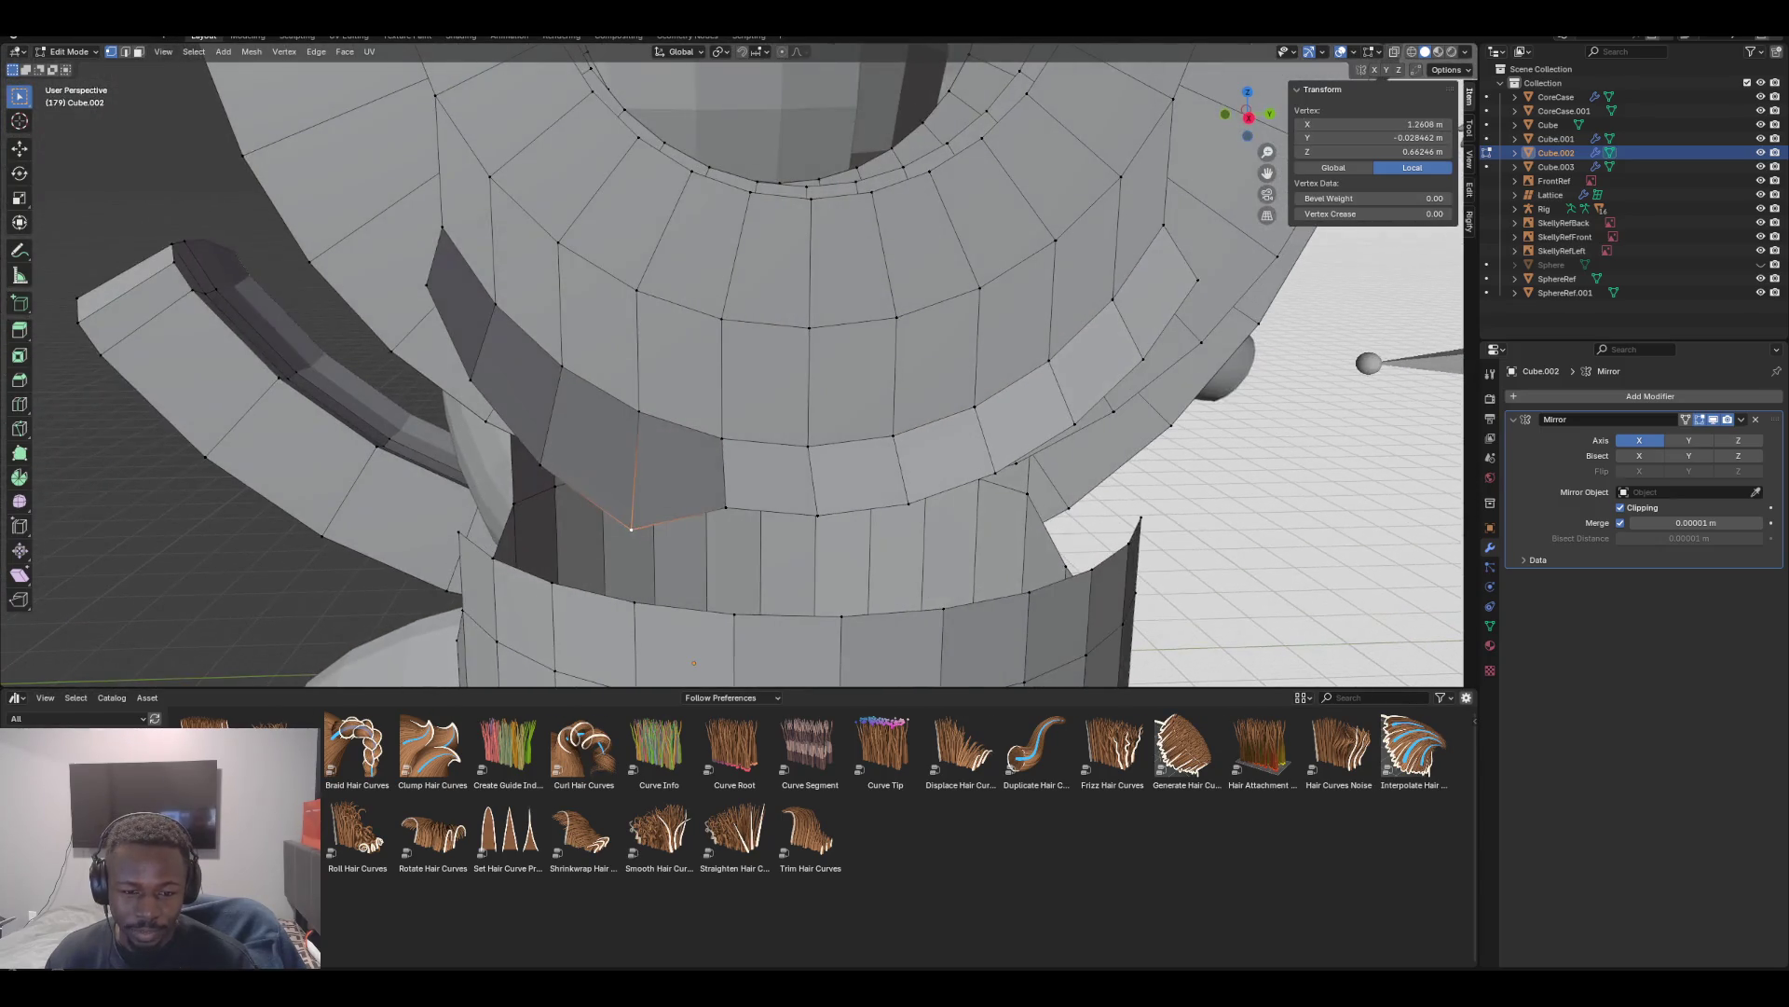
Push the flap's lower tip vertex out to X 1.2608 m
click(734, 614)
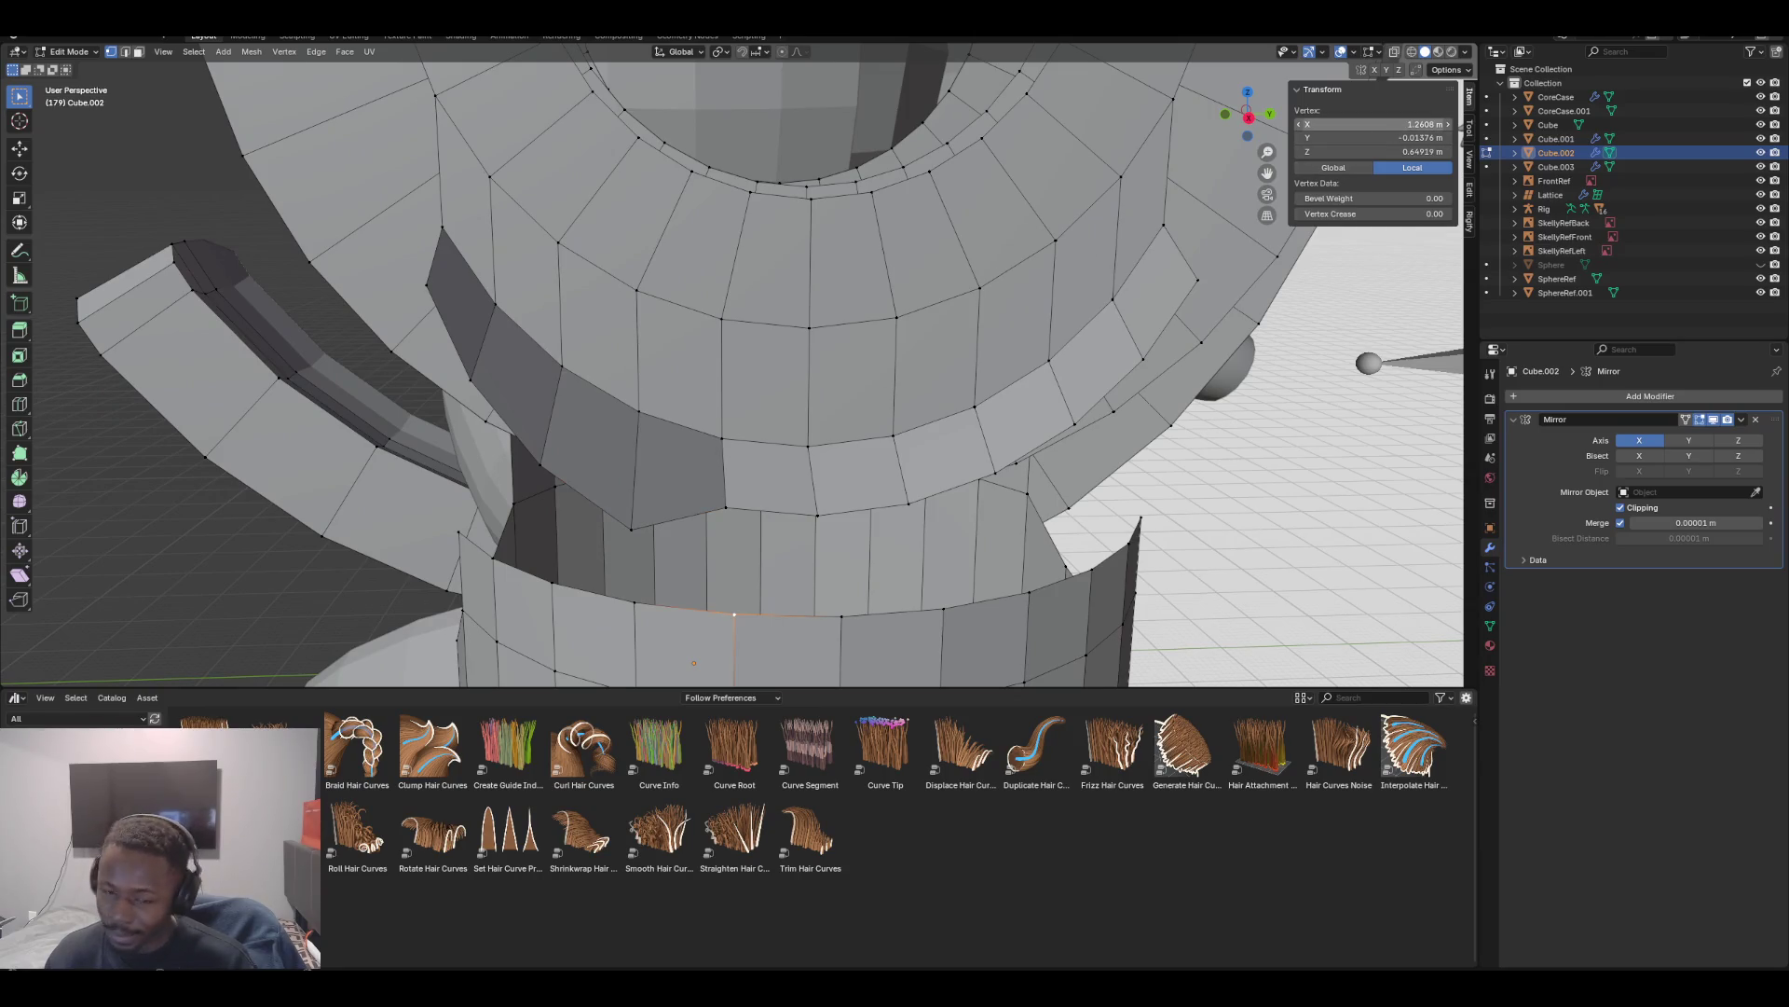
click(1374, 124)
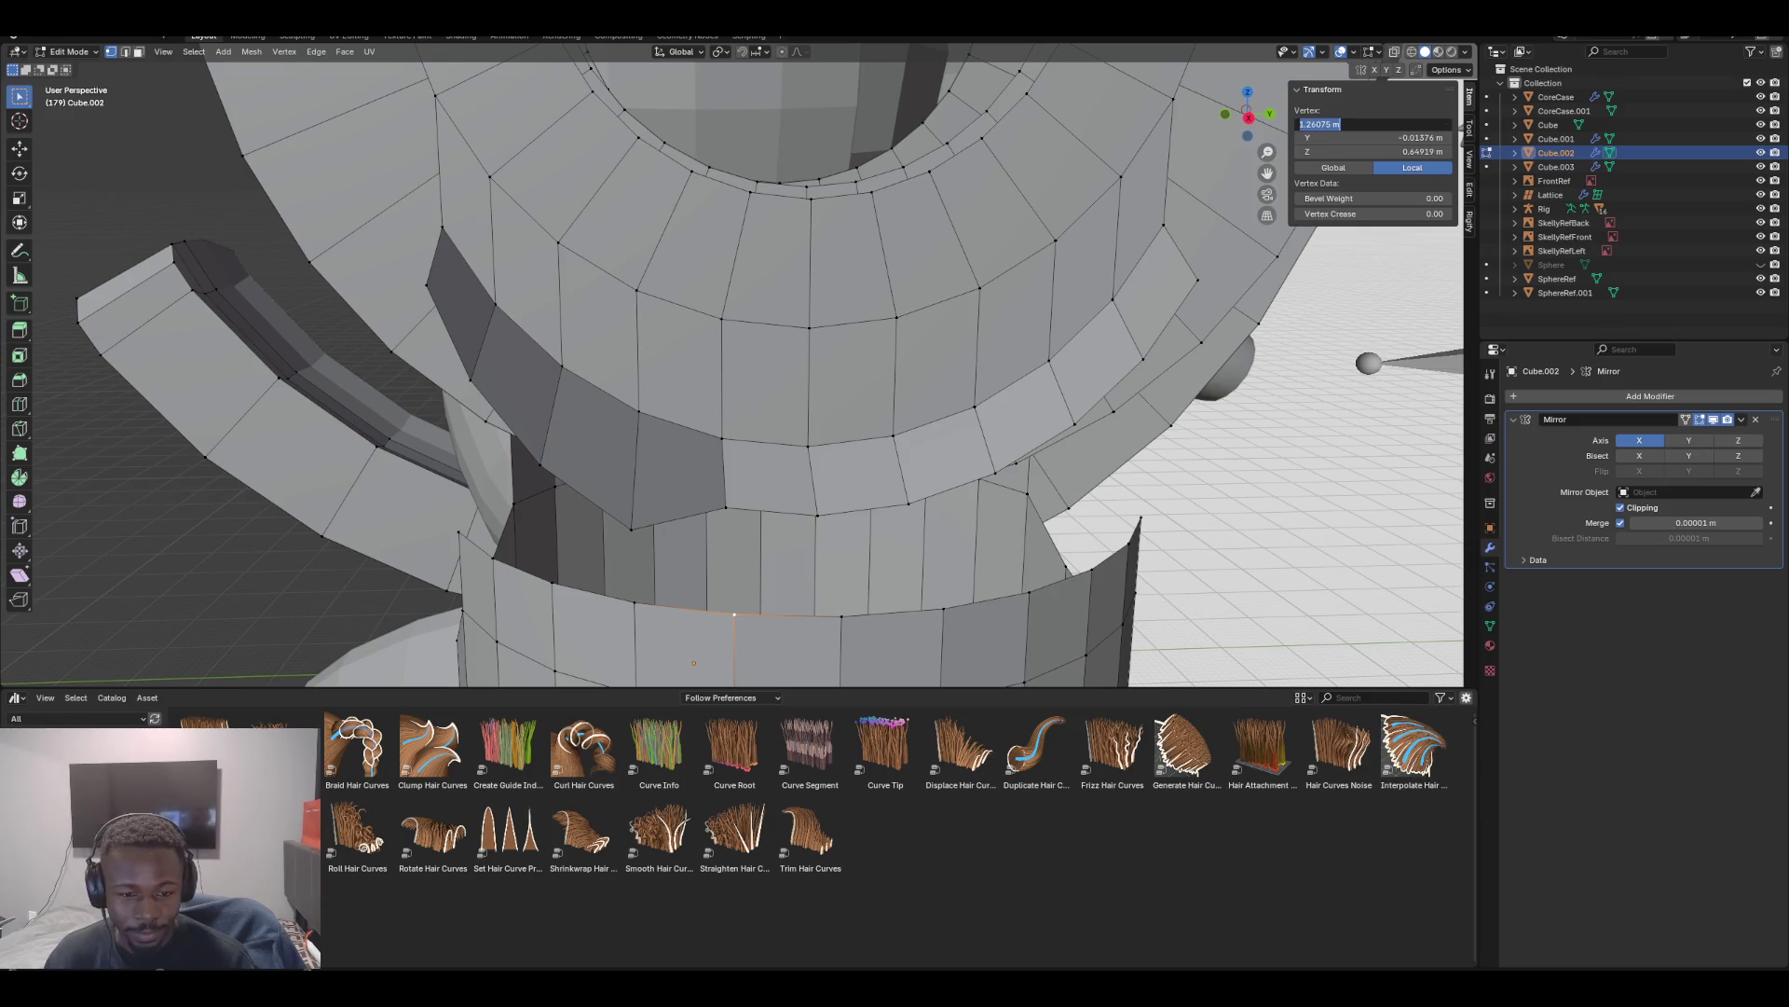
key(Escape)
click(726, 507)
click(1343, 124)
text(1.2608)
key(Return)
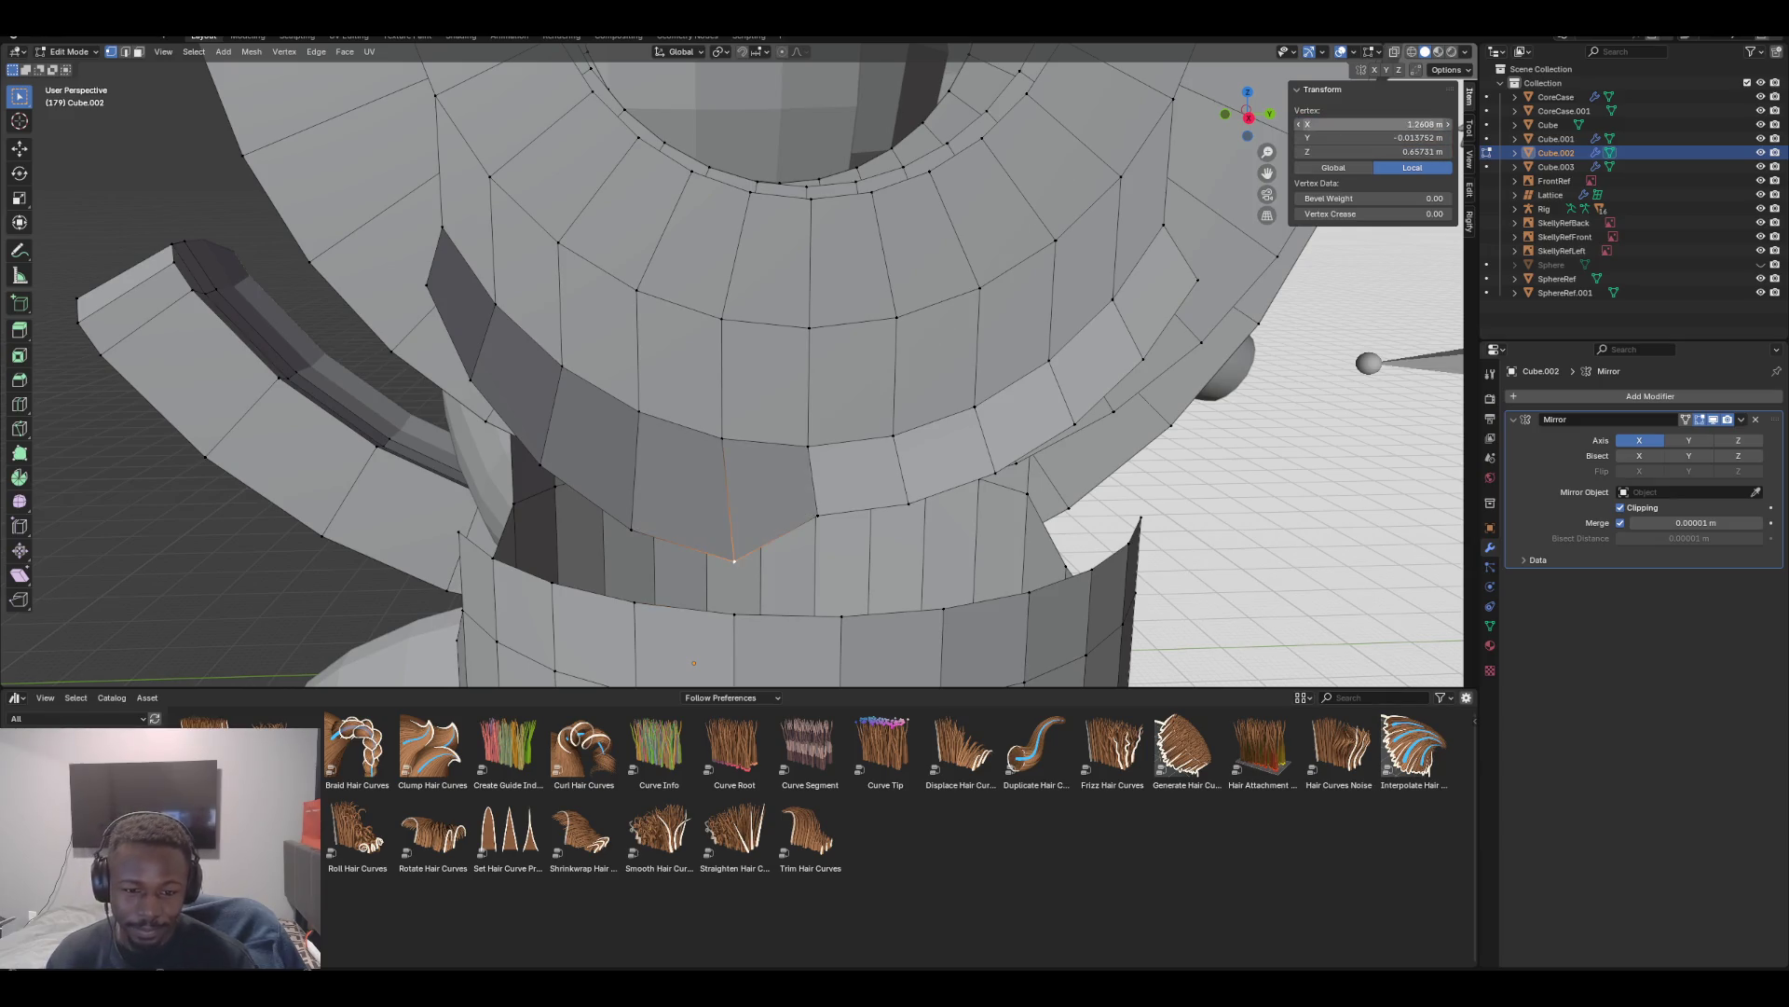
Set a vertex on the ring's lower edge to X 1.2625 m, matching the flap edge vertex
middle_drag(745, 372, 629, 354)
click(607, 473)
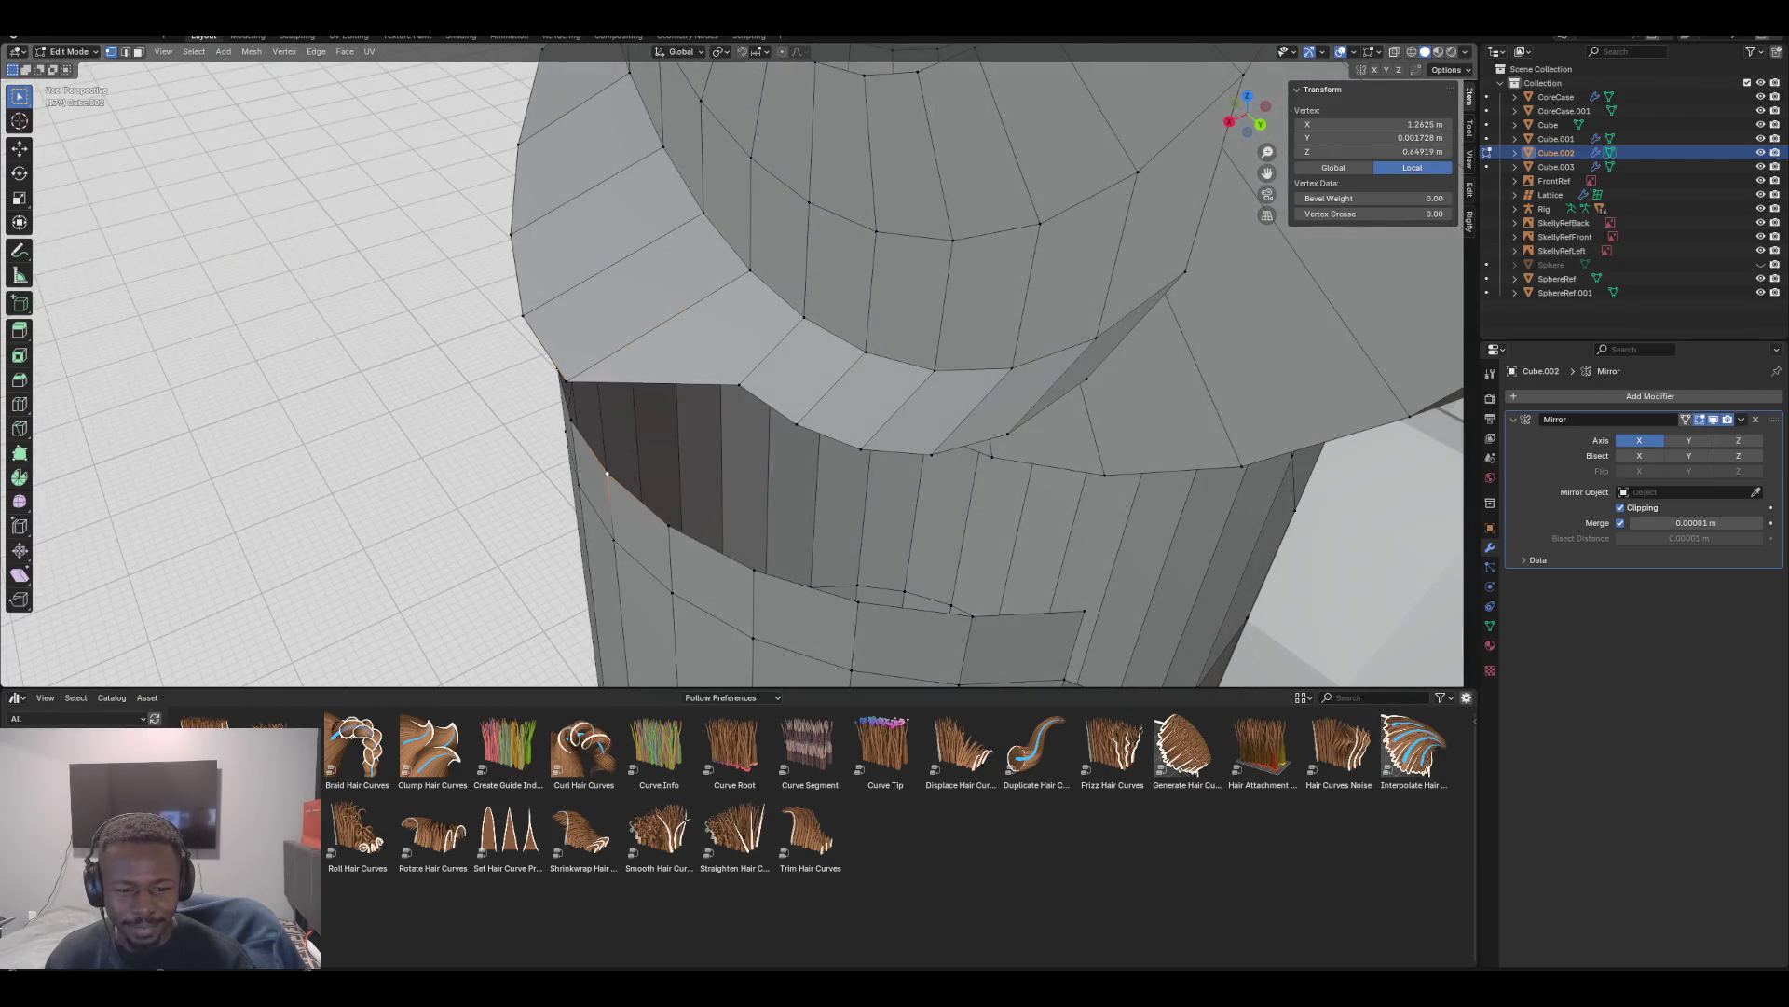
click(1370, 124)
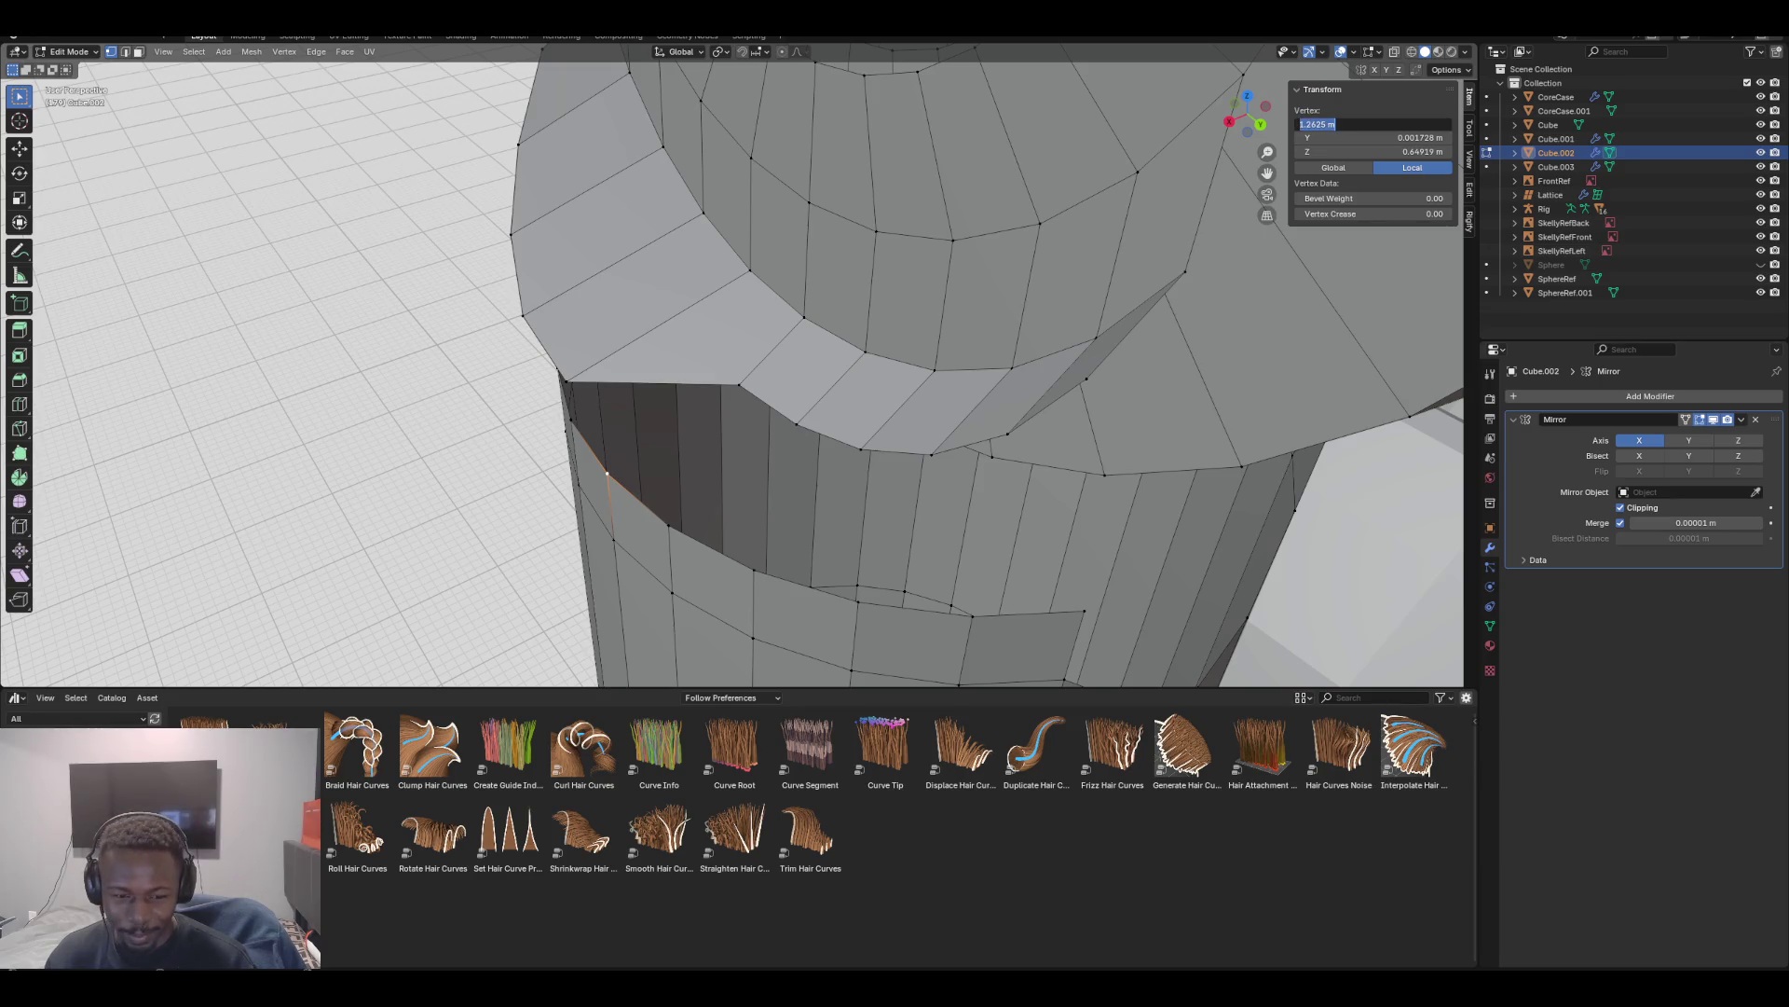
click(739, 384)
click(1370, 124)
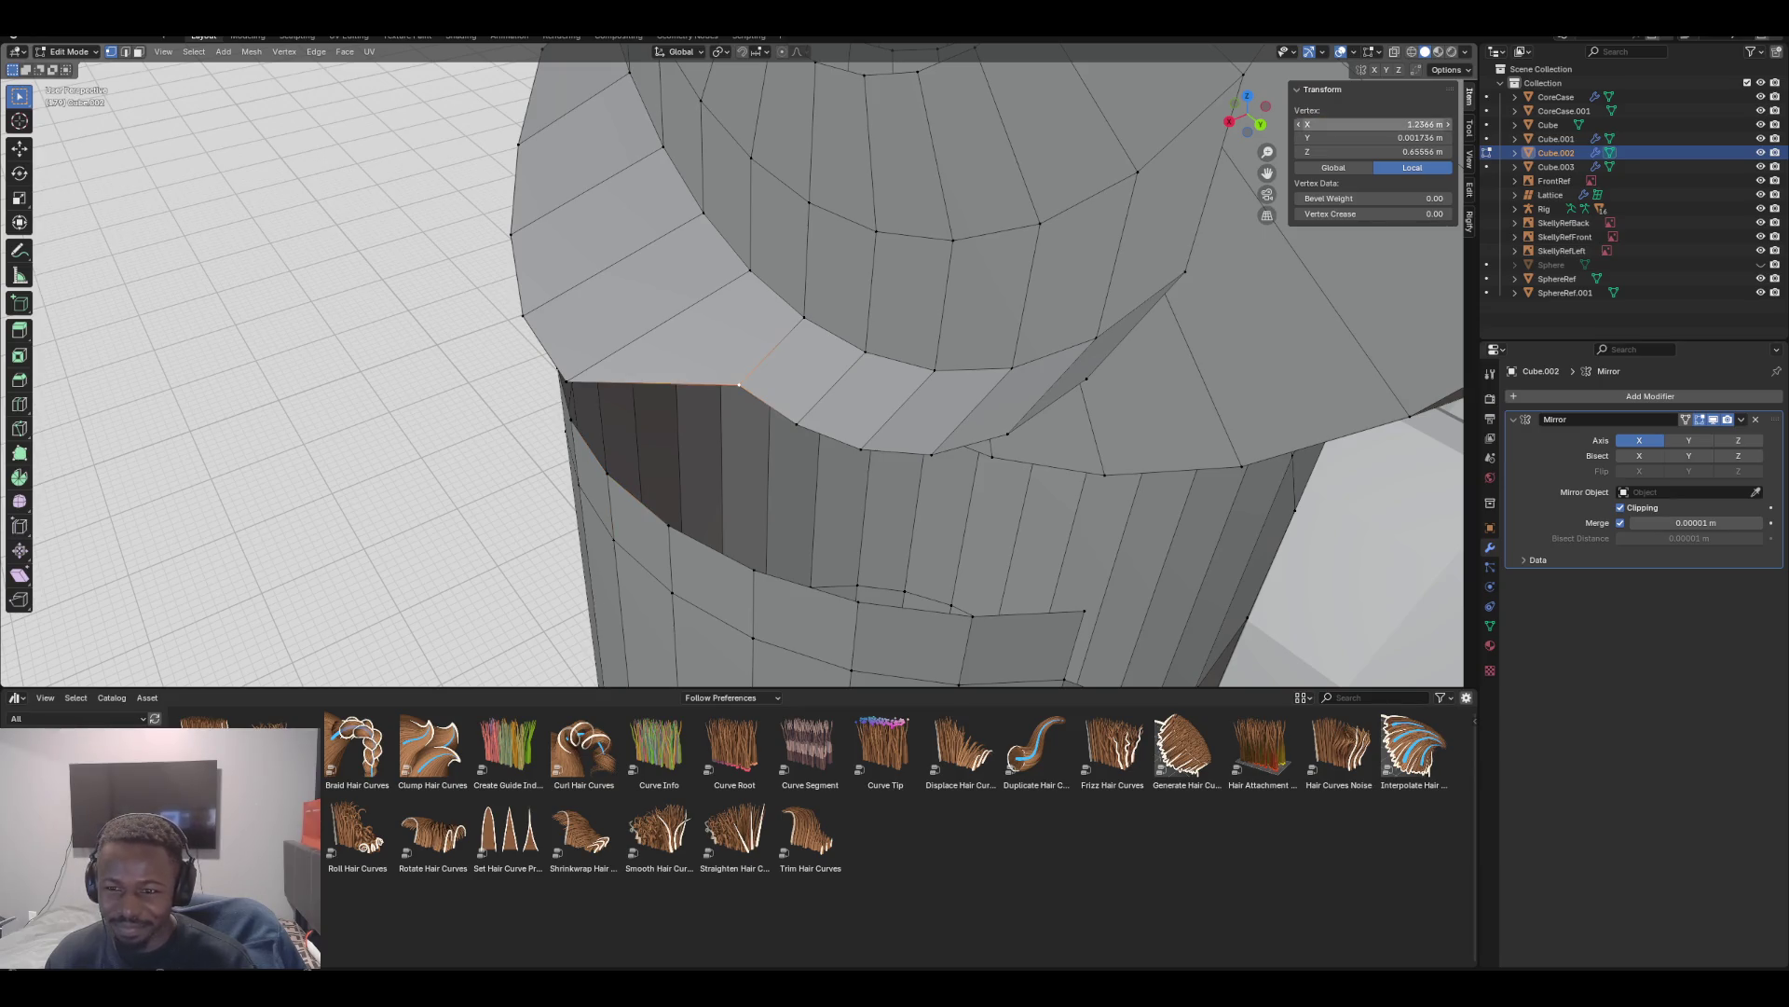
text(1.2625)
key(Return)
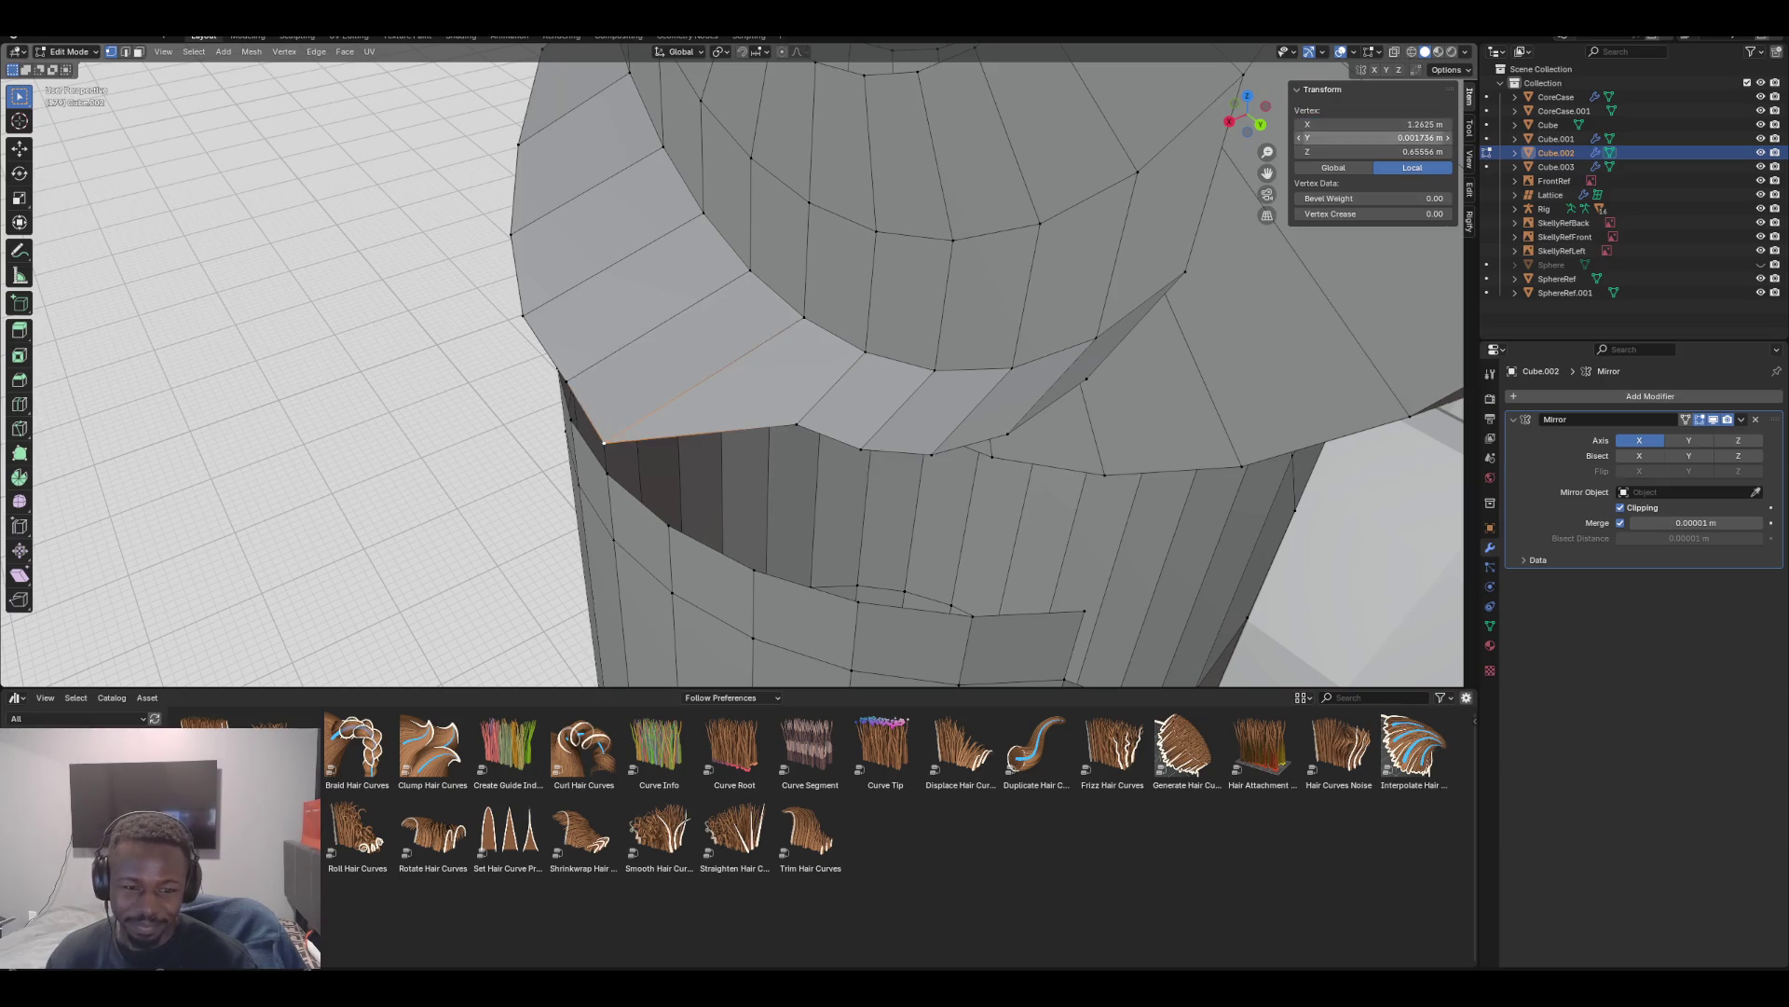
Set another flap edge vertex to X 1.2608 m
middle_drag(1026, 372, 1081, 392)
middle_drag(932, 419, 895, 326)
click(855, 448)
click(1370, 124)
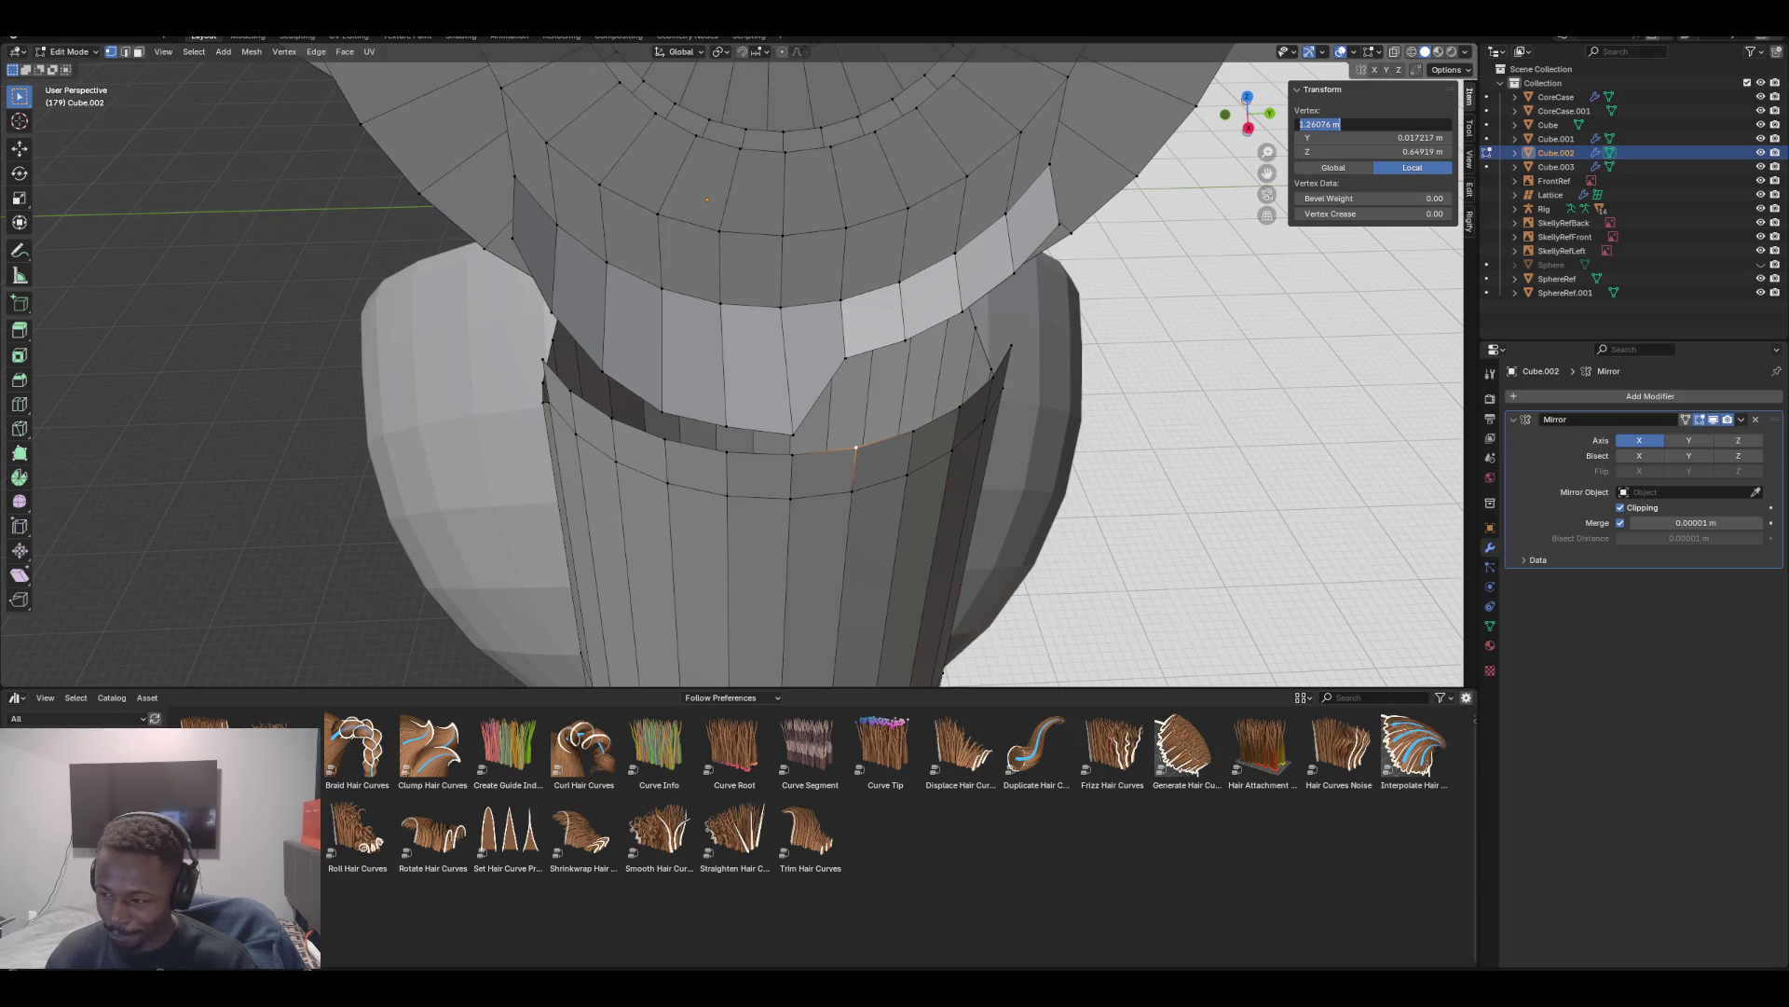
key(Escape)
click(845, 357)
click(1370, 124)
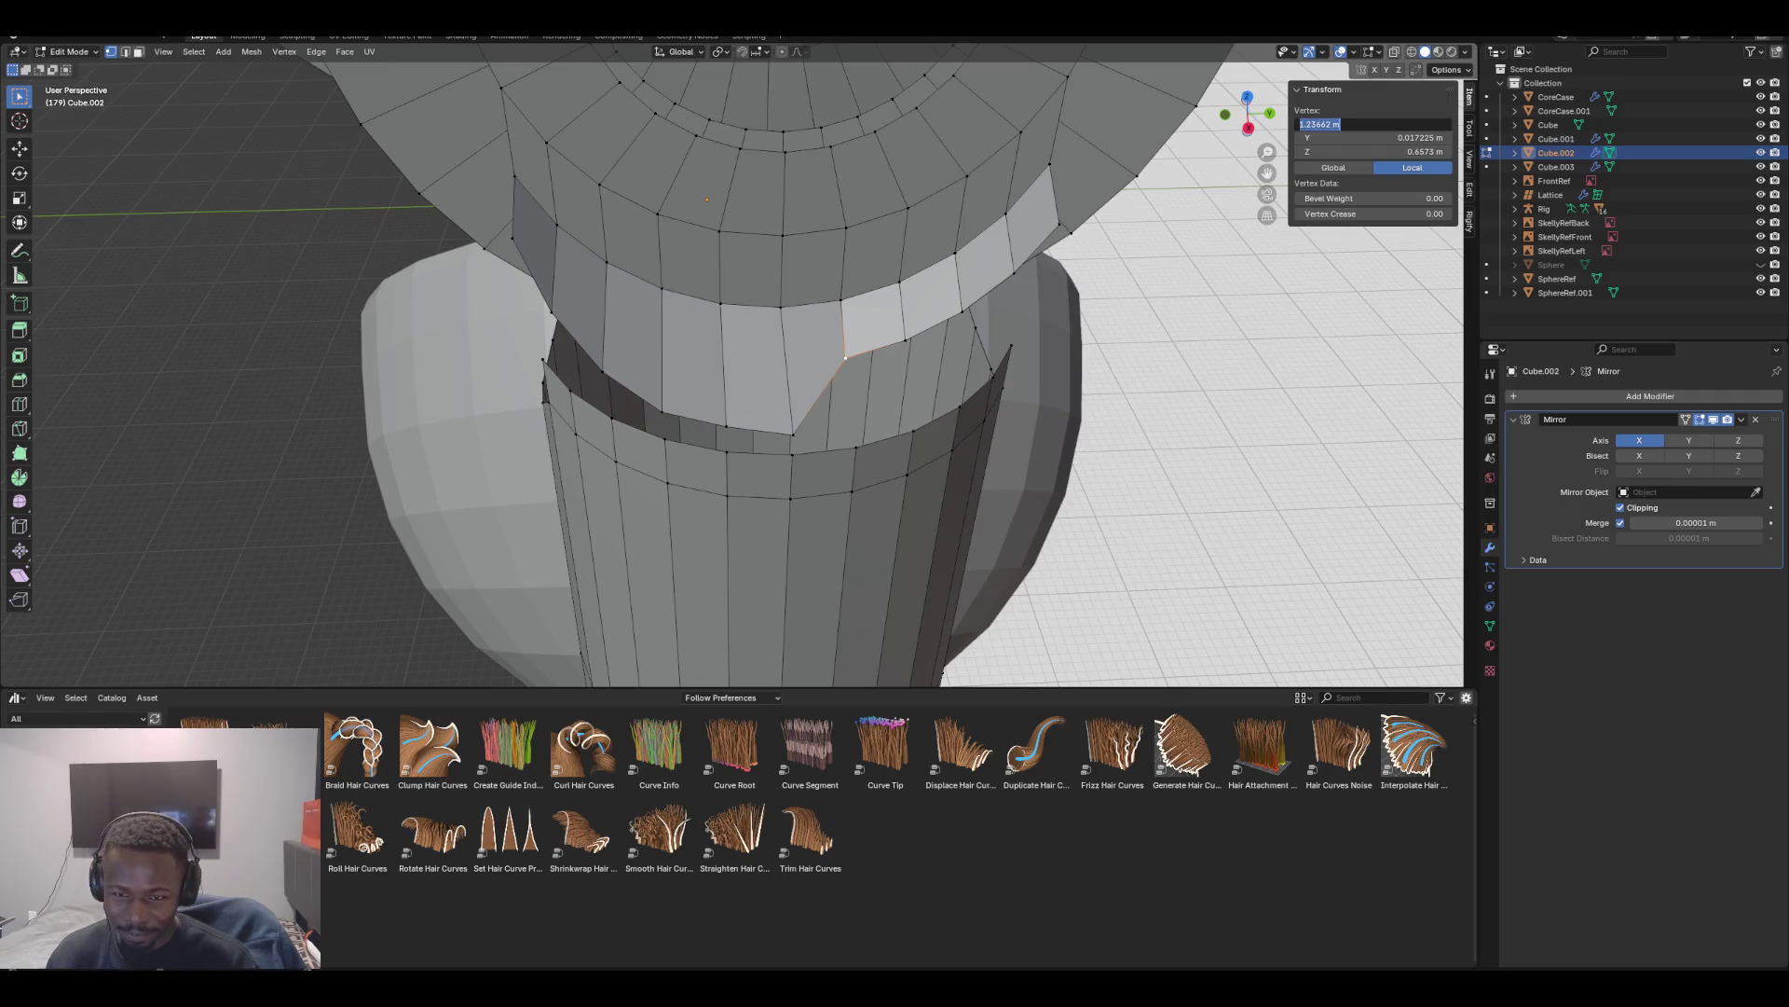
text(1.2608)
key(Return)
Set two more flap vertices to X 1.2556 m
mouse_move(745, 373)
middle_down()
mouse_move(885, 373)
mouse_move(745, 372)
middle_up()
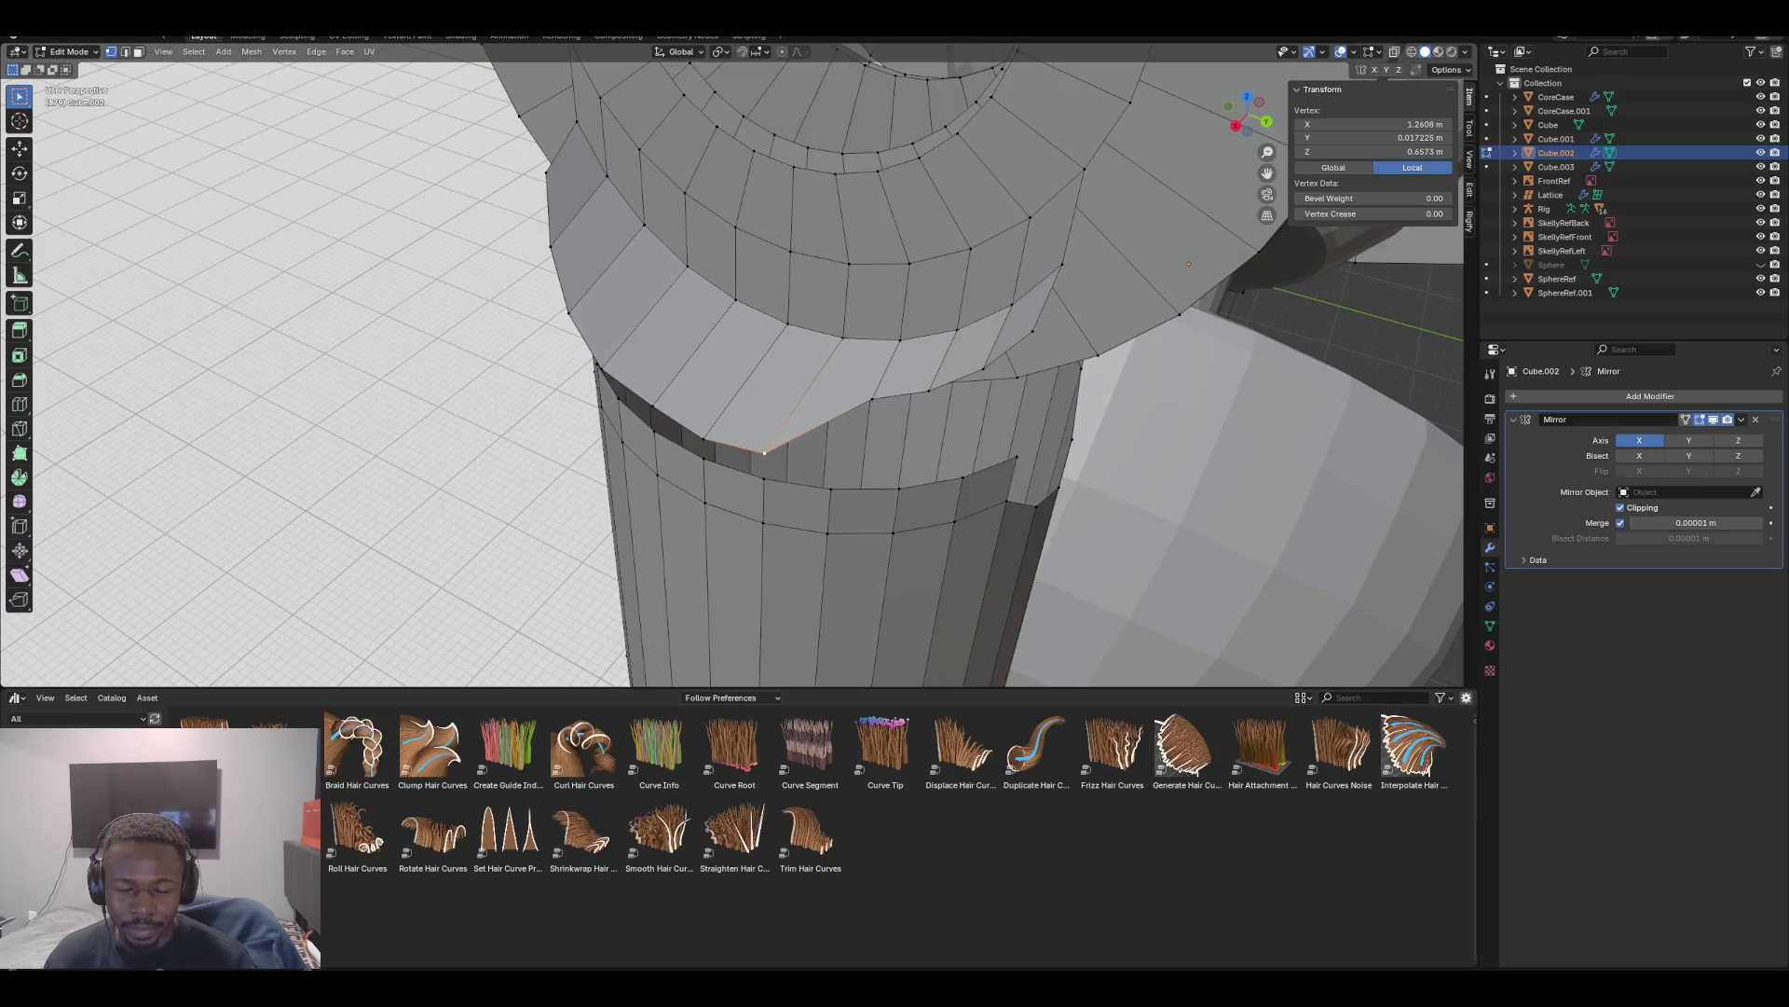
middle_drag(746, 373, 759, 374)
click(791, 499)
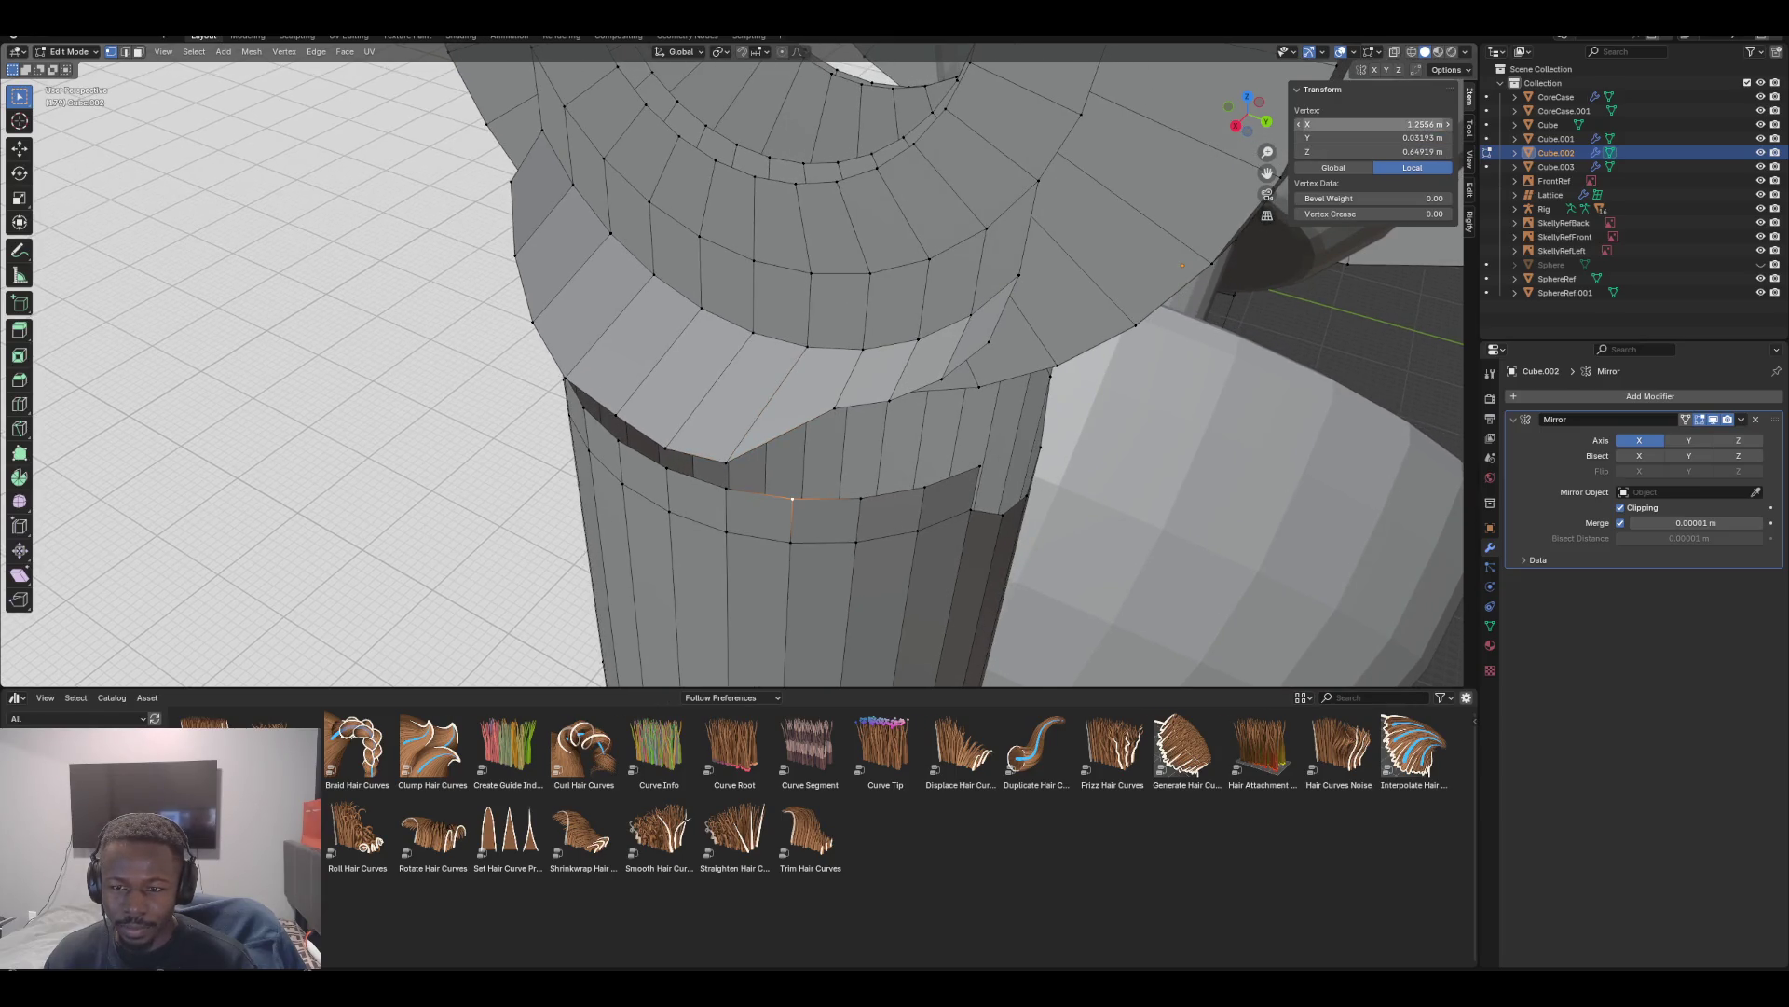
click(1375, 124)
key(Return)
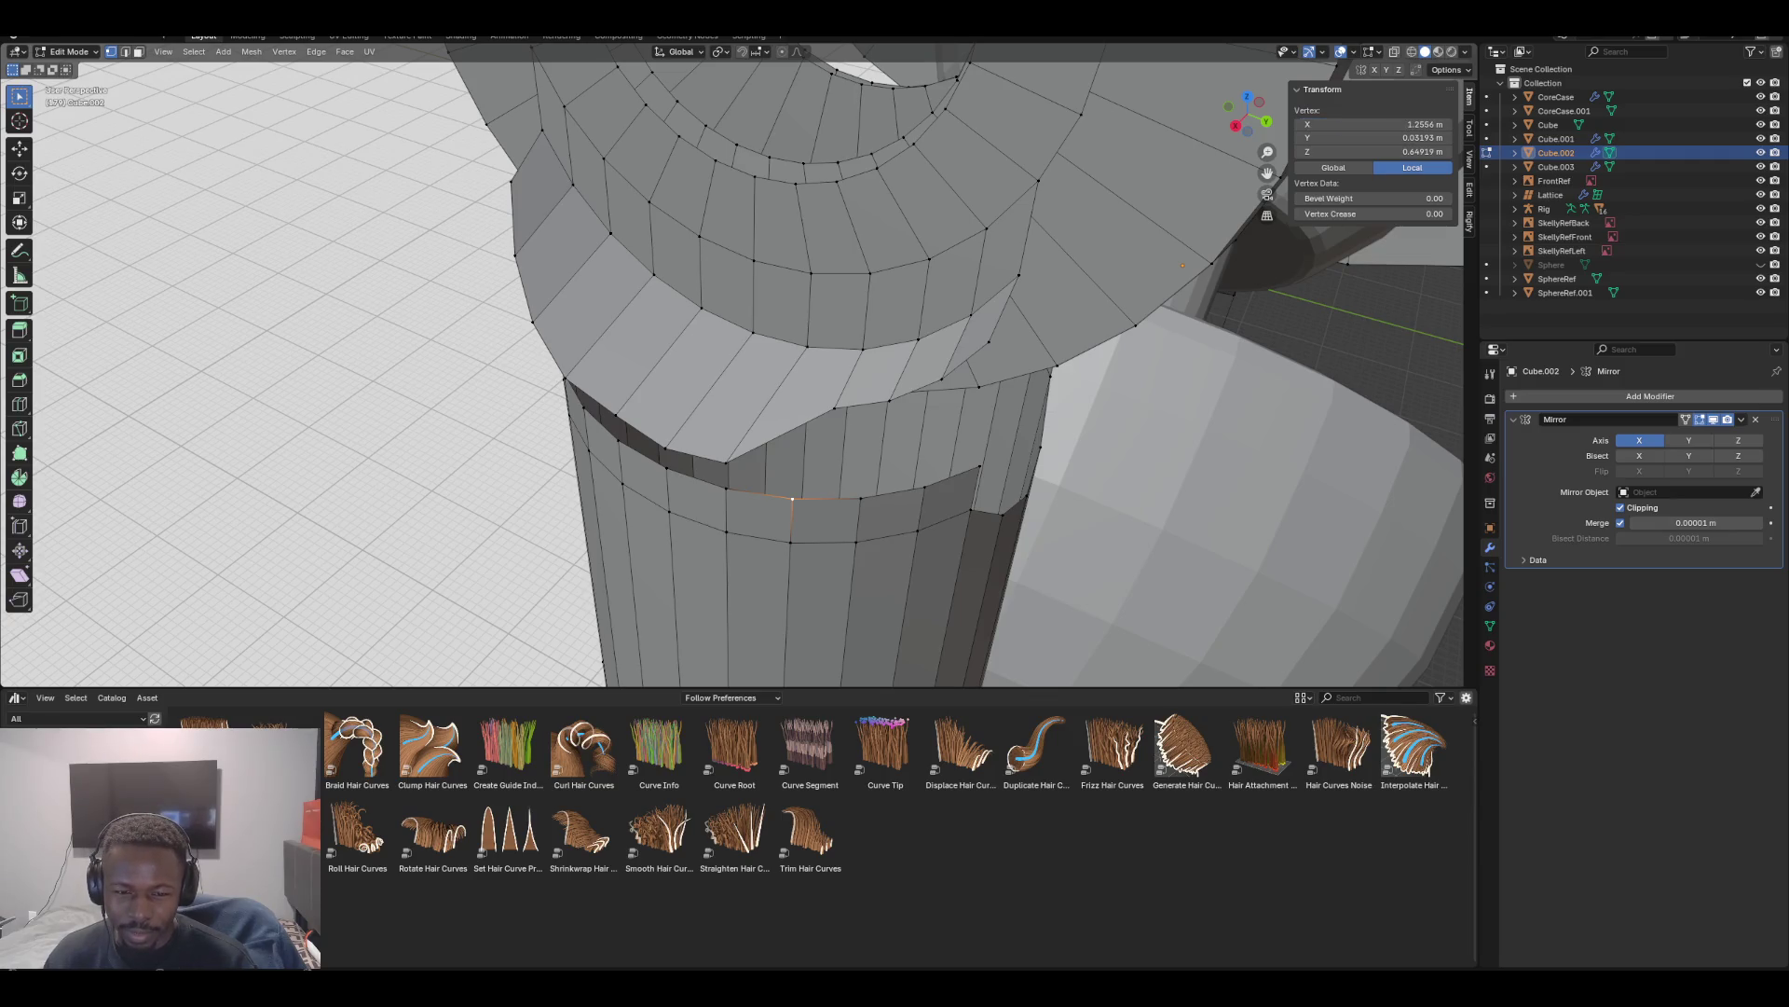
click(834, 407)
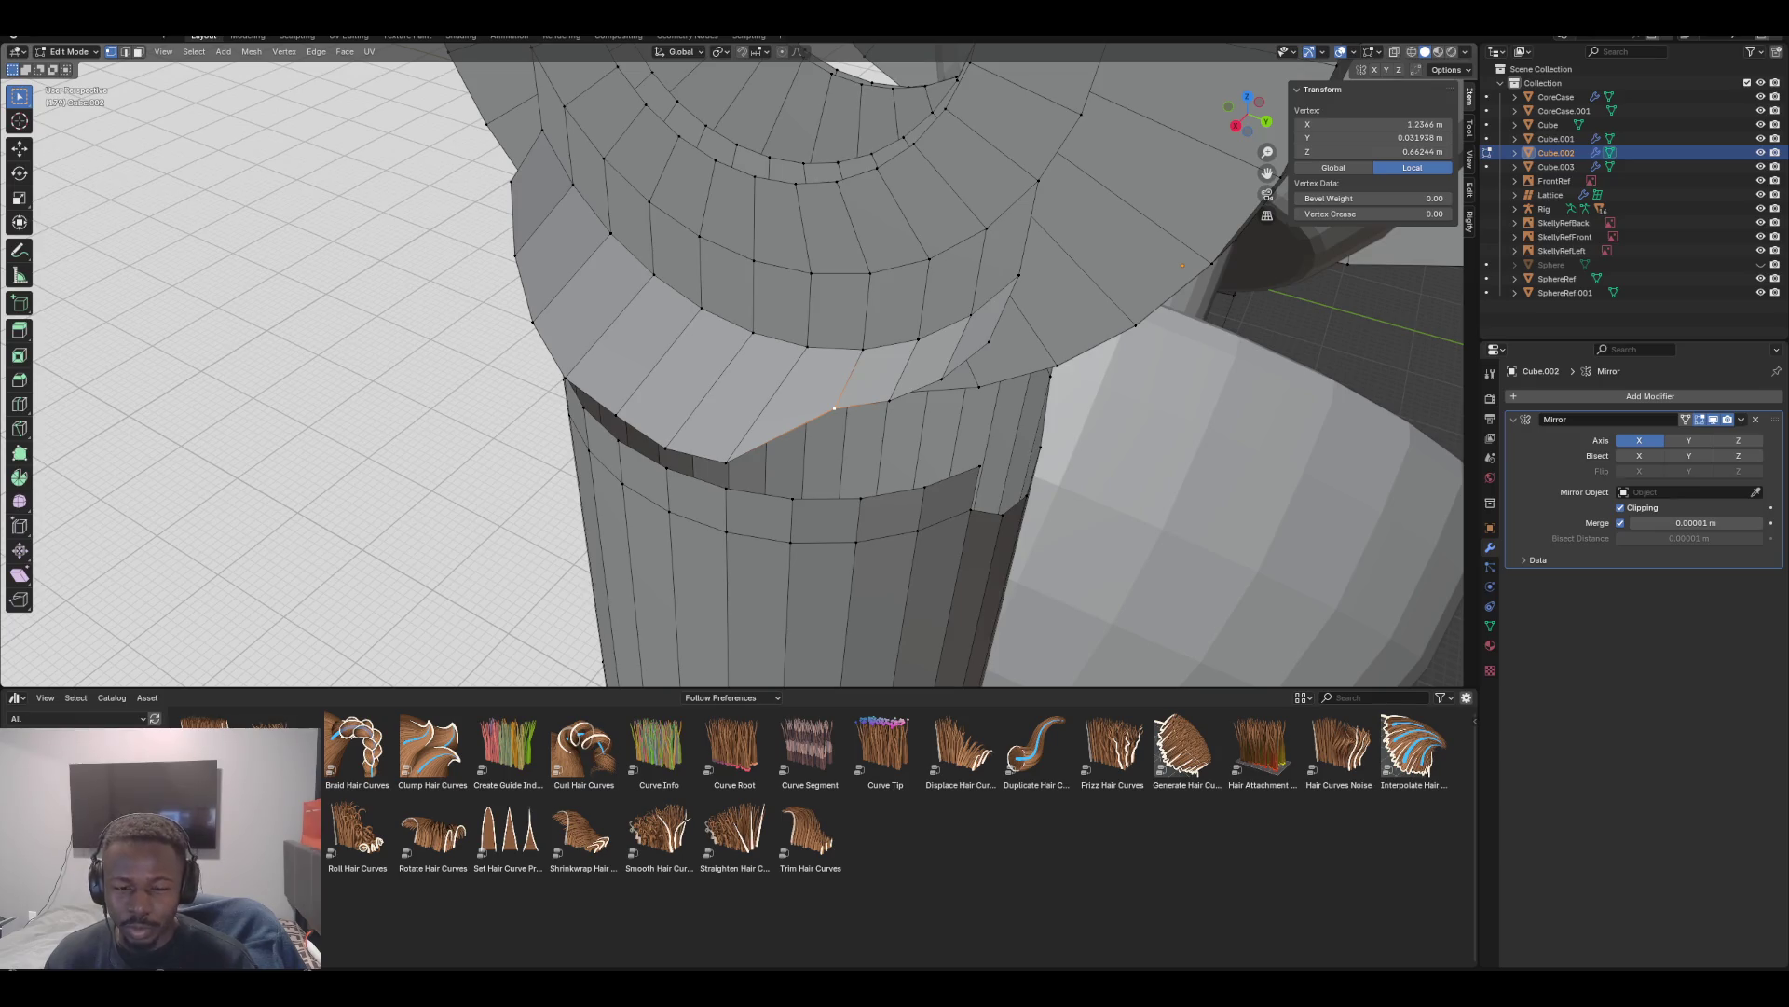
double_click(1370, 124)
key(ctrl+v)
key(Return)
Set the next flap vertex to X 1.24733 m
click(860, 499)
double_click(1370, 124)
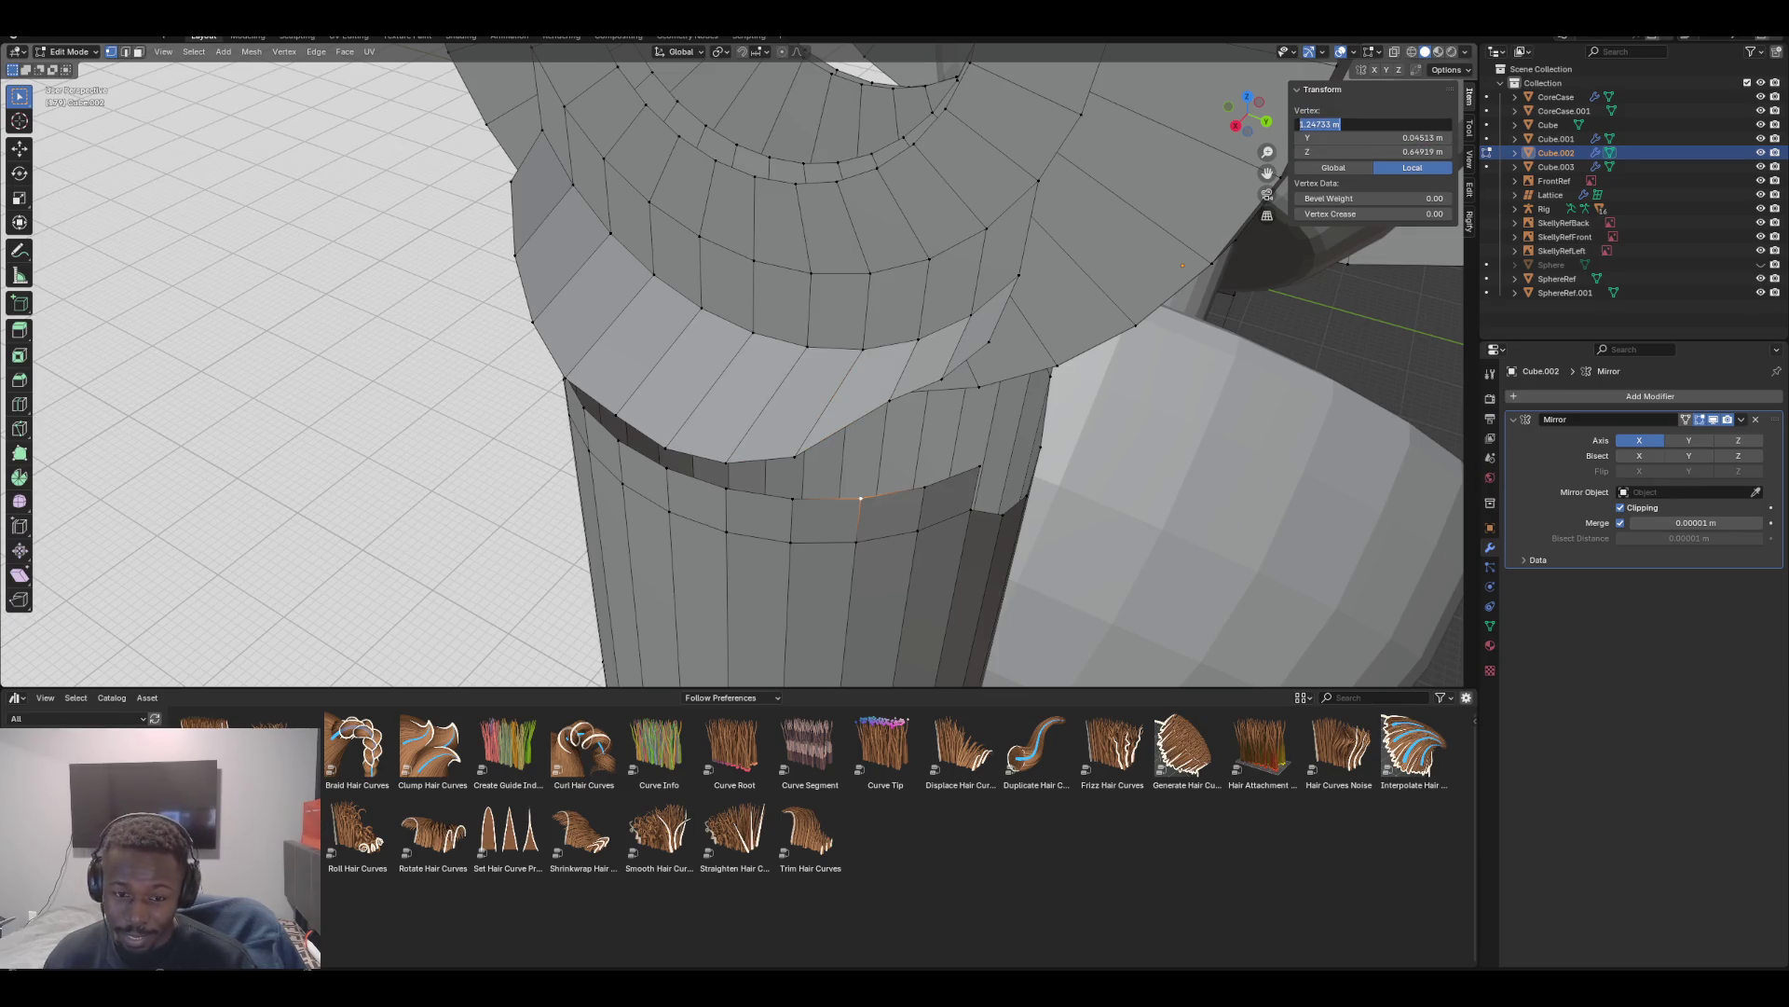
key(ctrl+v)
key(Return)
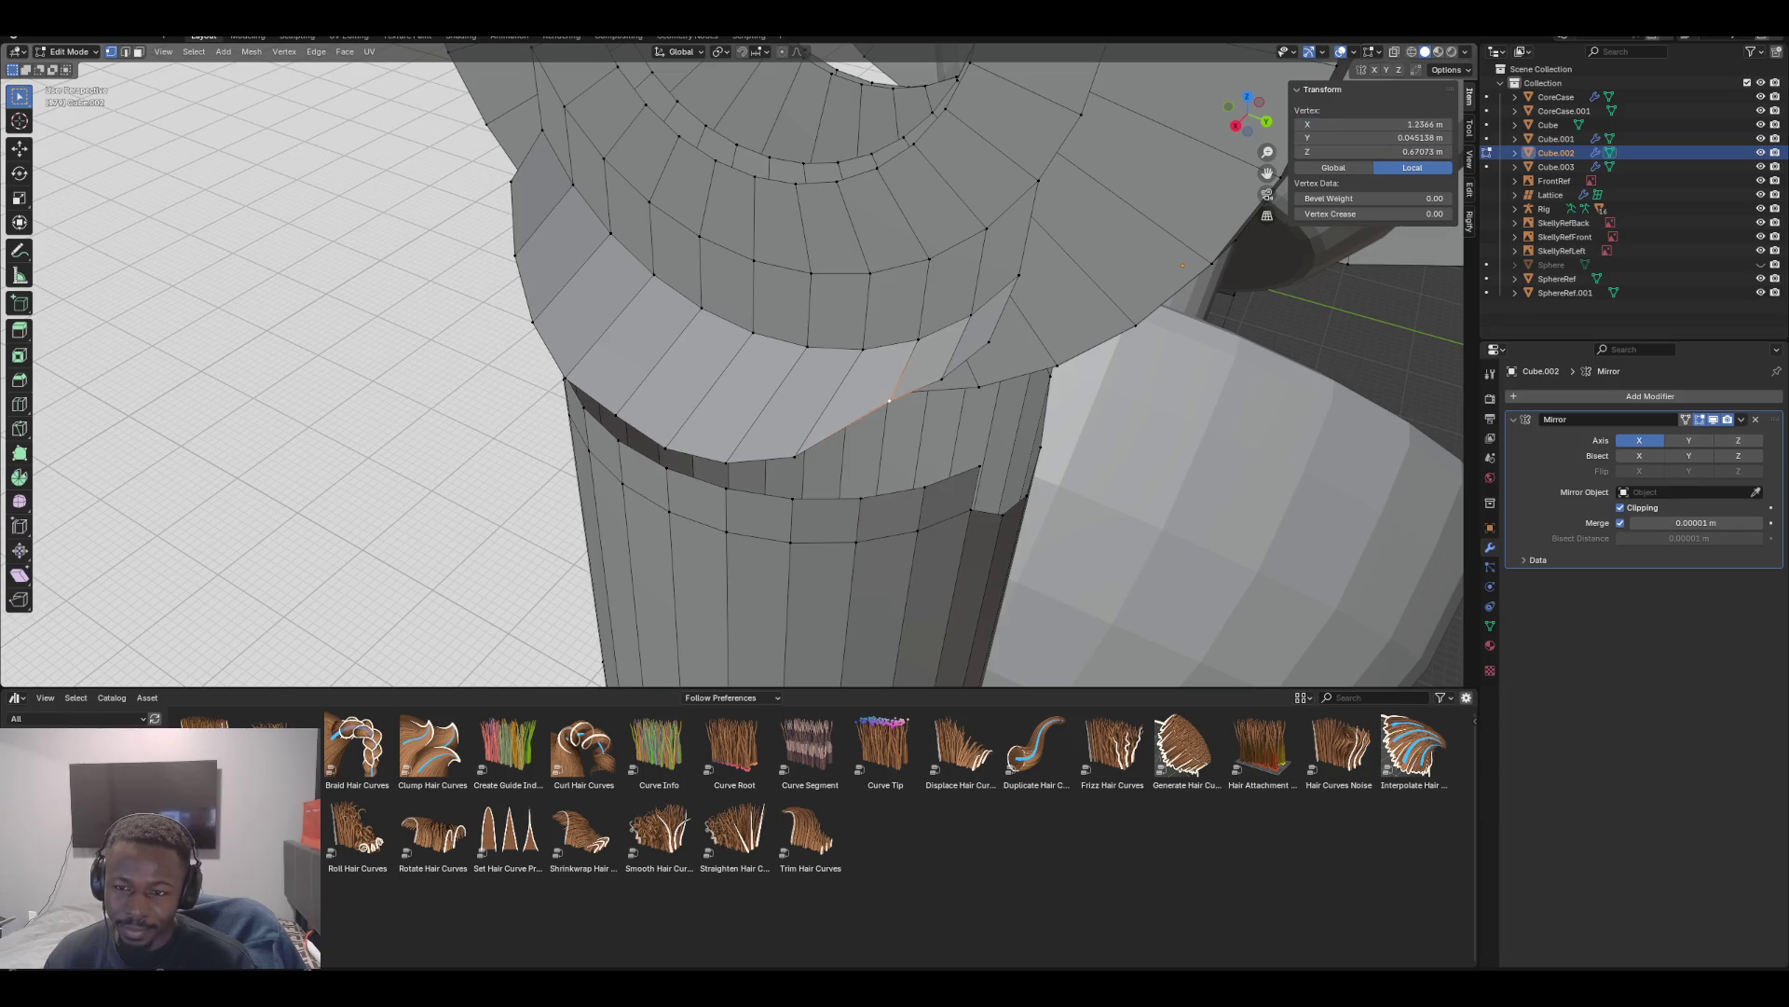
key(Return)
text(1.24733)
key(Return)
Set the flap's upper corner vertex to X 1.2363 m
mouse_move(839, 373)
middle_down()
mouse_move(709, 382)
mouse_move(820, 378)
middle_up()
click(968, 420)
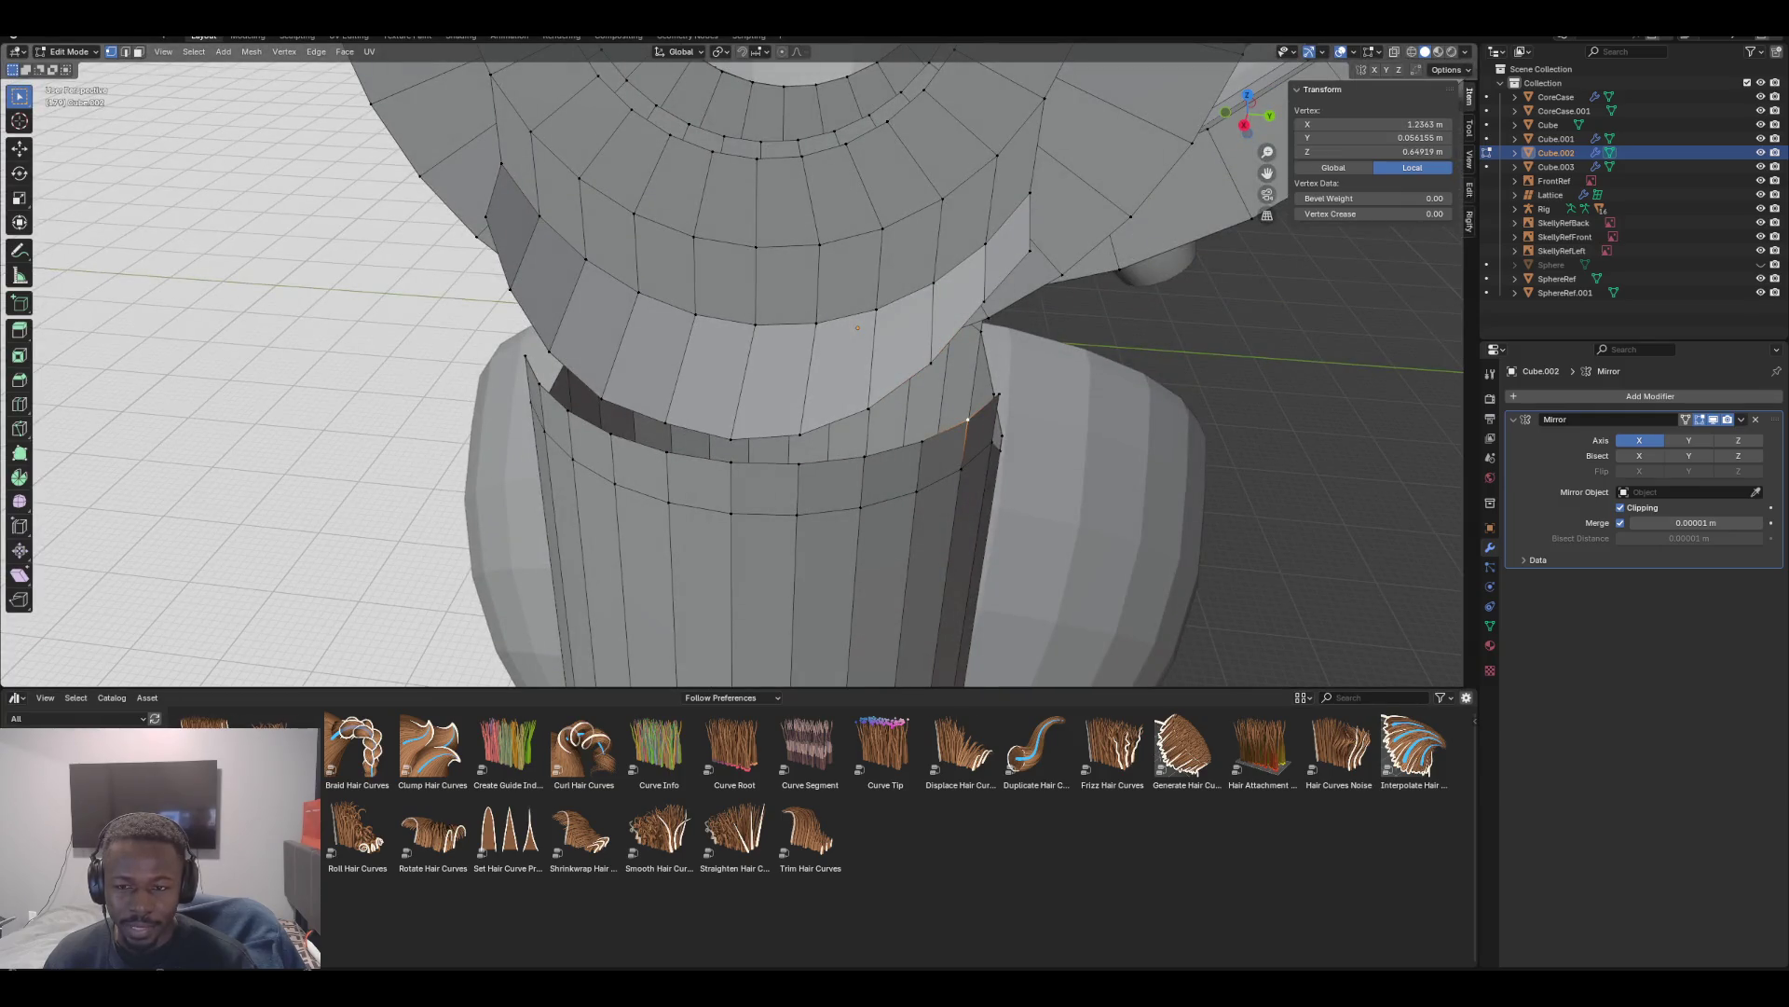
click(1370, 124)
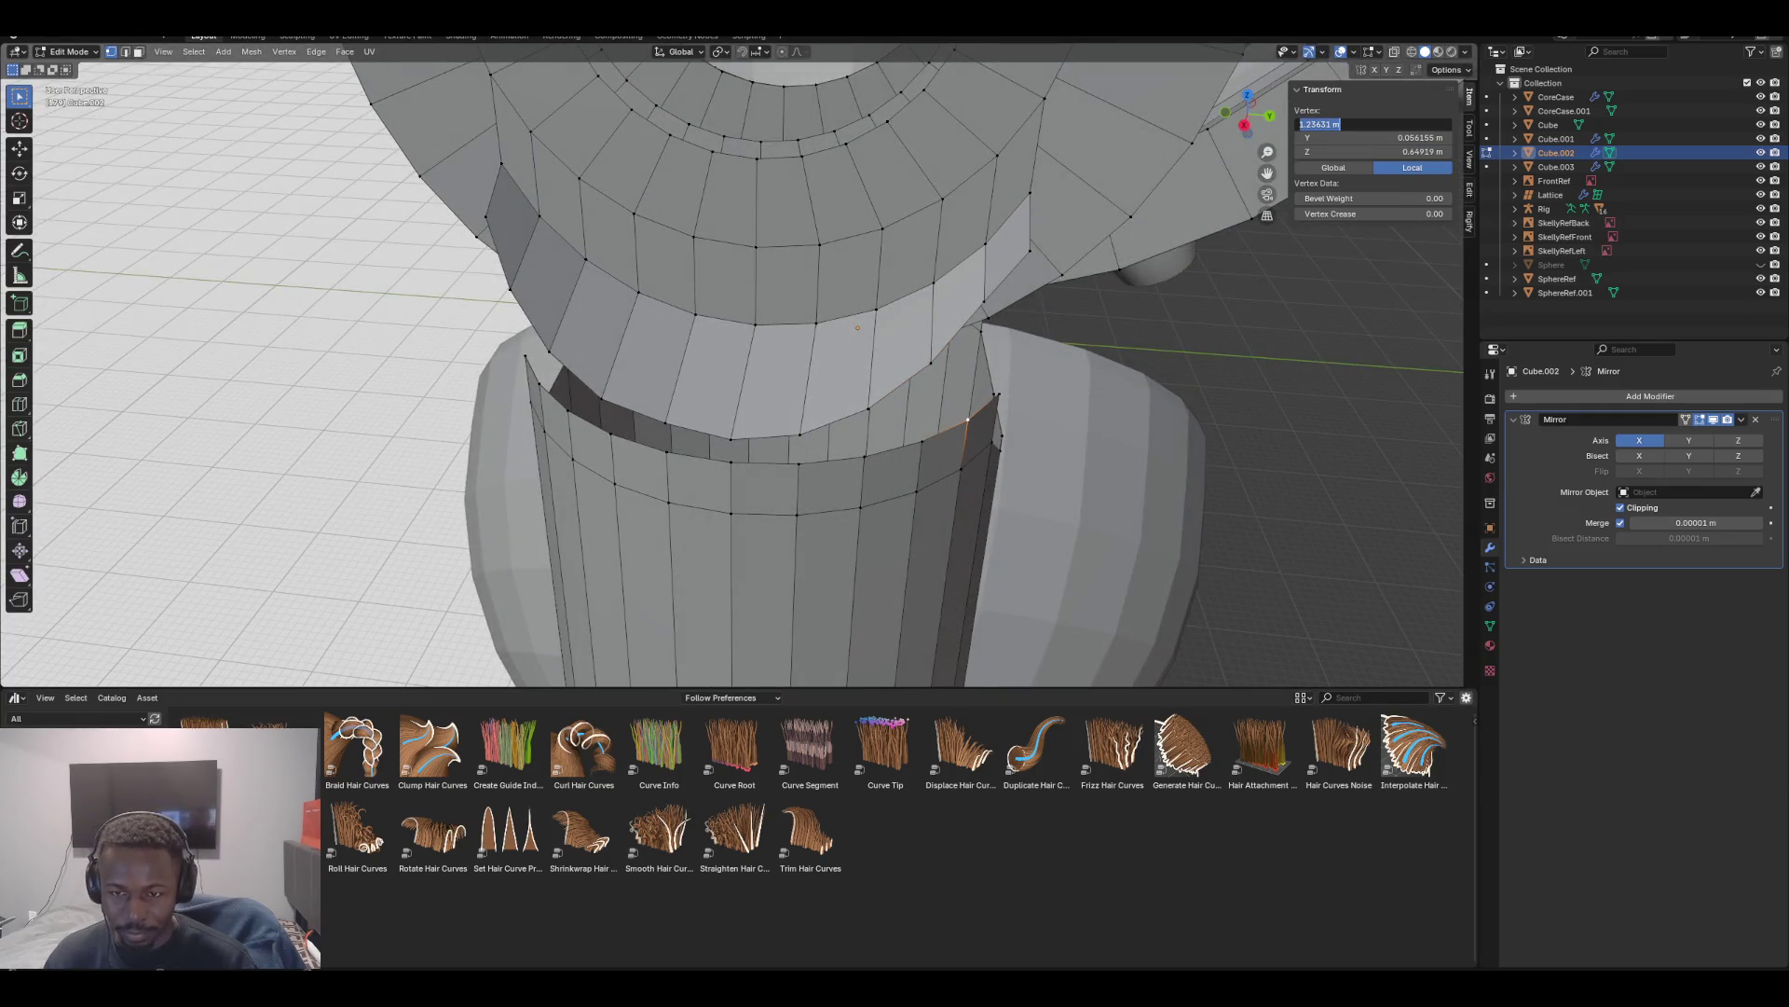
click(983, 300)
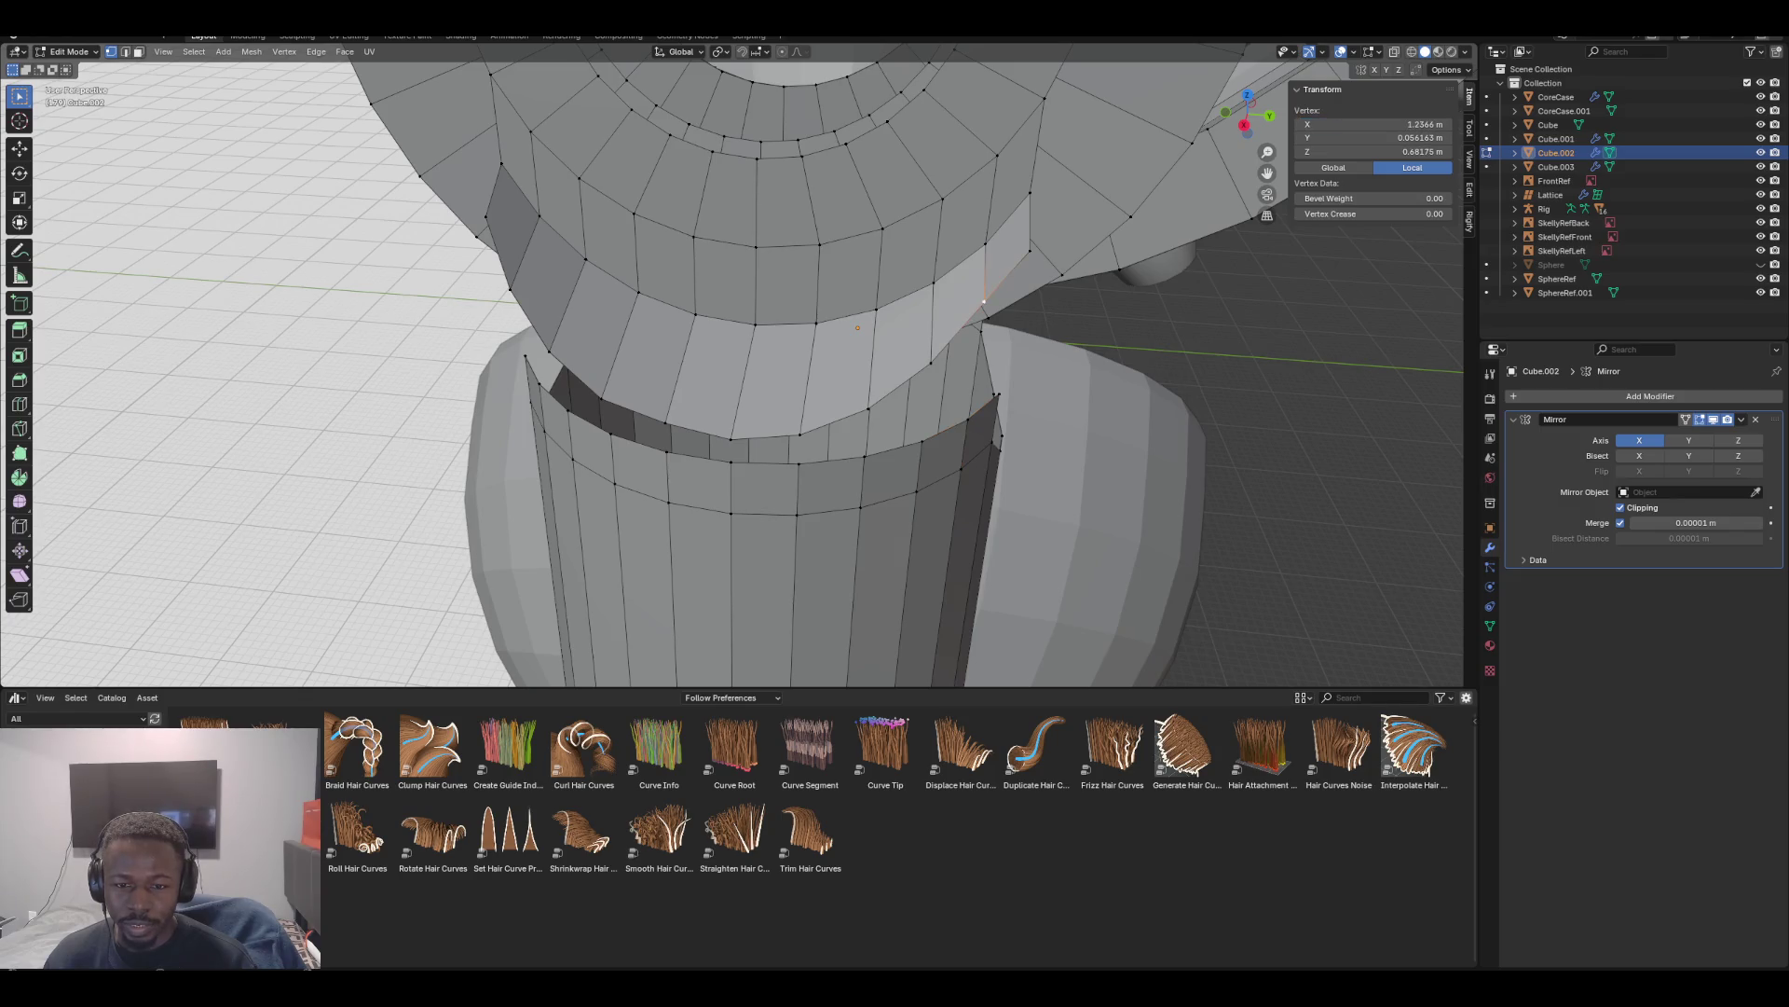
click(1370, 124)
text(1.2363)
key(Return)
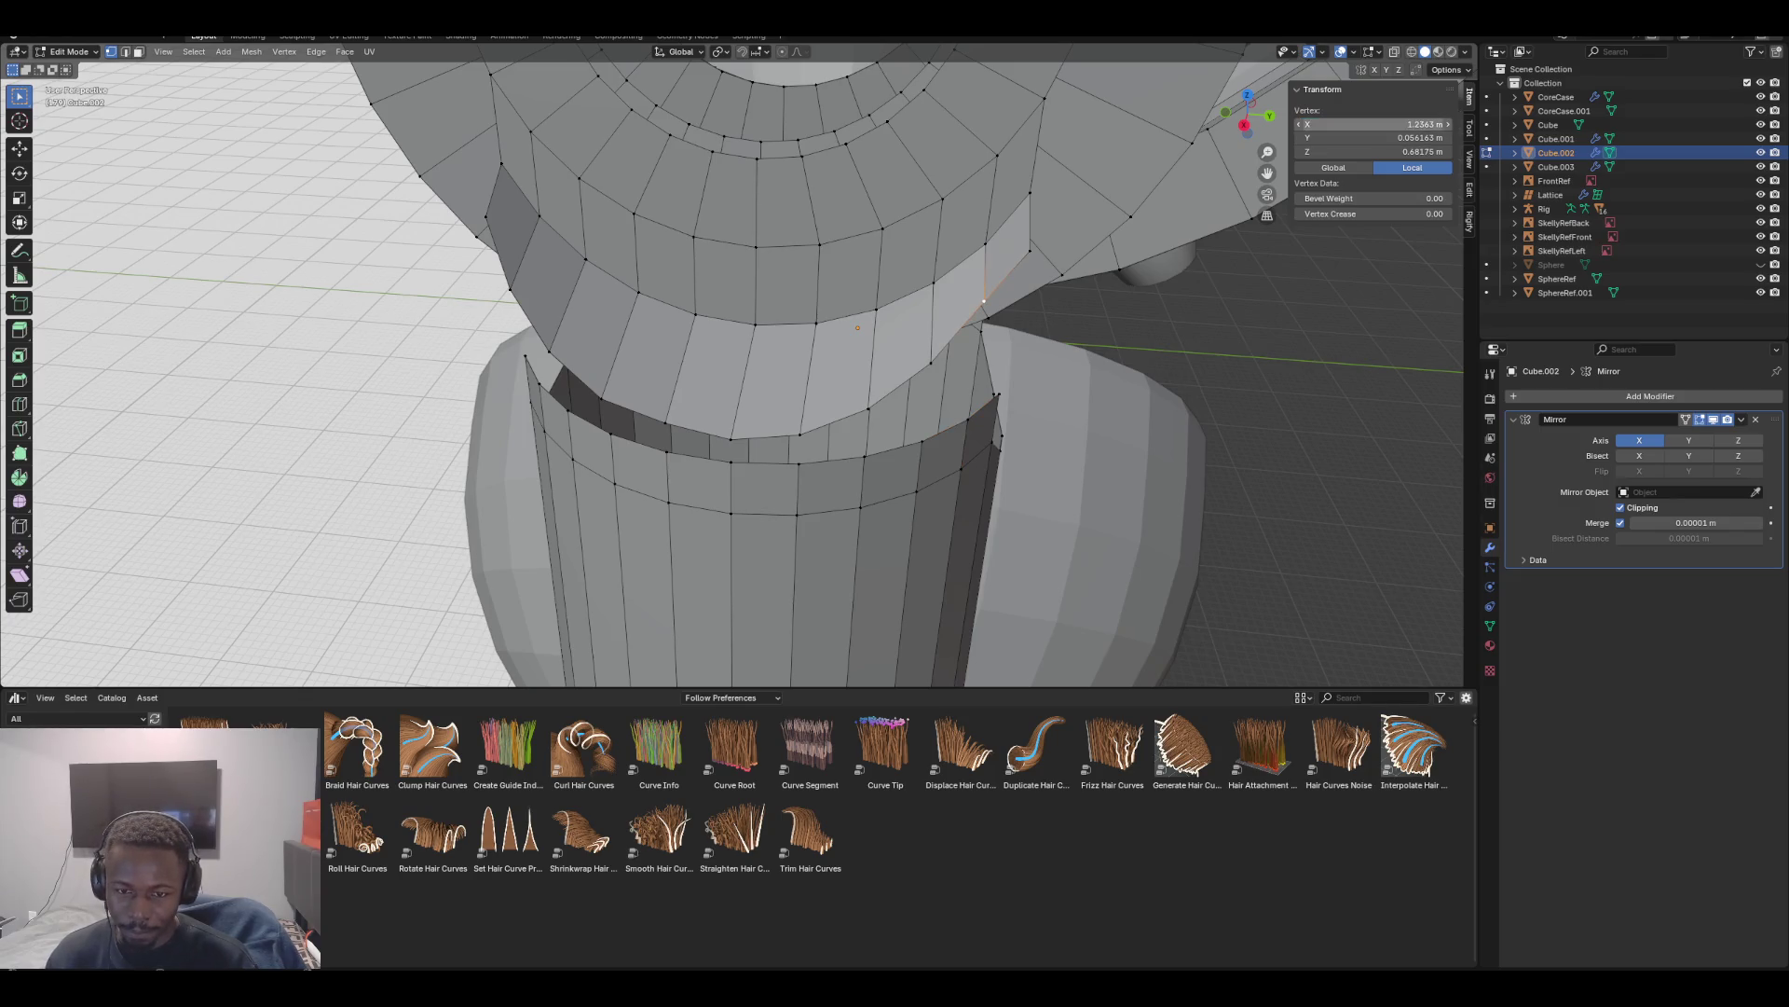
middle_drag(746, 372, 951, 382)
key(KP_1)
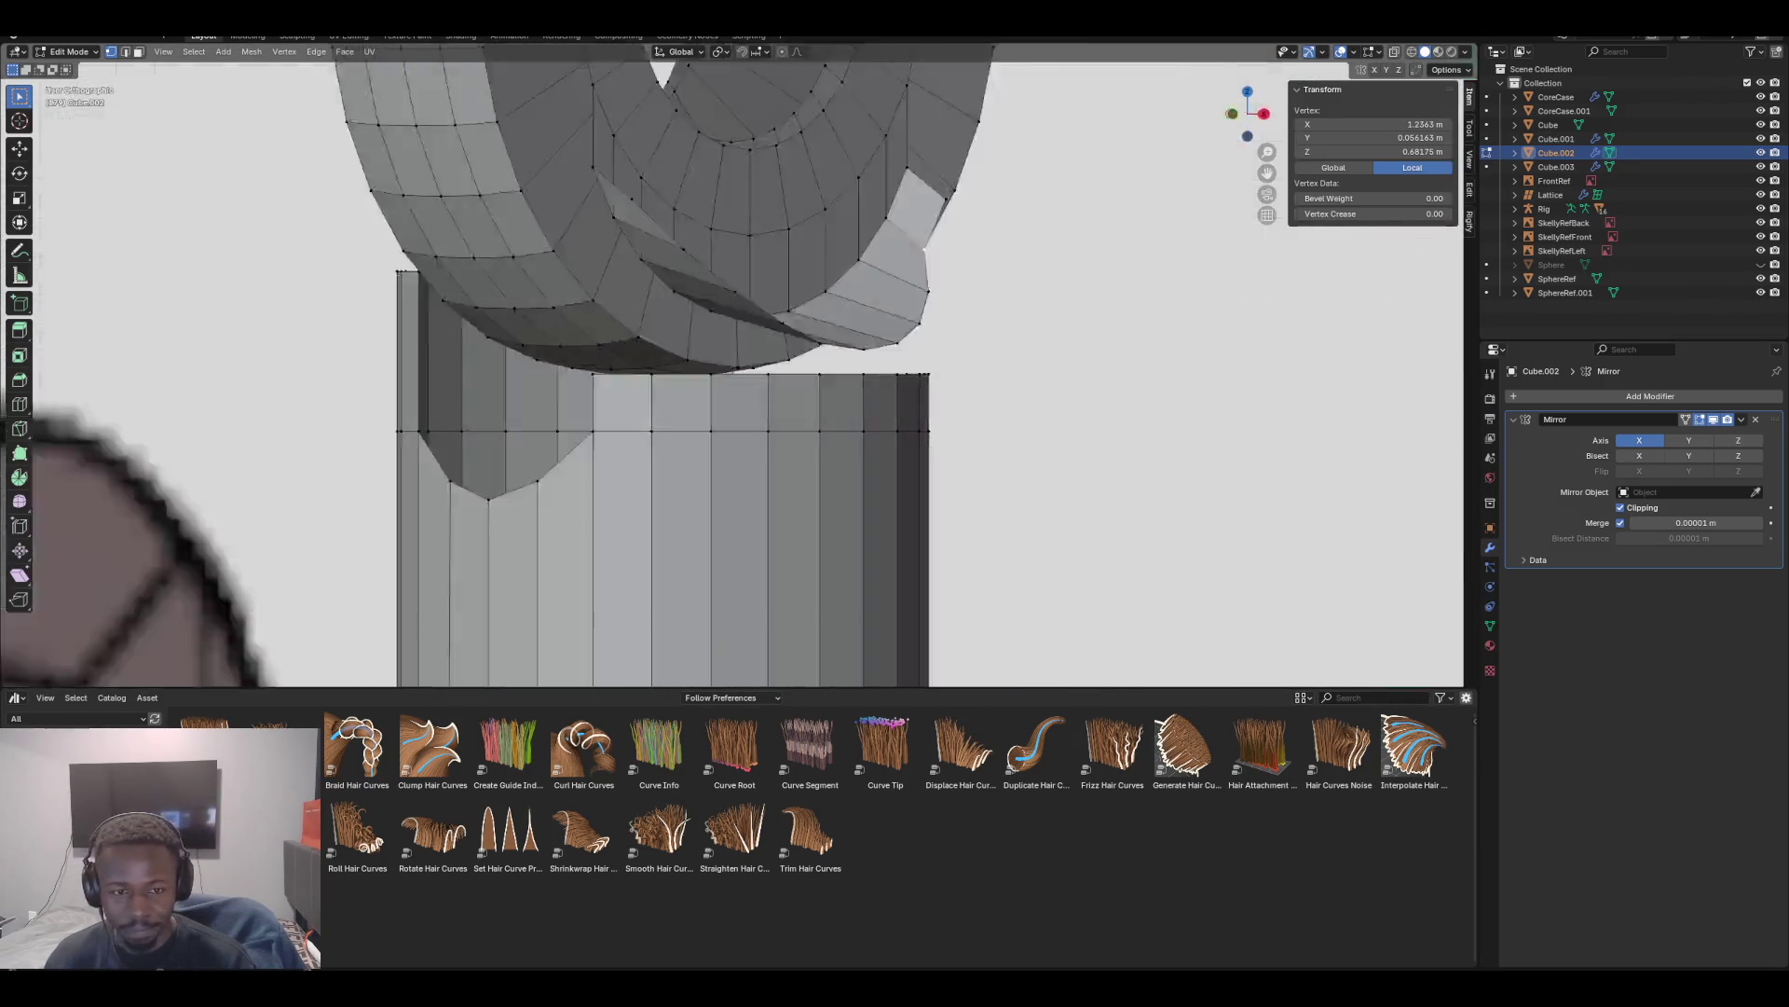
key(KP_3)
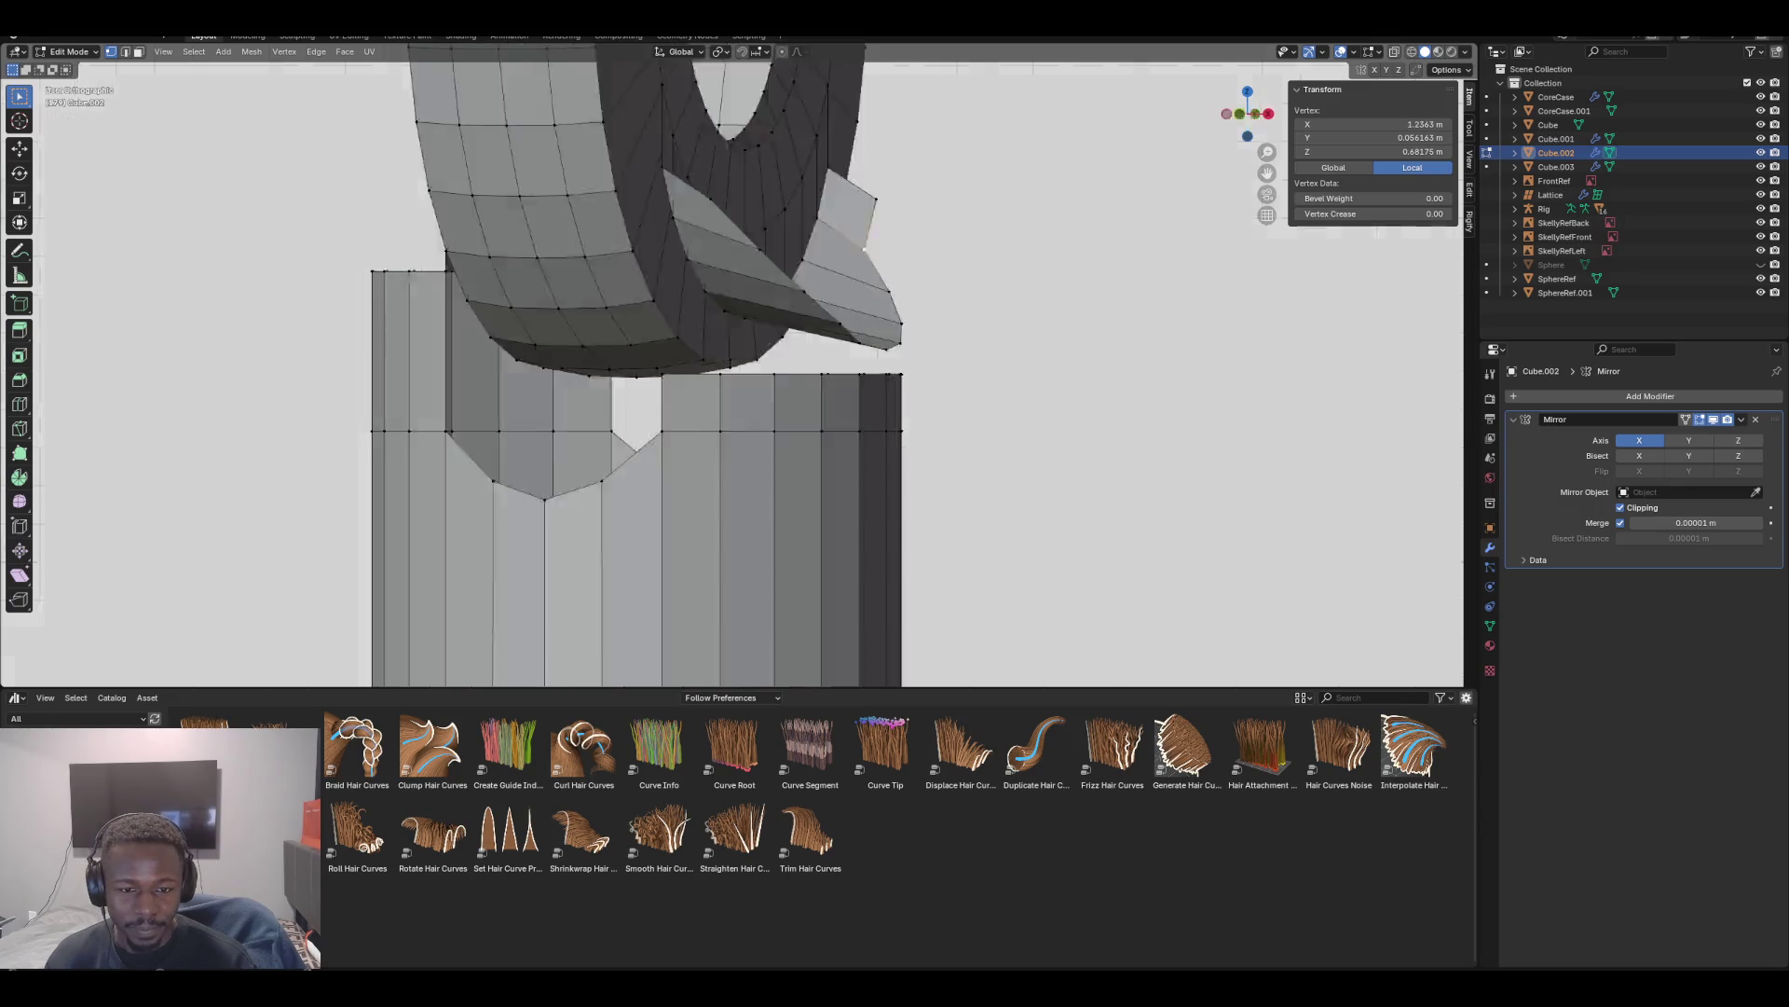
key(ctrl+KP_1)
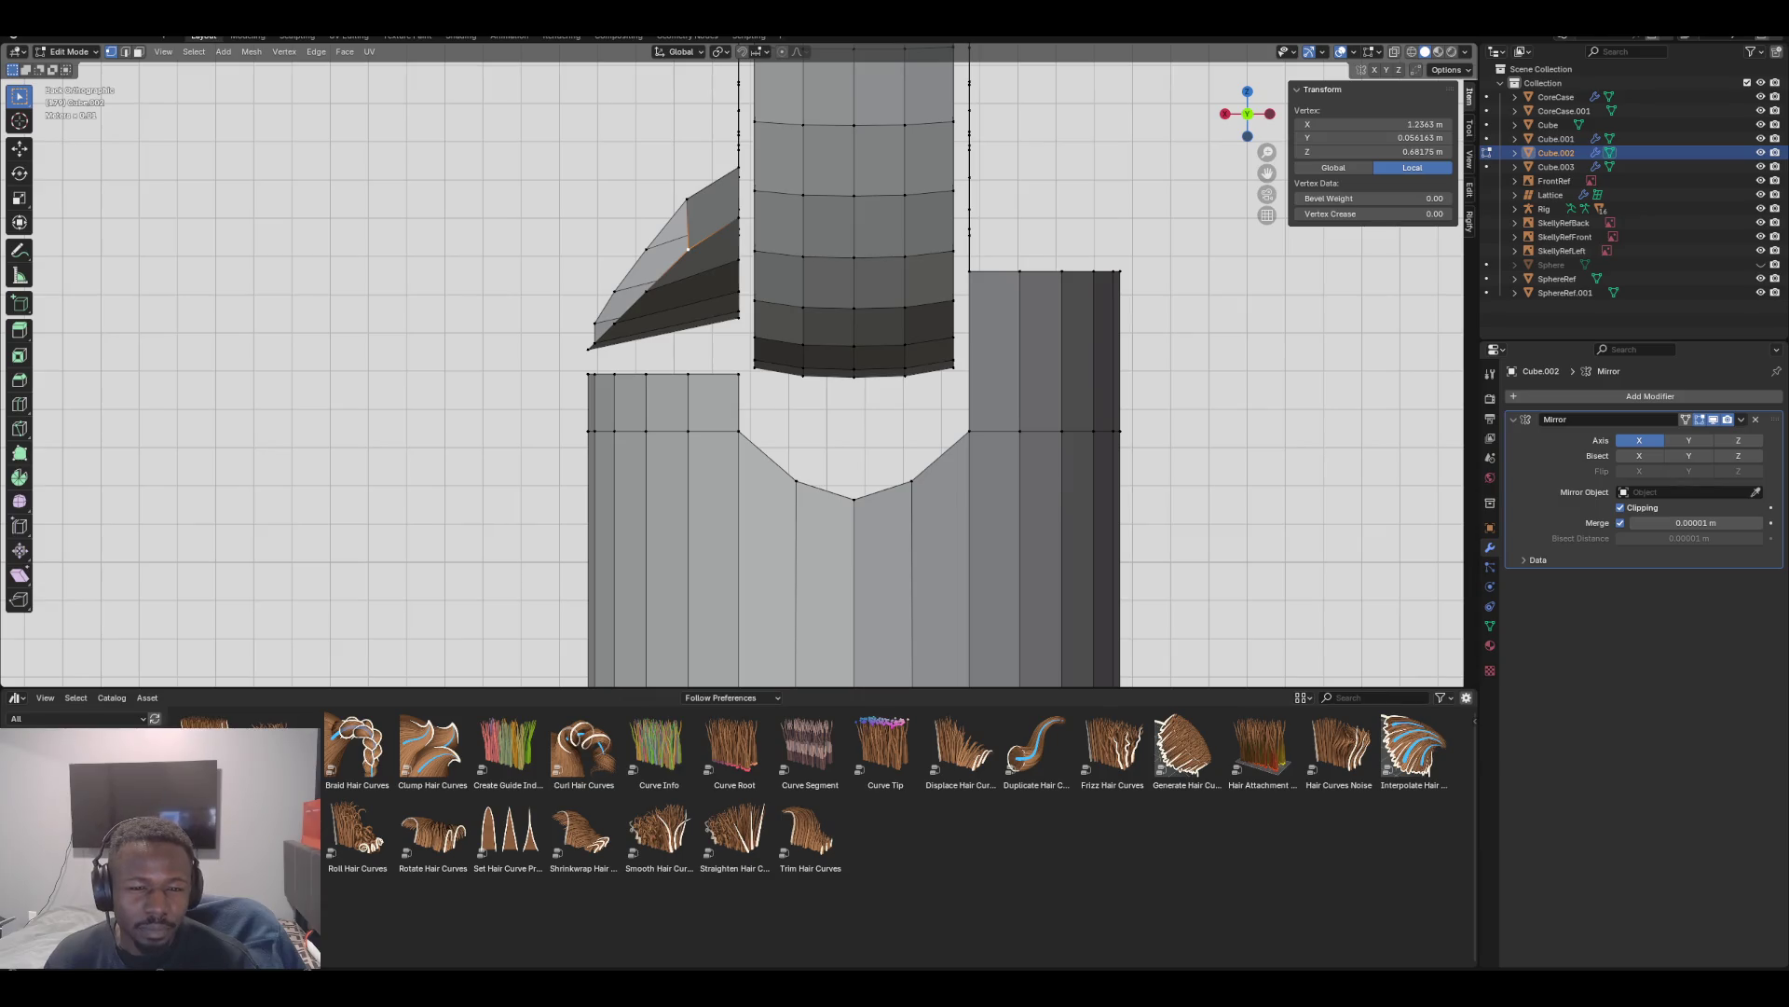
key(KP_4)
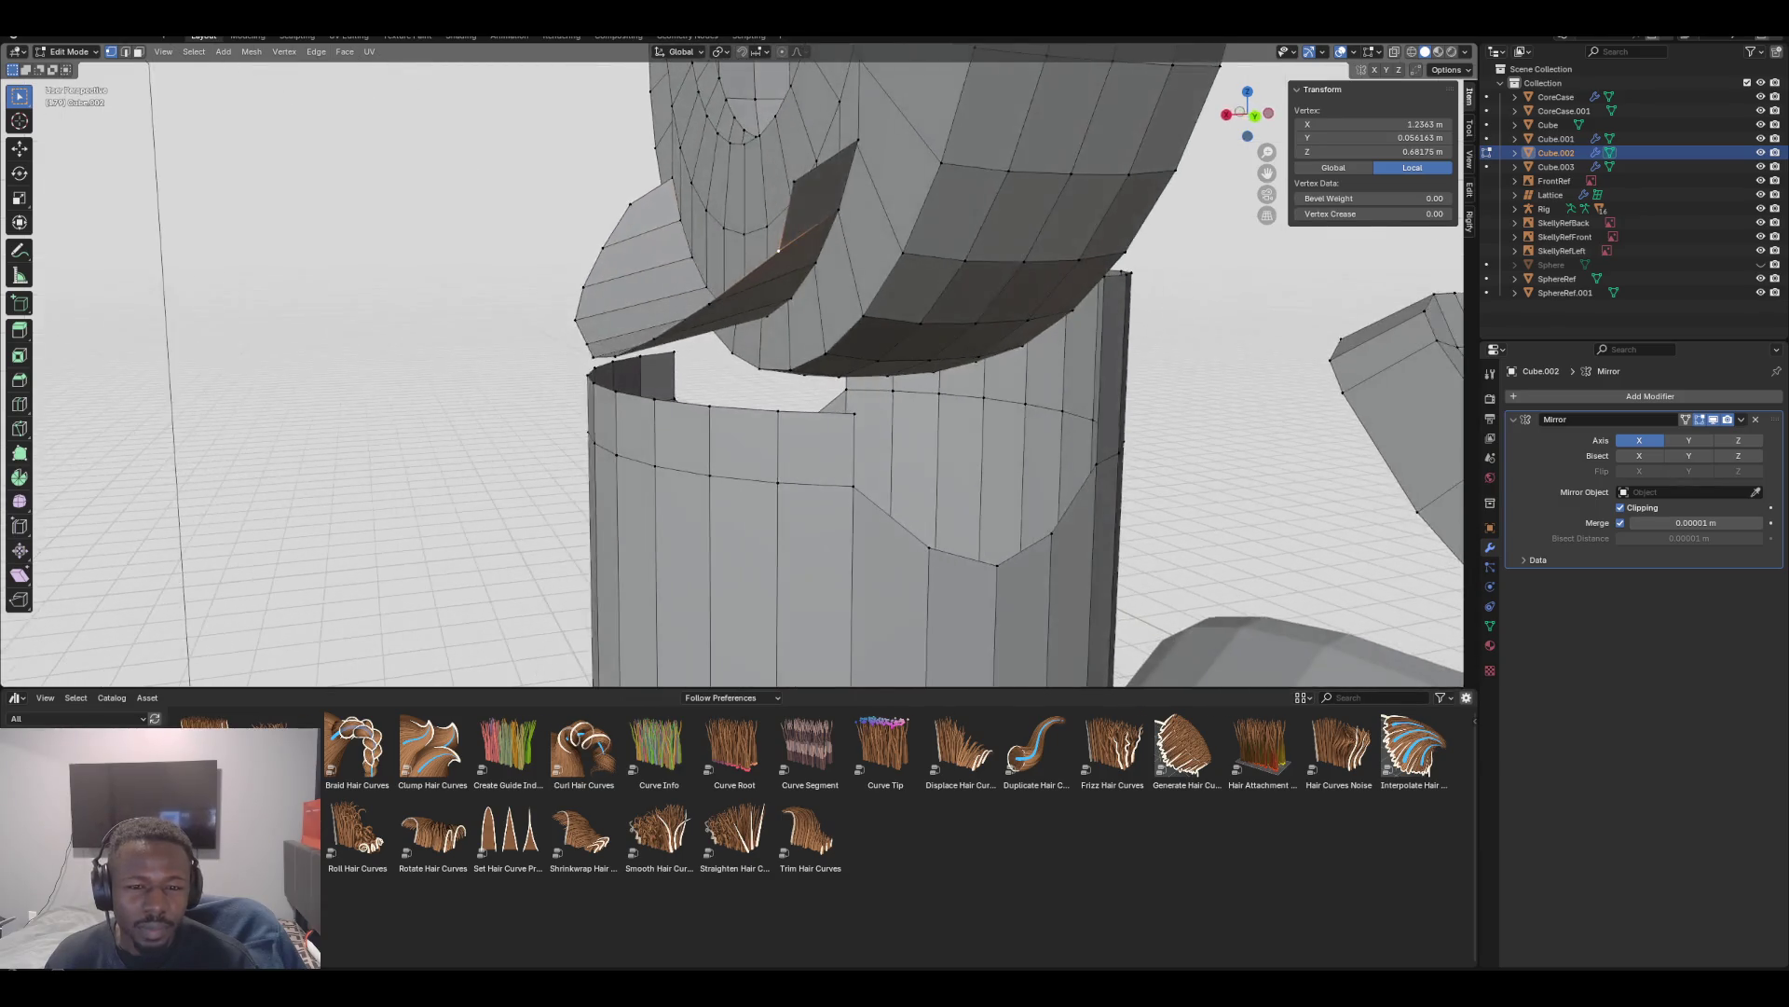
key(KP_8)
key(KP_8)
key(KP_8)
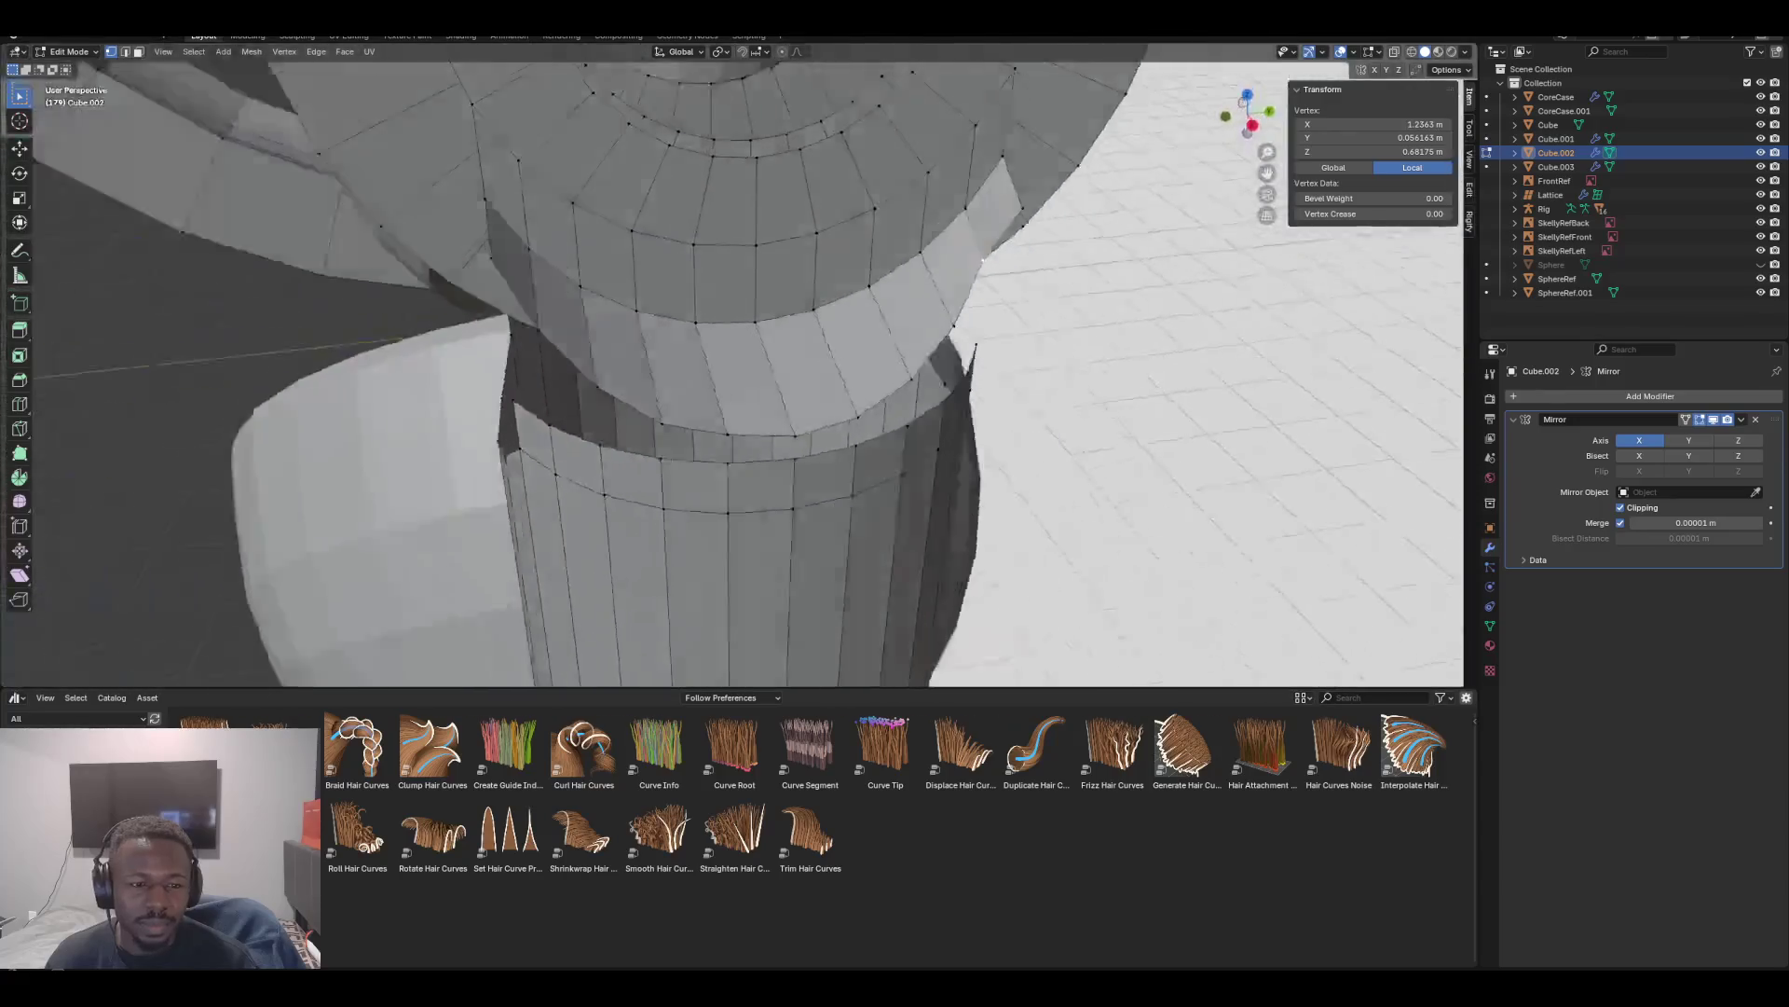
key(KP_8)
key(KP_8)
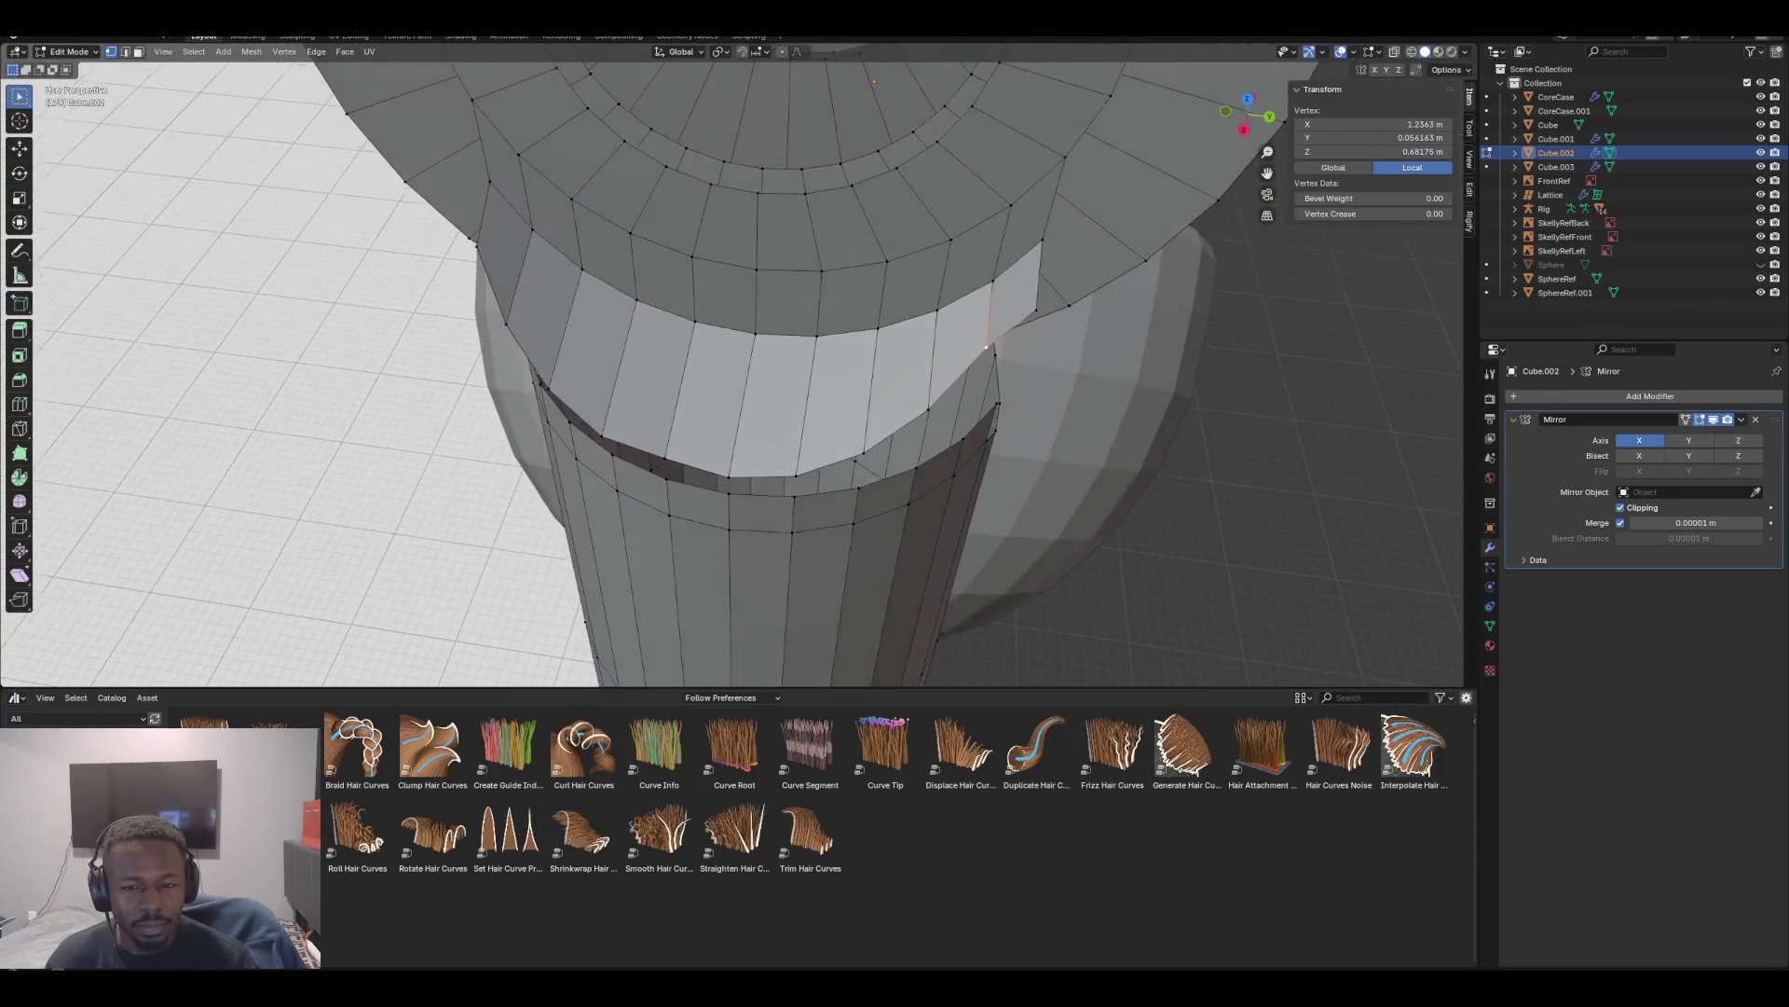
key(KP_2)
key(KP_2)
key(KP_2)
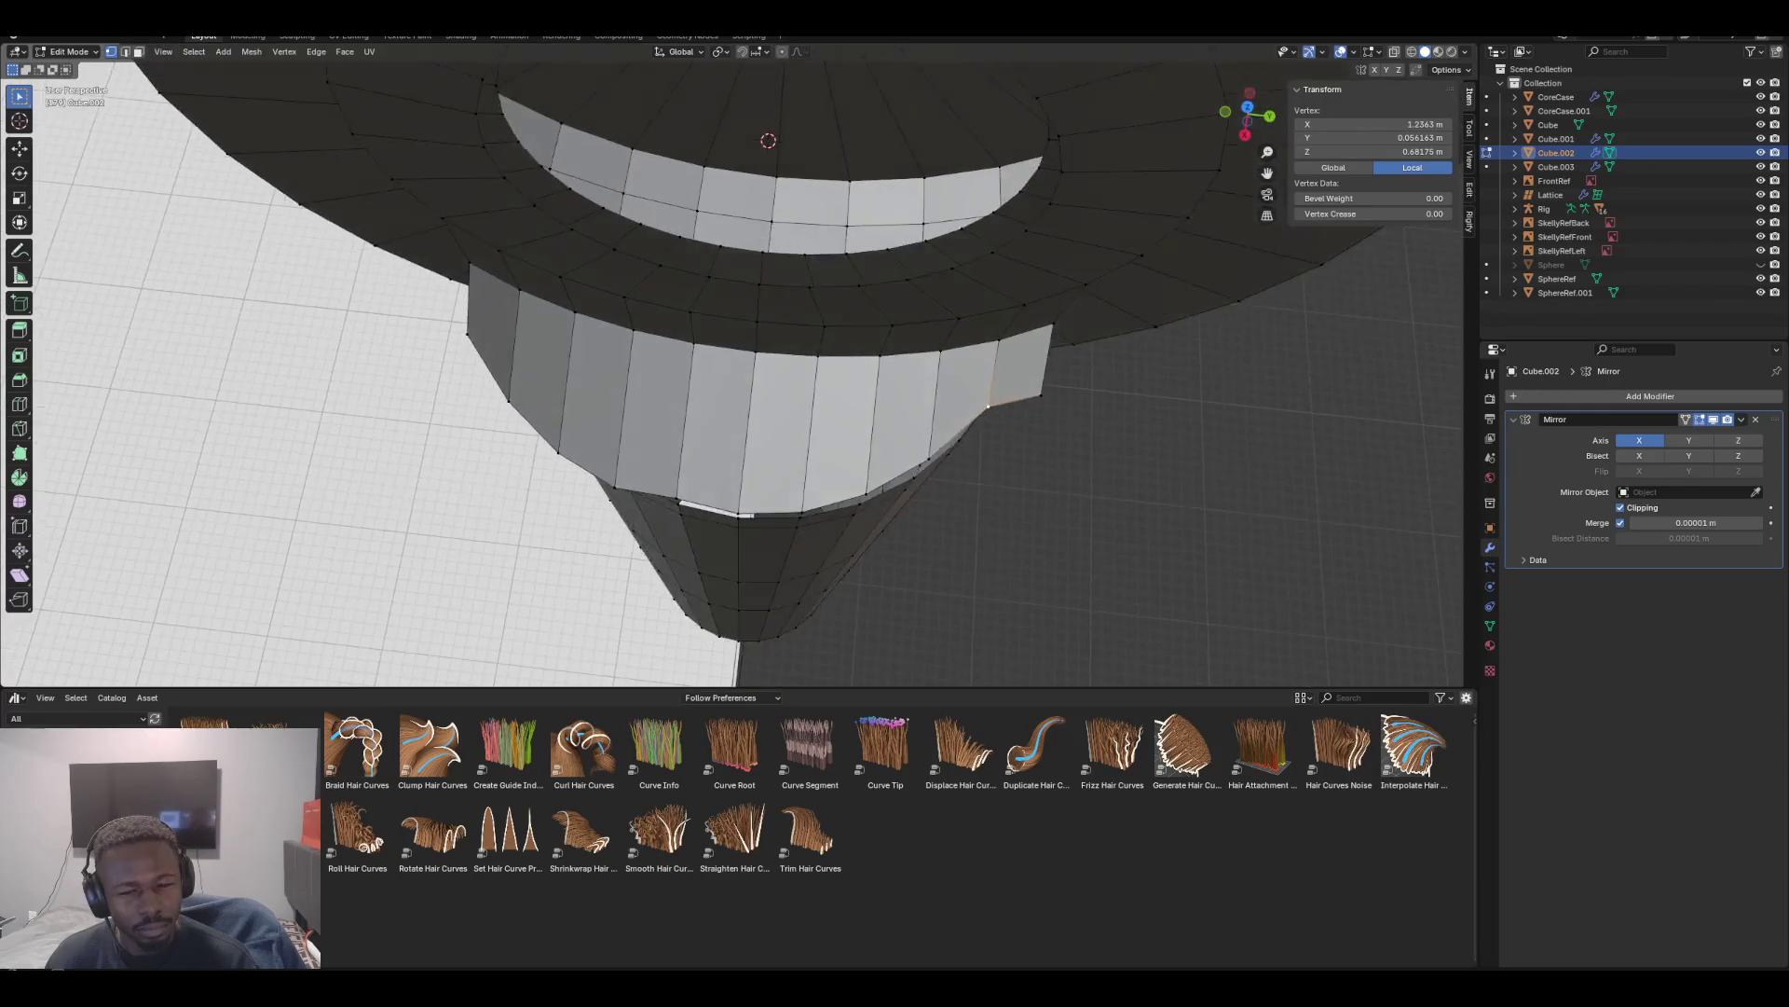
key(KP_2)
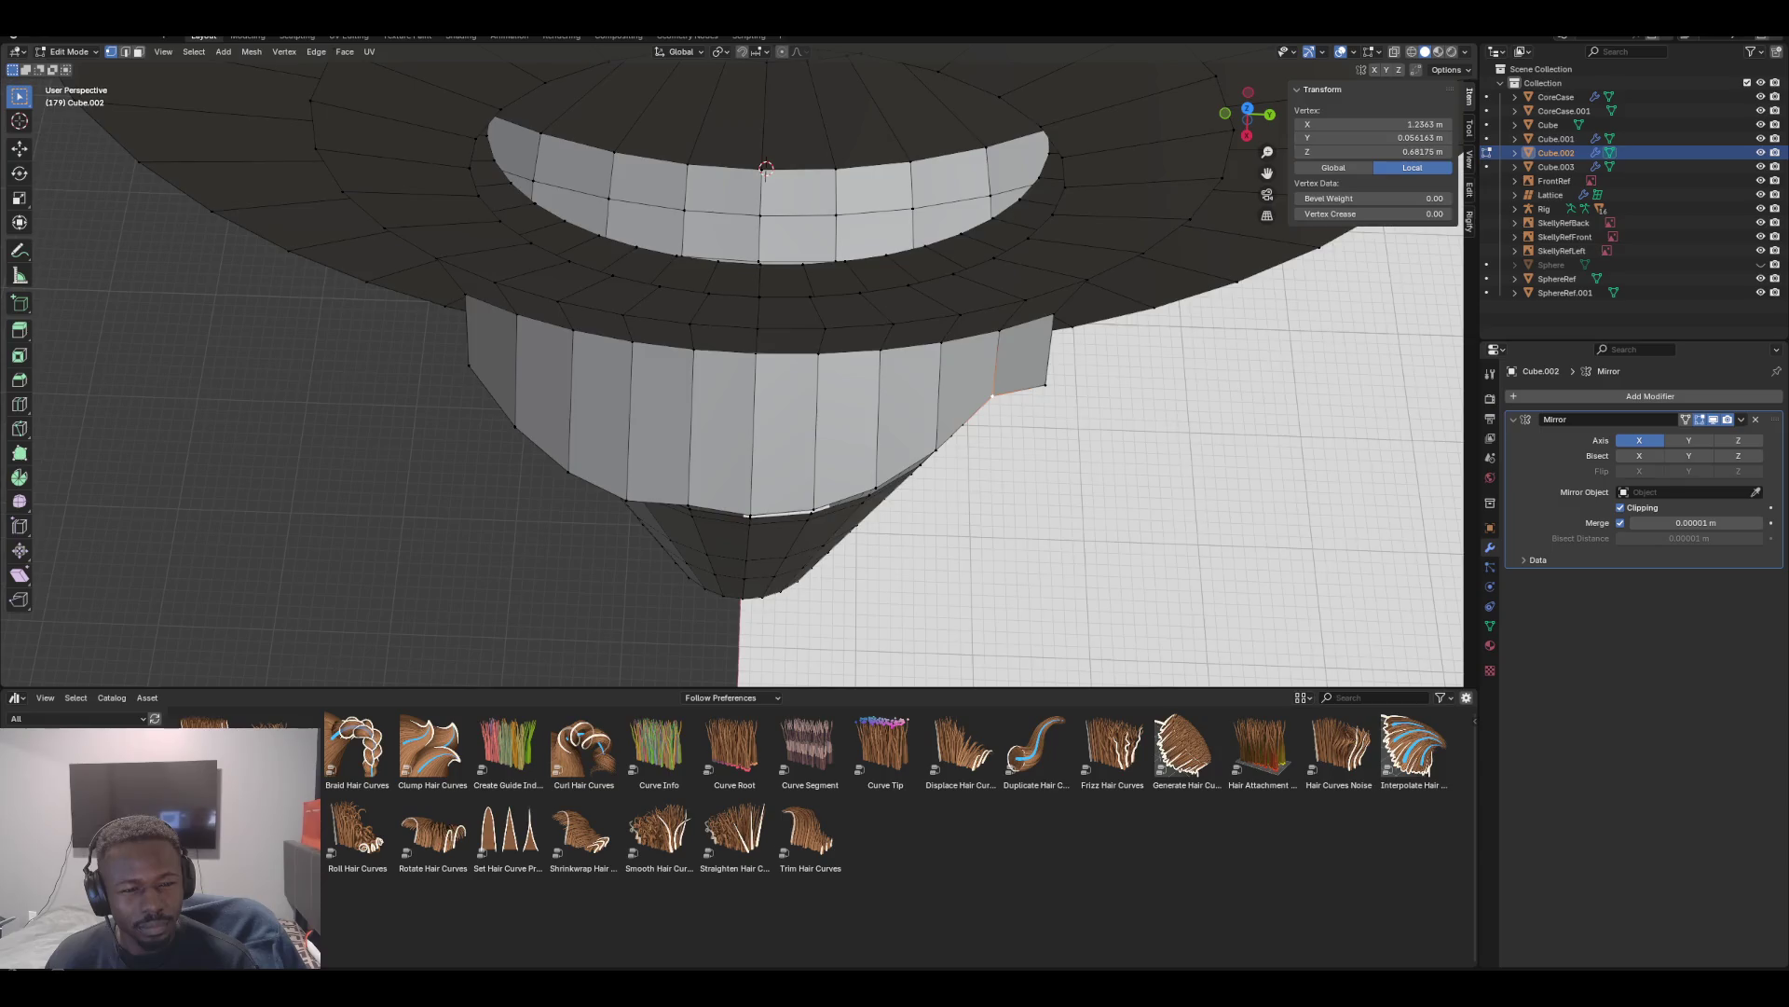
key(KP_8)
key(KP_8)
key(KP_8)
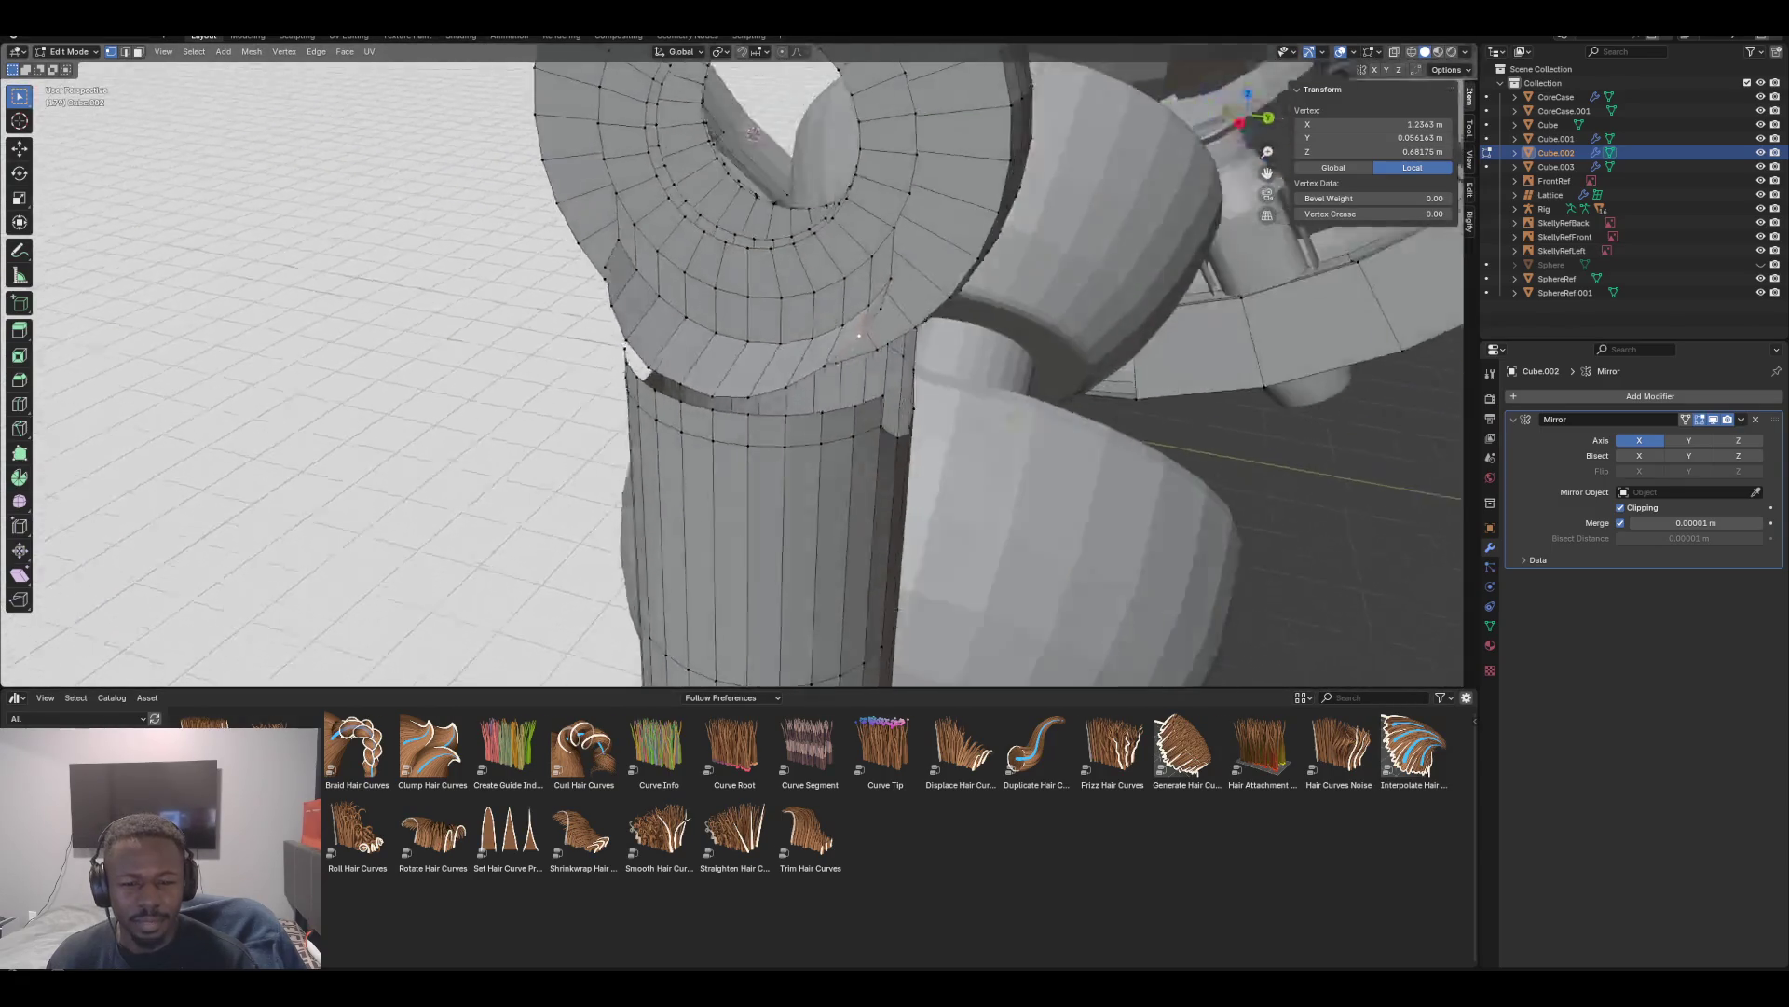
key(KP_2)
key(KP_2)
key(KP_2)
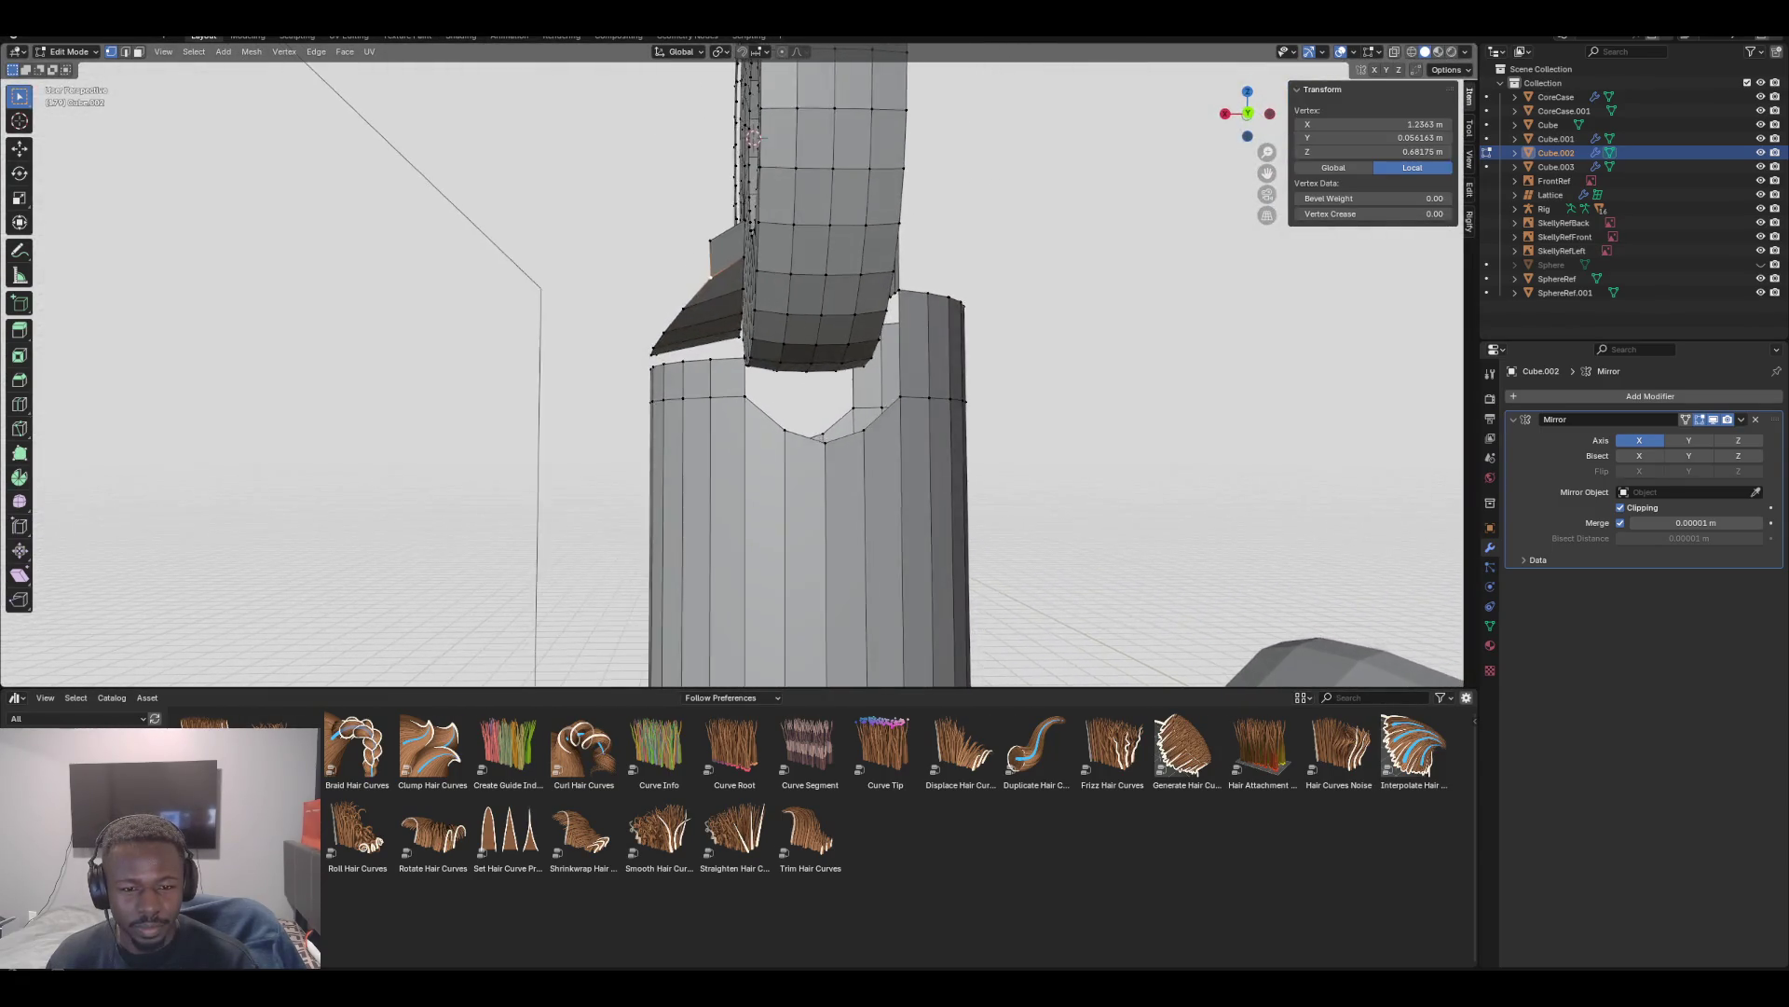
key(KP_6)
key(KP_6)
key(KP_6)
key(KP_8)
key(KP_8)
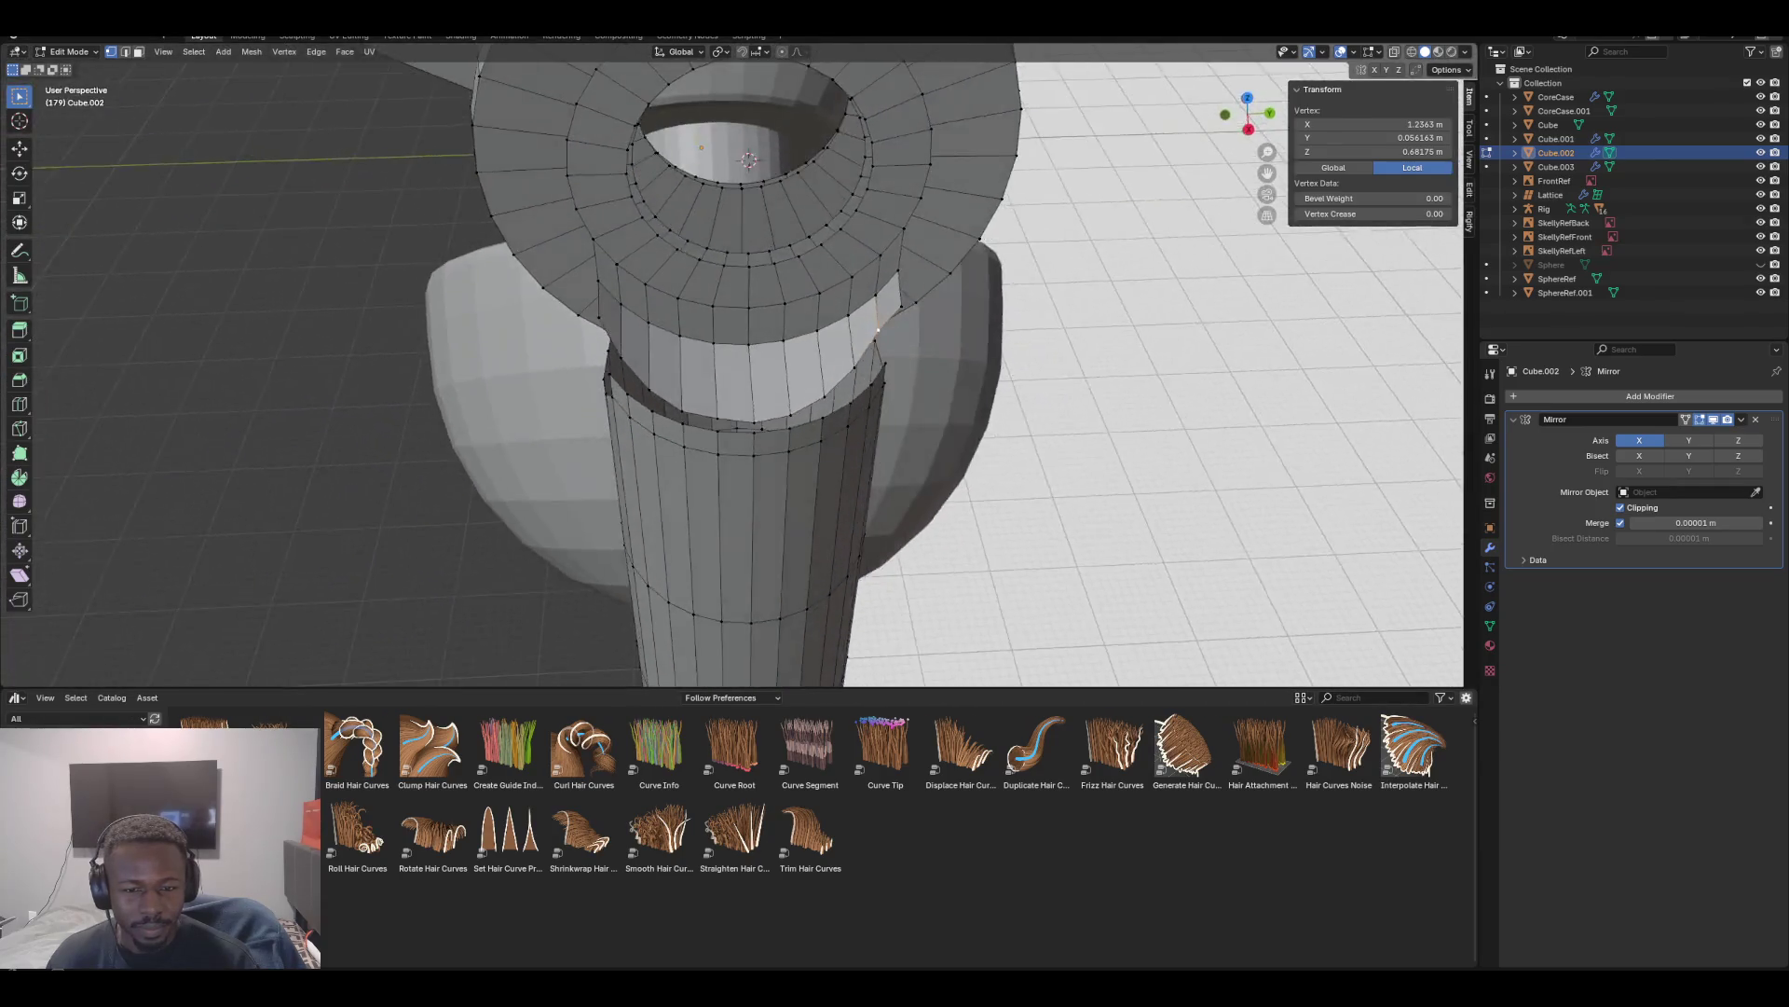
key(KP_4)
key(KP_4)
key(KP_4)
key(KP_2)
key(KP_2)
key(KP_2)
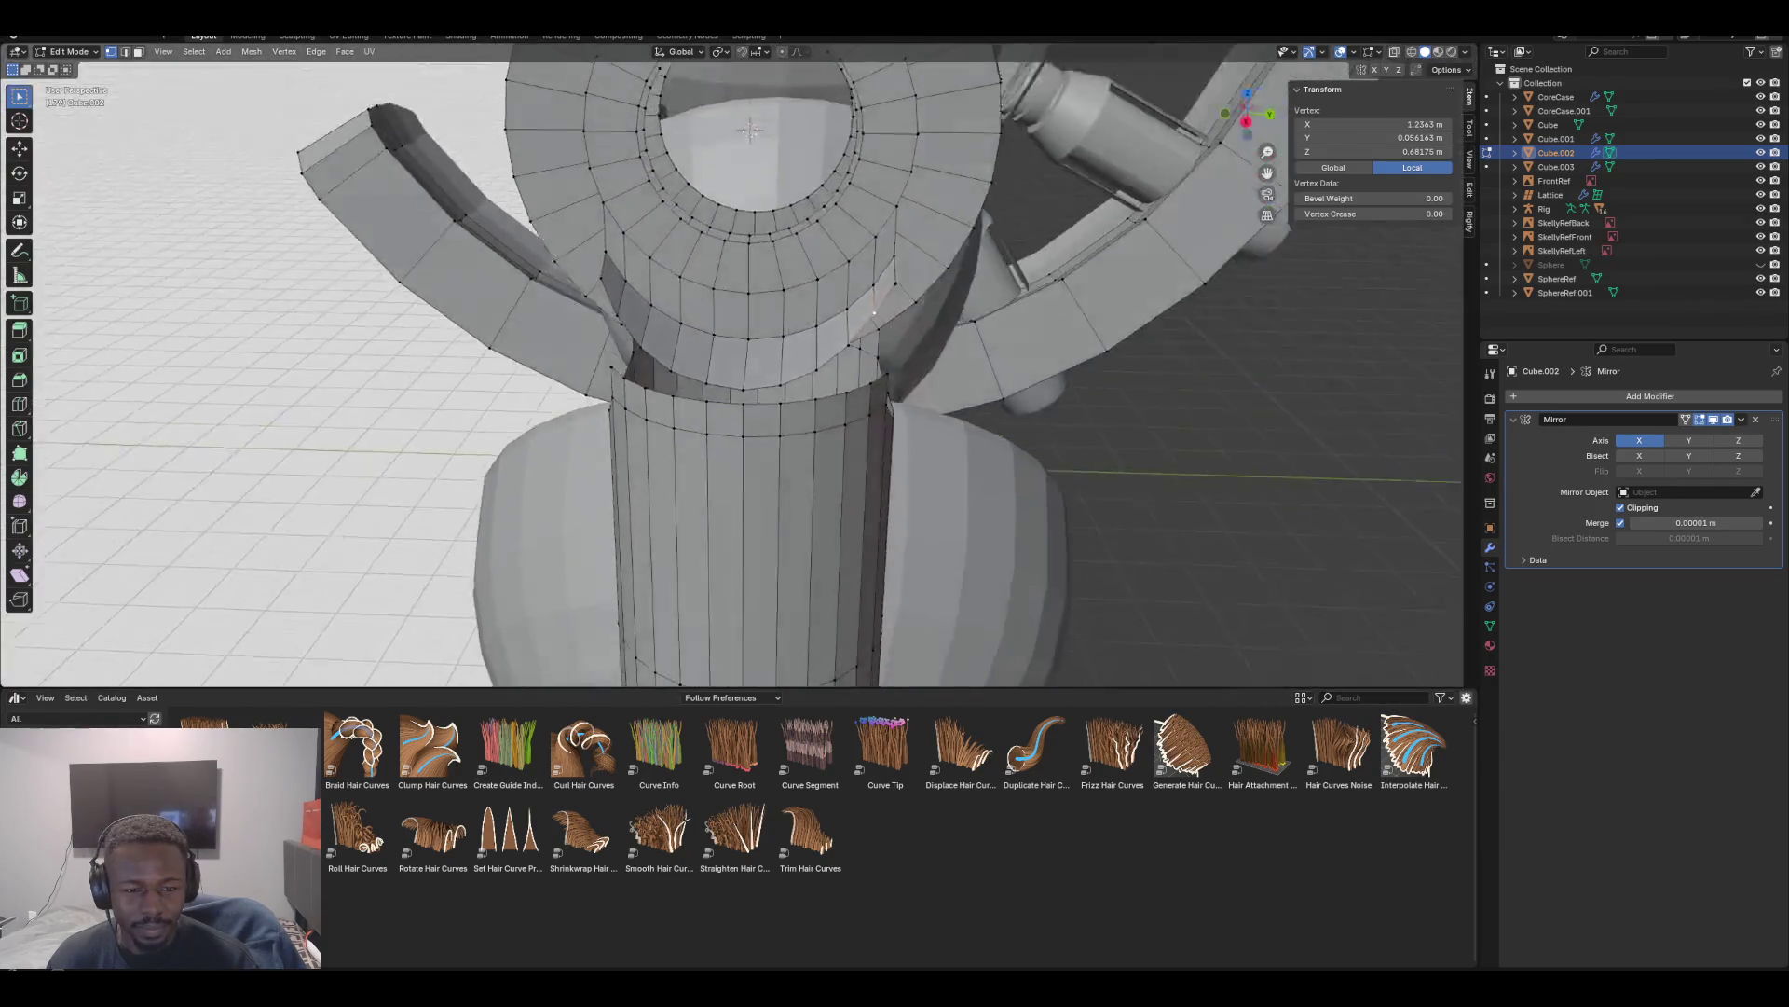
key(KP_6)
key(KP_6)
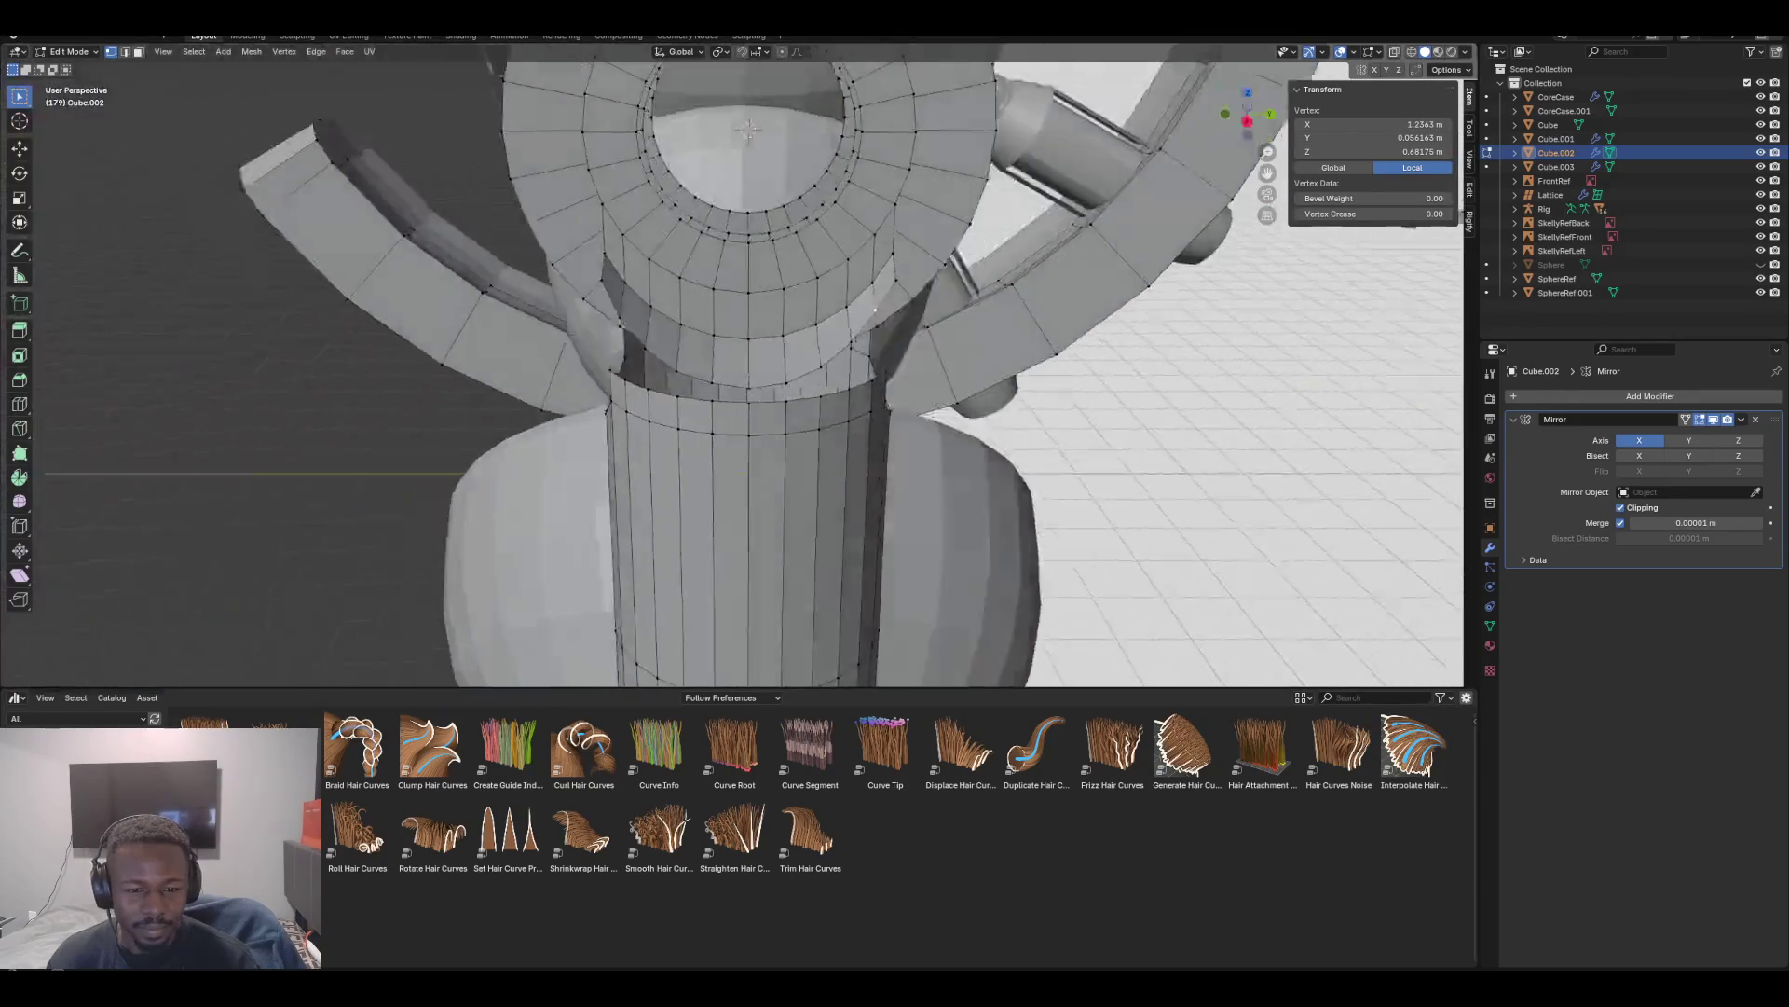
key(KP_8)
key(KP_8)
key(KP_2)
key(KP_2)
key(KP_4)
key(KP_4)
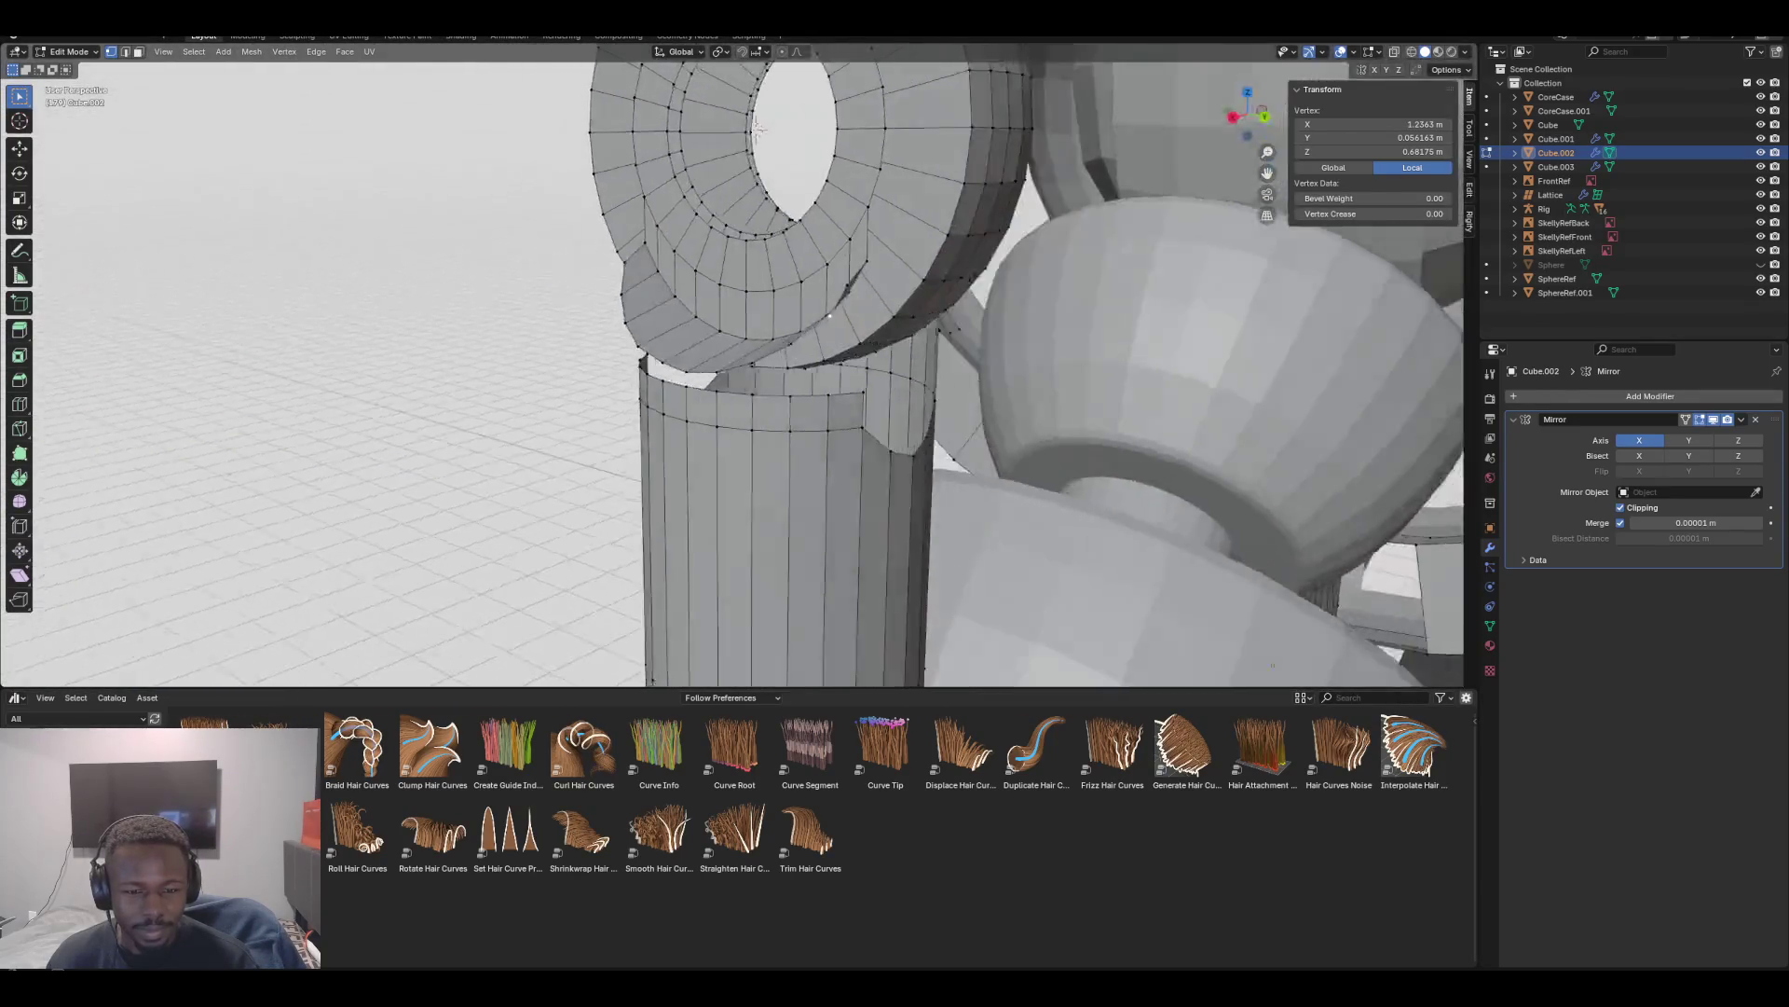
key(KP_4)
key(KP_4)
key(KP_4)
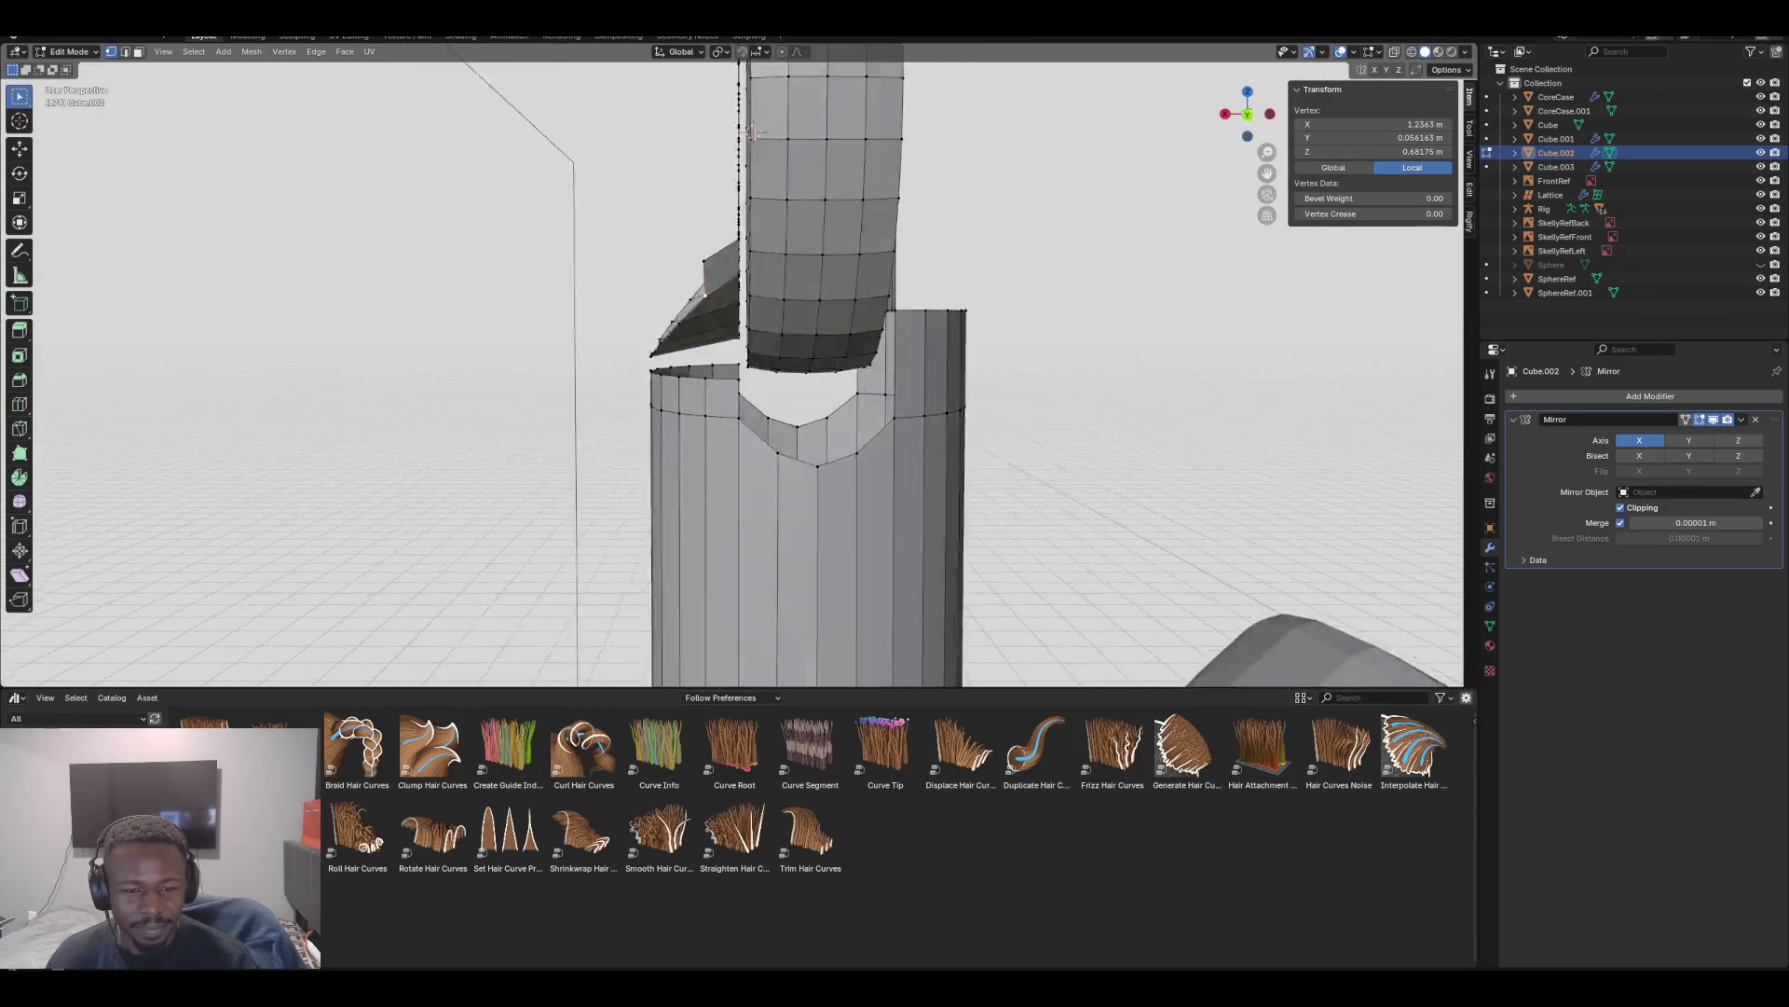
key(KP_4)
key(KP_4)
key(KP_4)
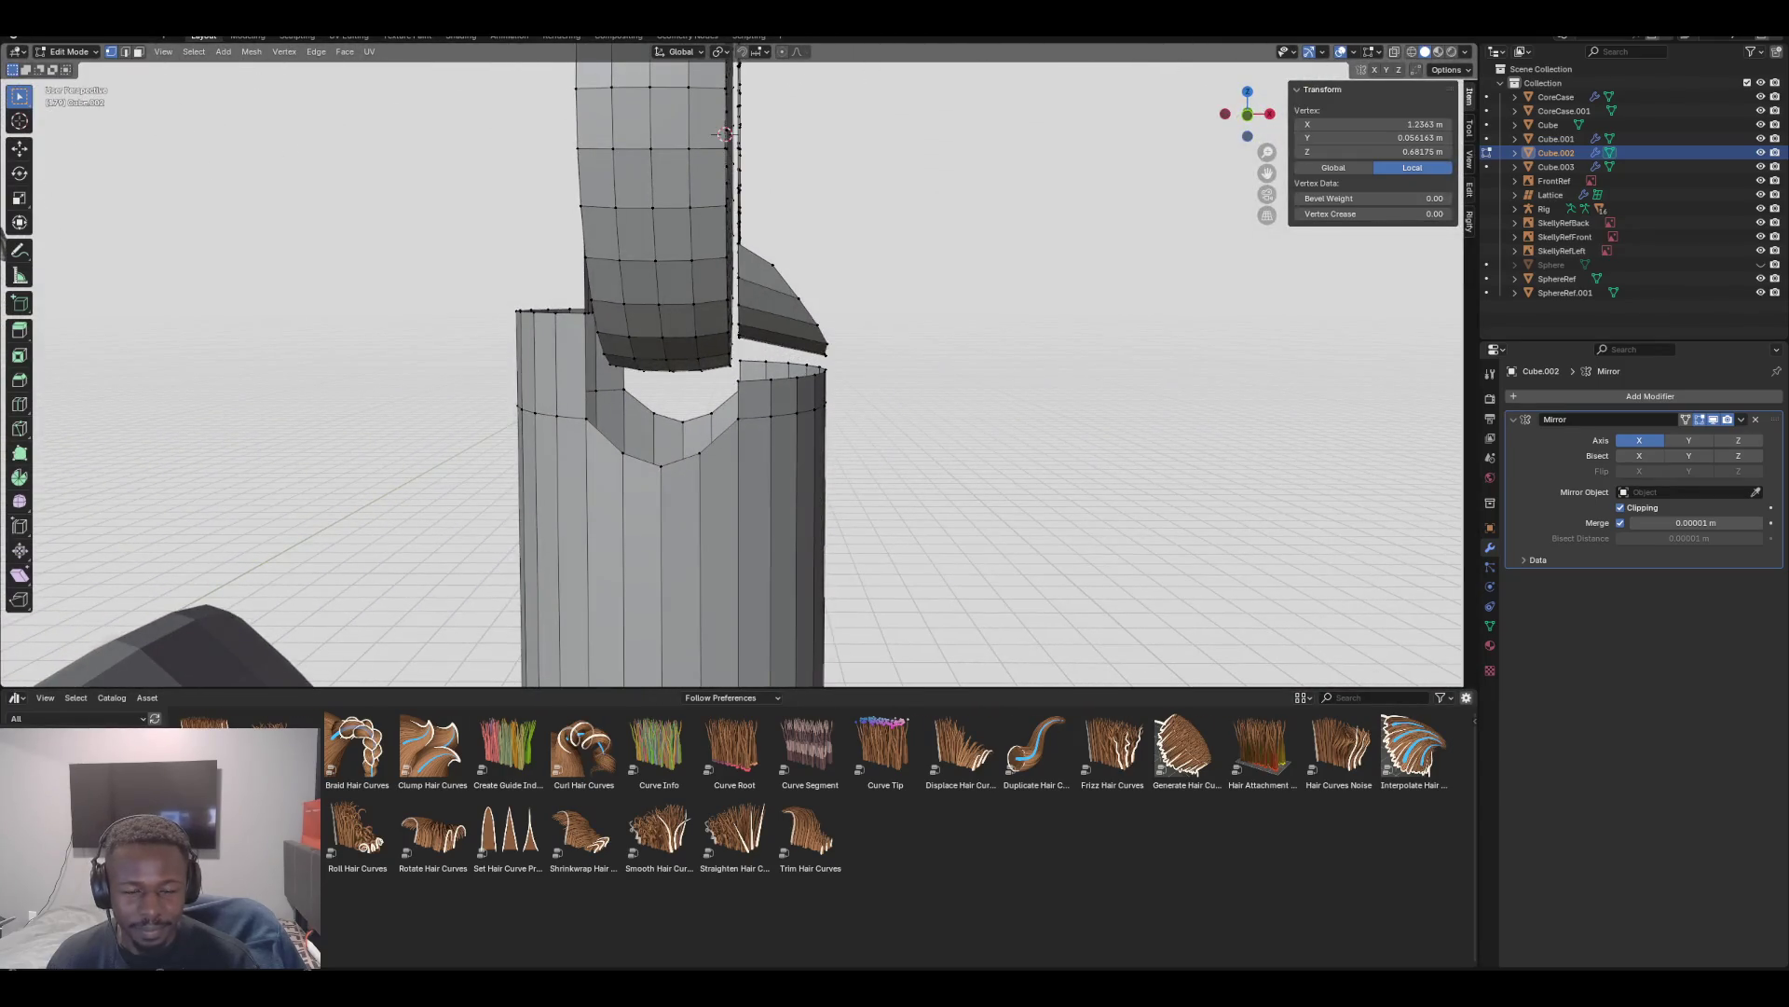
key(KP_1)
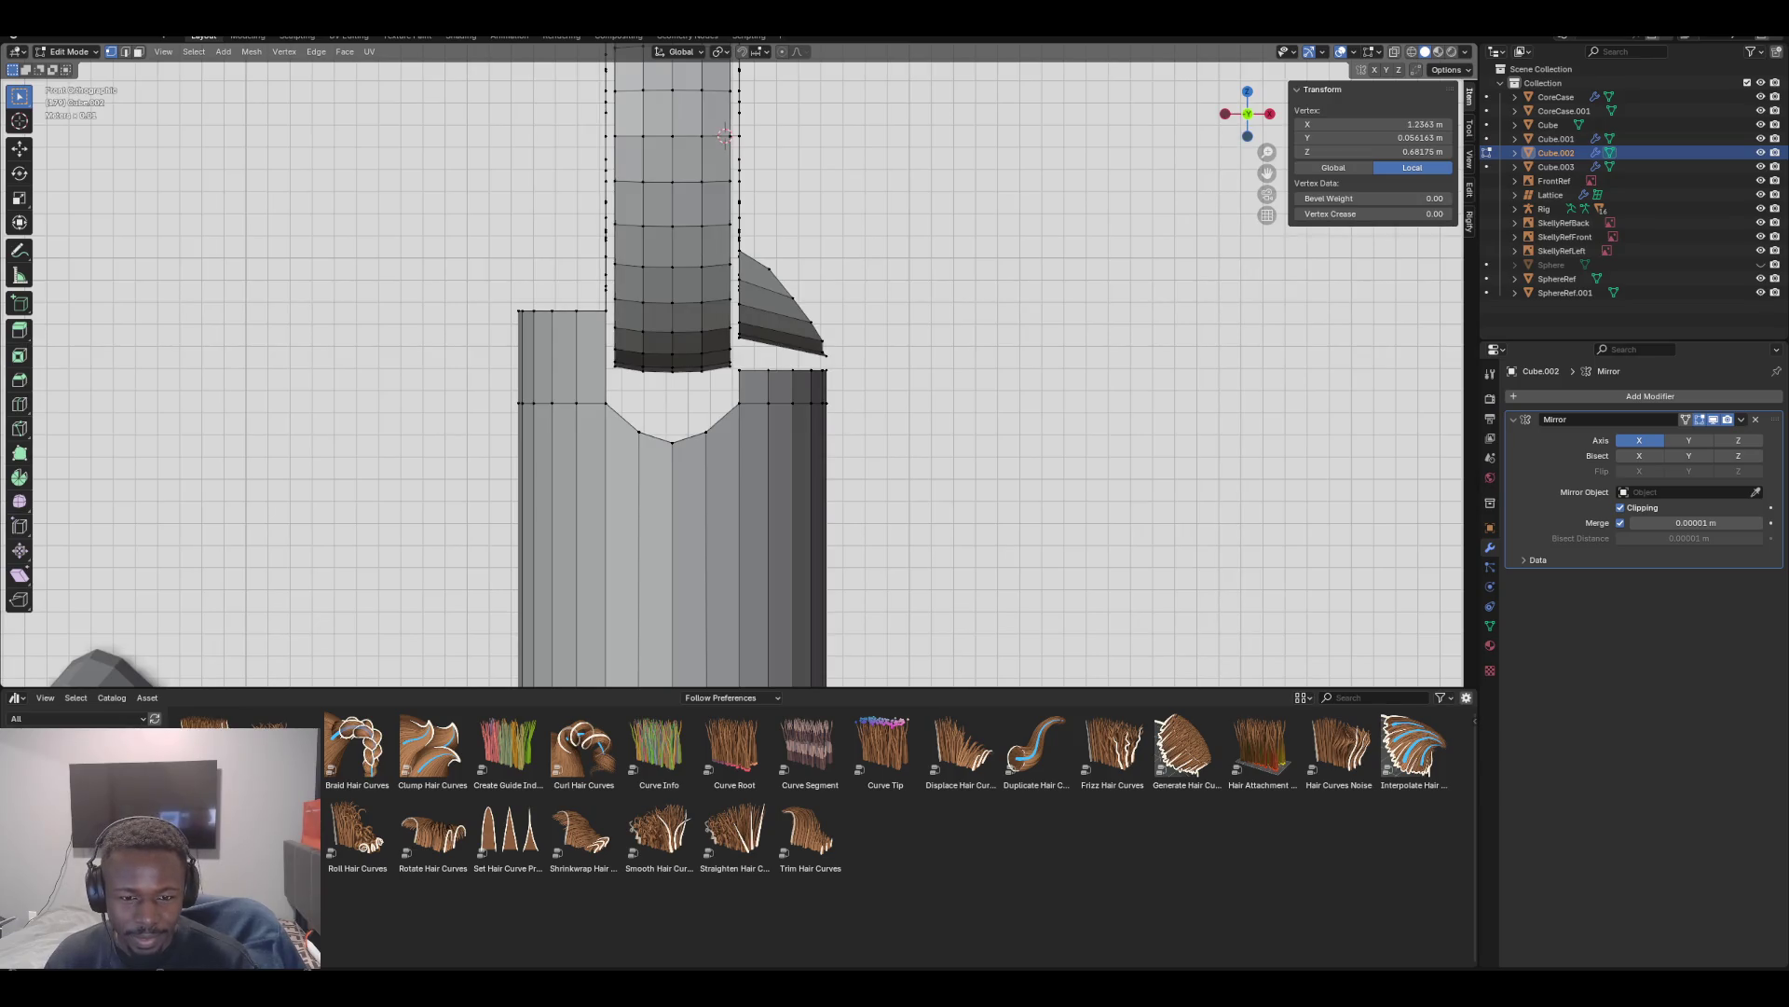
scroll(739, 364, up, 4)
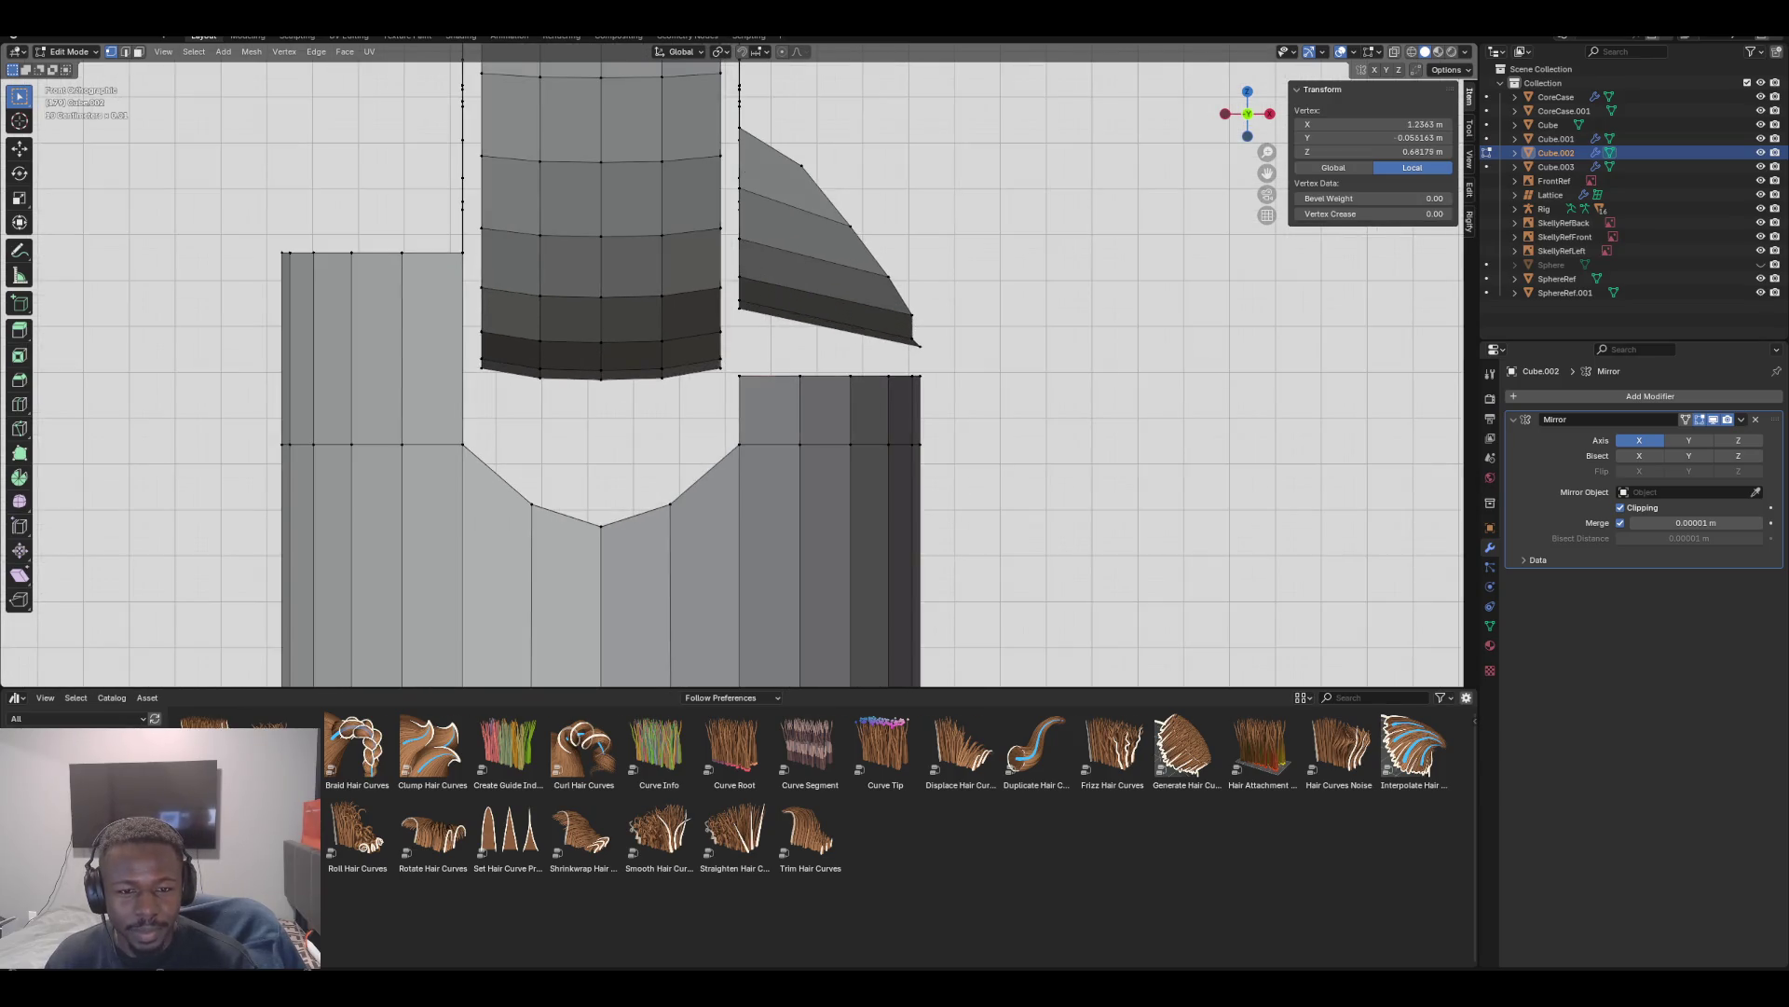
Compare front and side ortho views of the neck and pick the flap's upper corner vertex
mouse_move(591, 495)
middle_down()
mouse_move(643, 447)
mouse_move(591, 495)
middle_up()
key(KP_3)
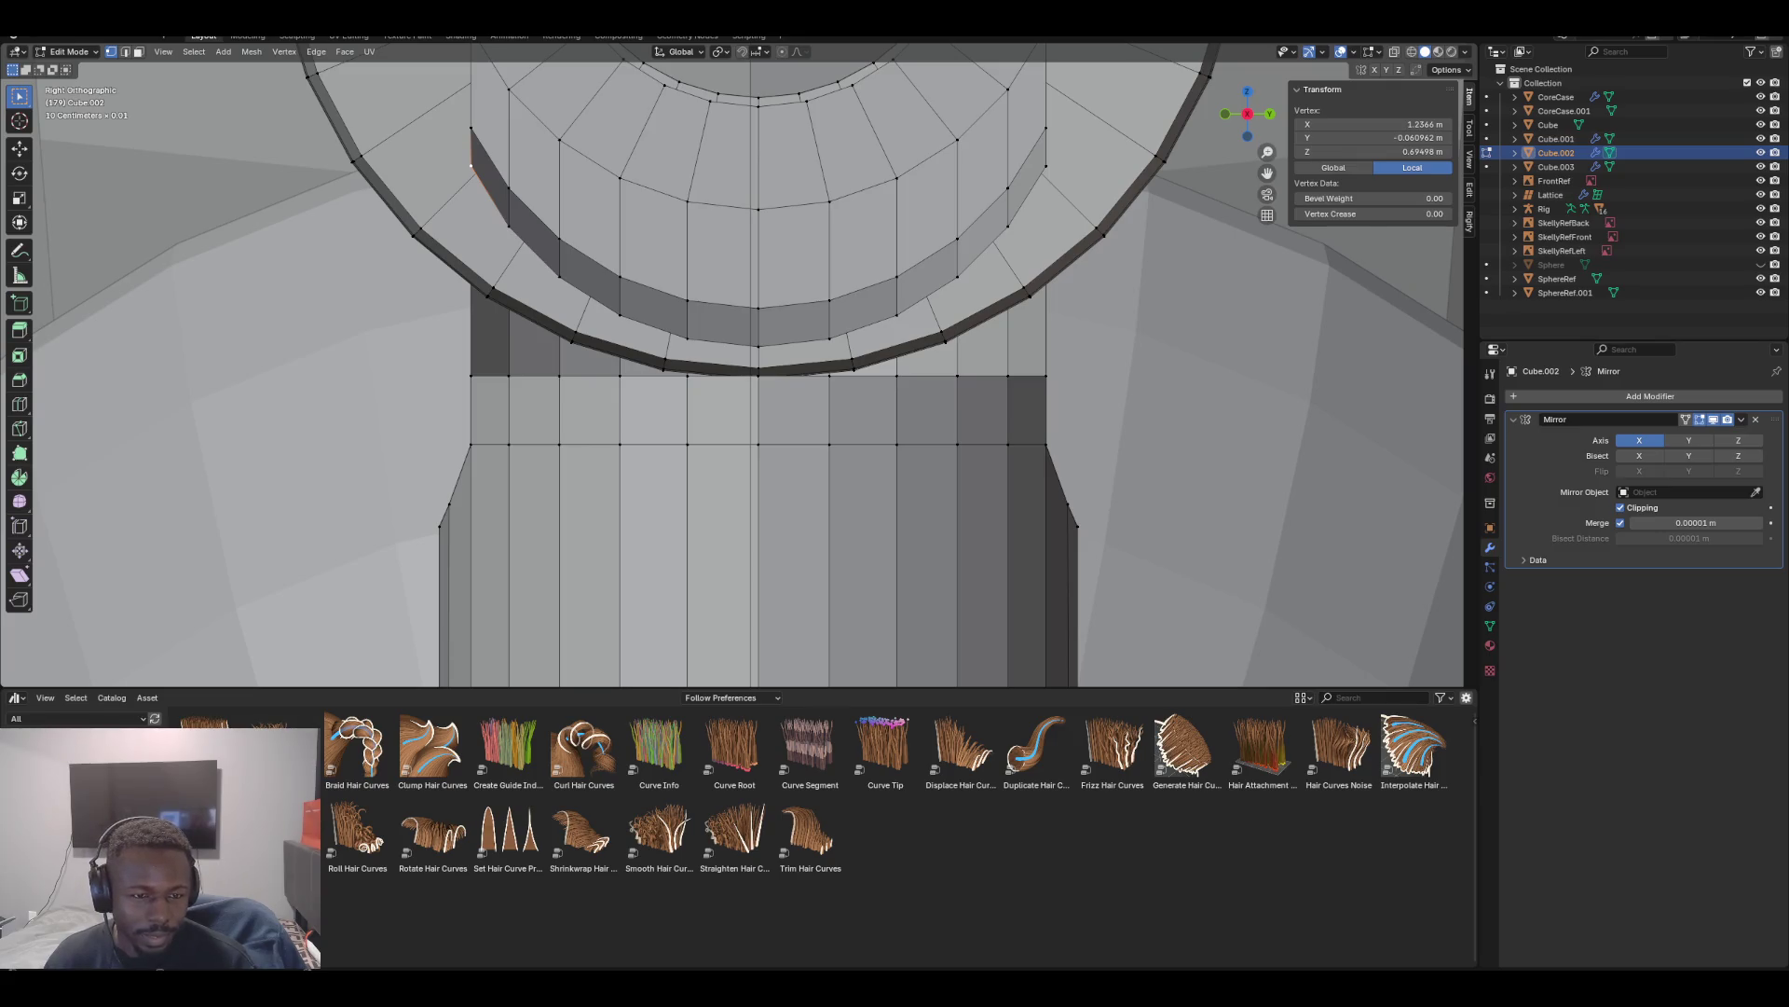
key(KP_1)
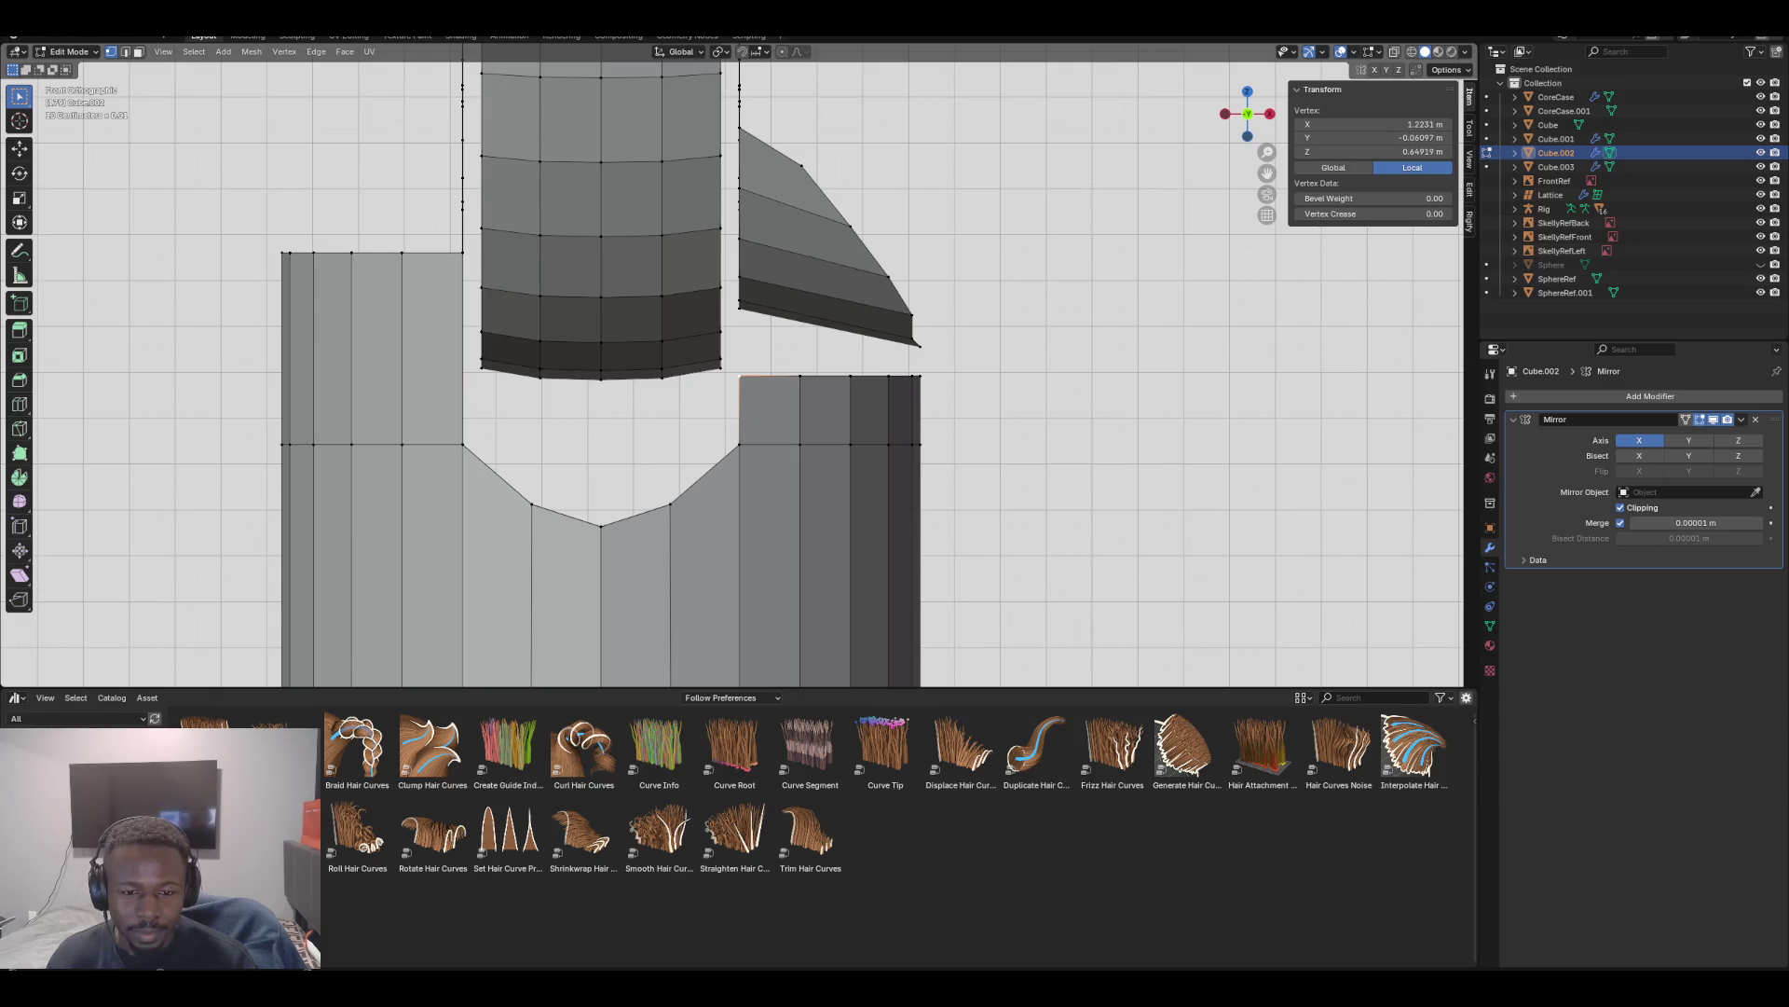
key(KP_3)
click(472, 166)
key(KP_1)
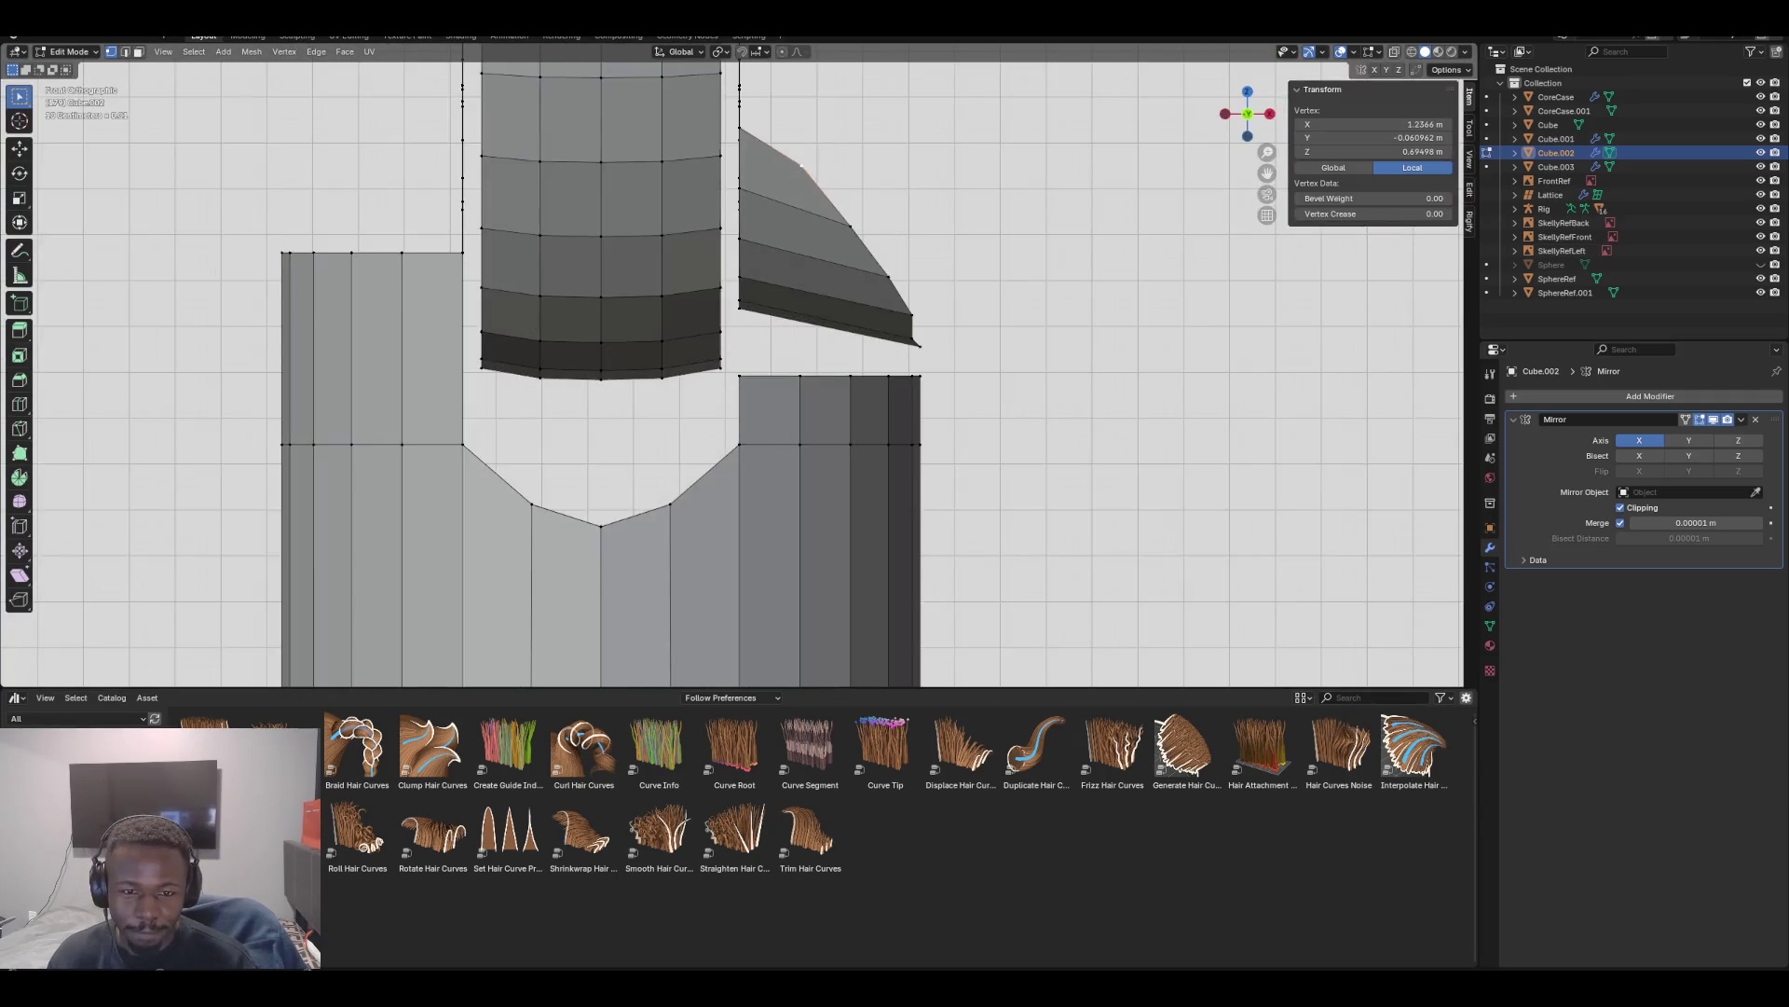
mouse_move(745, 373)
middle_down()
mouse_move(653, 308)
mouse_move(615, 187)
middle_up()
mouse_move(758, 61)
middle_down()
mouse_move(713, 120)
mouse_move(766, 85)
mouse_move(664, 494)
middle_up()
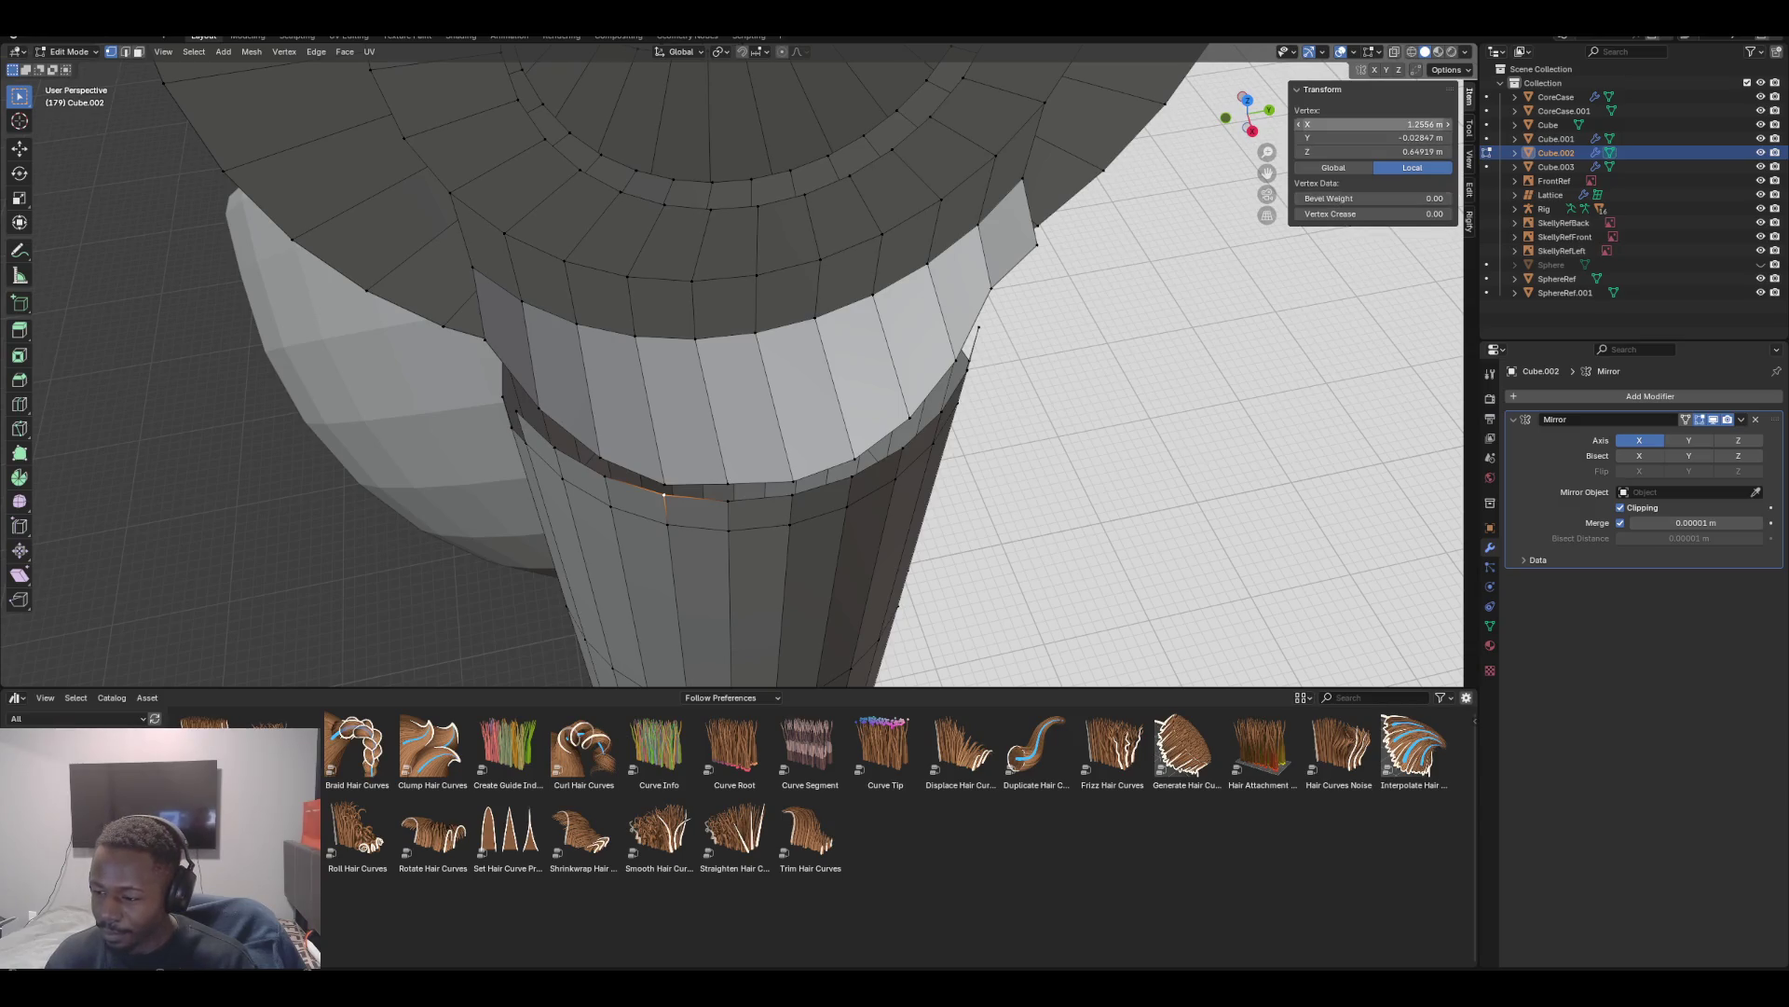
Undo the stray move and set the flap corner vertex to X 1.2556 m
click(1375, 124)
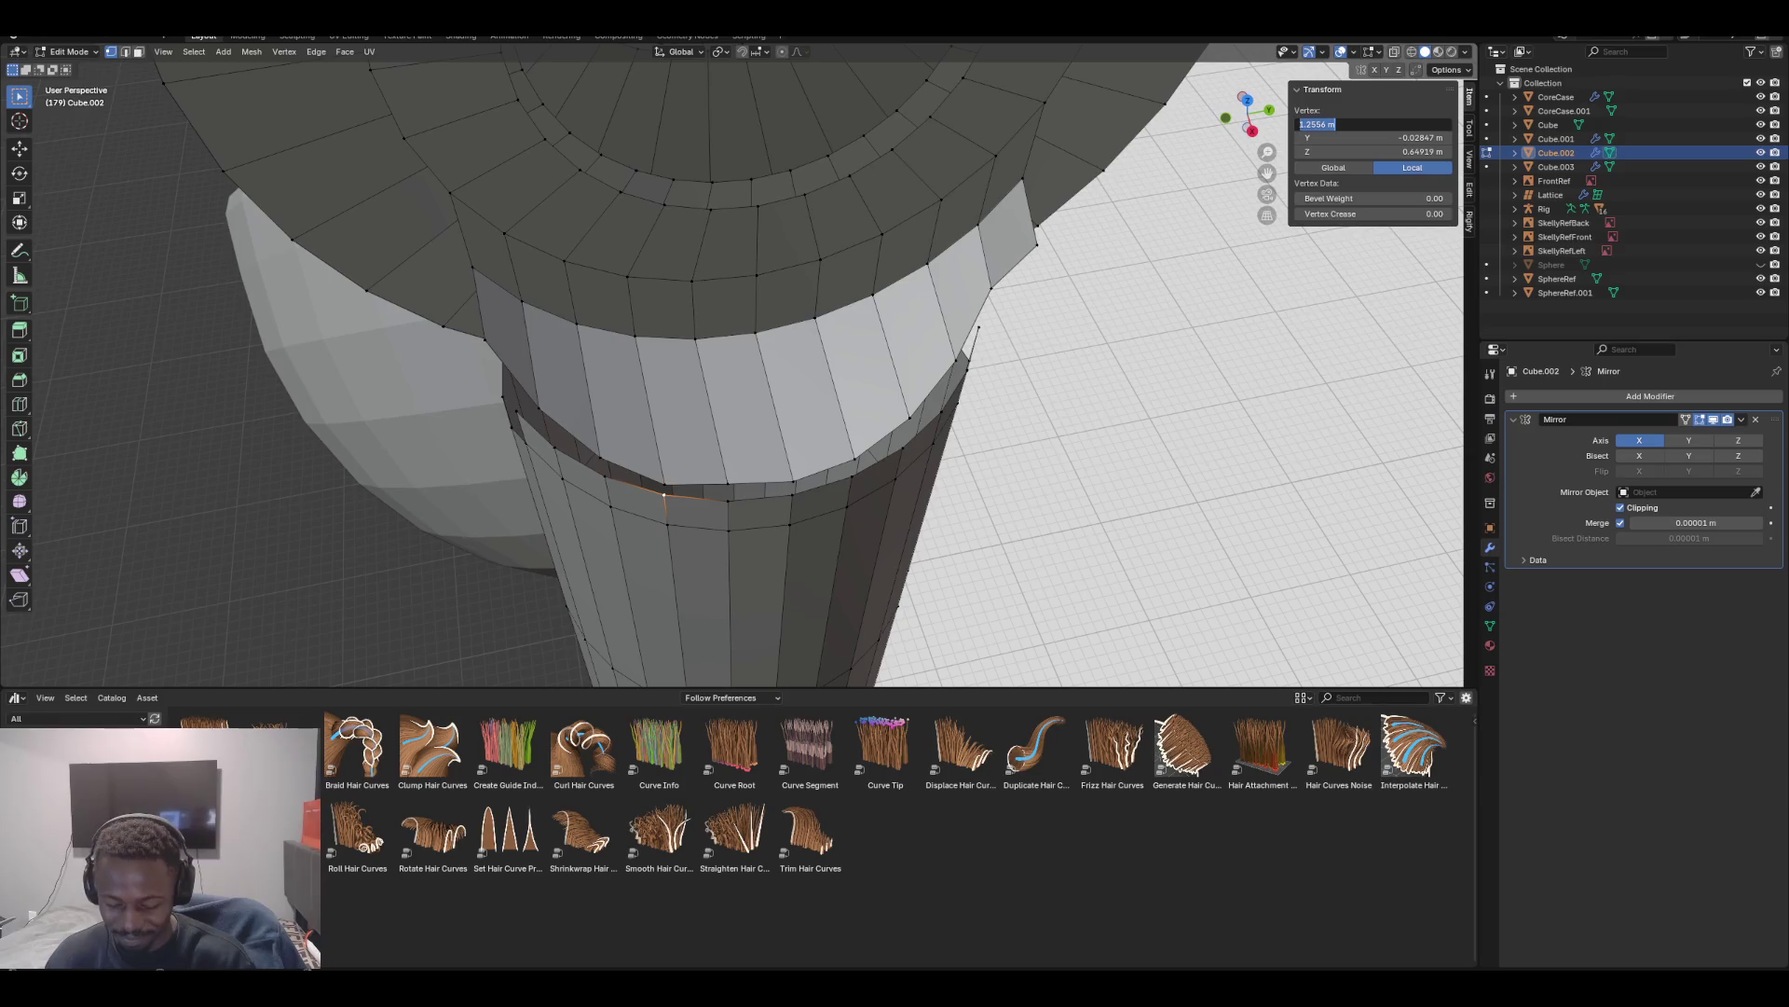
key(Escape)
key(ctrl+z)
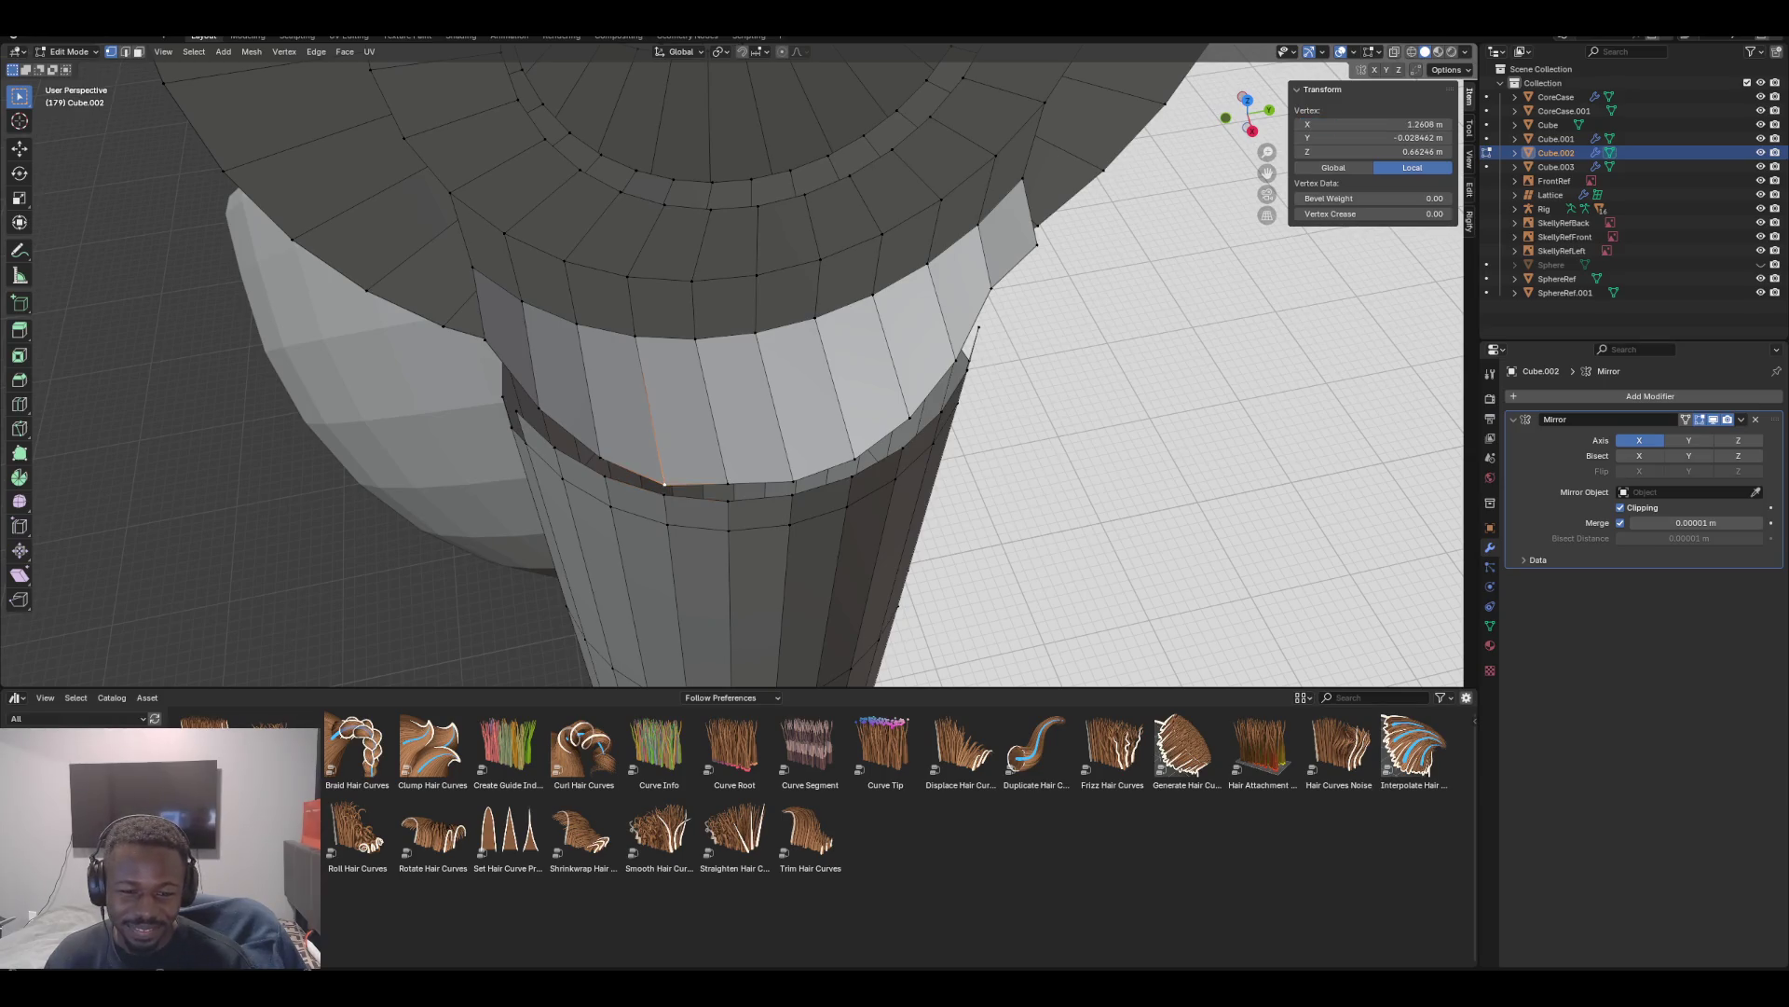
click(1374, 124)
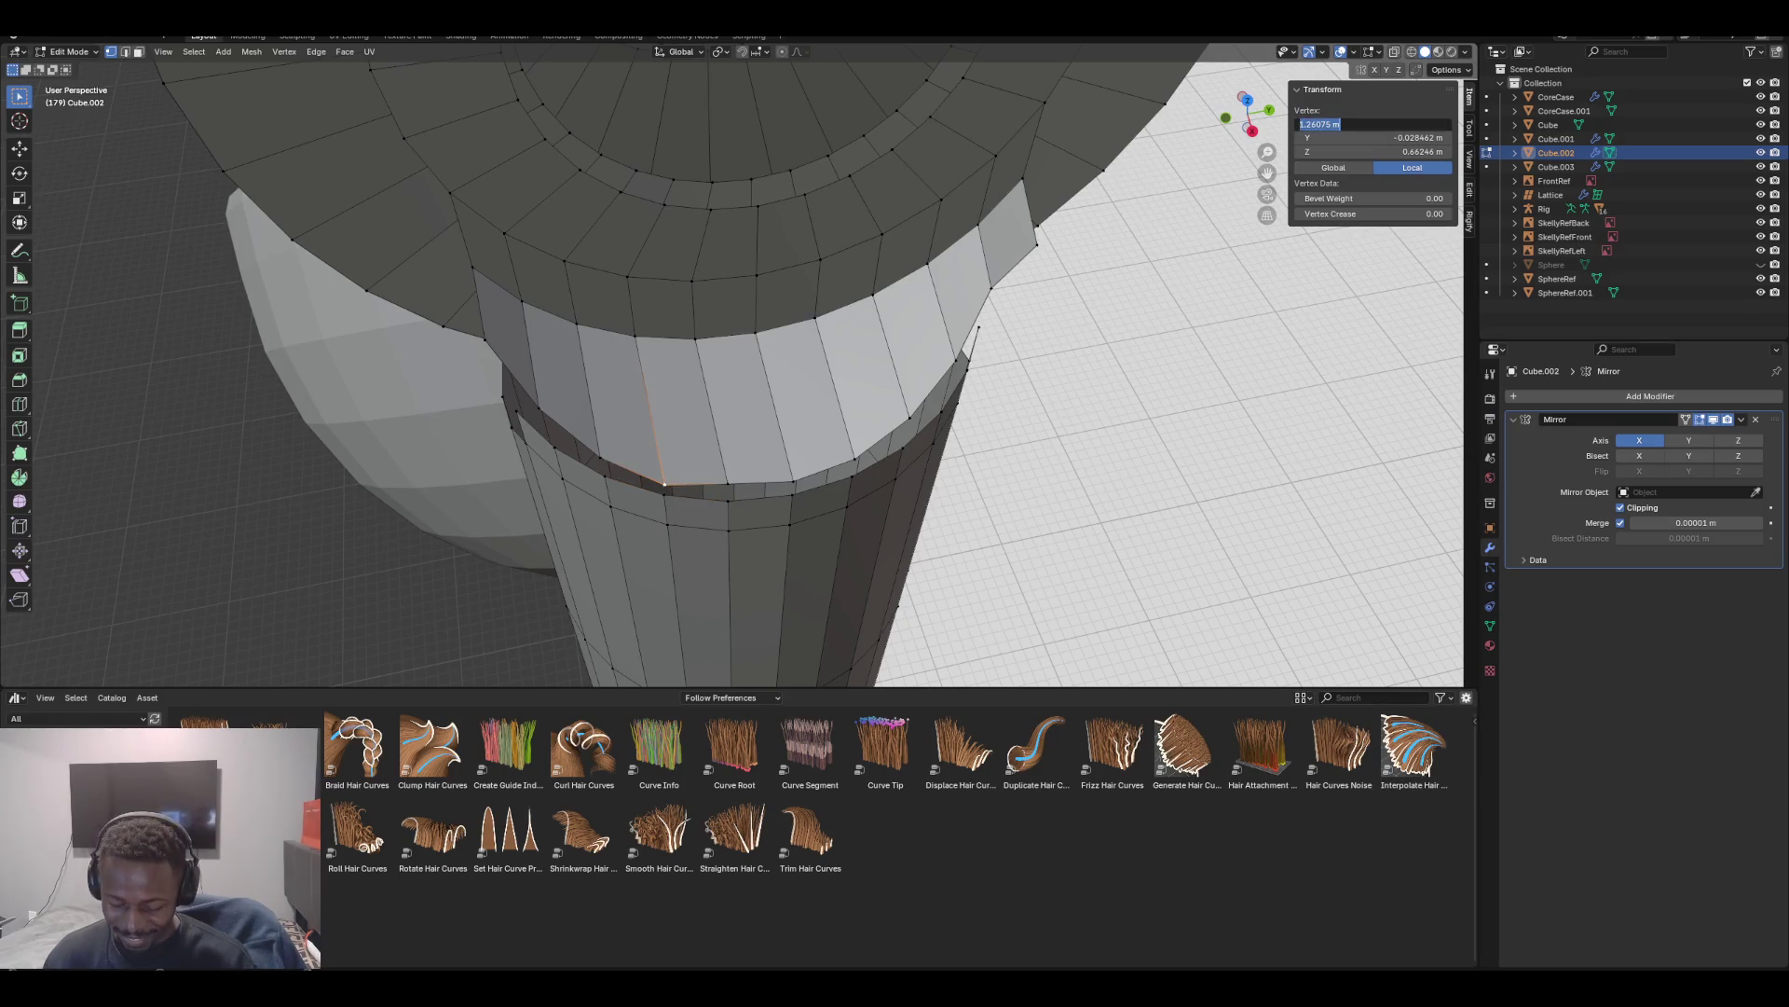
text(1.2556 m)
key(Return)
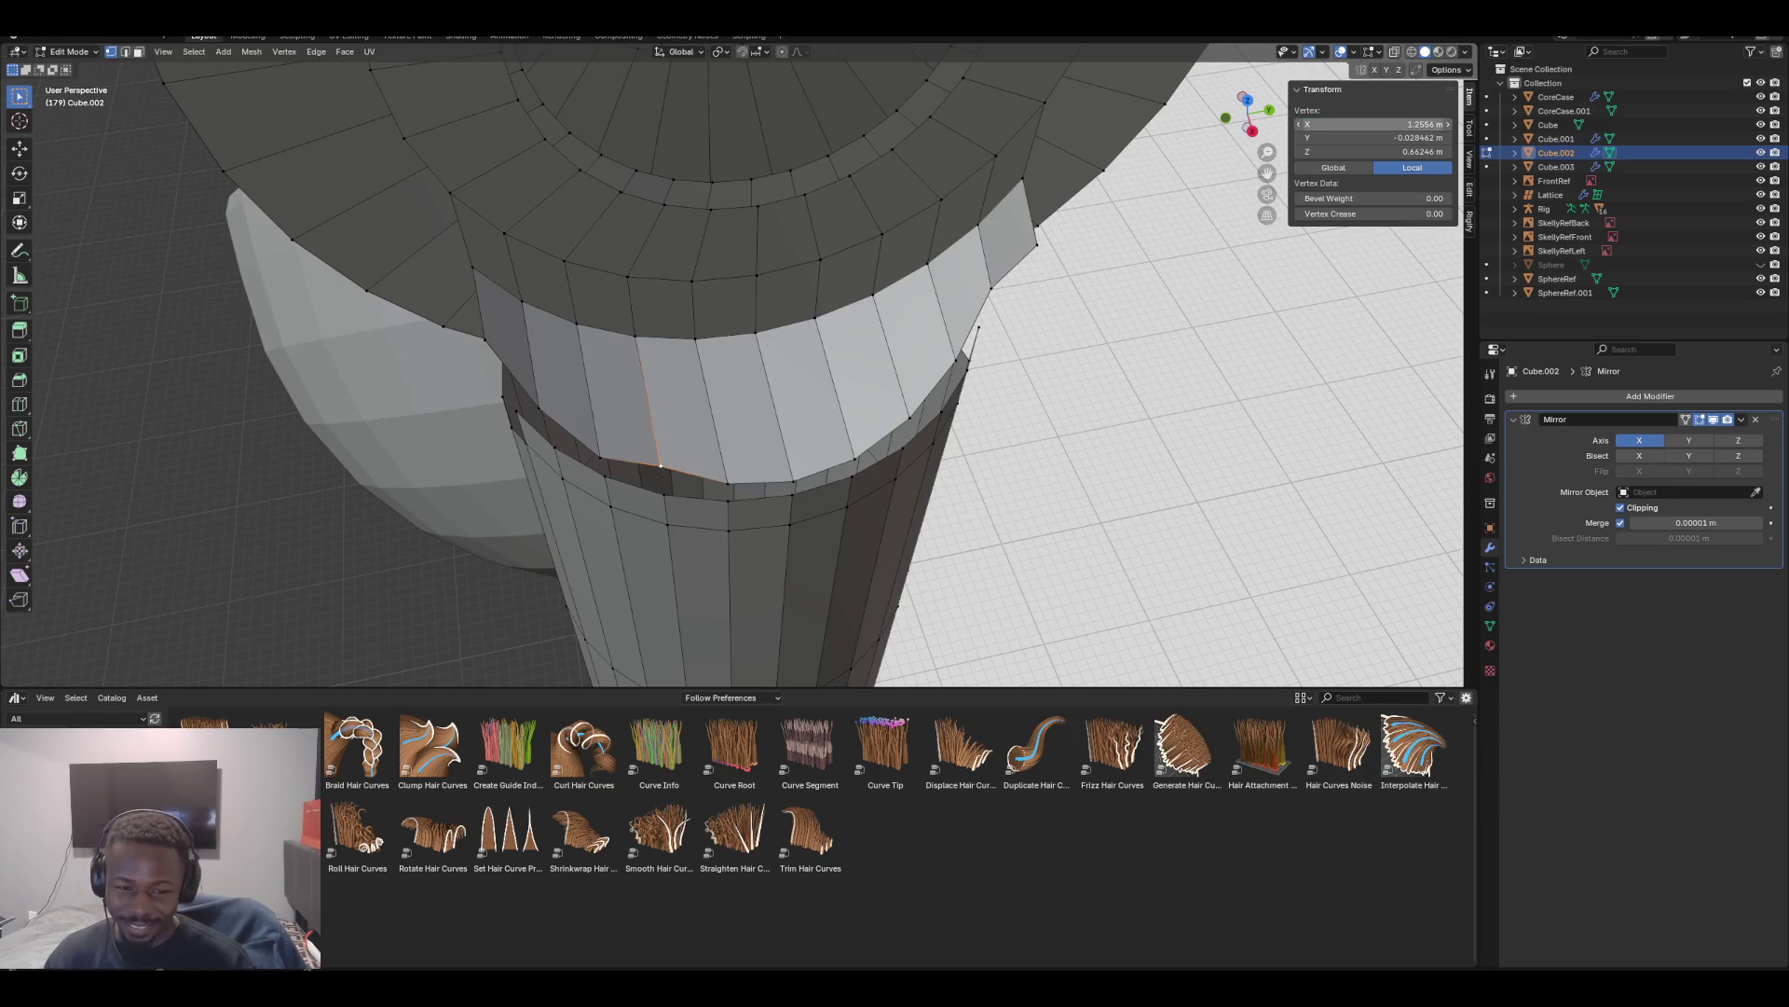
Set the next flap vertex to X 1.2473 m
click(605, 476)
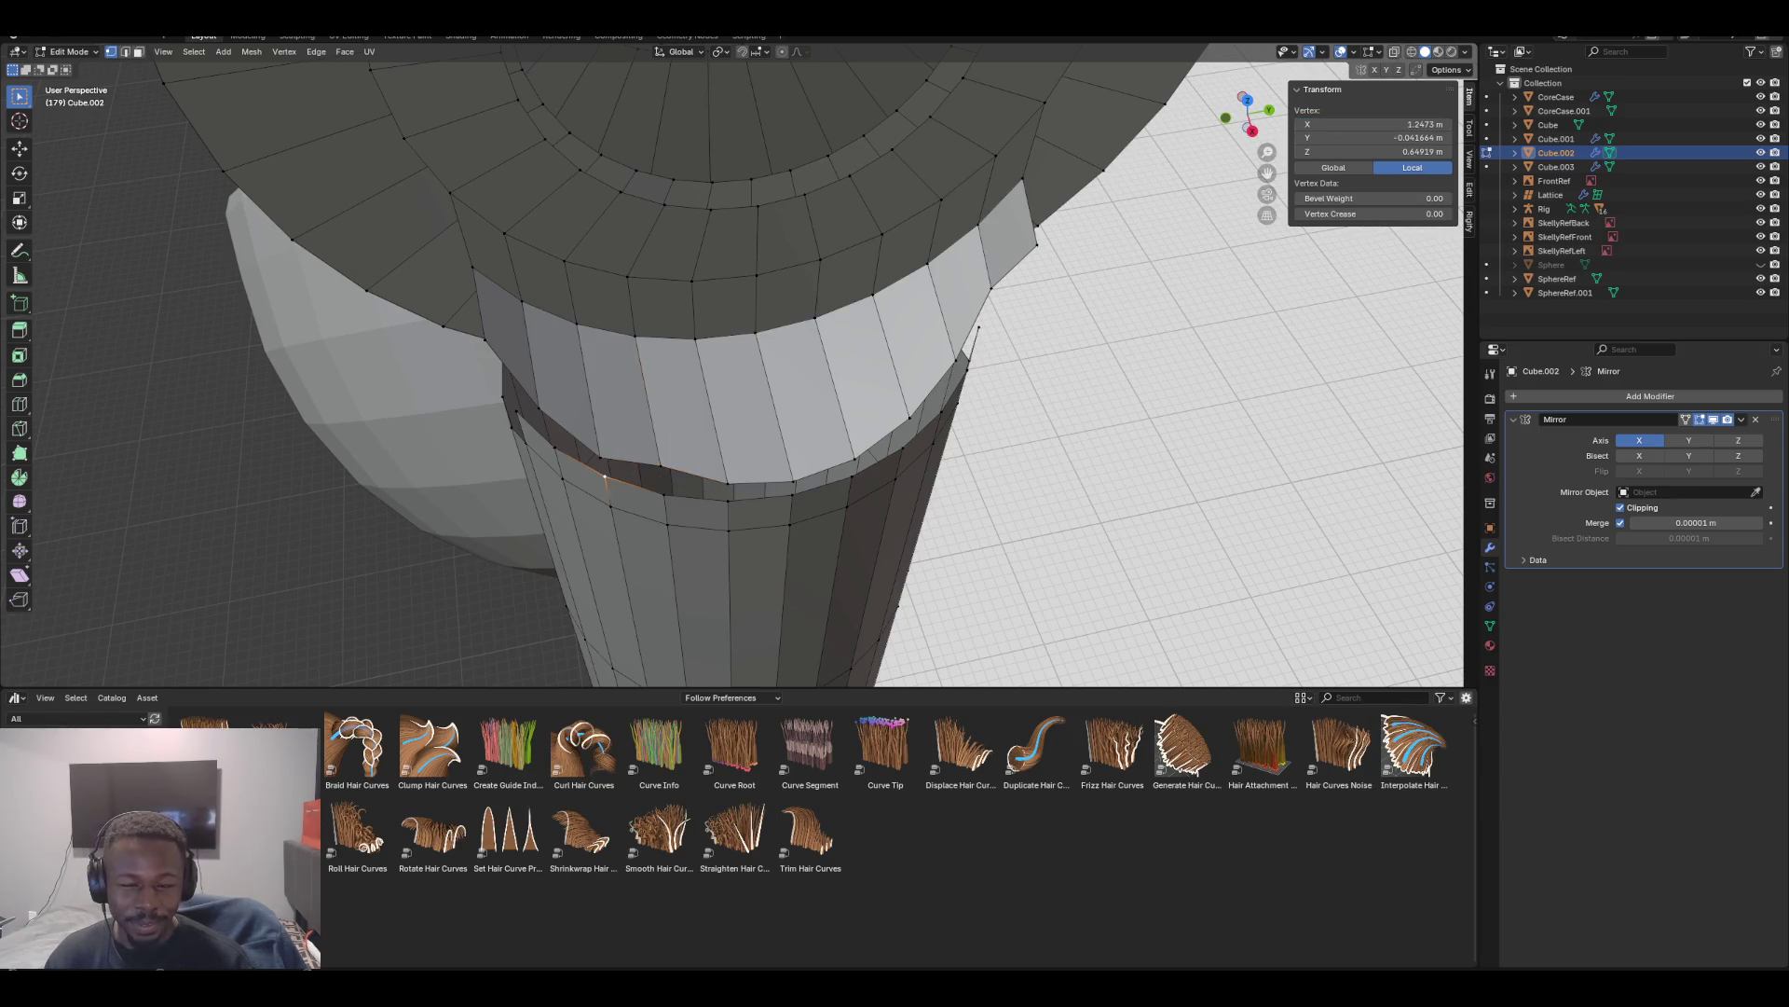
click(1375, 123)
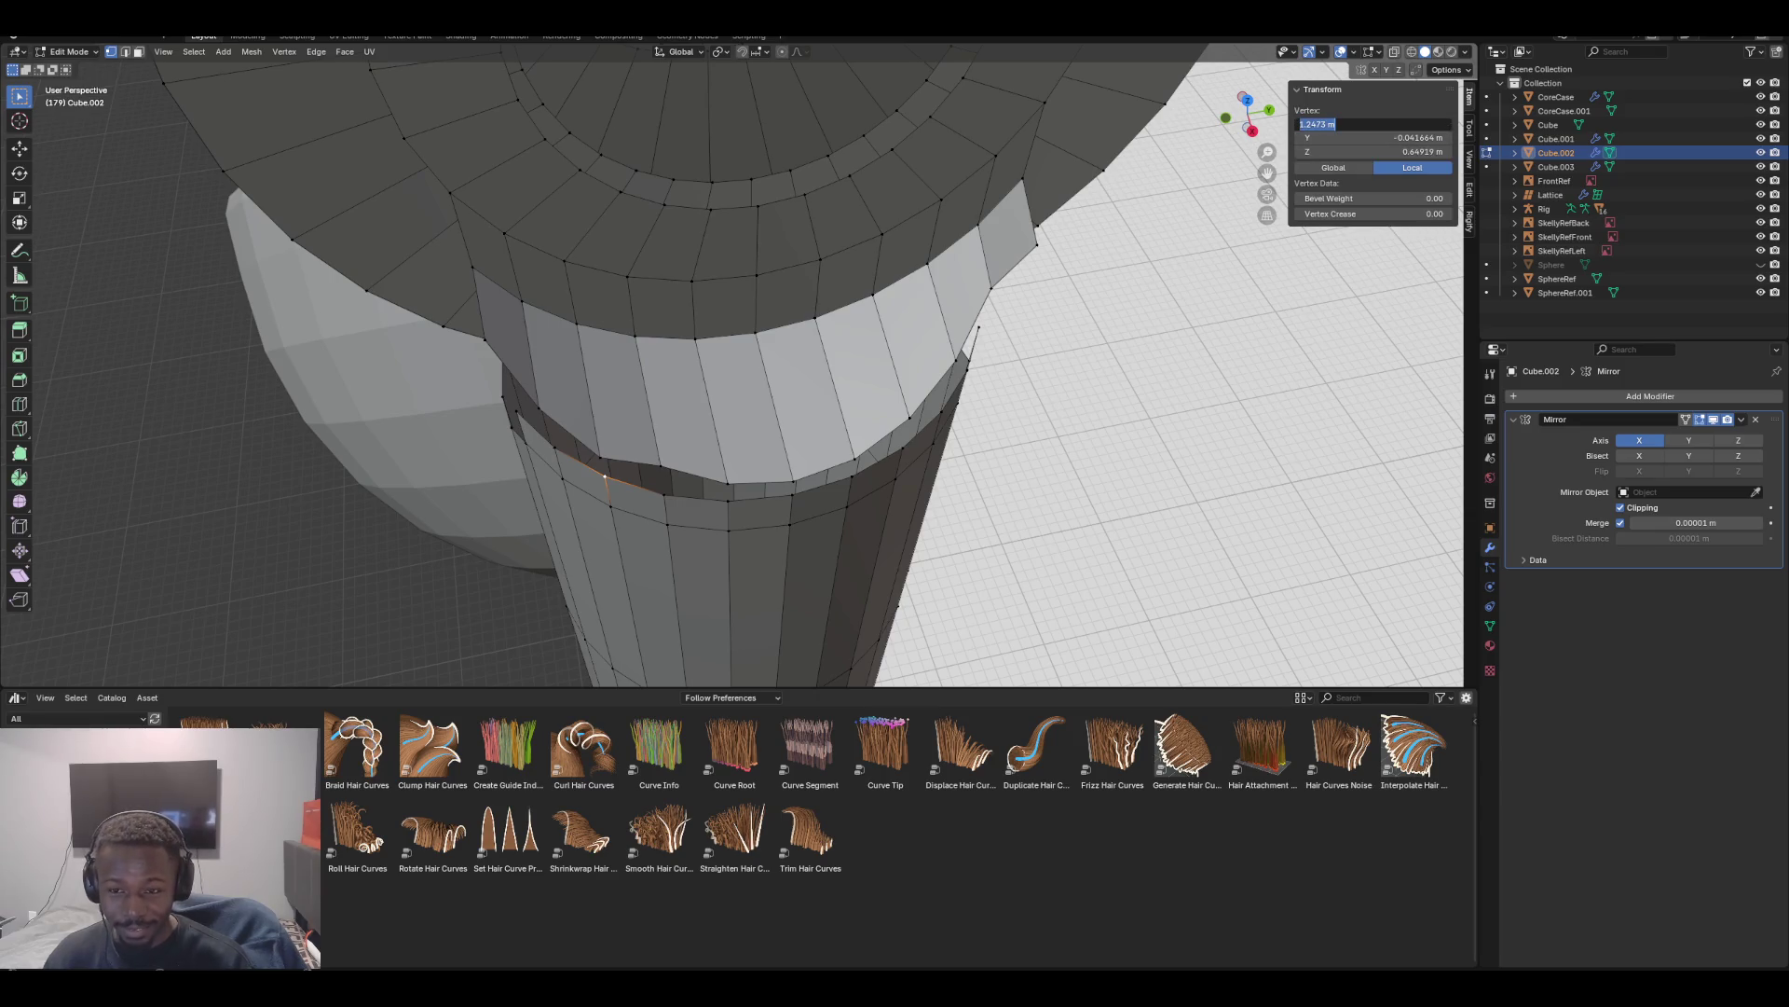
key(ctrl+v)
key(Return)
click(1375, 124)
text(1.2473)
key(Return)
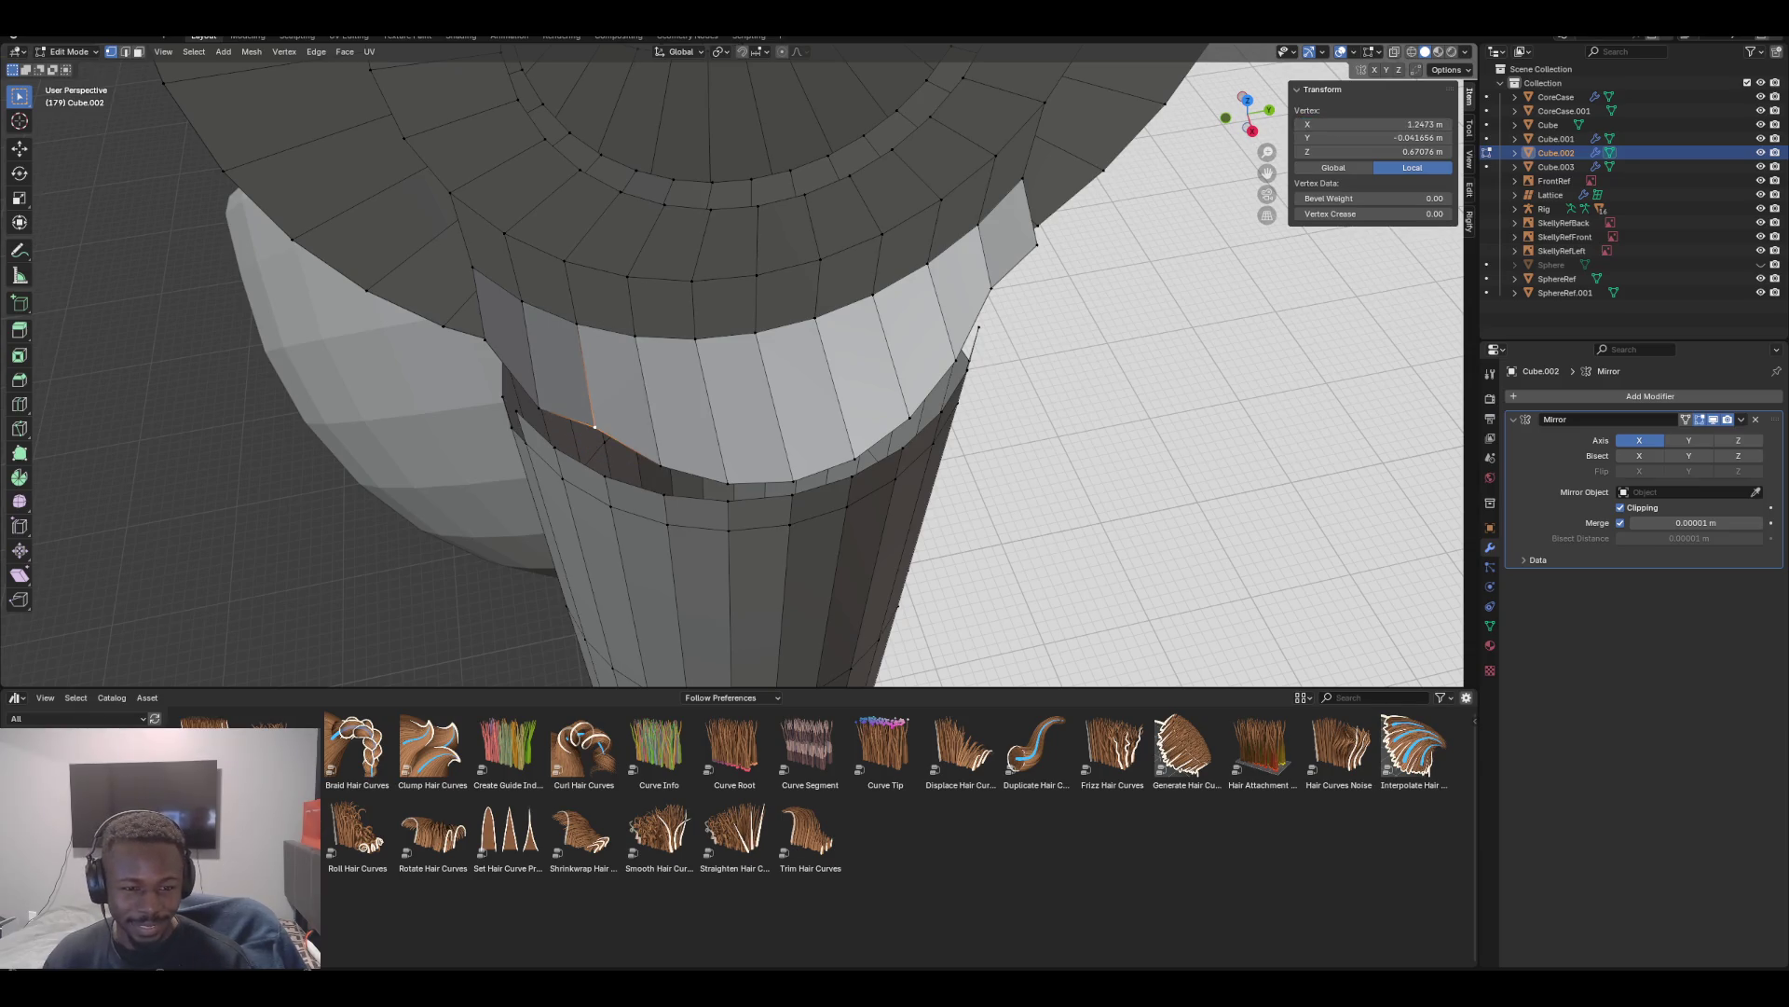
Set the following flap vertex to X 1.2473 m, then correct it to 1.2363 m
click(554, 448)
click(1375, 124)
text(1.2473)
key(Return)
click(1375, 124)
text(1.2363)
key(Return)
mouse_move(1119, 186)
middle_down()
mouse_move(727, 161)
mouse_move(745, 139)
middle_up()
key(2)
click(652, 359)
Select the seven edges along the ring's lower rim
shift+click(675, 372)
shift+click(713, 394)
shift+click(753, 404)
shift+click(791, 400)
shift+click(821, 384)
shift+click(849, 359)
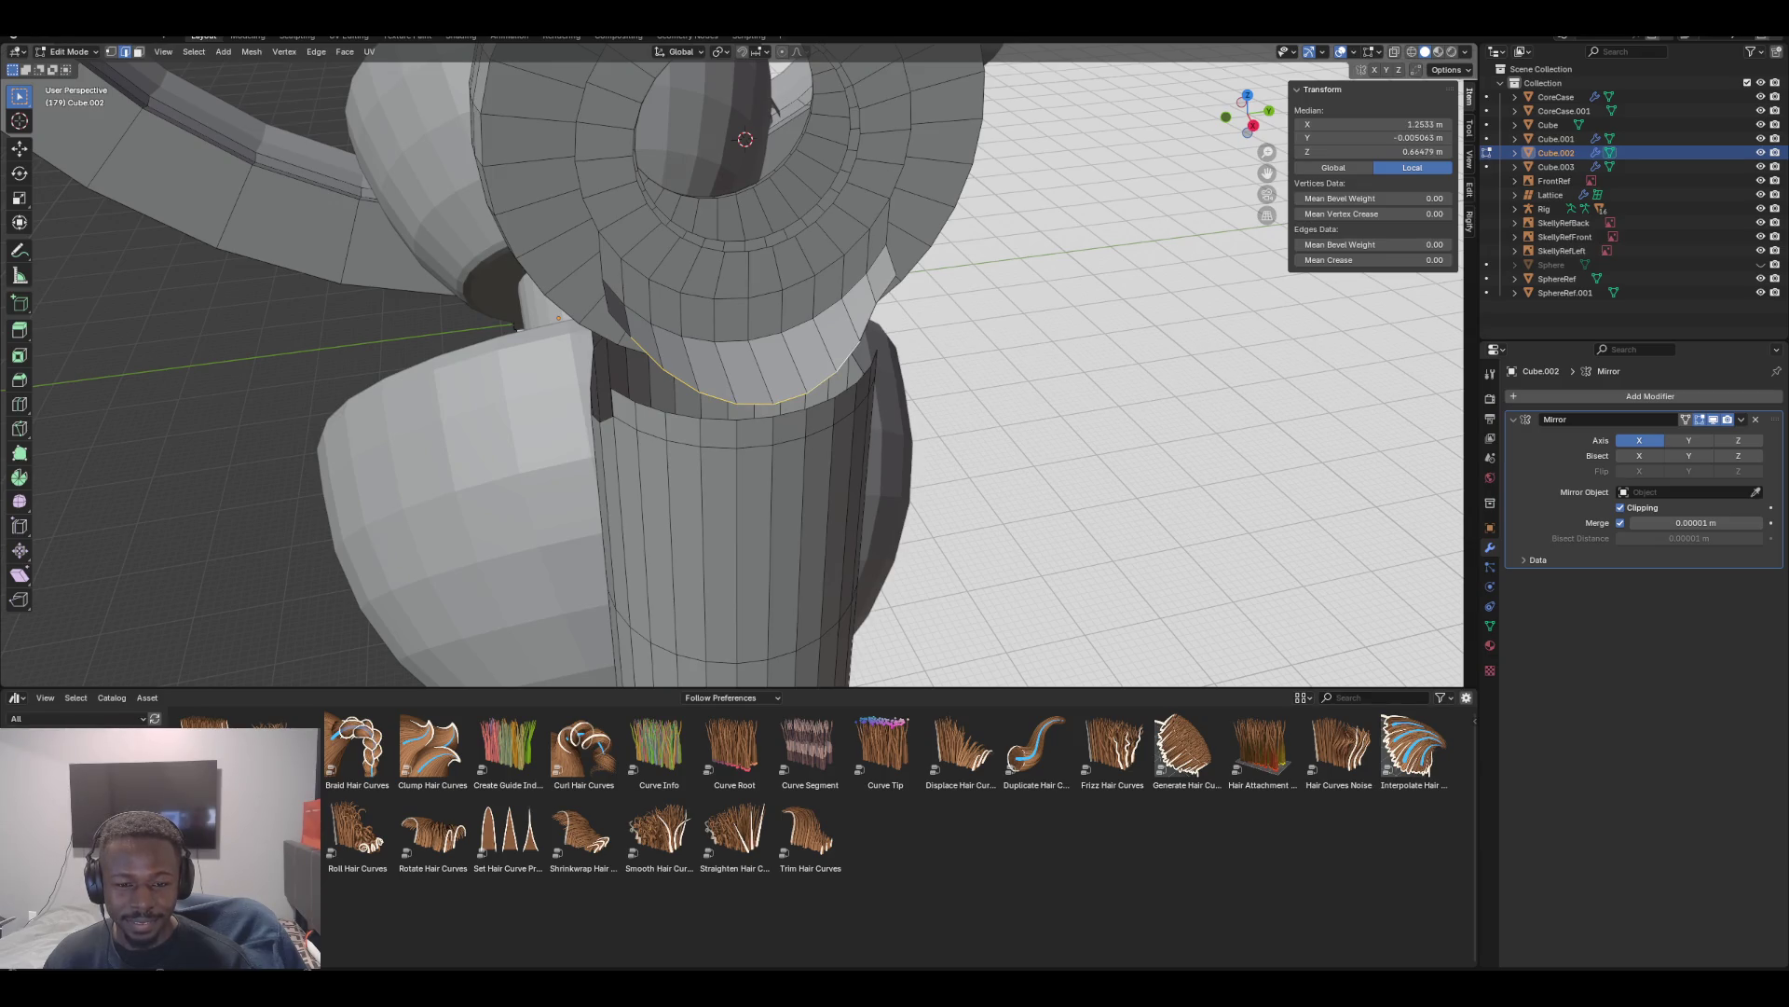
shift+click(868, 324)
Add the seven edges along the column's top rim to the selection
shift+click(650, 407)
shift+click(683, 416)
shift+click(709, 418)
shift+click(752, 419)
shift+click(785, 413)
shift+click(828, 395)
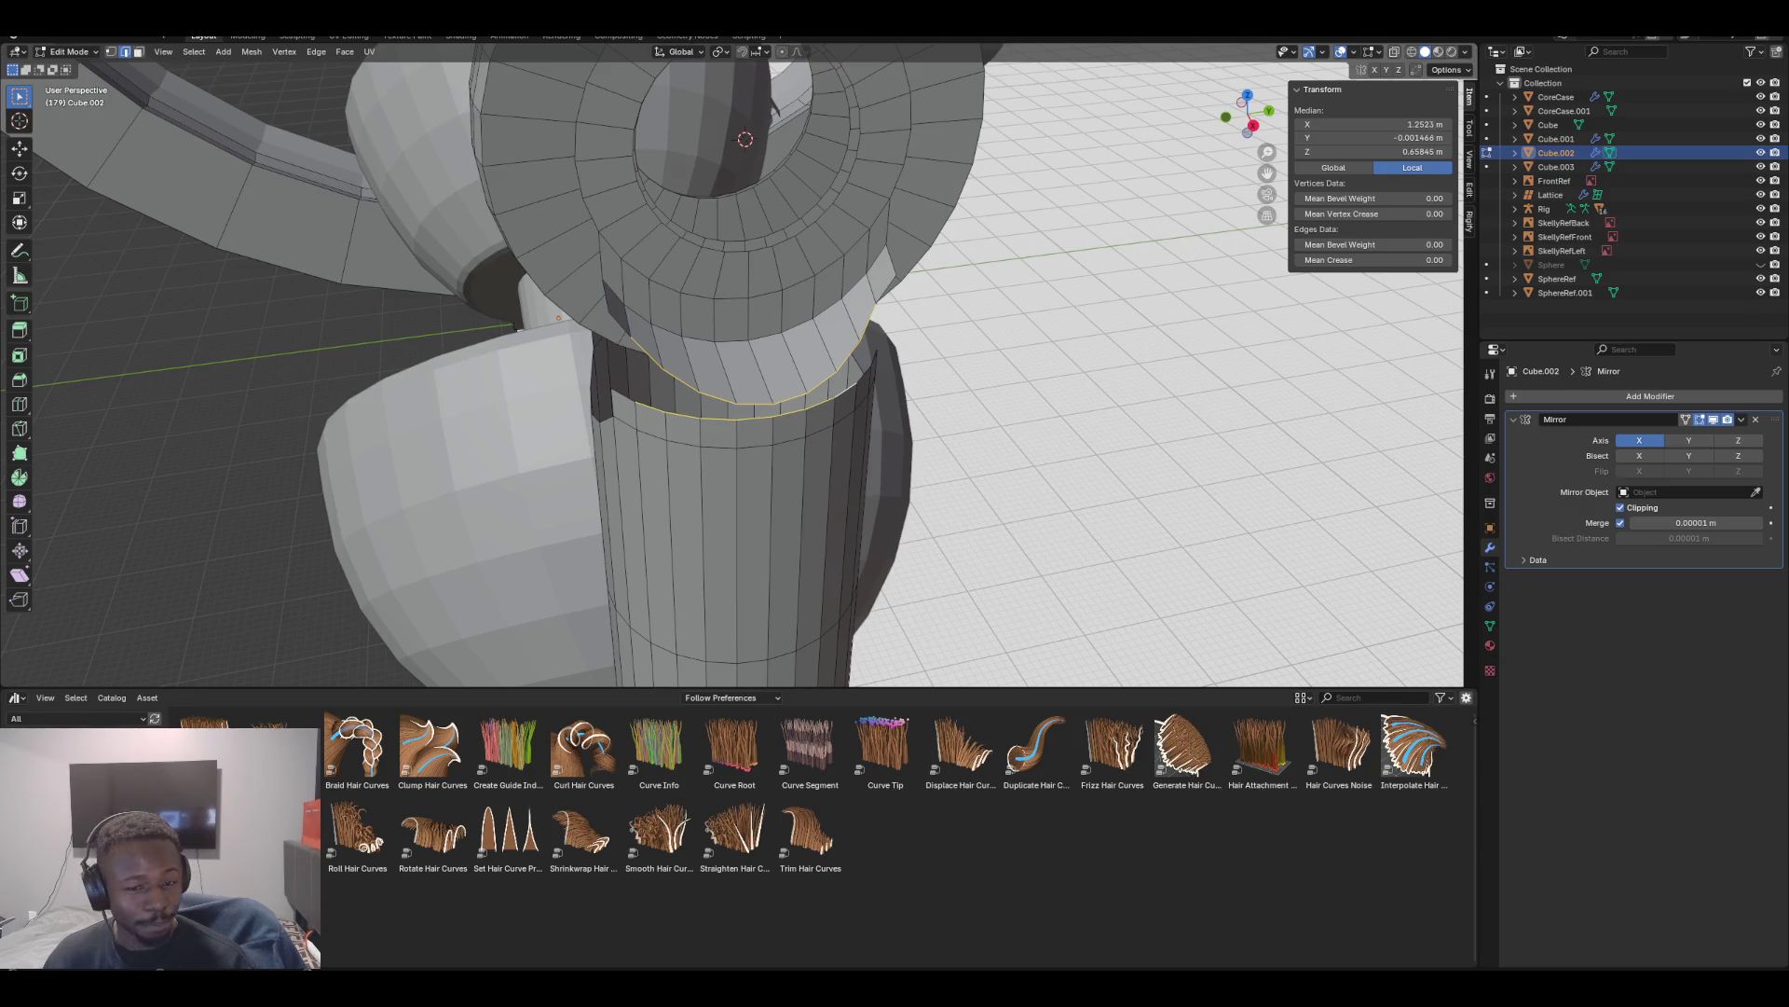
shift+click(857, 377)
mouse_move(858, 377)
middle_down()
mouse_move(757, 133)
mouse_move(867, 363)
middle_up()
key(F3)
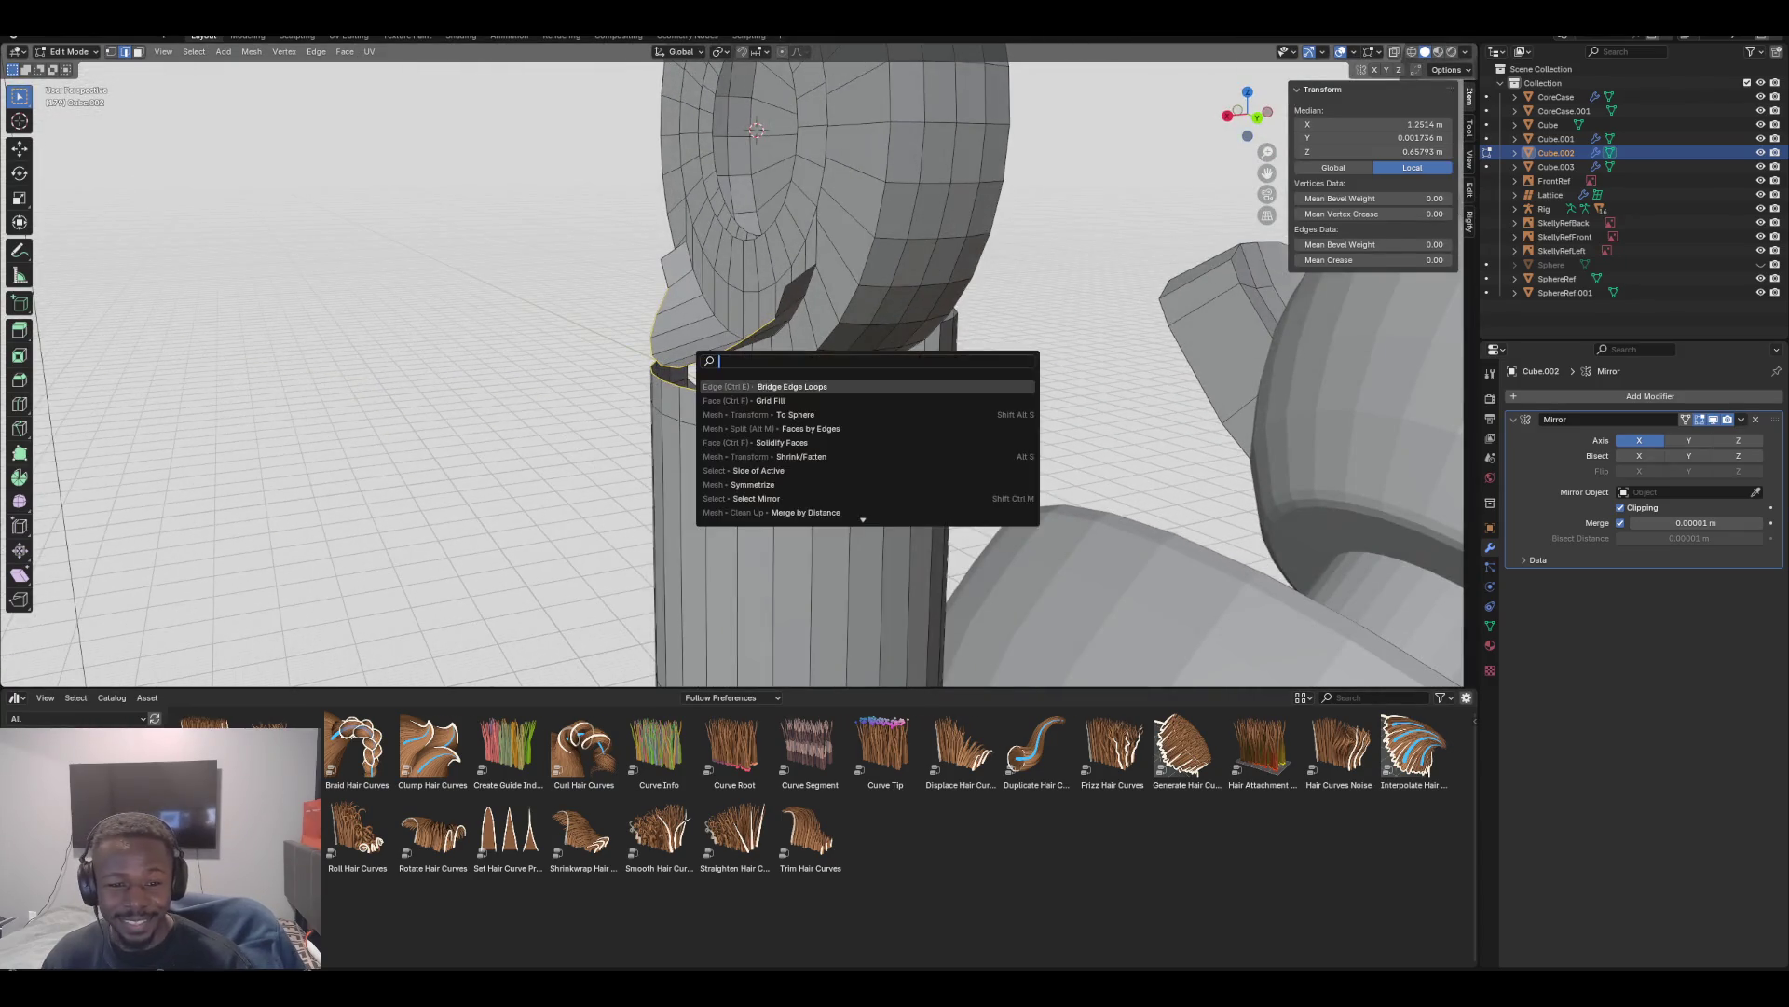
Run Bridge Edge Loops to fill faces between the ring rim and column rim, then inspect them
key(Down)
key(Return)
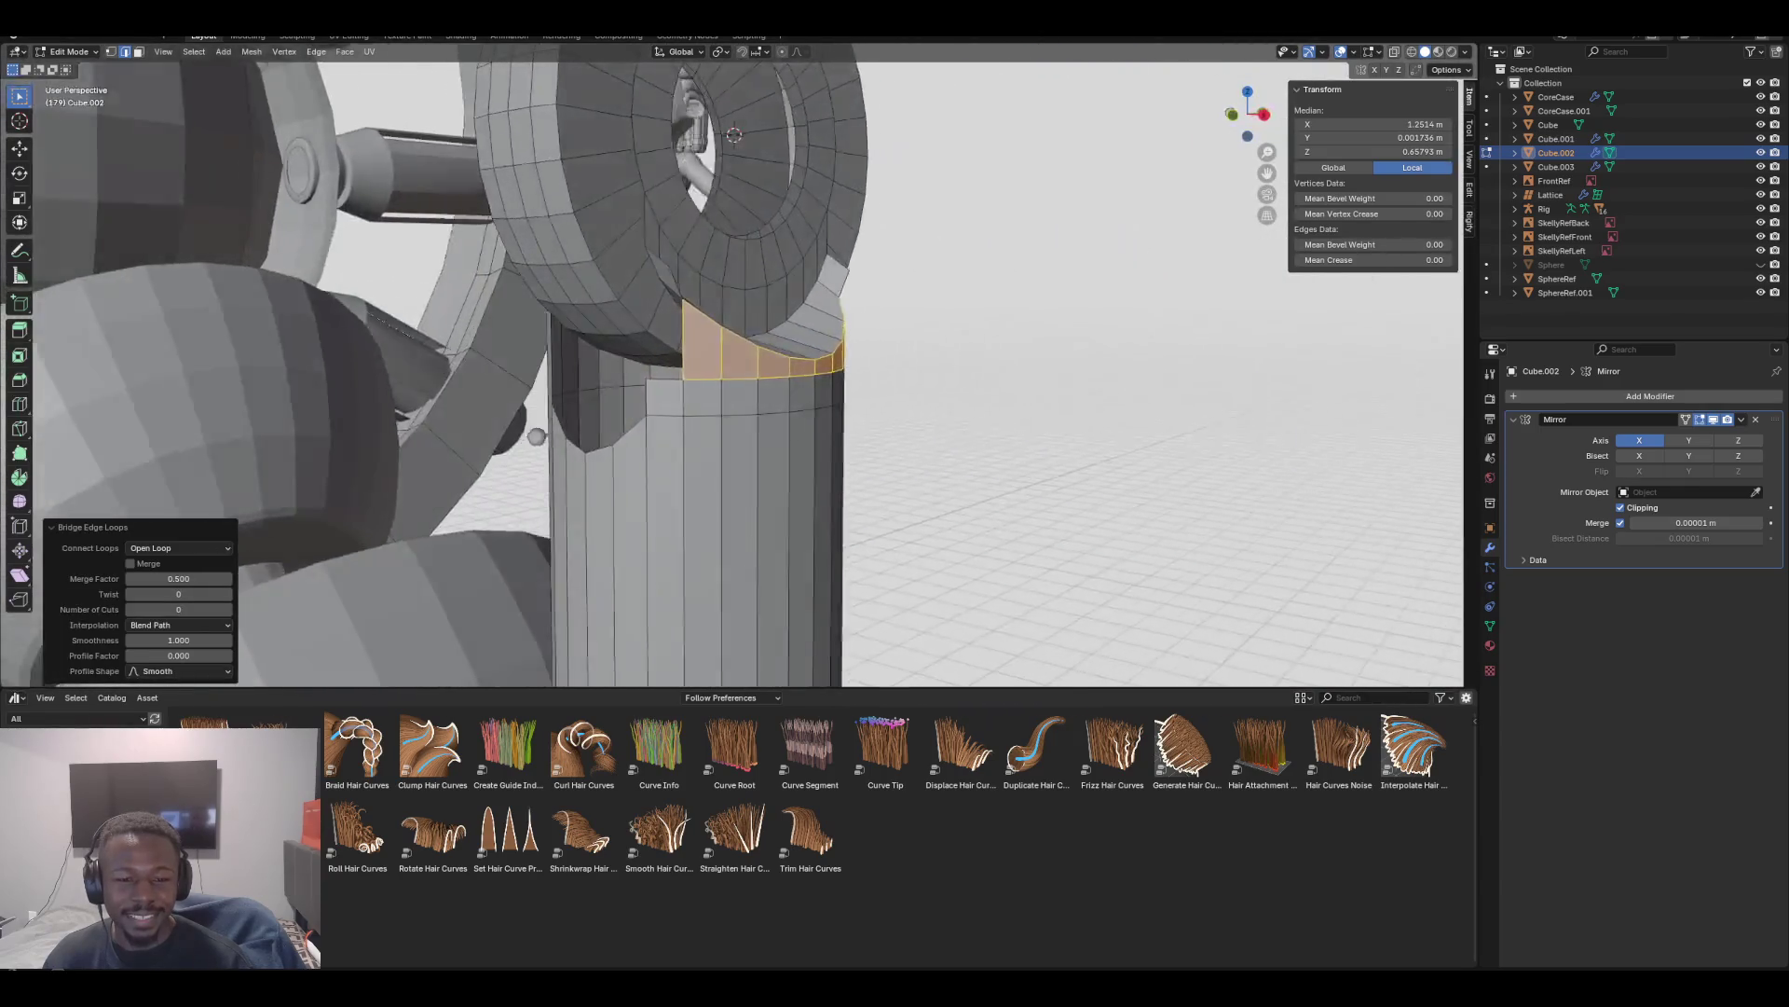
middle_drag(838, 373, 894, 373)
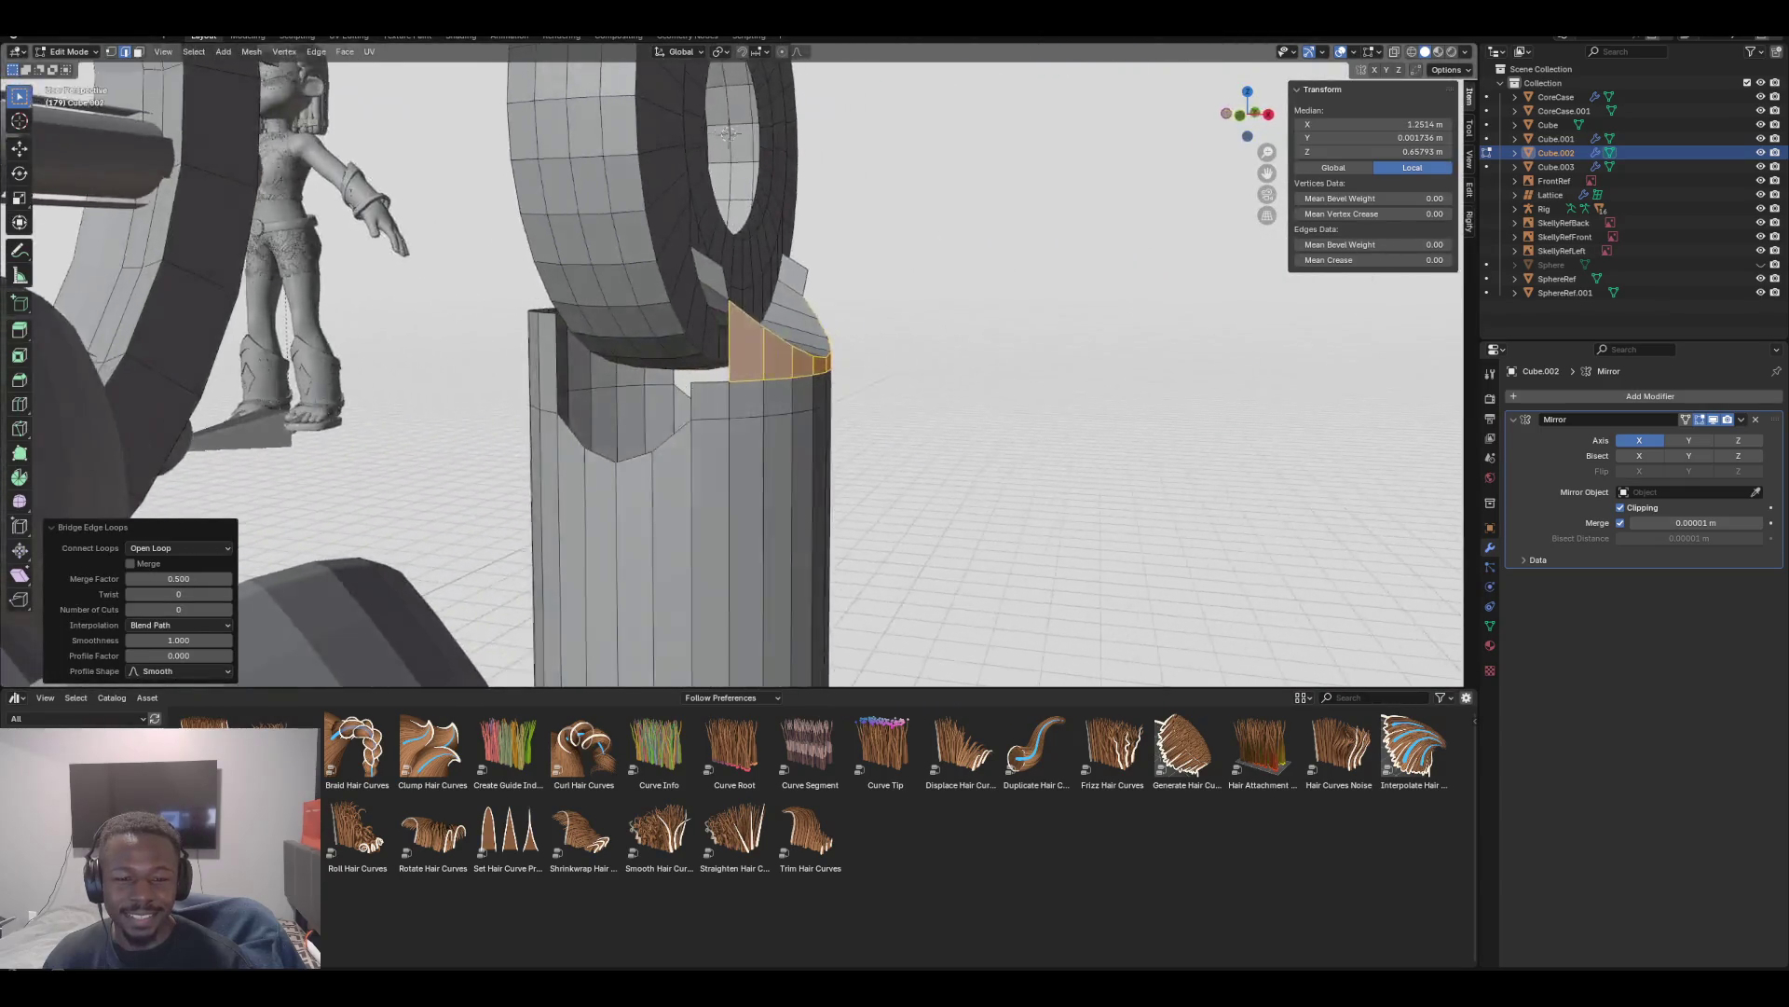
middle_drag(728, 129, 732, 131)
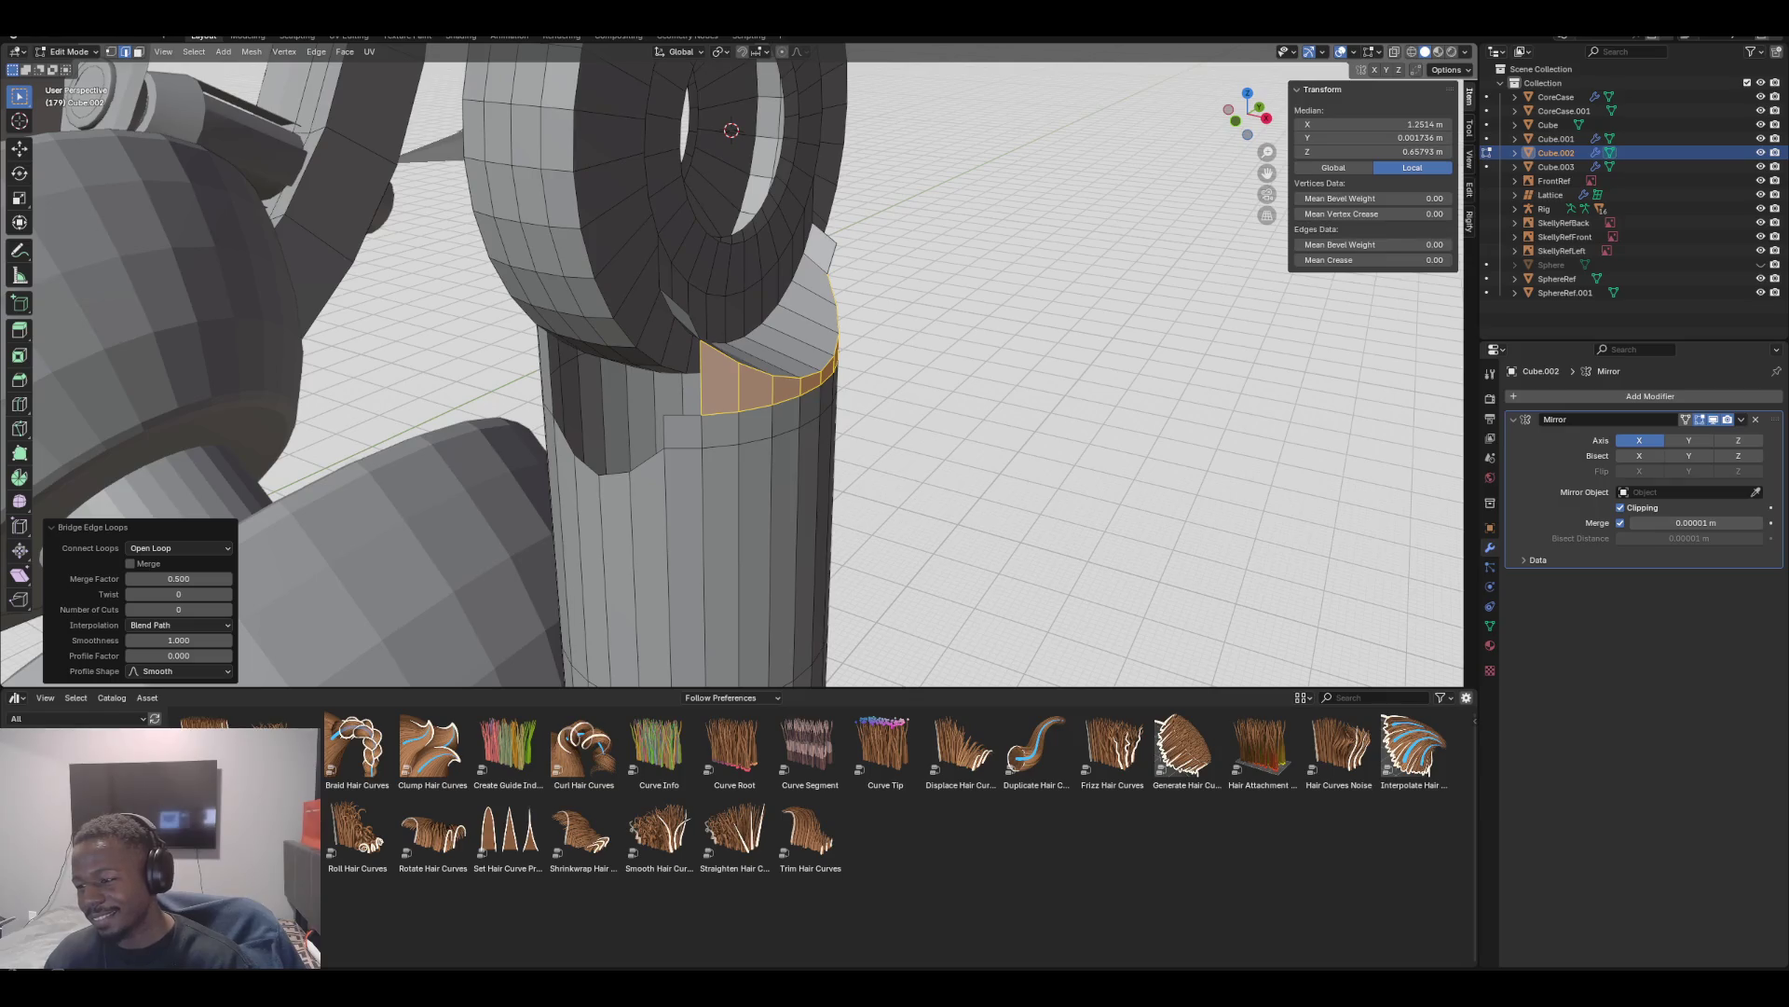
mouse_move(732, 131)
middle_down()
mouse_move(748, 129)
mouse_move(726, 130)
middle_up()
key(KP_1)
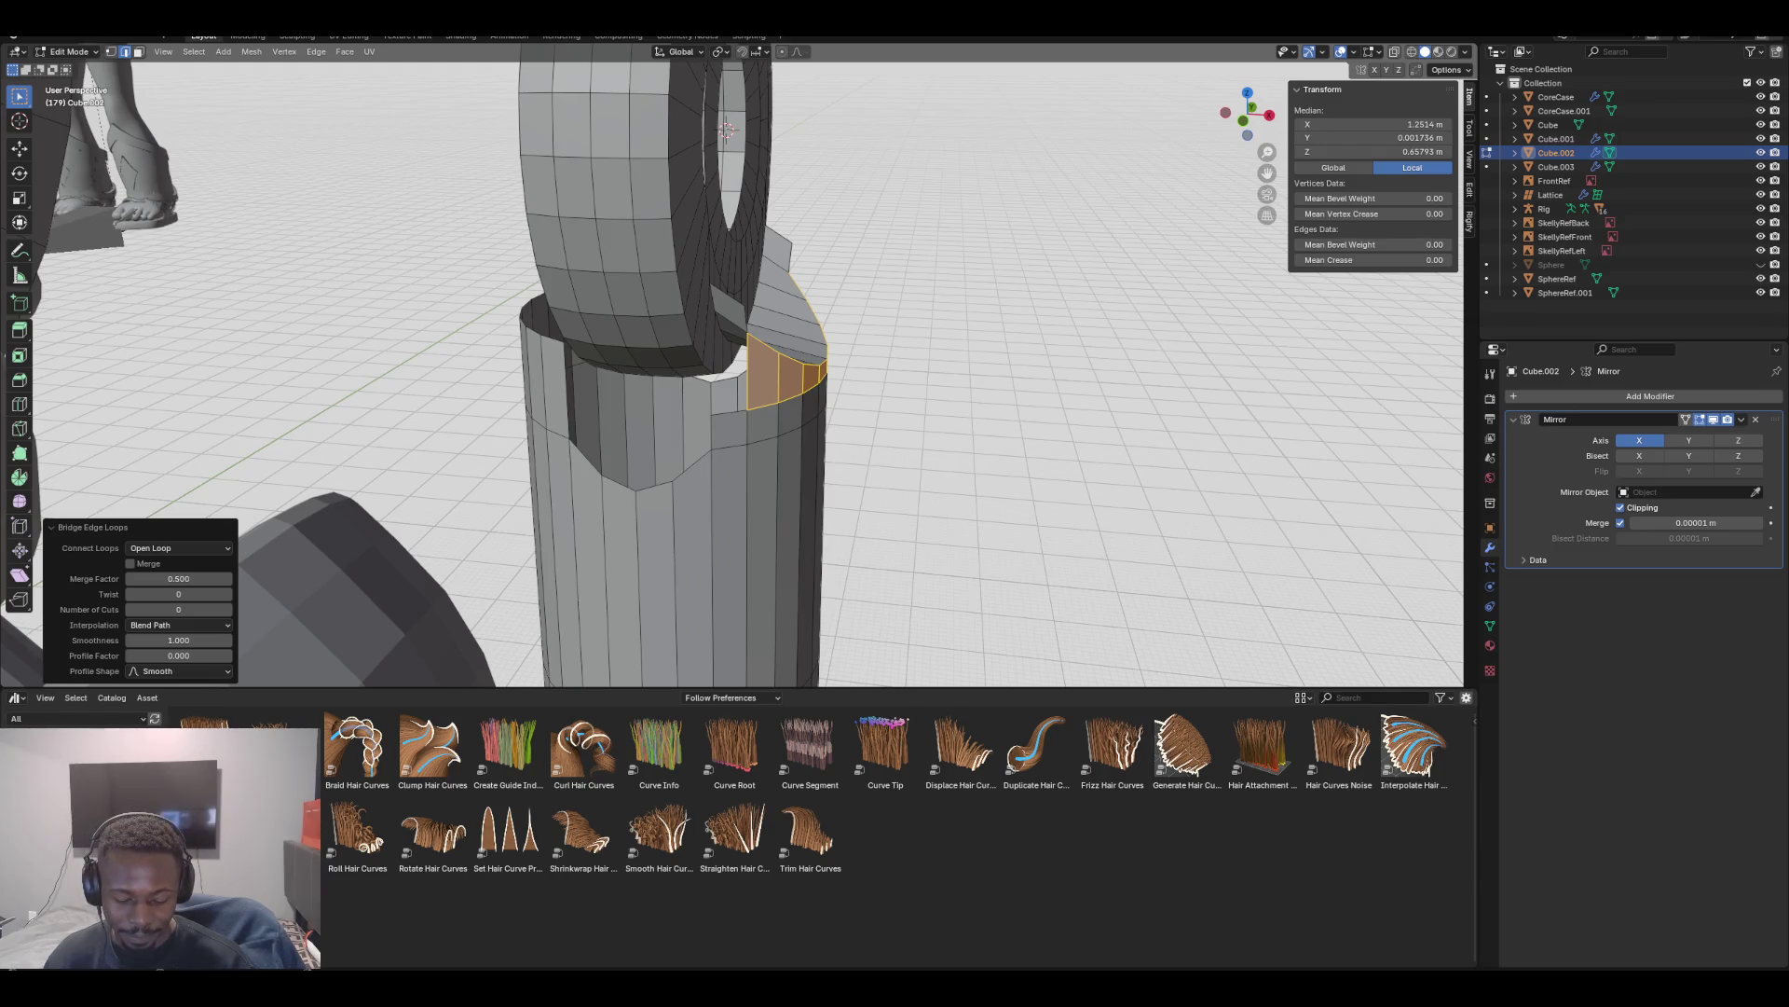
In vertex mode, set the flap's upper corner vertex to X 1.2231 m
key(1)
click(744, 305)
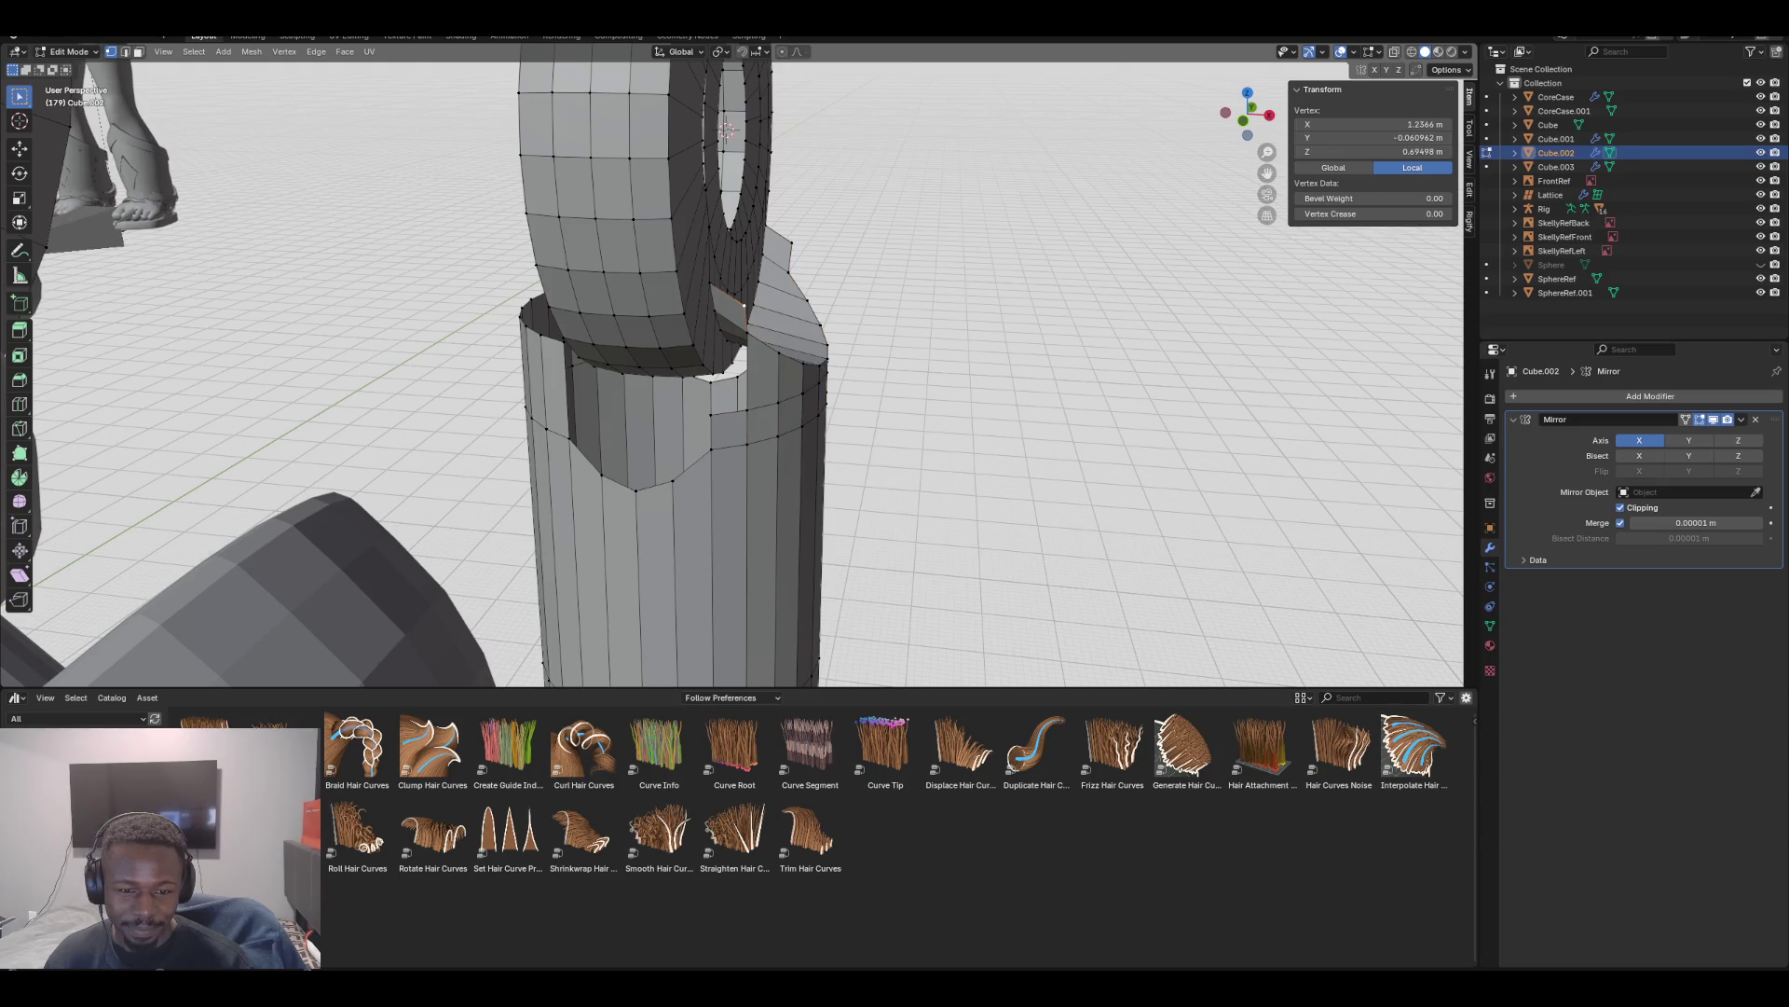
key(KP_1)
scroll(733, 364, up, 3)
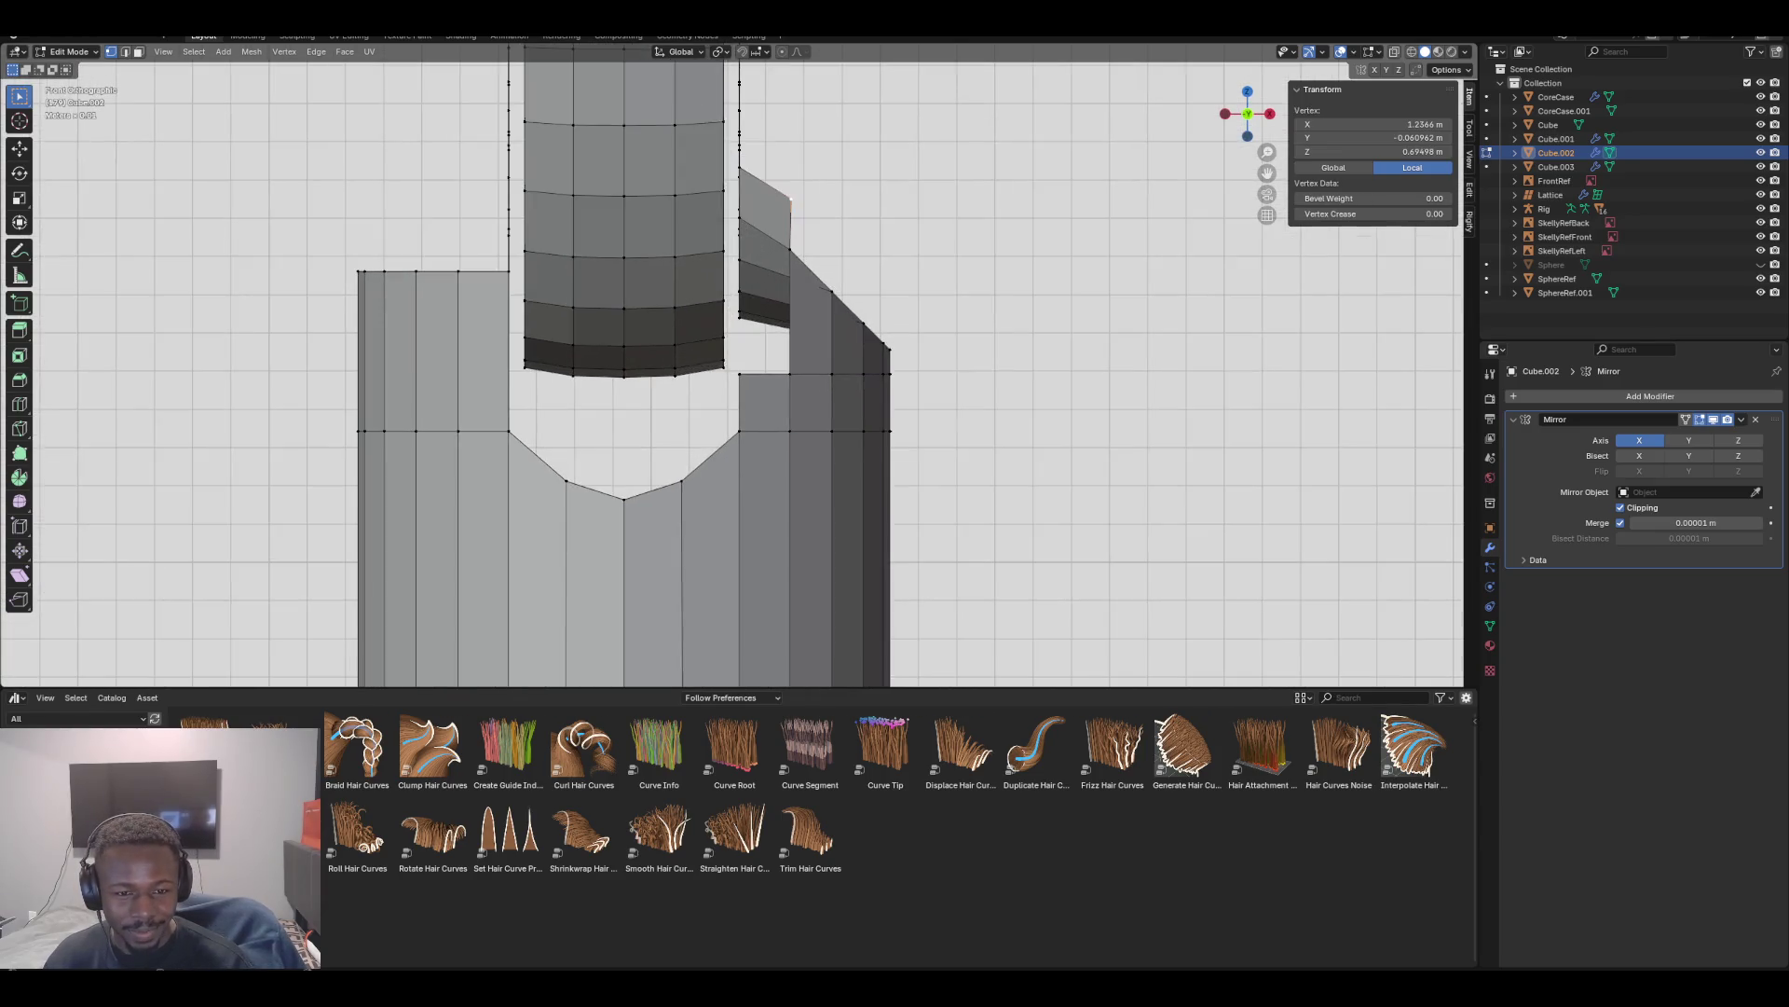
click(740, 375)
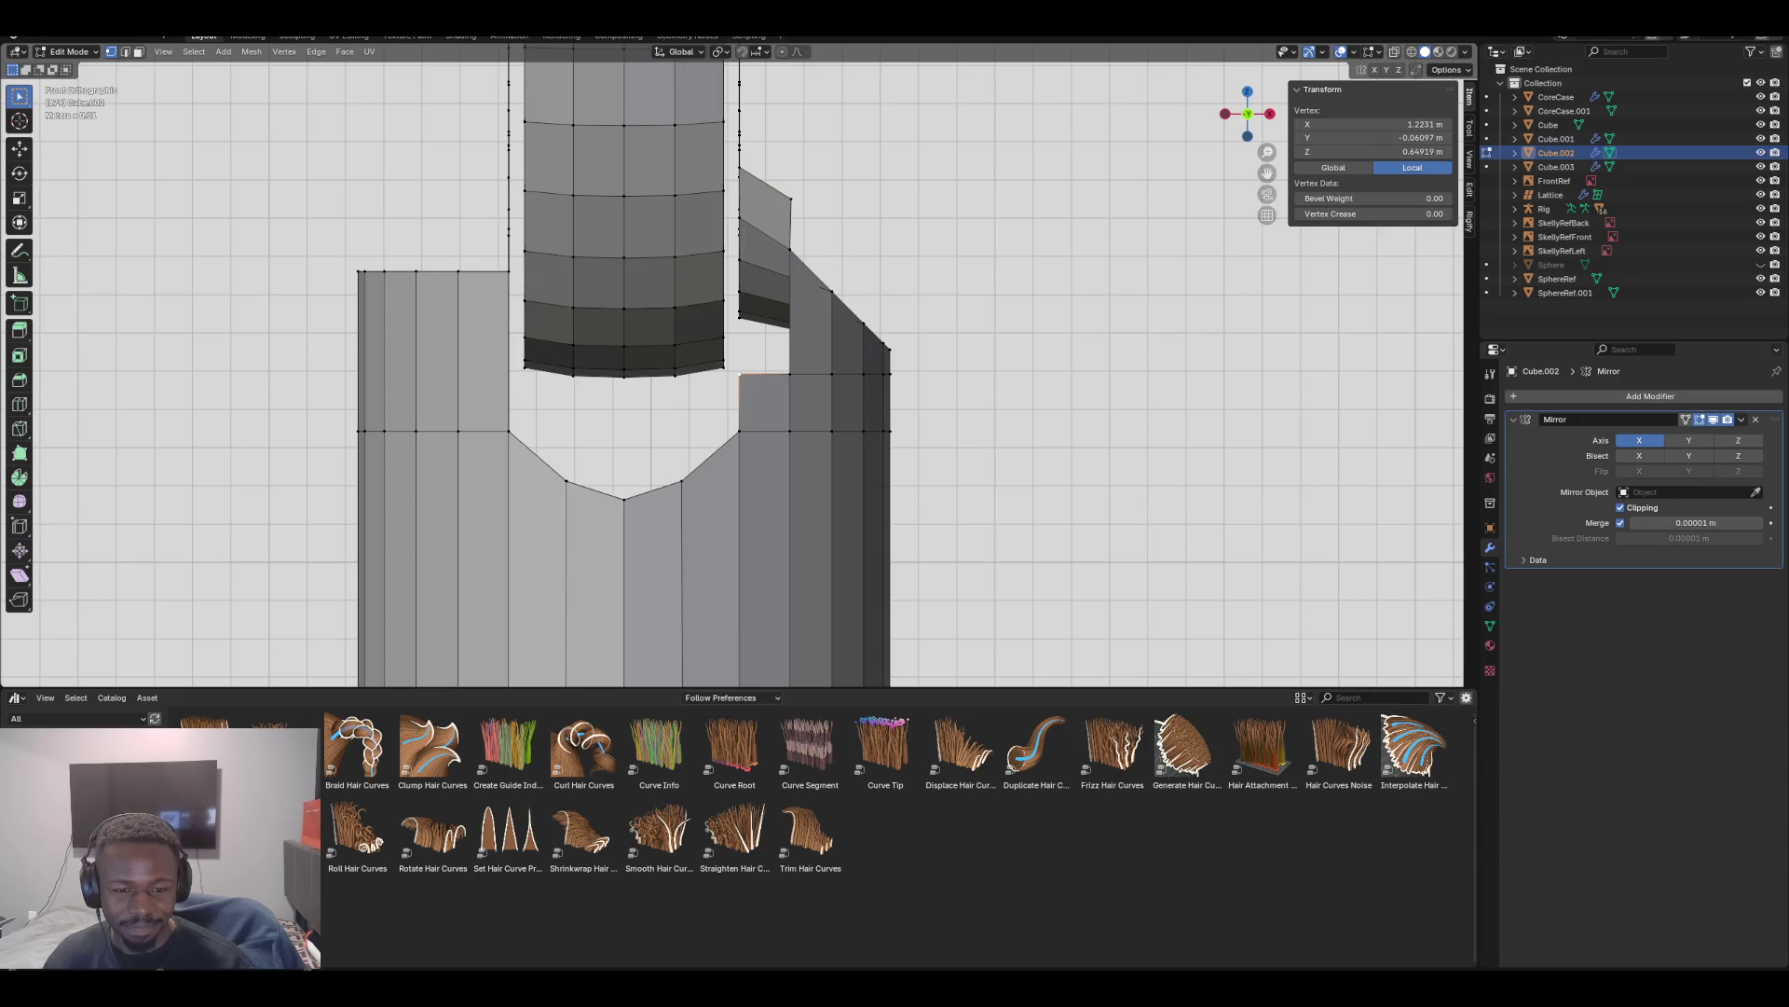
click(1375, 124)
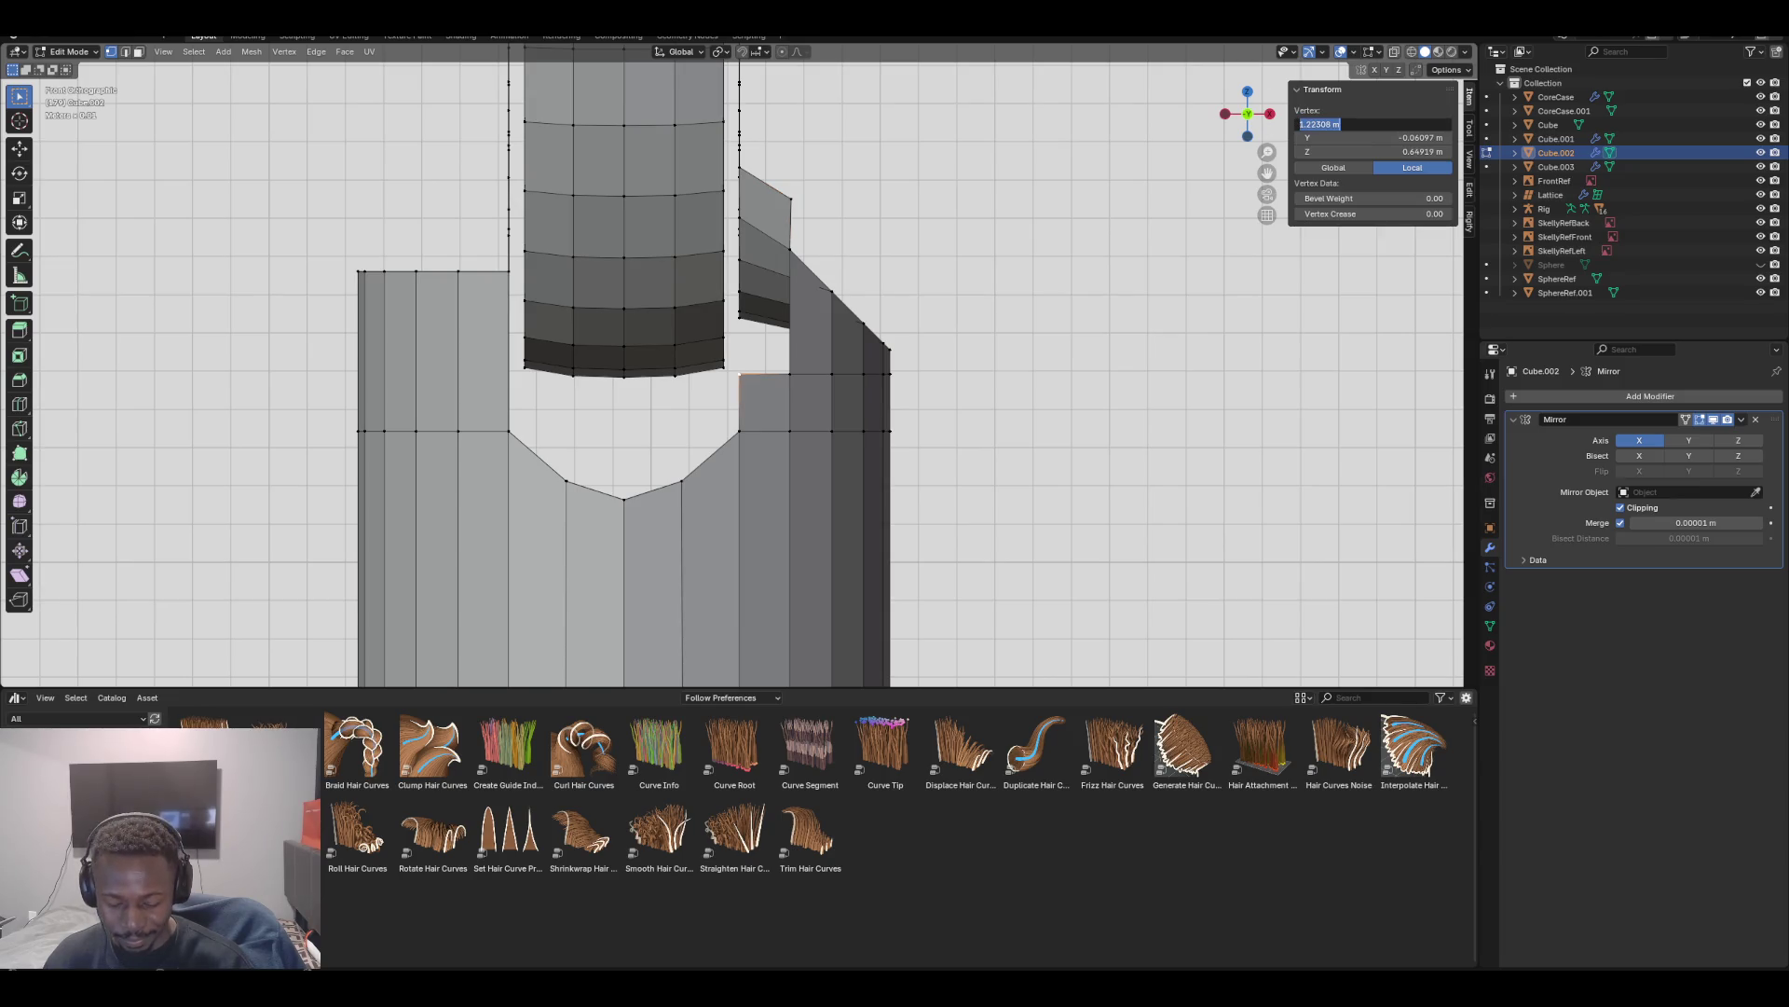
key(Escape)
key(ctrl+z)
click(1375, 124)
text(1.2231)
key(Return)
mouse_move(1025, 419)
middle_down()
mouse_move(857, 382)
mouse_move(792, 401)
mouse_move(671, 392)
mouse_move(559, 428)
mouse_move(466, 410)
middle_up()
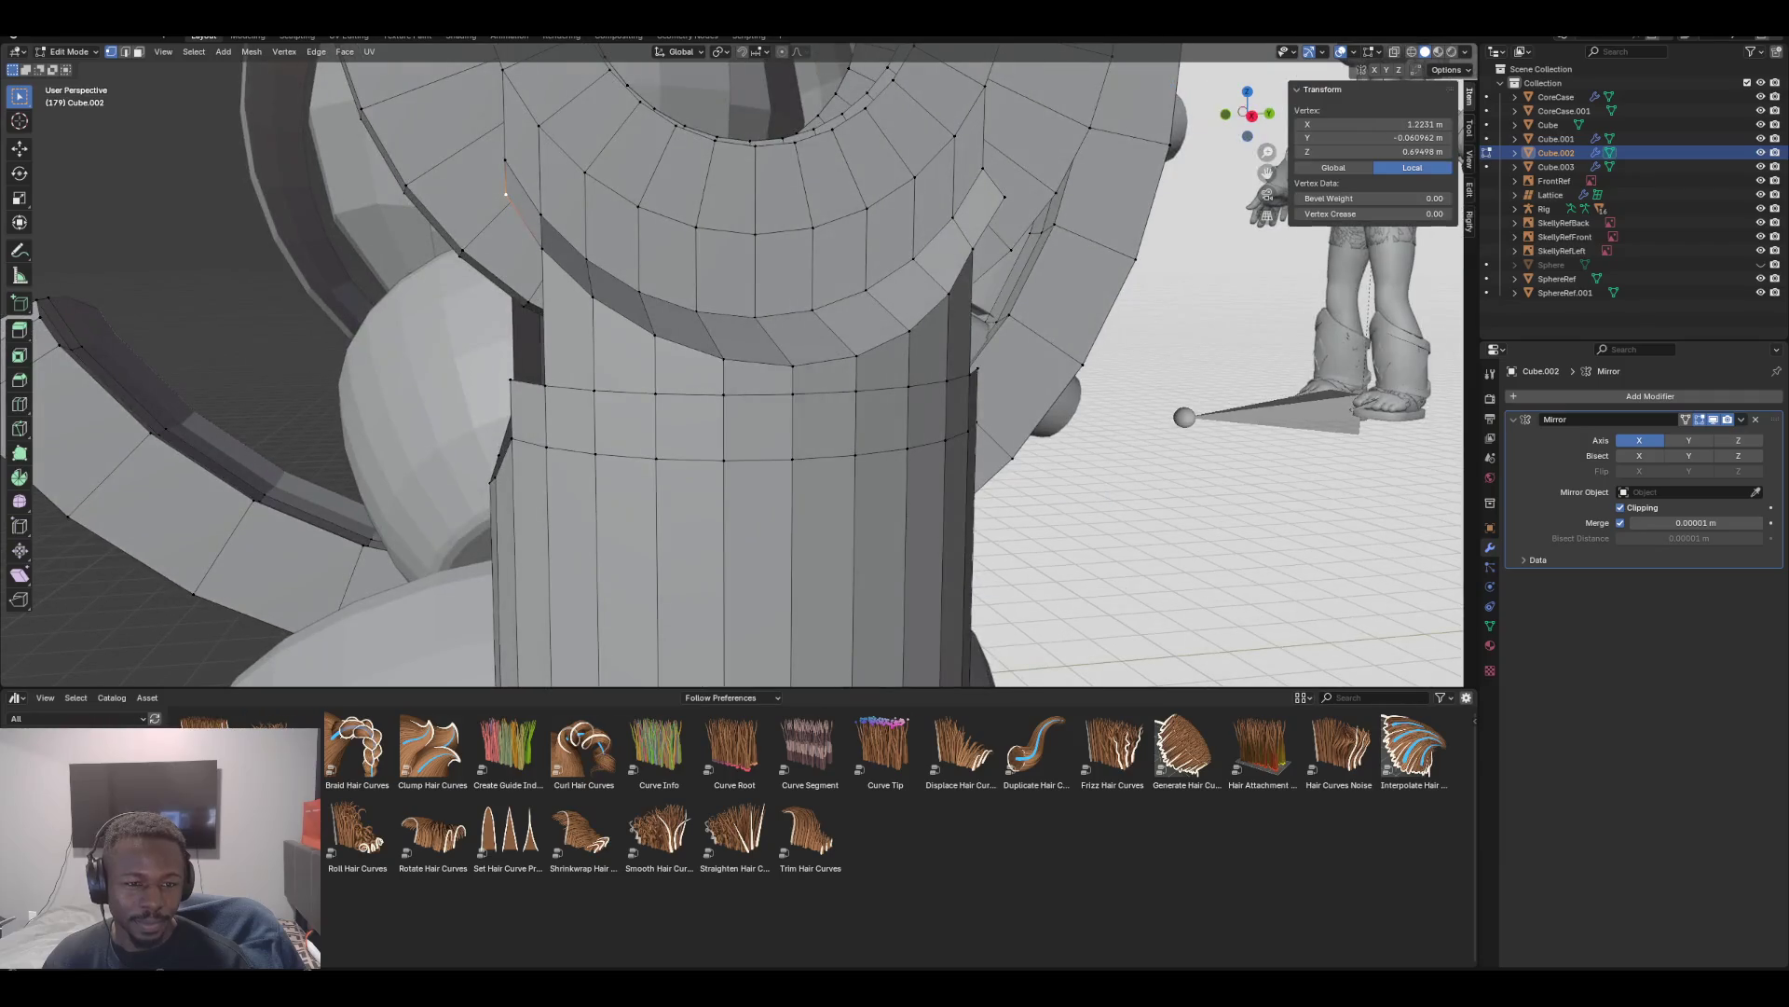
Set the flap's corner vertex X coordinate to 1.2231 m
click(511, 380)
key(KP_3)
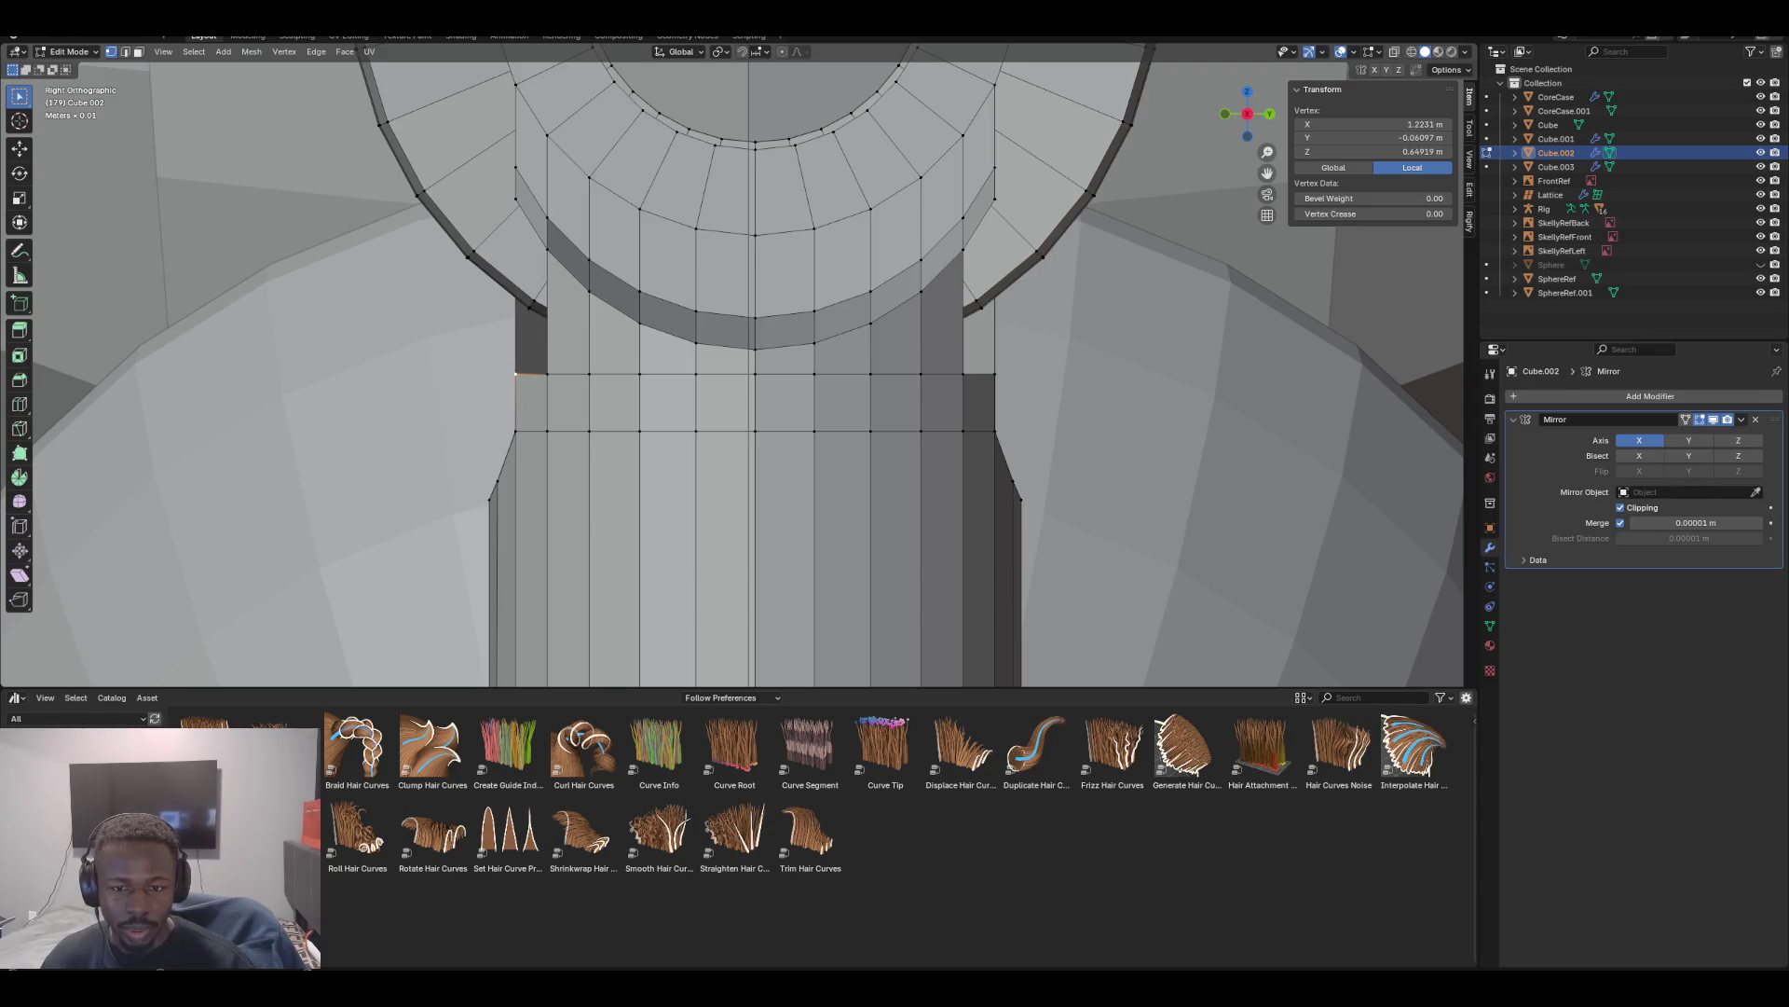
middle_drag(727, 373, 820, 359)
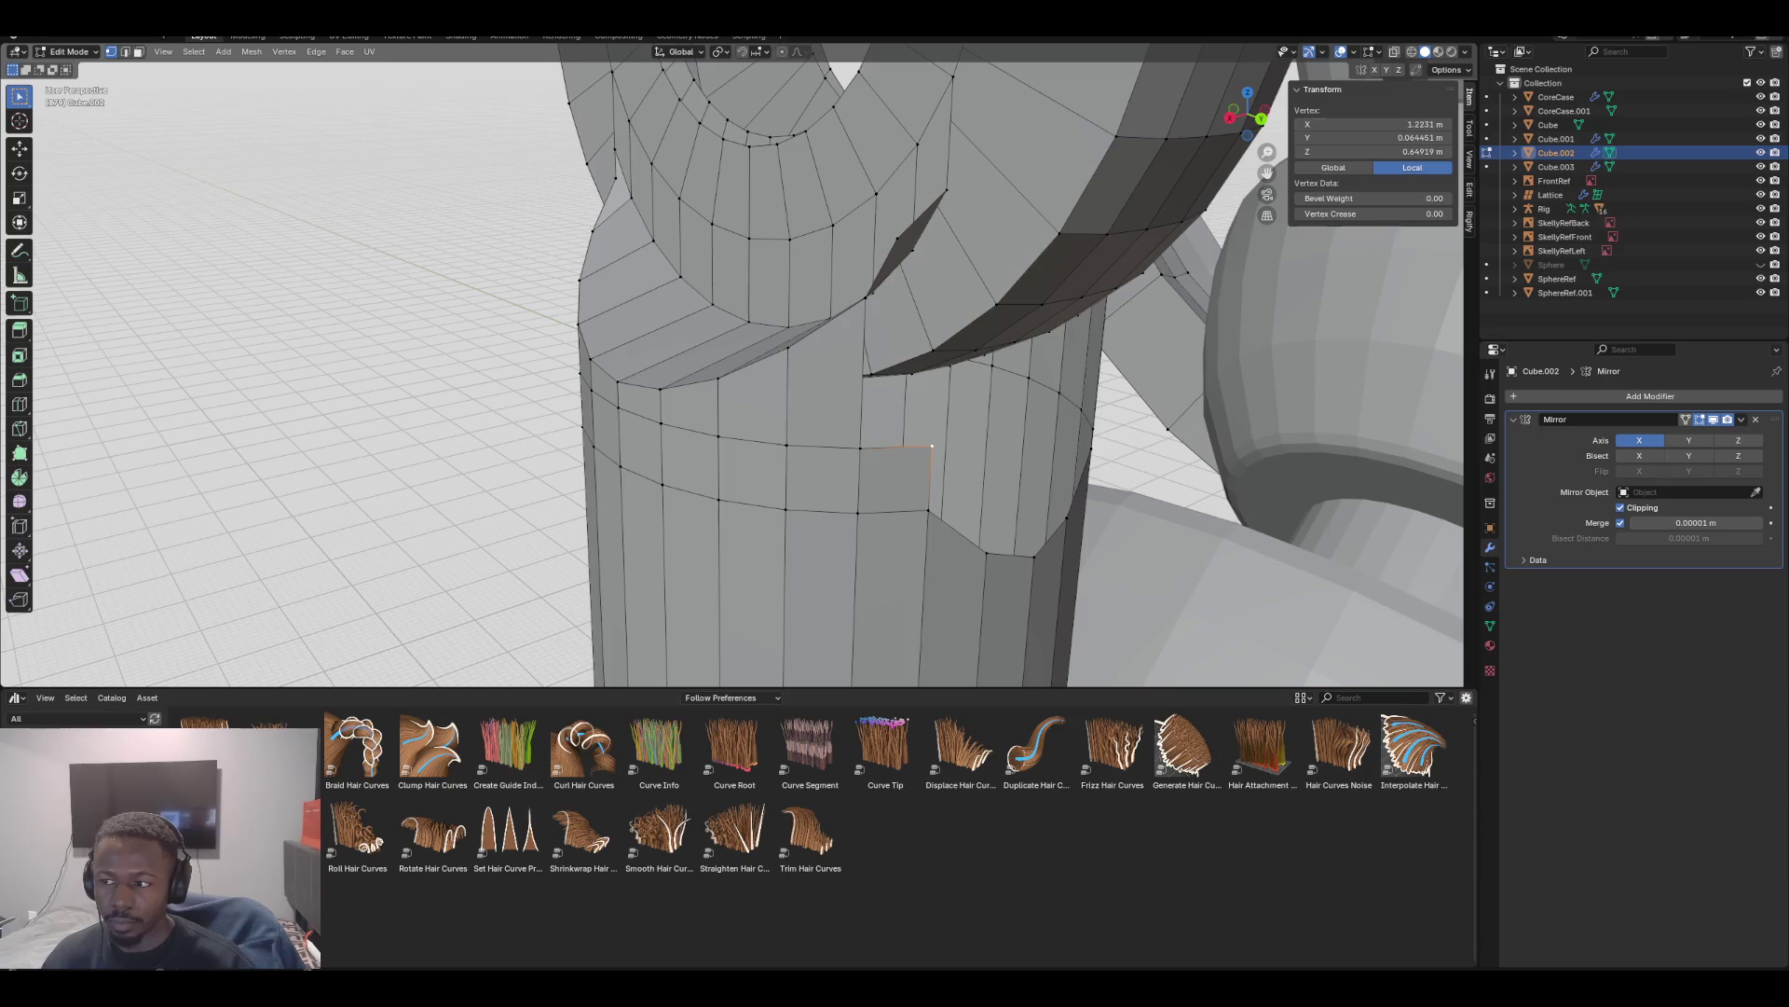
click(1370, 124)
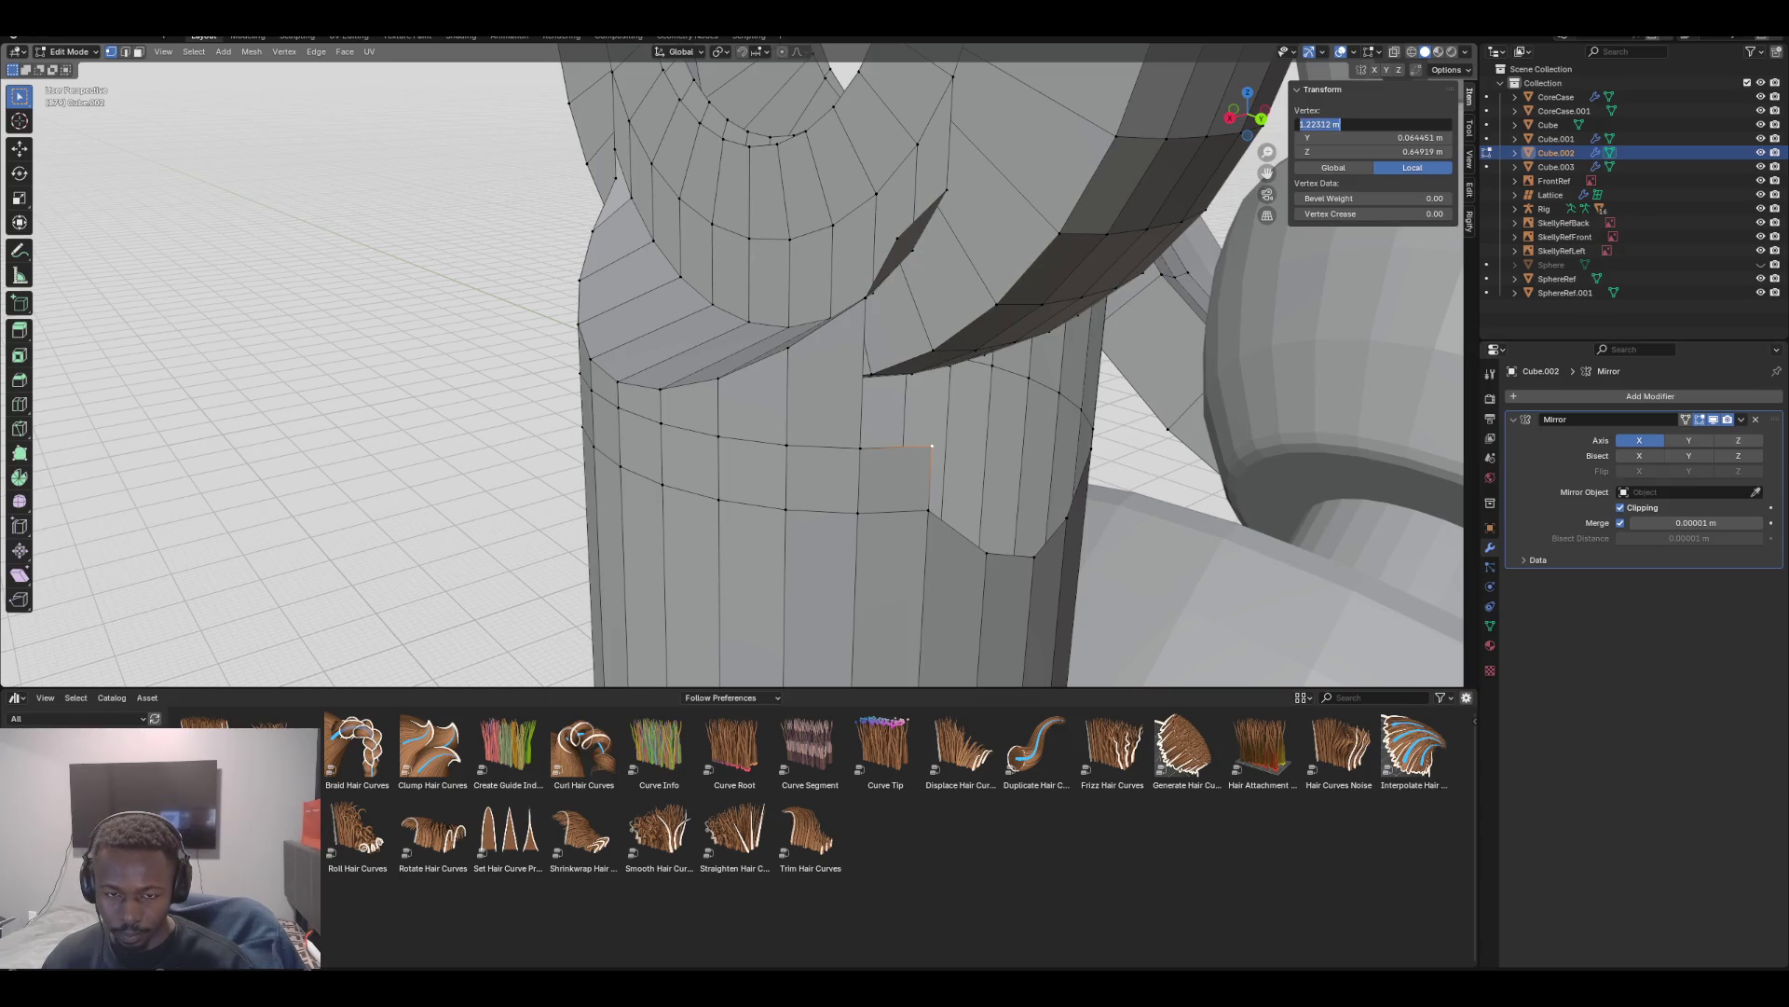
key(Escape)
click(896, 239)
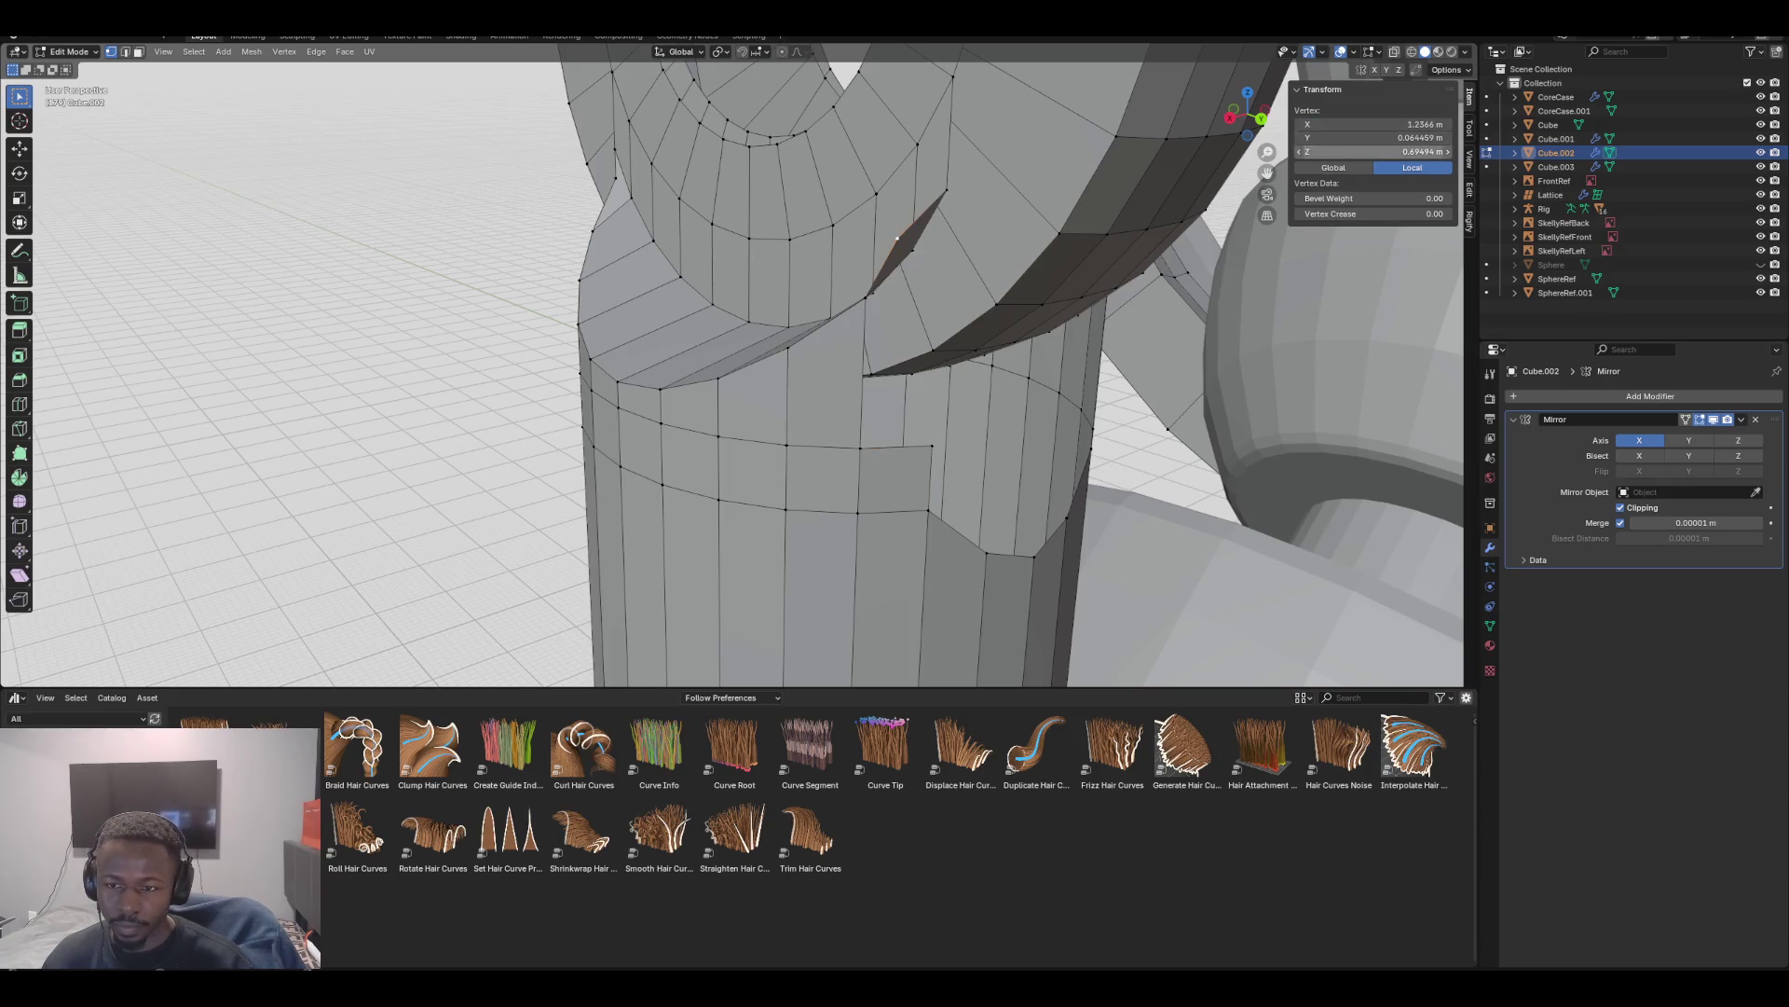
click(1370, 124)
key(ctrl+v)
key(Return)
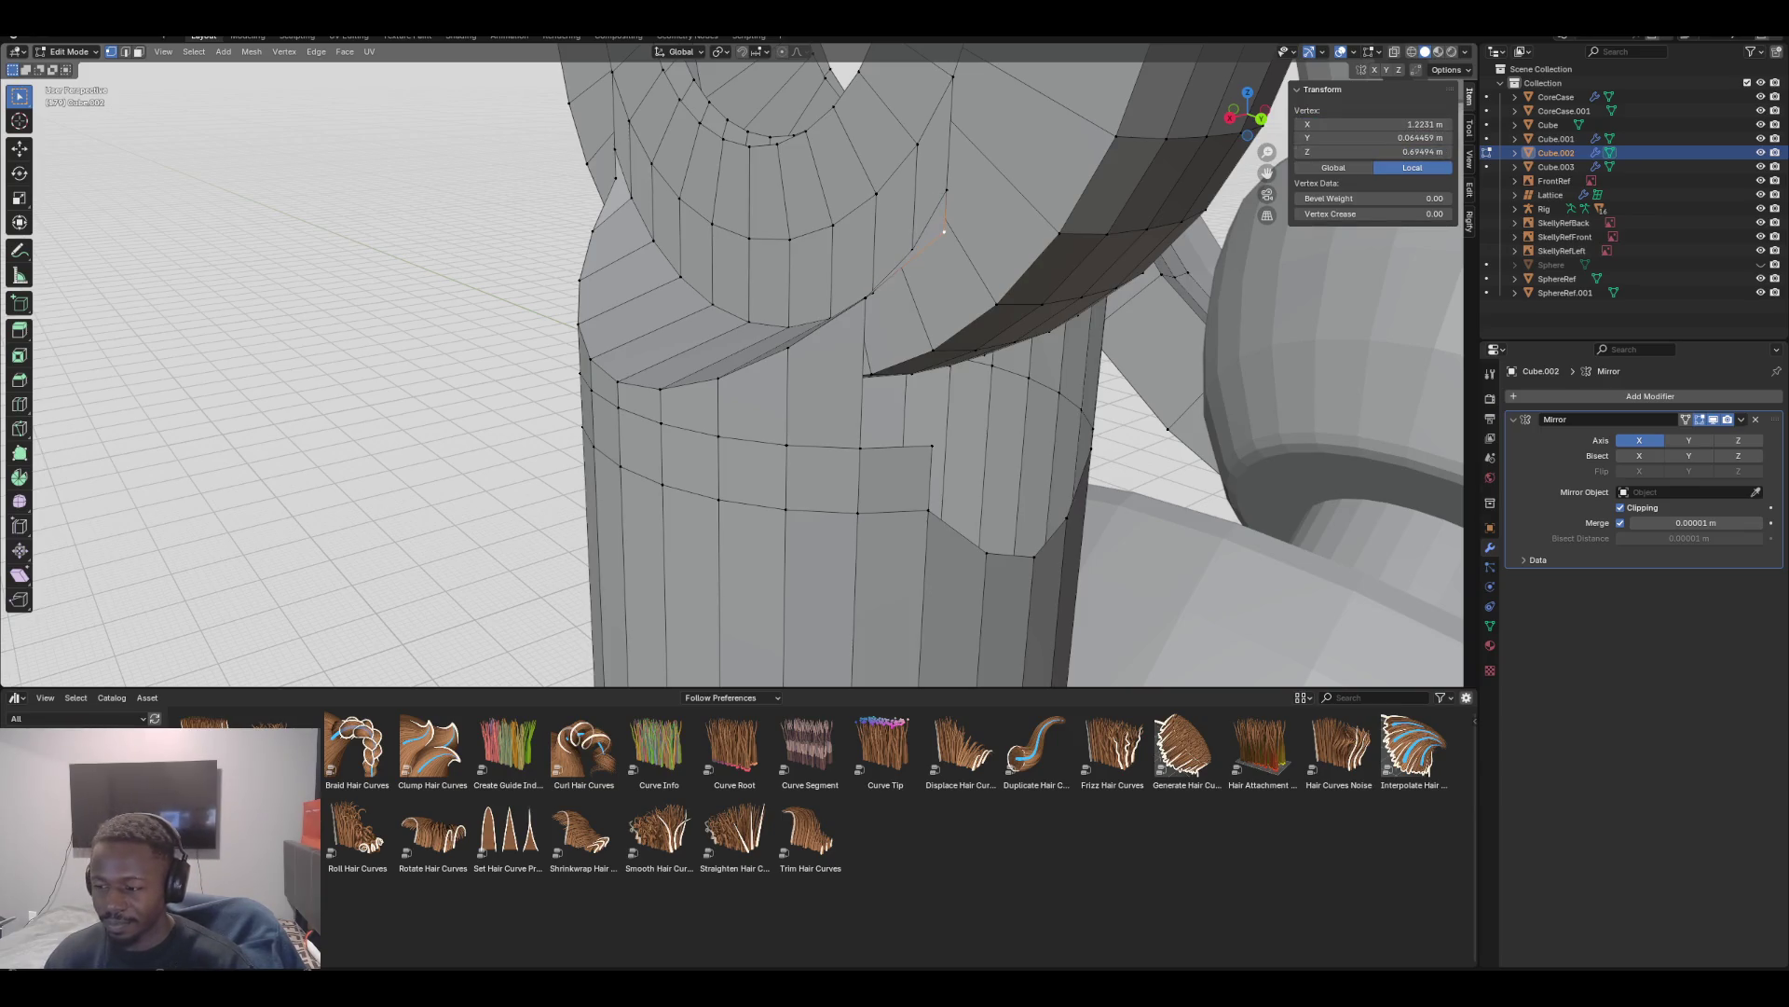
Fill the gap beside the flap with faces from an edge path, then inspect under the ring
mouse_move(746, 373)
middle_down()
mouse_move(764, 364)
mouse_move(792, 420)
mouse_move(783, 354)
middle_up()
shift+click(910, 289)
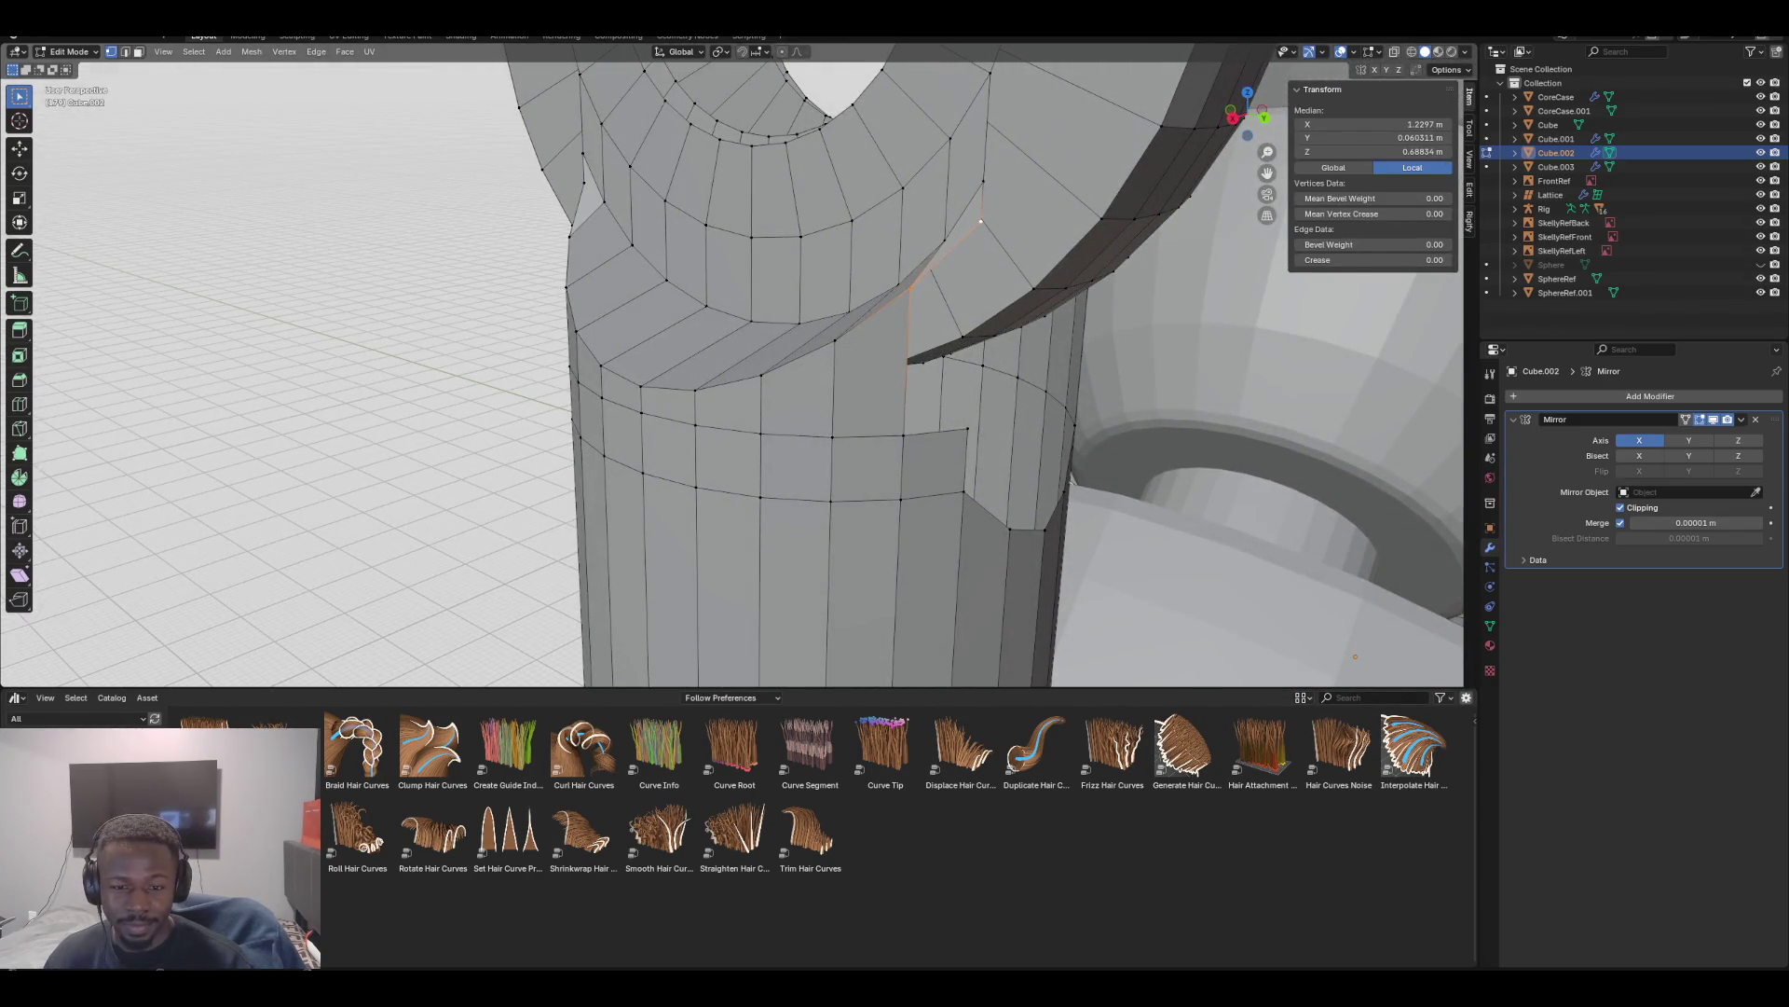
shift+click(903, 435)
key(f)
mouse_move(903, 435)
middle_down()
mouse_move(838, 400)
mouse_move(811, 438)
mouse_move(829, 424)
middle_up()
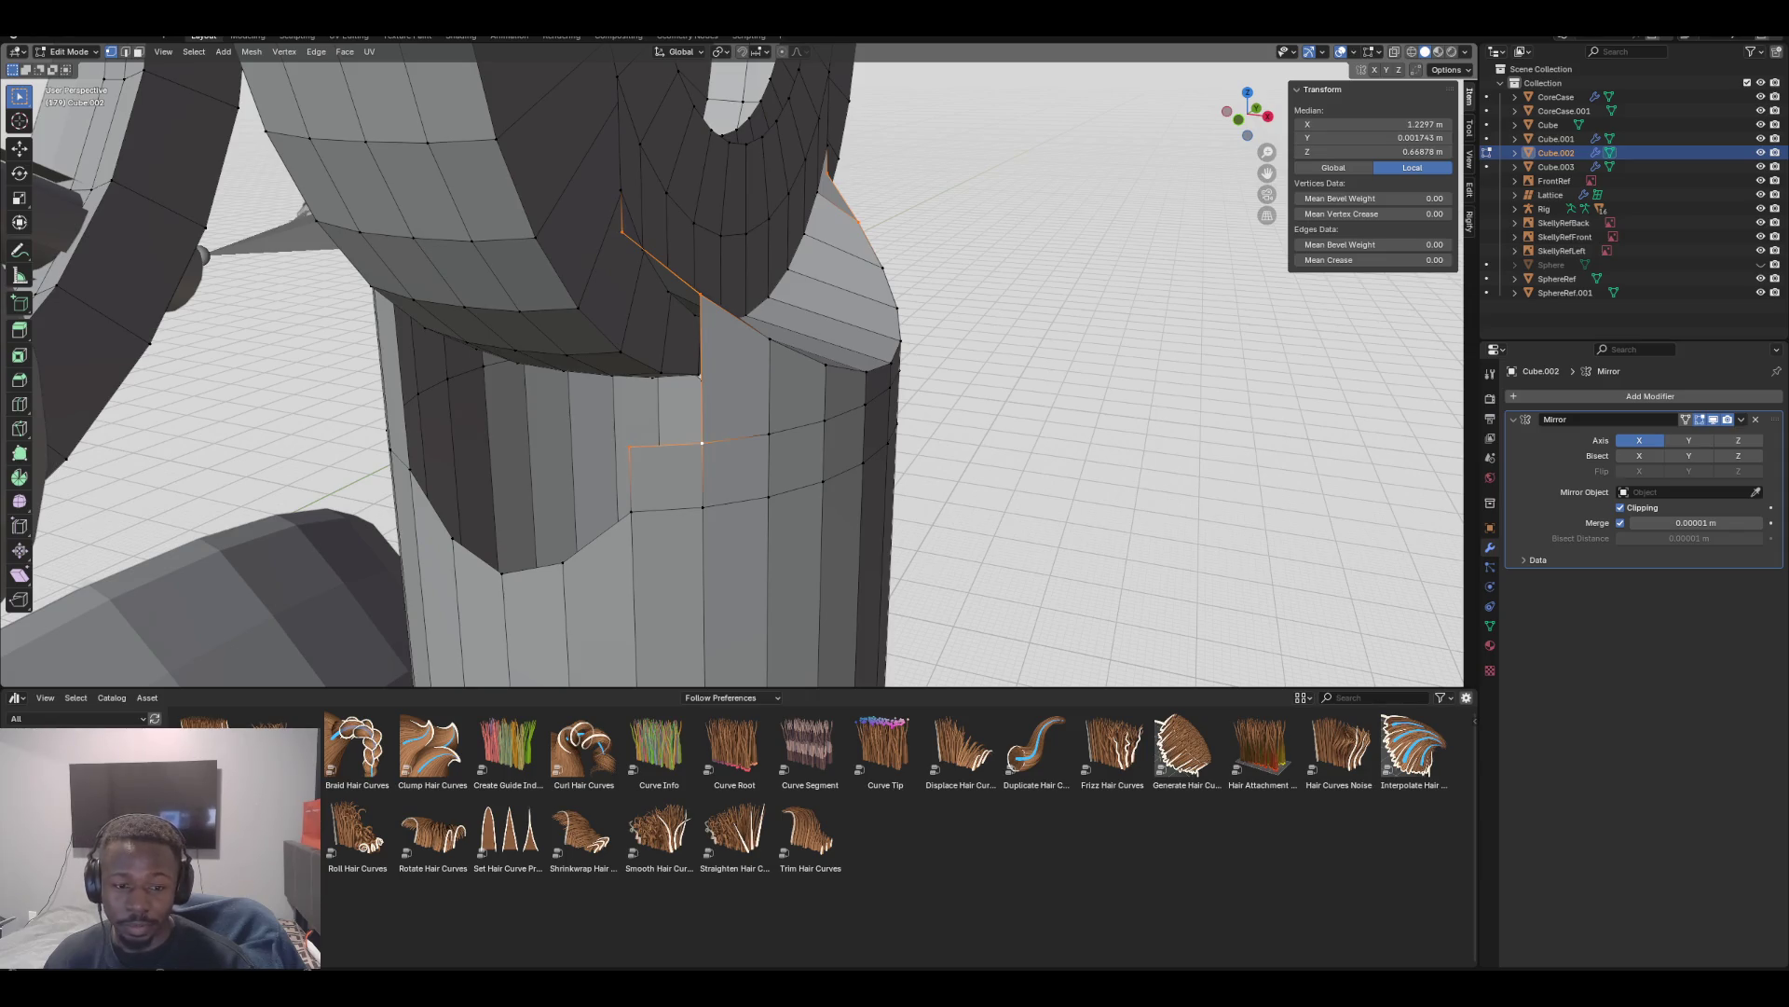
key(f)
middle_drag(830, 424, 792, 341)
middle_drag(922, 279, 894, 168)
mouse_move(753, 129)
middle_down()
mouse_move(641, 399)
mouse_move(330, 417)
middle_up()
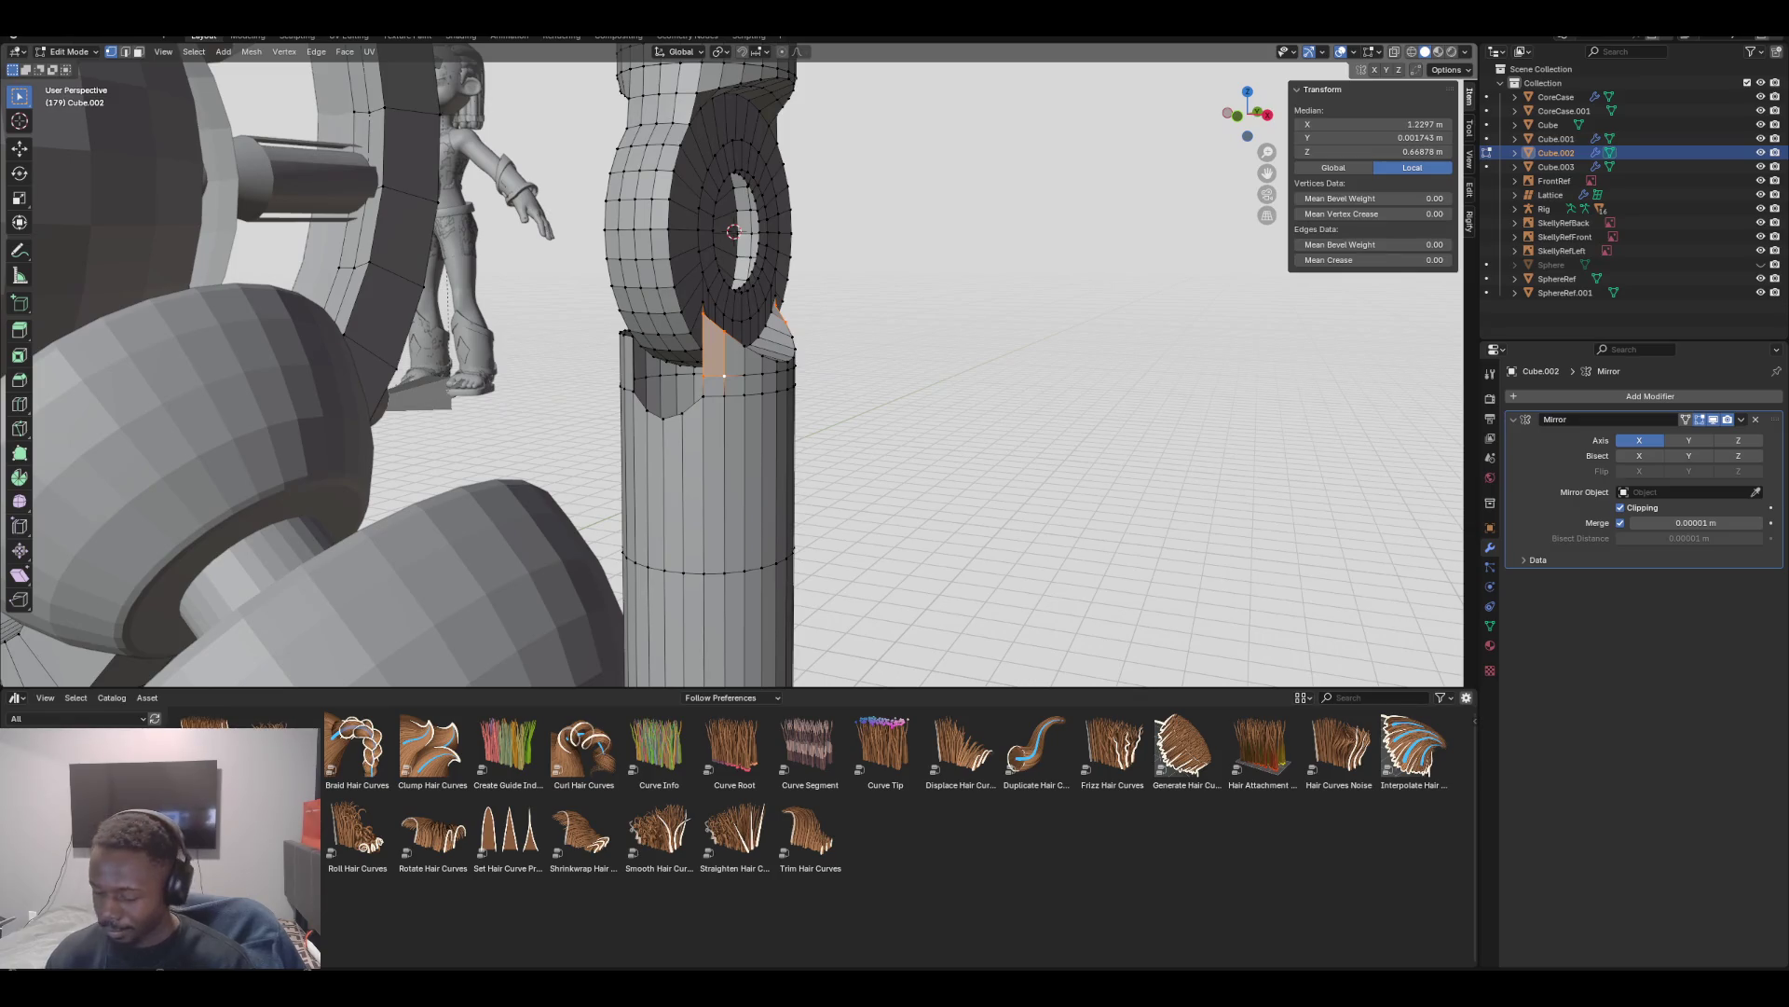
key(KP_1)
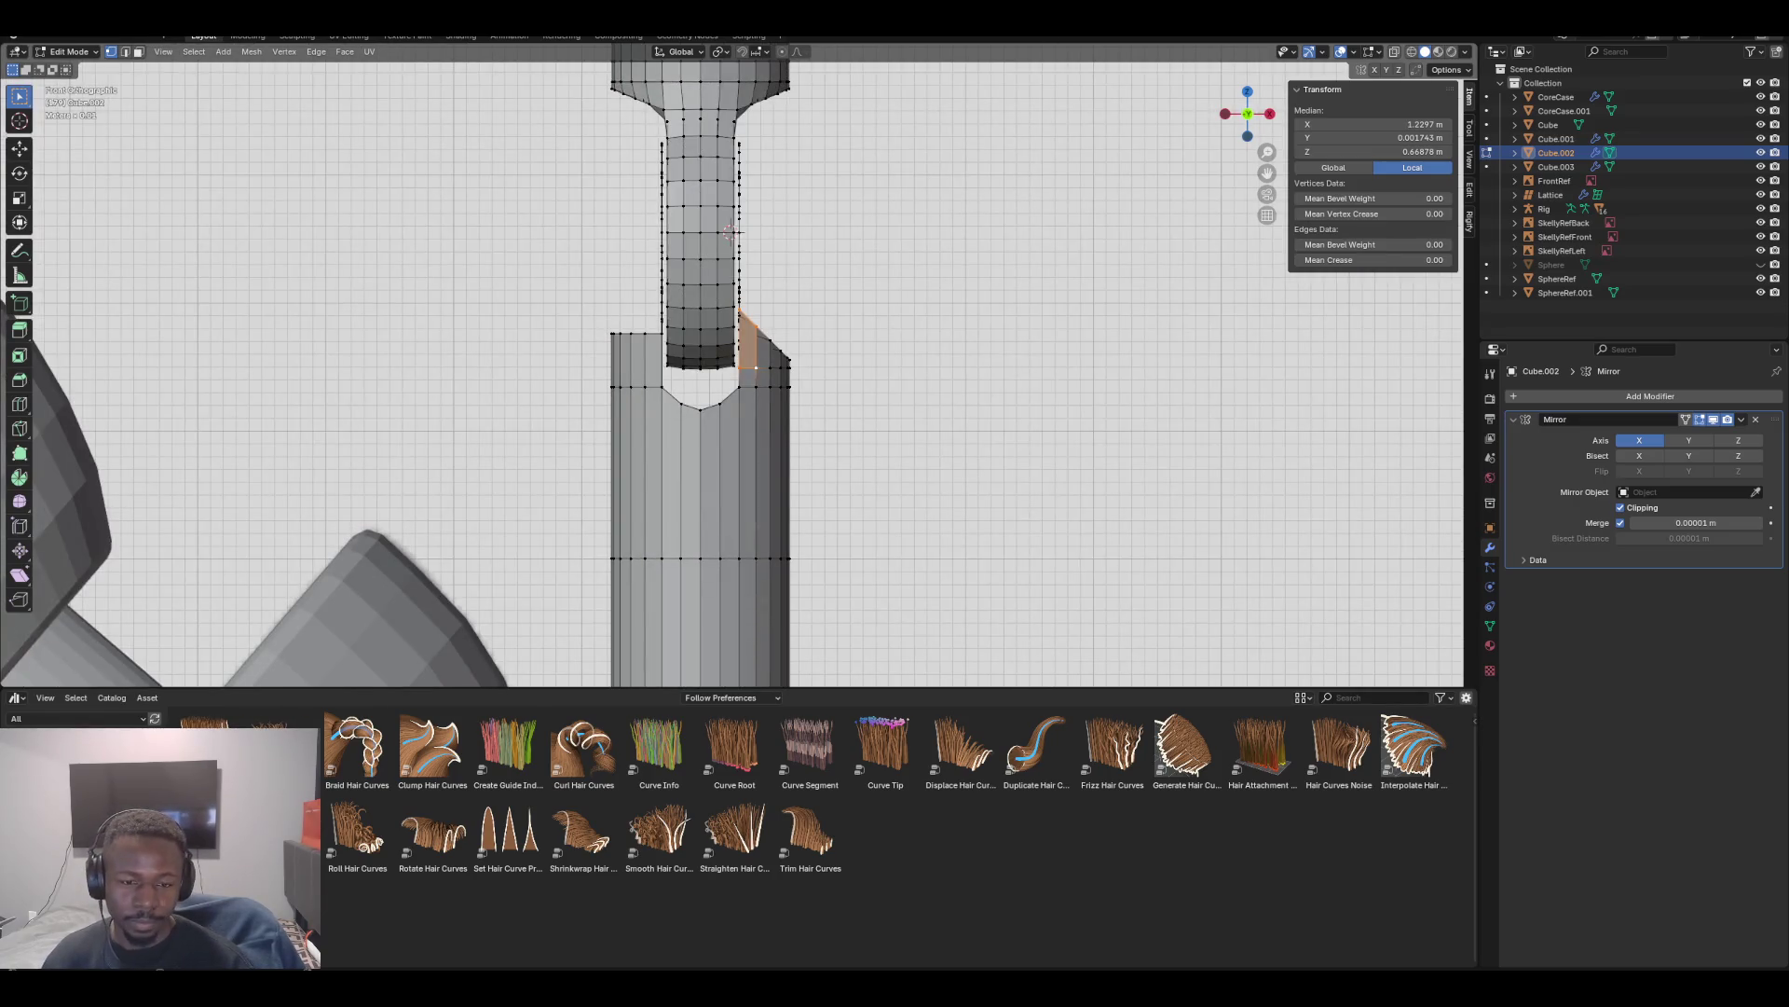
scroll(739, 366, up, 3)
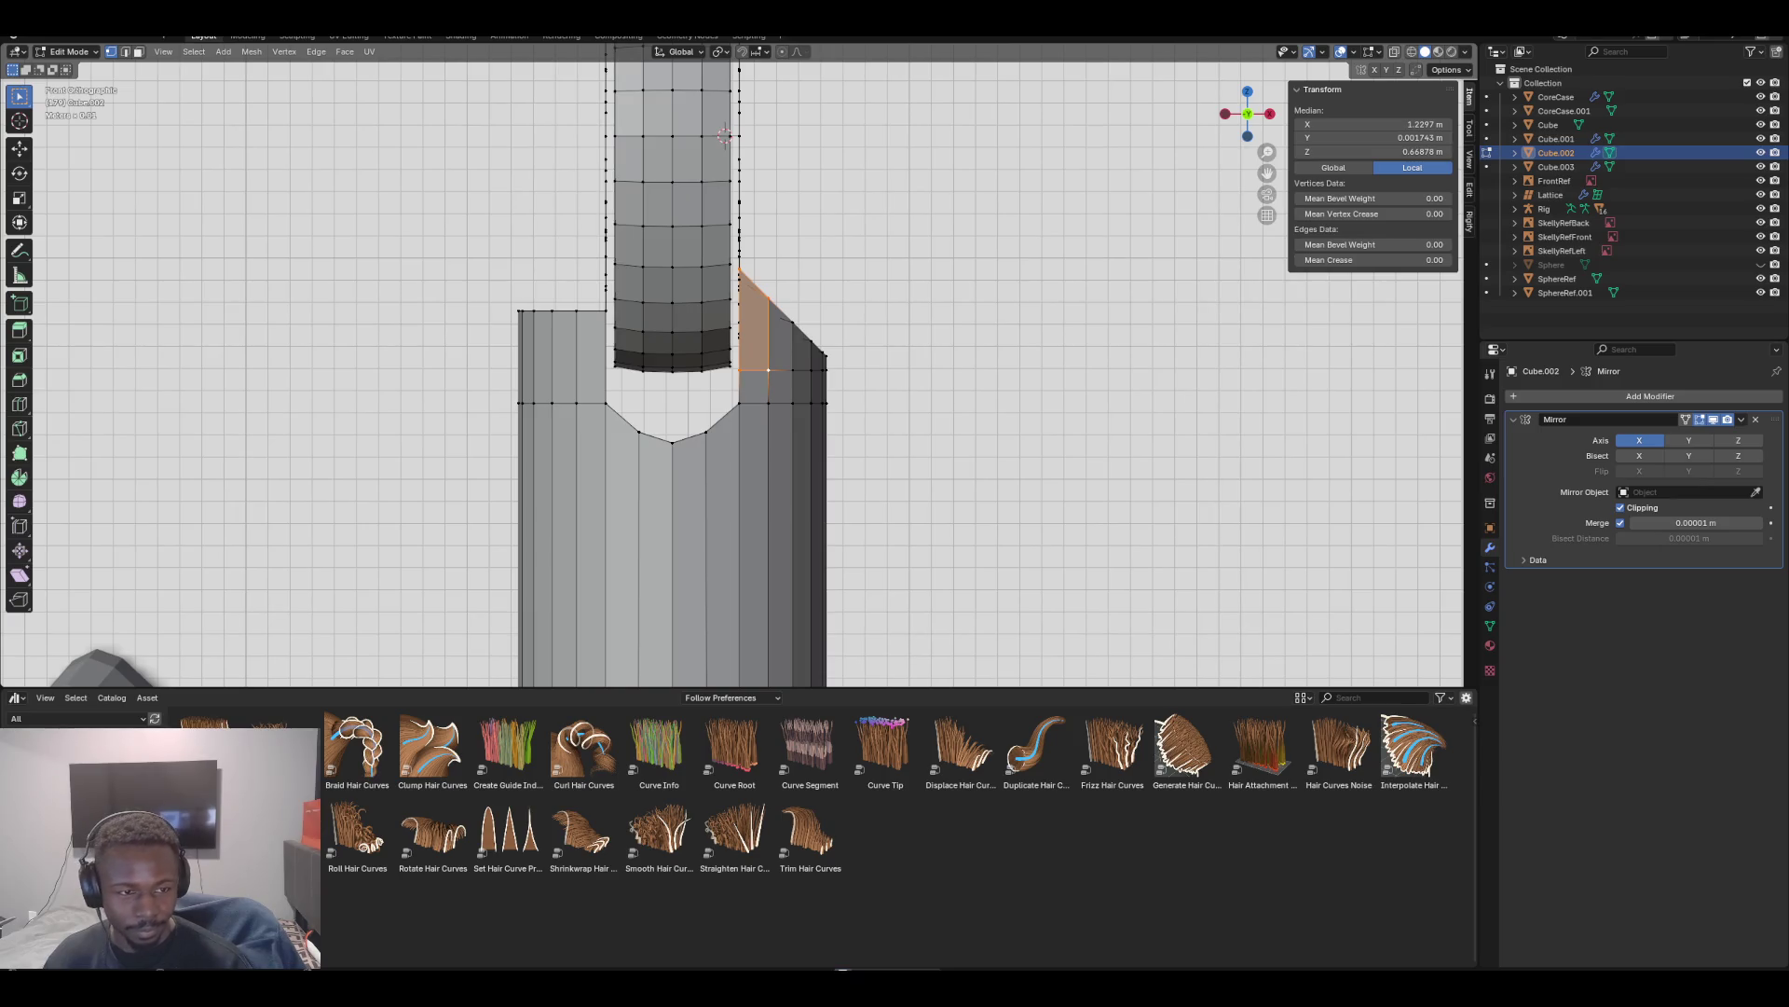
scroll(739, 366, up, 4)
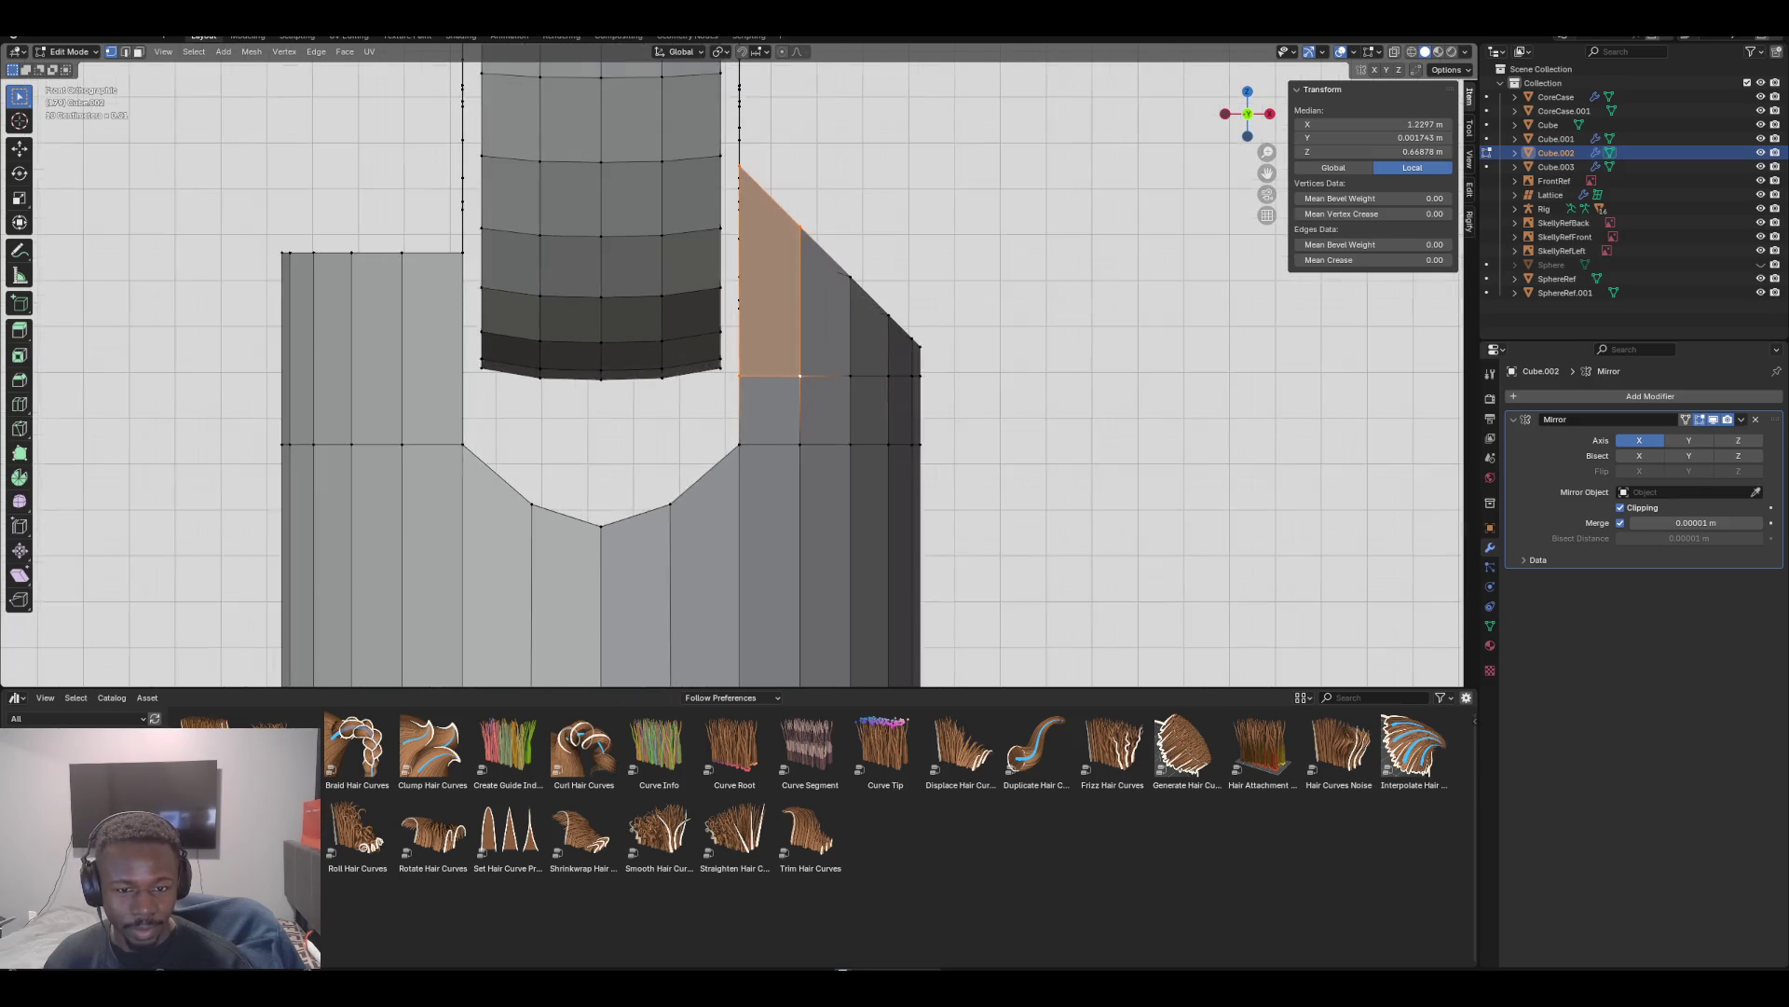
scroll(739, 365, down, 3)
mouse_move(739, 365)
middle_down()
mouse_move(740, 80)
mouse_move(761, 80)
mouse_move(742, 90)
mouse_move(746, 121)
middle_up()
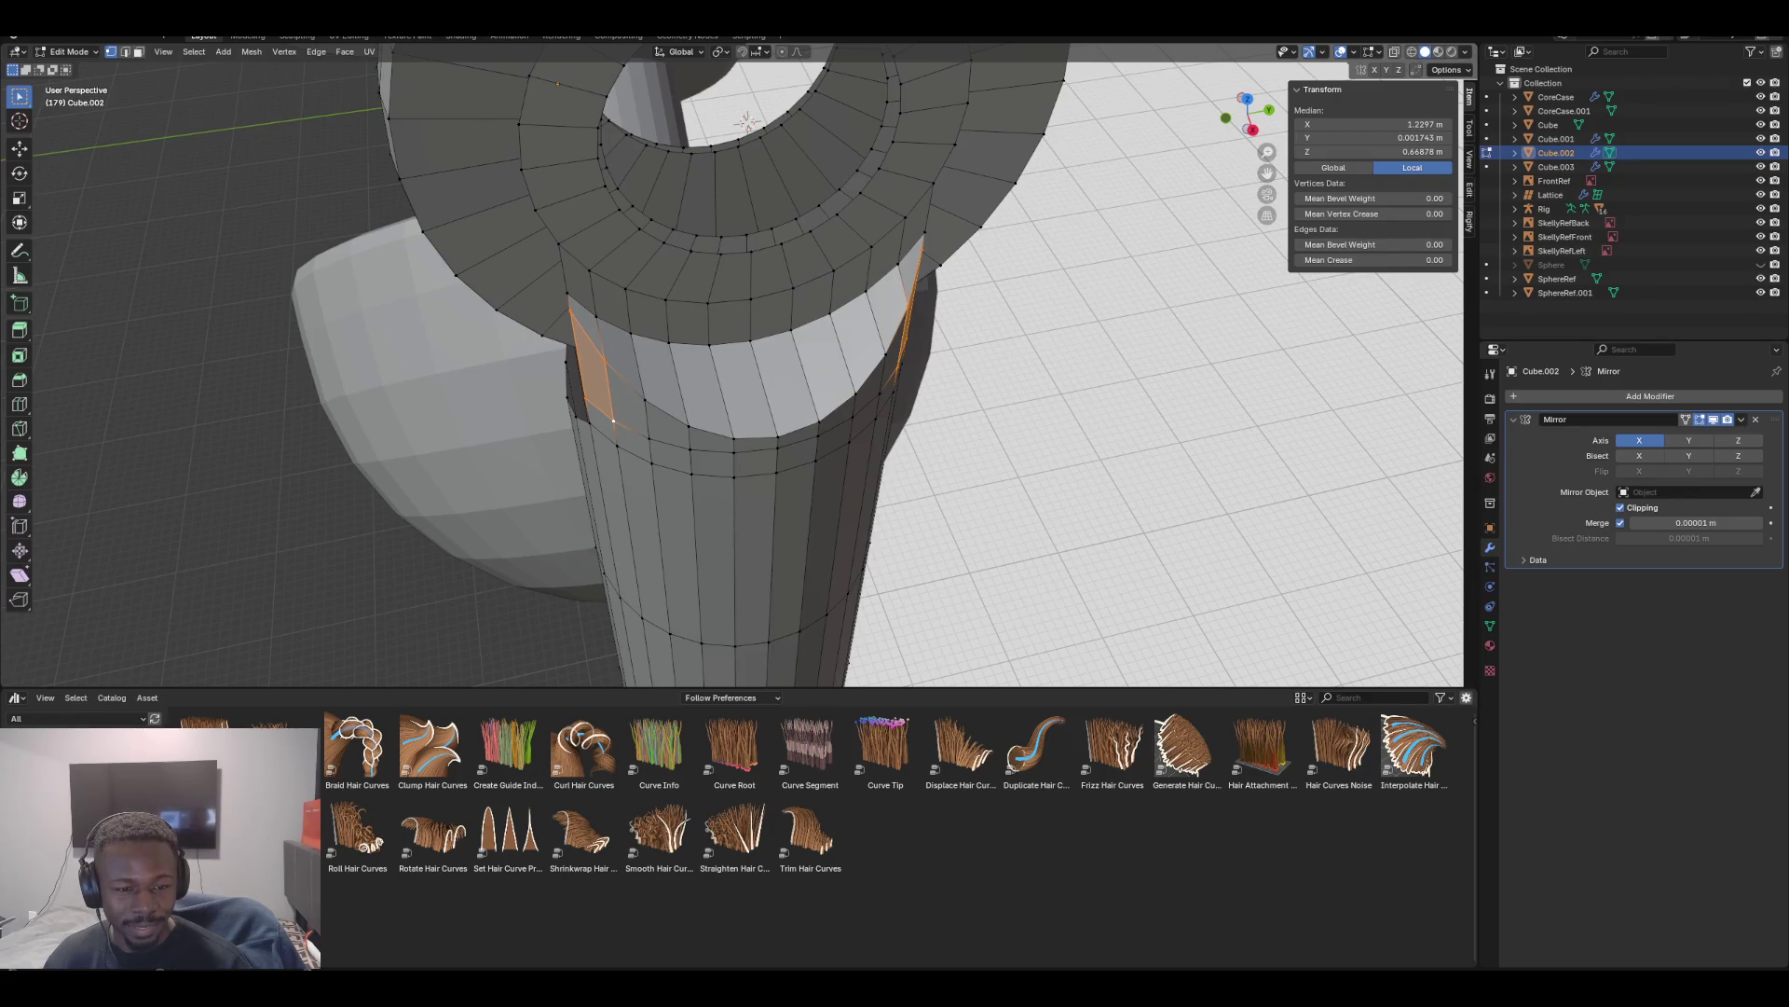
mouse_move(745, 121)
middle_down()
mouse_move(730, 240)
mouse_move(748, 230)
middle_up()
key(KP_1)
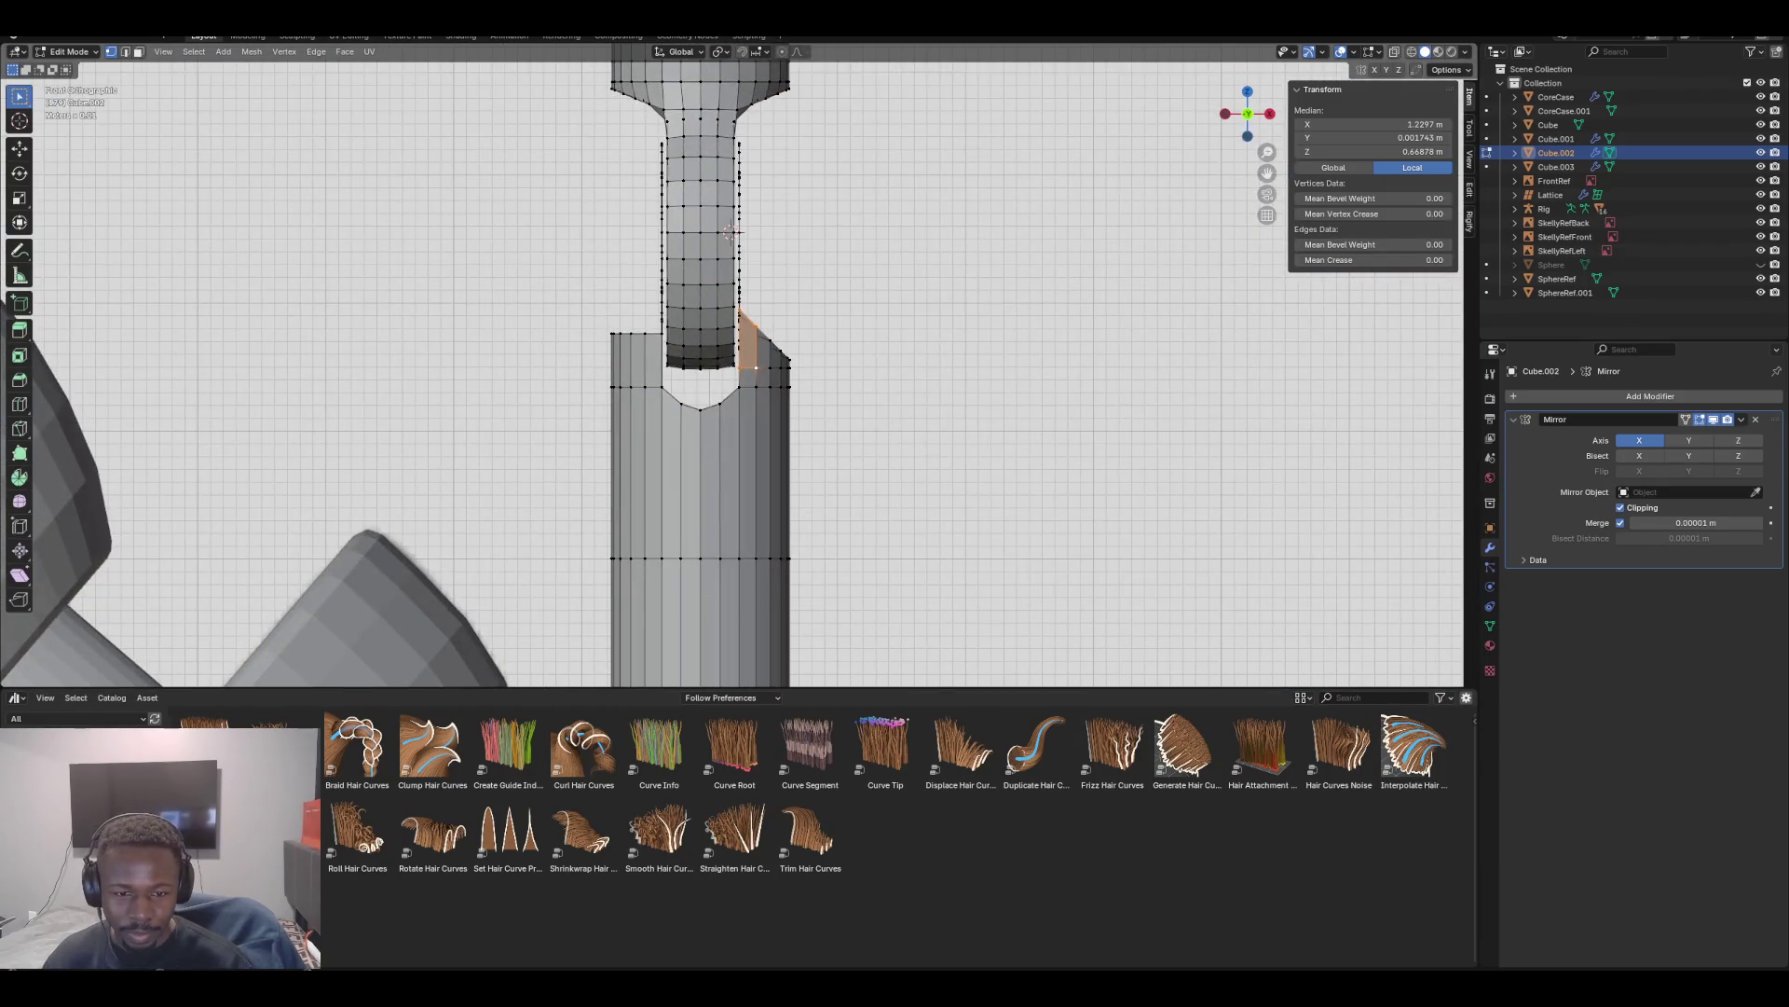
scroll(740, 382, up, 6)
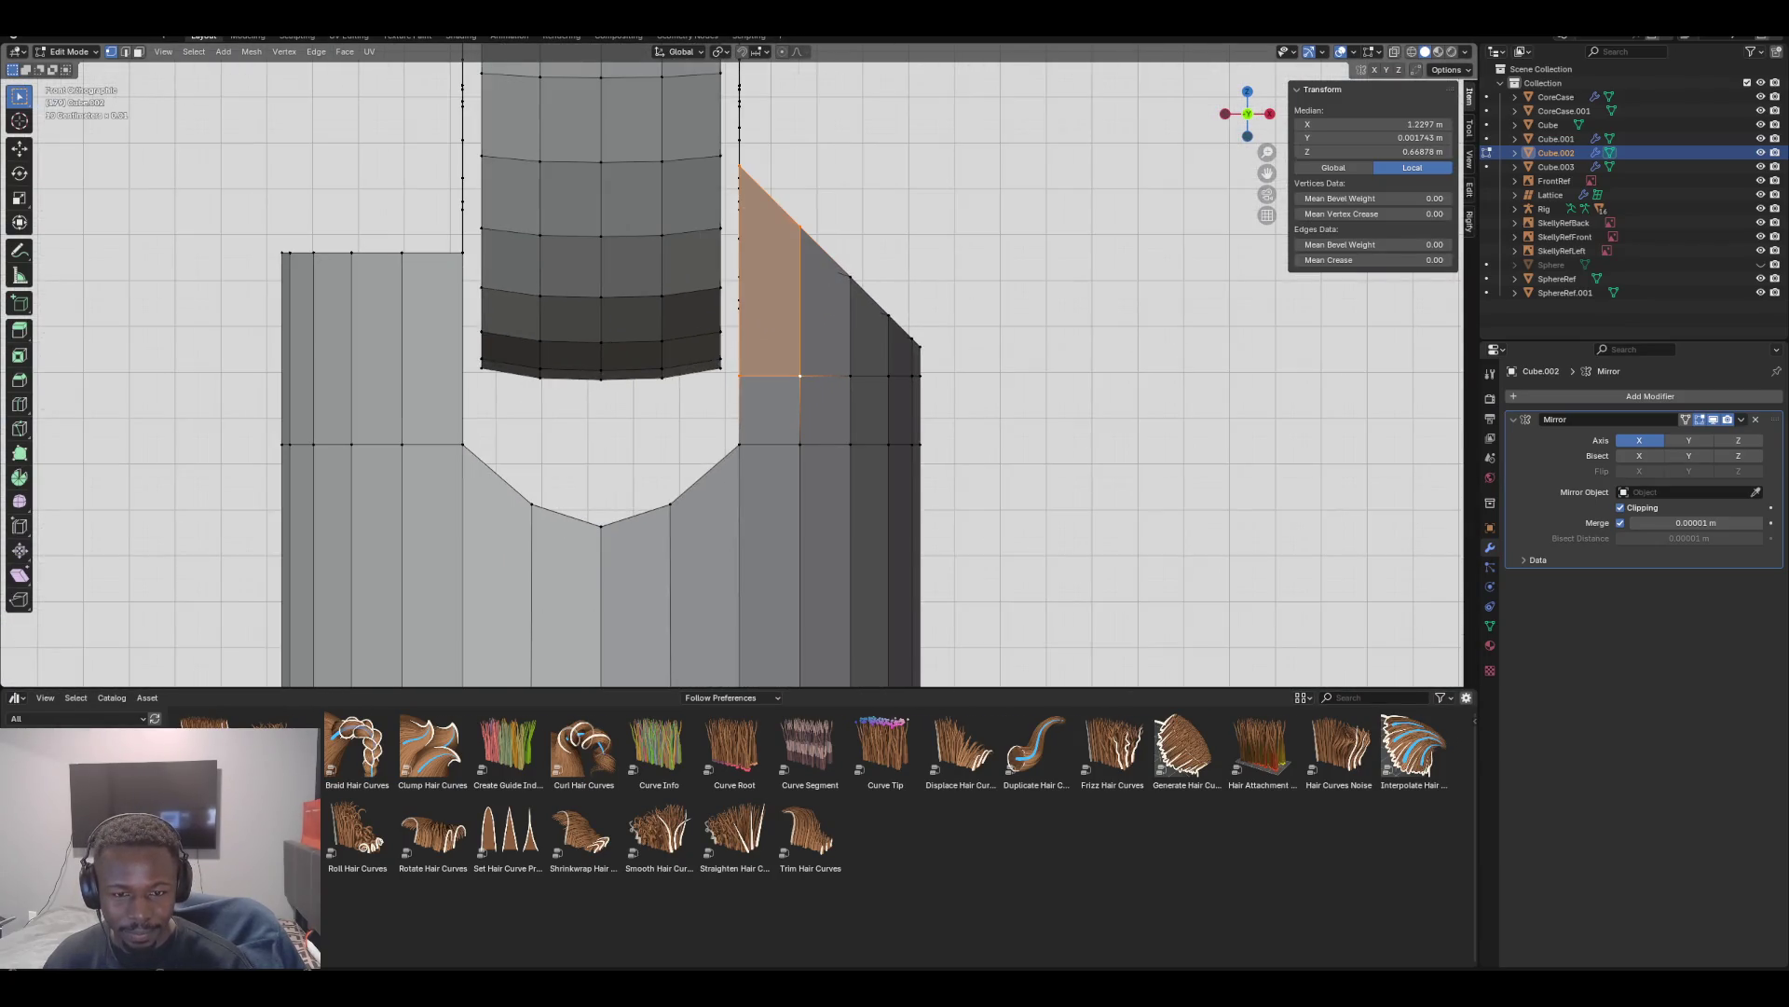
middle_drag(745, 373, 521, 340)
key(KP_1)
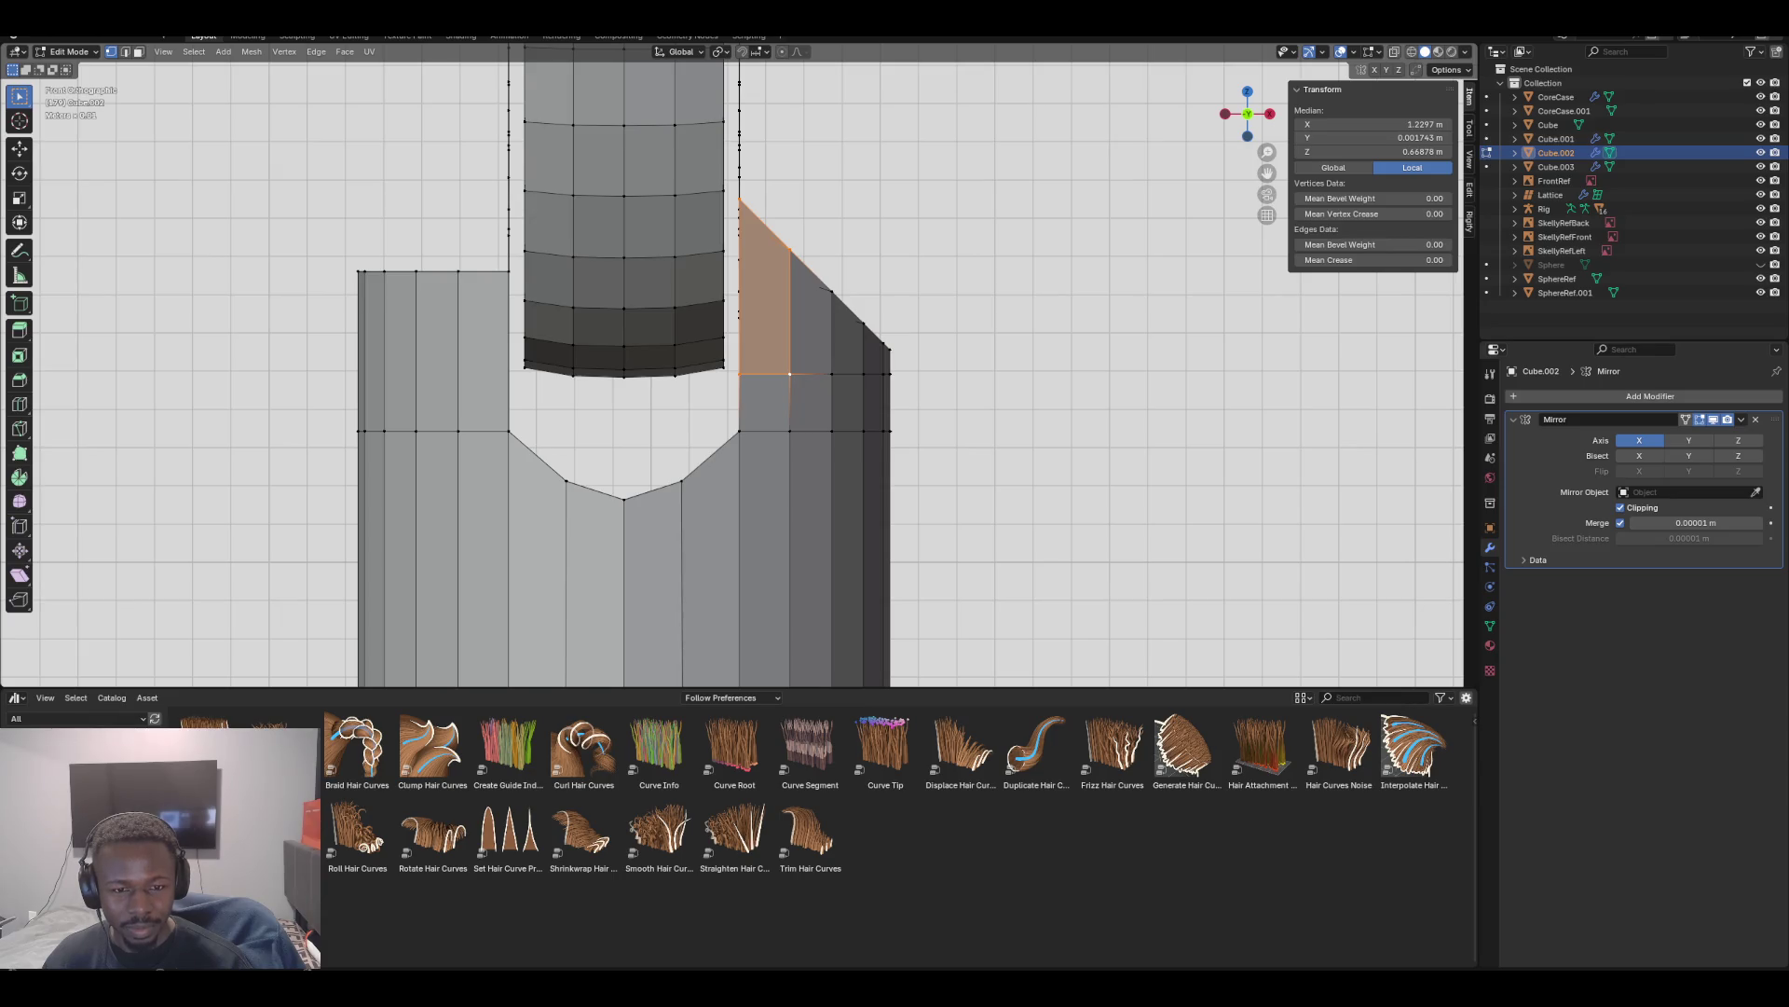
middle_drag(746, 373, 708, 364)
click(765, 309)
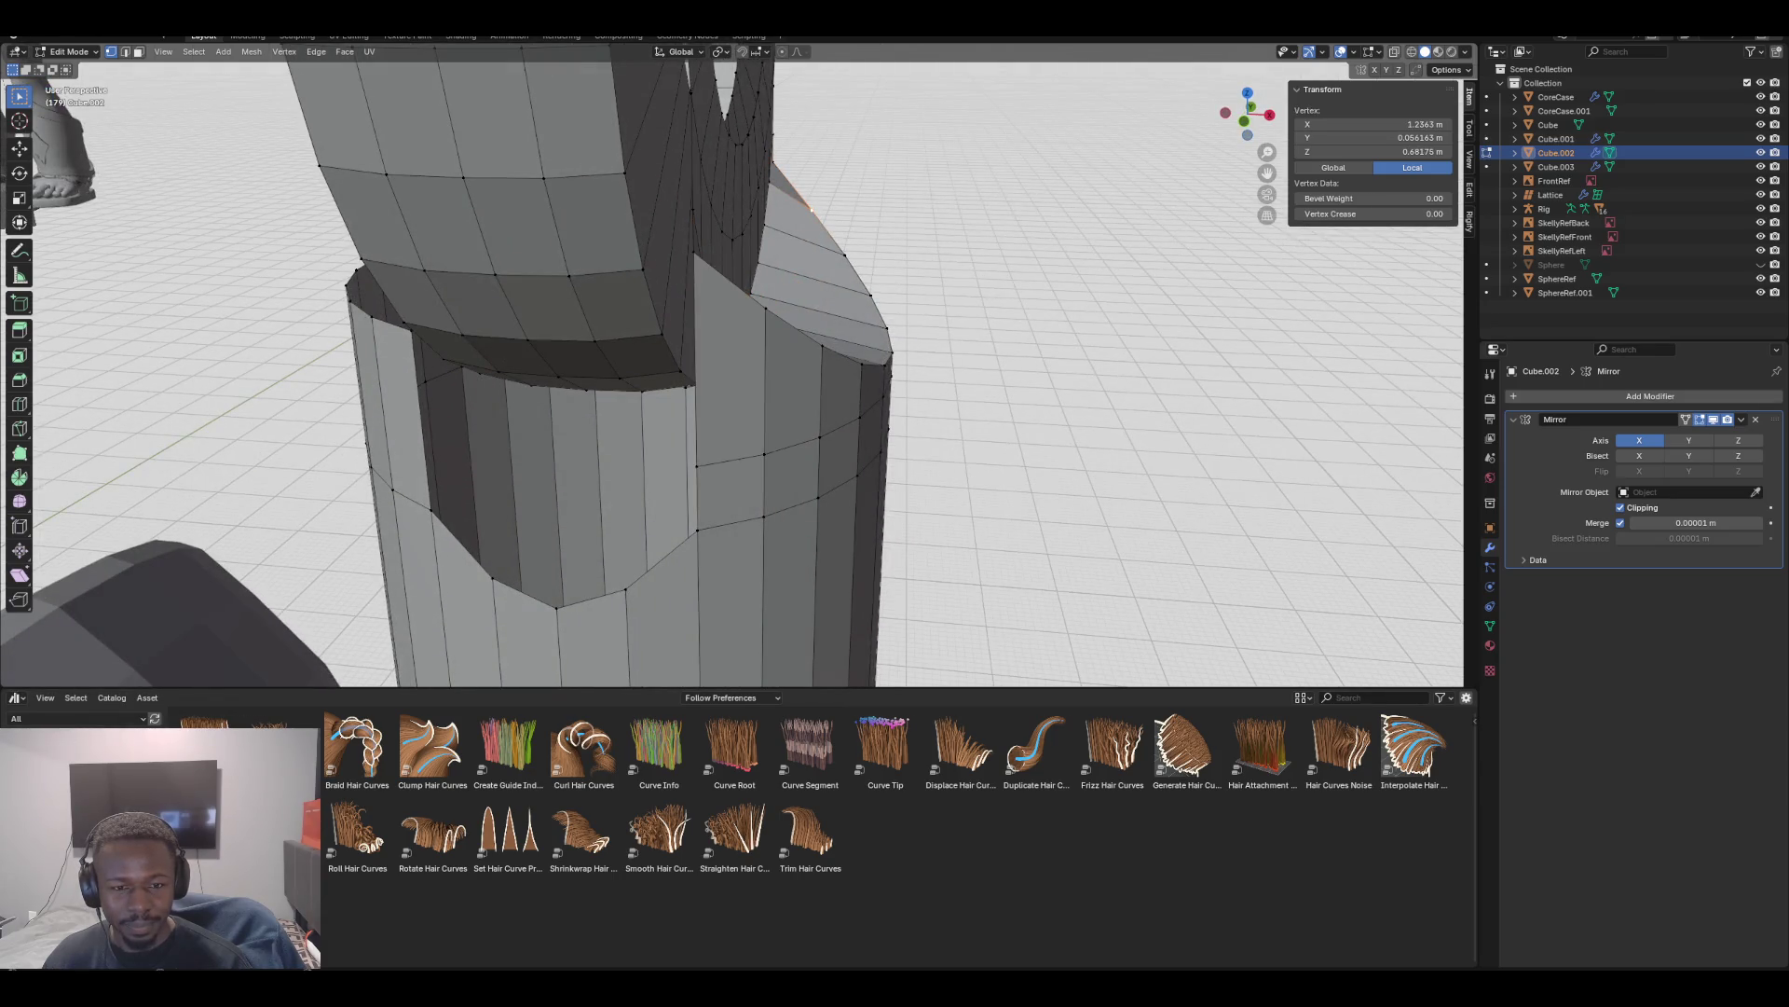
Slide one flap vertex, then a pair of flap vertices, along their edges
key(KP_1)
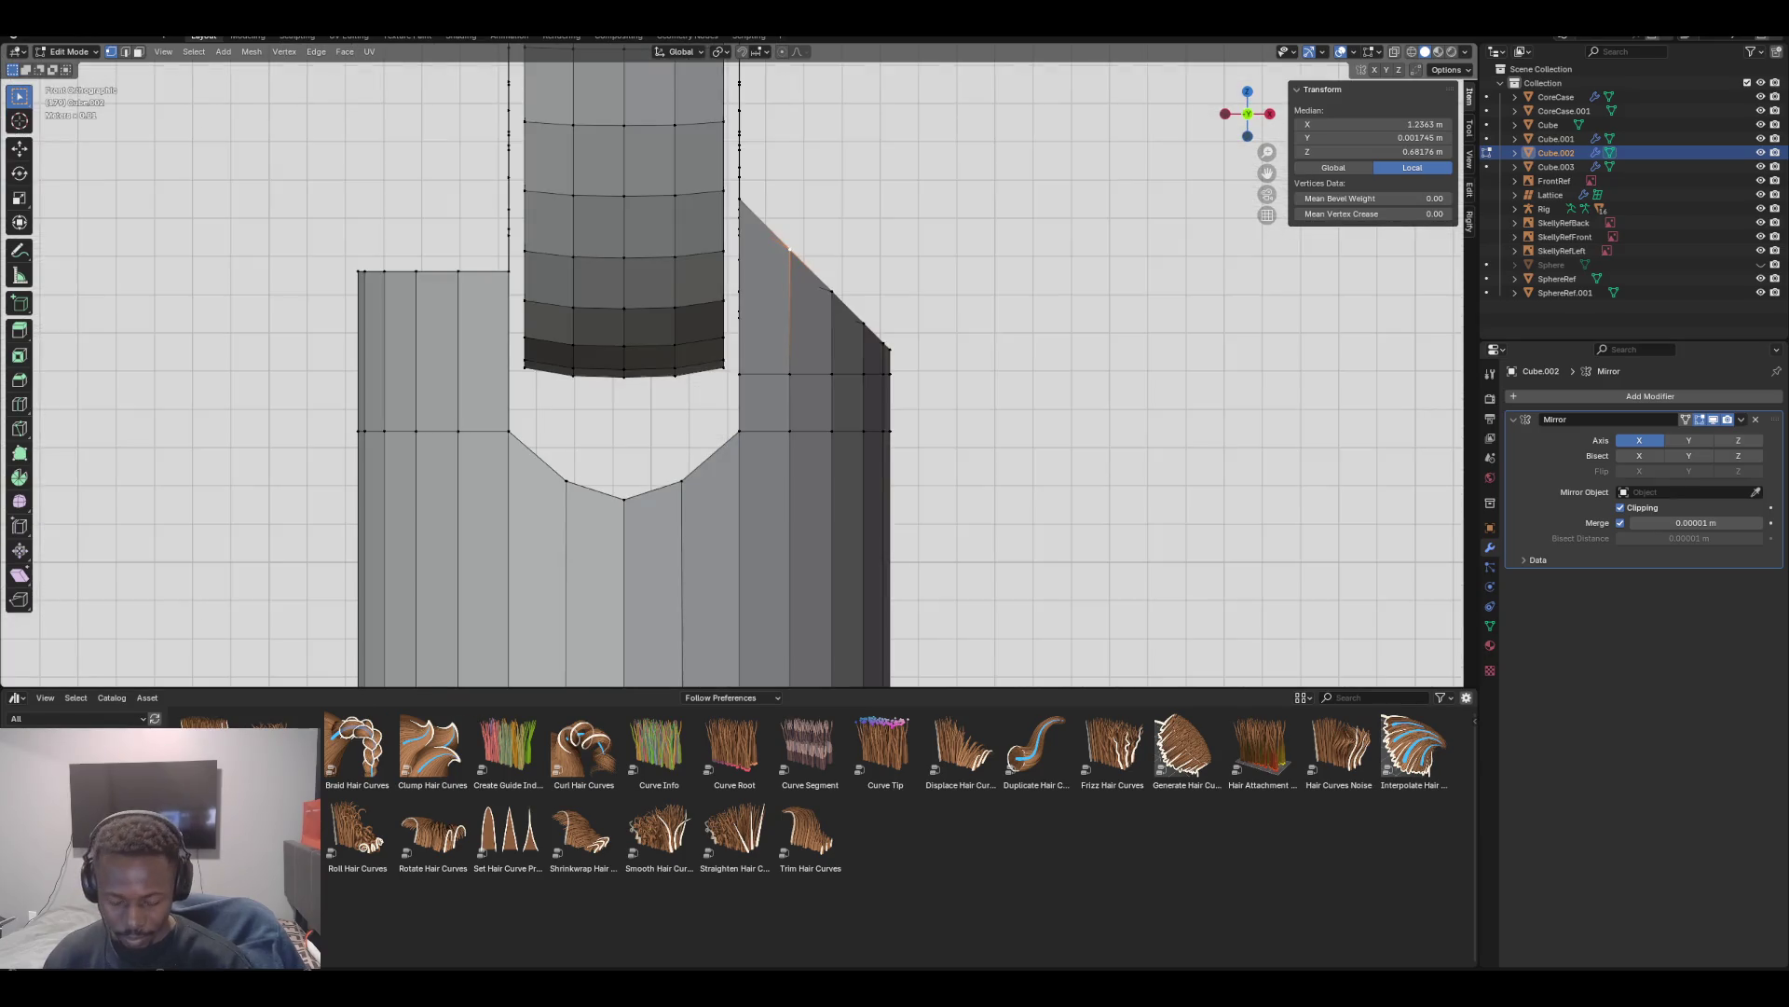
key(shift+v)
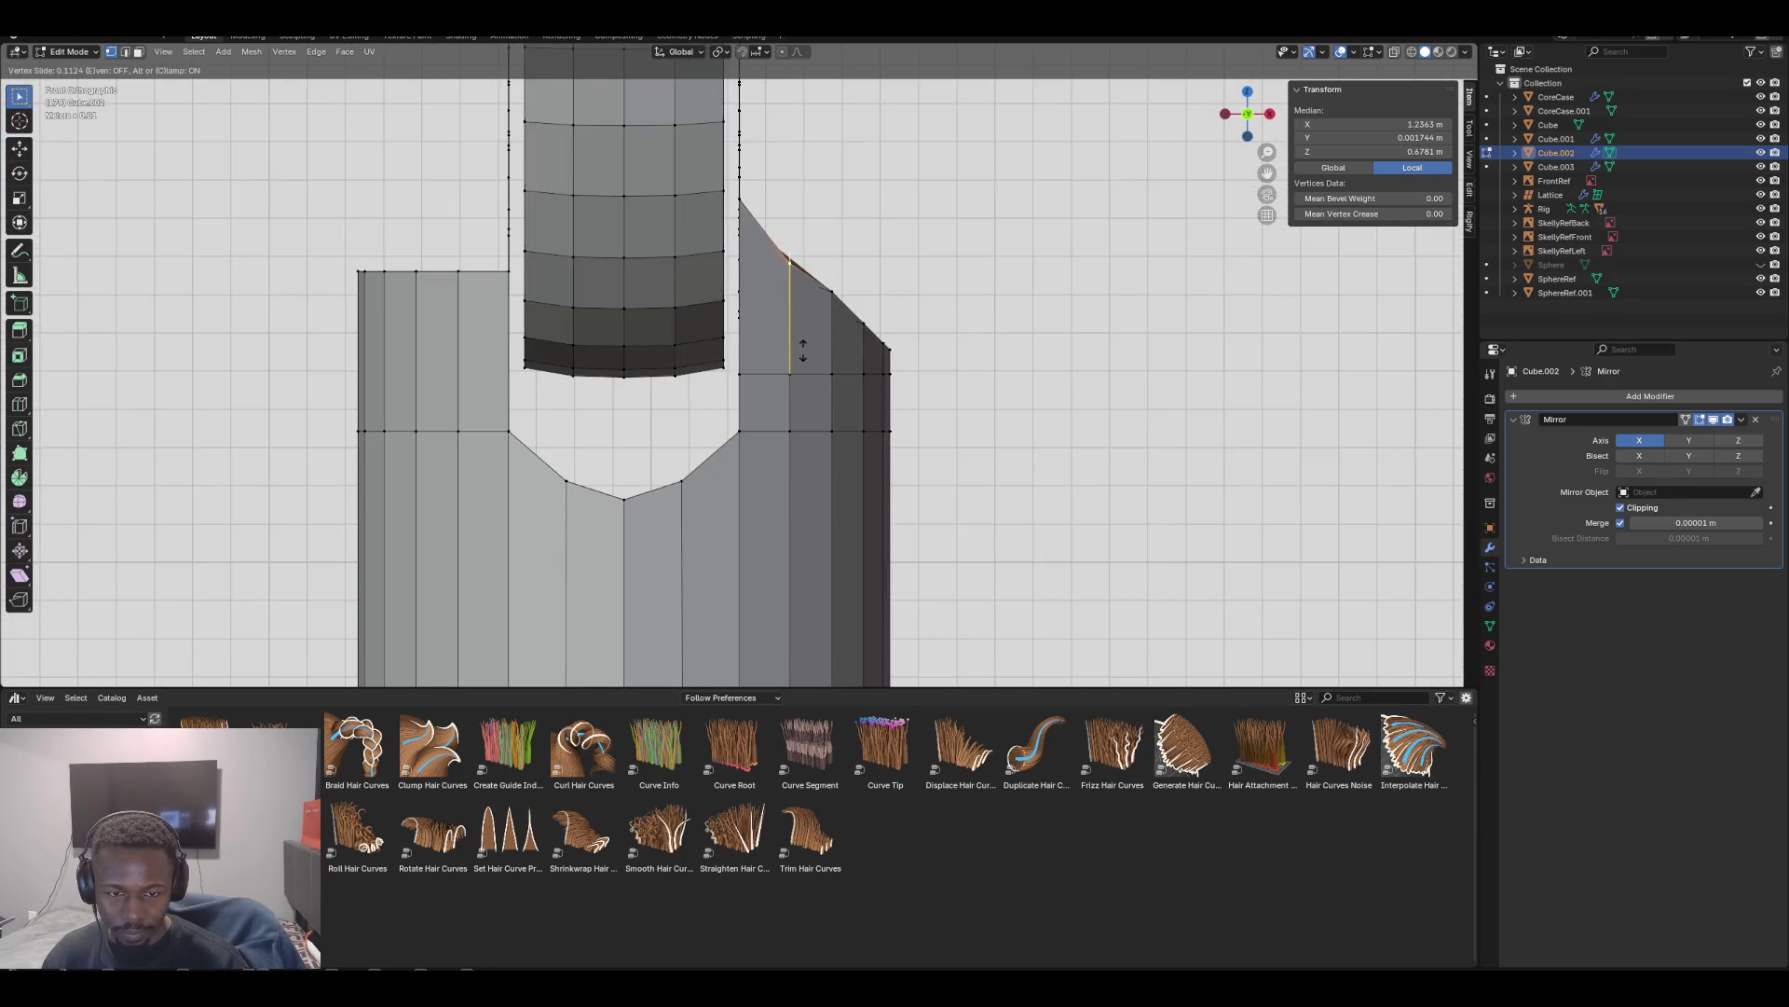
click(802, 355)
click(790, 270)
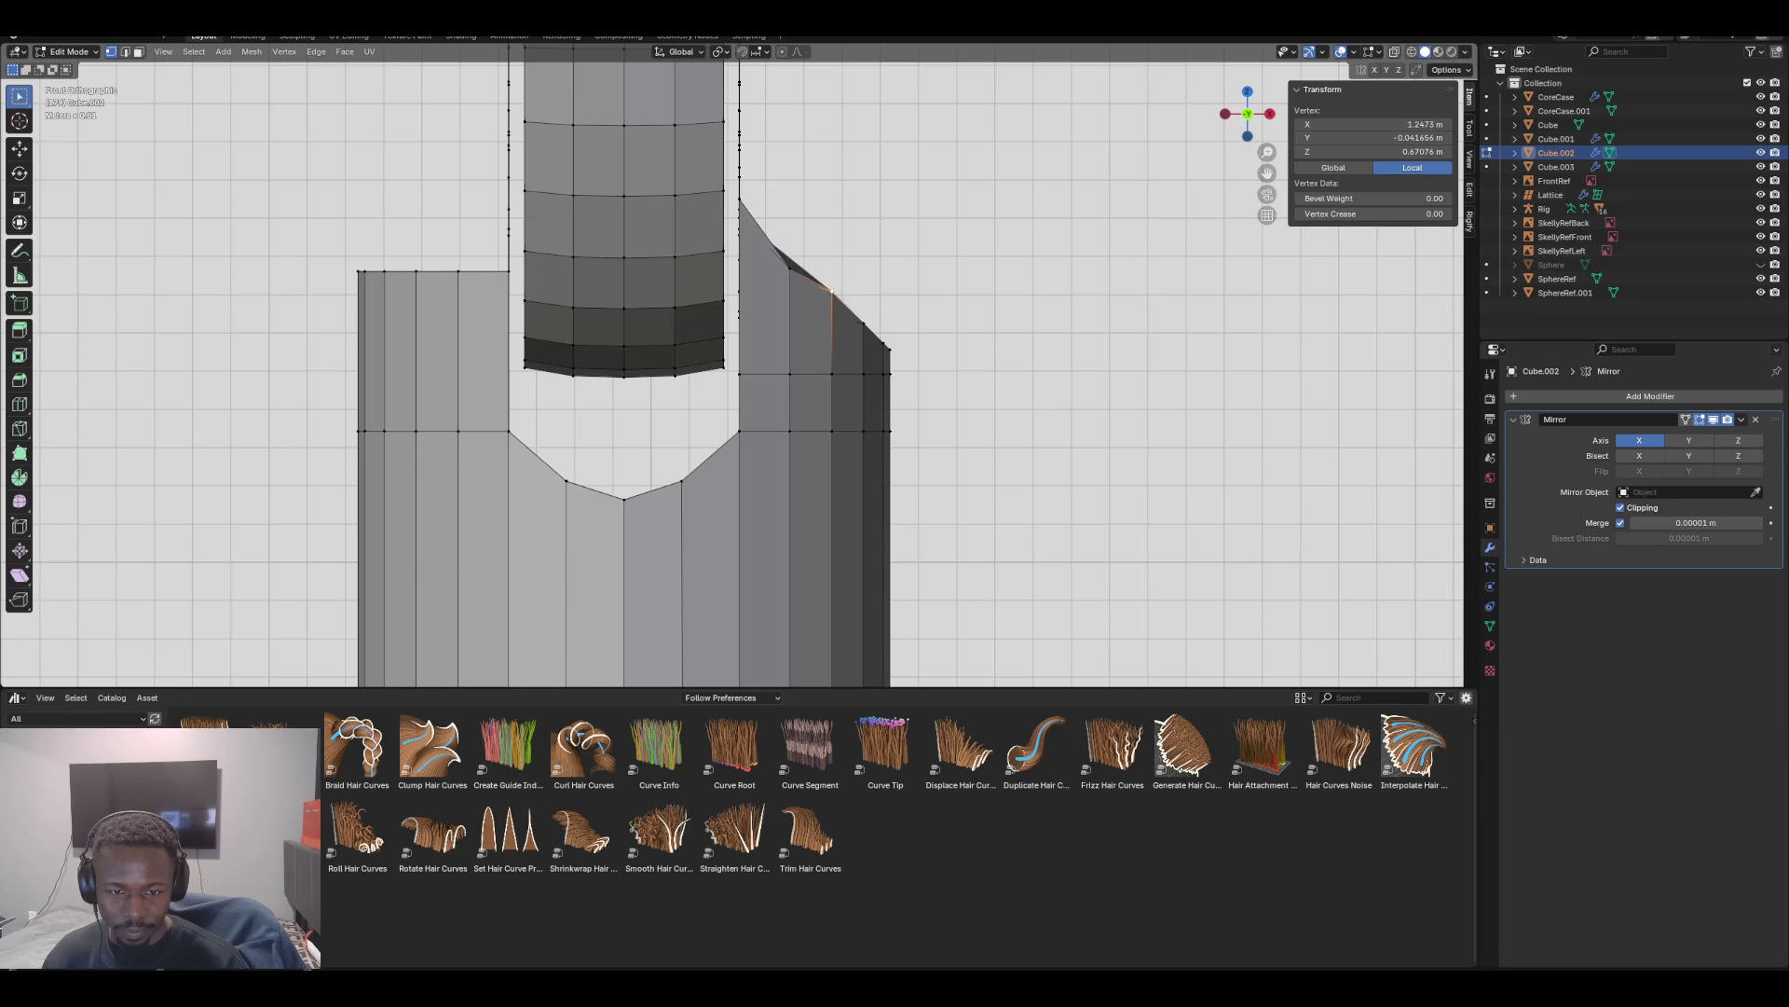
middle_drag(1025, 373, 932, 420)
shift+click(873, 268)
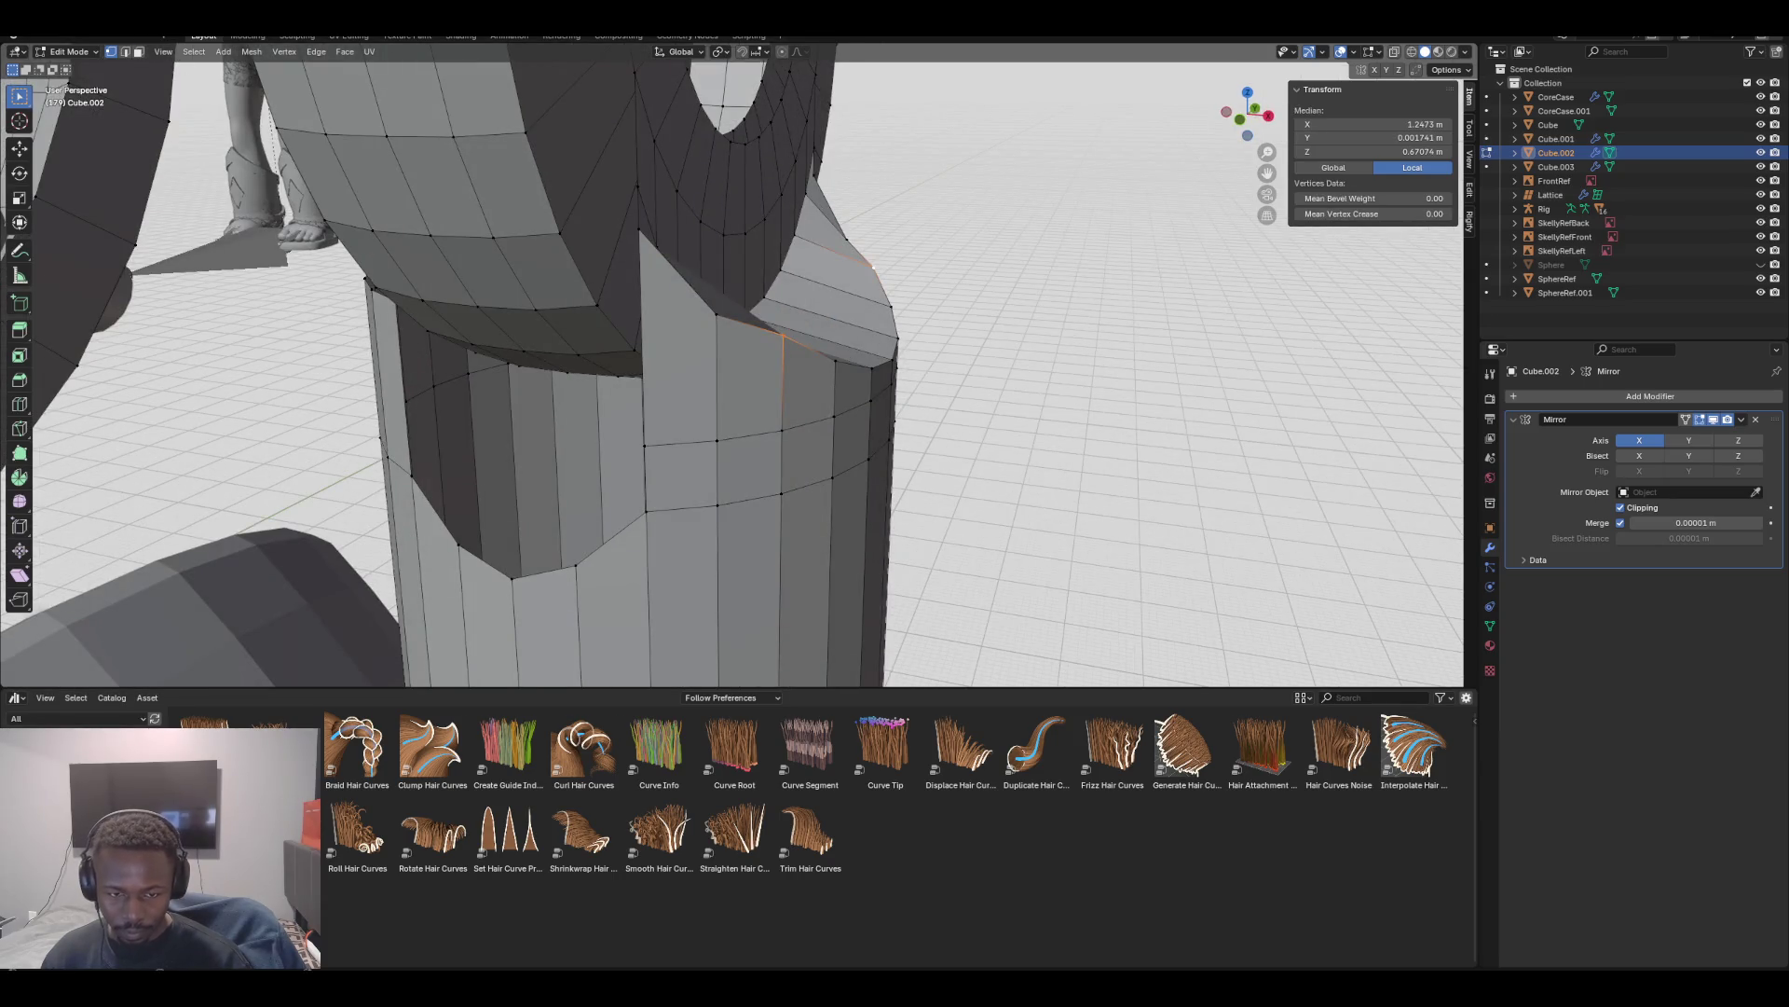
key(g)
key(g)
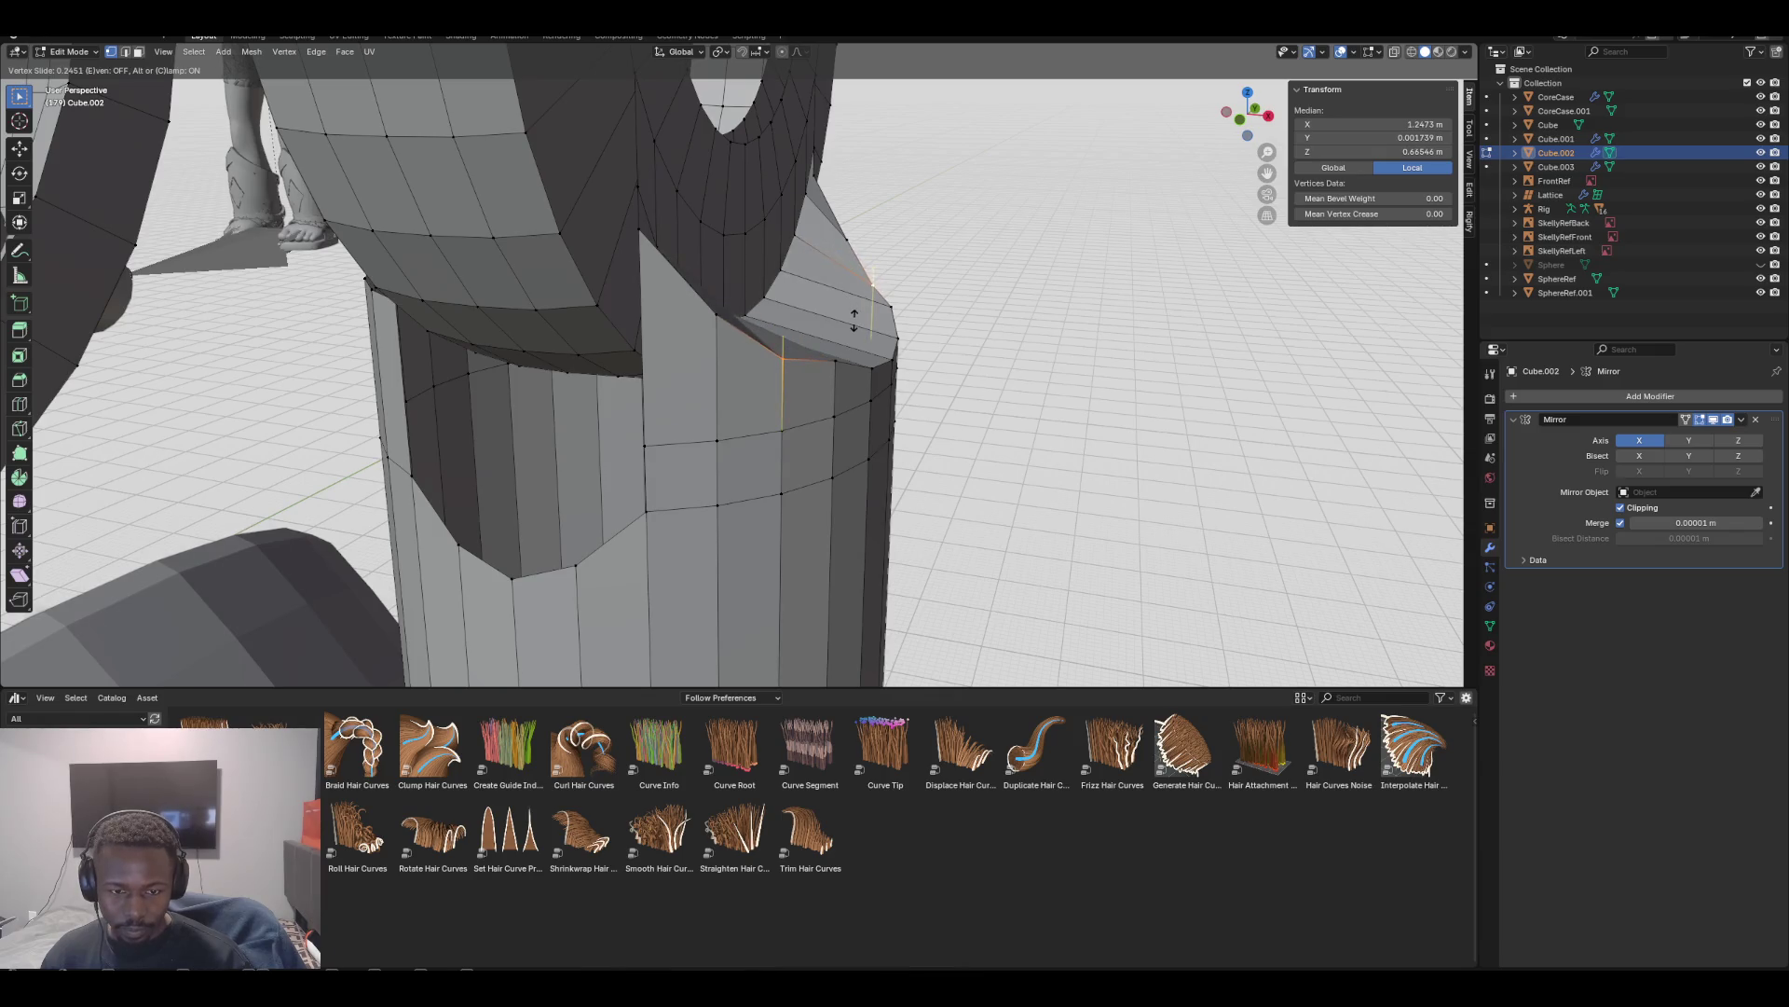
click(787, 340)
Slide the selected flap vertices further, including along the ring edge
mouse_move(788, 340)
middle_down()
mouse_move(512, 507)
mouse_move(855, 281)
middle_up()
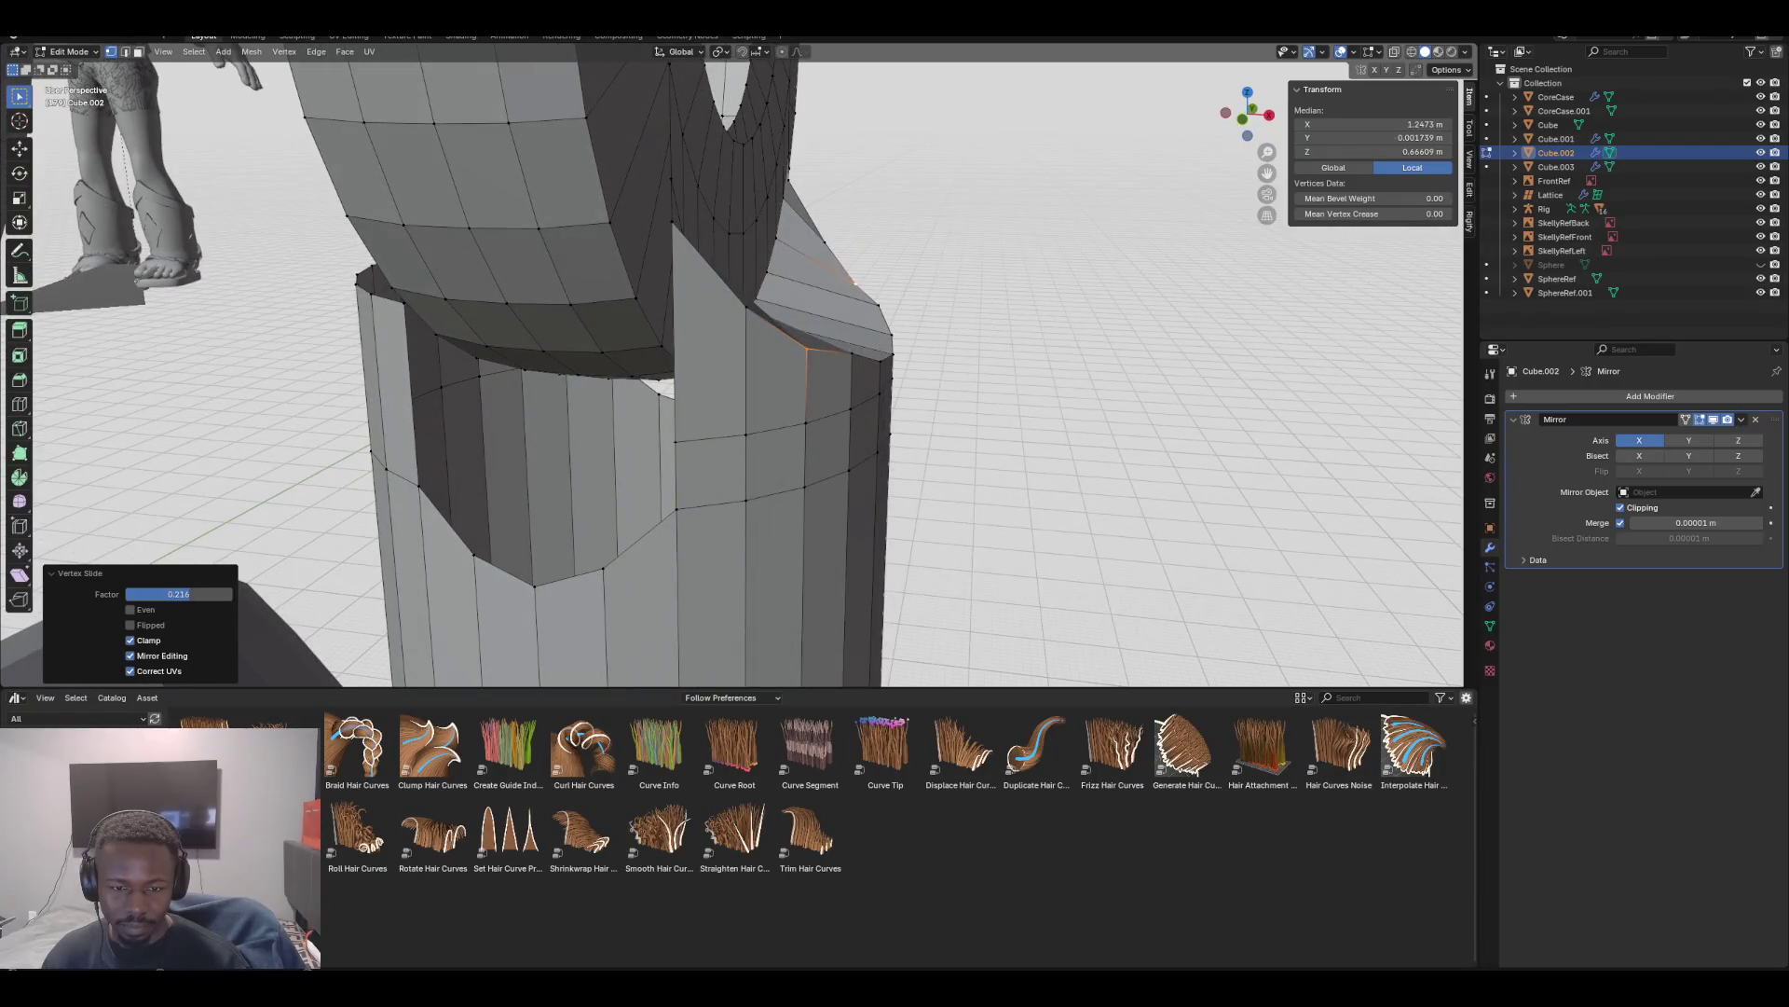
key(g)
key(g)
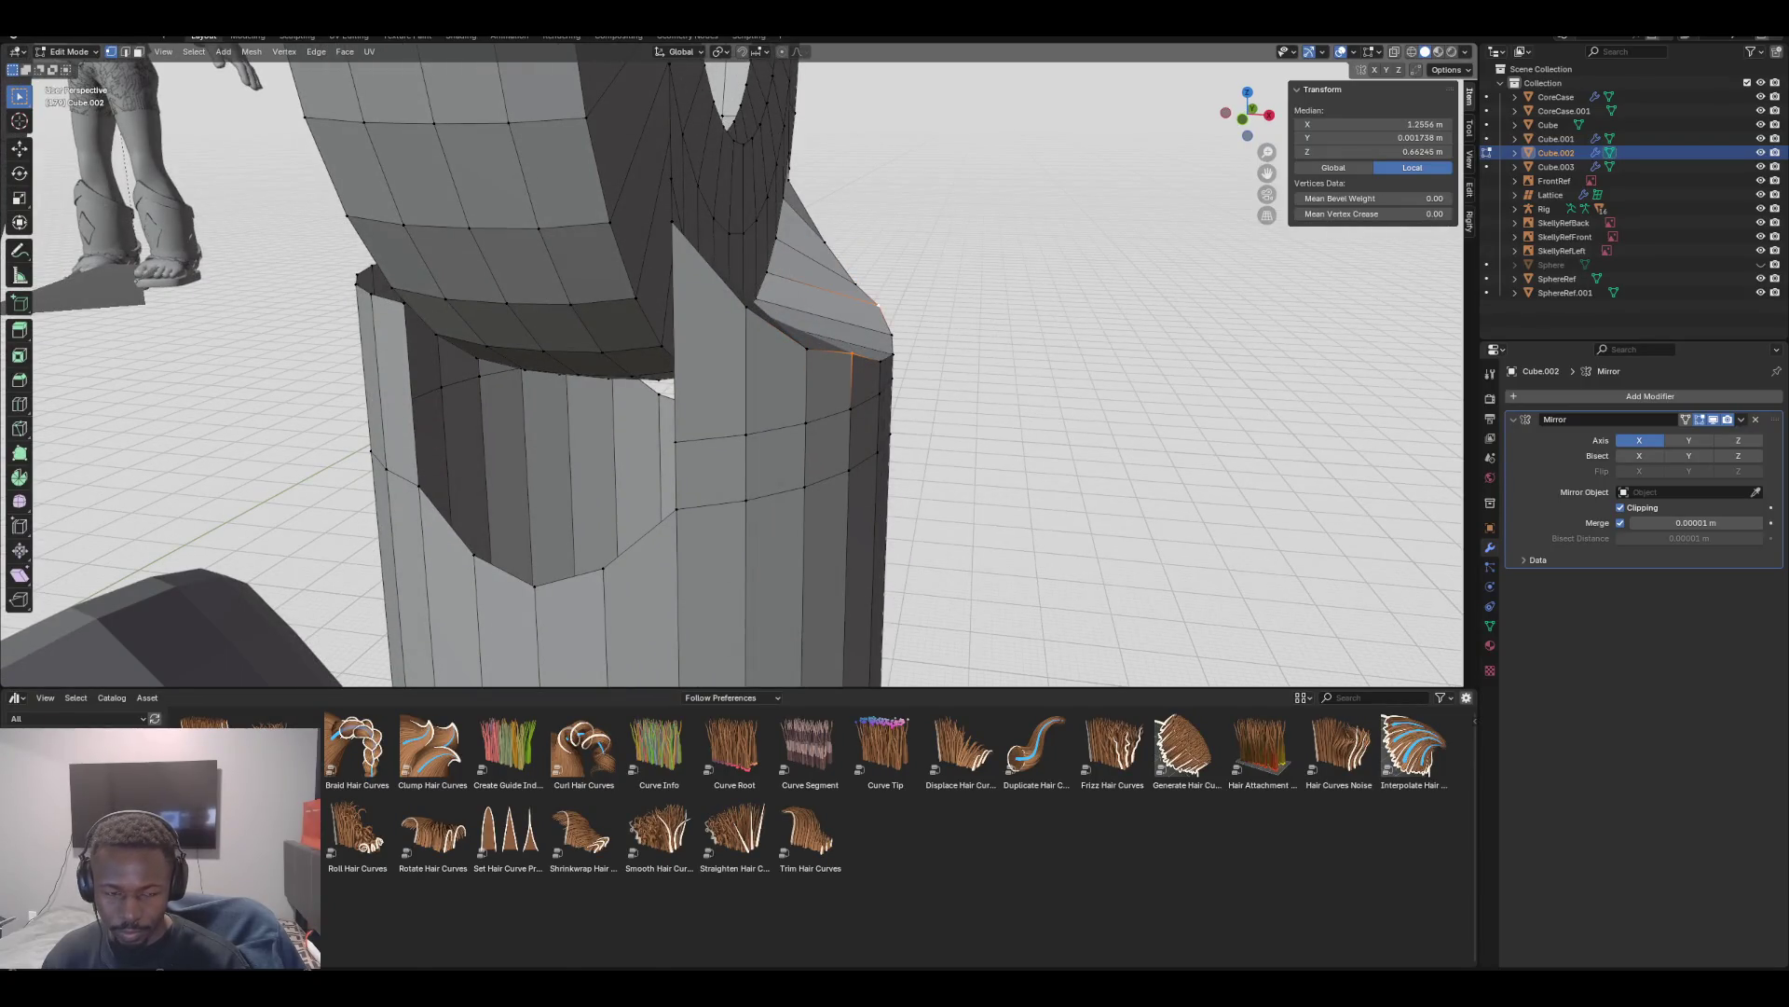
click(877, 304)
middle_drag(877, 304, 788, 318)
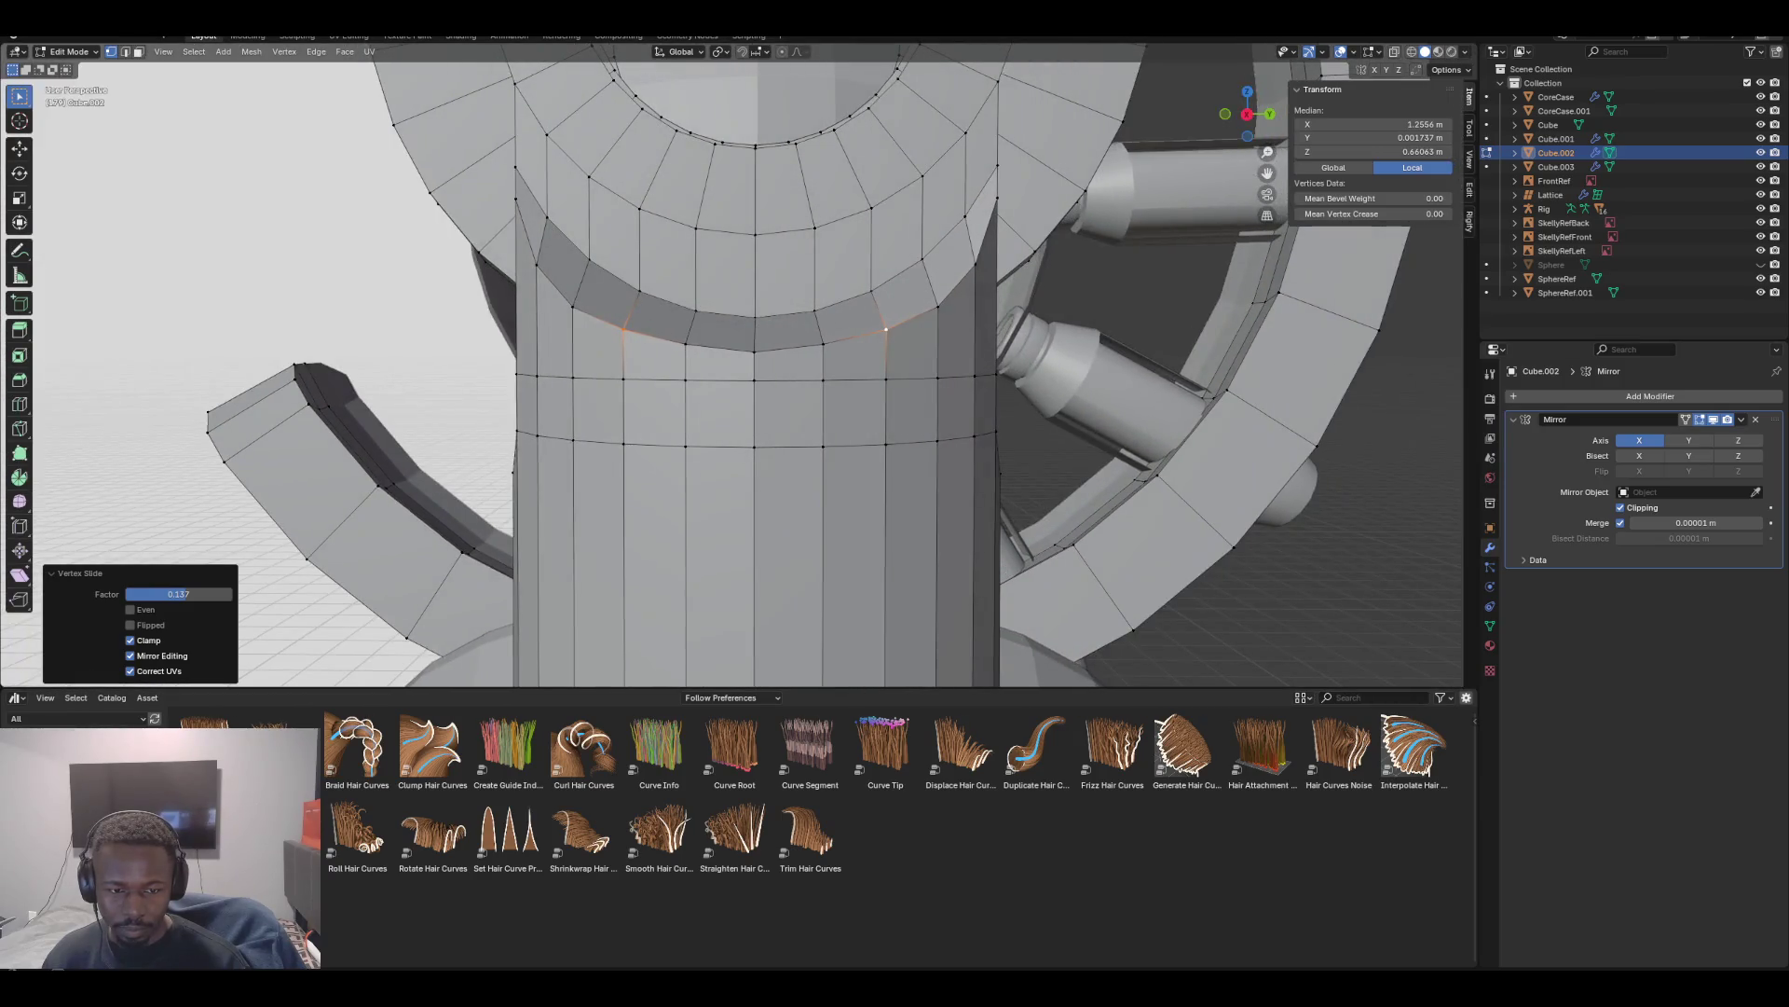
key(shift+v)
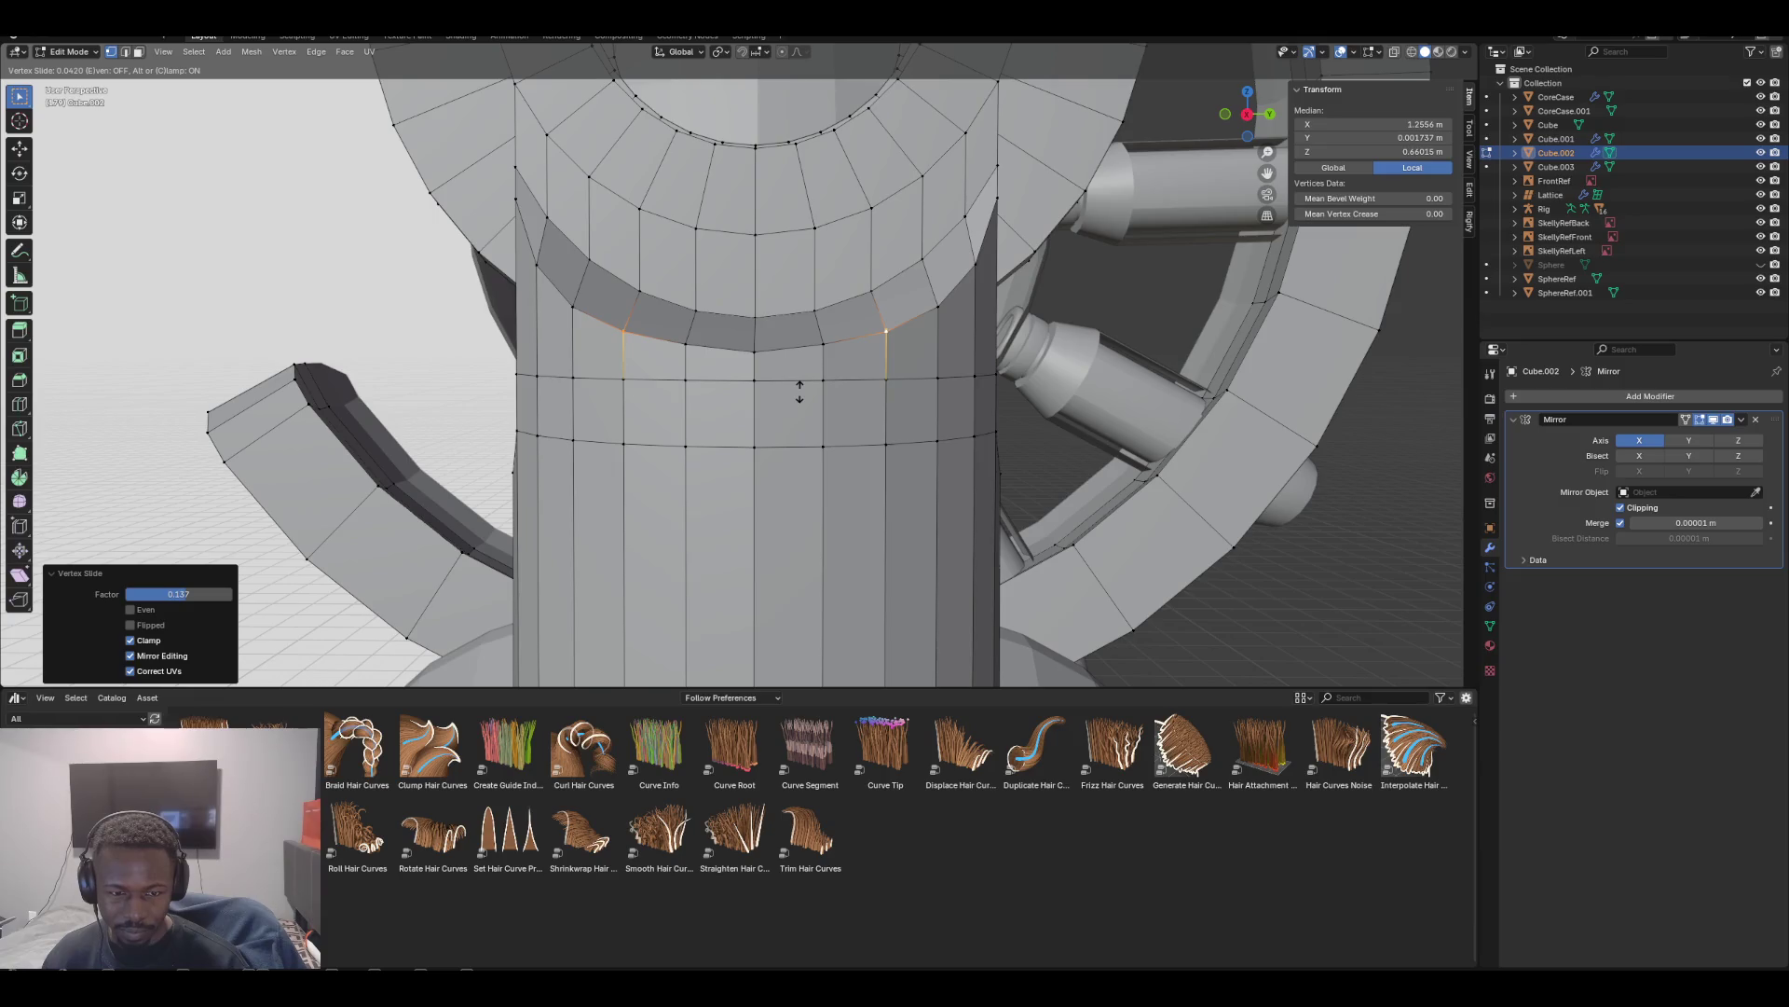
click(799, 389)
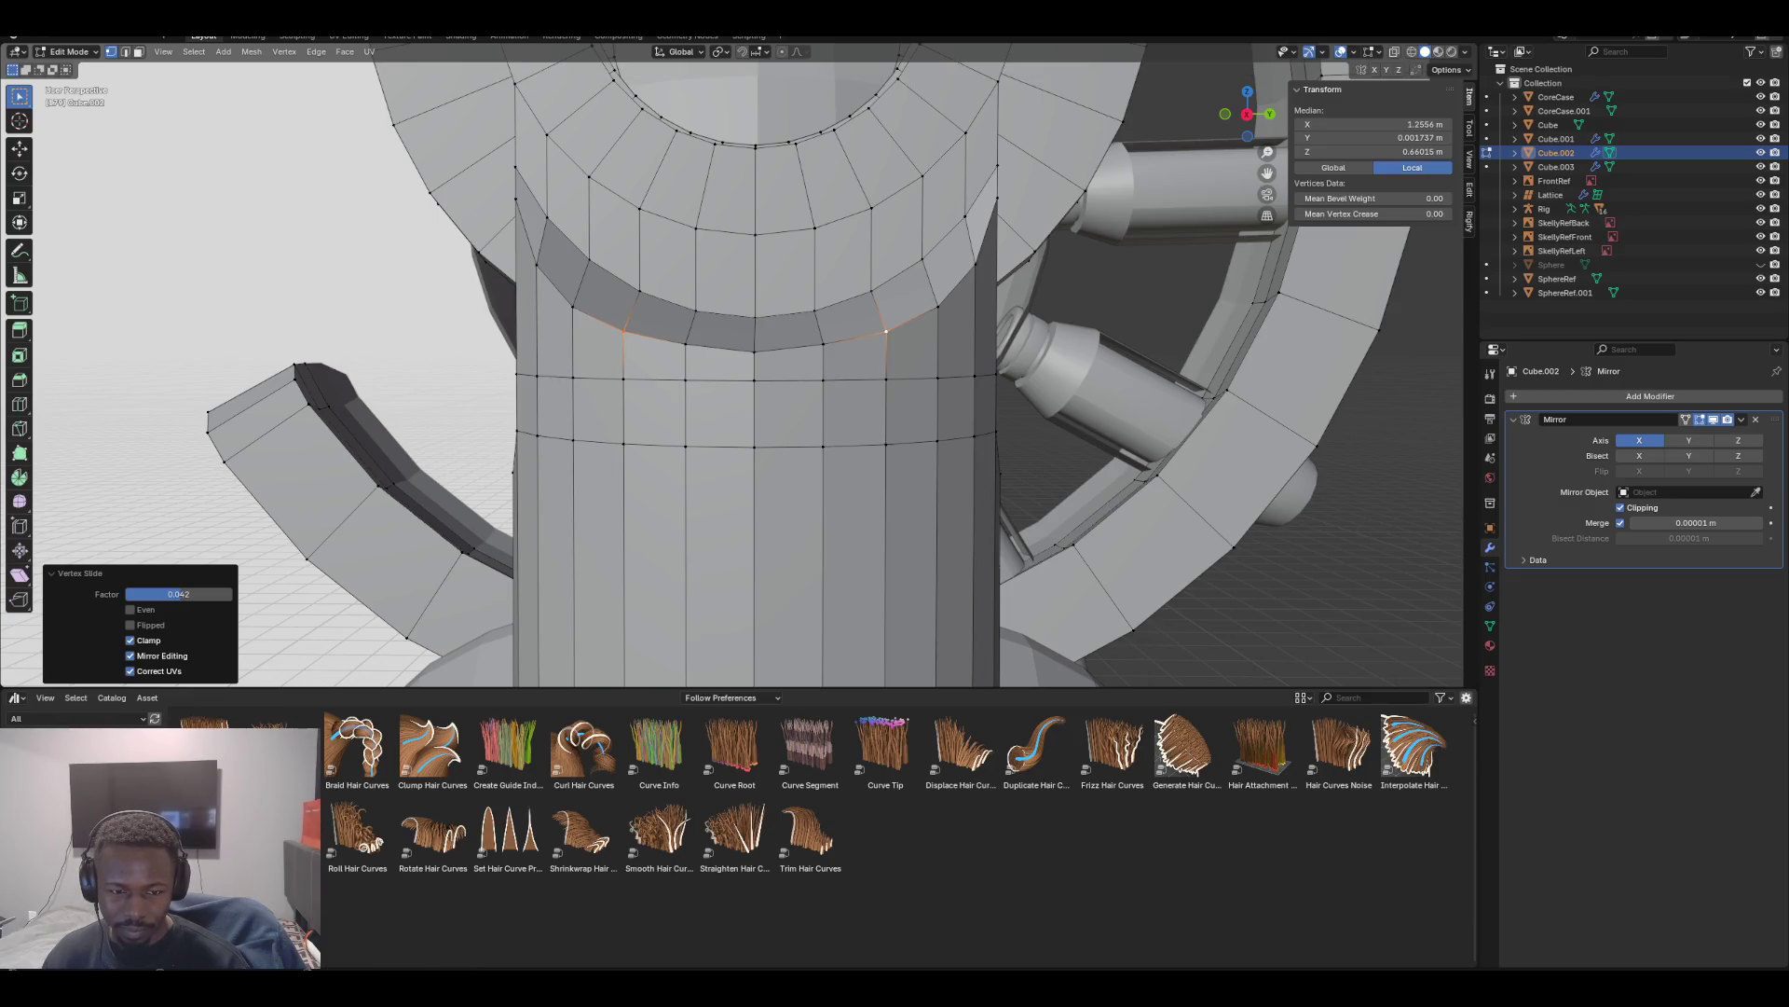
Slide the remaining vertices along the curve and check the column from the front
click(823, 345)
key(shift+v)
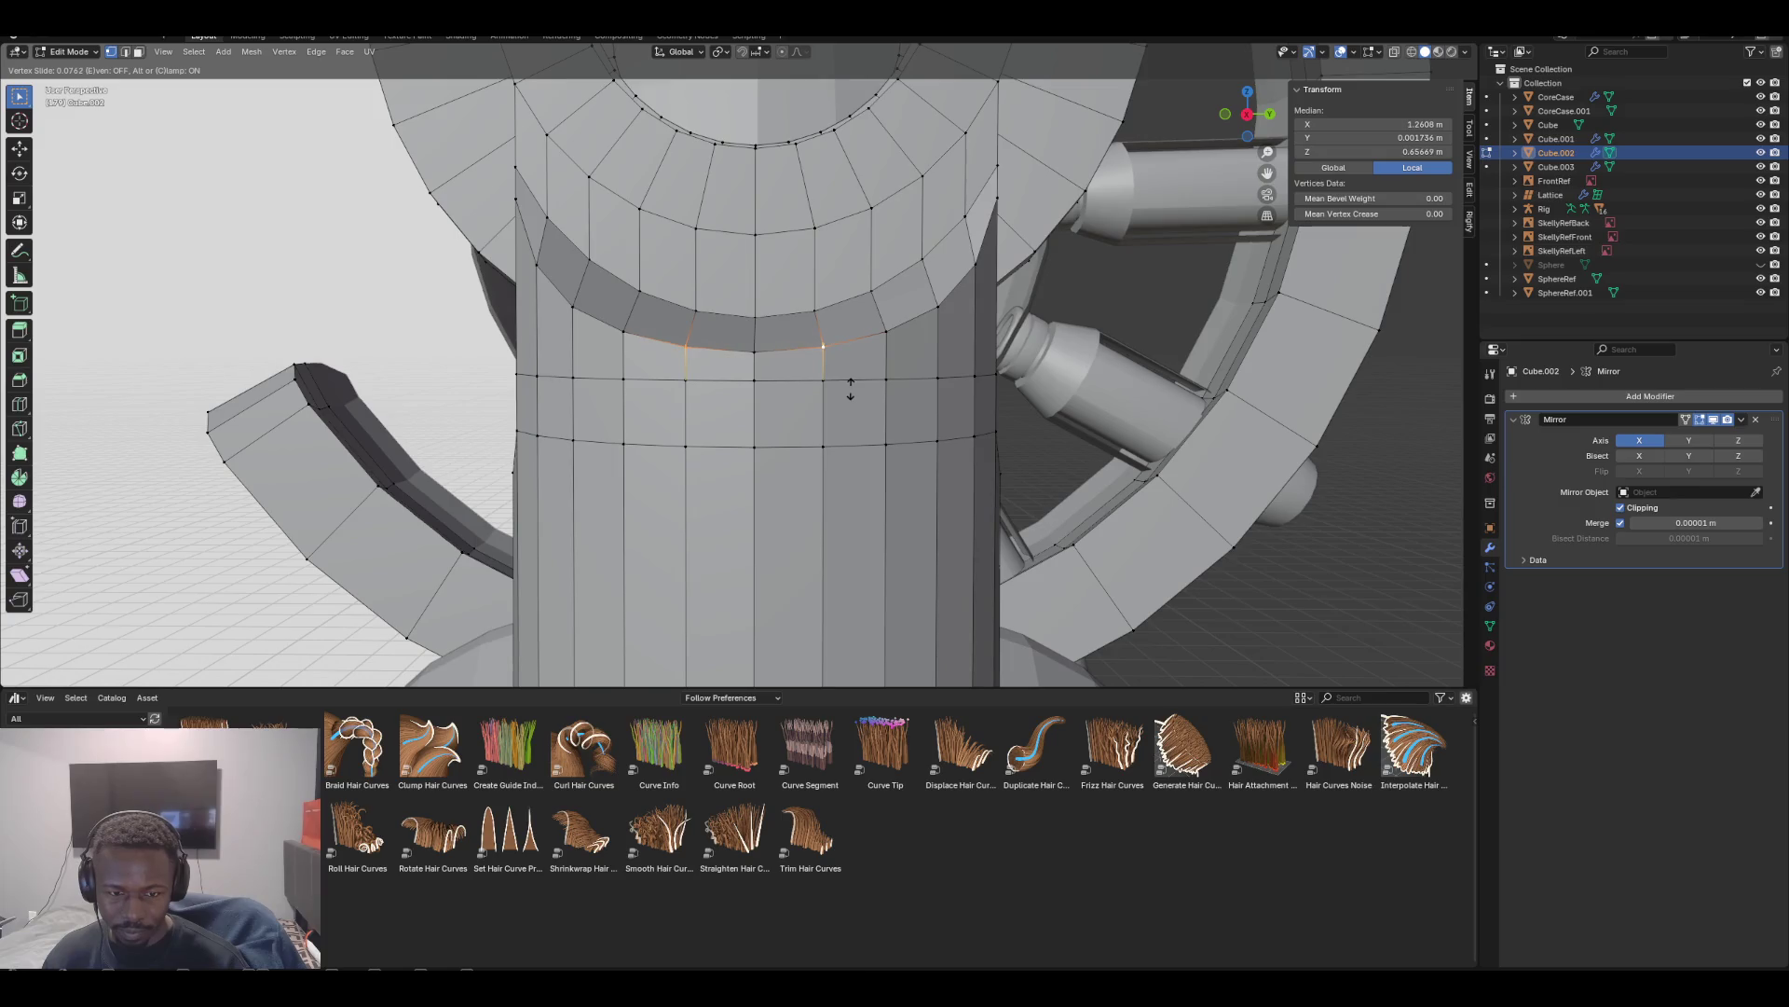
click(850, 386)
key(KP_1)
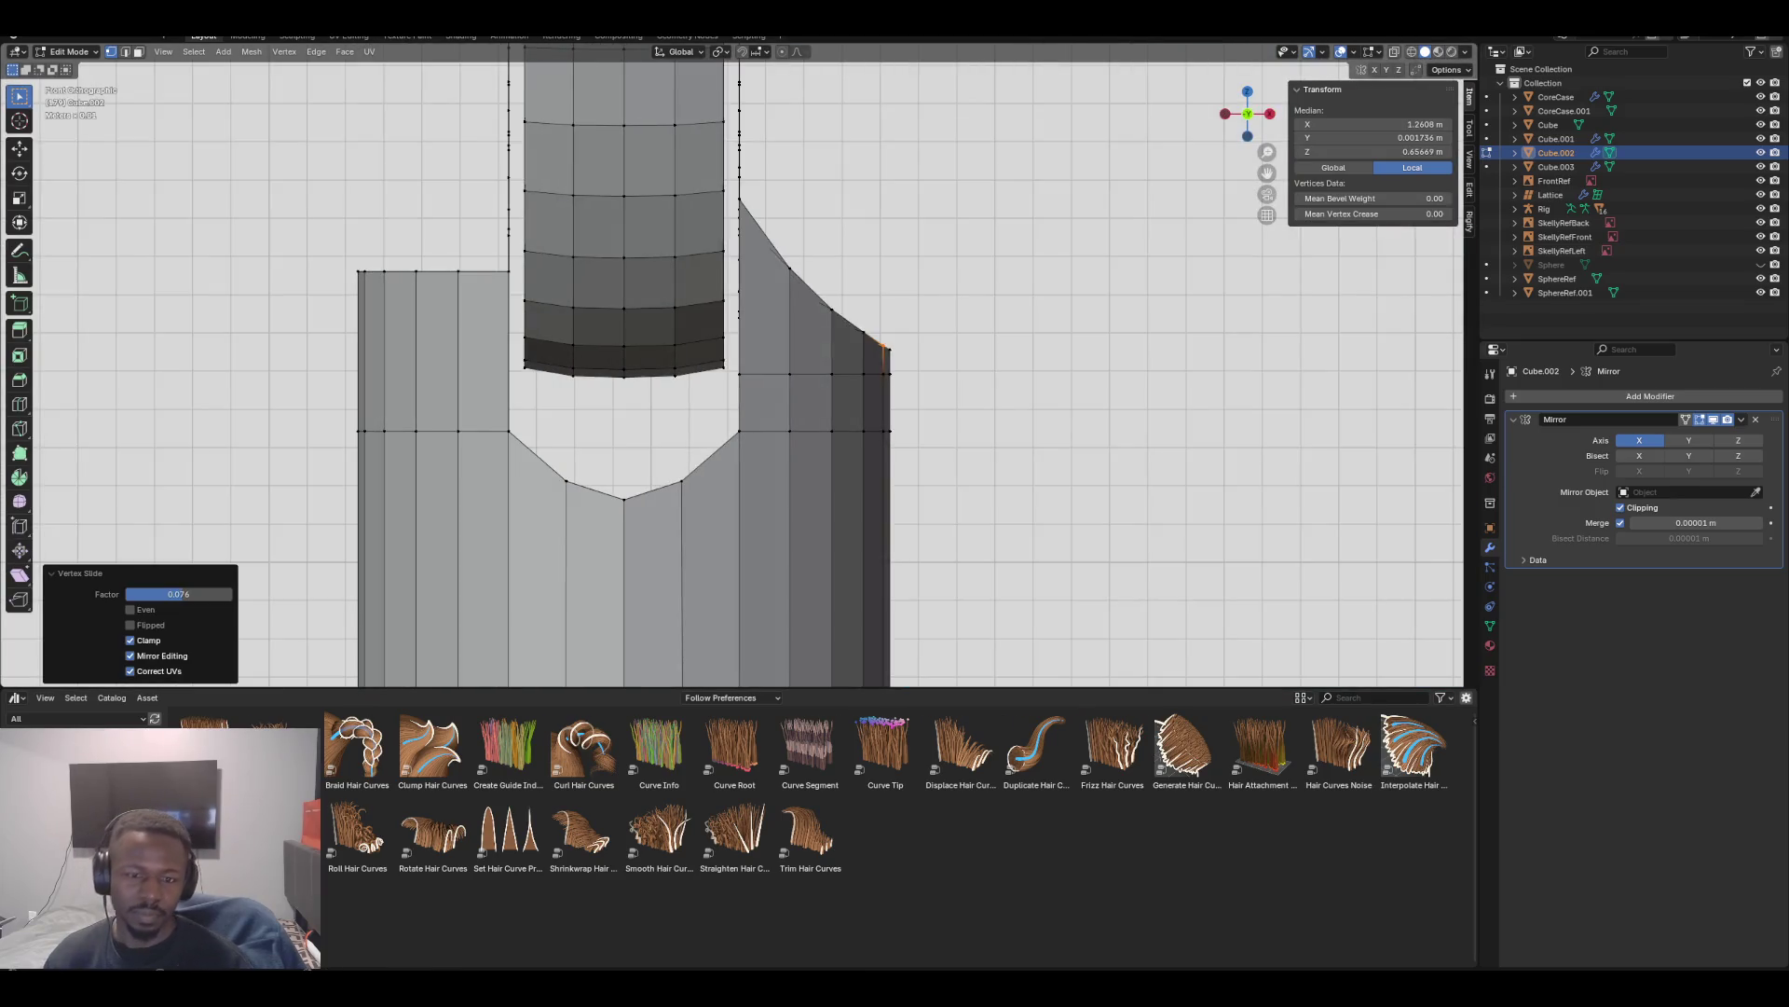
scroll(745, 363, down, 2)
scroll(746, 364, up, 2)
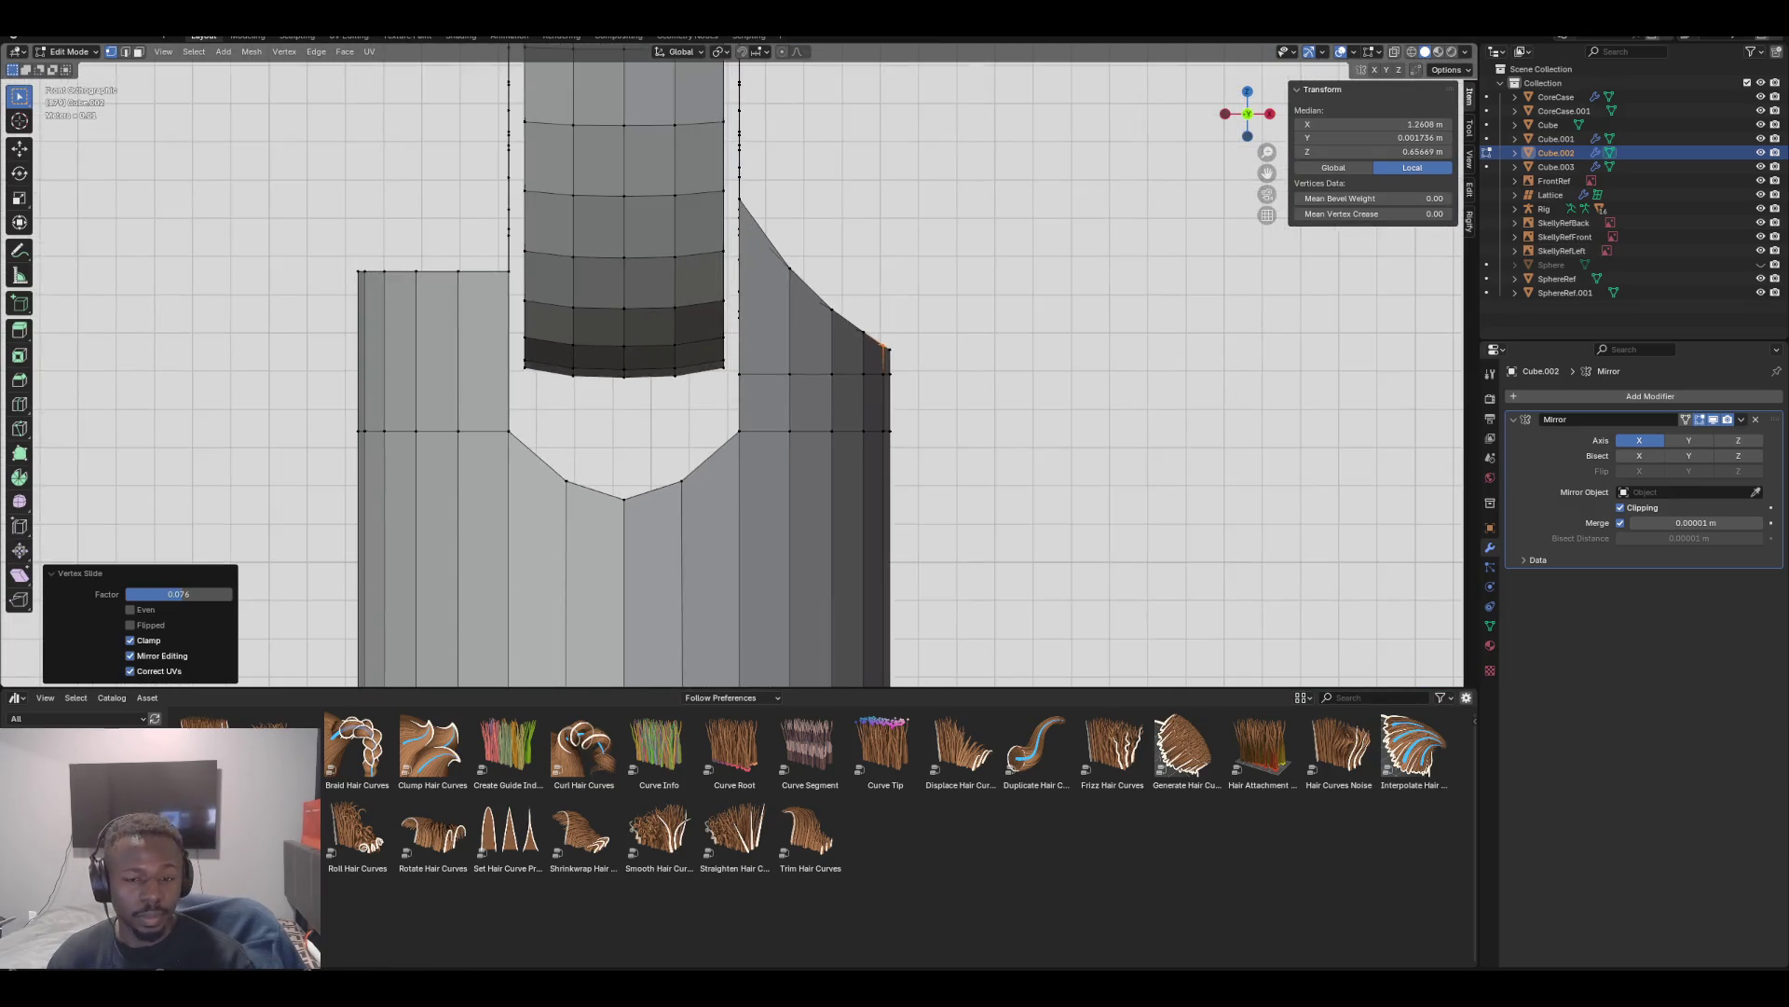
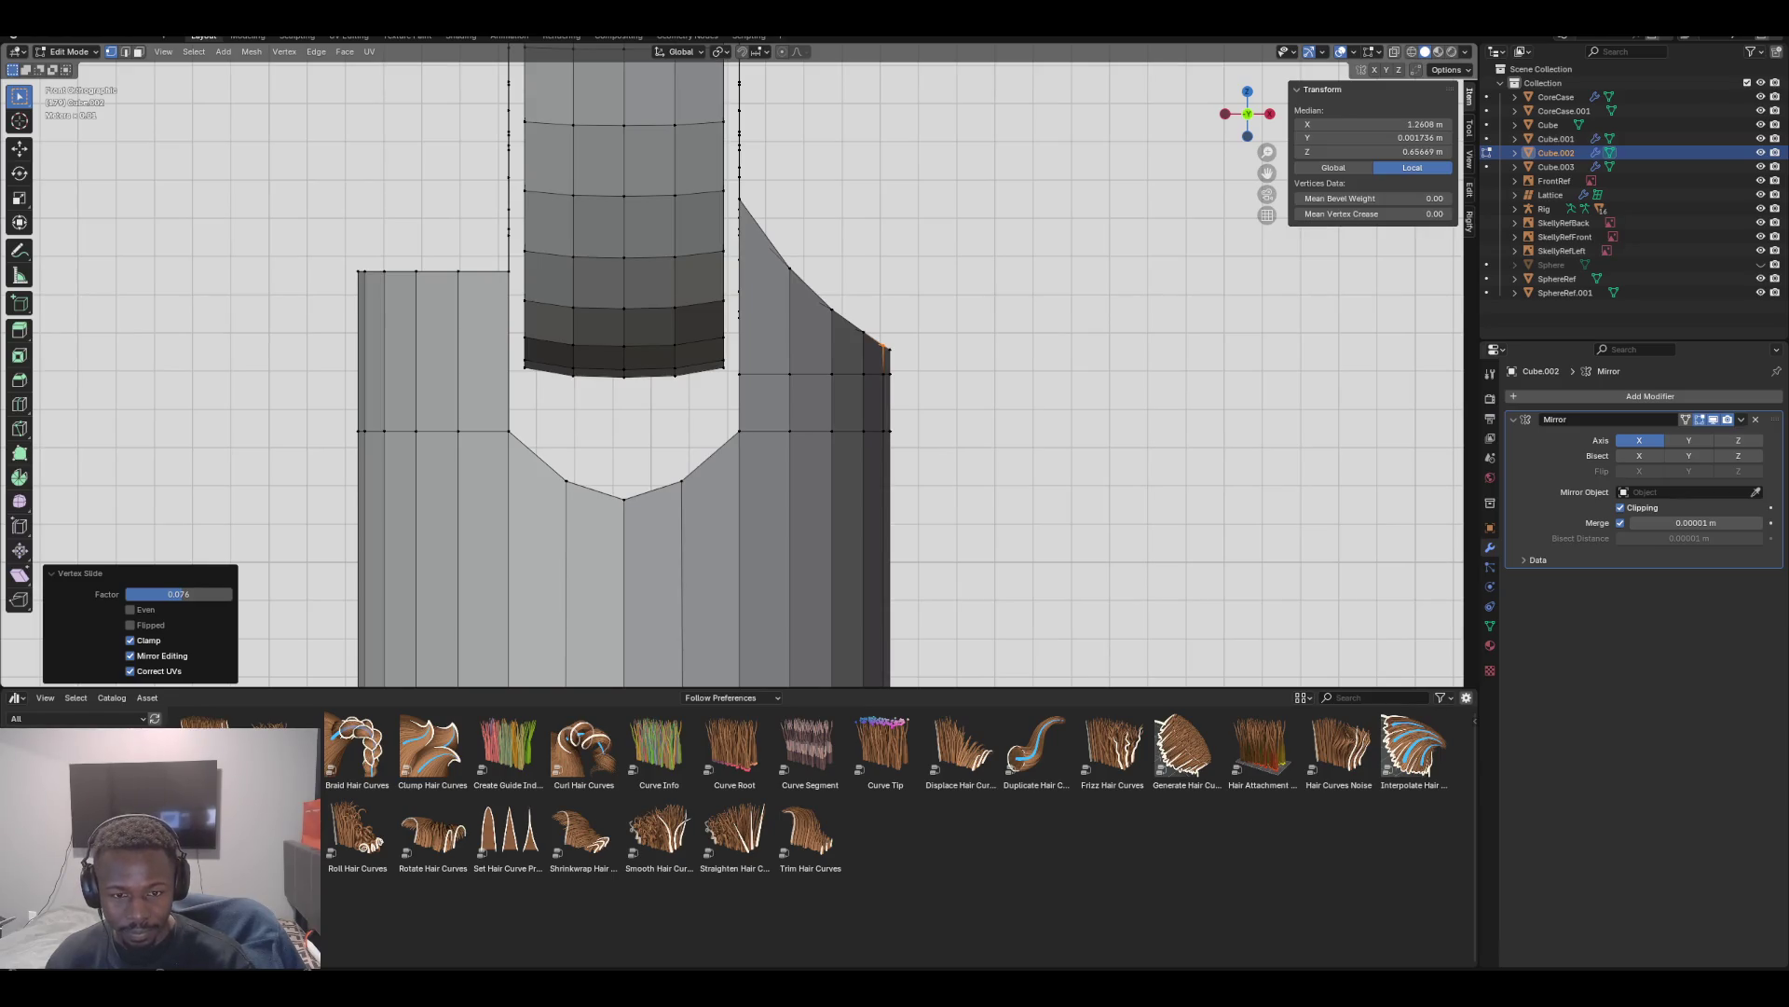
Vertex-slide the corner vertex down along the socket's slanted upper edge
key(g)
key(g)
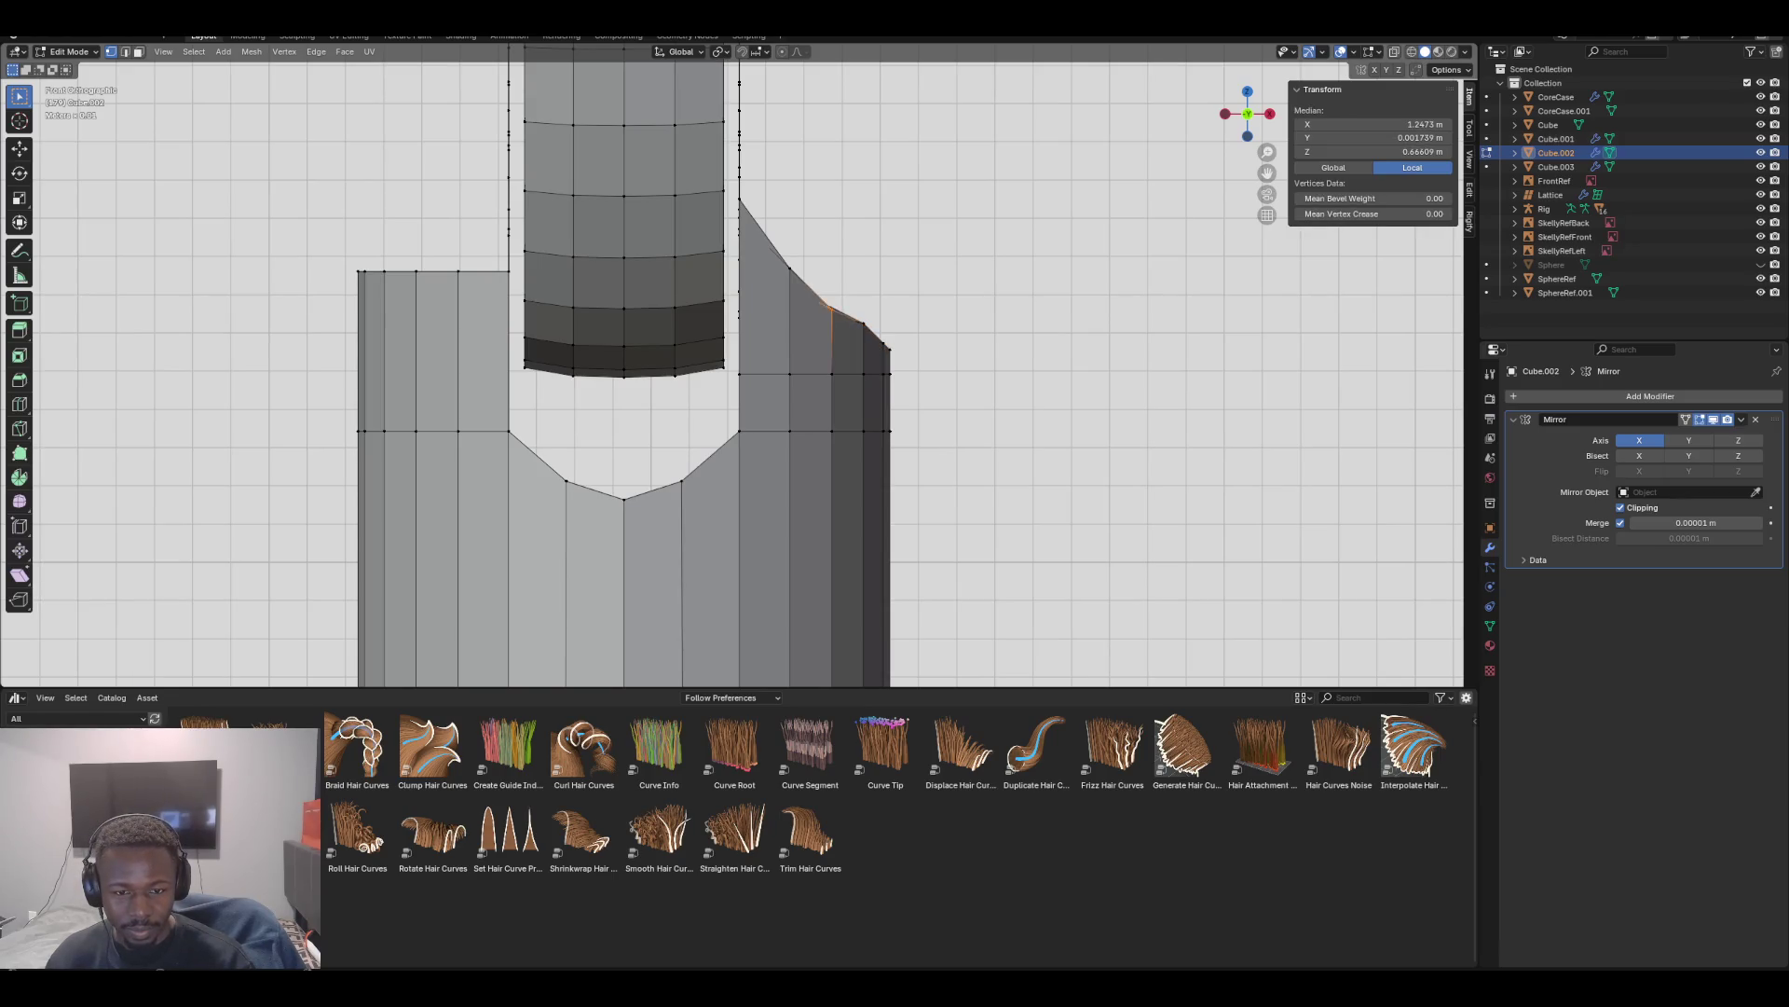
click(790, 250)
middle_drag(791, 249, 722, 282)
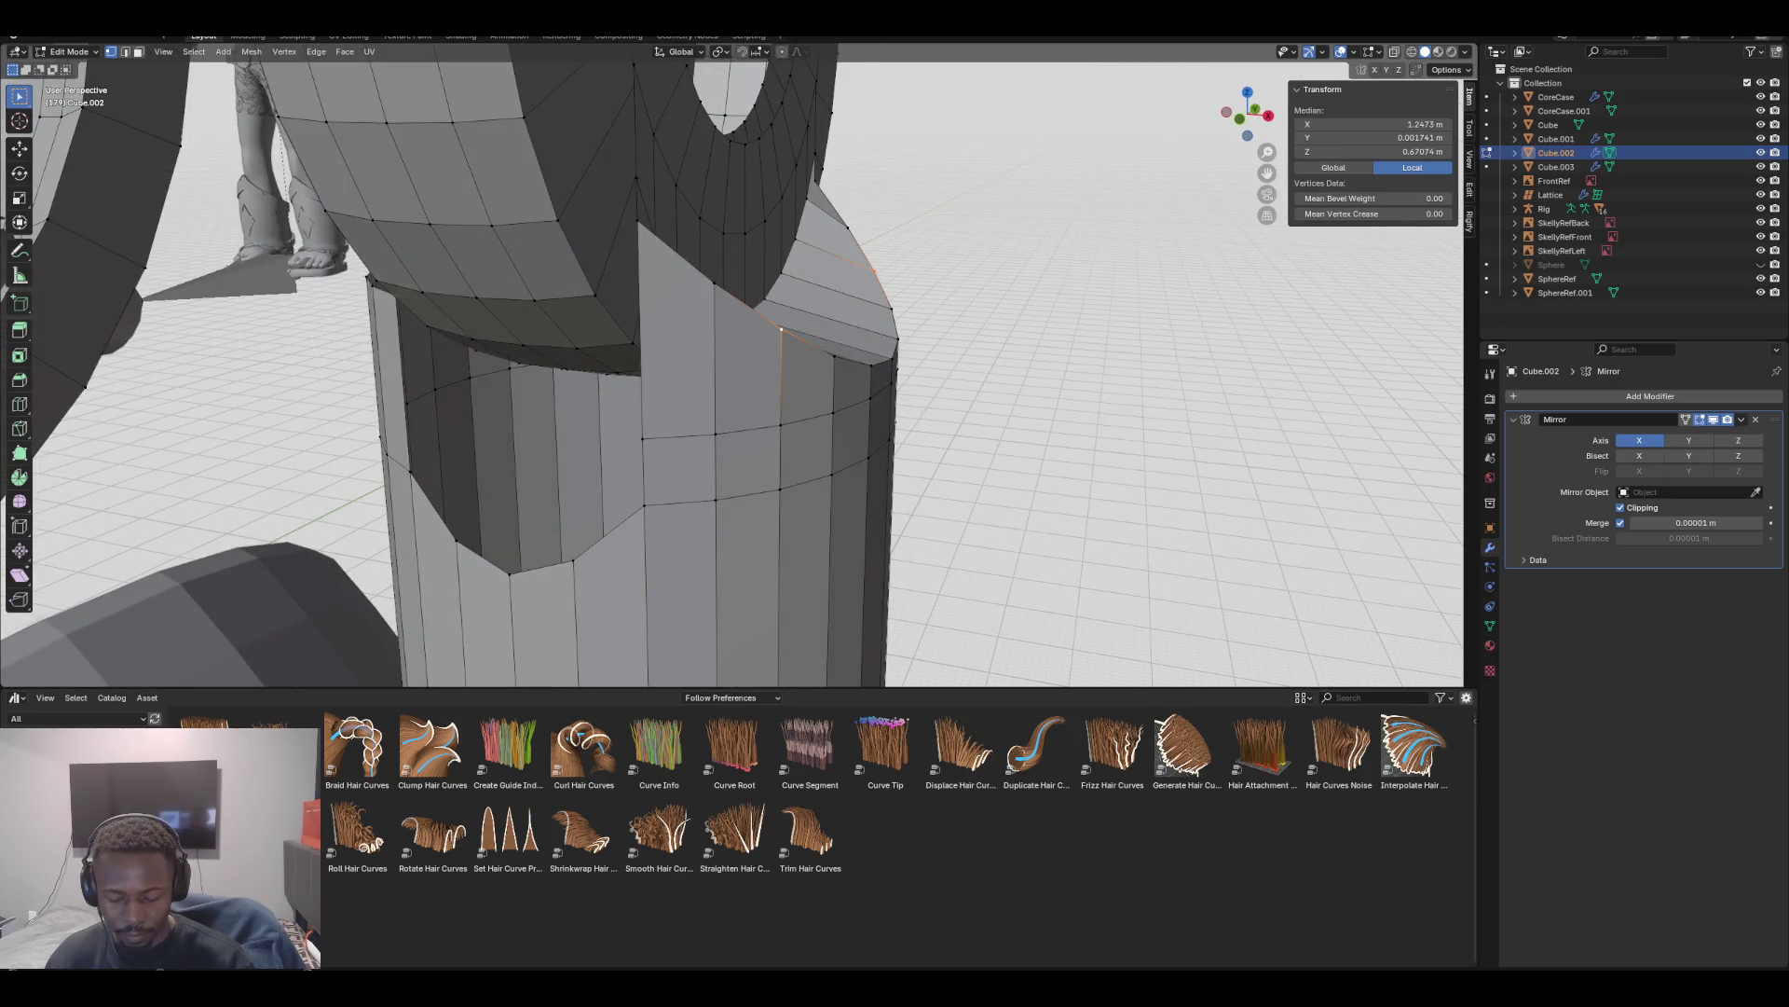
key(g)
key(g)
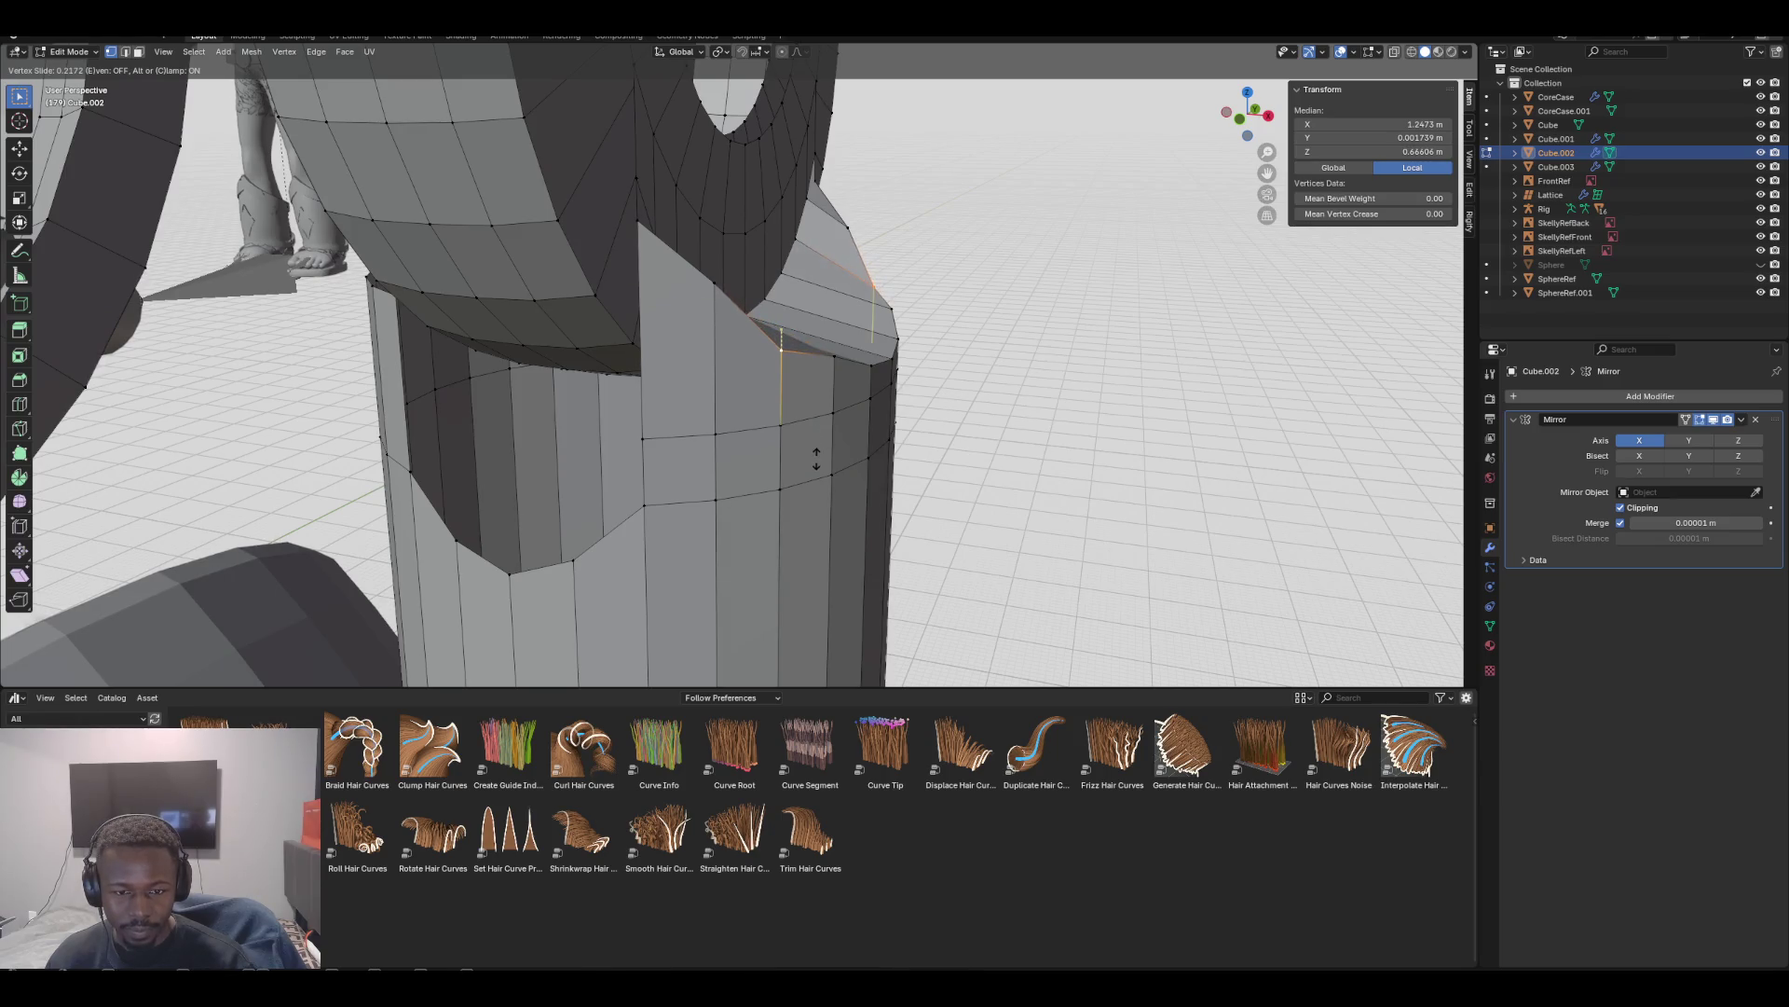
click(816, 462)
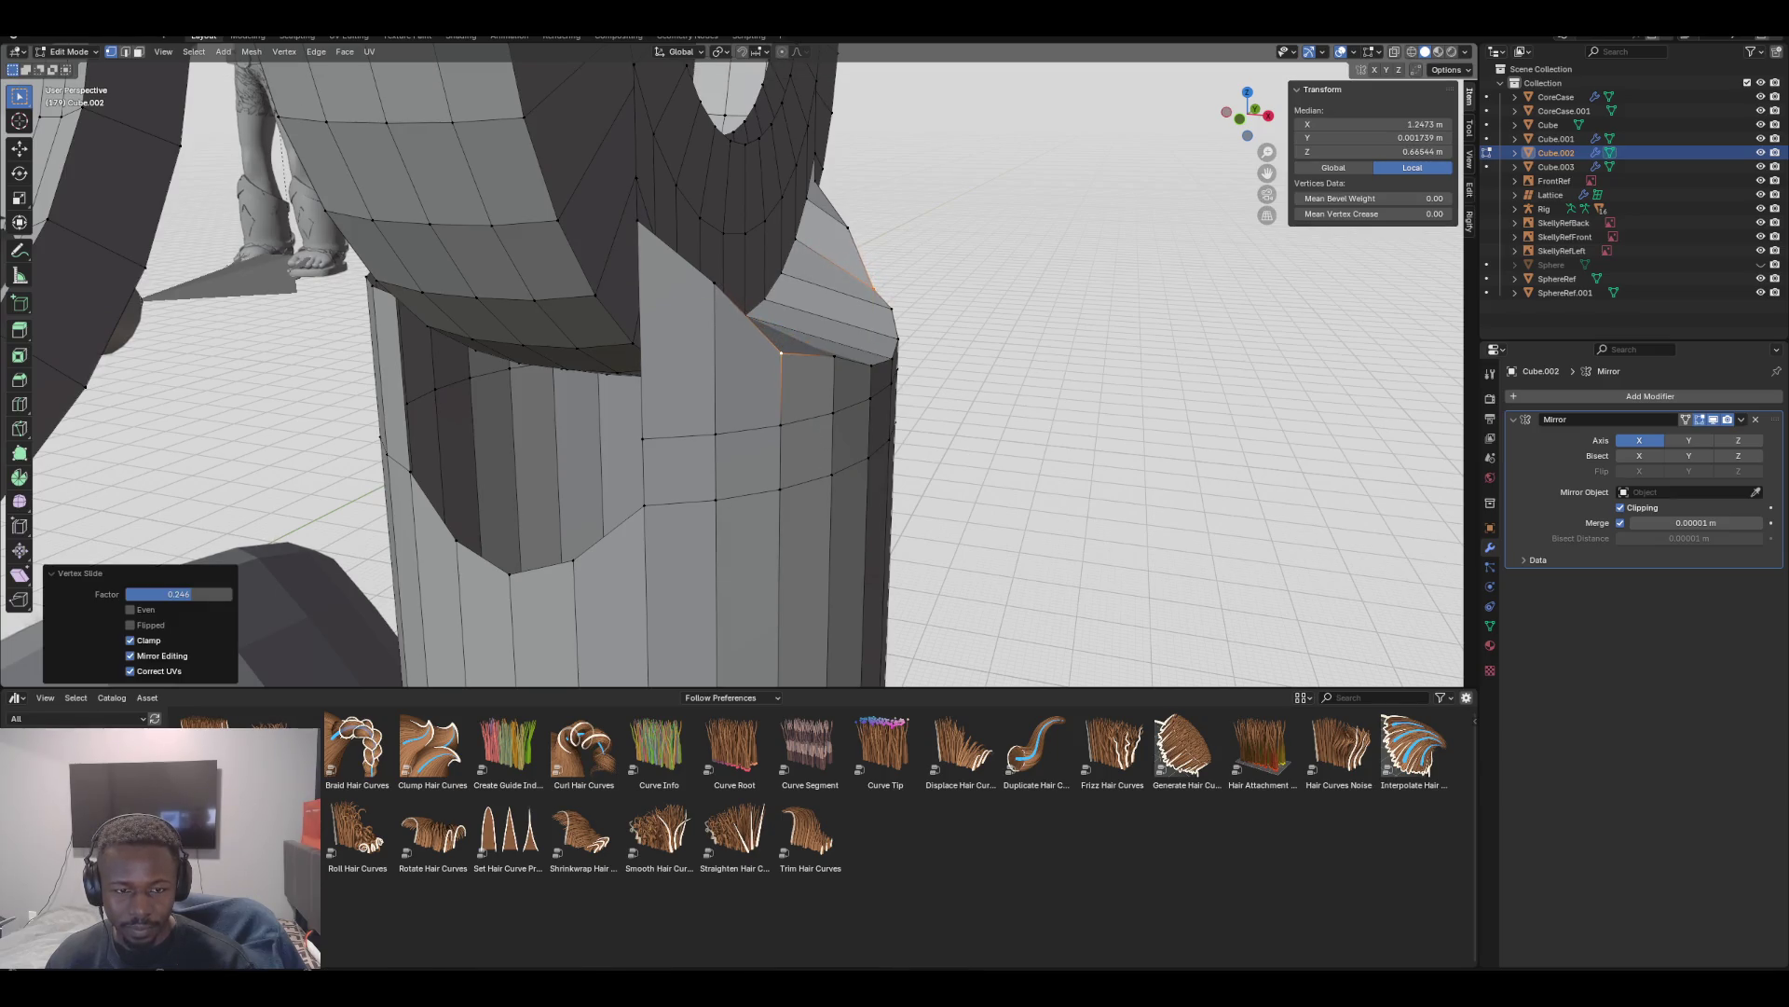
Select the slanted edge's vertices and bend them with LoopTools Curve, checking from the front
shift+click(638, 221)
shift+click(892, 358)
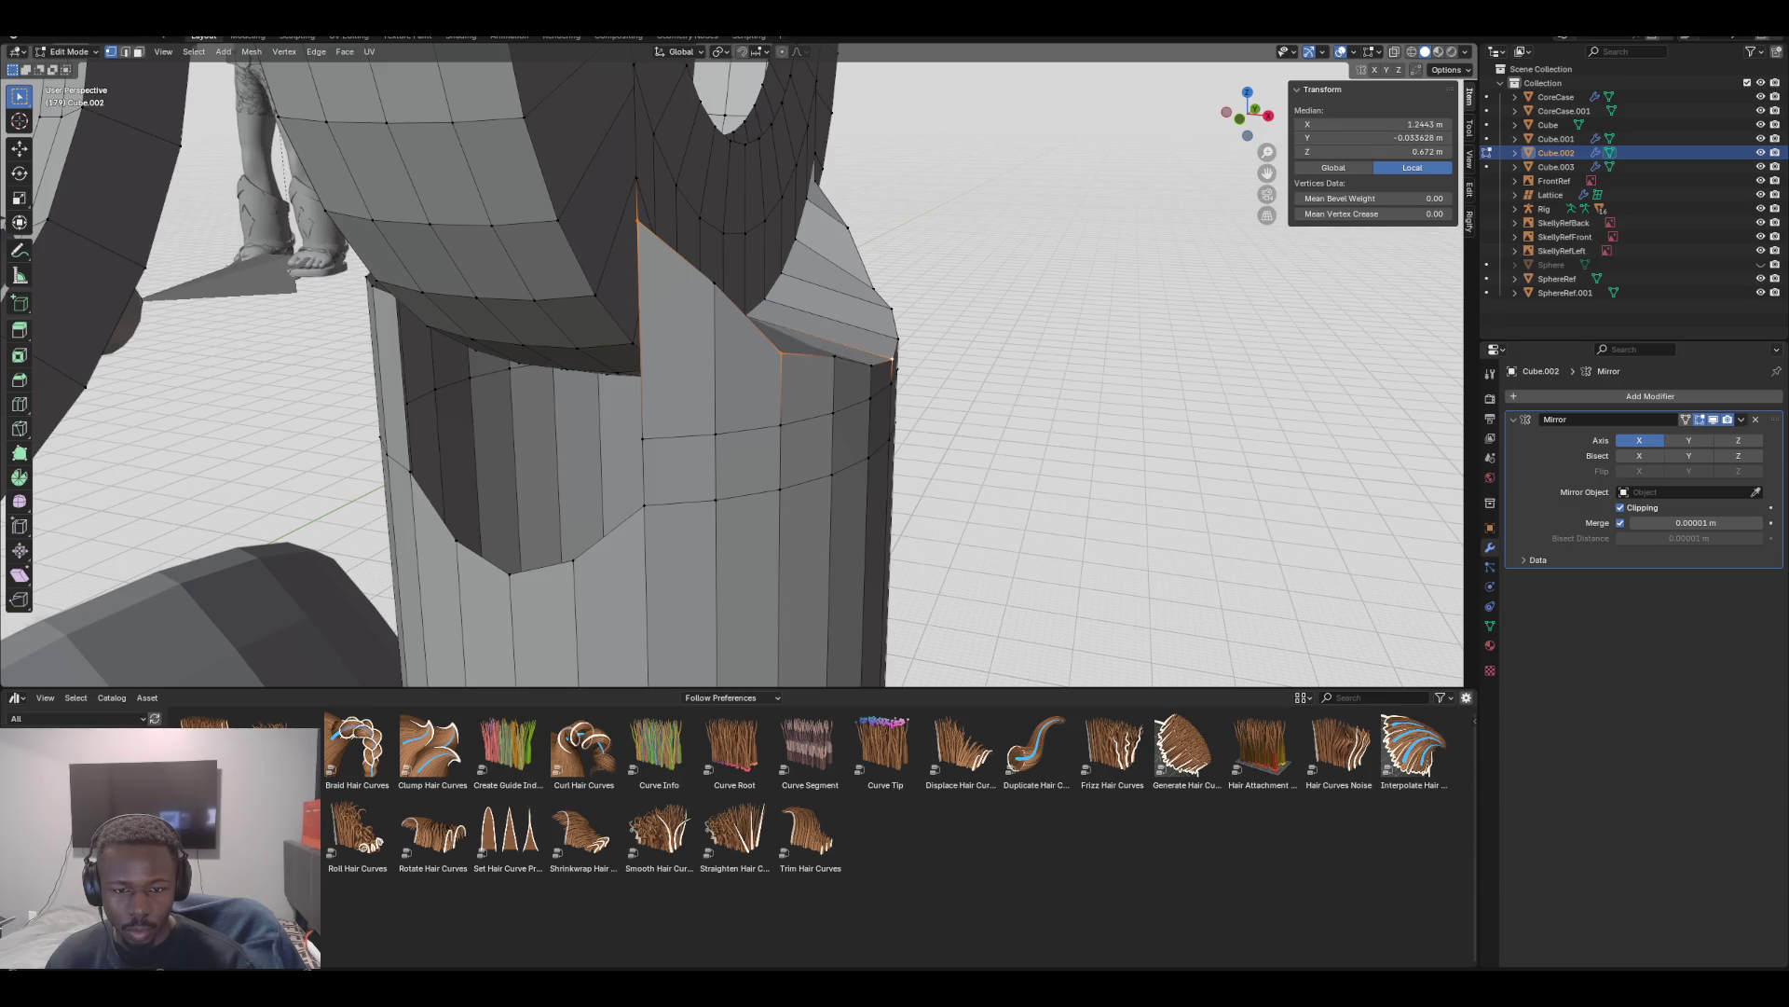
click(1469, 189)
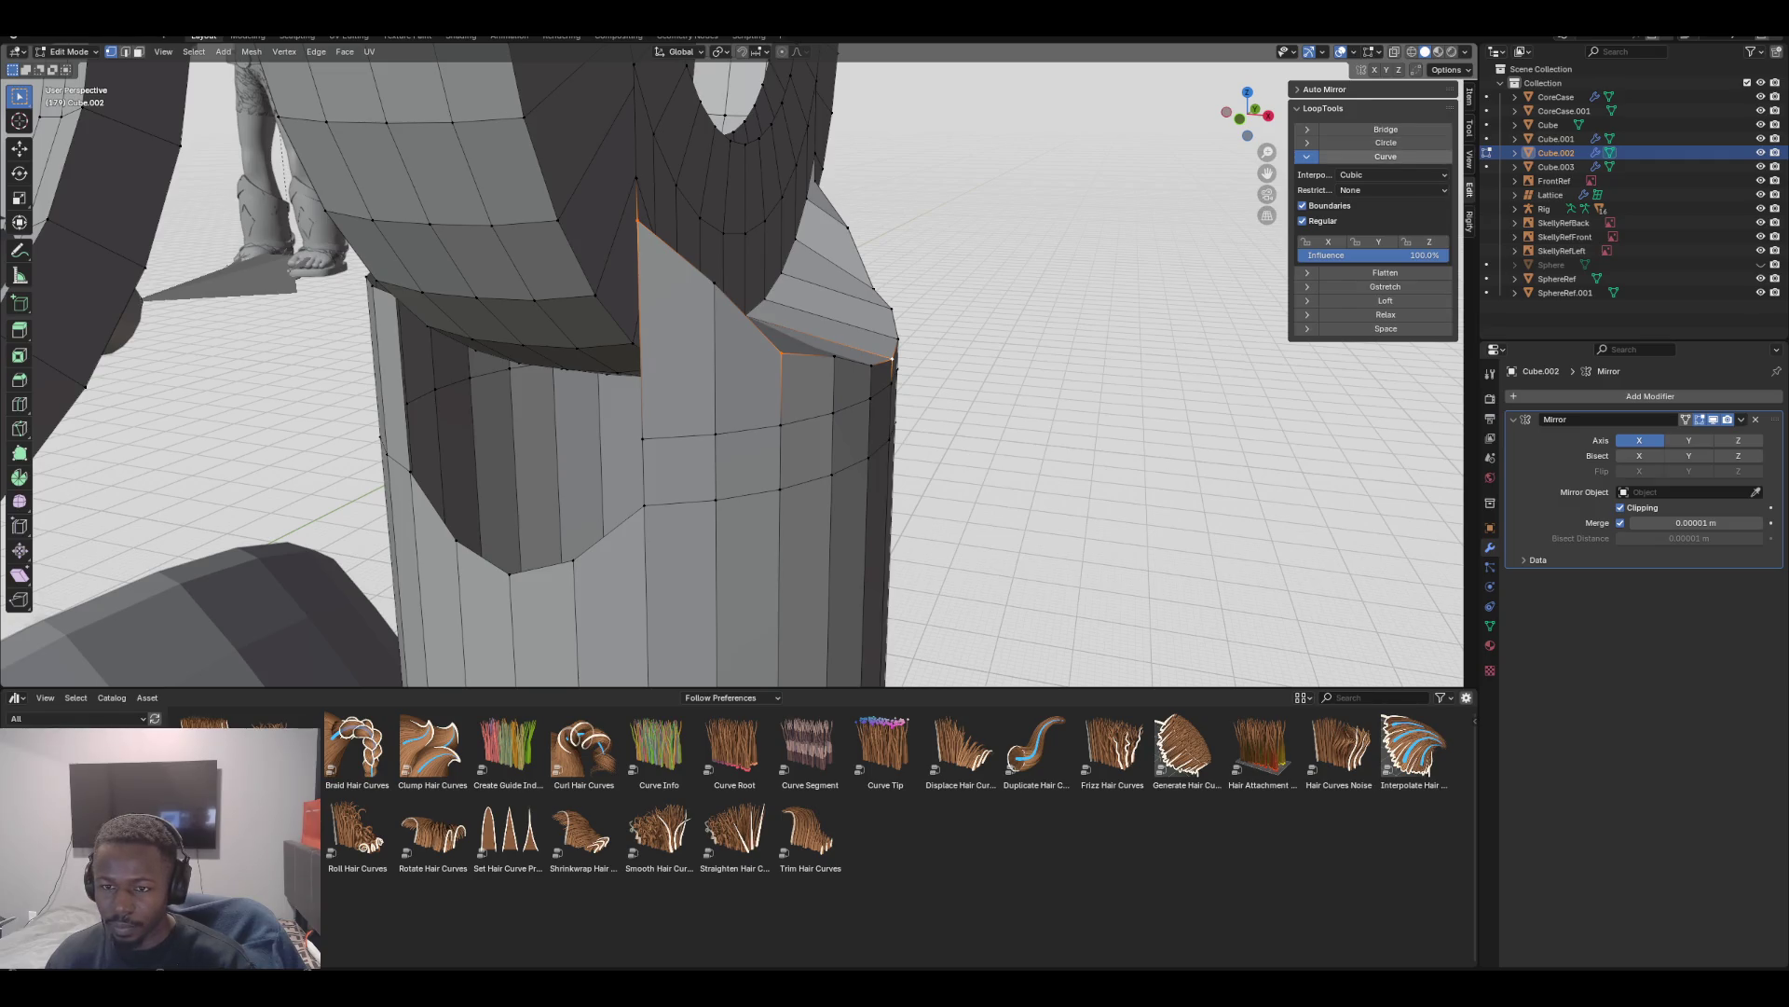
click(1386, 156)
middle_drag(1025, 419, 932, 401)
key(KP_1)
key(KP_1)
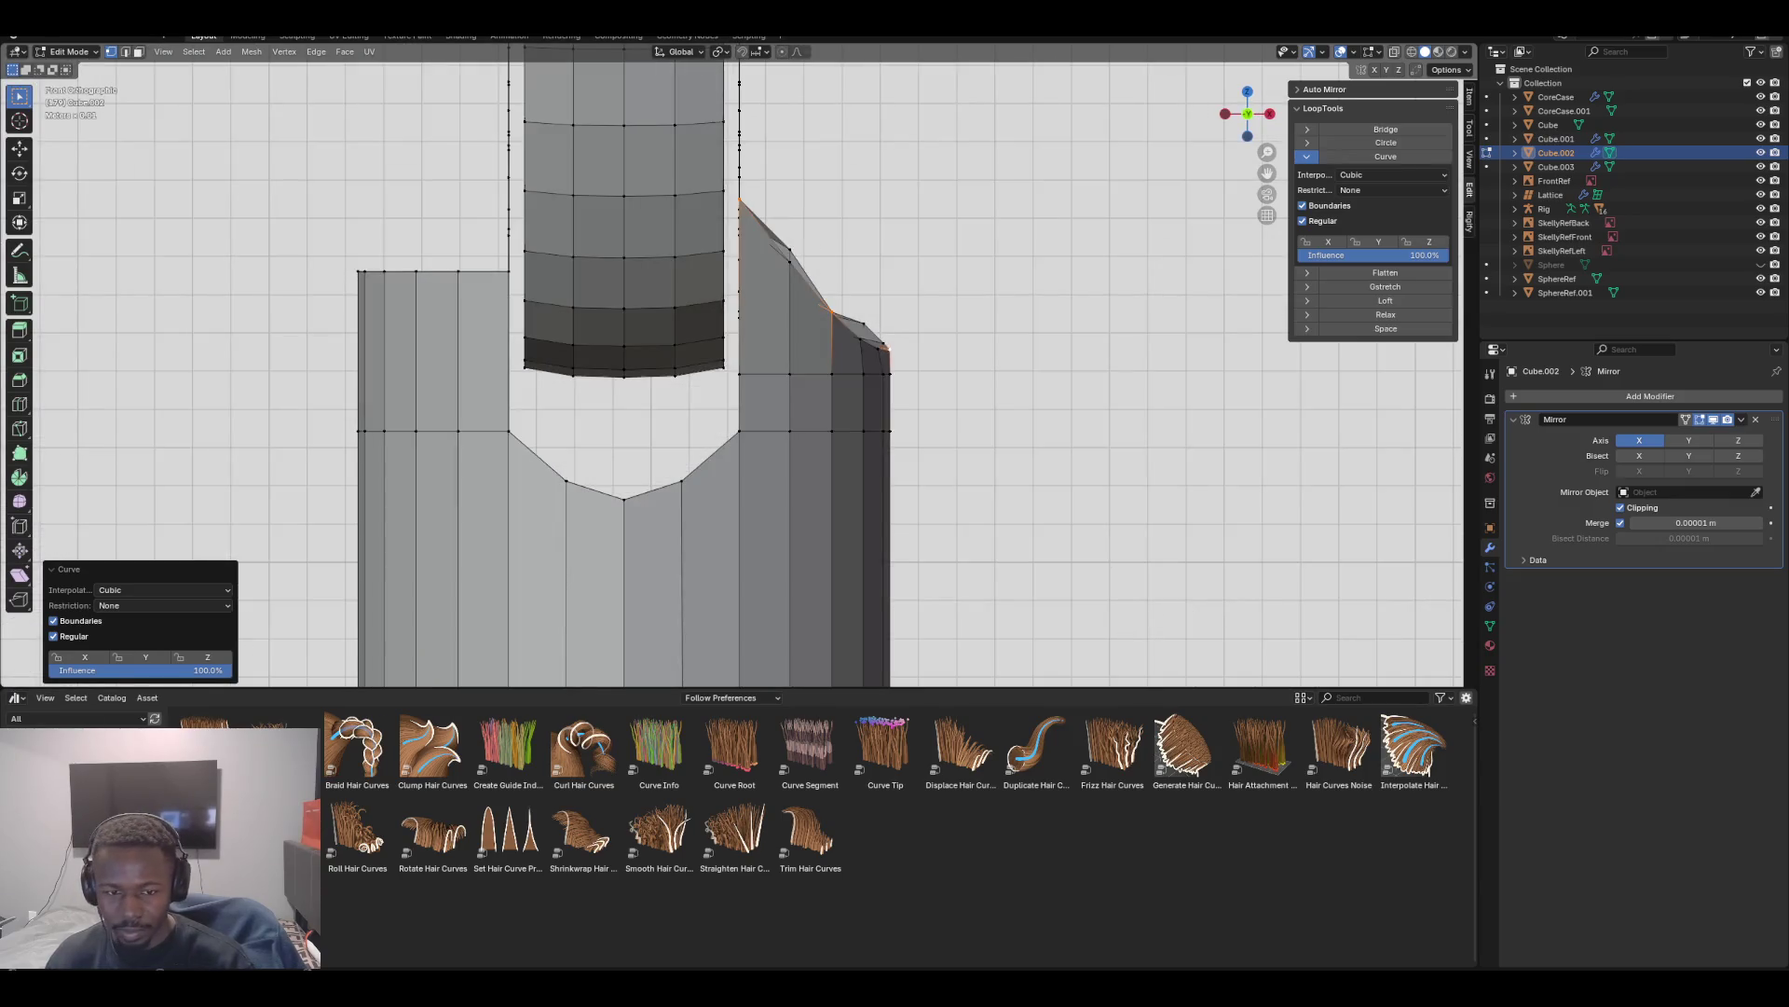
Undo the LoopTools Curve, retry it once, then undo it and an earlier edit
key(ctrl+z)
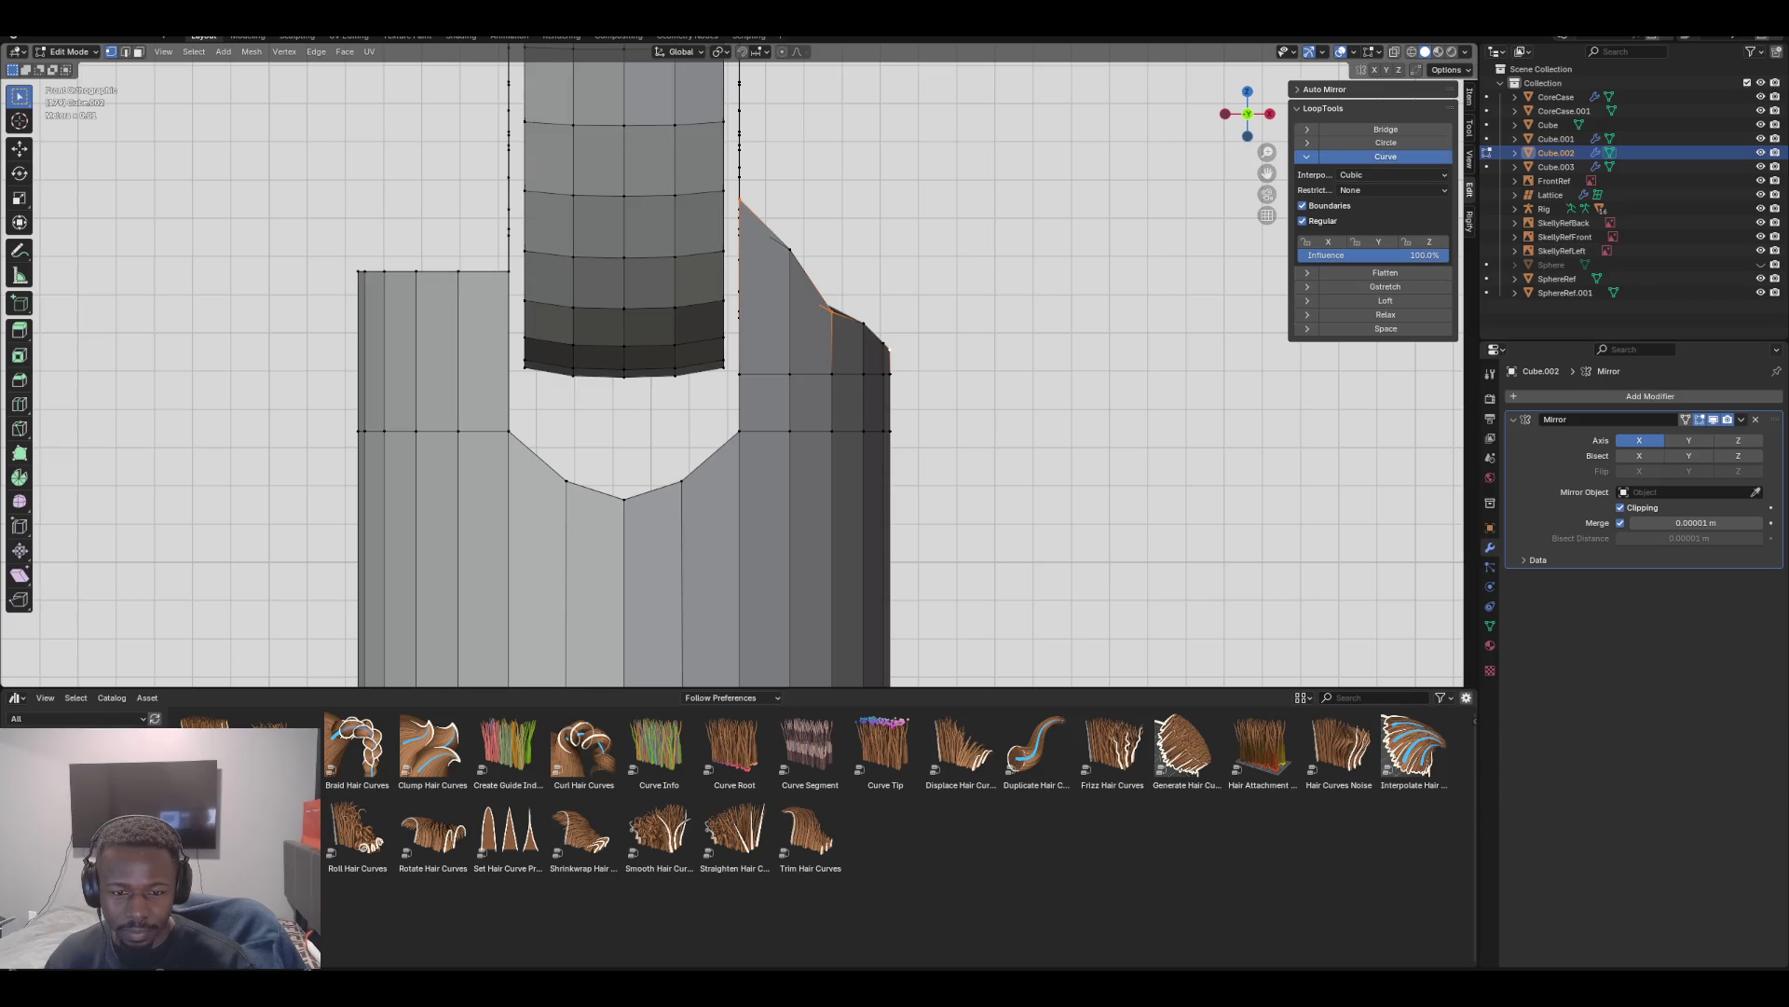
click(1386, 156)
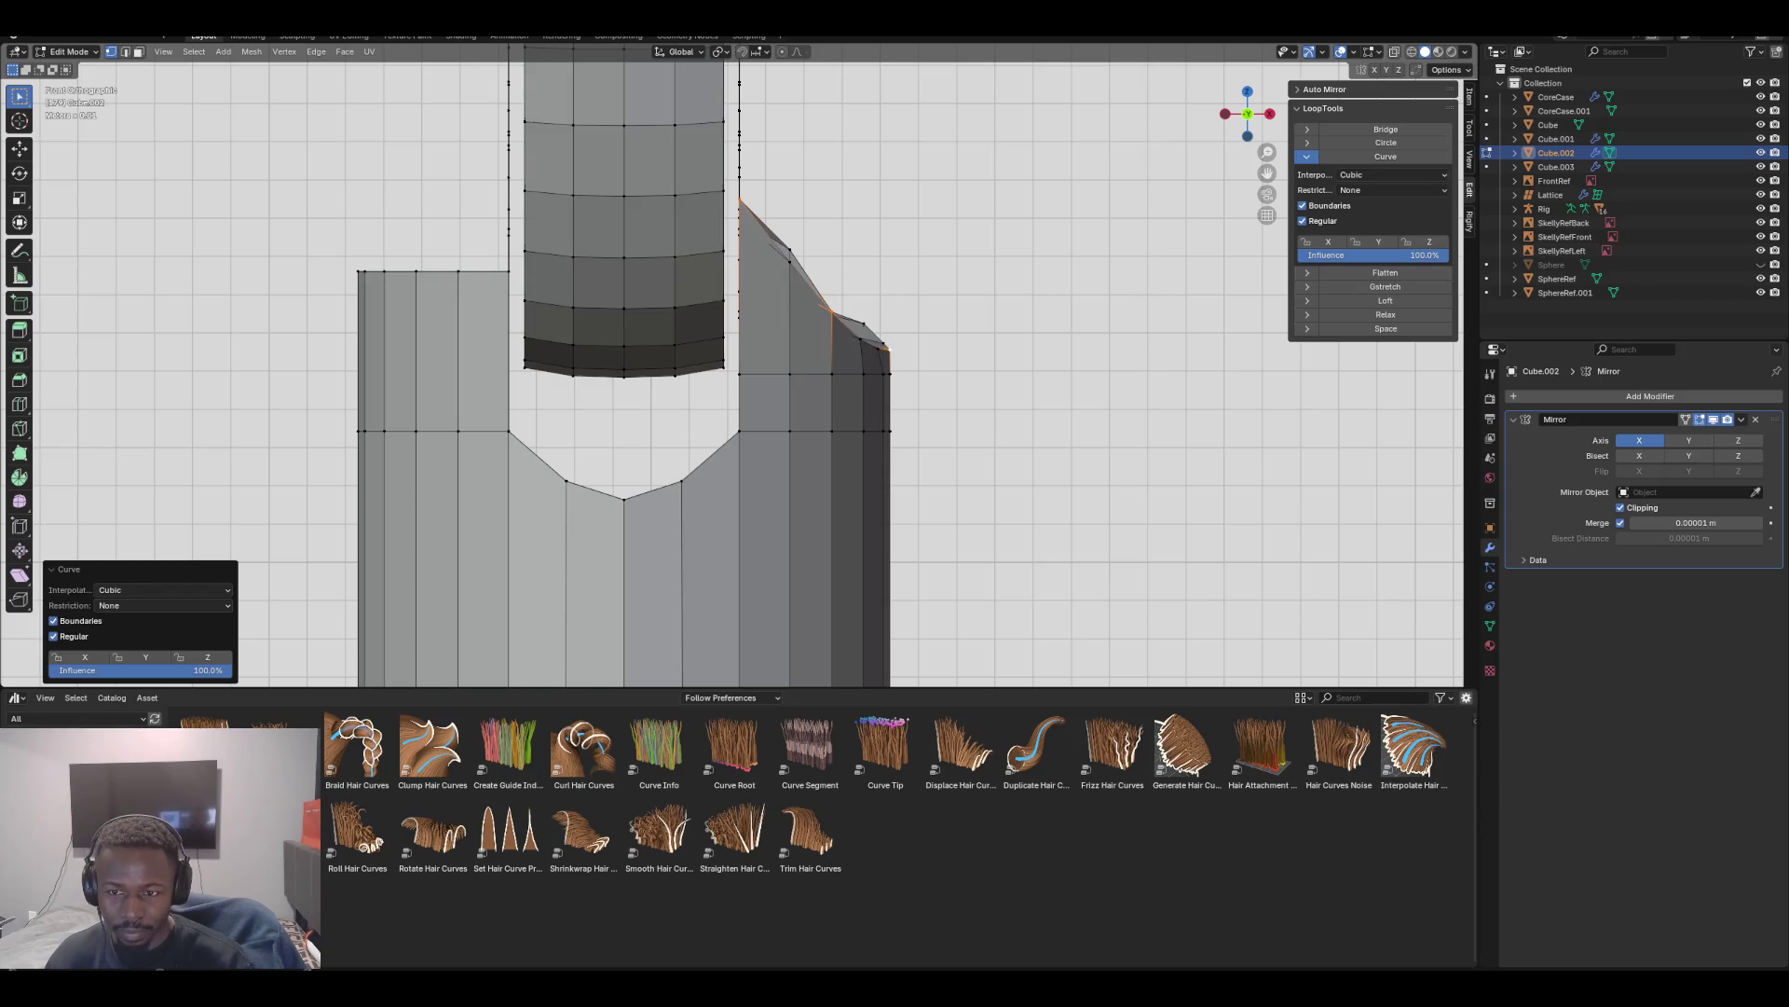
key(ctrl+z)
middle_drag(727, 373, 821, 340)
key(ctrl+z)
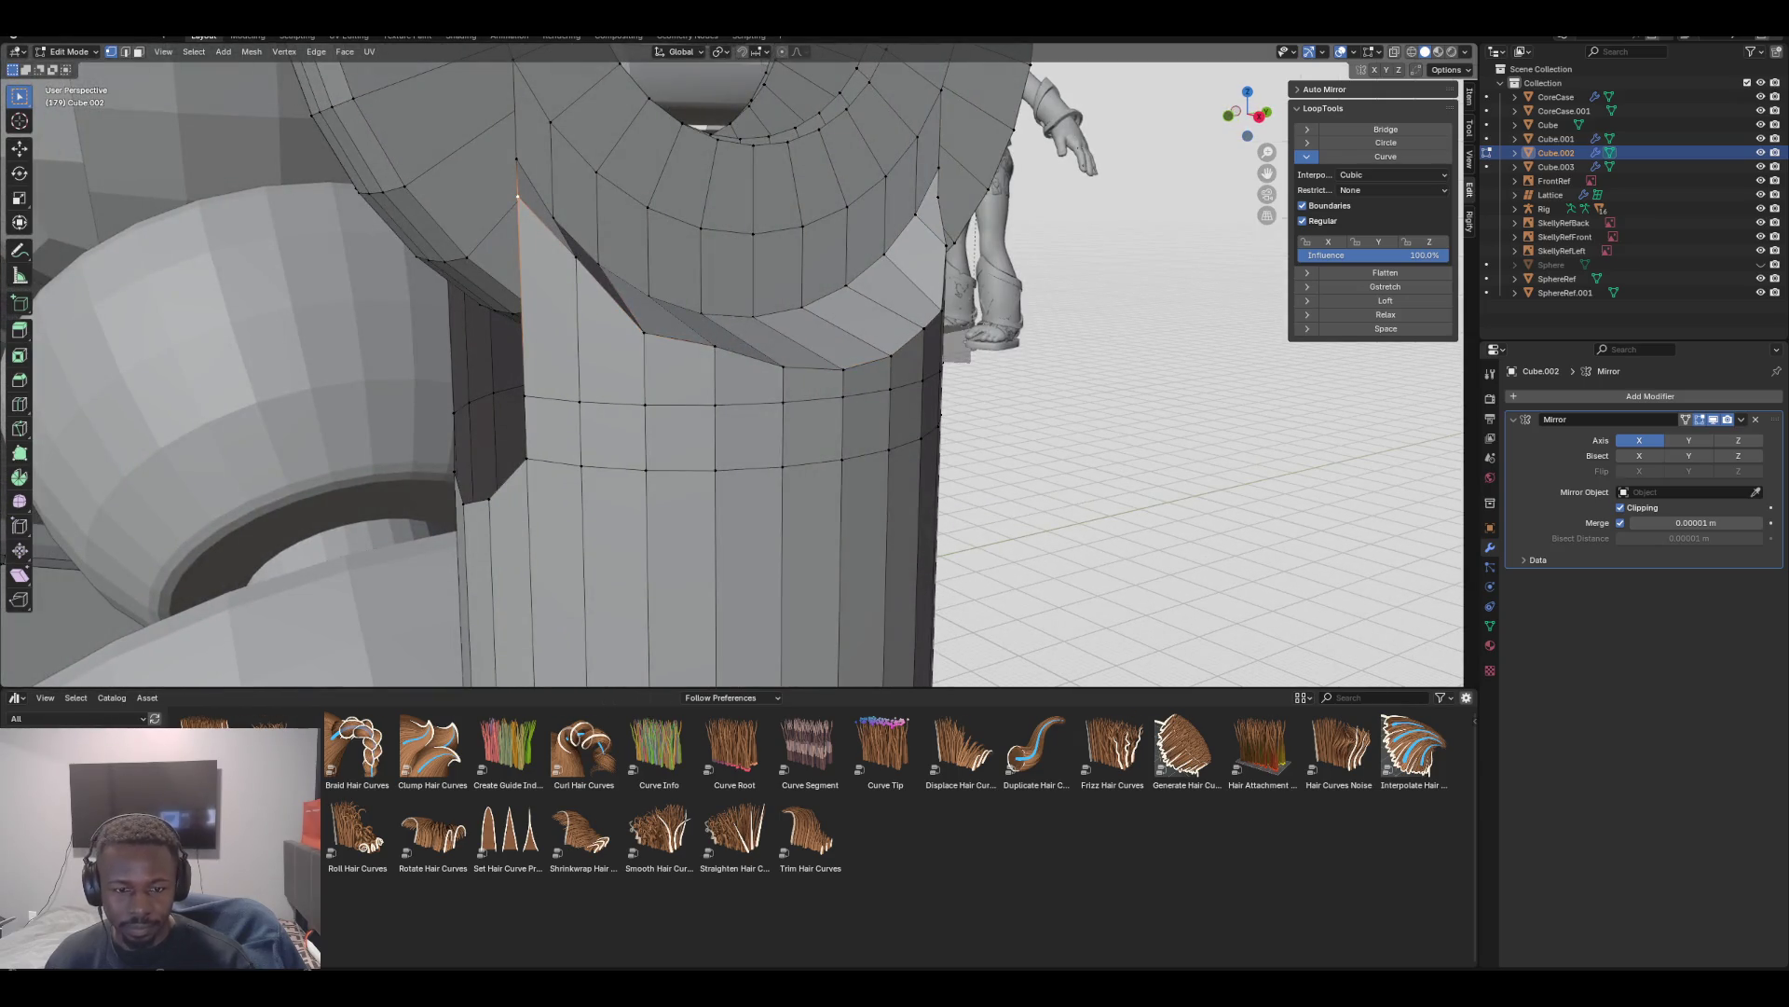
Undo two leftover edits and vertex-slide a vertex on the socket's slanted edge
key(ctrl+z)
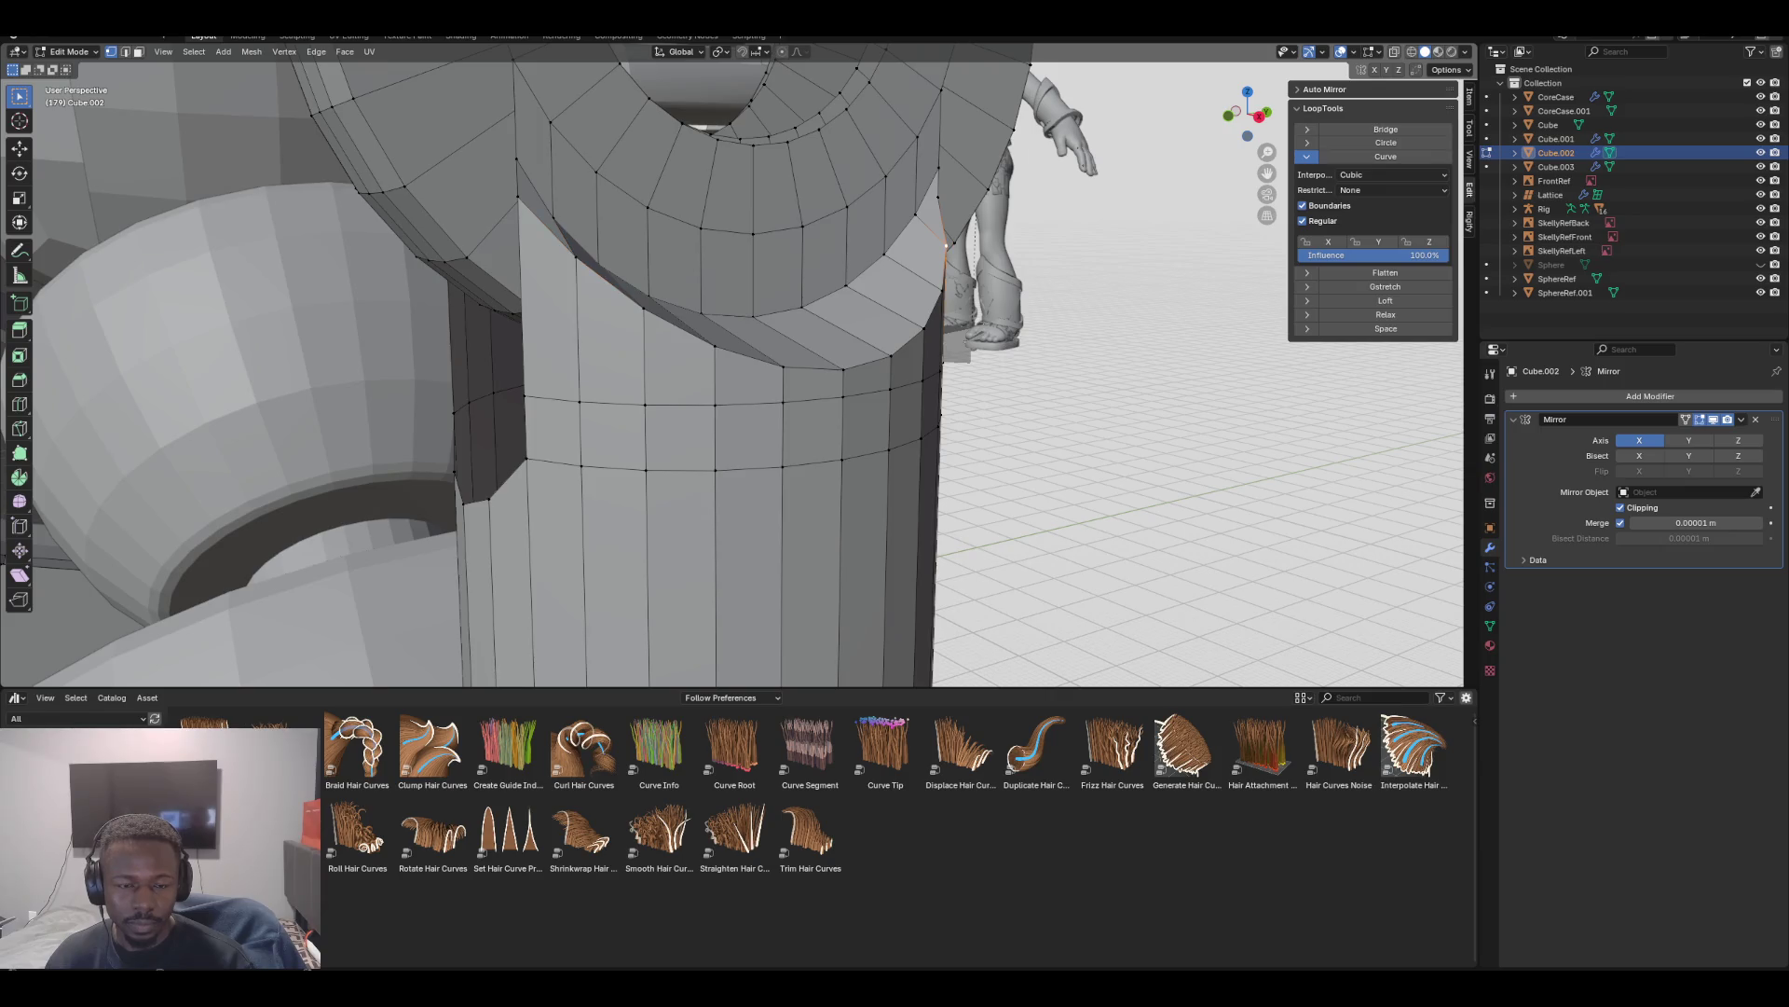
key(ctrl+z)
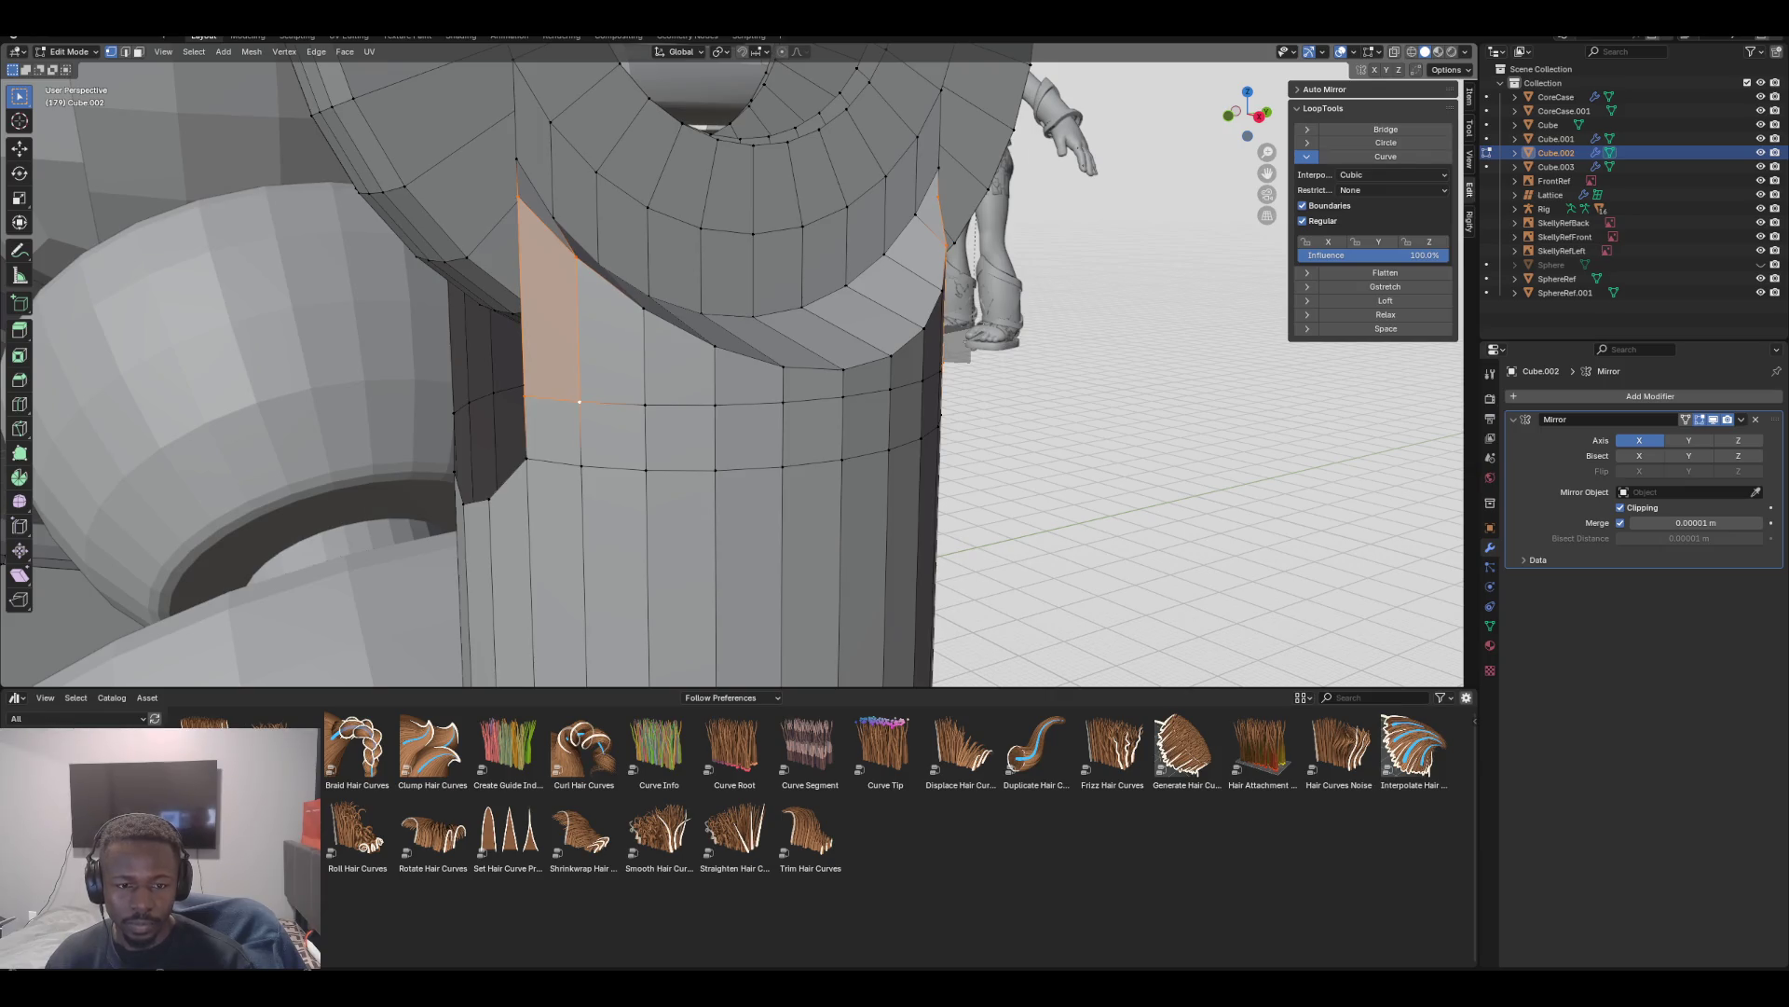
click(575, 256)
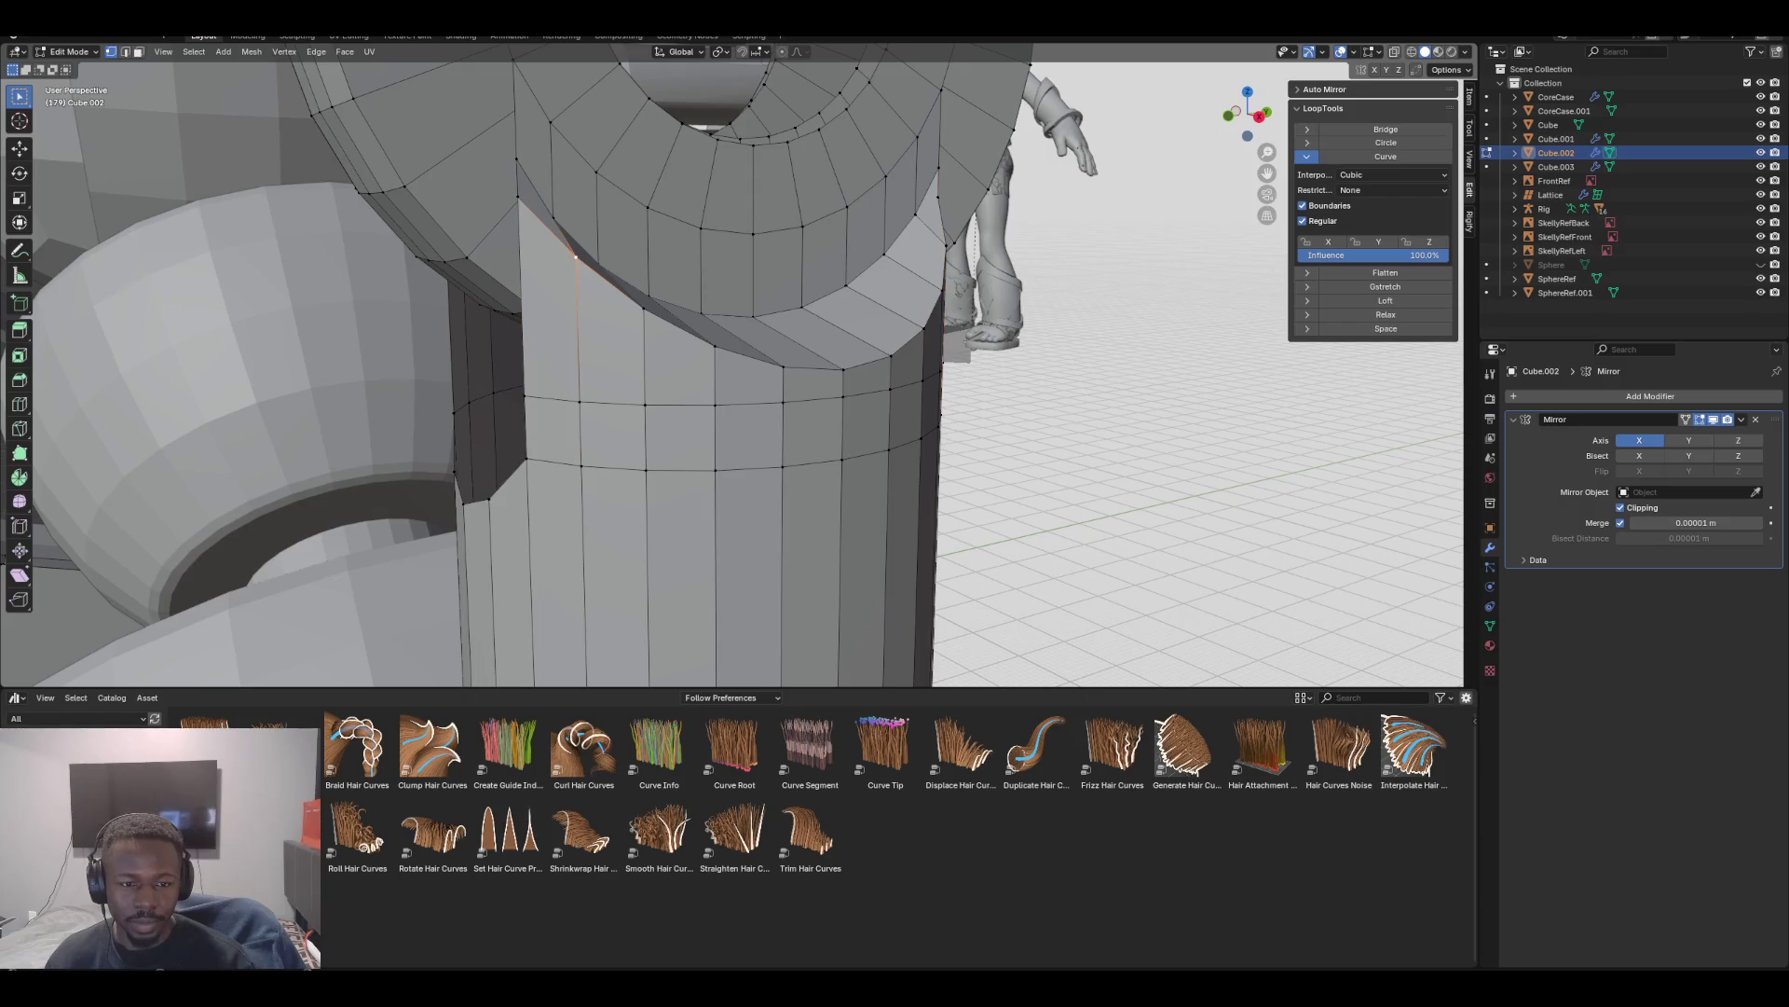
key(KP_1)
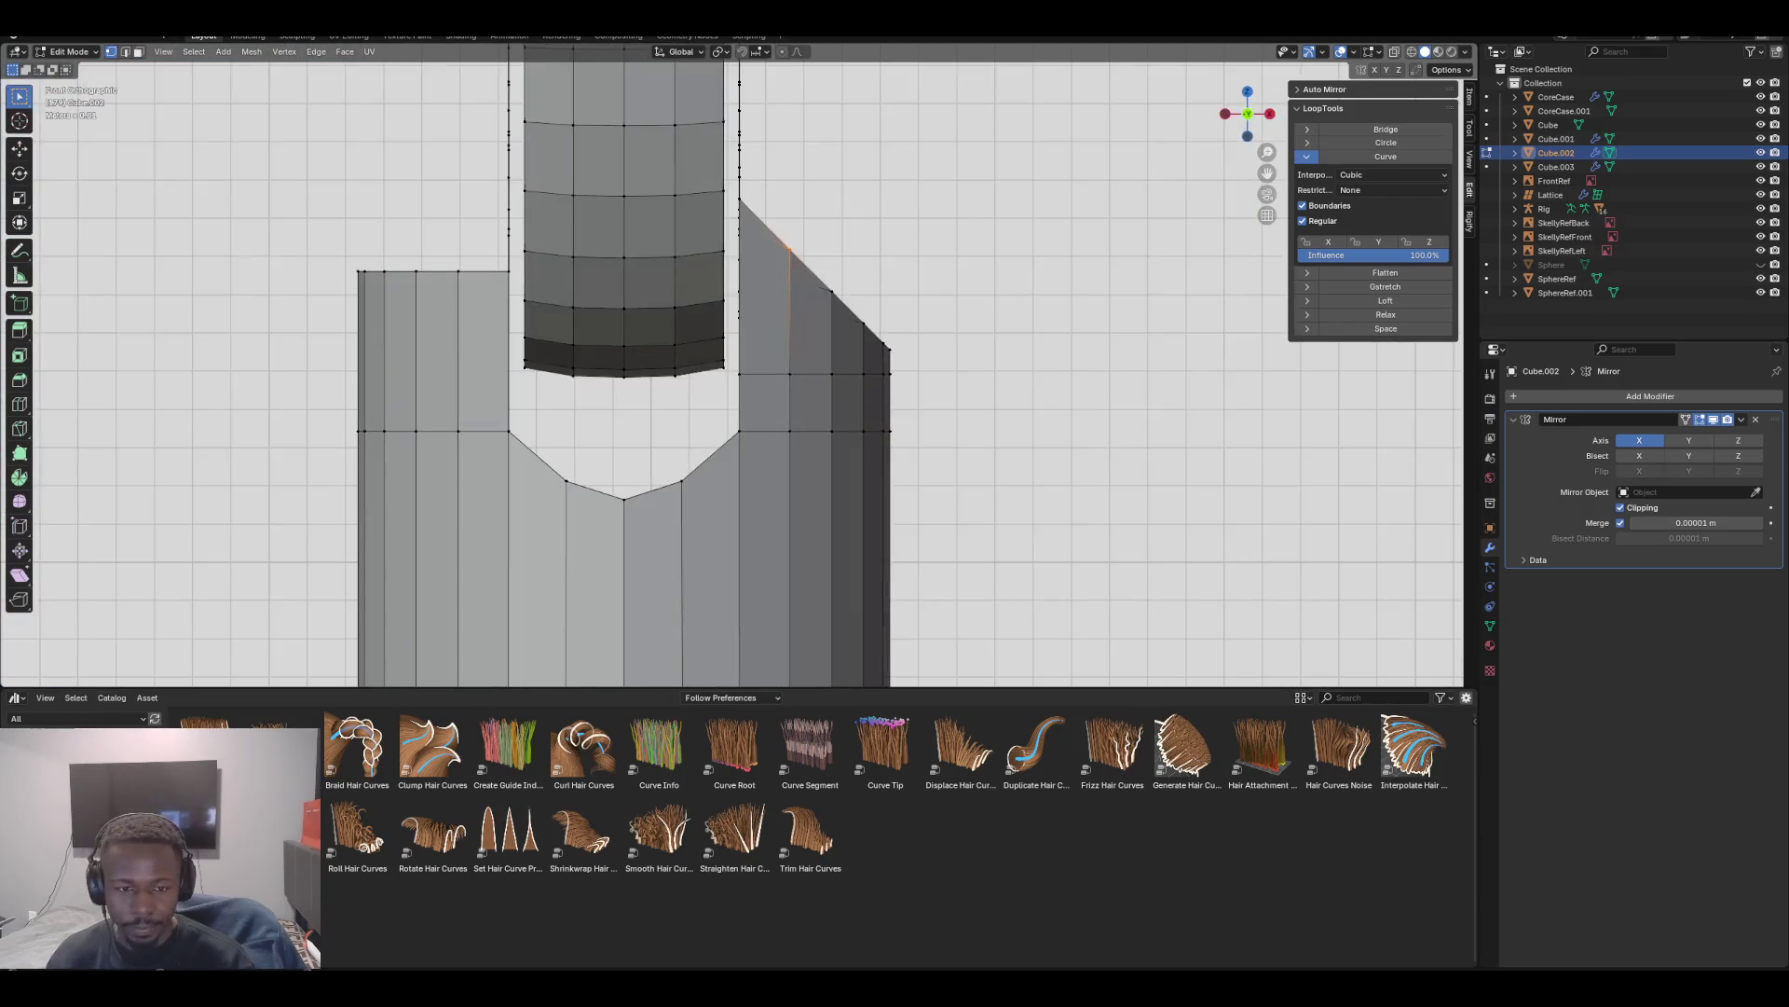
key(shift+v)
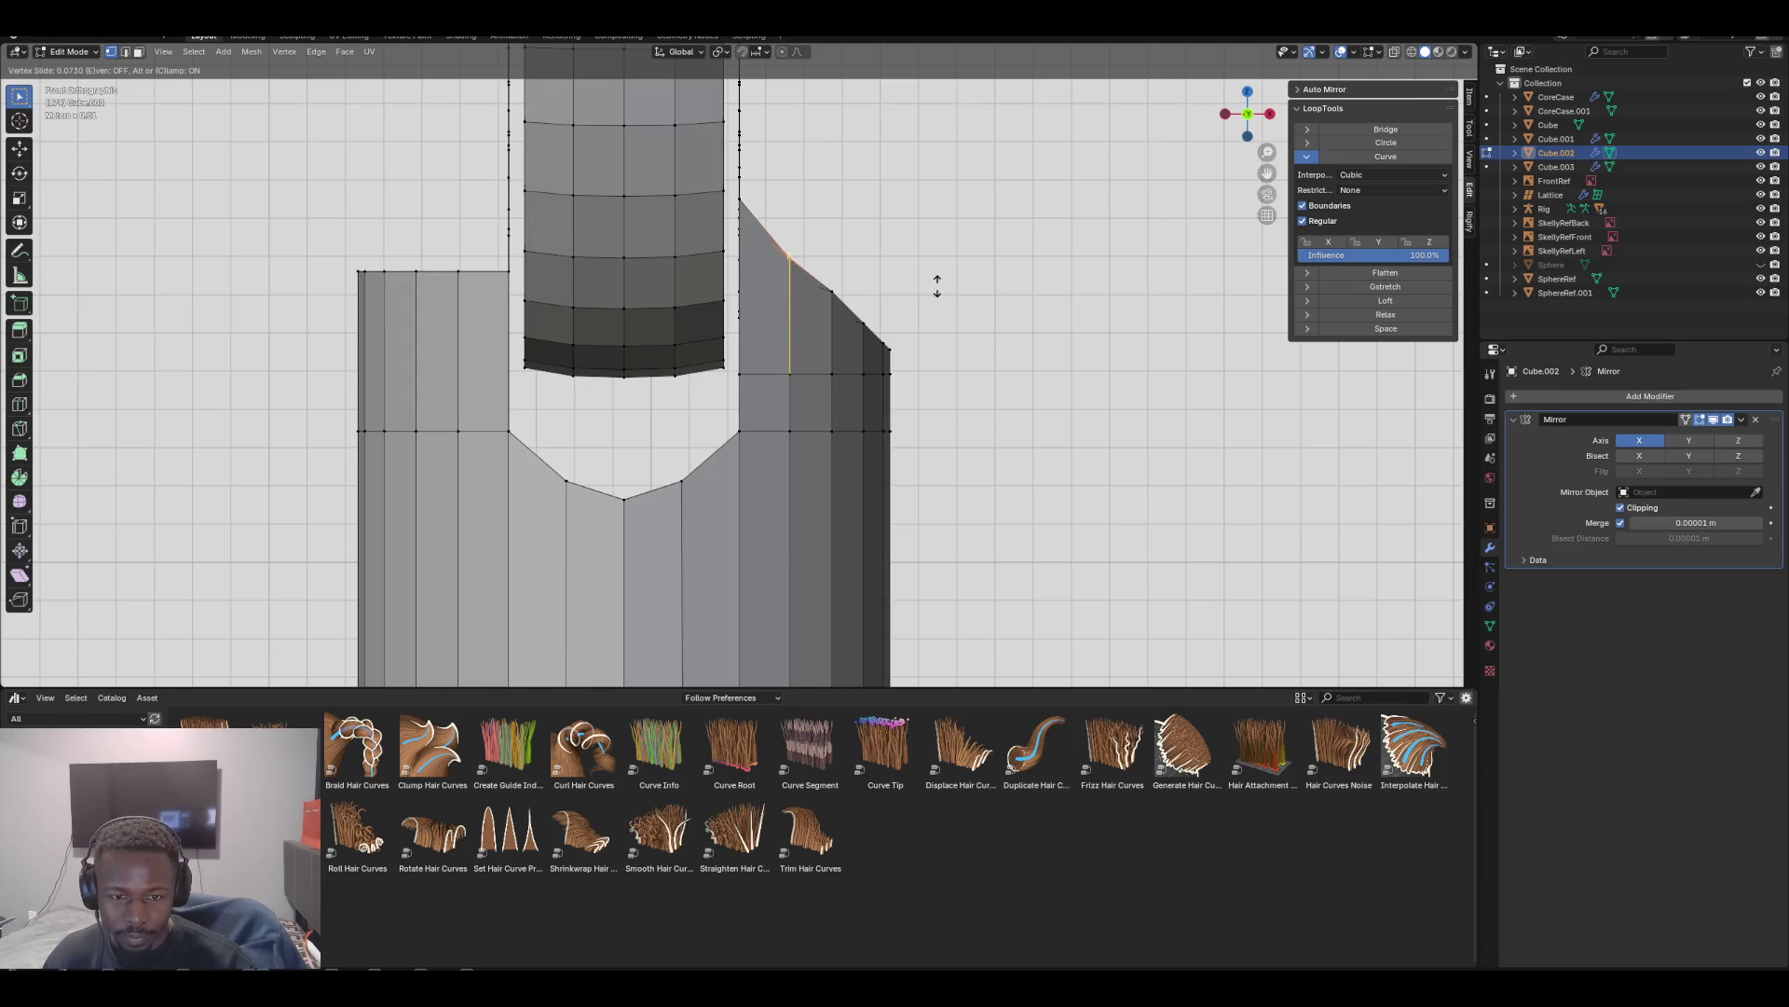
click(937, 288)
key(alt+a)
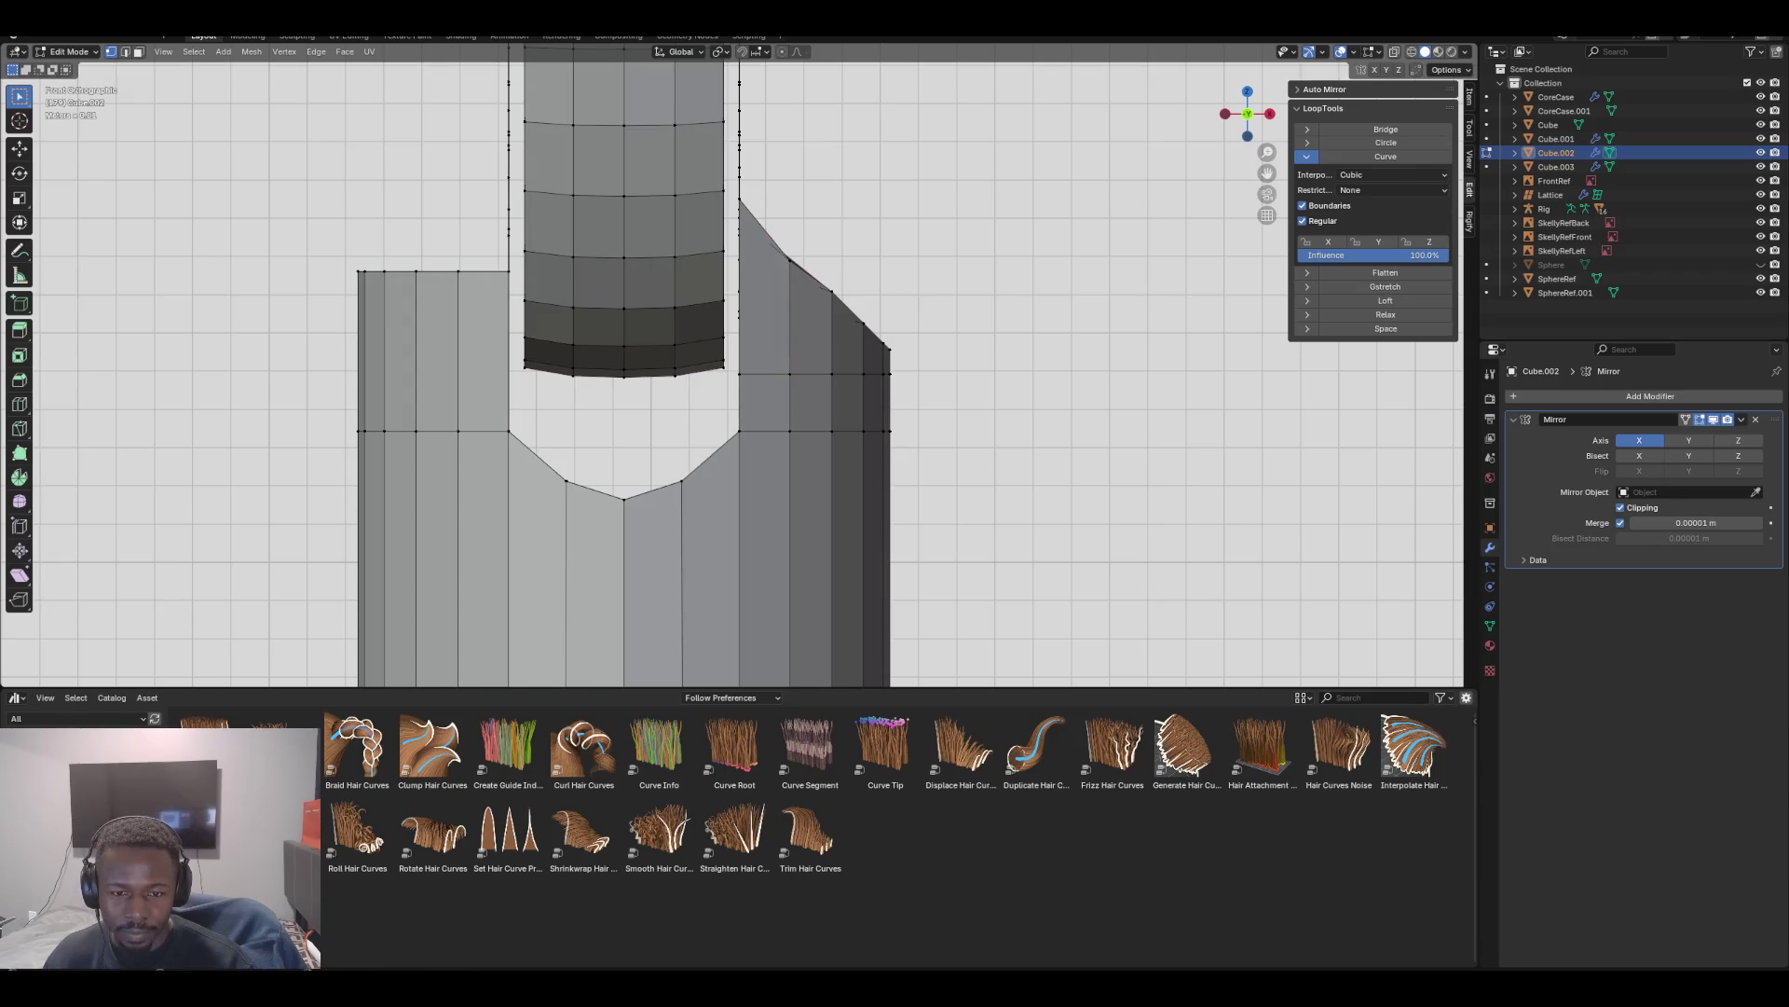
Slide that vertex further along its edge by a 0.33 factor, checking front and side views
middle_drag(937, 288, 904, 344)
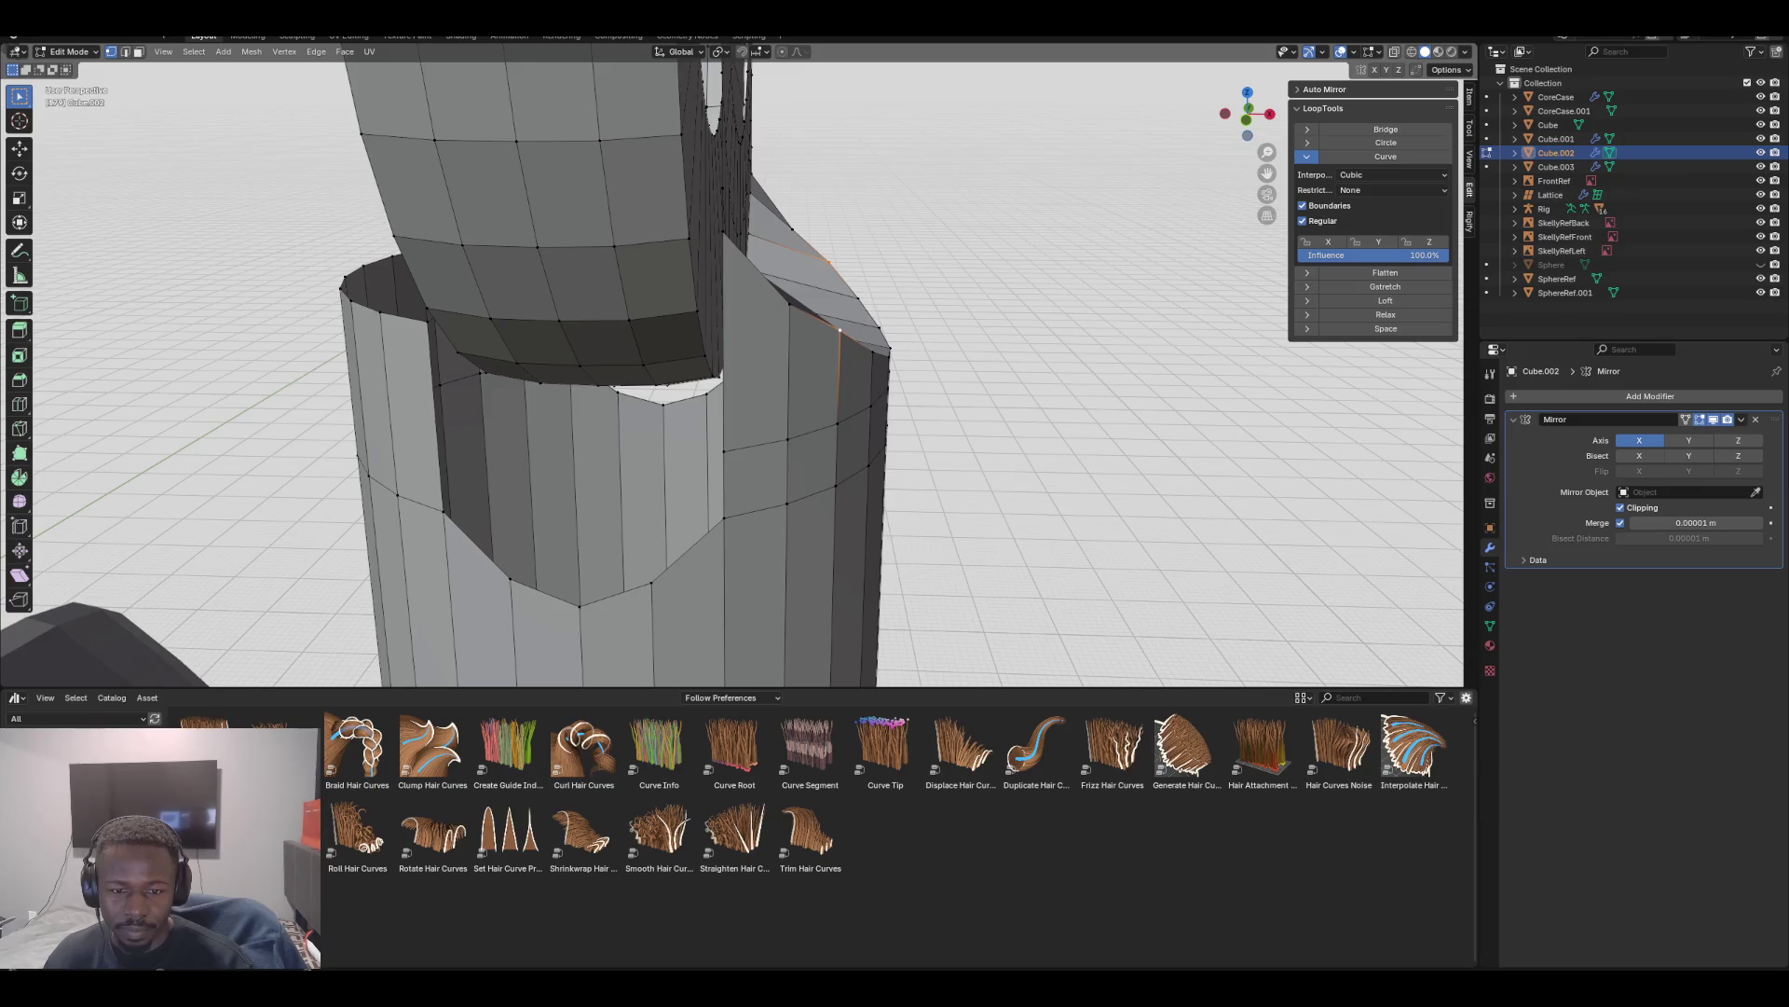
key(KP_1)
key(shift+v)
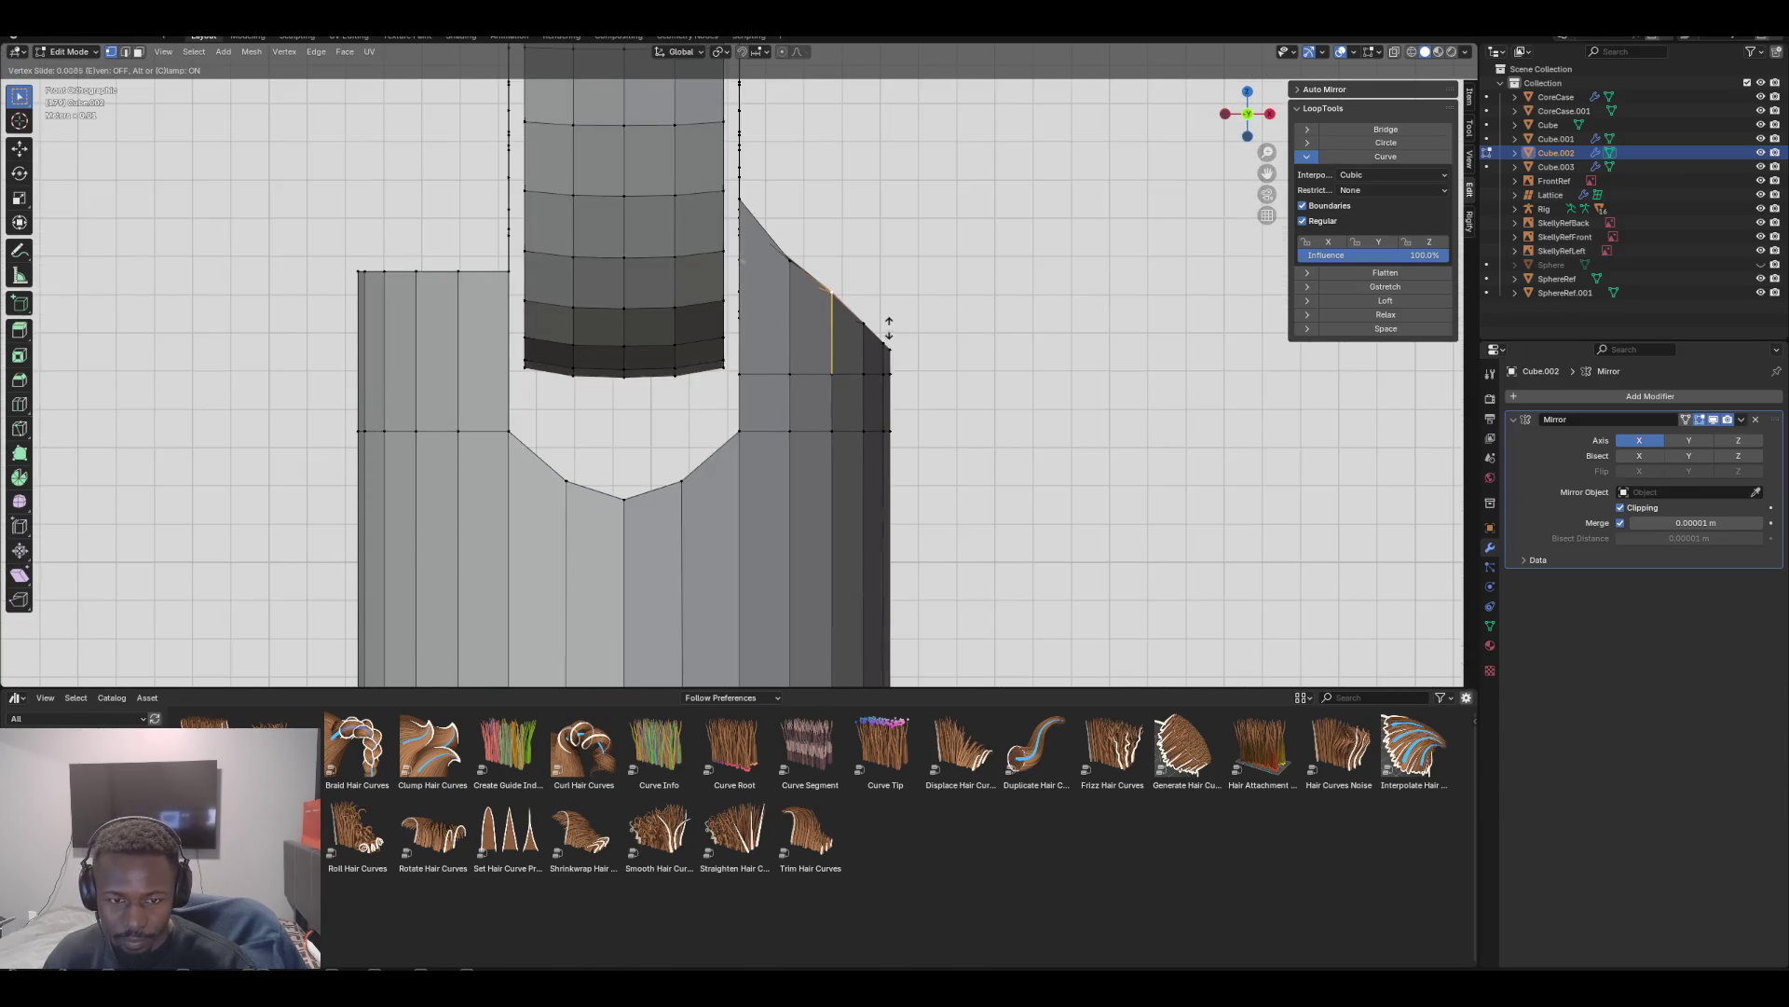
click(888, 337)
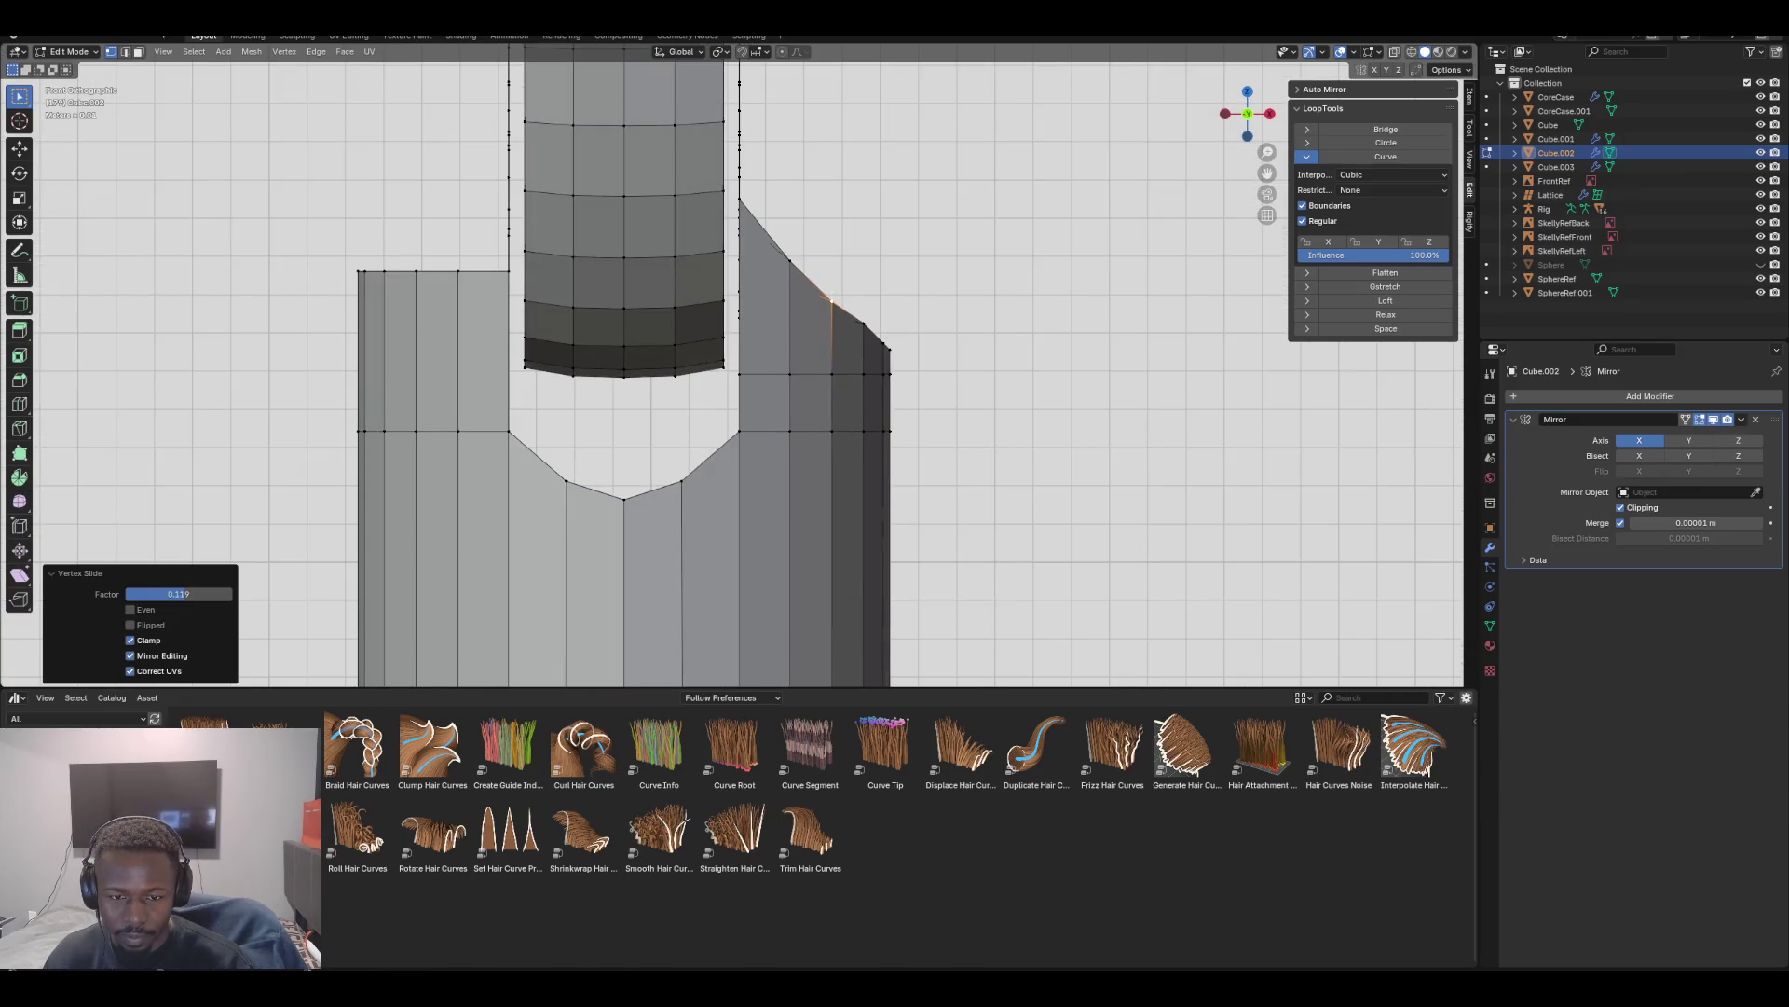
middle_drag(830, 317, 745, 270)
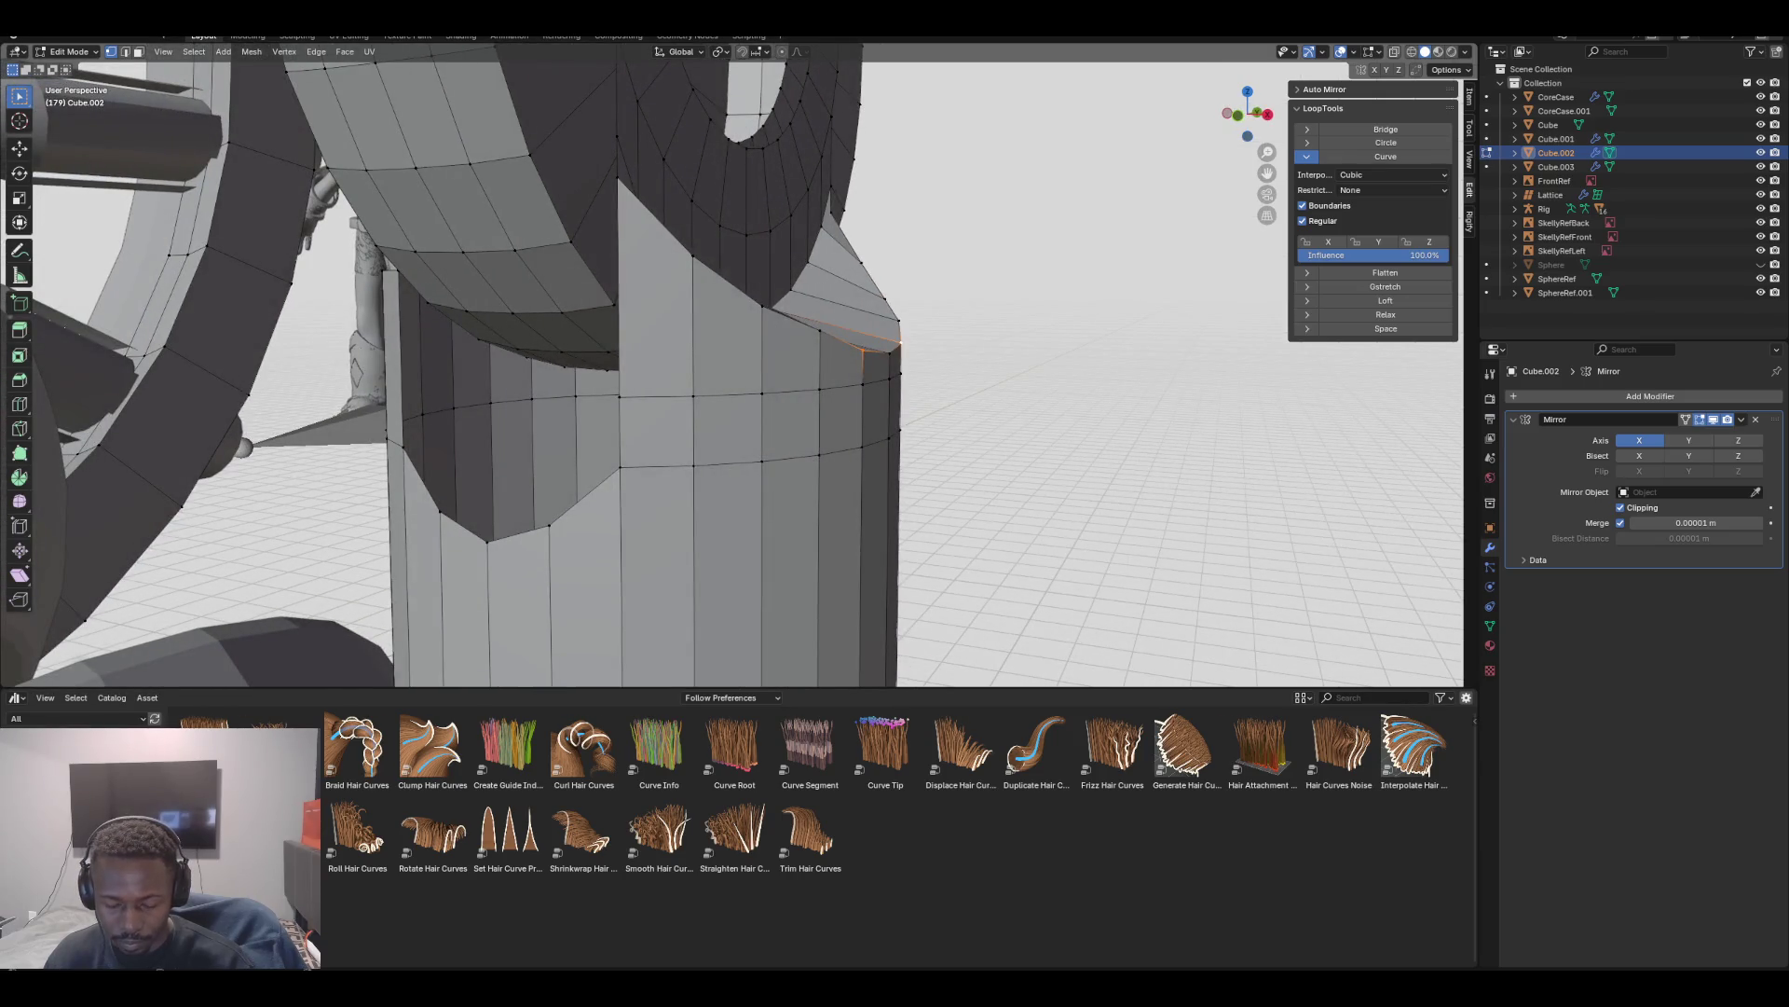
key(KP_3)
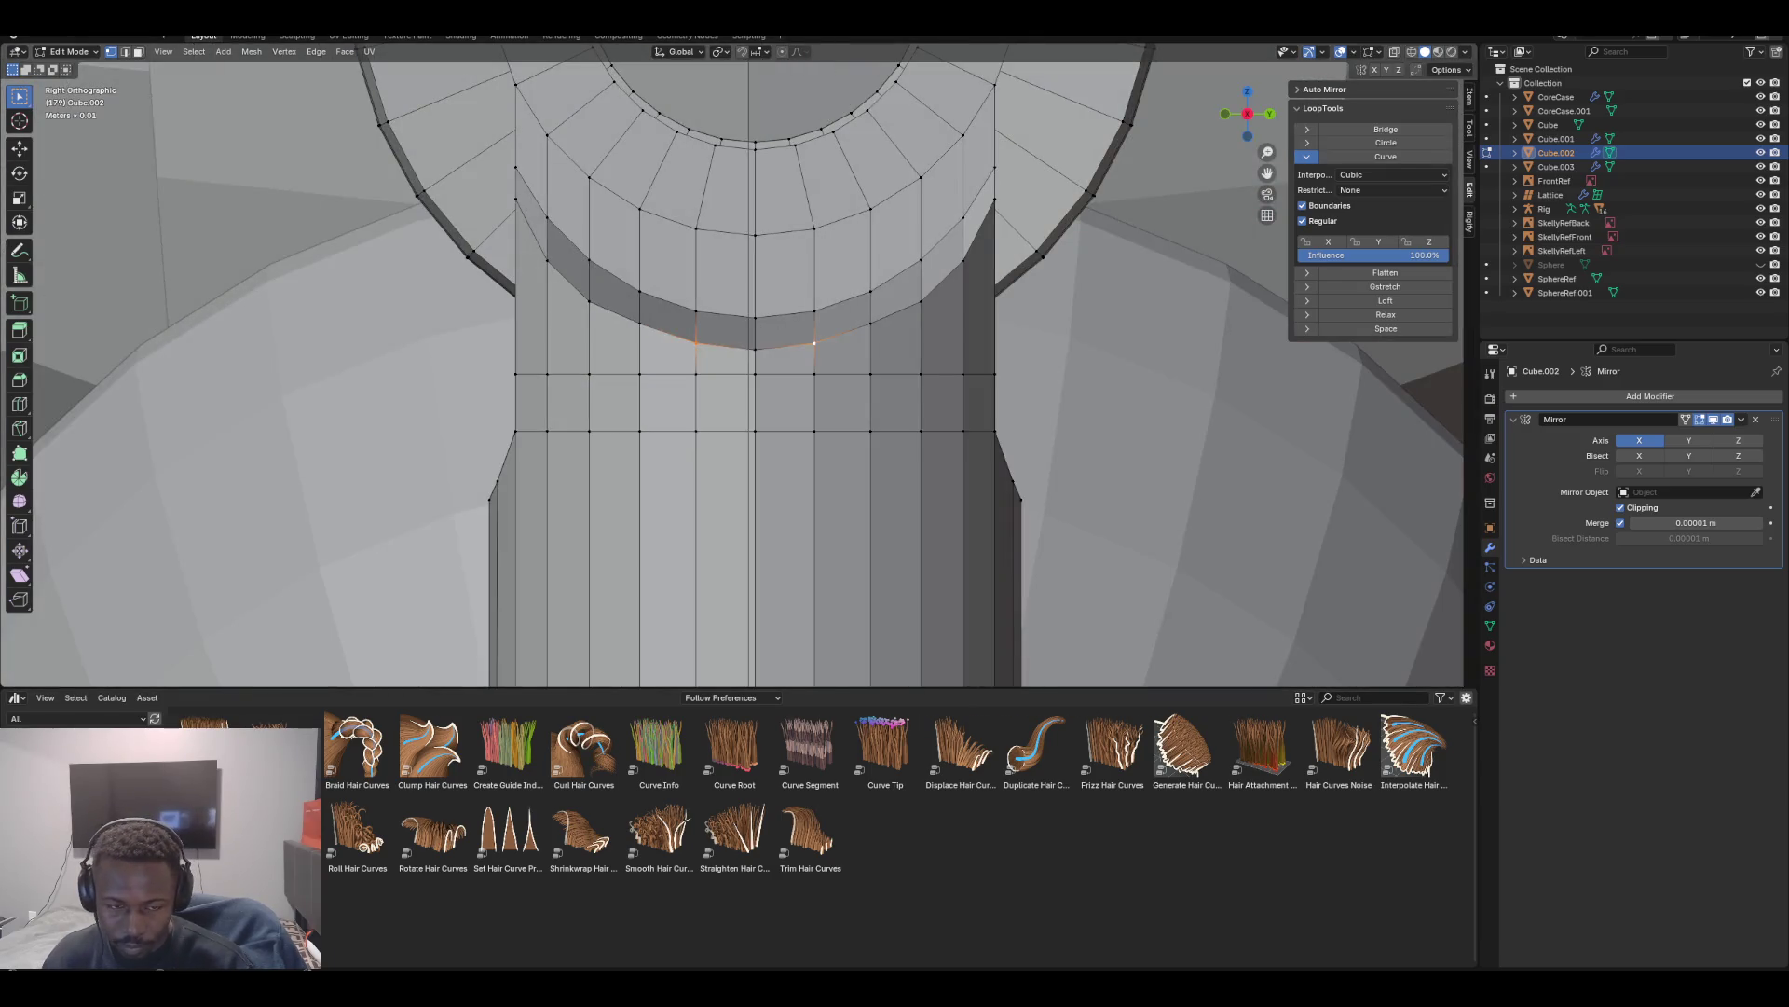
Vertex-slide the selected vertices, then the next vertex on the socket rim
key(shift+v)
click(925, 379)
click(640, 322)
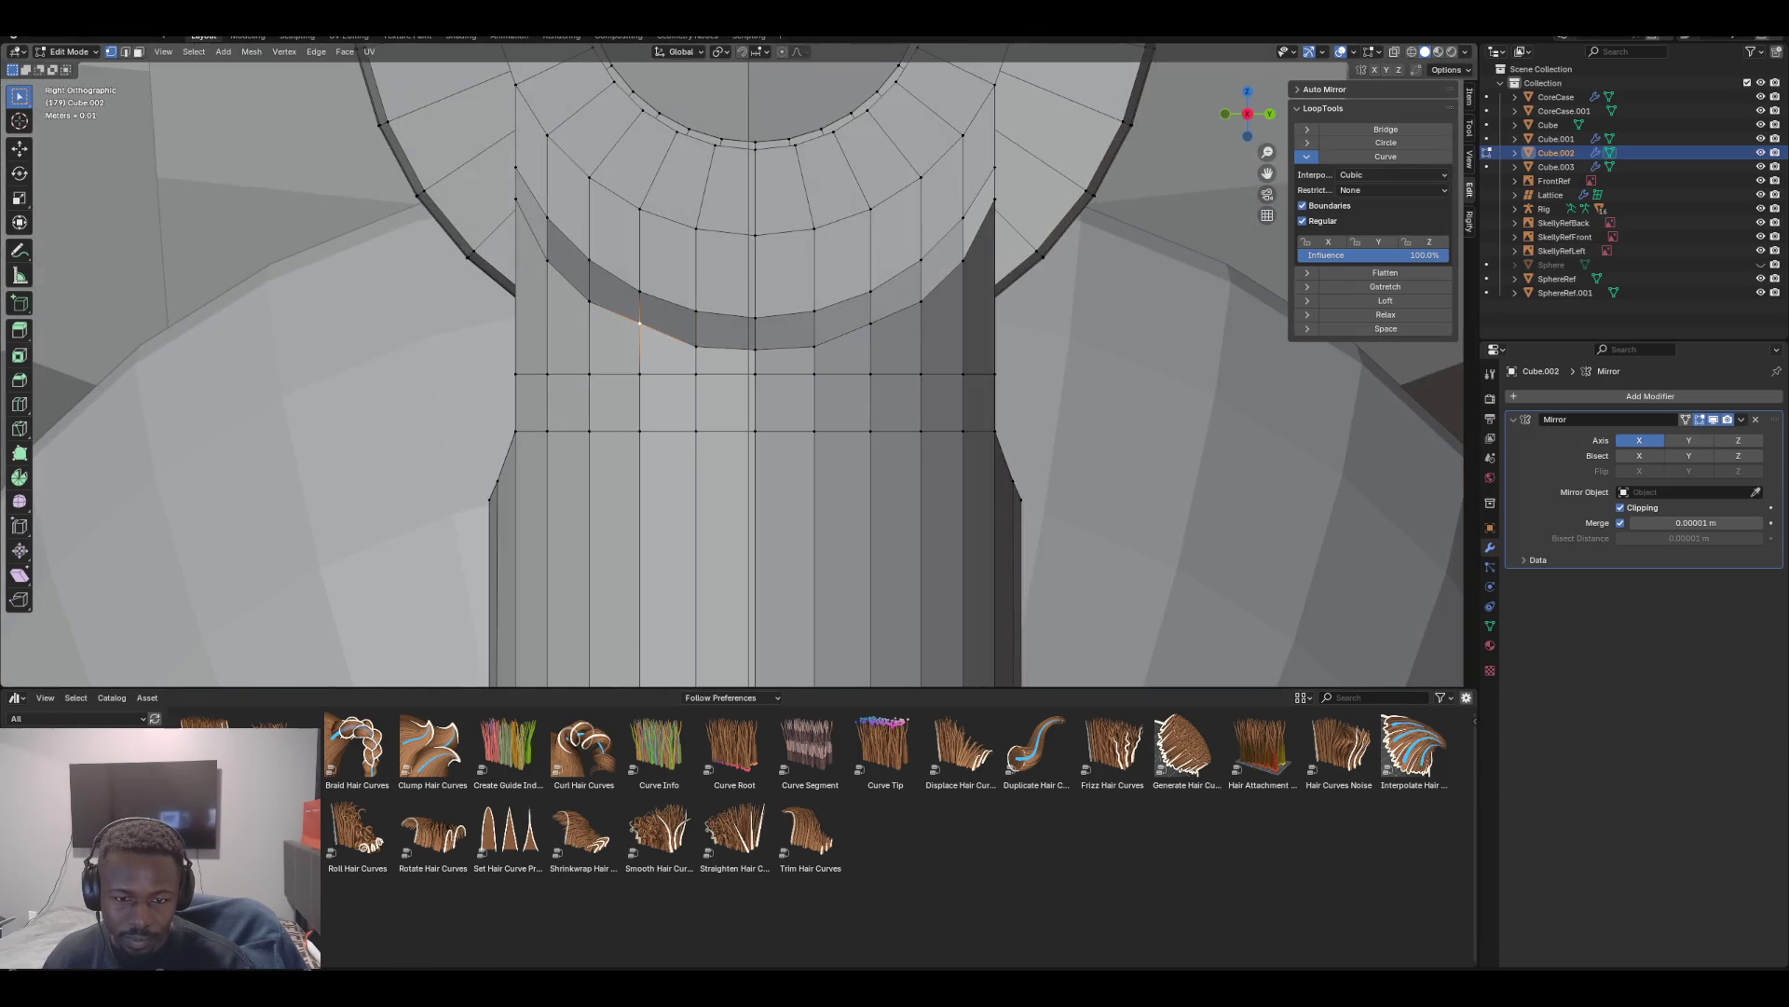
key(shift+v)
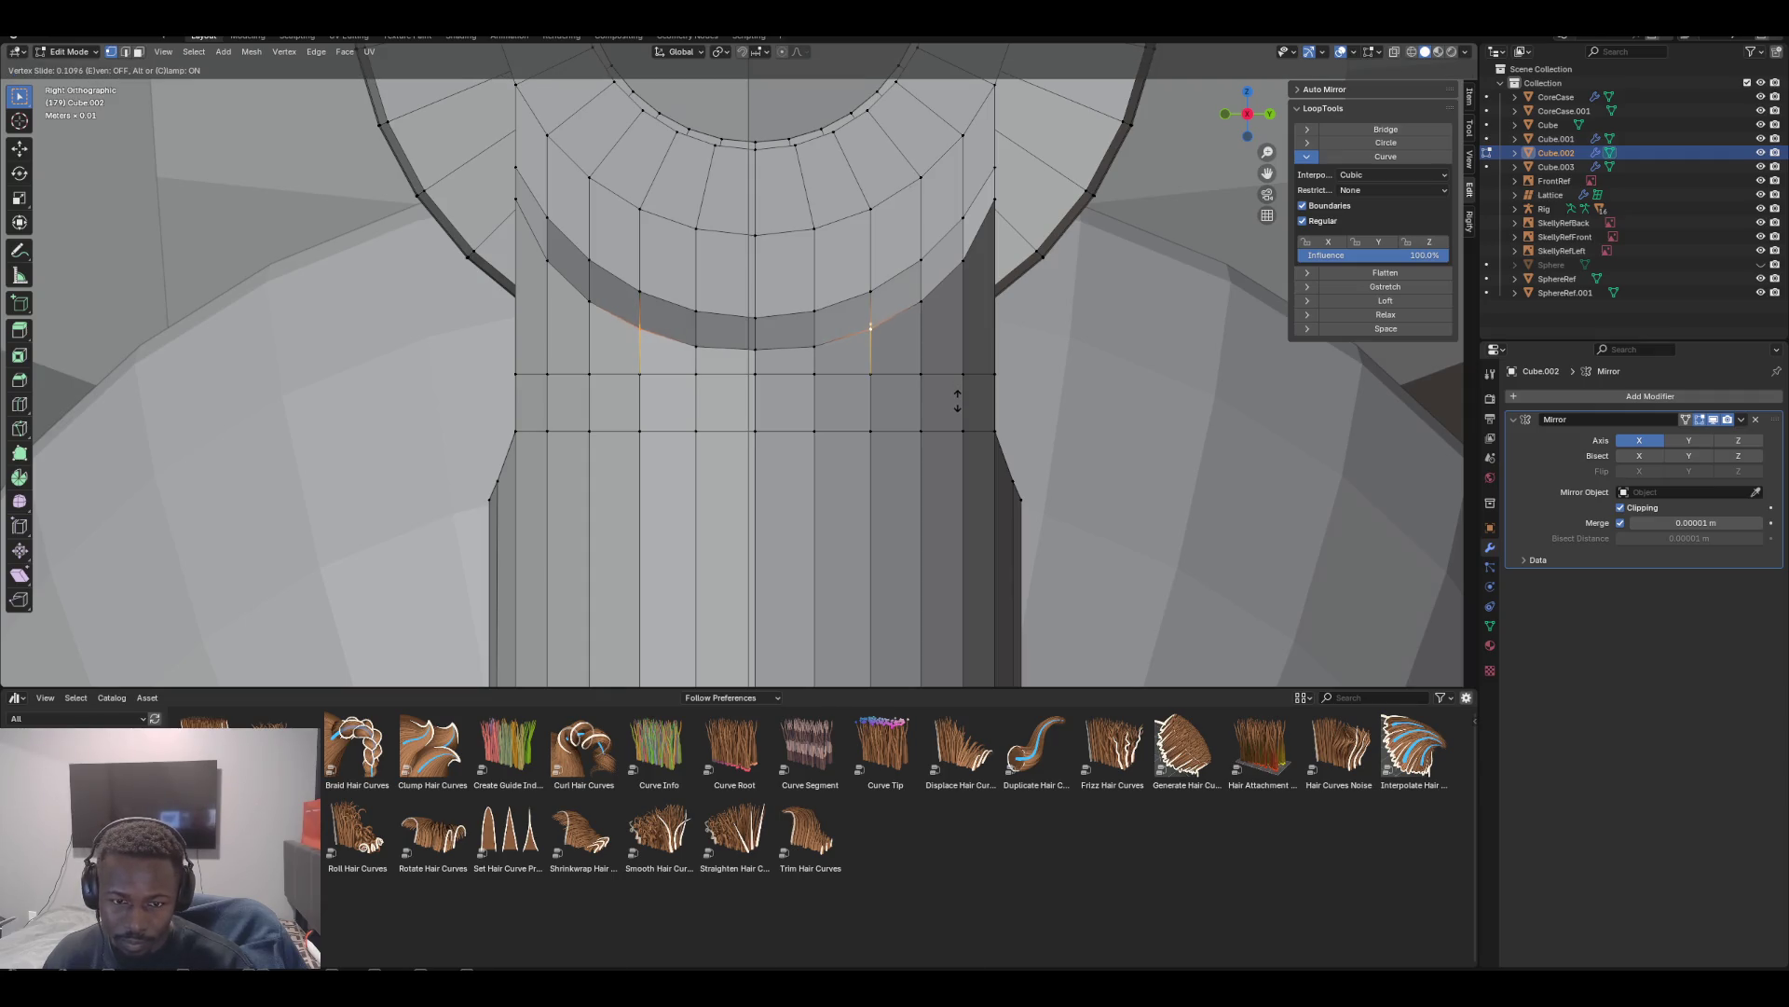
click(957, 405)
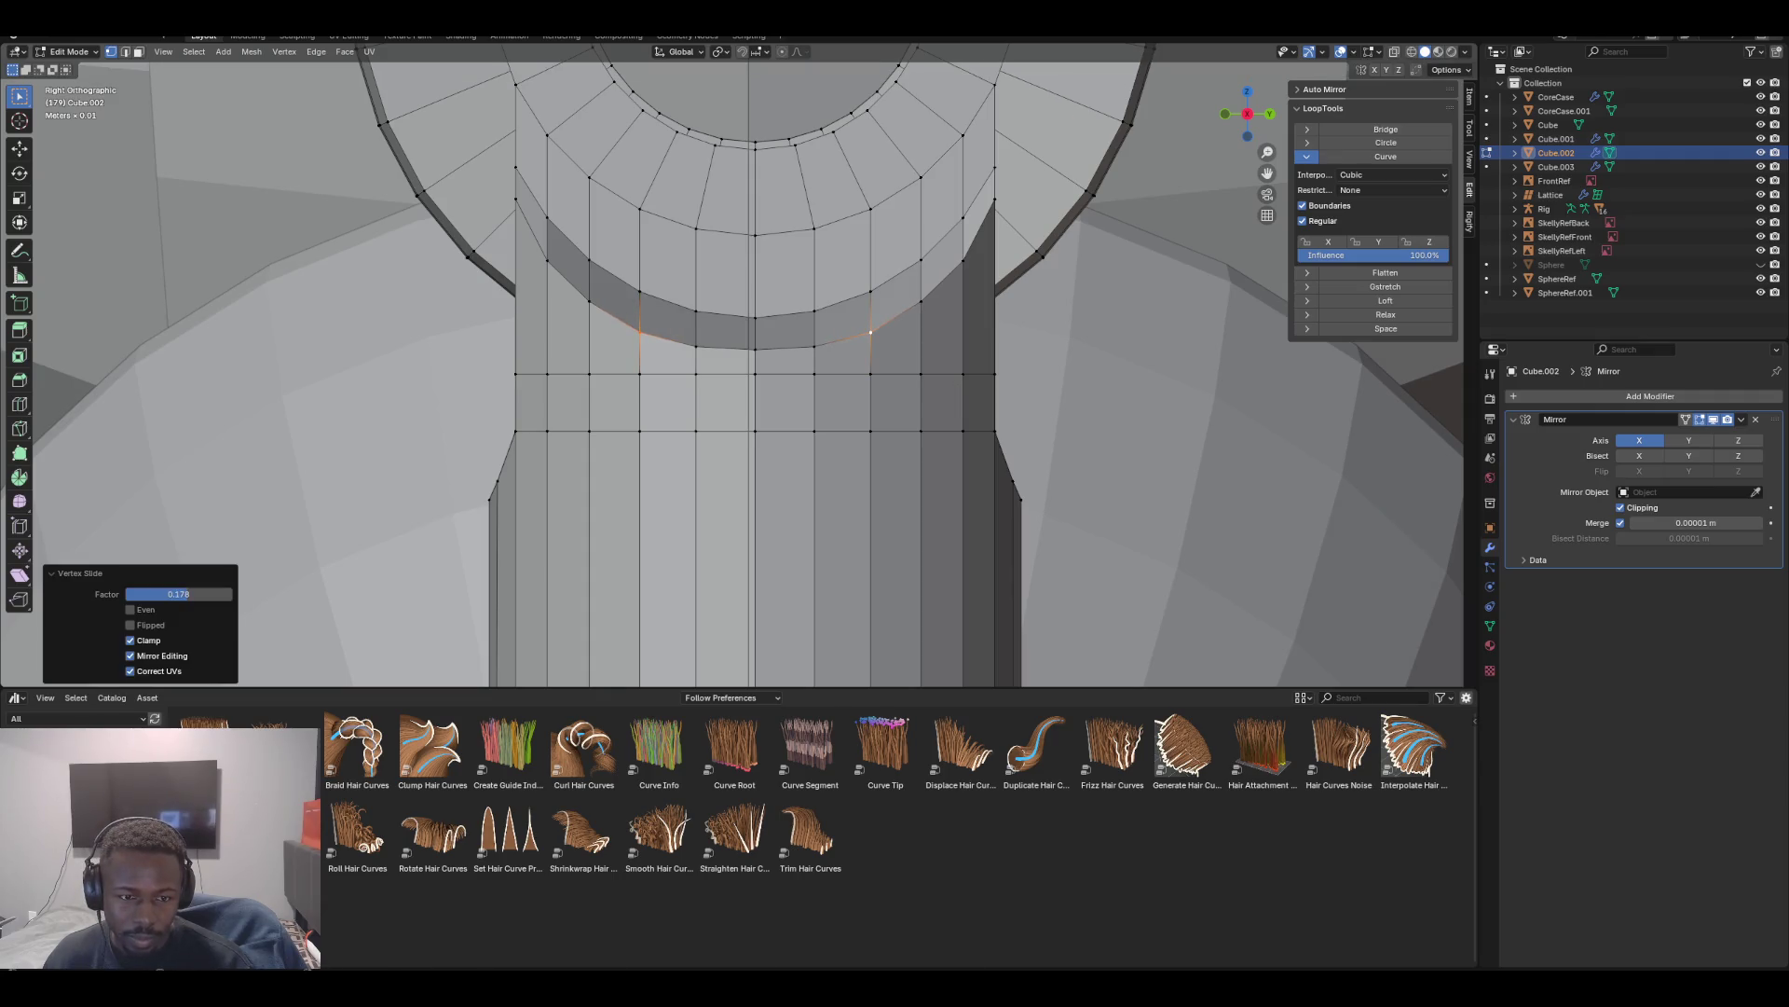
key(KP_1)
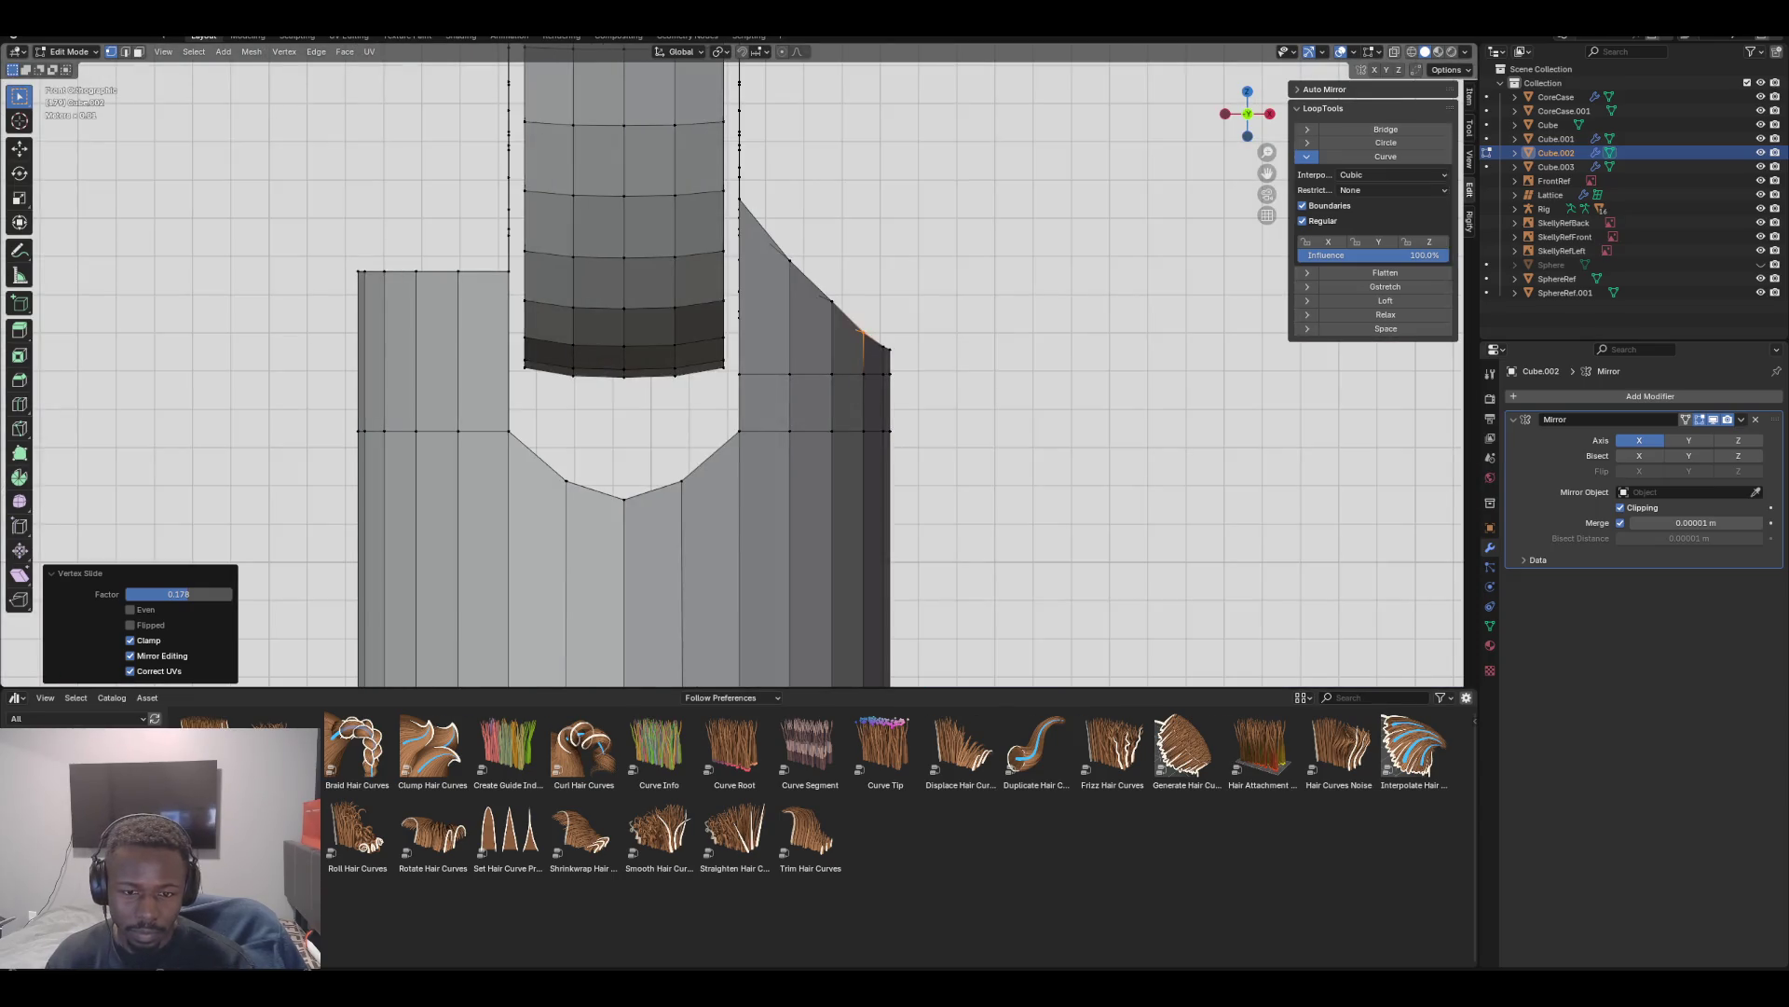
key(KP_3)
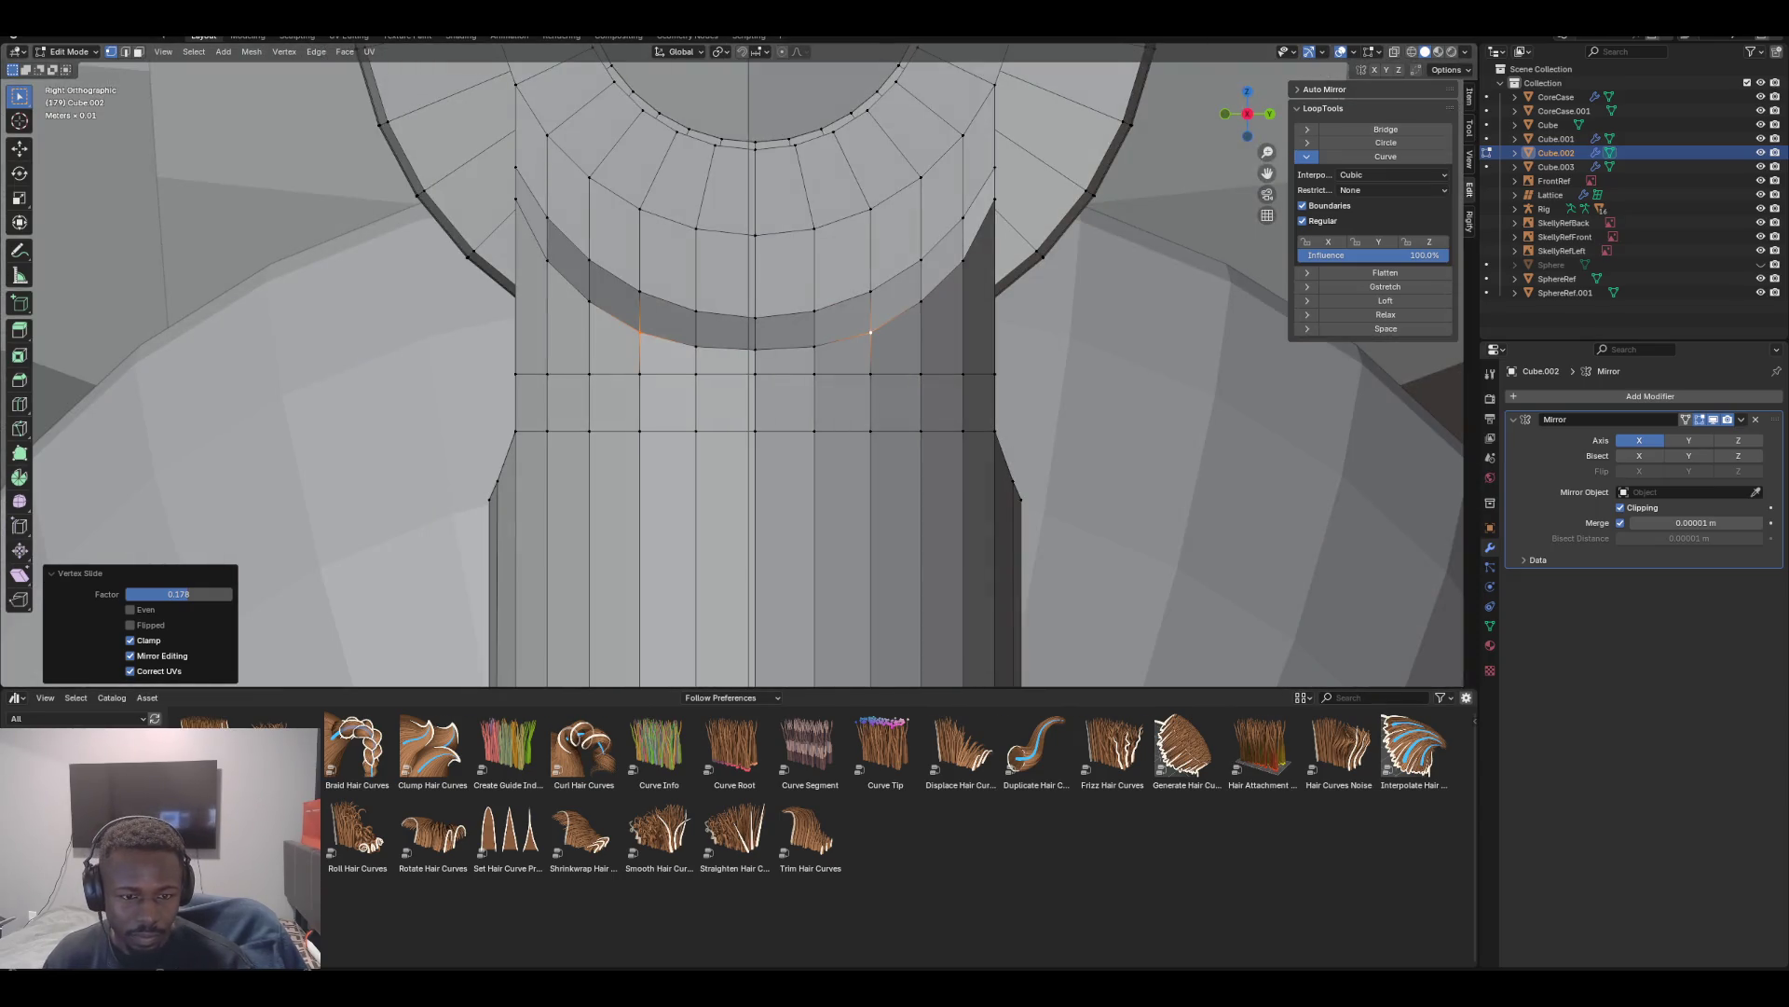
Slide the two matching upper-edge vertices slightly along their edges by a 0.077 factor
click(548, 261)
shift+click(963, 263)
key(shift+v)
key(Return)
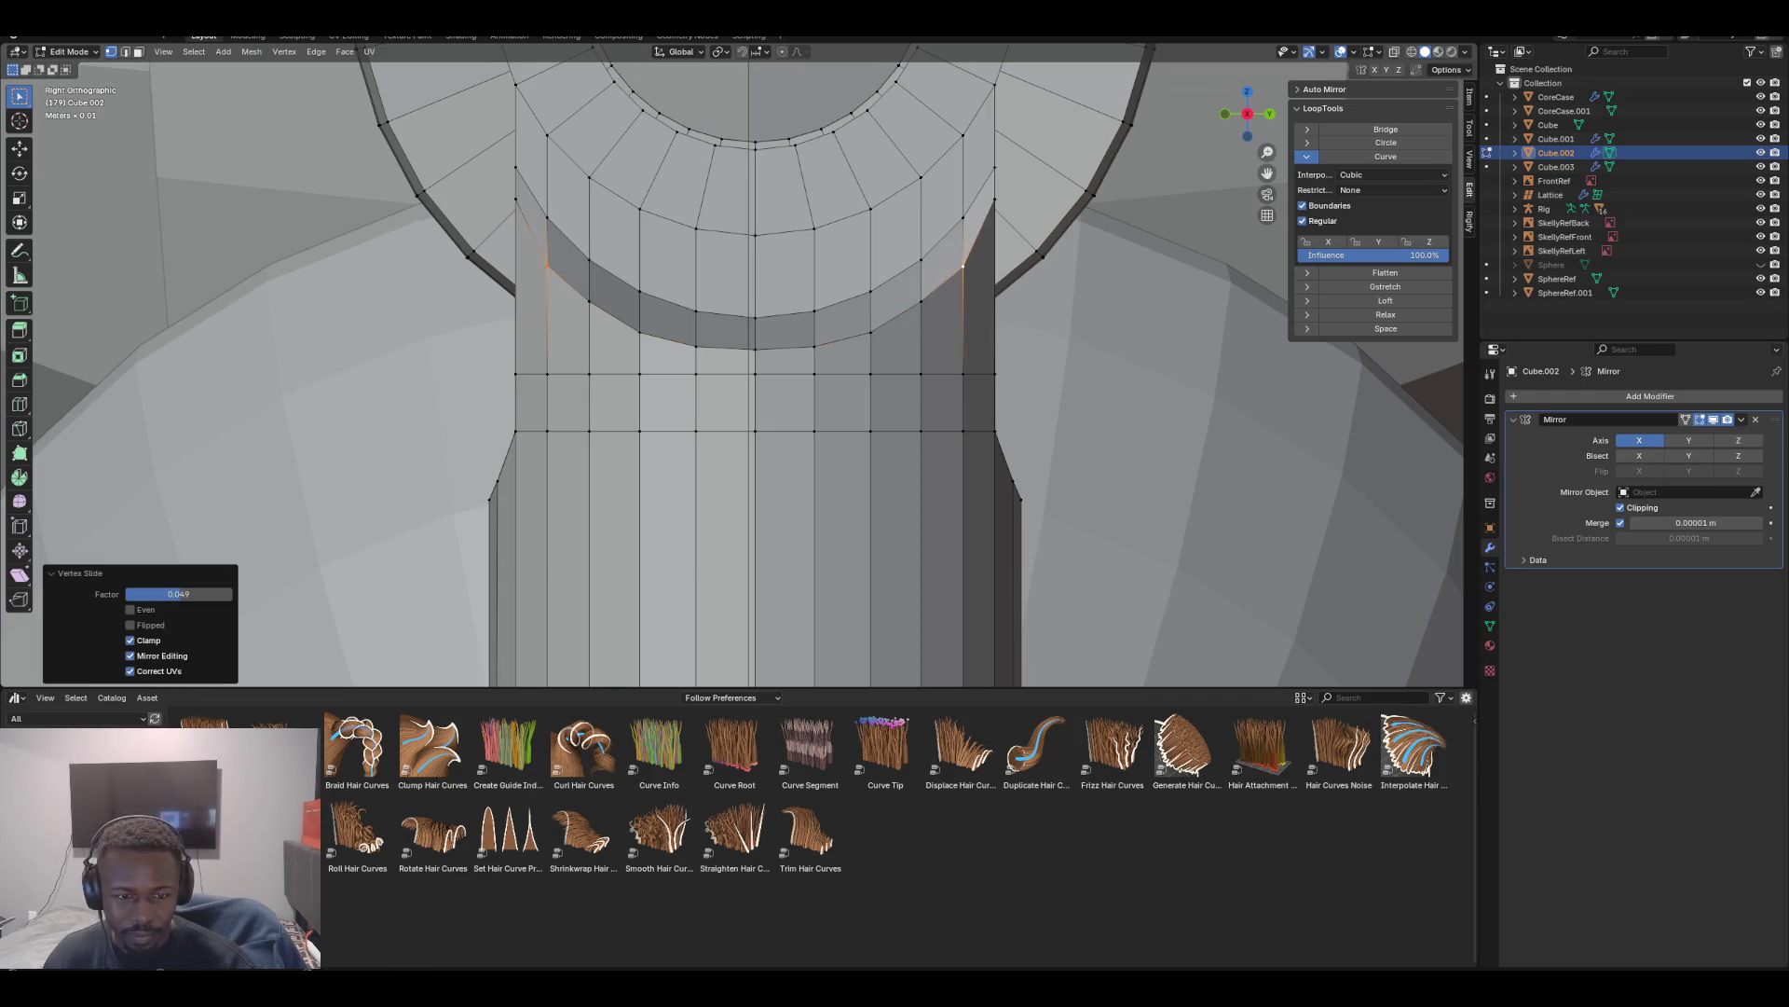
key(KP_1)
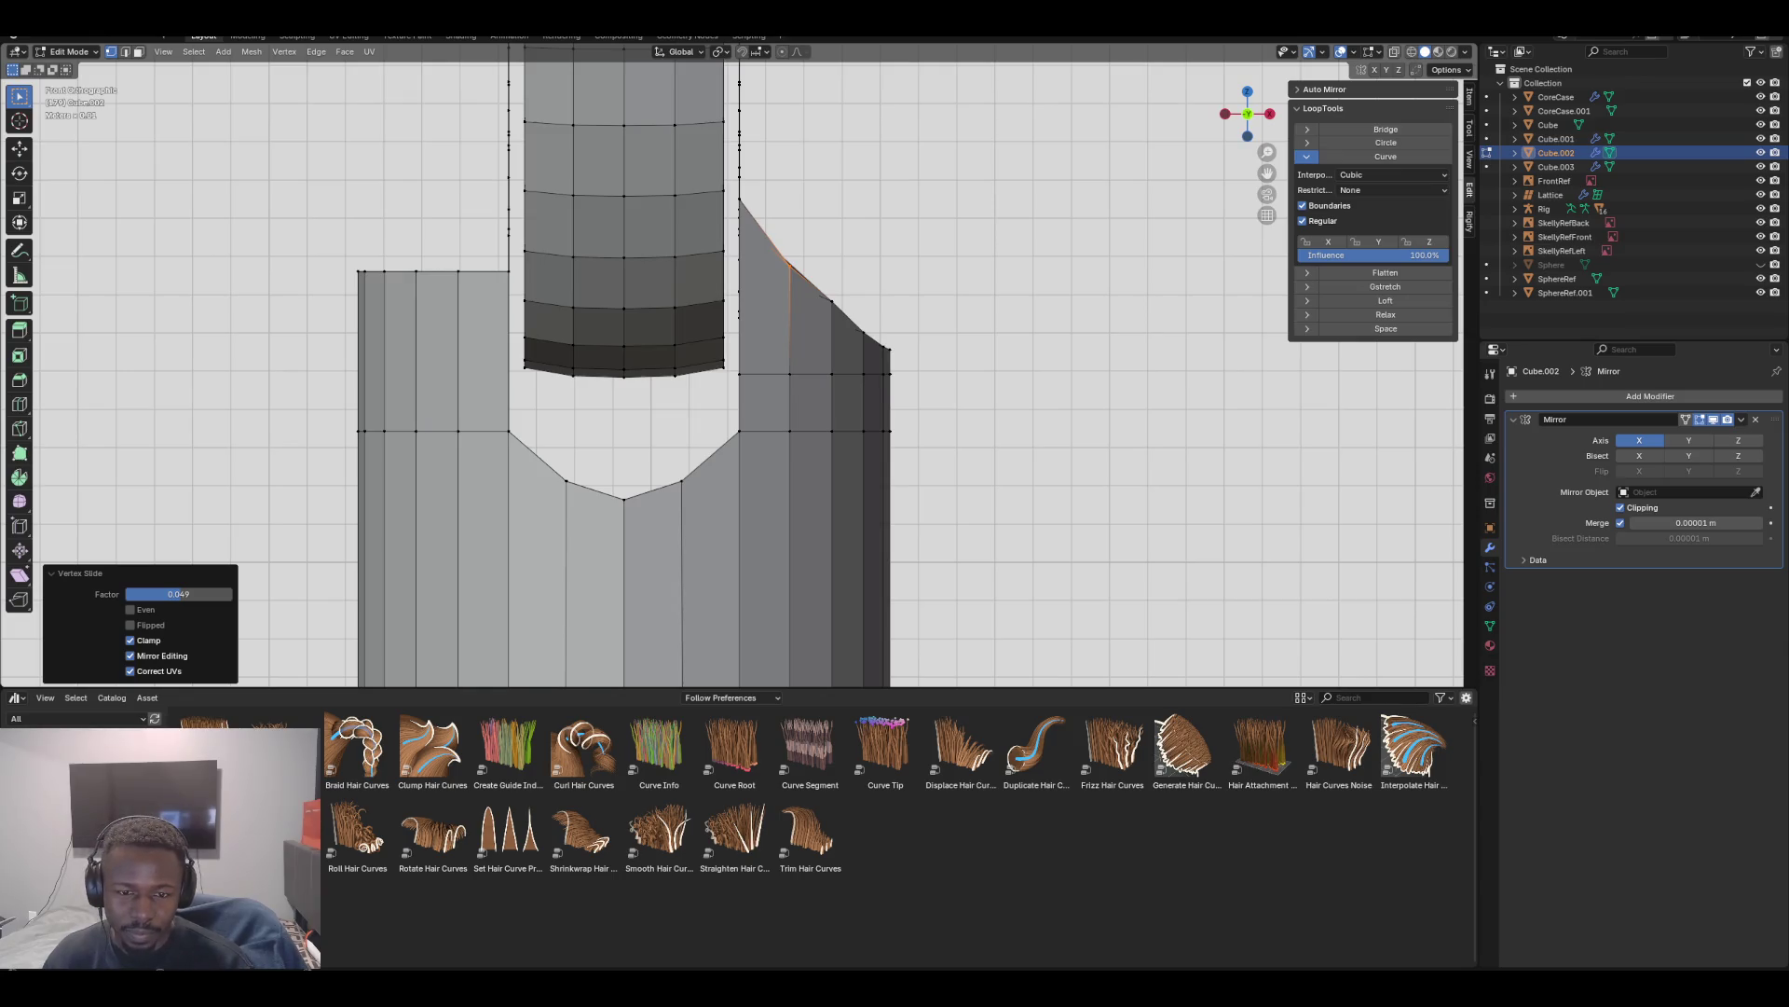
key(KP_8)
key(KP_4)
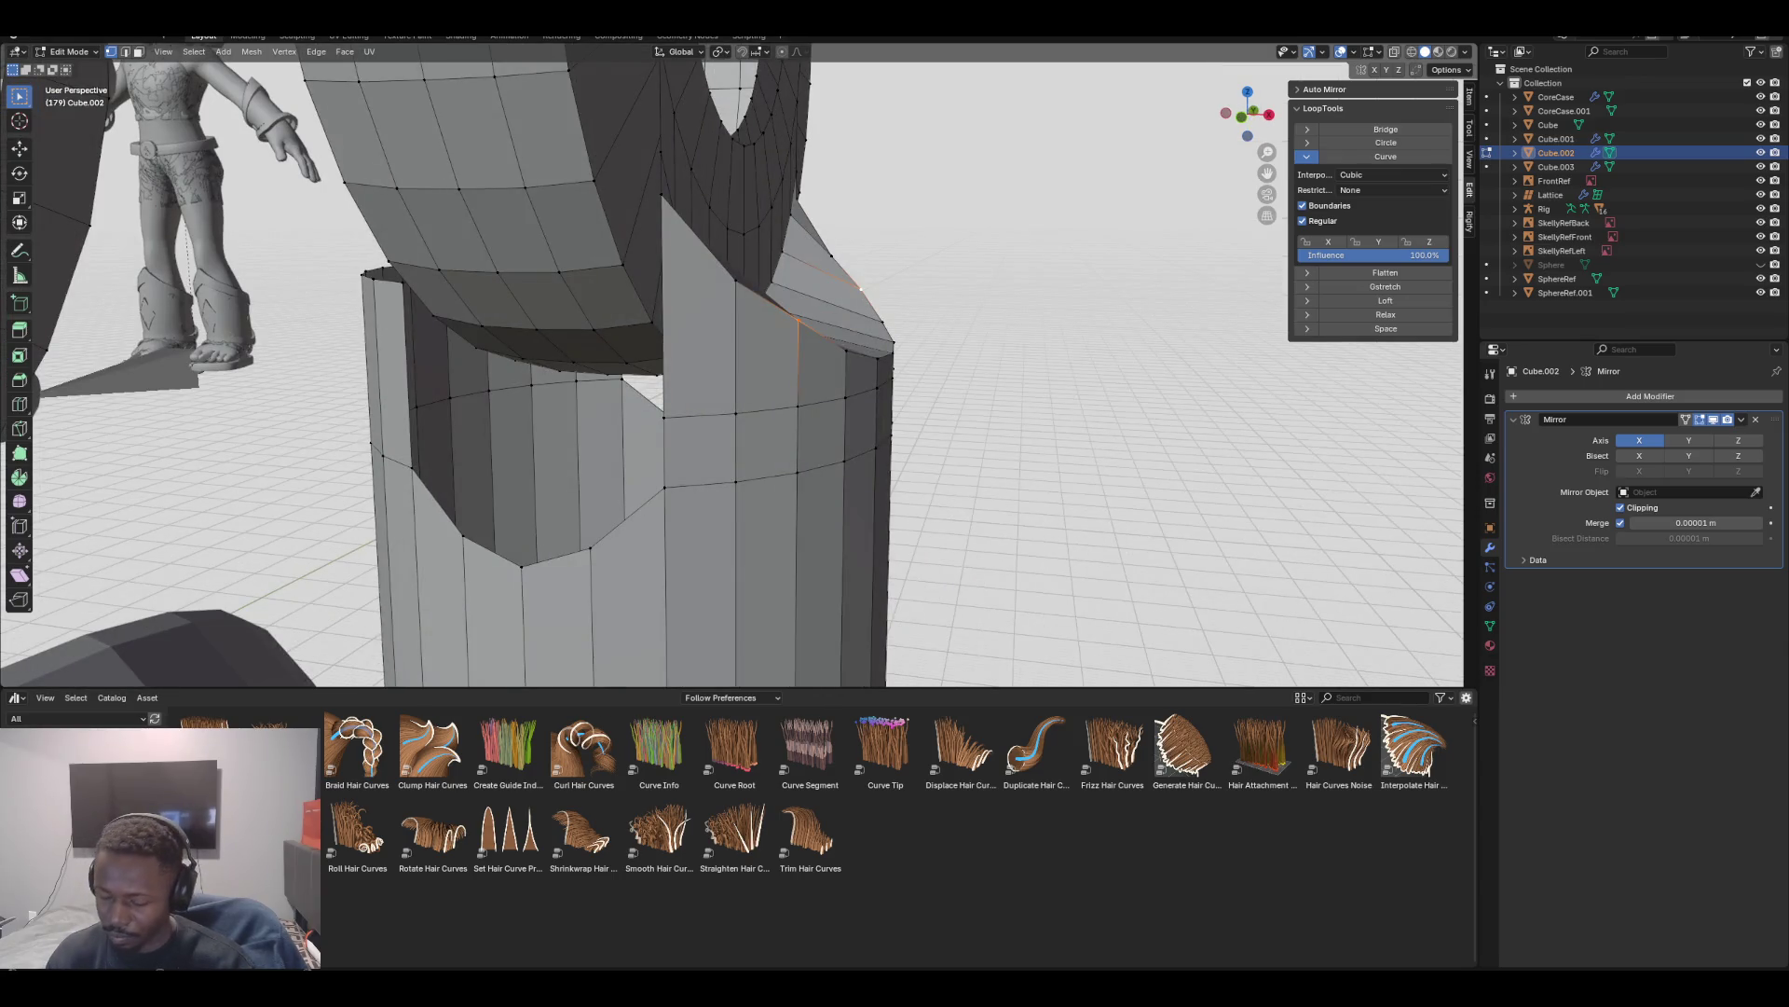
key(KP_1)
key(shift+v)
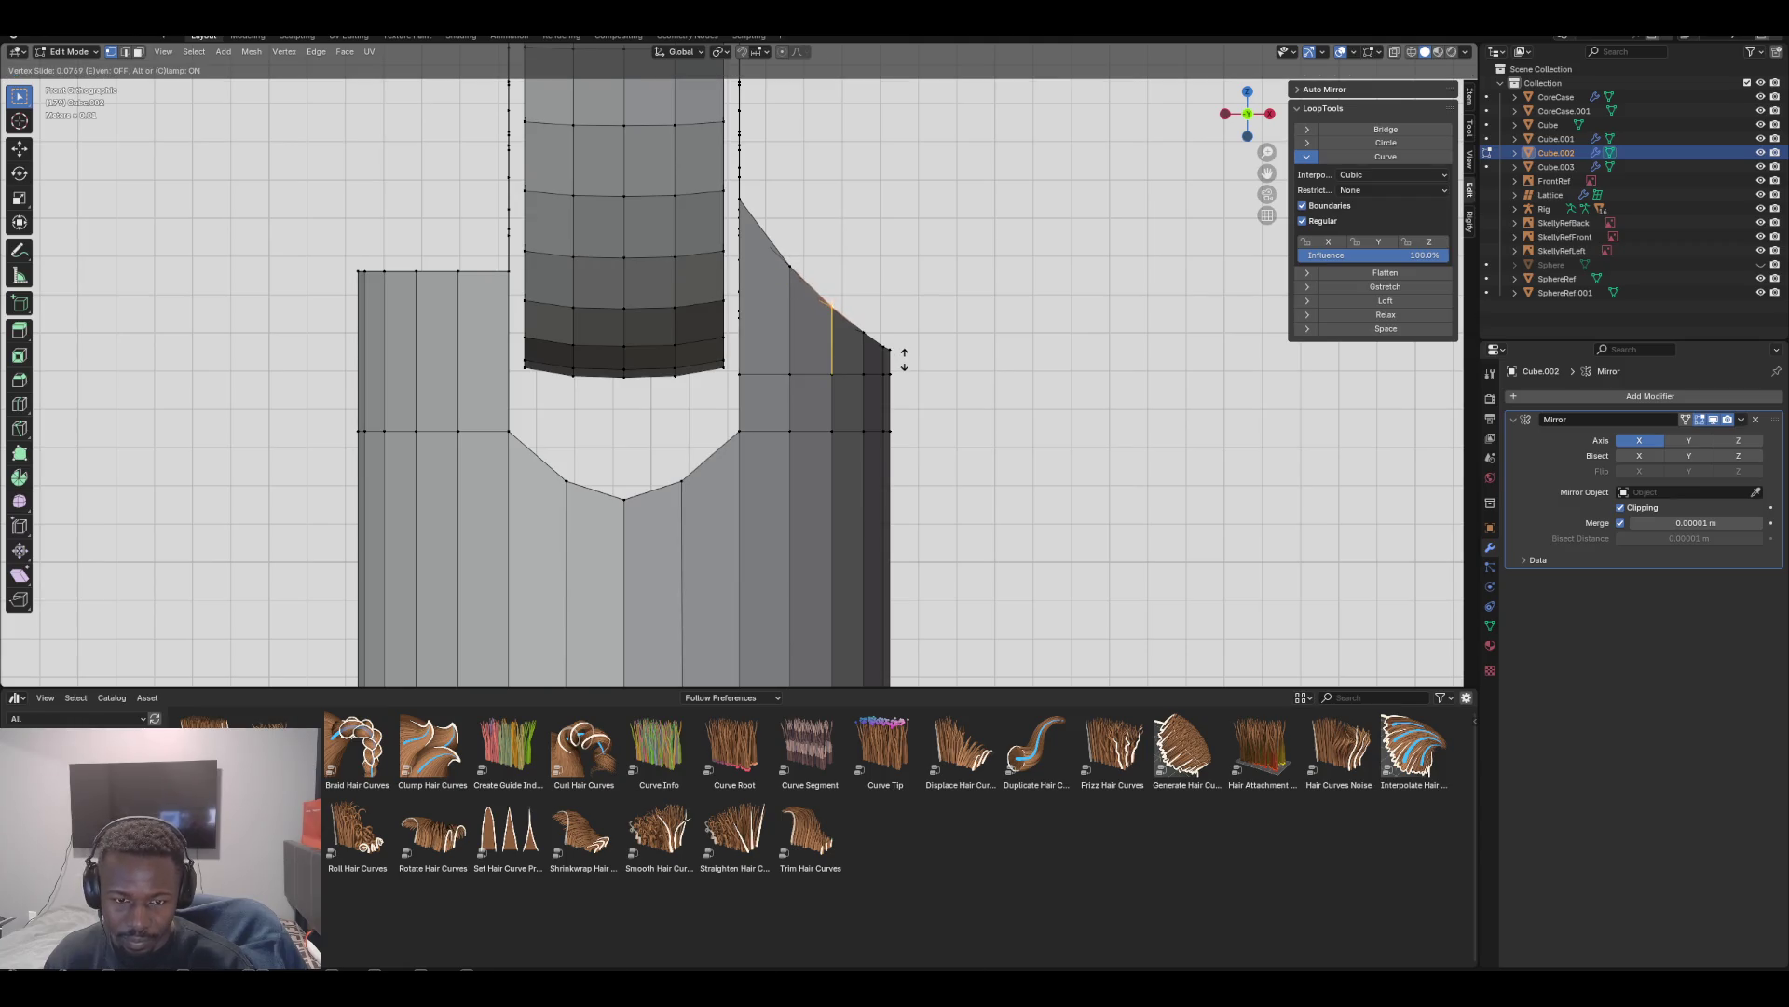
key(Return)
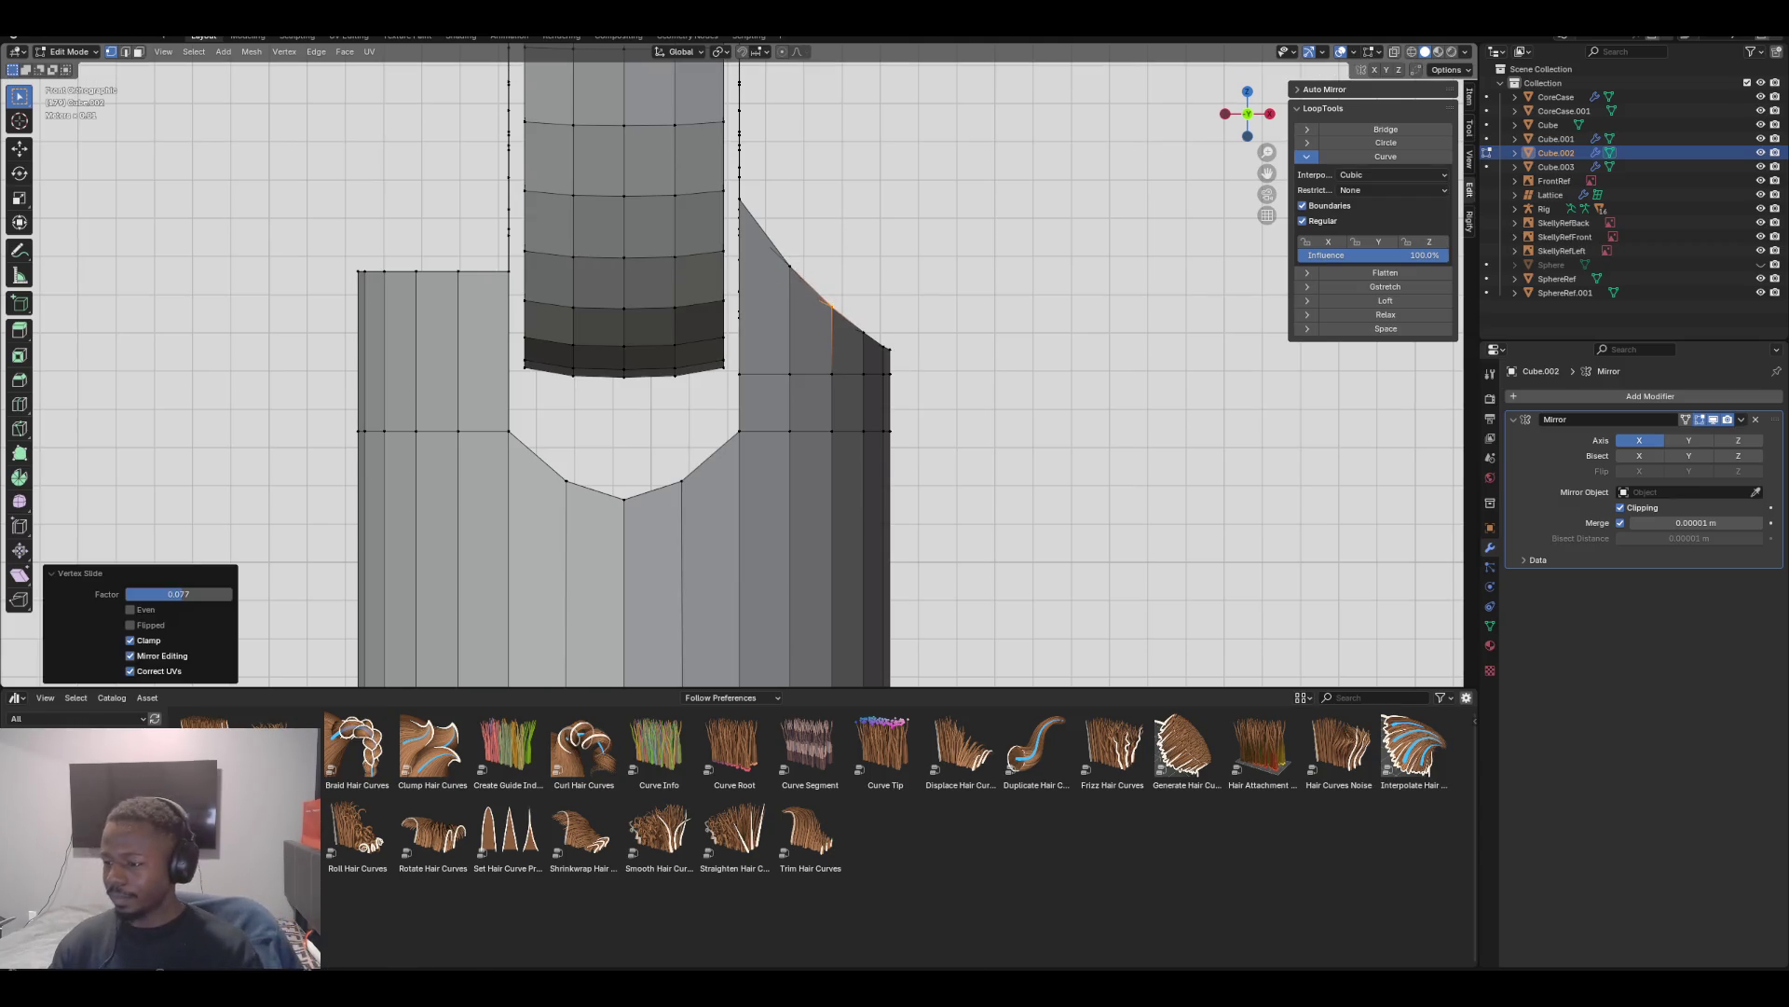
scroll(728, 205, down, 5)
scroll(728, 205, up, 3)
scroll(728, 205, down, 3)
scroll(728, 205, down, 2)
mouse_move(732, 254)
middle_down()
mouse_move(643, 233)
mouse_move(708, 223)
mouse_move(731, 254)
mouse_move(688, 247)
mouse_move(736, 253)
middle_up()
key(KP_1)
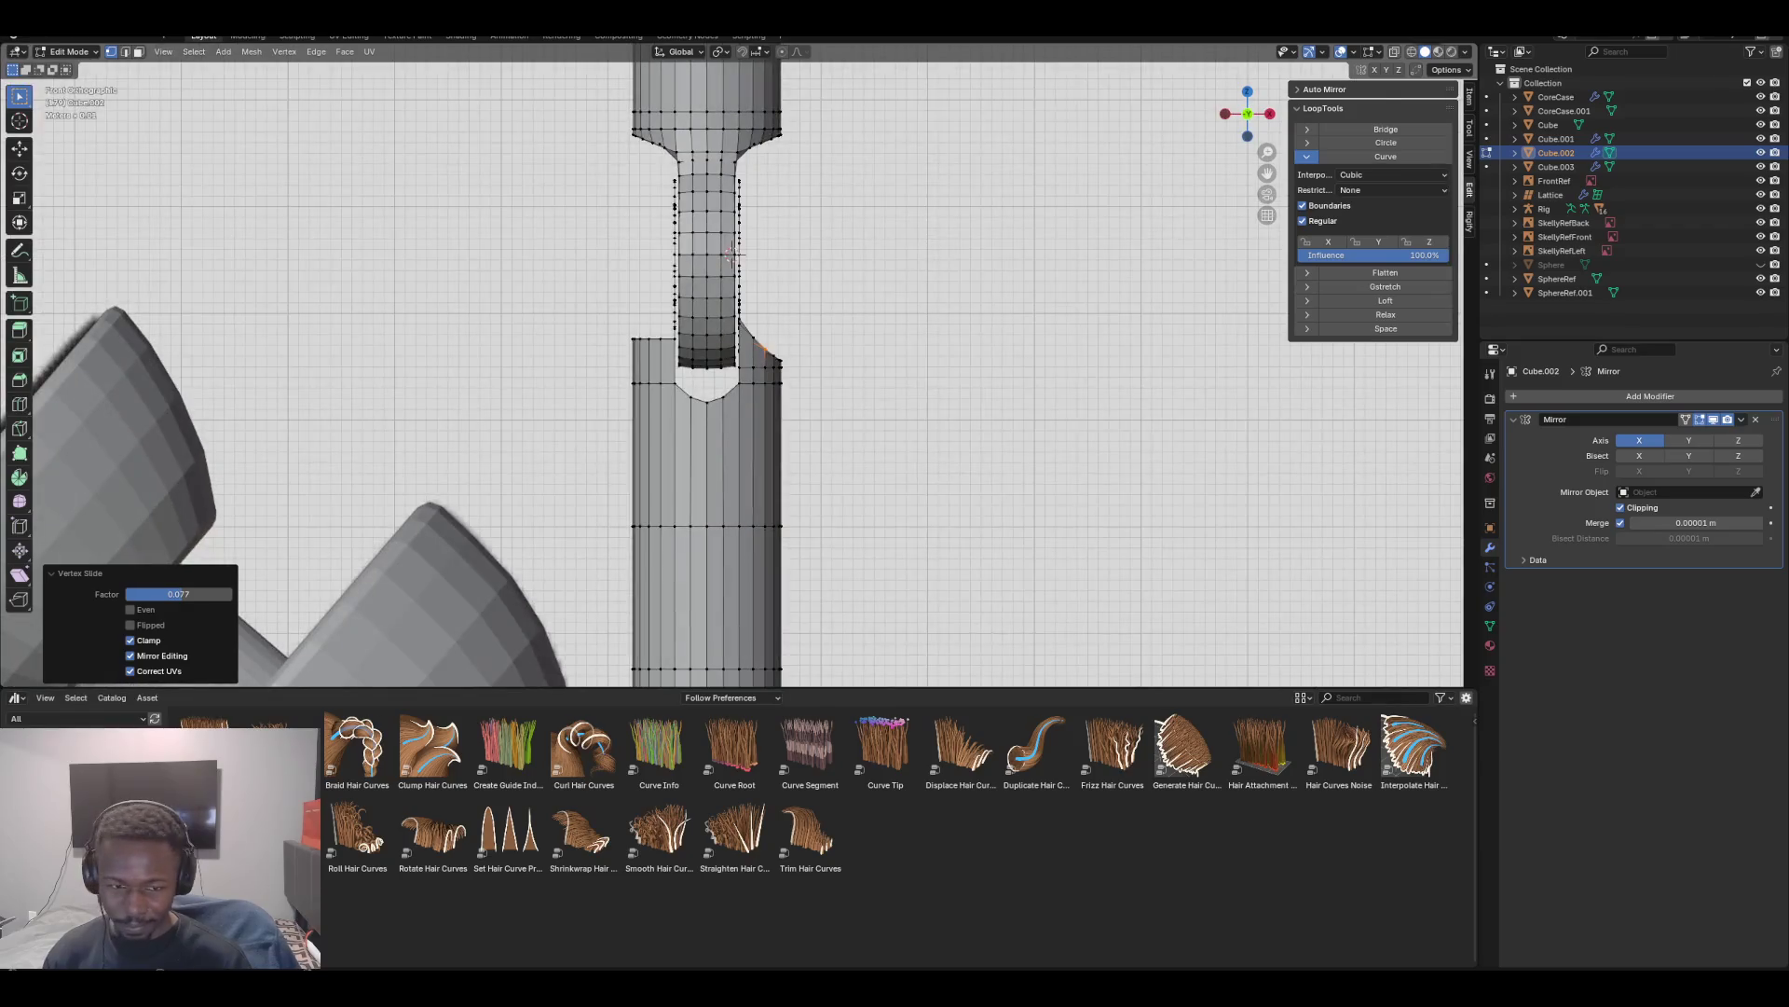
scroll(732, 373, up, 4)
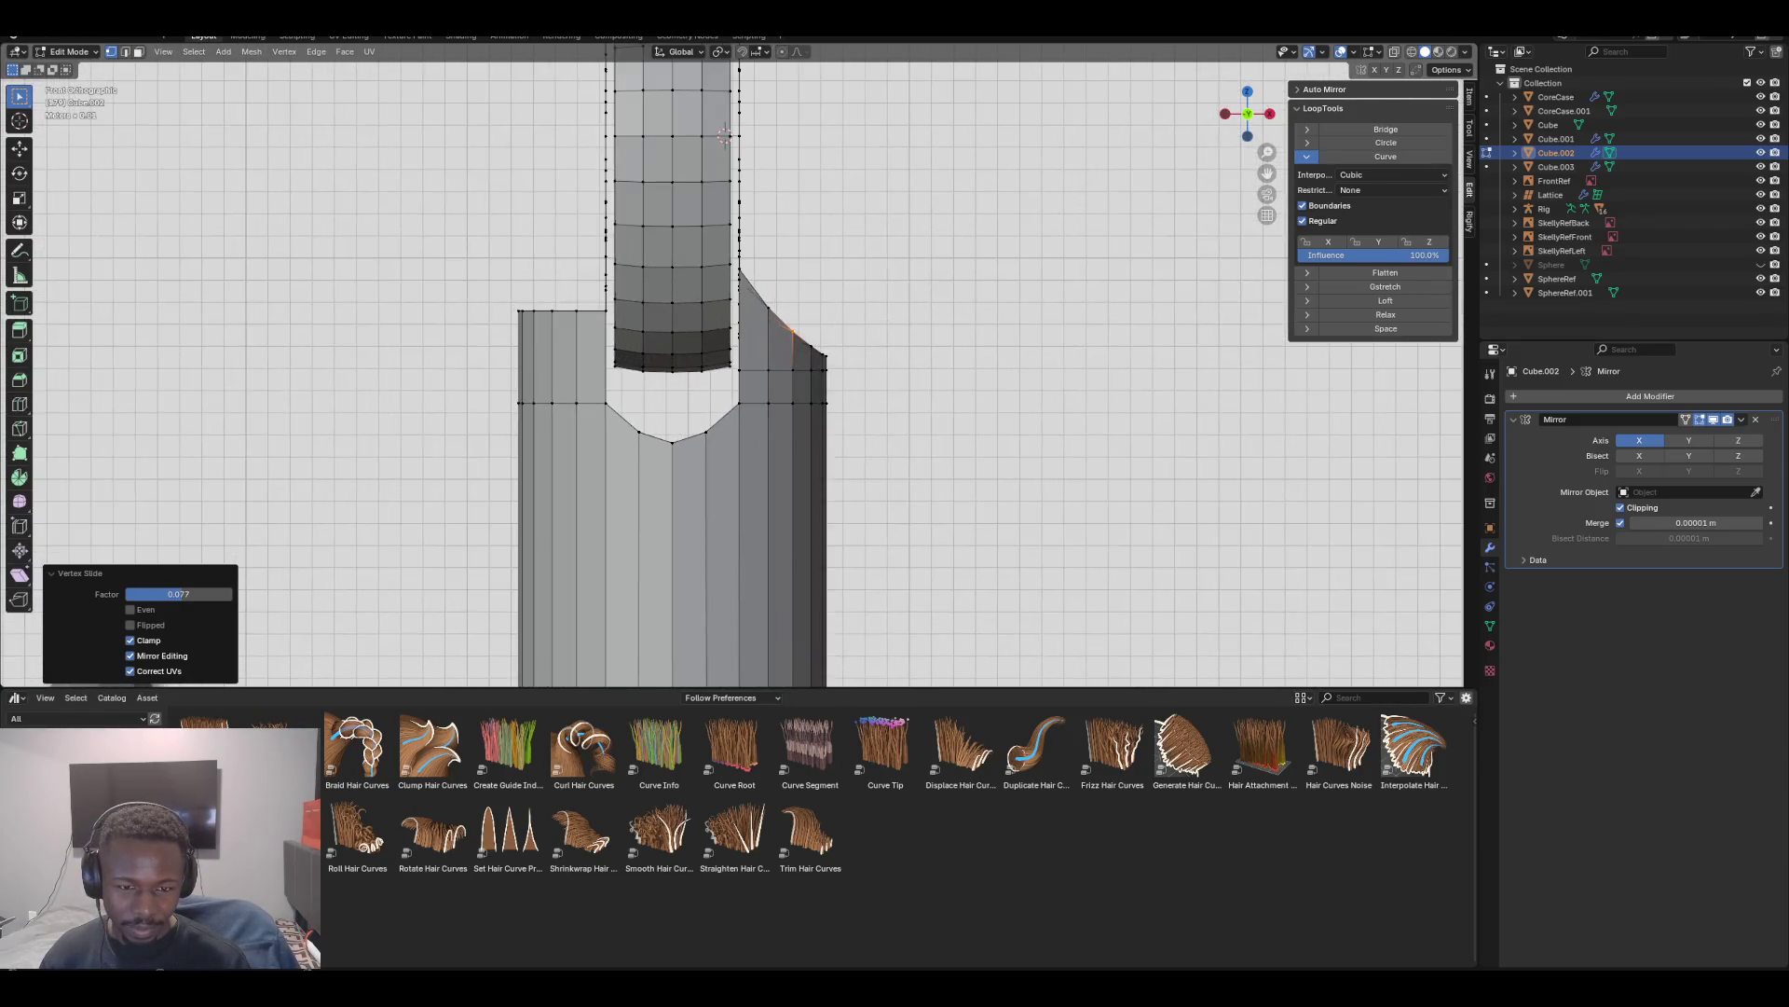
middle_drag(735, 252, 731, 252)
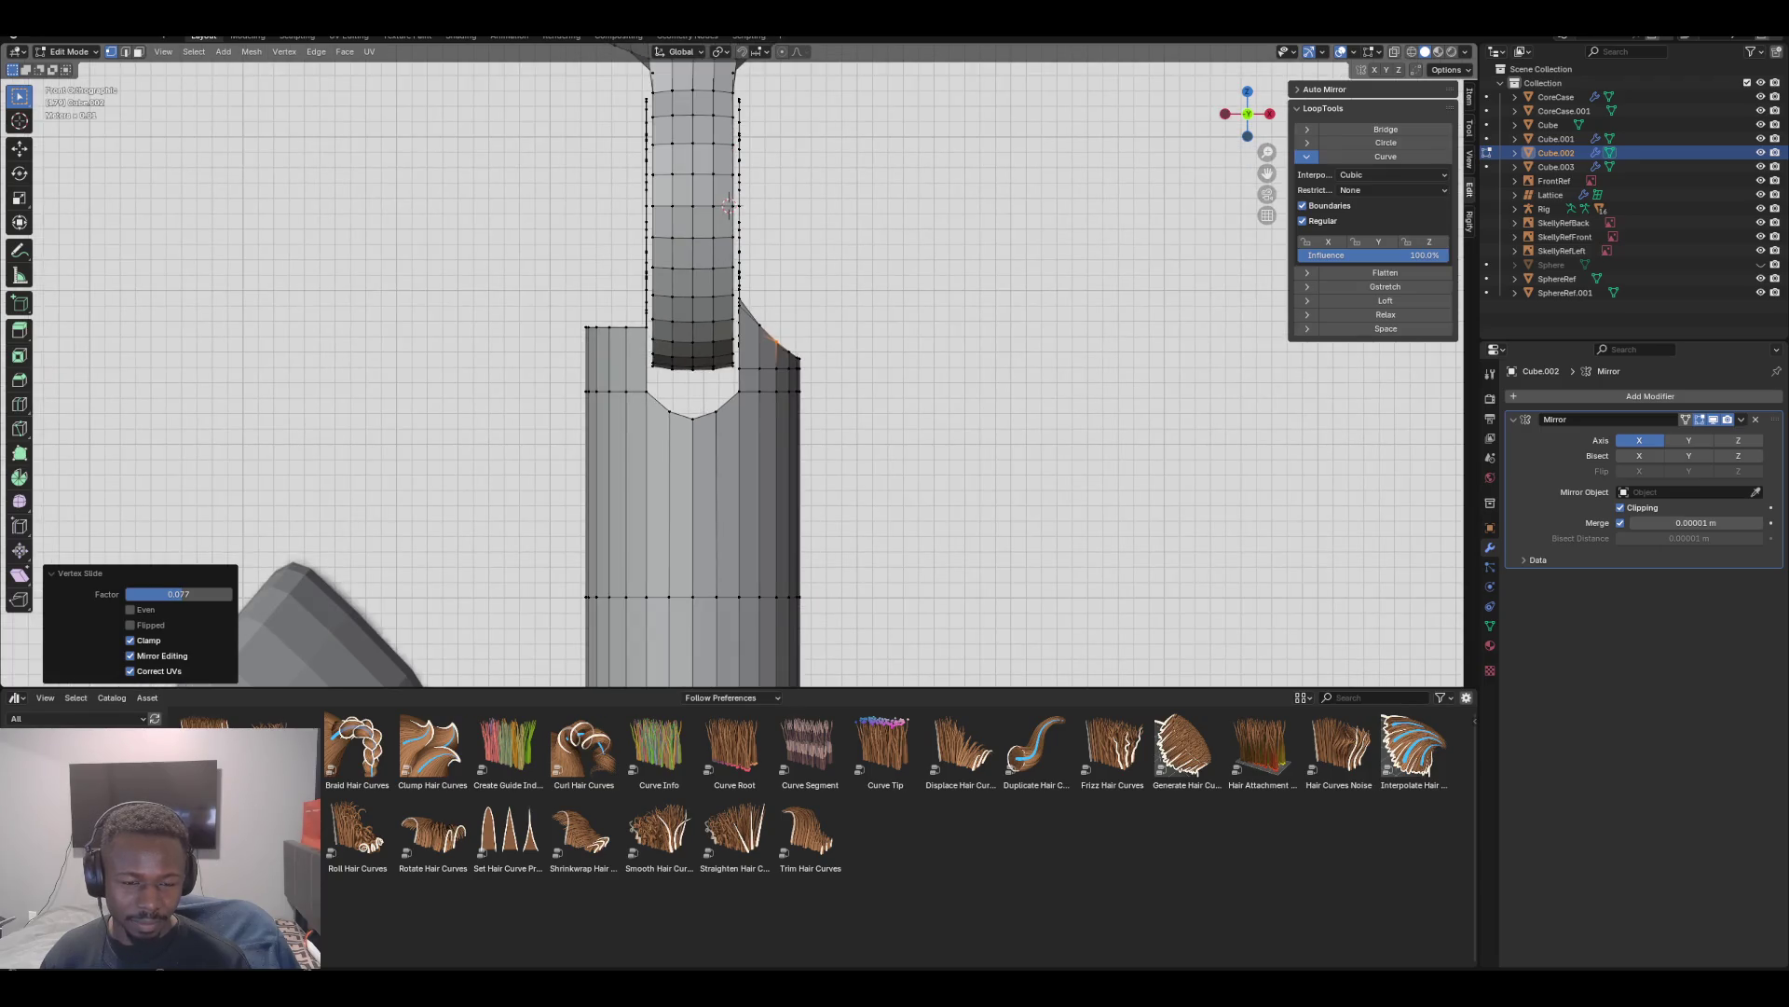
mouse_move(730, 252)
middle_down()
mouse_move(680, 317)
mouse_move(677, 359)
mouse_move(667, 340)
mouse_move(732, 369)
middle_up()
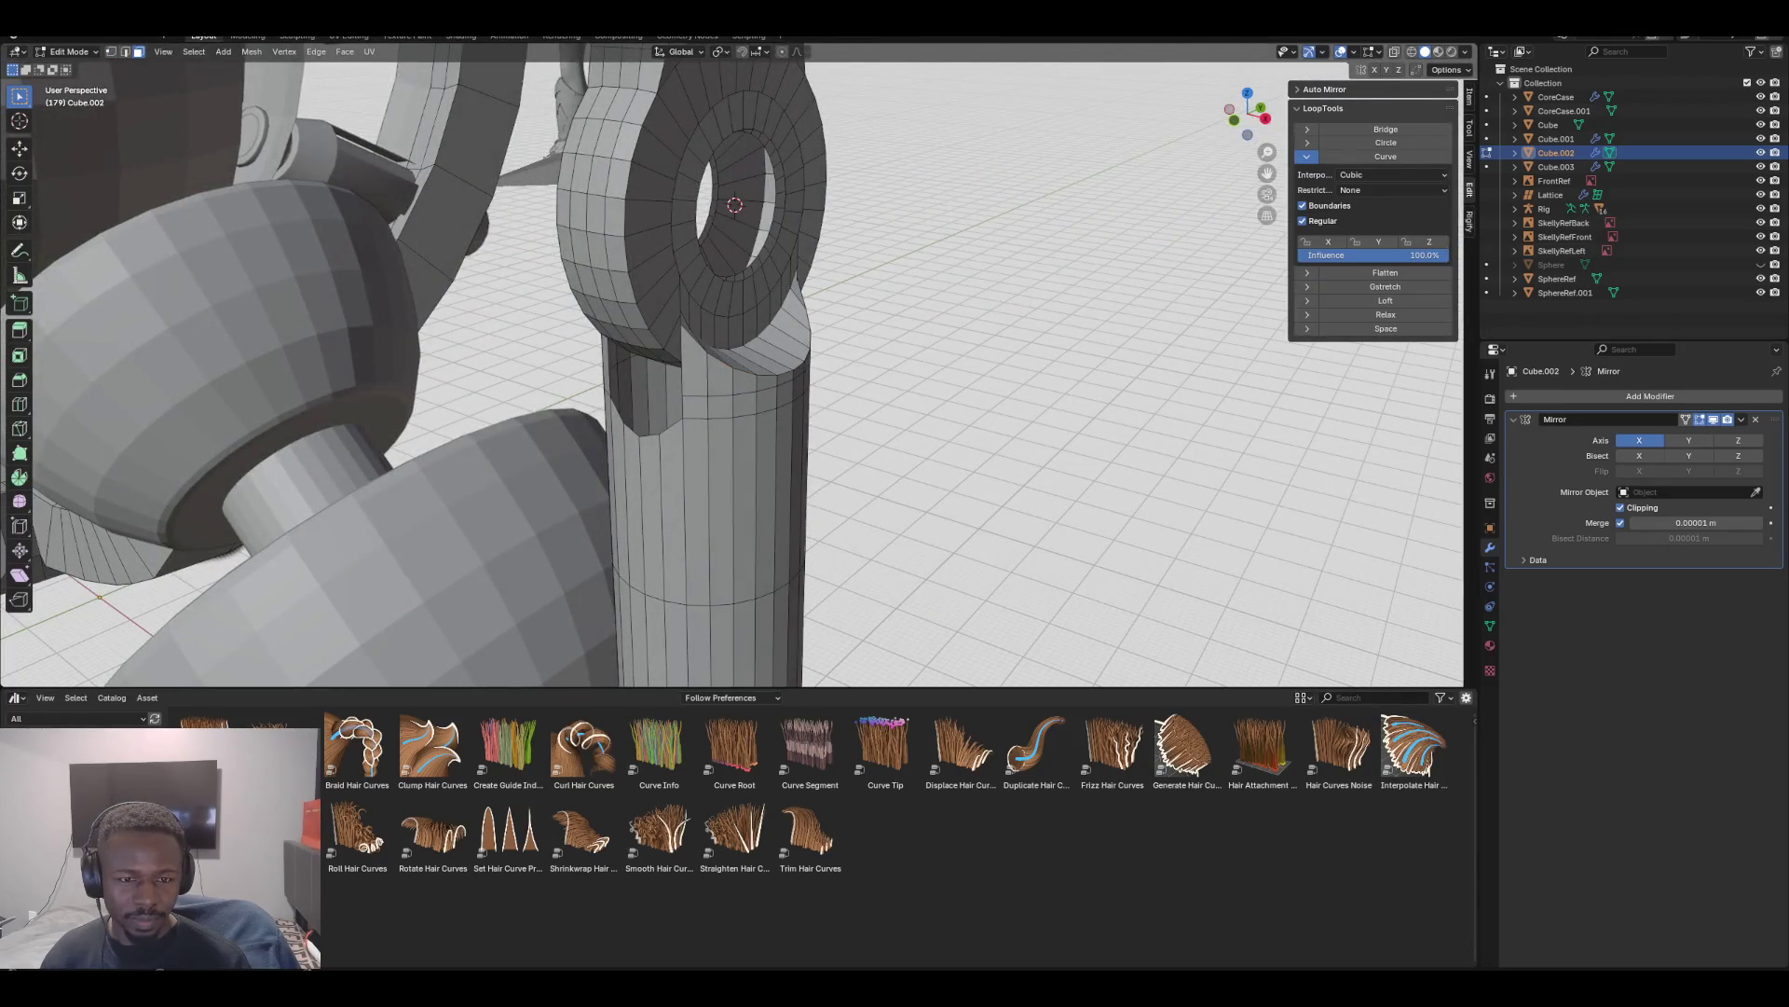
Extrude the face ring around the knee joint's hole and move it 0.029 m along X
alt+click(699, 145)
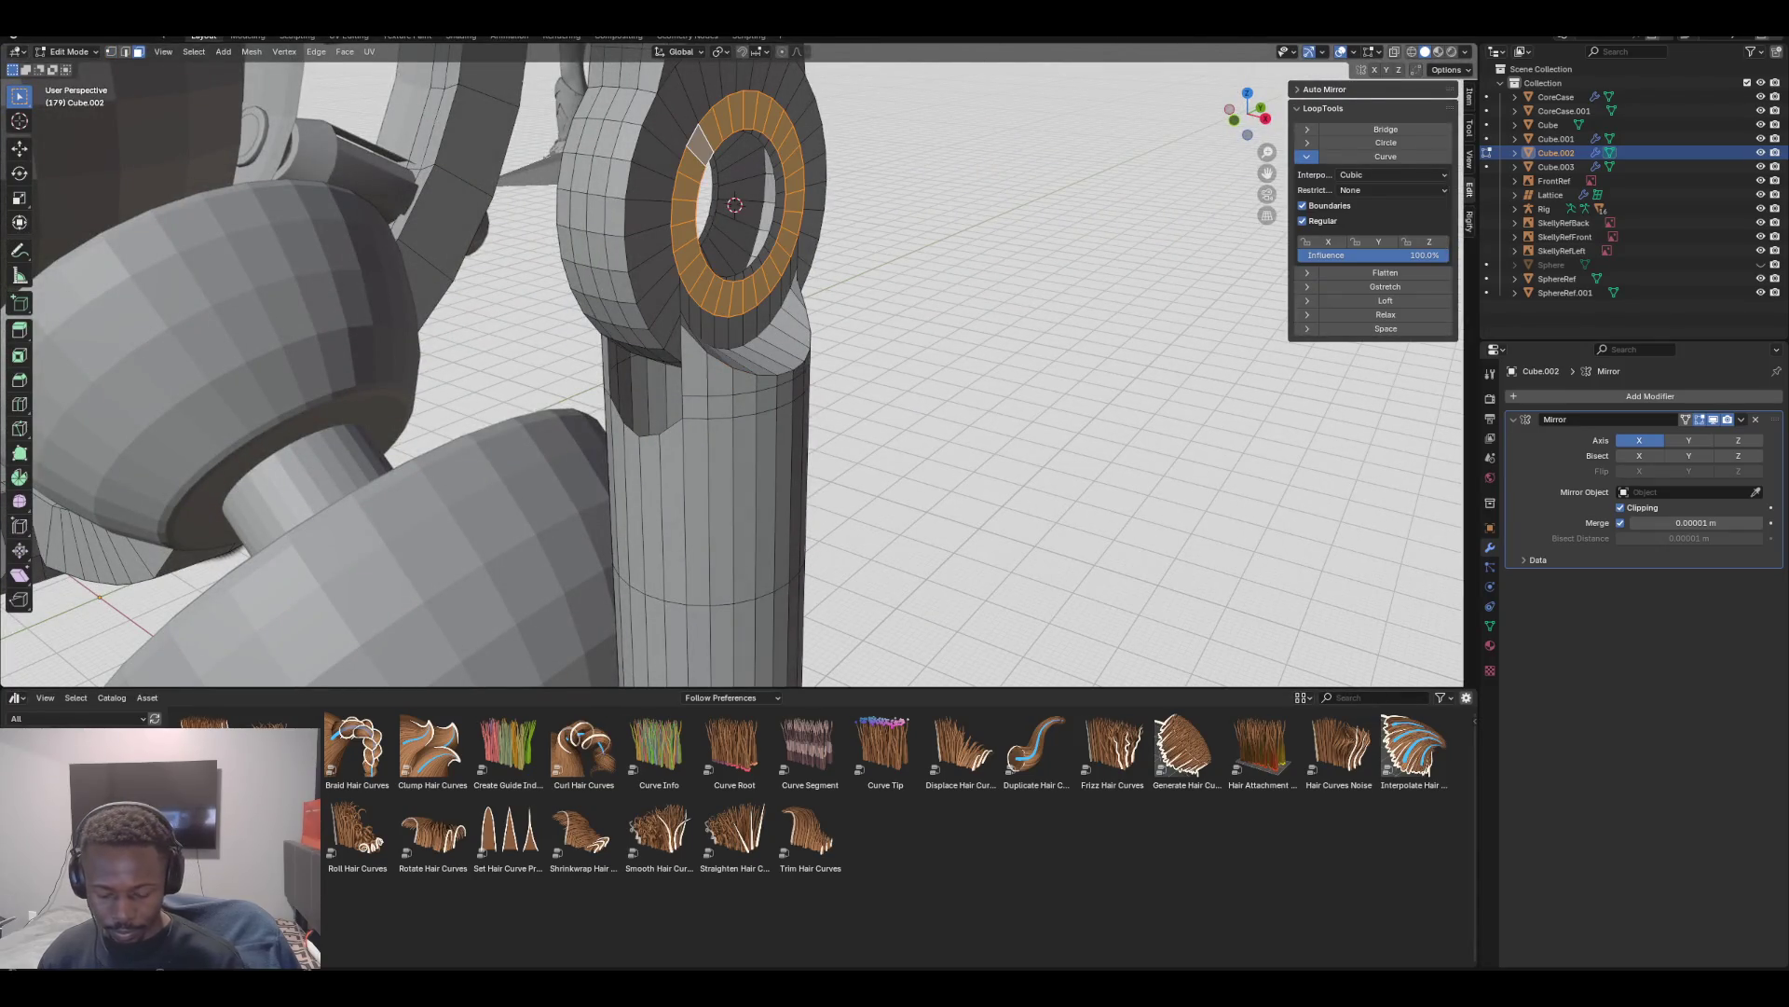
key(e)
key(s)
key(Escape)
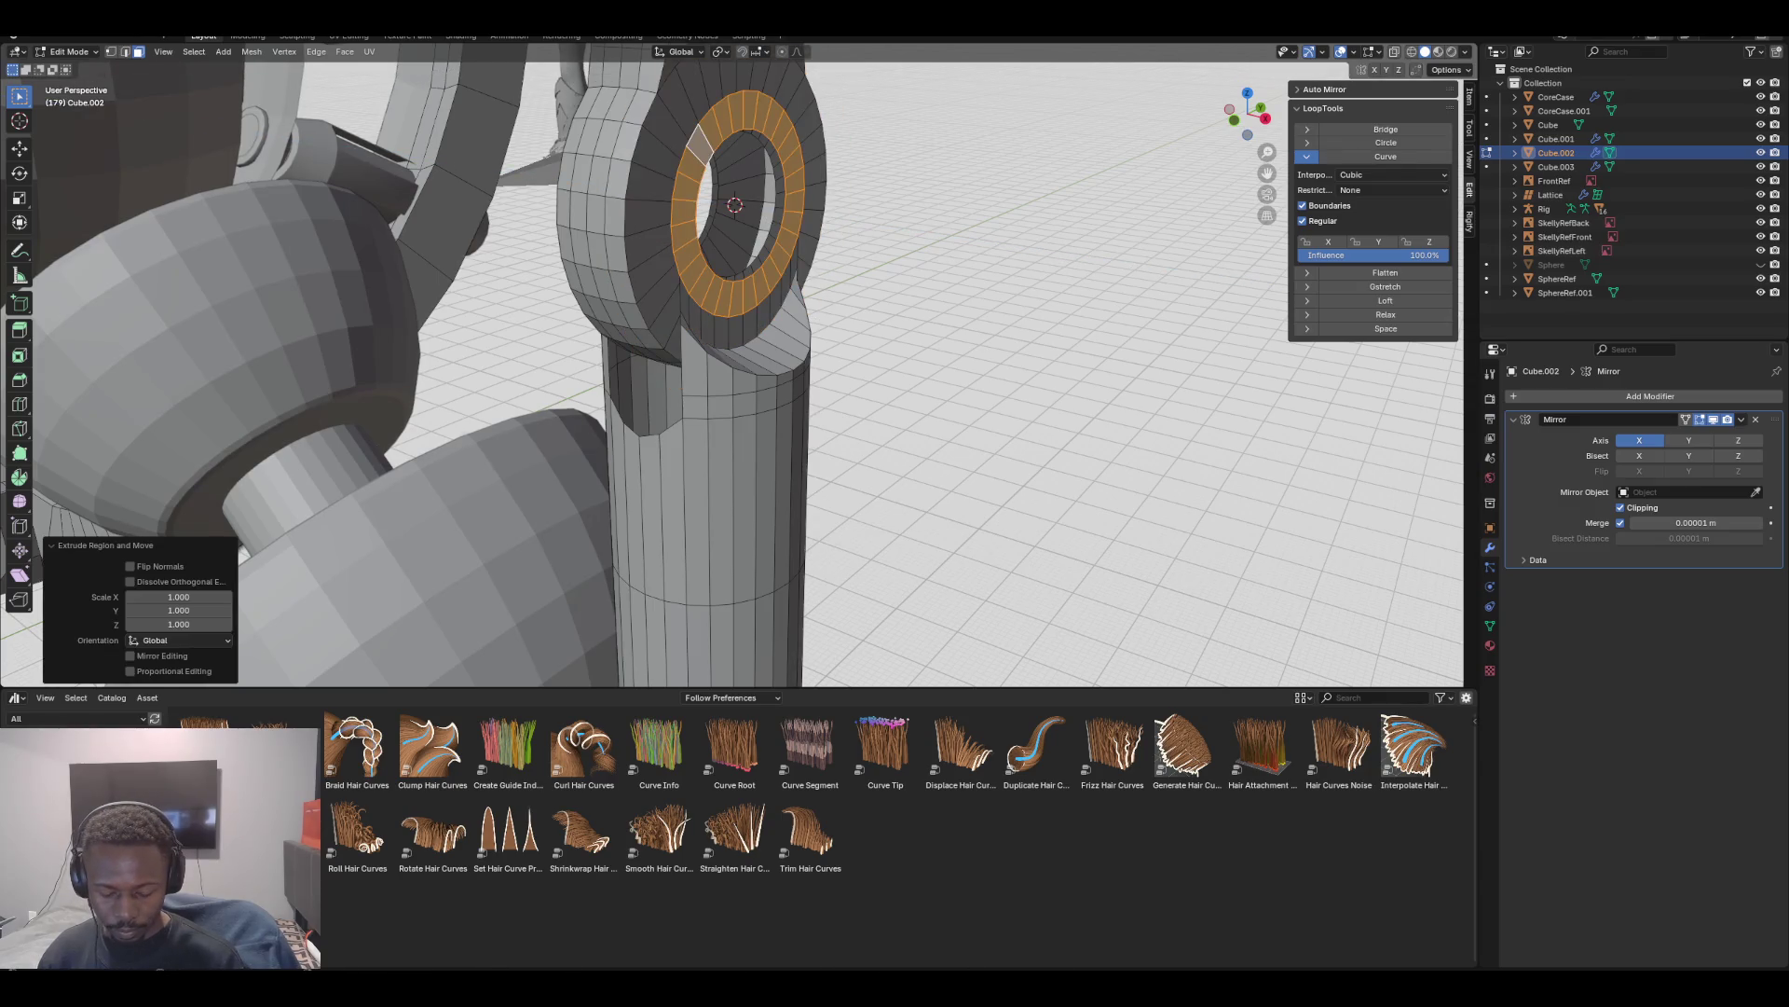
key(g)
key(x)
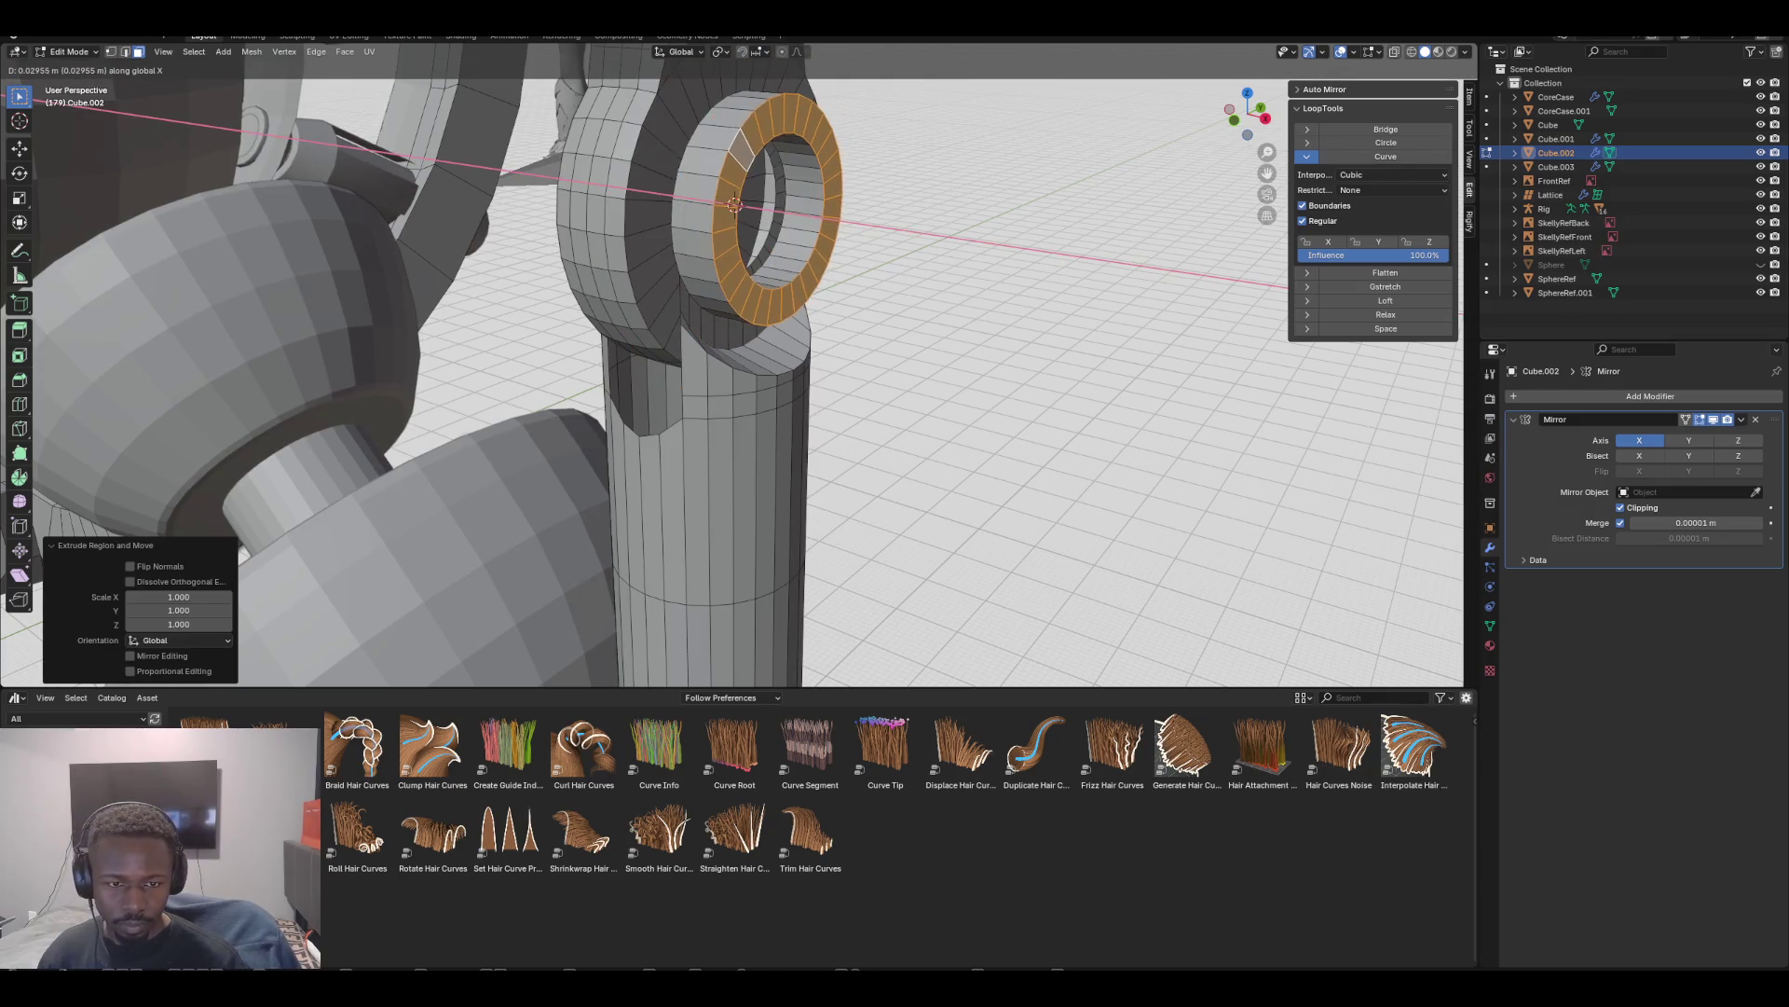
click(734, 205)
Orbit, then inspect the thickened ring in orthographic front and right views
mouse_move(734, 205)
middle_down()
mouse_move(708, 204)
mouse_move(729, 205)
middle_up()
scroll(729, 205, up, 4)
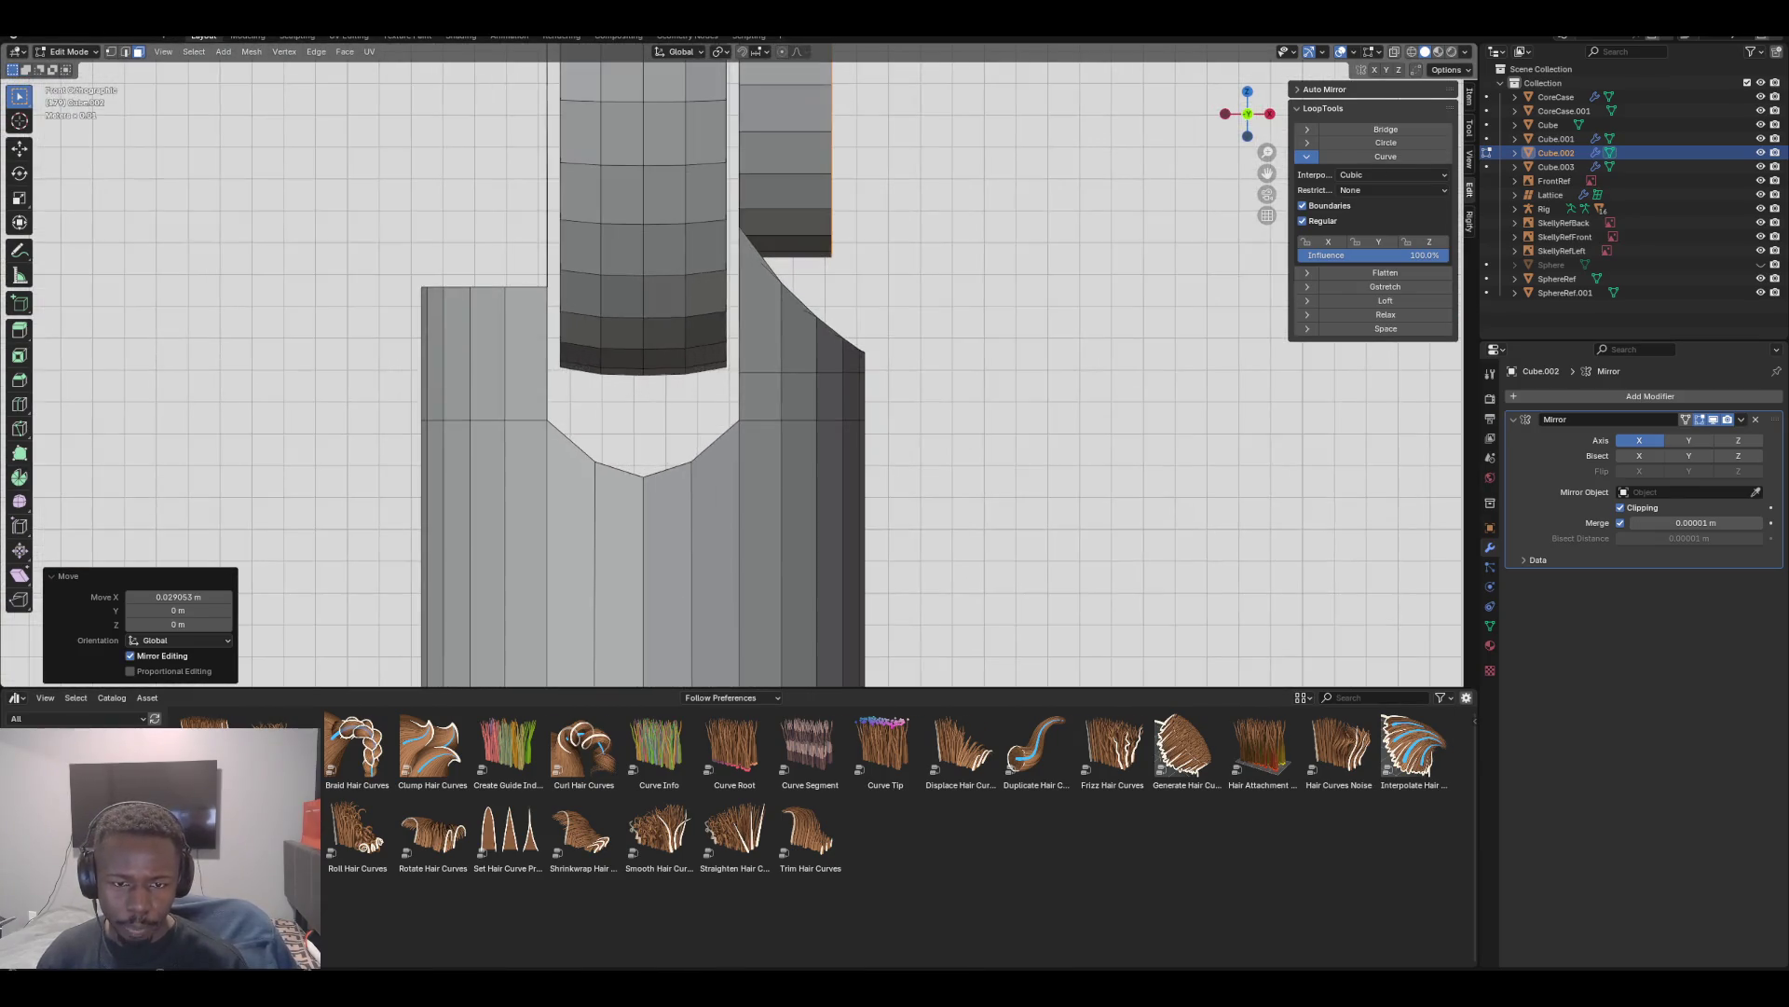
mouse_move(729, 205)
middle_down()
mouse_move(681, 659)
mouse_move(787, 462)
mouse_move(838, 438)
mouse_move(736, 494)
mouse_move(741, 447)
mouse_move(792, 419)
mouse_move(969, 429)
mouse_move(899, 387)
mouse_move(937, 401)
mouse_move(974, 350)
mouse_move(1011, 343)
middle_up()
key(KP_5)
key(KP_1)
key(KP_3)
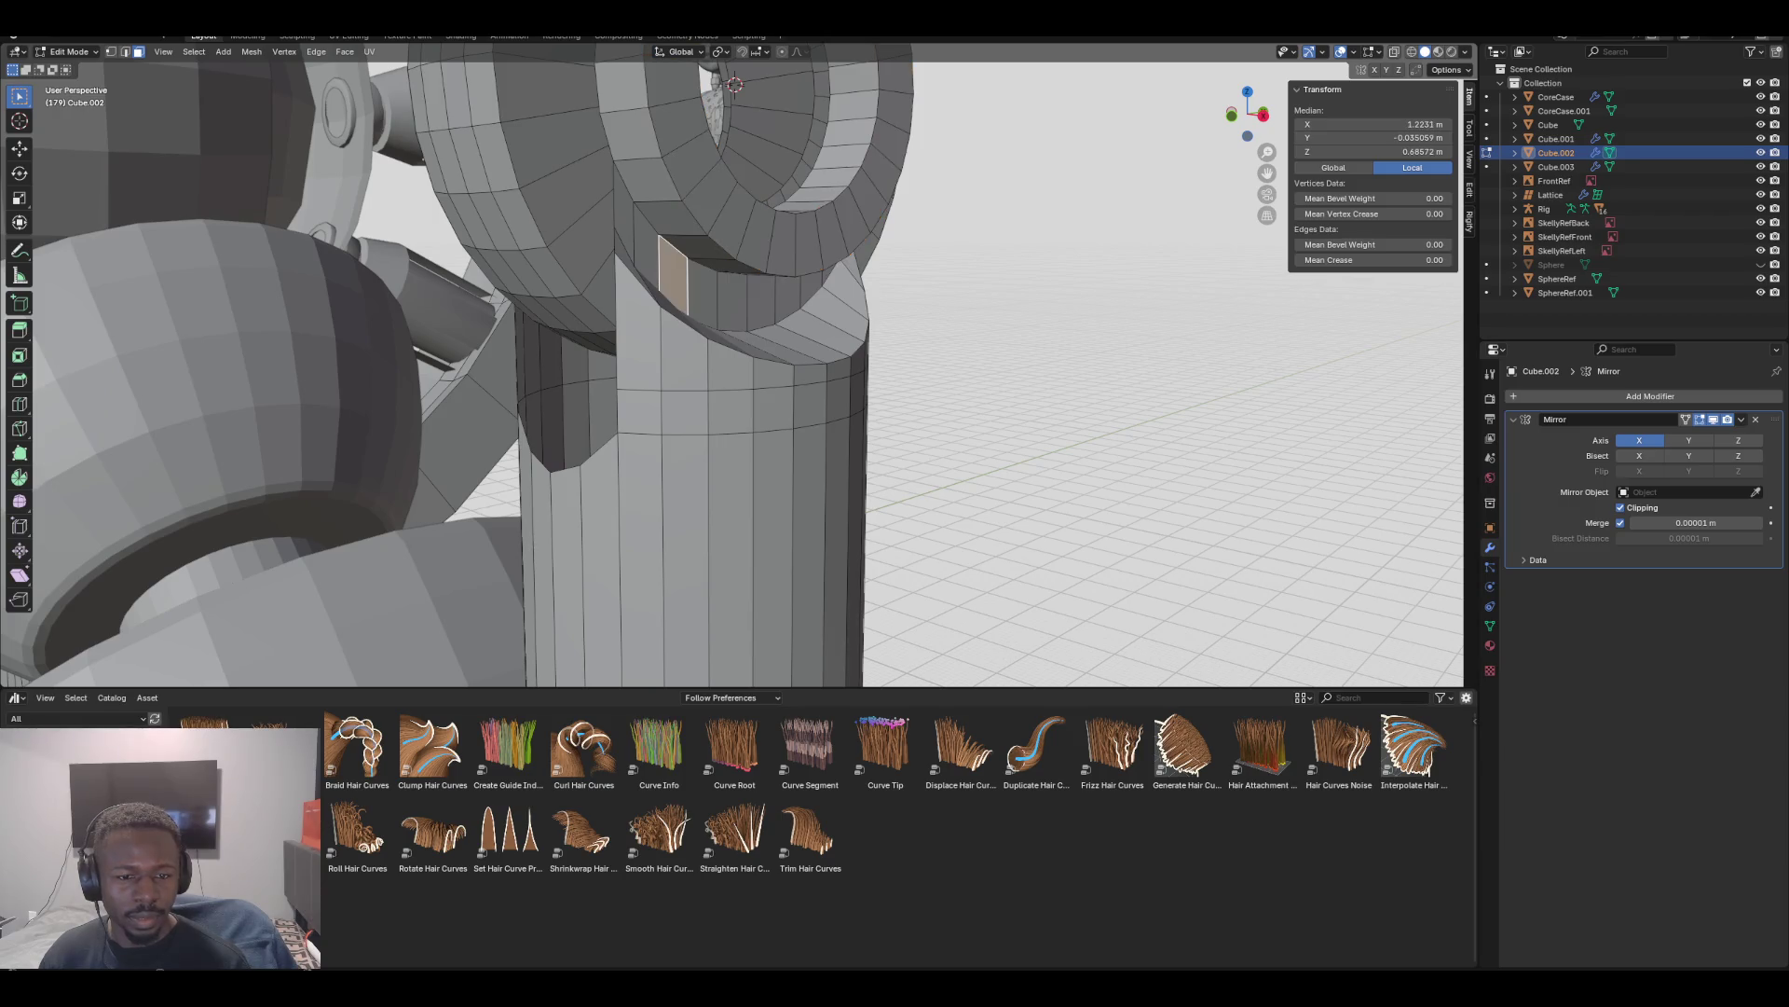
Slide the socket face band and shift it along X under the ring
key(g)
key(g)
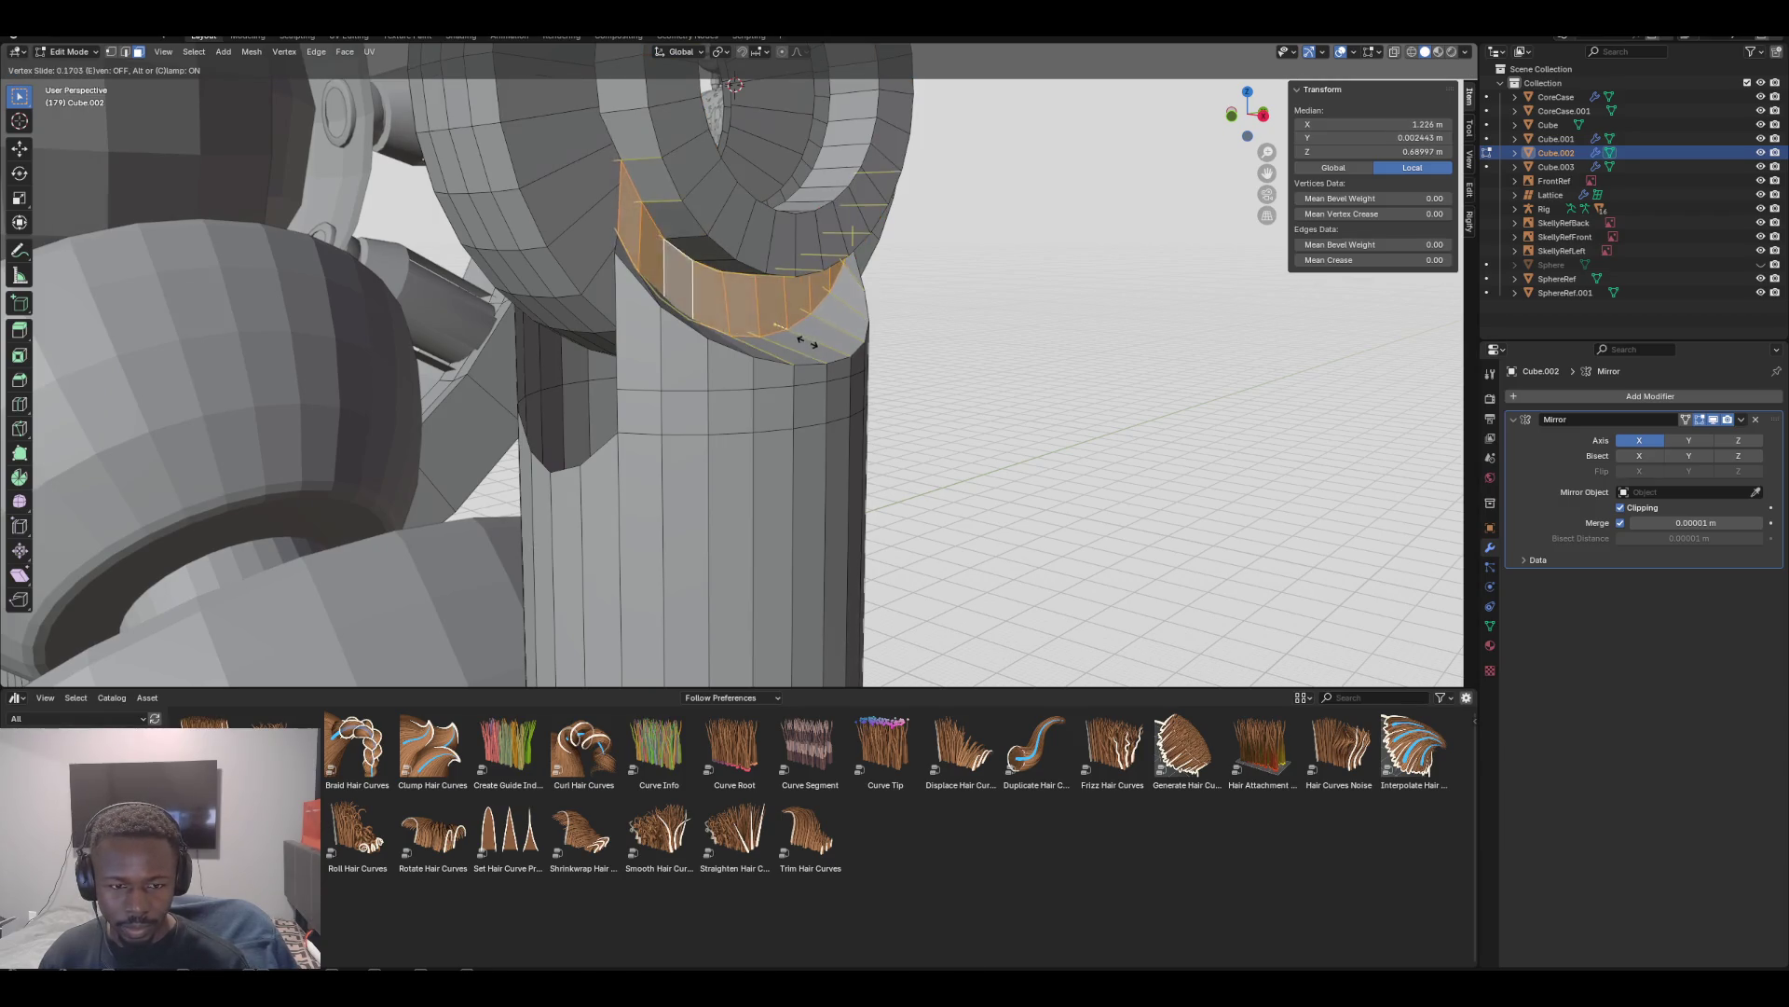
click(848, 373)
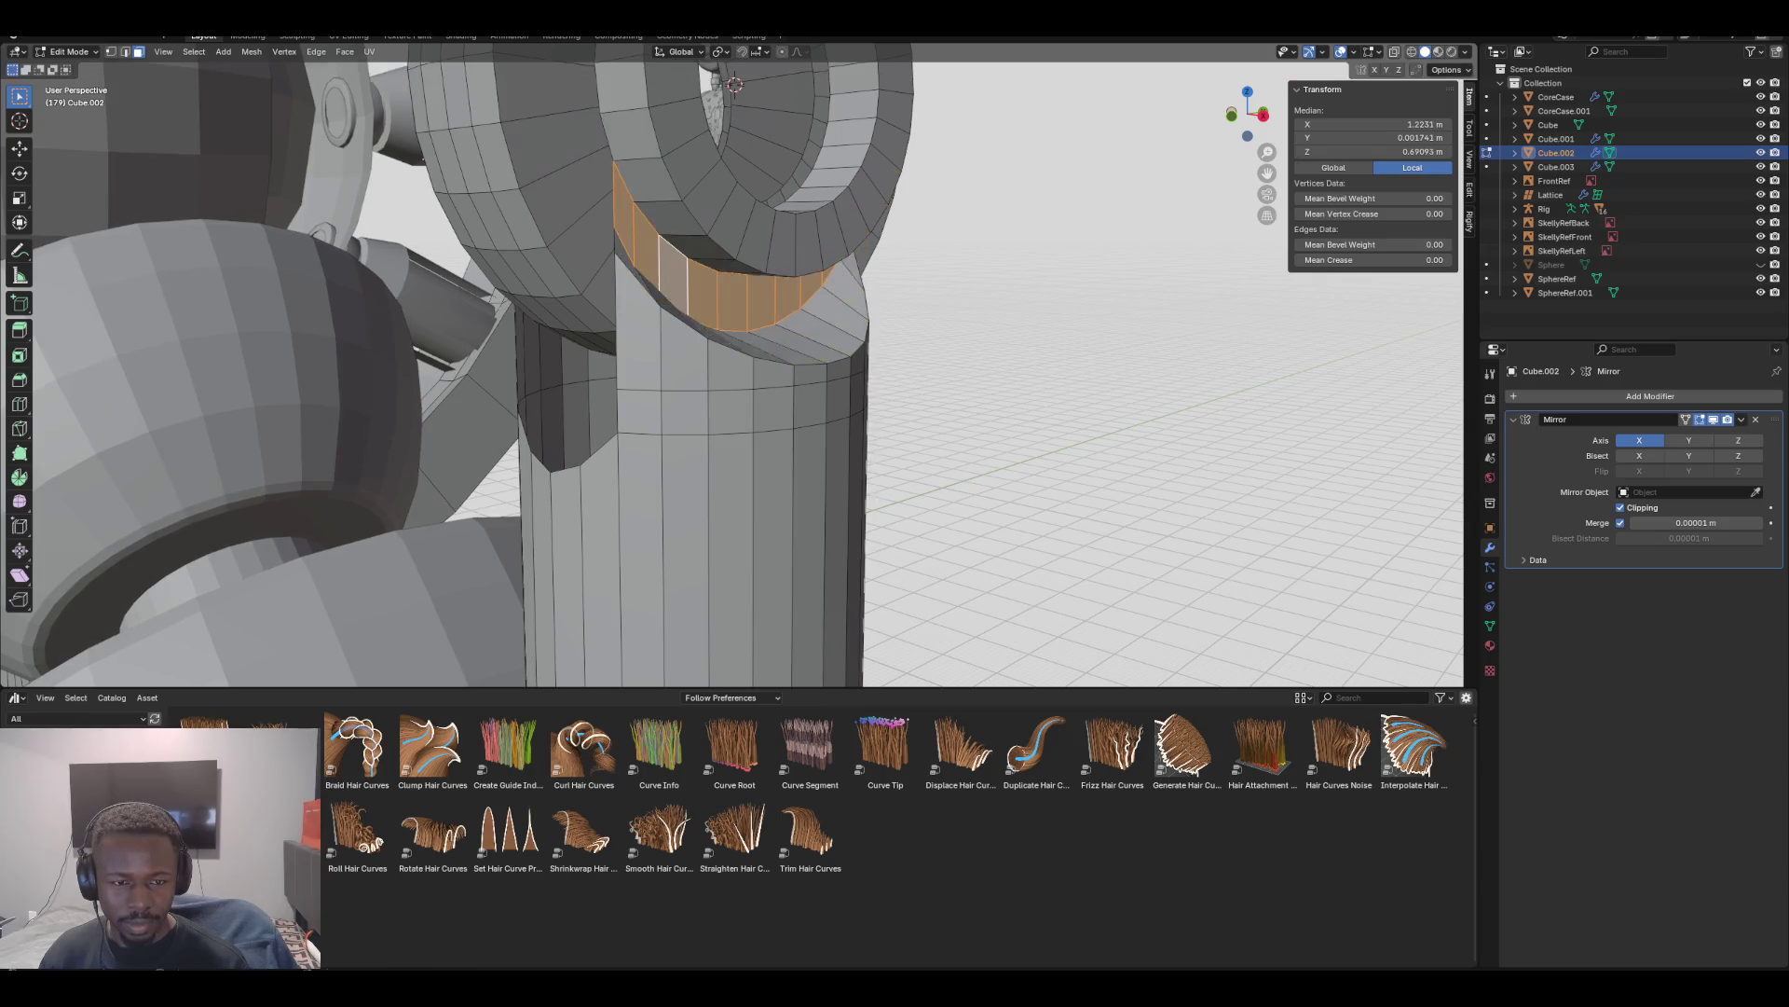
middle_drag(848, 373, 876, 365)
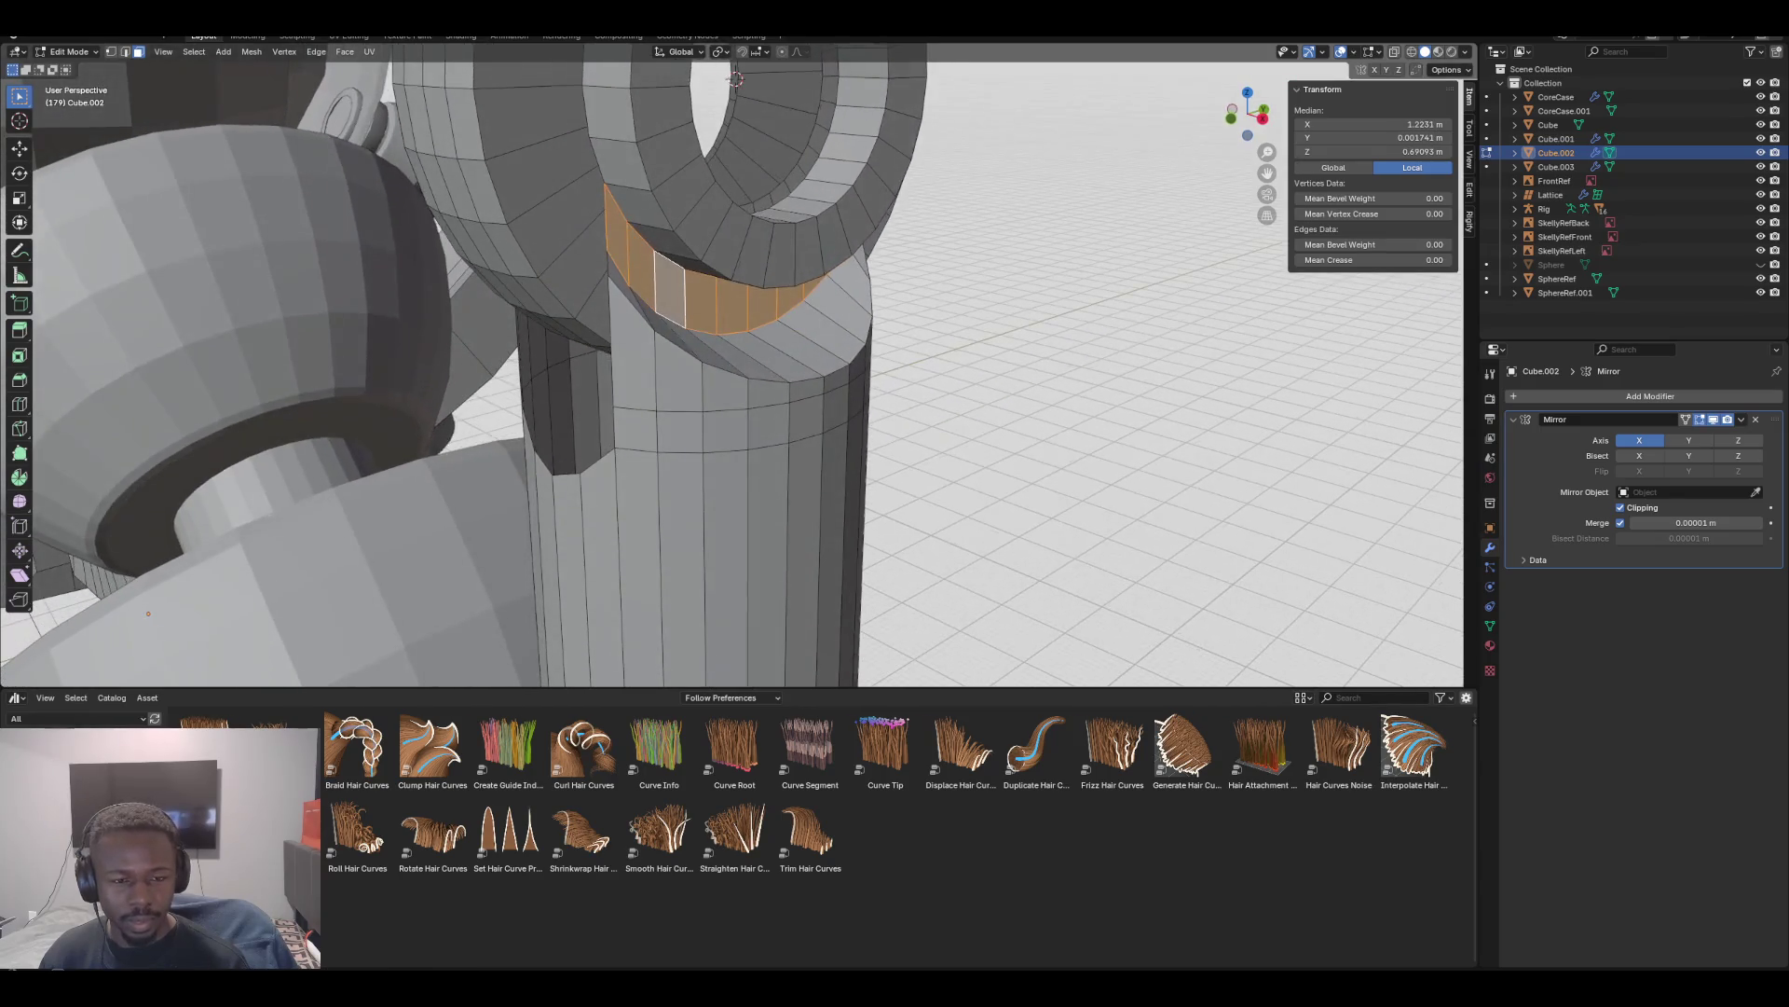
key(g)
key(x)
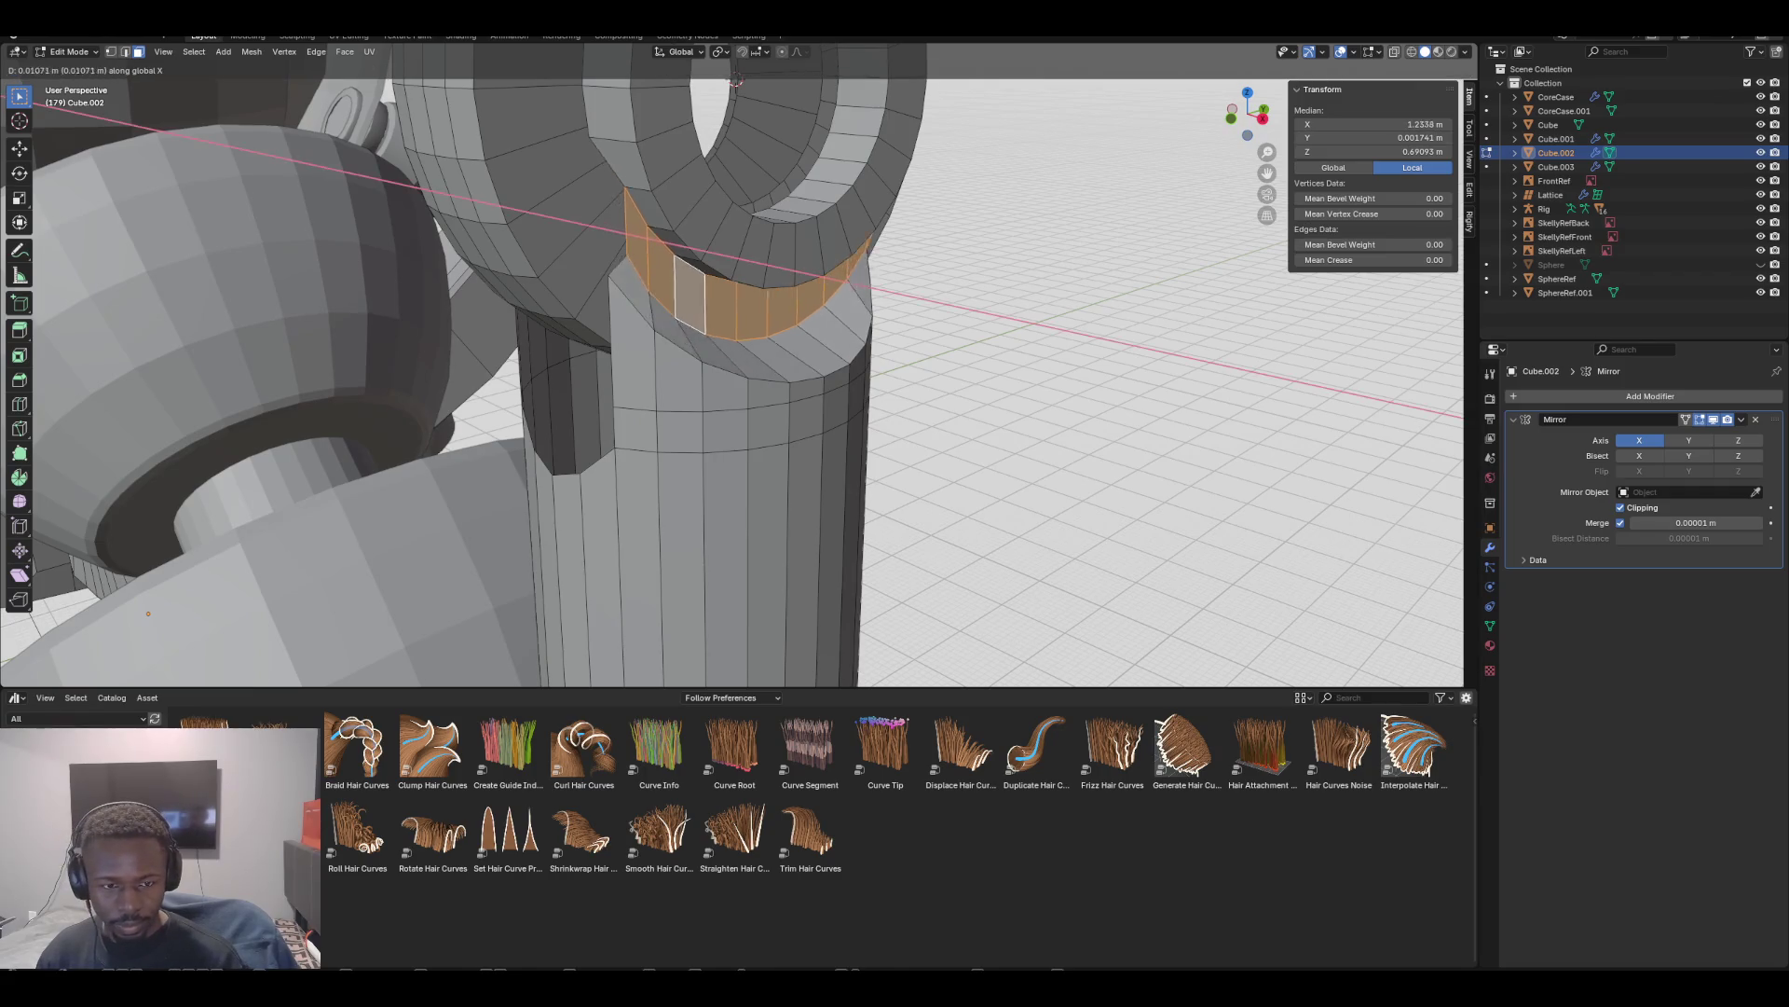
key(Return)
mouse_move(876, 365)
middle_down()
mouse_move(1030, 354)
mouse_move(880, 307)
middle_up()
key(KP_1)
key(KP_3)
key(KP_1)
key(KP_5)
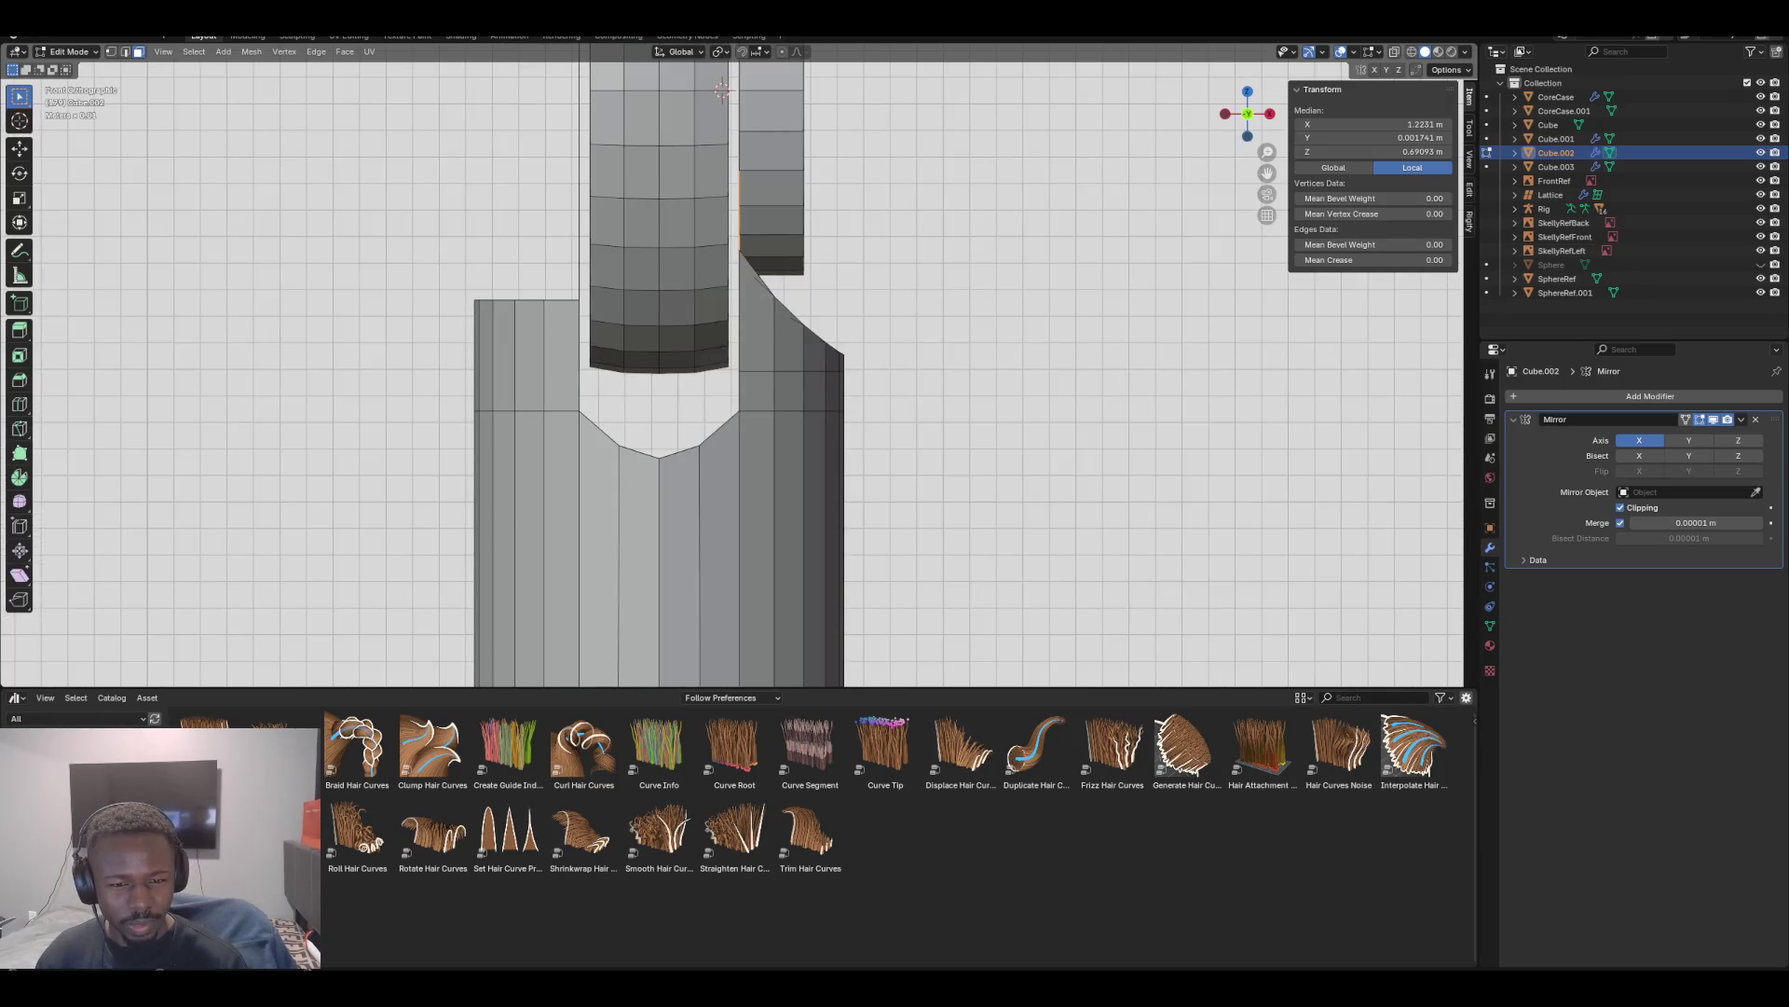
mouse_move(881, 308)
middle_down()
mouse_move(834, 263)
mouse_move(857, 271)
middle_up()
key(KP_1)
Select the socket-top edge run and inner ring loop, try Bridge Edge Loops, then undo
click(813, 348)
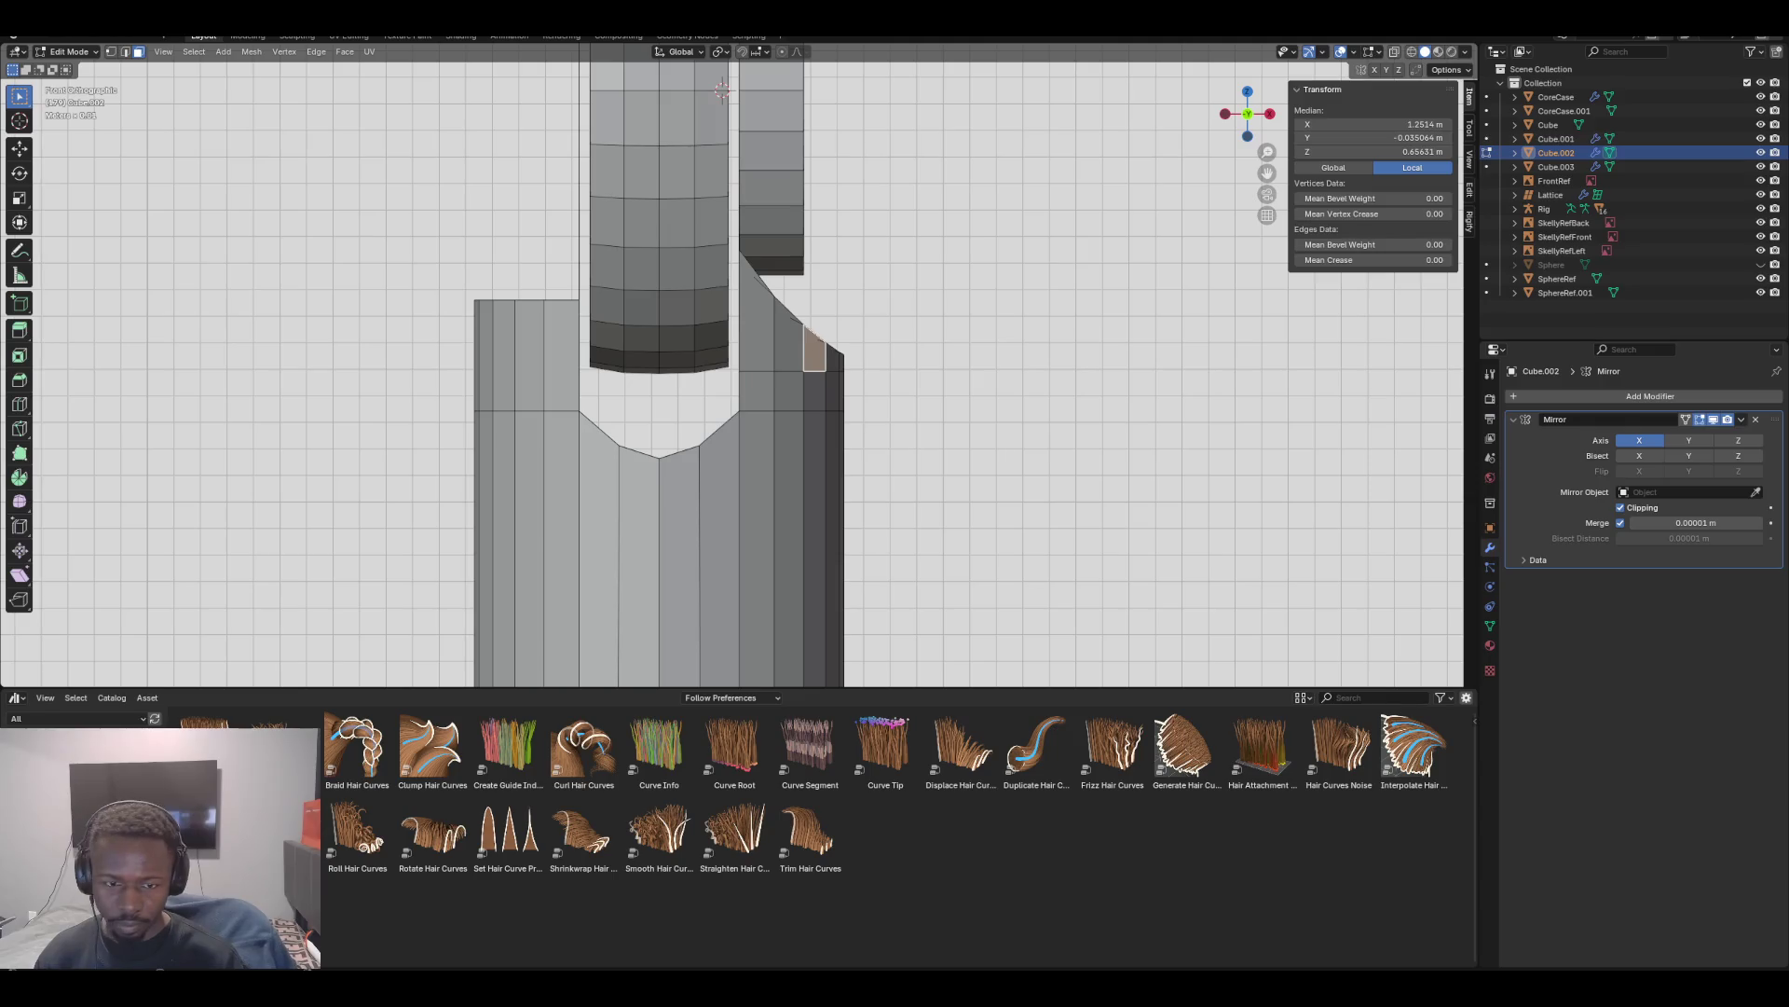
key(KP_3)
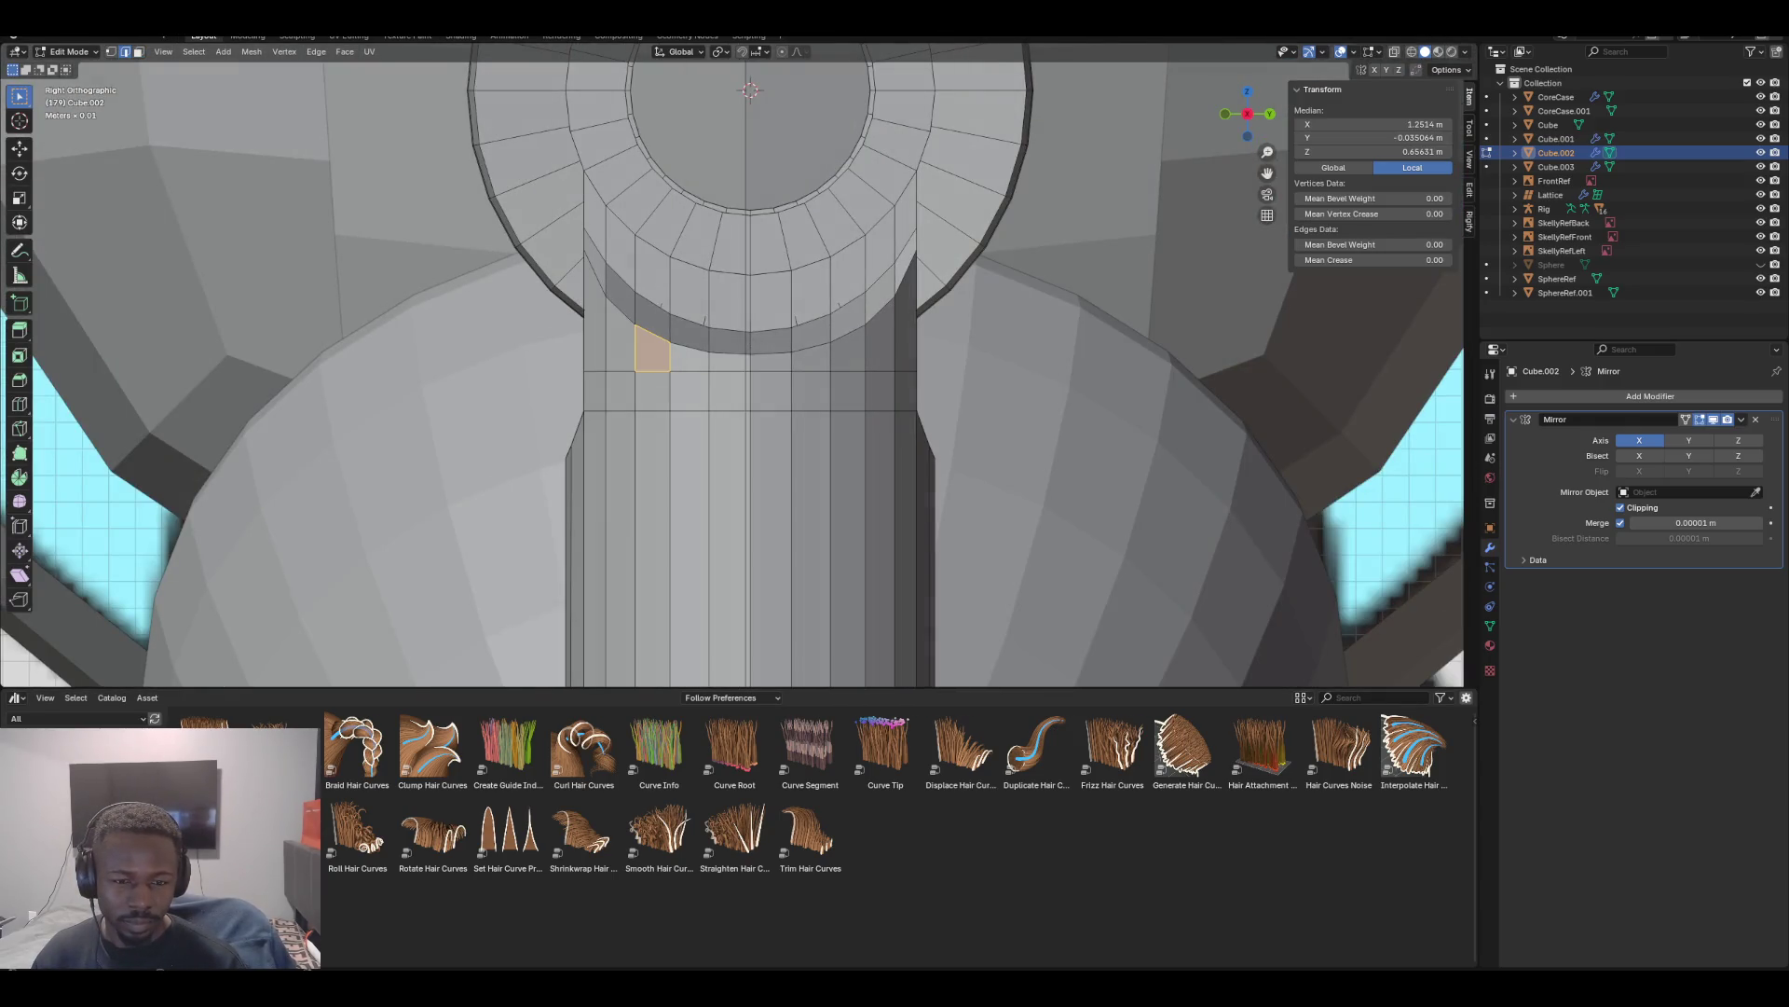
alt+click(694, 344)
middle_drag(750, 90, 743, 78)
alt+shift+click(755, 288)
shift+click(834, 273)
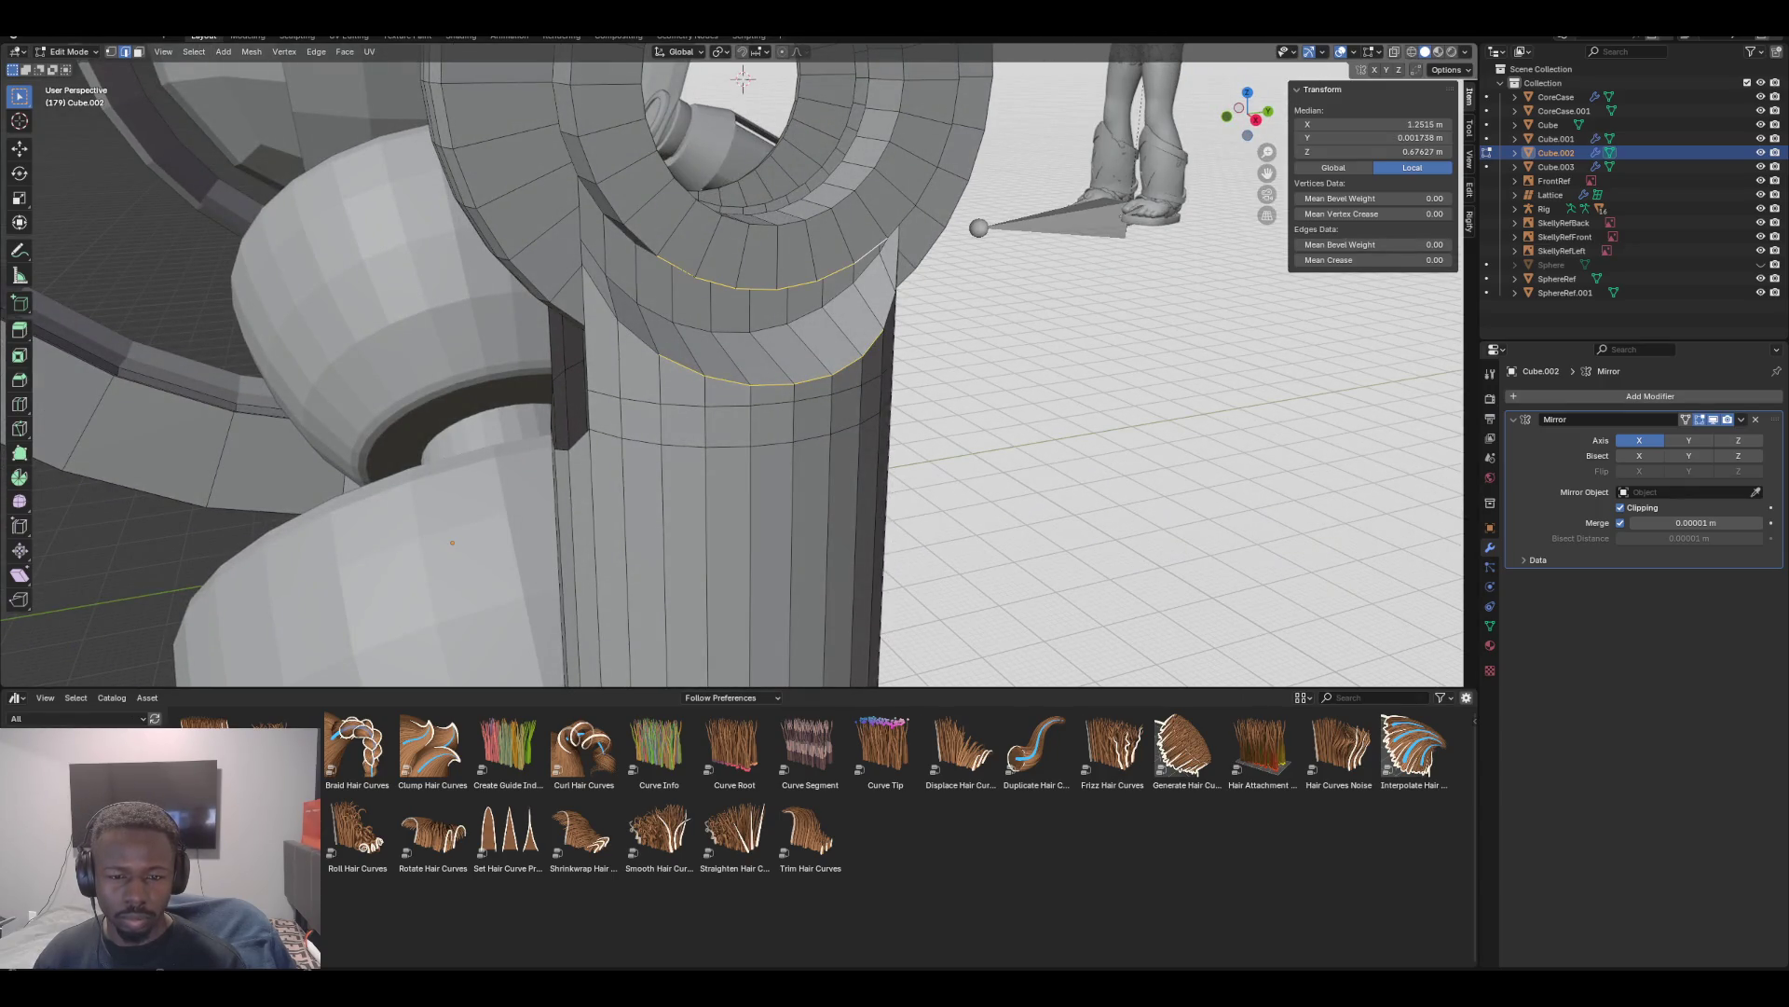
key(F3)
key(Return)
mouse_move(1035, 280)
middle_down()
mouse_move(774, 377)
mouse_move(824, 466)
mouse_move(774, 448)
mouse_move(829, 392)
middle_up()
key(KP_1)
key(ctrl+z)
Extrude two neighbouring socket rim edges downward along Z
click(713, 269)
shift+click(754, 279)
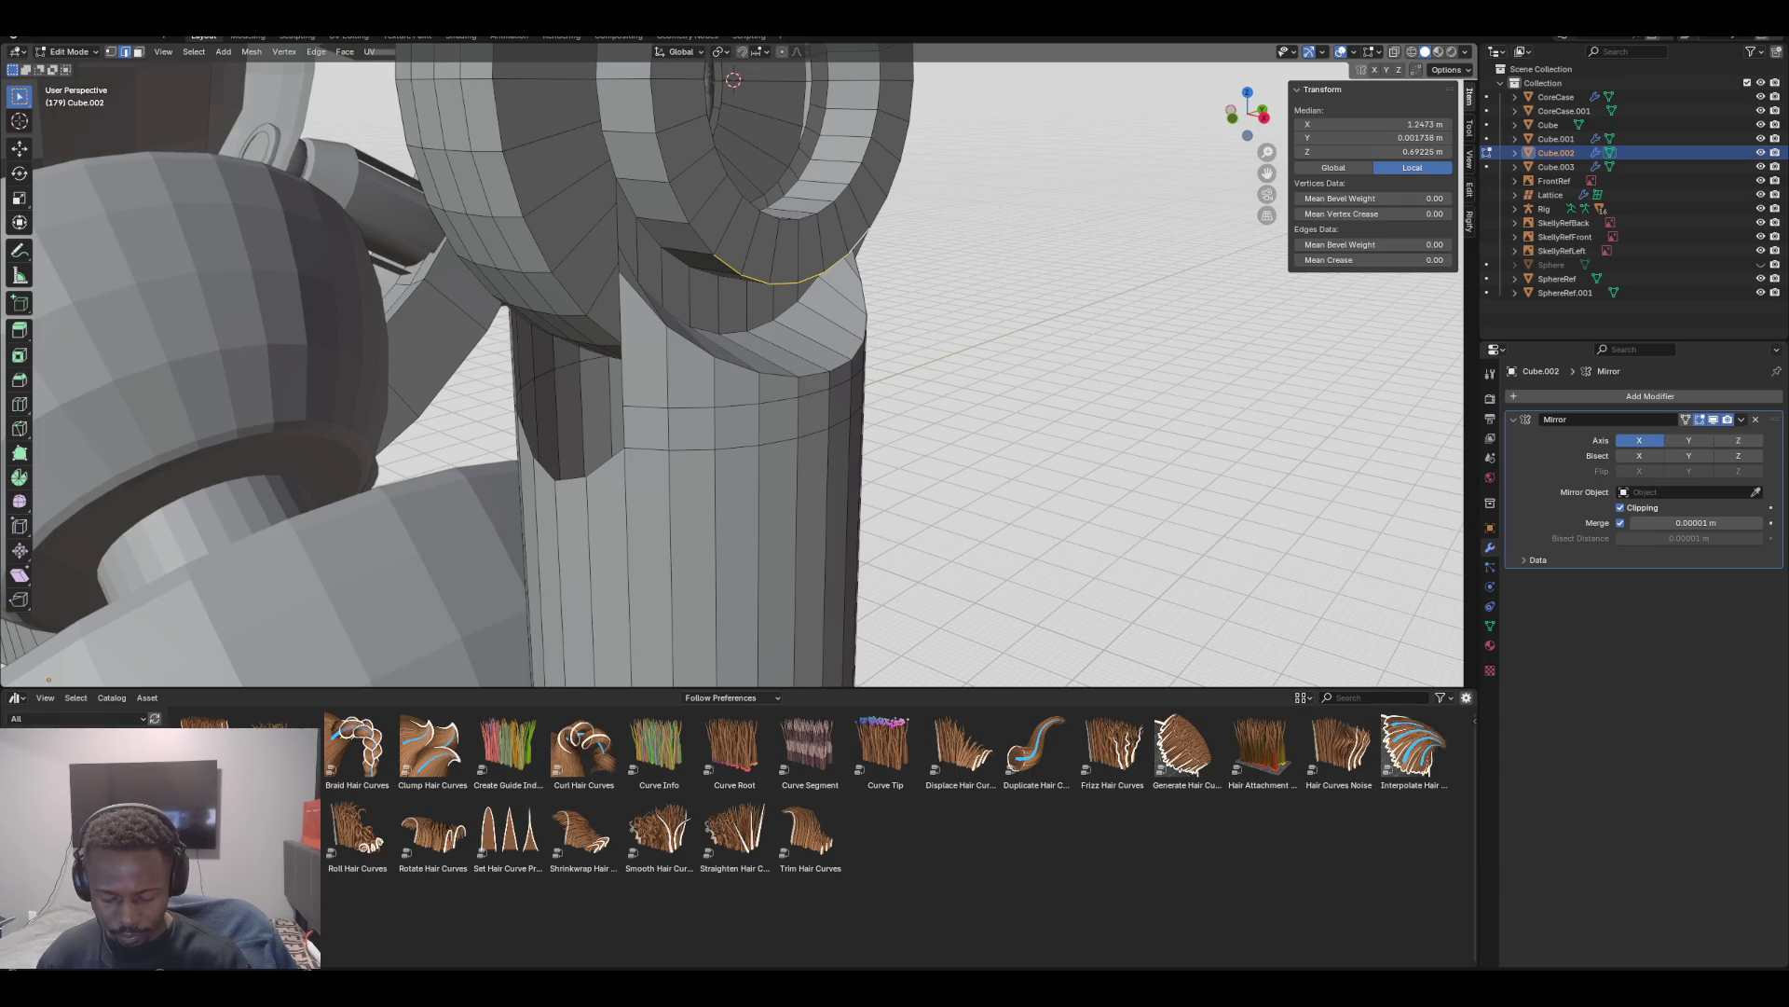
key(g)
key(z)
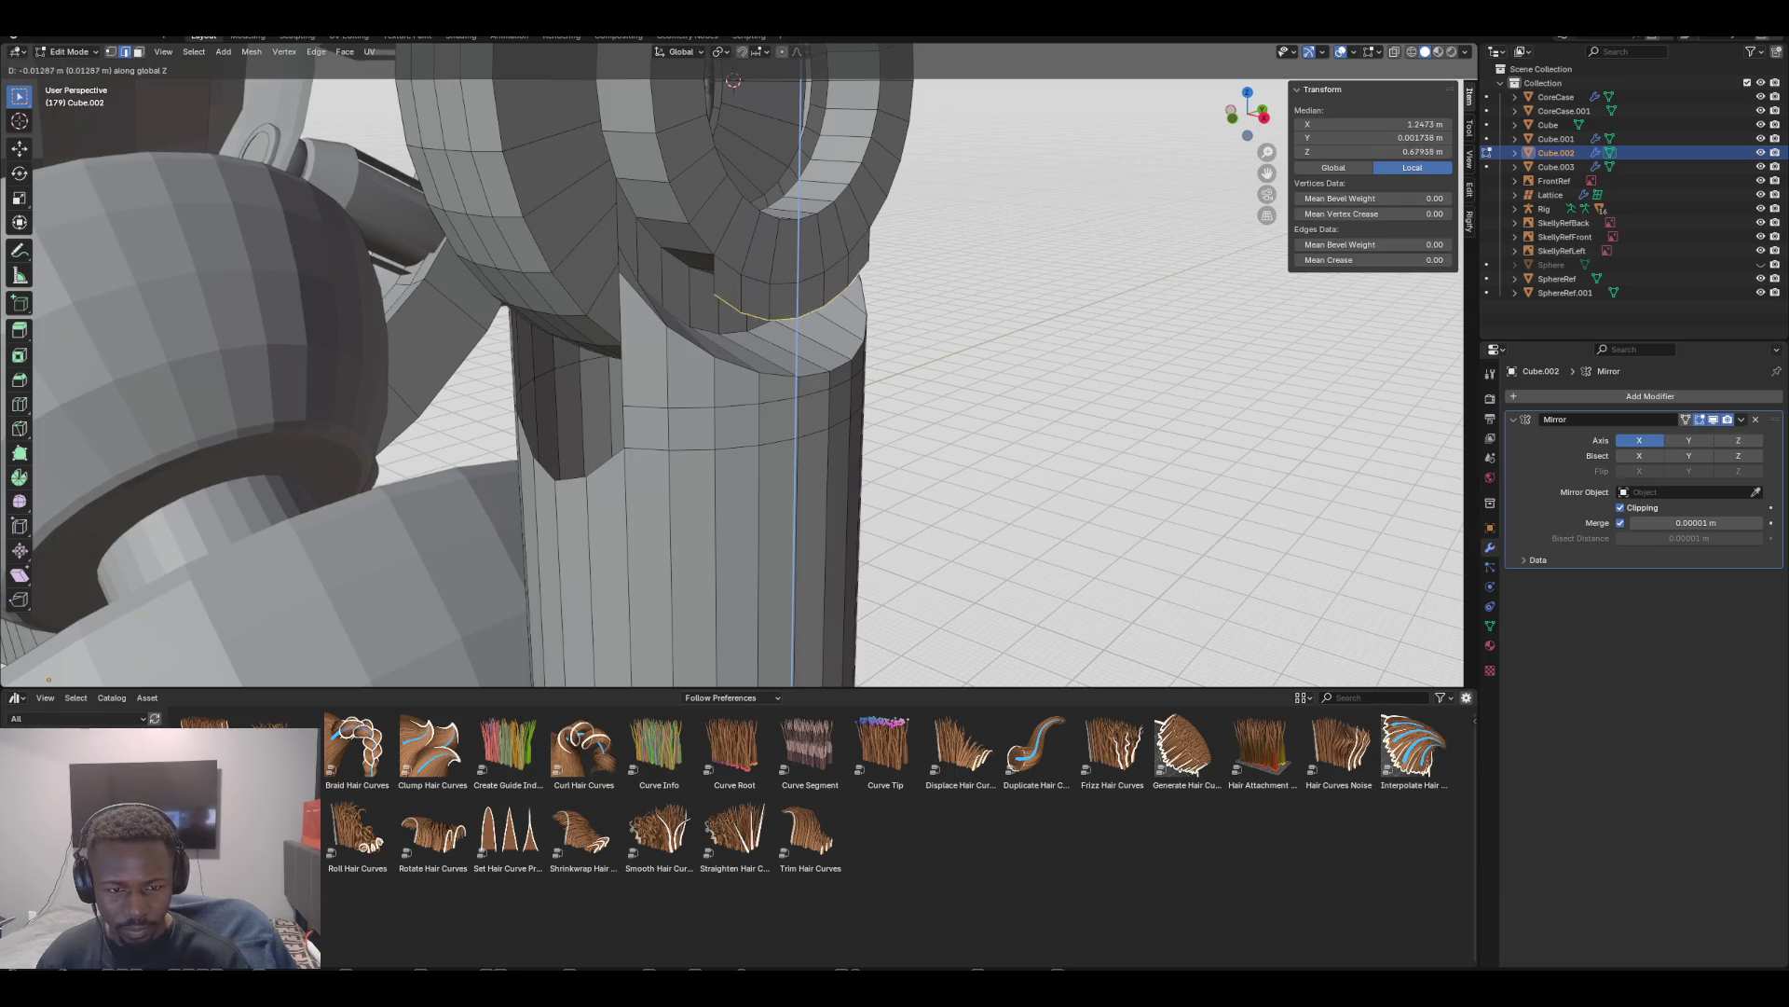
click(733, 81)
mouse_move(733, 81)
middle_down()
mouse_move(759, 83)
mouse_move(760, 277)
mouse_move(731, 56)
mouse_move(725, 94)
mouse_move(732, 80)
middle_up()
key(1)
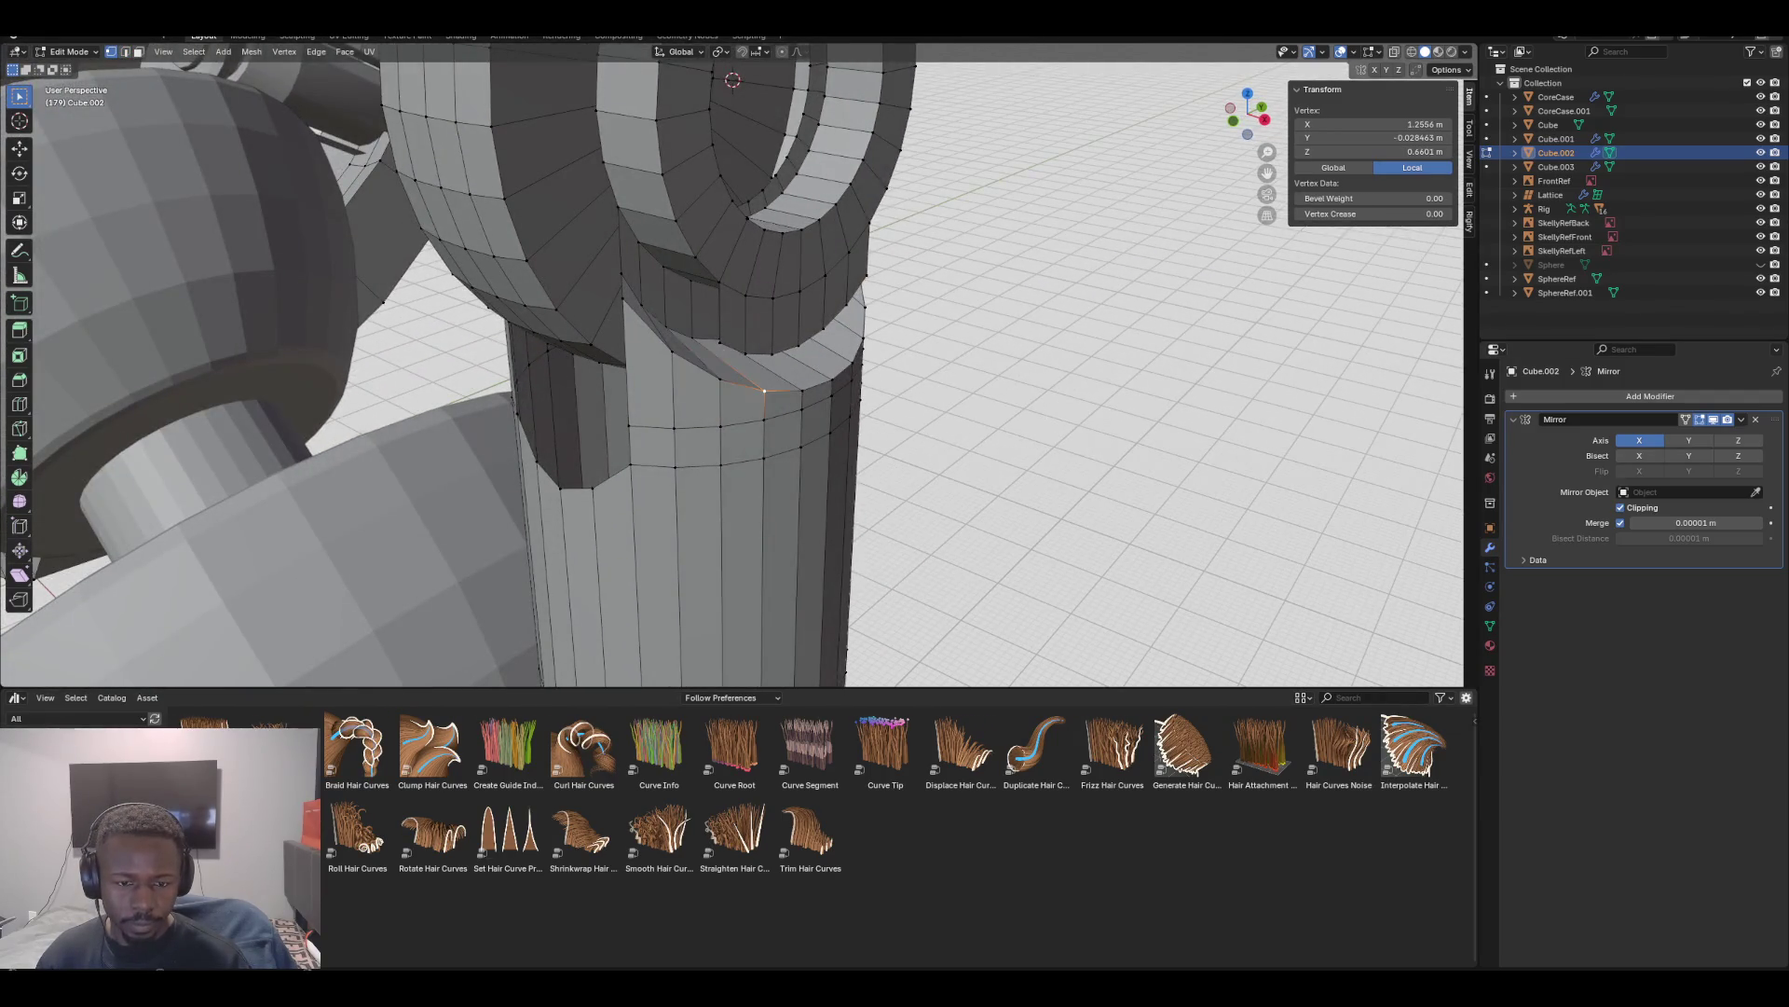
Set the selected vertex X to 1.2556 m and add a loop cut around the upper ring
click(1370, 124)
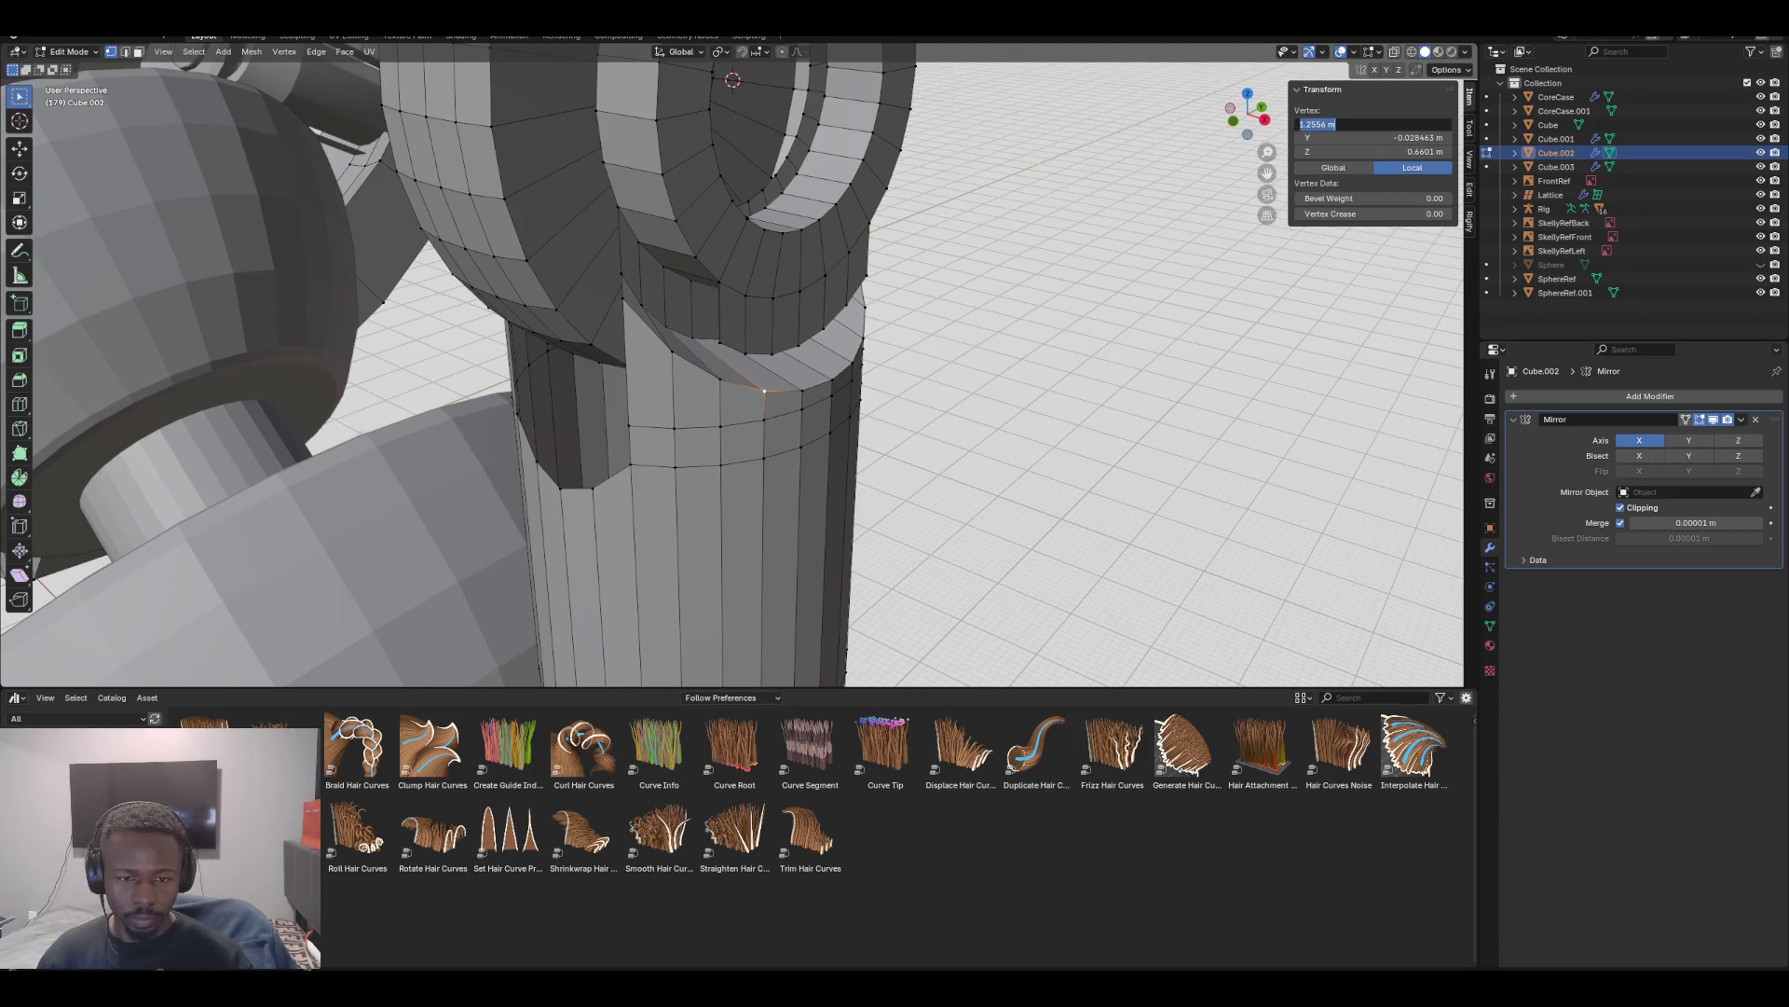
key(Return)
mouse_move(746, 373)
middle_down()
mouse_move(726, 363)
mouse_move(834, 377)
middle_up()
key(ctrl+r)
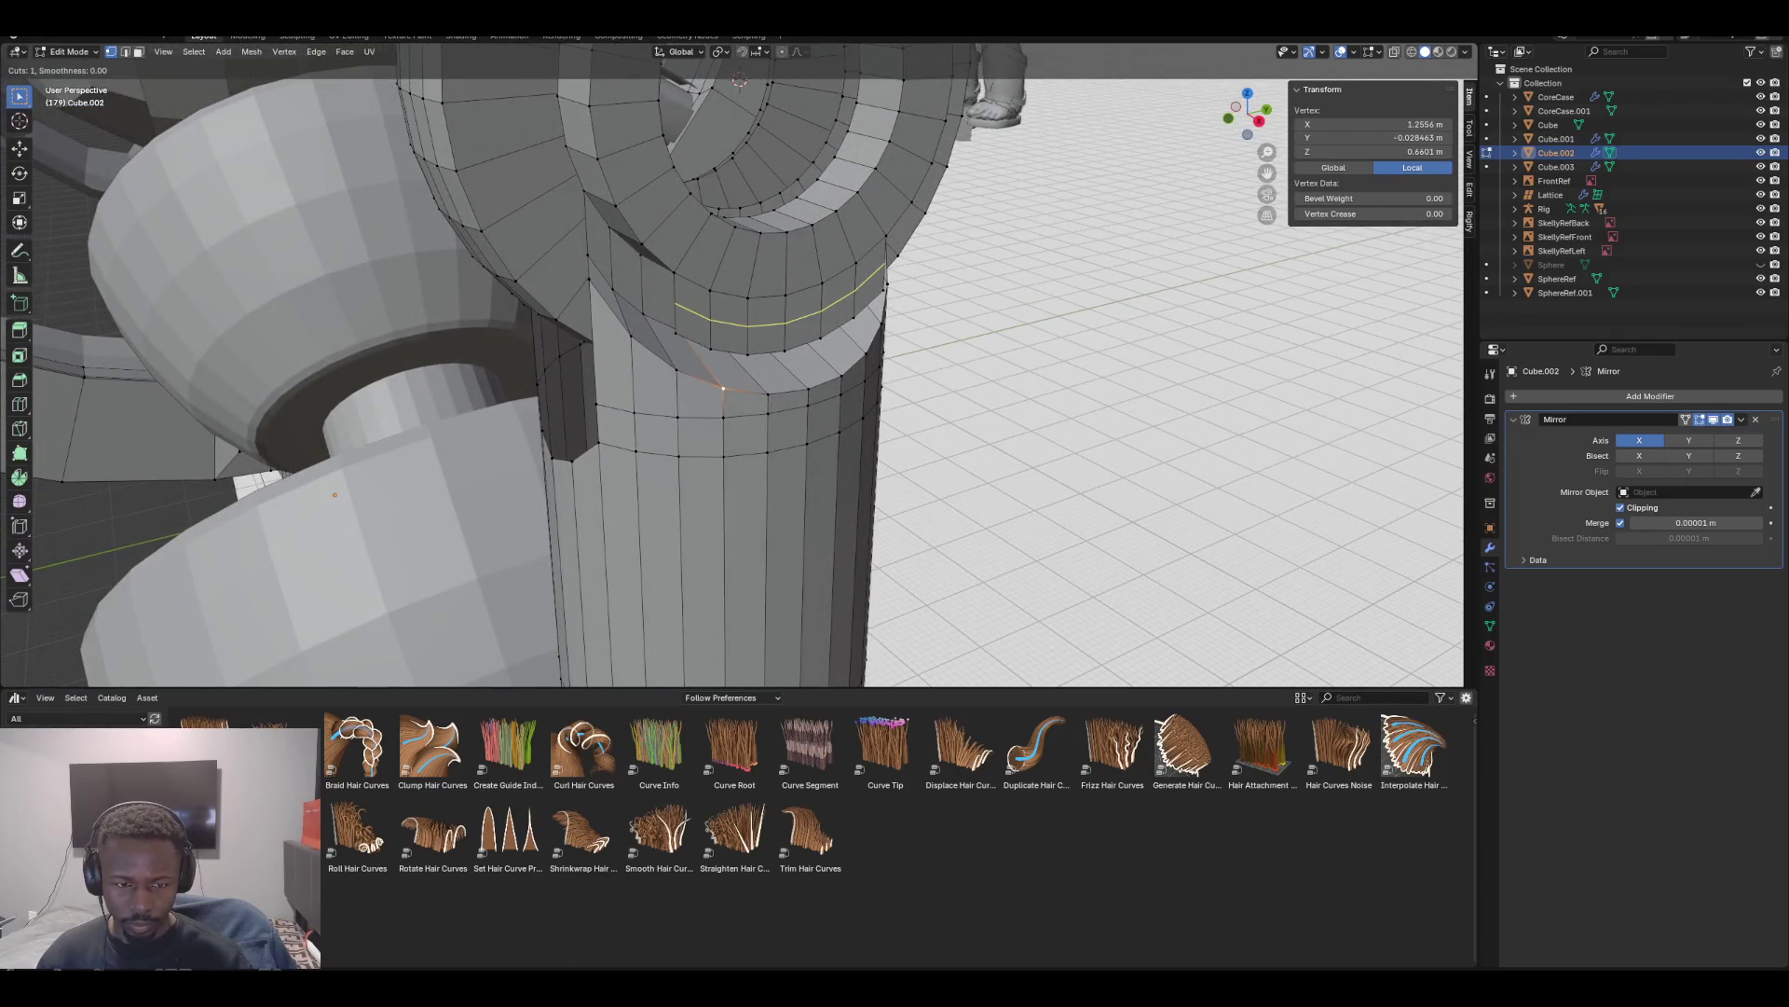
click(783, 322)
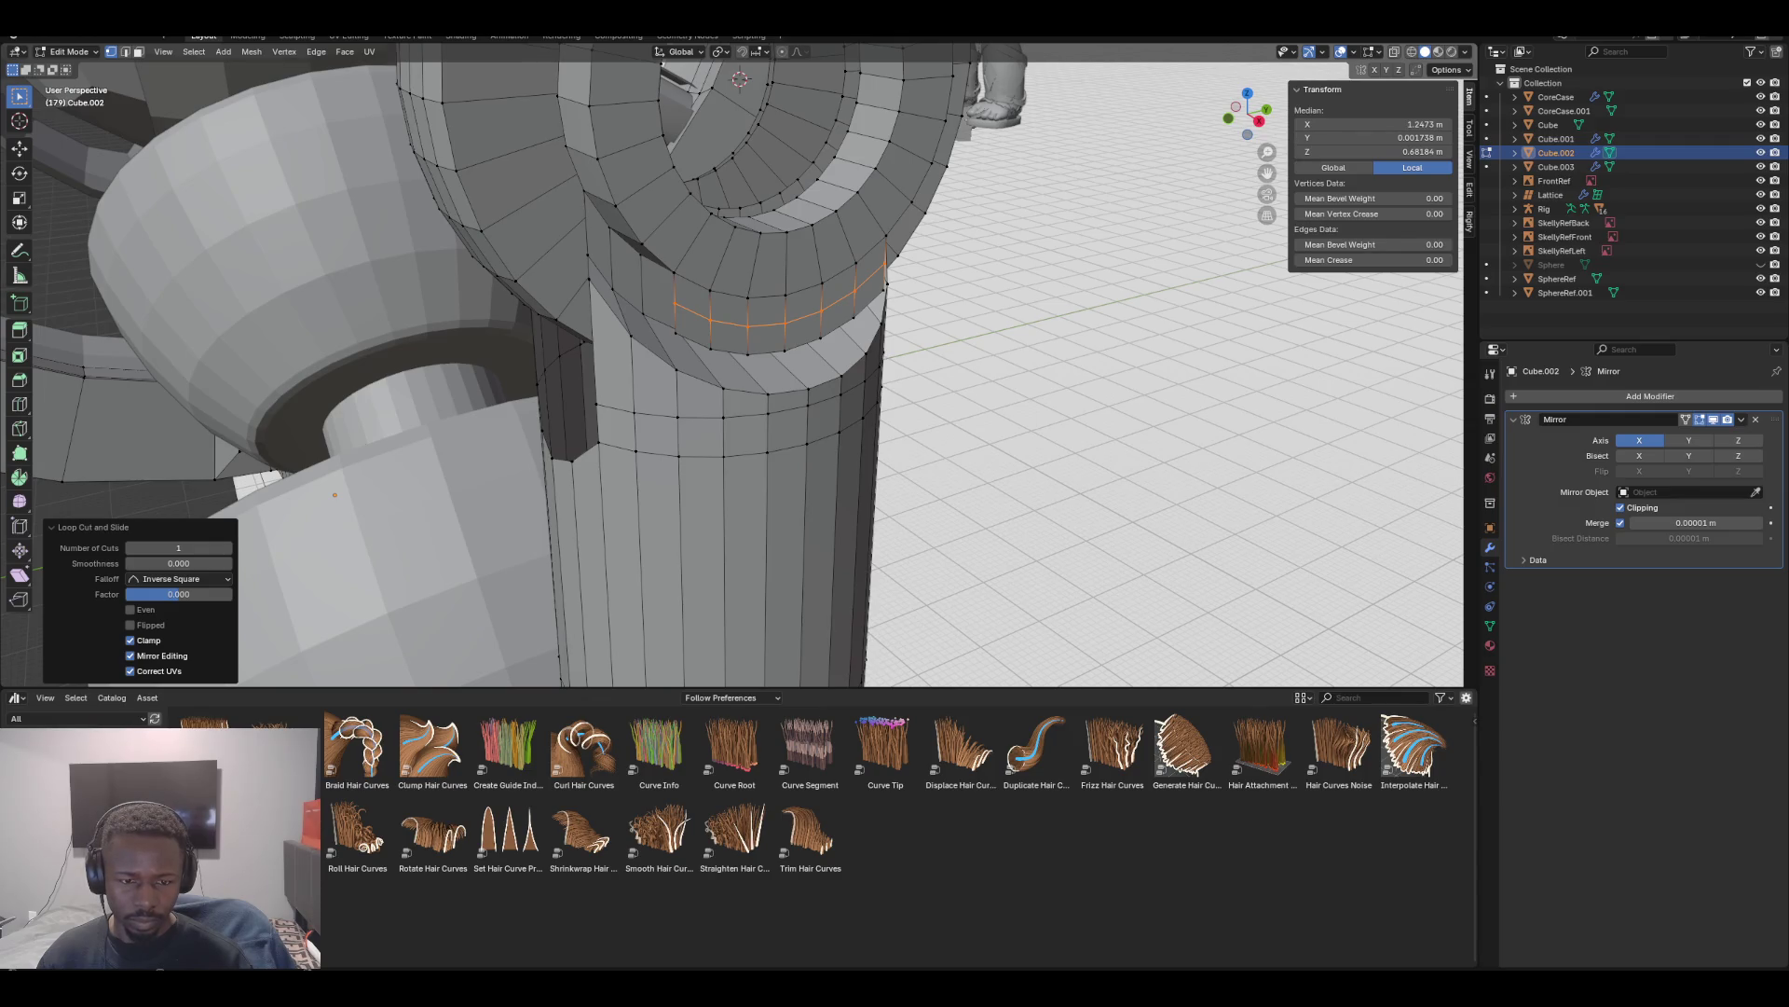
Select a shin rim vertex, set its X to 1.2556 m, then undo that move
click(675, 330)
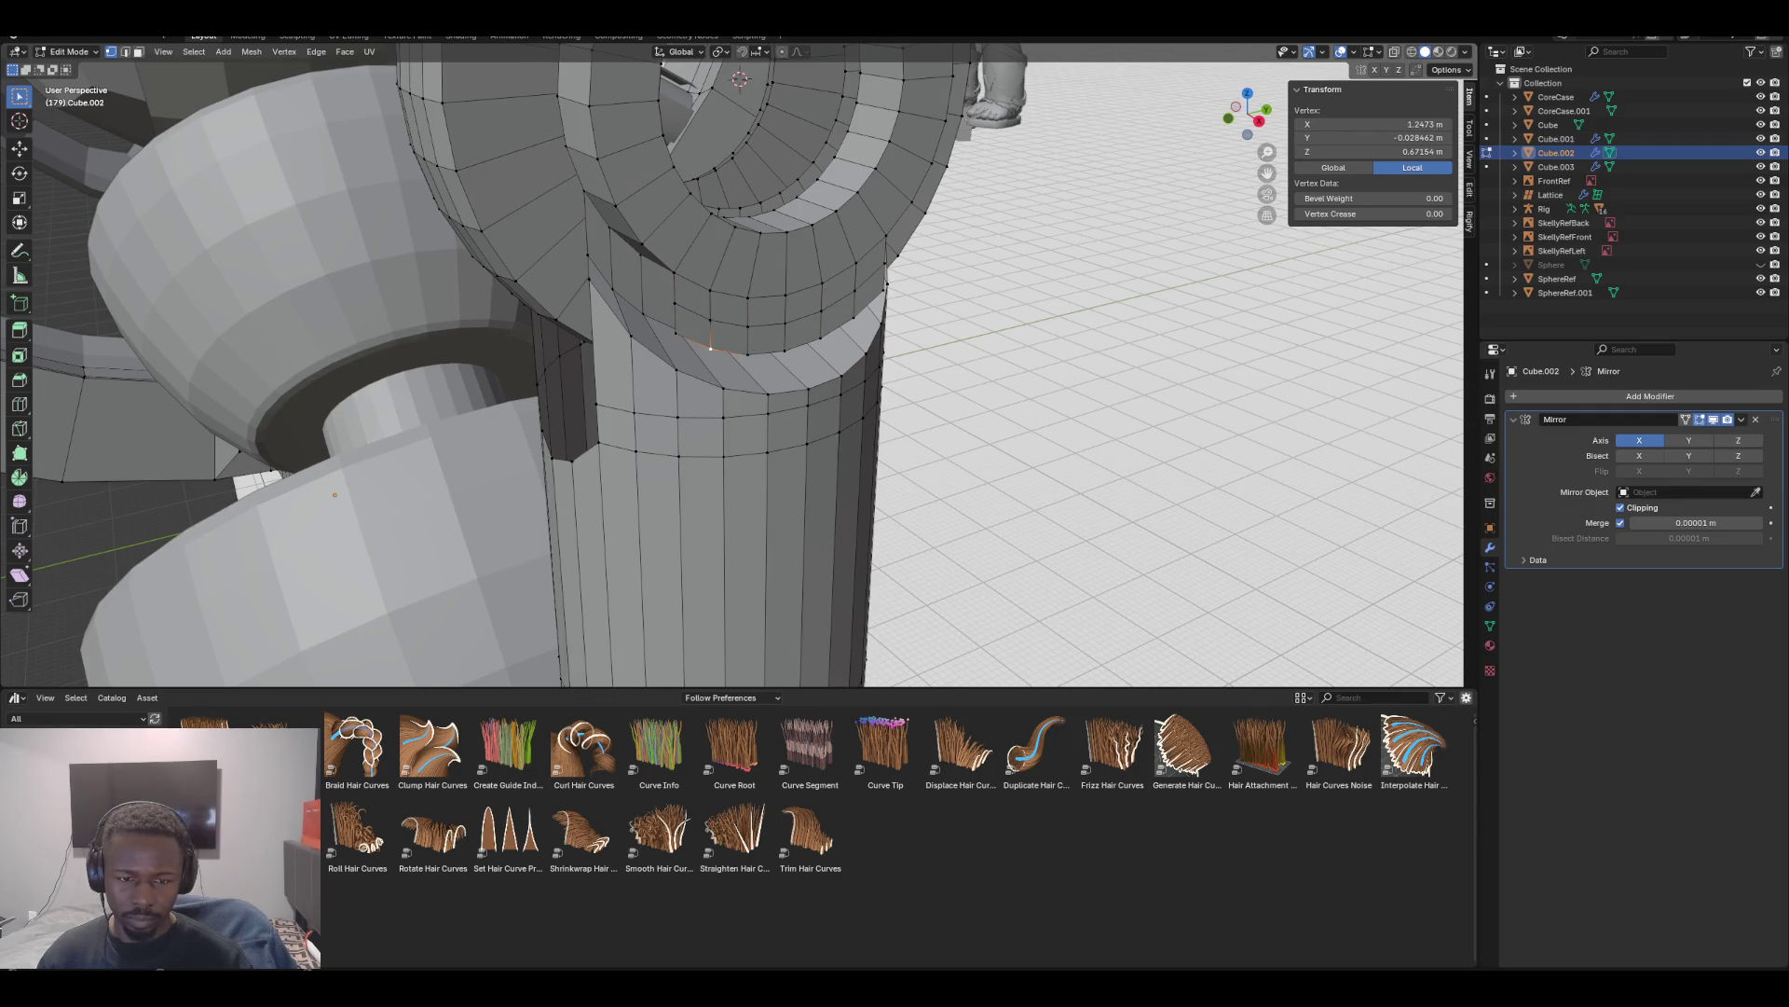
click(1375, 137)
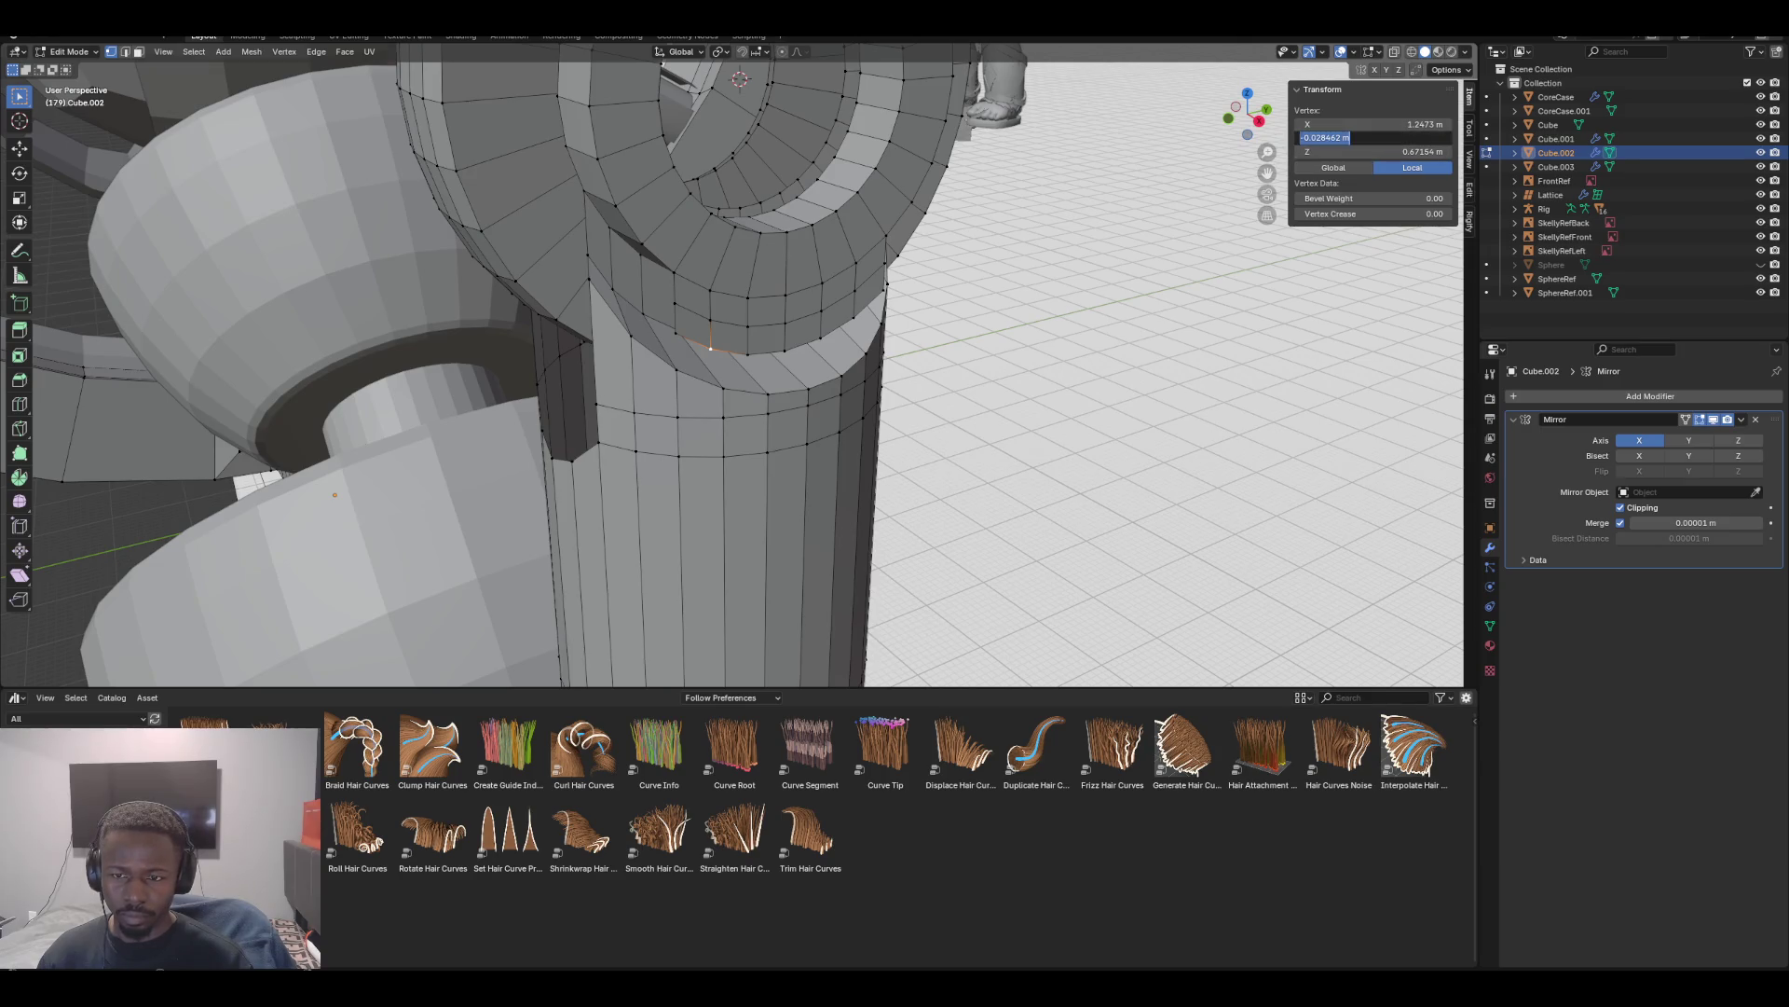
key(shift+Tab)
text(1.2556)
key(Return)
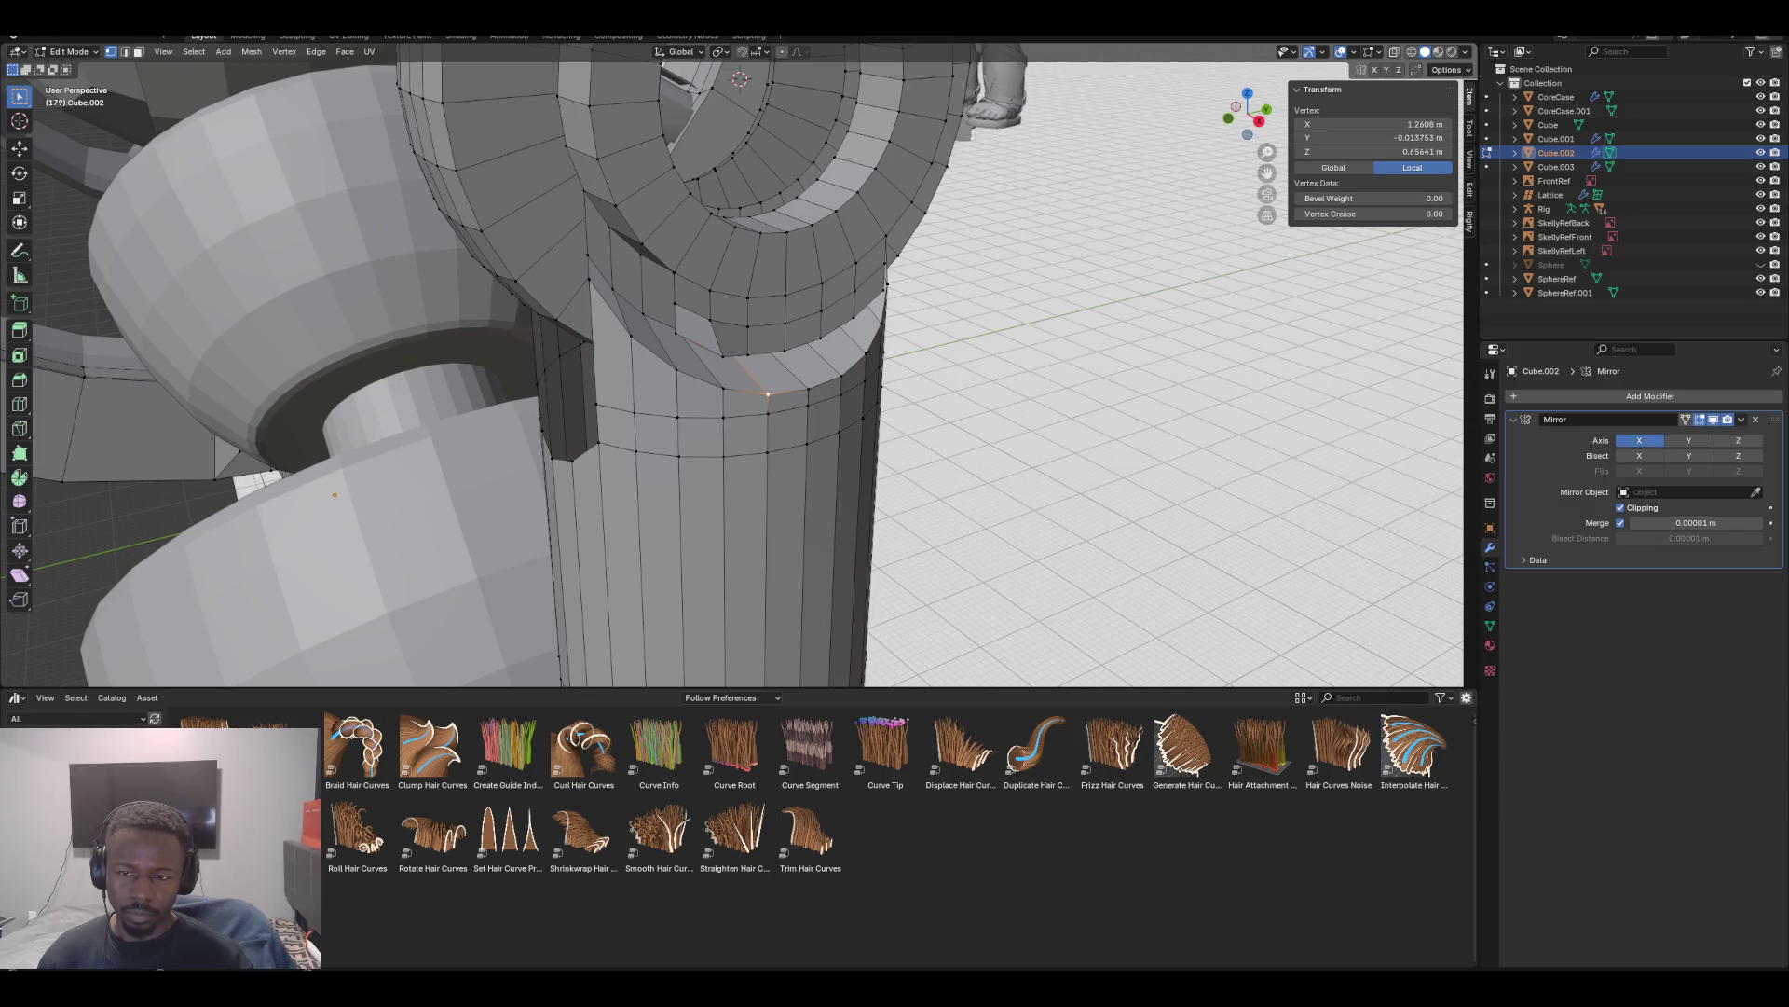
click(1375, 124)
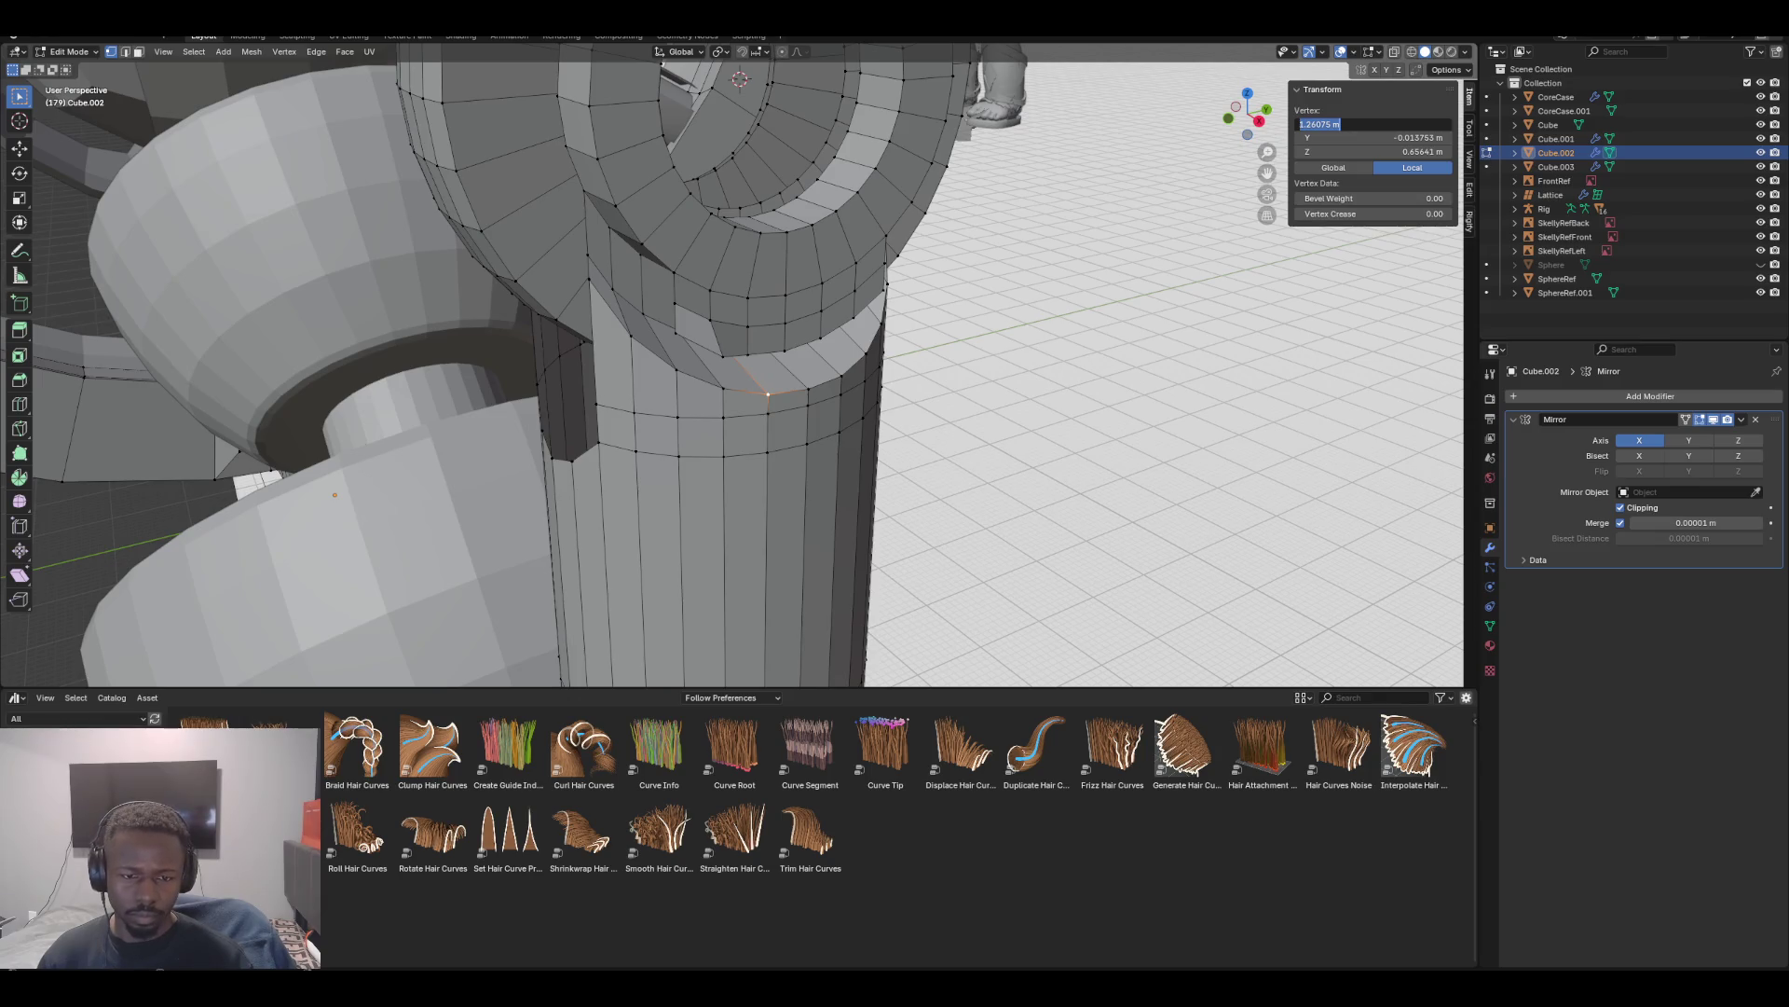
key(Escape)
key(ctrl+z)
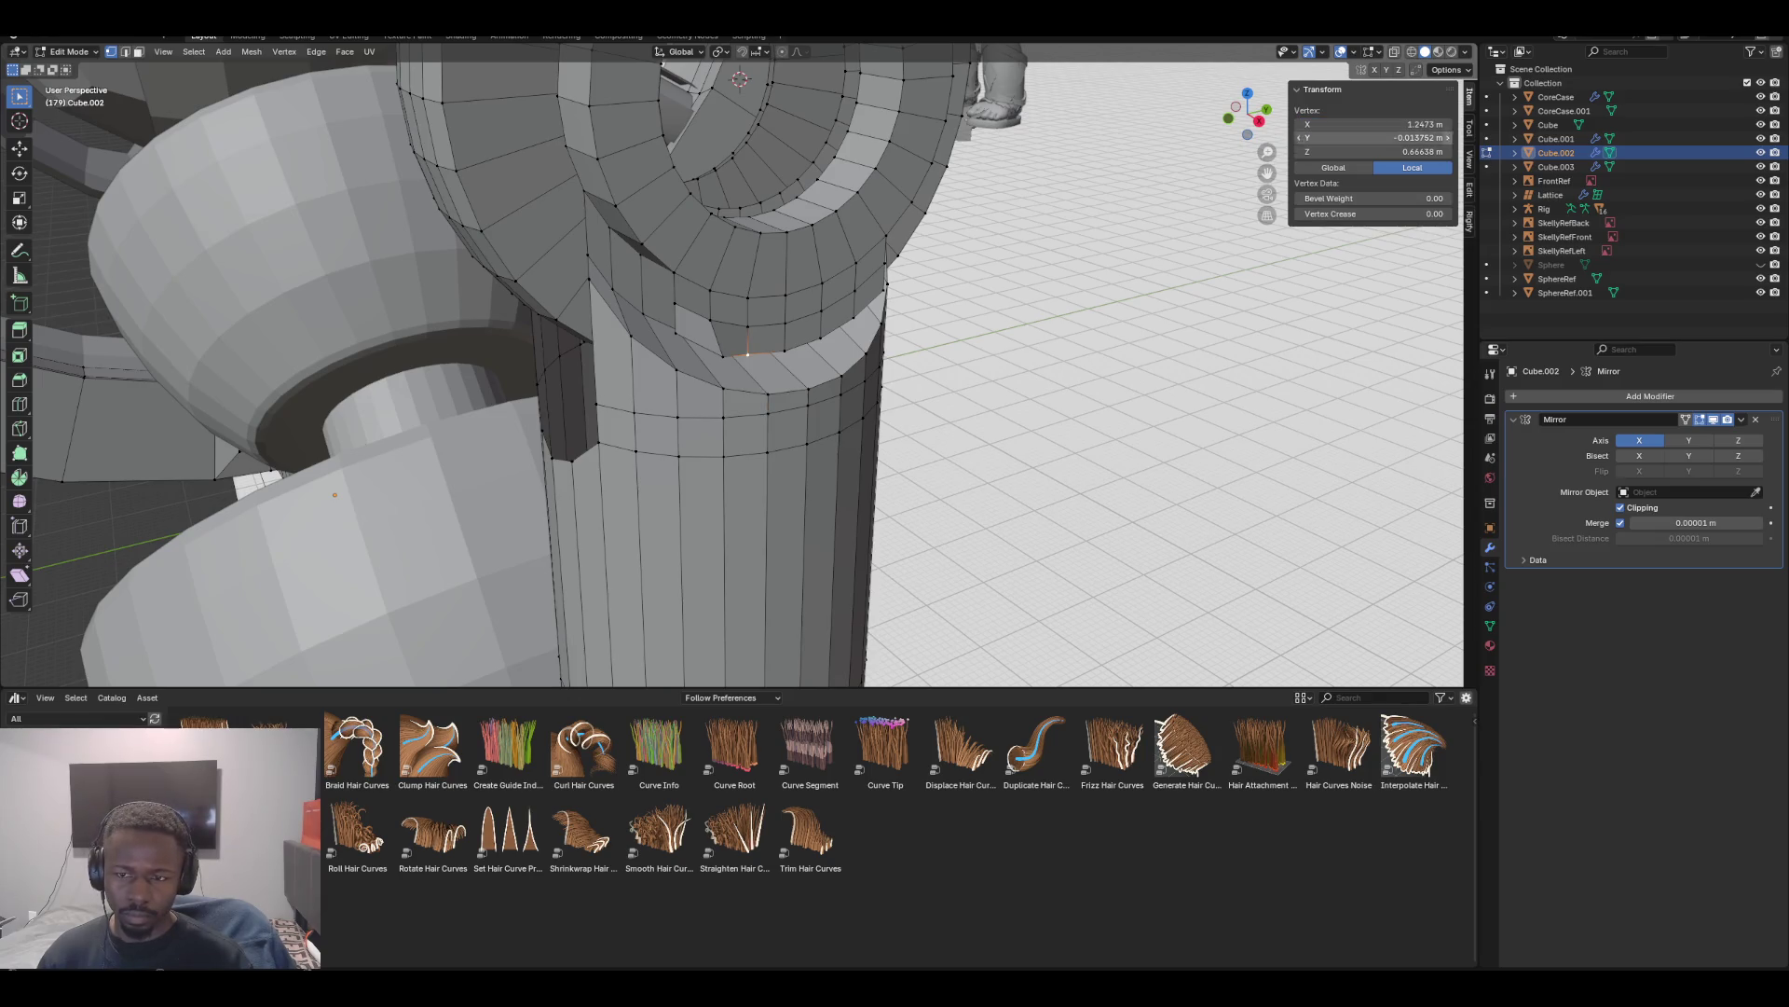
Try X values 1.2608 and 1.2625 m, settling the rim vertex at X 1.2608 m
click(1374, 124)
text(1.2608)
key(Return)
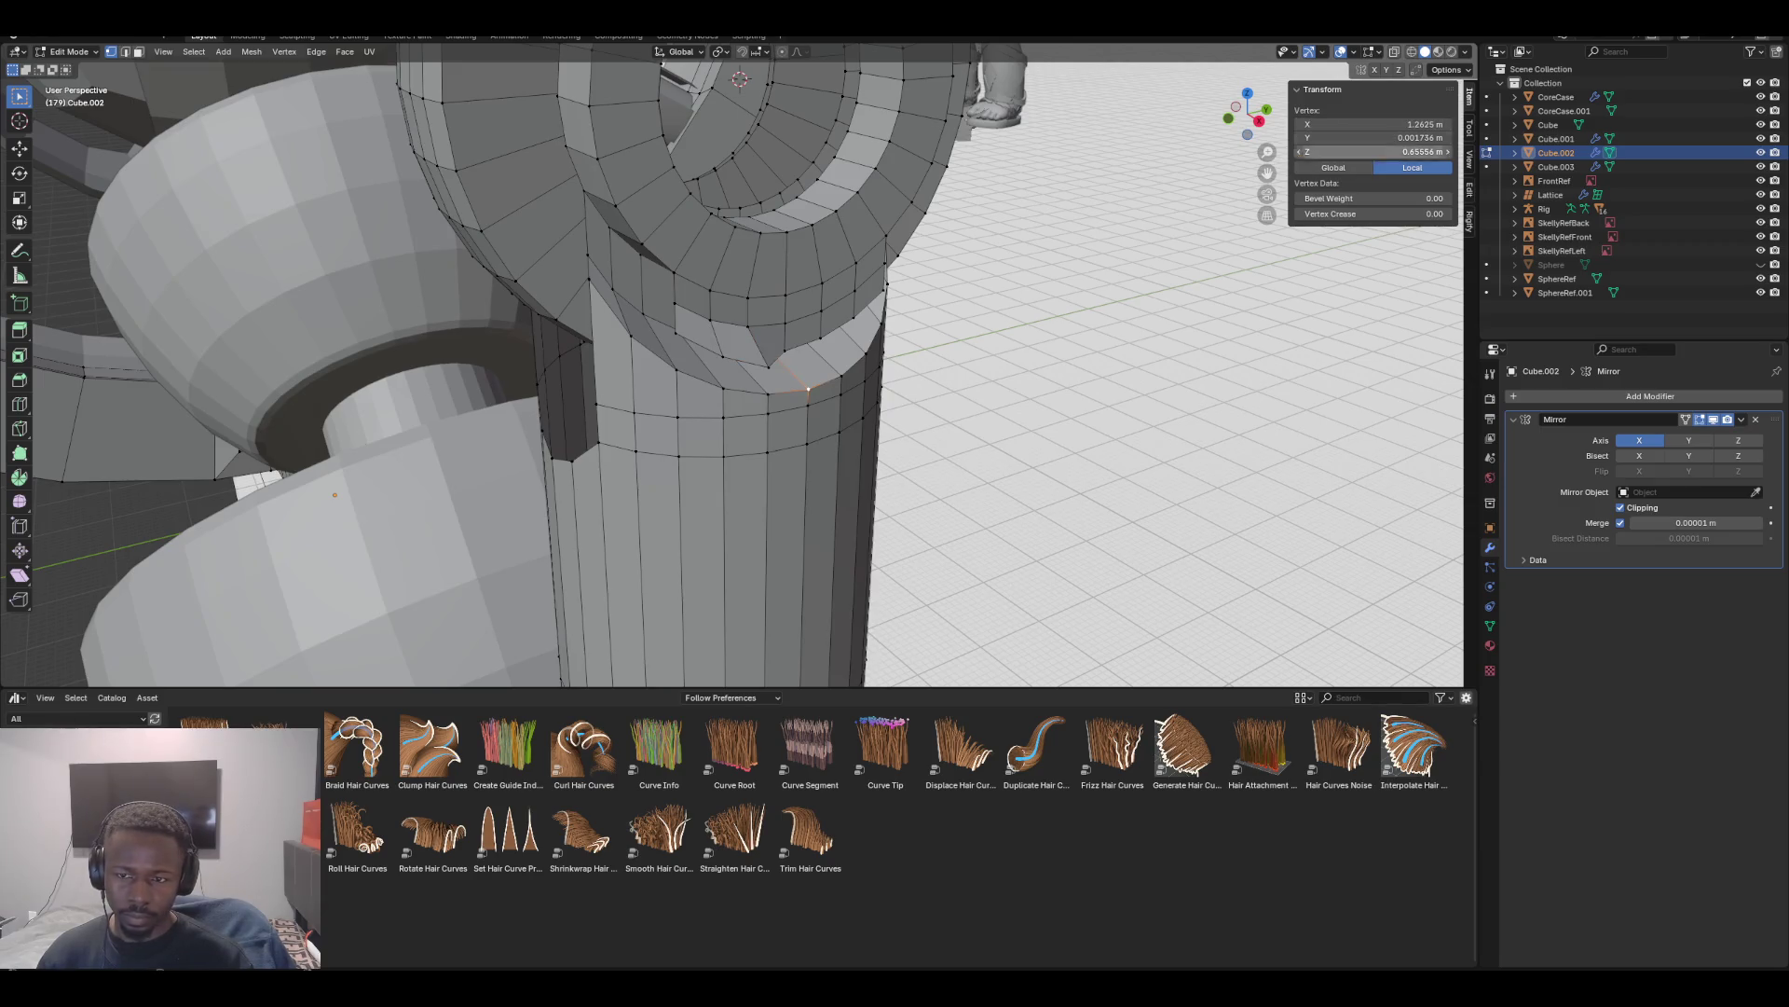
click(1375, 124)
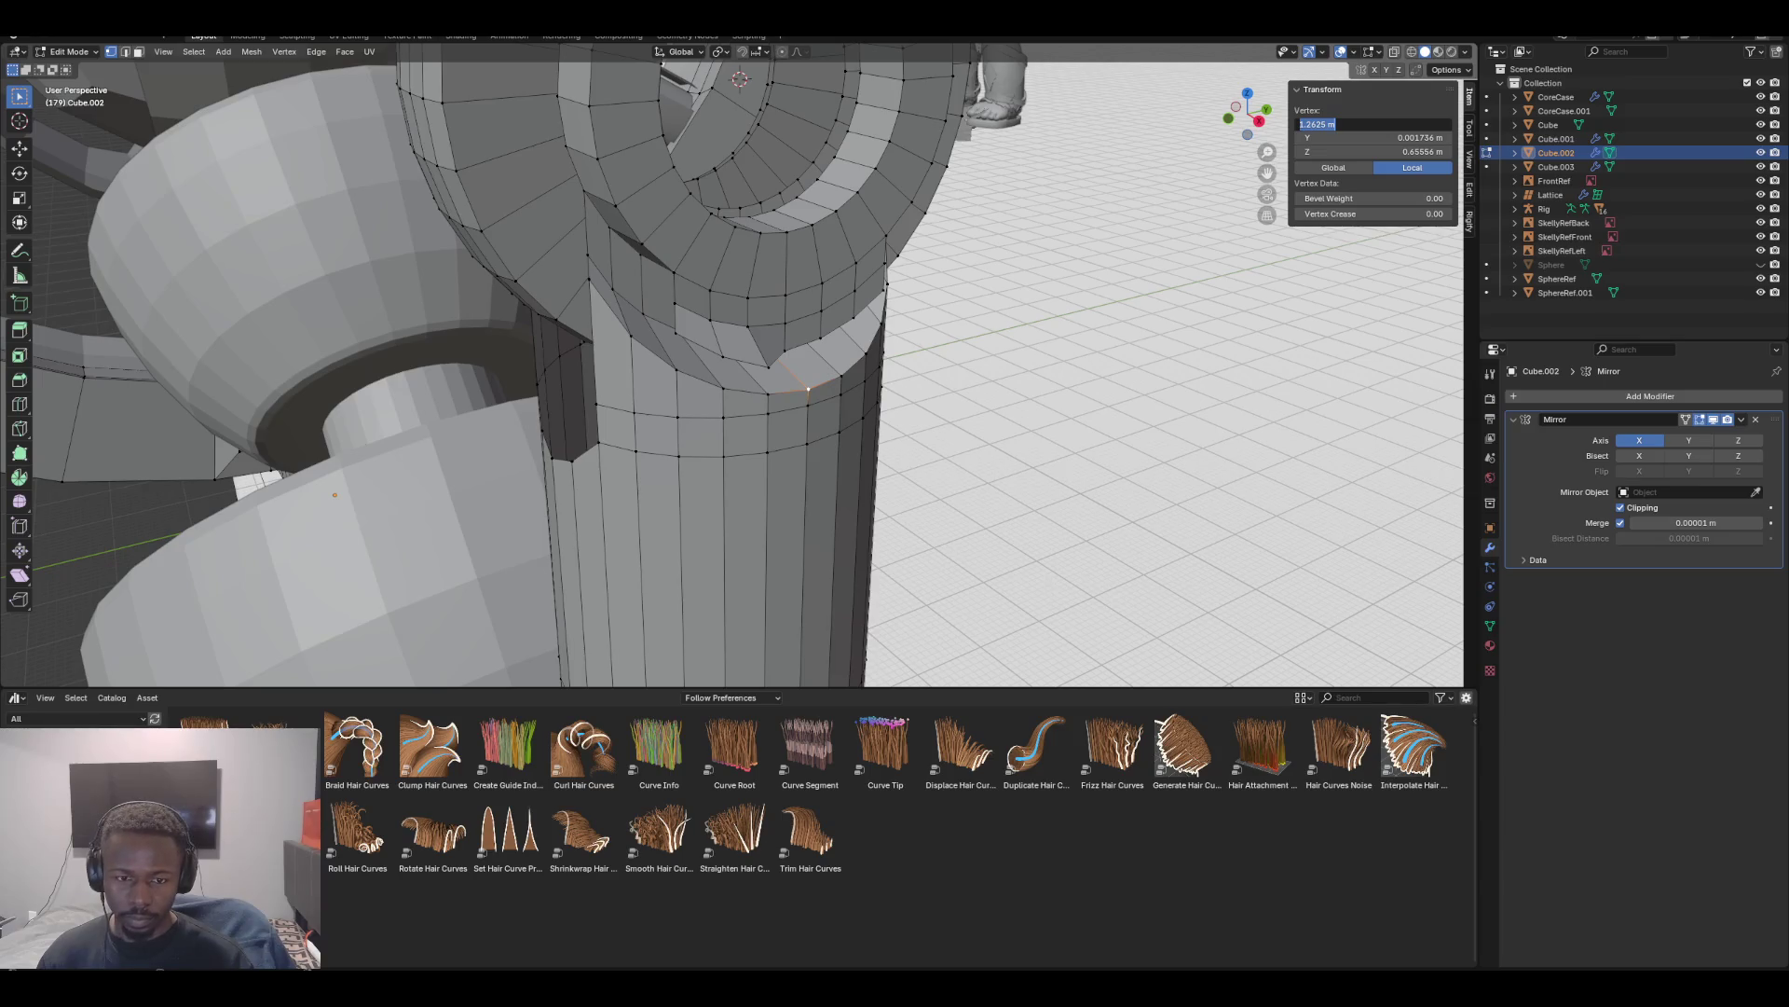
key(Escape)
key(ctrl+z)
click(1374, 124)
key(Return)
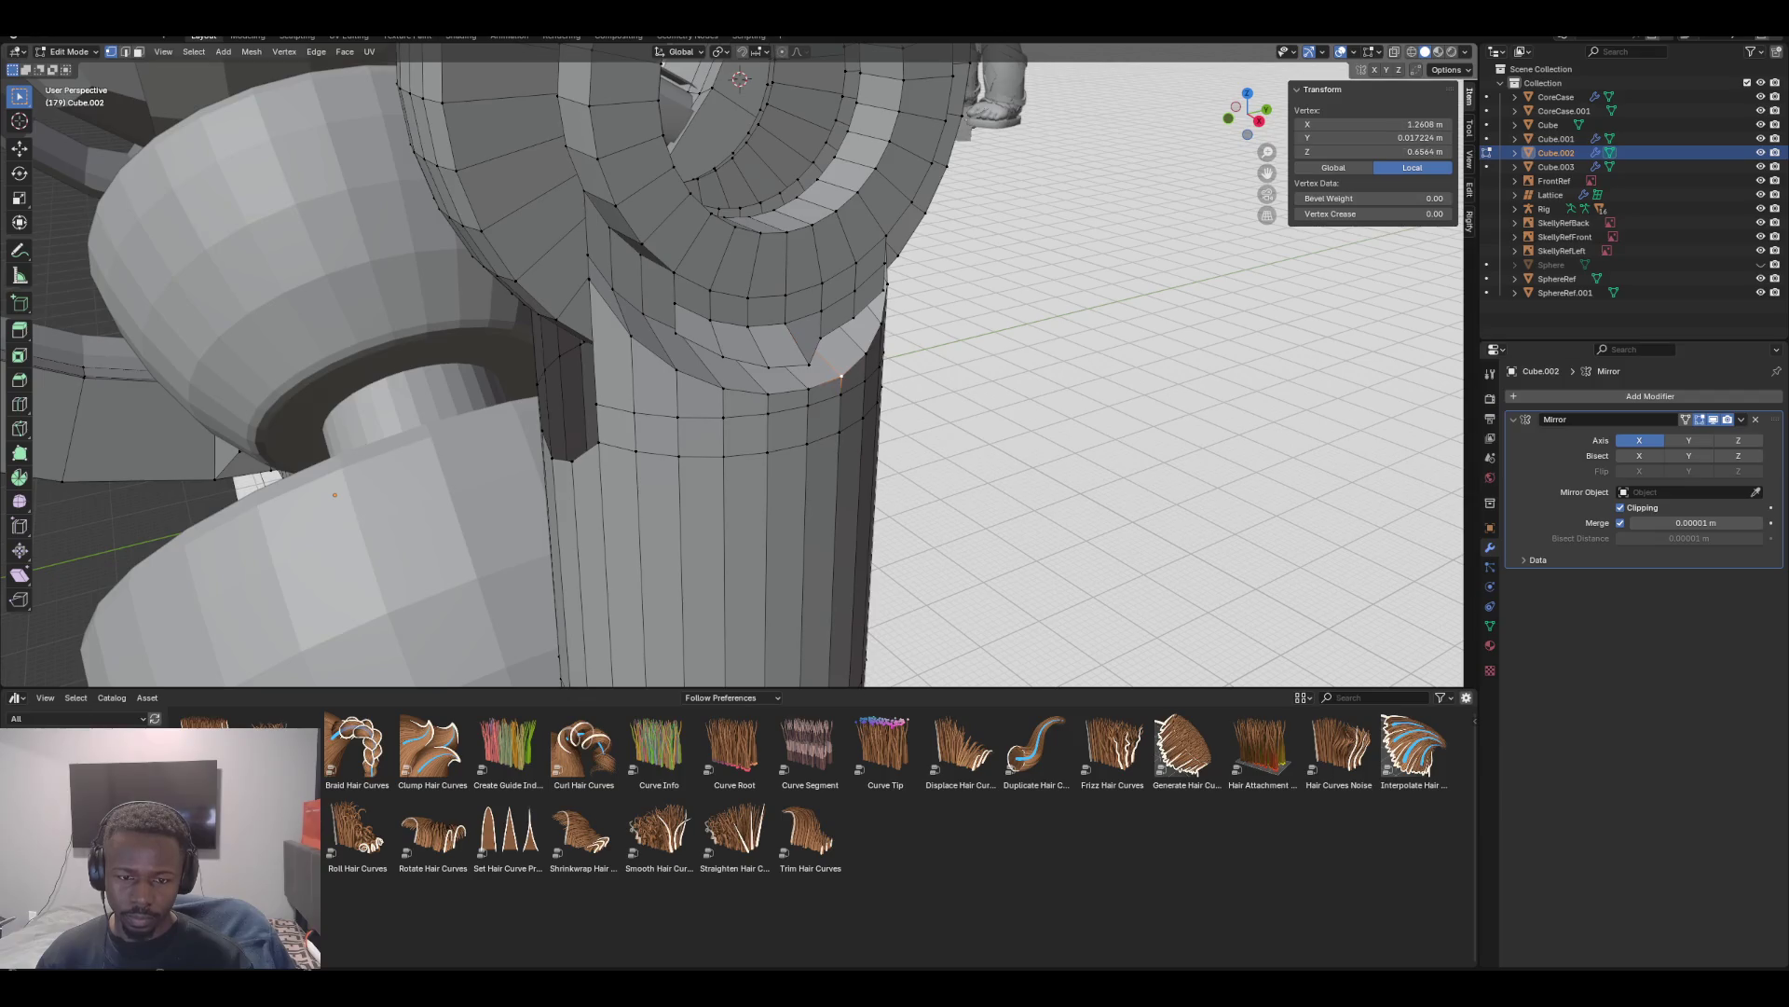
click(1375, 124)
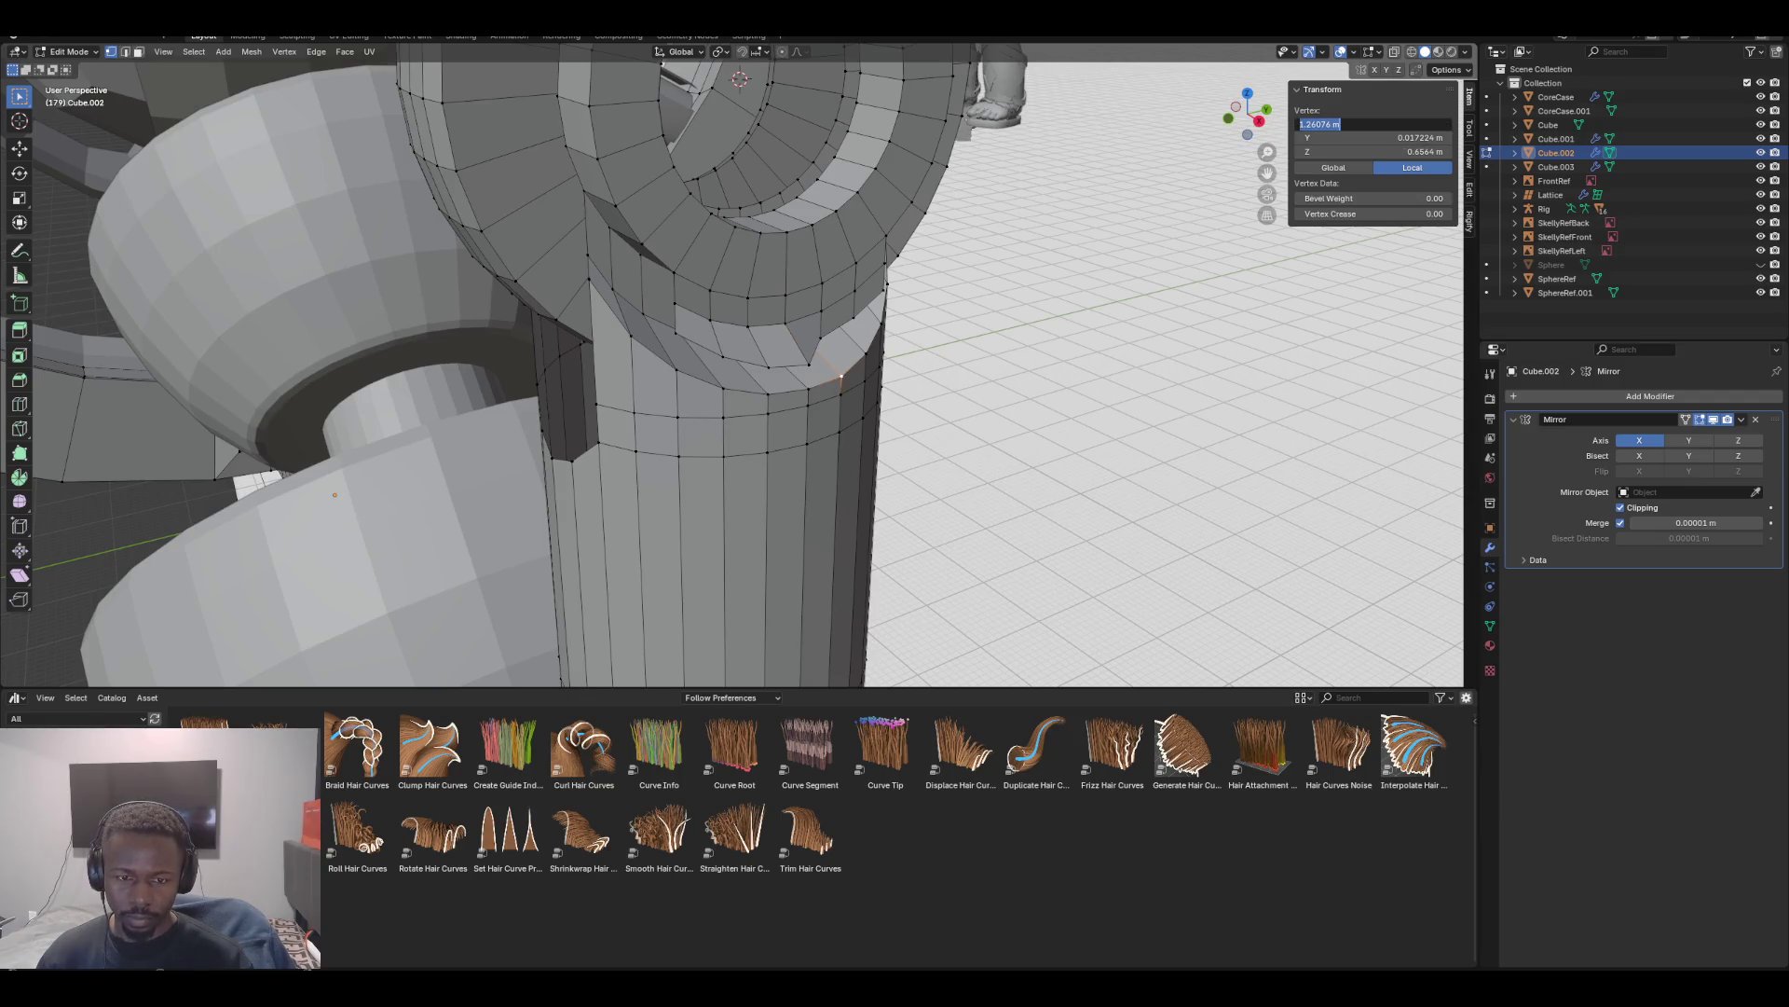
key(Return)
click(1374, 124)
key(Return)
middle_drag(932, 373, 1119, 354)
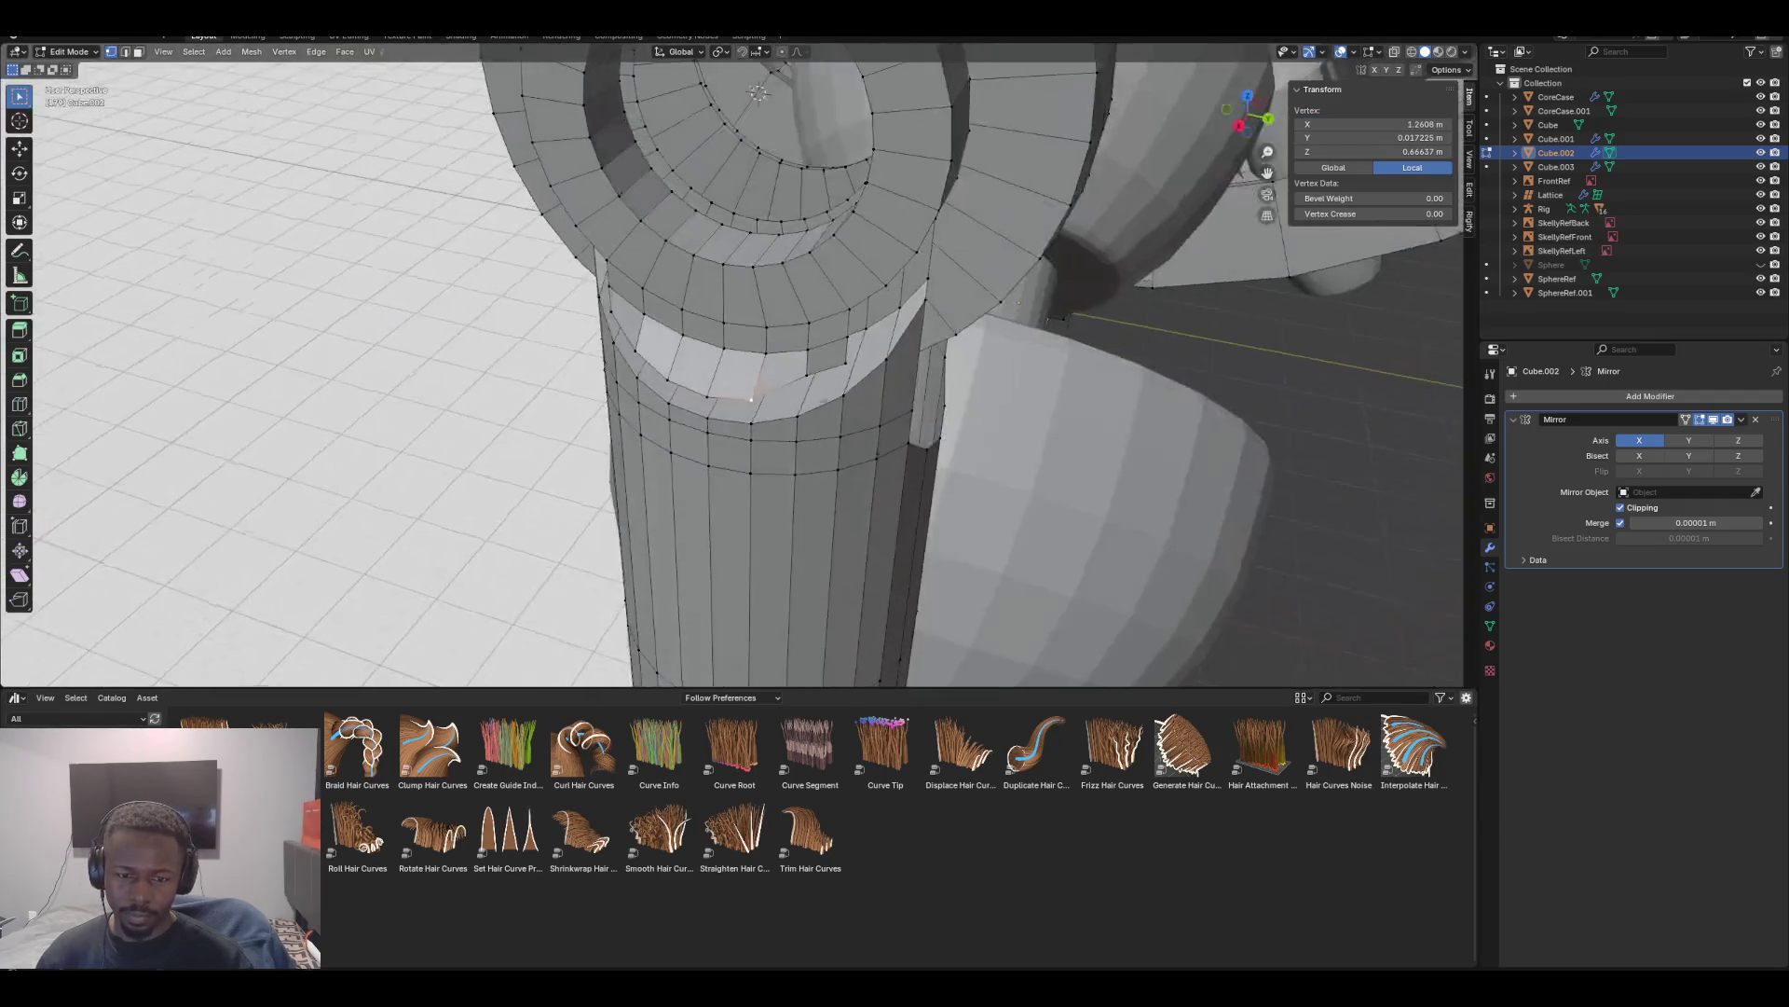
Set the vertex X to 1.2556 m via the Transform field and redo
click(1374, 124)
key(Return)
key(ctrl+shift+z)
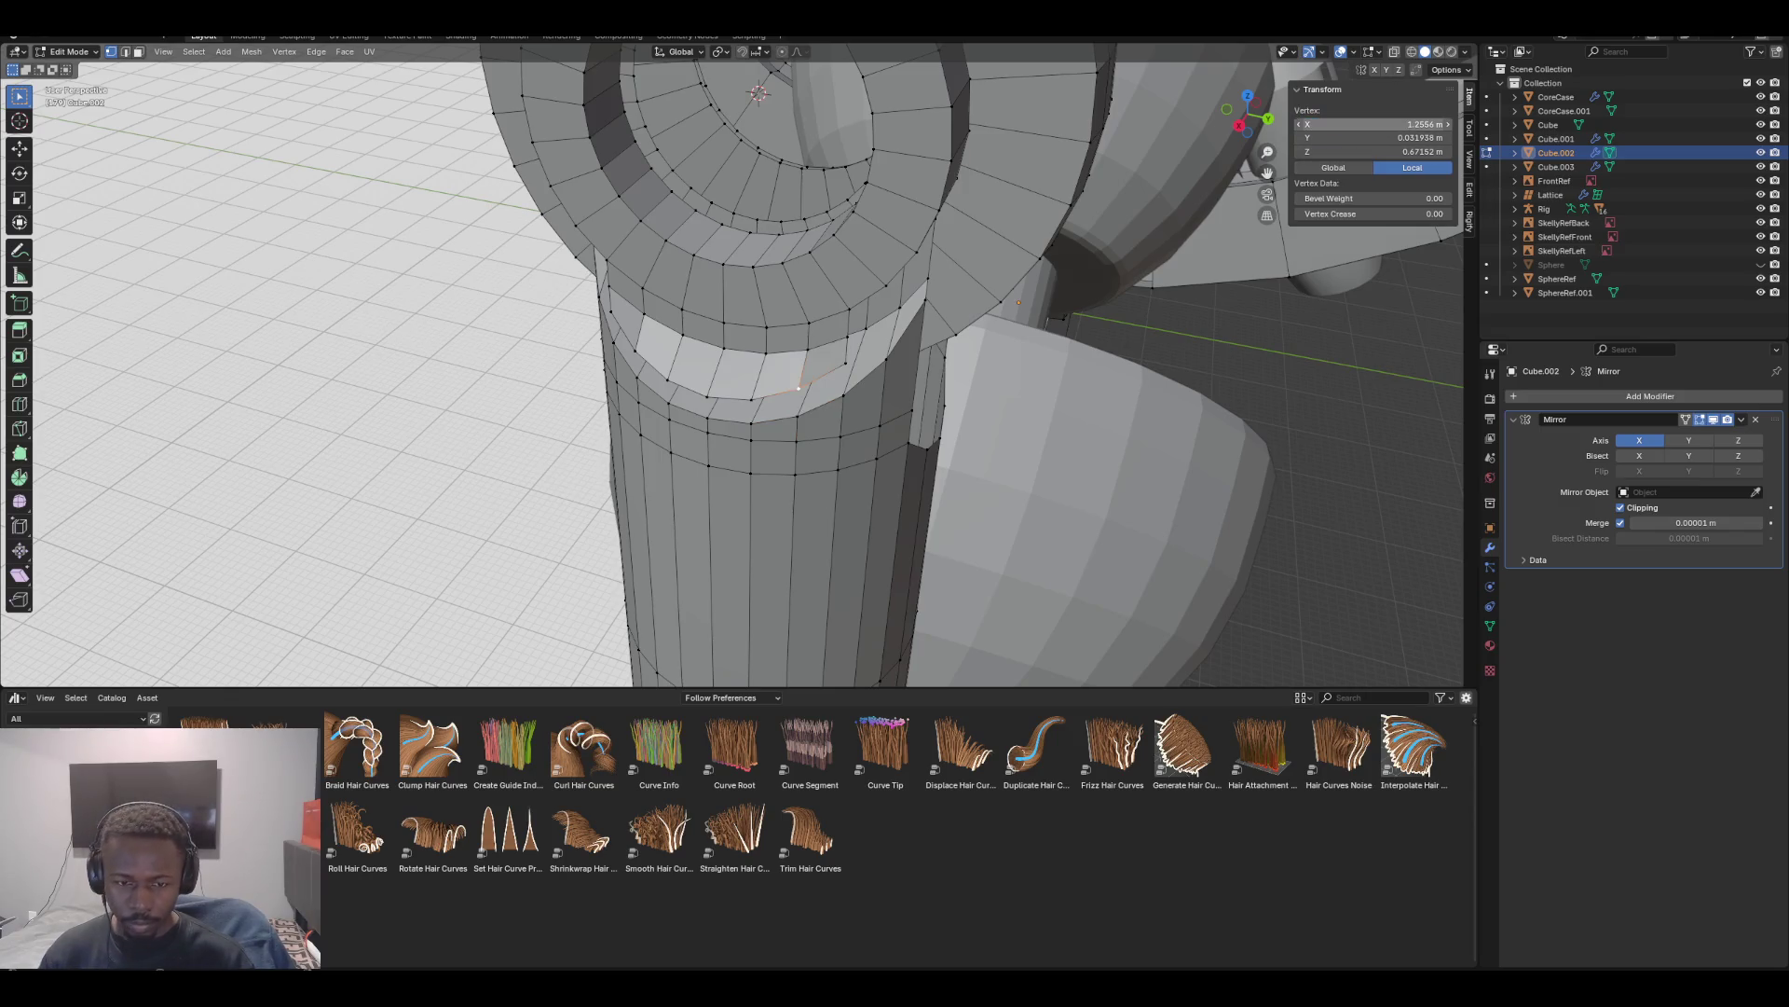
mouse_move(1025, 373)
middle_down()
mouse_move(522, 389)
mouse_move(484, 438)
middle_up()
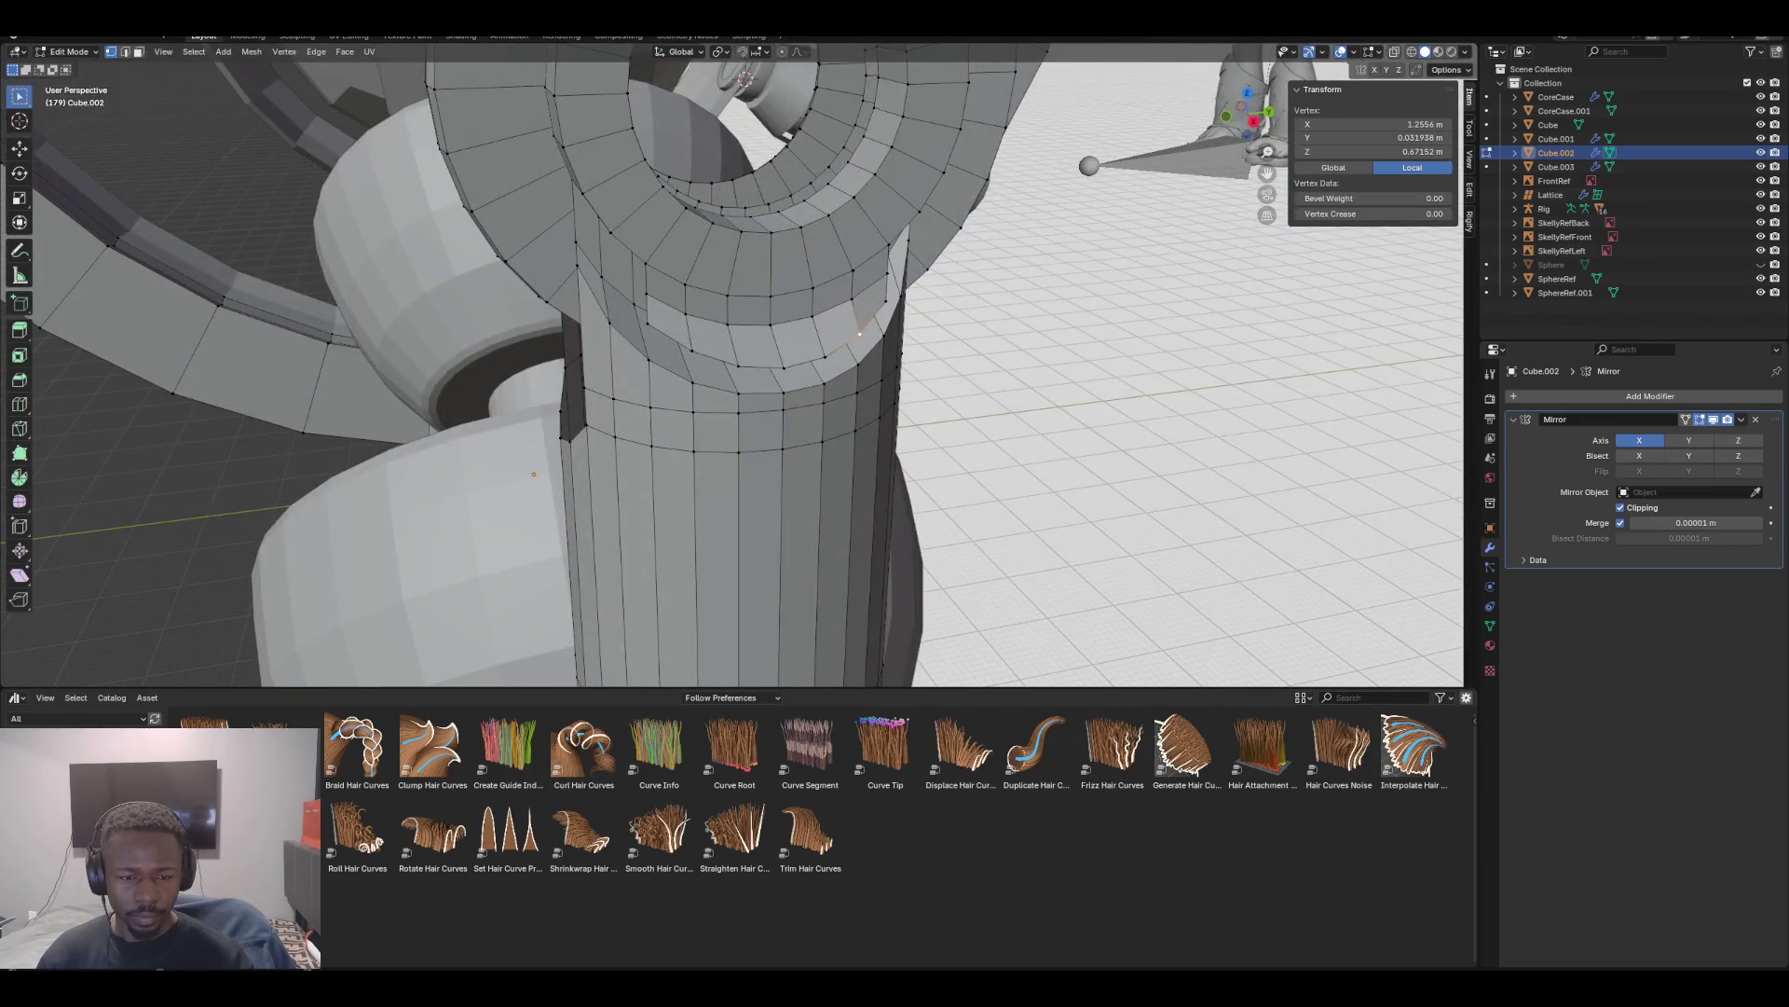
Select the ring's lower edge loop and bridge it to the socket rim with Bridge Edge Loops
key(2)
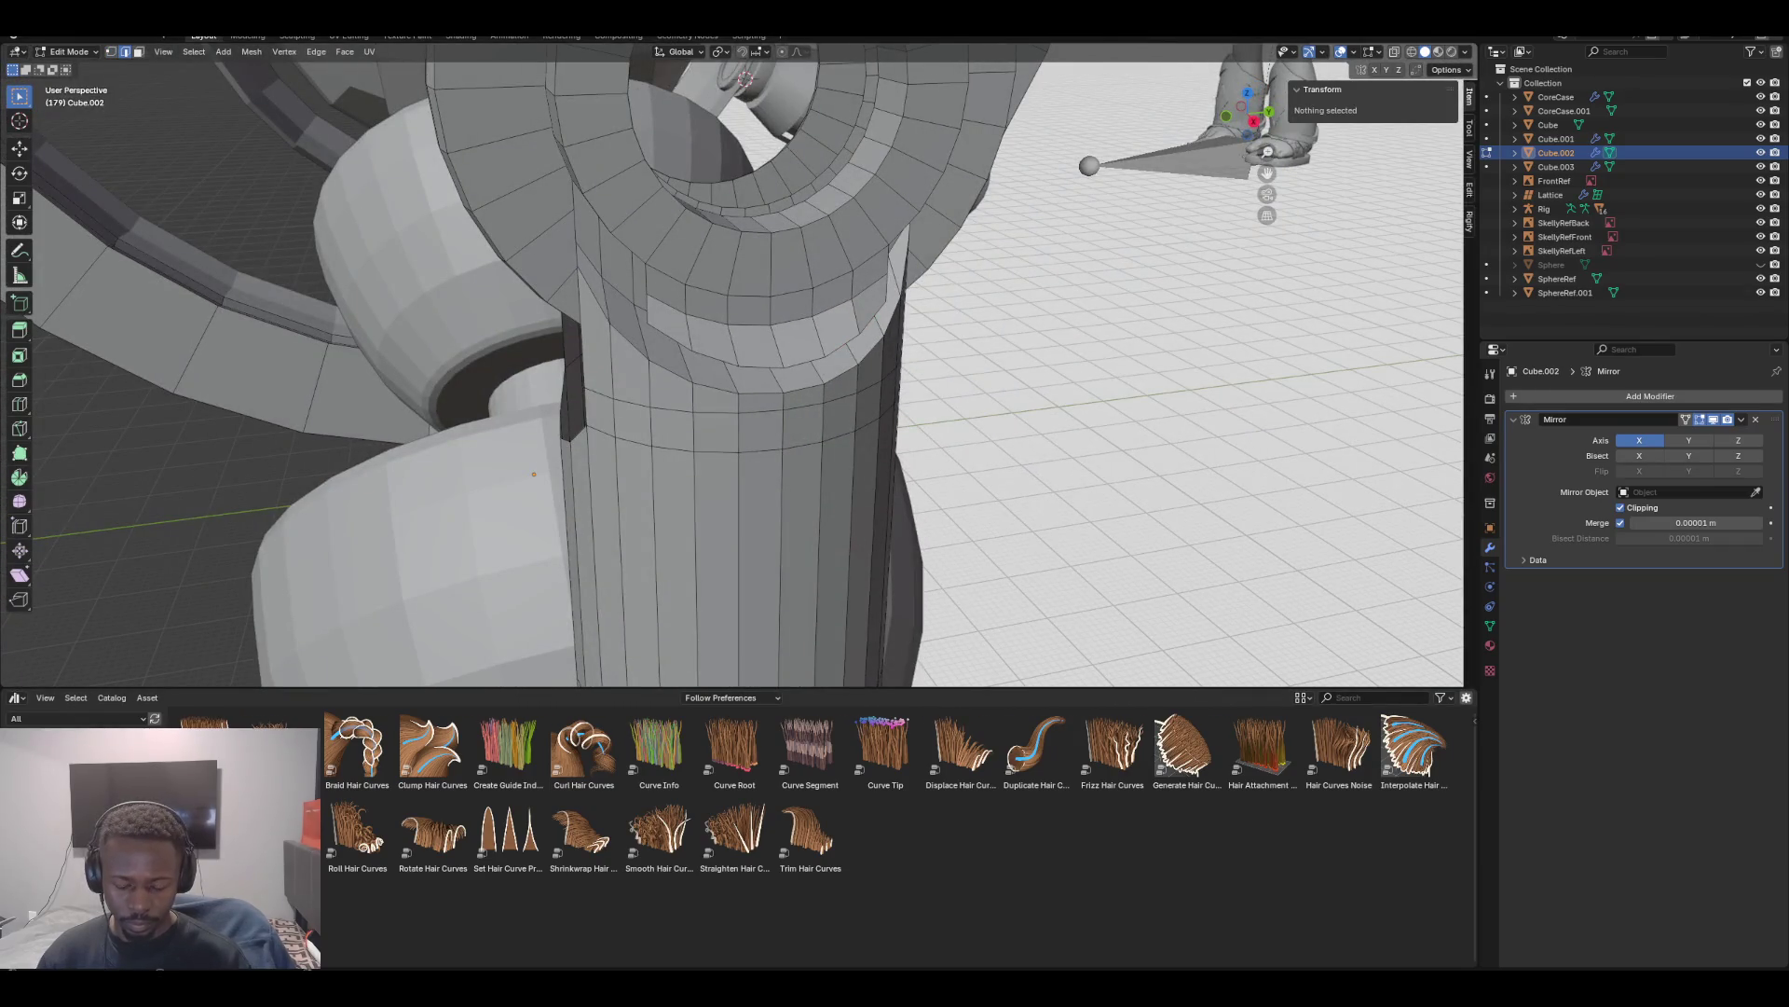
alt+click(666, 335)
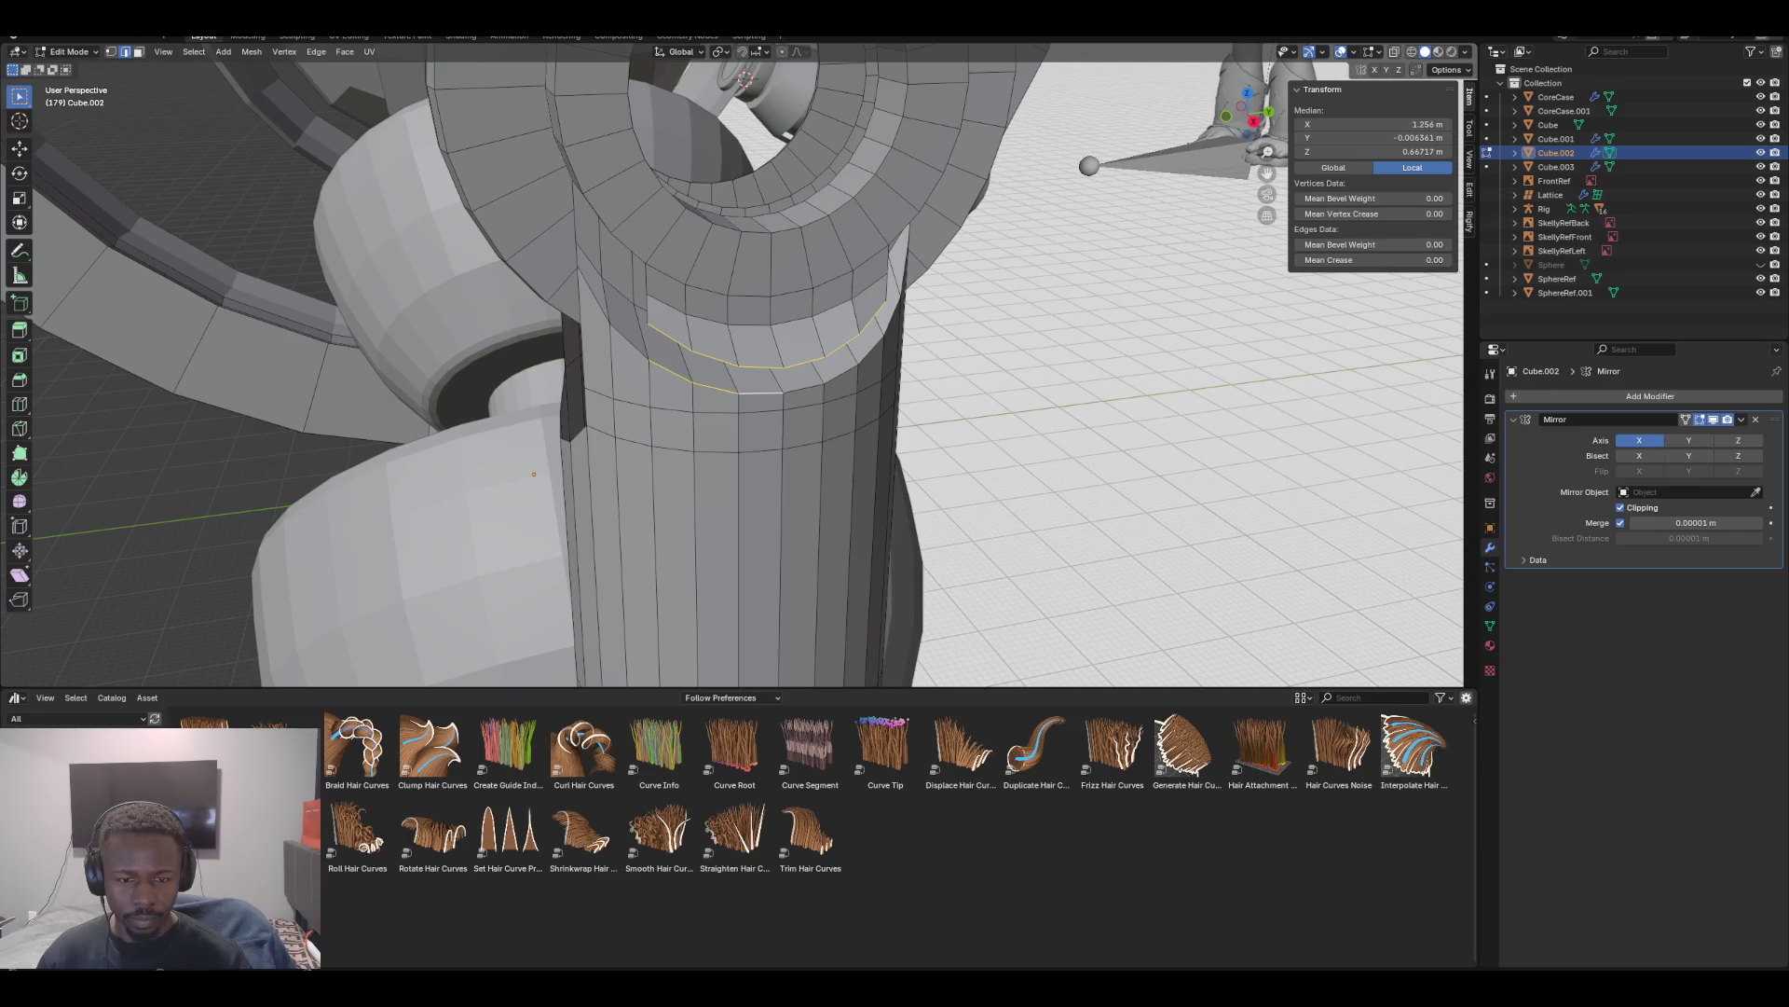
key(F3)
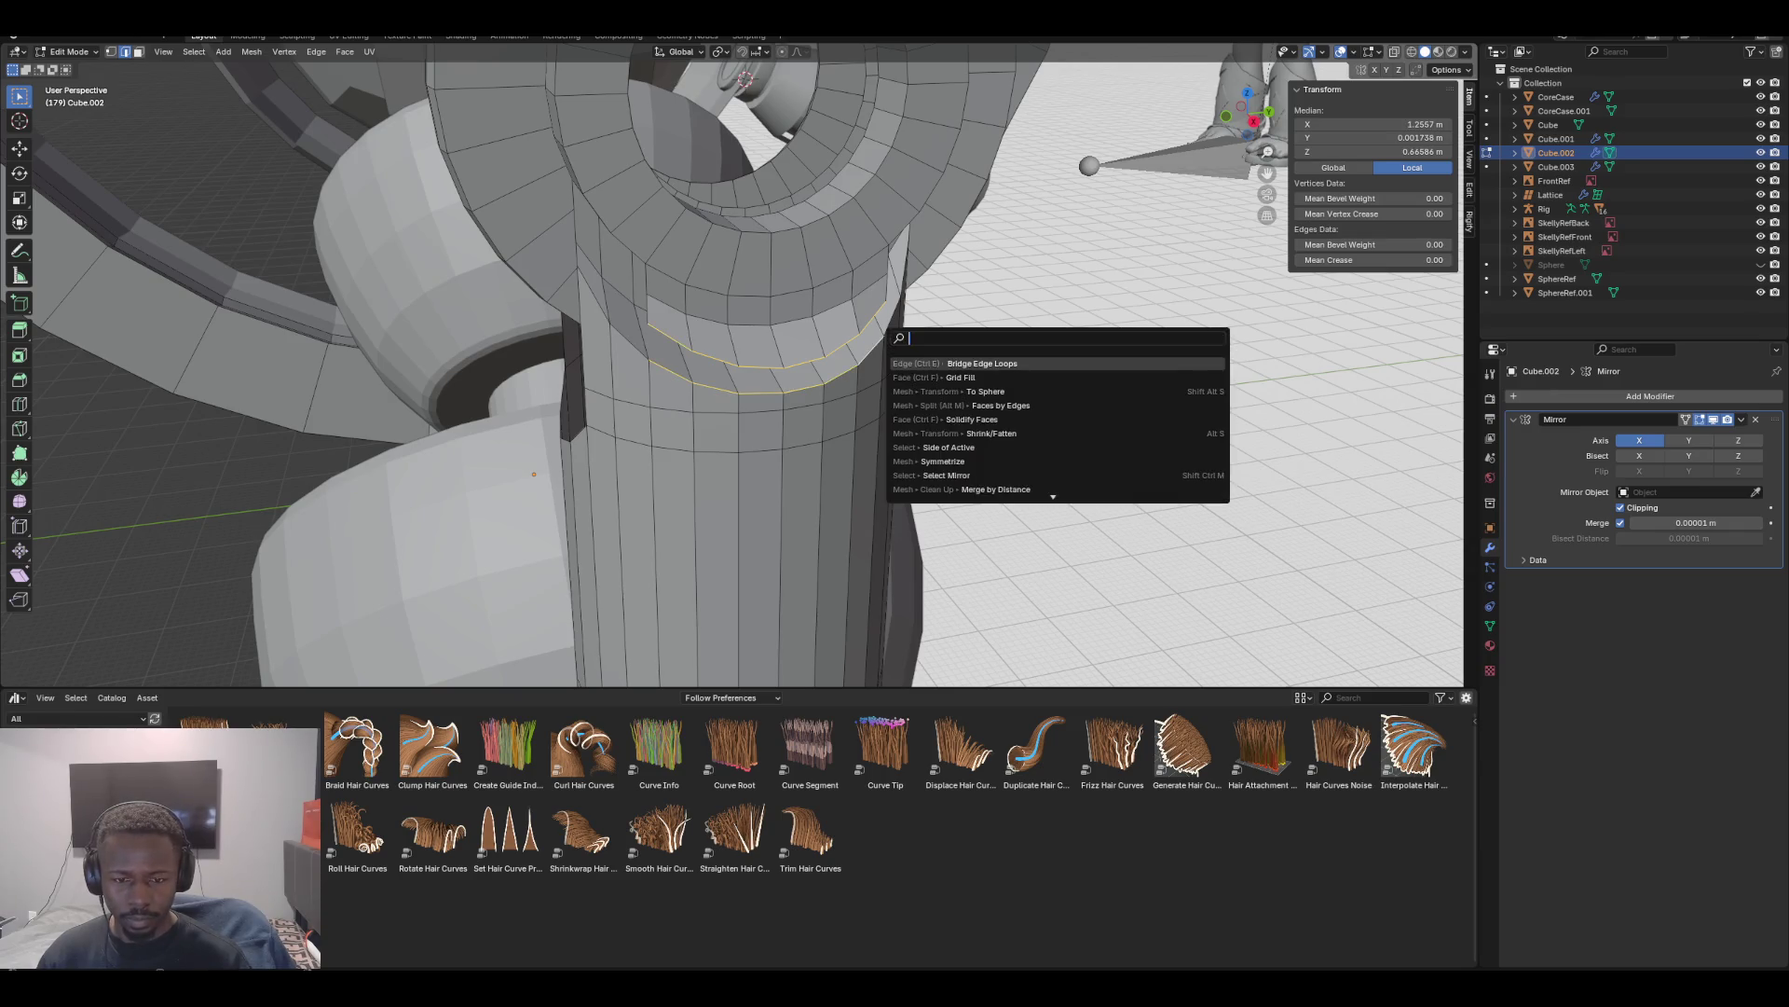
key(Return)
mouse_move(899, 337)
middle_down()
mouse_move(643, 401)
mouse_move(555, 371)
mouse_move(521, 327)
mouse_move(536, 303)
middle_up()
Remove the extra faces below the ring, including a face loop, leaving the notch-shaped top
key(3)
shift+click(653, 466)
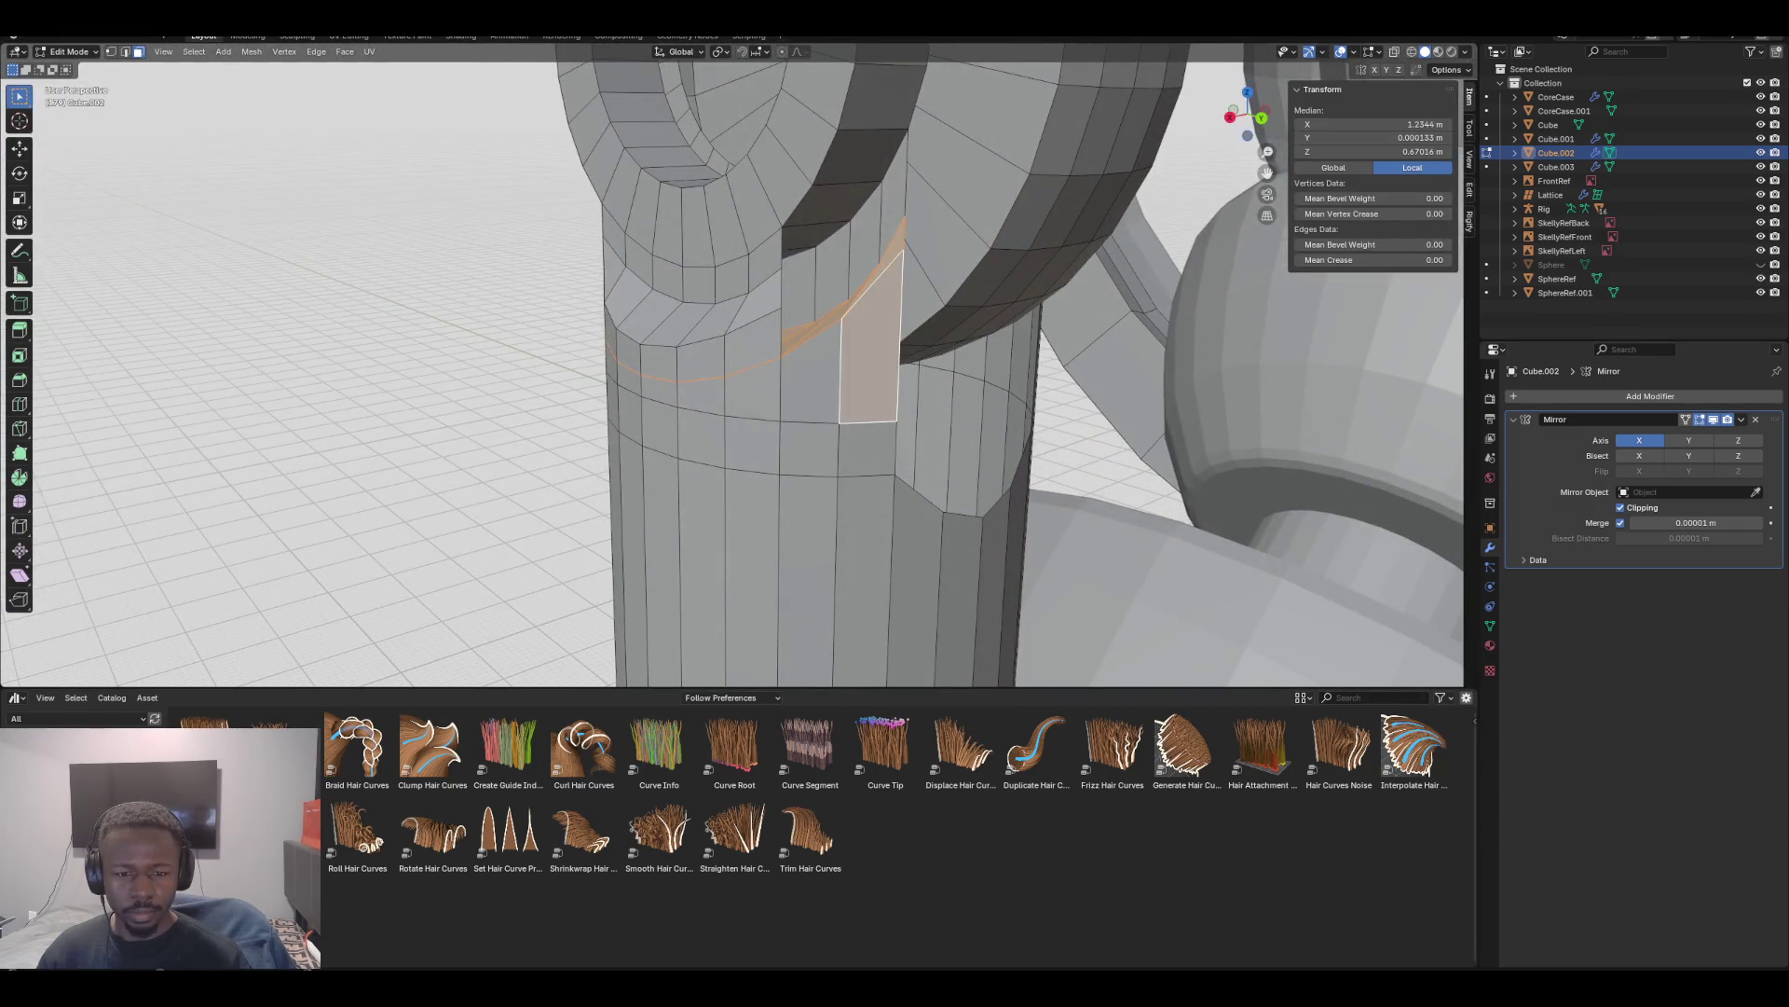
click(760, 372)
mouse_move(760, 372)
middle_down()
mouse_move(685, 384)
mouse_move(597, 361)
mouse_move(829, 378)
mouse_move(1077, 320)
middle_up()
alt+click(734, 365)
key(f)
key(KP_1)
scroll(732, 373, up, 3)
key(KP_5)
scroll(708, 280, down, 4)
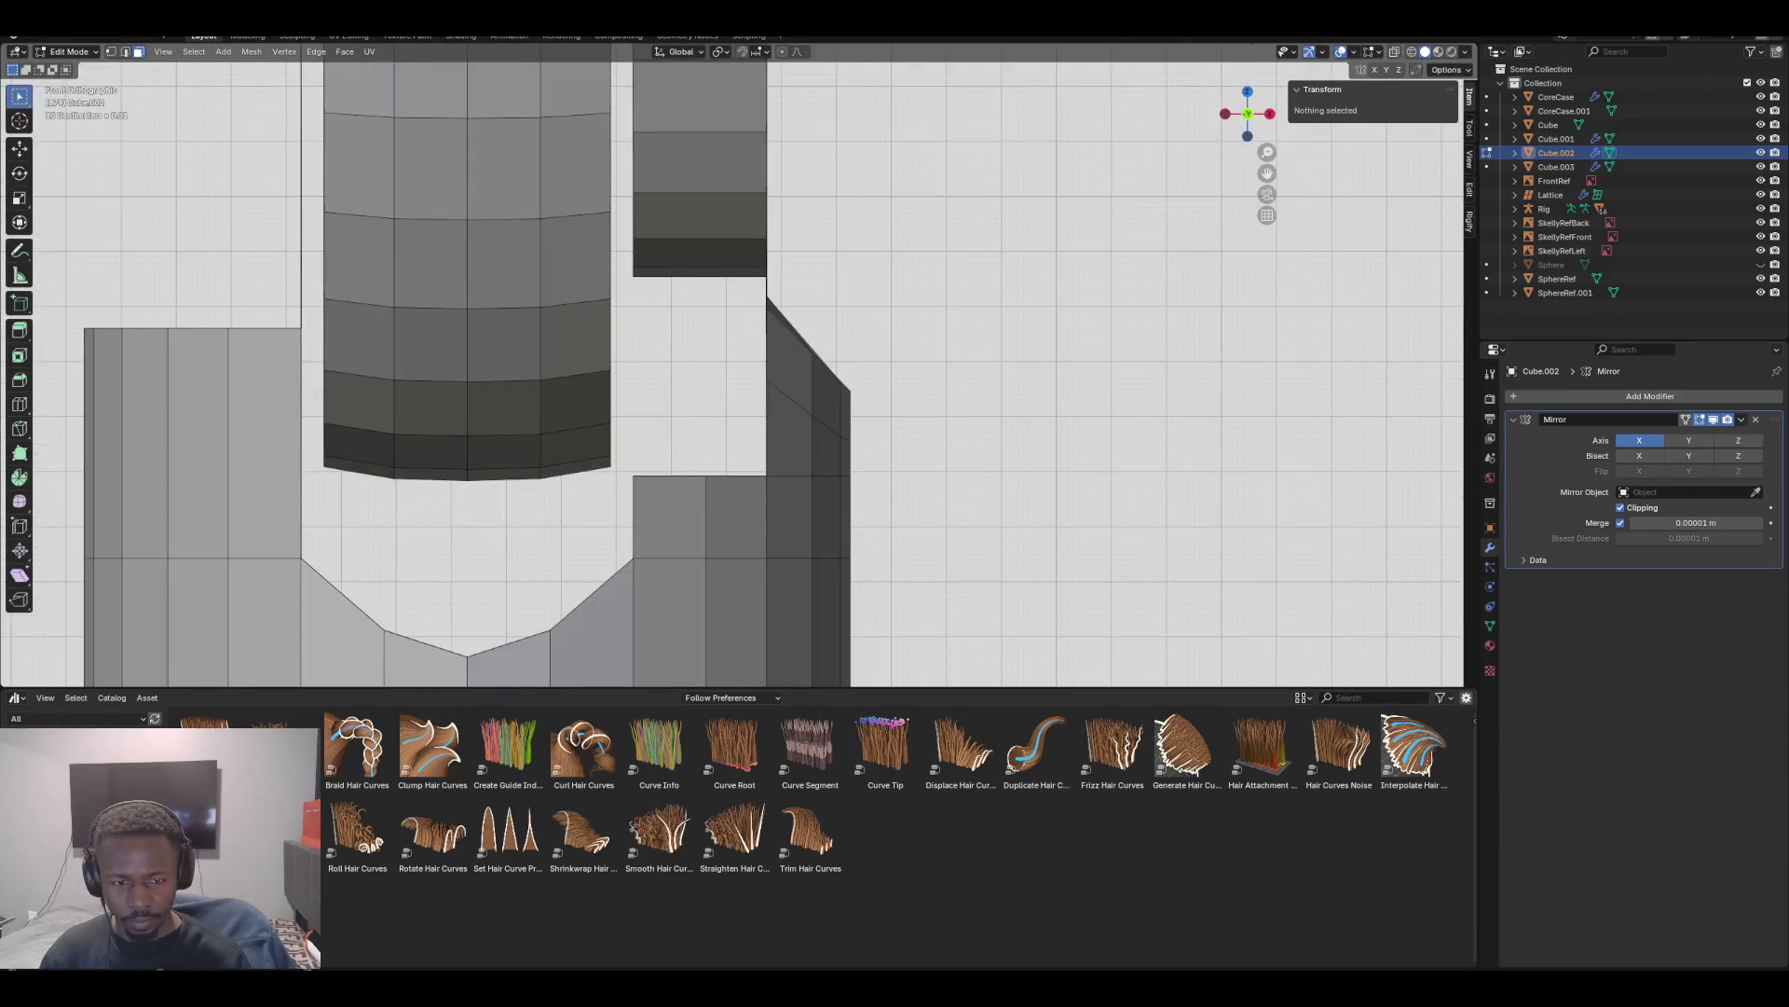
mouse_move(708, 279)
middle_down()
mouse_move(694, 98)
mouse_move(727, 186)
mouse_move(680, 85)
mouse_move(652, 186)
mouse_move(674, 410)
middle_up()
Select the horizontal face ring on the shin socket and delete its faces
click(674, 419)
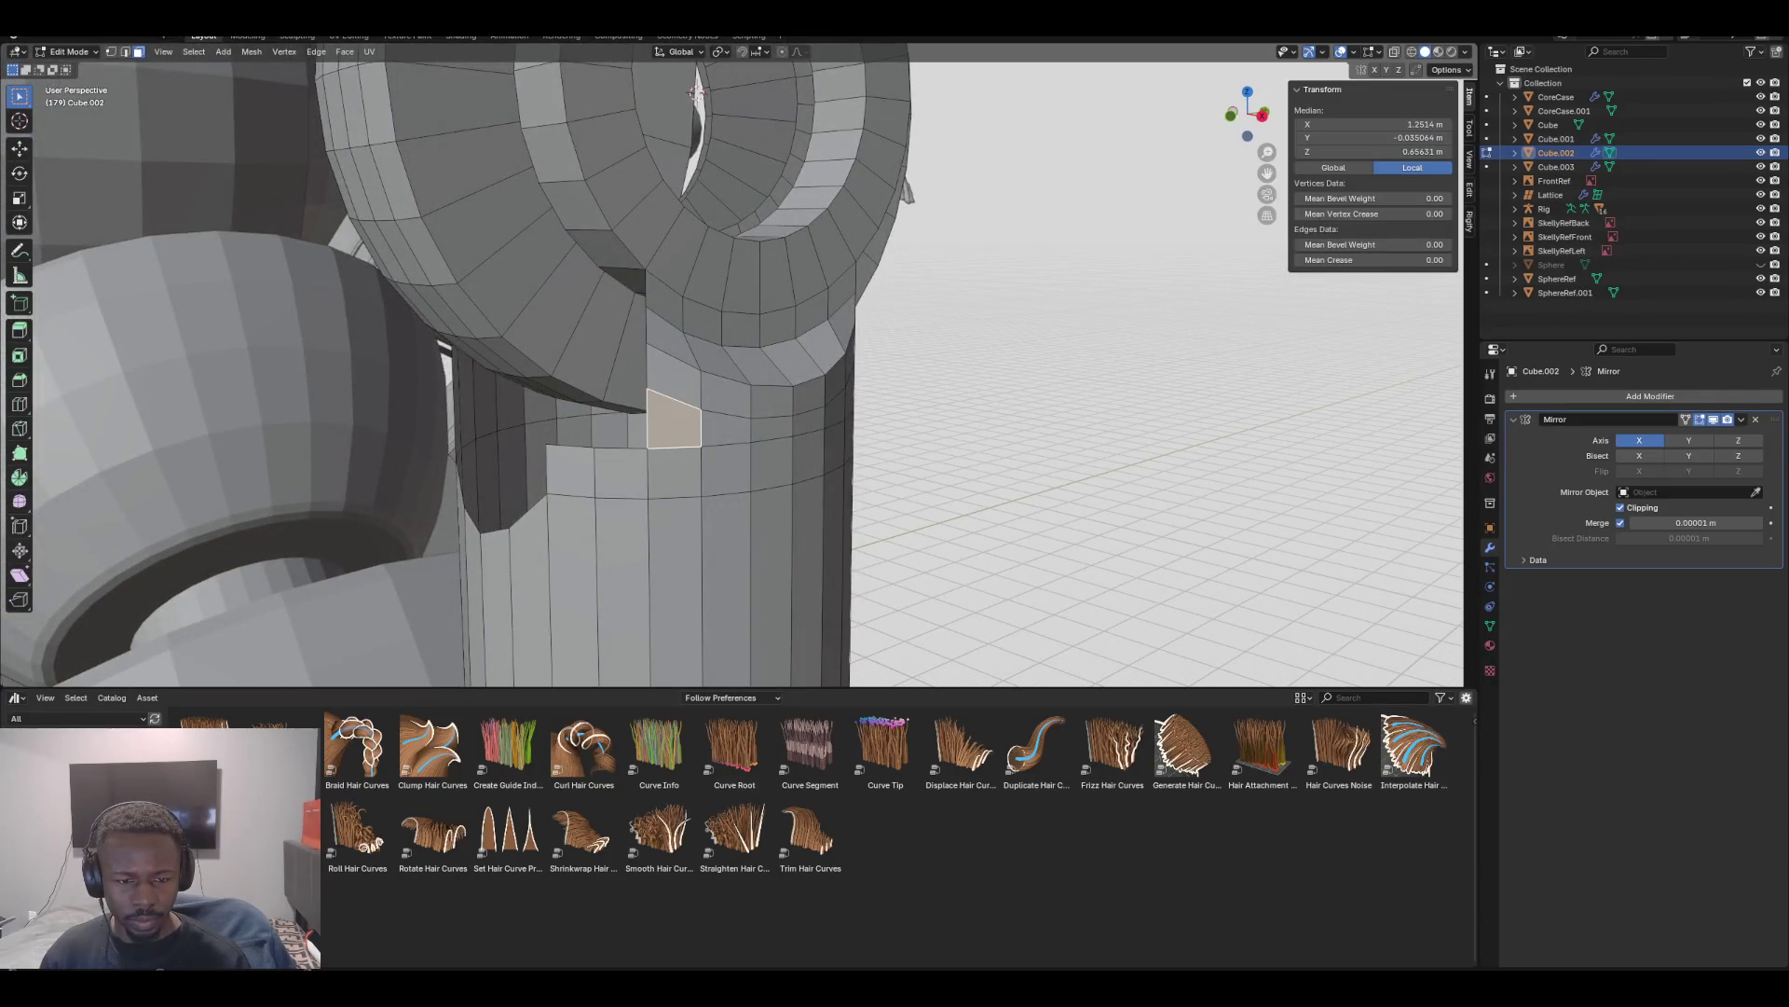
alt+click(674, 375)
alt+click(745, 401)
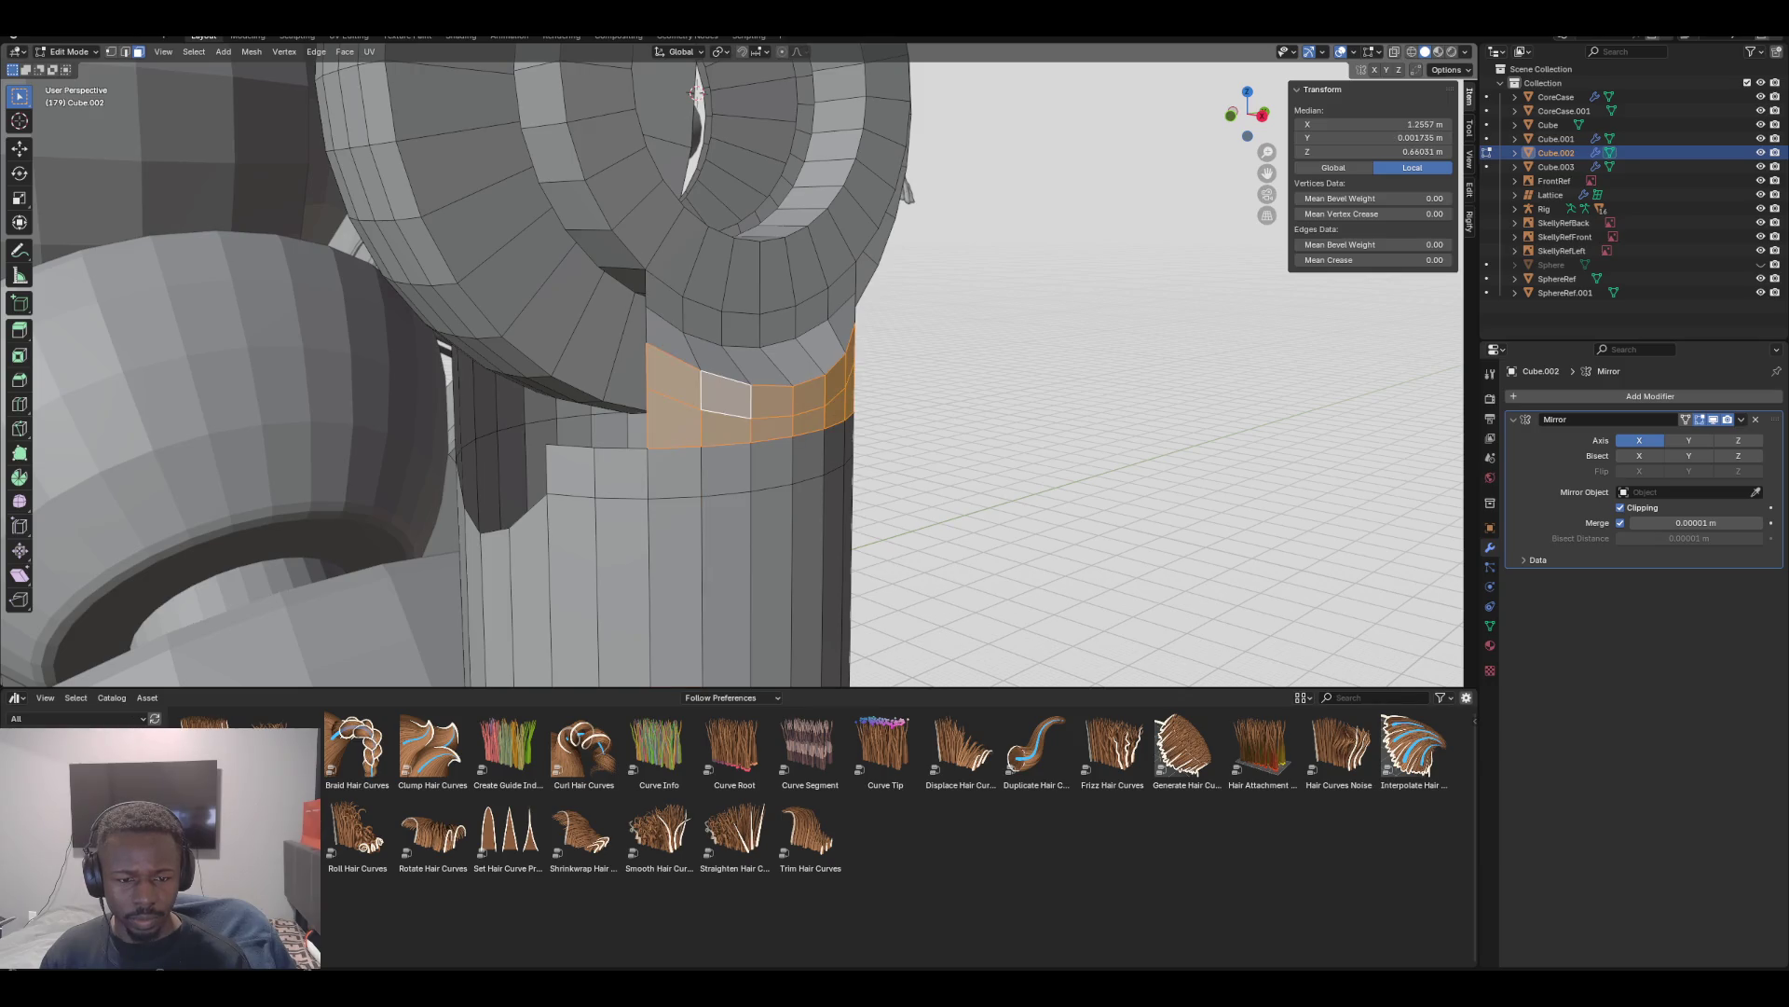
key(x)
click(634, 396)
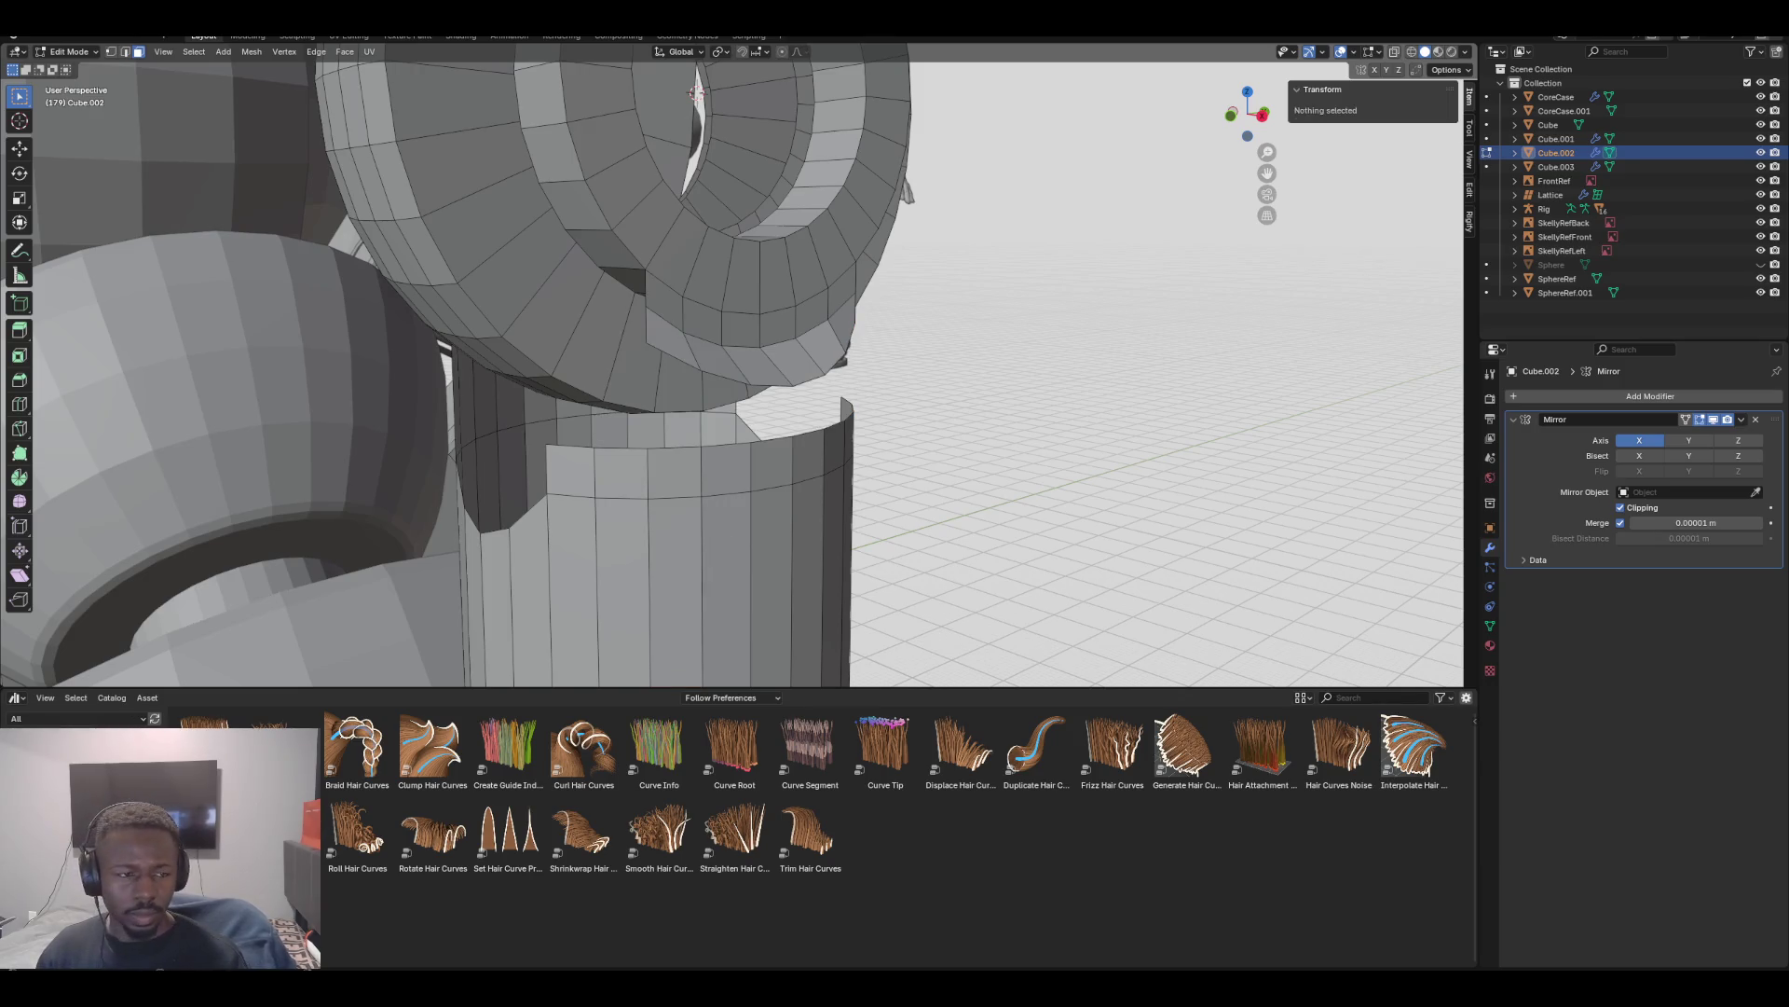
Bridge the open socket edge to the ring's bottom rim loop with new faces
alt+click(746, 382)
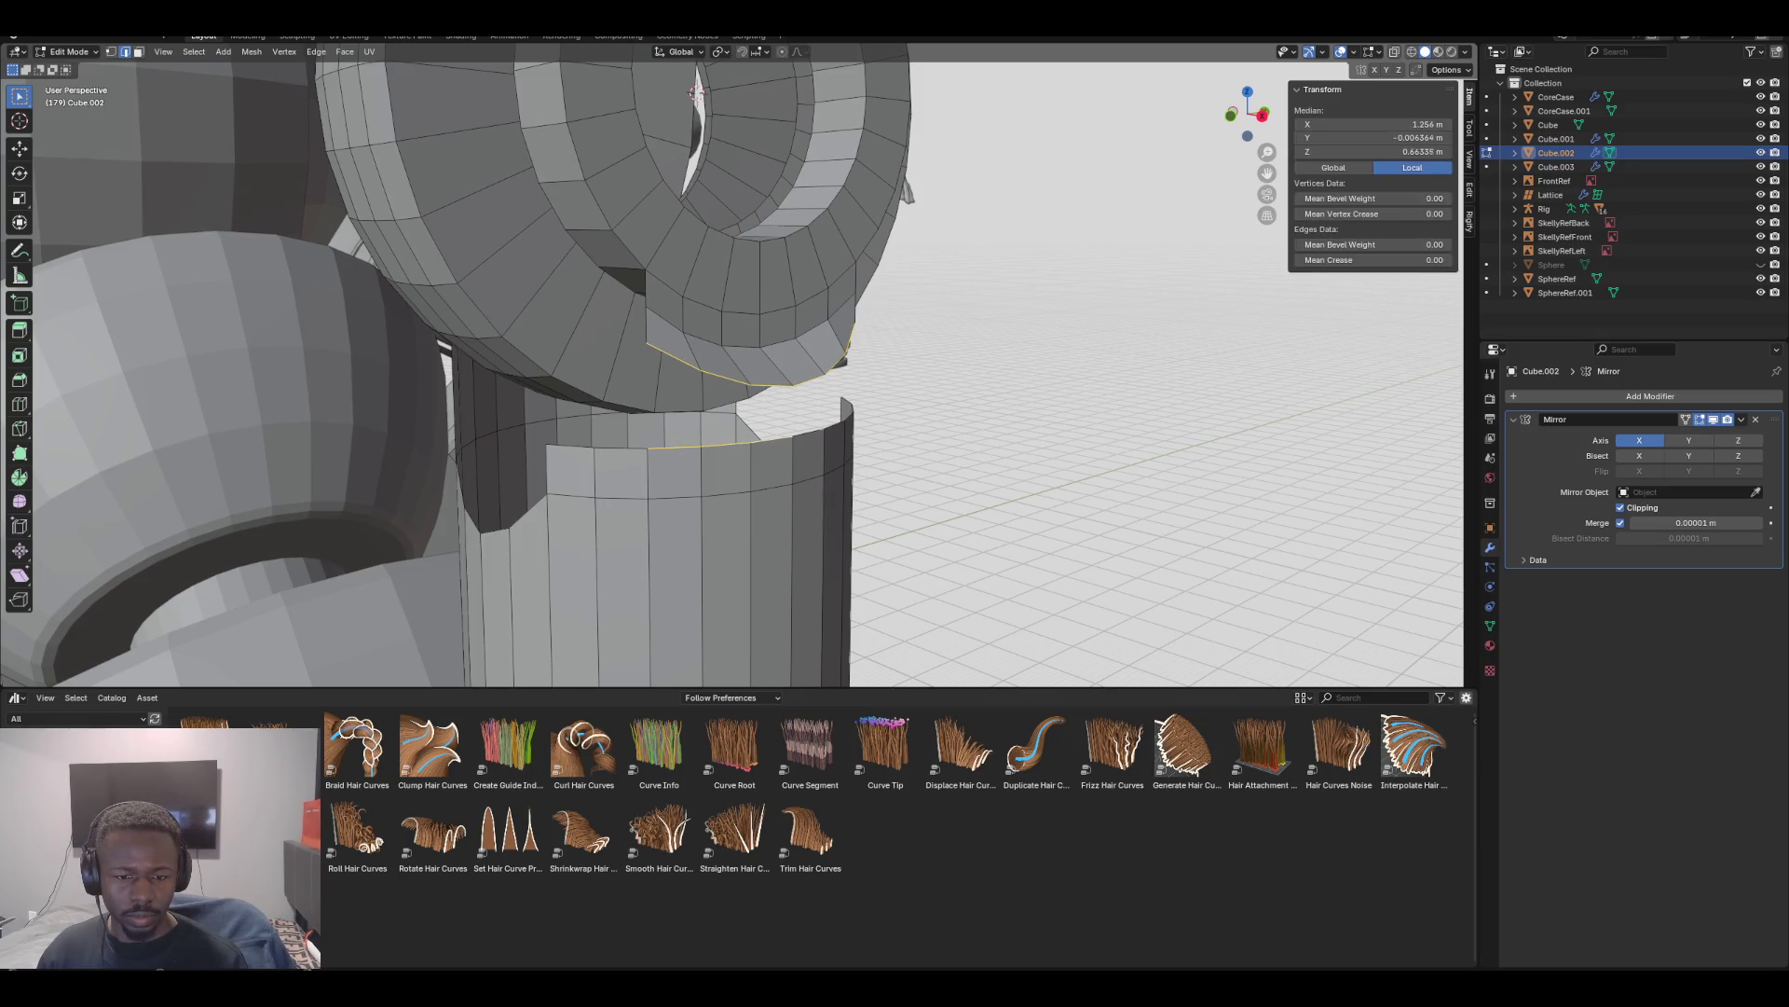
key(ctrl+e)
click(978, 489)
mouse_move(979, 489)
middle_down()
mouse_move(814, 100)
mouse_move(658, 90)
middle_up()
scroll(658, 91, up, 2)
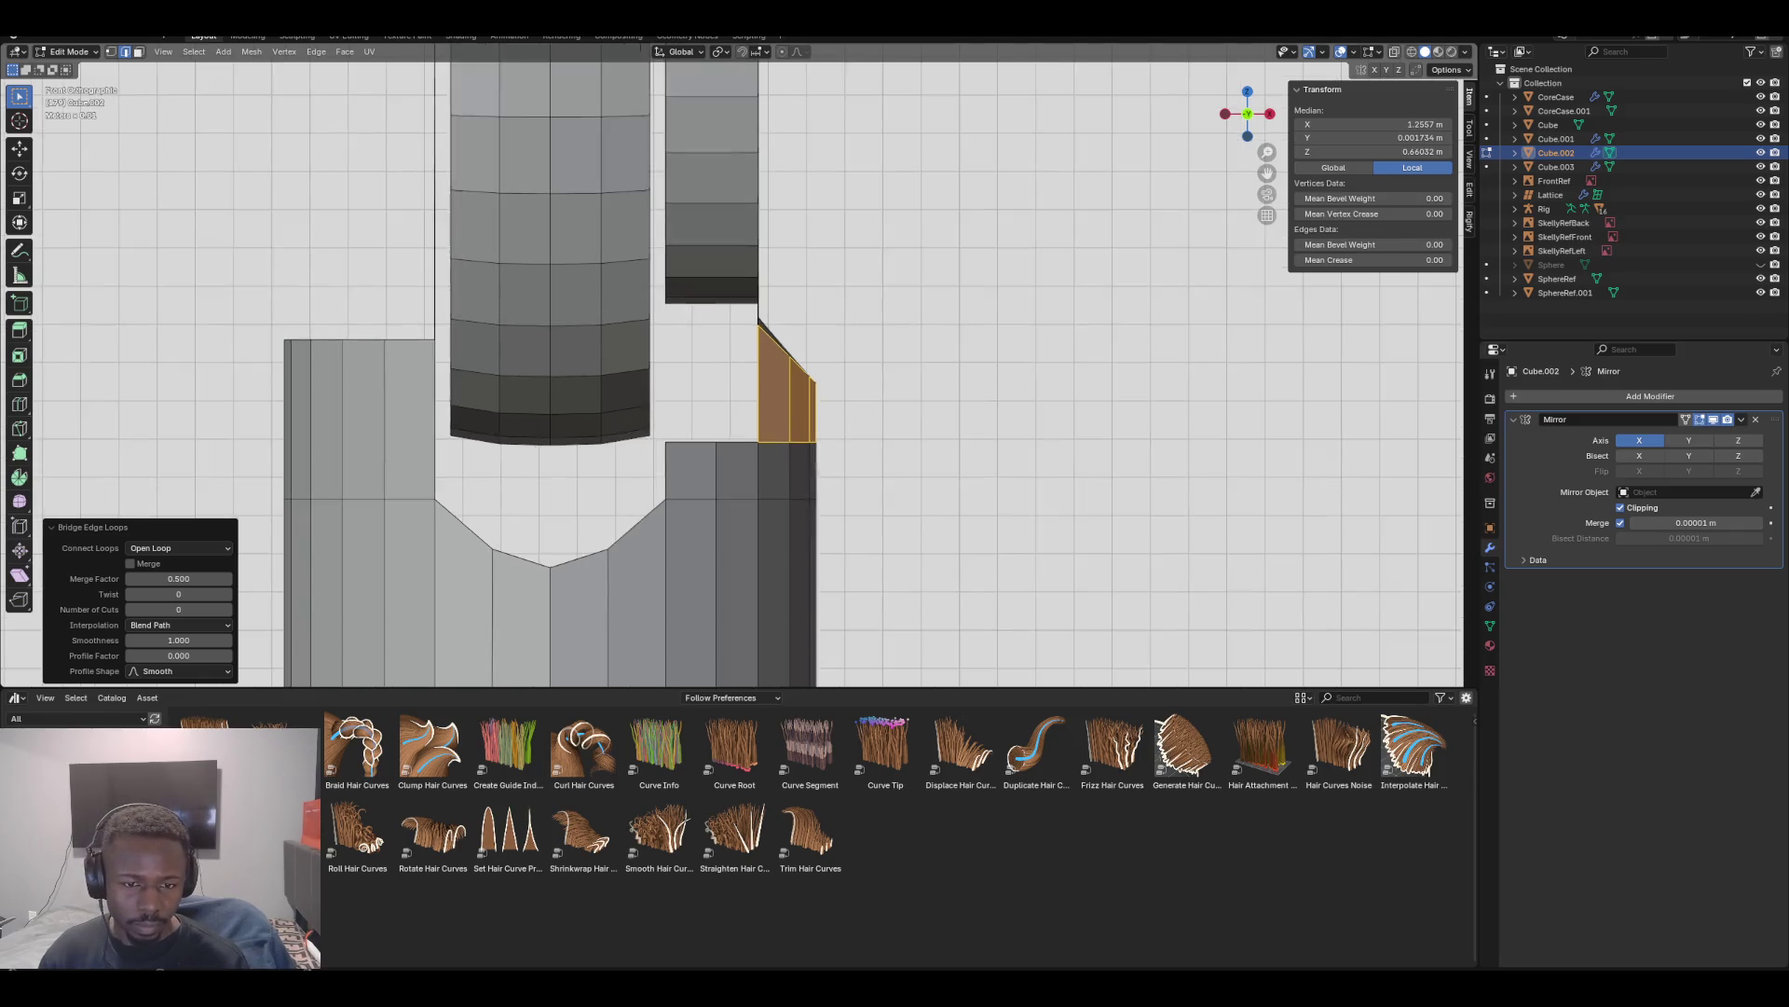
scroll(670, 136, down, 3)
click(670, 136)
mouse_move(670, 136)
middle_down()
mouse_move(736, 145)
mouse_move(419, 159)
mouse_move(742, 147)
mouse_move(672, 136)
mouse_move(727, 124)
mouse_move(733, 147)
mouse_move(669, 131)
mouse_move(750, 137)
mouse_move(720, 142)
middle_up()
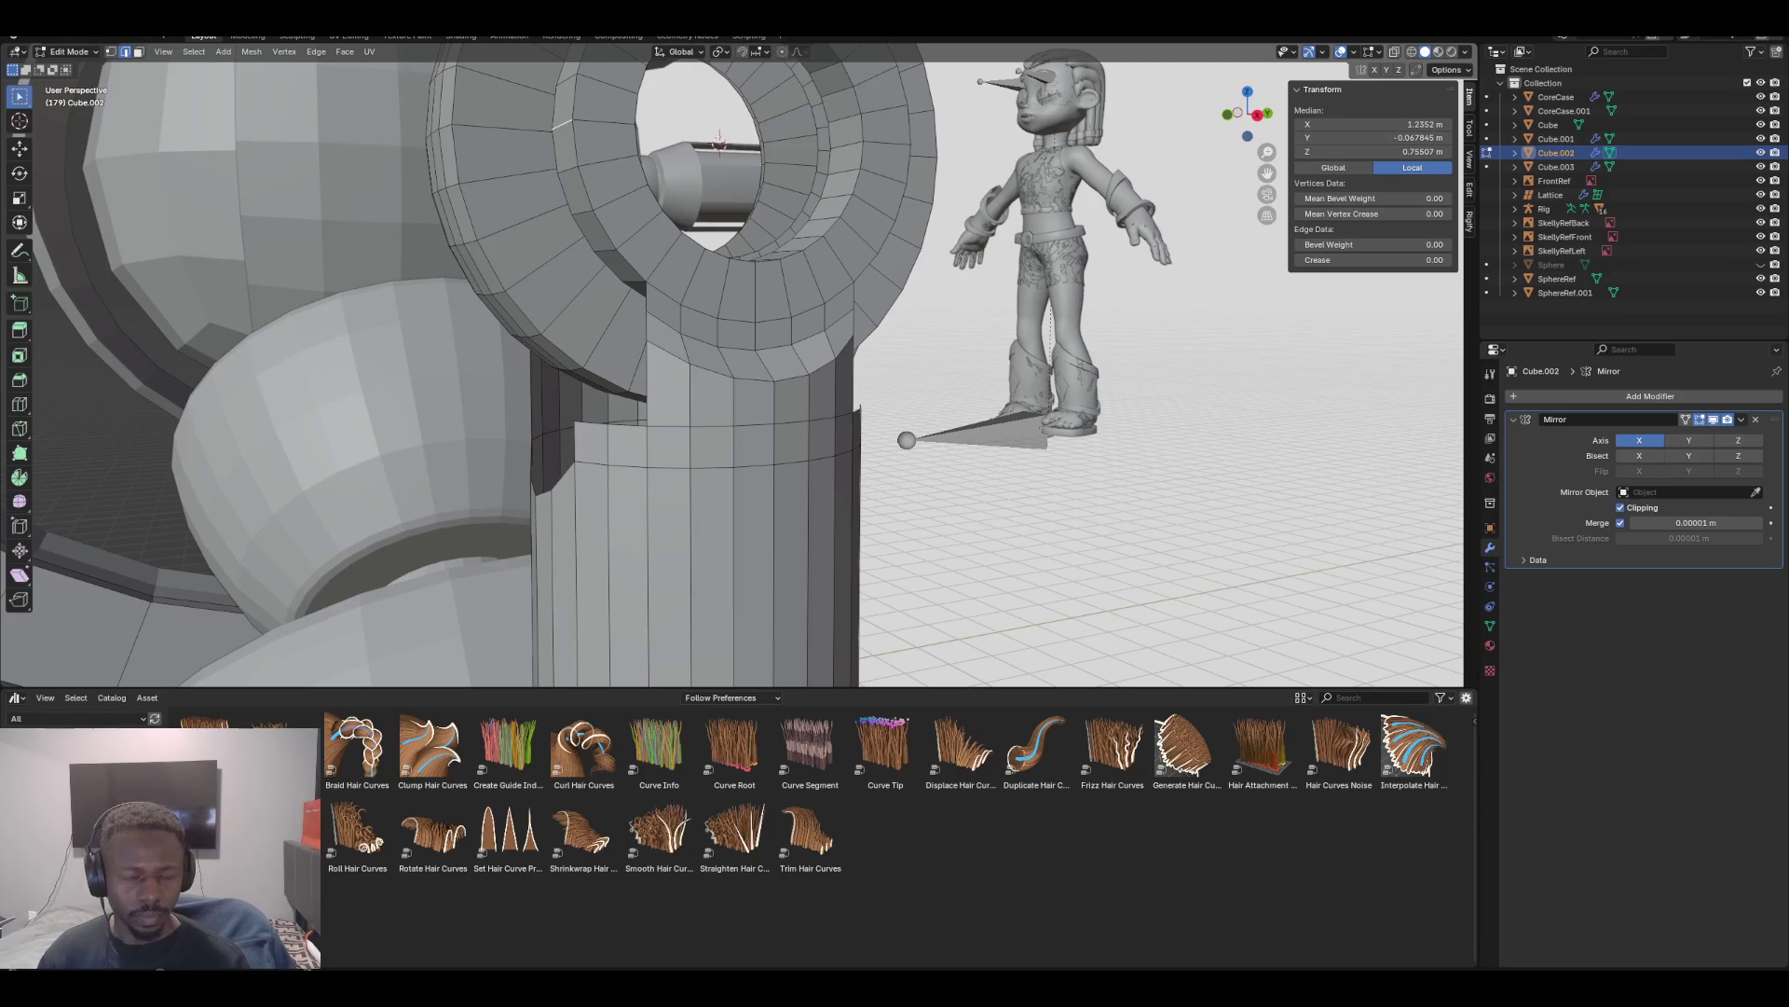
Extrude the selected ring edge straight down to form the trim plate, checking front and side views
key(g)
key(z)
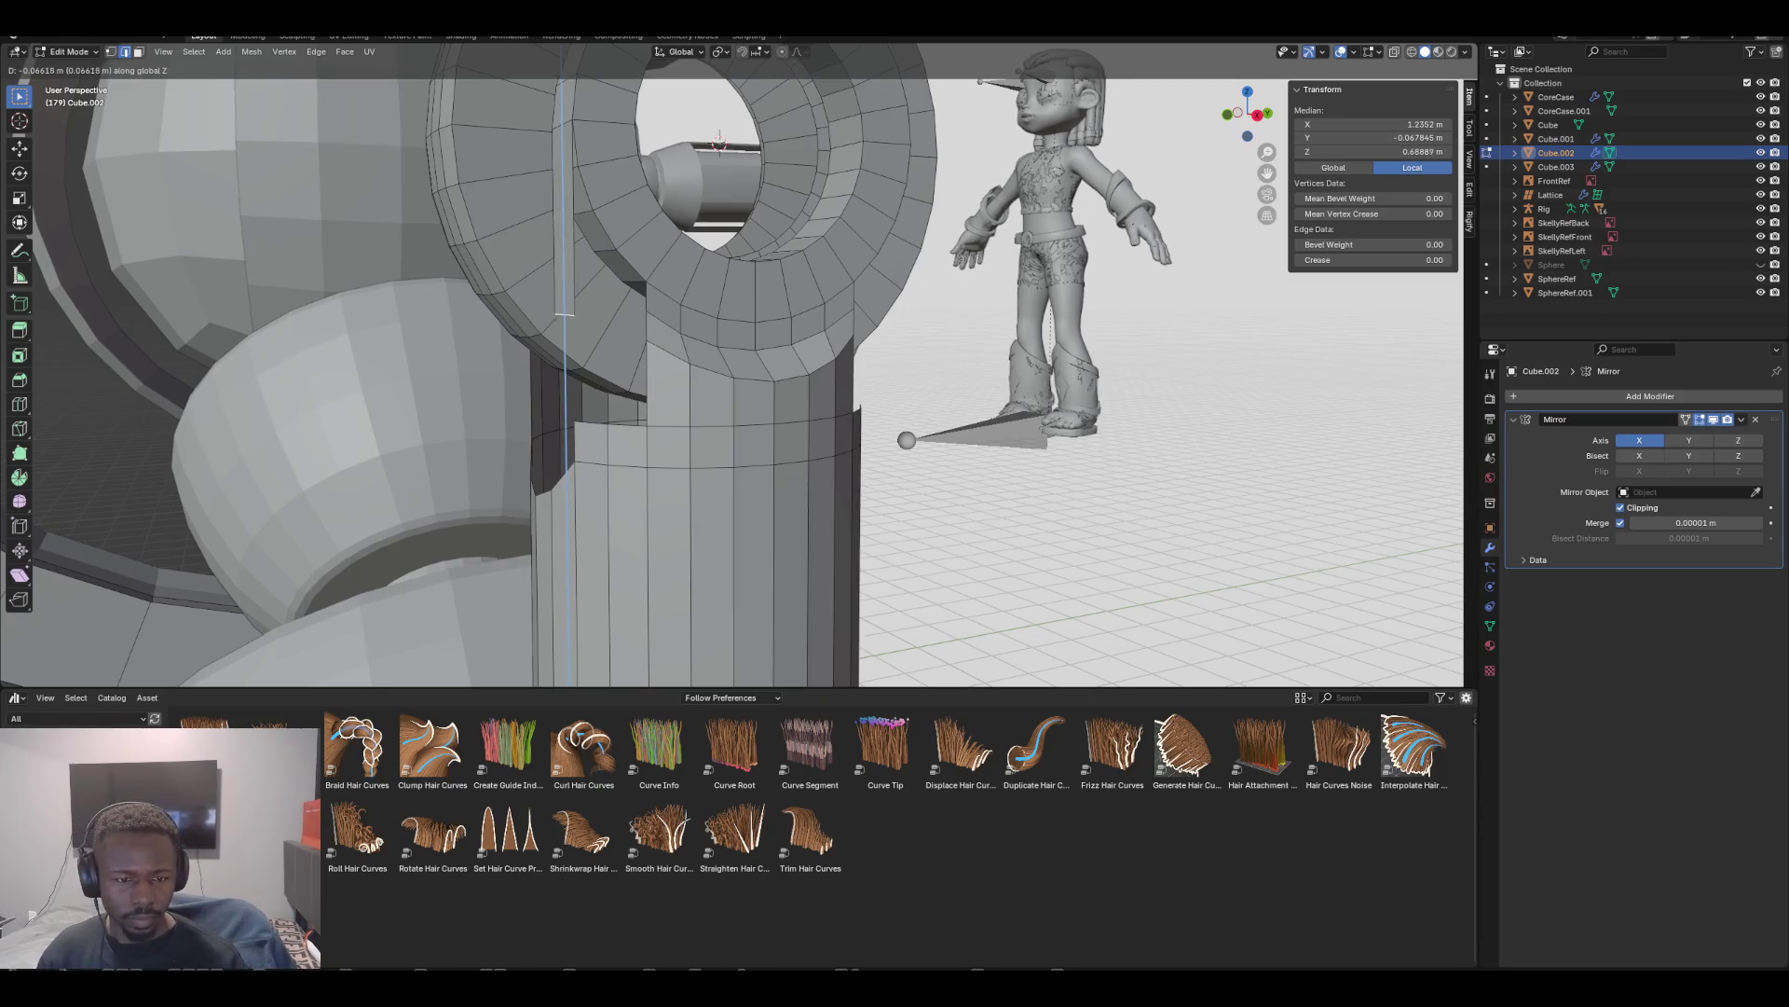
key(Return)
middle_drag(720, 141, 657, 141)
key(KP_1)
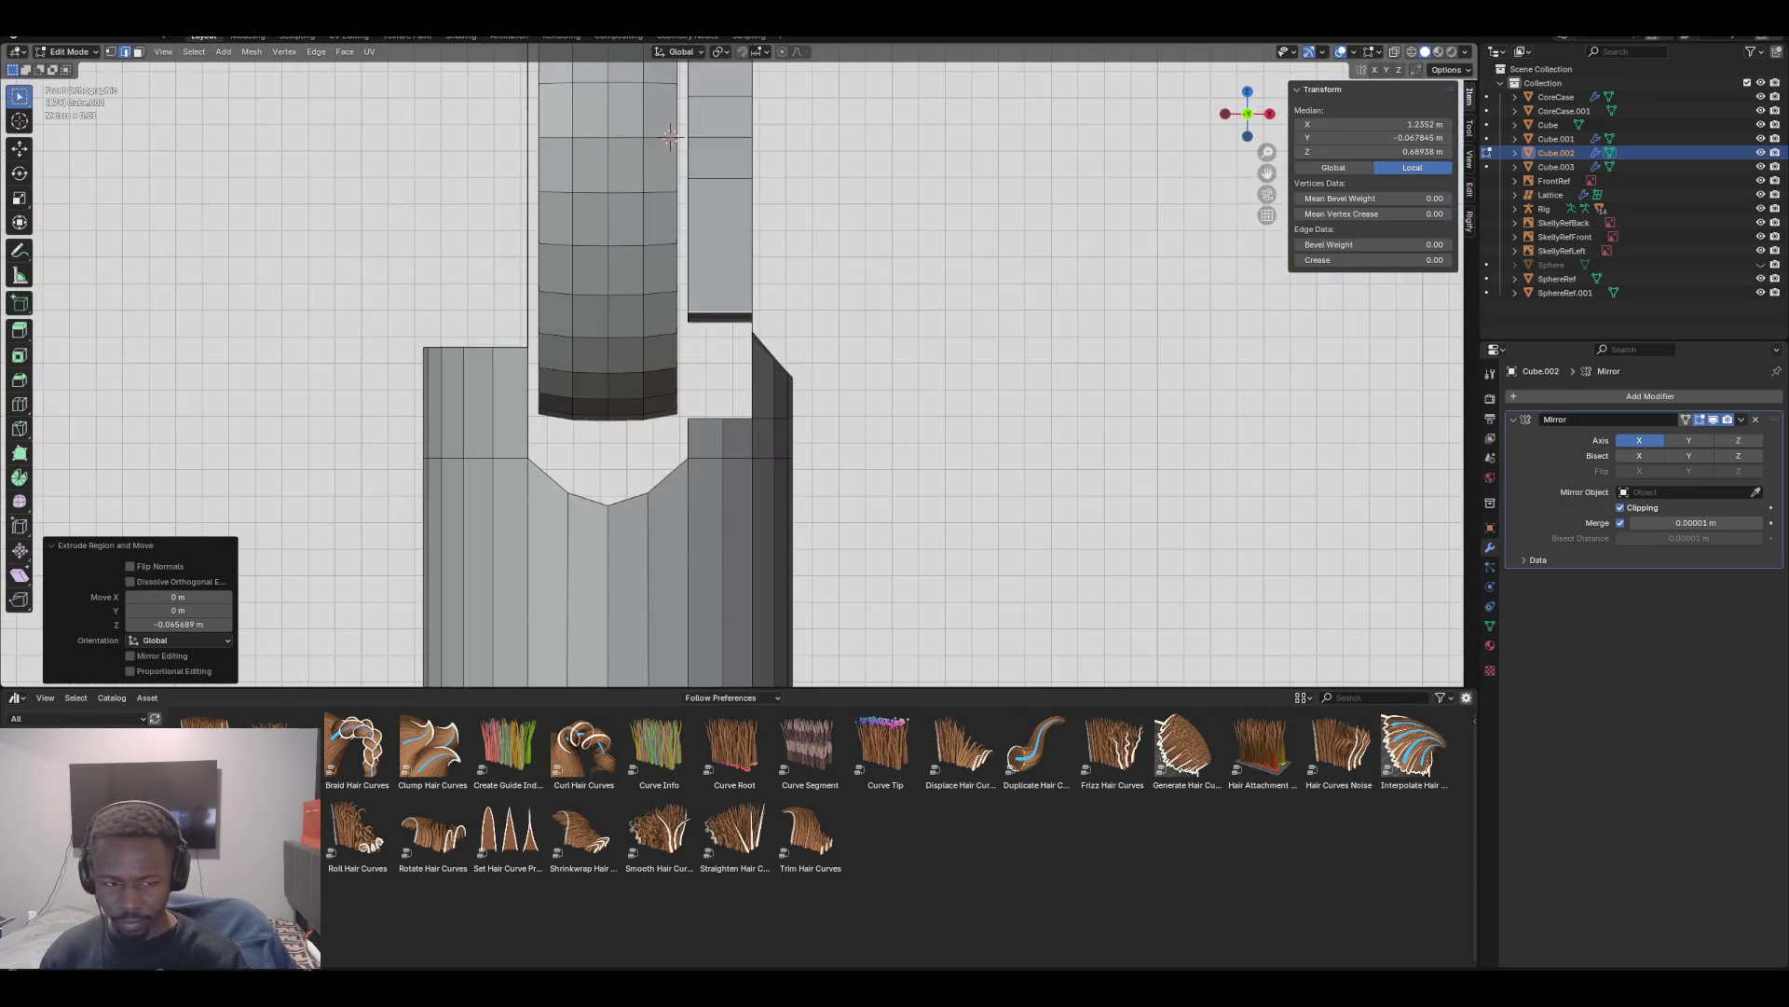
key(KP_3)
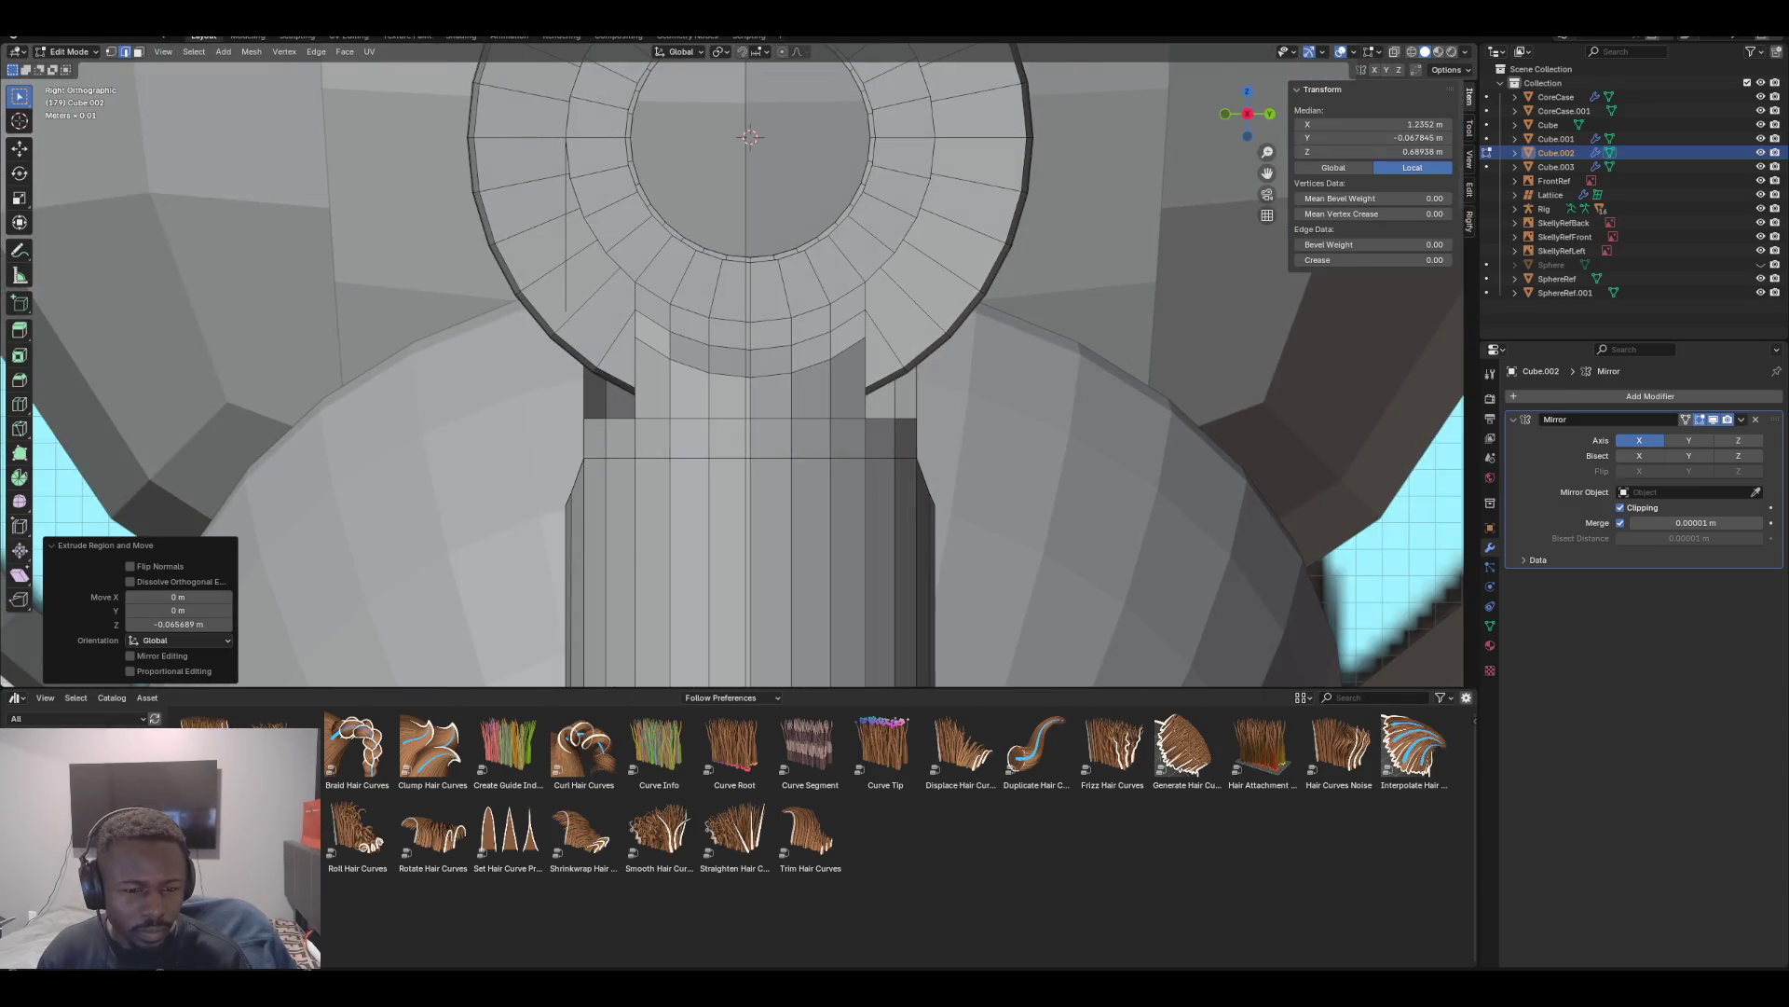
scroll(745, 363, up, 1)
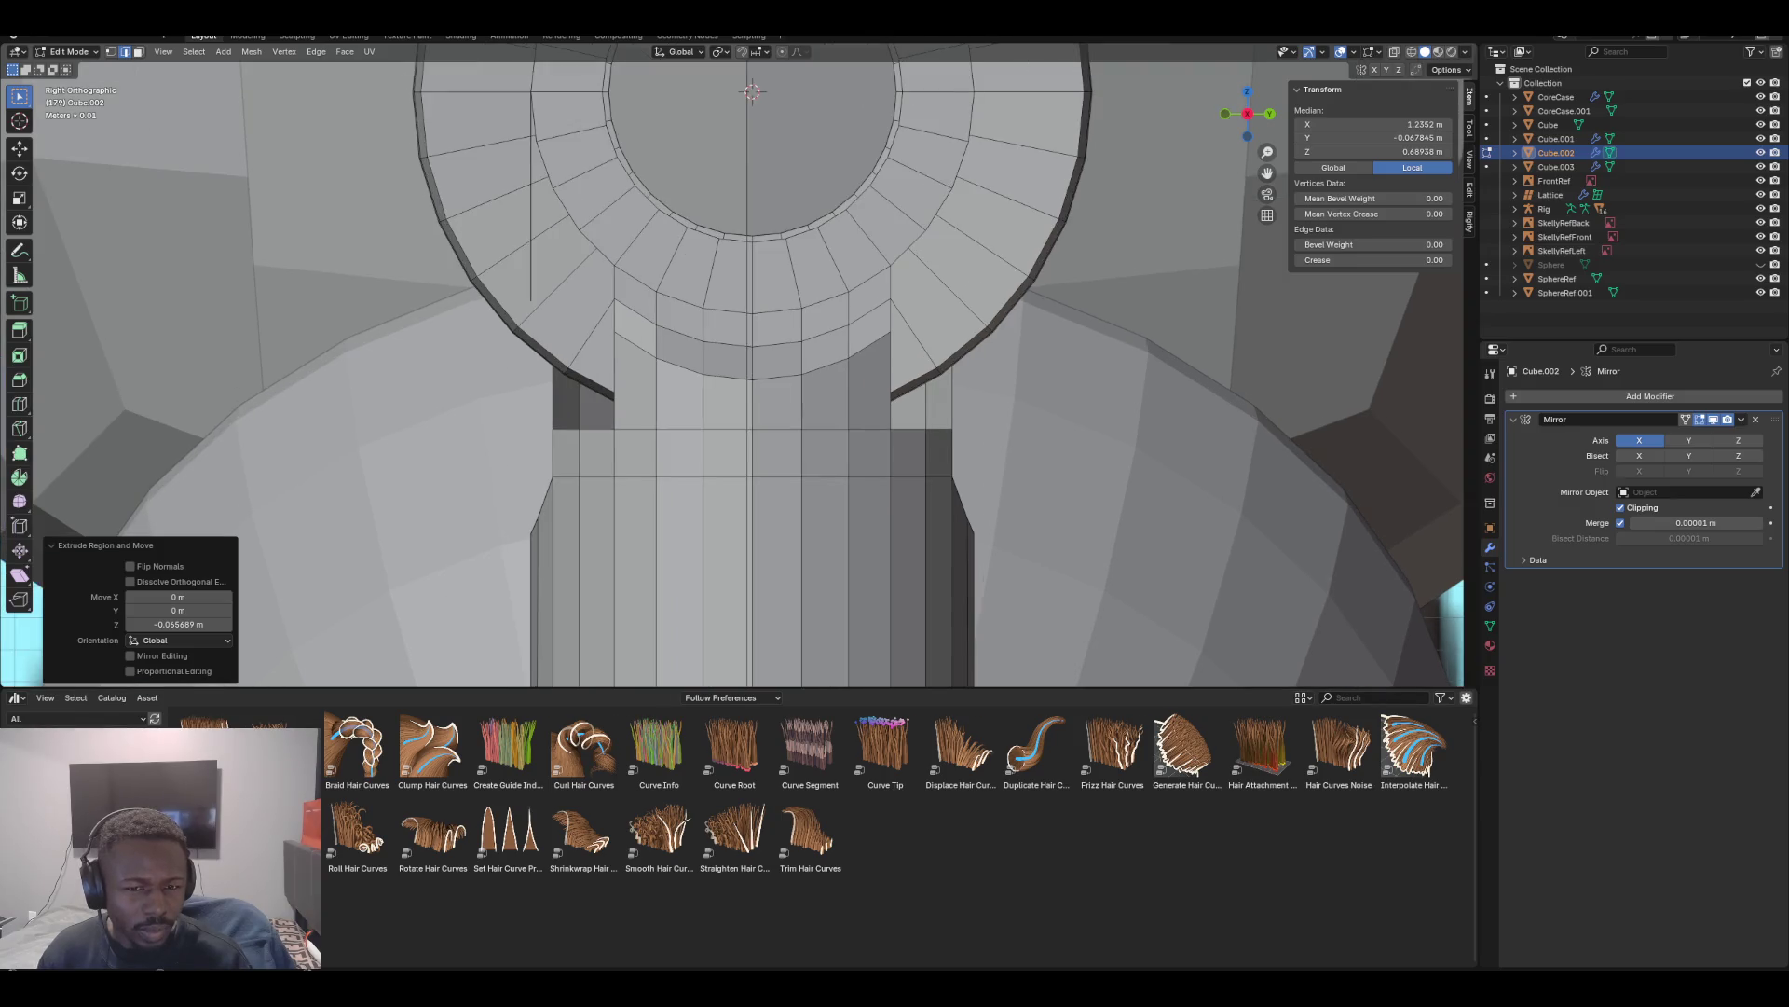
scroll(731, 363, down, 3)
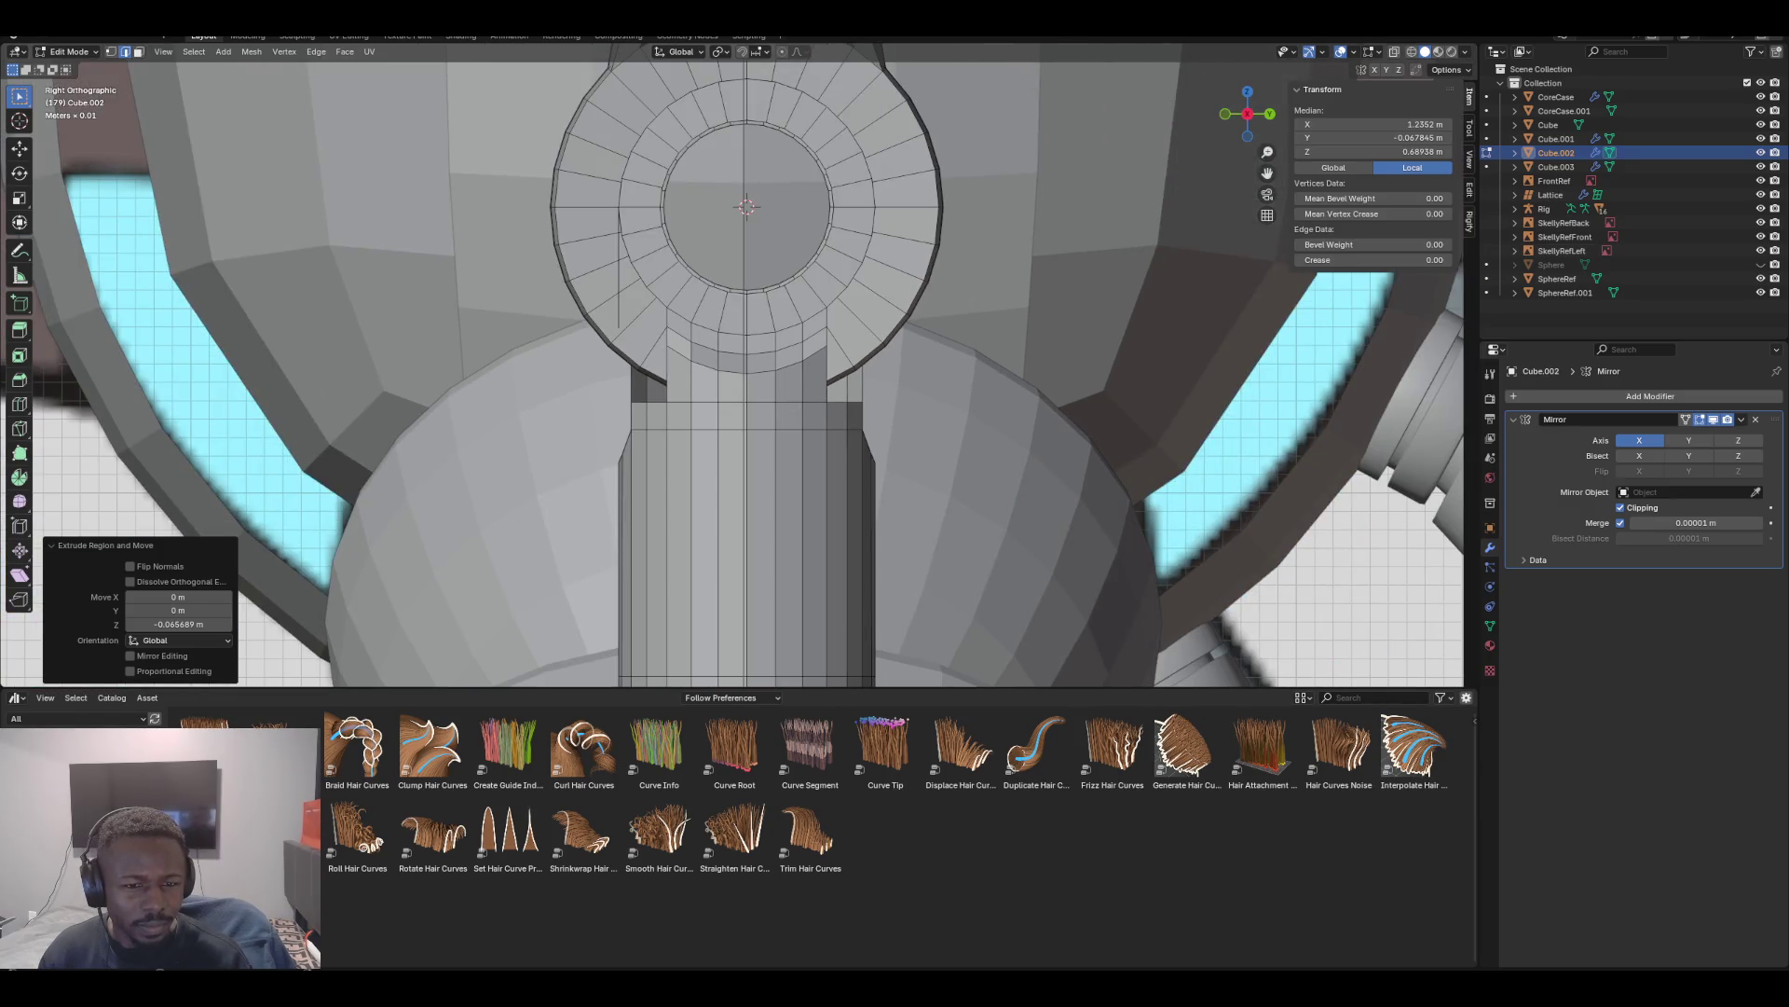
scroll(731, 364, down, 1)
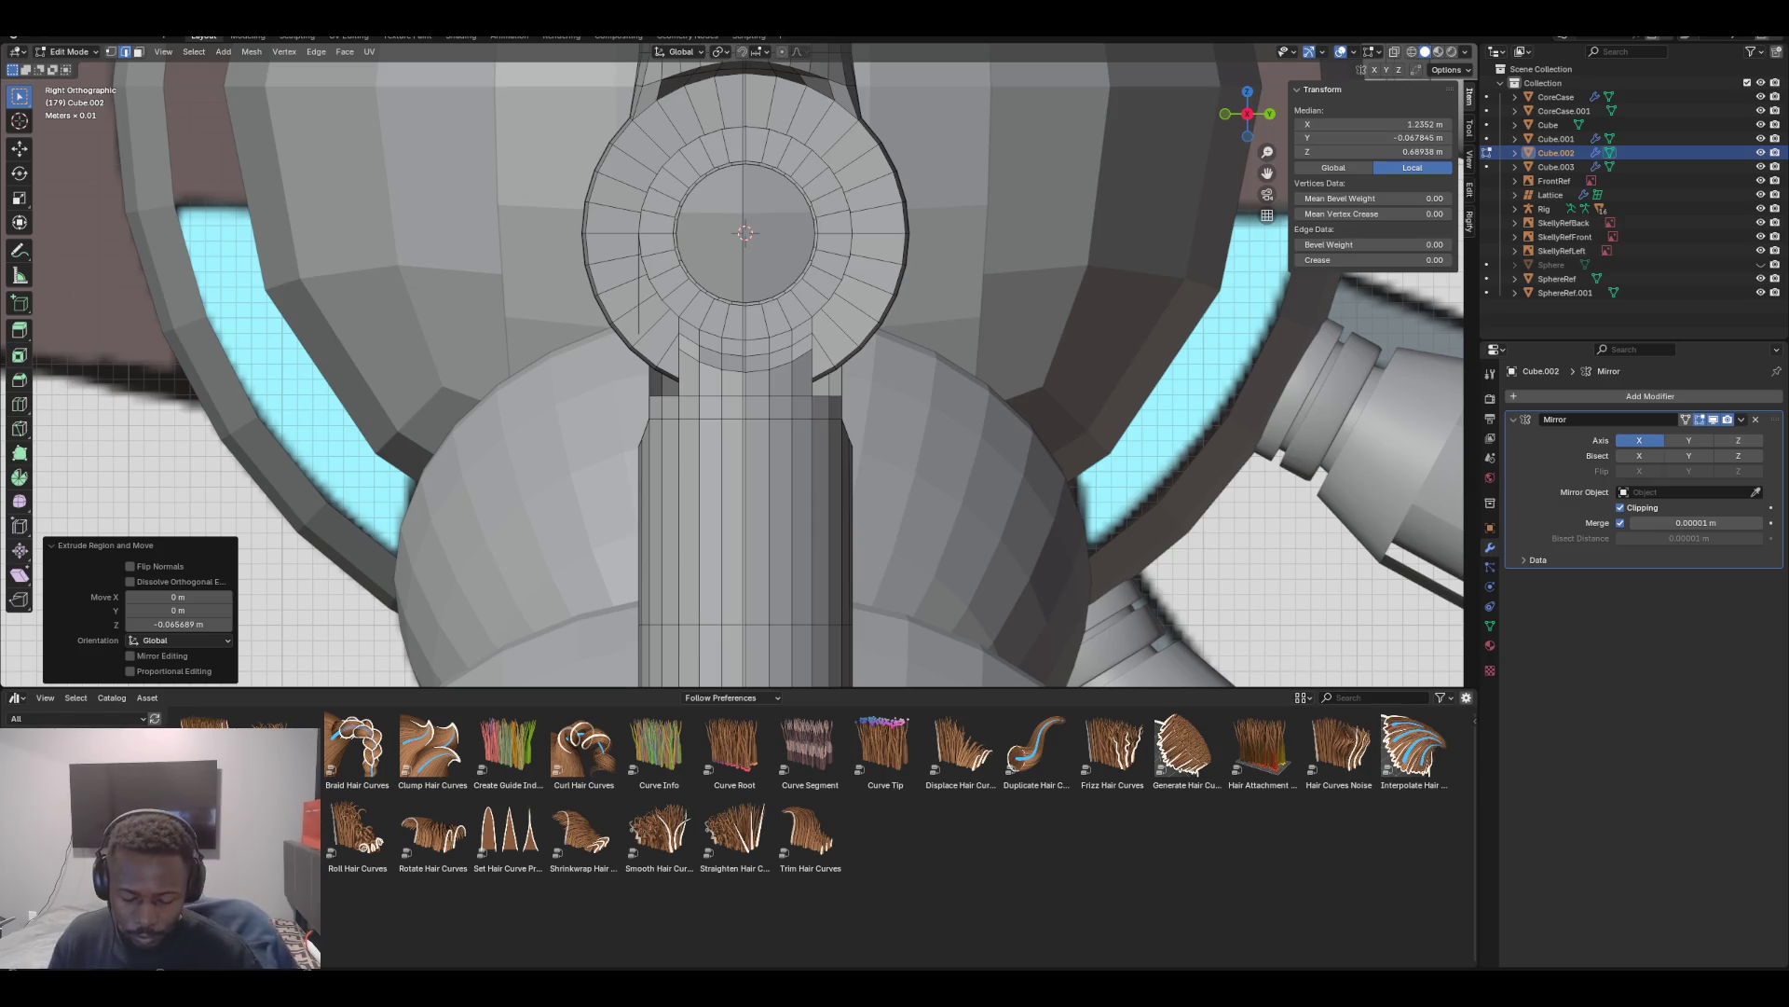
Lower the trim plate along Z by about 0.086 m
key(g)
key(z)
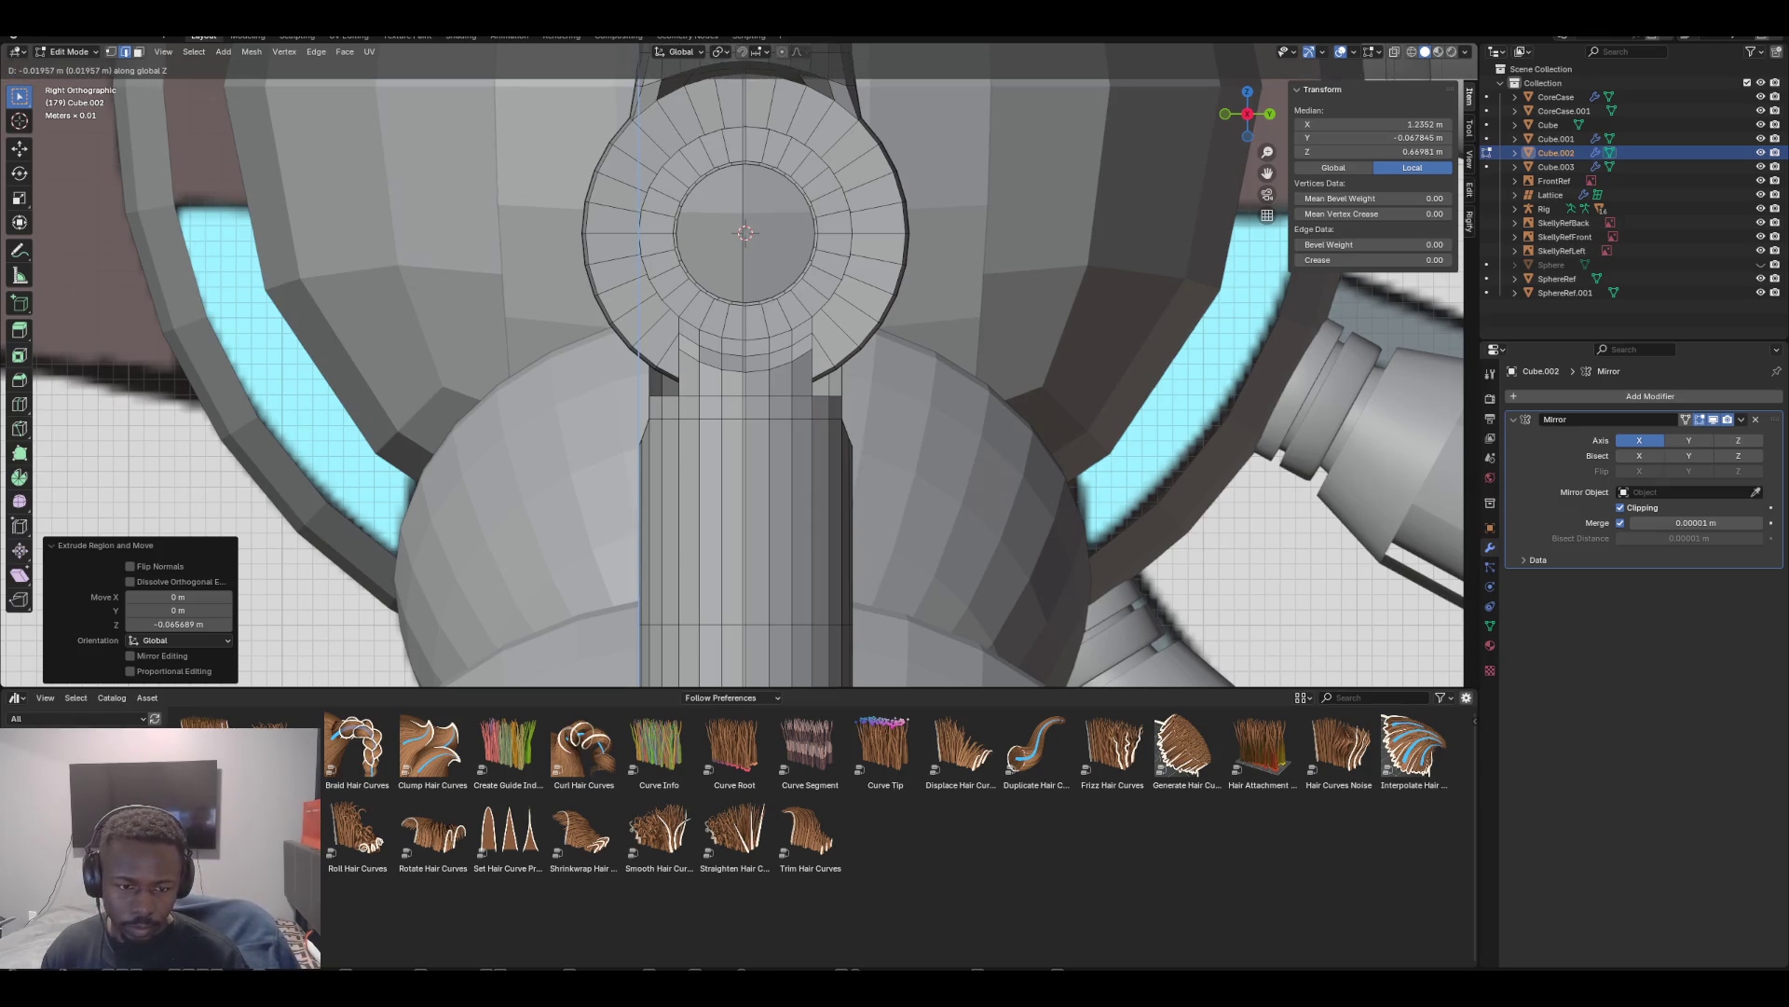
key(Return)
middle_drag(839, 373, 765, 345)
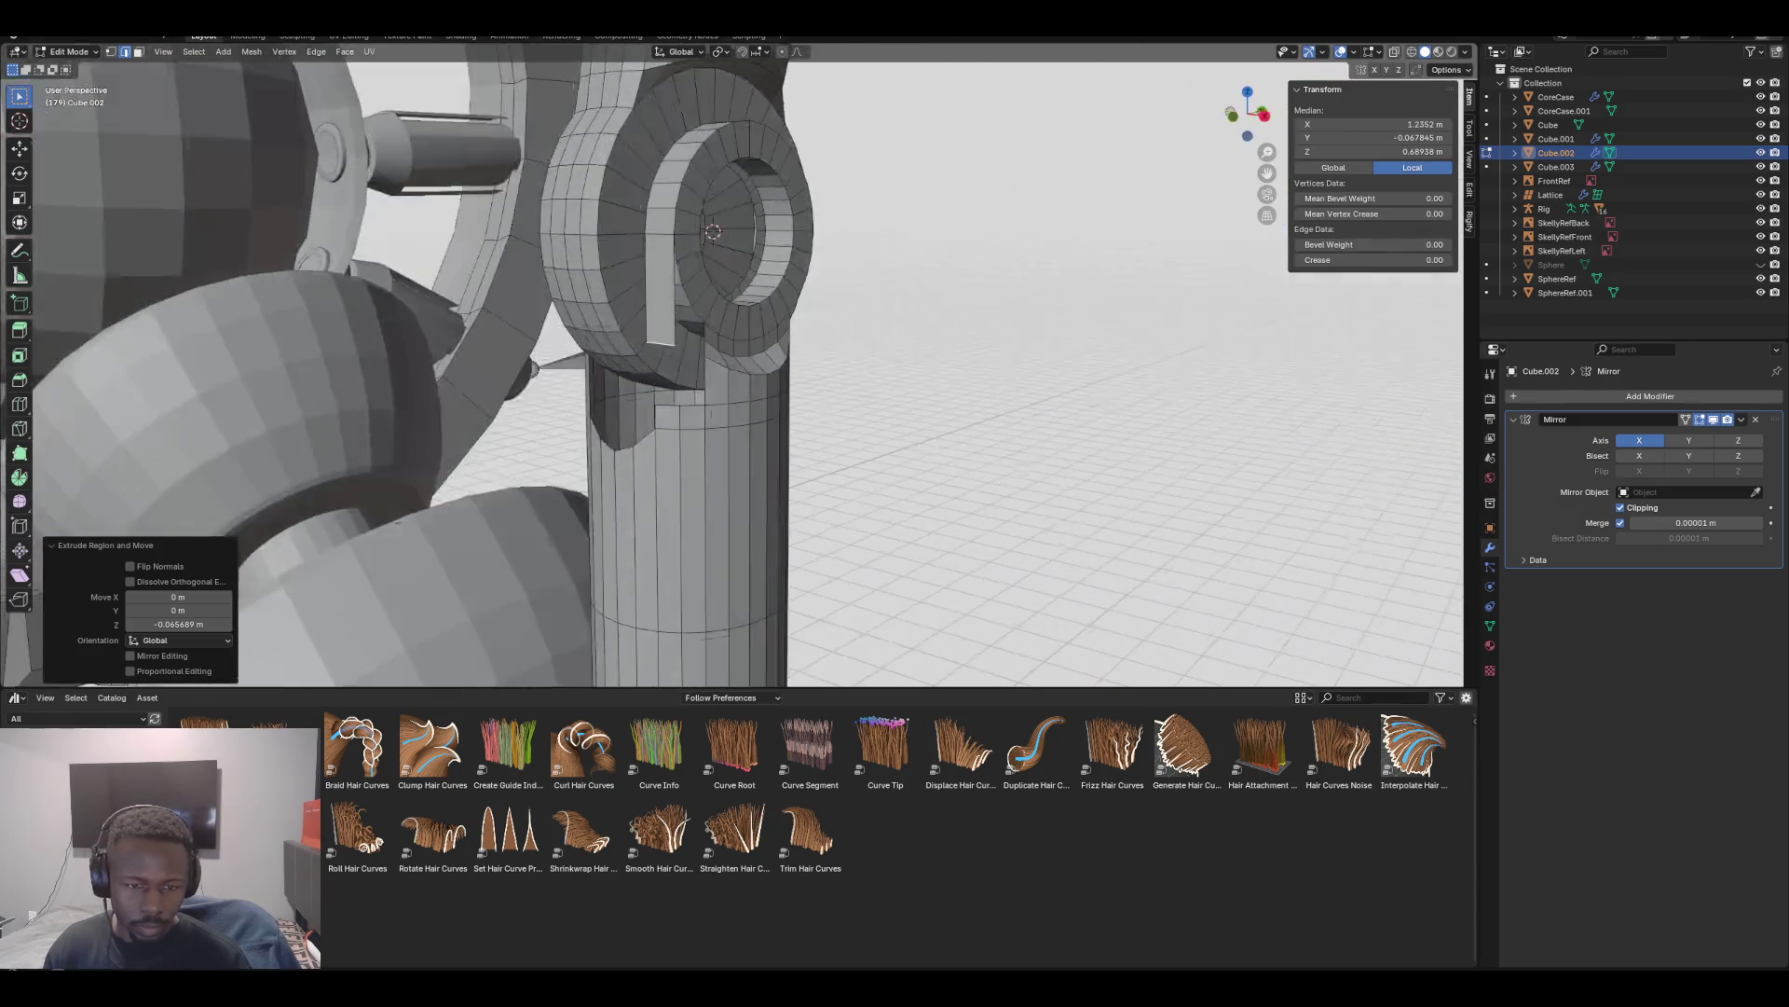
key(g)
key(z)
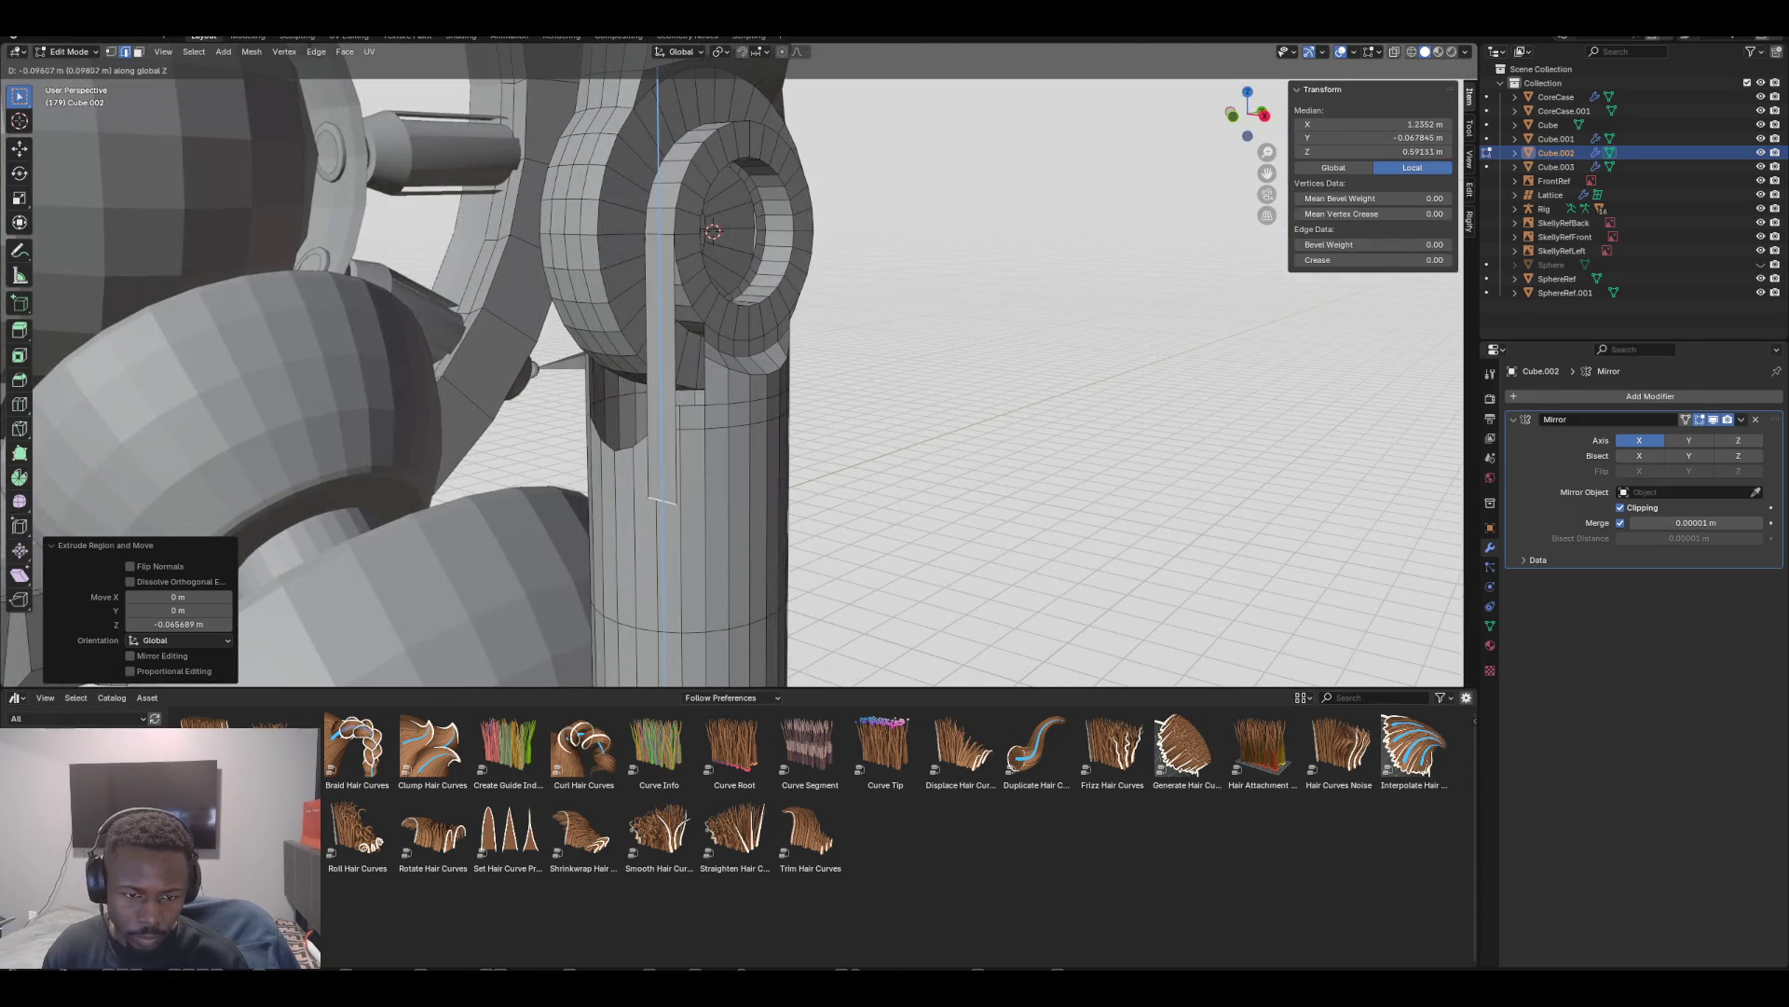
key(Return)
Slide the trim plate inward along X so it lies against the shin
mouse_move(839, 373)
middle_down()
mouse_move(895, 363)
mouse_move(951, 410)
middle_up()
middle_drag(708, 373, 681, 368)
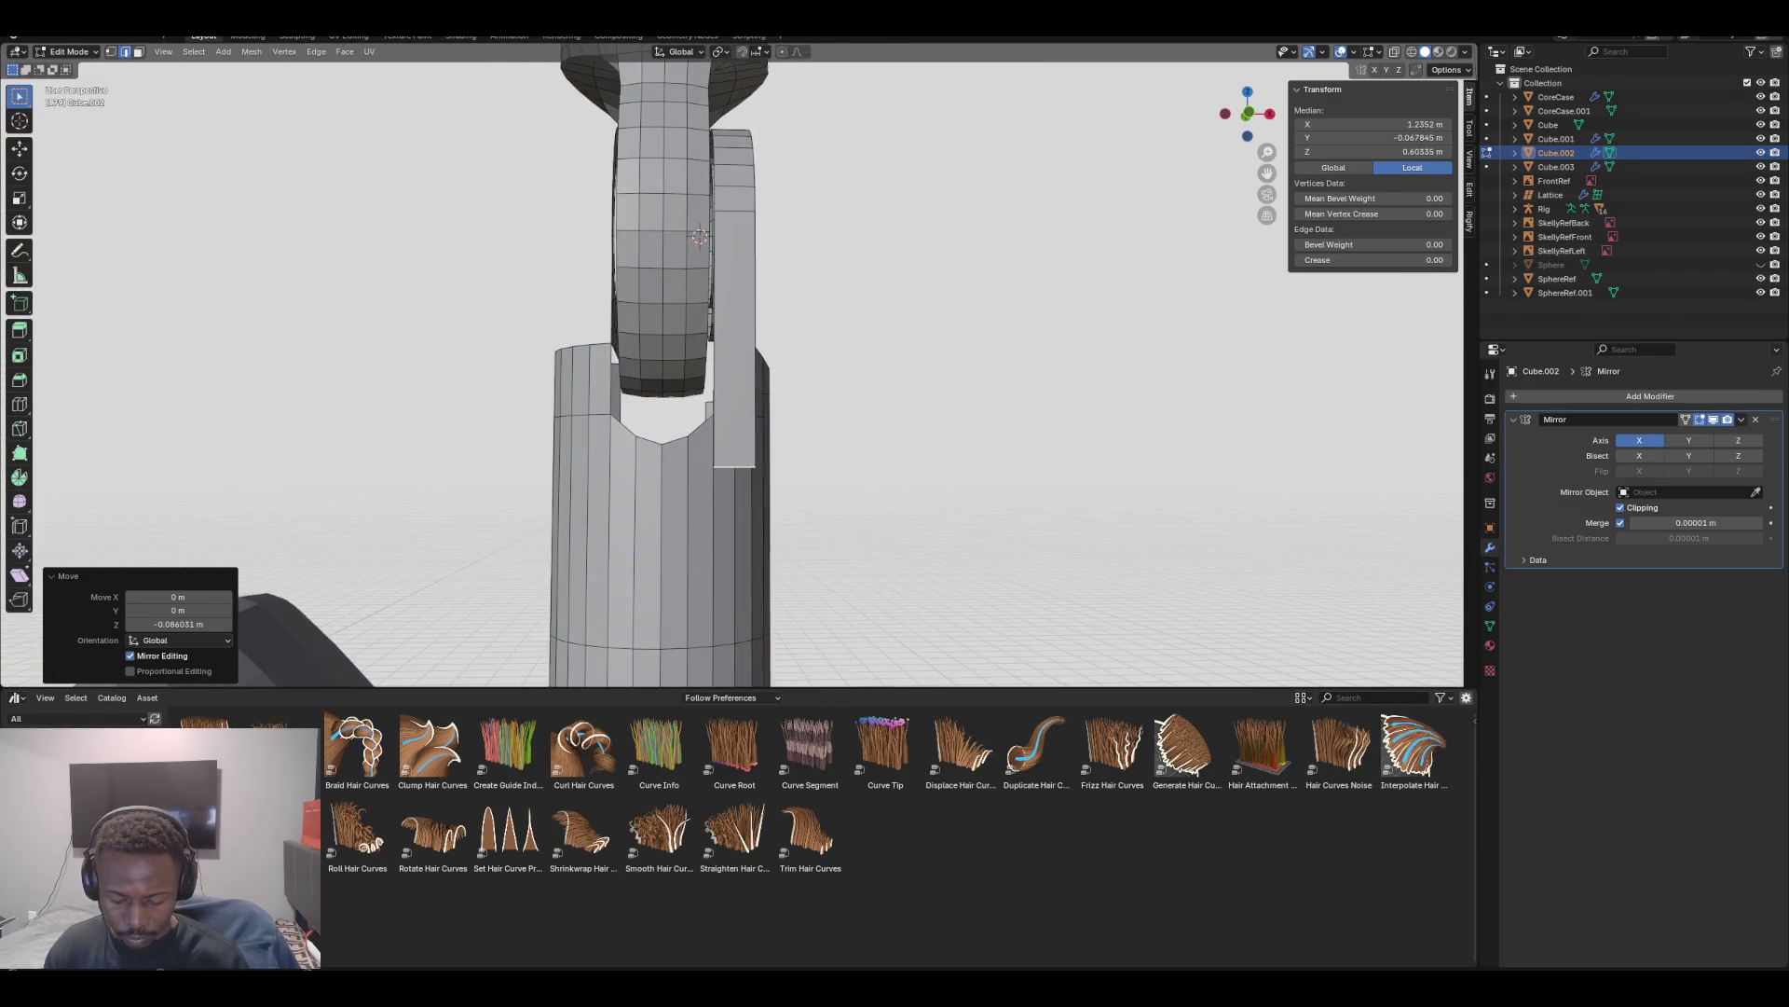
key(g)
key(x)
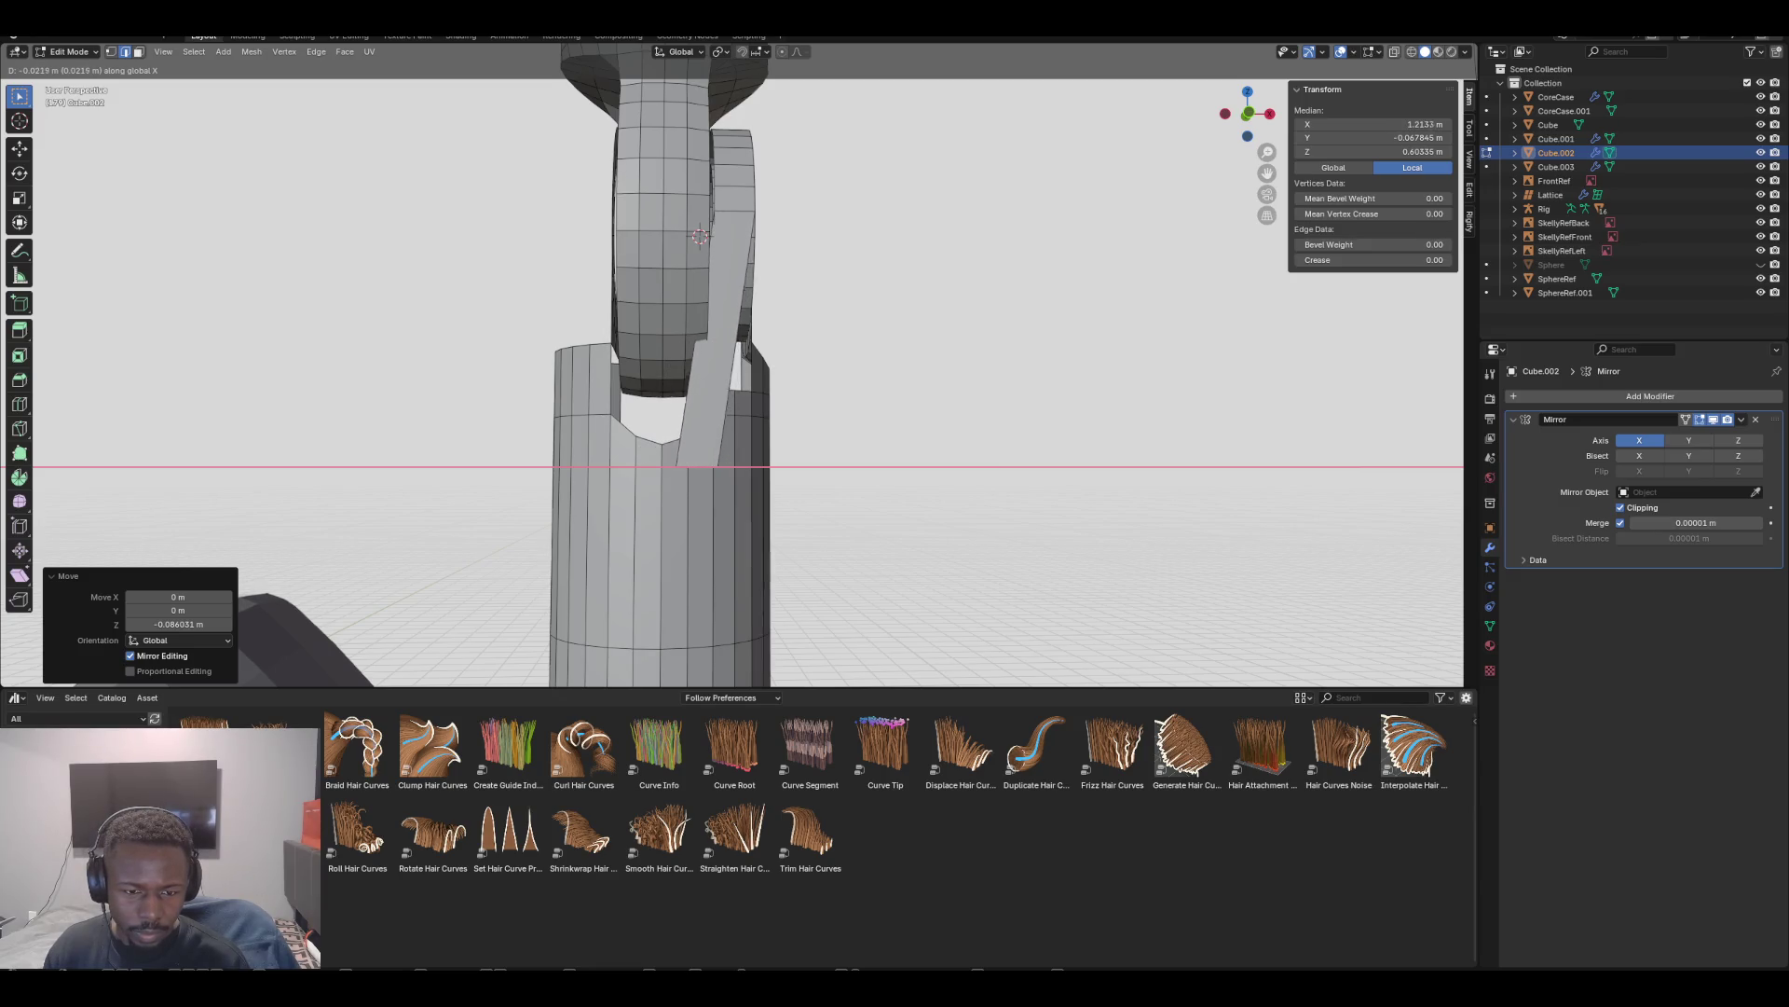
key(Return)
mouse_move(699, 235)
middle_down()
mouse_move(742, 273)
mouse_move(745, 228)
mouse_move(766, 238)
mouse_move(694, 238)
mouse_move(725, 233)
mouse_move(712, 147)
mouse_move(735, 191)
mouse_move(737, 164)
middle_up()
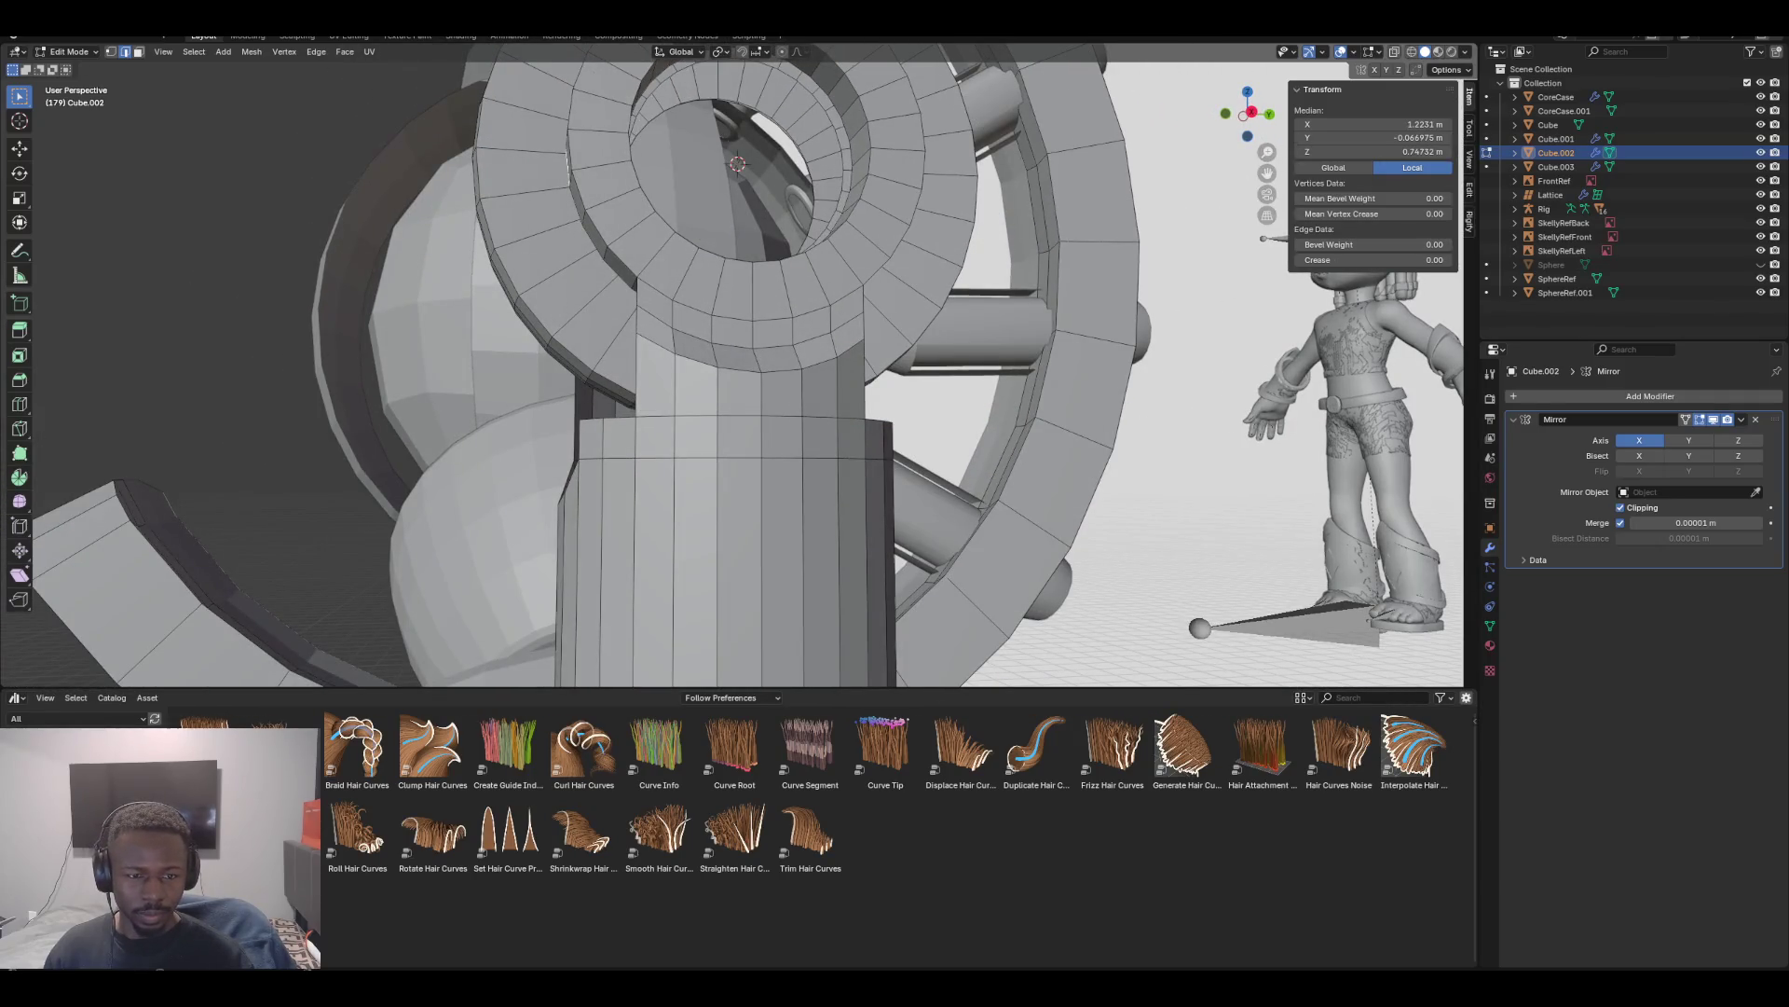
Move the selected socket geometry down along Z beneath the knee ring, verifying in front and side views
key(g)
key(z)
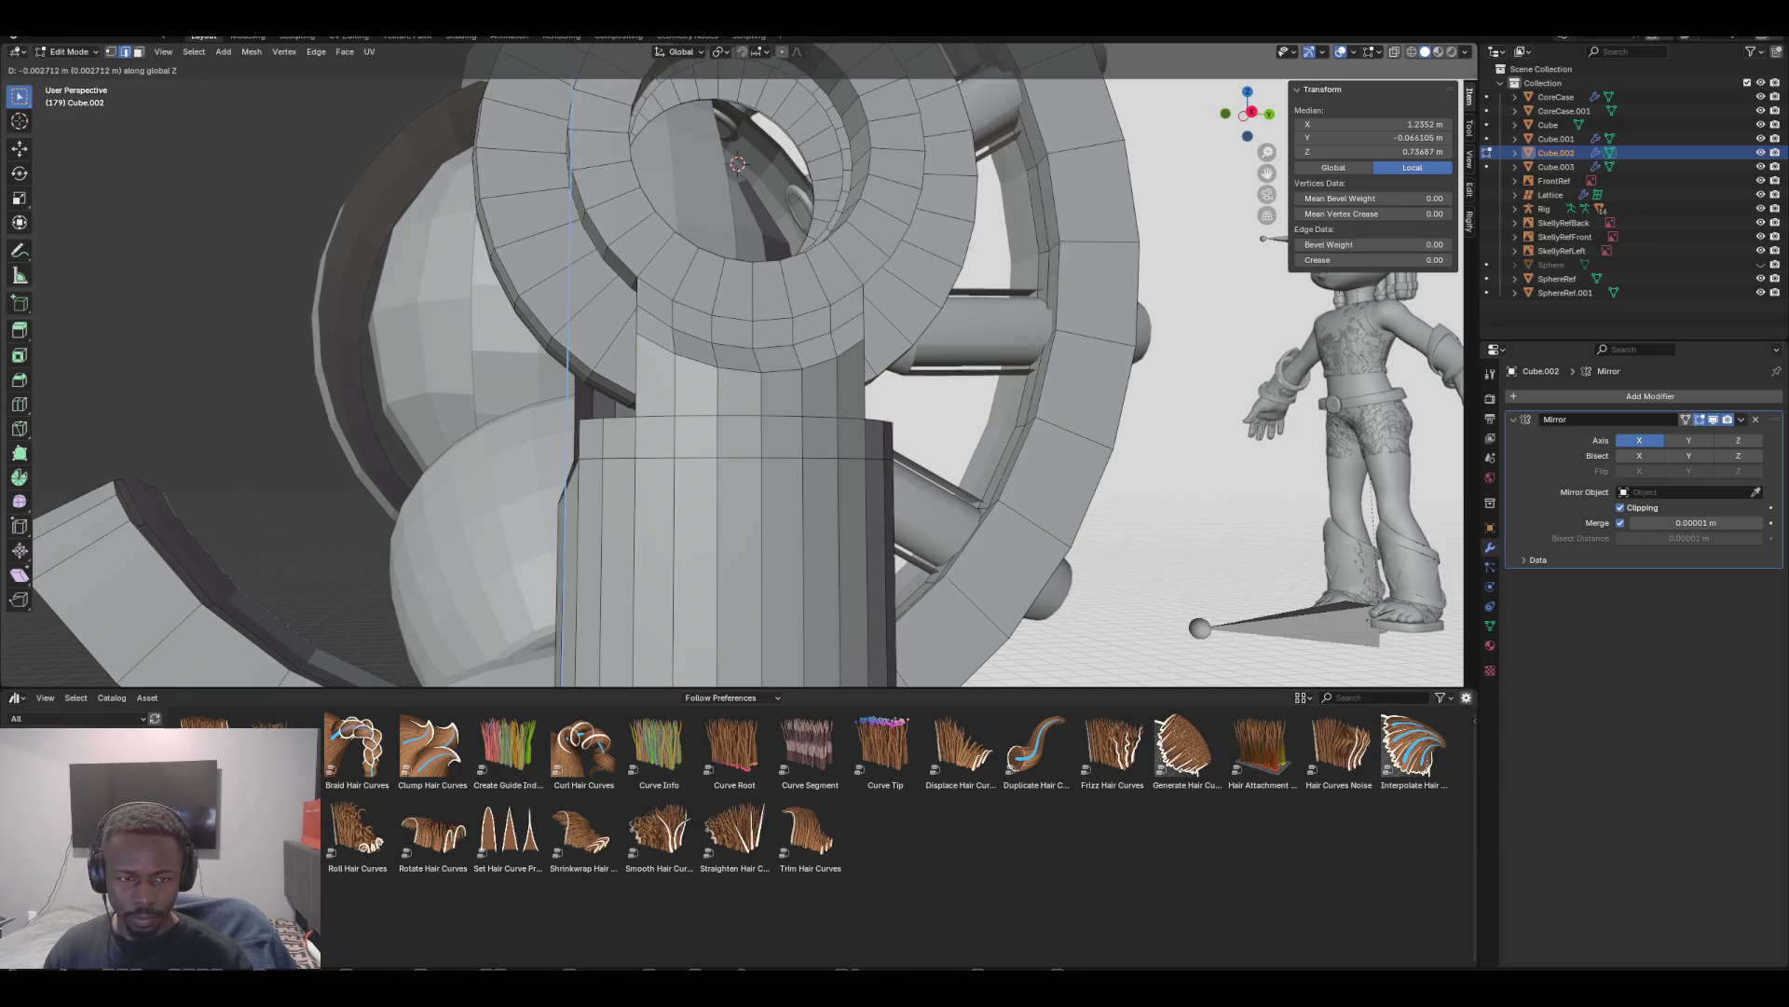
key(Return)
key(ctrl+z)
mouse_move(746, 373)
middle_down()
mouse_move(801, 354)
mouse_move(727, 401)
mouse_move(783, 363)
mouse_move(689, 387)
middle_up()
key(KP_1)
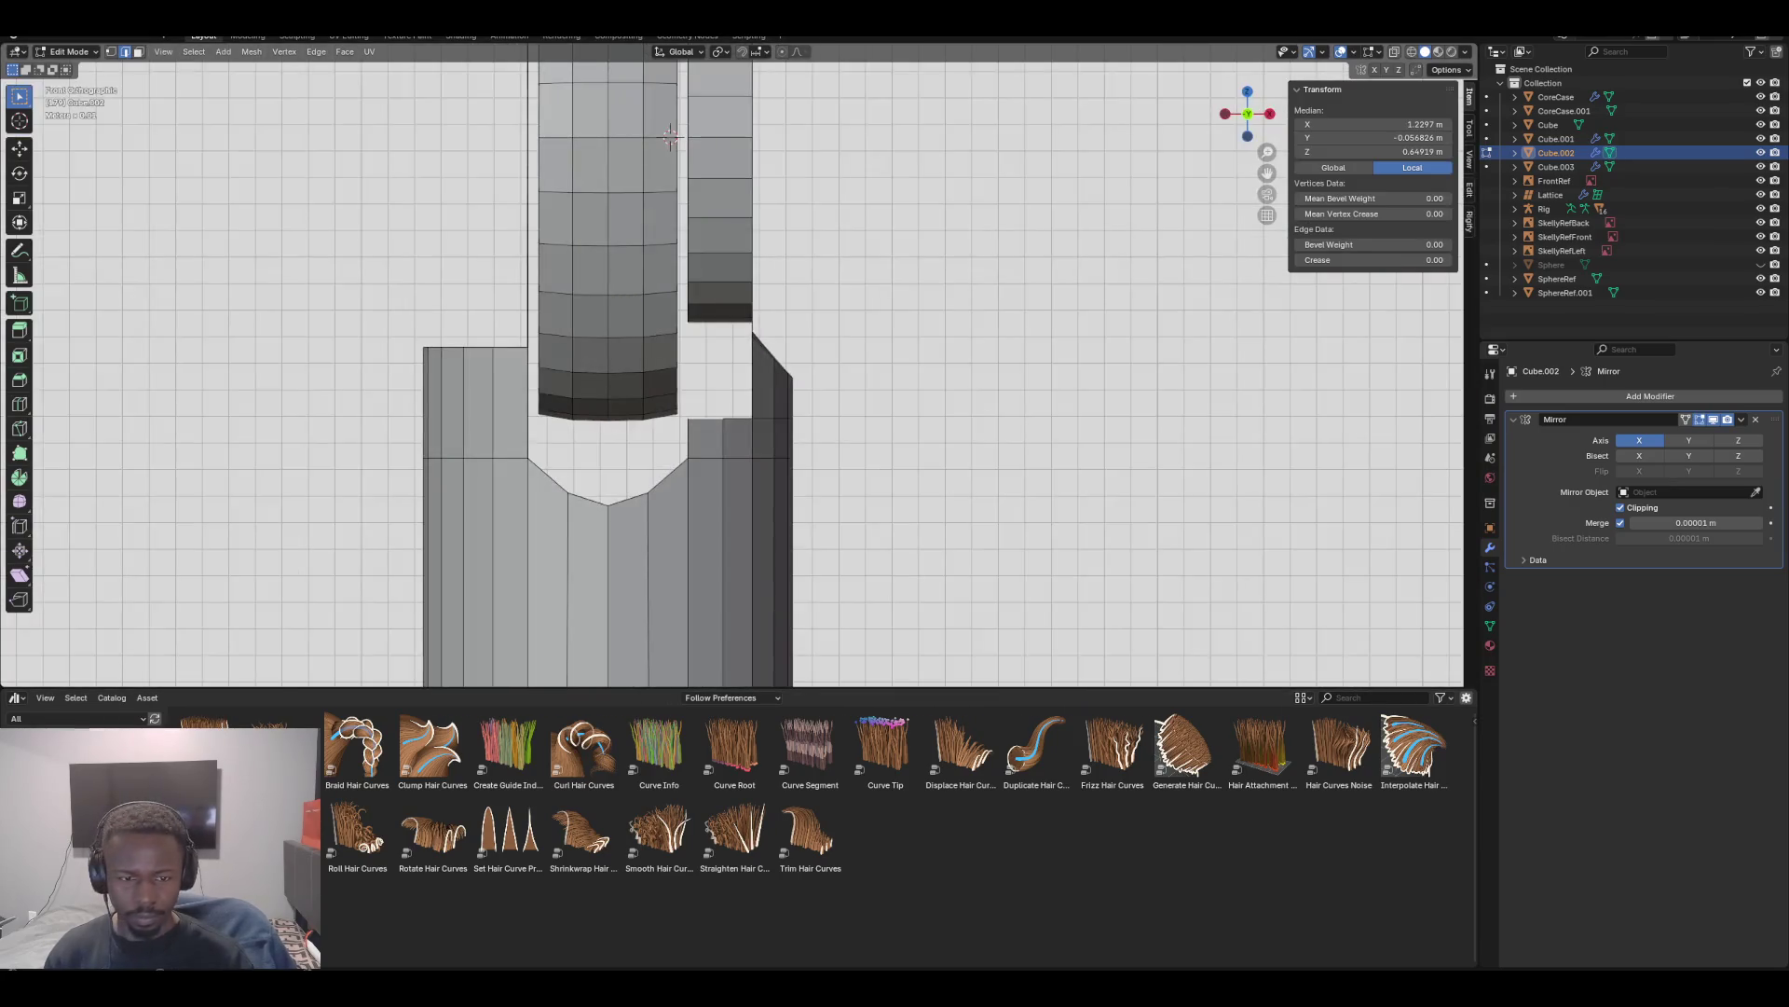
key(KP_3)
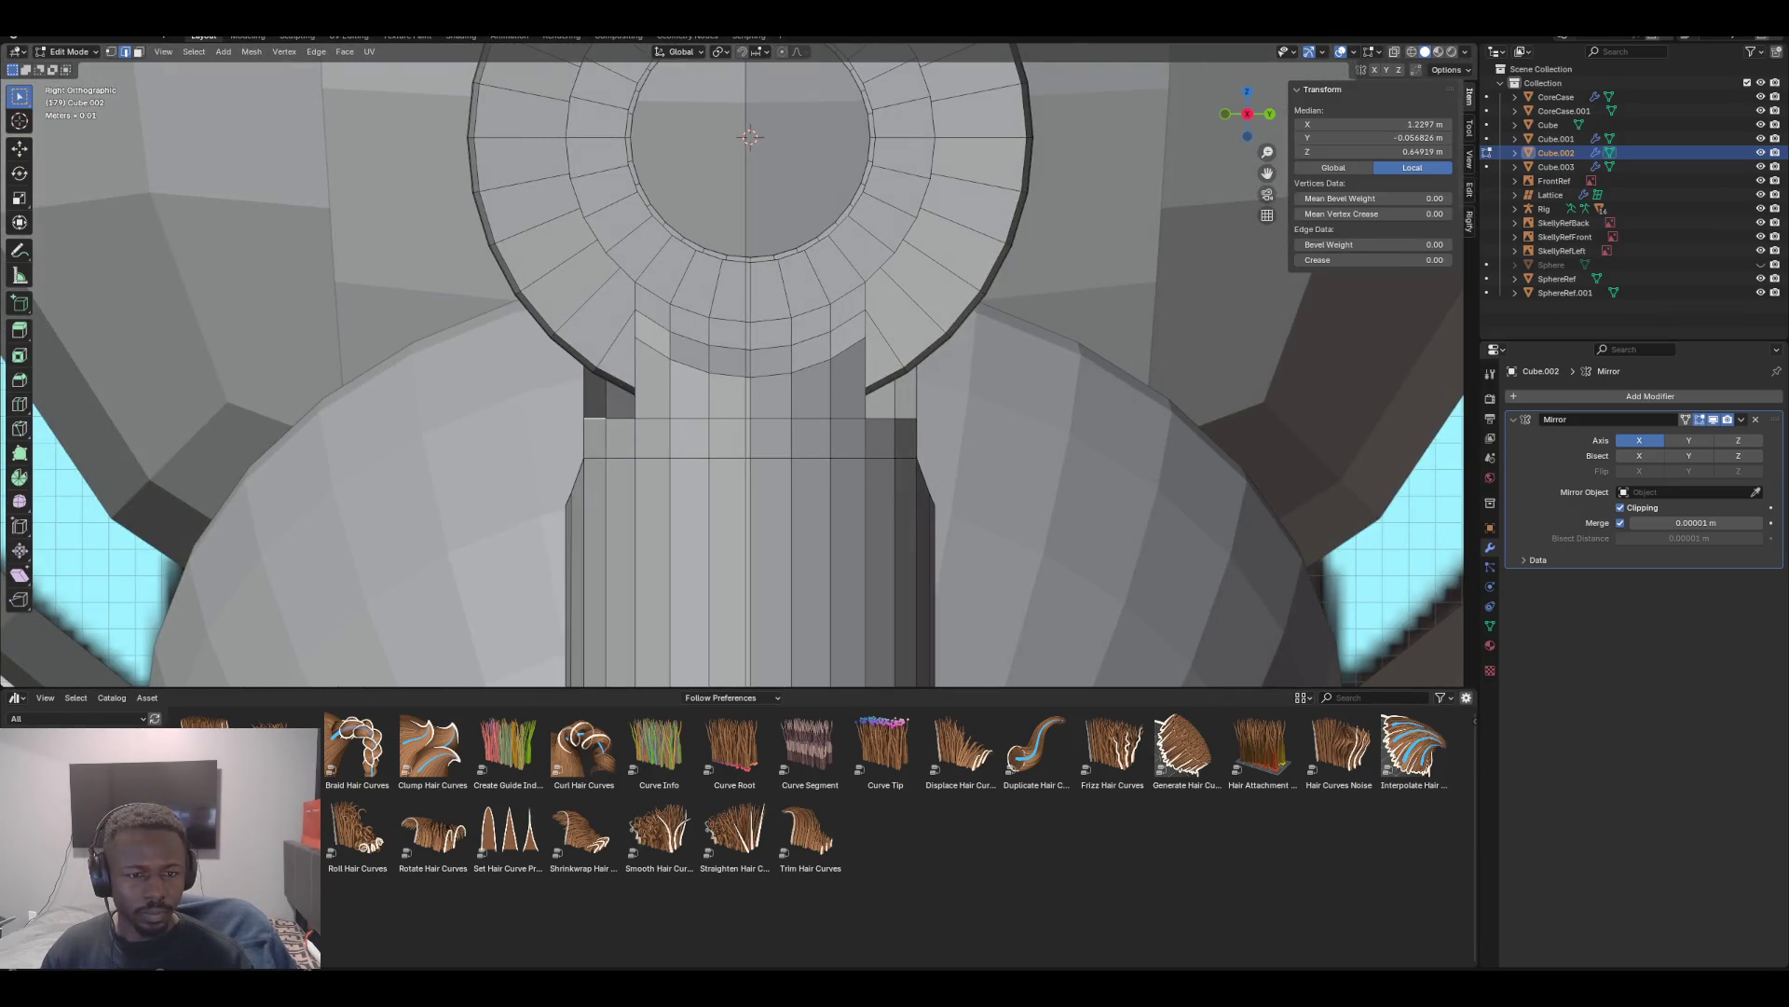
middle_drag(736, 373, 681, 382)
mouse_move(704, 233)
middle_down()
mouse_move(736, 241)
mouse_move(720, 226)
middle_up()
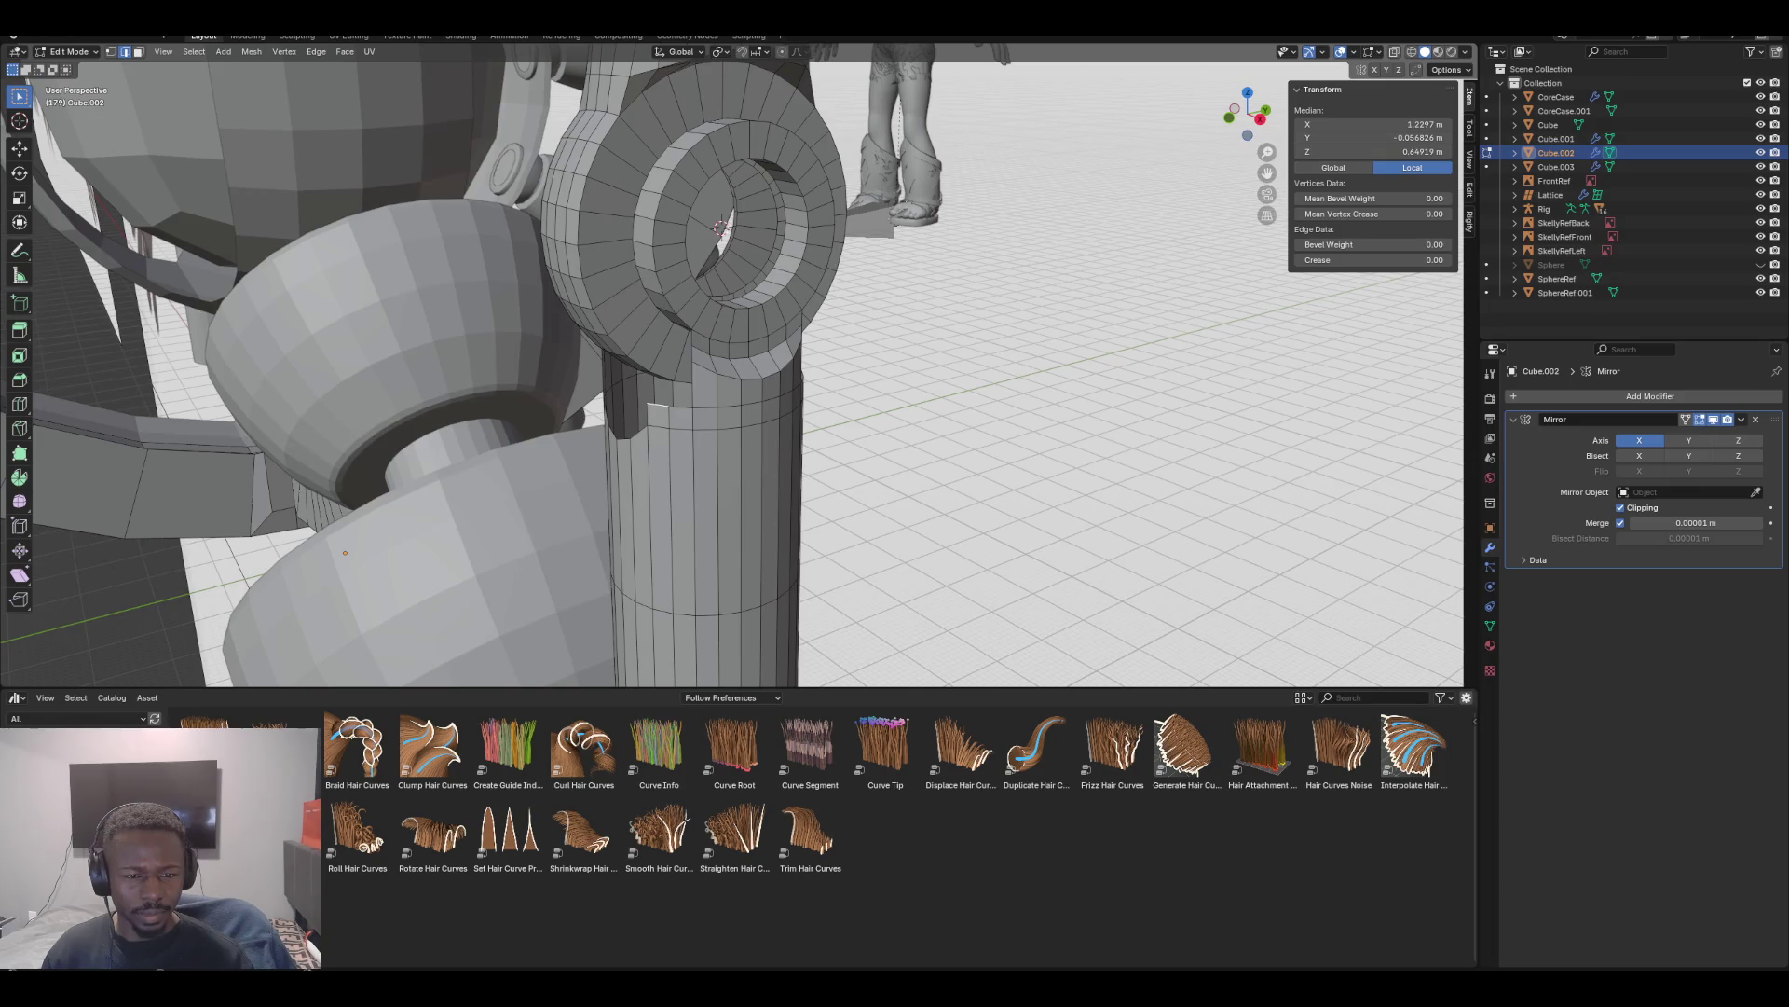
middle_drag(720, 227, 742, 233)
Frame the ring joint in right orthographic view, then switch to the Pinterest universal-joint reference
key(KP_3)
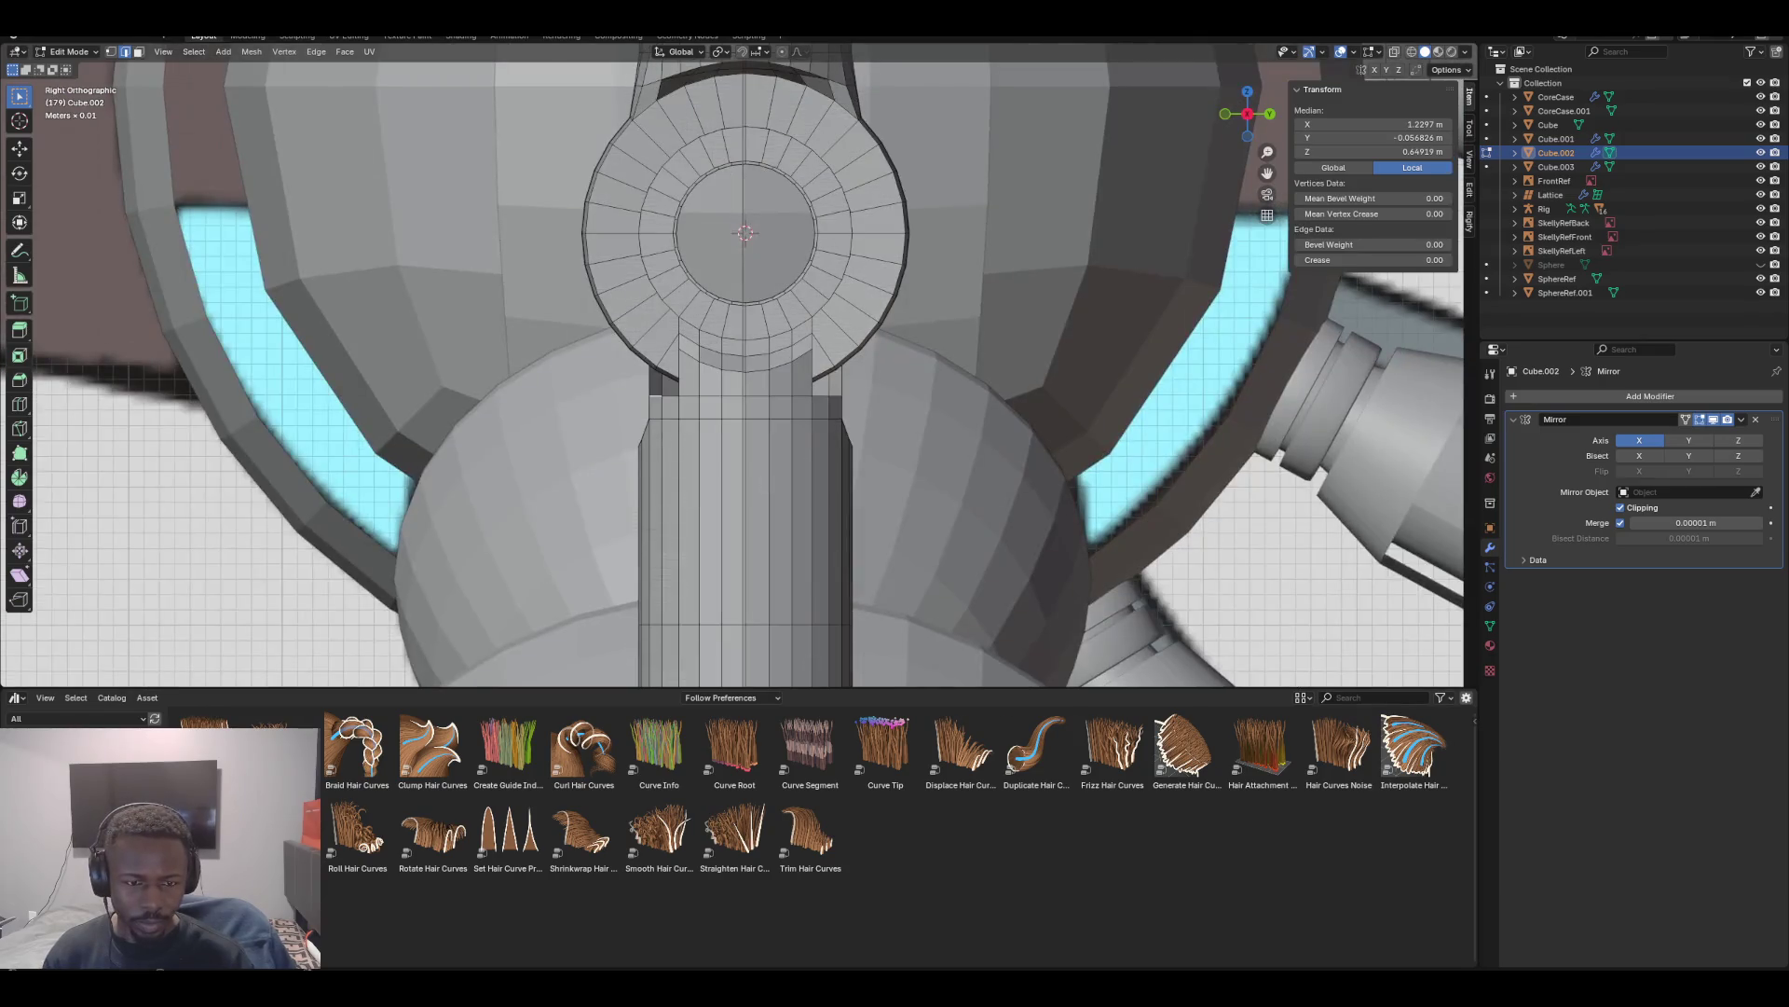
scroll(733, 364, up, 2)
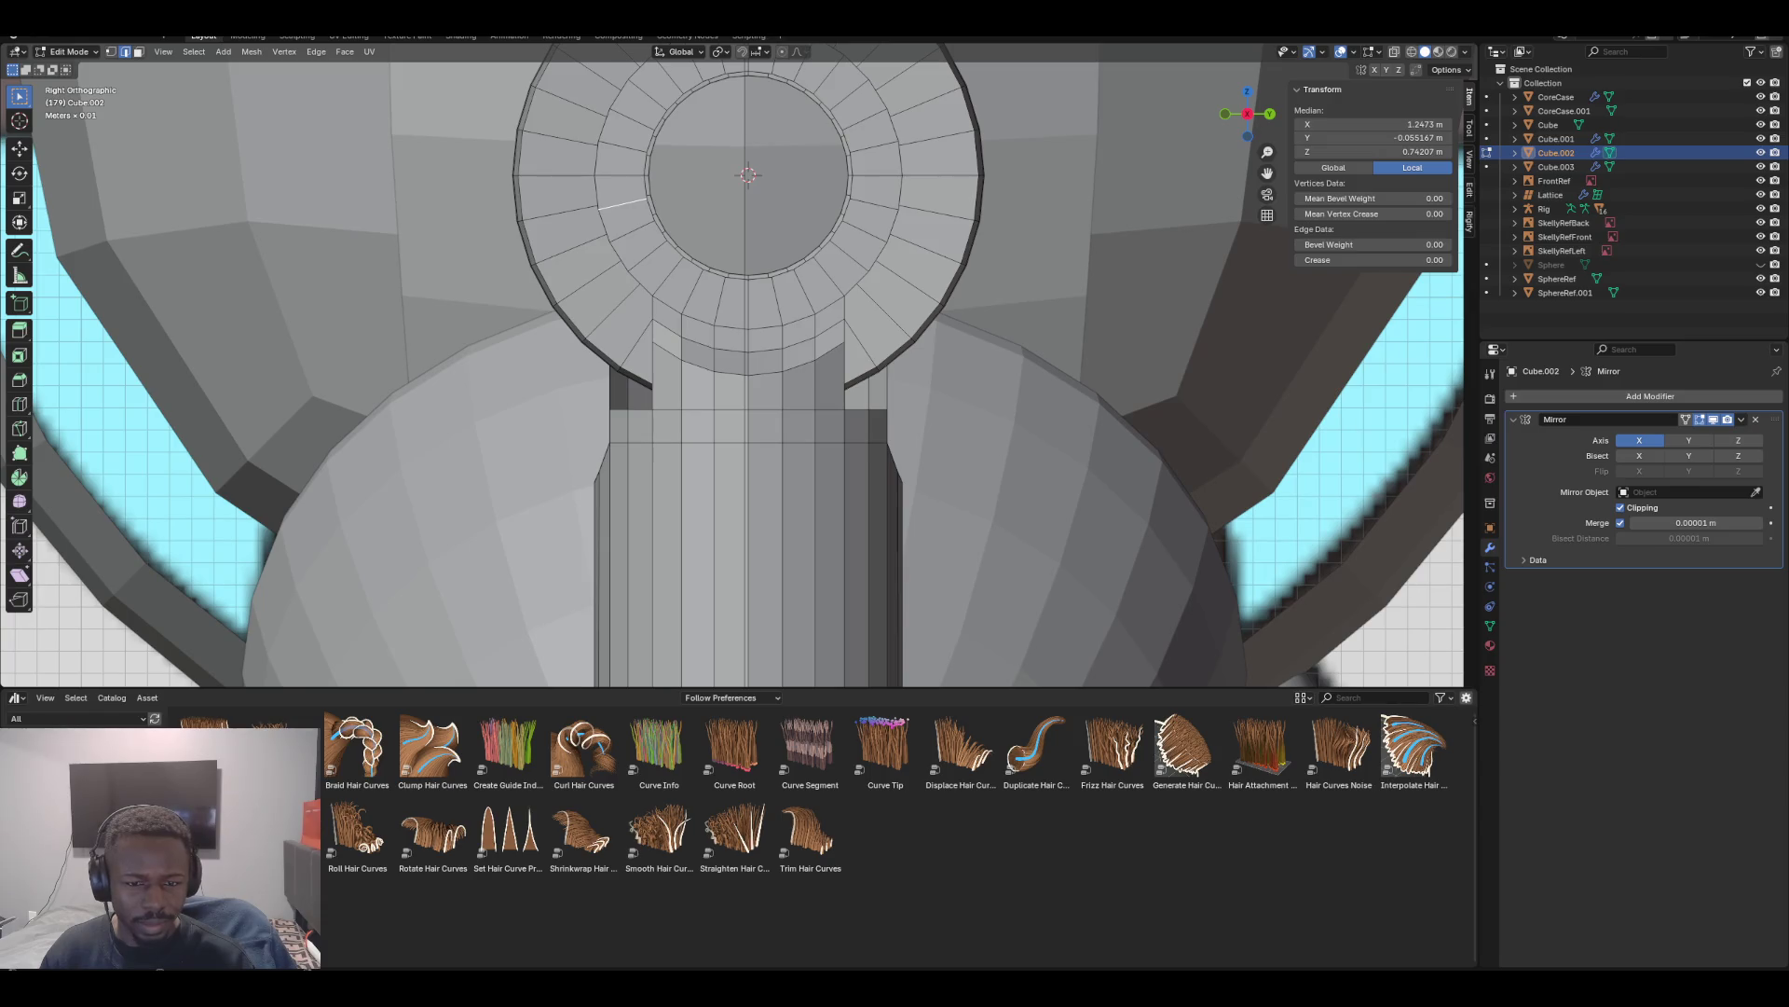
mouse_move(733, 364)
shift+middle_down()
mouse_move(752, 507)
mouse_move(862, 484)
shift+middle_up()
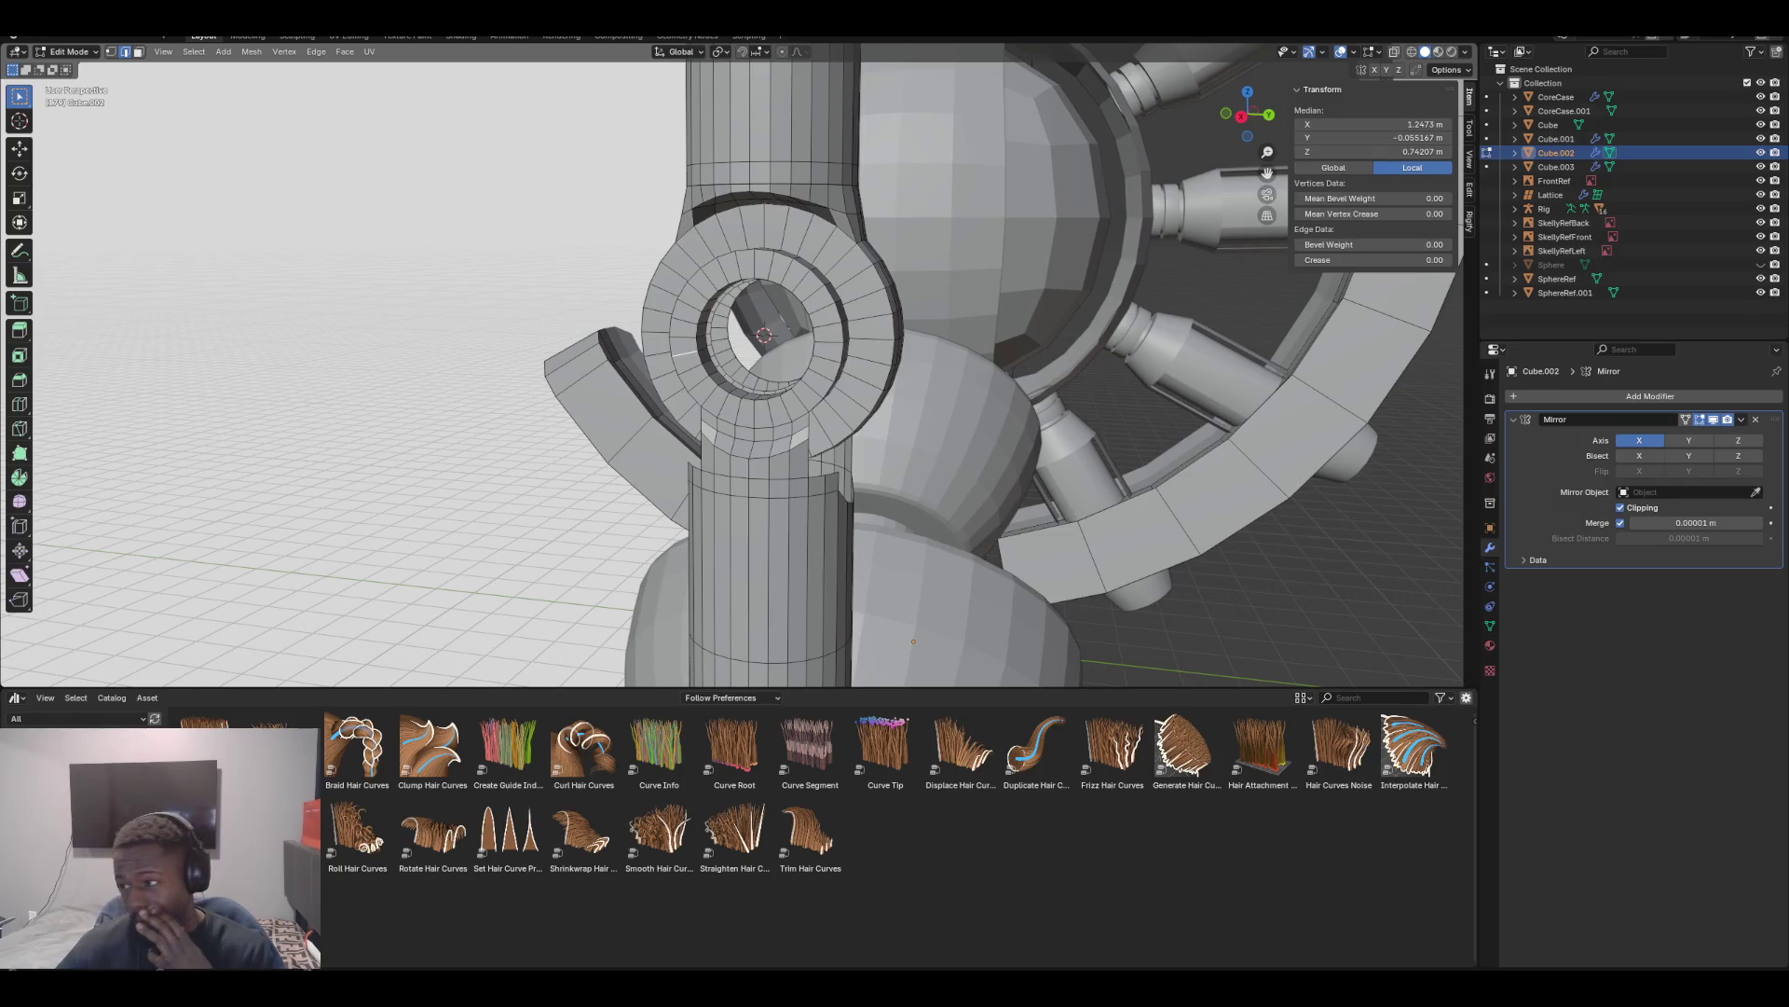
key(alt+Tab)
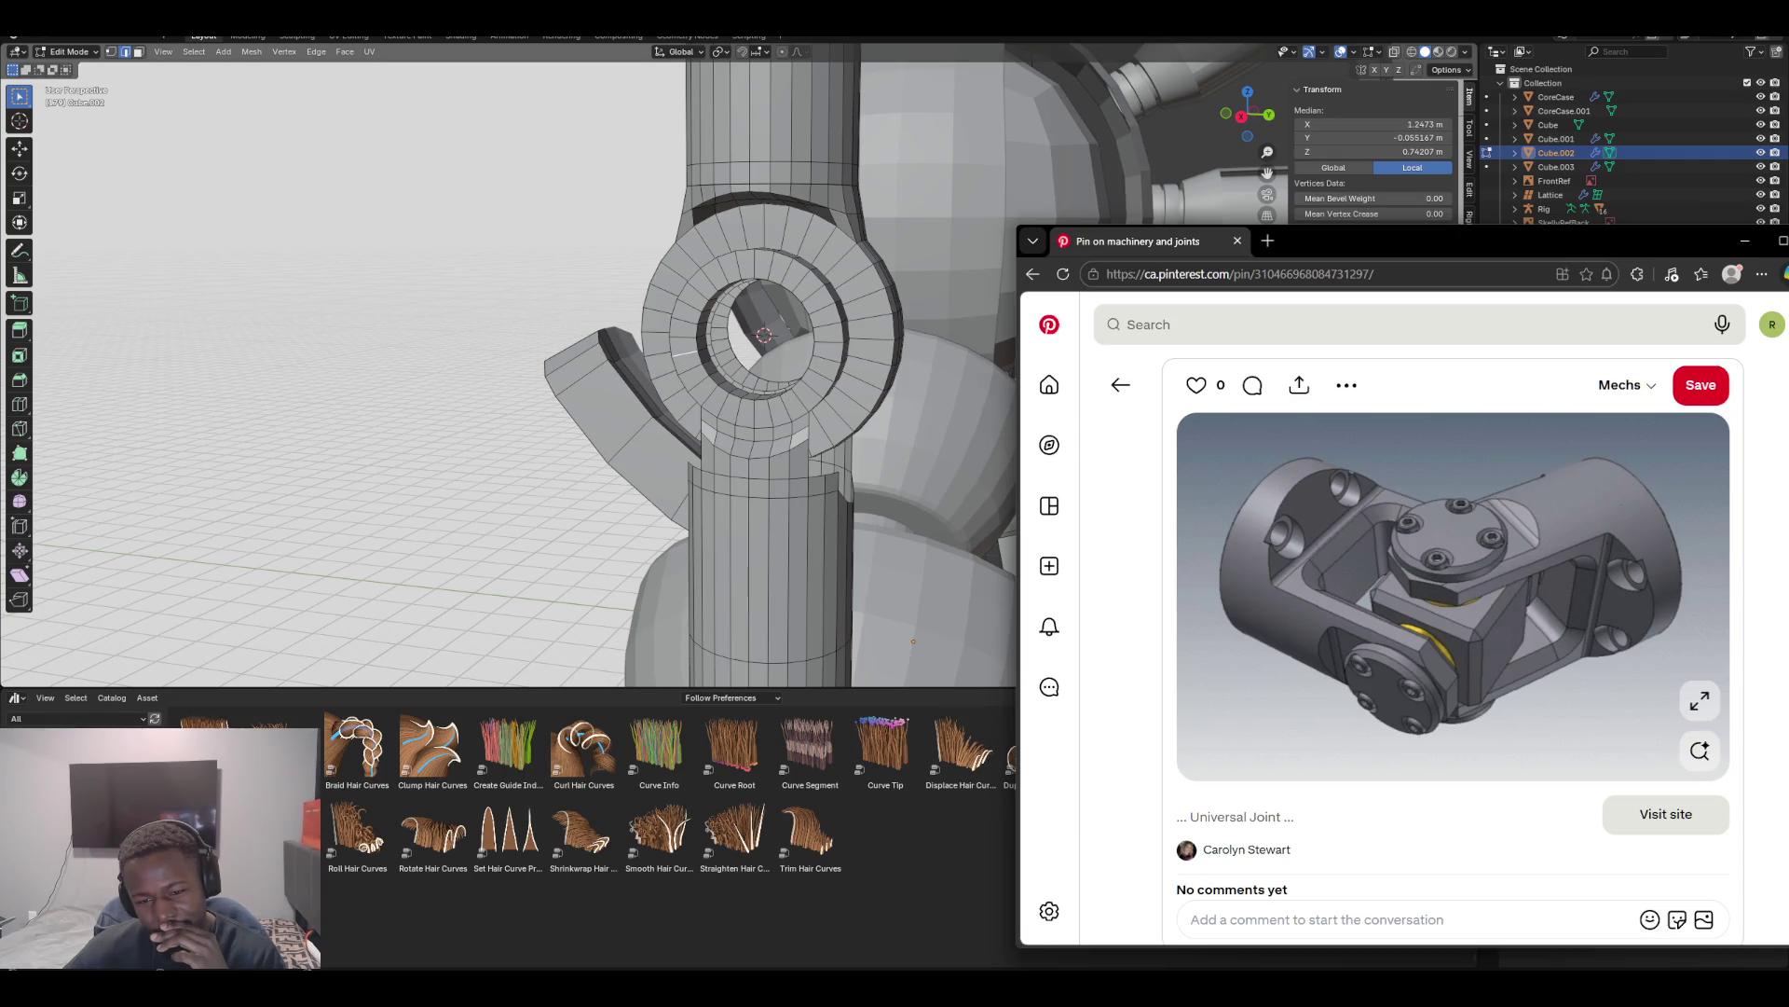
Compare against the universal-joint reference, then return to front and side orthographic views of the ring
middle_drag(559, 373, 424, 382)
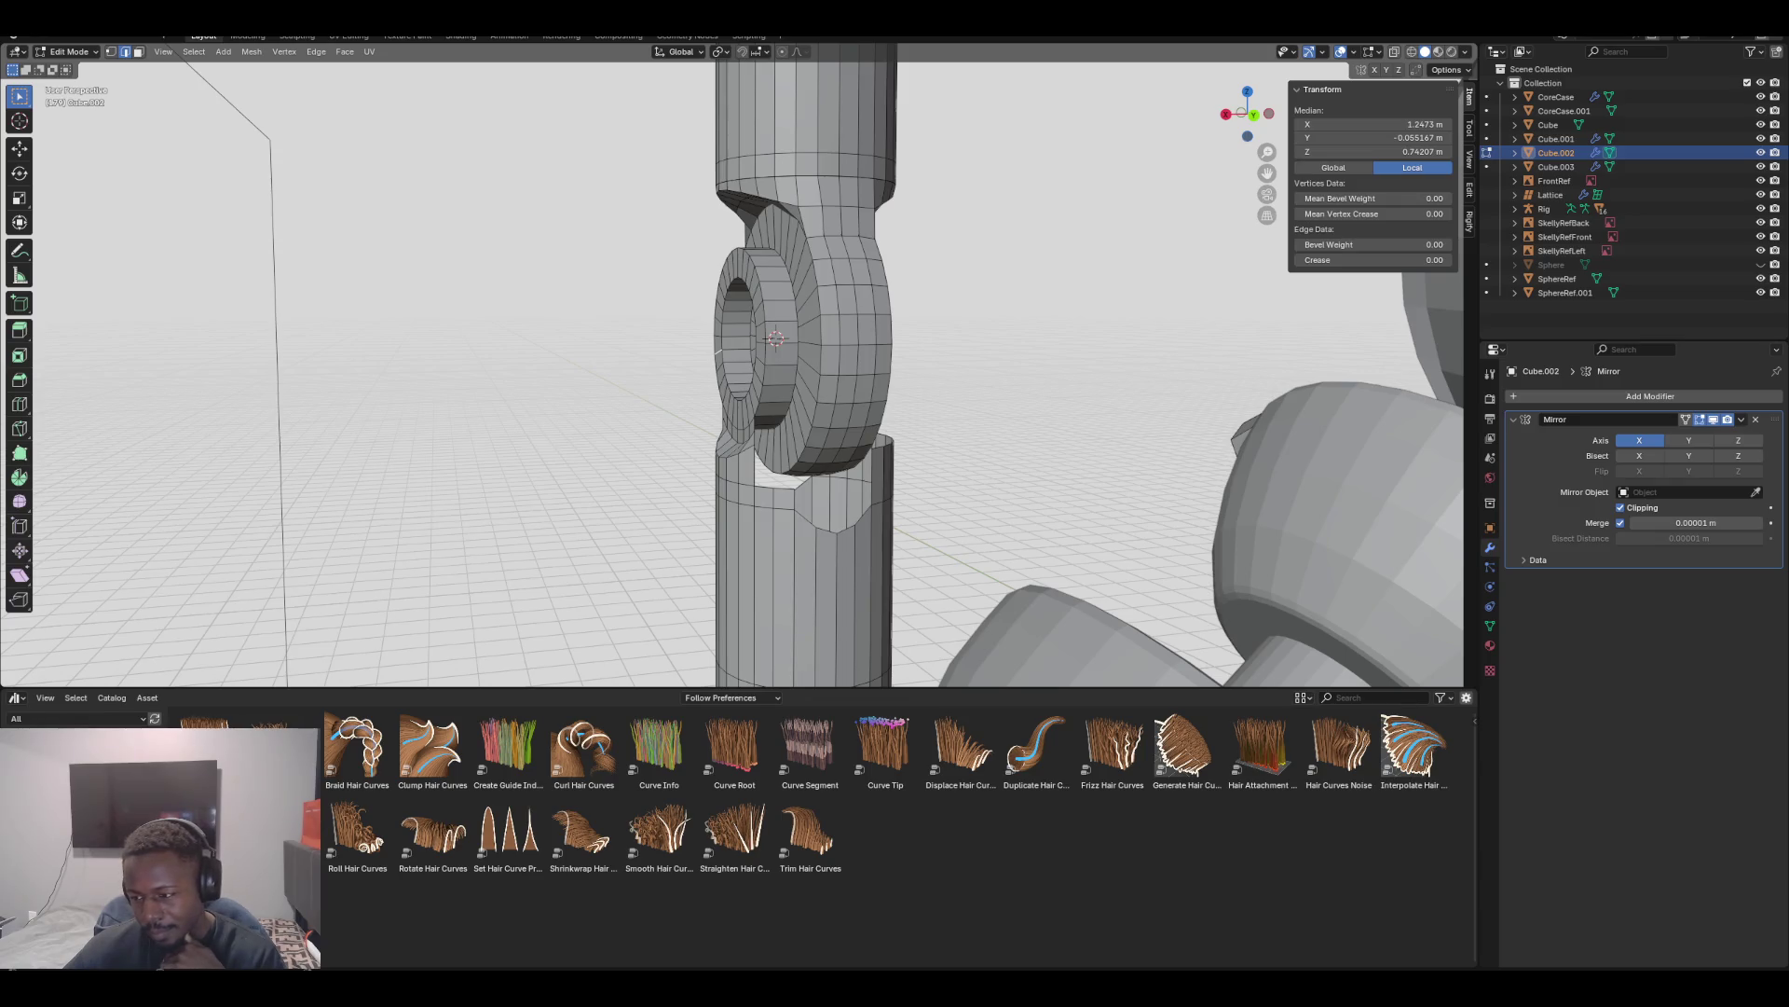
key(alt+Tab)
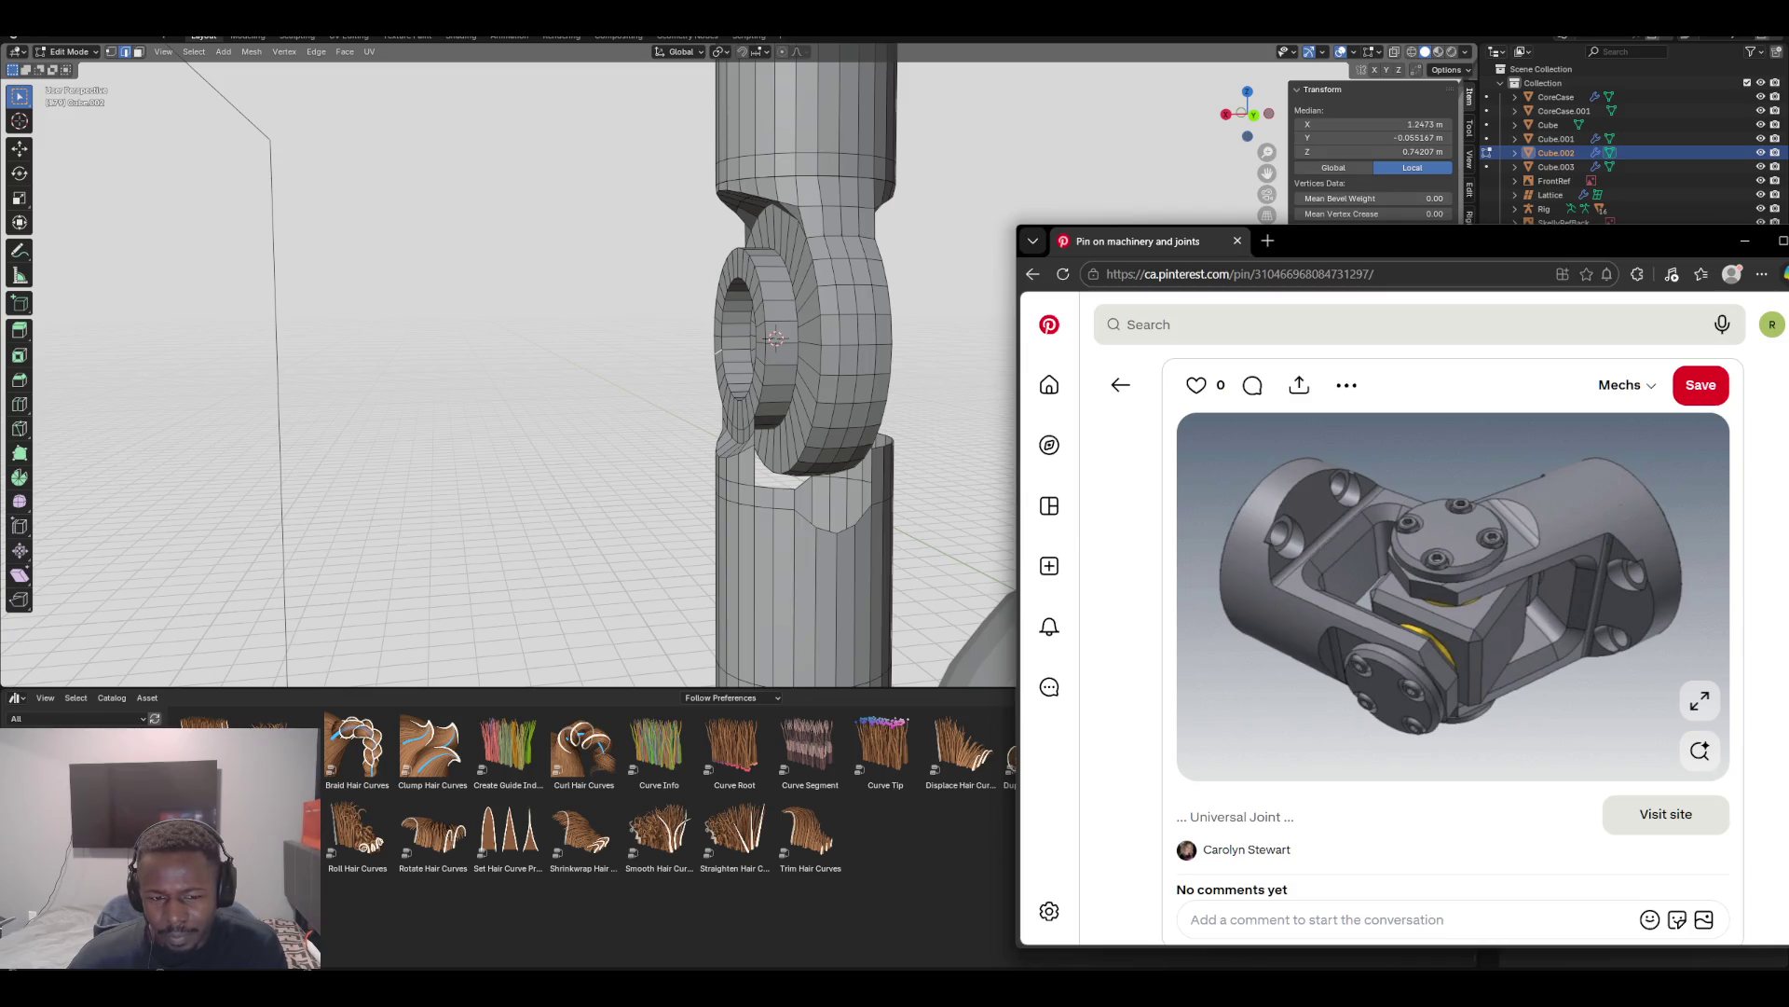
middle_drag(559, 373, 597, 364)
scroll(758, 339, up, 5)
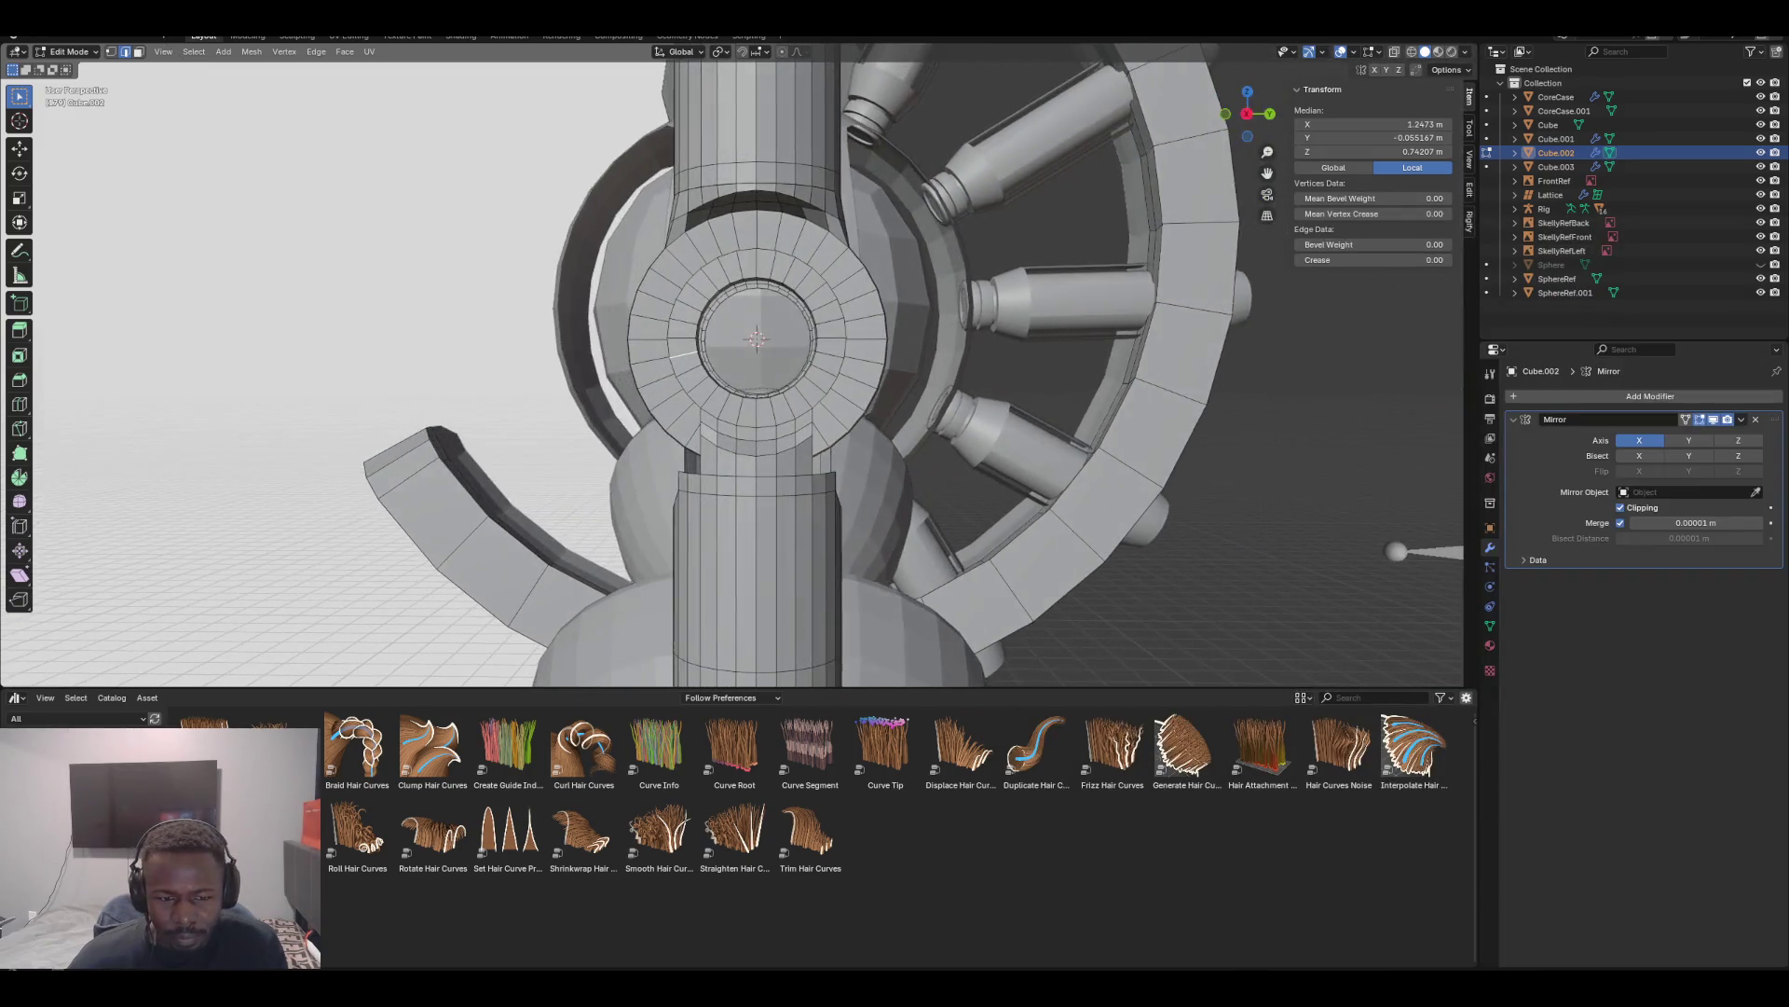
key(KP_1)
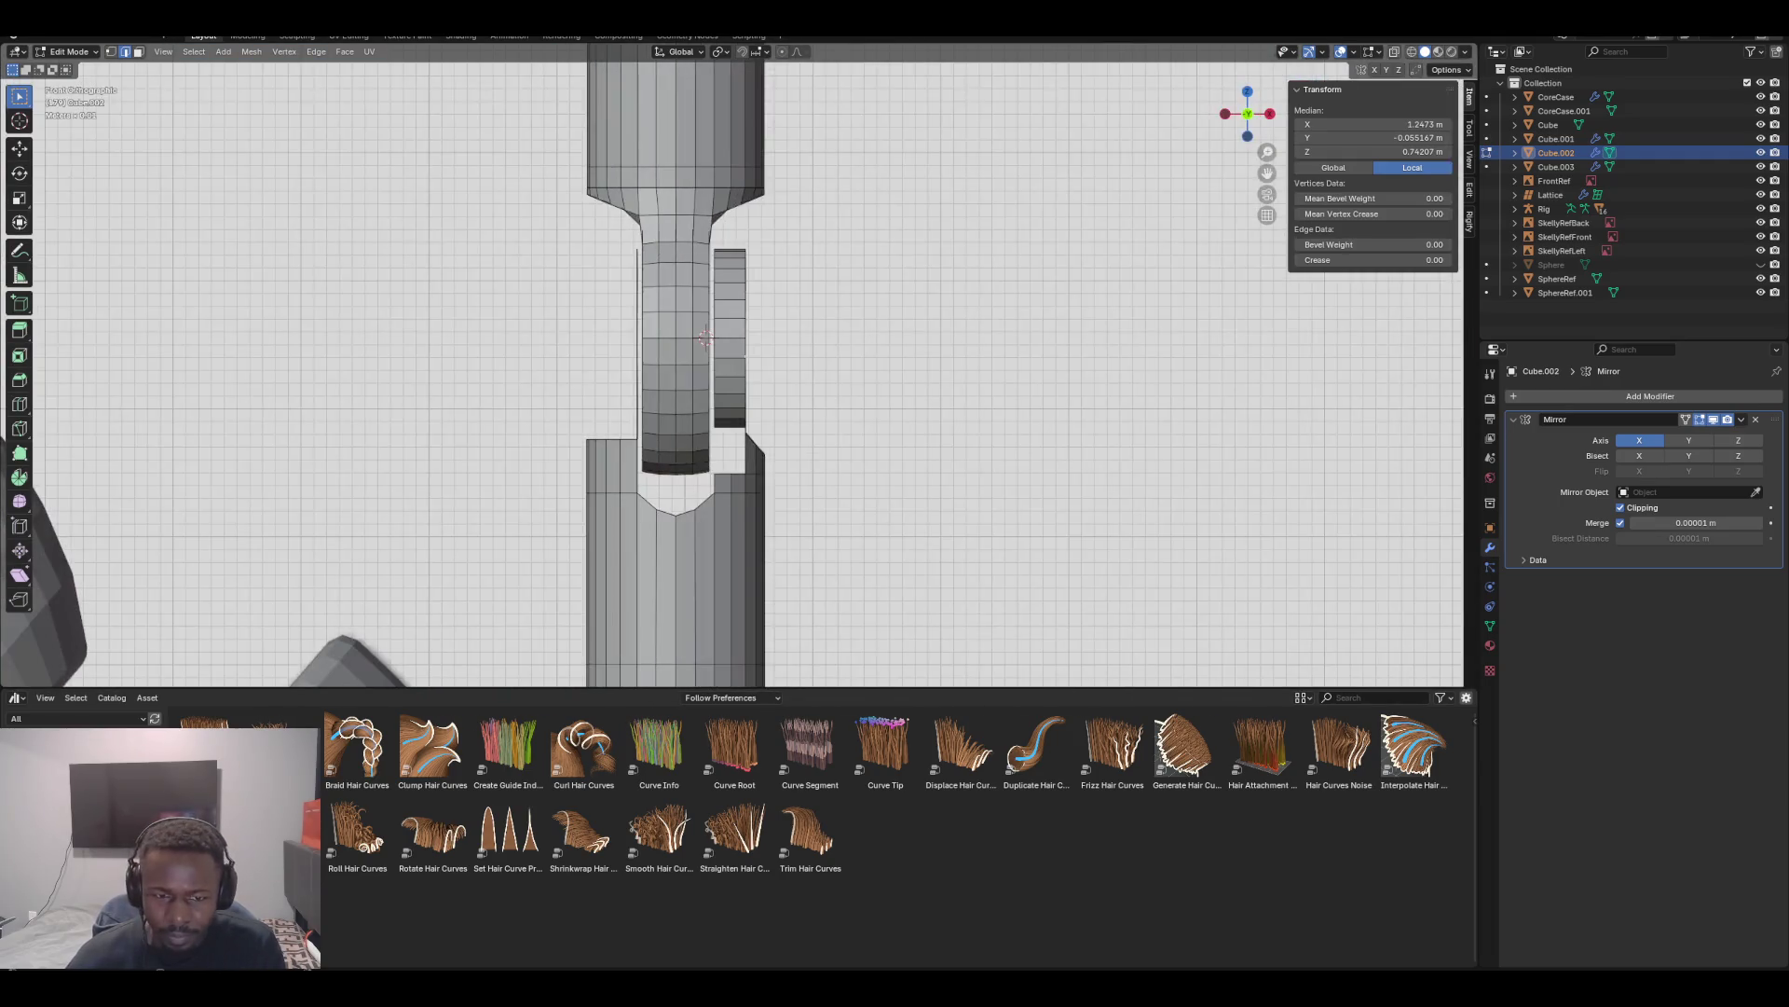
key(KP_3)
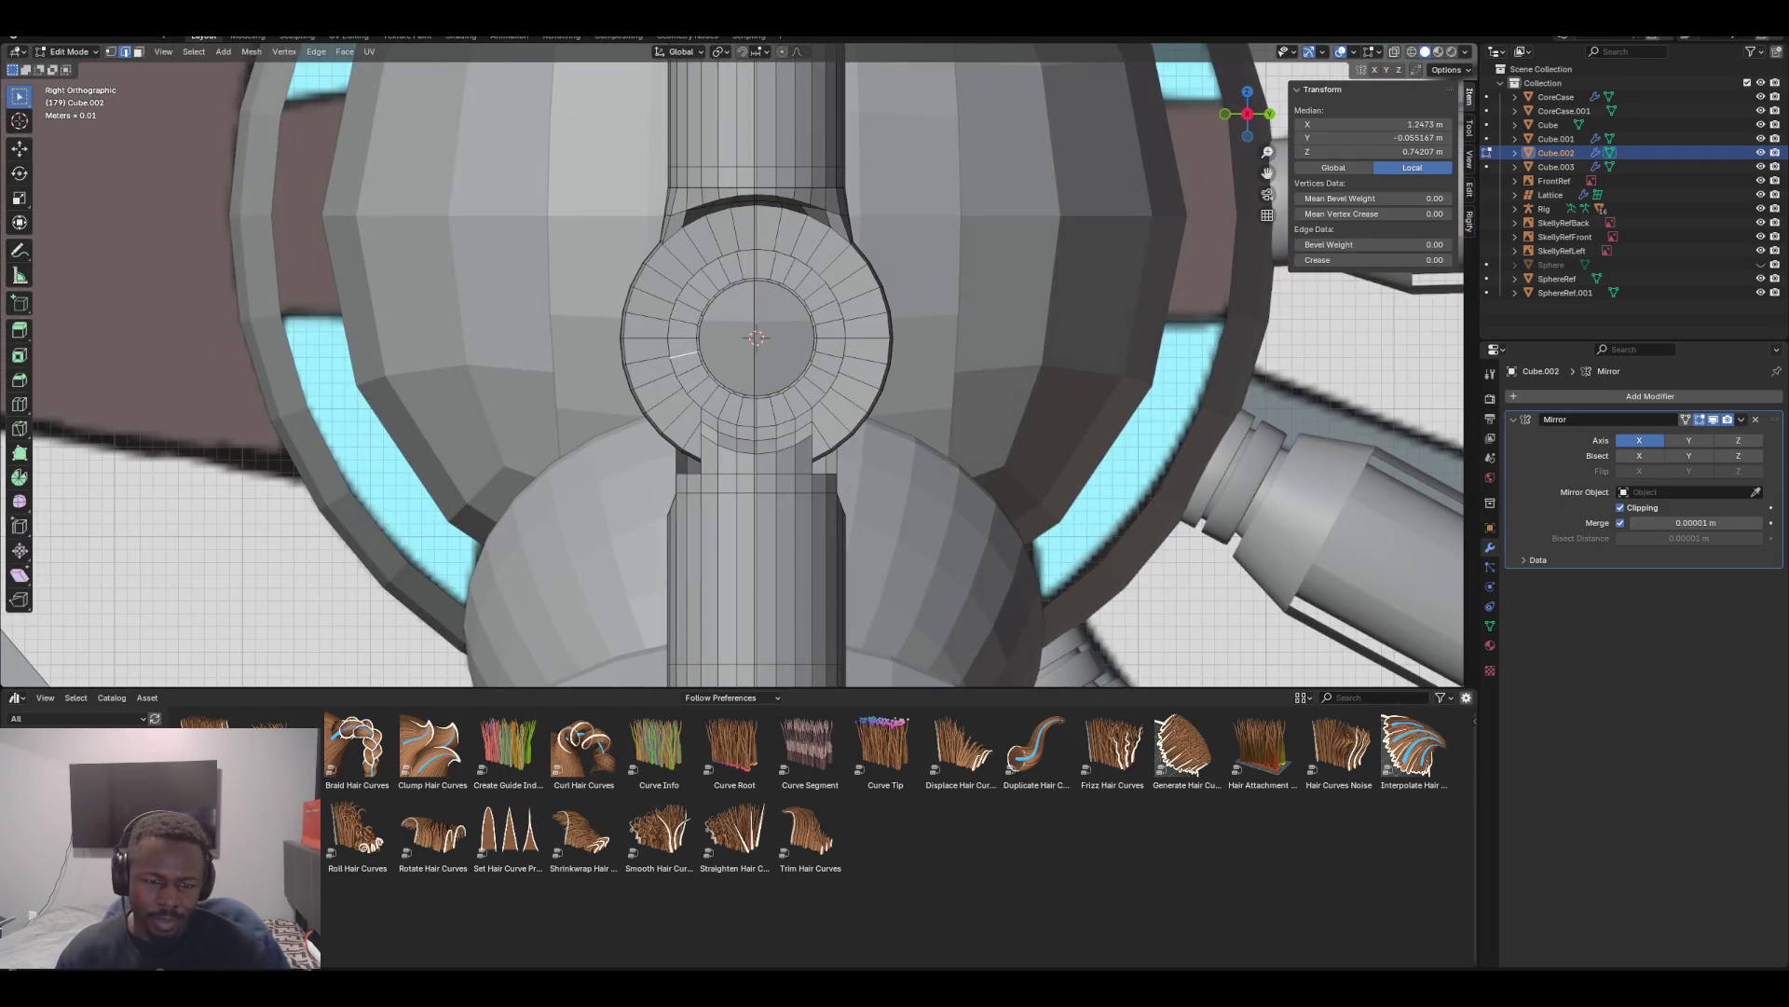
Scale an edge loop on the knee ring's face uniformly to 0.915
alt+click(669, 340)
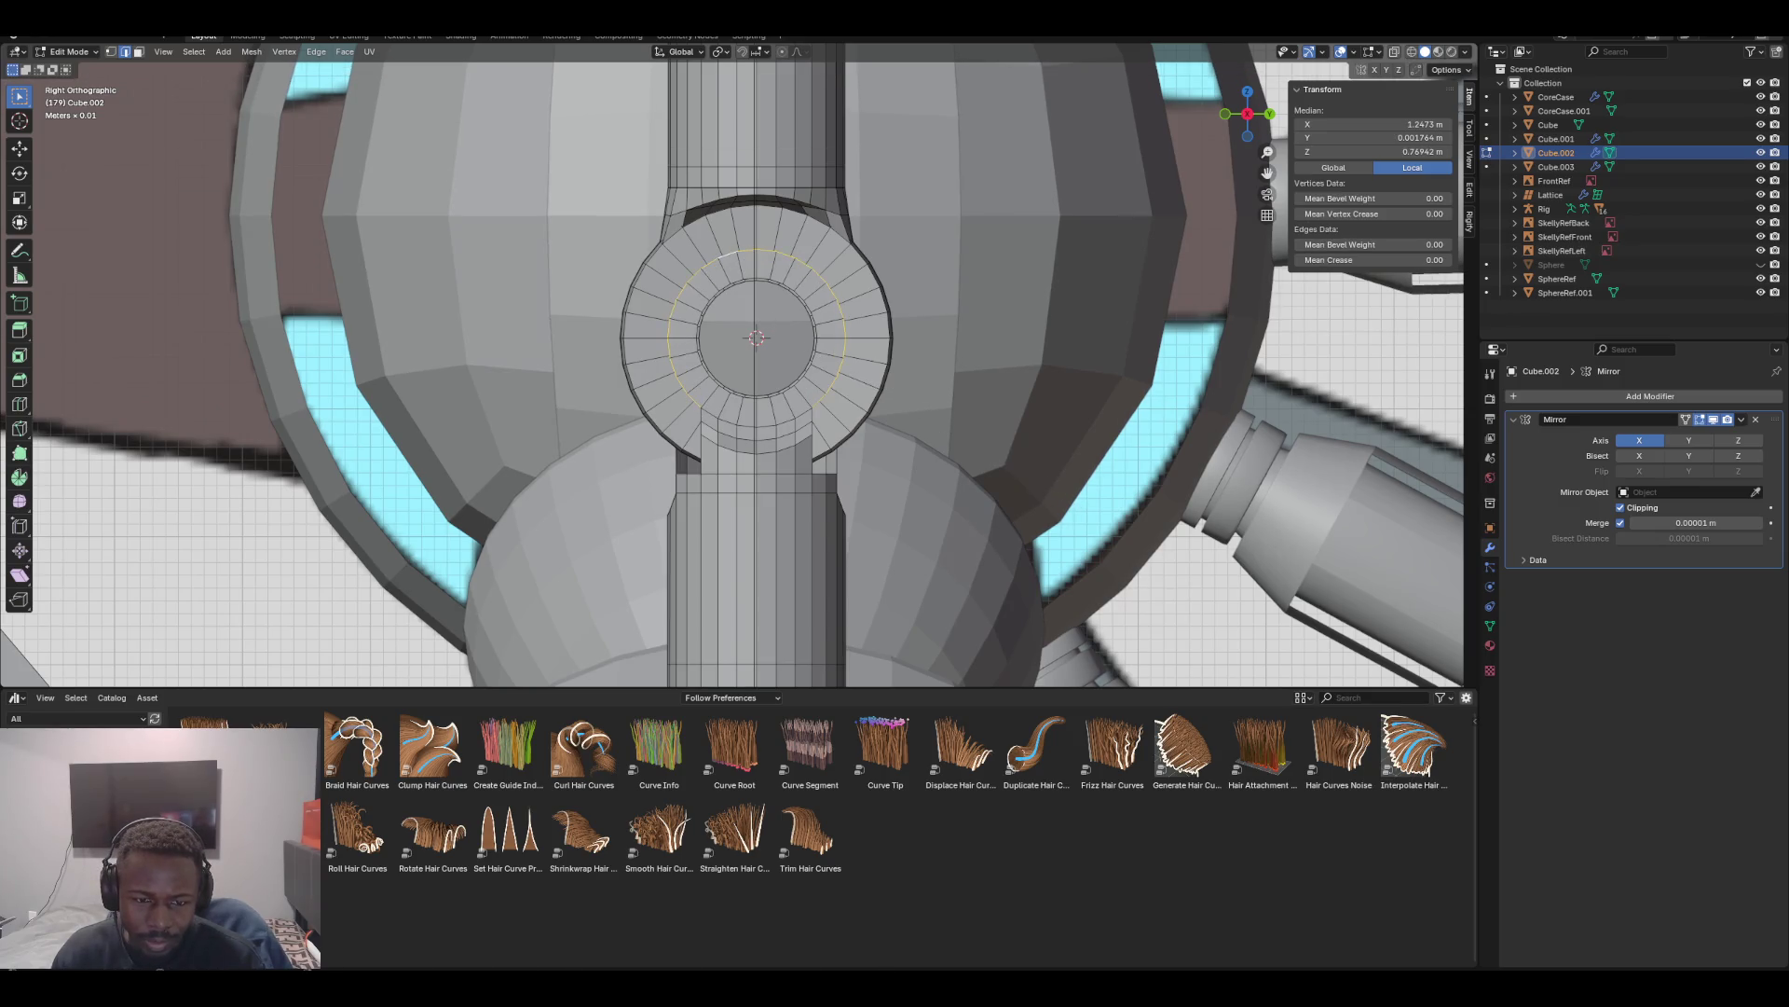
key(g)
key(g)
key(s)
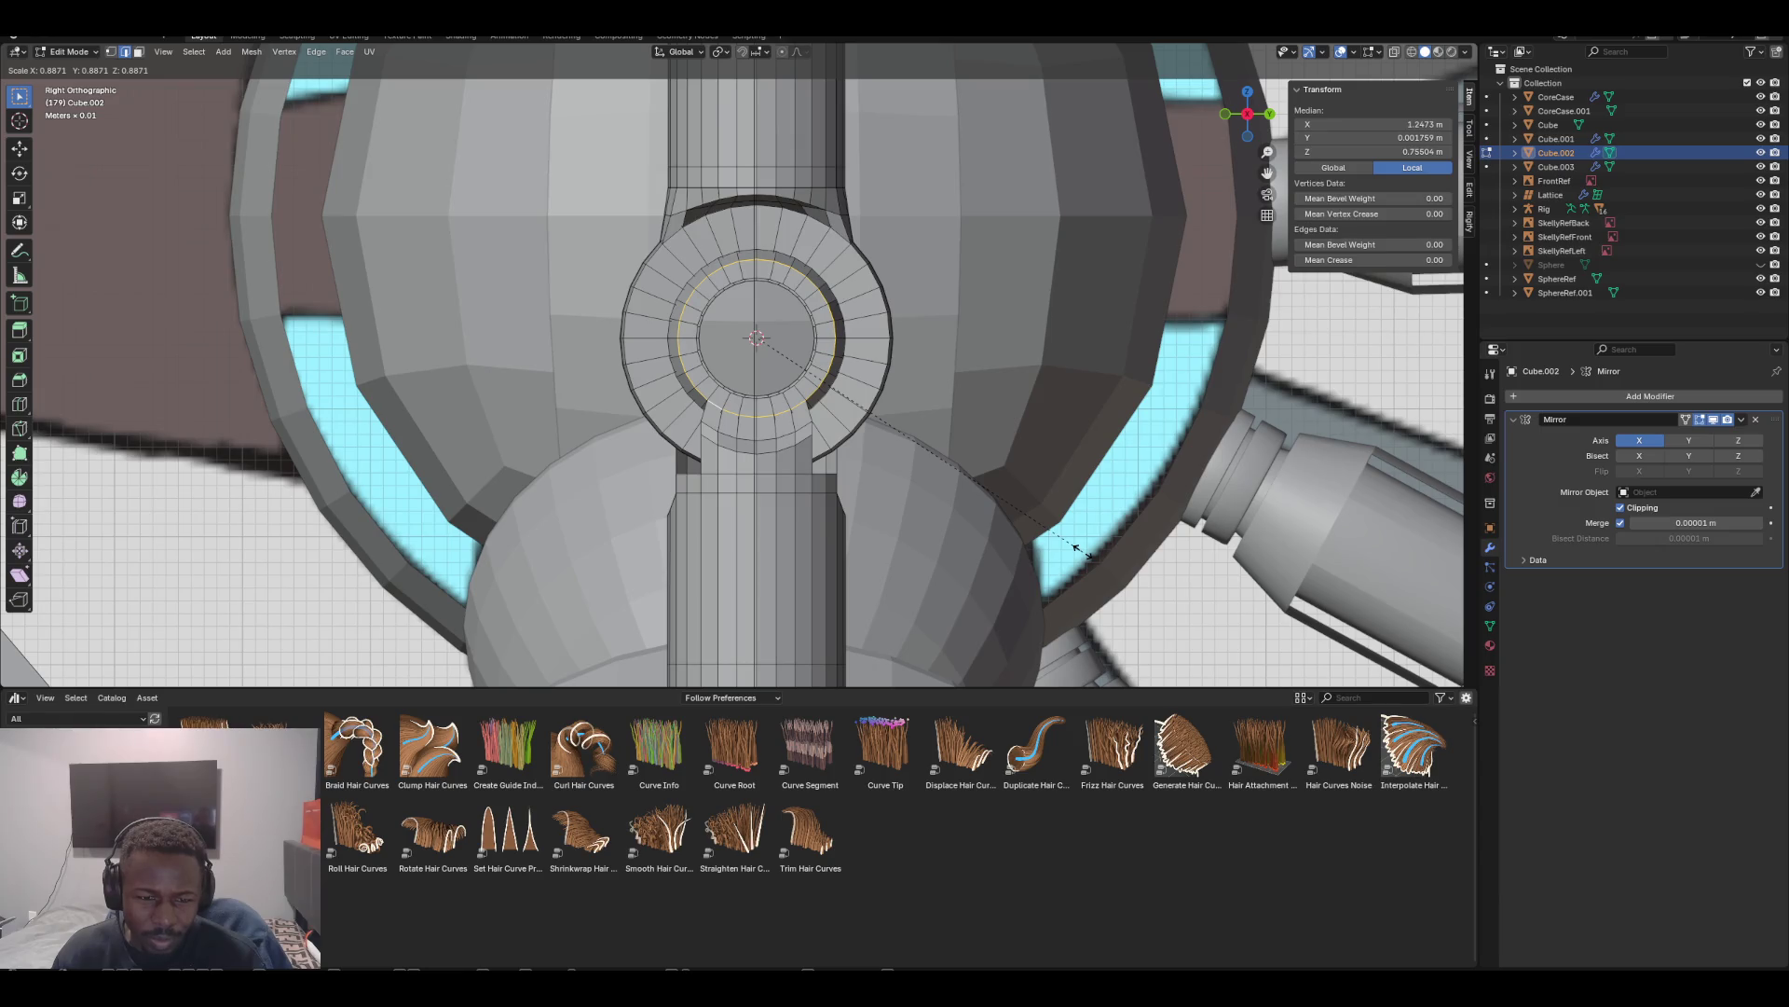
click(1089, 556)
scroll(1088, 556, up, 3)
mouse_move(1088, 557)
middle_down()
mouse_move(839, 540)
mouse_move(624, 461)
middle_up()
In face mode, shrink/fatten the ring's outer face band by 0.0103 m
key(3)
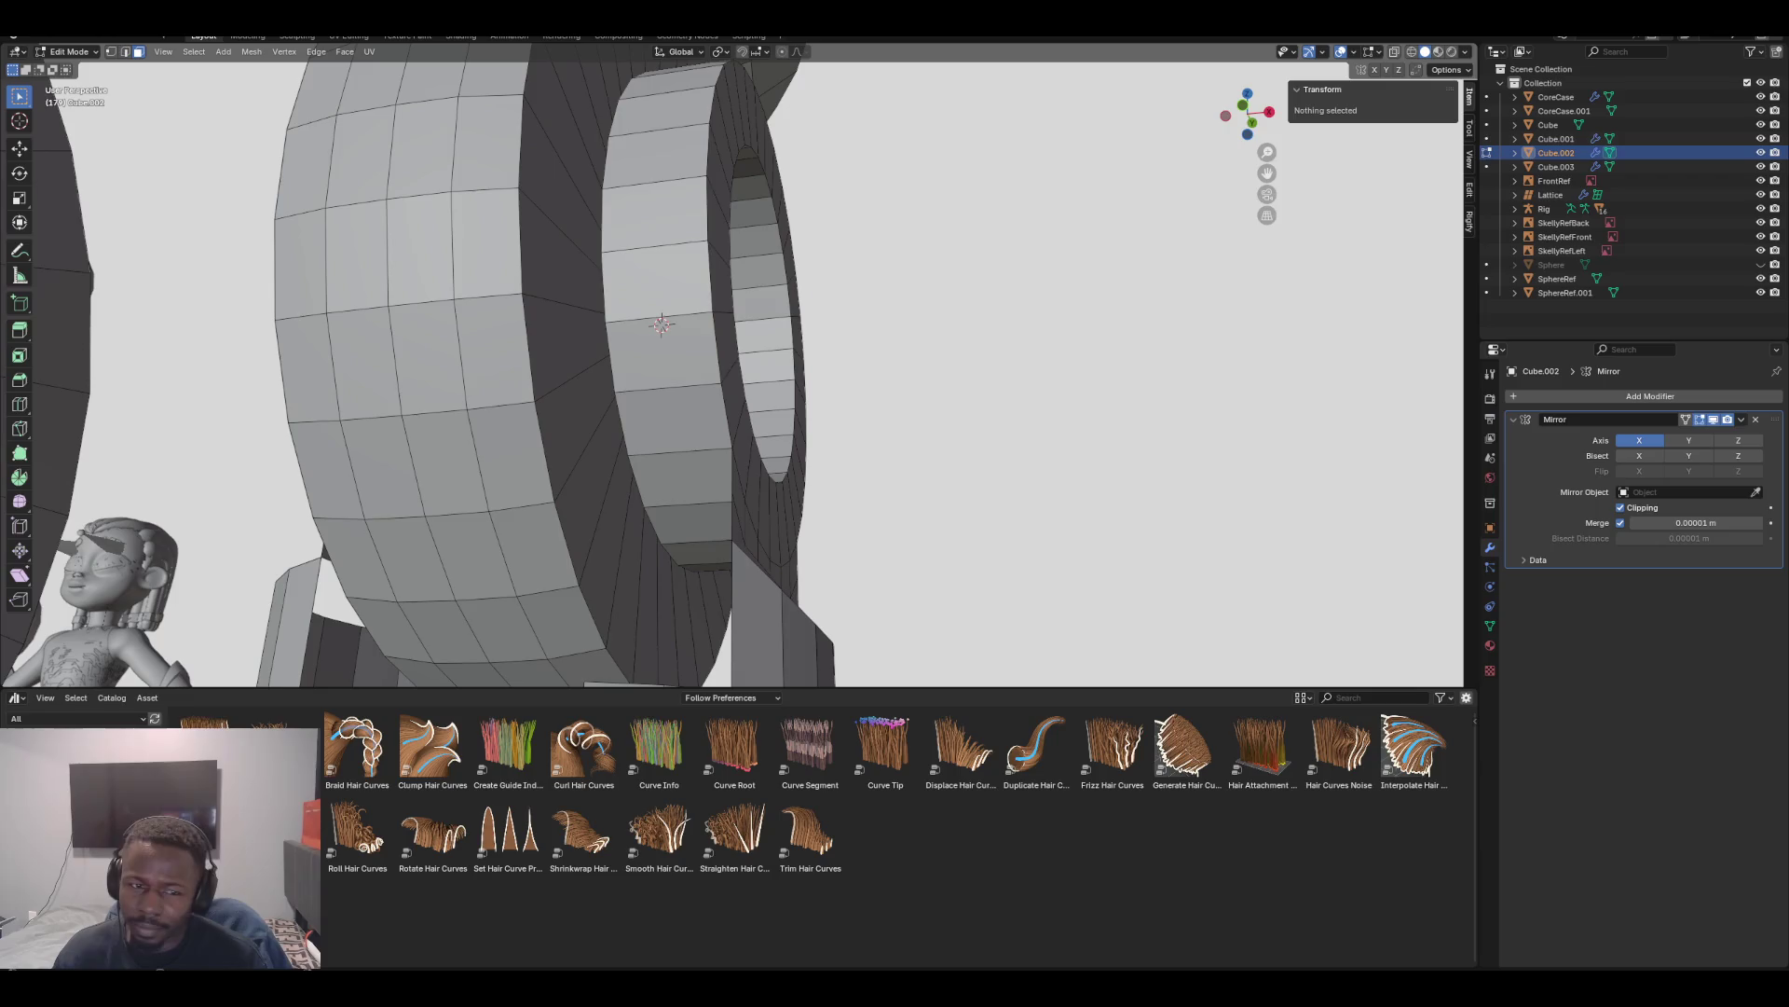
alt+click(661, 323)
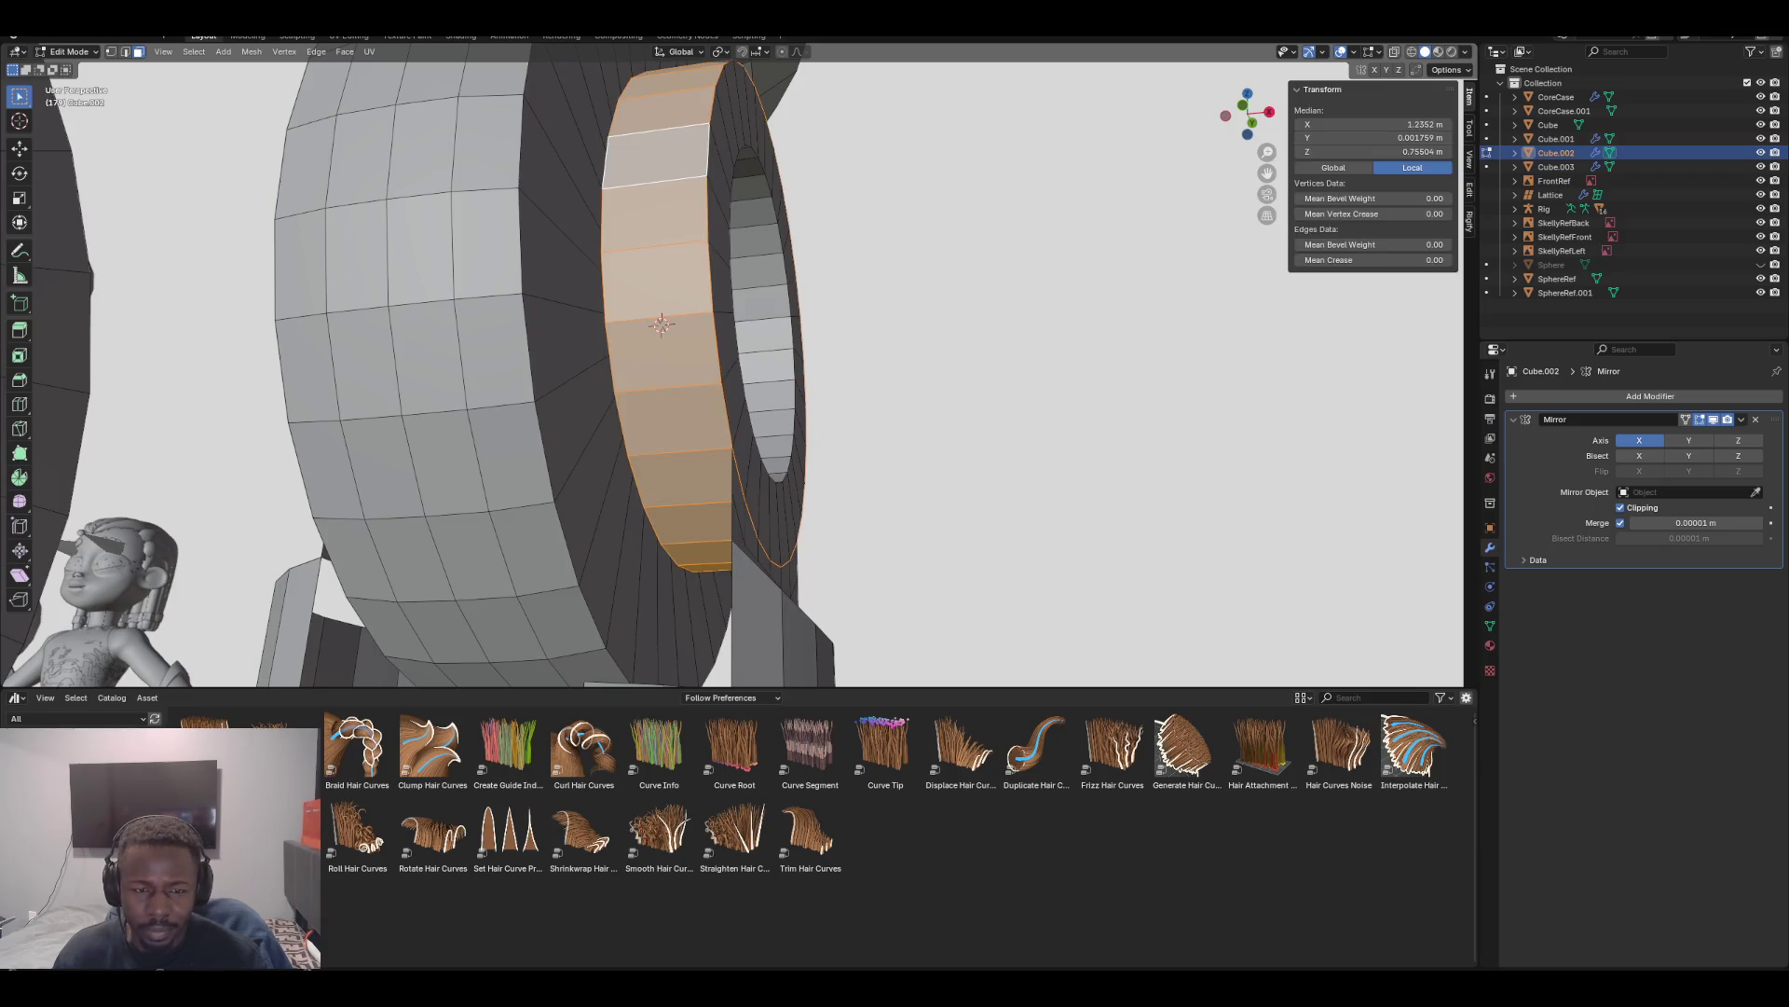
key(s)
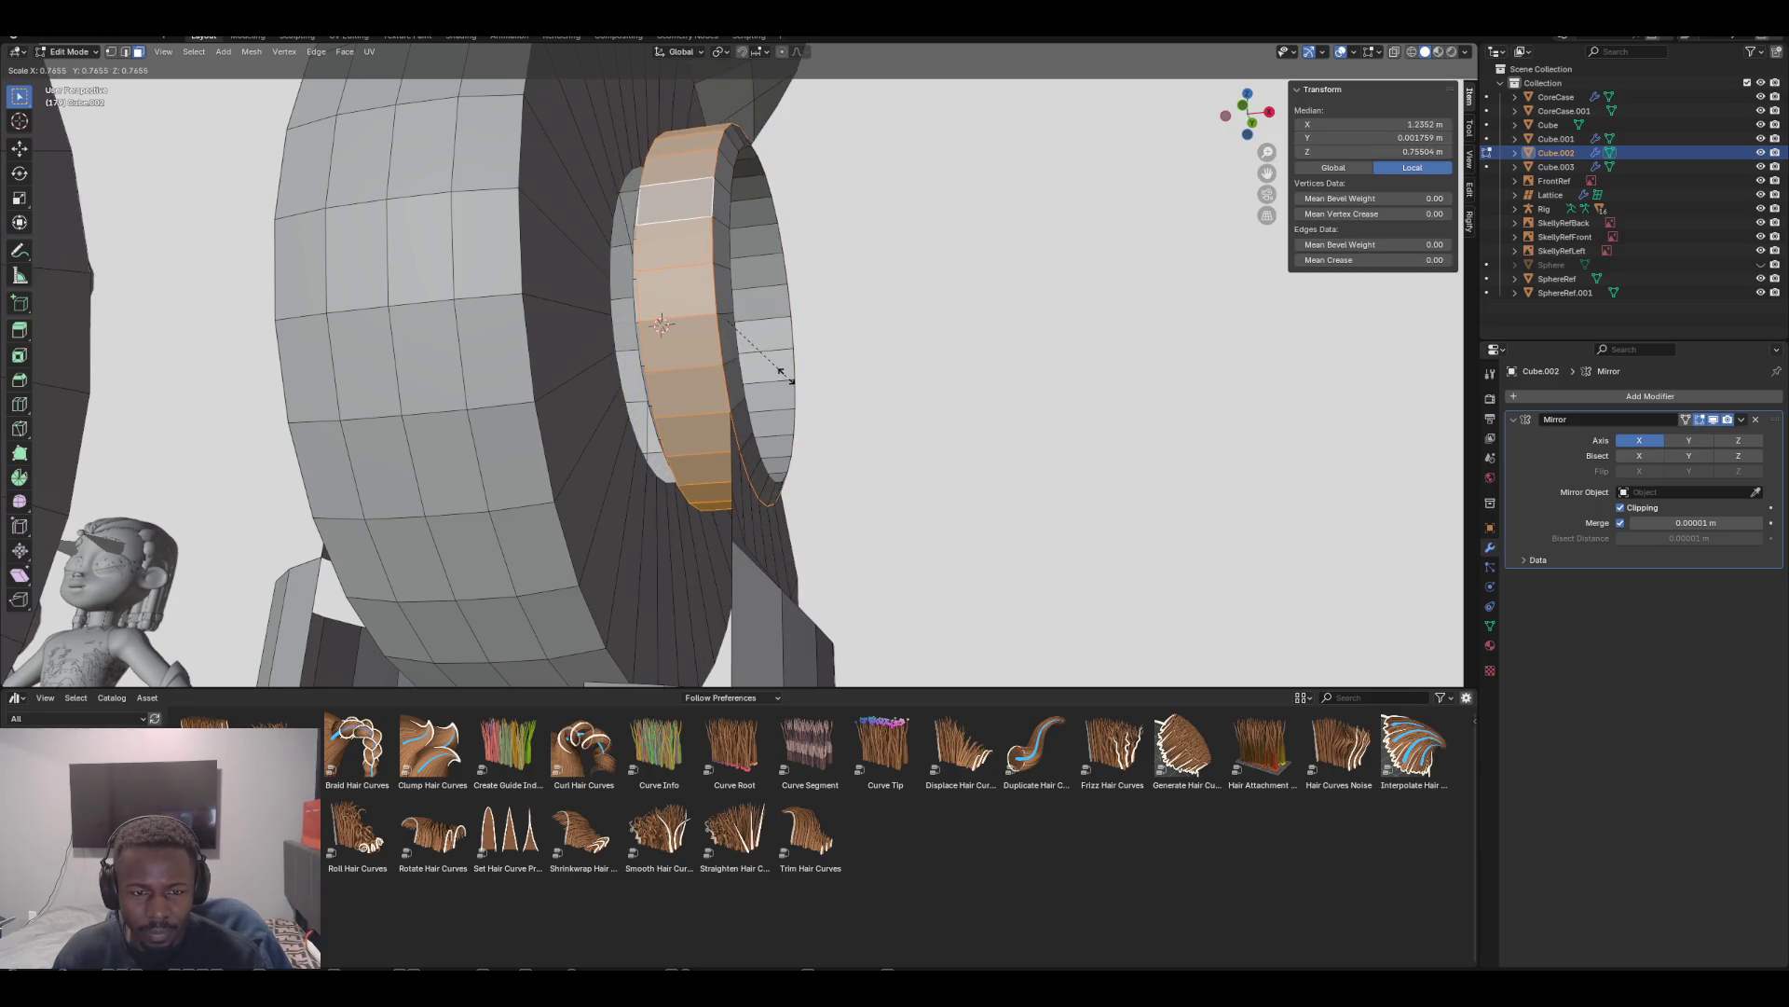
key(Escape)
key(alt+s)
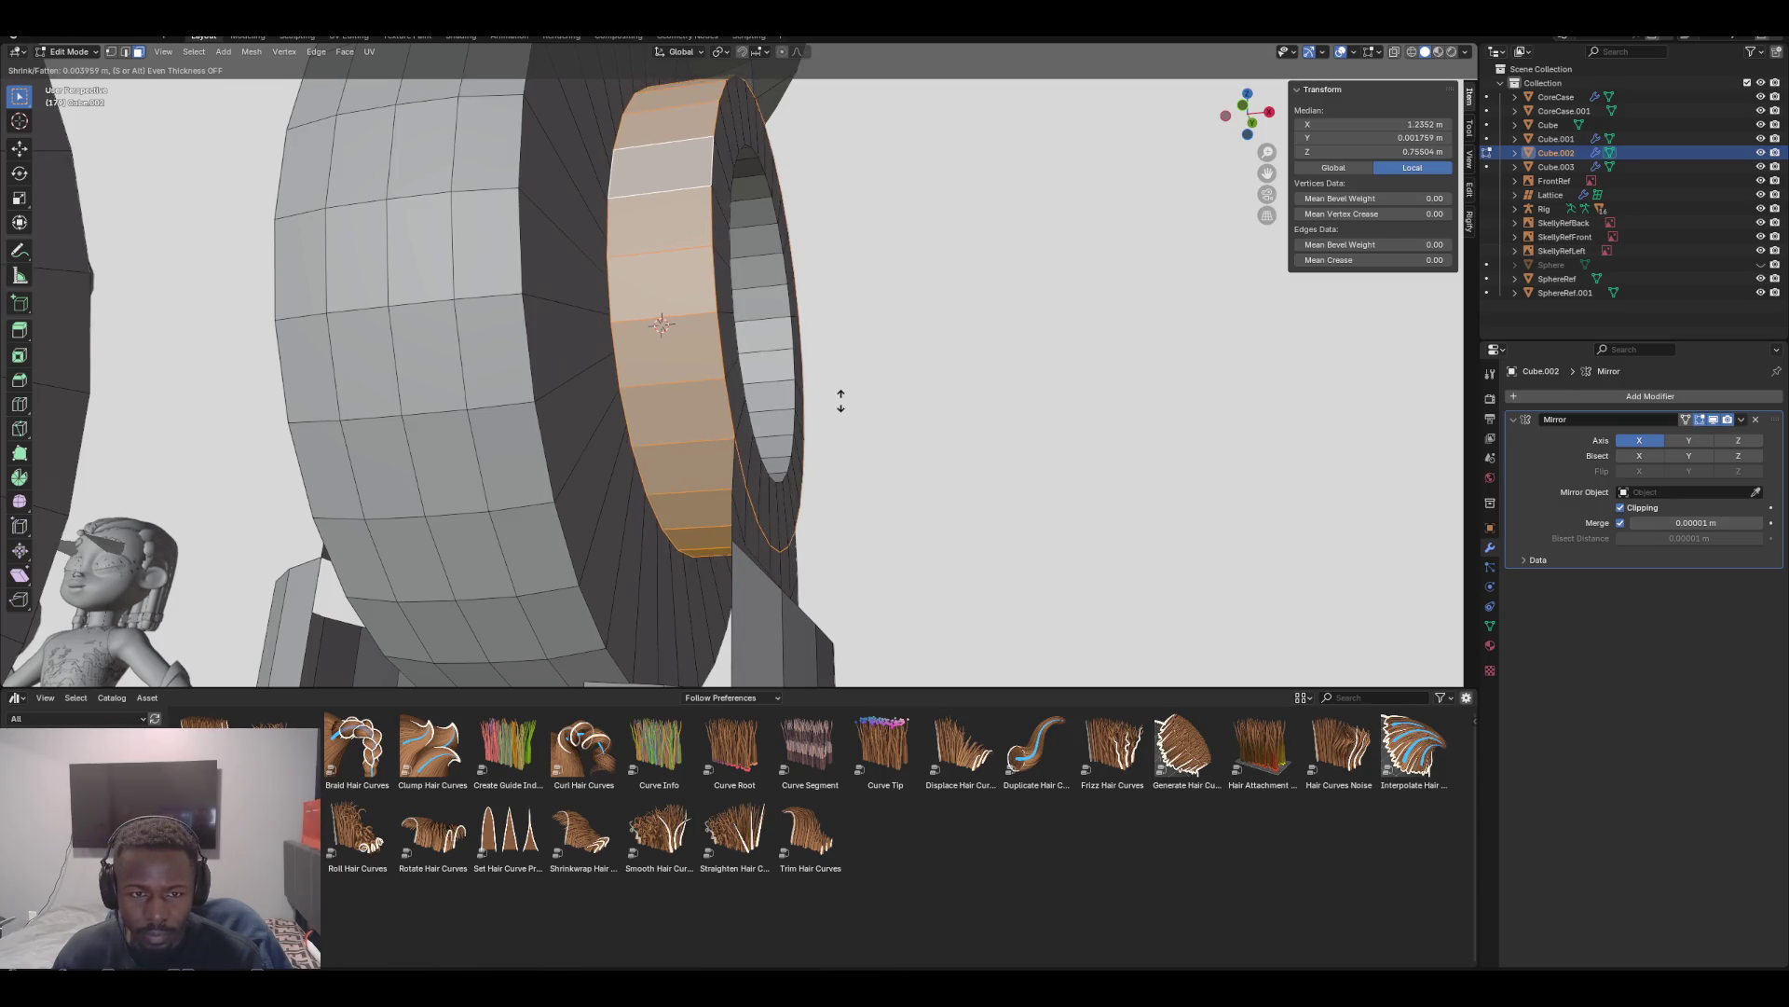
click(823, 387)
Check the ring in front and side views, then bring the universal-joint reference window forward
middle_drag(824, 387, 550, 382)
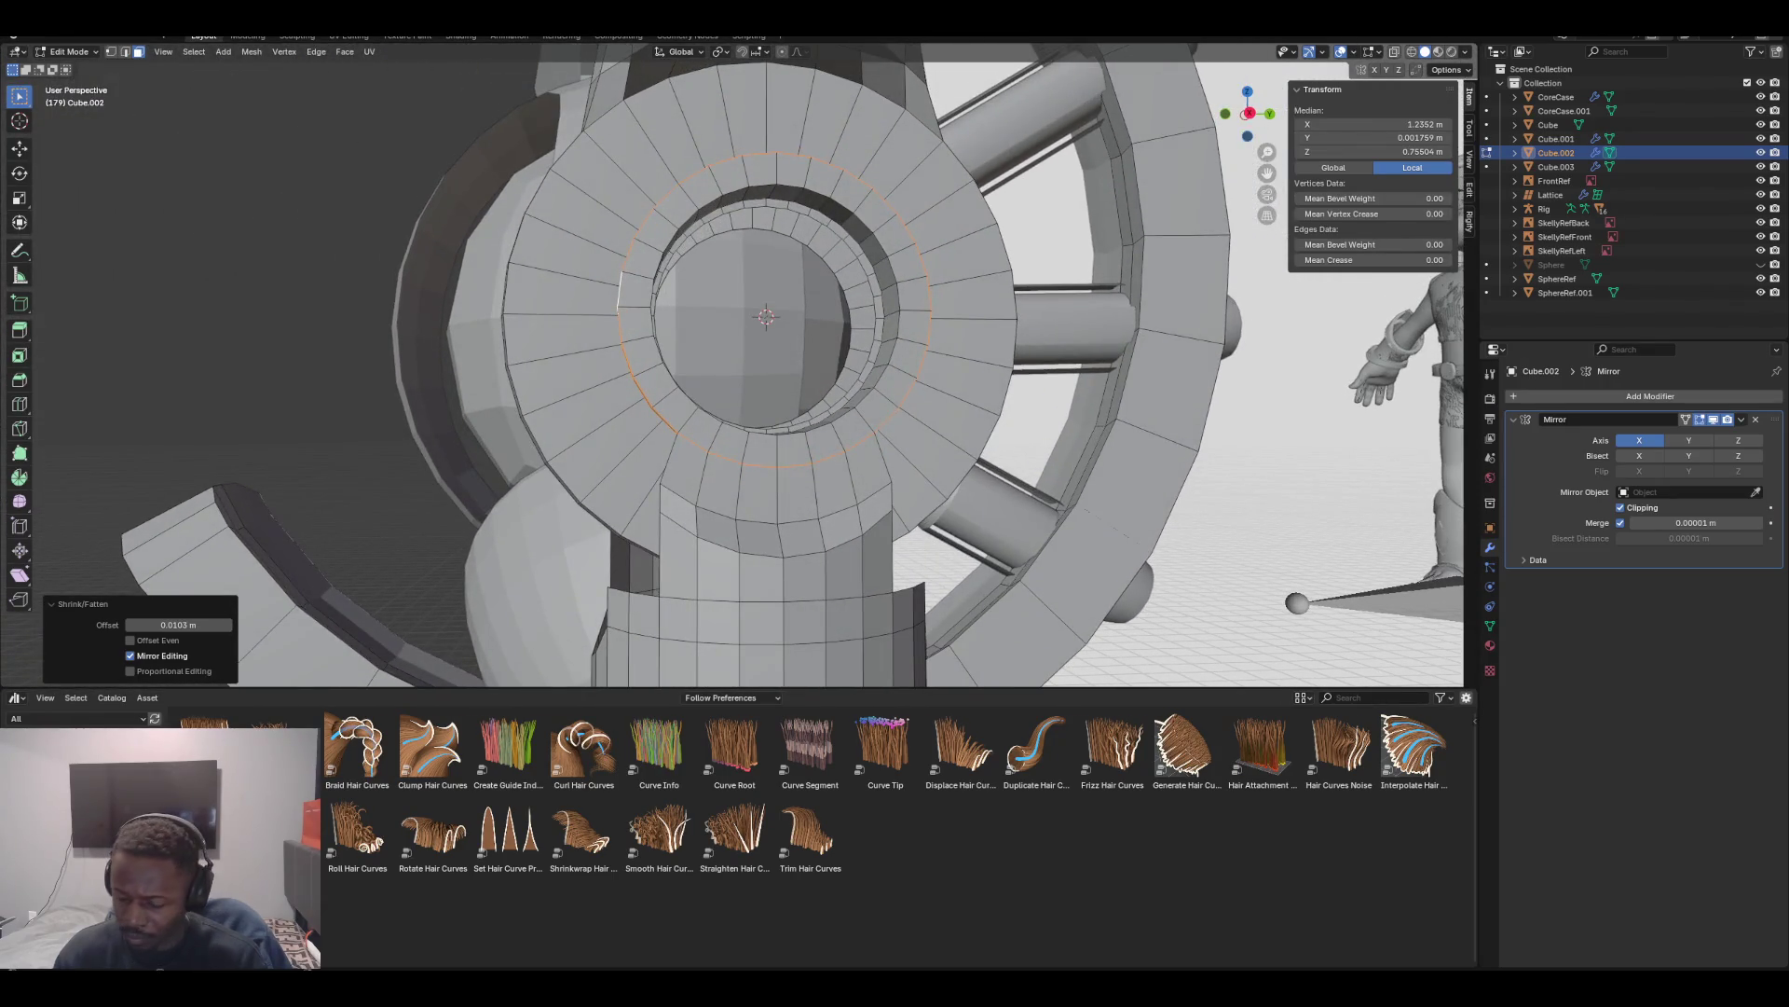
key(KP_1)
key(KP_3)
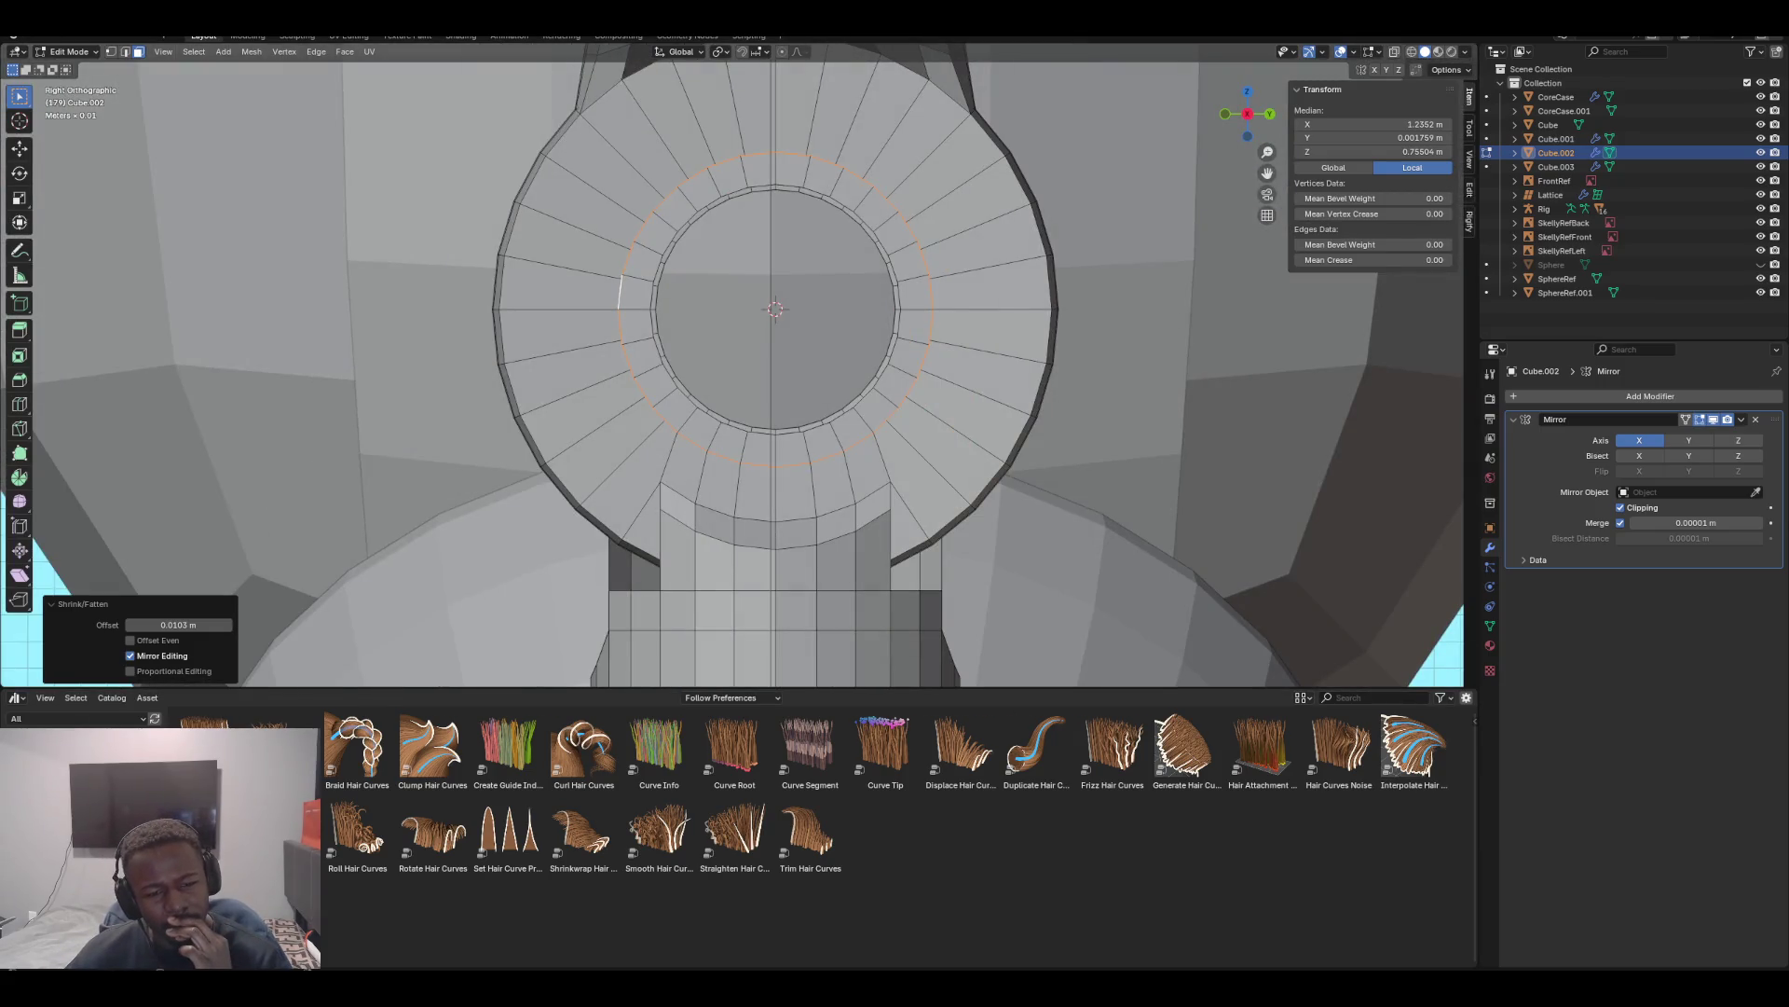
scroll(736, 363, down, 2)
scroll(736, 363, up, 2)
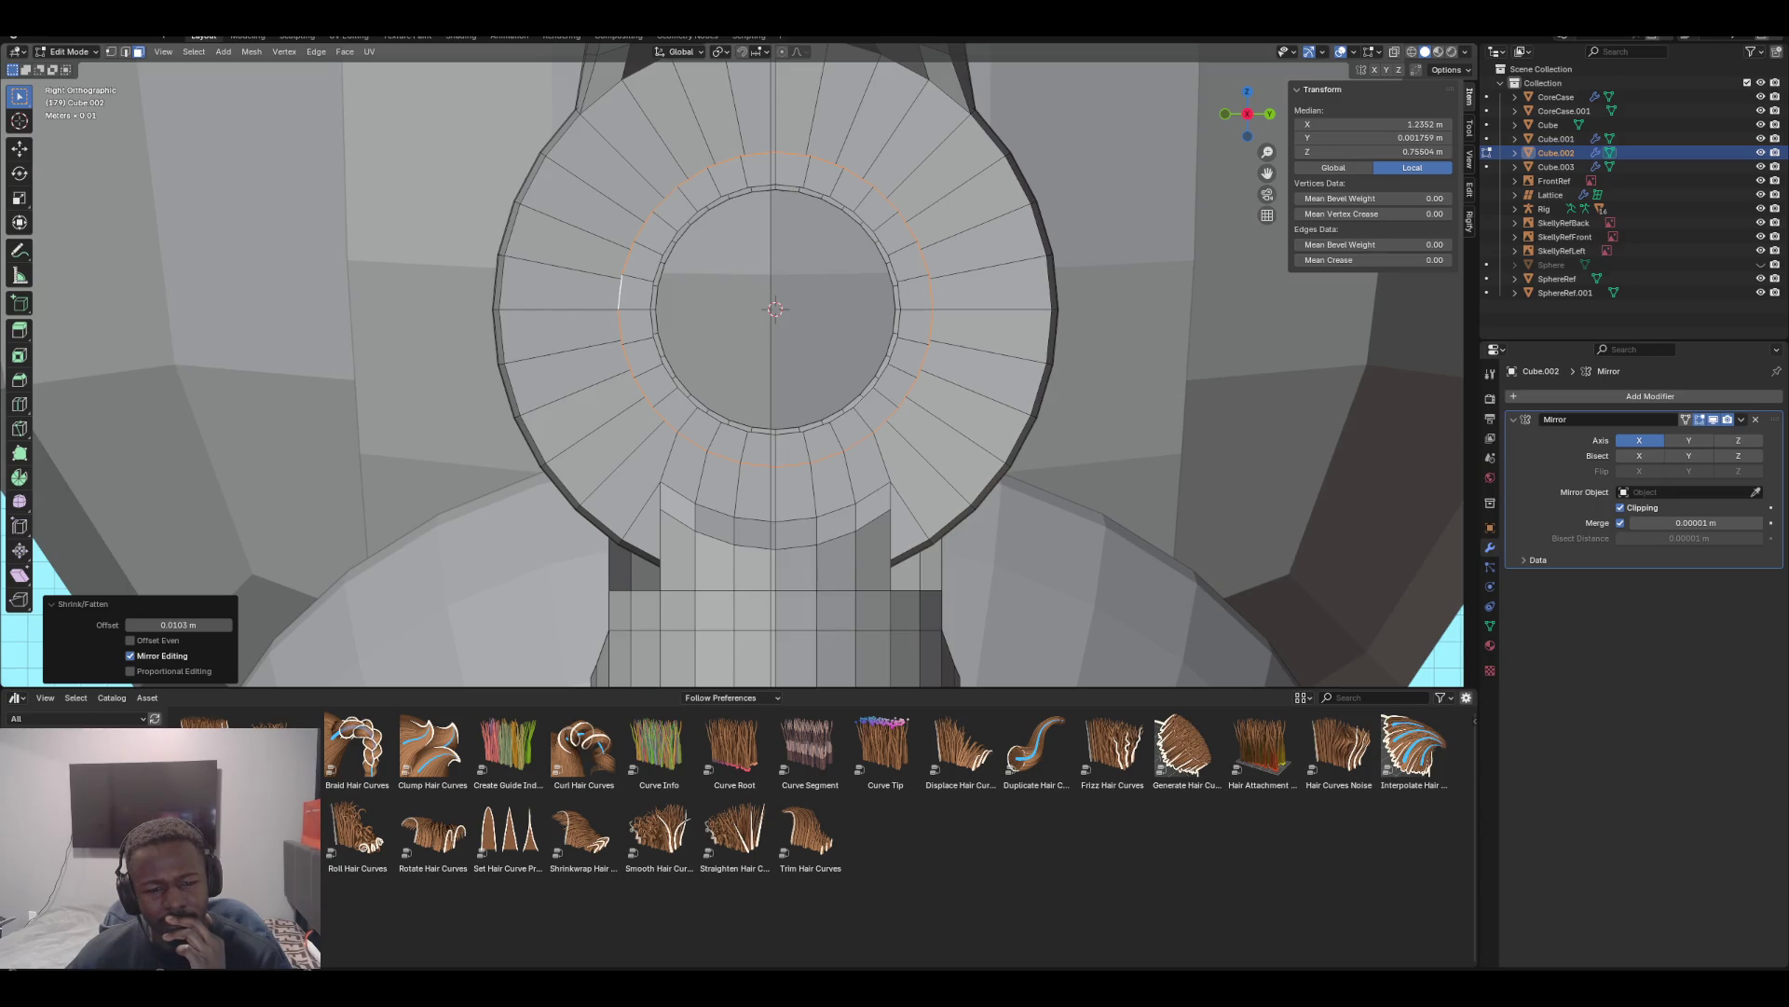
scroll(738, 364, down, 2)
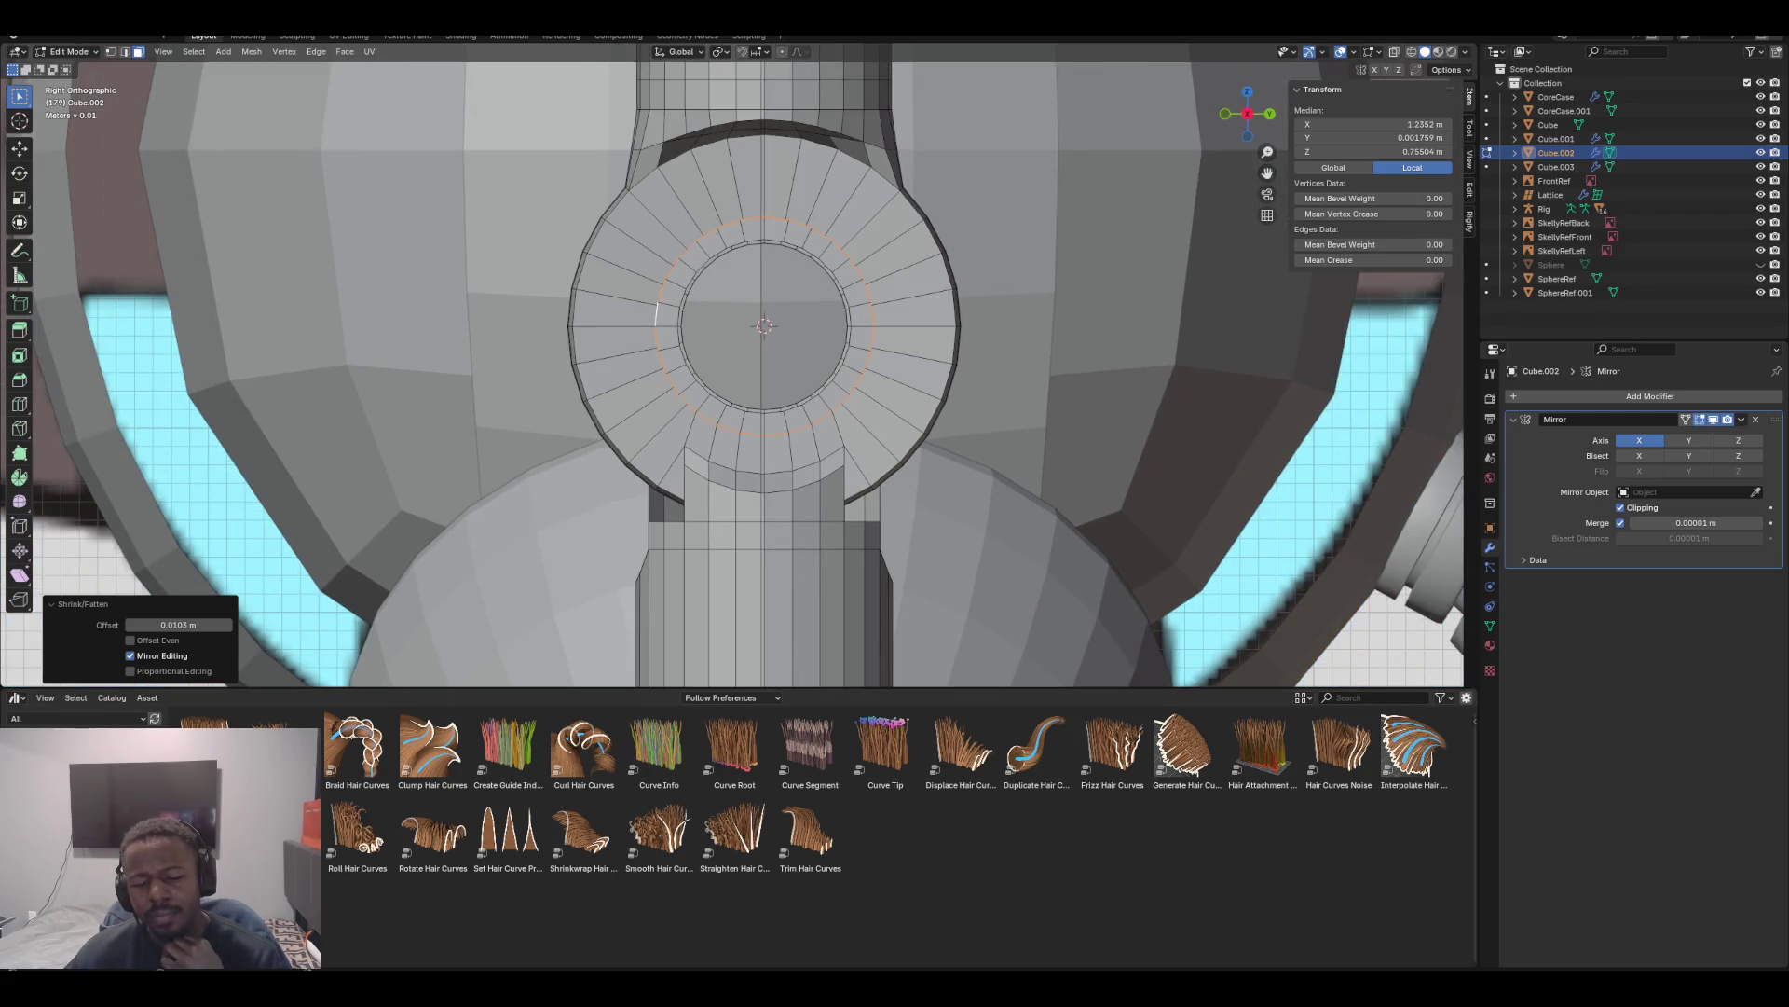
mouse_move(666, 967)
click(745, 922)
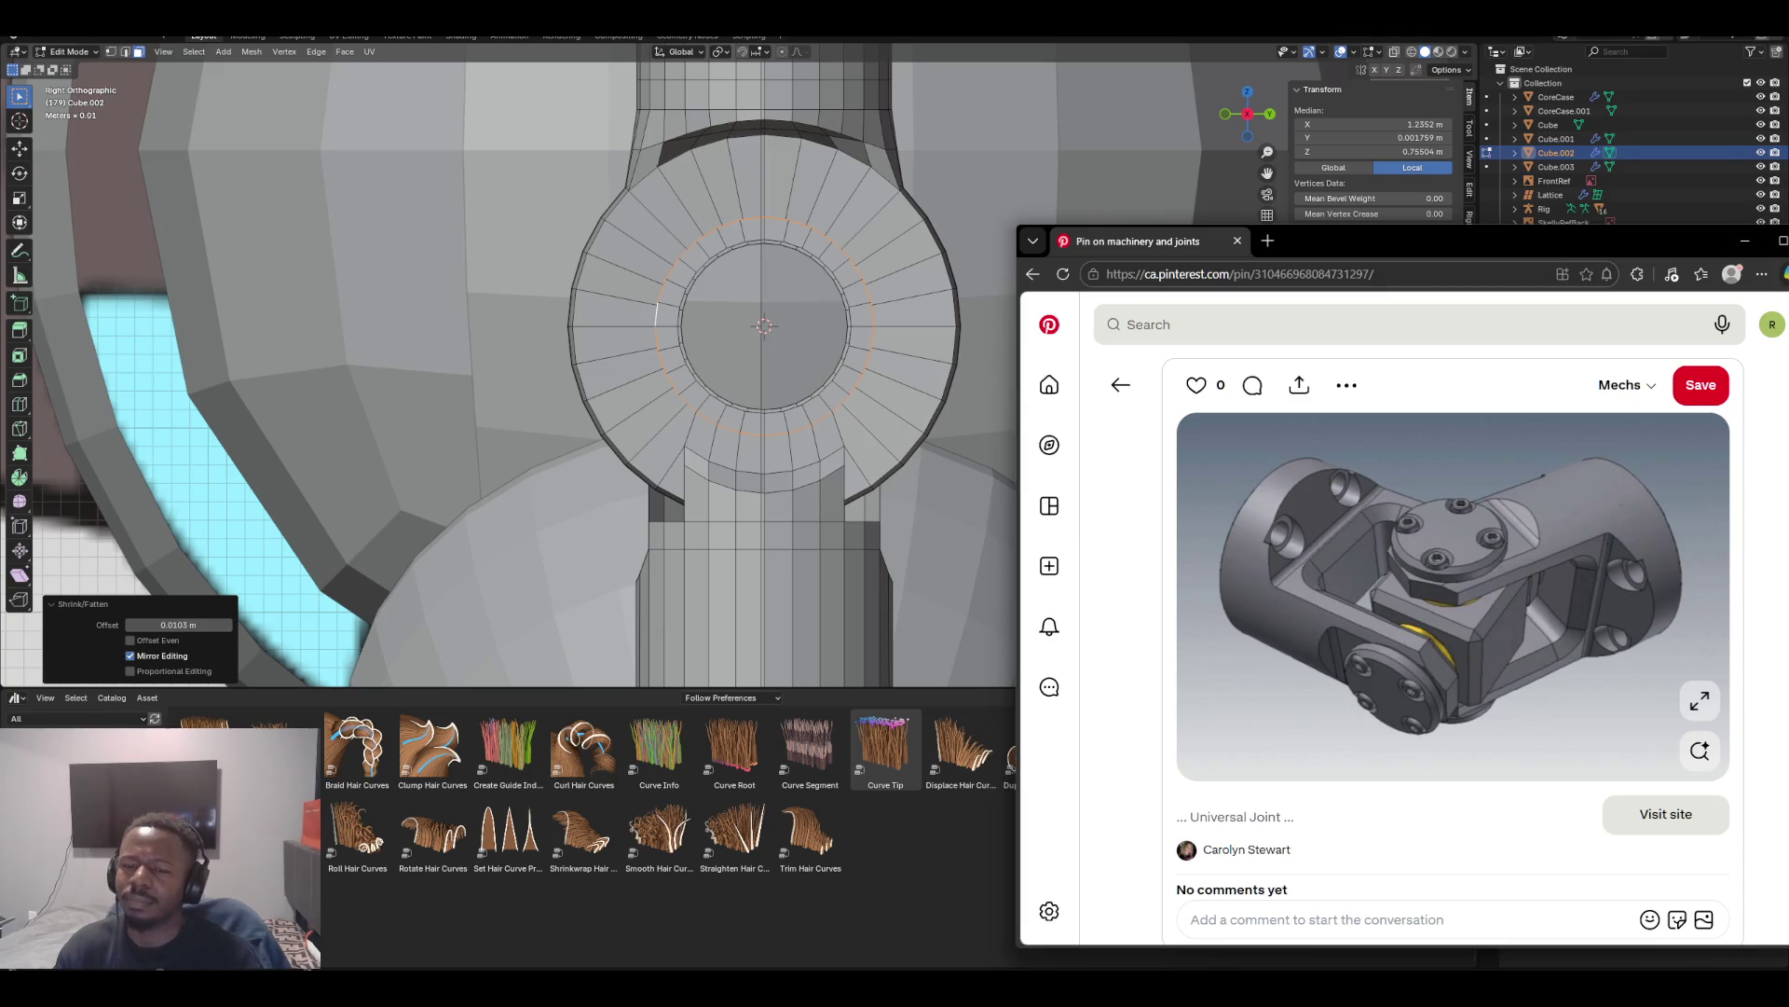
Return from the reference to Blender, zoom in and orbit around the ring mesh
key(alt+Tab)
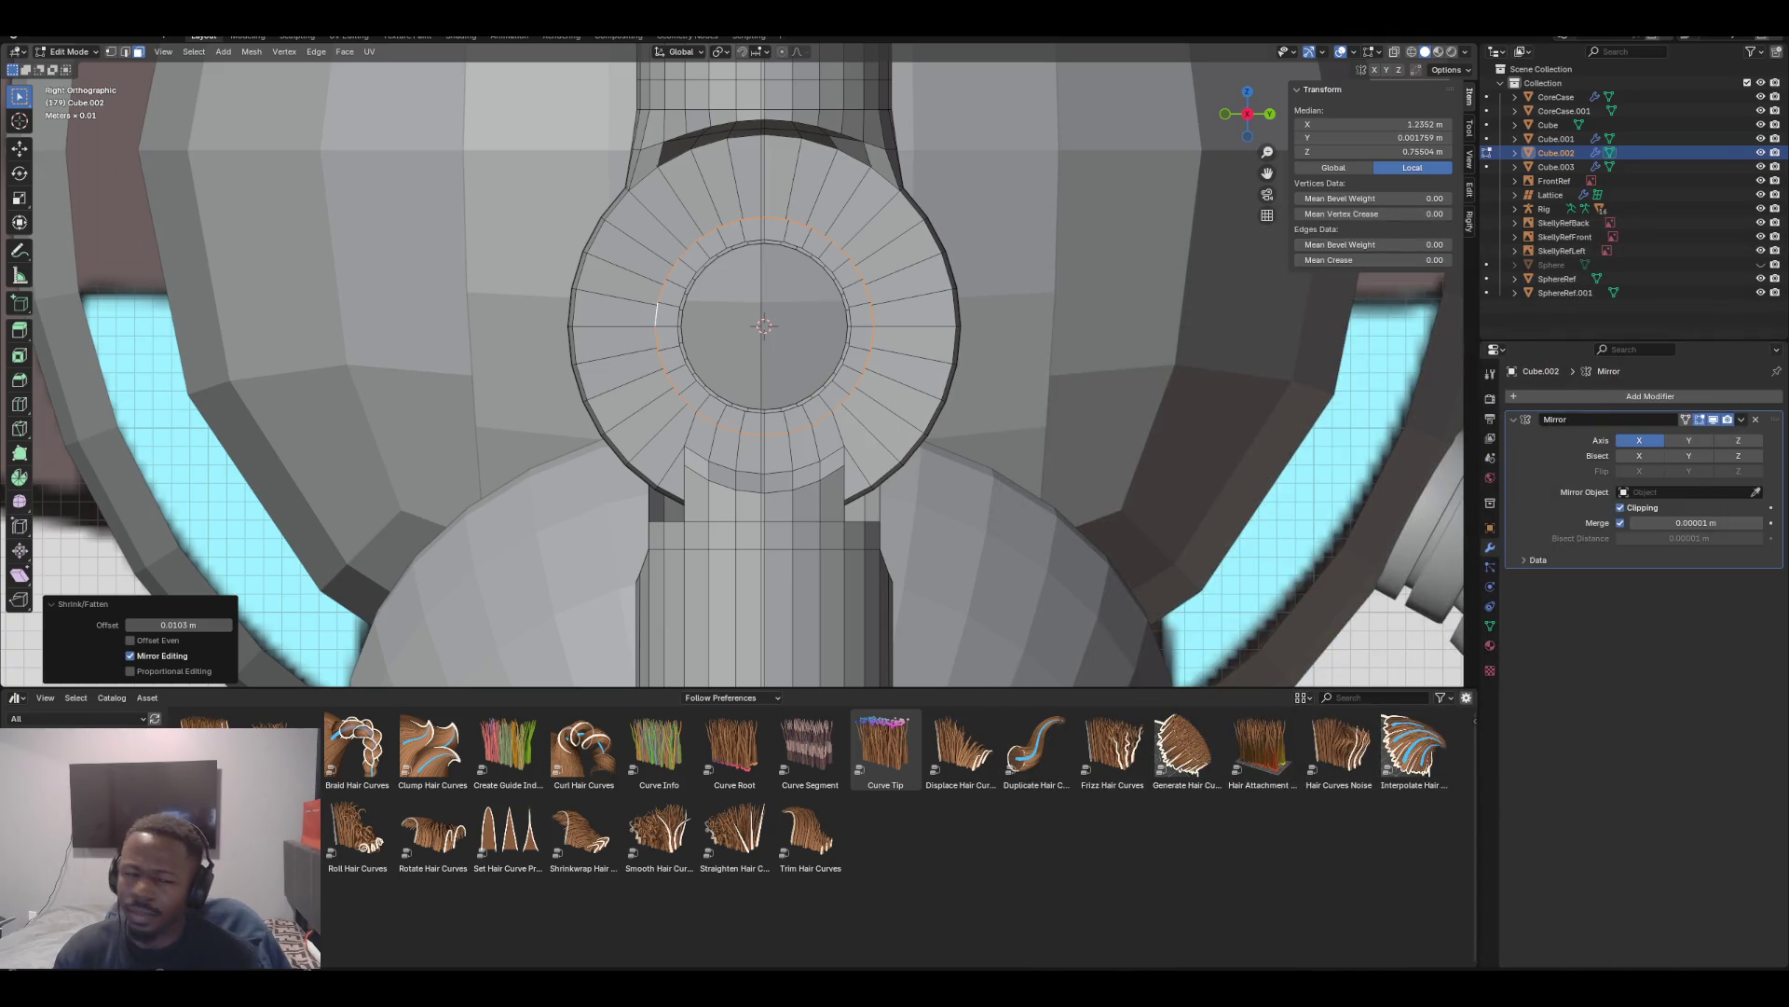
scroll(733, 364, up, 1)
middle_drag(732, 365, 503, 345)
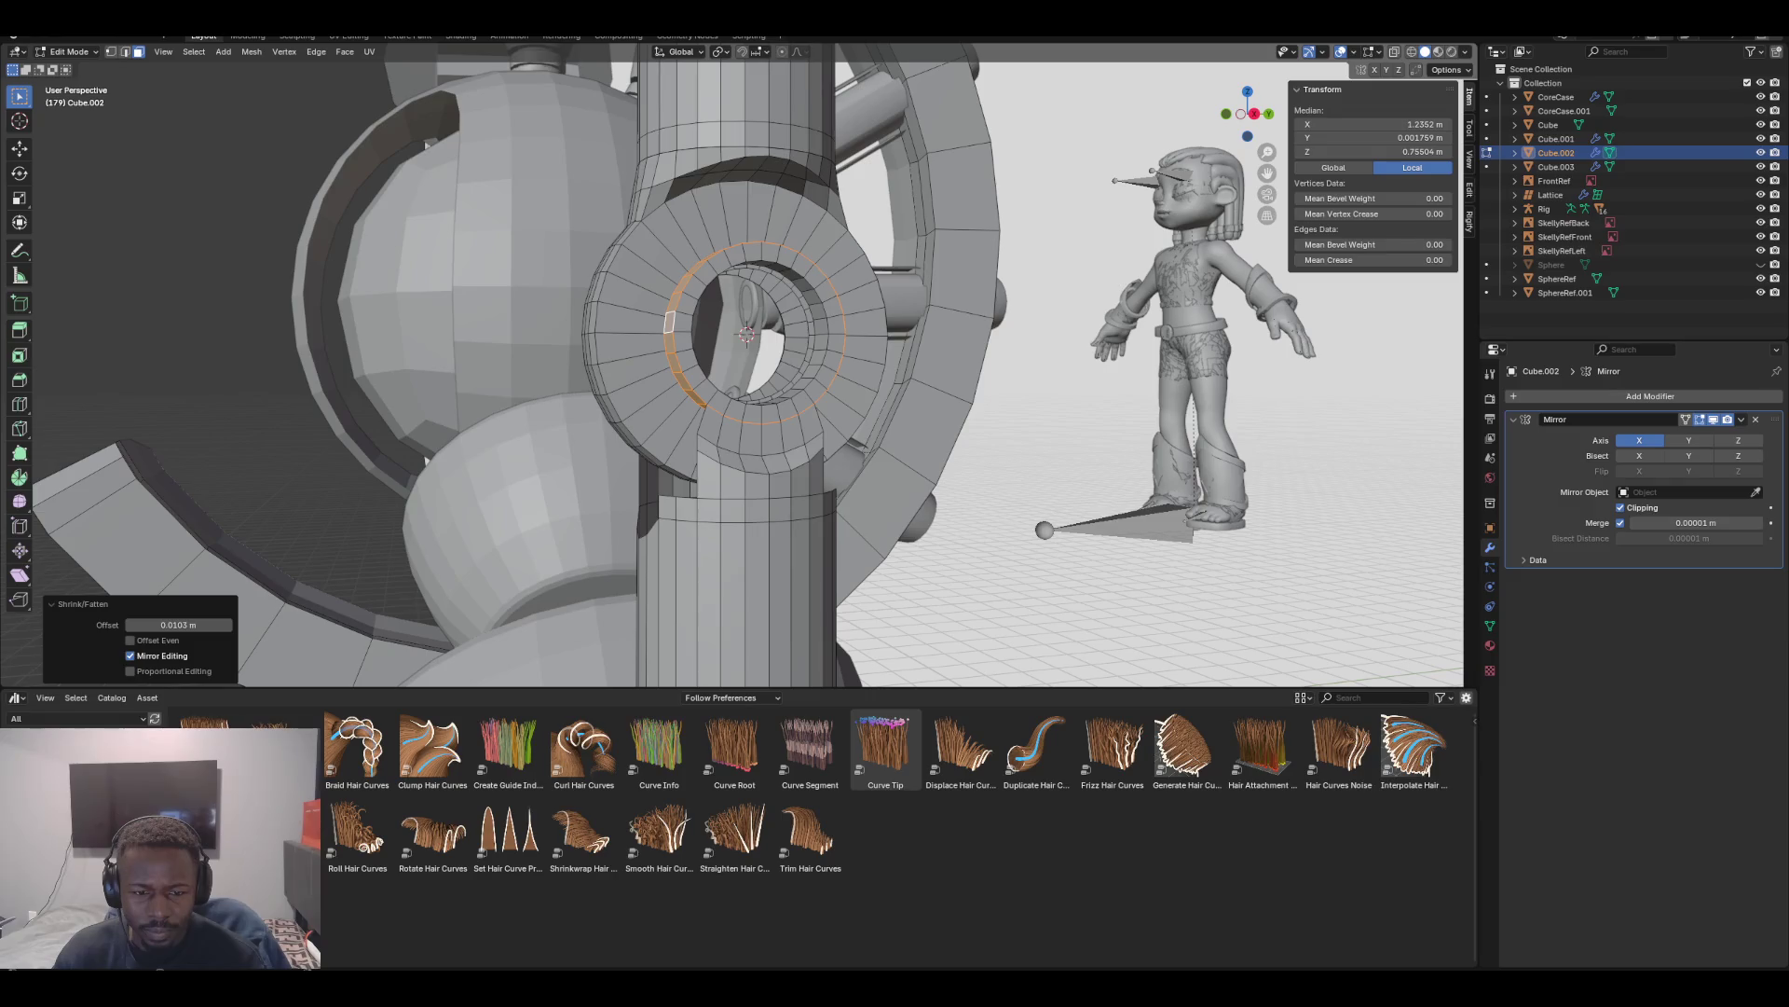
In edge mode, extrude the bottom edge loop about 0.12 m straight up
alt+click(701, 457)
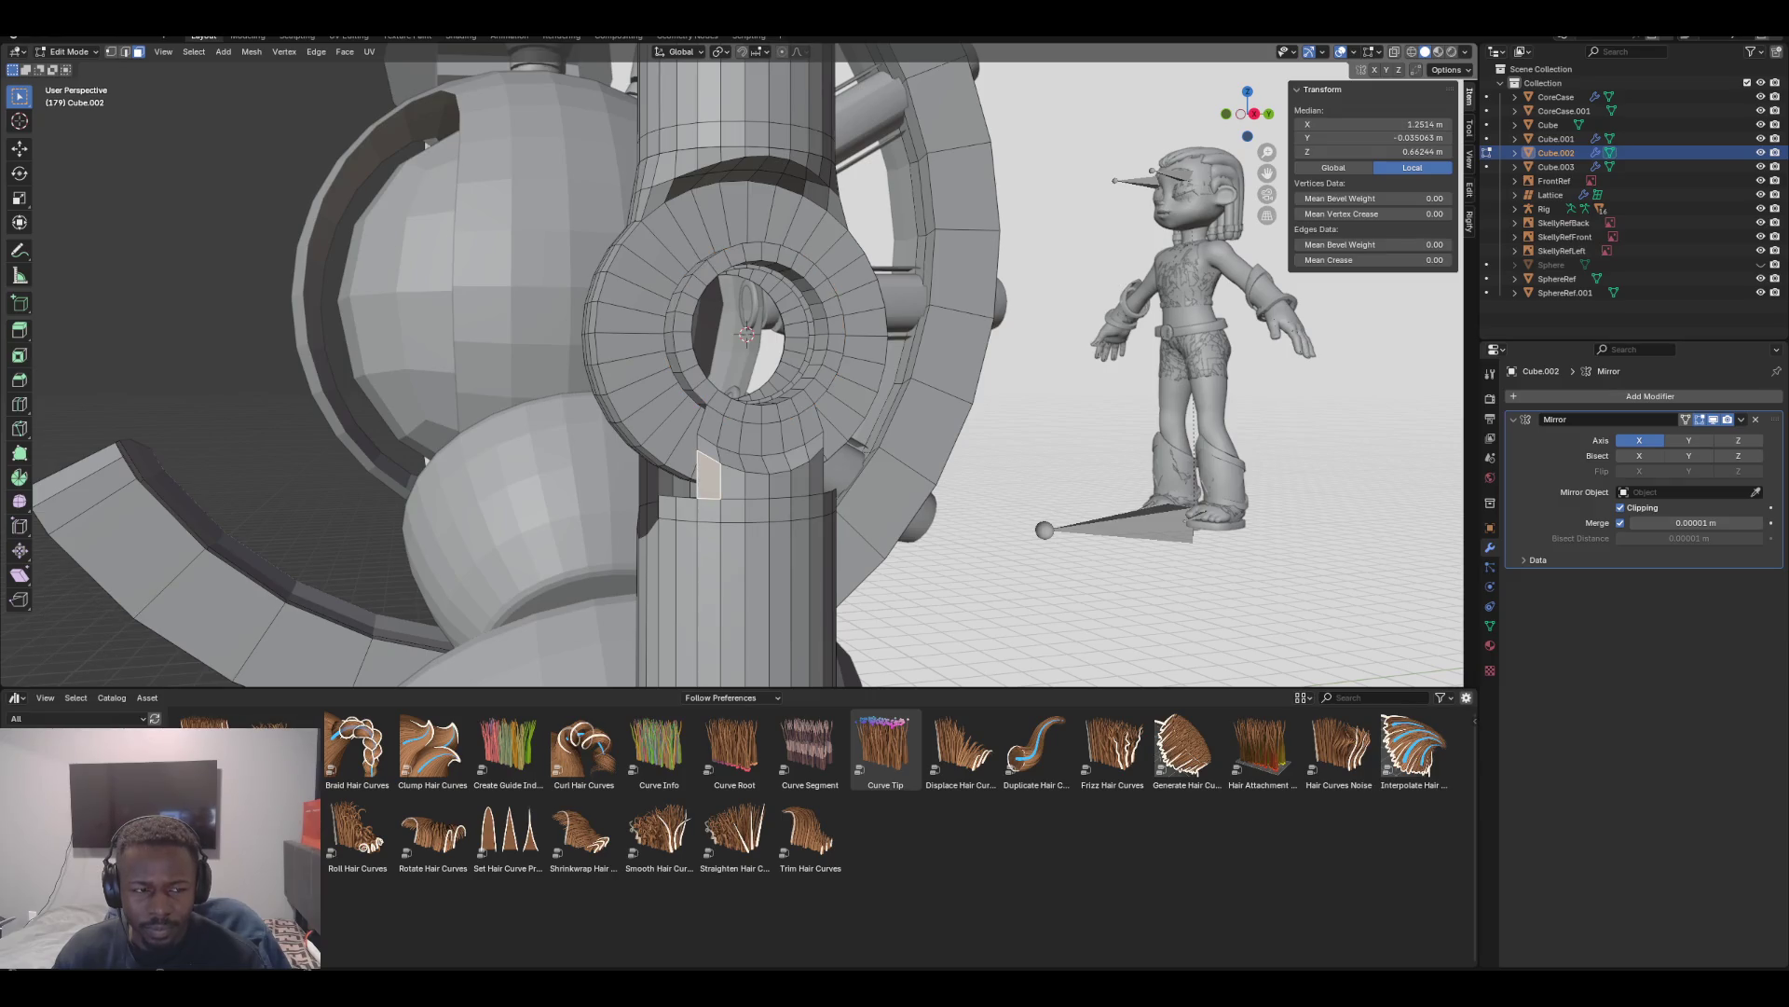
key(3)
key(2)
alt+click(764, 472)
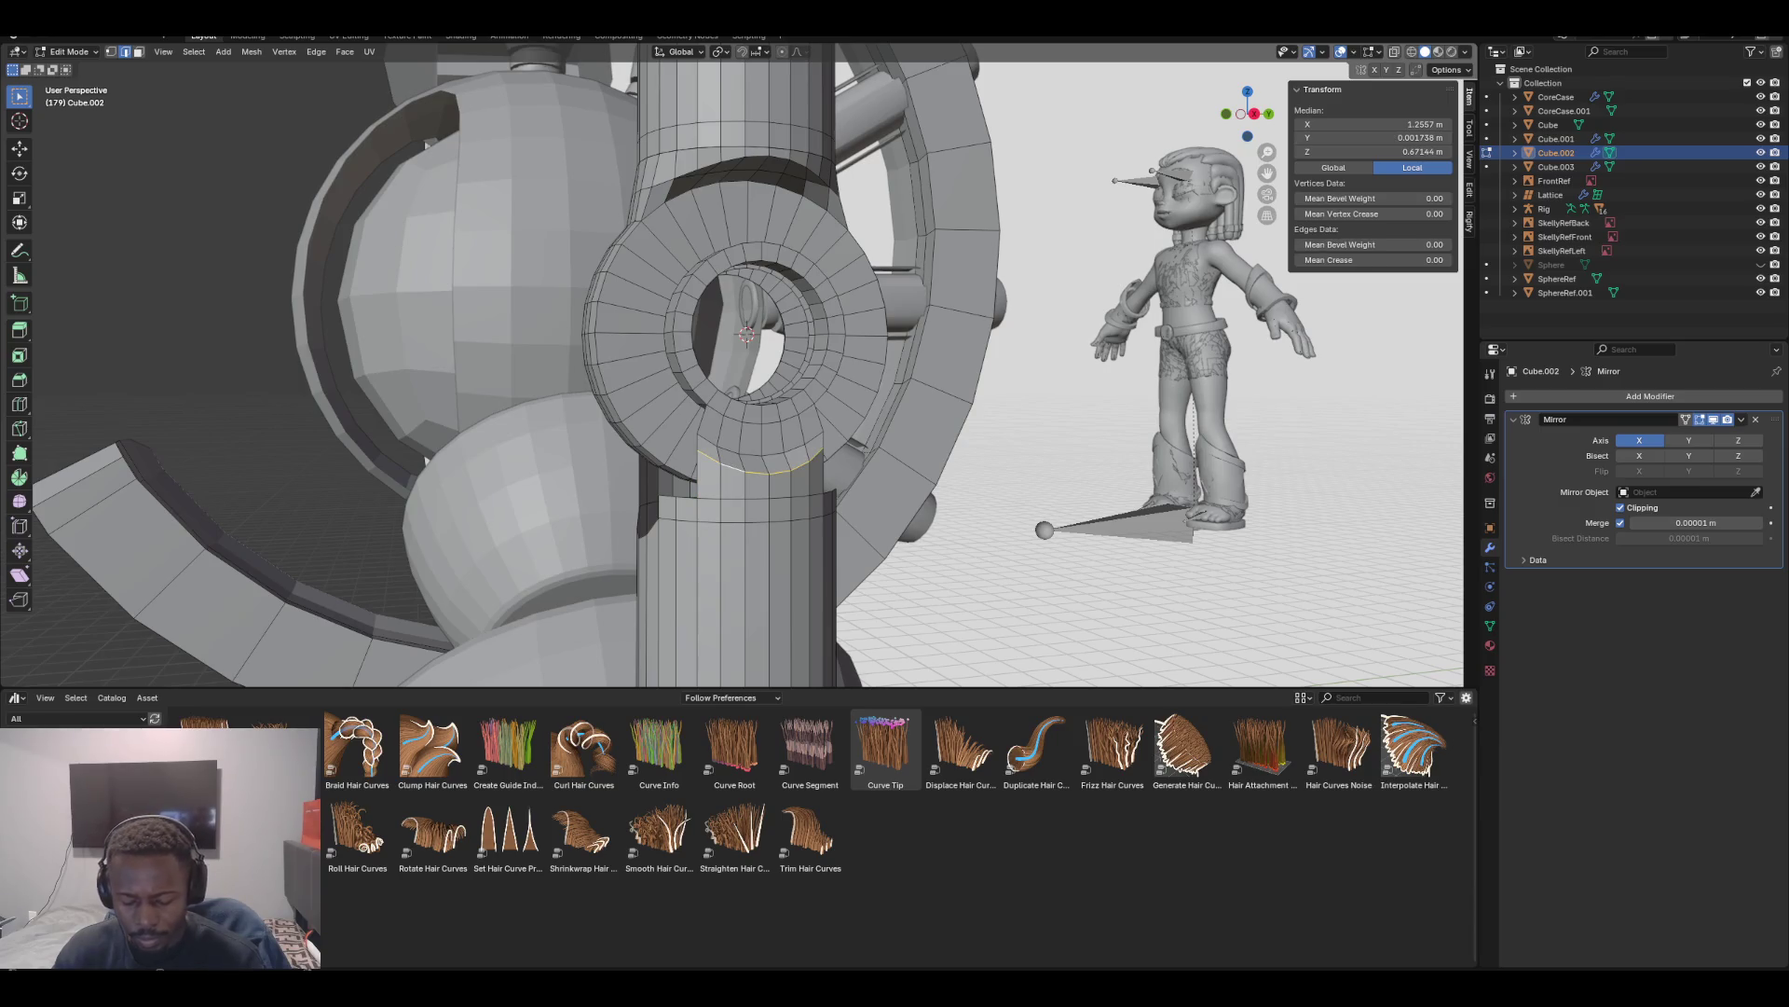
key(e)
key(z)
key(Return)
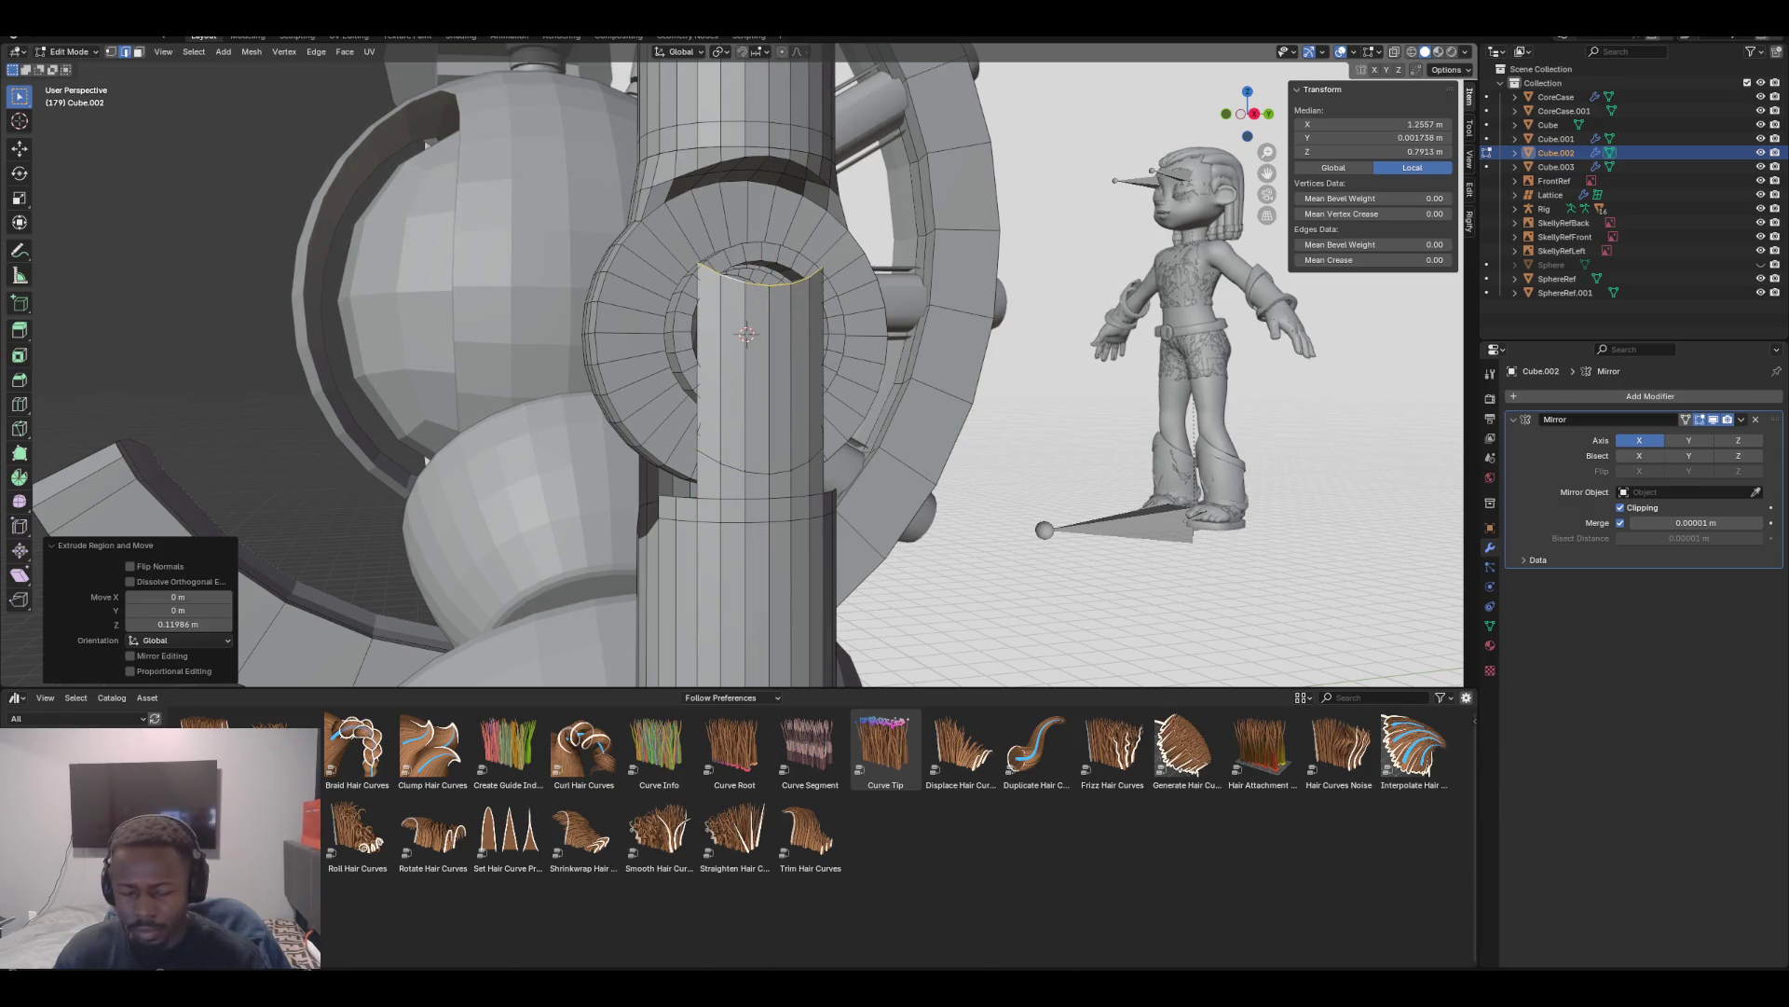
Scale the extruded loop by -1.739 along Z, then back it out and pick new shin edges
key(KP_3)
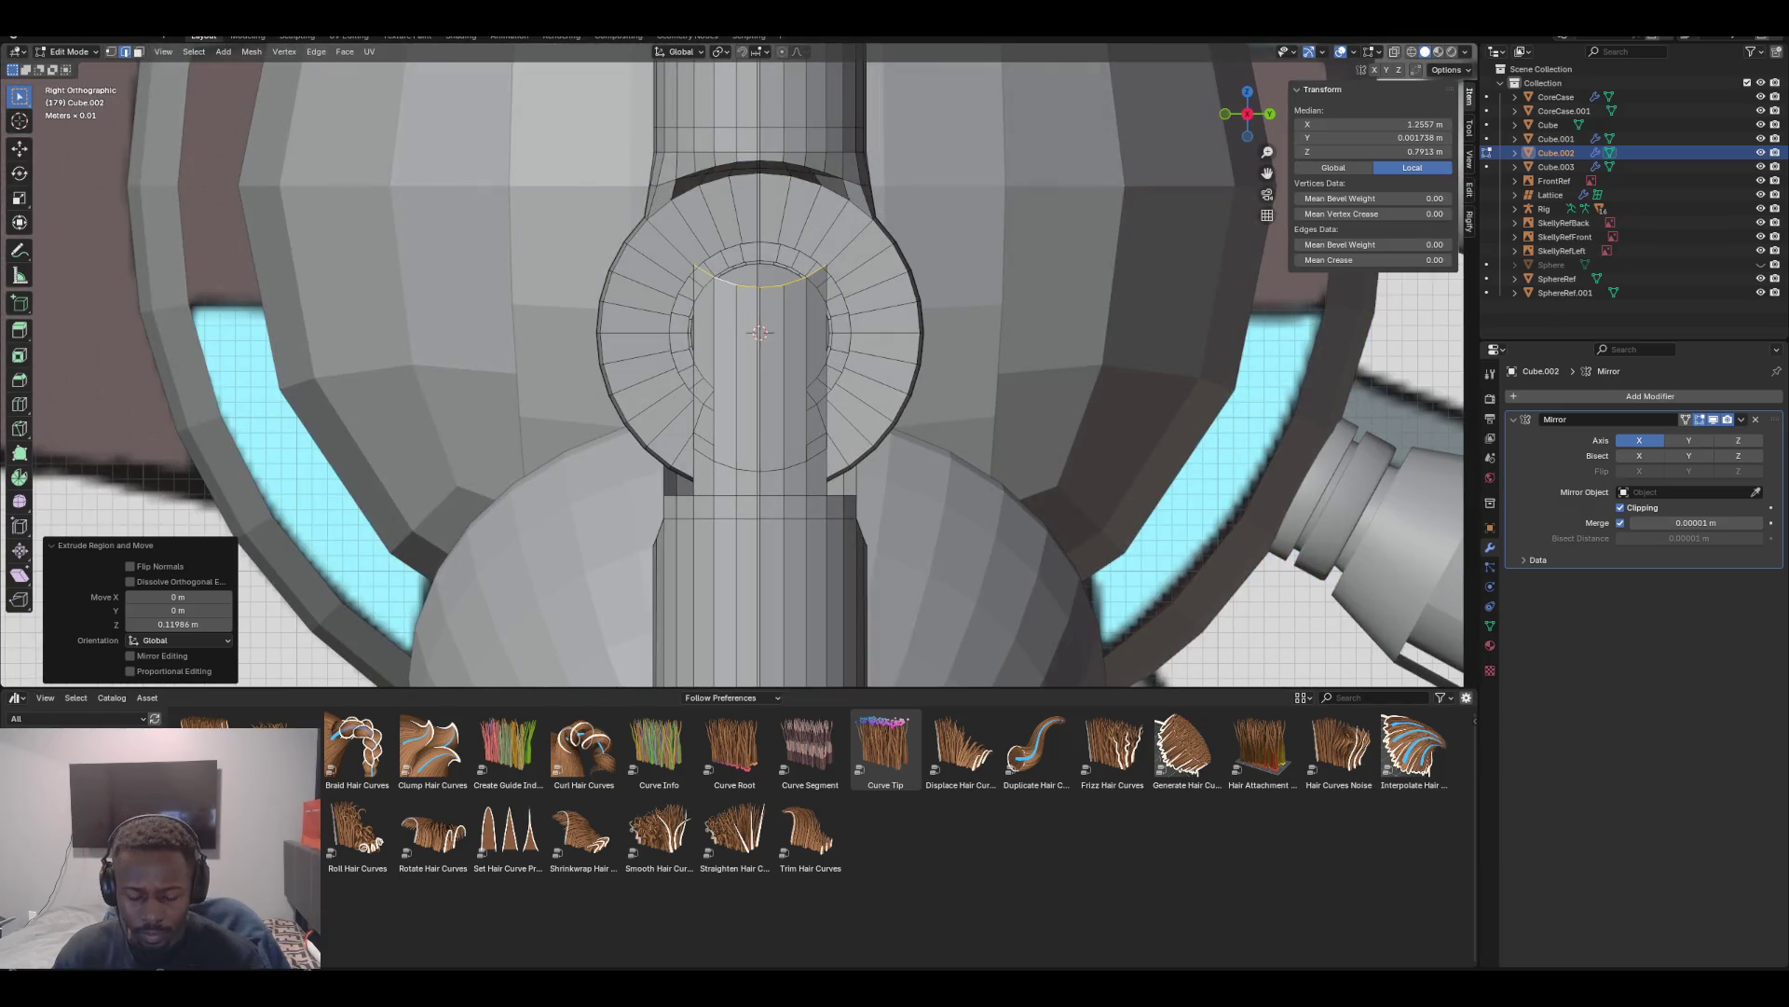
key(s)
key(z)
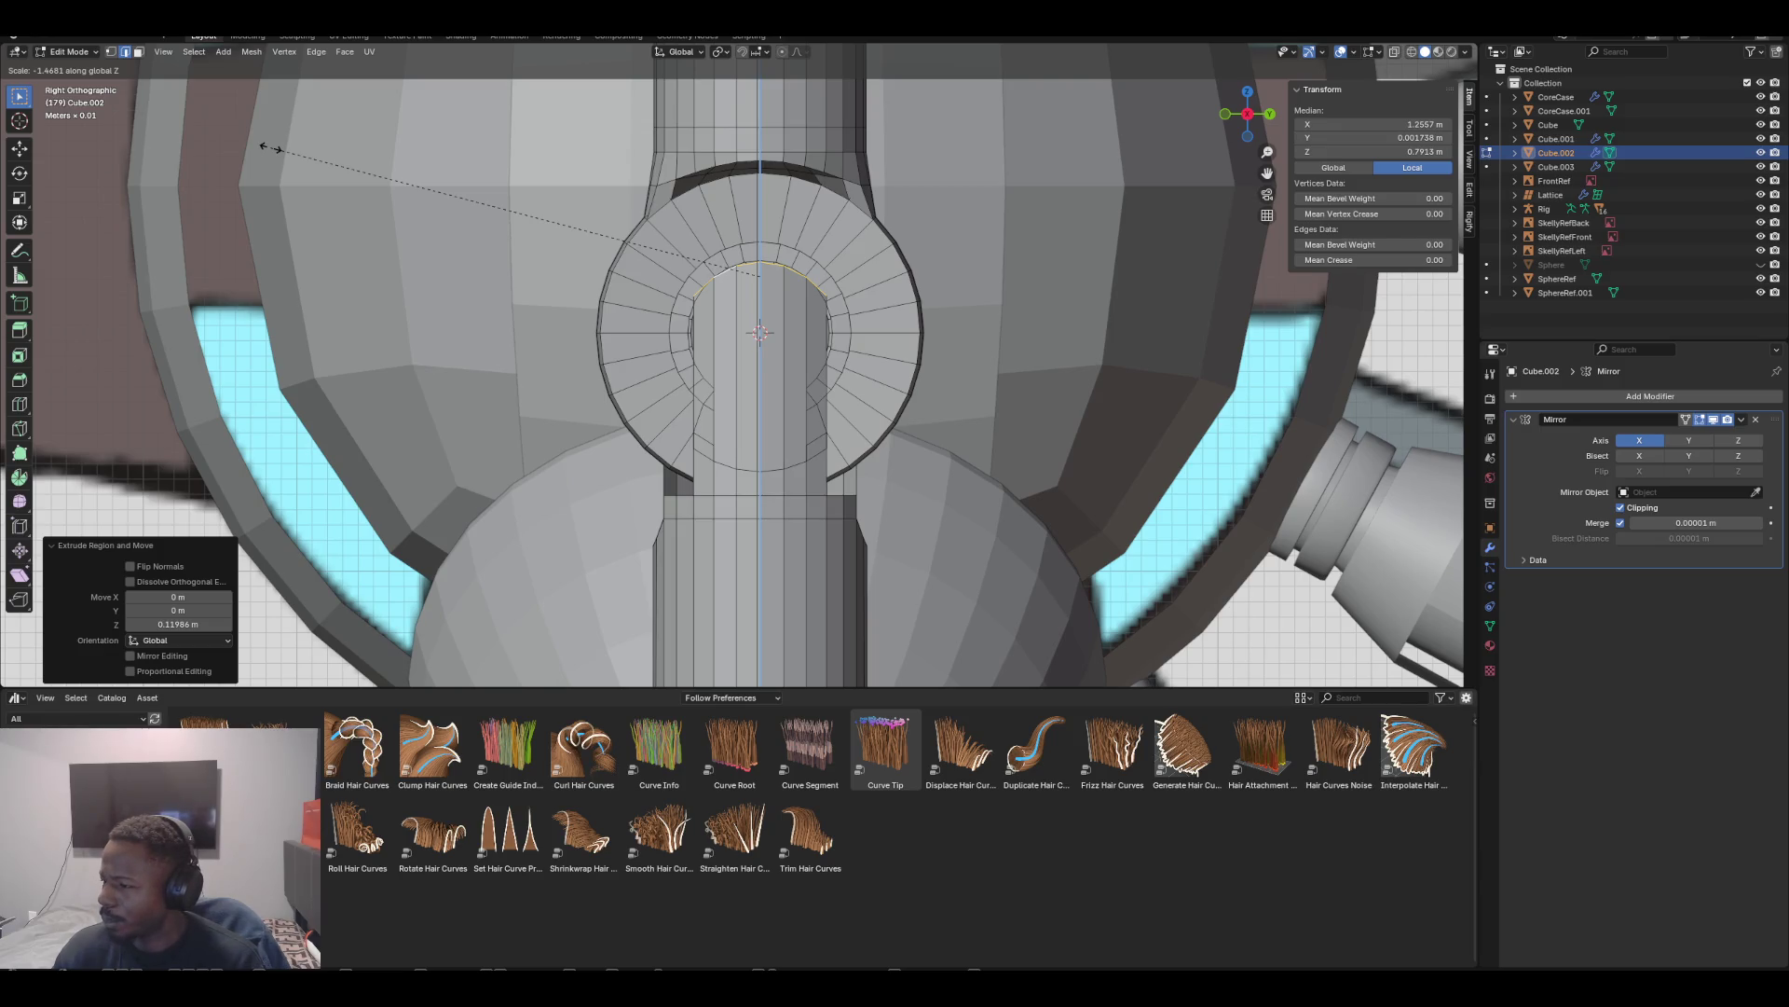
click(182, 122)
middle_drag(560, 373, 140, 352)
key(g)
key(z)
click(695, 494)
click(632, 556)
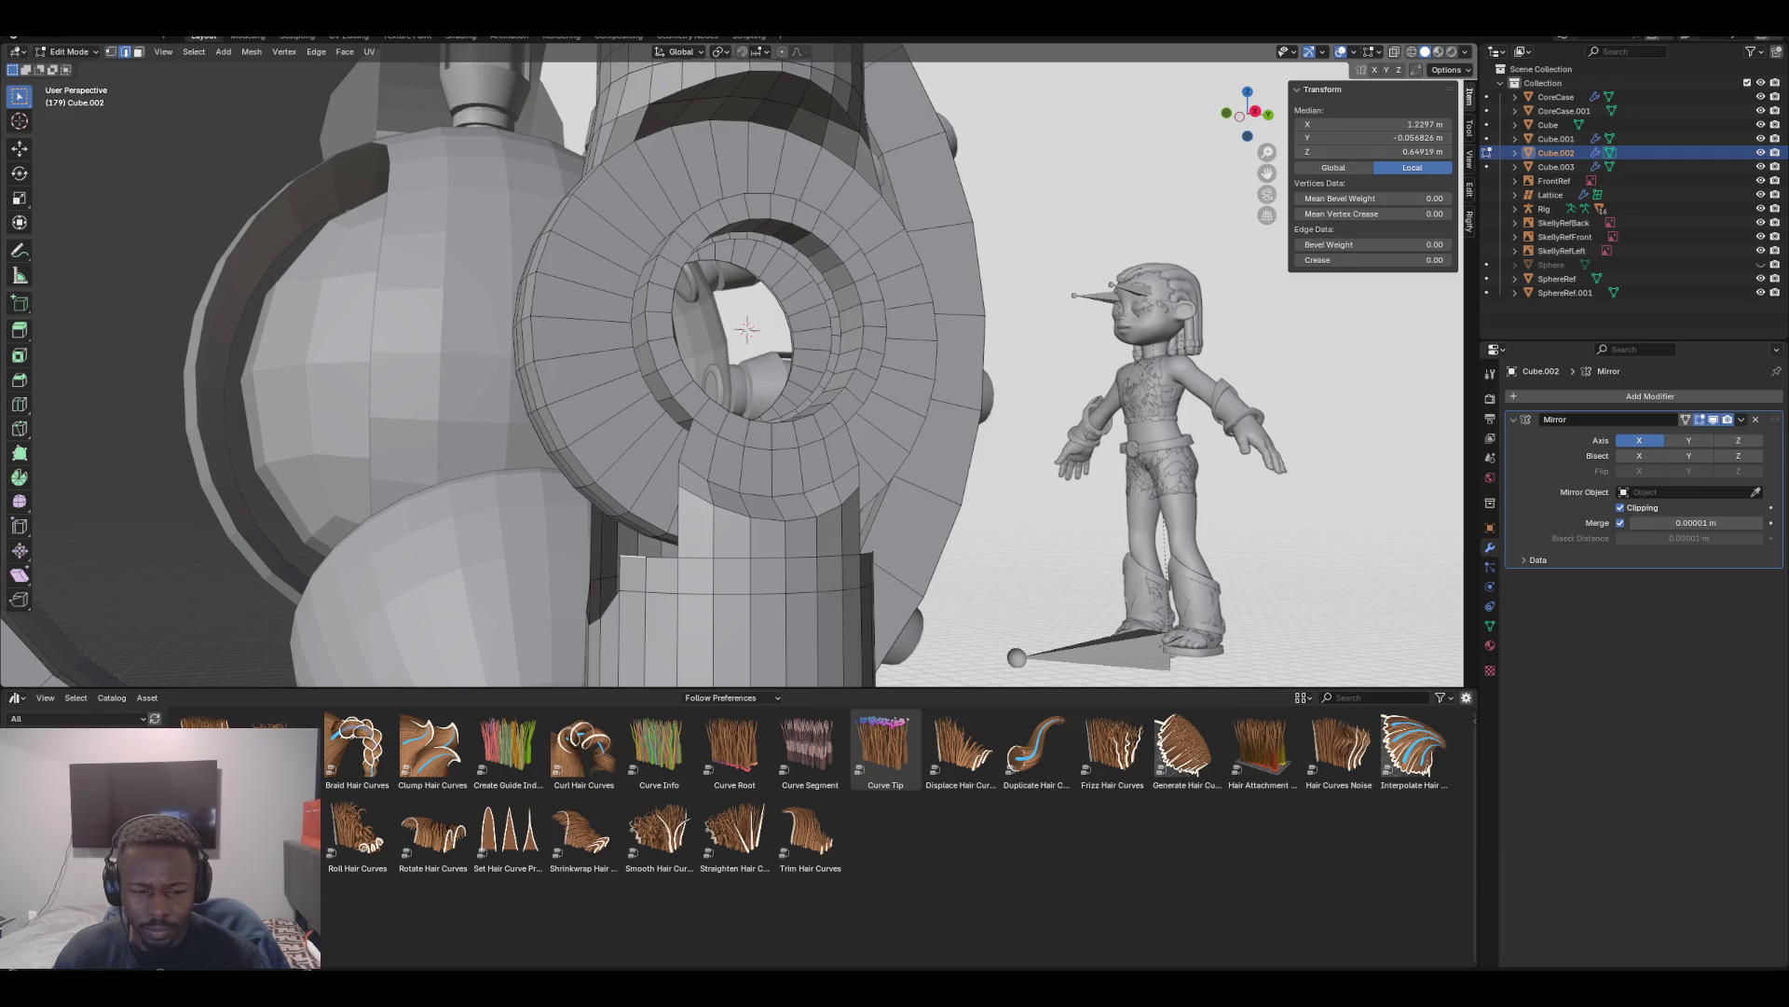
Grow the shin top-rim edge selection and extrude it 0.15022 m straight up, checking front and right views
ctrl+click(685, 438)
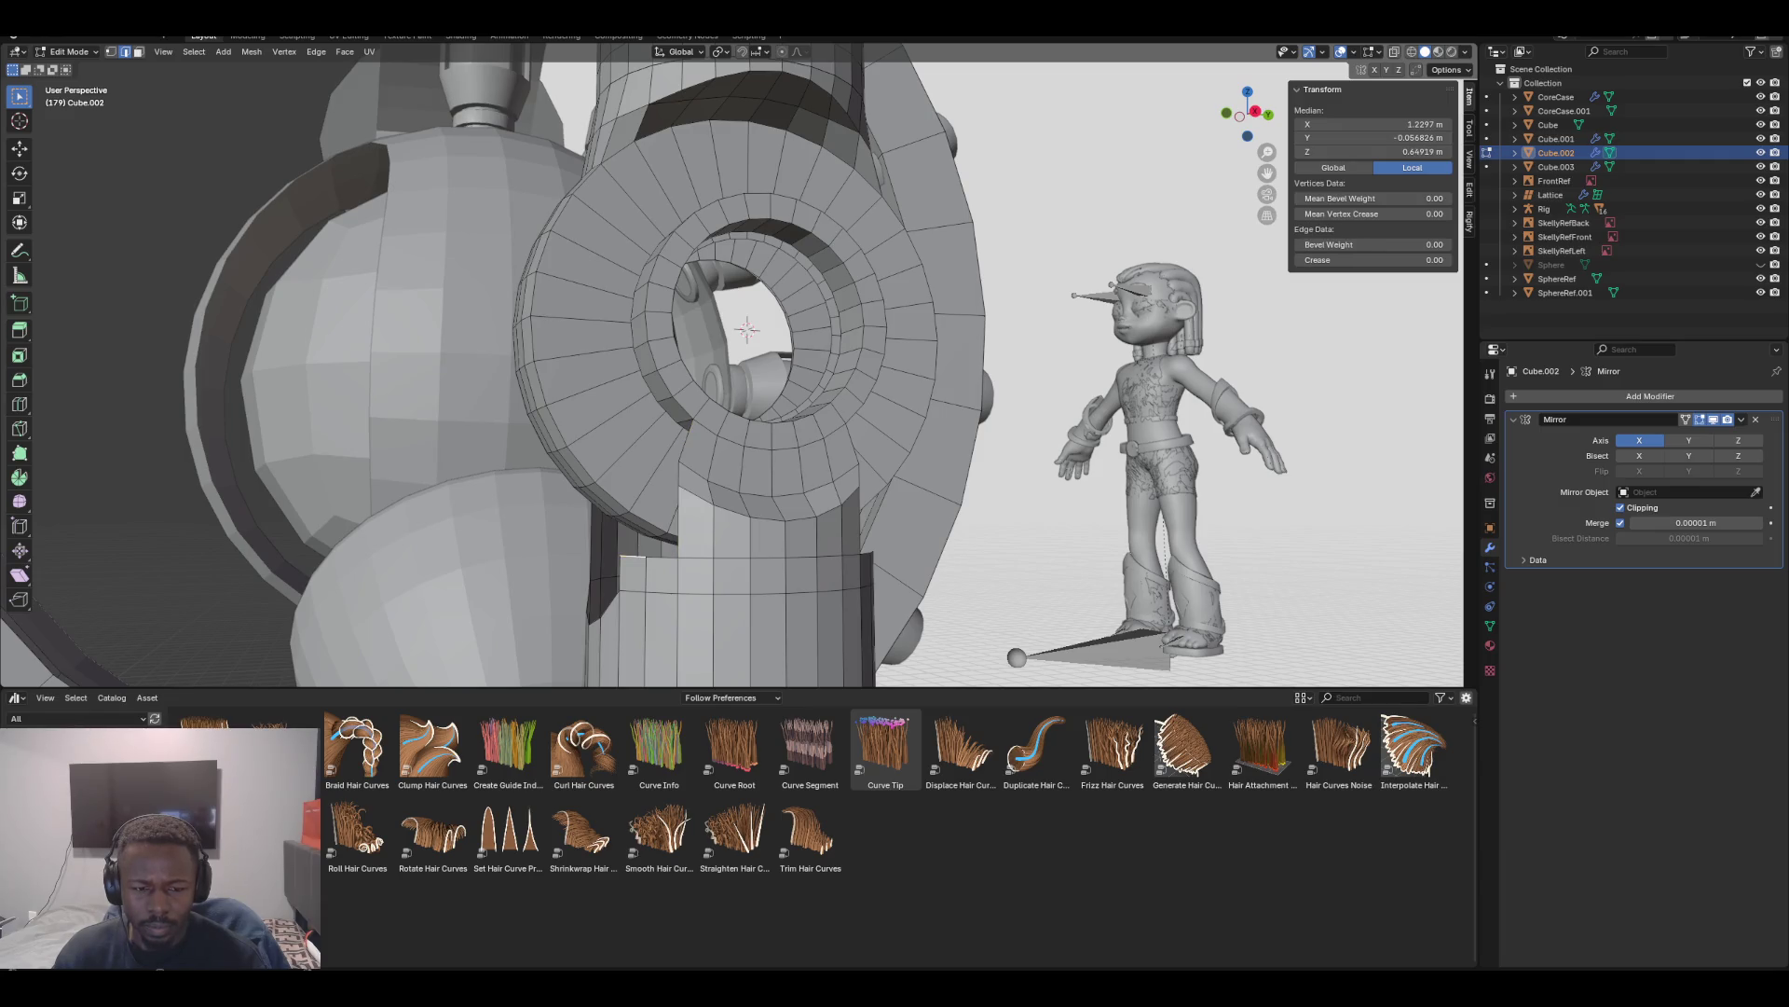
alt+click(746, 557)
middle_drag(745, 372, 708, 372)
middle_drag(784, 323, 794, 320)
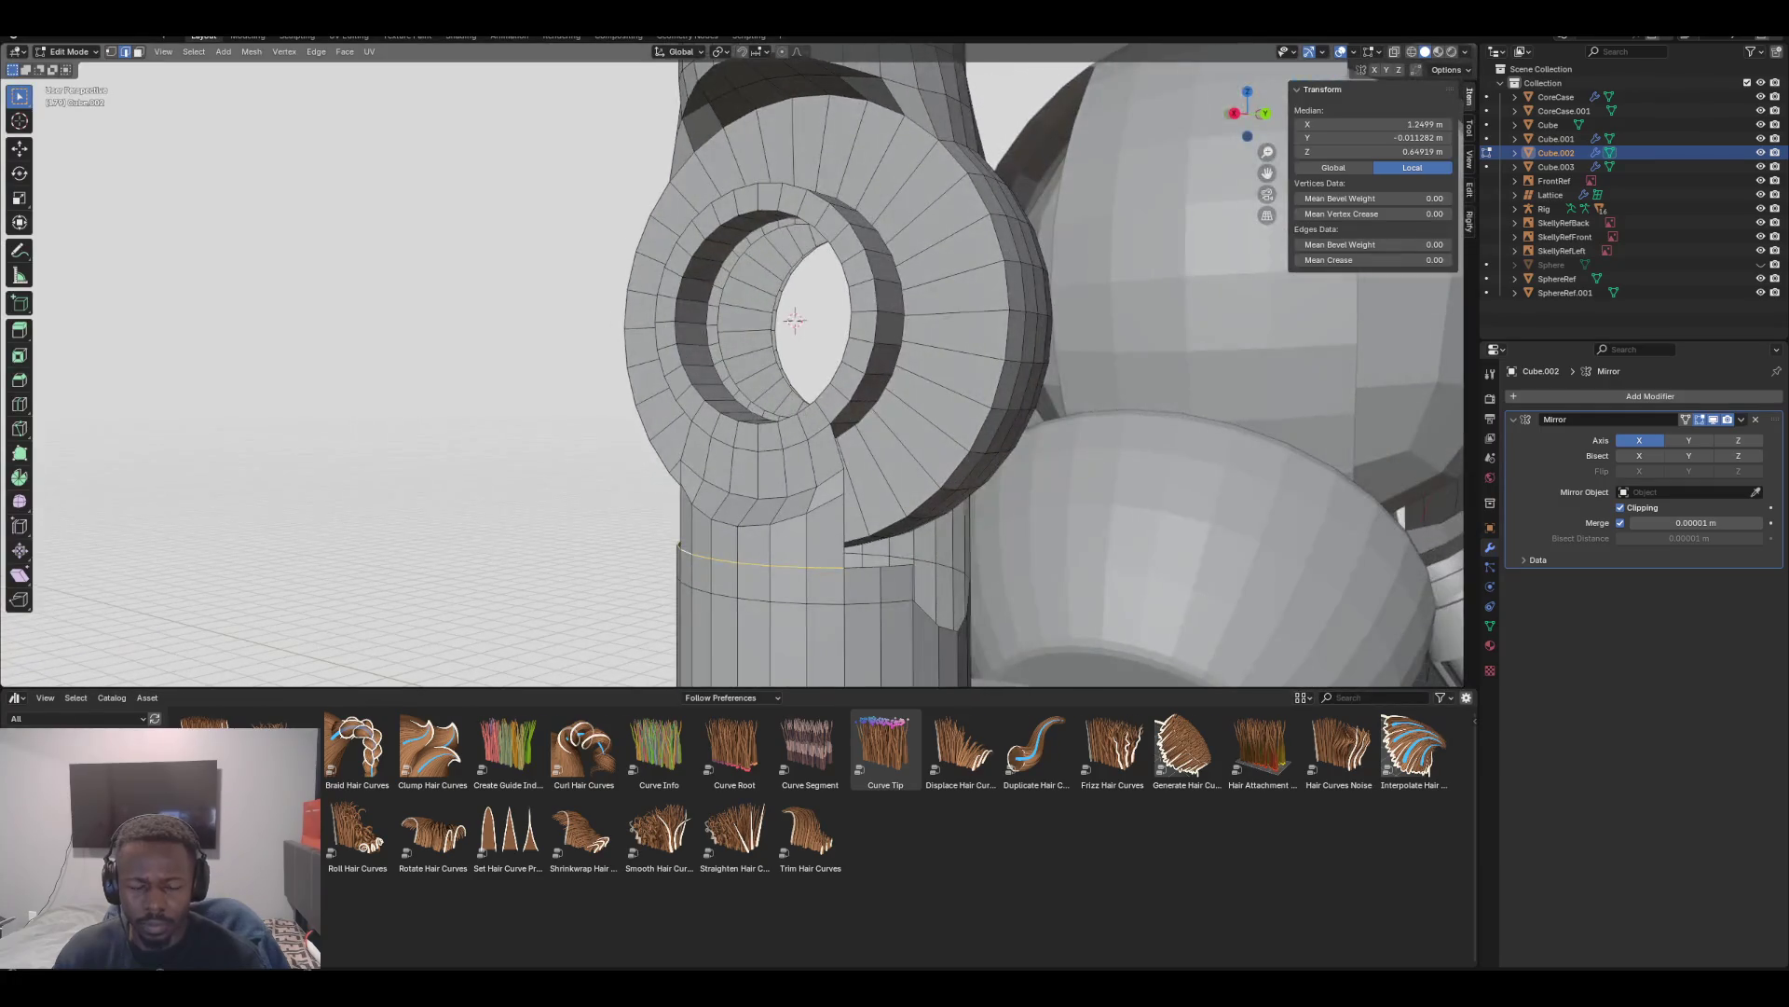
key(ctrl+KP_Add)
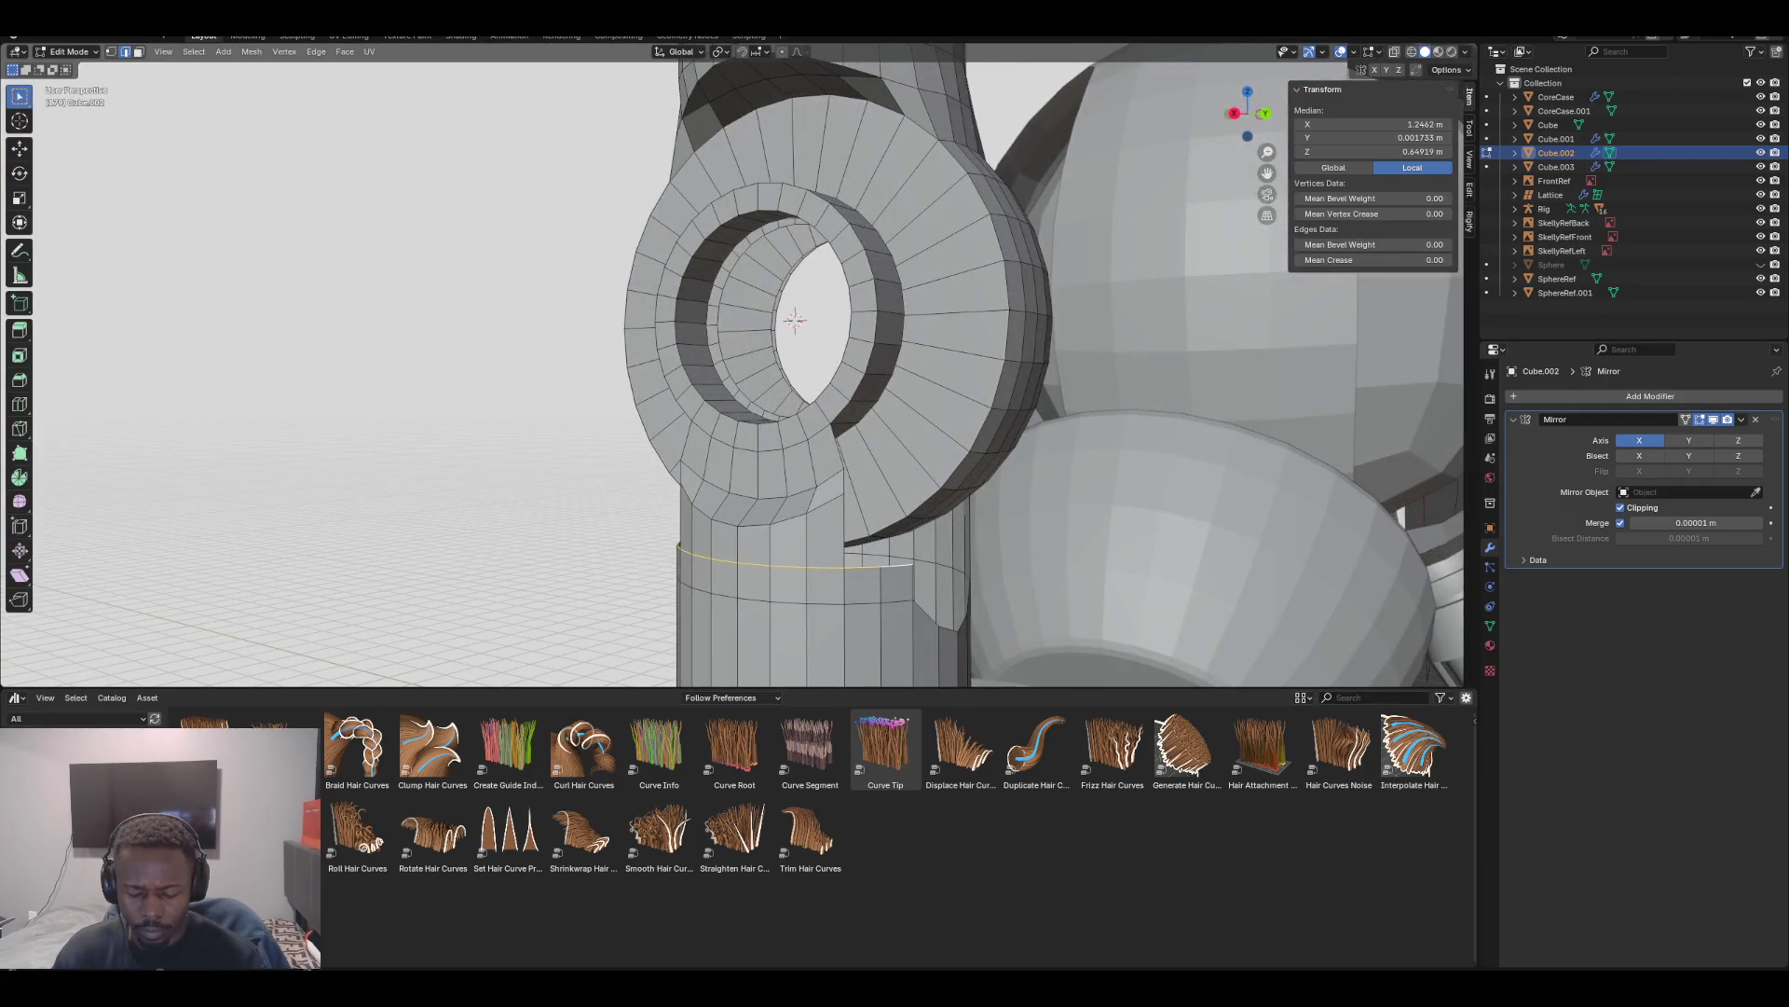
key(e)
key(z)
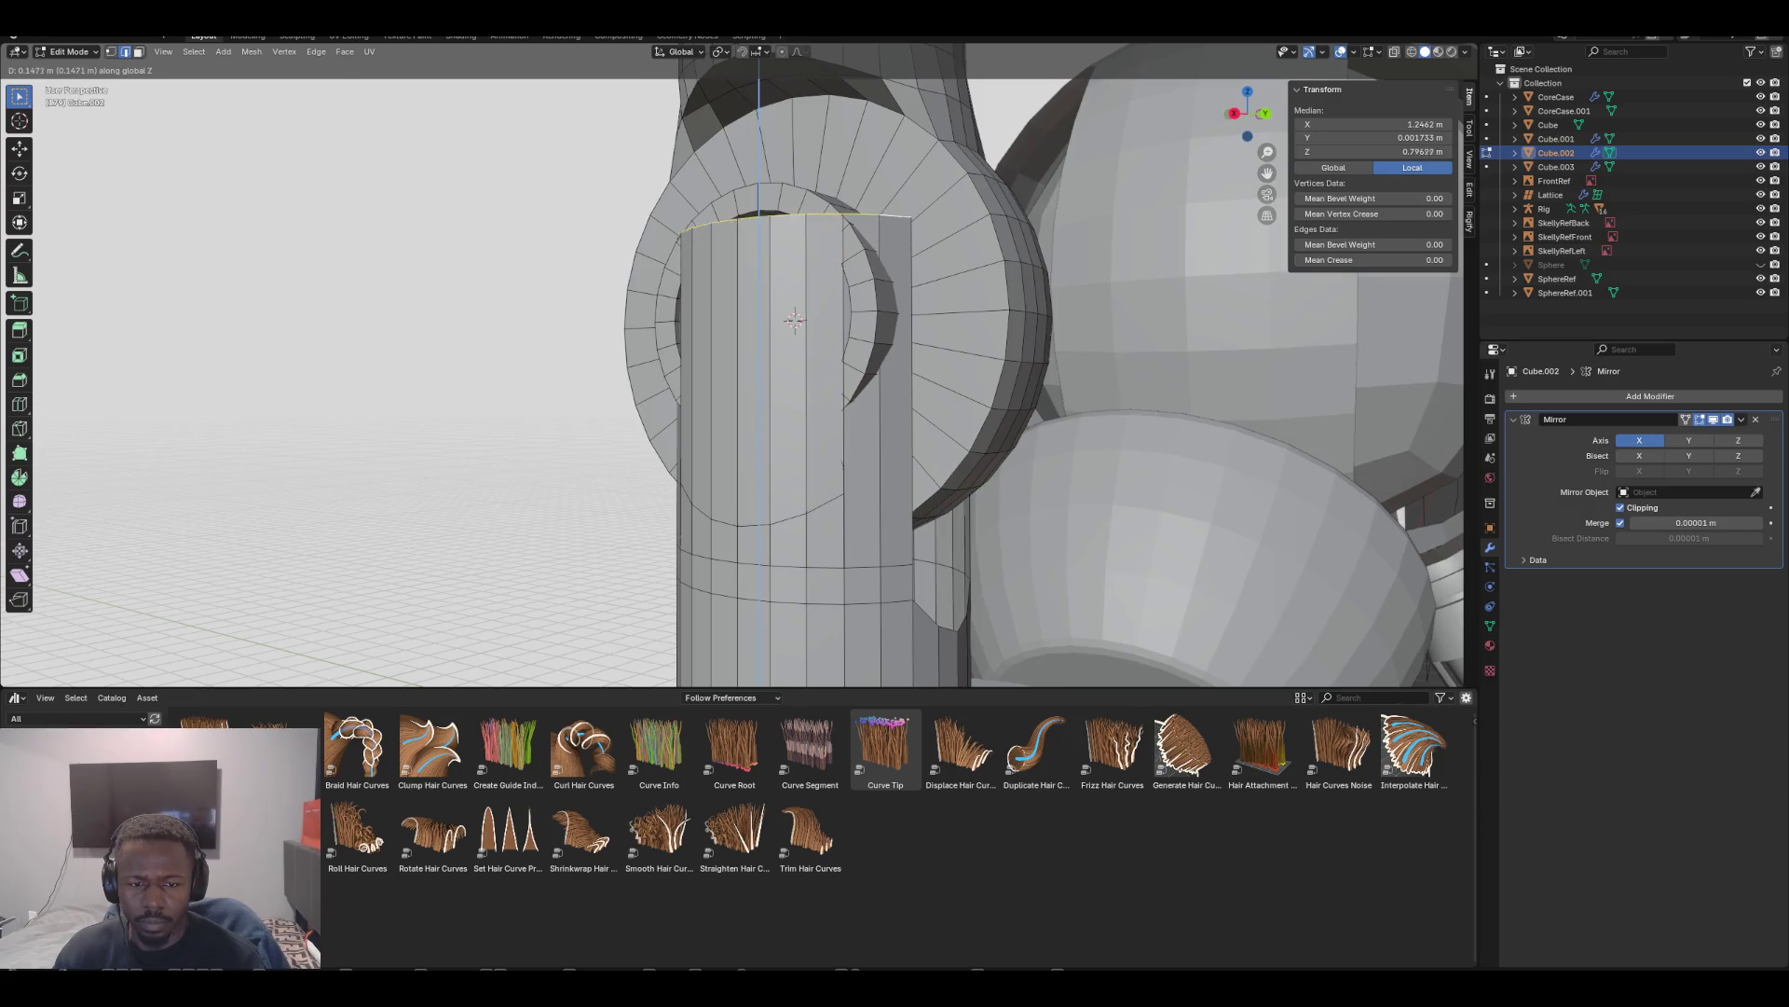
click(794, 320)
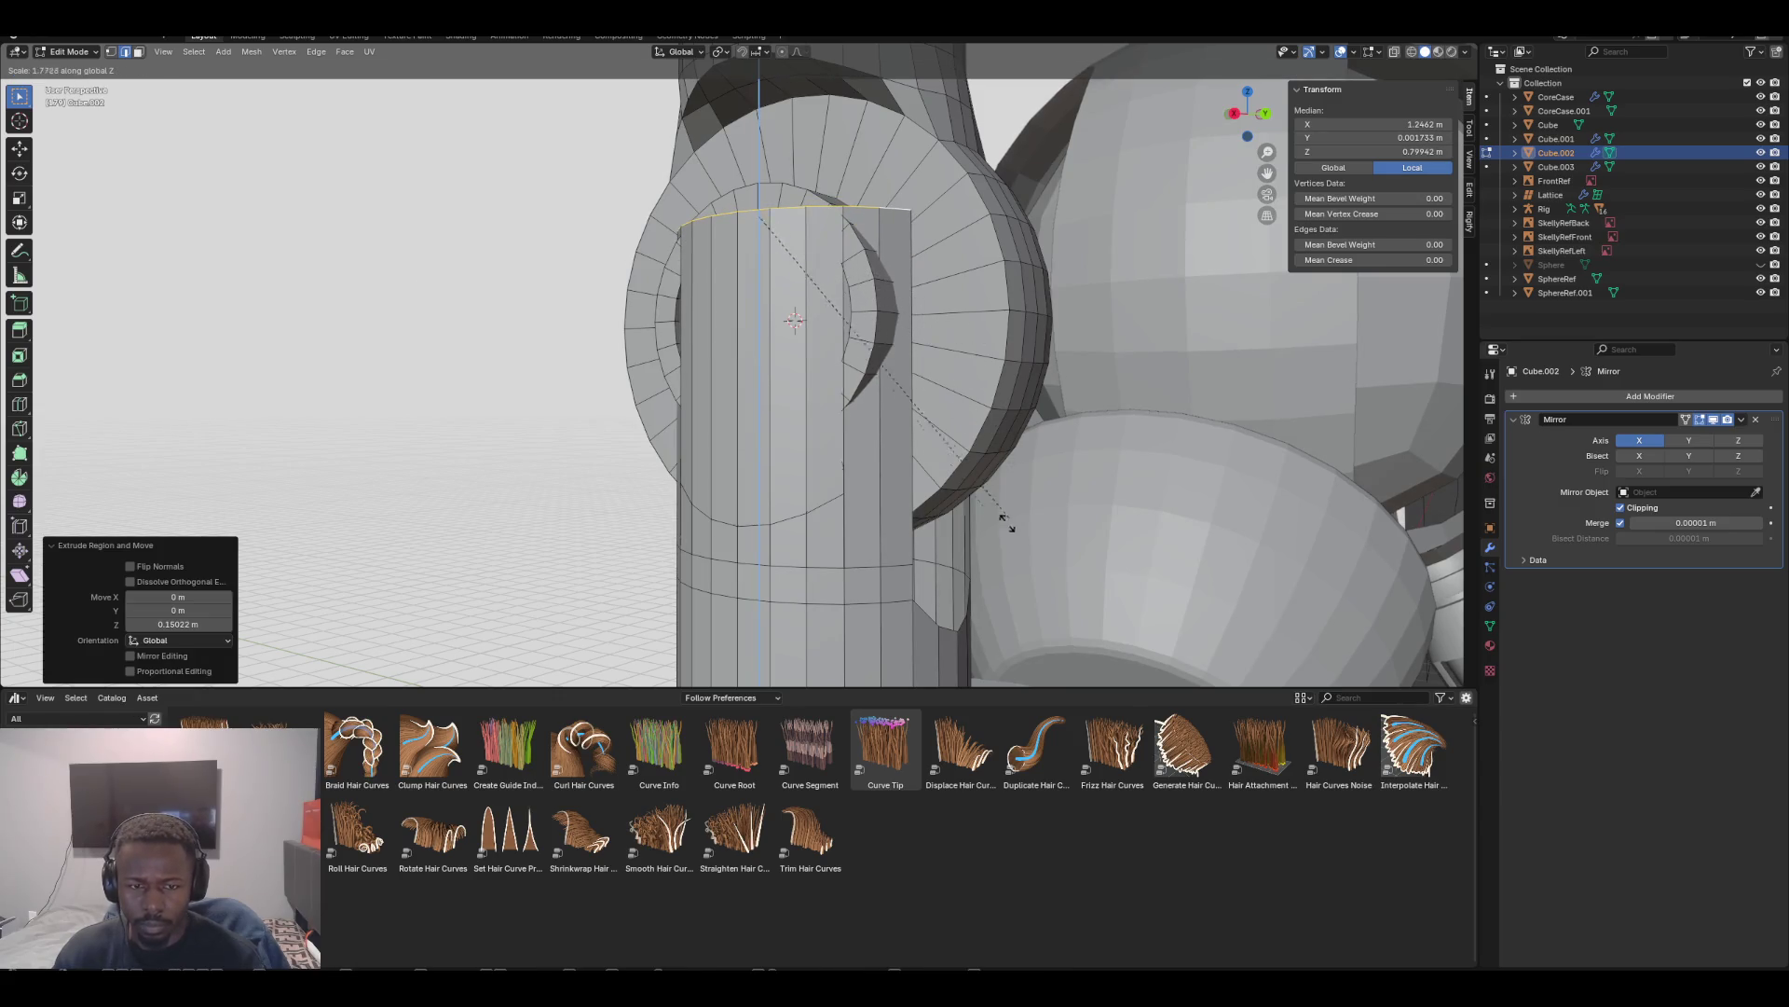
key(Escape)
key(KP_1)
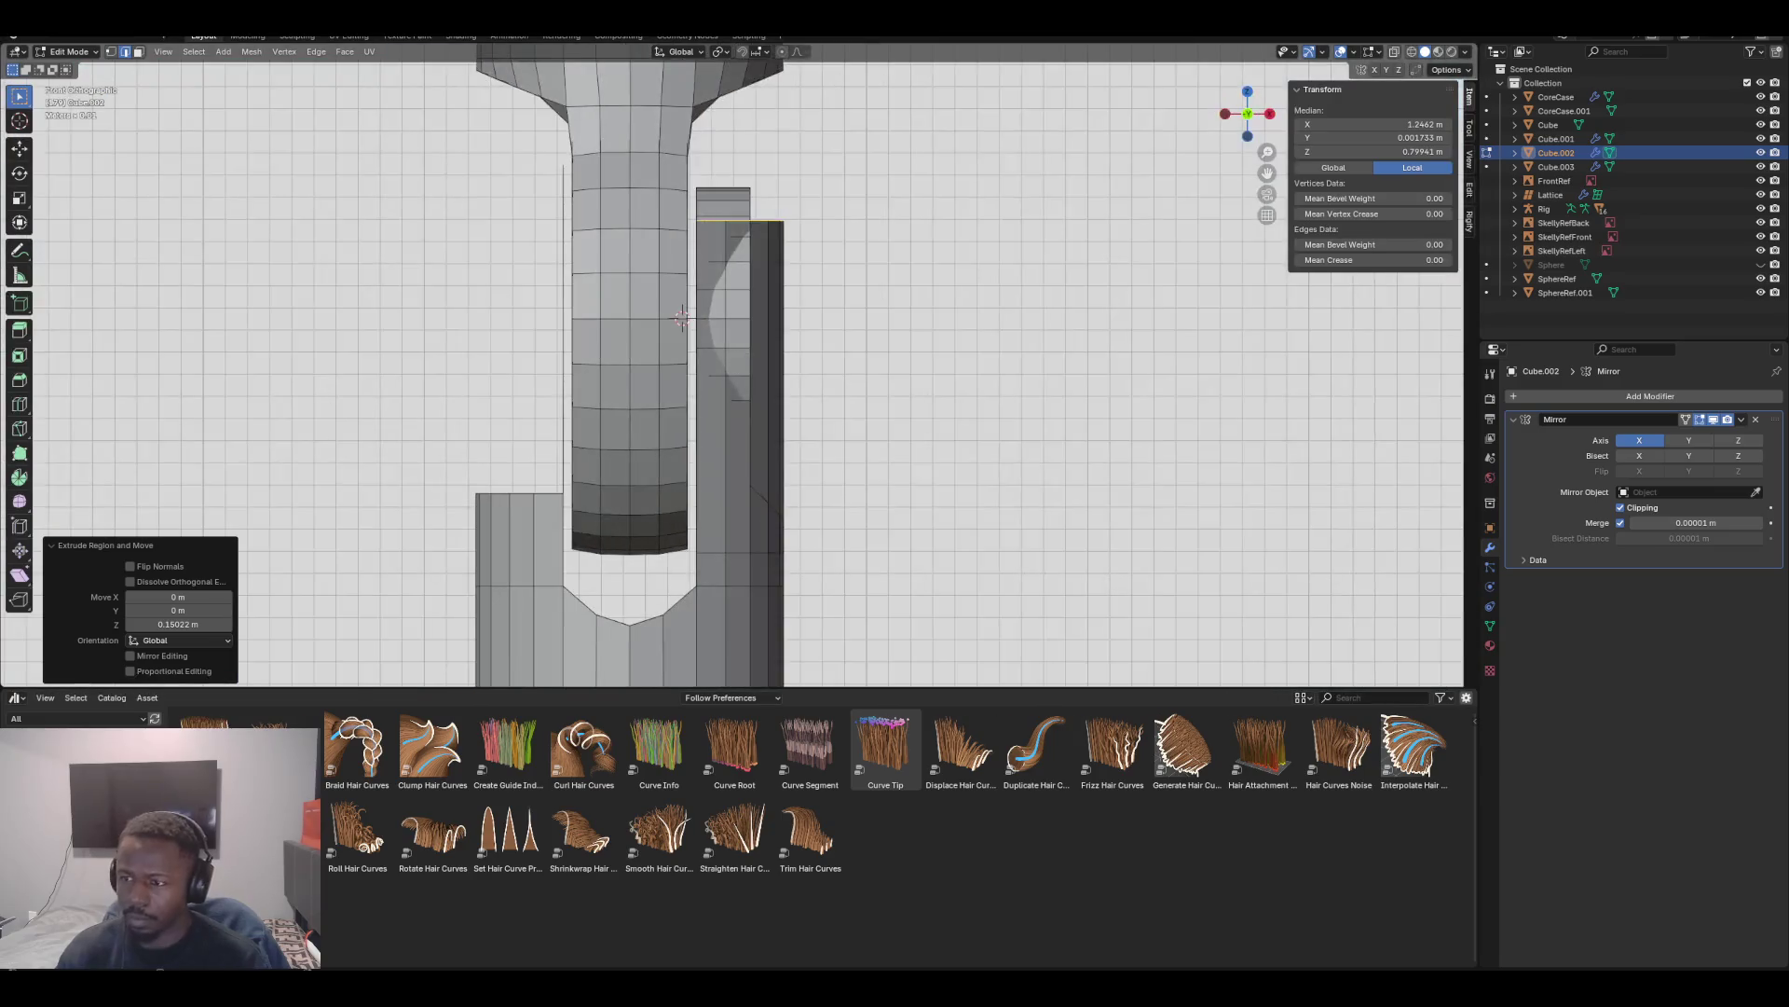
key(KP_3)
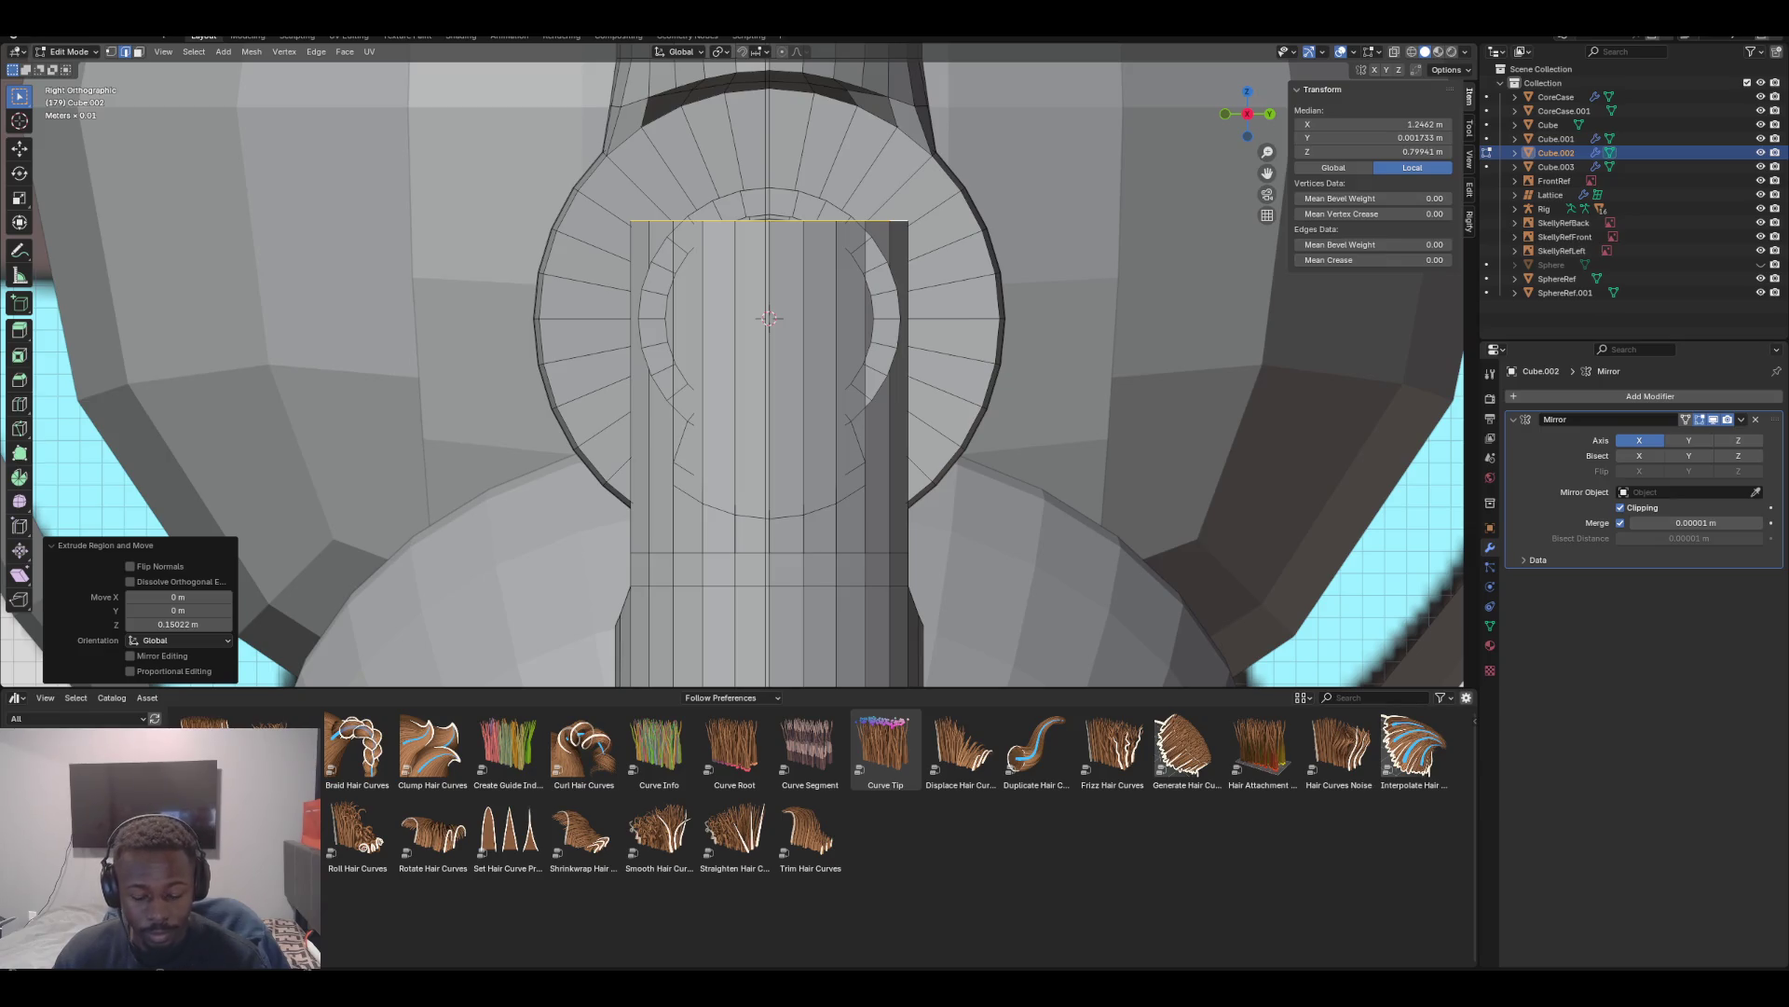
In vertex mode, raise the strip's top-centre vertex straight up along Z into a peak
key(1)
click(769, 221)
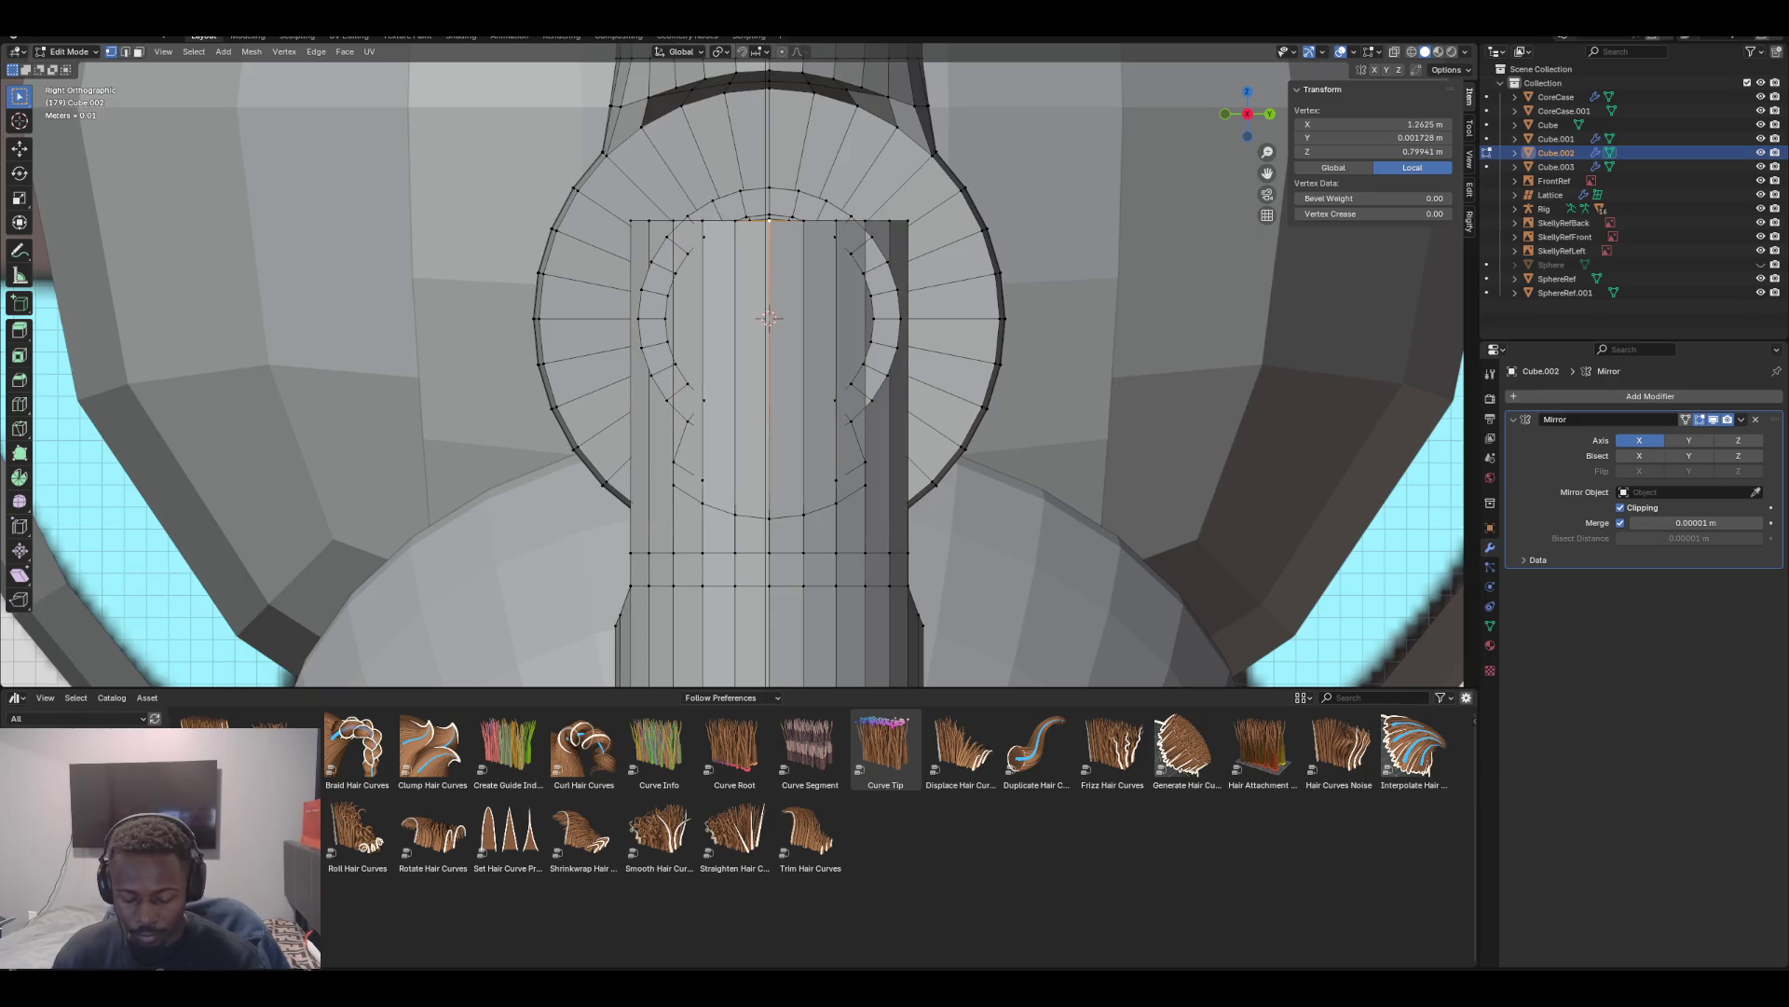
key(g)
key(z)
key(Return)
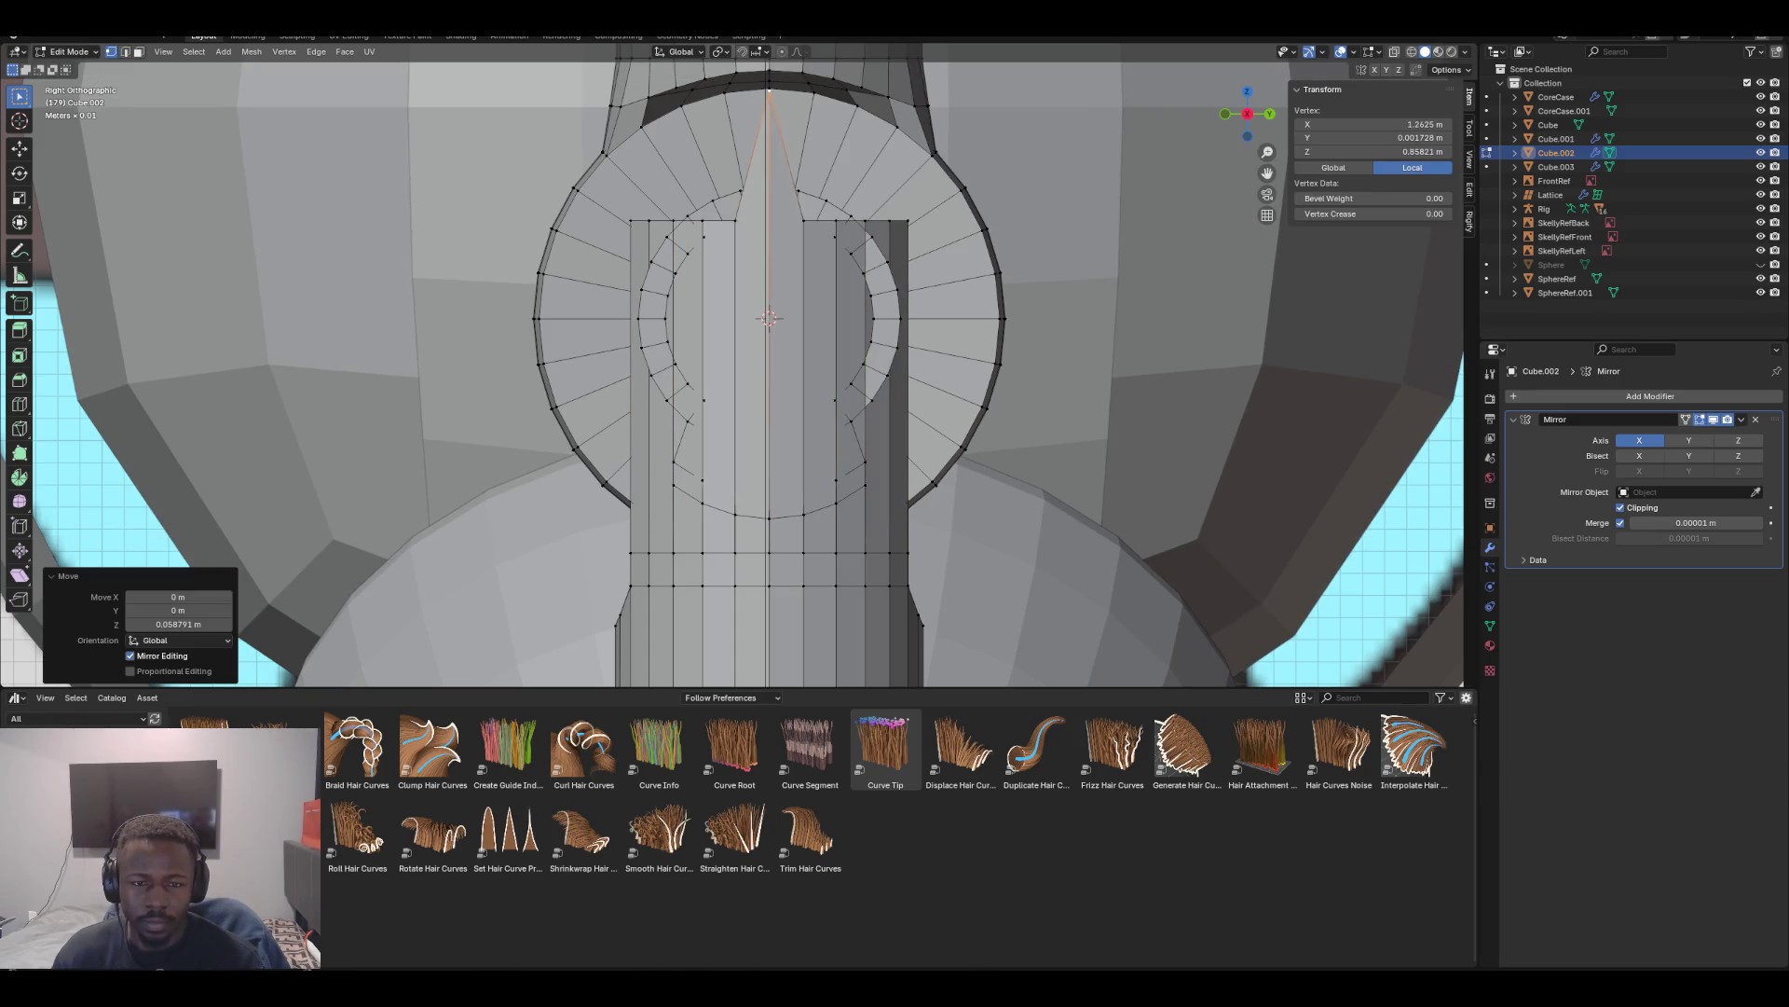
Add the two top corner vertices, try a LoopTools Curve on them, then undo it
shift+click(631, 221)
shift+click(908, 221)
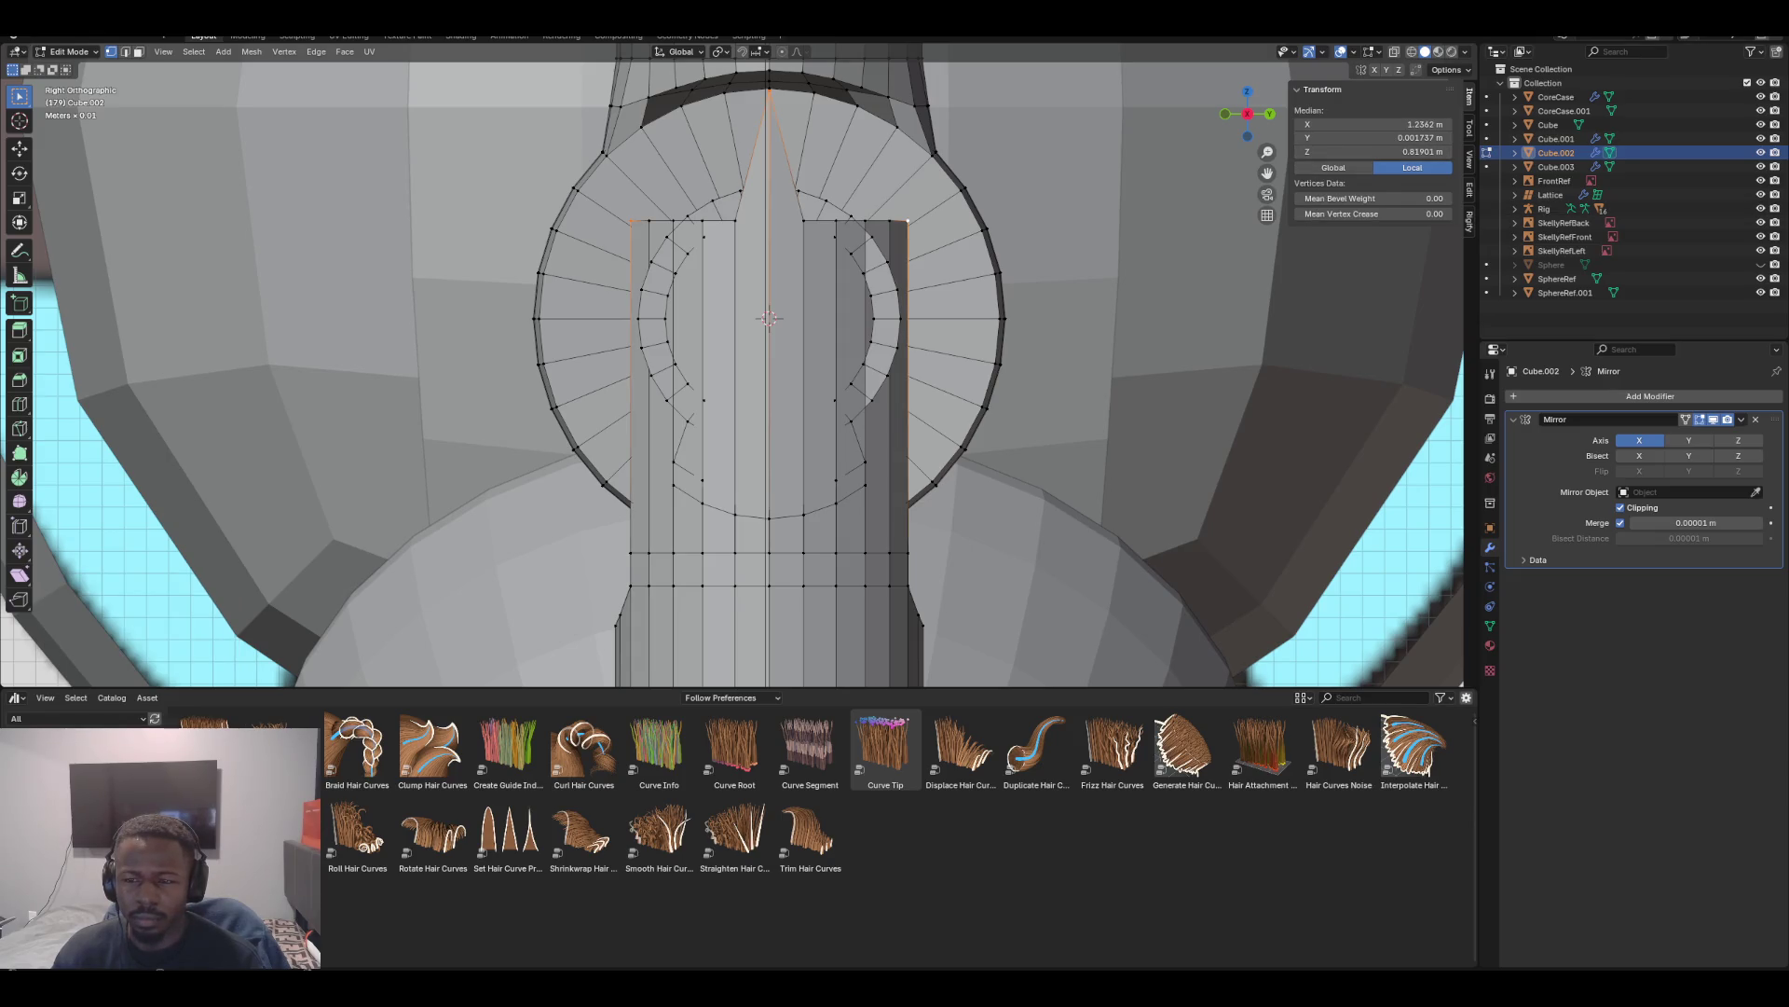
click(1470, 189)
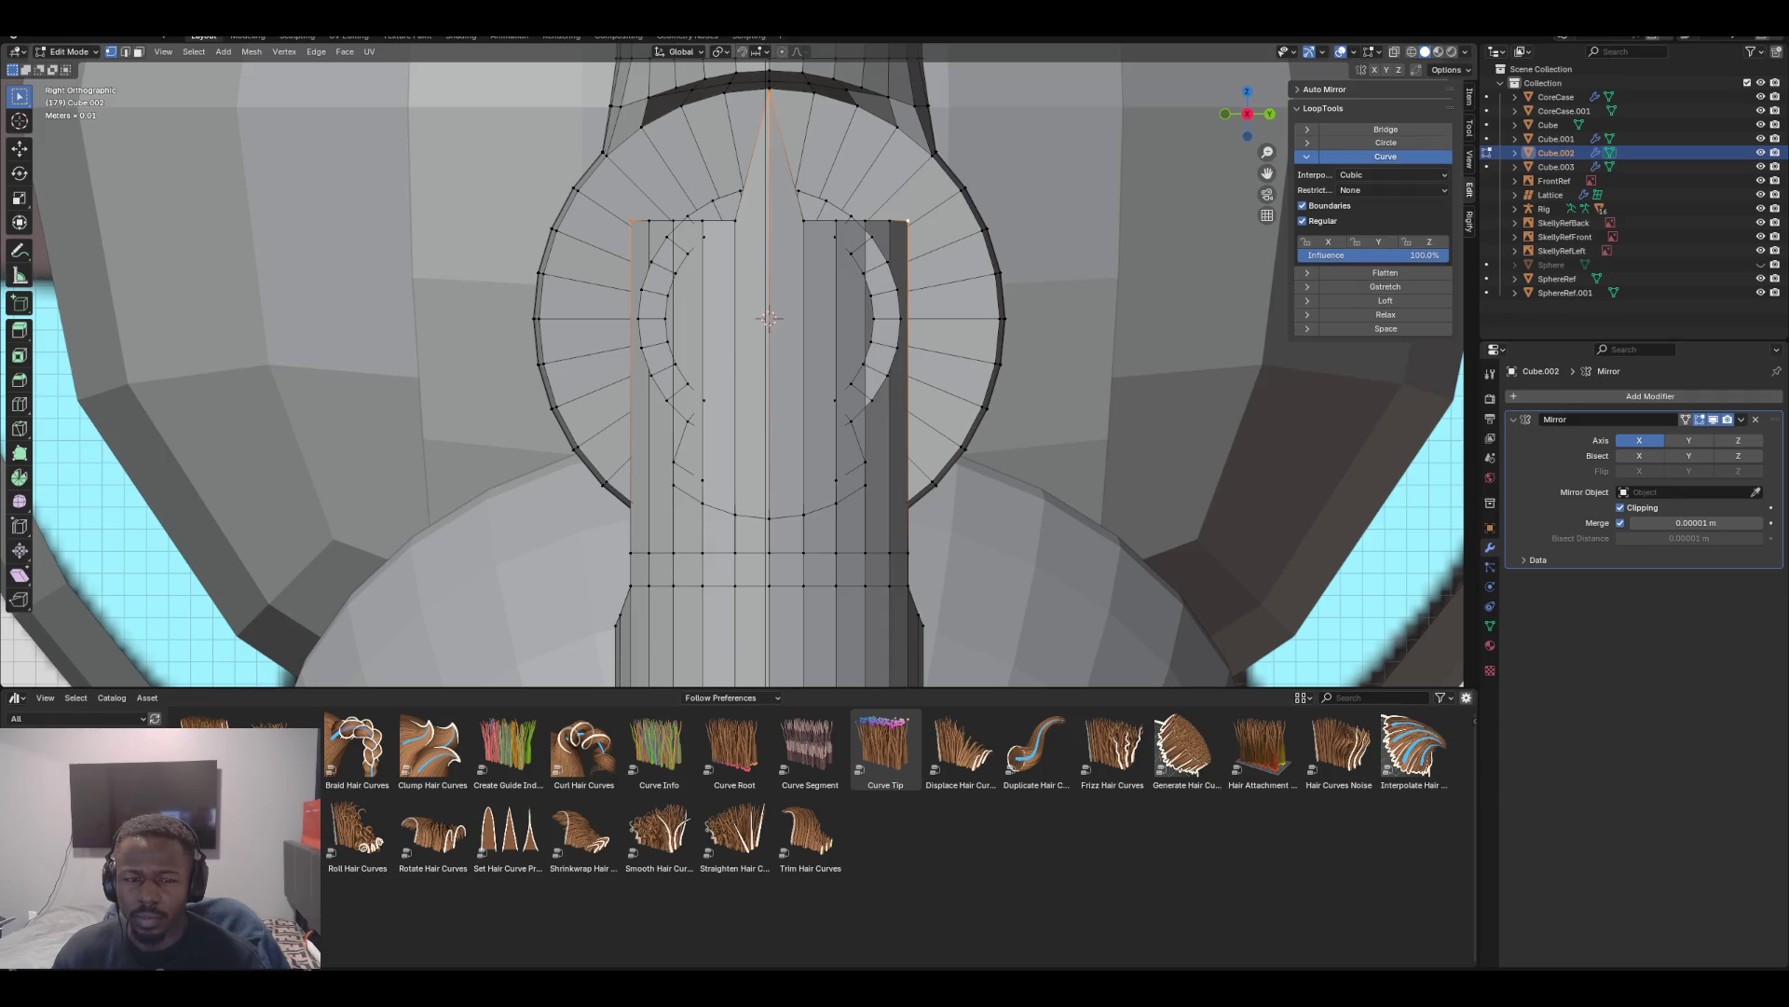
click(1386, 157)
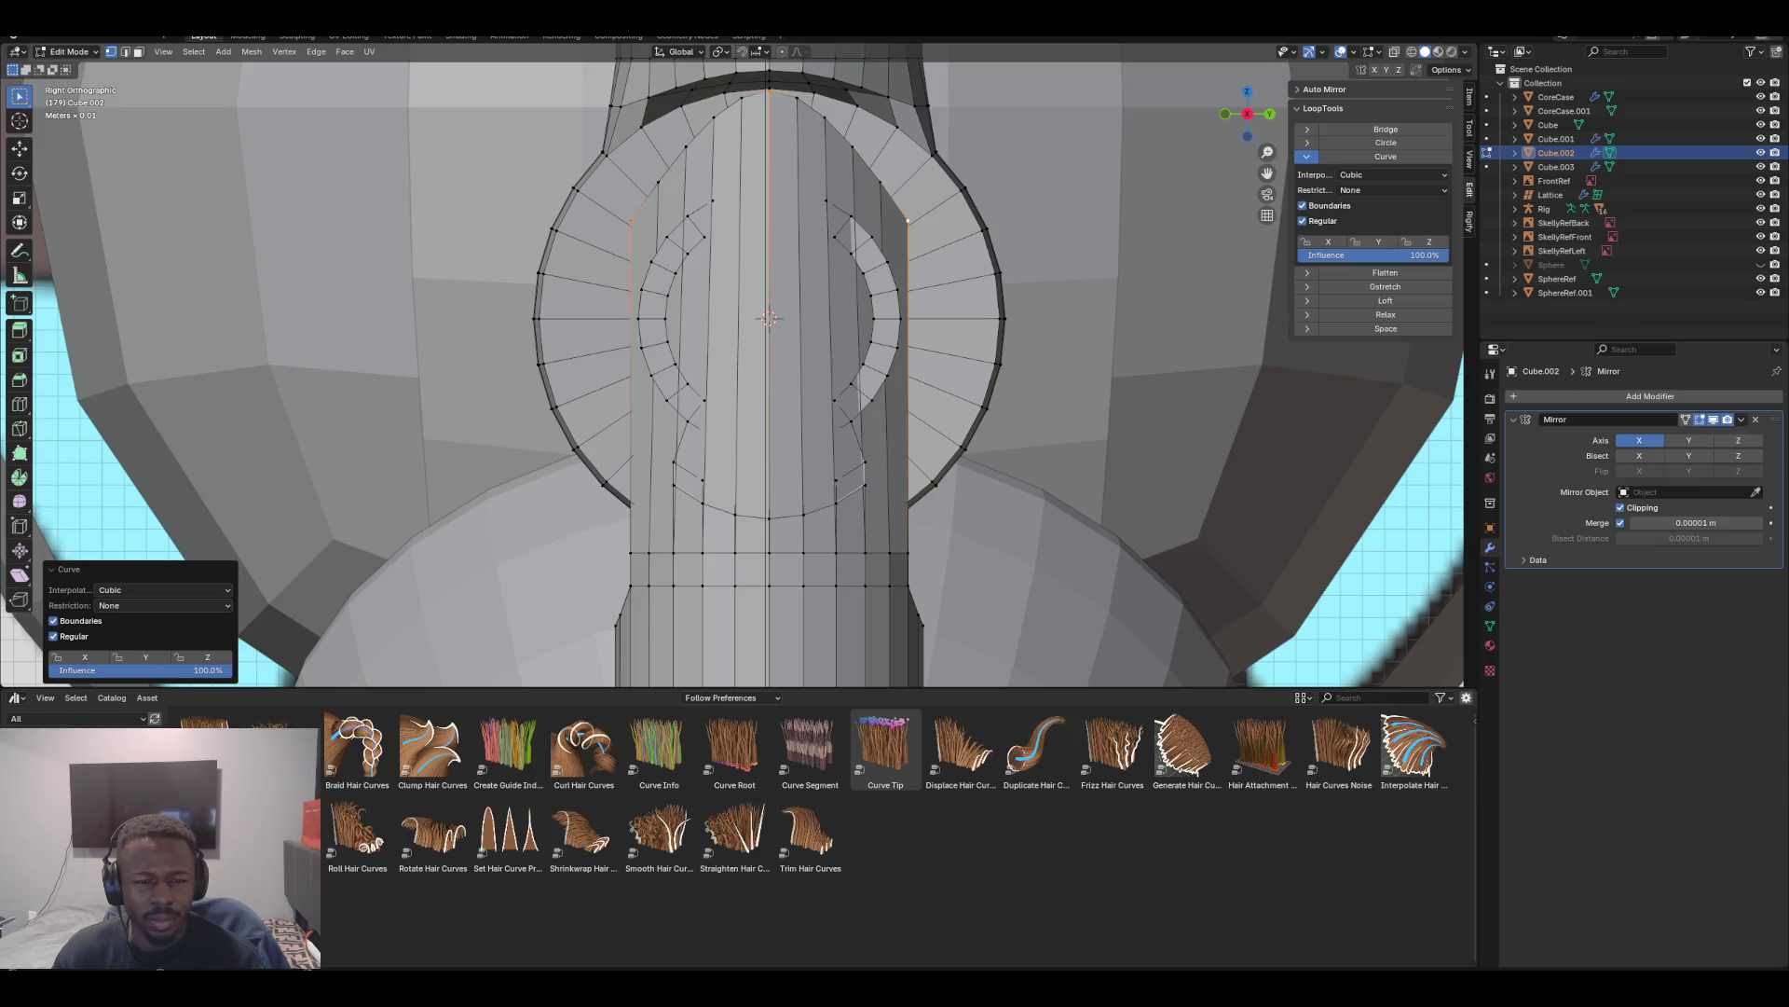
scroll(735, 363, down, 1)
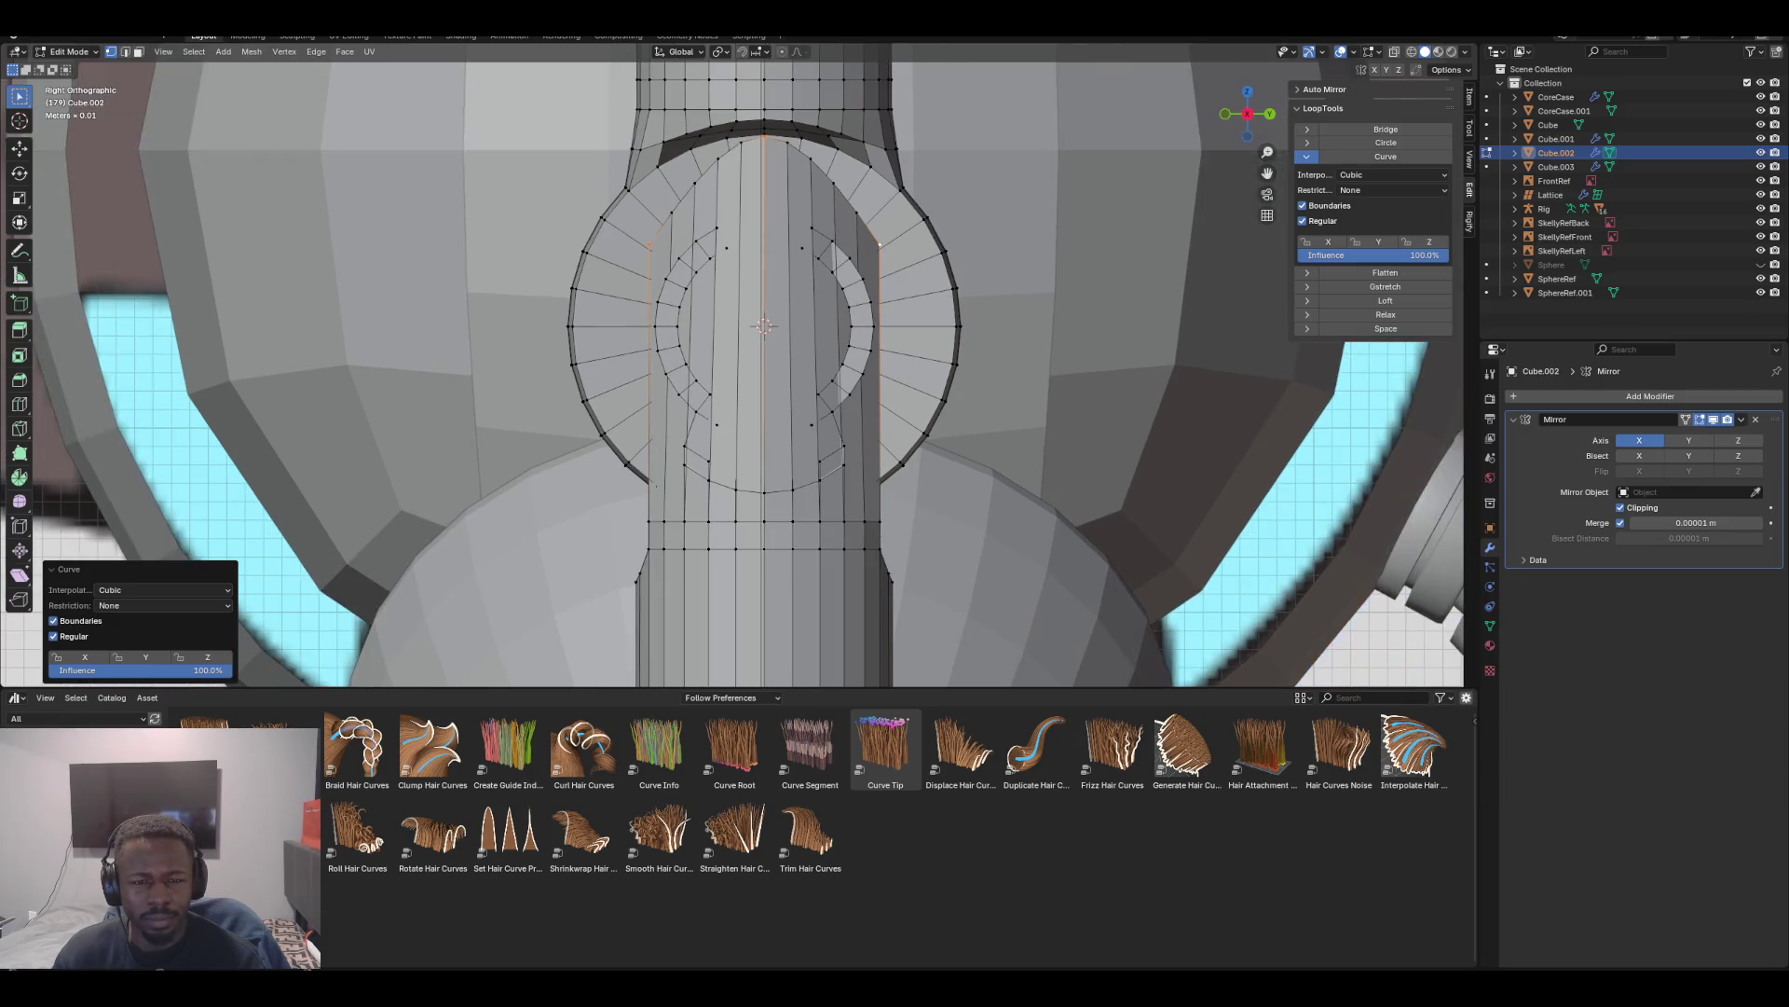
key(ctrl+z)
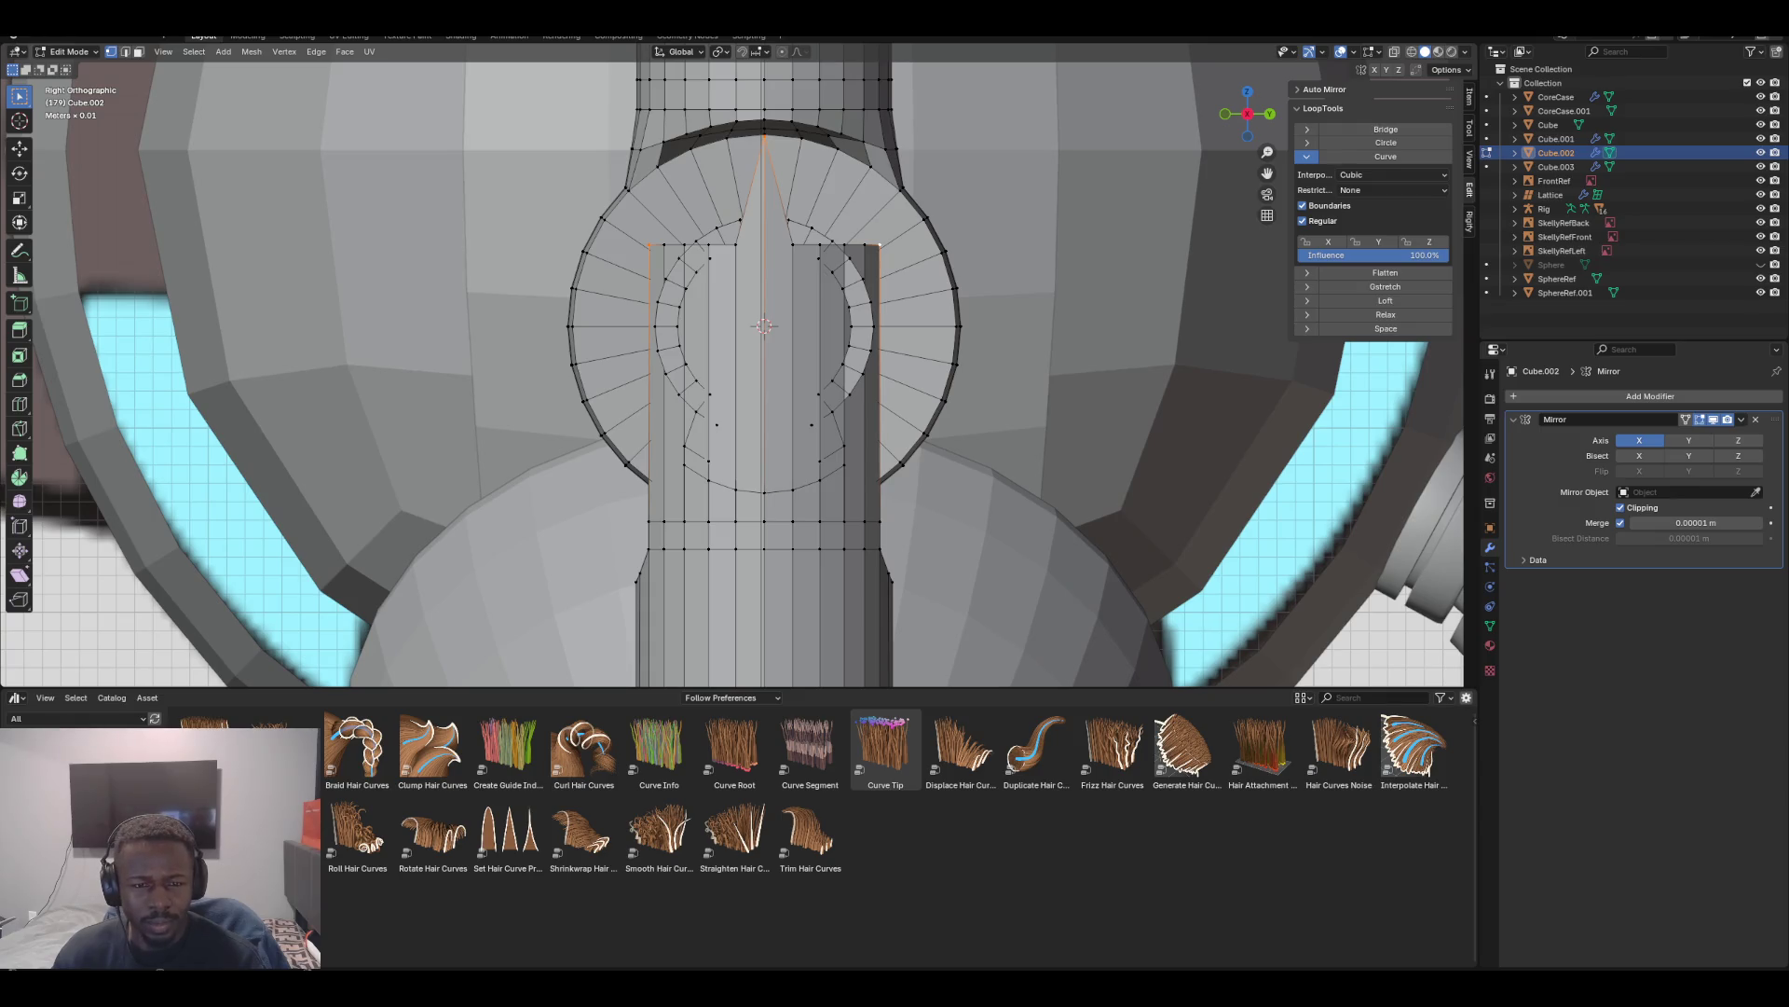
scroll(732, 364, up, 3)
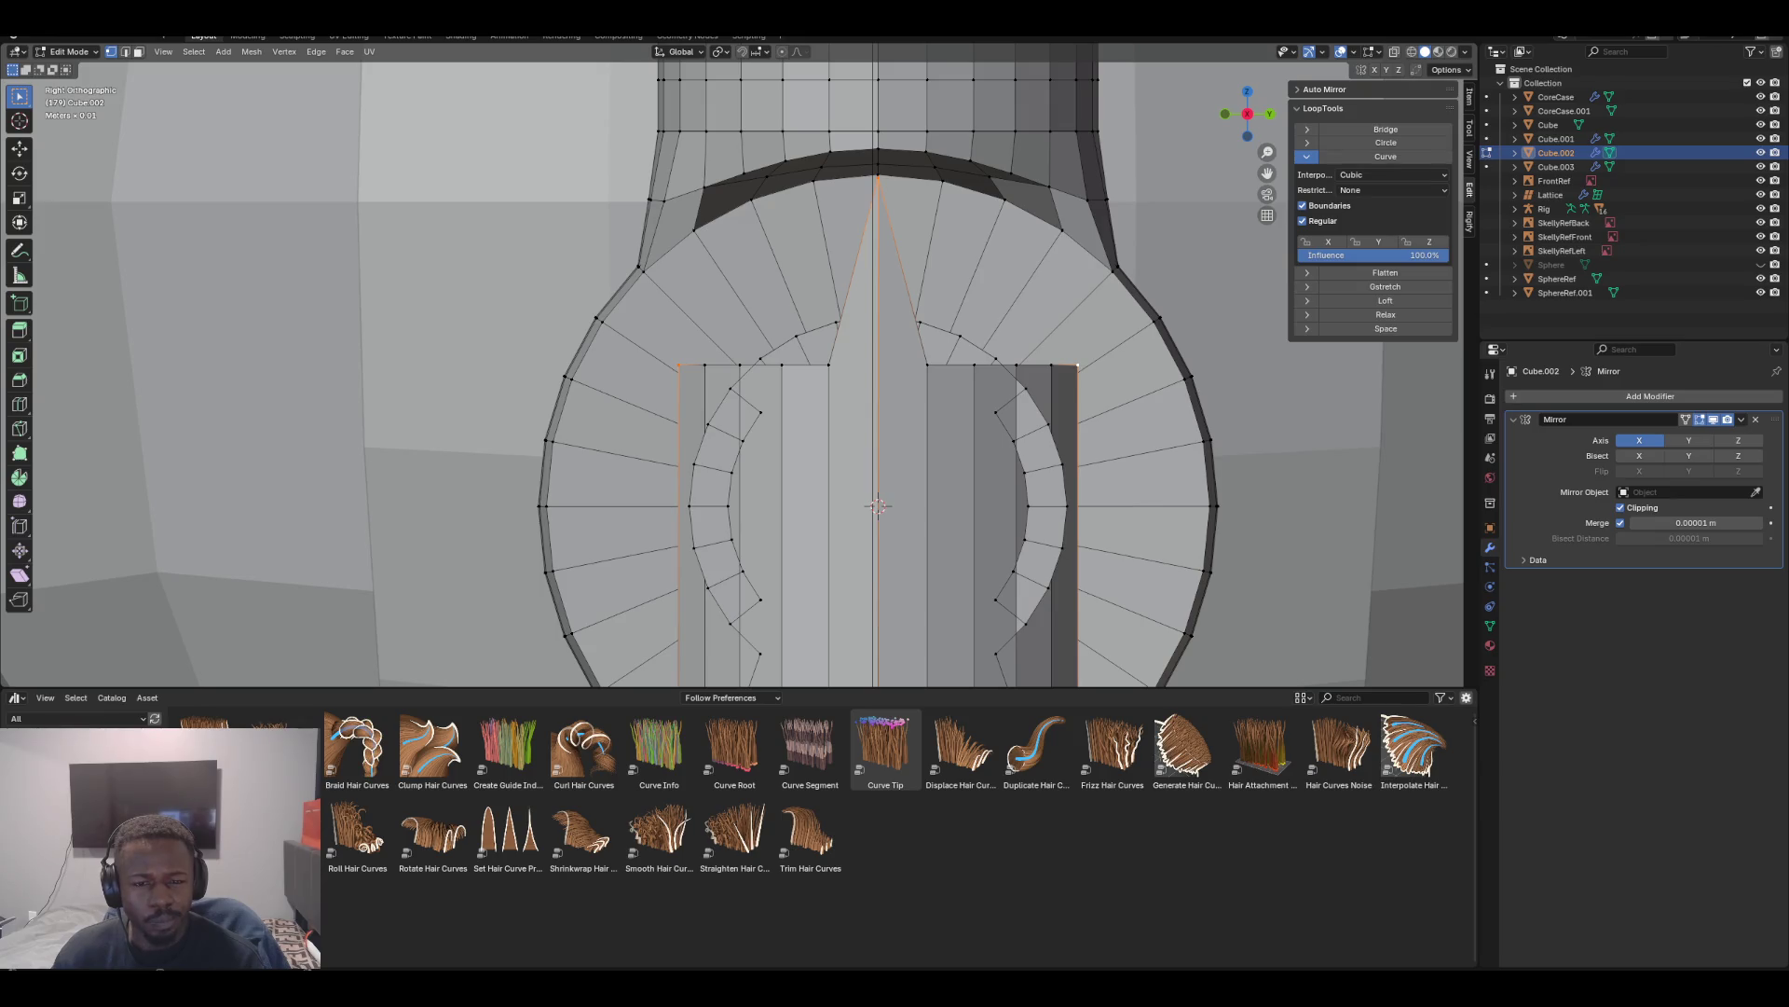
scroll(736, 363, down, 3)
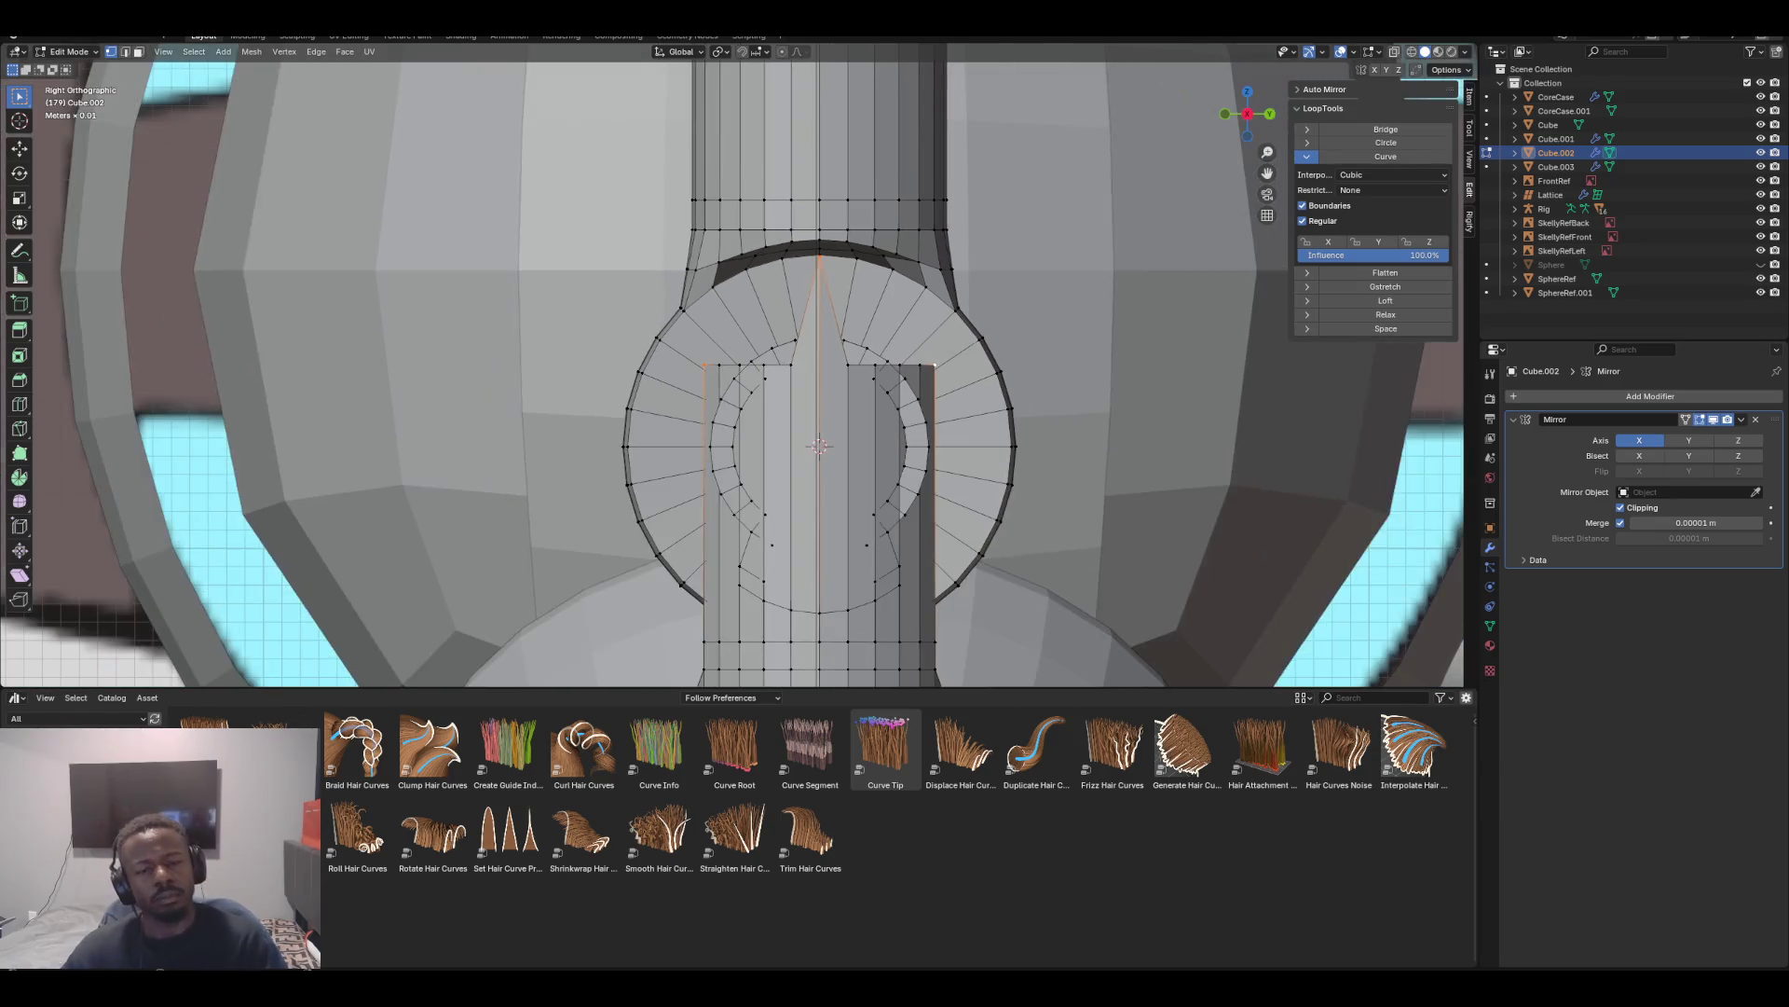
scroll(745, 364, down, 1)
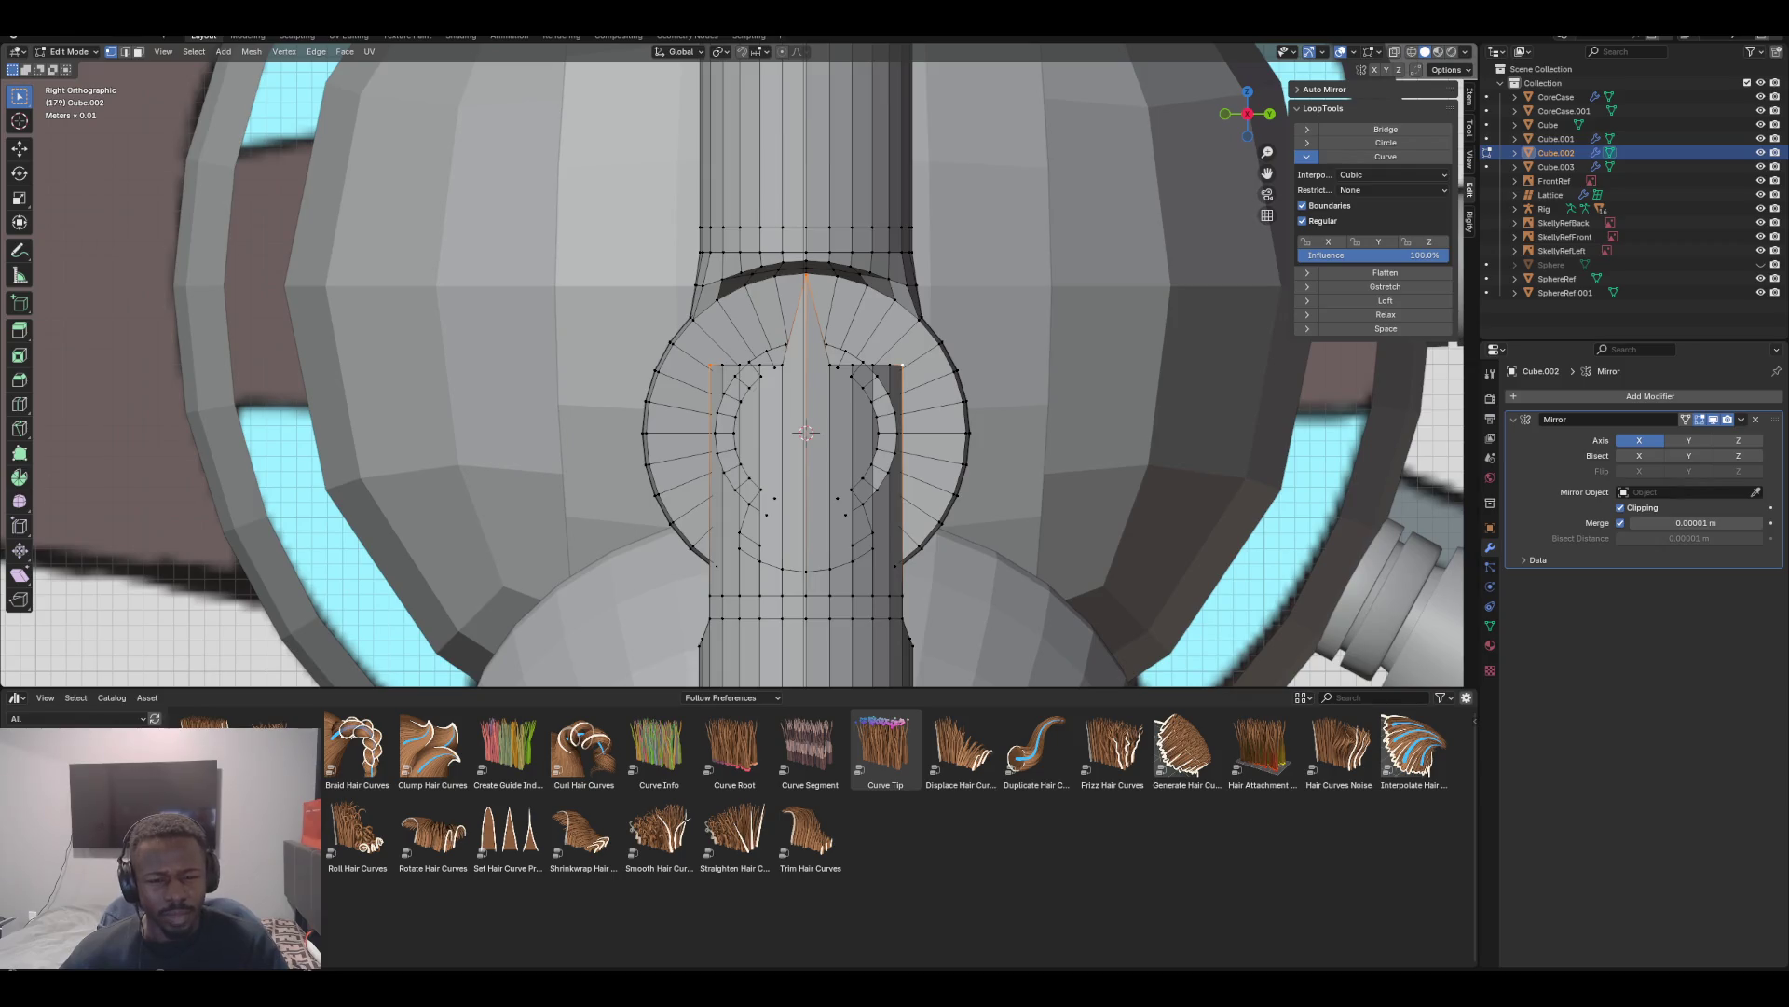
scroll(739, 362, up, 3)
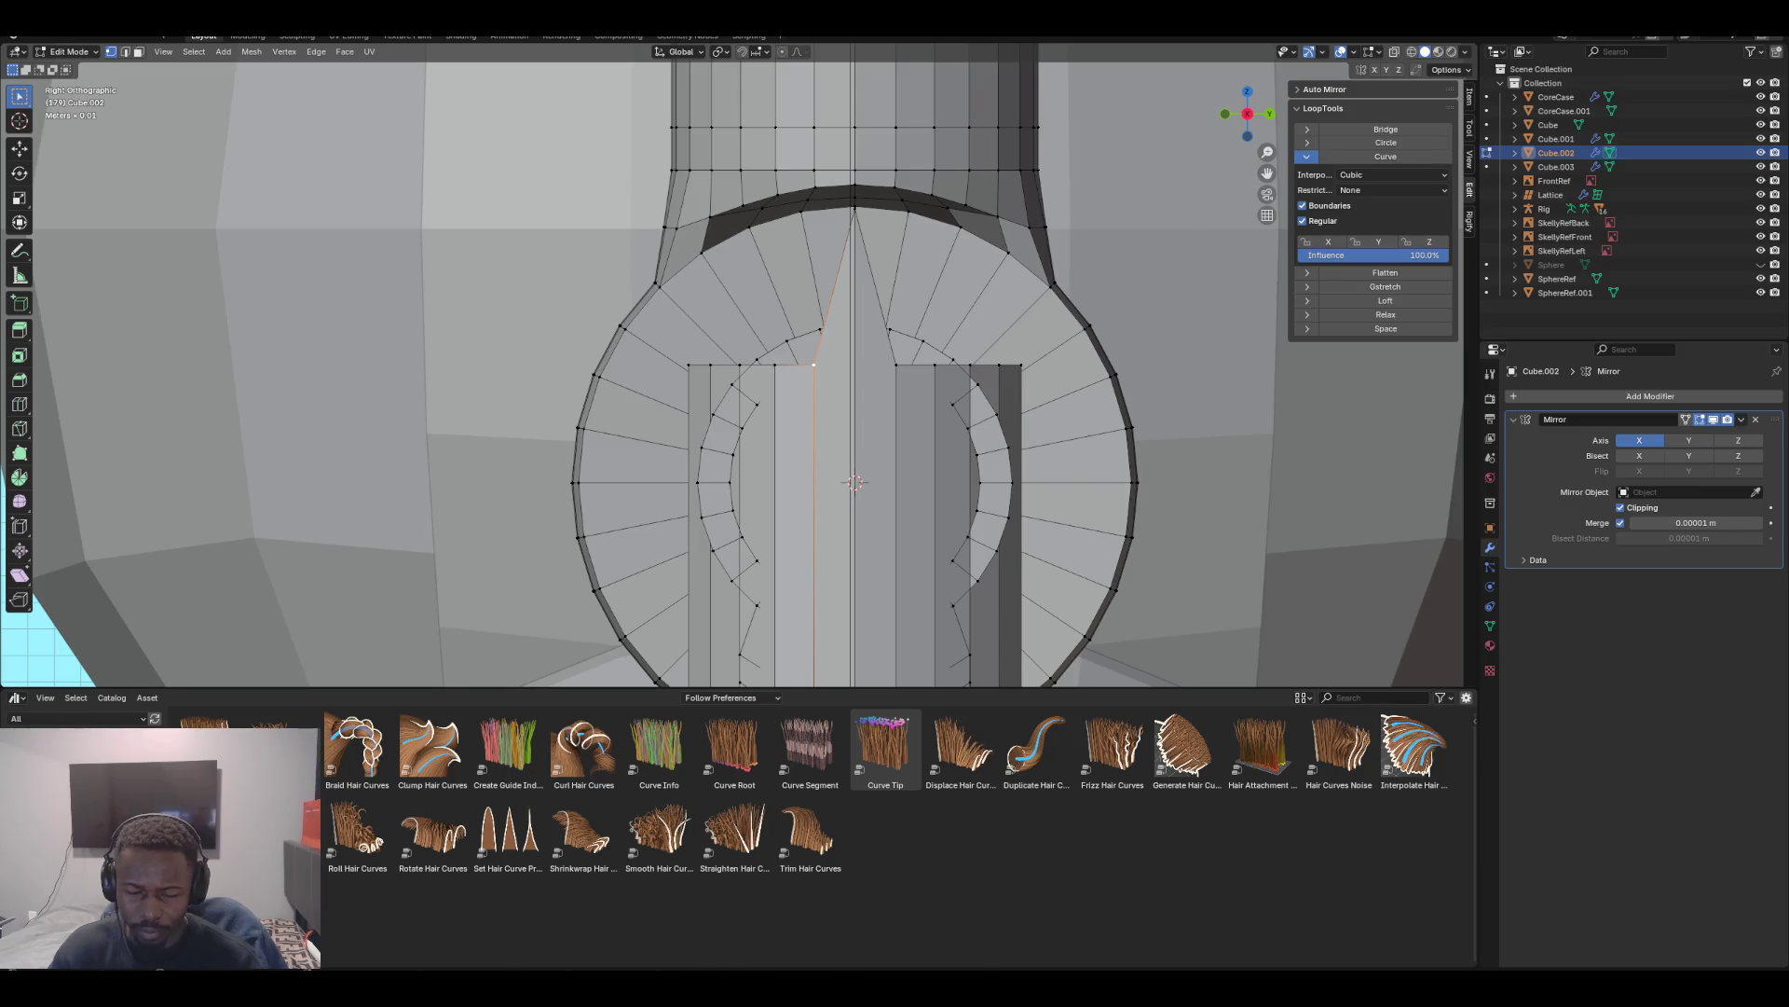
Lift the two selected upper side vertices straight up along Z
key(g)
key(z)
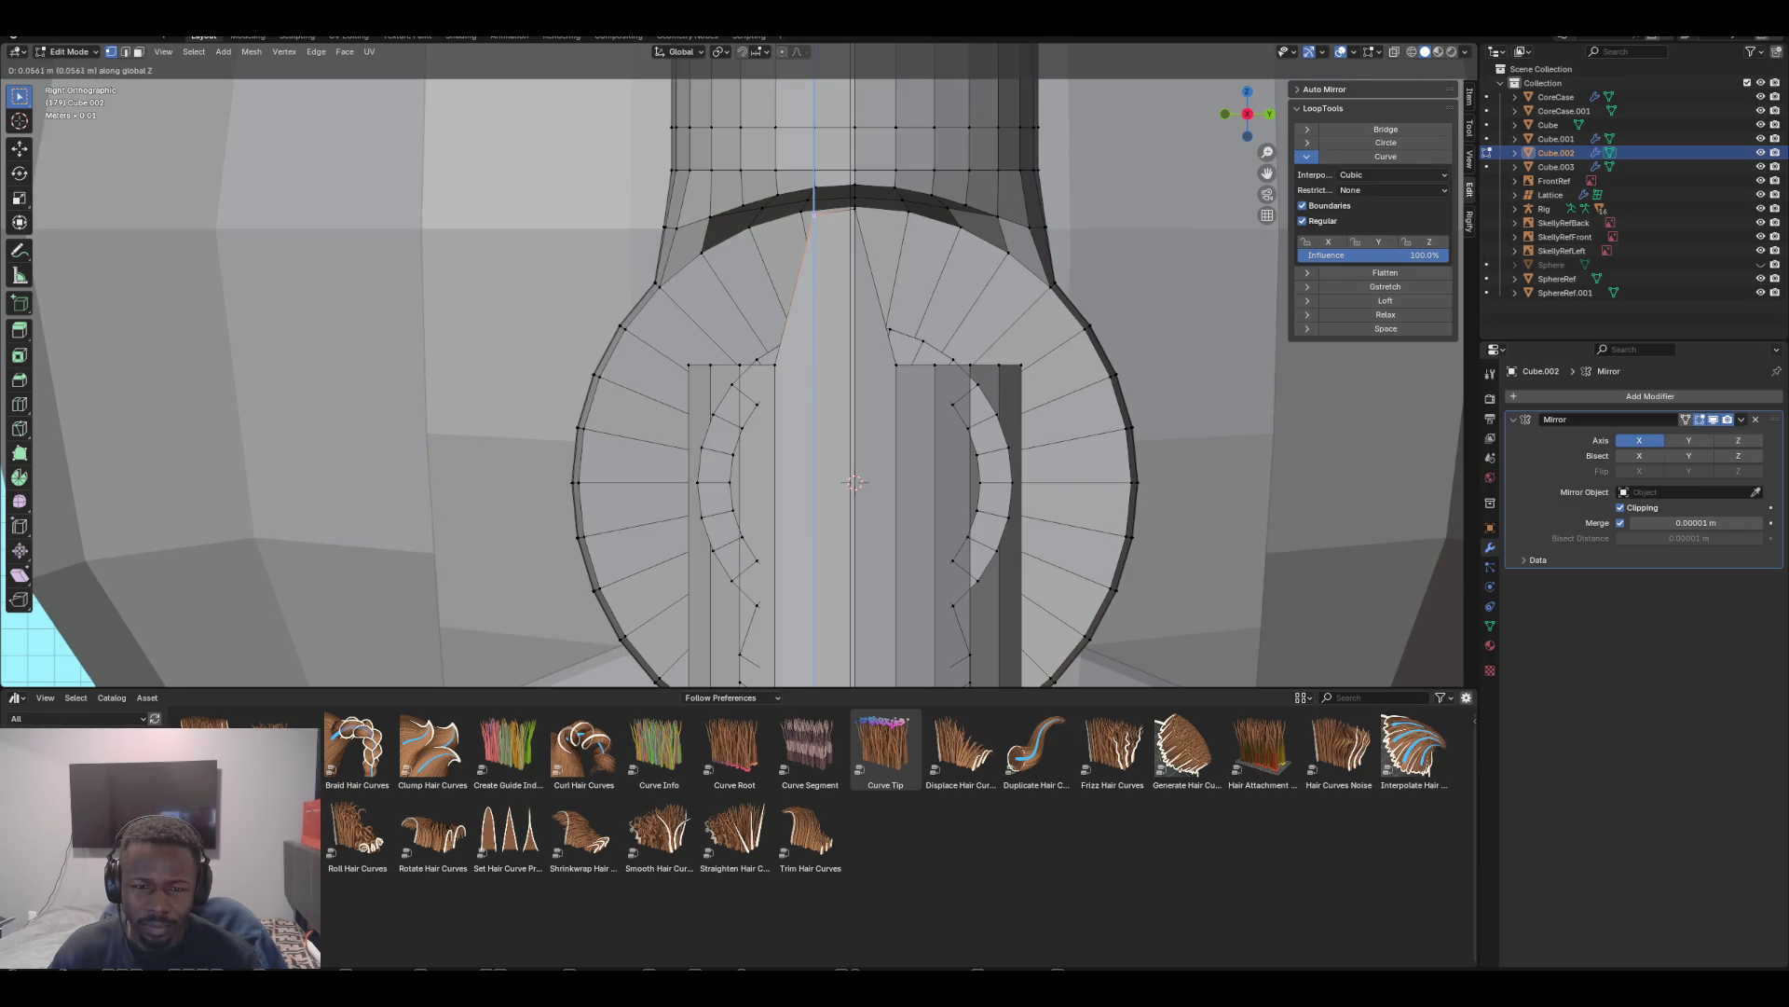
key(Return)
key(ctrl+z)
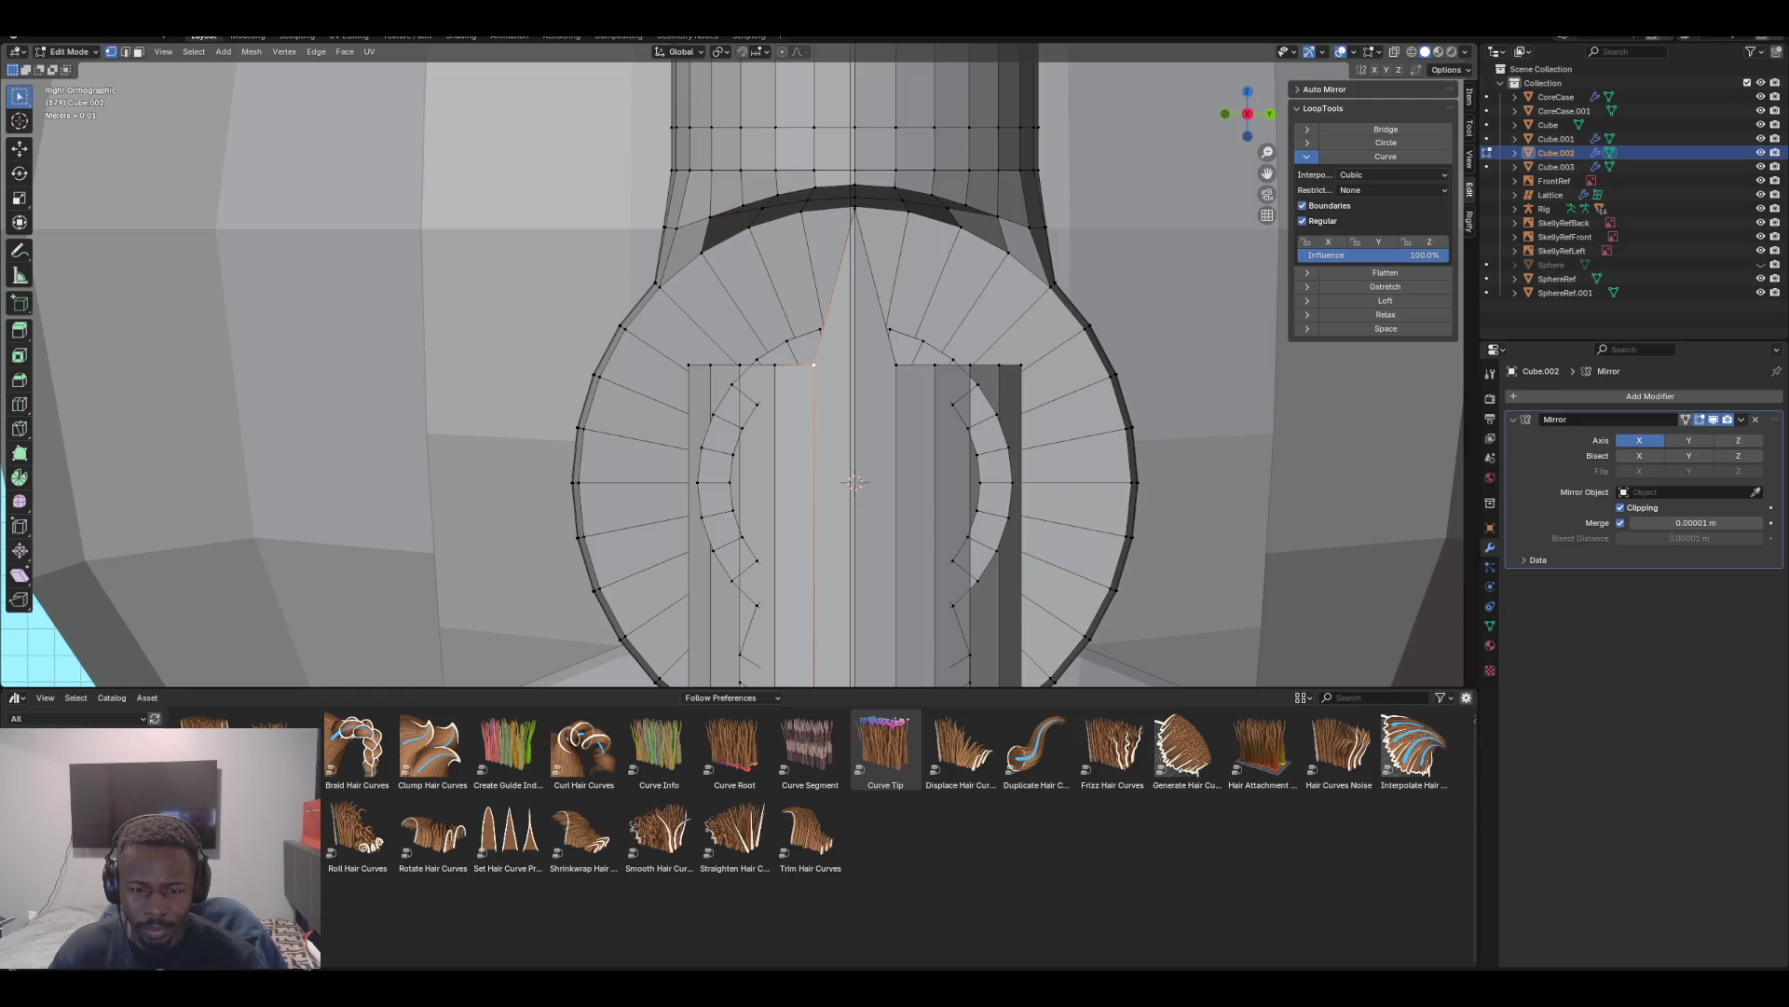
key(g)
key(z)
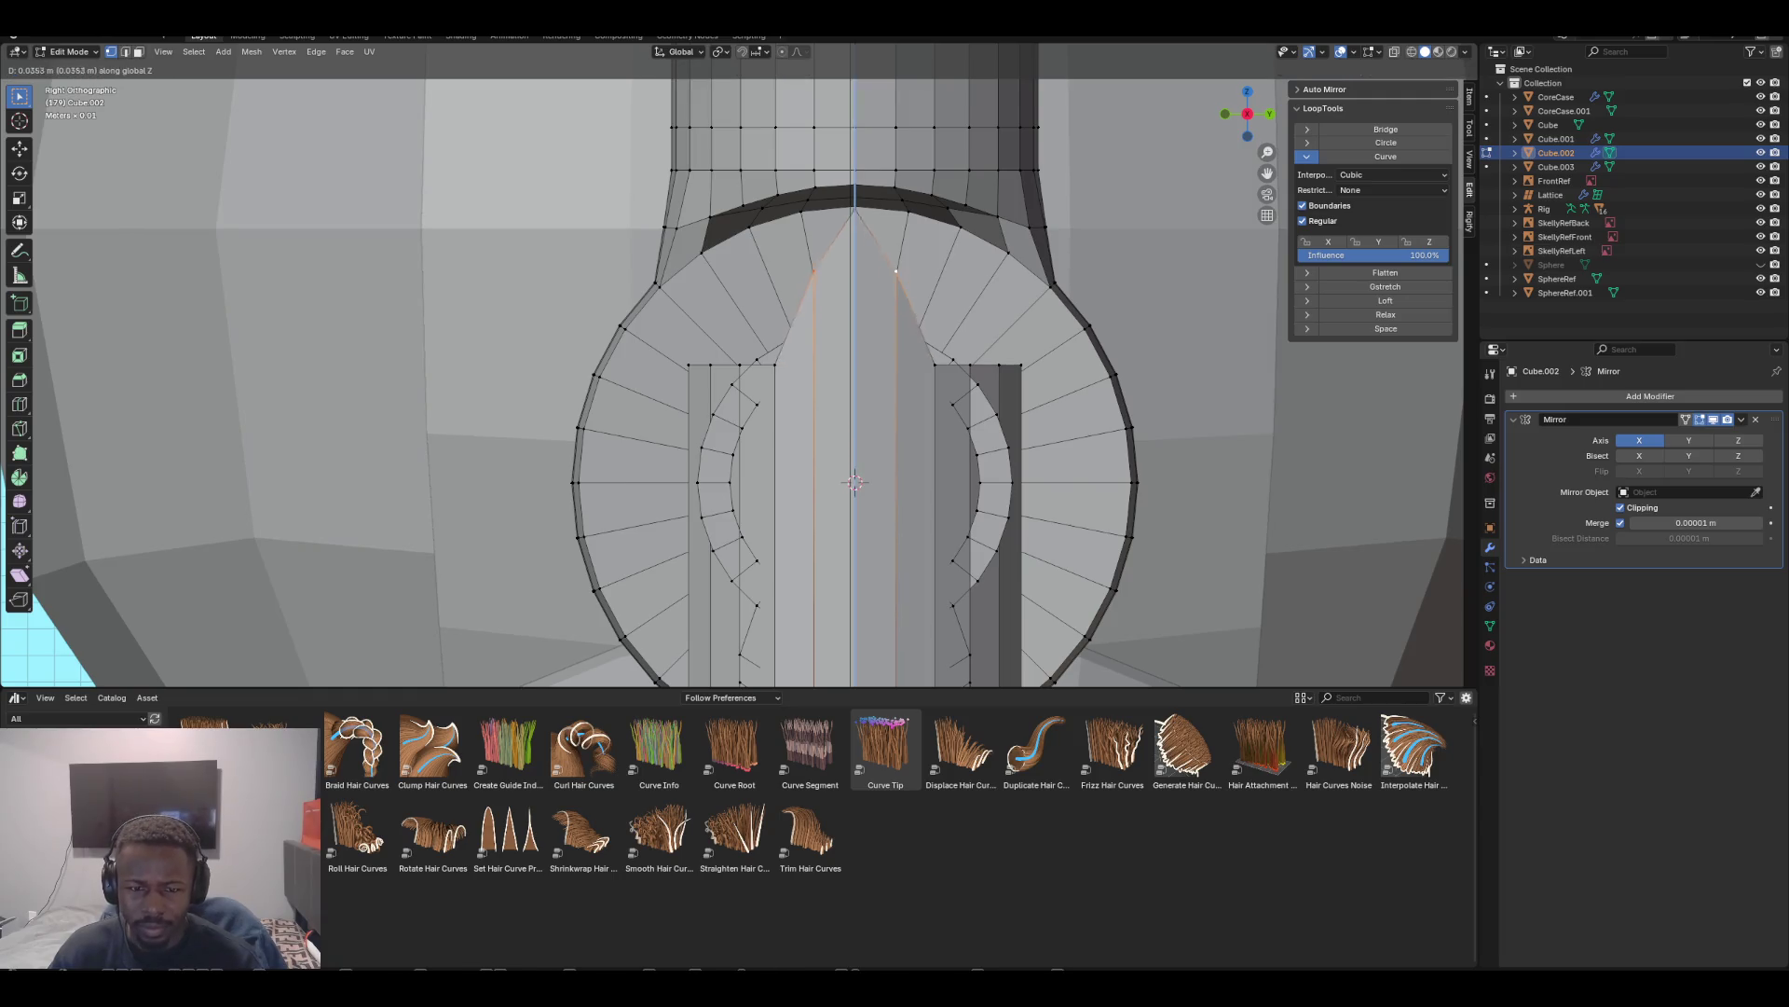
key(Return)
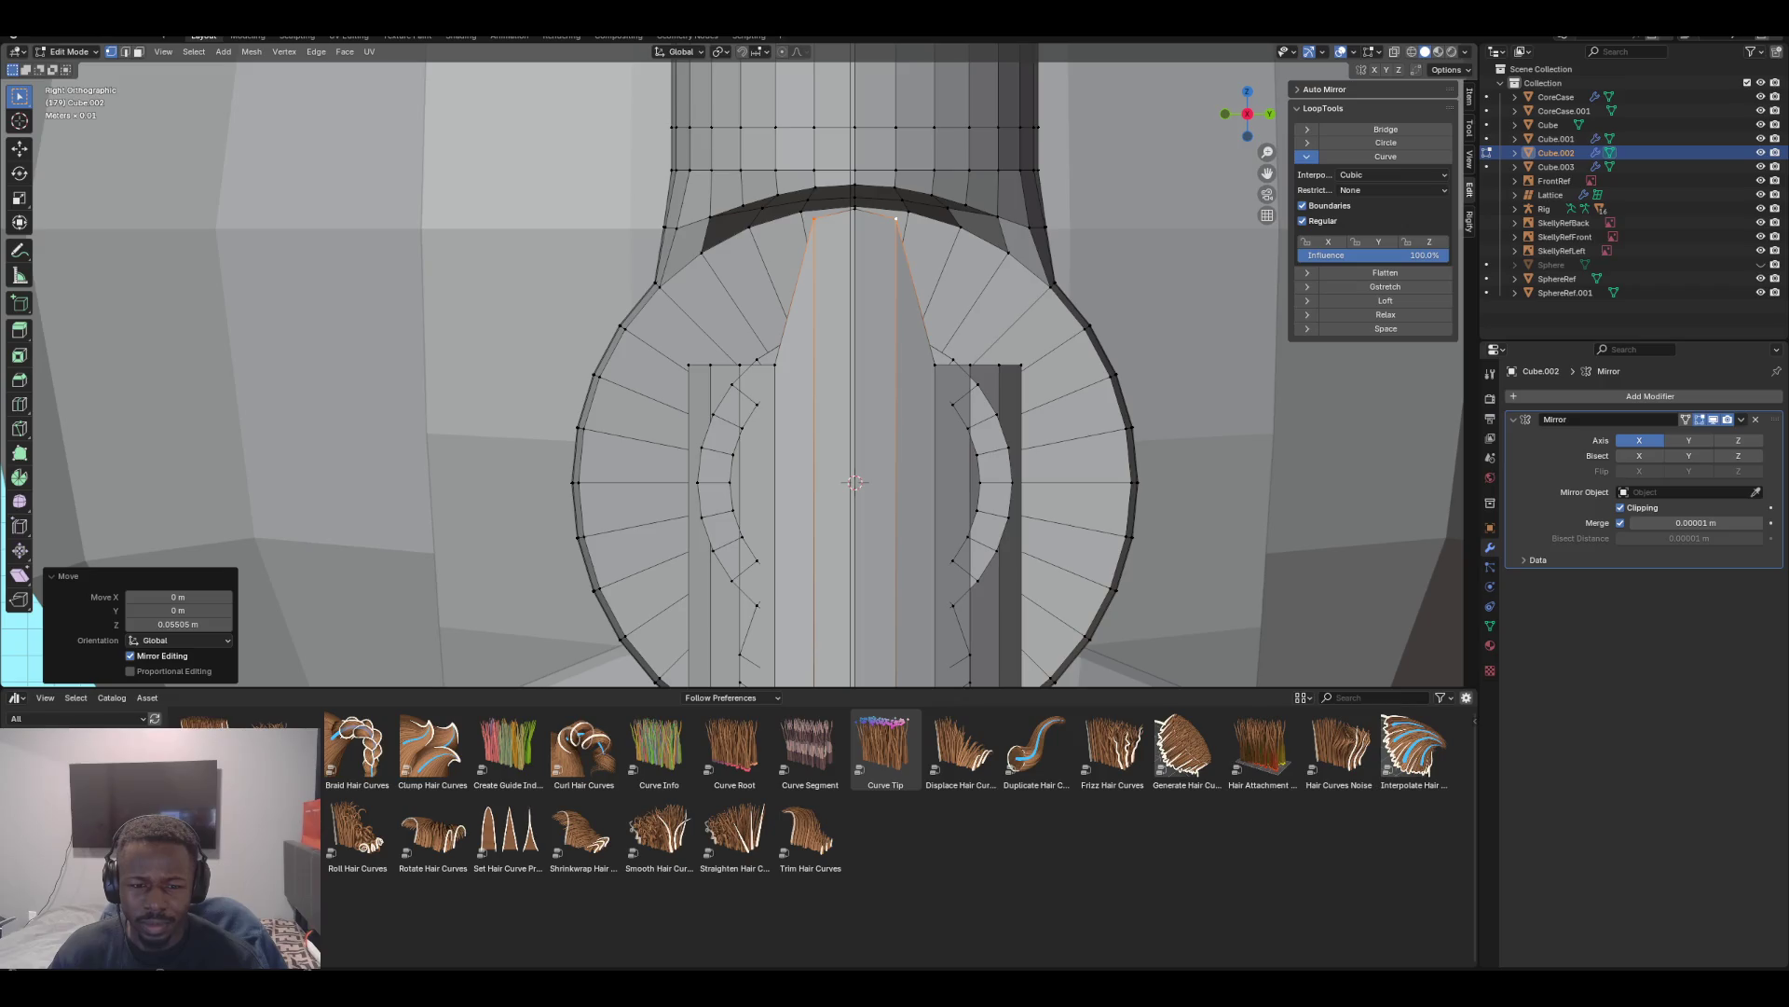
Raise the matching pair of lower side vertices upward along Z
click(774, 364)
shift+click(935, 363)
key(g)
key(z)
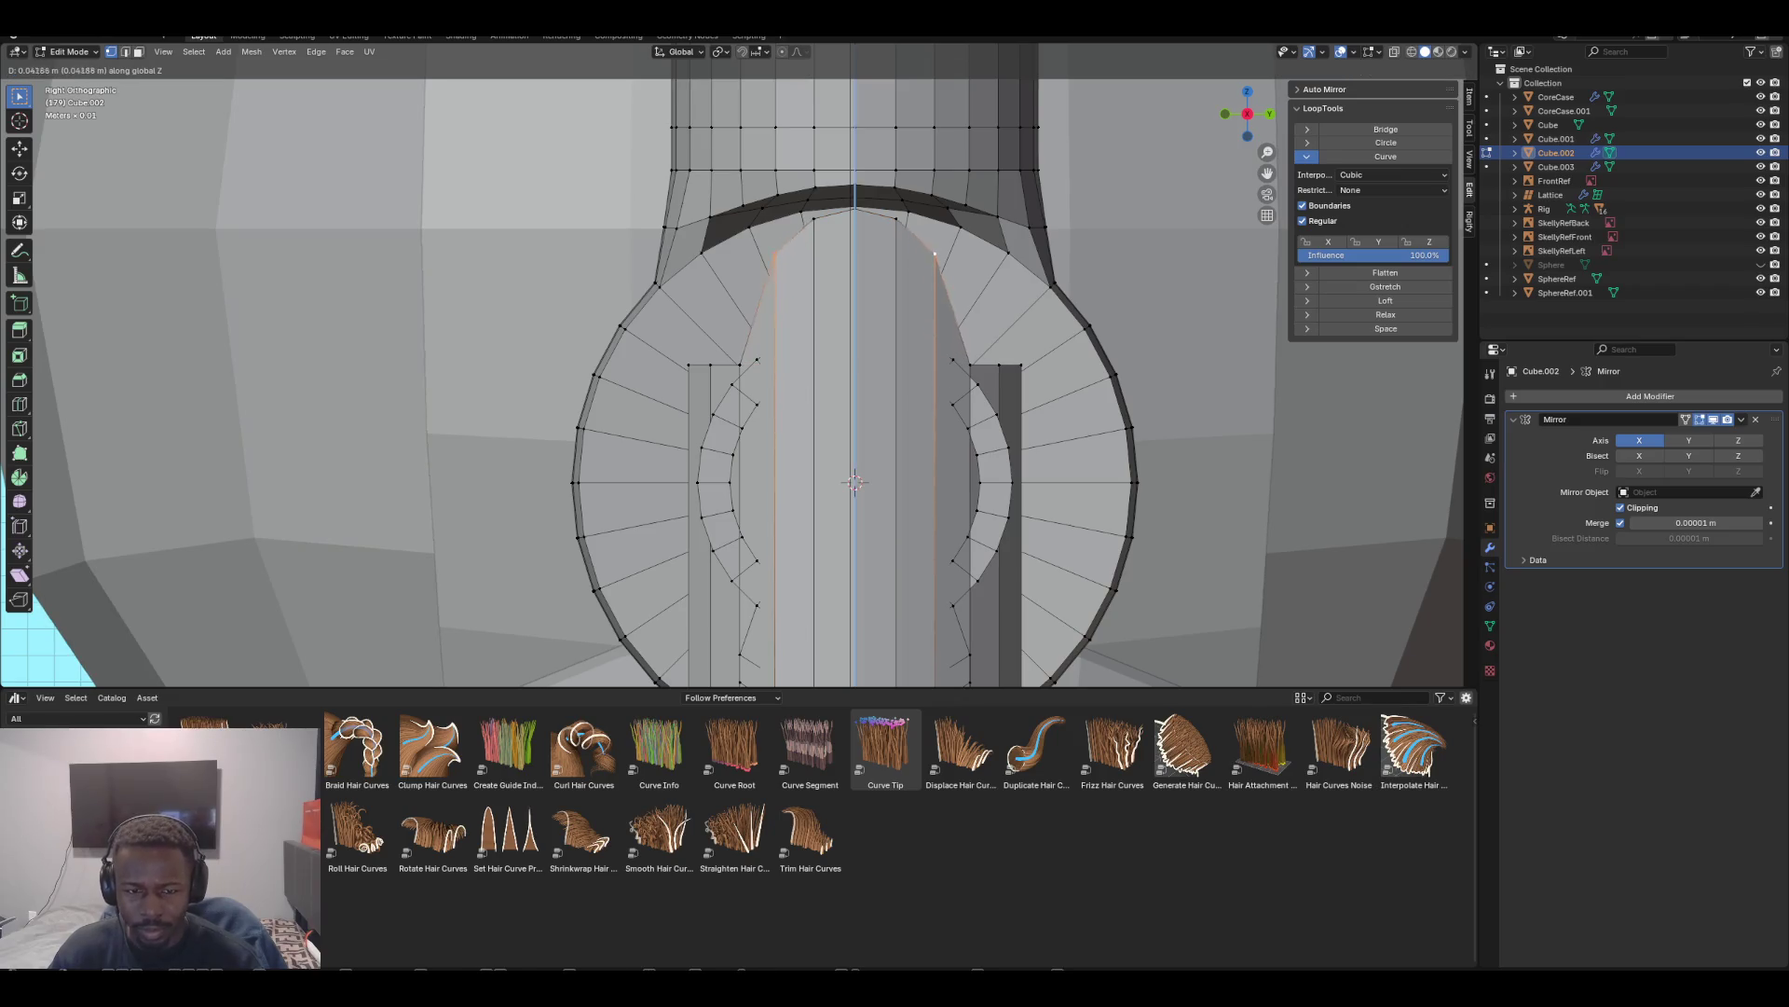
key(Return)
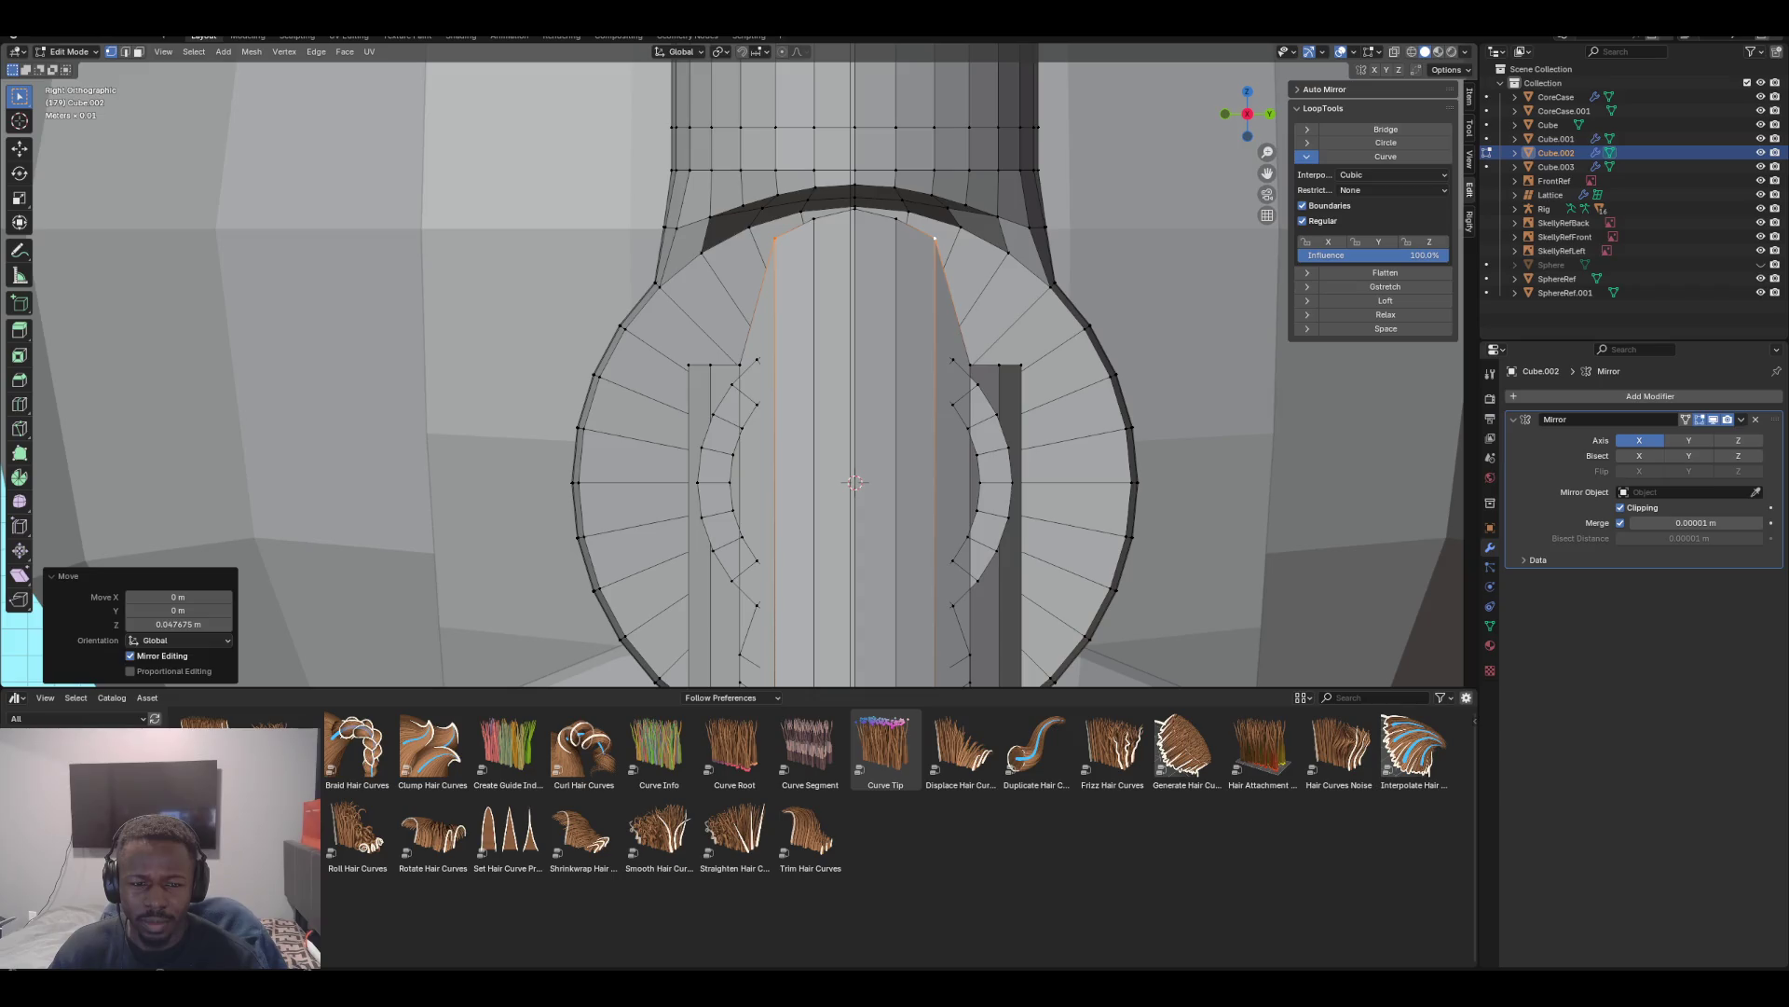
key(g)
key(z)
key(Escape)
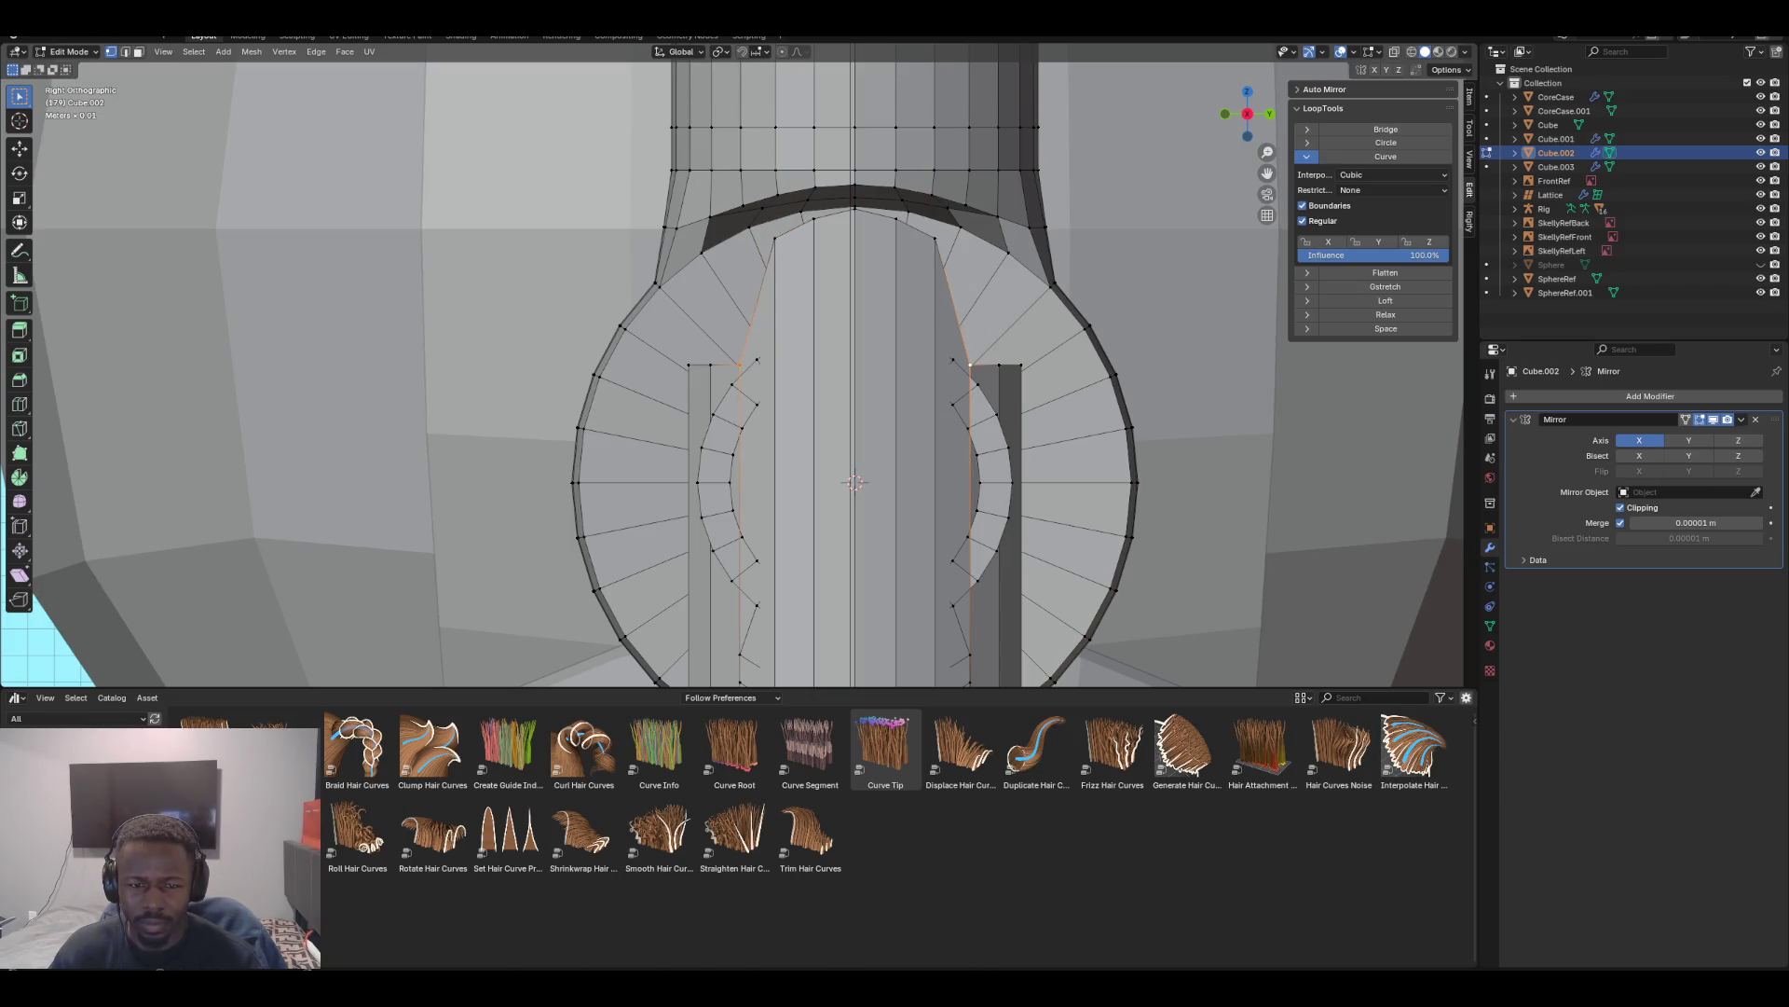
Nudge the side vertices higher, the last lift 0.0187 m along Z, and check the arch shape
key(g)
key(z)
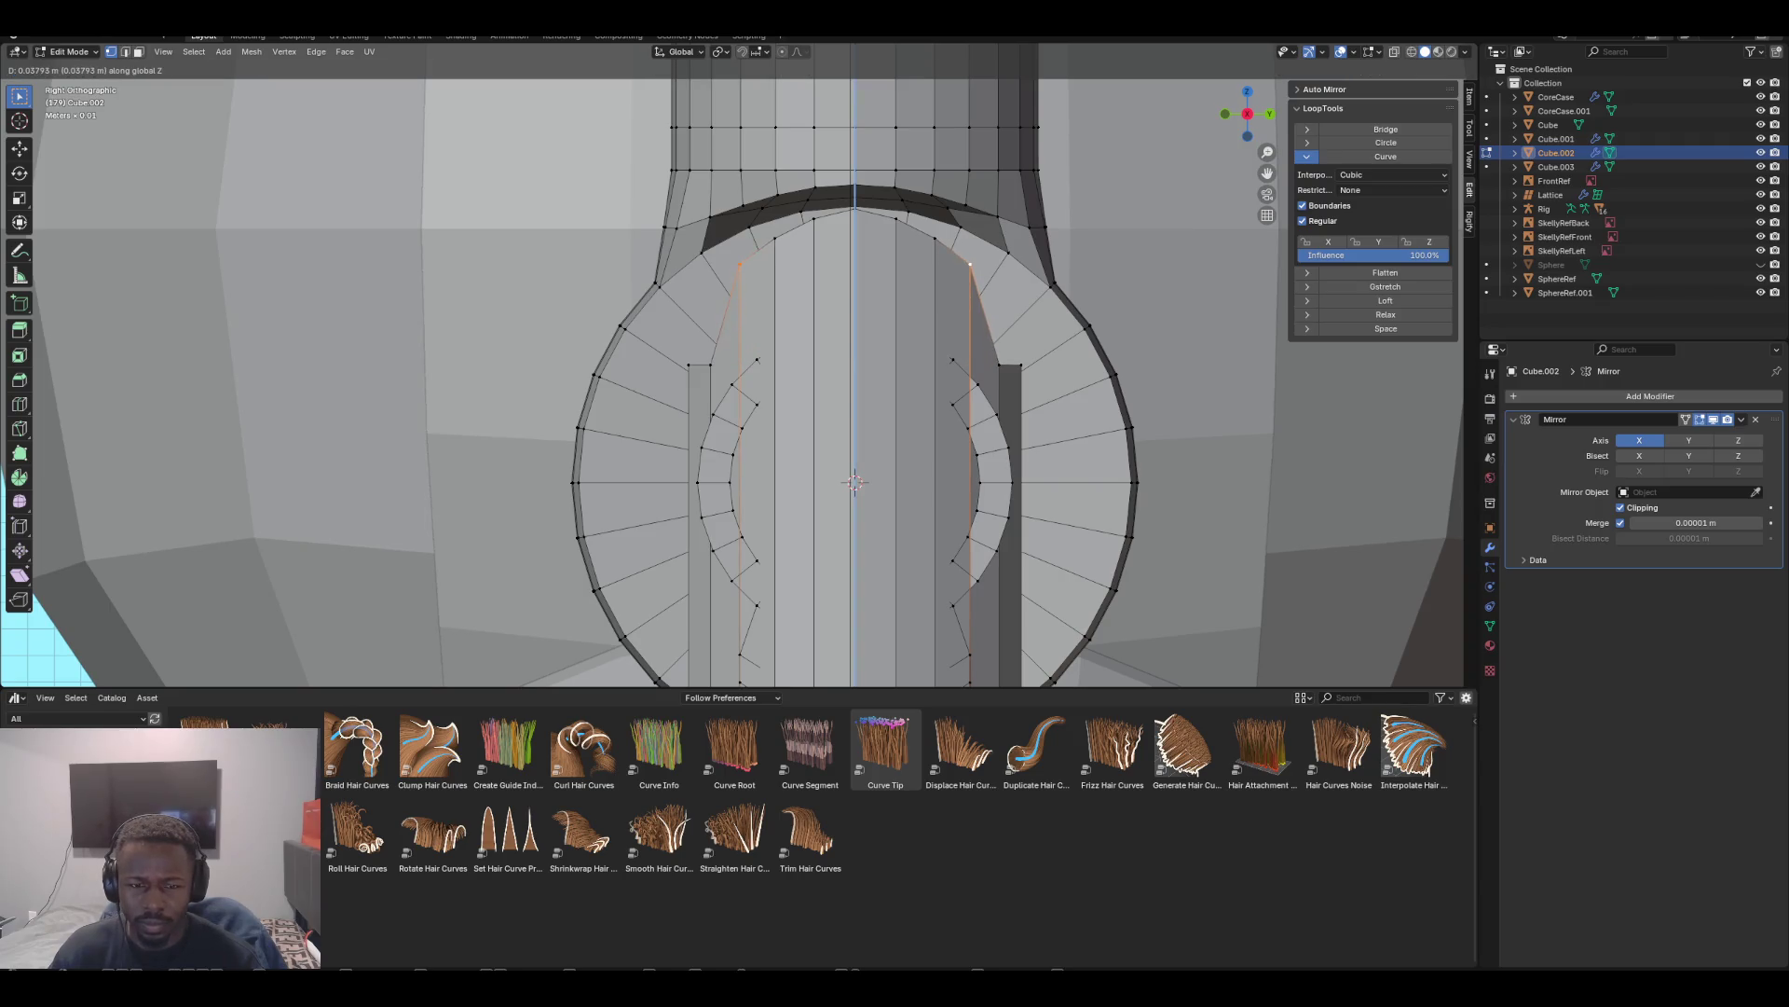
key(Return)
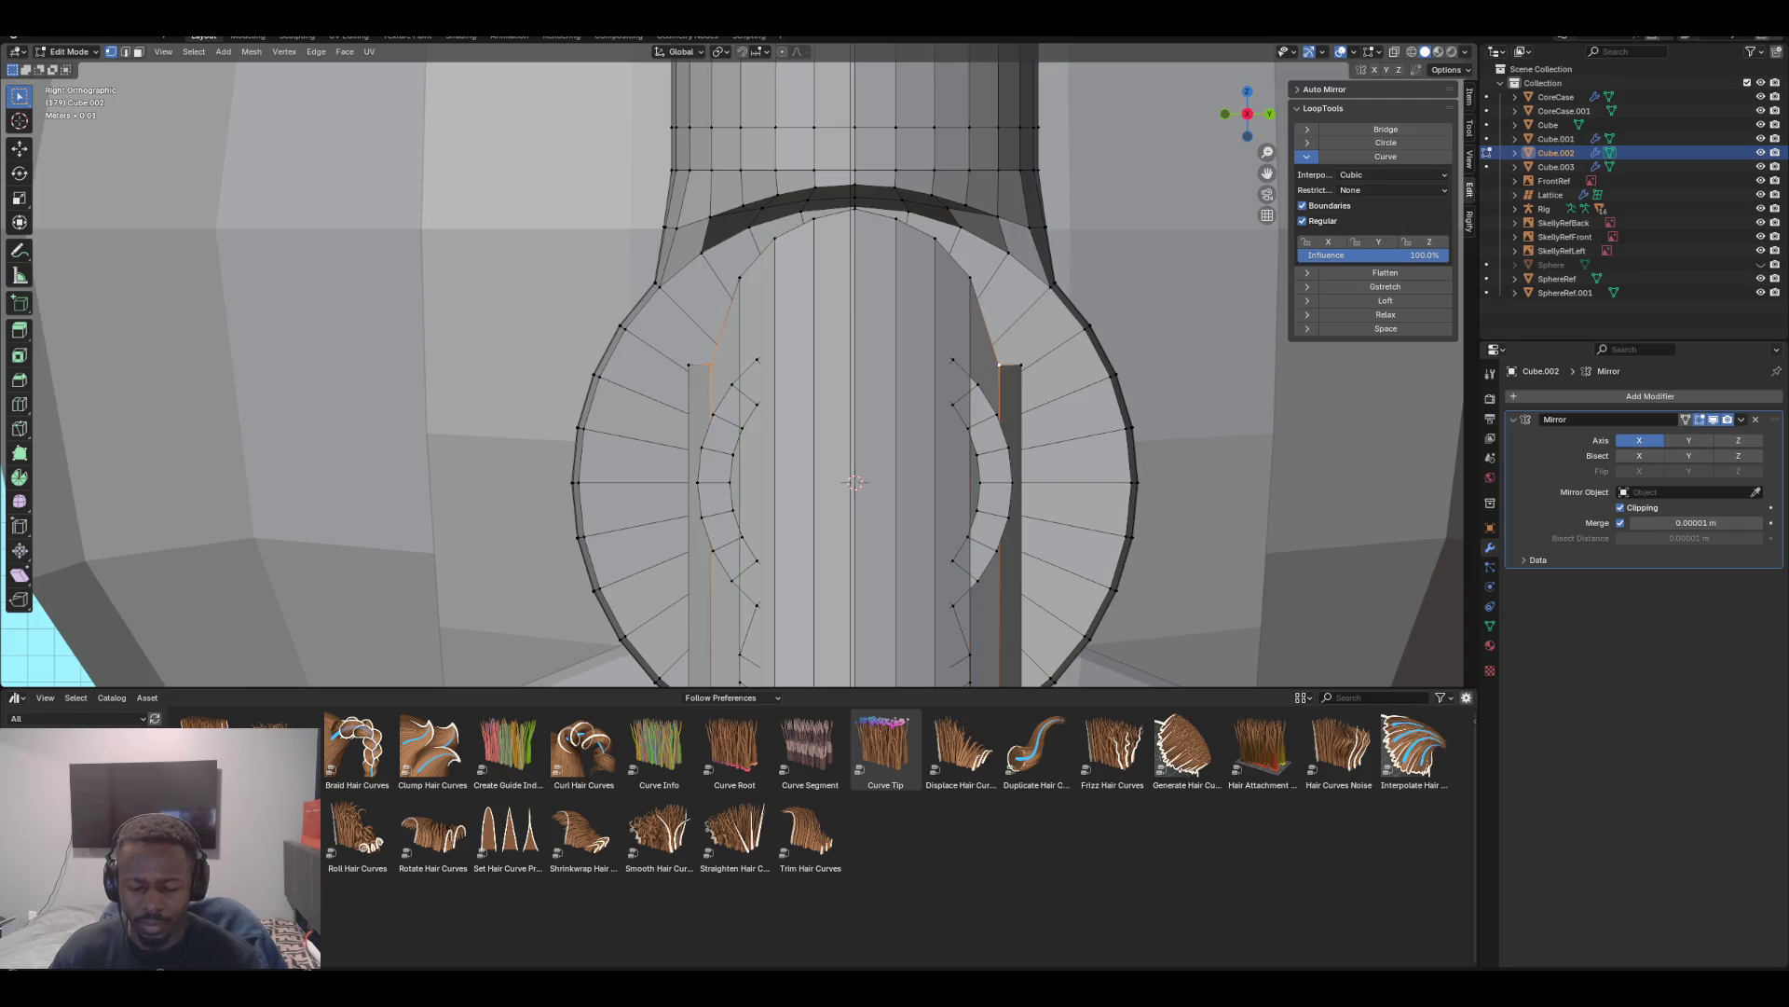
key(g)
key(z)
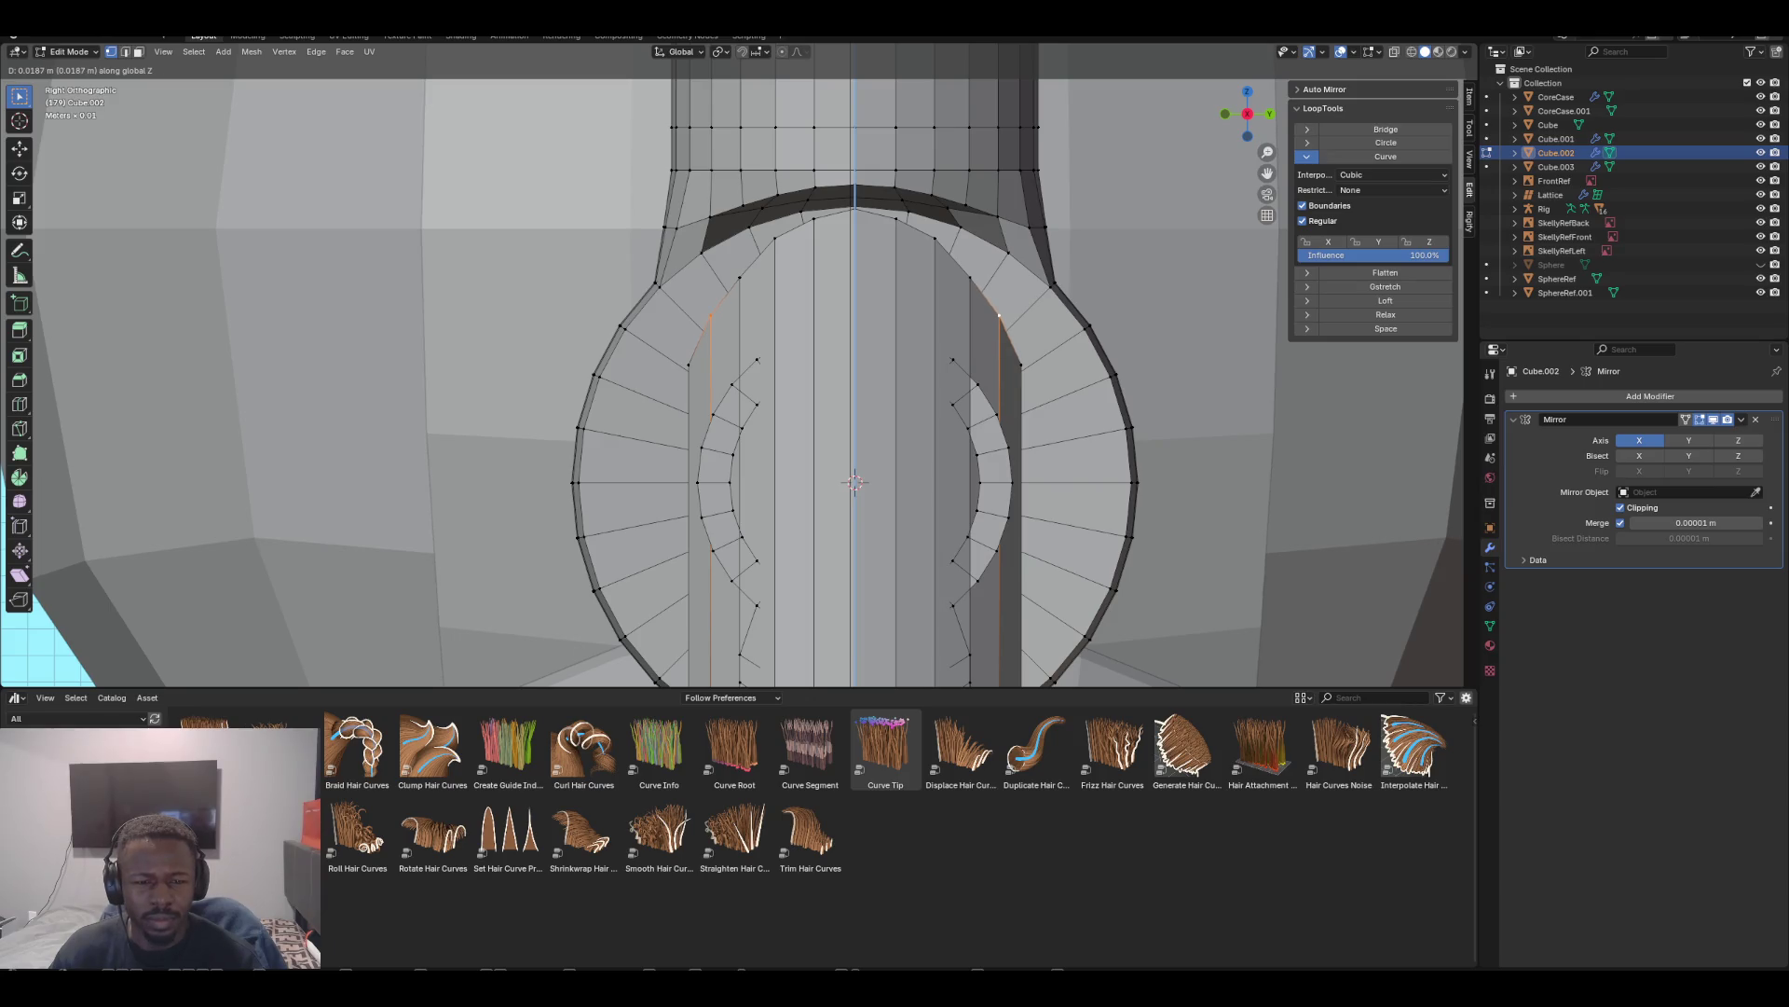
key(Return)
mouse_move(839, 372)
middle_down()
mouse_move(419, 391)
mouse_move(895, 335)
mouse_move(746, 344)
middle_up()
key(KP_1)
key(KP_3)
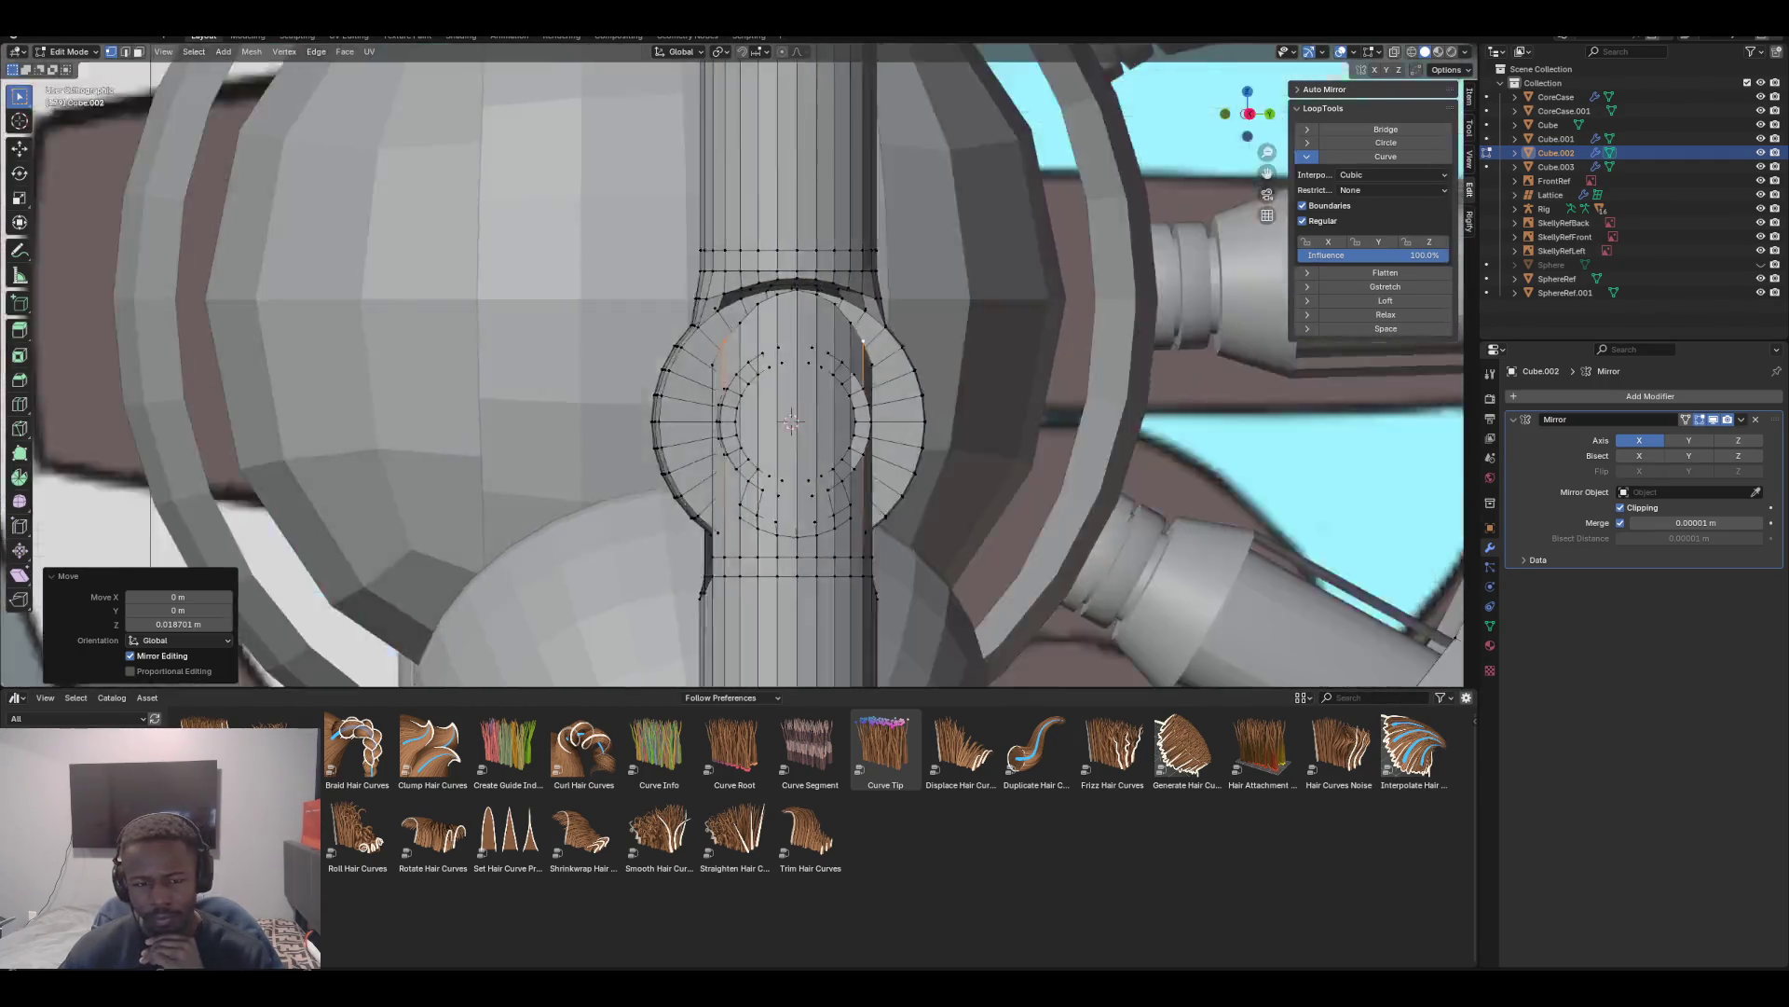
scroll(739, 366, up, 3)
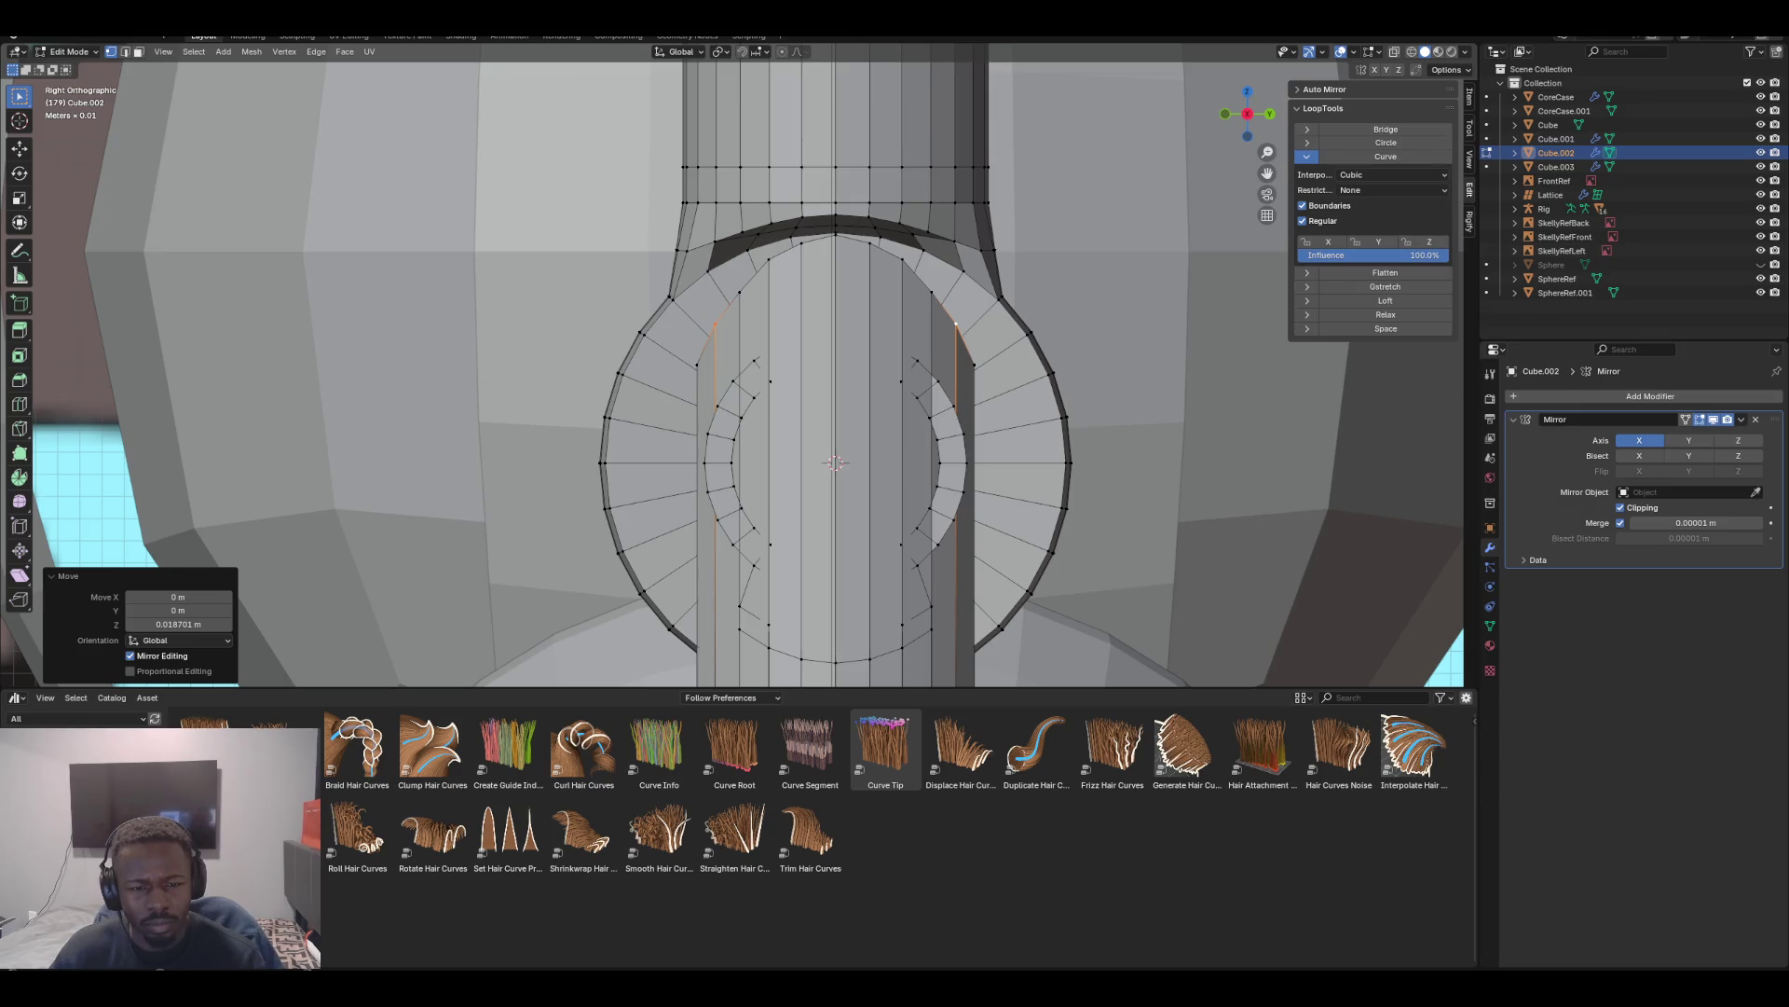
scroll(736, 364, down, 3)
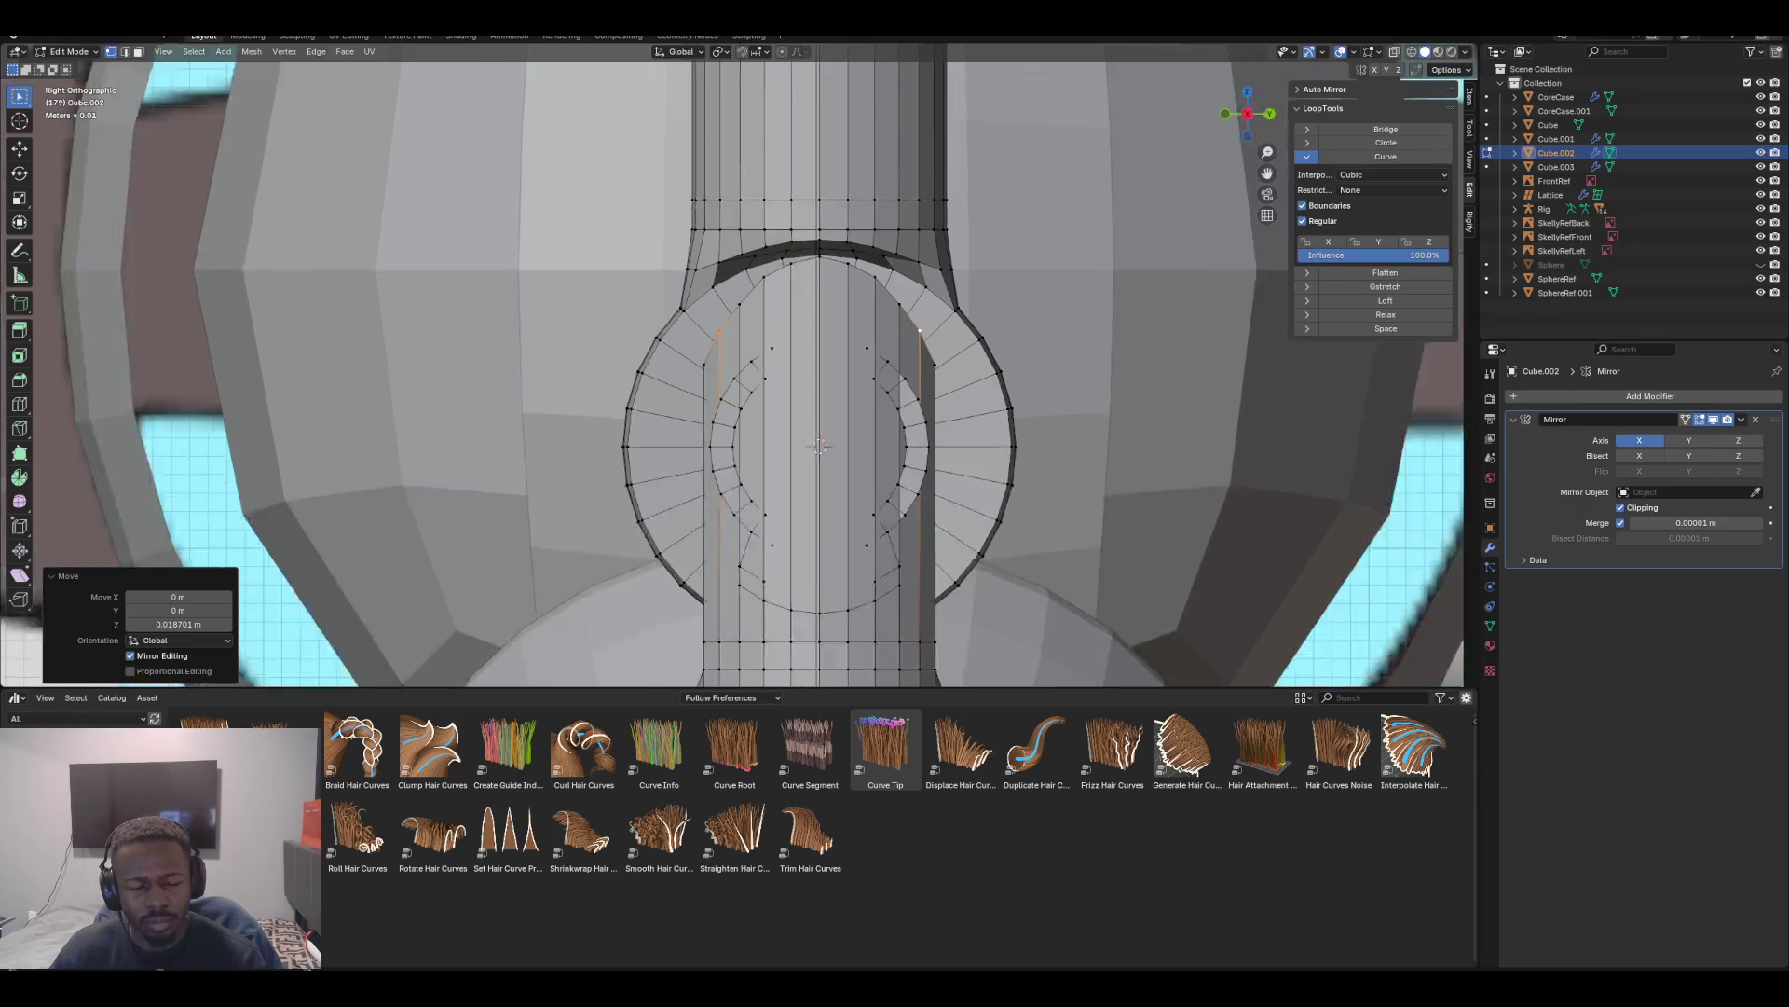
scroll(736, 363, up, 2)
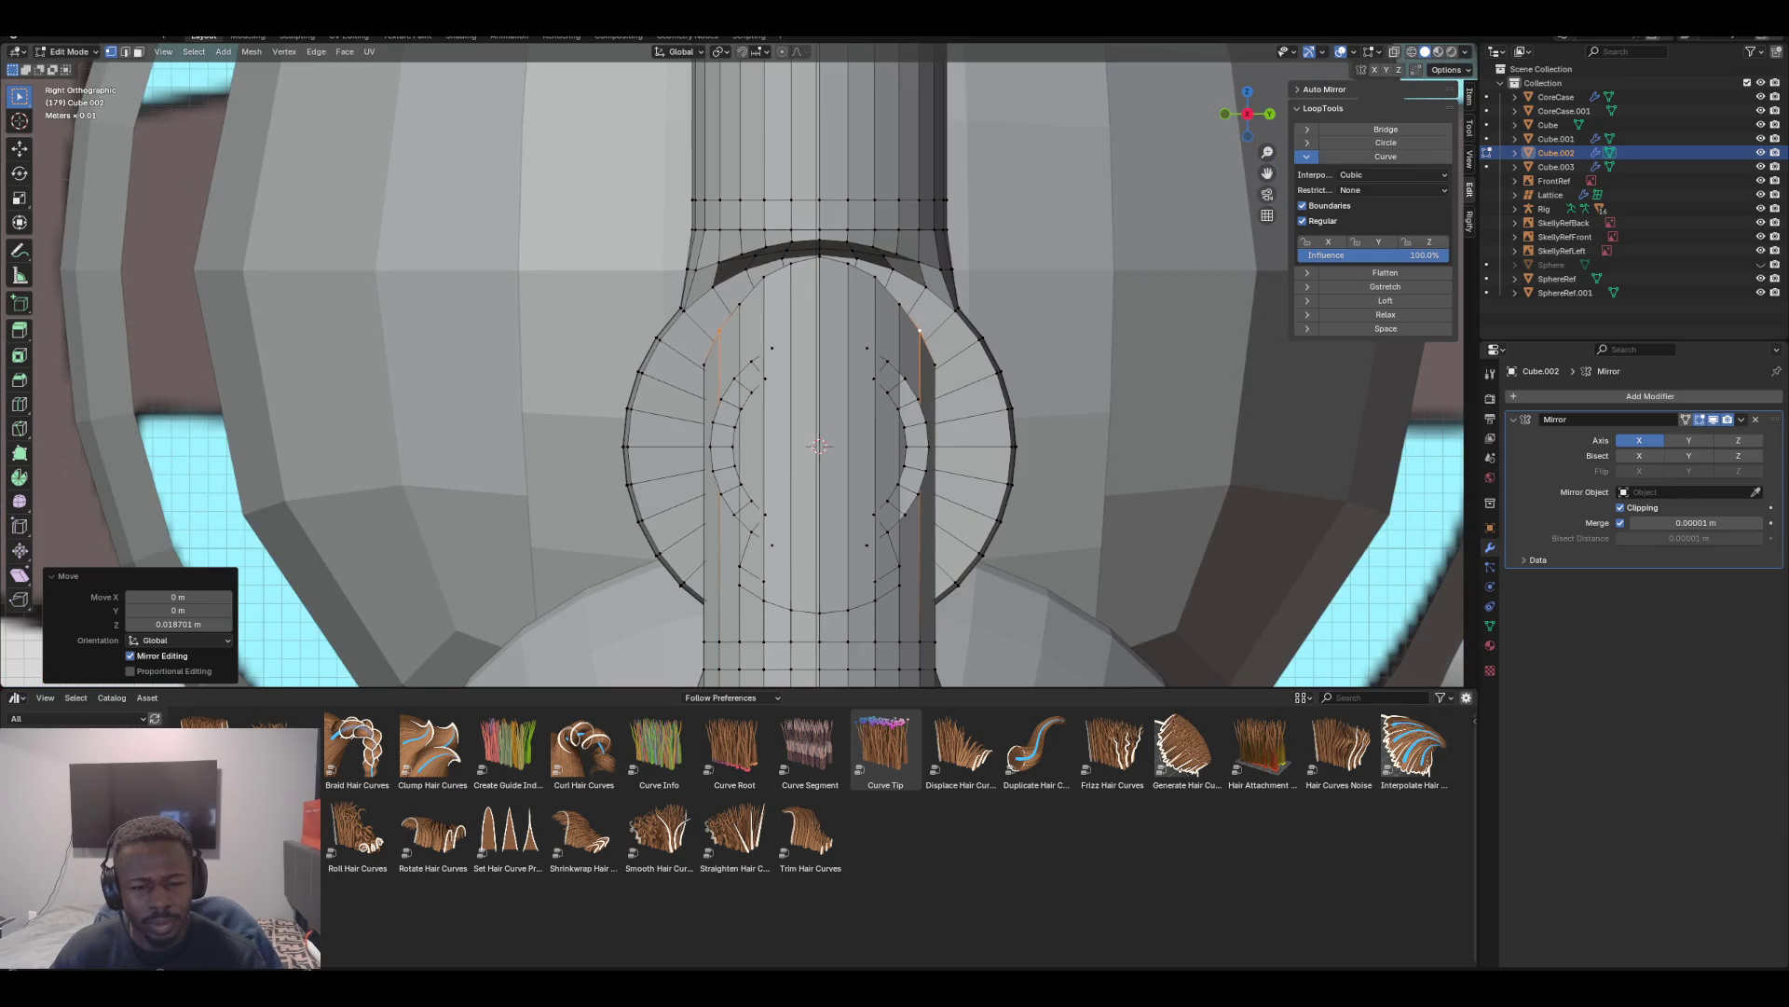
scroll(736, 364, down, 2)
scroll(737, 363, up, 3)
scroll(737, 364, down, 3)
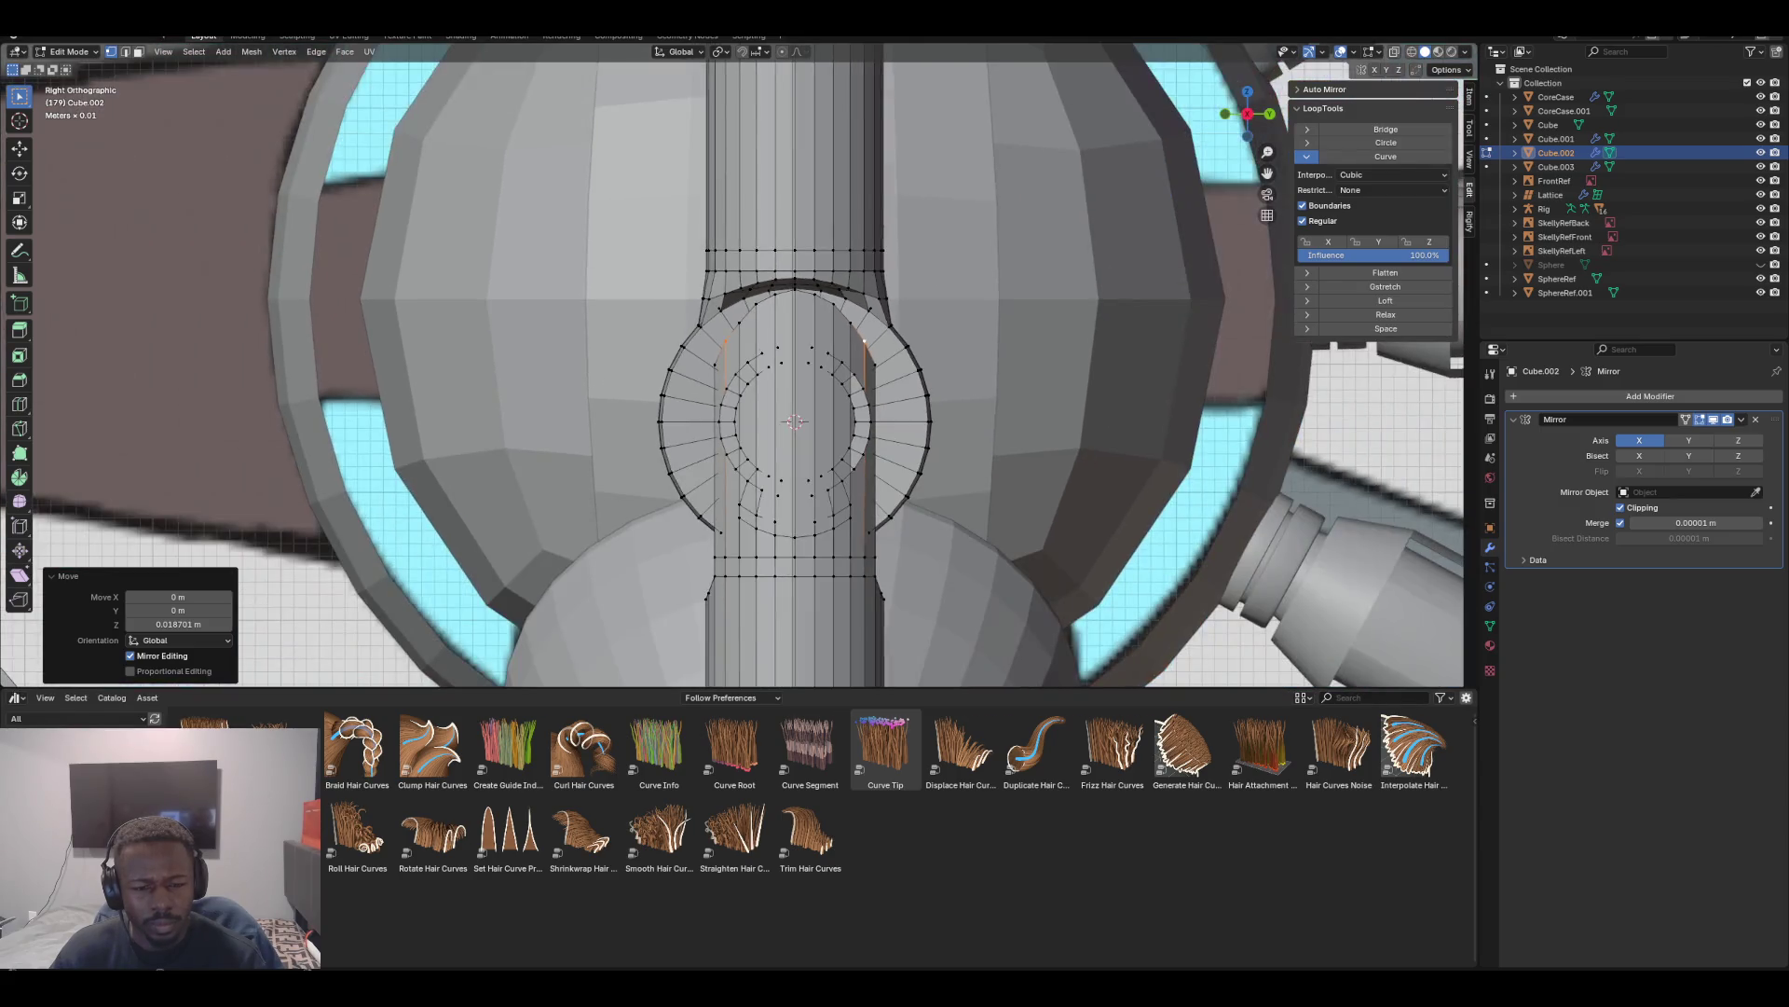
mouse_move(737, 363)
middle_down()
mouse_move(941, 357)
mouse_move(941, 373)
middle_up()
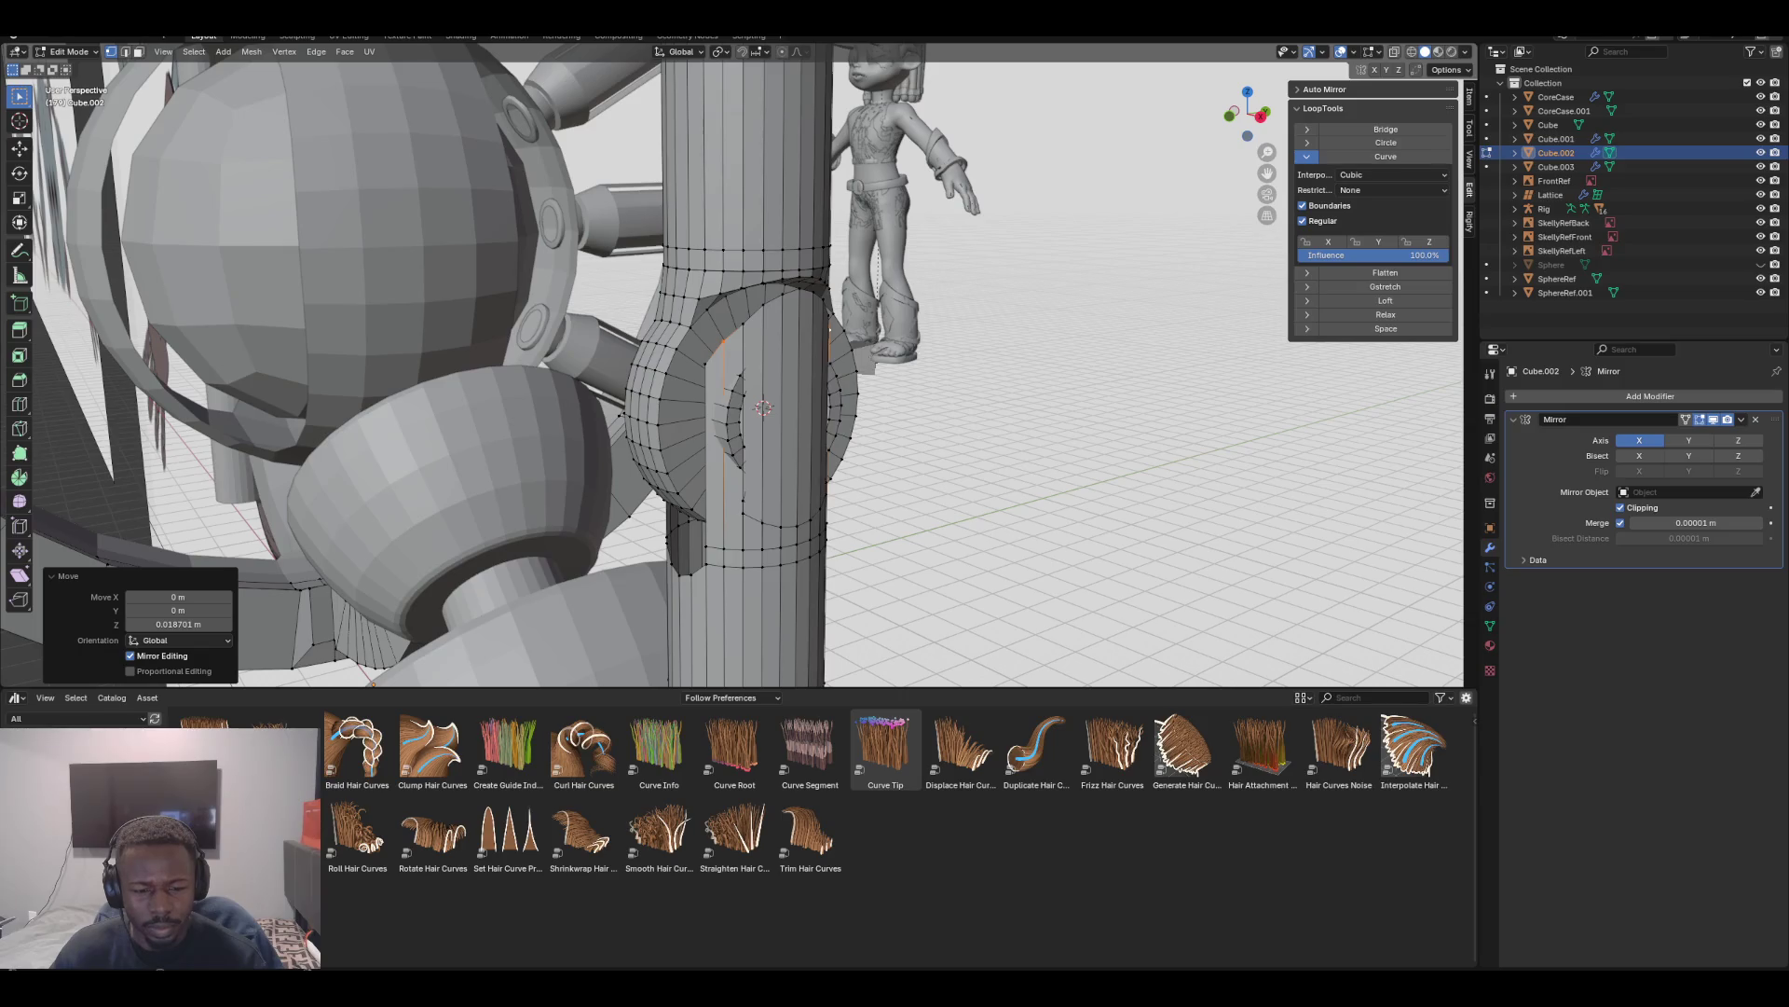
Copy the column's lower edge arc and shift the copy 0.0533 m along X
alt+click(724, 564)
key(g)
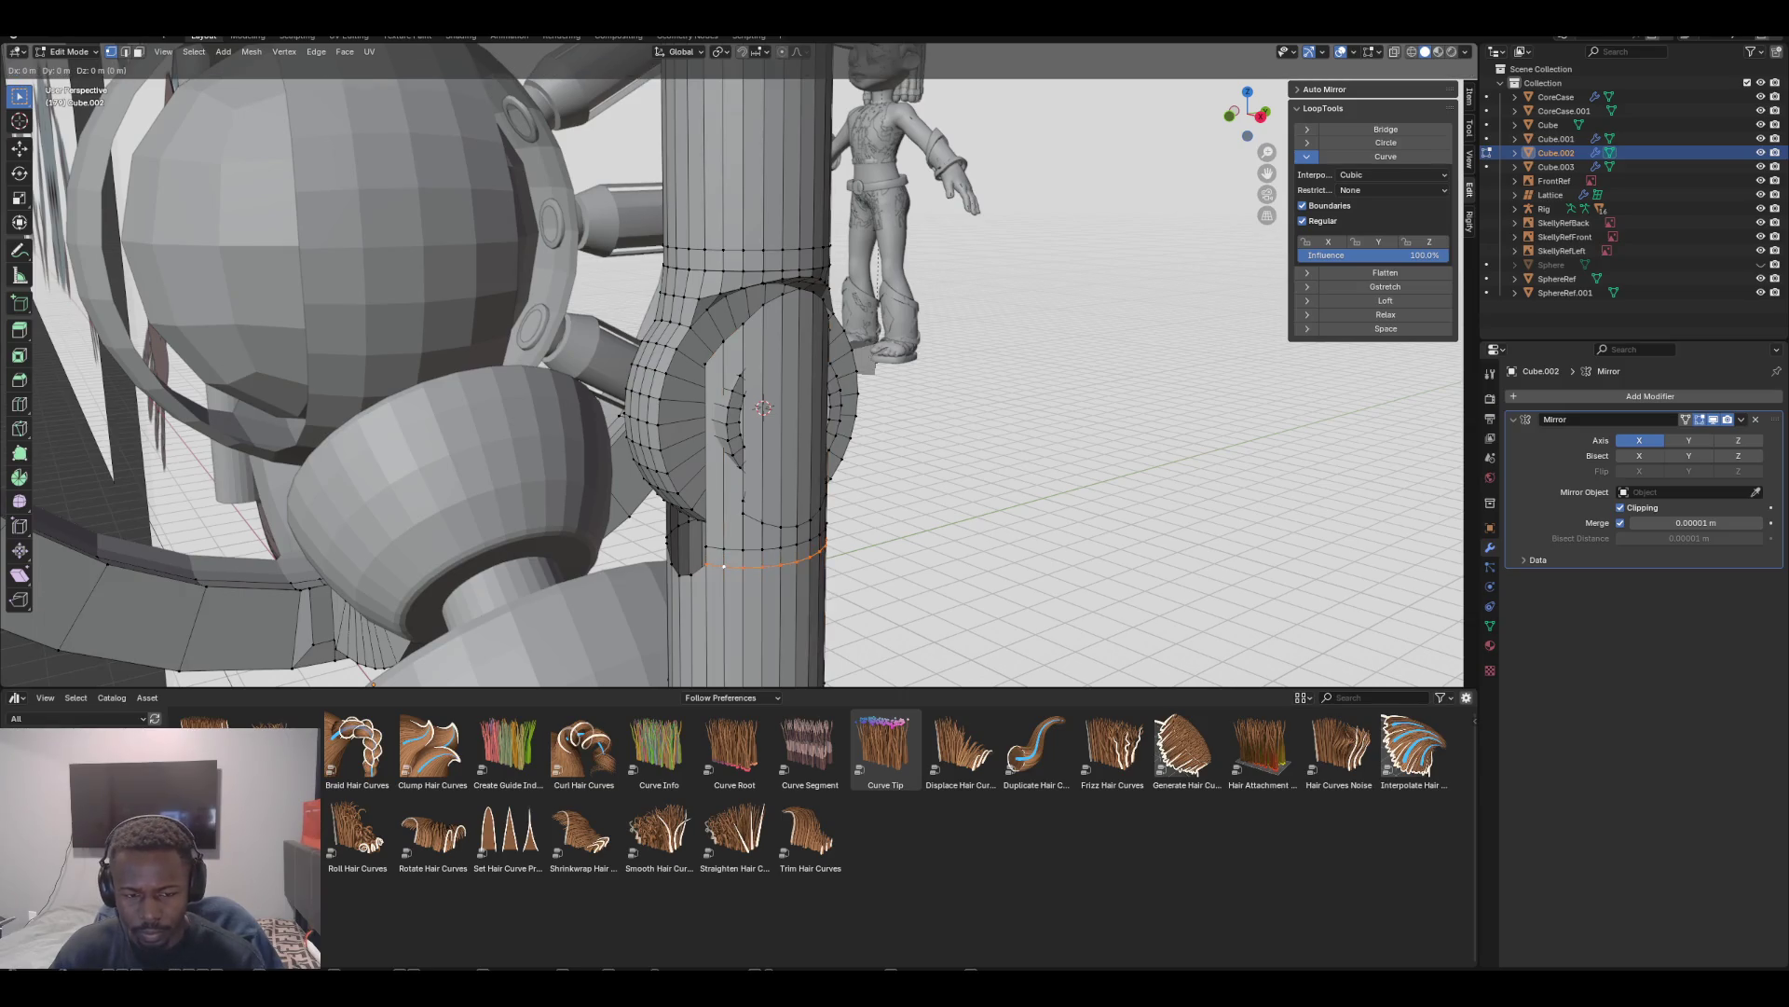
key(Escape)
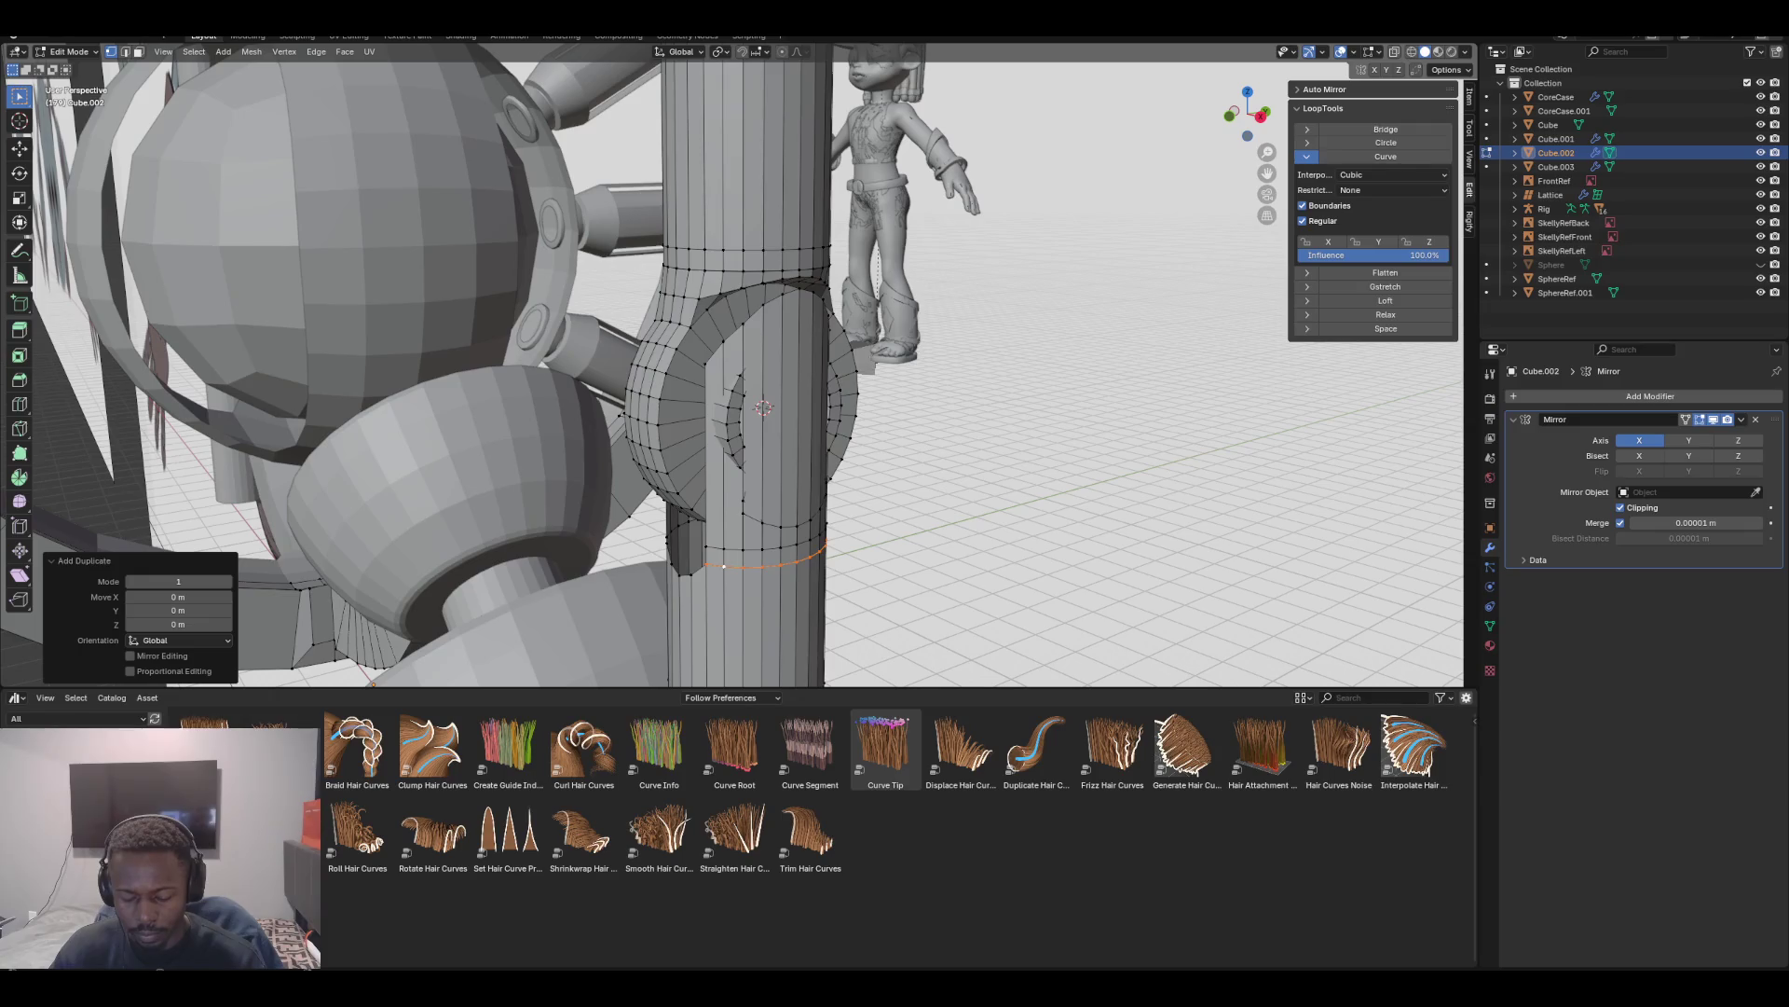
key(g)
key(x)
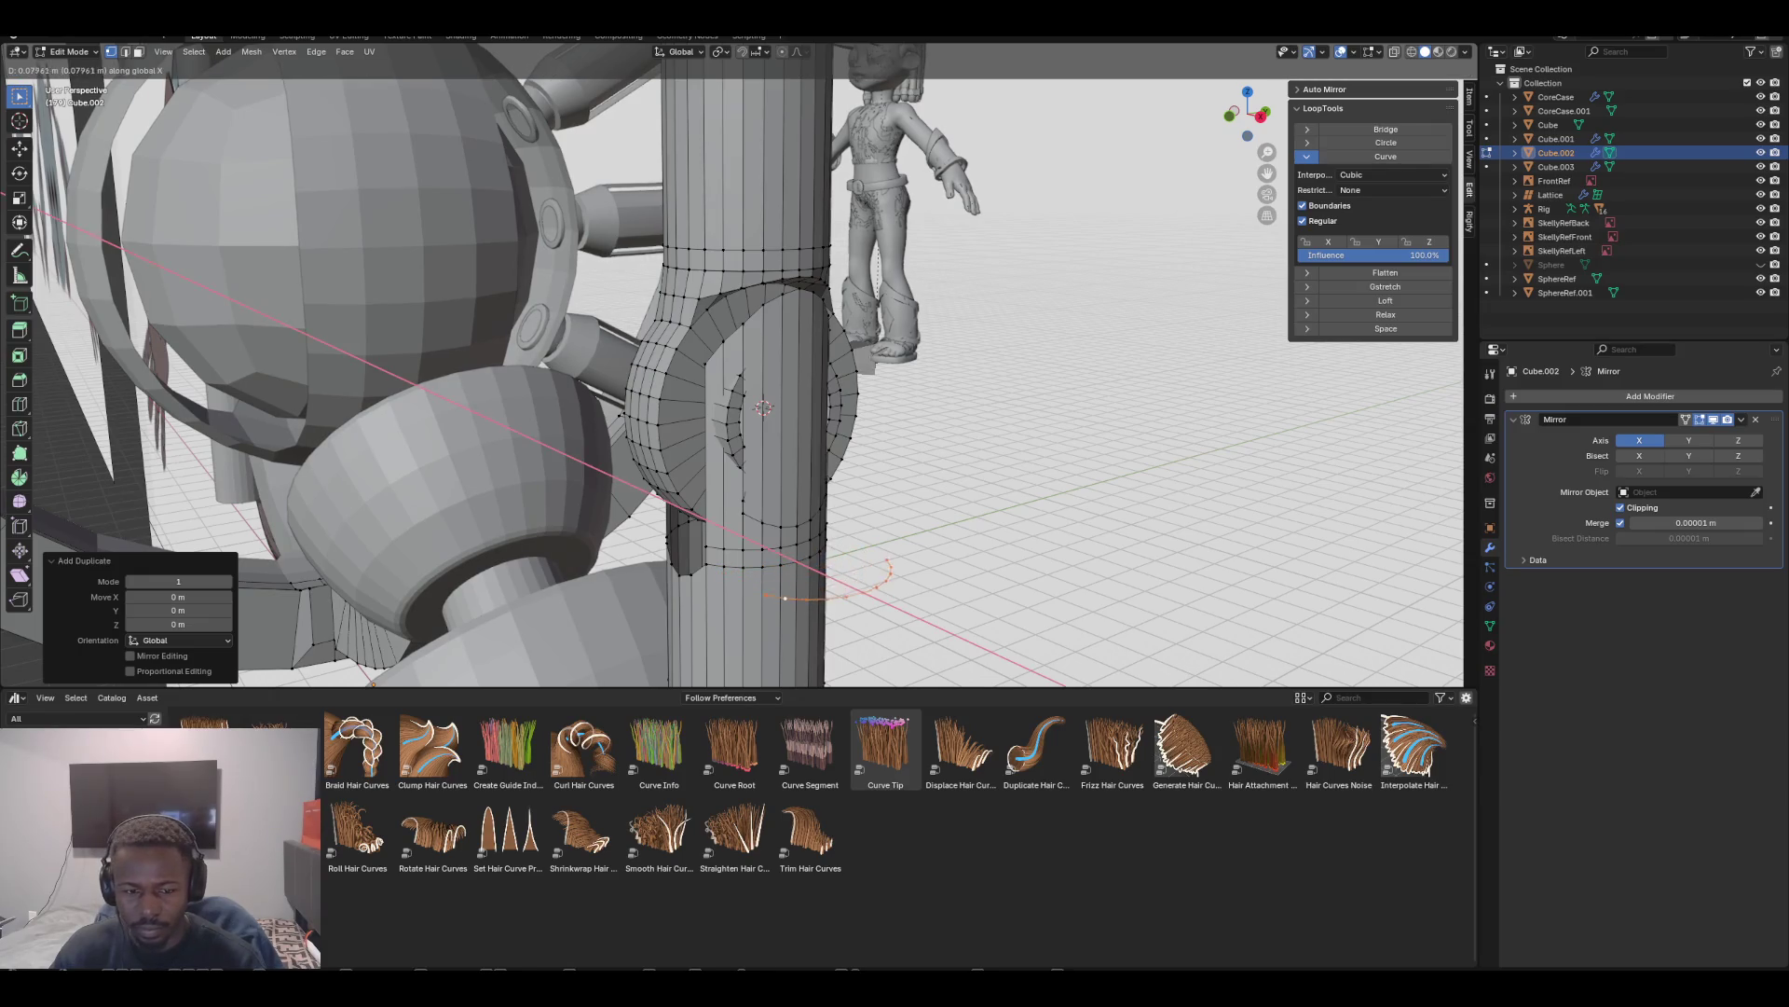
key(Return)
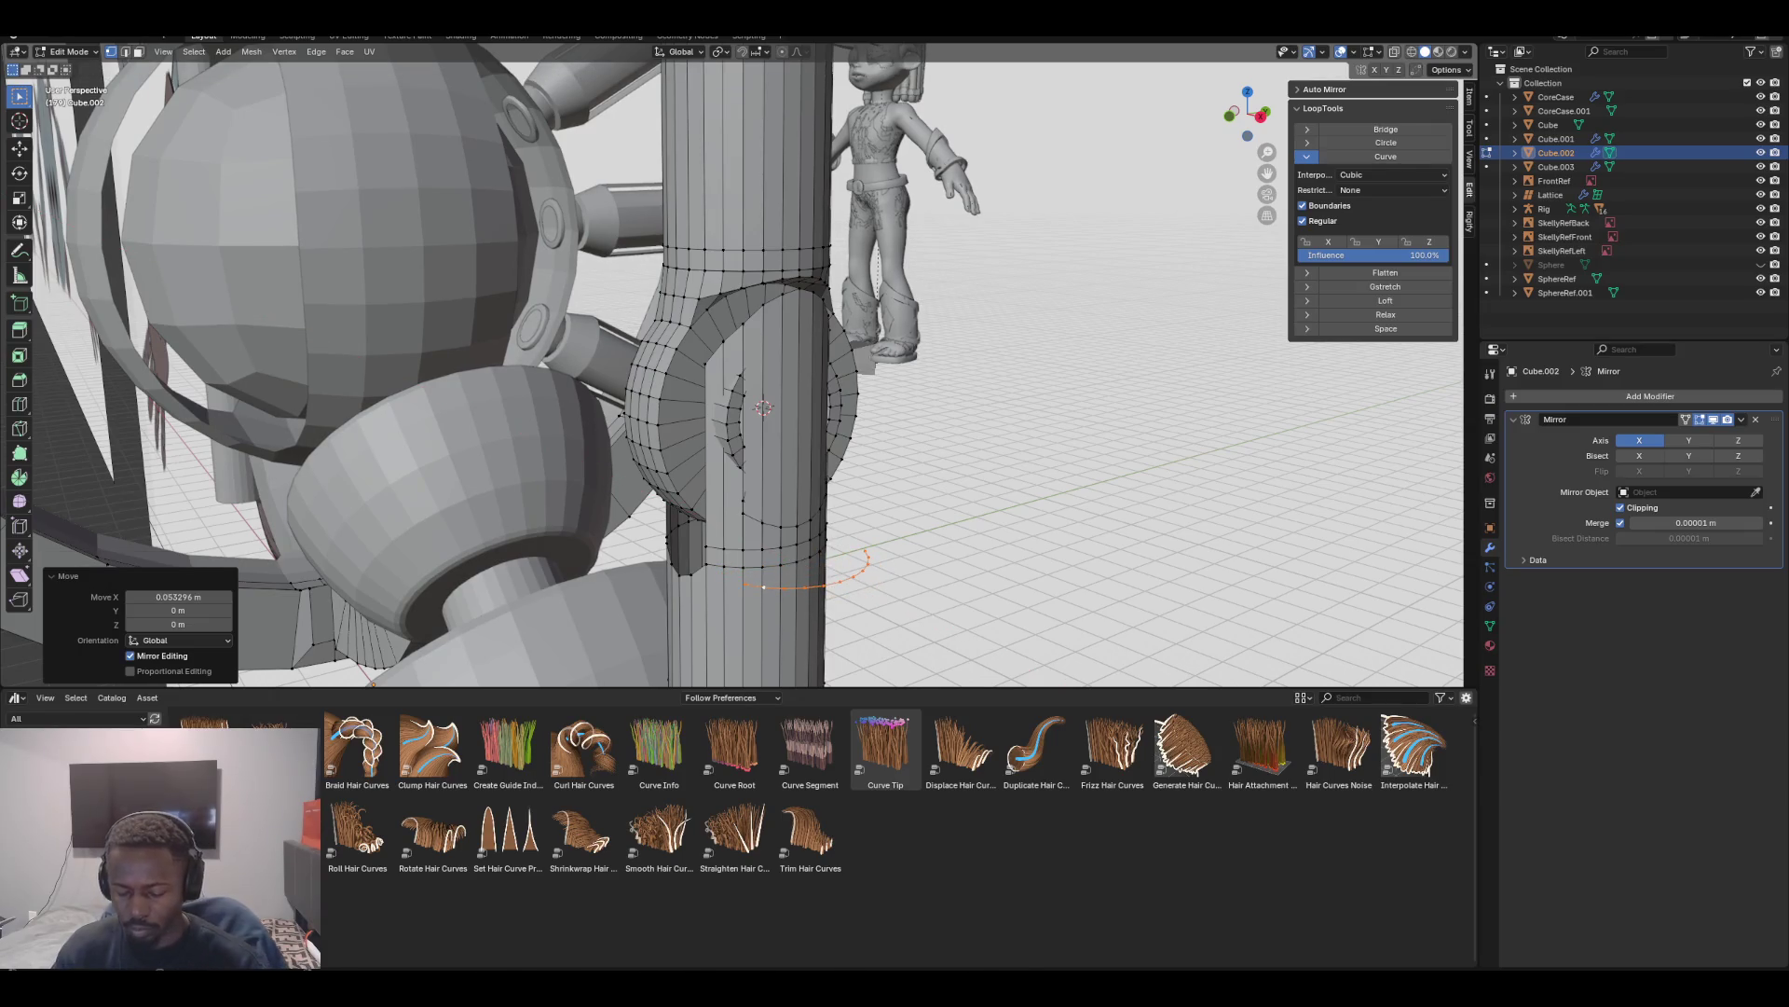
Turn the copied arc 90° and then 180° about Y
text(ry90)
key(Return)
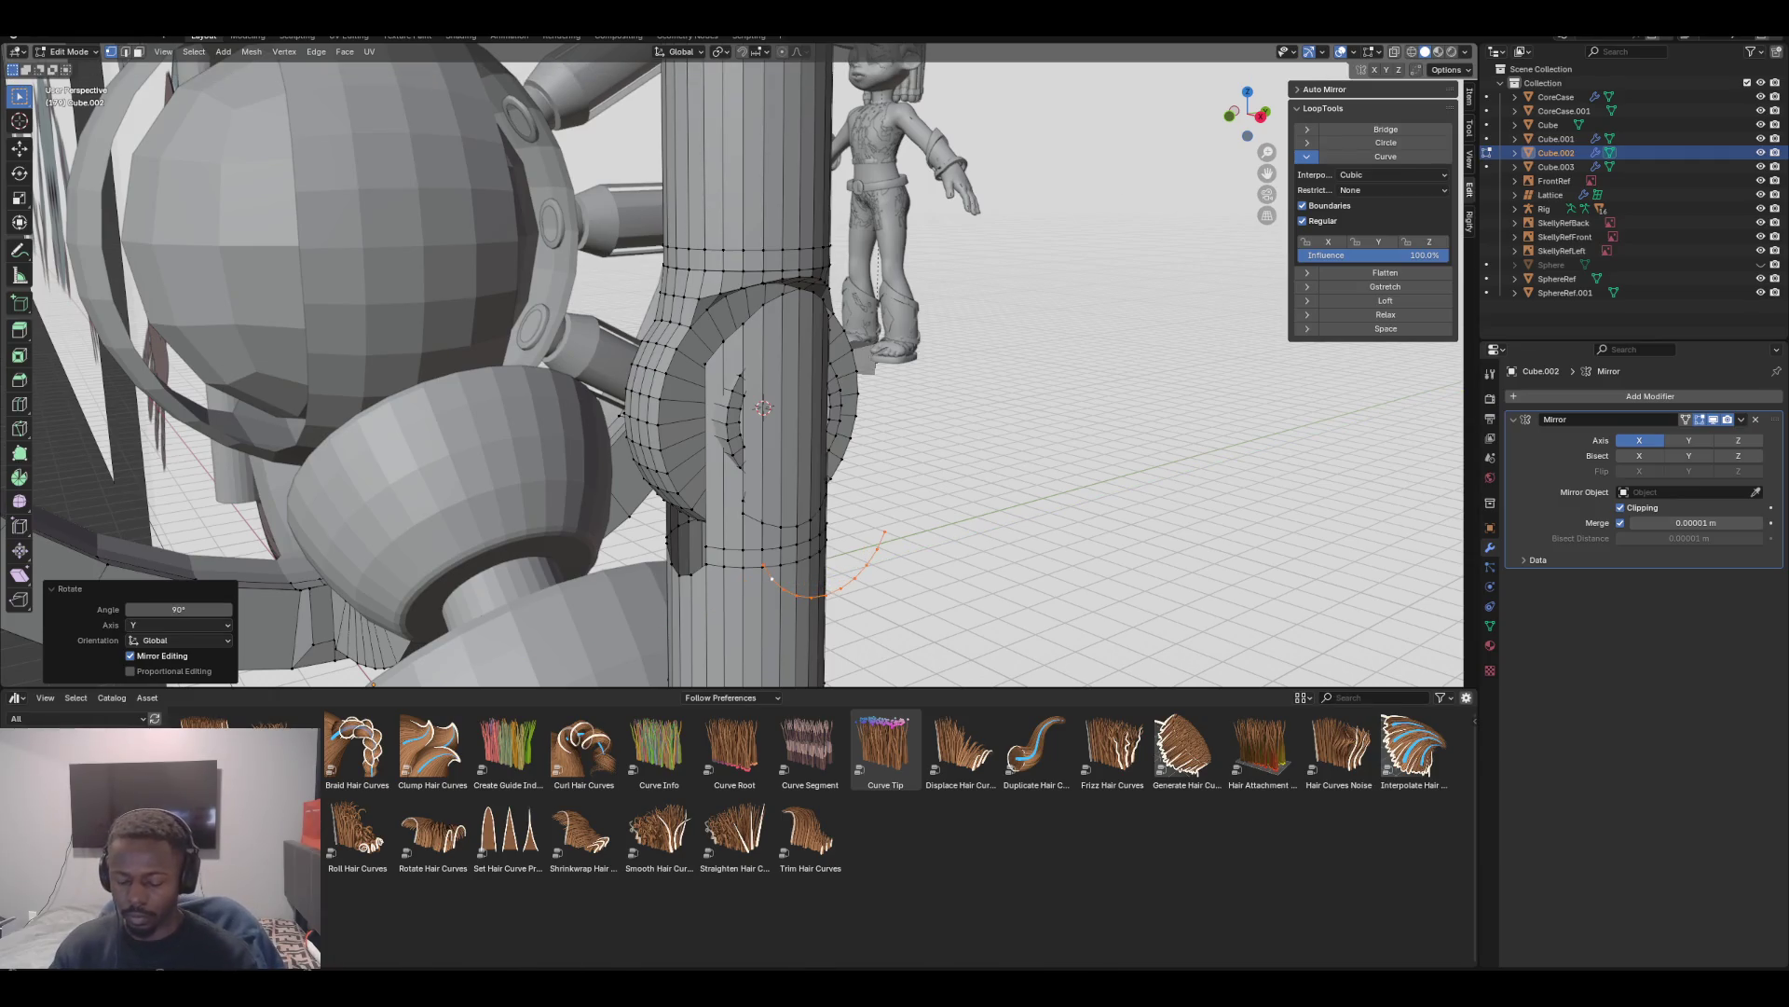
text(ry180)
key(Return)
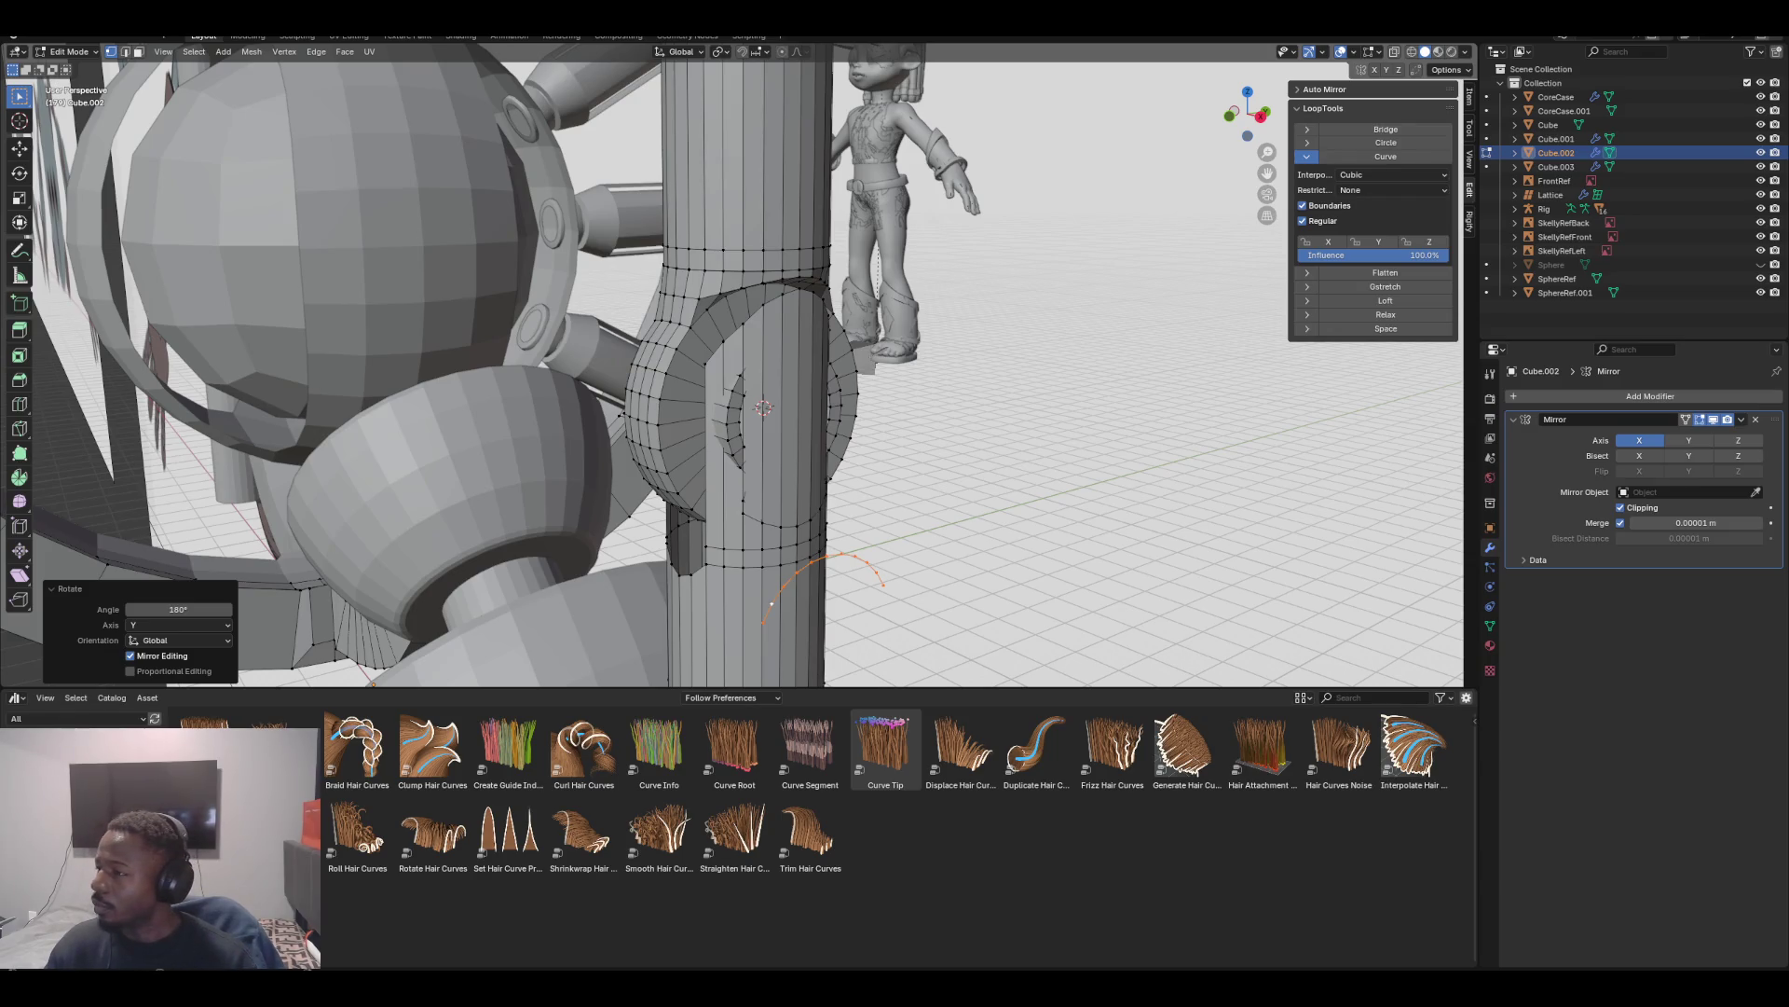
middle_drag(1025, 466, 955, 466)
Raise the arc 0.20057 m along Z over the ring and check it in front and right views
key(g)
key(z)
key(Return)
key(KP_1)
key(KP_3)
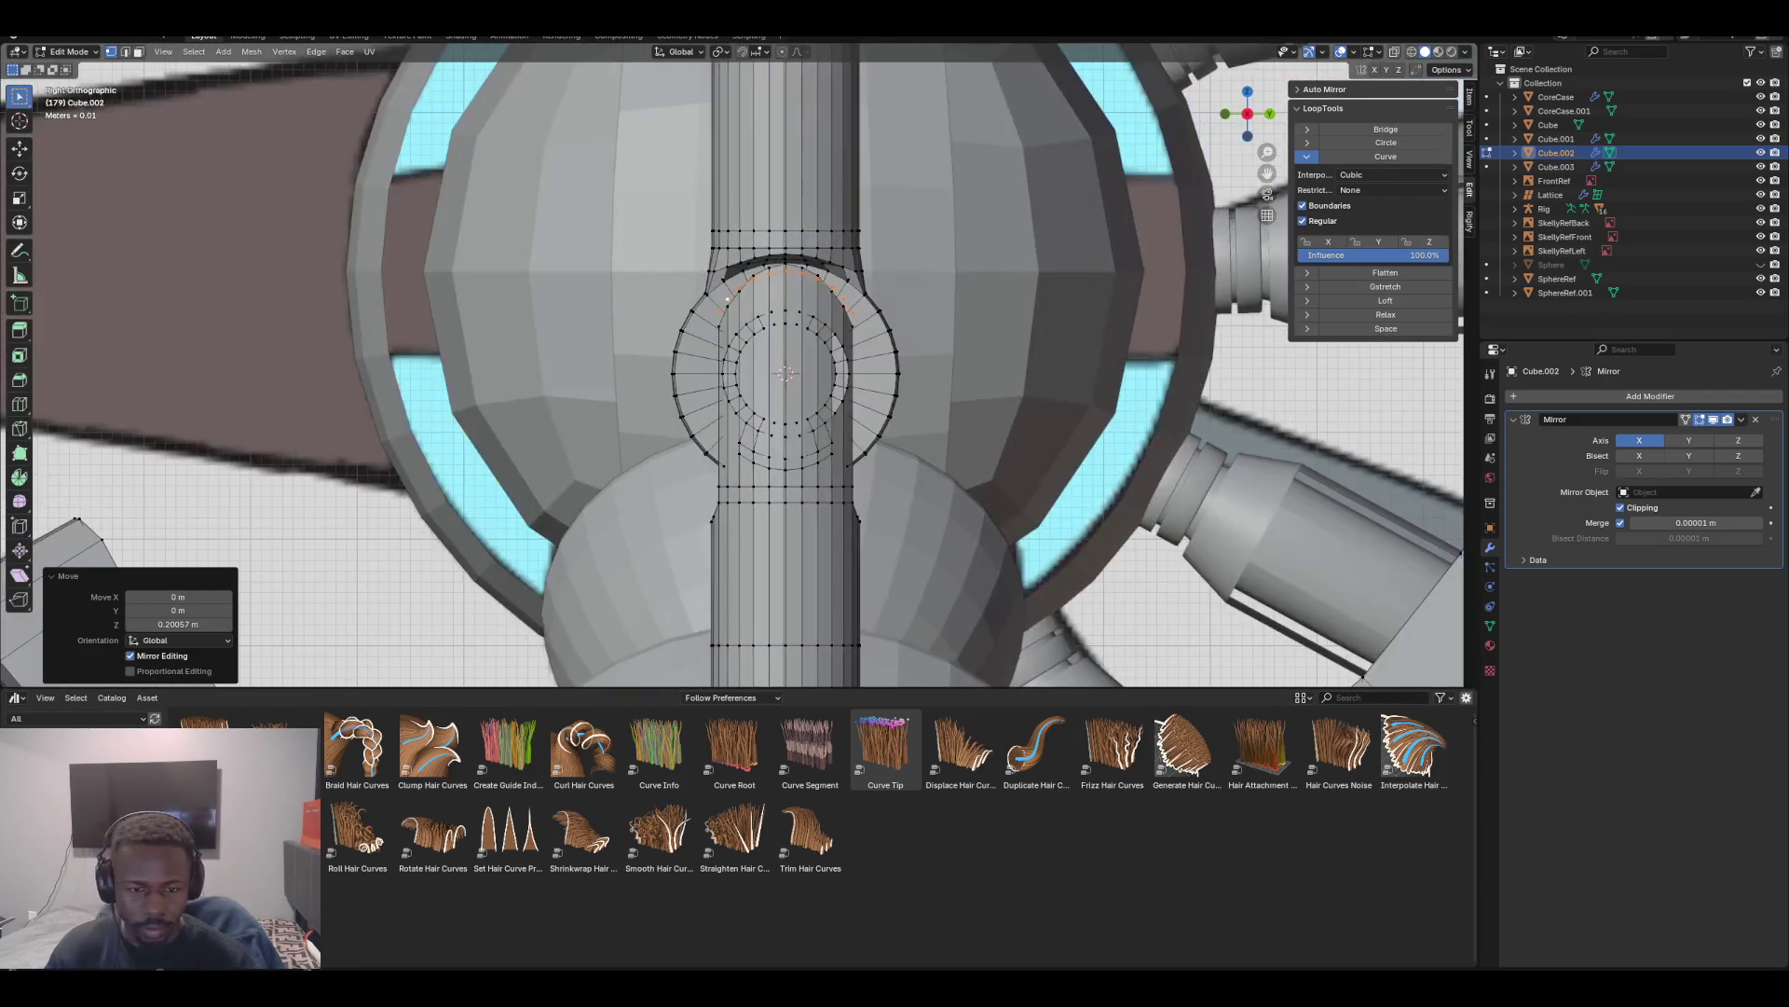
scroll(745, 365, up, 5)
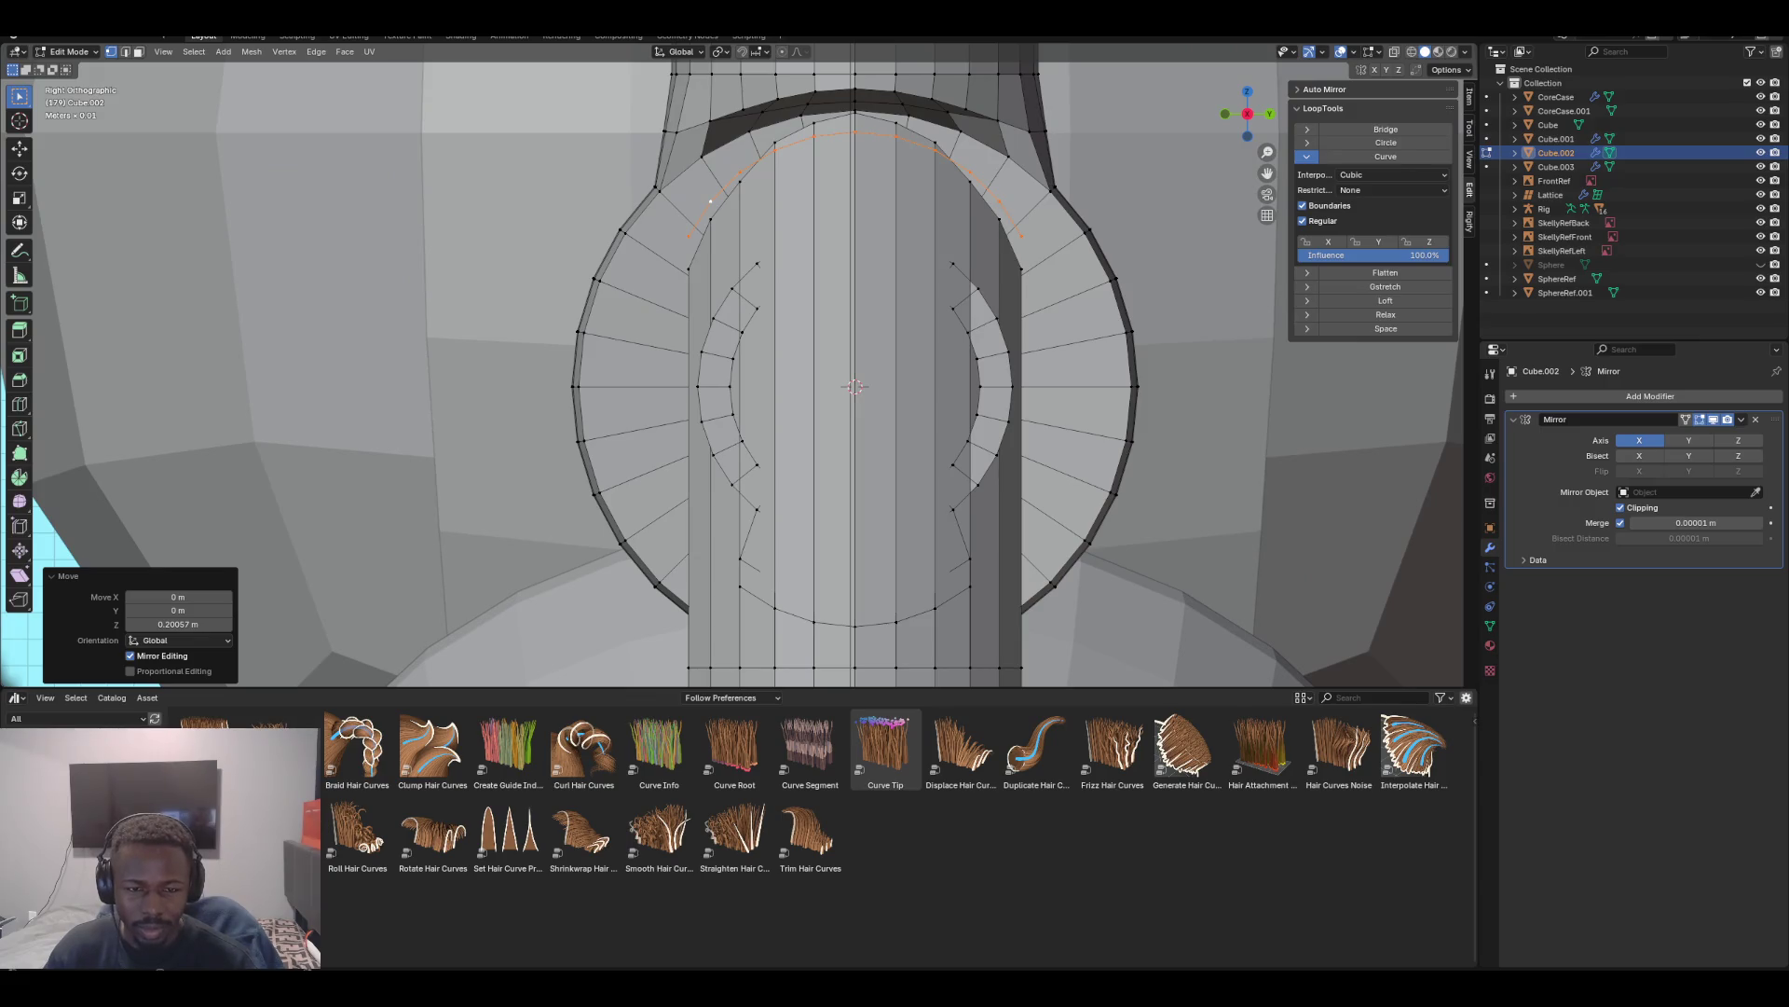
middle_drag(746, 372, 573, 383)
key(KP_1)
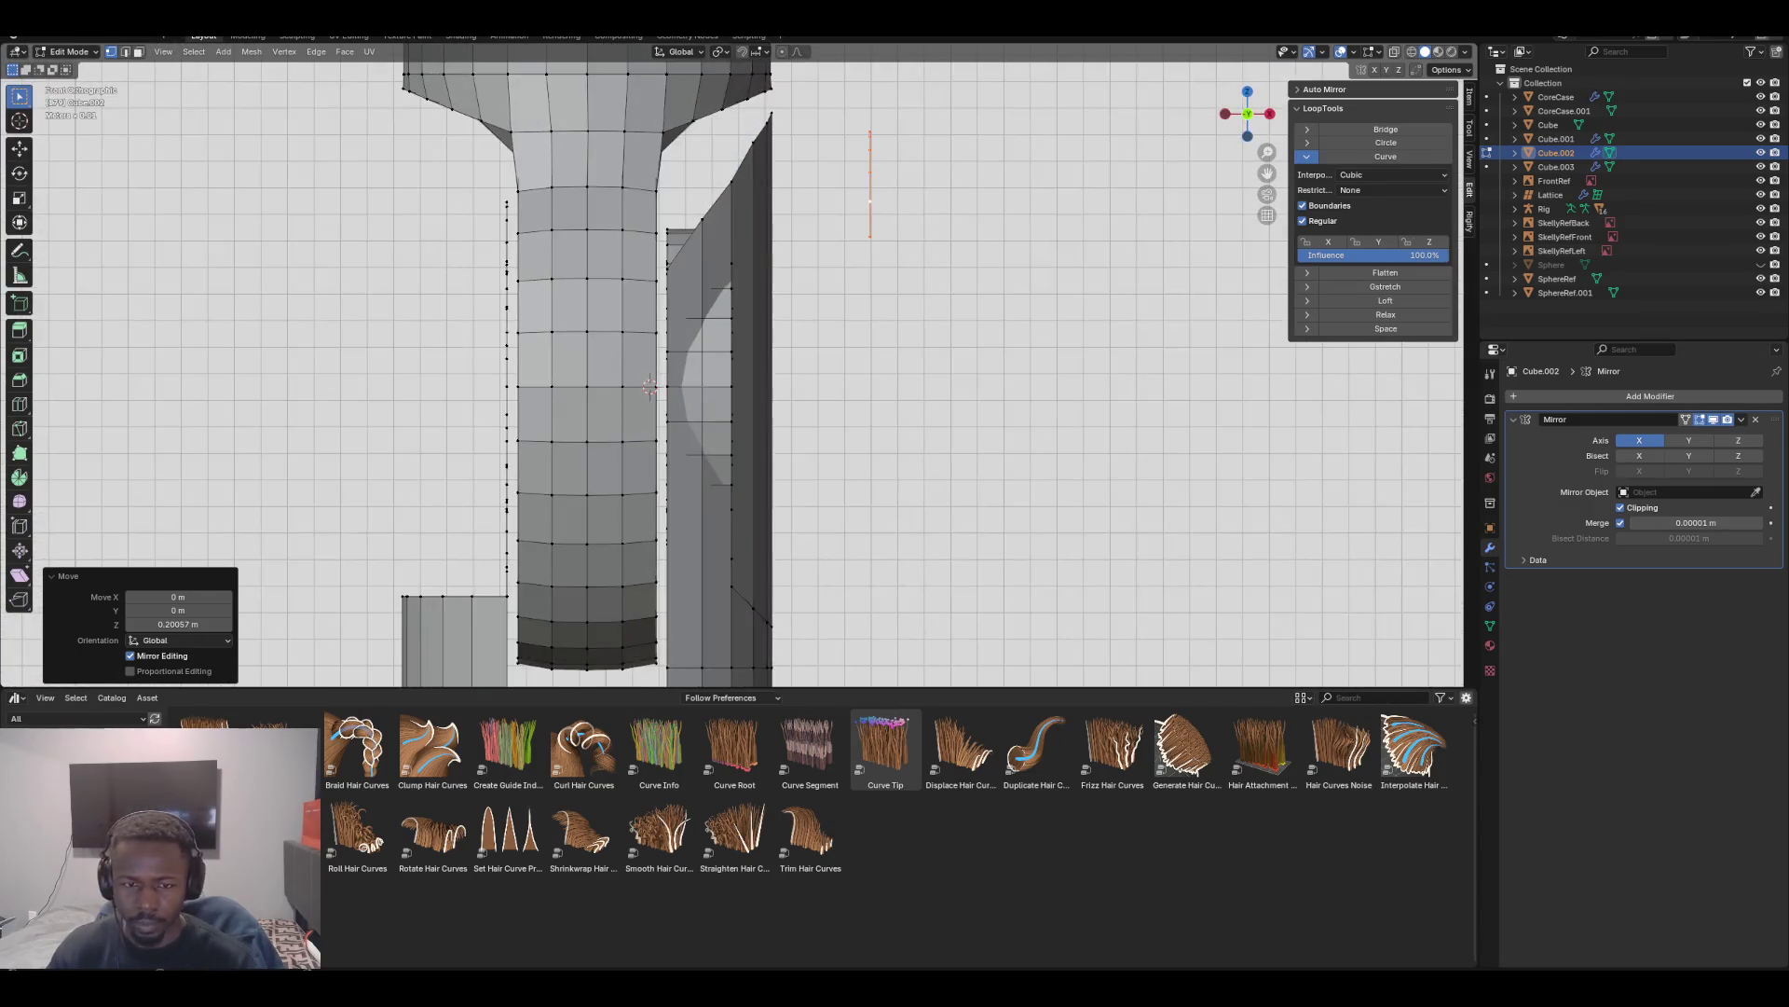
Try a 38.6° tilt on the arc edge, then cancel the slide and undo the tilt
key(r)
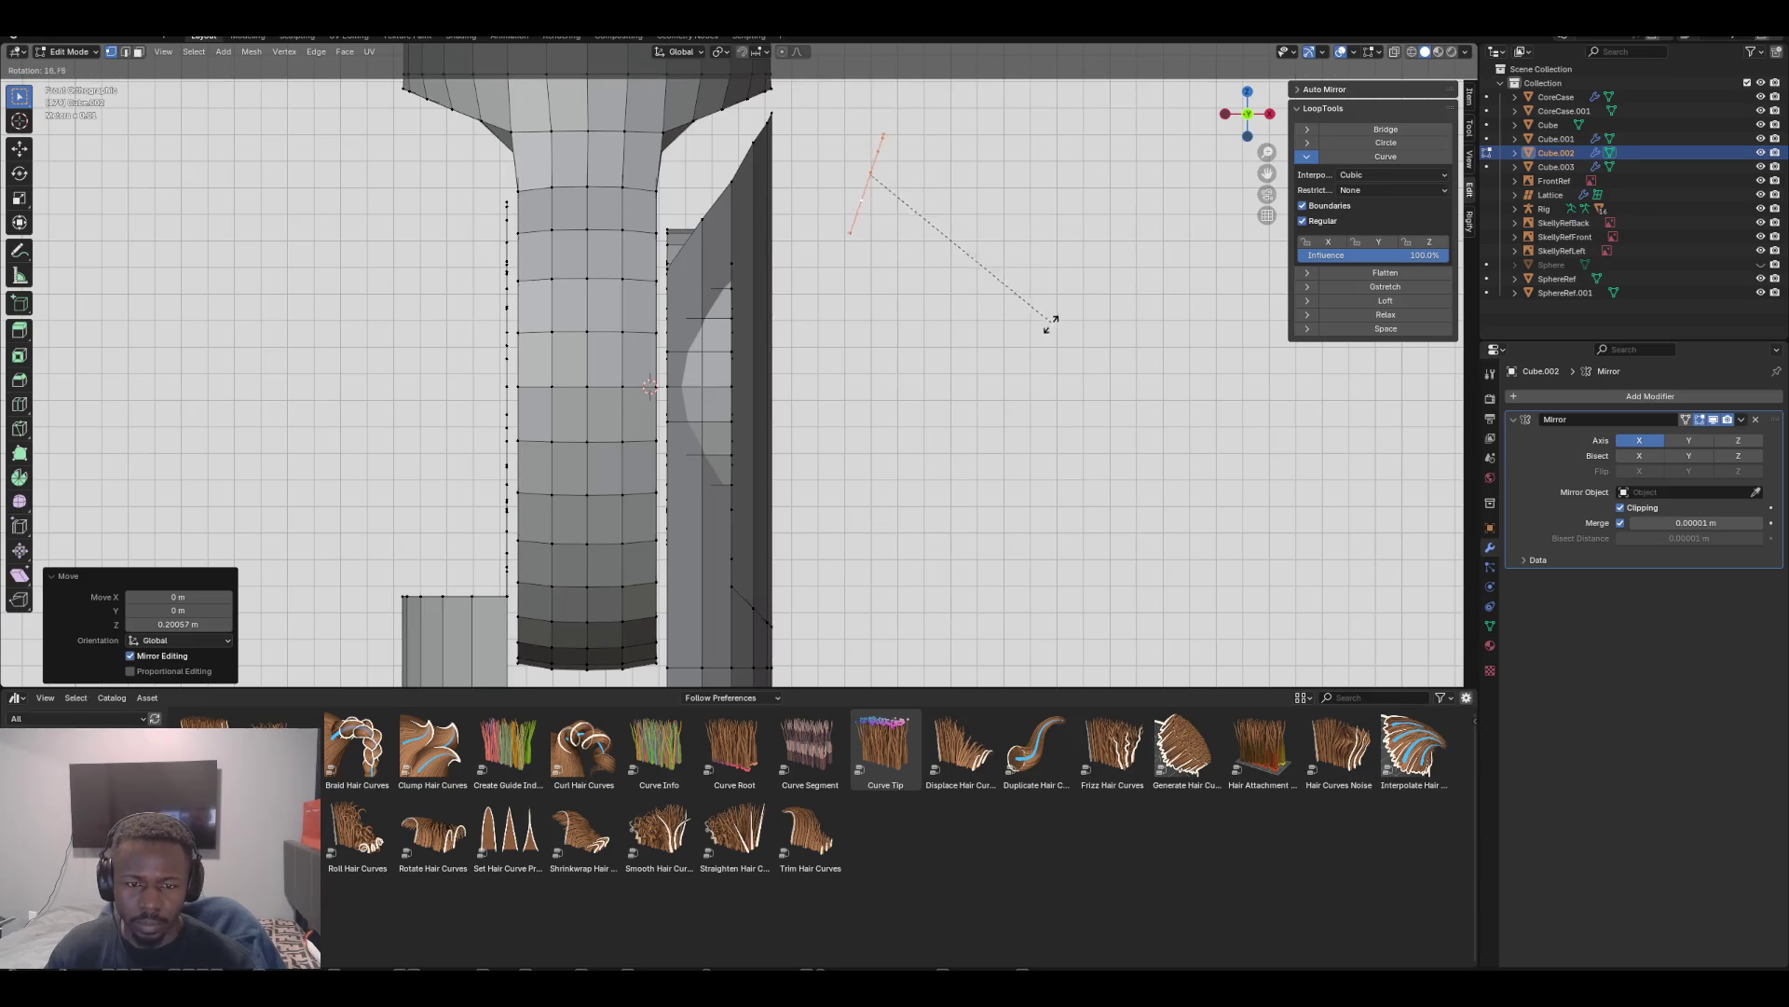
click(995, 387)
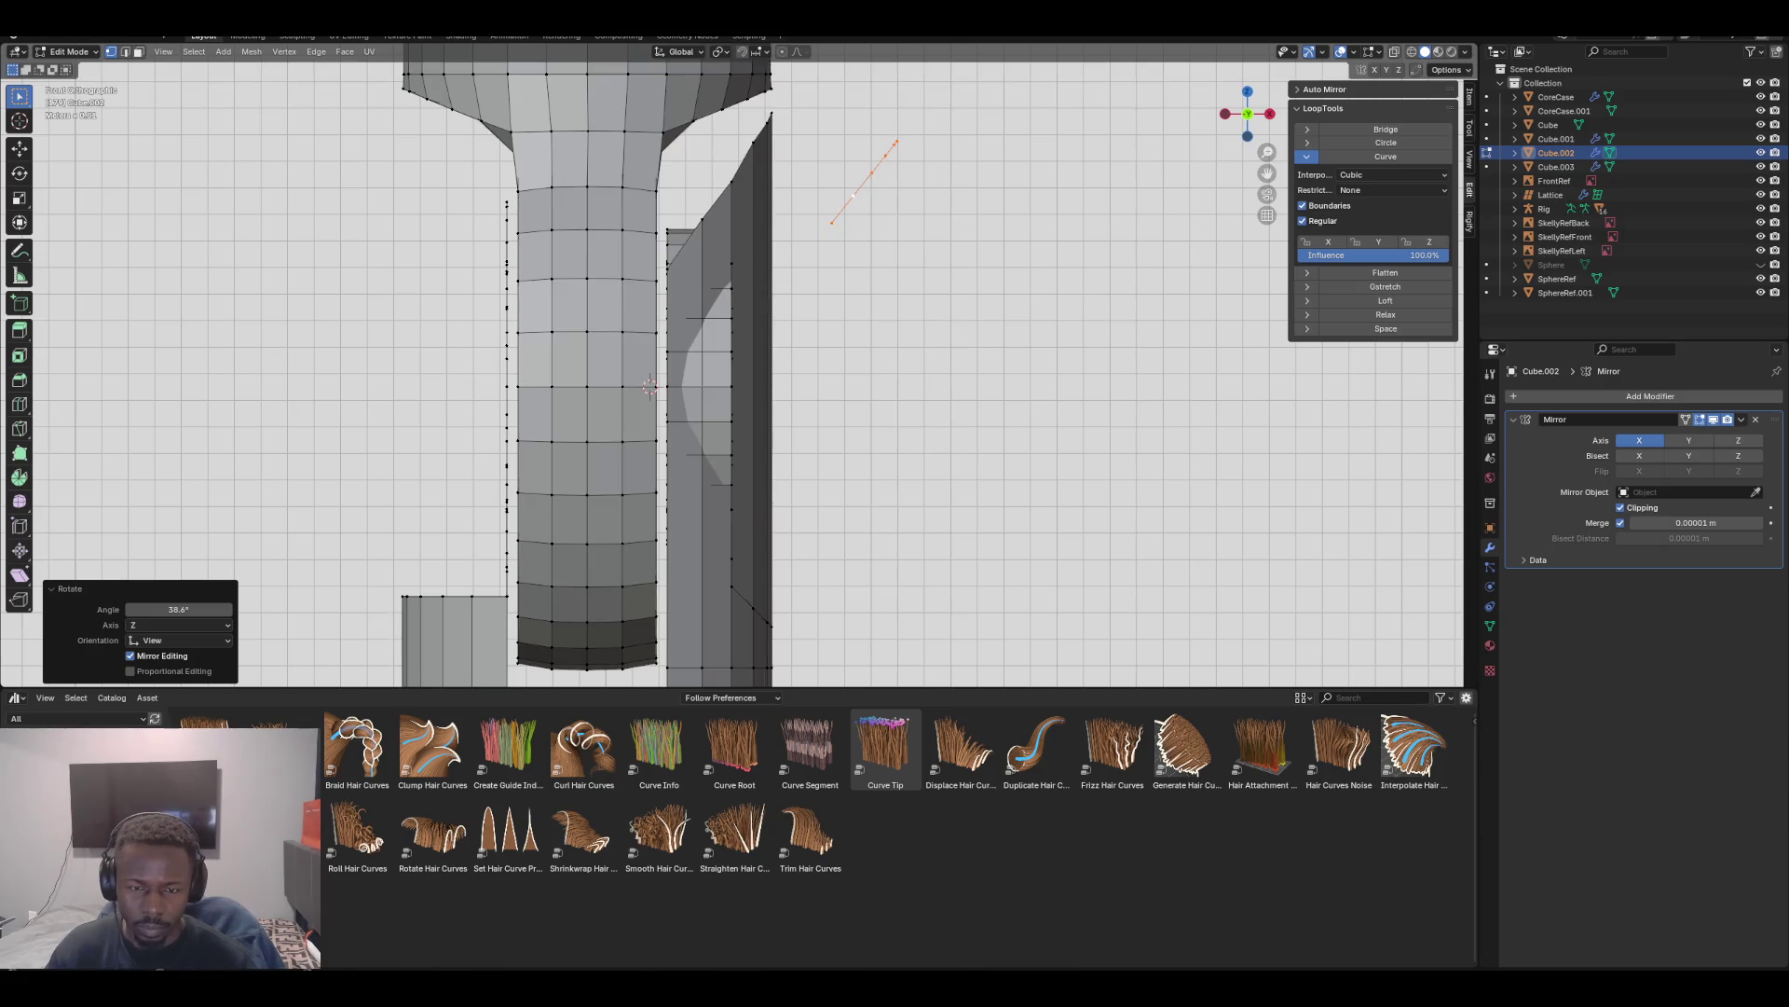
key(g)
key(x)
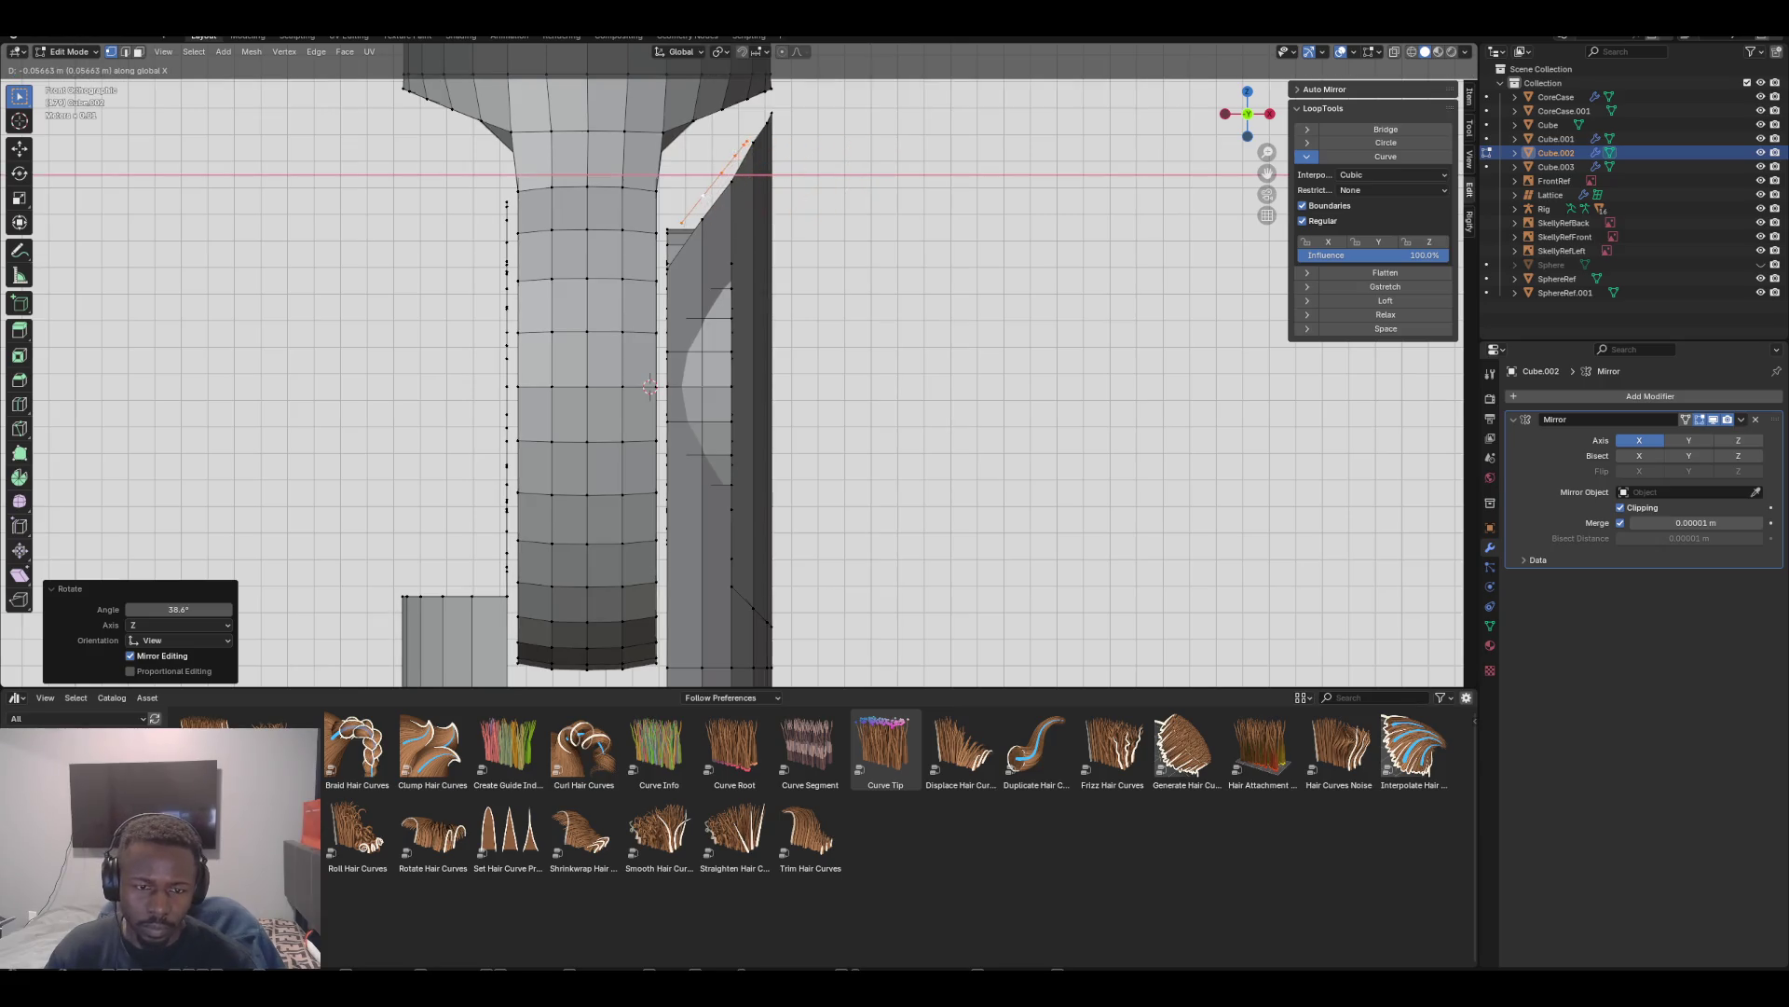
key(Escape)
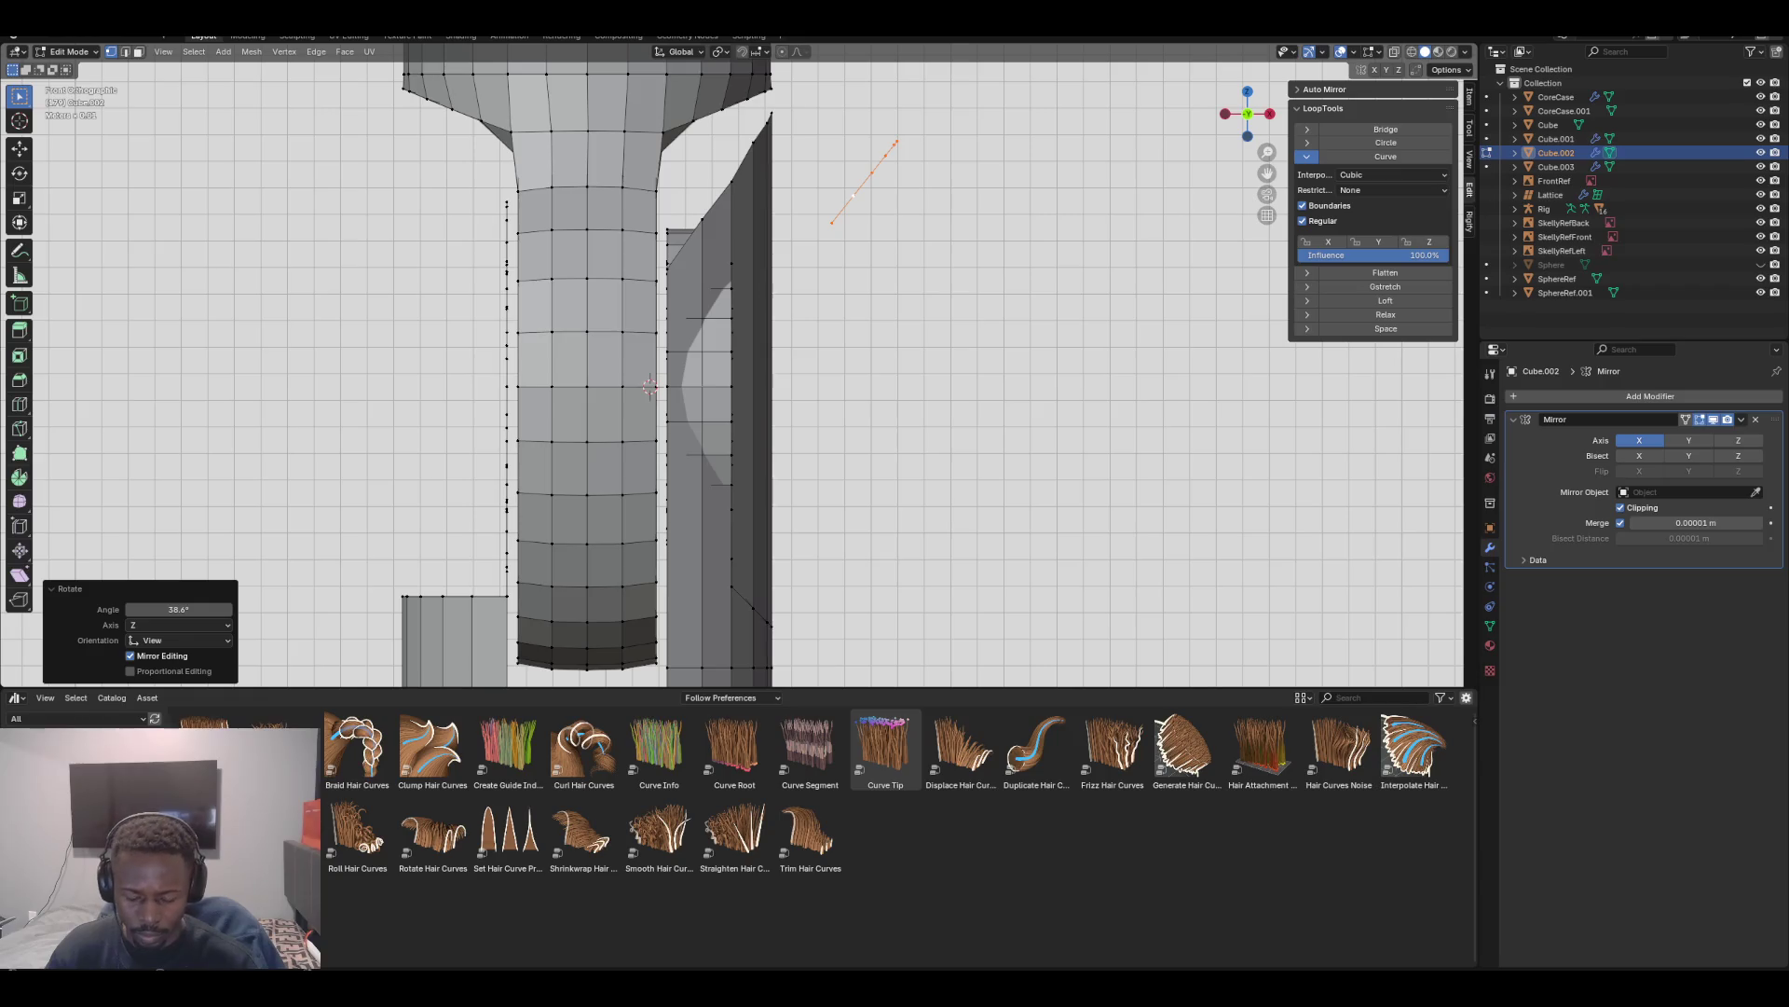
key(ctrl+z)
scroll(731, 366, up, 1)
middle_drag(632, 392, 668, 346)
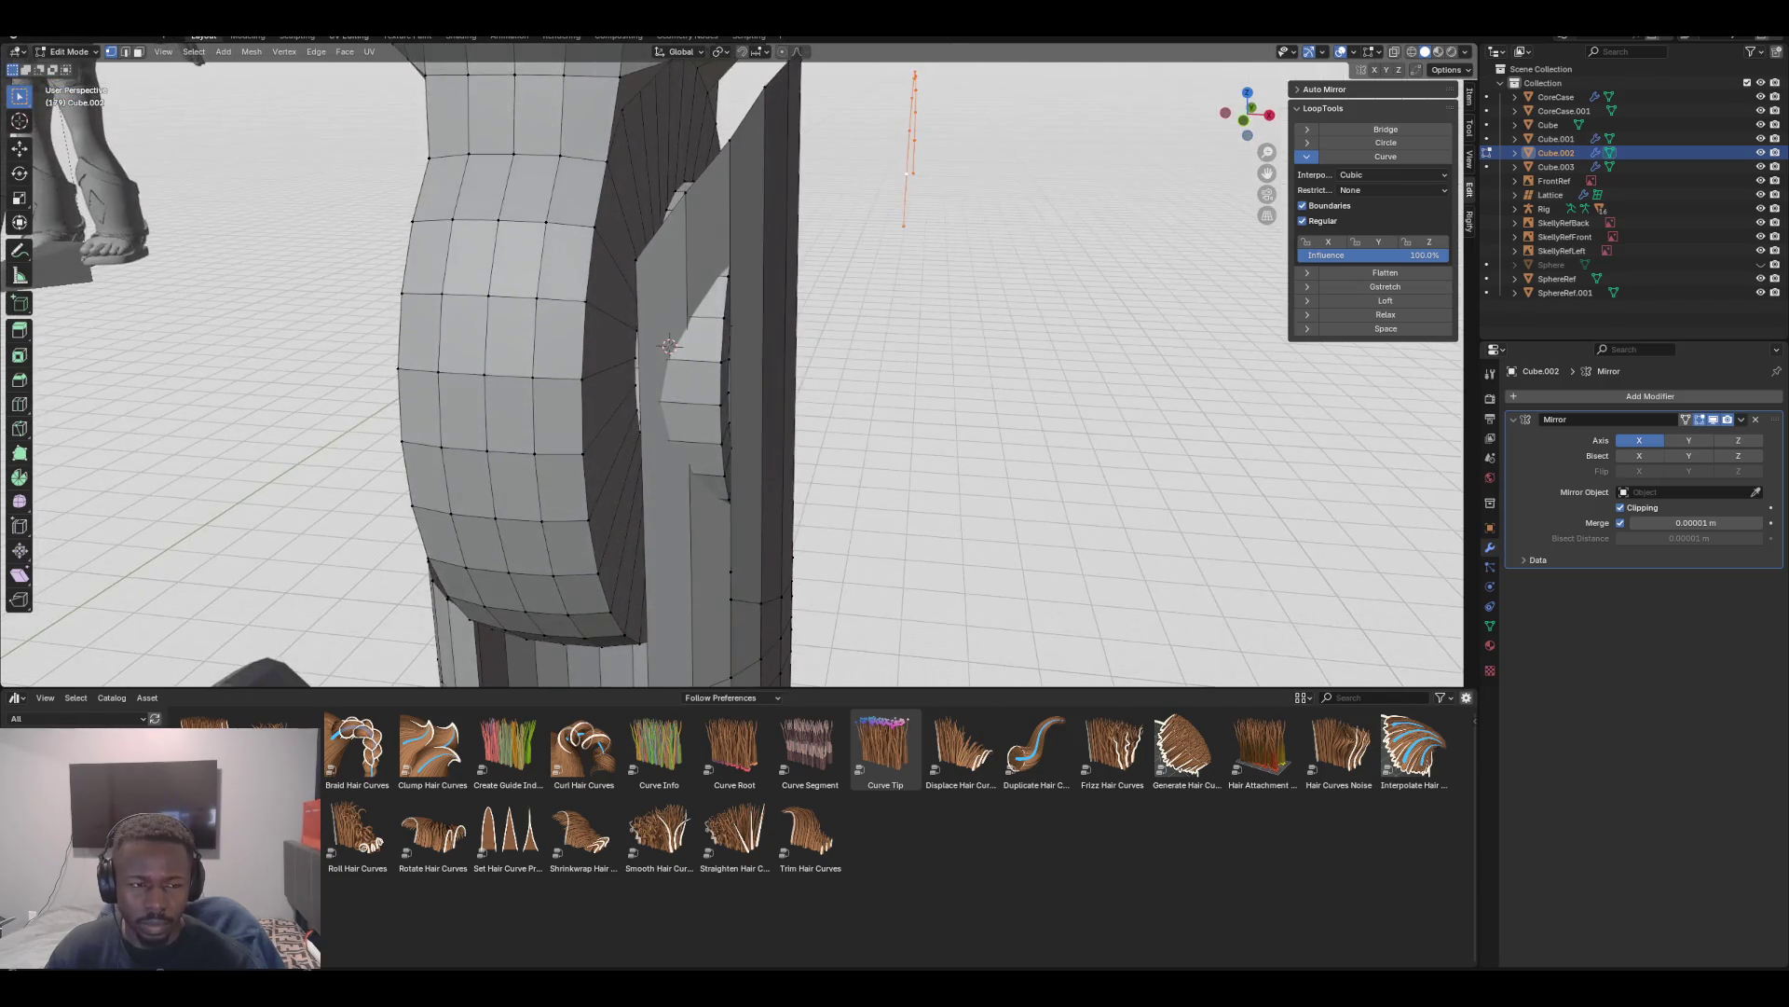
Compare the plate edge and thin edge Median X, setting the arc's Median X to 1.2231 m
key(2)
alt+click(640, 419)
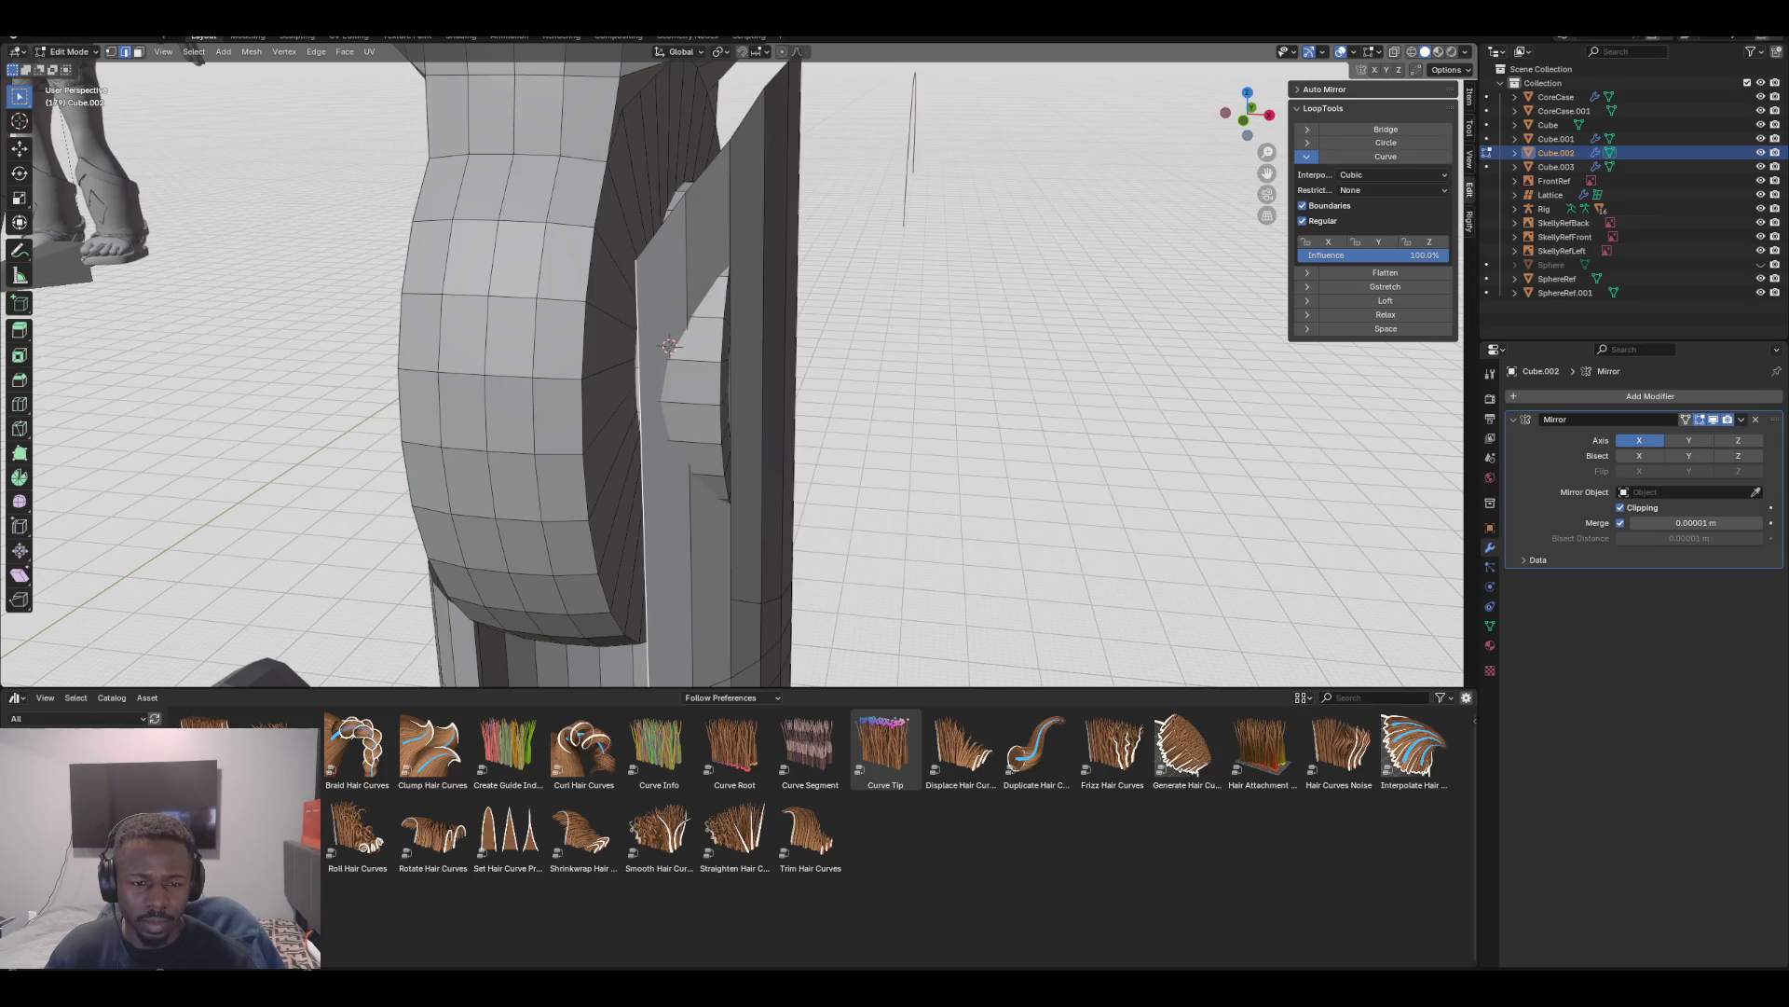
ctrl+scroll(1380, 130, up, 3)
click(1374, 124)
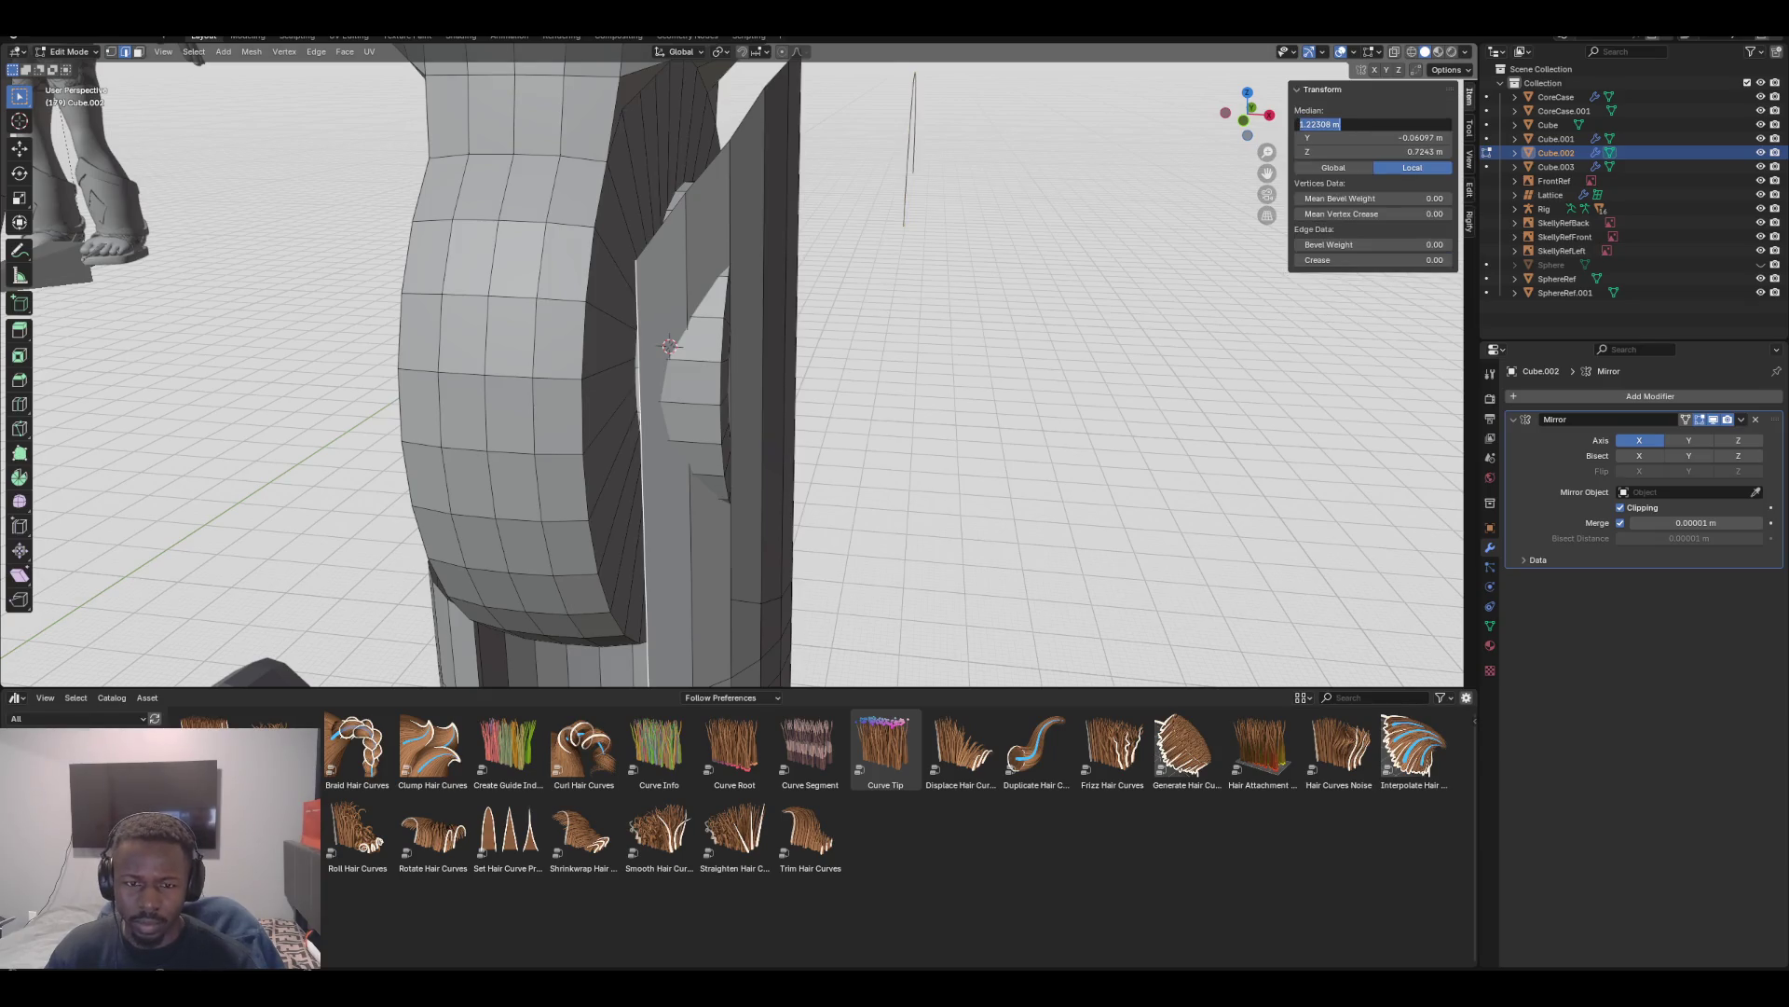
key(Return)
click(909, 149)
click(1374, 124)
click(648, 139)
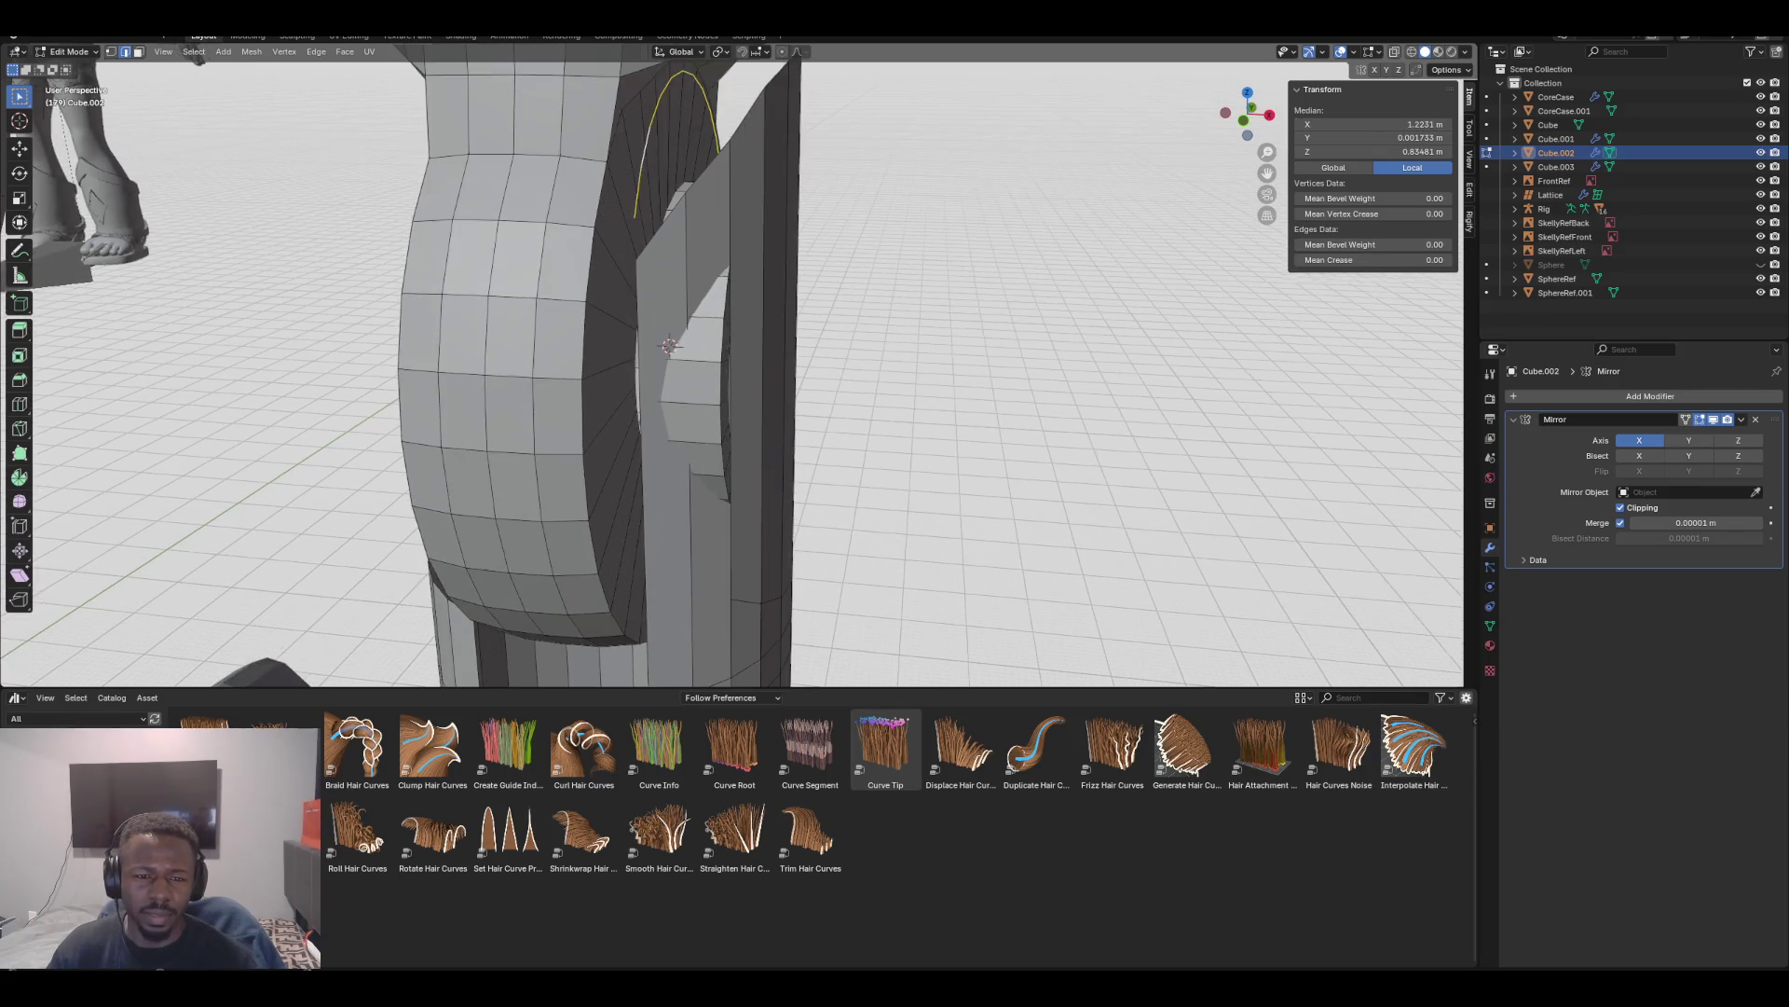
In vertex mode, reselect the arch's bottom-left vertex and check the Pivot Point setting
key(1)
shift+click(635, 216)
shift+click(635, 216)
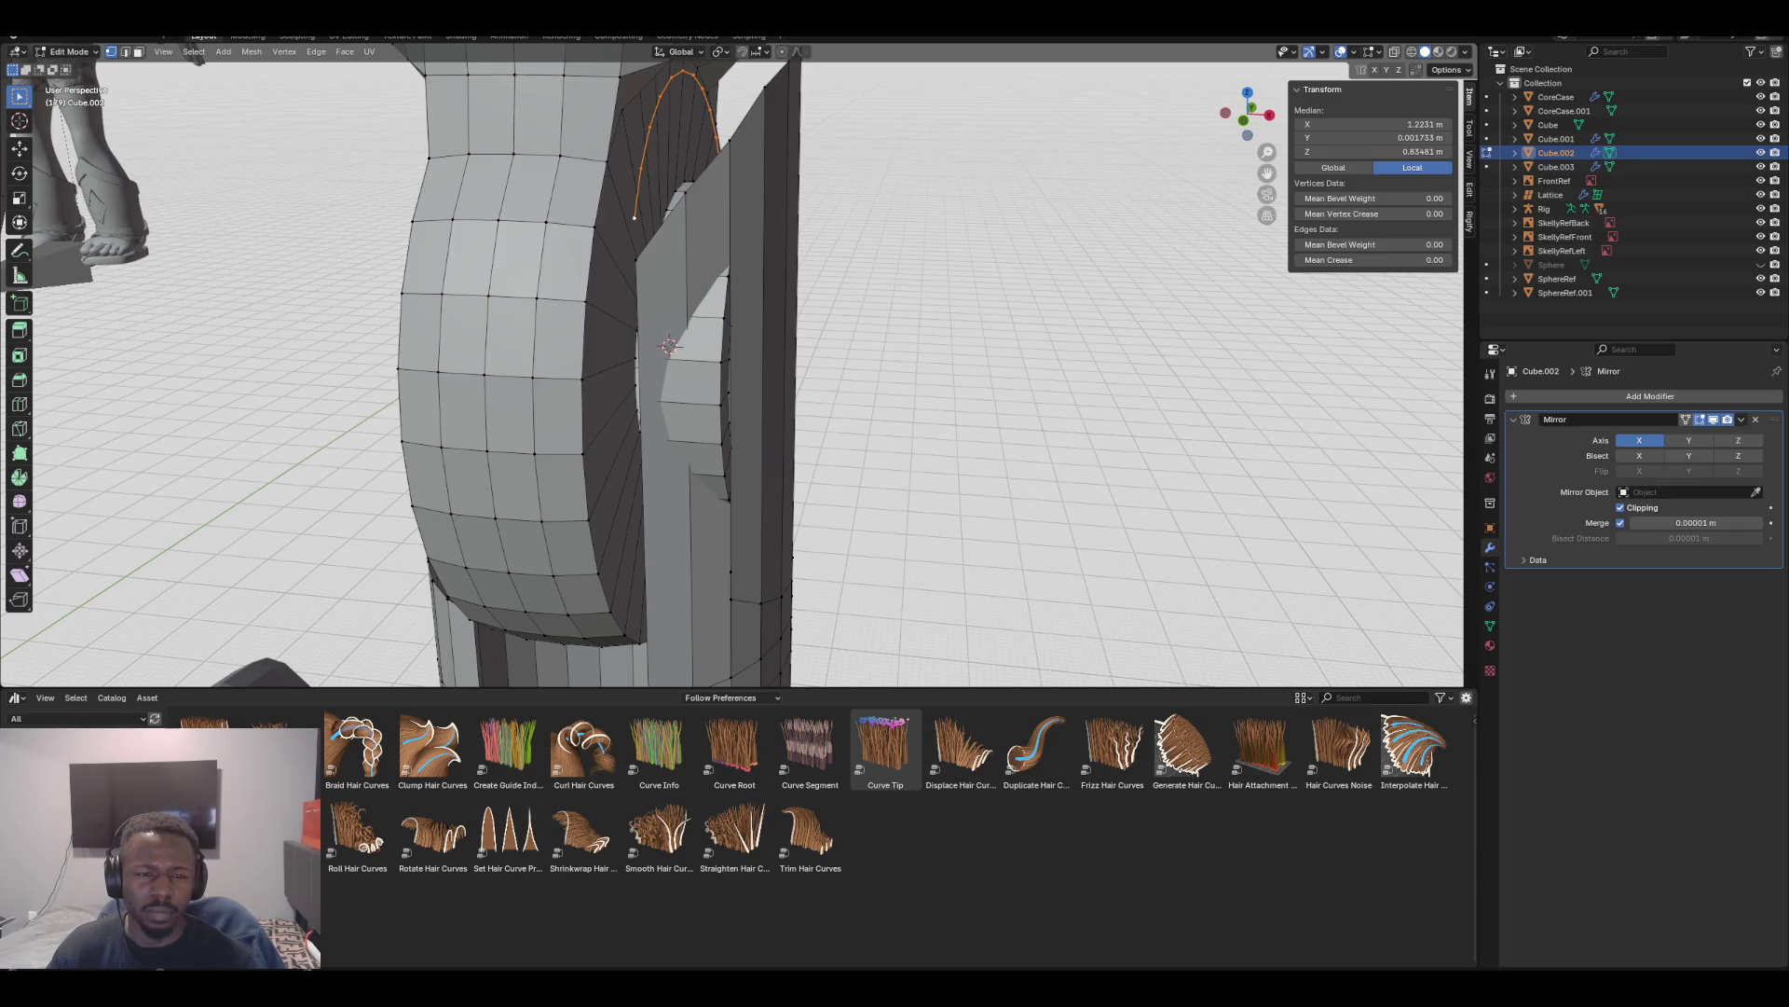
click(719, 52)
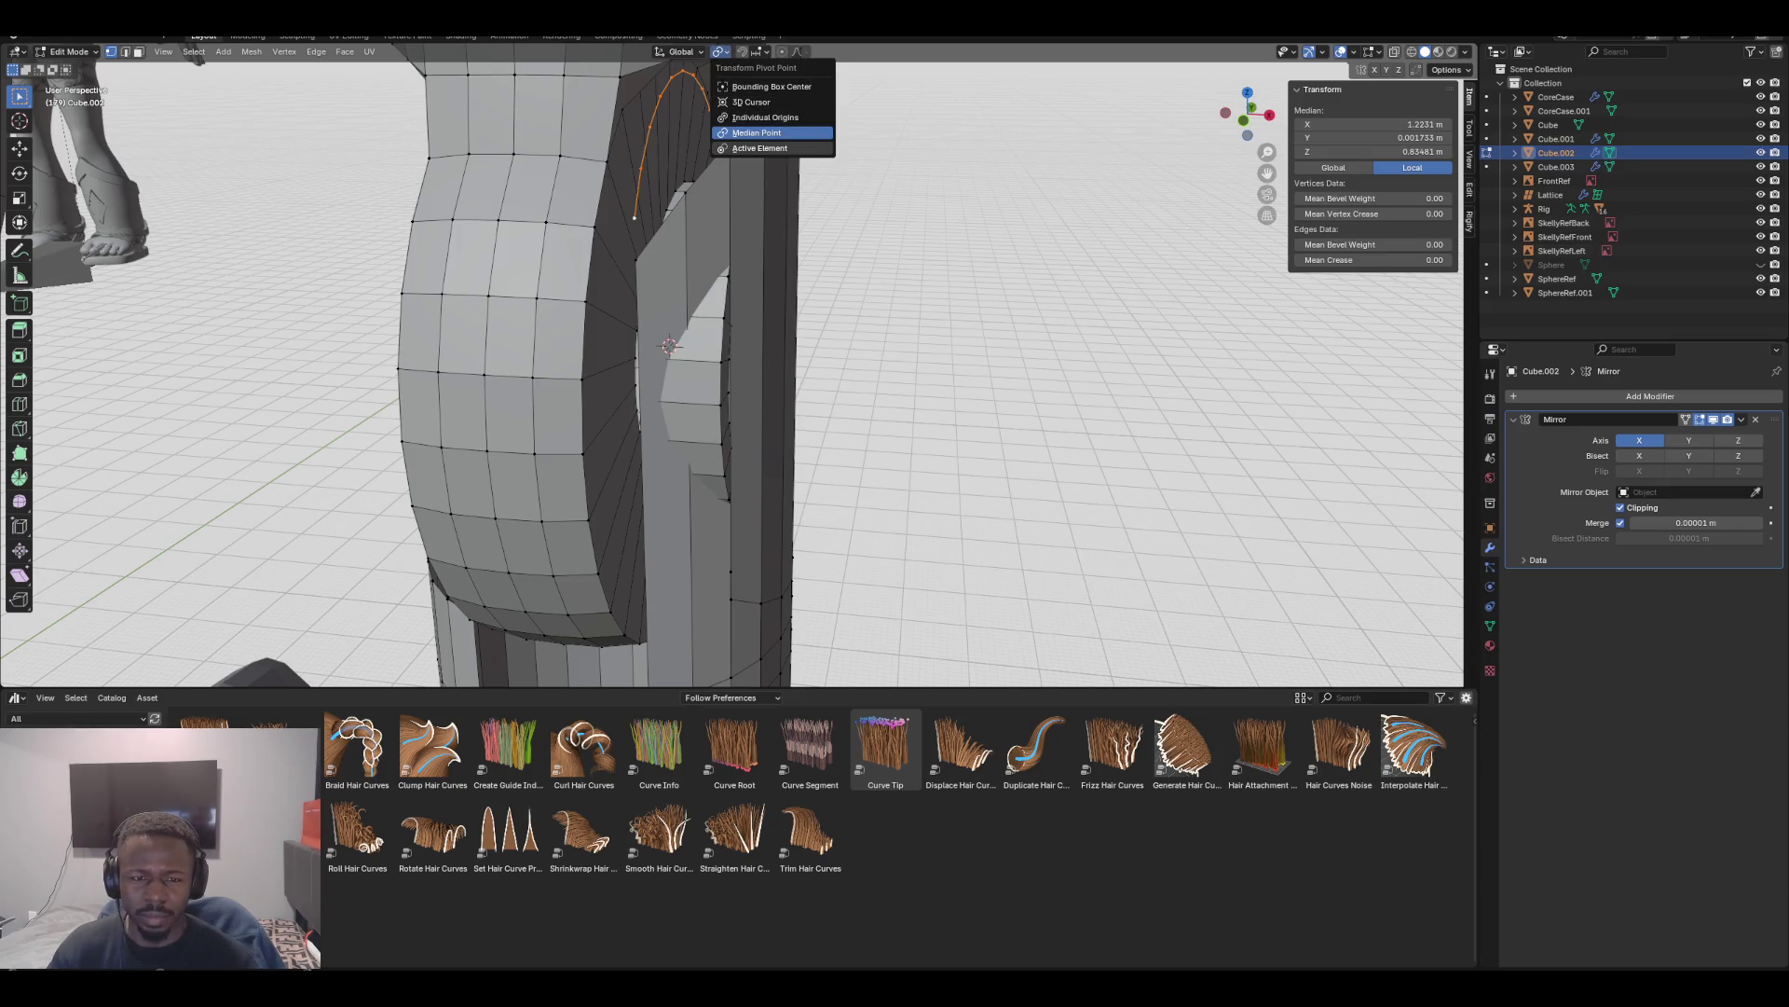
With median point pivot, tilt the arch 40° in front view and stretch it 1.529 along X
click(756, 133)
key(KP_1)
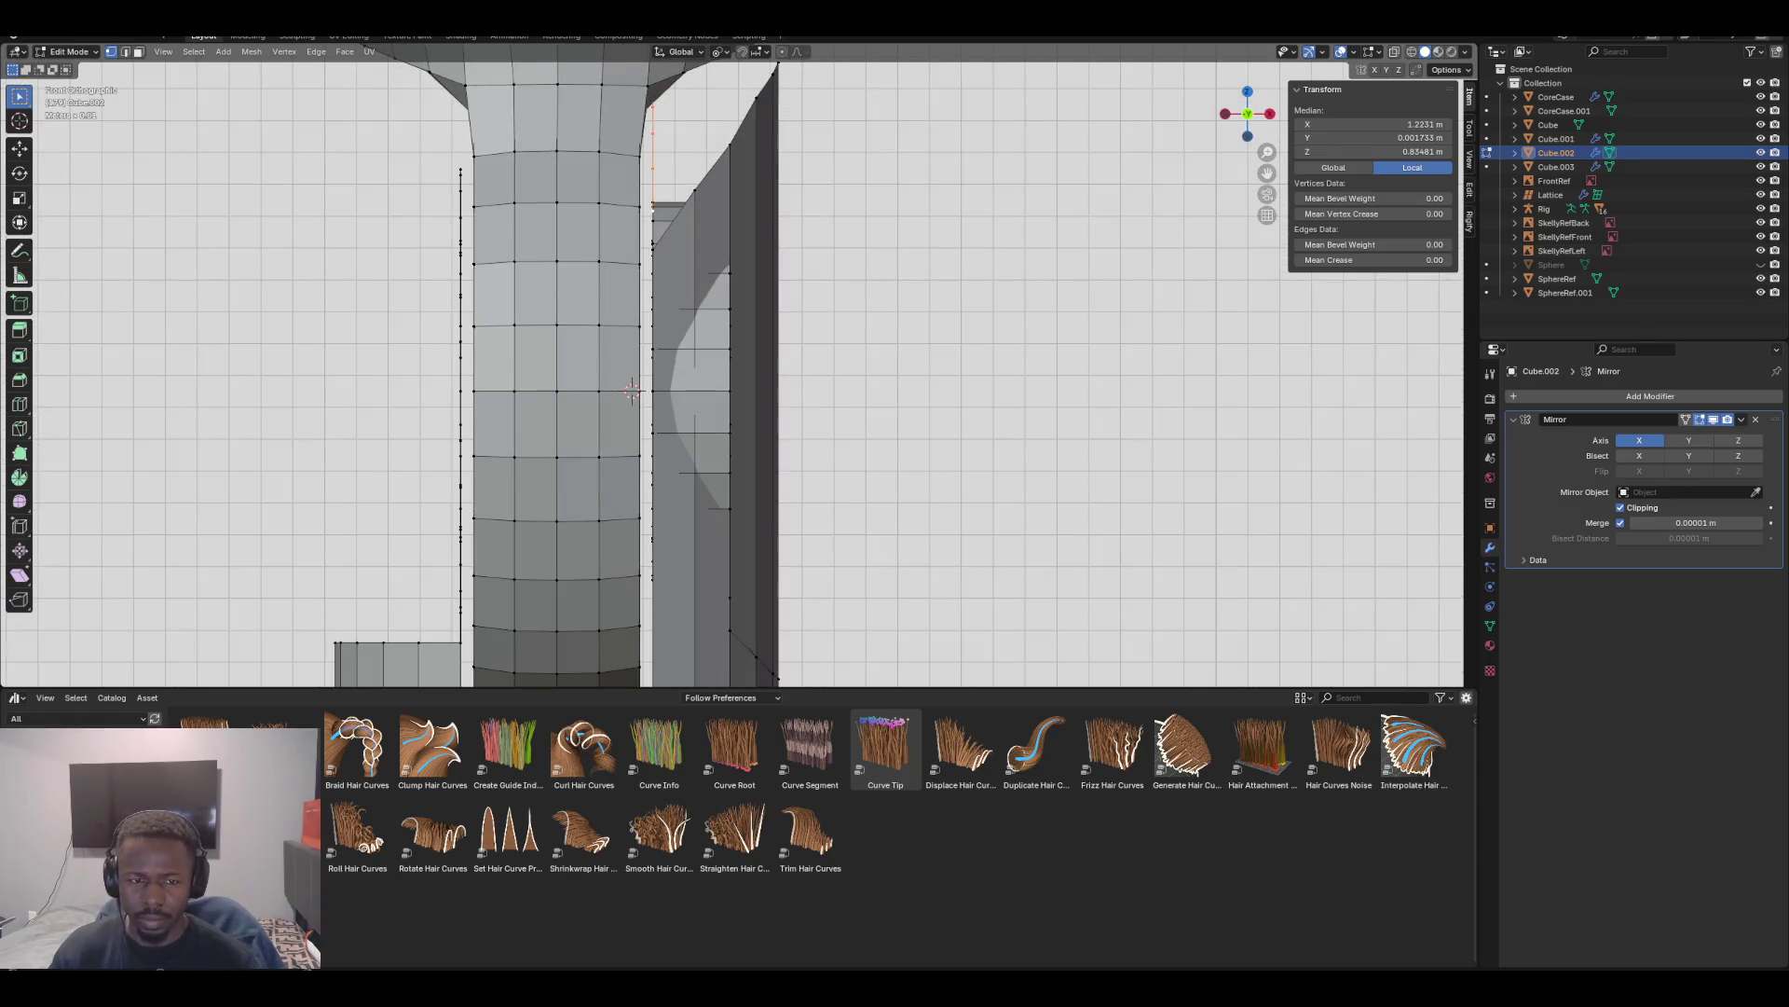
key(r)
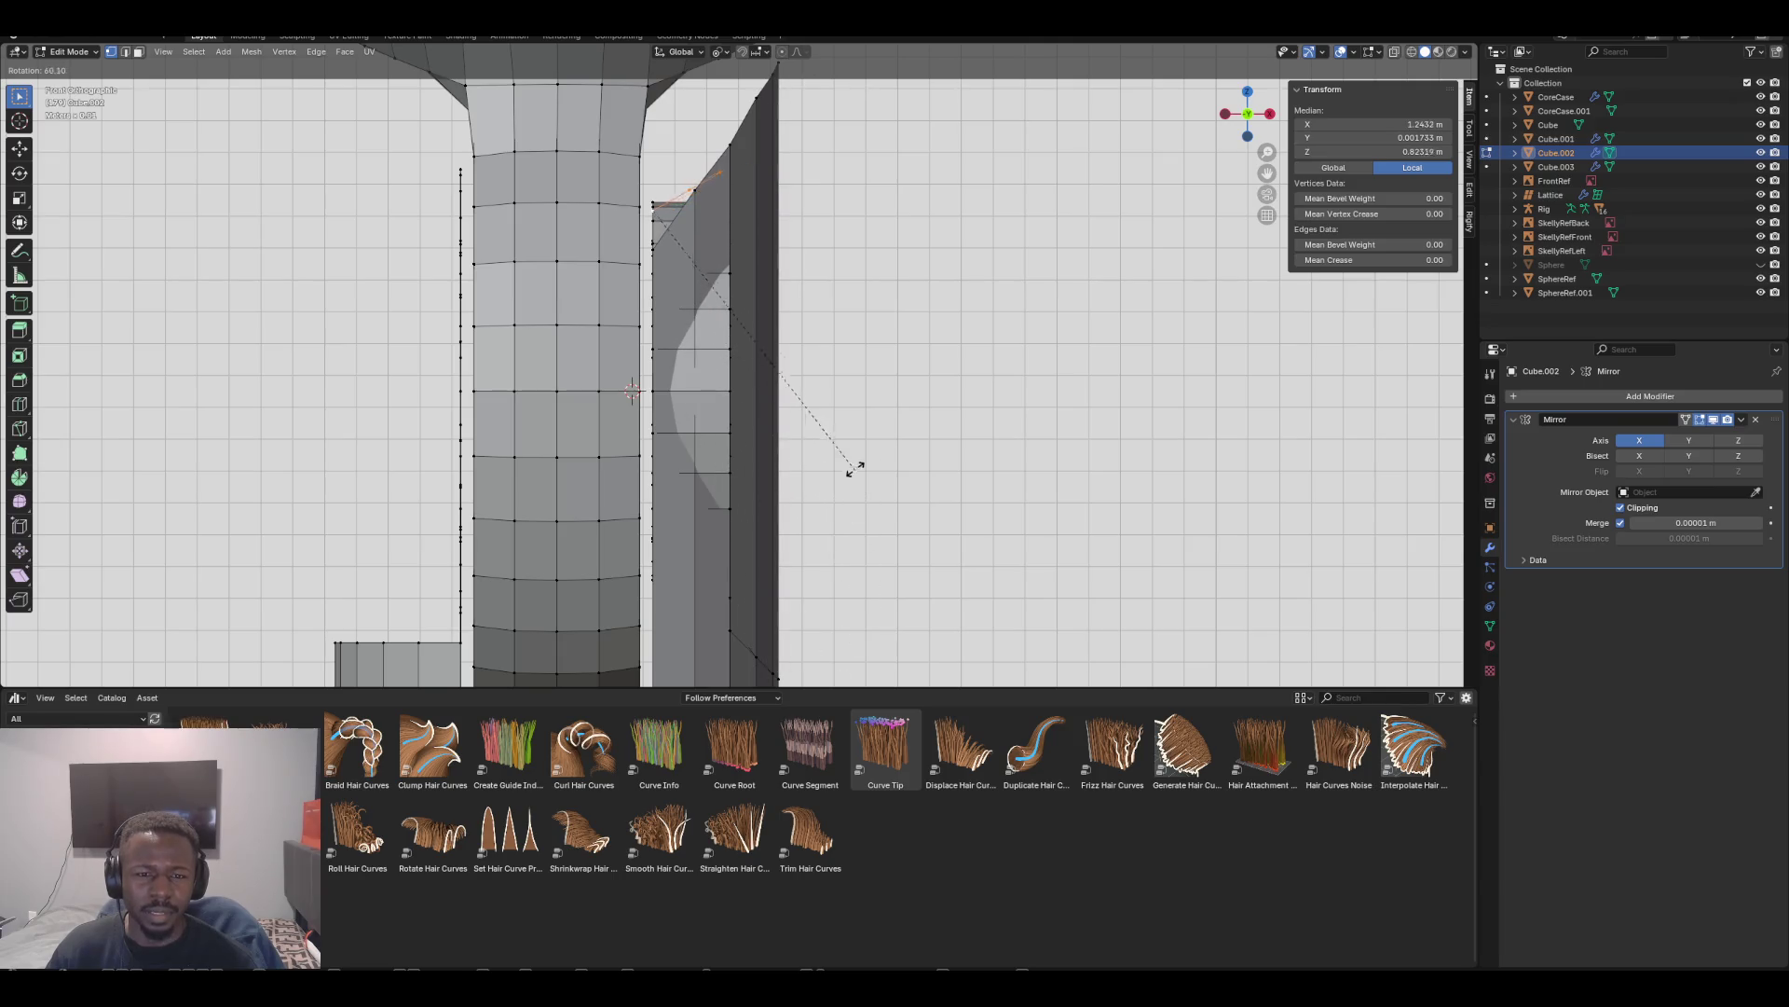
click(861, 339)
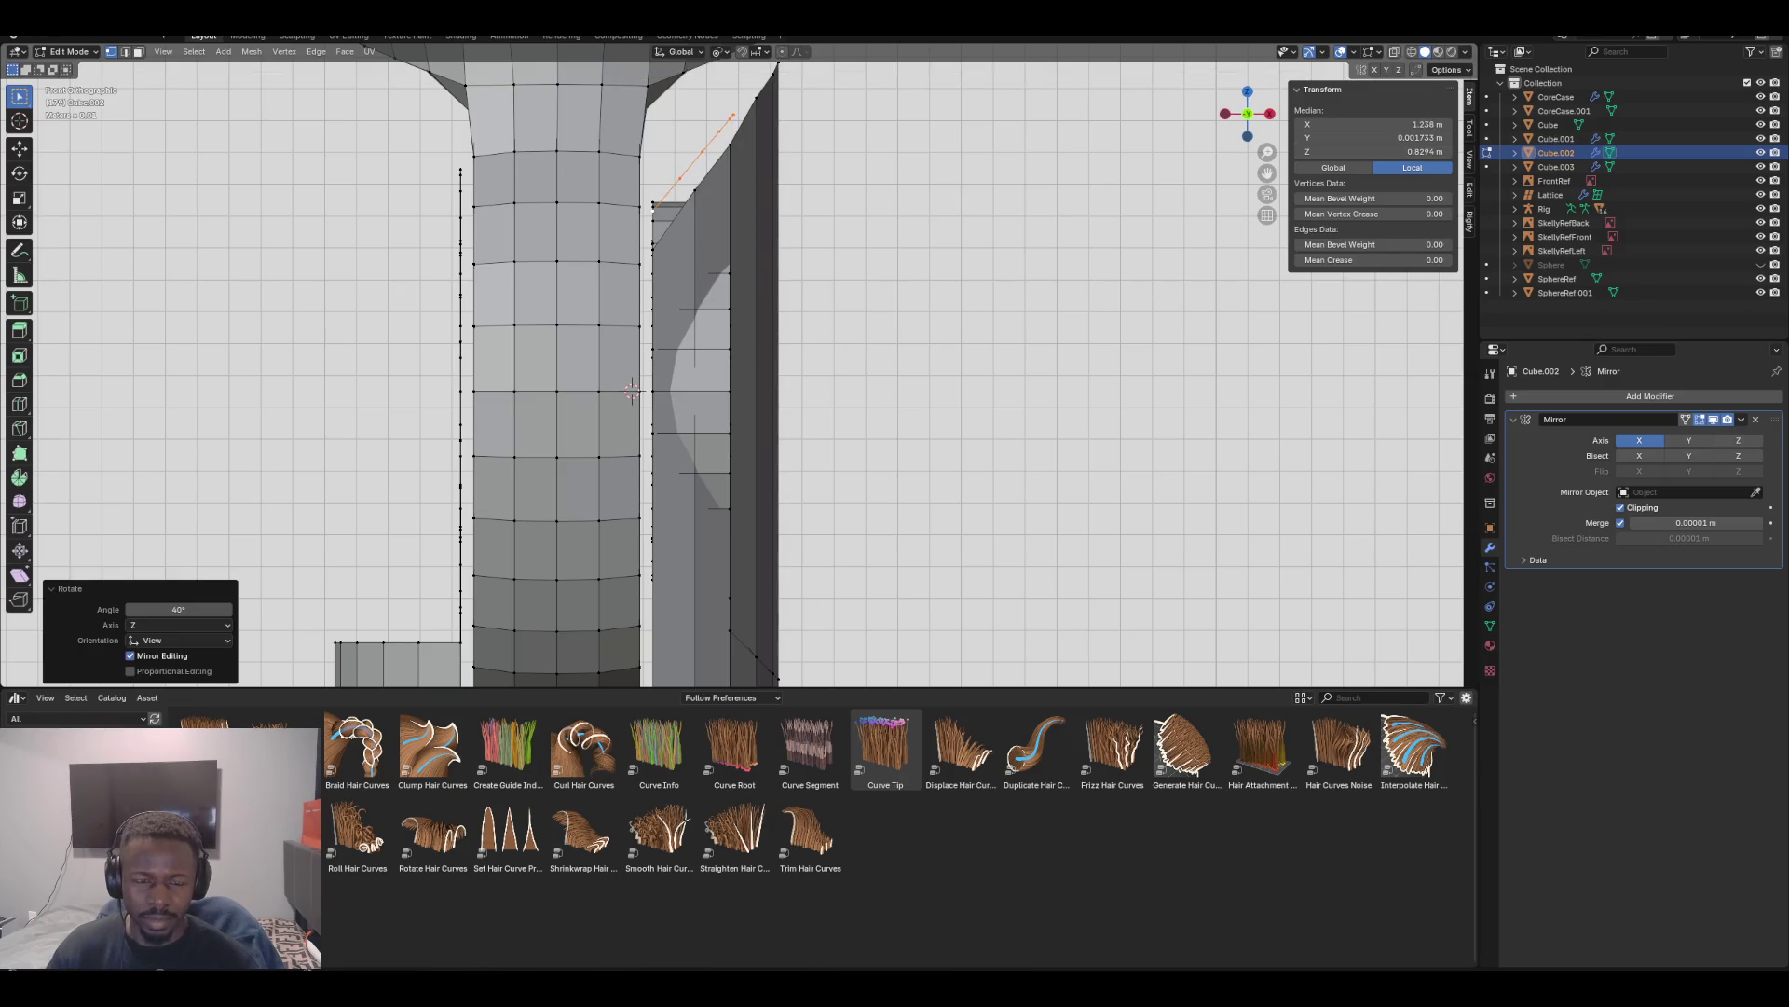
scroll(736, 363, down, 3)
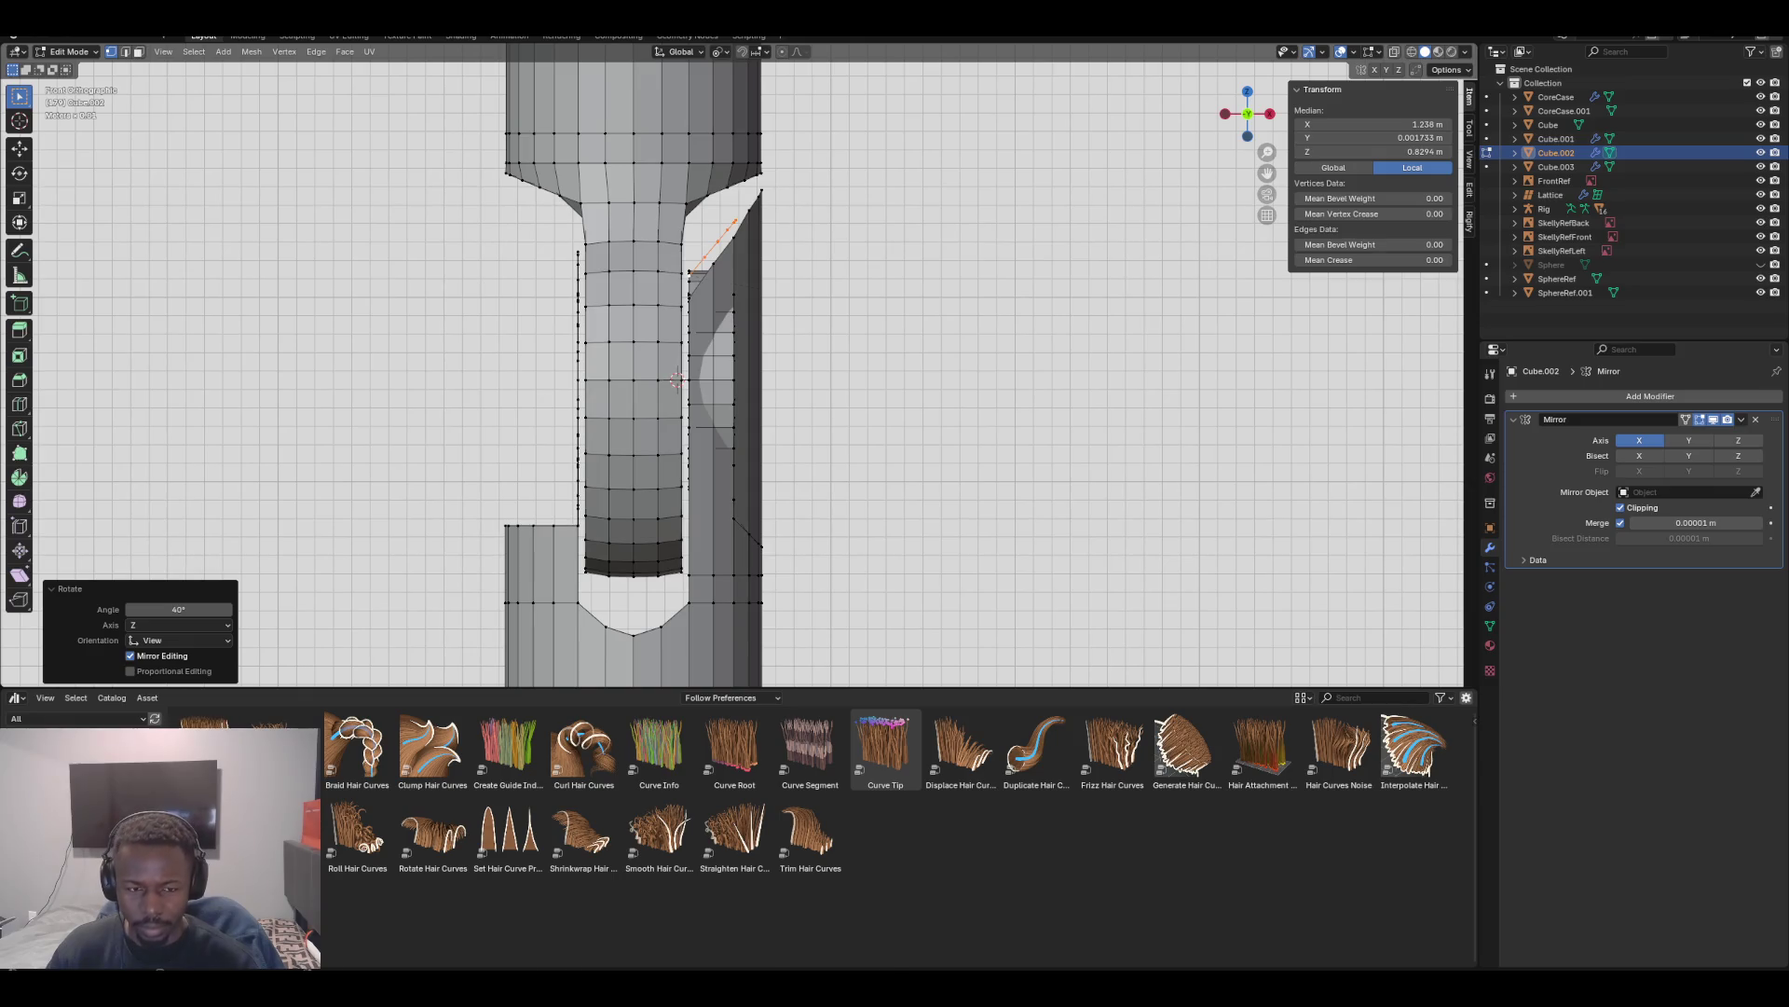
key(s)
key(x)
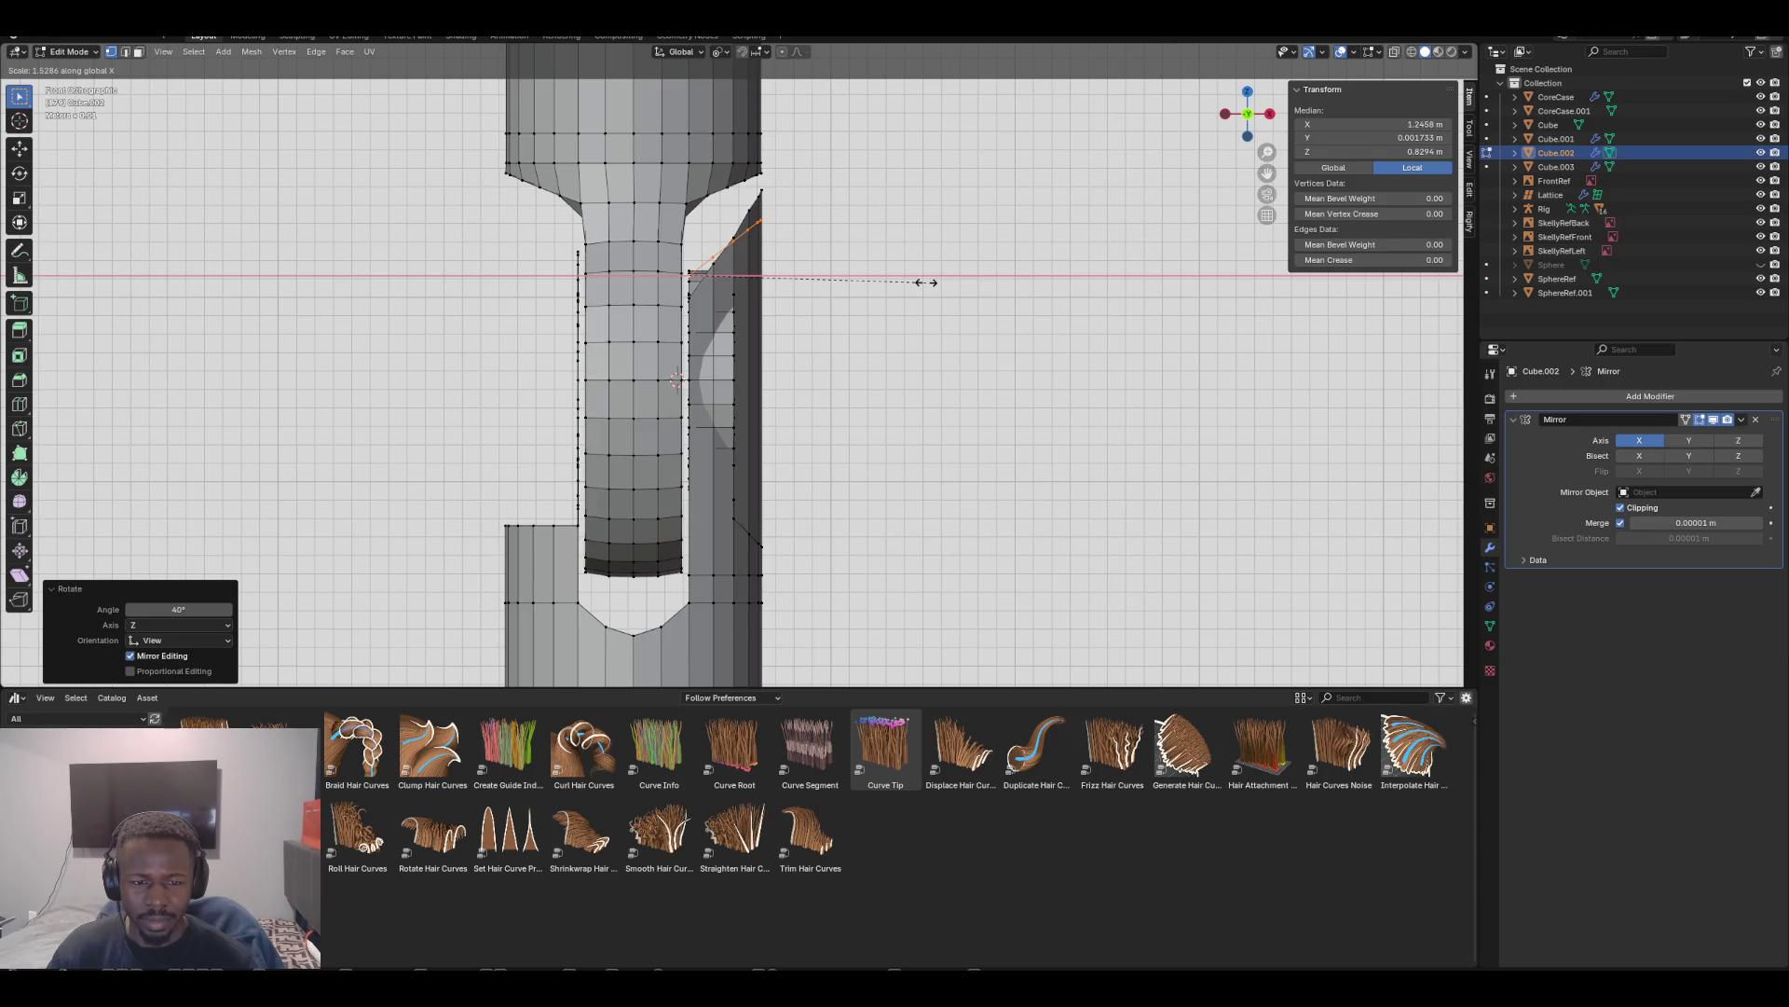
click(925, 282)
middle_drag(926, 282, 792, 322)
key(KP_1)
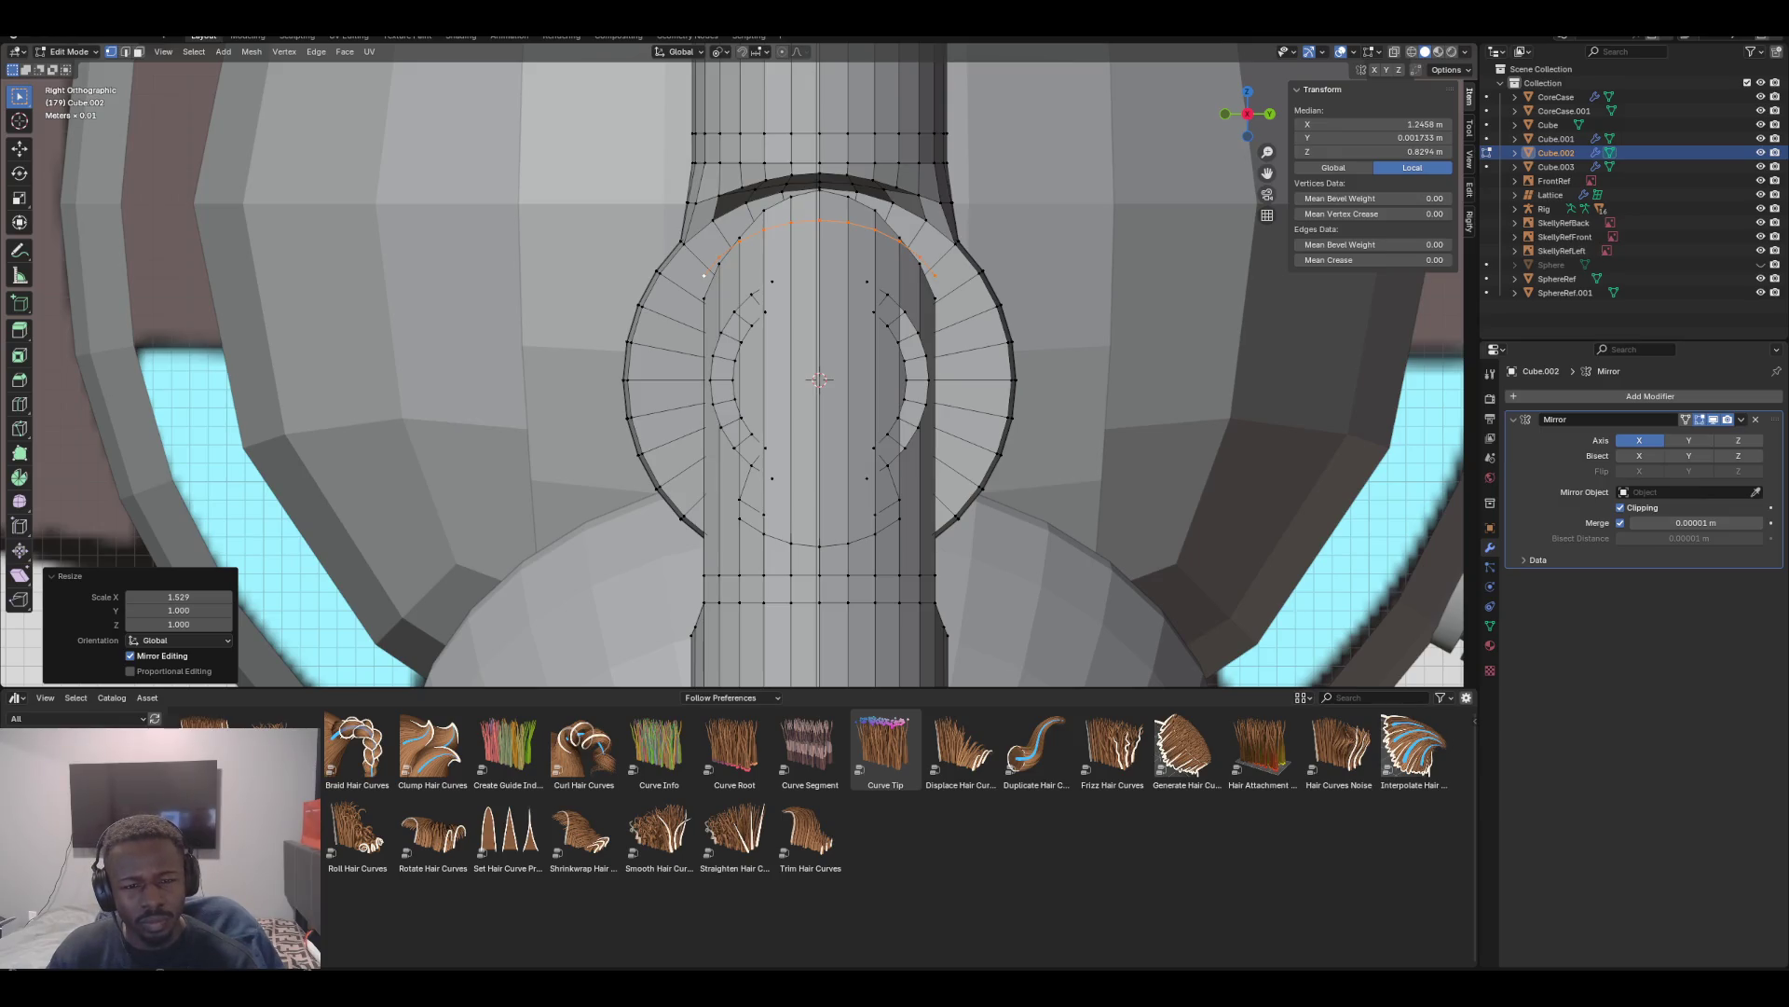
Try further rotations of the arc edge in front view, undoing the last one
key(KP_1)
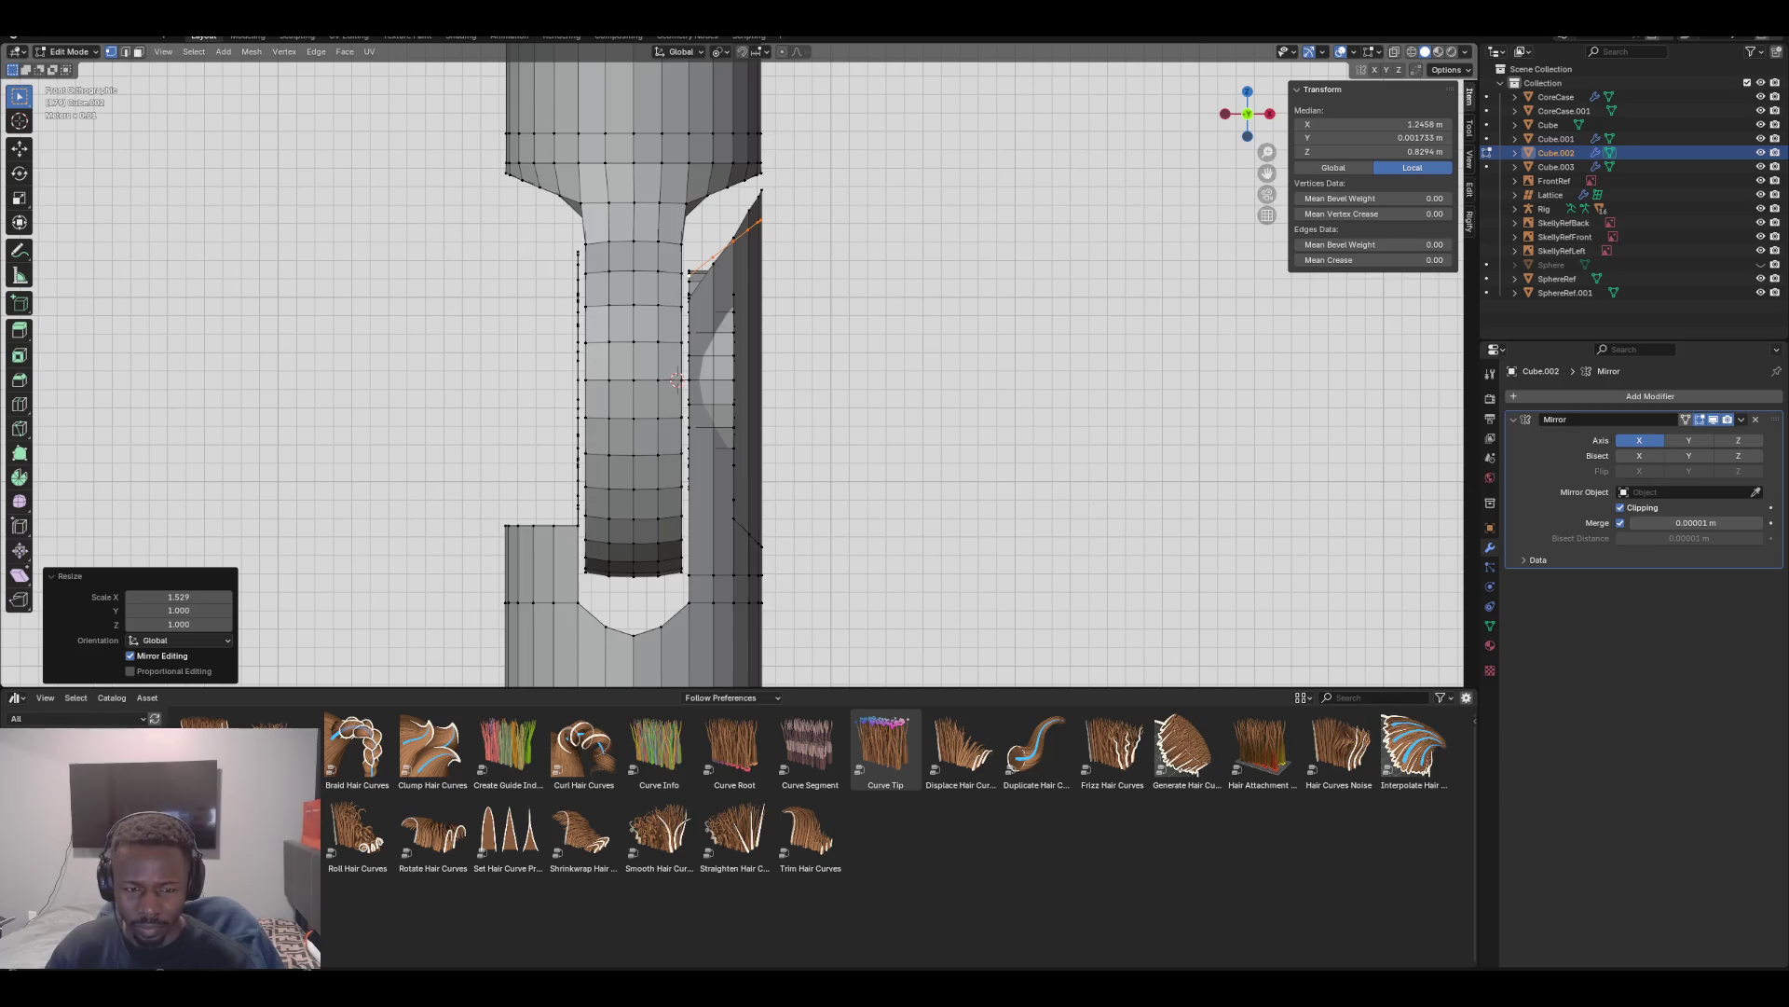
key(r)
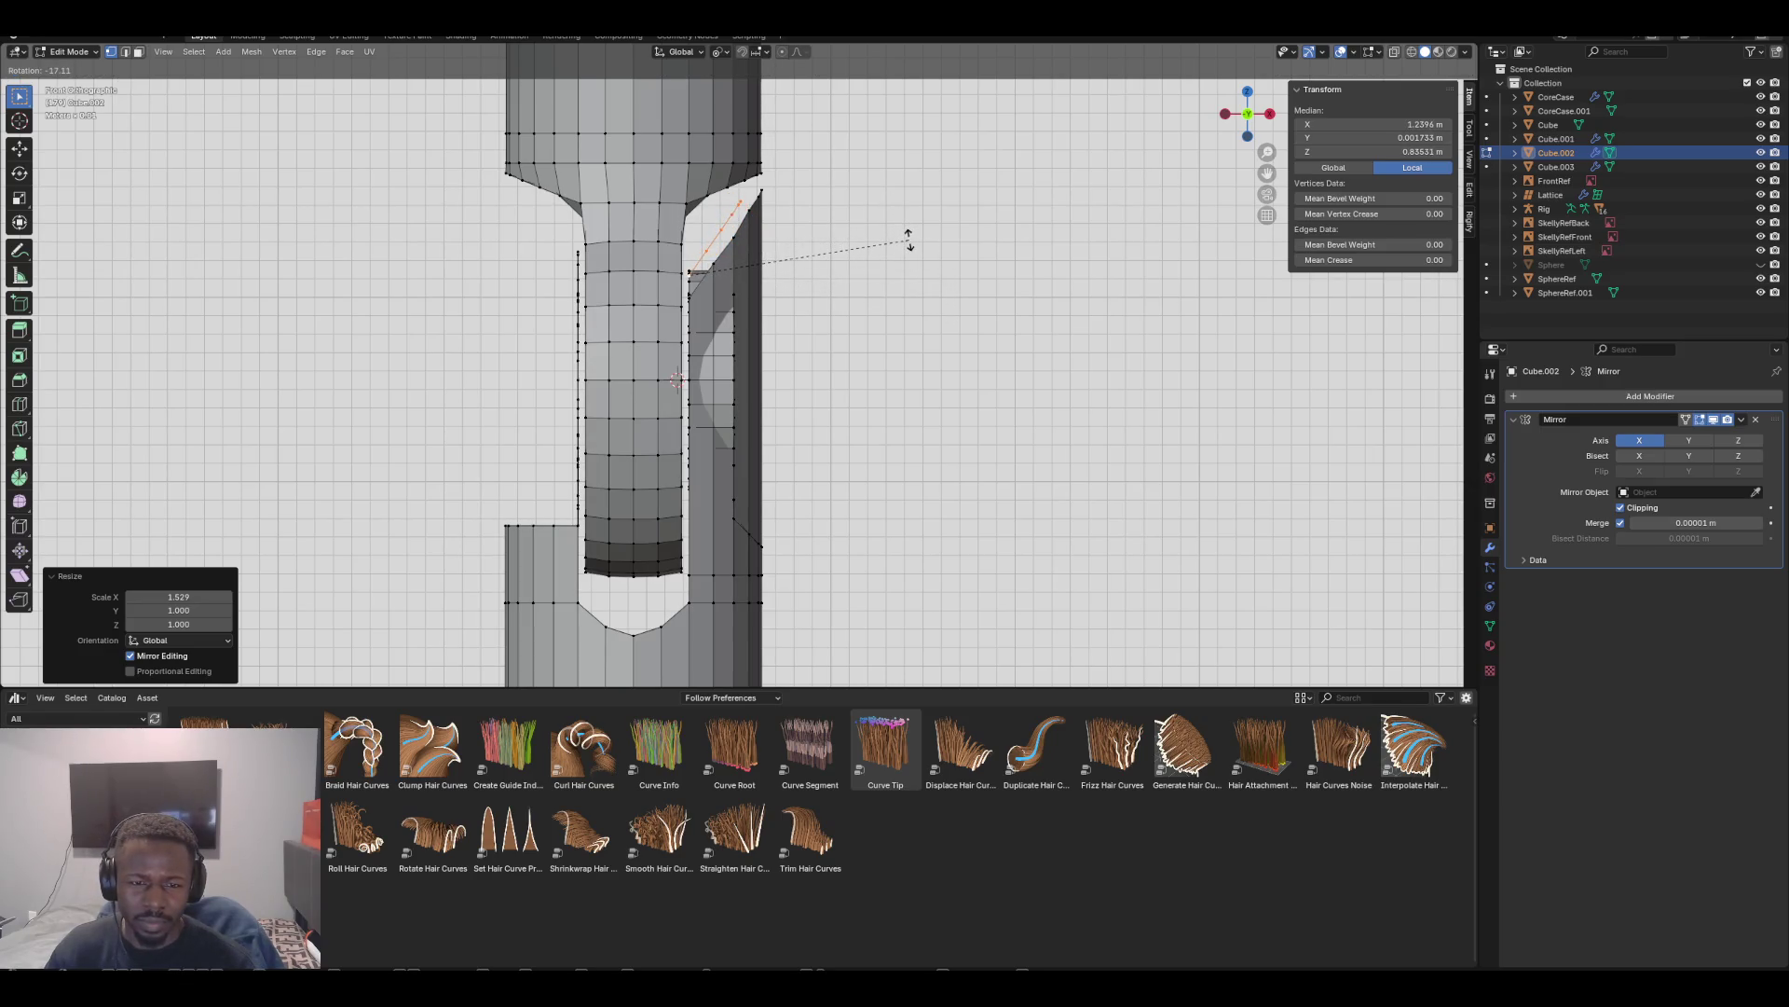
click(911, 240)
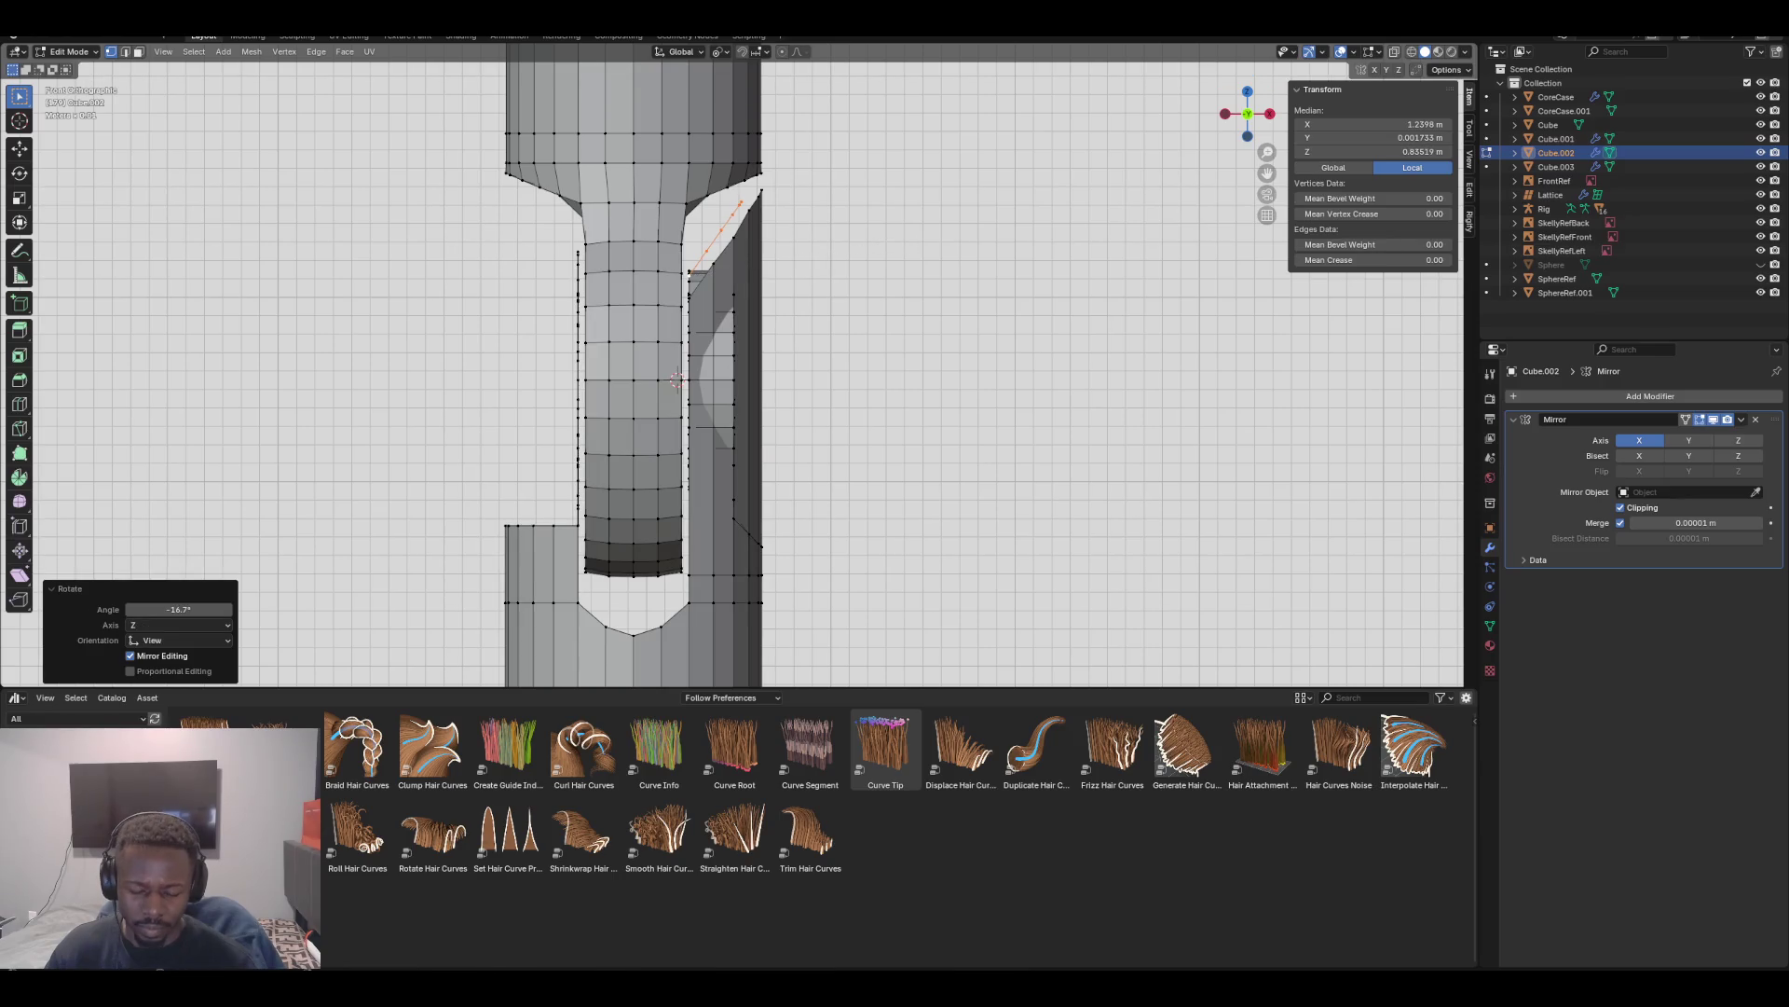
click(866, 261)
key(r)
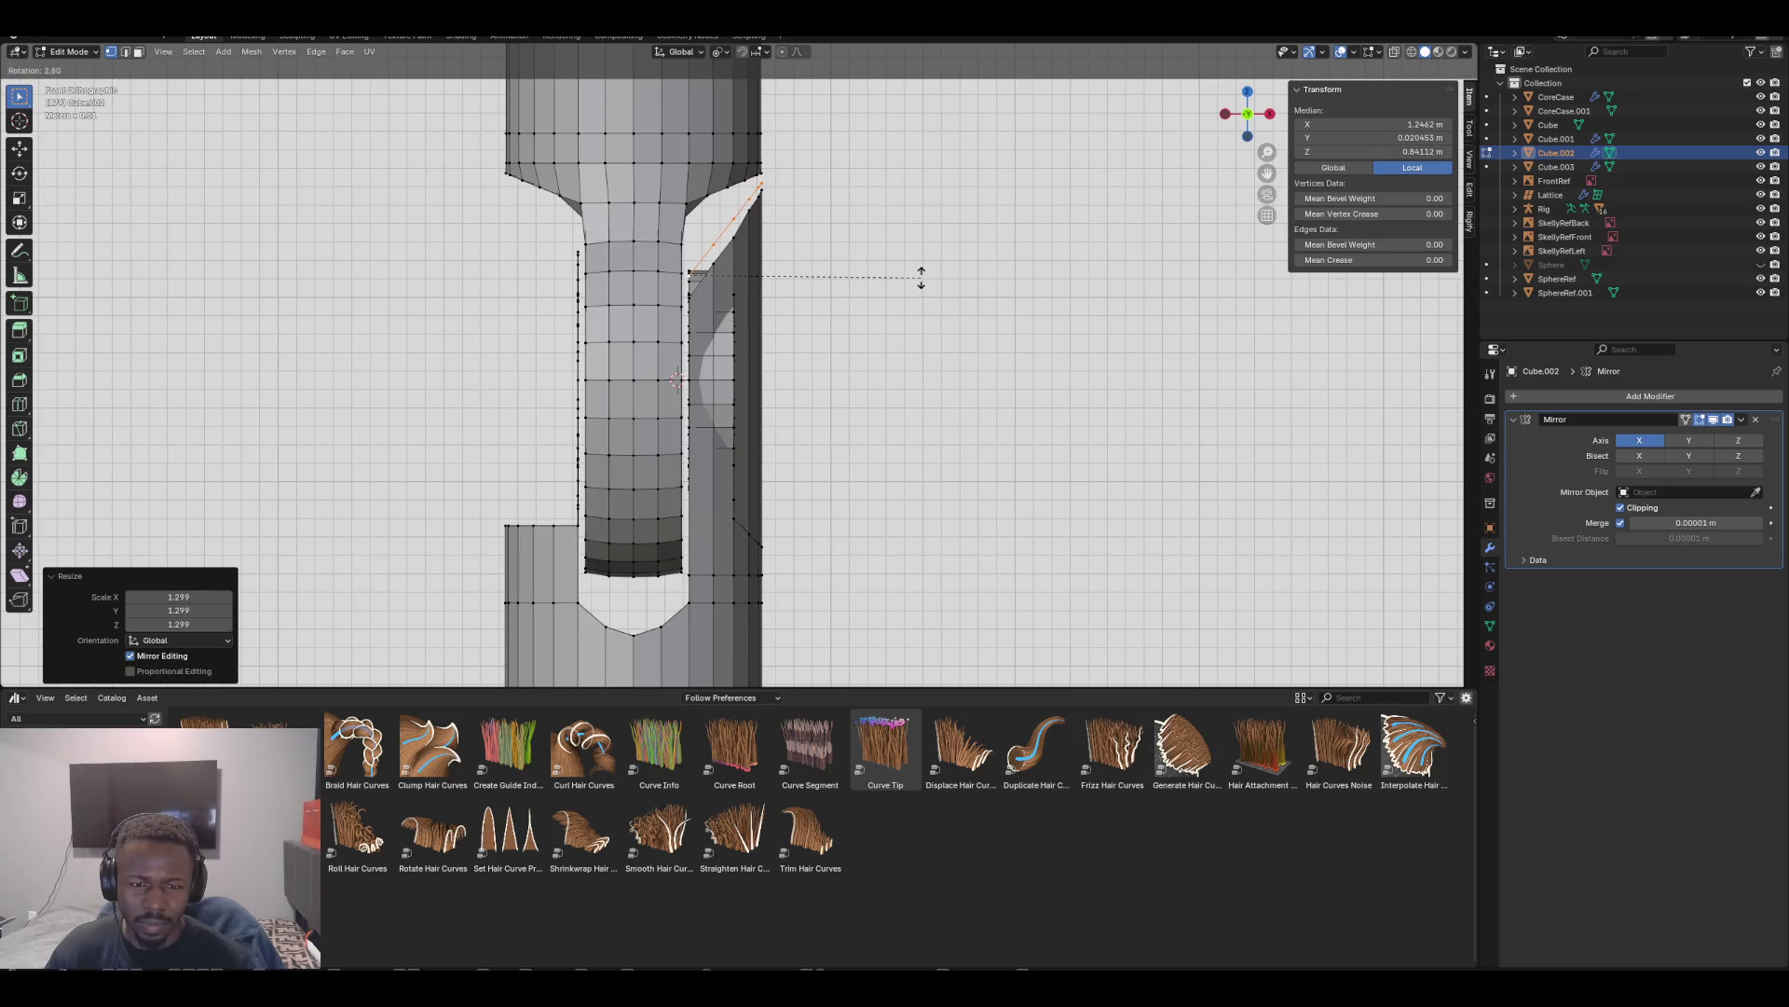
click(921, 277)
scroll(920, 277, up, 2)
scroll(921, 277, down, 3)
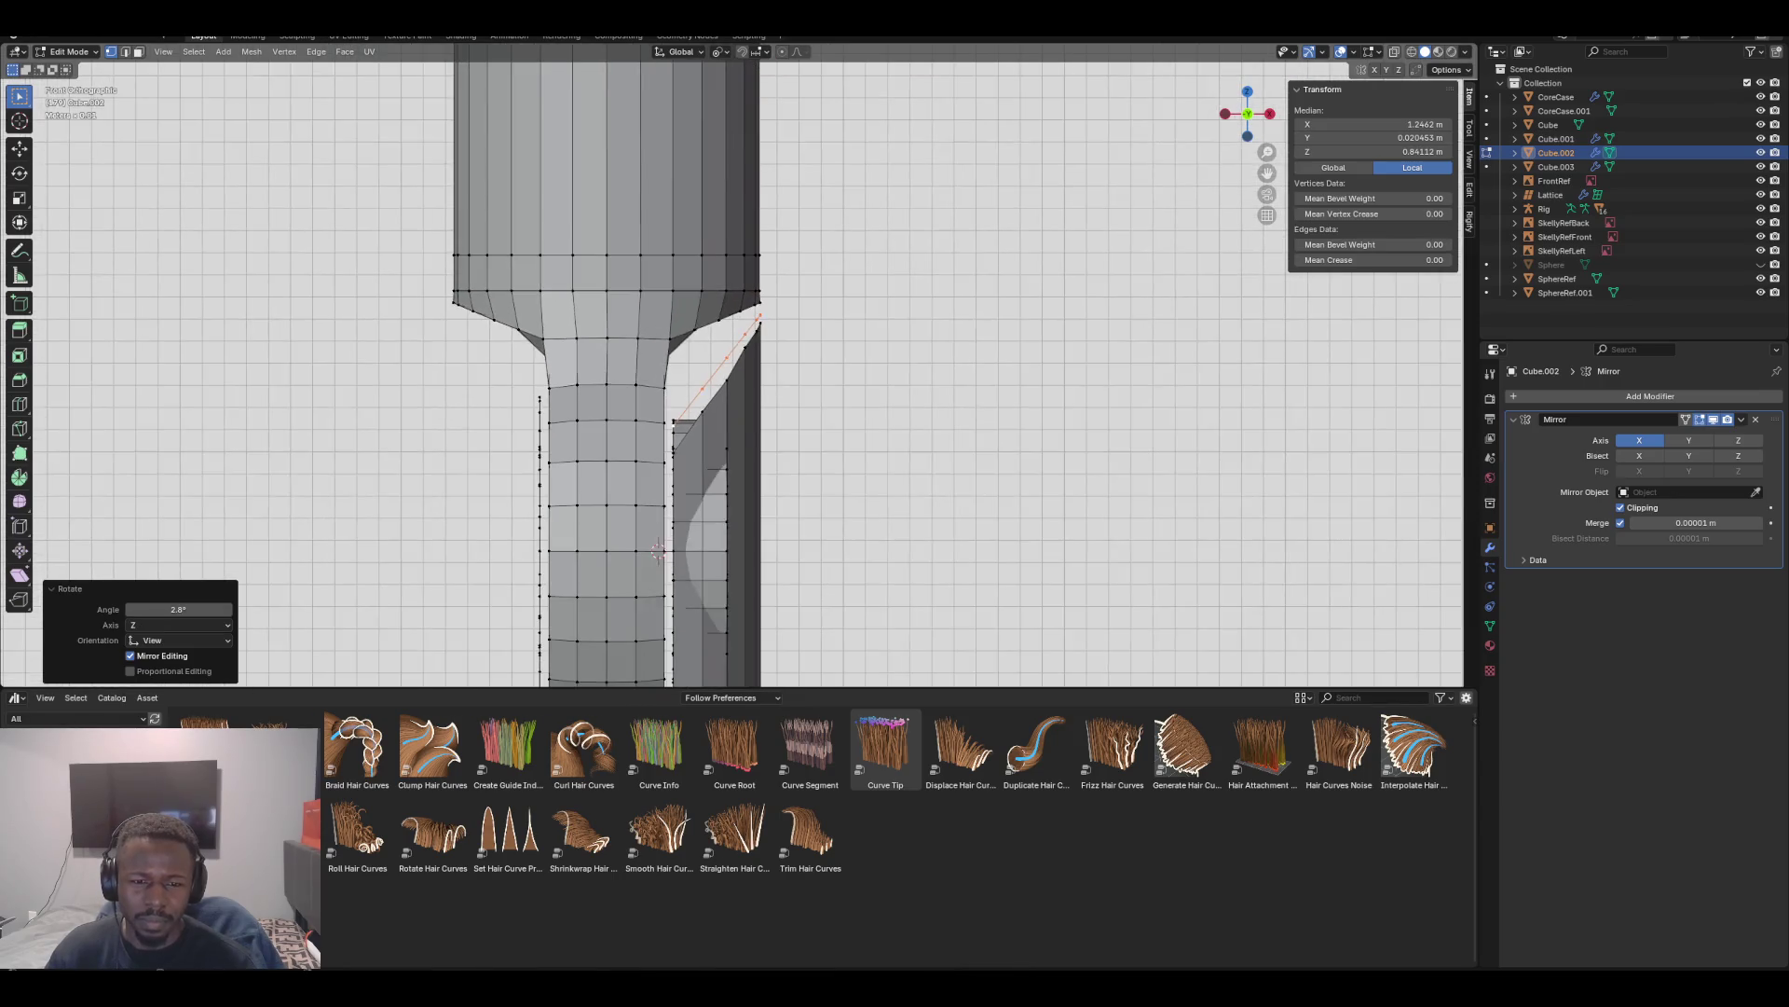
key(KP_3)
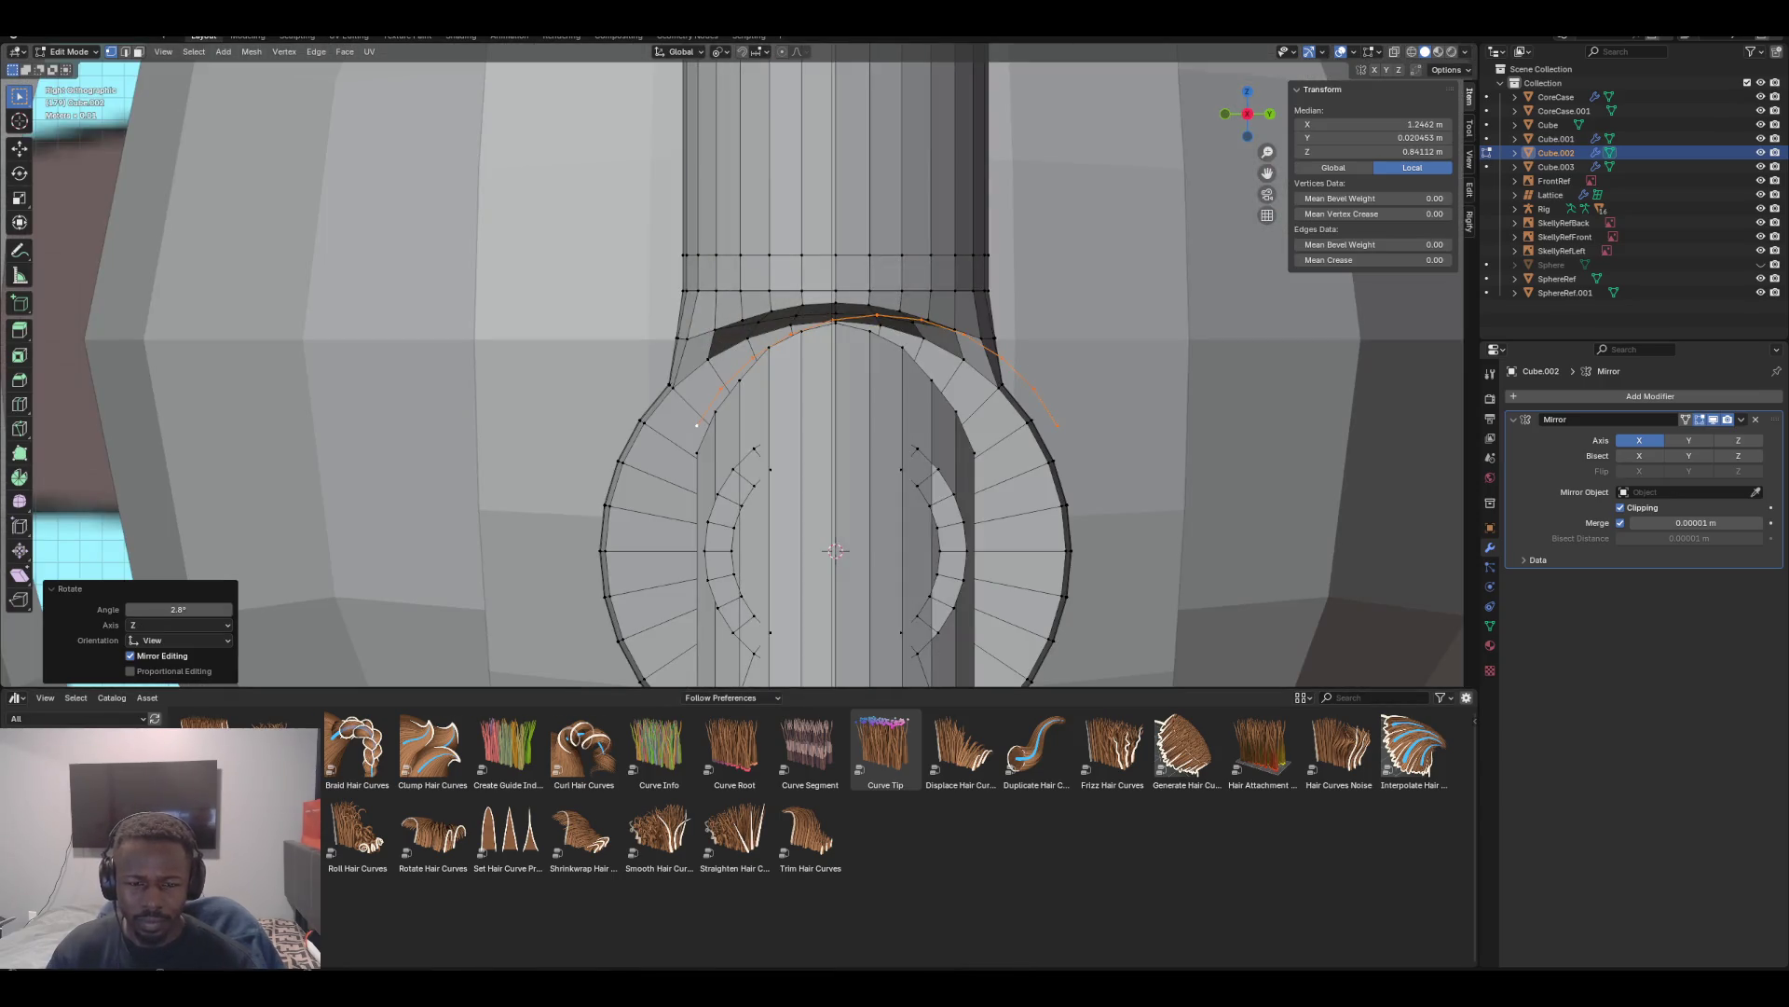
key(ctrl+z)
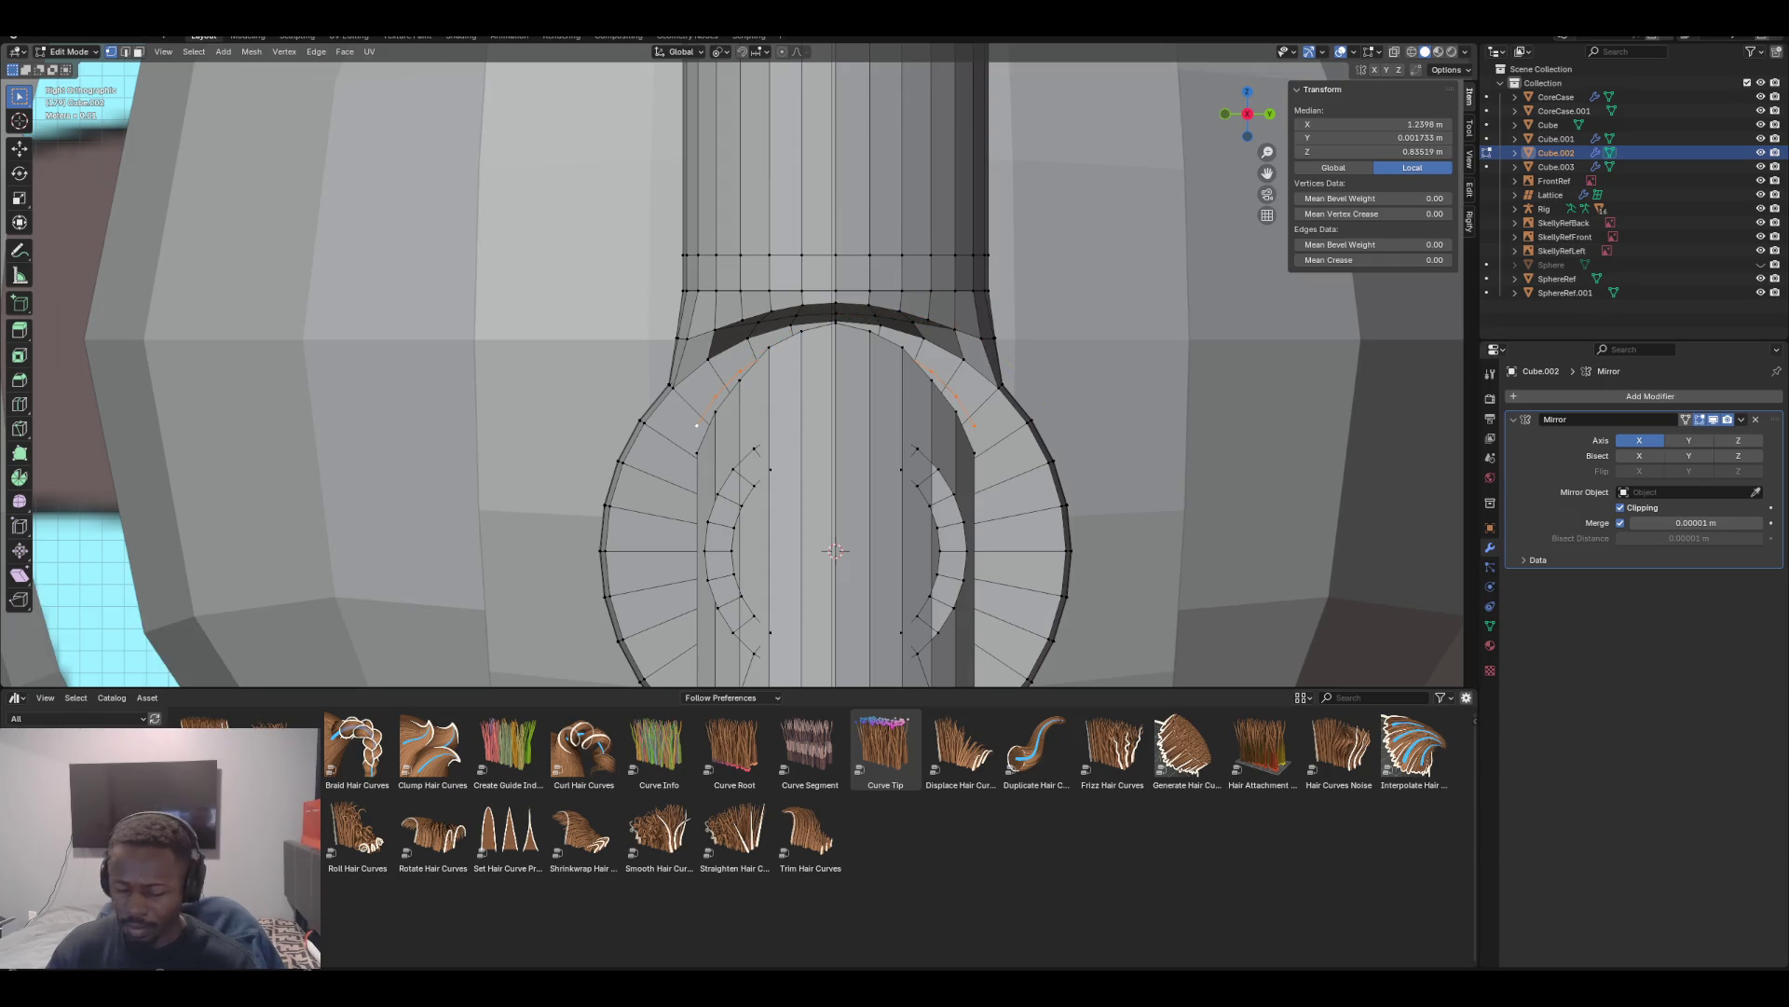
Fine-tune the arc with an X stretch and -6.56° rotation, ending at 1.026 X scale
key(KP_1)
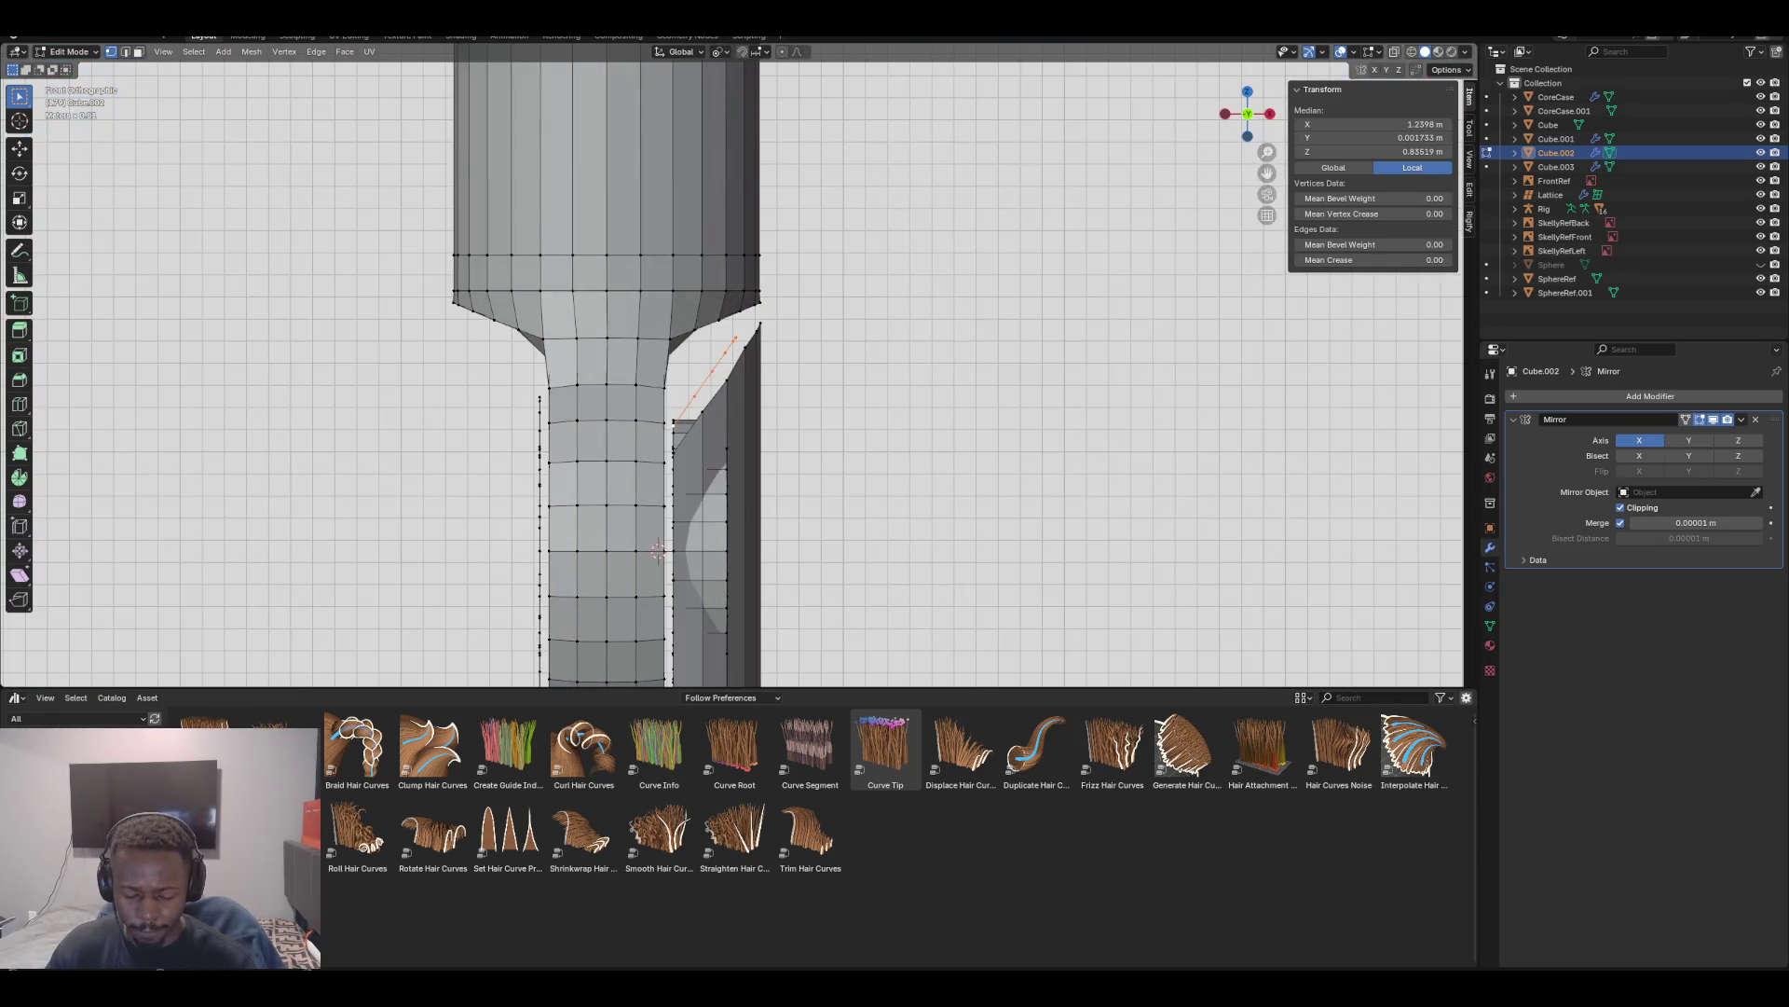
key(x)
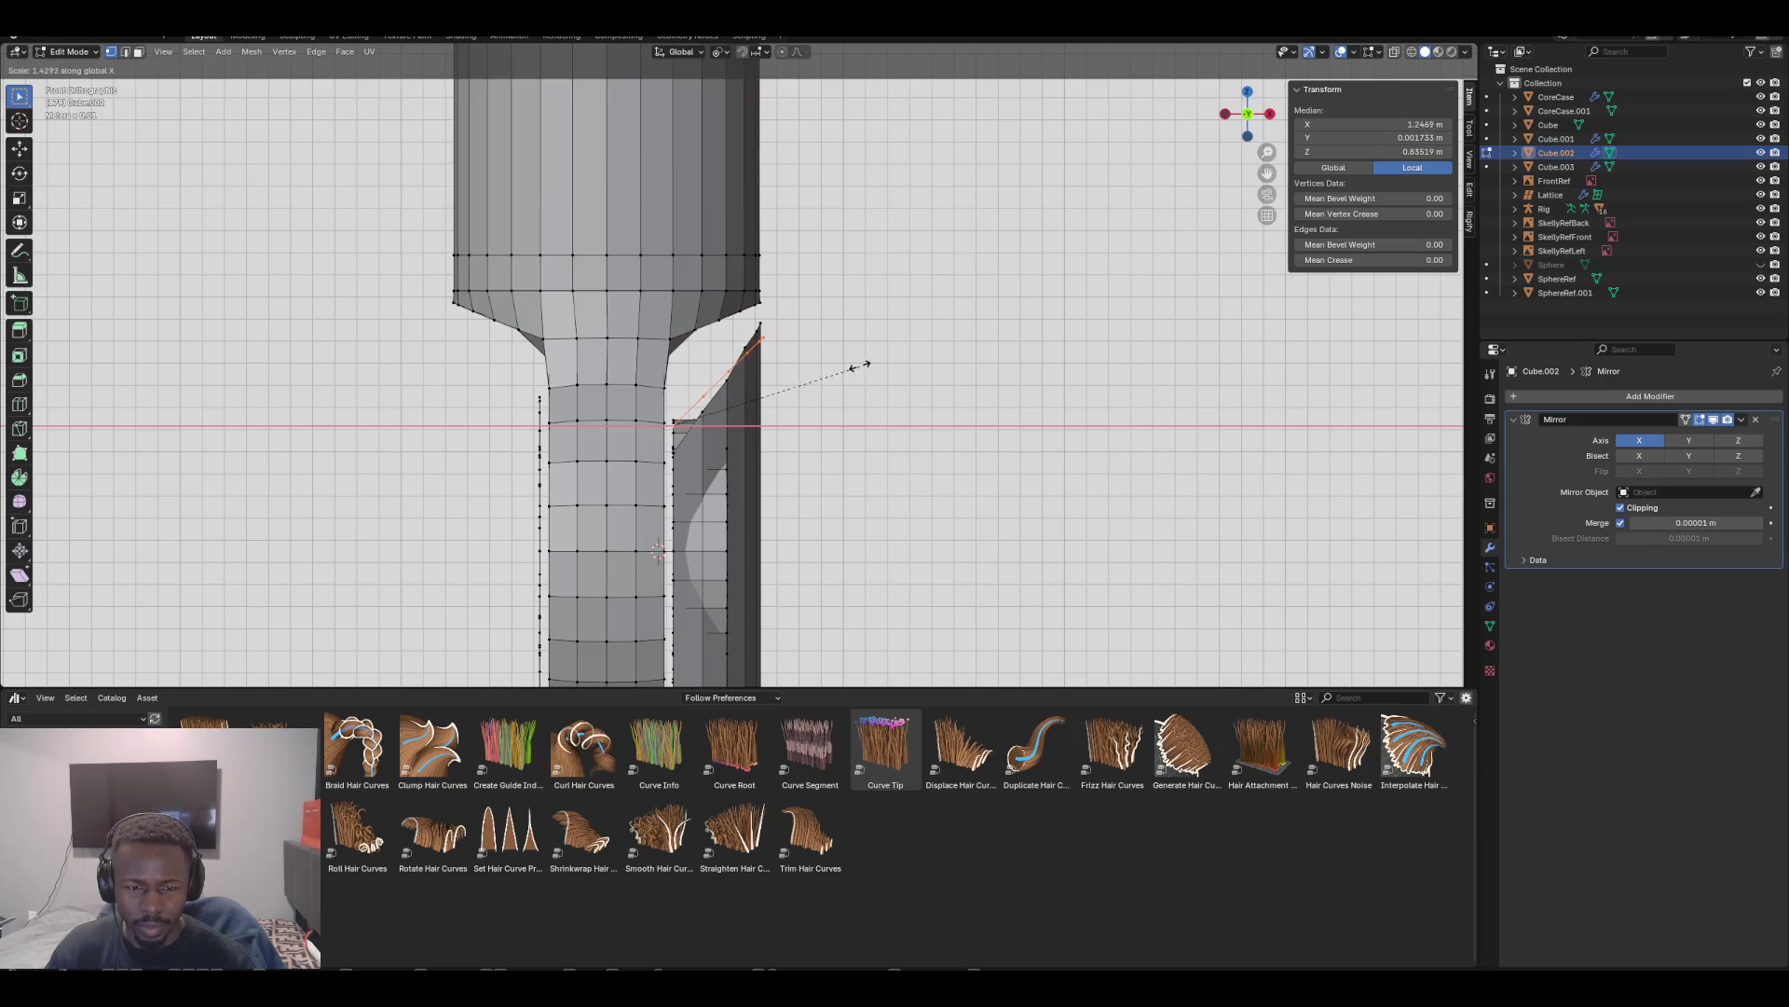
click(867, 363)
key(r)
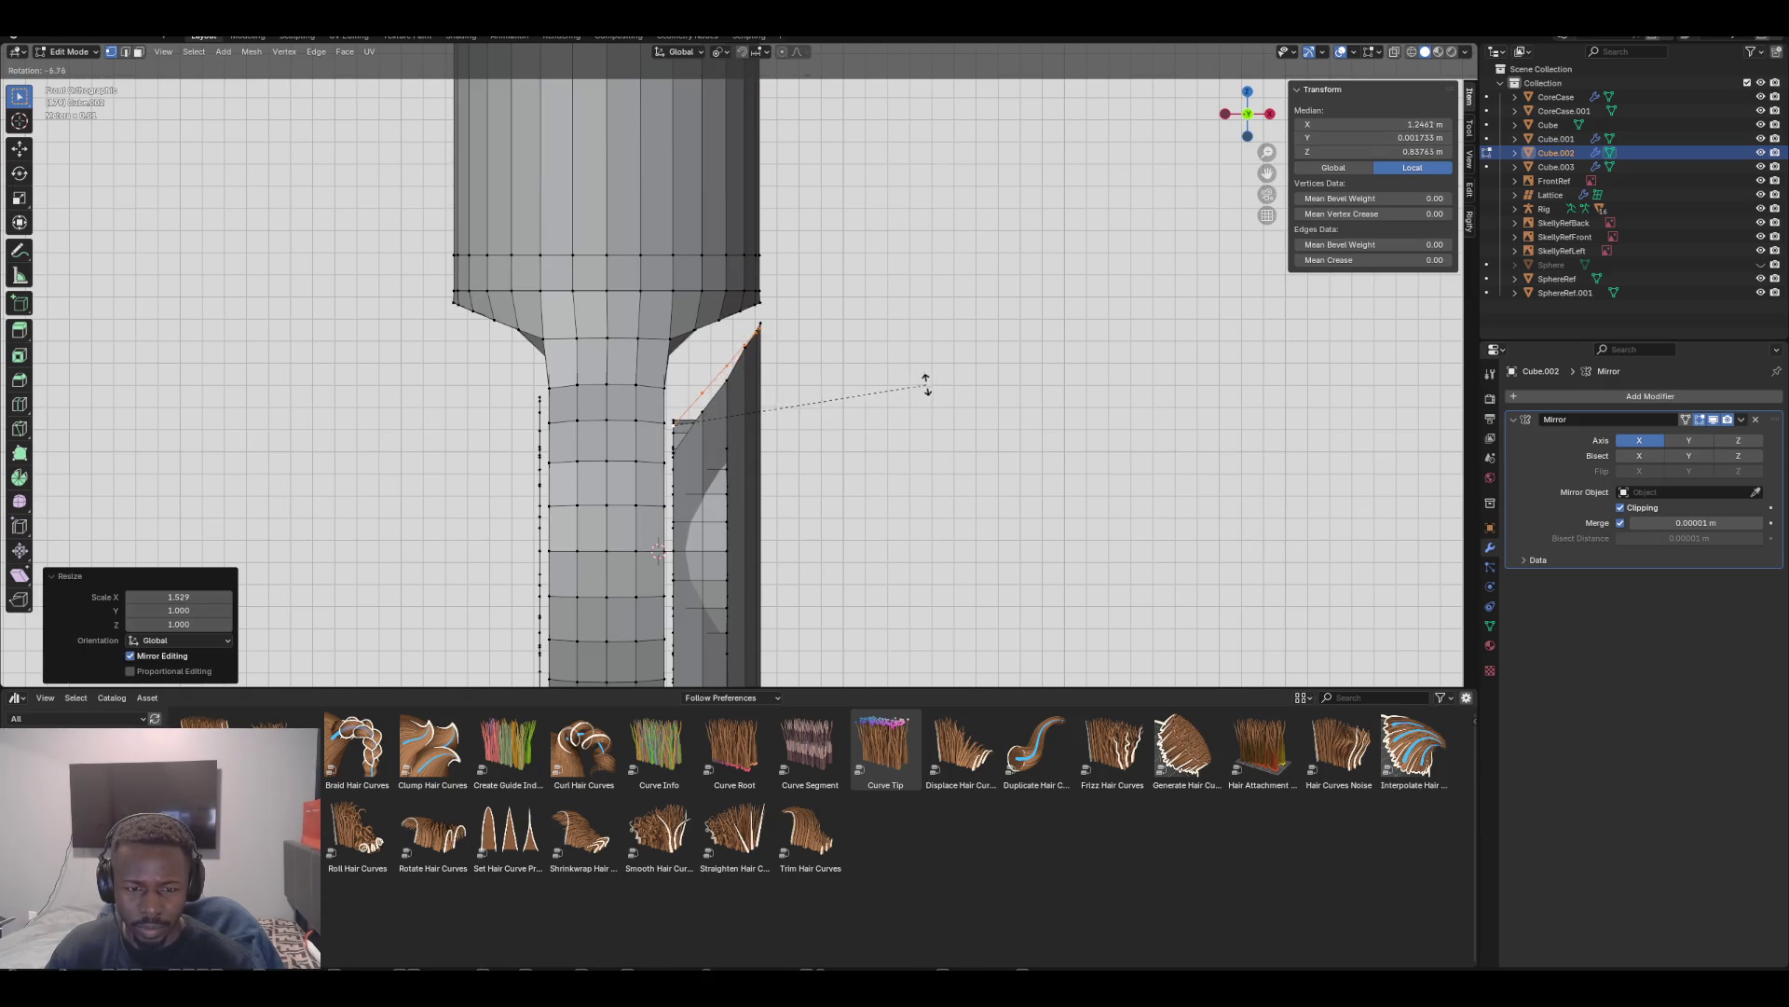
click(926, 381)
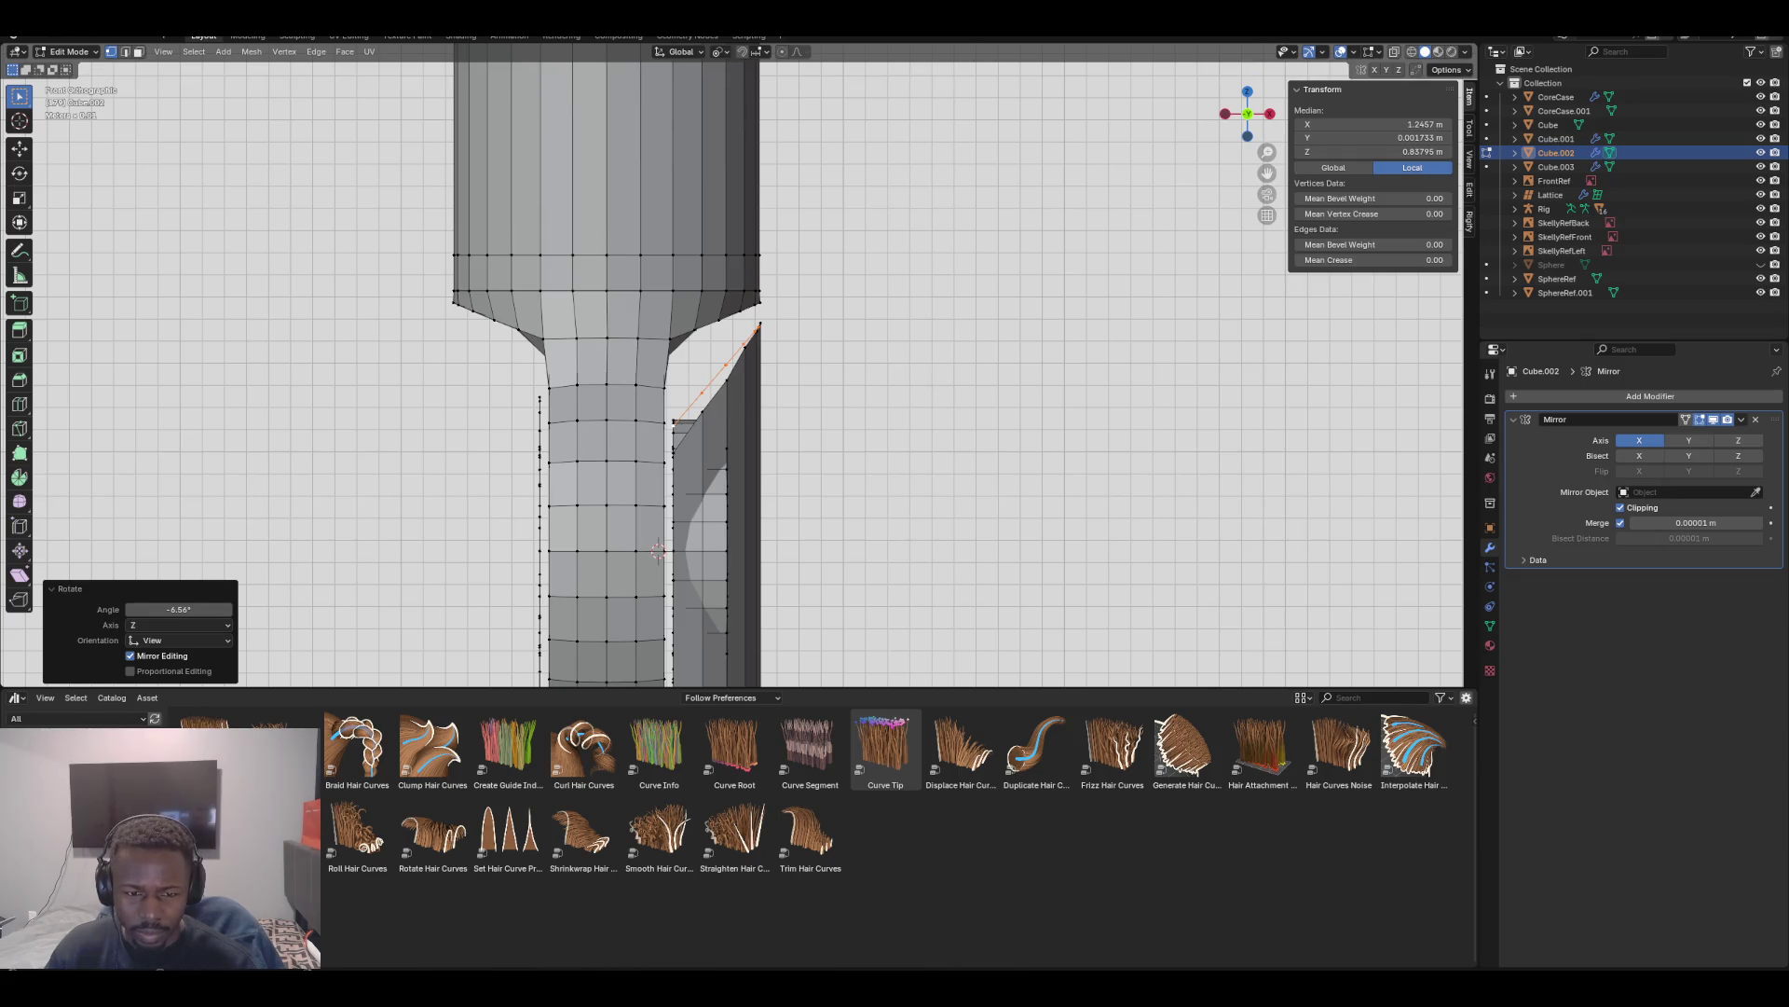
key(s)
key(x)
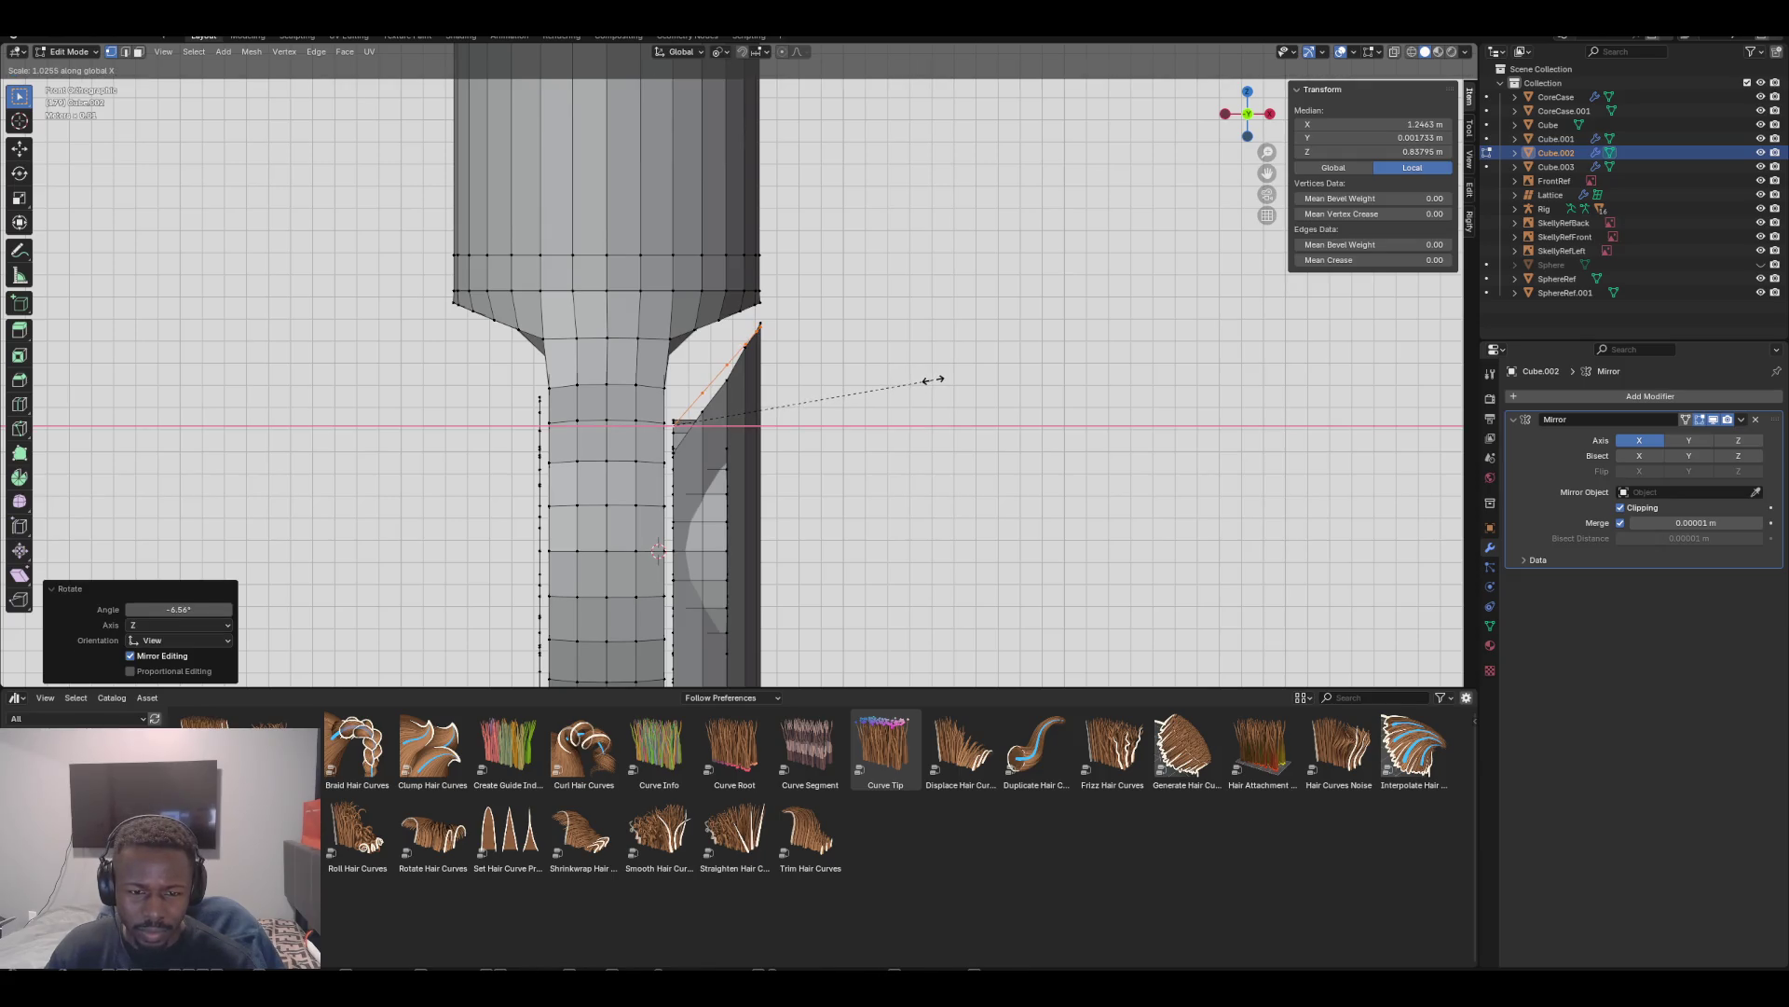
click(932, 381)
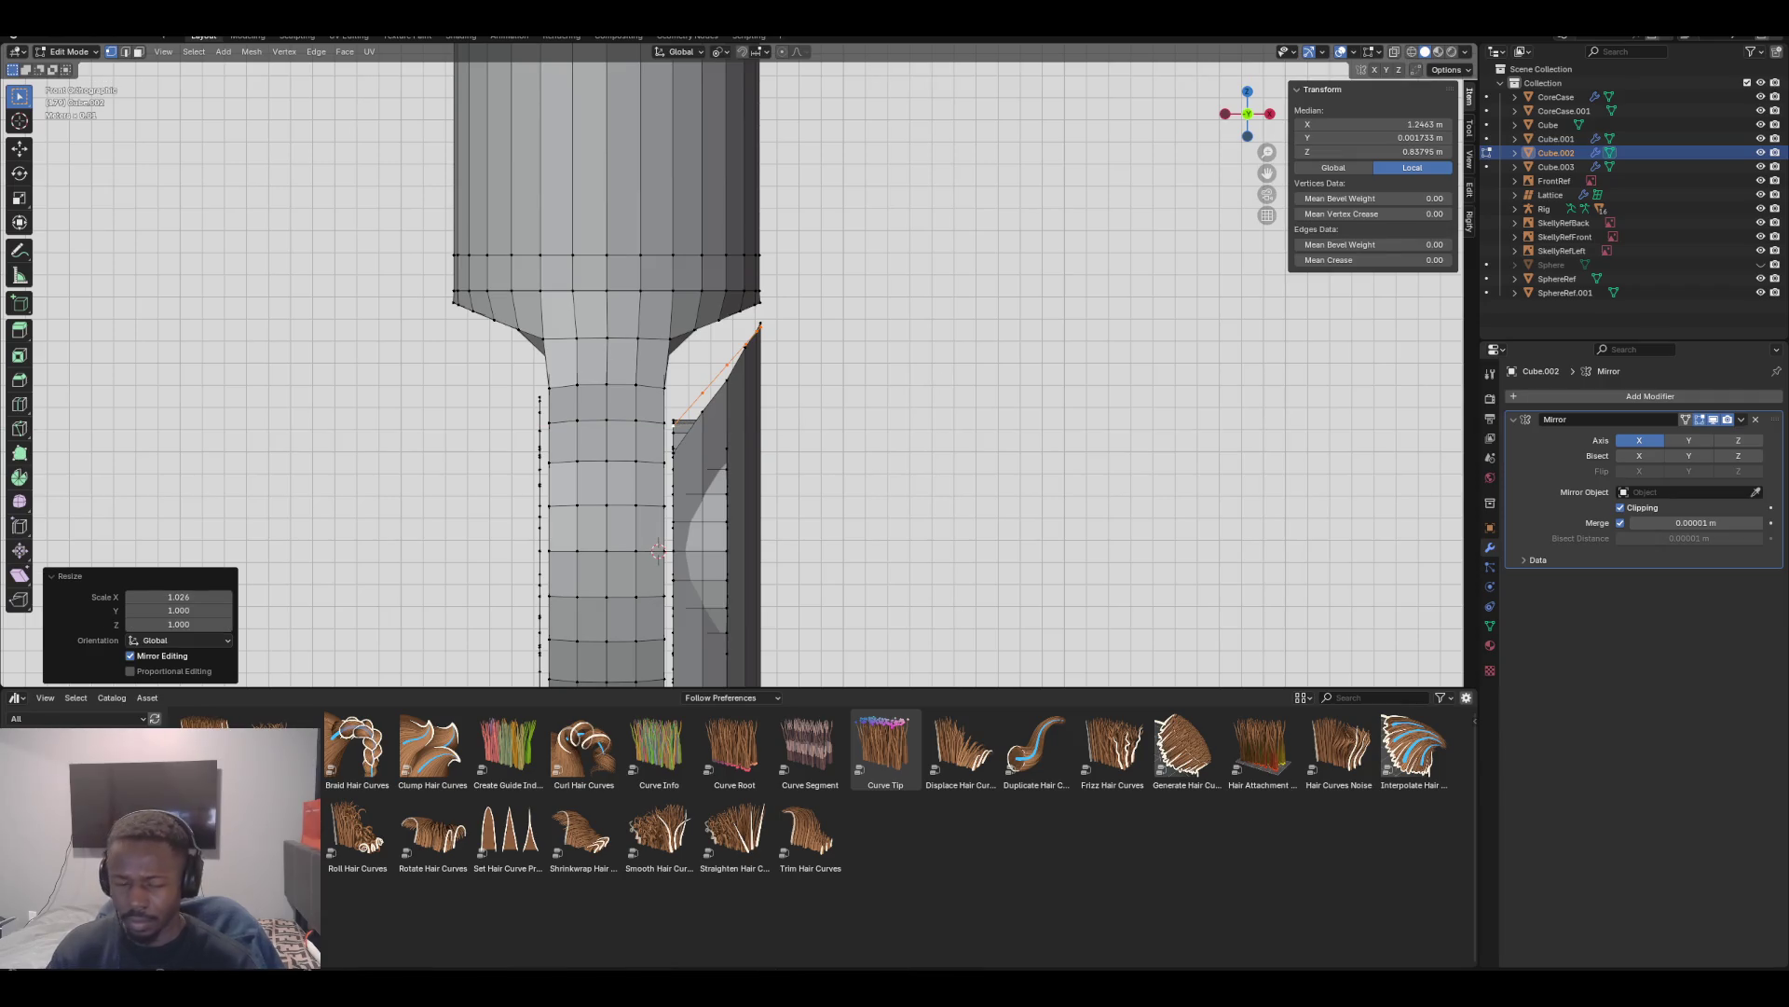
key(KP_3)
Clear the selection and select the vertical face strips running across the ring's centre
scroll(733, 365, down, 3)
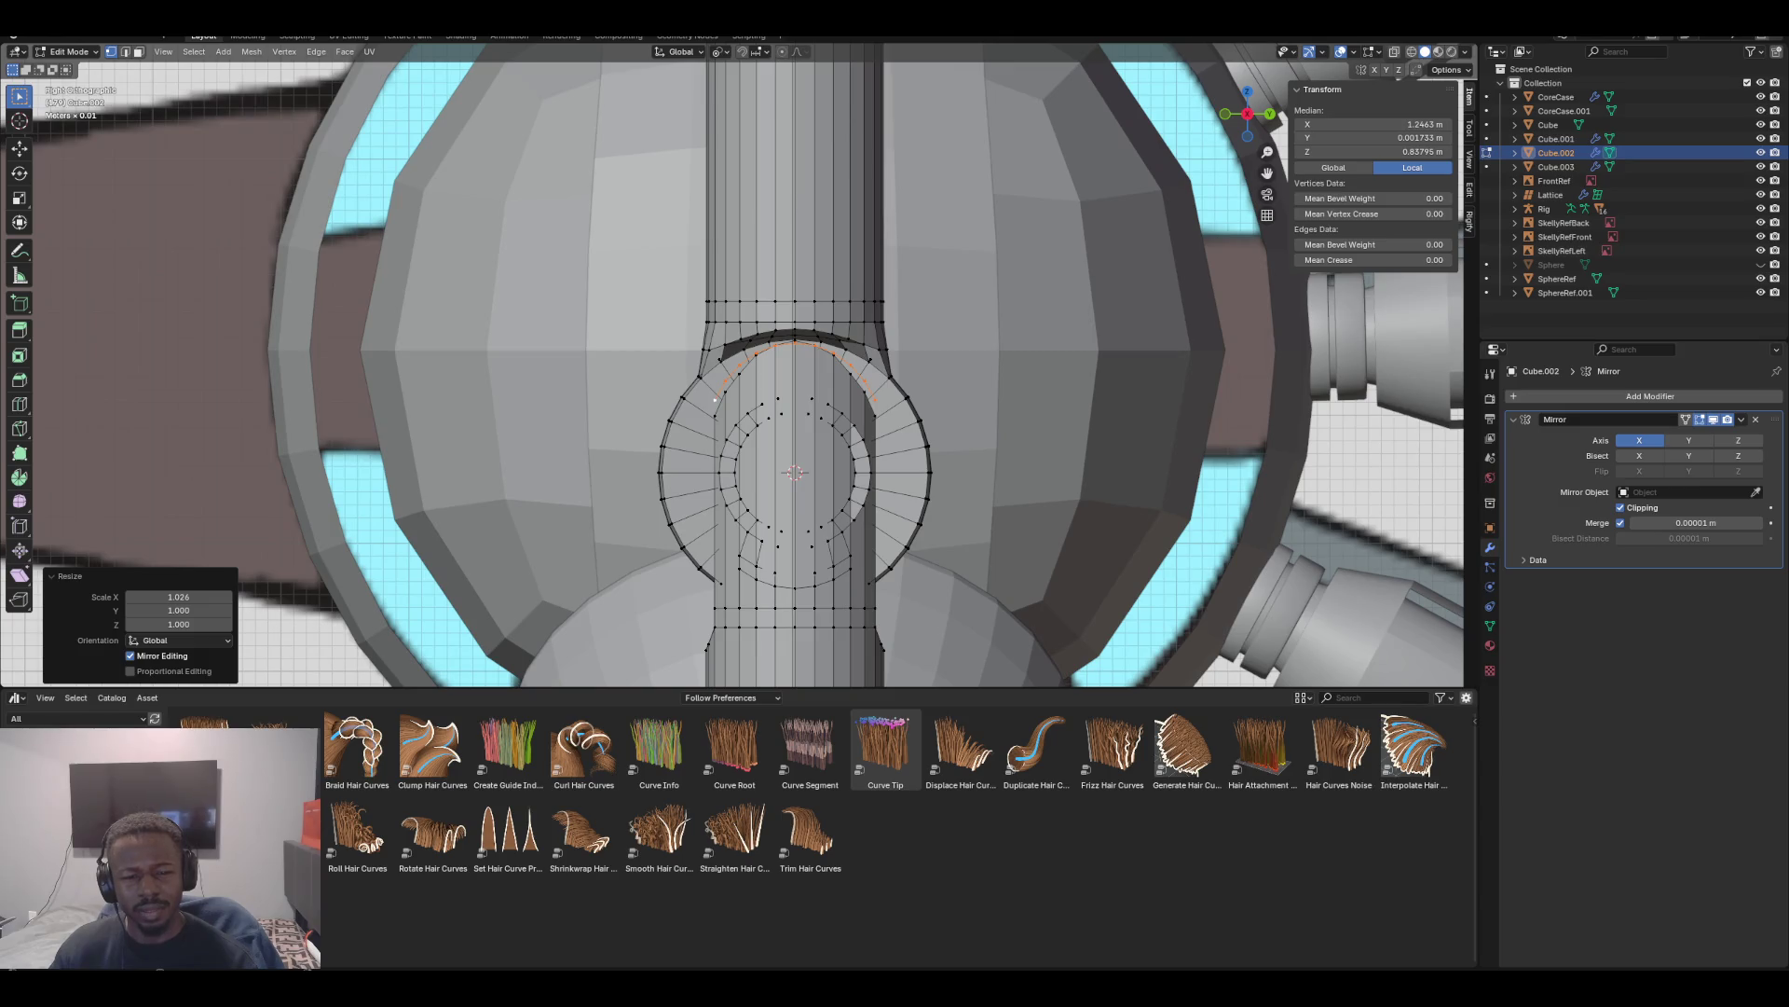
scroll(715, 400, up, 3)
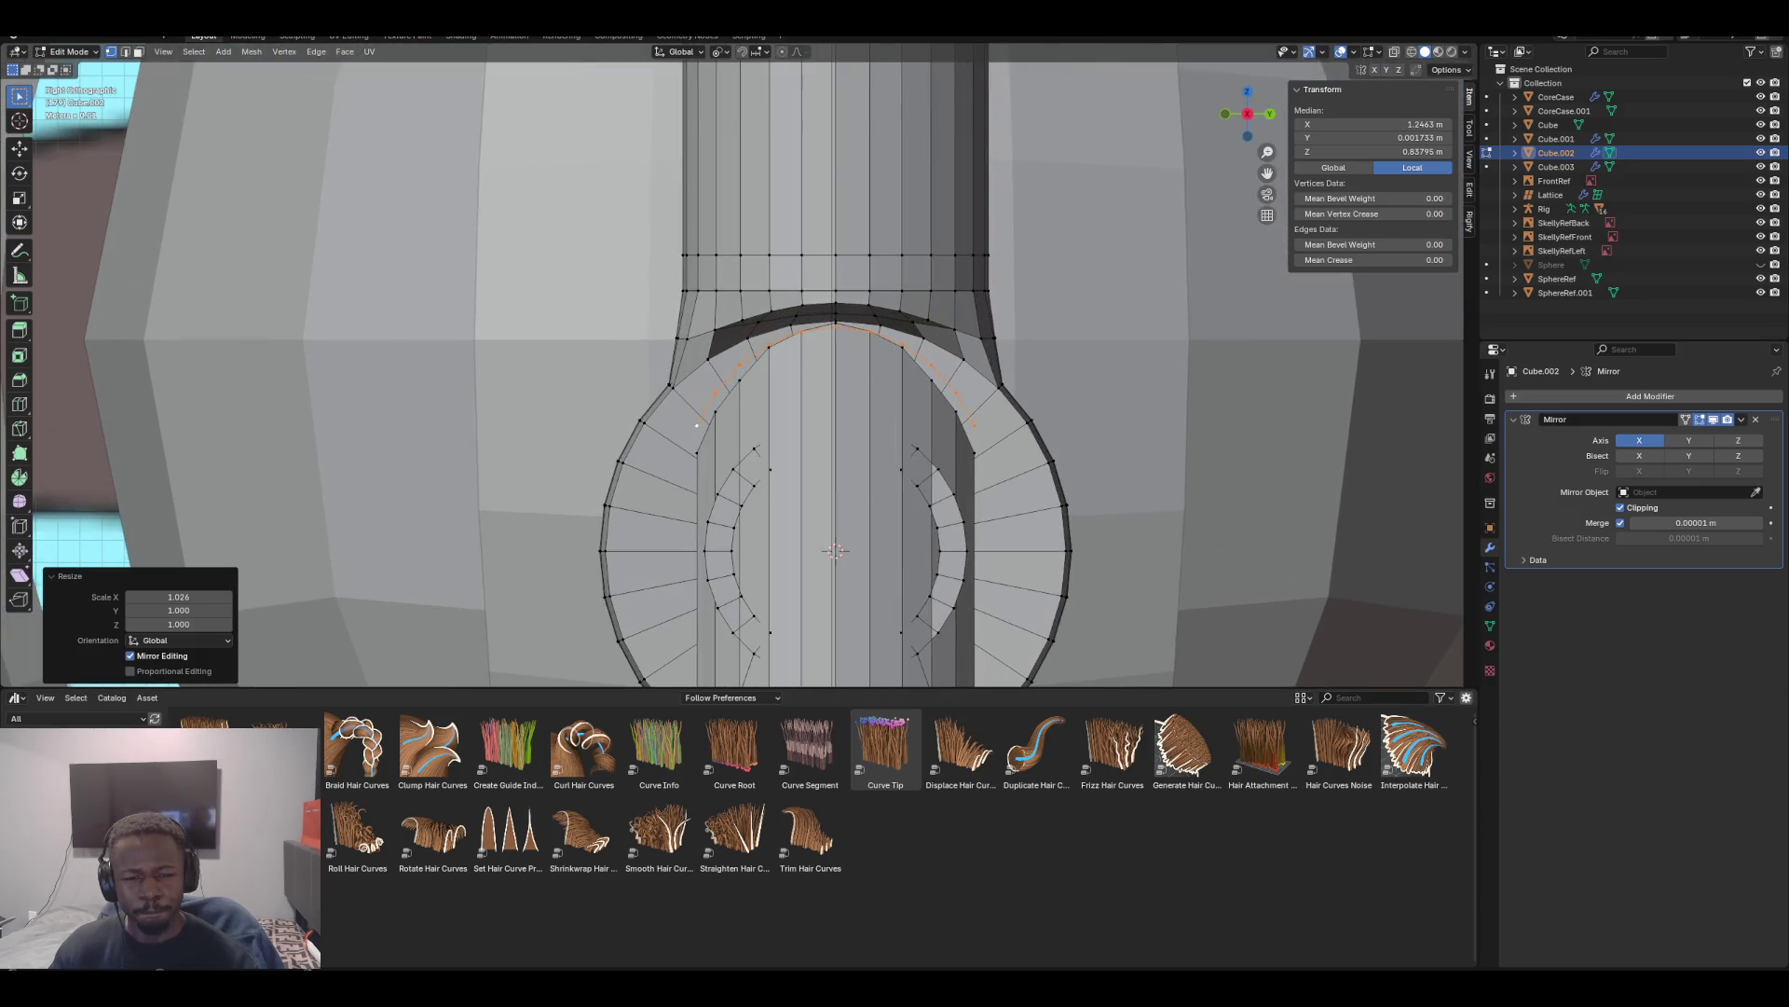
scroll(739, 366, down, 3)
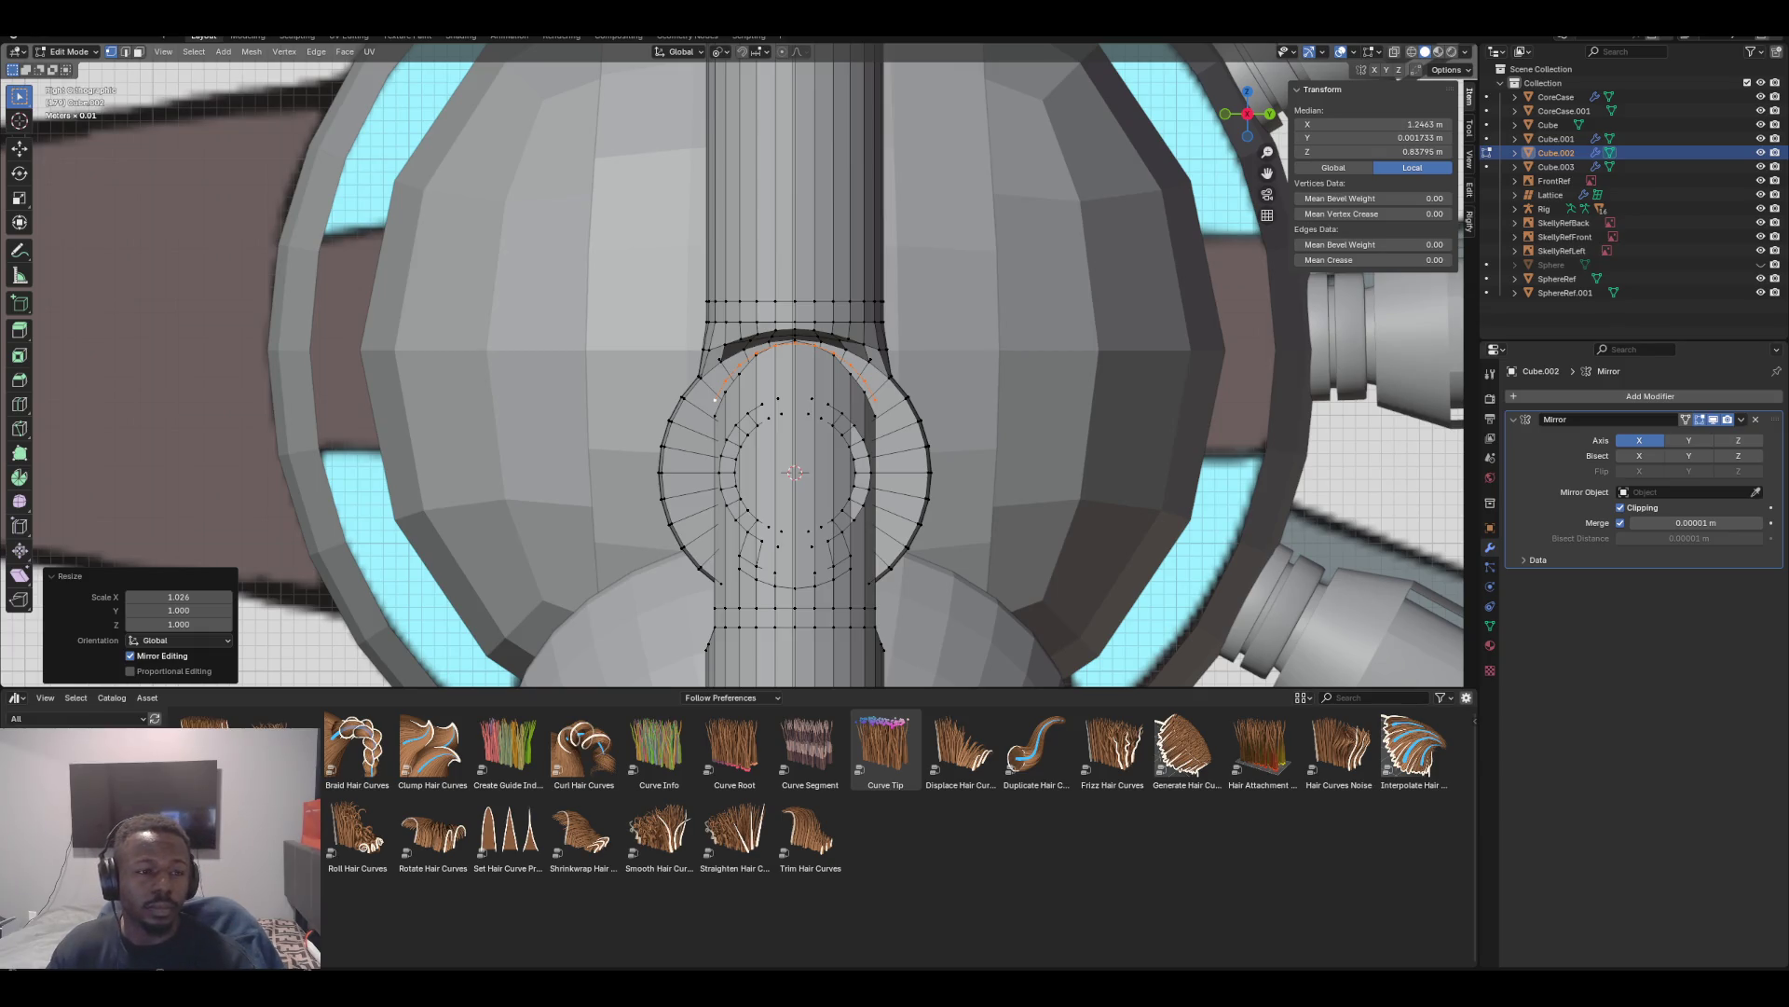
key(alt+a)
alt+click(695, 471)
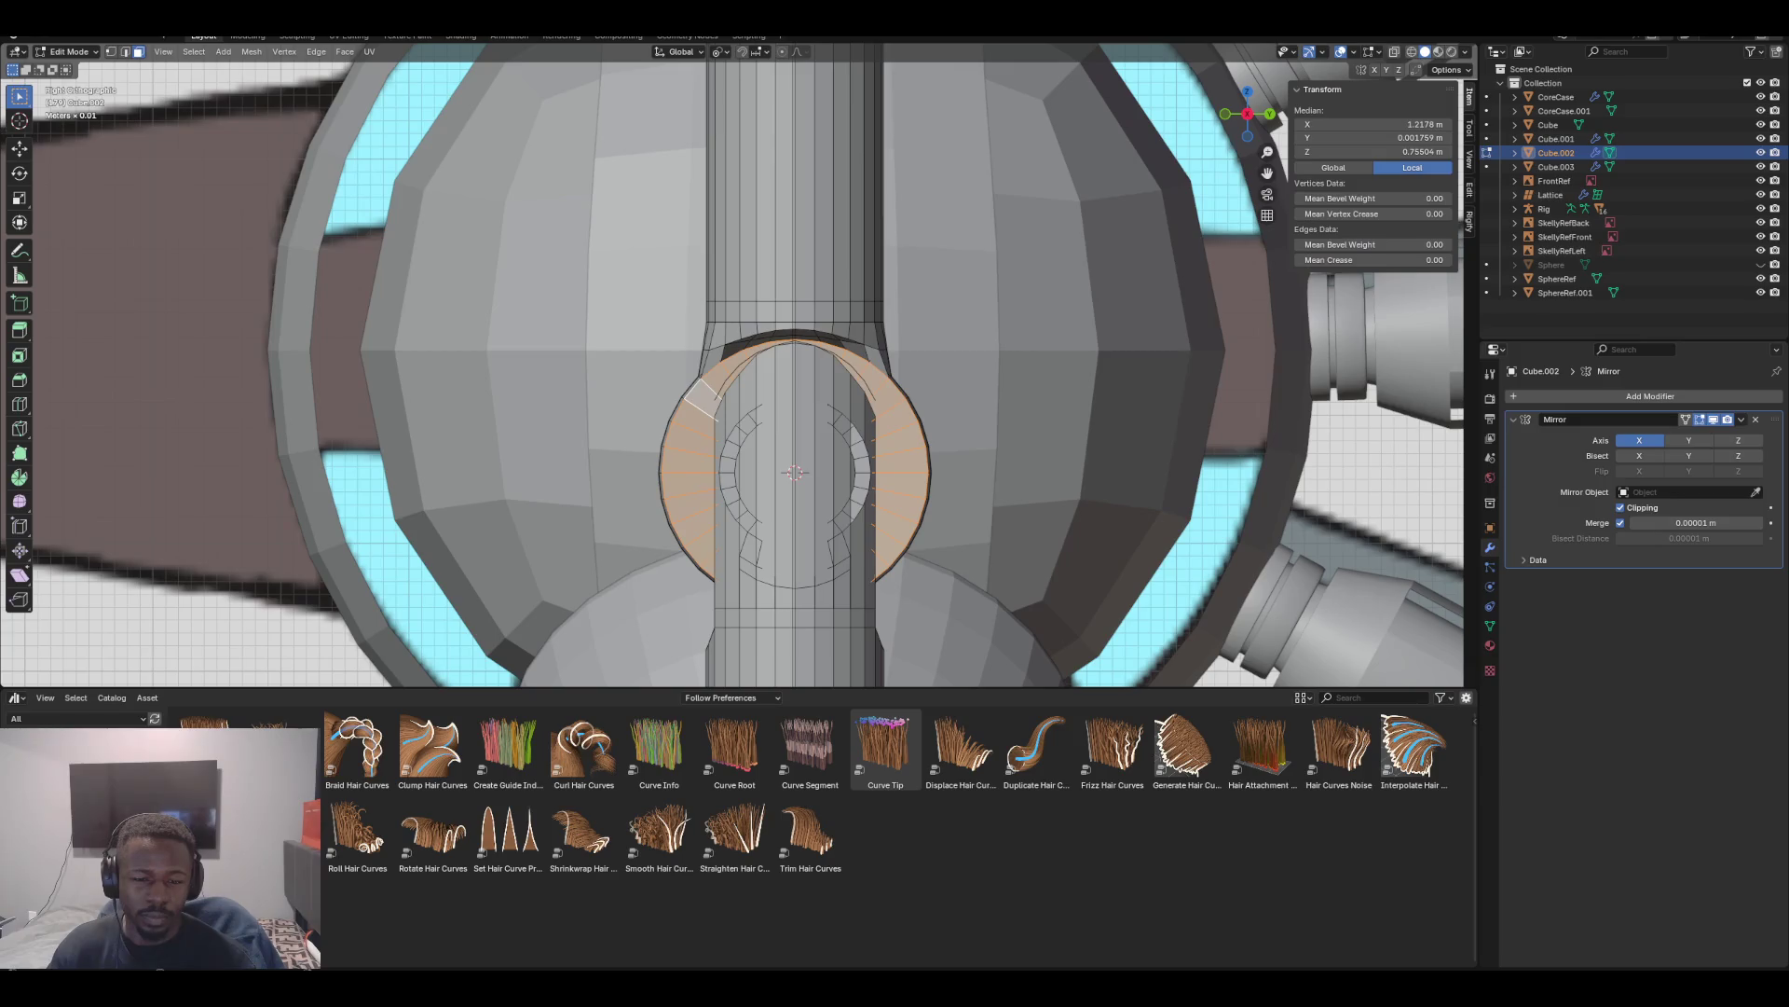
alt+click(727, 485)
alt+shift+click(786, 522)
alt+shift+click(765, 522)
alt+shift+click(806, 522)
alt+shift+click(826, 522)
alt+shift+click(844, 522)
alt+shift+click(859, 522)
alt+shift+click(871, 522)
Delete the selected faces and select the edge loop on the ring's upper arc
key(x)
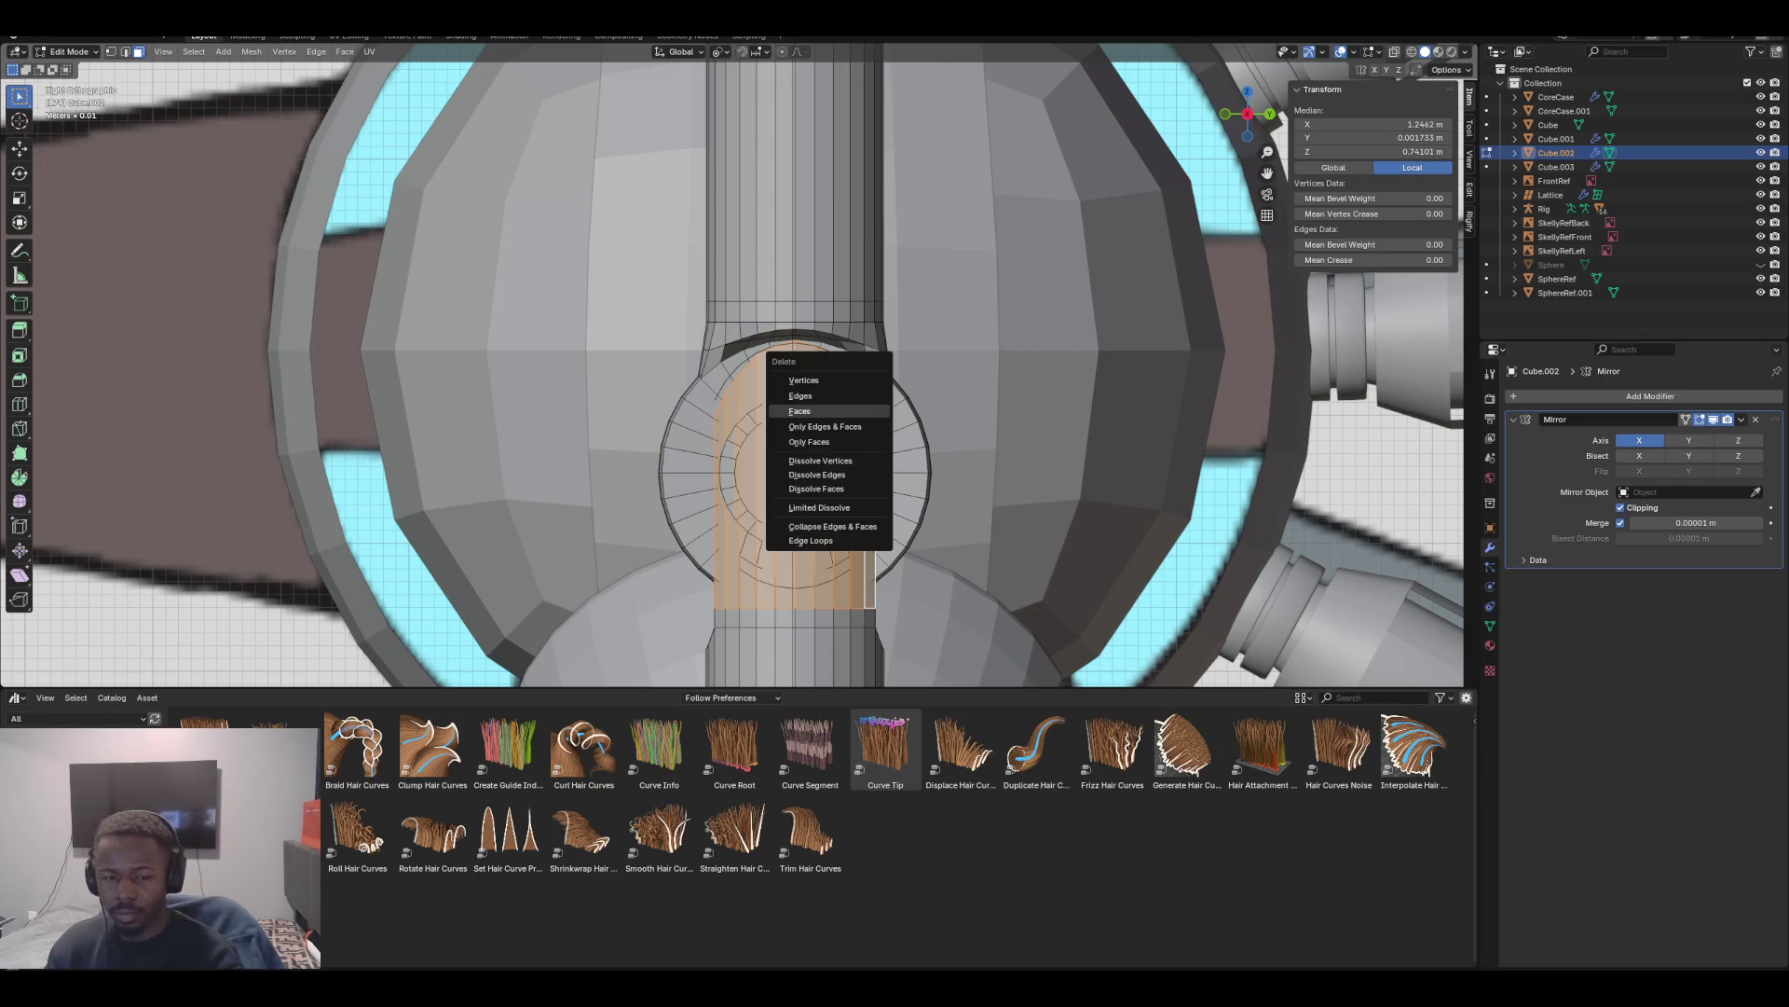
click(838, 400)
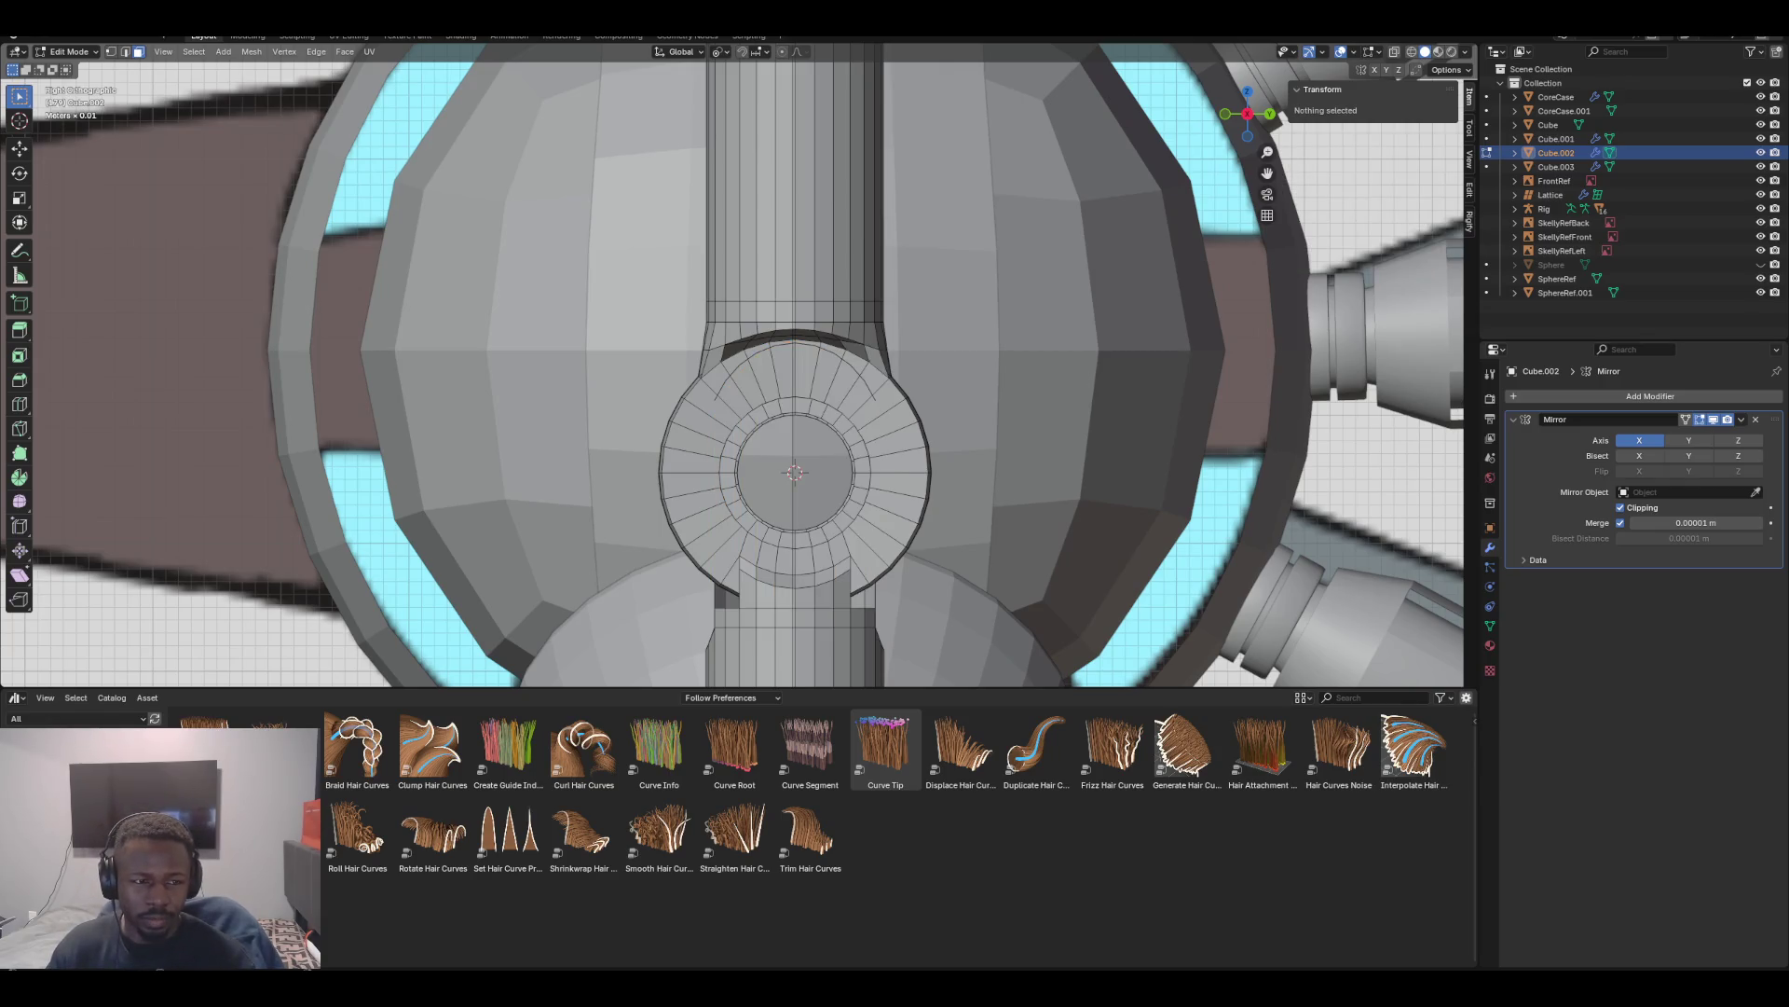
alt+click(794, 352)
Bridge the shin column's top edge loop and the copied arc loop with faces
mouse_move(794, 522)
middle_down()
mouse_move(577, 494)
mouse_move(662, 497)
middle_up()
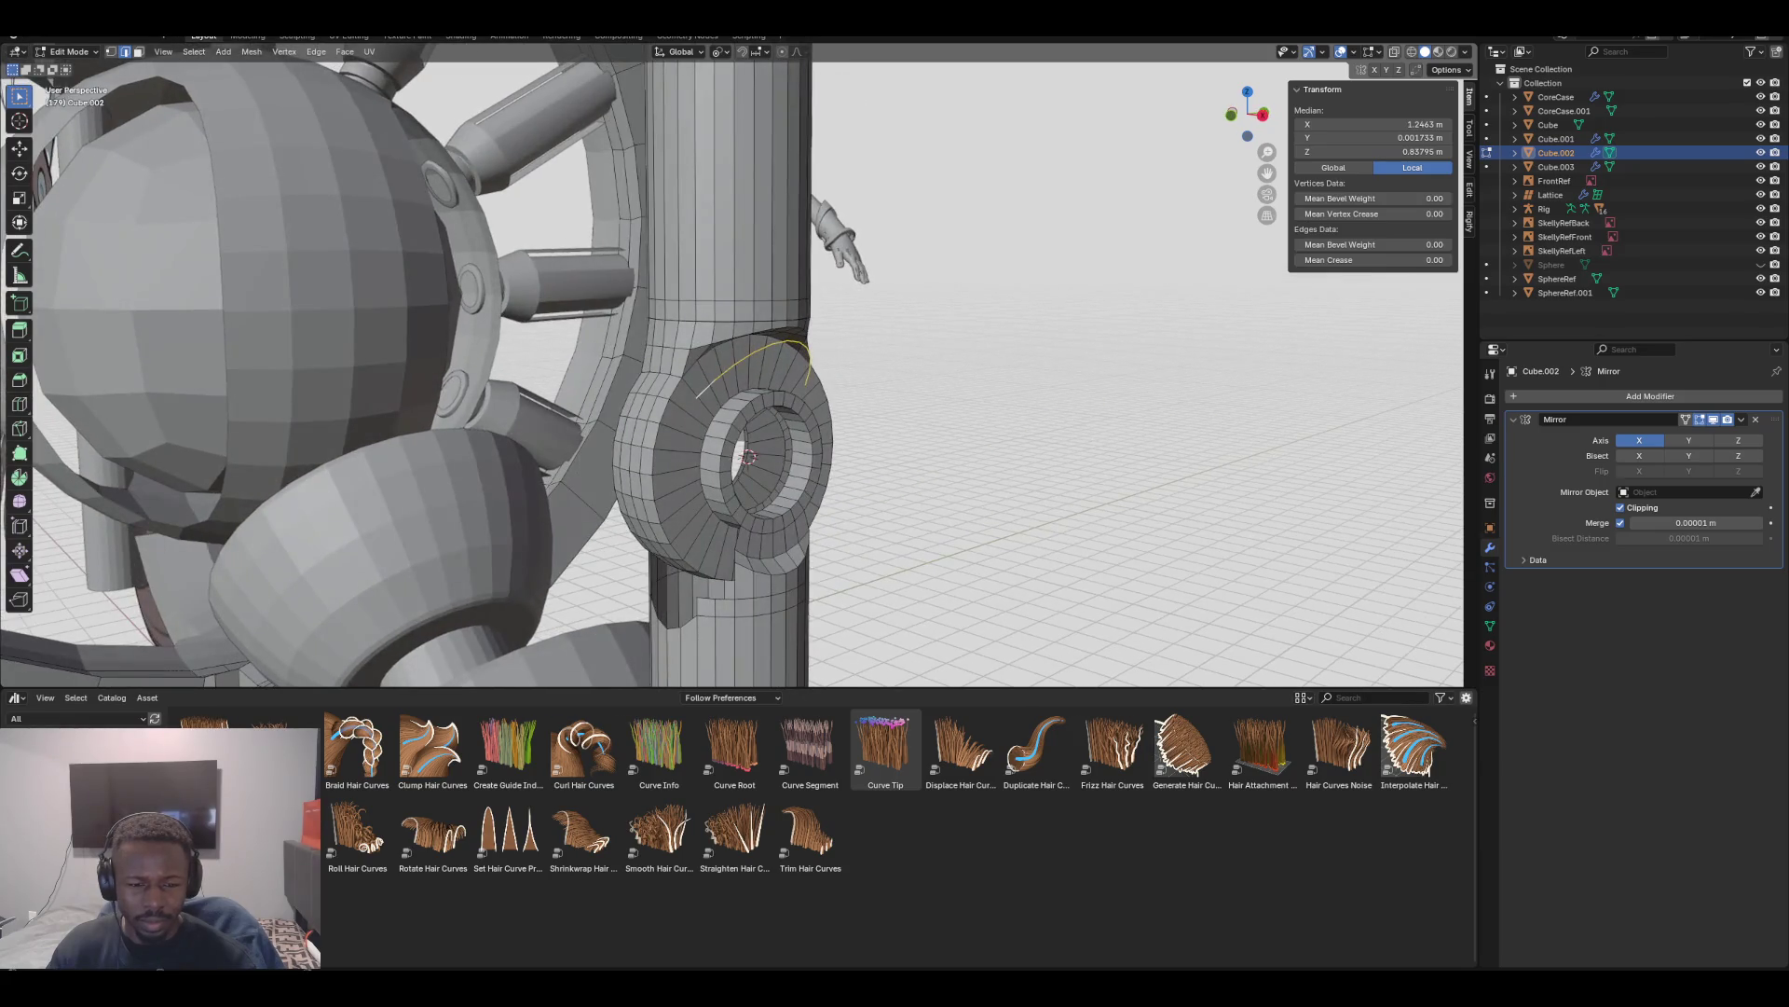
alt+shift+click(737, 559)
key(ctrl+z)
key(ctrl+shift+z)
mouse_move(708, 596)
middle_down()
mouse_move(1305, 596)
mouse_move(792, 583)
mouse_move(774, 604)
mouse_move(1295, 604)
mouse_move(932, 604)
middle_up()
key(F3)
key(Return)
In right side view, knife a six-point curved cut arcing across the lower part of the bridged band
key(KP_1)
key(KP_3)
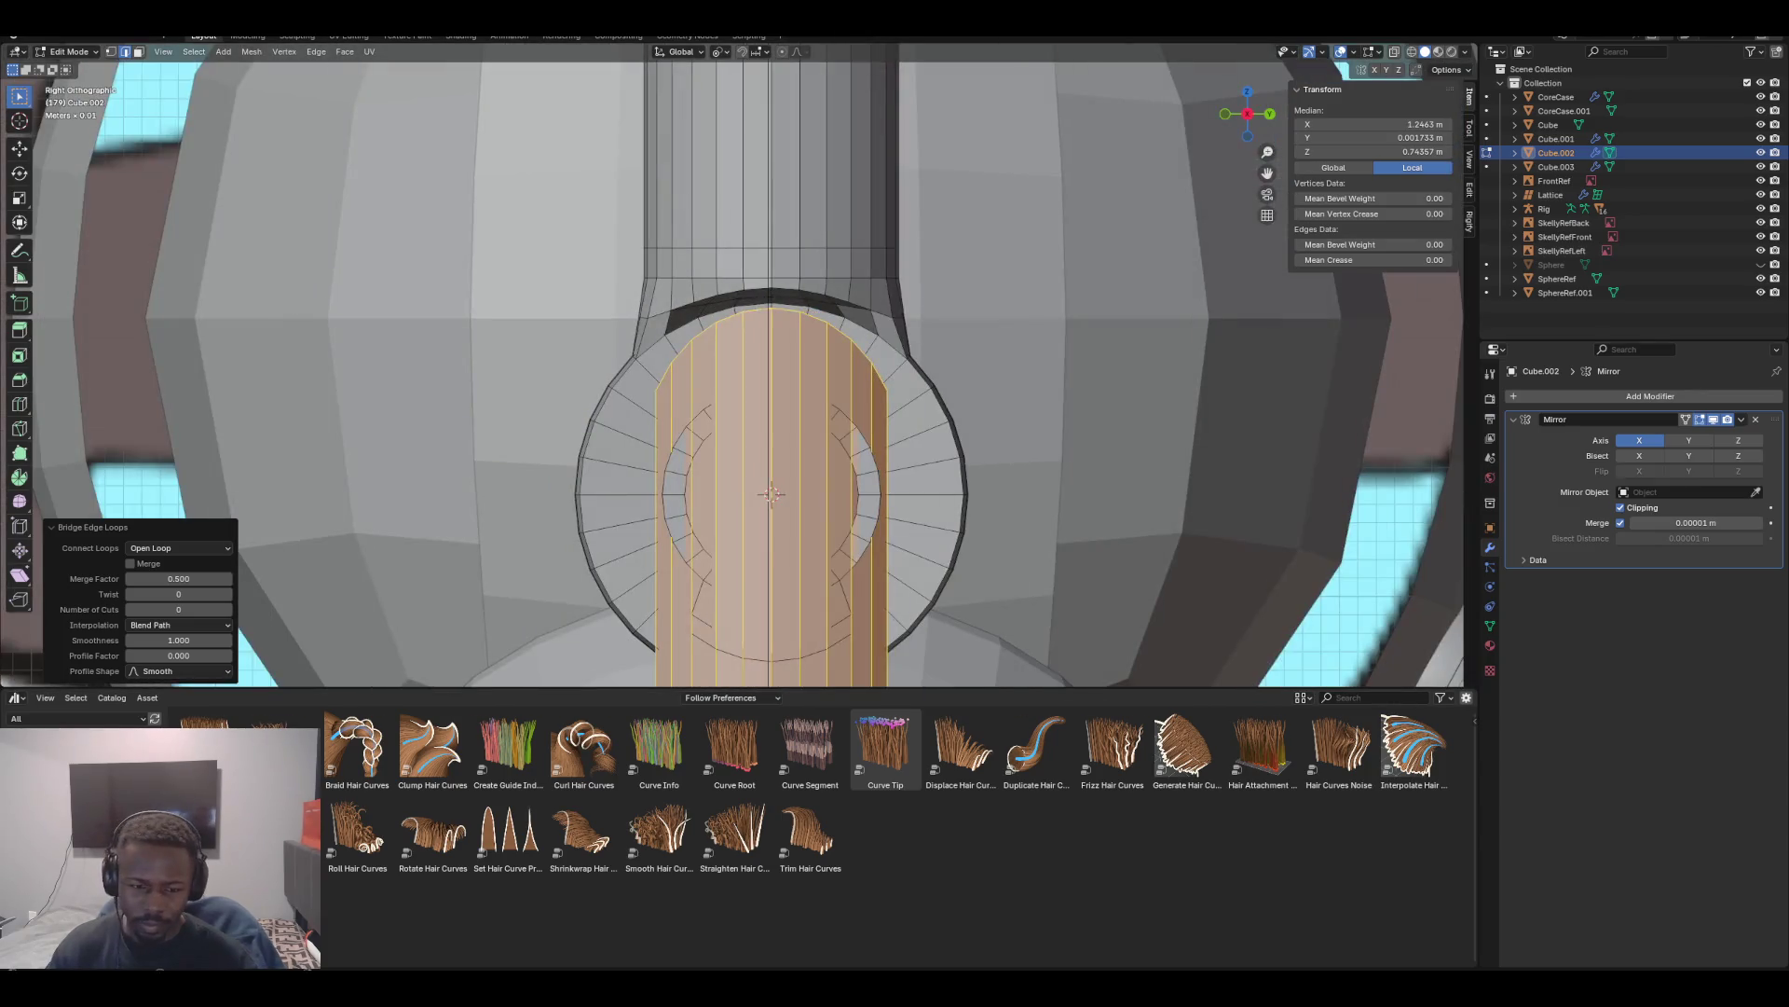
scroll(732, 363, up, 2)
shift+middle_drag(732, 466, 732, 280)
scroll(522, 279, up, 3)
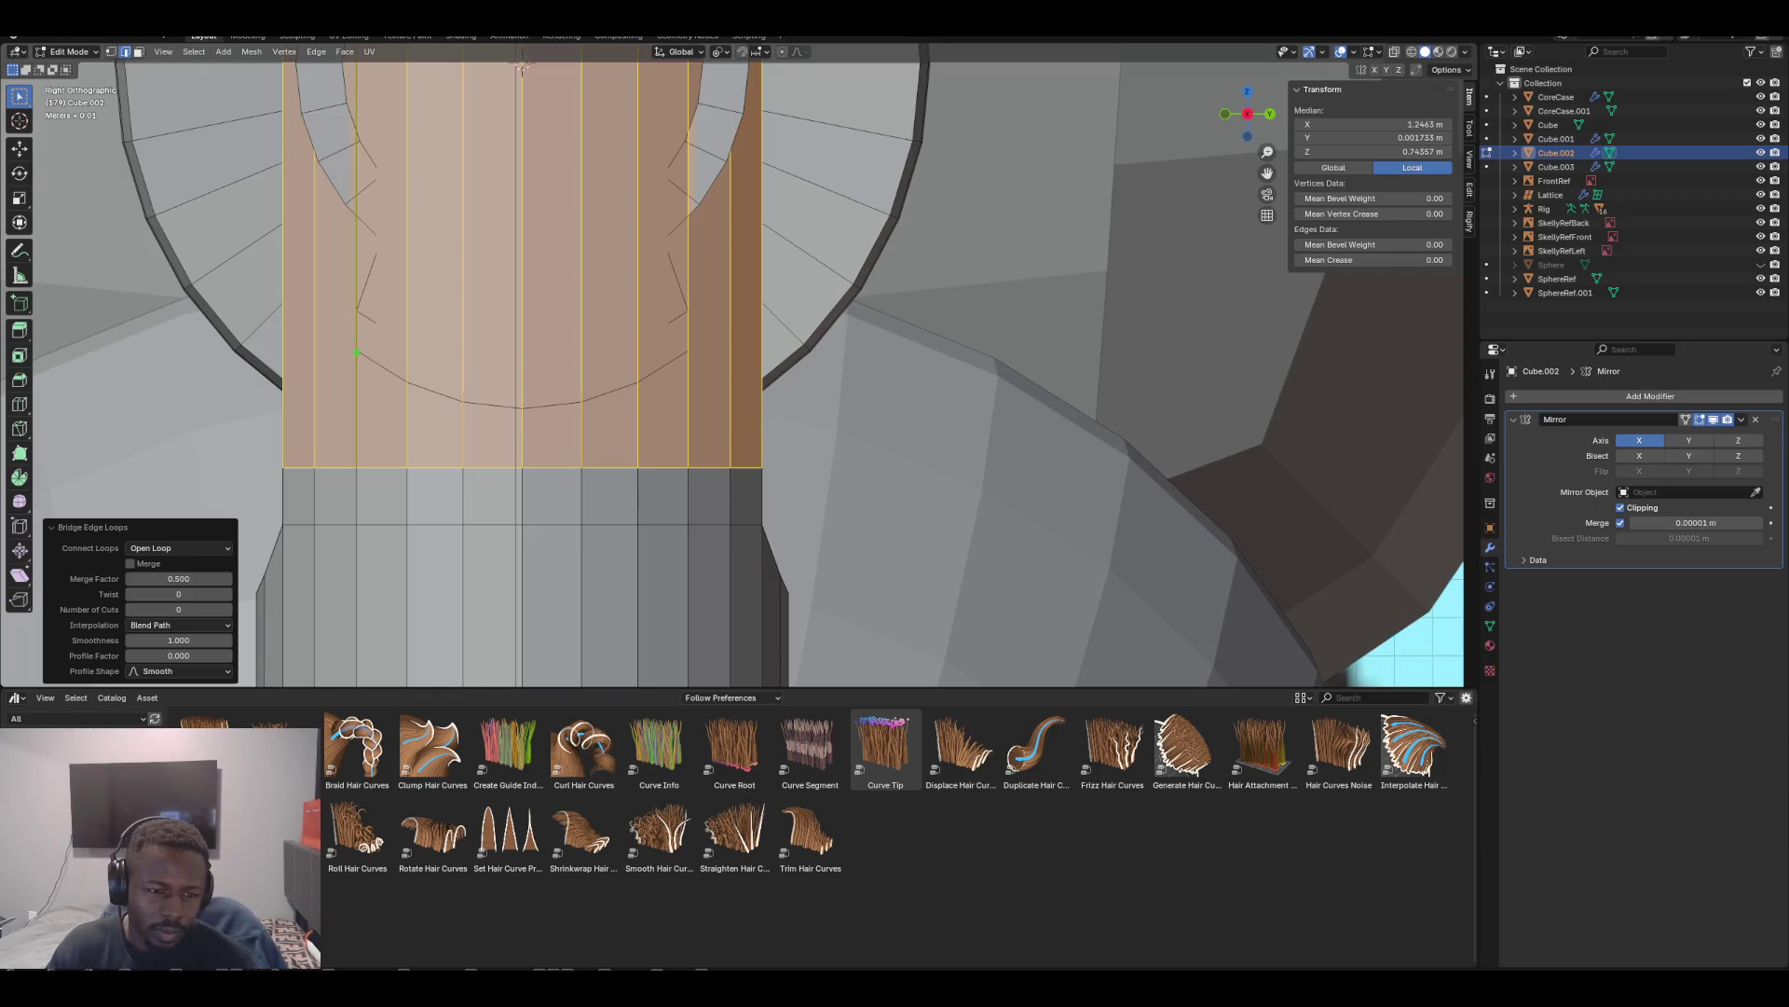
click(357, 350)
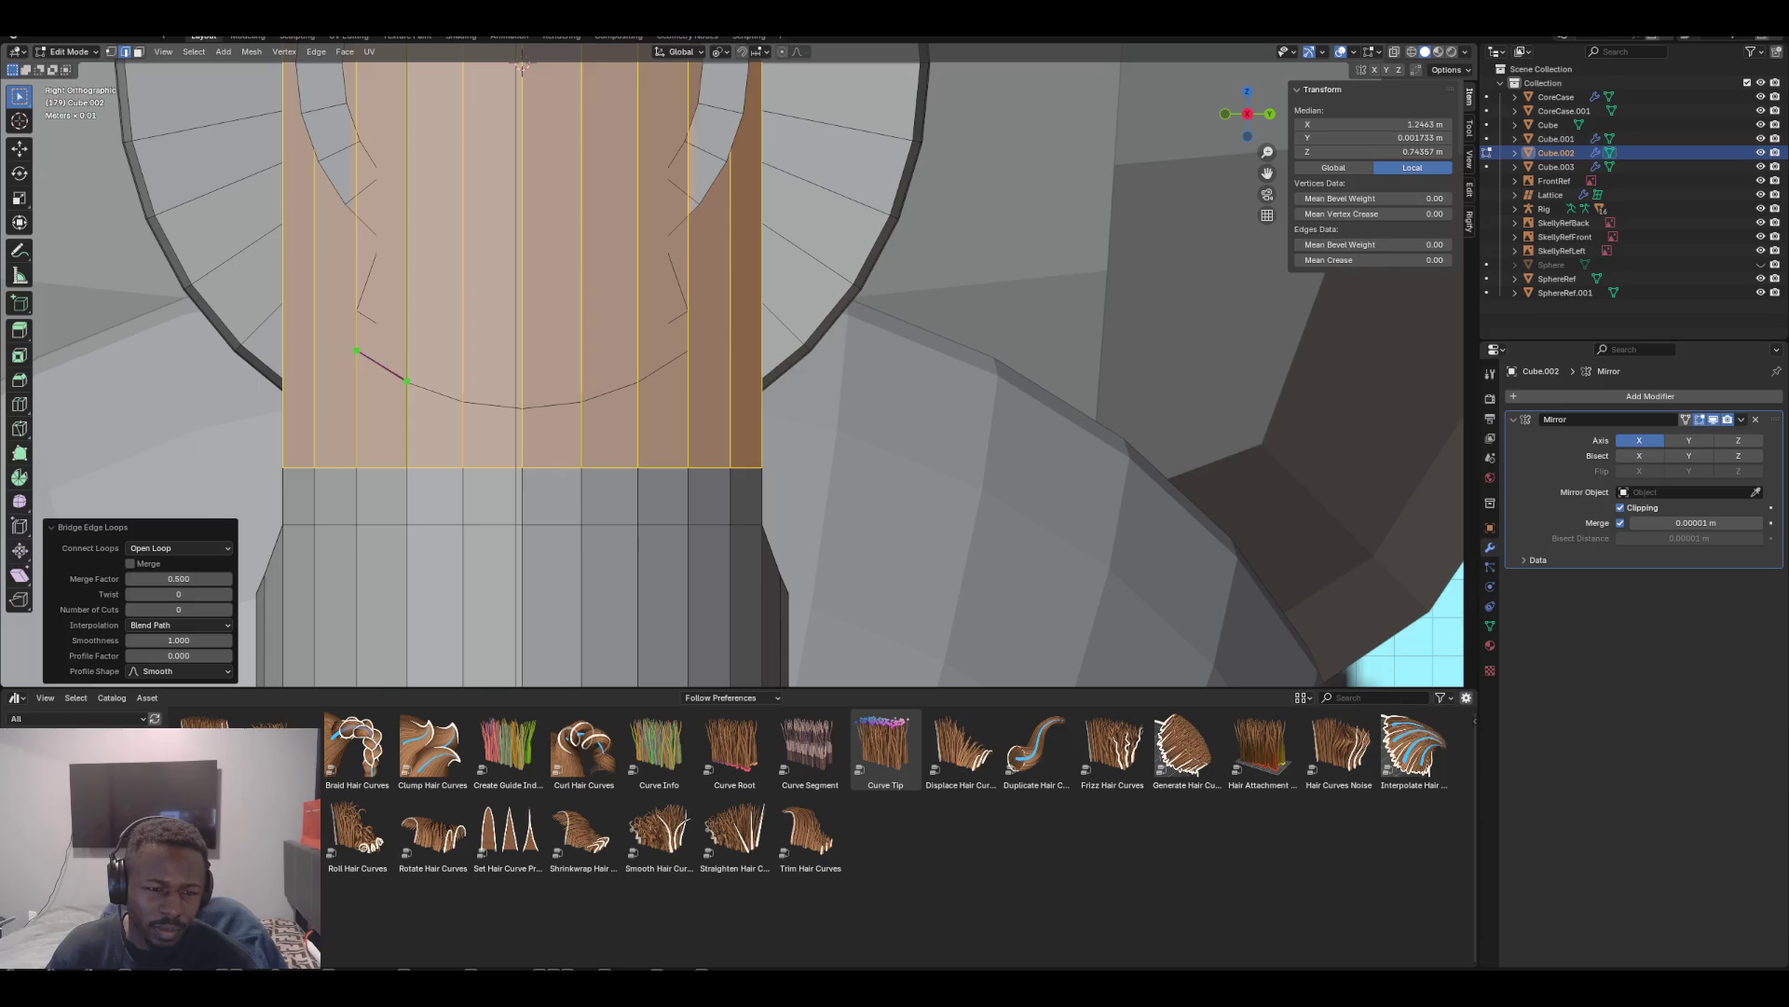
click(407, 382)
click(463, 402)
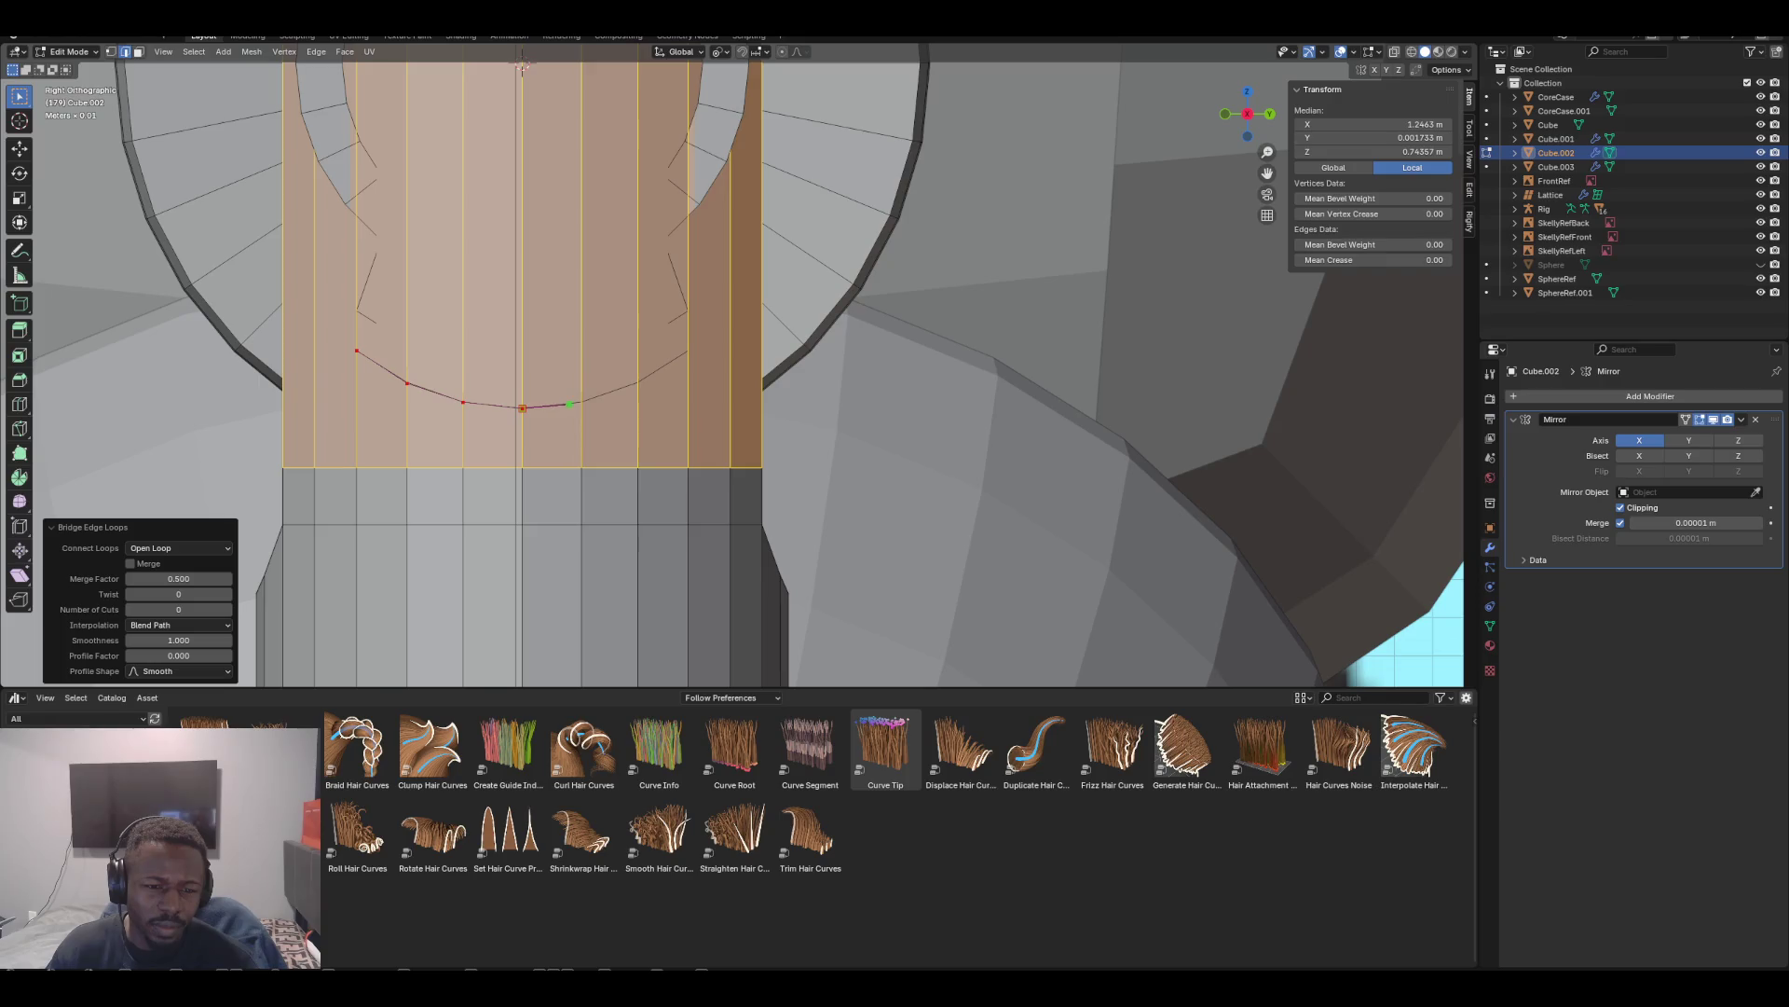
click(583, 400)
click(638, 382)
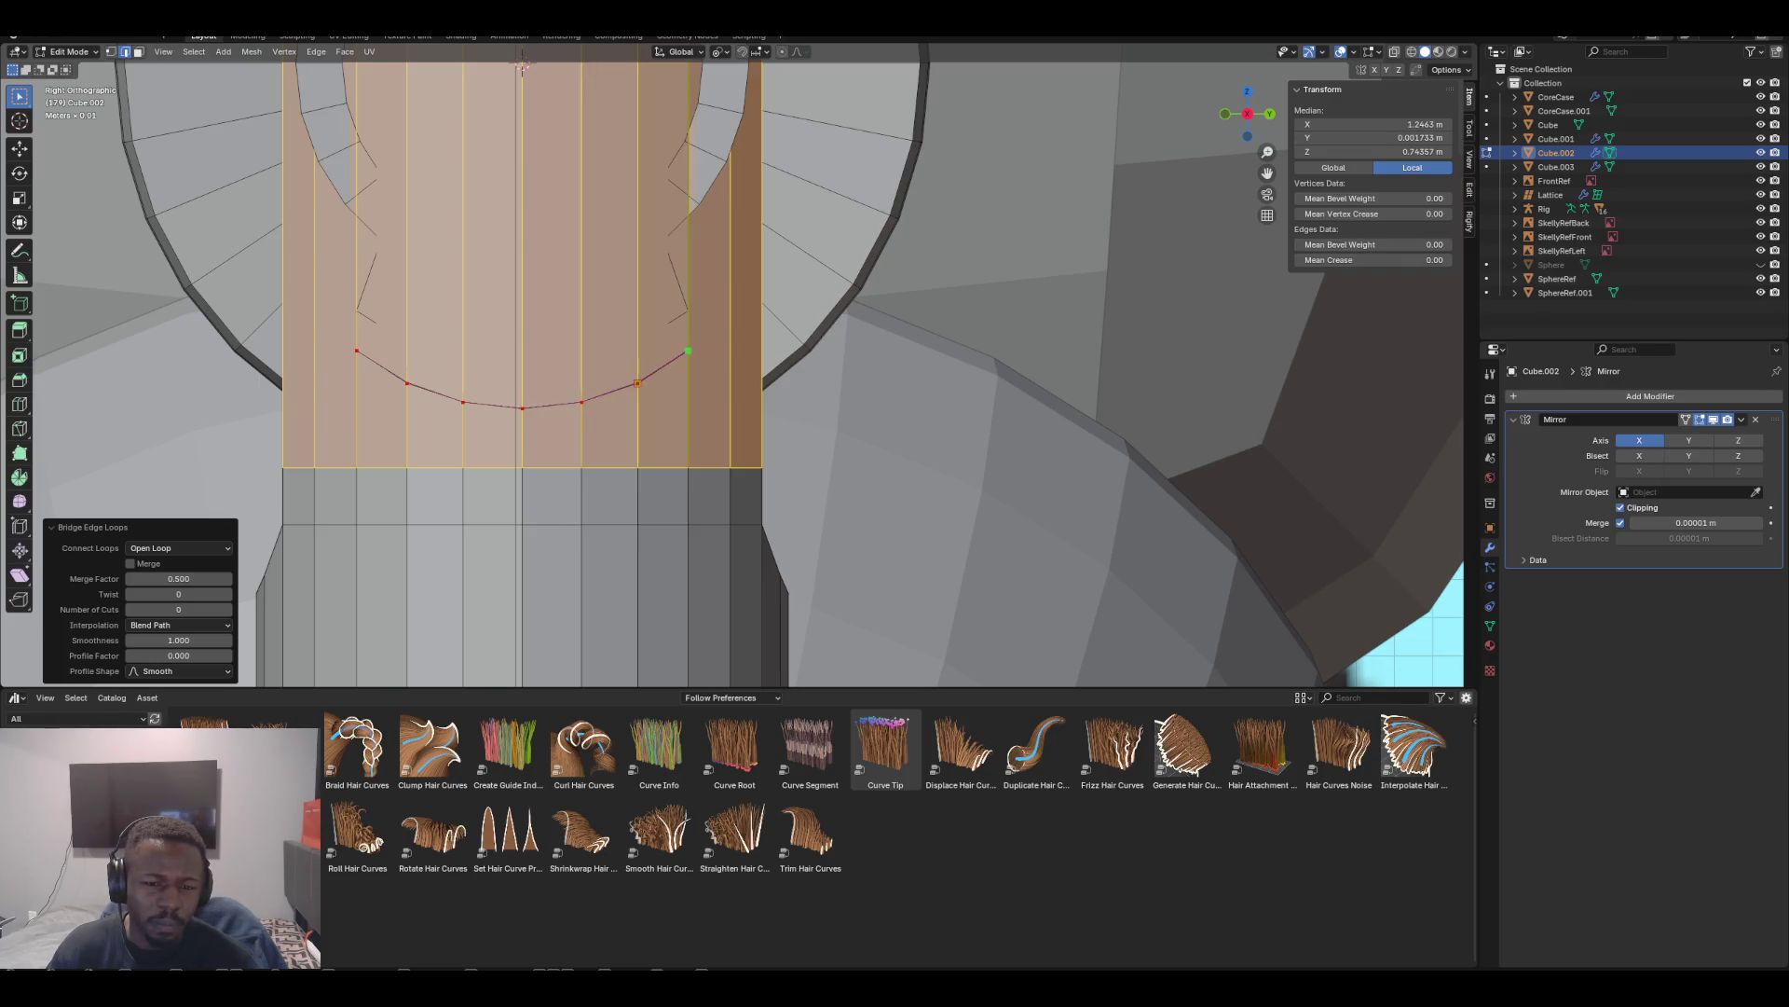
click(688, 351)
key(Return)
middle_drag(653, 373, 809, 360)
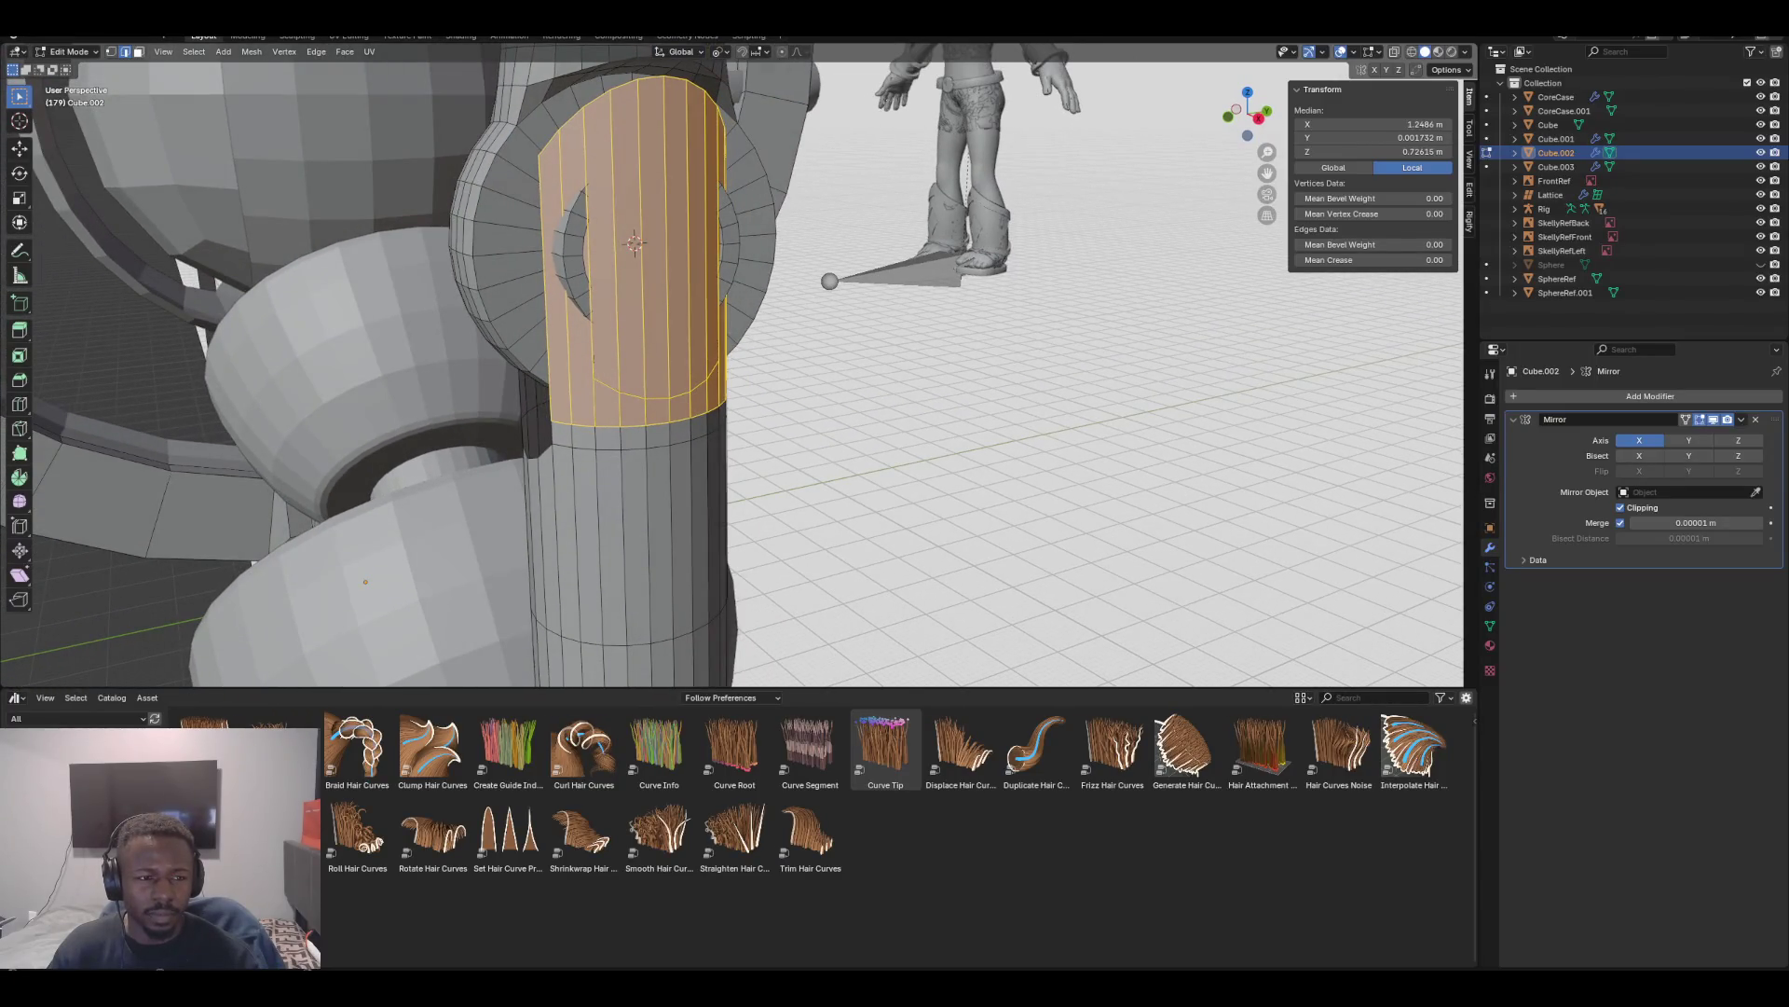
Select six vertical face strips on the band and try an X-axis move, then undo it
alt+click(601, 280)
alt+shift+click(626, 280)
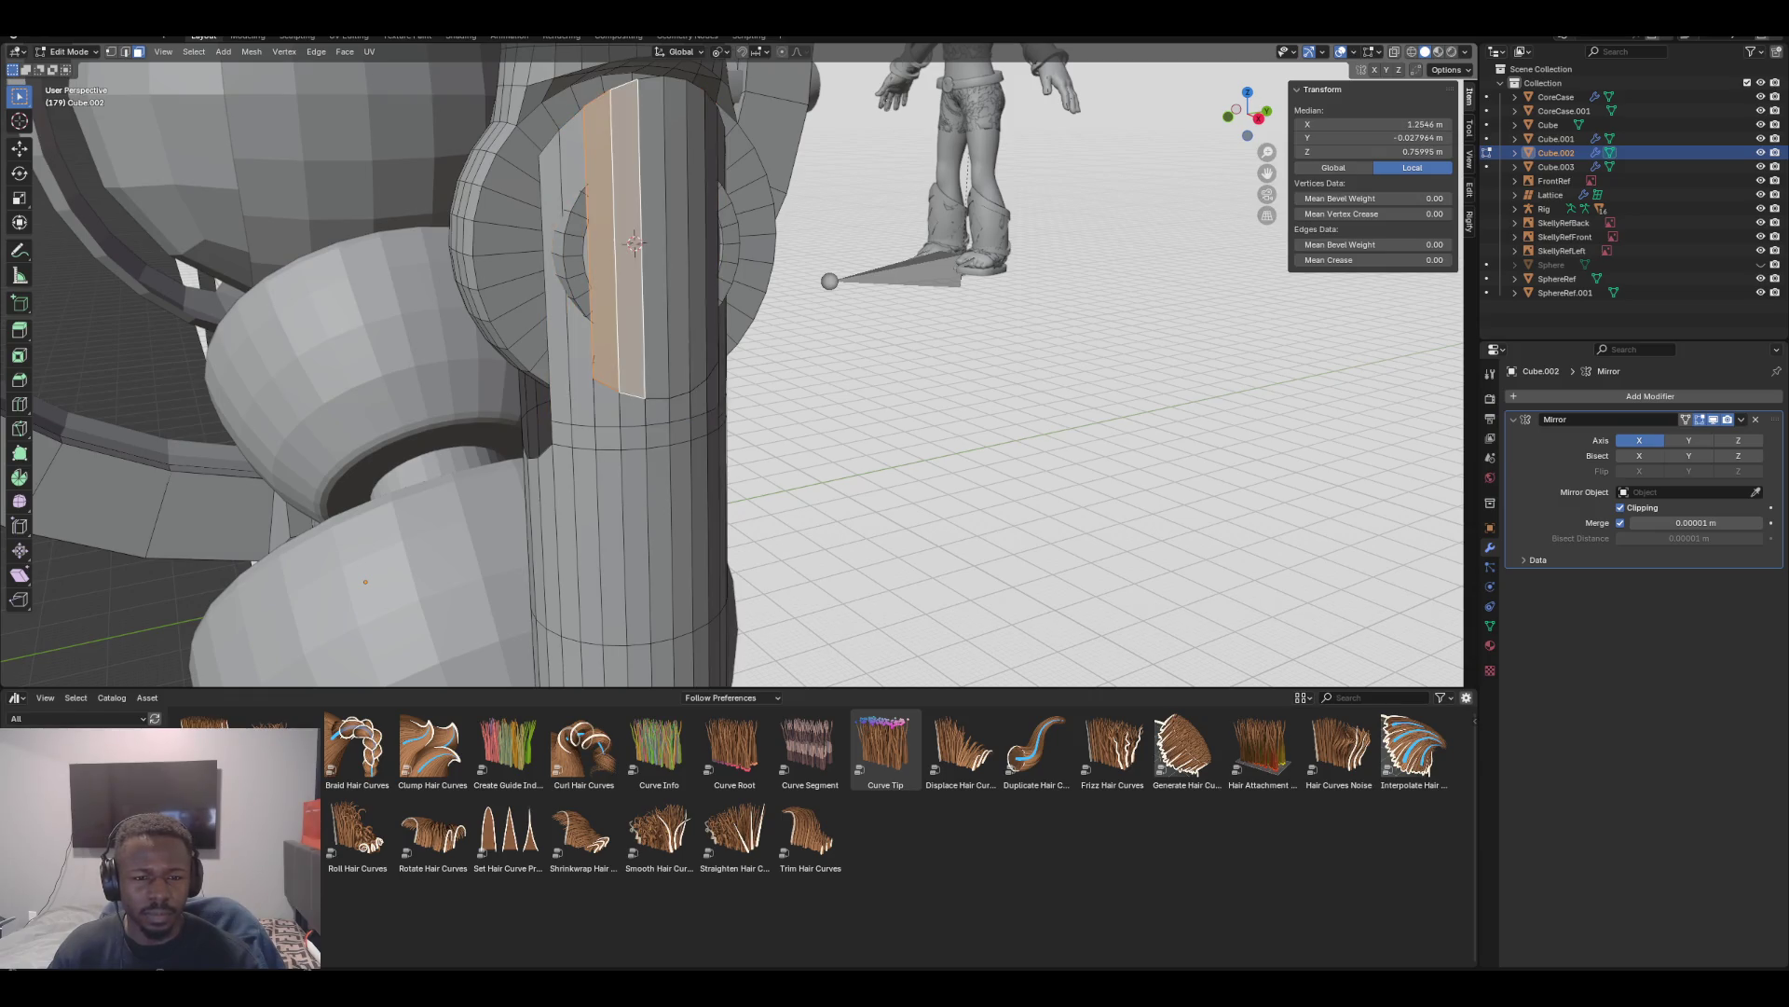
alt+shift+click(652, 279)
alt+shift+click(677, 279)
alt+shift+click(696, 279)
alt+shift+click(711, 279)
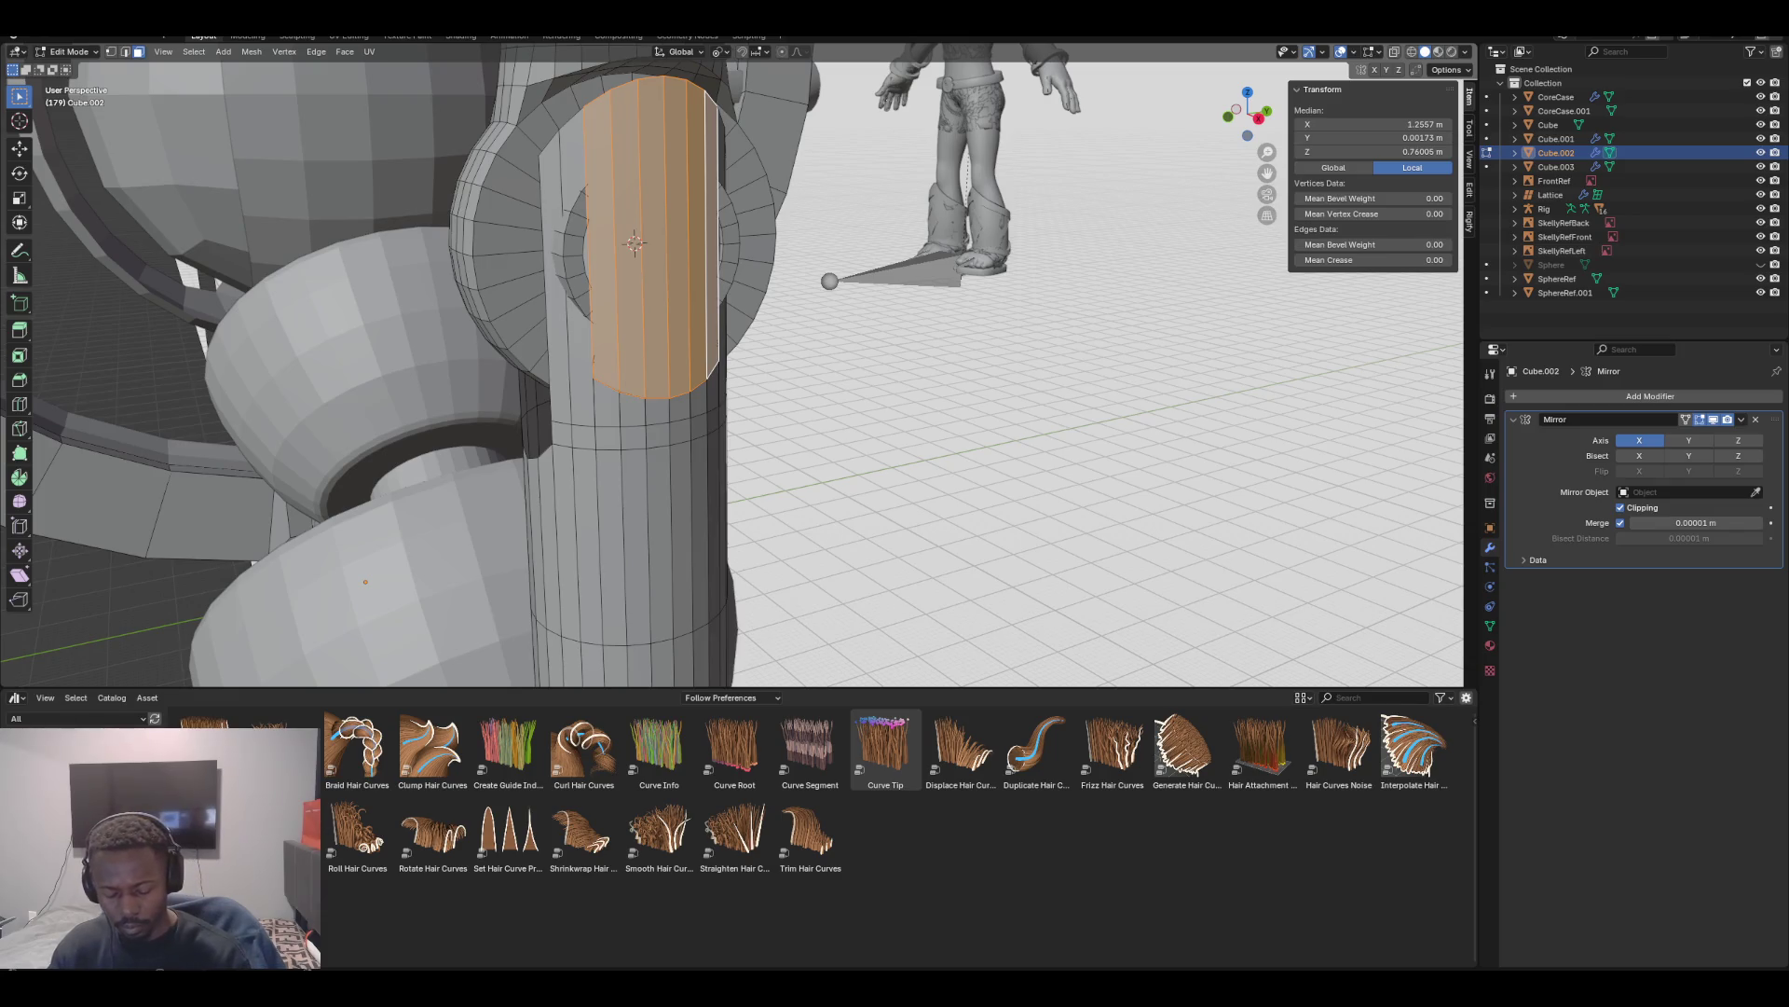
key(g)
key(x)
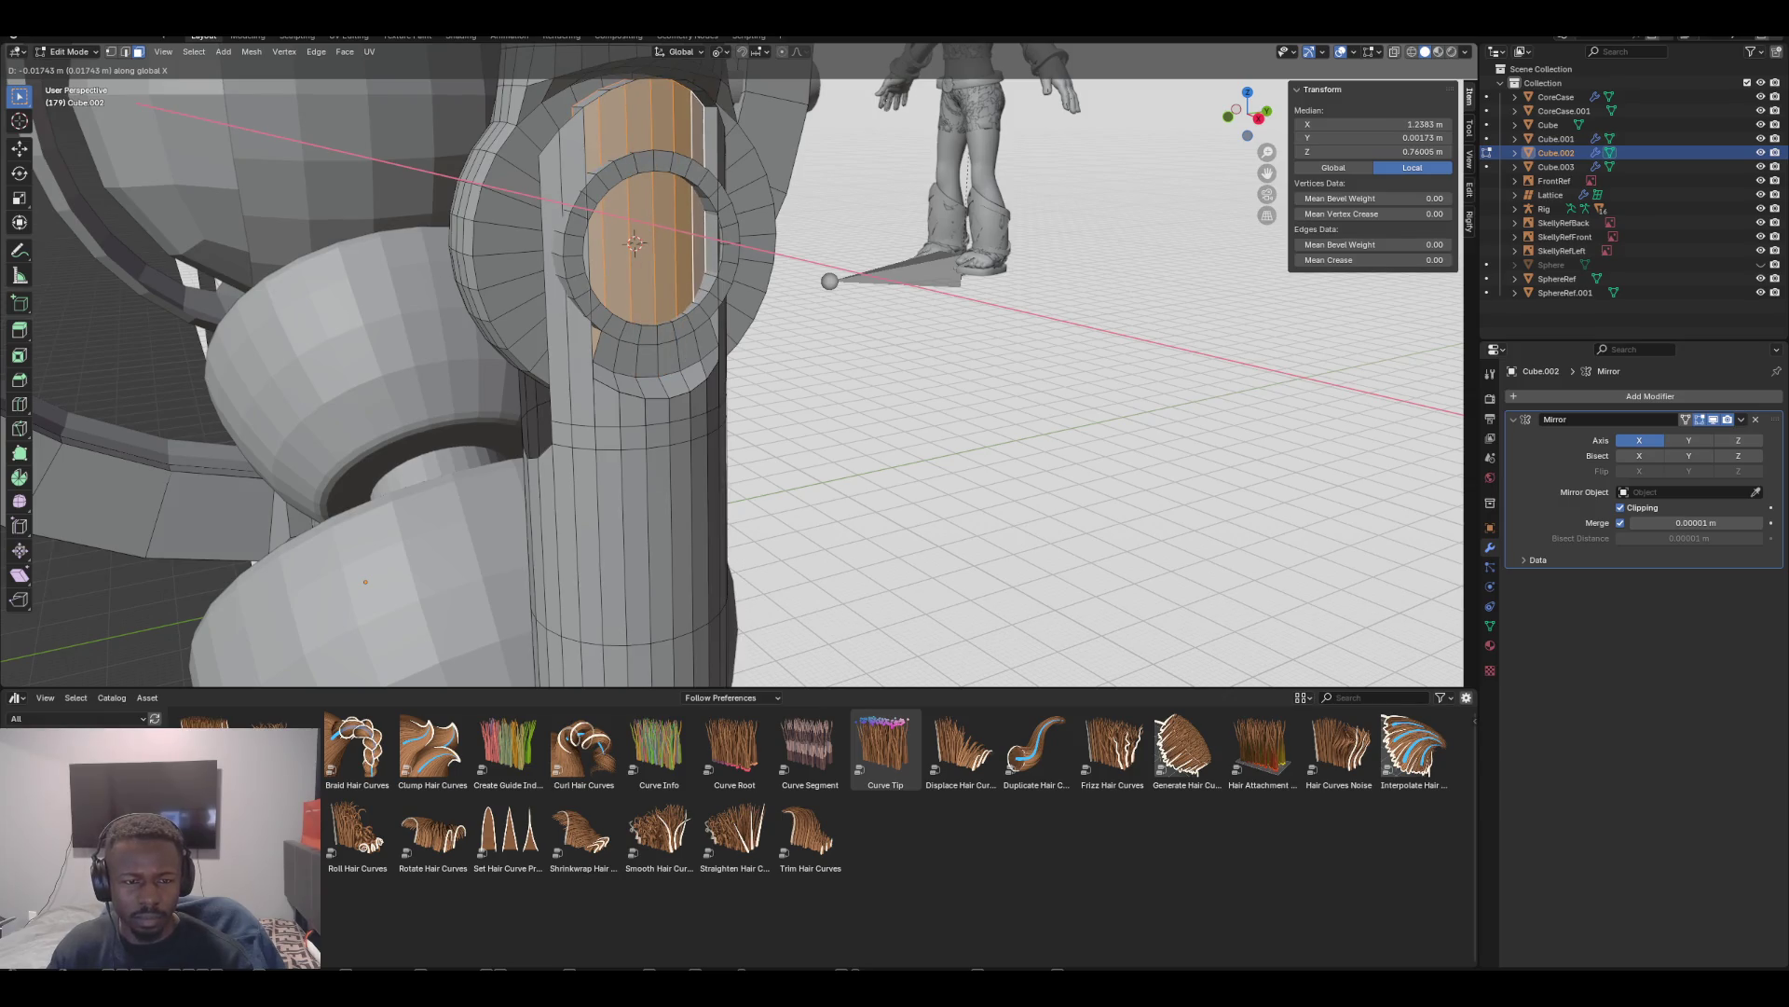
key(Return)
key(ctrl+z)
In front view, scale the face strip beside the knee ring to 0 along X
mouse_move(839, 373)
middle_down()
mouse_move(913, 392)
mouse_move(839, 373)
middle_up()
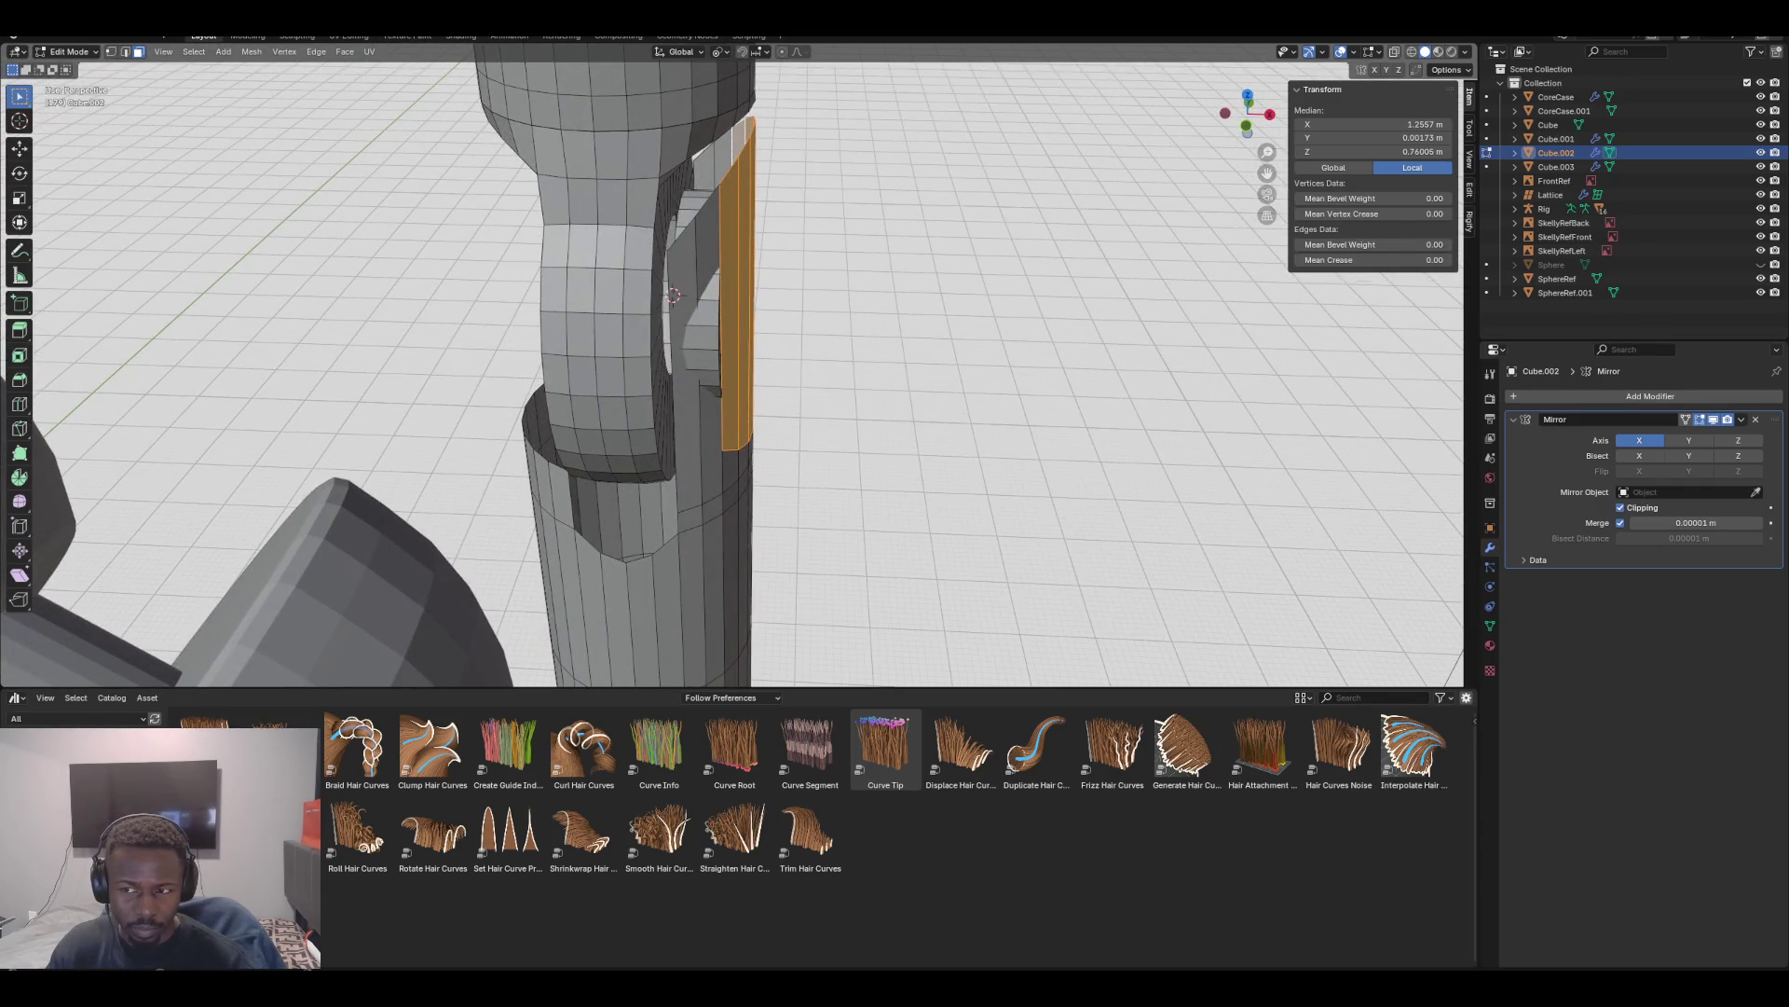
middle_drag(839, 373, 839, 358)
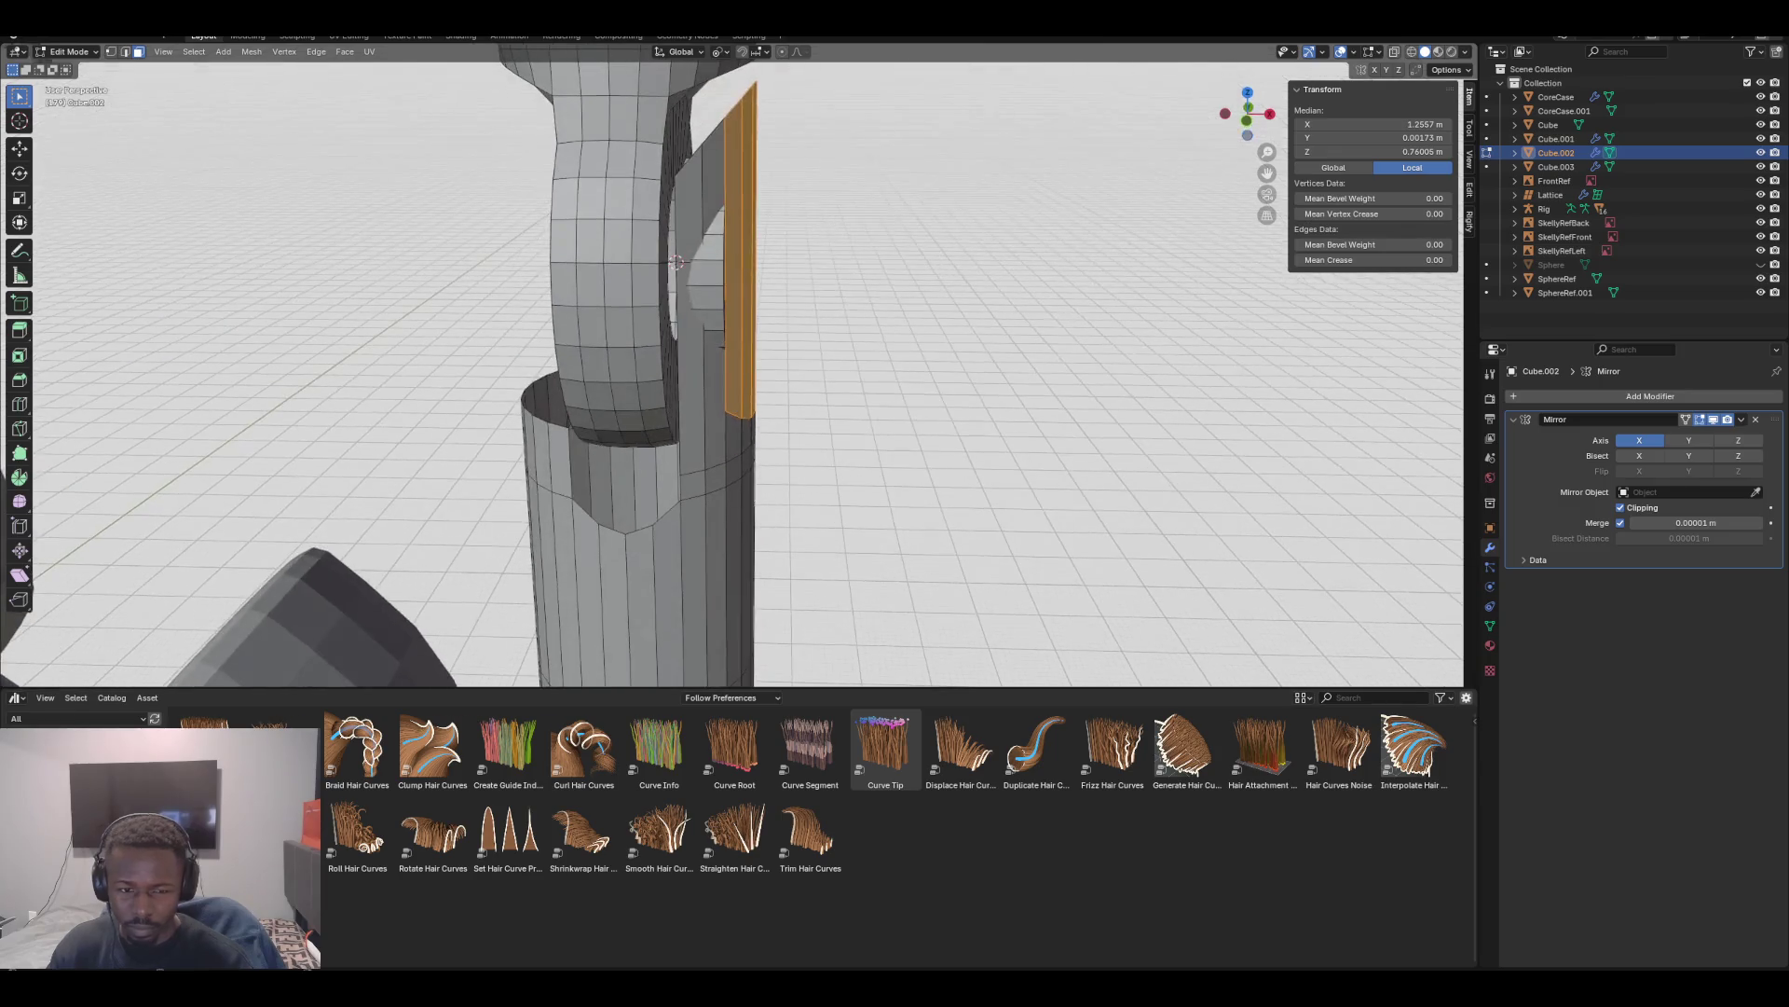
key(KP_1)
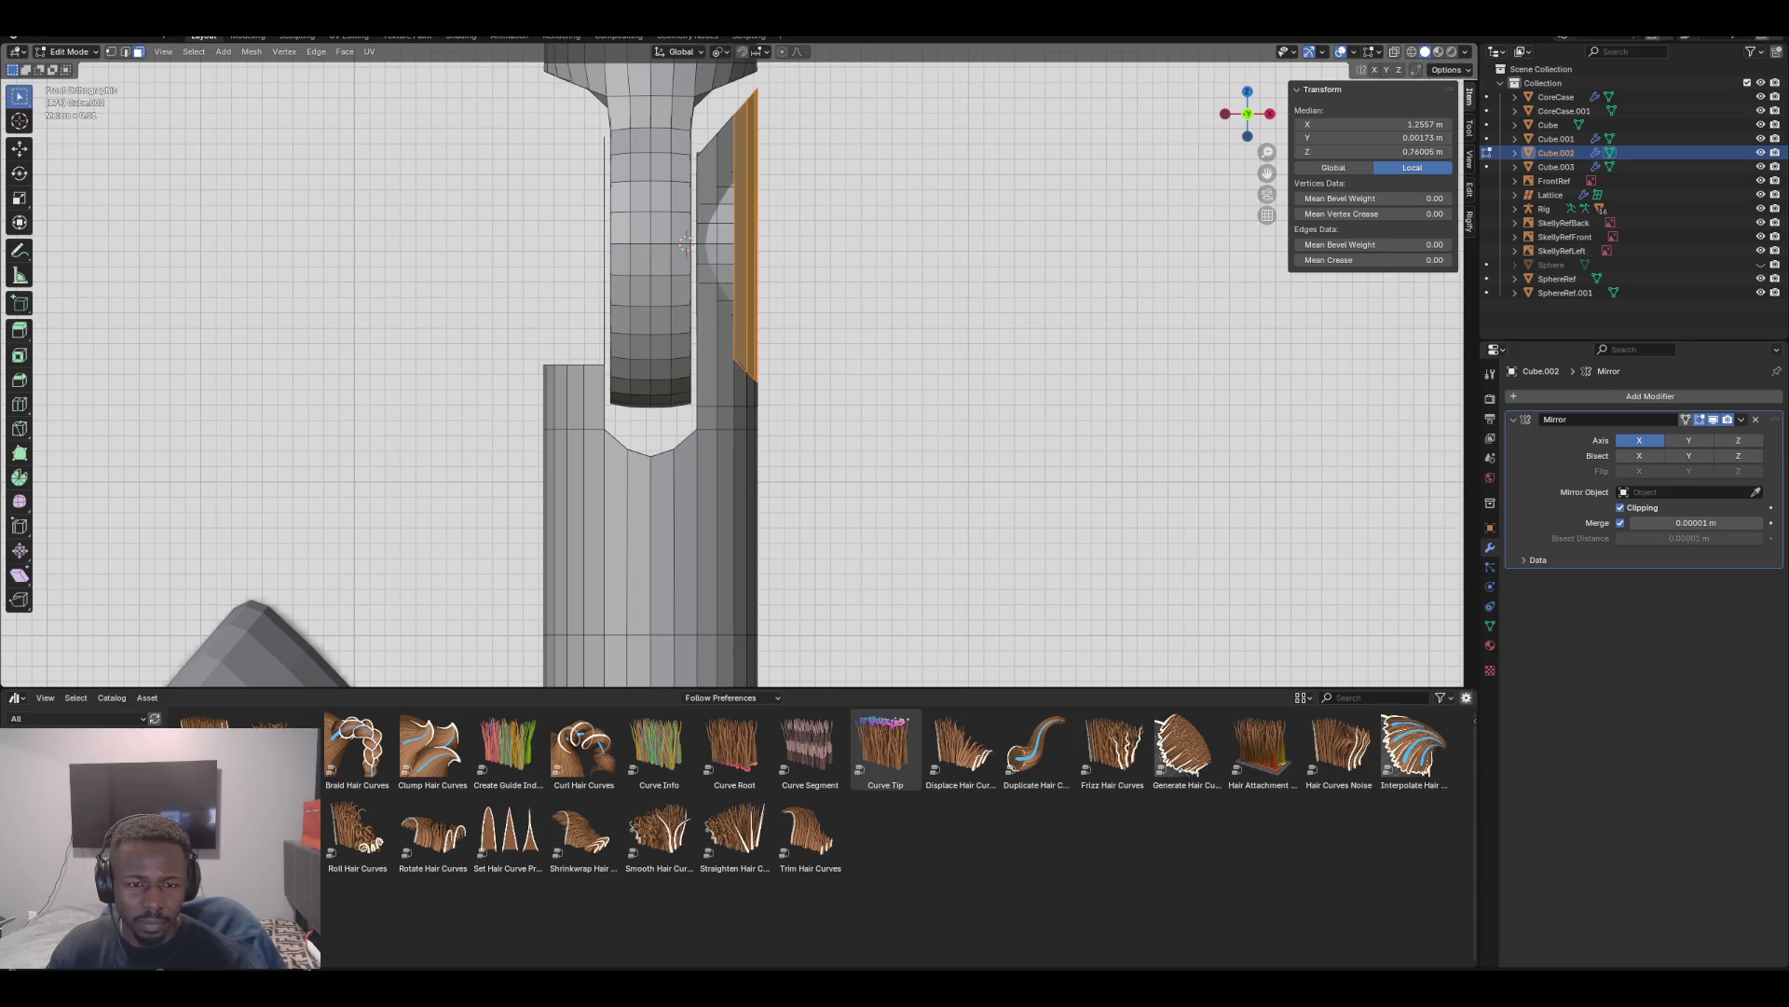
click(741, 233)
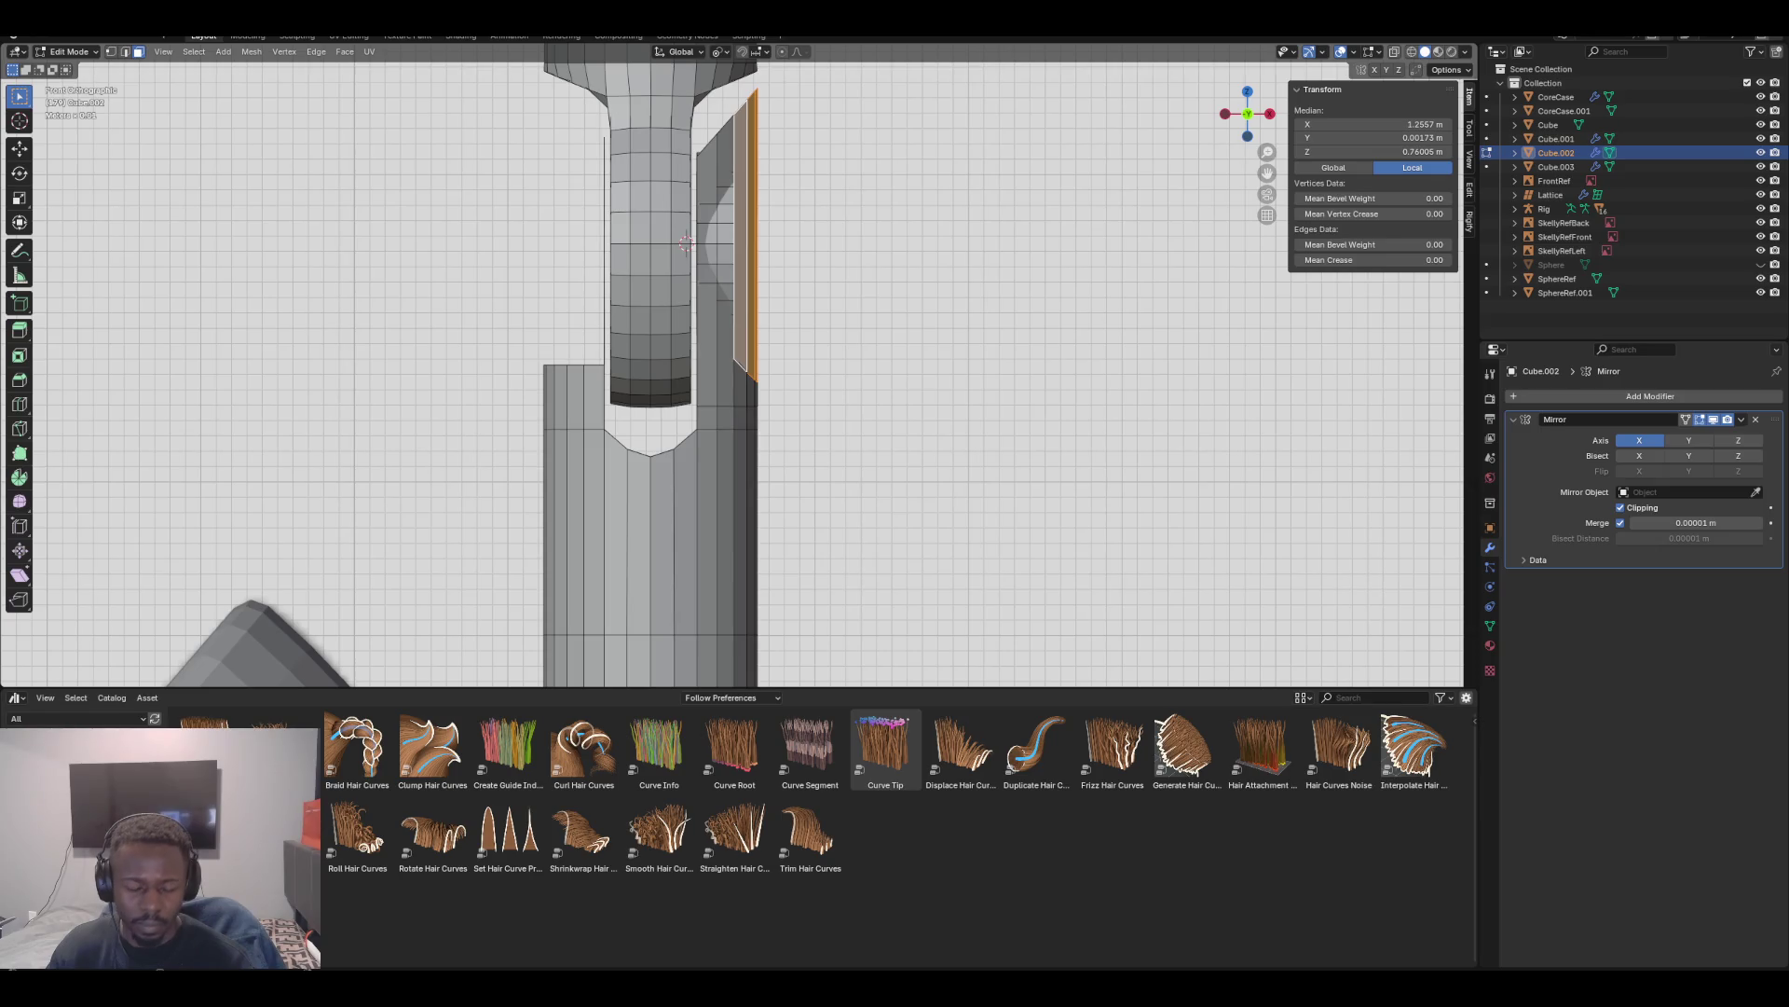
key(s)
key(x)
key(0)
key(Return)
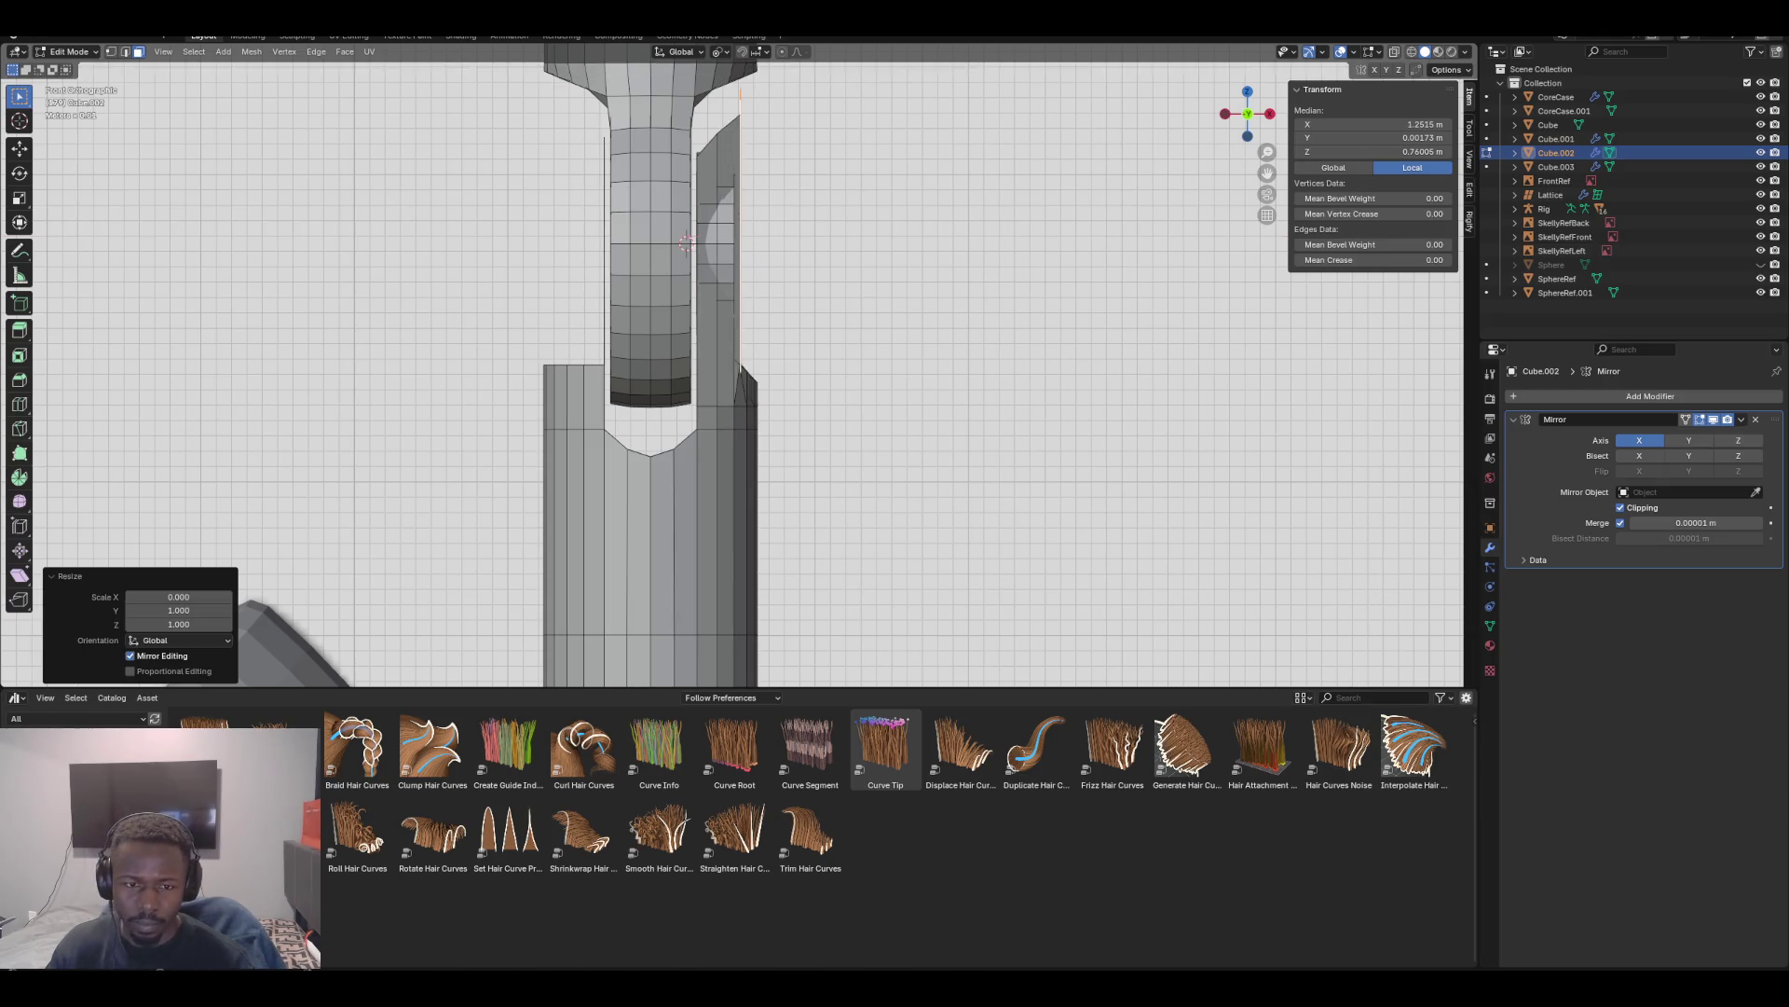
mouse_move(839, 373)
middle_down()
mouse_move(447, 354)
mouse_move(354, 298)
mouse_move(294, 298)
mouse_move(158, 88)
middle_up()
key(KP_1)
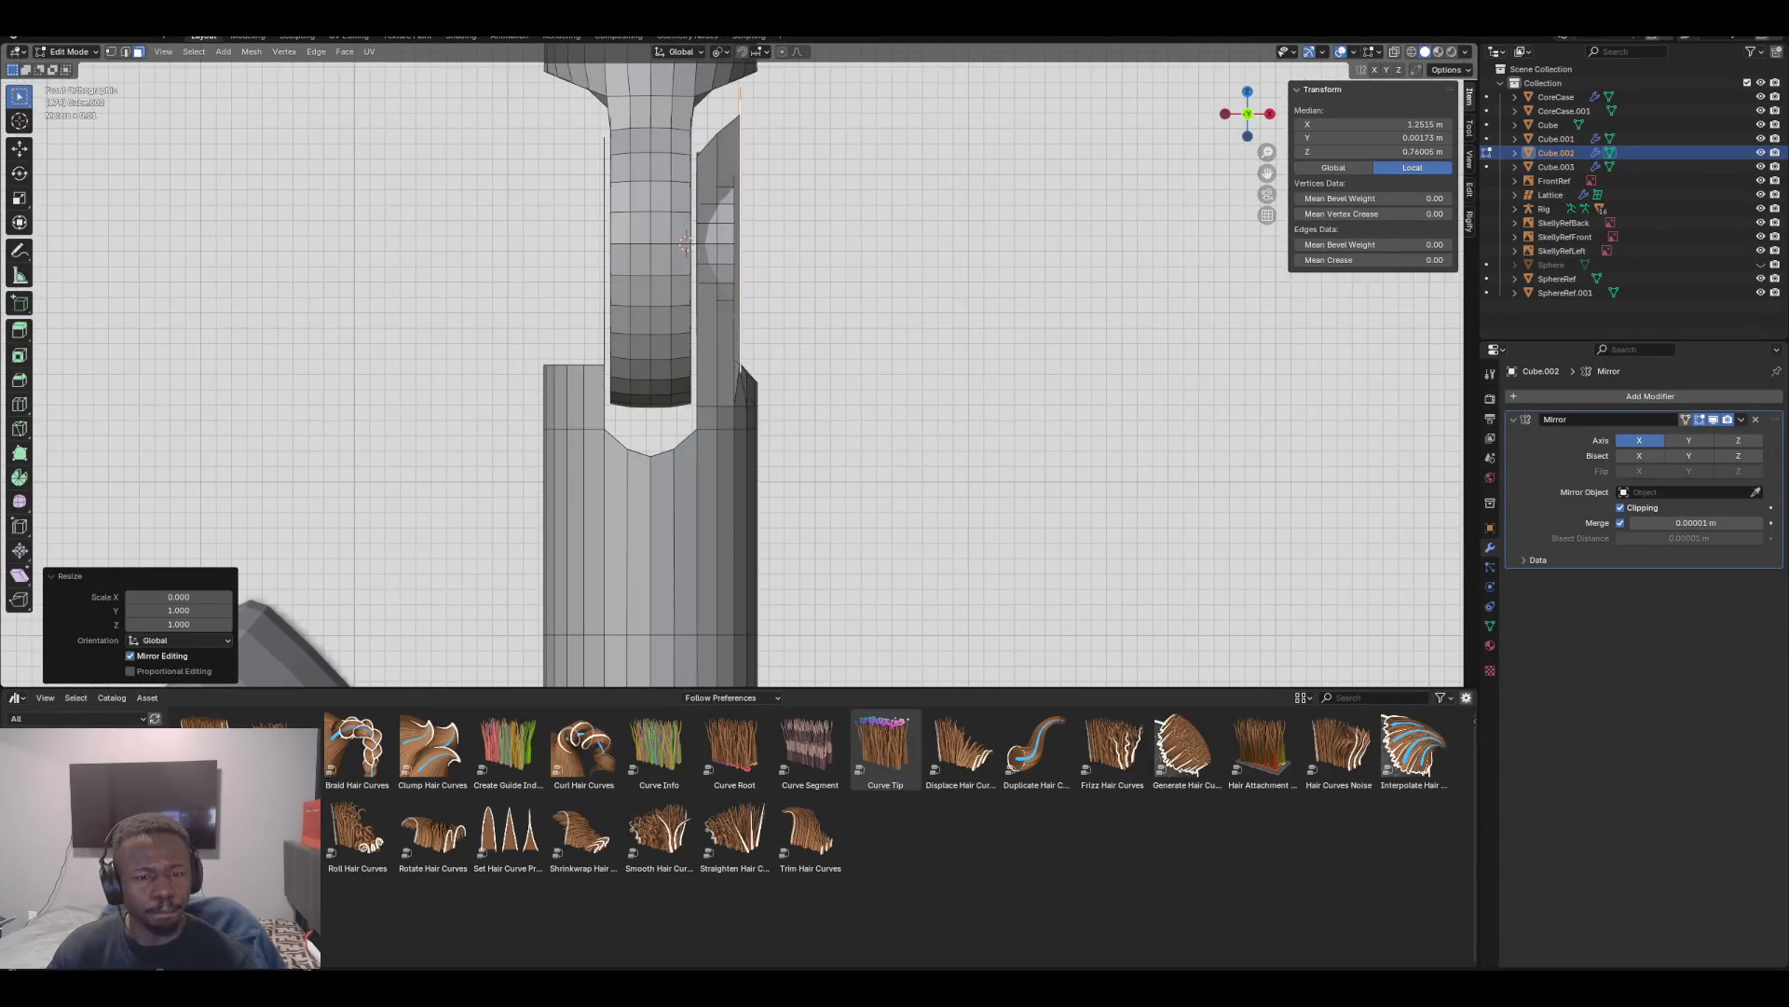
scroll(732, 373, down, 1)
mouse_move(745, 373)
middle_down()
mouse_move(634, 298)
mouse_move(513, 312)
mouse_move(610, 307)
mouse_move(580, 311)
middle_up()
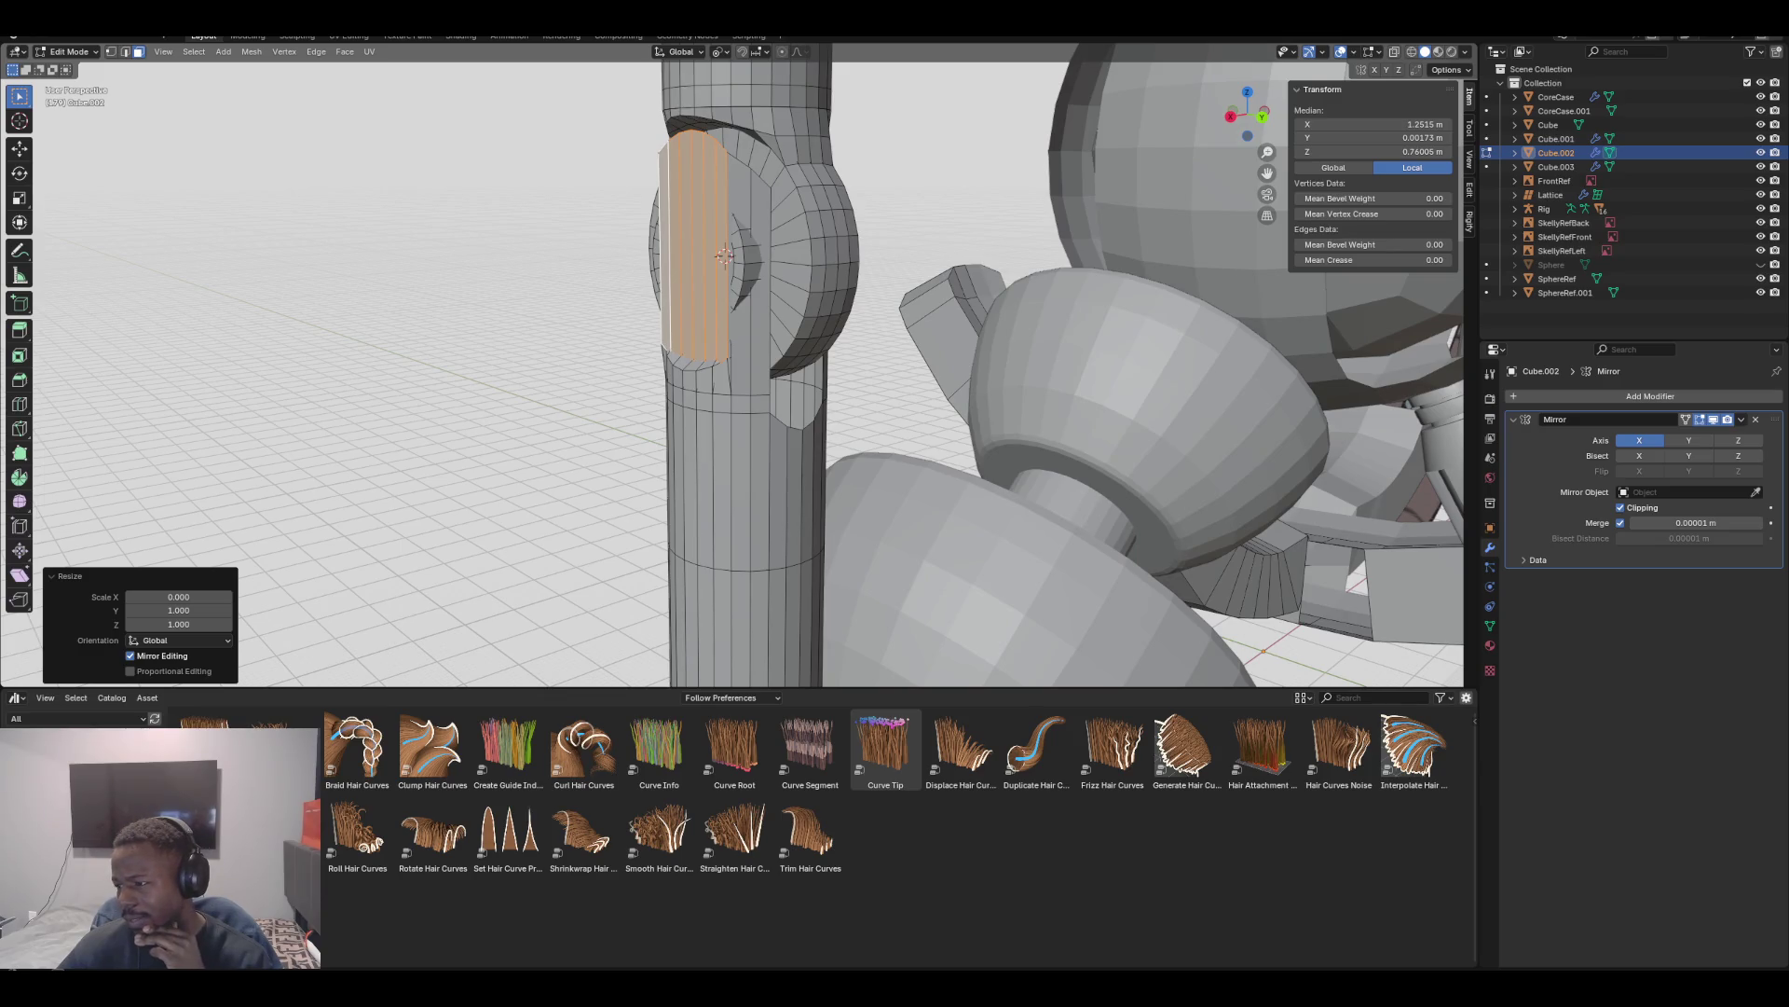
mouse_move(580, 311)
middle_down()
mouse_move(470, 310)
mouse_move(550, 310)
middle_up()
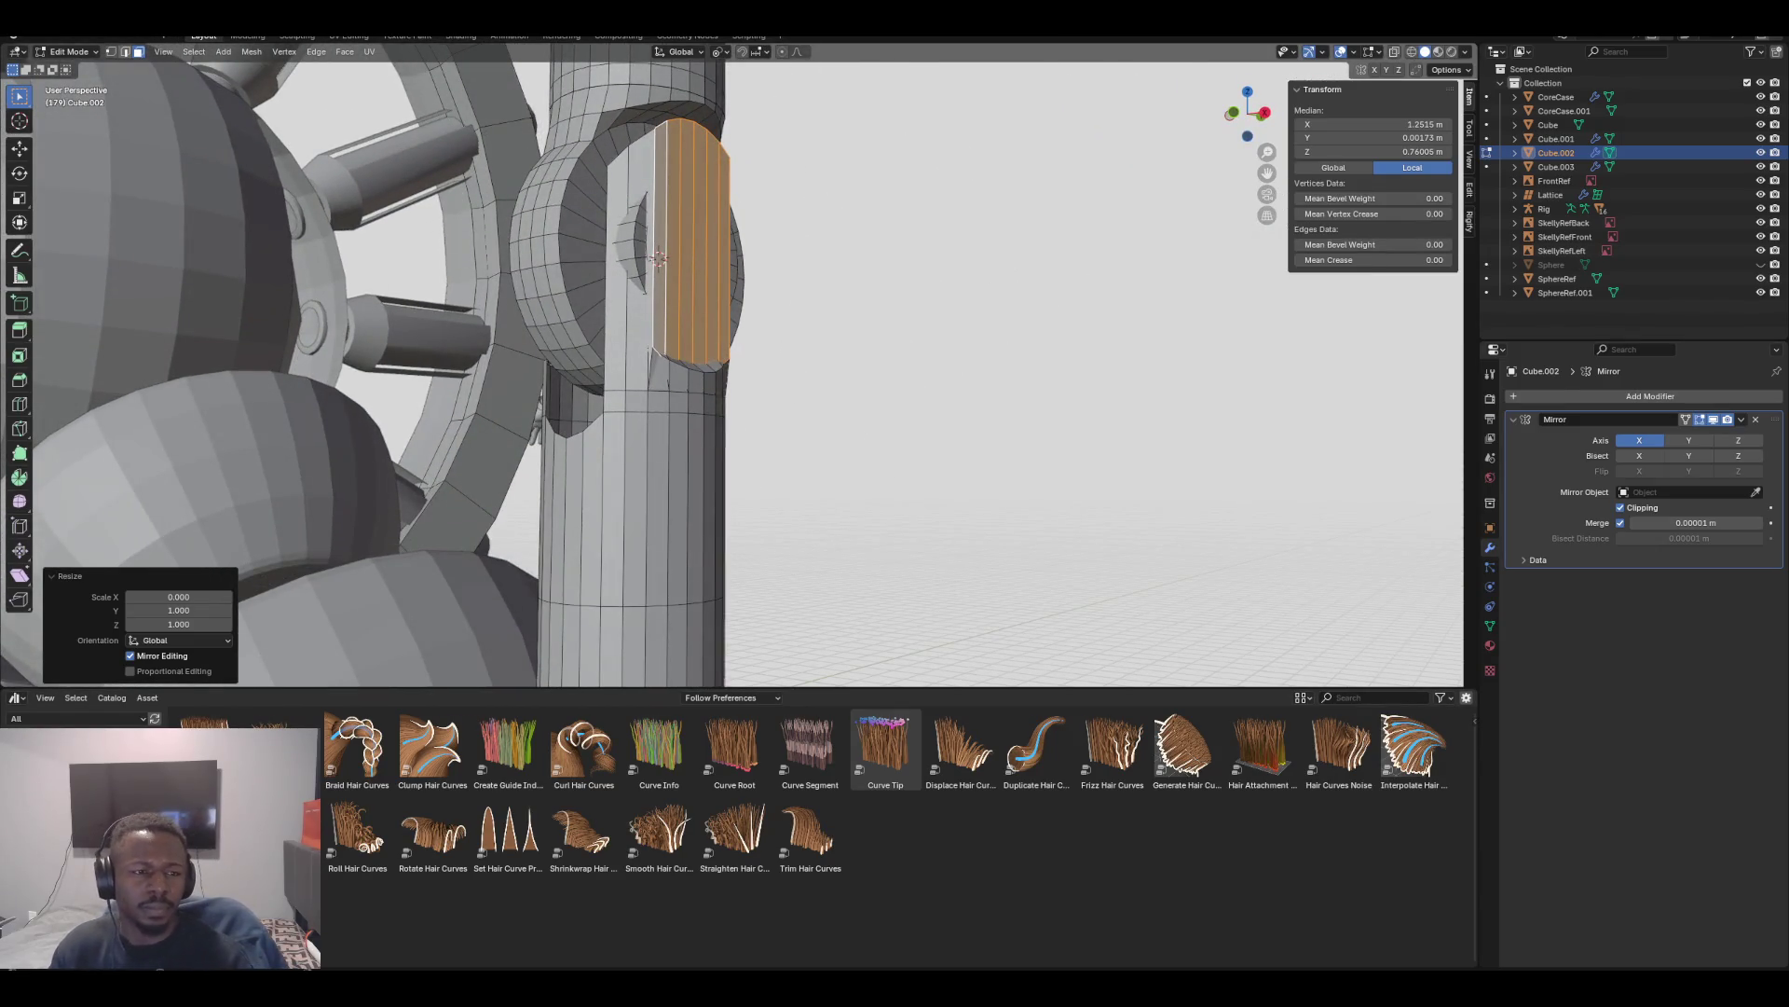
key(2)
key(KP_3)
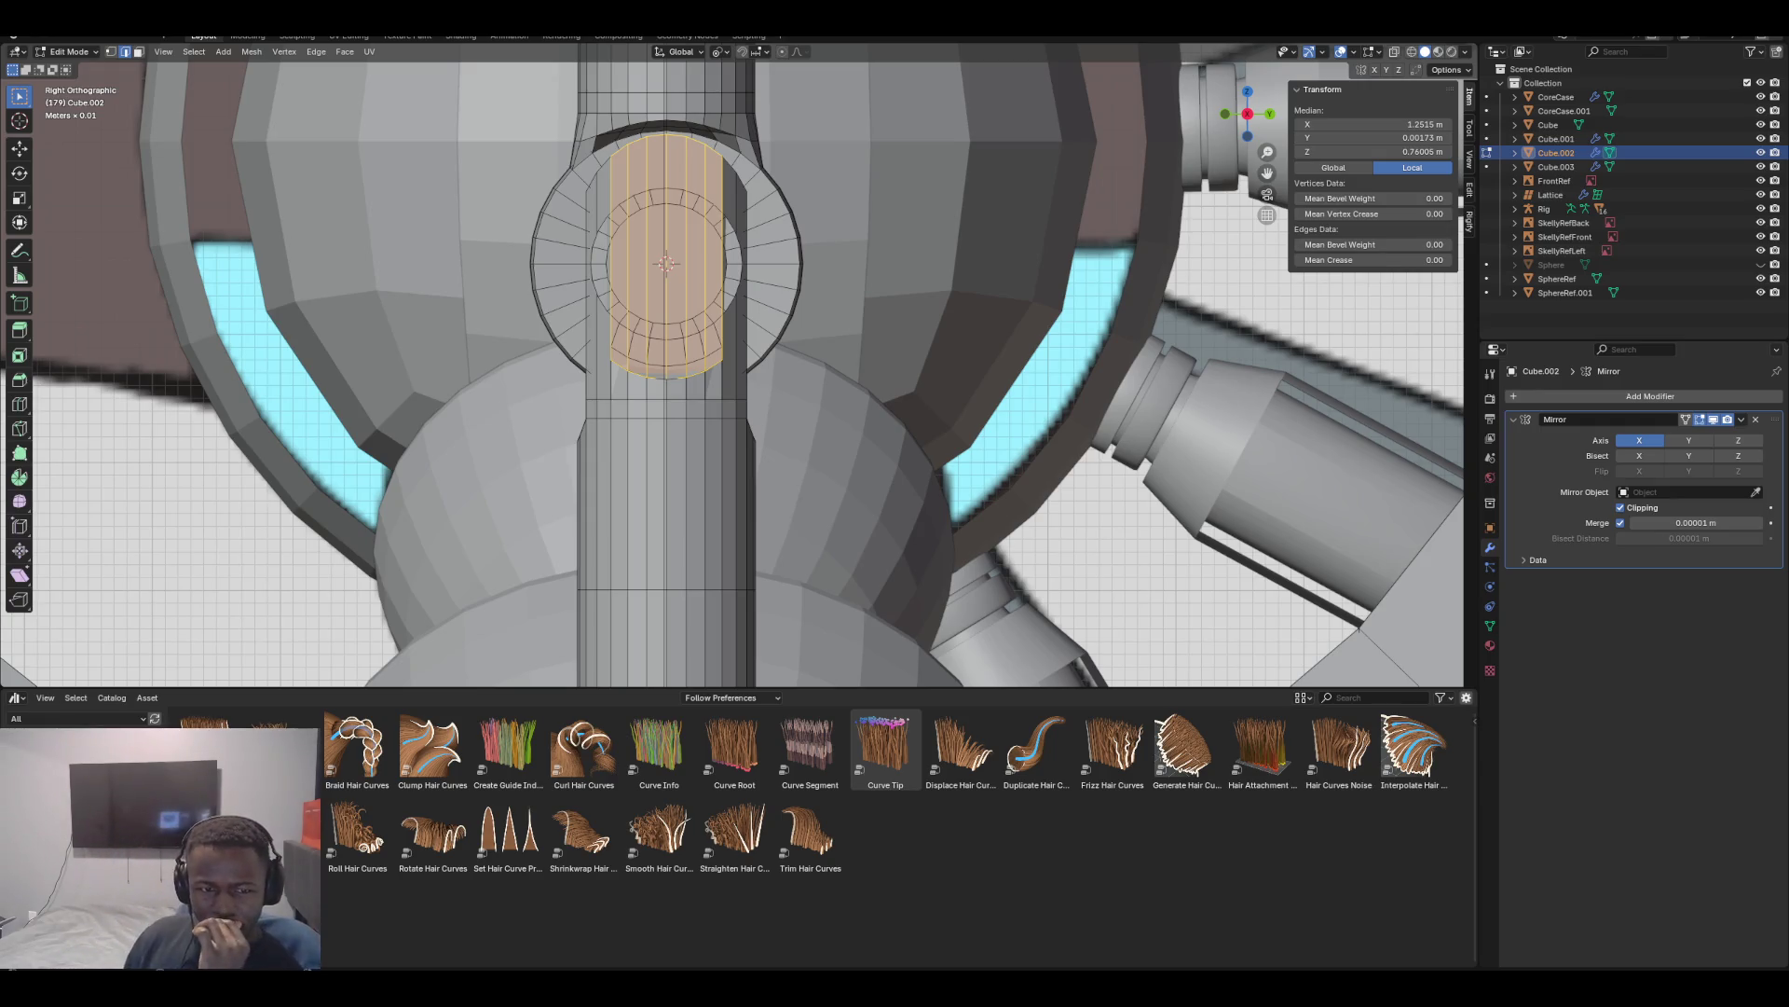
middle_drag(727, 372, 895, 355)
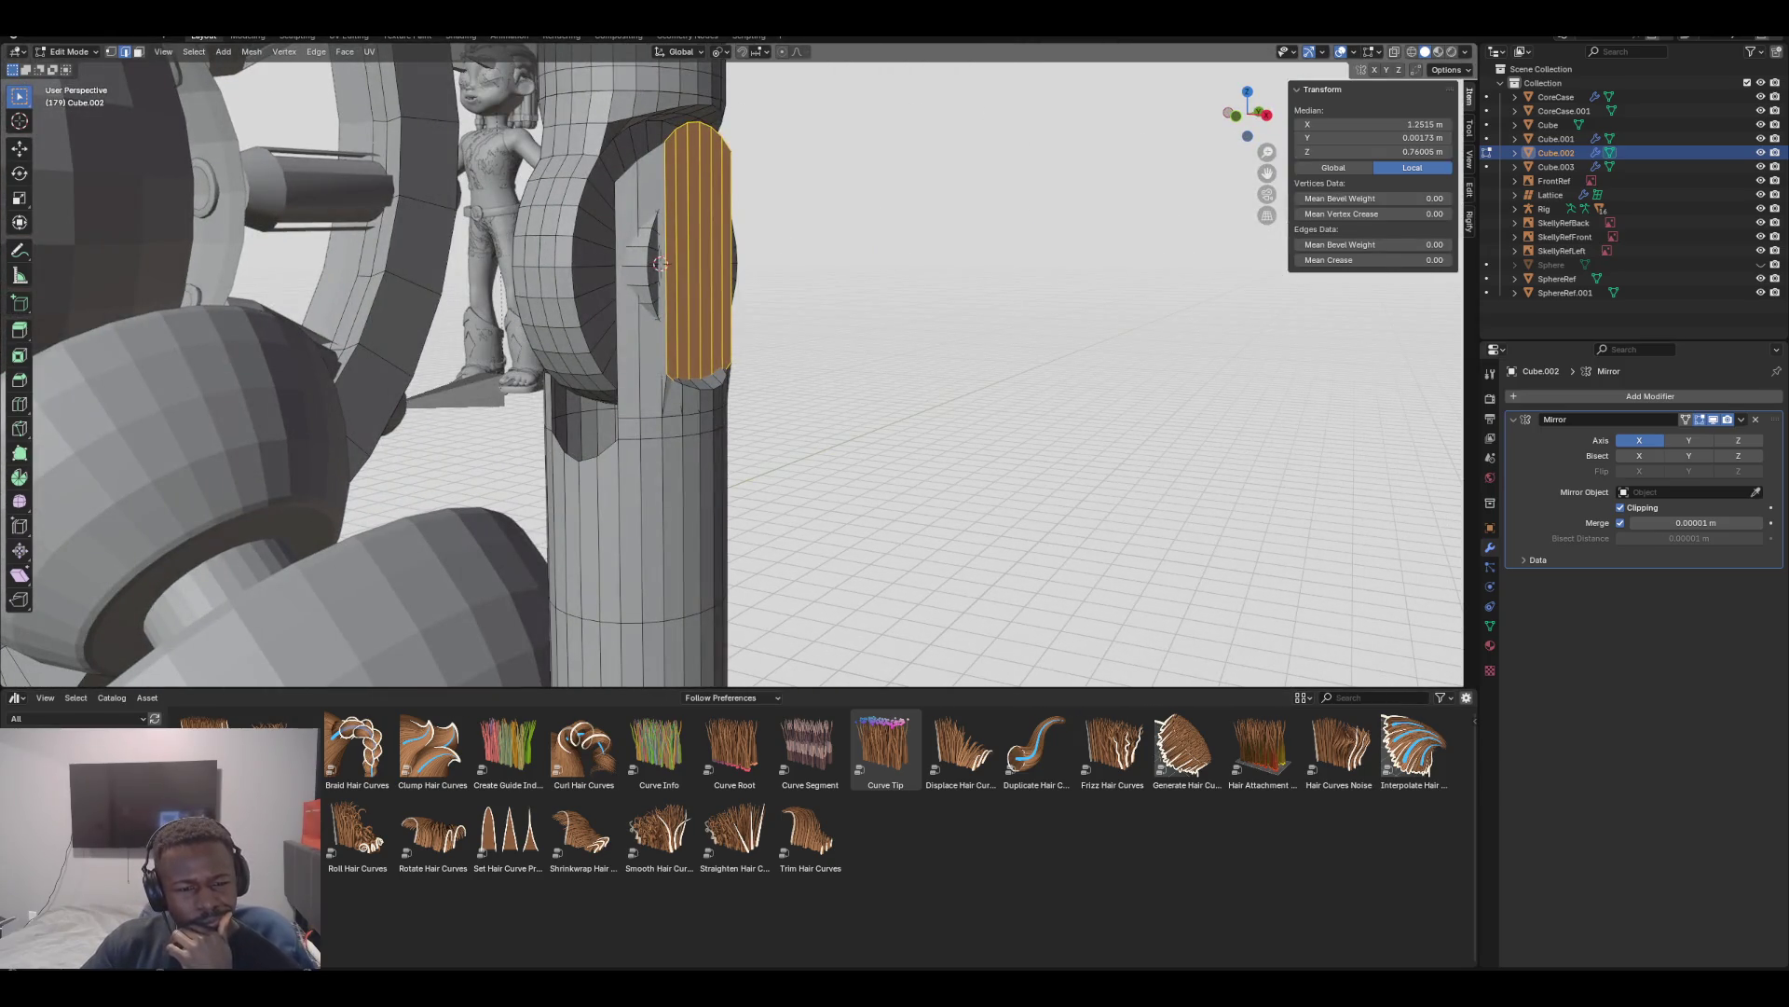
key(KP_1)
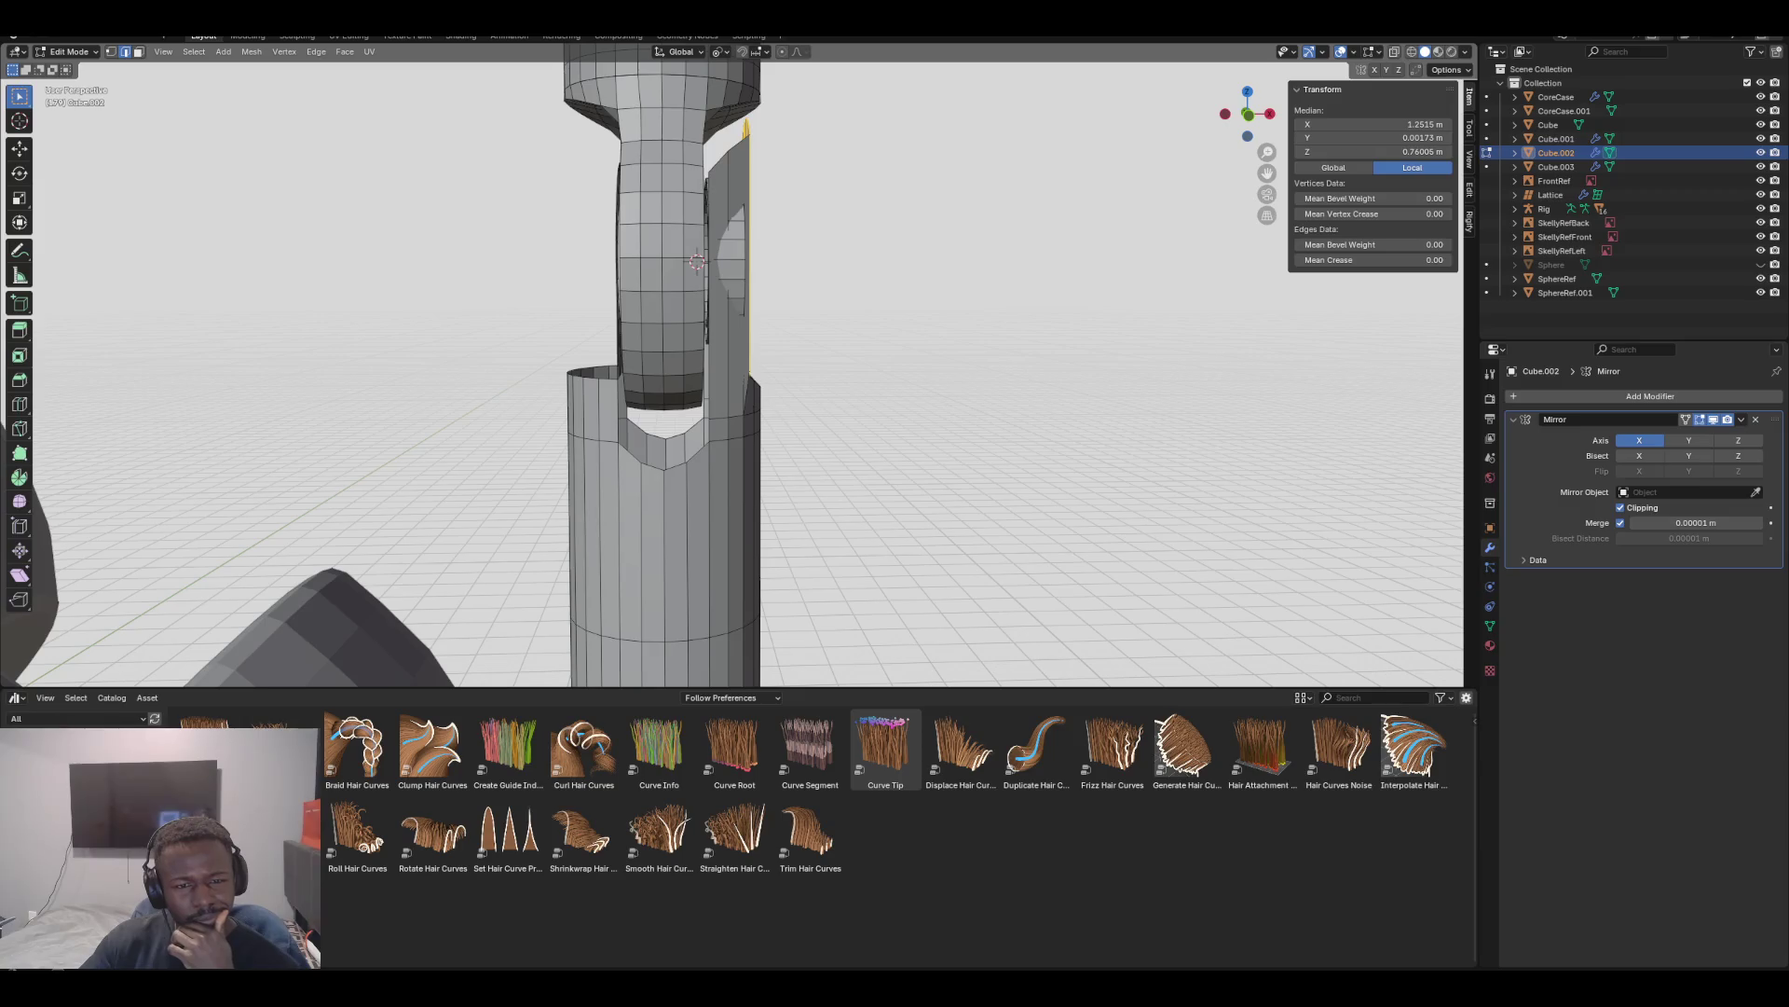
key(KP_1)
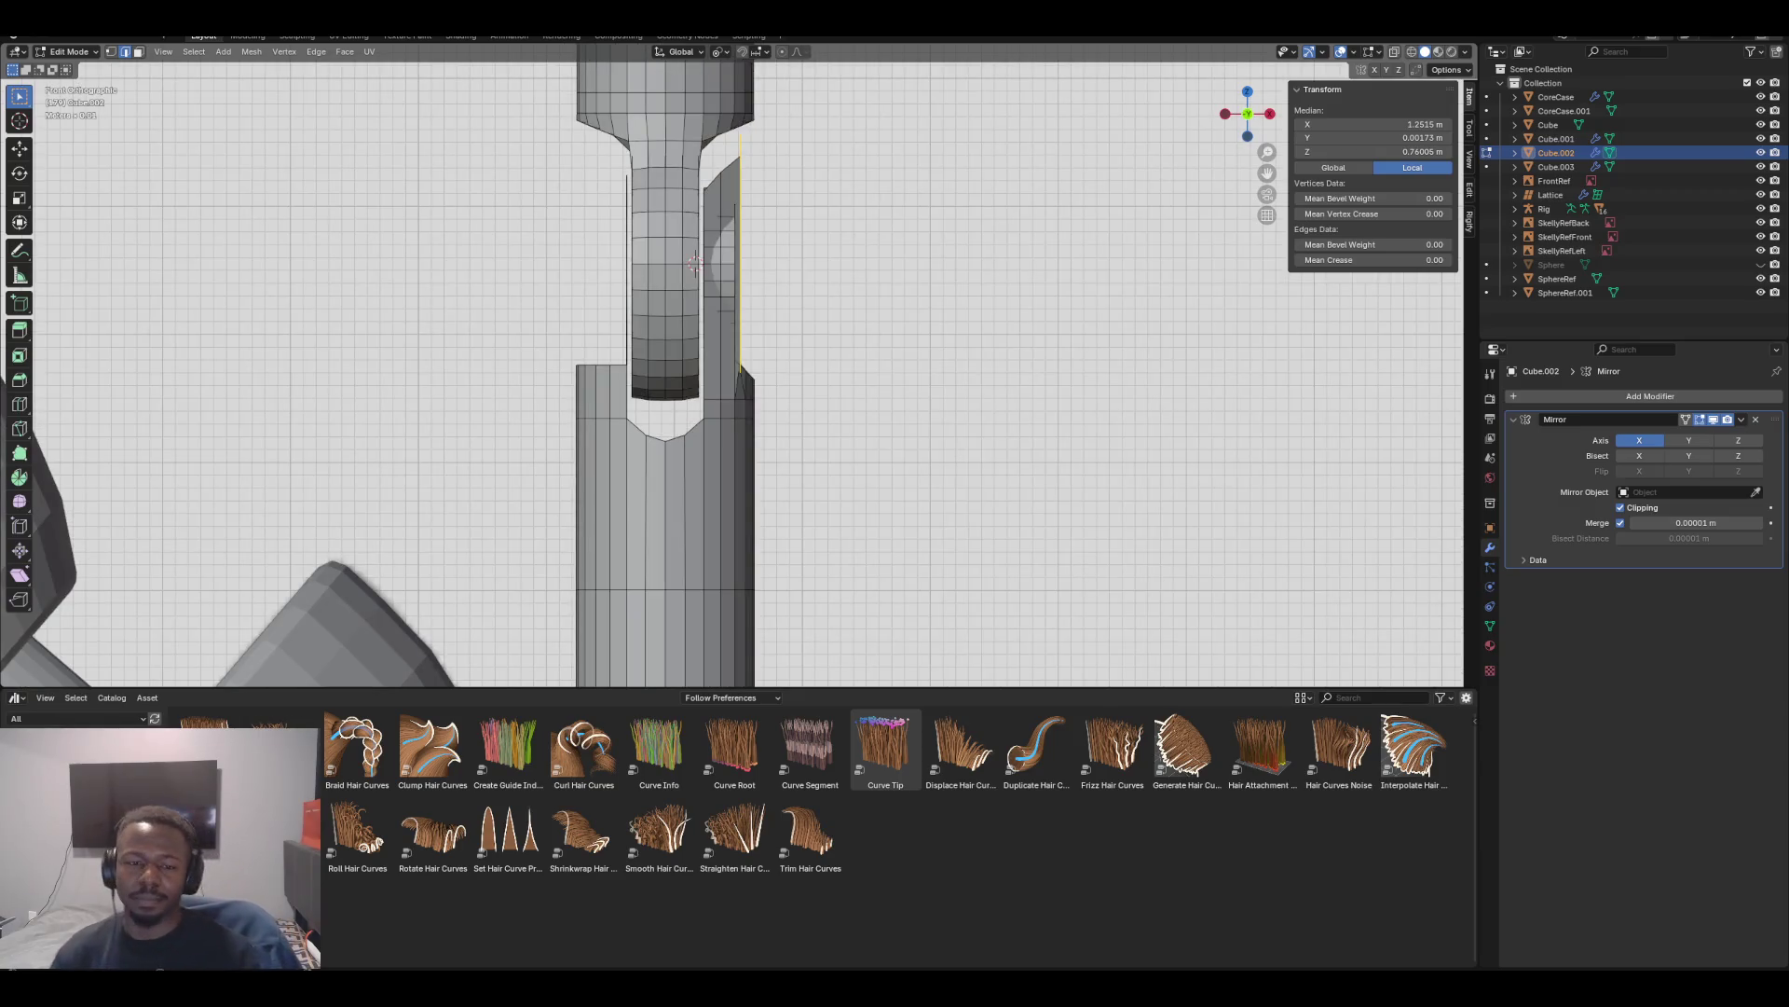
key(KP_5)
key(KP_5)
mouse_move(727, 373)
middle_down()
mouse_move(653, 363)
mouse_move(820, 373)
mouse_move(741, 363)
mouse_move(765, 368)
mouse_move(737, 322)
middle_up()
Select the ring's face strip, edge loops and a vertical face loop, and delete those faces
shift+click(734, 322)
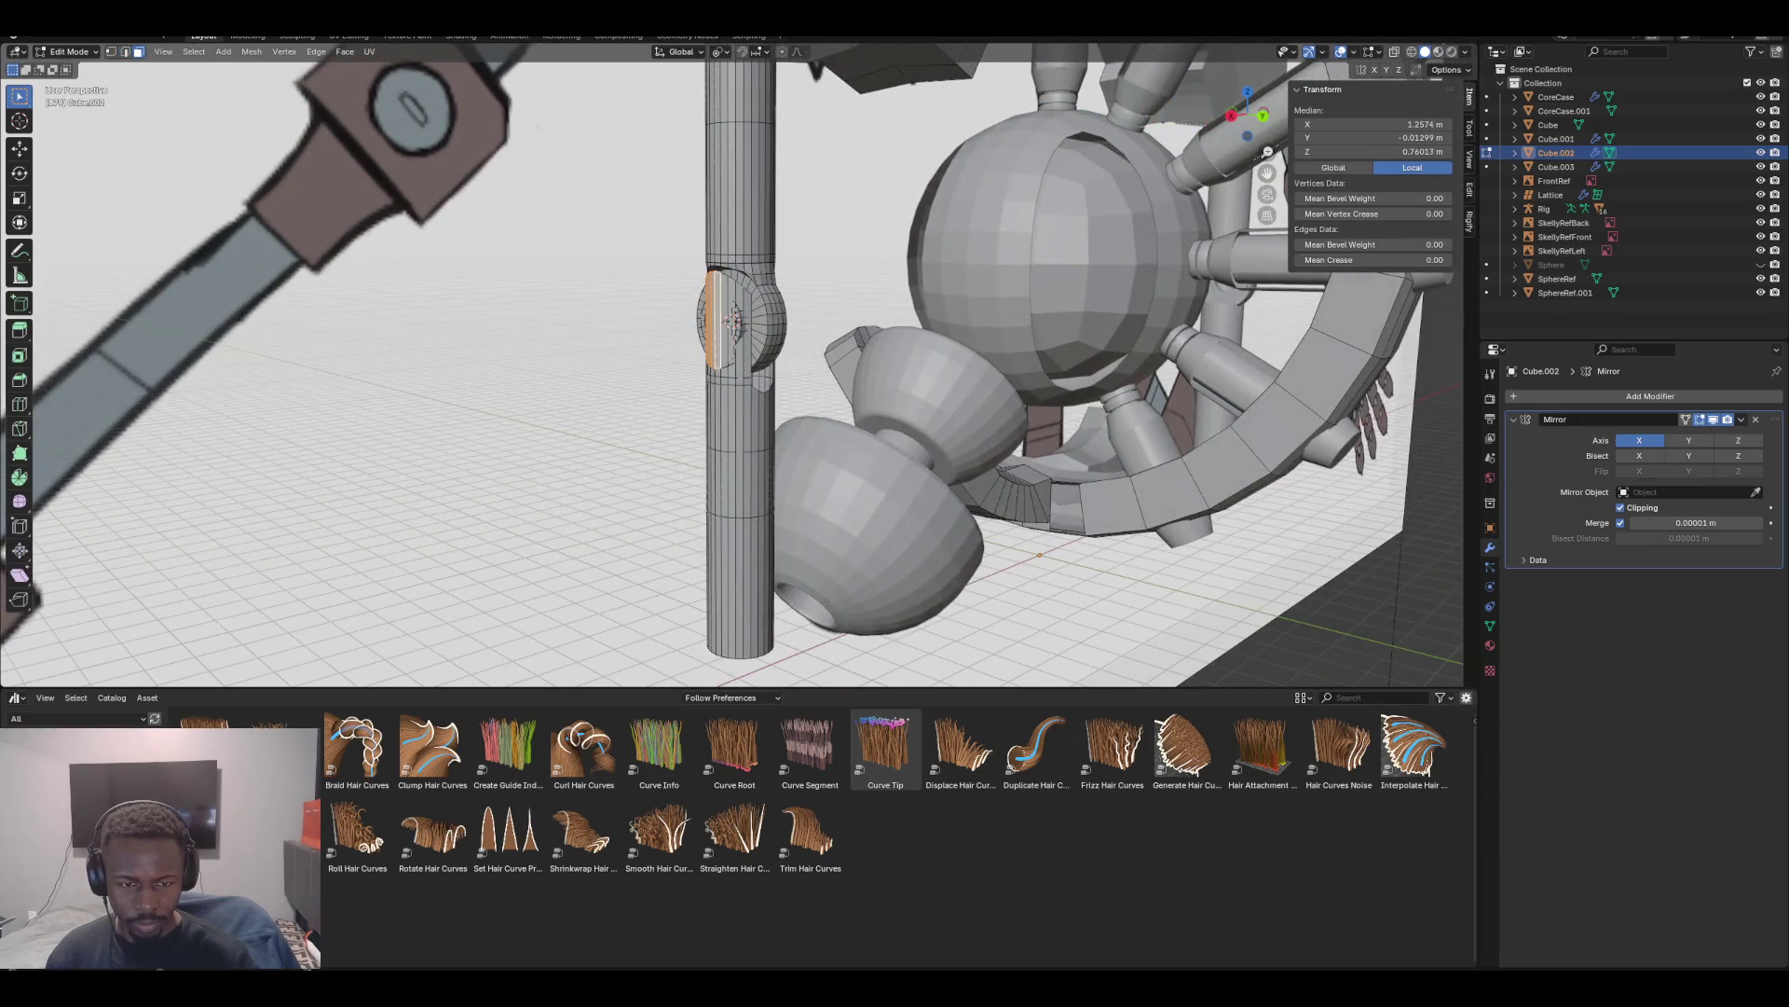
key(2)
alt+click(733, 319)
middle_drag(733, 319, 559, 322)
alt+click(718, 297)
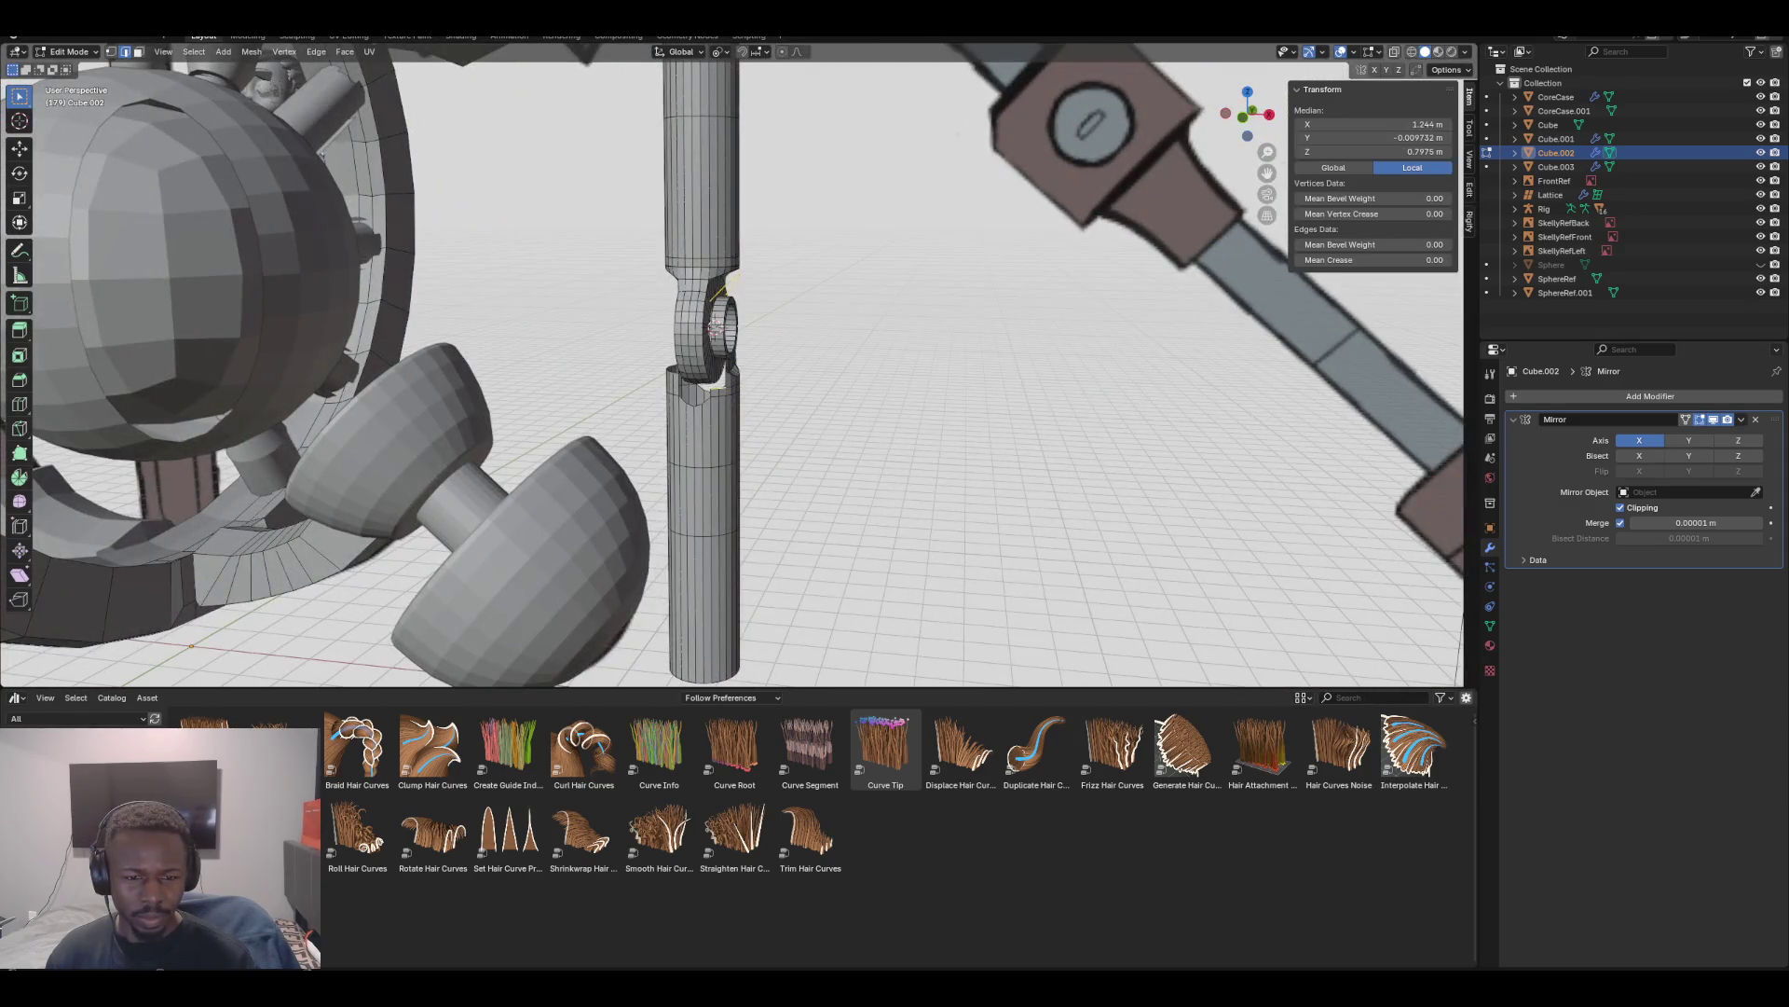
key(3)
alt+click(718, 328)
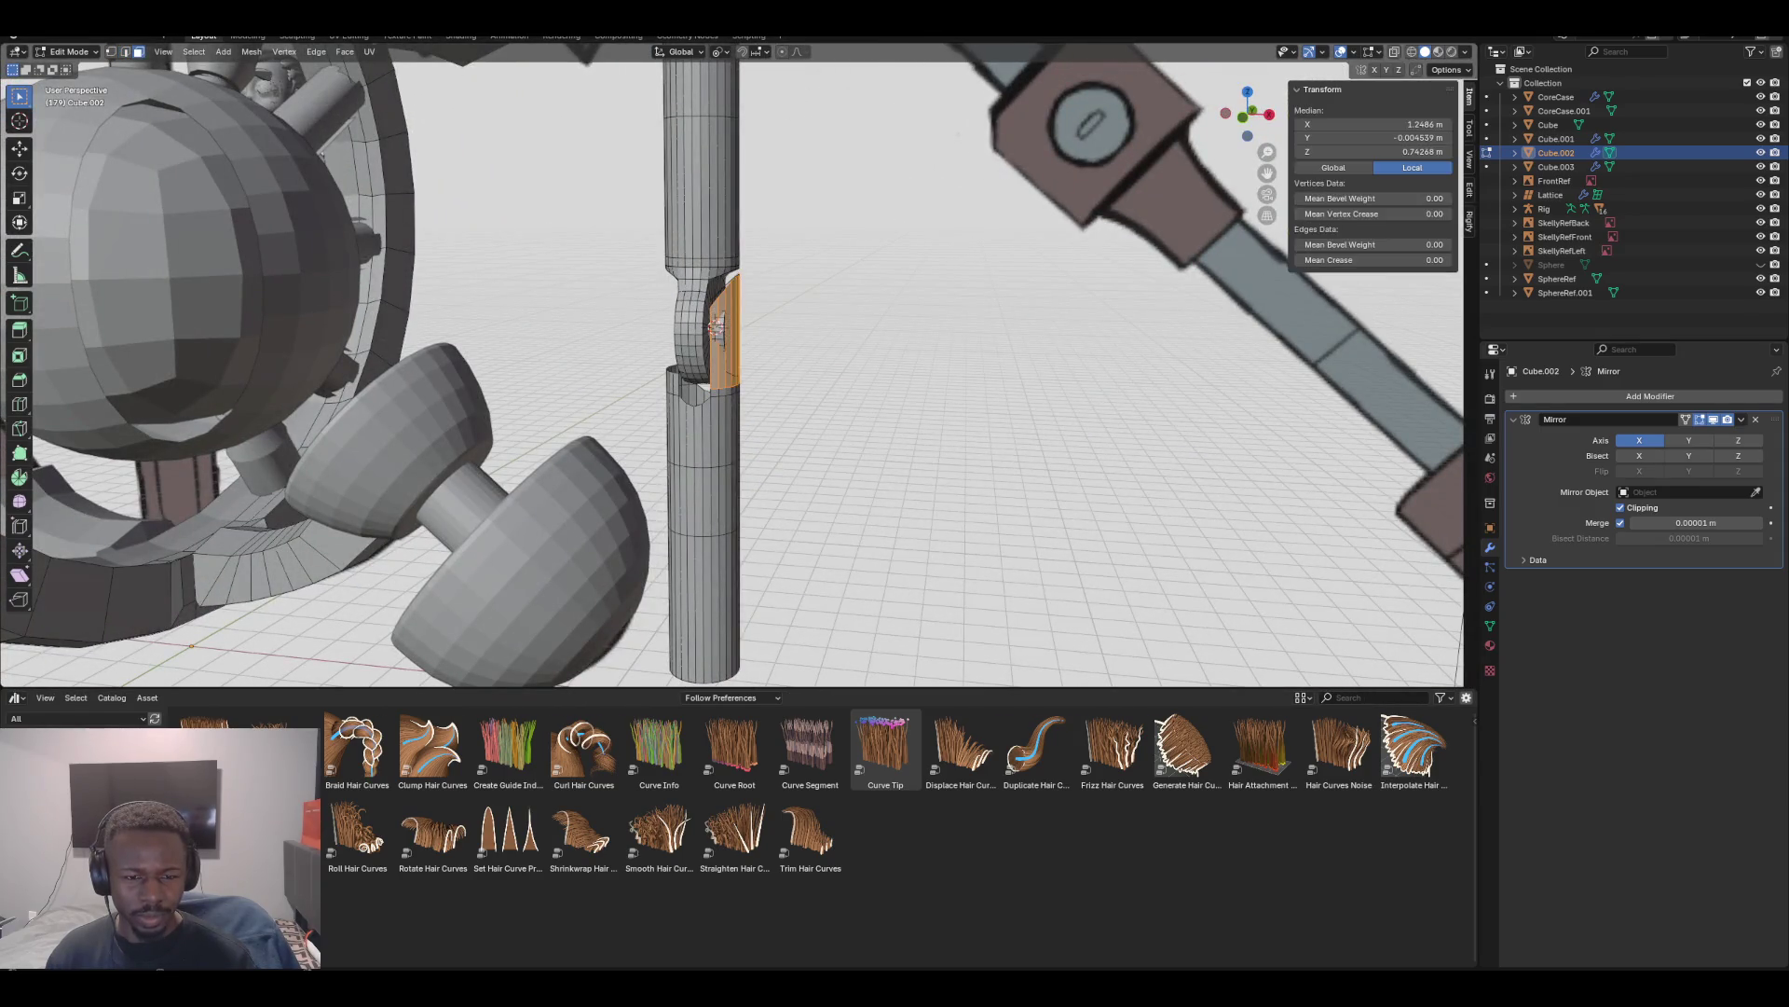
key(x)
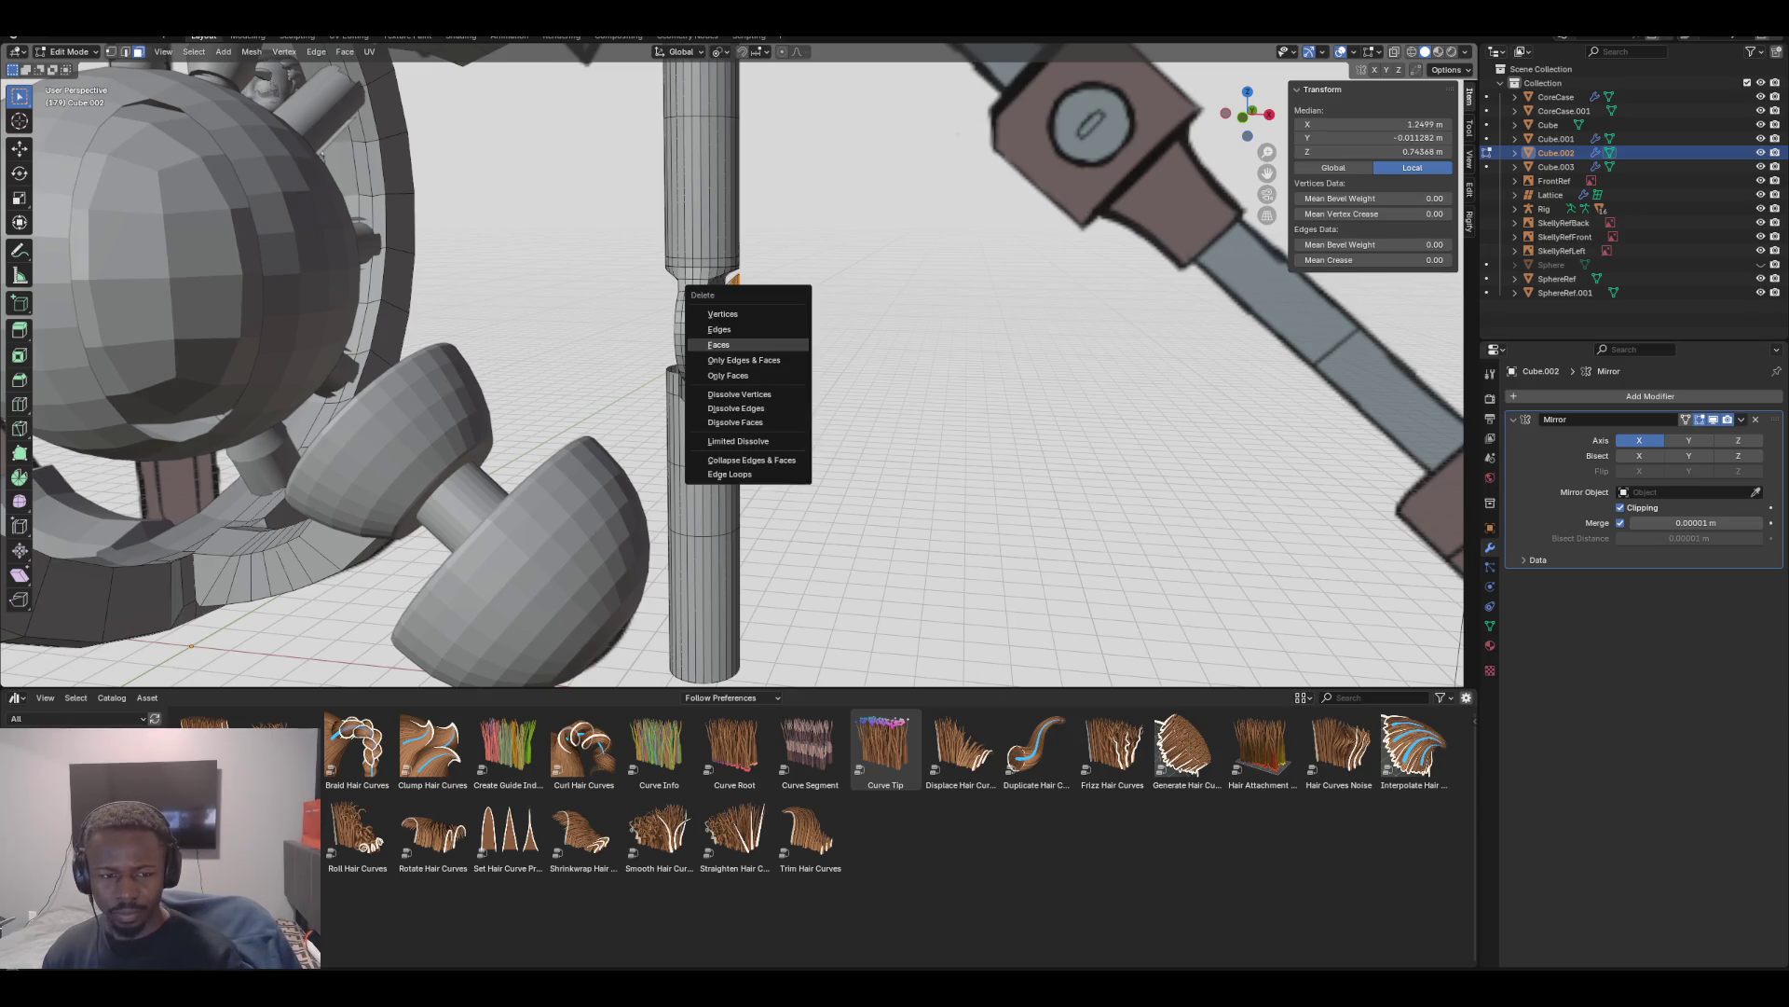
click(727, 328)
mouse_move(727, 328)
middle_down()
mouse_move(755, 345)
mouse_move(723, 321)
middle_up()
Delete the leftover edge loop geometry around the ring hole
alt+click(722, 322)
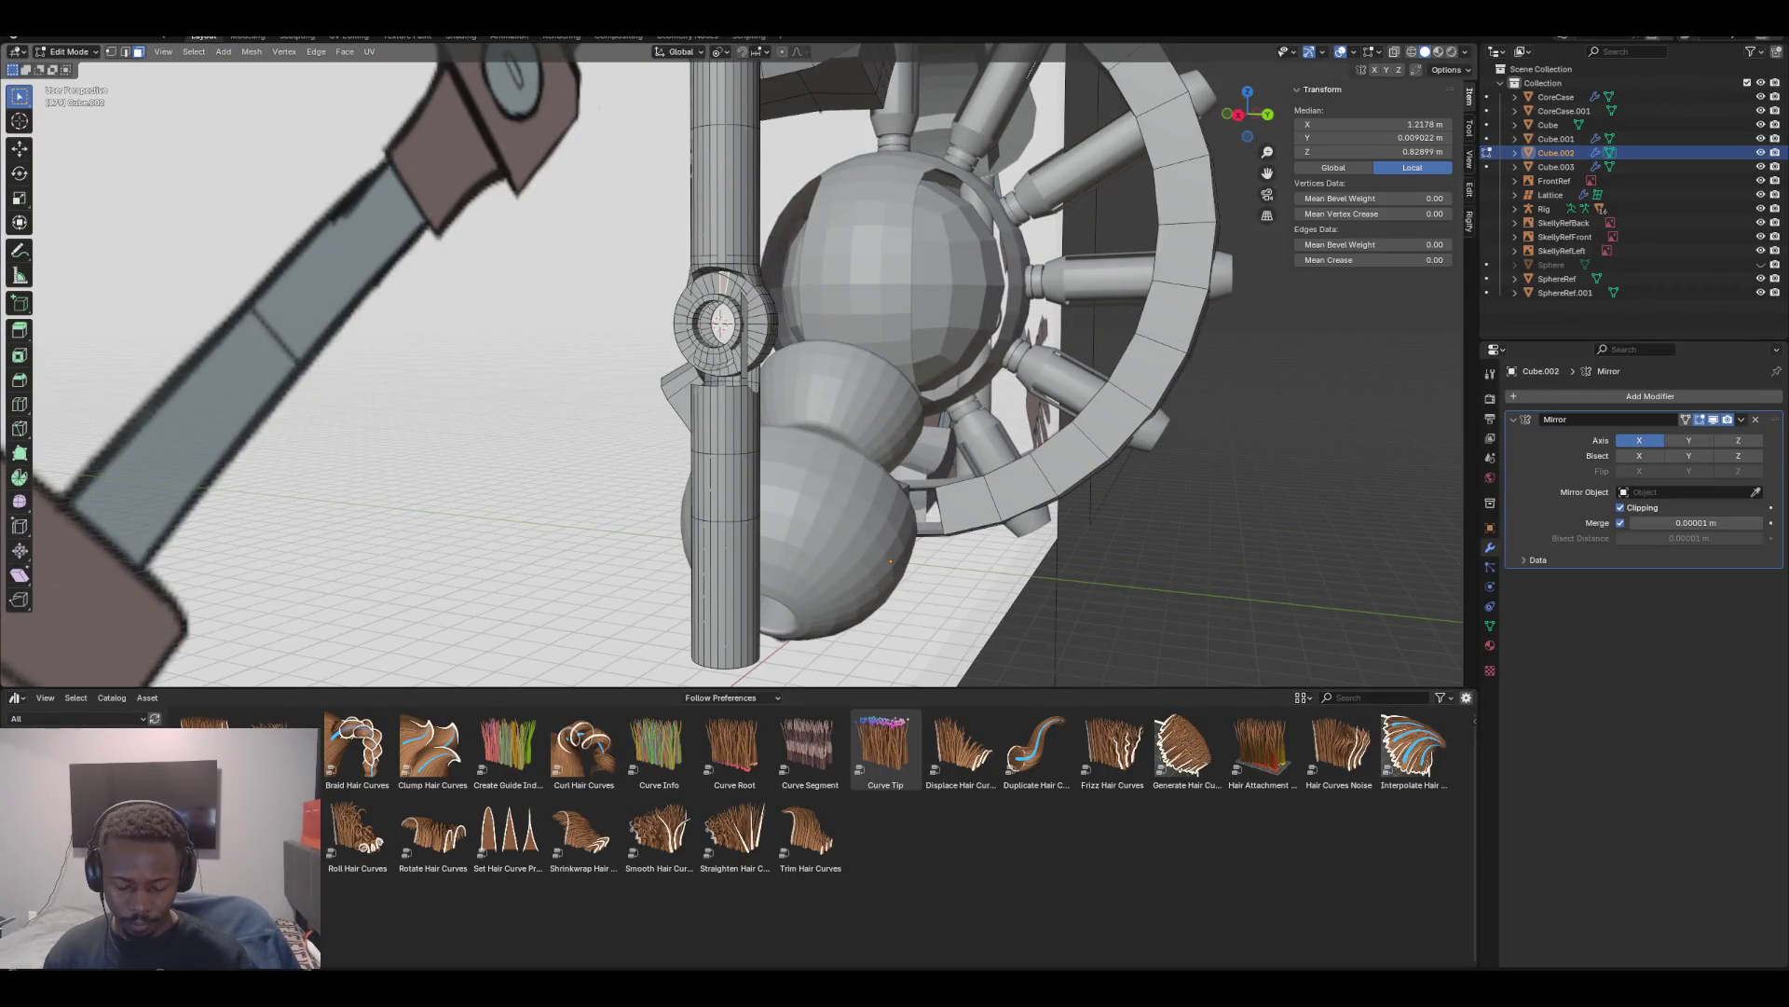
key(2)
alt+click(722, 322)
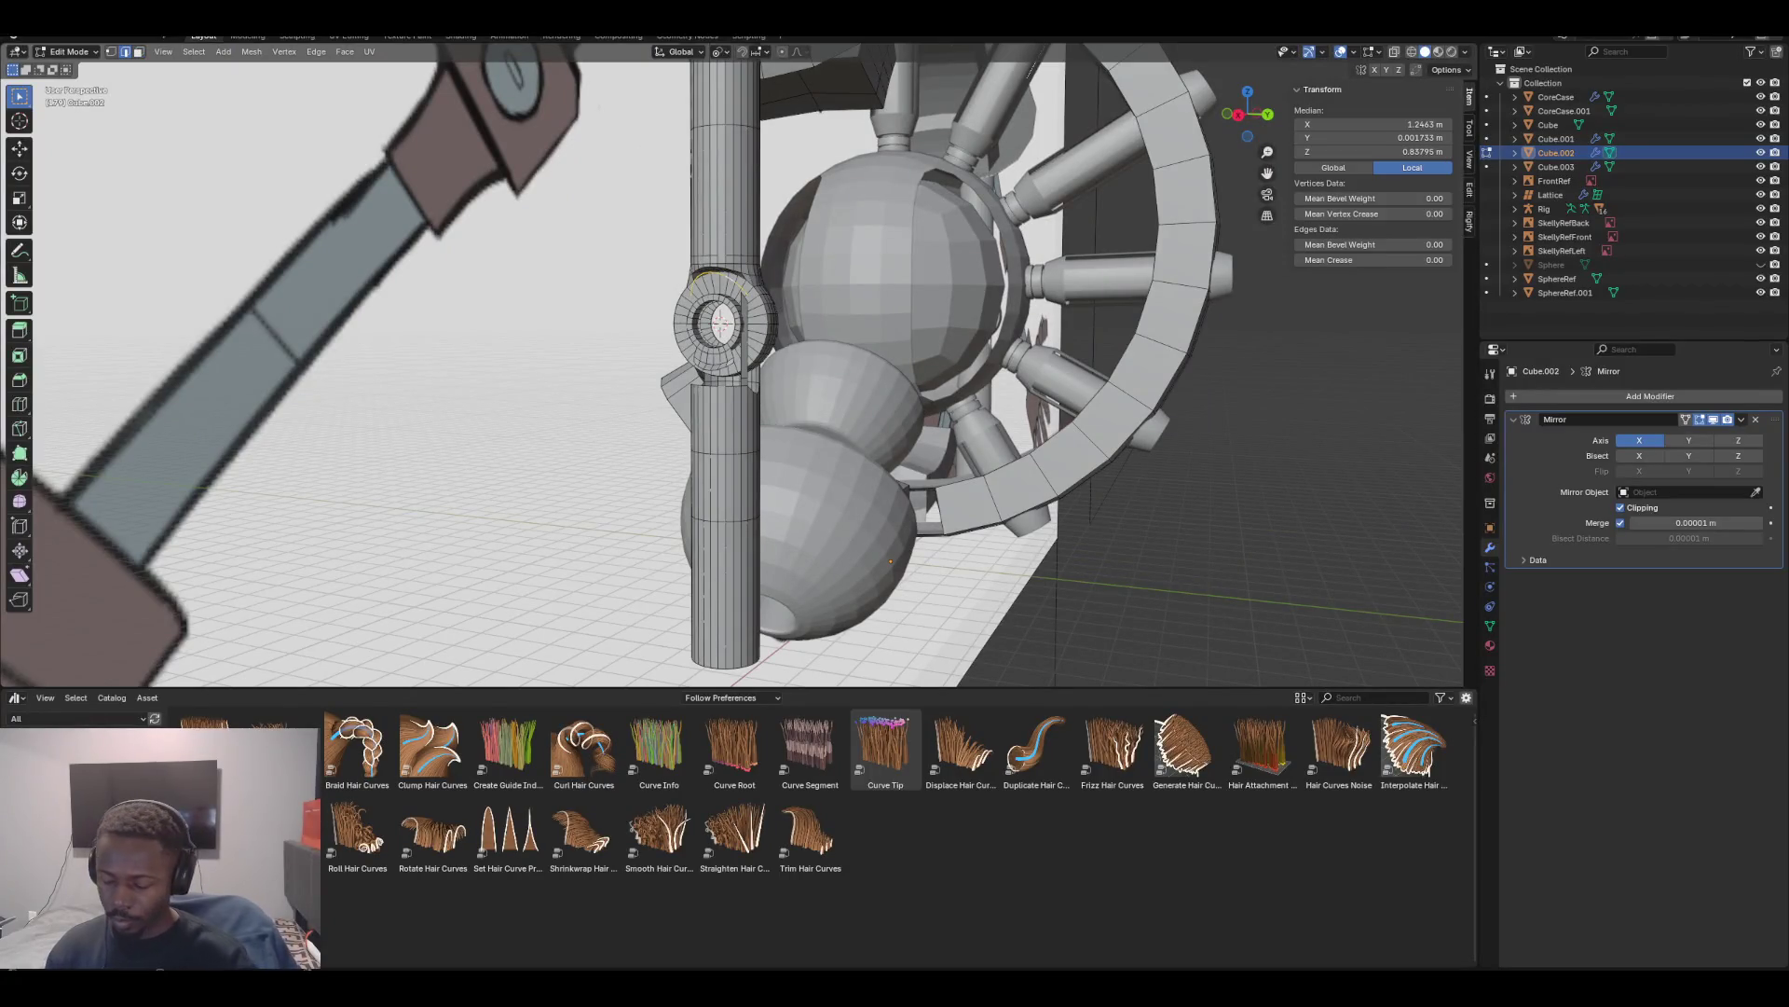
key(x)
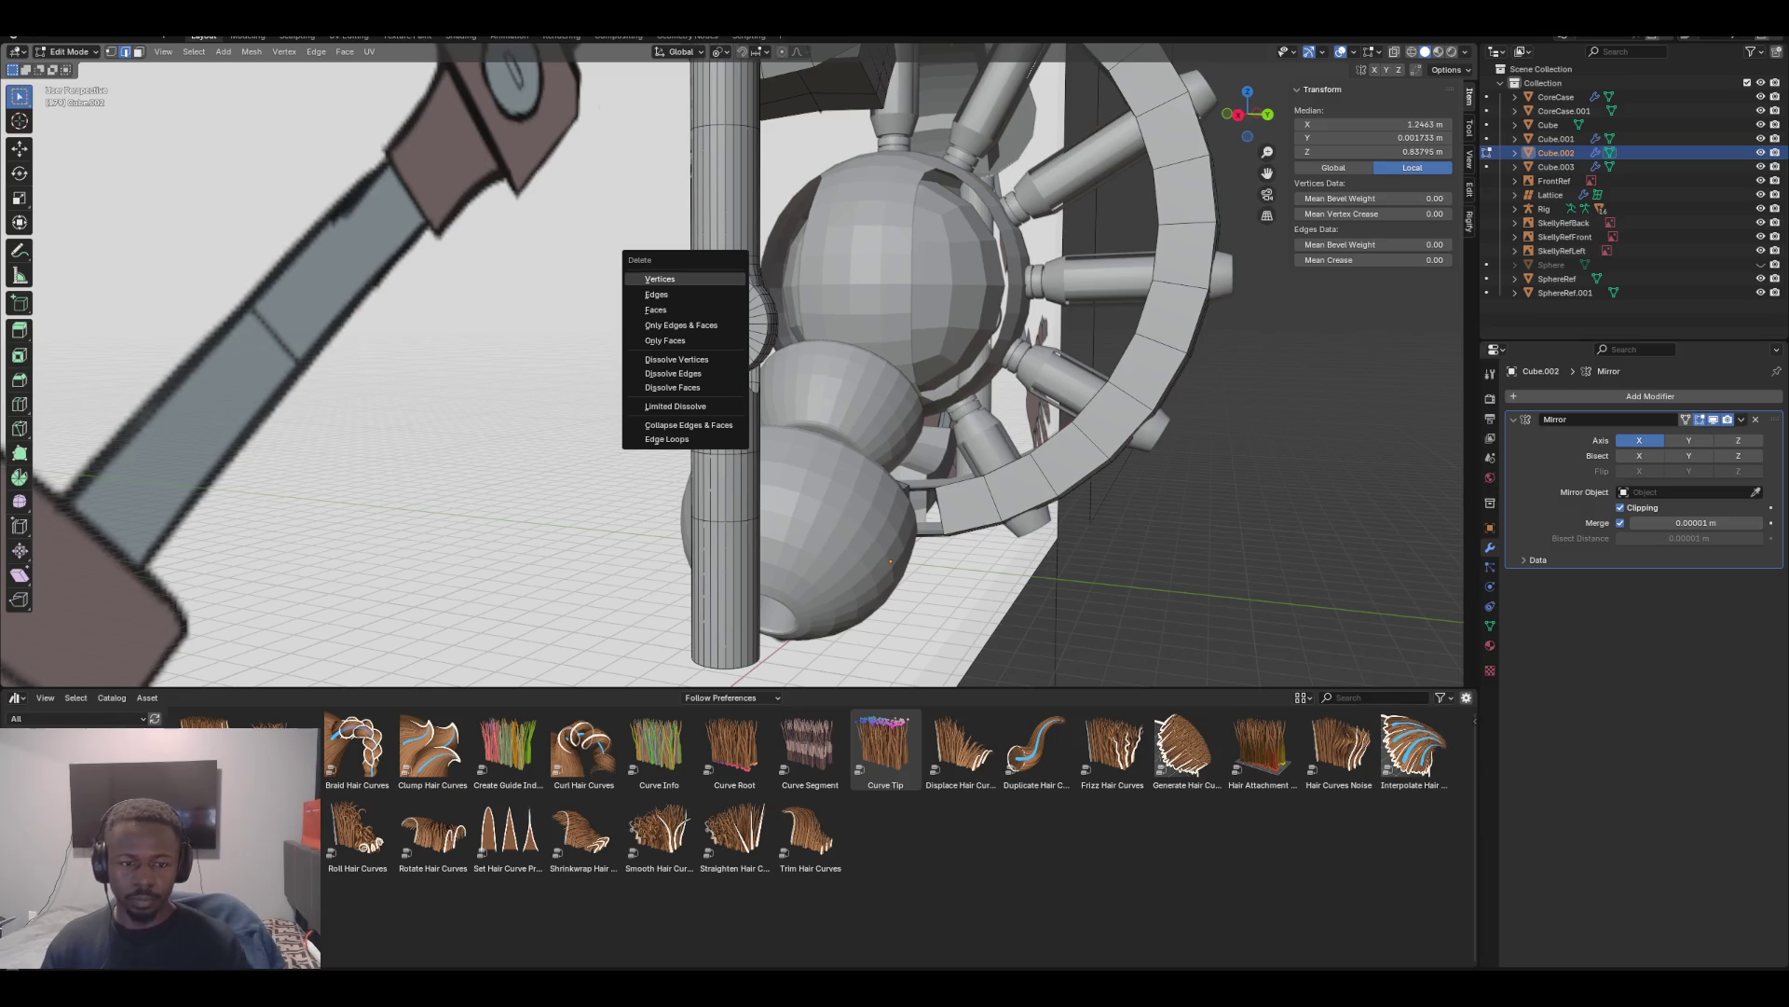
click(659, 279)
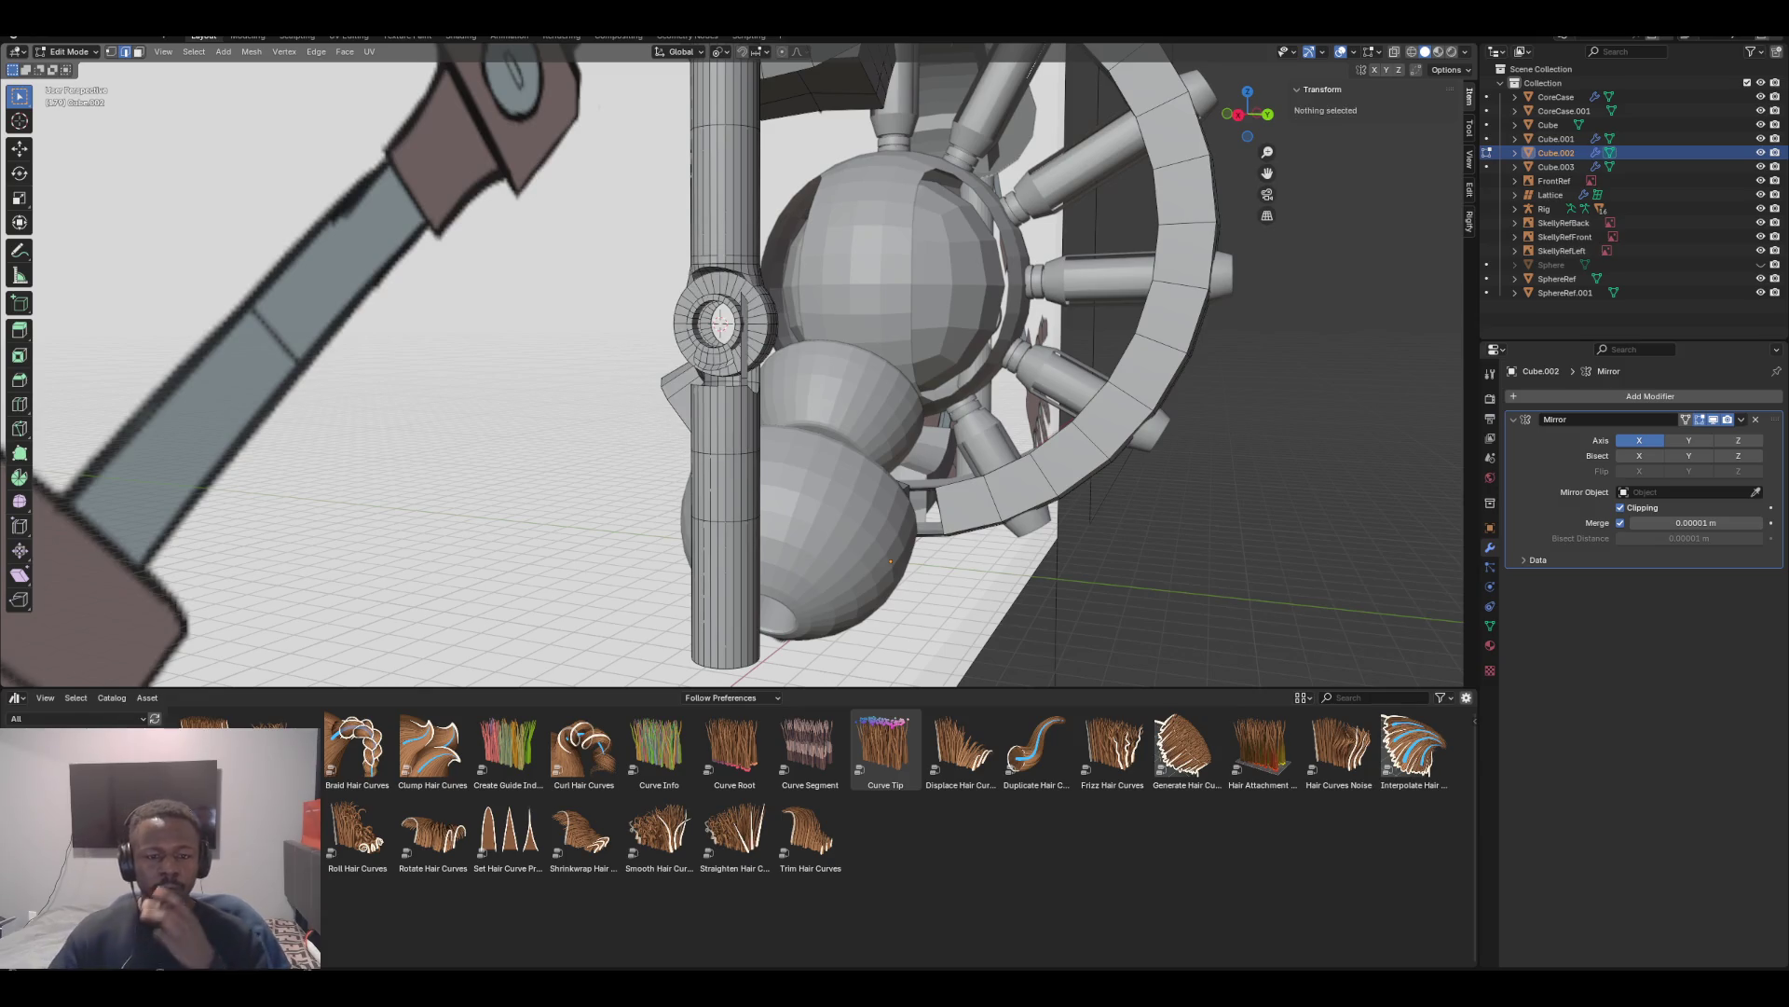
middle_drag(745, 326, 774, 308)
scroll(745, 279, up, 5)
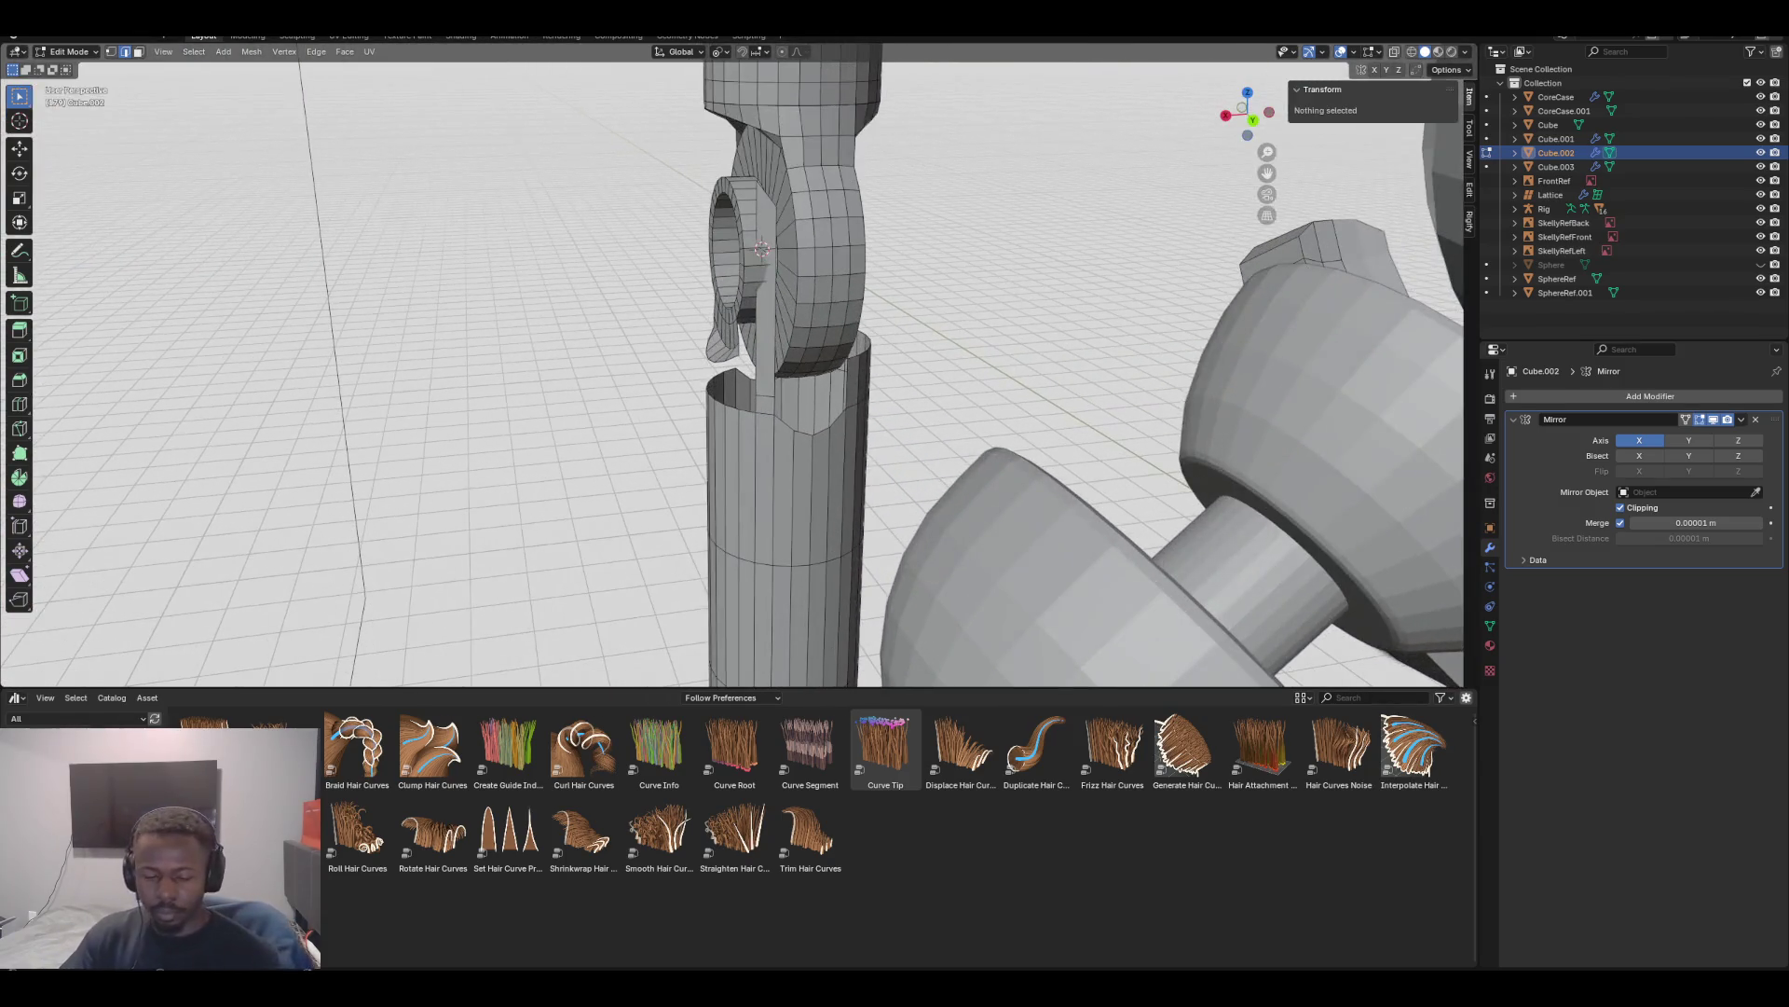
Delete the two remaining inner faces of the ring to open its centre
key(3)
click(766, 289)
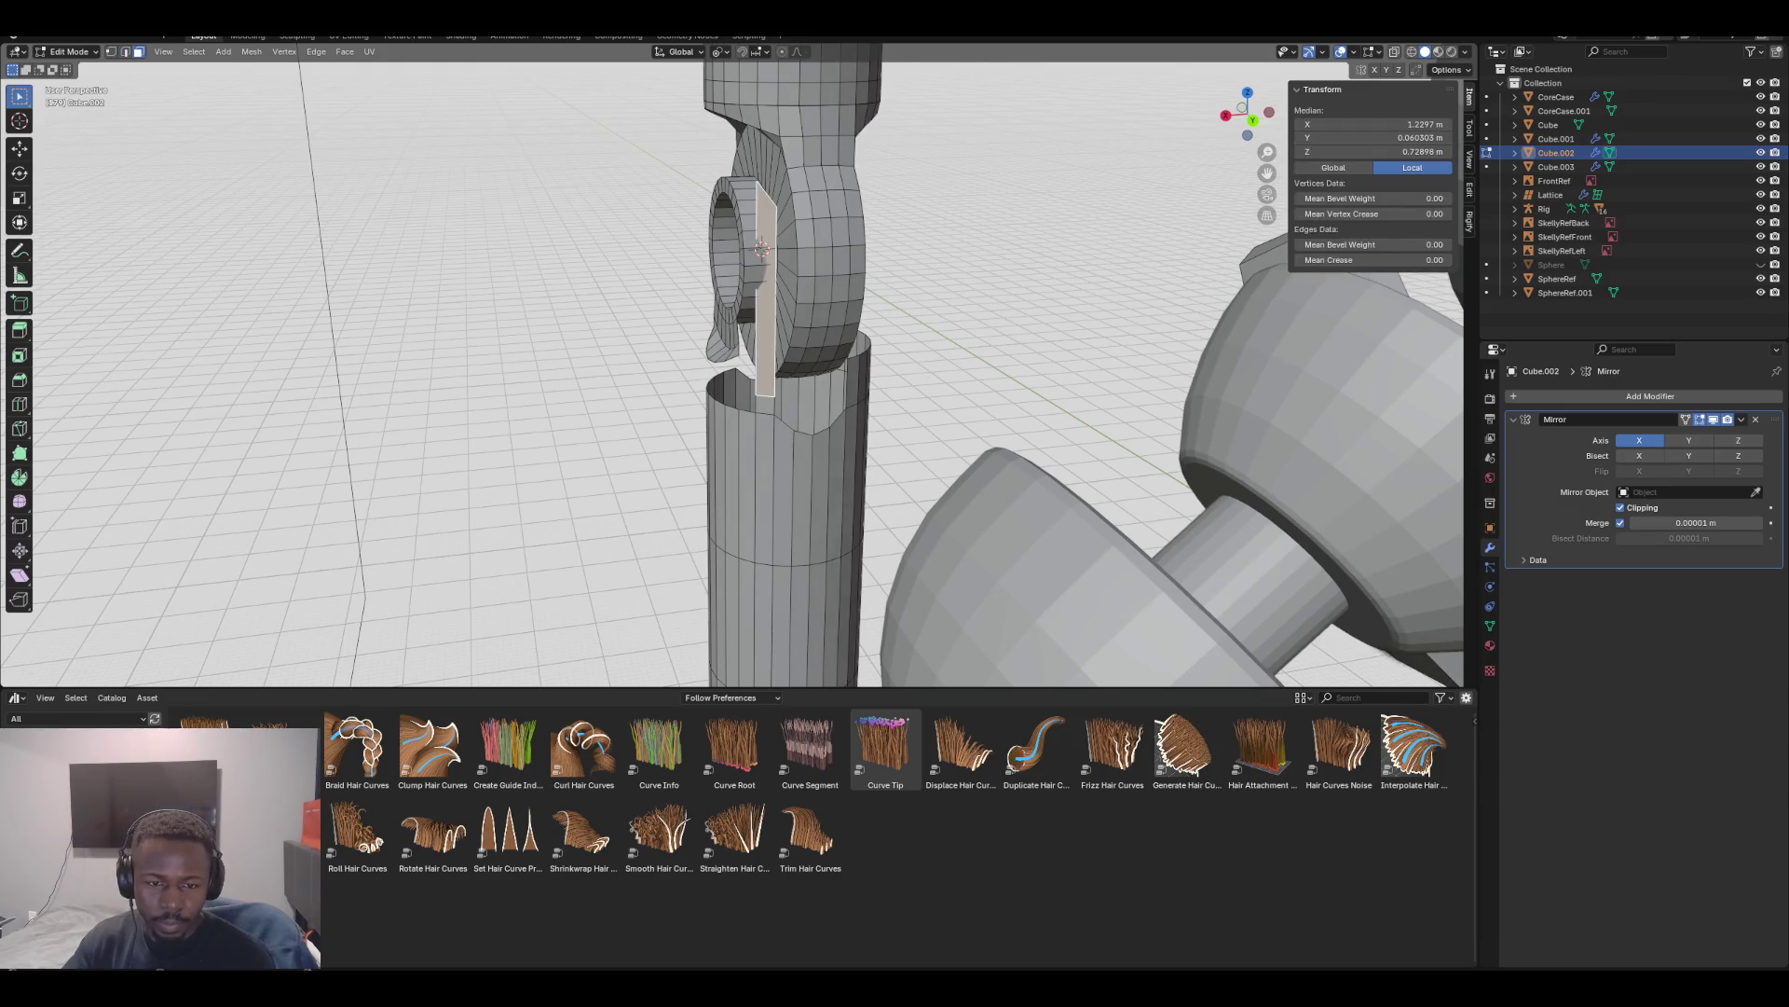
shift+click(766, 405)
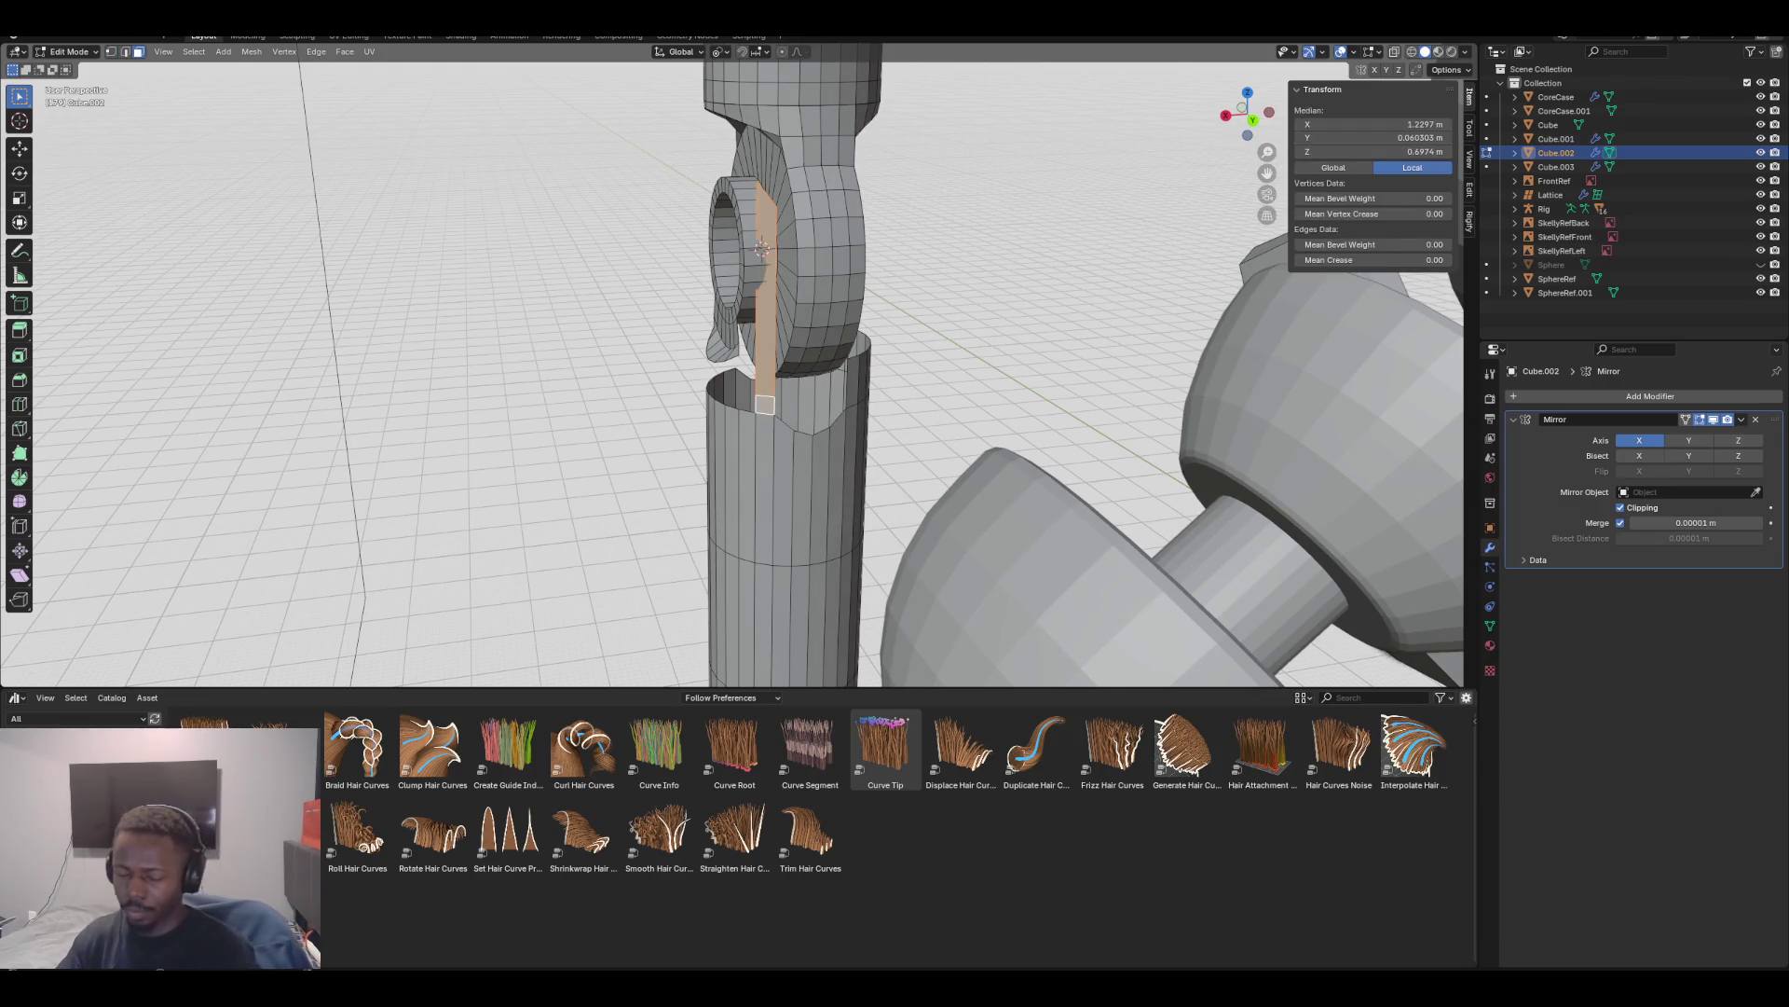
key(x)
click(699, 400)
scroll(699, 400, down, 3)
mouse_move(699, 400)
middle_down()
mouse_move(746, 373)
mouse_move(783, 308)
mouse_move(759, 310)
middle_up()
scroll(783, 308, up, 2)
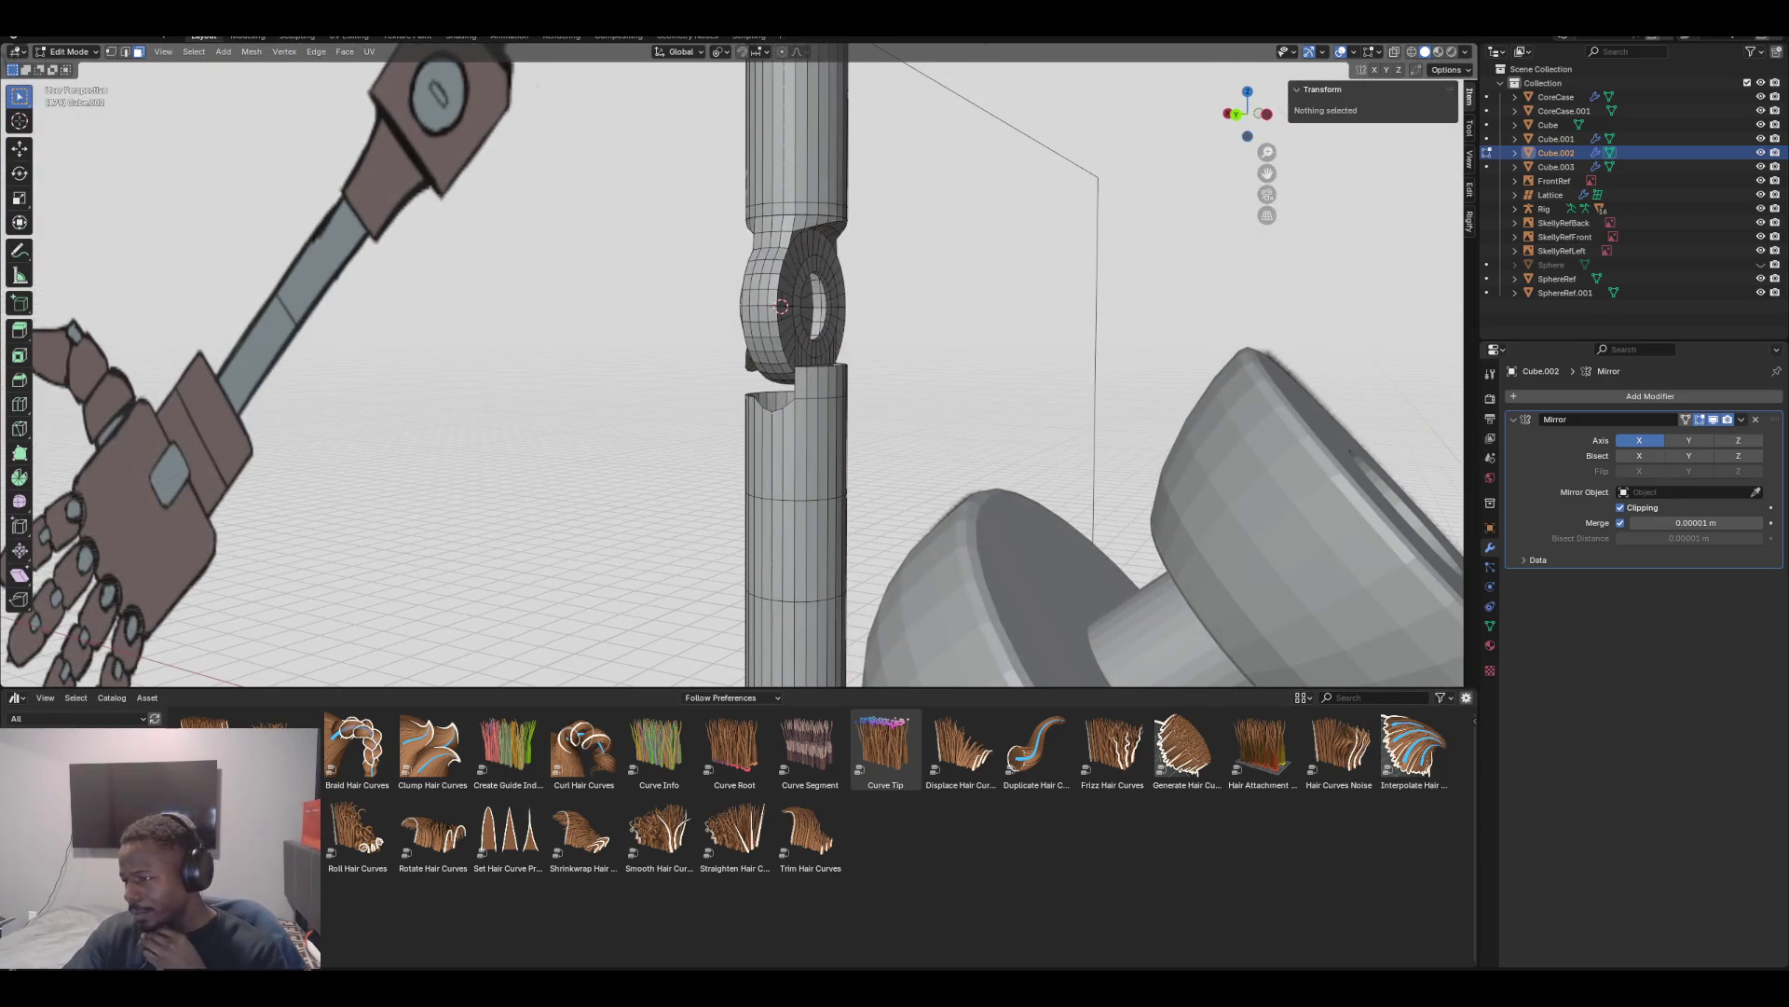
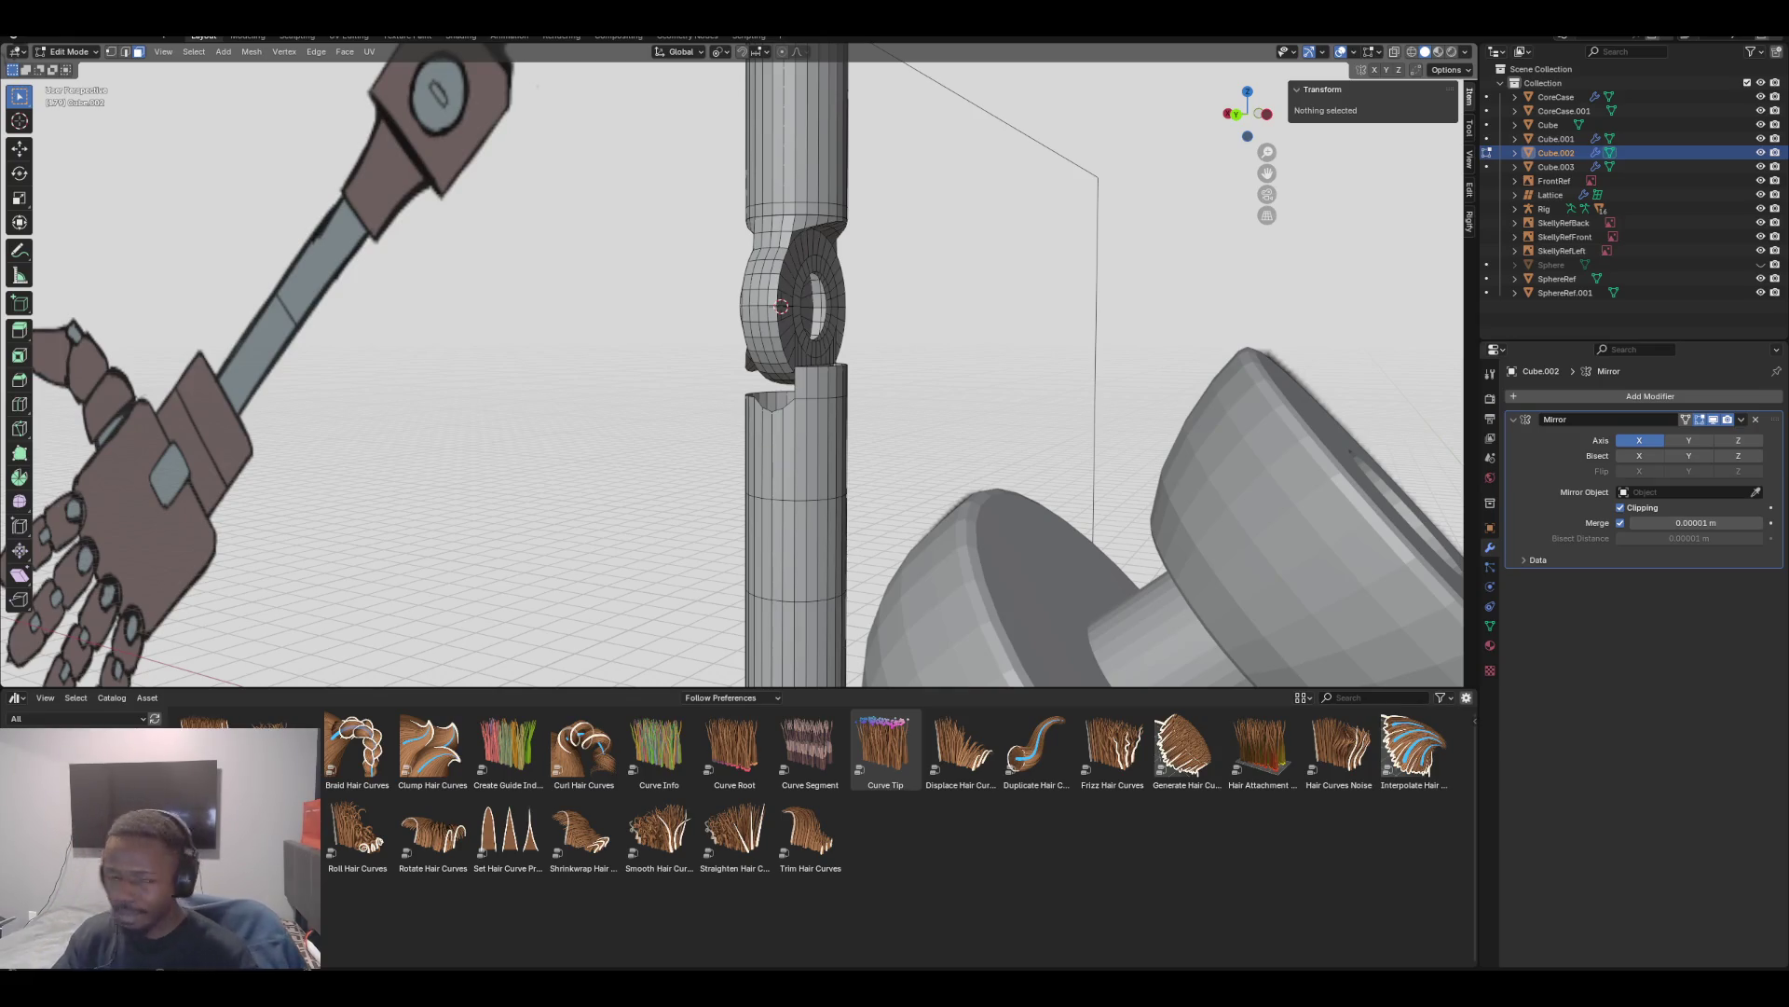
Delete the face loops on the cylinder top and the ring's underside, leaving a gap below the ring
mouse_move(745, 372)
middle_down()
mouse_move(839, 336)
mouse_move(708, 391)
mouse_move(722, 399)
mouse_move(625, 406)
mouse_move(676, 386)
middle_up()
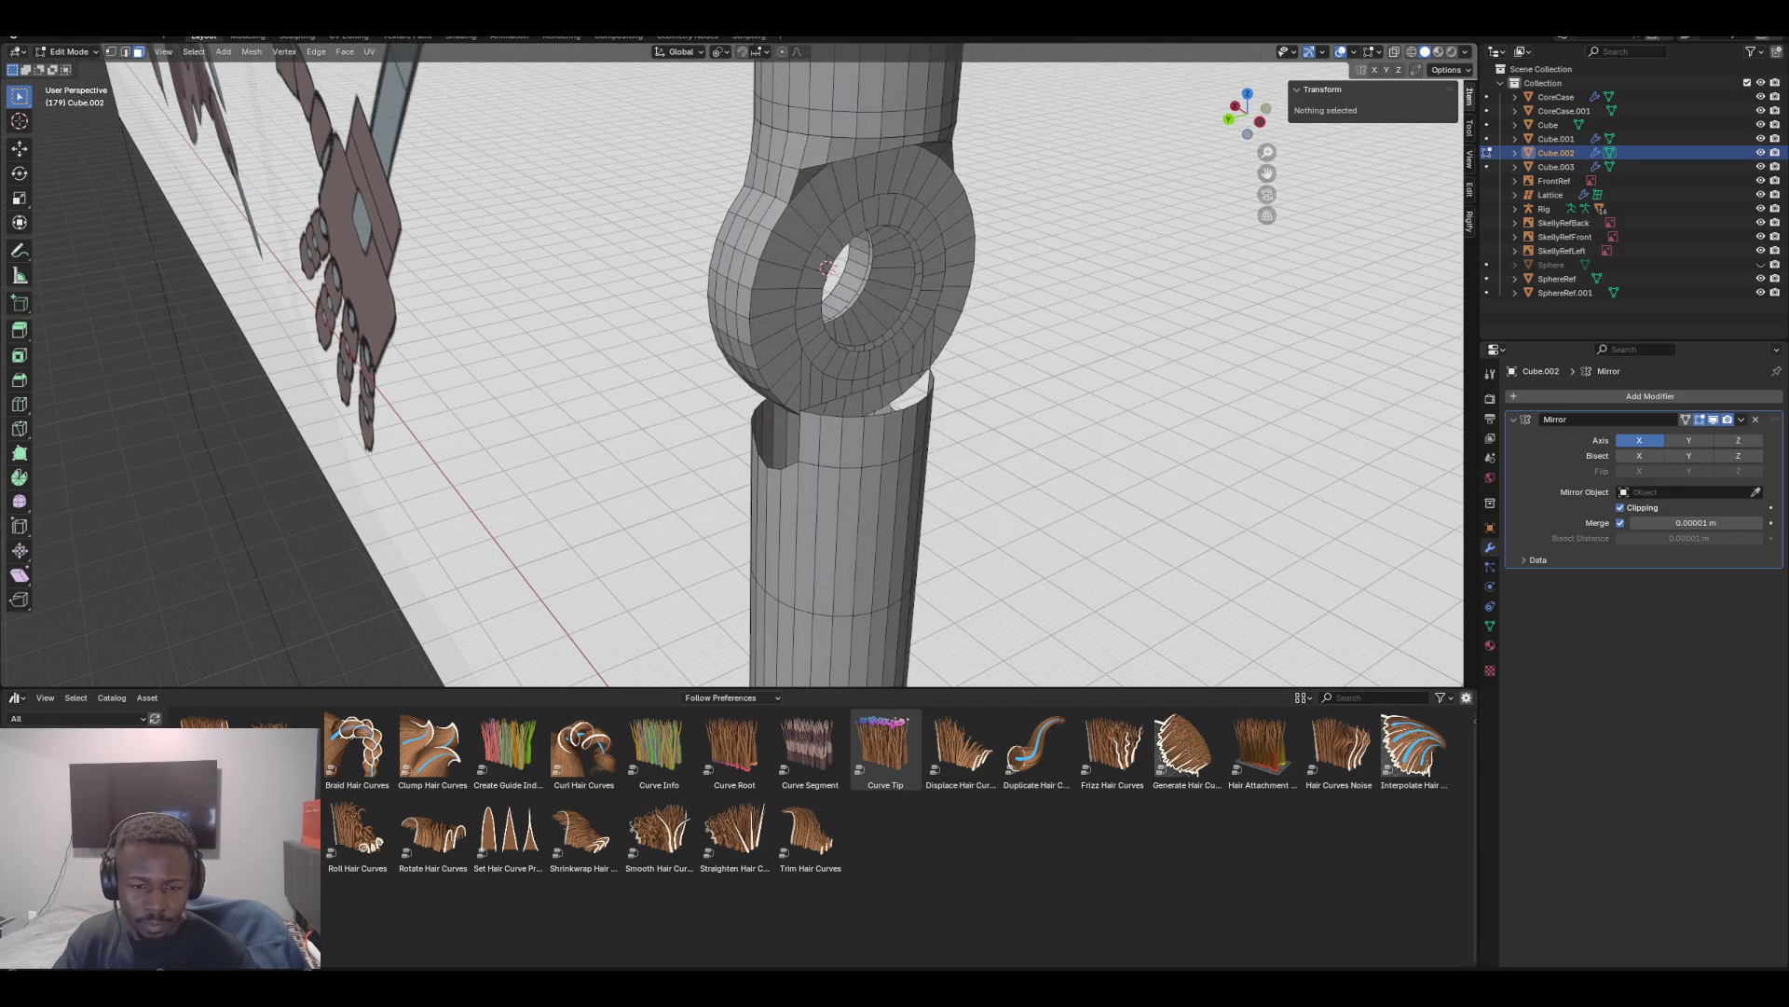
alt+click(809, 438)
key(x)
click(809, 438)
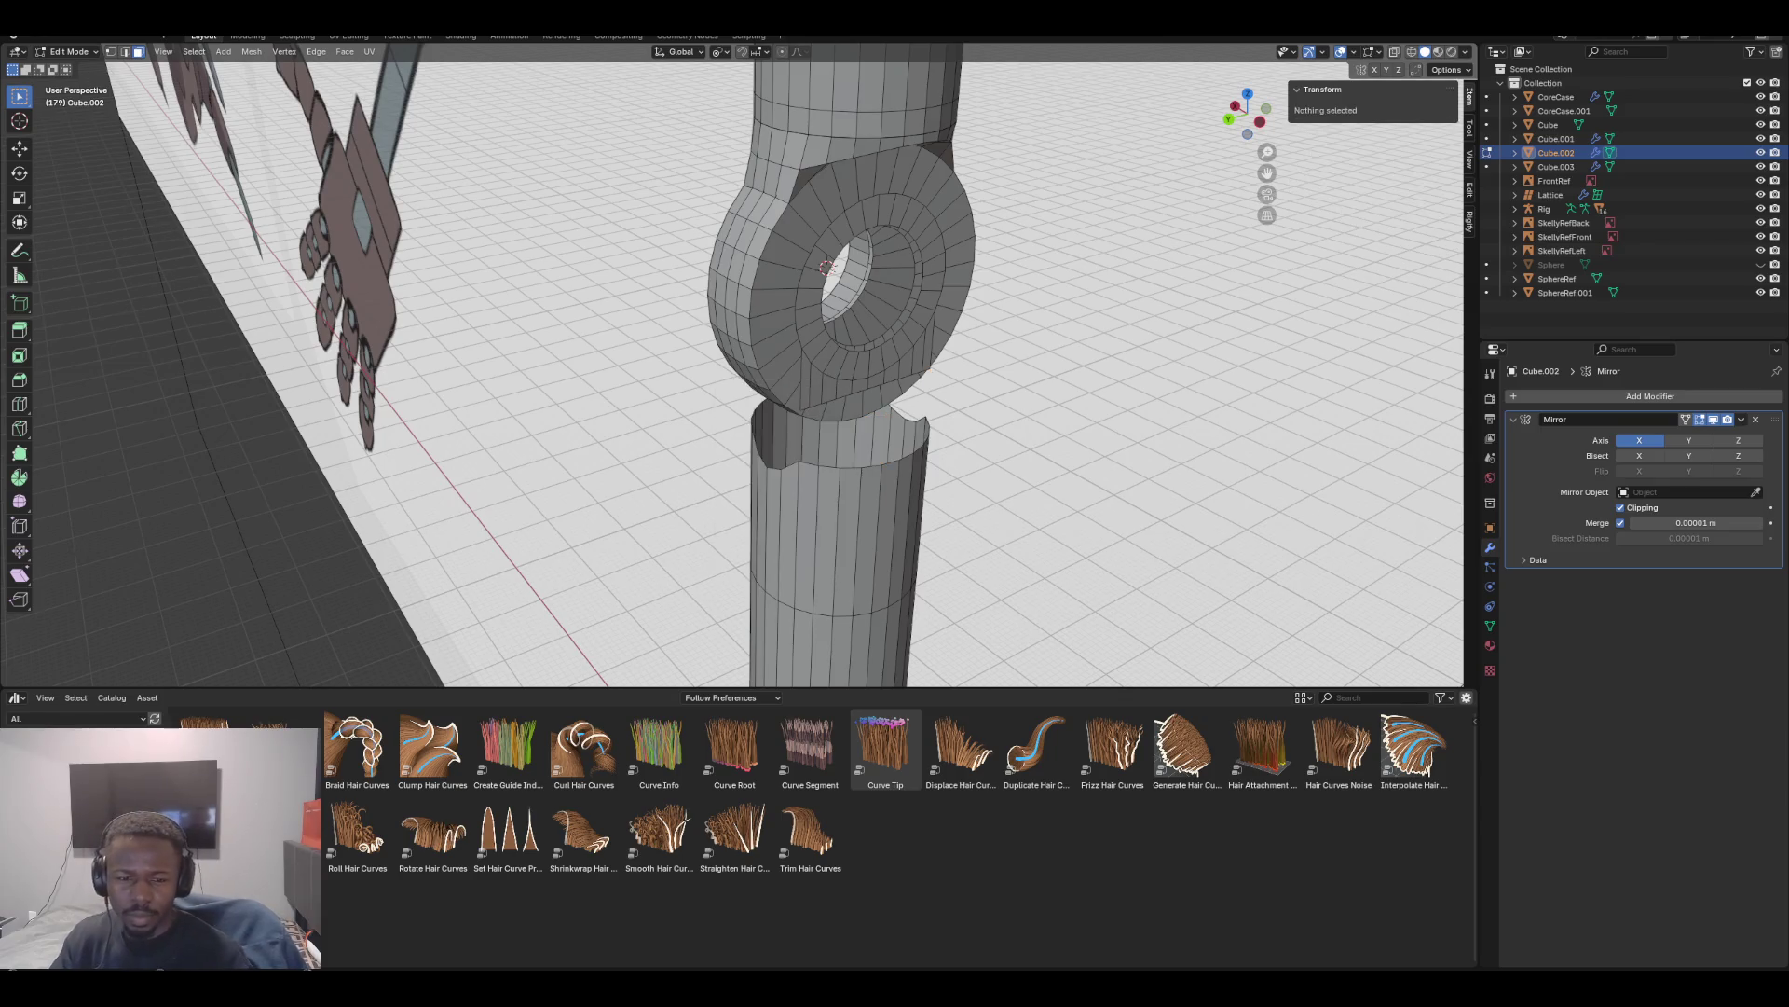
alt+click(867, 378)
key(x)
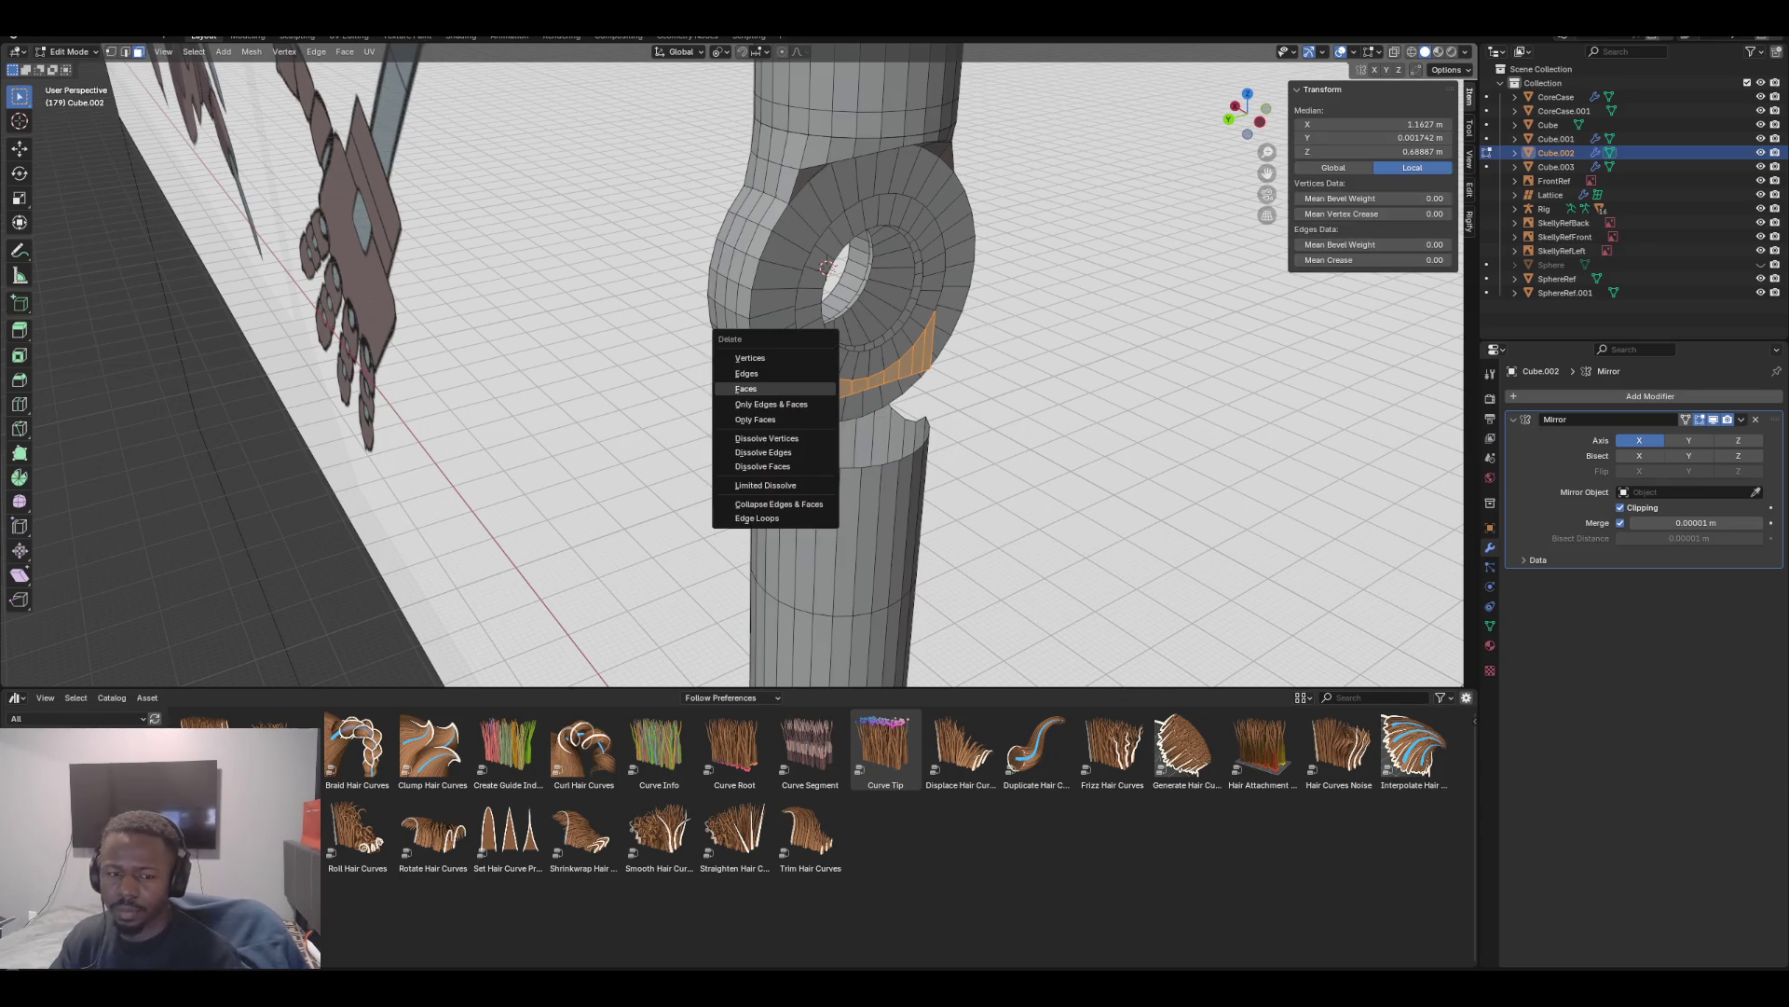
click(773, 380)
middle_drag(774, 380, 699, 368)
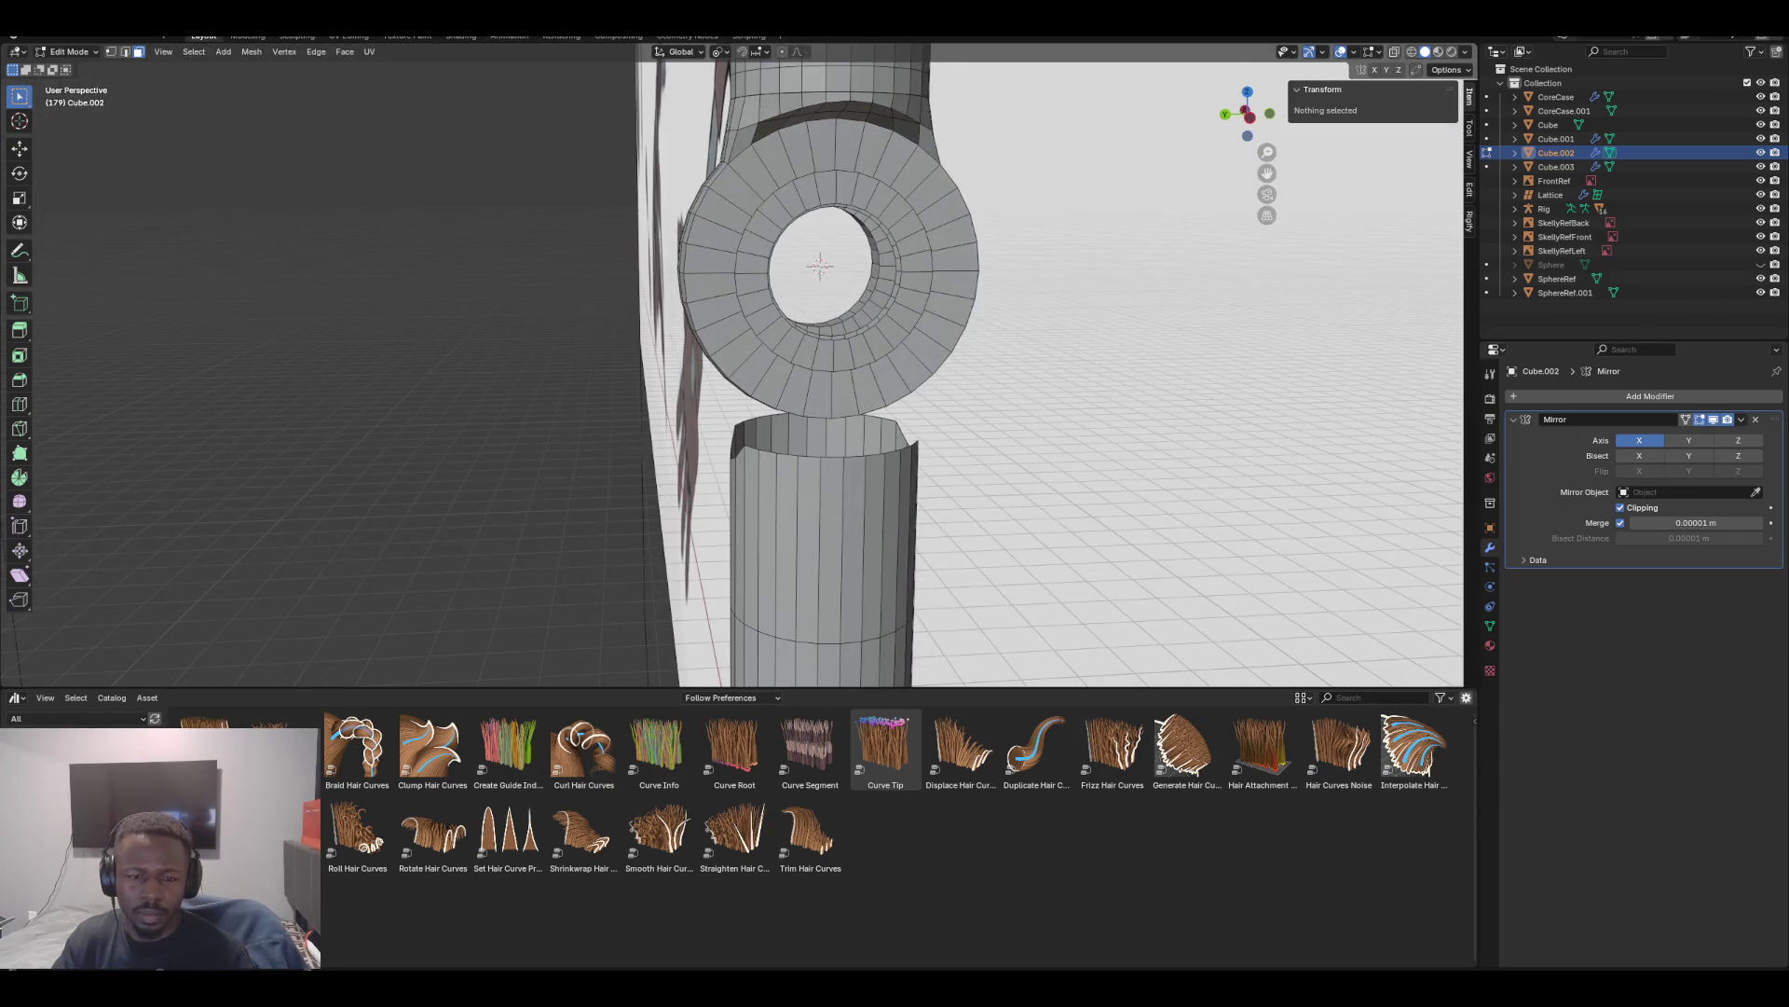
Scale the ring's middle edge loop outward to 1.436 around a different pivot point
alt+click(757, 244)
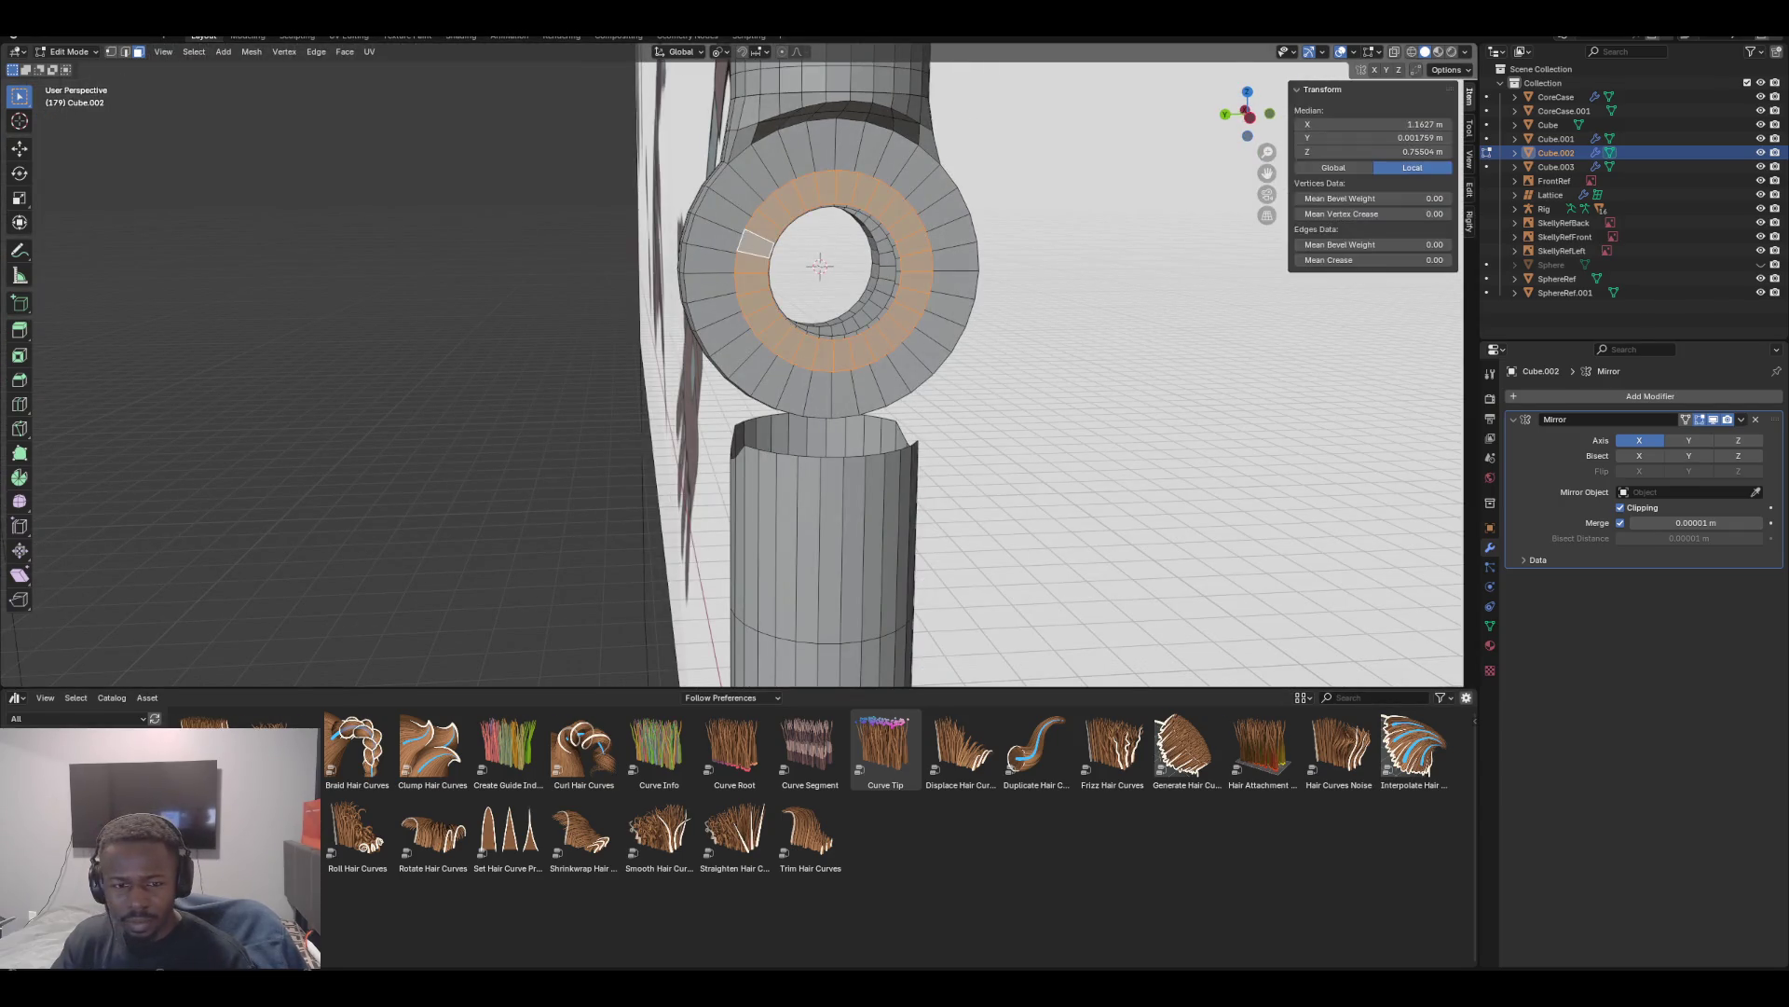
key(KP_4)
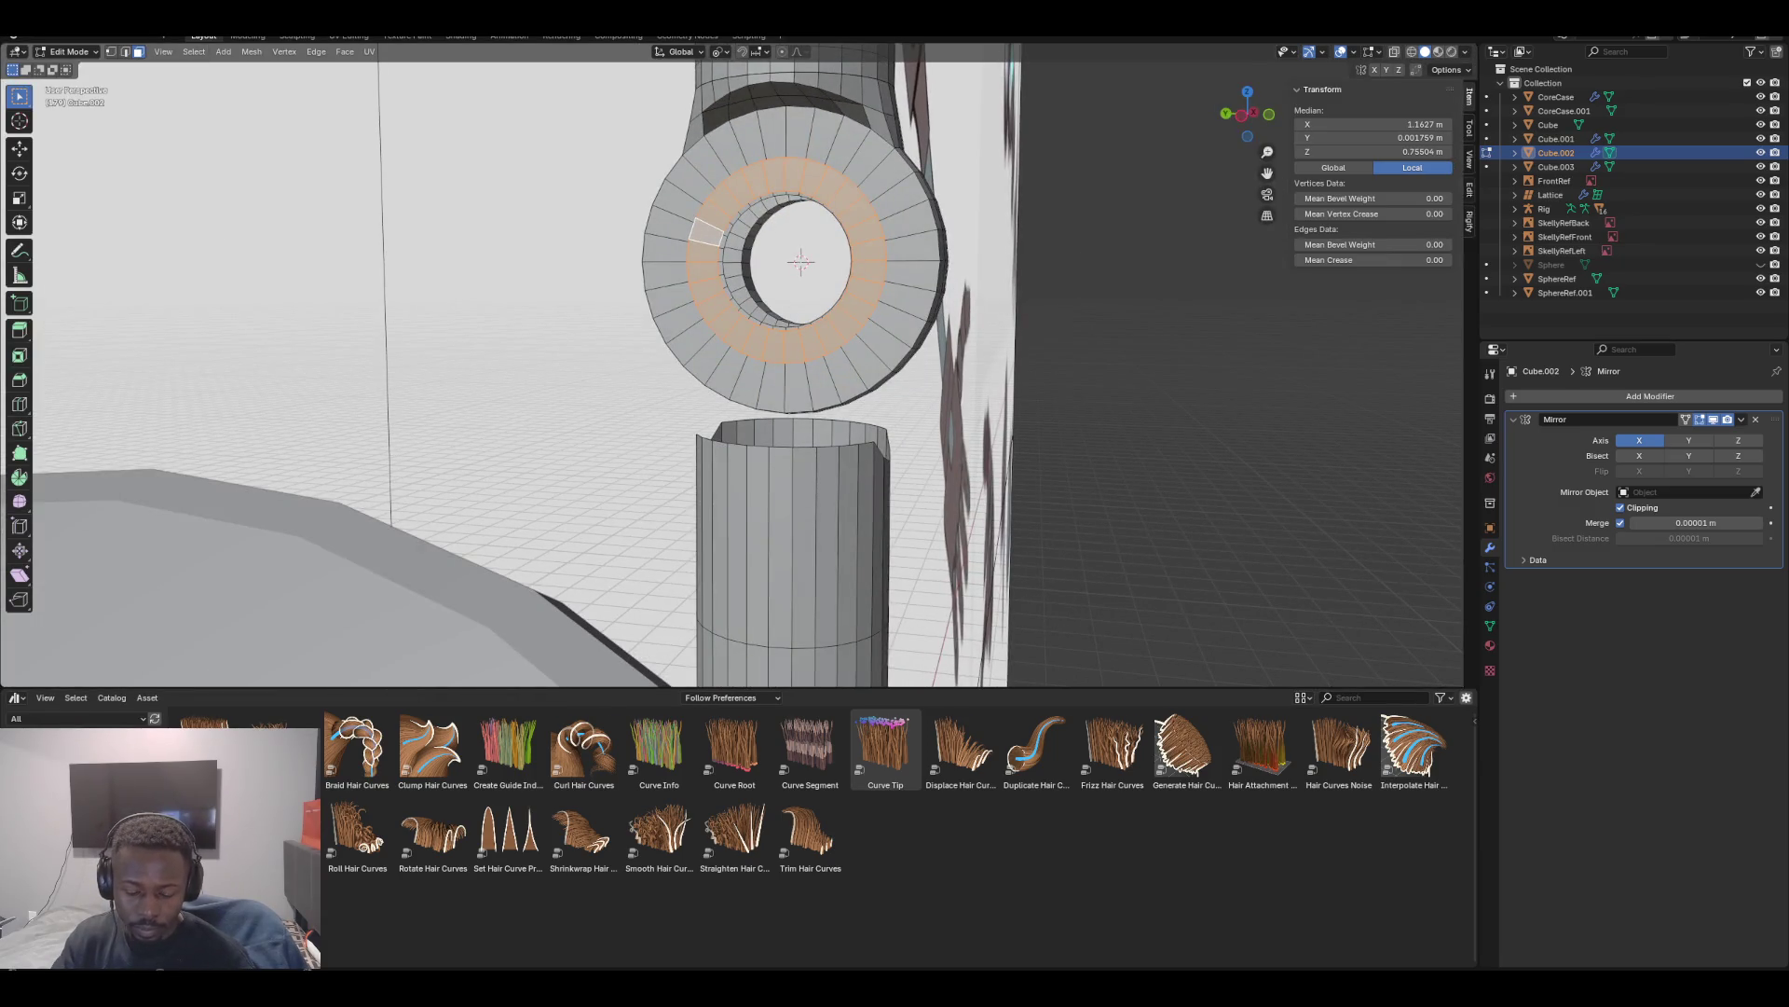
key(2)
alt+click(701, 270)
key(s)
key(Return)
click(719, 52)
click(755, 132)
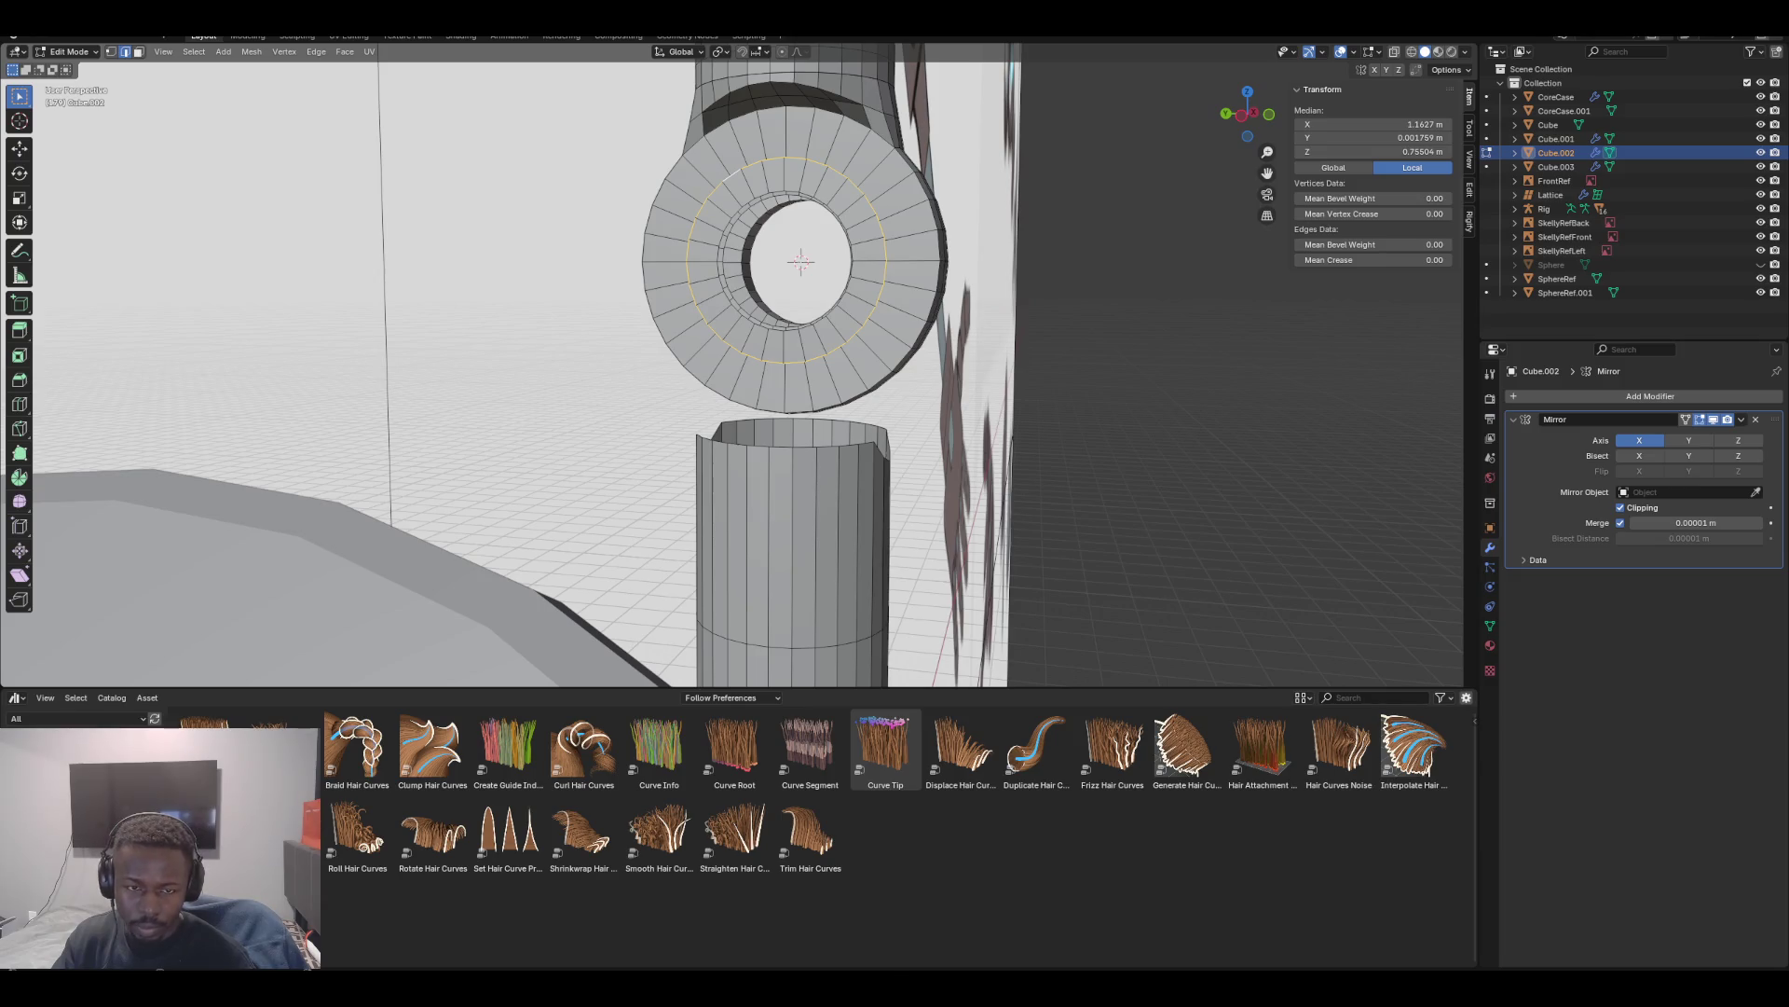
key(s)
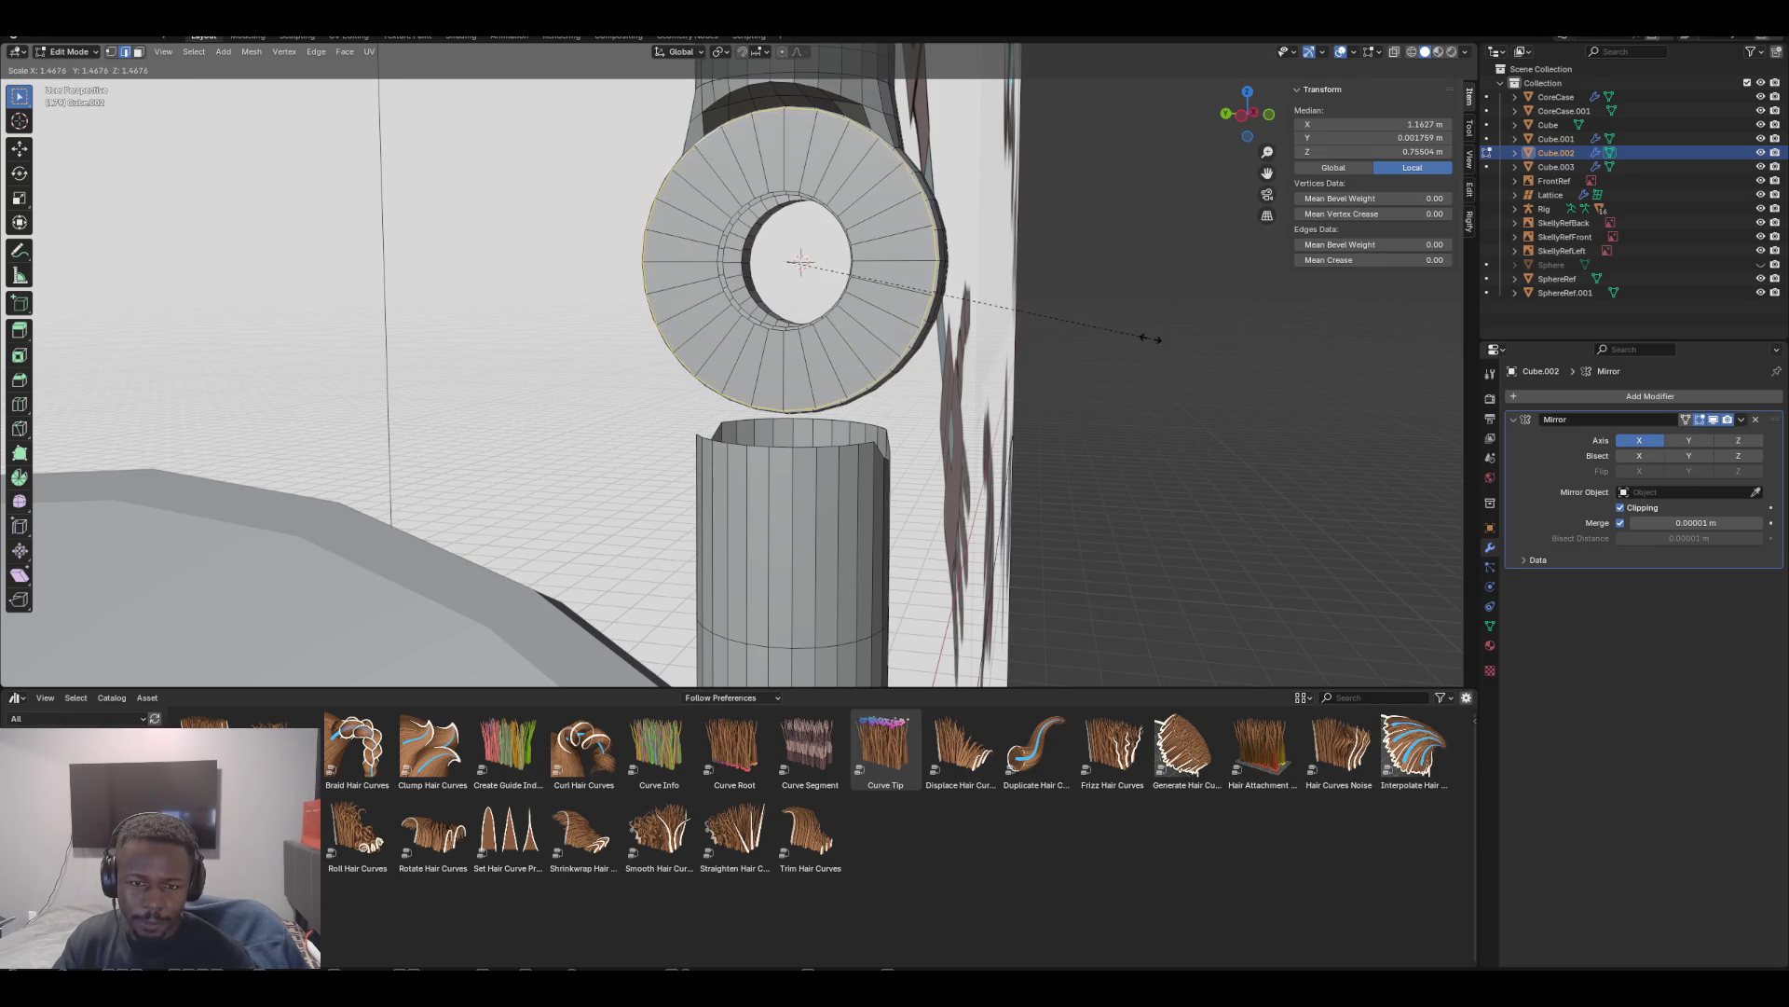
click(1141, 338)
Select the disc's circular cap face and shift it slightly
key(KP_1)
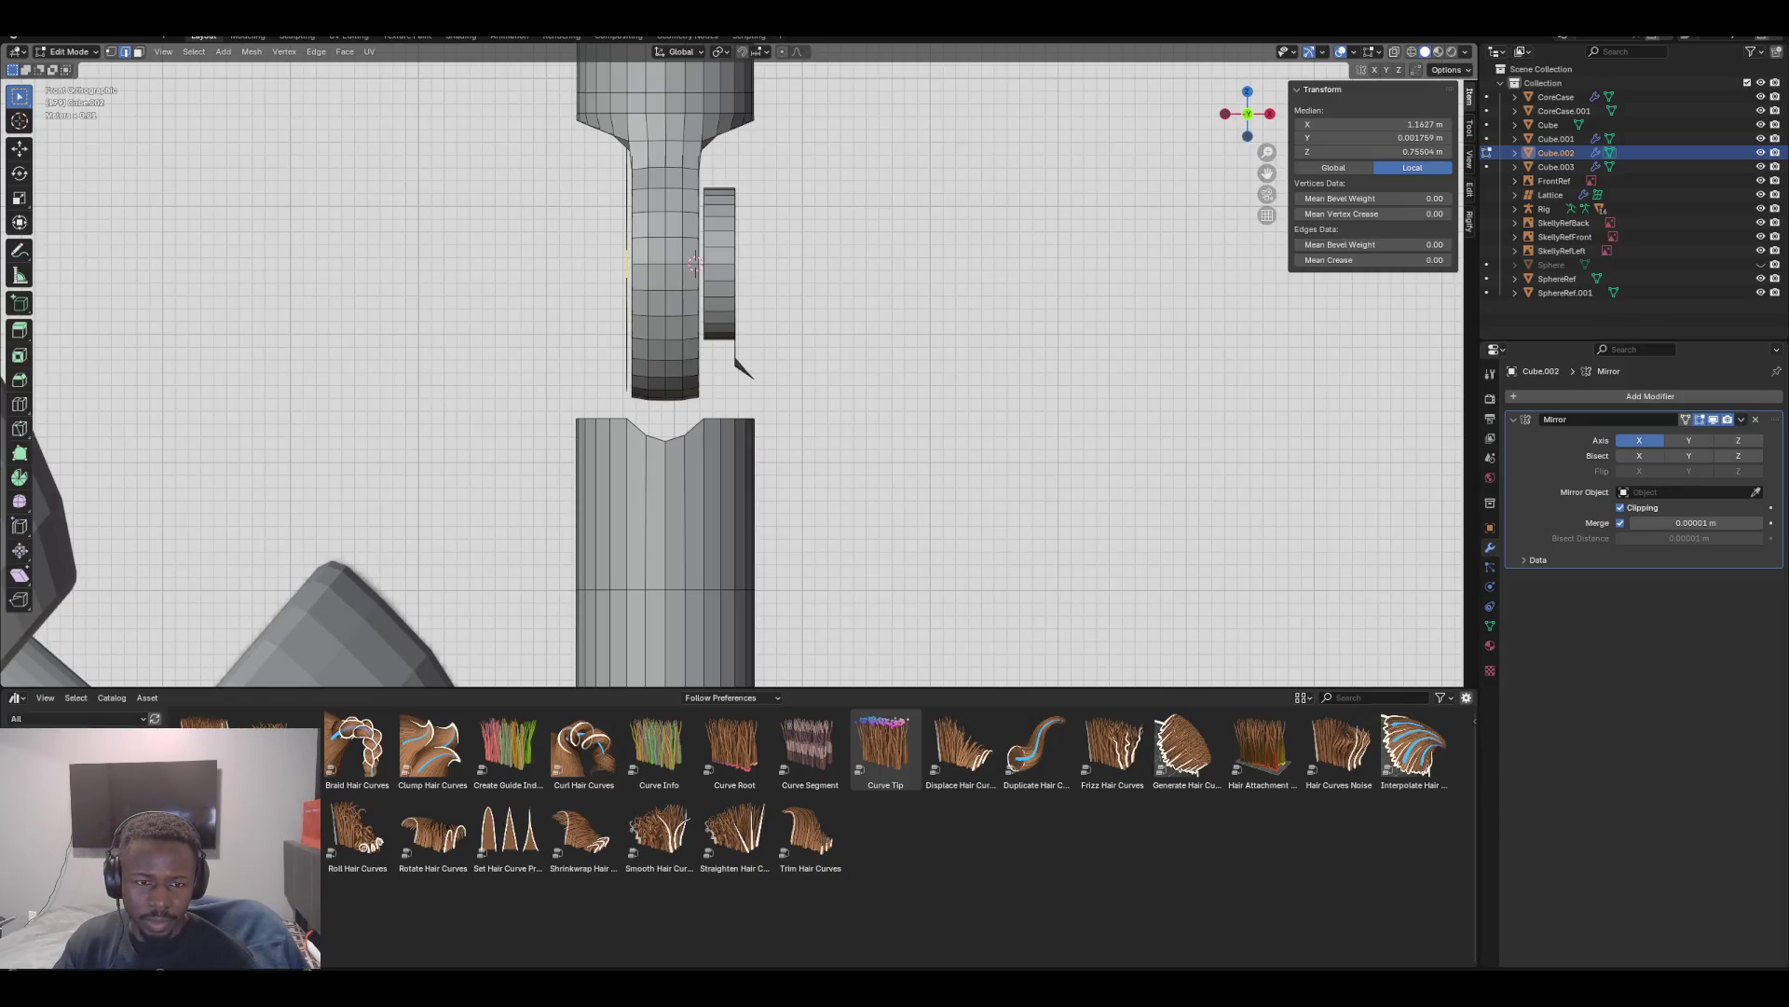
key(alt+a)
middle_drag(839, 373, 652, 447)
click(643, 275)
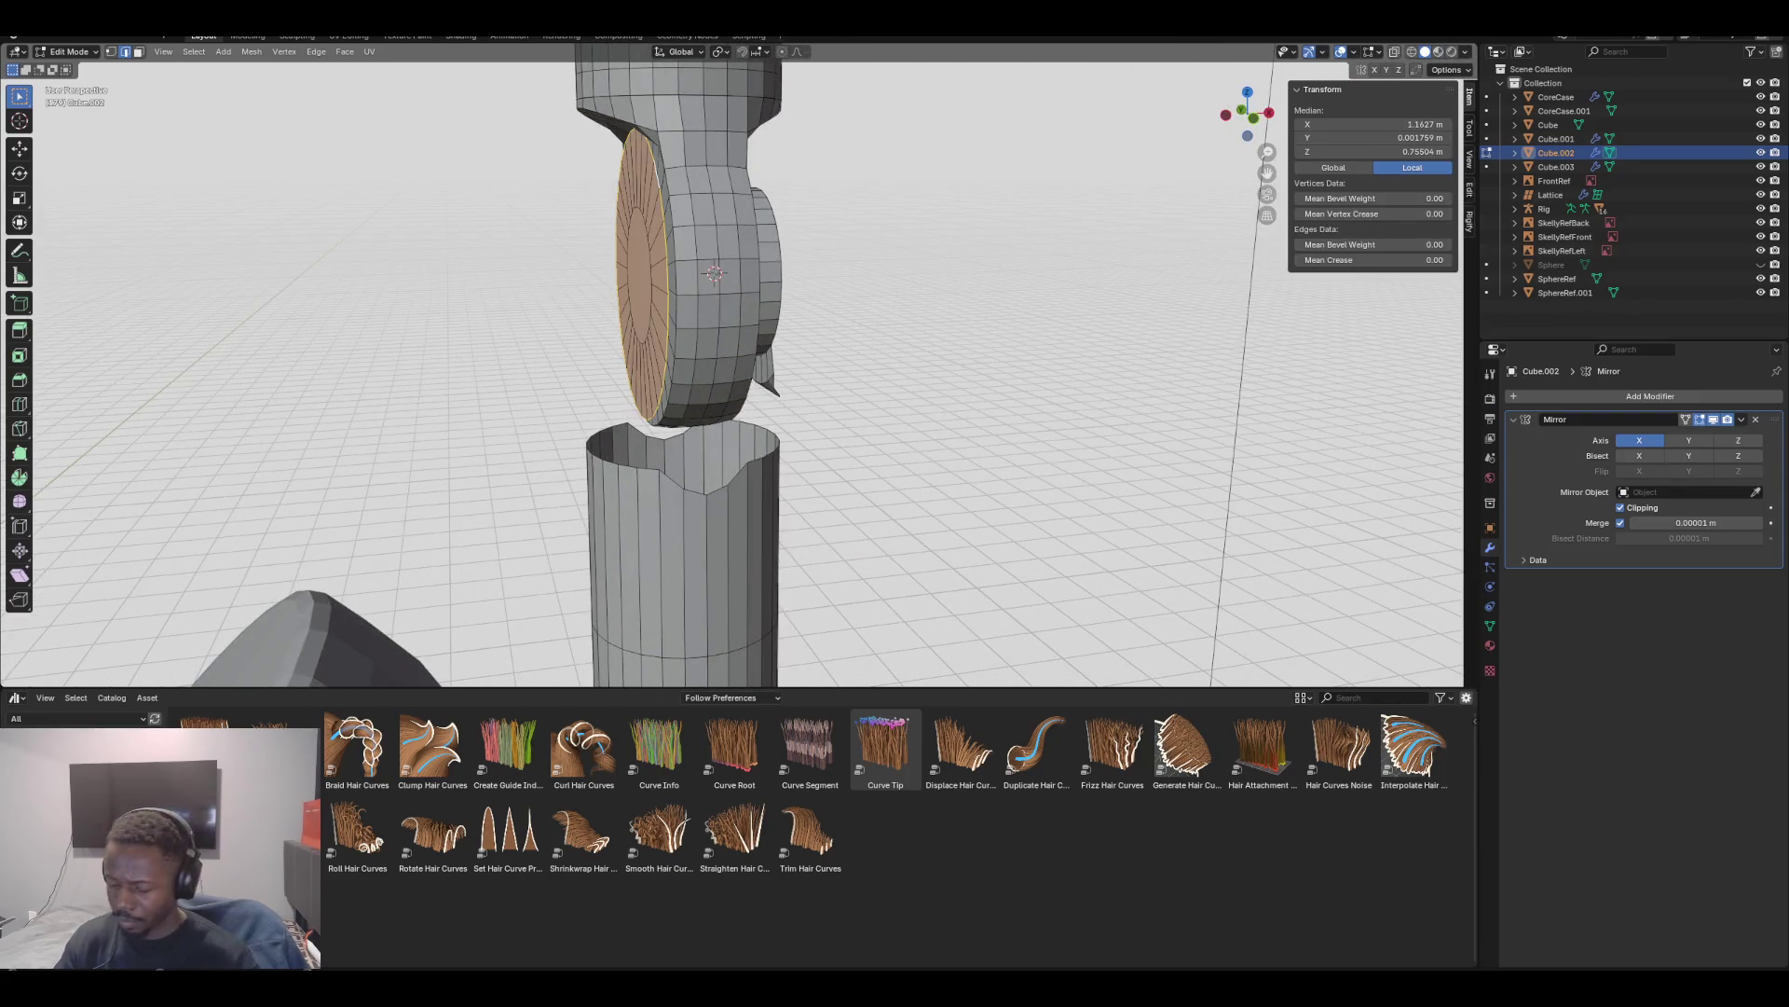
middle_drag(839, 372, 988, 373)
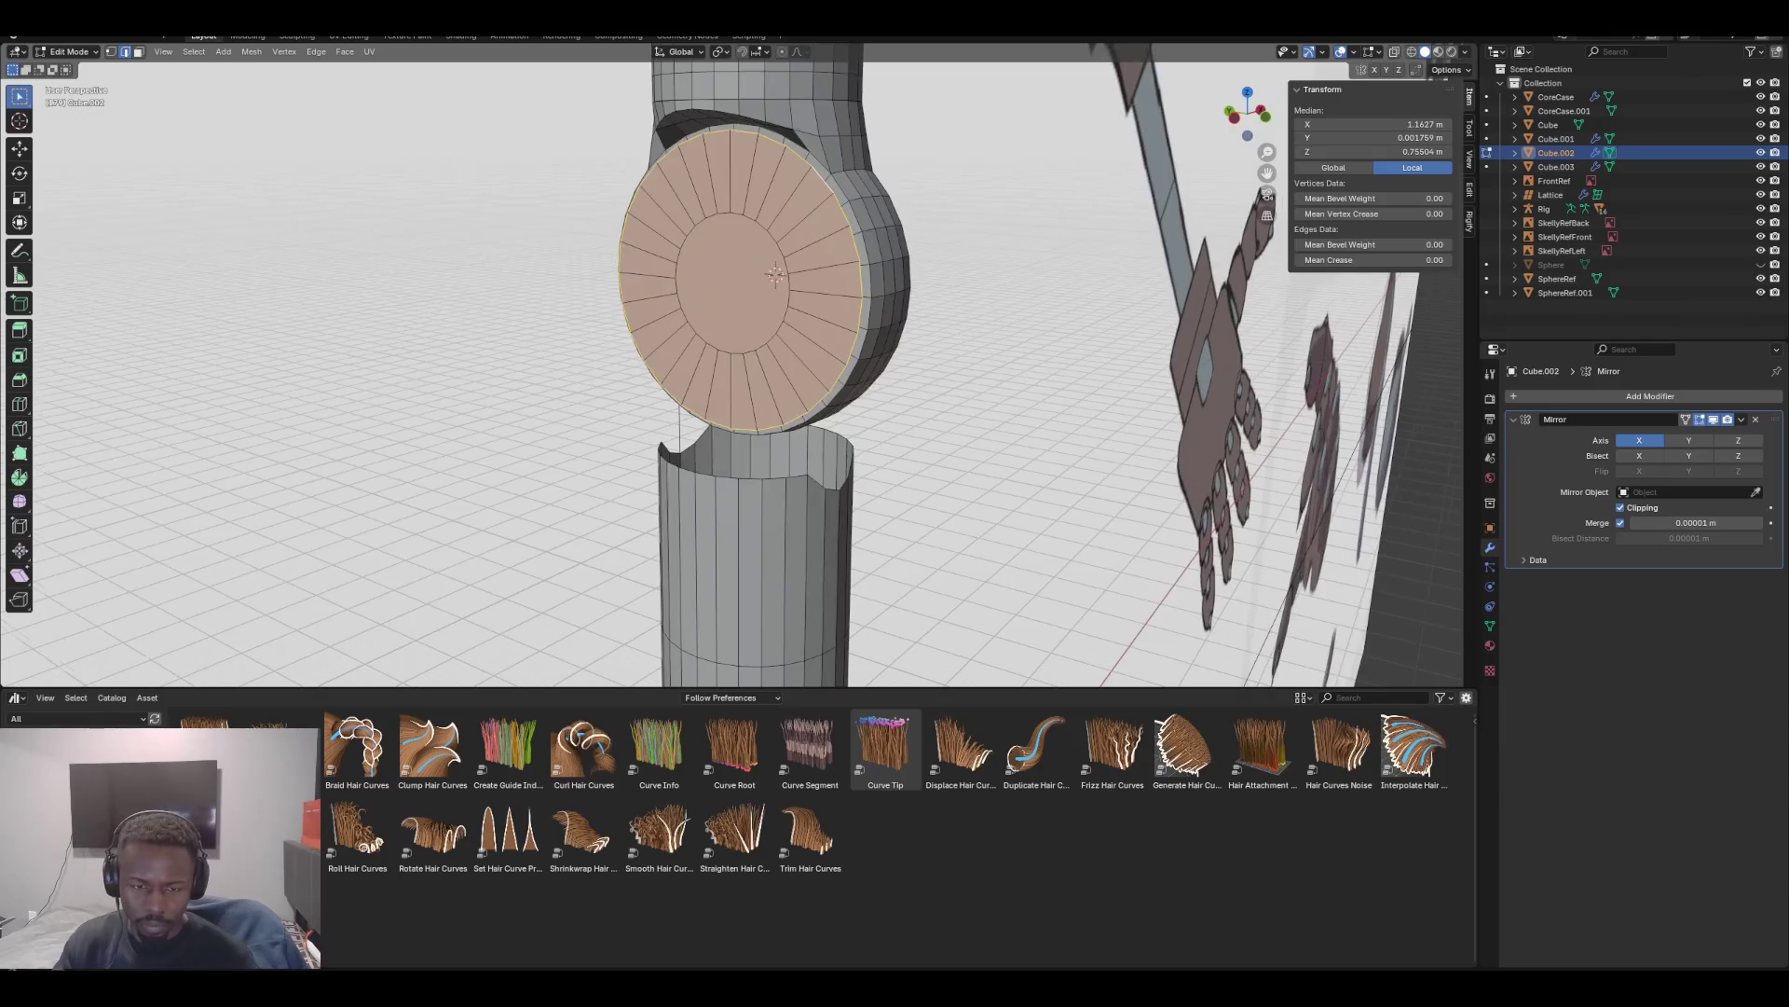
key(g)
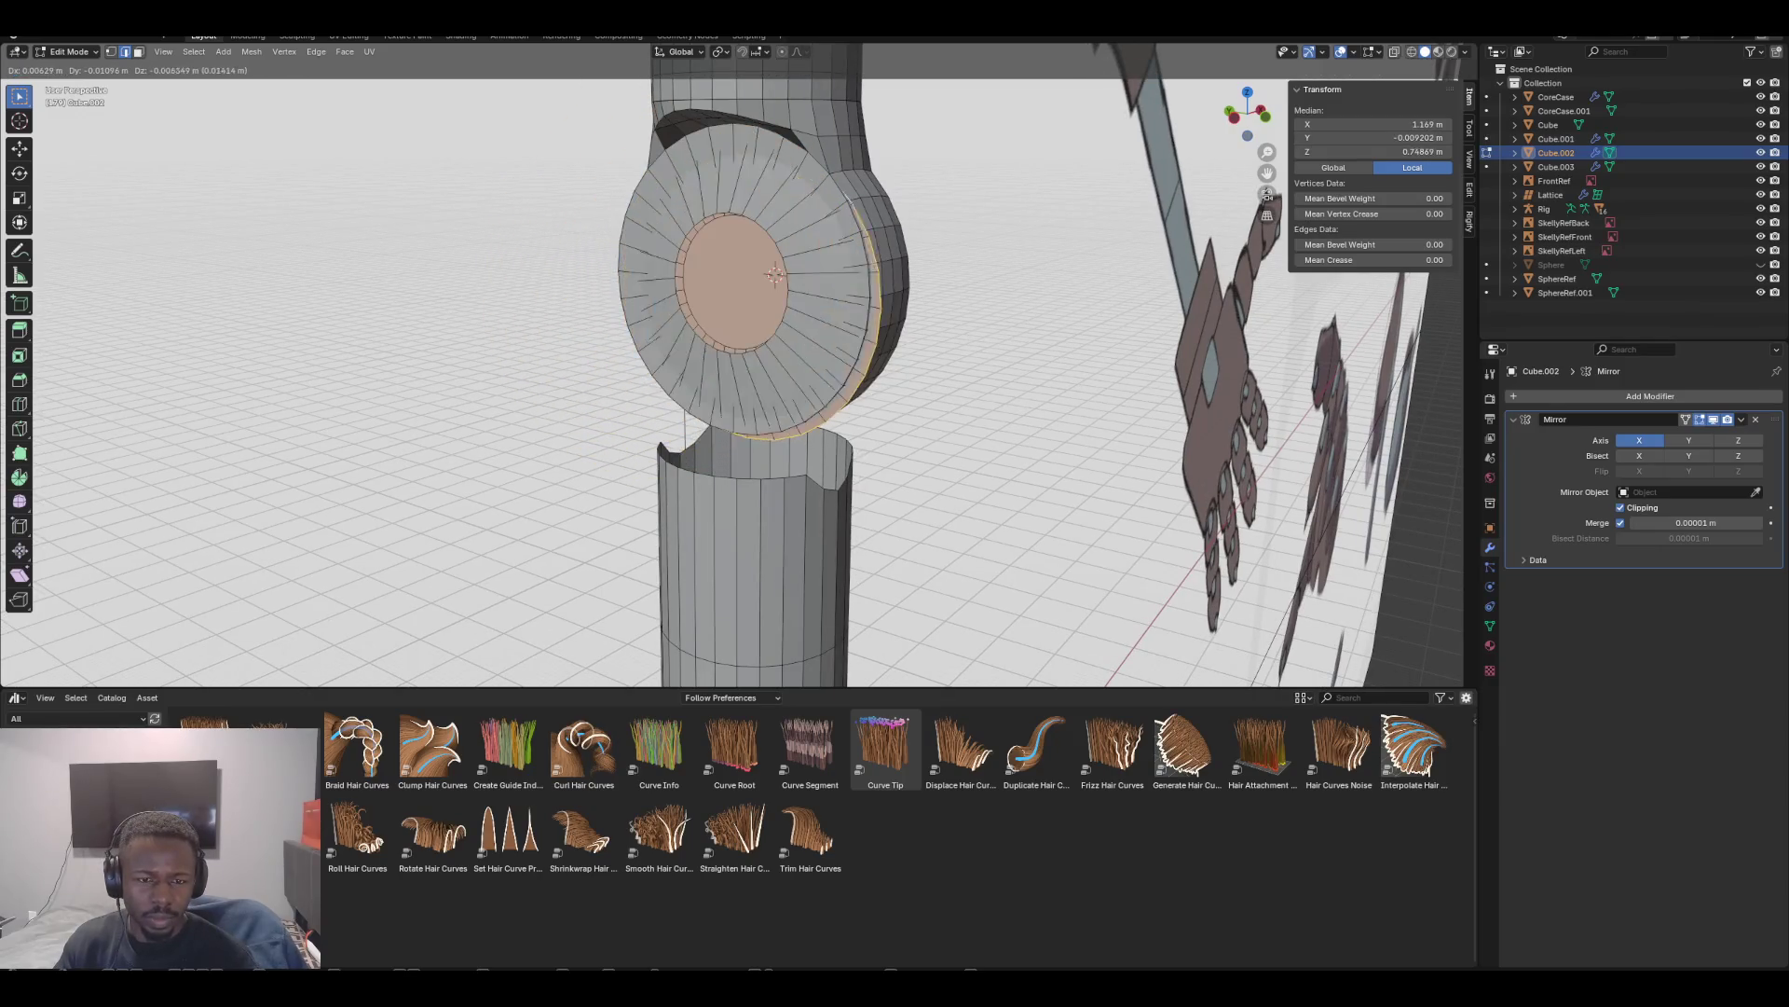
click(772, 275)
Extrude the ring's side face out along X by -0.04151 into a flat plate
middle_drag(772, 275, 694, 265)
key(ctrl+z)
key(ctrl+shift+z)
key(ctrl+z)
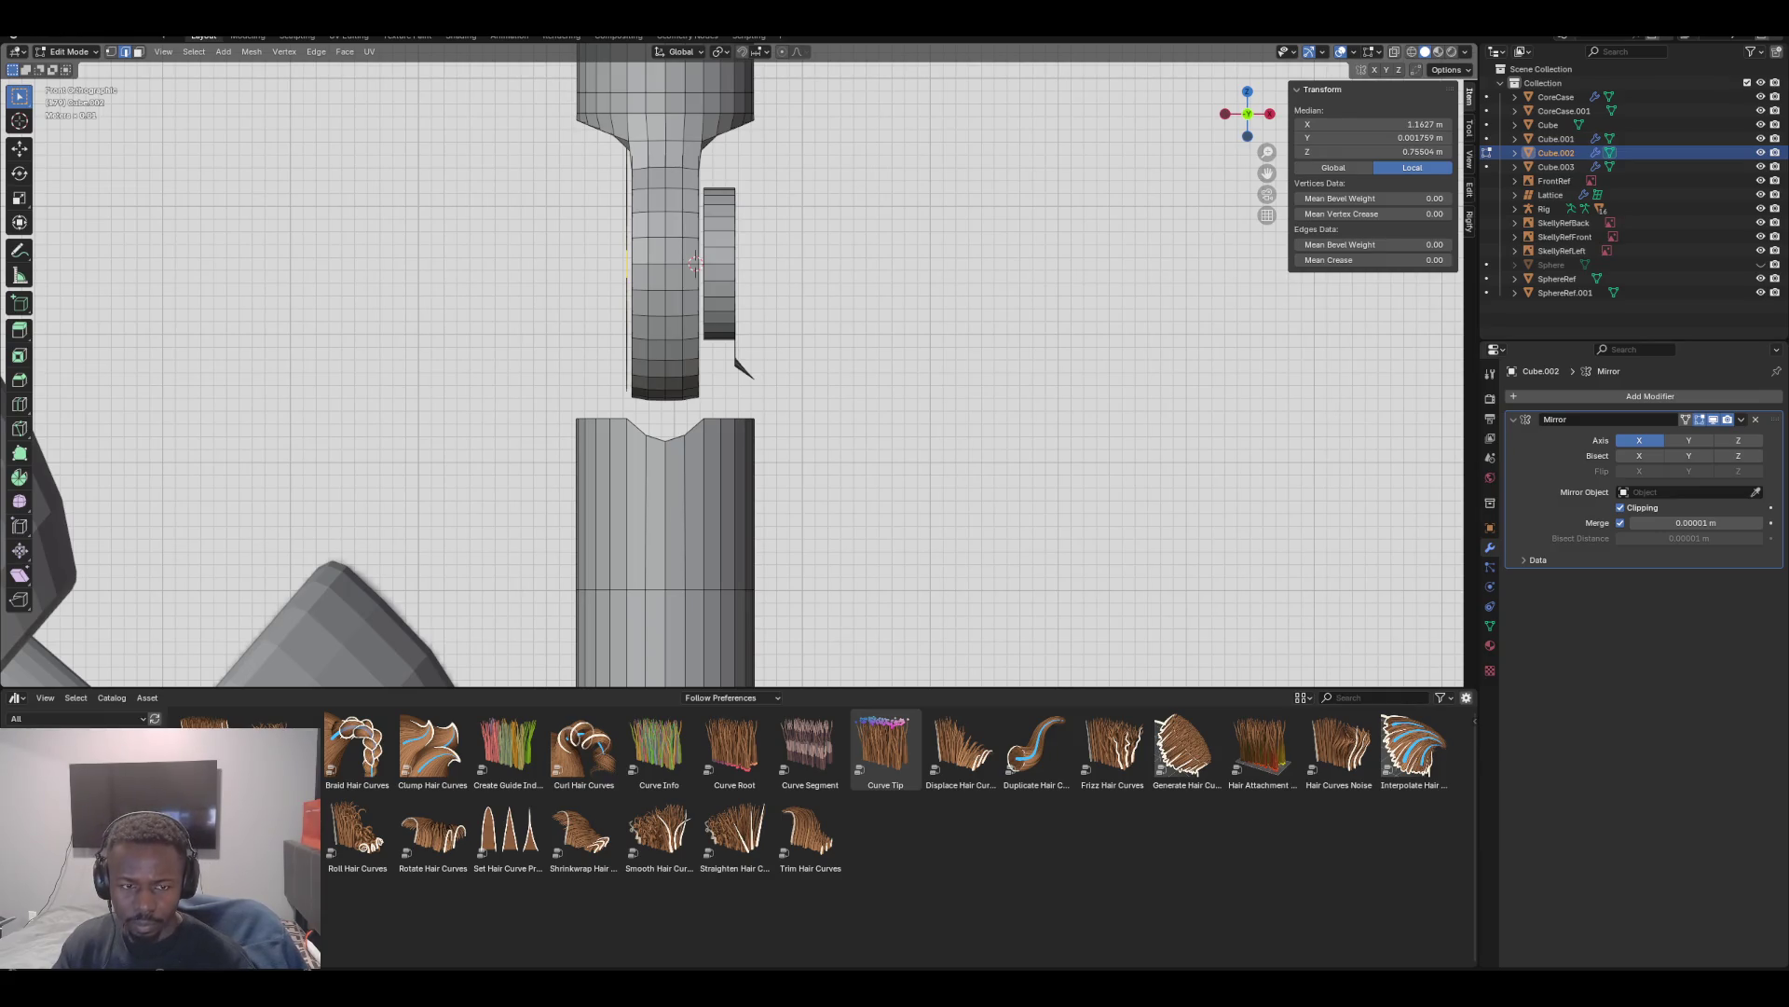
key(e)
key(Return)
mouse_move(695, 265)
middle_down()
mouse_move(794, 278)
mouse_move(694, 264)
middle_up()
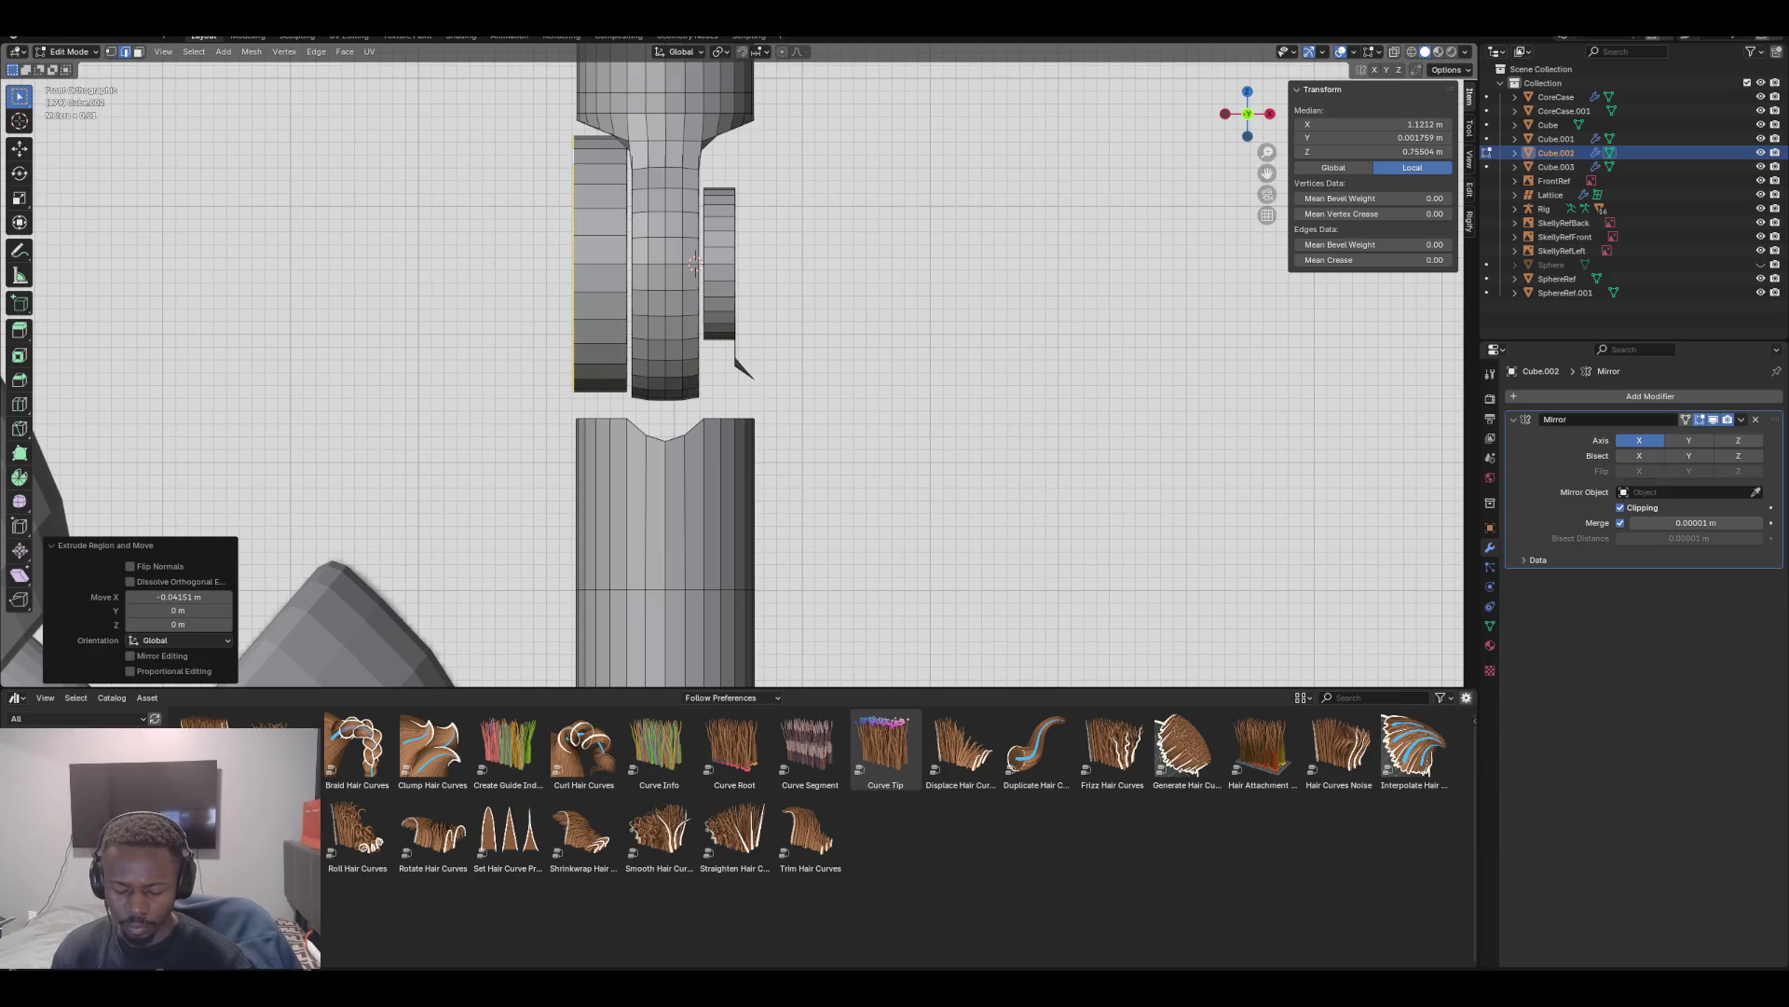
Move the plate 0.012016 m along X with mirror editing on
key(g)
key(x)
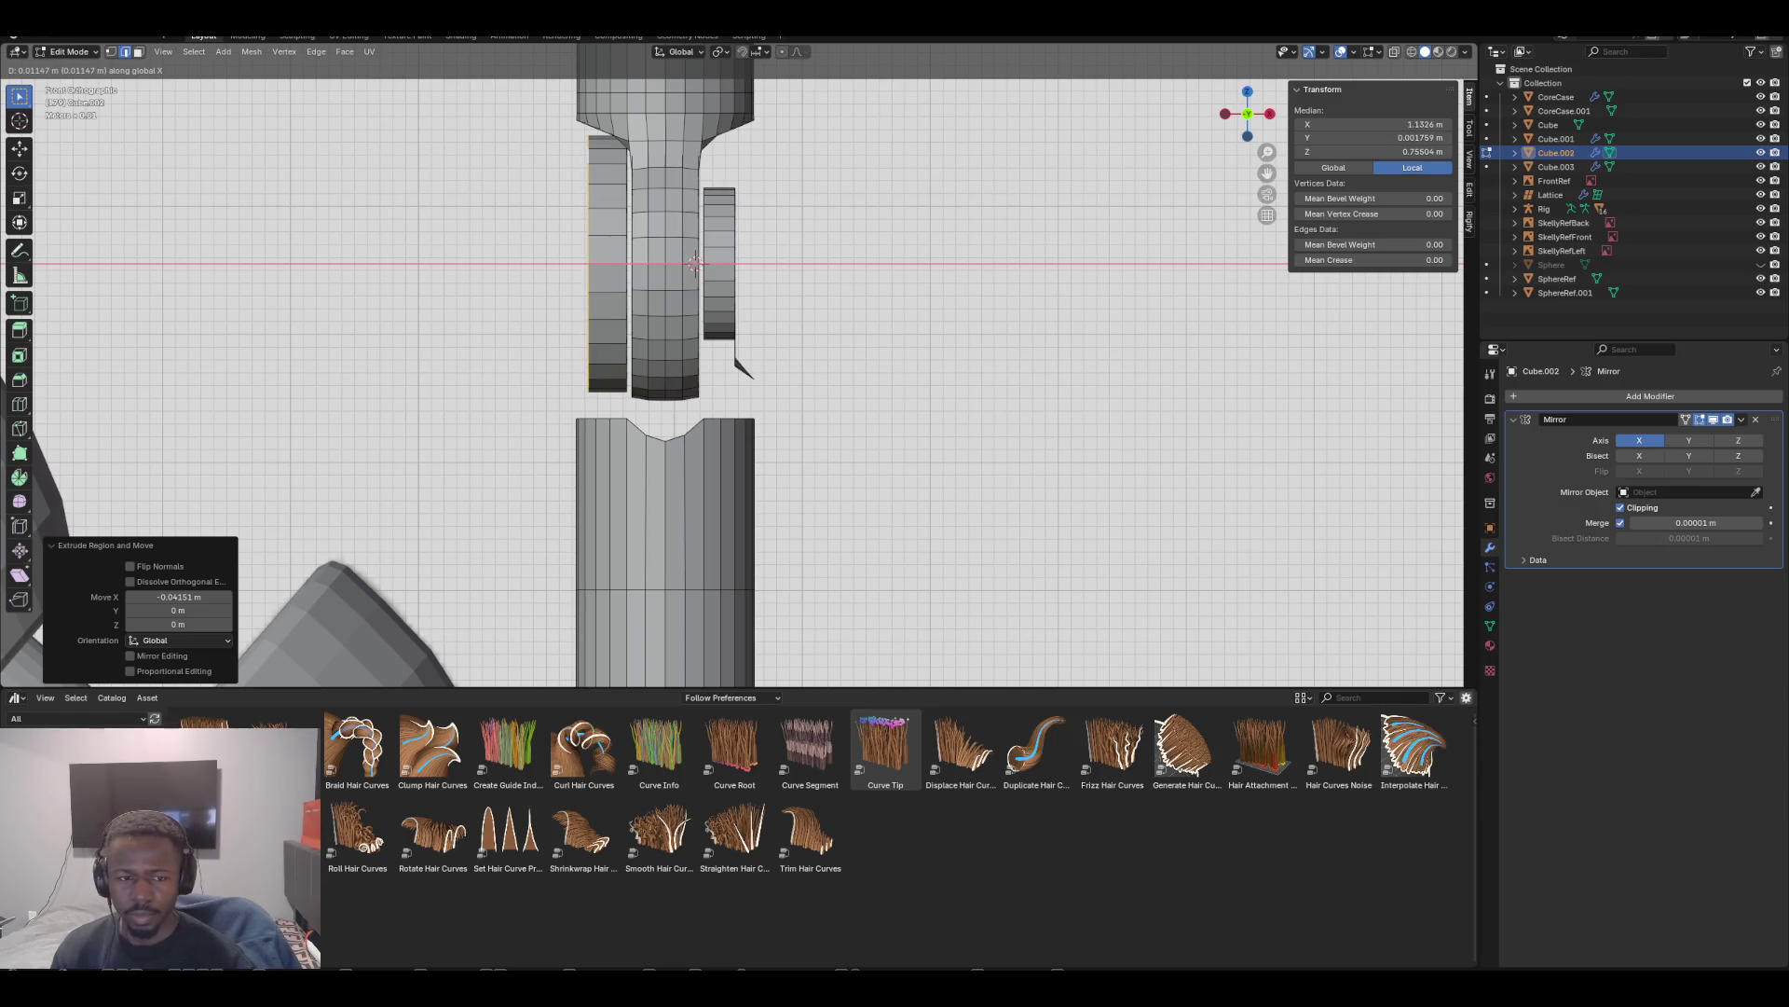
key(Return)
mouse_move(839, 373)
middle_down()
mouse_move(932, 359)
mouse_move(909, 363)
middle_up()
key(KP_3)
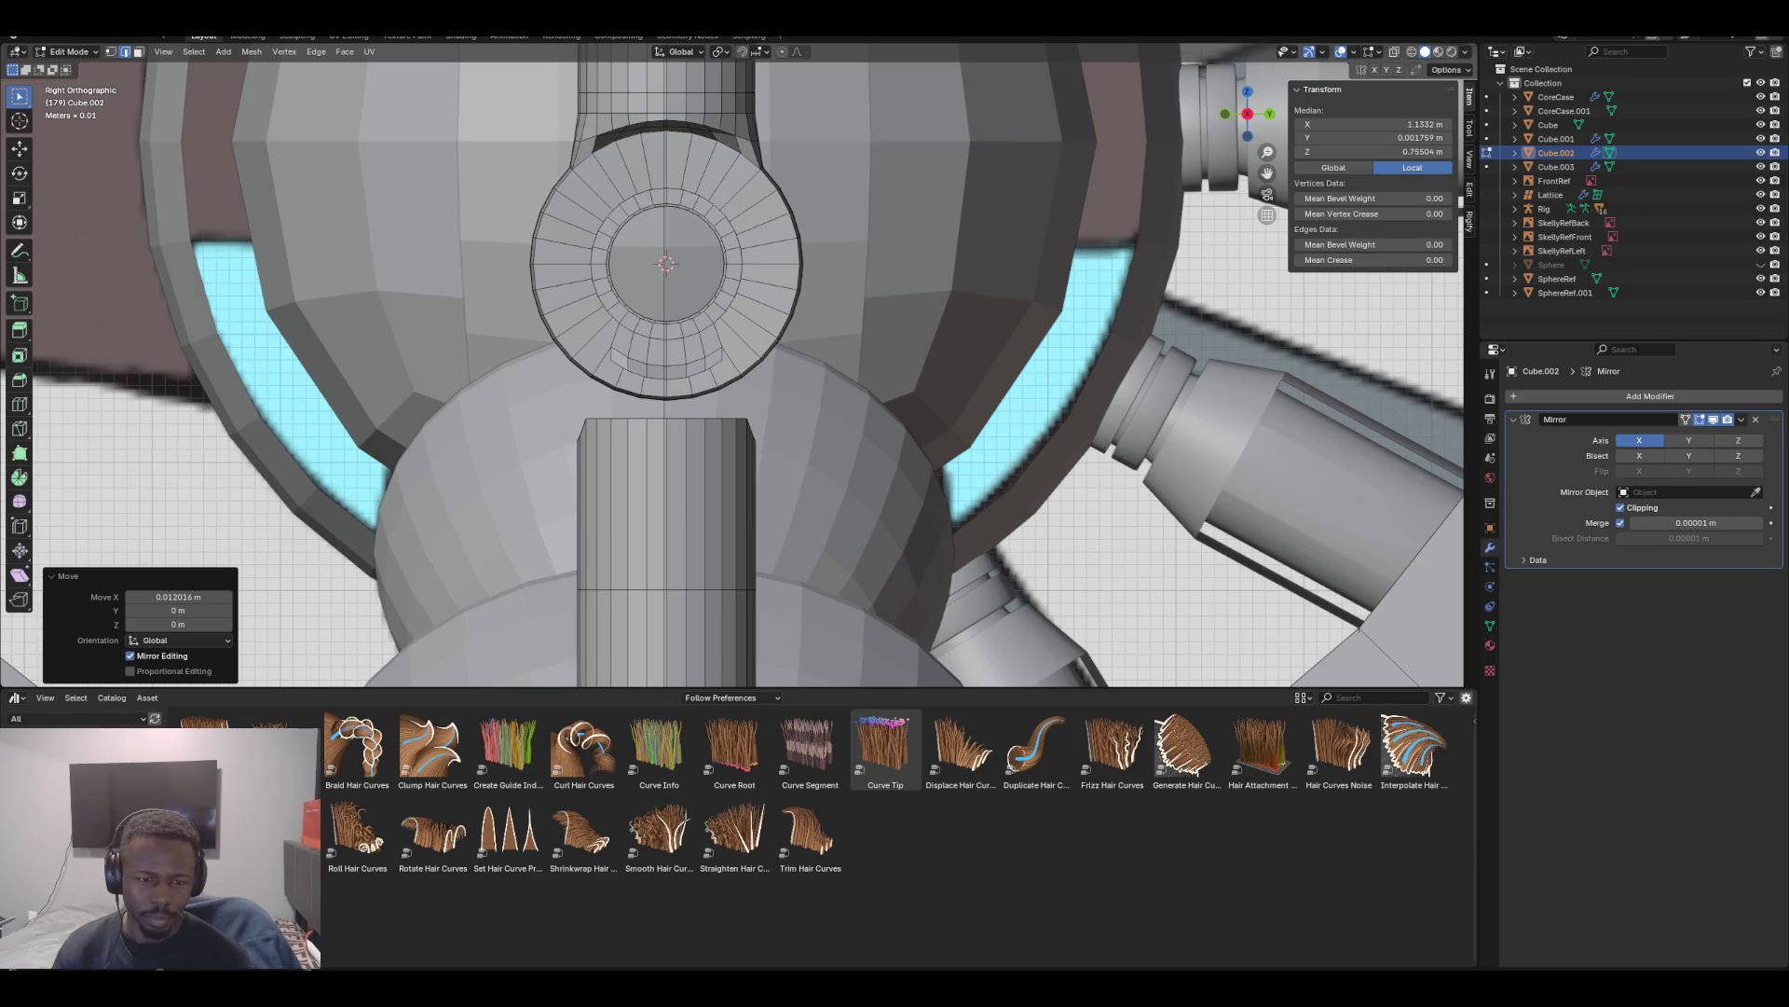
scroll(731, 364, down, 10)
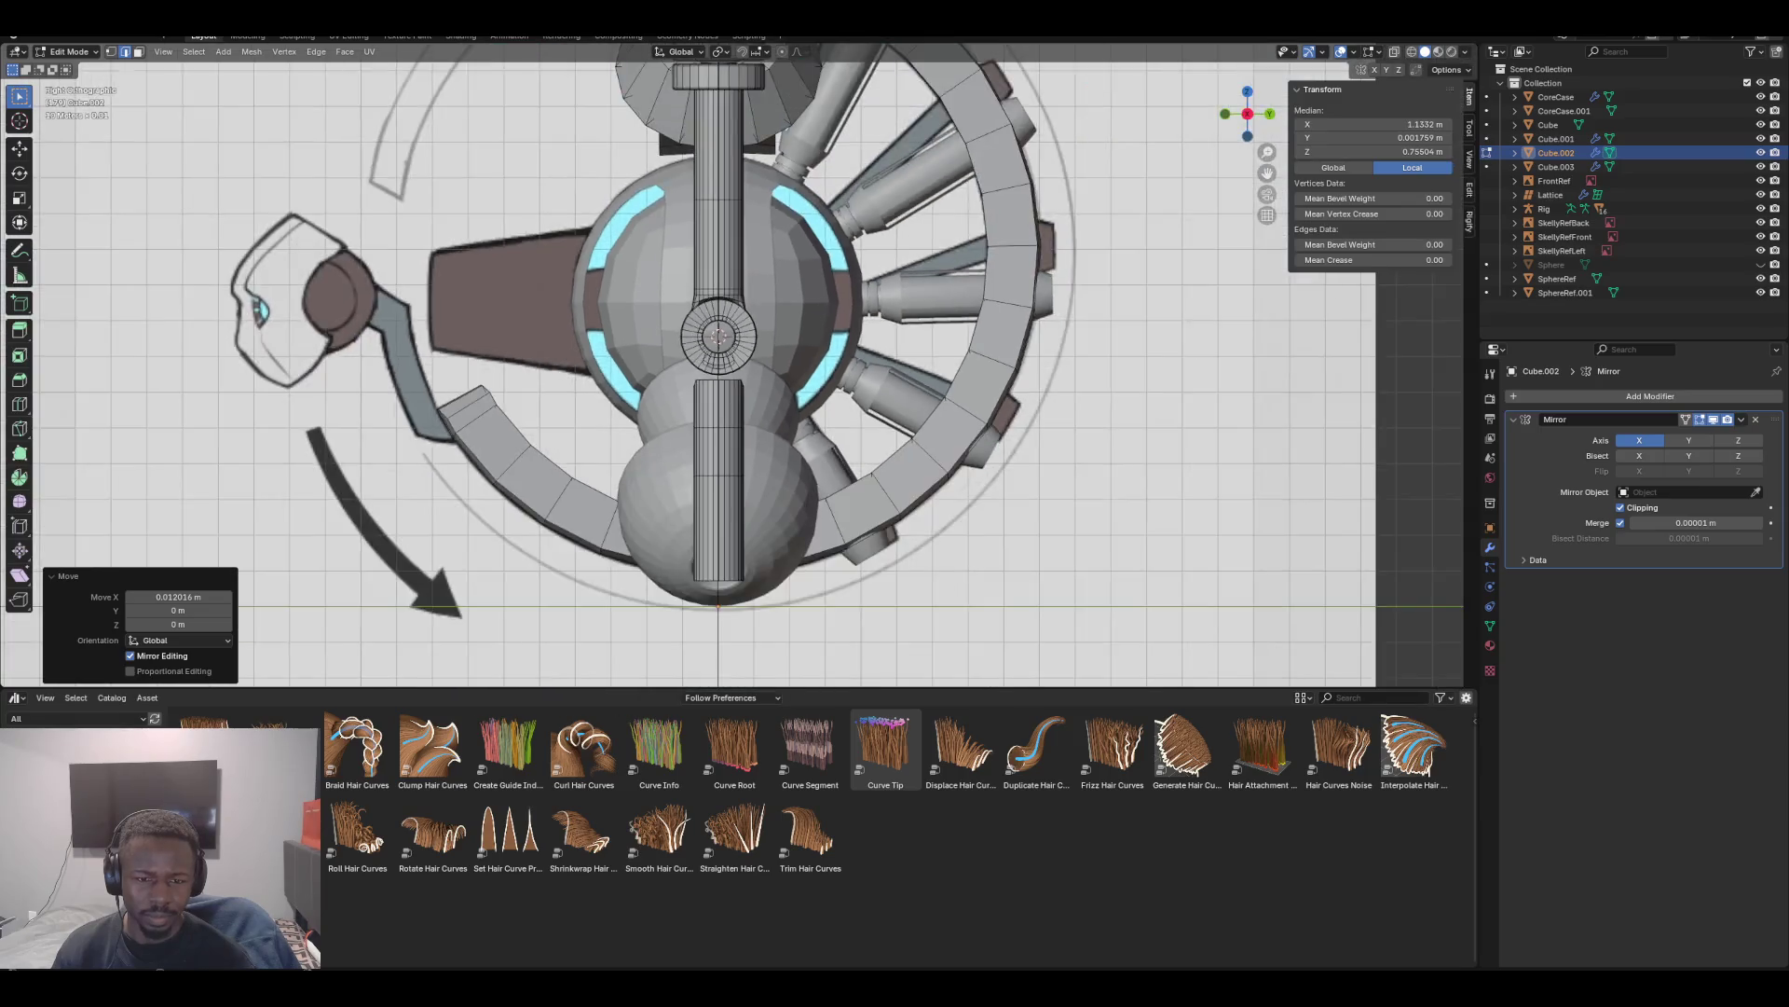
scroll(732, 354, down, 2)
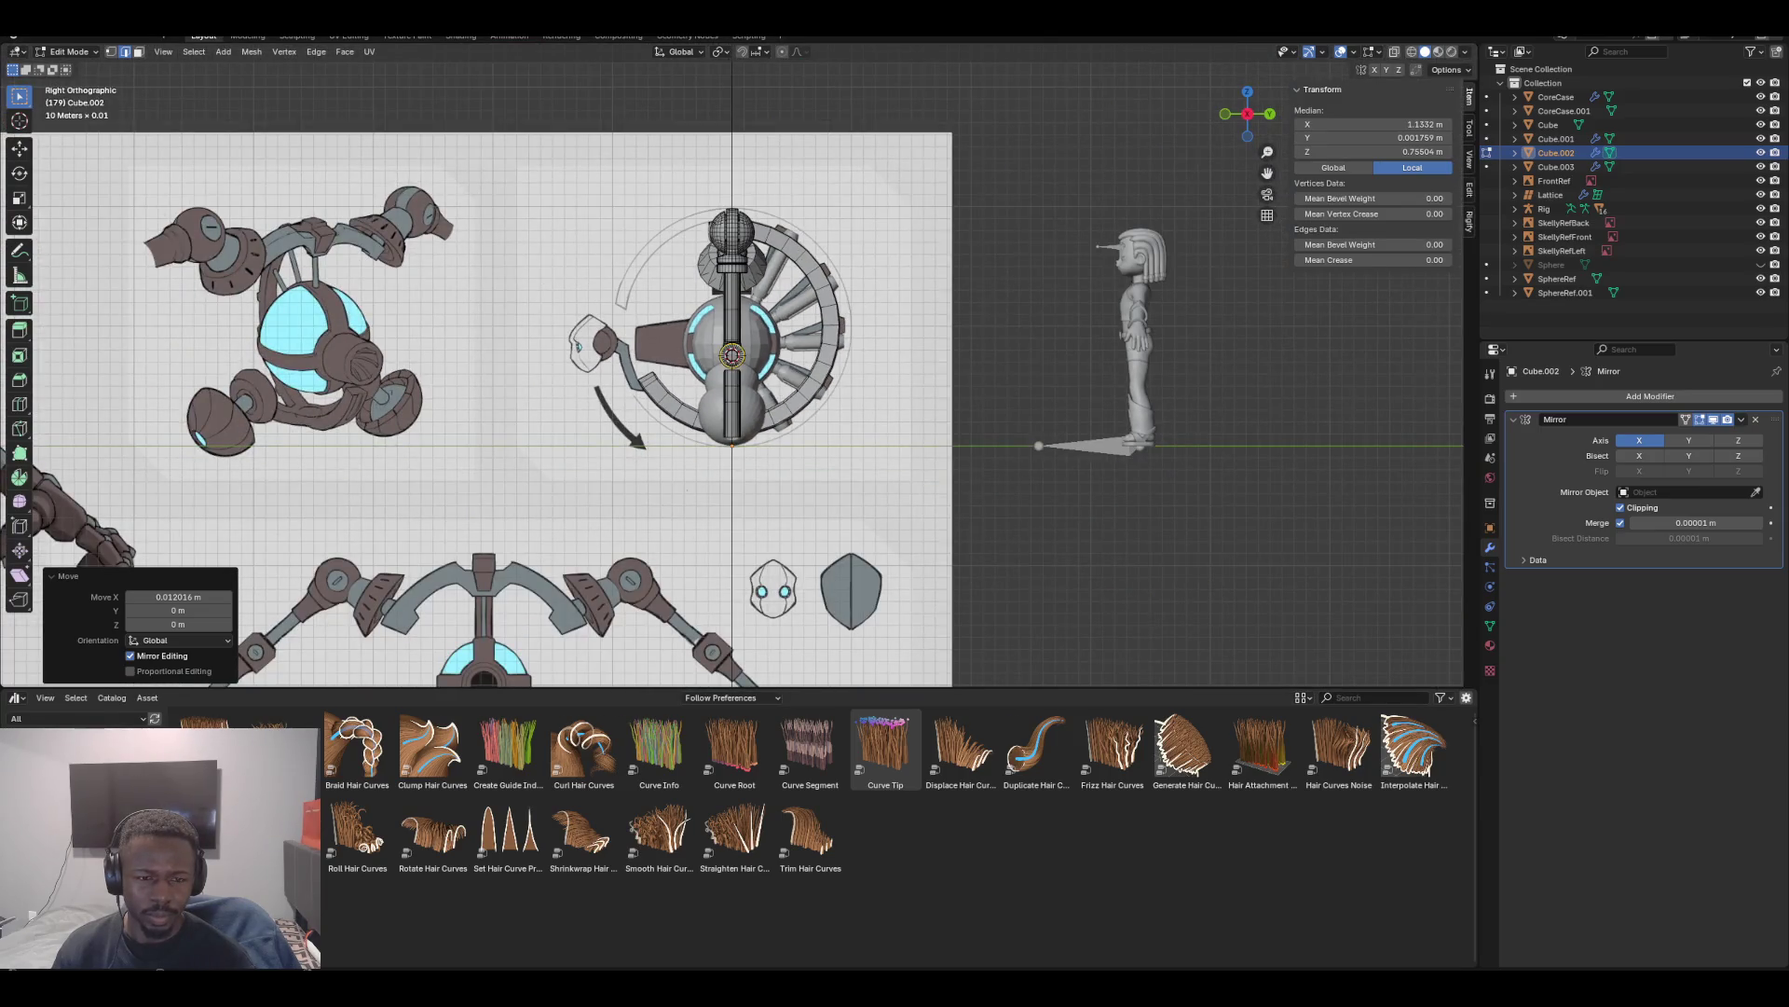
scroll(731, 364, up, 11)
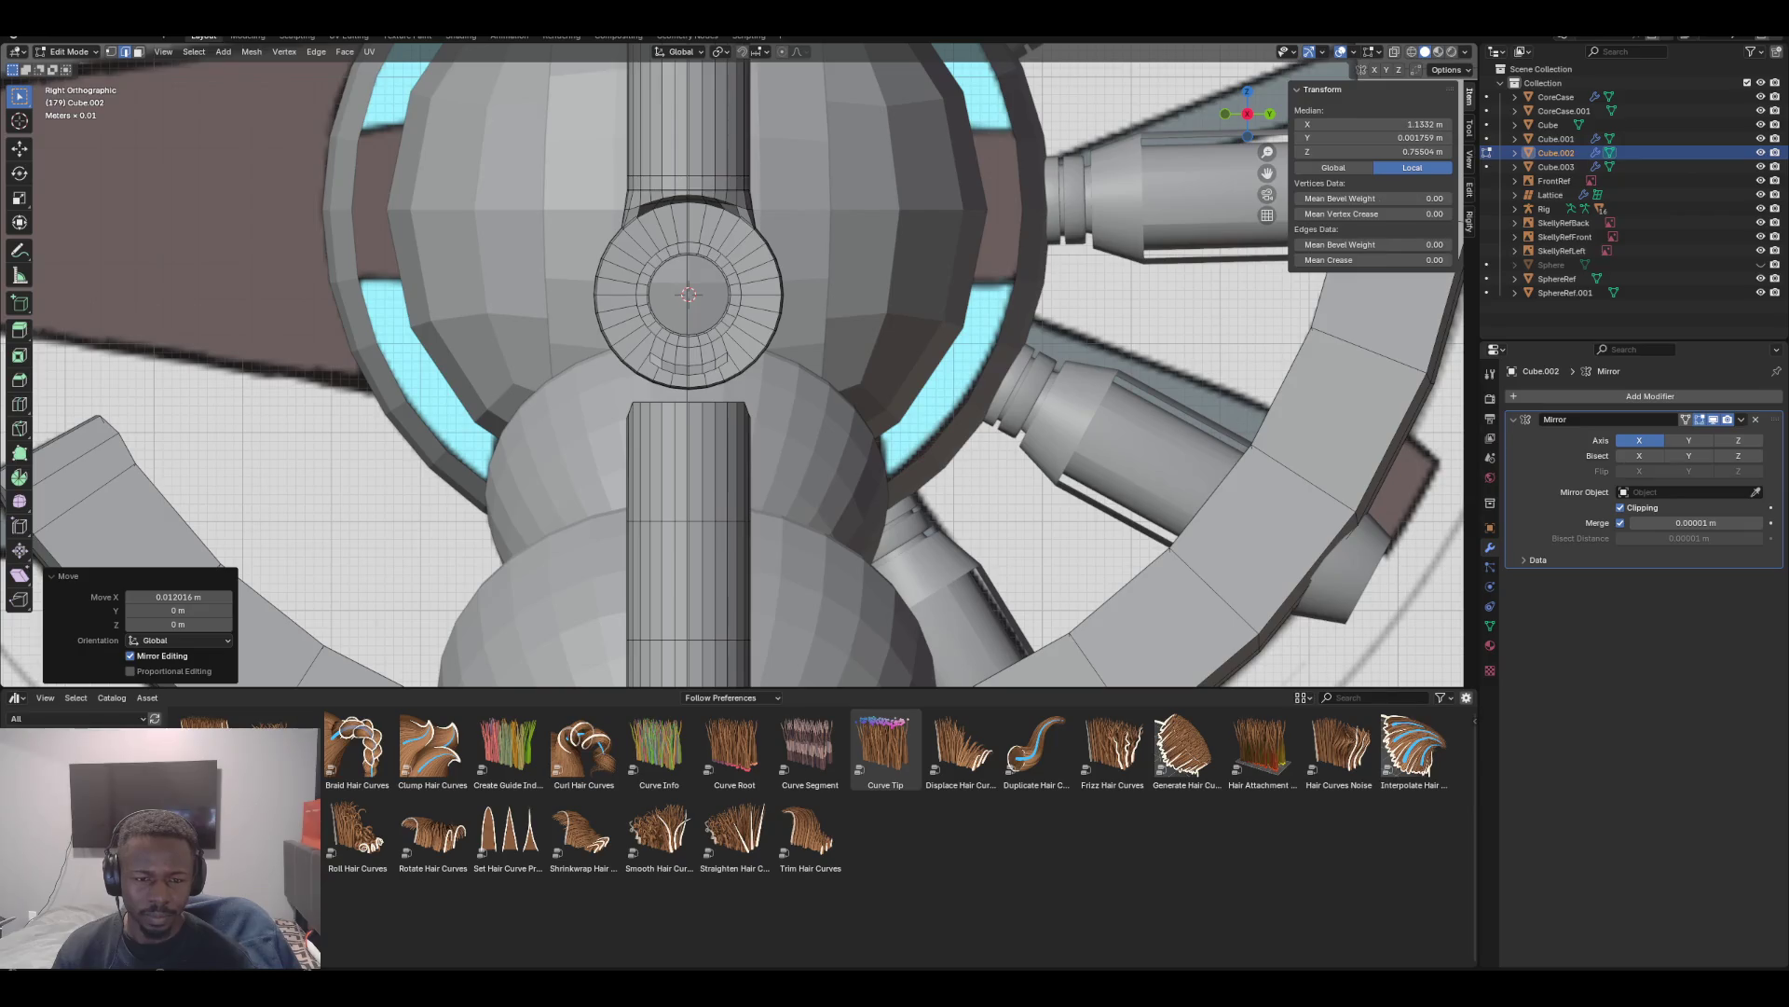
middle_drag(708, 372, 560, 358)
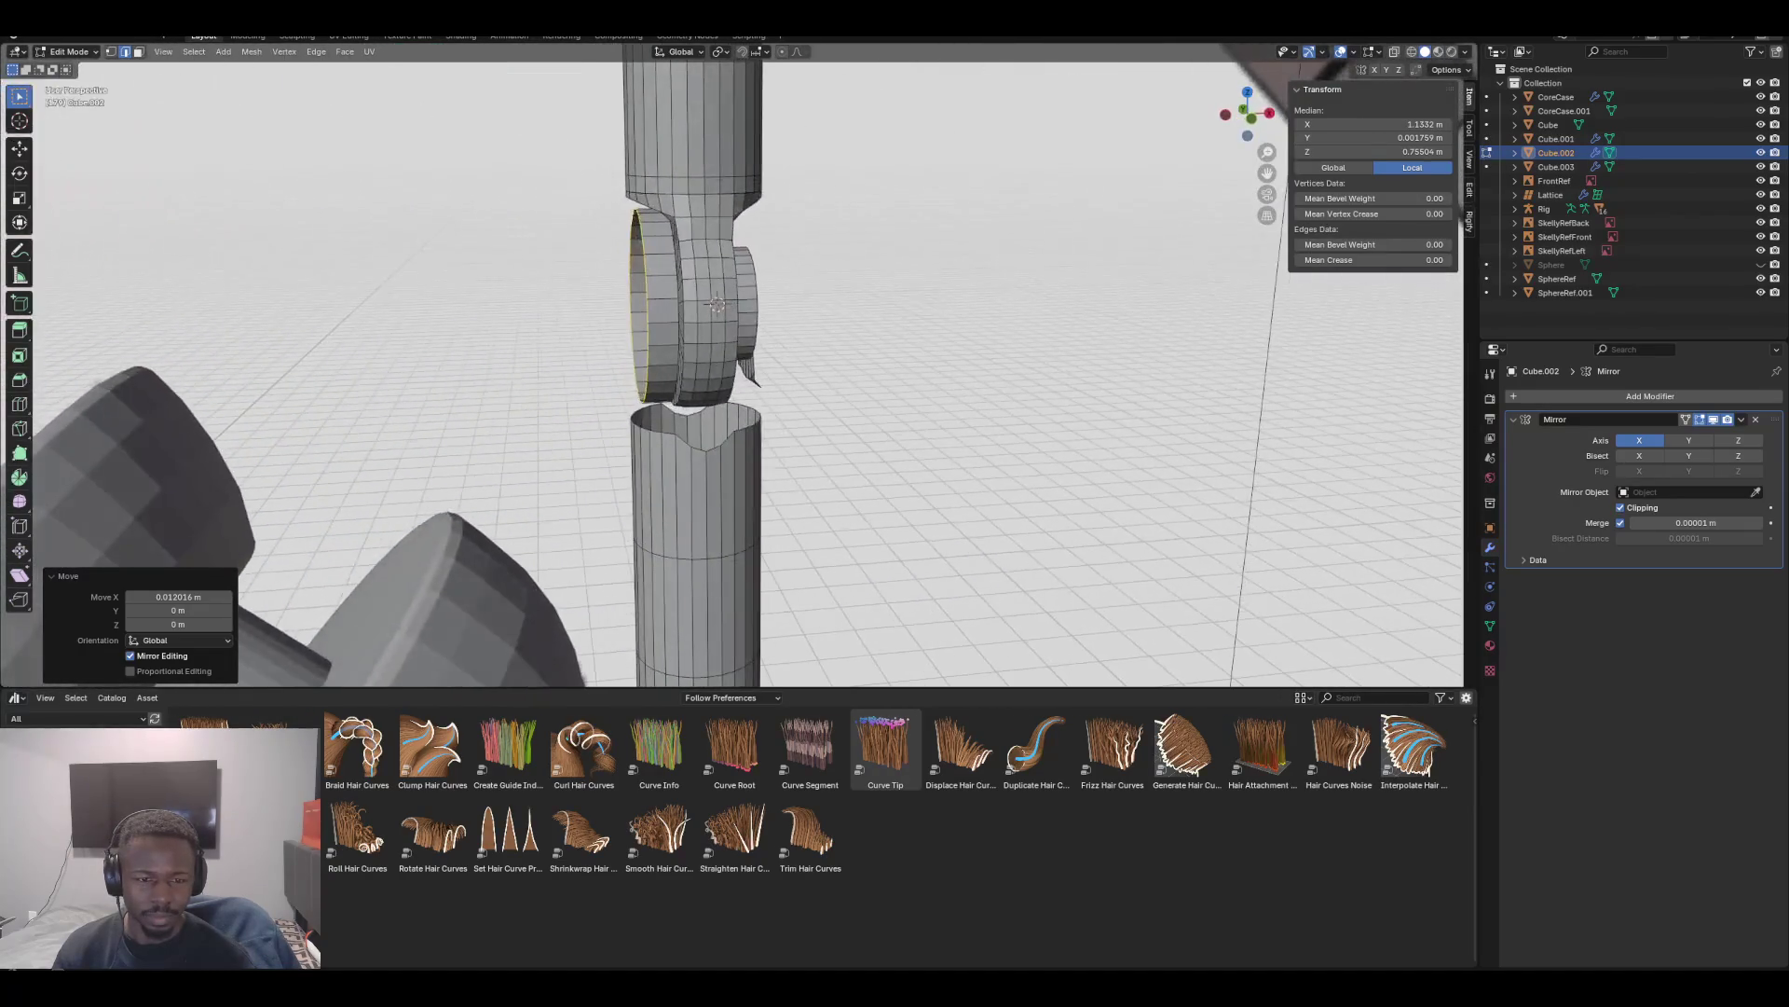
key(alt+a)
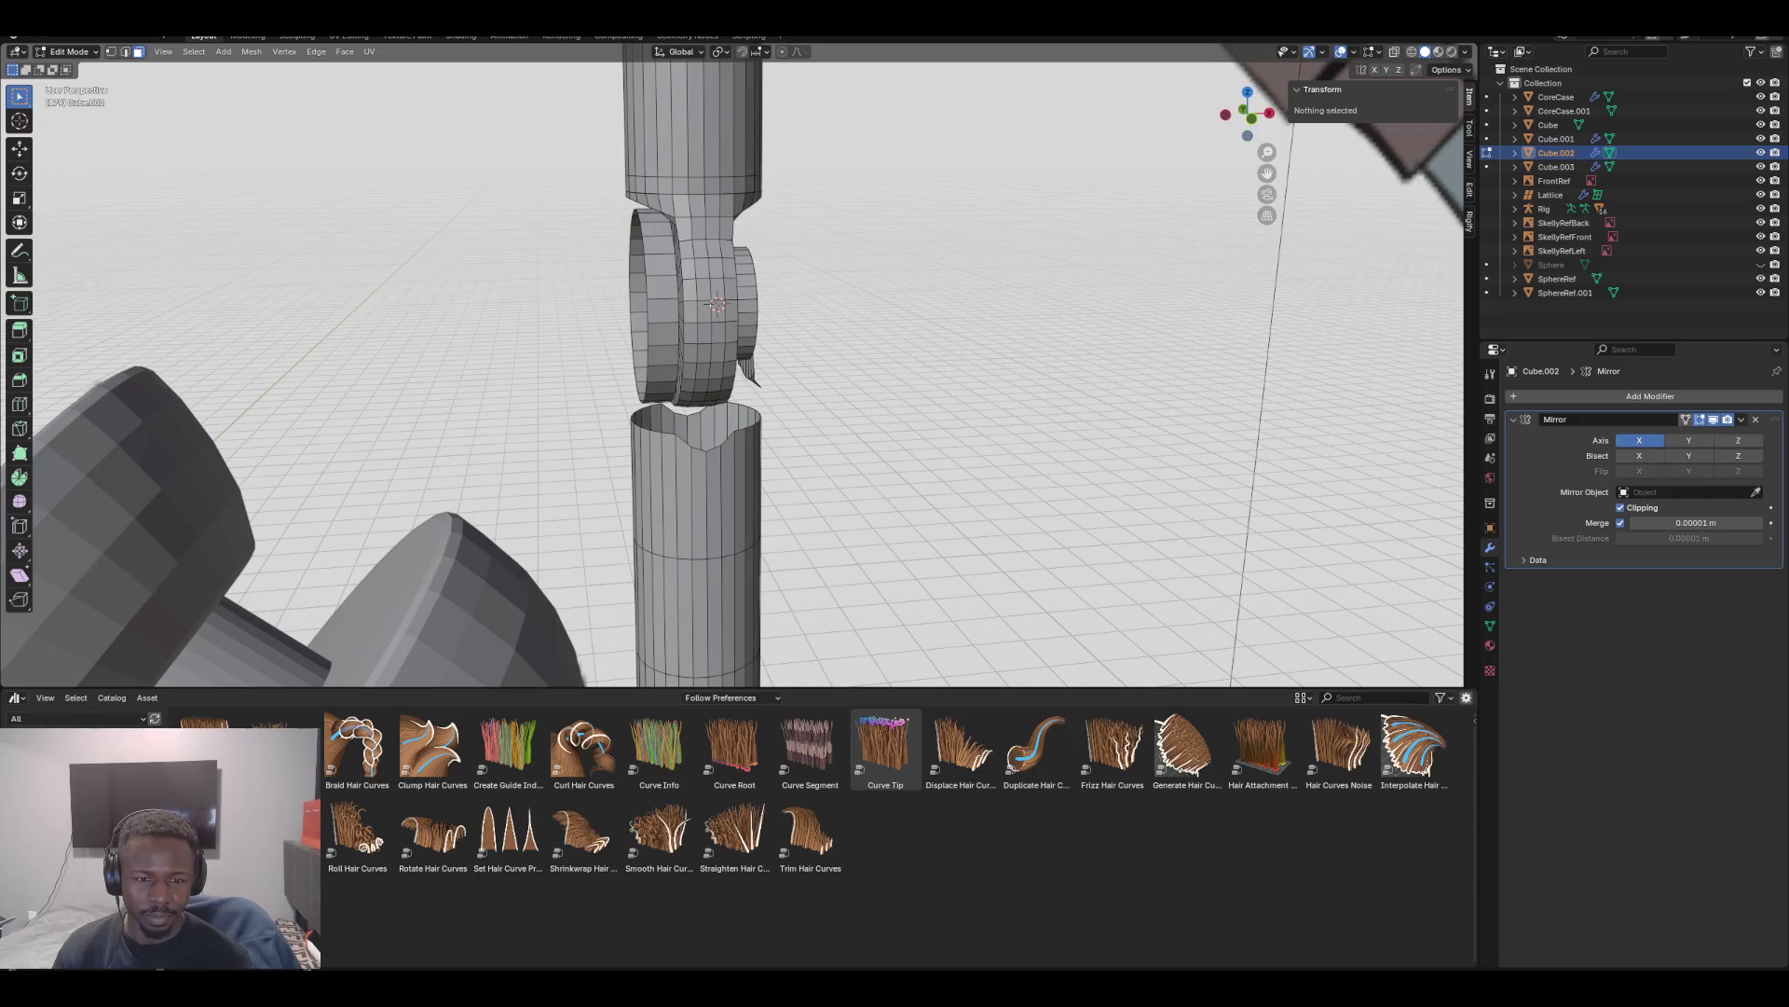
Shrink/fatten the plate's rim face loop to a -0.0311 offset, then pick an edge in edge mode
alt+click(657, 244)
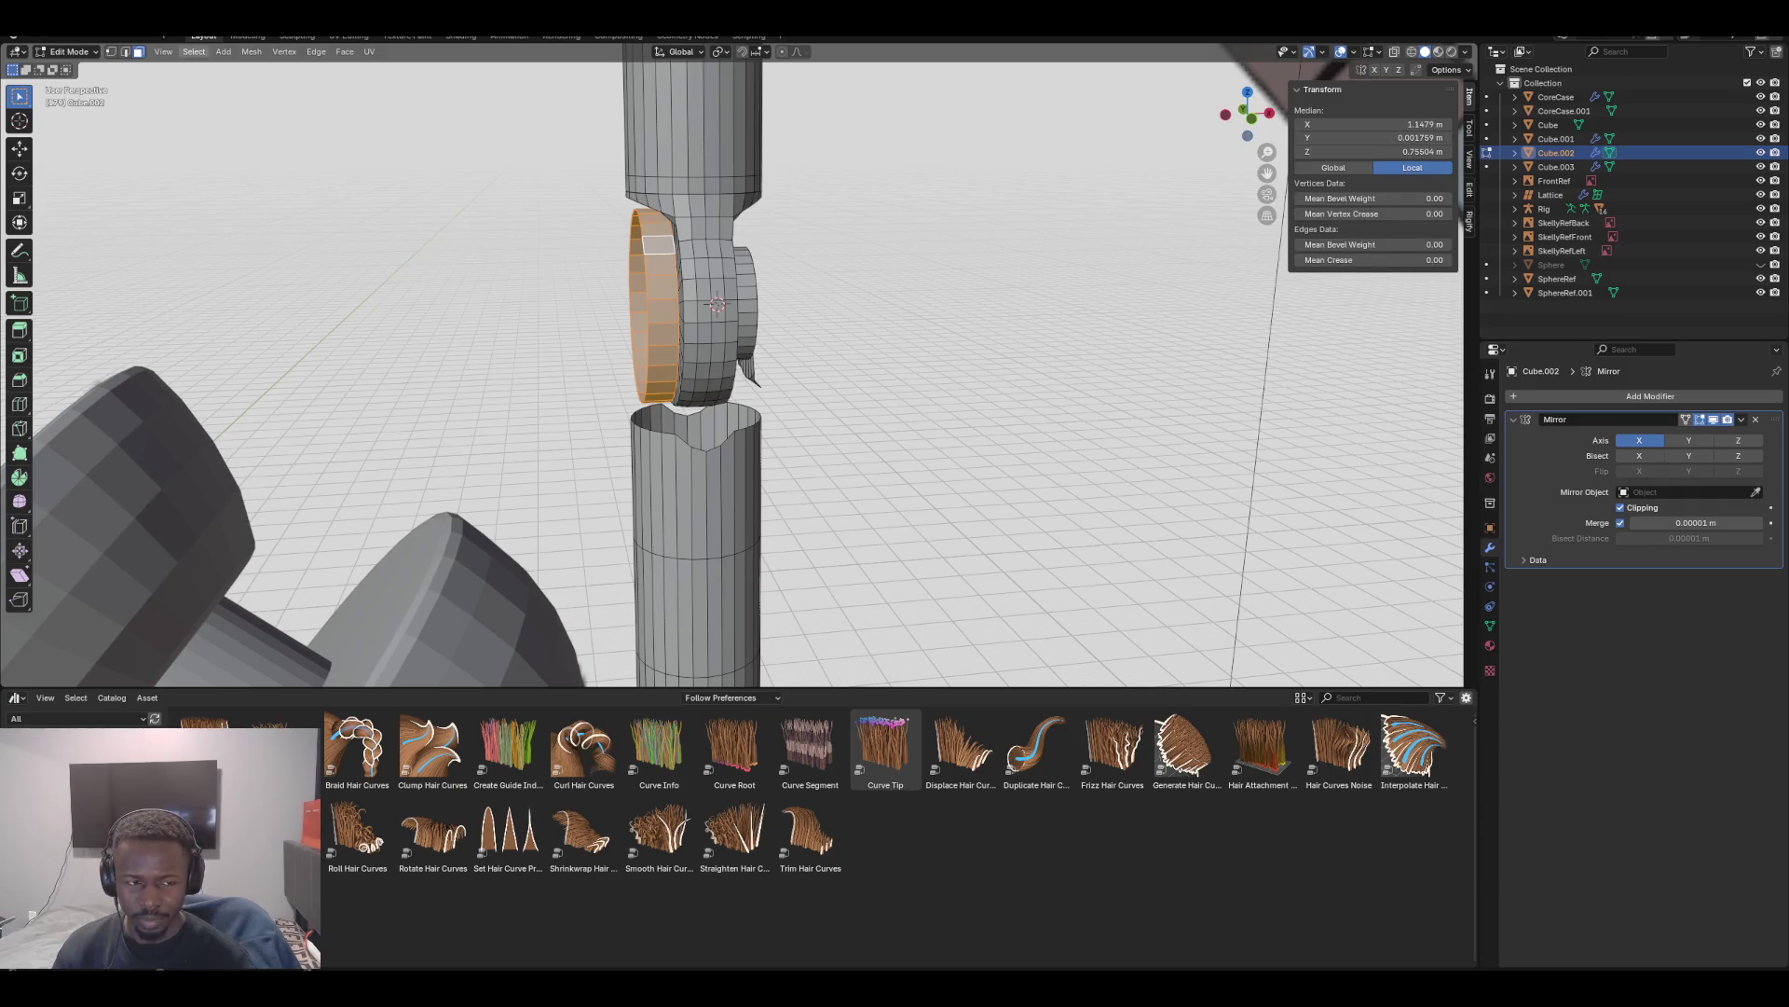
middle_drag(717, 304, 666, 306)
key(KP_1)
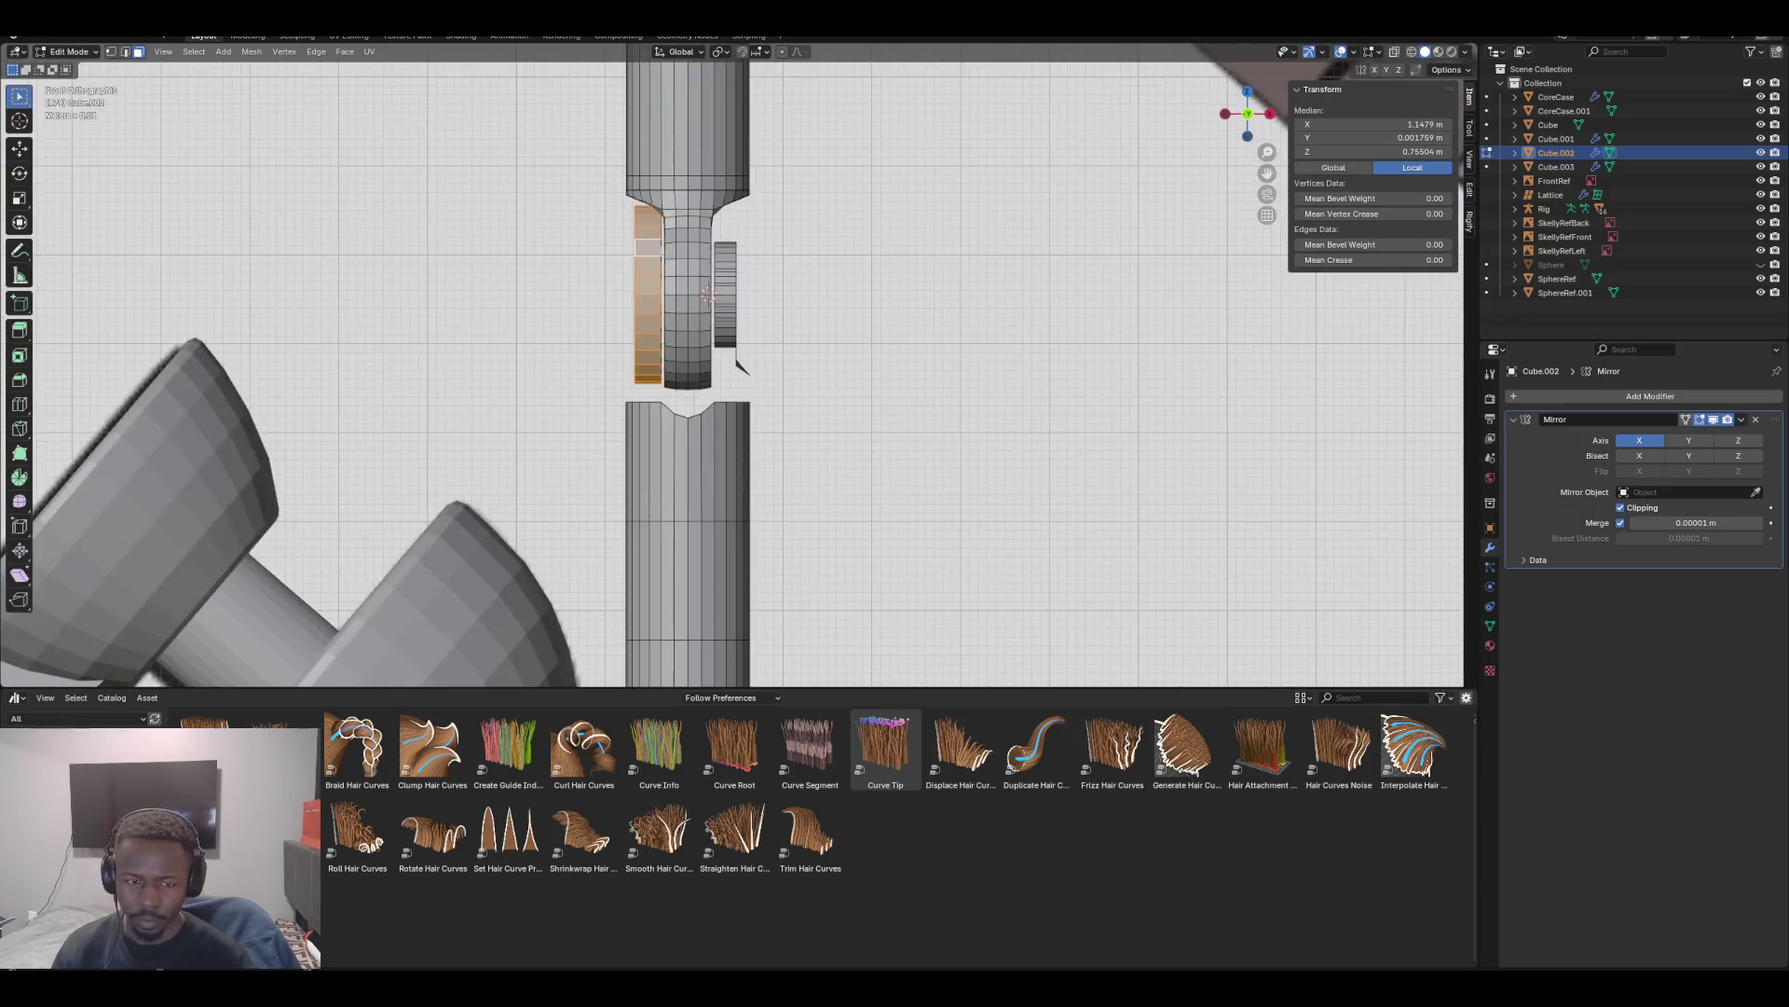
key(alt+s)
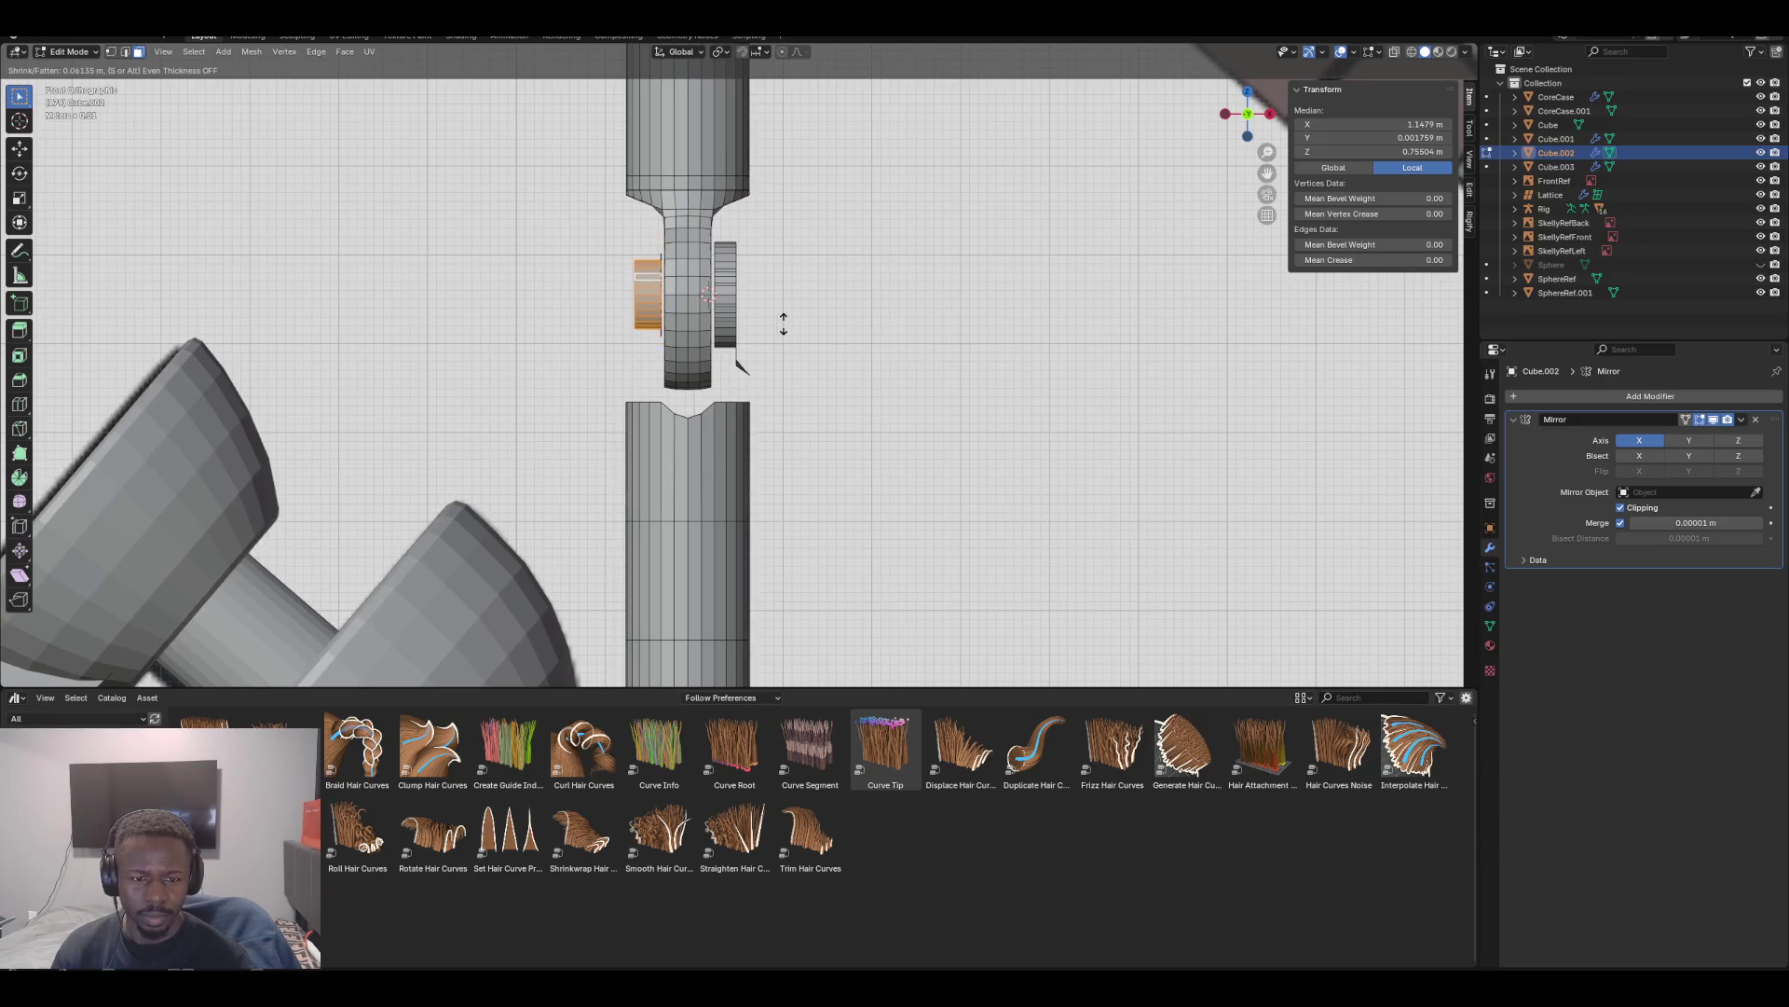
click(791, 328)
mouse_move(790, 328)
middle_down()
mouse_move(895, 280)
mouse_move(820, 308)
mouse_move(1026, 270)
mouse_move(820, 298)
mouse_move(895, 291)
middle_up()
key(alt+s)
click(903, 369)
scroll(780, 292, up, 5)
scroll(746, 331, up, 6)
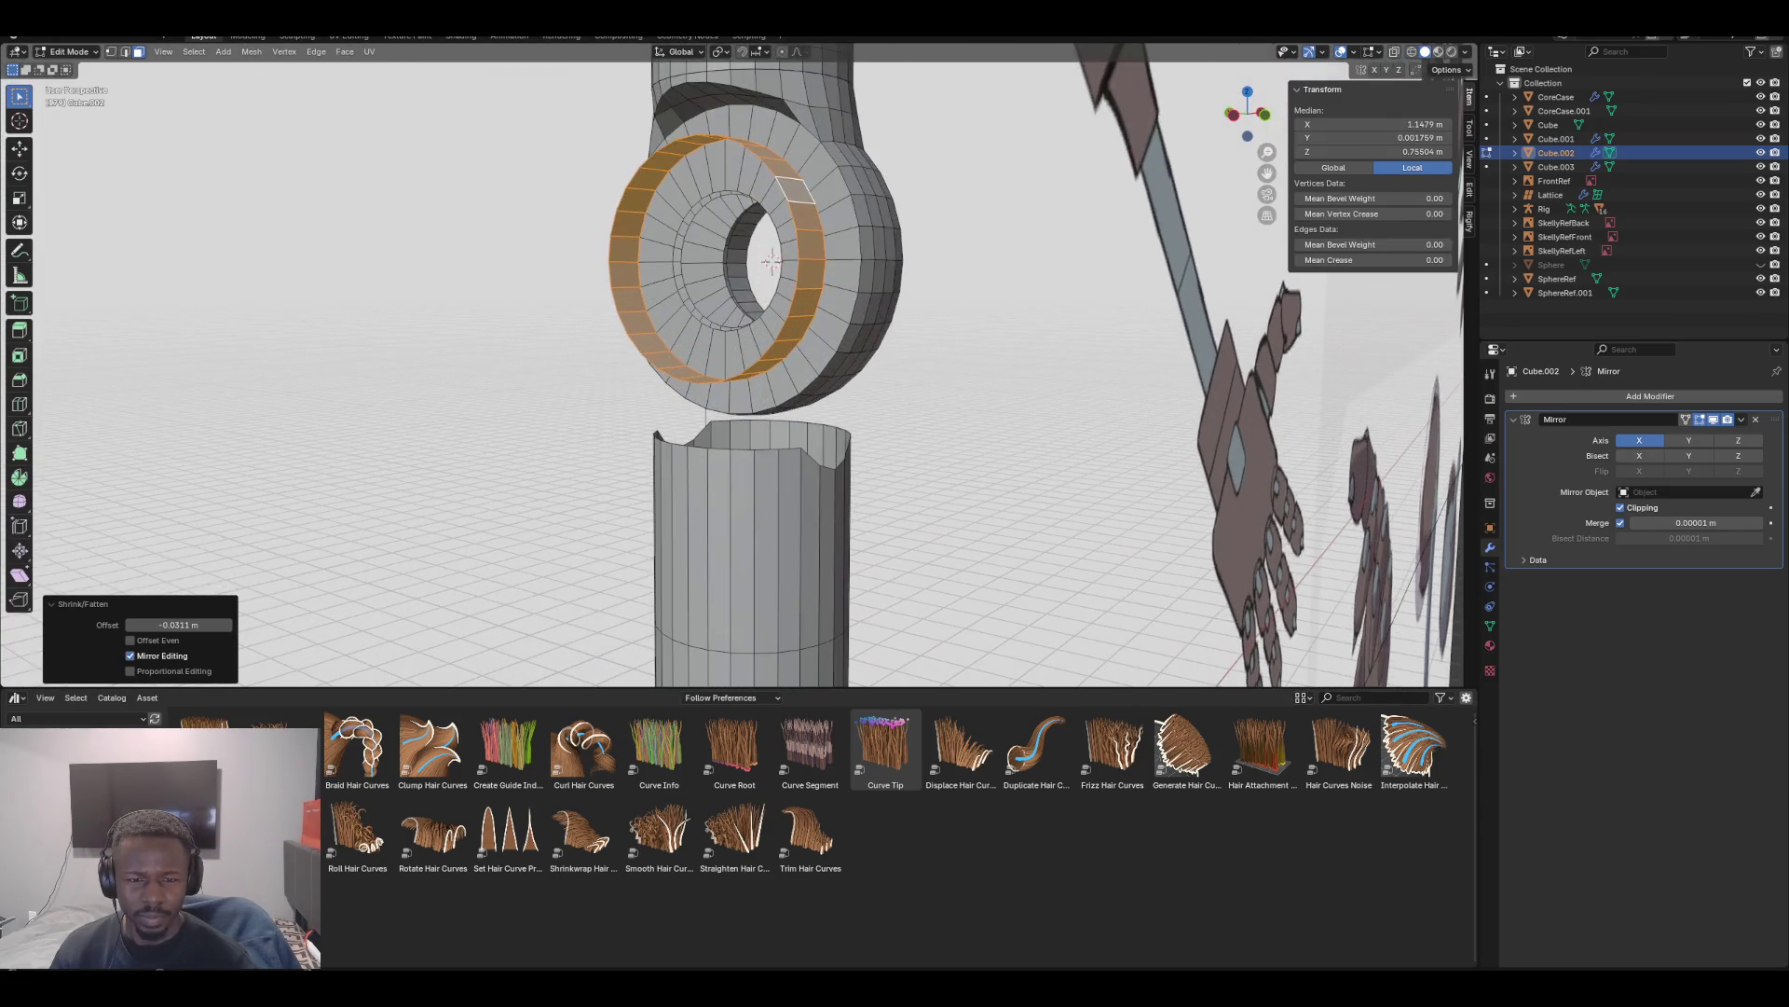
key(2)
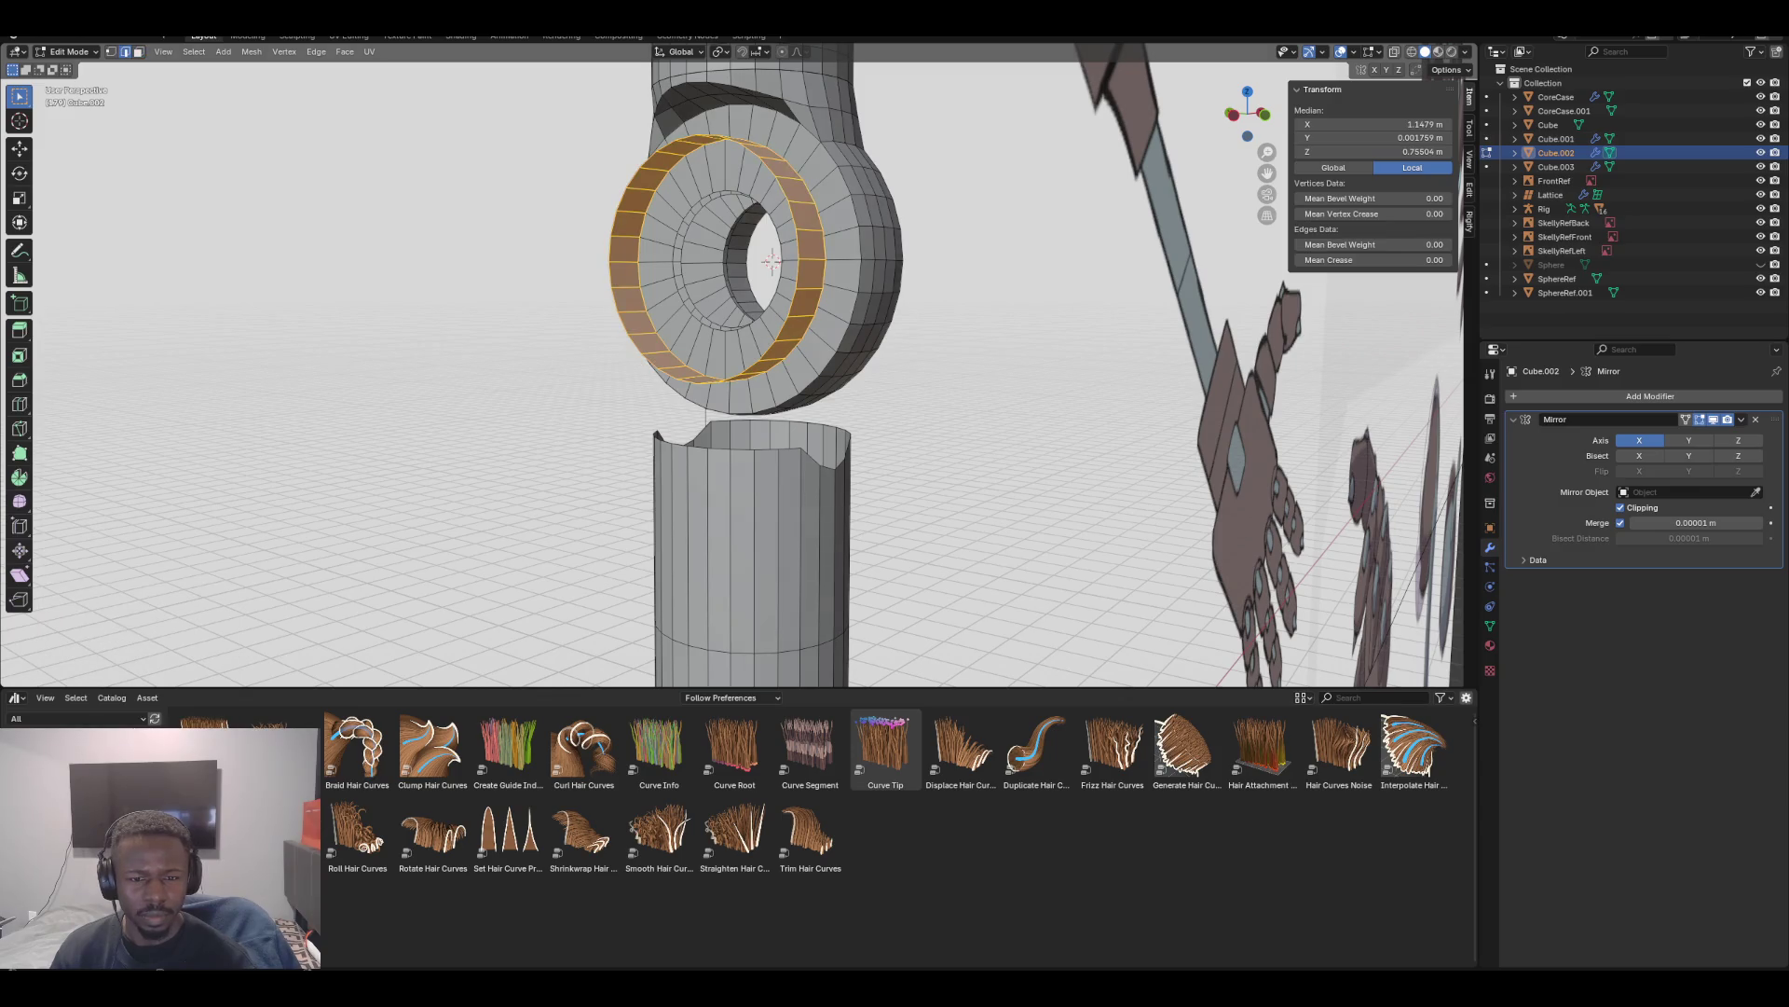
click(811, 259)
alt+click(811, 259)
key(e)
key(z)
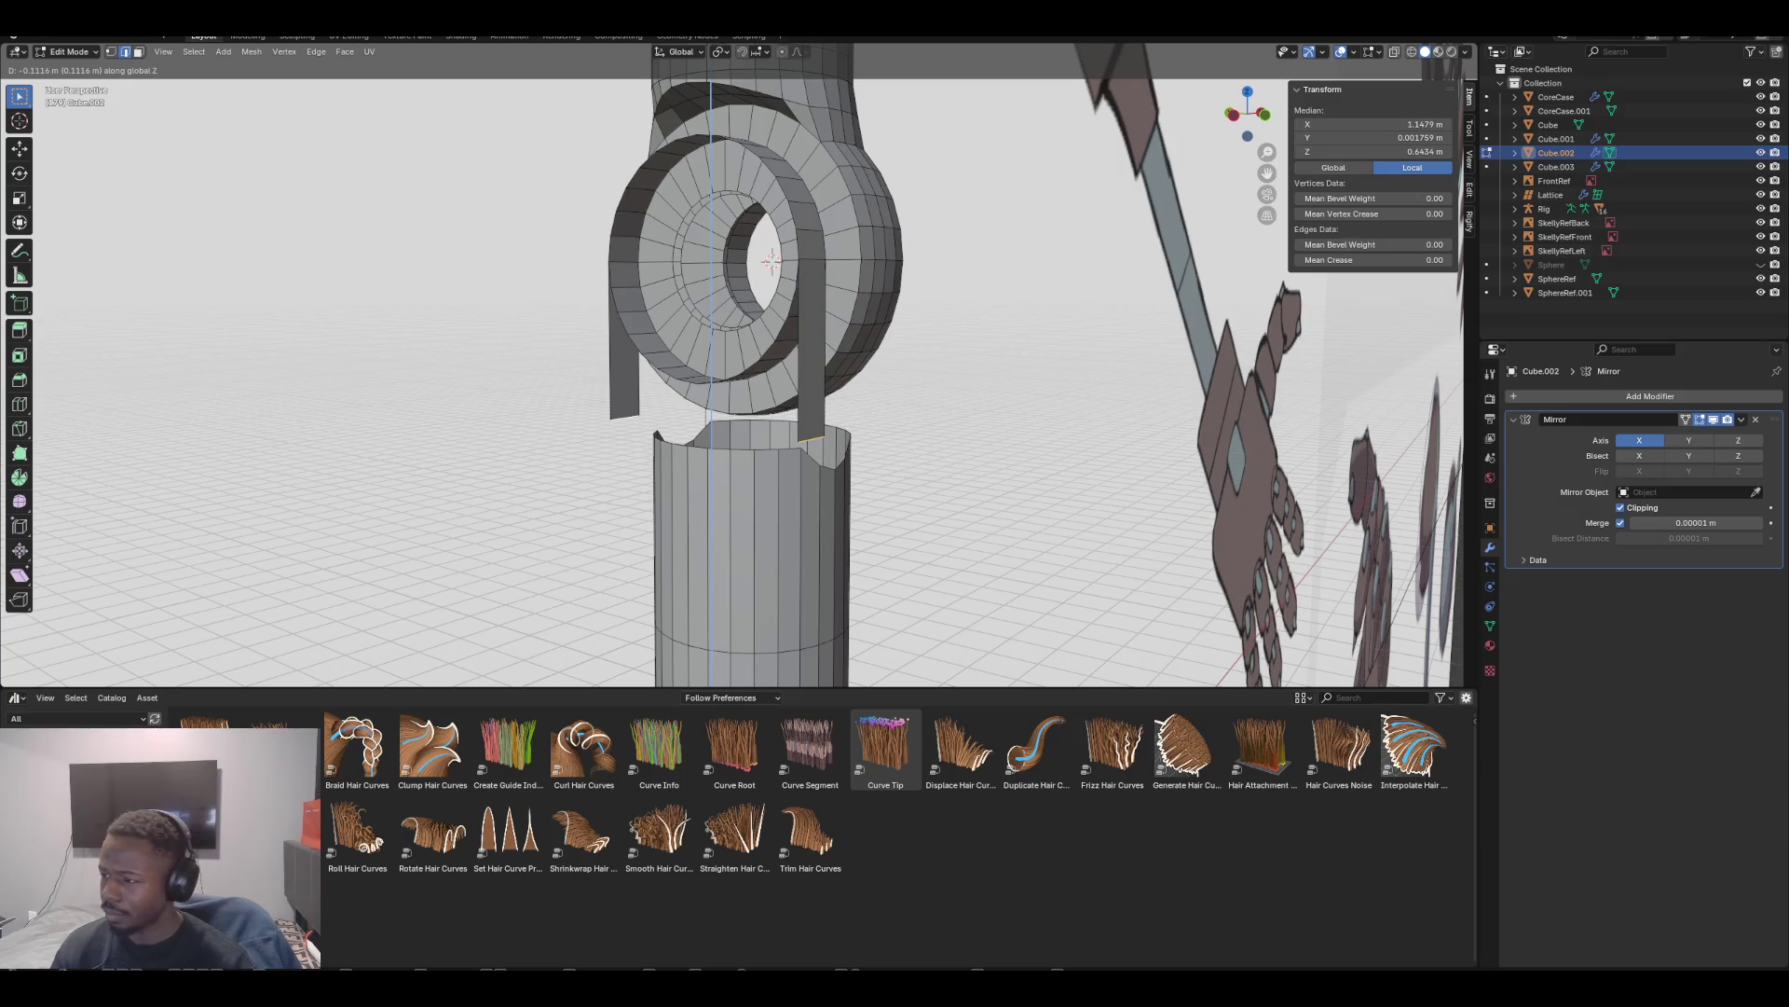
key(Return)
mouse_move(792, 373)
middle_down()
mouse_move(838, 373)
mouse_move(746, 391)
mouse_move(802, 373)
middle_up()
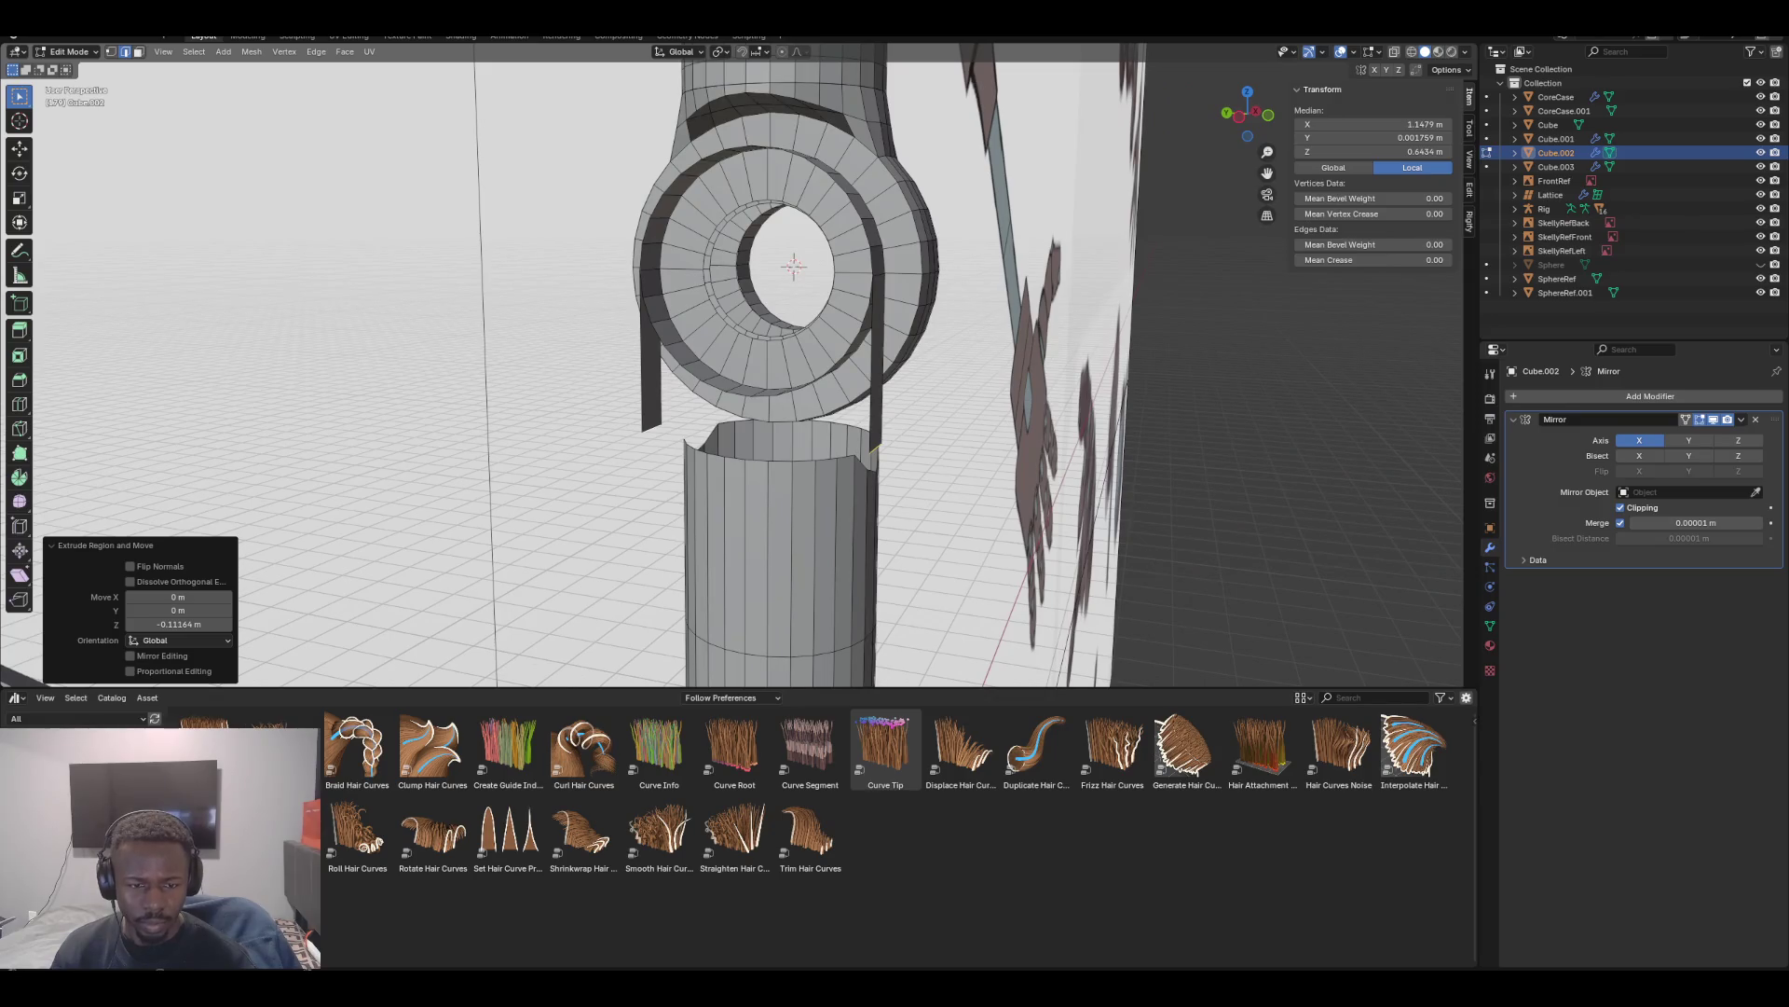
click(663, 345)
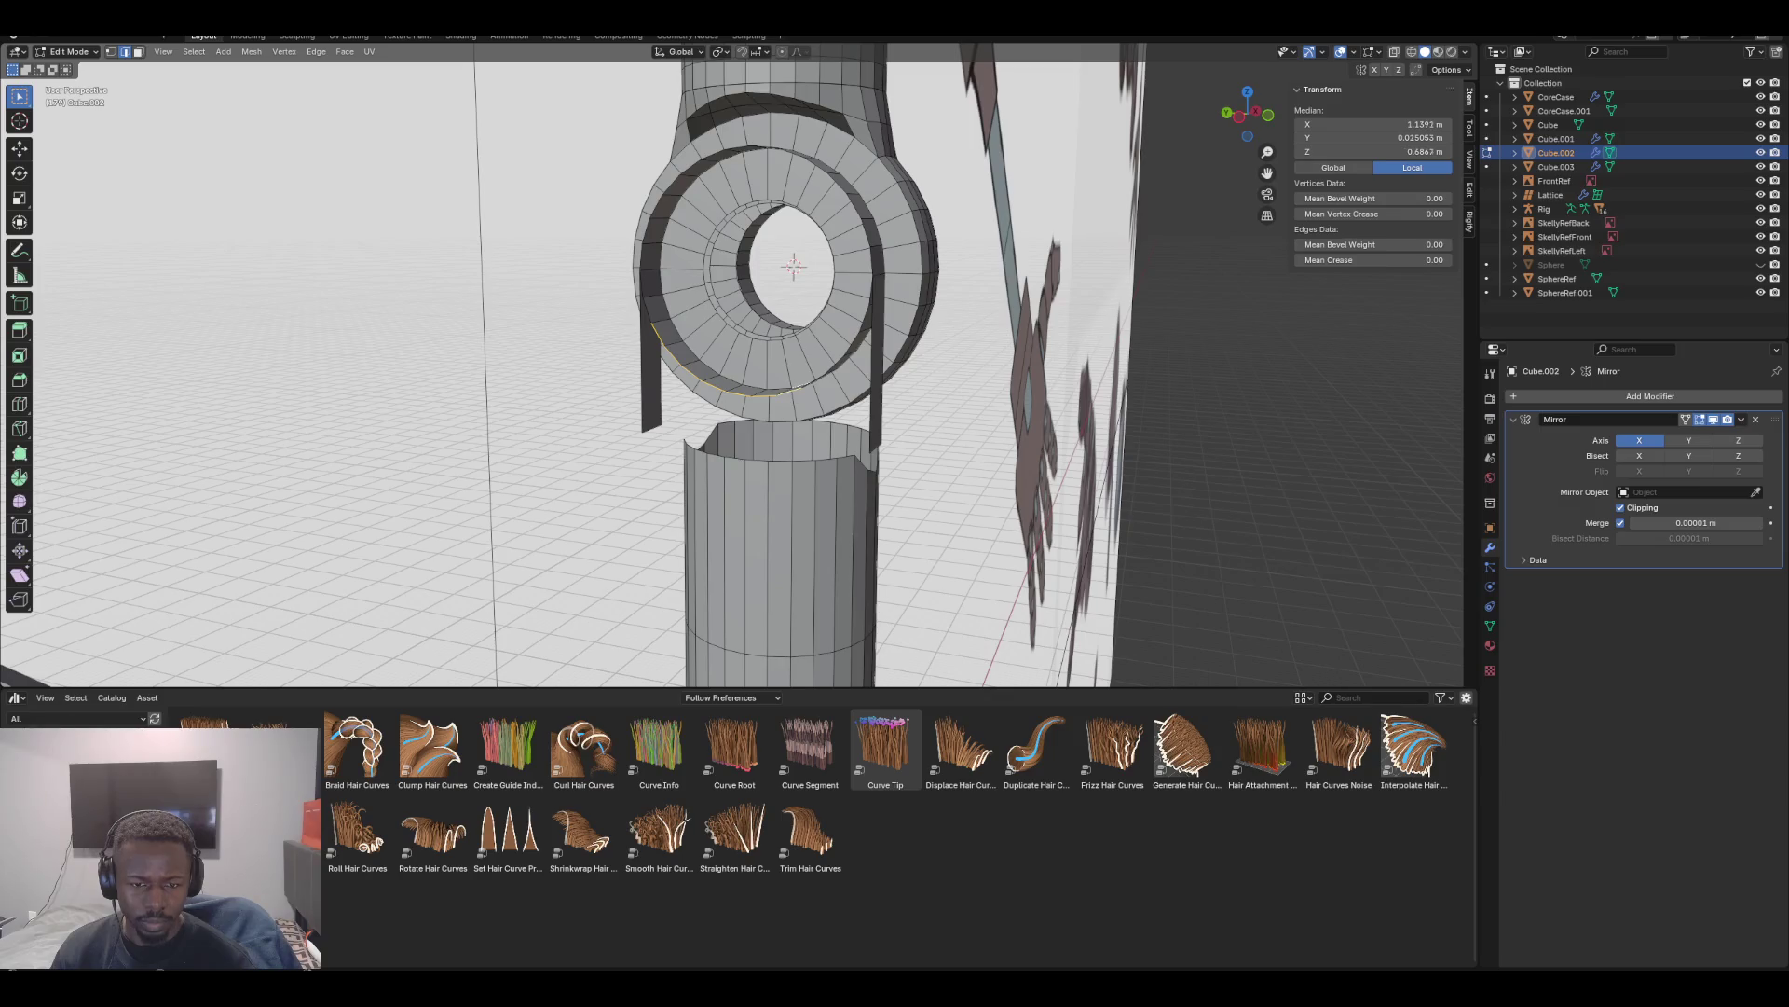
middle_drag(792, 372, 745, 375)
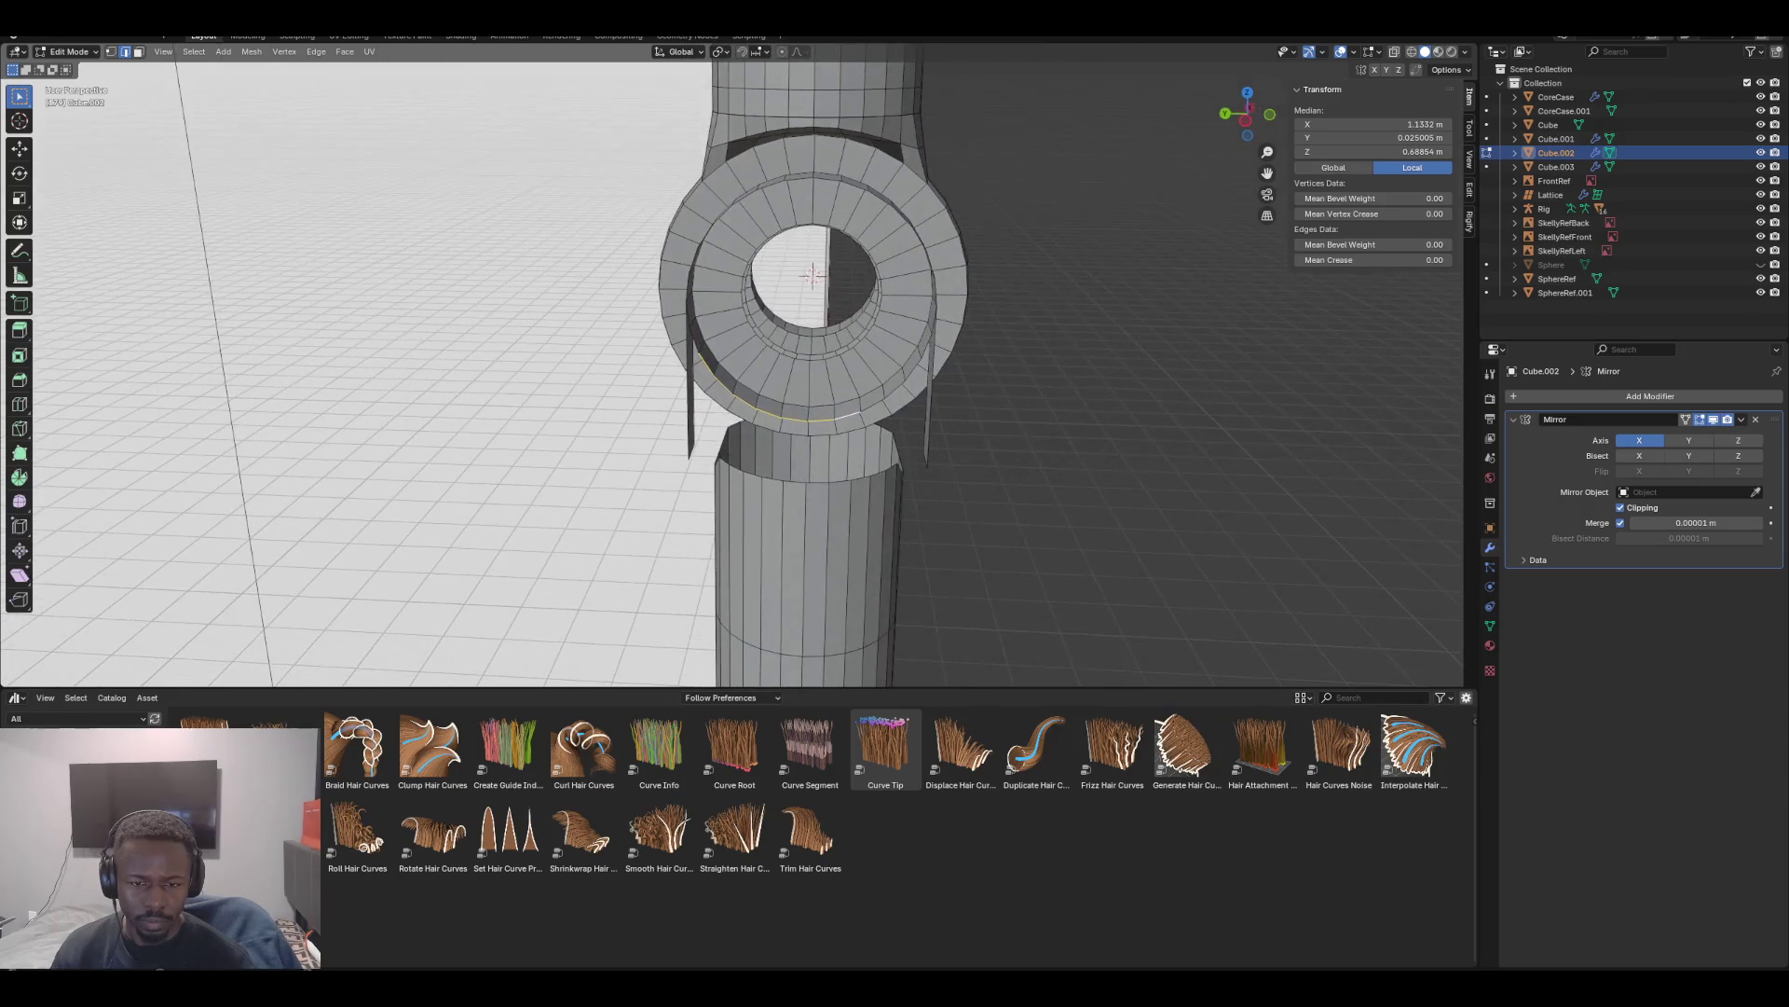
shift+click(918, 363)
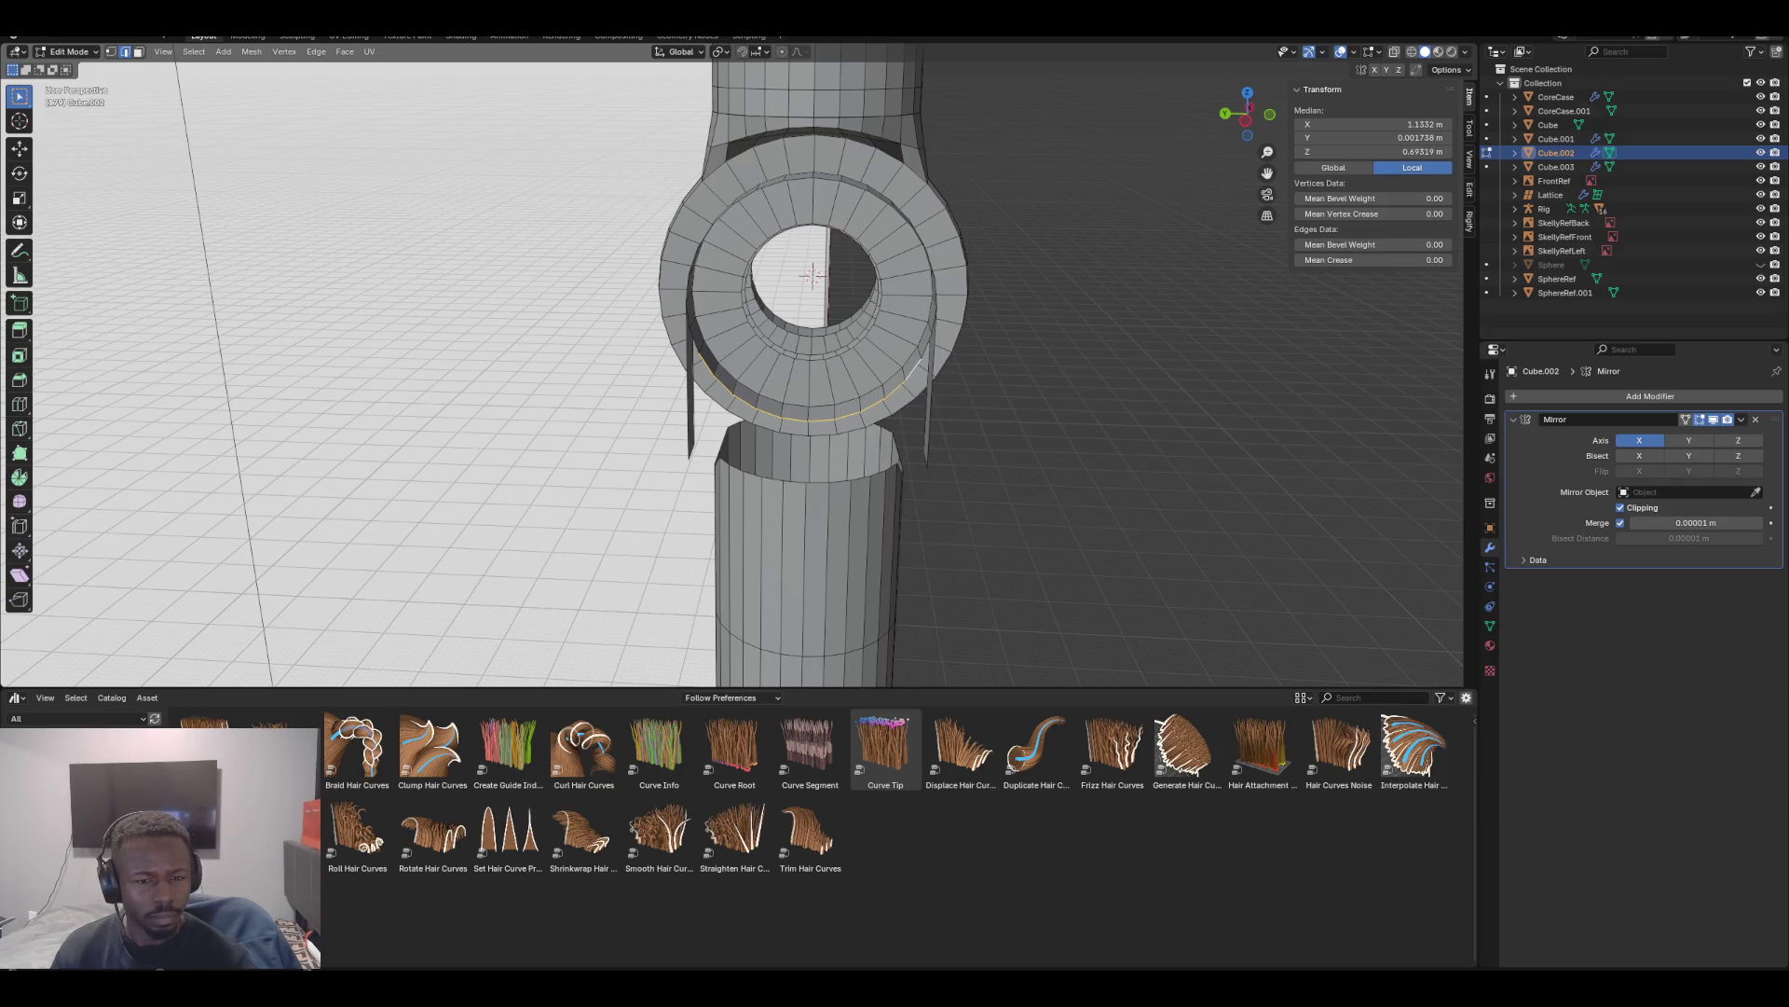
key(KP_6)
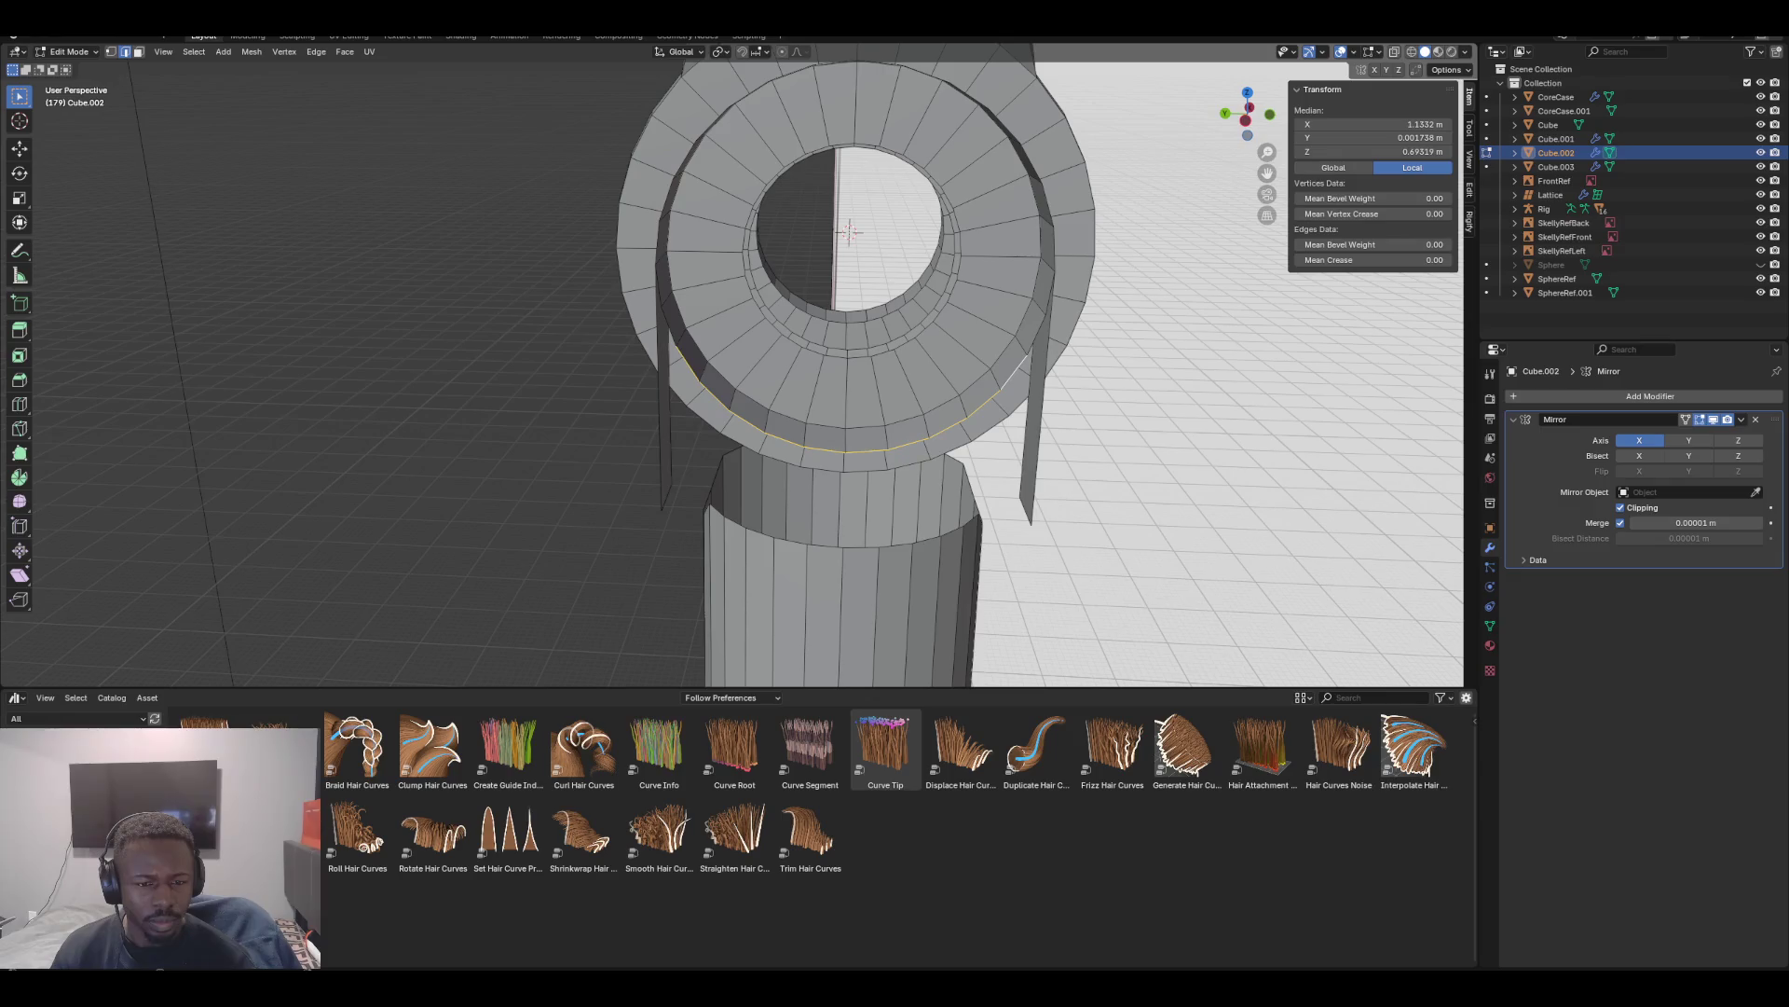
key(KP_6)
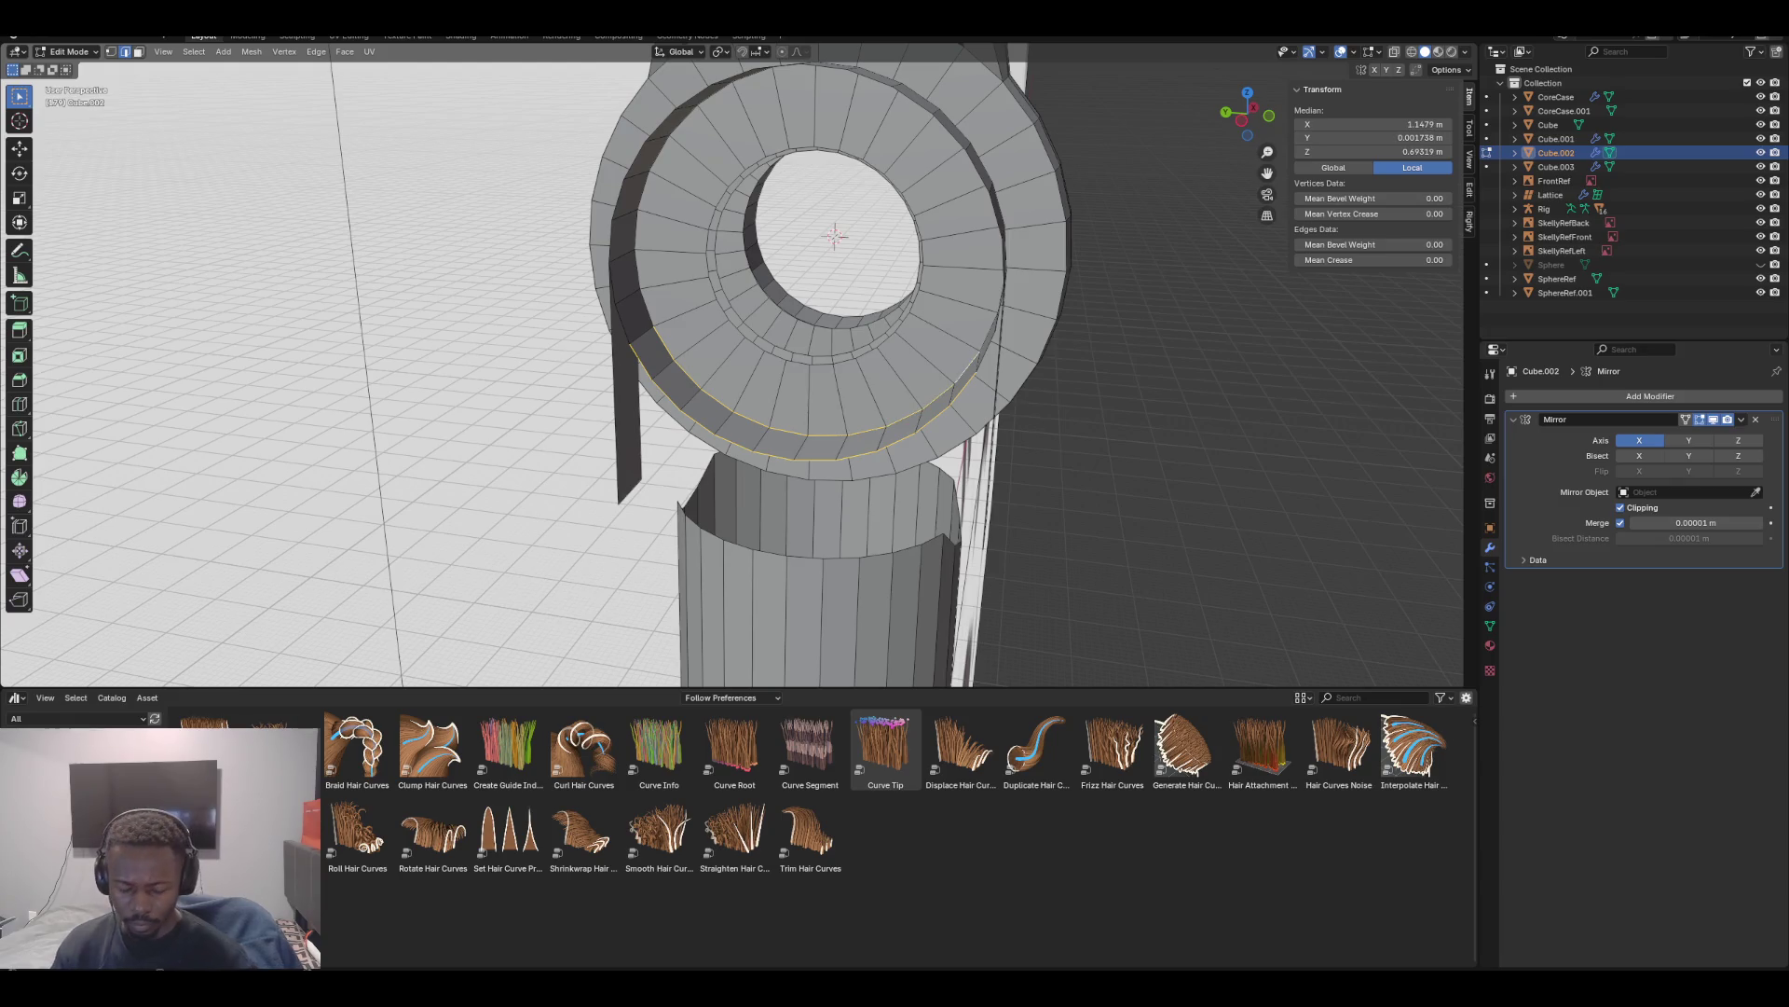
Extrude the ring's bottom loop down along Z, flatten it to zero height, and nudge it up
key(g)
key(z)
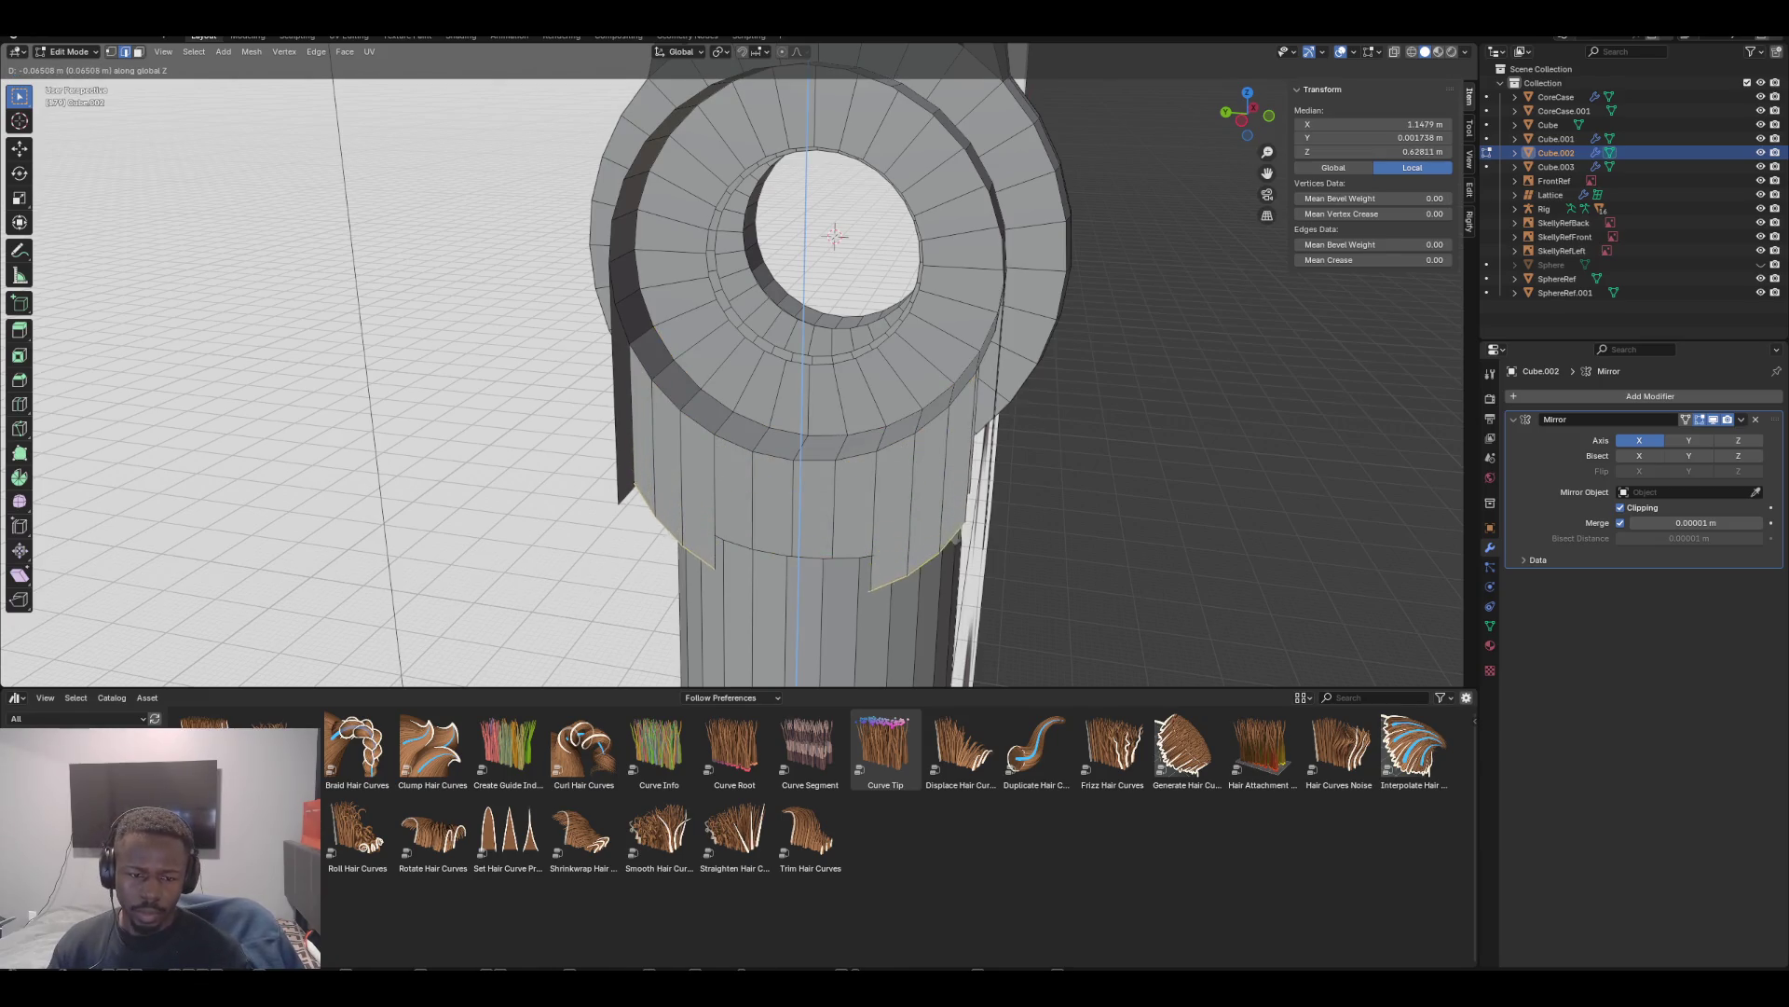
key(Return)
key(s)
key(z)
key(0)
key(Return)
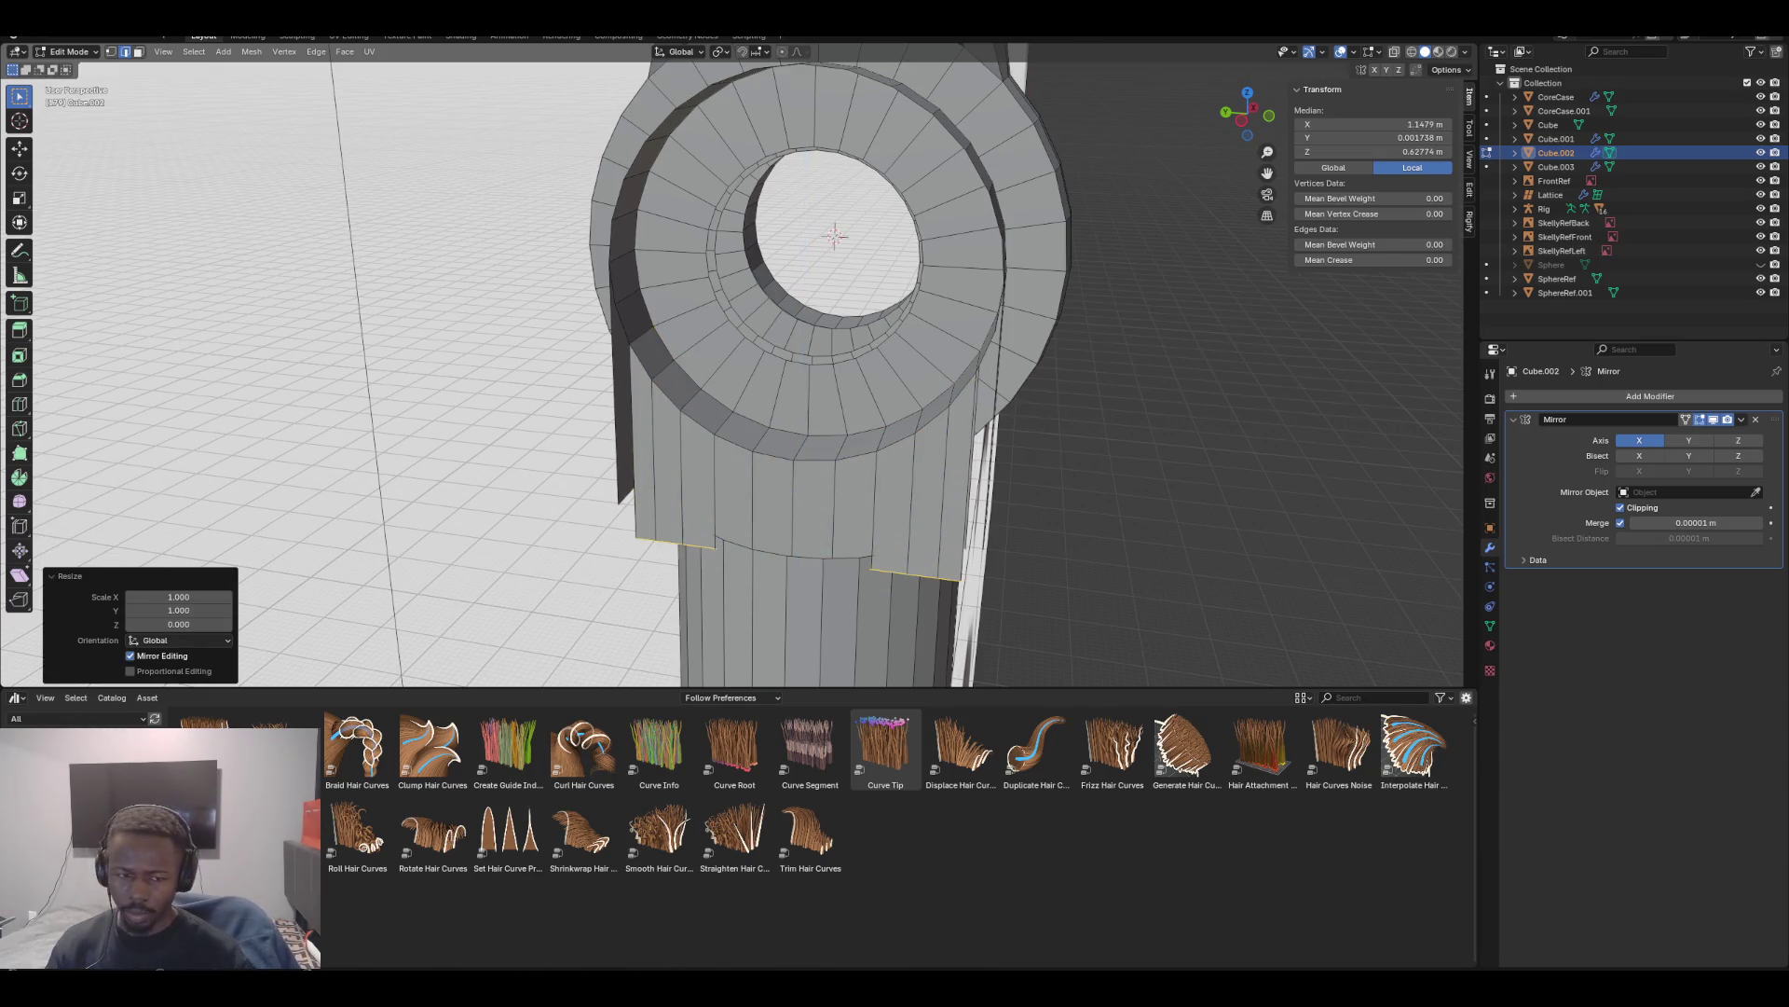
key(g)
key(z)
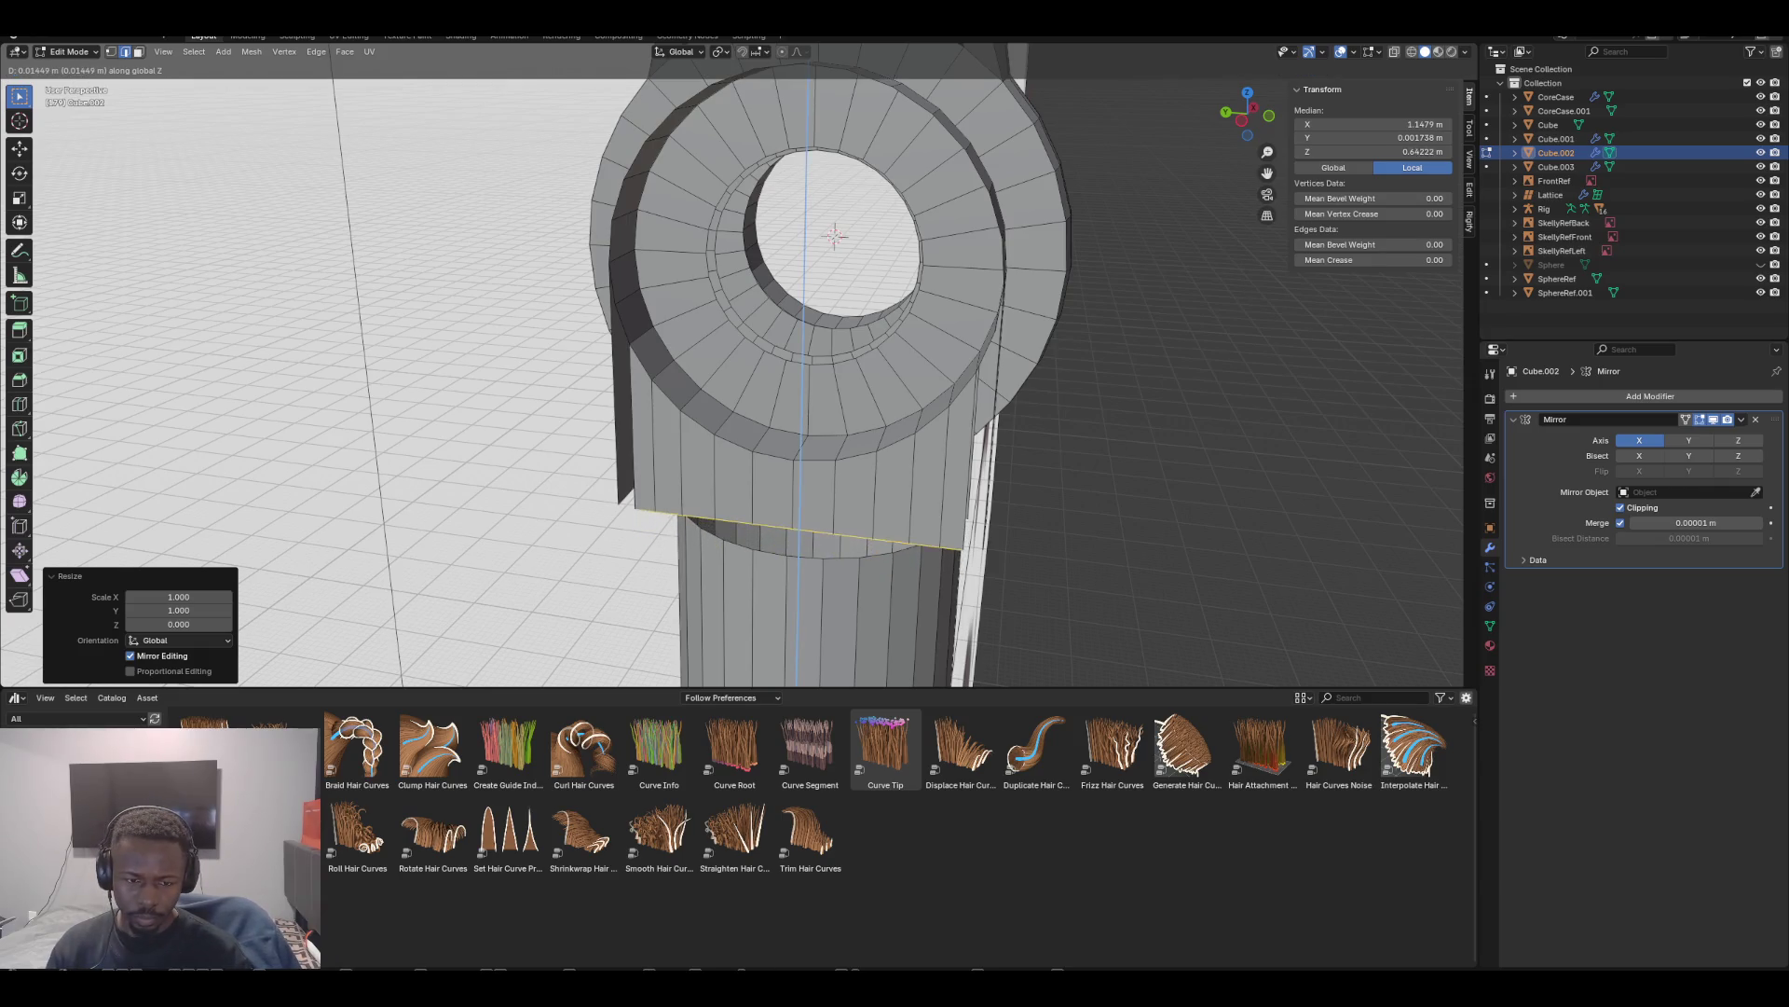
key(Return)
middle_drag(839, 373, 773, 386)
scroll(774, 385, up, 2)
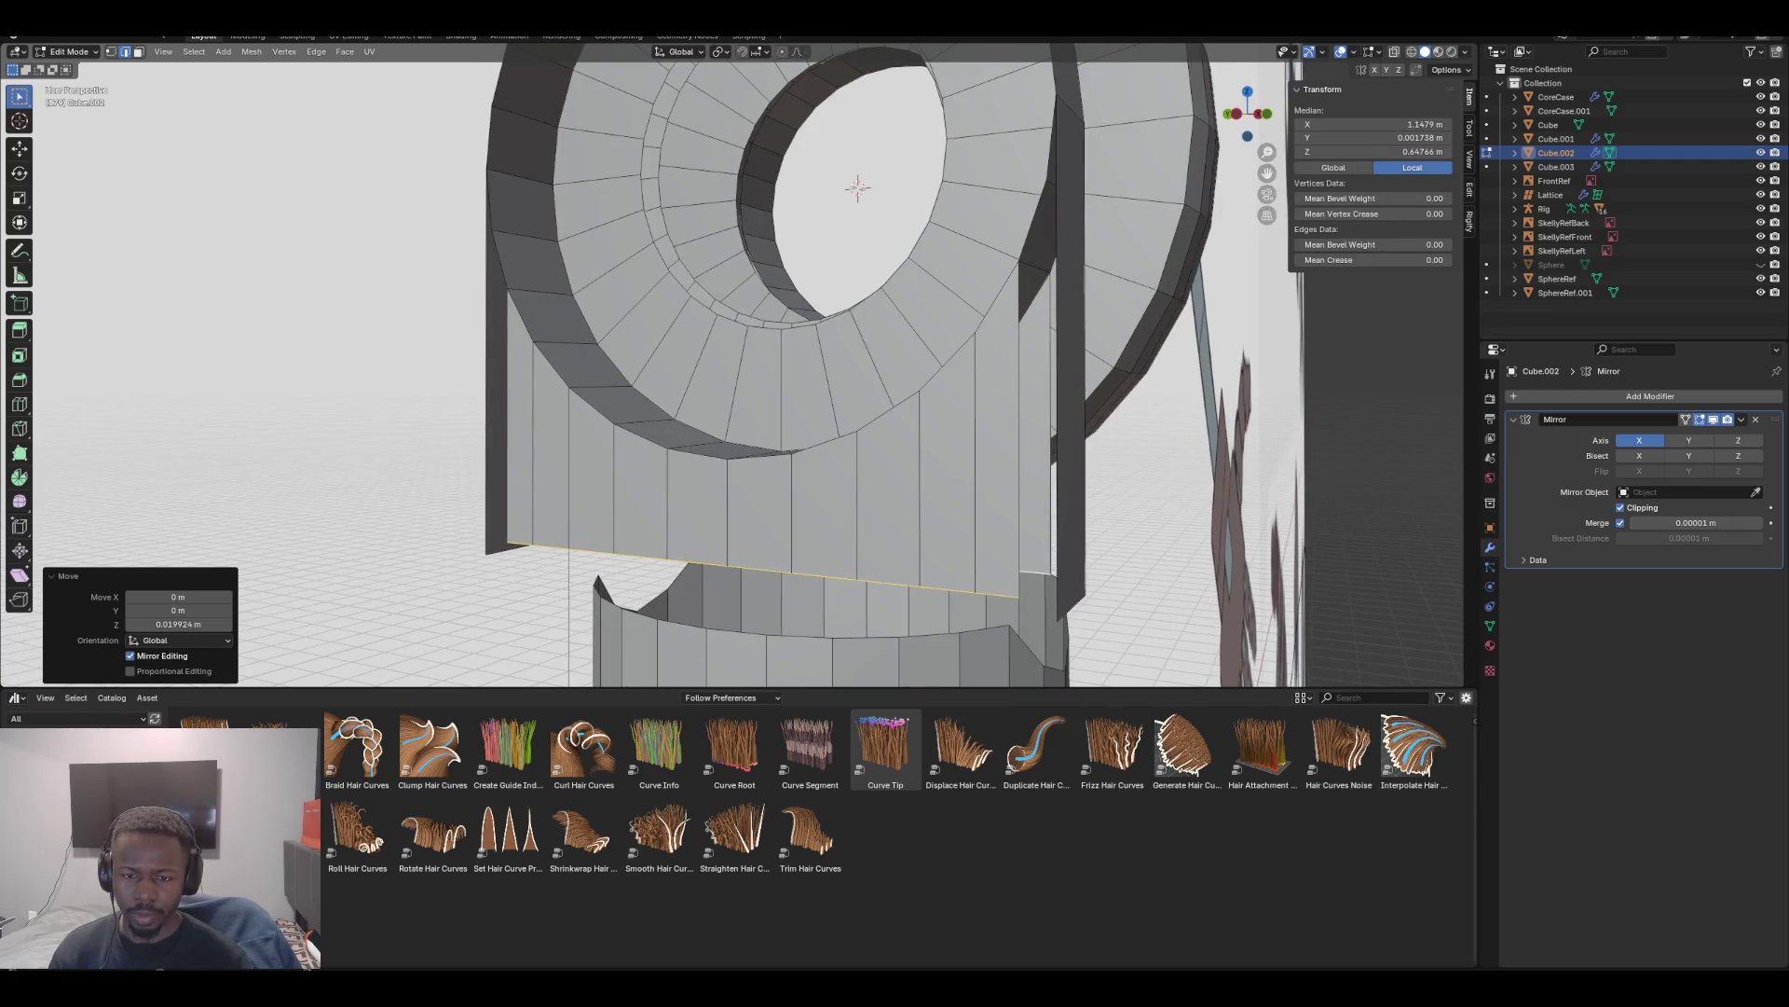
key(ctrl+r)
middle_drag(859, 180, 908, 216)
Add a loop cut across the vertical strip and slide the right-side edges
key(ctrl+r)
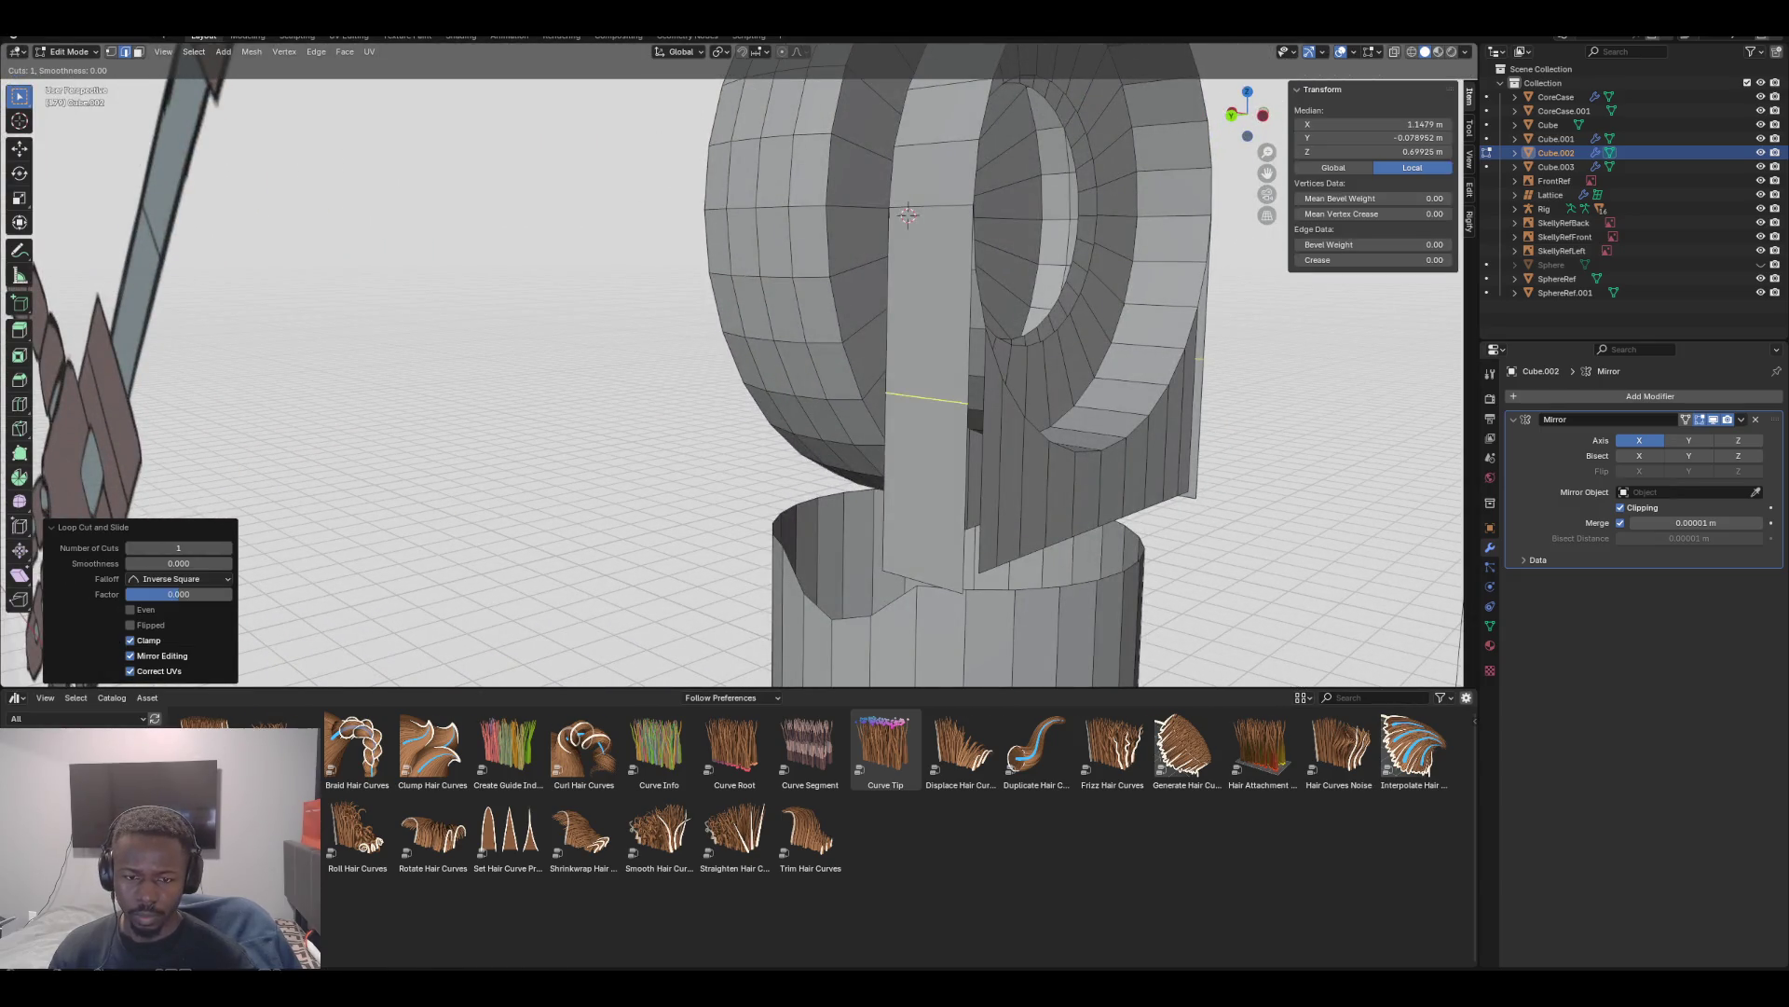
middle_drag(908, 215, 928, 212)
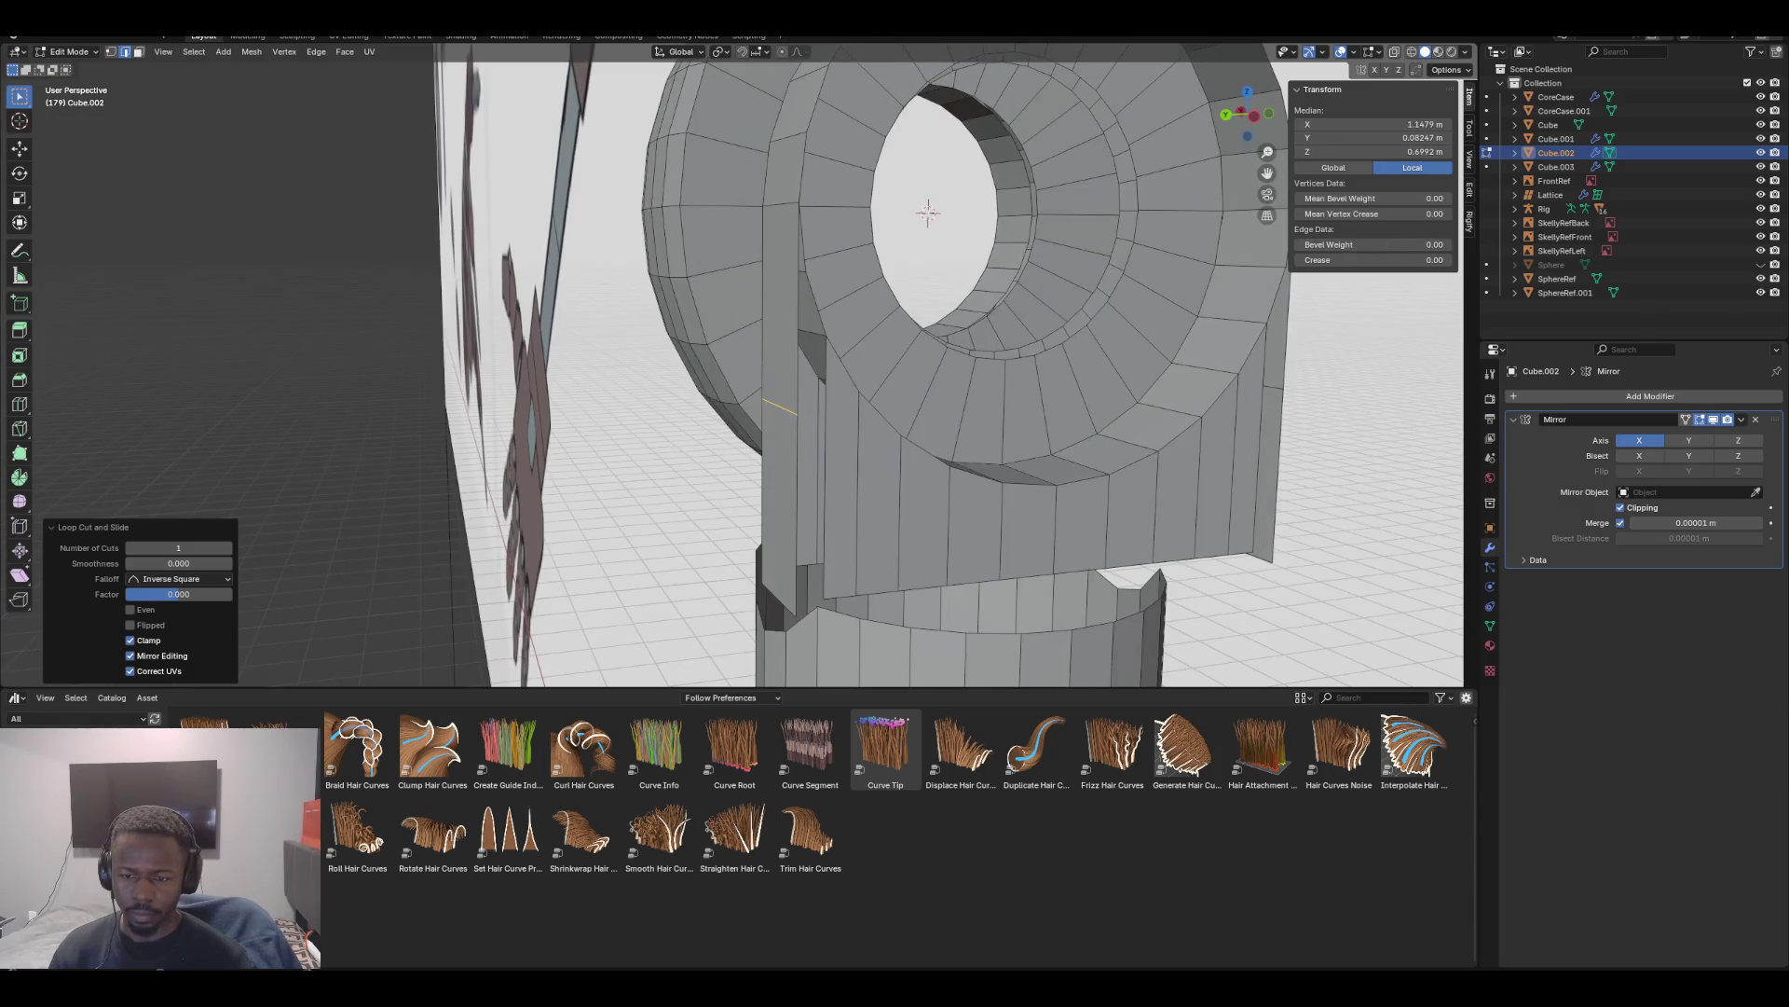
shift+click(1273, 387)
key(g)
key(g)
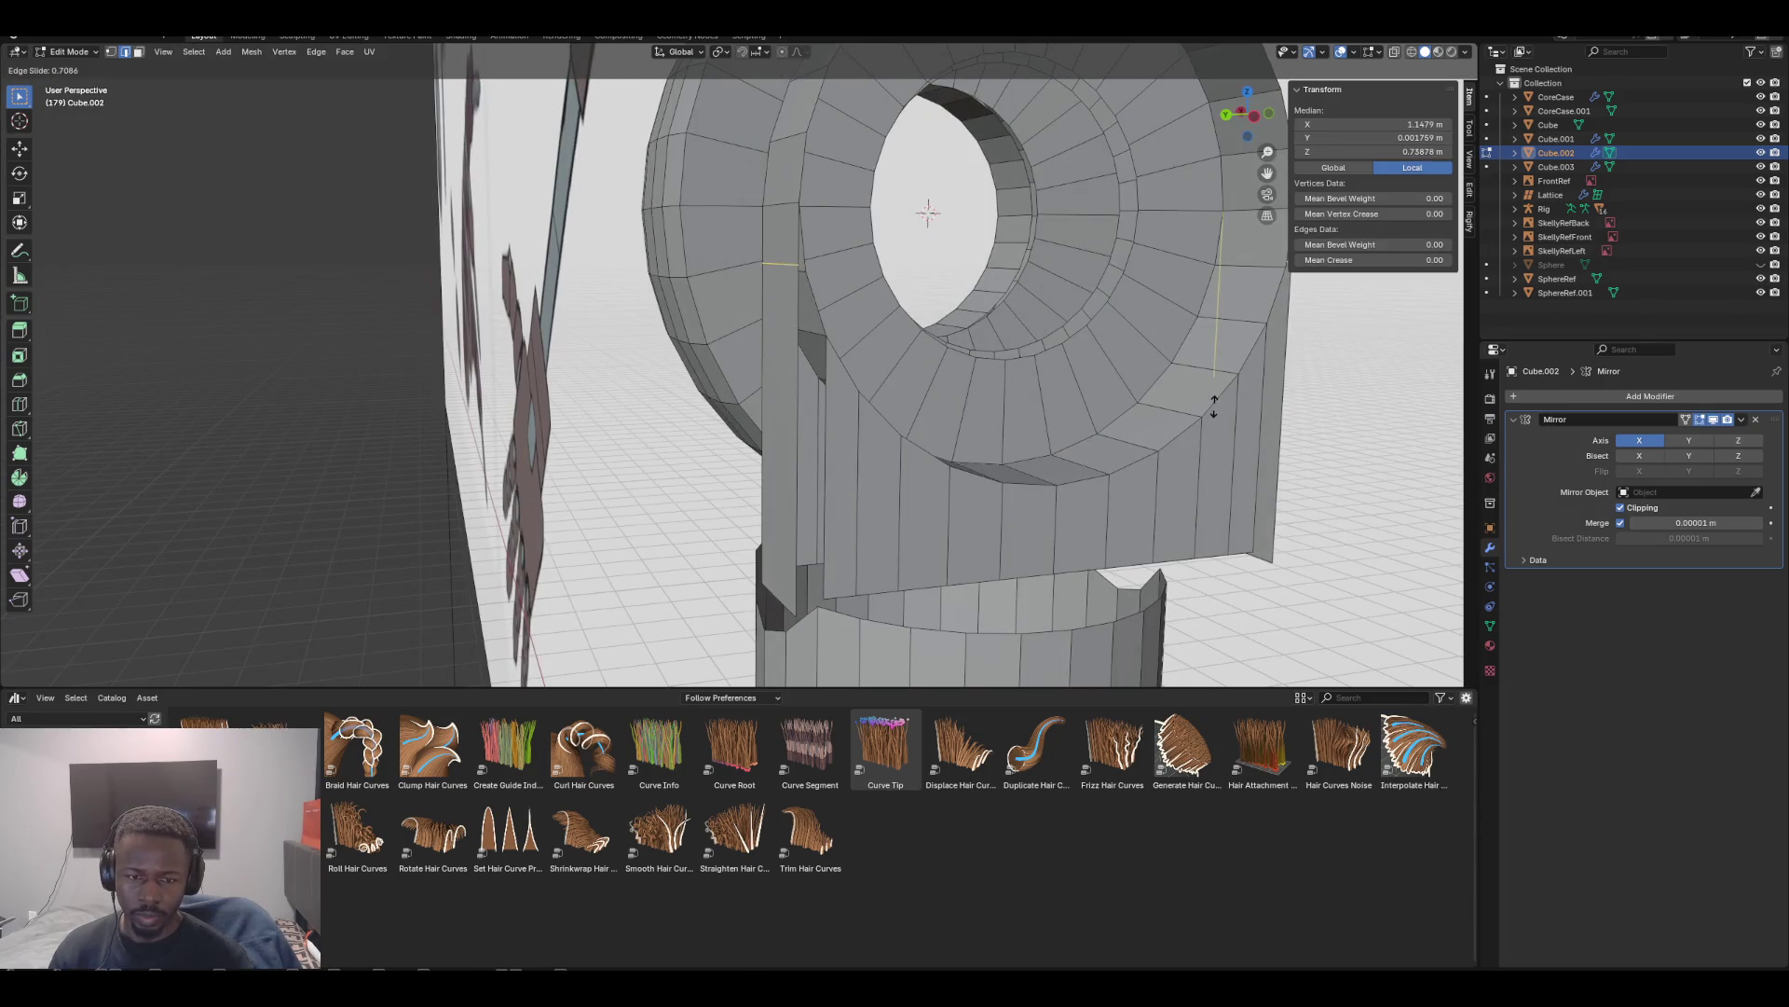
click(1213, 463)
mouse_move(932, 373)
middle_down()
mouse_move(834, 364)
mouse_move(831, 347)
middle_up()
Fill the lower gap between the two vertical edges and select its mirrored counterpart
click(664, 494)
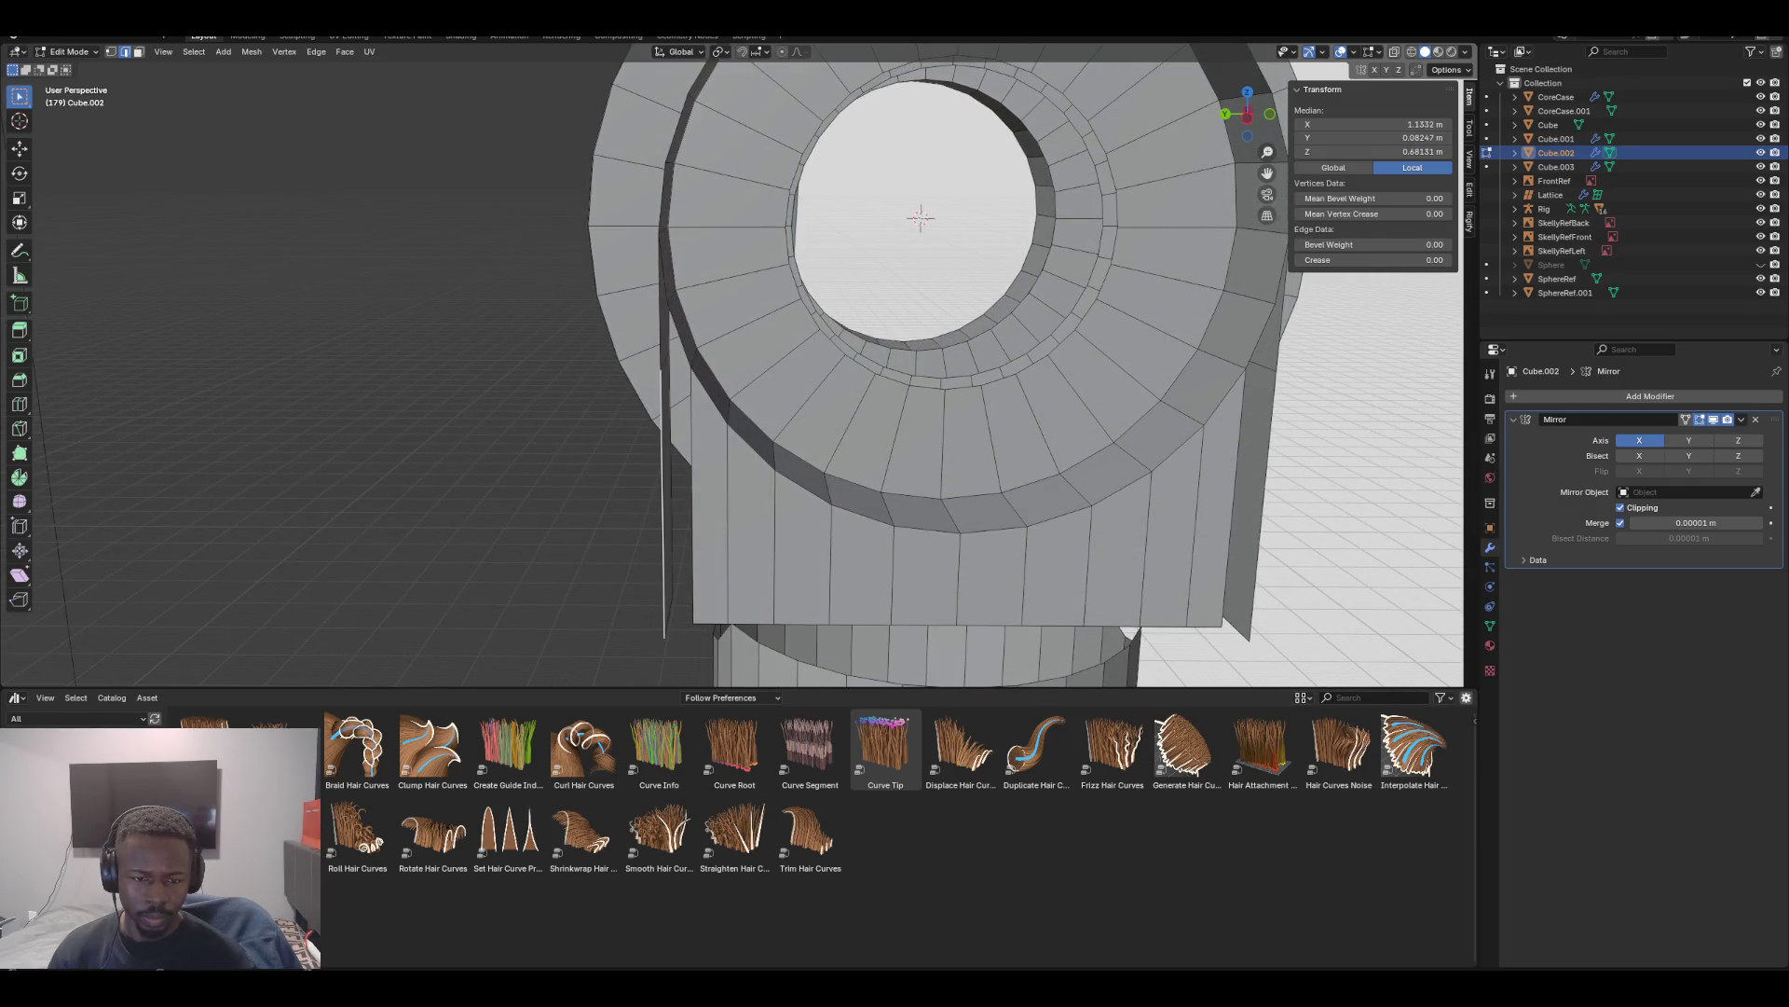
alt+click(691, 494)
click(663, 494)
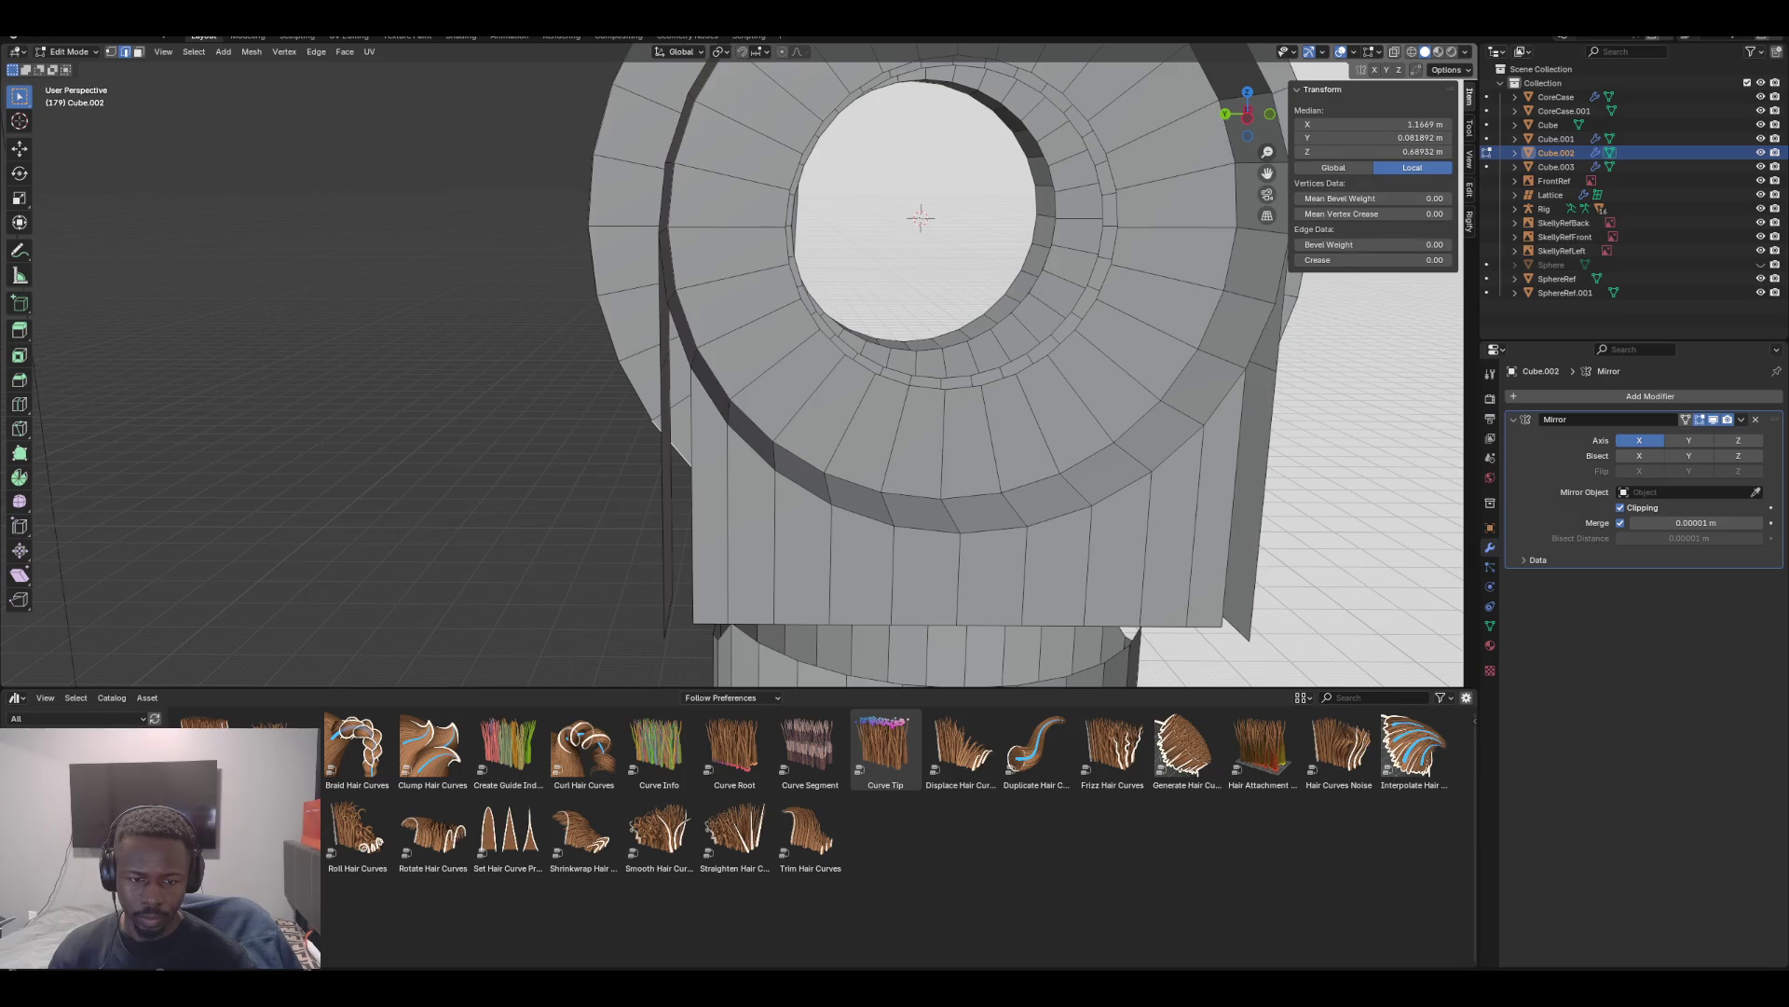
click(664, 504)
shift+click(691, 493)
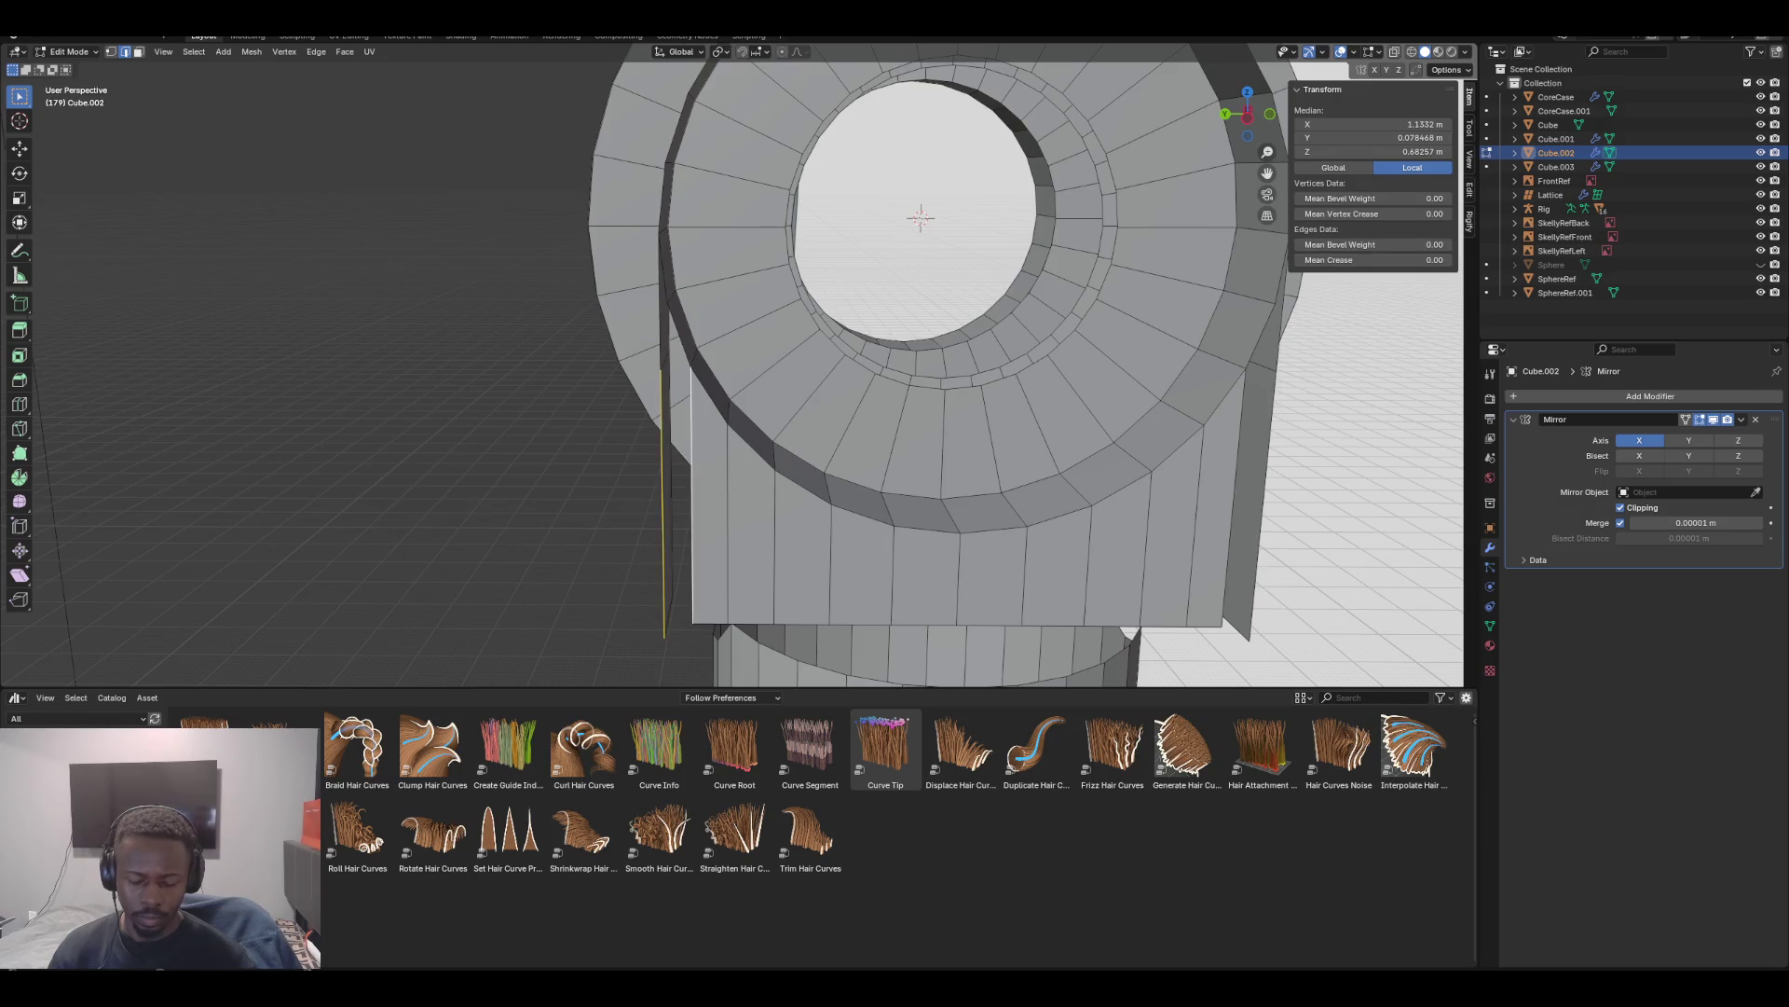
key(f)
key(ctrl+m)
key(y)
key(Return)
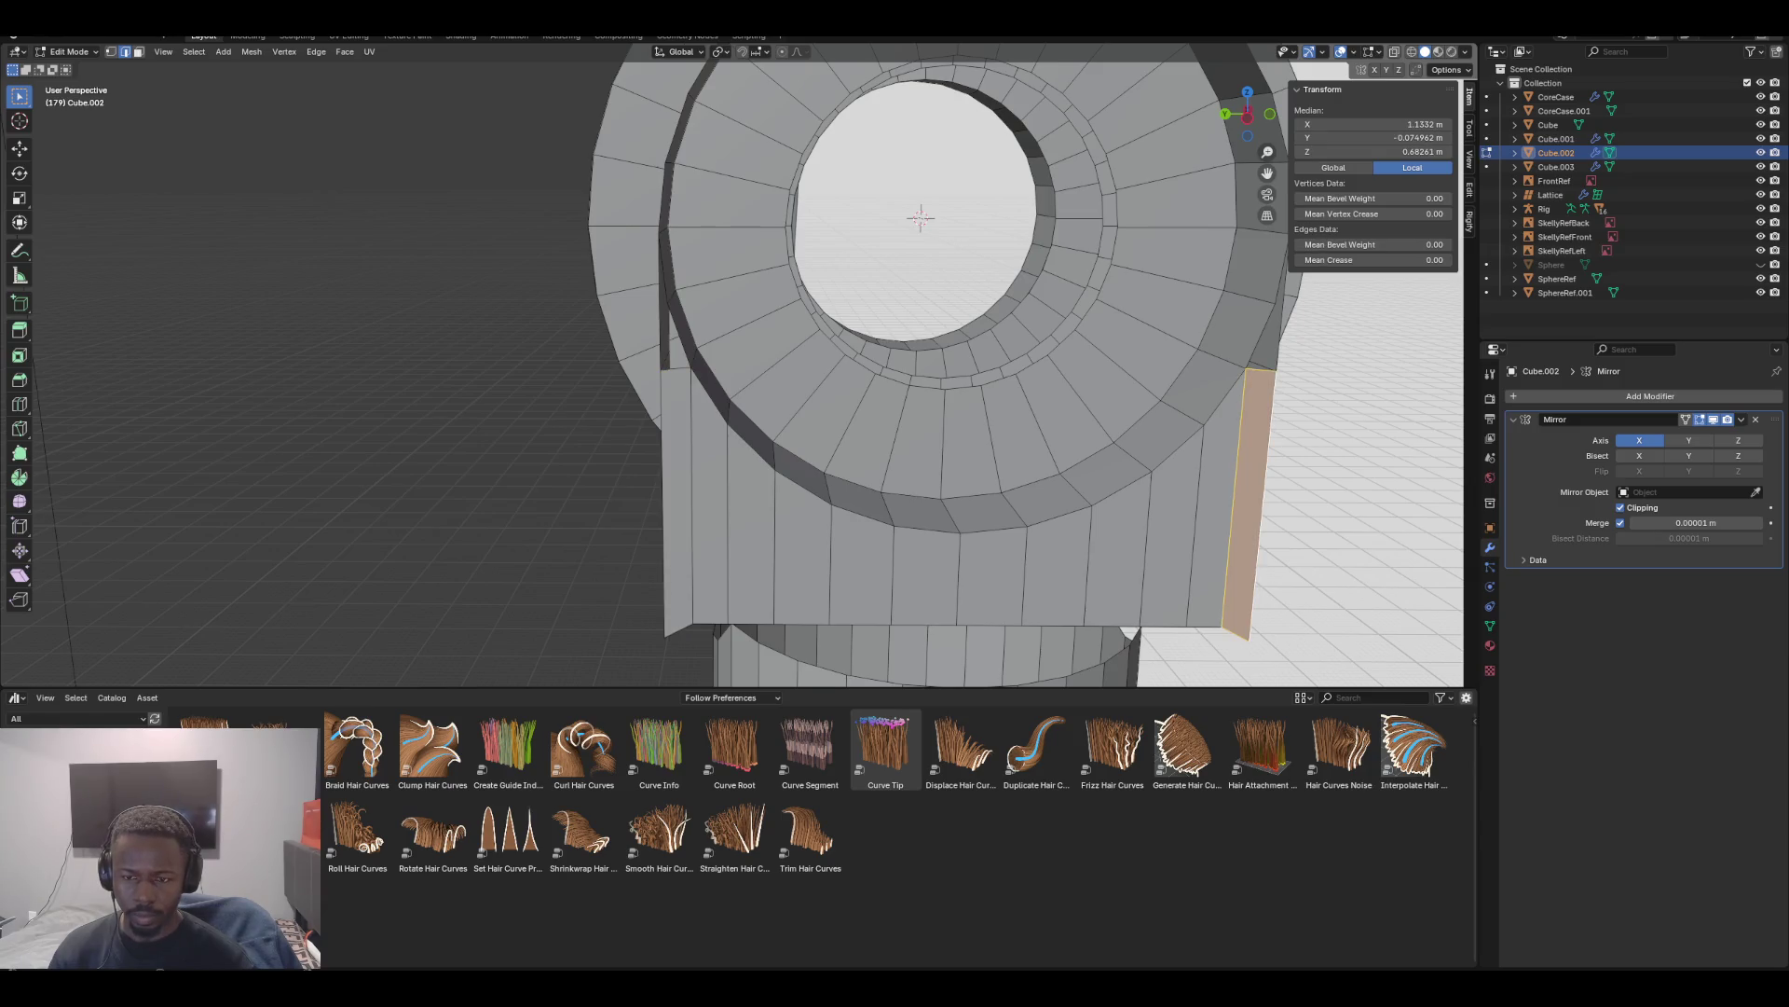
Fill the upper gap with a face and select its mirrored counterpart
click(1267, 326)
key(f)
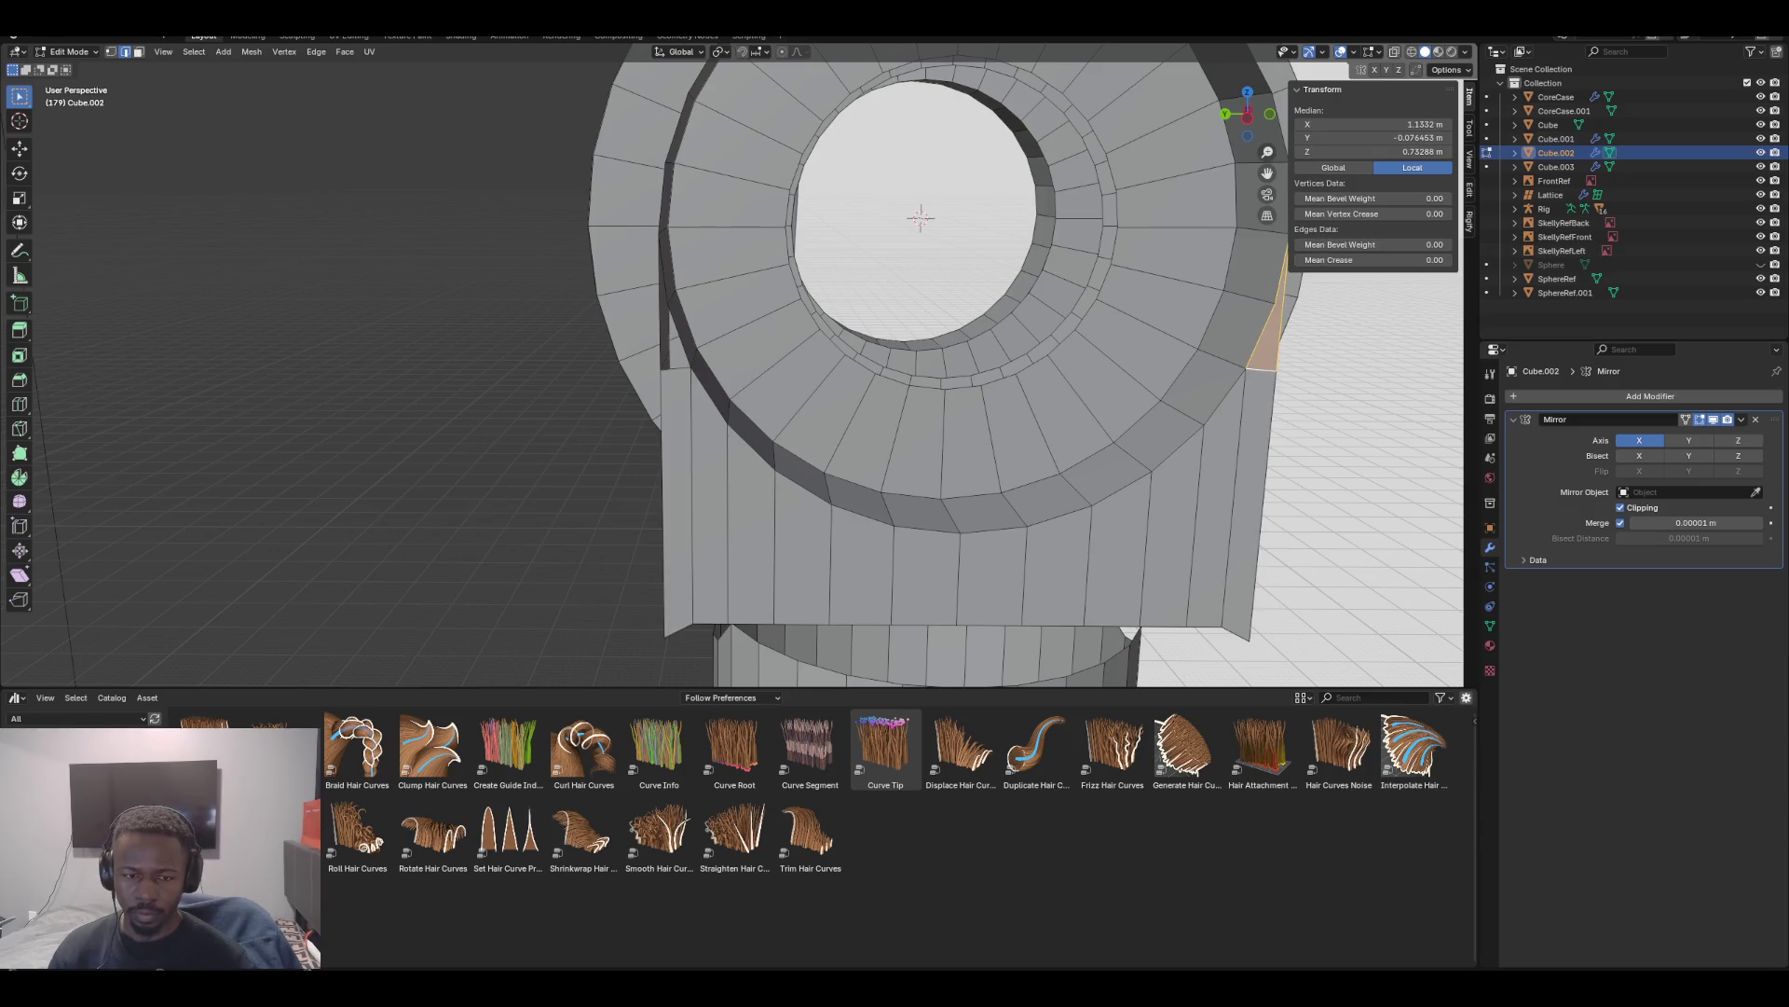
key(ctrl+m)
key(y)
key(Return)
mouse_move(838, 372)
middle_down()
mouse_move(653, 373)
mouse_move(615, 438)
mouse_move(690, 373)
mouse_move(652, 378)
mouse_move(708, 382)
mouse_move(643, 373)
mouse_move(755, 377)
mouse_move(736, 382)
mouse_move(690, 378)
mouse_move(774, 363)
middle_up()
scroll(727, 373, down, 5)
scroll(746, 279, up, 6)
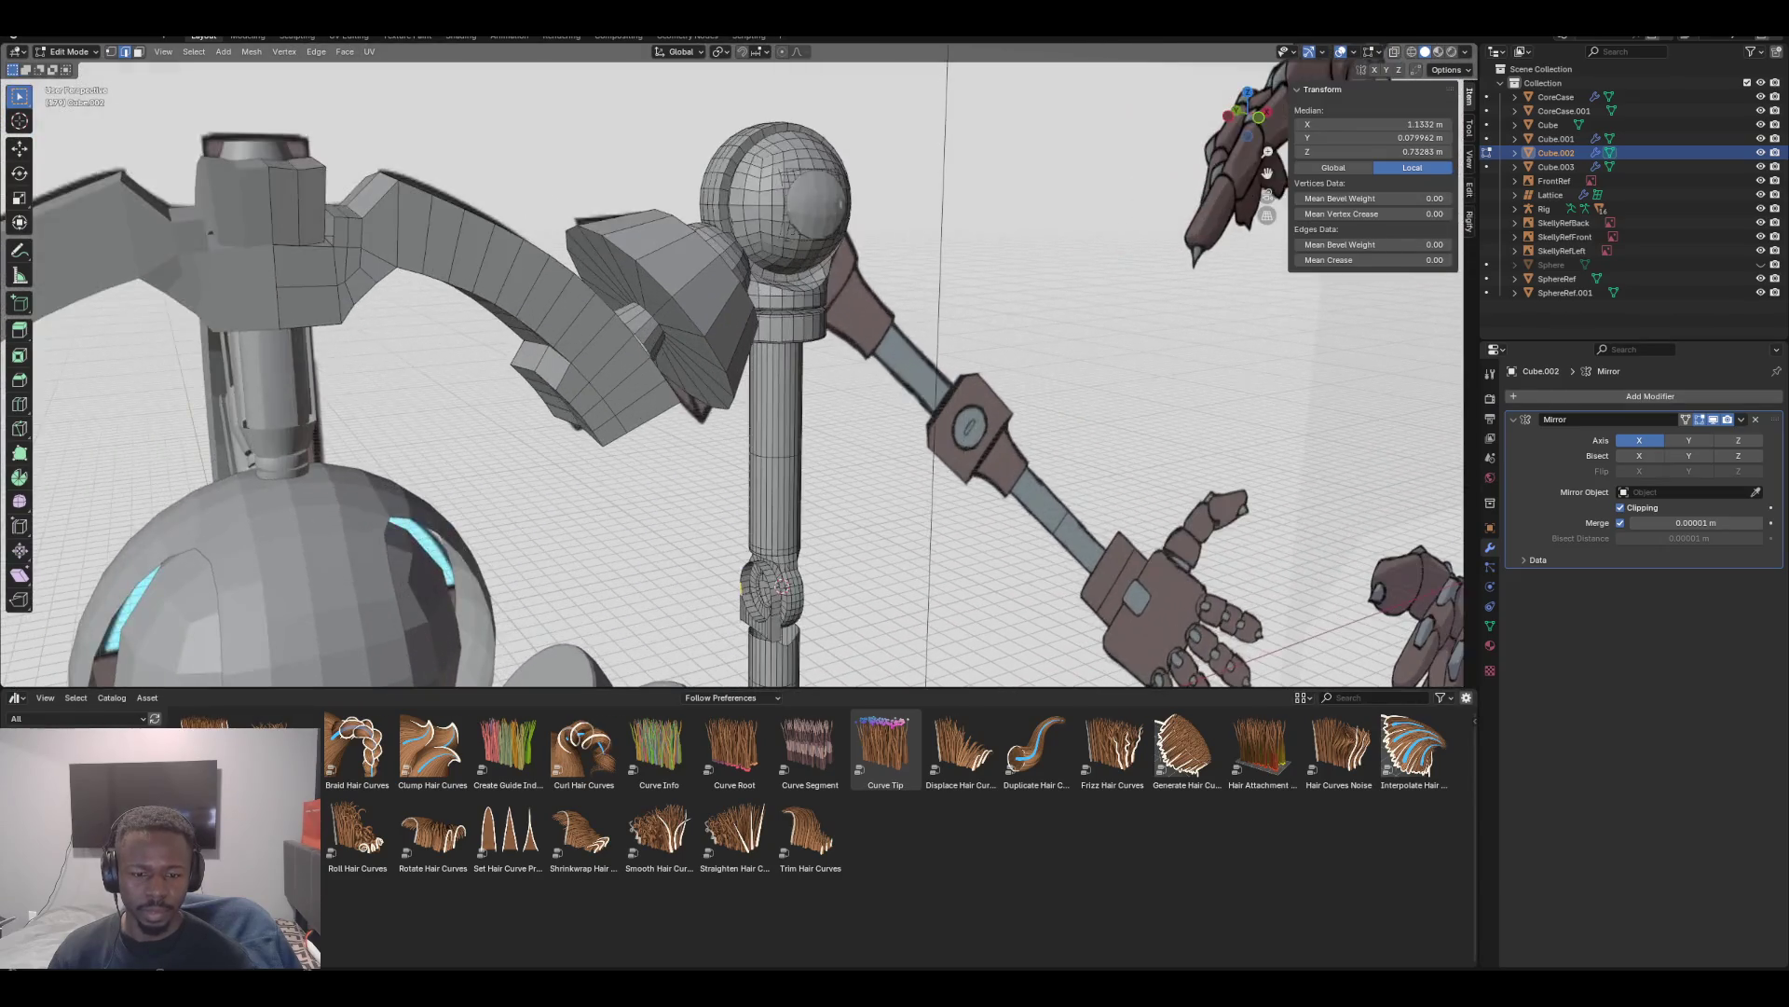
mouse_move(727, 373)
middle_down()
mouse_move(802, 382)
mouse_move(699, 421)
middle_up()
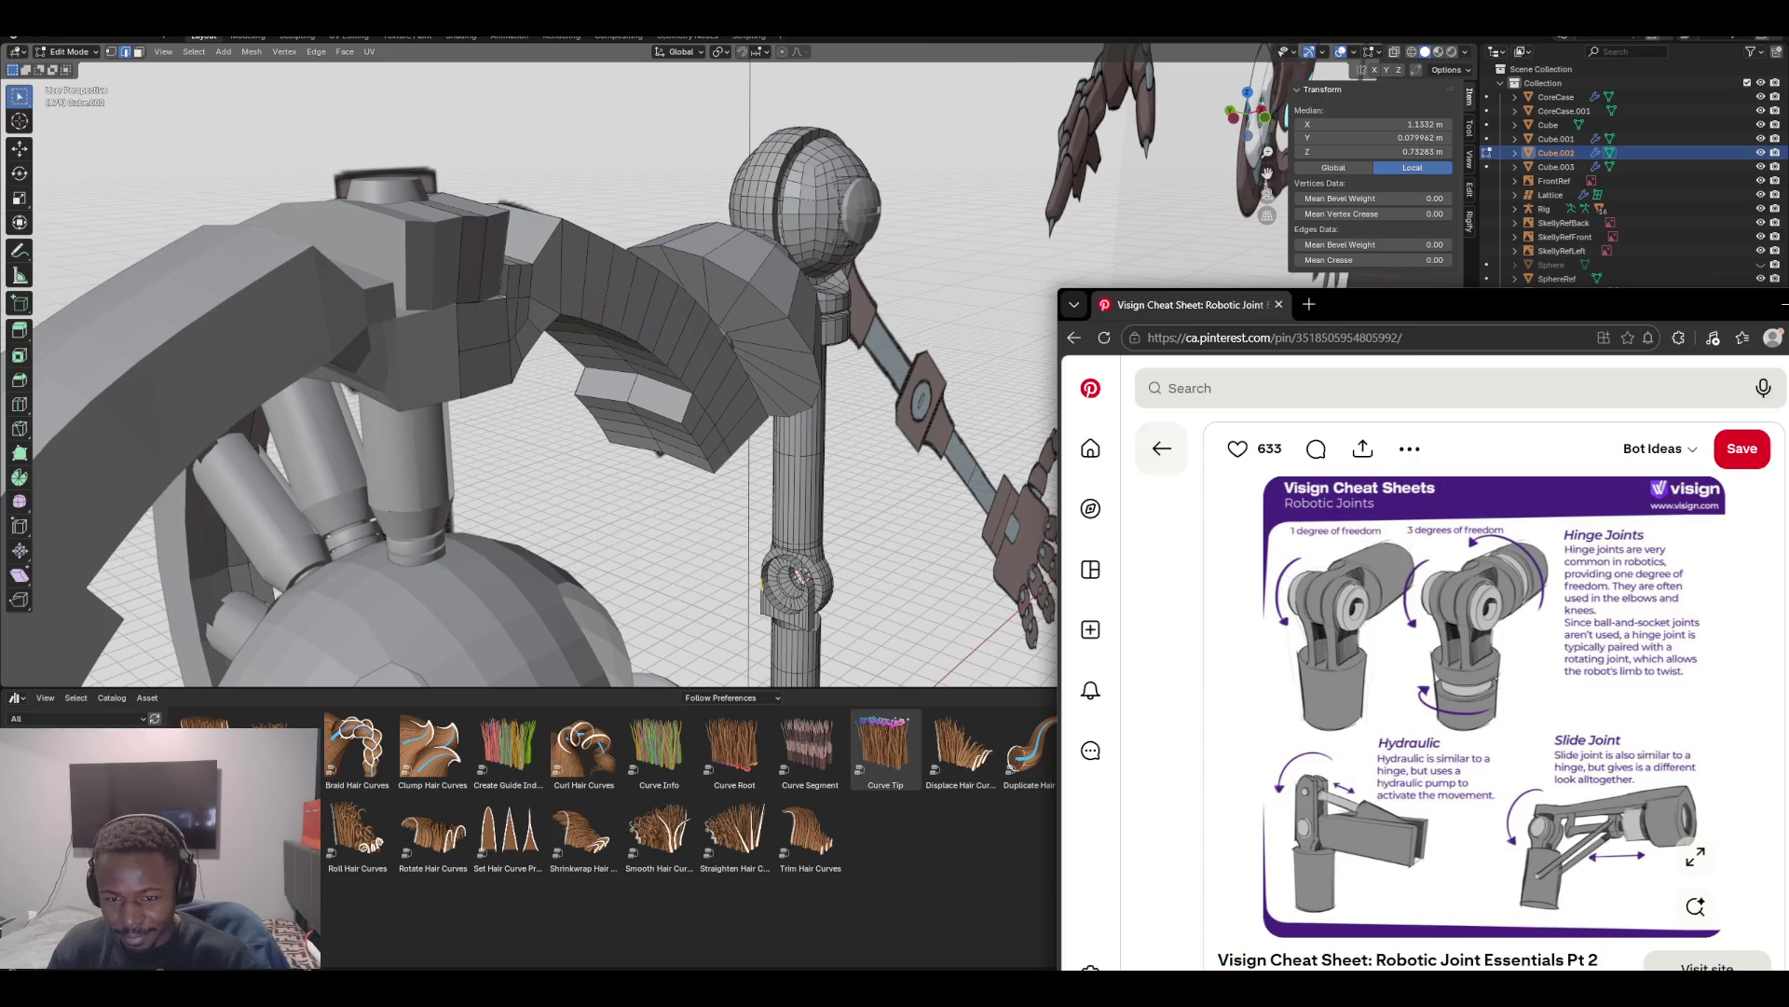
Browse the robot joint pins and the Visign cheat sheet, then minimise the browser
click(1162, 448)
key(alt+Right)
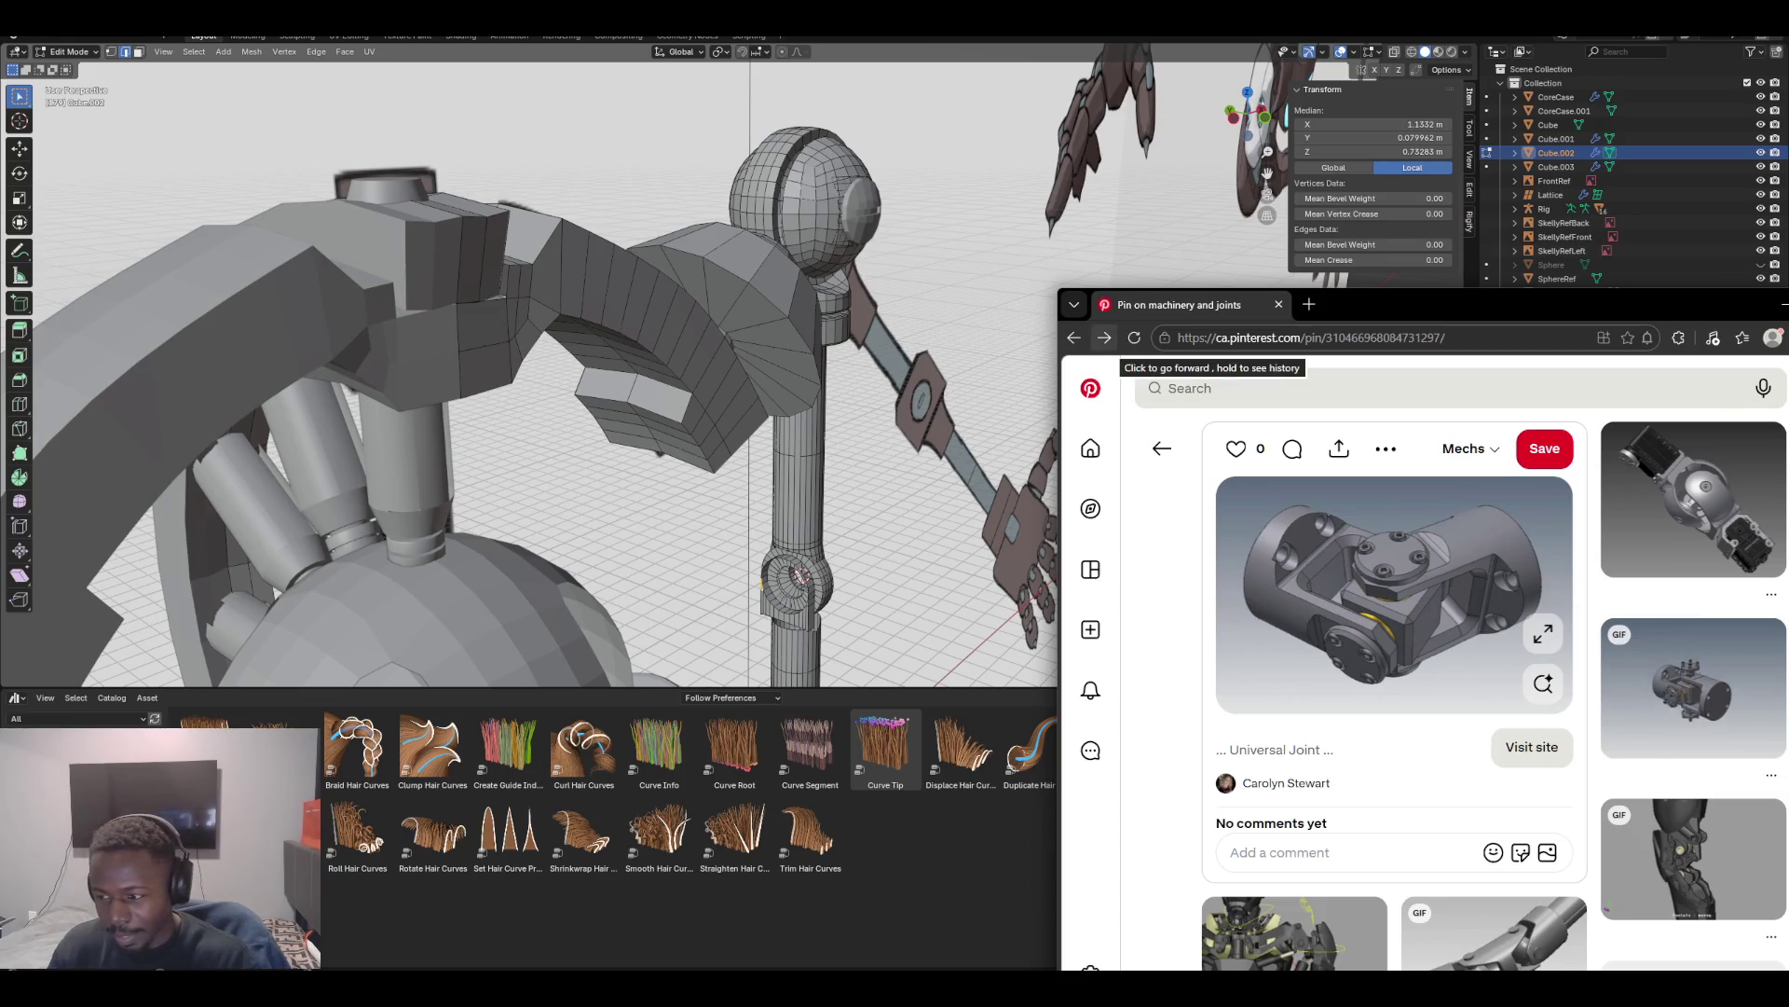
click(1105, 338)
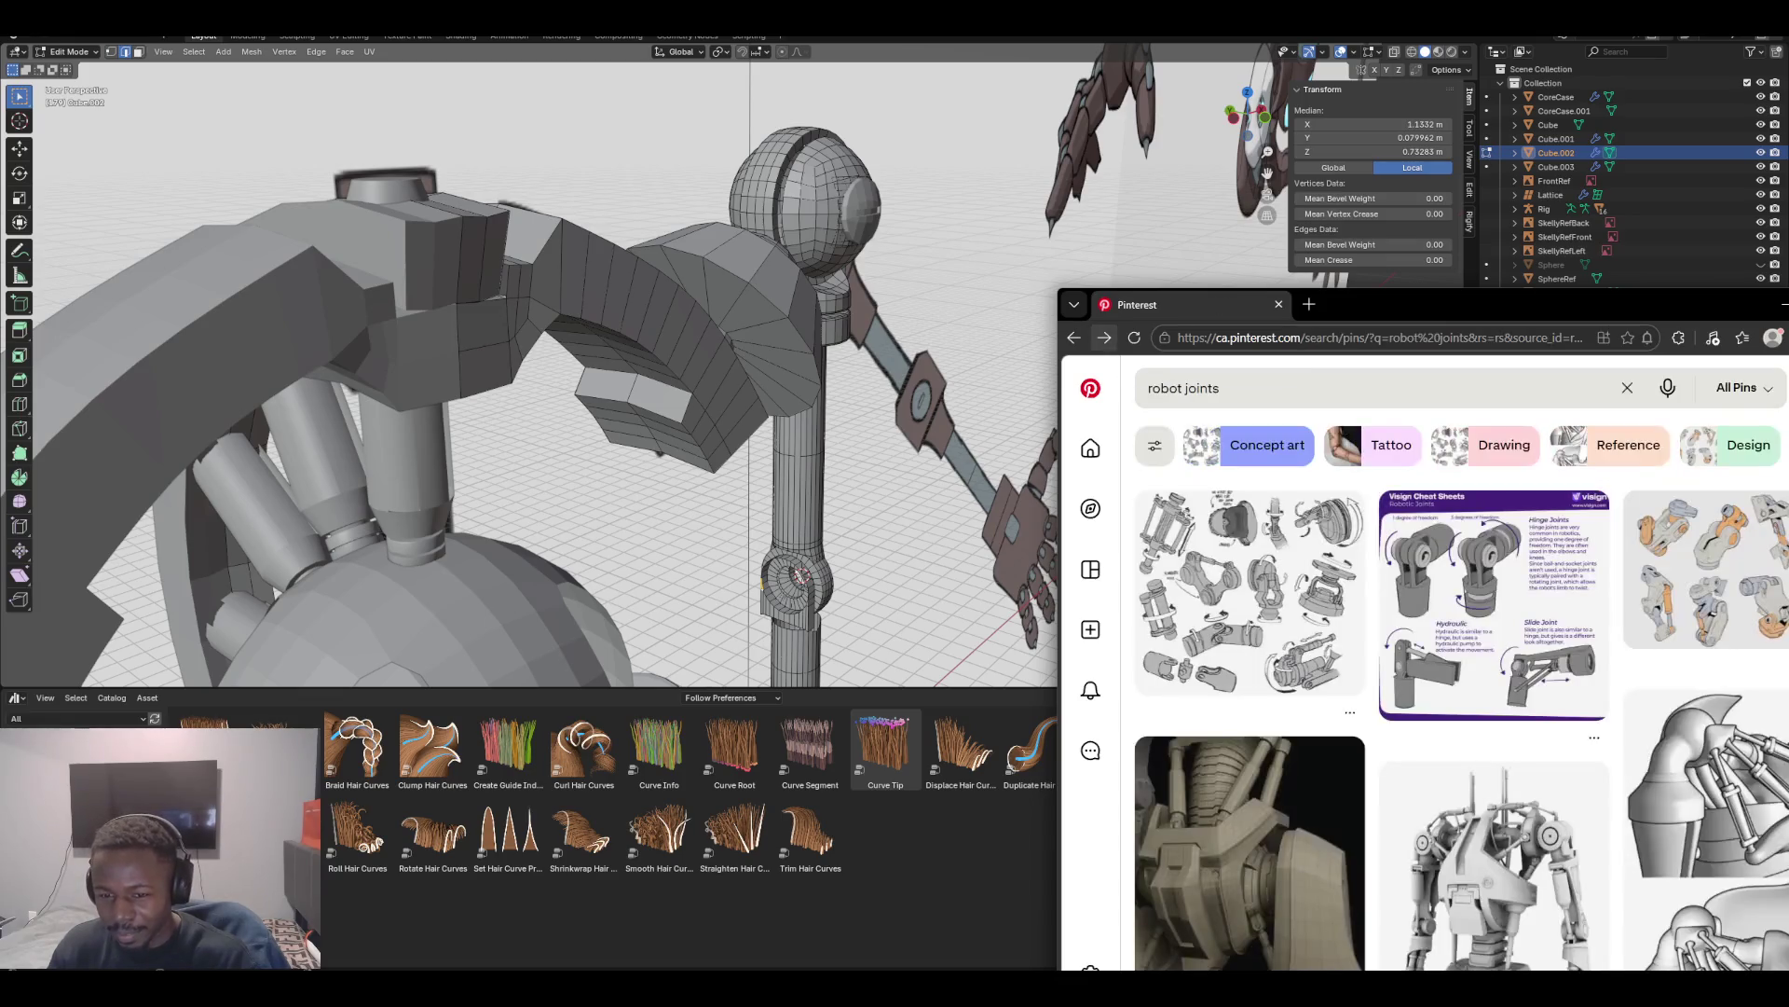
click(1493, 606)
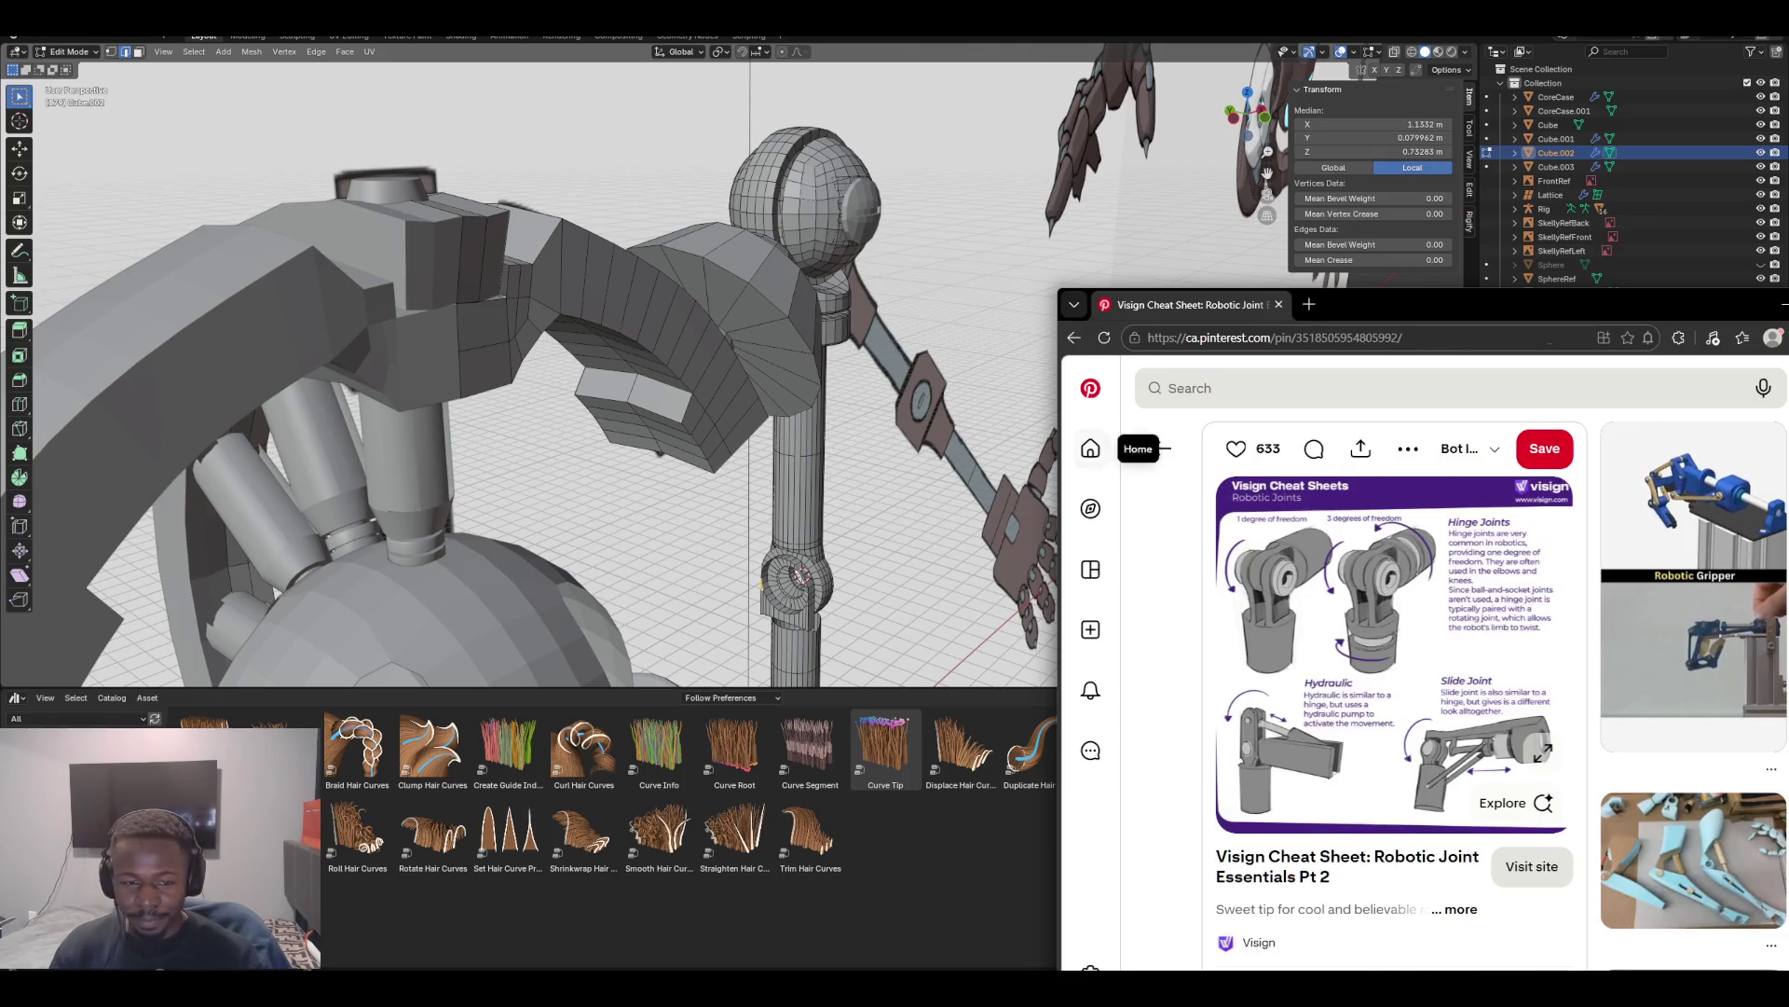
click(1782, 304)
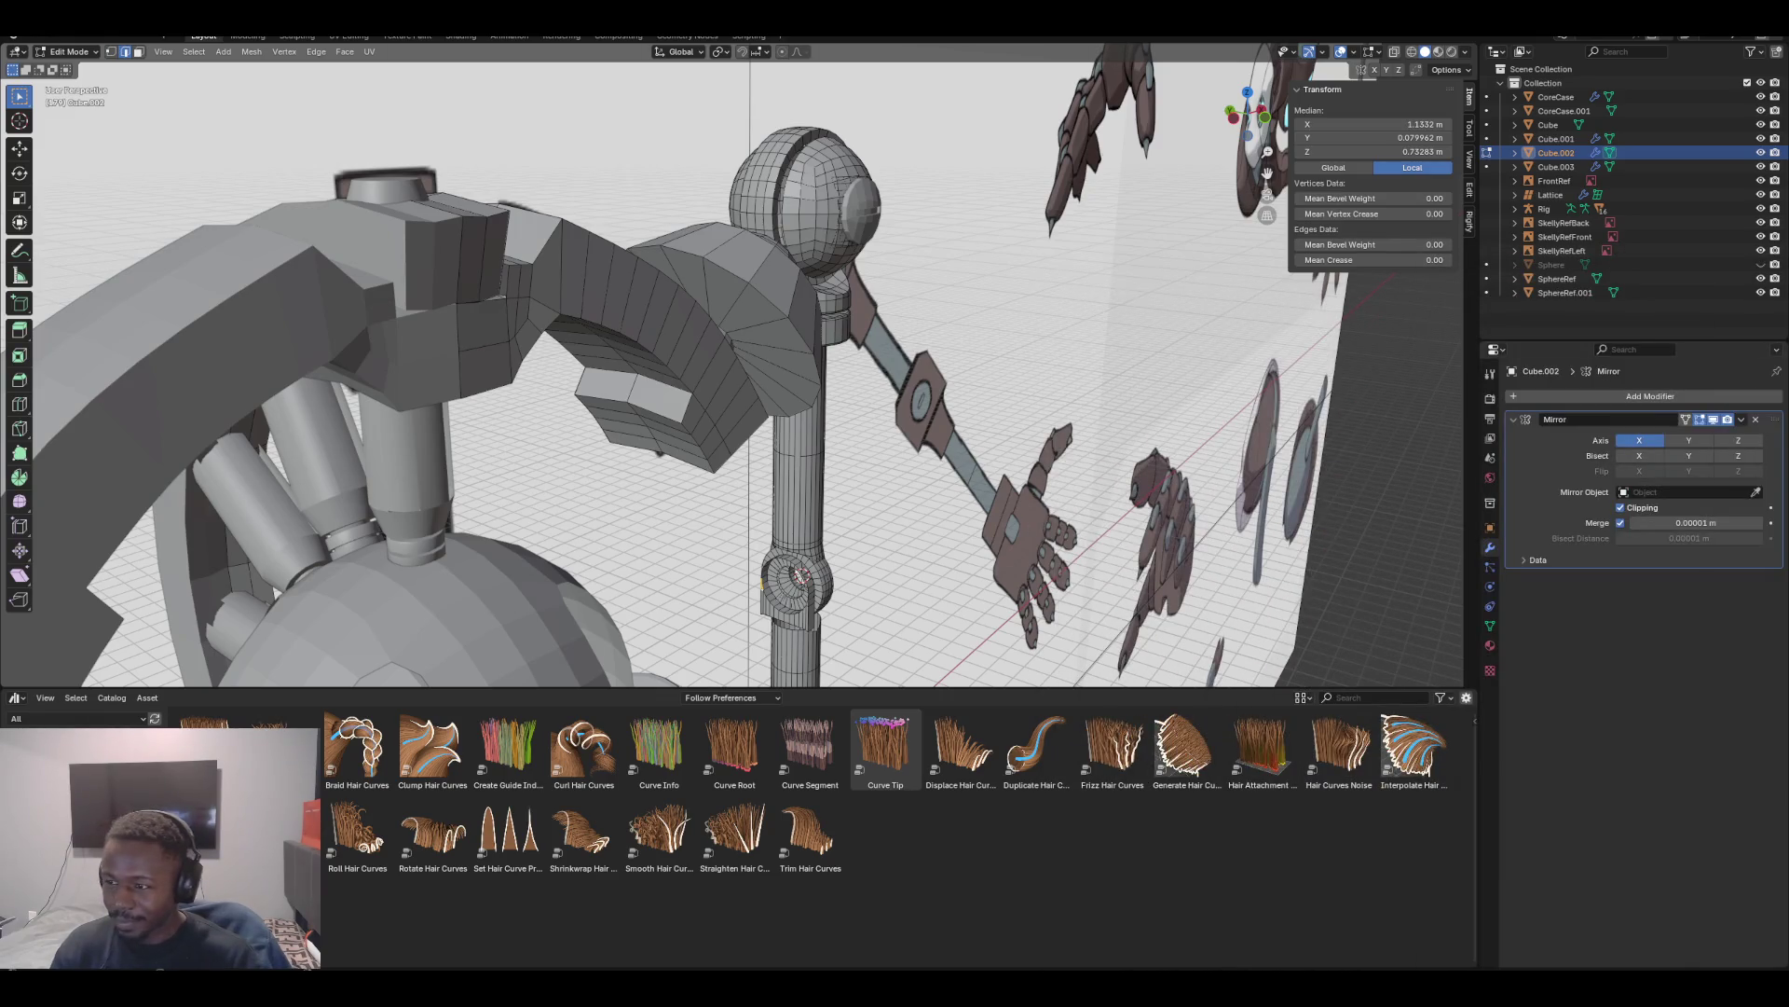
scroll(732, 365, up, 5)
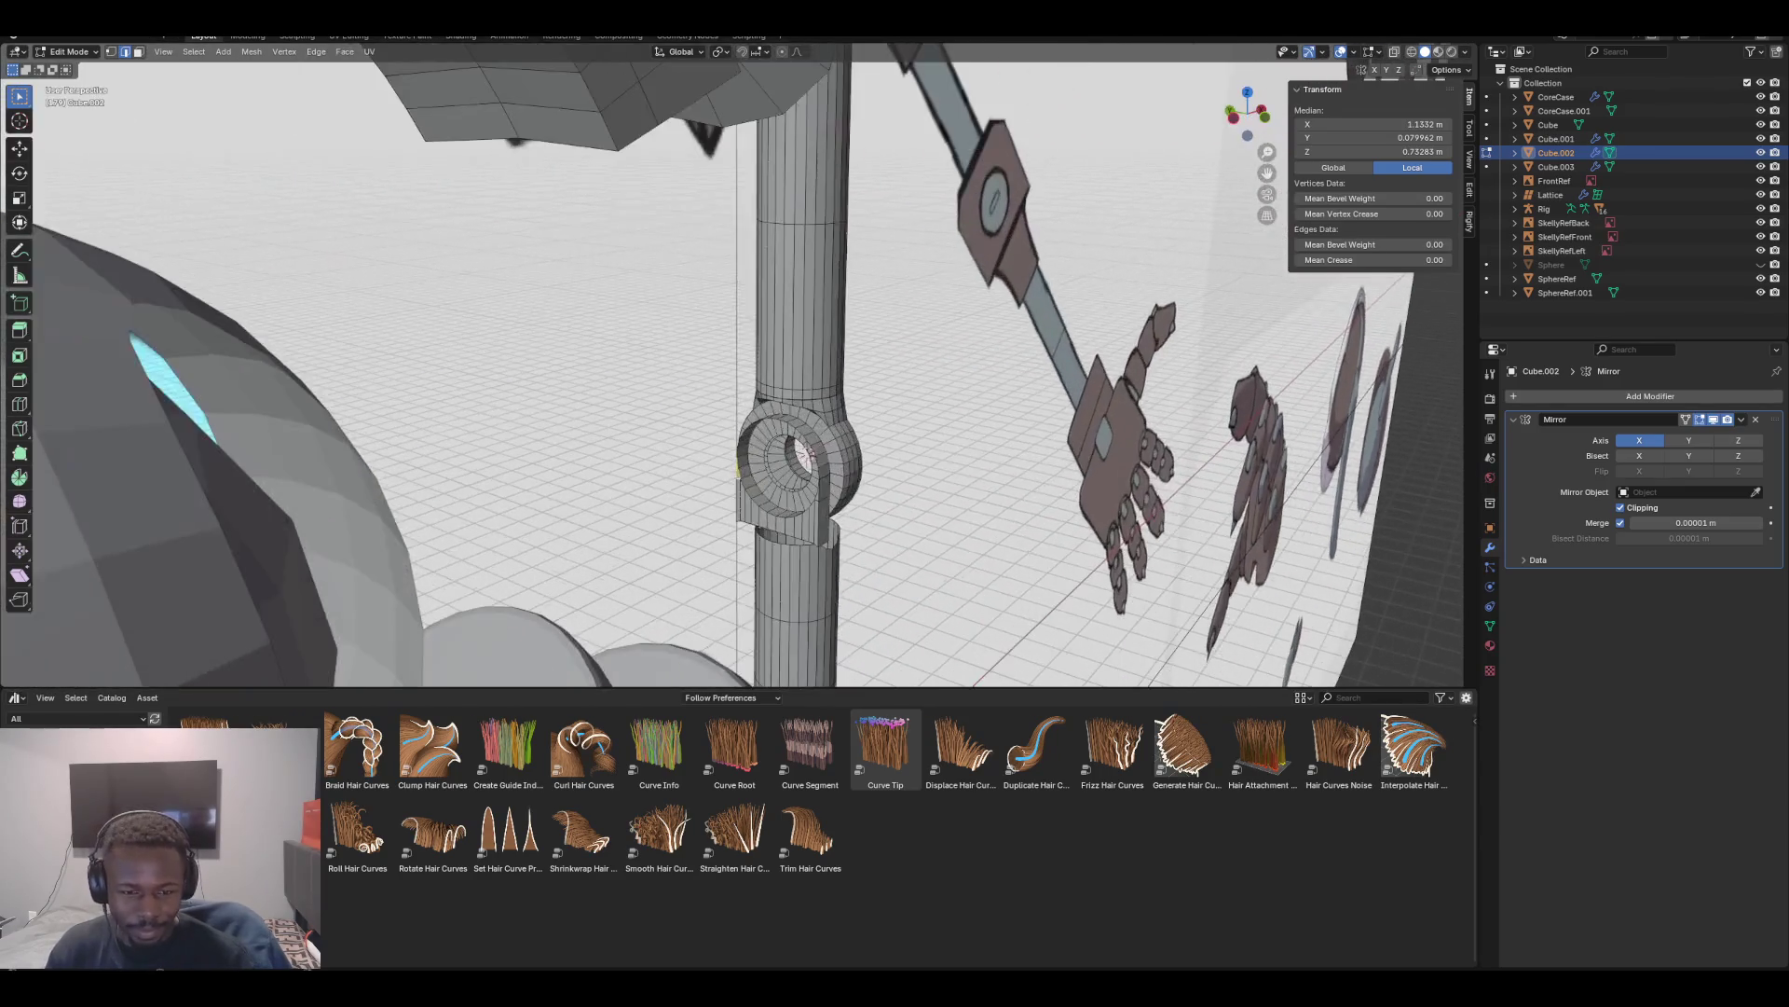
mouse_move(834, 494)
shift+middle_down()
mouse_move(778, 373)
mouse_move(699, 335)
mouse_move(688, 298)
mouse_move(798, 299)
mouse_move(839, 320)
mouse_move(586, 279)
mouse_move(897, 279)
mouse_move(894, 264)
mouse_move(811, 292)
mouse_move(786, 280)
shift+middle_up()
scroll(810, 292, up, 5)
scroll(776, 330, down, 5)
scroll(776, 330, up, 5)
scroll(785, 343, up, 1)
middle_drag(785, 343, 828, 310)
scroll(797, 335, up, 3)
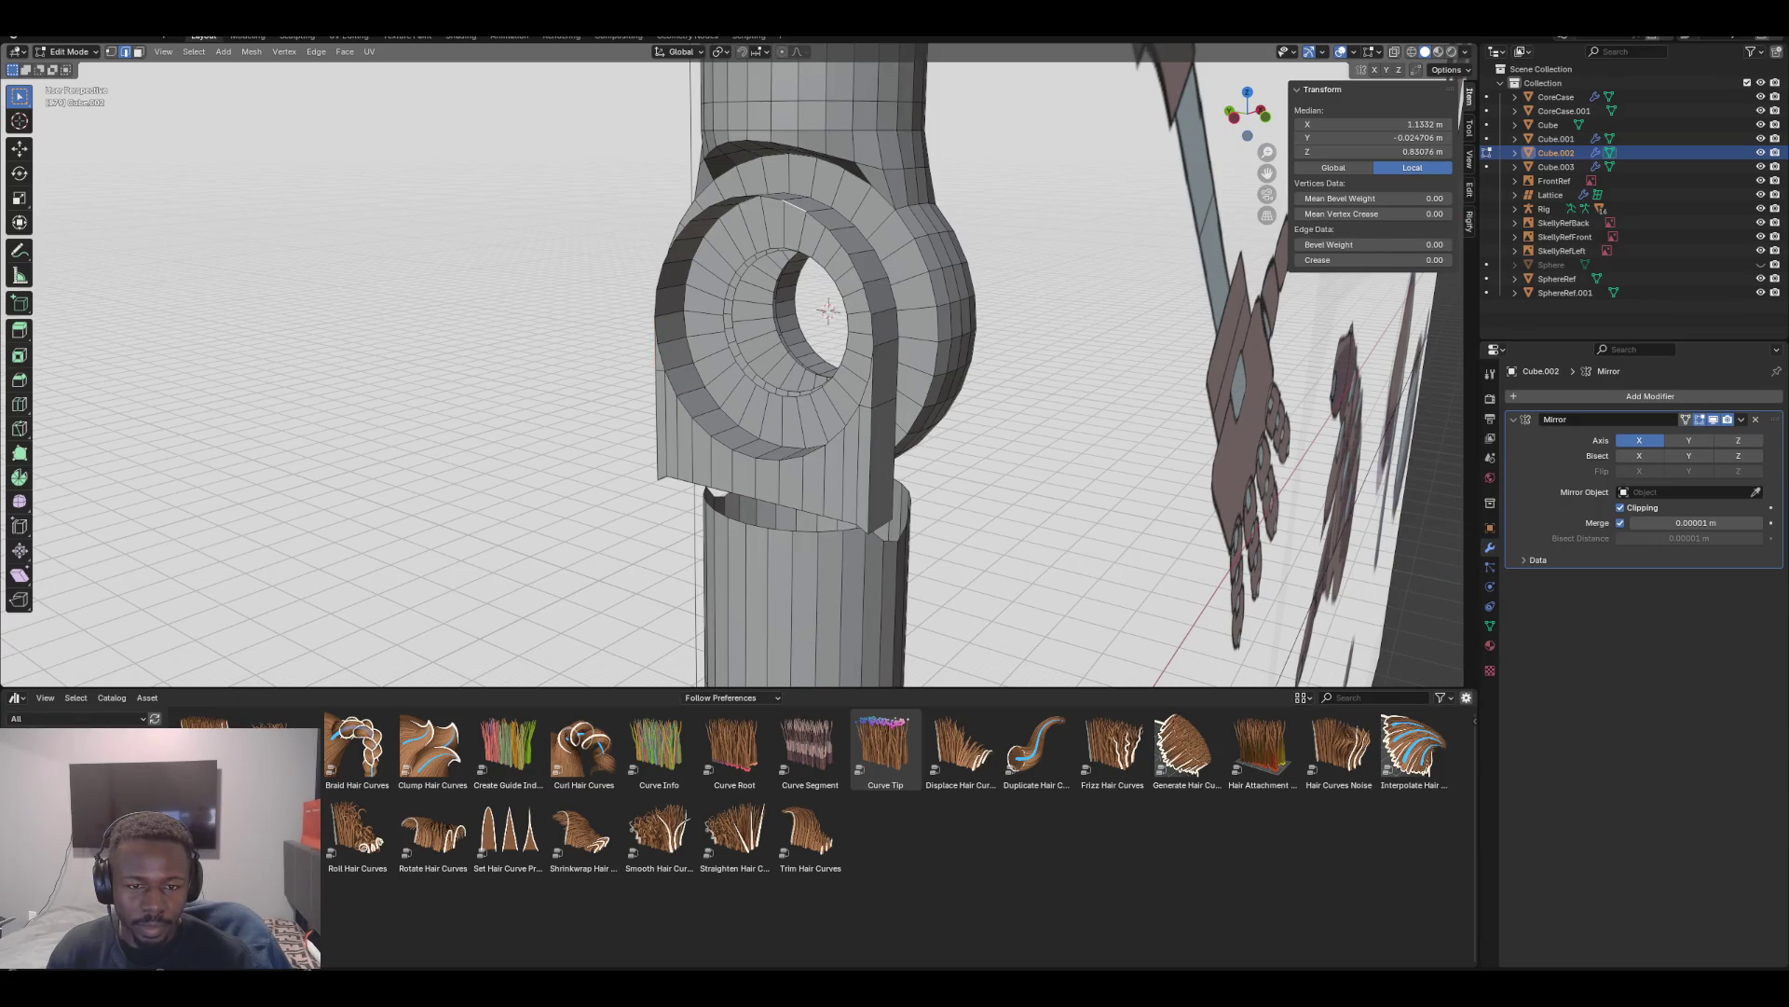
scroll(827, 310, down, 5)
middle_drag(828, 311, 804, 245)
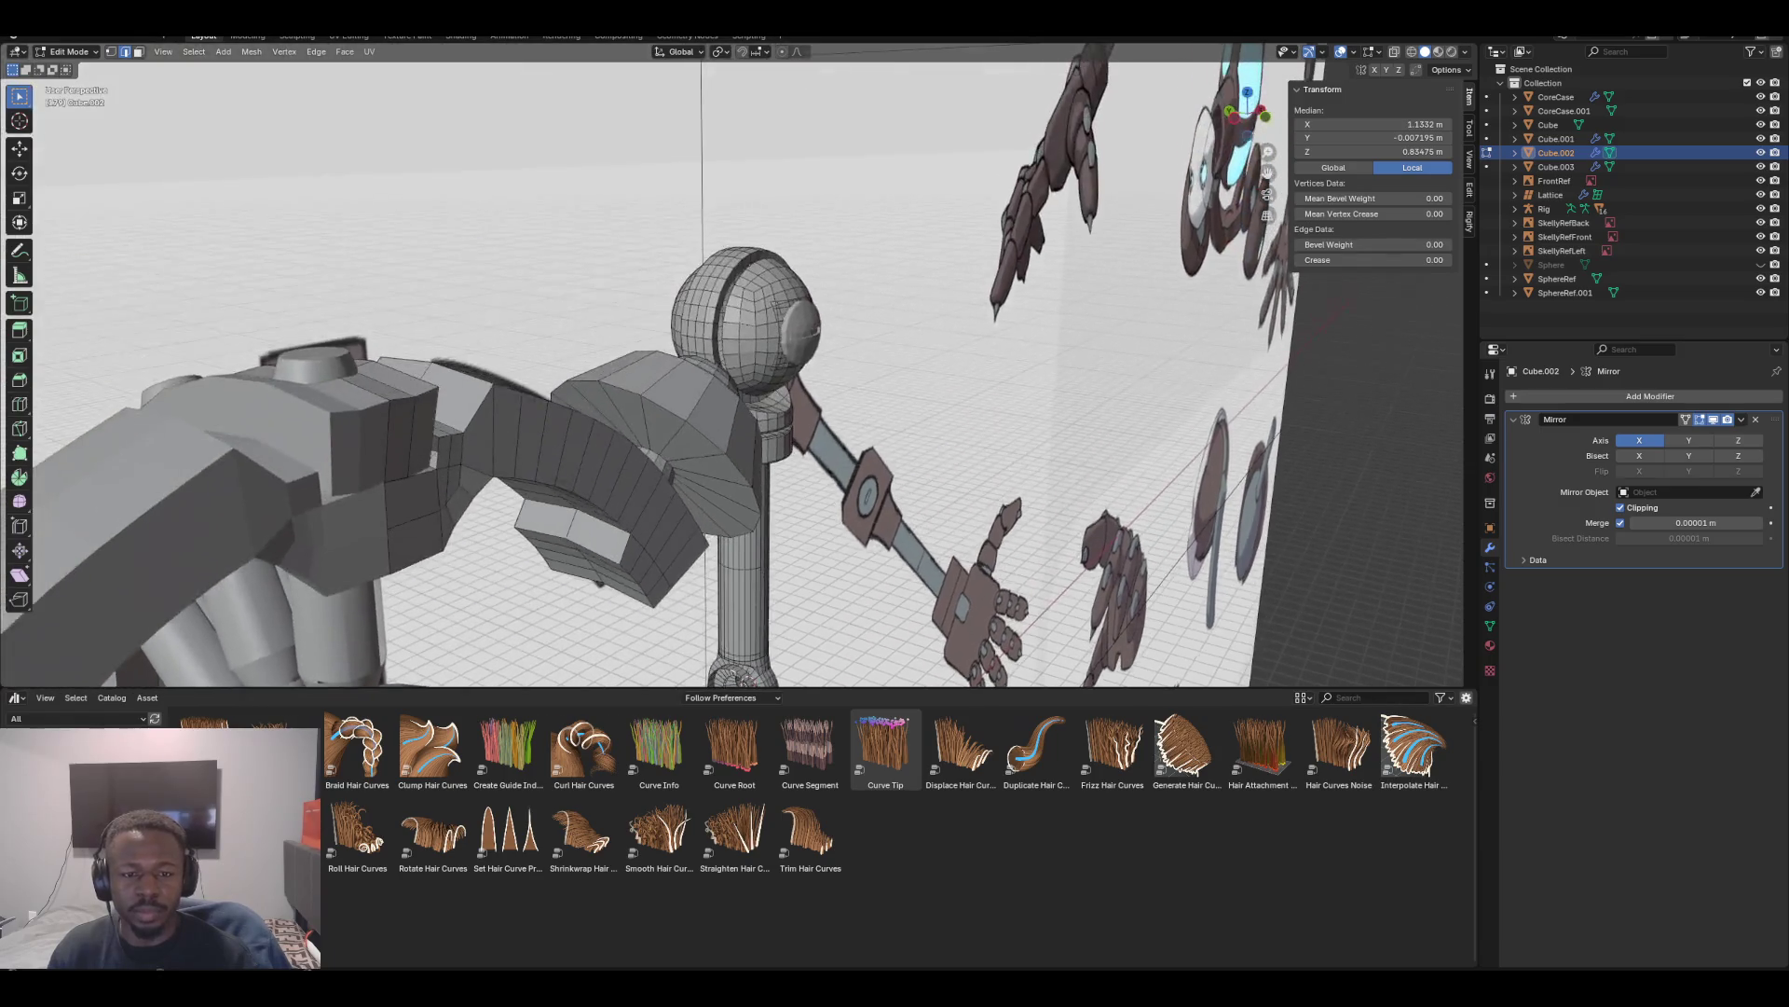
scroll(803, 244, up, 3)
mouse_move(751, 177)
middle_down()
mouse_move(741, 345)
mouse_move(745, 297)
middle_up()
scroll(743, 346, up, 3)
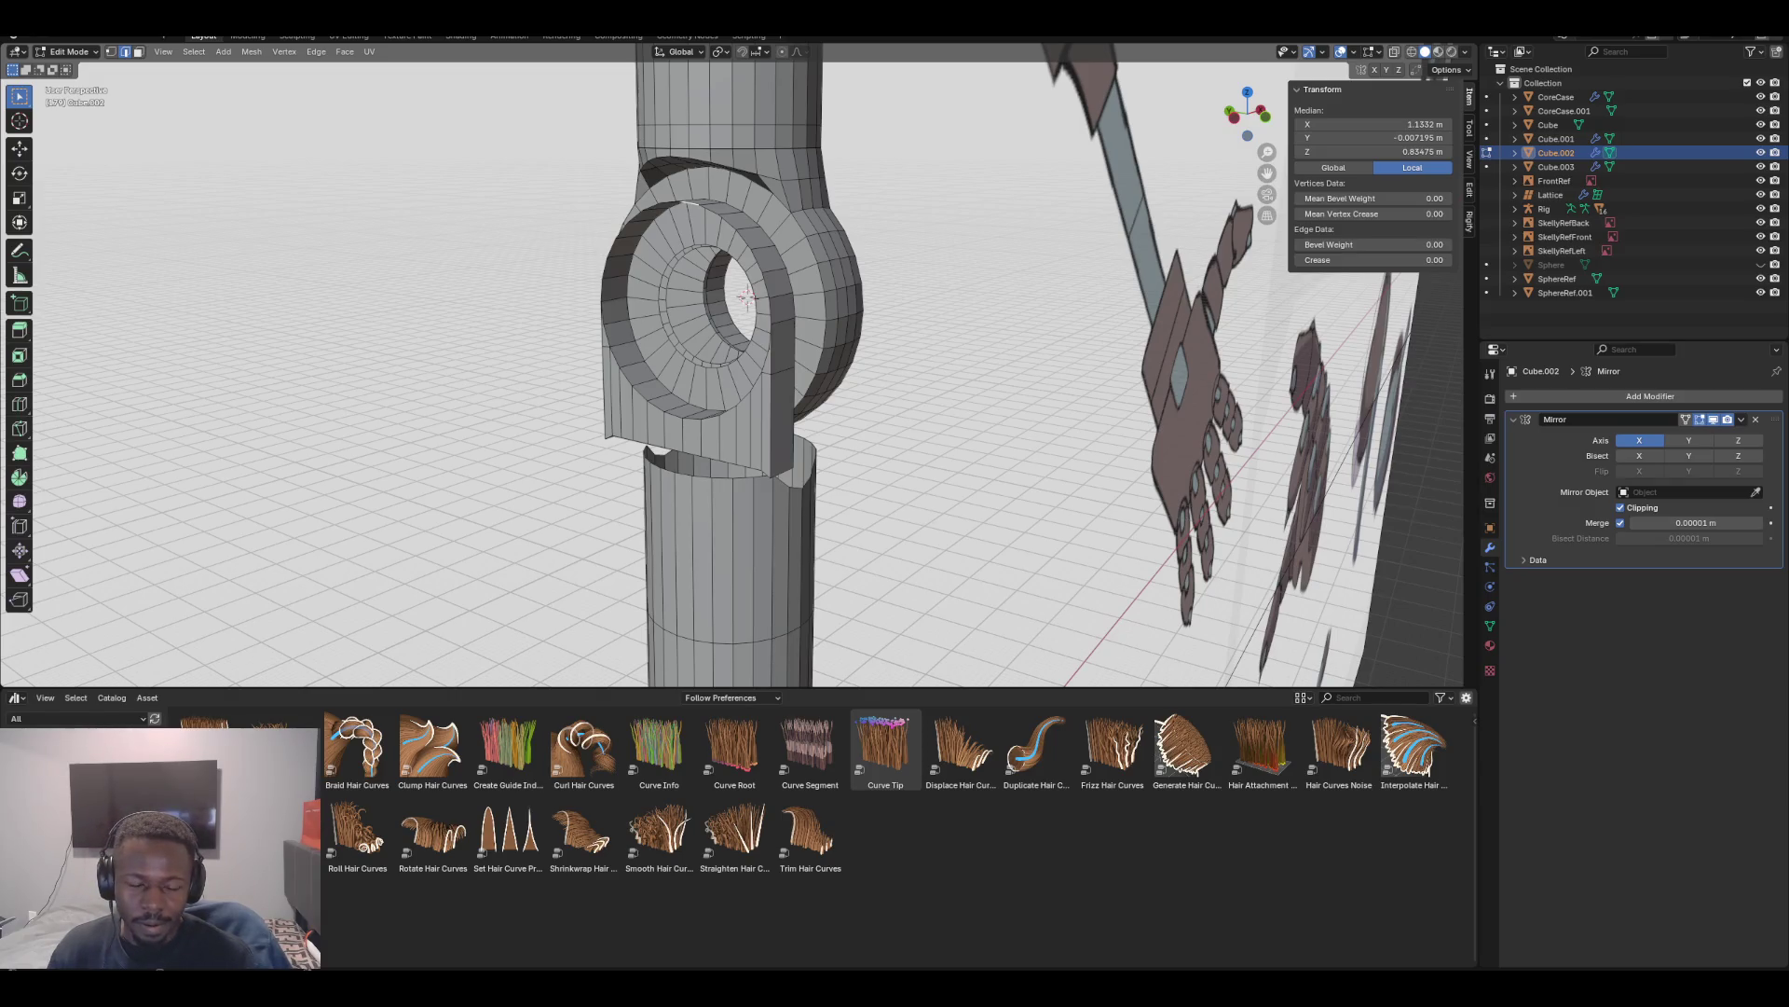
alt+click(694, 203)
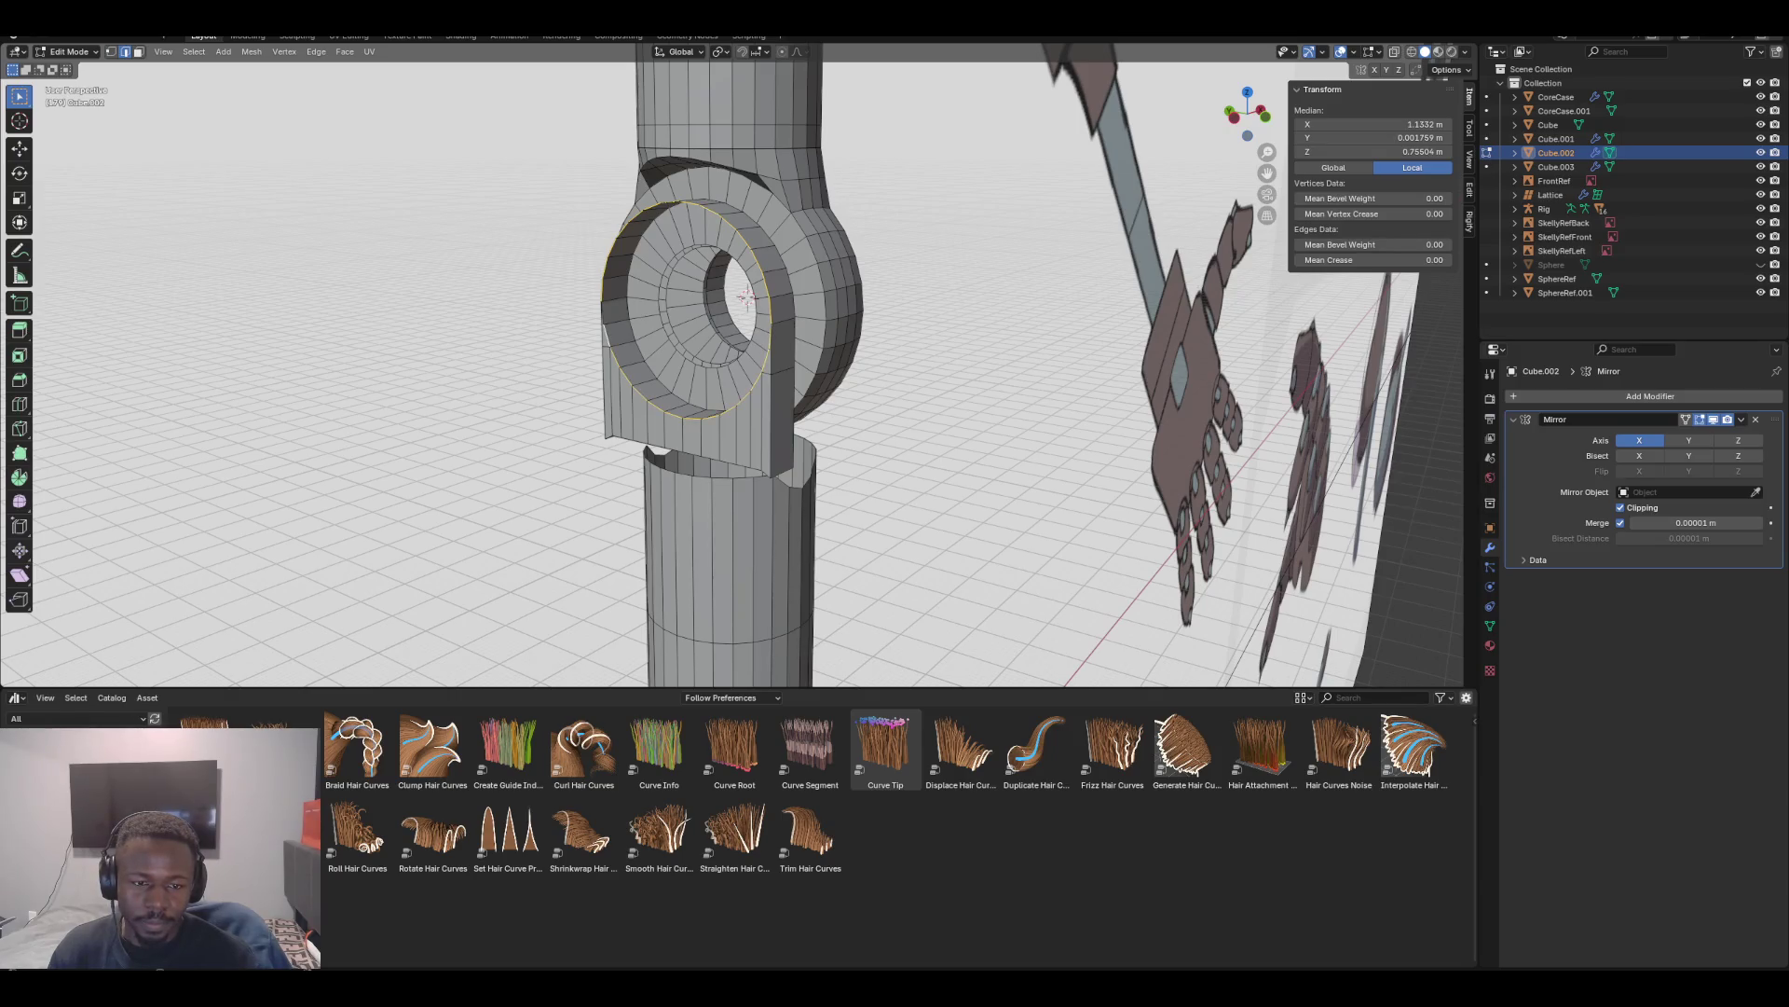
Scale the plate's rim loop inward
key(s)
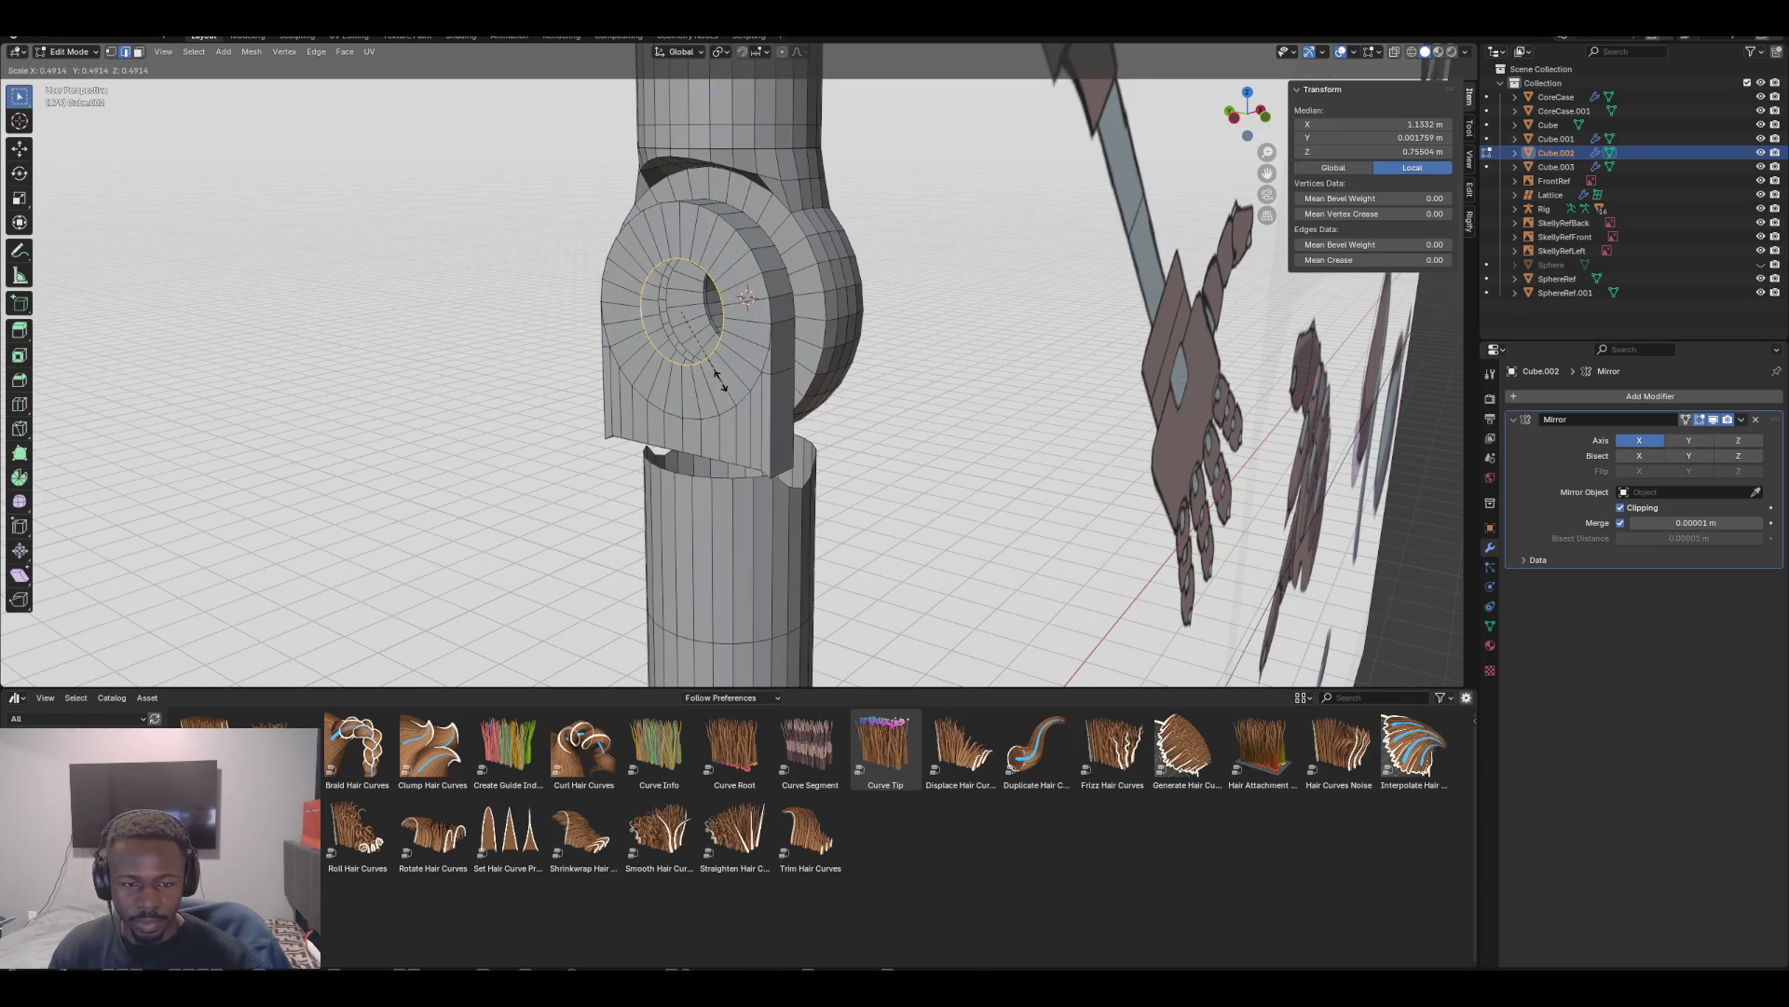
click(718, 377)
scroll(718, 377, down, 5)
mouse_move(717, 378)
middle_down()
mouse_move(597, 368)
mouse_move(741, 354)
middle_up()
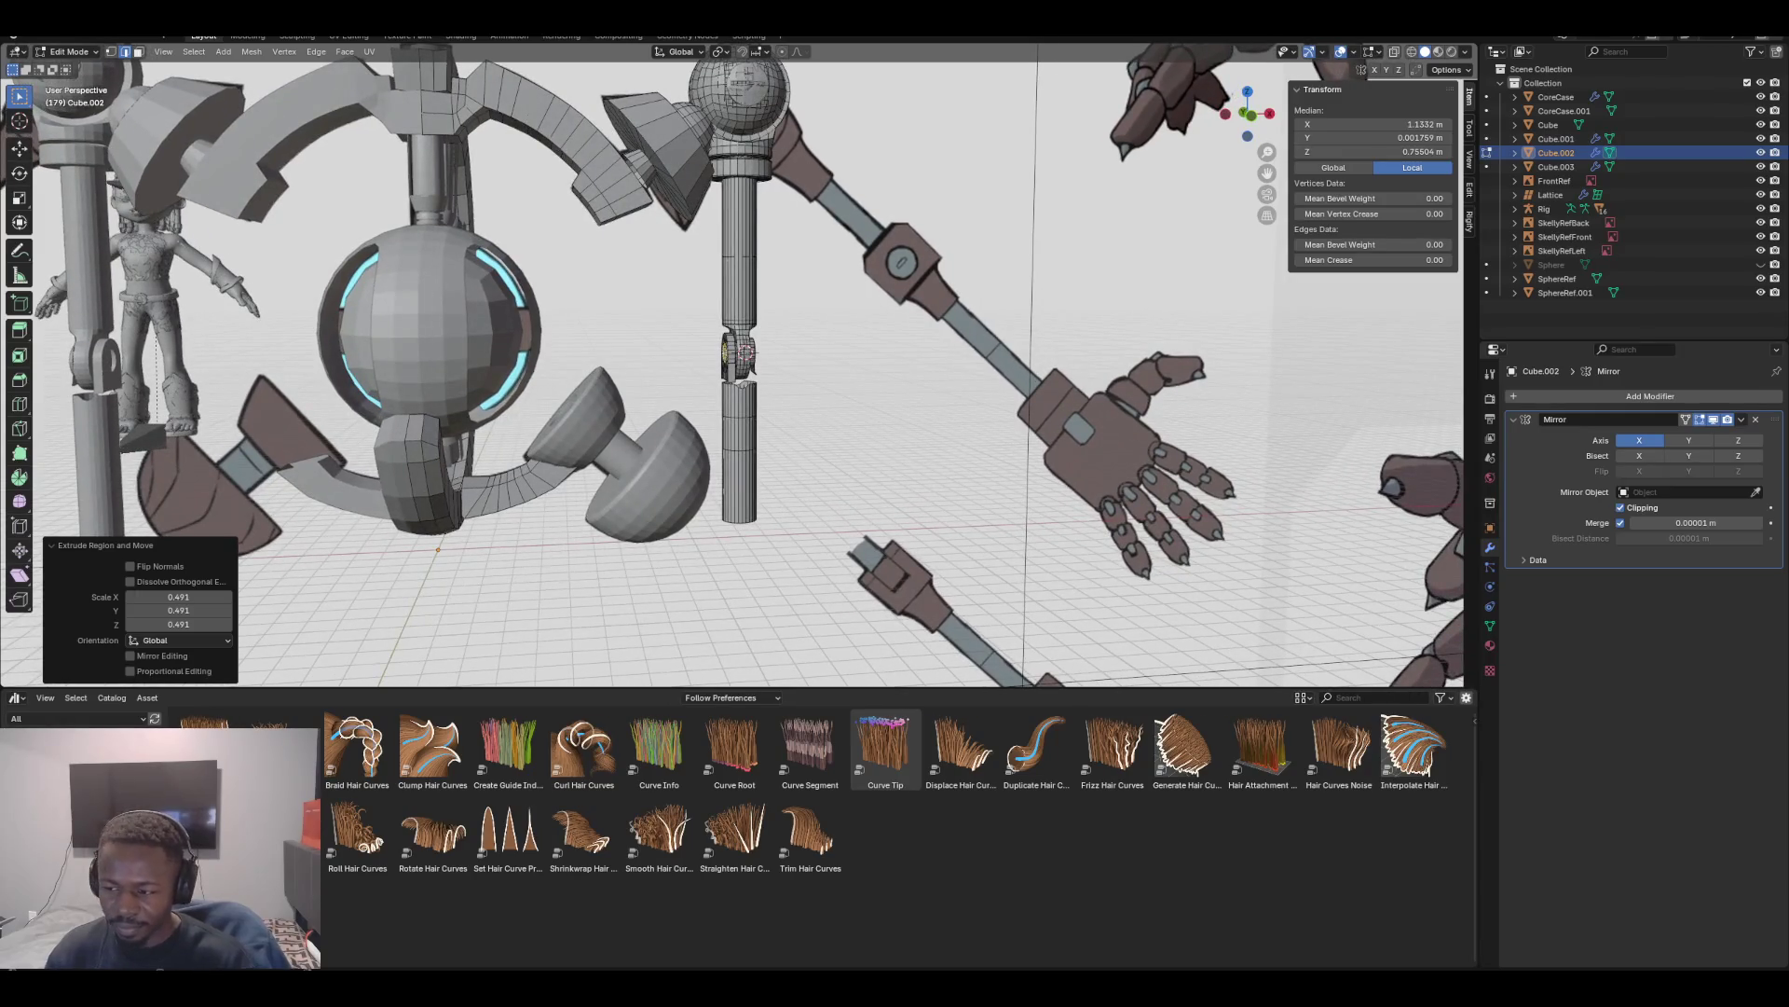
scroll(746, 351, up, 12)
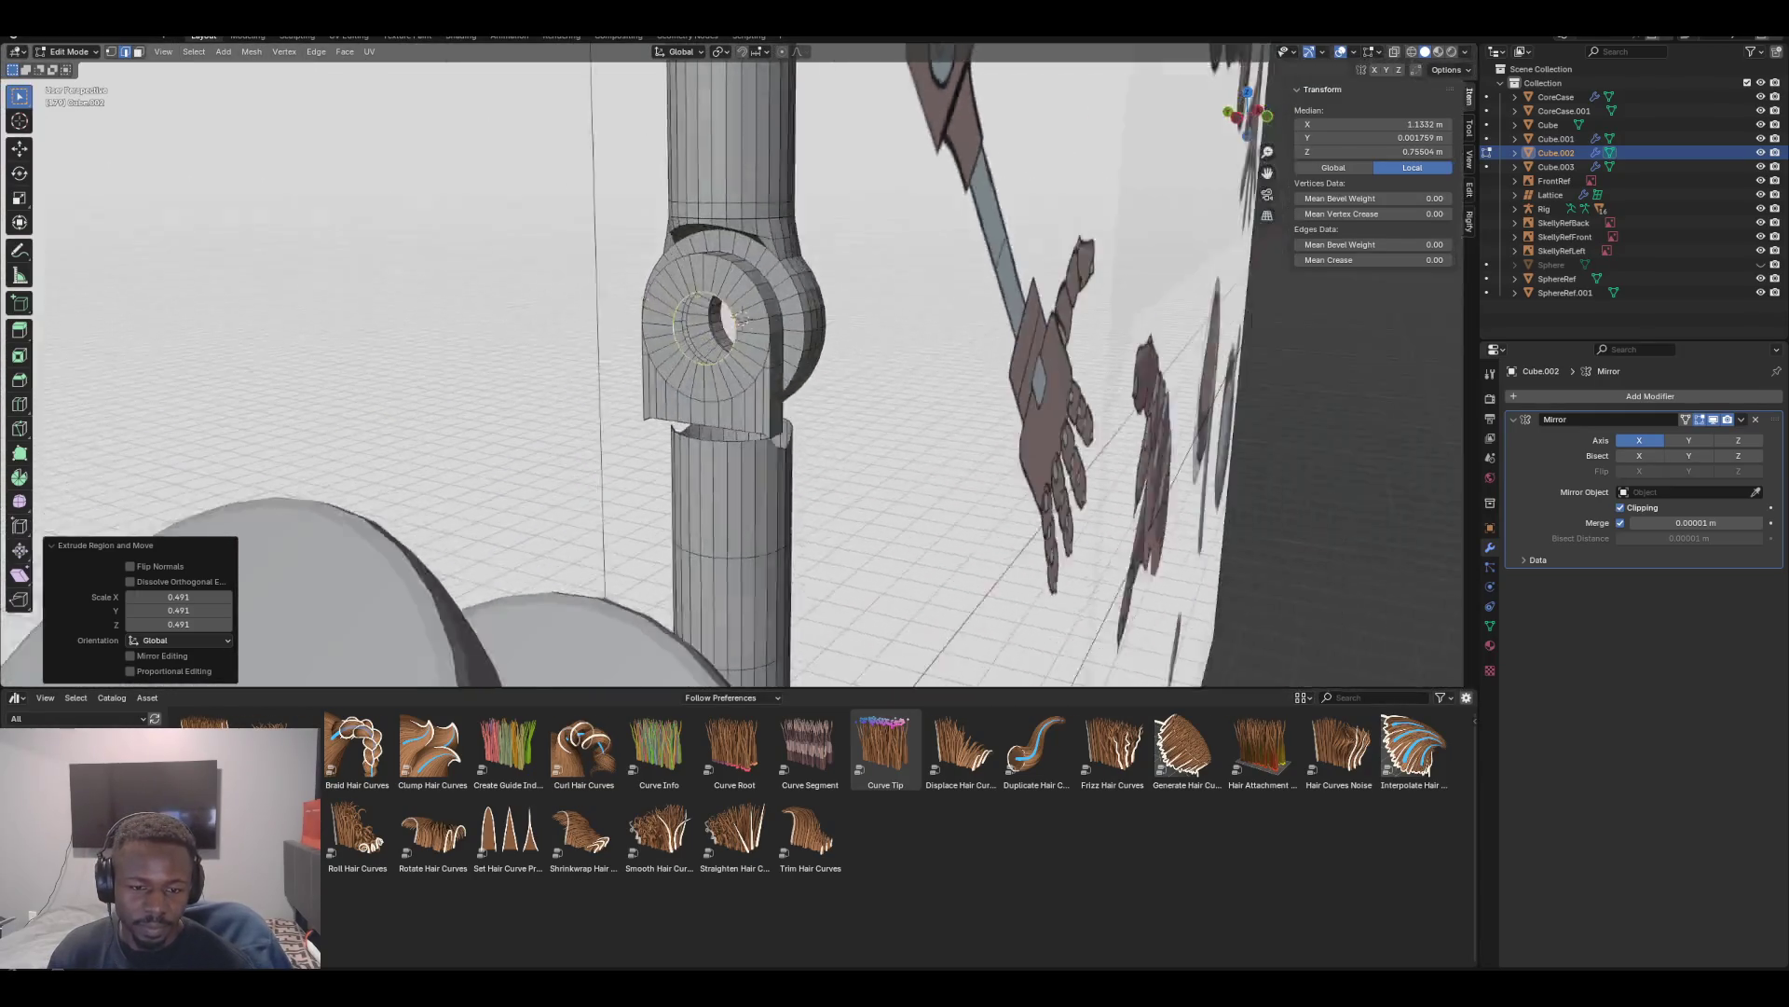
scroll(734, 320, down, 8)
scroll(740, 278, up, 3)
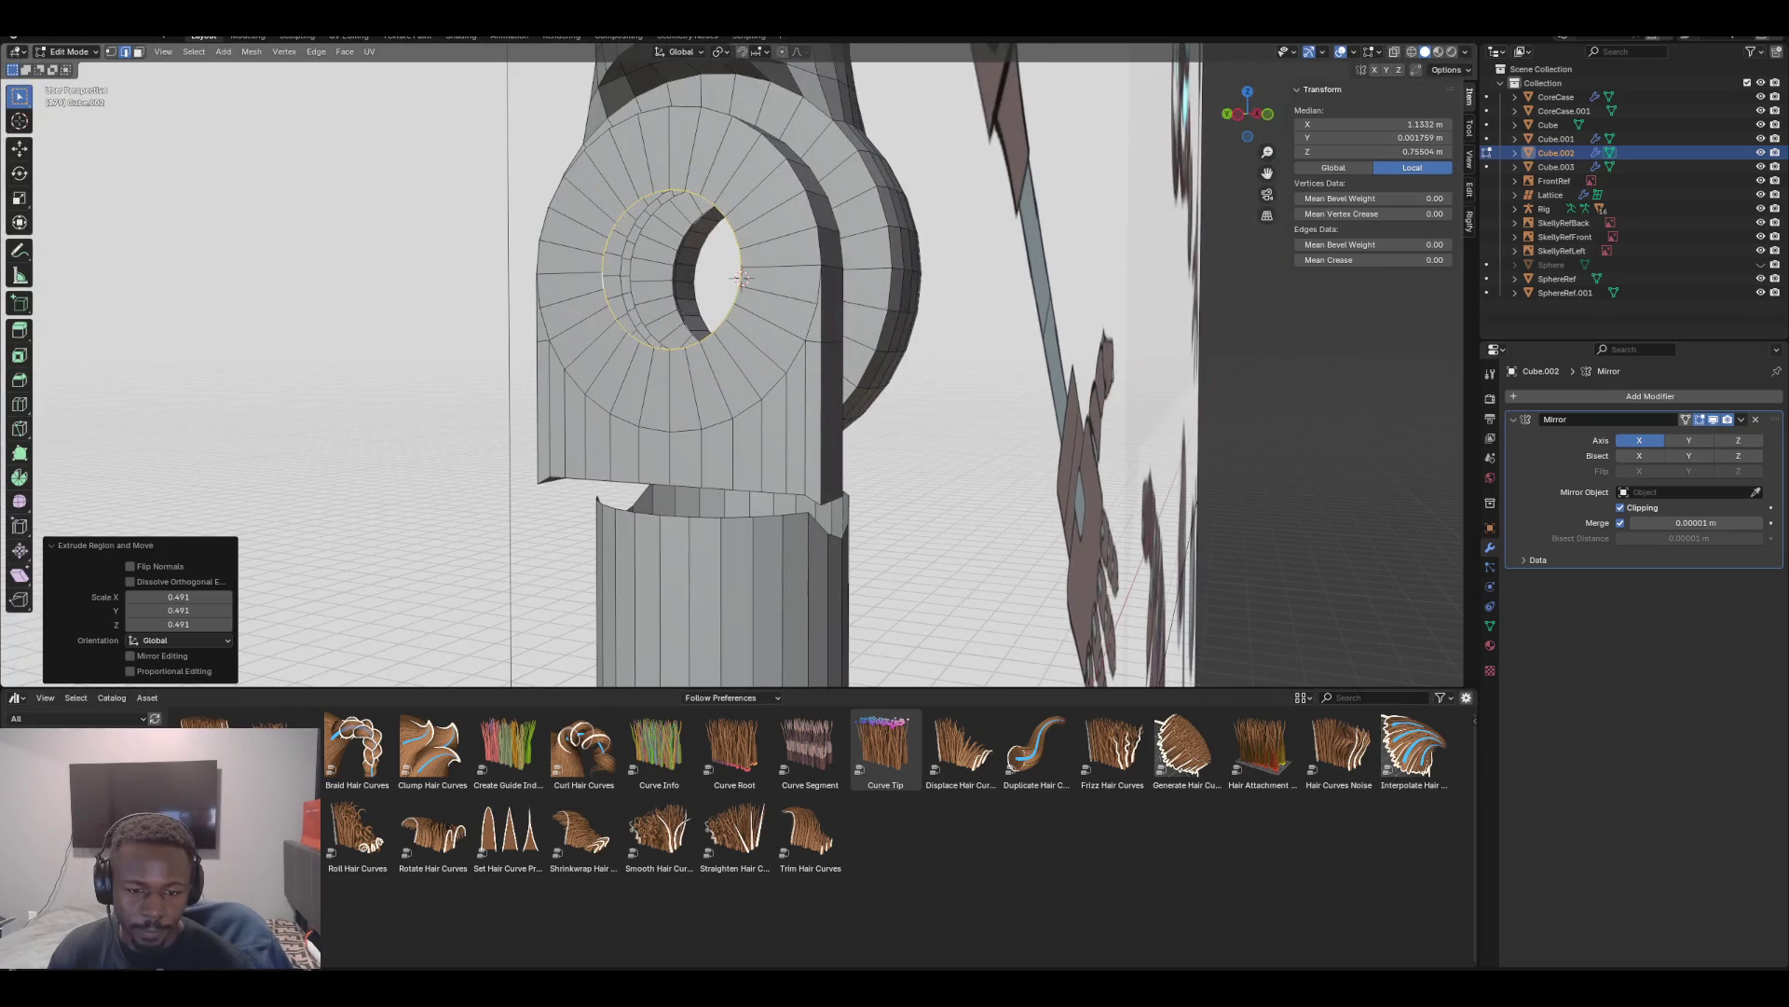
Flatten the plate's bottom edge loop to zero height along Z with S Z 0
alt+click(690, 487)
key(s)
key(z)
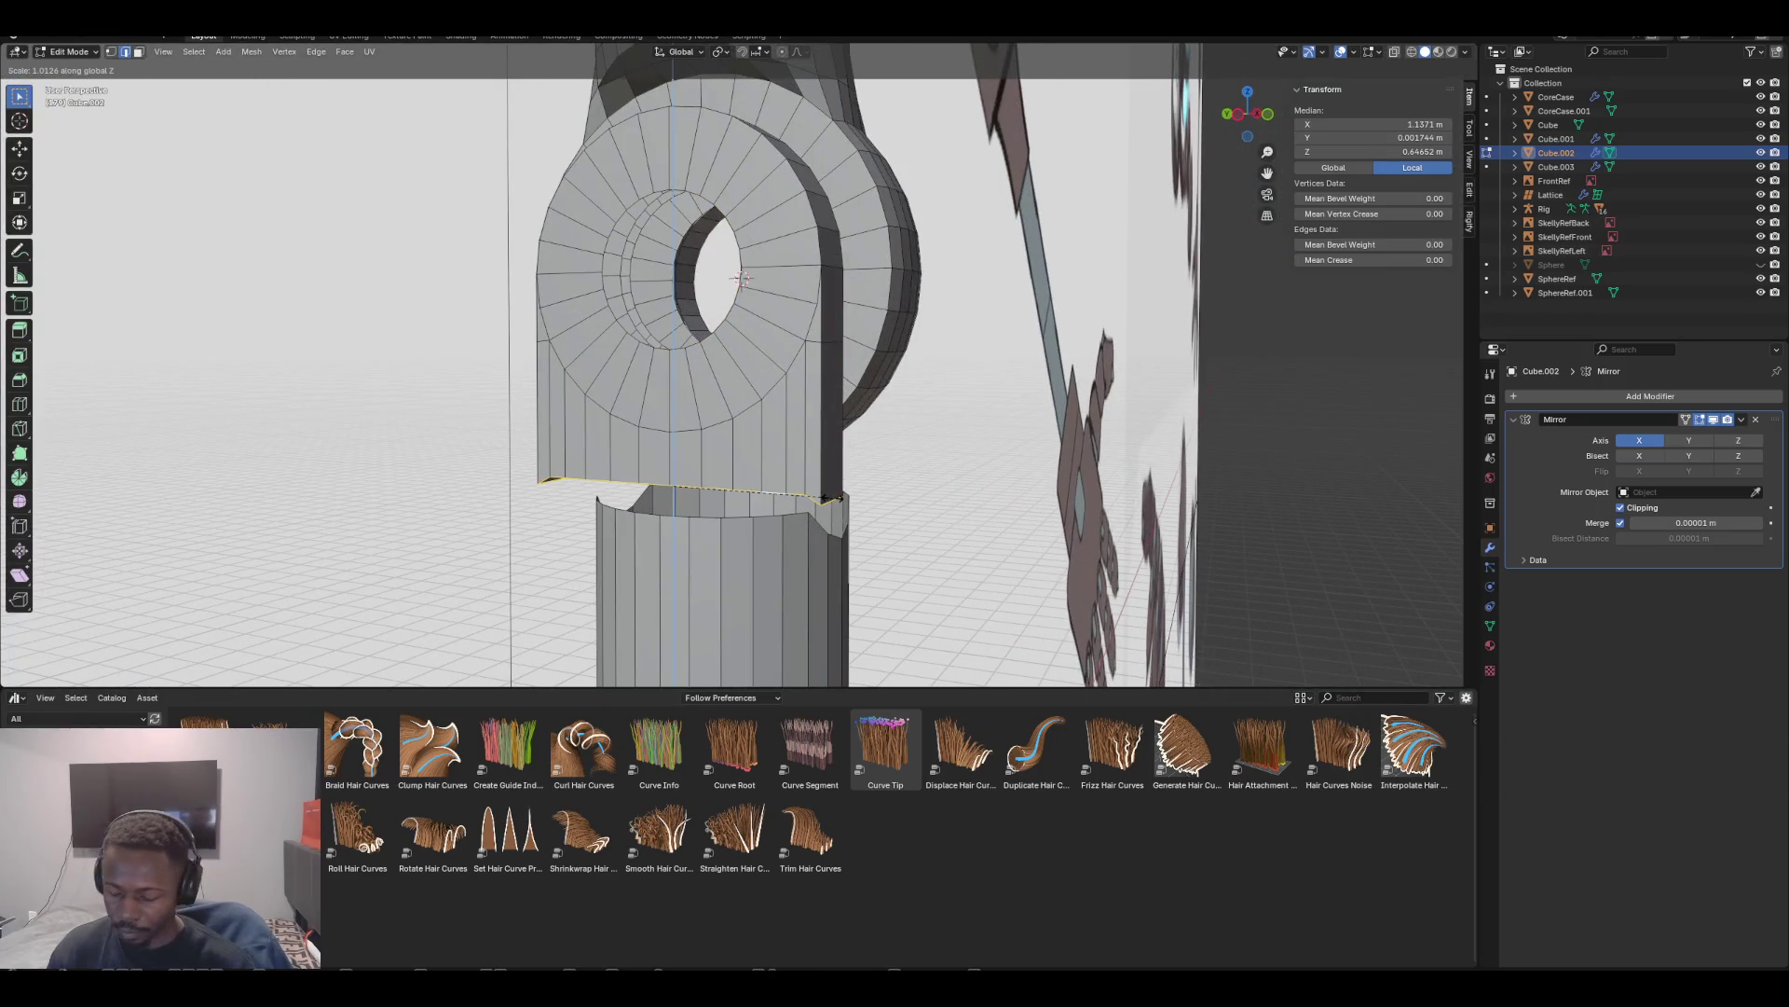
key(0)
key(Return)
mouse_move(741, 277)
middle_down()
mouse_move(1104, 280)
mouse_move(955, 280)
middle_up()
click(743, 443)
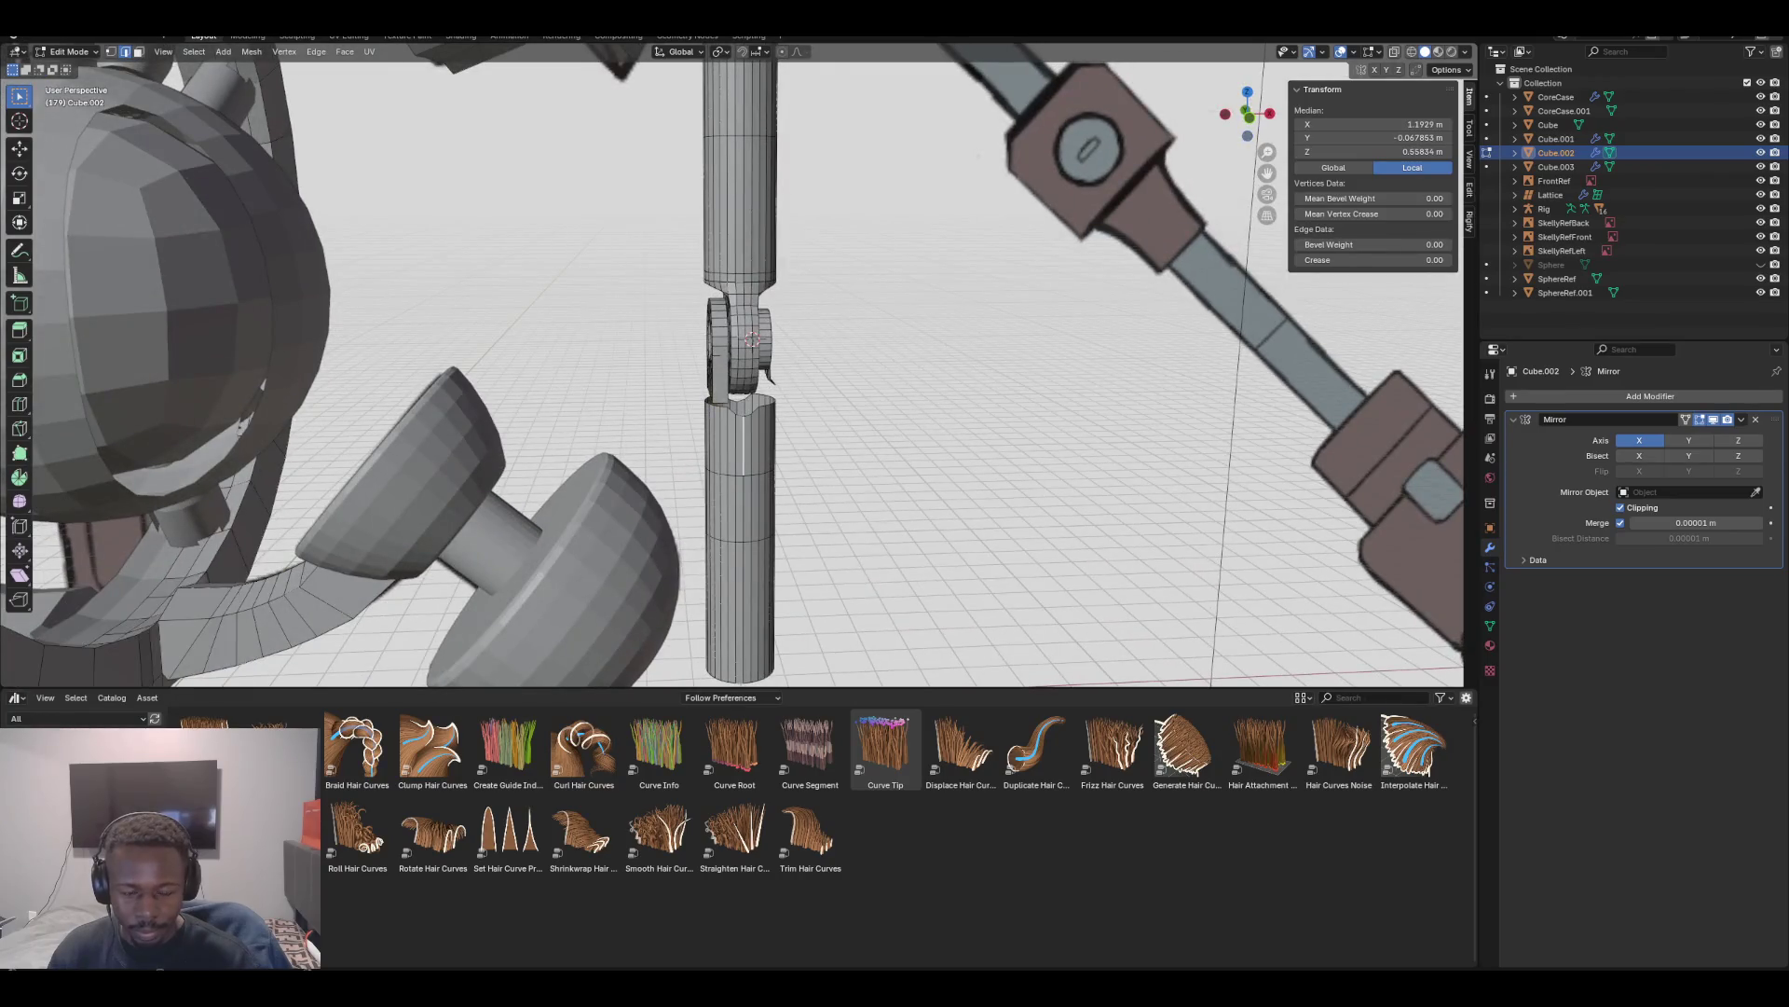
Select the whole lower-arm cylinder and fatten it along its normals
key(l)
key(s)
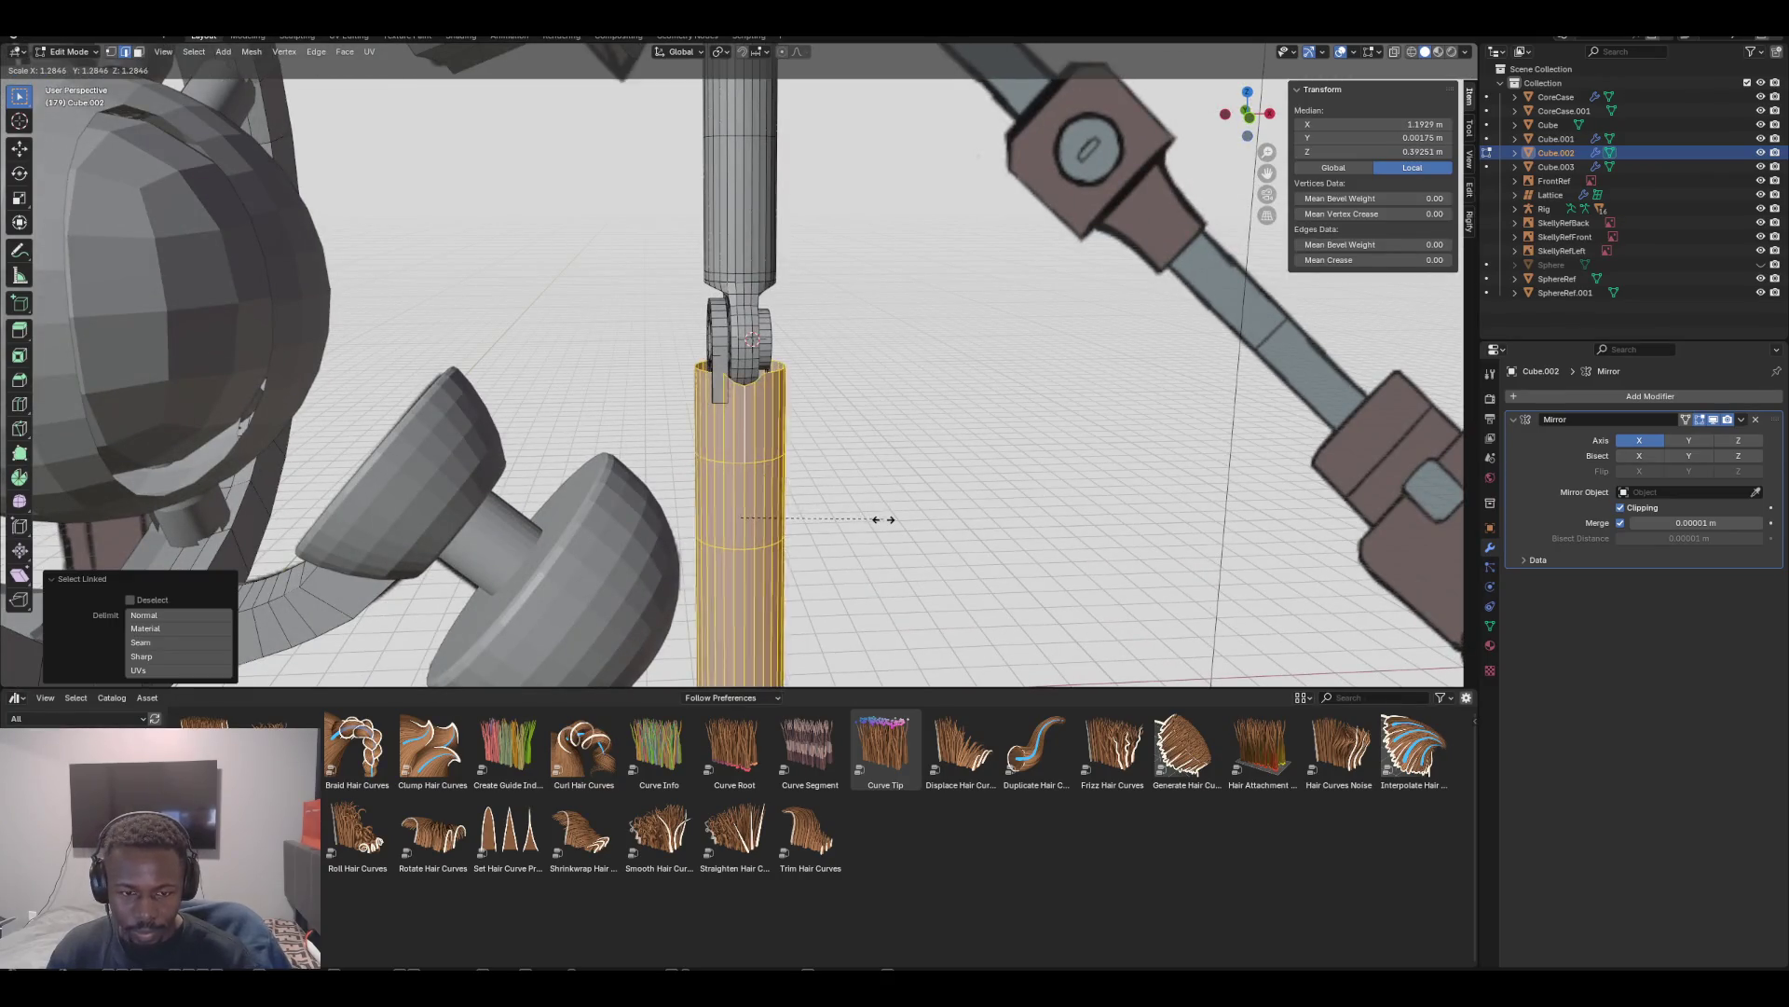
key(Escape)
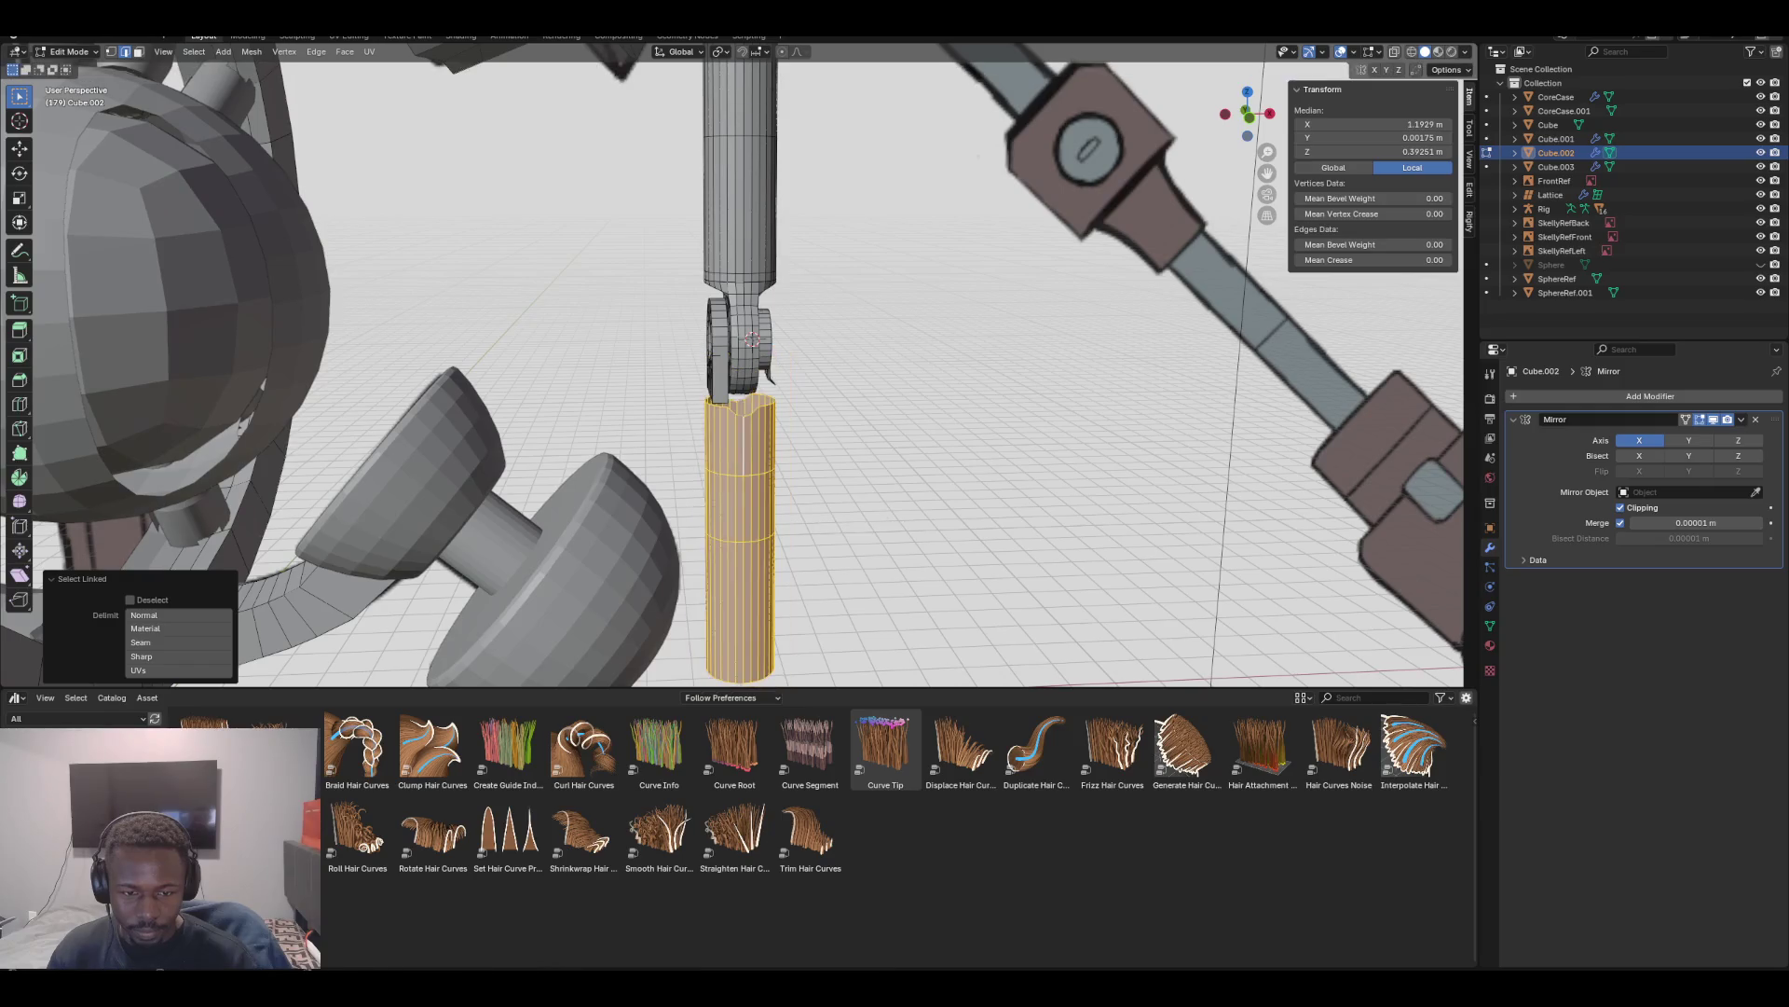
key(alt+s)
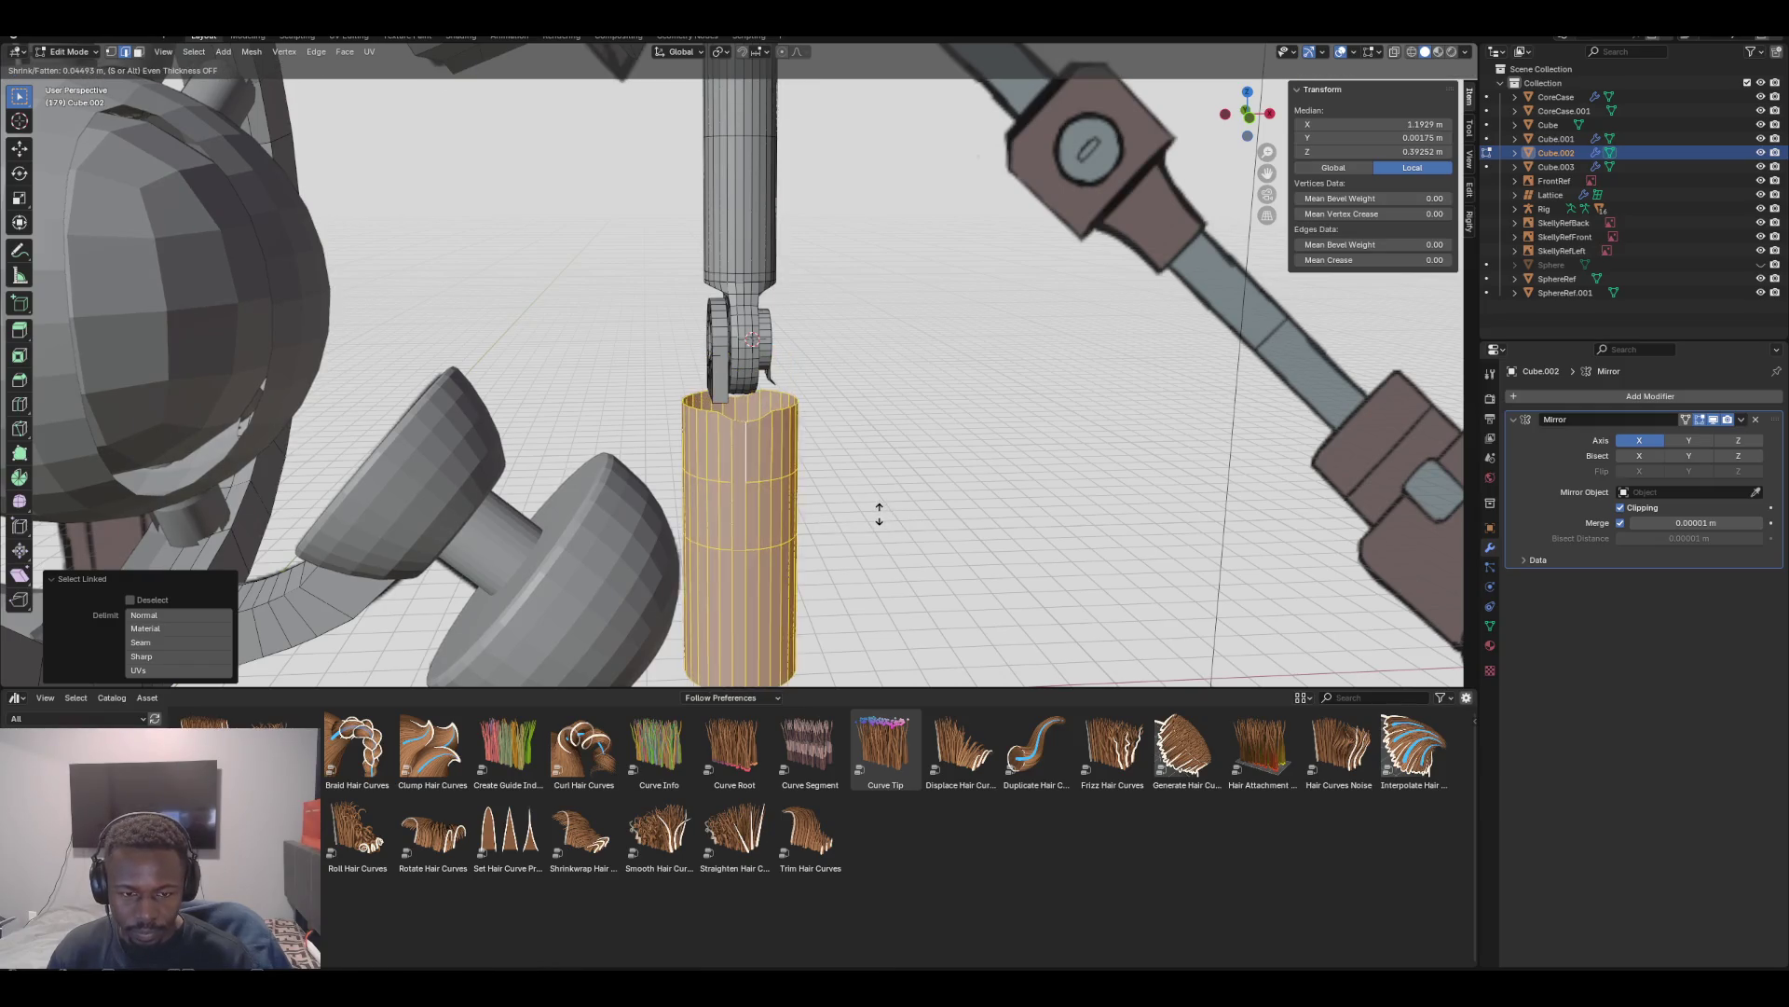
click(887, 517)
mouse_move(888, 518)
middle_down()
mouse_move(969, 485)
mouse_move(950, 494)
middle_up()
scroll(740, 373, down, 3)
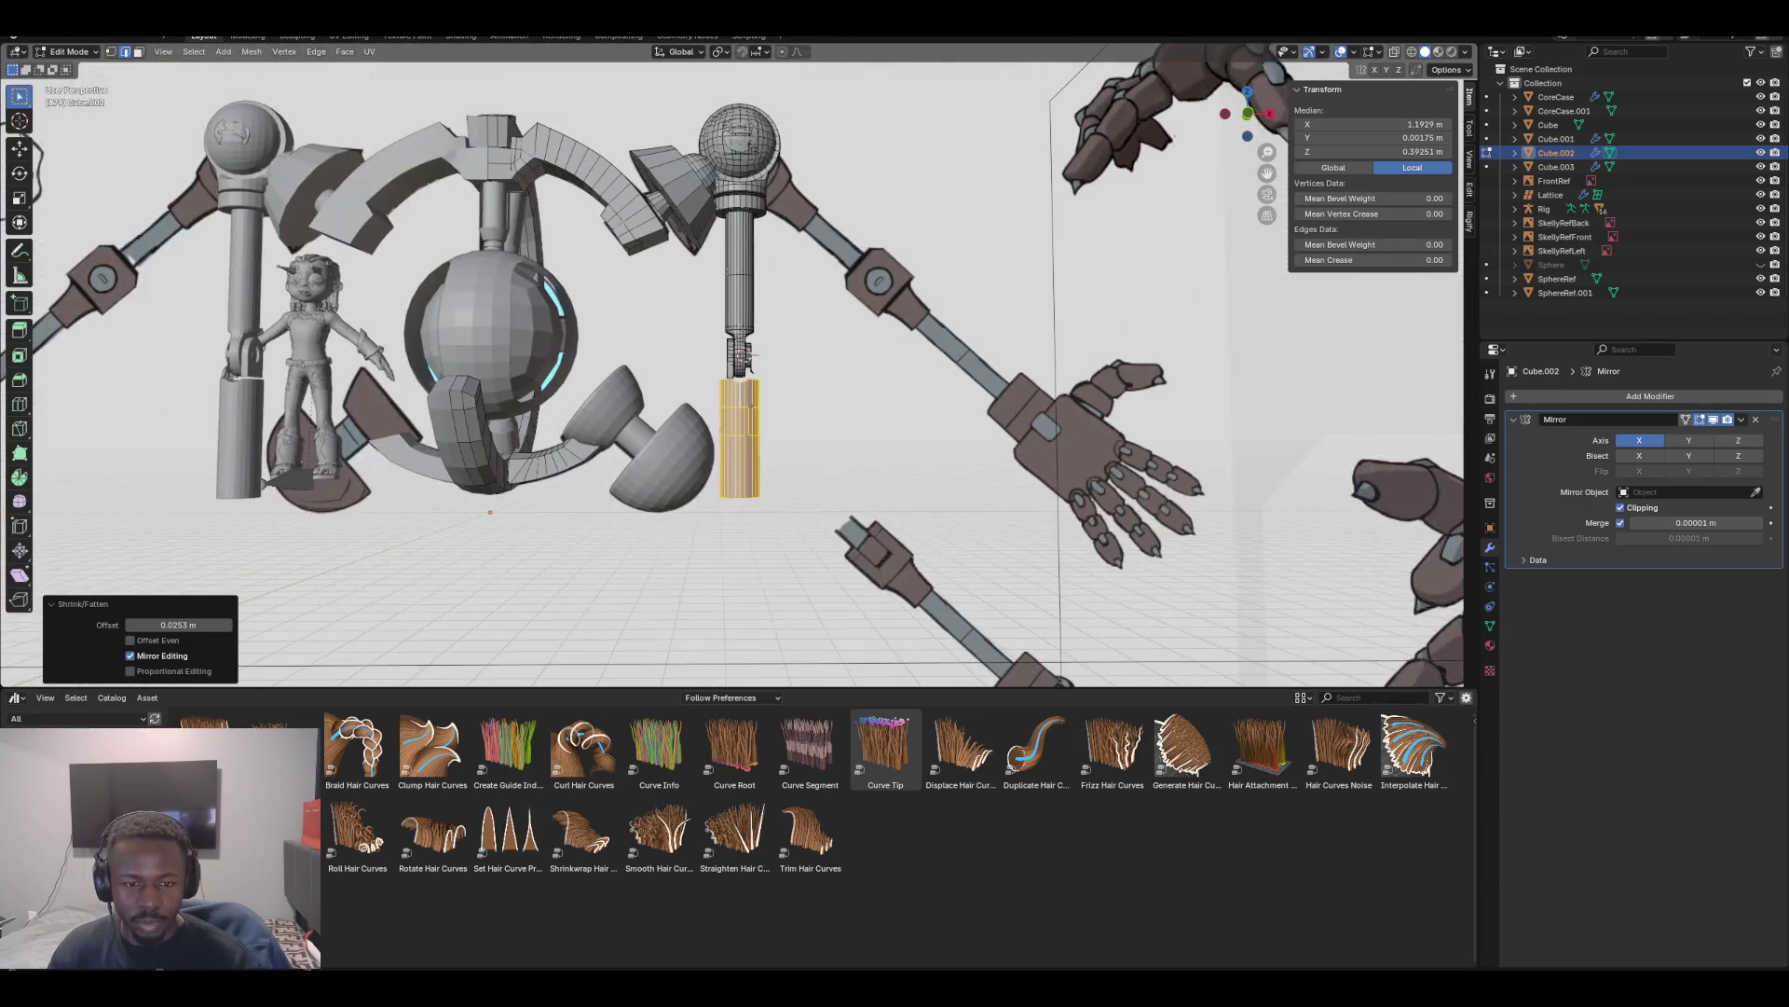
scroll(743, 354, up, 2)
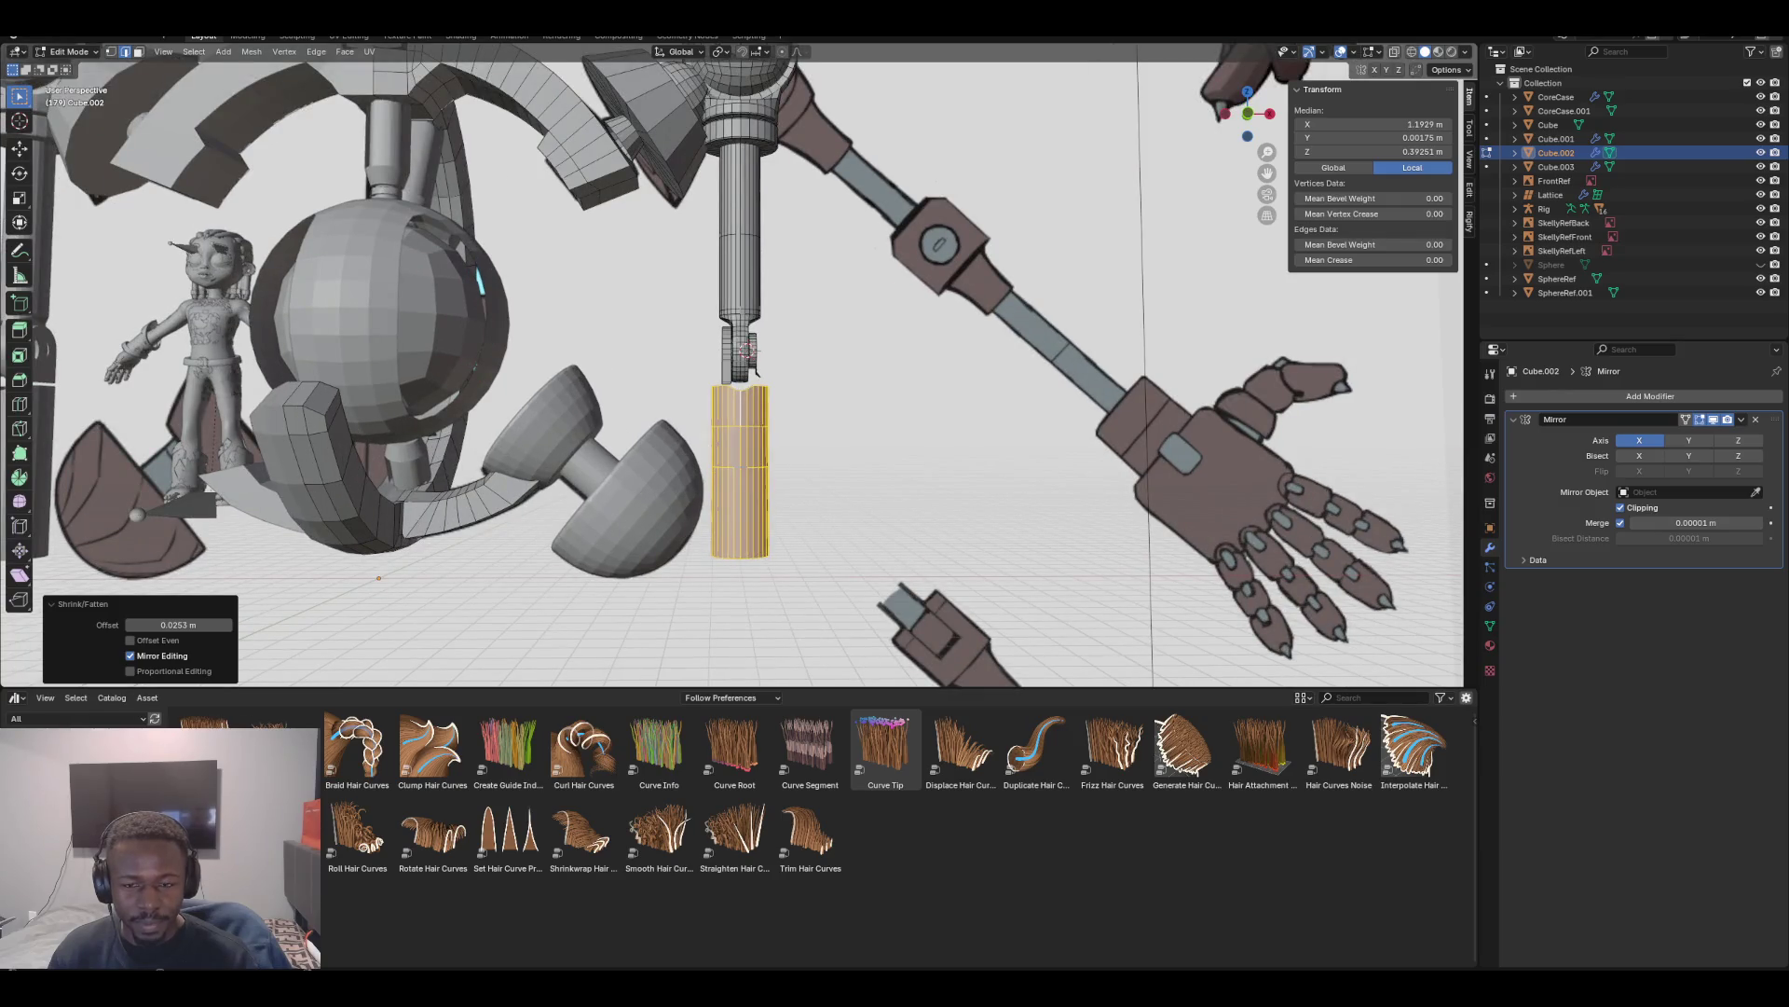
scroll(745, 350, up, 3)
mouse_move(746, 350)
middle_down()
mouse_move(748, 430)
mouse_move(742, 364)
middle_up()
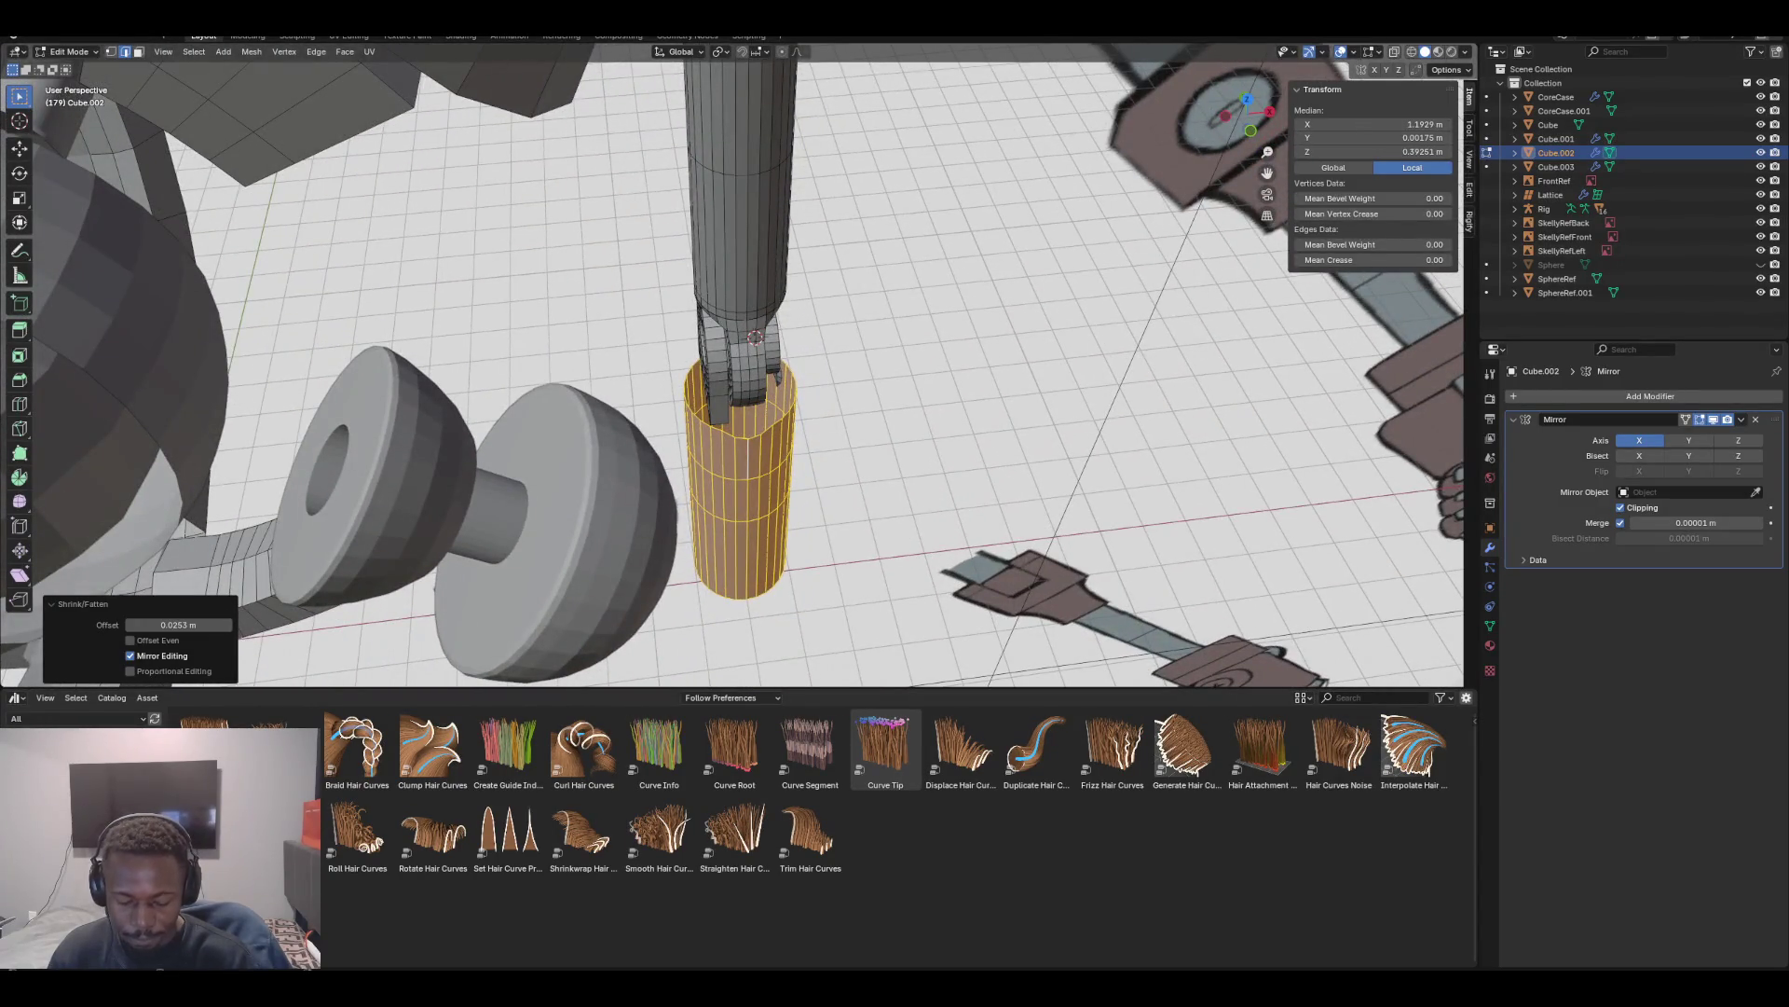
key(alt+s)
key(Return)
middle_drag(864, 528, 864, 428)
Flatten the cylinder's wavy top rim loop level with S Z 0
key(alt+a)
alt+click(783, 410)
key(s)
key(z)
key(0)
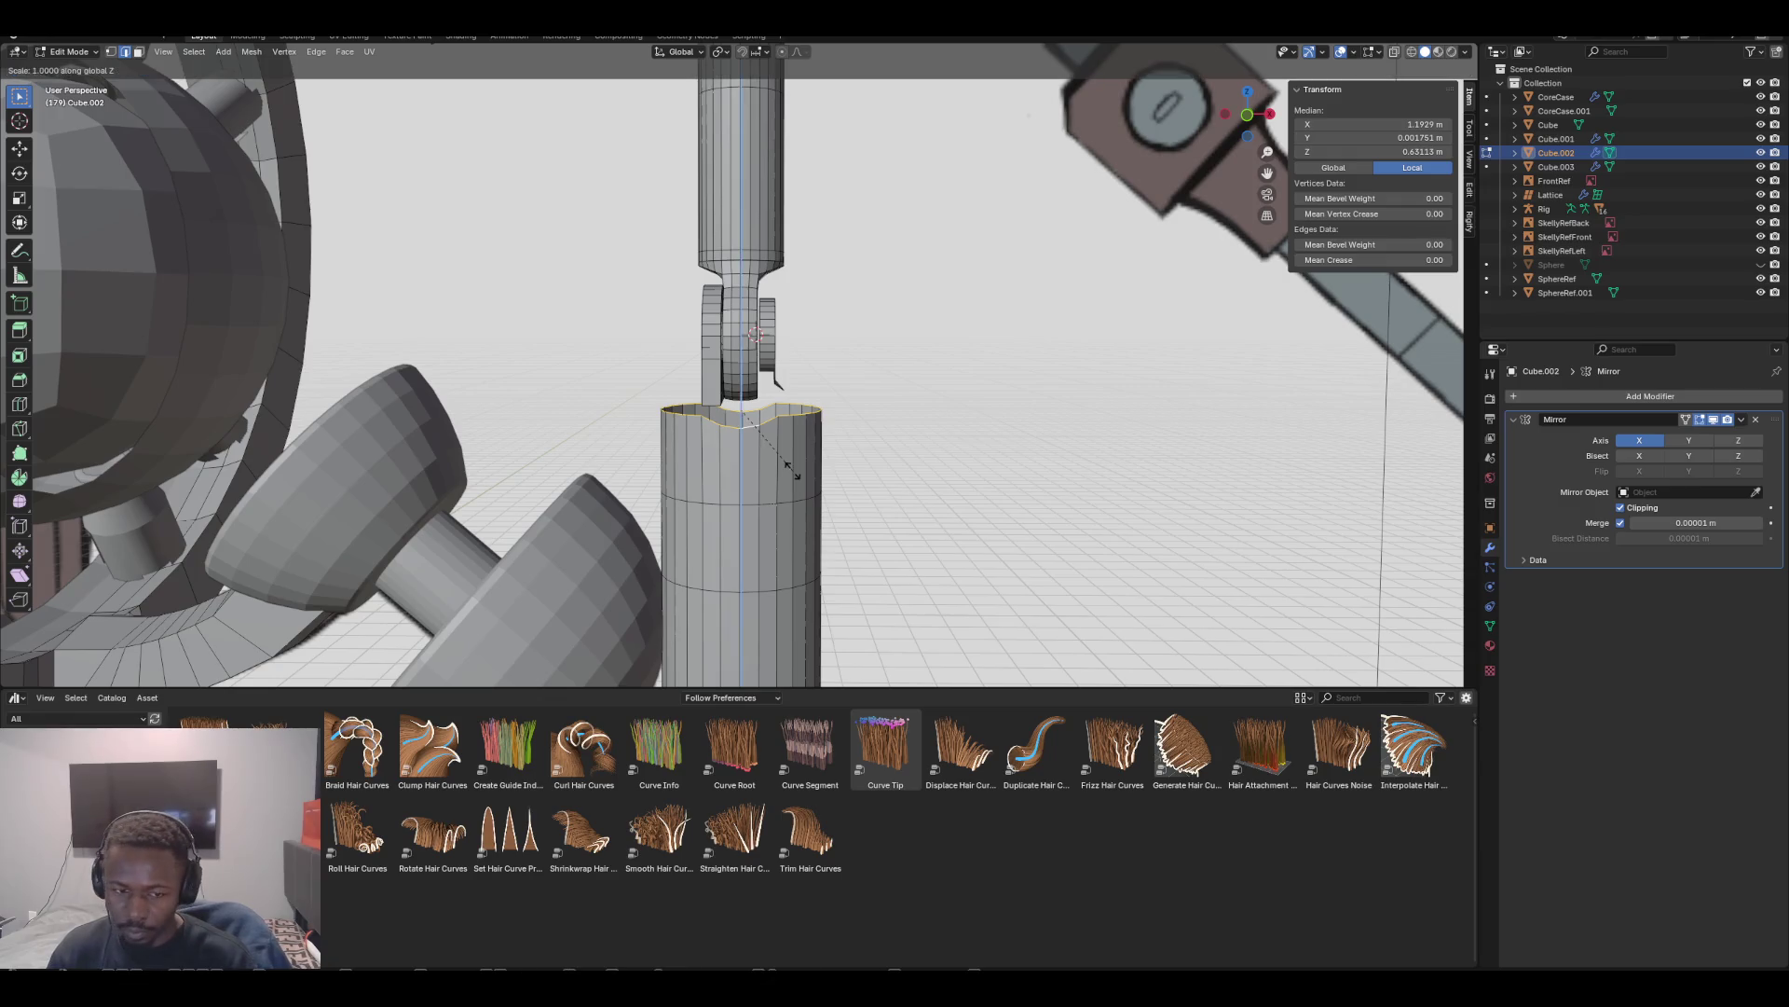
key(Return)
mouse_move(864, 428)
middle_down()
mouse_move(864, 503)
mouse_move(864, 438)
middle_up()
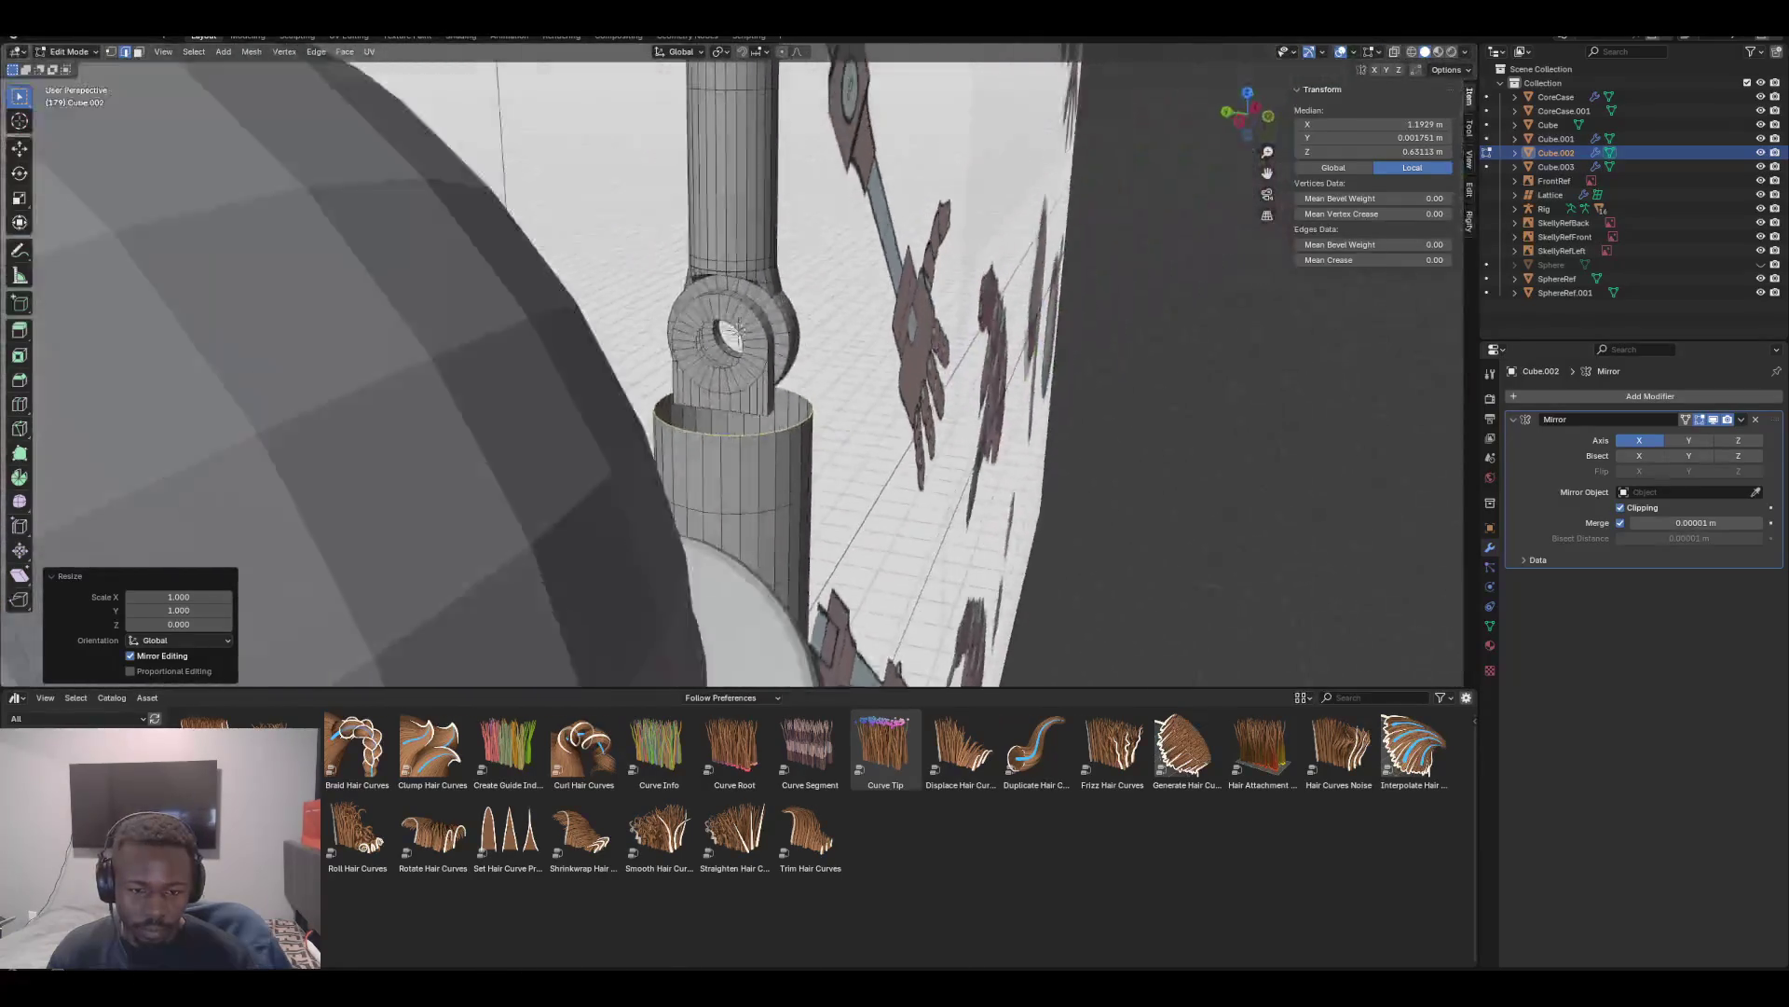
scroll(736, 307, up, 4)
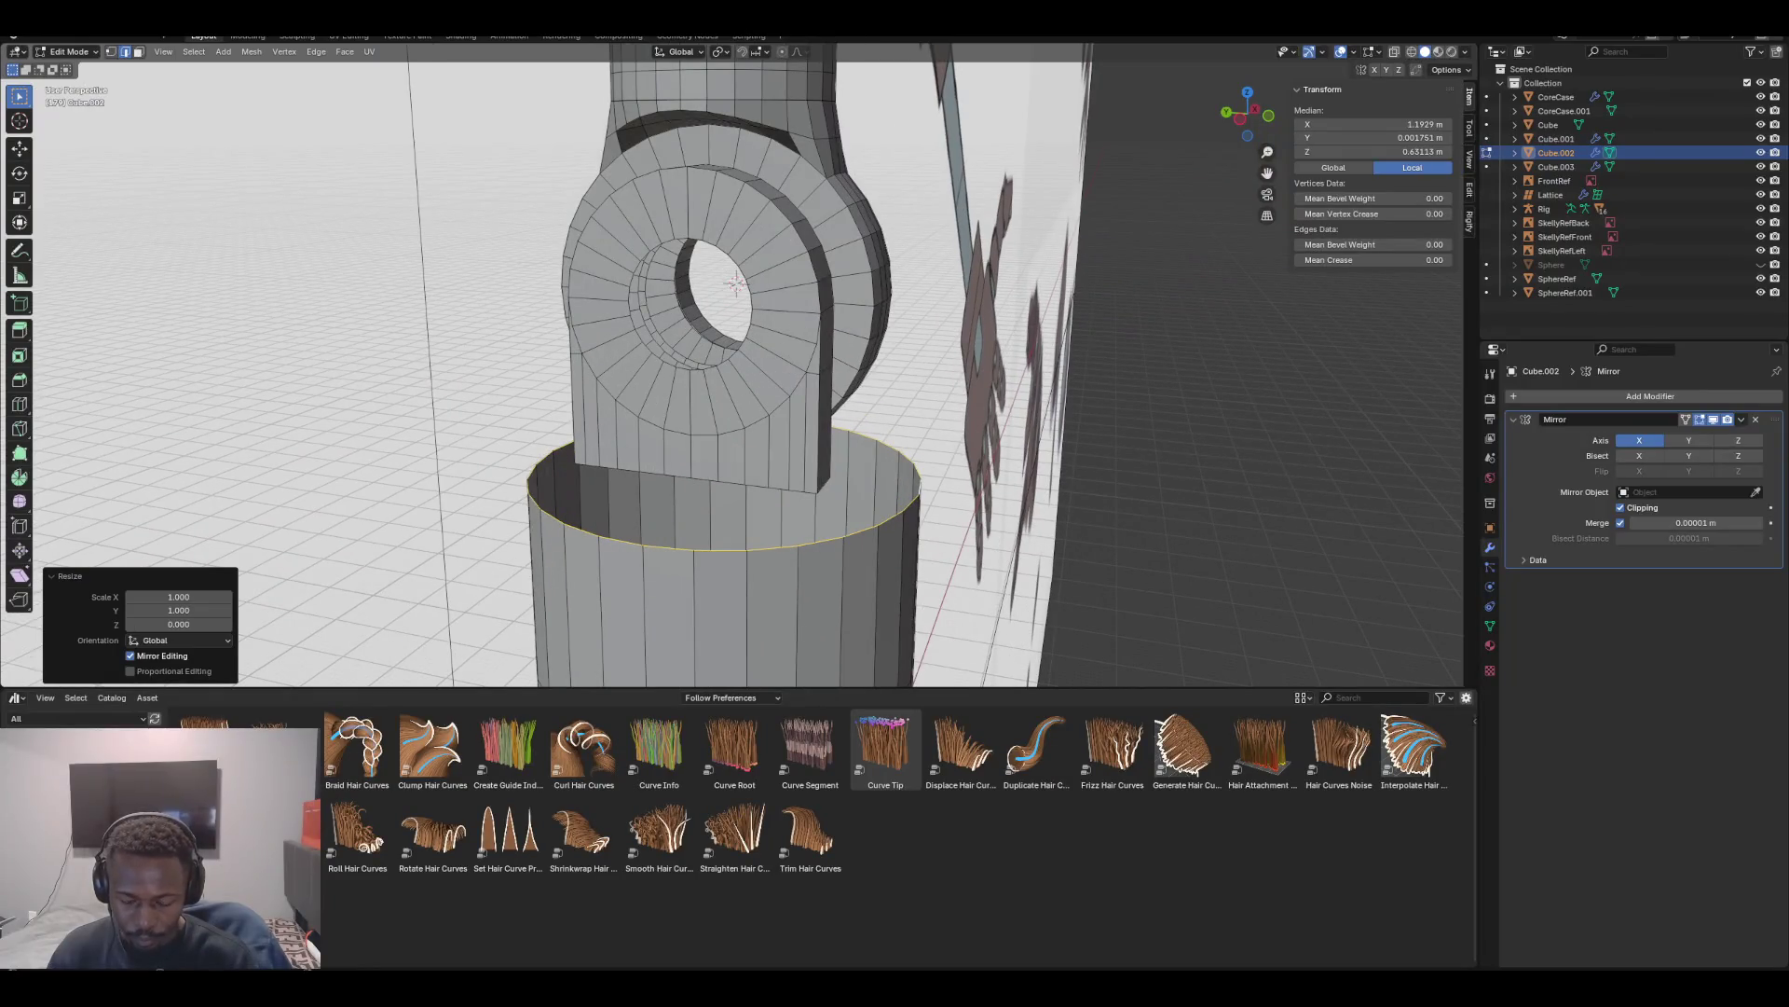
Slim the whole sleeve by -0.0163 m and raise it 0.014677 m along Z
key(l)
key(alt+s)
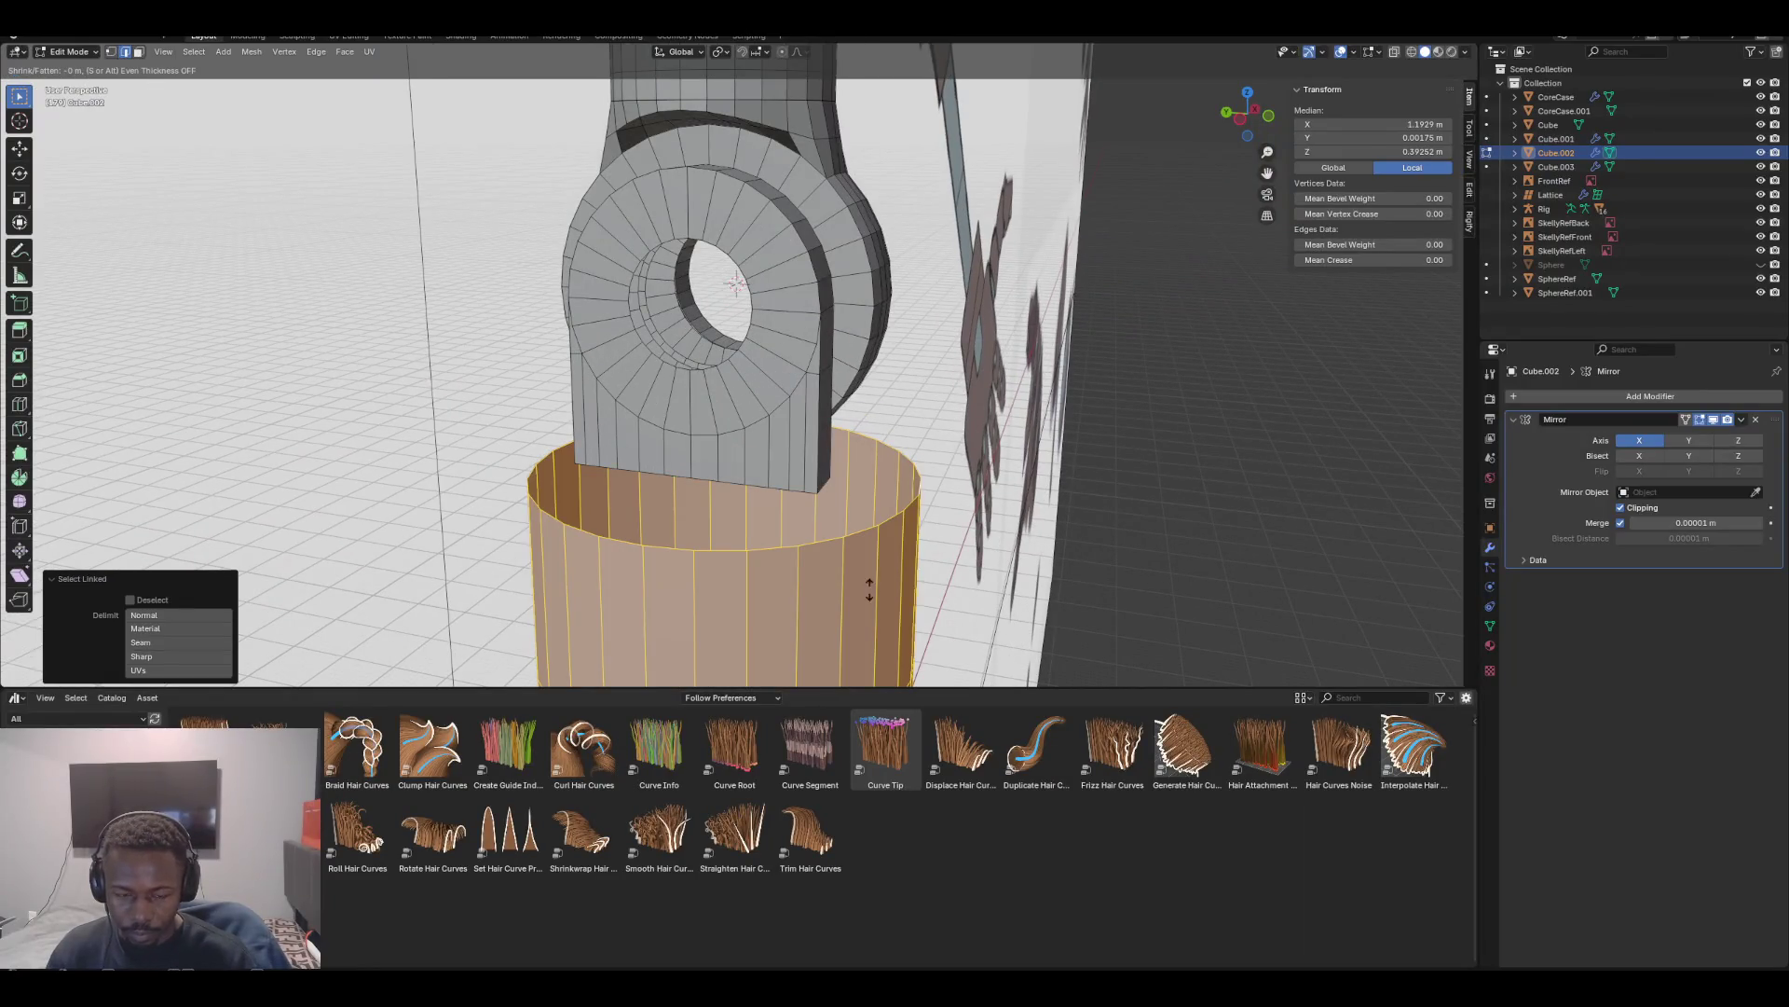
key(Return)
mouse_move(864, 438)
middle_down()
mouse_move(773, 400)
mouse_move(858, 382)
mouse_move(885, 401)
mouse_move(848, 400)
middle_up()
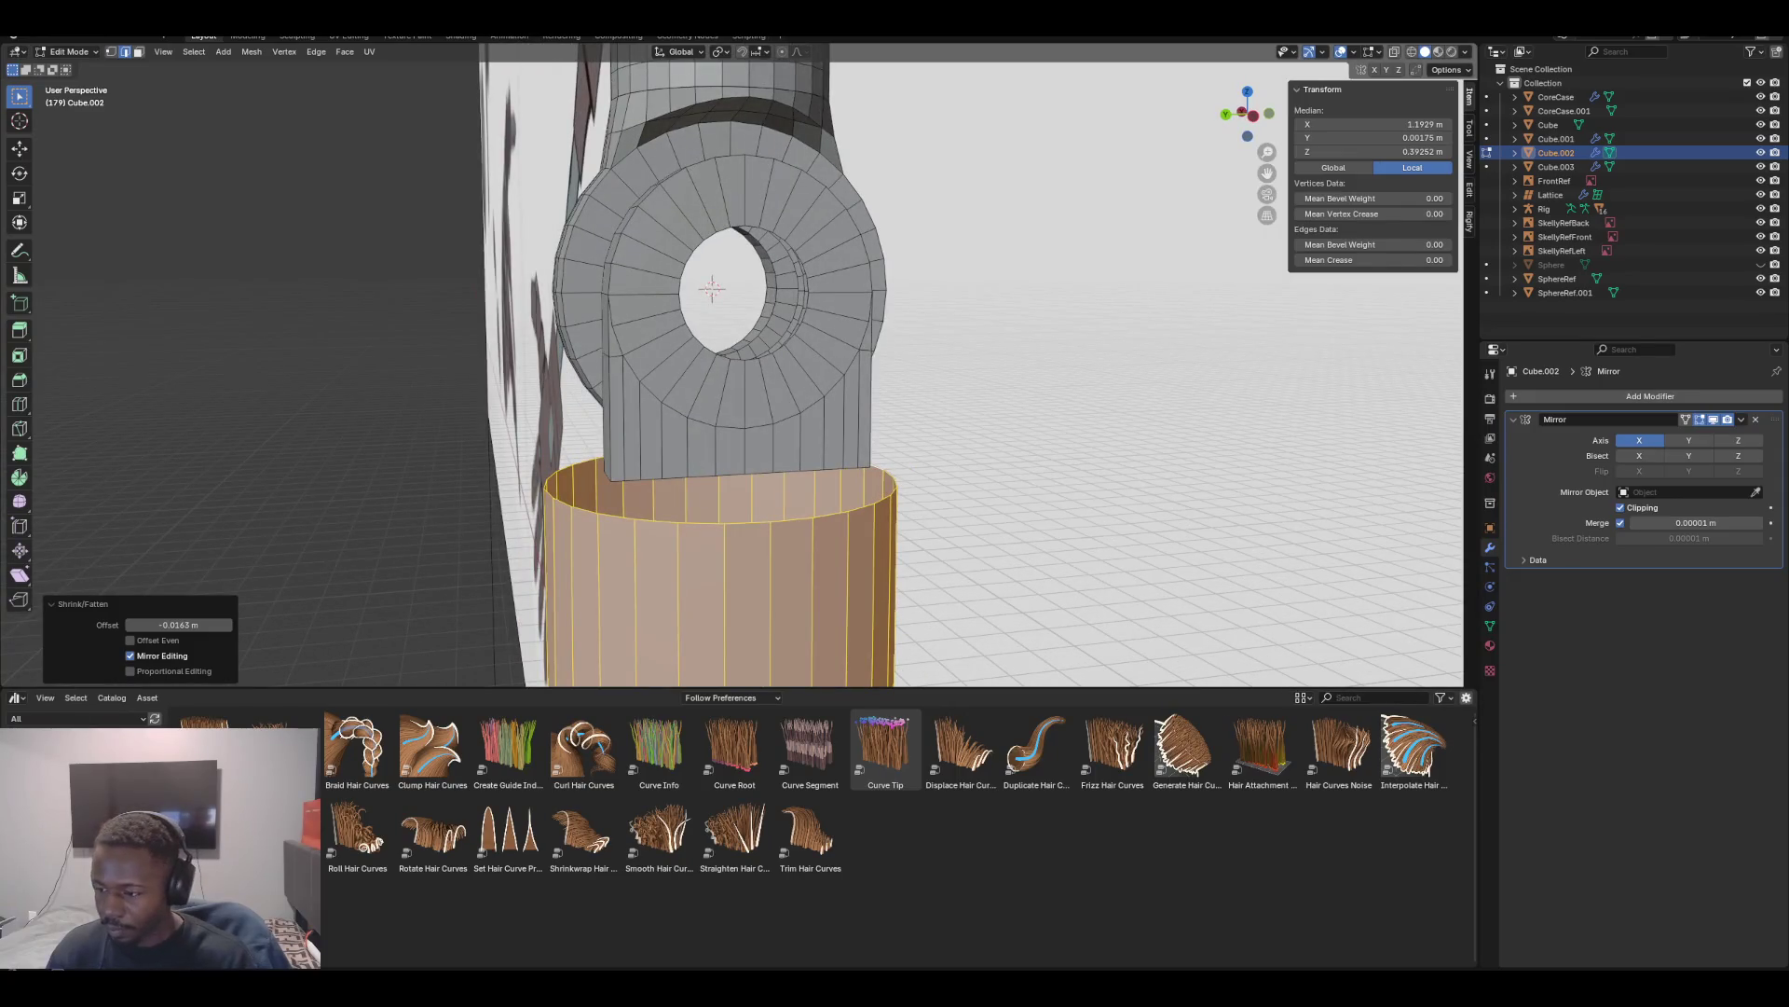
key(g)
key(z)
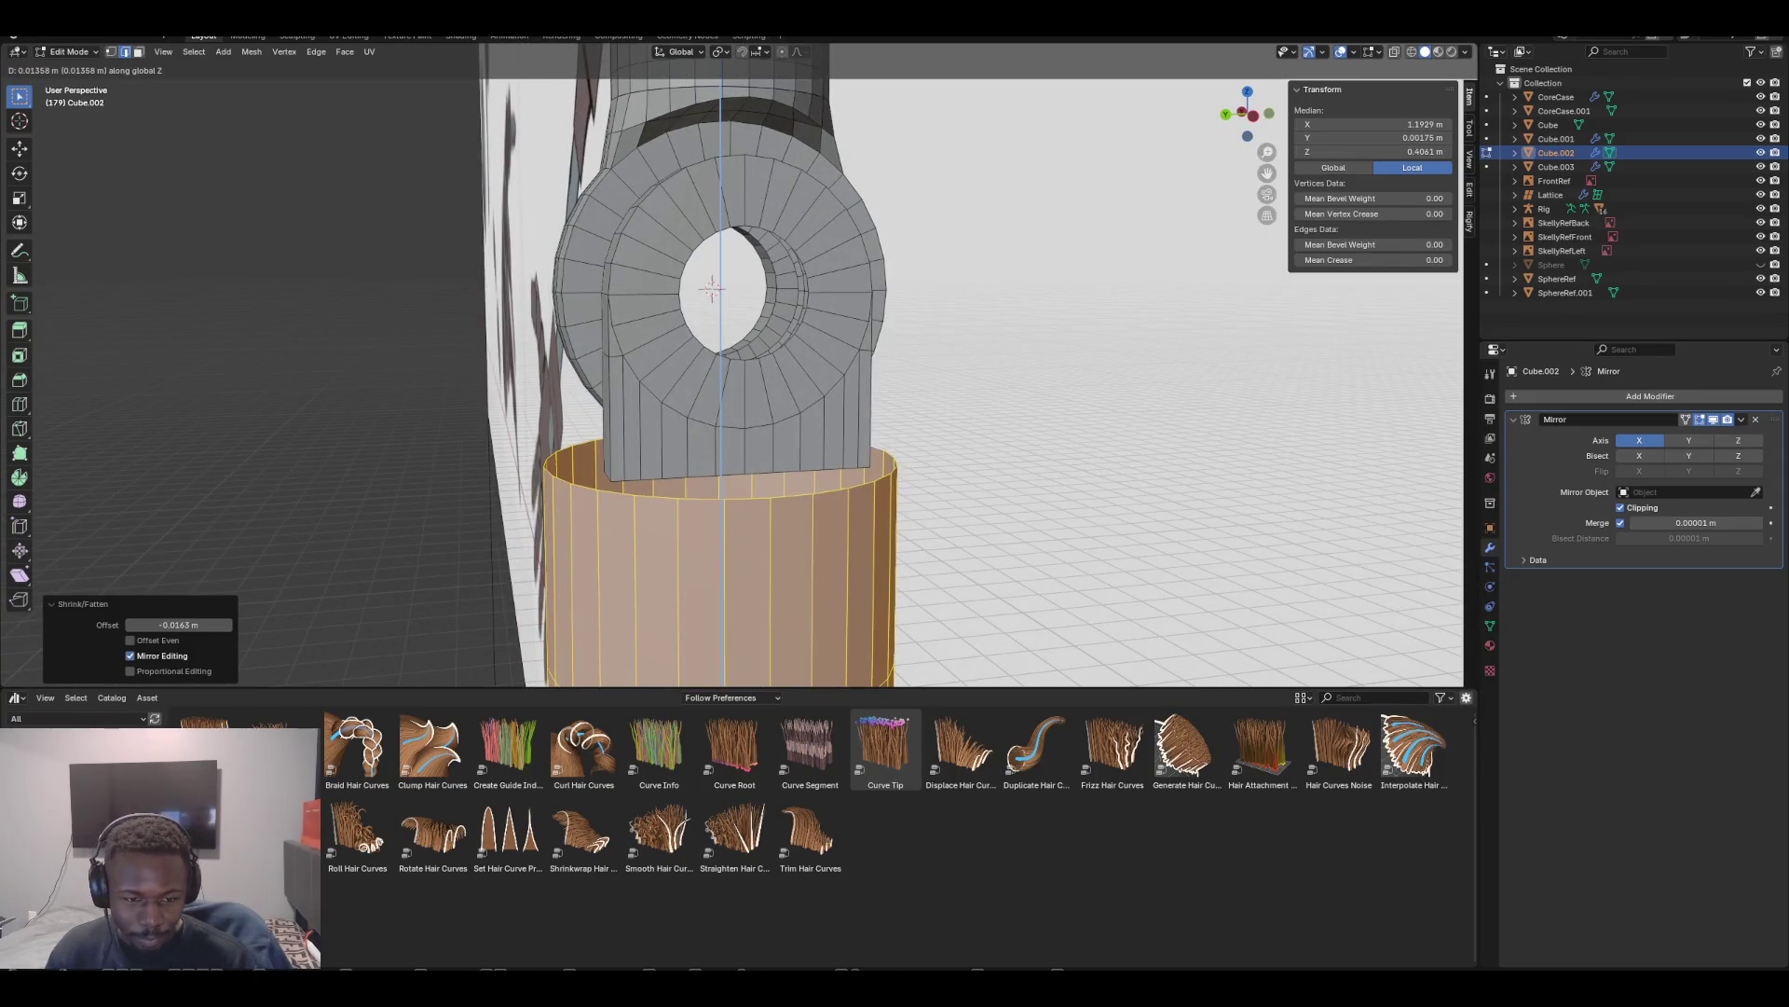
key(Return)
middle_drag(849, 401, 681, 400)
Set the sleeve's top rim loop to the plate base height of 0.64652 m and check it in front view
click(725, 501)
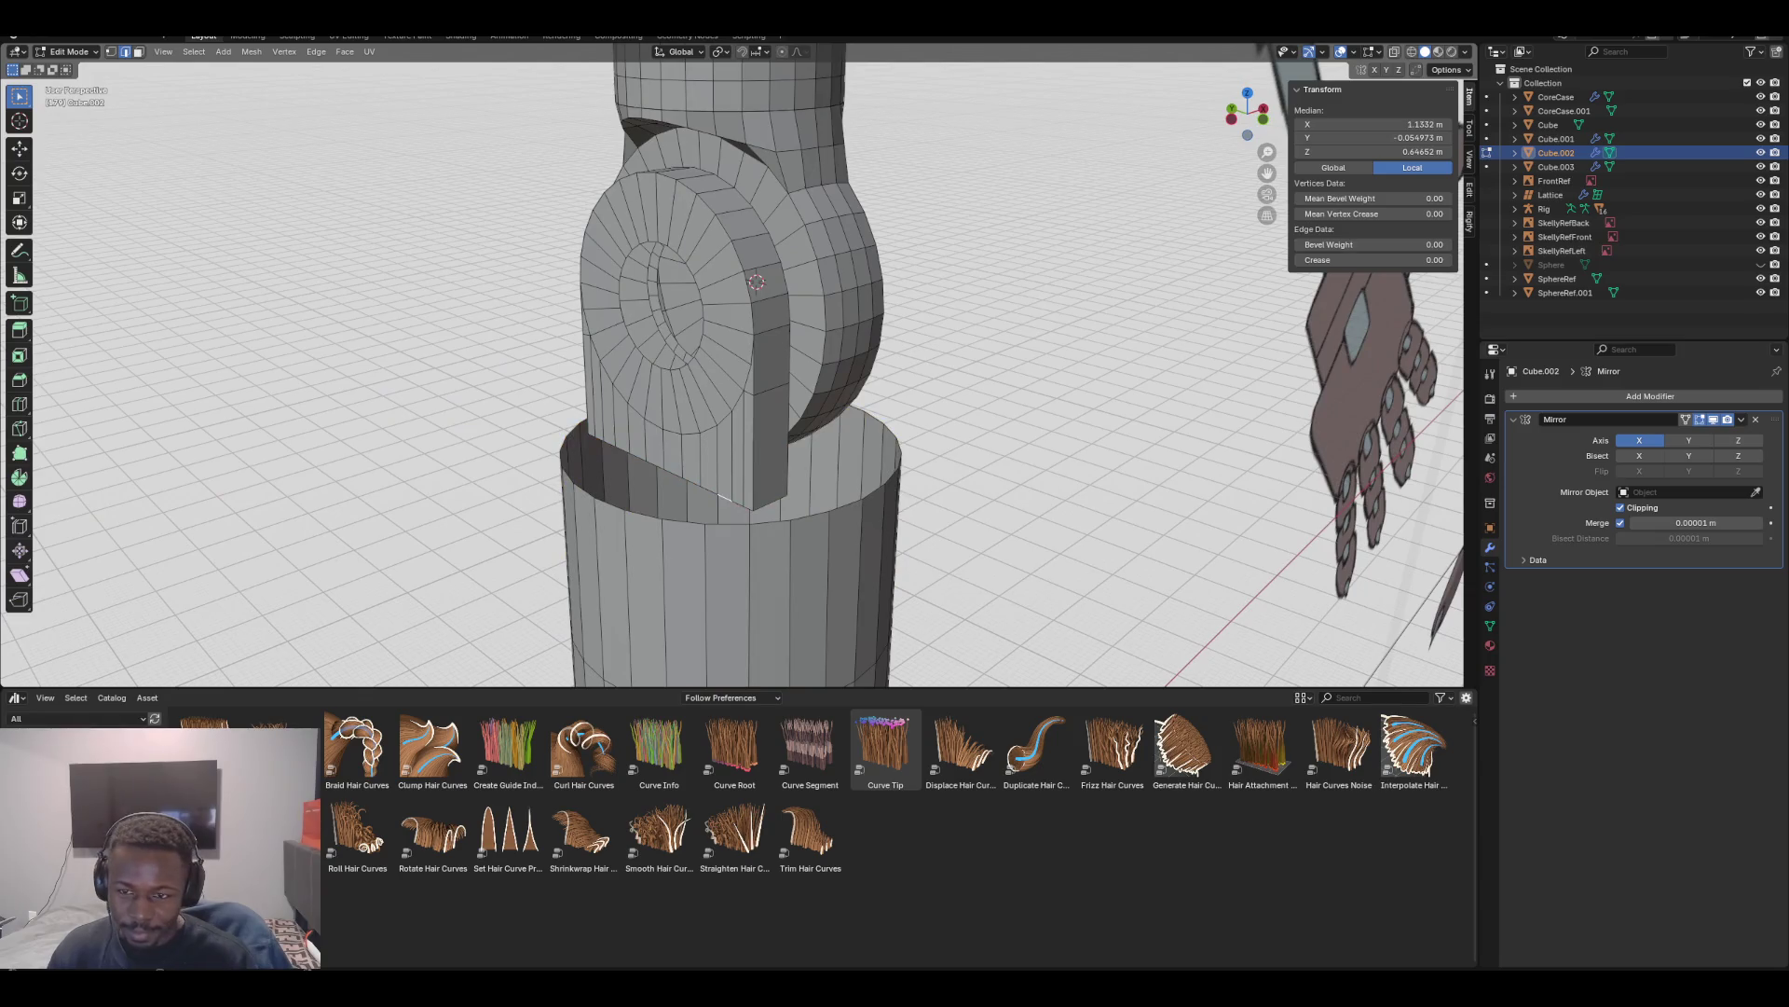
click(1370, 151)
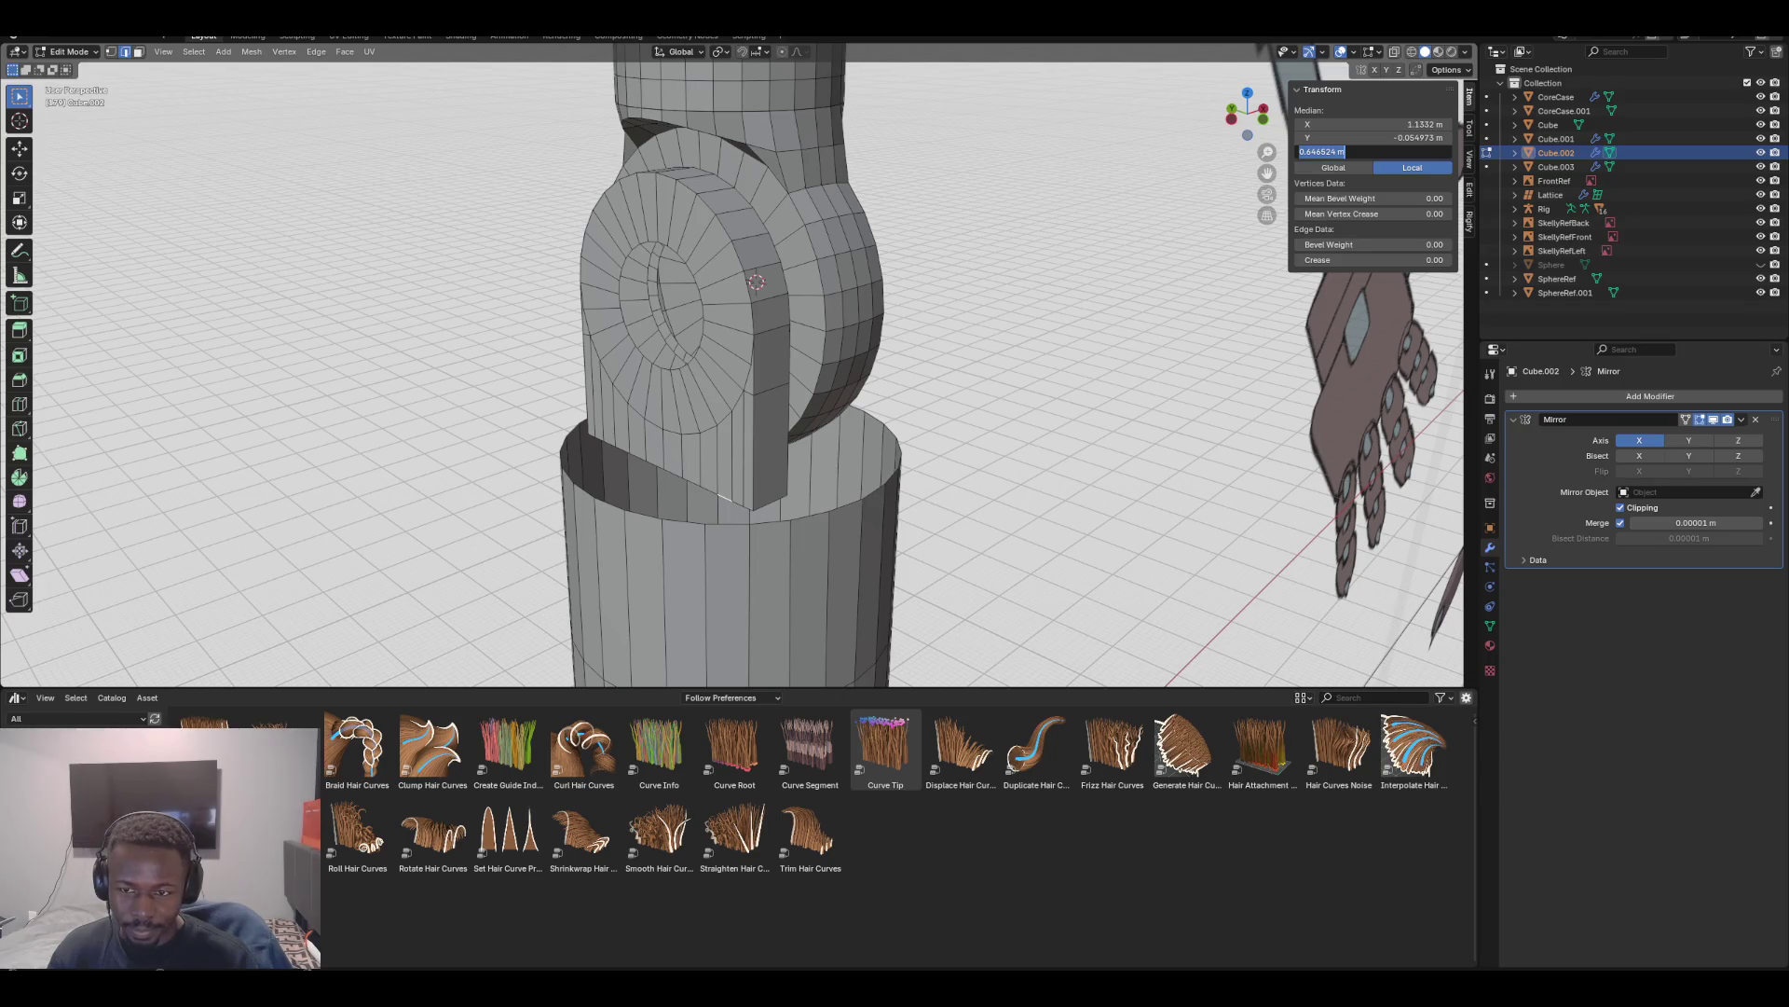
key(Return)
alt+click(725, 503)
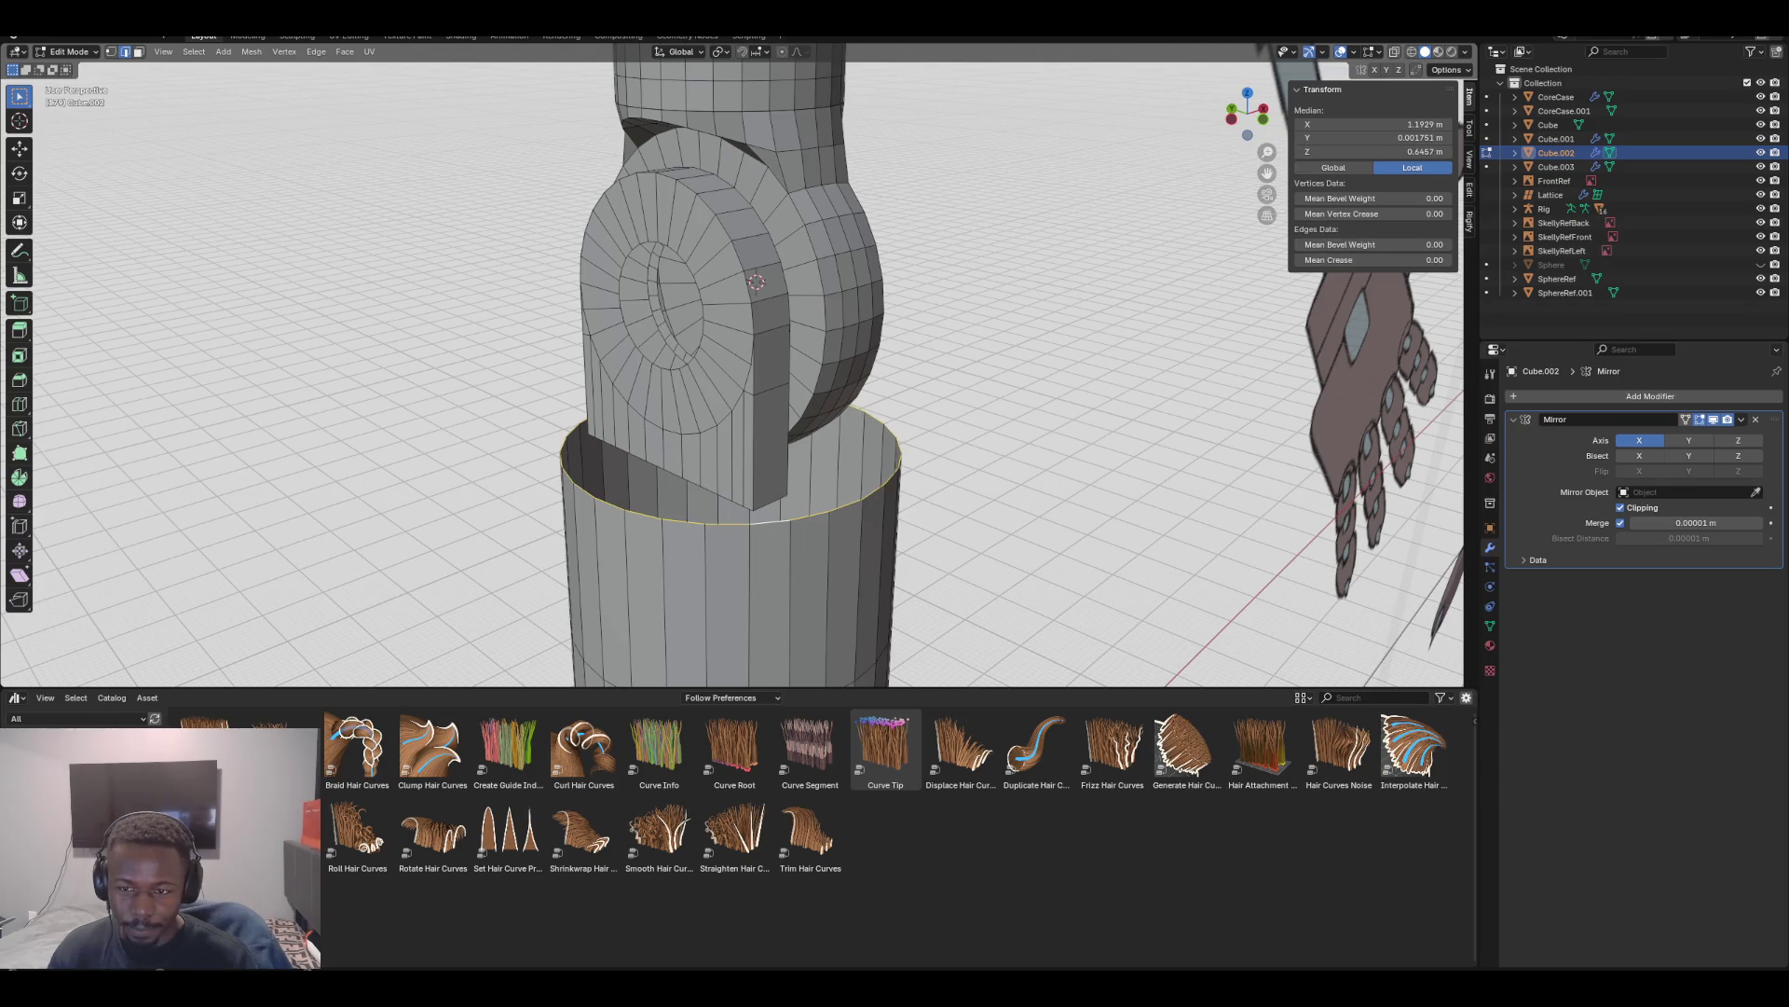
key(ctrl+v)
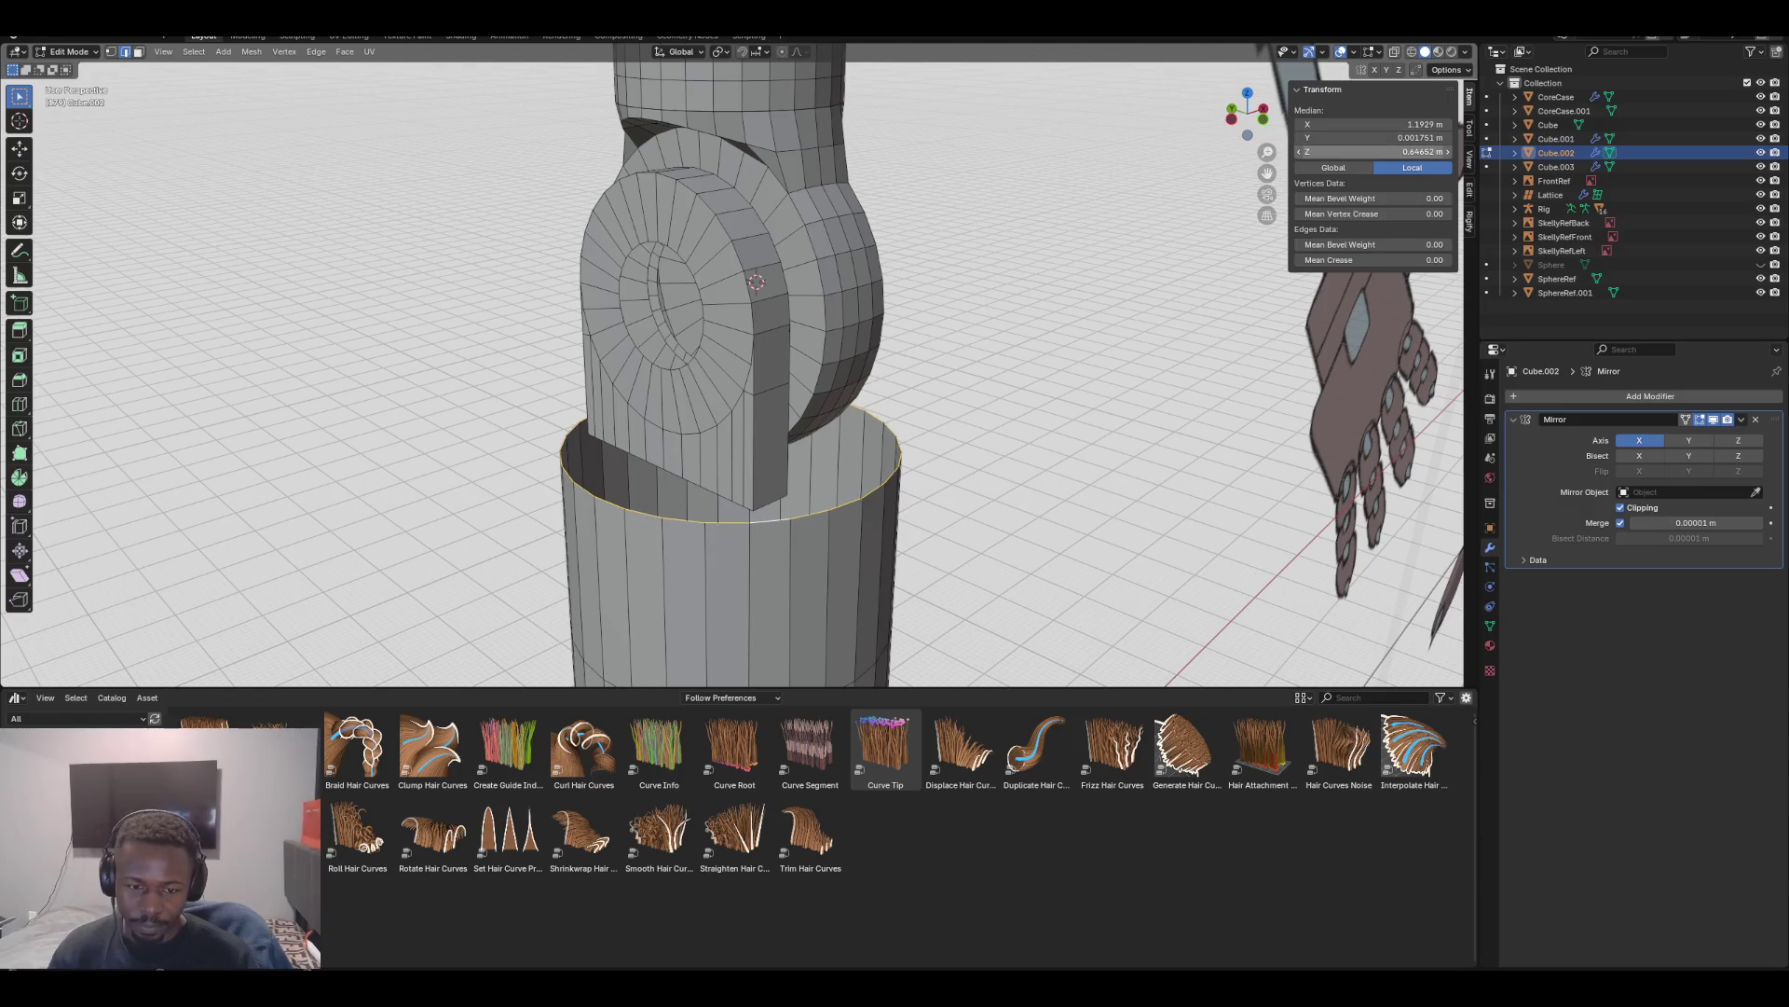
mouse_move(932, 373)
middle_down()
mouse_move(932, 485)
mouse_move(1025, 513)
mouse_move(950, 494)
mouse_move(951, 438)
middle_up()
key(KP_1)
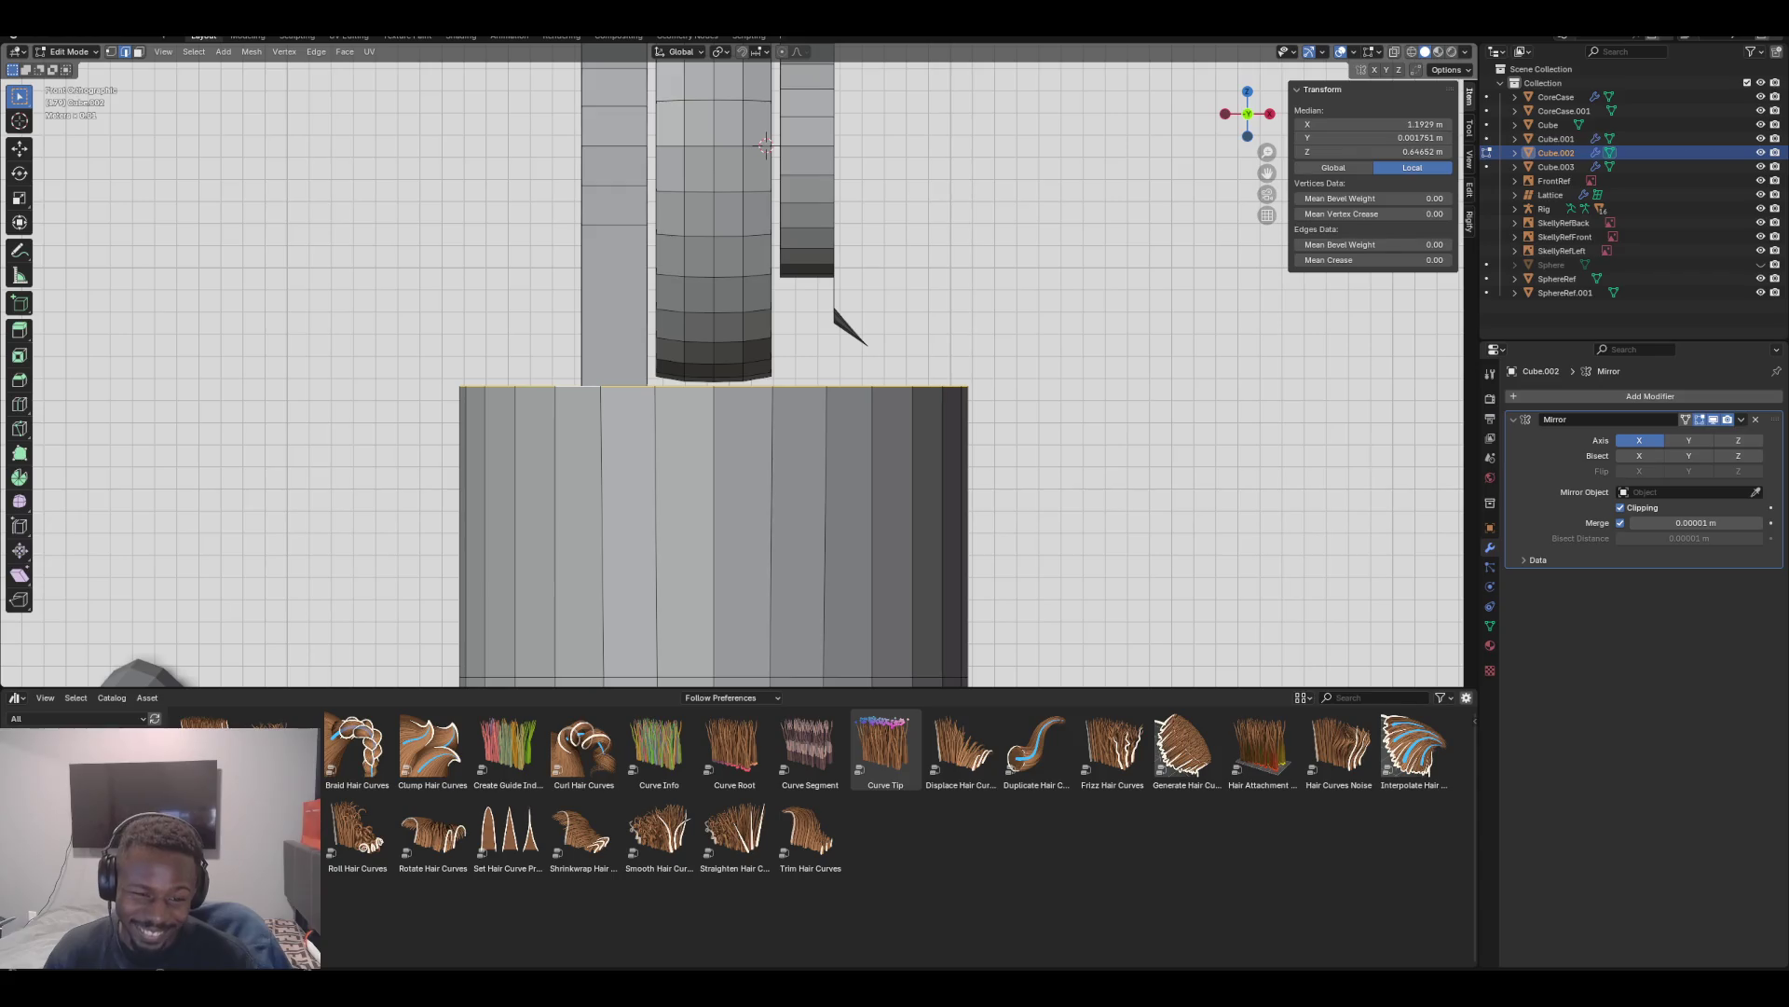
mouse_move(950, 438)
middle_down()
mouse_move(909, 522)
mouse_move(862, 438)
mouse_move(839, 448)
mouse_move(810, 475)
mouse_move(839, 471)
mouse_move(839, 508)
middle_up()
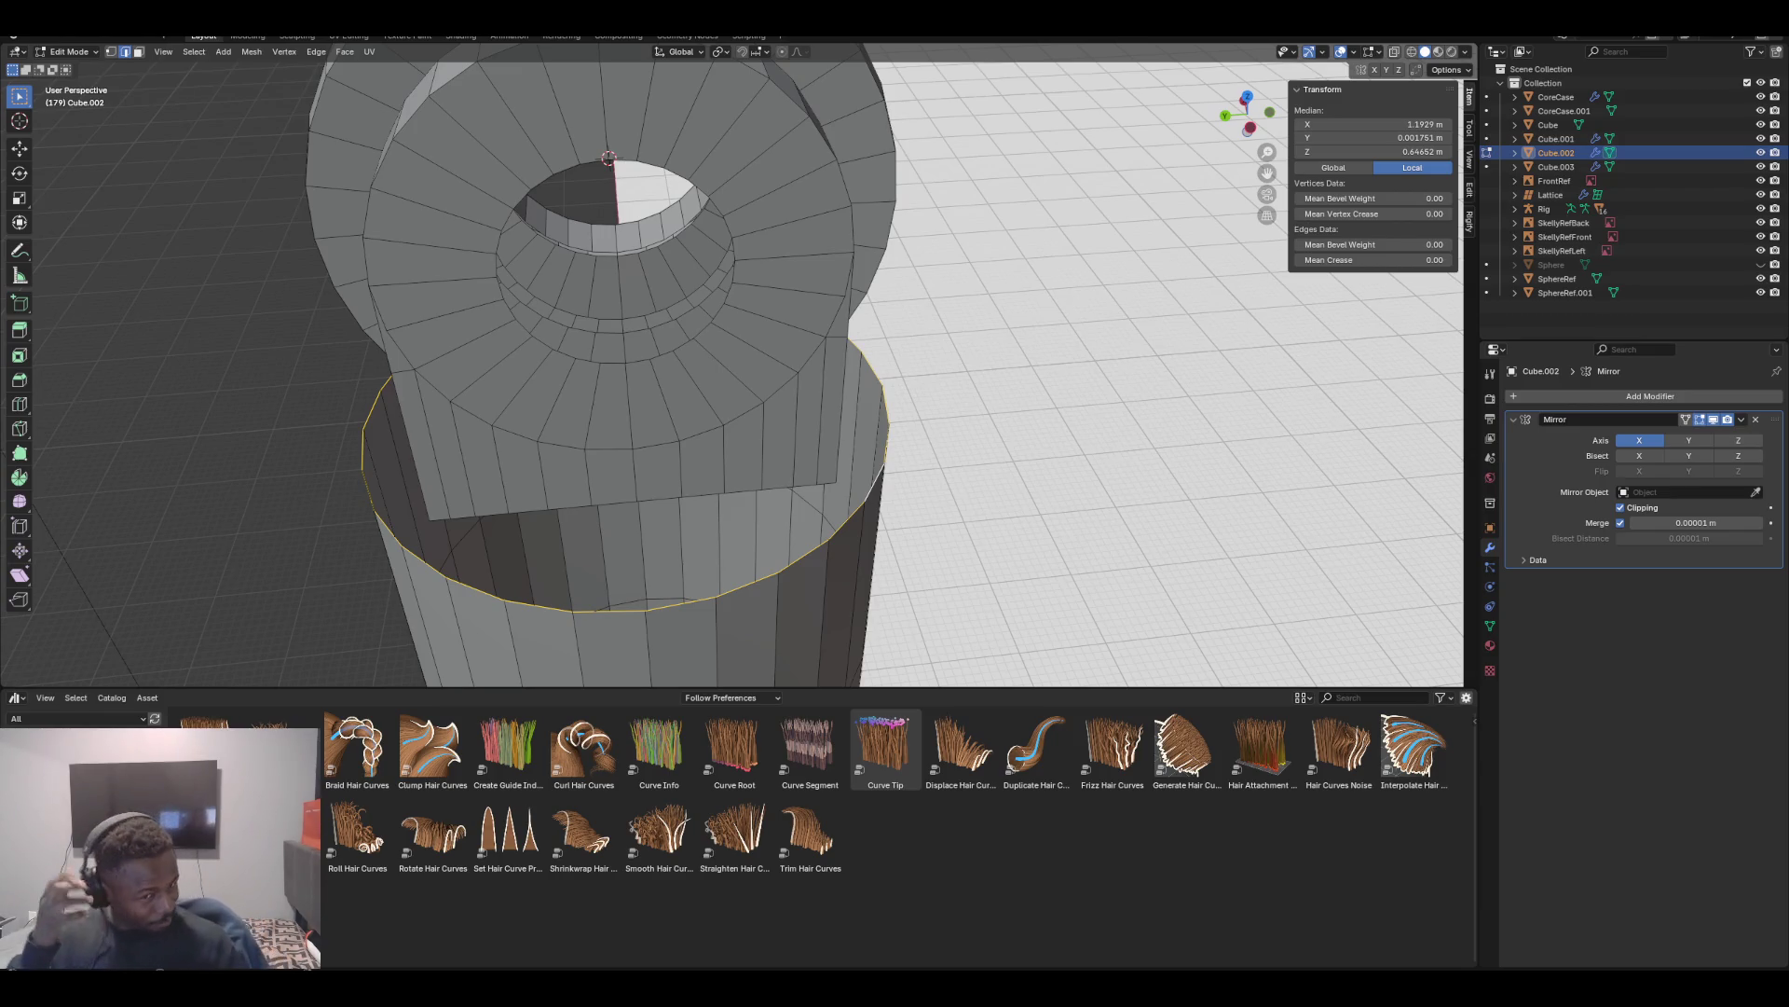
Extrude and scale the hinge plate's base loop outward into a widened ledge
mouse_move(839, 508)
middle_down()
mouse_move(797, 419)
mouse_move(806, 499)
middle_up()
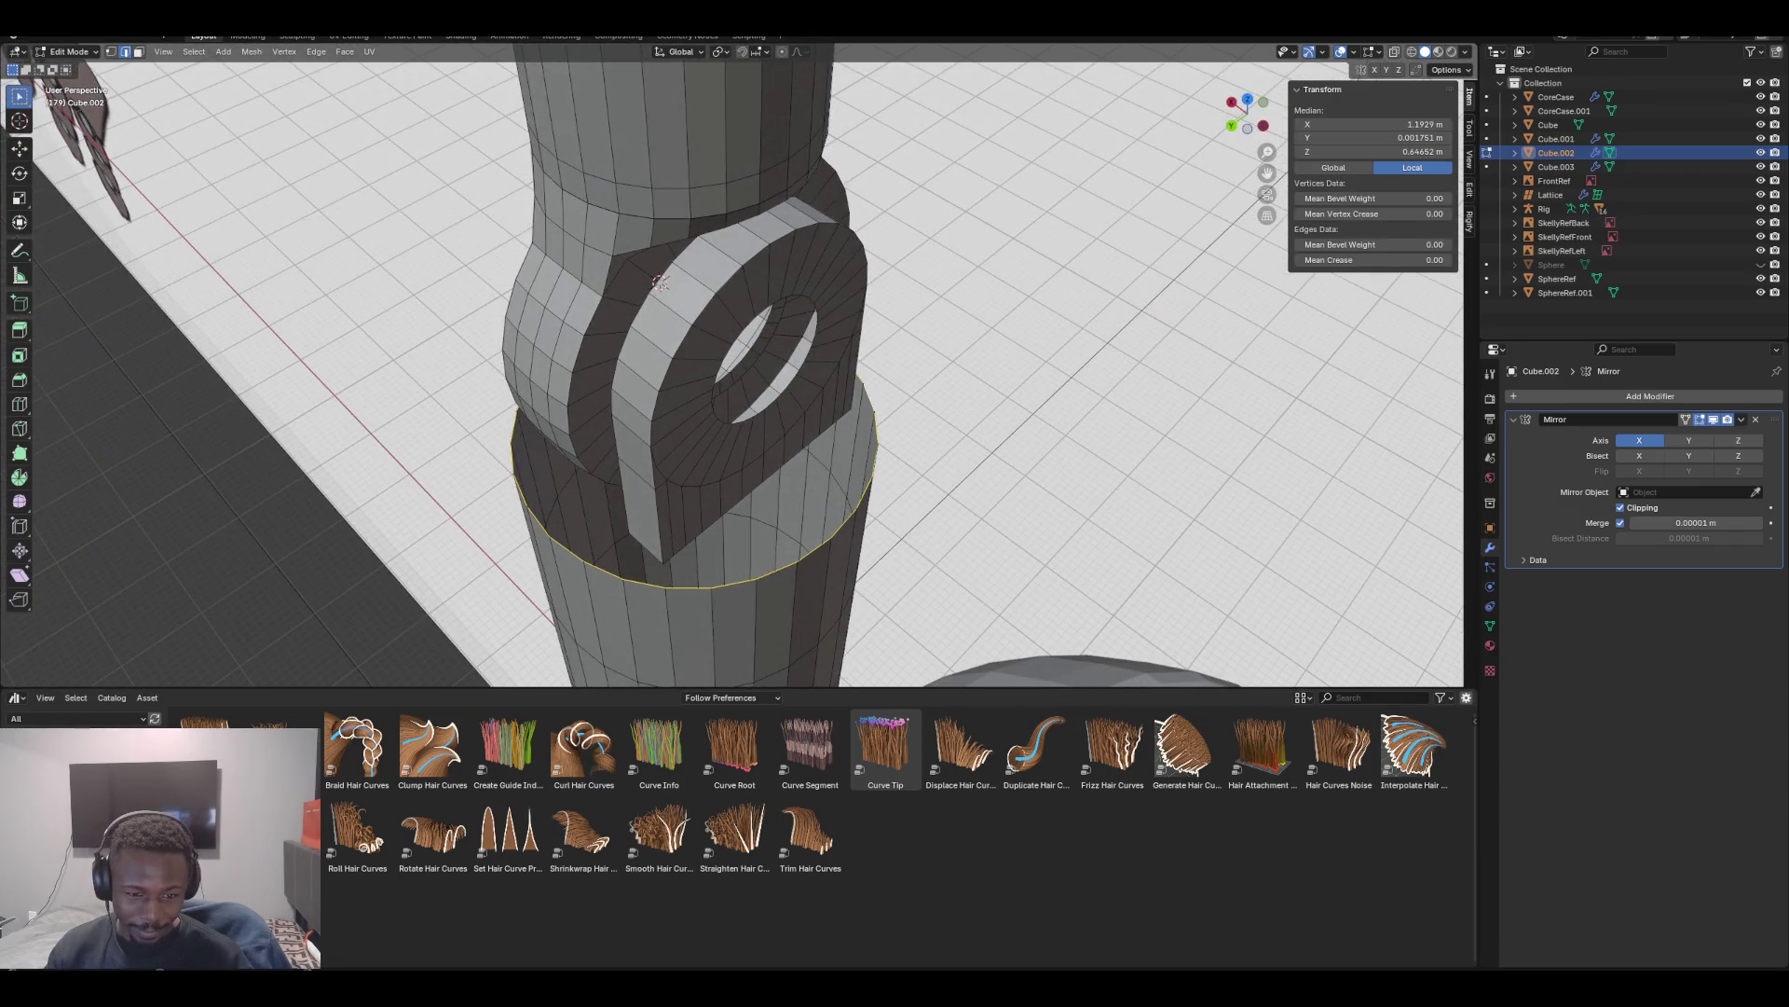
click(645, 548)
alt+click(645, 548)
middle_drag(645, 548, 522, 555)
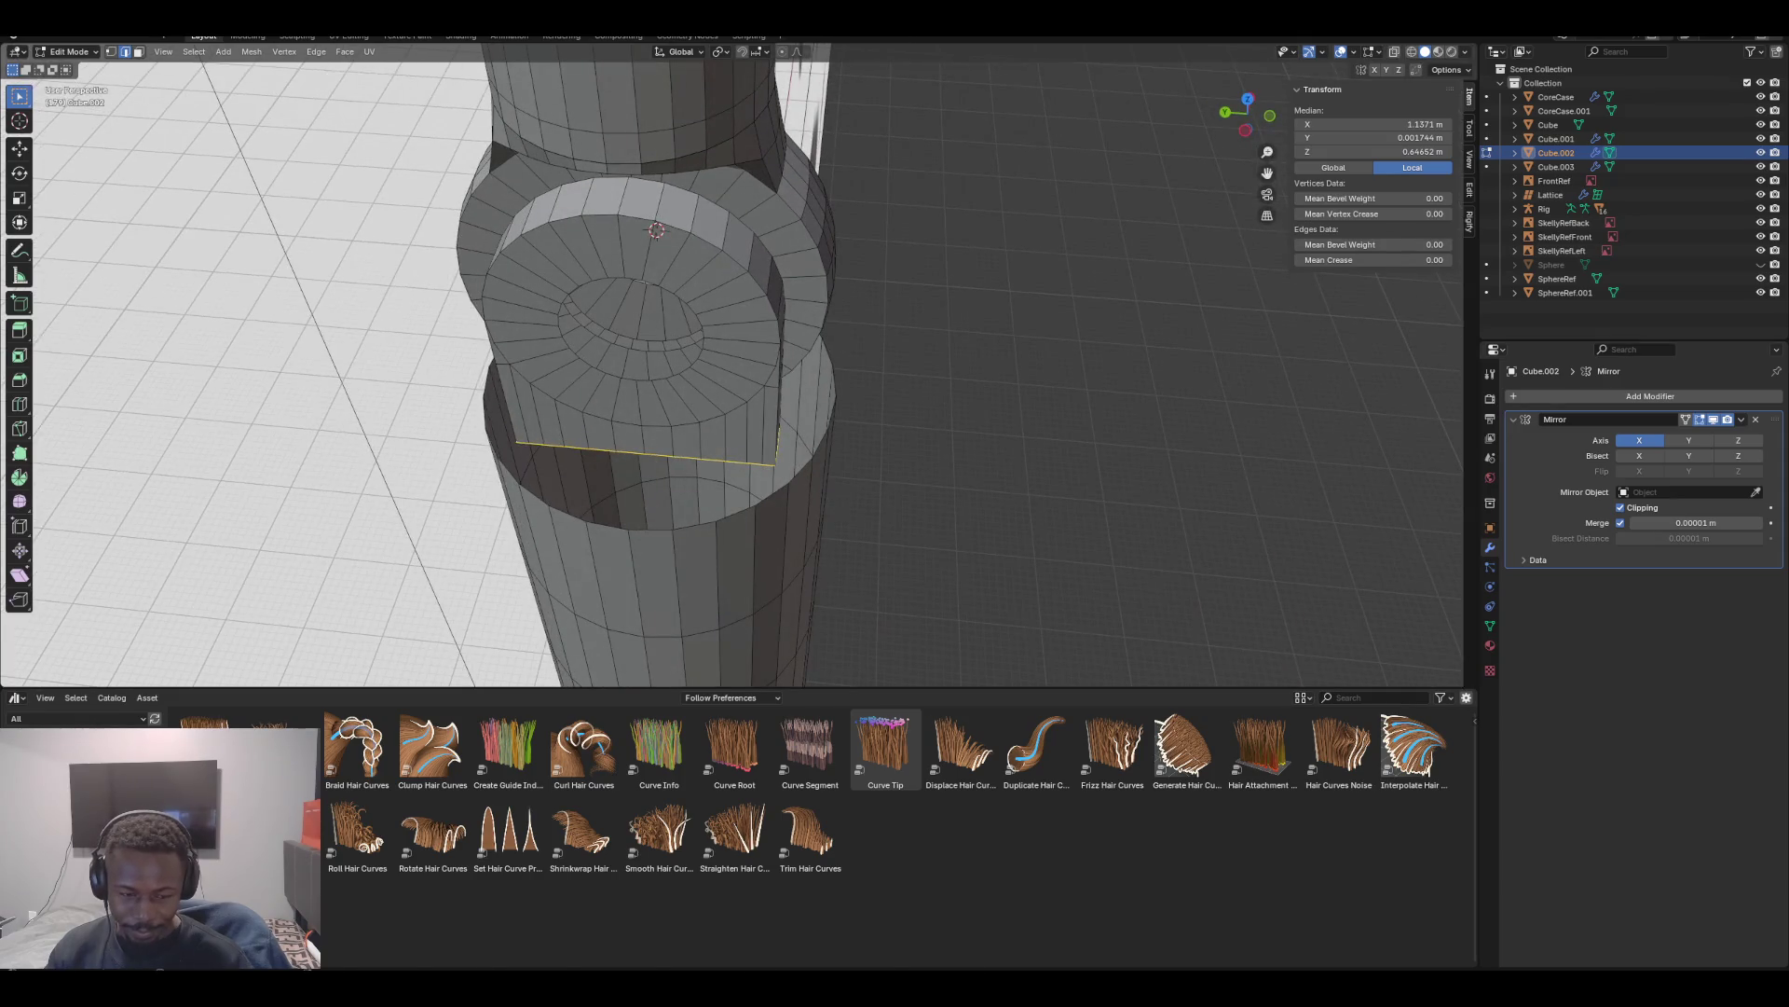
key(s)
click(832, 596)
middle_drag(833, 596, 736, 522)
scroll(732, 363, up, 3)
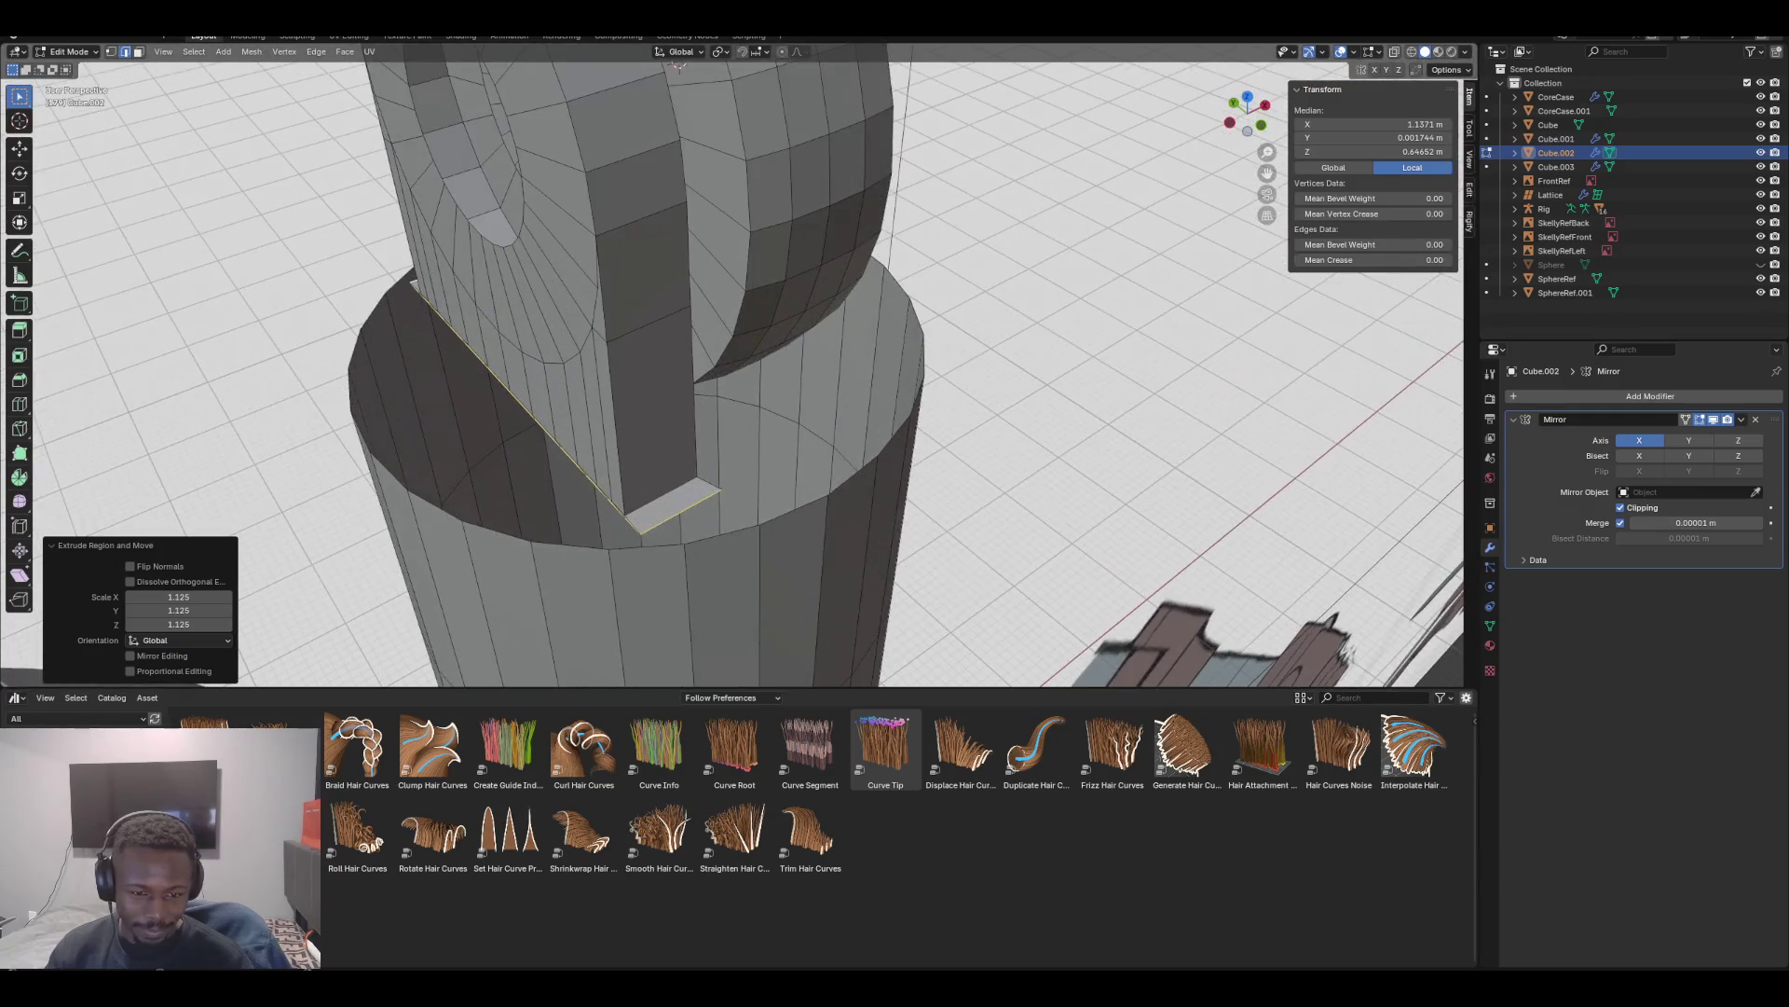
Shift the plate's base edge loop −0.01251 m along X and inspect the joint
middle_drag(678, 62, 591, 104)
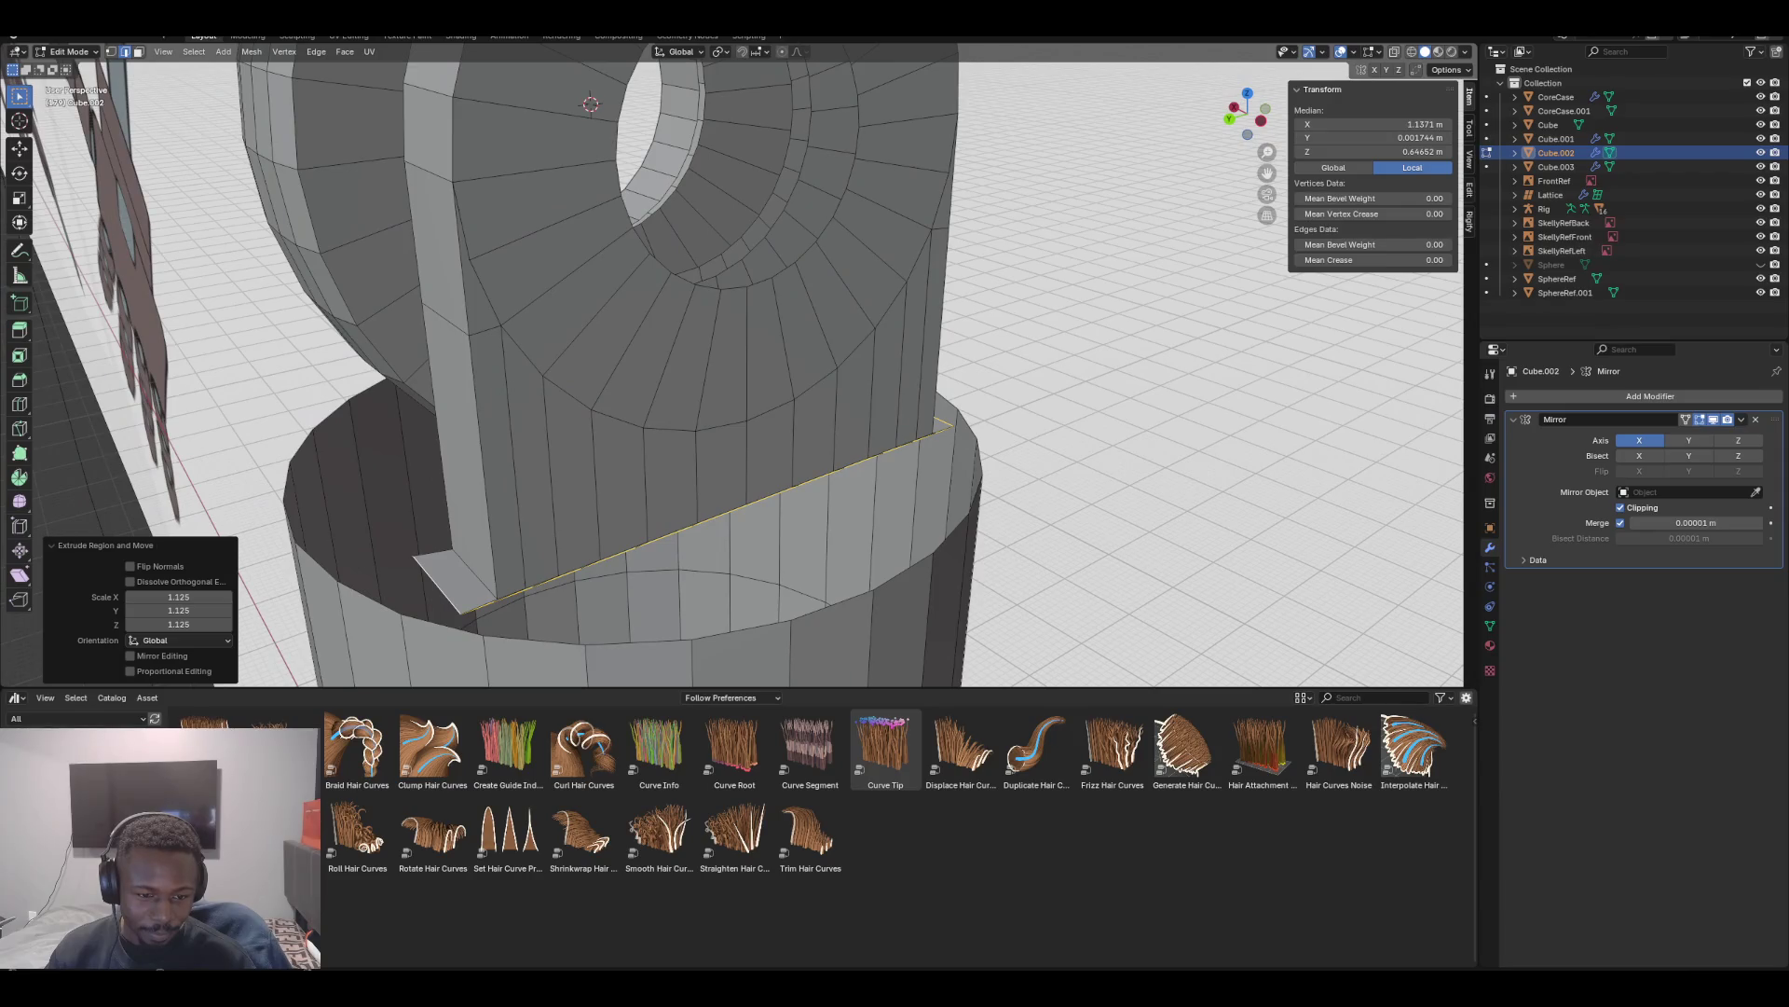
click(513, 592)
alt+click(511, 587)
alt+click(518, 591)
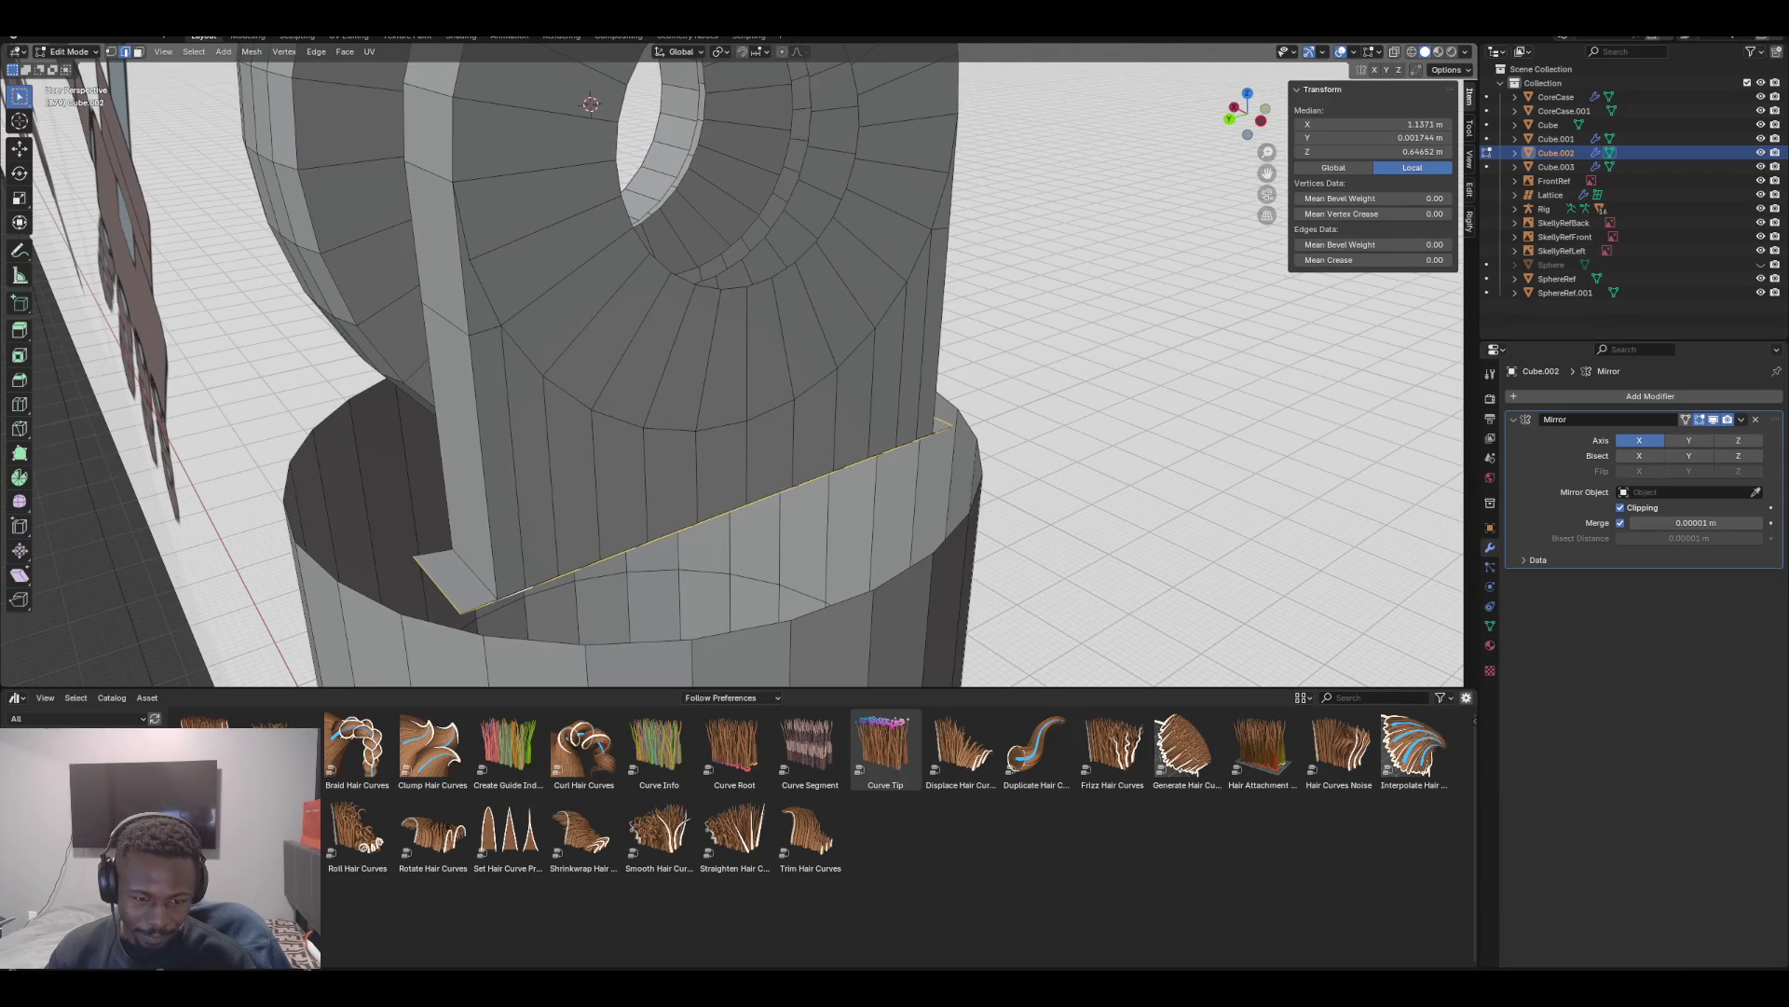
middle_drag(653, 373, 713, 363)
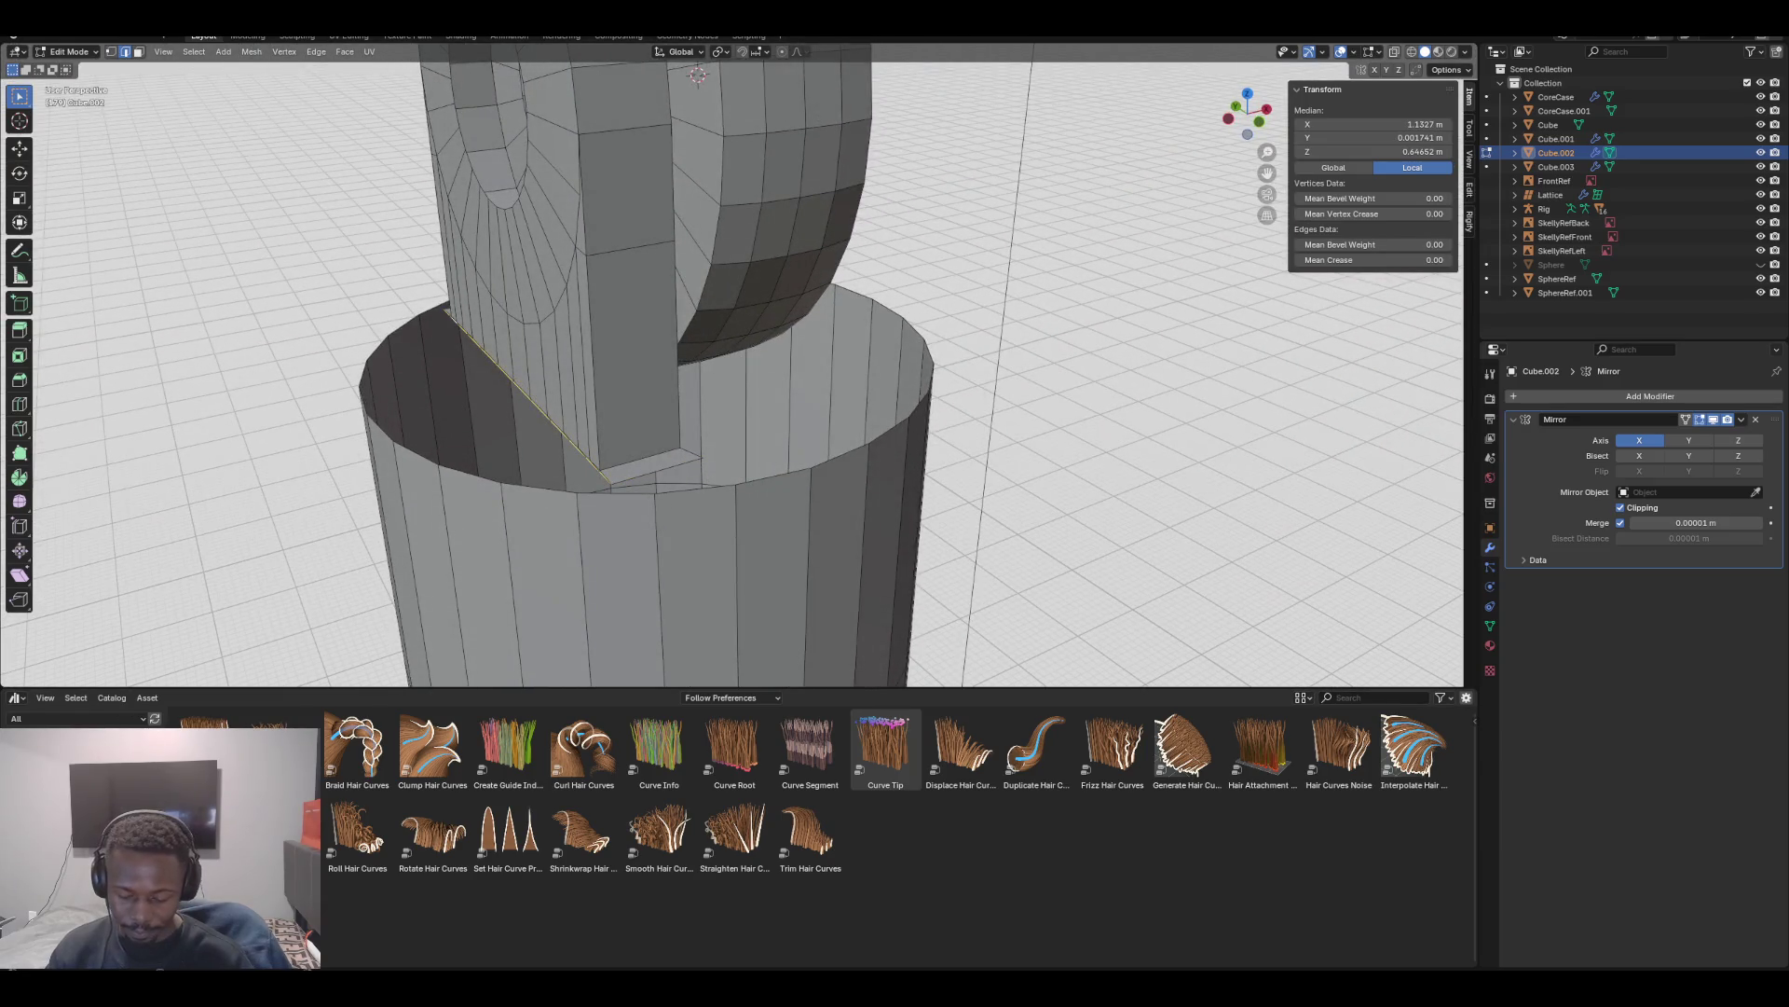
key(g)
key(x)
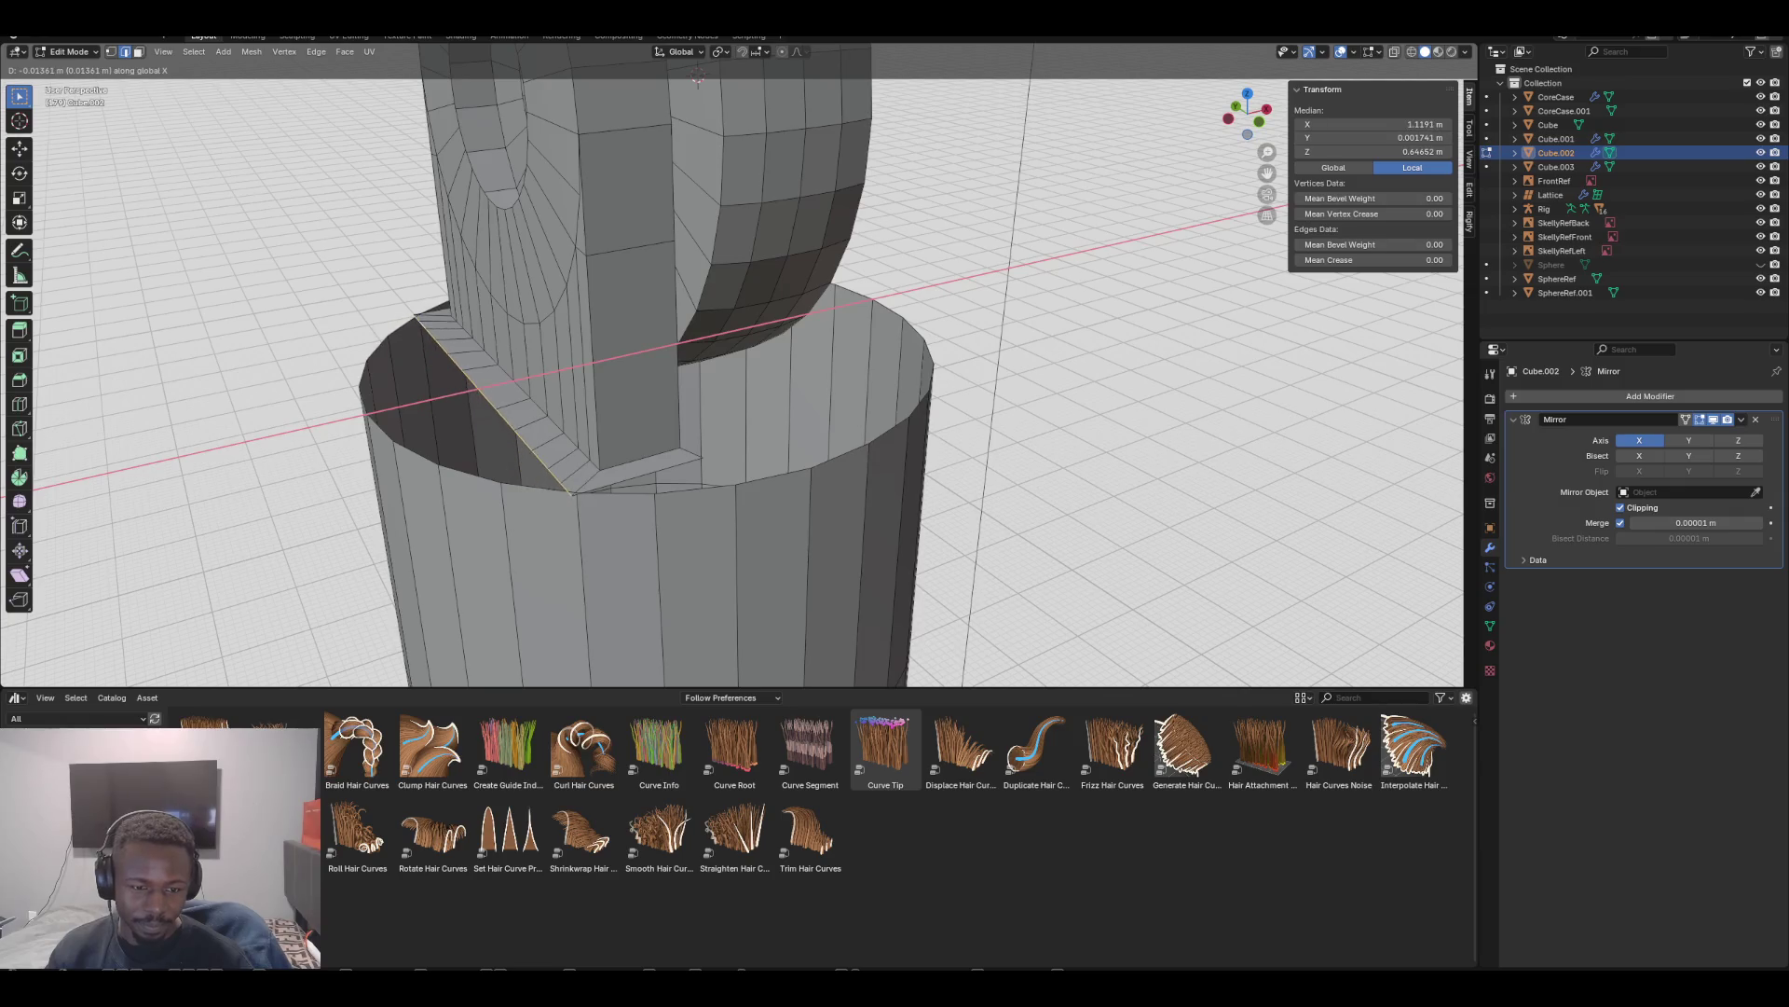
click(694, 82)
mouse_move(694, 82)
middle_down()
mouse_move(596, 89)
mouse_move(550, 177)
middle_up()
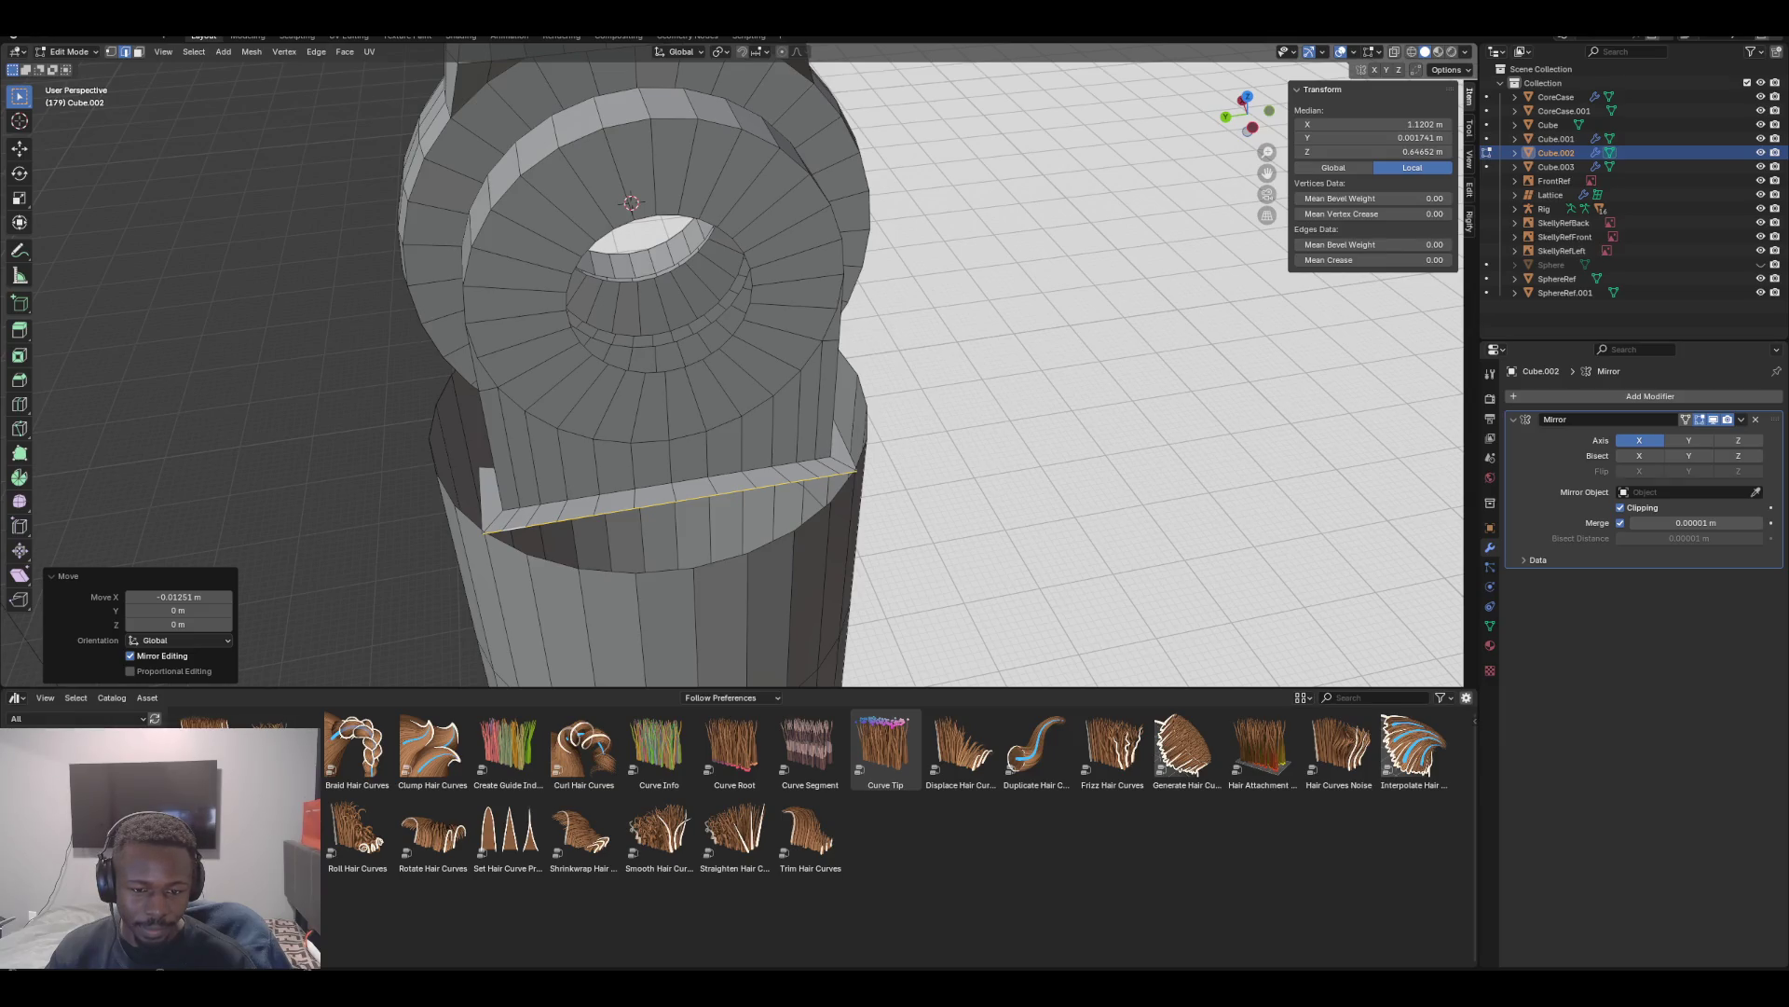
middle_drag(550, 177, 634, 184)
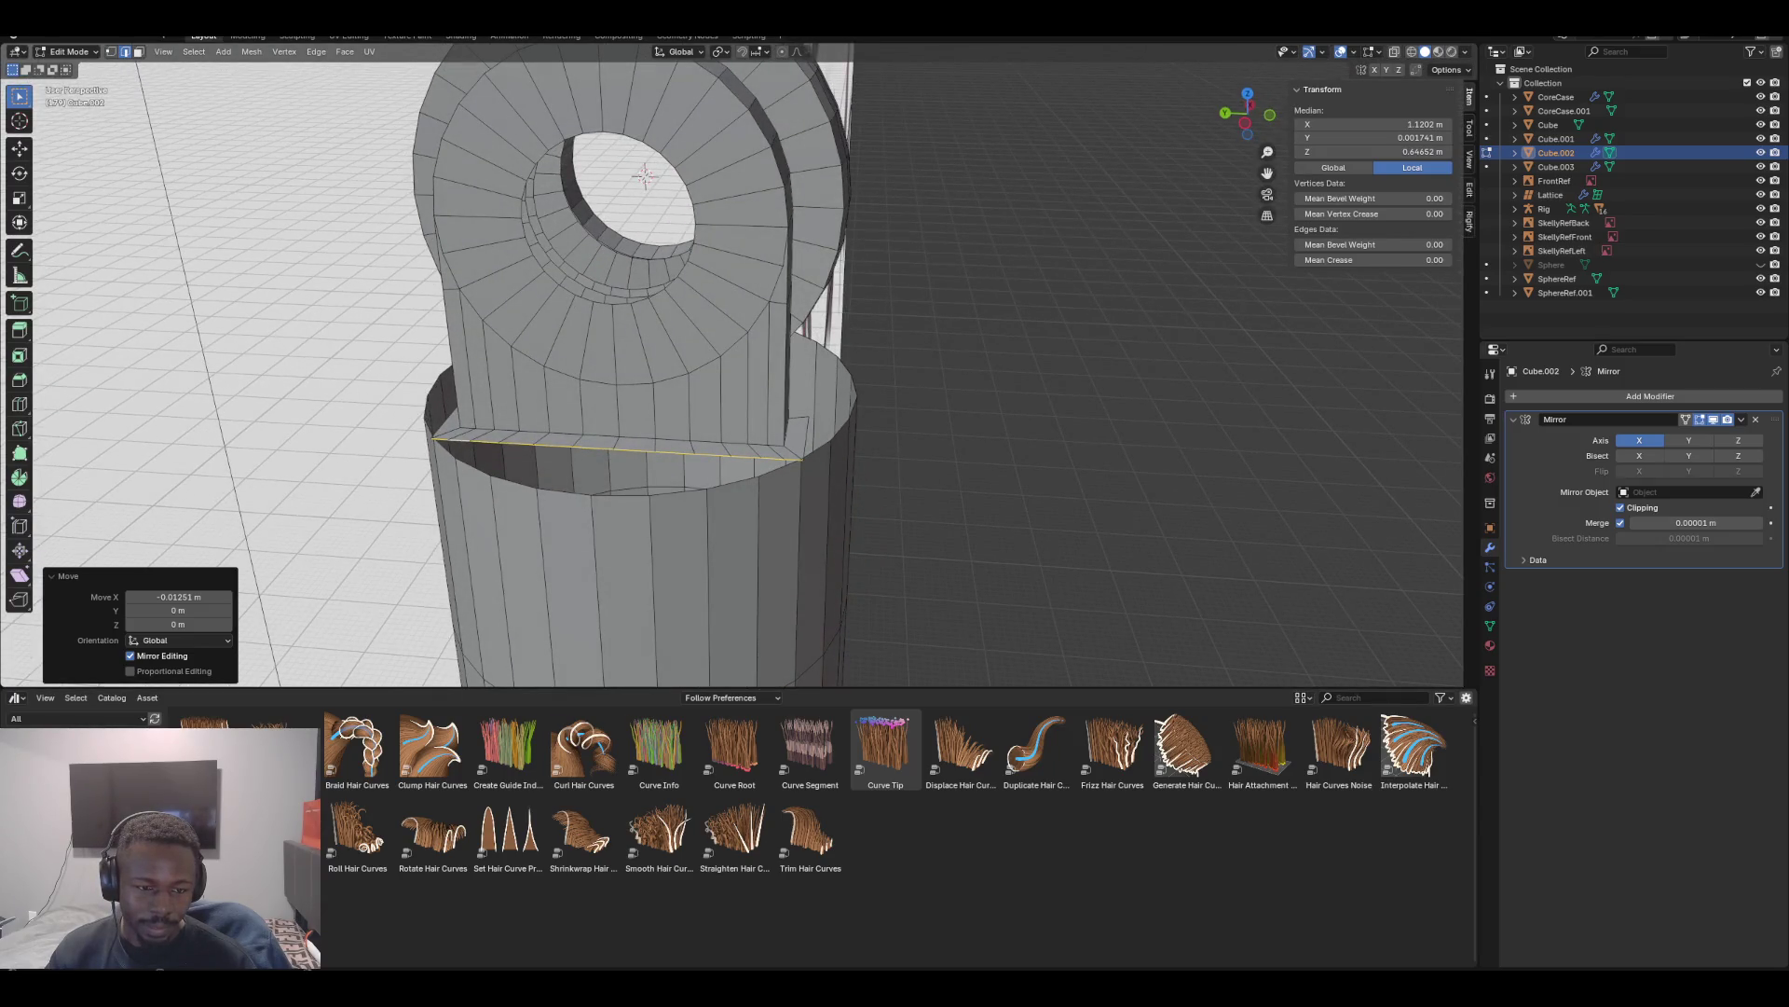
middle_drag(634, 185, 689, 190)
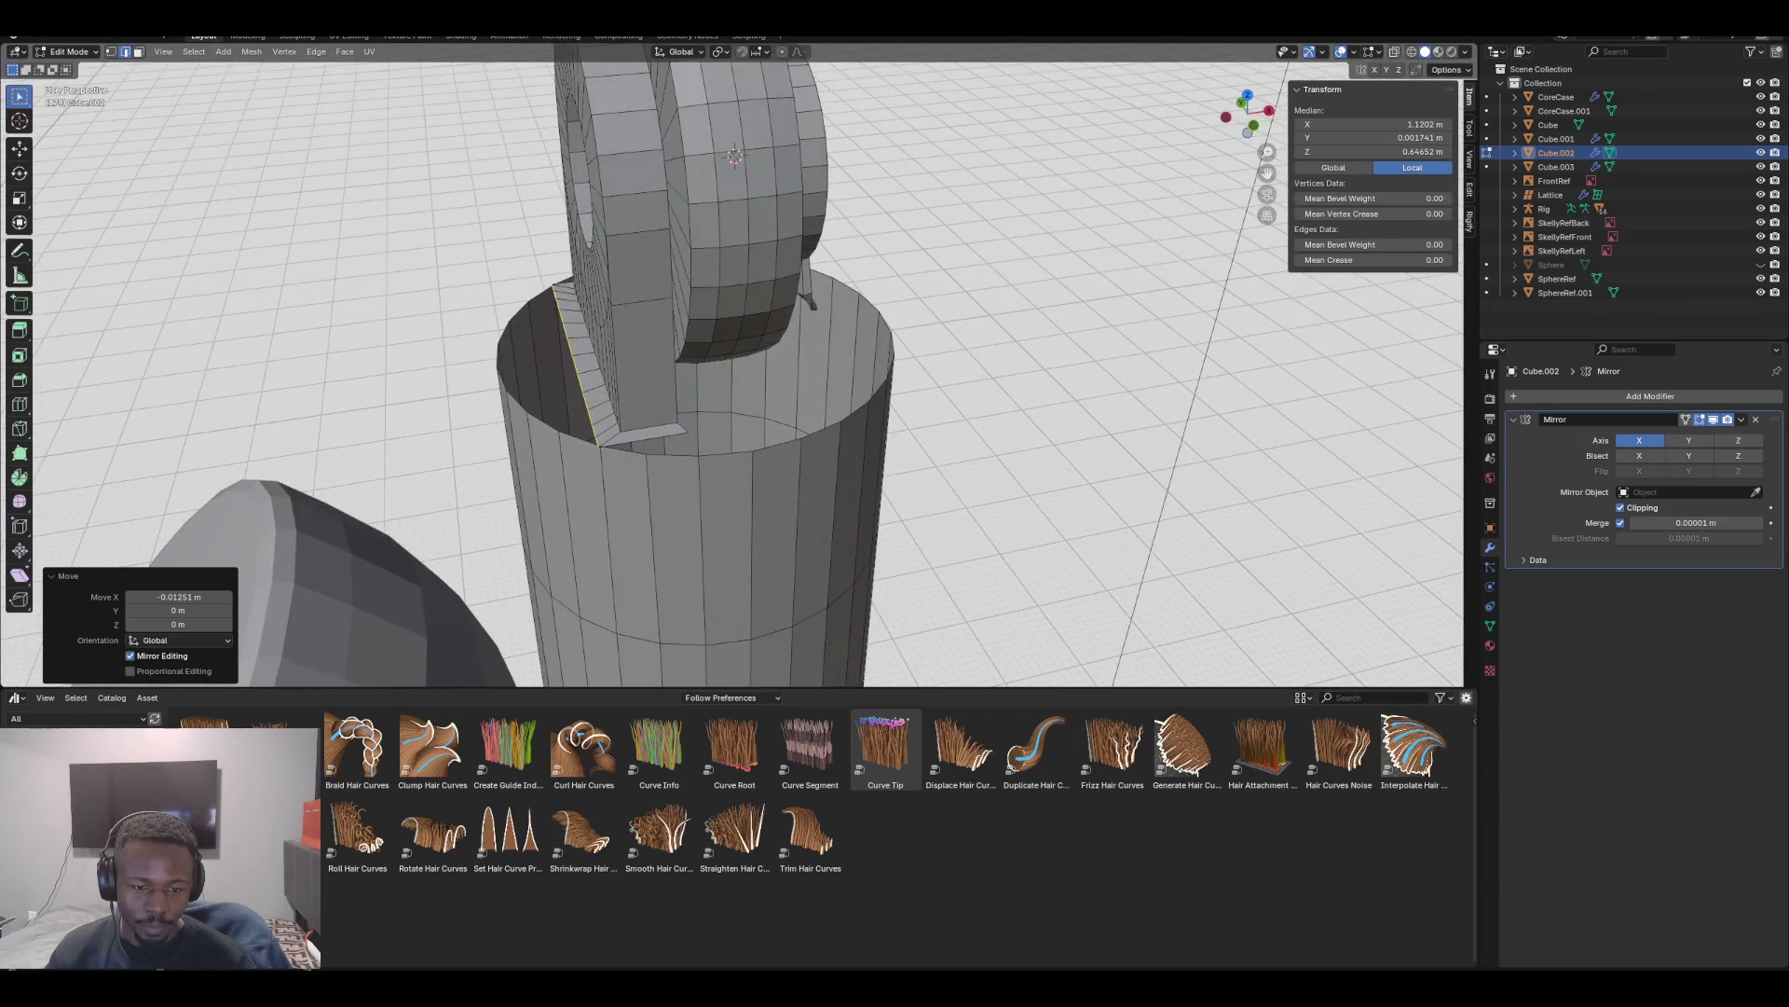
scroll(732, 363, down, 2)
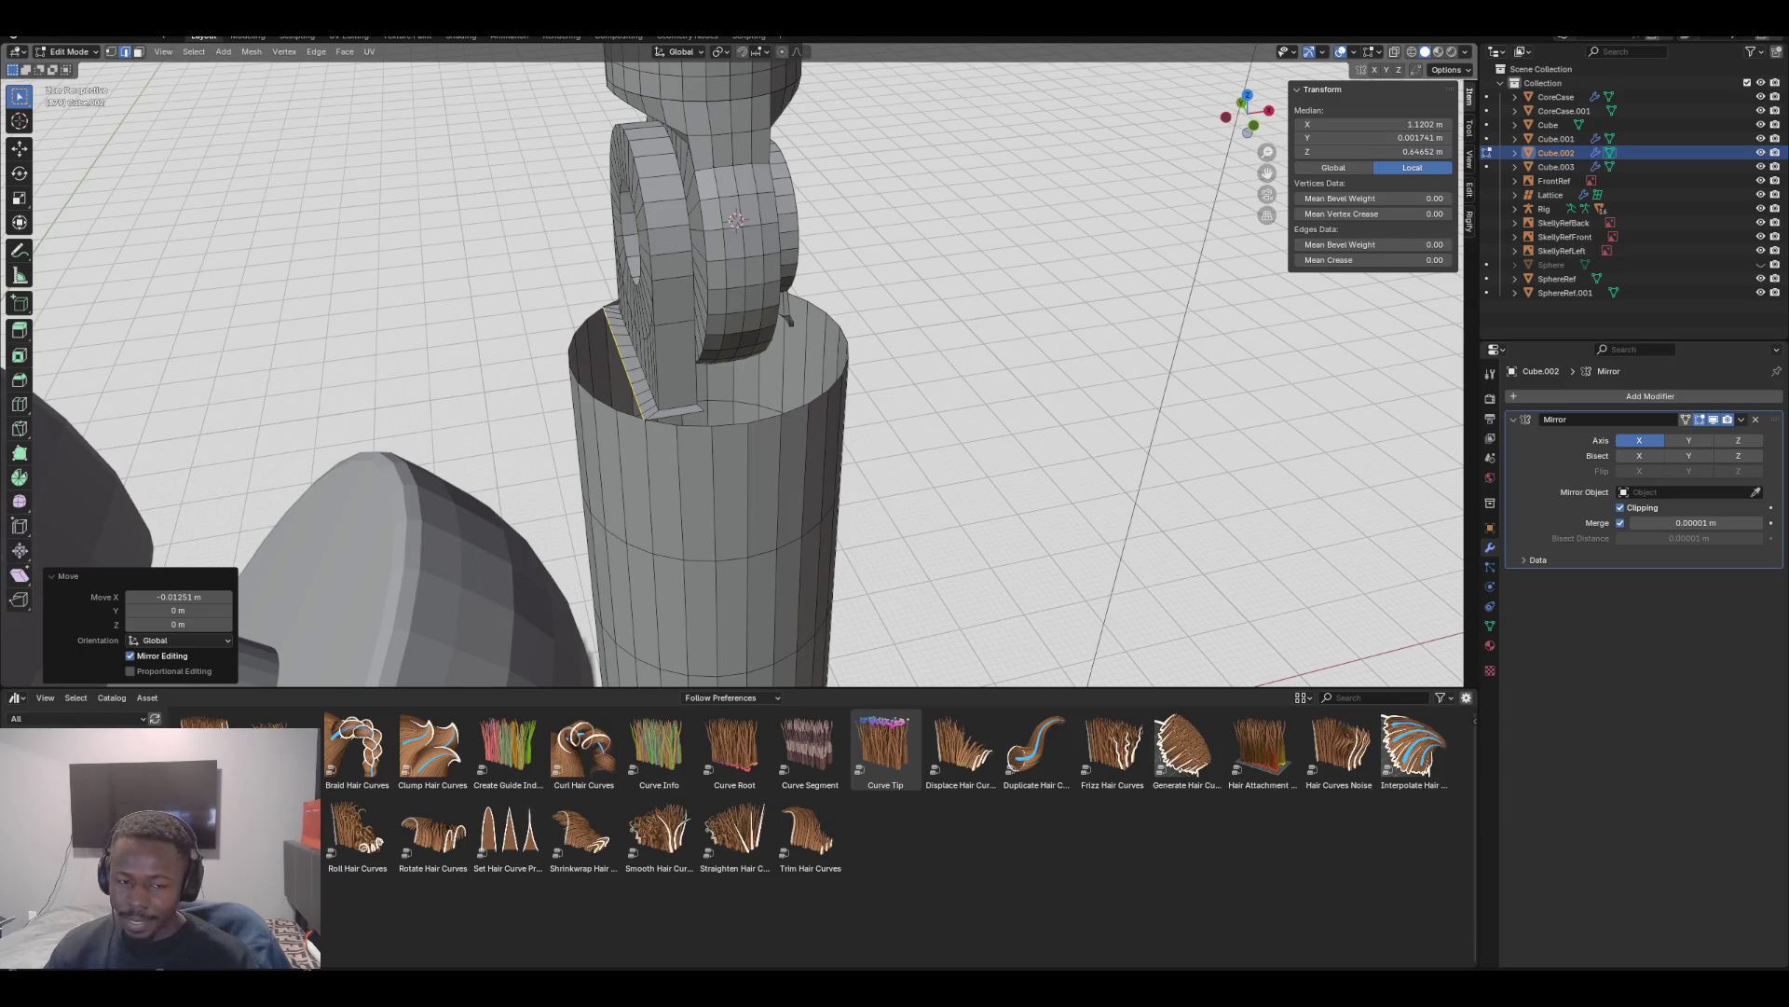
middle_drag(689, 190, 727, 194)
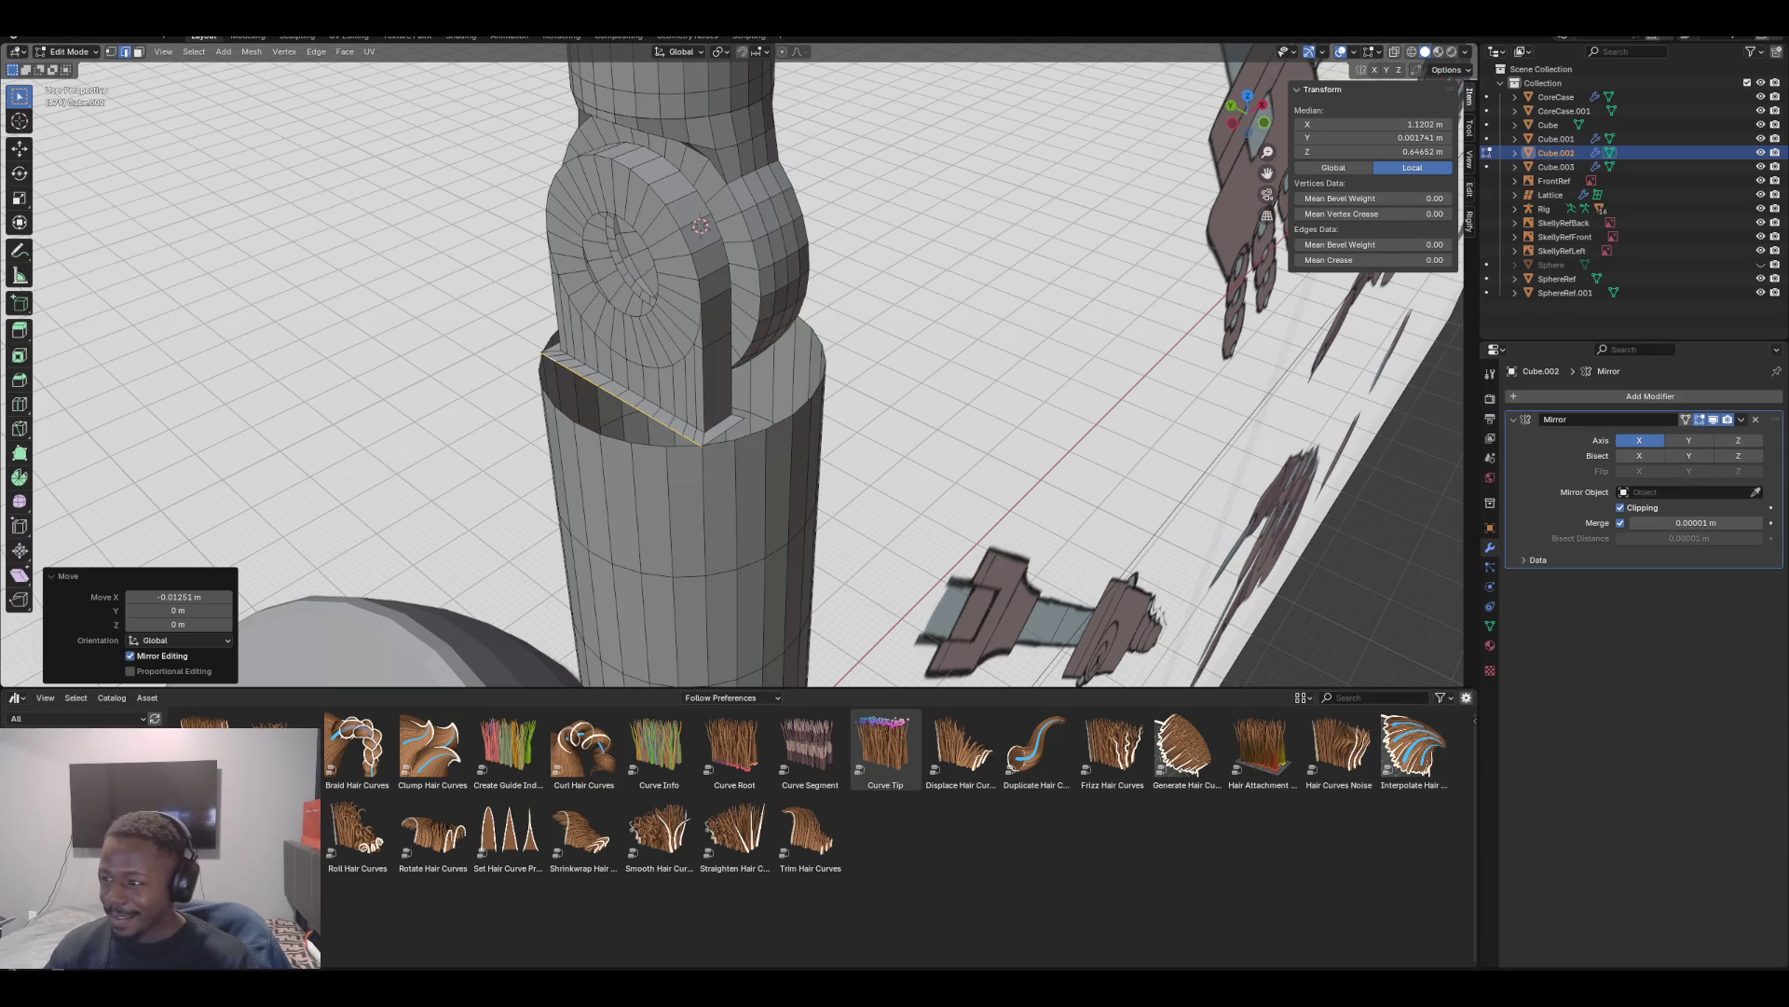
mouse_move(708, 373)
middle_down()
mouse_move(830, 379)
mouse_move(829, 425)
mouse_move(755, 427)
mouse_move(797, 428)
middle_up()
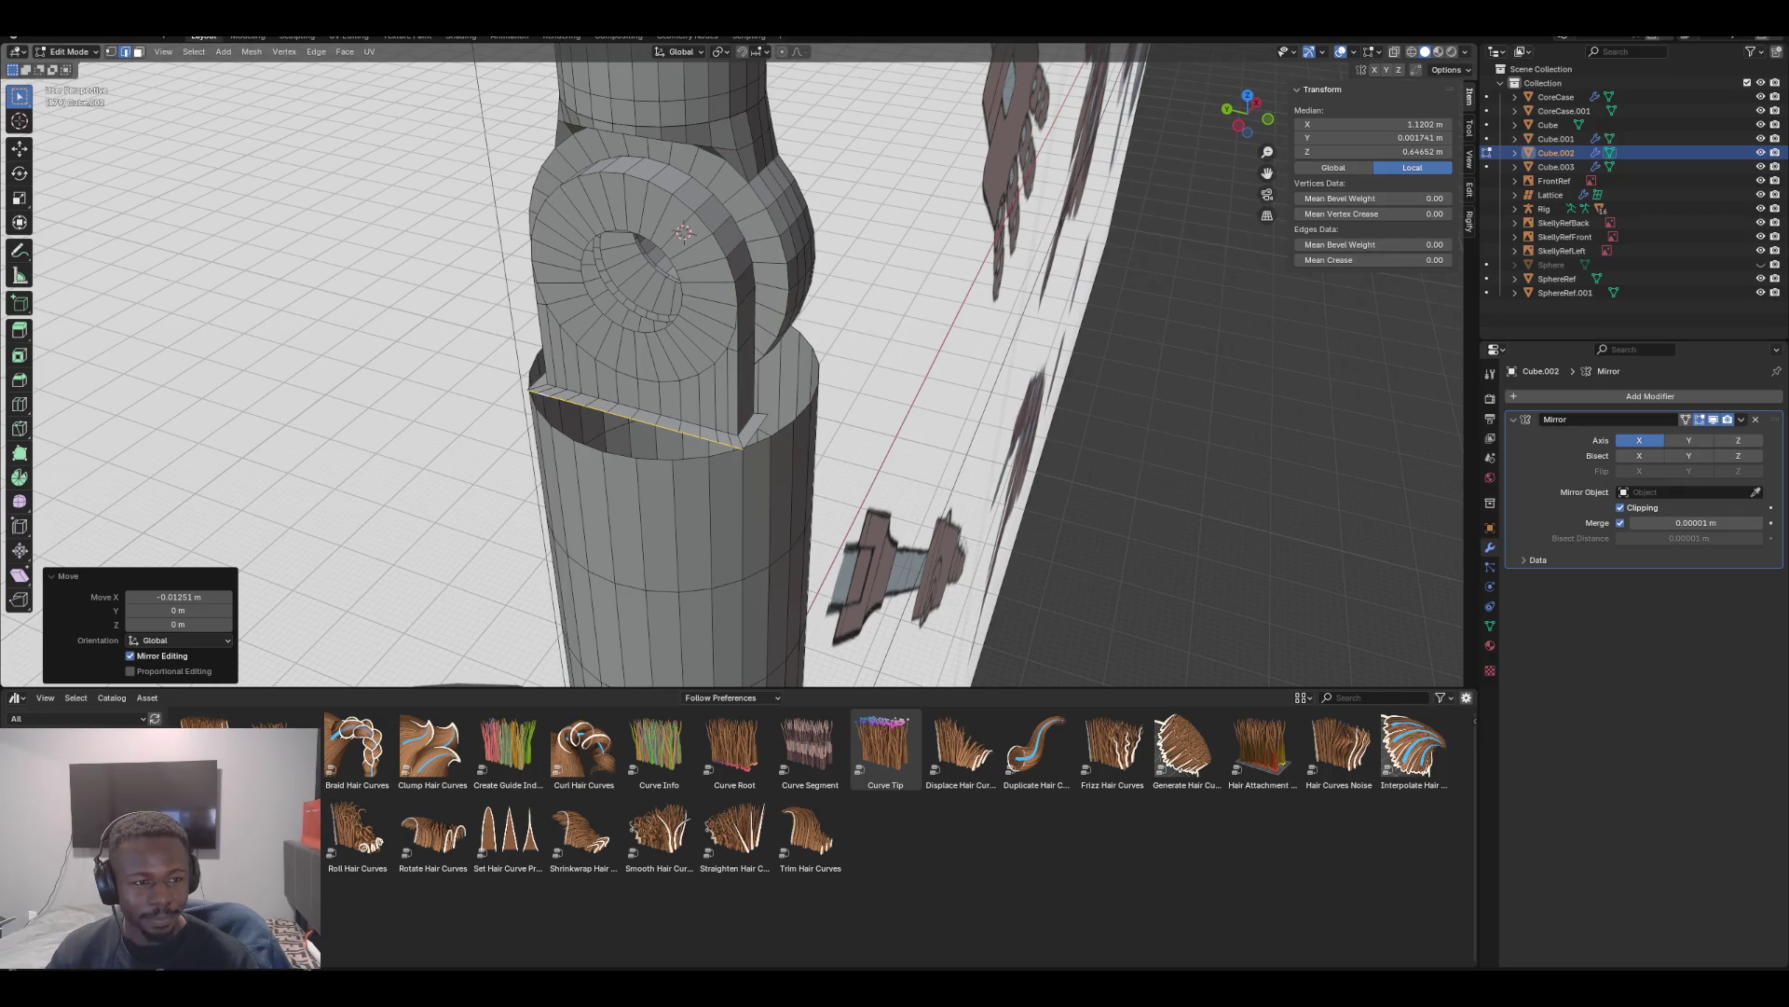
Delete the vertical face strips on both sides of the hinge ring
key(alt+a)
click(741, 386)
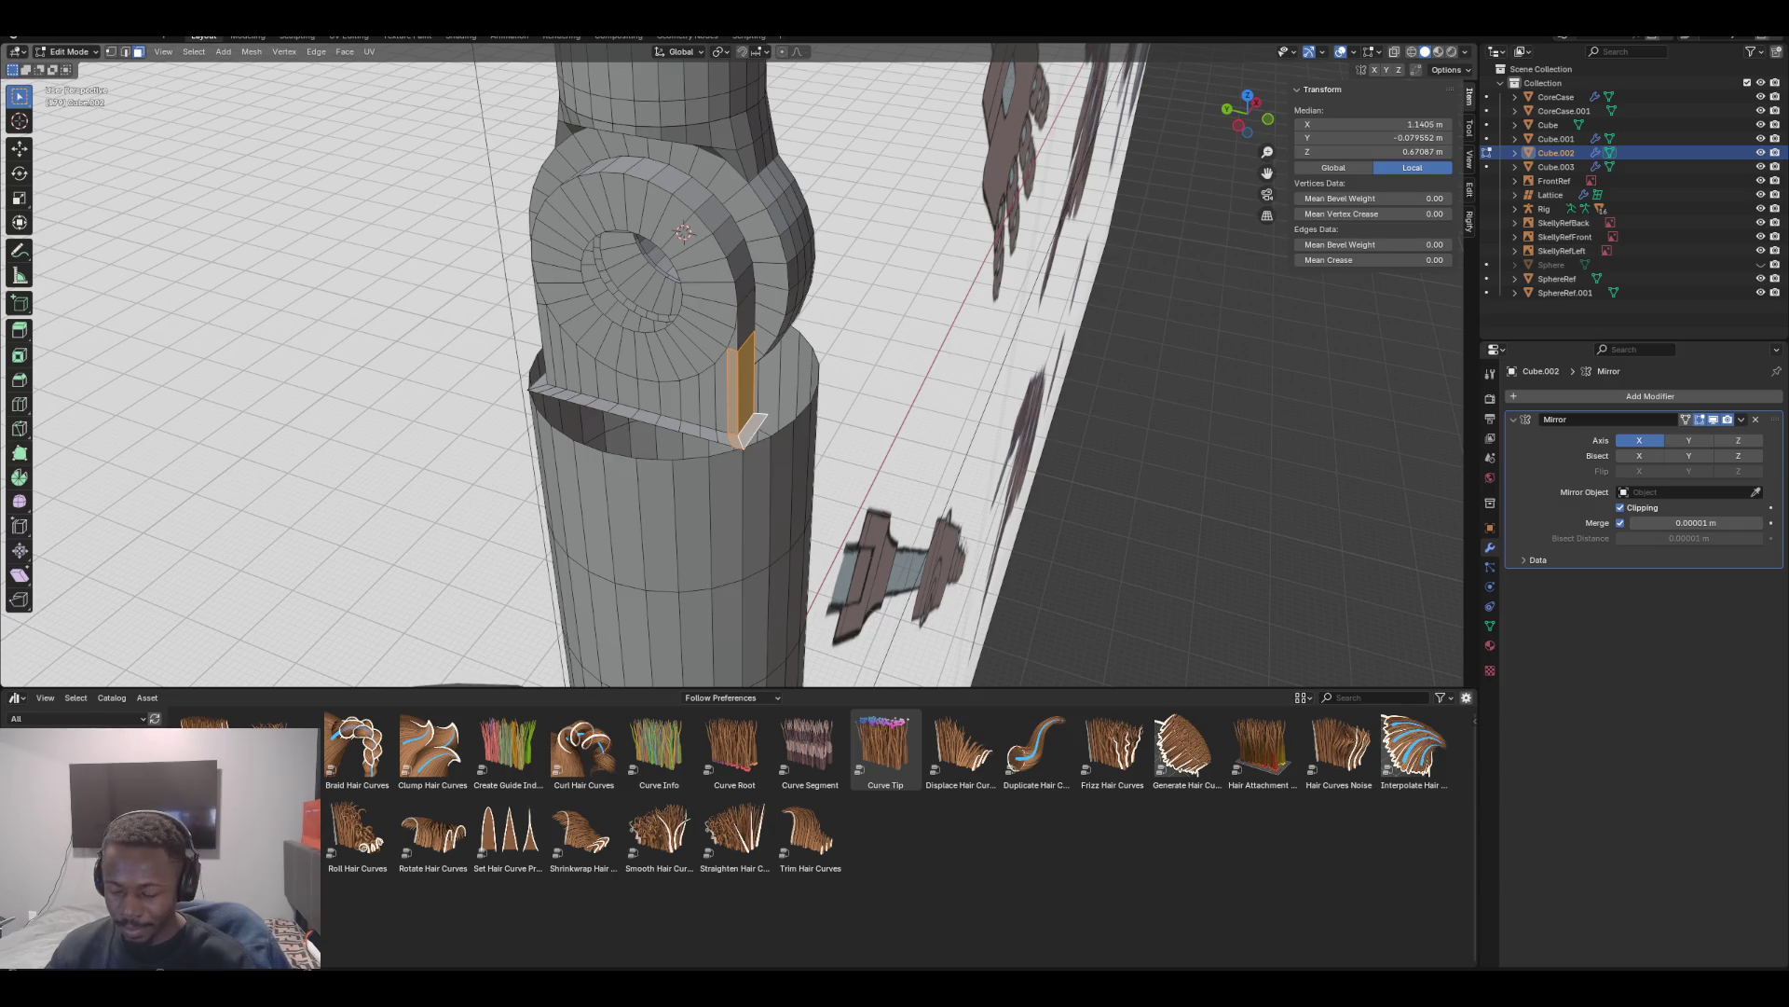
key(x)
click(709, 429)
middle_drag(485, 434, 650, 433)
click(650, 433)
key(g)
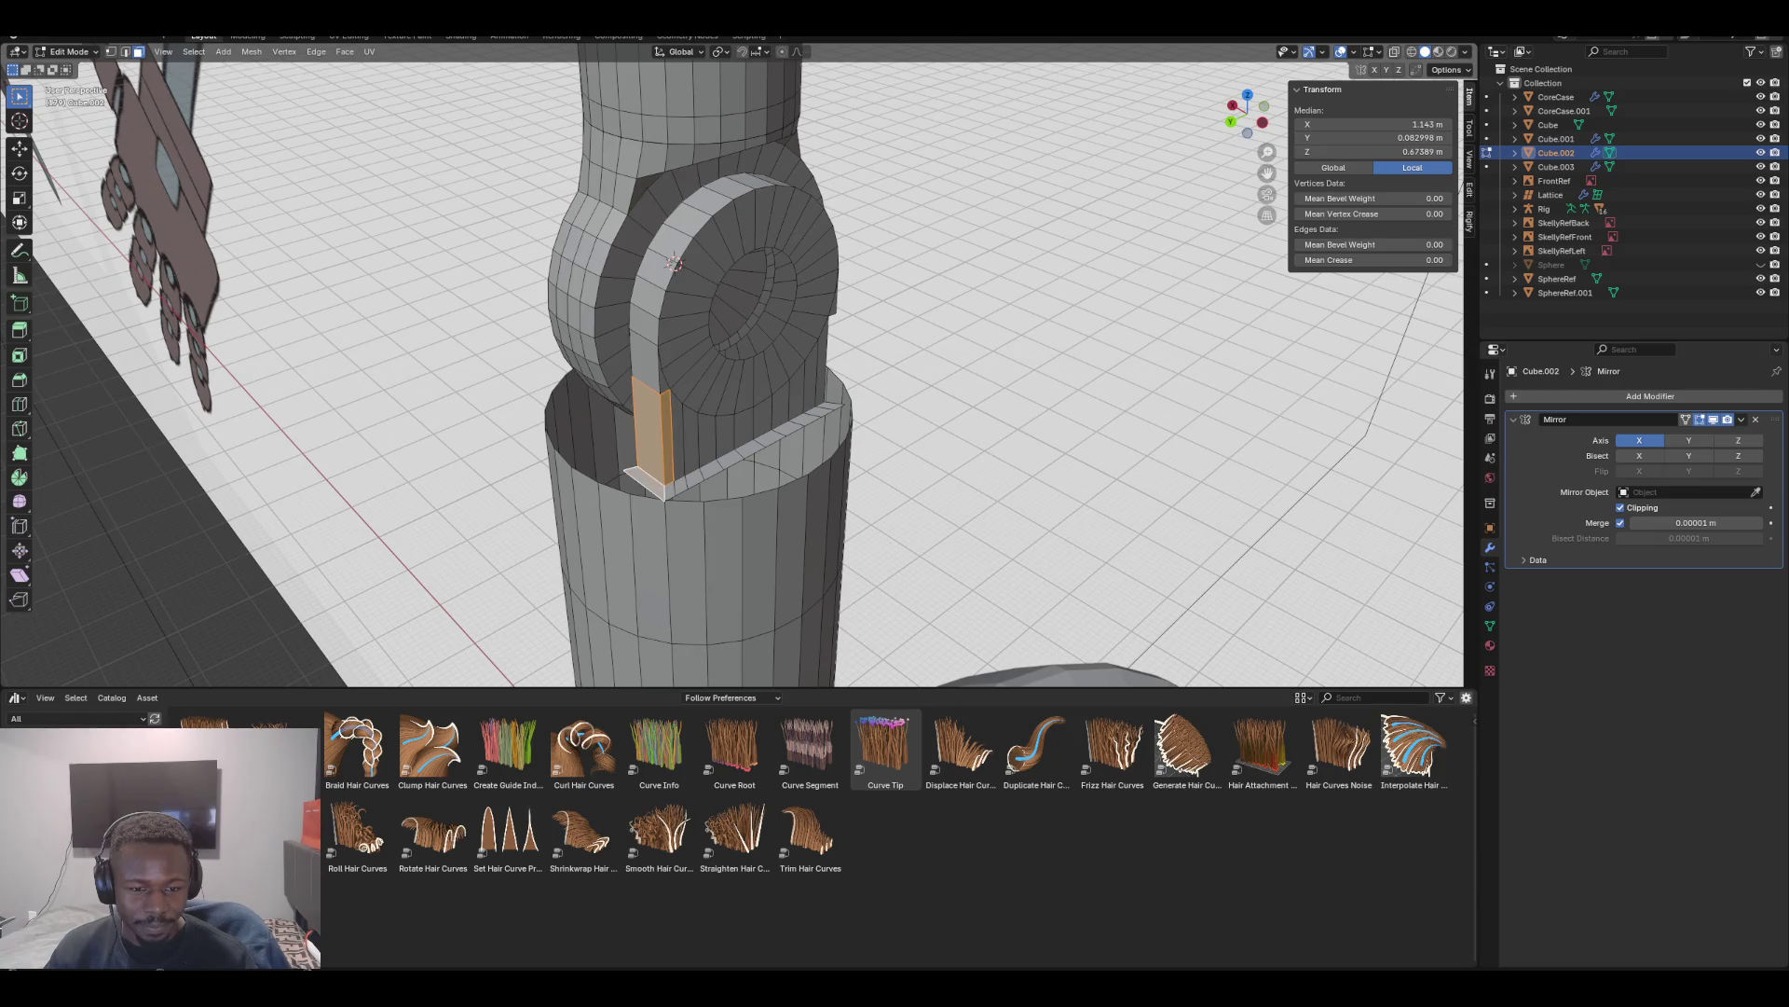
key(Return)
key(x)
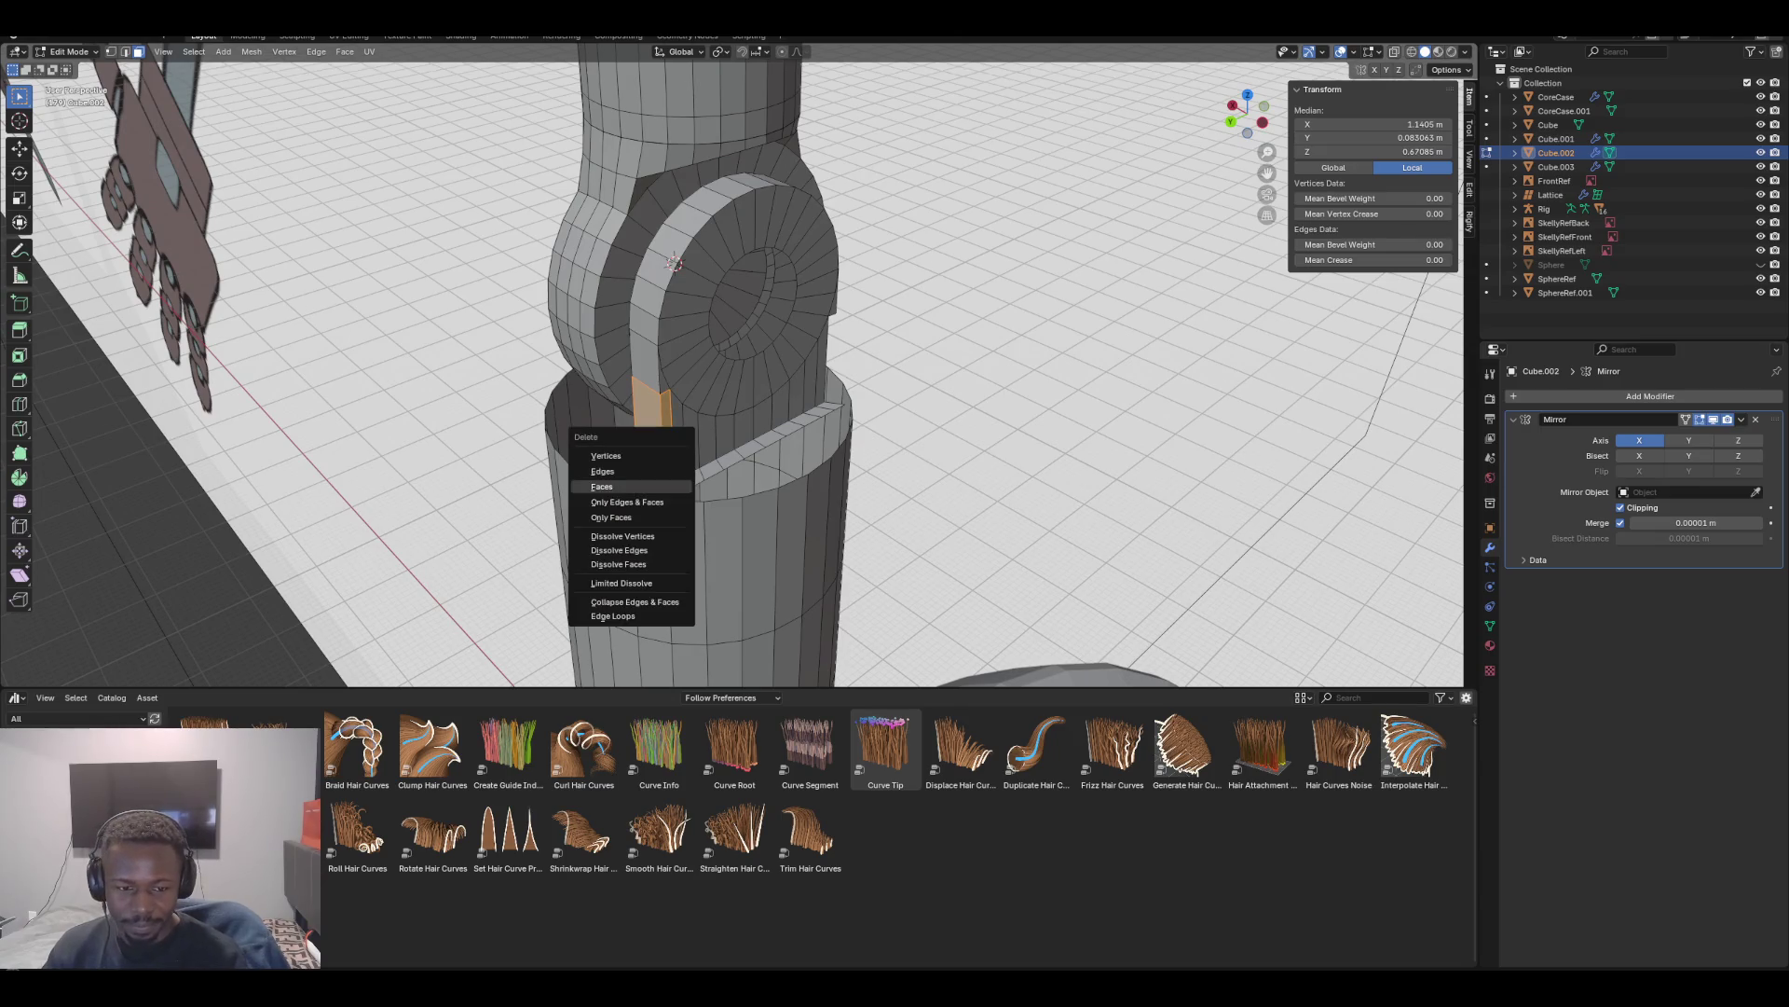
click(602, 487)
Delete the two opposite vertical faces of the sleeve neck
mouse_move(602, 487)
middle_down()
mouse_move(504, 424)
mouse_move(559, 419)
middle_up()
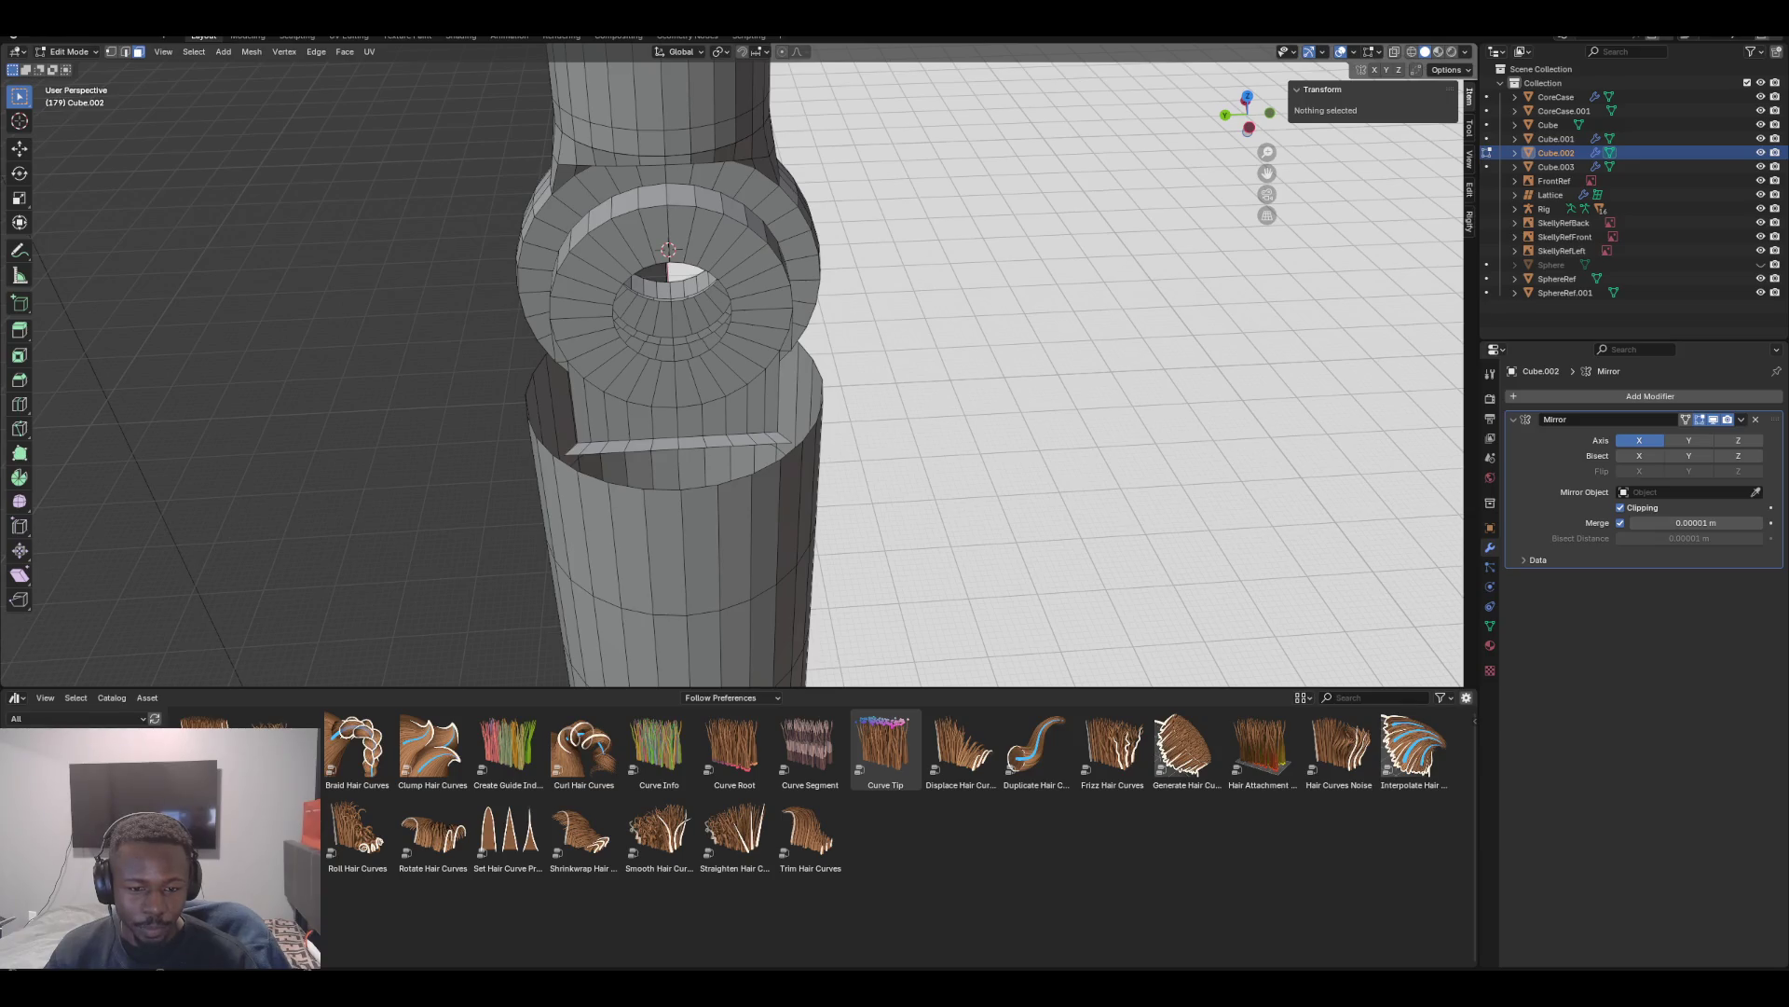
mouse_move(559, 419)
middle_down()
mouse_move(671, 368)
mouse_move(633, 335)
mouse_move(783, 352)
mouse_move(764, 364)
middle_up()
click(762, 363)
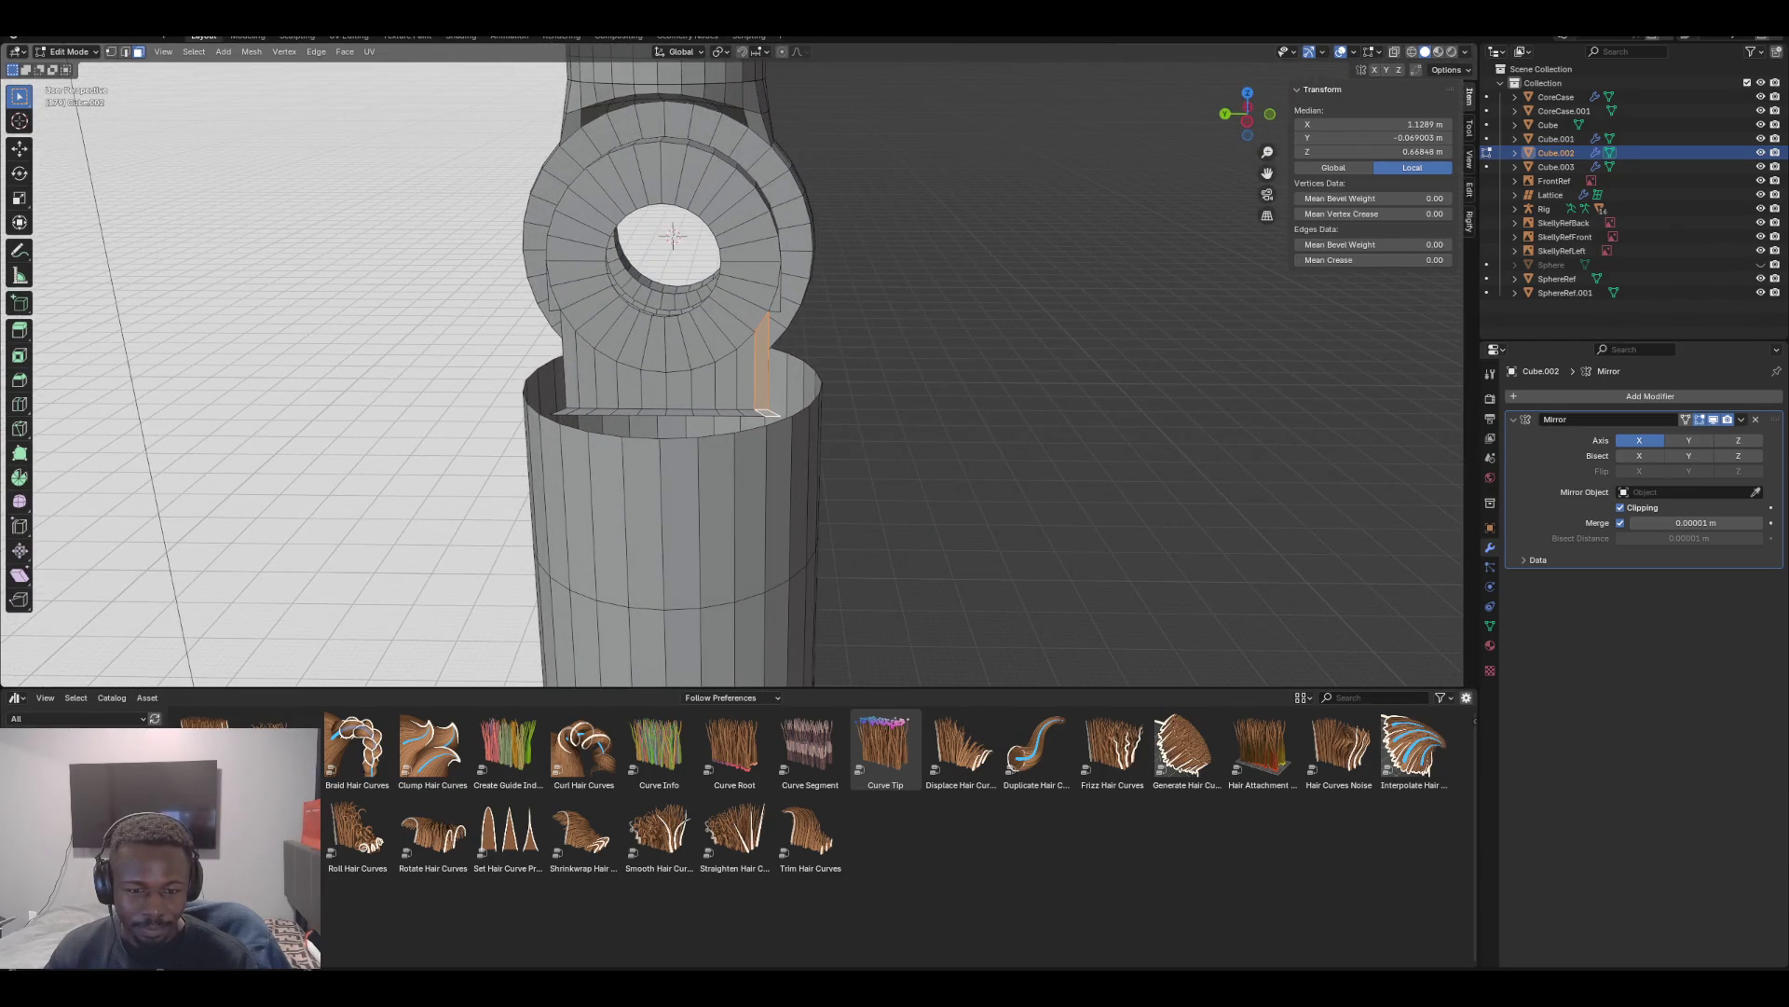
shift+click(562, 317)
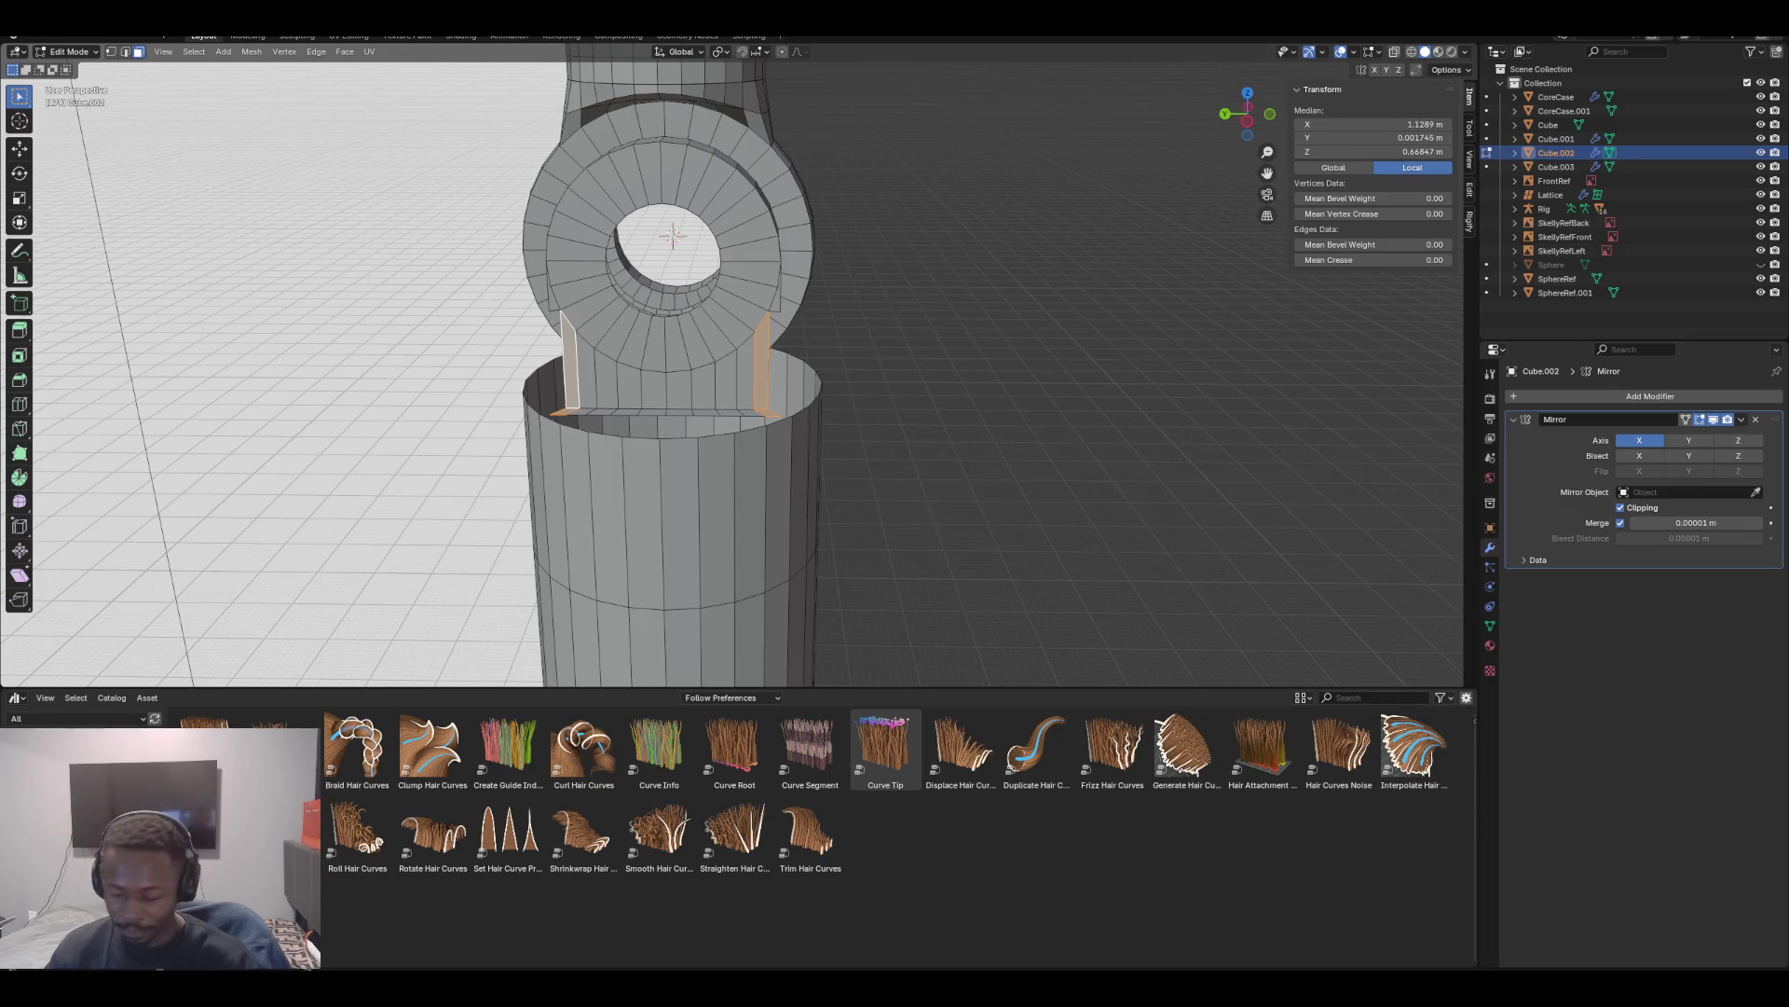
key(x)
click(502, 388)
middle_drag(503, 387, 578, 345)
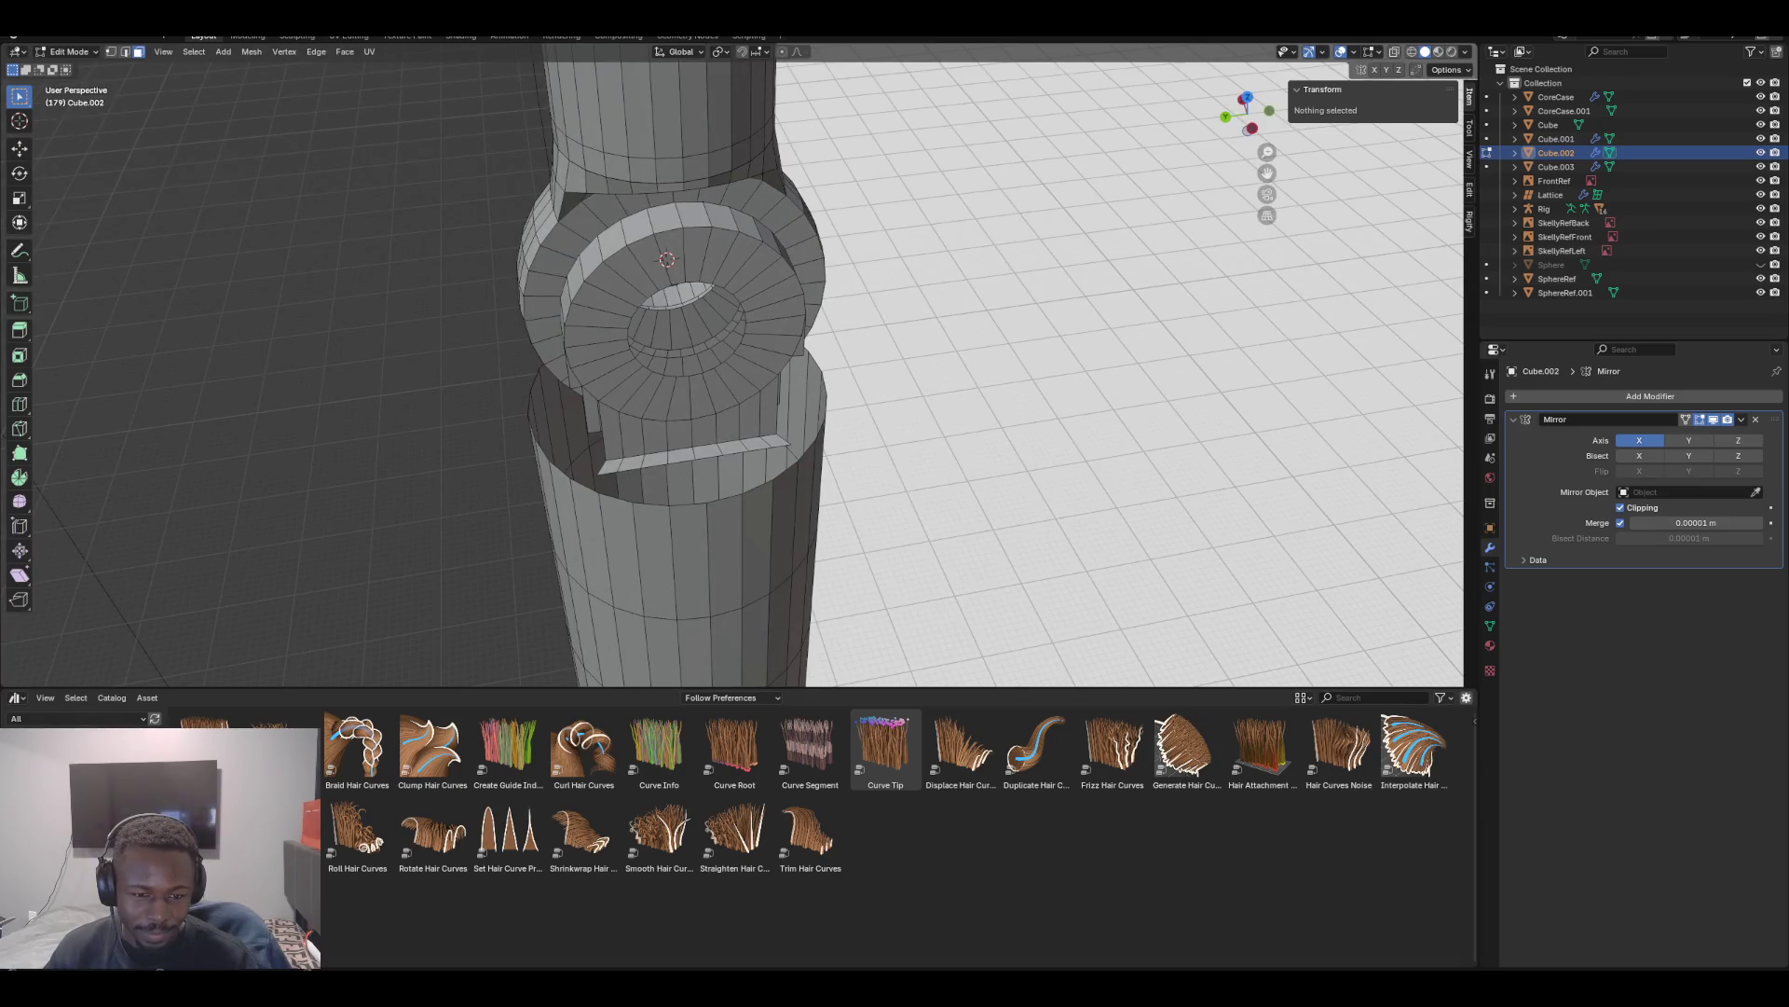
mouse_move(578, 345)
middle_down()
mouse_move(634, 223)
mouse_move(689, 297)
mouse_move(611, 187)
middle_up()
In vertex mode, merge the first vertical vertex pairs on the sleeve At Last, redoing one wrong merge
key(1)
click(689, 483)
alt+click(692, 541)
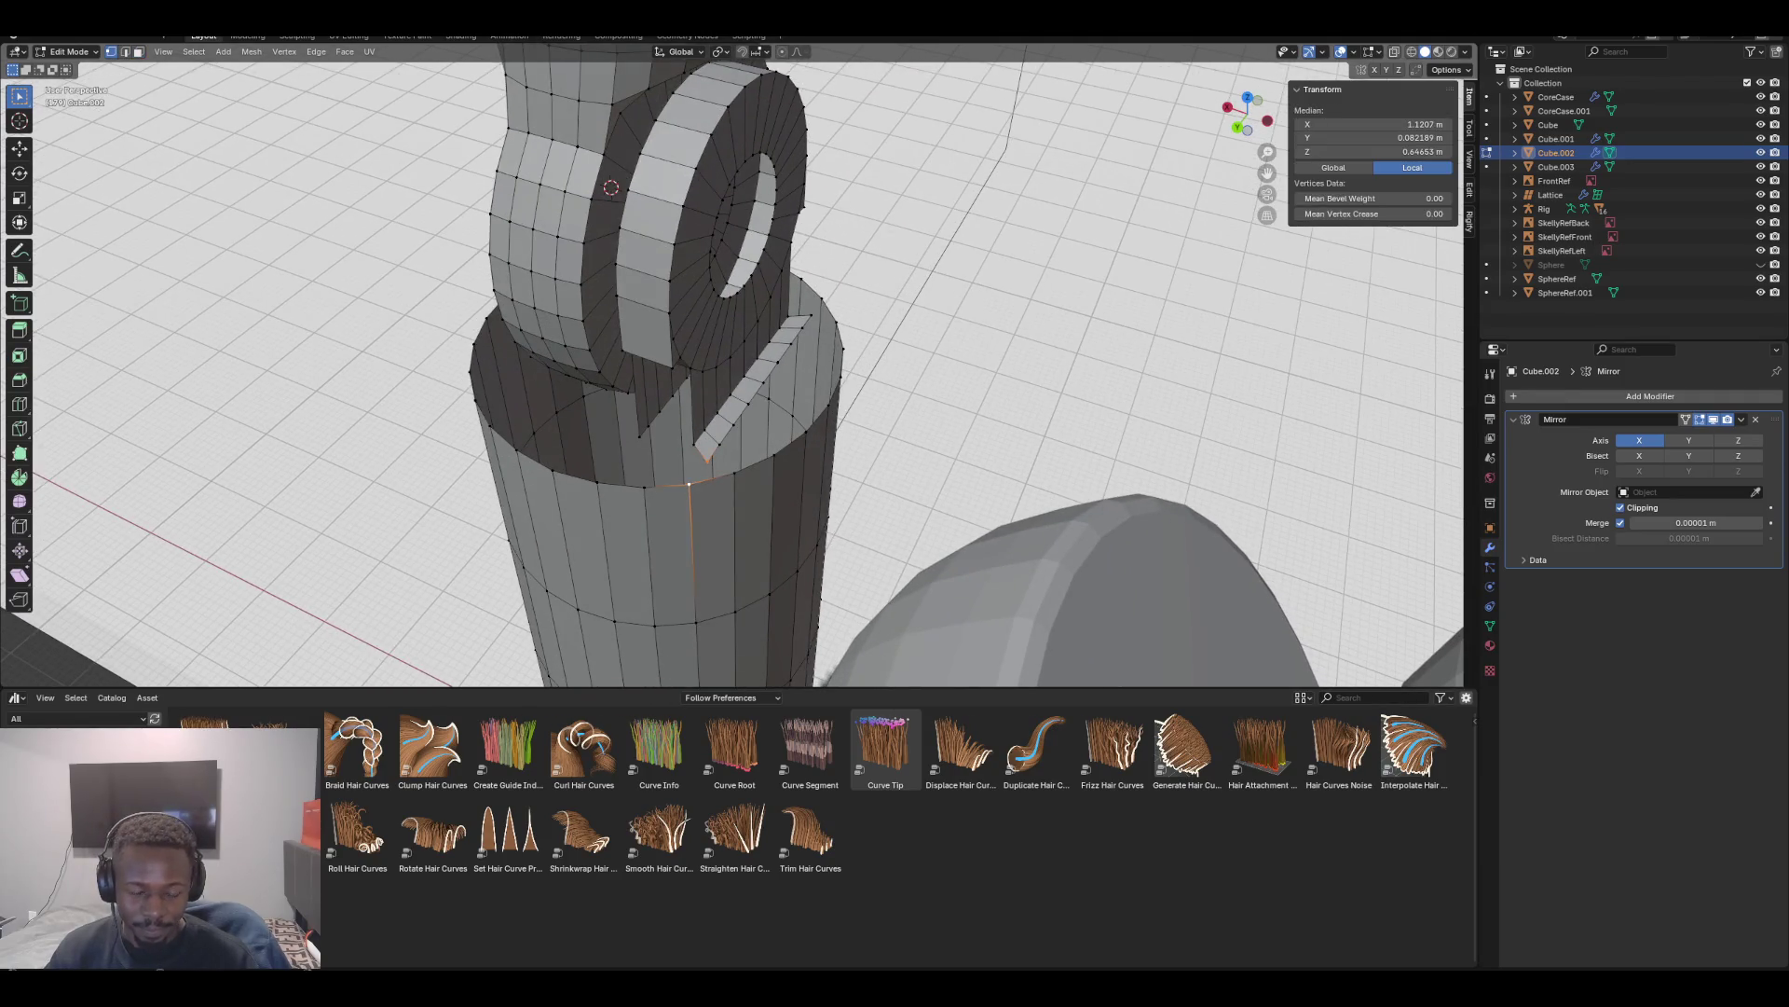
key(m)
click(644, 469)
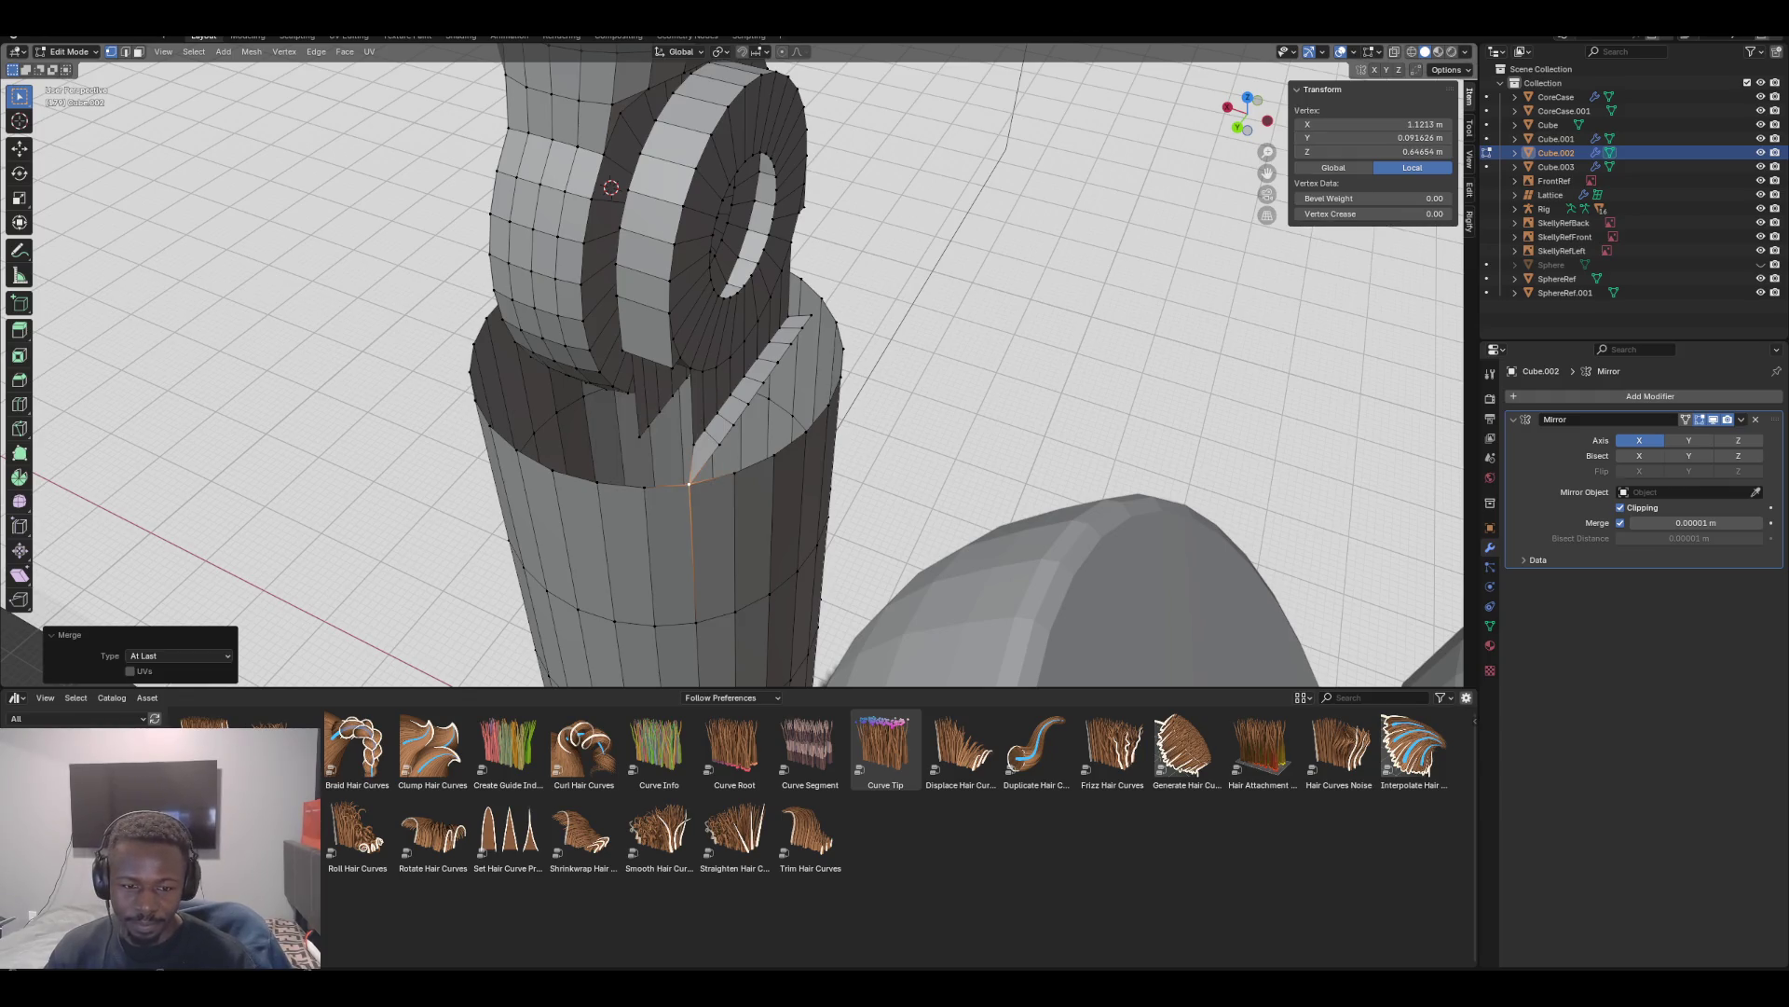
click(822, 300)
alt+click(816, 340)
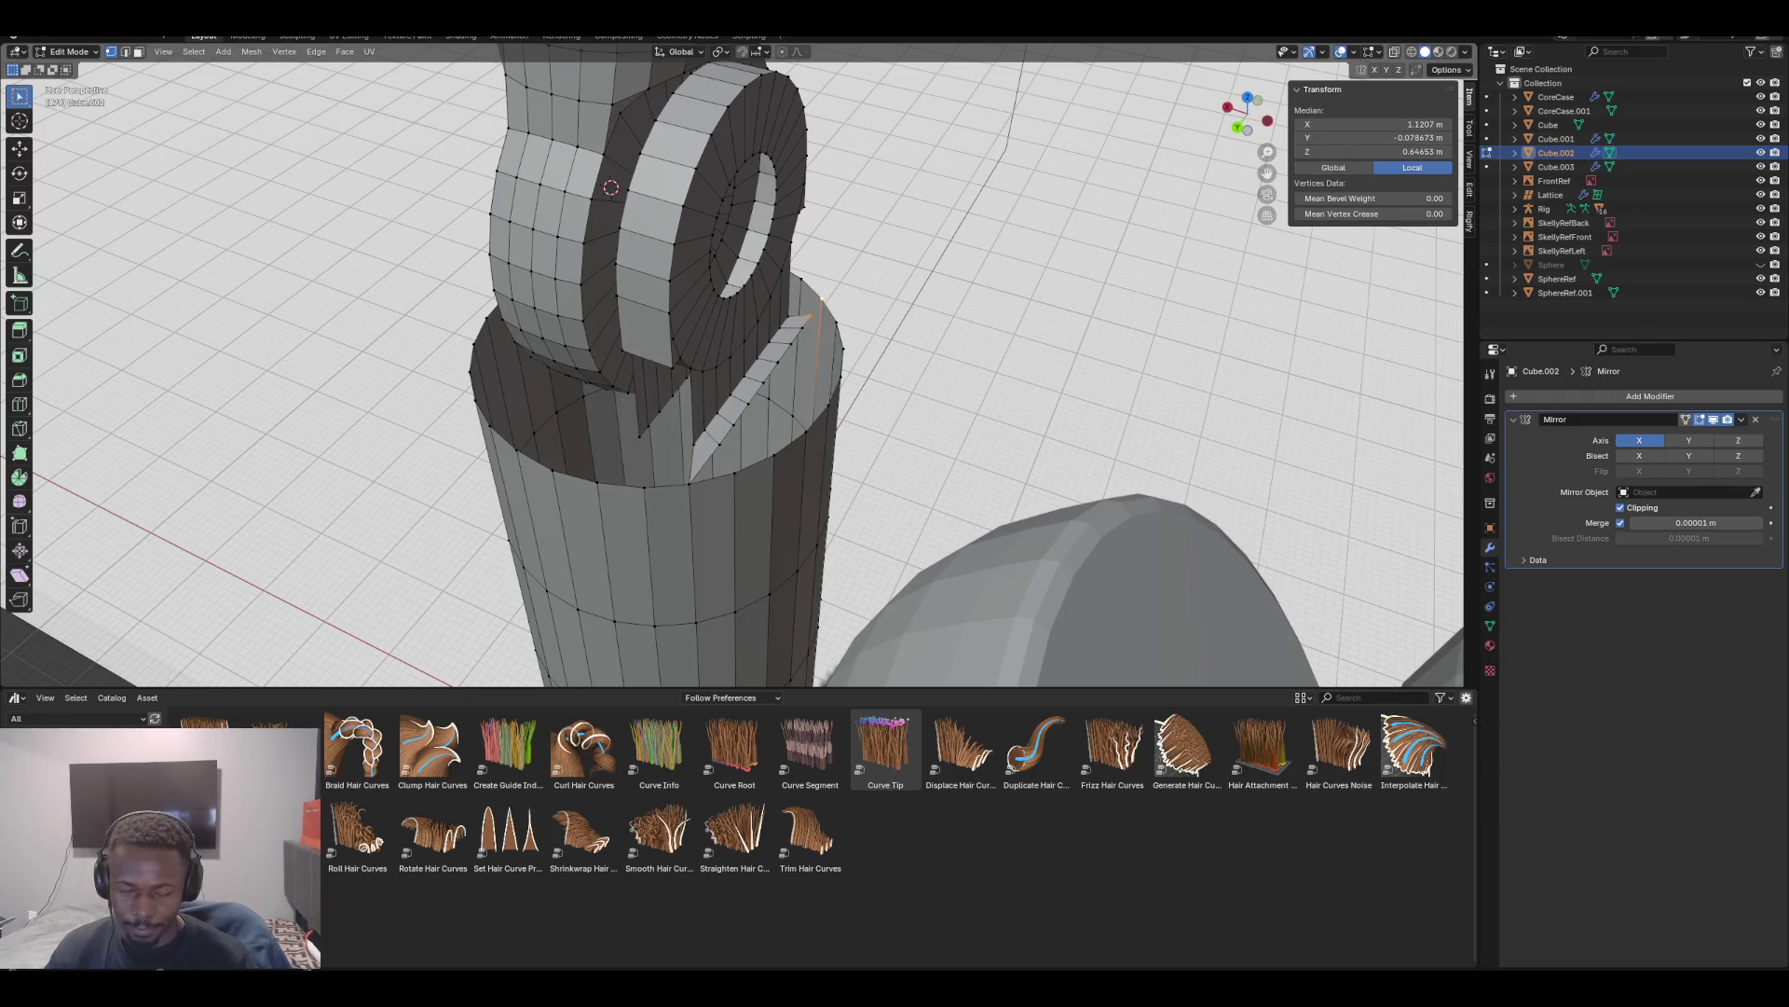
key(m)
click(755, 301)
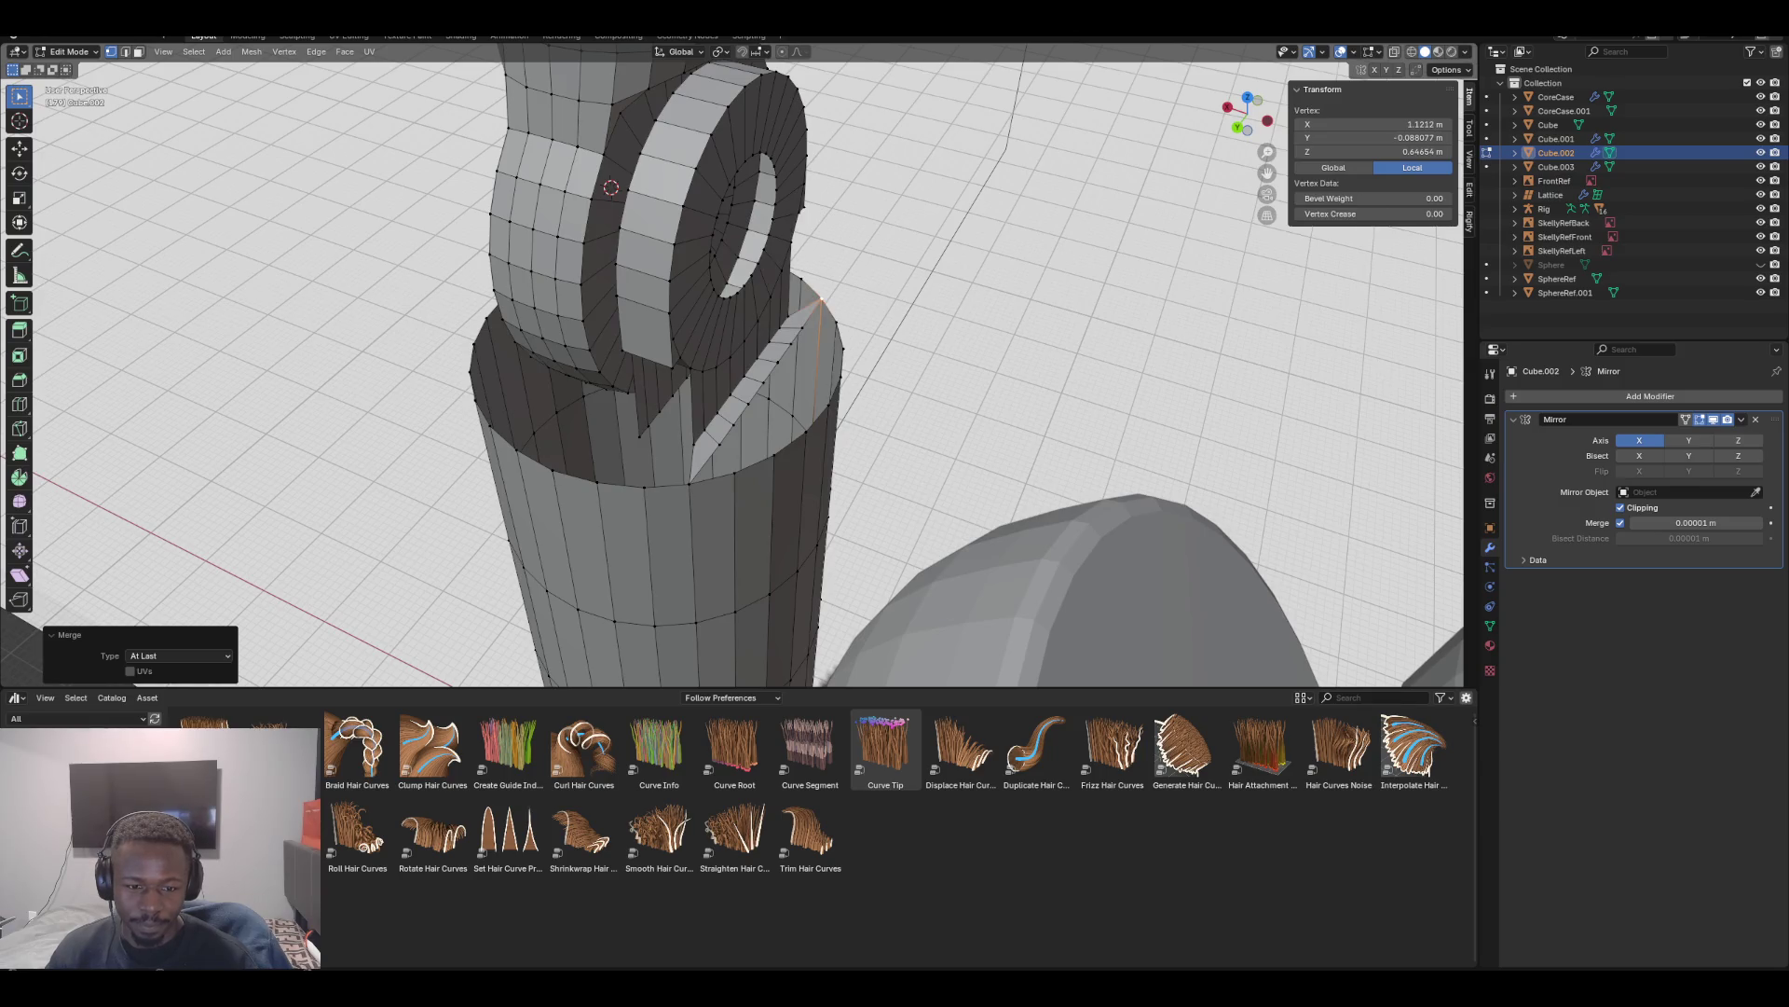
key(ctrl+z)
key(ctrl+z)
key(m)
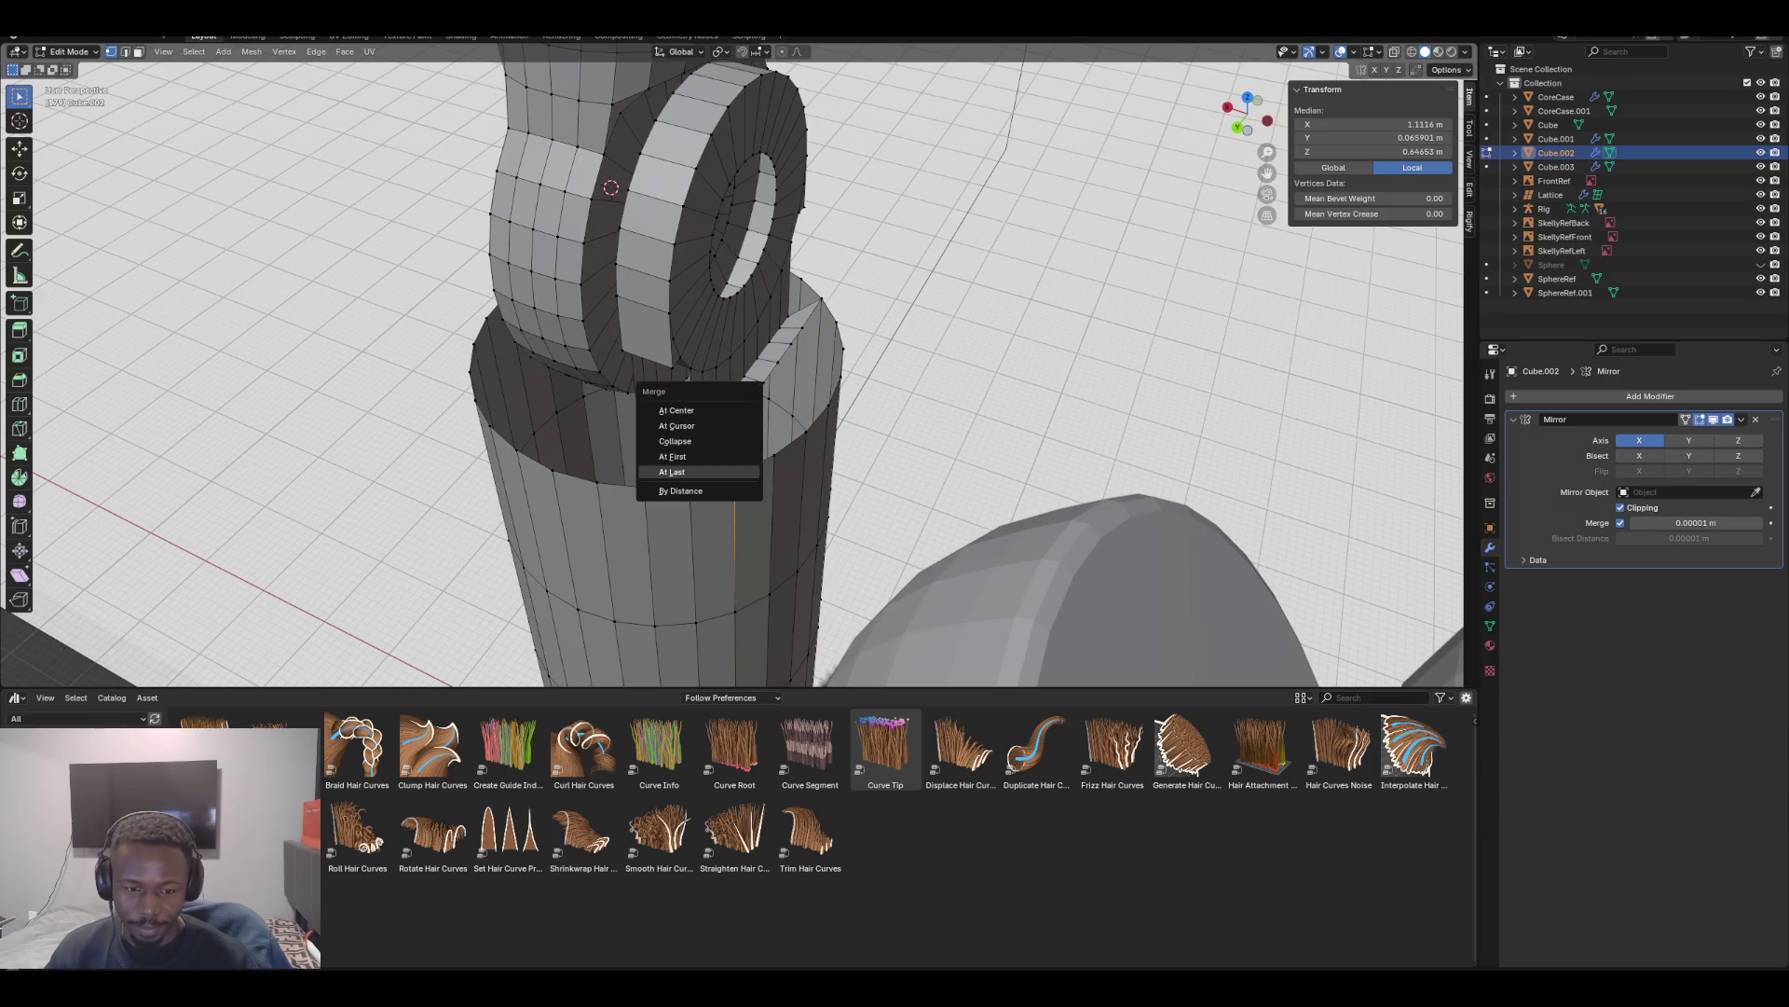
click(671, 472)
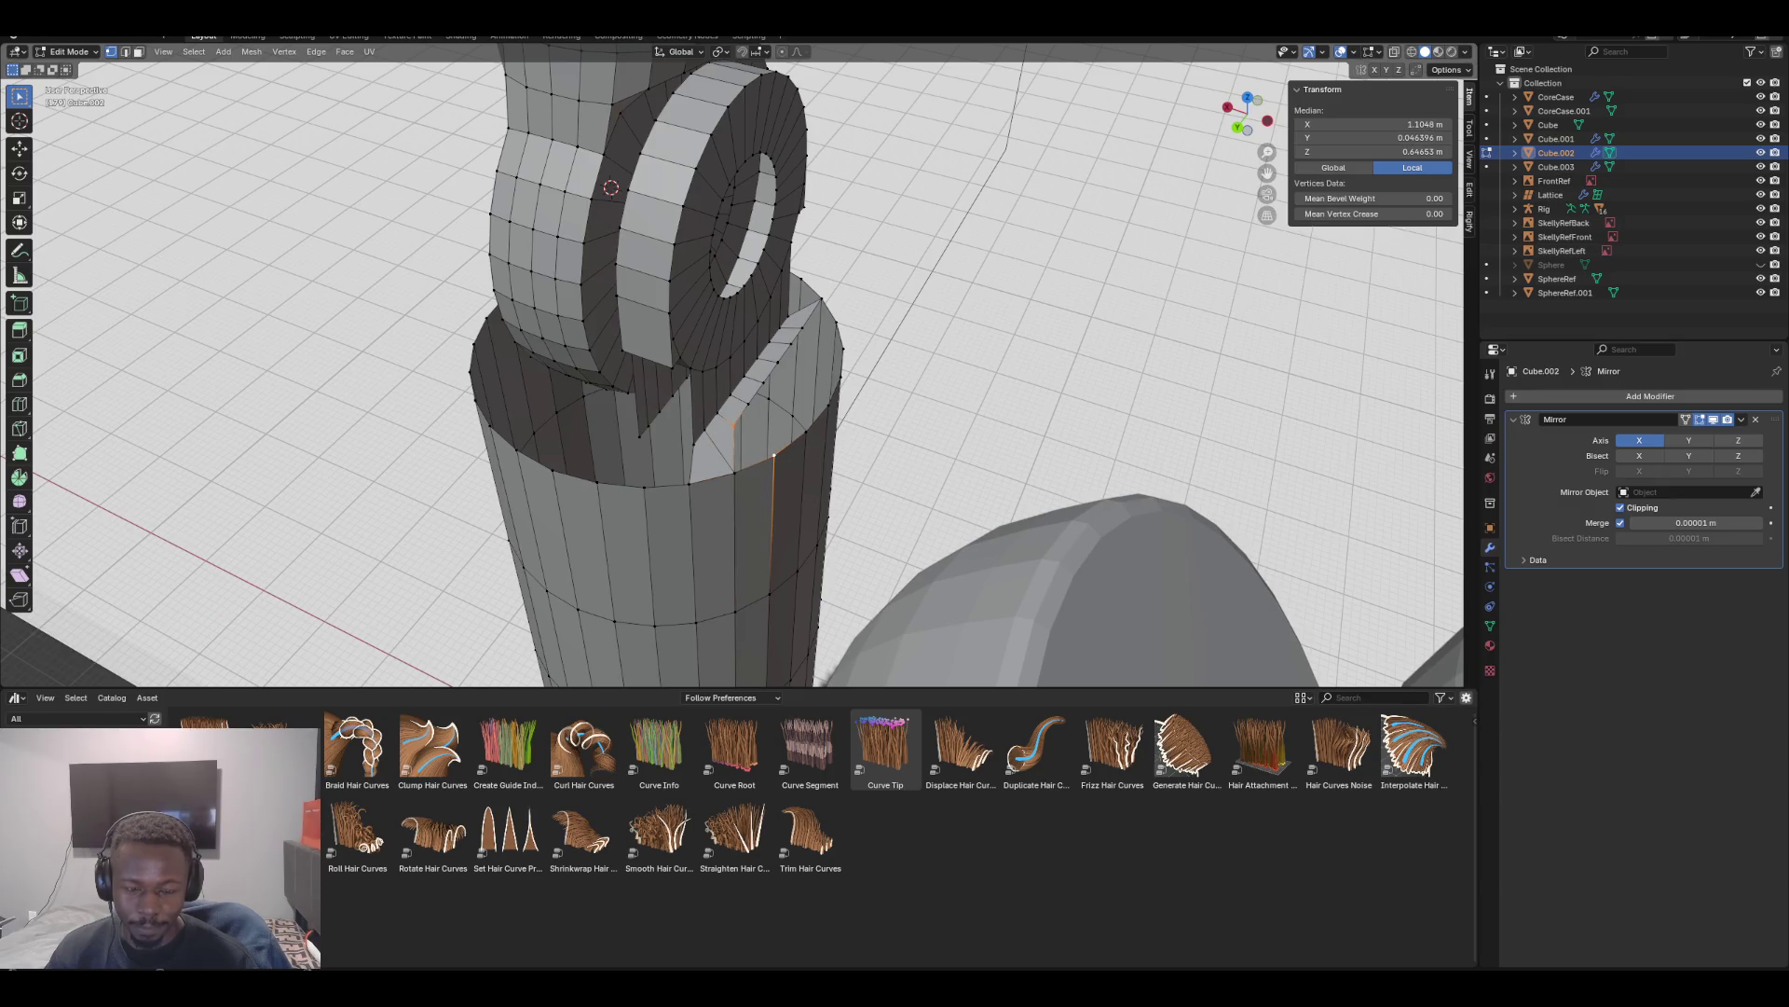
key(shift+s)
key(m)
Merge the remaining rim vertex pairs At Last, then return to face select mode
click(690, 459)
click(806, 431)
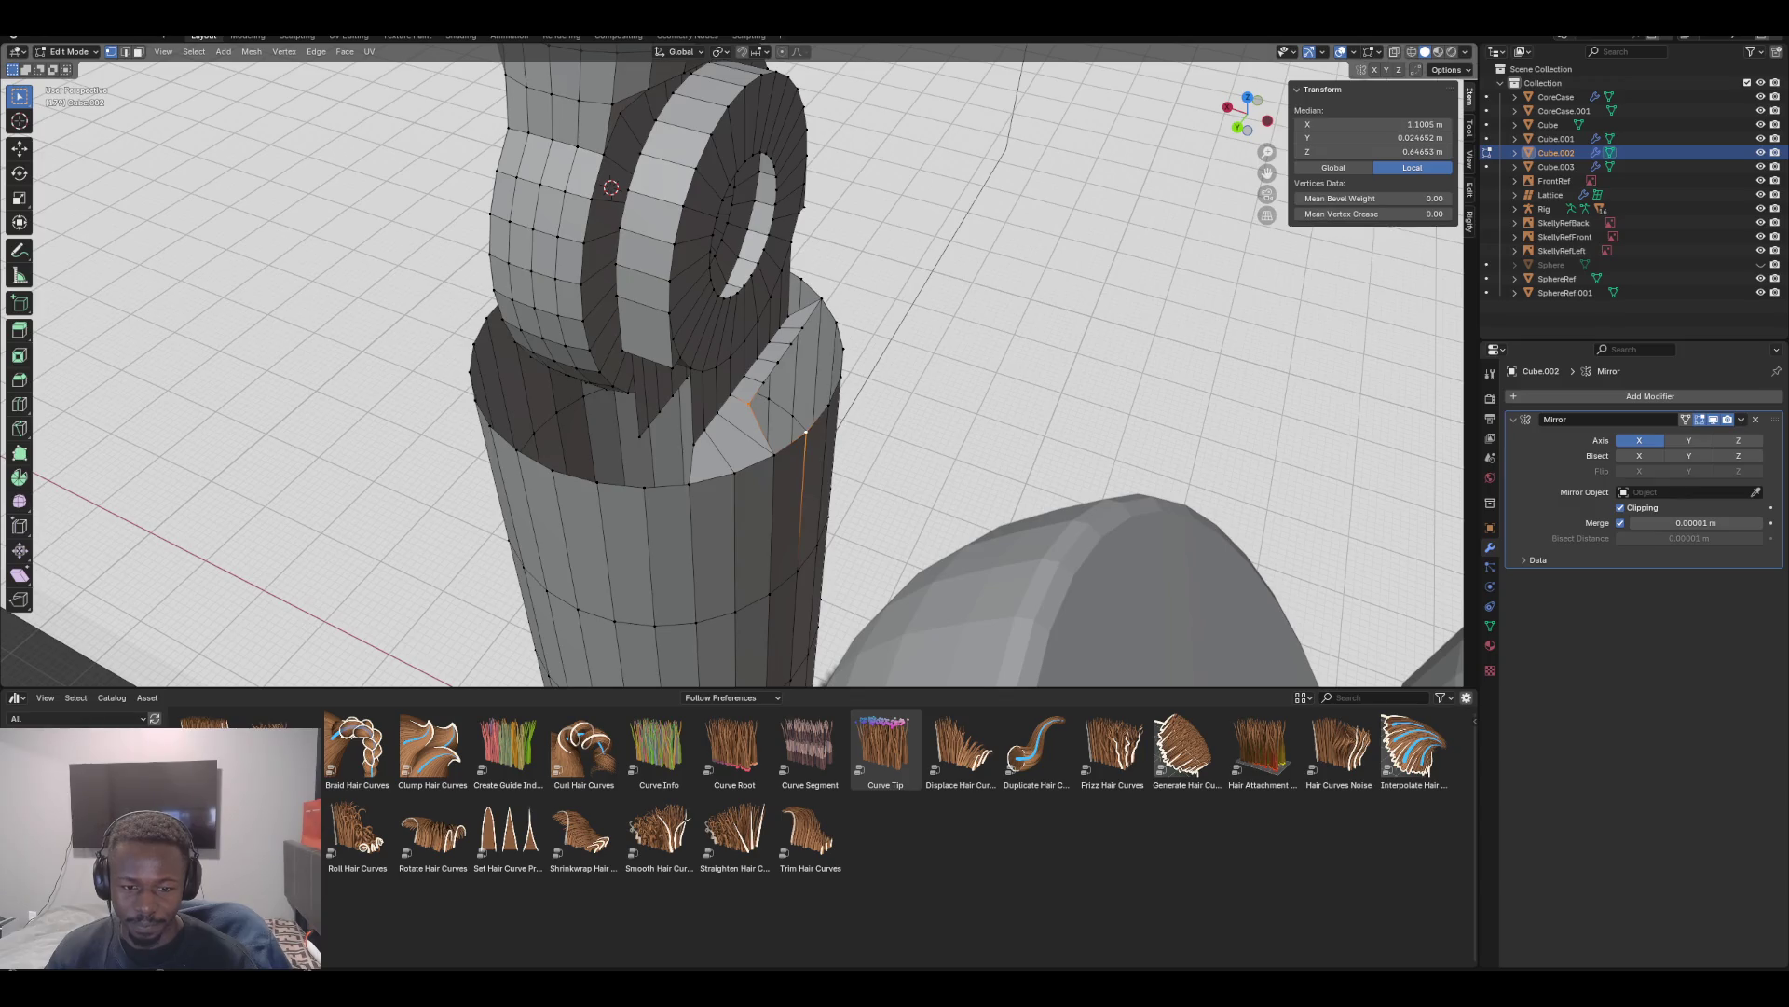
key(m)
click(736, 455)
middle_drag(736, 455, 643, 373)
shift+click(623, 410)
key(m)
click(577, 354)
key(m)
click(606, 359)
click(703, 432)
key(m)
click(606, 359)
key(m)
click(705, 415)
mouse_move(746, 372)
middle_down()
mouse_move(578, 336)
mouse_move(736, 372)
middle_up()
mouse_move(746, 121)
middle_down()
mouse_move(690, 140)
mouse_move(784, 131)
middle_up()
key(2)
key(3)
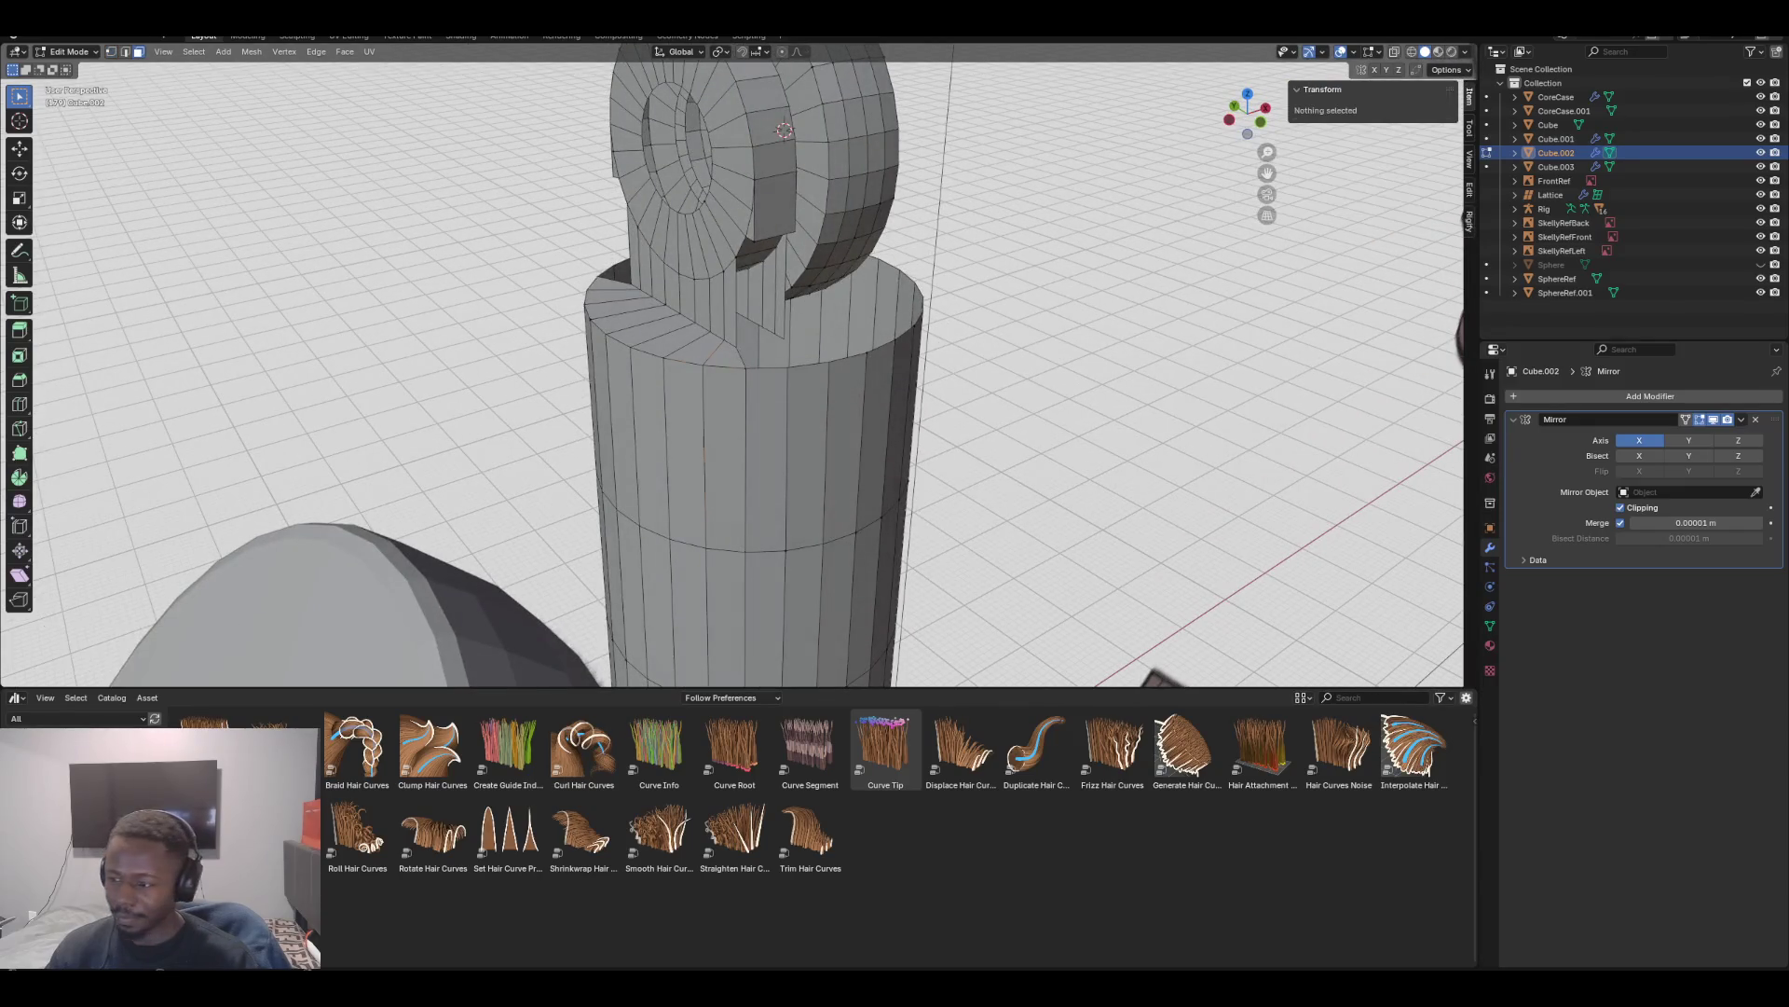
Delete the leftover faces on the sleeve top and a stray vertical edge
middle_drag(785, 131, 750, 139)
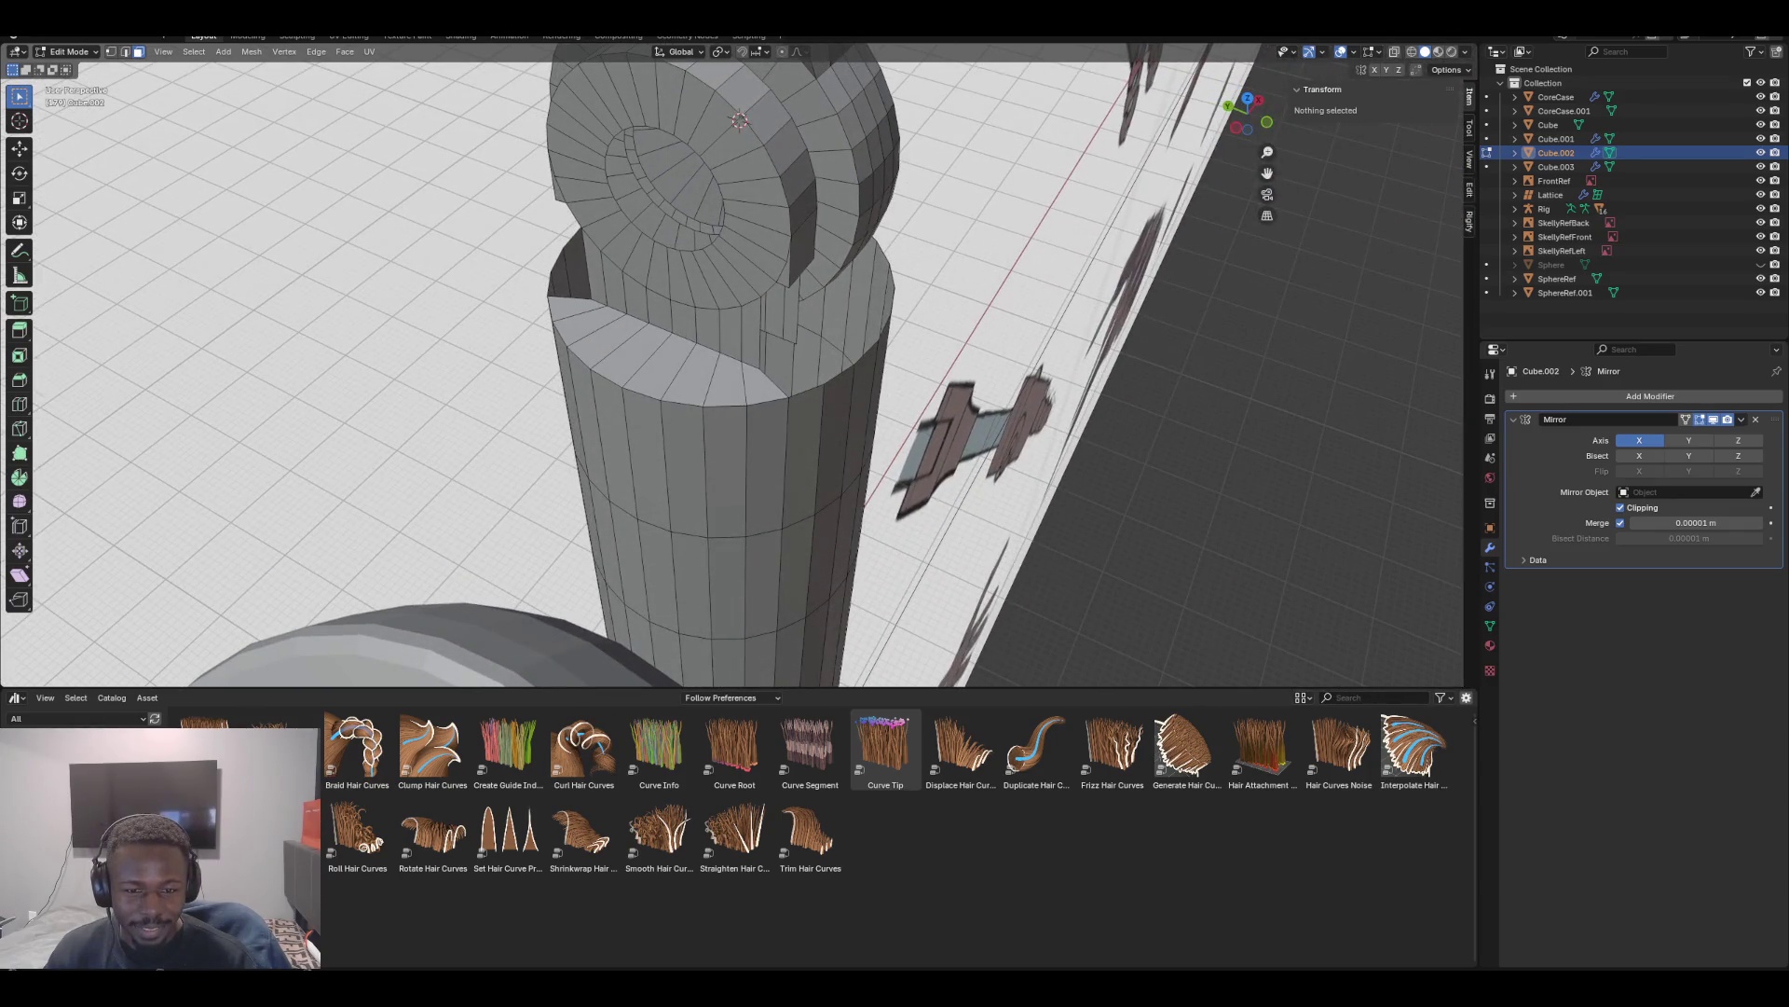
click(733, 255)
key(x)
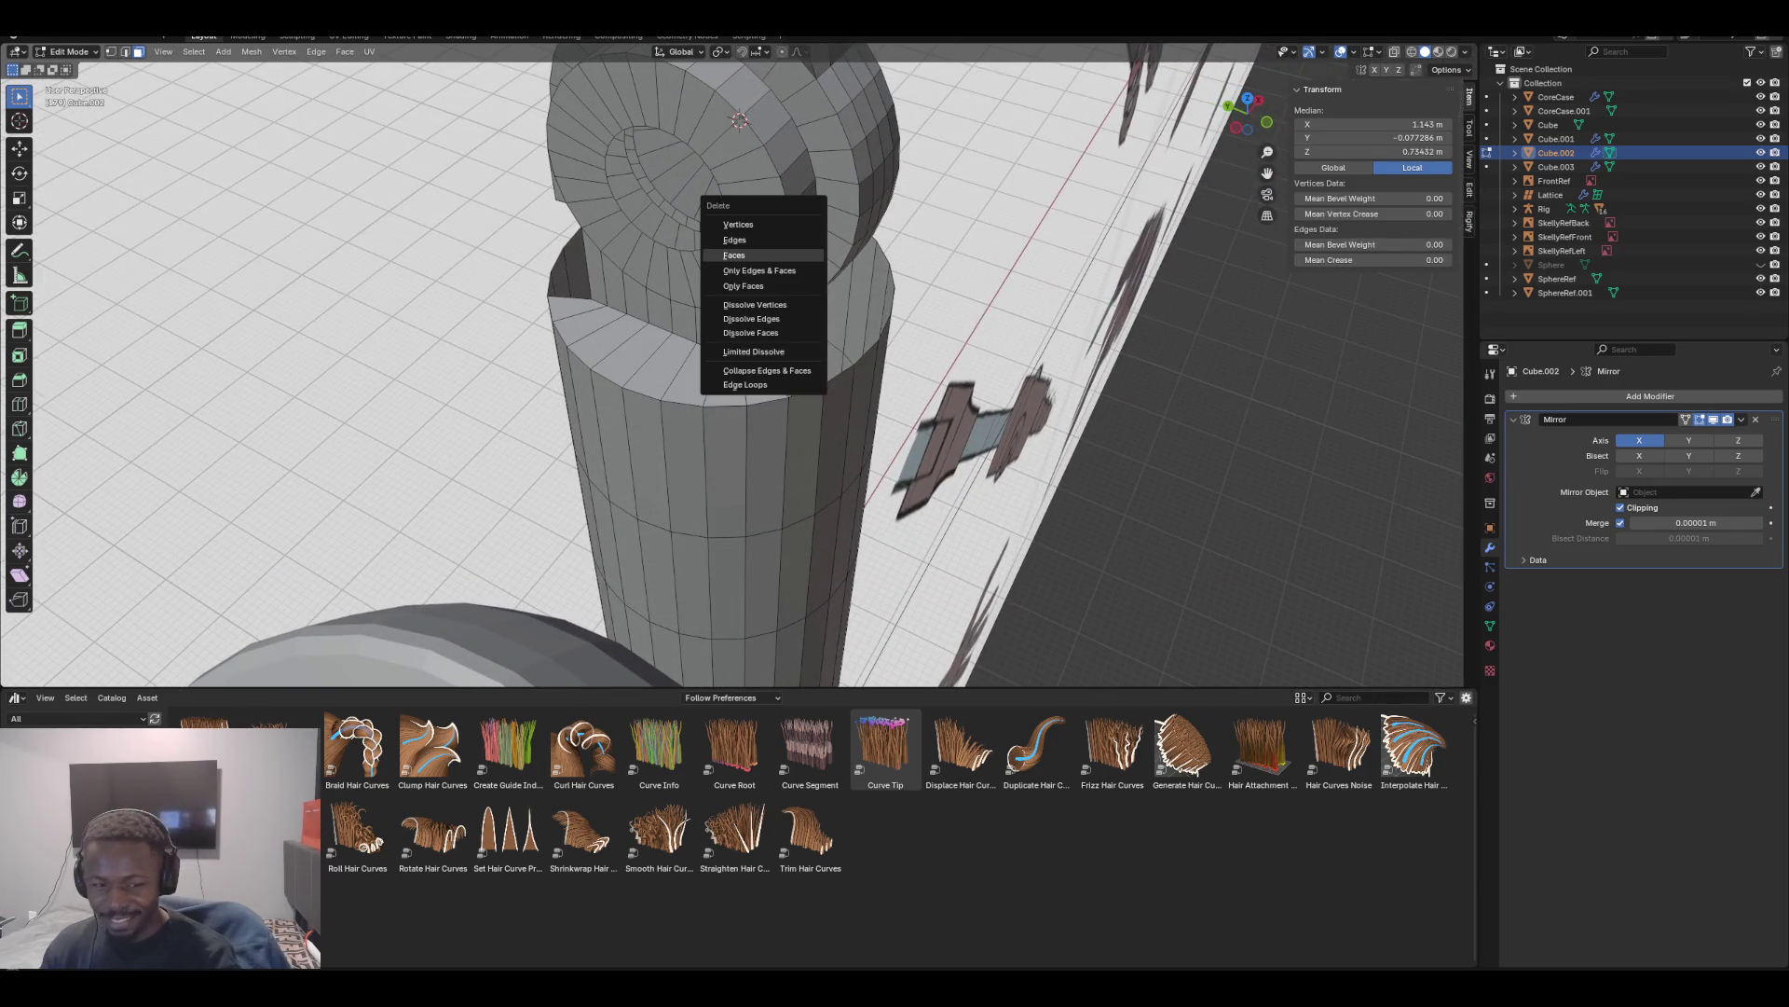
click(733, 254)
mouse_move(733, 254)
middle_down()
mouse_move(643, 247)
mouse_move(671, 247)
mouse_move(653, 252)
mouse_move(663, 280)
middle_up()
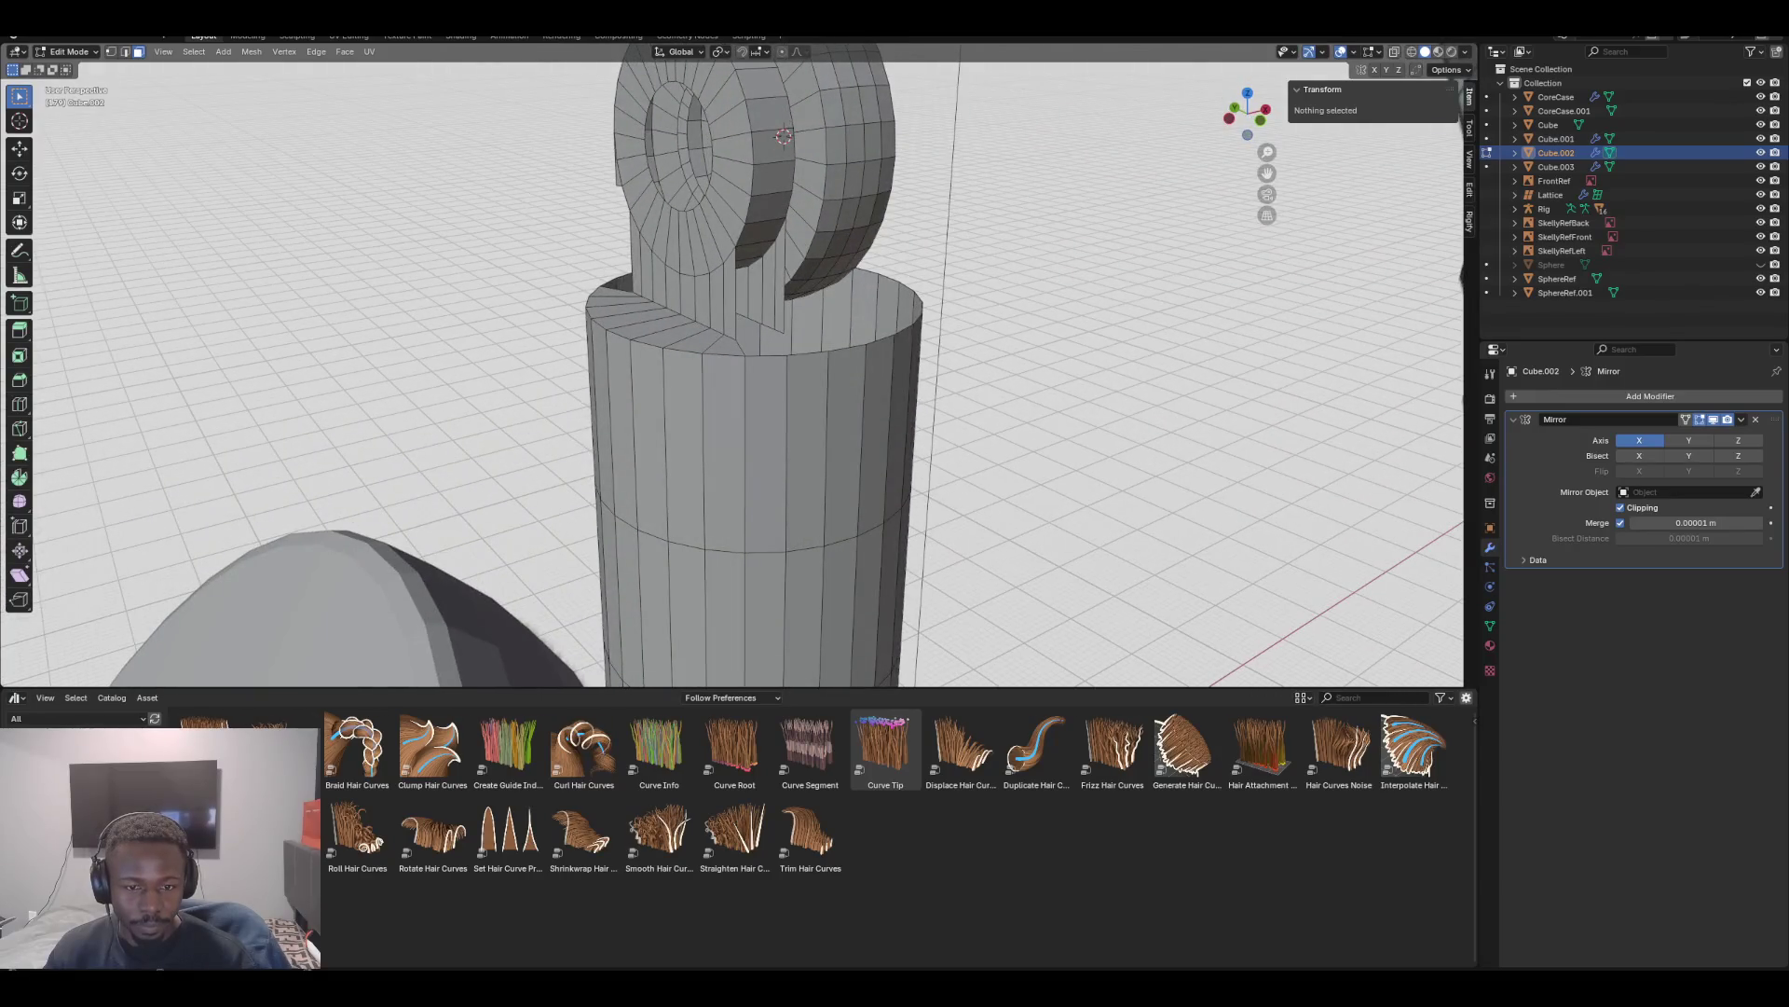
click(779, 279)
key(x)
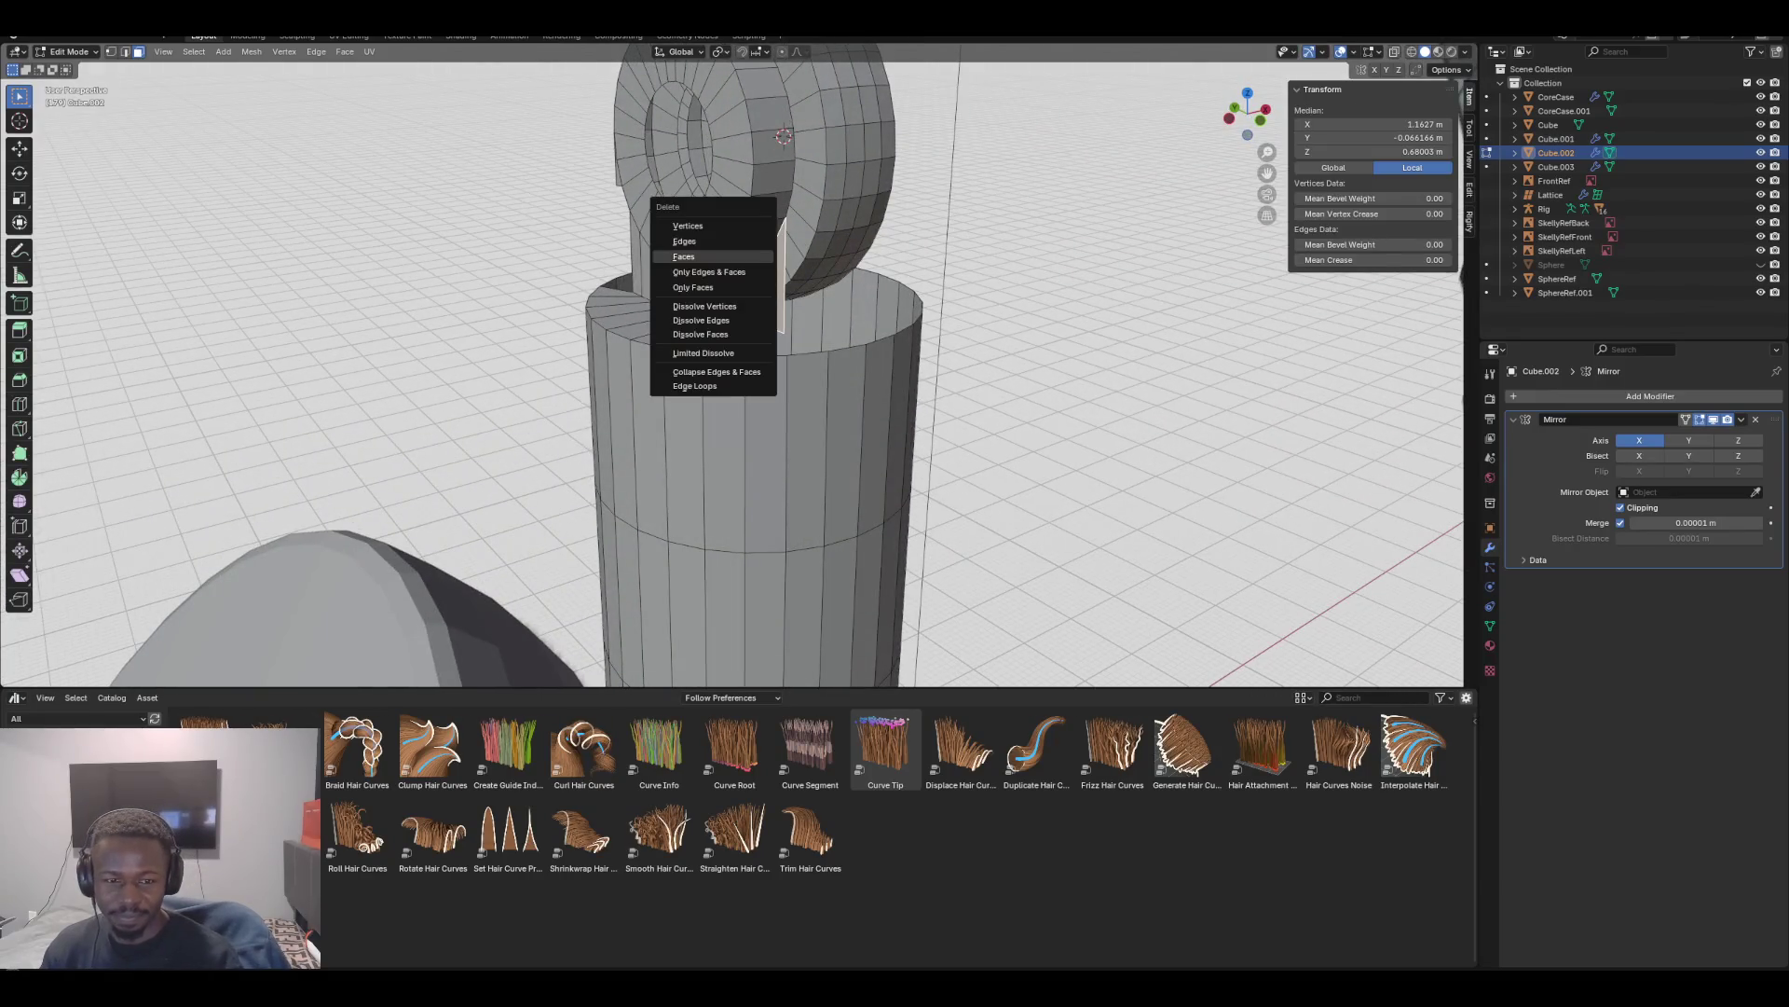
click(719, 233)
Fill the first slot gap with a face from its four border edges
mouse_move(718, 233)
middle_down()
mouse_move(666, 241)
mouse_move(671, 224)
mouse_move(699, 275)
middle_up()
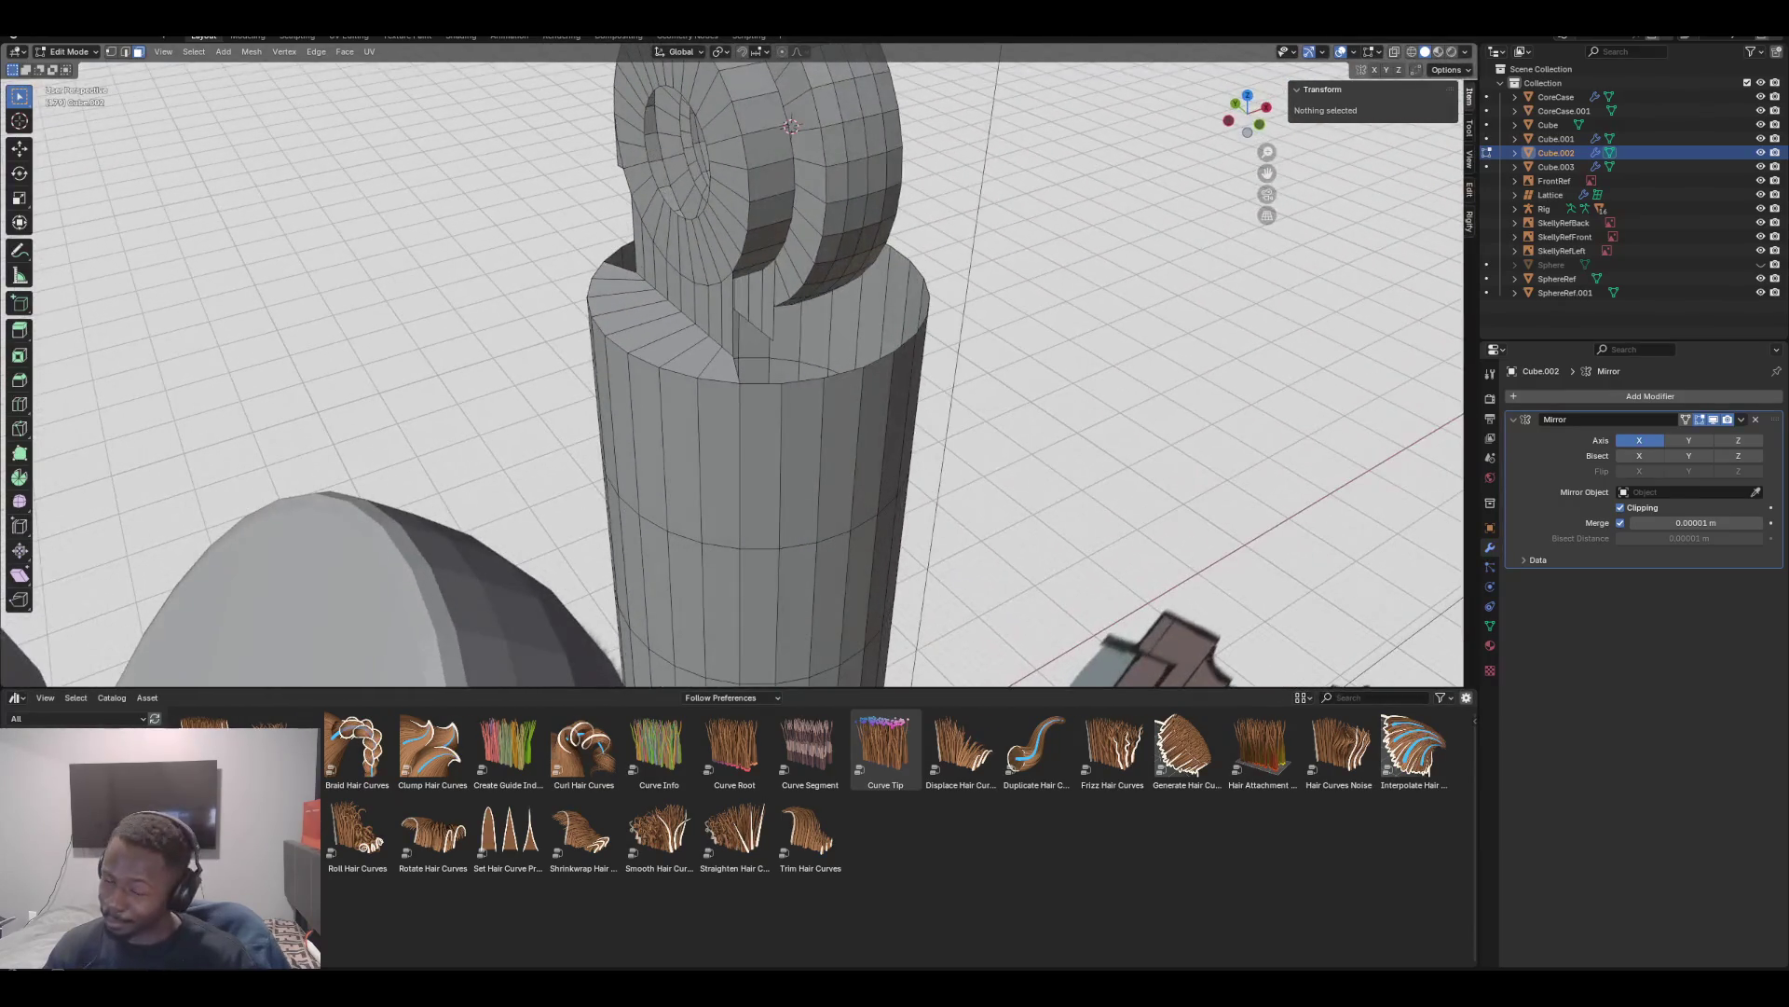
click(726, 314)
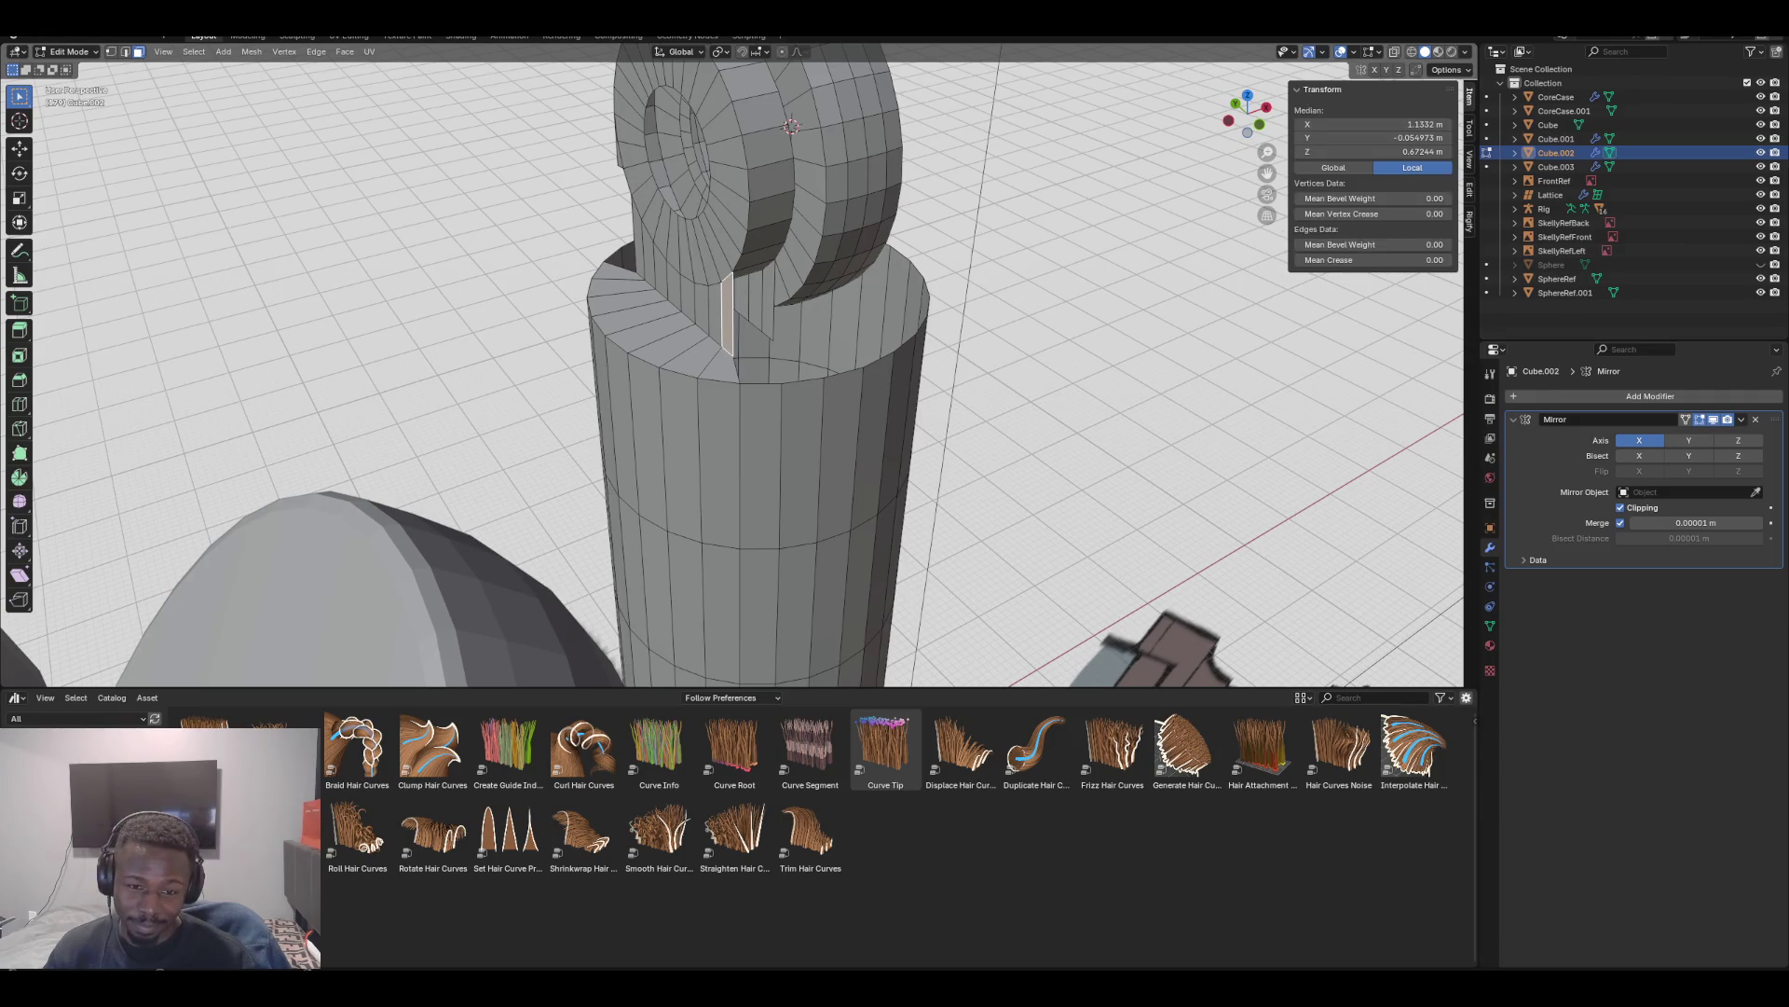
click(125, 52)
click(750, 267)
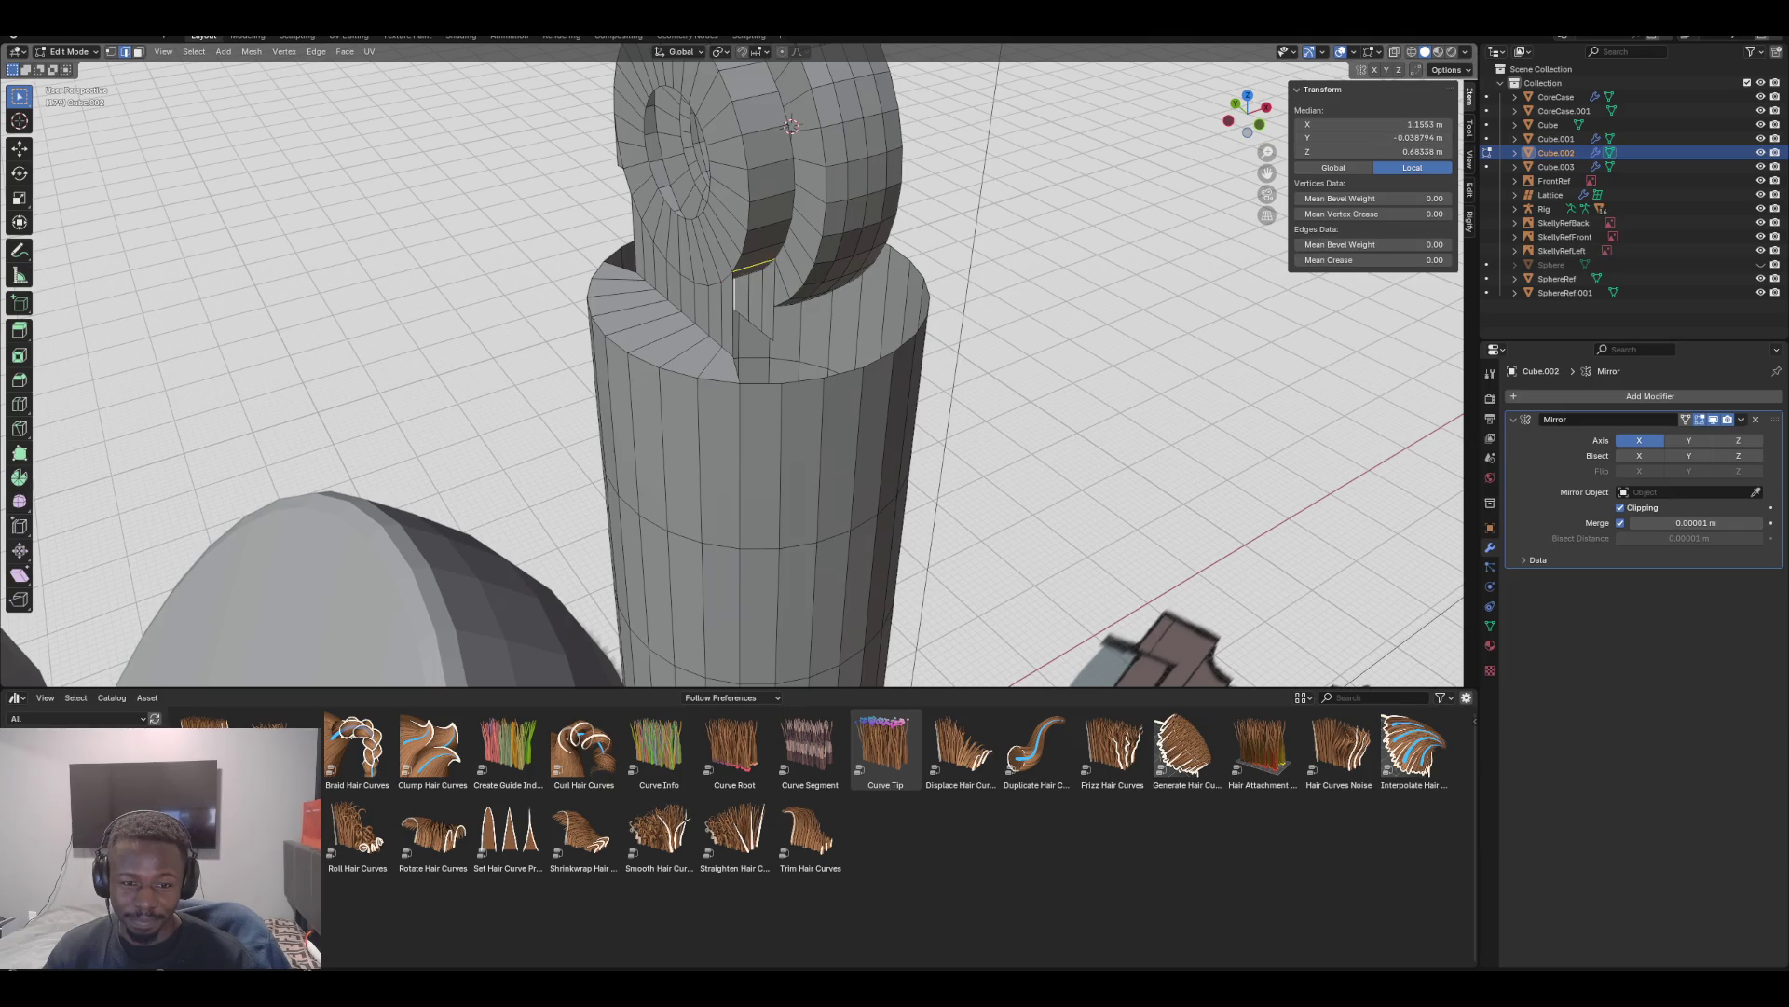
click(775, 298)
shift+click(753, 266)
shift+click(735, 317)
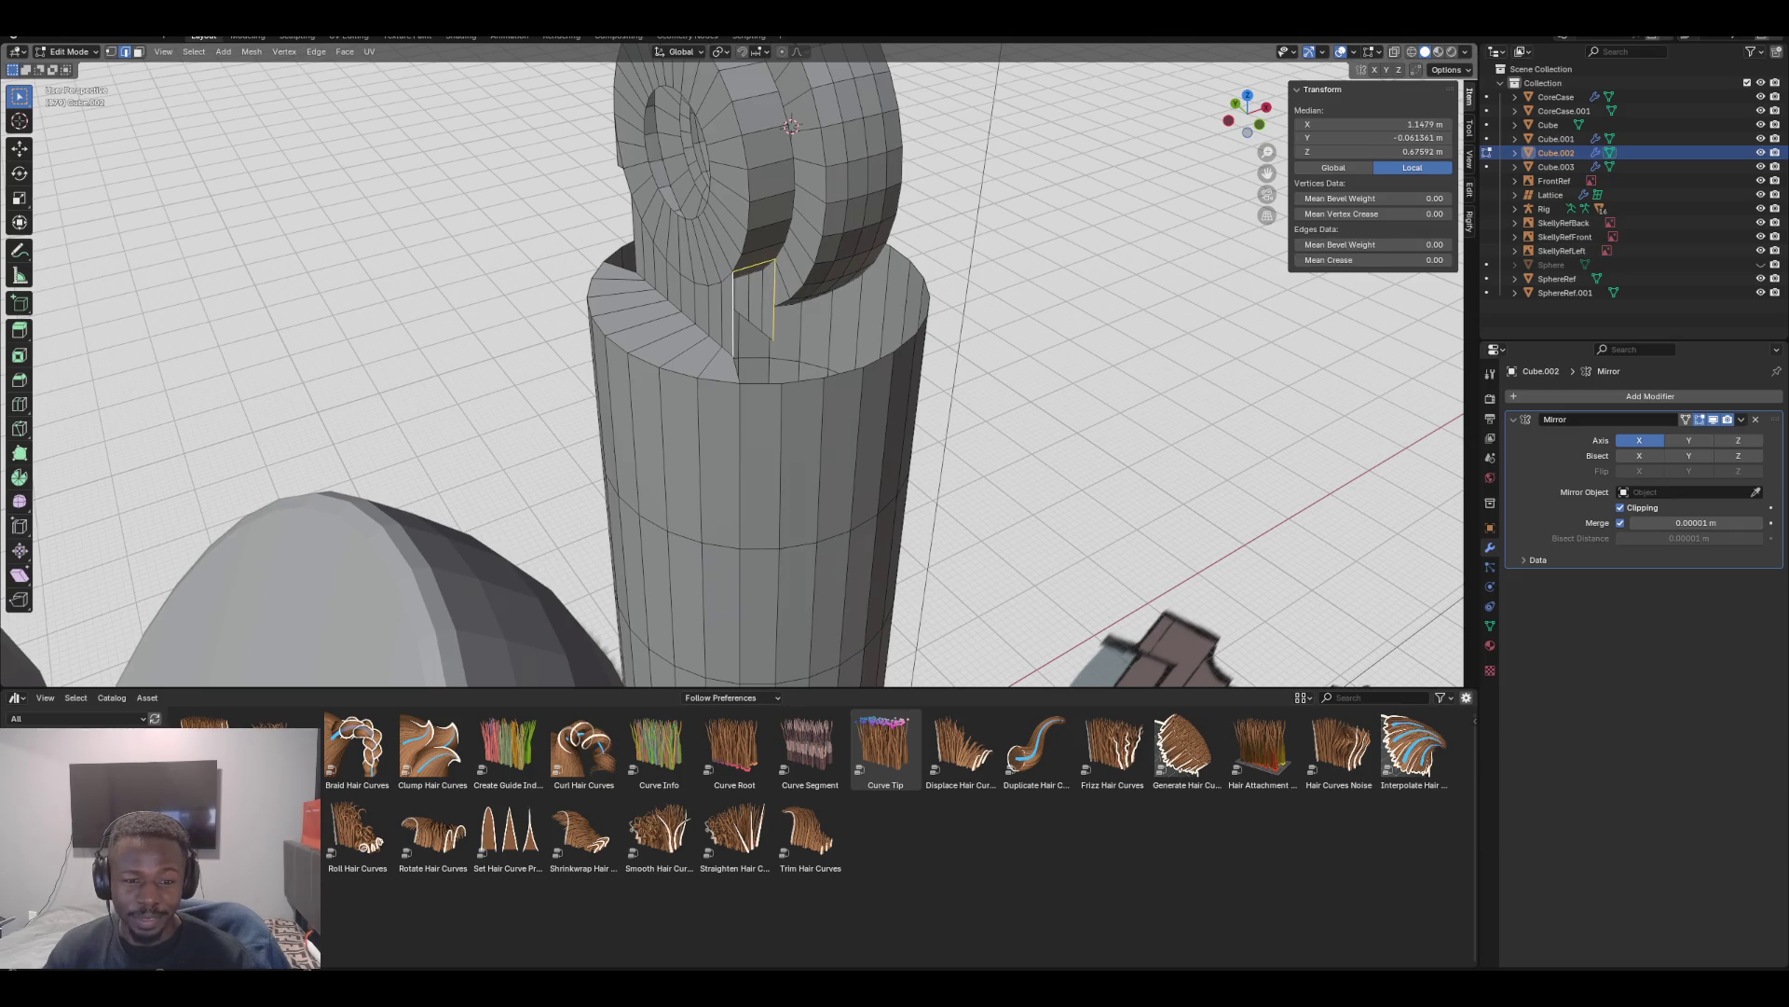
key(f)
Delete the thin face beside the slot
mouse_move(745, 372)
middle_down()
mouse_move(857, 377)
mouse_move(783, 373)
middle_up()
click(630, 261)
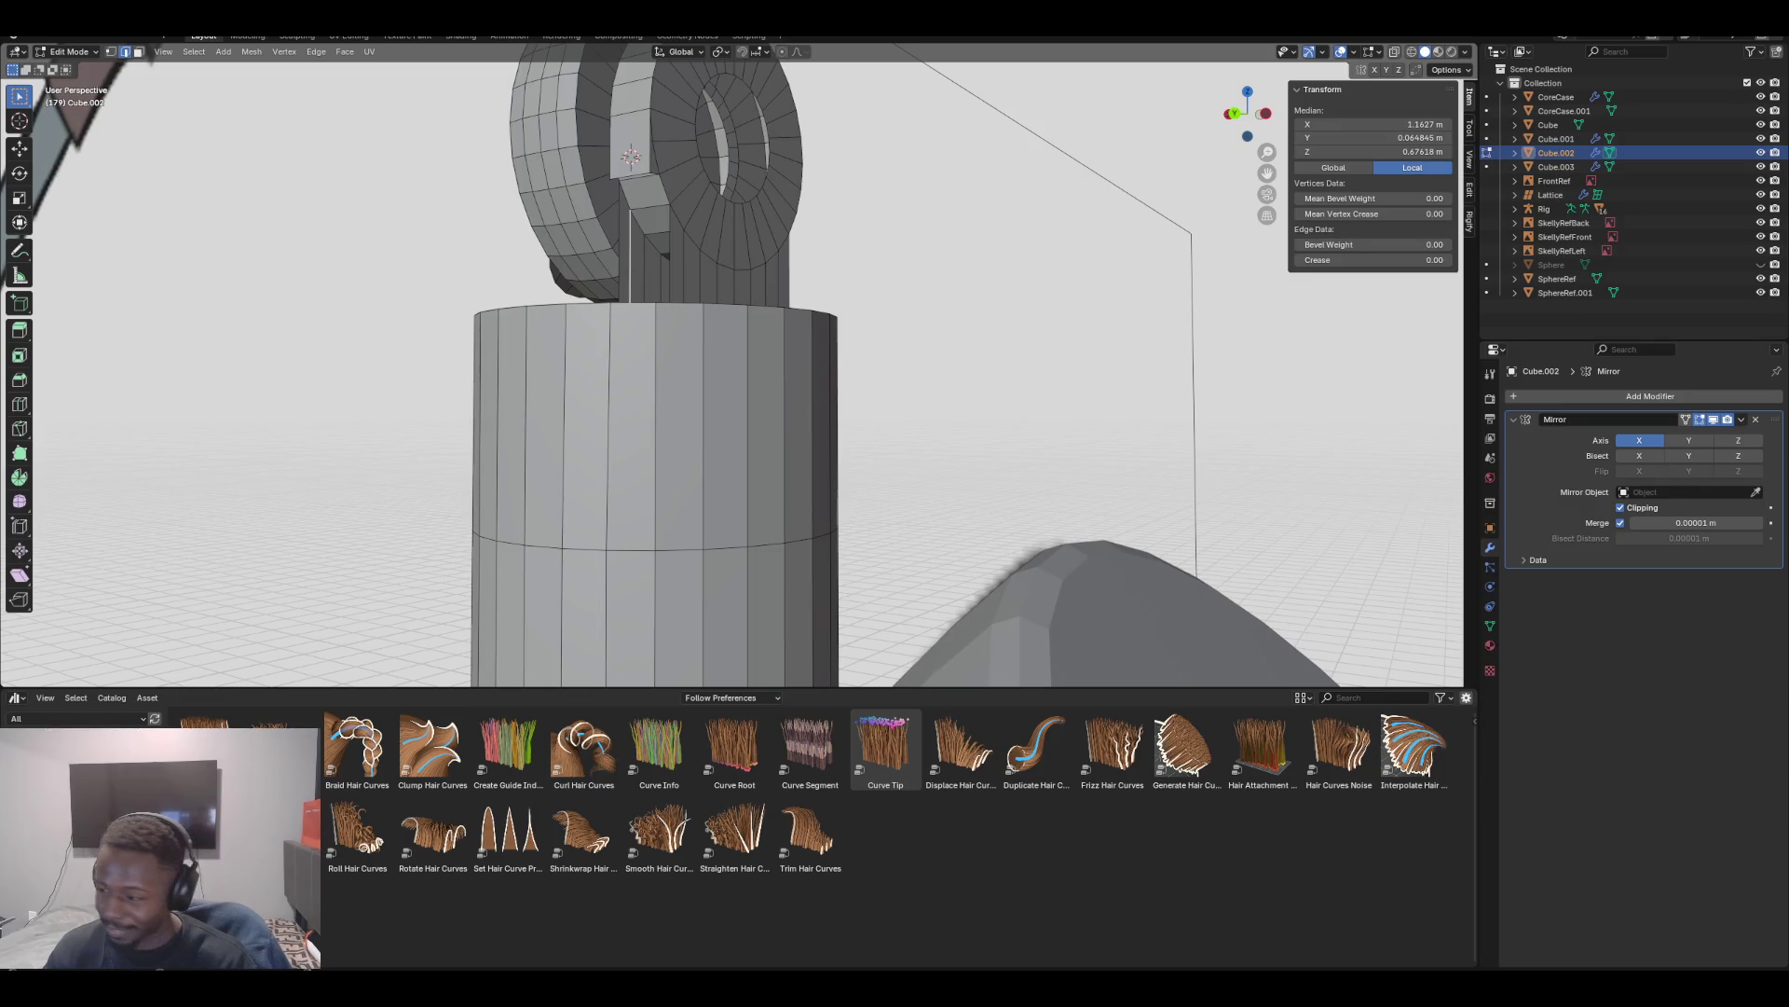
key(3)
click(625, 242)
key(x)
click(585, 216)
Fill the two remaining gaps beside the slot with new faces
middle_drag(597, 280, 629, 272)
key(2)
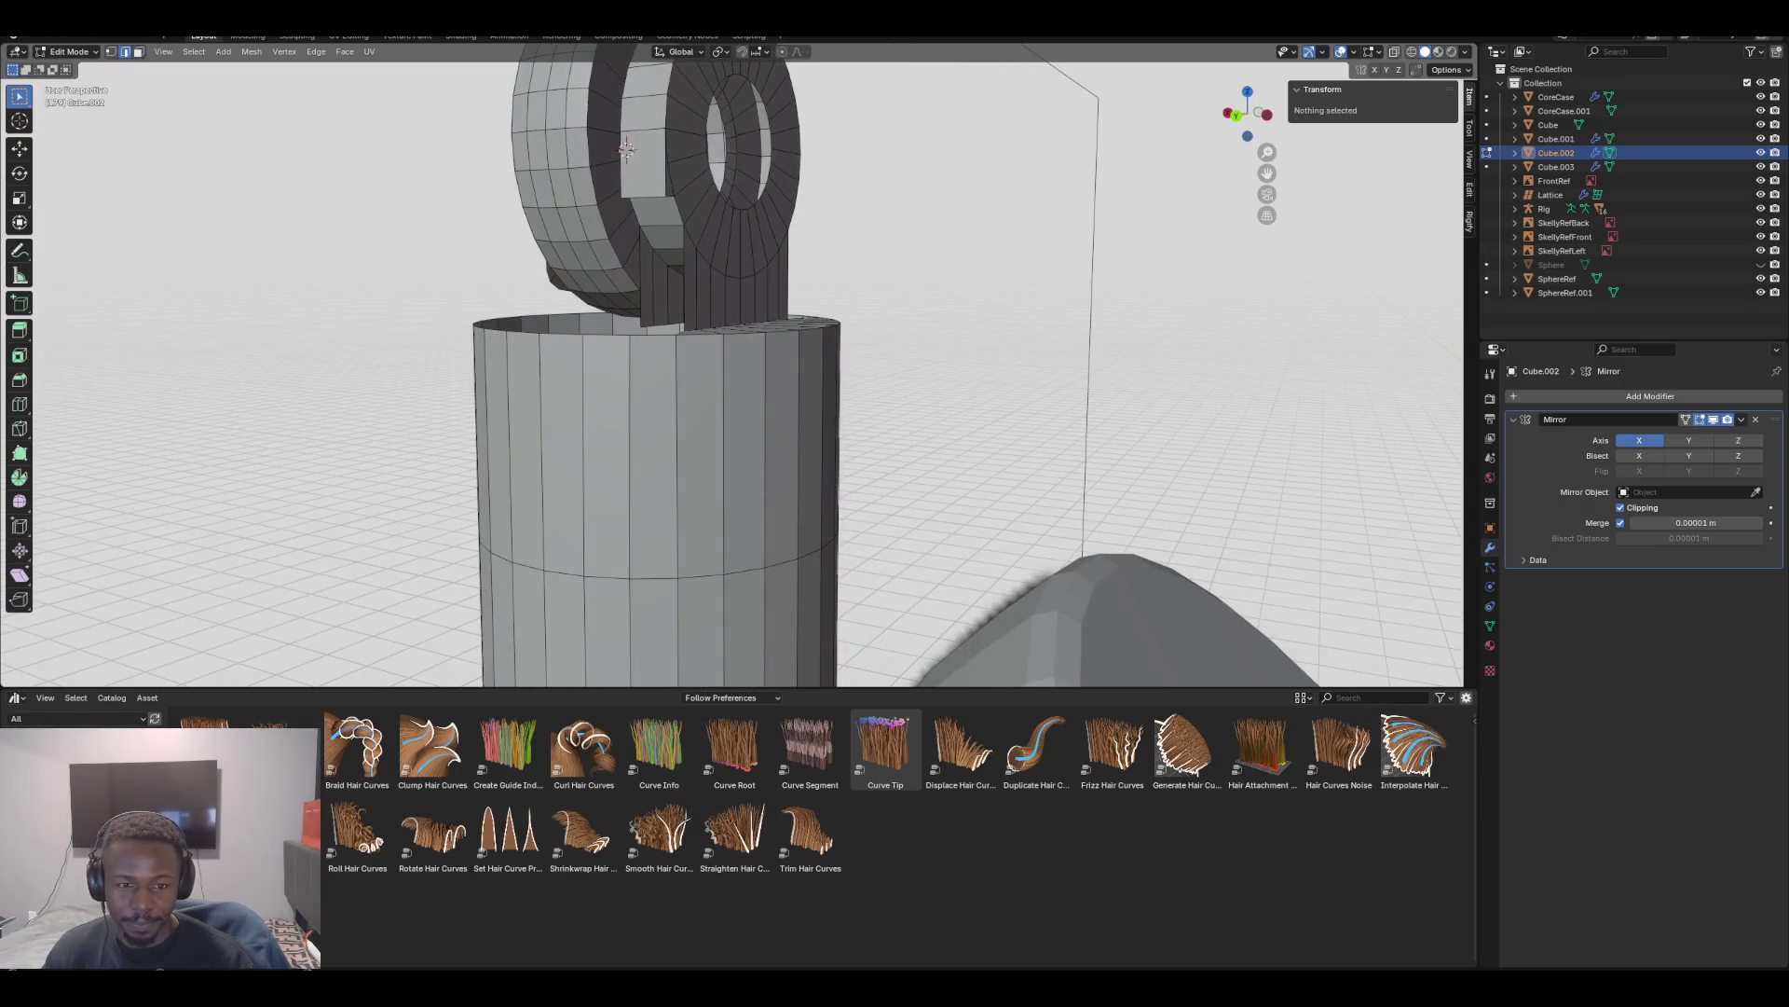
click(645, 238)
shift+click(640, 279)
shift+click(662, 226)
shift+click(683, 280)
key(f)
mouse_move(627, 149)
middle_down()
mouse_move(596, 163)
mouse_move(638, 141)
middle_up()
click(564, 254)
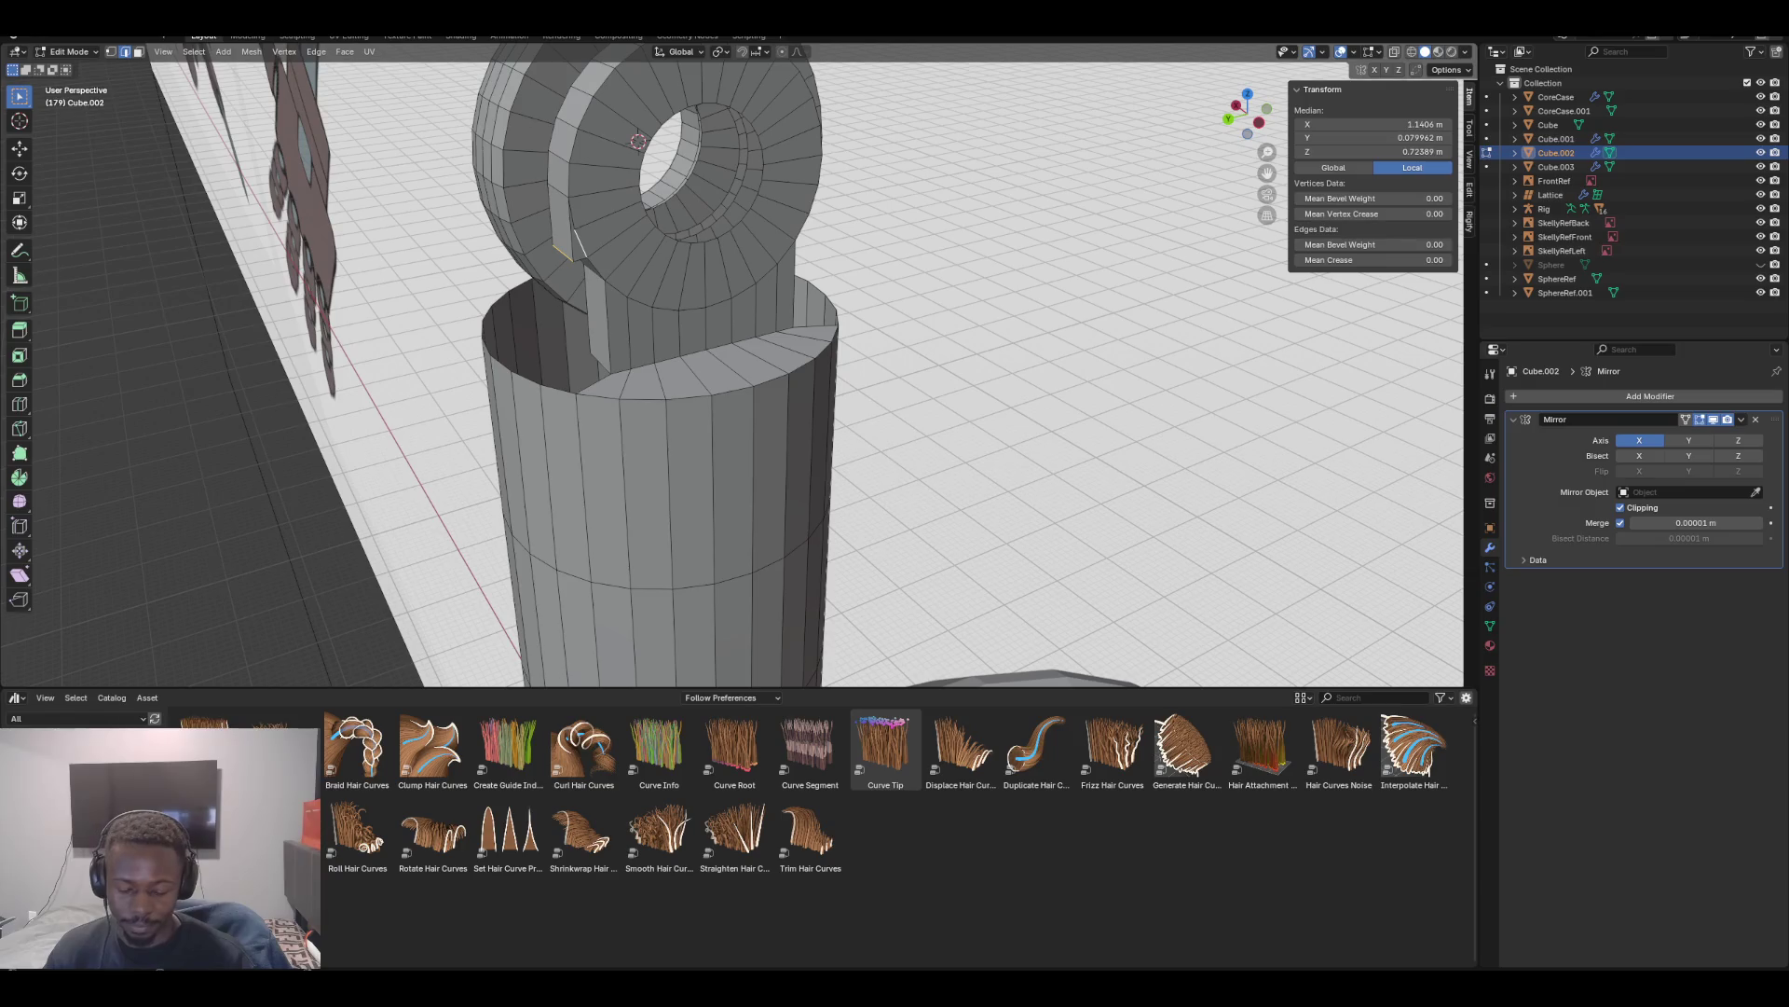
shift+click(555, 214)
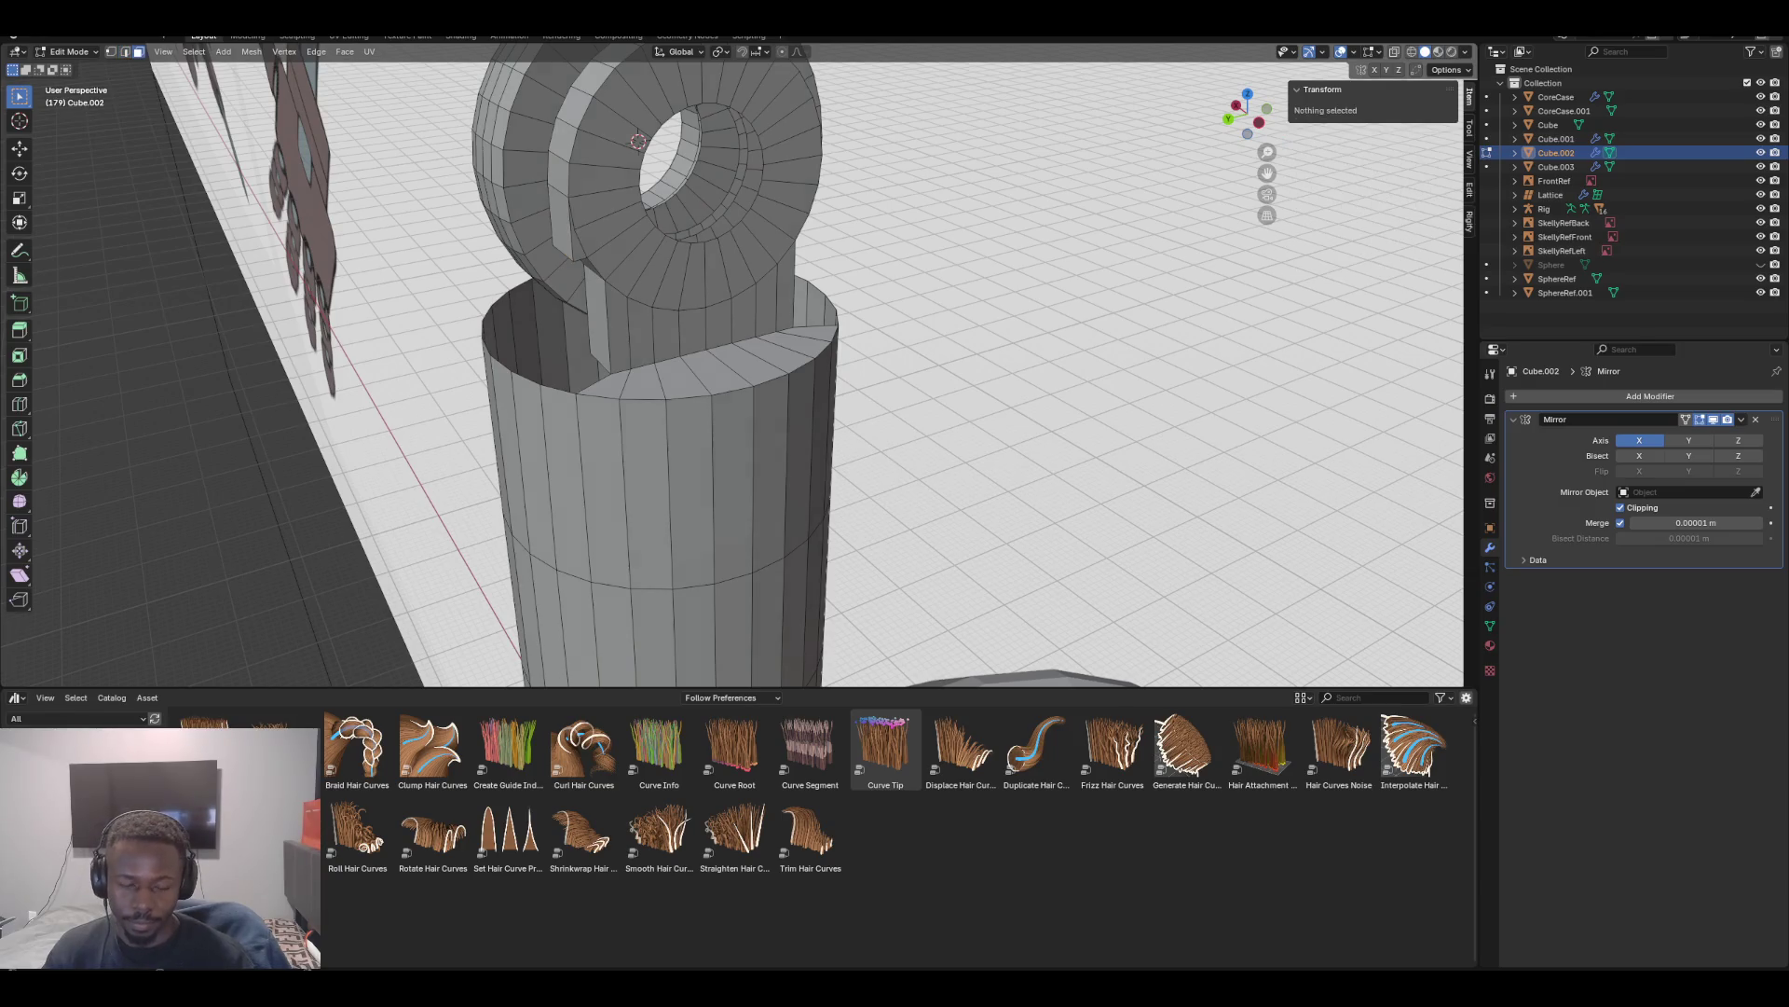
key(f)
middle_drag(577, 242, 596, 238)
middle_drag(638, 142, 662, 103)
scroll(732, 363, down, 4)
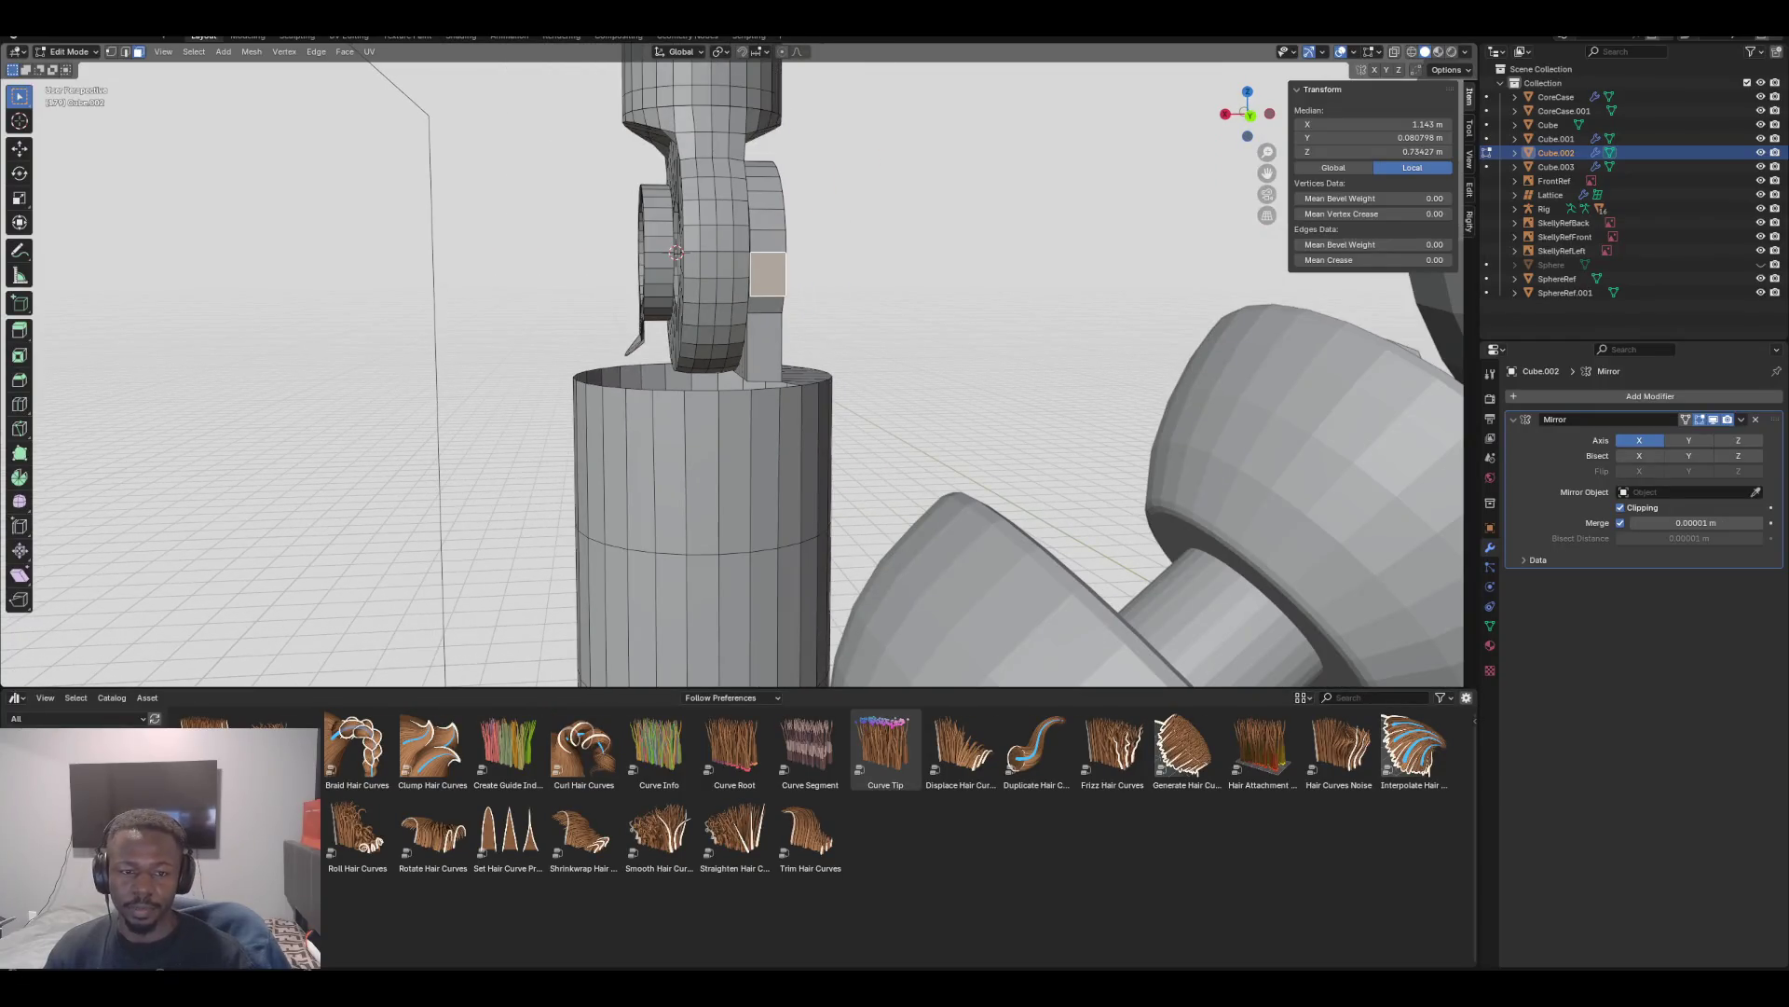
Select and hide the curved upper-arm piece
key(ctrl+l)
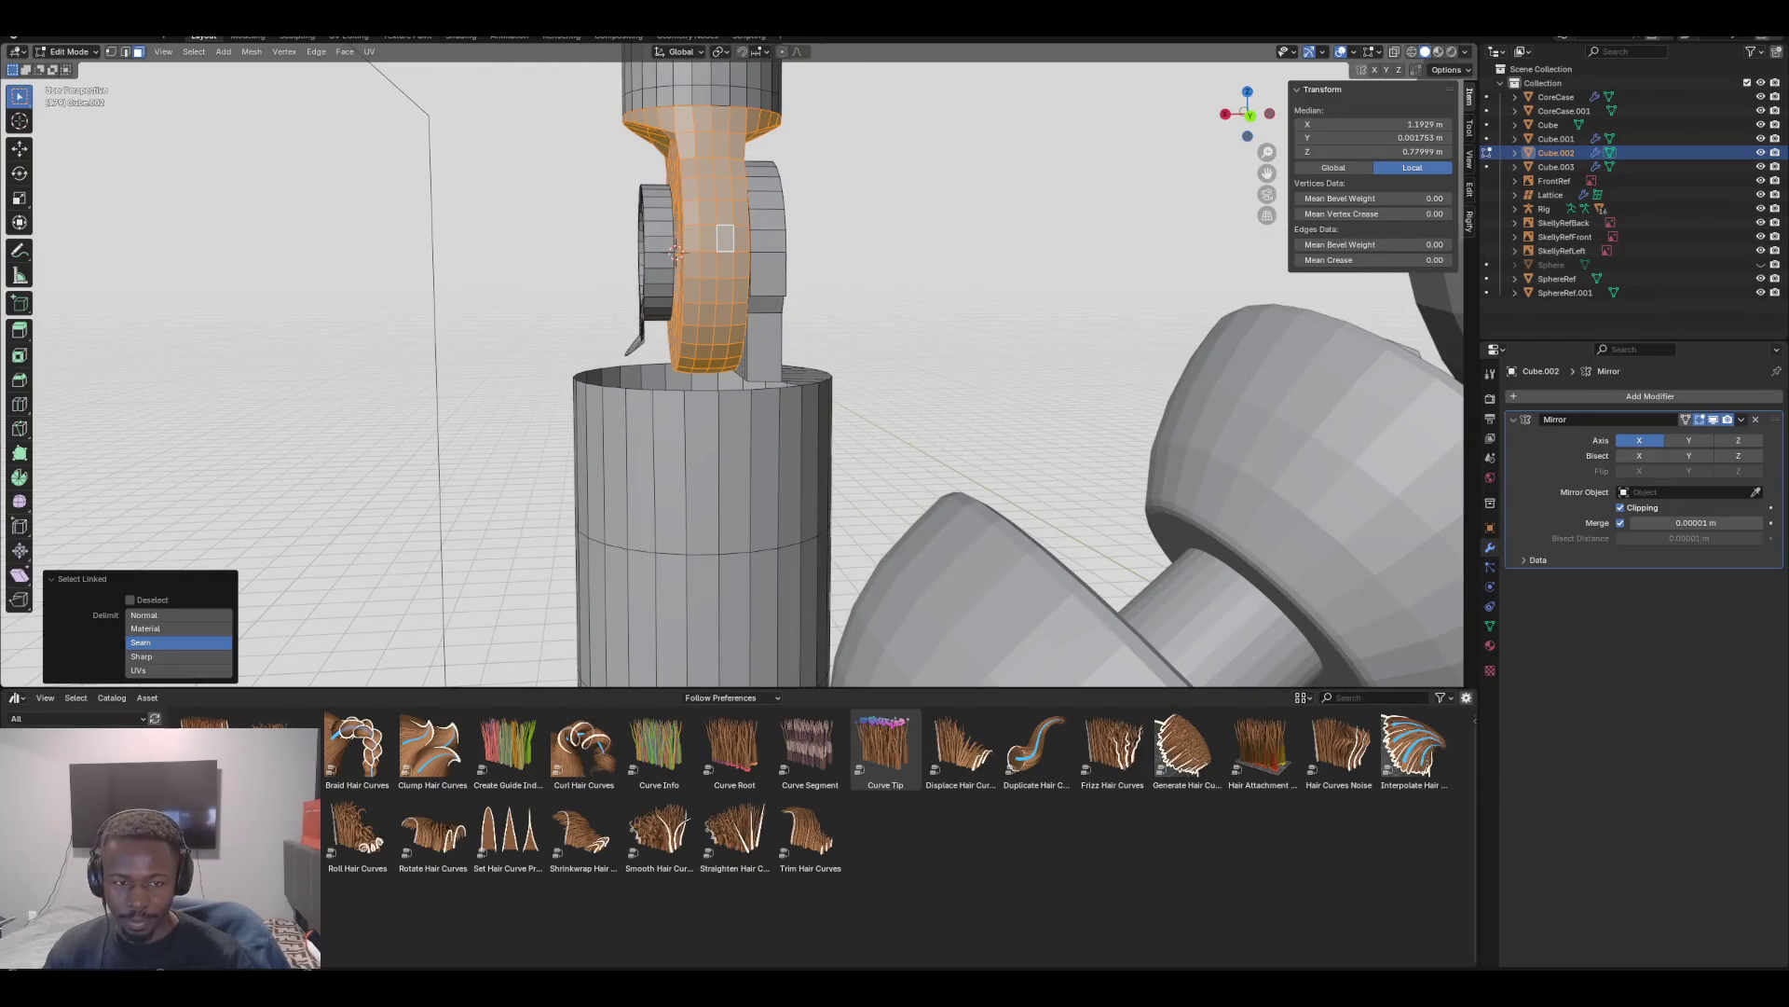
key(h)
middle_drag(677, 252, 686, 189)
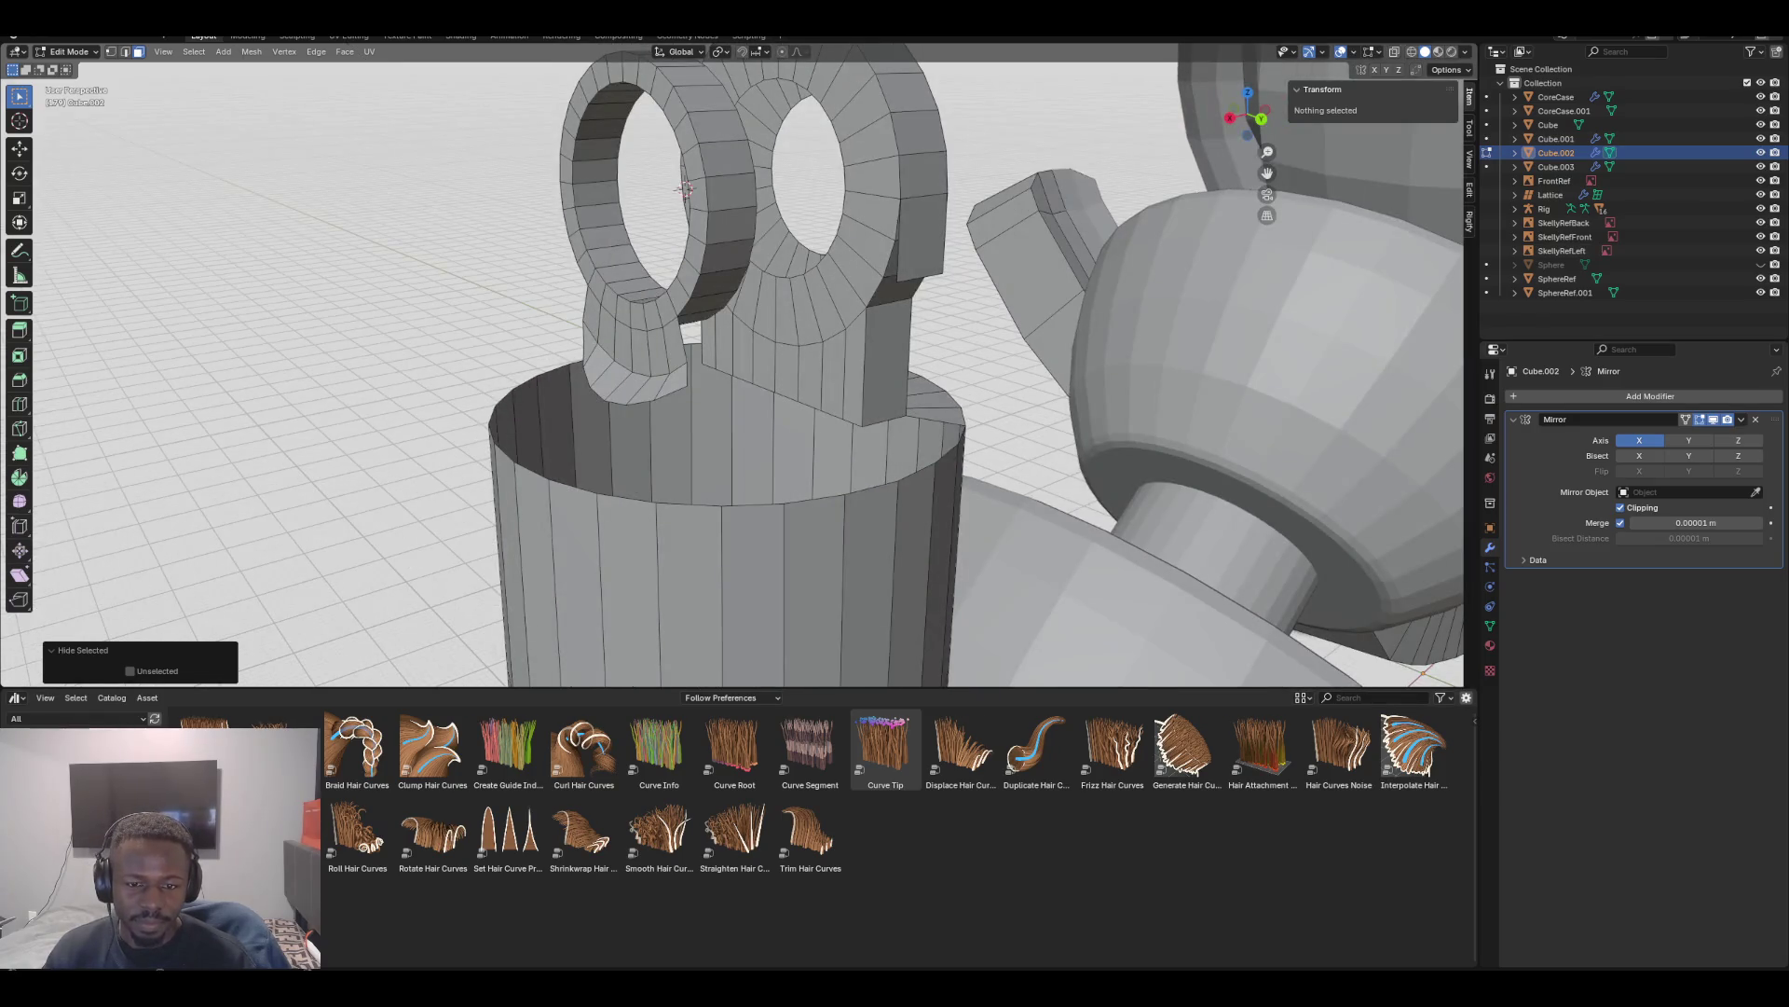
Delete the stray face on the hinge plate, leaving the two rings above the sleeve
click(920, 238)
middle_drag(686, 189, 631, 165)
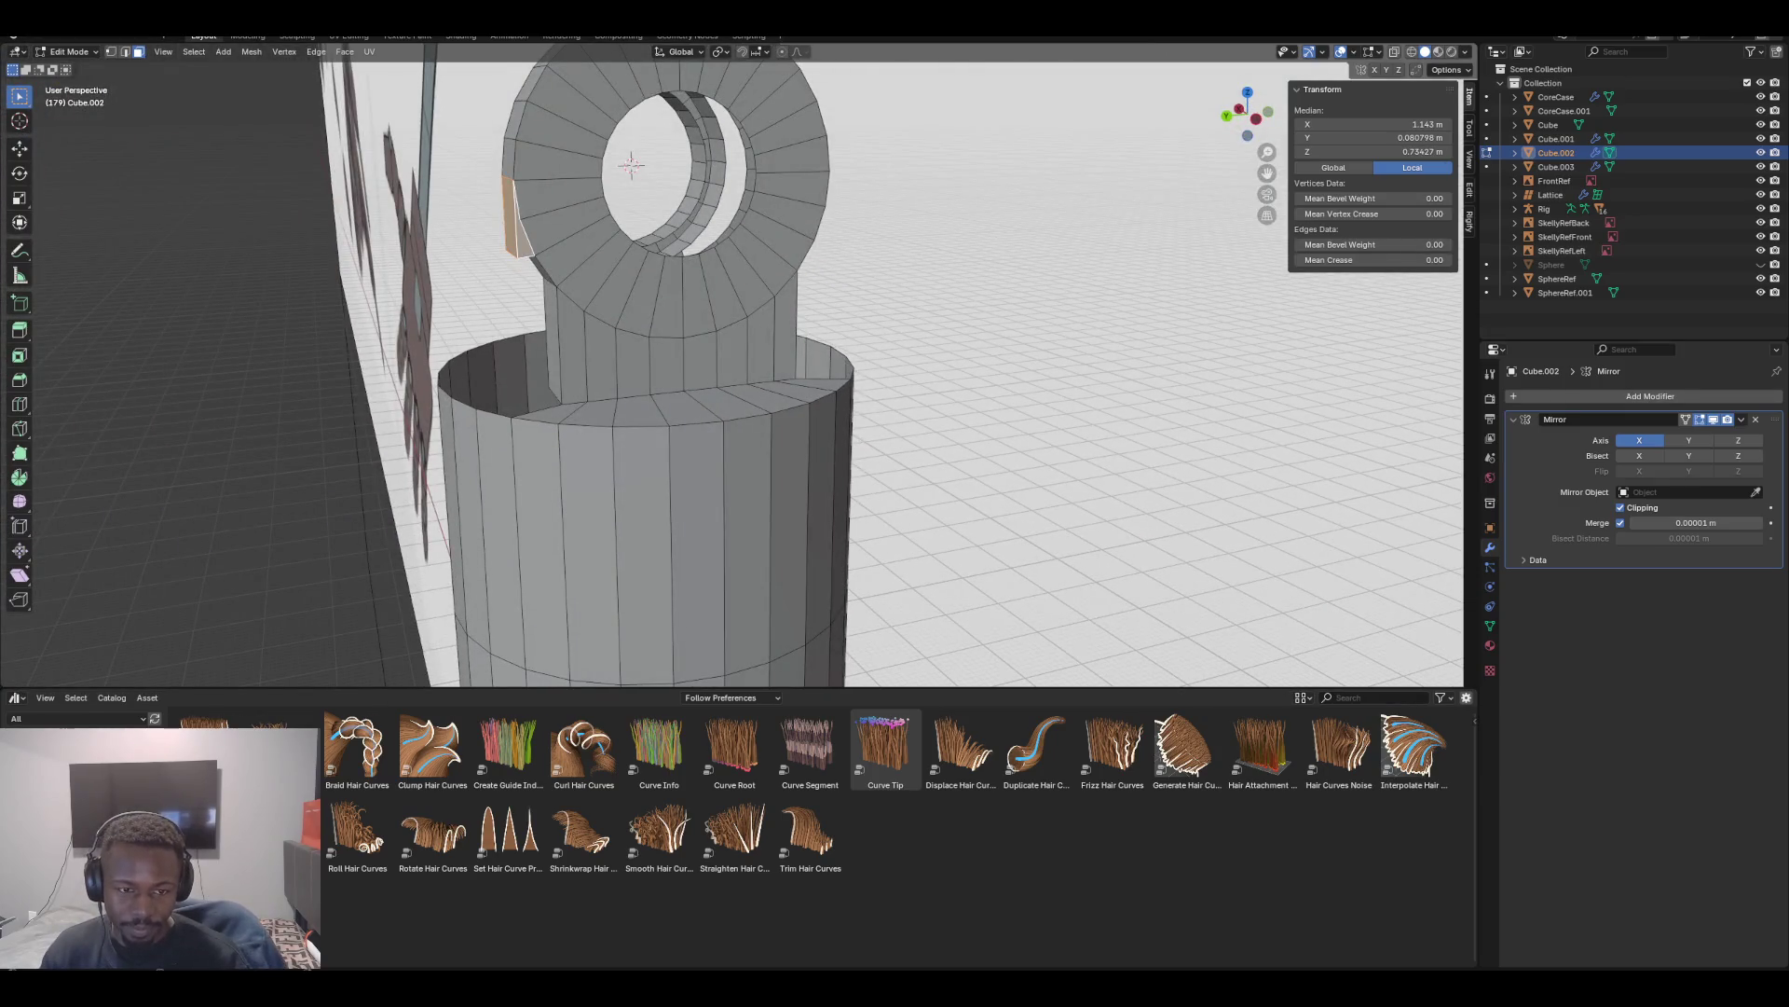
key(x)
click(484, 248)
mouse_move(631, 166)
middle_down()
mouse_move(686, 232)
mouse_move(639, 243)
mouse_move(822, 221)
middle_up()
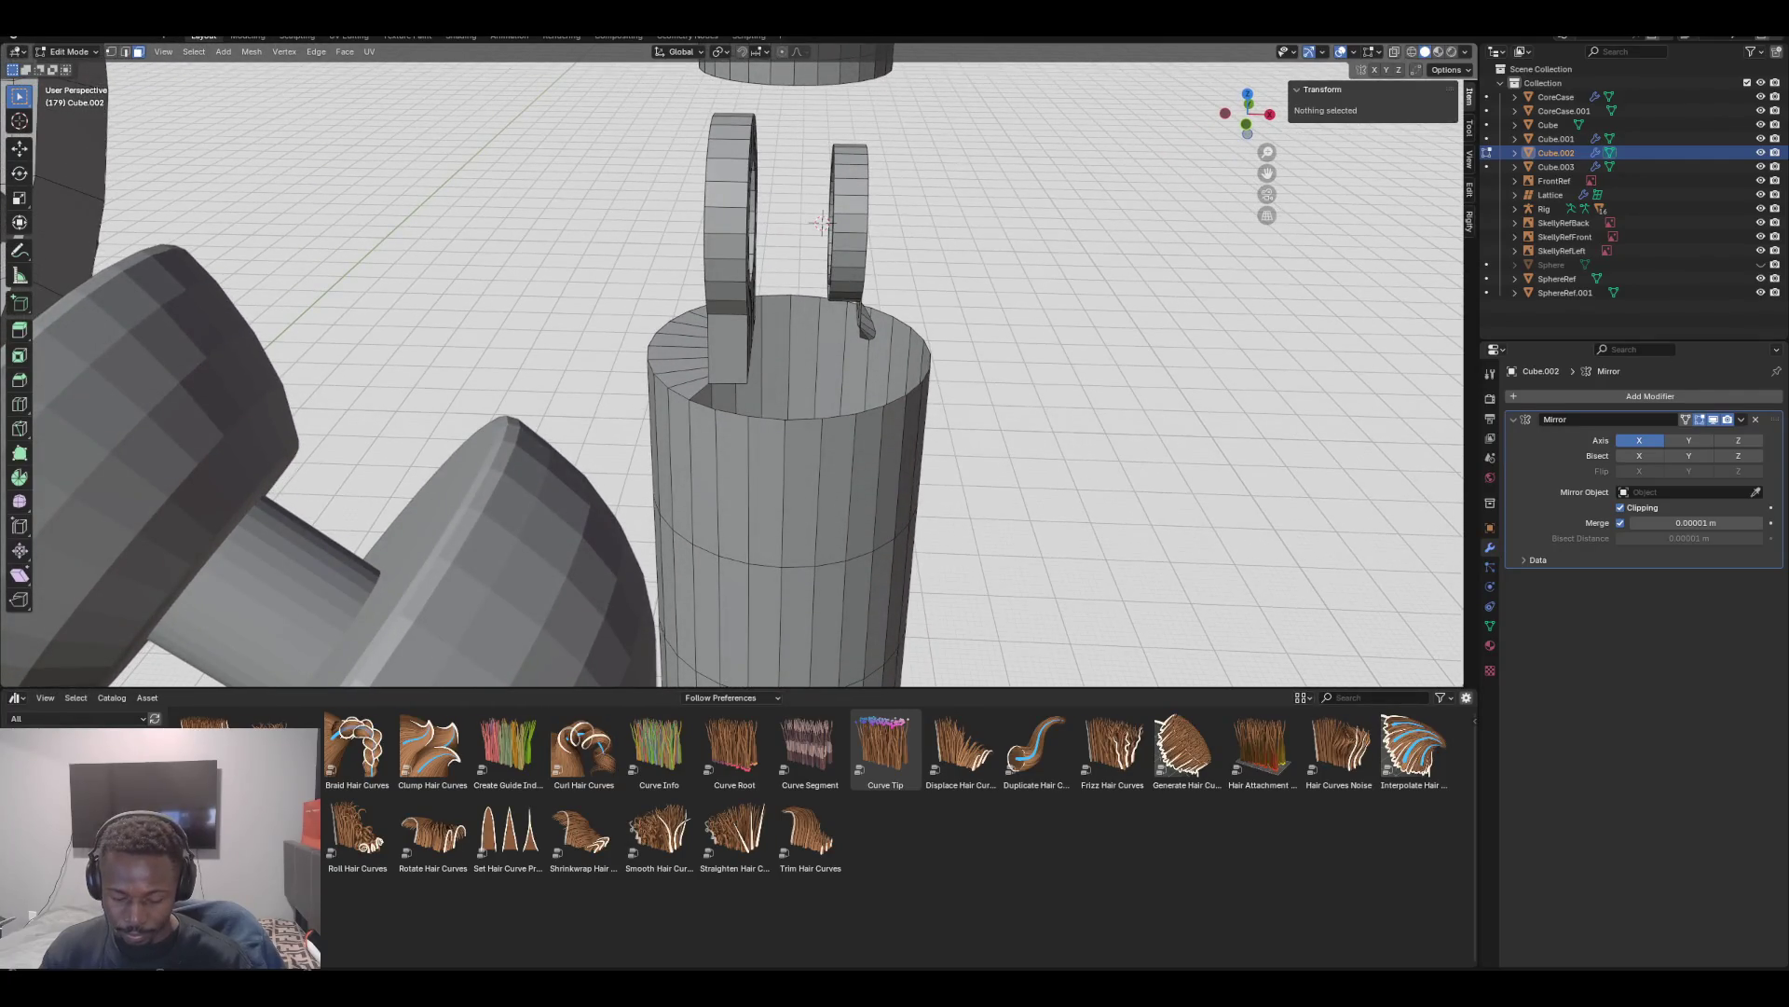
key(ctrl+r)
key(Escape)
mouse_move(822, 222)
middle_down()
mouse_move(836, 156)
mouse_move(568, 127)
middle_up()
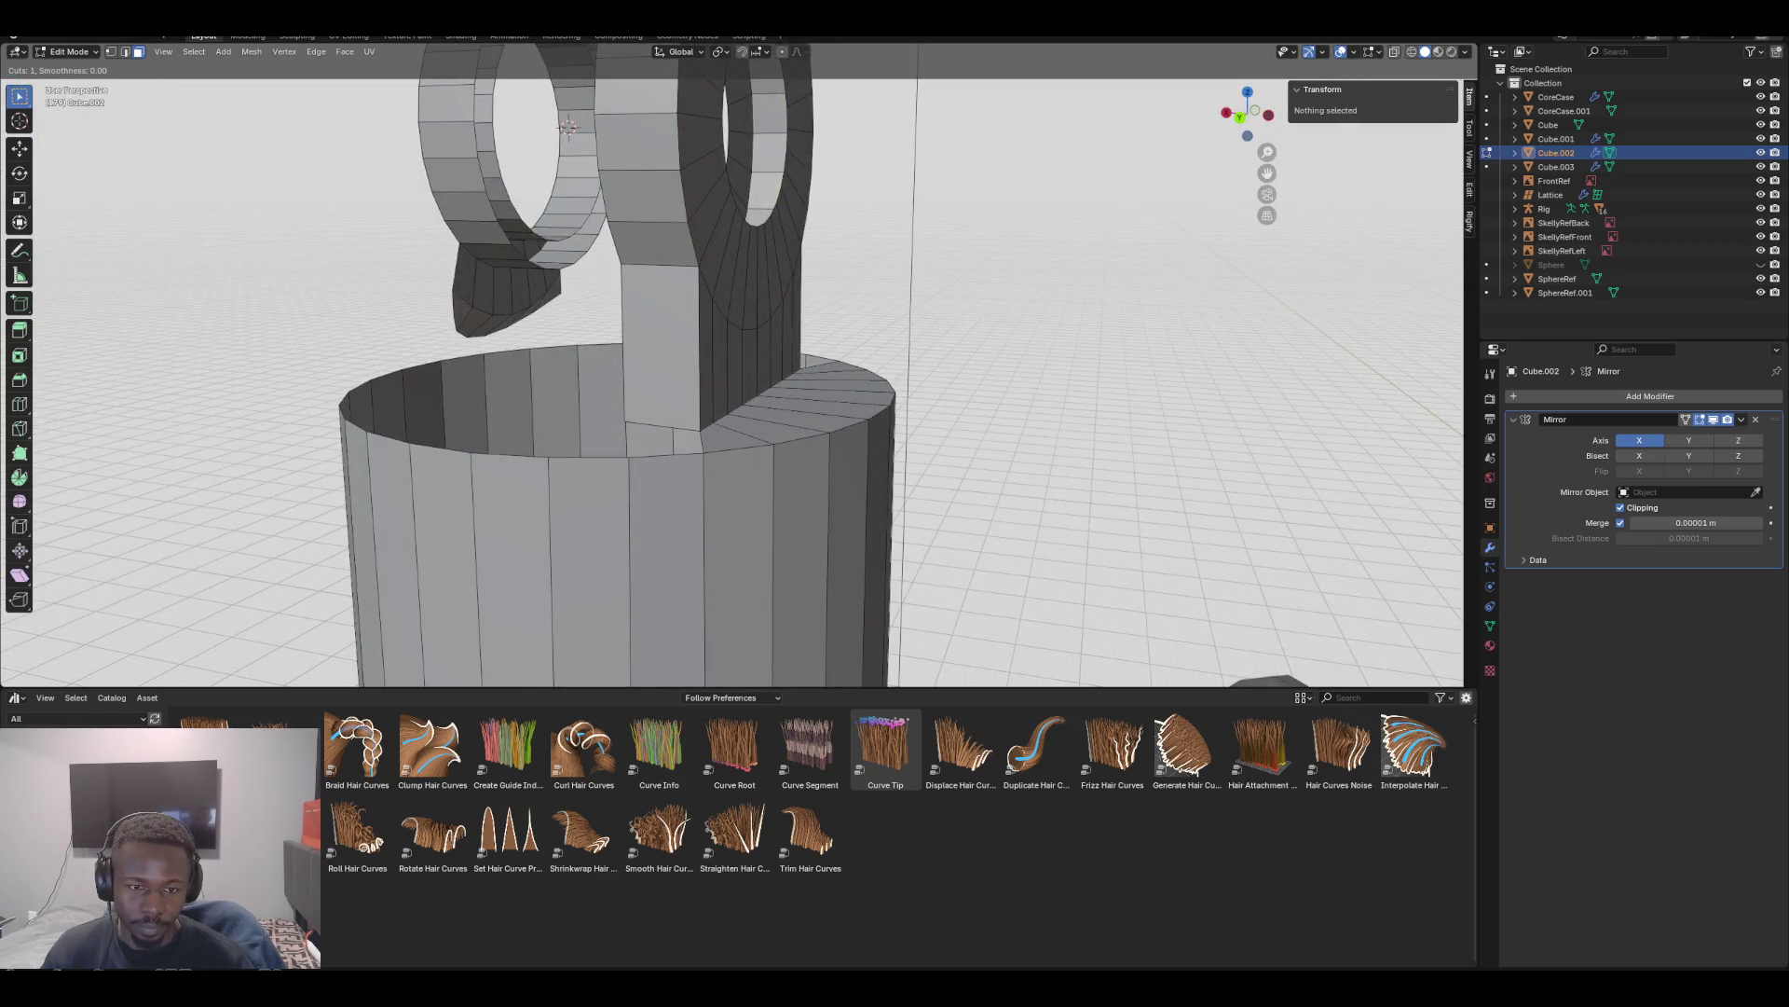
scroll(731, 363, down, 3)
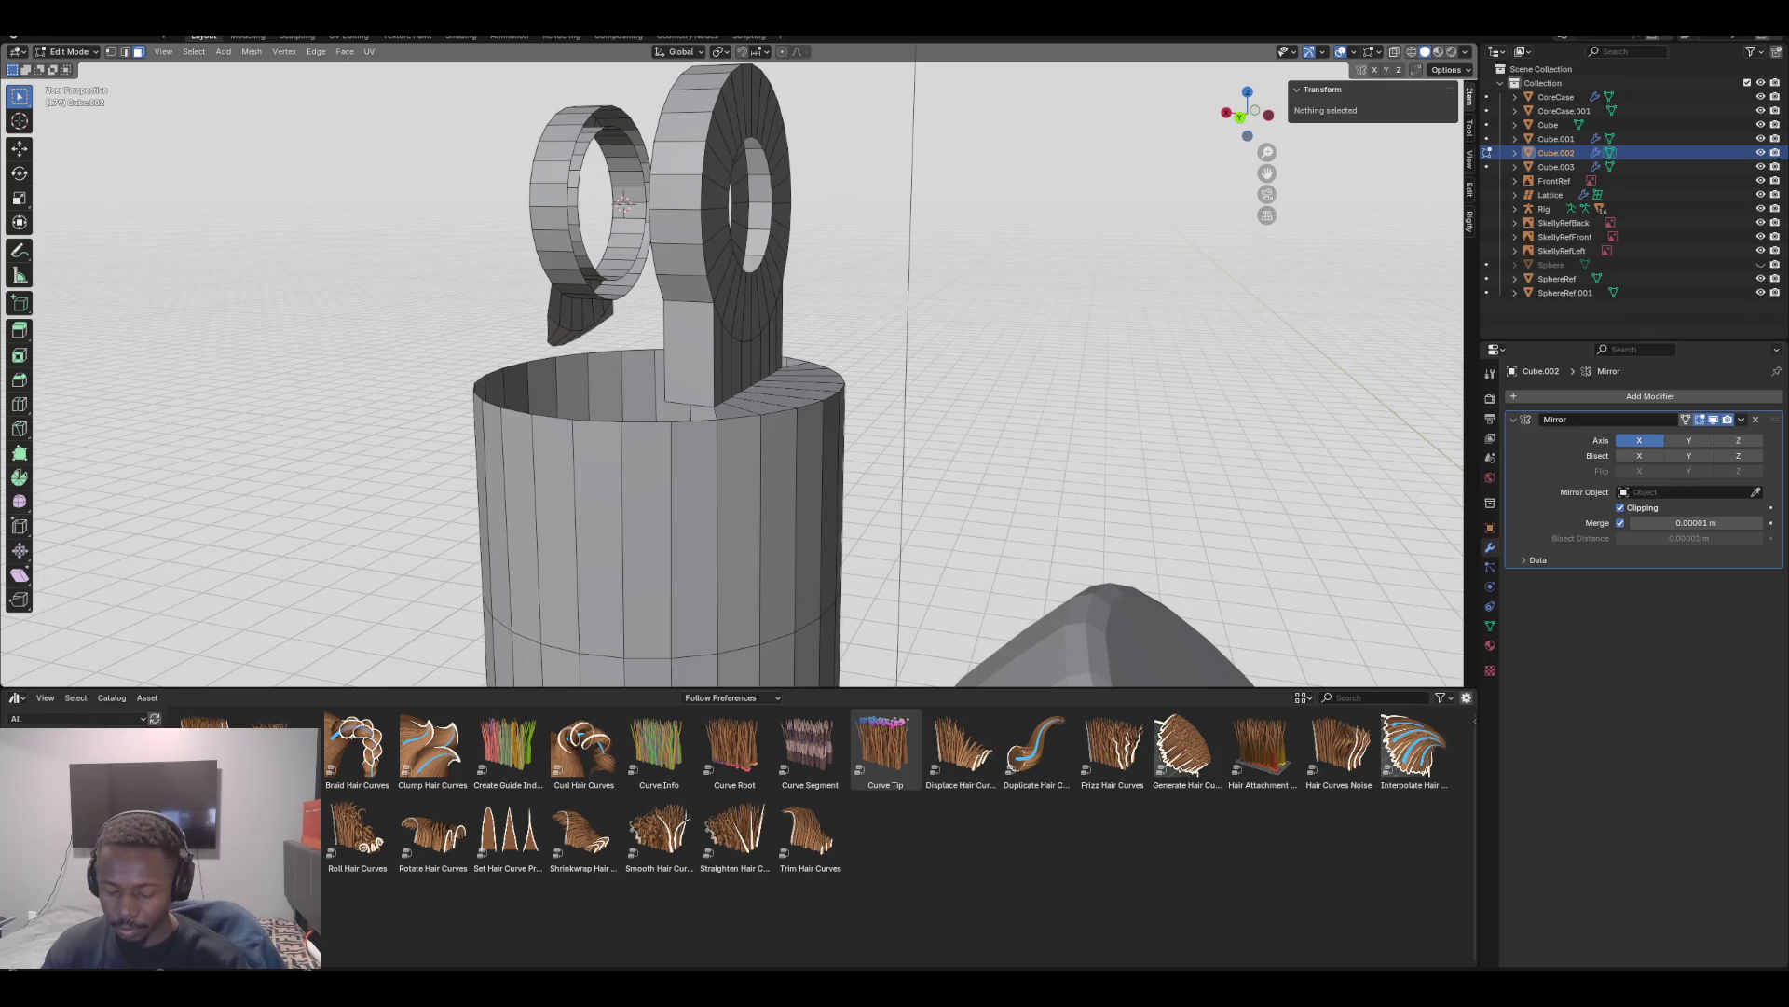
Select the whole ring-and-sleeve mesh and recalculate its normals
key(l)
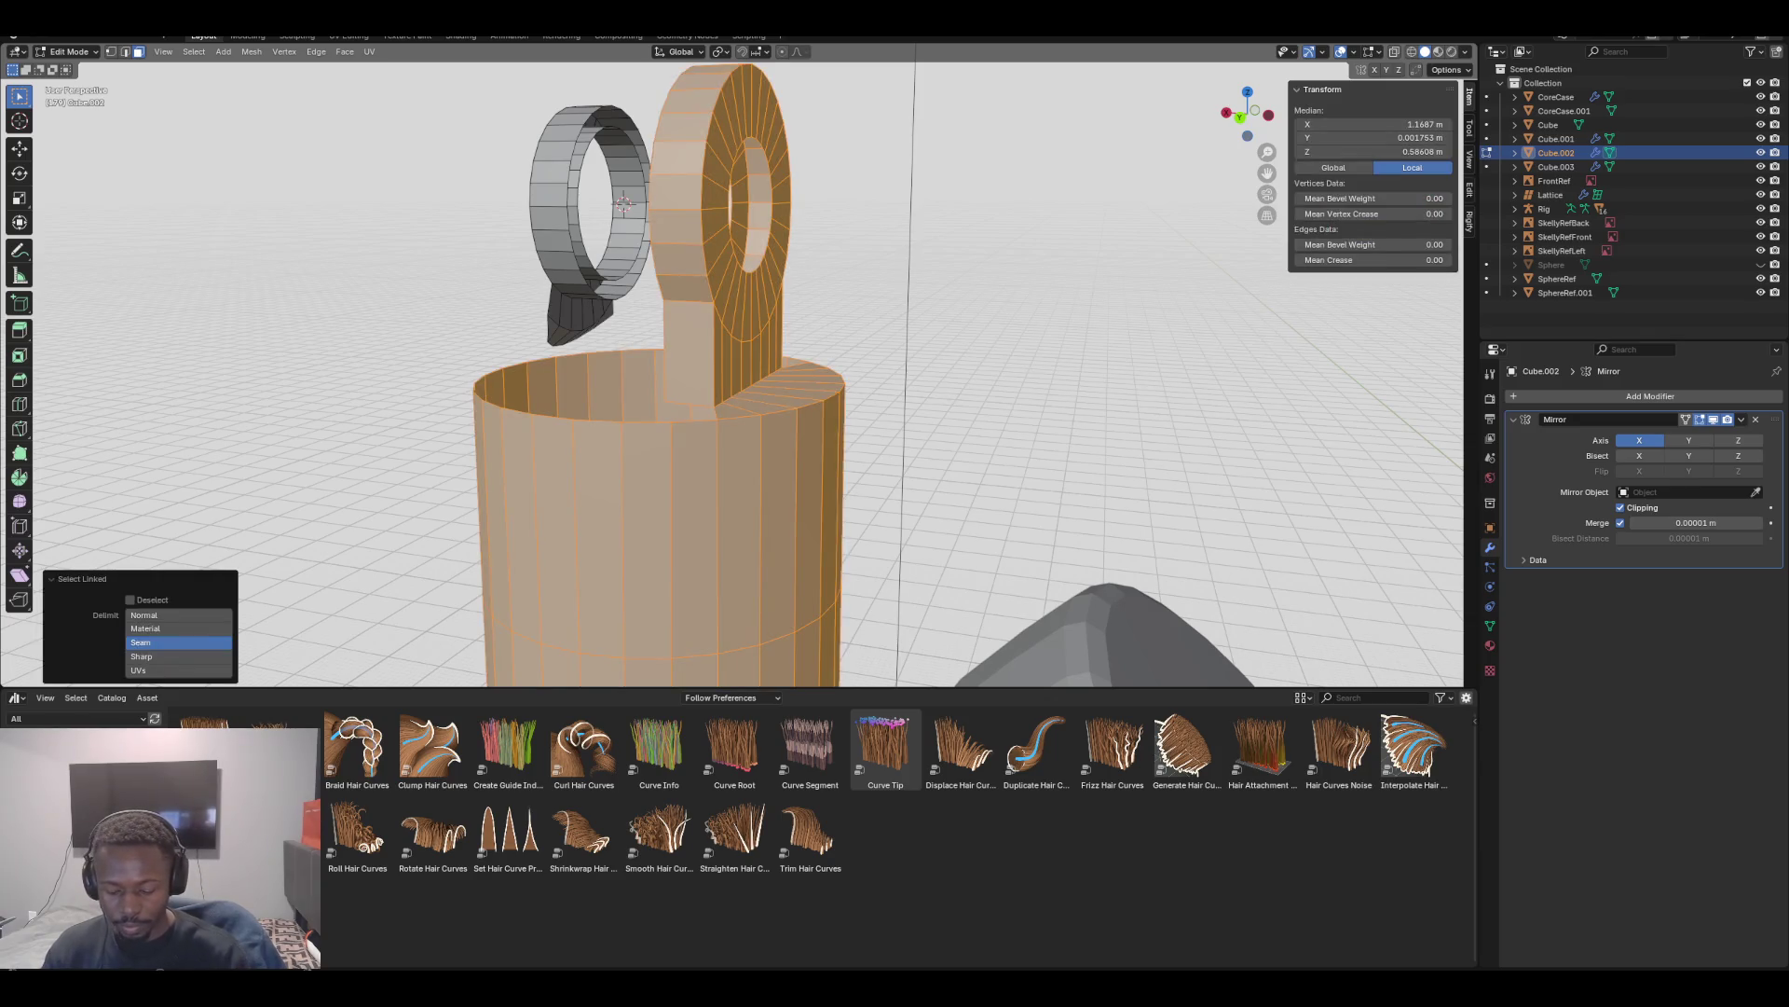
key(shift+n)
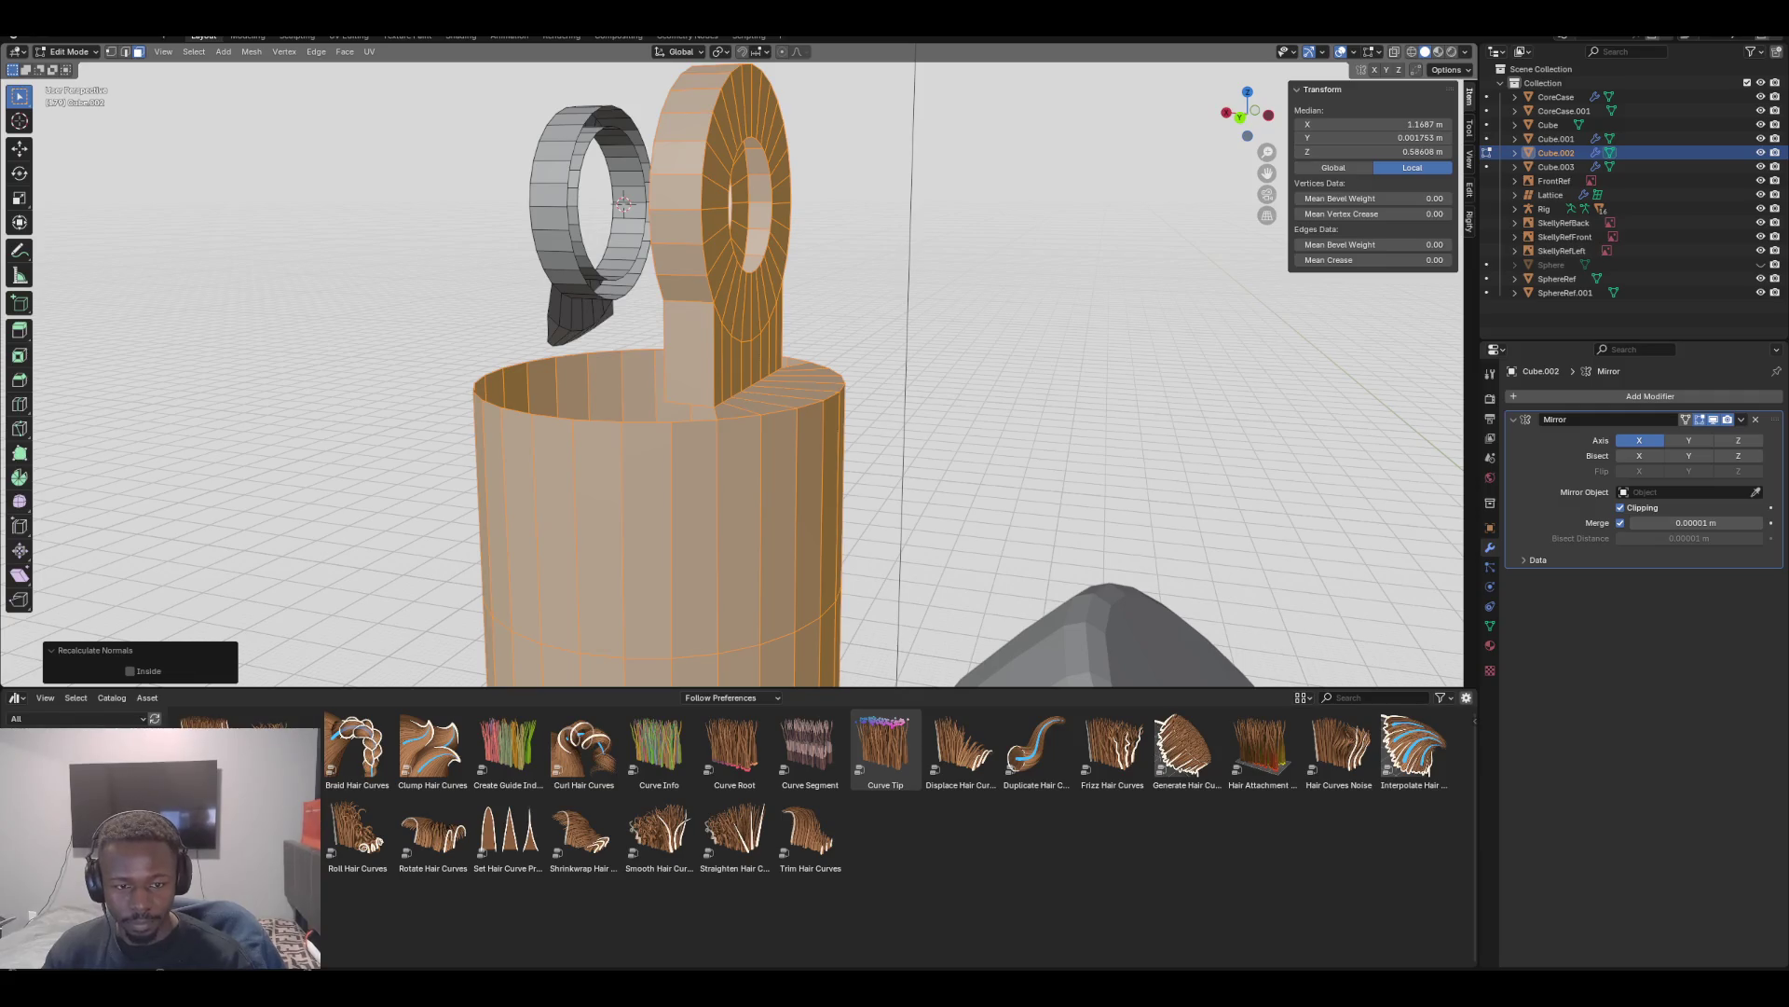
click(716, 248)
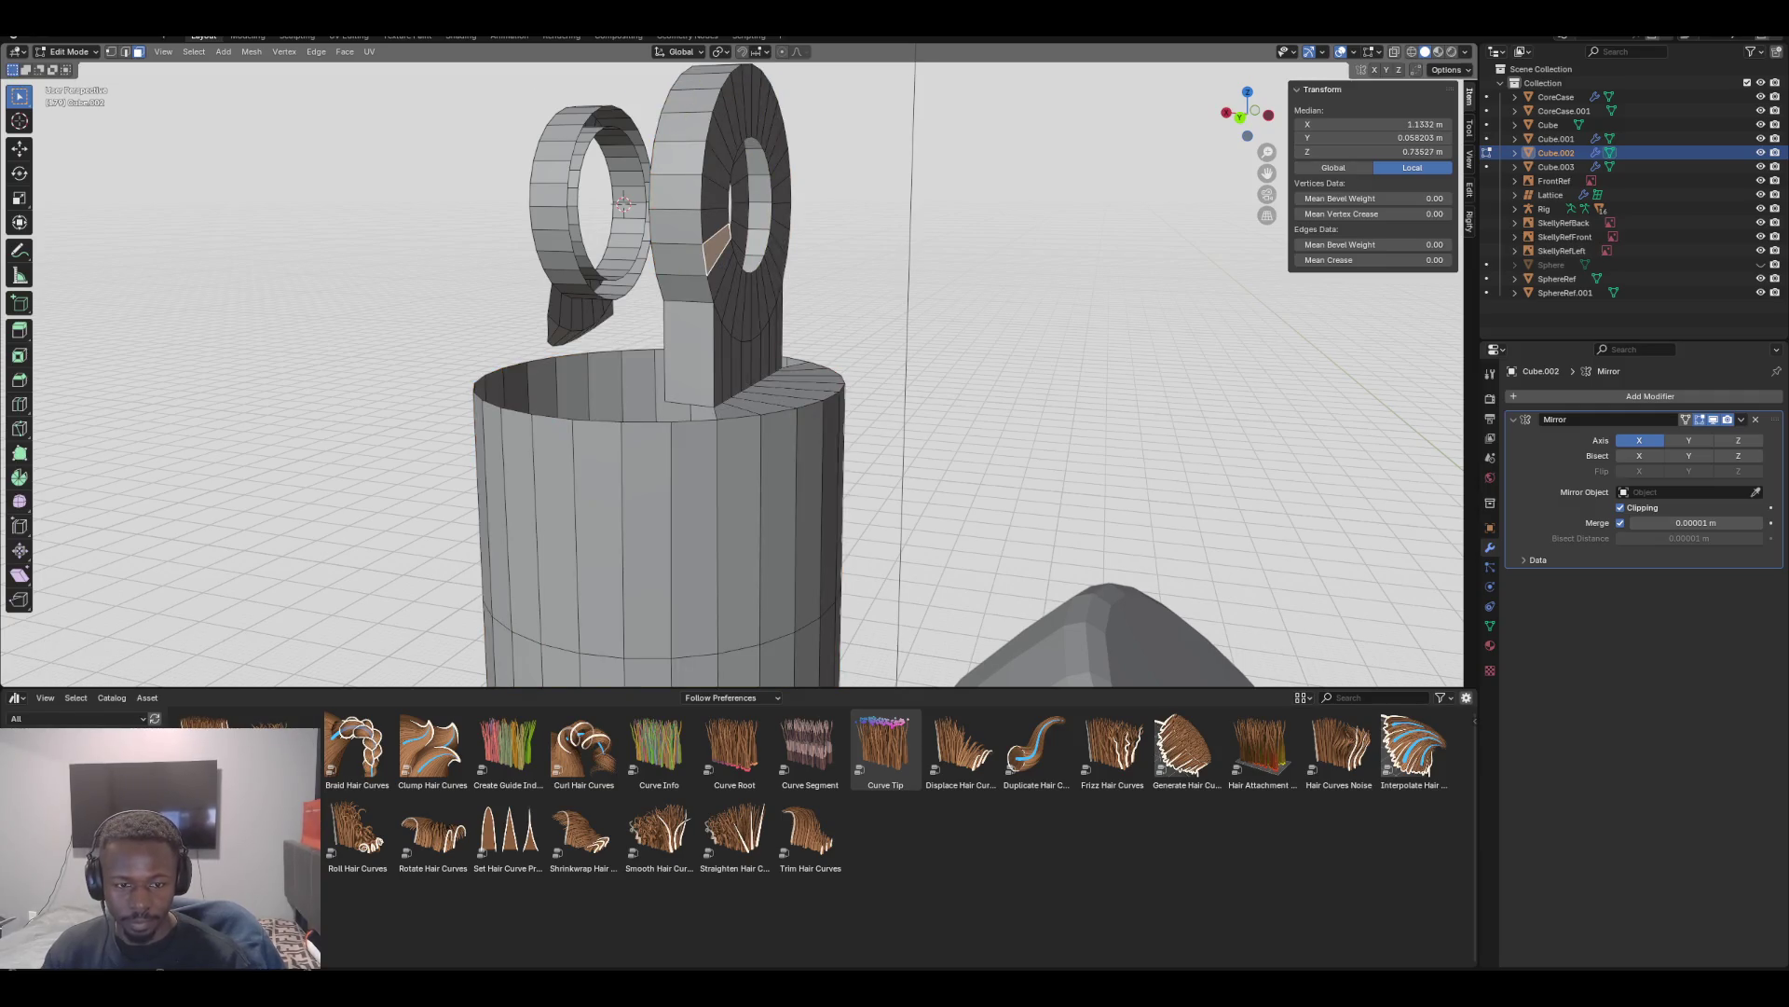
In vertex mode, select the connected mesh and merge overlapping vertices by distance
key(1)
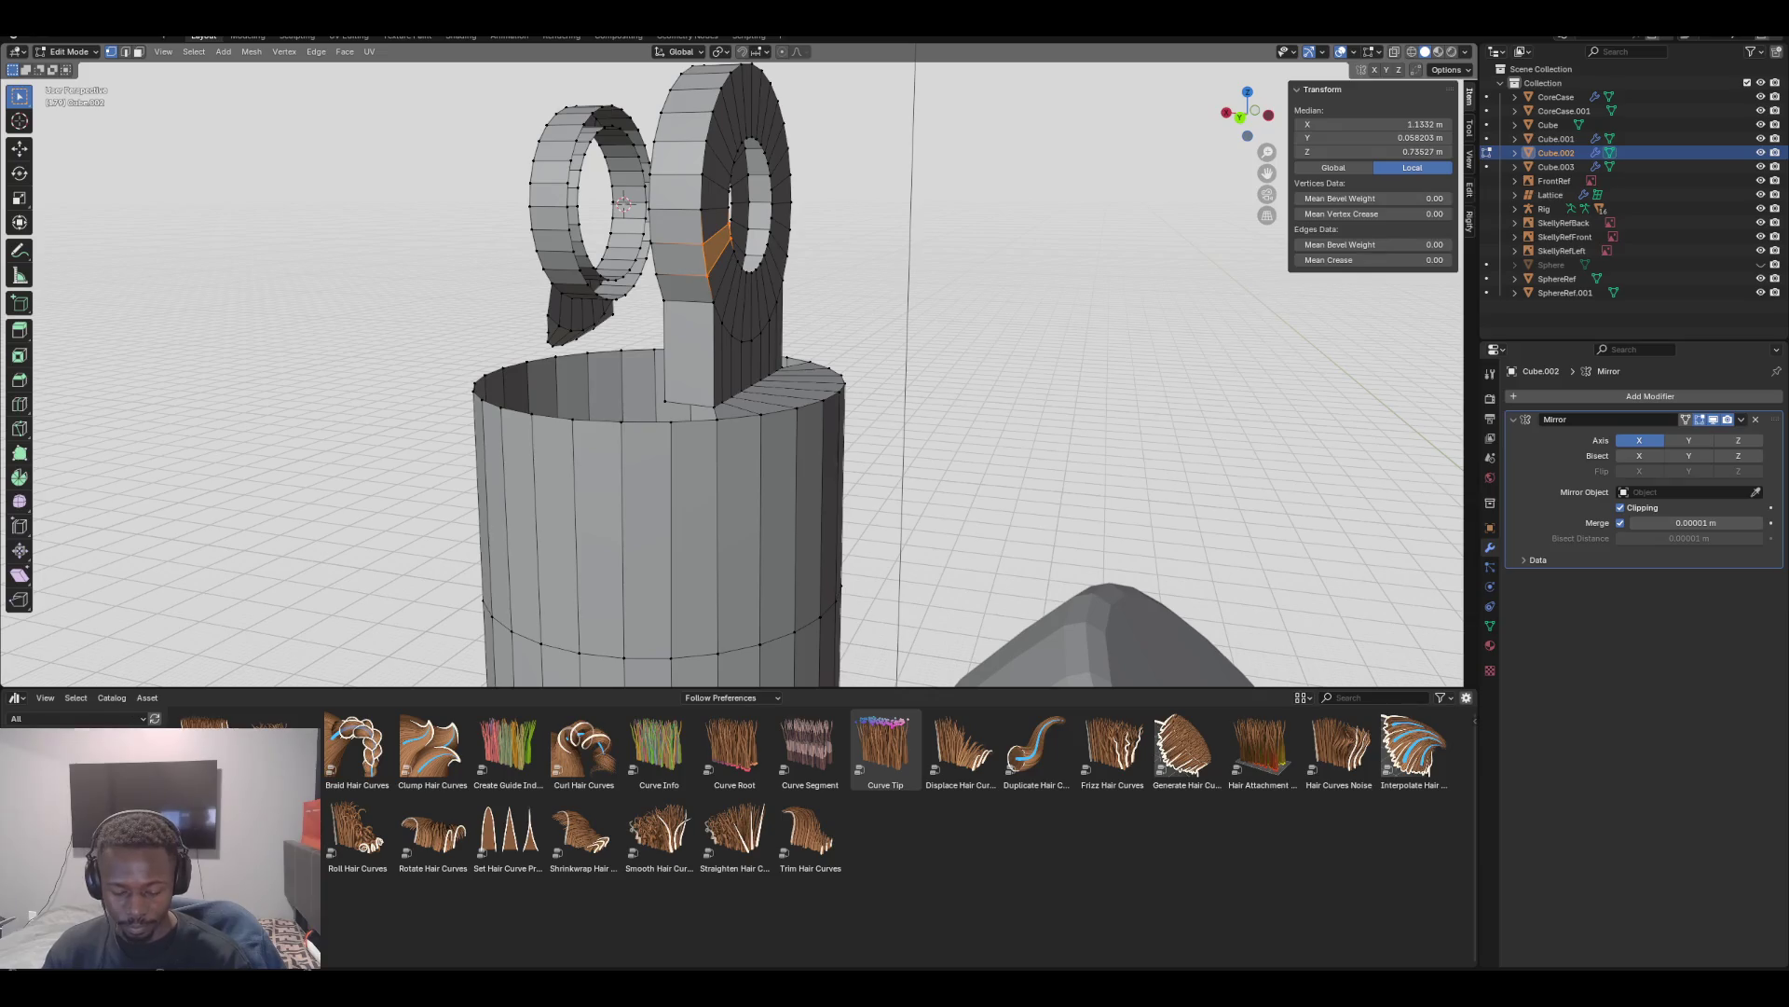
key(ctrl+l)
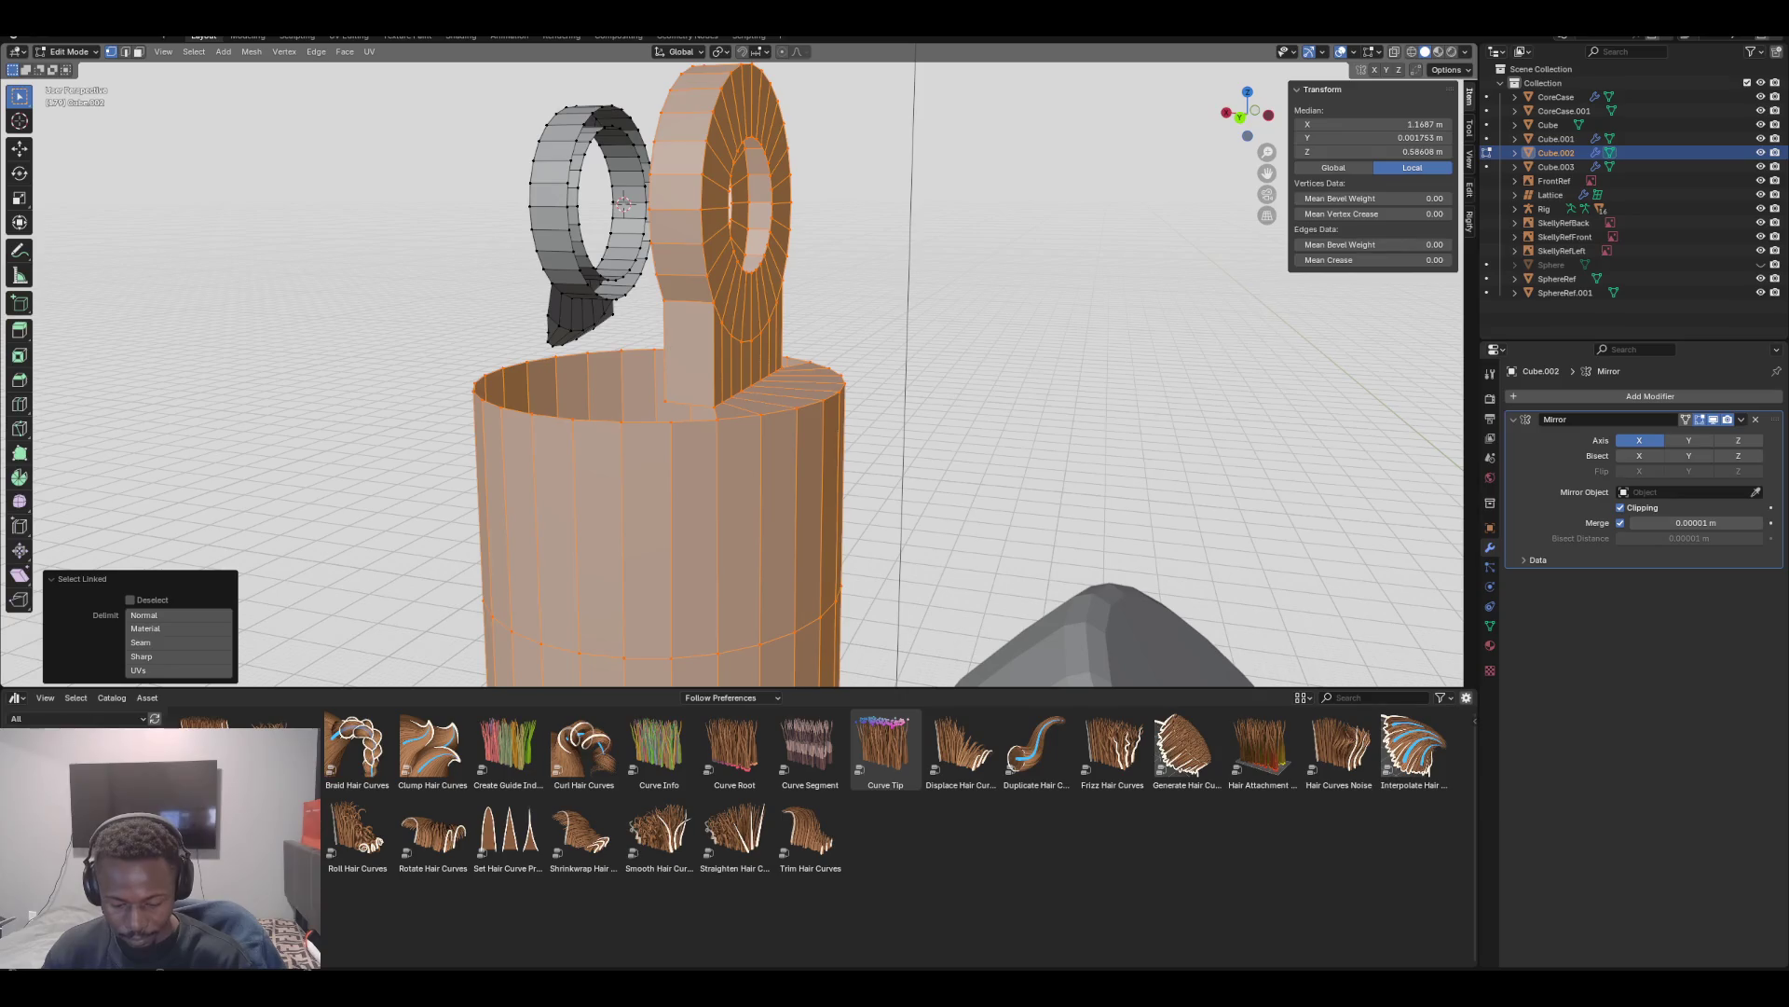
key(m)
key(b)
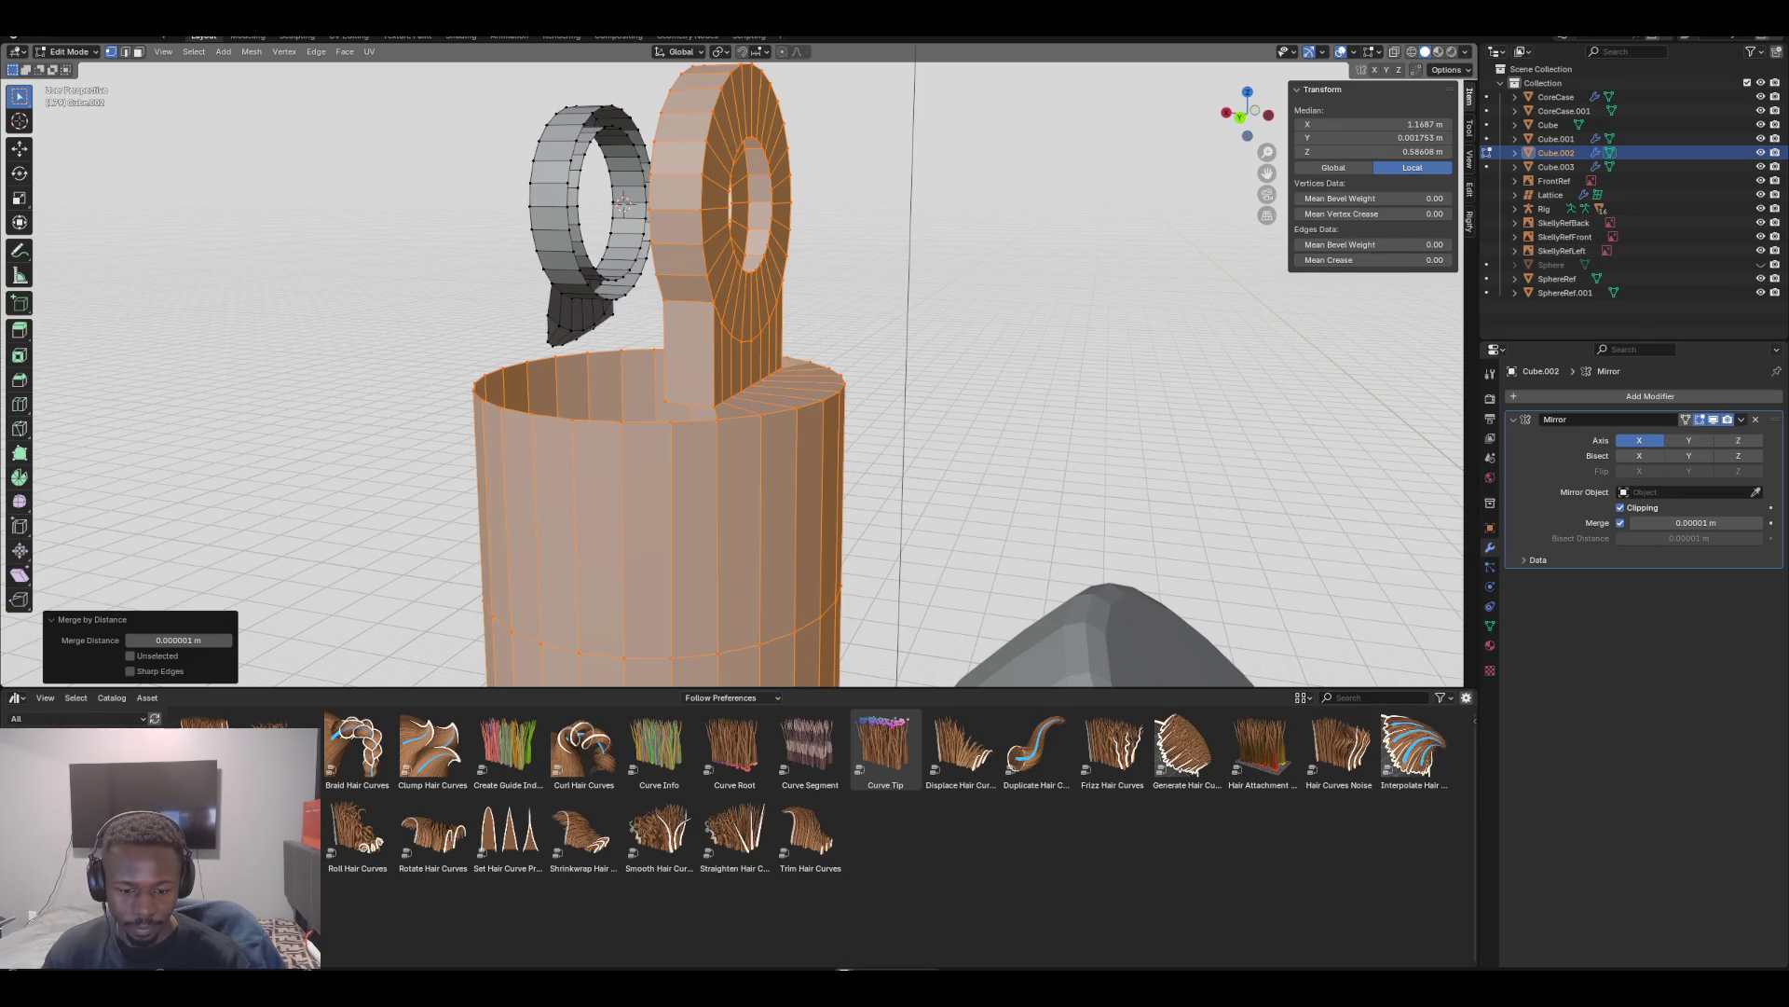
Orbit around the ring and sleeve to inspect them, ending in front orthographic view
middle_drag(932, 373, 741, 392)
key(ctrl+r)
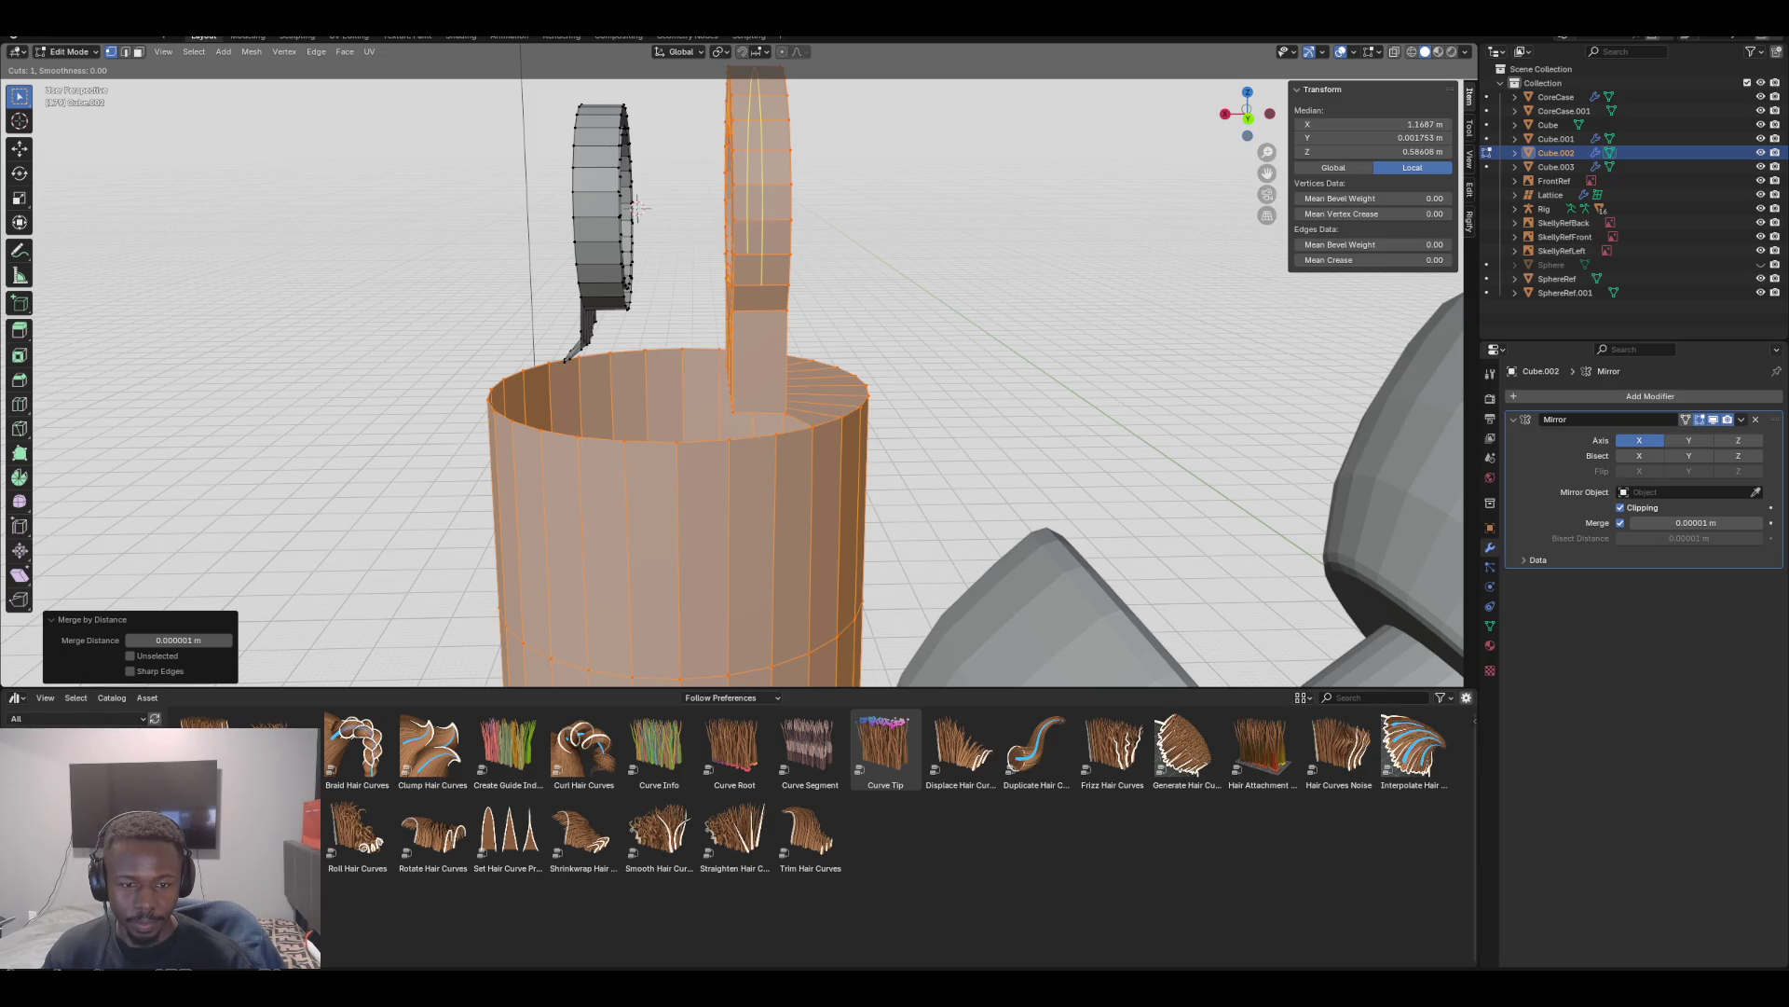
right_click(637, 207)
middle_drag(637, 207, 648, 196)
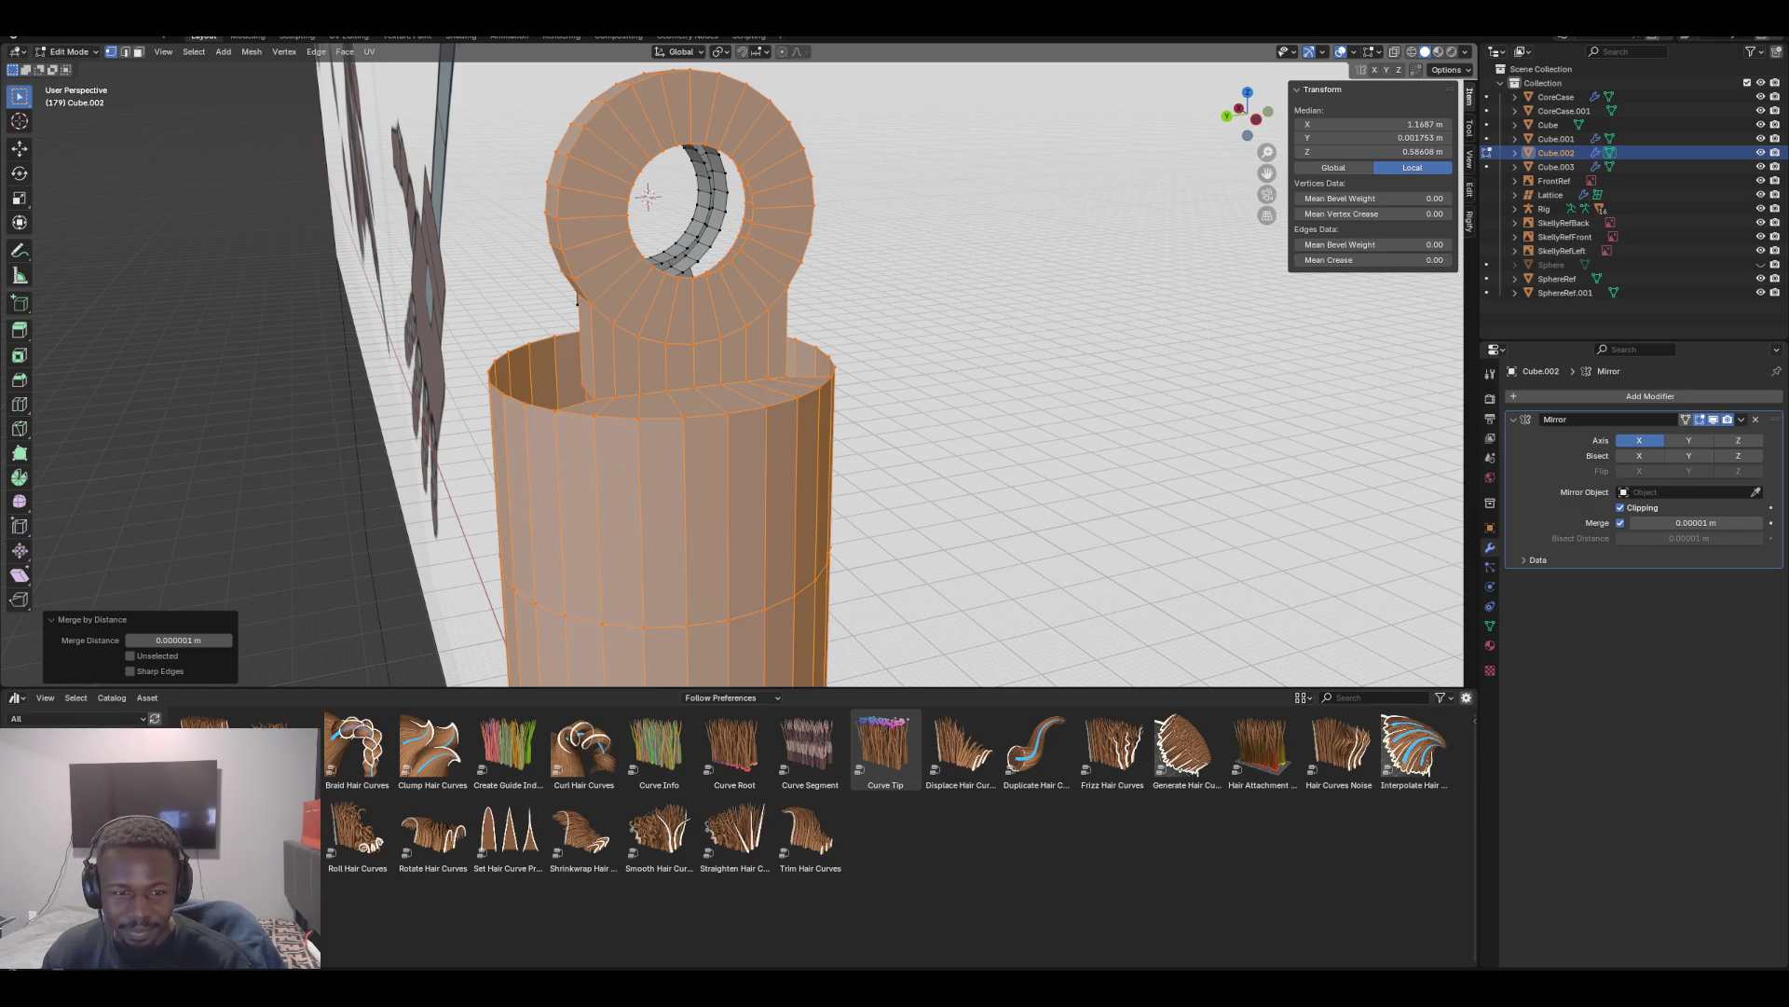
middle_drag(709, 373, 894, 373)
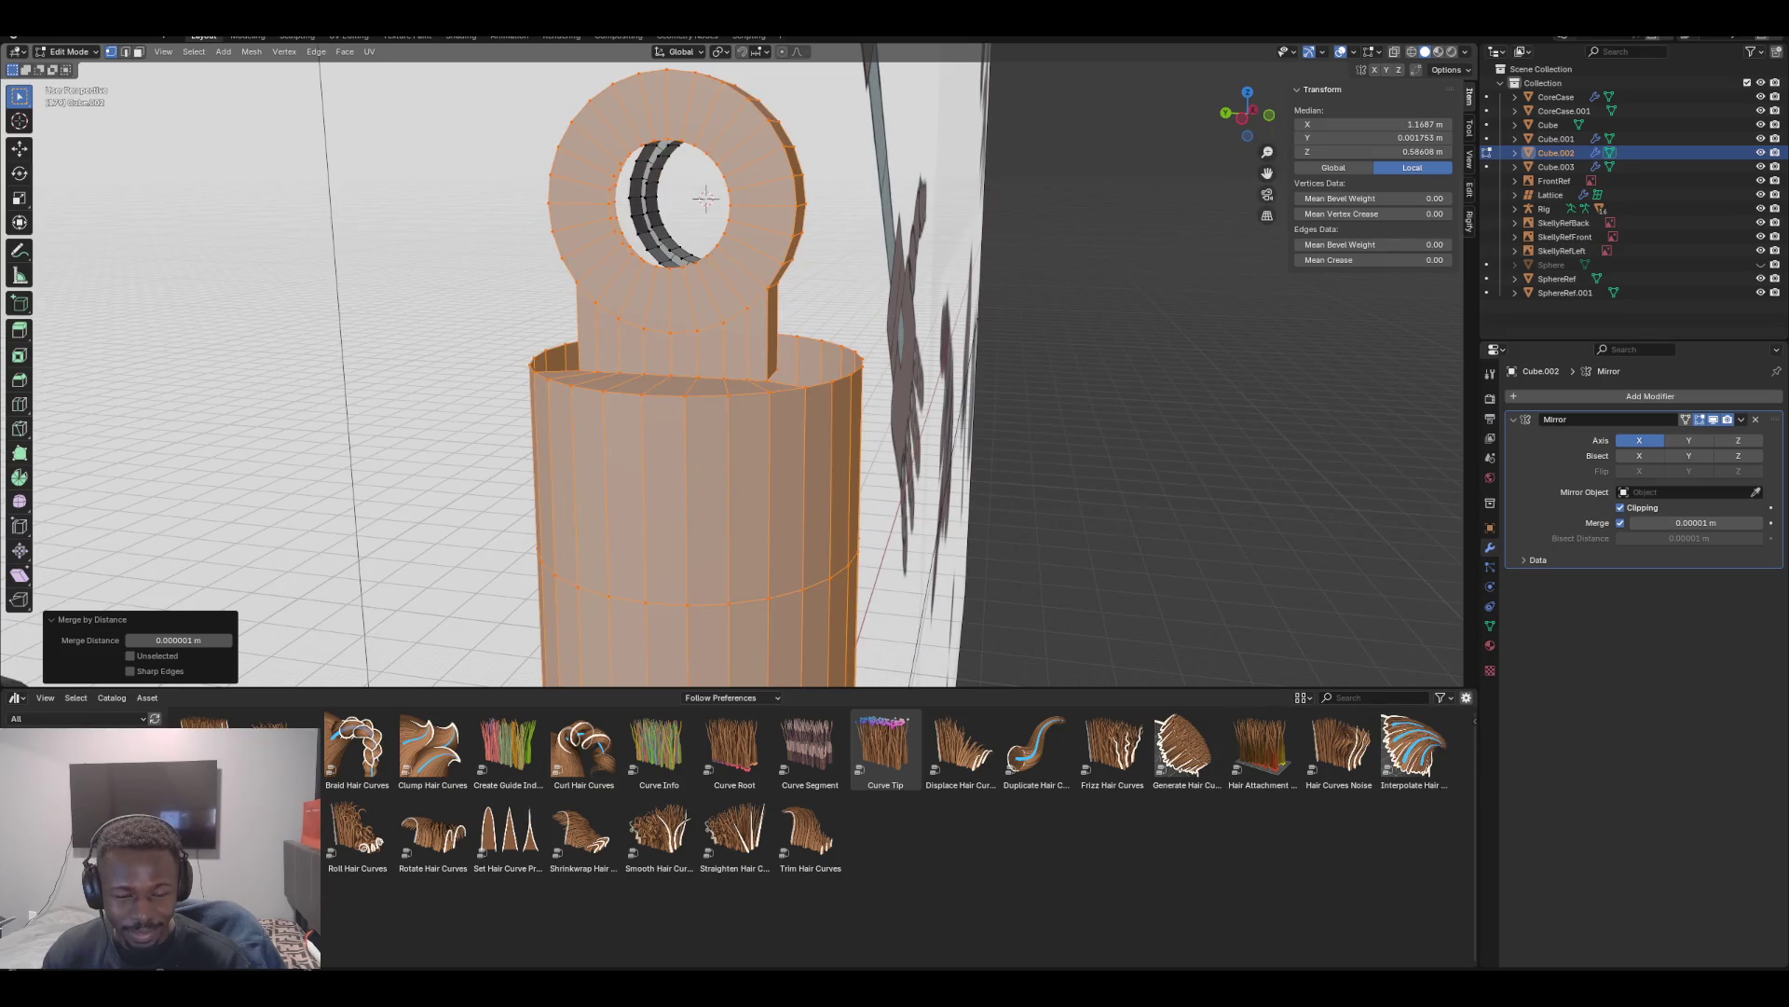
mouse_move(708, 373)
middle_down()
mouse_move(652, 279)
mouse_move(671, 289)
mouse_move(709, 243)
middle_up()
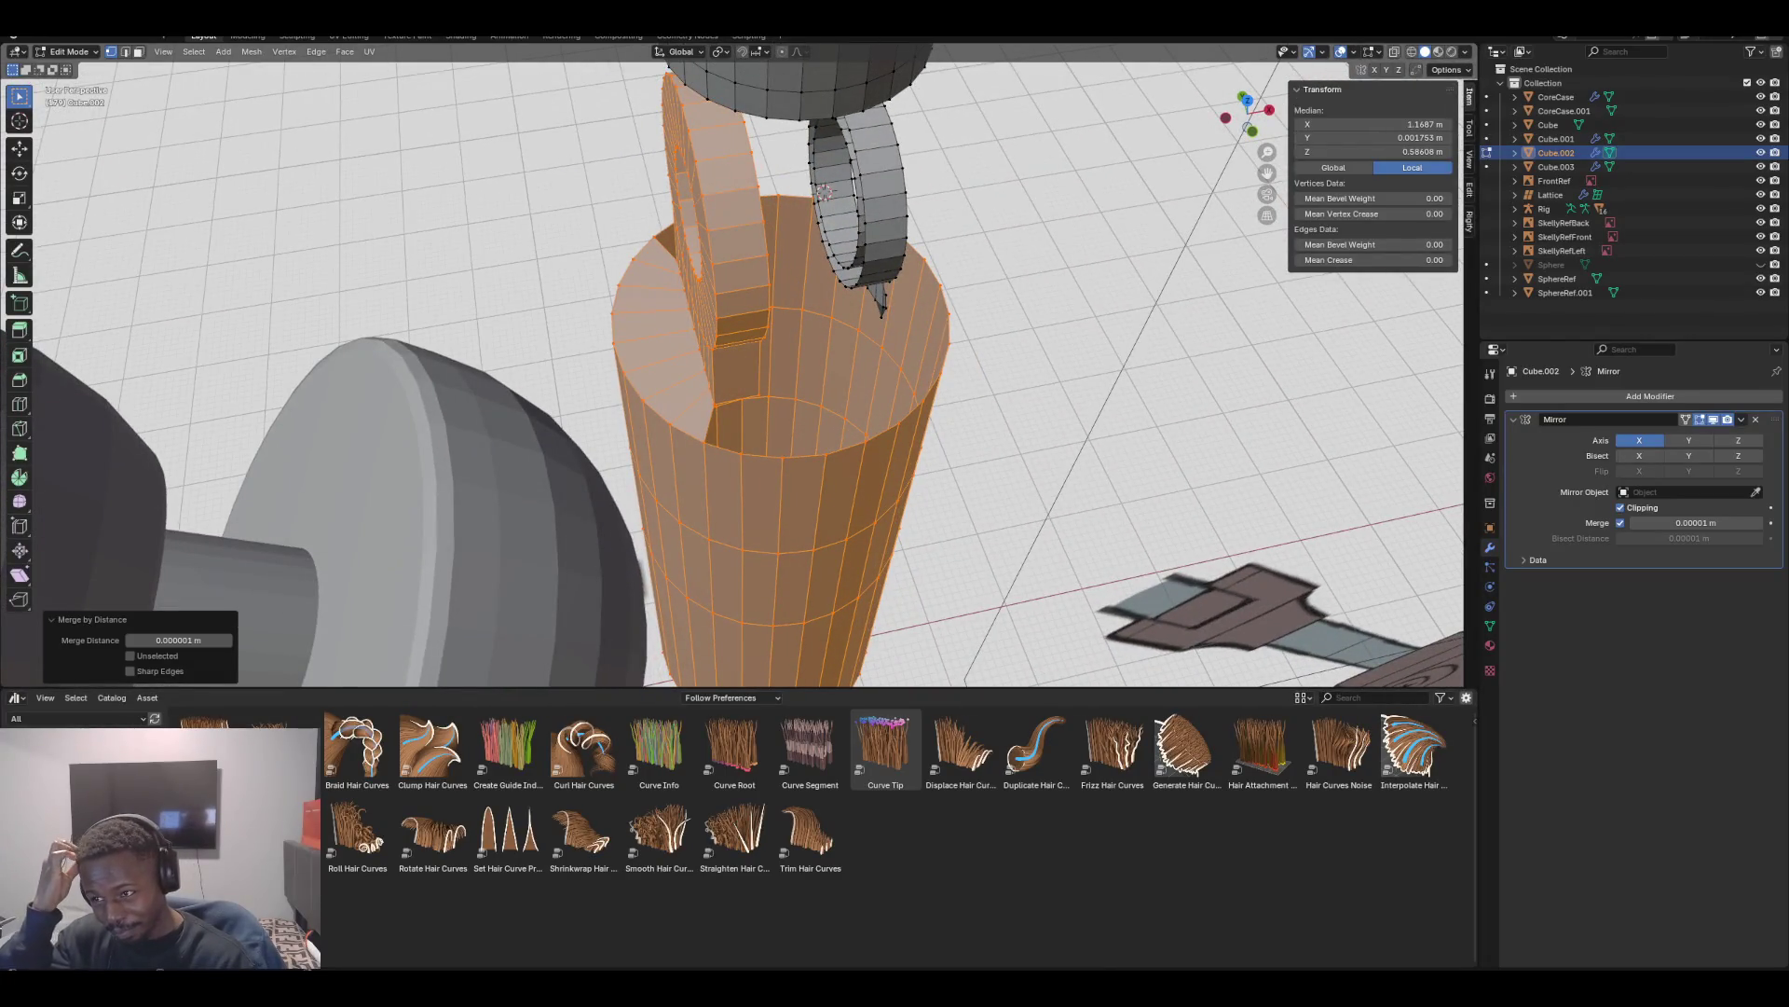
middle_drag(826, 192, 836, 190)
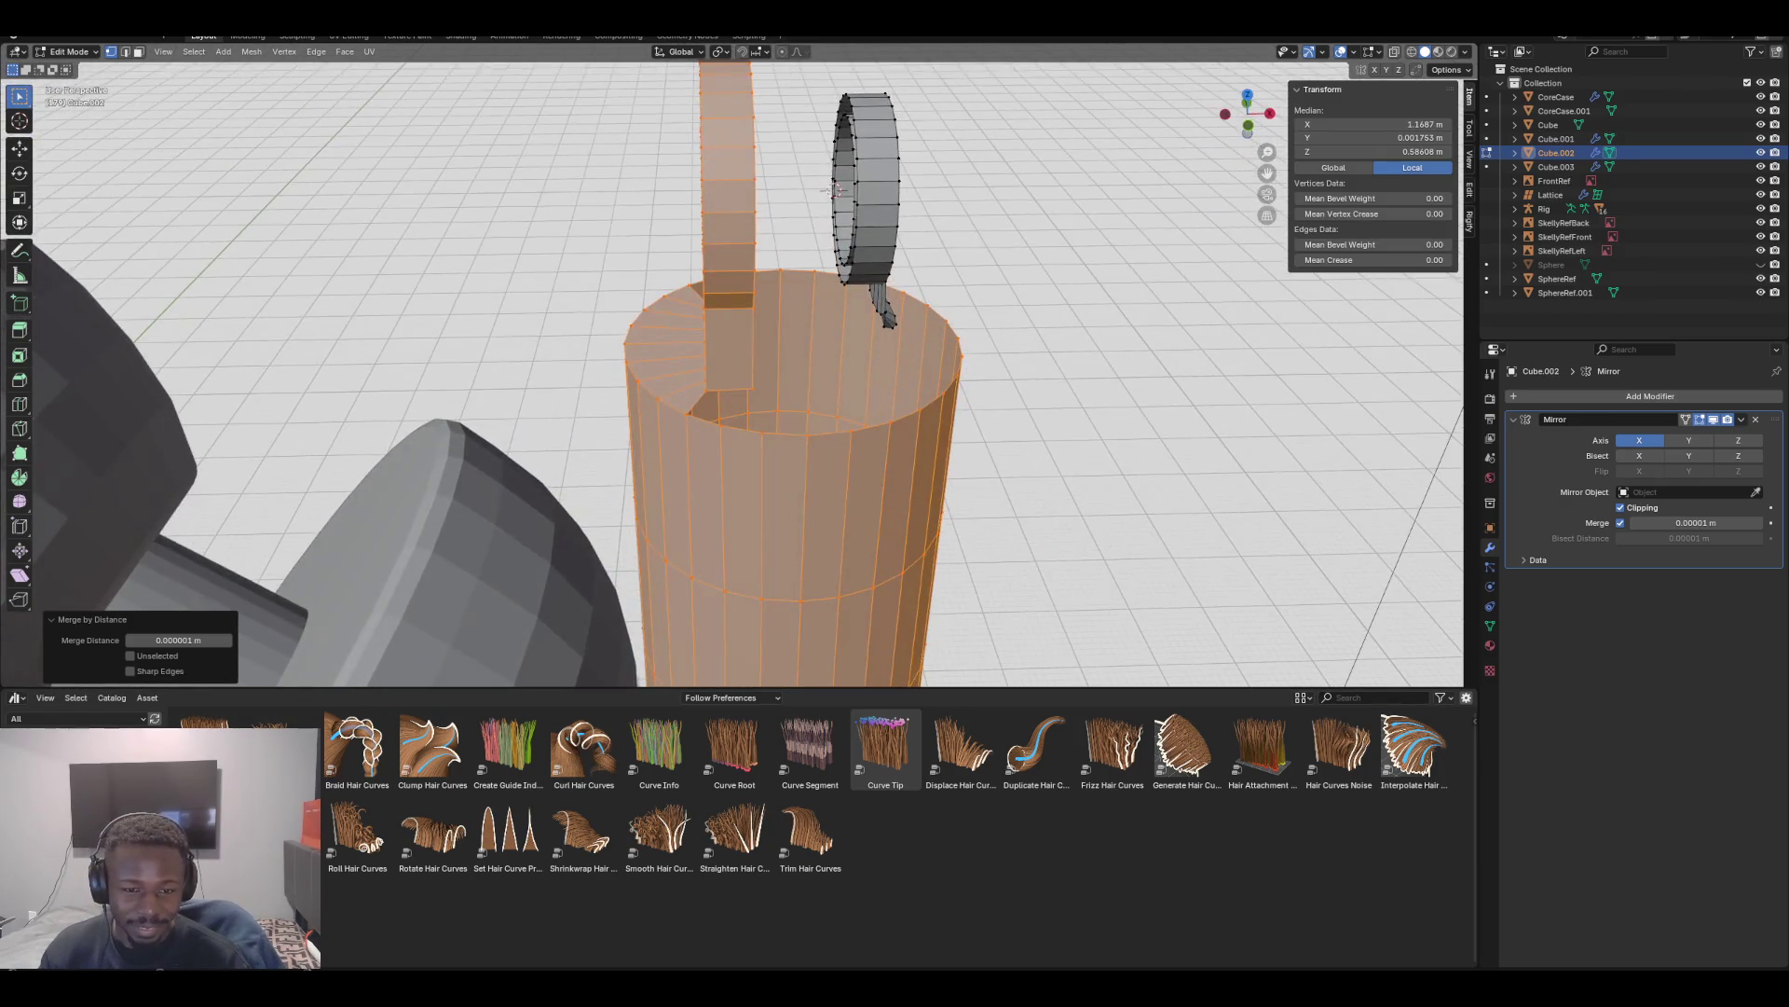
scroll(836, 190, up, 4)
key(KP_1)
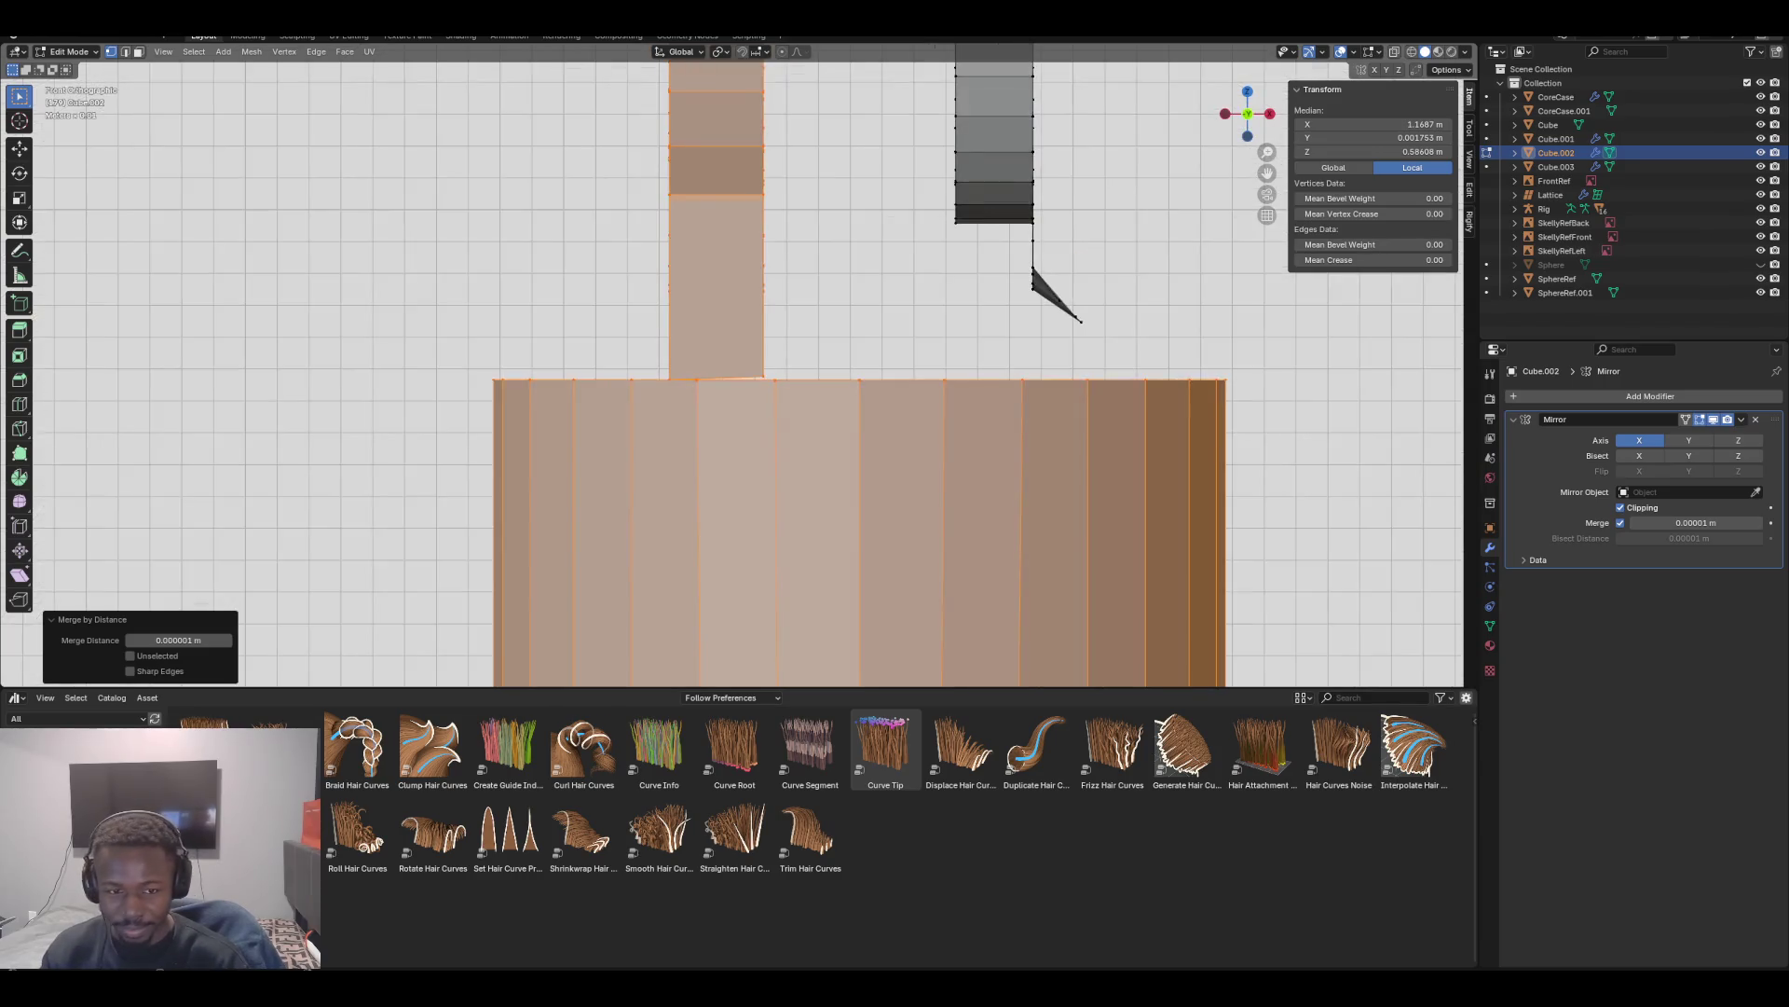
Add a new edge loop through the plate's column, left unslid at centre
scroll(832, 203, down, 4)
key(ctrl+r)
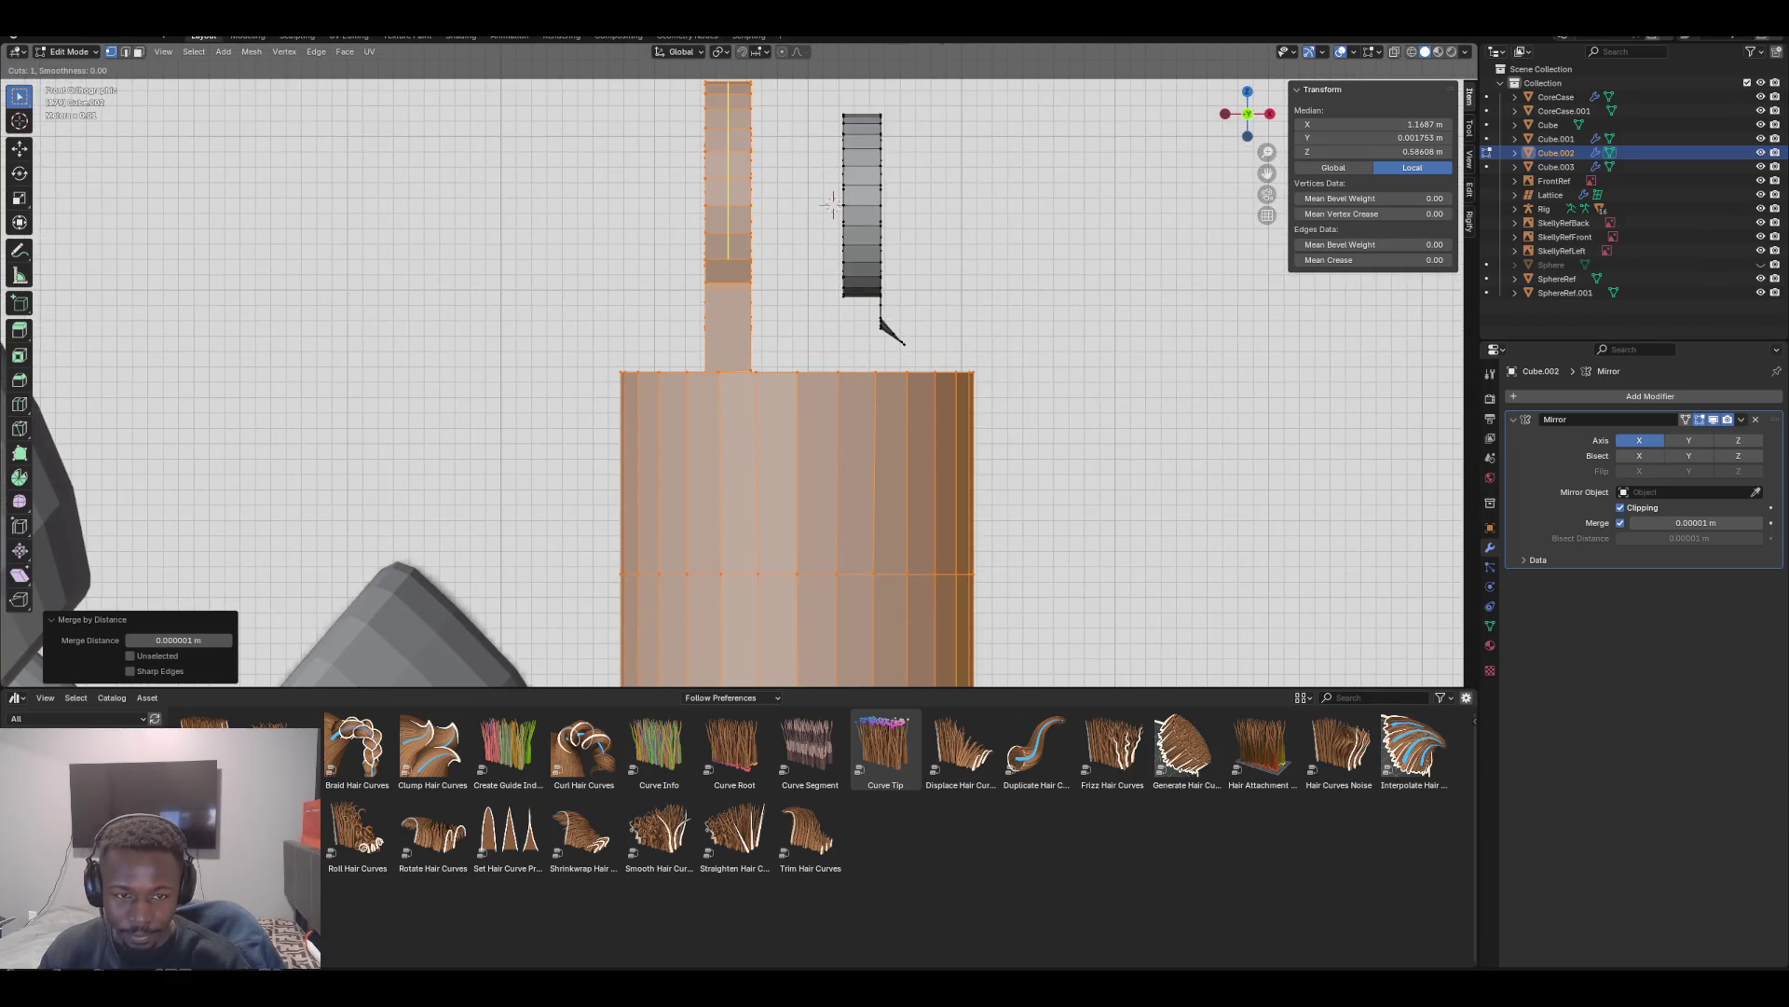
click(833, 203)
right_click(832, 204)
Knife a vertical cut from a column vertex down to the sleeve's top edge
scroll(875, 135, up, 2)
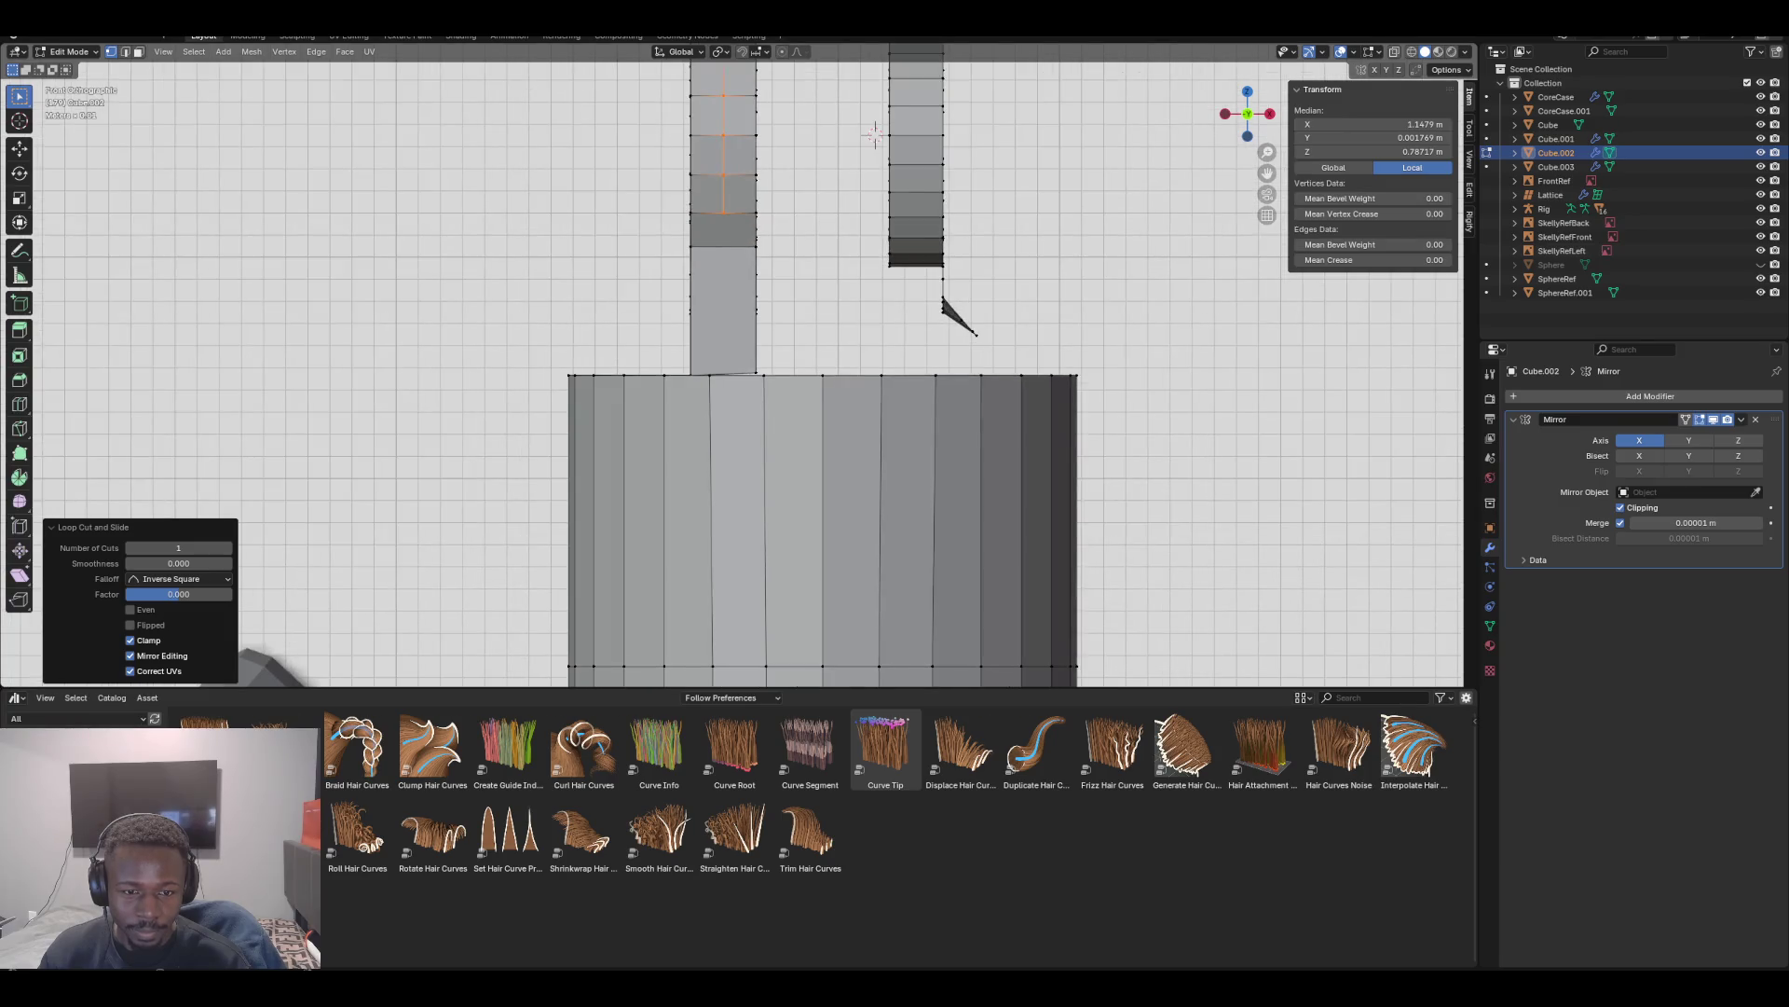
shift+middle_drag(875, 135, 873, 114)
click(723, 193)
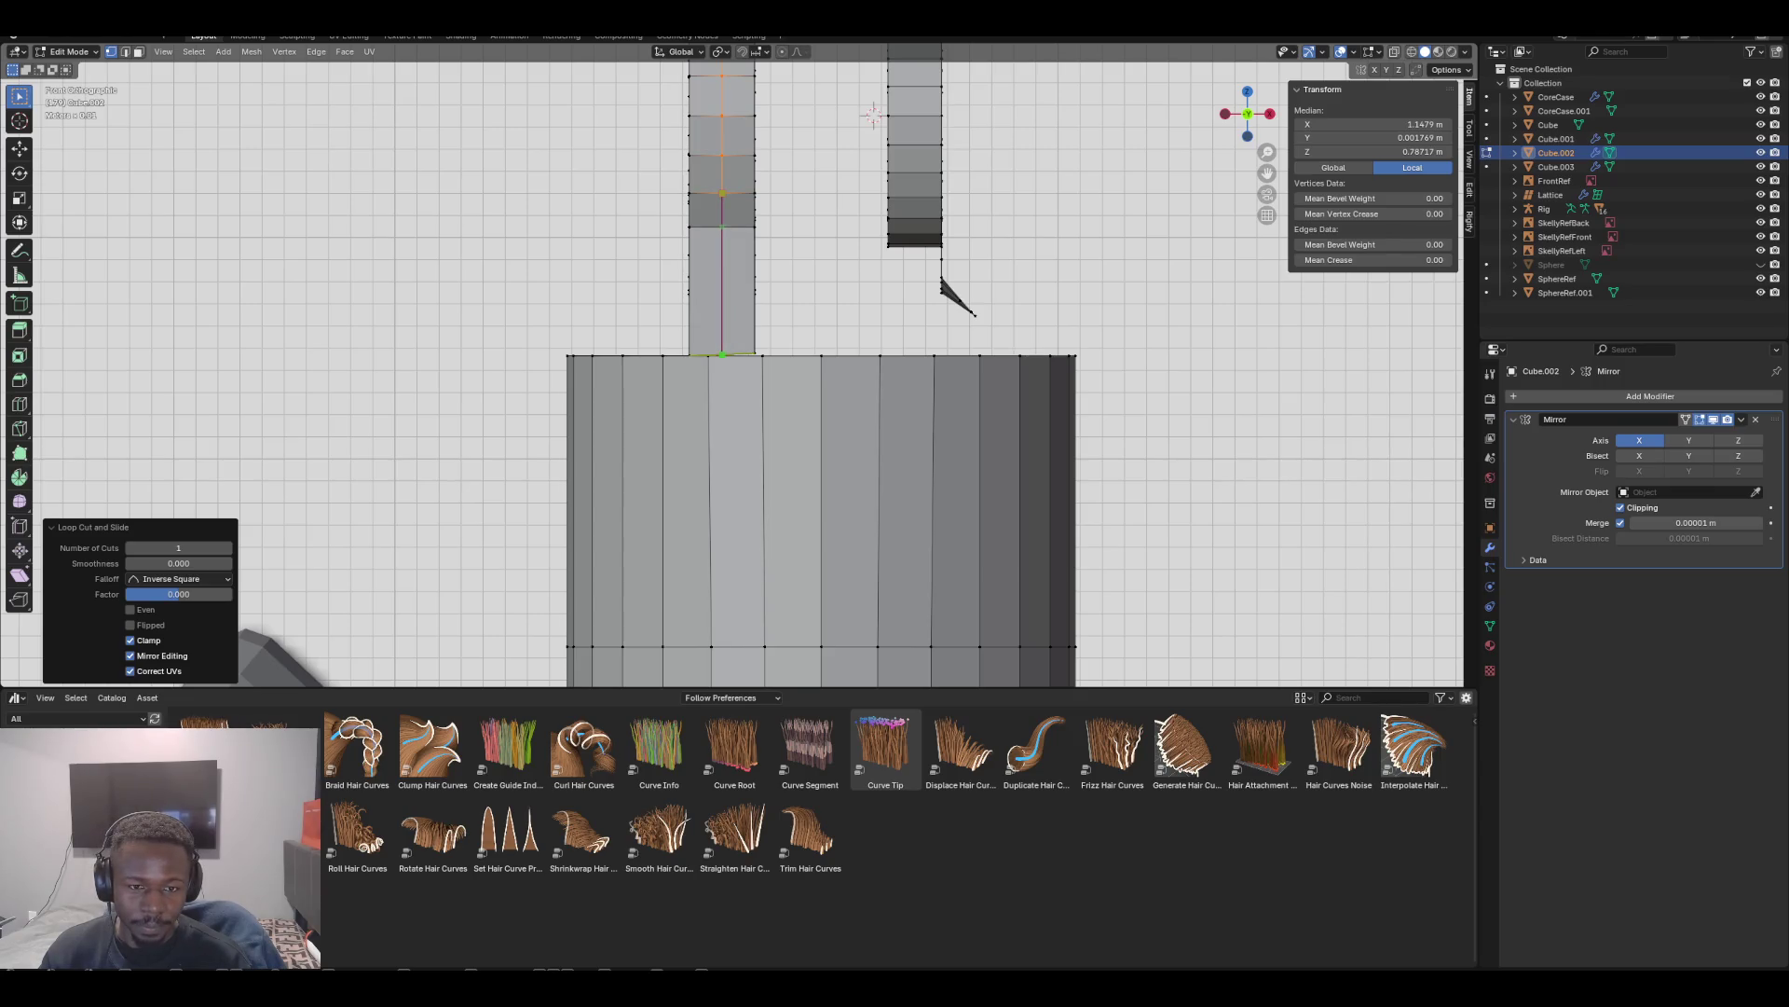
click(722, 354)
key(Return)
Fill the edge loop around the ring's hole with a face
middle_drag(727, 373, 615, 354)
alt+click(720, 140)
key(f)
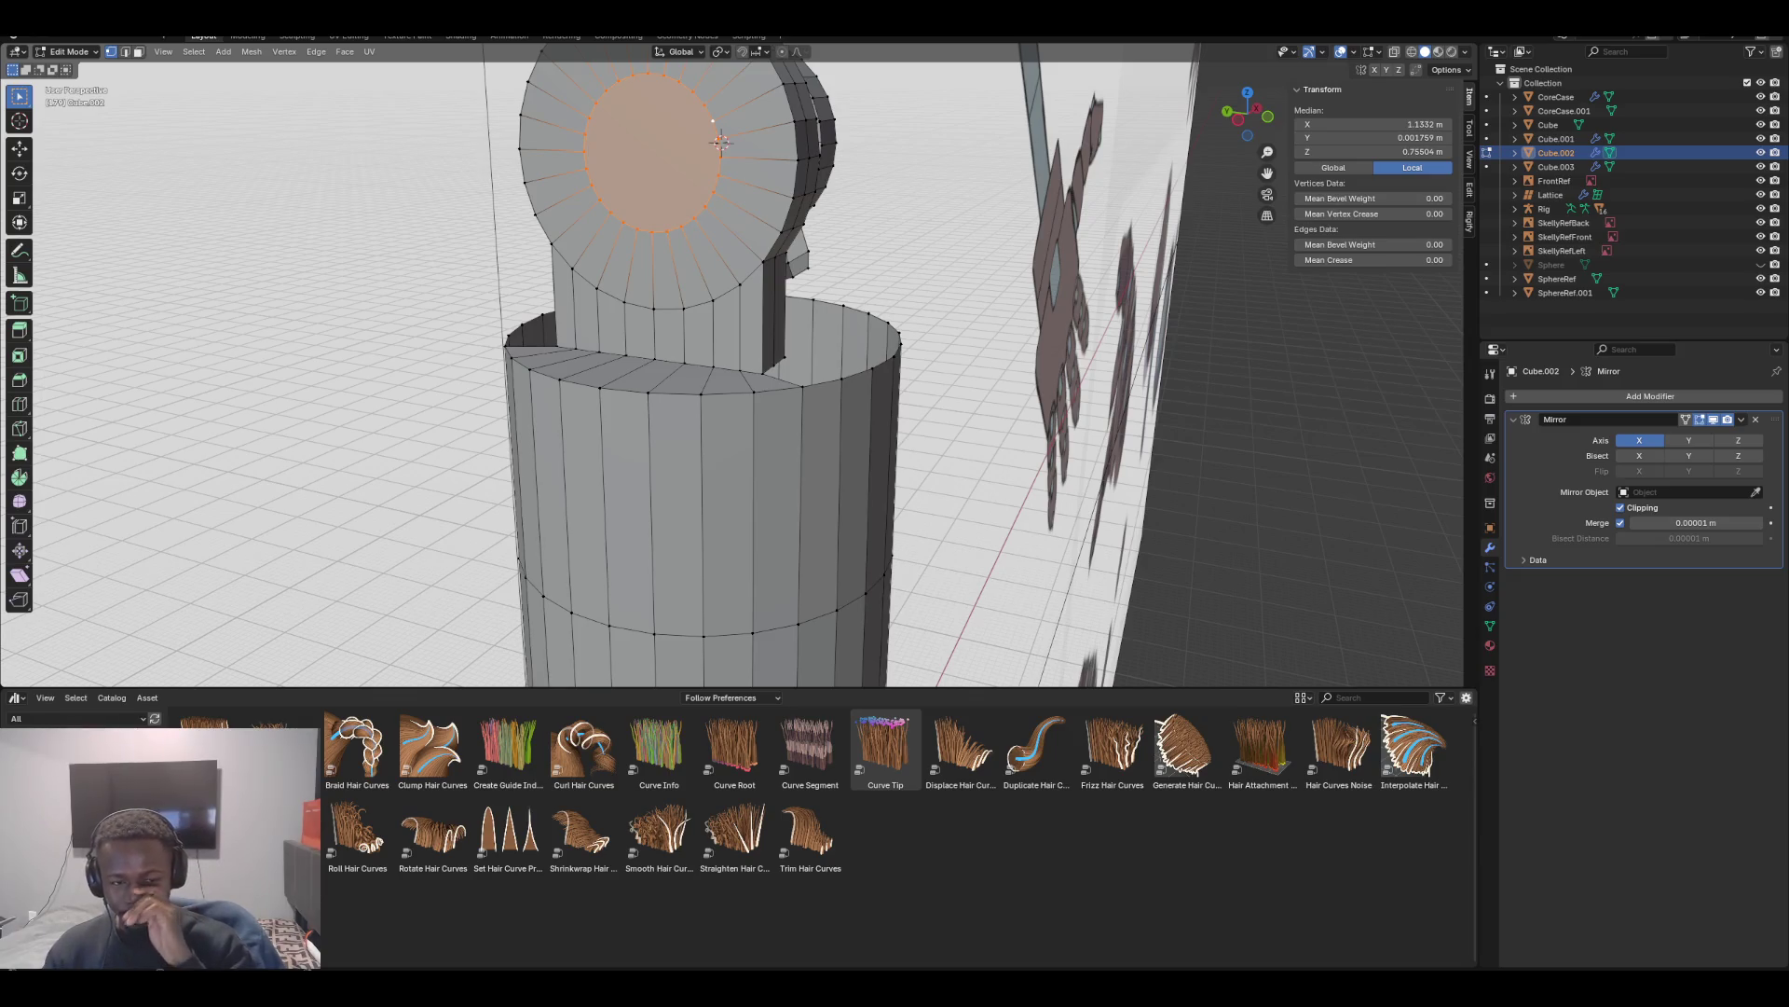
Remove the ring's fill face and knife a second vertical cut down the column to its base
mouse_move(720, 140)
middle_down()
mouse_move(631, 138)
mouse_move(866, 145)
mouse_move(627, 157)
middle_up()
key(ctrl+z)
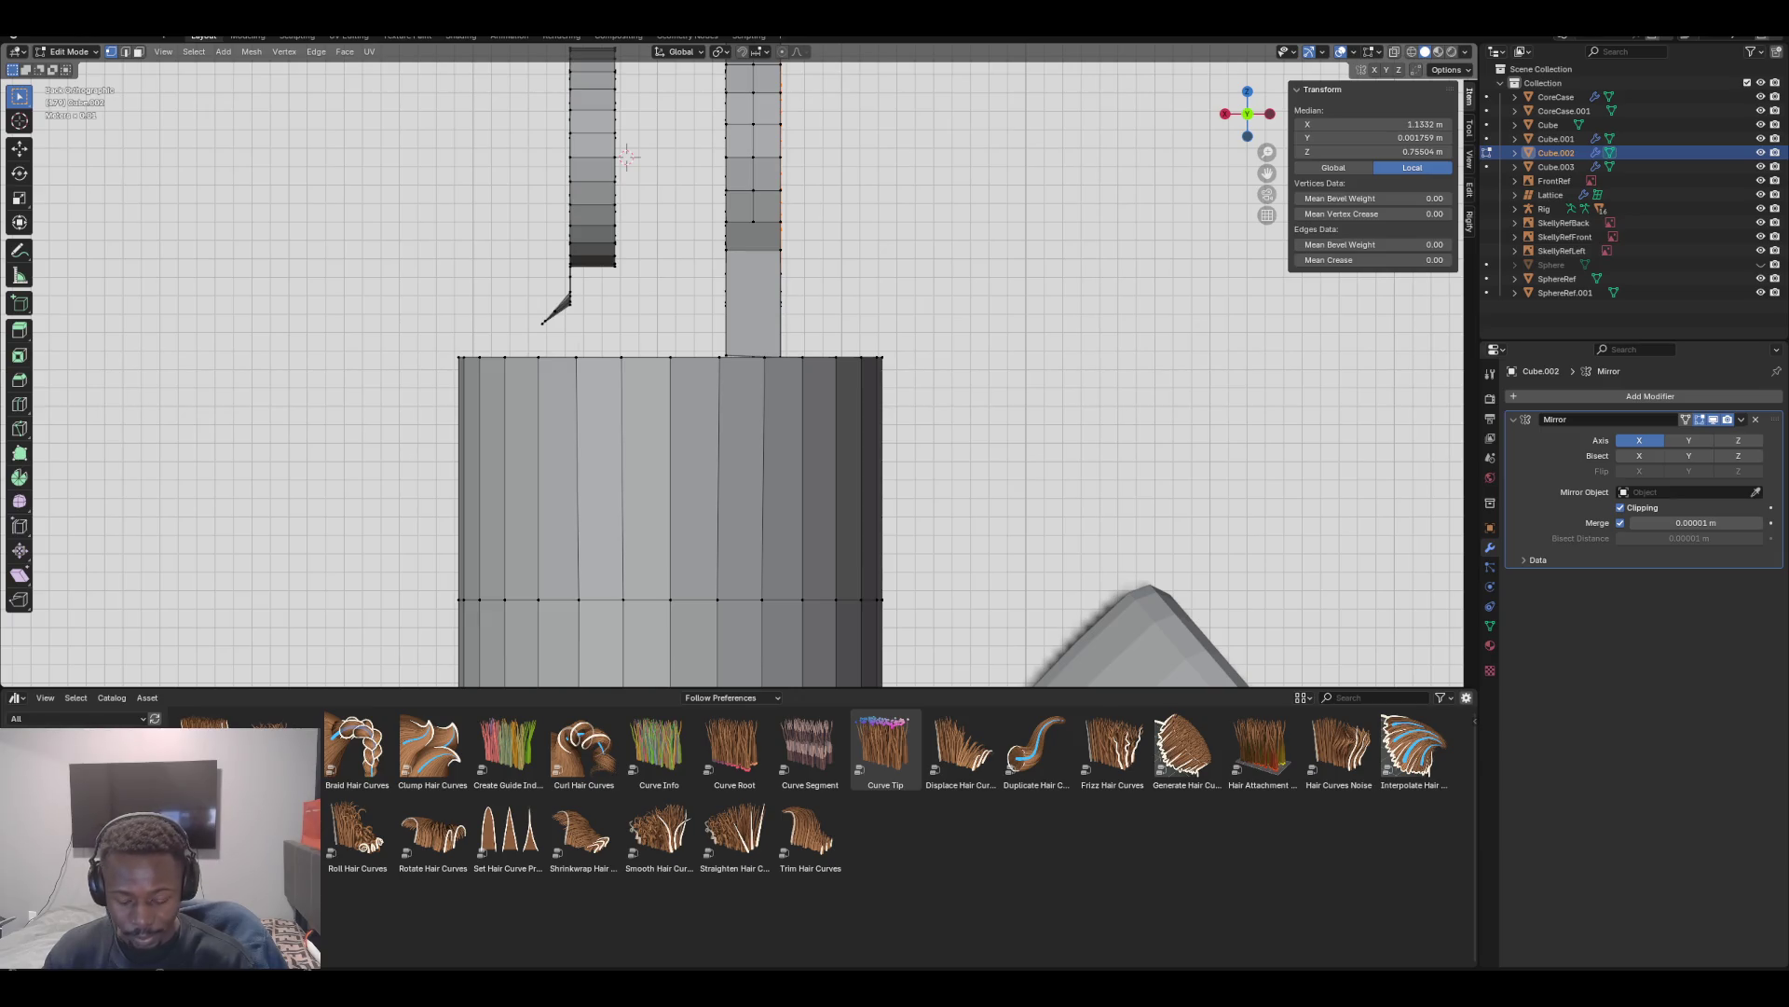
click(753, 222)
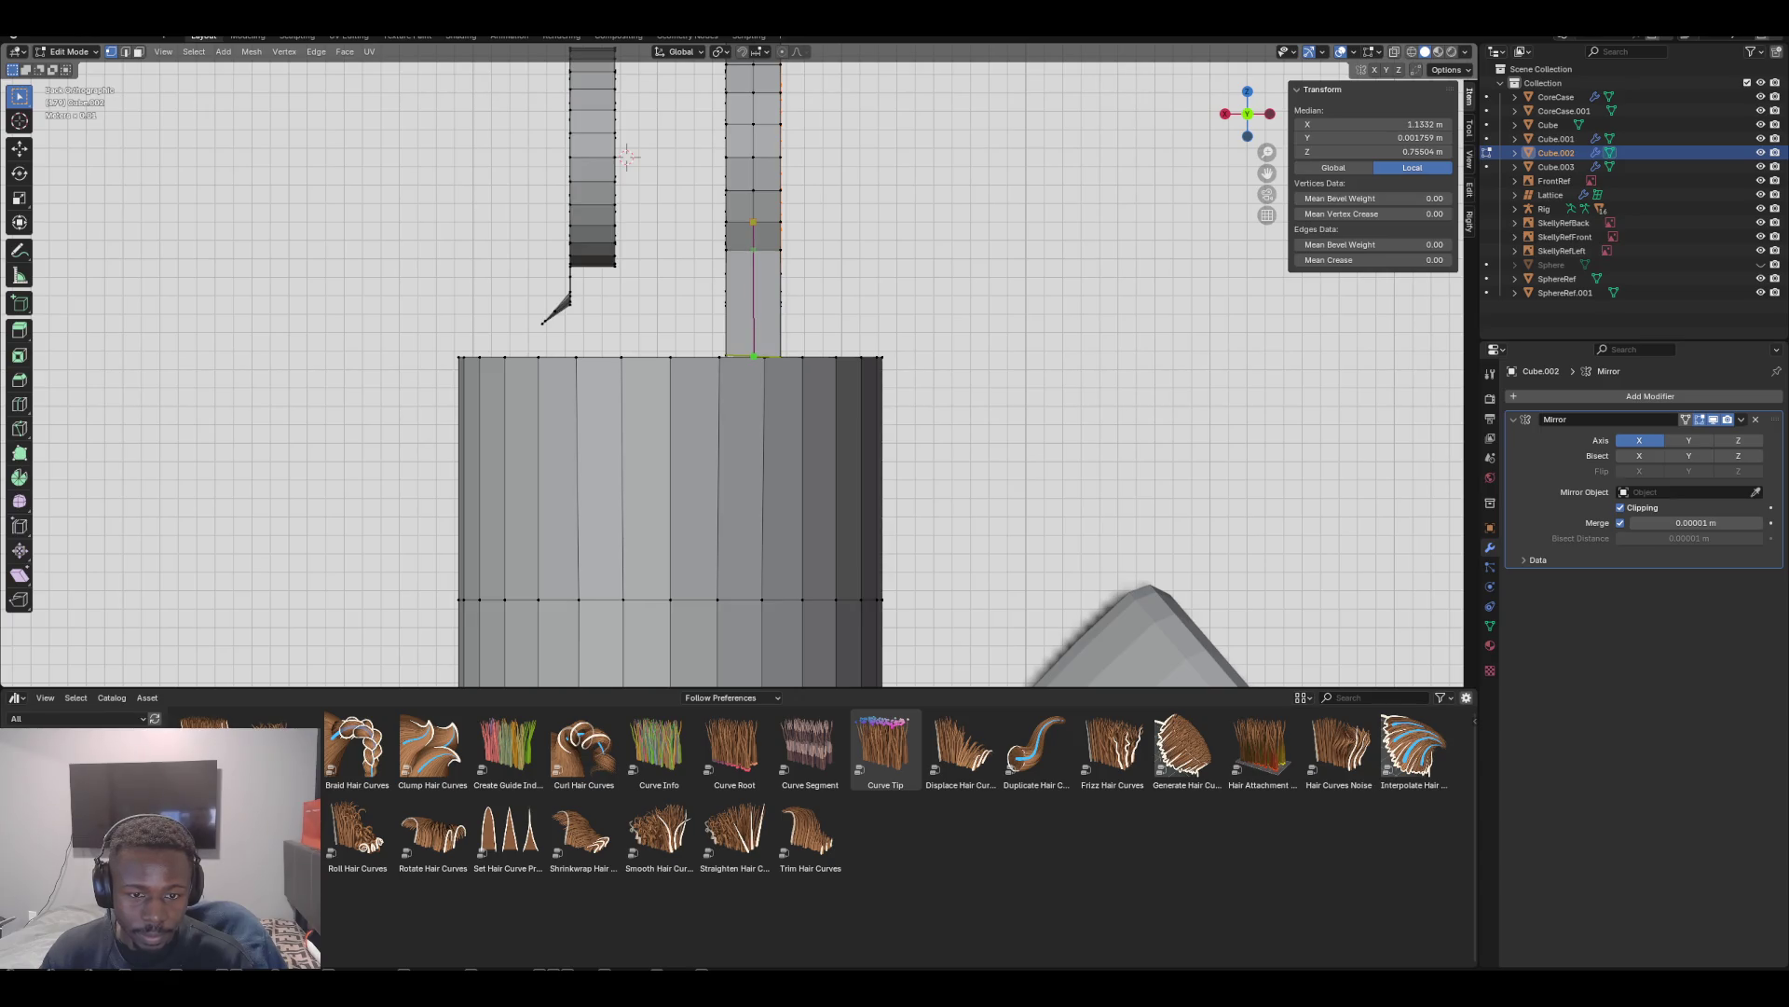
click(753, 356)
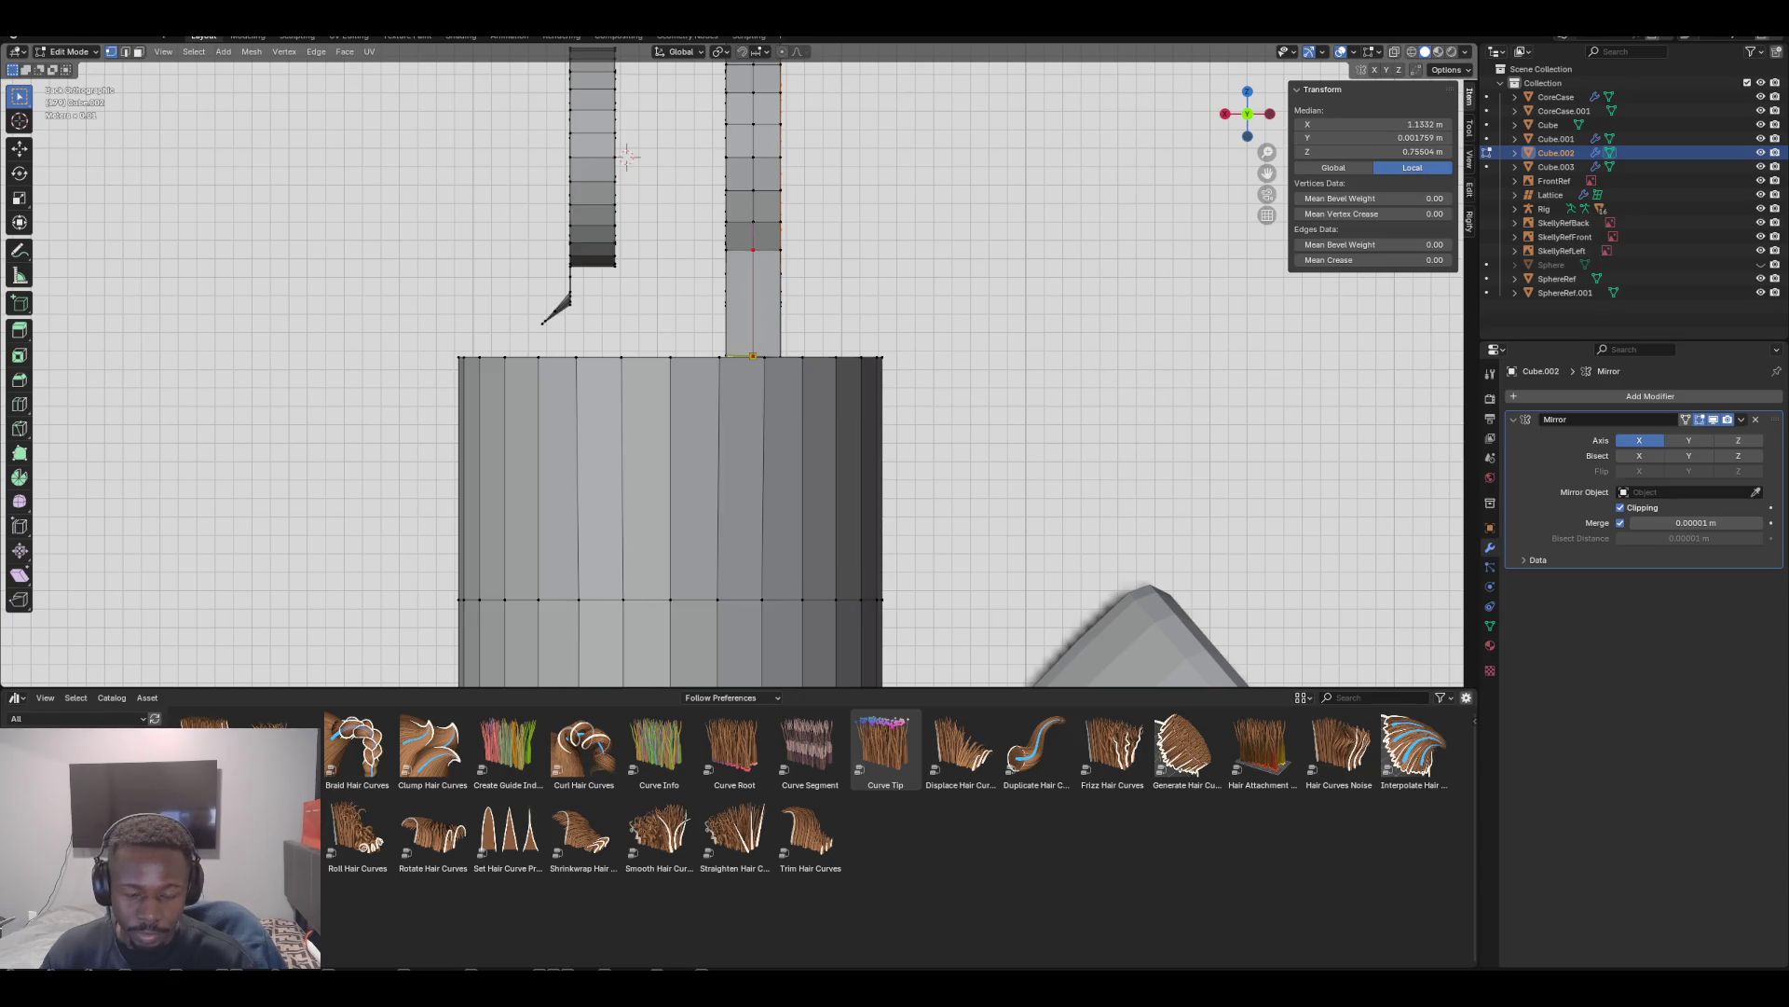
key(Return)
middle_drag(753, 355, 718, 248)
scroll(718, 248, down, 5)
middle_drag(728, 340, 738, 337)
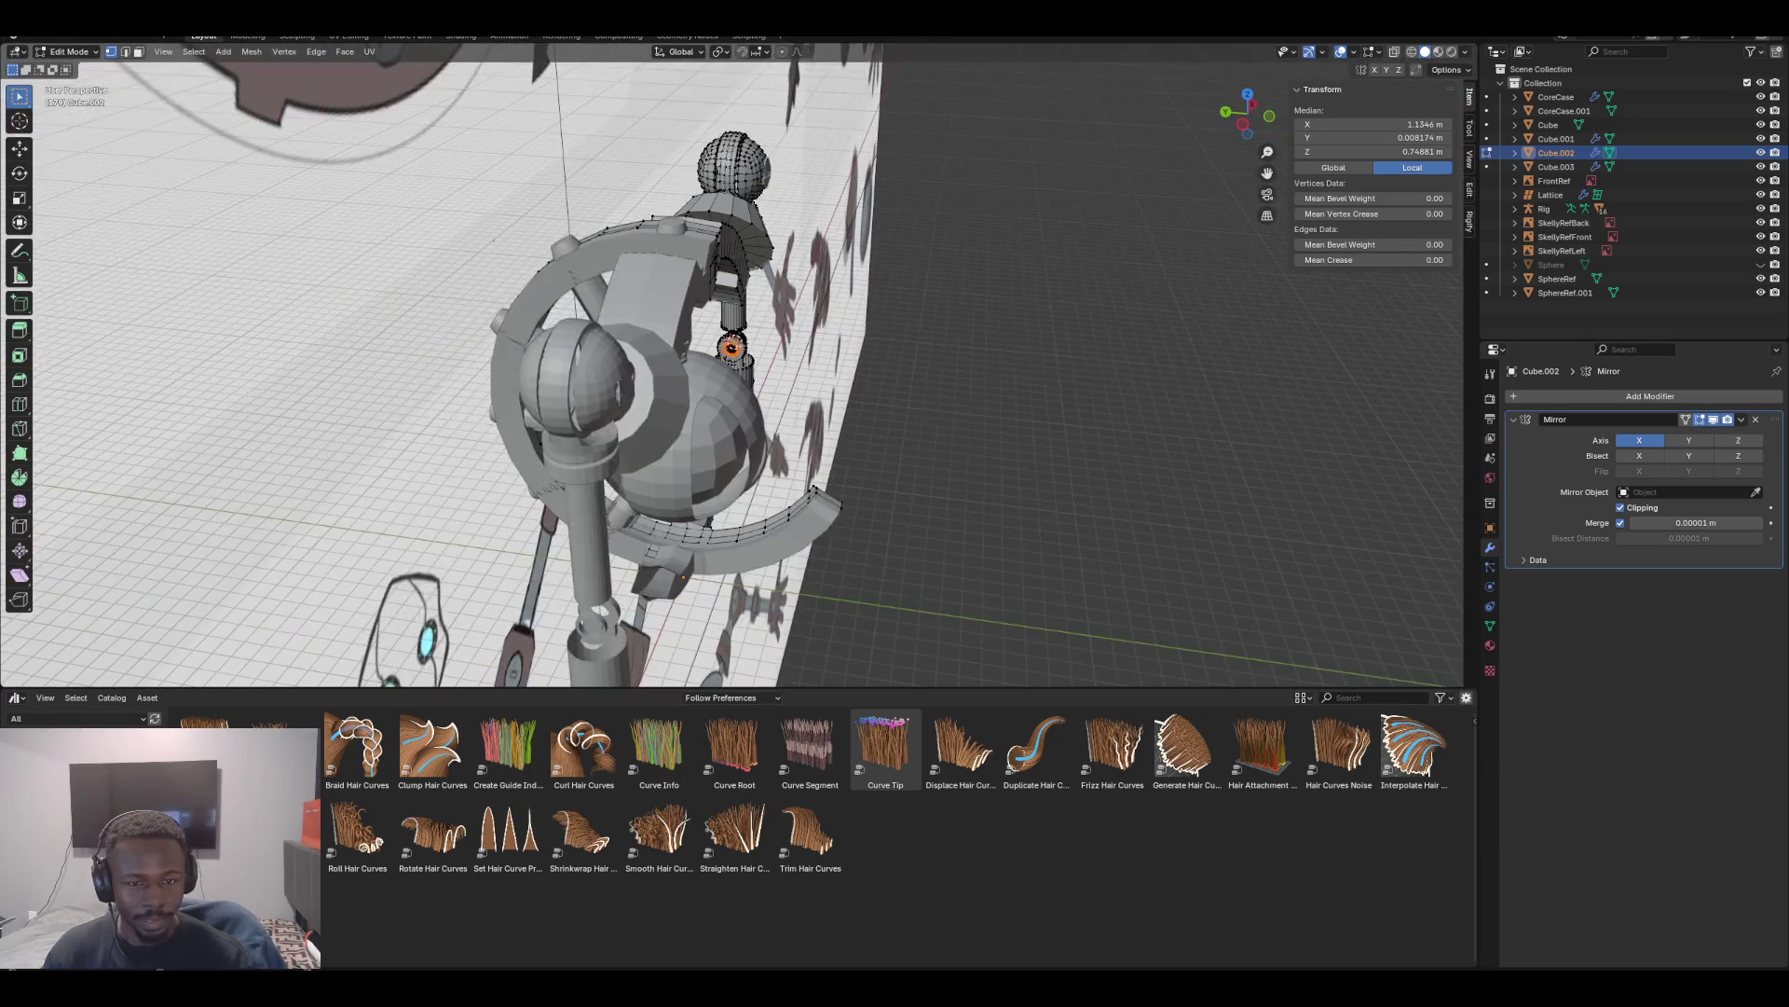
In front view, try filling a face across the cylinder's inner opening, then undo it
scroll(732, 319, up, 8)
scroll(736, 317, up, 6)
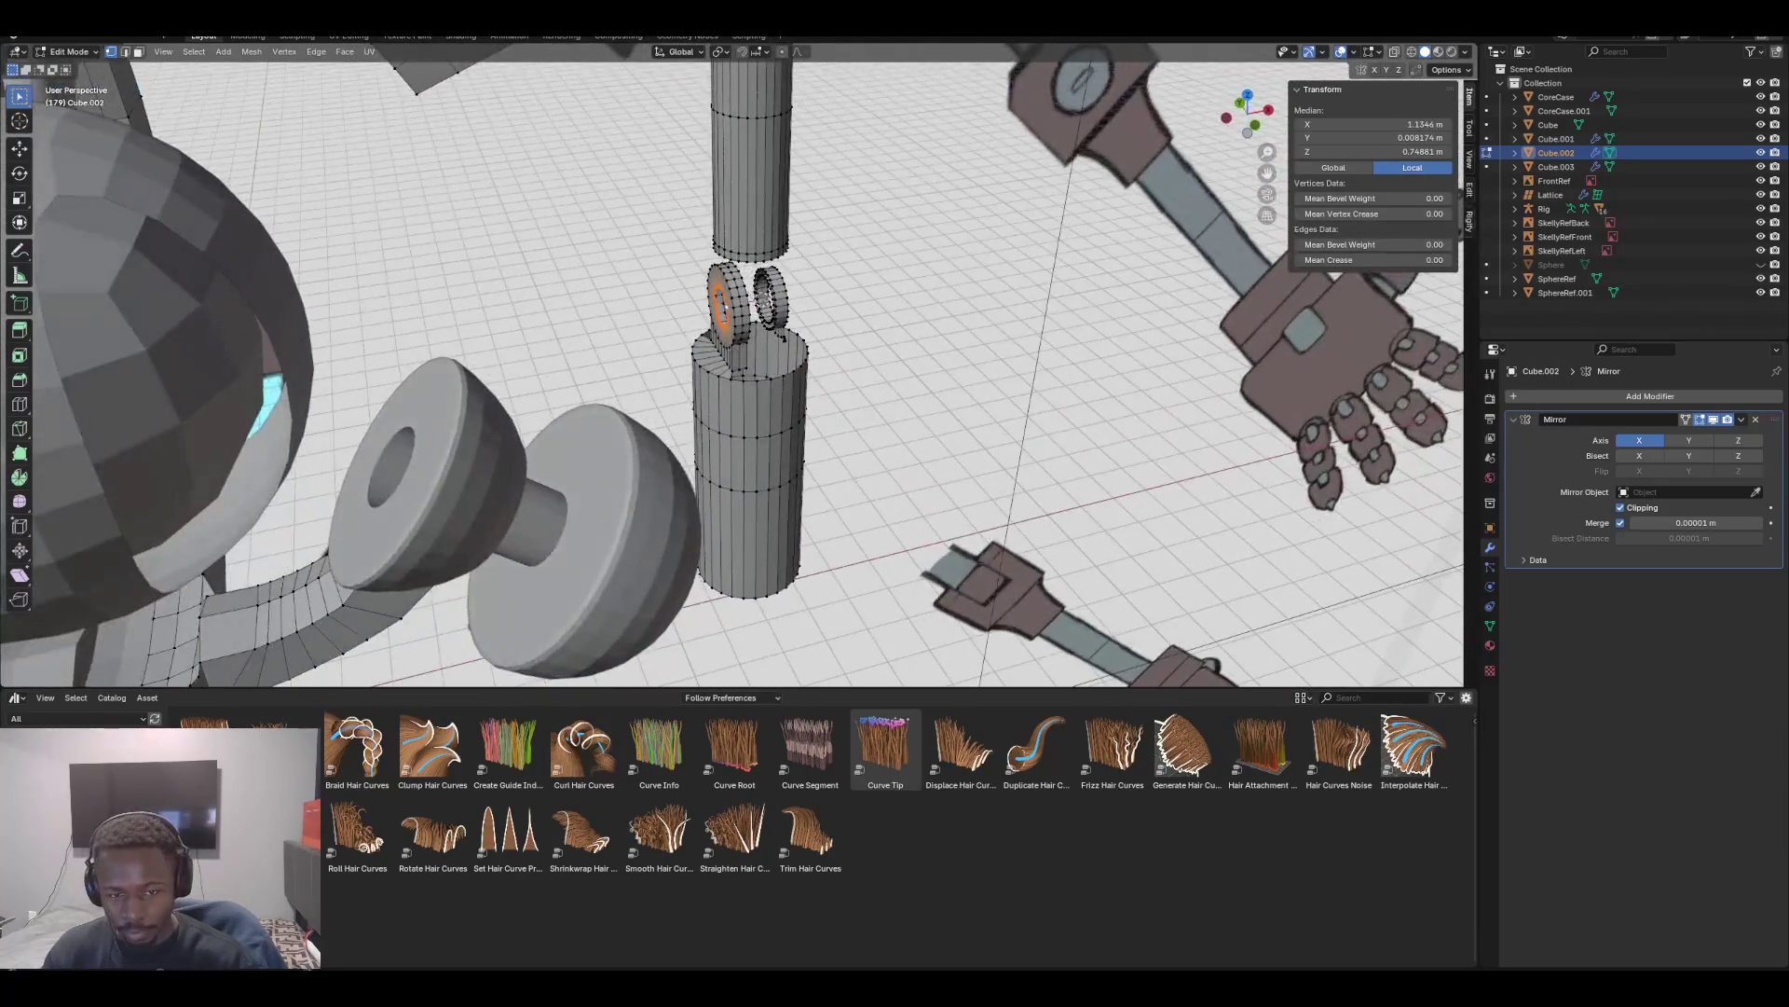
mouse_move(736, 317)
middle_down()
mouse_move(699, 307)
mouse_move(774, 401)
middle_up()
key(KP_1)
click(722, 407)
shift+click(663, 464)
shift+click(710, 494)
key(f)
key(2)
key(ctrl+z)
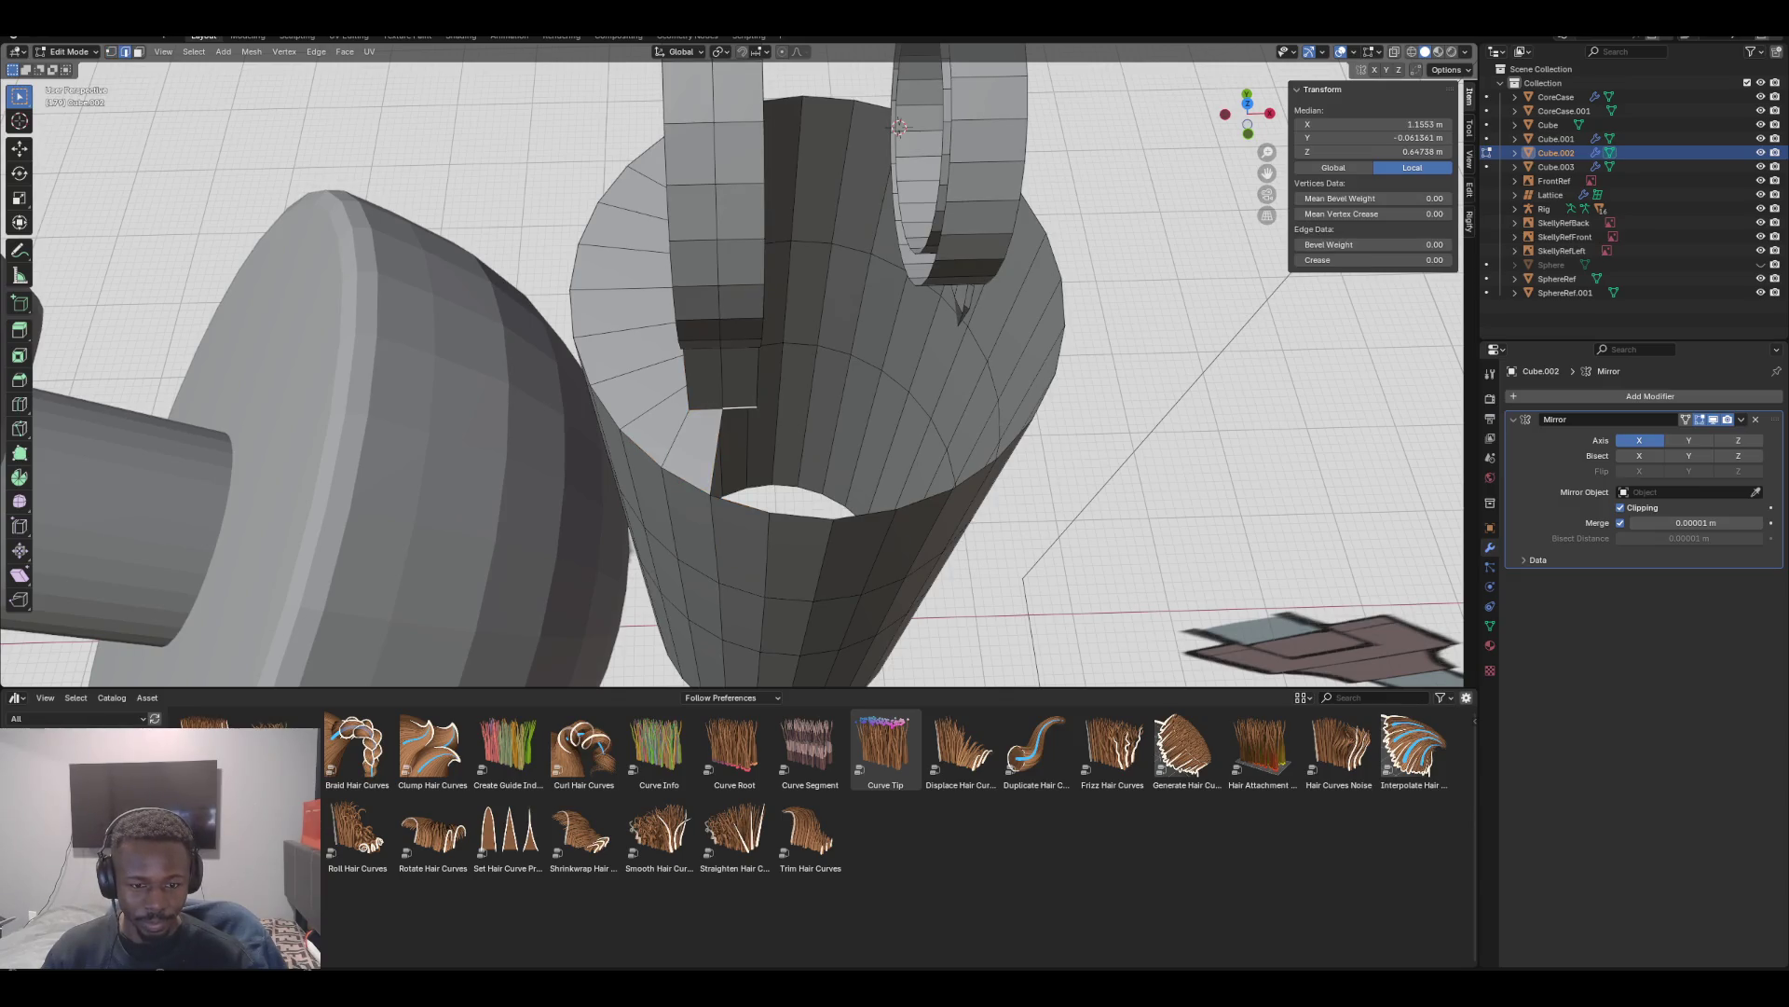
Fill the ring's hole with a face, then undo it to keep the hole open
shift+click(721, 466)
shift+click(741, 447)
middle_drag(741, 447, 694, 70)
alt+click(690, 191)
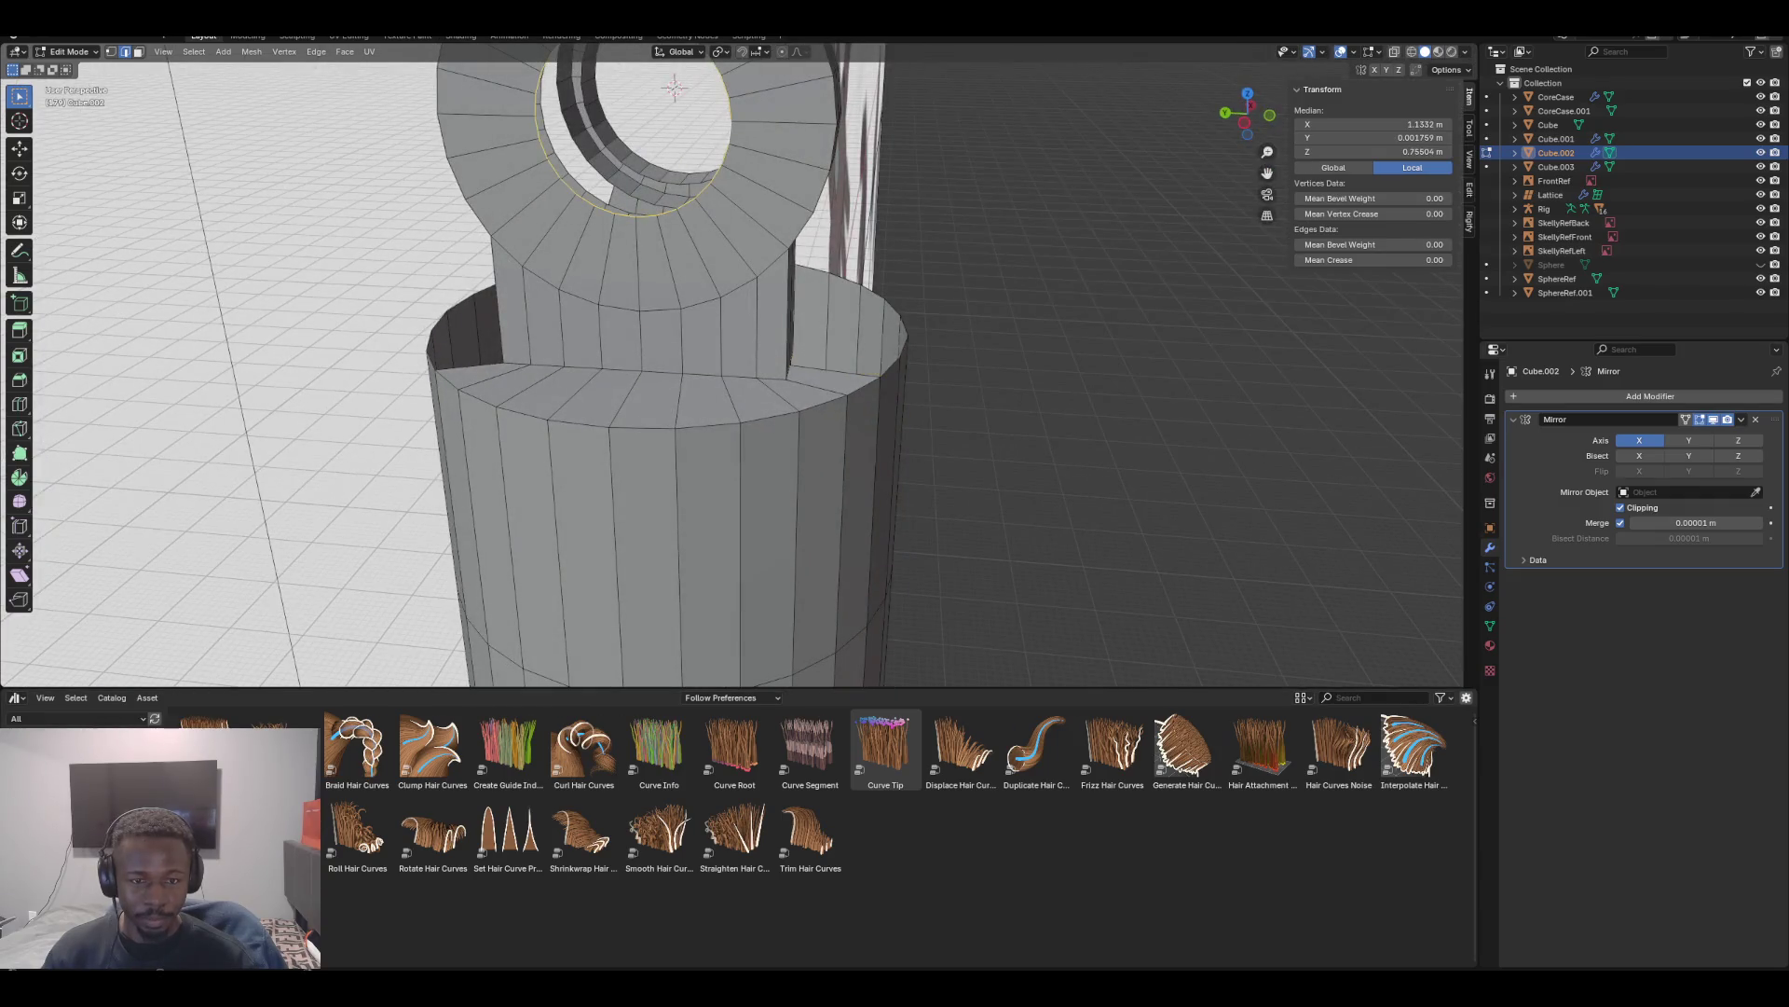
key(f)
middle_drag(709, 419, 708, 307)
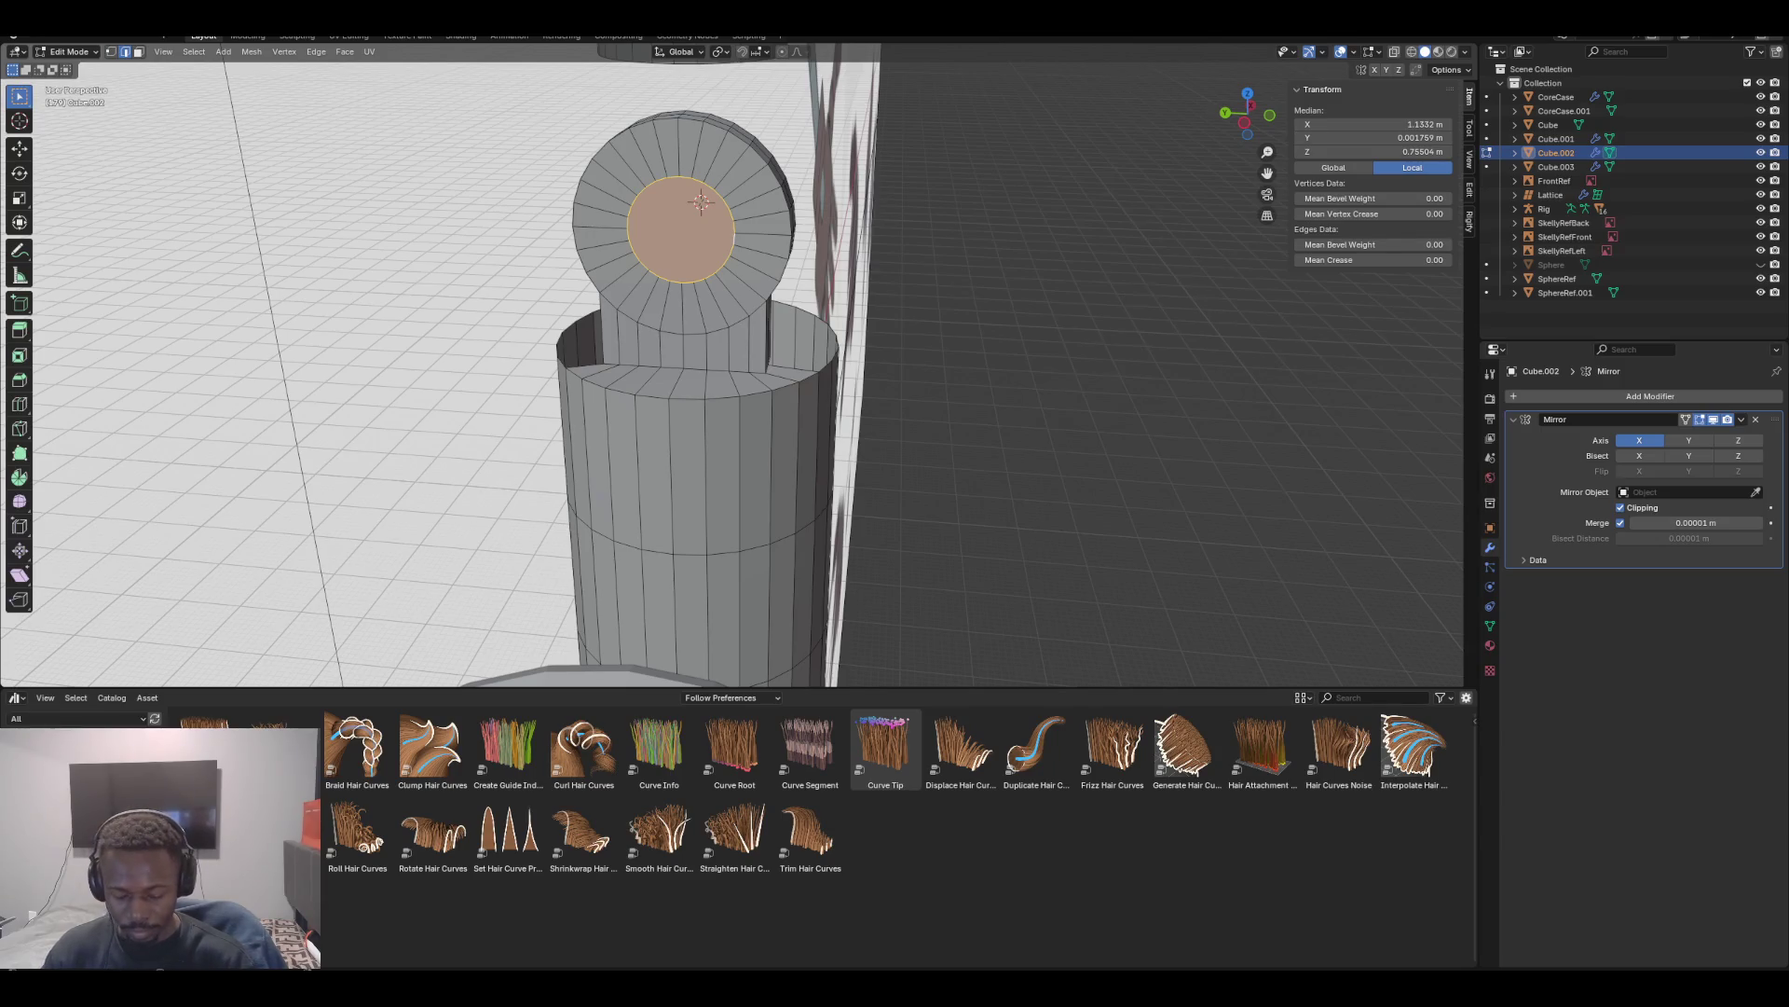
key(ctrl+z)
Fill the gaps along the sleeve's inner top rim with faces
middle_drag(746, 373, 783, 484)
click(732, 390)
shift+click(719, 401)
key(f)
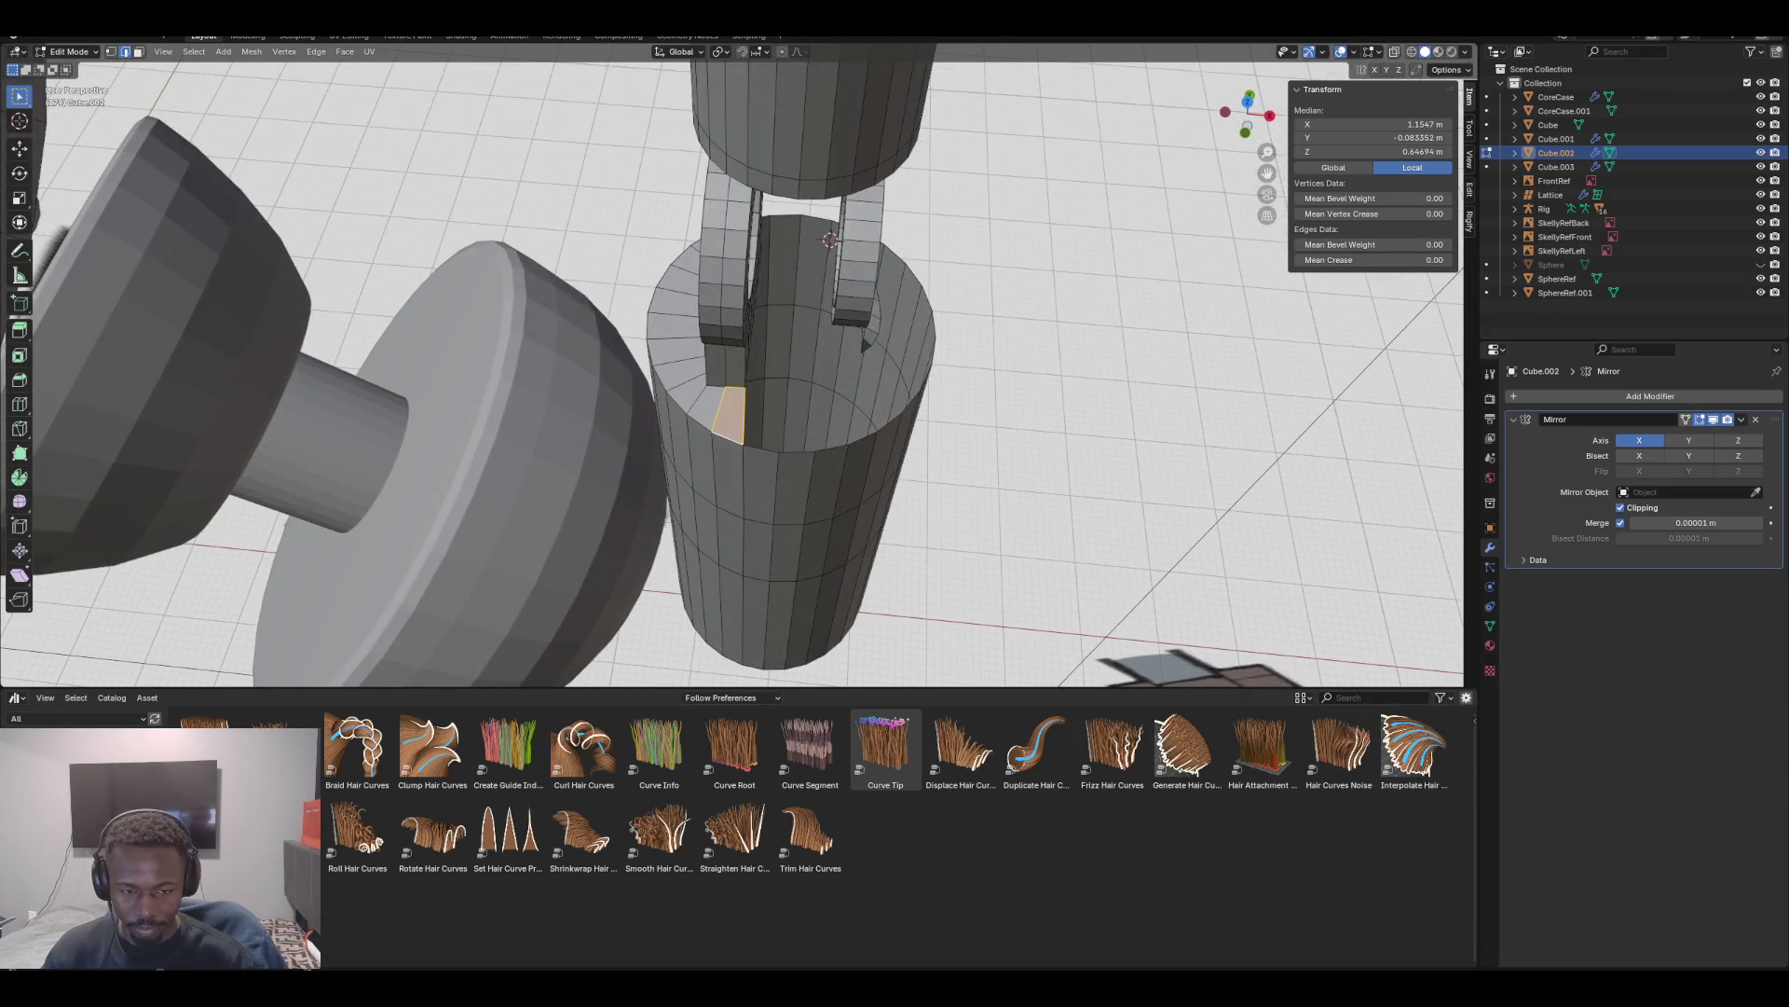
scroll(727, 391, up, 5)
scroll(727, 373, down, 5)
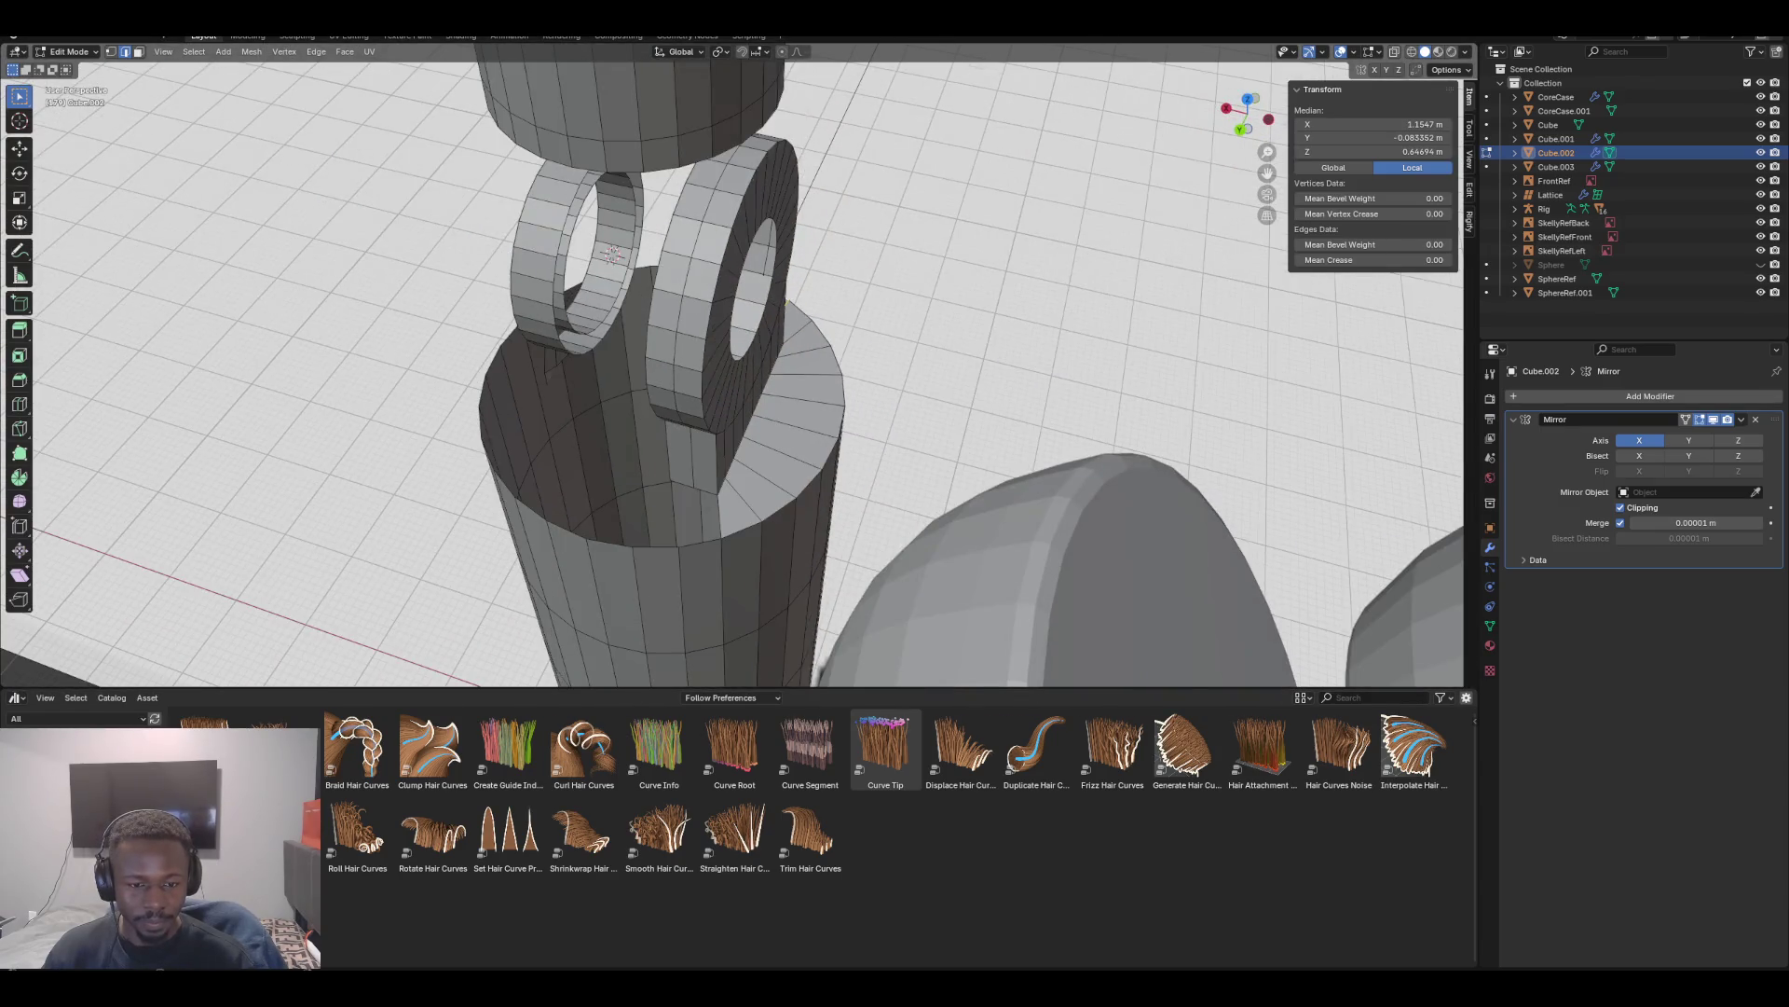
click(720, 522)
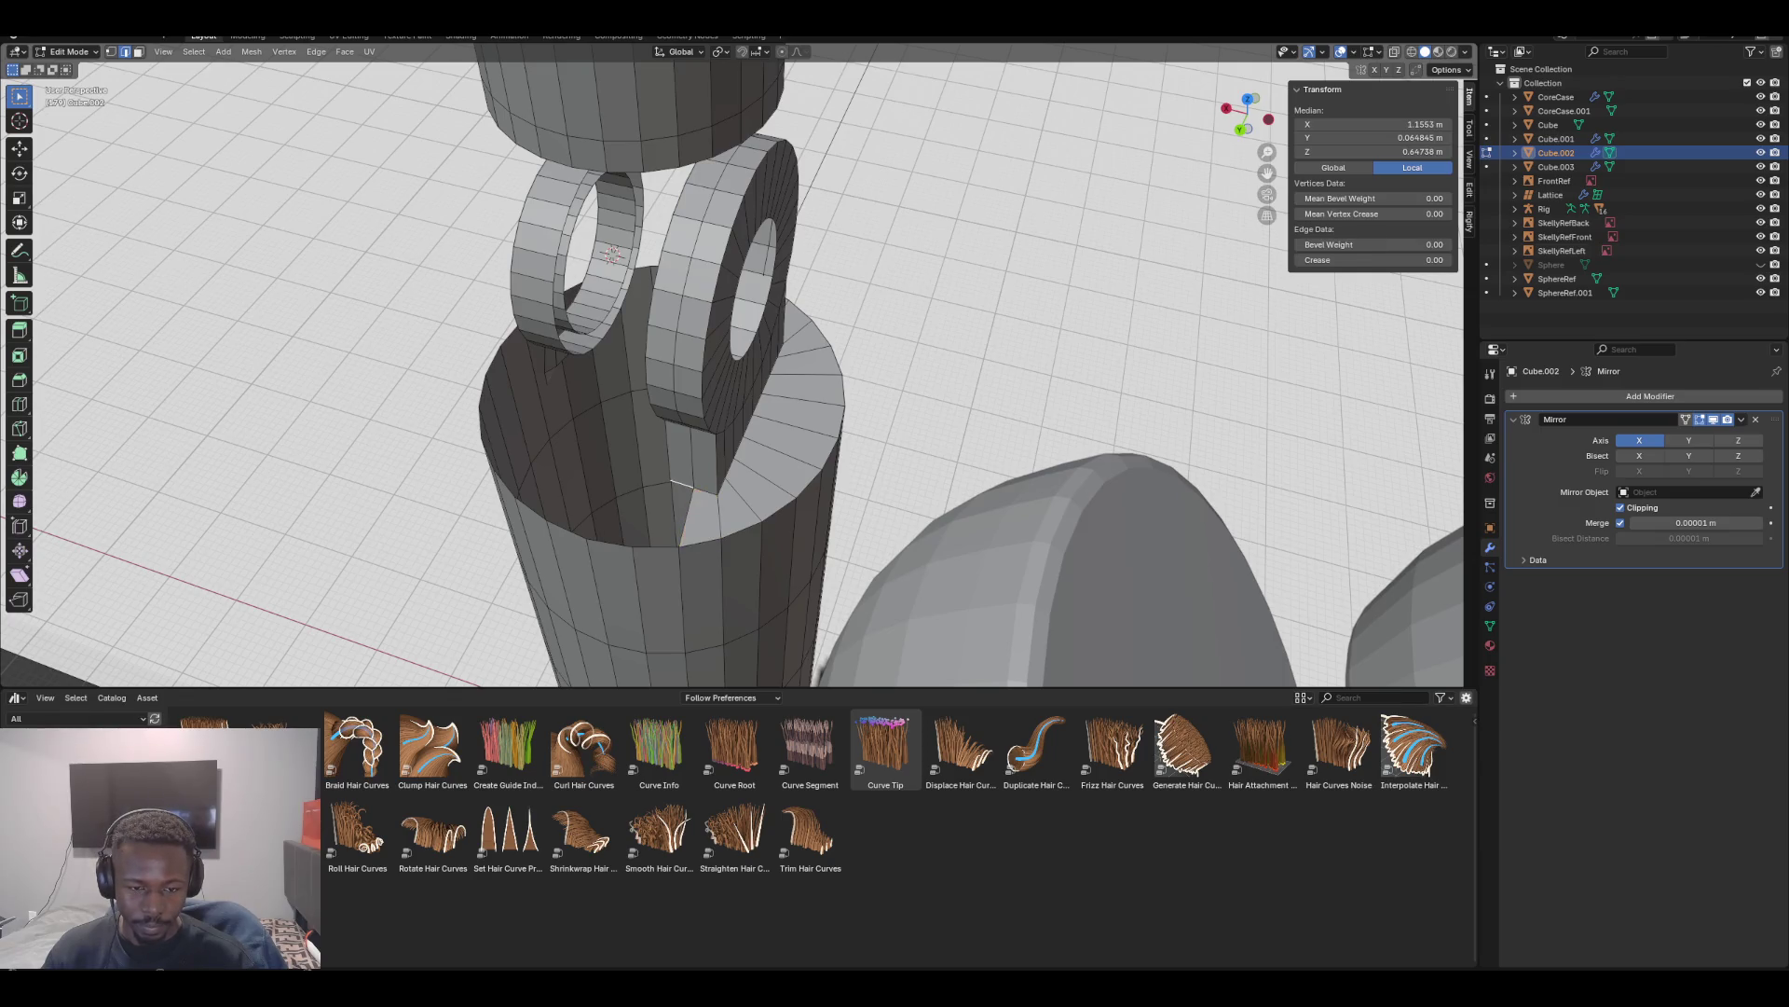
click(657, 547)
key(f)
Select the whole outer ring and delete it
middle_drag(727, 373, 578, 340)
middle_drag(805, 270, 803, 264)
click(803, 264)
key(l)
key(x)
click(792, 284)
key(KP_1)
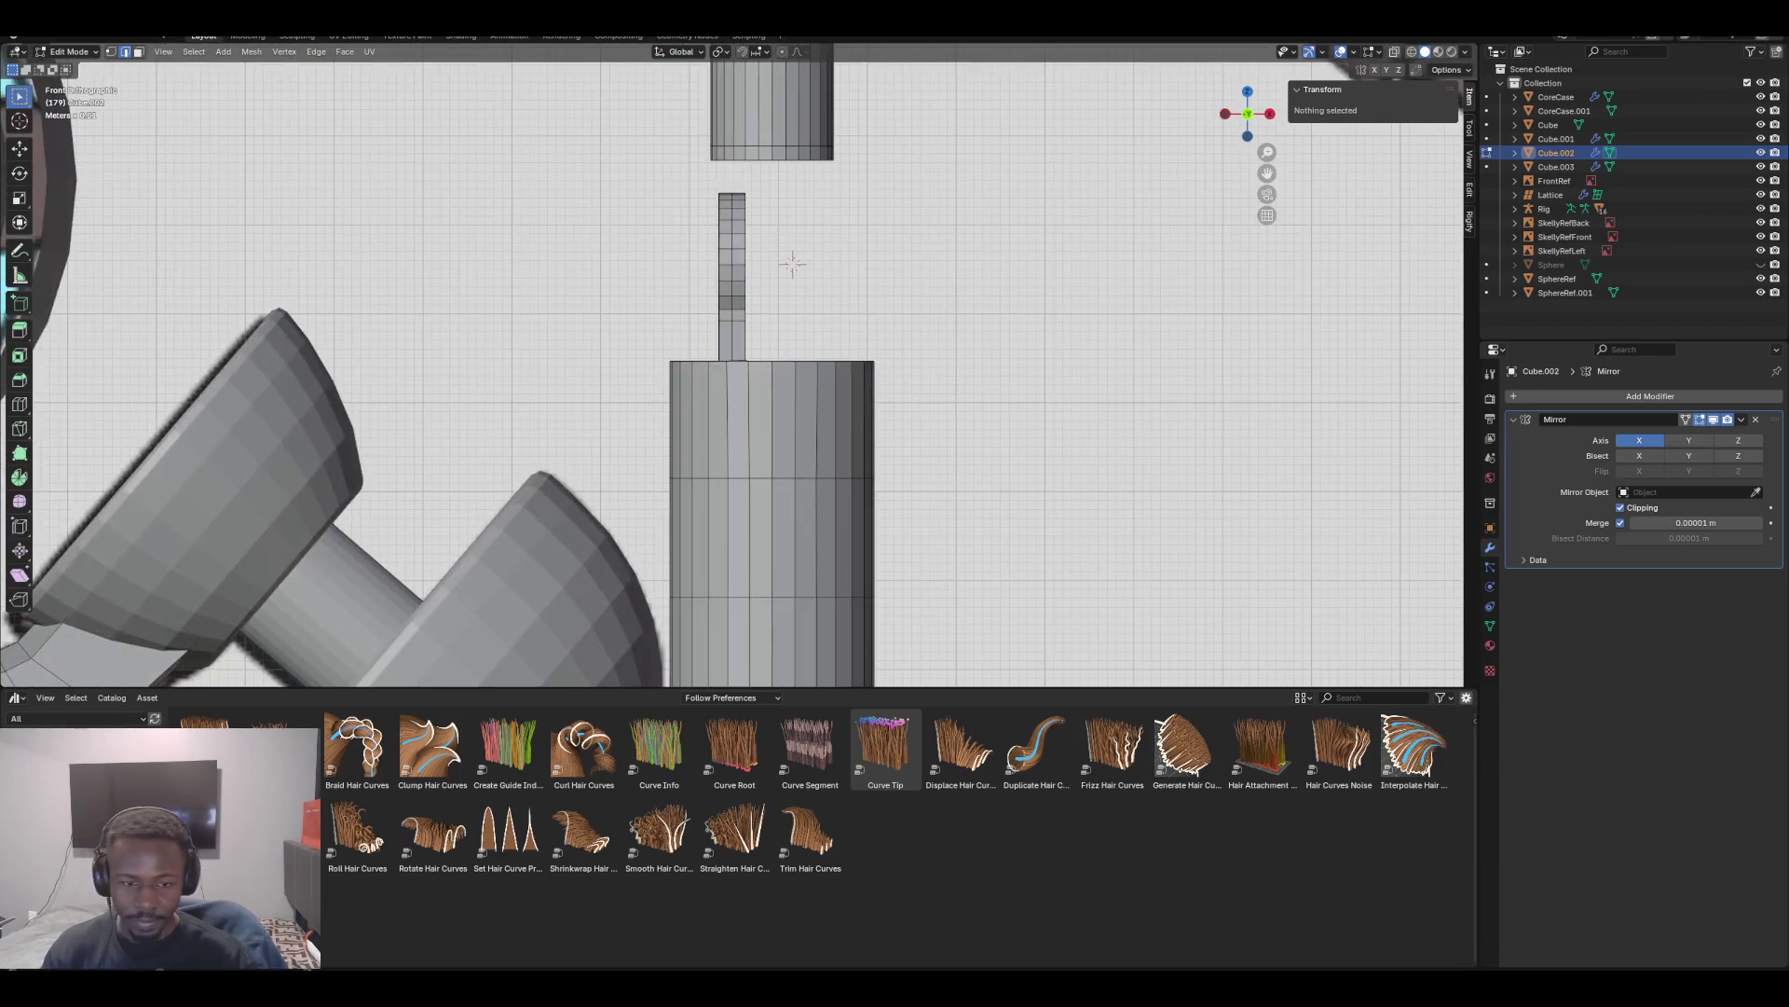
In X-ray face mode, select and delete the faces of the sleeve's right half
scroll(770, 307, down, 3)
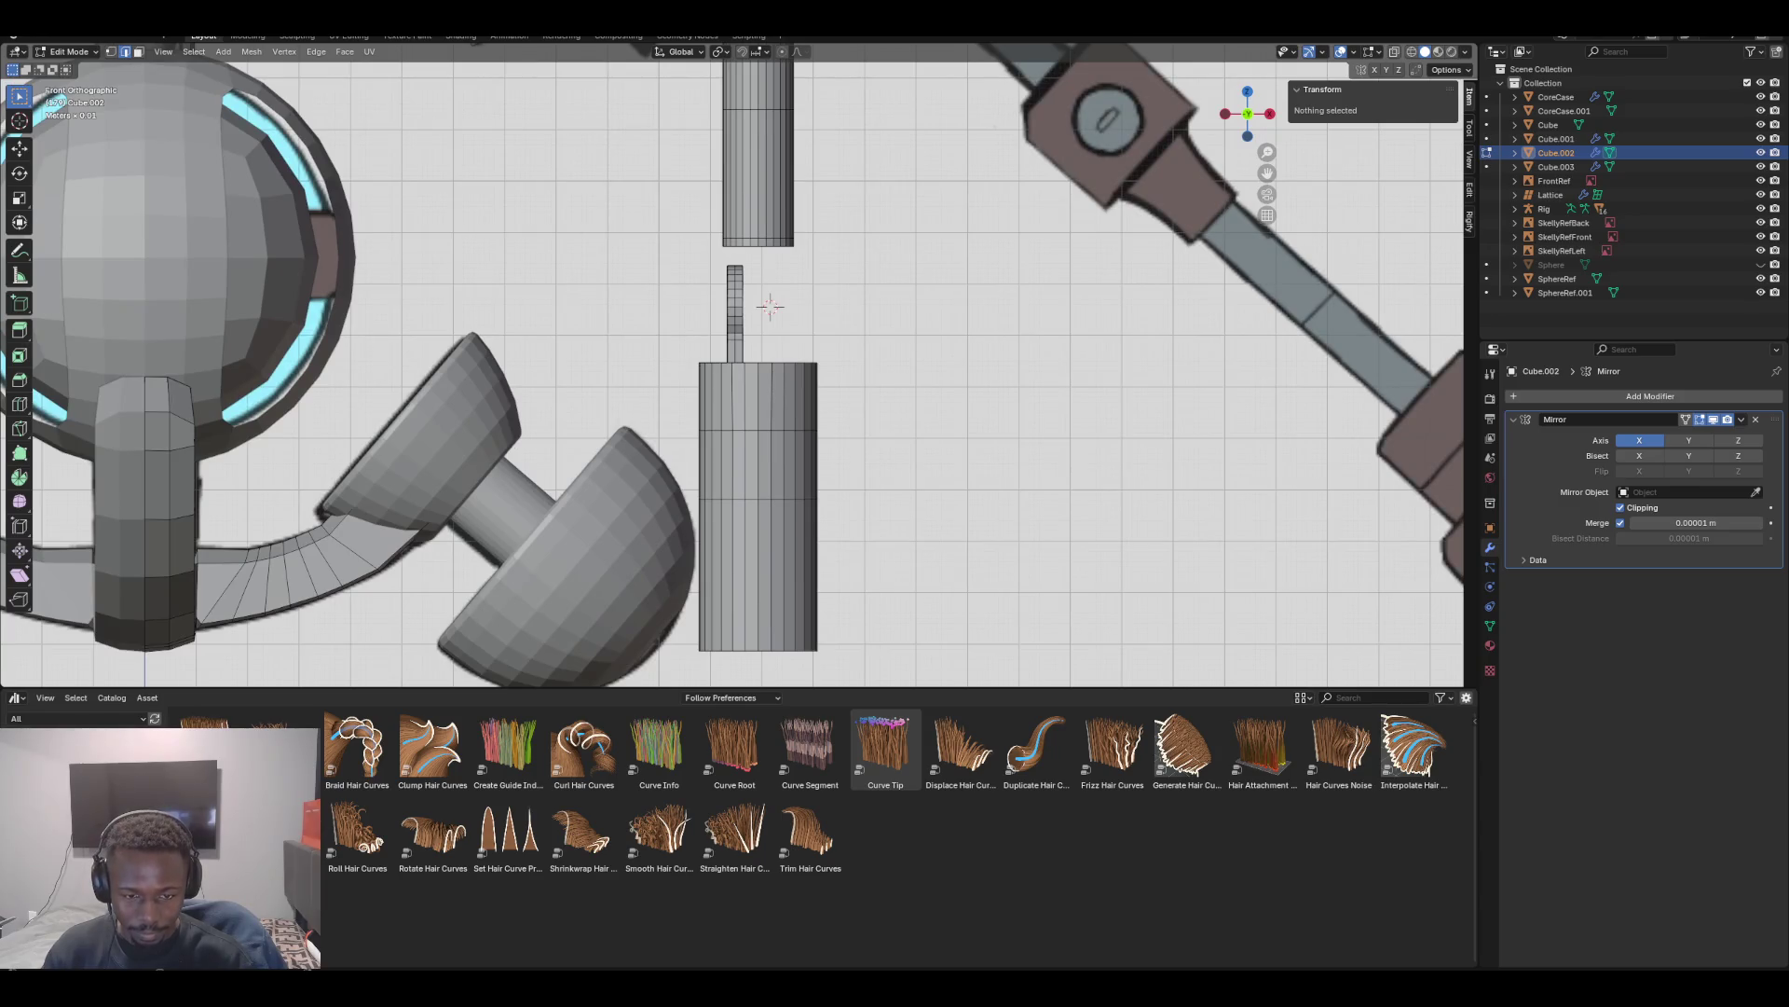
key(z)
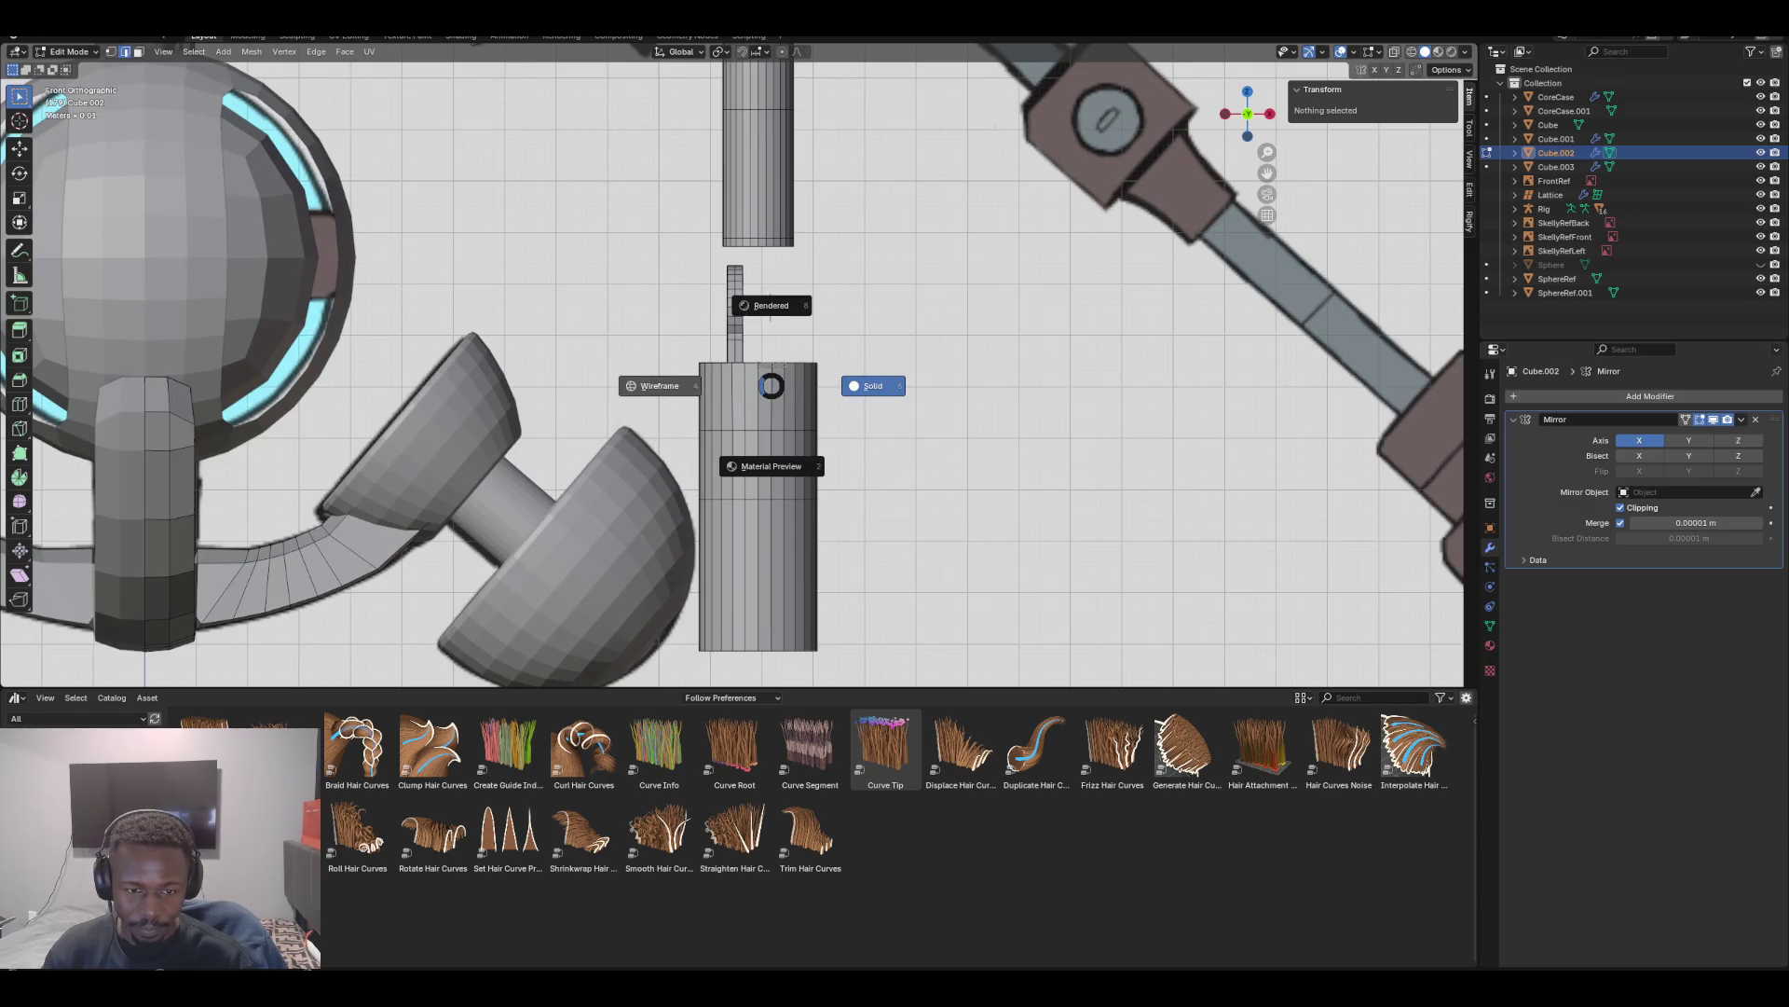
key(alt+z)
key(3)
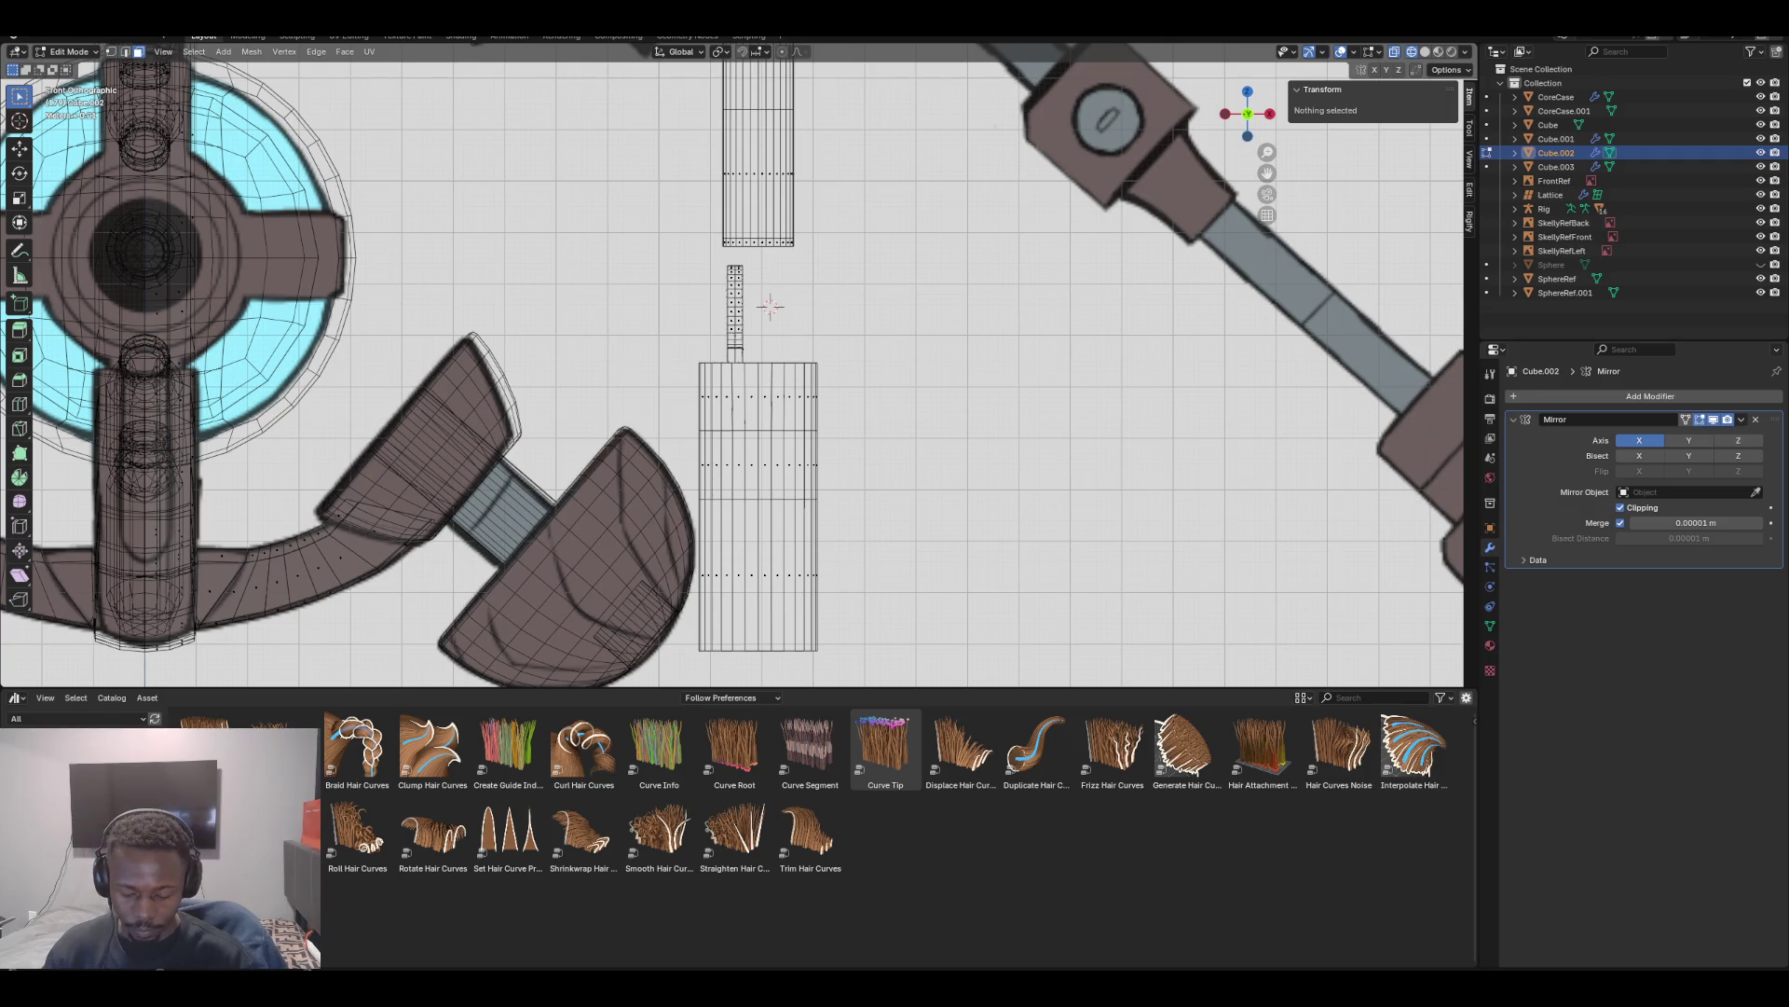
mouse_move(799, 390)
mouse_down()
mouse_move(779, 466)
mouse_move(797, 586)
mouse_up()
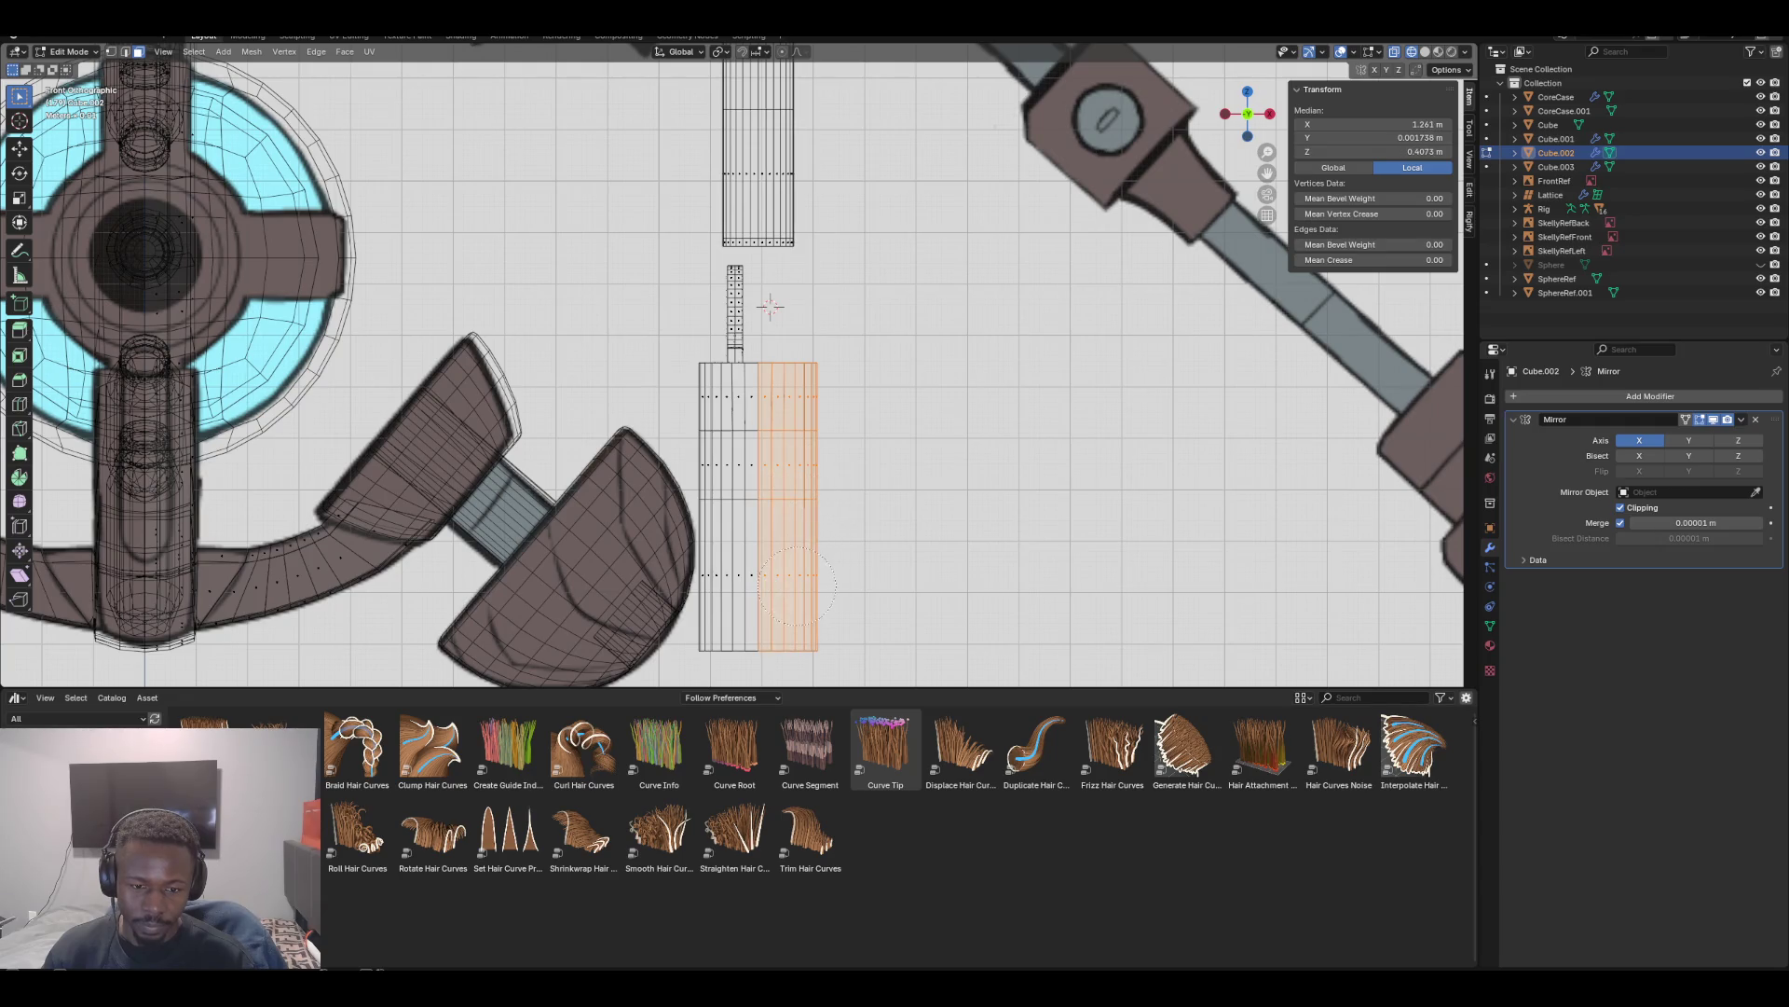
key(x)
click(731, 587)
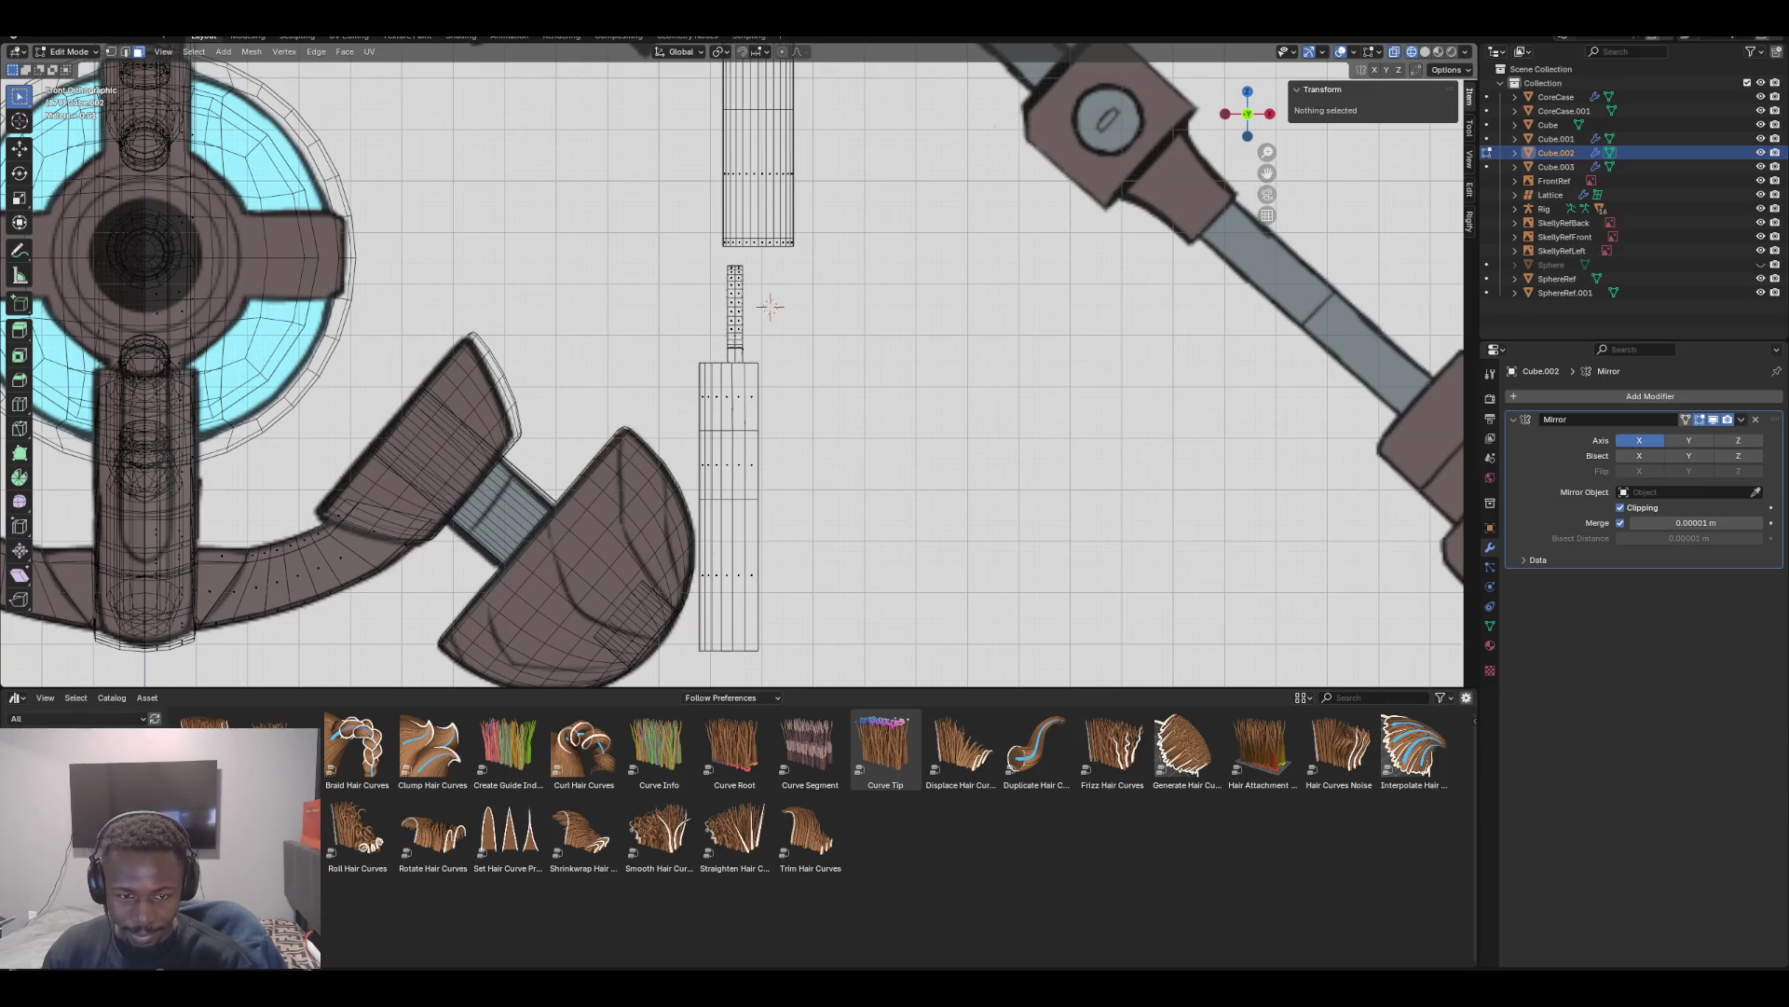
Back in solid shading, separate the remaining sleeve and plate into Cube.004 and select it
key(z)
click(852, 393)
click(751, 396)
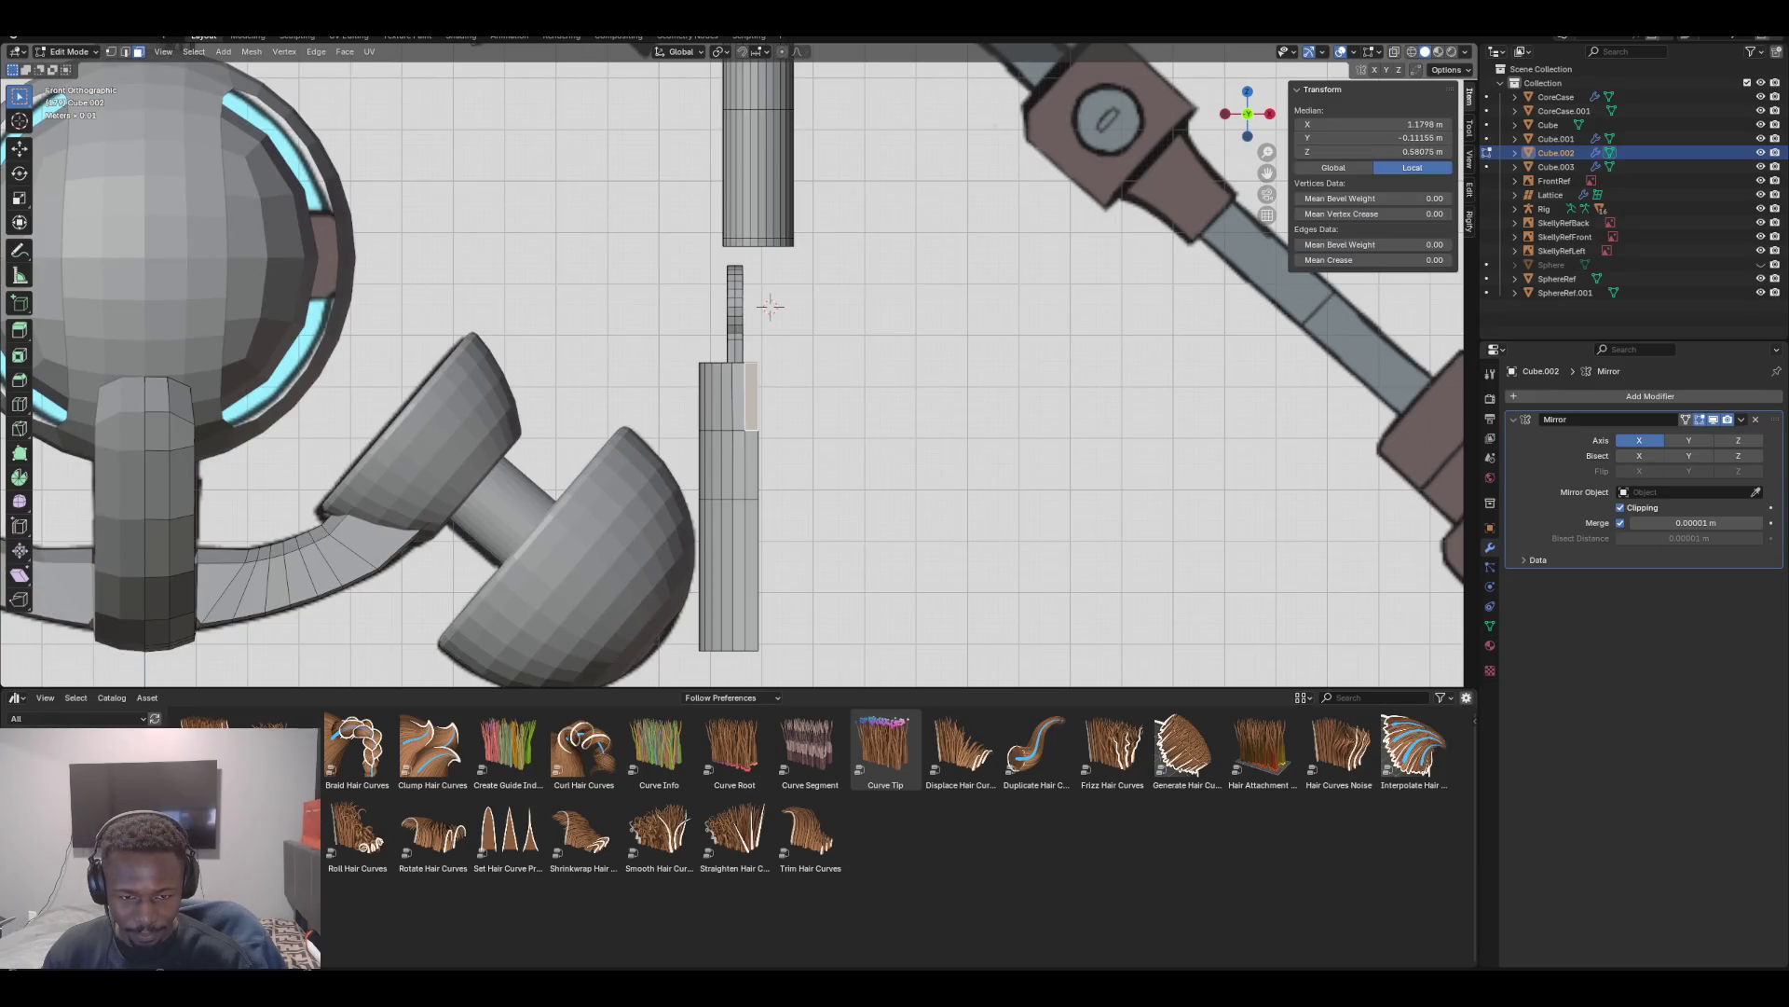
key(ctrl+l)
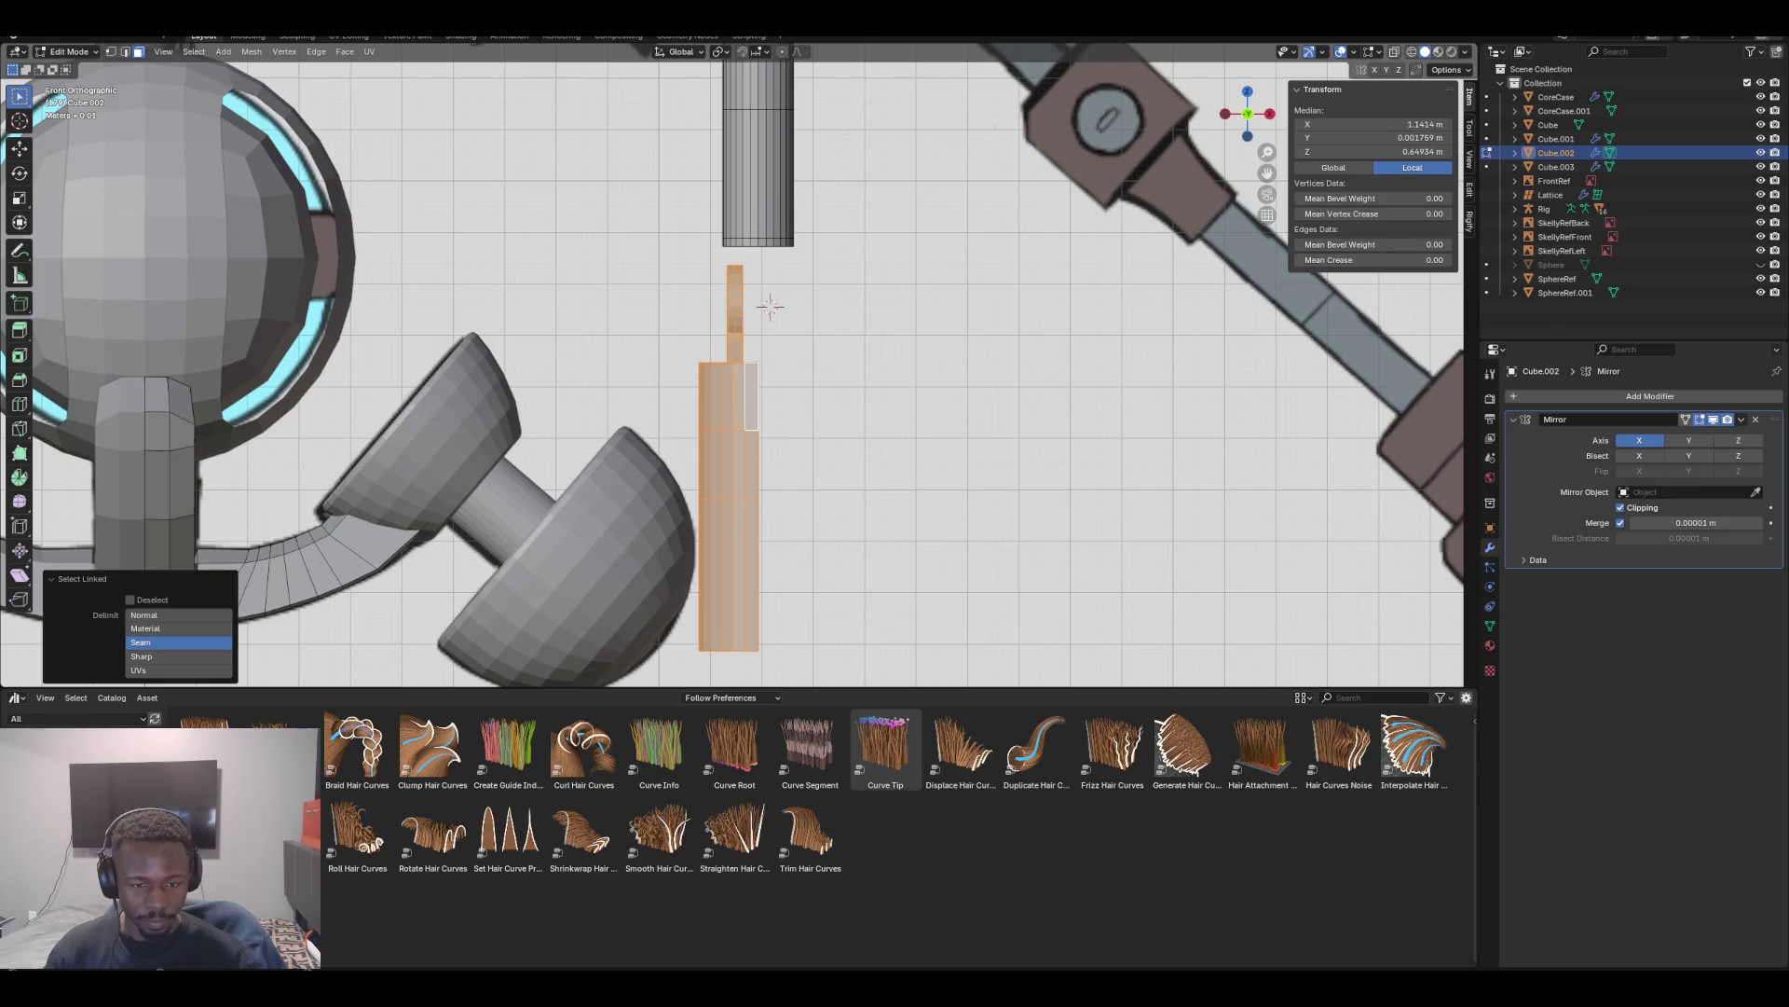
key(p)
click(708, 387)
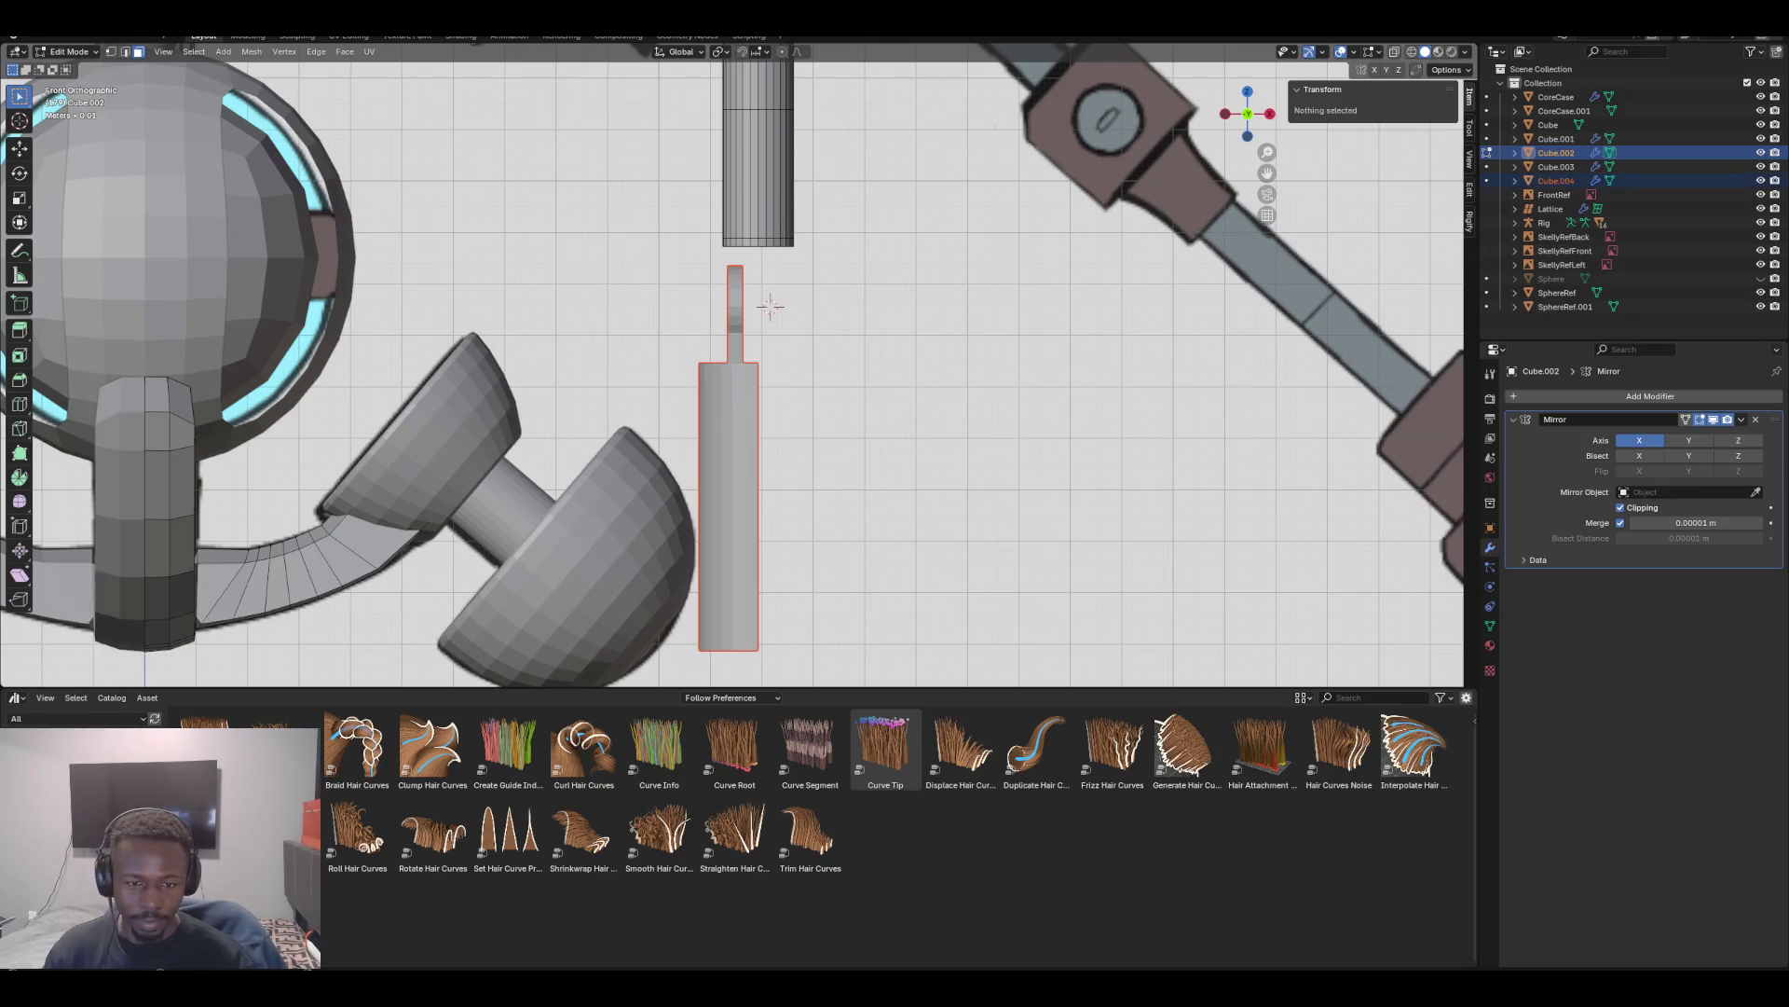
key(Tab)
click(770, 305)
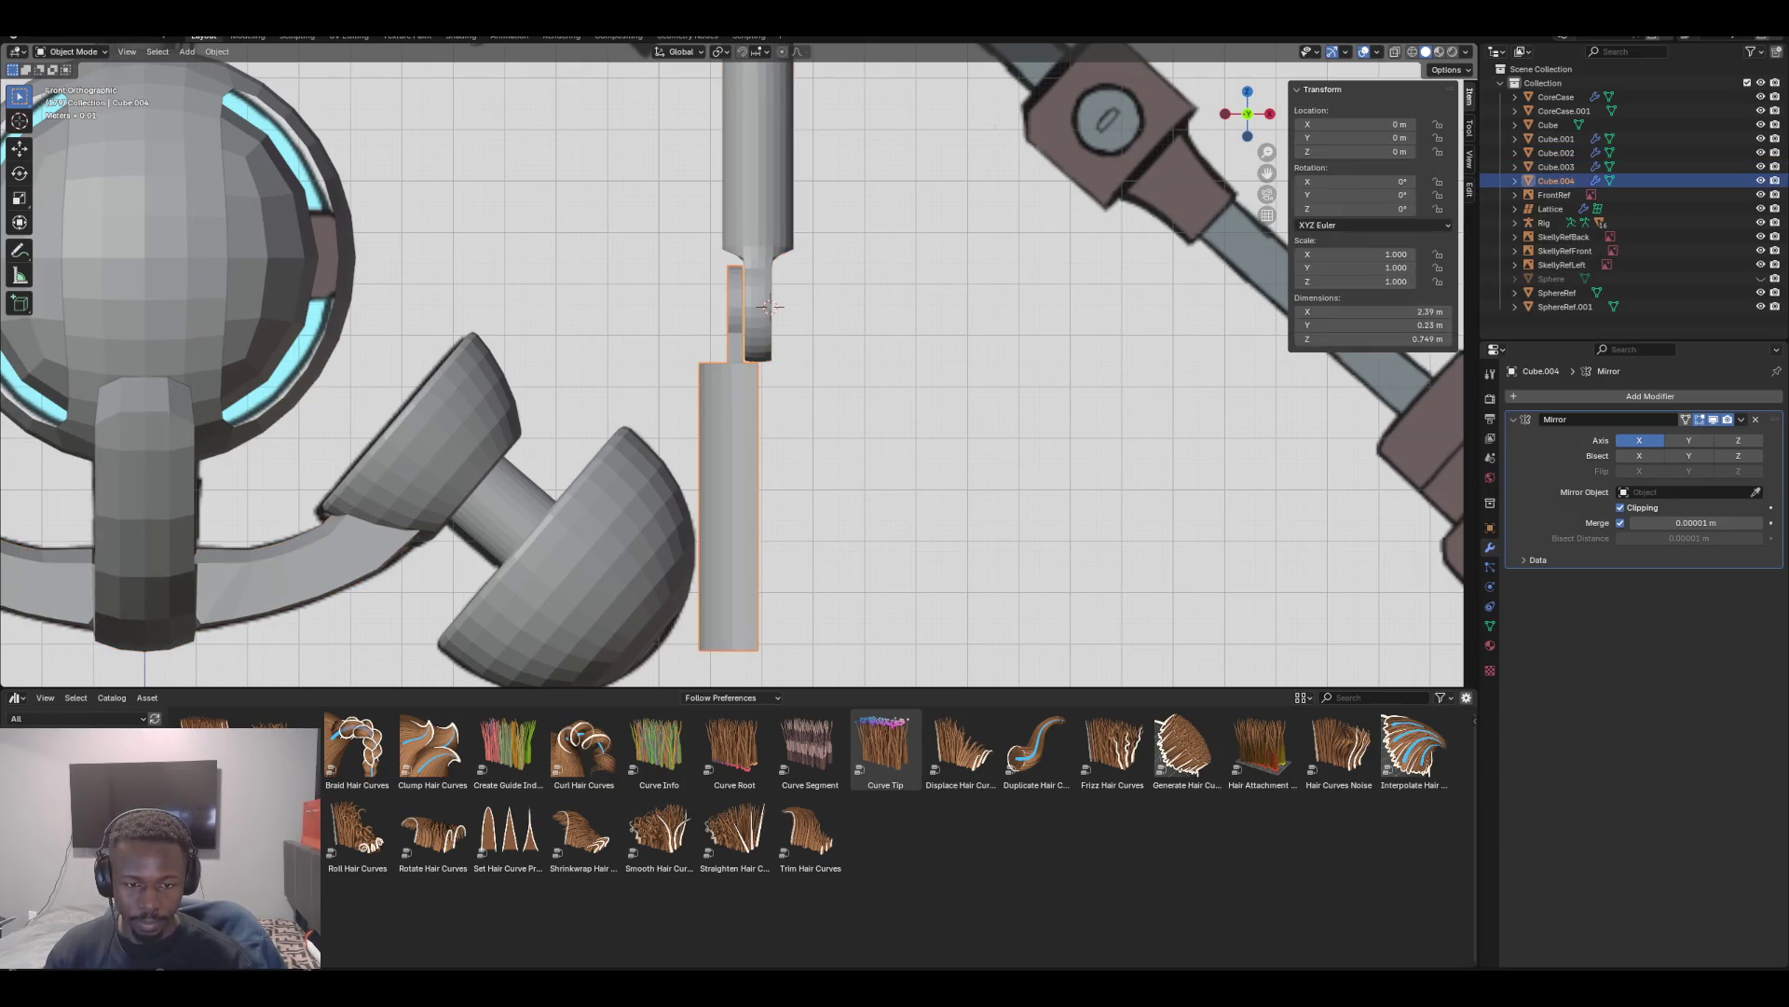
Select all of Cube.004's mesh and run Symmetrize to mirror the half across X
key(Tab)
key(ctrl+l)
key(F3)
text(sym)
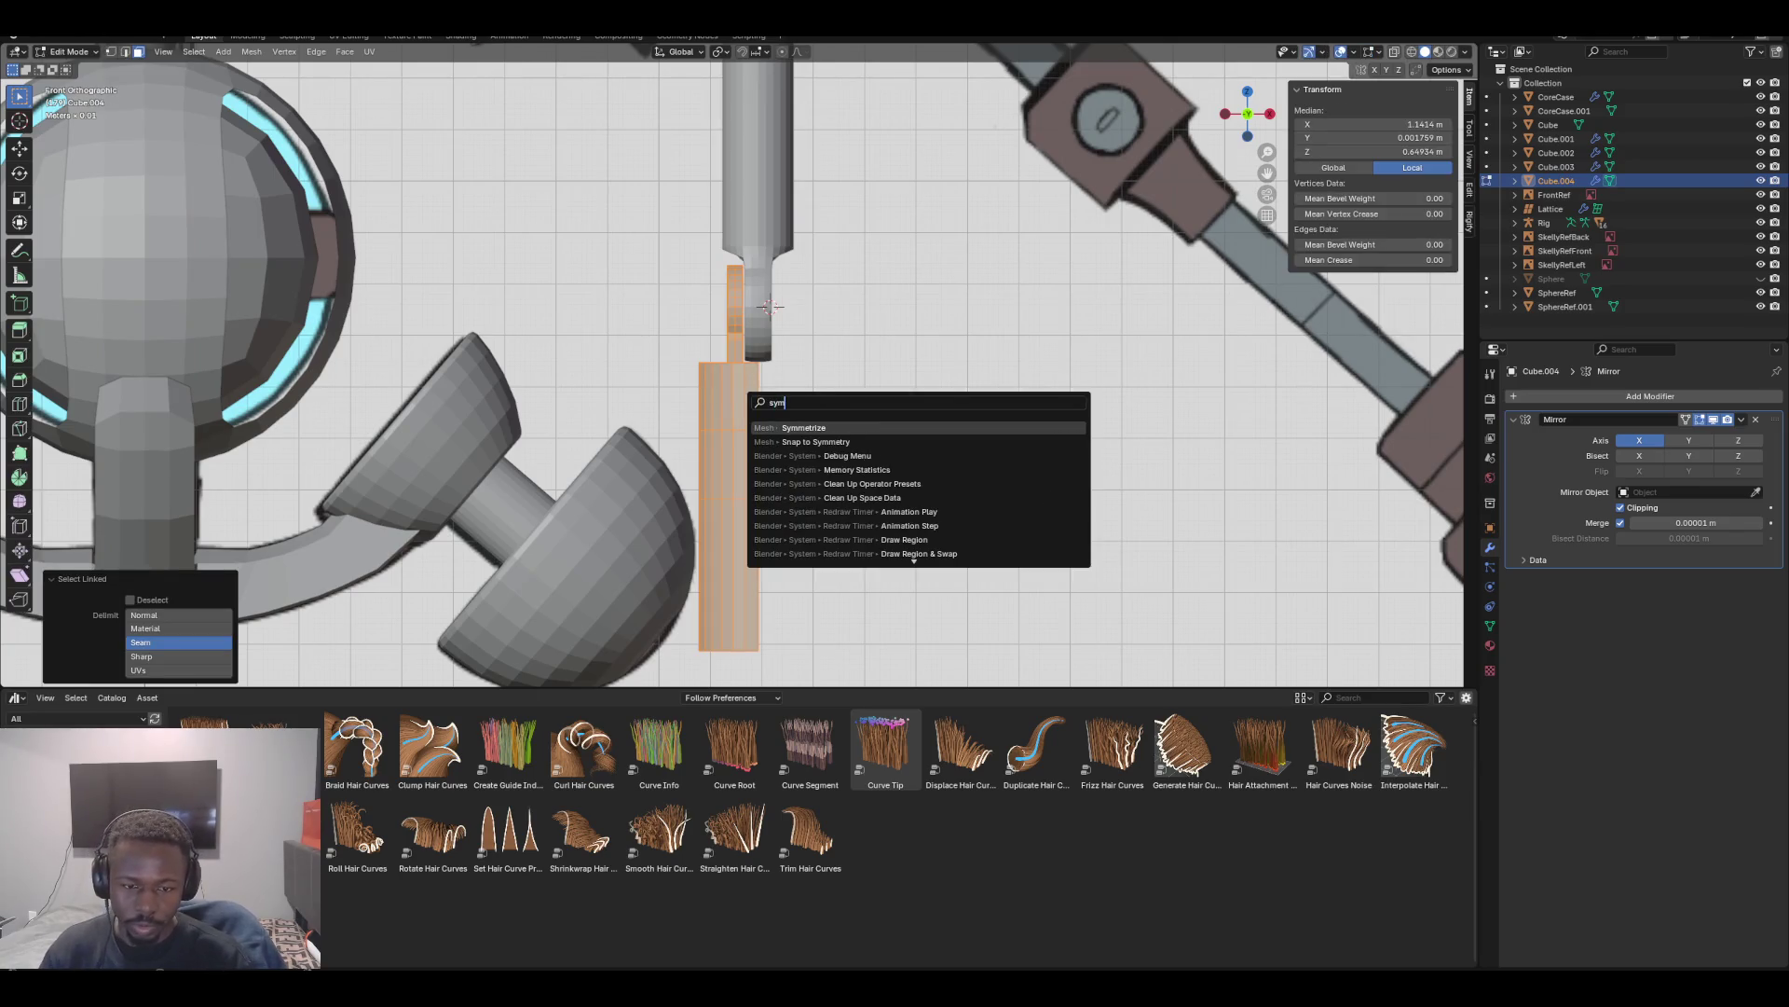
key(Return)
scroll(770, 306, down, 10)
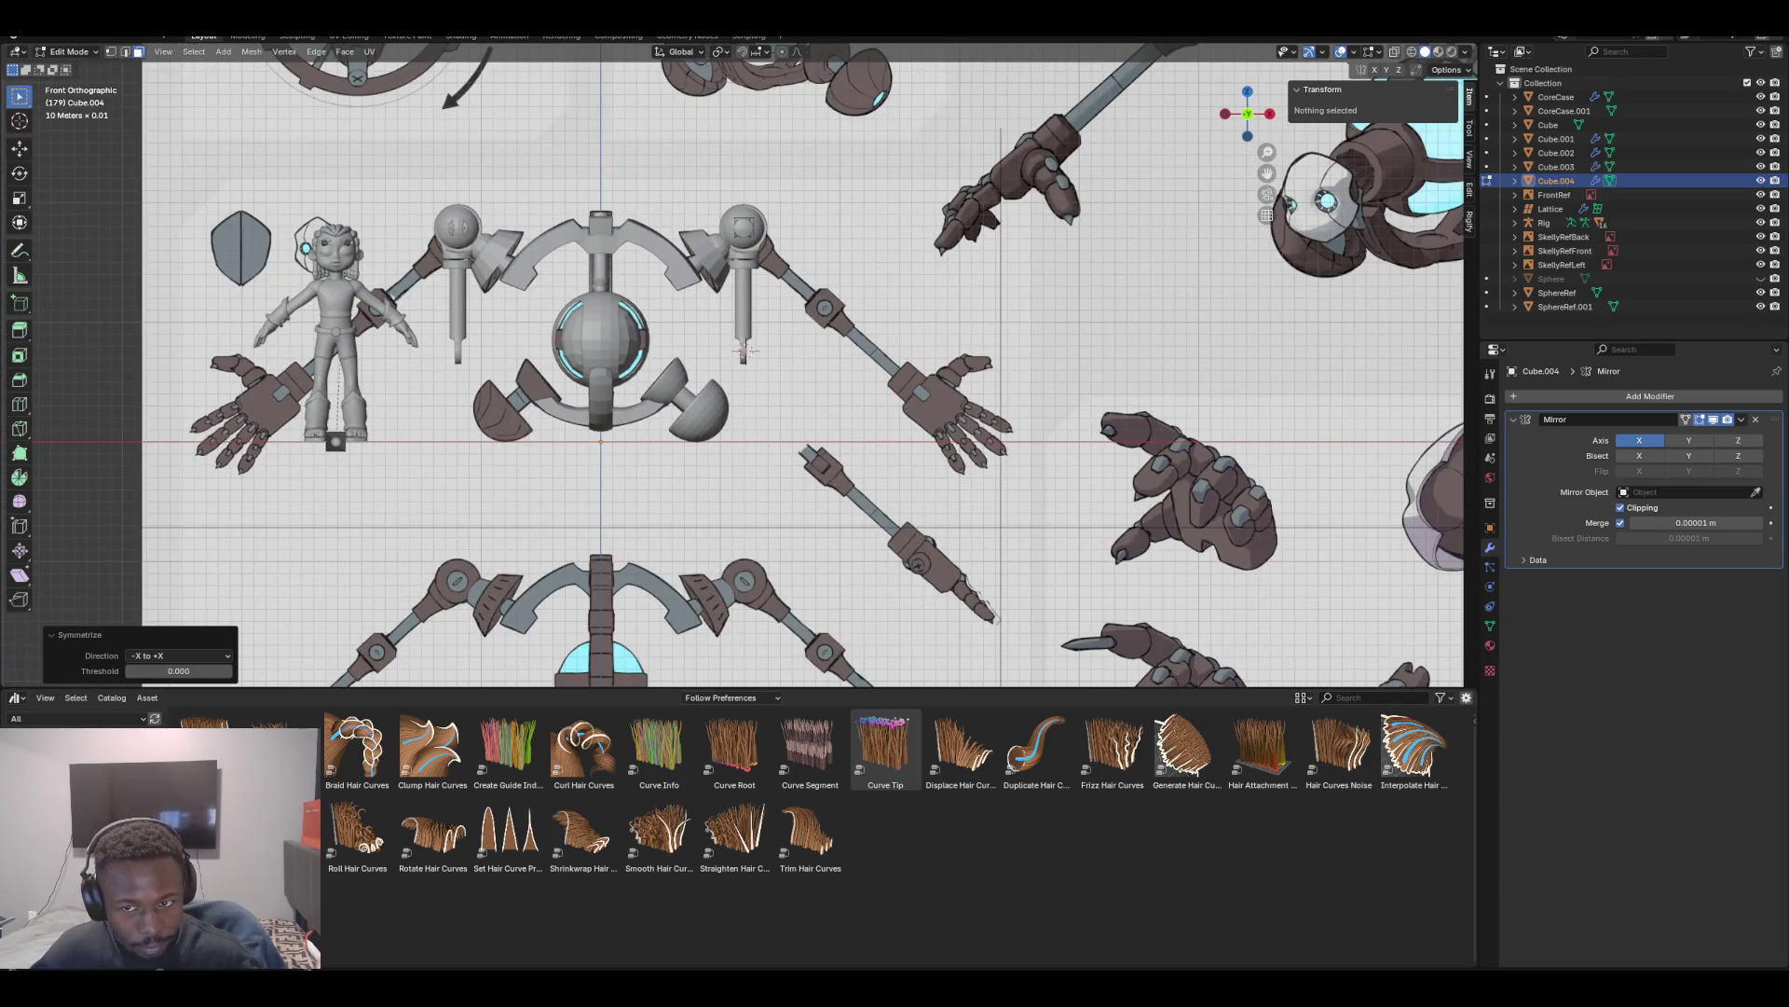
scroll(746, 353, down, 4)
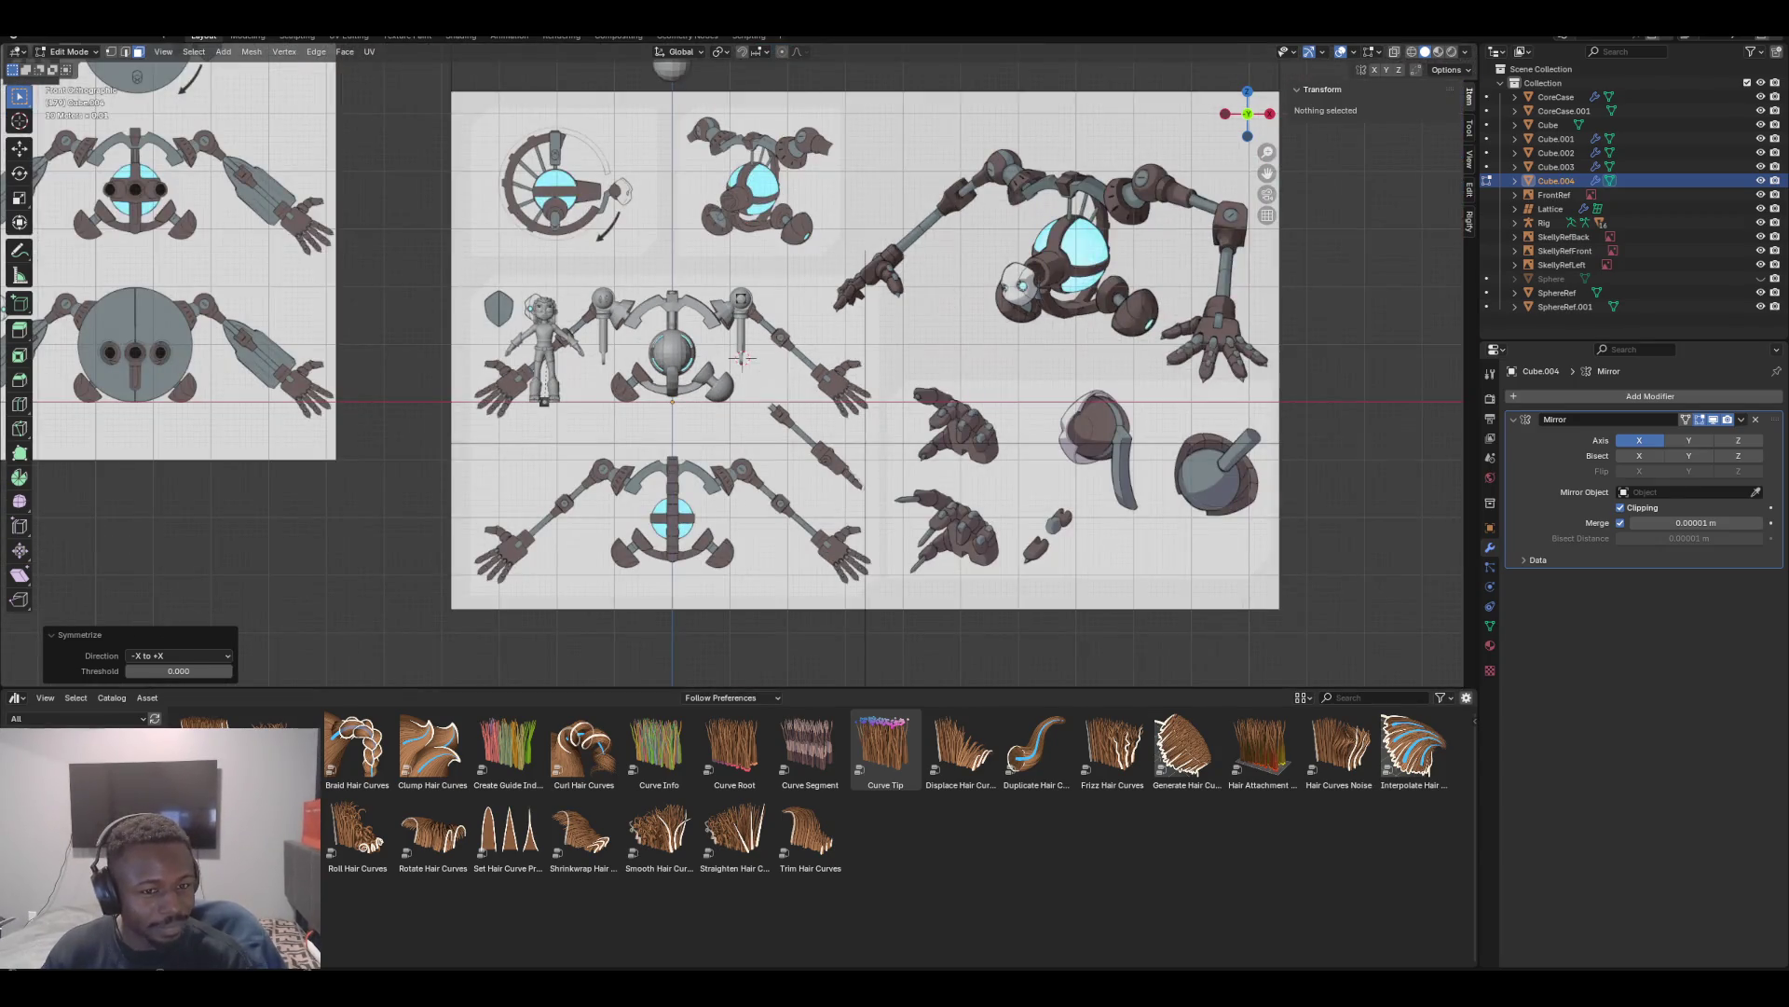
scroll(743, 357, up, 8)
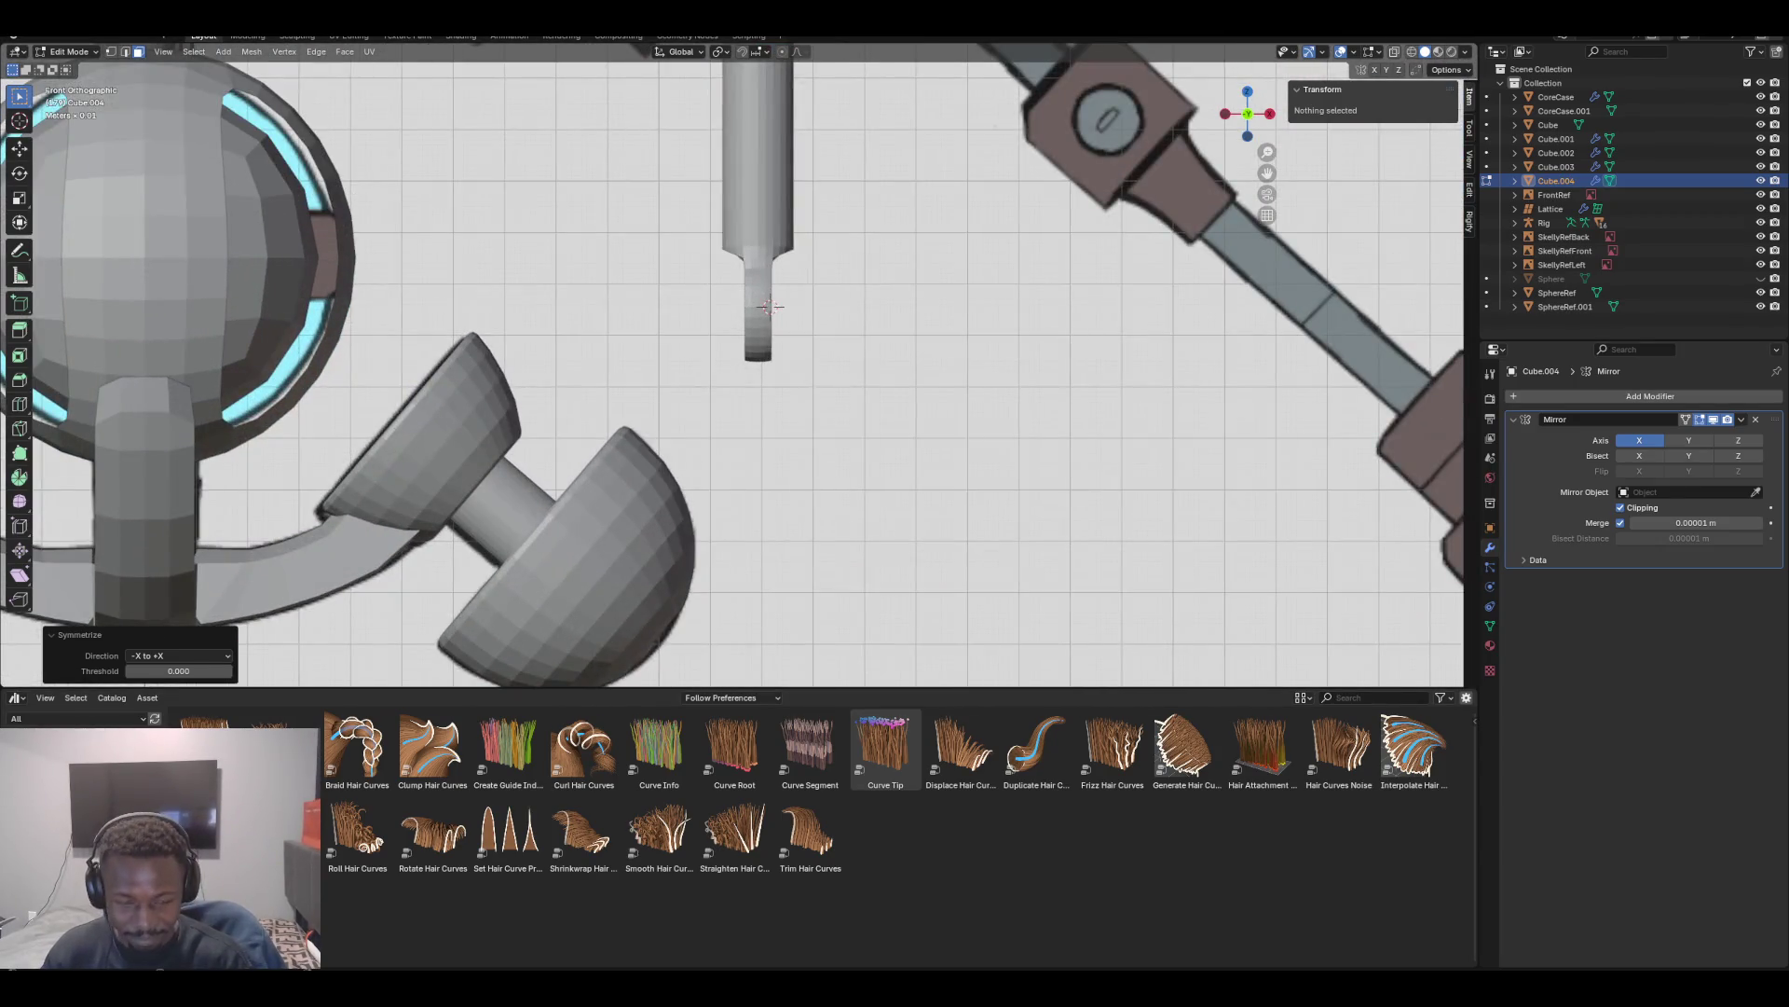
Unhide the hidden hinge pieces with Alt+H and orbit to check the sleeve
key(alt+h)
scroll(770, 305, up, 2)
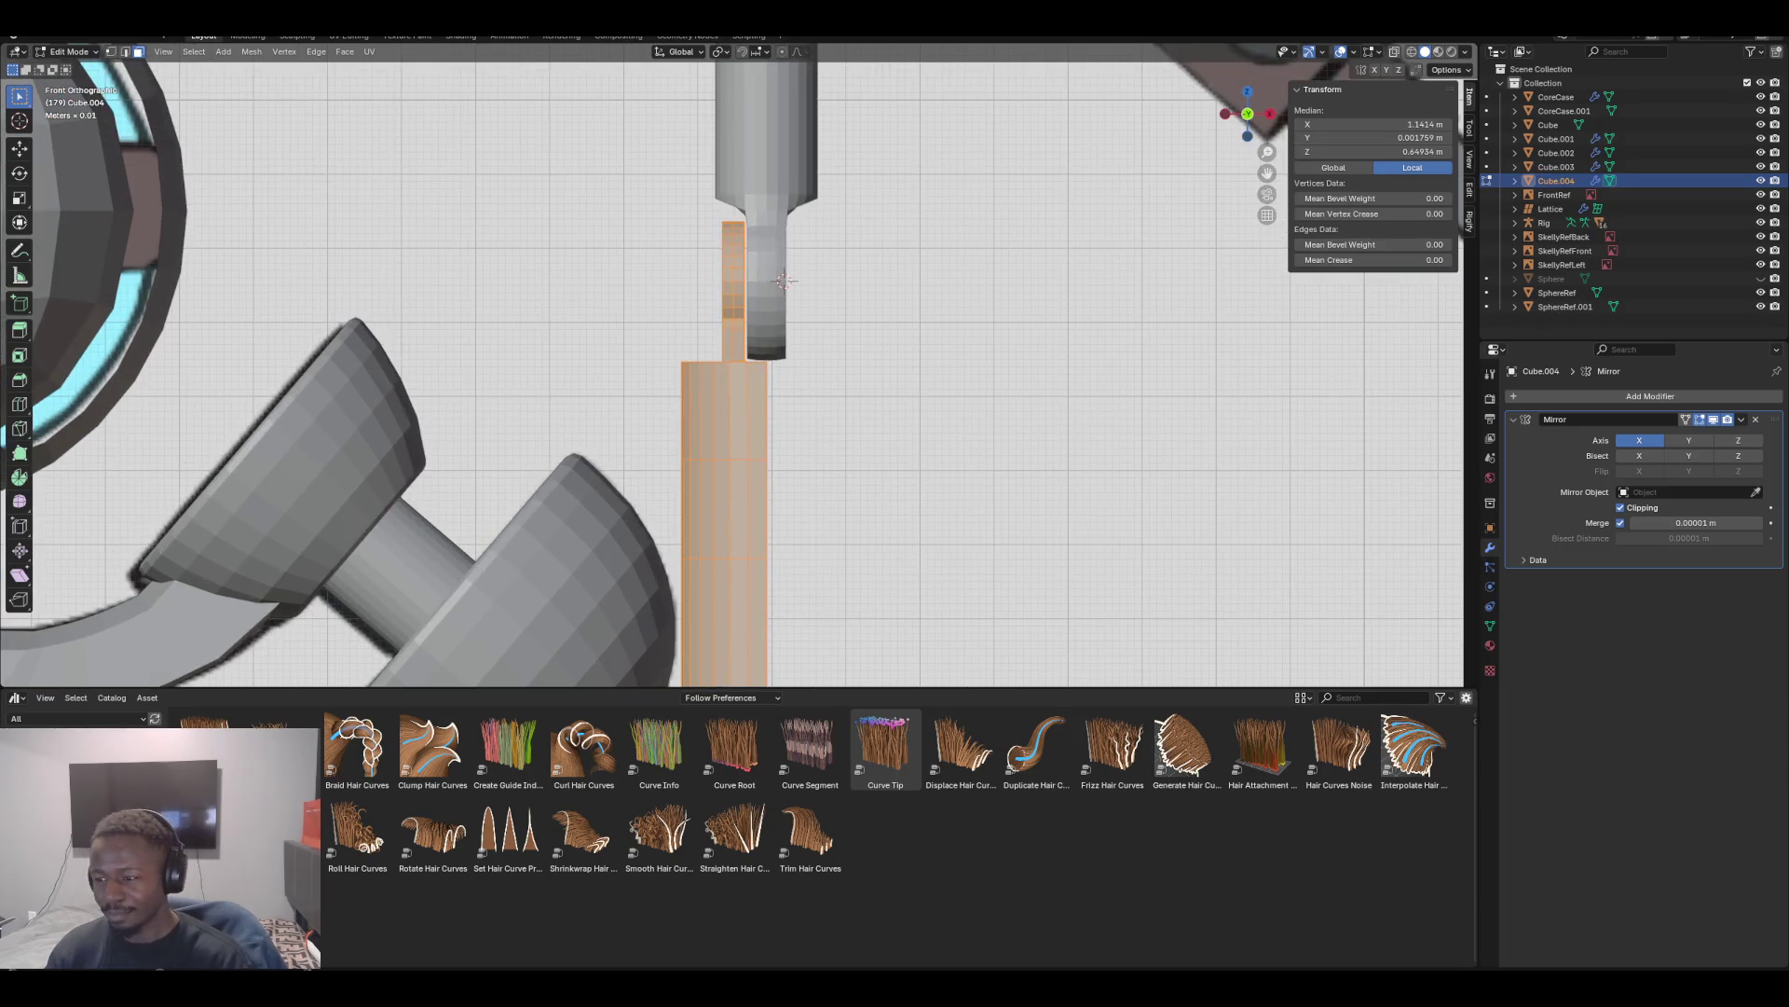
middle_drag(785, 280, 792, 280)
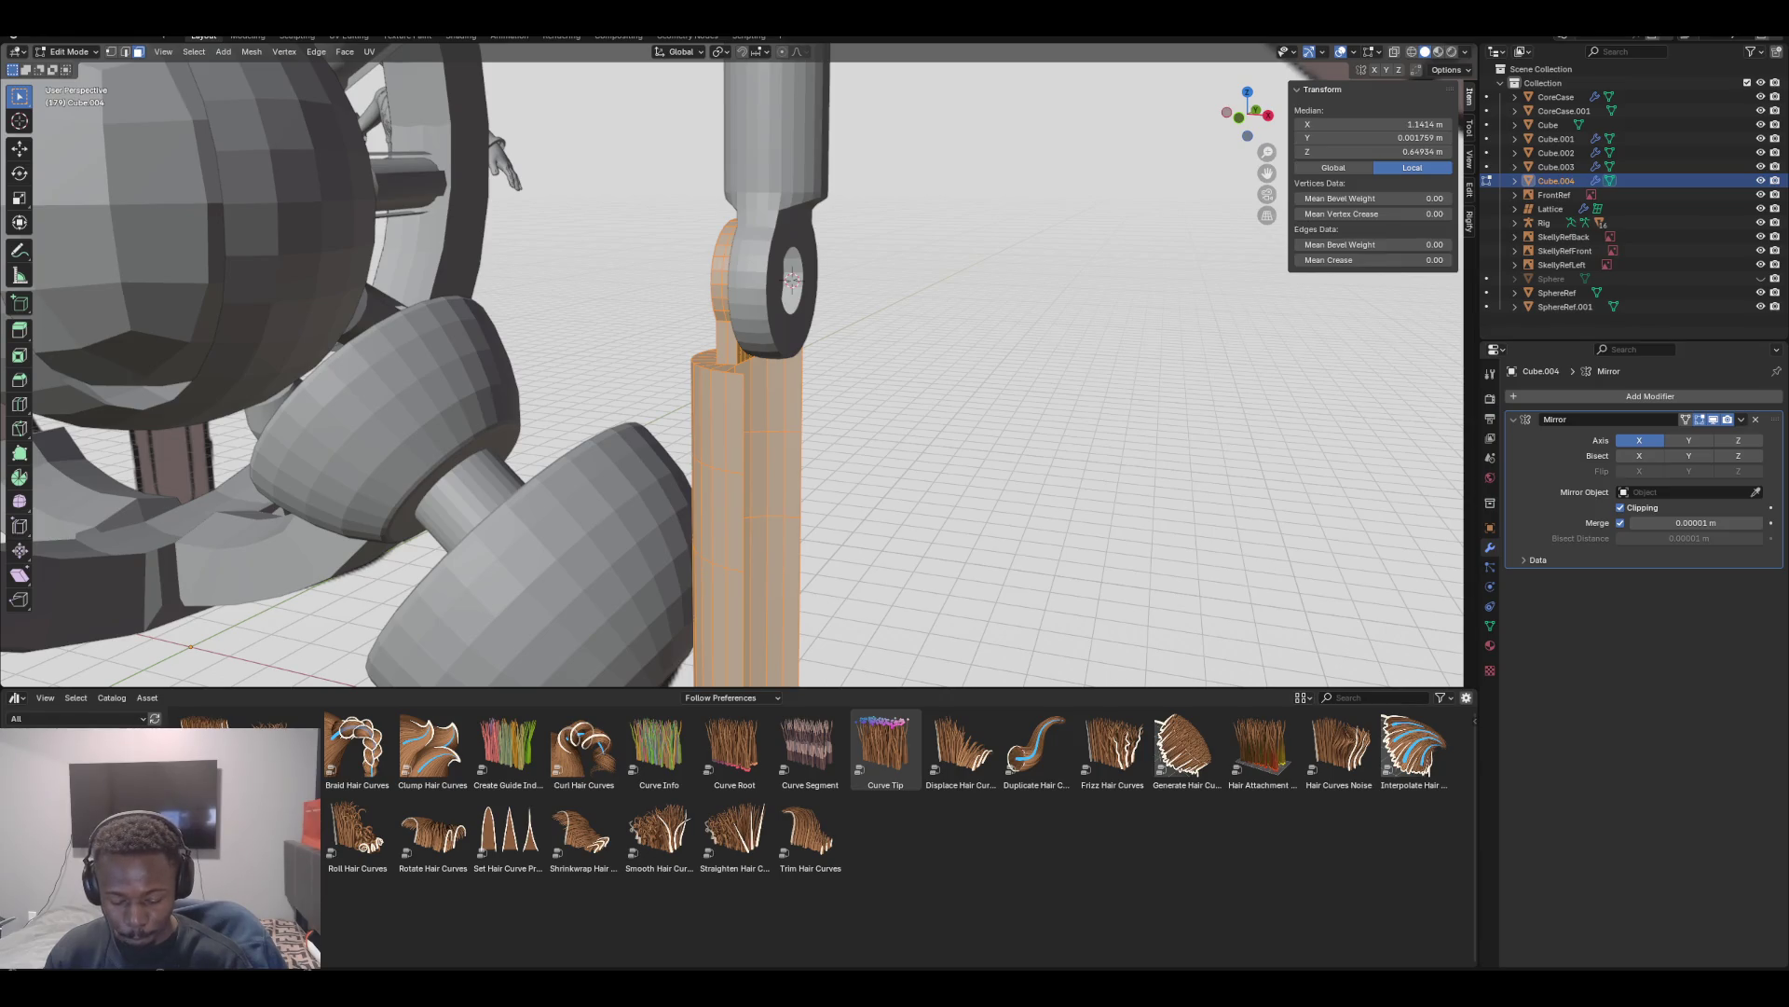
key(F3)
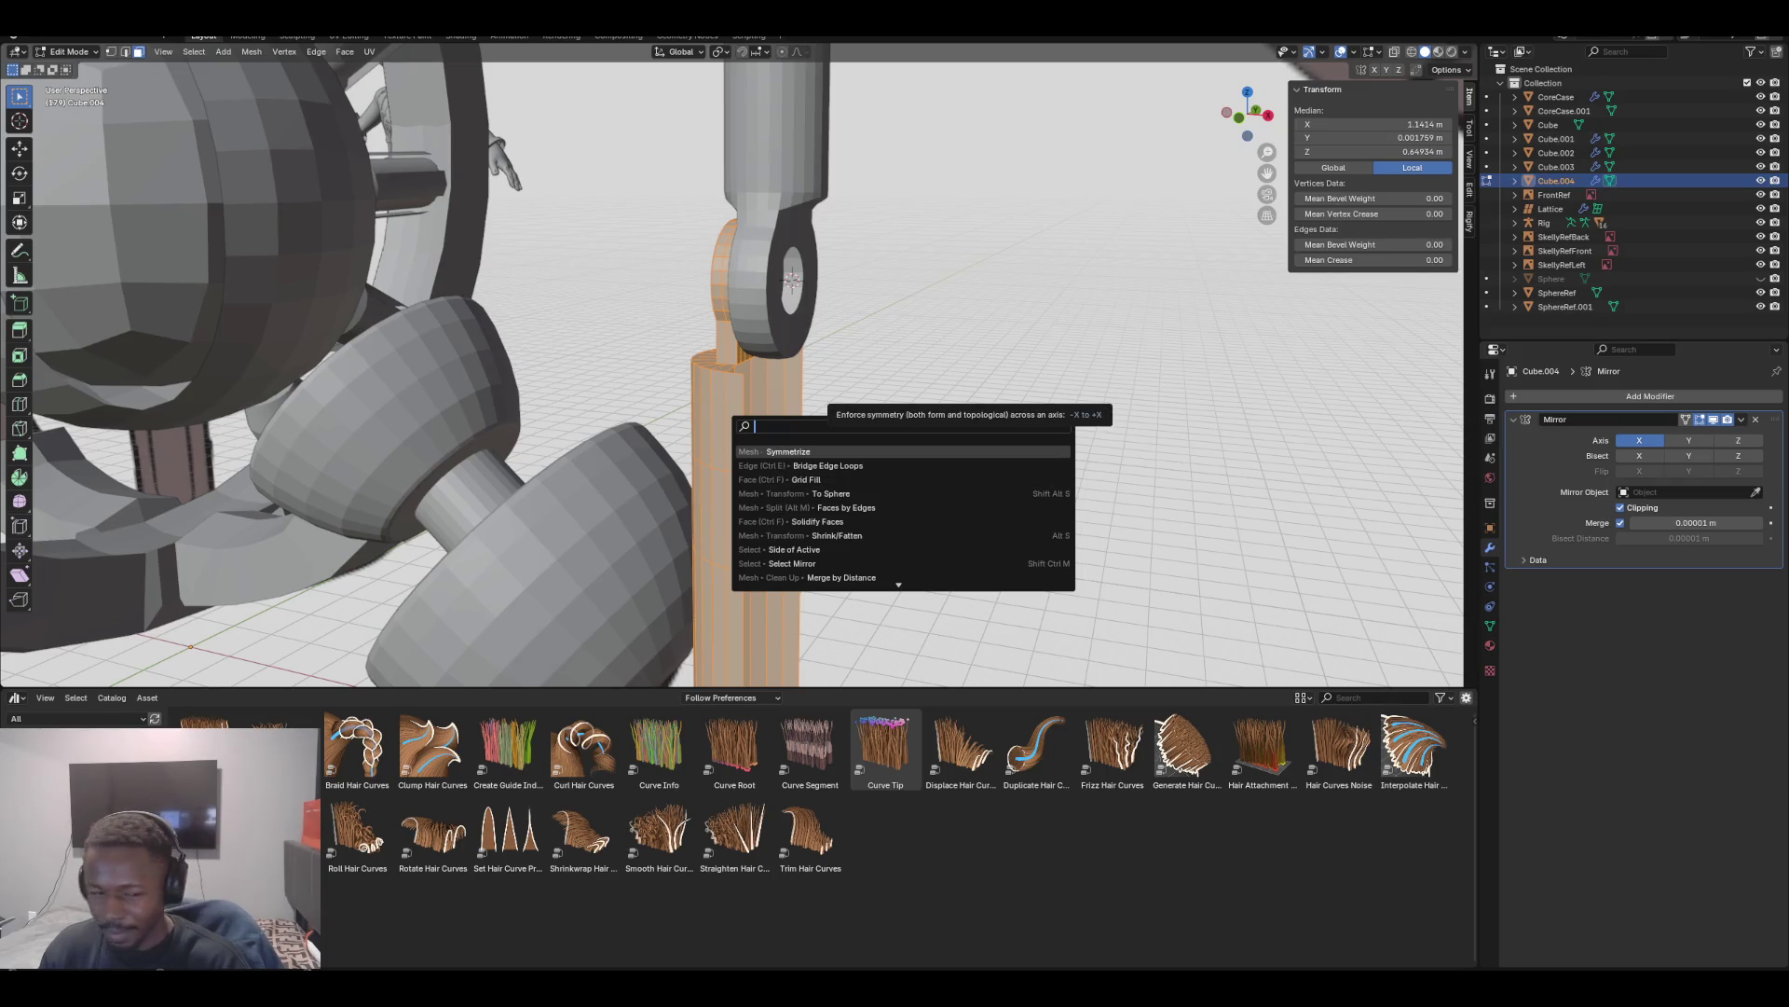
Dismiss the operator search and reframe the sleeve from the front at an angle
key(Escape)
scroll(731, 364, down, 3)
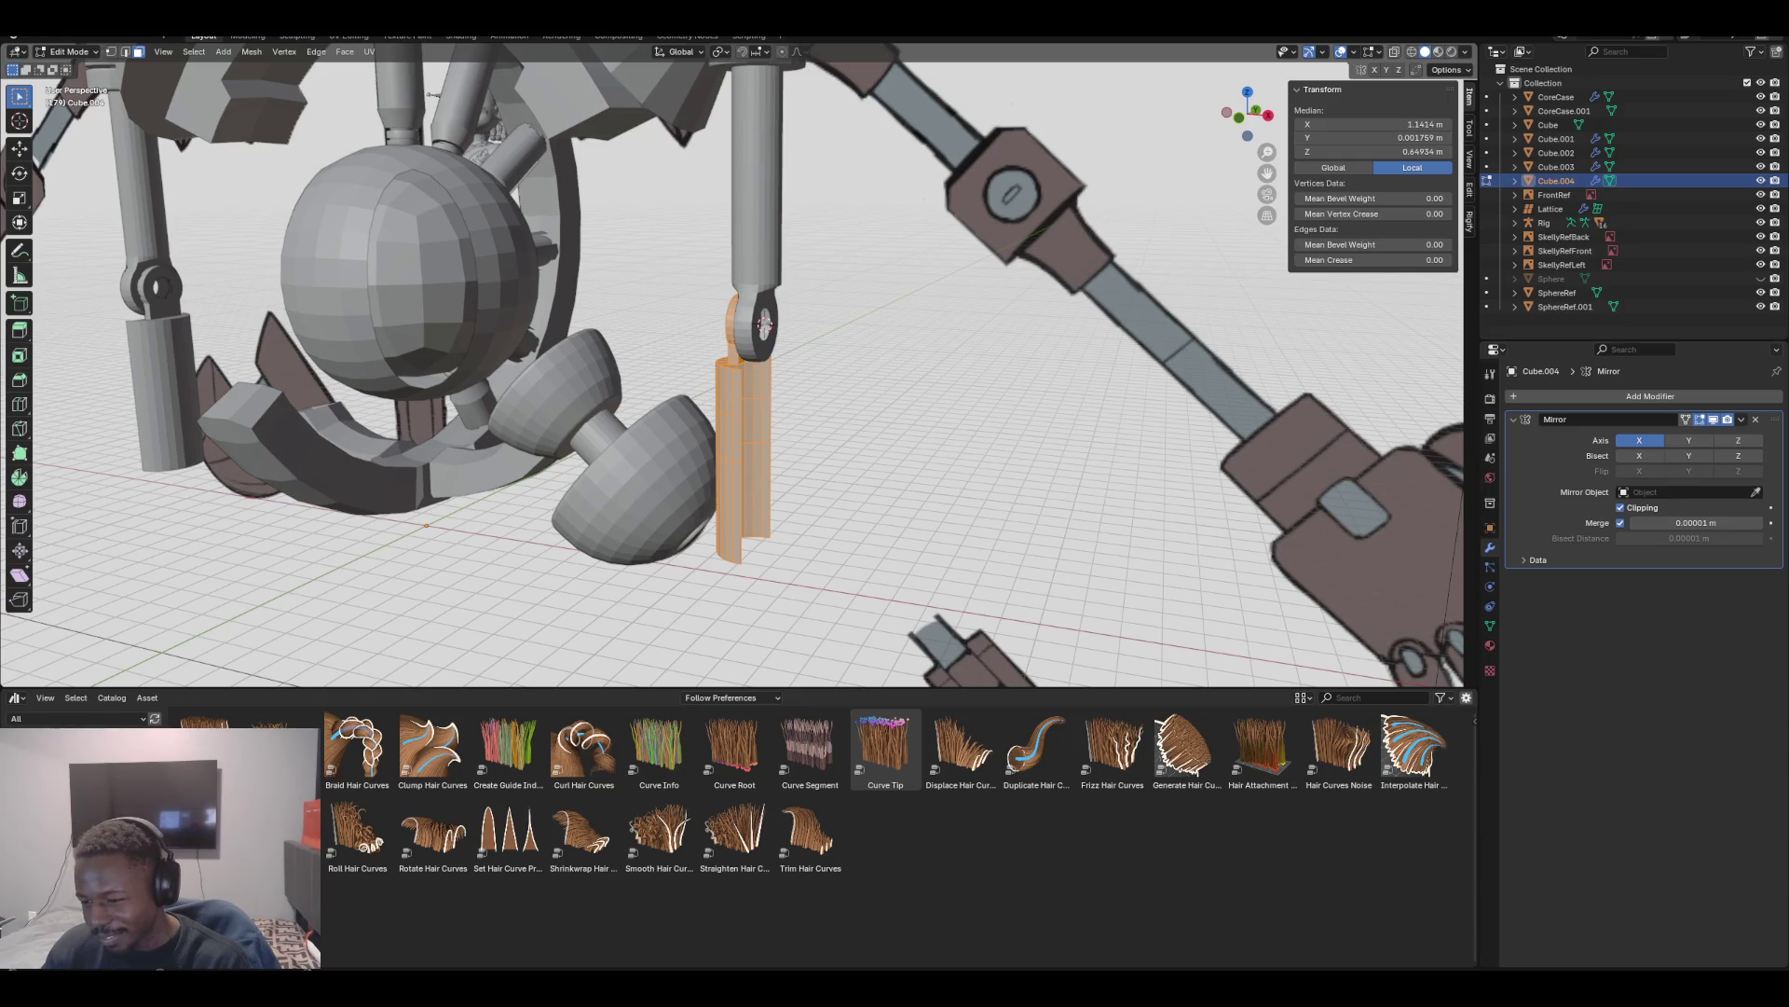
key(KP_1)
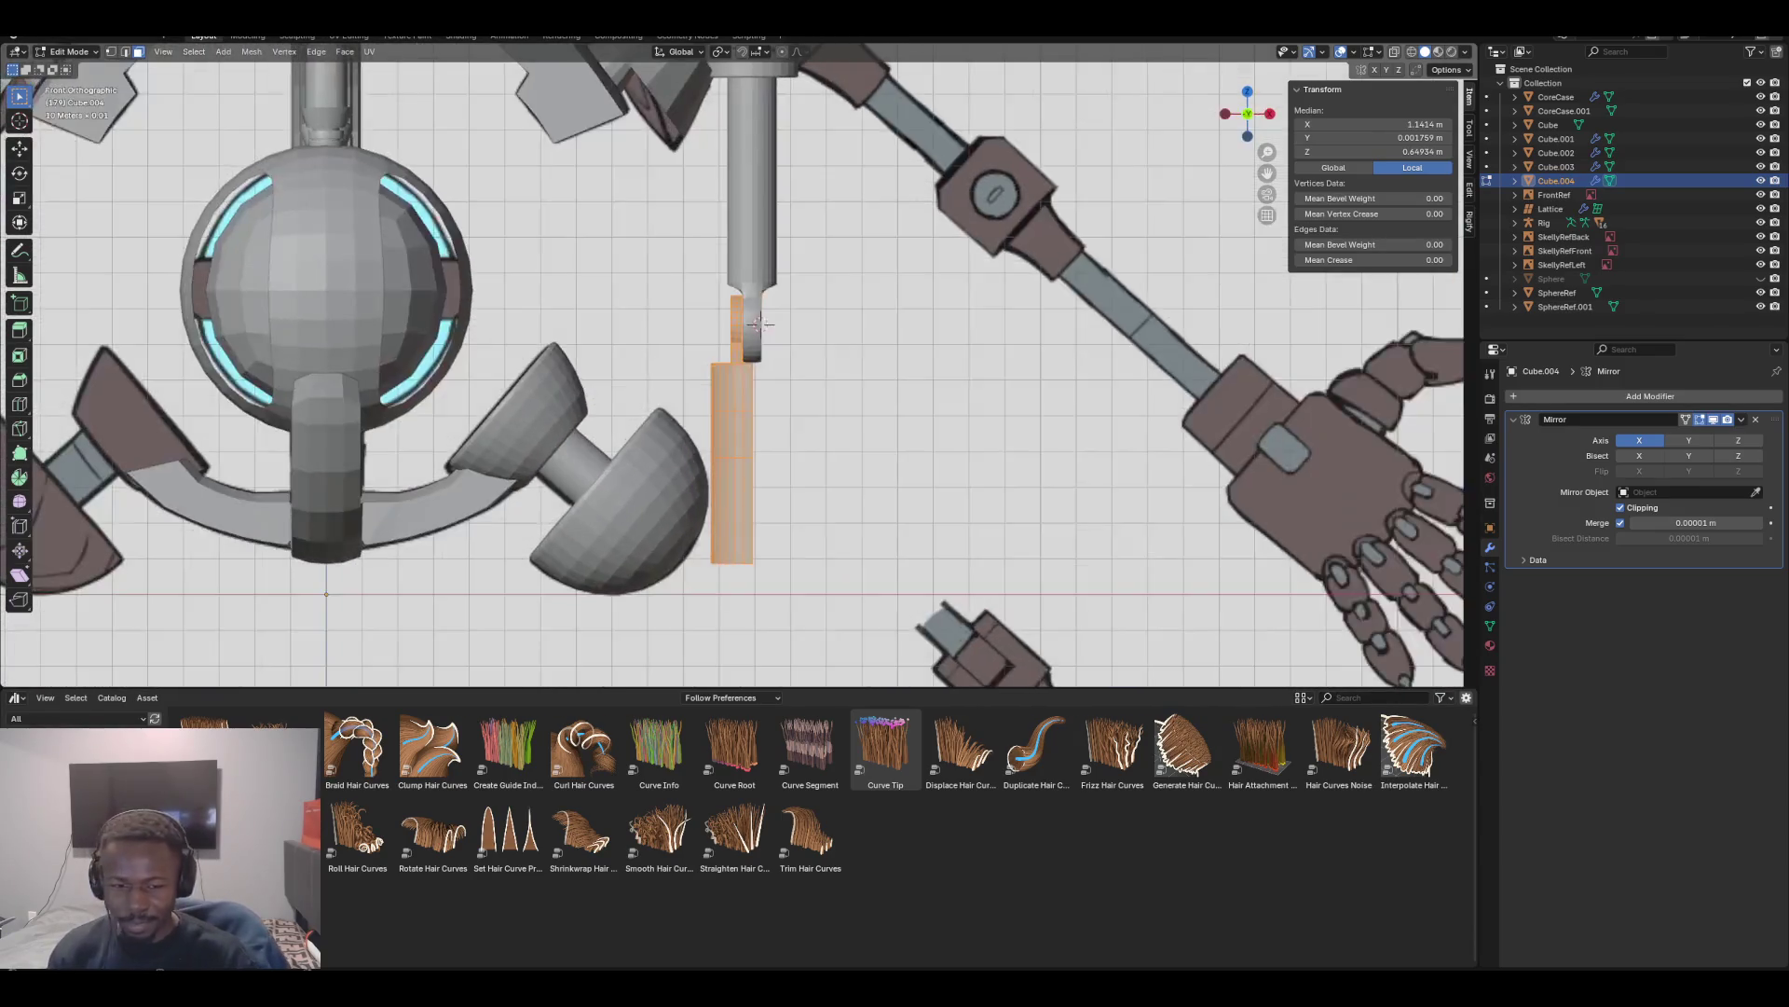
scroll(792, 265, up, 5)
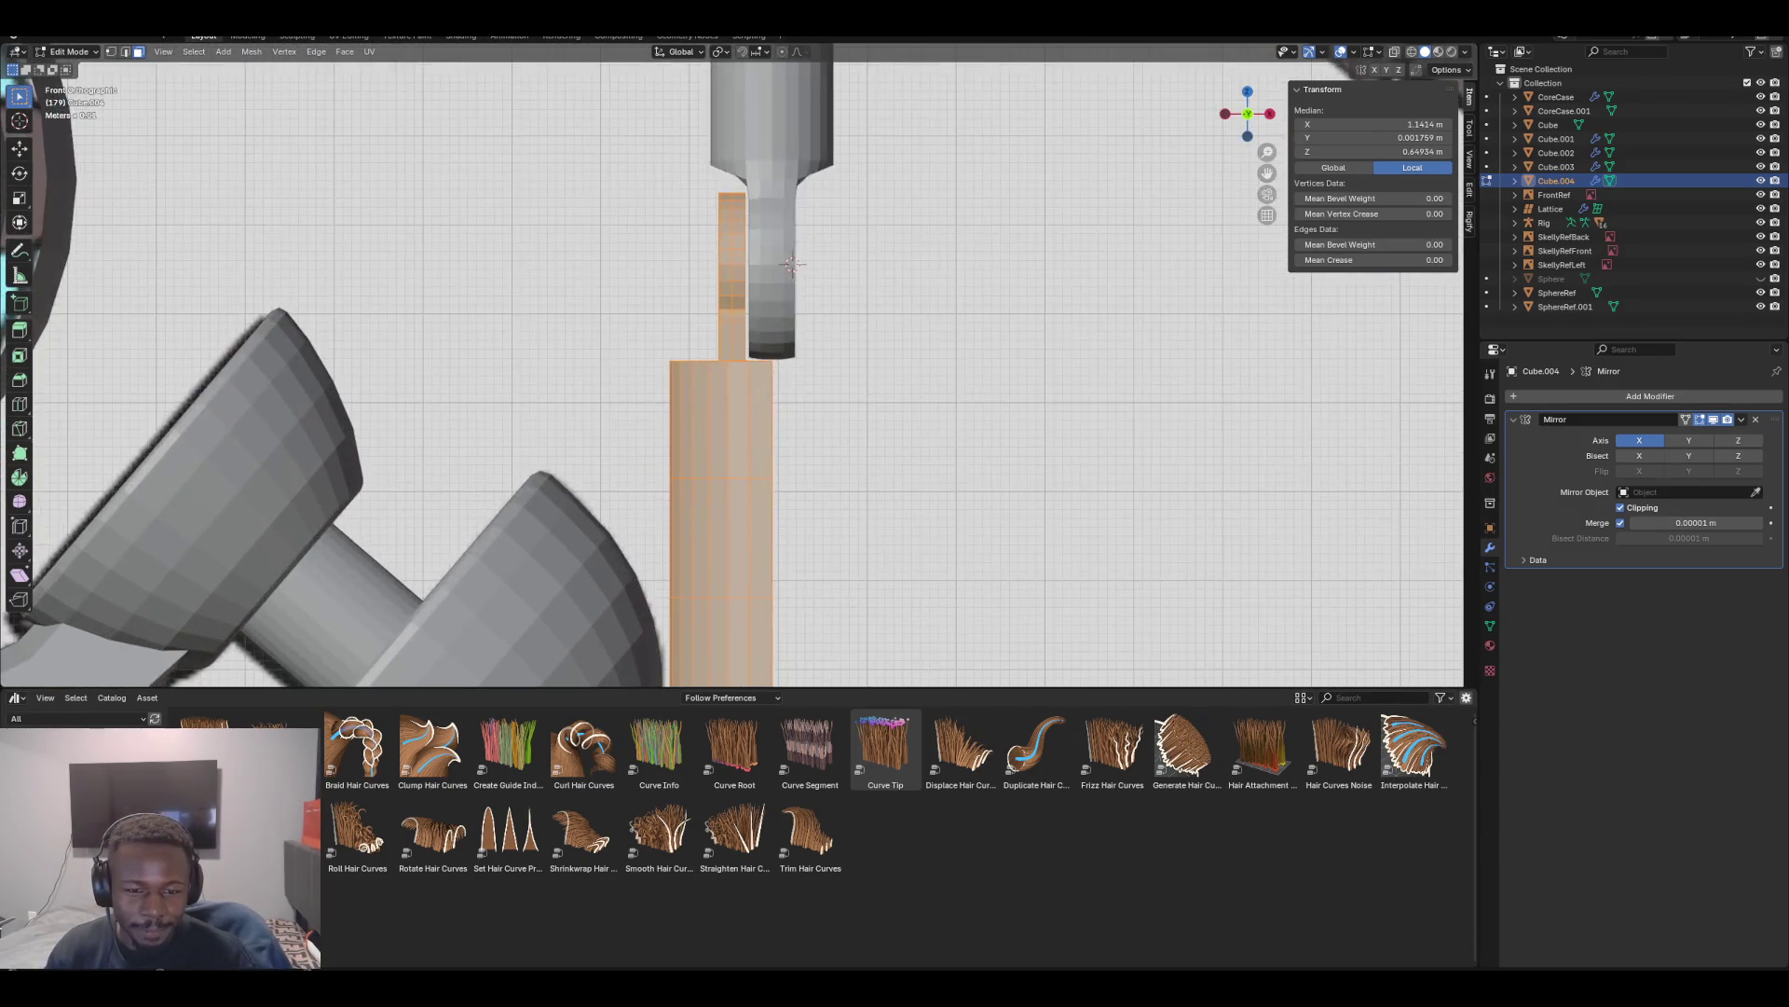
shift+middle_drag(792, 265, 759, 102)
scroll(750, 171, down, 3)
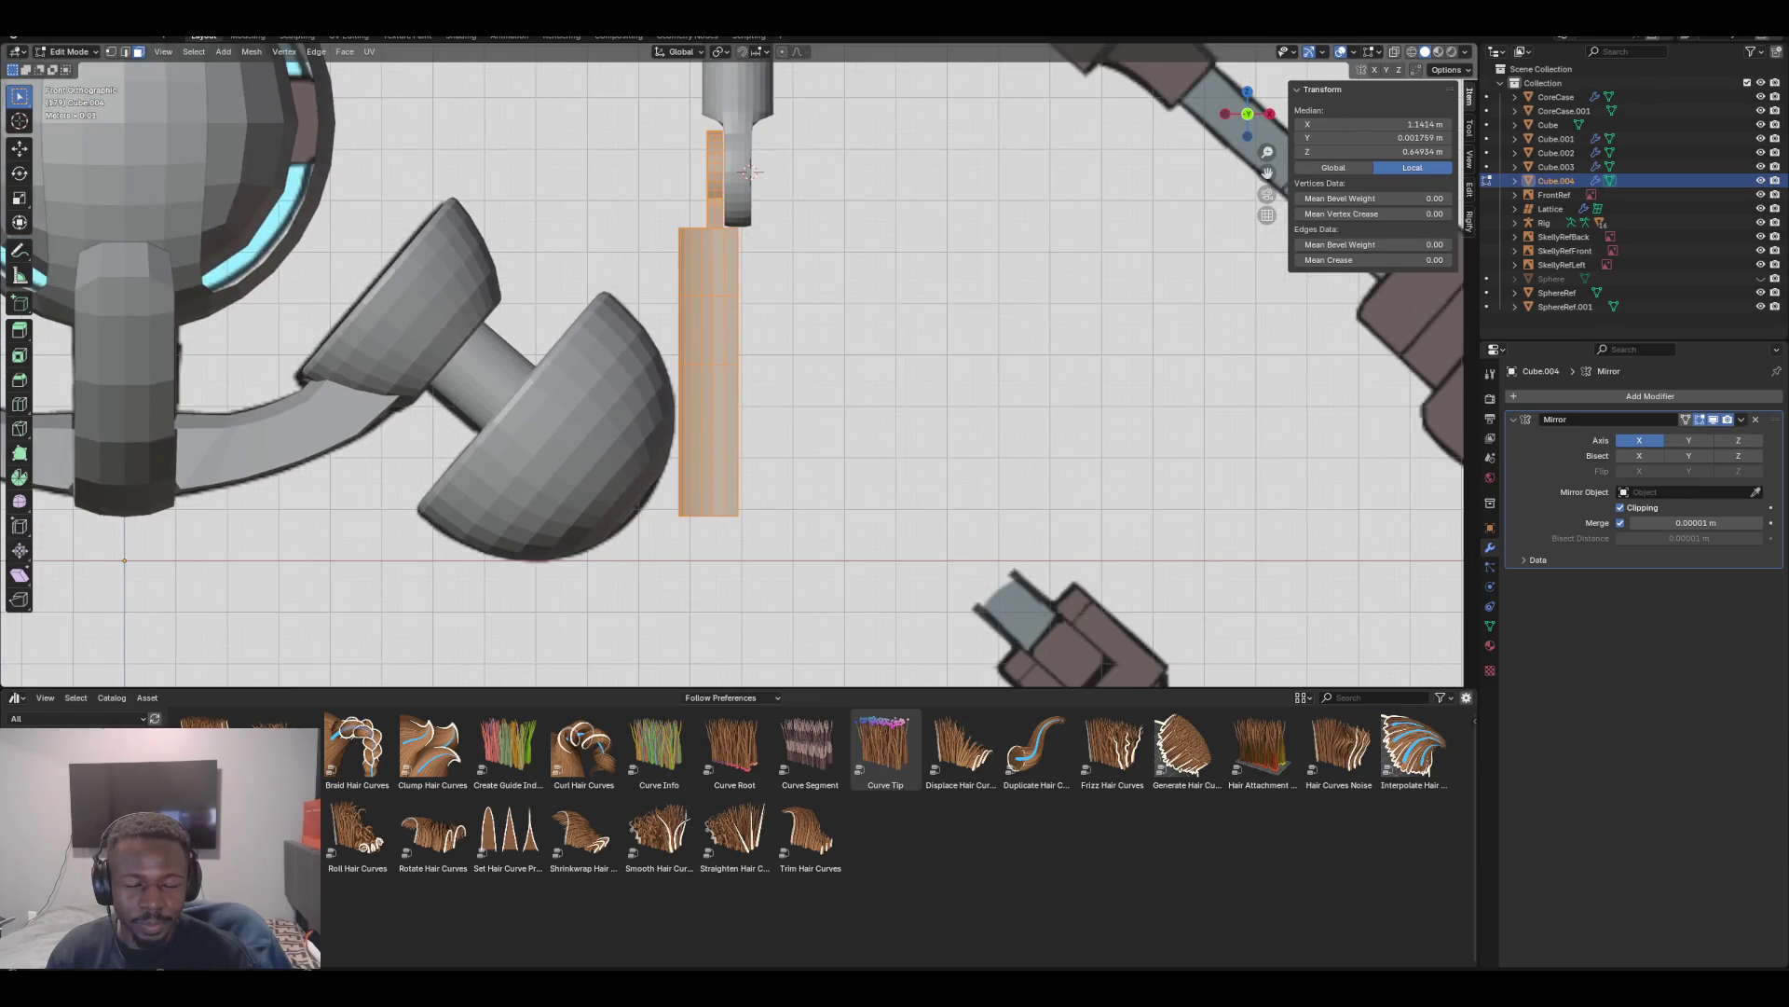
middle_drag(750, 172, 718, 243)
Select the sleeve's left and right vertical seam loops and frame the view on them
click(714, 270)
click(125, 52)
click(720, 420)
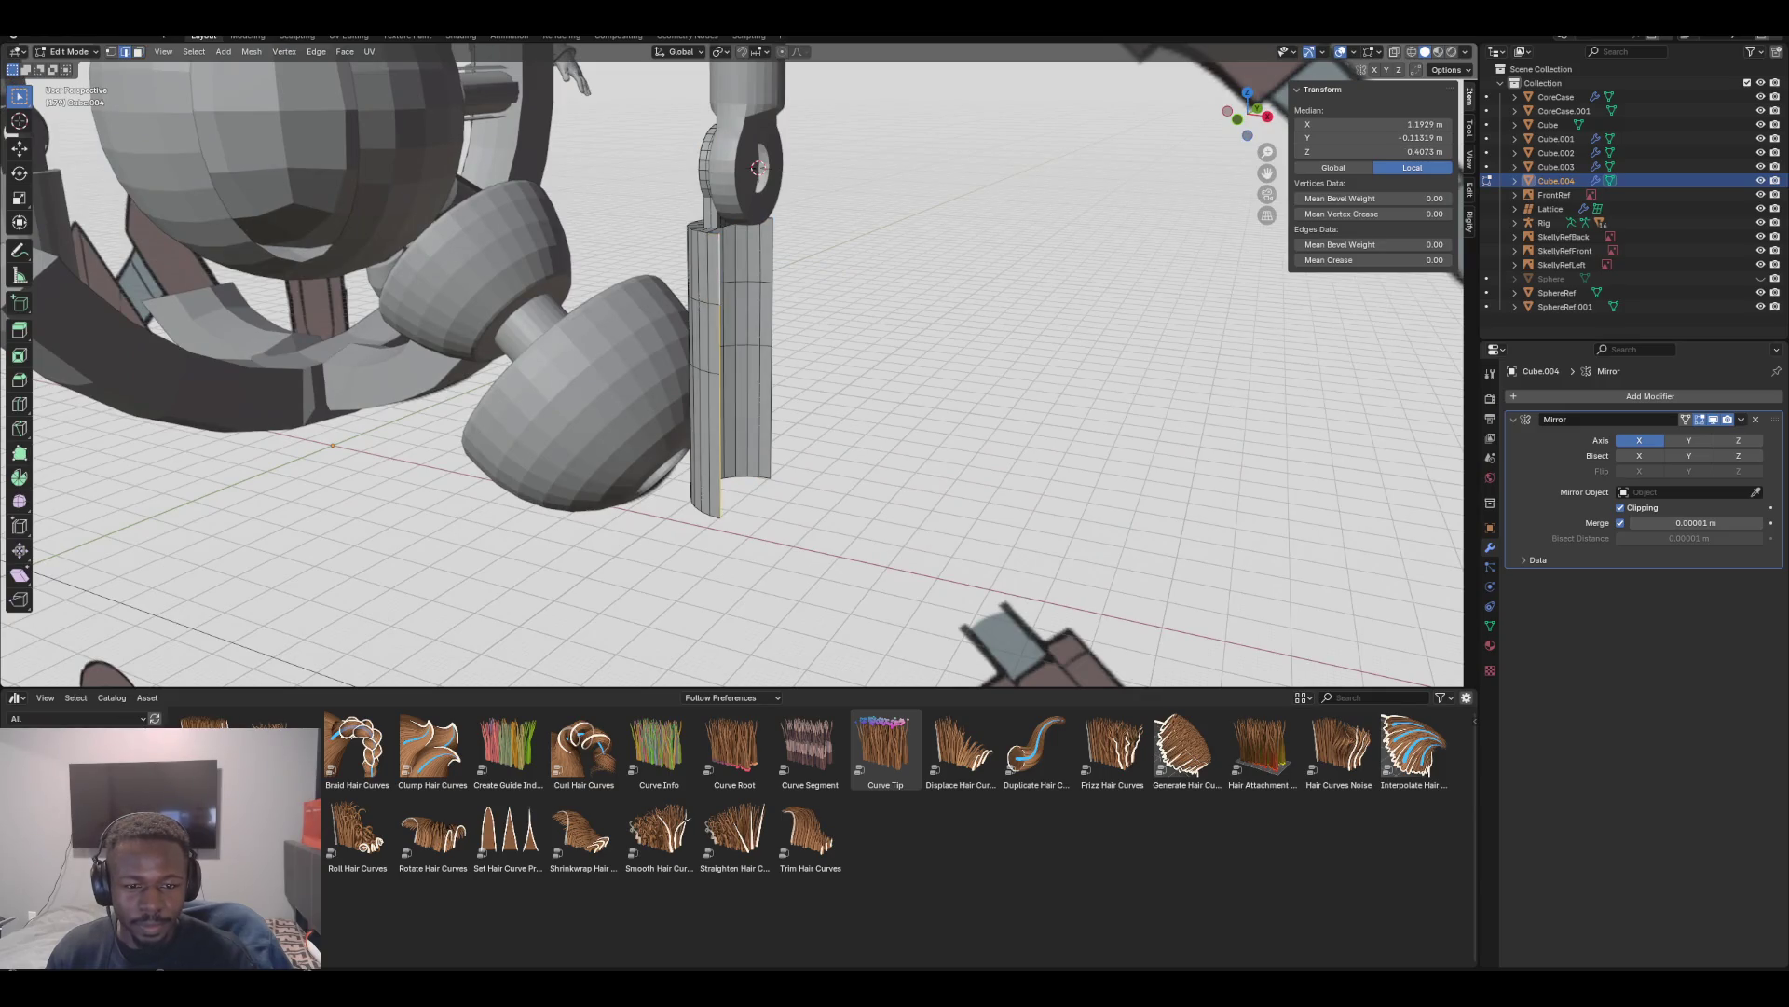
alt+click(719, 326)
alt+click(772, 382)
alt+shift+click(720, 373)
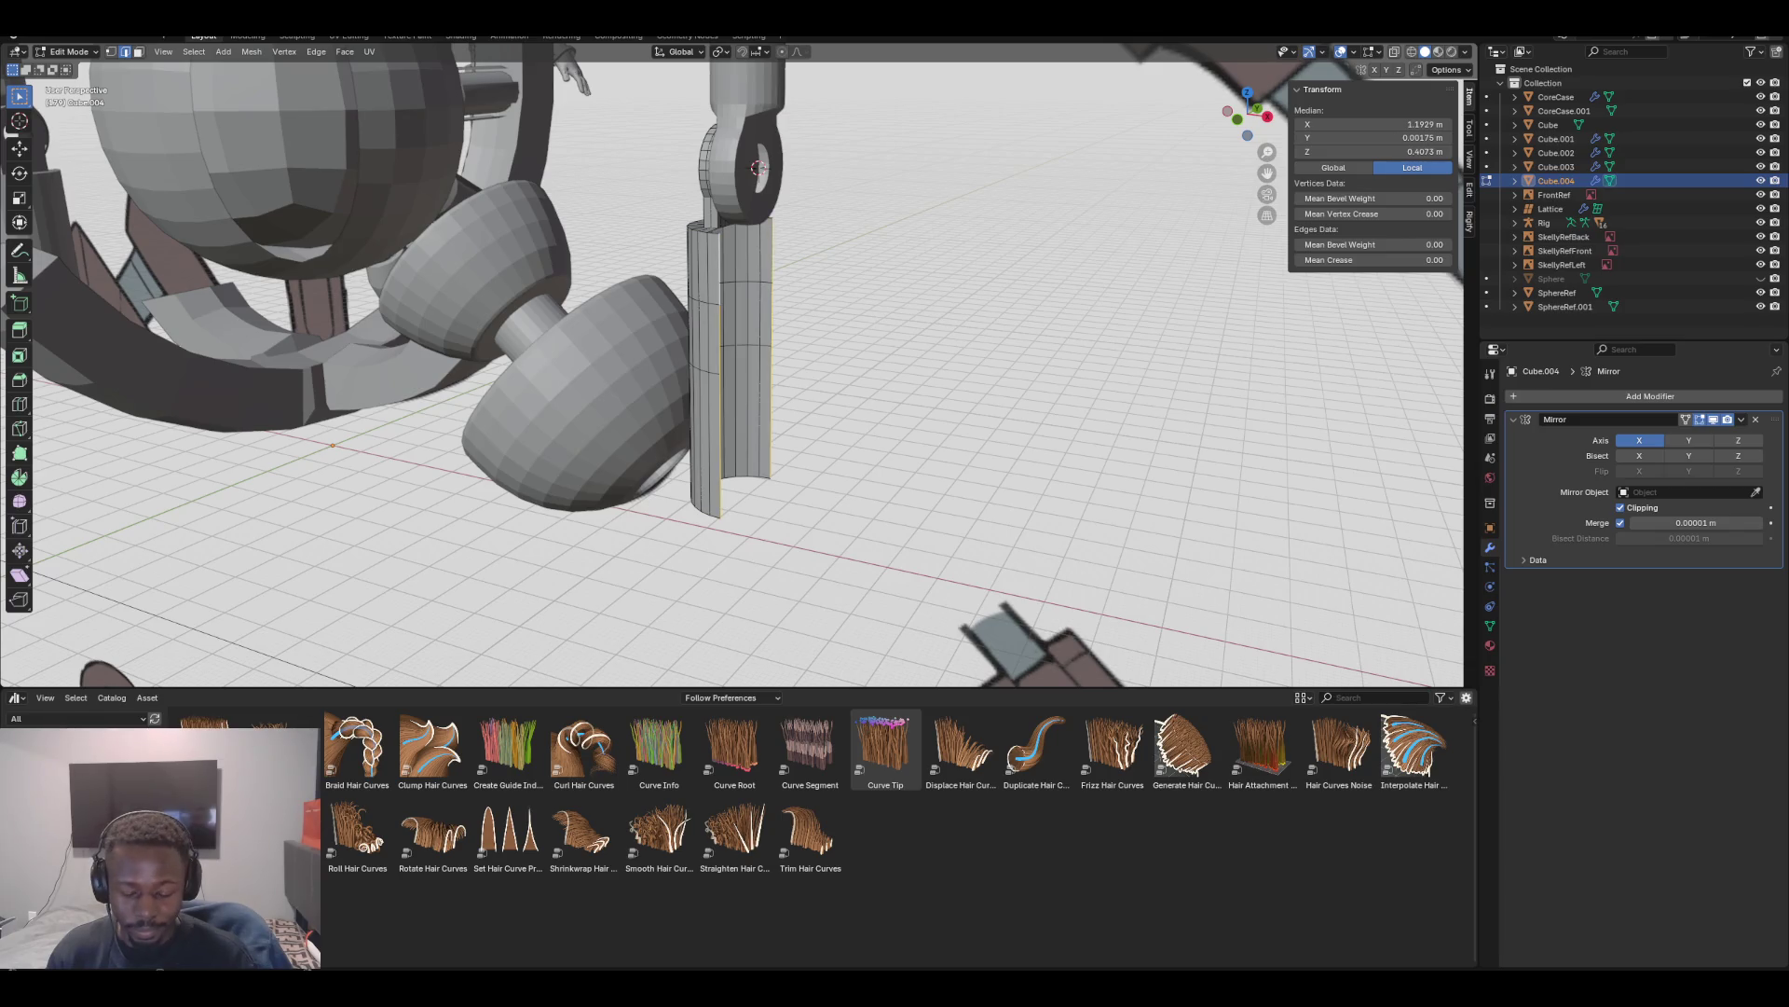
key(grave)
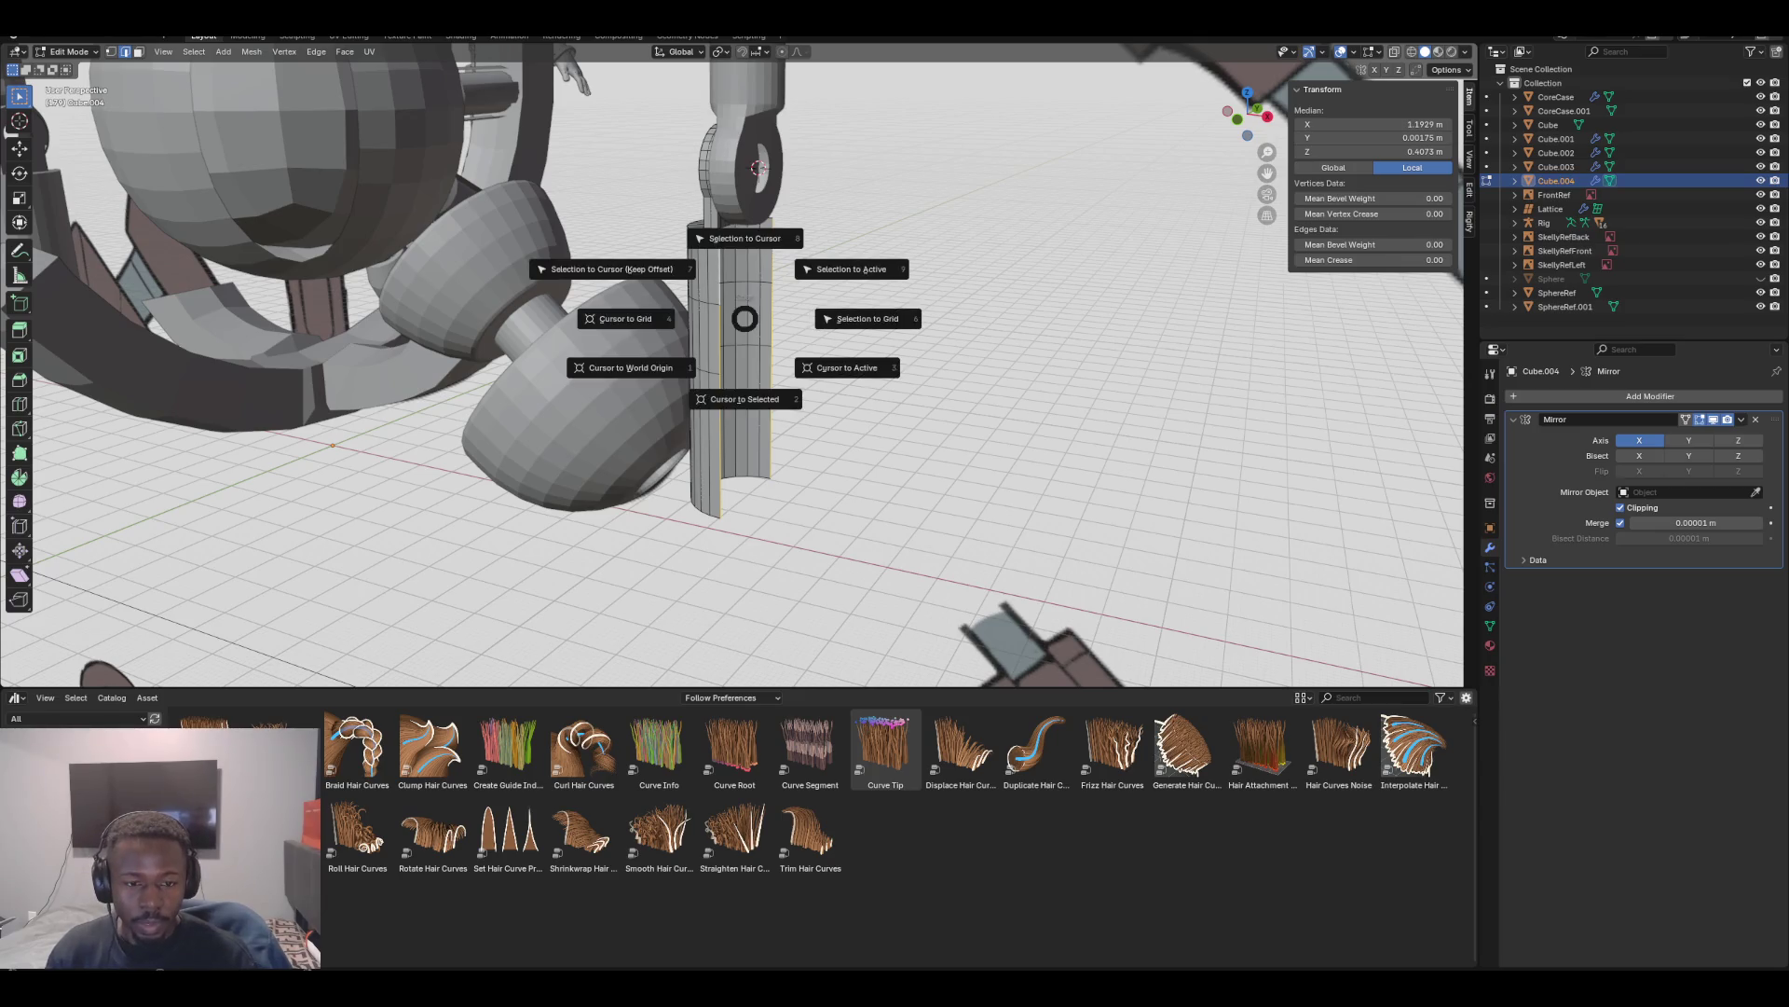
click(838, 367)
middle_drag(839, 367, 905, 380)
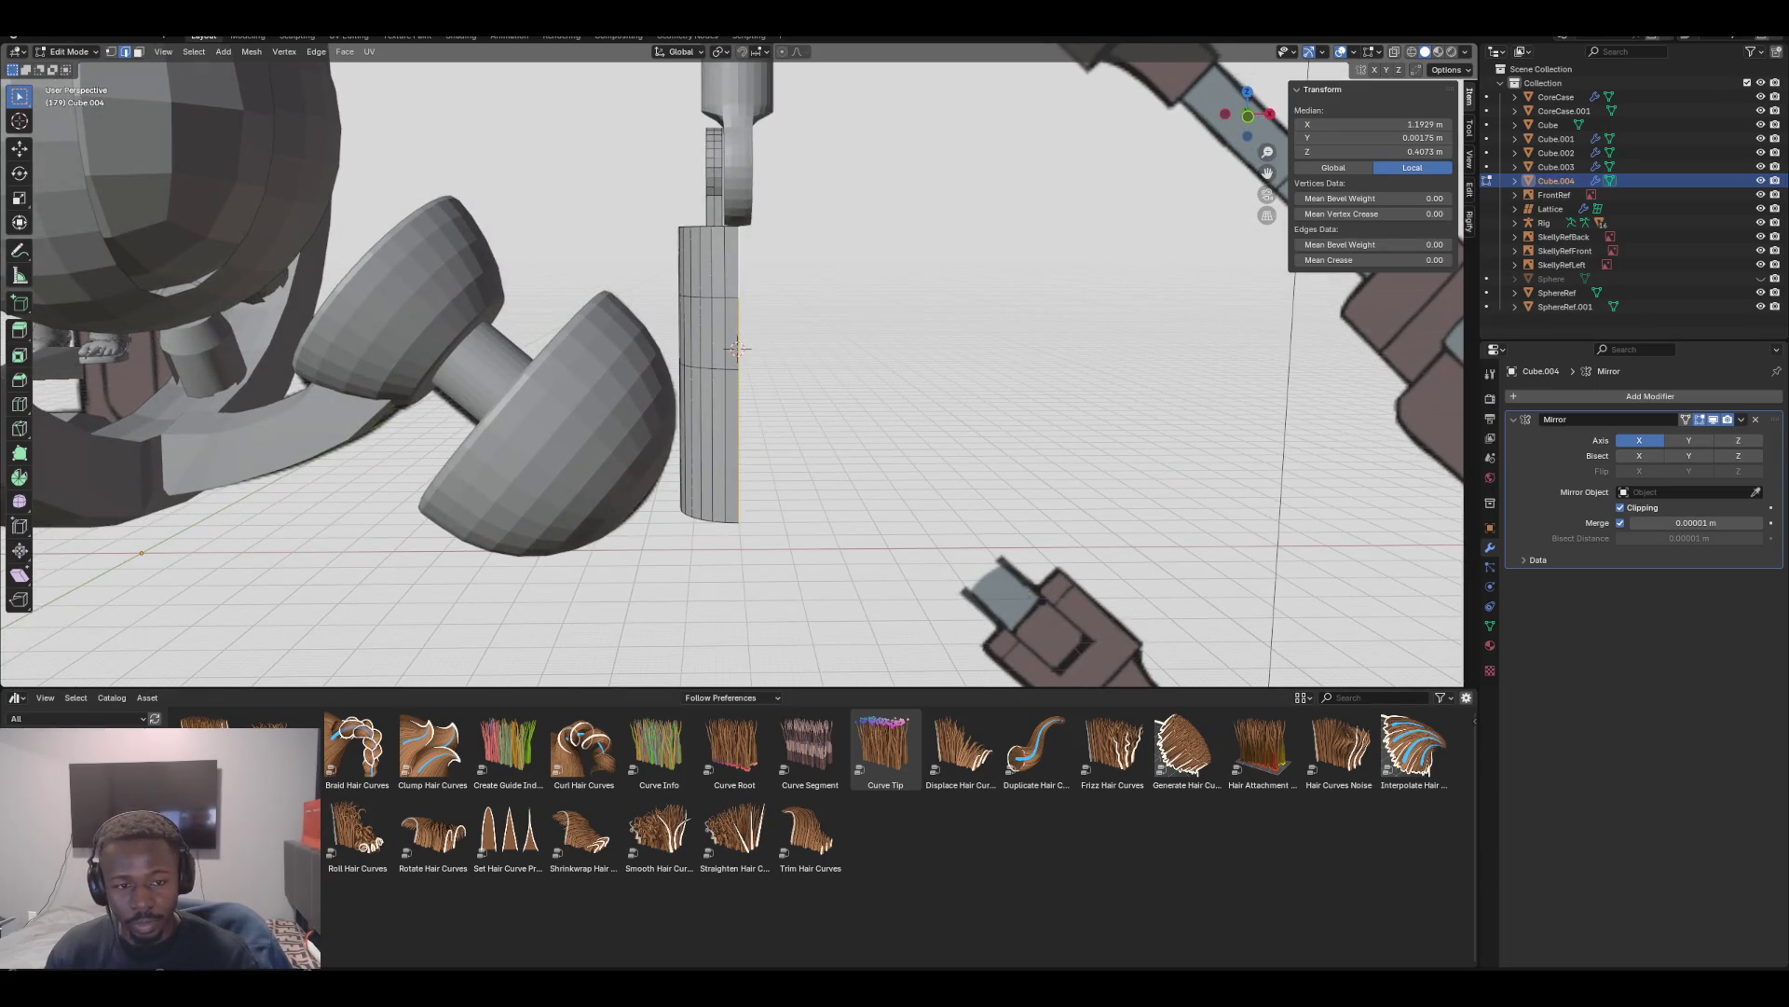
scroll(738, 348, down, 8)
mouse_move(737, 359)
middle_down()
mouse_move(689, 358)
mouse_move(738, 360)
middle_up()
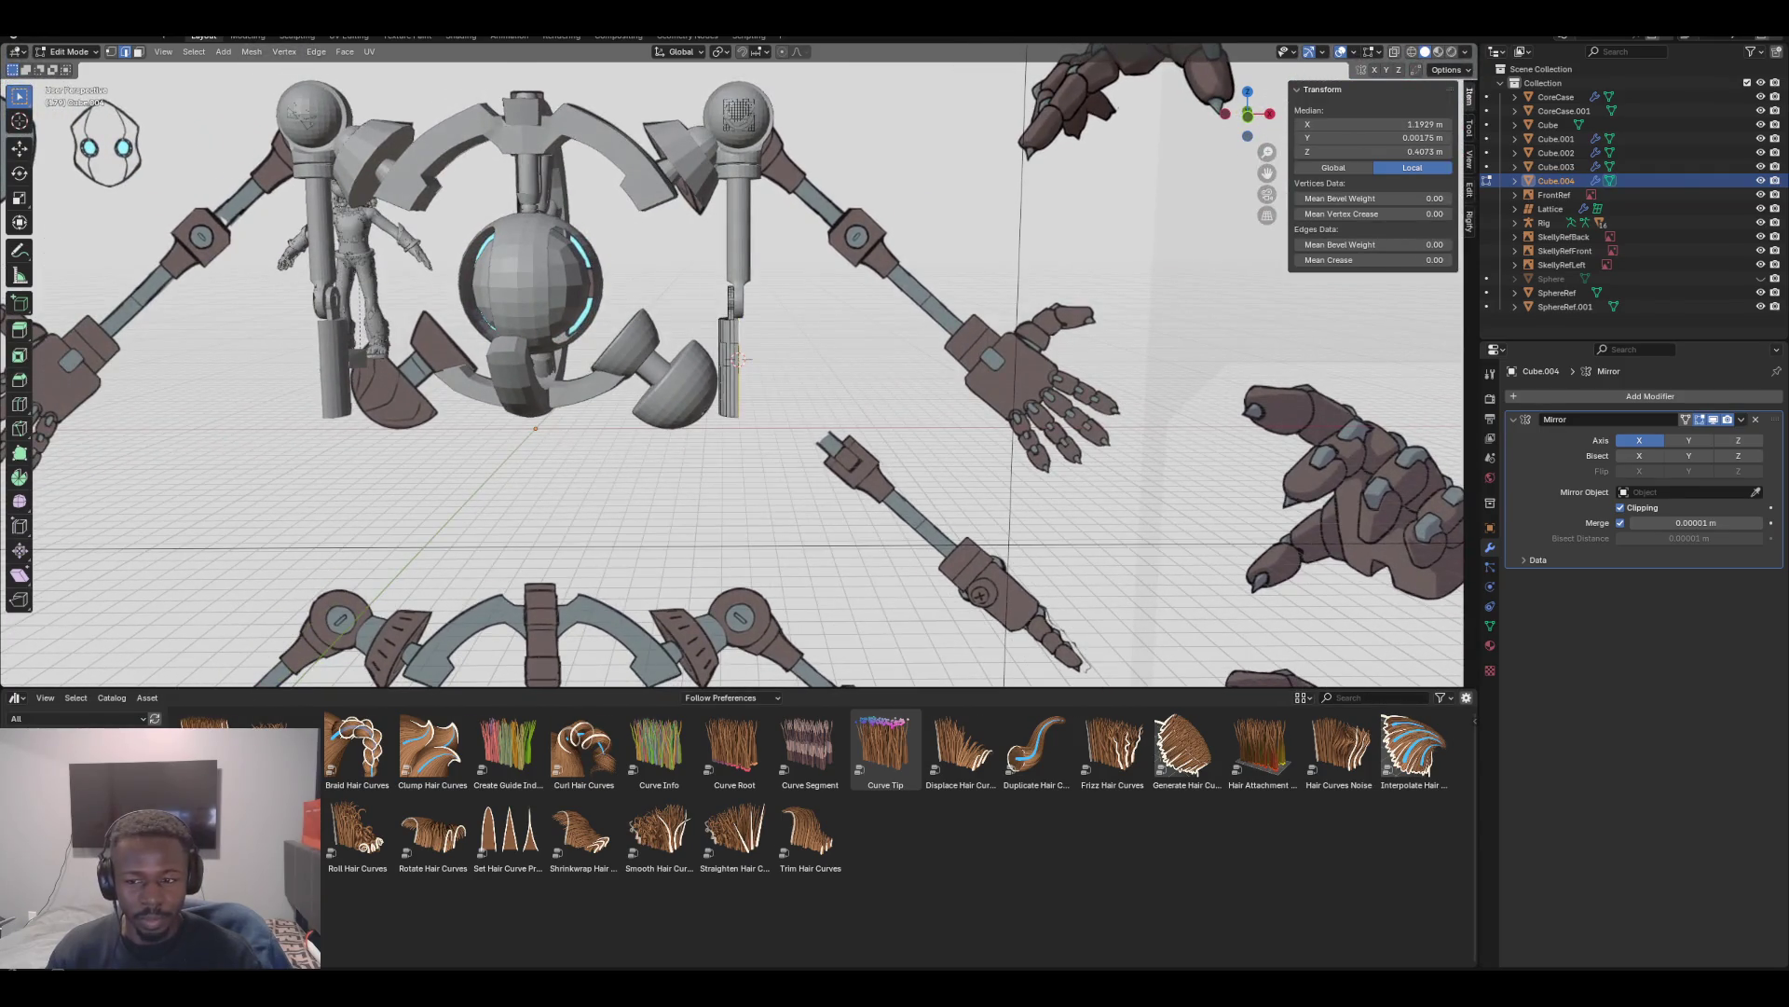
Undo the earlier mirror setup and reselect the whole sleeve piece in Edit Mode
key(ctrl+z)
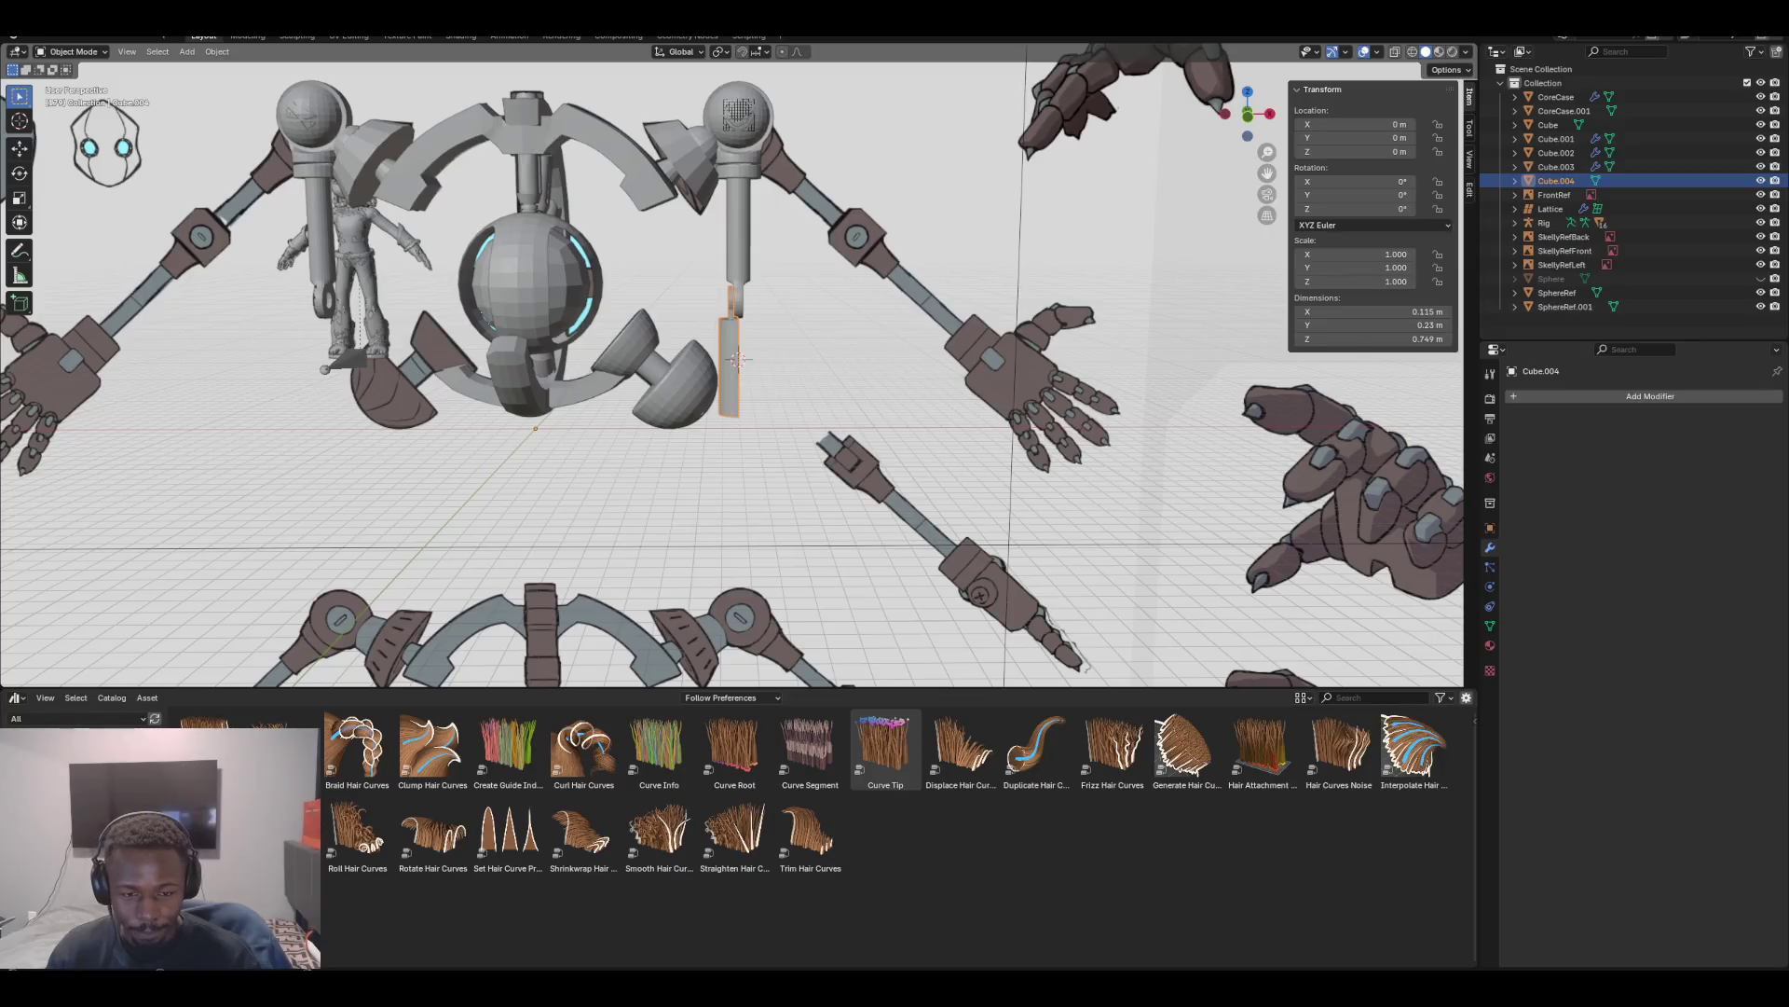
key(F3)
text(sy)
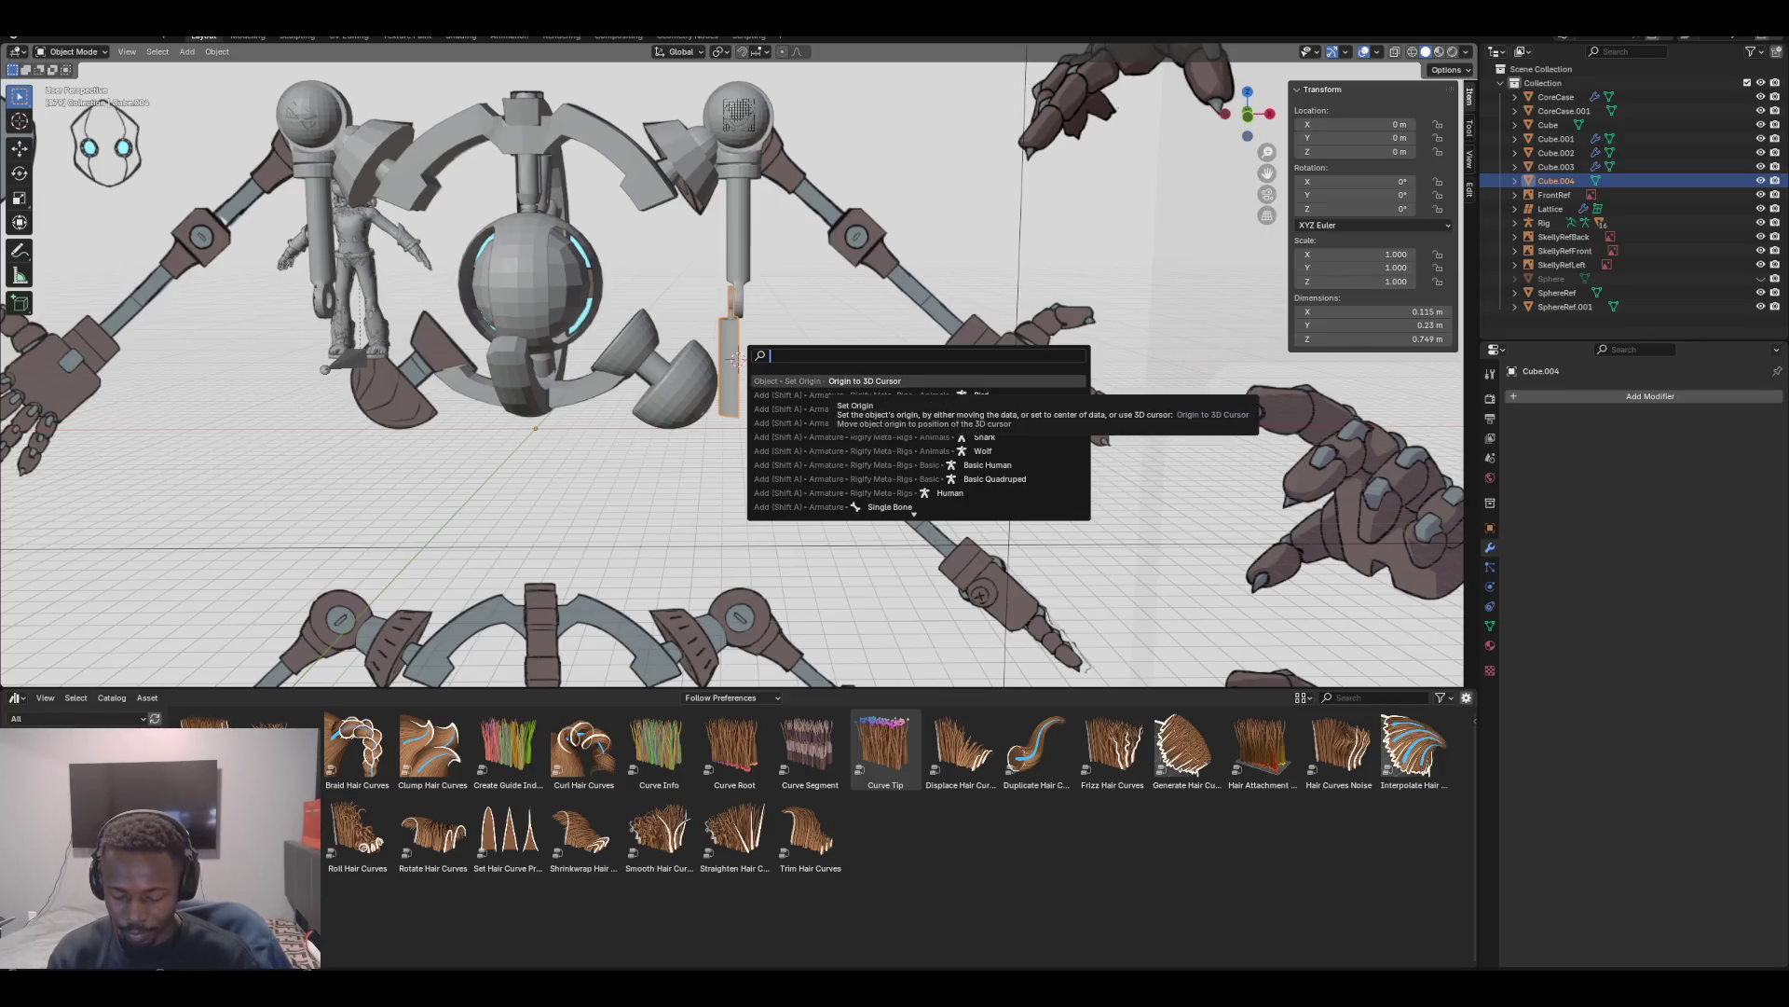
text(mm)
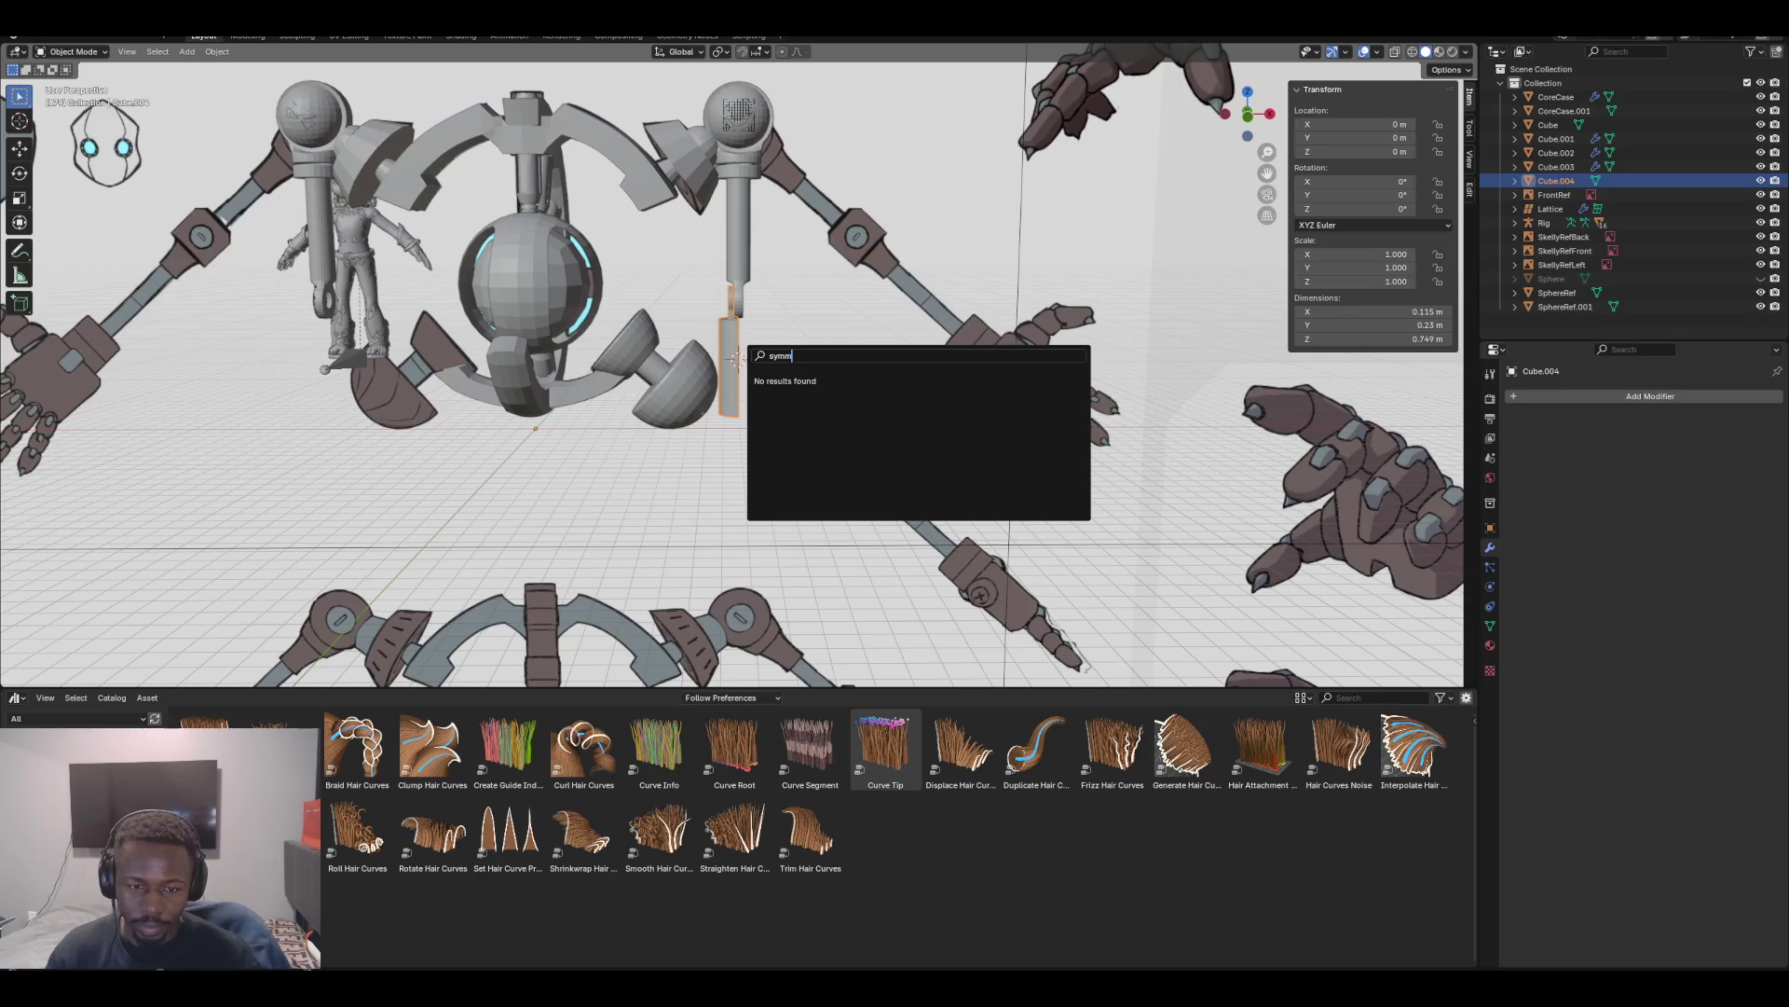
key(Escape)
key(Tab)
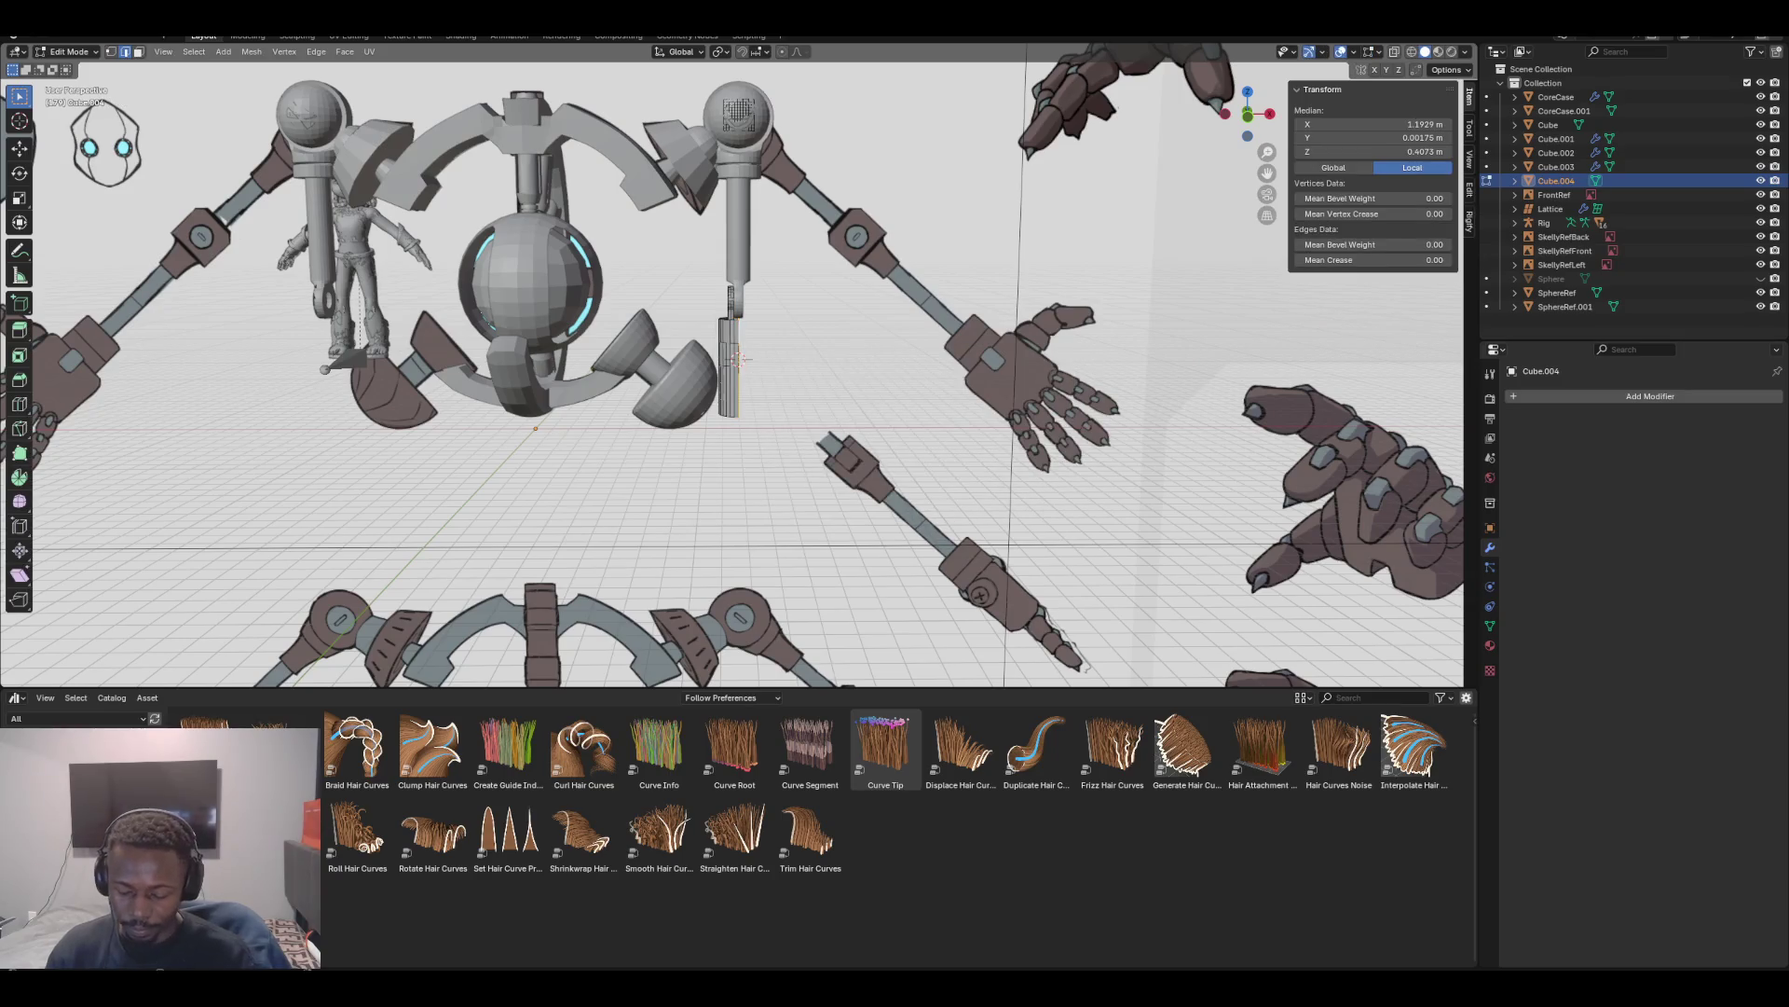
key(l)
key(s)
key(y)
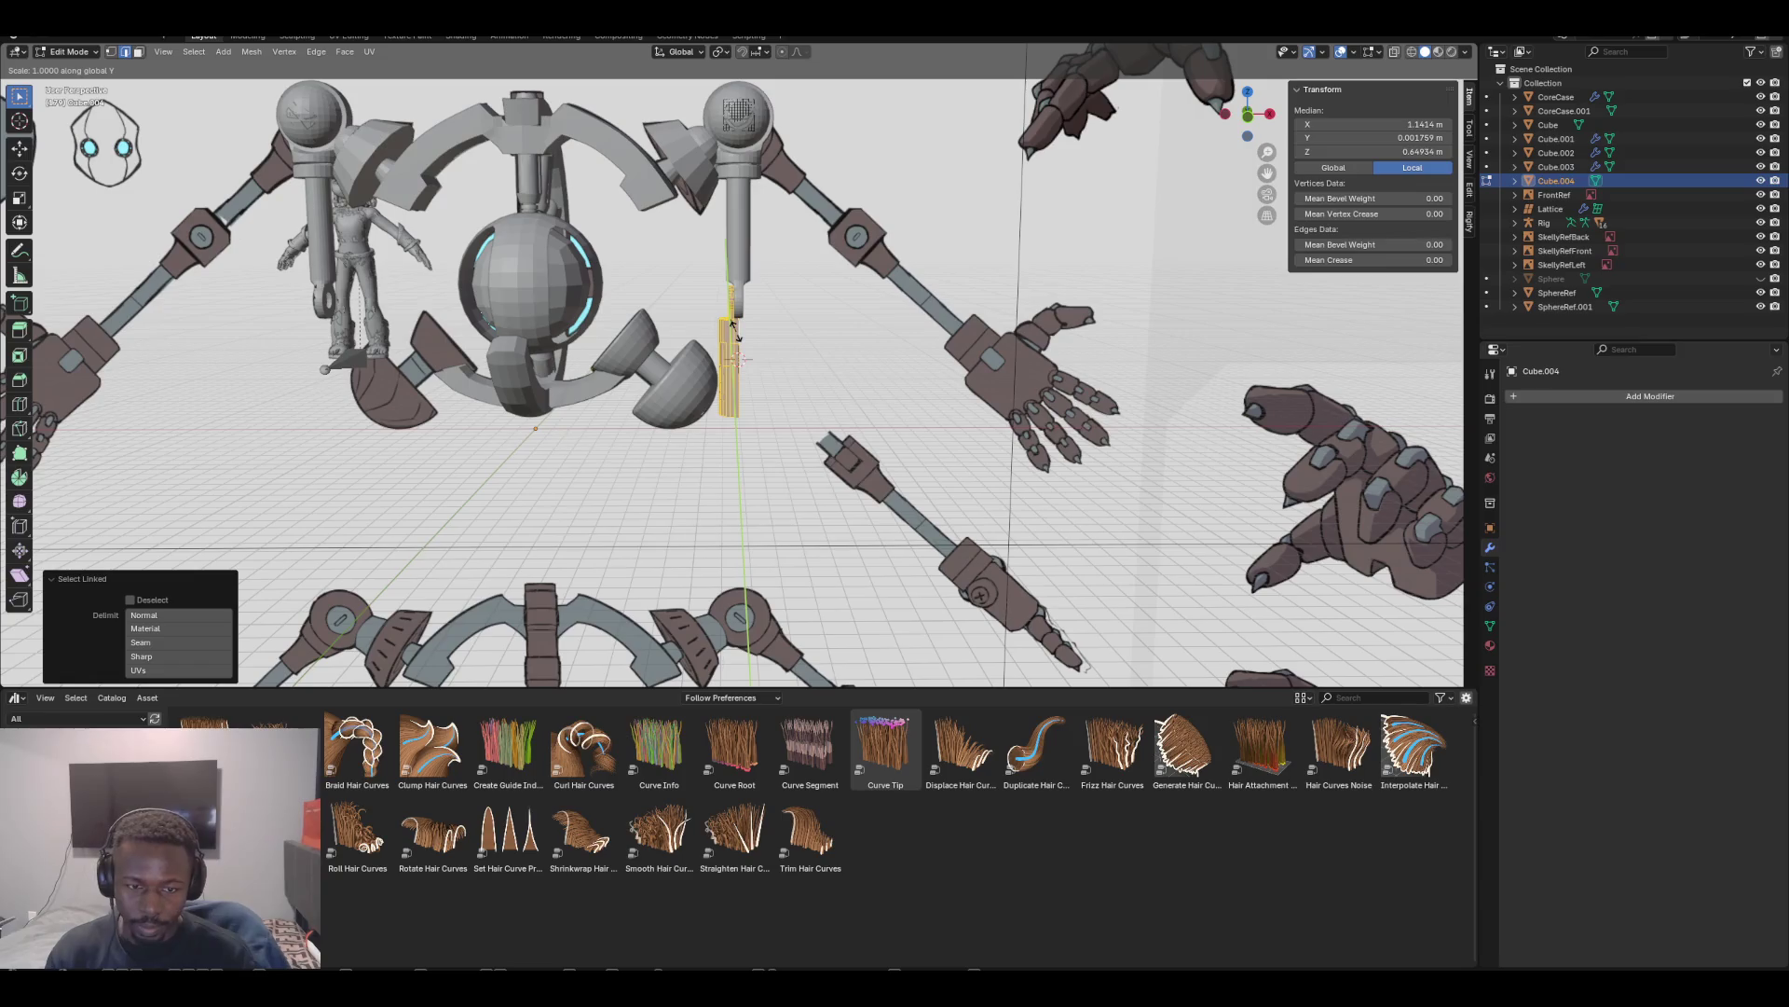
key(Escape)
Run Symmetrize on the sleeve, select all, and add a Mirror modifier
key(F3)
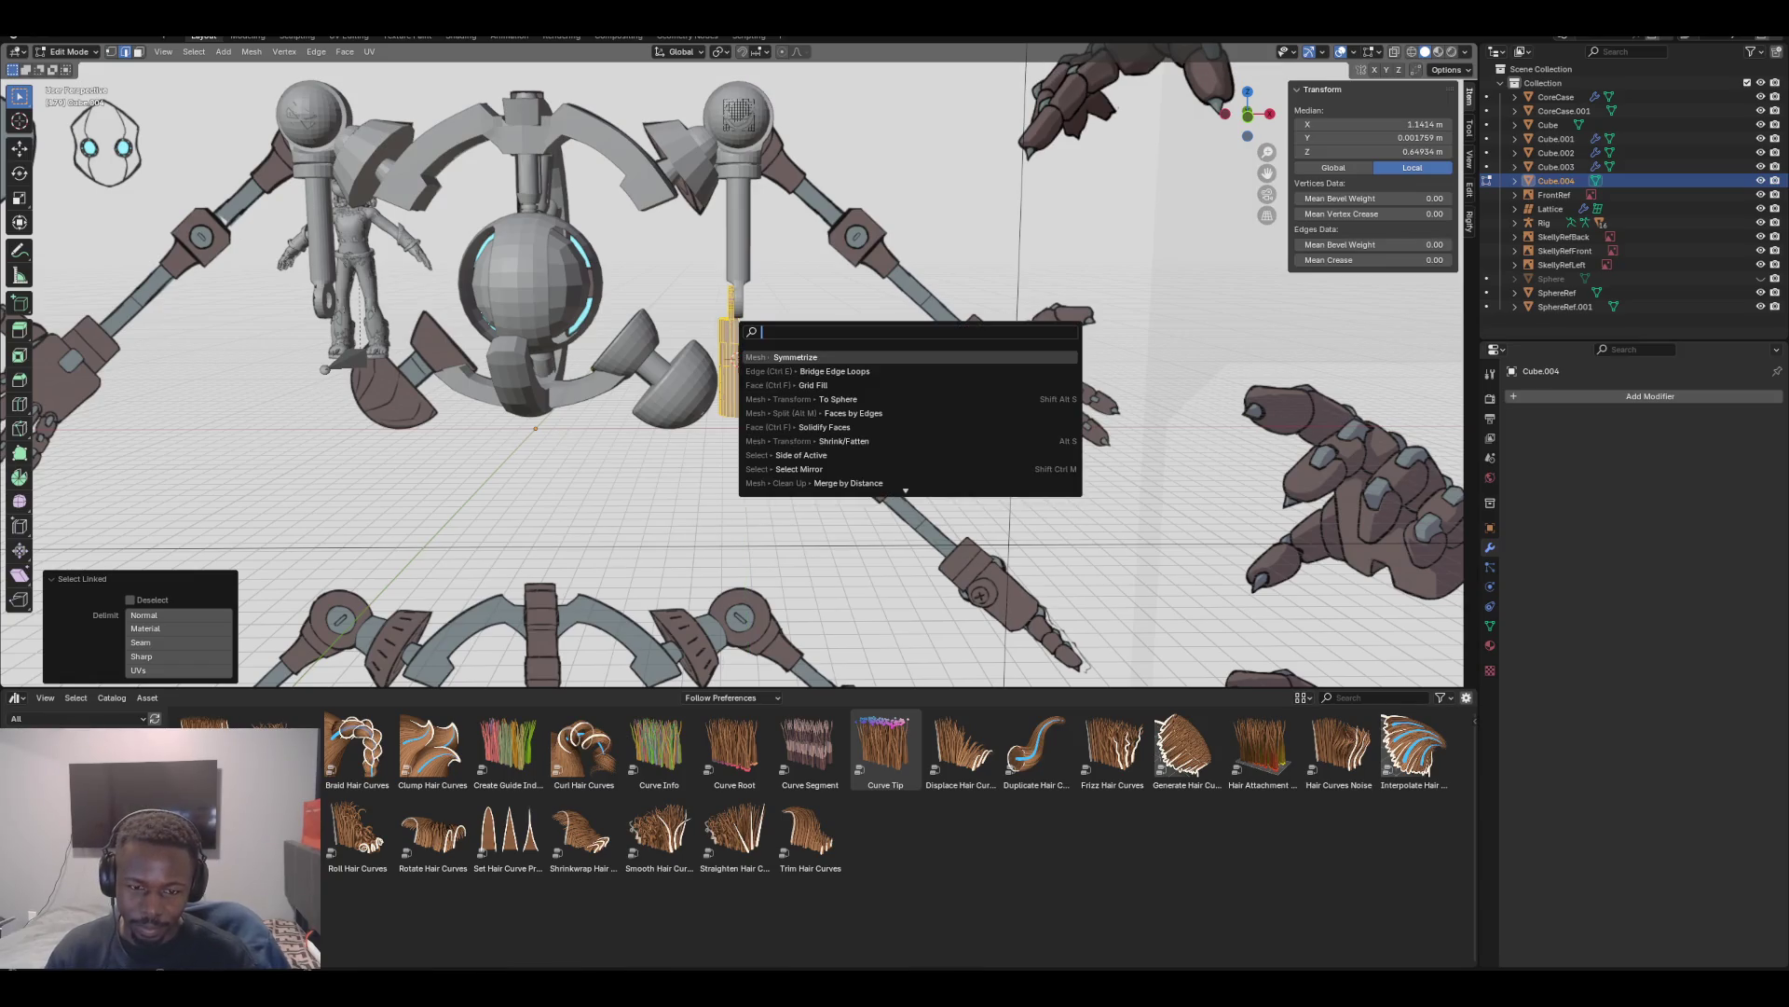
key(Return)
key(a)
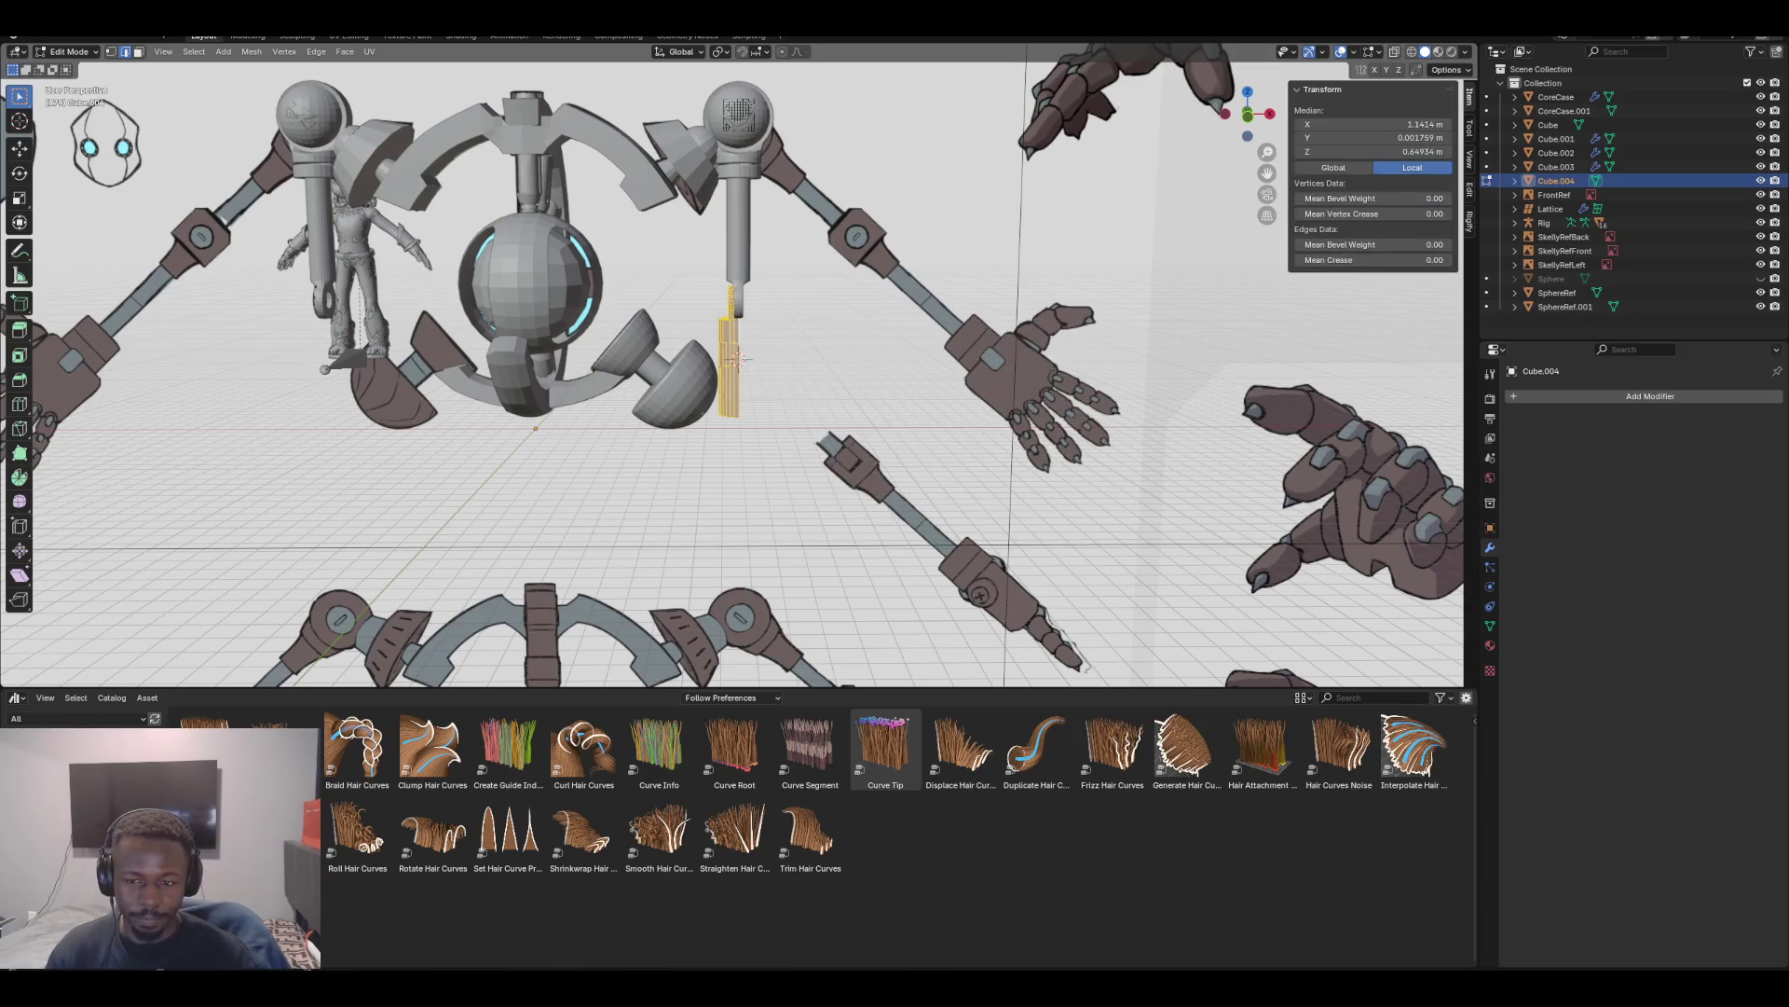
key(ctrl+shift+m)
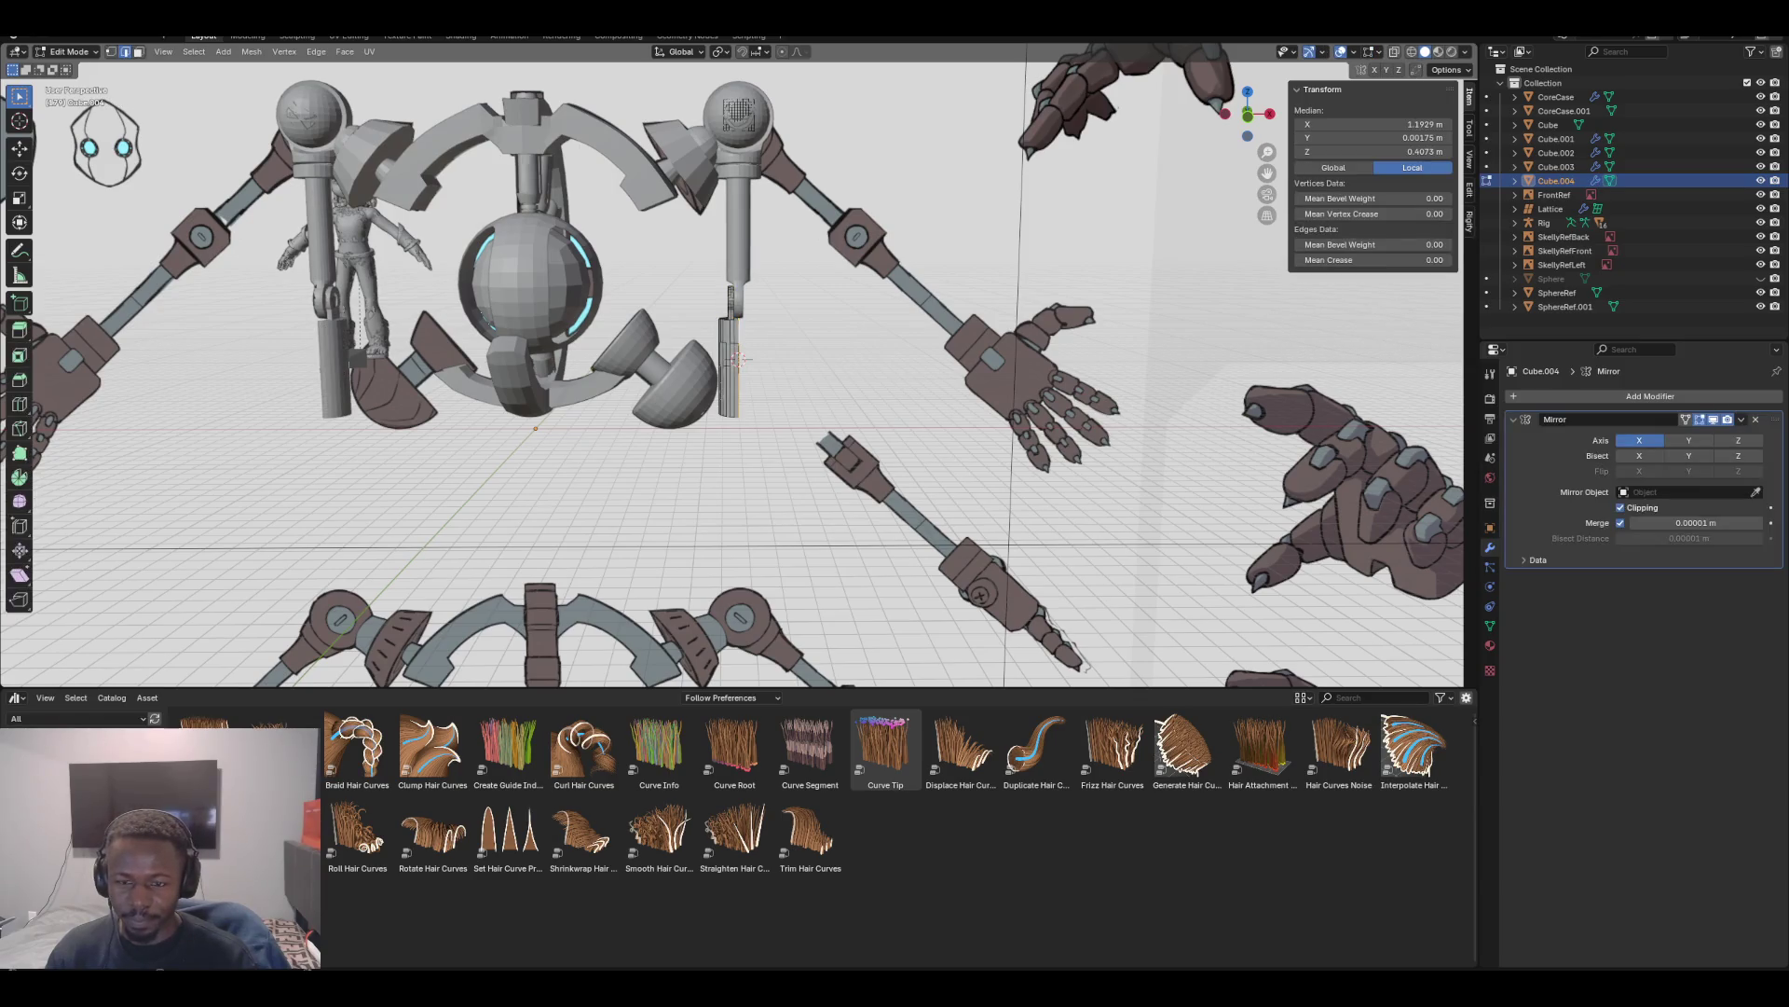
Duplicate the connected sleeve half in place and flip the copy across X with scale -1
scroll(739, 358, up, 3)
click(738, 353)
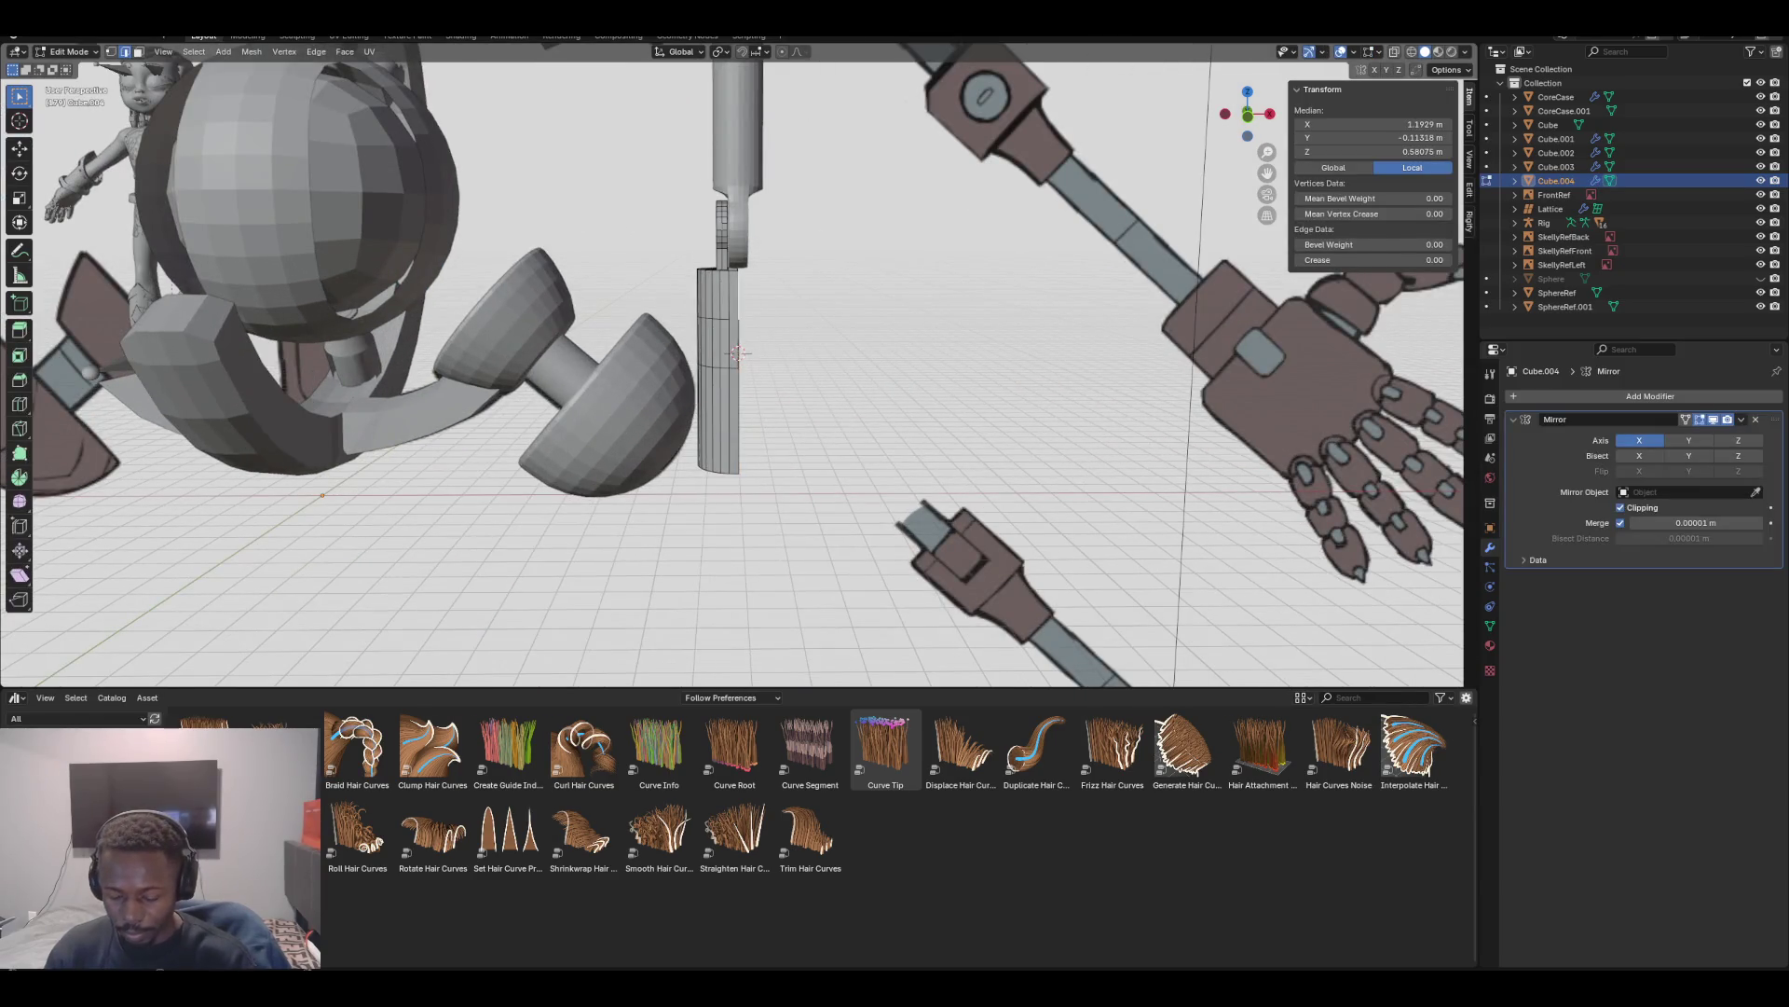
key(l)
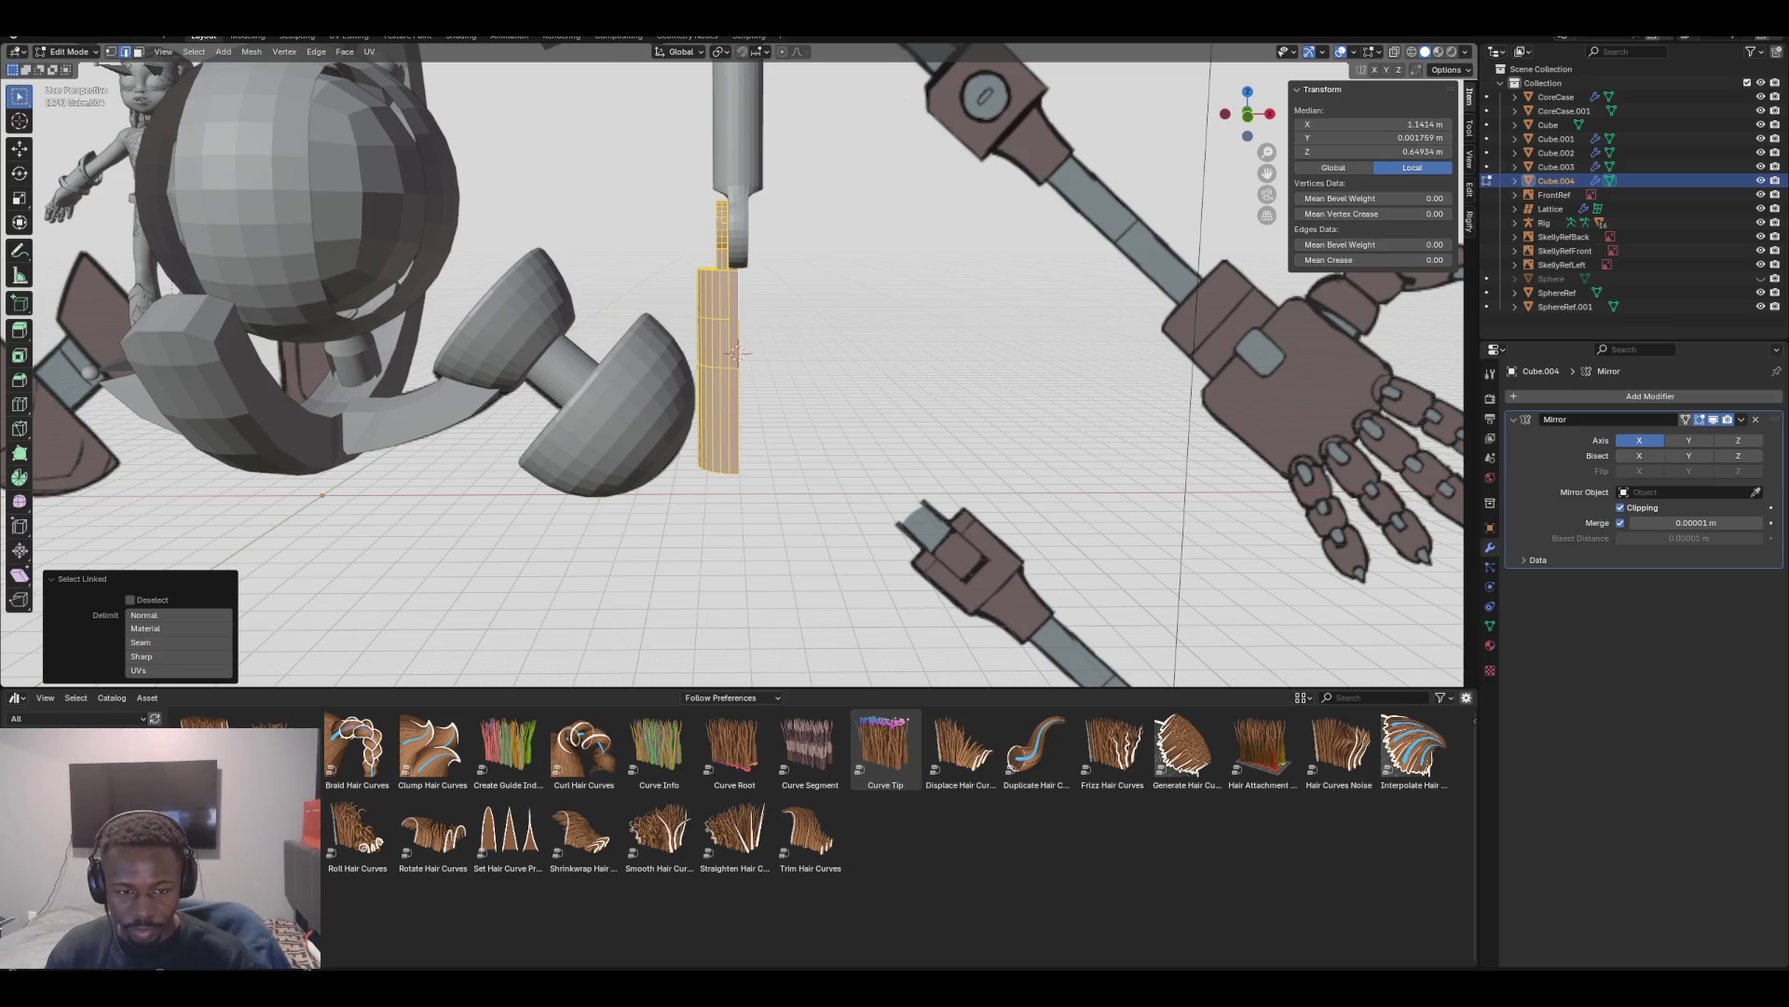
key(shift+d)
key(Escape)
scroll(736, 349, up, 2)
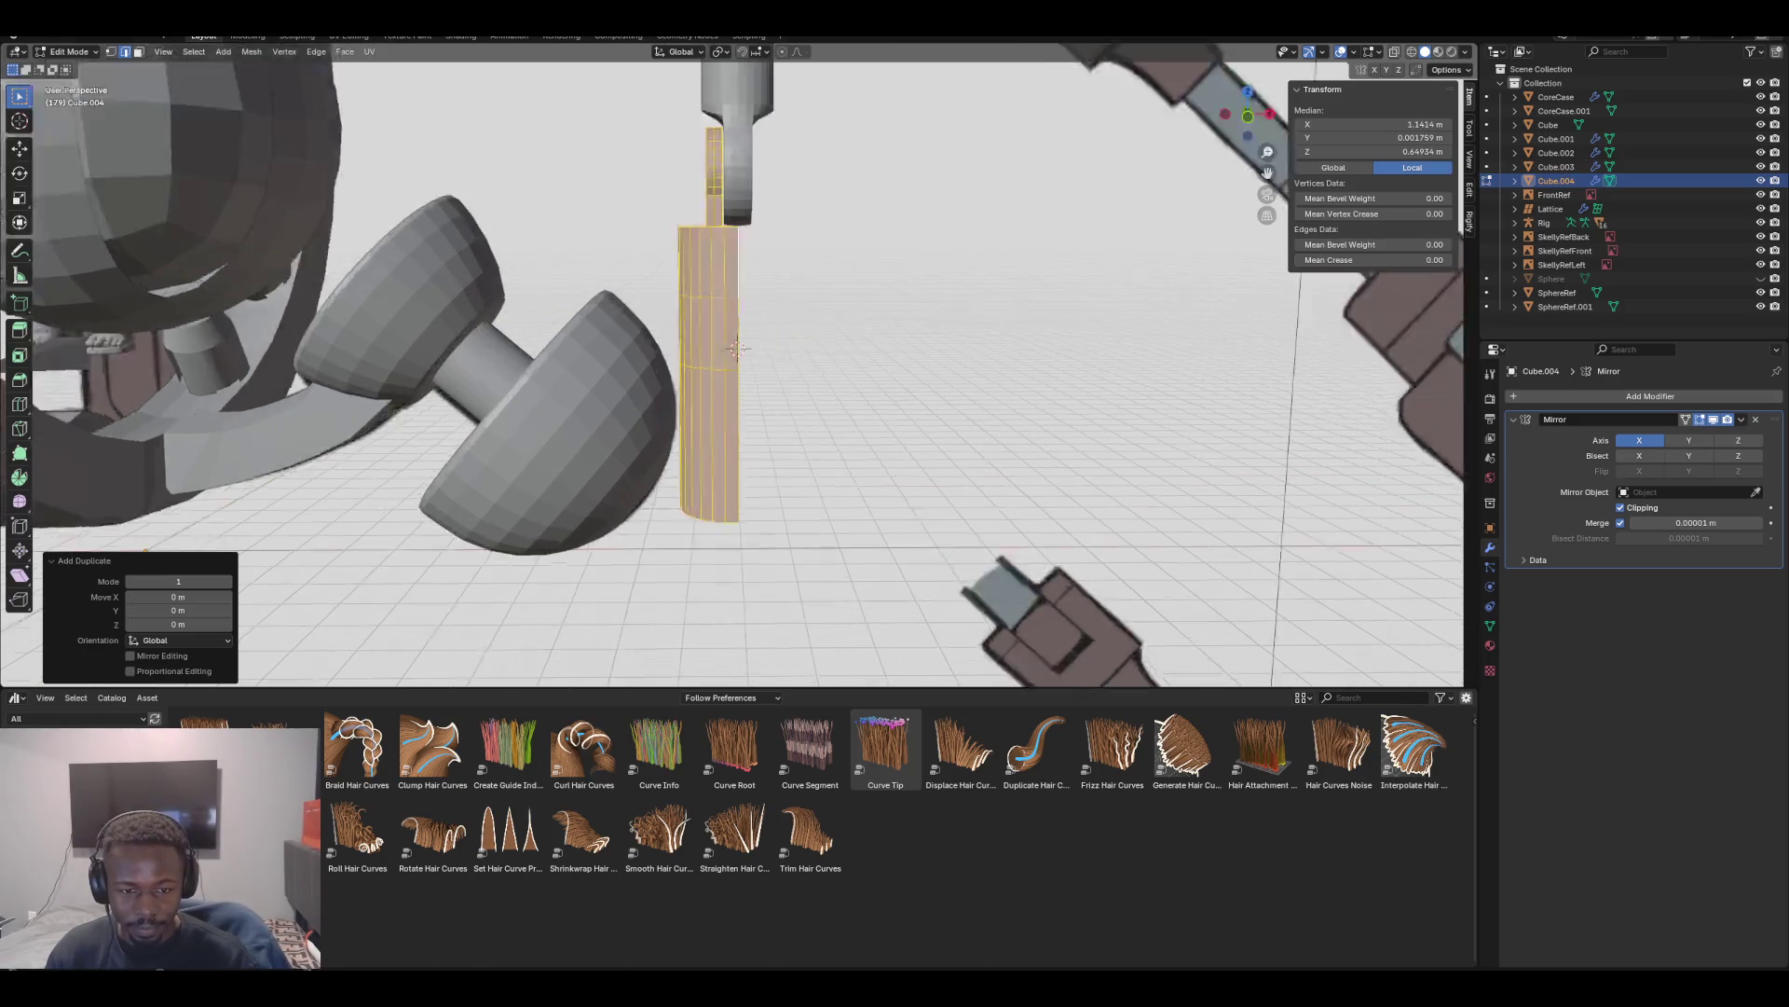
scroll(737, 350, up, 2)
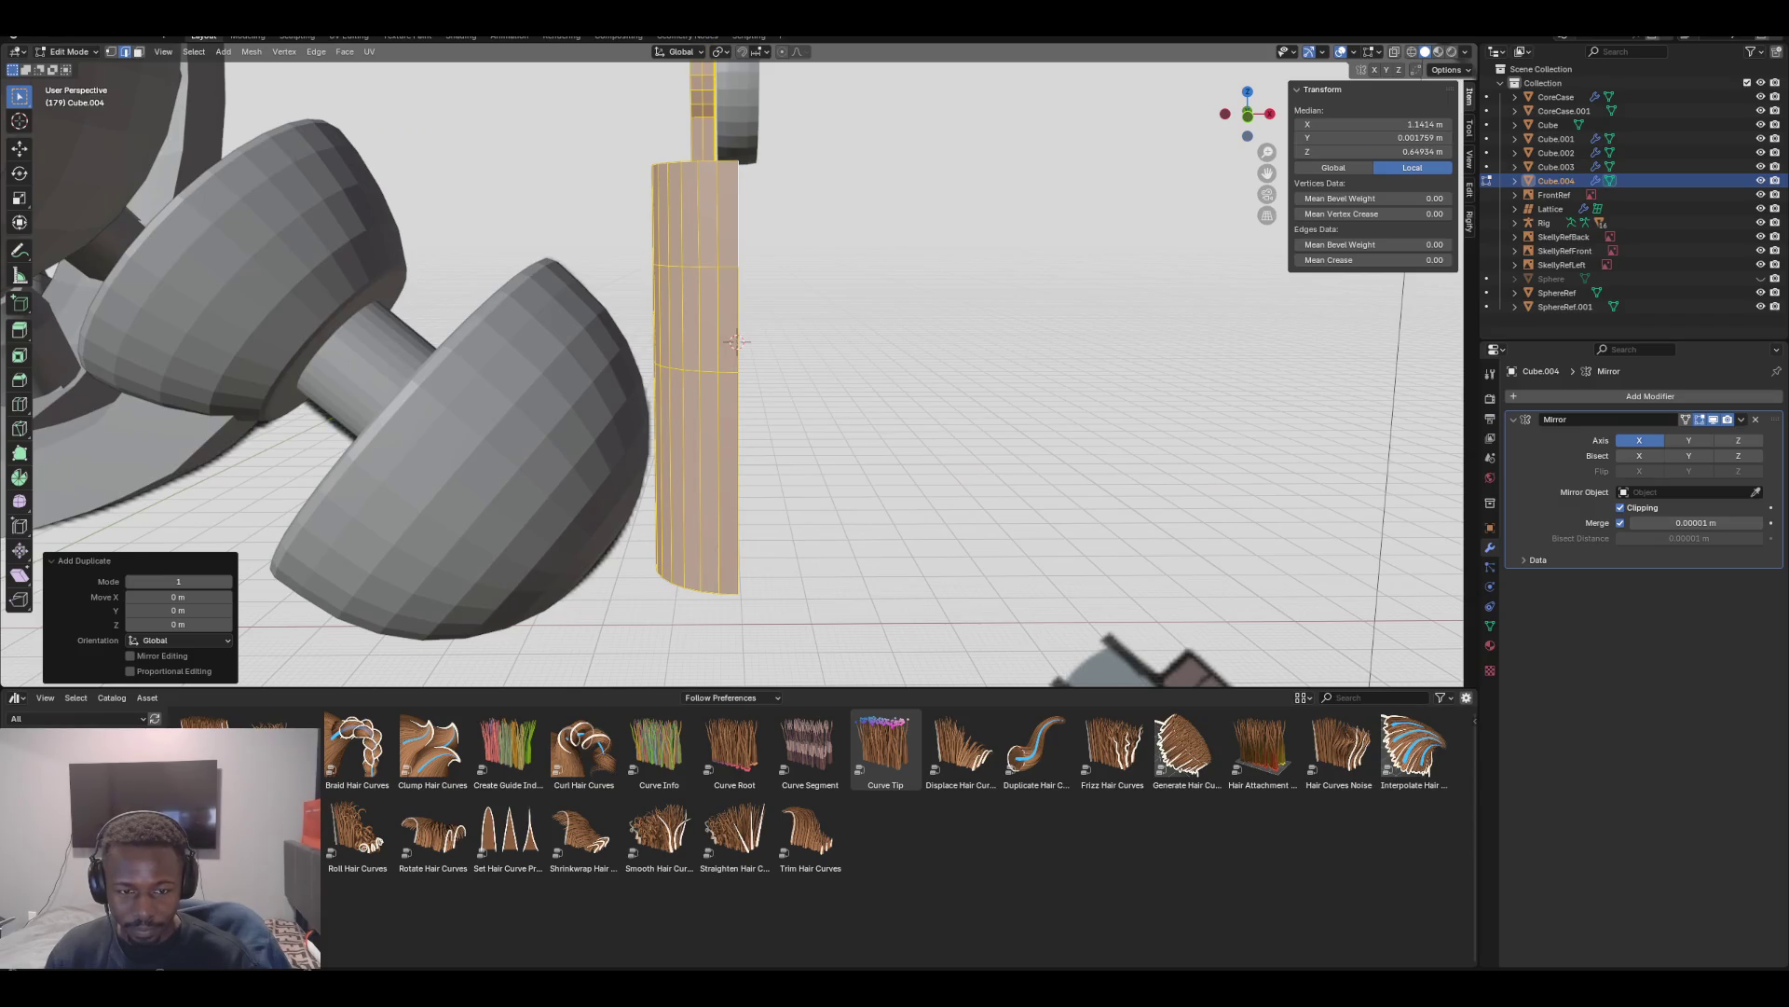
click(736, 342)
key(l)
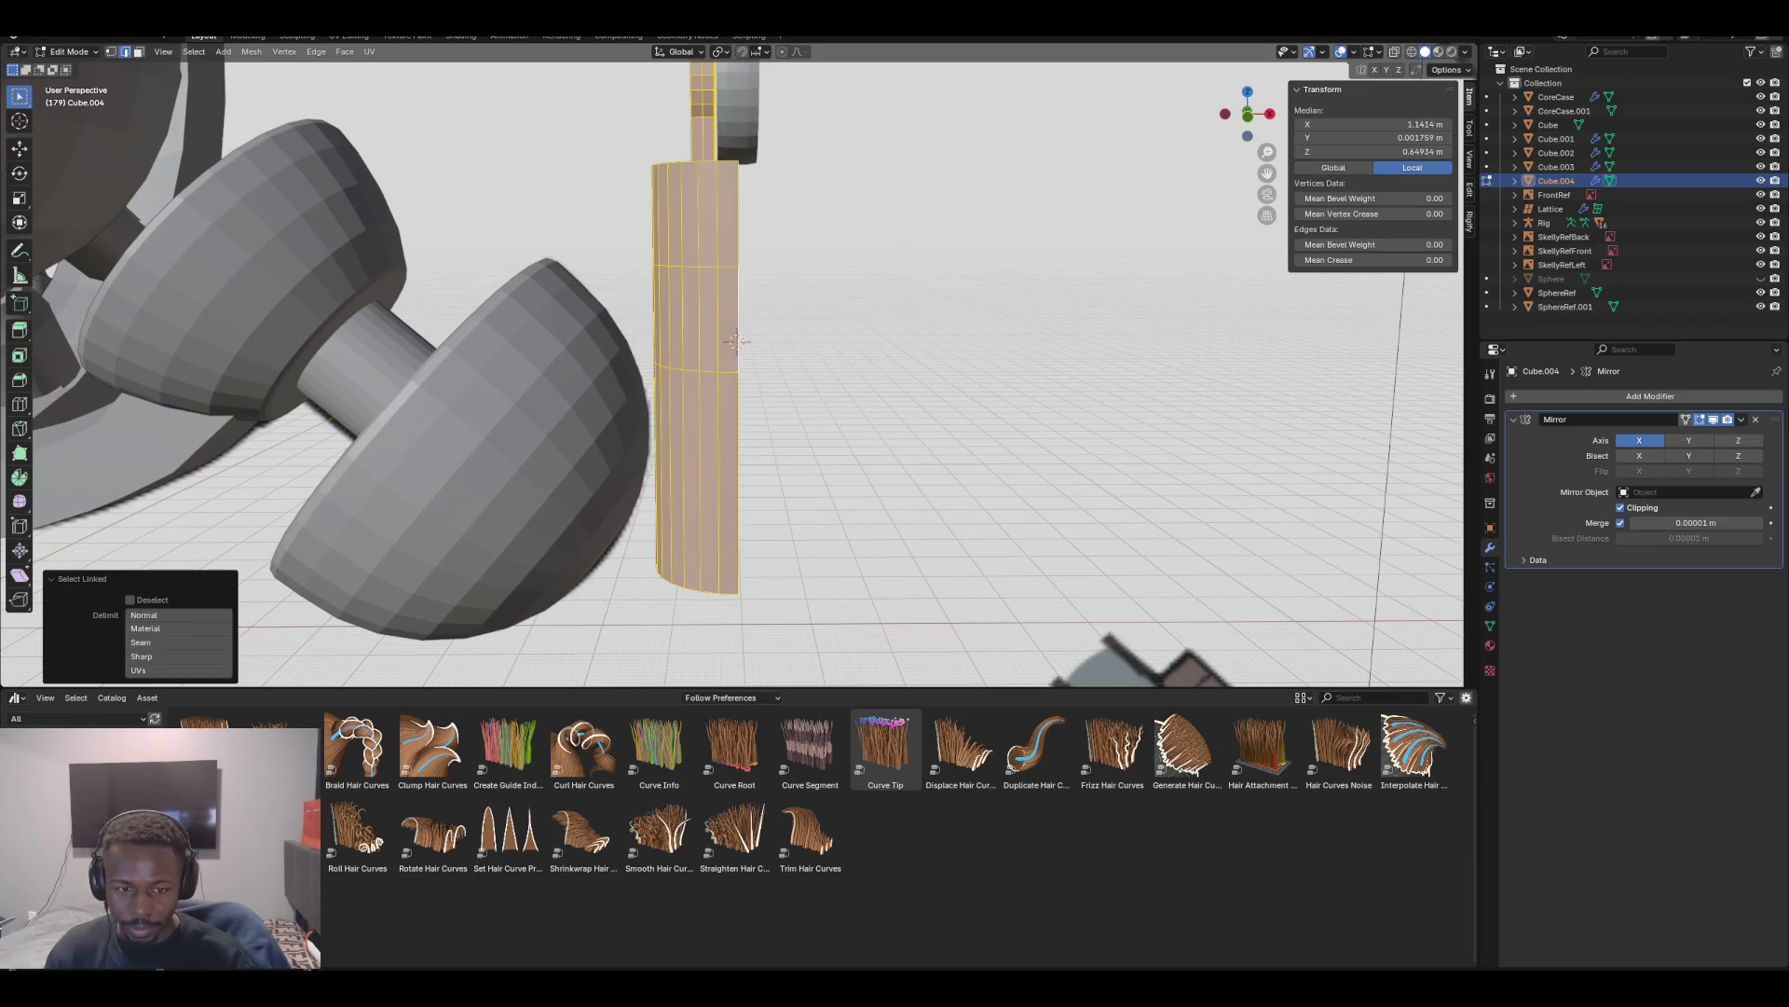
scroll(736, 342, down, 2)
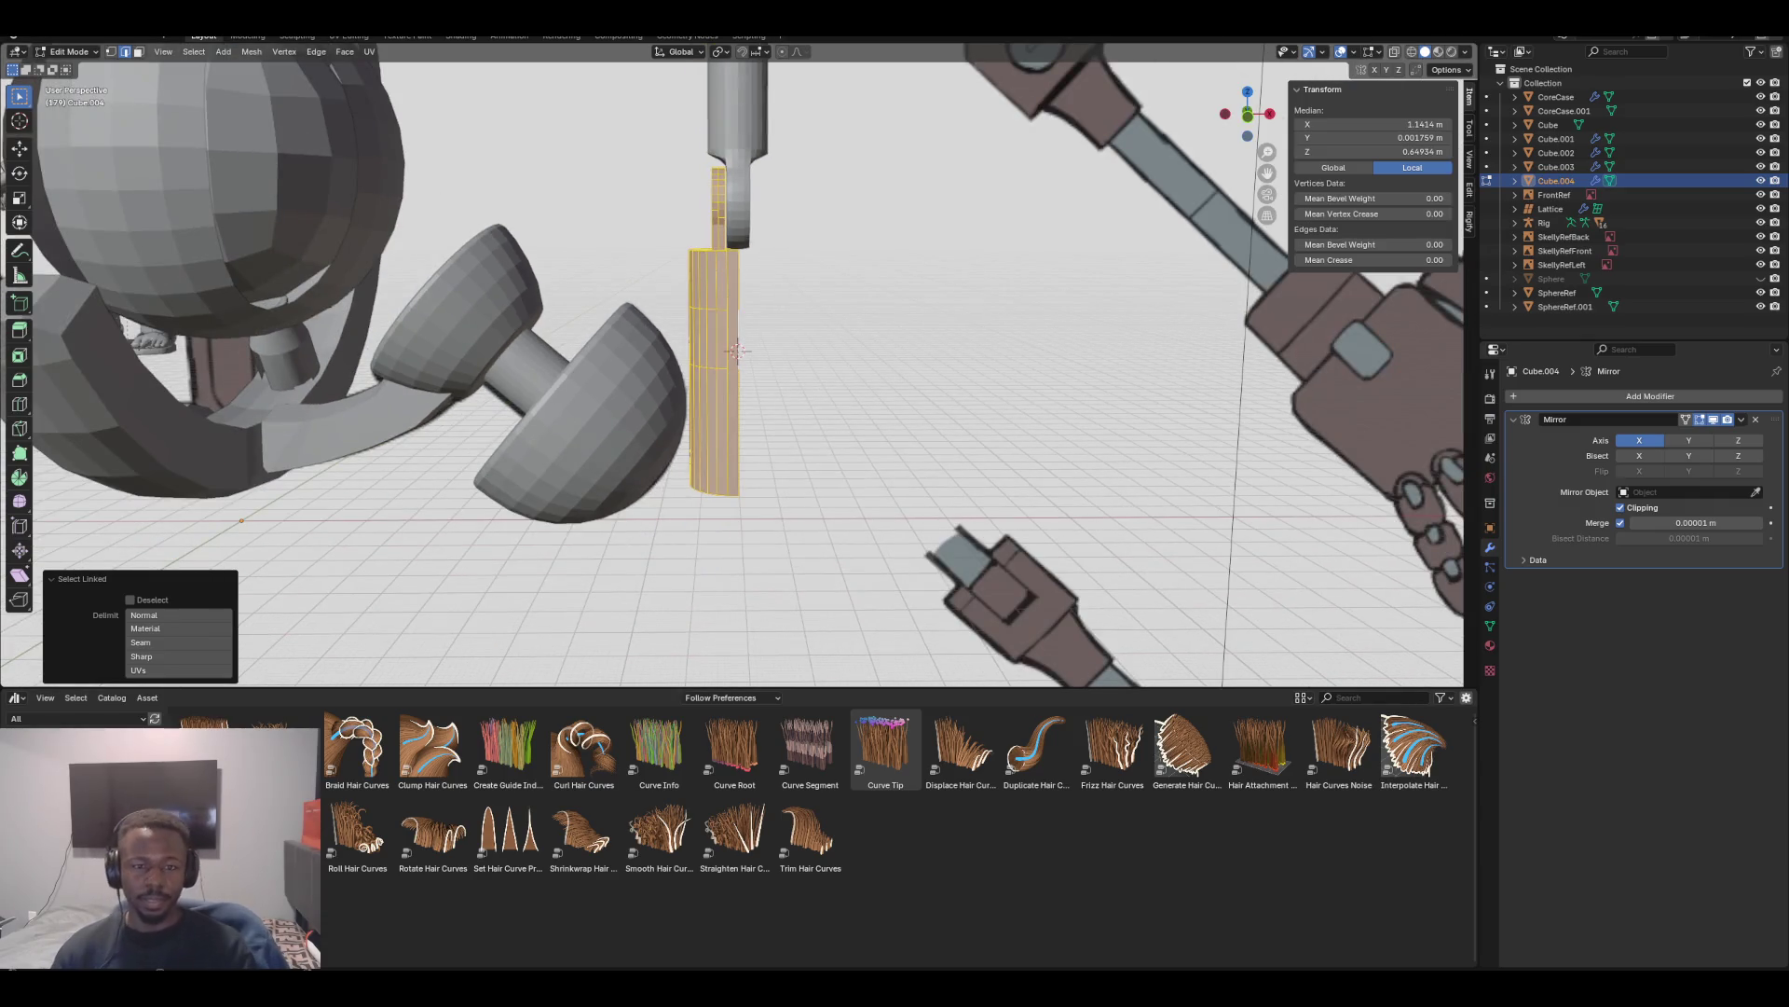
click(721, 51)
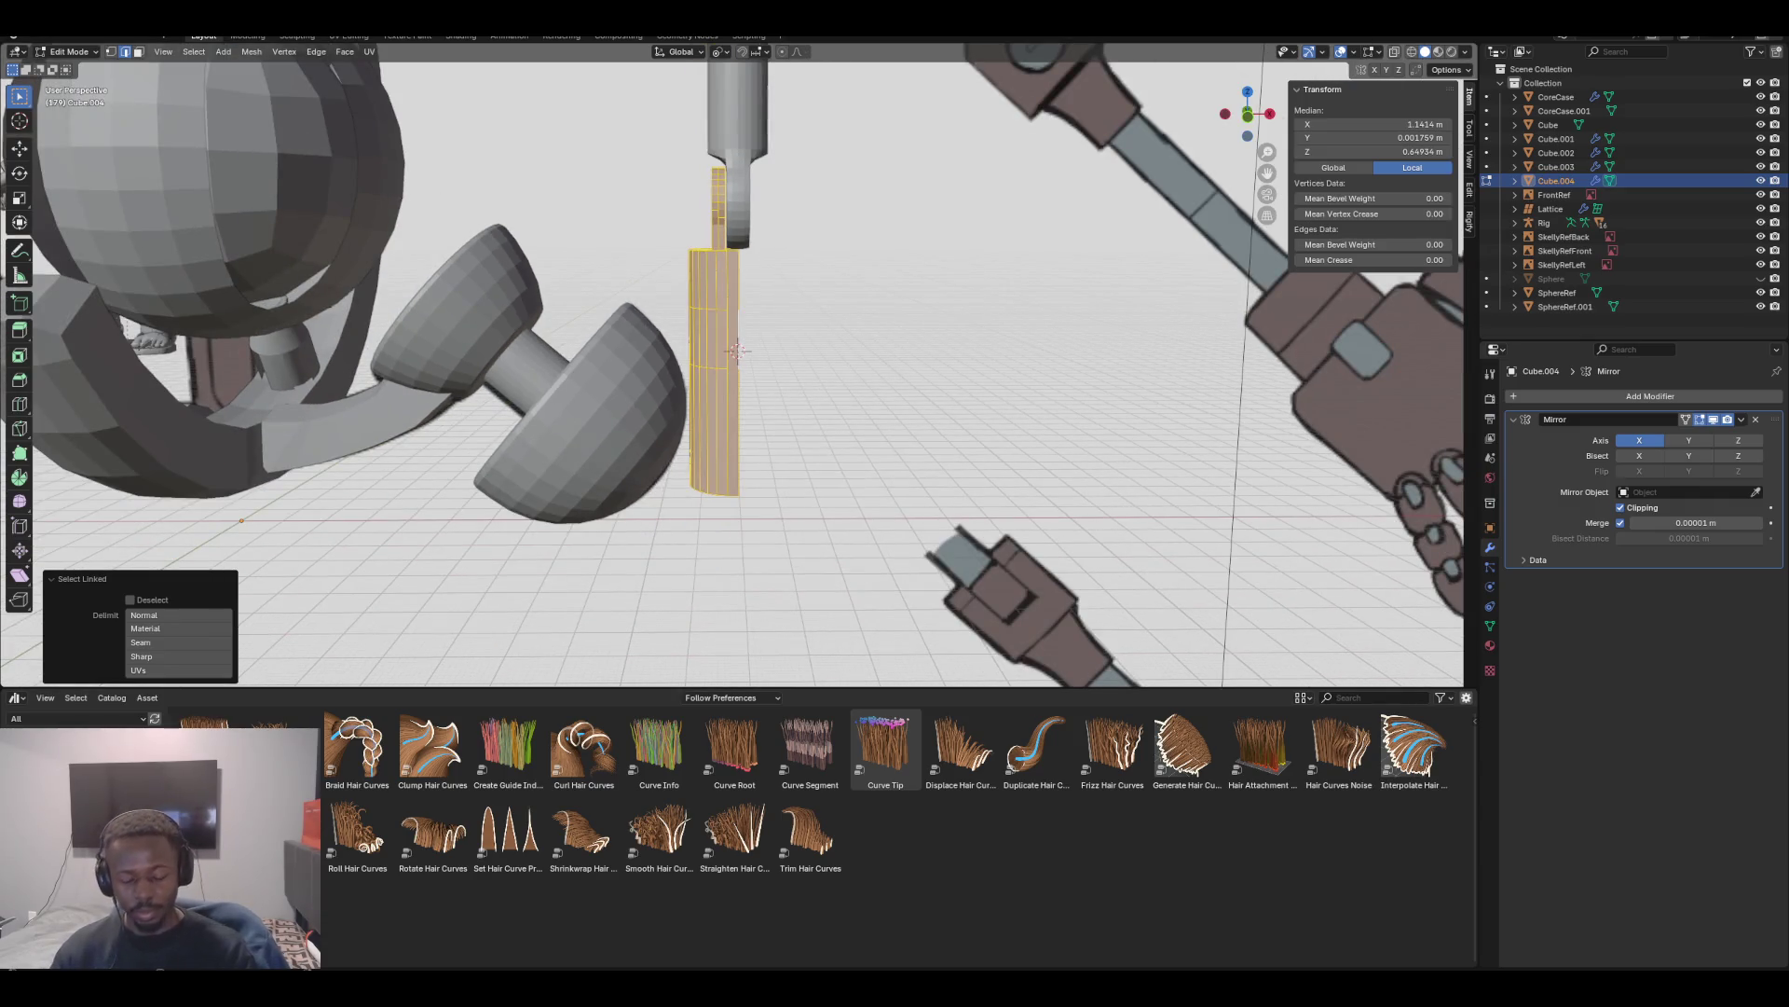
text(sx-1)
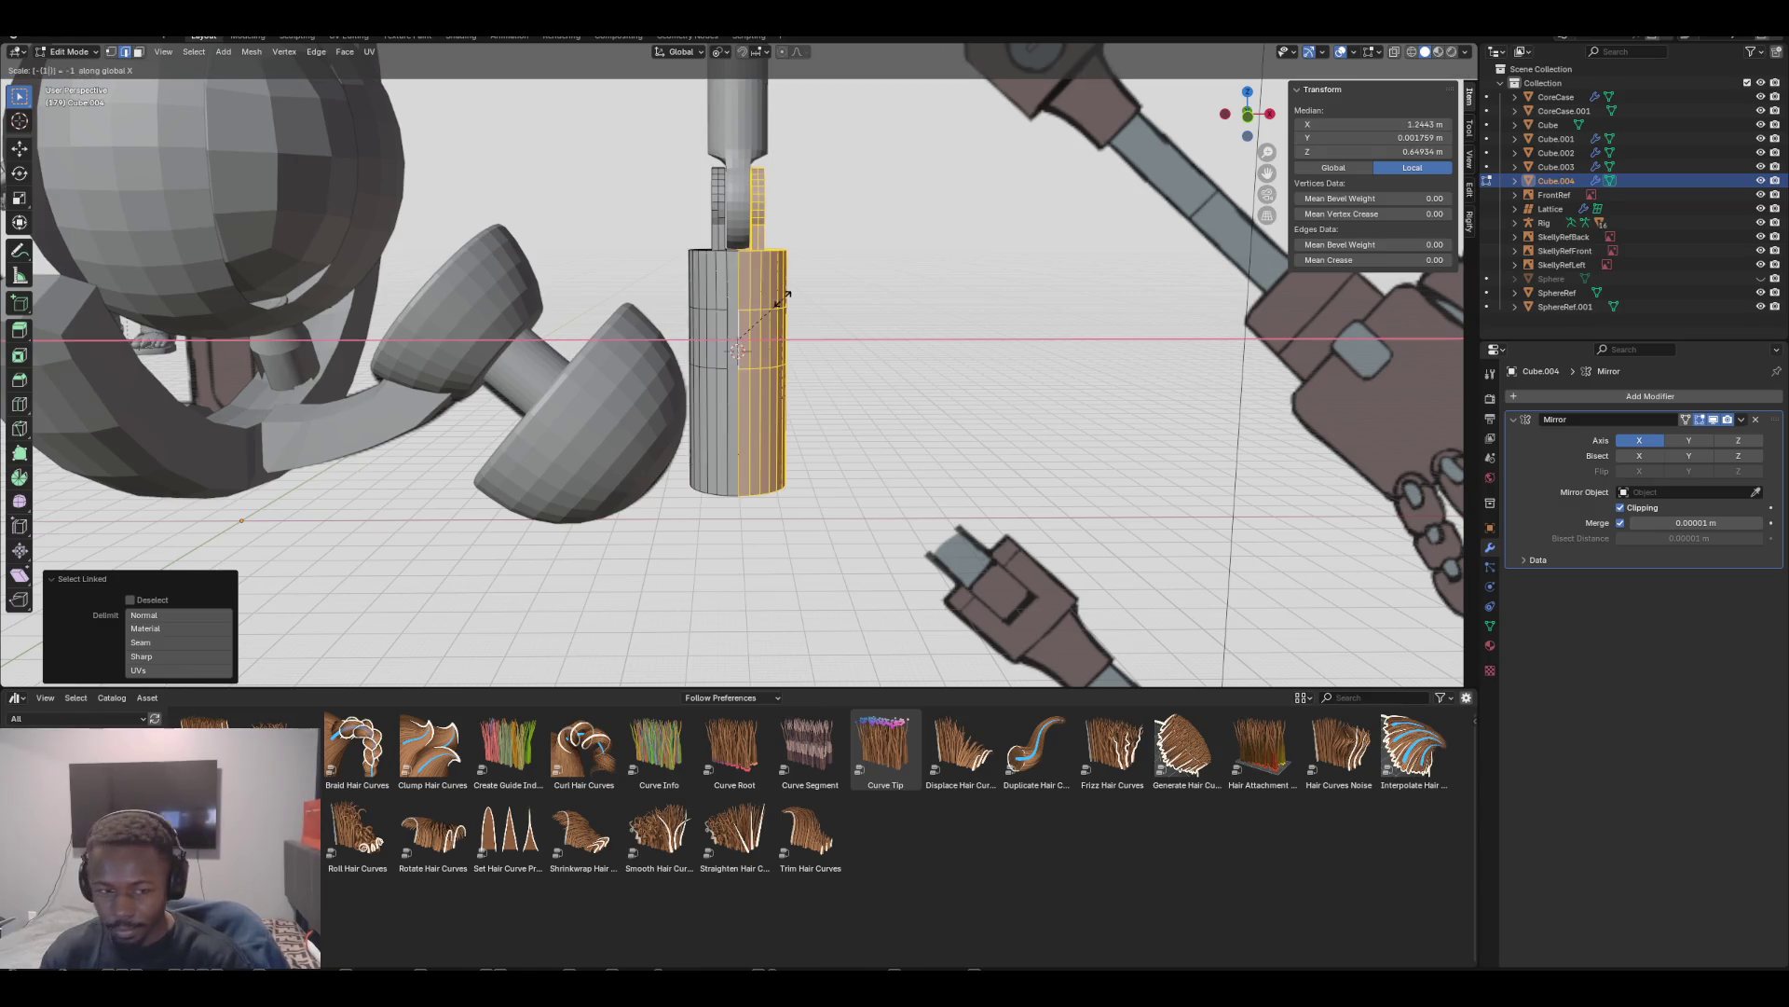
key(Return)
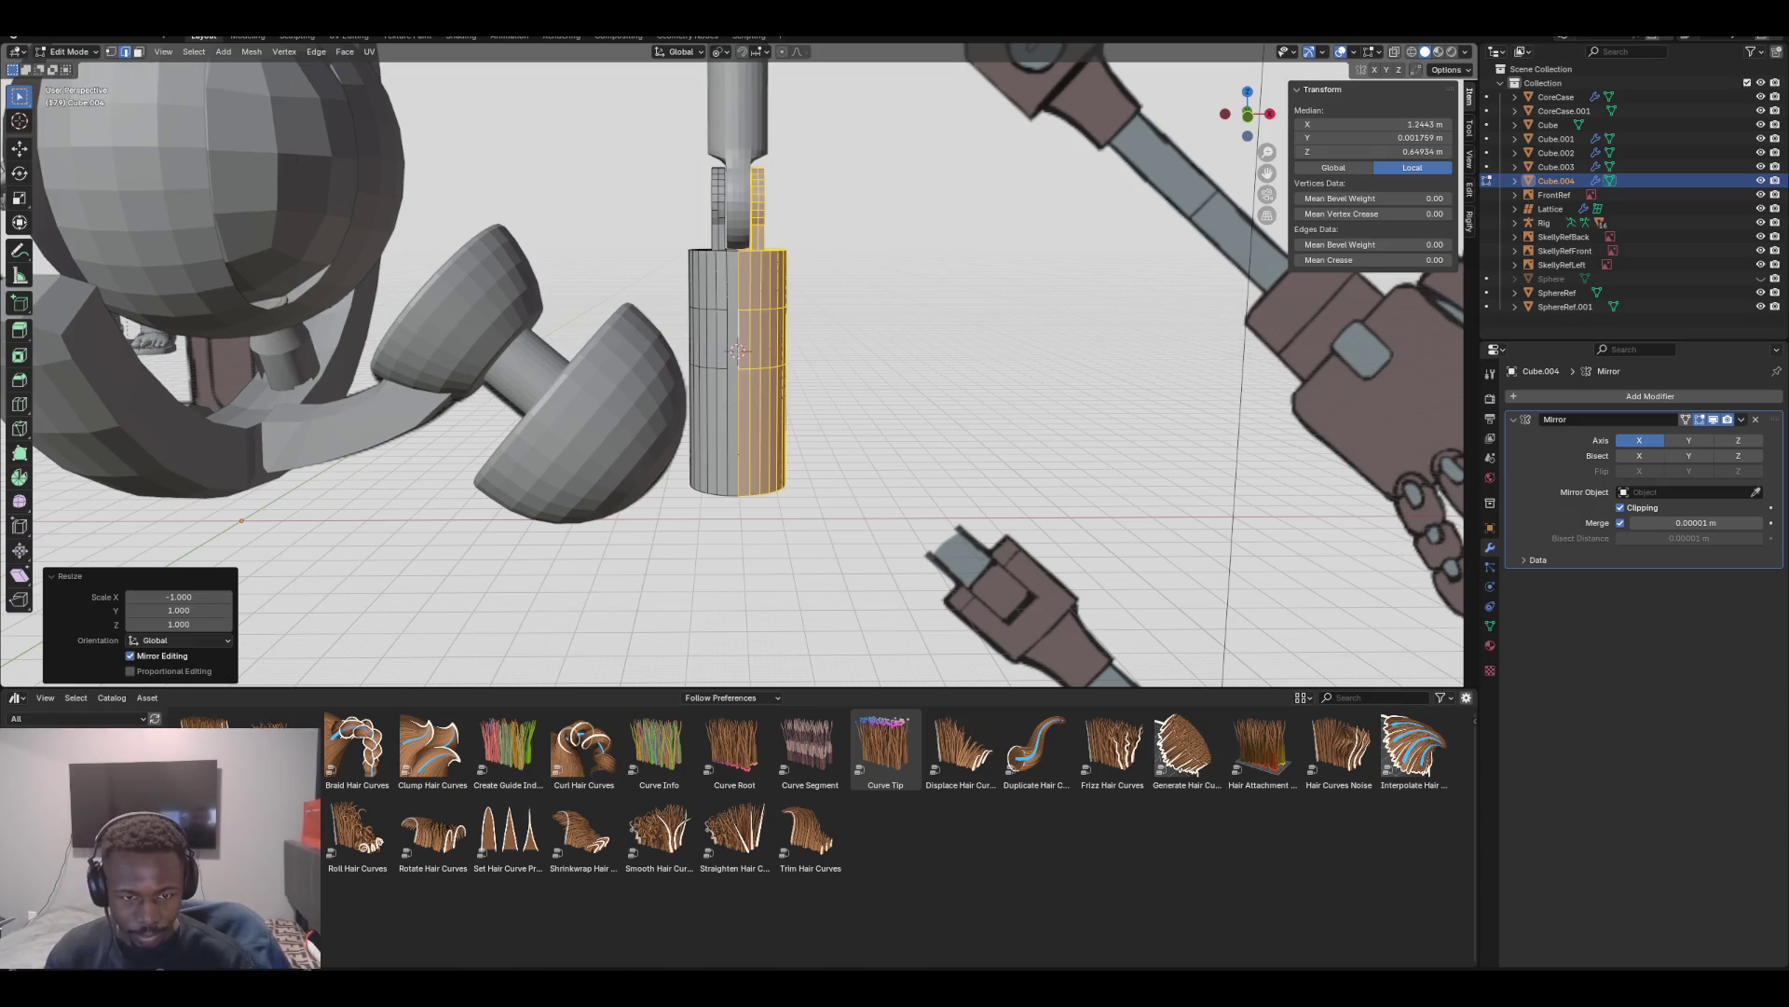
Snap the 3D cursor to the sleeve's centre and merge its overlapping vertices by distance
key(l)
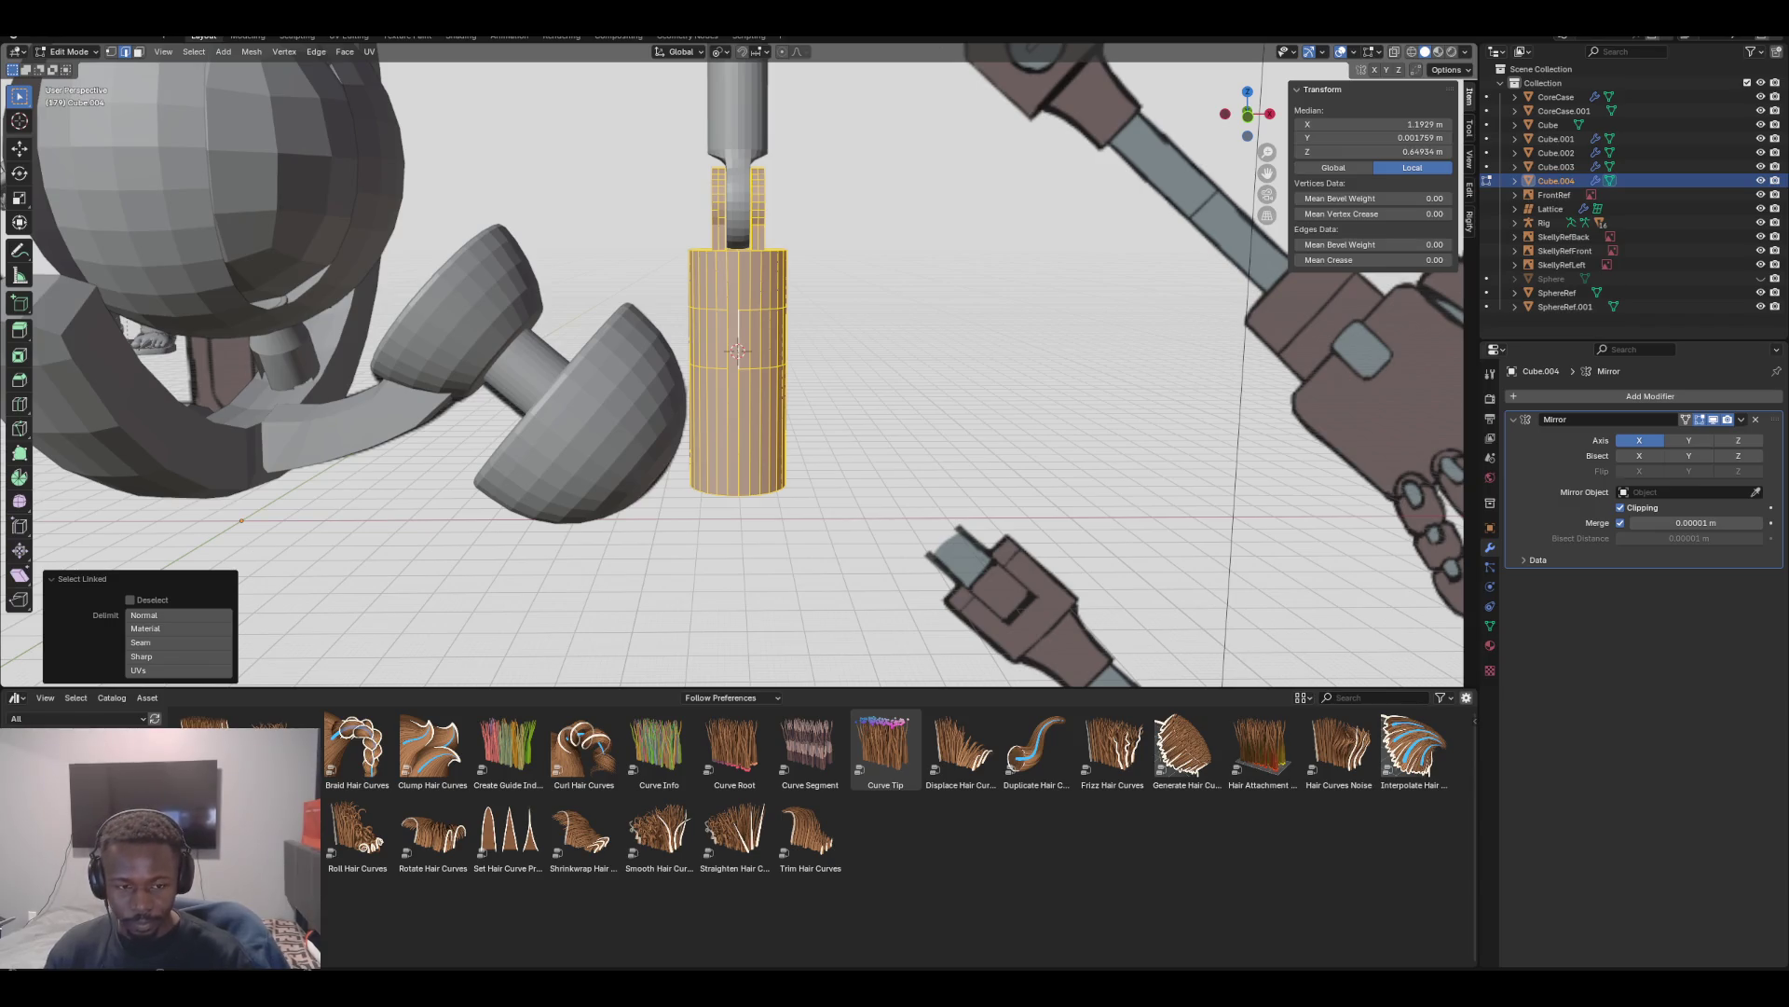
key(1)
right_click(685, 269)
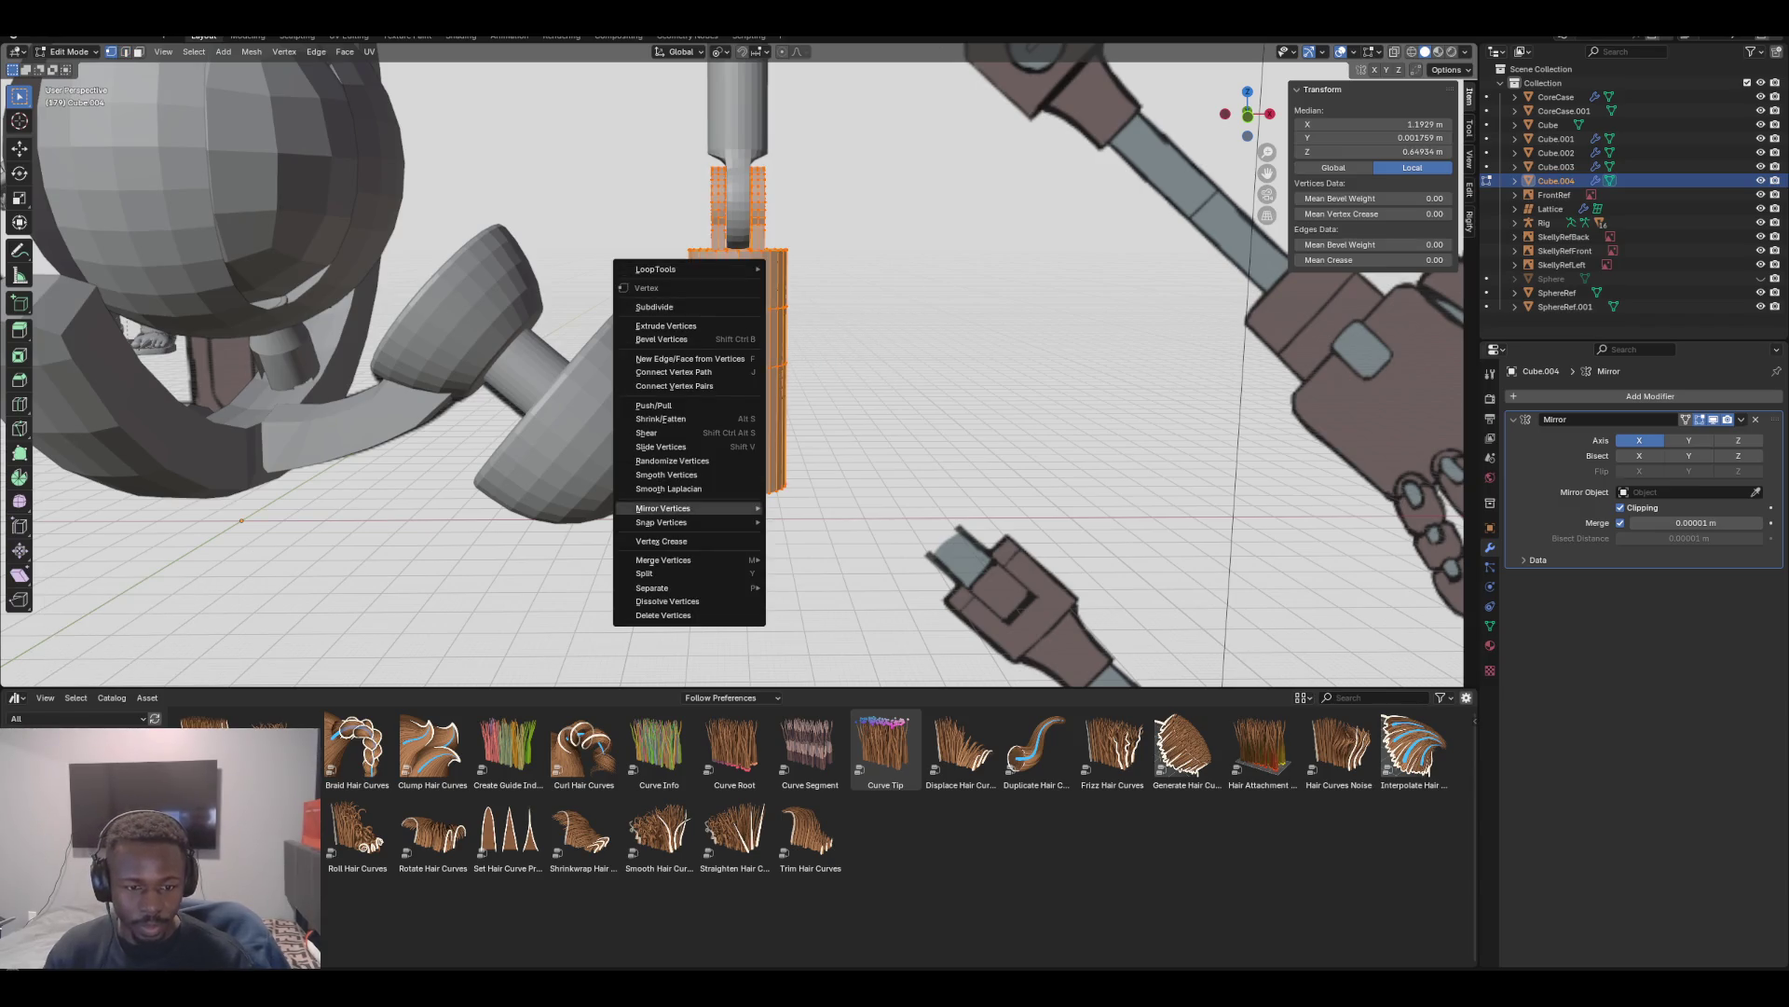
mouse_move(690, 522)
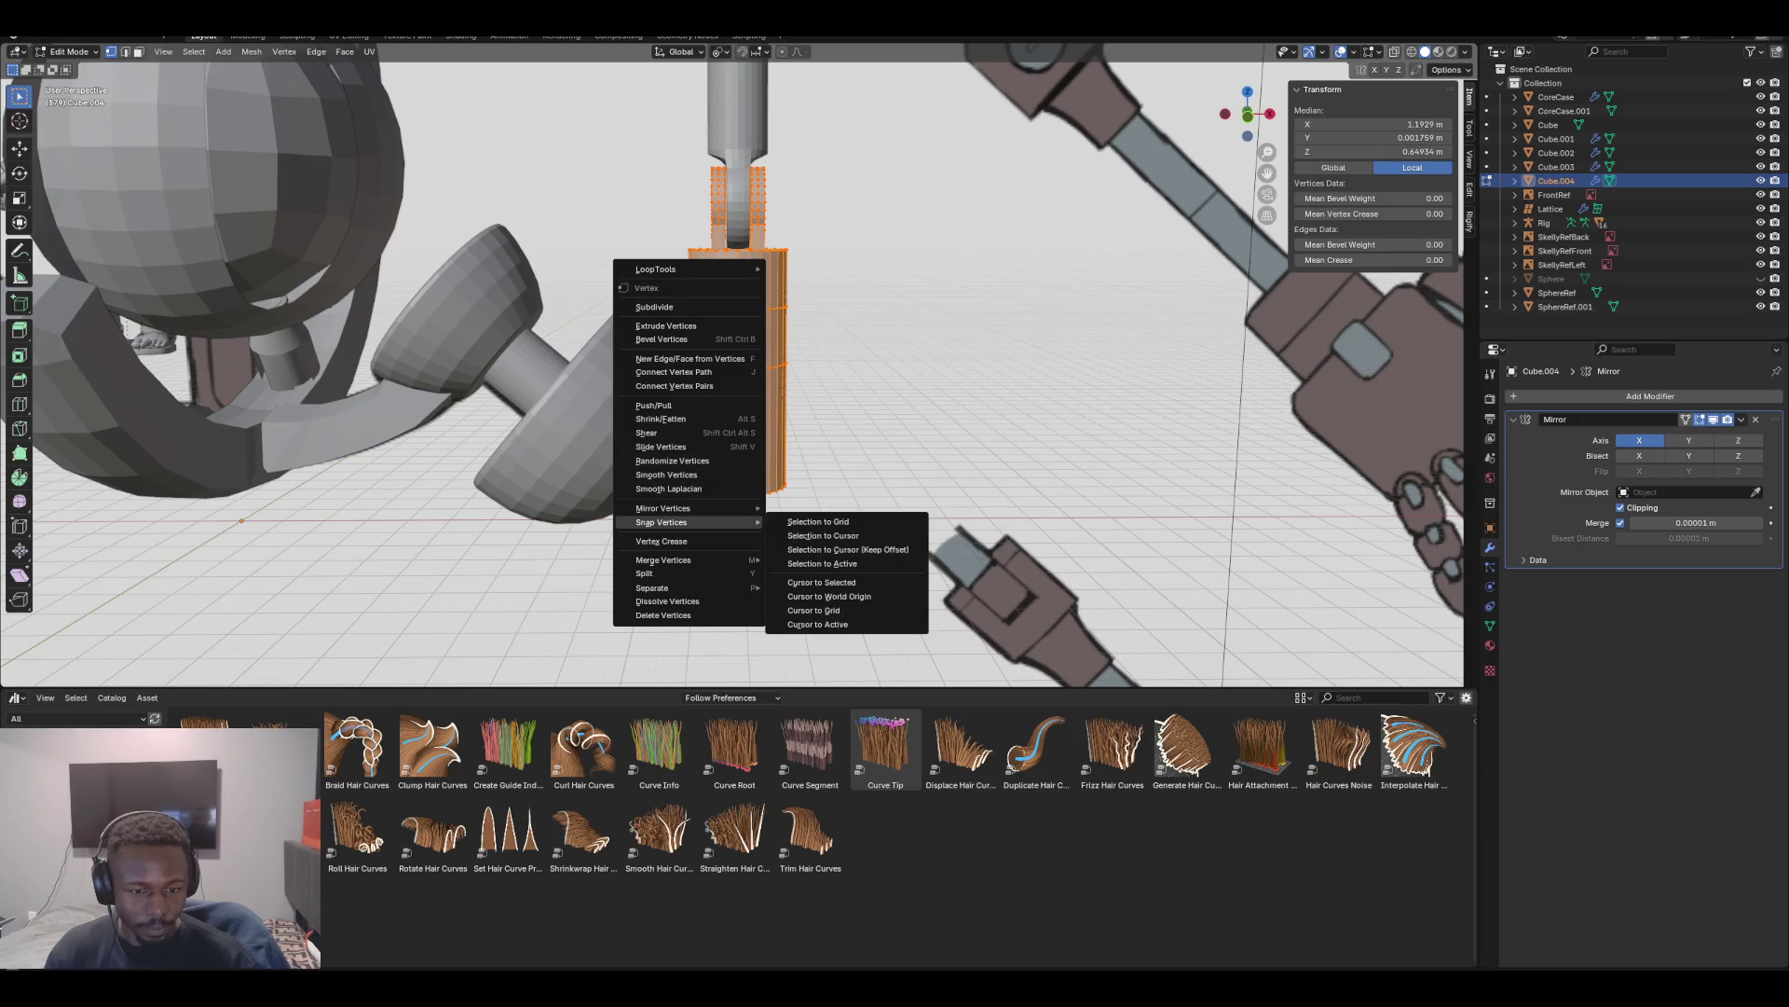
click(822, 581)
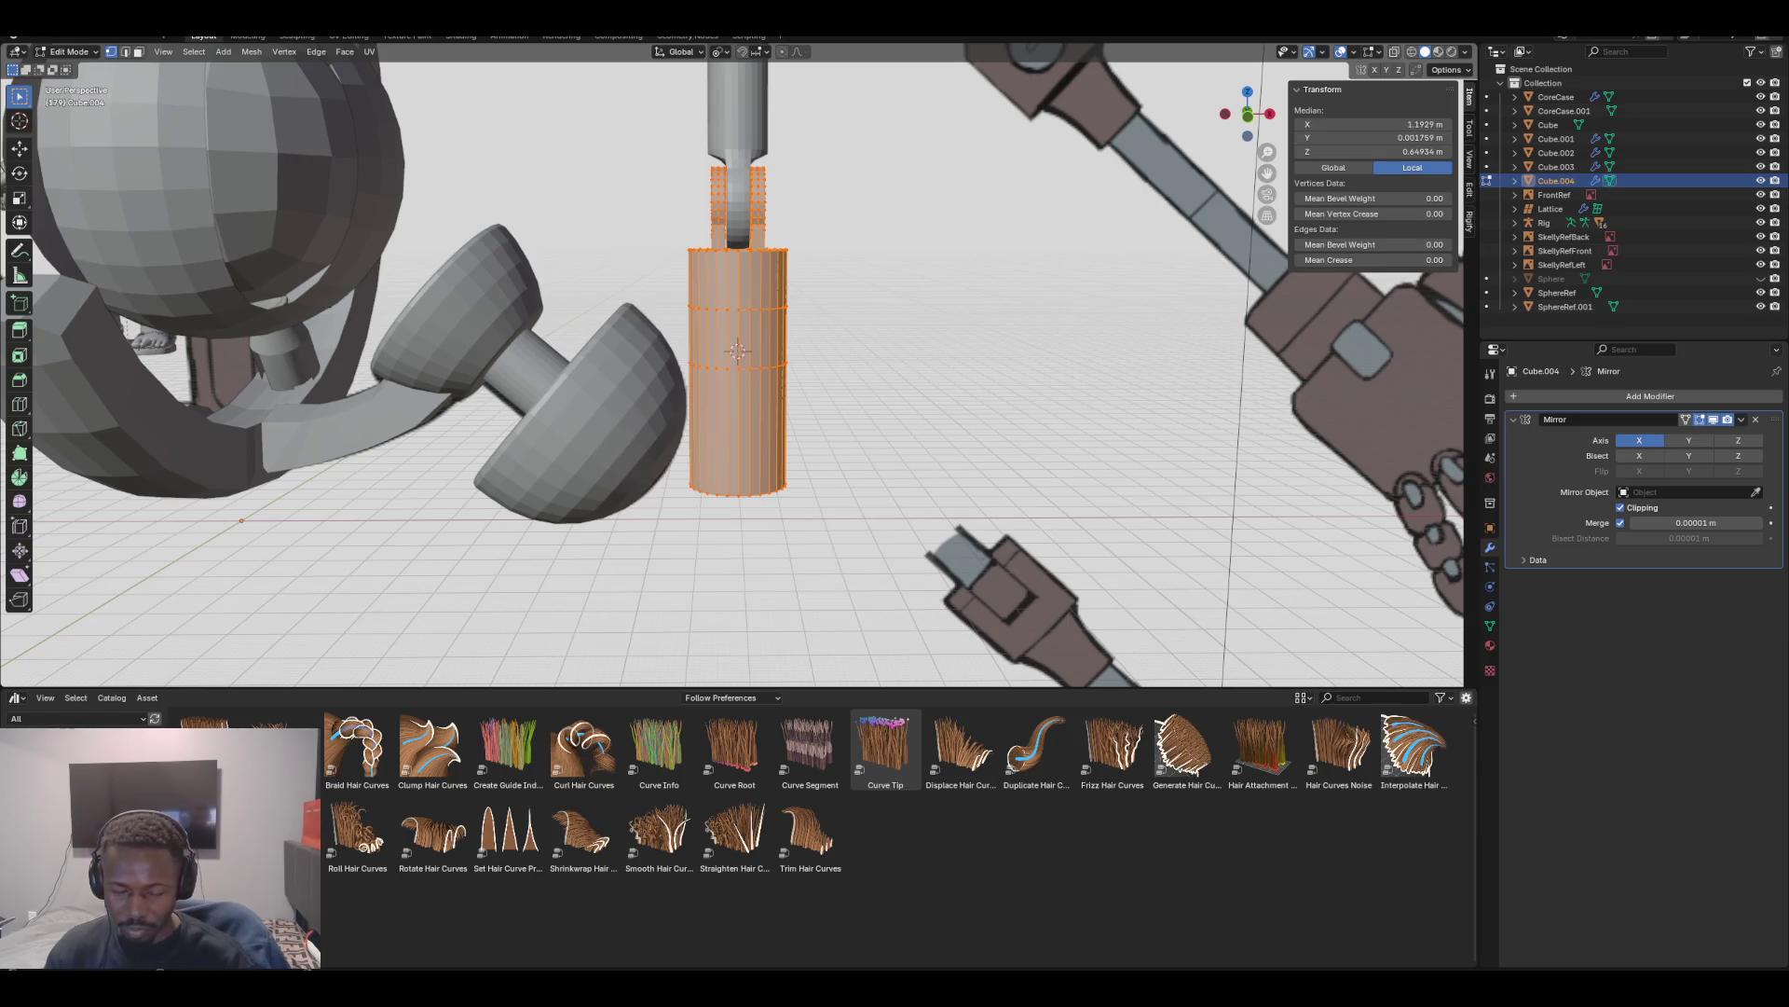
key(m)
click(807, 344)
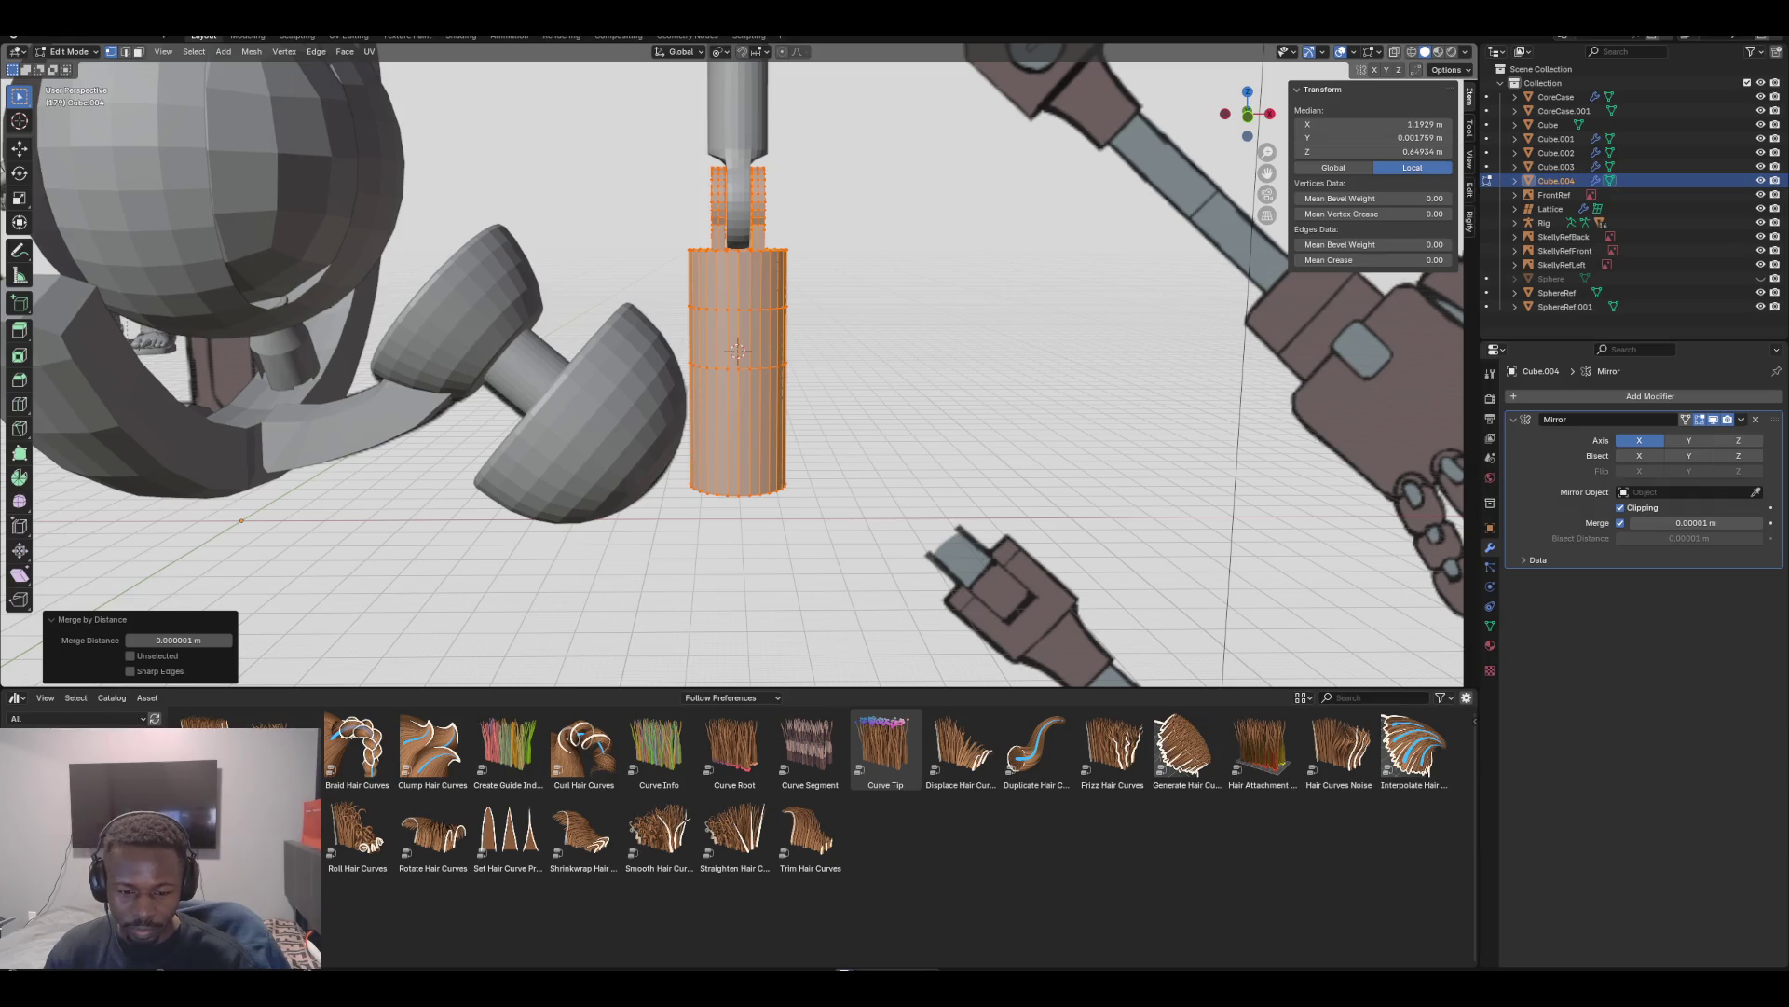
middle_drag(746, 309, 767, 309)
key(alt+a)
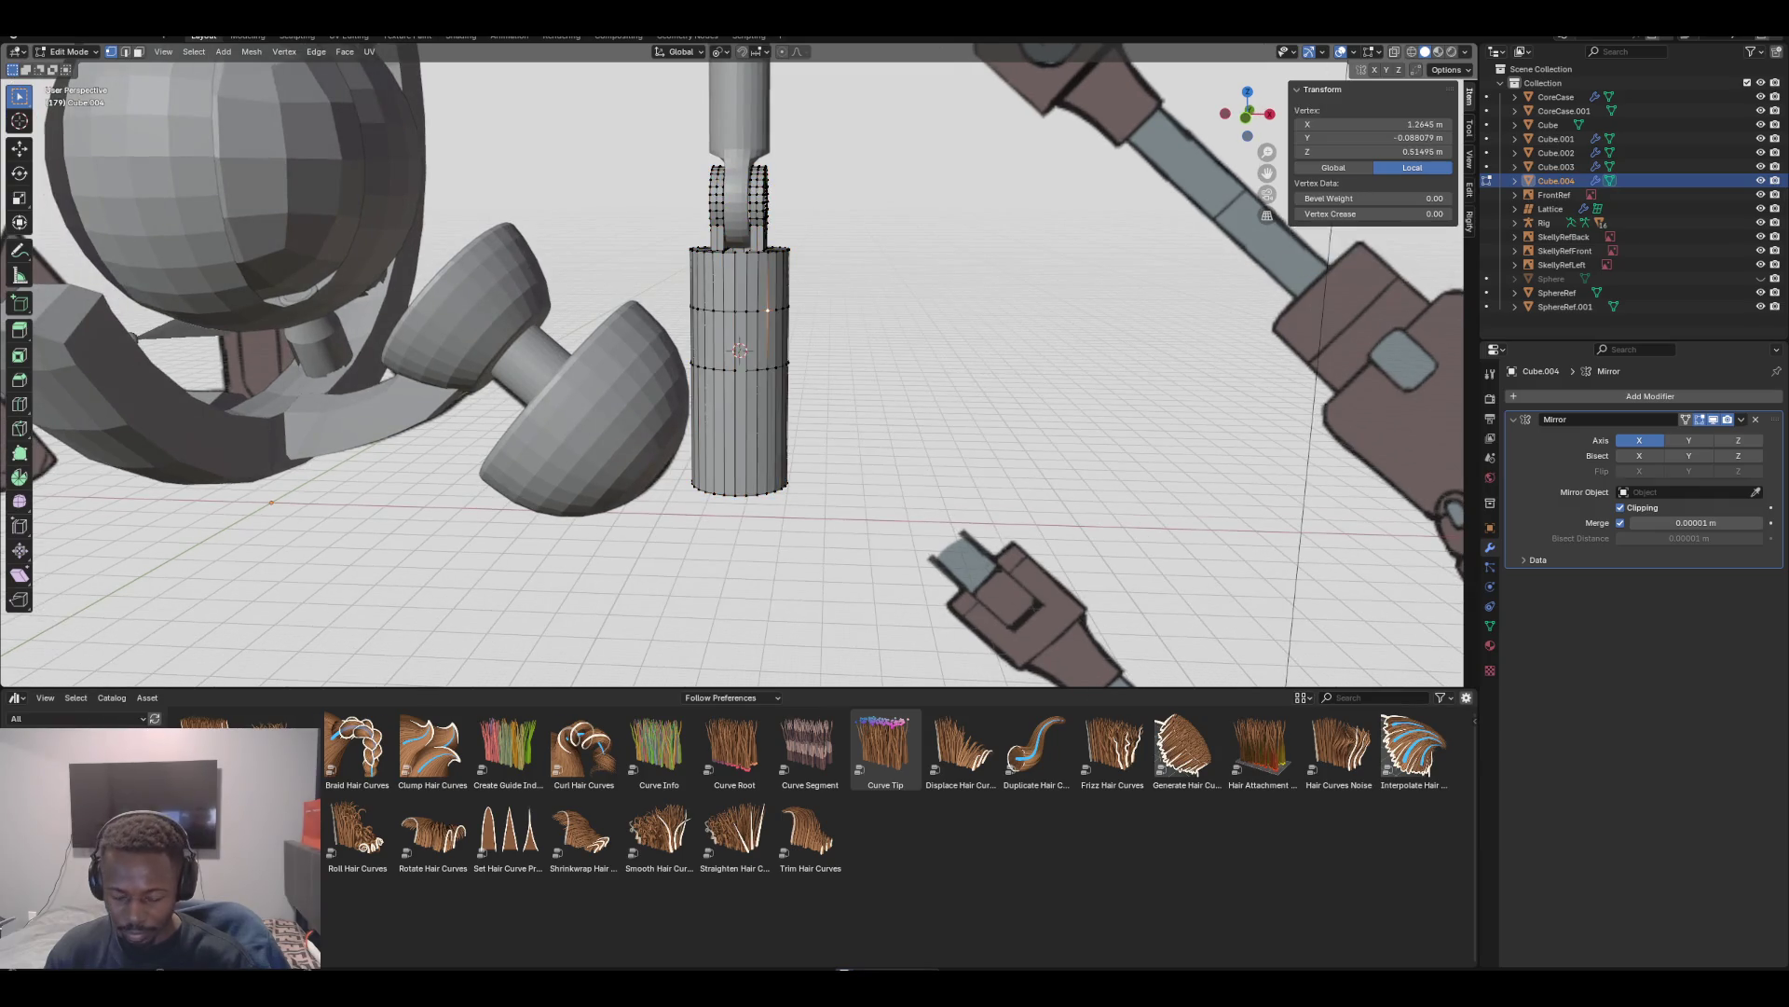
Select both sleeve halves and merge their duplicate vertices by distance at 0.000001 m
key(l)
scroll(767, 310, up, 2)
mouse_move(767, 310)
middle_down()
mouse_move(807, 275)
mouse_move(802, 294)
middle_up()
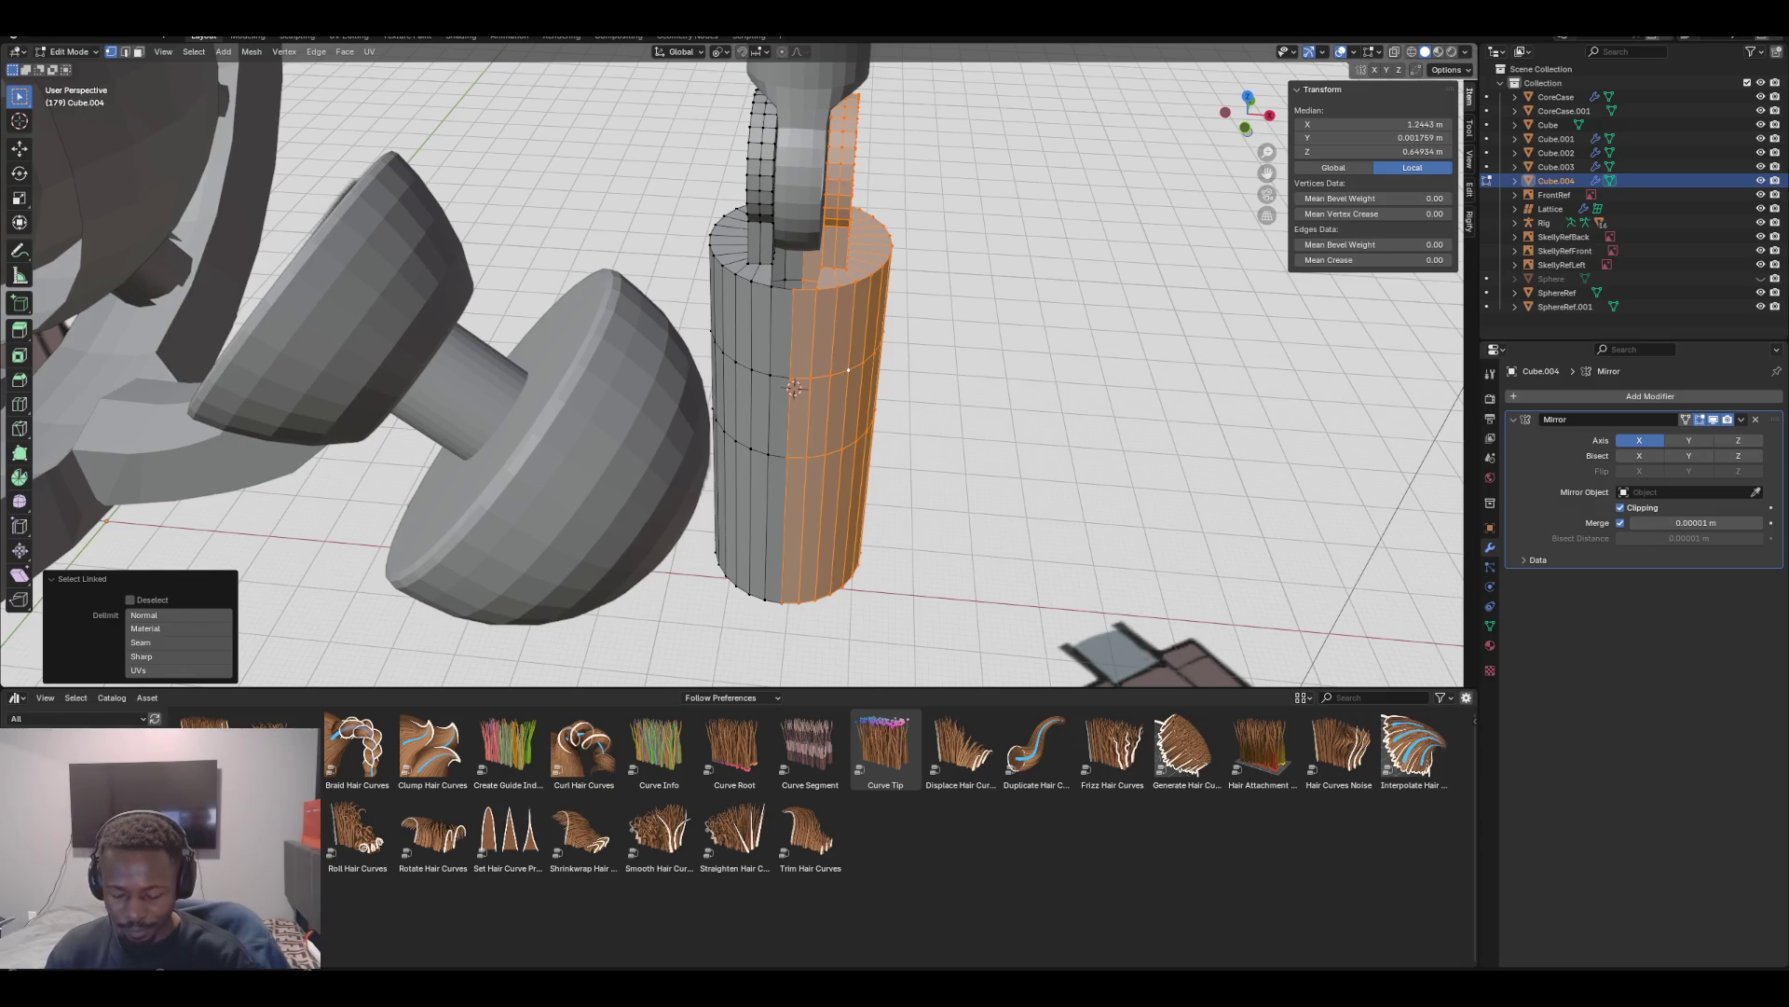
key(l)
key(m)
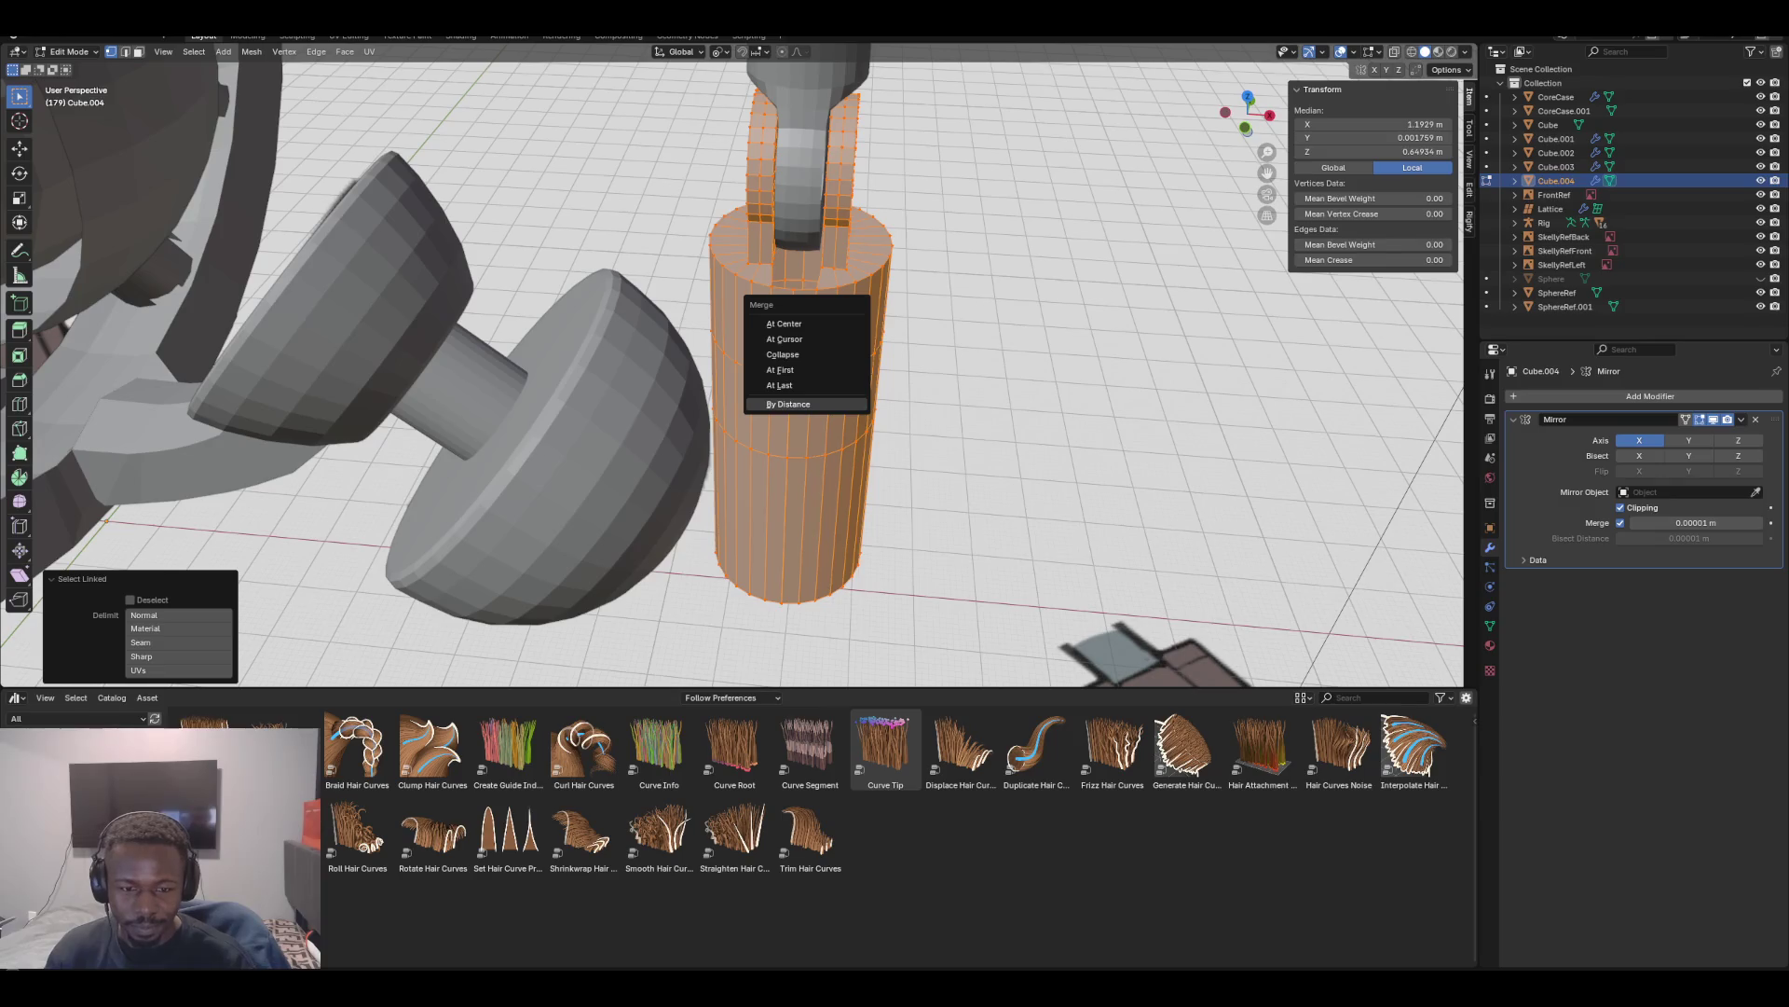
click(788, 404)
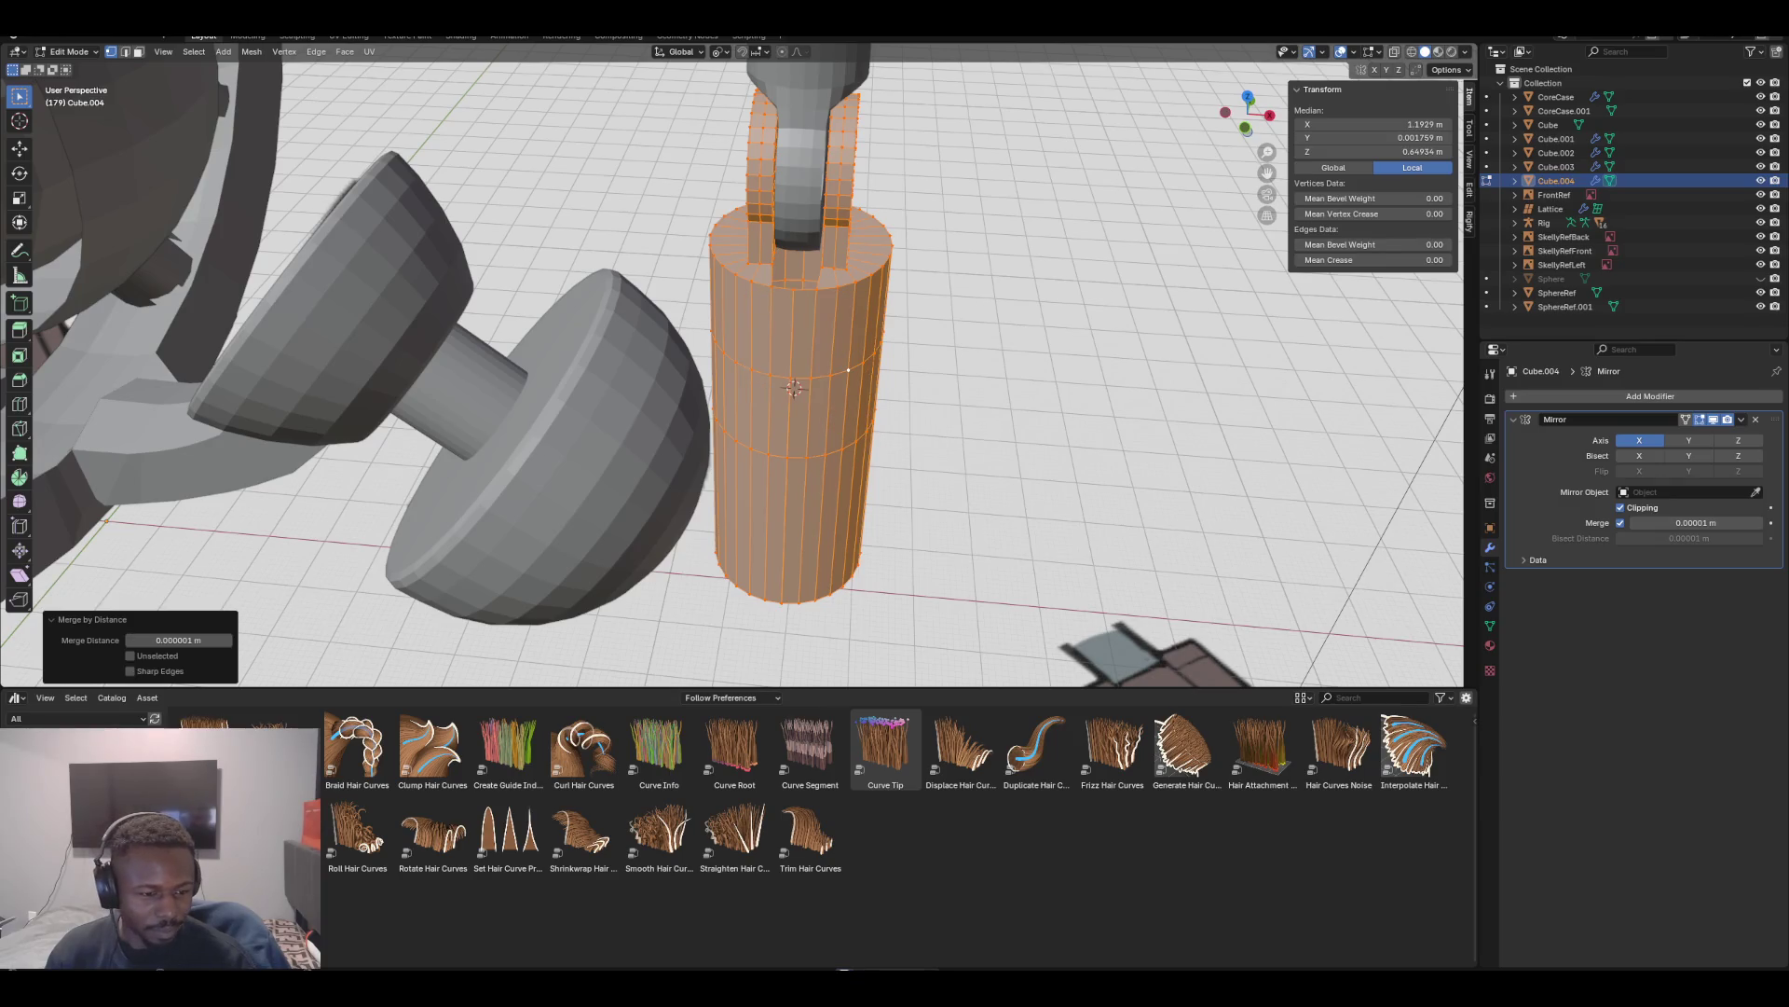
scroll(737, 368, up, 5)
mouse_move(848, 411)
middle_down()
mouse_move(843, 484)
mouse_move(845, 446)
middle_up()
mouse_move(839, 373)
middle_down()
mouse_move(894, 364)
mouse_move(848, 382)
middle_up()
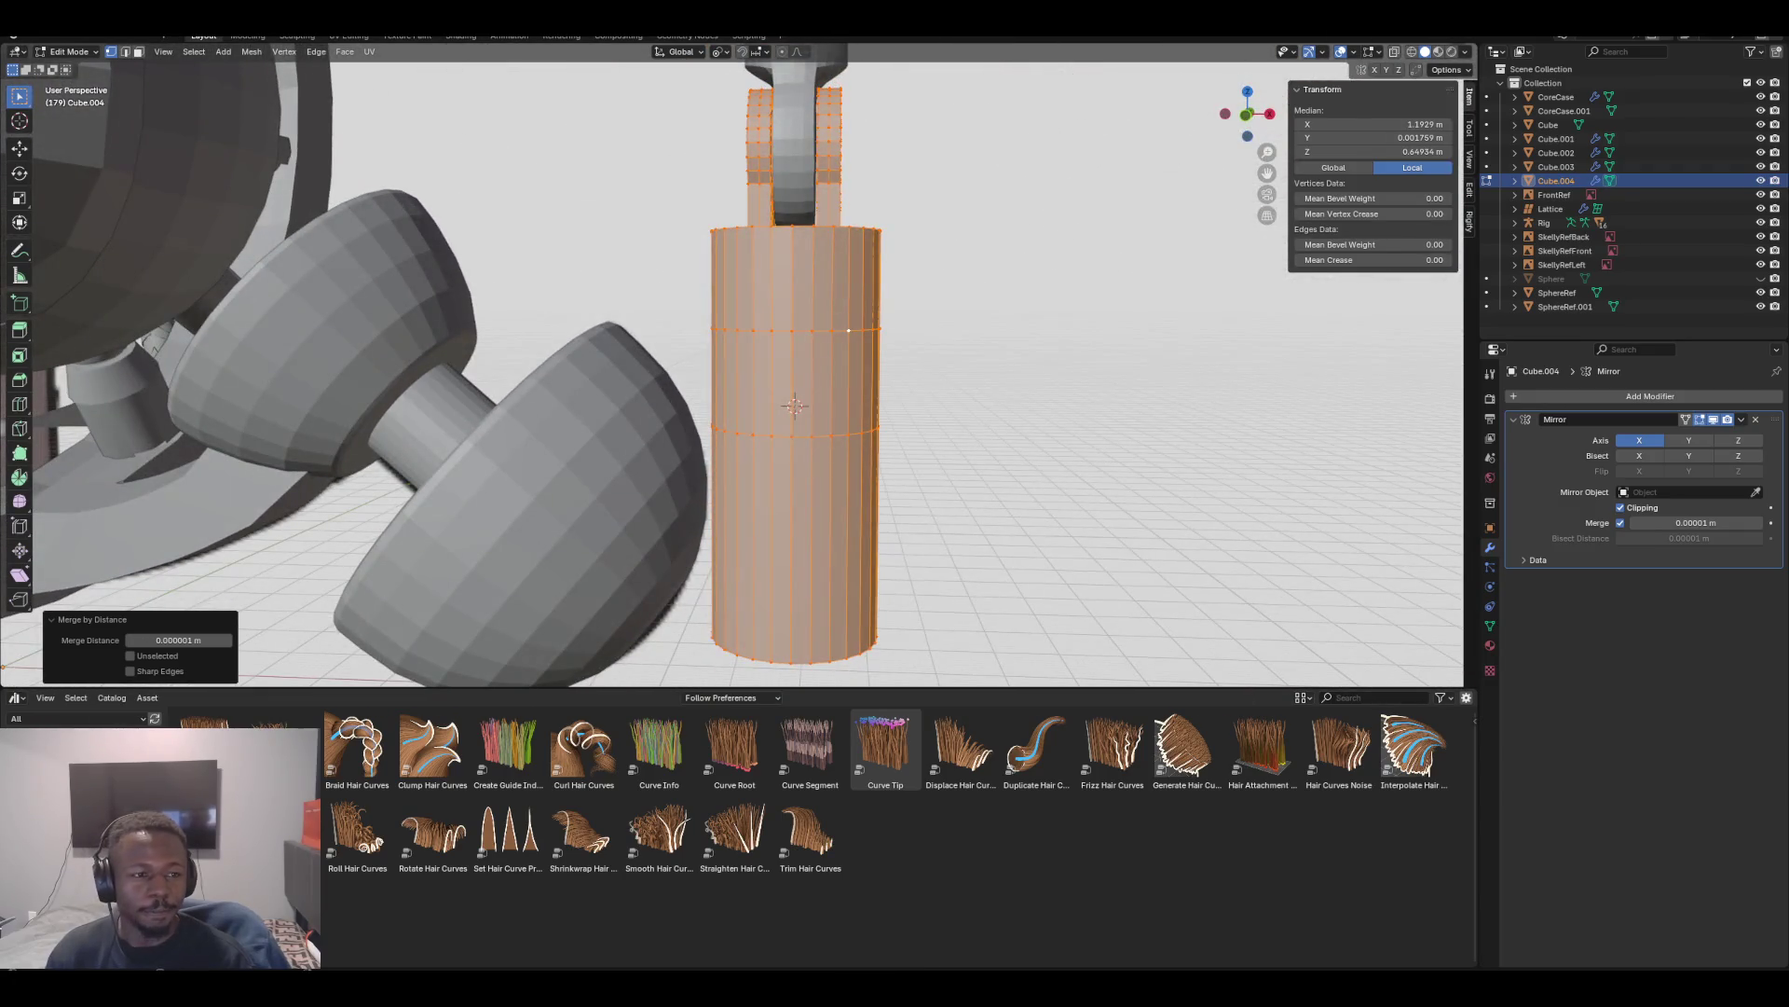
click(138, 51)
Delete a vertical strip of front faces to cut a slot in the sleeve
click(803, 280)
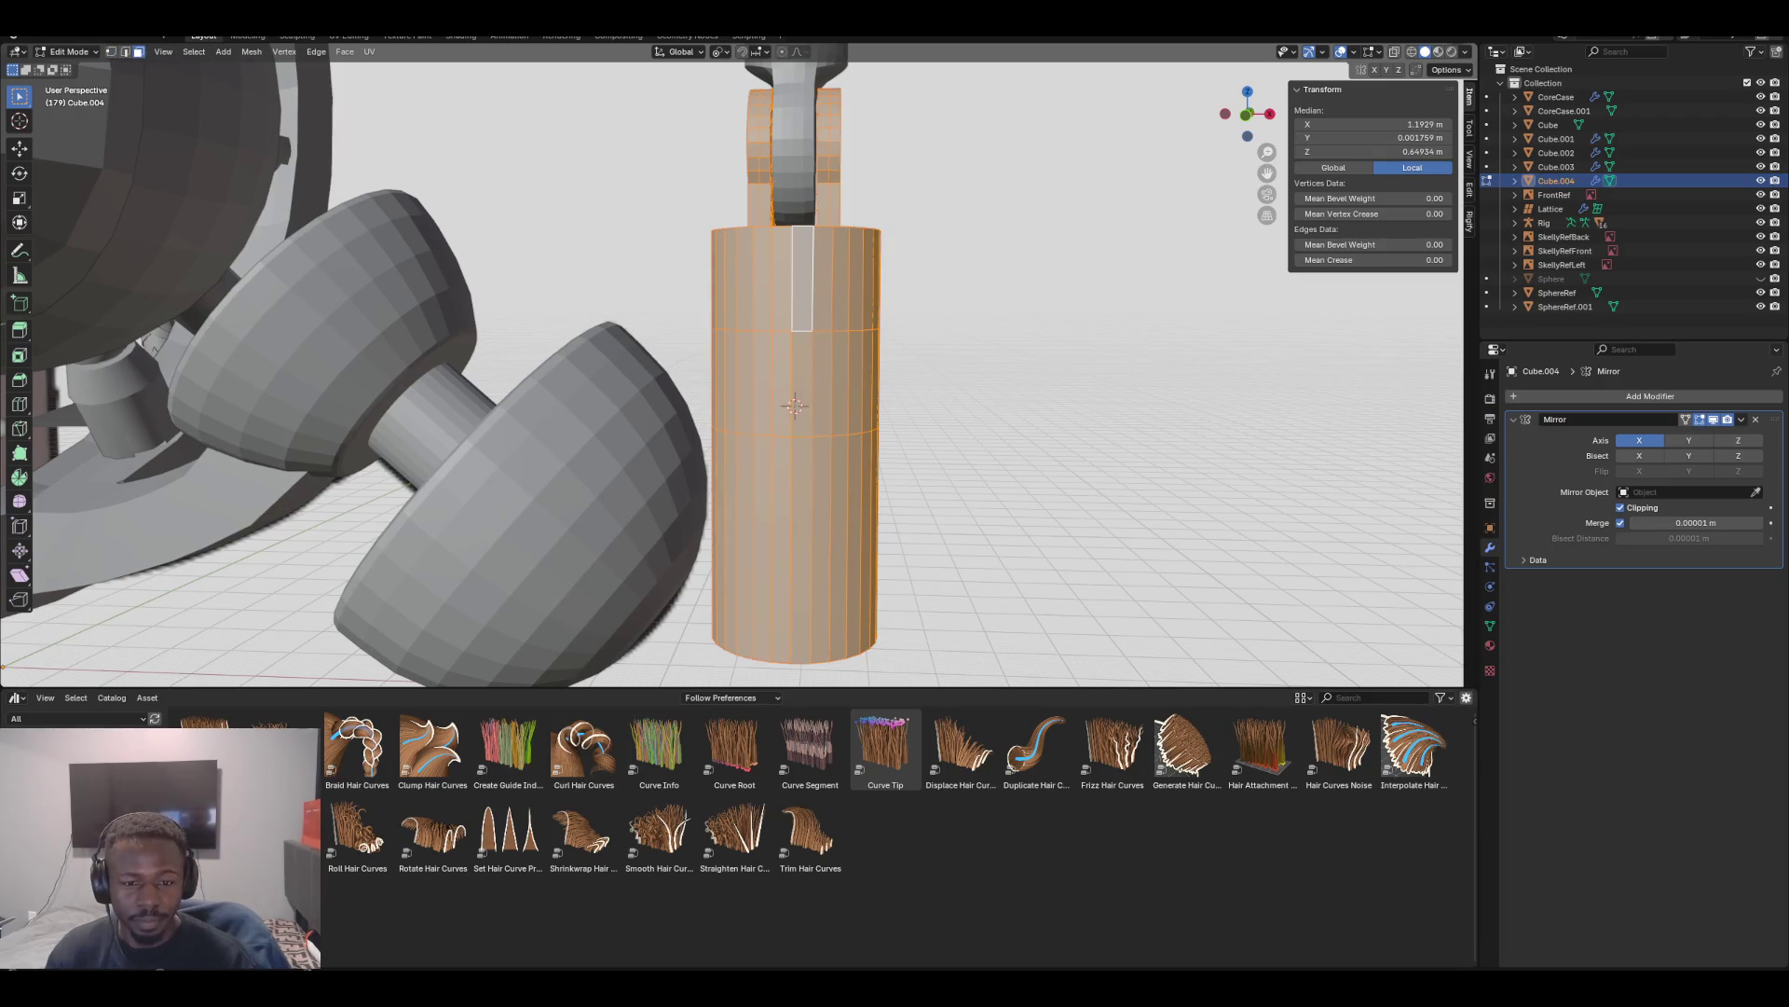
click(803, 279)
alt+click(804, 328)
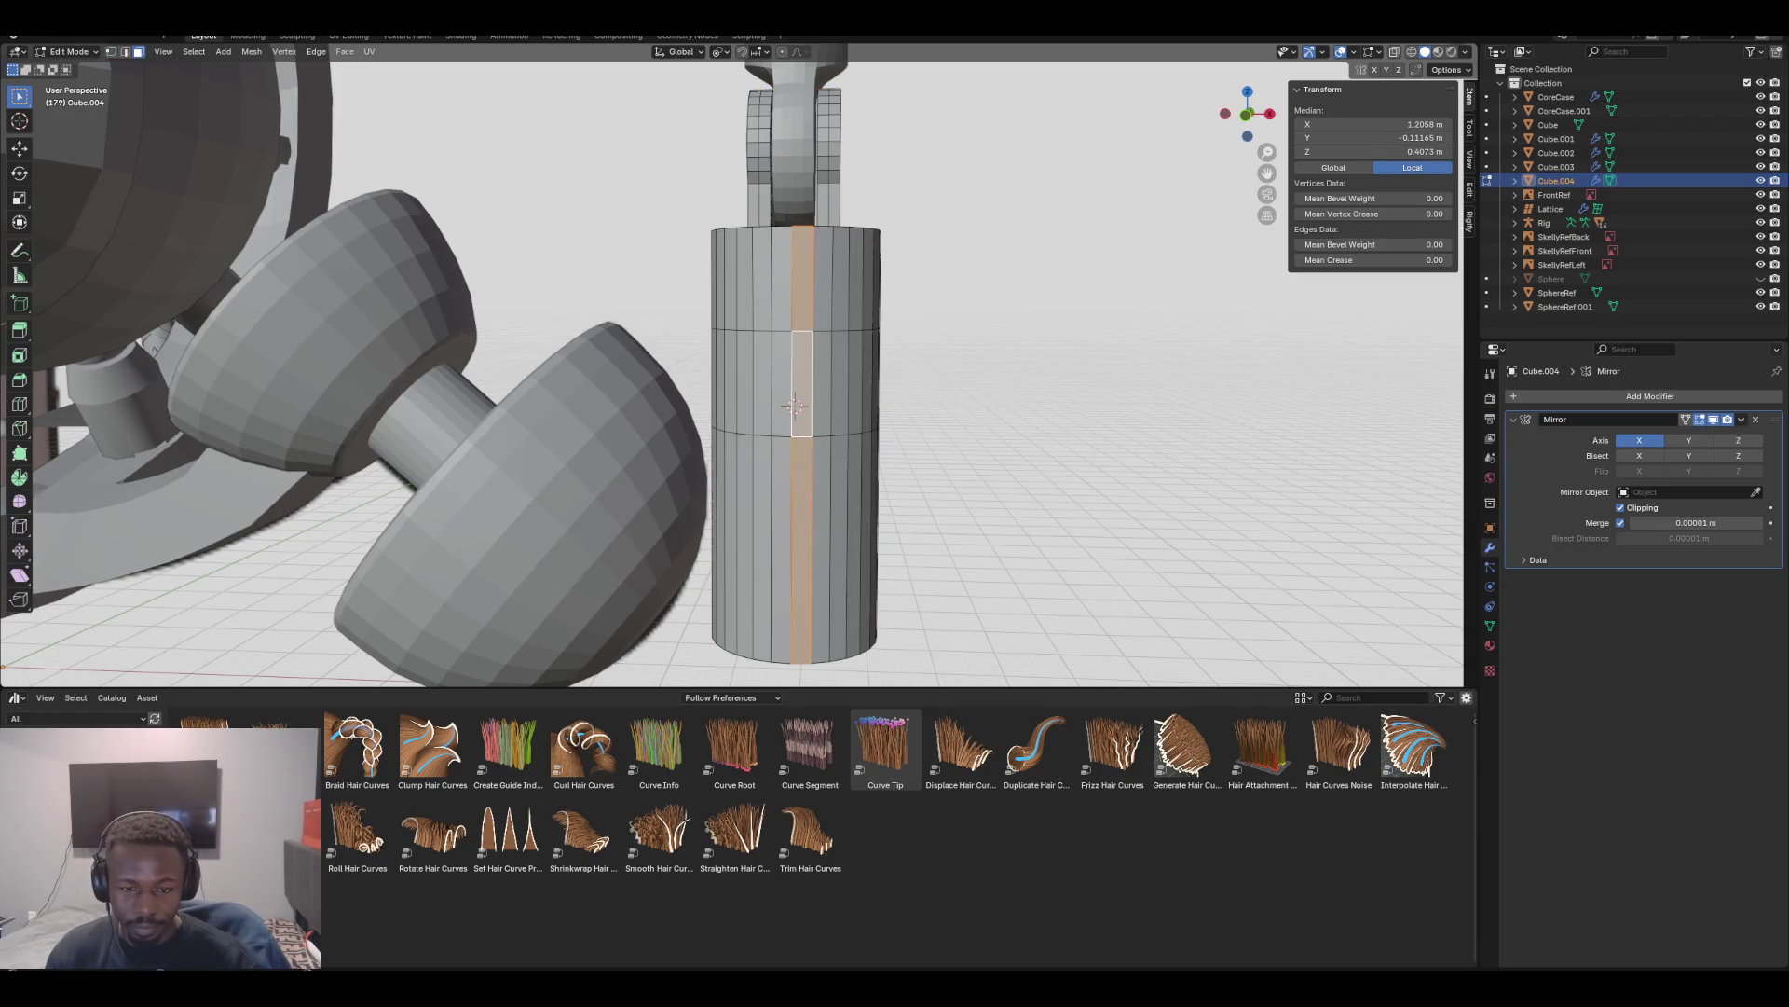
key(x)
click(746, 333)
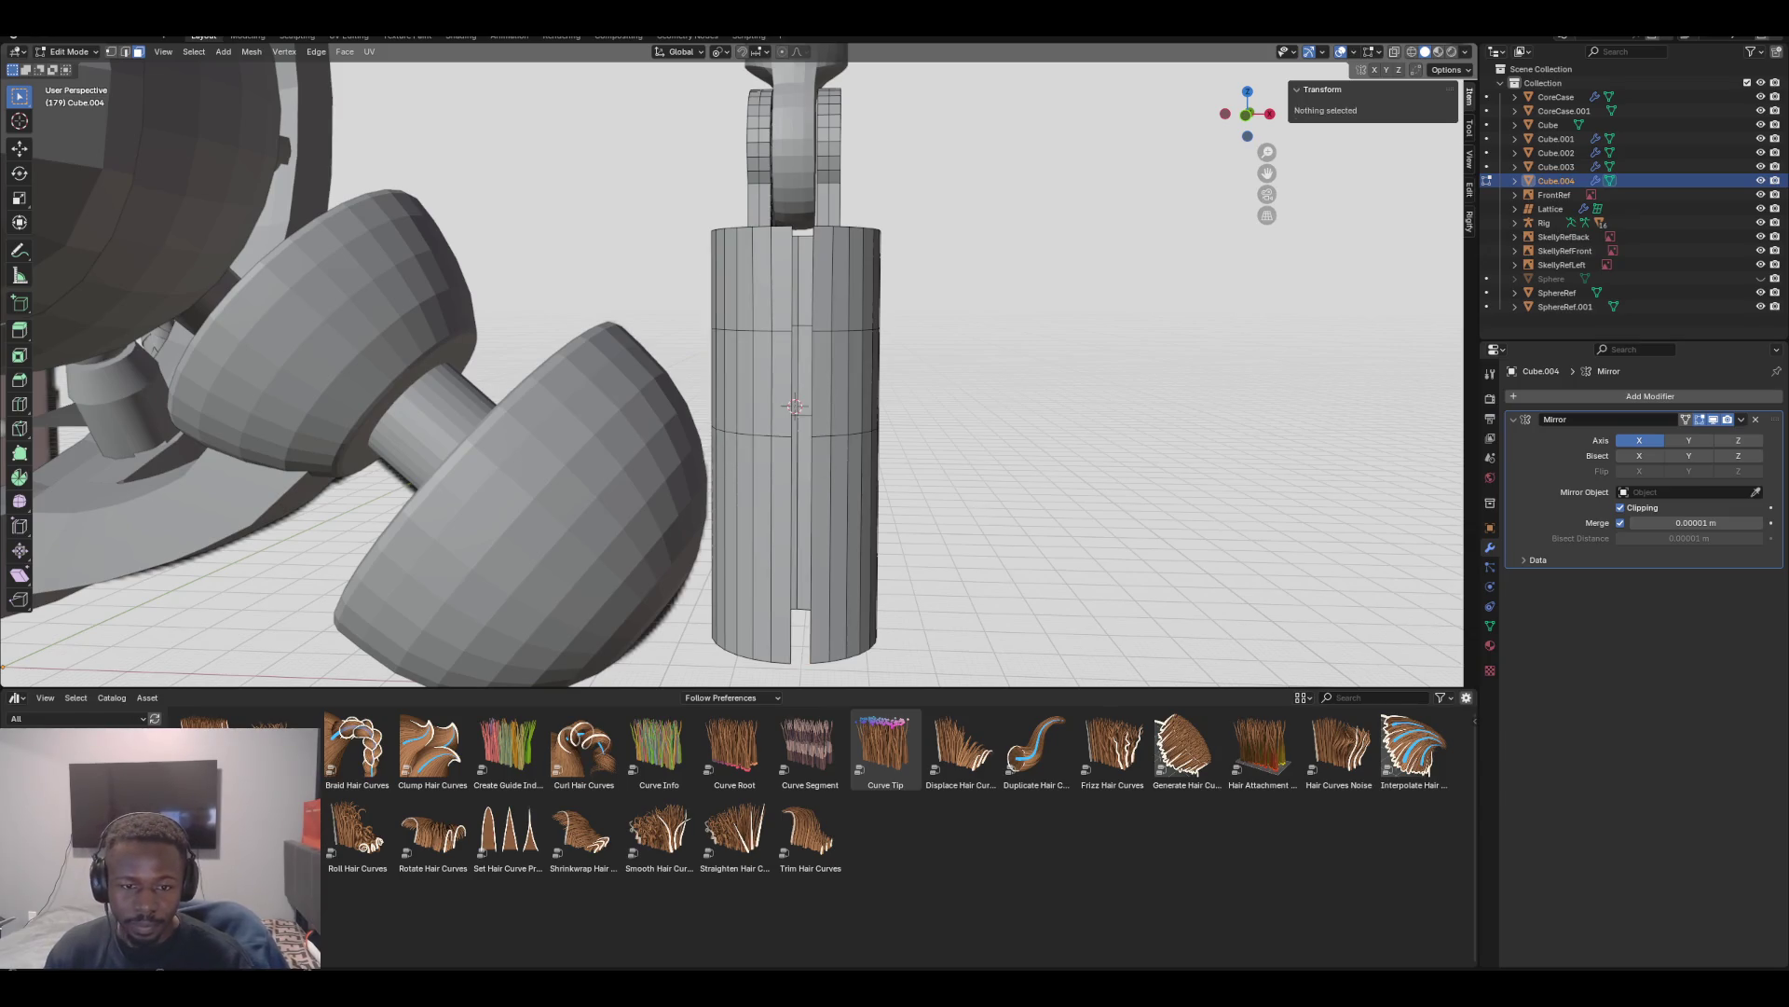
Bridge the slot's two boundary edge loops, then undo the bridged faces
key(2)
alt+click(811, 466)
alt+shift+click(791, 407)
key(ctrl+e)
click(798, 401)
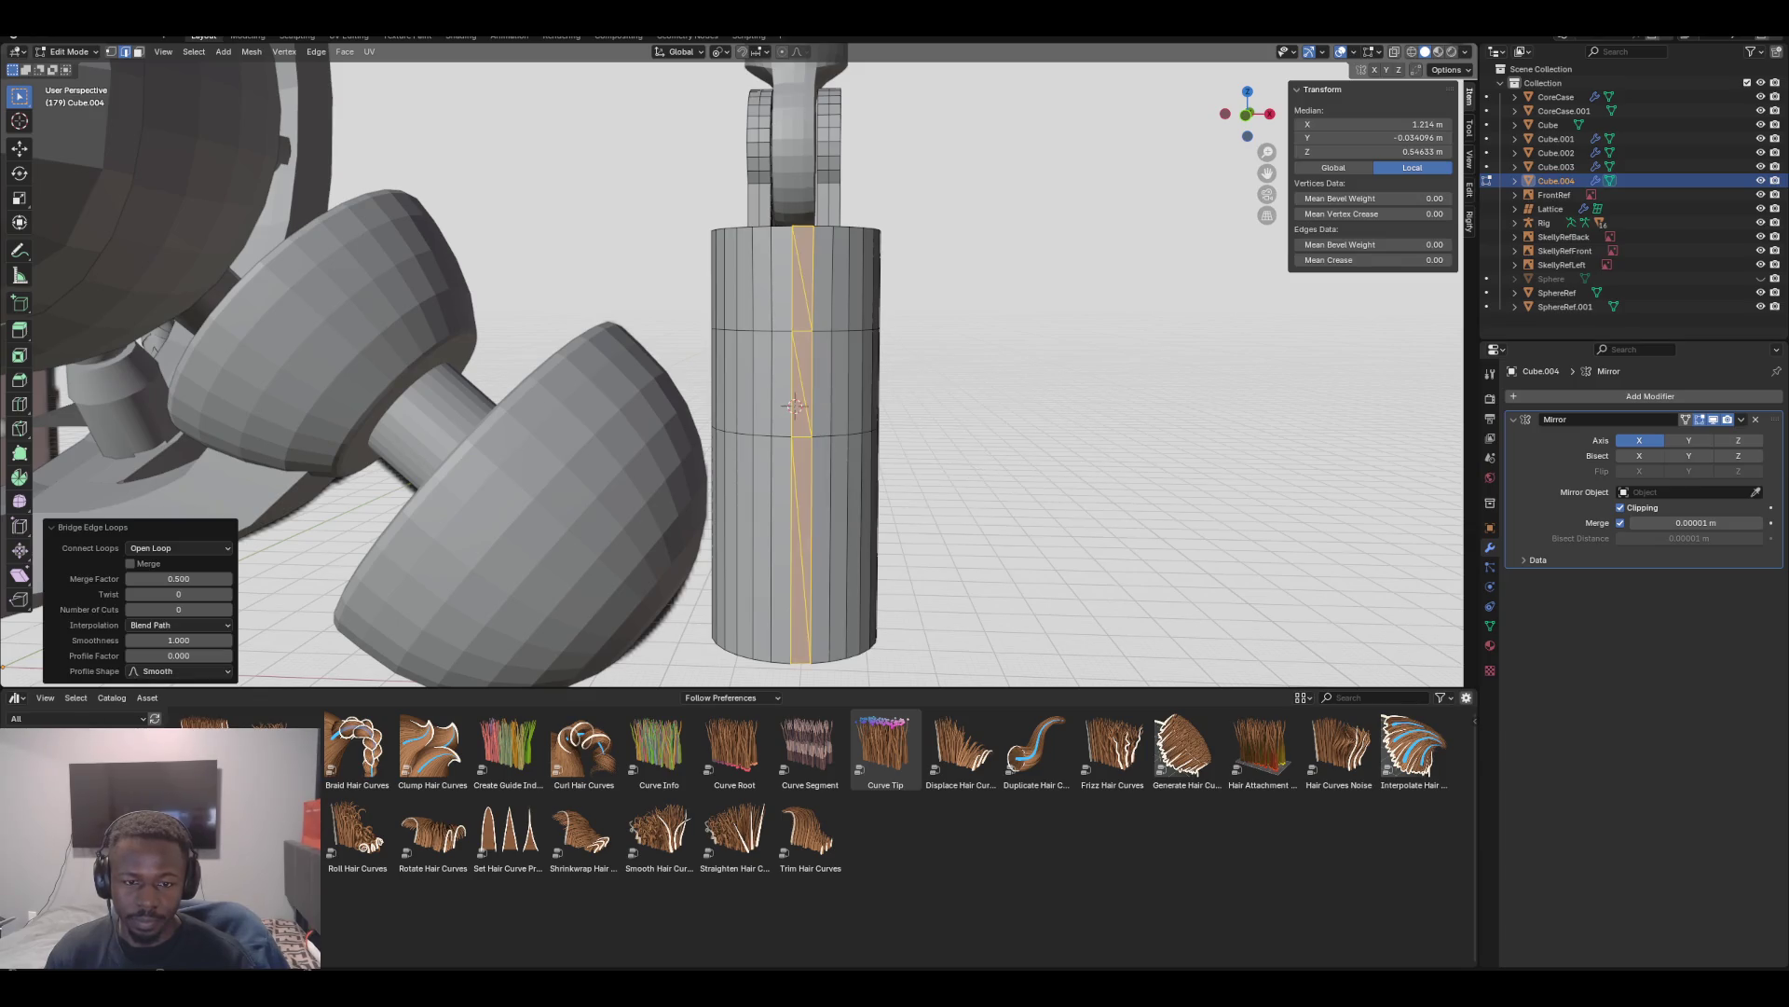
key(ctrl+z)
mouse_move(795, 406)
middle_down()
mouse_move(794, 382)
mouse_move(790, 403)
middle_up()
Join two vertical edge loops on the sleeve with Bridge Edge Loops
click(814, 280)
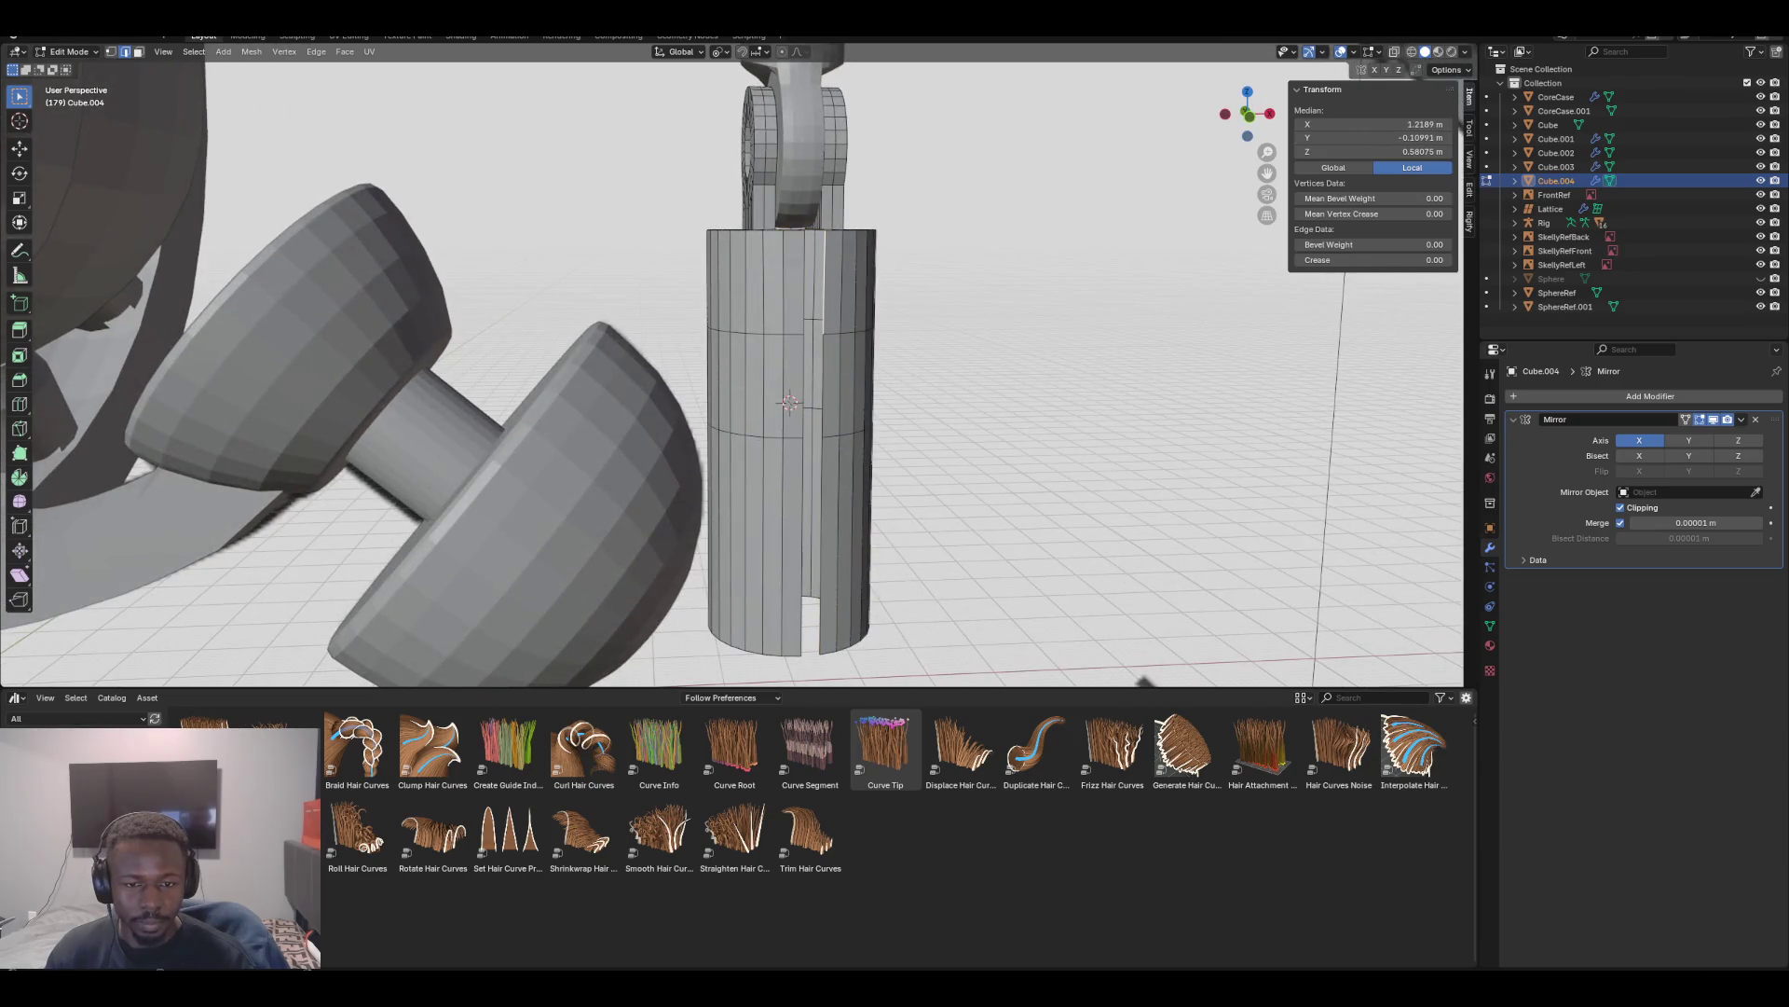
alt+click(824, 279)
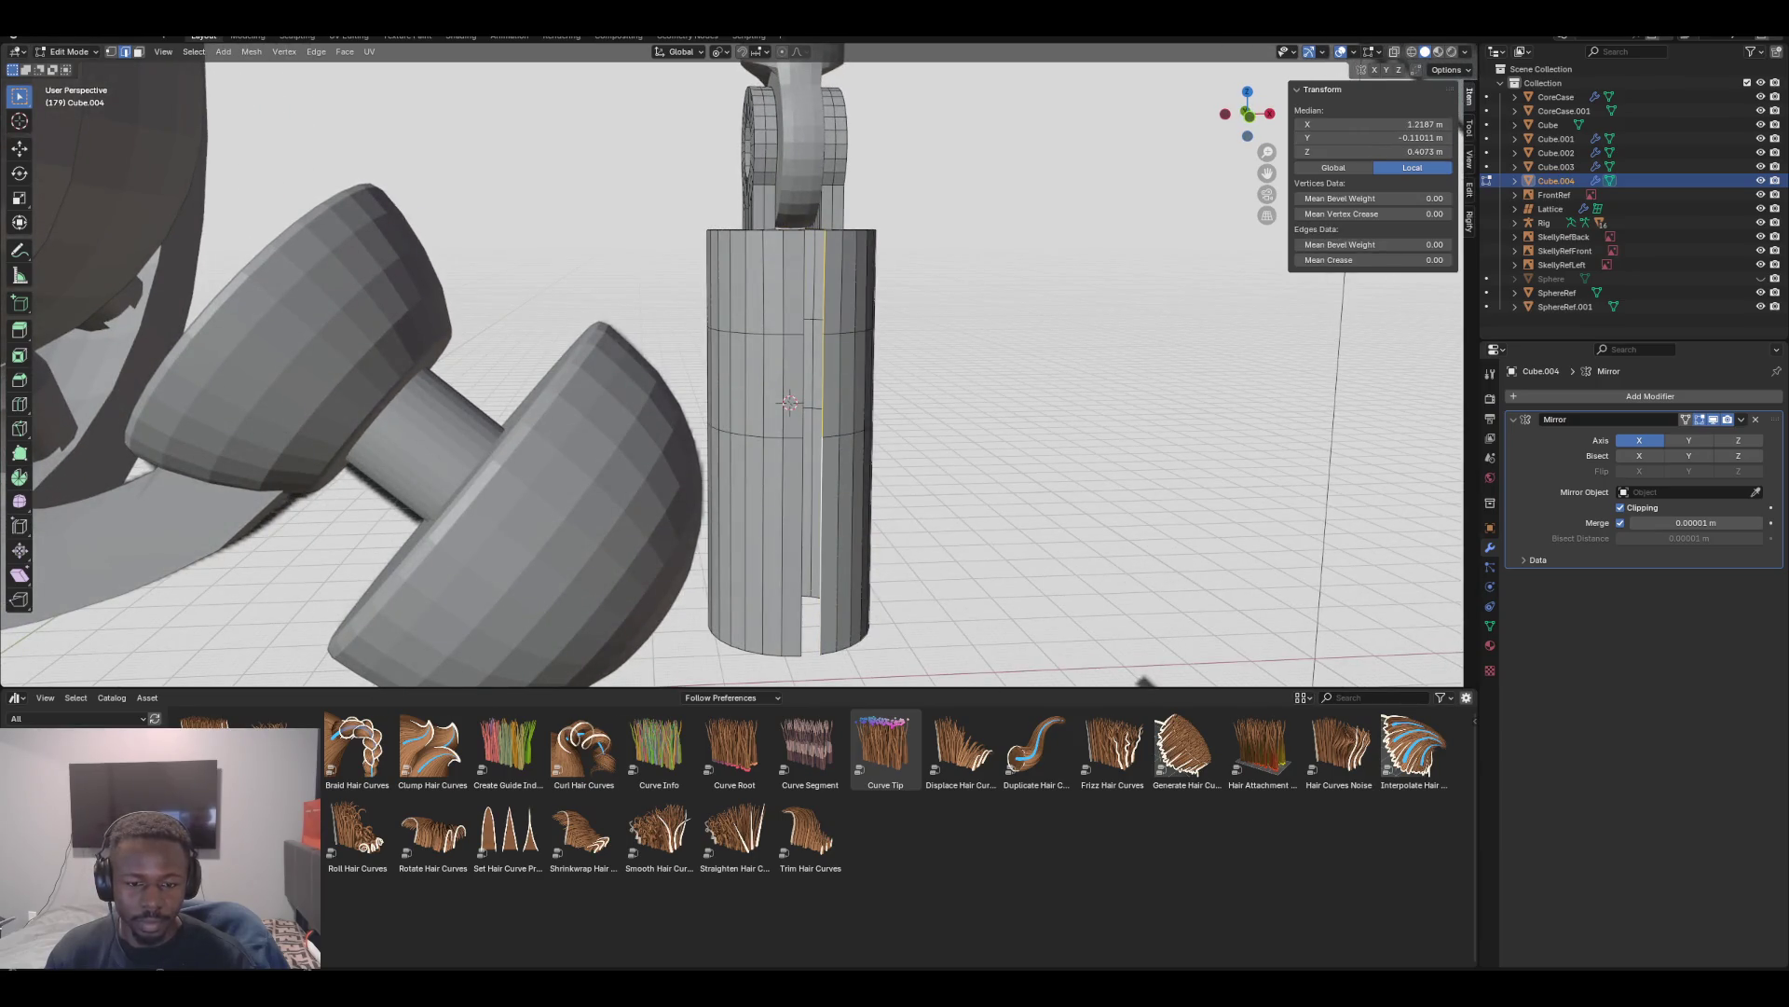
alt+shift+click(802, 307)
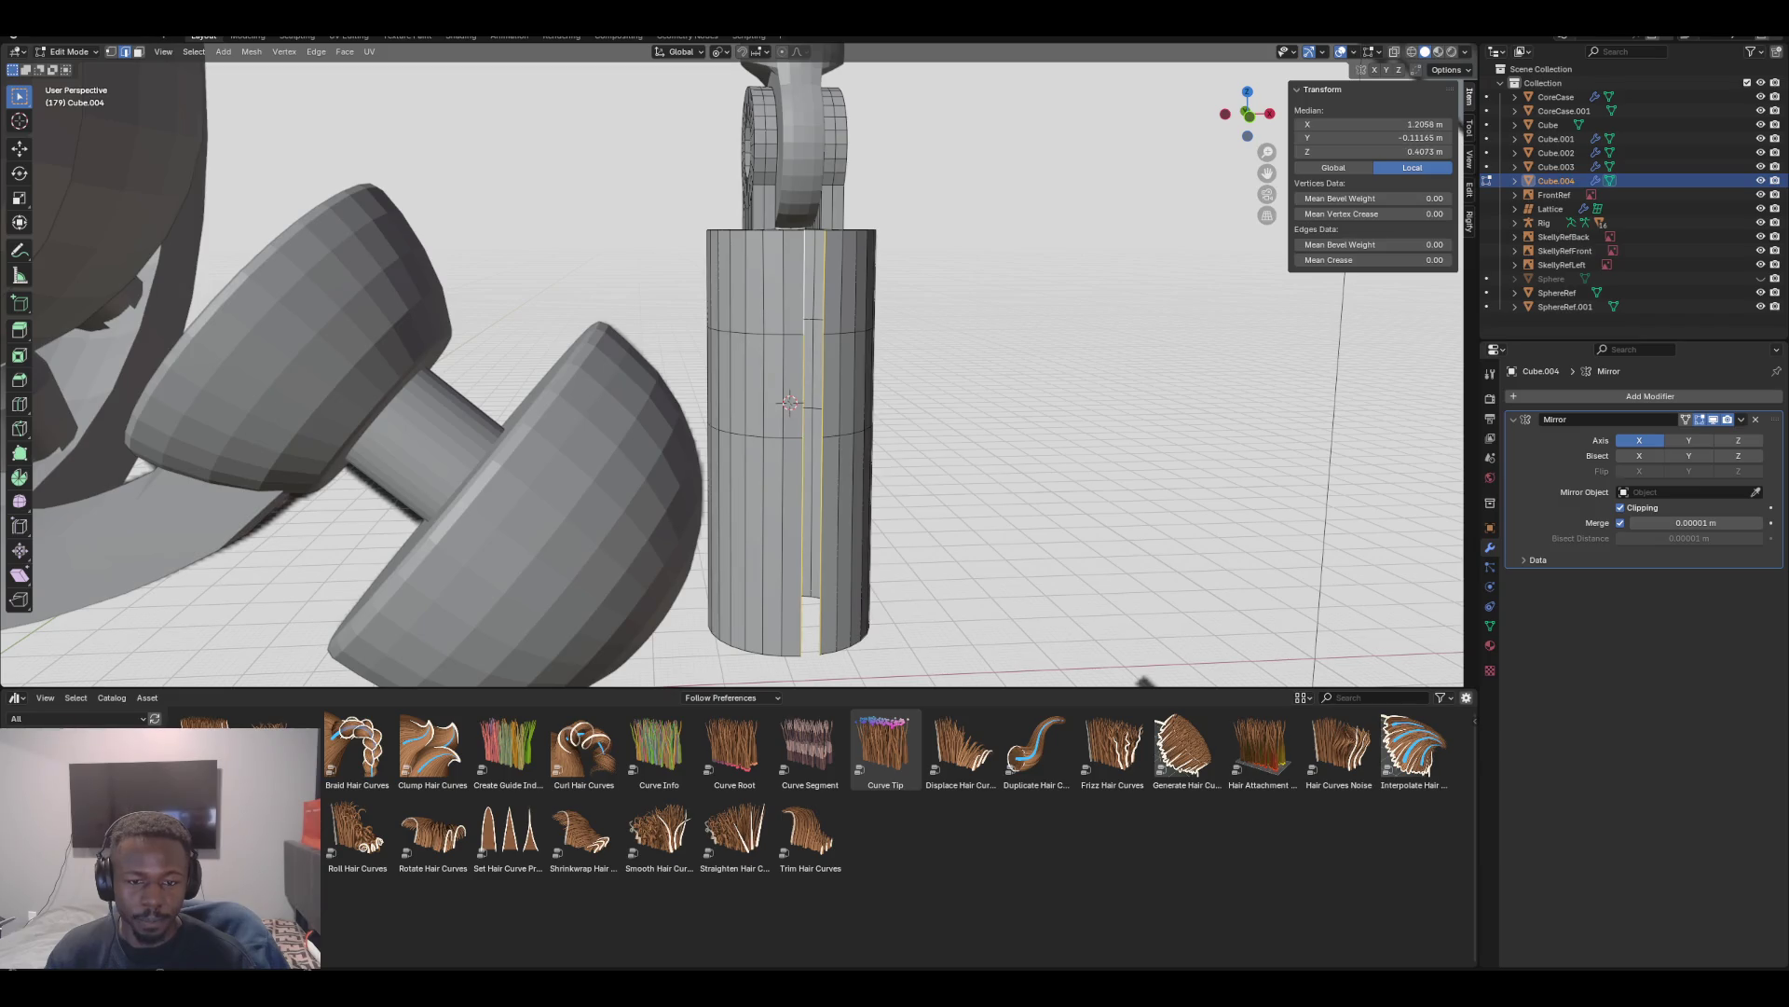
key(F3)
key(Return)
mouse_move(745, 372)
middle_down()
mouse_move(503, 401)
mouse_move(652, 373)
mouse_move(540, 392)
mouse_move(754, 327)
middle_up()
click(752, 308)
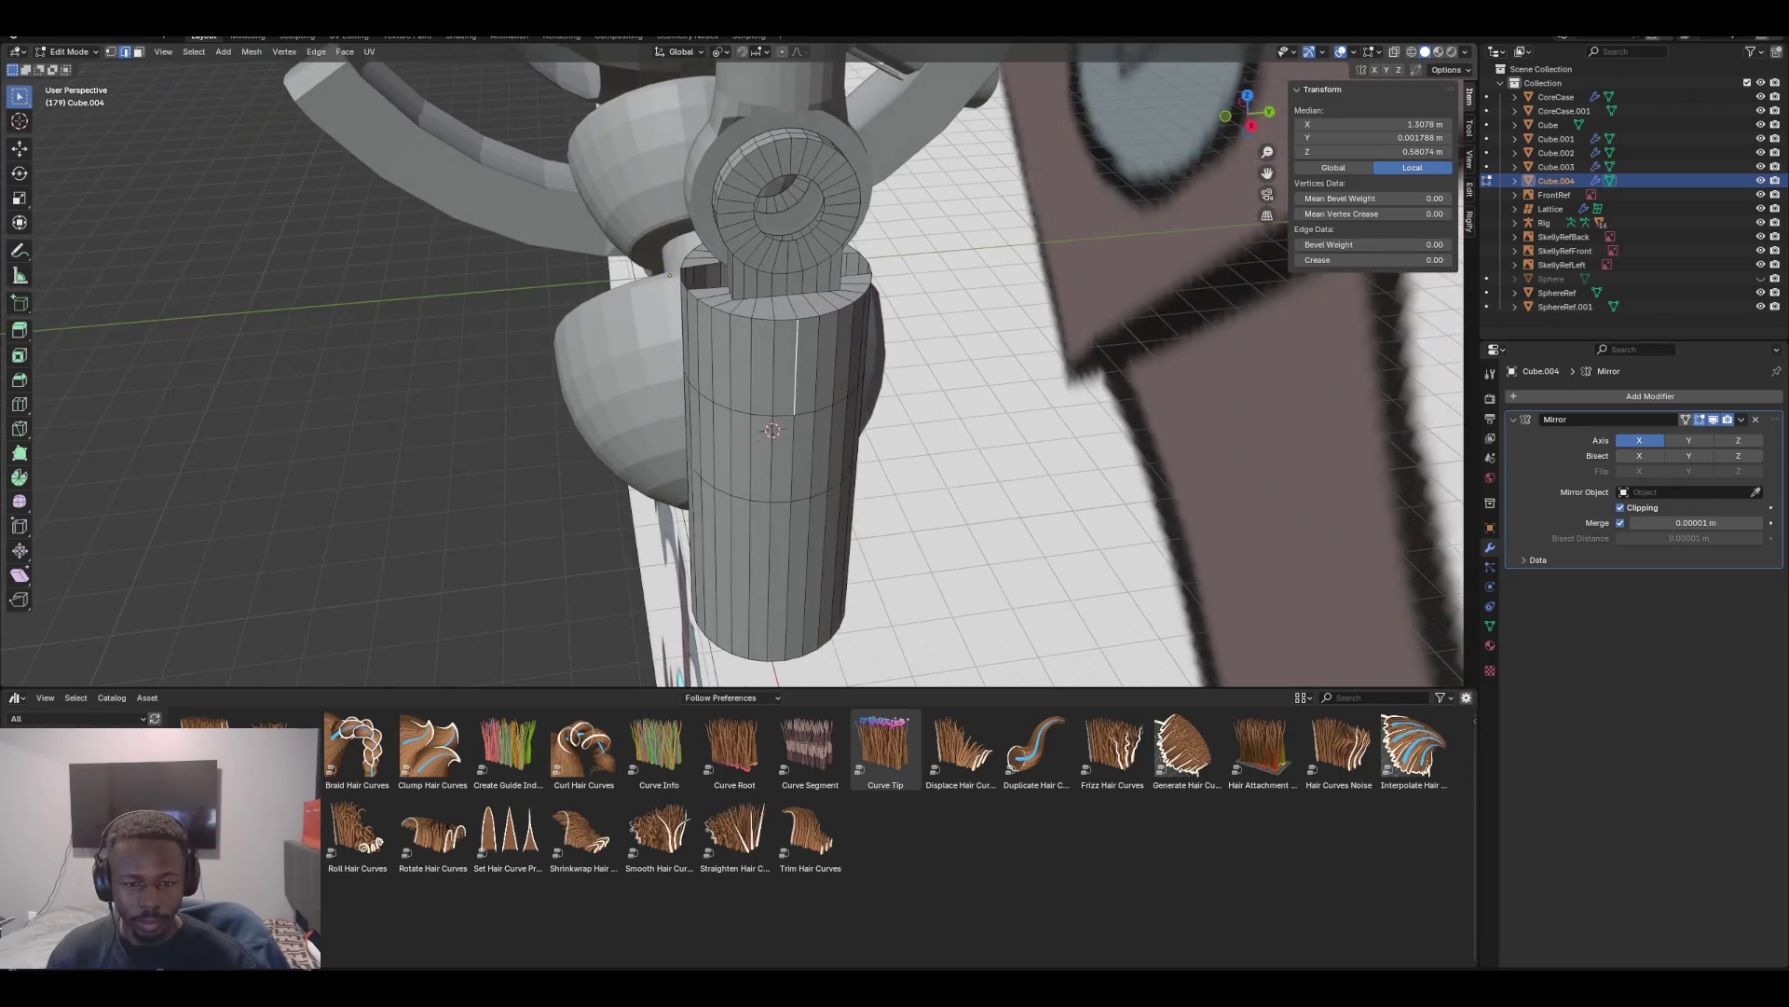
click(775, 256)
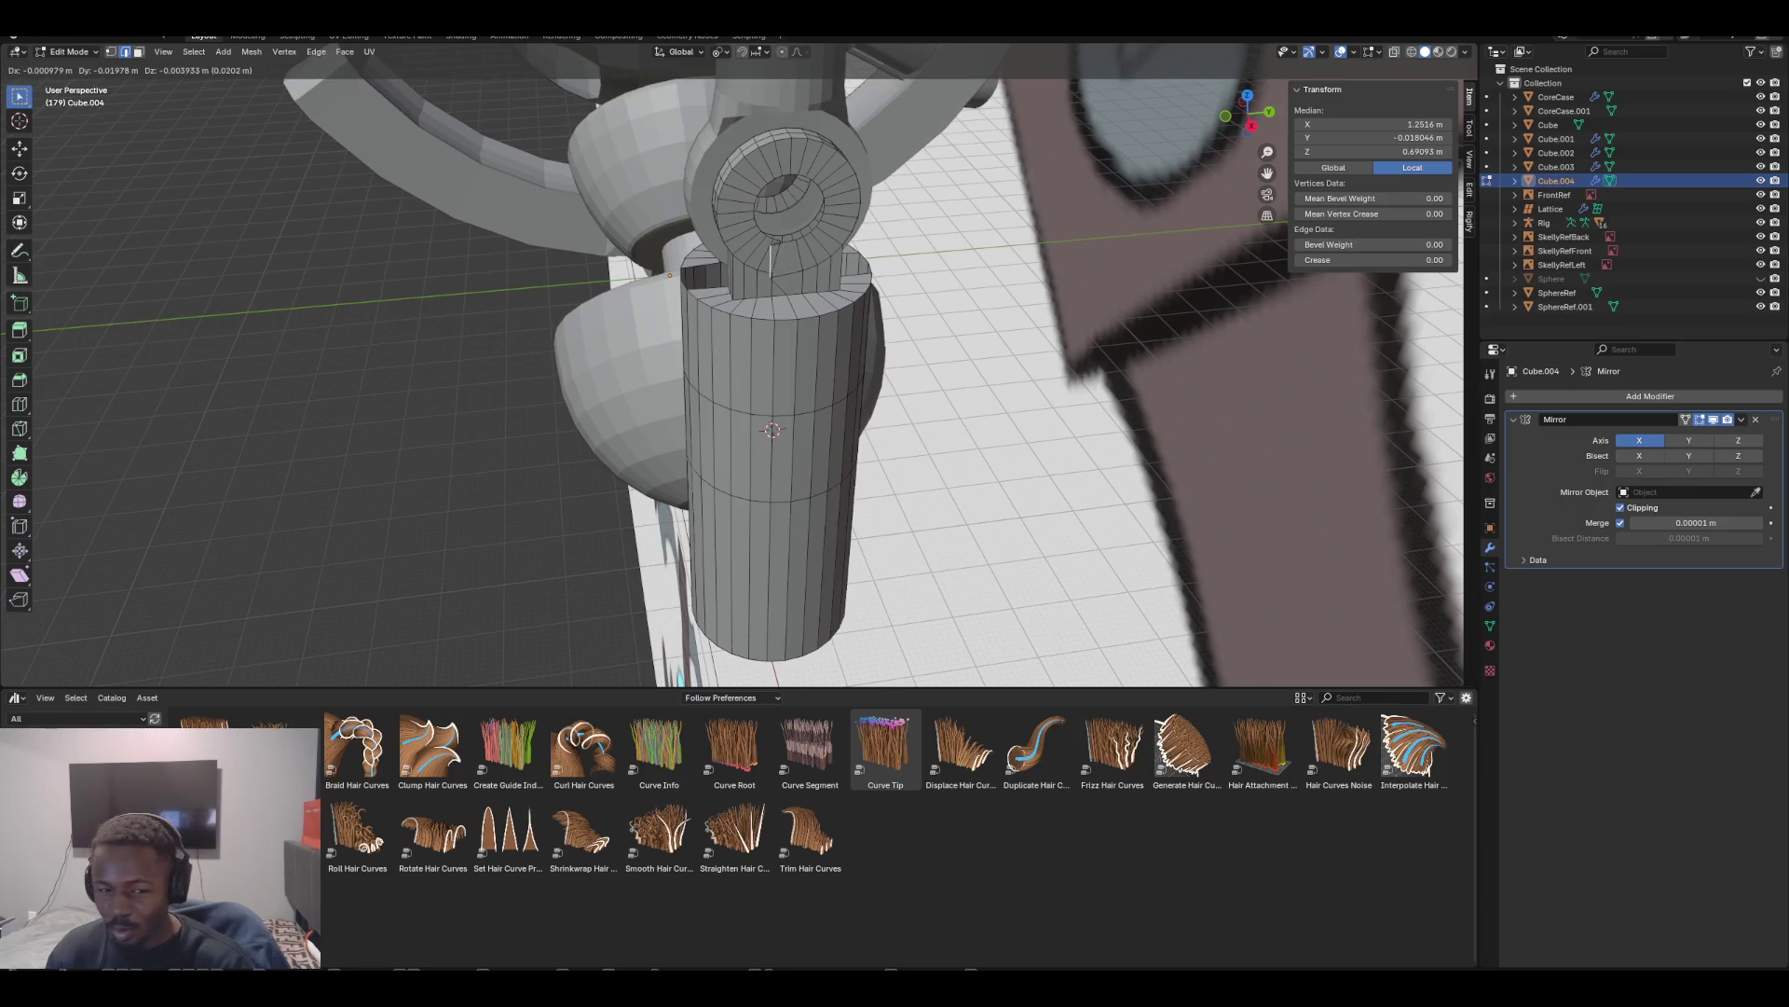
mouse_move(773, 430)
middle_down()
mouse_move(857, 354)
mouse_move(987, 373)
middle_up()
click(718, 307)
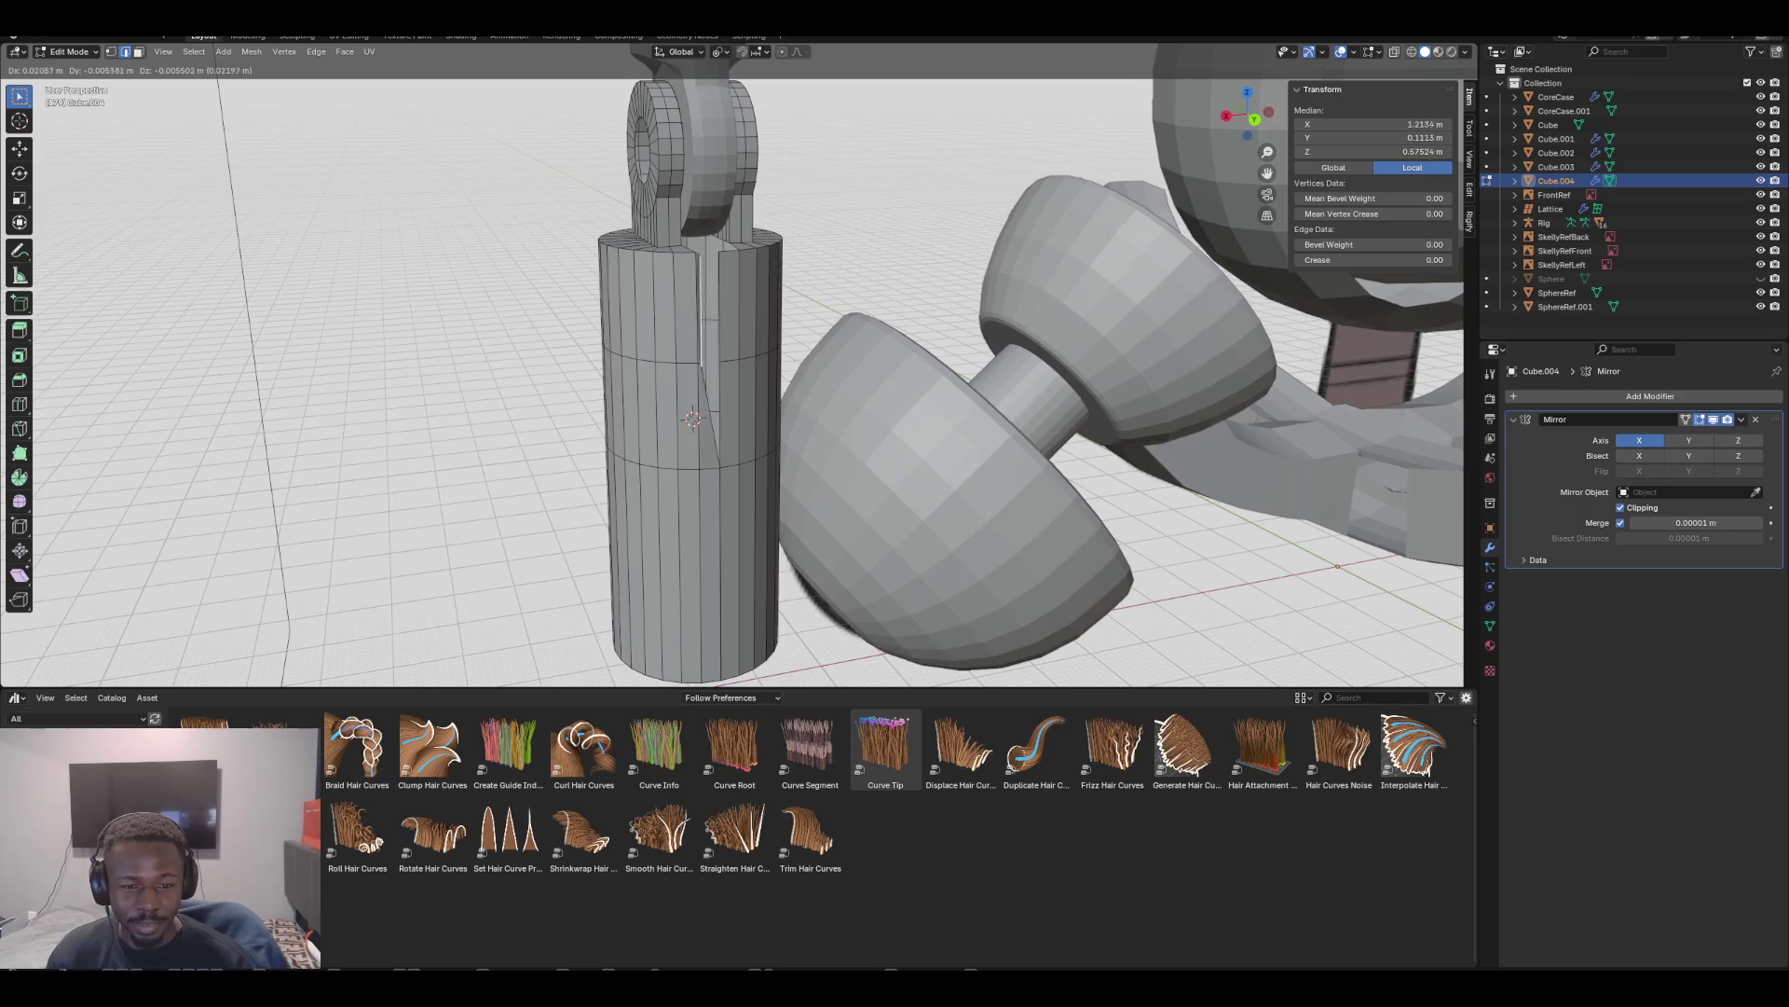
Delete three stacked faces from the sleeve strip
key(alt+a)
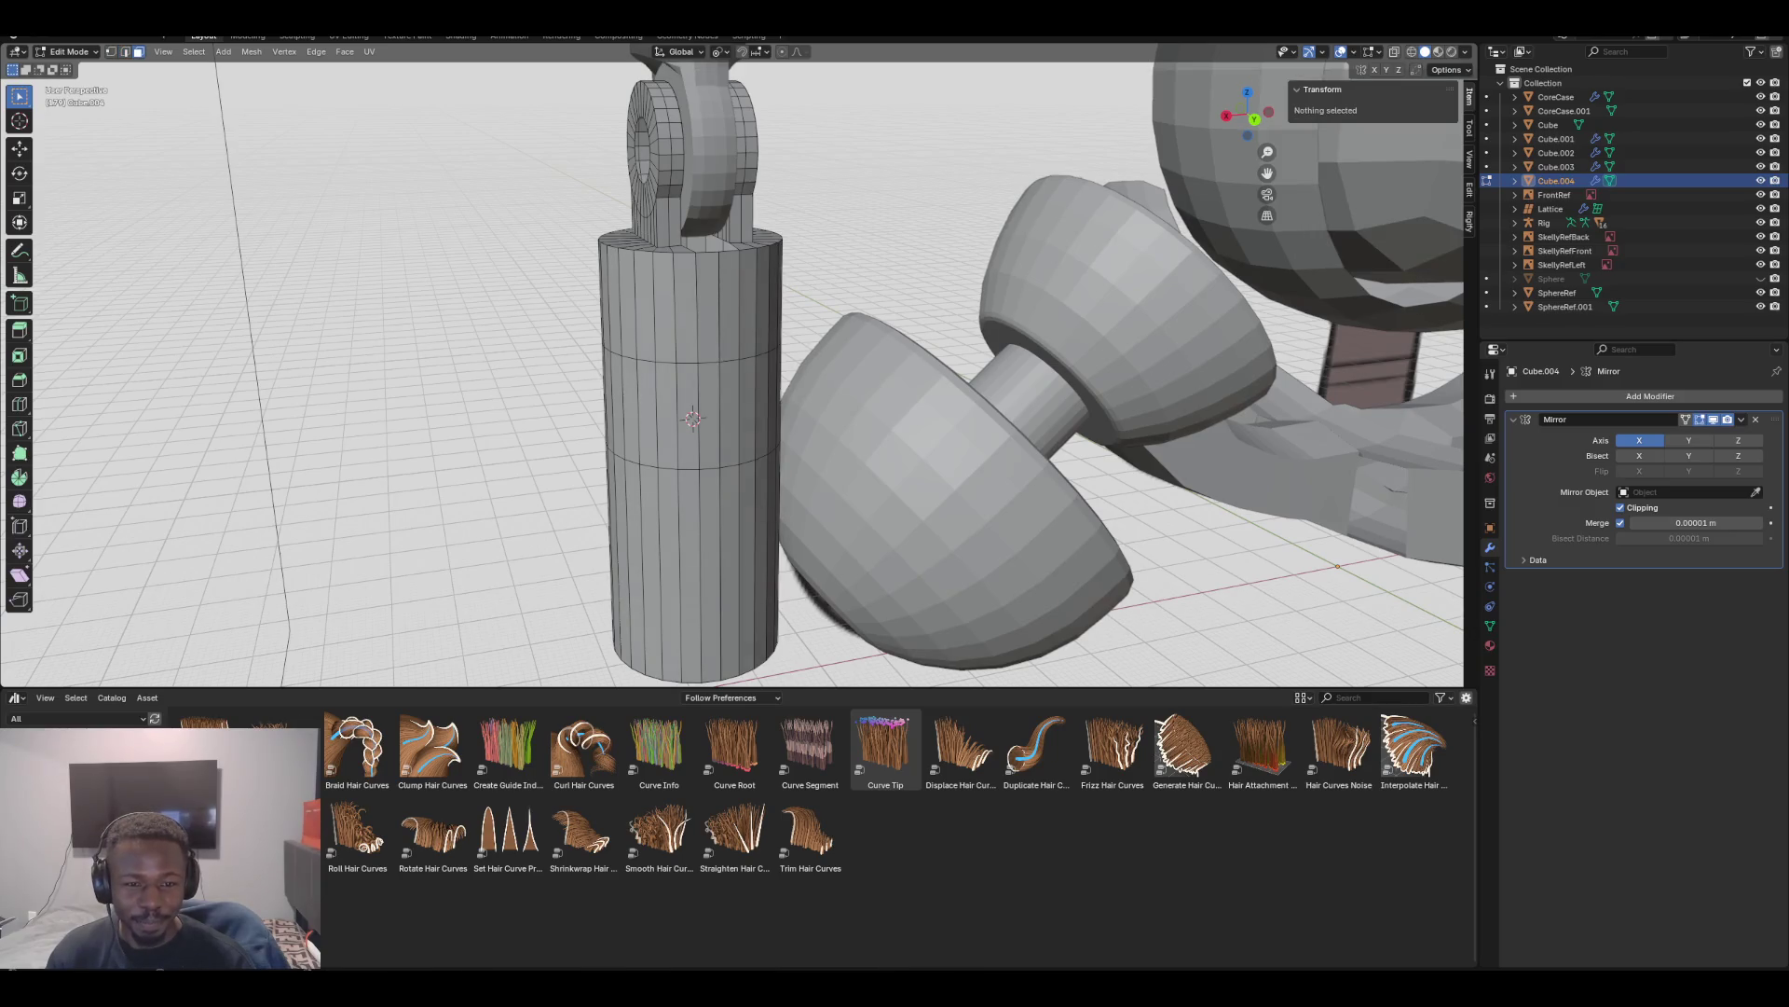
click(708, 307)
shift+click(707, 416)
shift+click(709, 578)
middle_drag(708, 577, 689, 559)
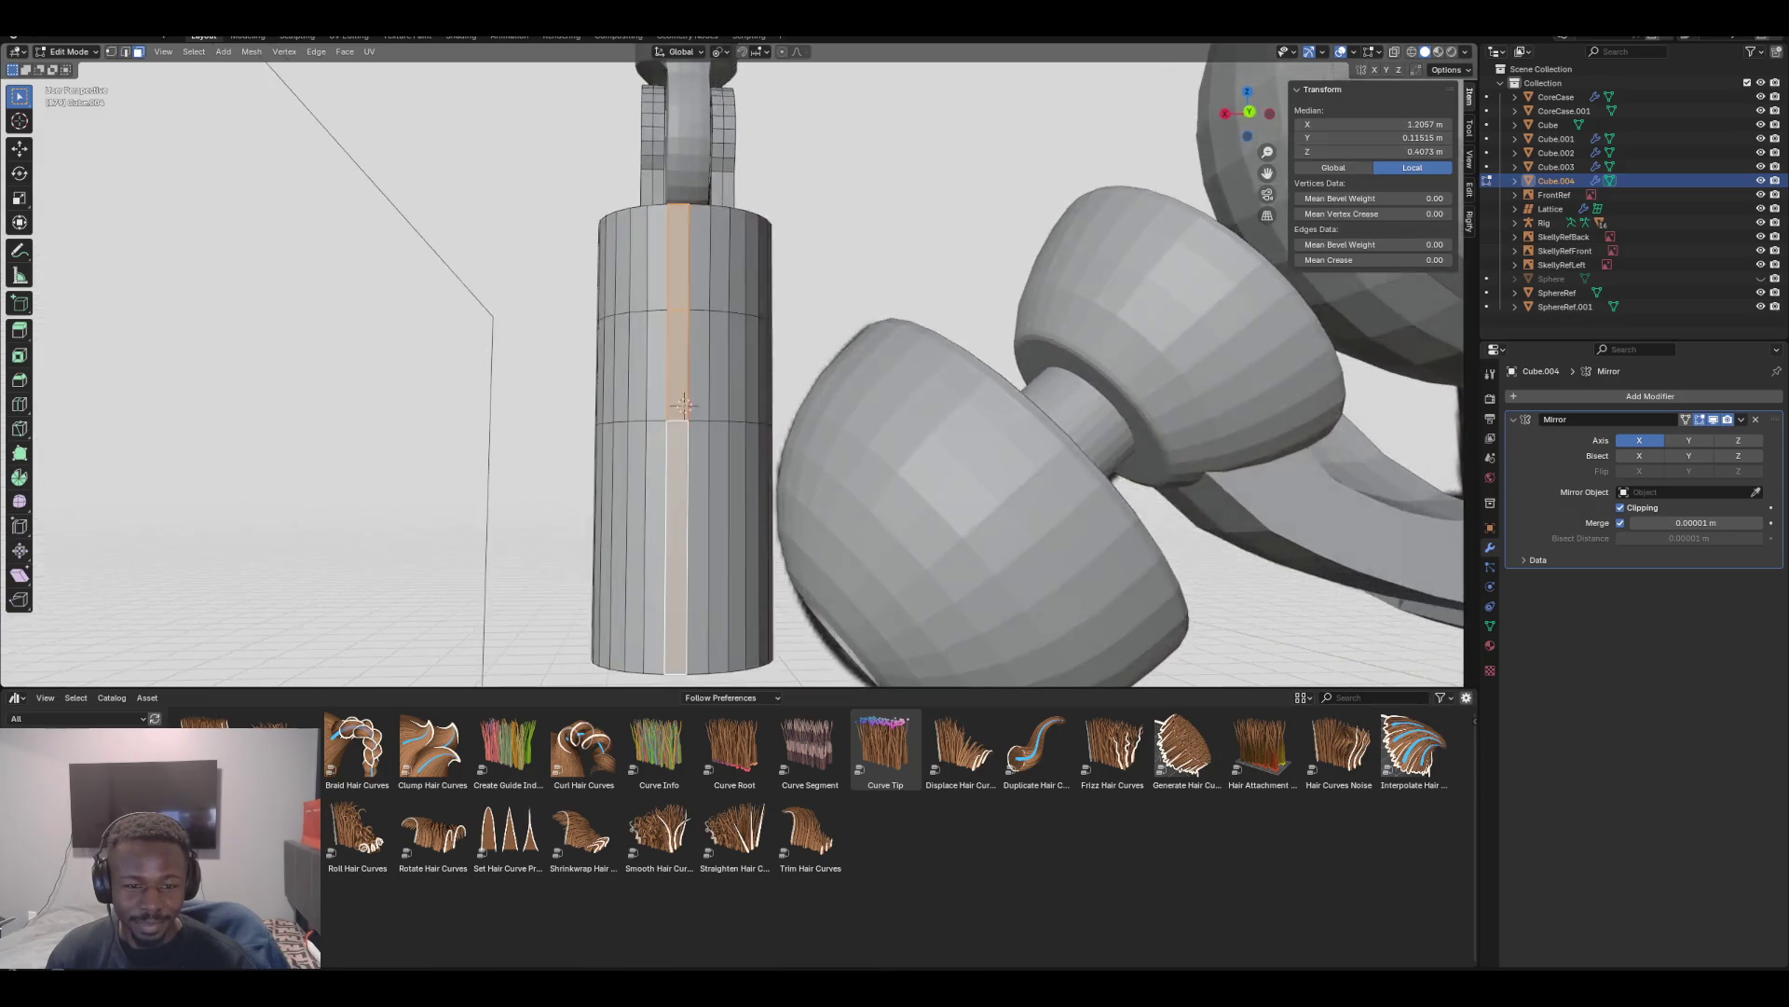
middle_drag(684, 404, 684, 402)
key(x)
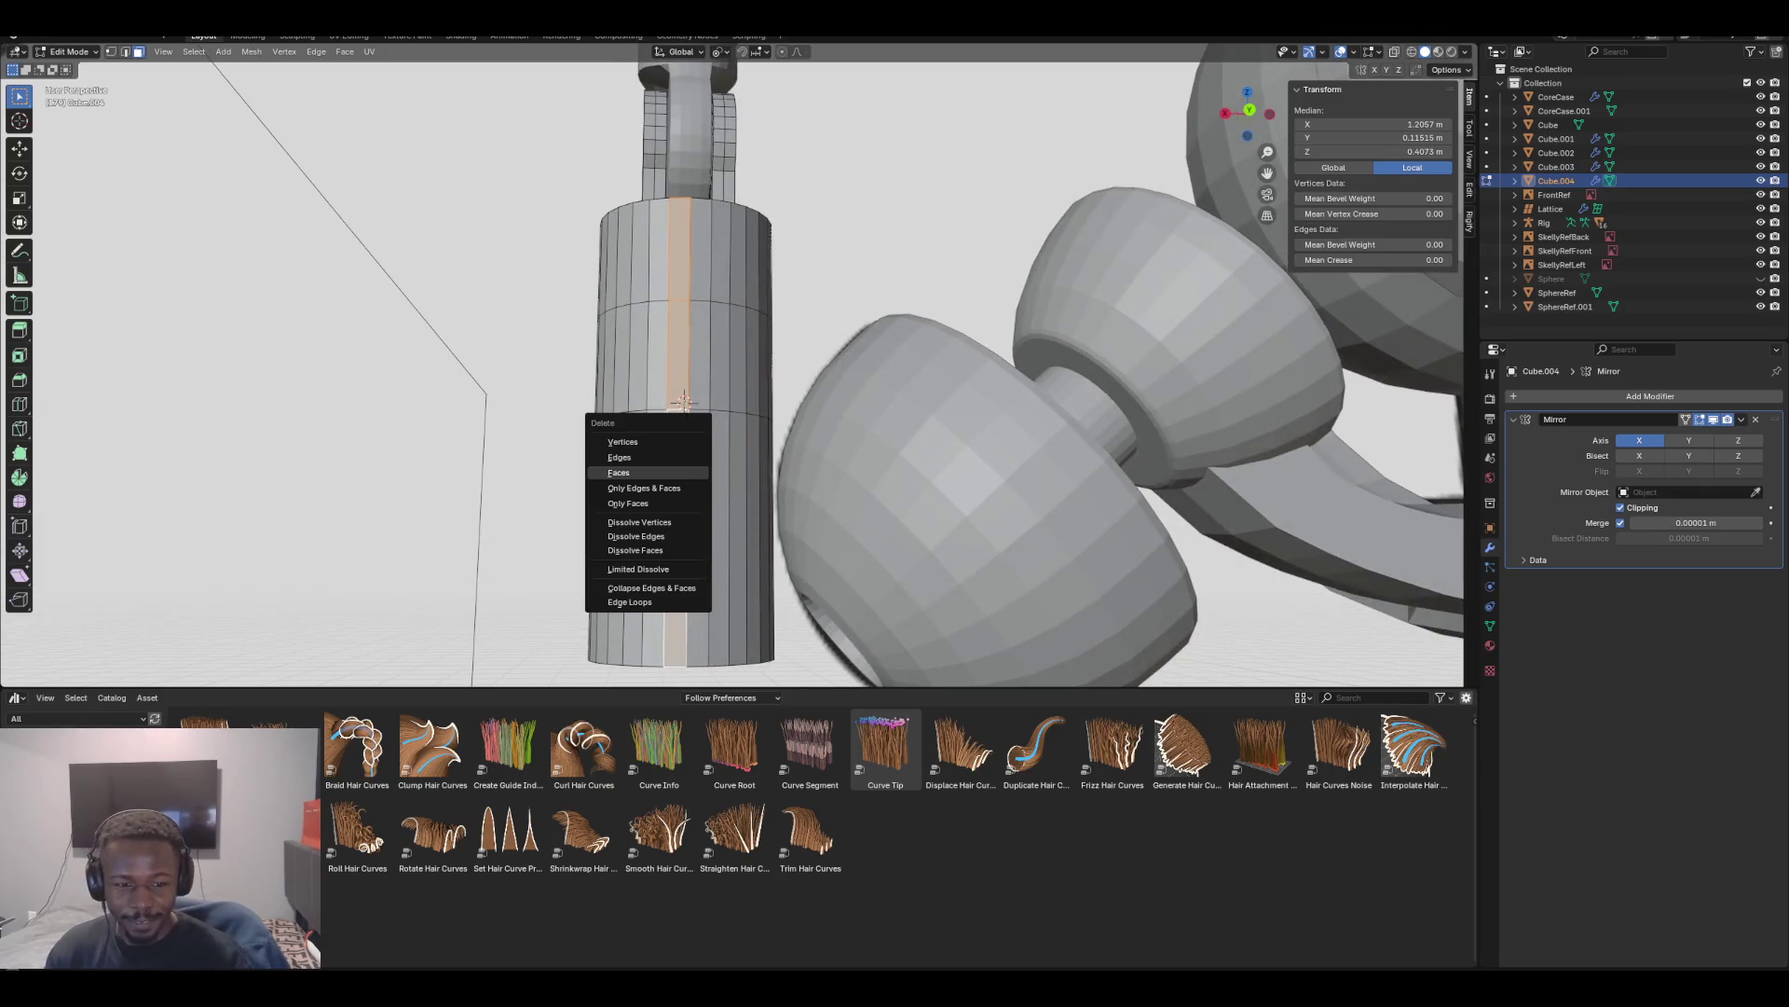
click(652, 473)
middle_drag(652, 473, 606, 517)
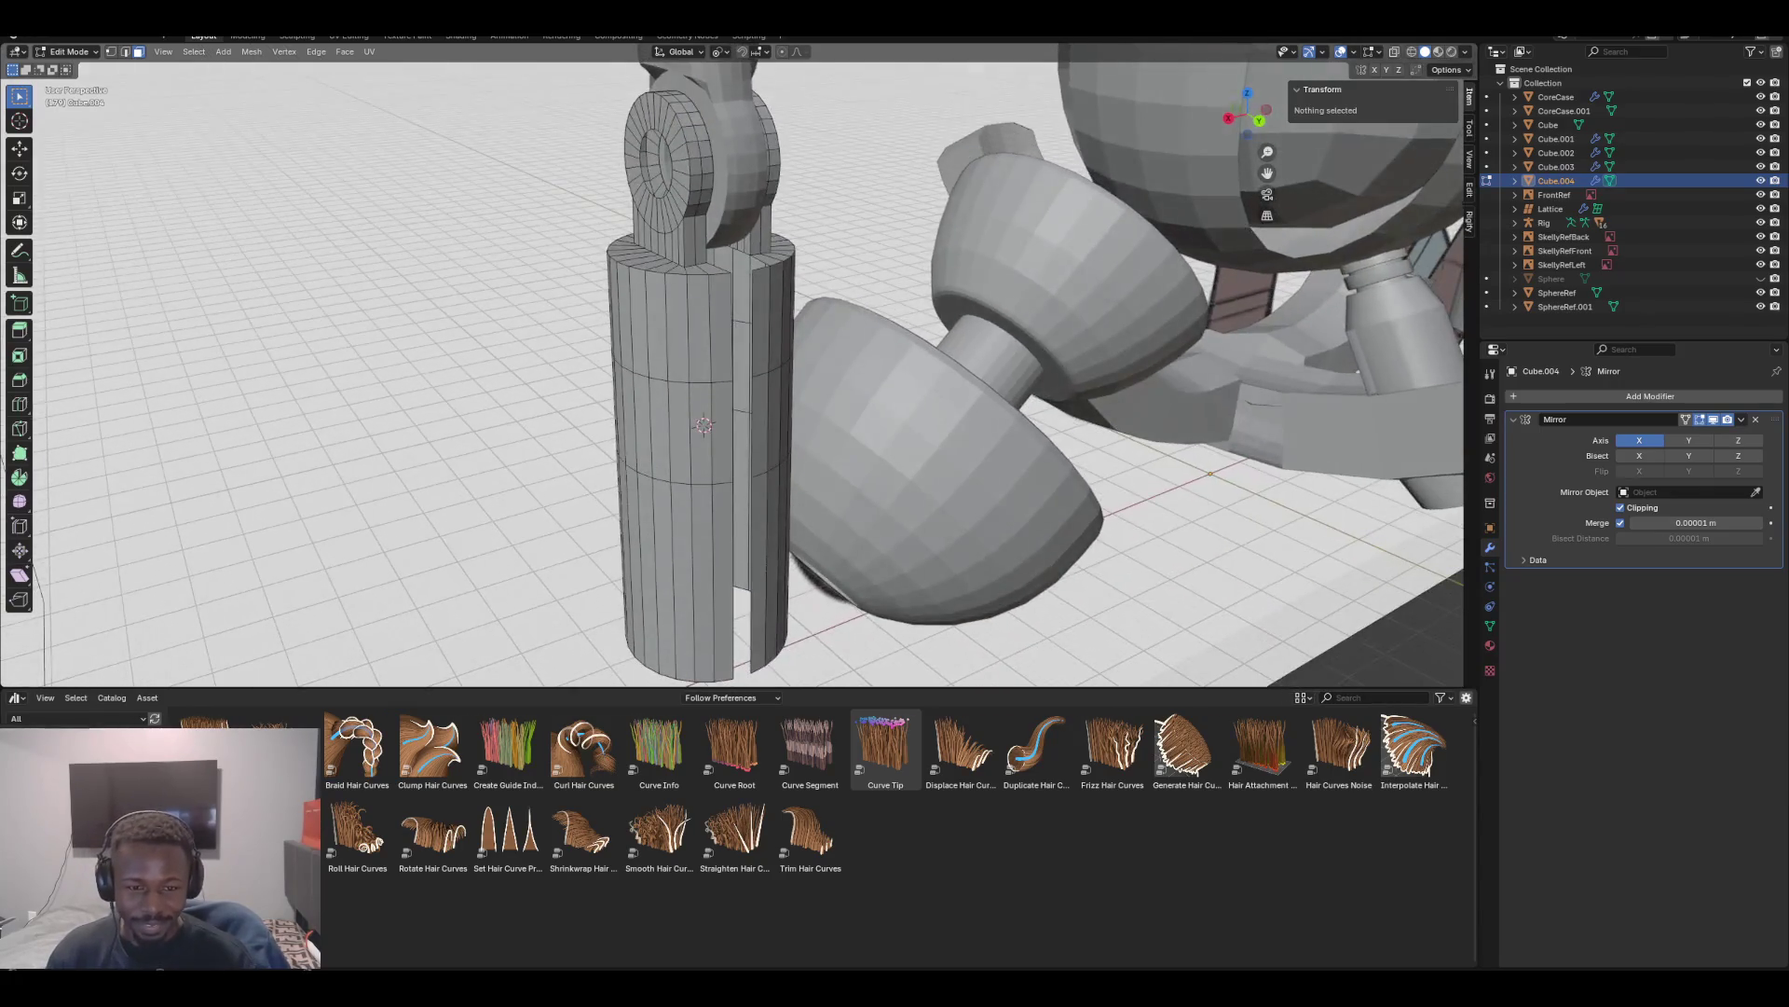
Select the edges running down both sides of the slot
click(721, 327)
key(2)
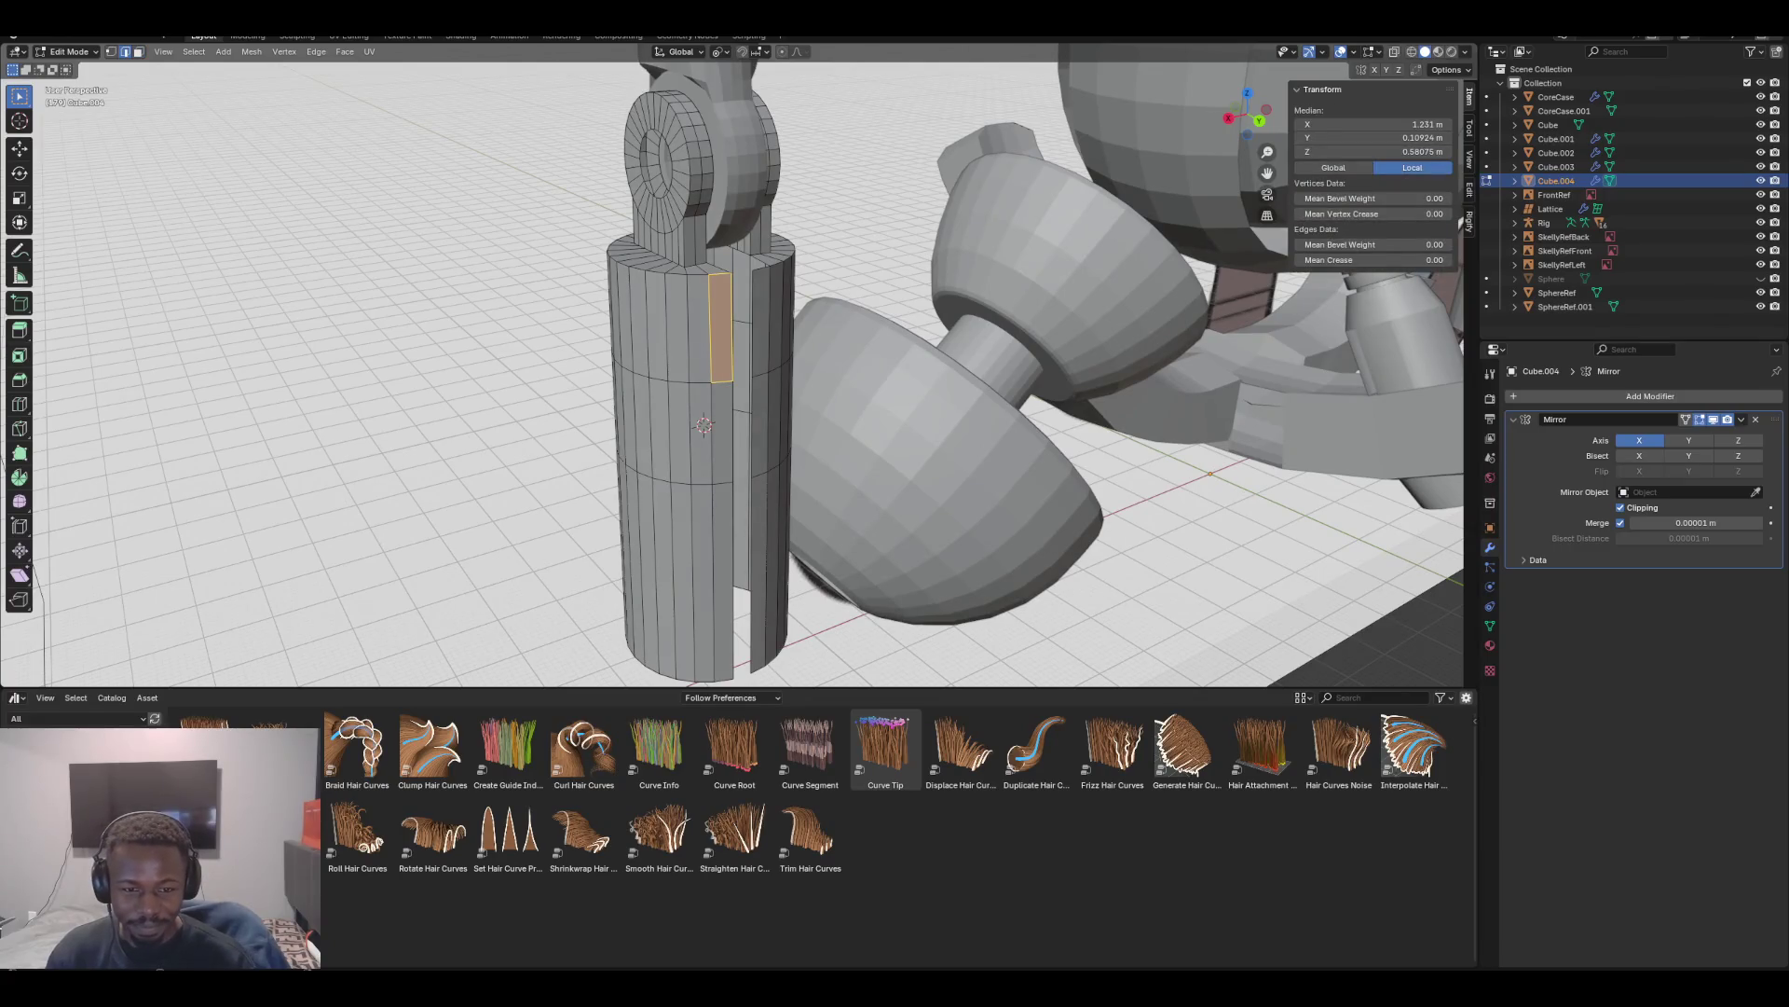
click(733, 327)
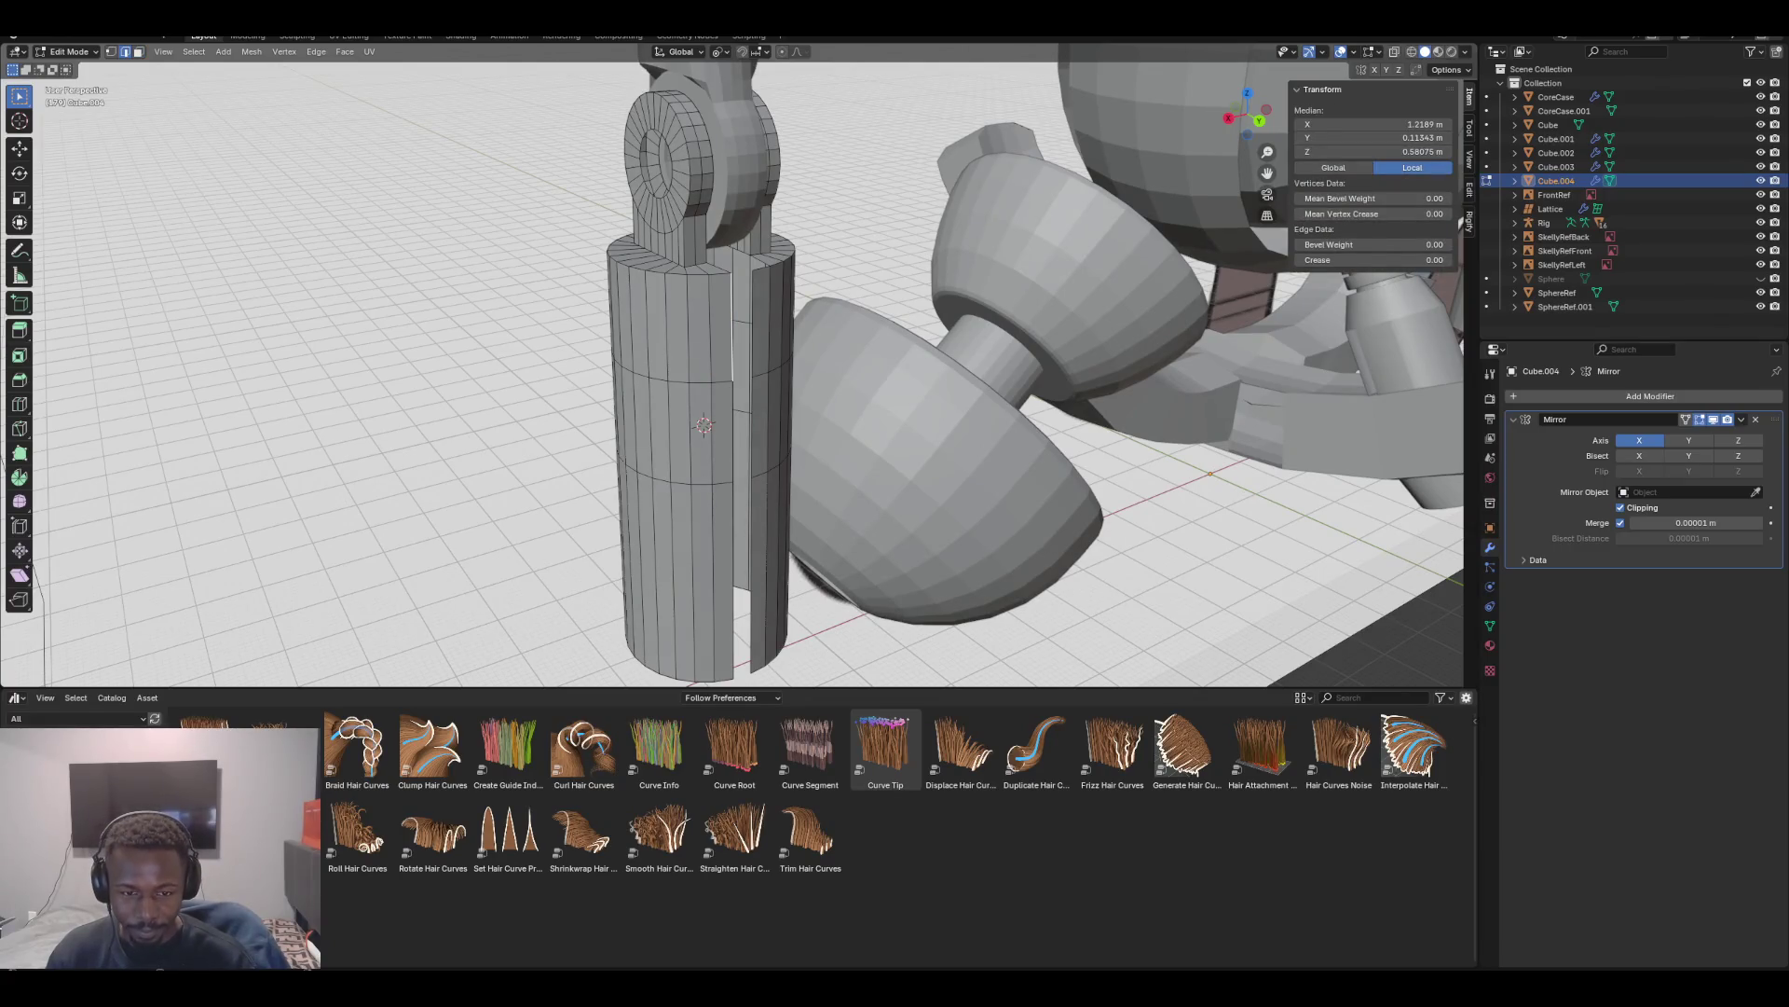
shift+click(733, 429)
shift+click(734, 578)
shift+click(751, 326)
shift+click(751, 396)
shift+click(752, 438)
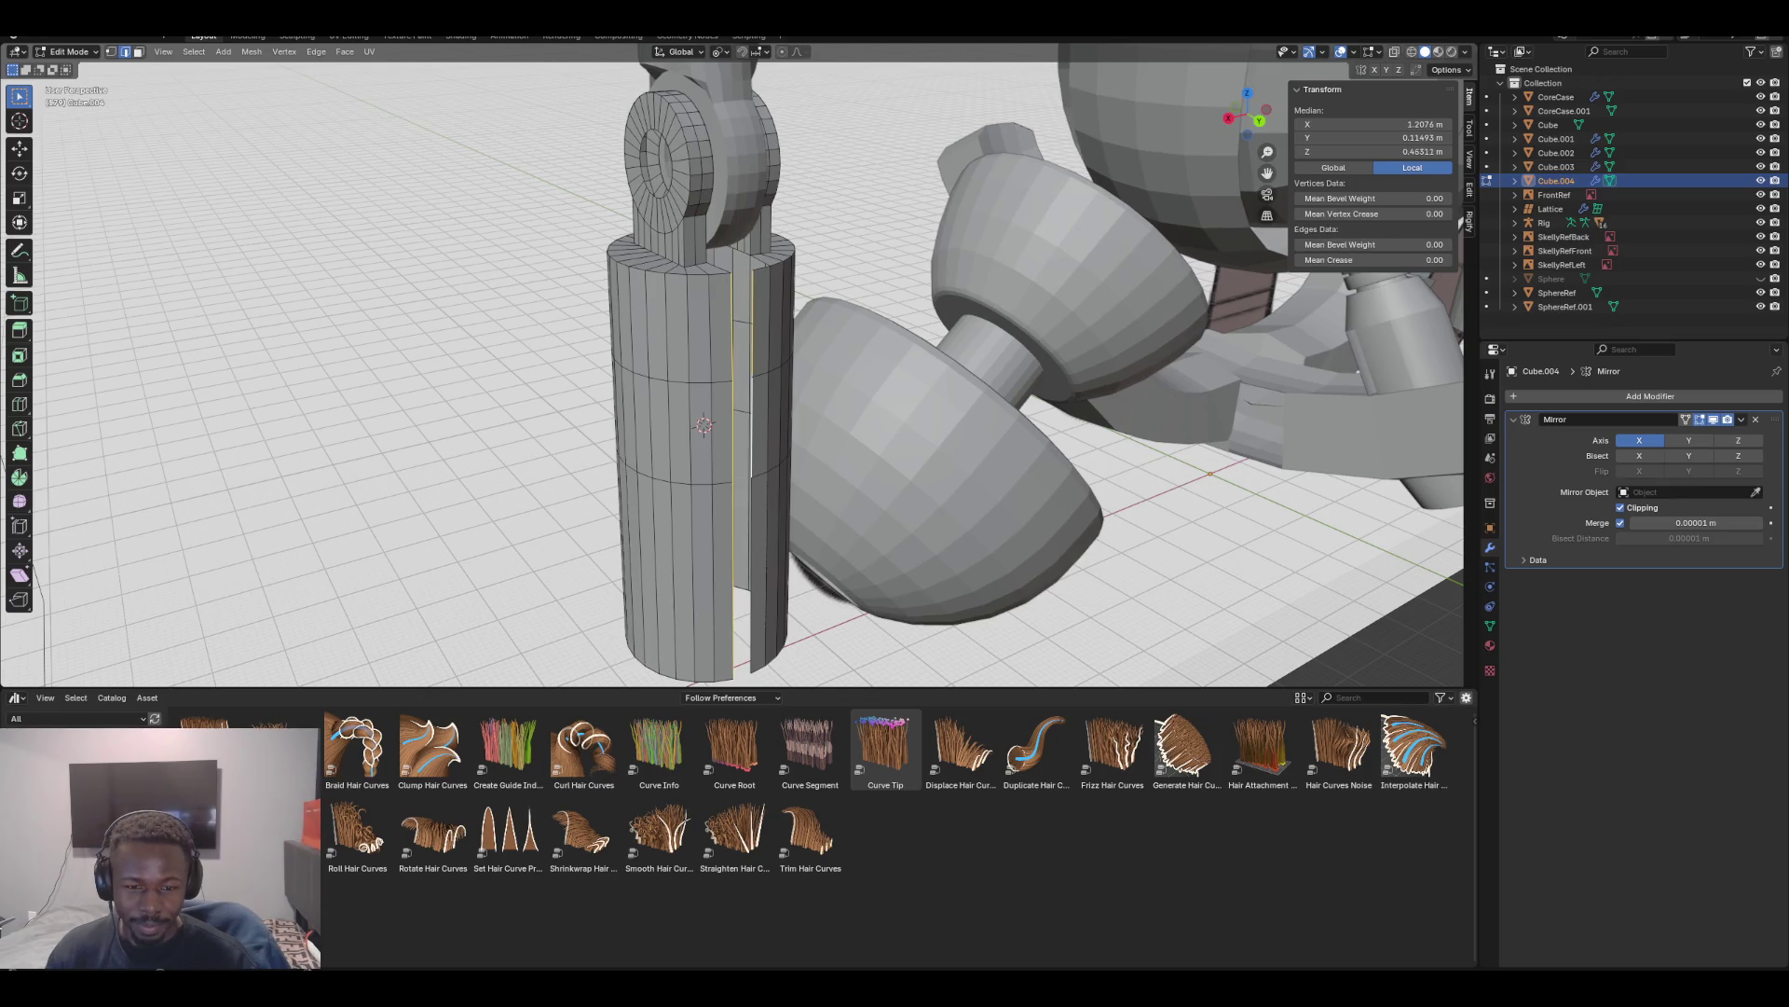
shift+click(751, 578)
Bridge the selected slot edges into a face strip and check it in front view
key(F3)
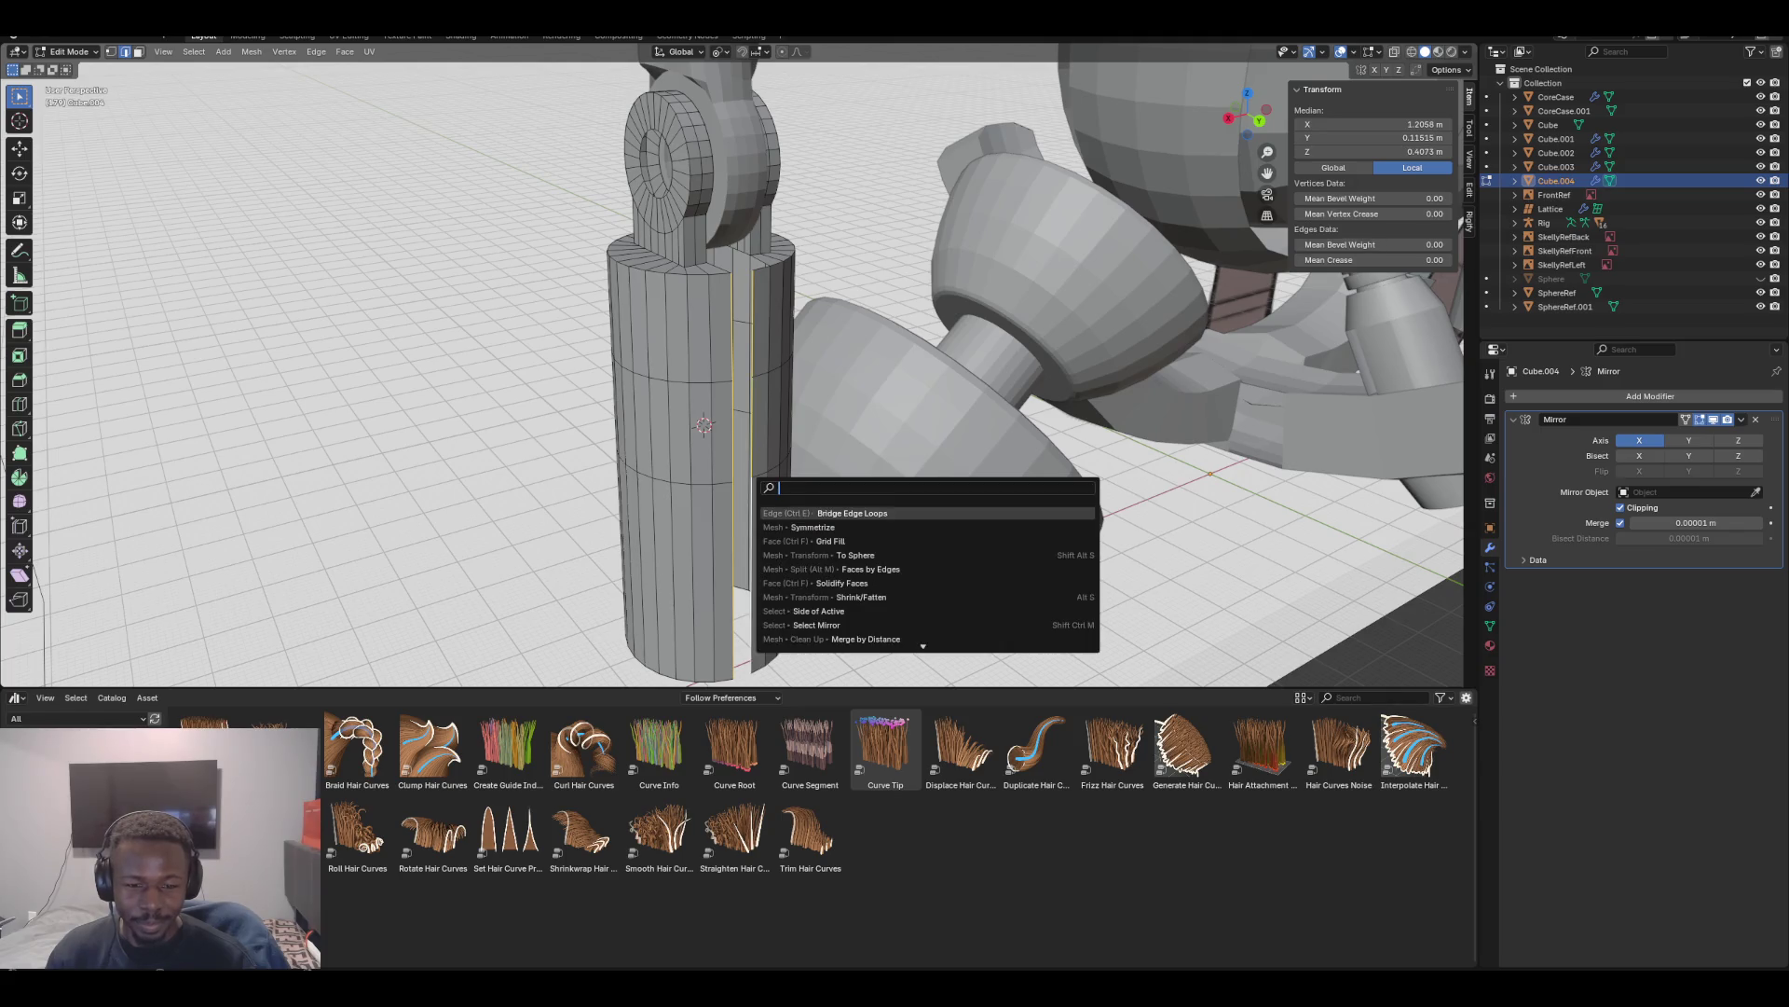
key(Return)
scroll(731, 363, down, 1)
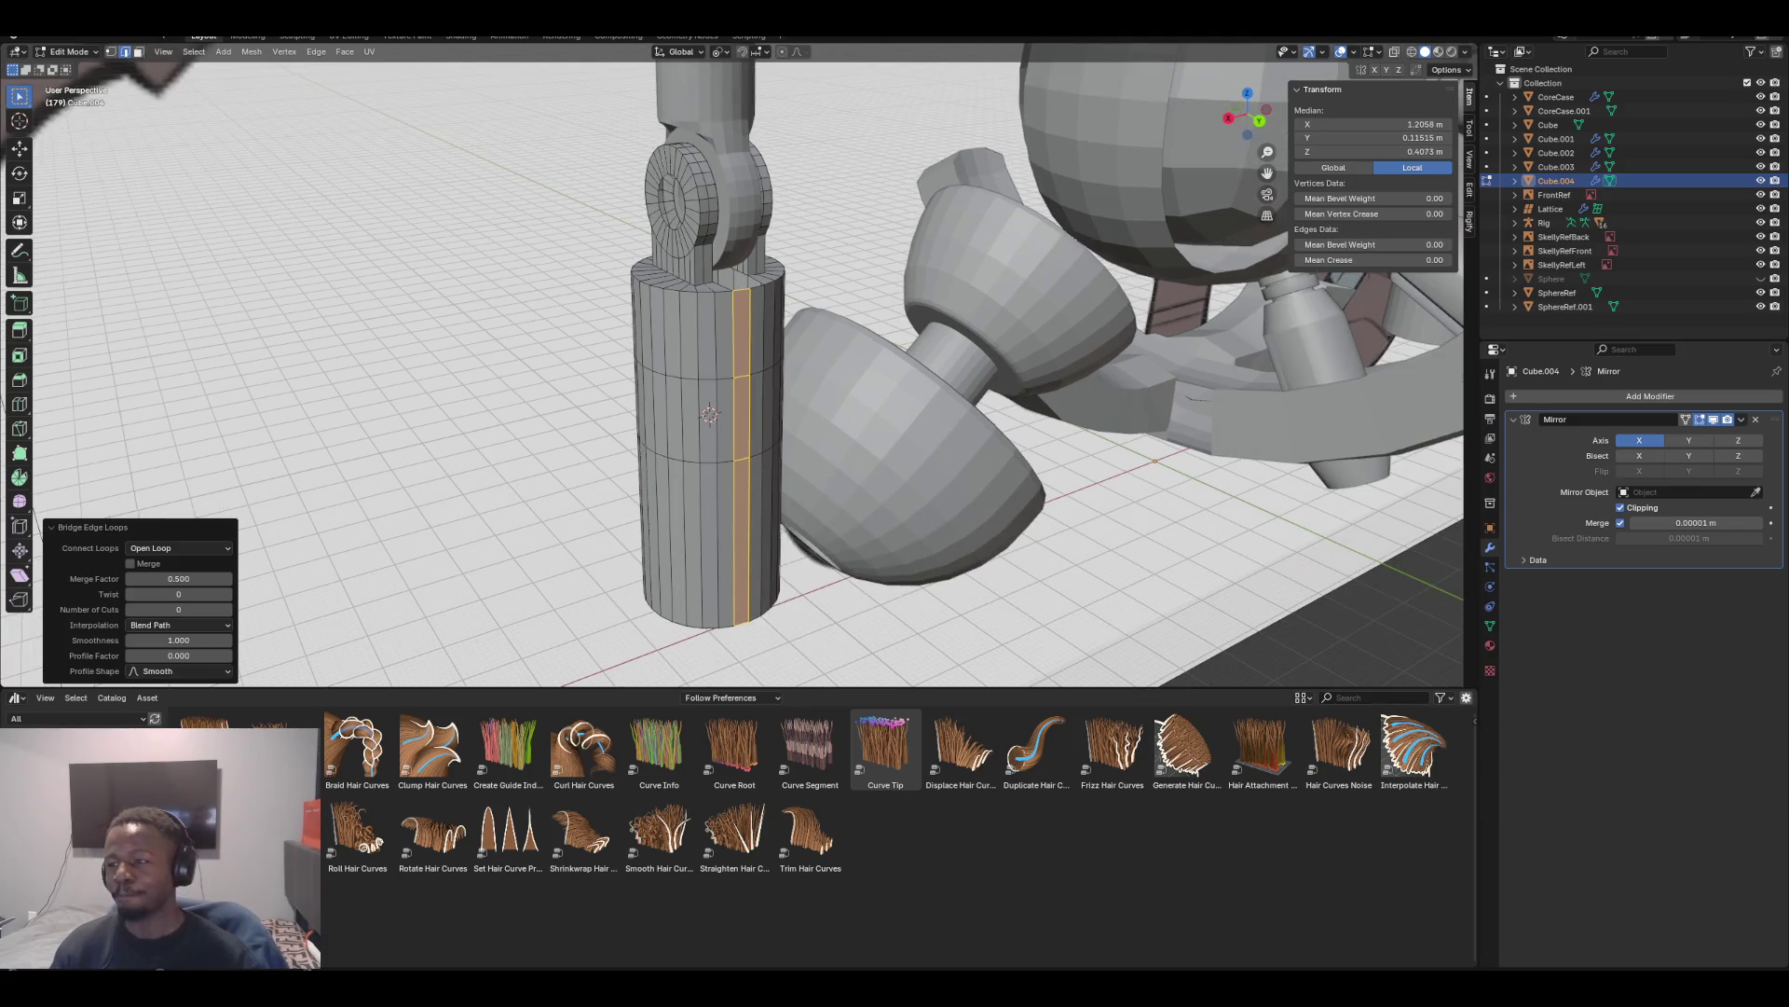
scroll(732, 363, up, 2)
mouse_move(731, 363)
middle_down()
mouse_move(741, 429)
mouse_move(634, 382)
middle_up()
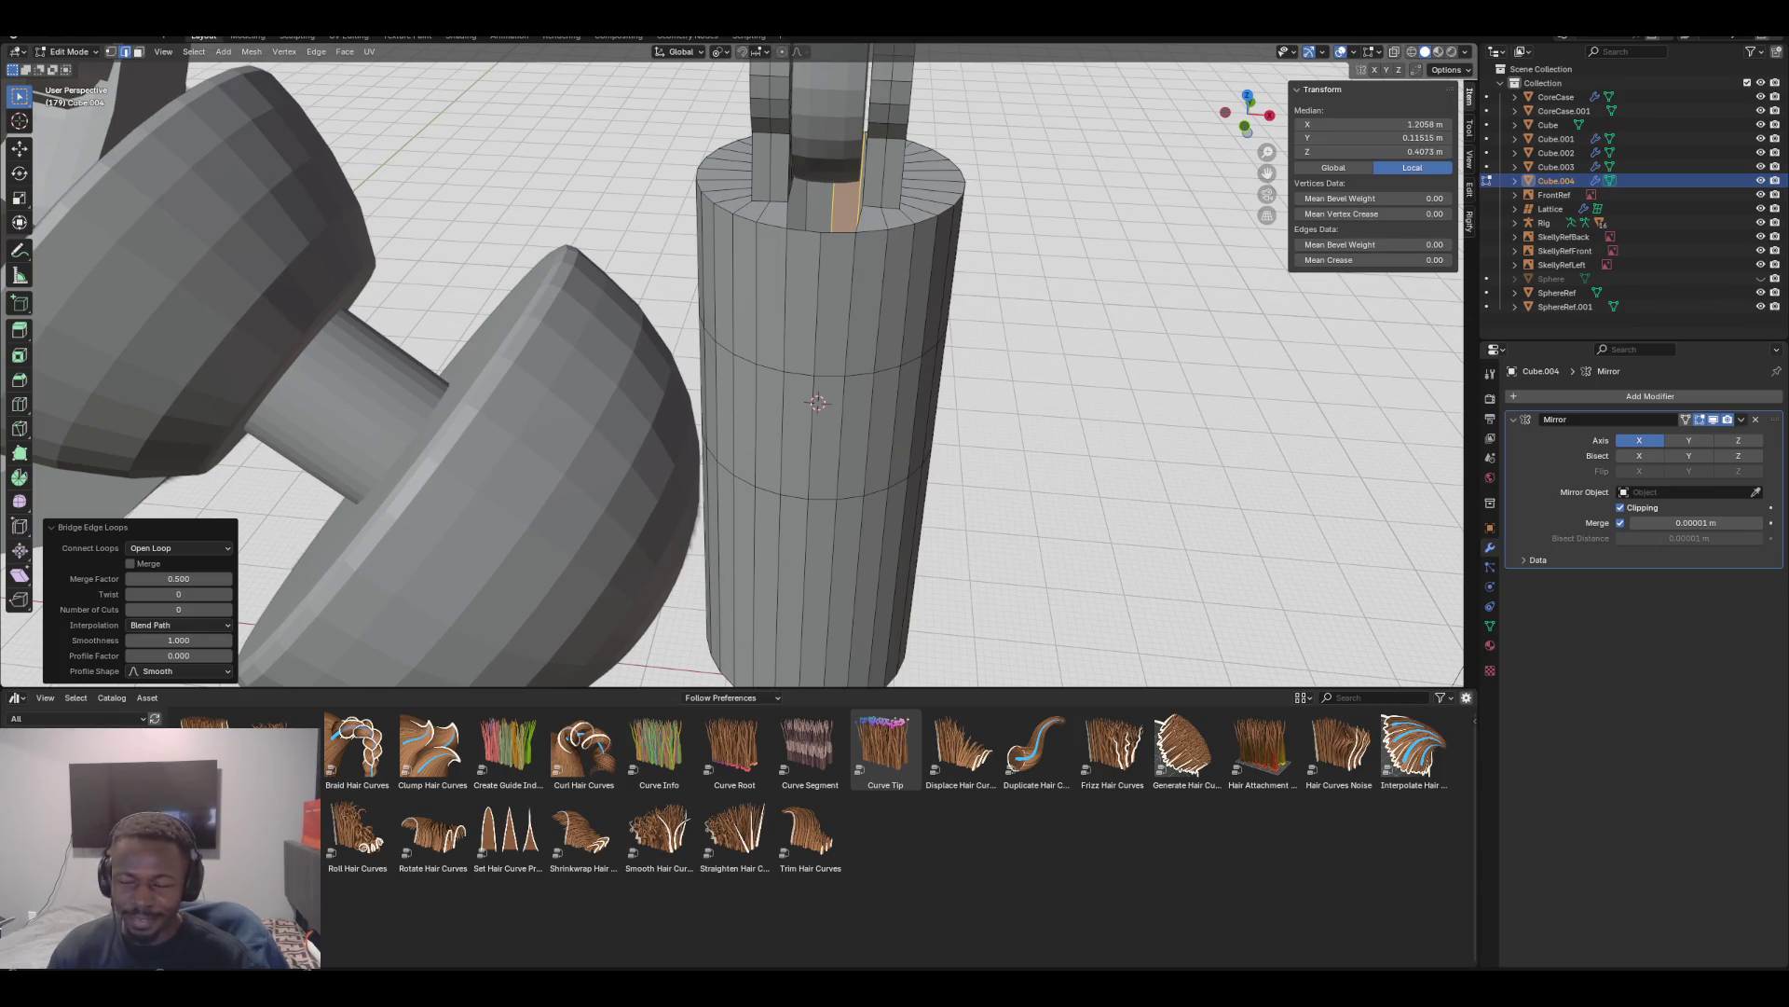
mouse_move(634, 382)
middle_down()
mouse_move(653, 475)
mouse_move(632, 531)
mouse_move(613, 464)
mouse_move(637, 499)
middle_up()
key(KP_1)
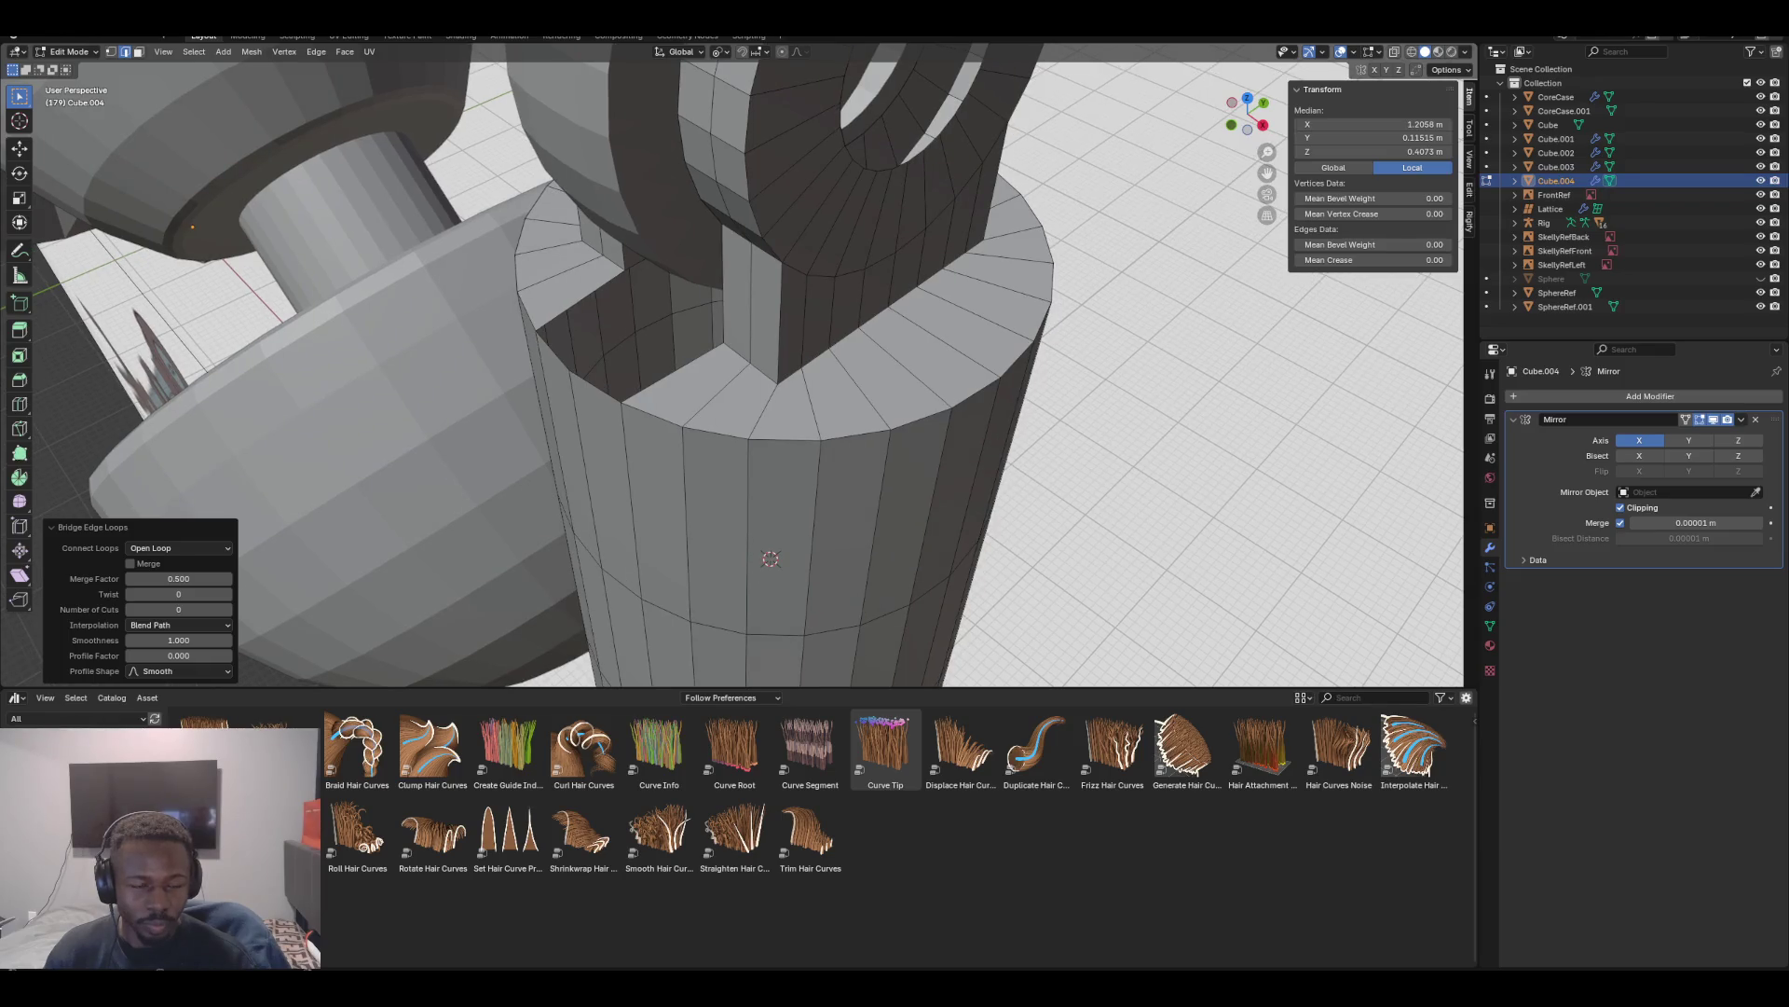
Select the slot-corner vertex and move it along the Y axis
key(1)
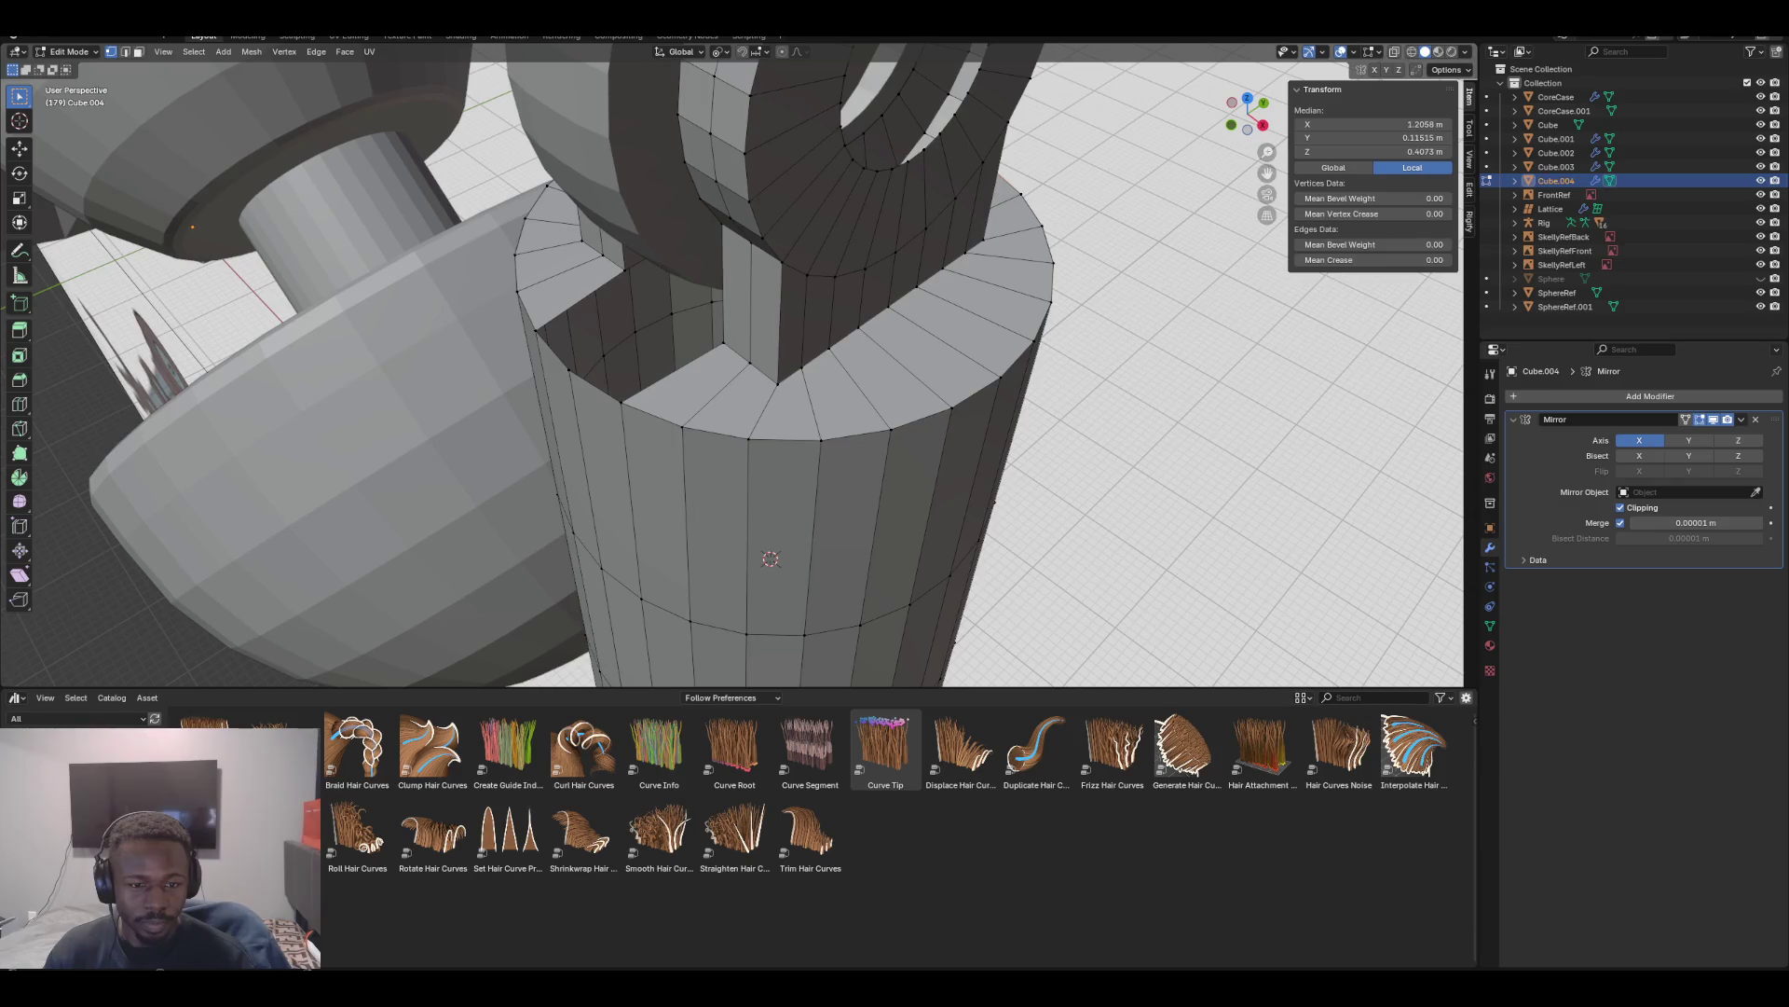
click(624, 269)
click(569, 370)
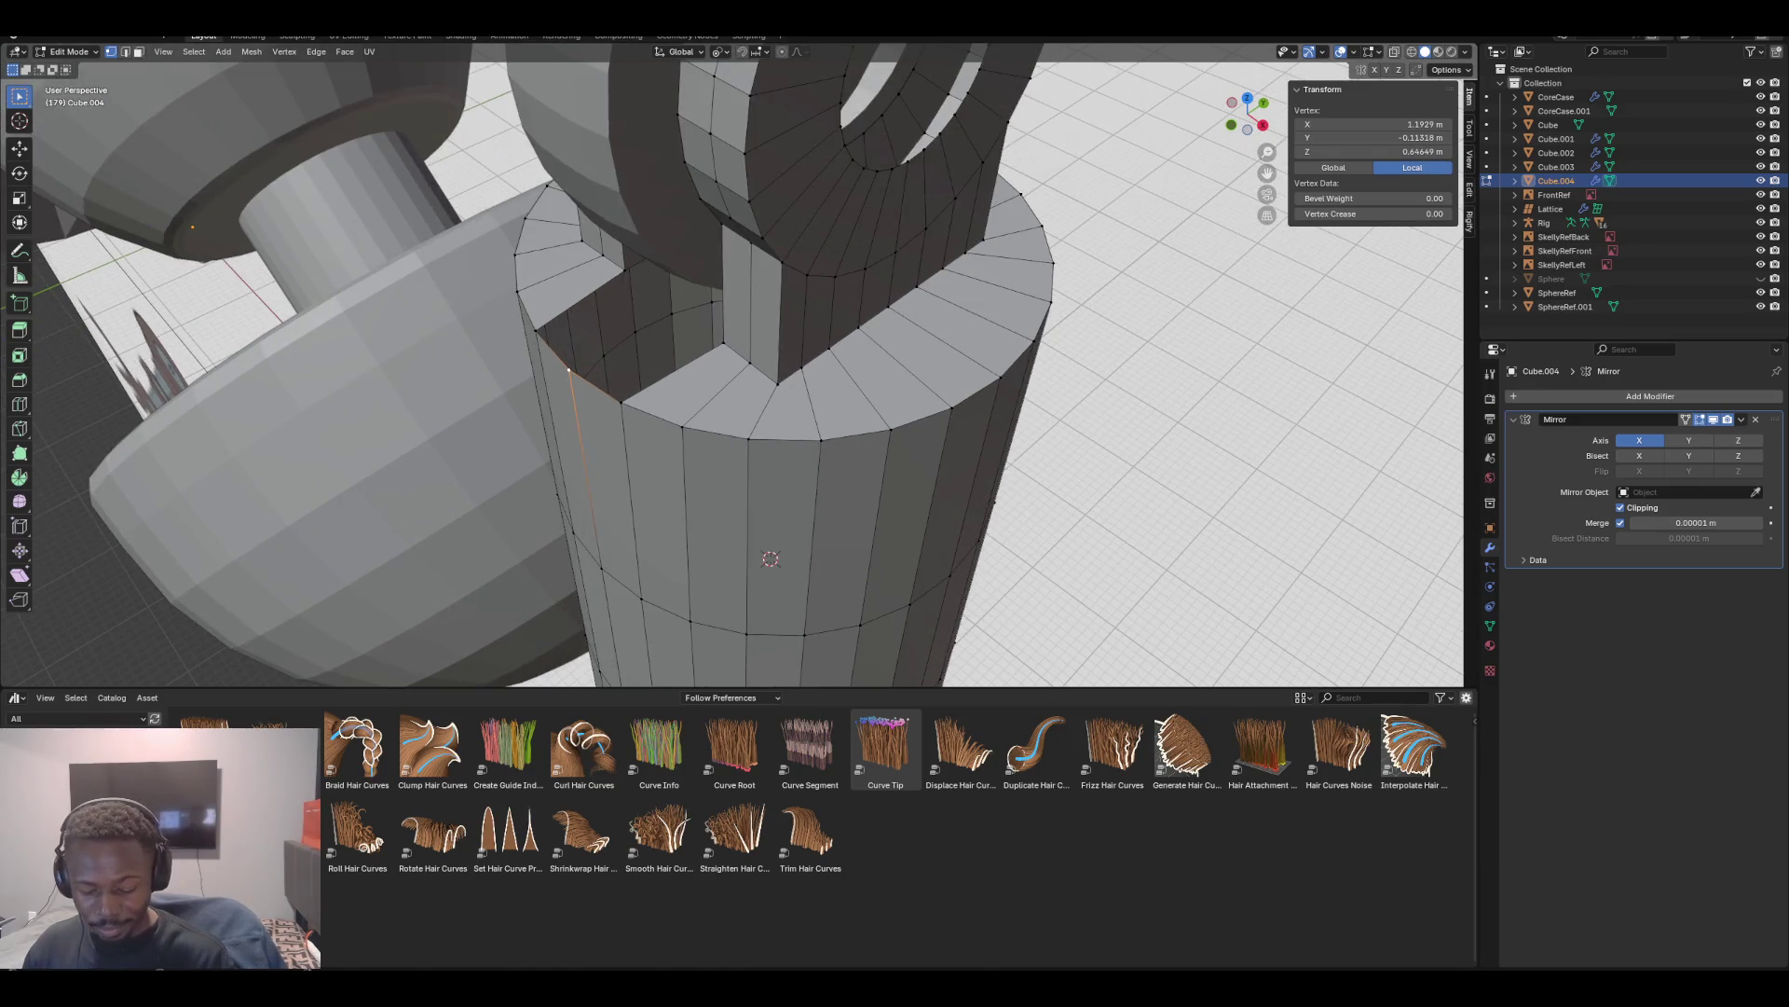
key(g)
key(y)
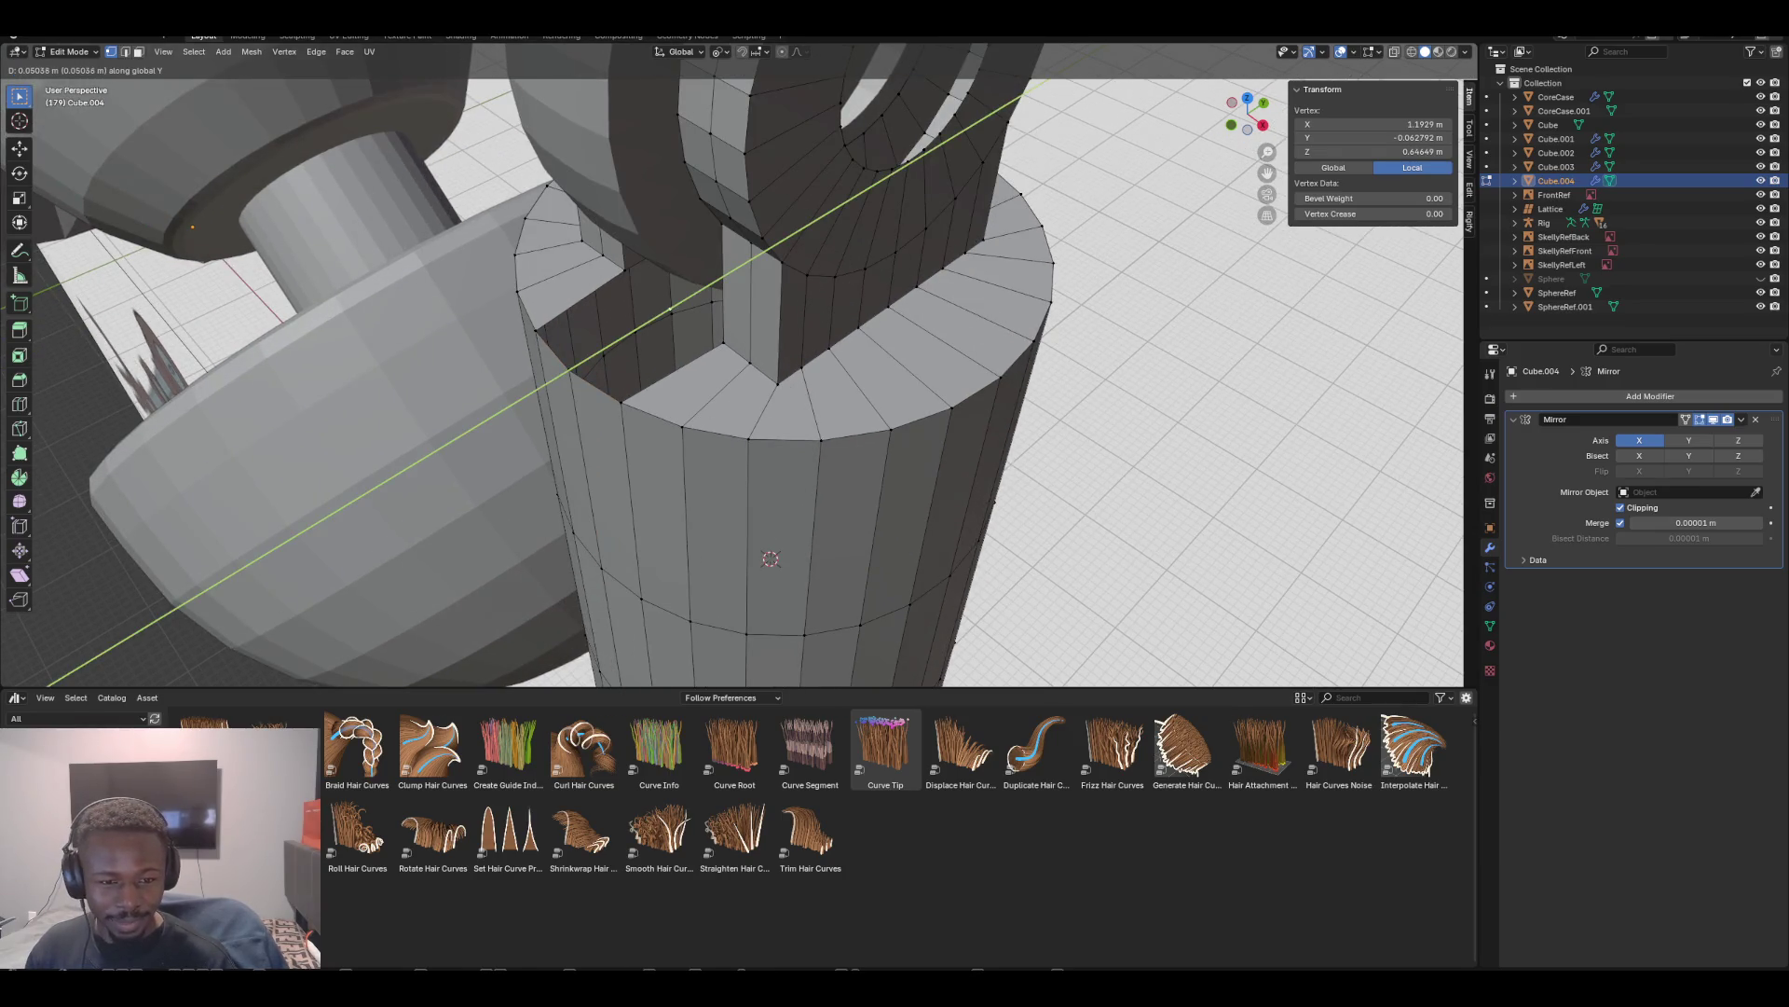
click(770, 559)
mouse_move(770, 558)
middle_down()
mouse_move(721, 609)
mouse_move(786, 539)
middle_up()
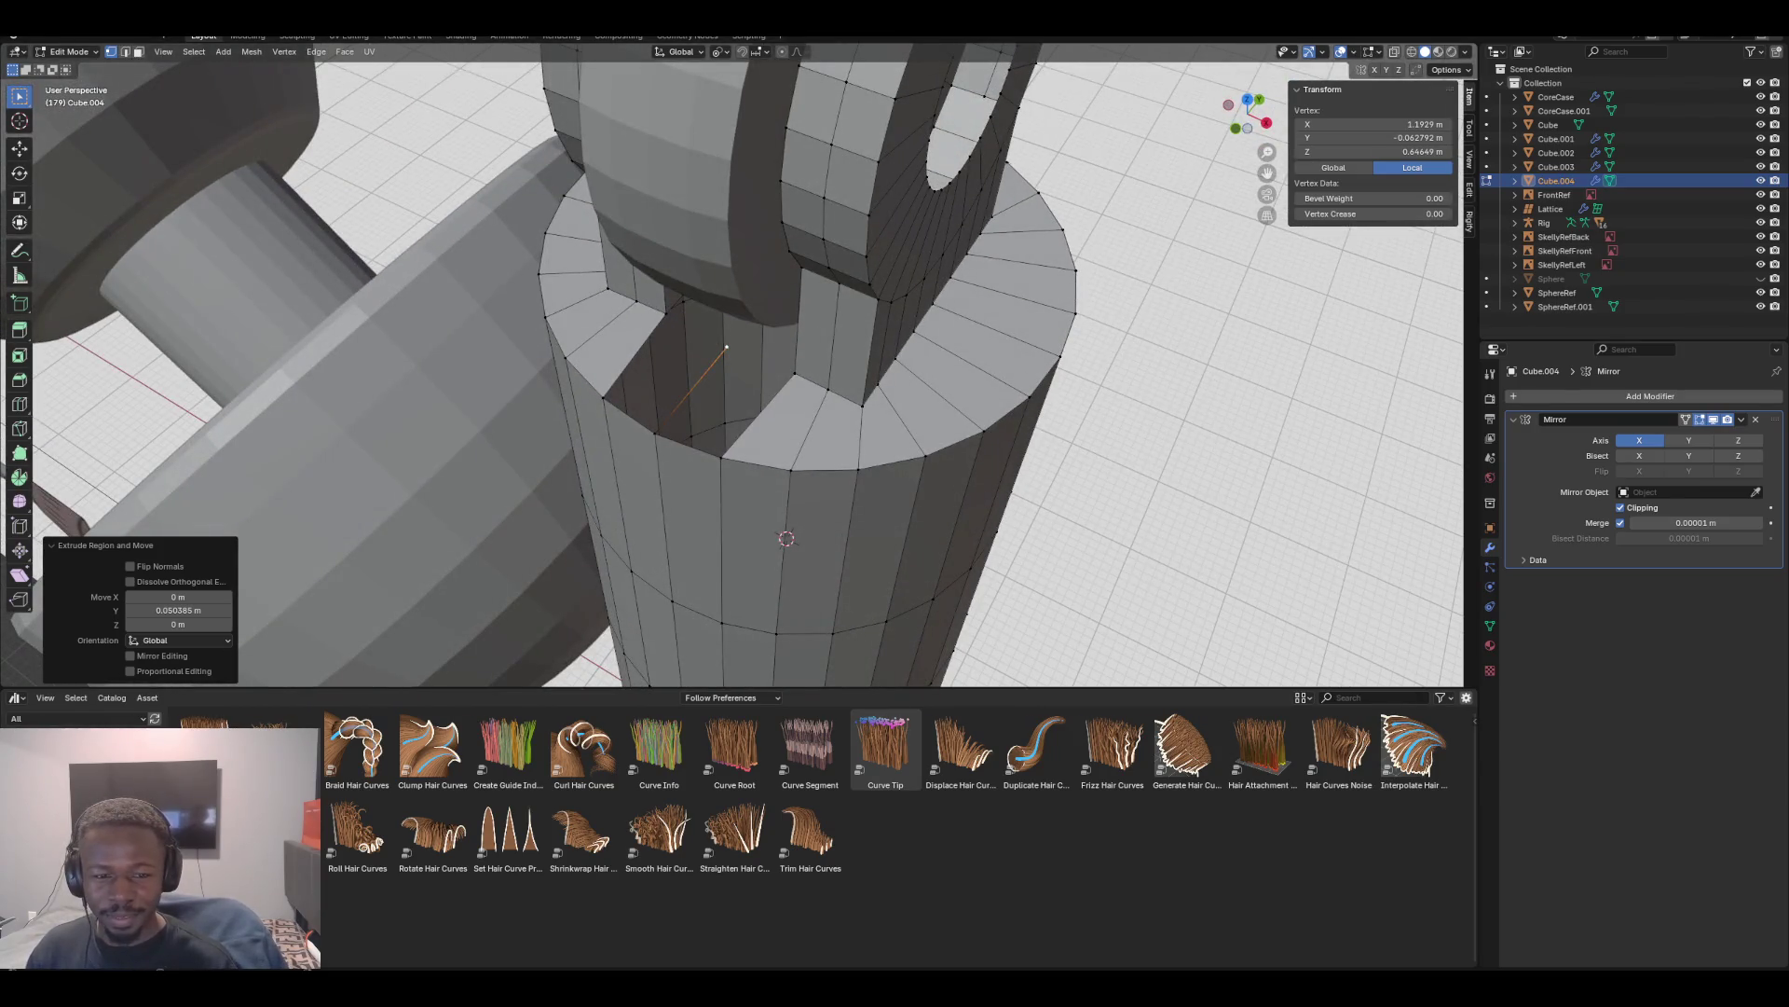
Copy a rim vertex's Y coordinate into the X field, then undo the wrong change
click(665, 312)
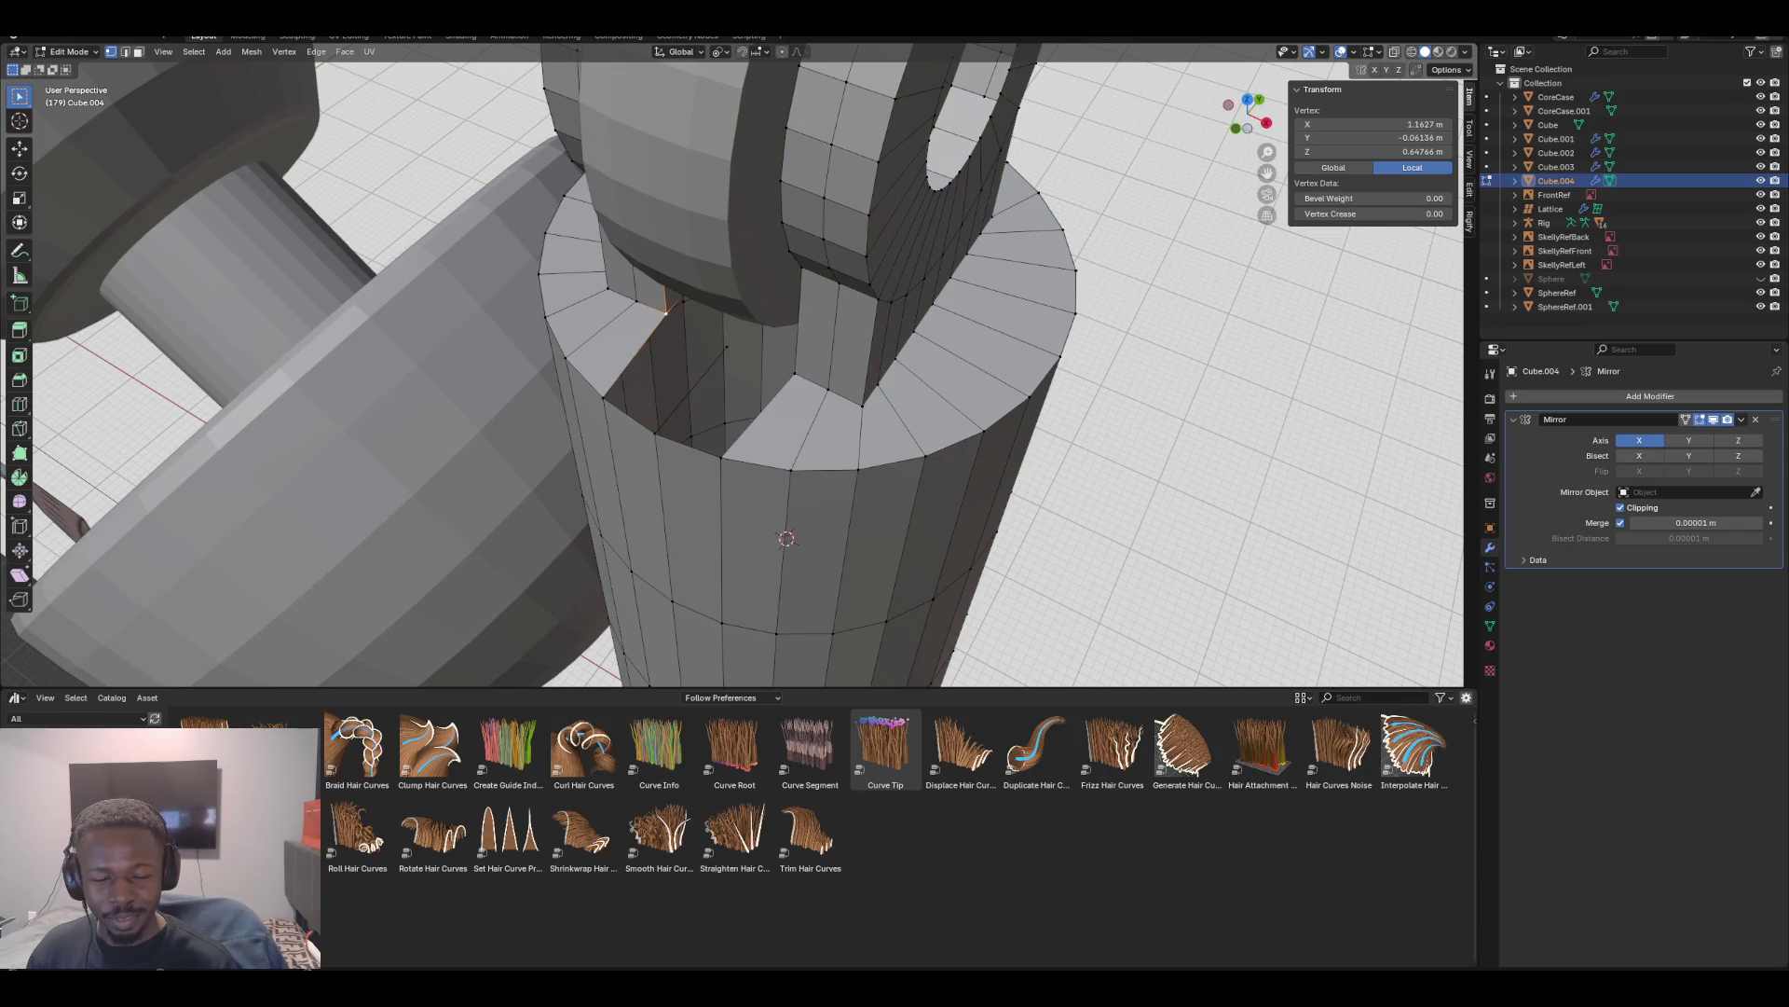
click(1370, 137)
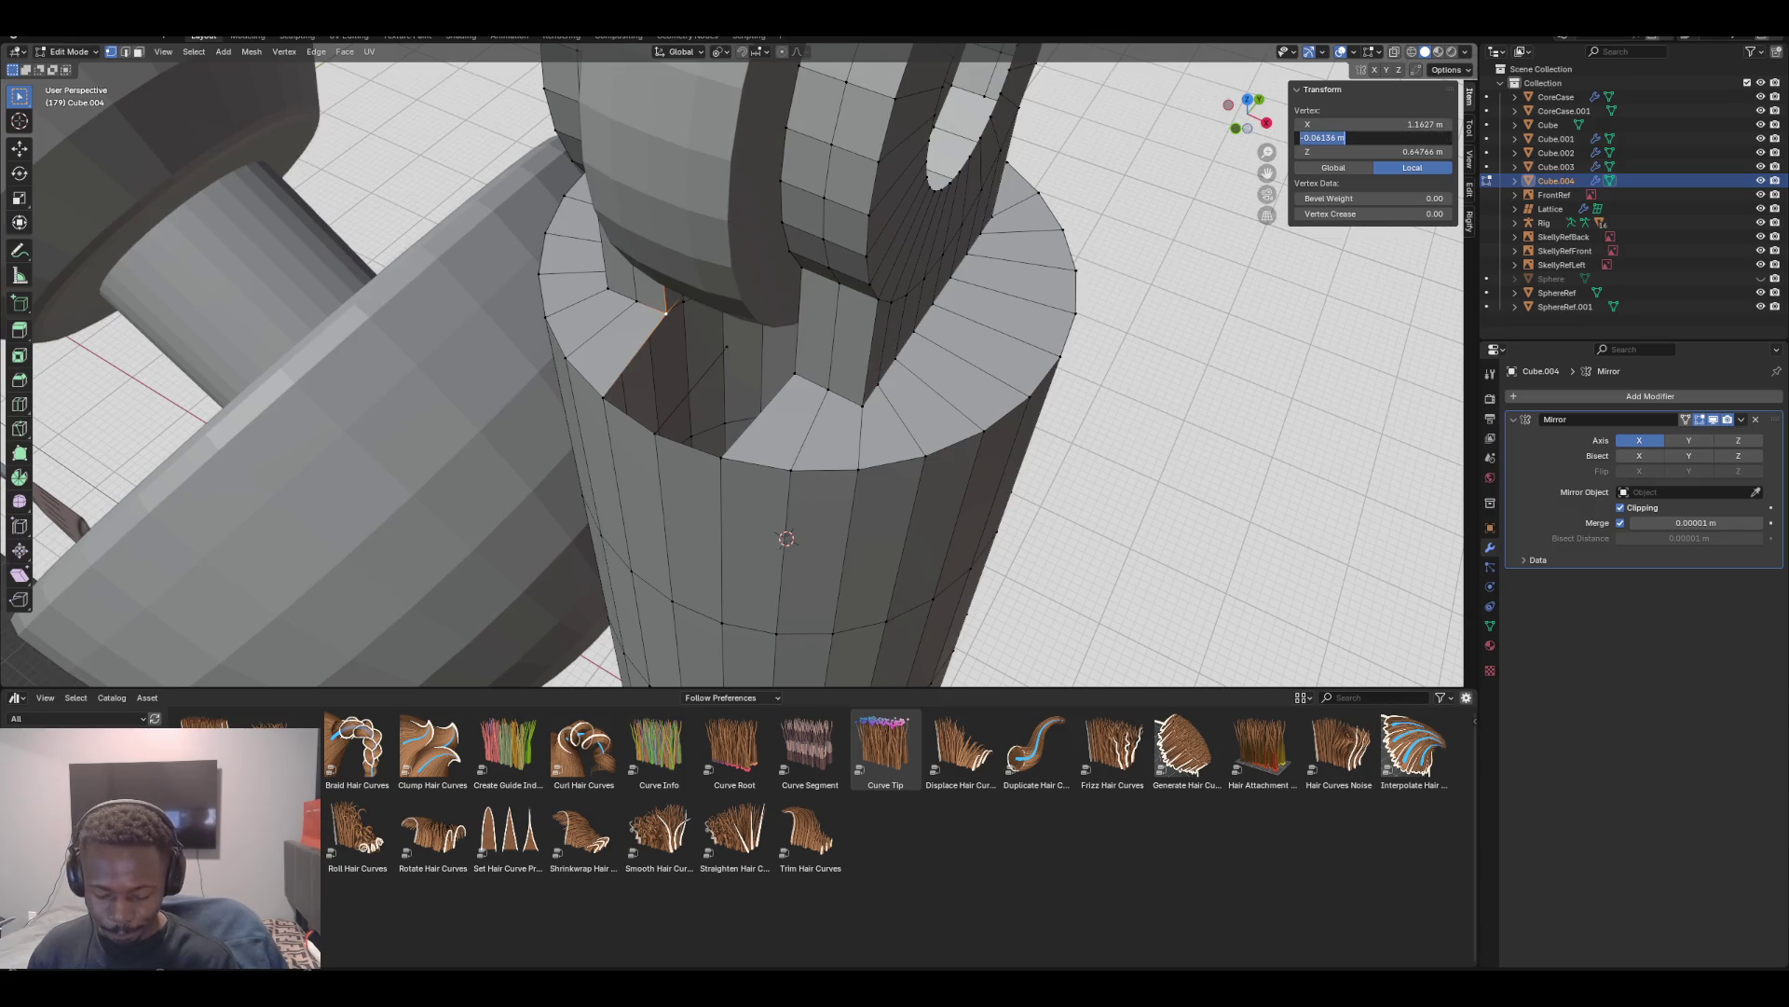
key(Escape)
key(ctrl+alt+v)
click(1370, 124)
text(-0.06136 m)
key(Return)
key(ctrl+z)
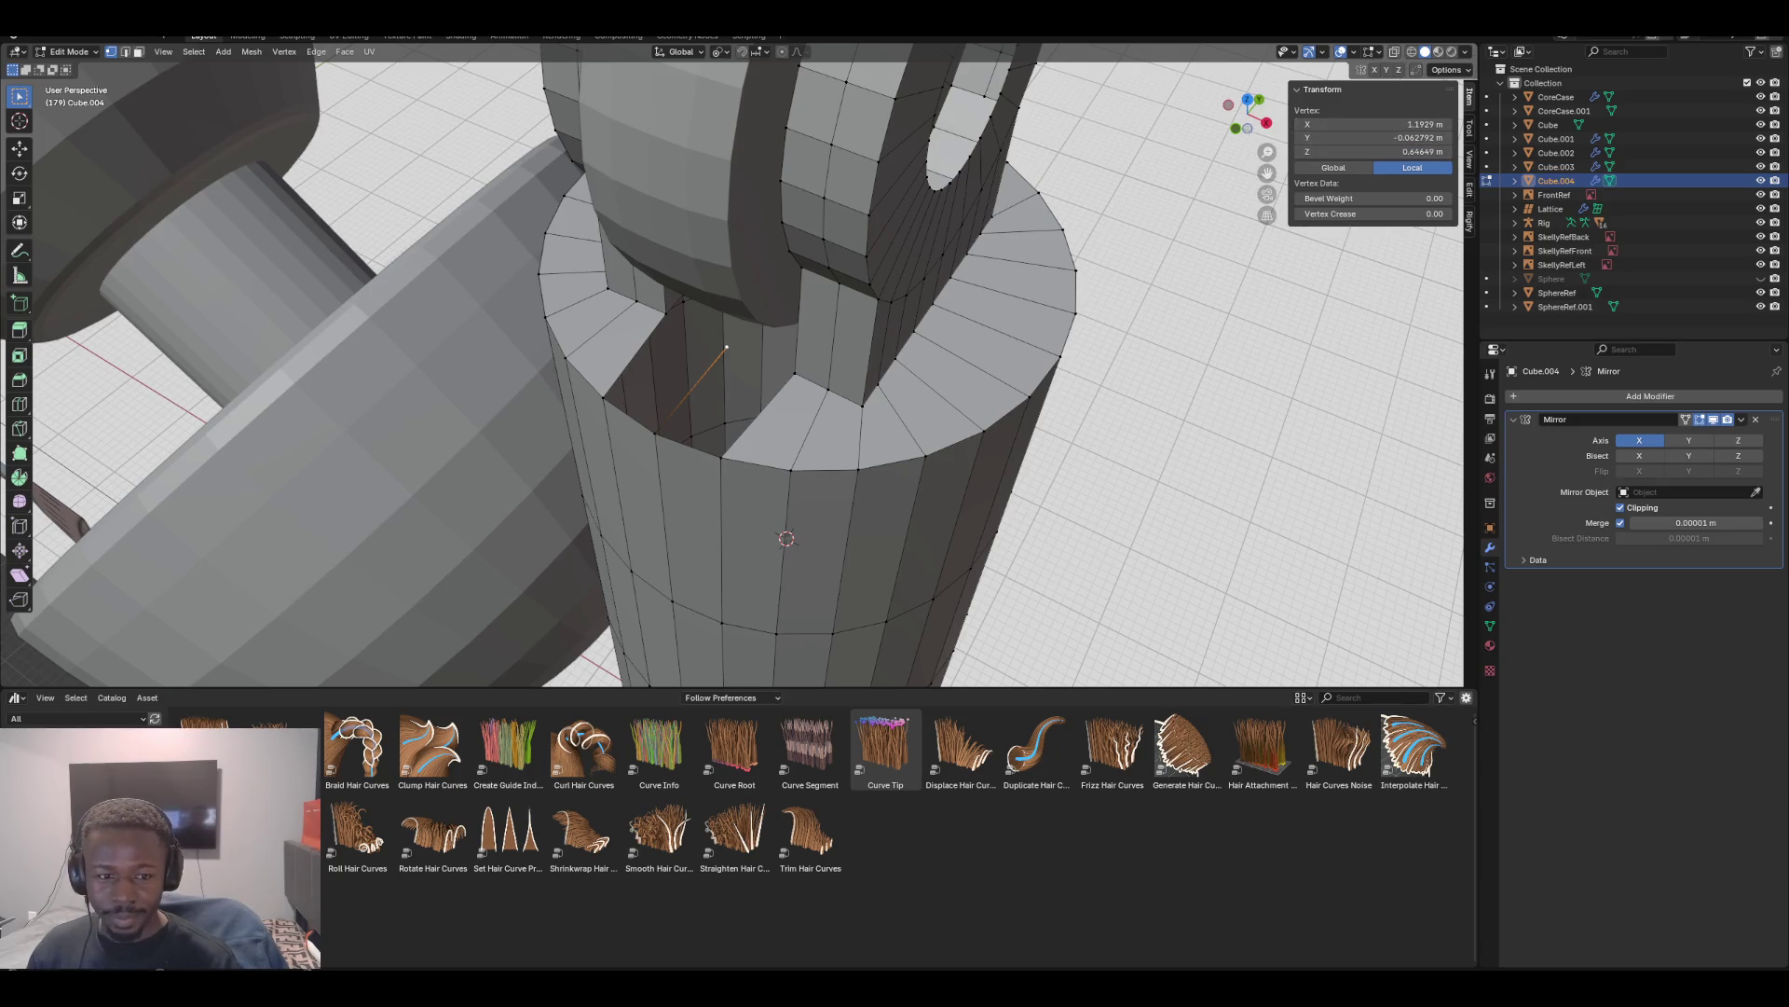
Set the vertex Y coordinate to -0.06136 m
click(665, 313)
double_click(1370, 137)
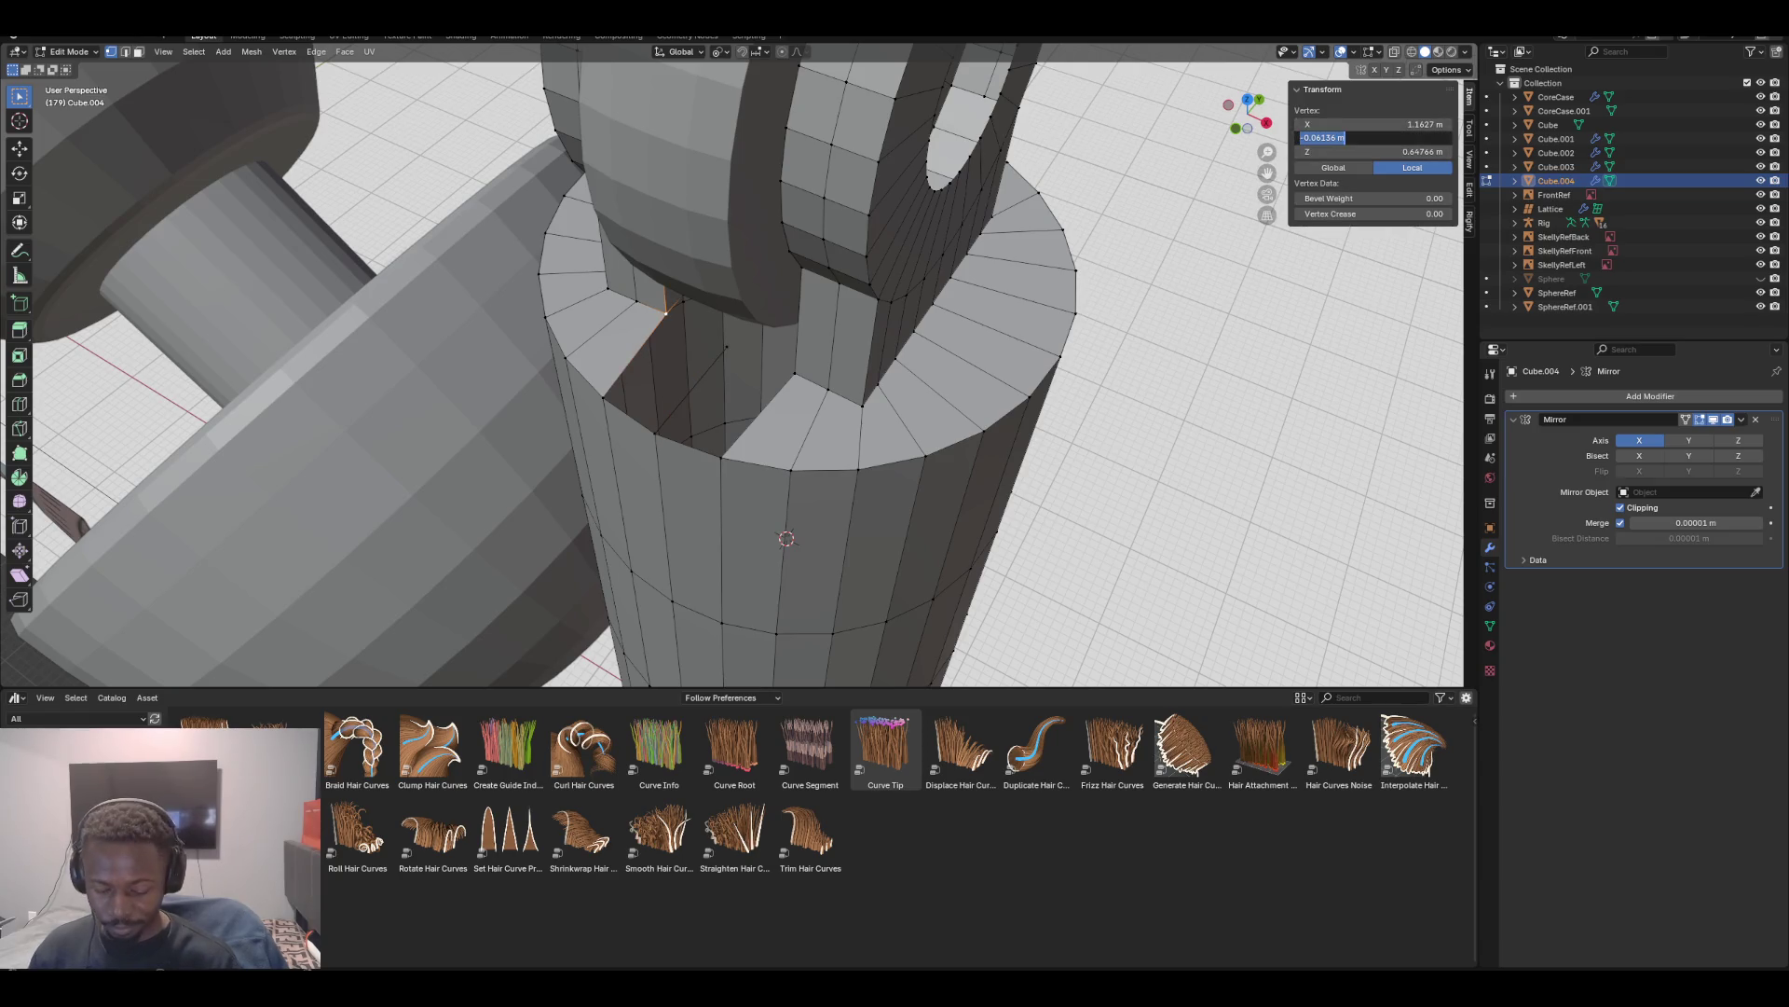
key(ctrl+z)
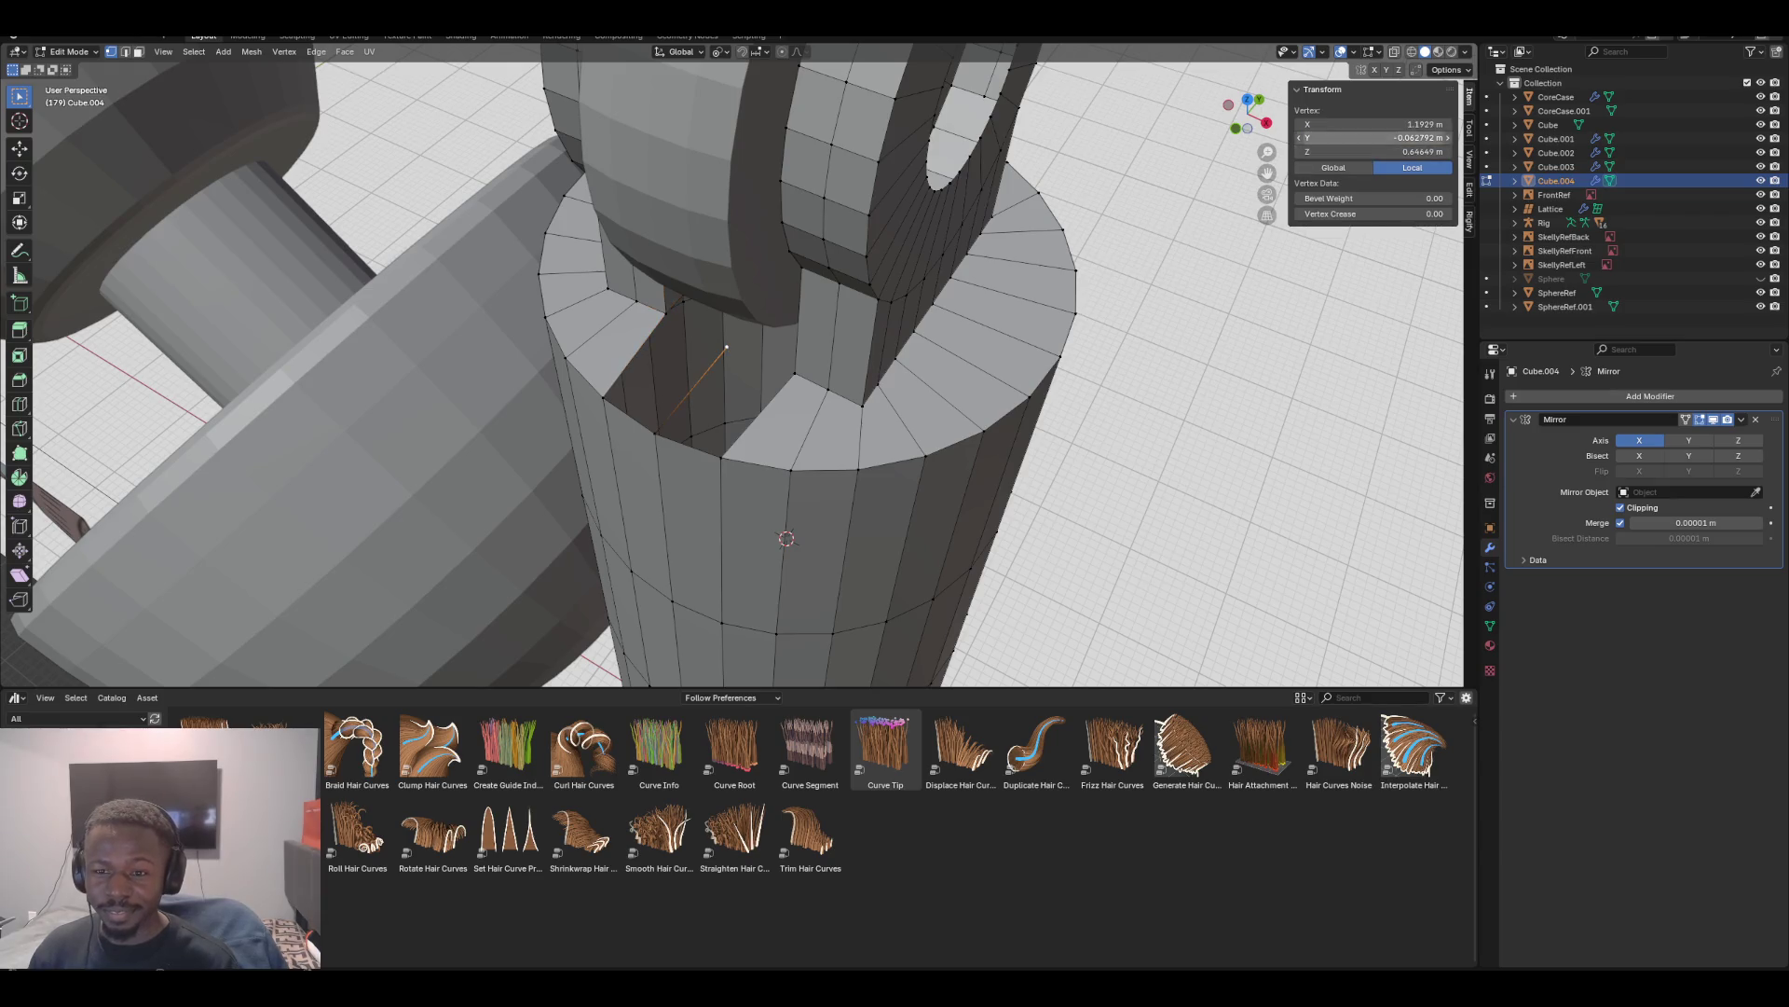
key(Return)
middle_drag(746, 373, 1025, 373)
middle_drag(746, 372, 839, 373)
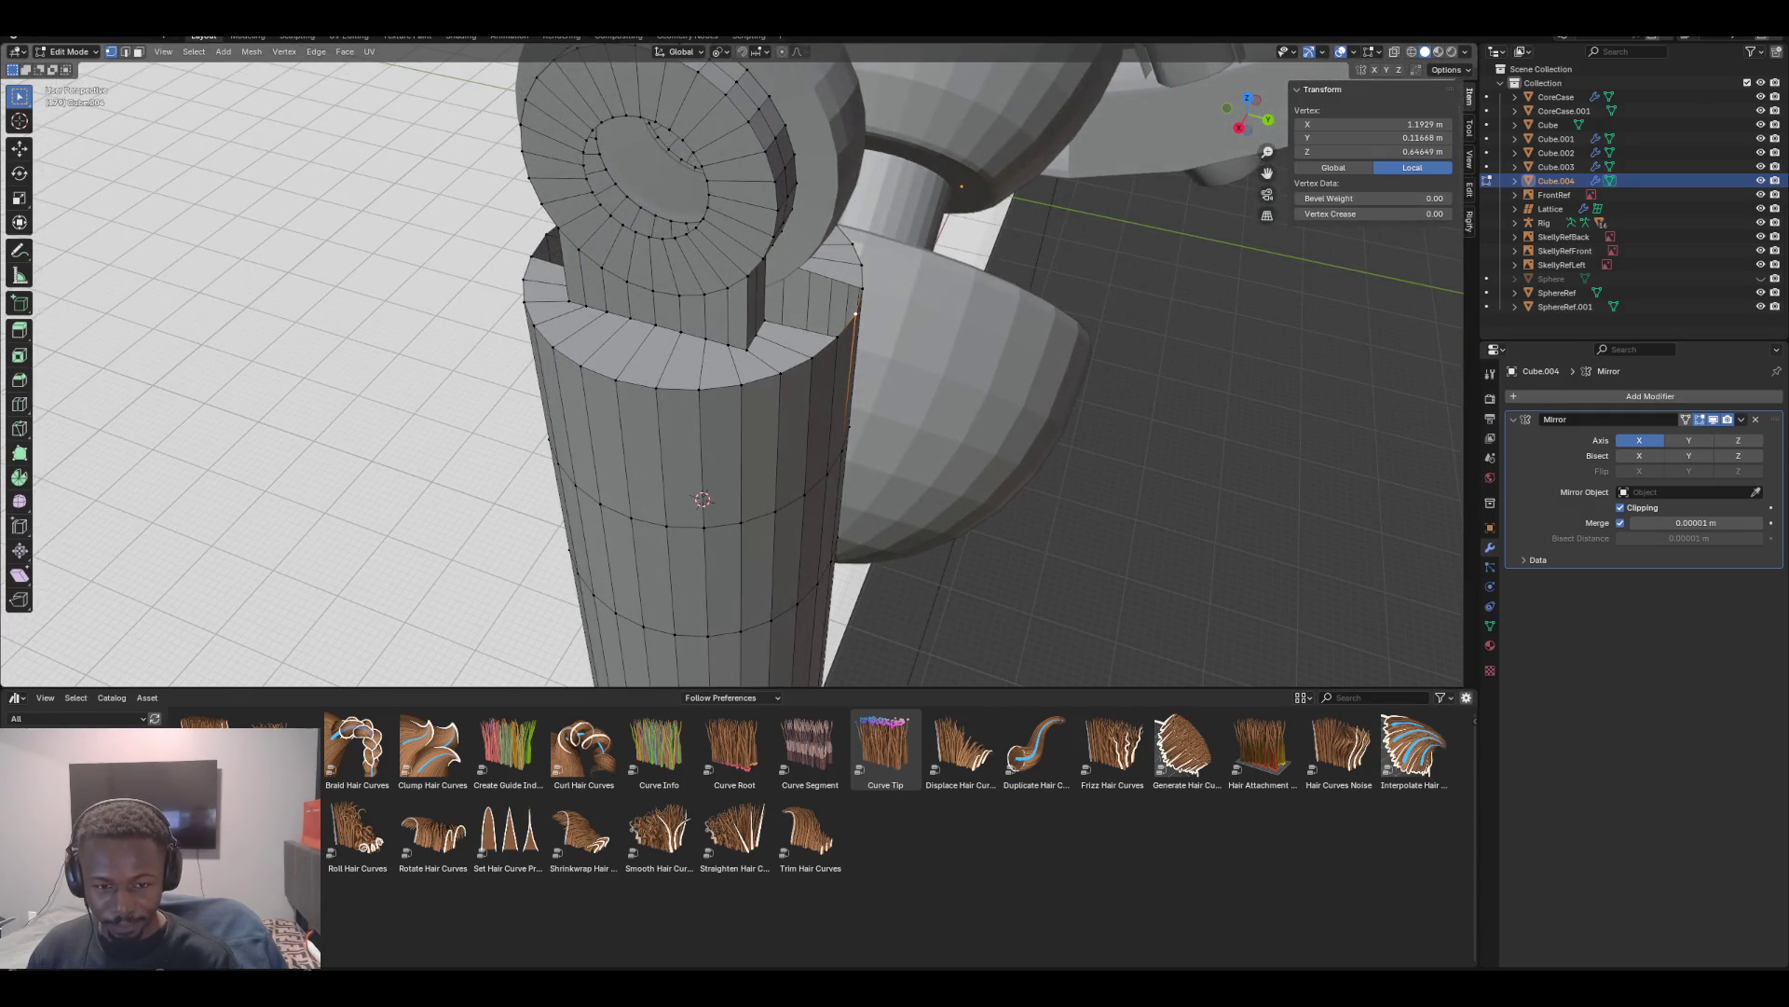
Extrude a vertex along Y and set its Y coordinate to 0.064845 m
key(e)
key(y)
key(Return)
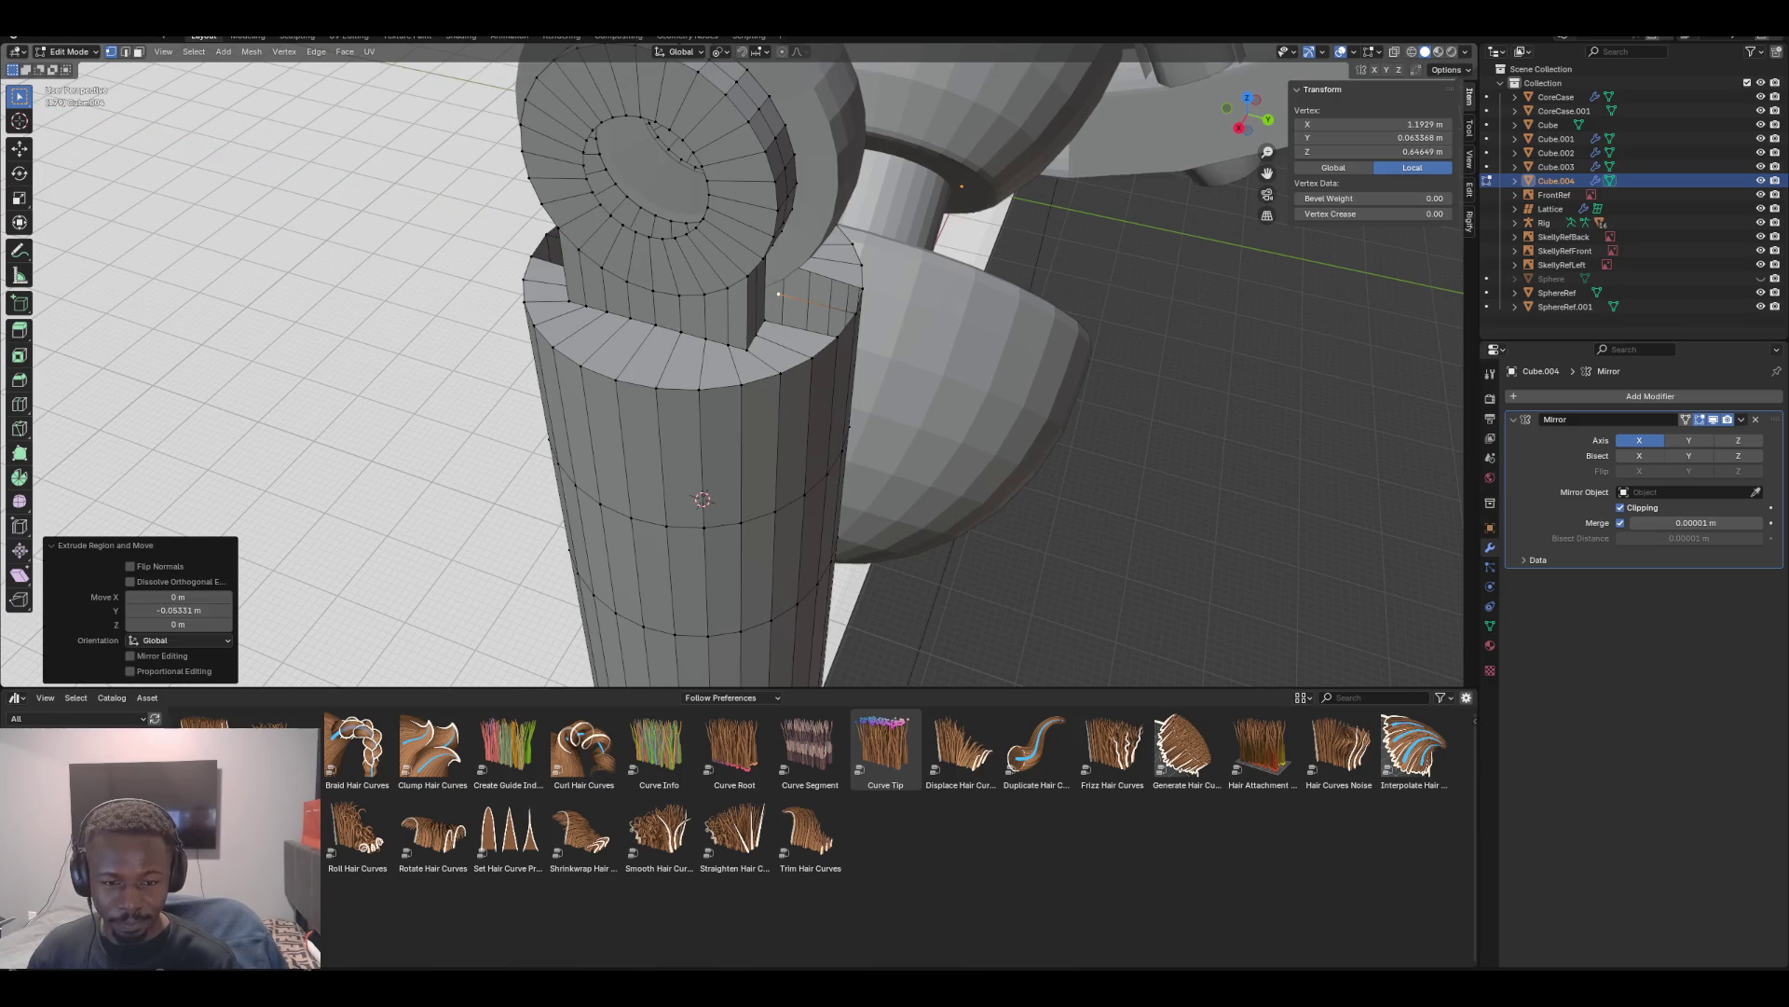
key(g)
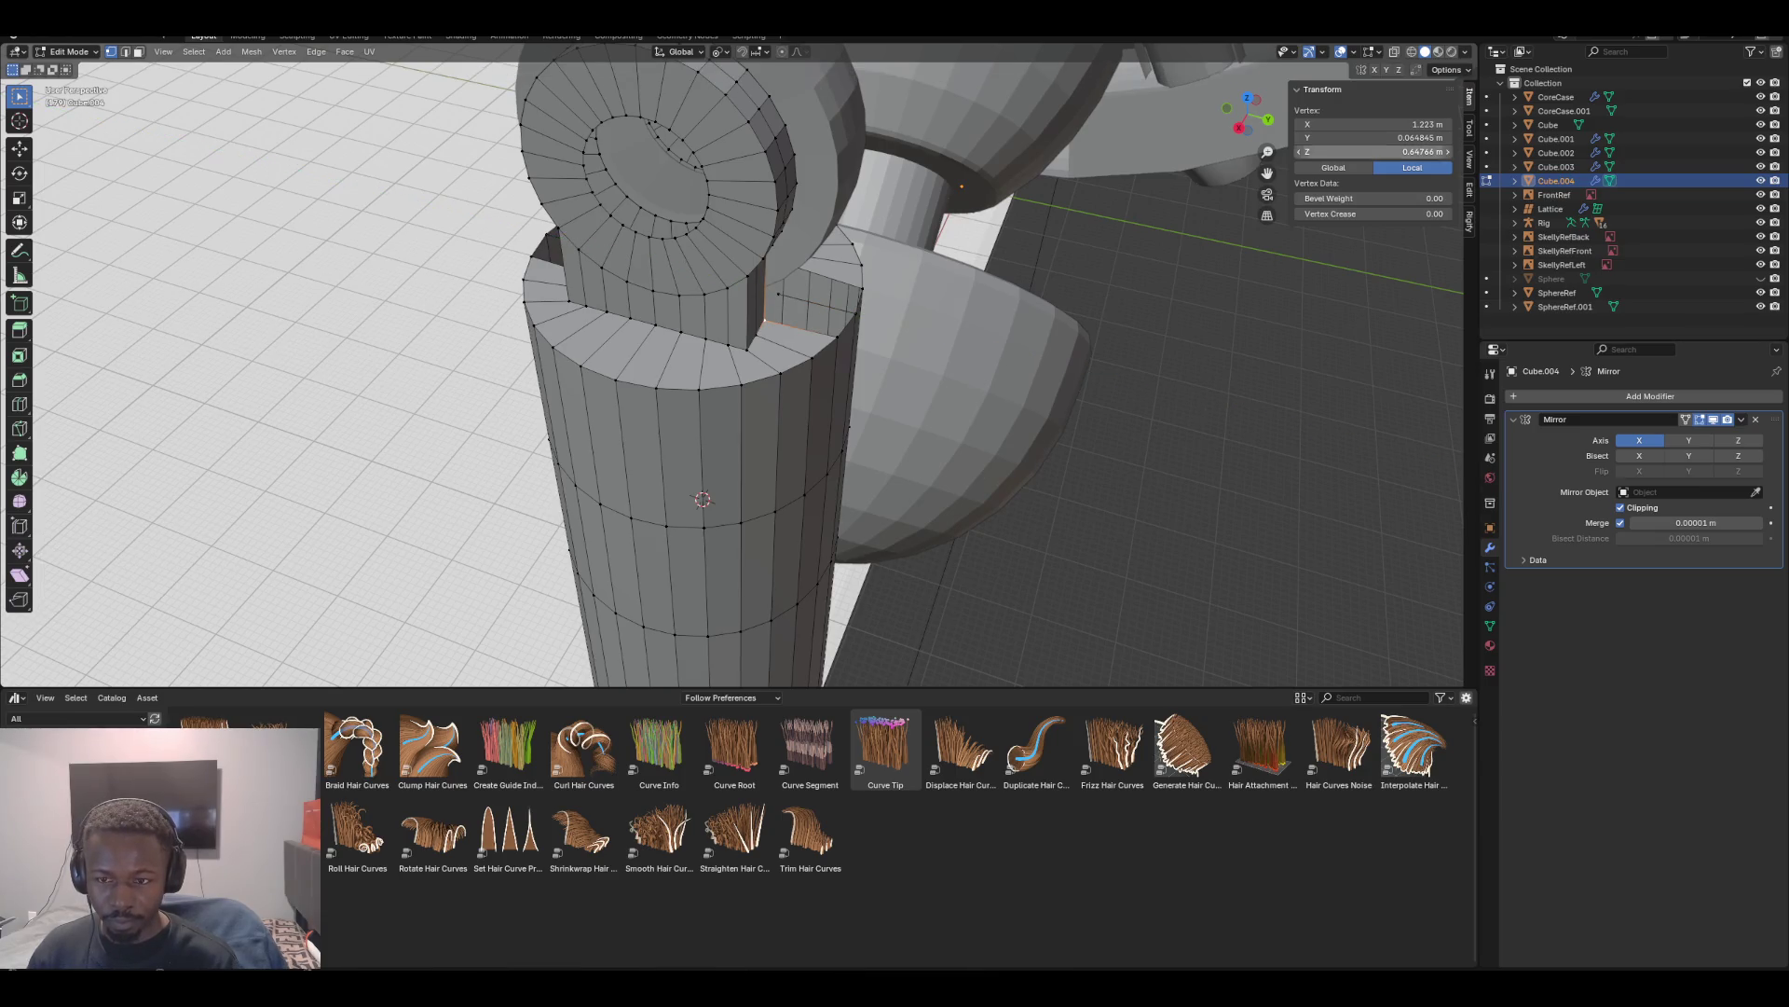
click(1372, 138)
key(Escape)
key(ctrl+z)
click(1372, 138)
key(ctrl+v)
key(Return)
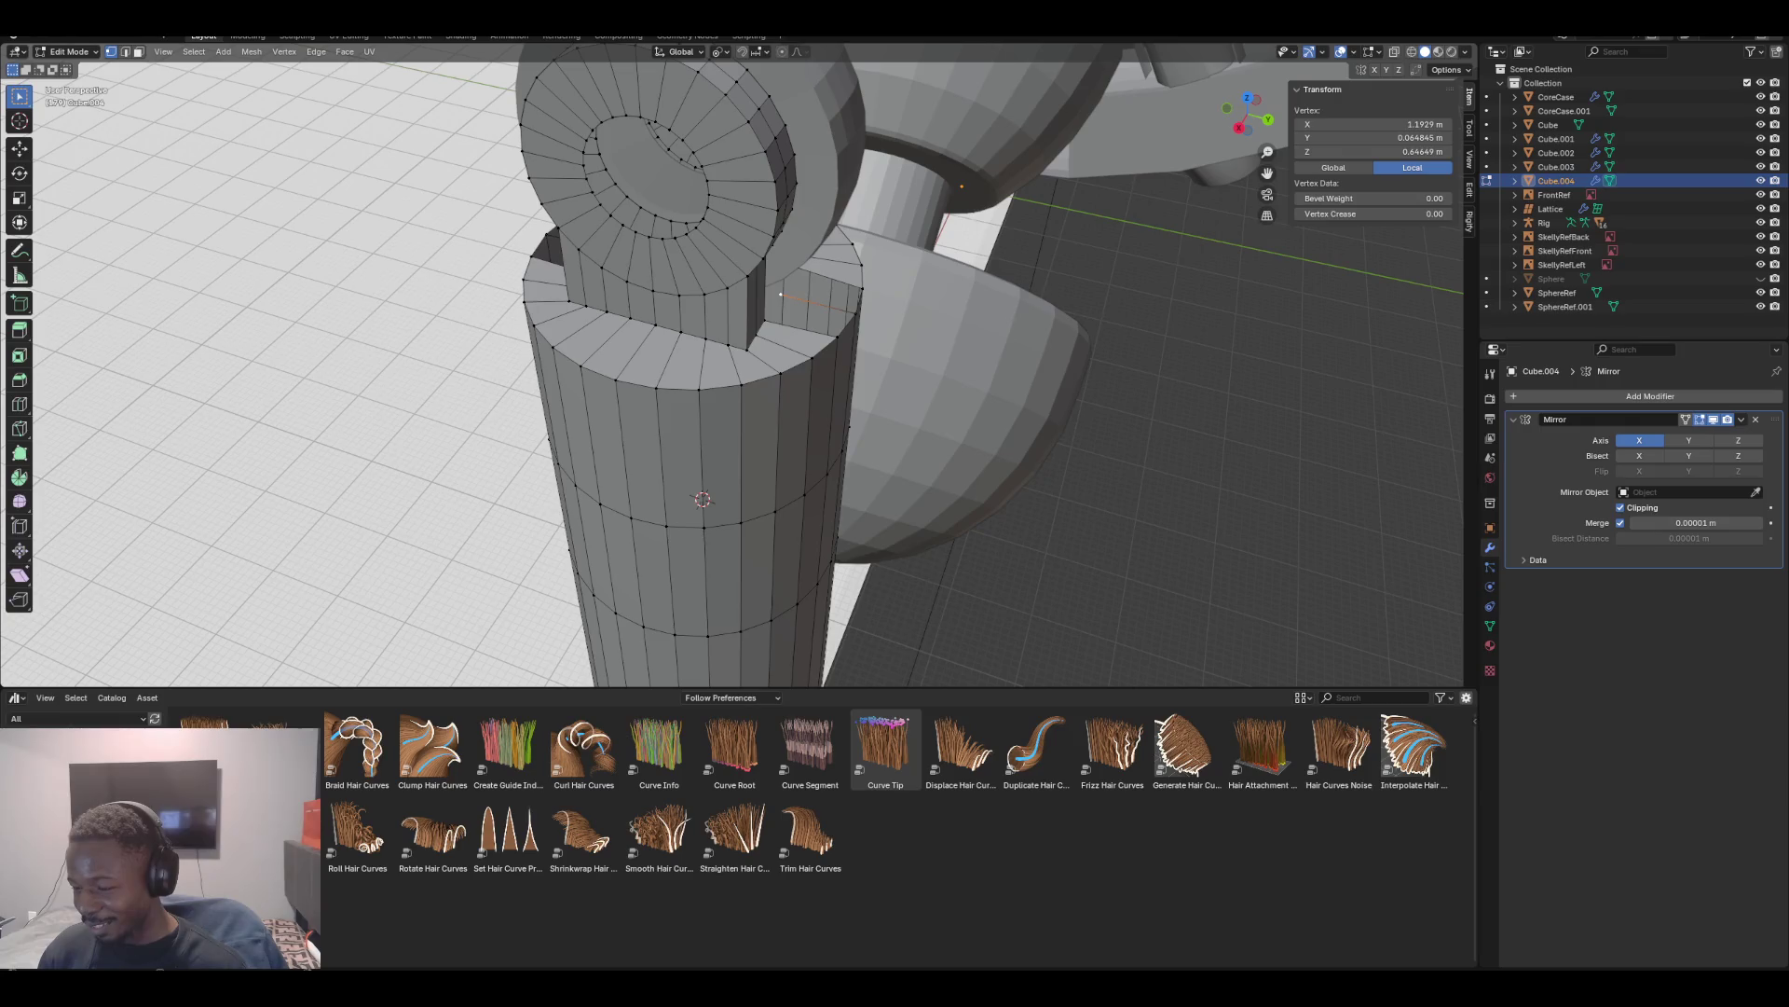
middle_drag(745, 373, 616, 438)
Fill the first two gaps in the sleeve's top rim with new faces
shift+click(652, 301)
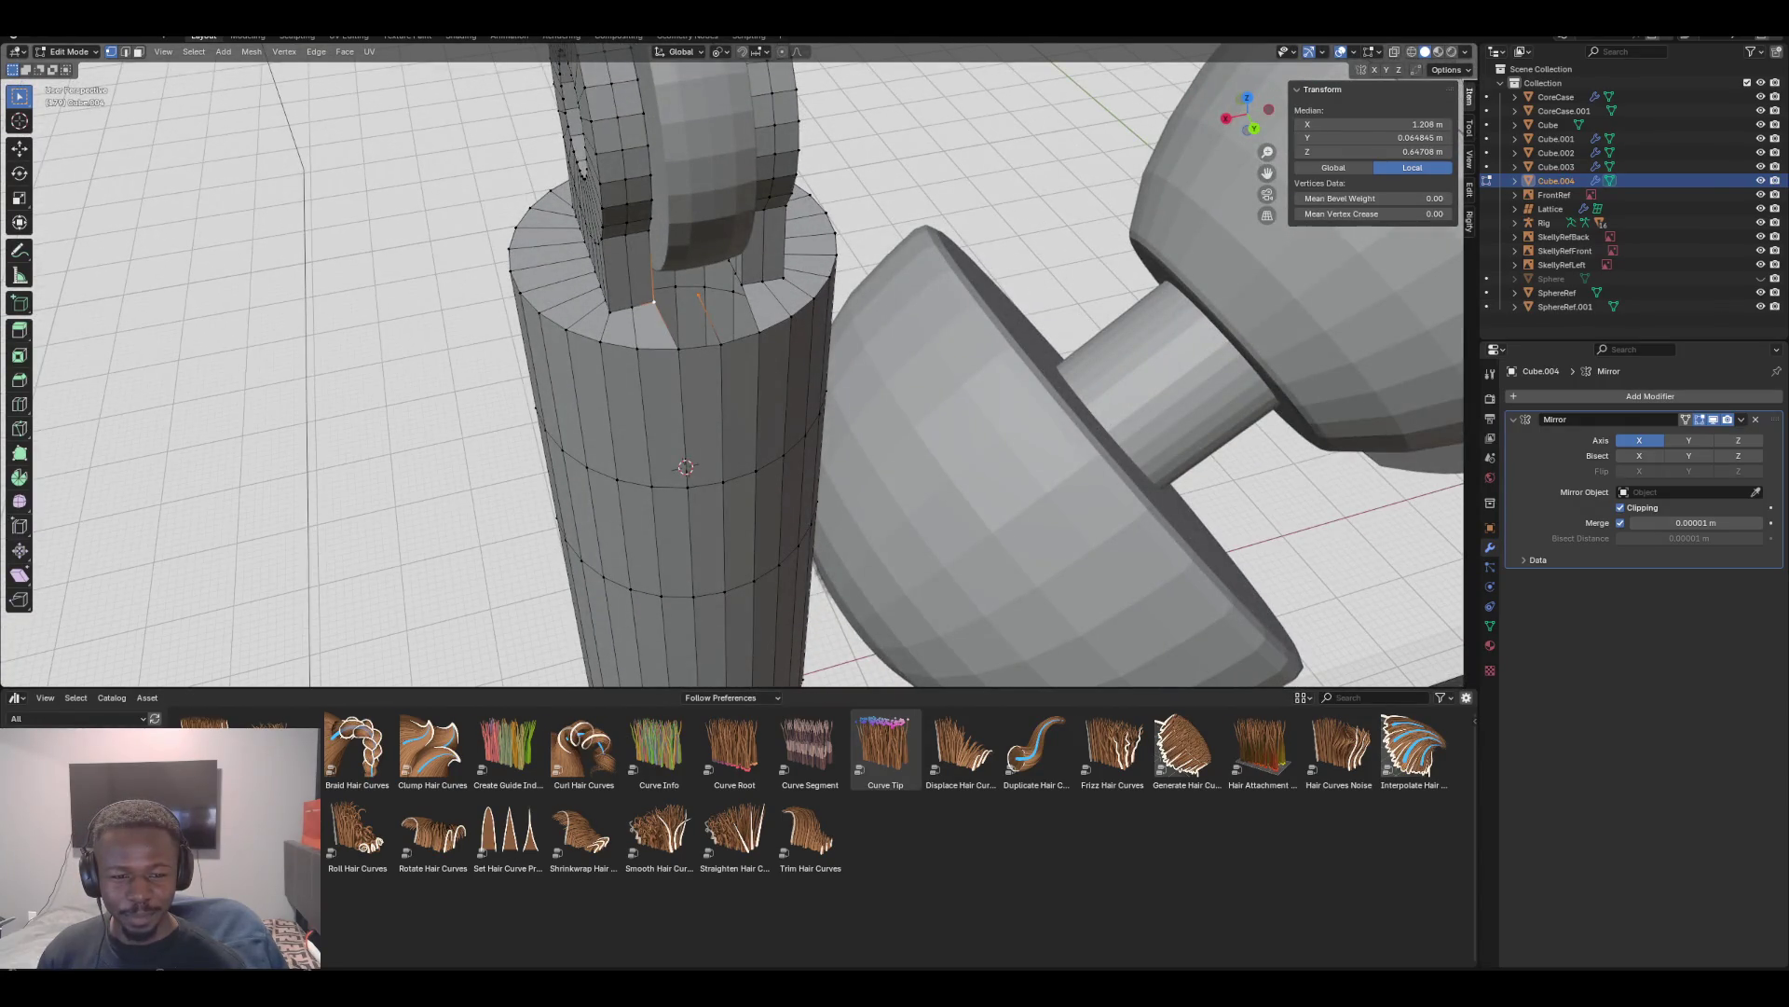
shift+click(680, 349)
shift+click(721, 345)
key(f)
click(721, 345)
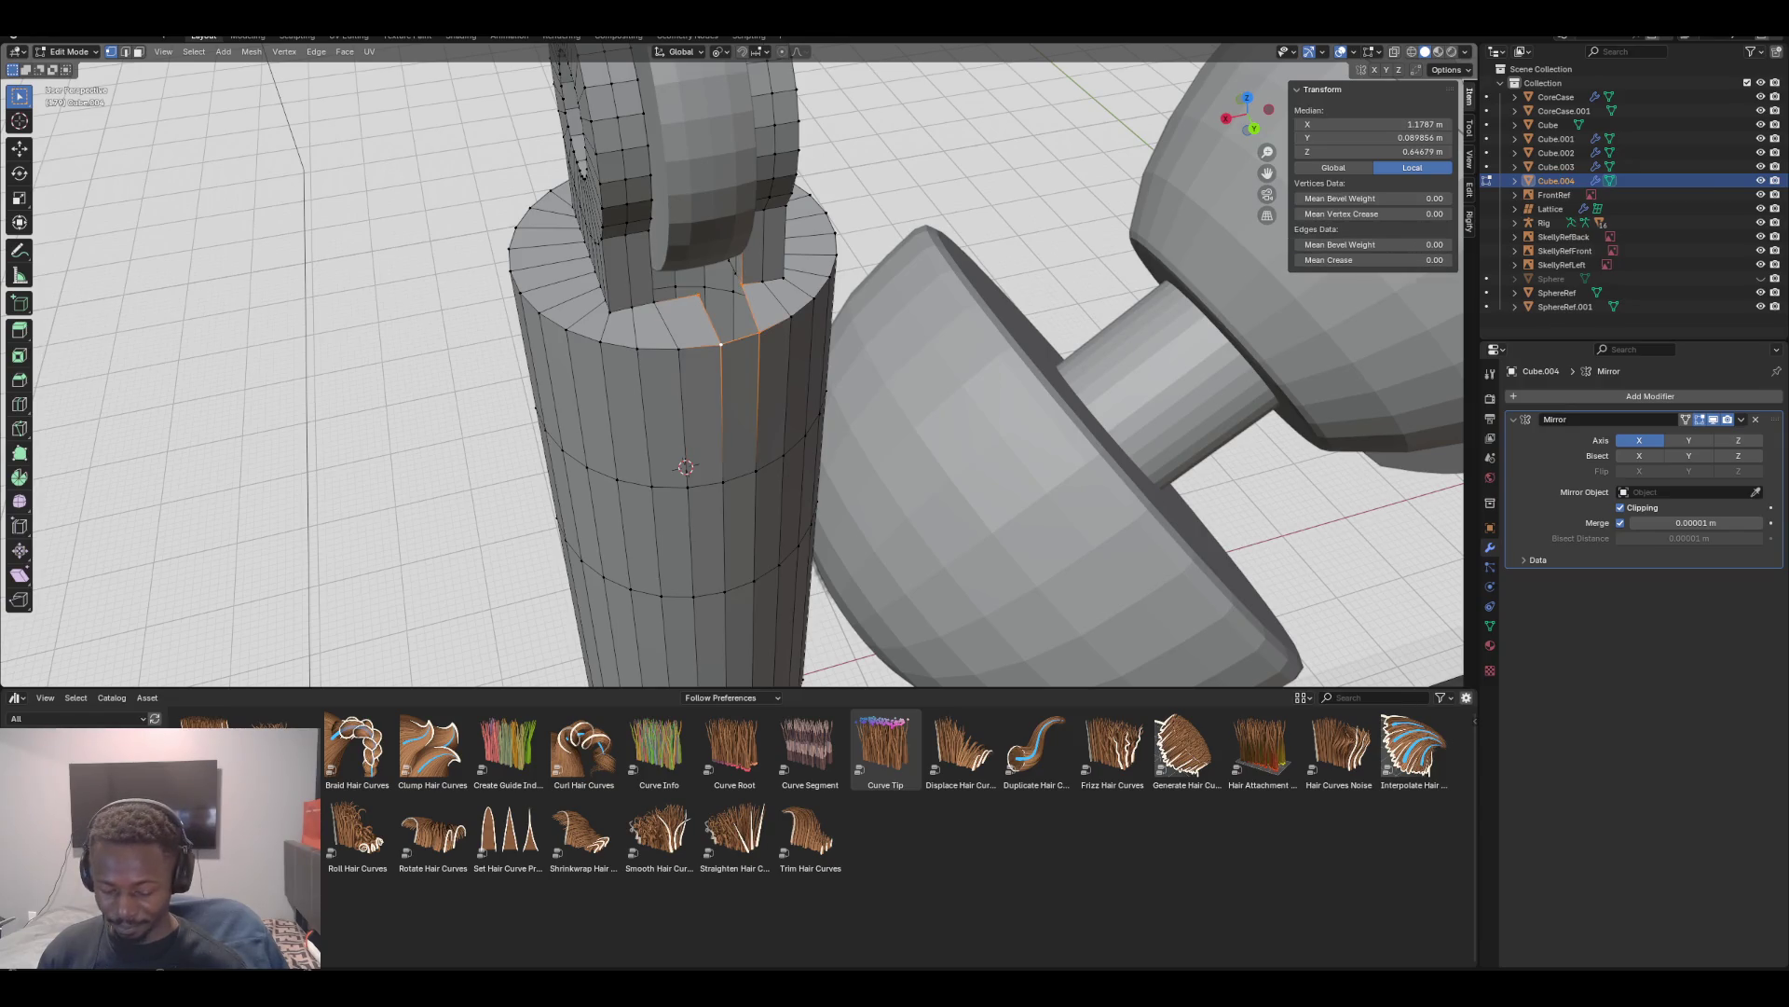
key(f)
Fill the remaining gaps on the far side of the top rim
middle_drag(746, 373, 559, 373)
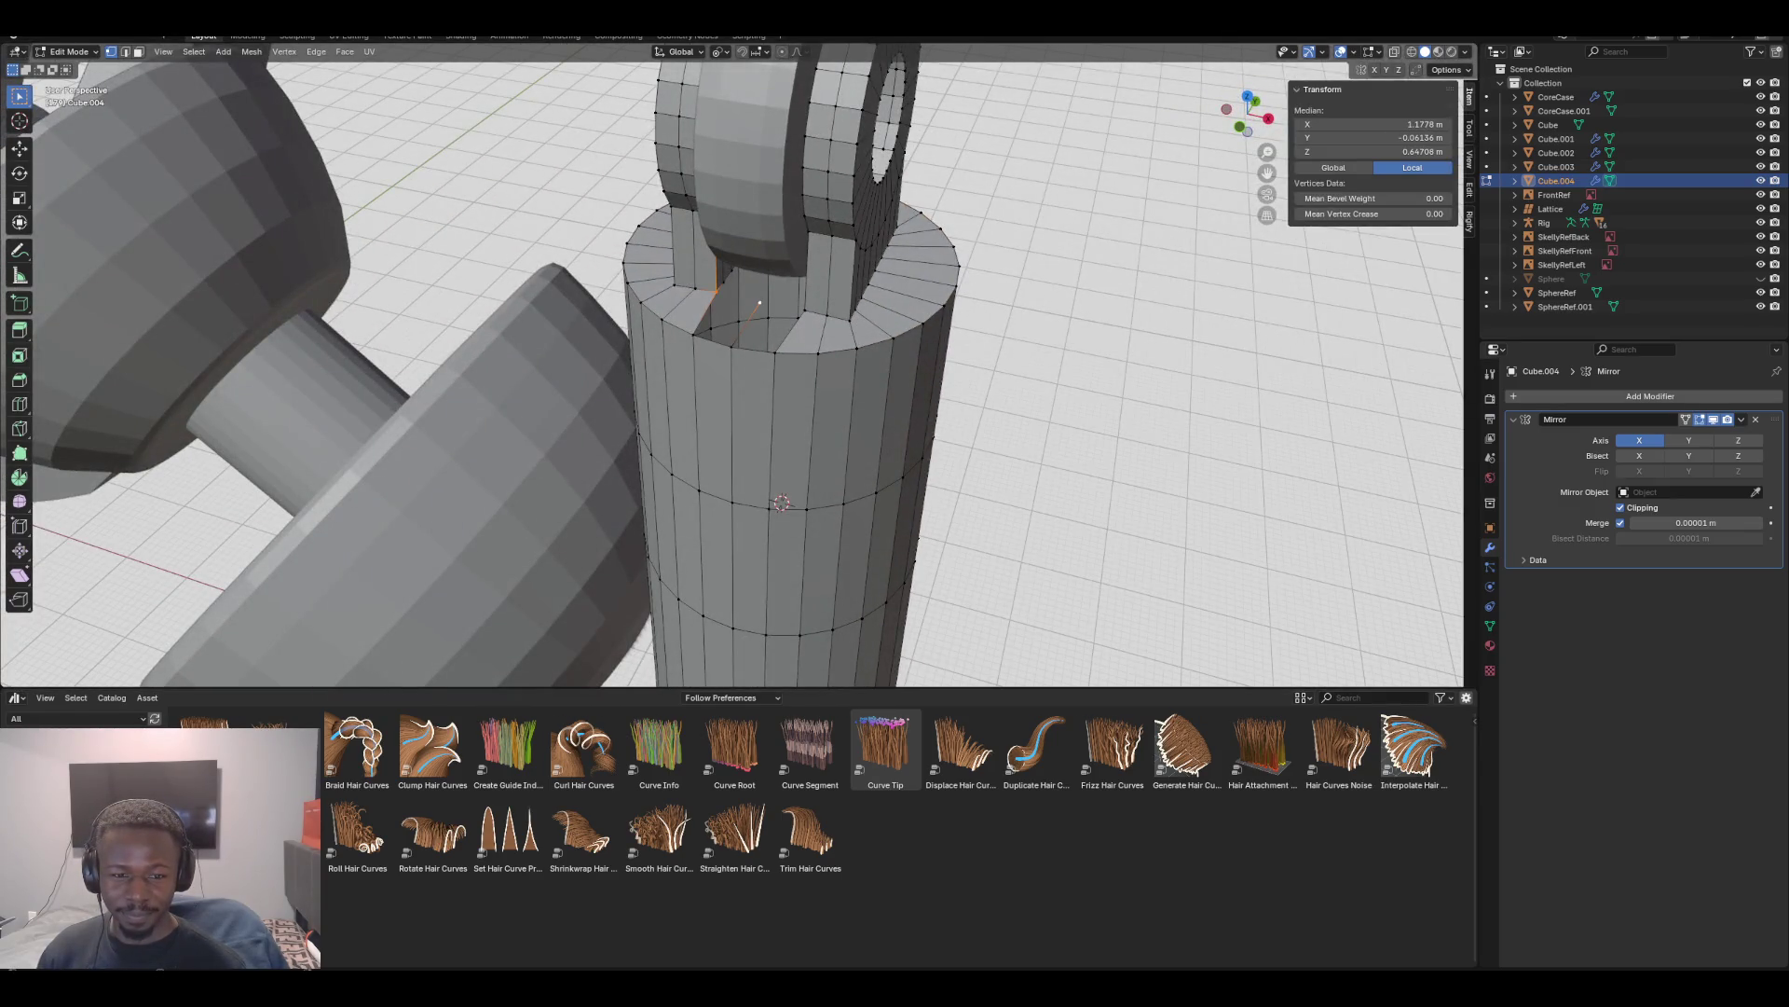
click(694, 334)
key(f)
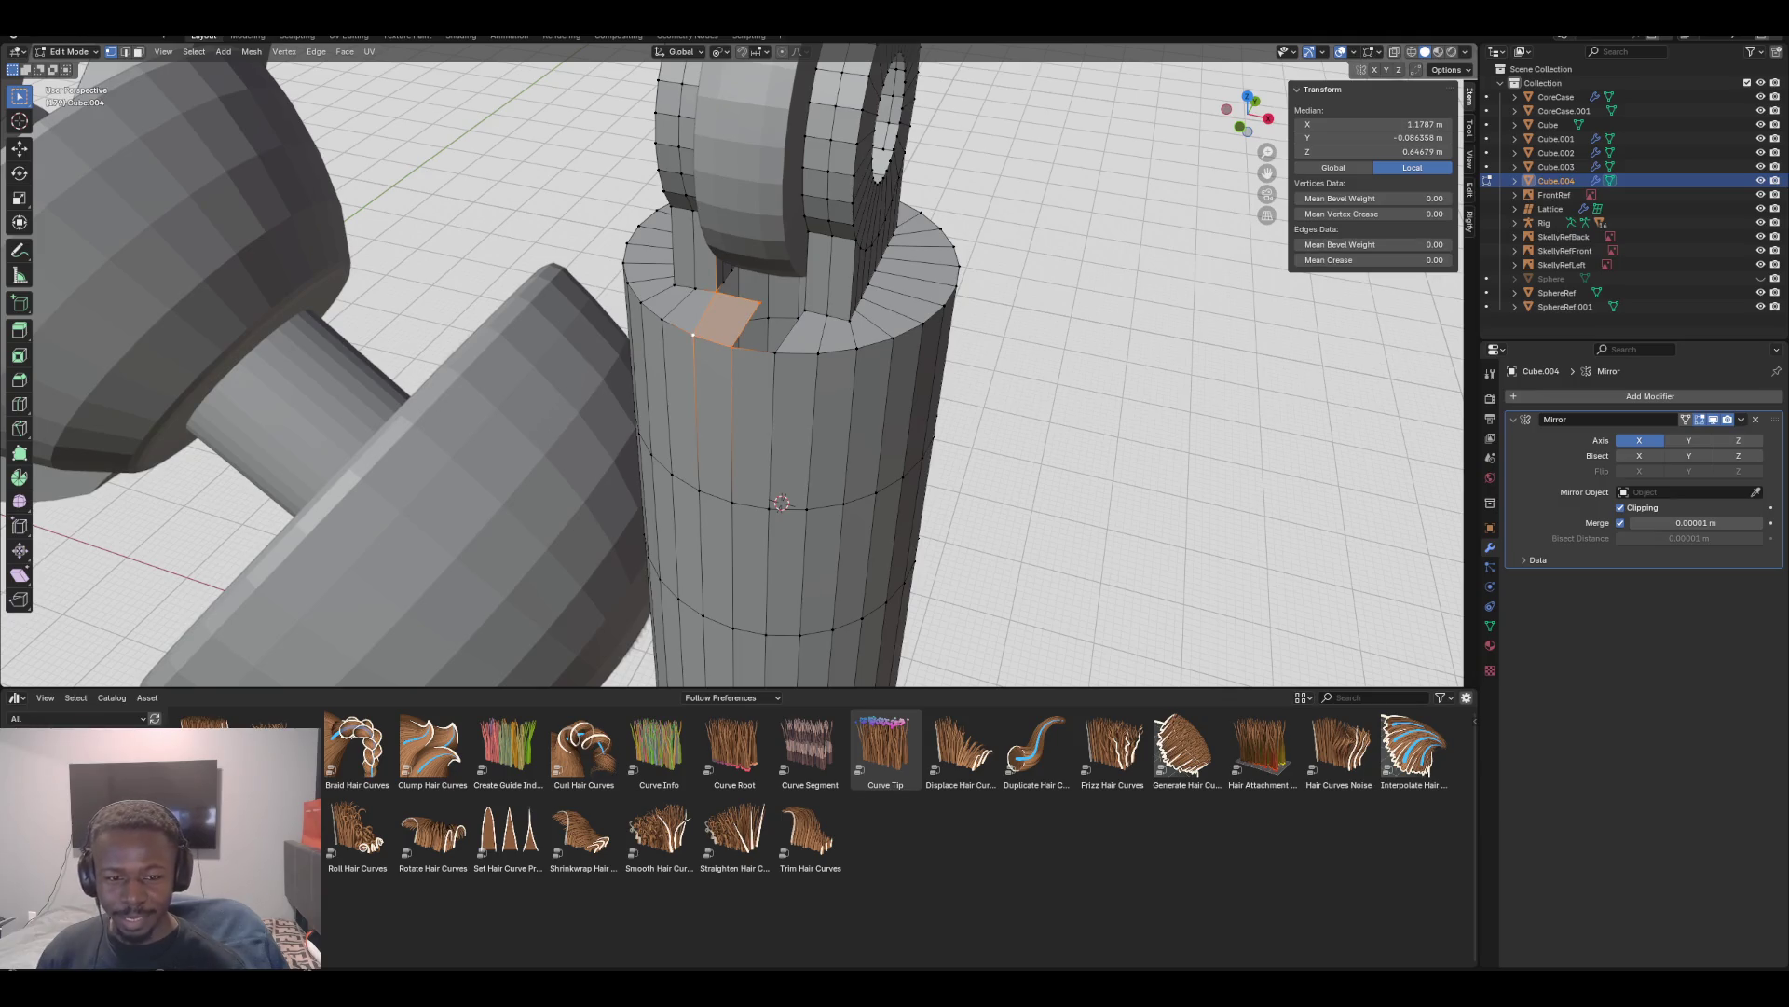
key(f)
key(f)
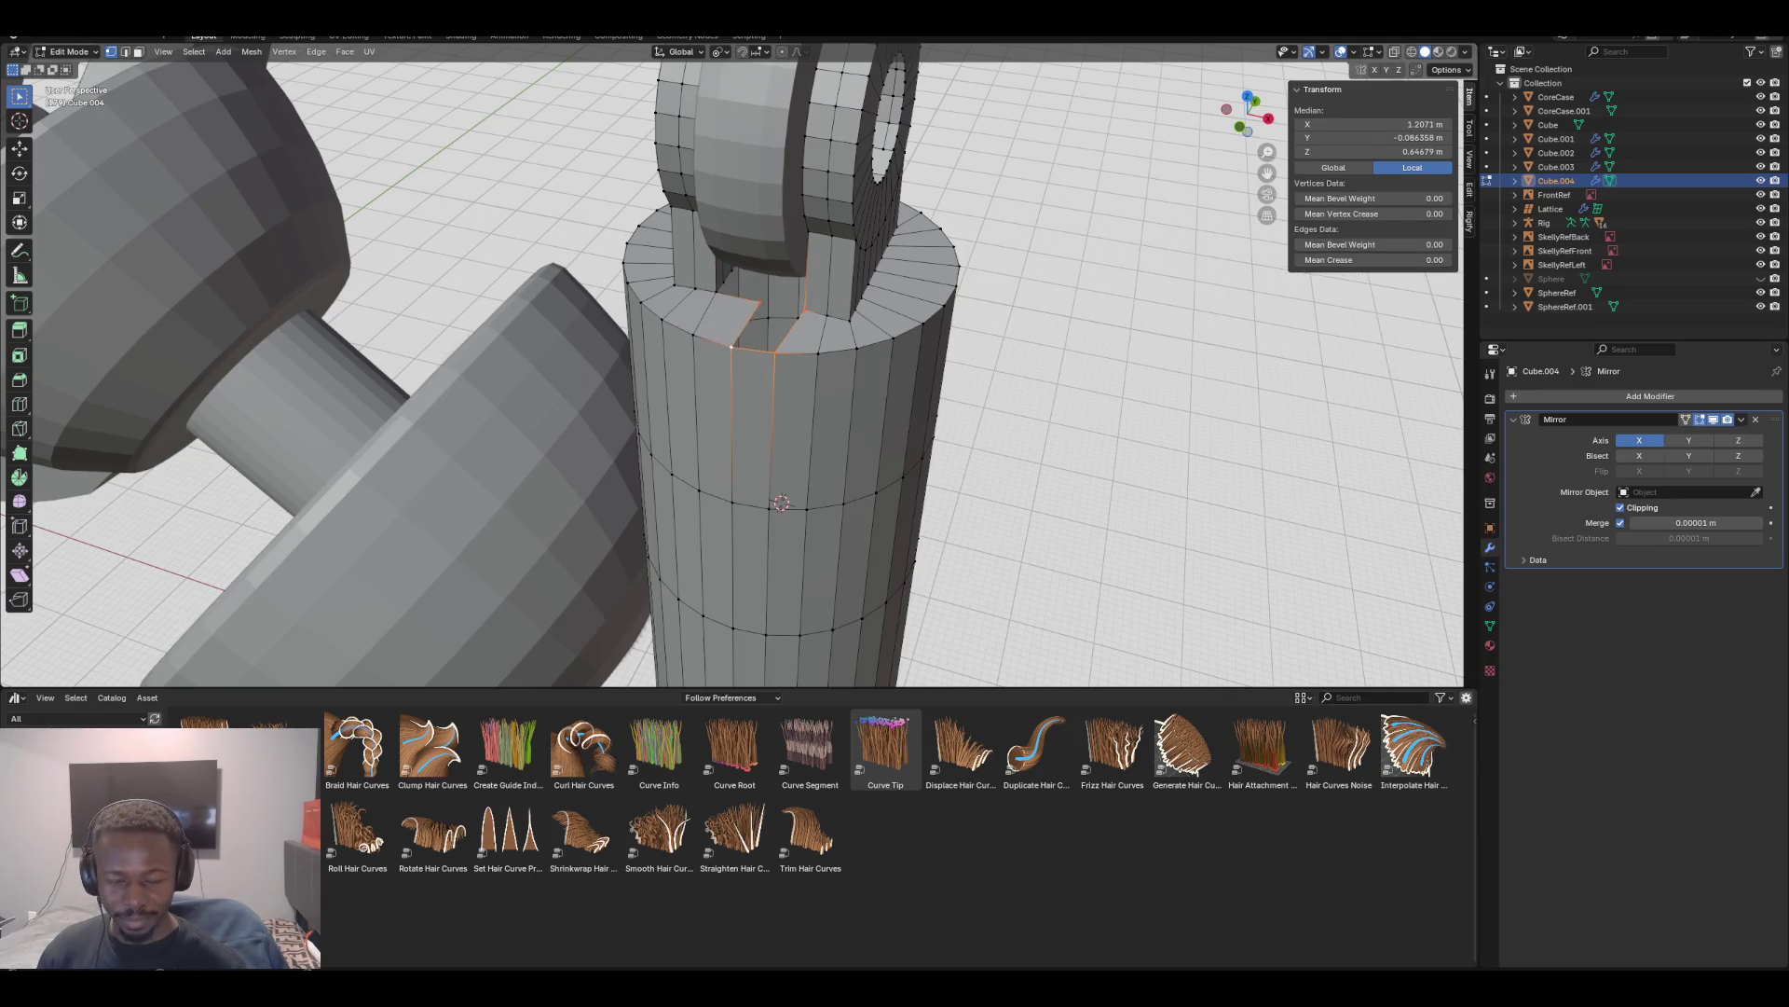
key(f)
middle_drag(839, 419, 848, 345)
mouse_move(746, 373)
middle_down()
mouse_move(760, 447)
mouse_move(806, 410)
mouse_move(801, 336)
middle_up()
scroll(759, 447, up, 3)
key(KP_1)
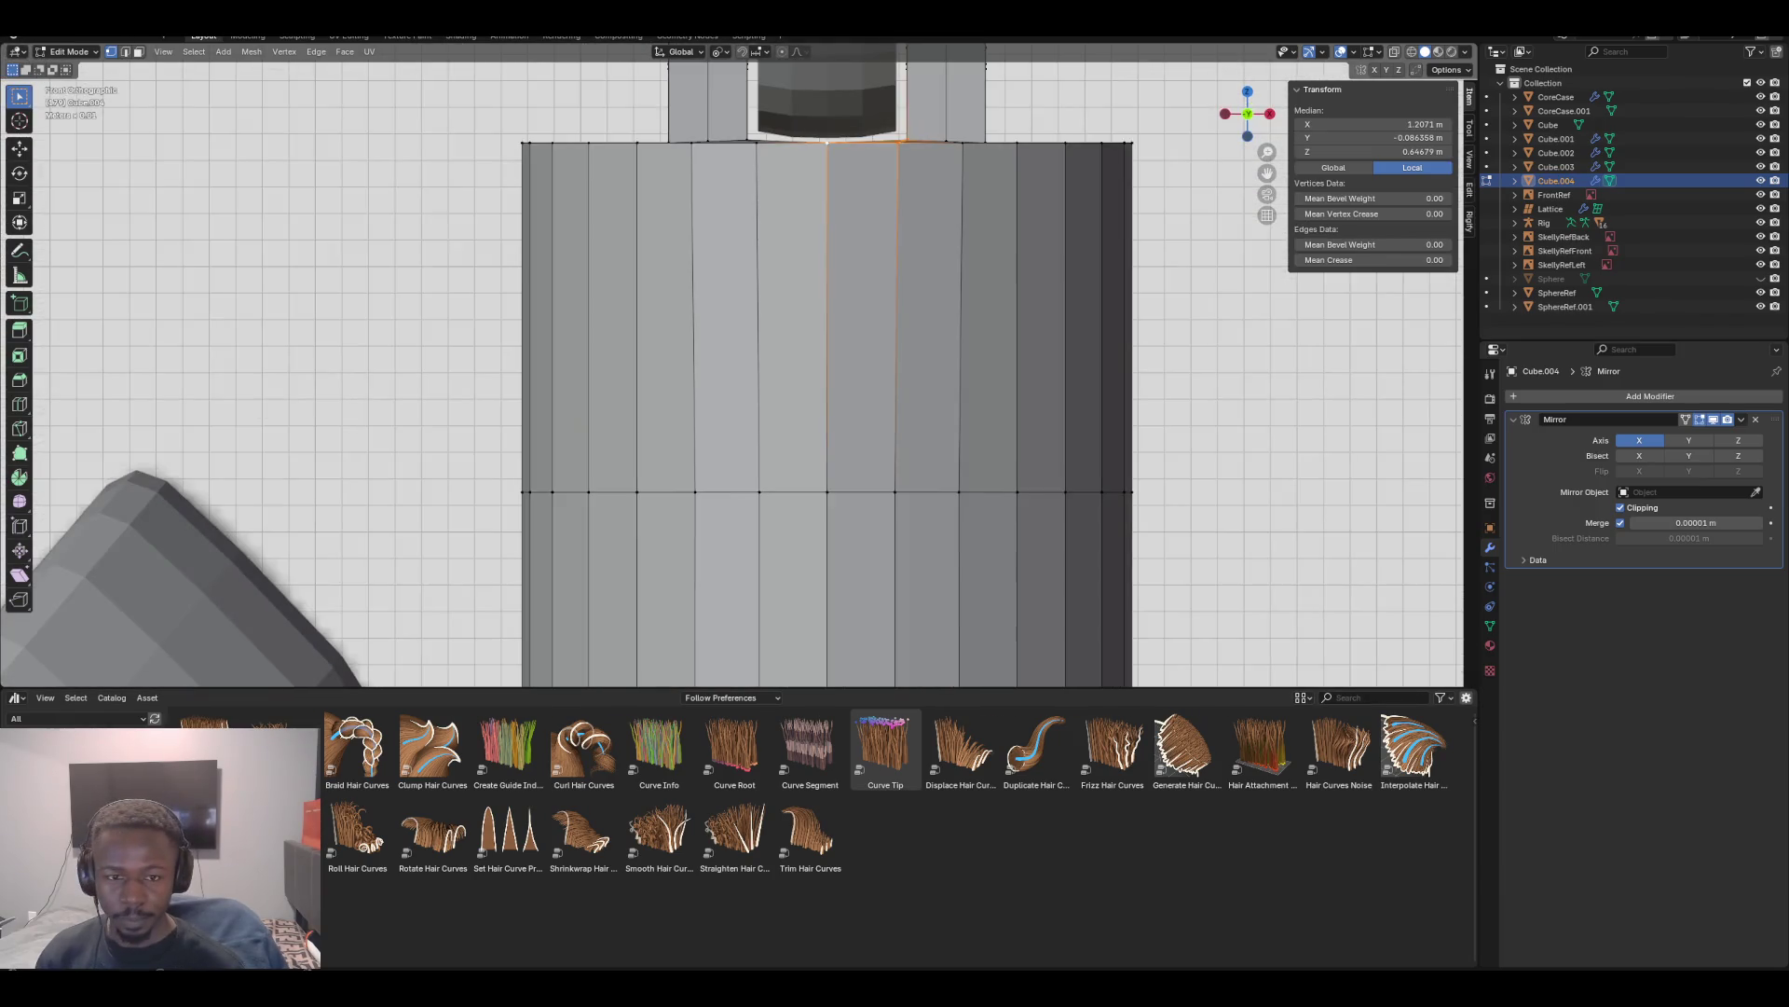
middle_drag(802, 373, 802, 457)
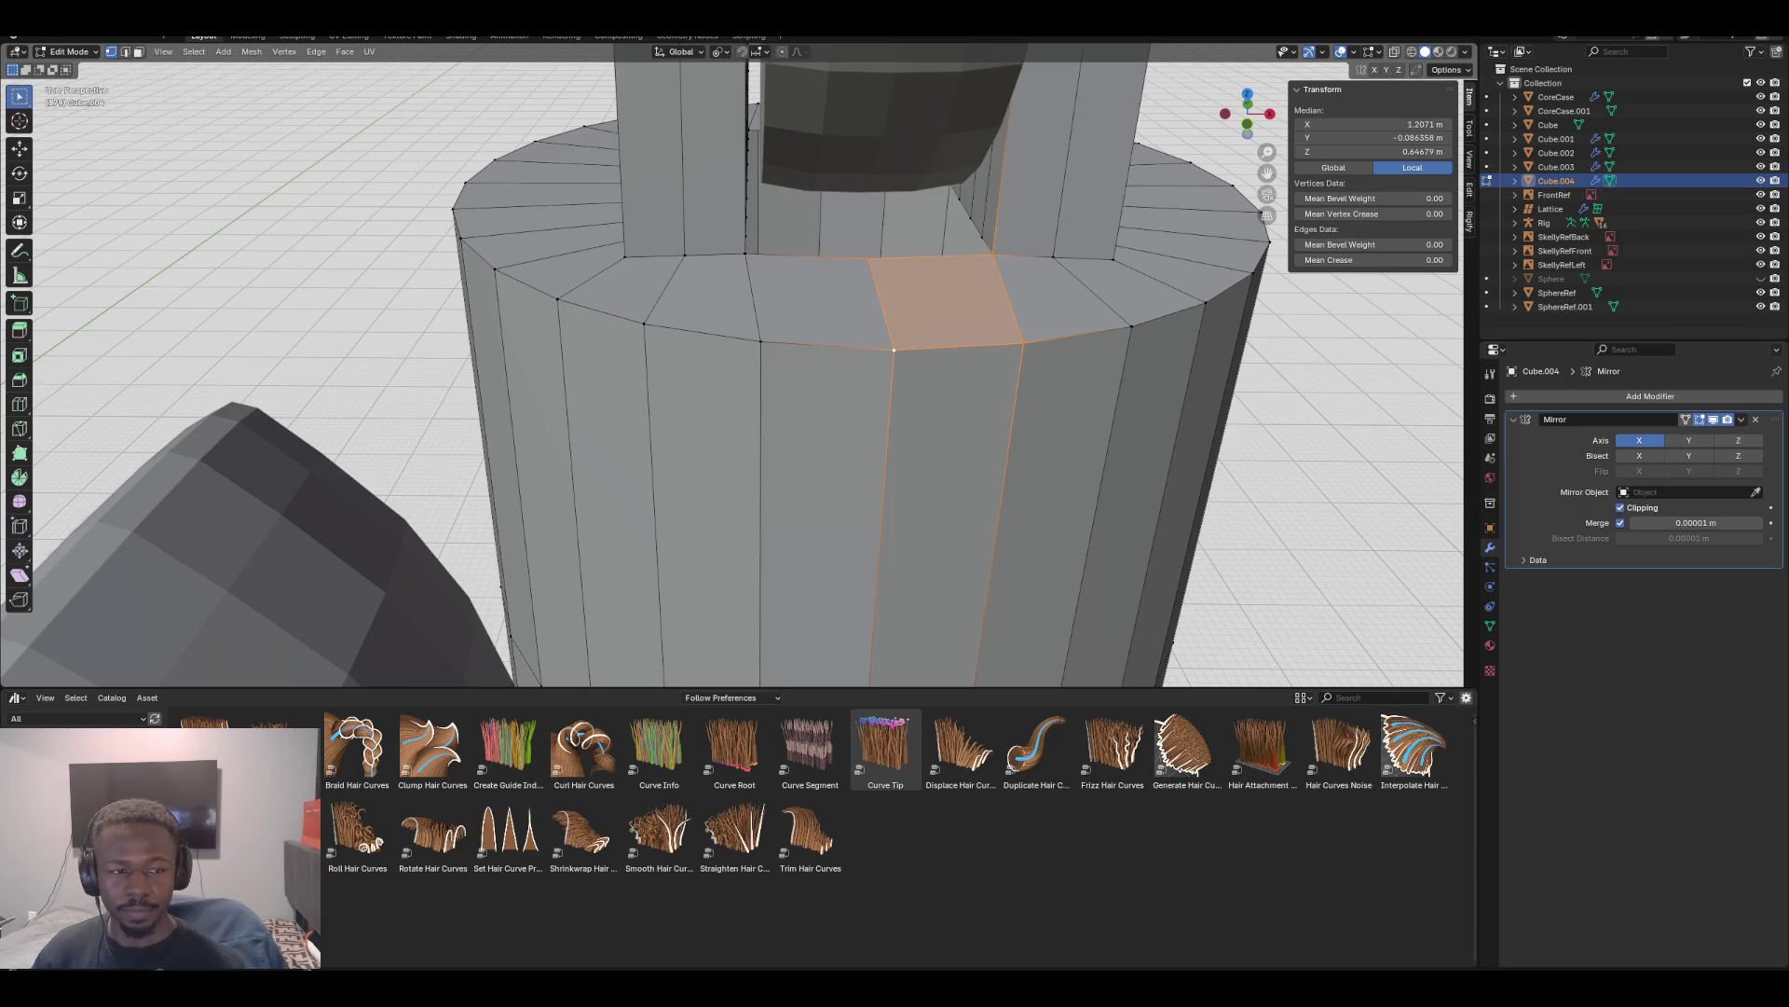
Select the top rim face ring and flatten it with S Z 0
click(138, 51)
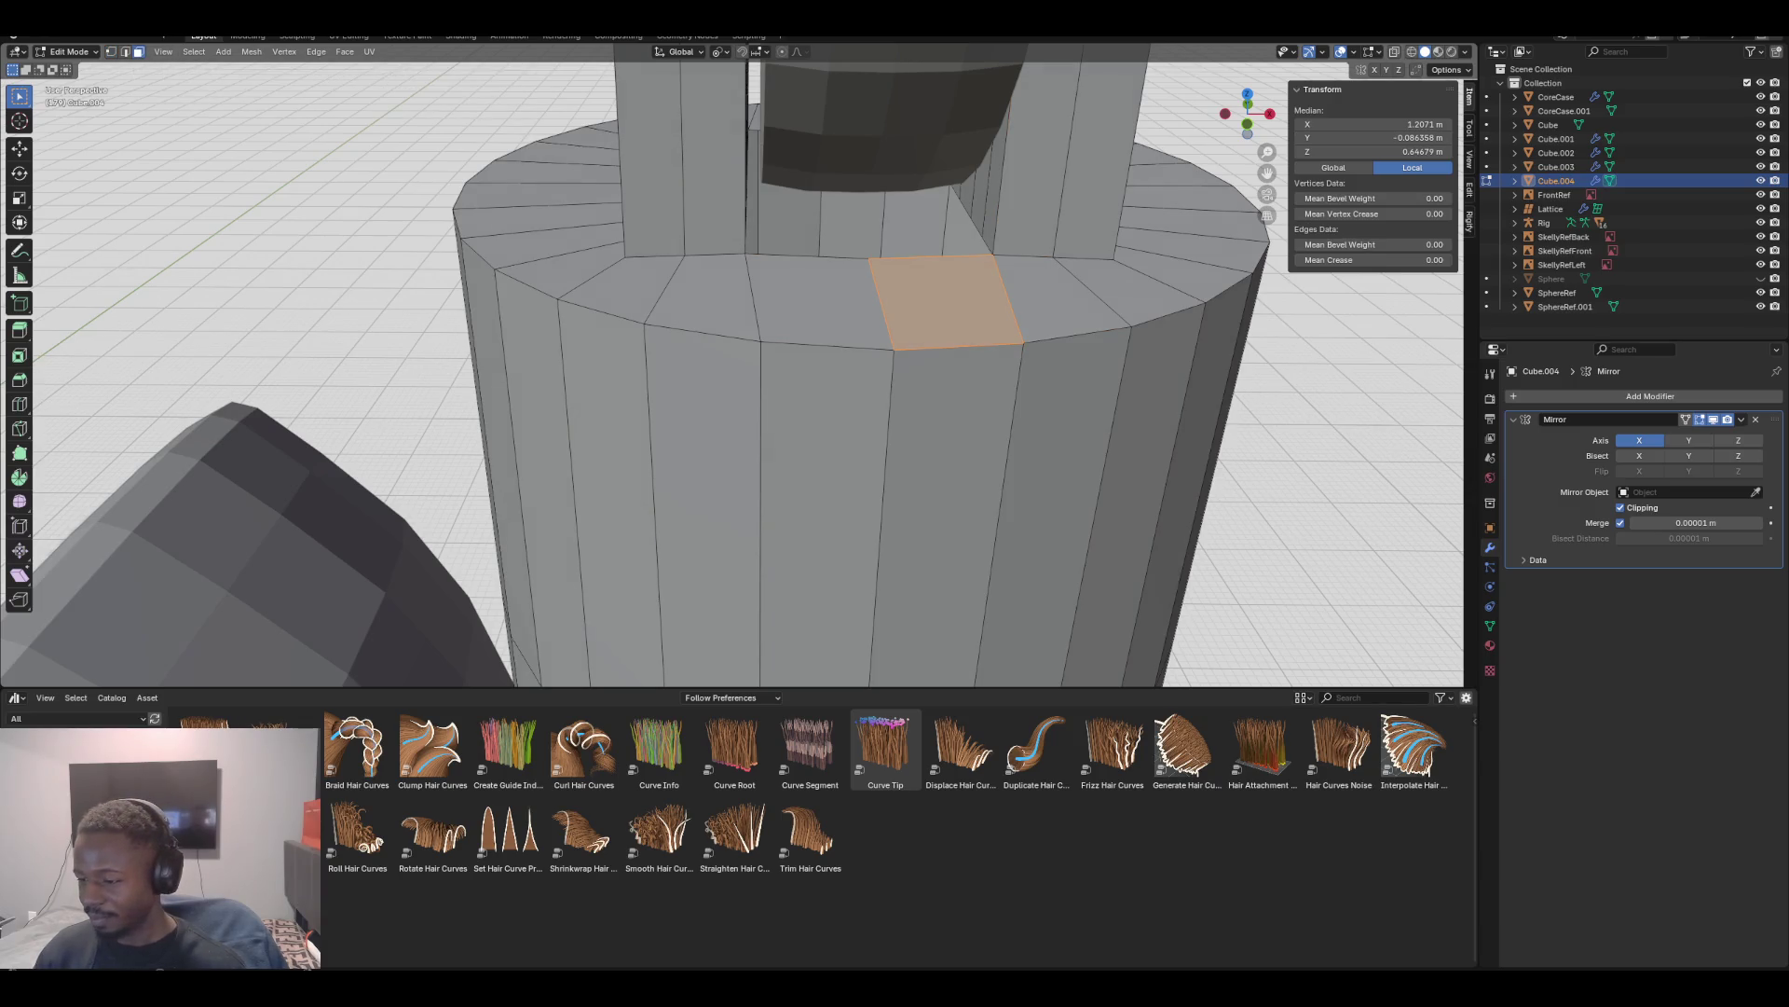
alt+click(1006, 298)
middle_drag(801, 419, 802, 466)
key(KP_1)
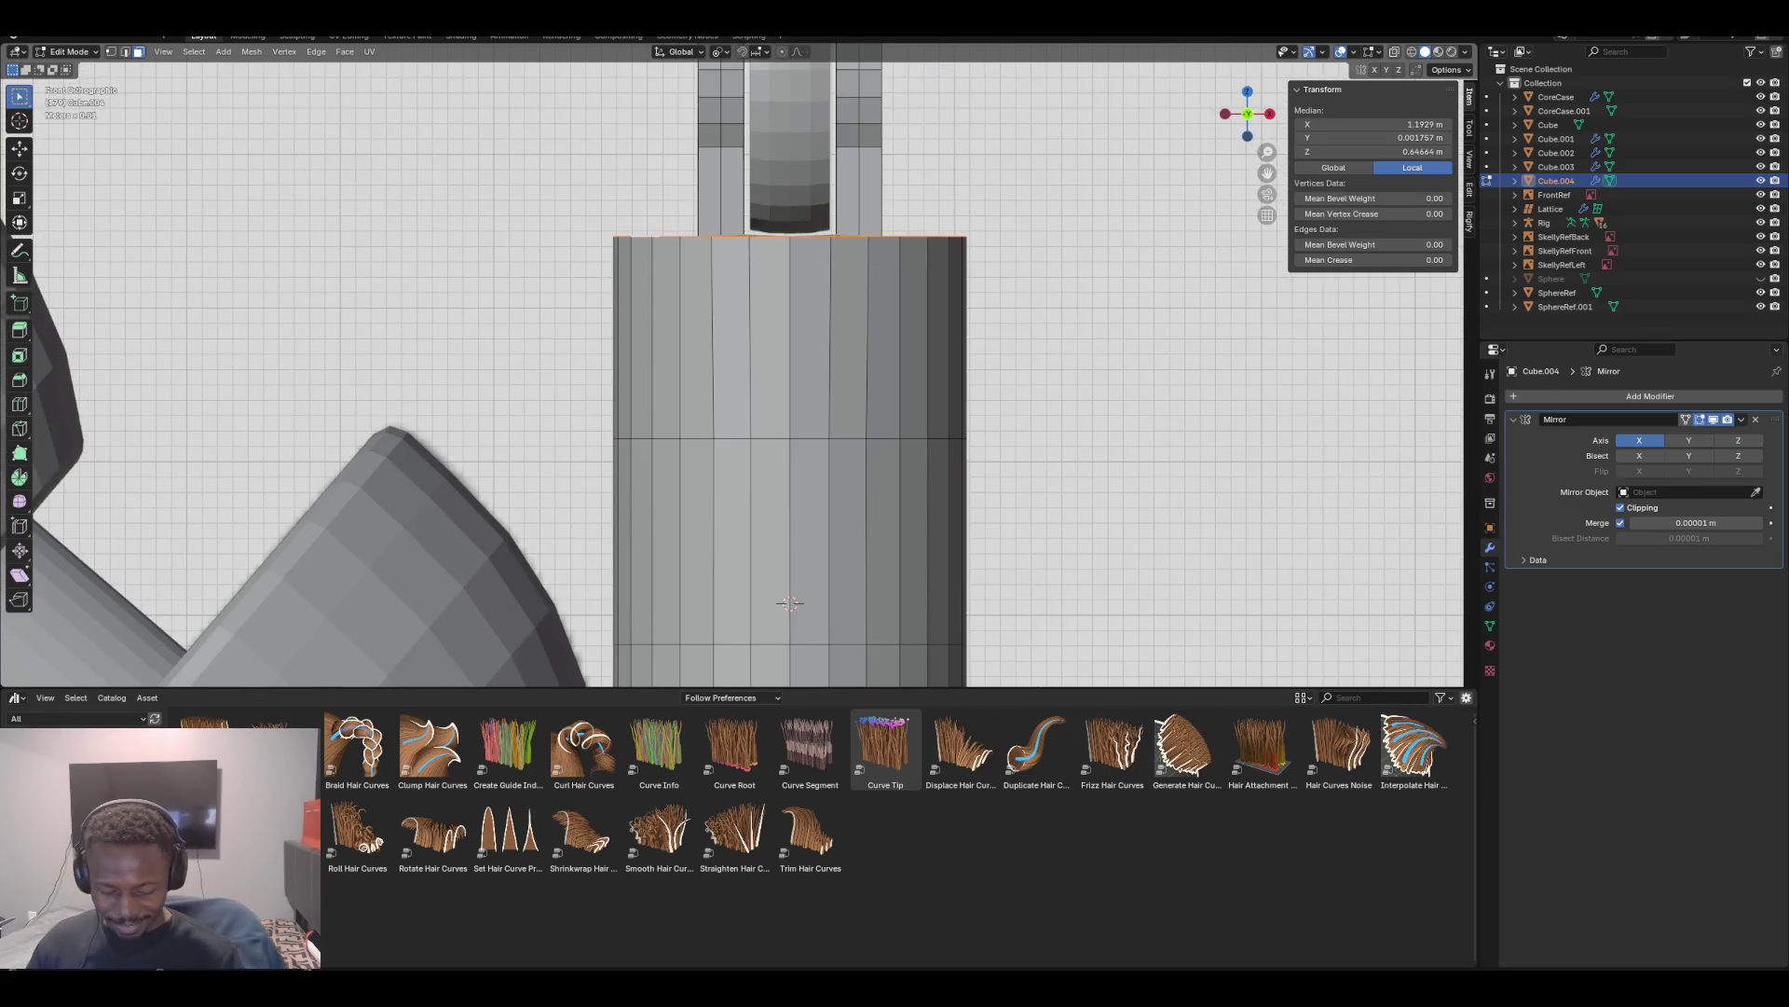
text(sz)
text(0)
key(Return)
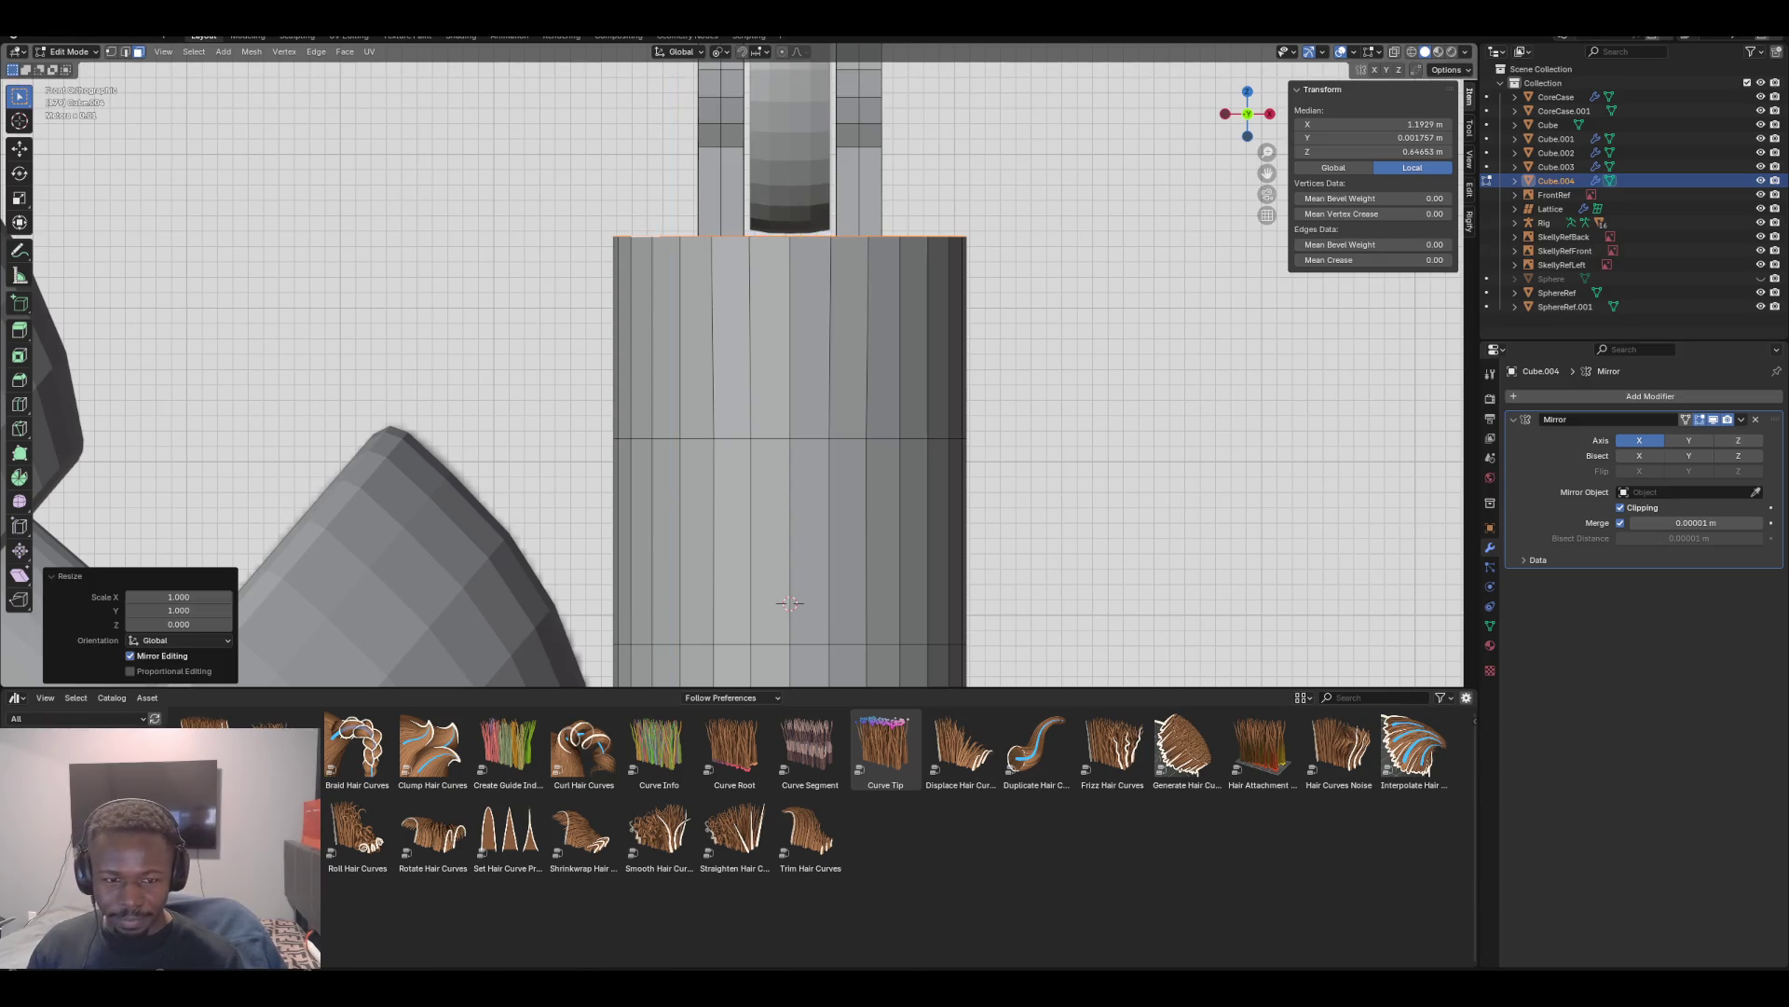
mouse_move(802, 420)
middle_down()
mouse_move(718, 382)
mouse_move(774, 405)
middle_up()
scroll(697, 467, down, 3)
mouse_move(696, 467)
middle_down()
mouse_move(764, 415)
mouse_move(751, 452)
mouse_move(768, 461)
middle_up()
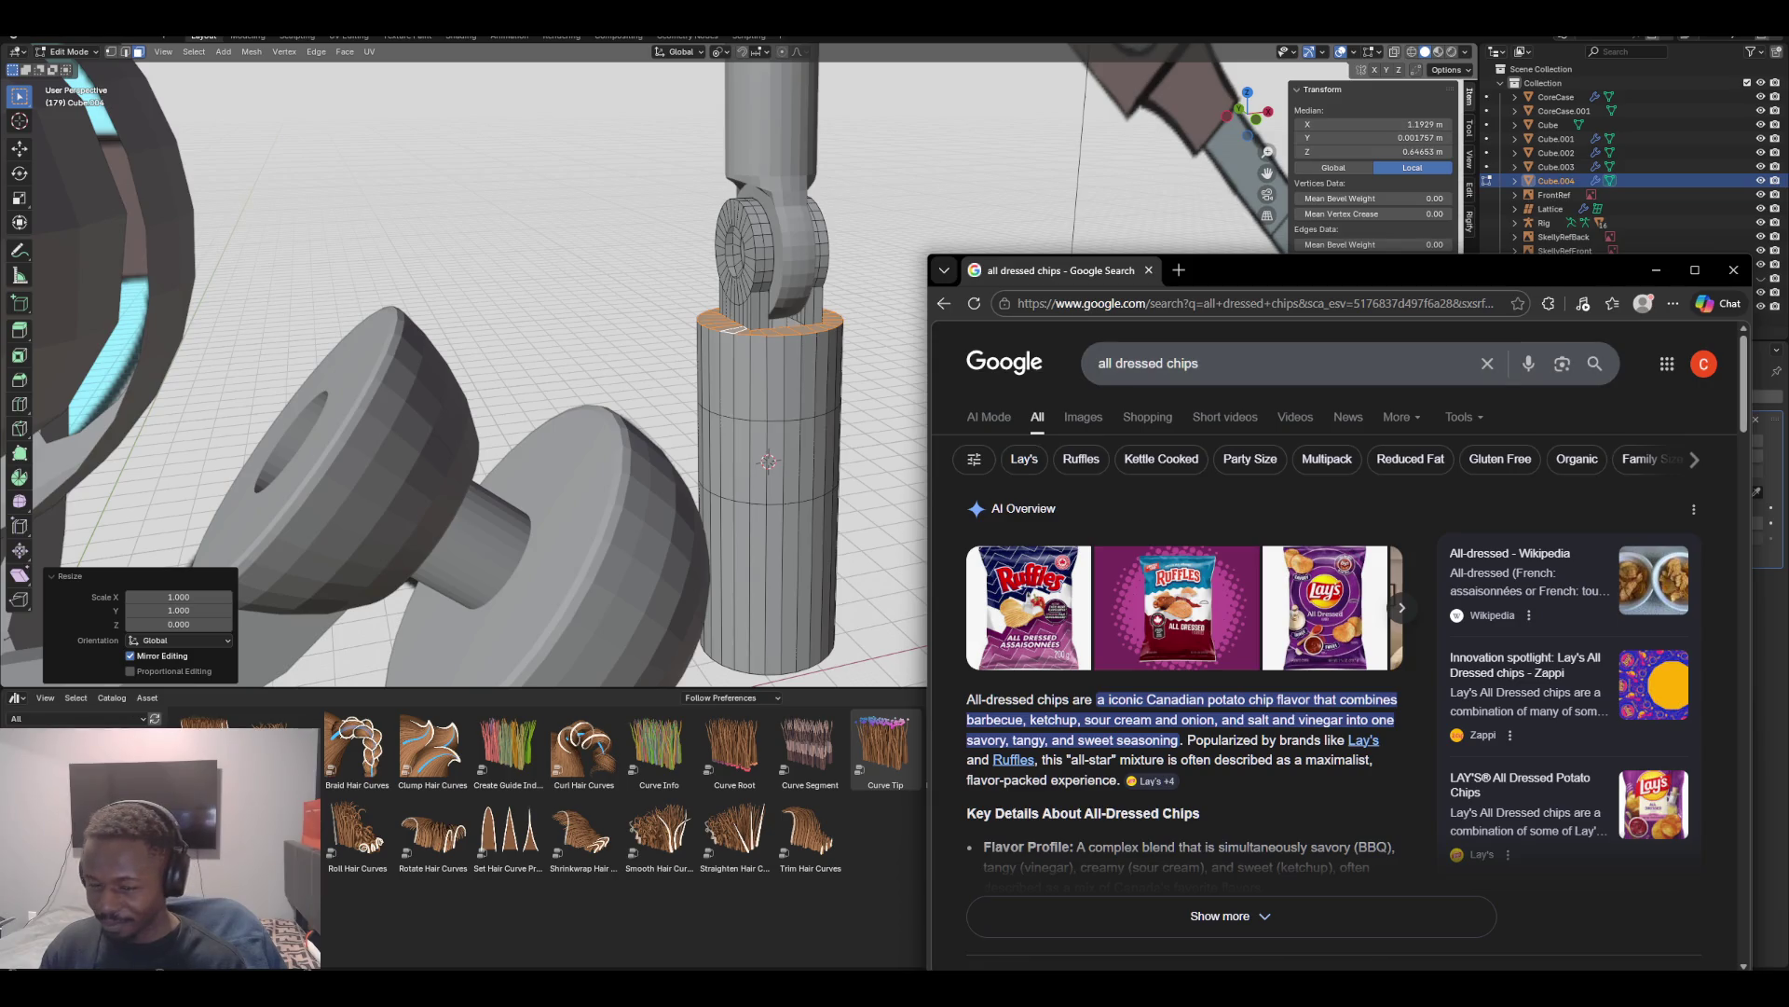
Move the Chrome window with the 'all dressed chips' results higher on screen
drag(1398, 270, 1398, 104)
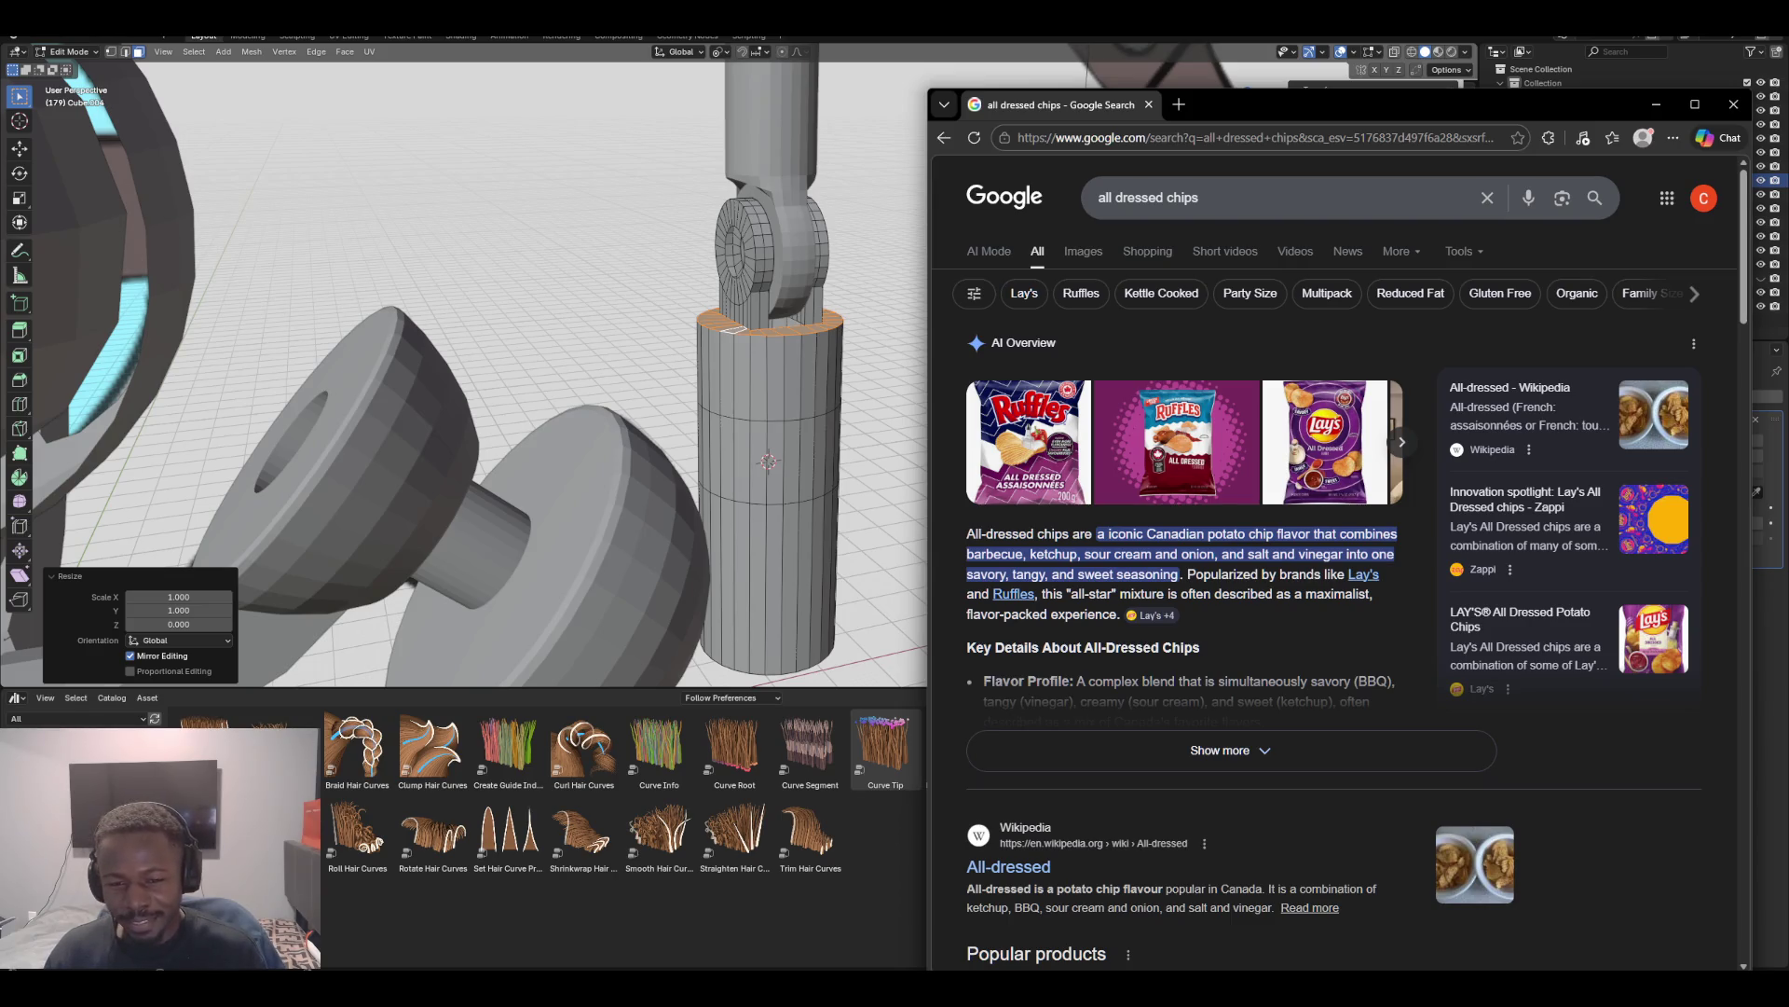
Search Google for 'avocado and truffle oil chips' and show the image results
scroll(1333, 559, down, 3)
scroll(1333, 587, down, 2)
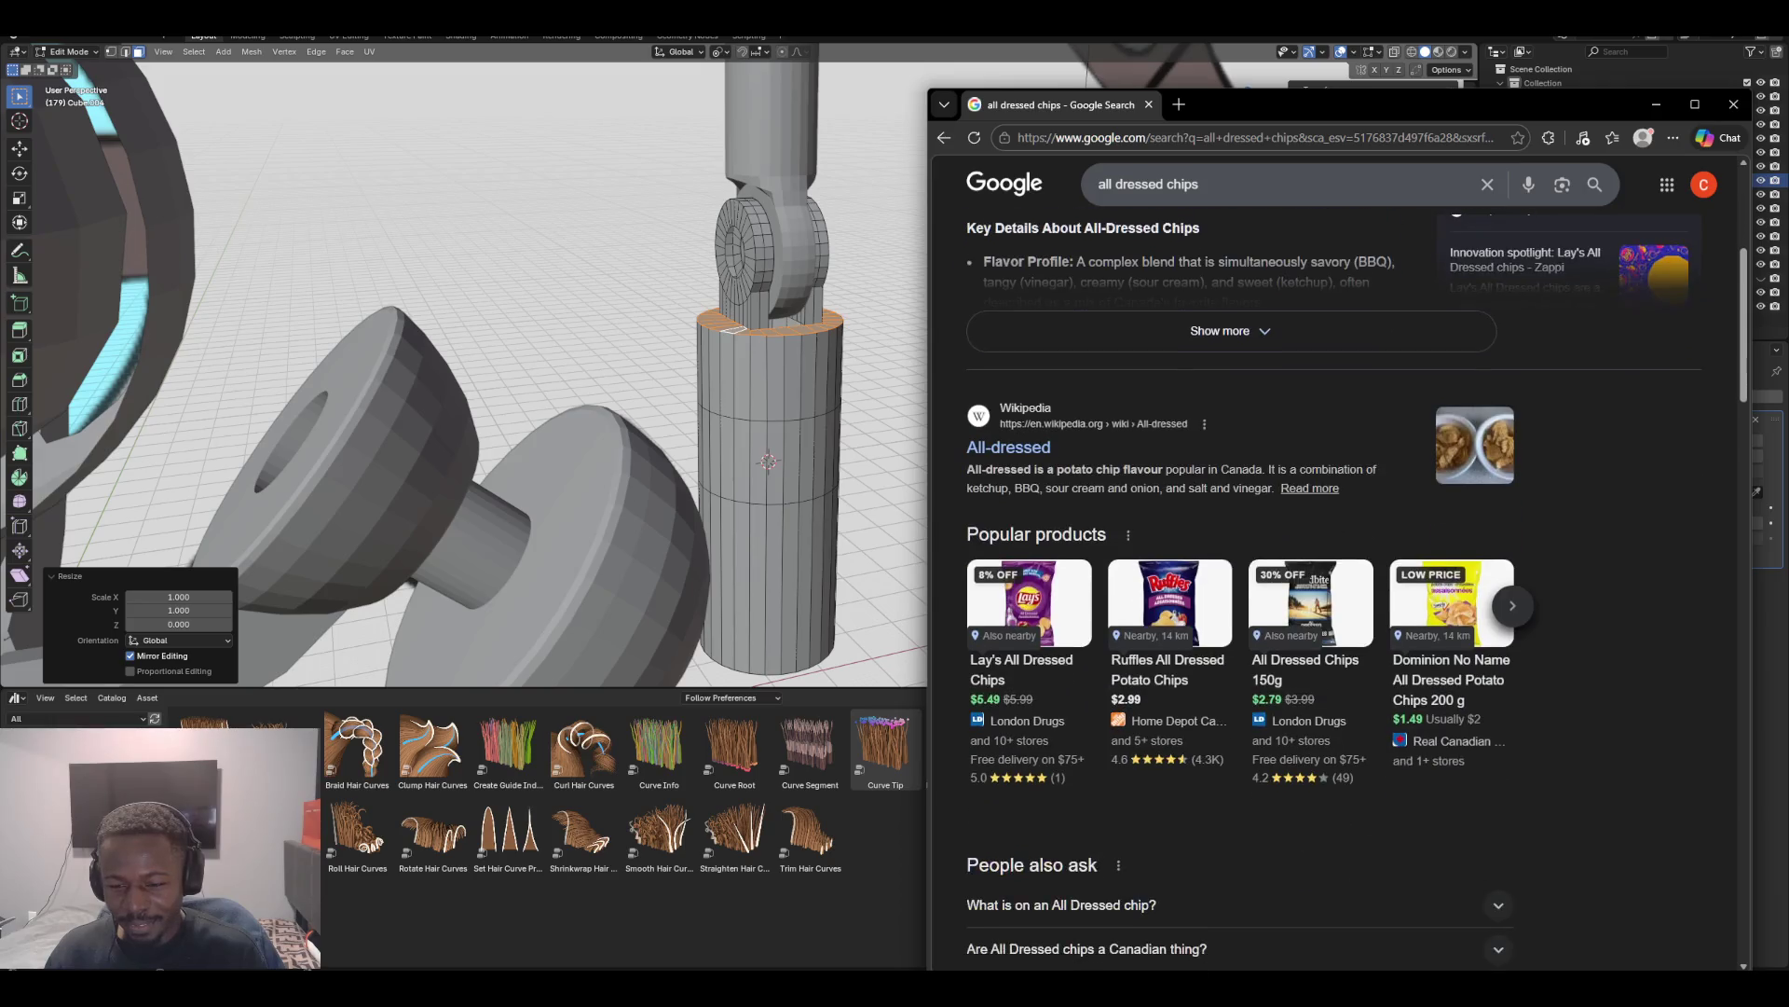
scroll(1333, 559, up, 5)
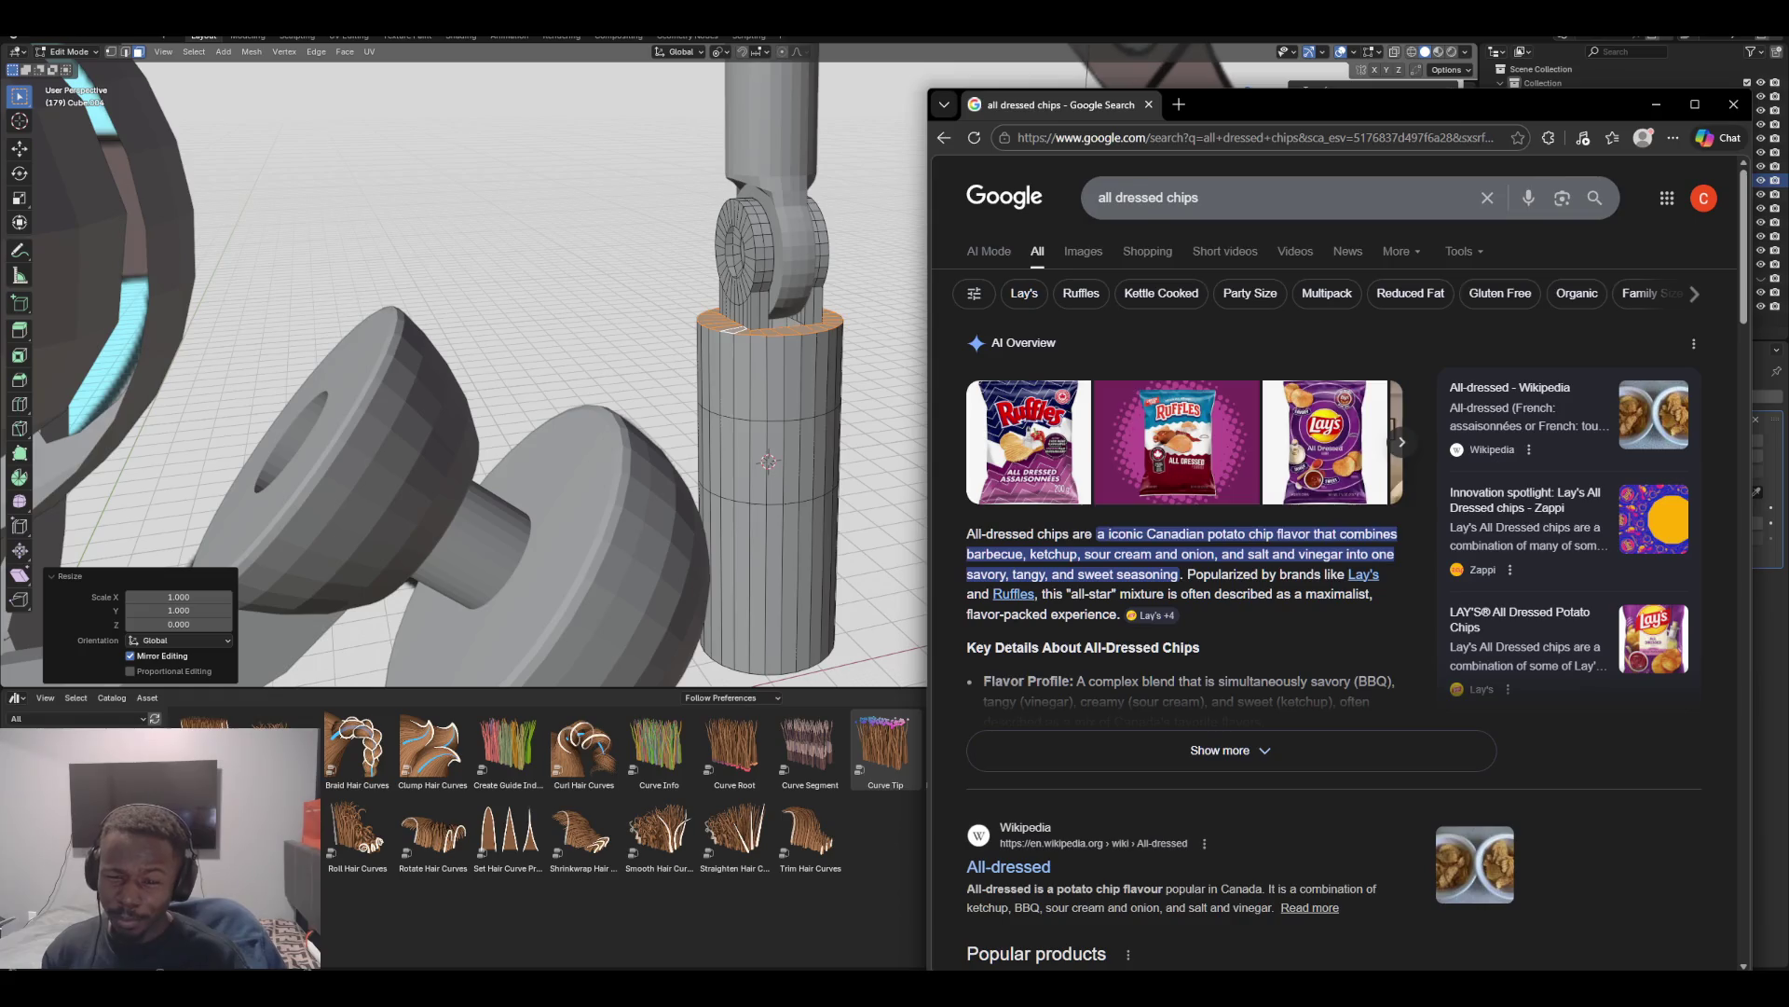
triple_click(1148, 198)
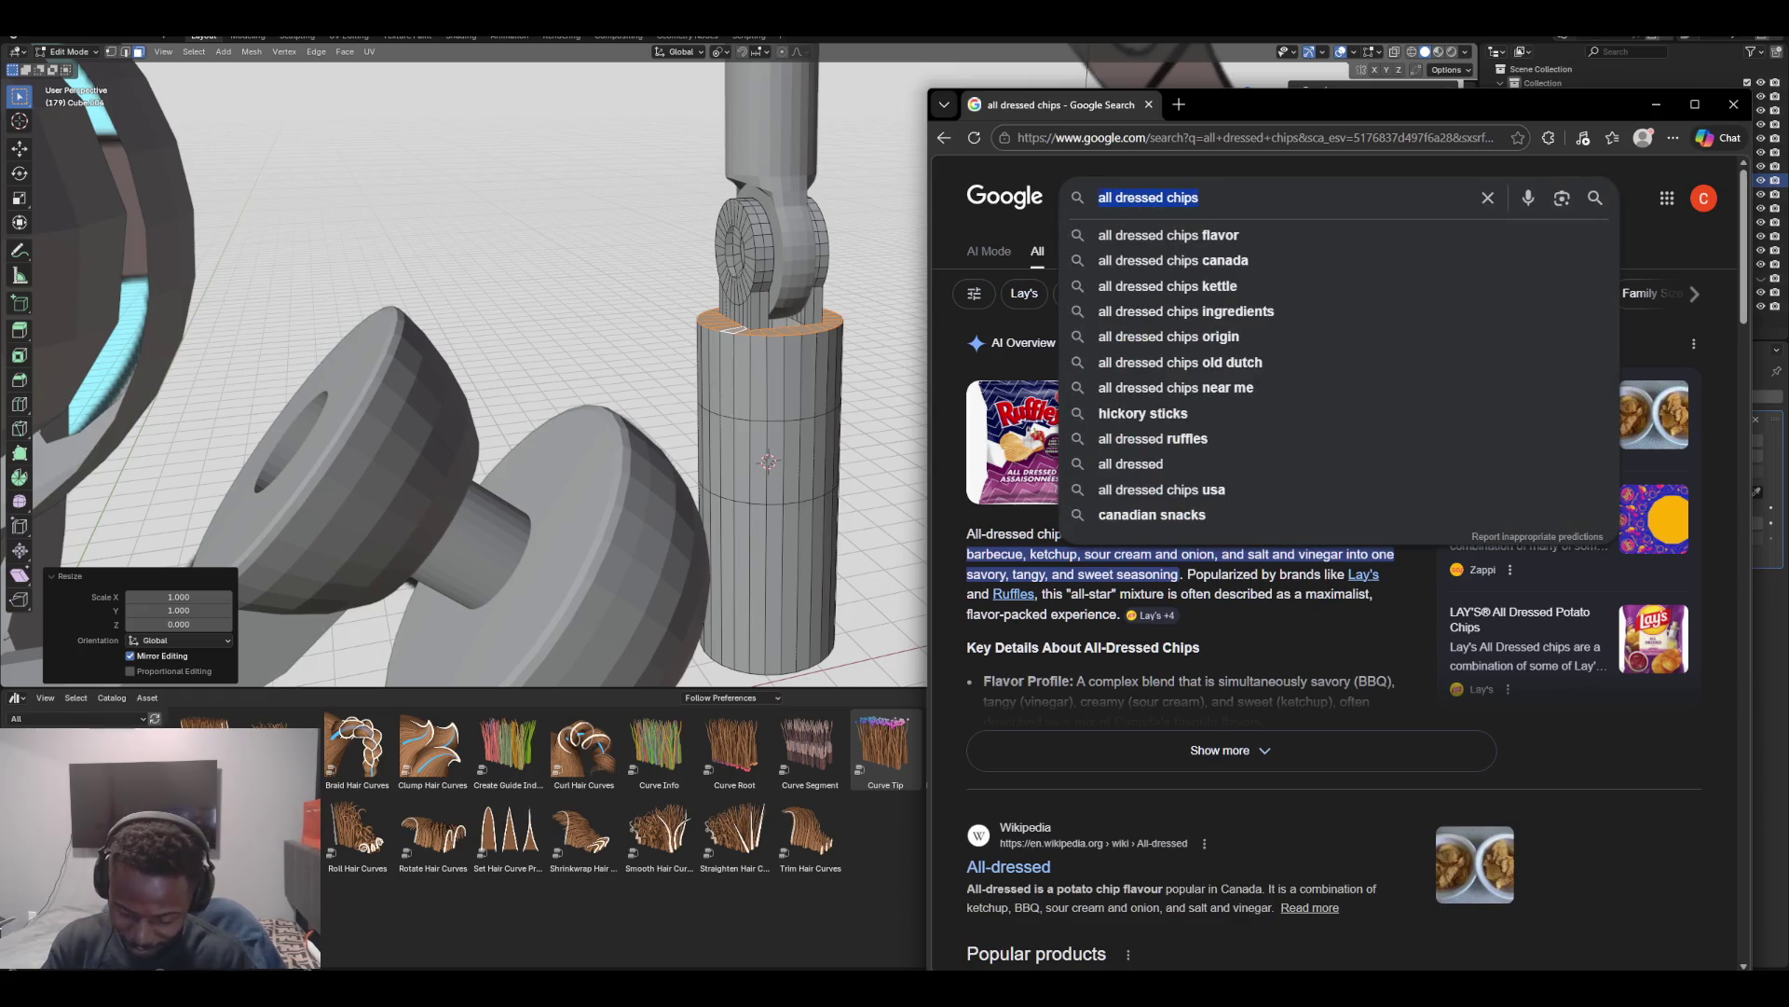
text(avocado and truffle oil chips)
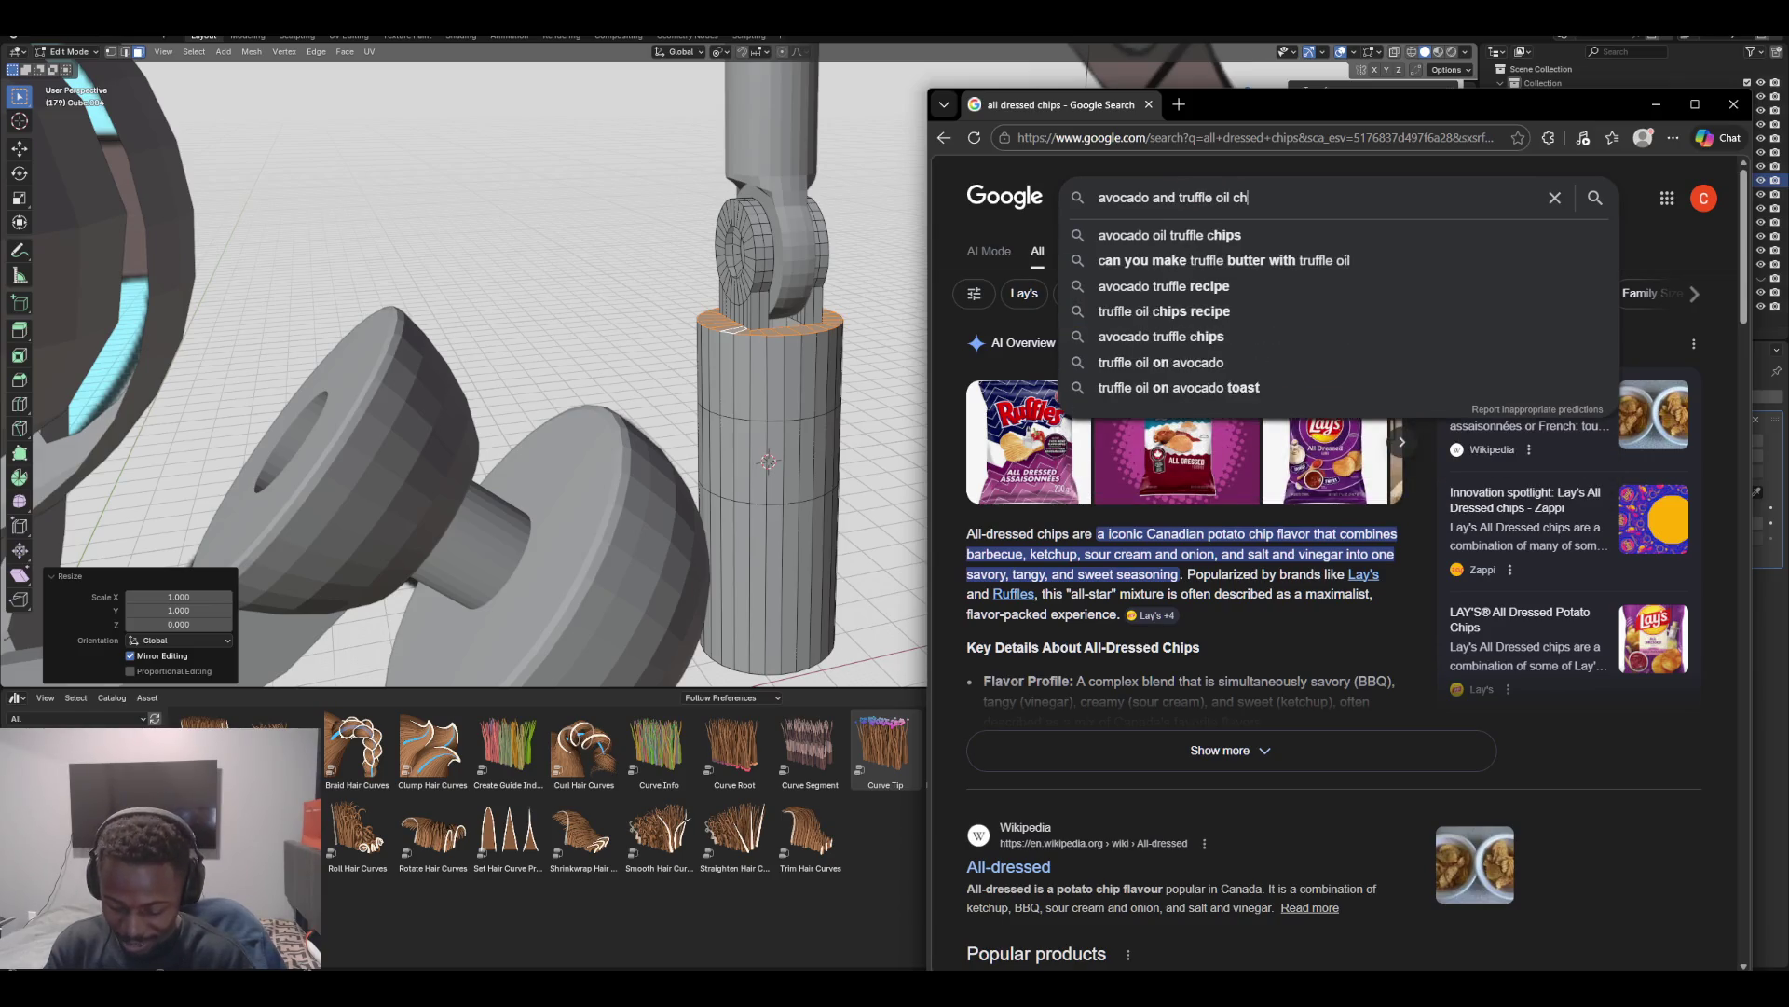
key(Return)
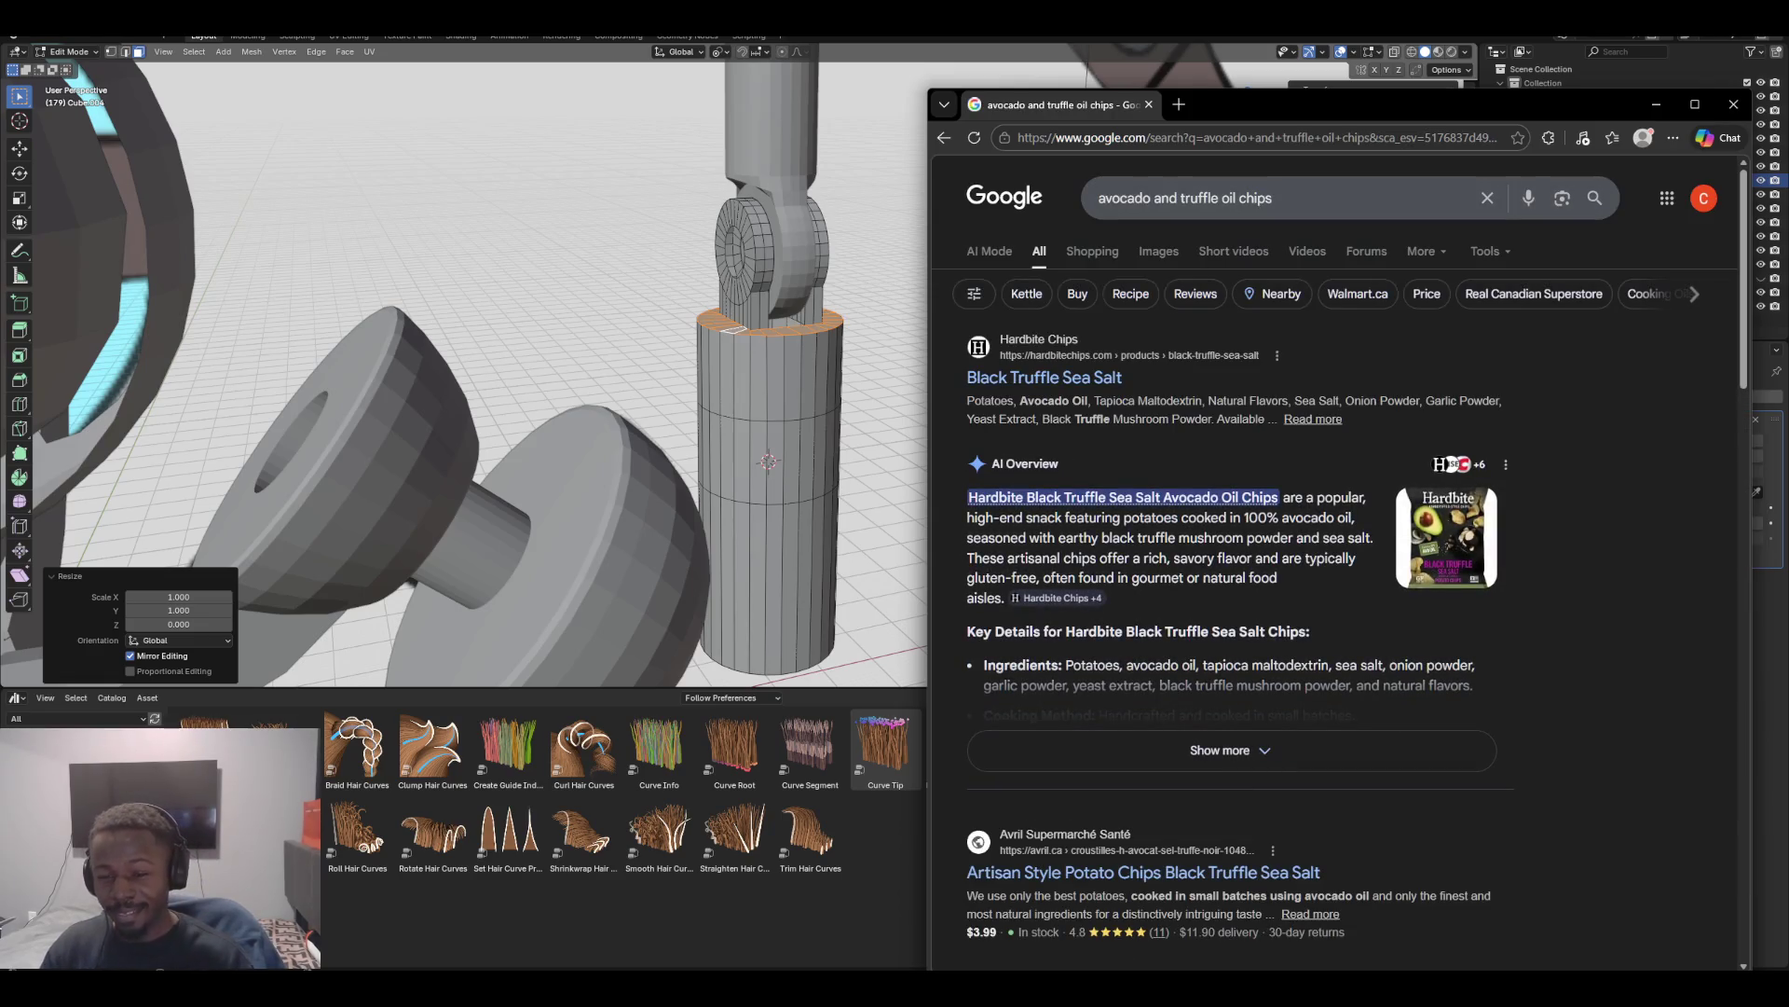
click(1158, 252)
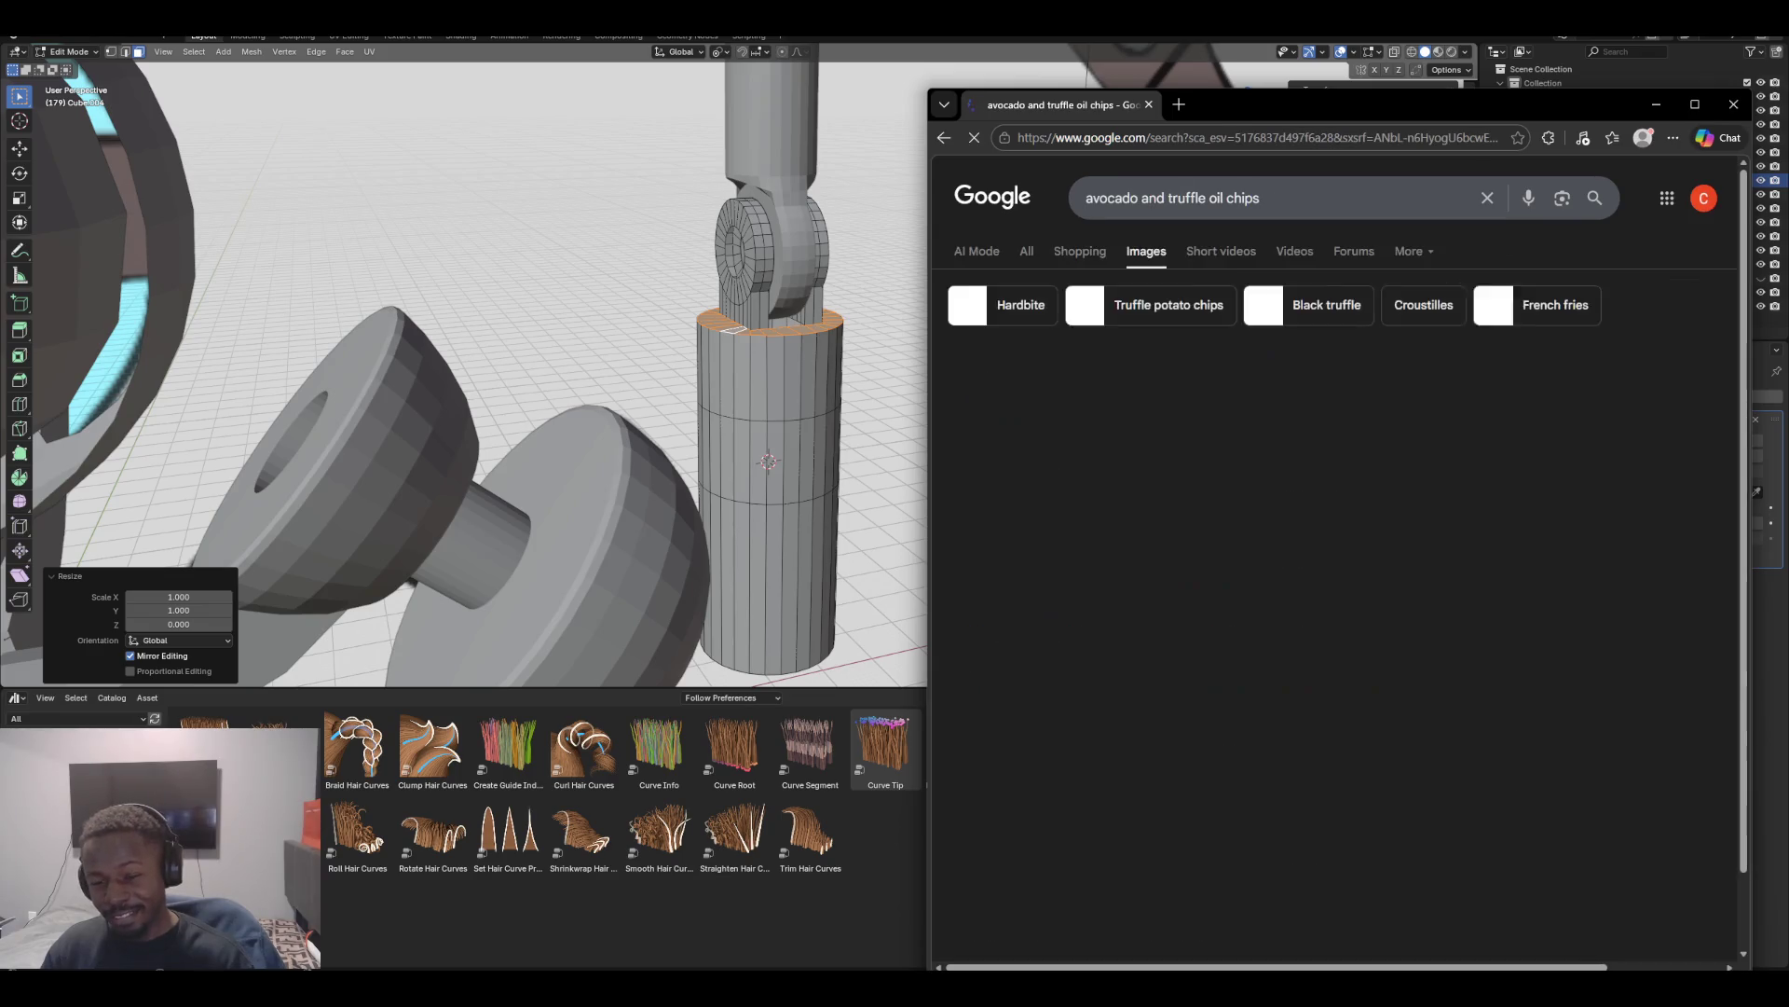
After previewing the first Hardbite chips image, search Google Images for 'mary browns taters'
click(1030, 424)
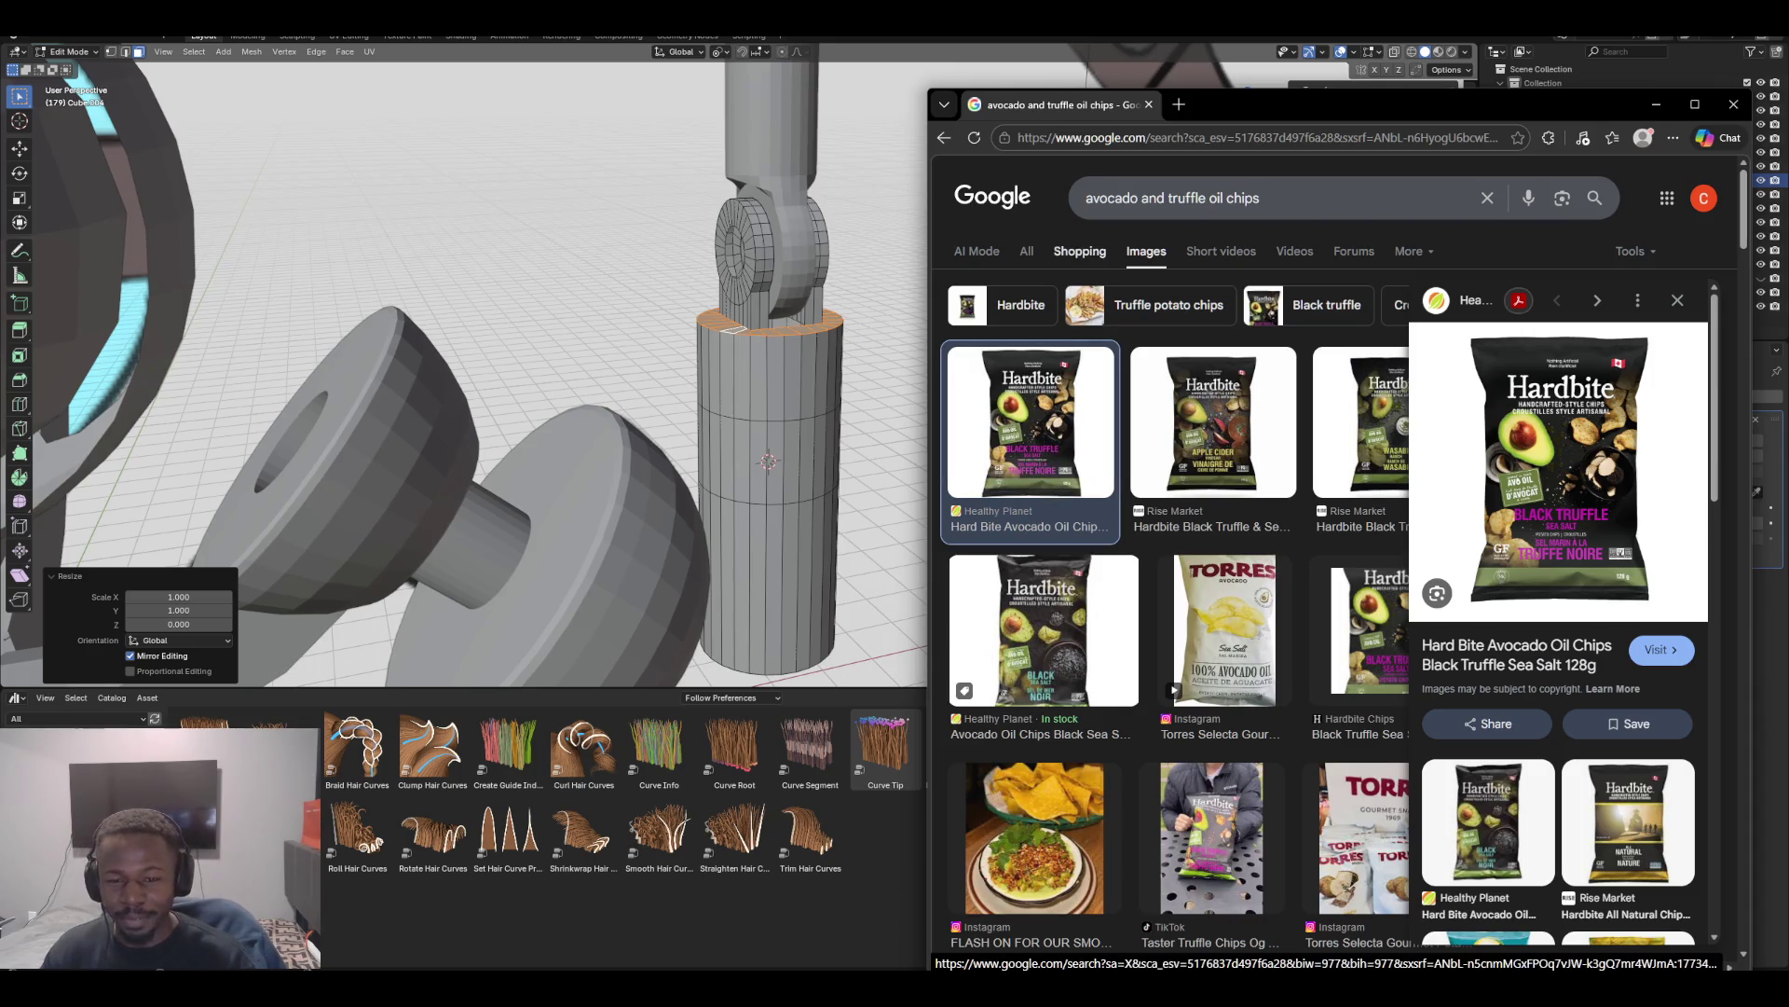
double_click(1152, 197)
key(ctrl+a)
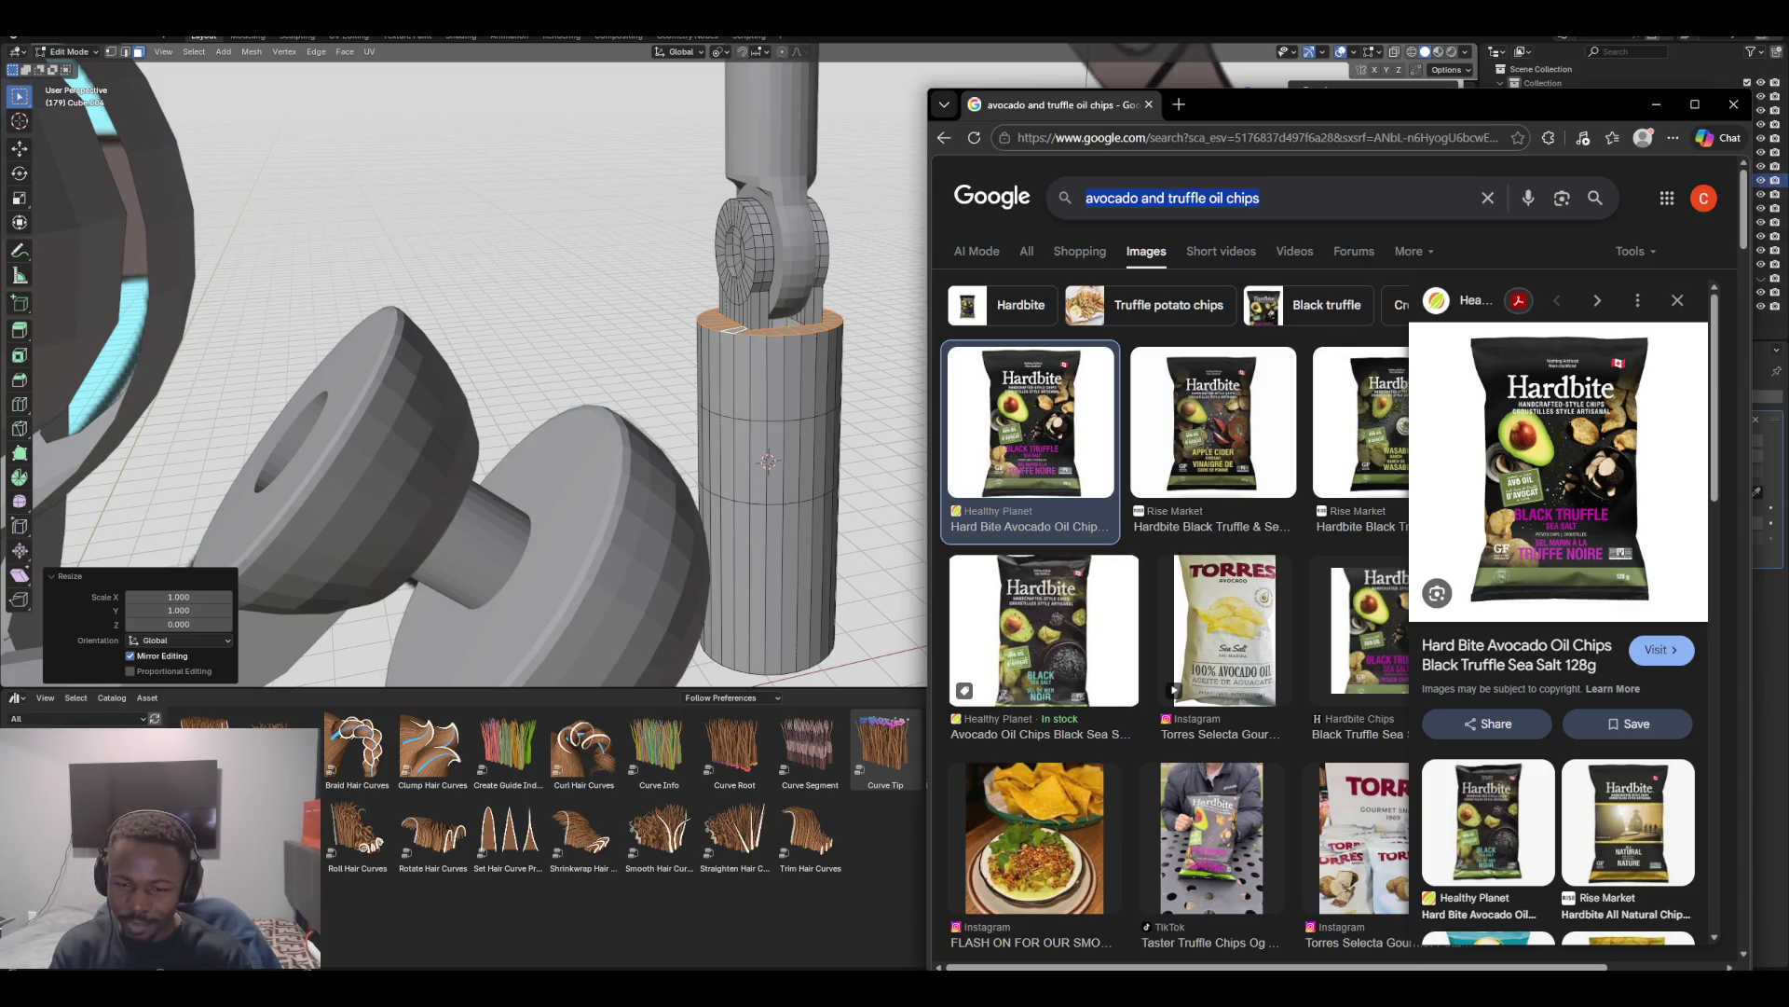
text(mar)
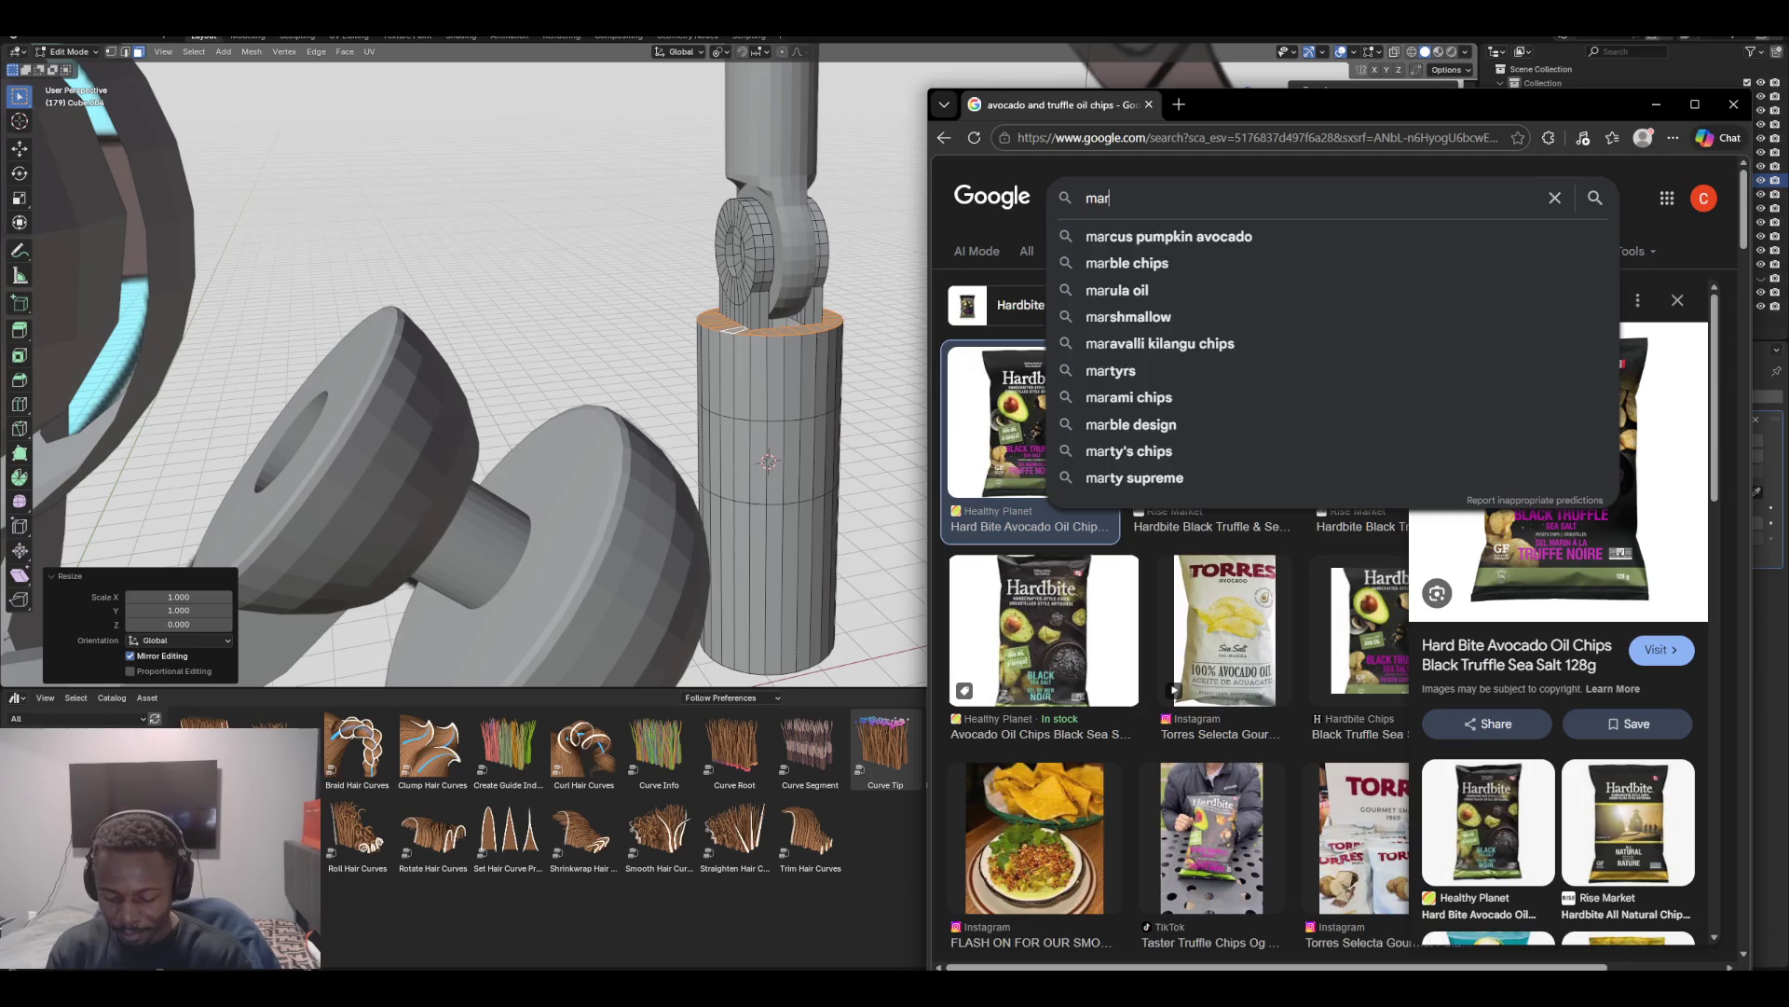
text(y browns)
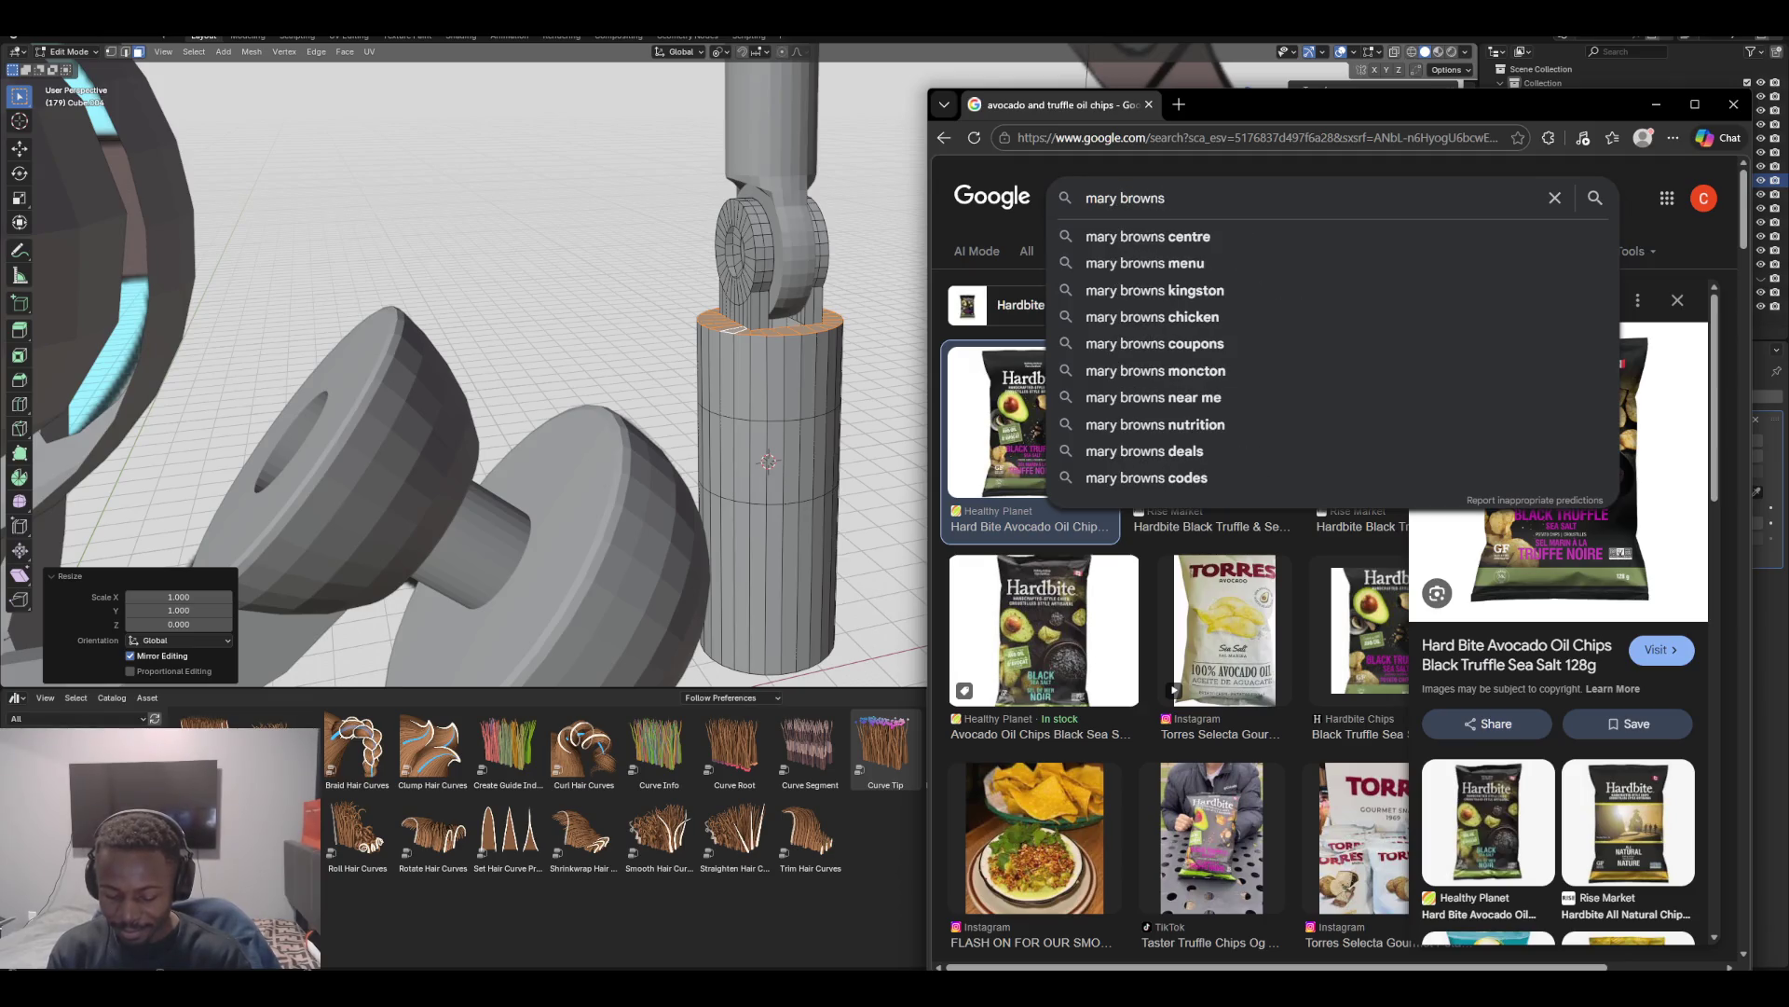
text( aters)
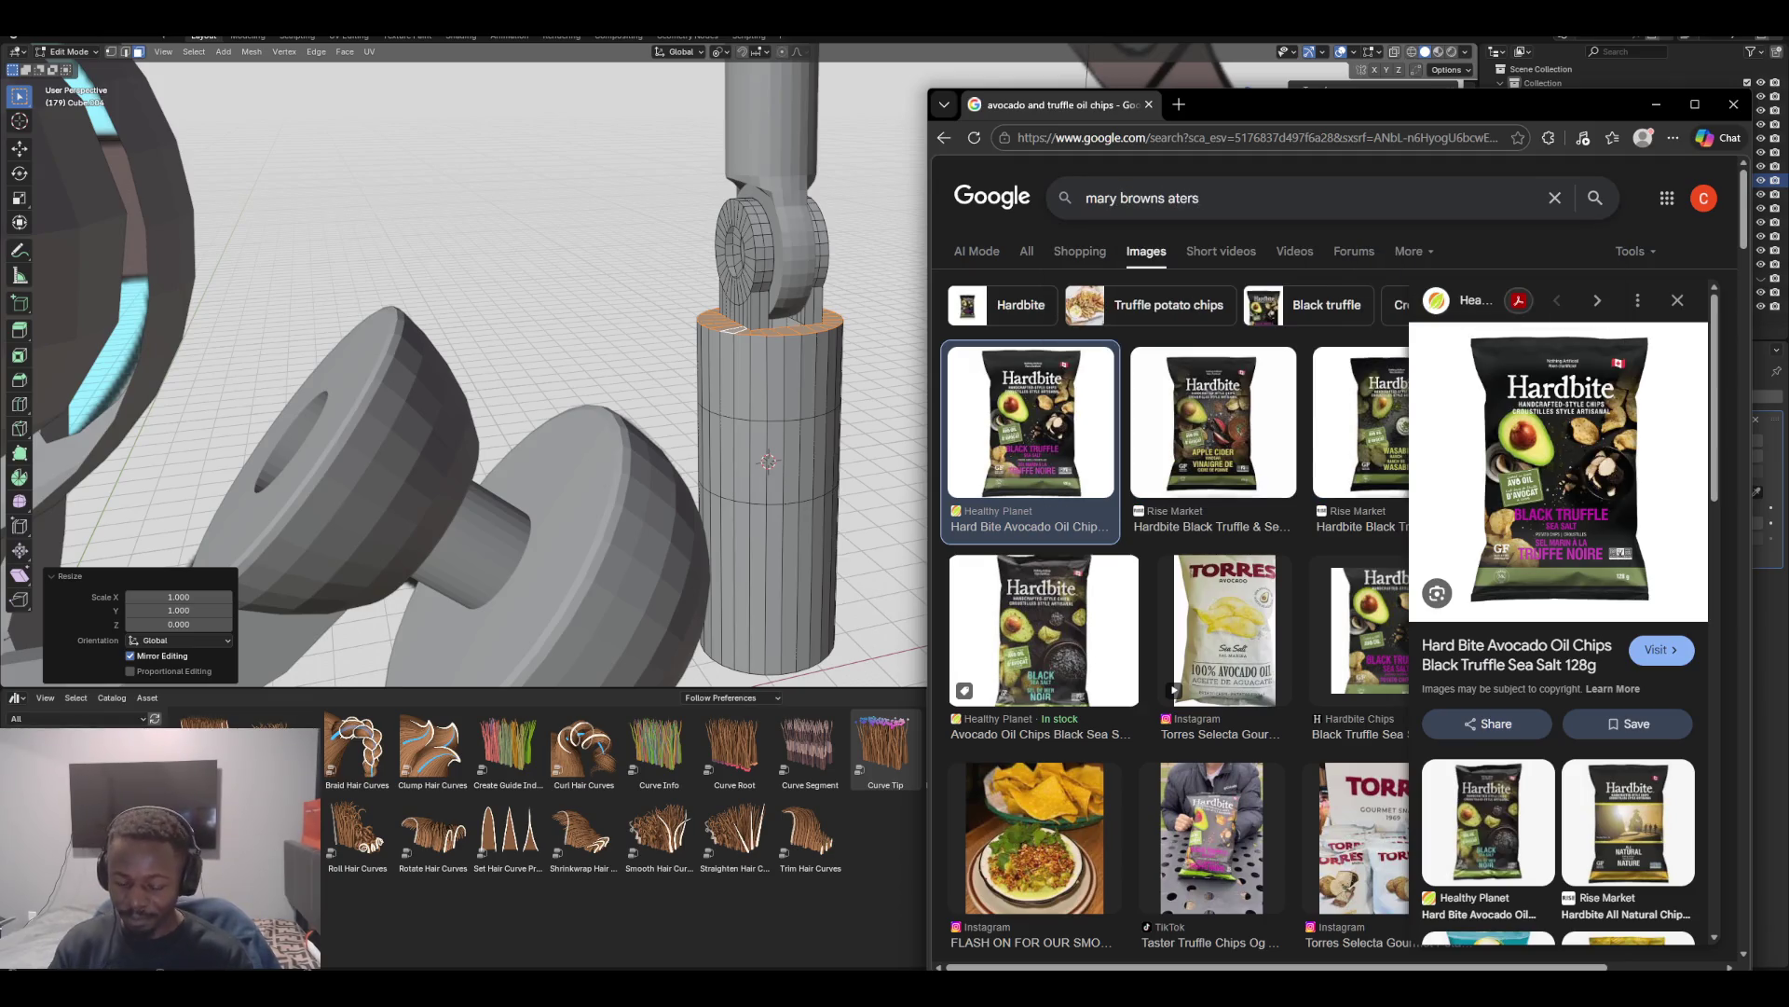
click(1169, 198)
text(t)
key(Return)
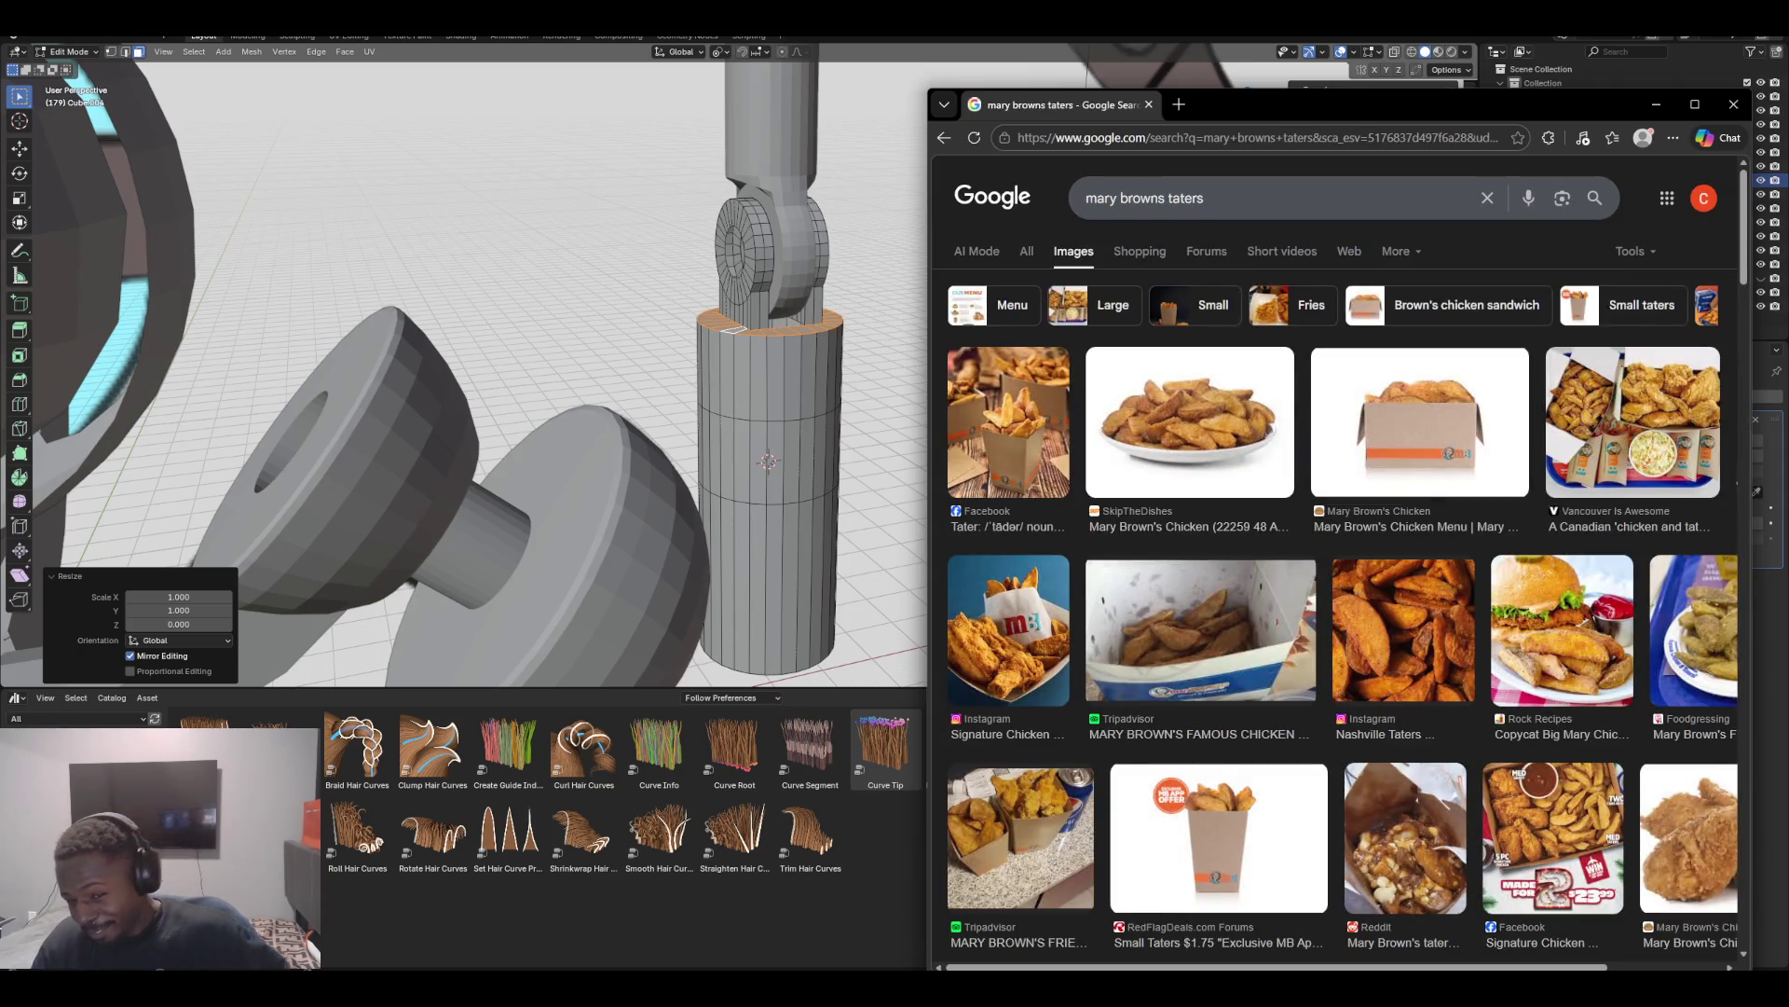
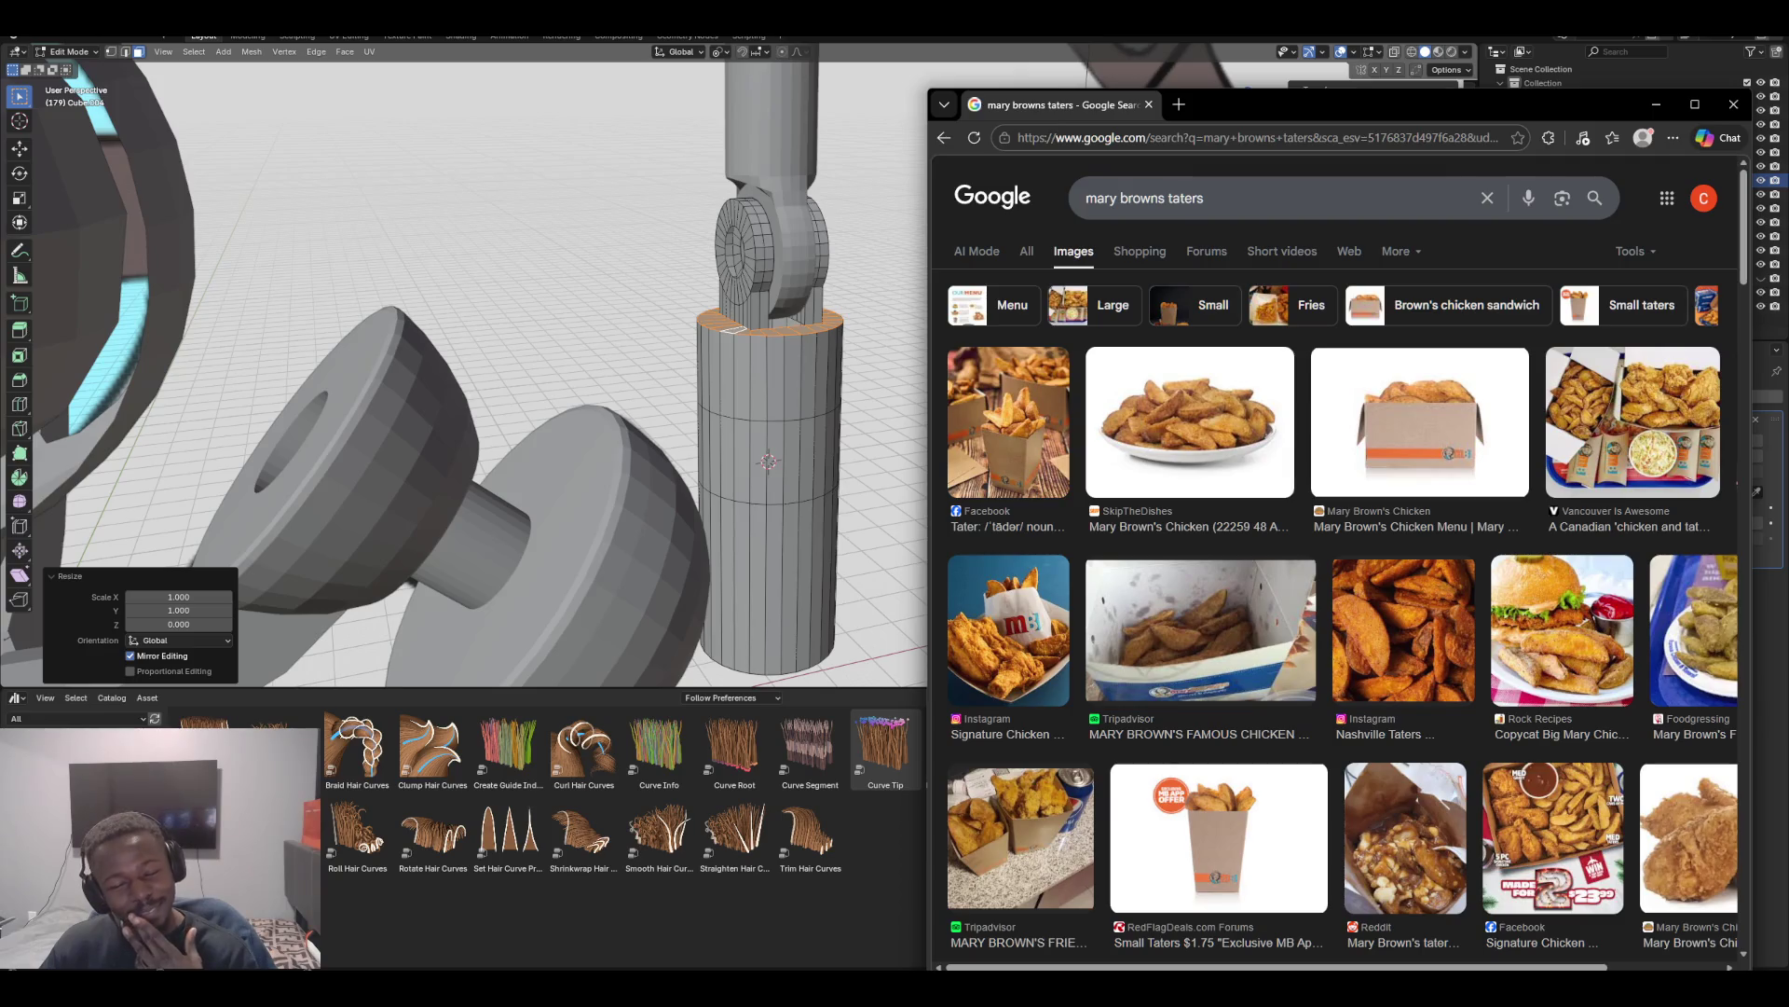
Leave the Chrome 'mary browns taters' image results and return to the Blender robot scene
key(alt+Tab)
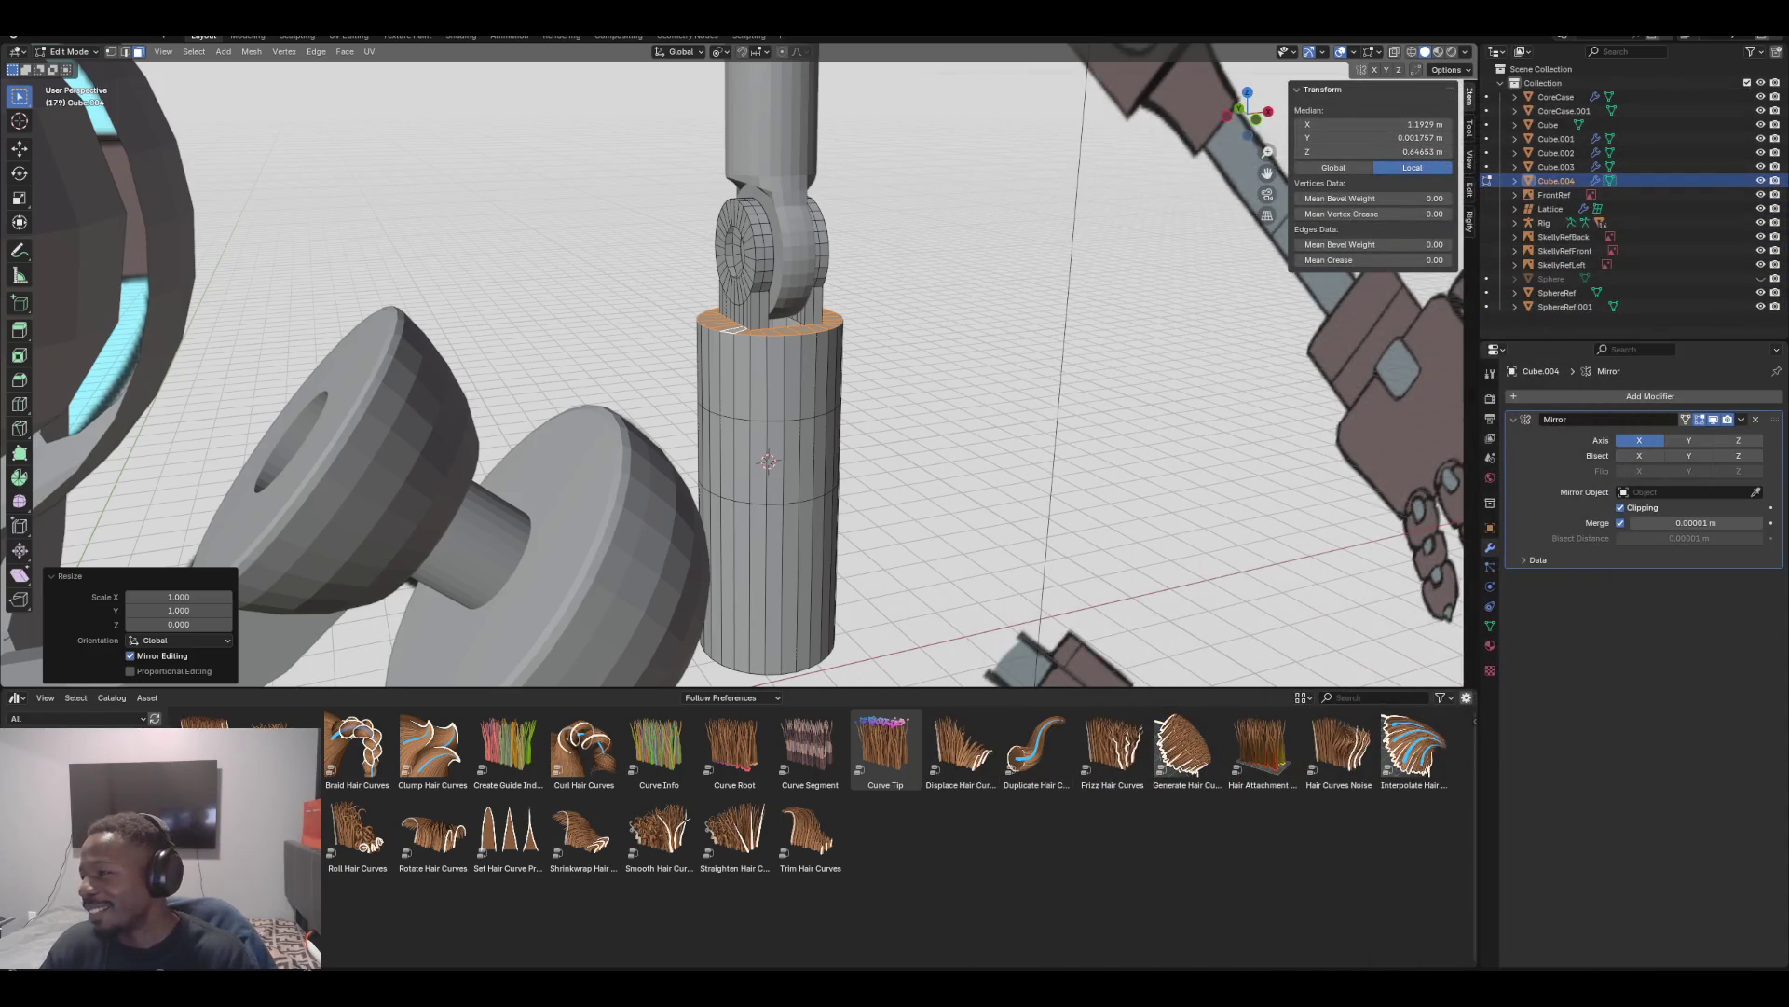
Orbit and zoom in on the clevis joint's slot between the ring supports
mouse_move(745, 373)
middle_down()
mouse_move(839, 336)
mouse_move(802, 391)
mouse_move(768, 559)
middle_up()
key(KP_1)
scroll(732, 364, up, 2)
scroll(732, 363, down, 2)
mouse_move(768, 419)
middle_down()
mouse_move(848, 364)
mouse_move(671, 410)
mouse_move(643, 391)
mouse_move(689, 359)
middle_up()
scroll(774, 466, up, 4)
scroll(773, 420, up, 4)
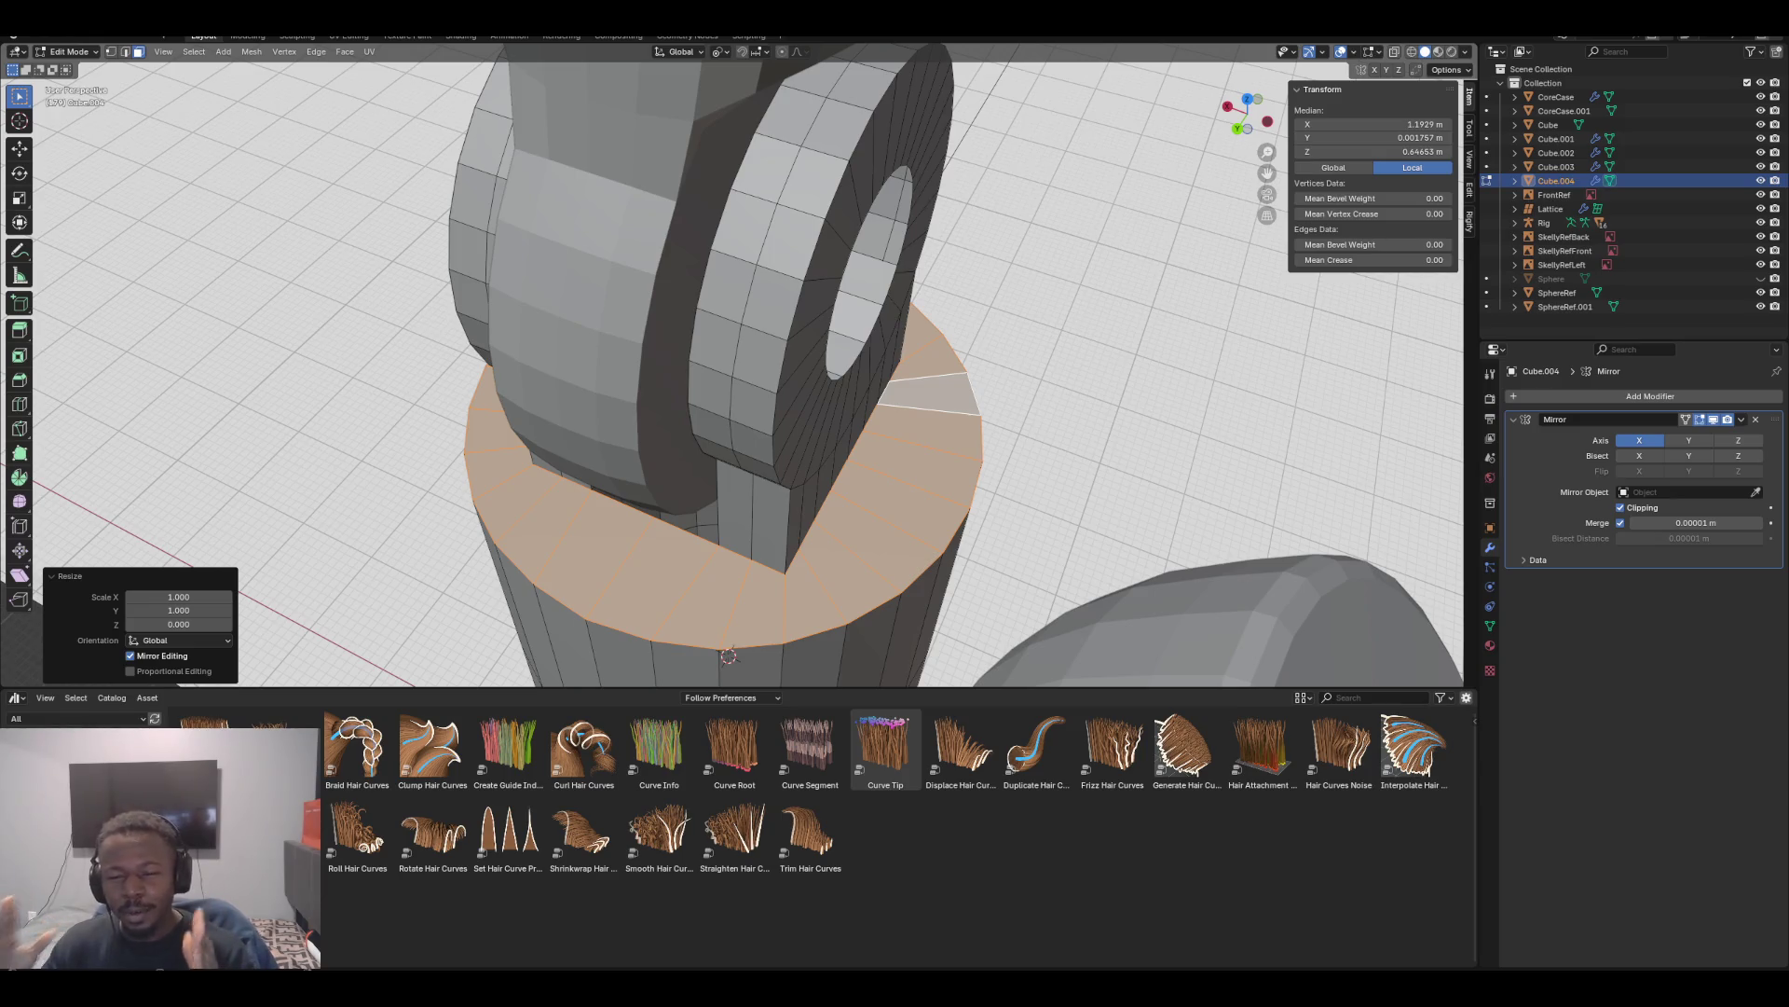
scroll(727, 373, down, 4)
mouse_move(727, 373)
middle_down()
mouse_move(839, 359)
mouse_move(671, 397)
mouse_move(736, 382)
middle_up()
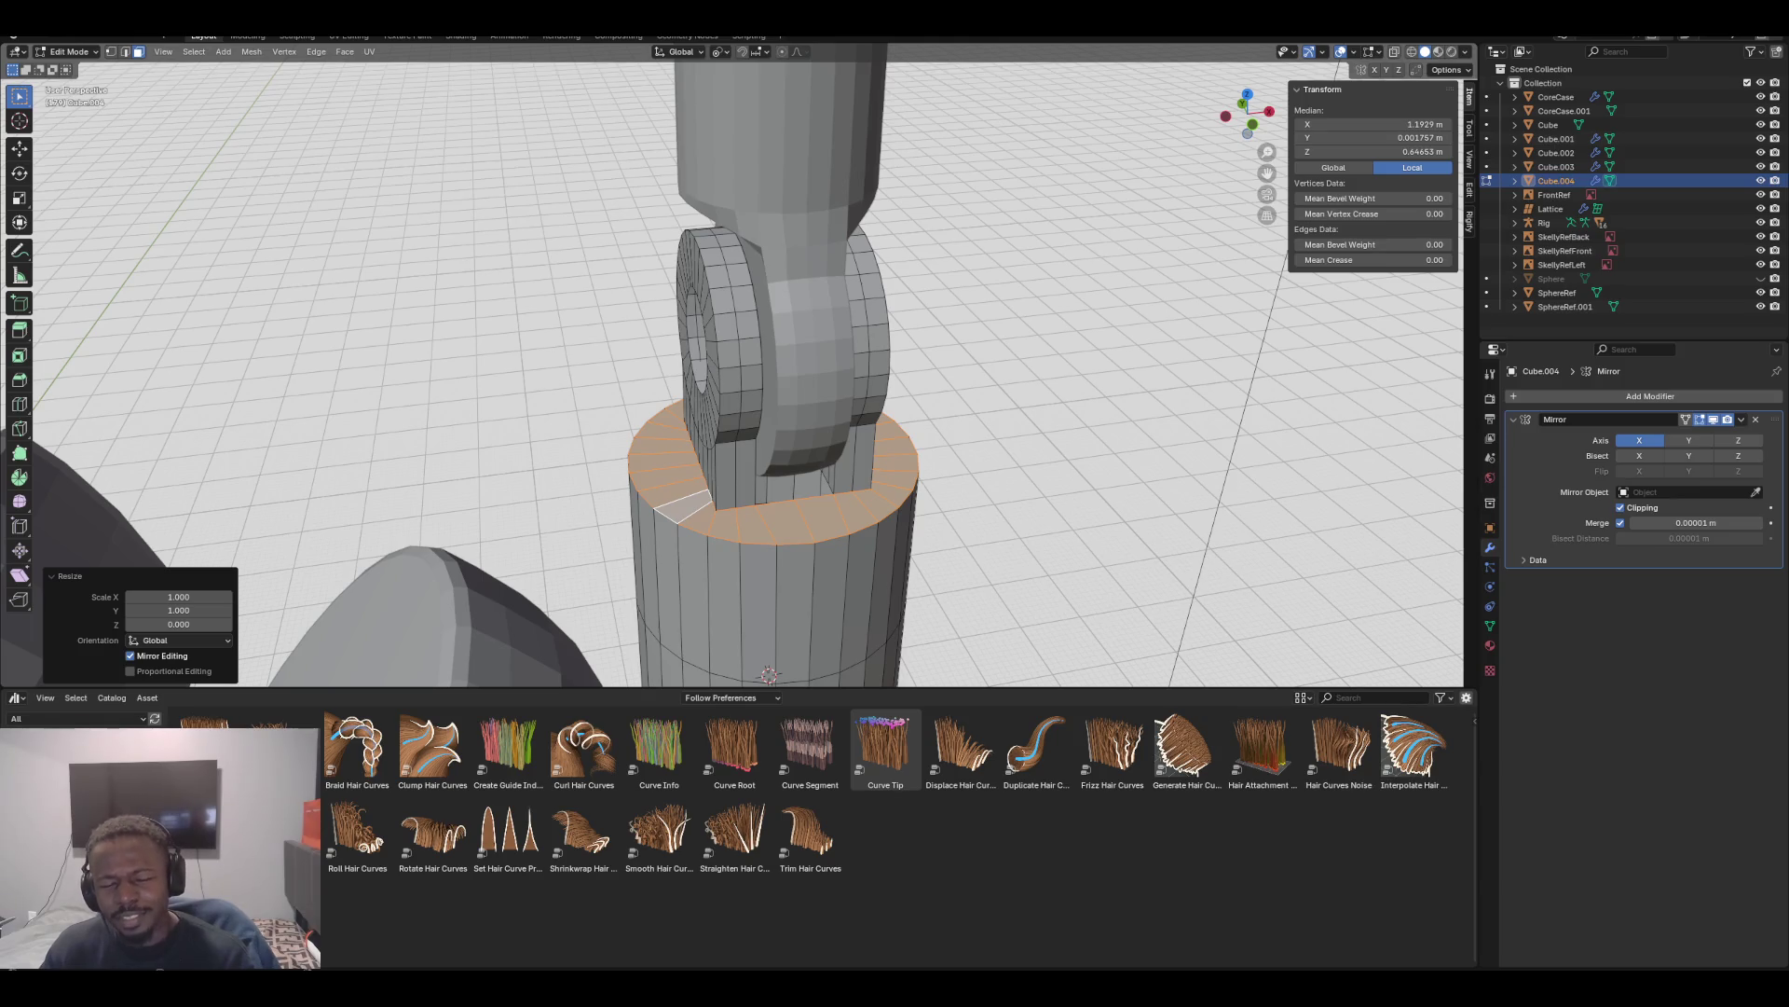
middle_drag(746, 373, 685, 389)
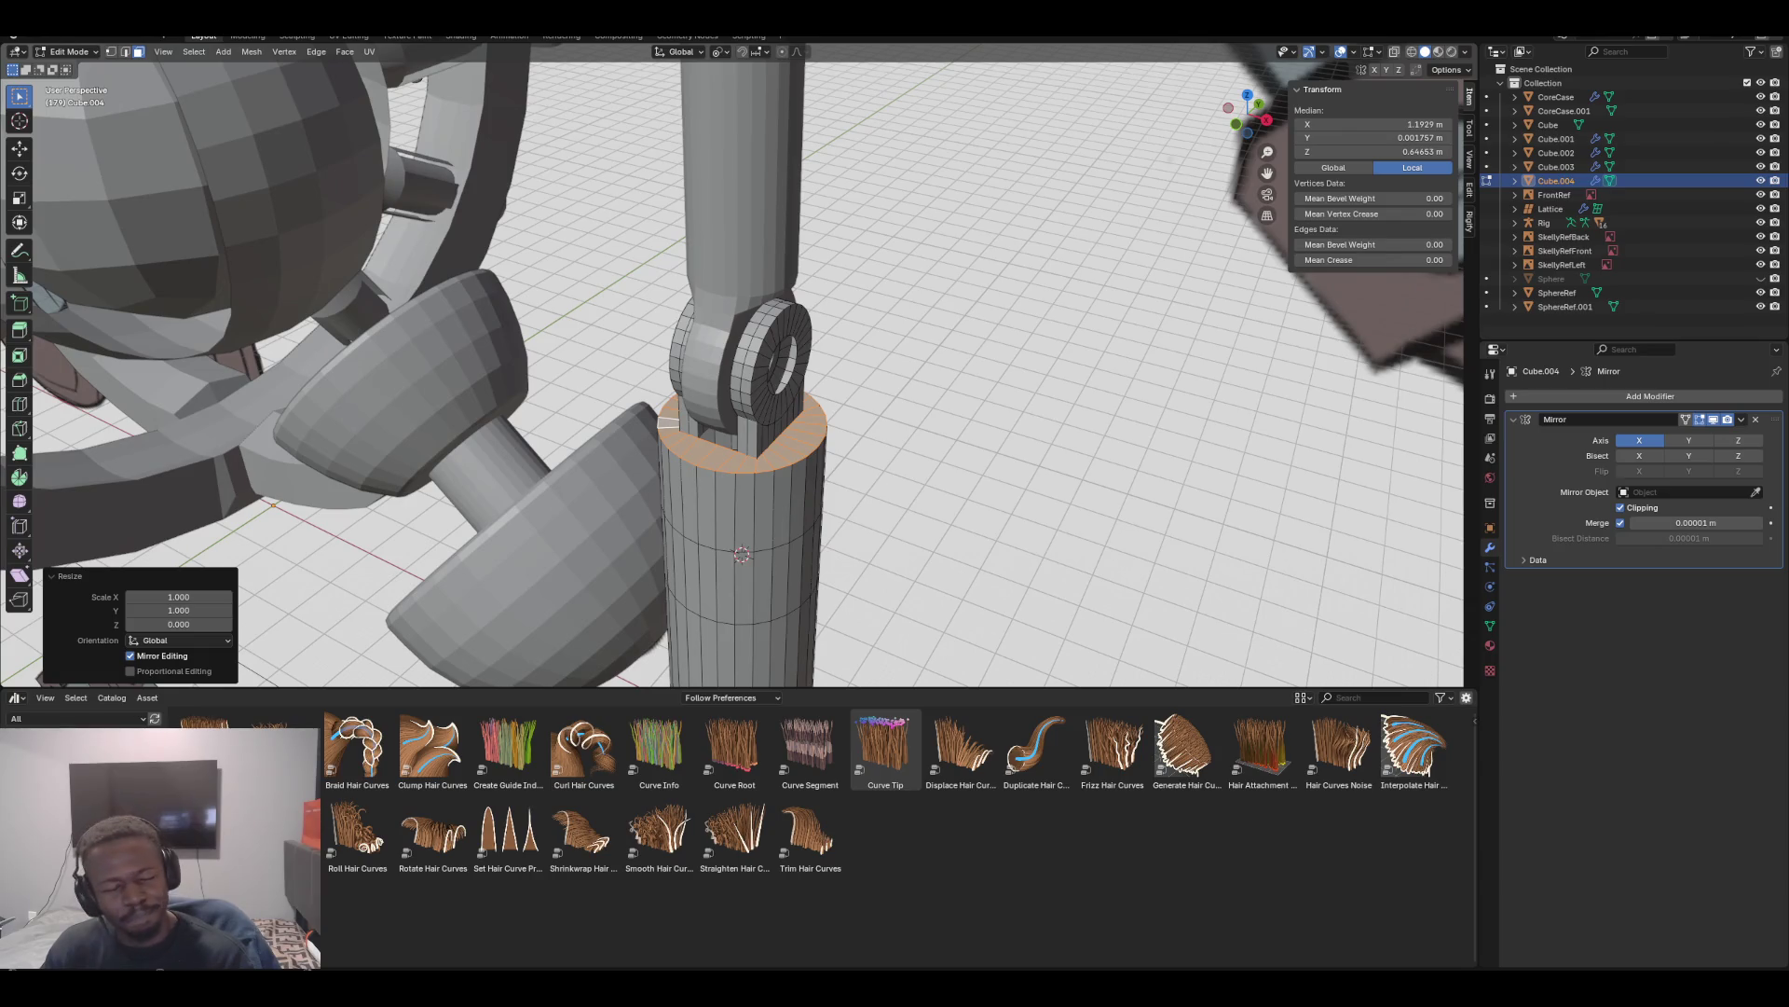
mouse_move(684, 389)
middle_down()
mouse_move(718, 317)
mouse_move(686, 386)
middle_up()
scroll(745, 372, up, 3)
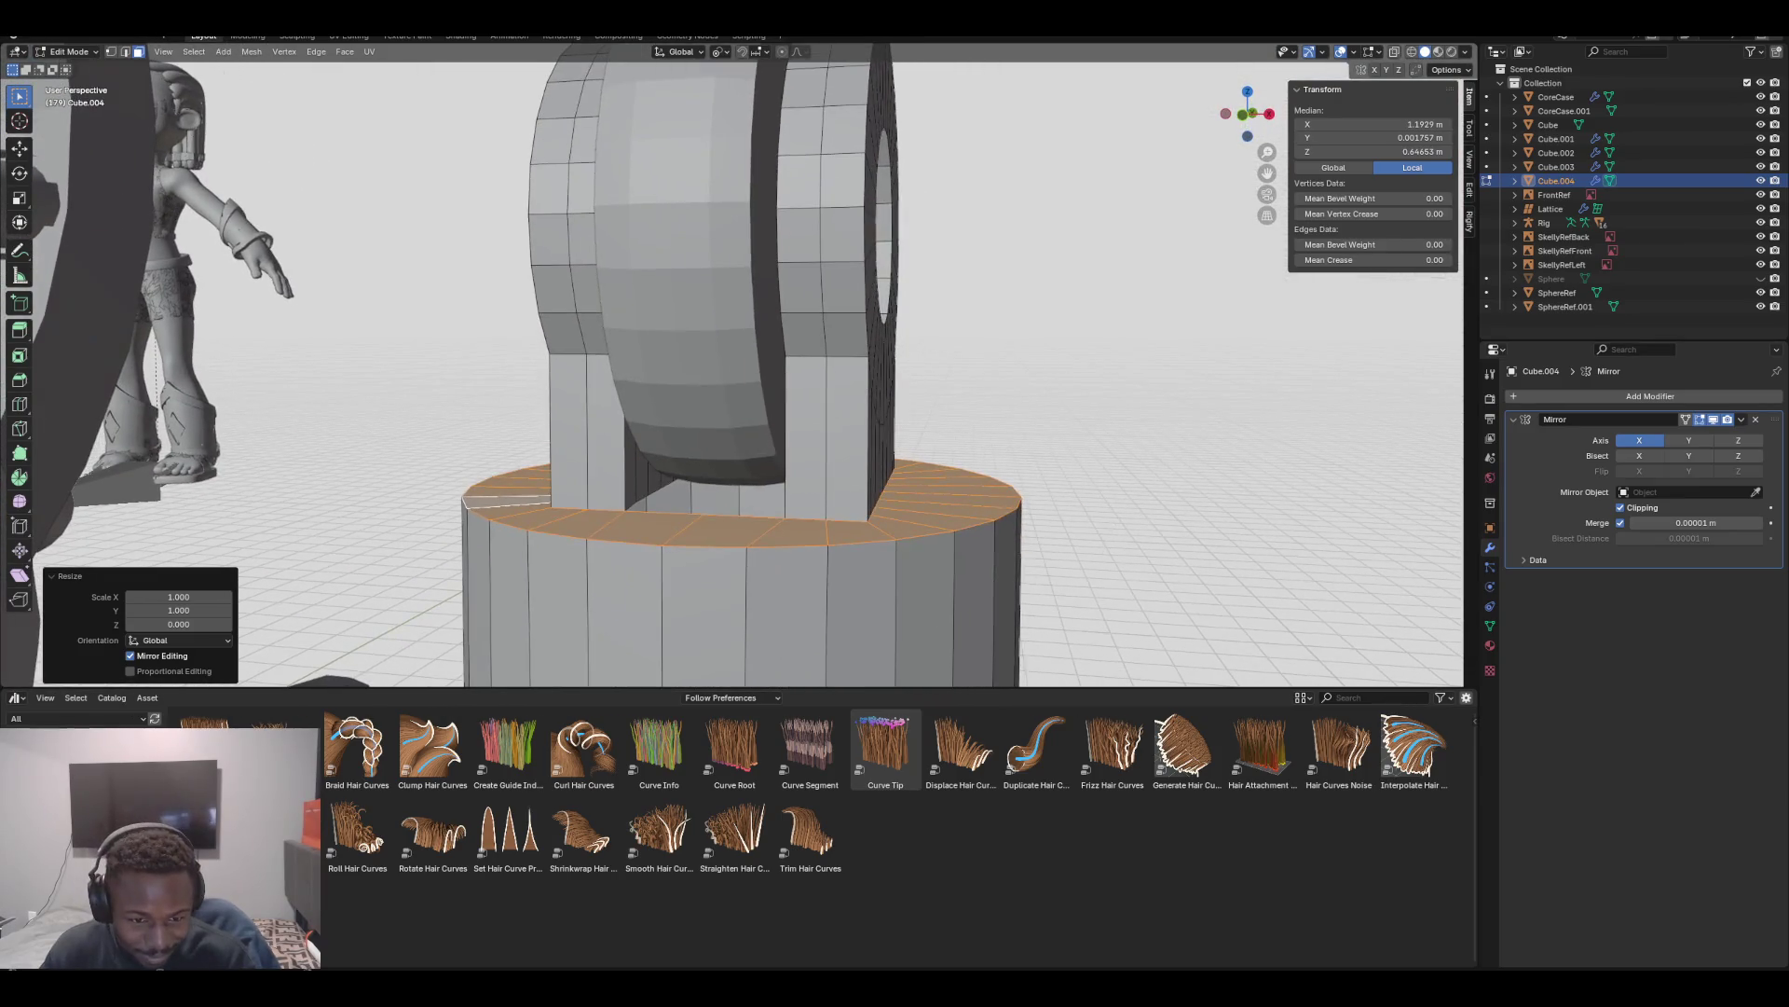
In edge mode, select the edge loop along the slot's inner bottom
click(639, 476)
key(2)
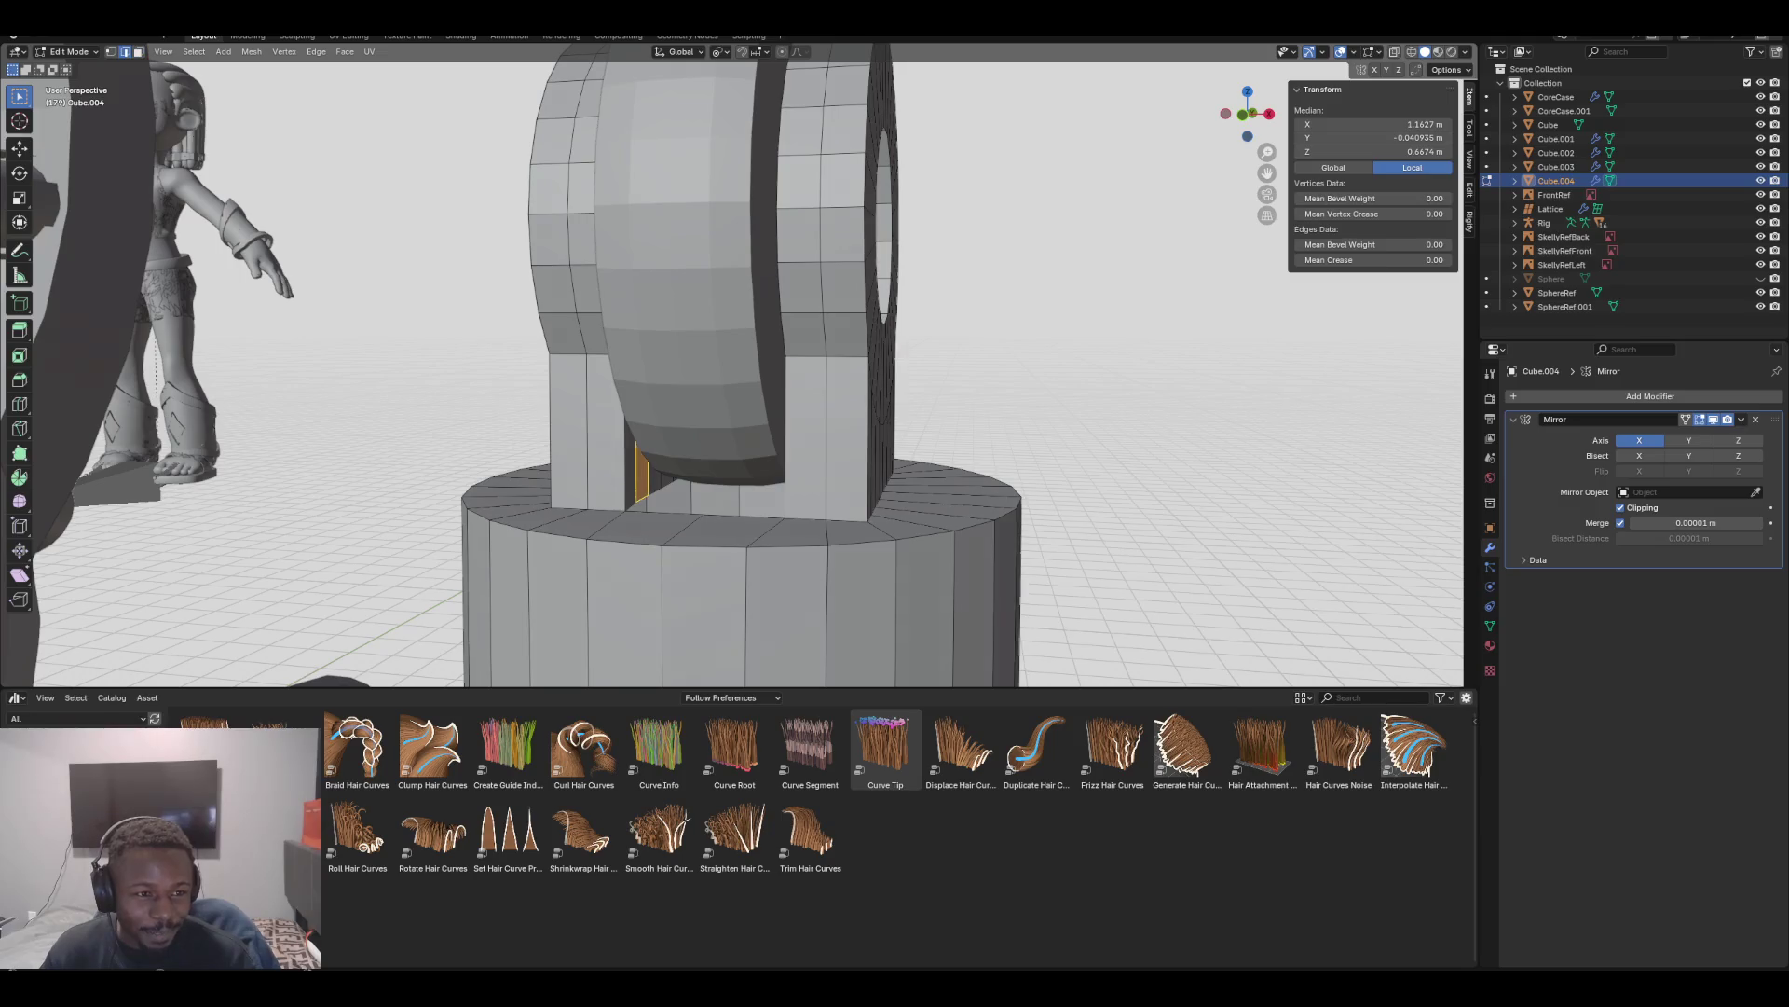
click(641, 501)
alt+click(652, 508)
mouse_move(839, 373)
middle_down()
mouse_move(1081, 345)
mouse_move(1174, 373)
middle_up()
middle_drag(746, 372, 839, 364)
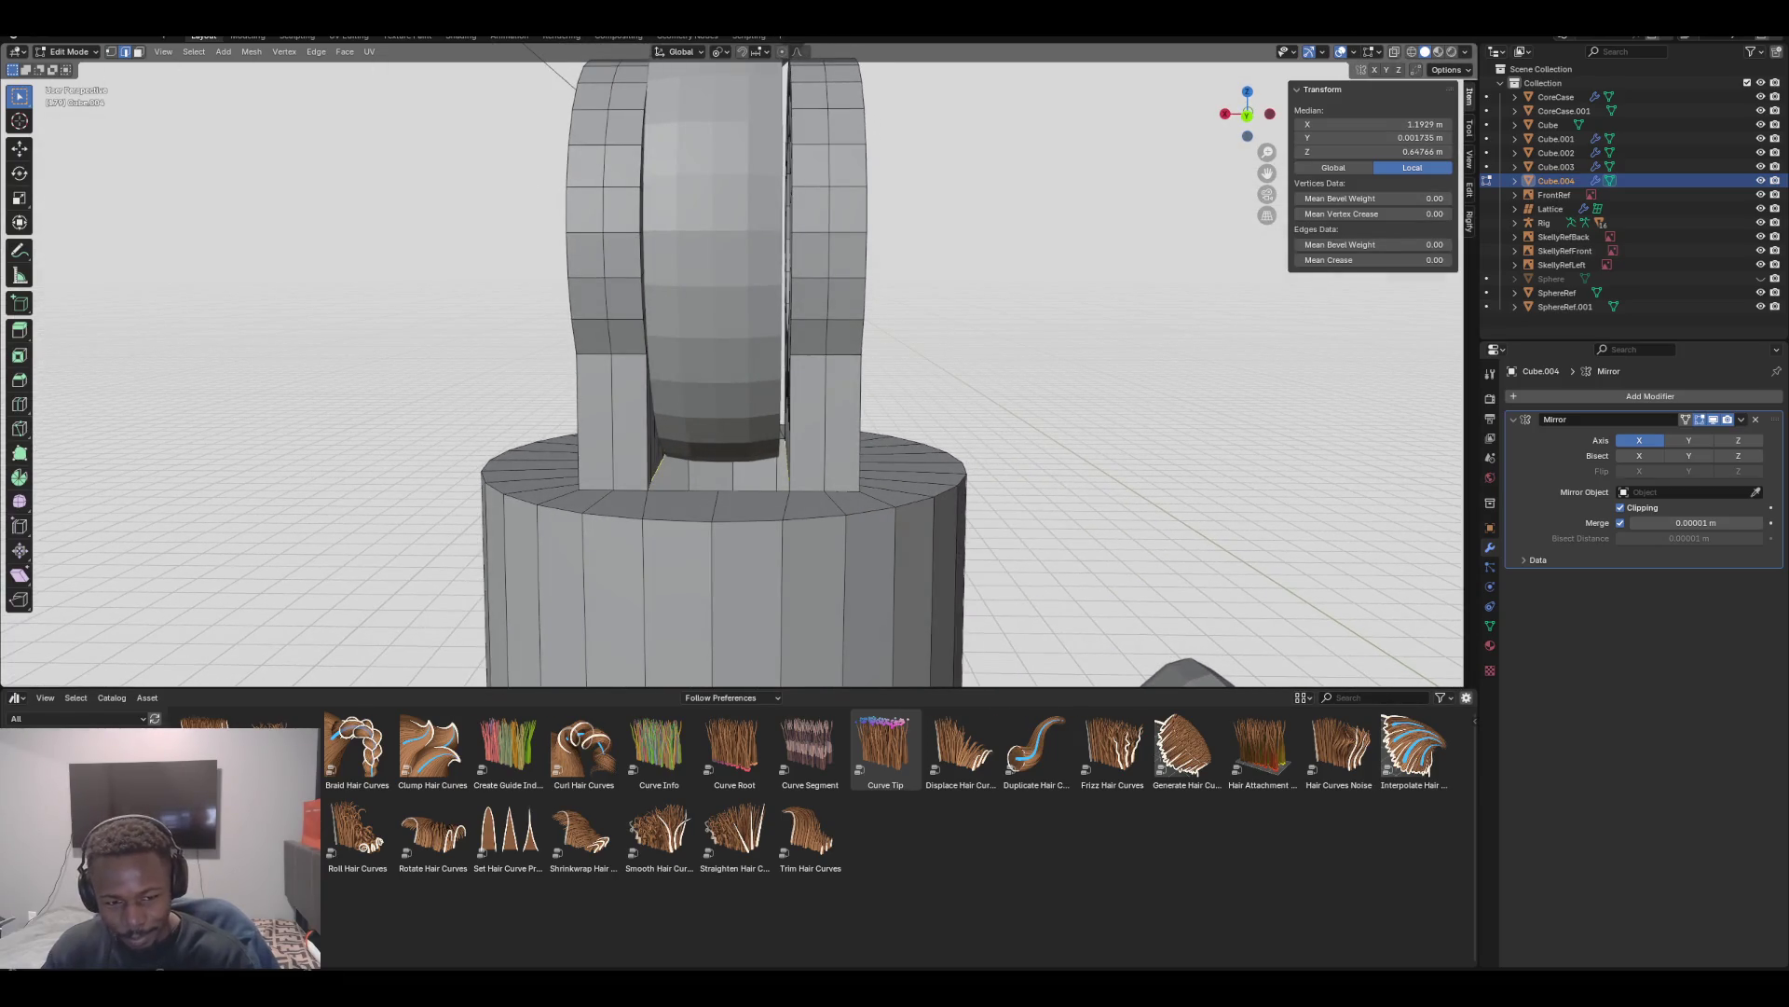
Try extruding and scaling the bottom edges around the 3D cursor pivot, then undo
key(grave)
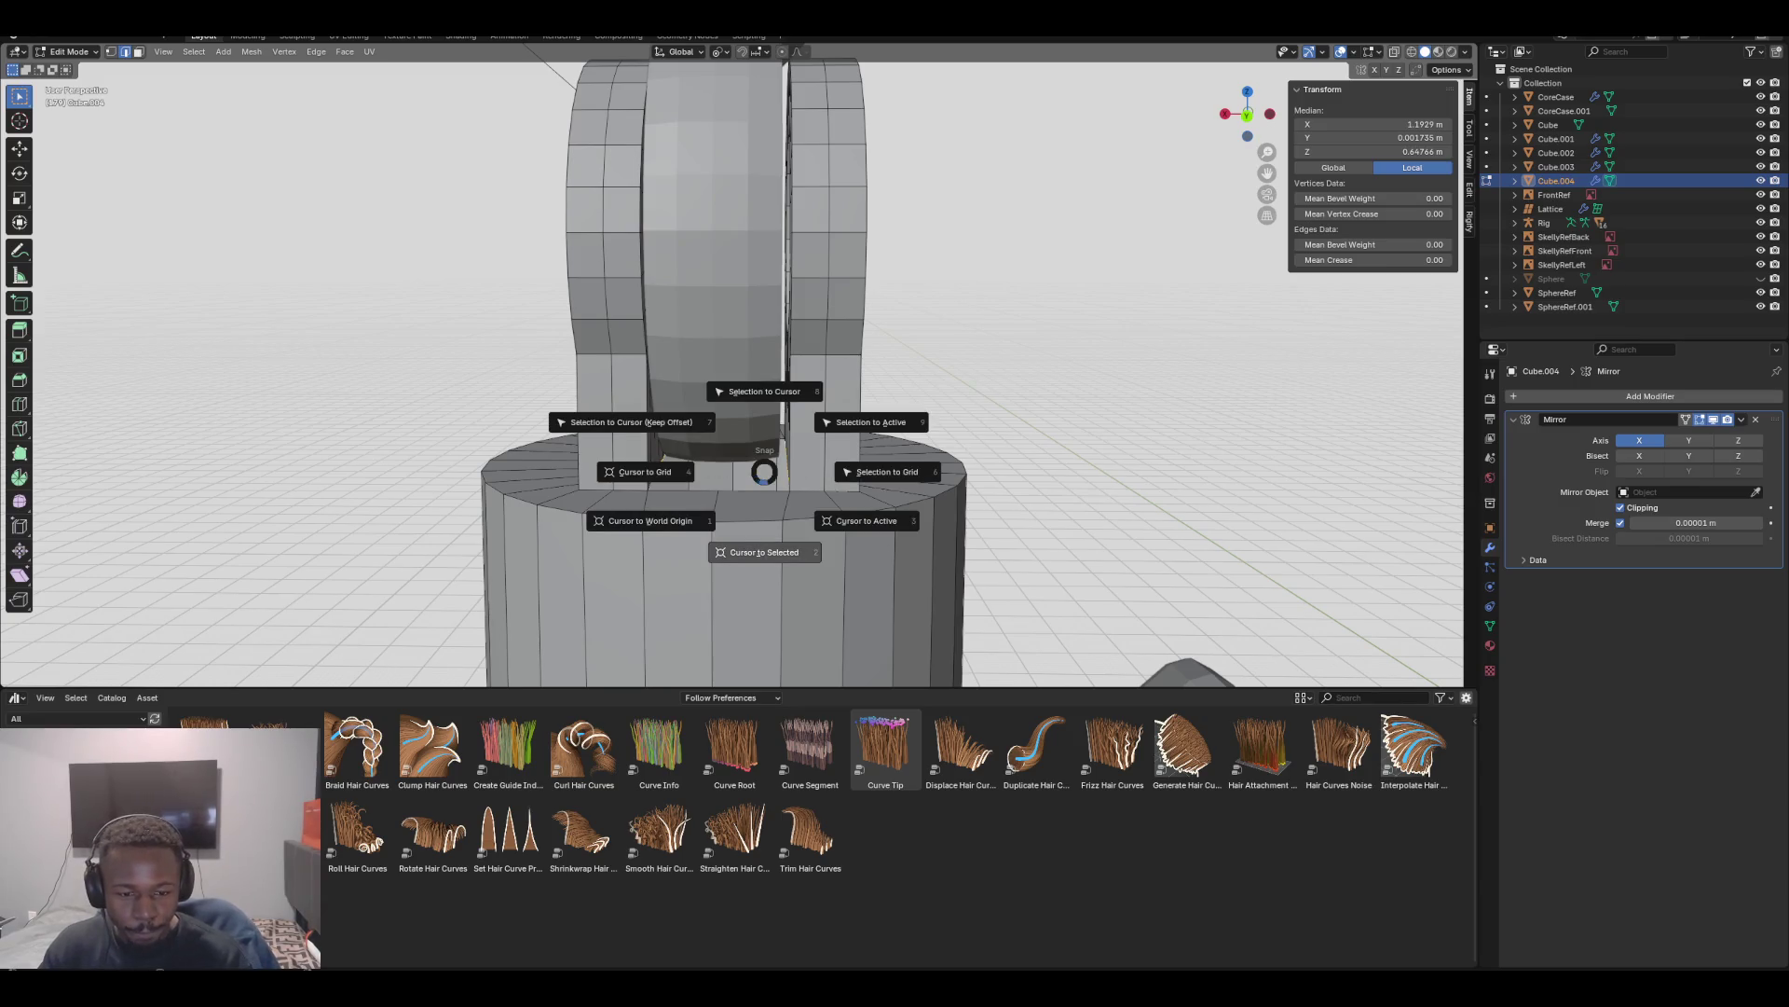
key(e)
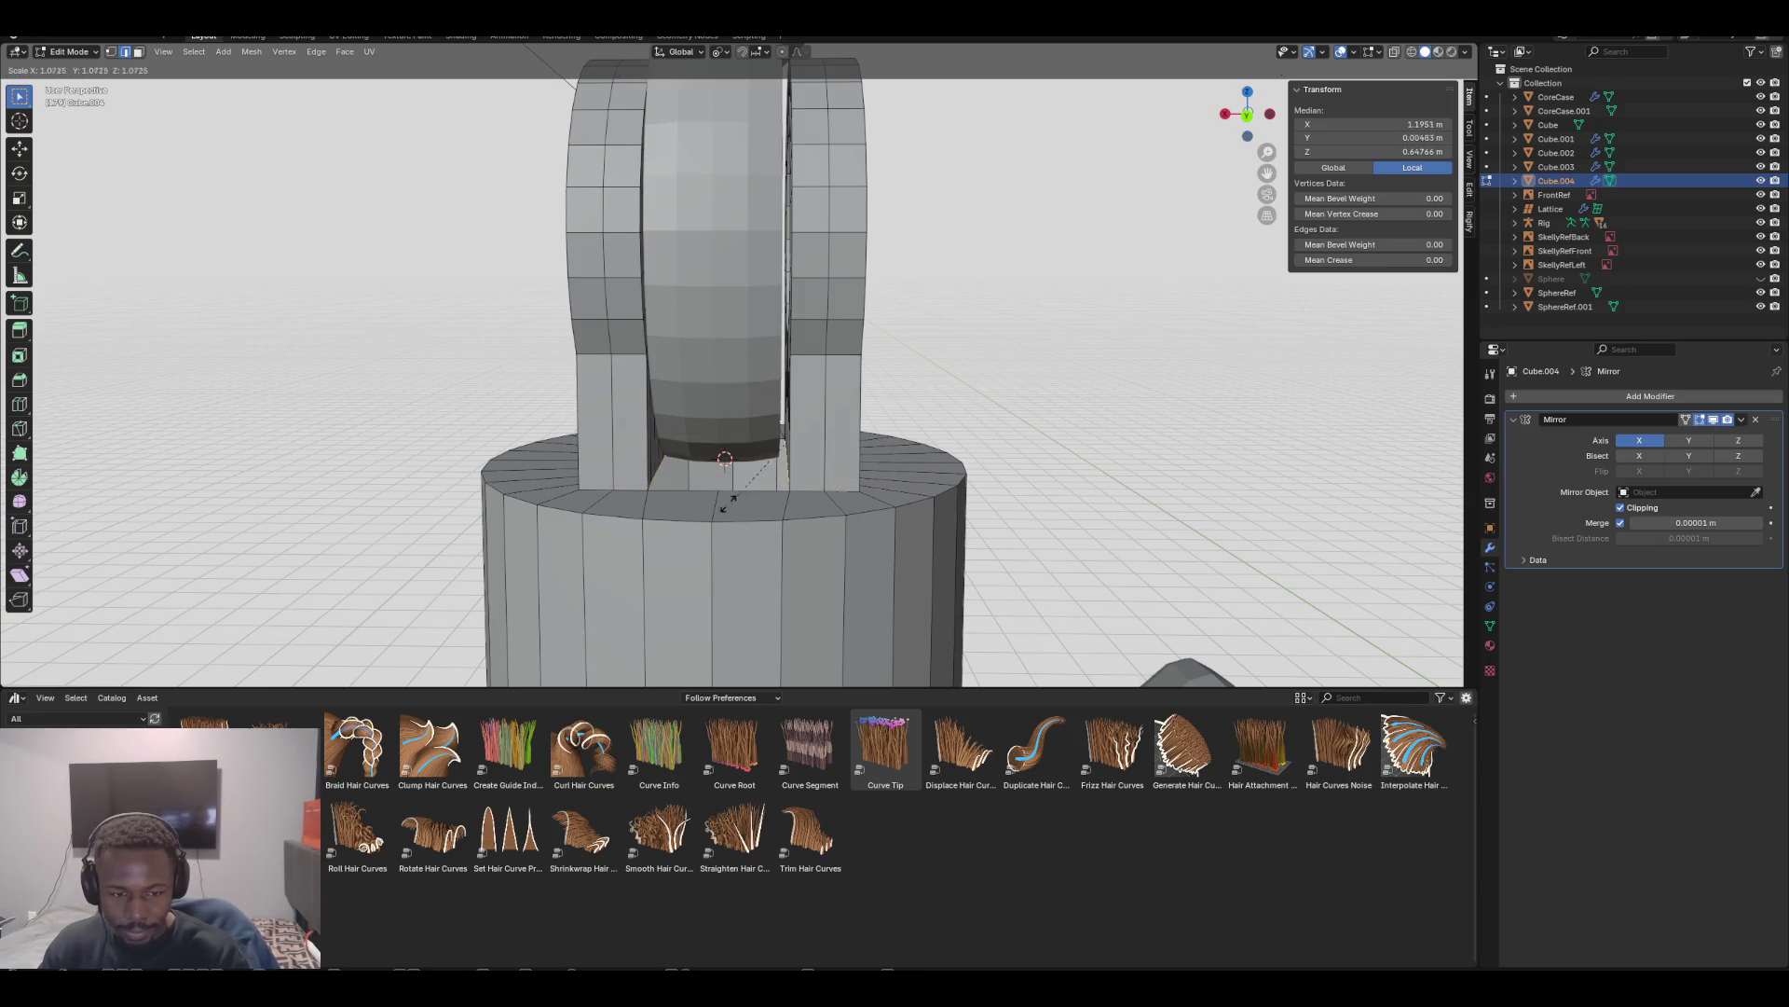
click(725, 459)
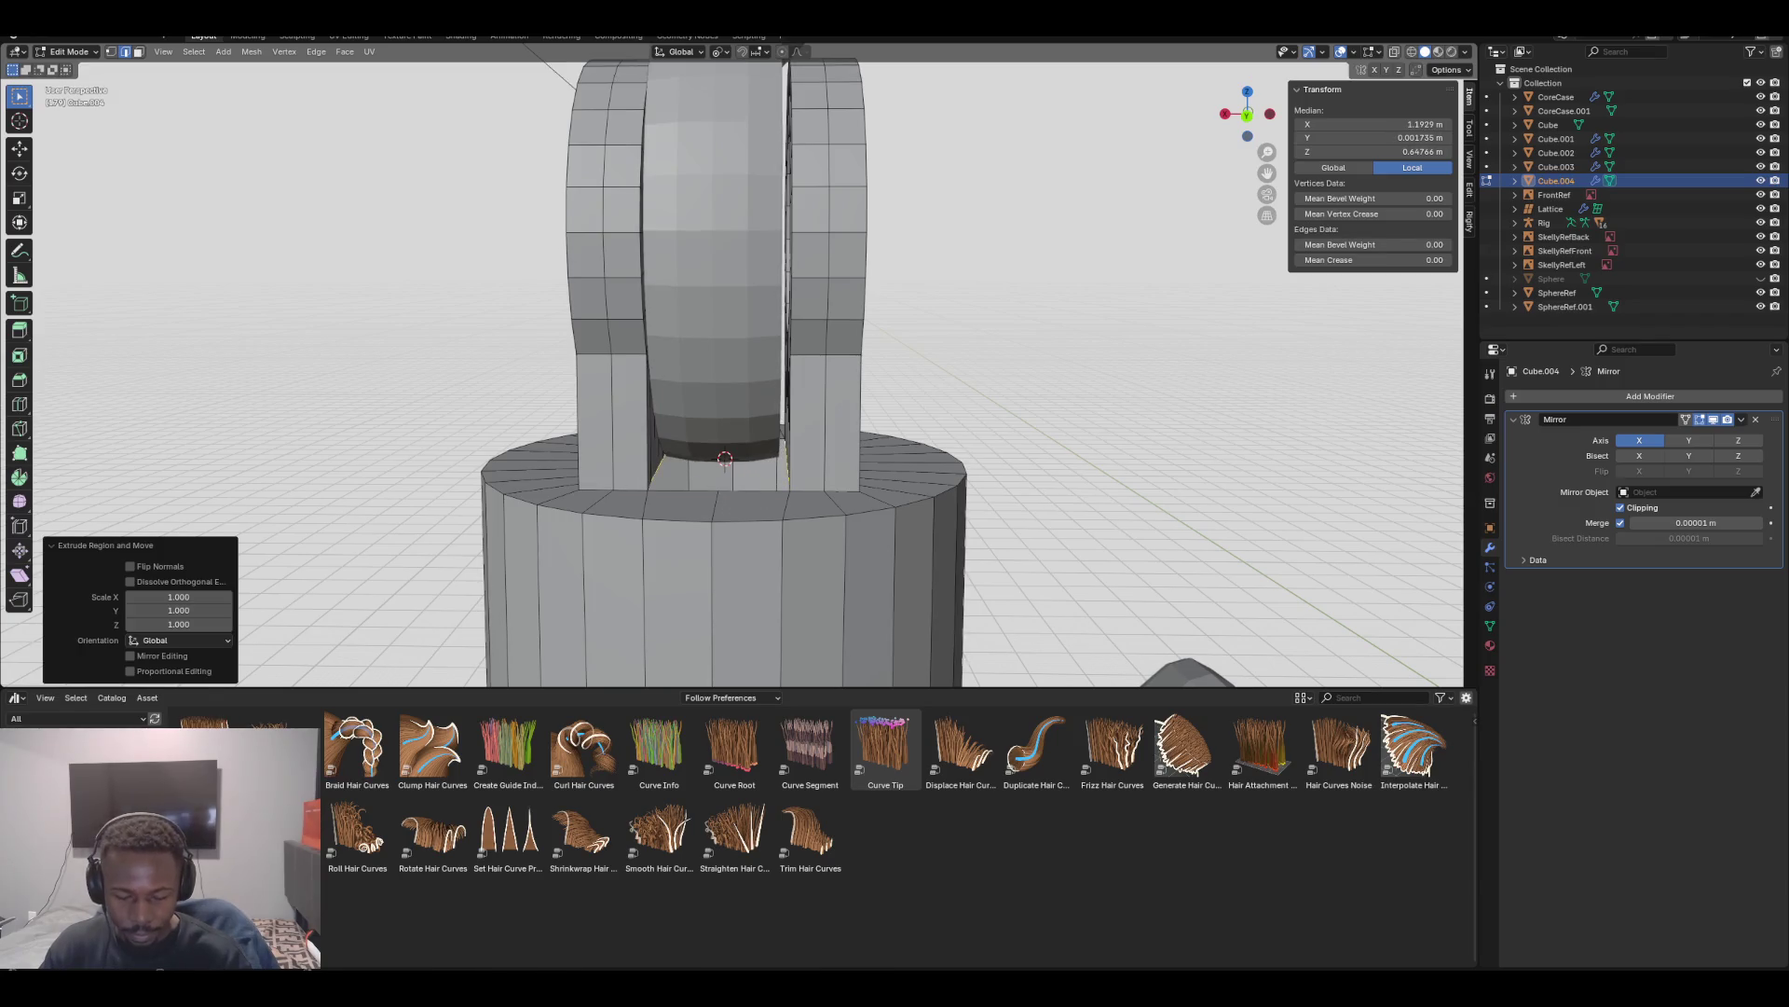
key(ctrl+z)
click(719, 51)
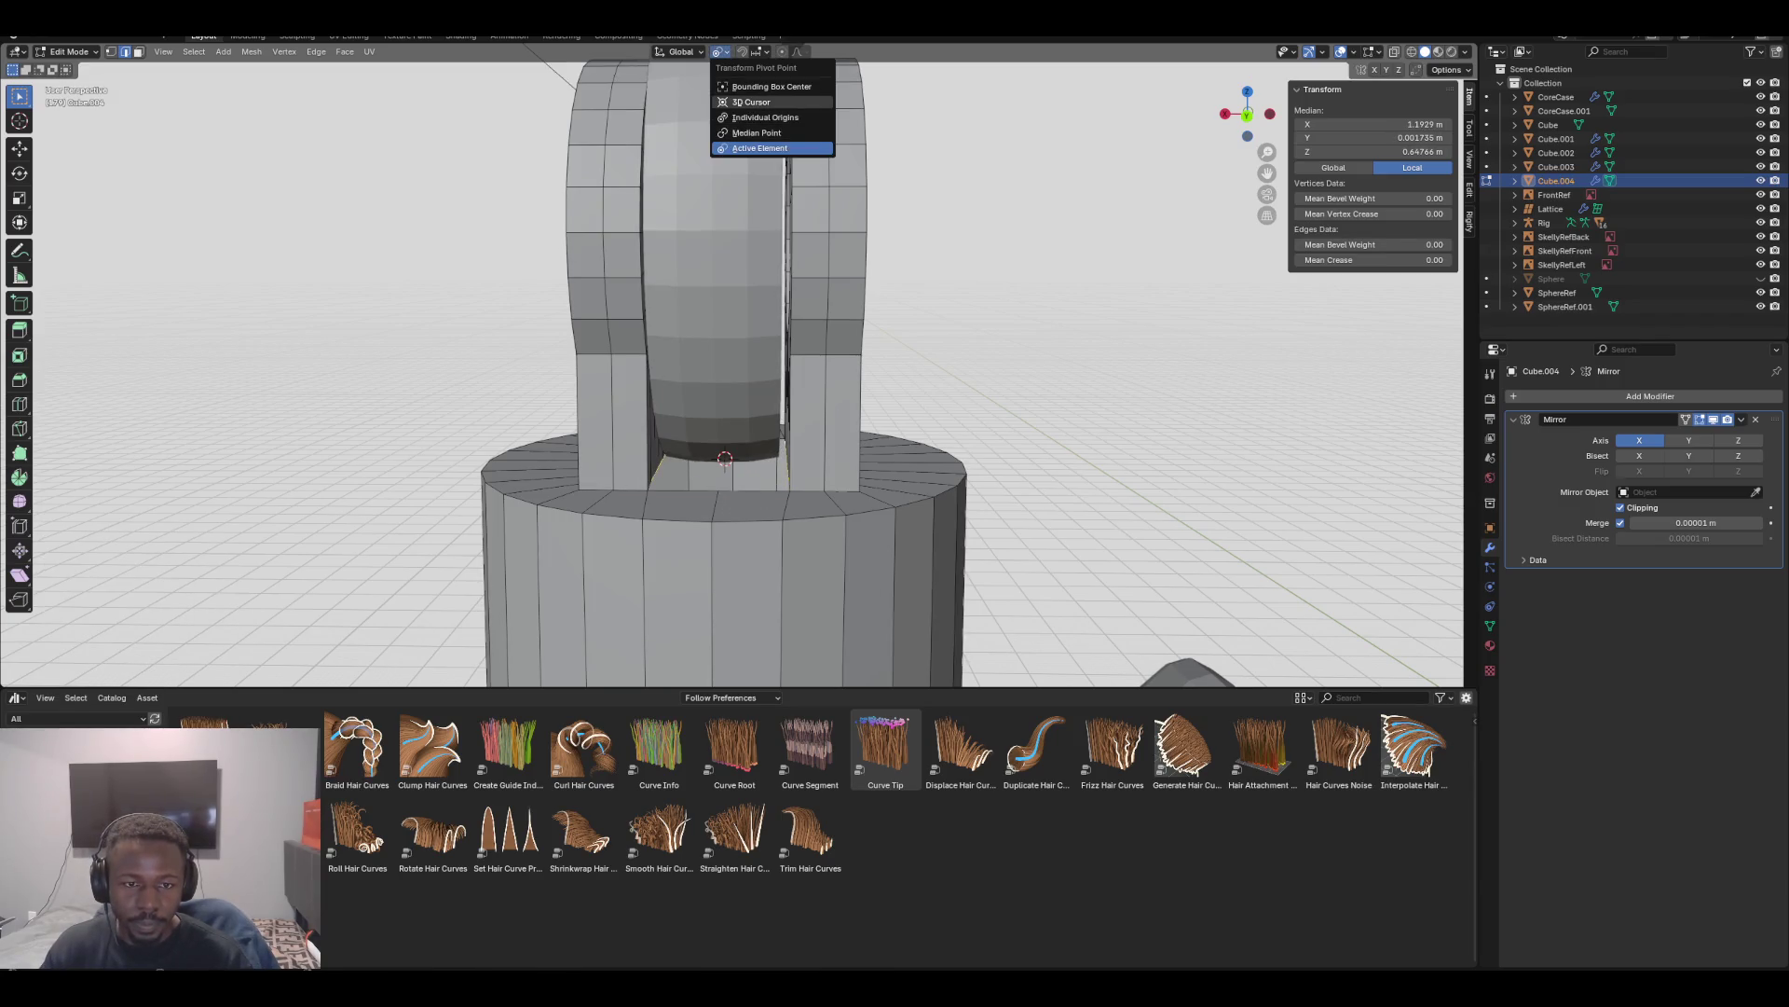
click(745, 102)
key(s)
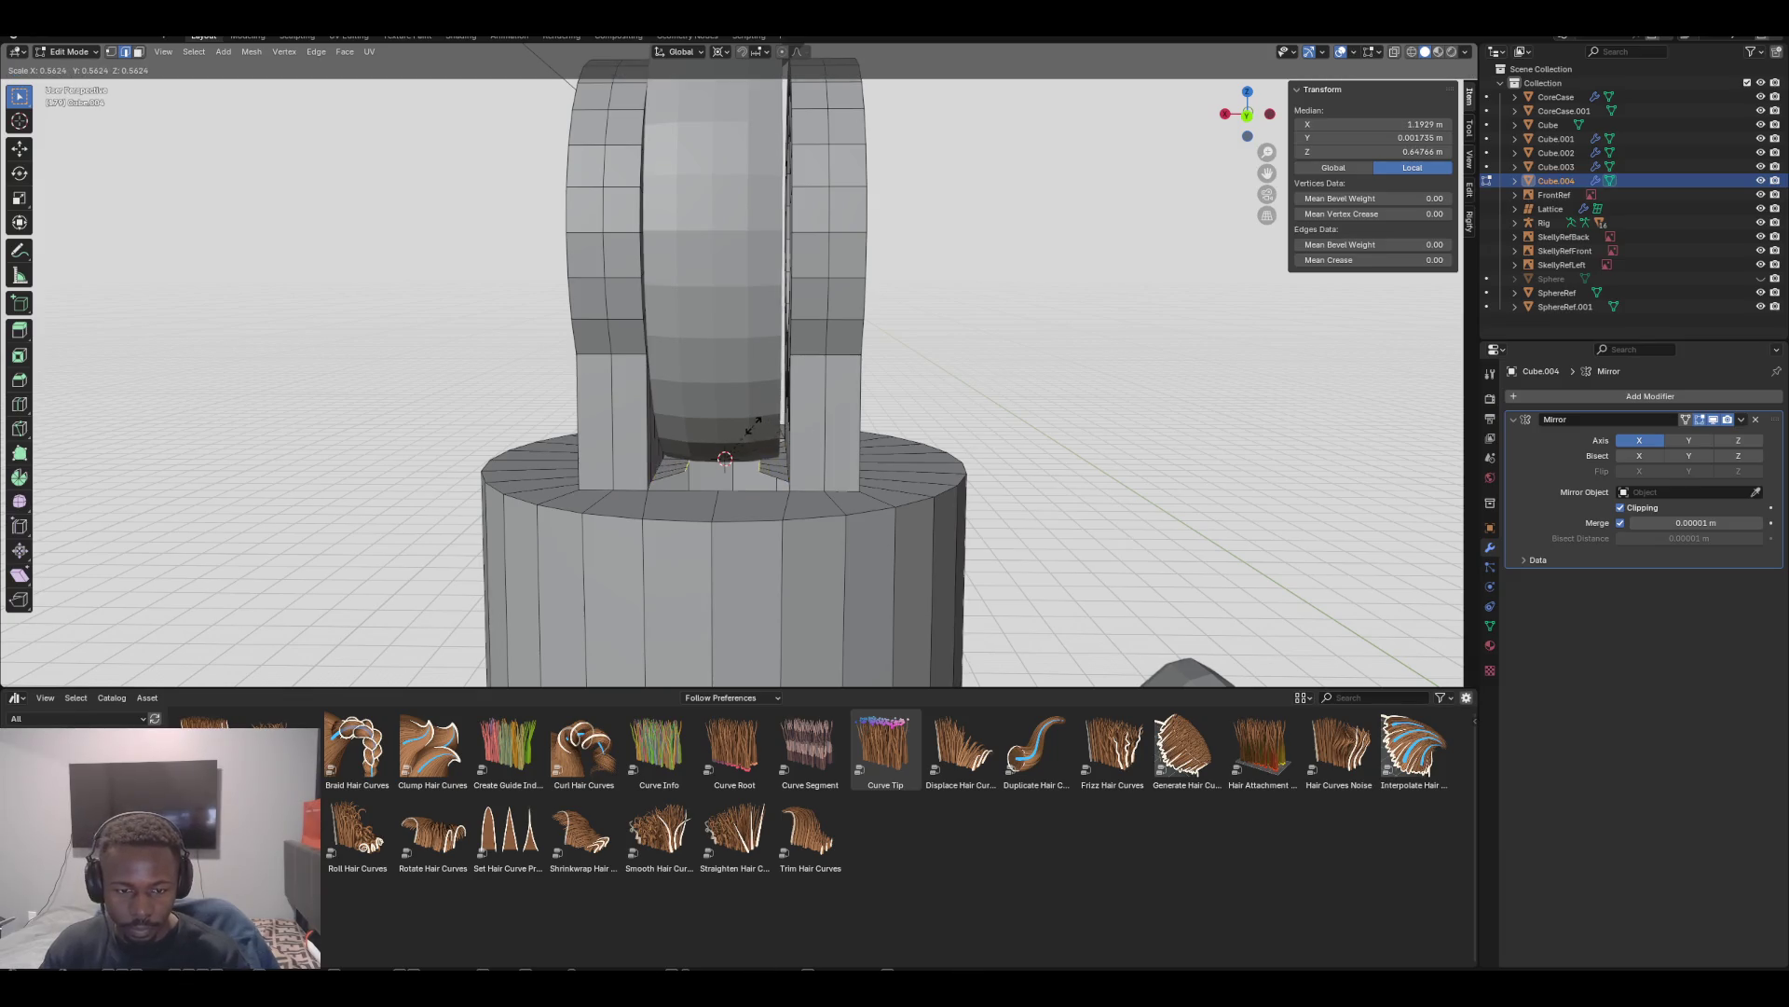
key(Escape)
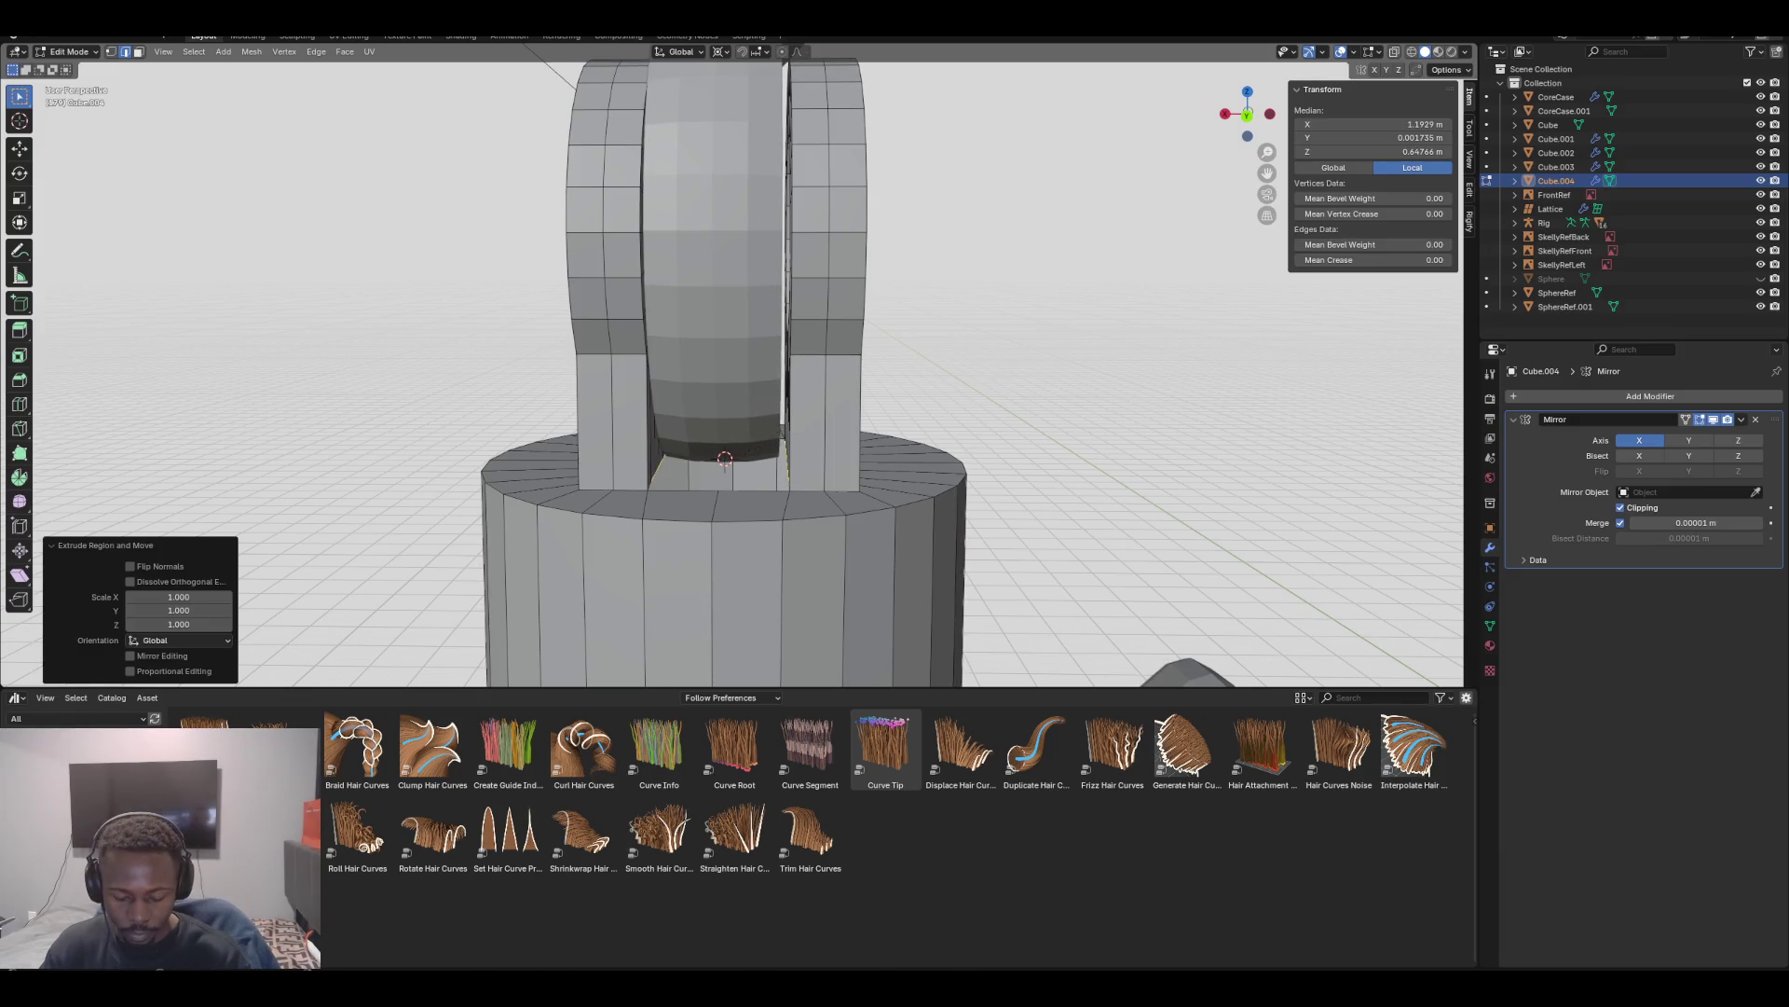
key(s)
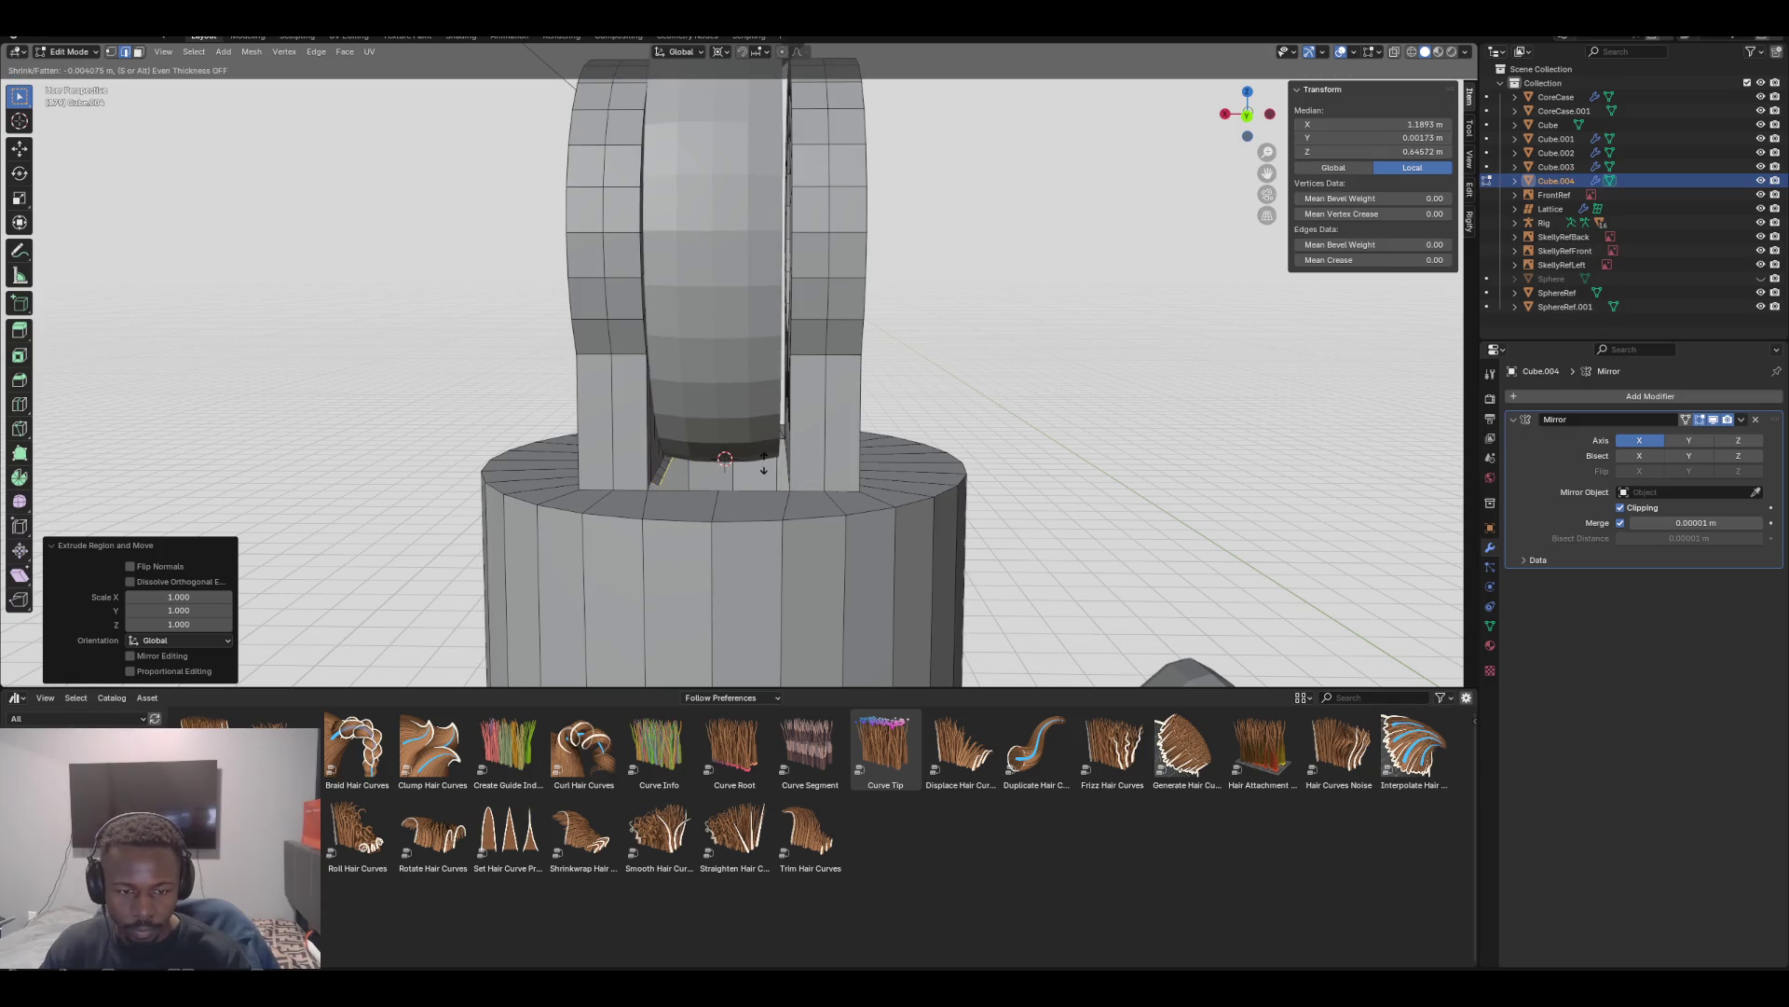
key(Escape)
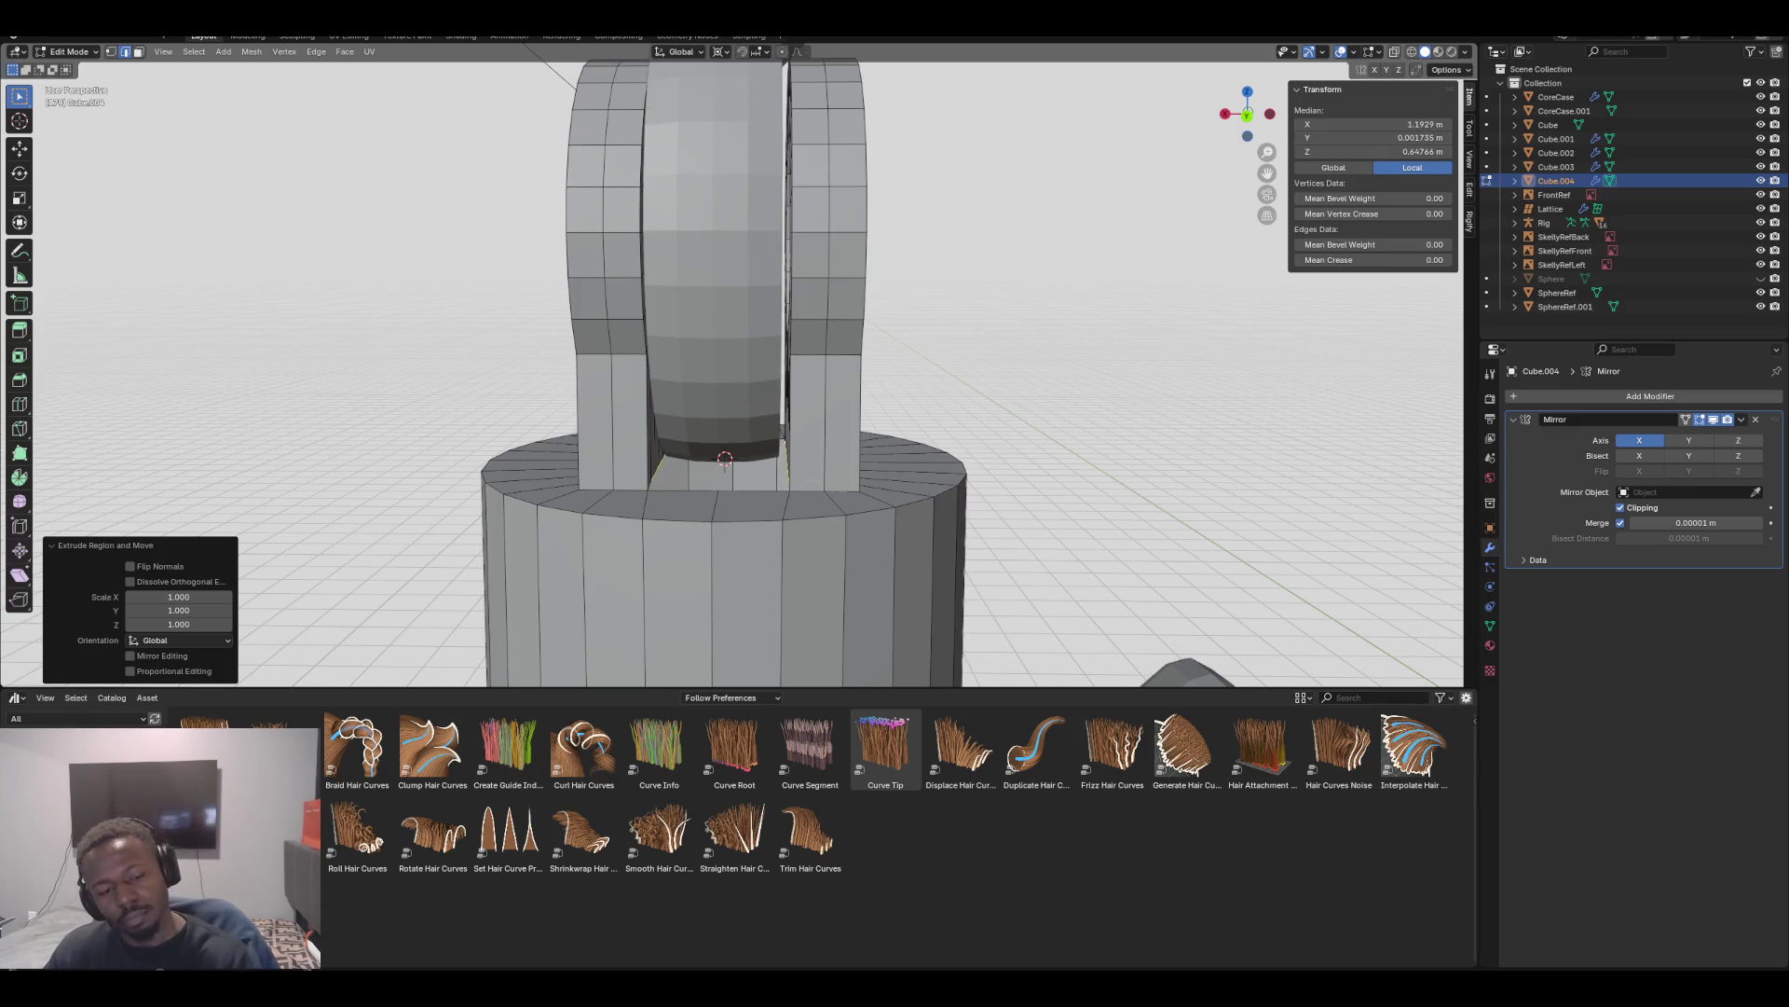
key(ctrl+z)
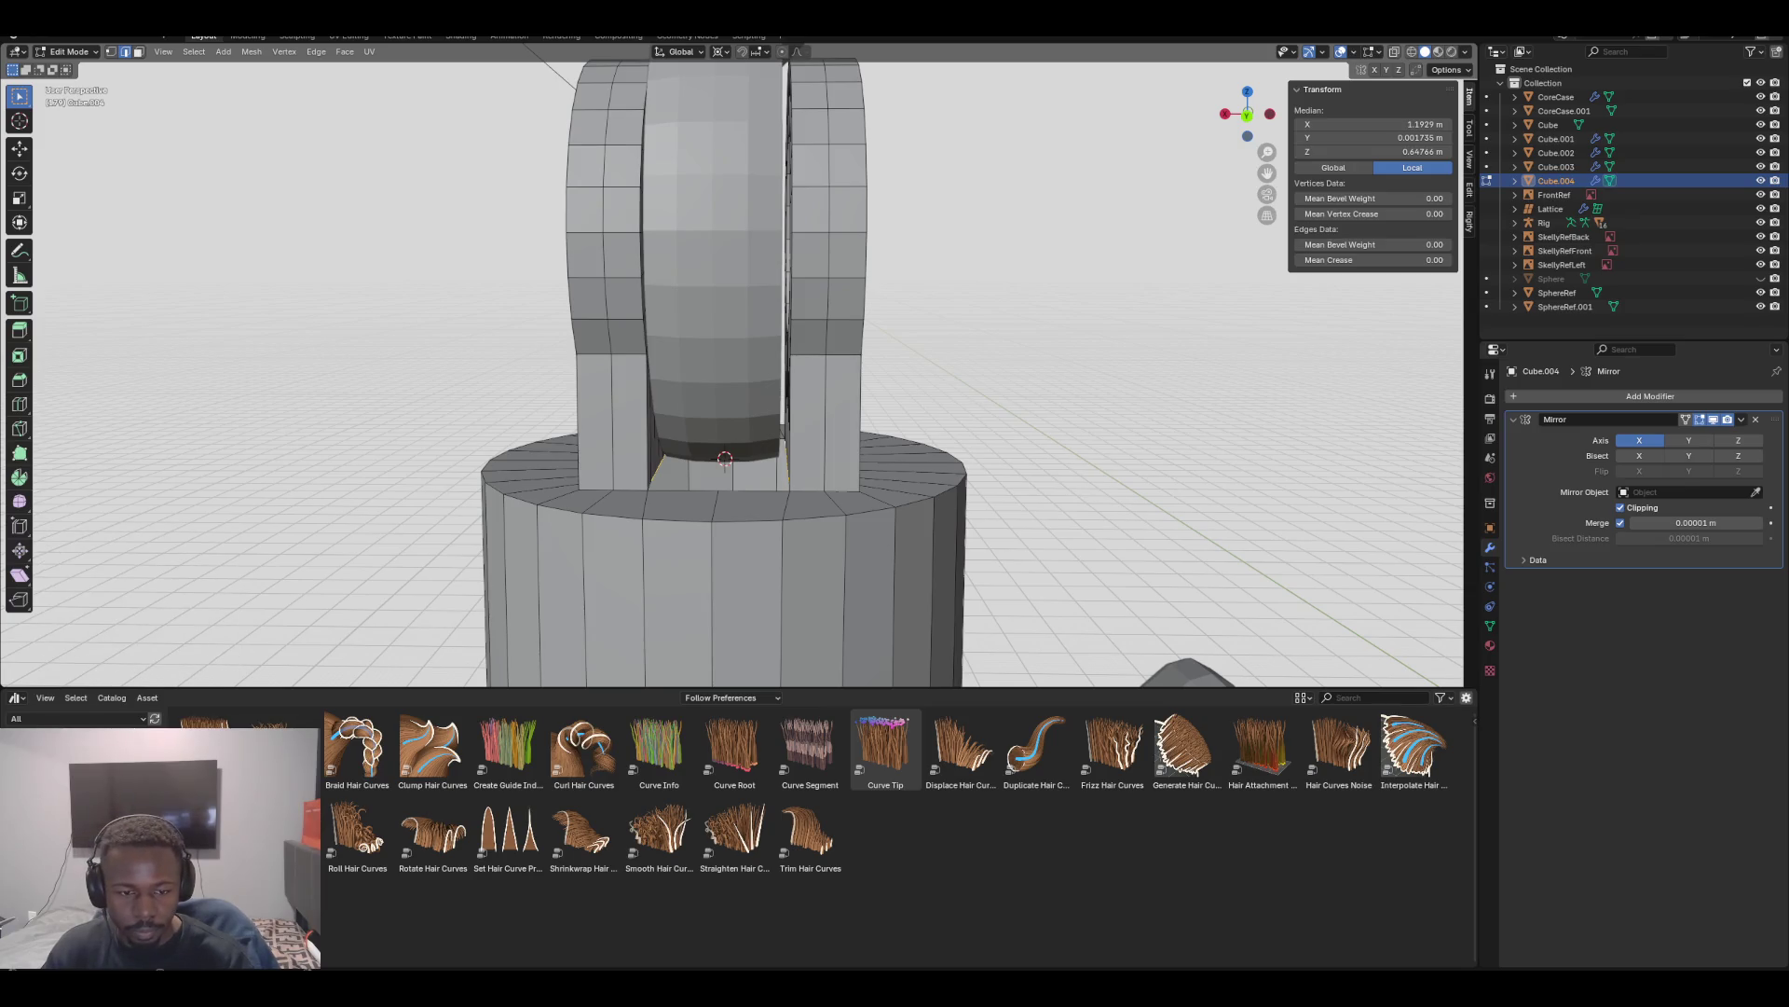
Bridge the two opposite bottom edges of the slot with Bridge Edge Loops
shift+click(754, 490)
shift+click(783, 491)
key(F3)
key(Return)
key(ctrl+z)
mouse_move(725, 459)
middle_down()
mouse_move(706, 454)
mouse_move(731, 487)
mouse_move(37, 102)
middle_up()
key(F3)
key(Return)
key(ctrl+r)
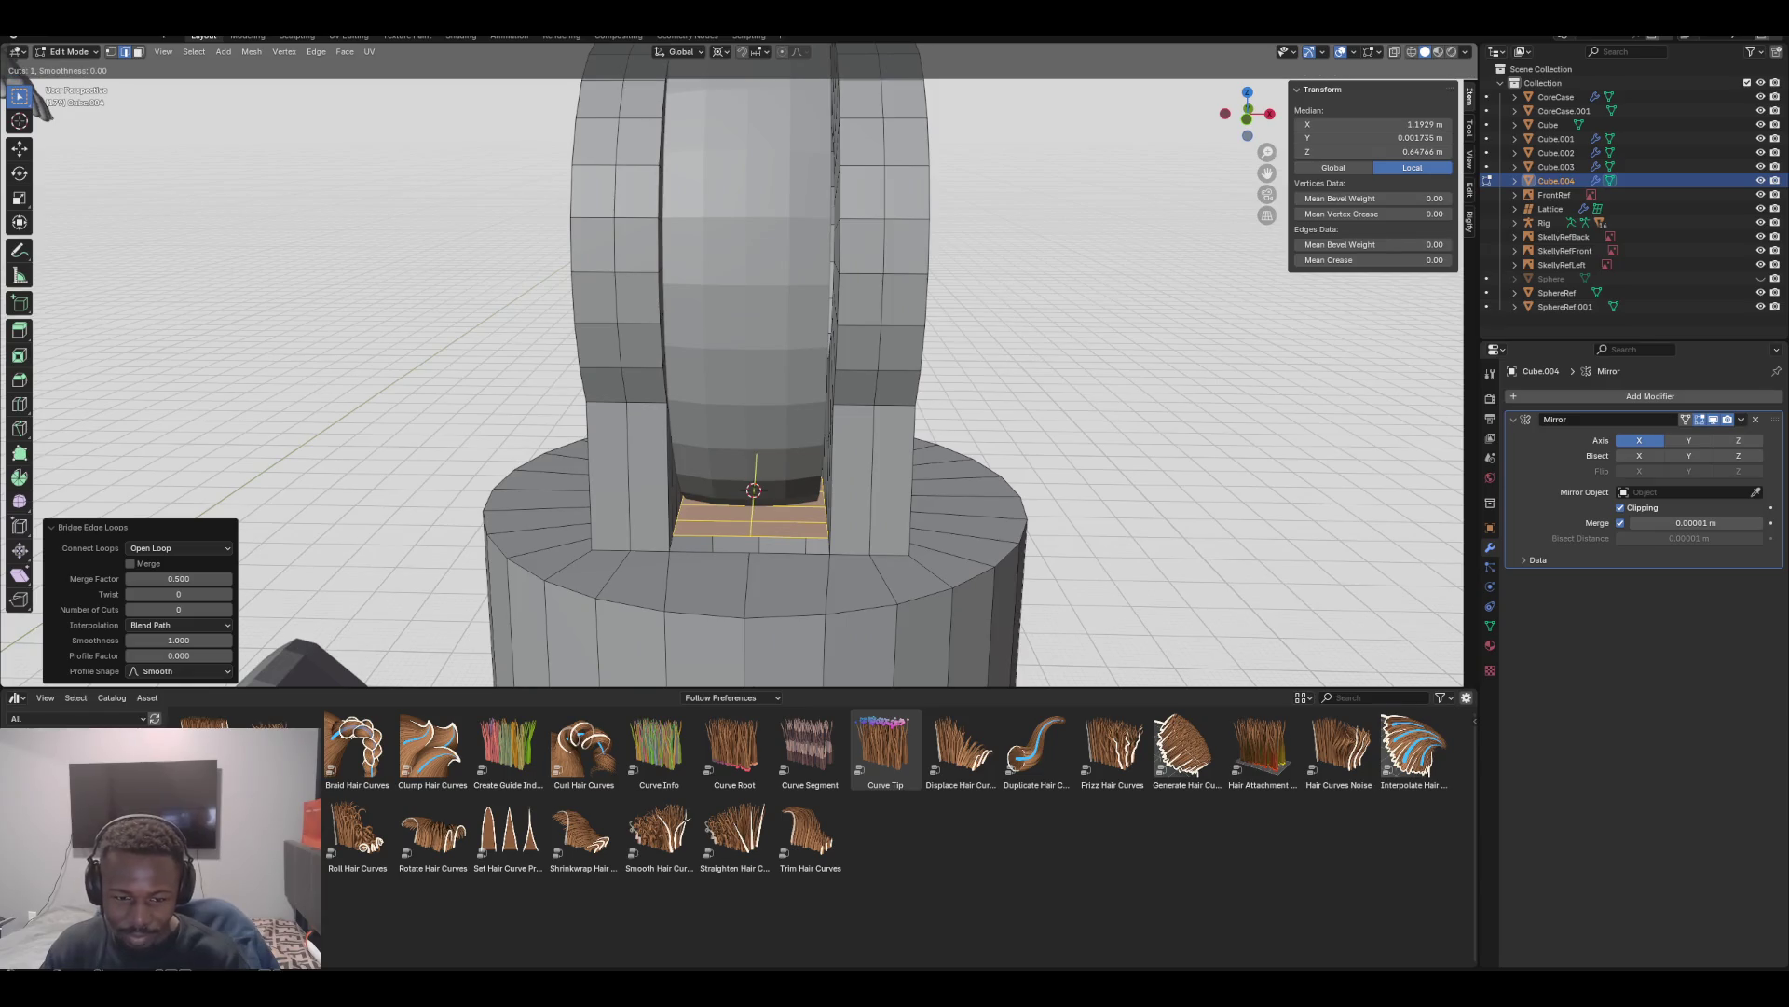
Add a centred loop cut across the bridged slot floor
click(753, 522)
right_click(753, 522)
click(710, 536)
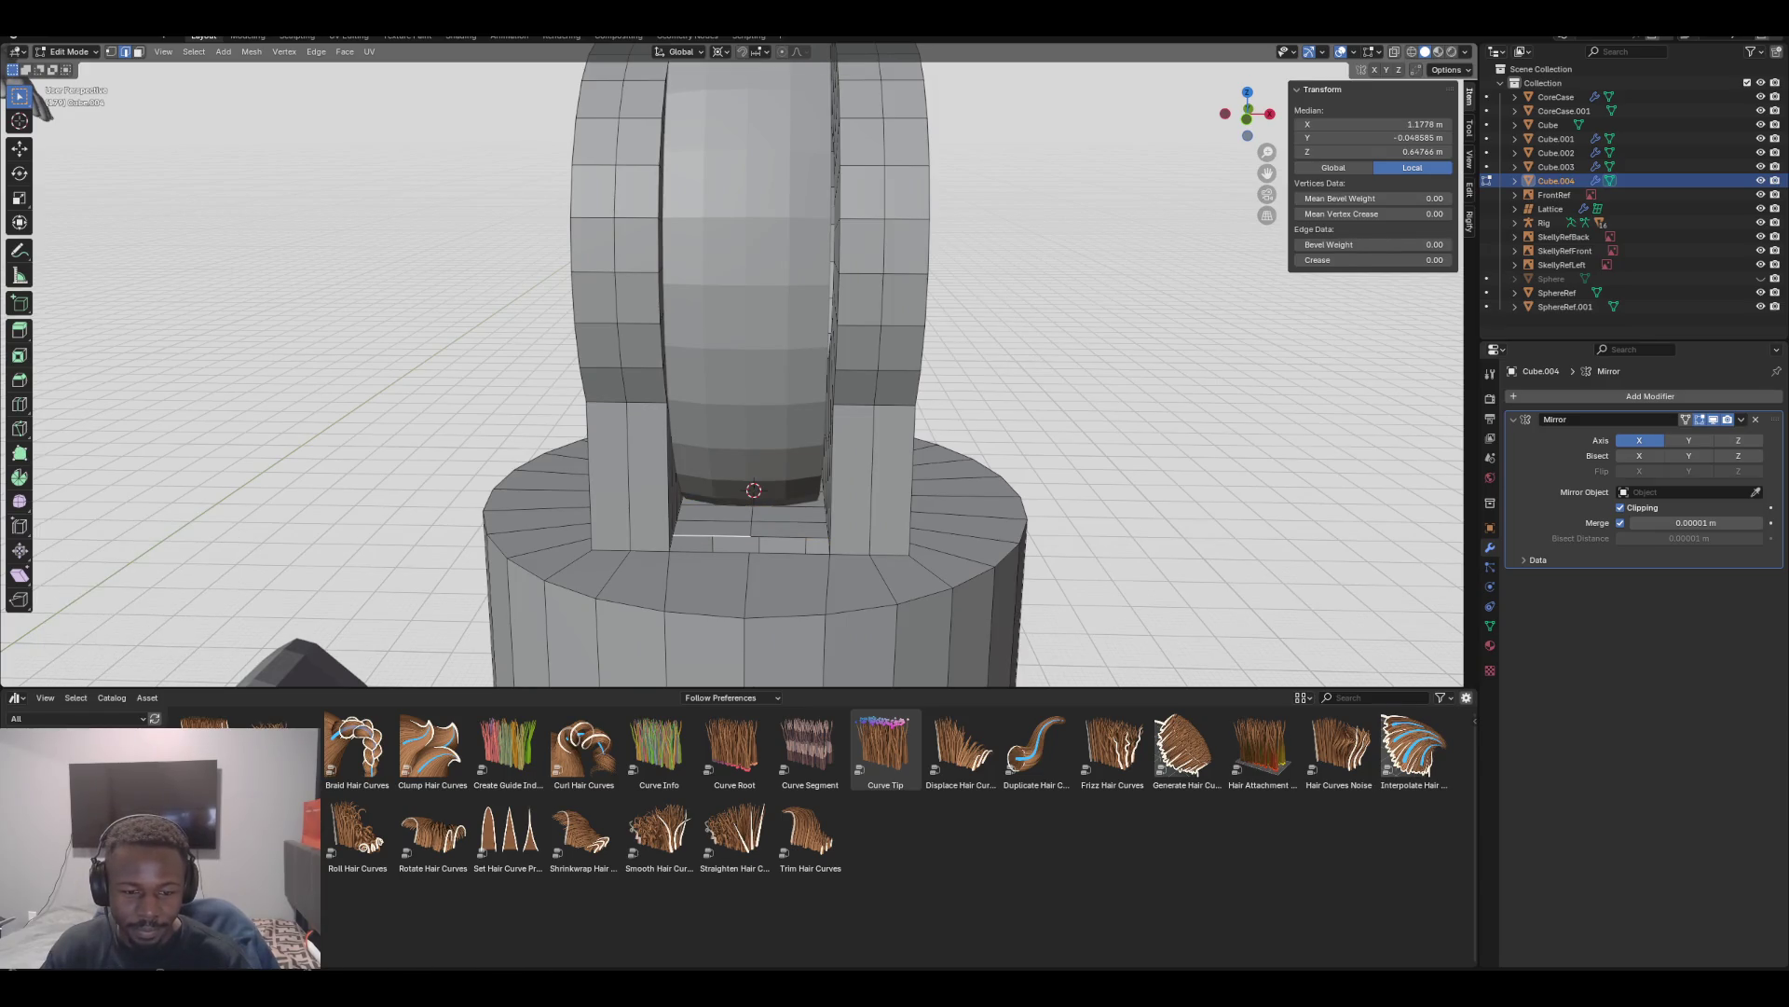
shift+click(711, 550)
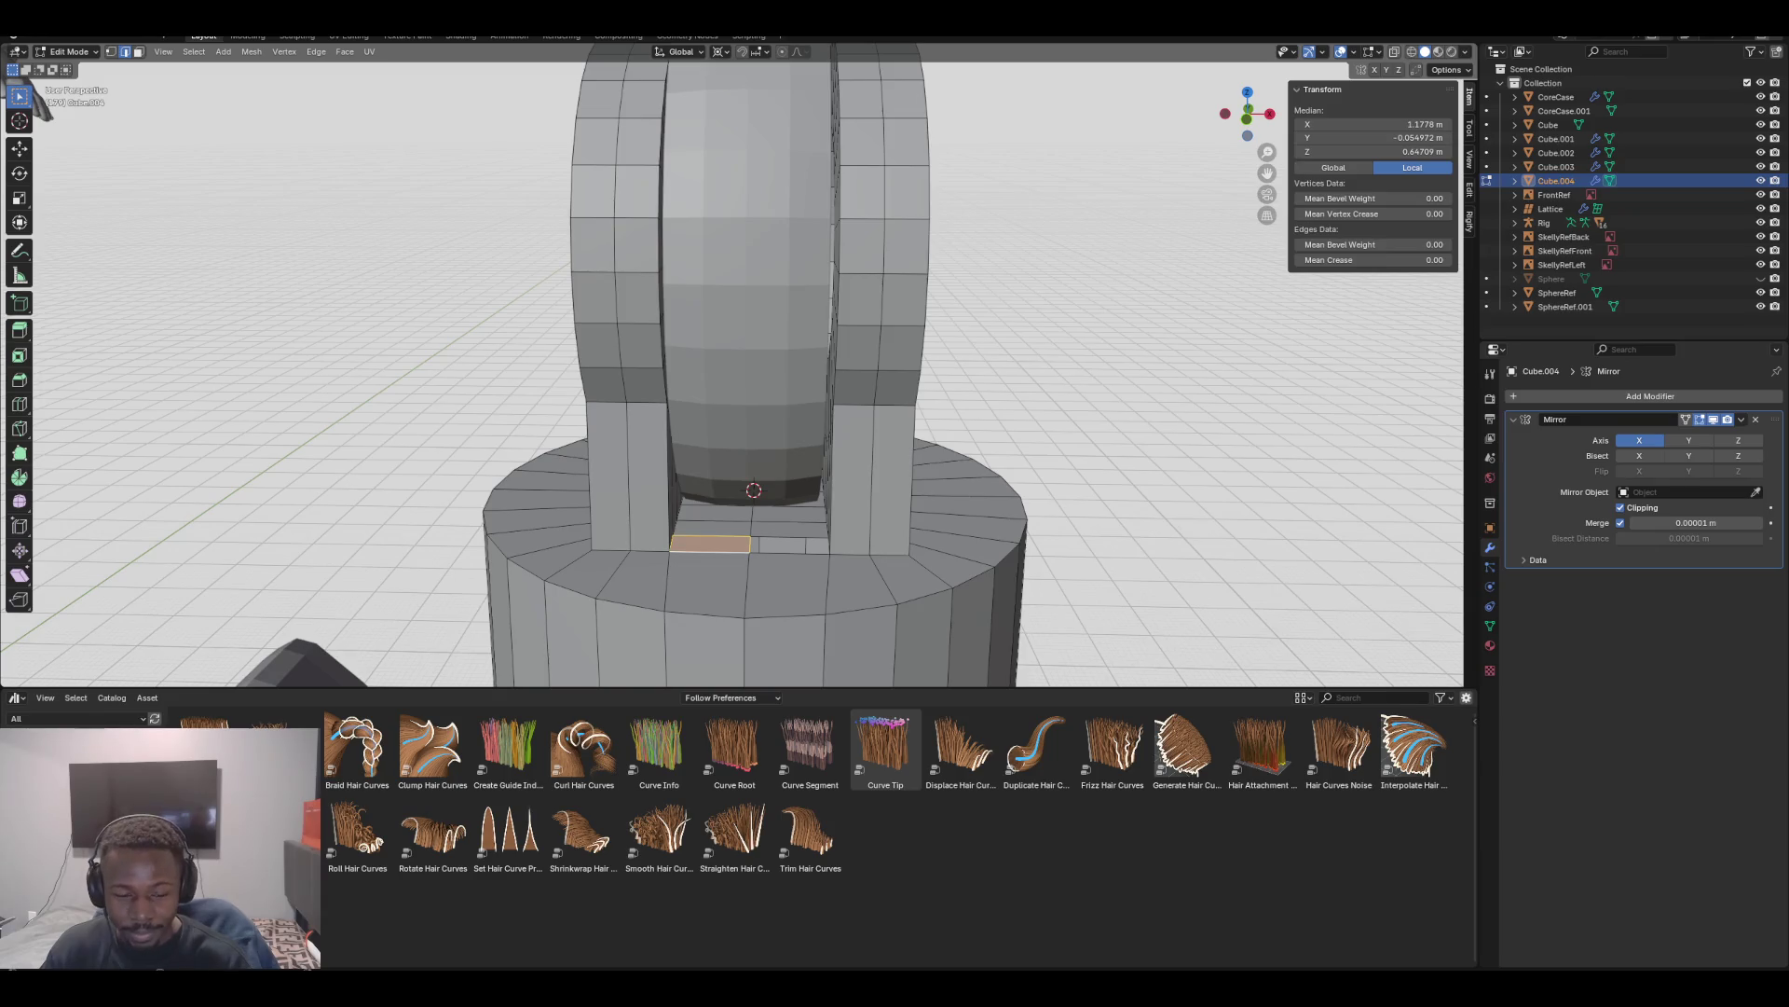
key(g)
middle_drag(42, 102, 177, 103)
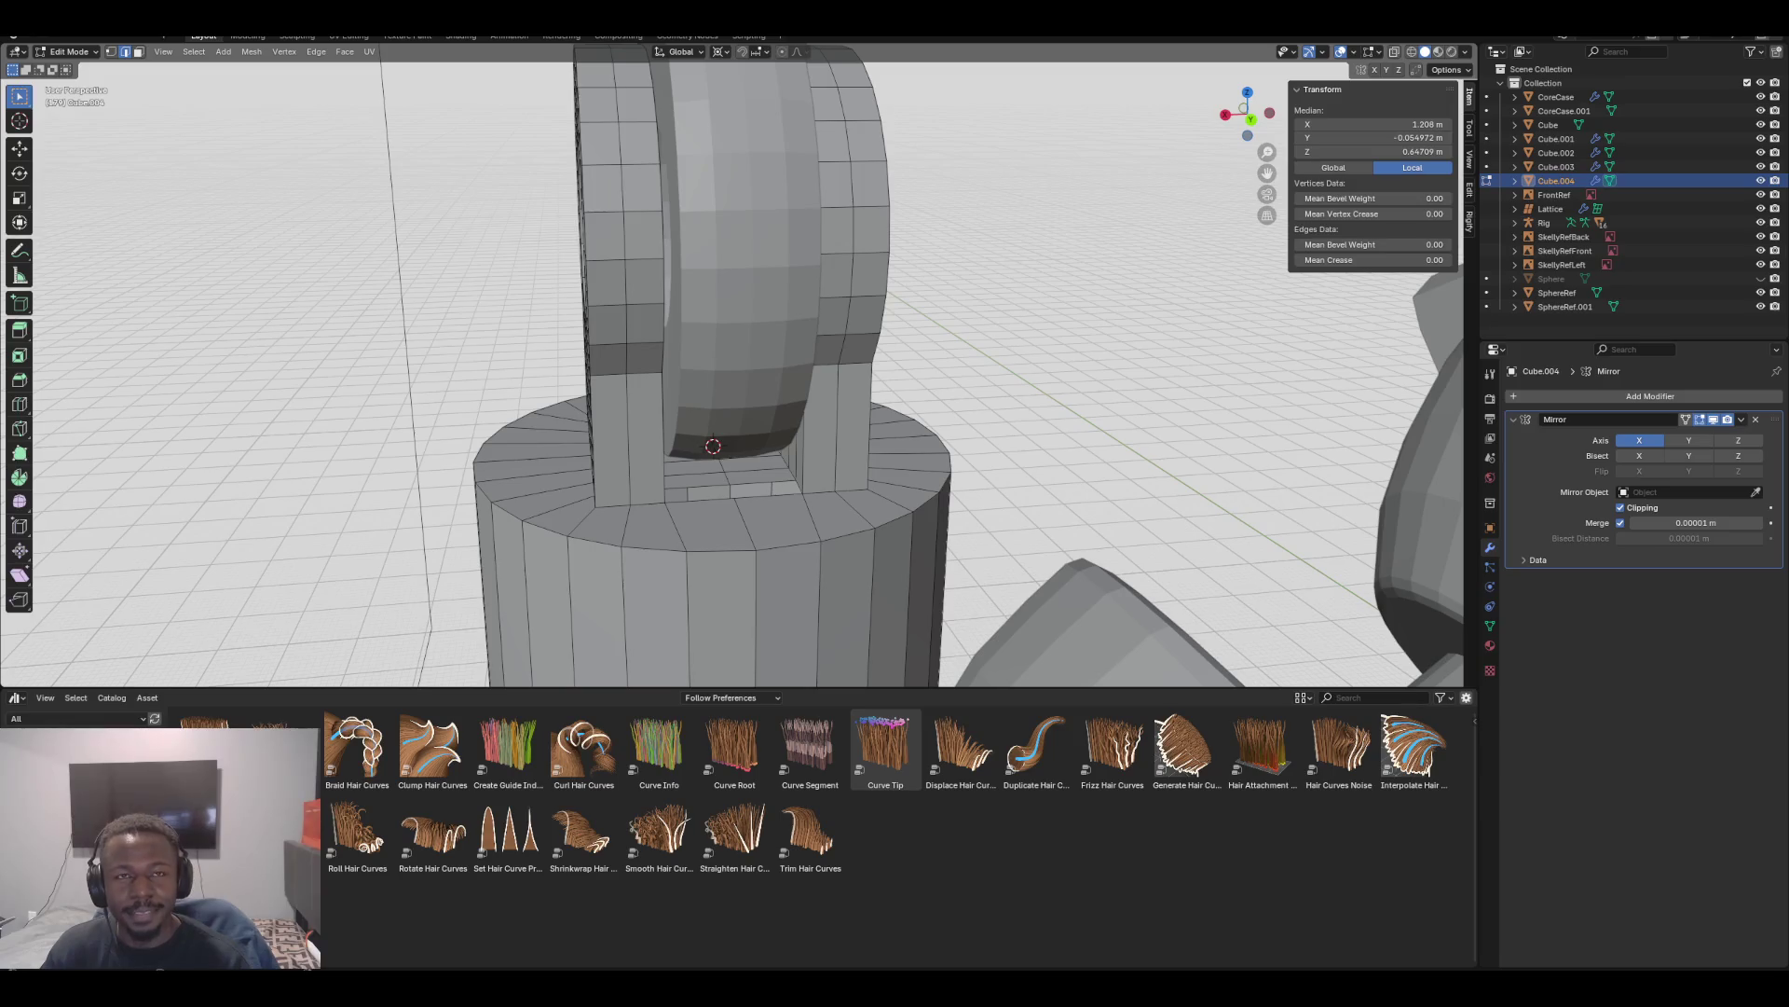
Select both sides of the remaining floor gap and bridge it closed
middle_drag(839, 373, 699, 378)
click(677, 473)
click(669, 488)
click(736, 491)
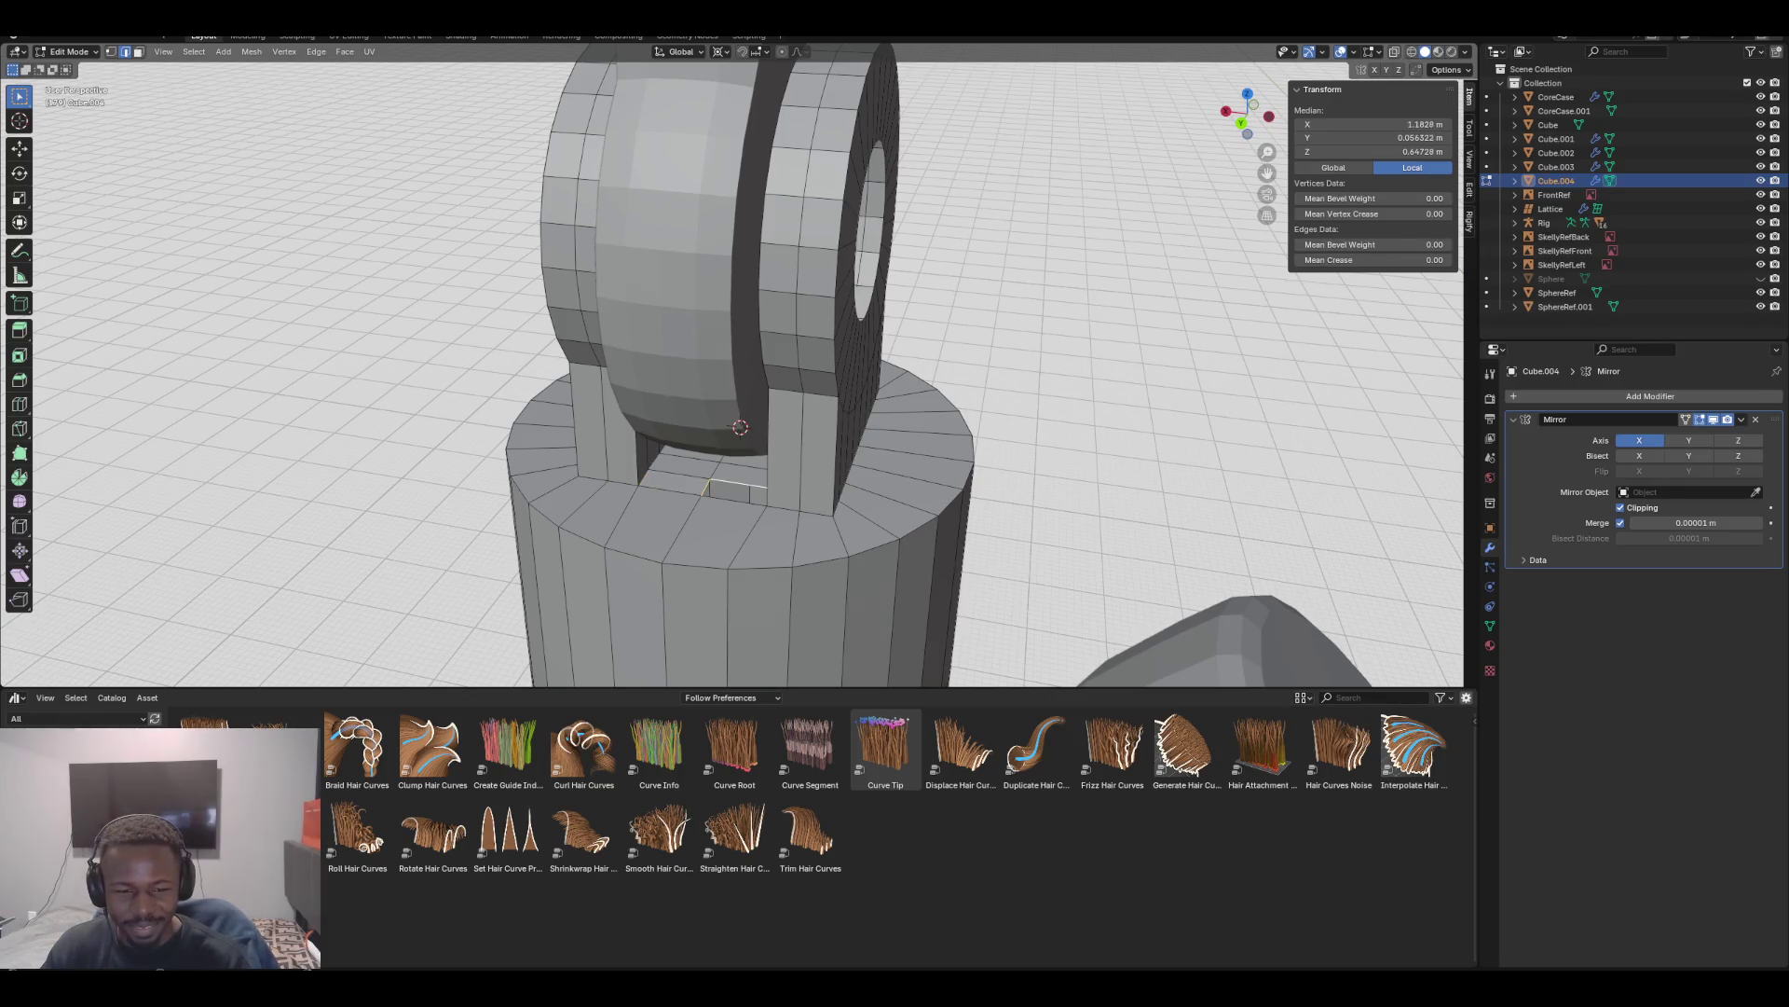
middle_drag(699, 377, 764, 373)
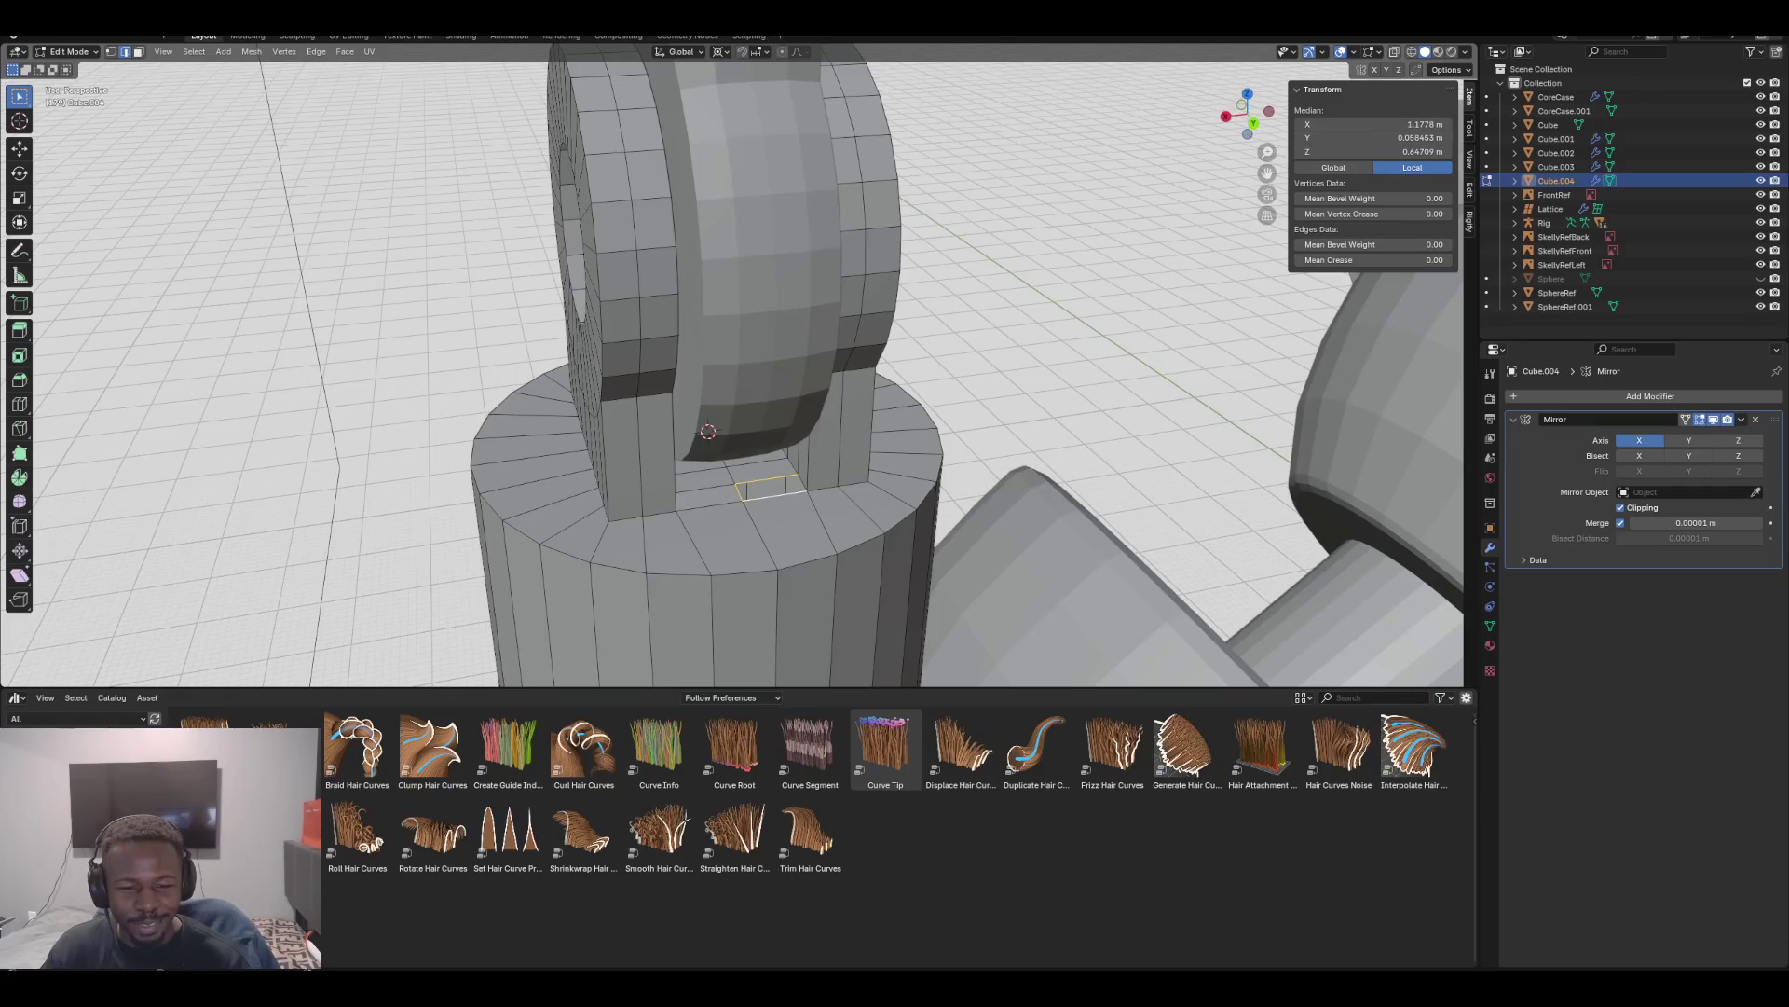
key(F3)
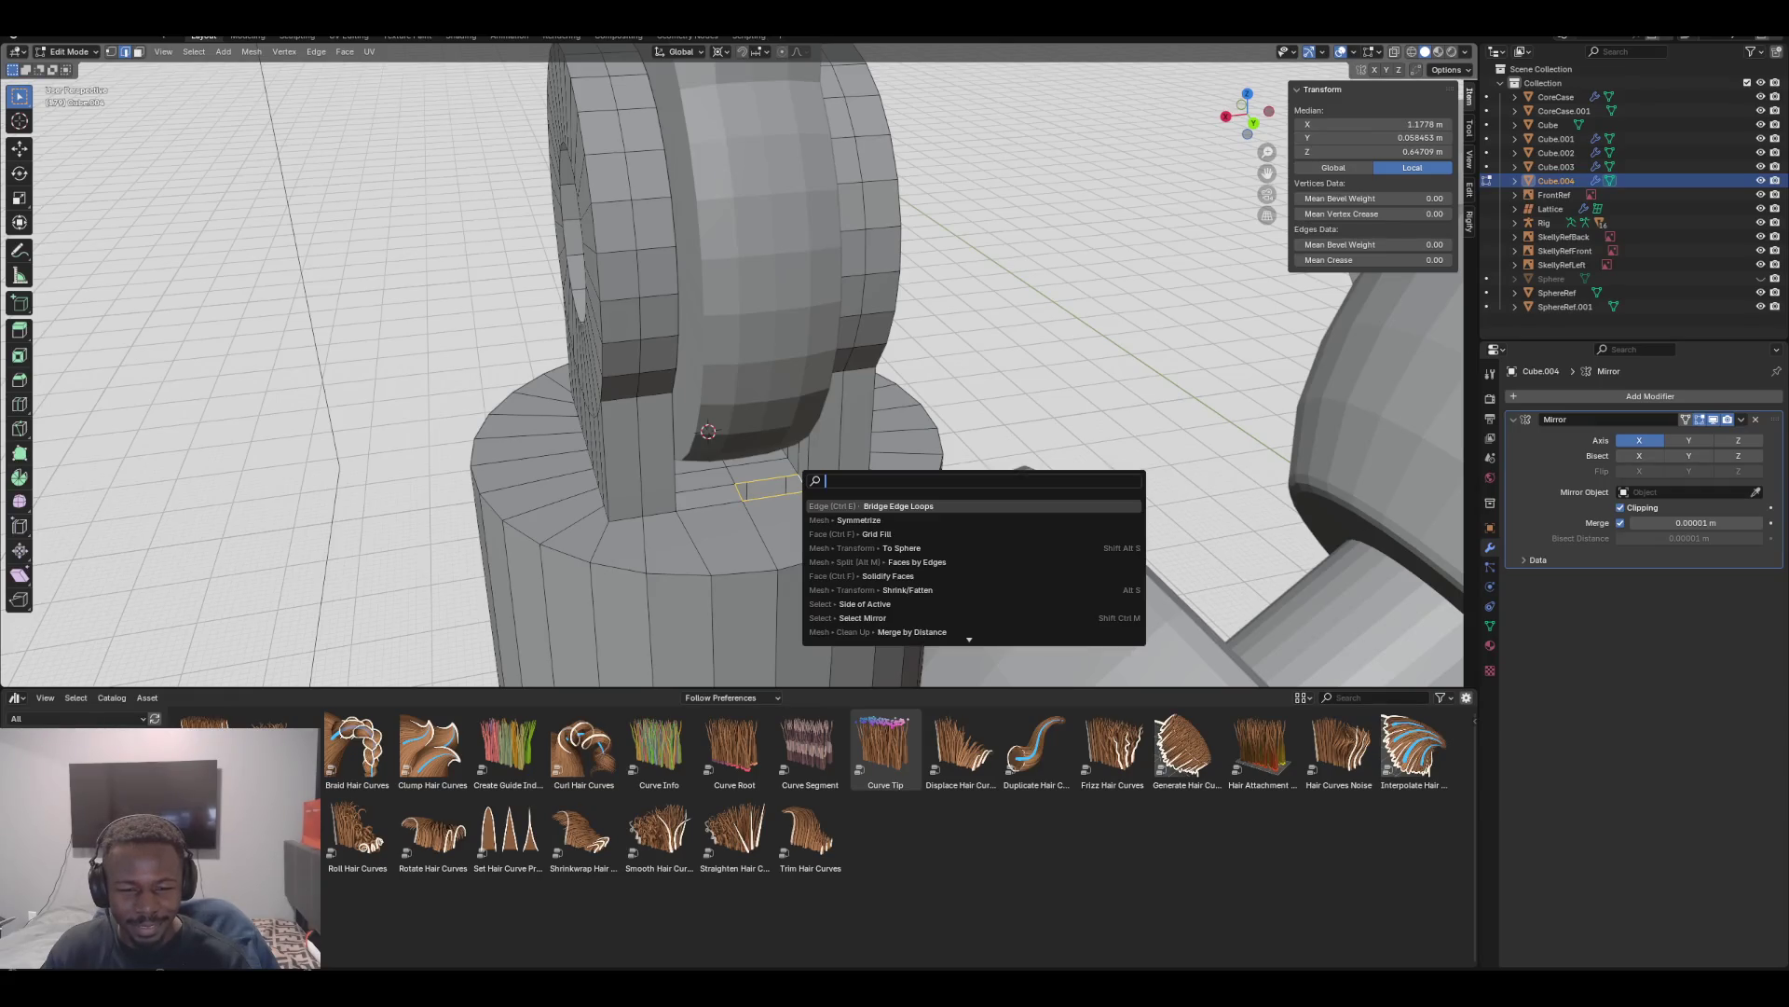
key(Return)
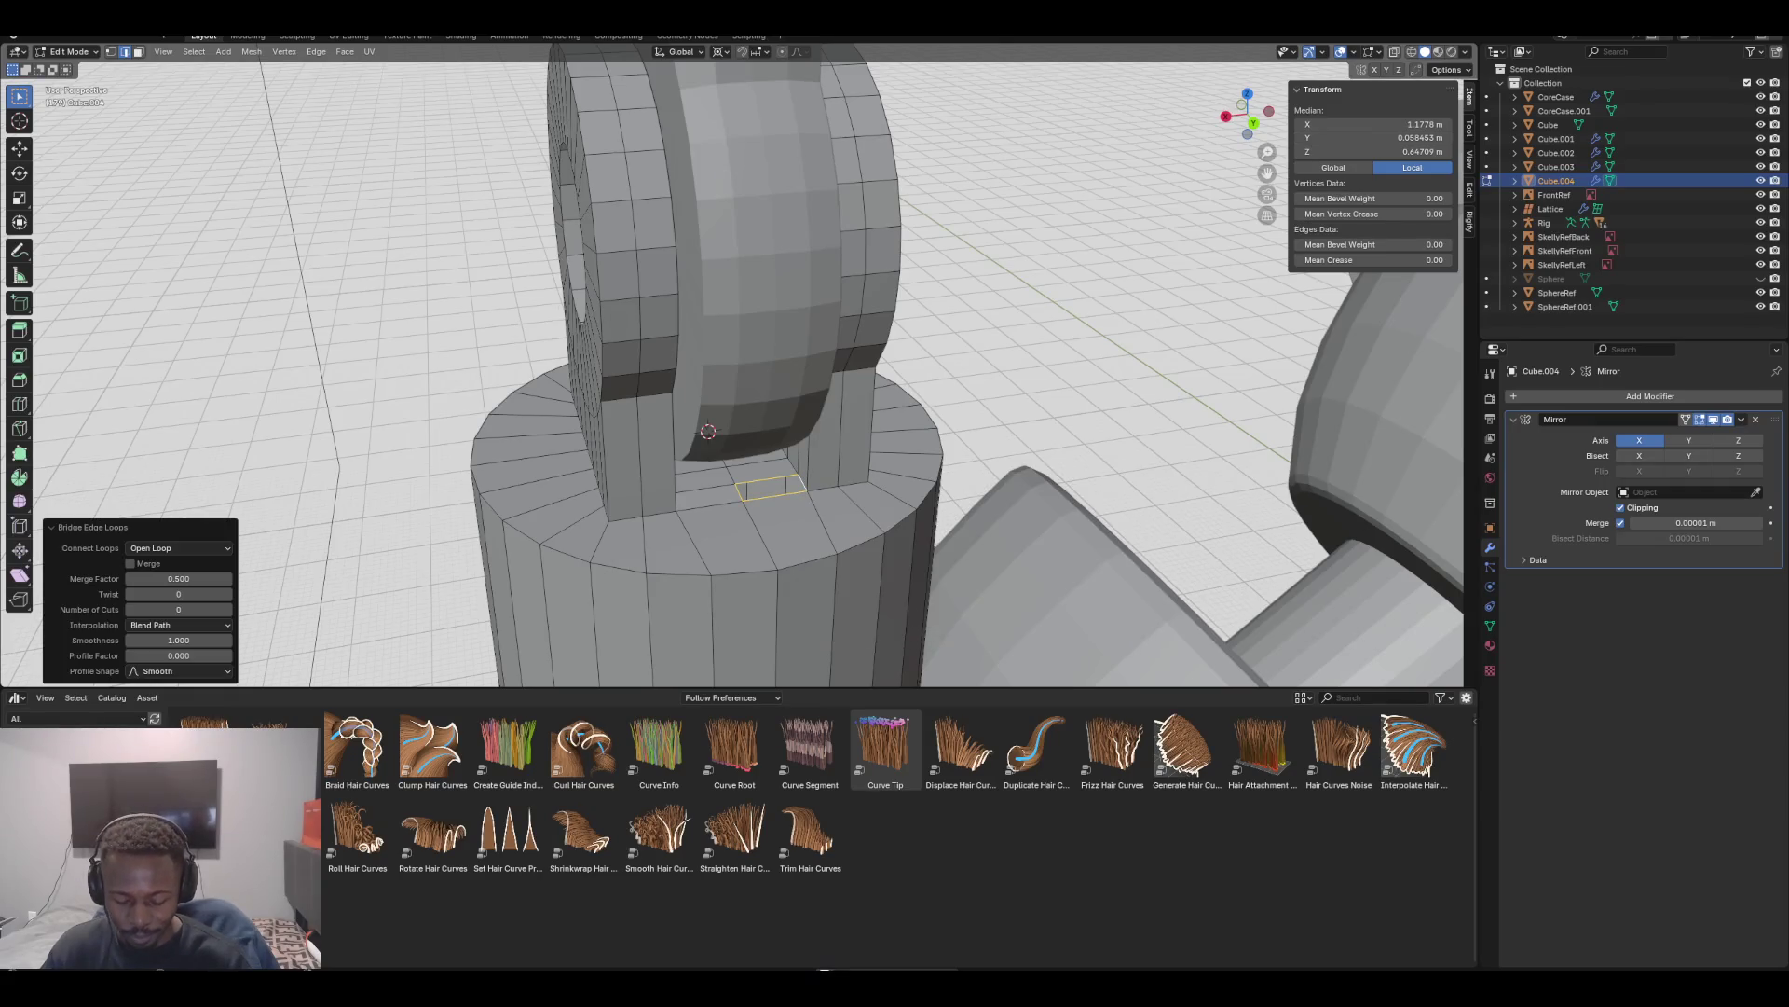
key(F3)
key(Down)
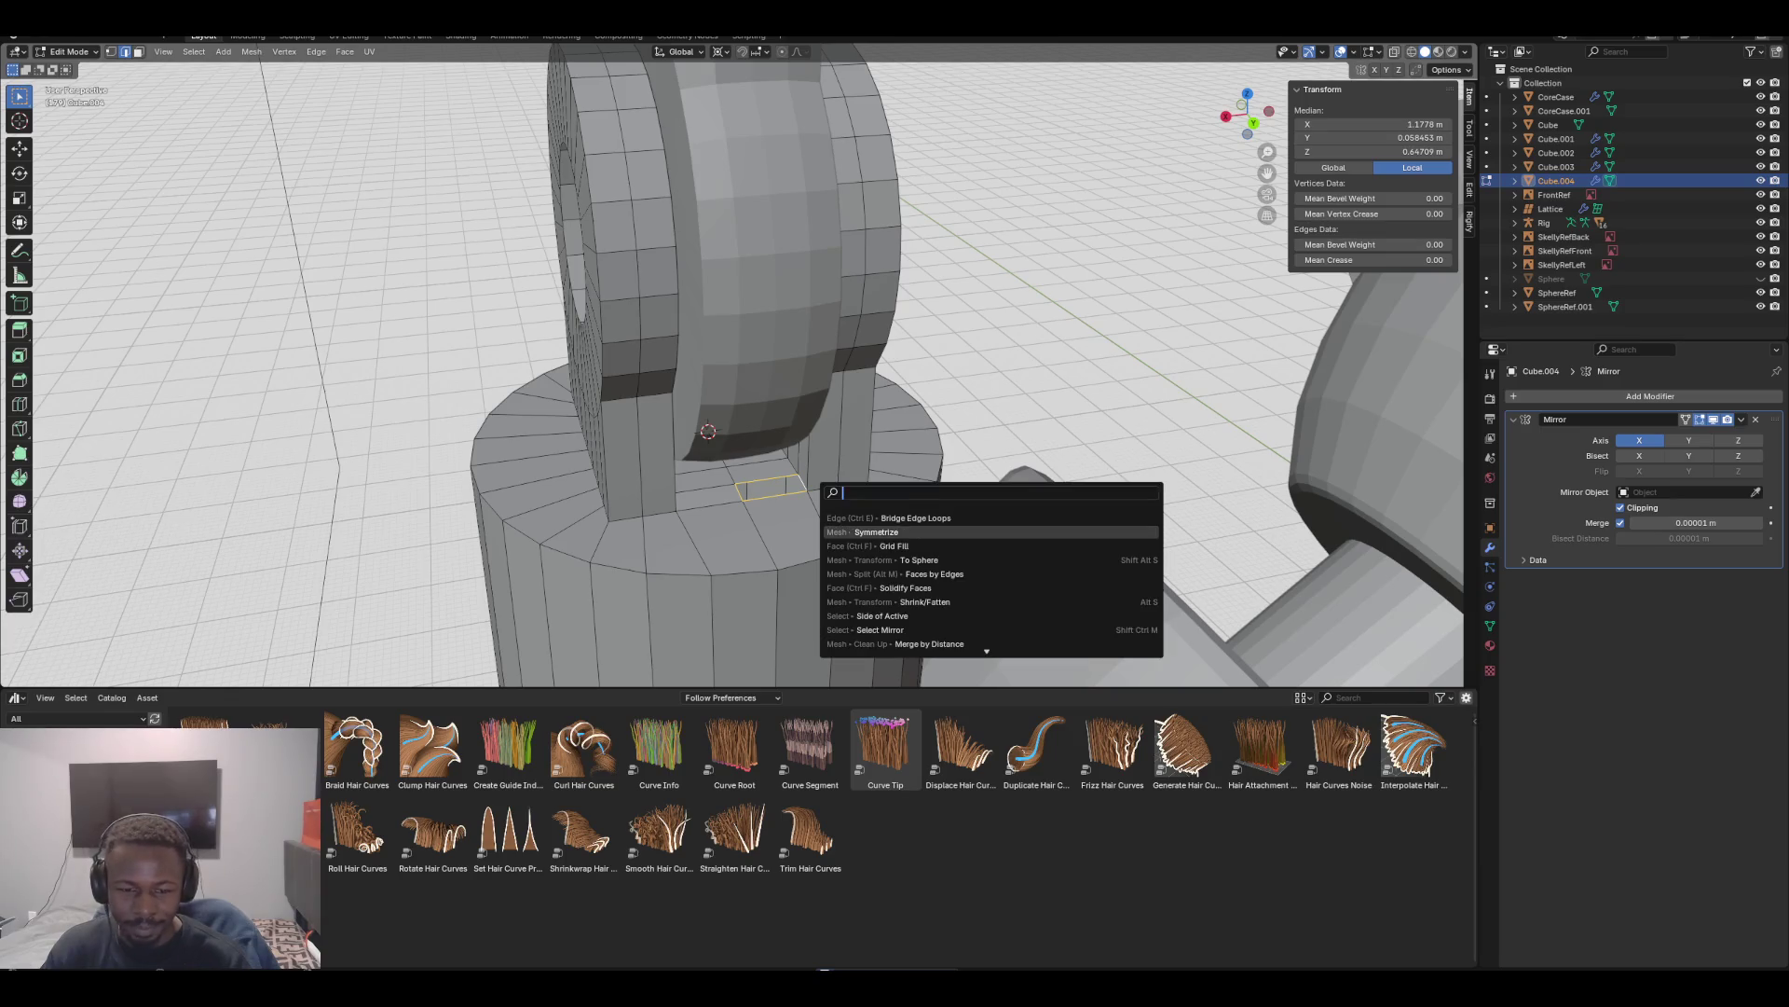
key(Down)
key(Up)
key(Up)
key(Escape)
mouse_move(745, 372)
middle_down()
mouse_move(652, 401)
mouse_move(596, 382)
mouse_move(522, 411)
middle_up()
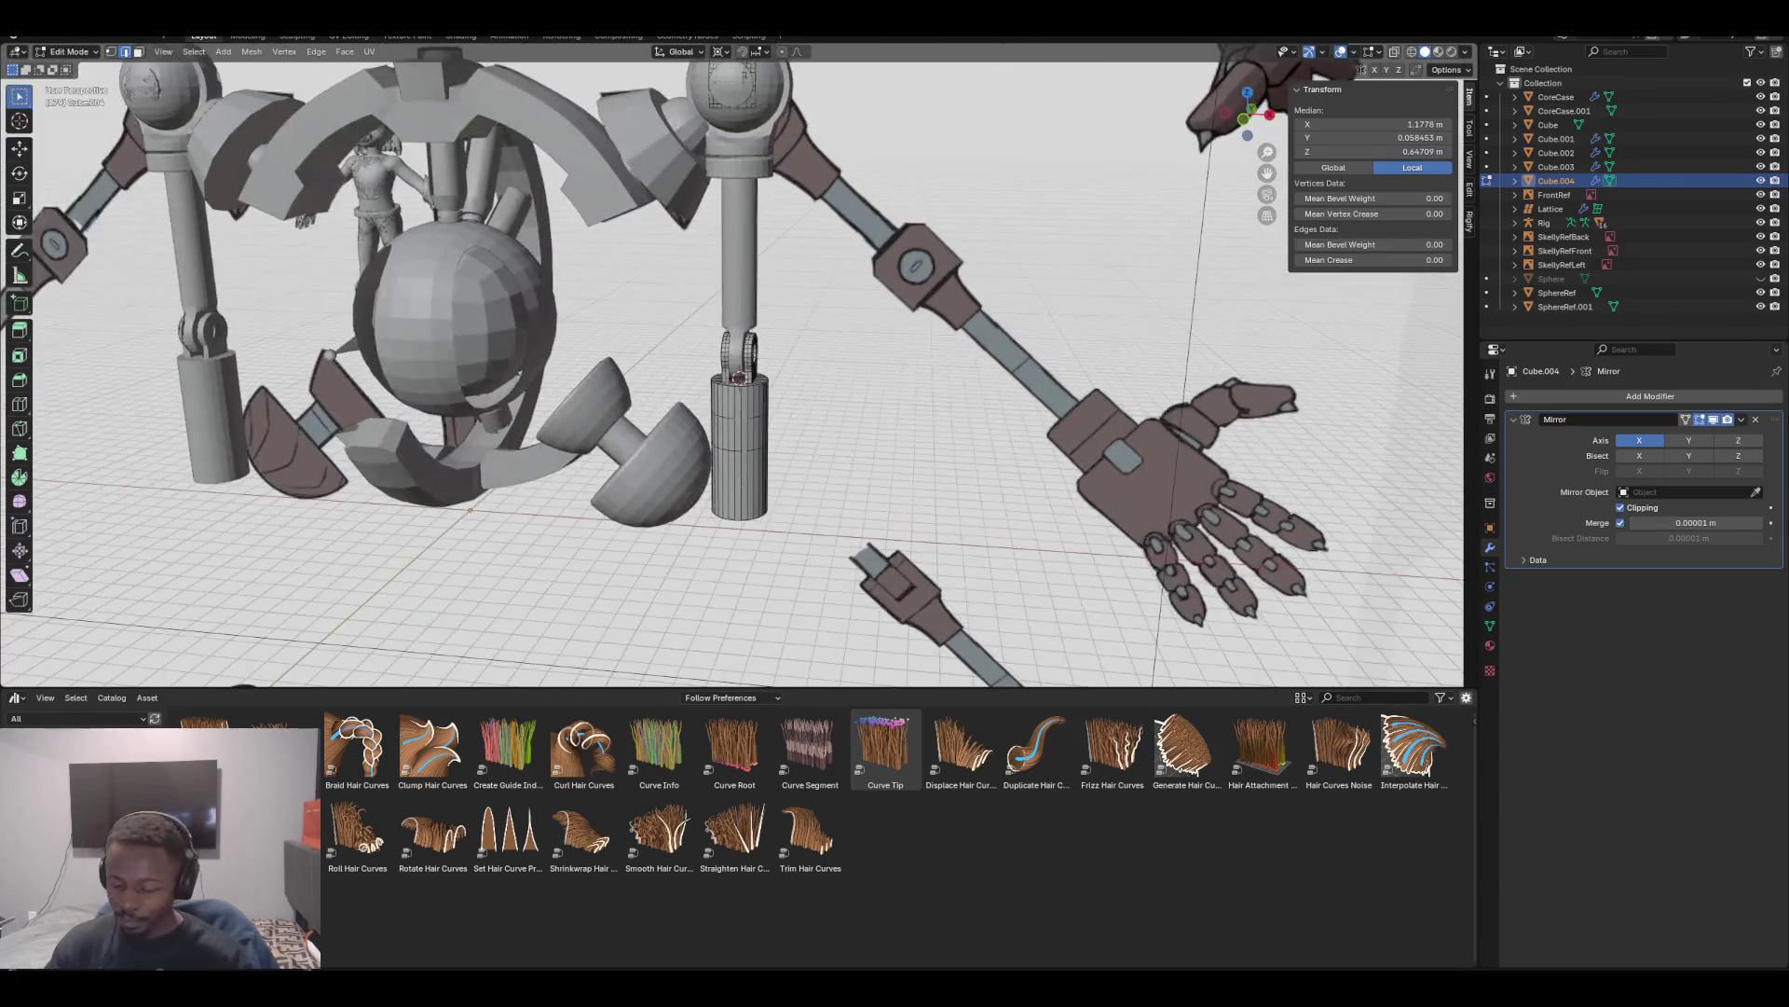
In face mode, select the ring's face loop around the hinge top
key(KP_1)
scroll(741, 377, up, 1)
scroll(741, 377, up, 3)
middle_drag(746, 373, 699, 466)
key(1)
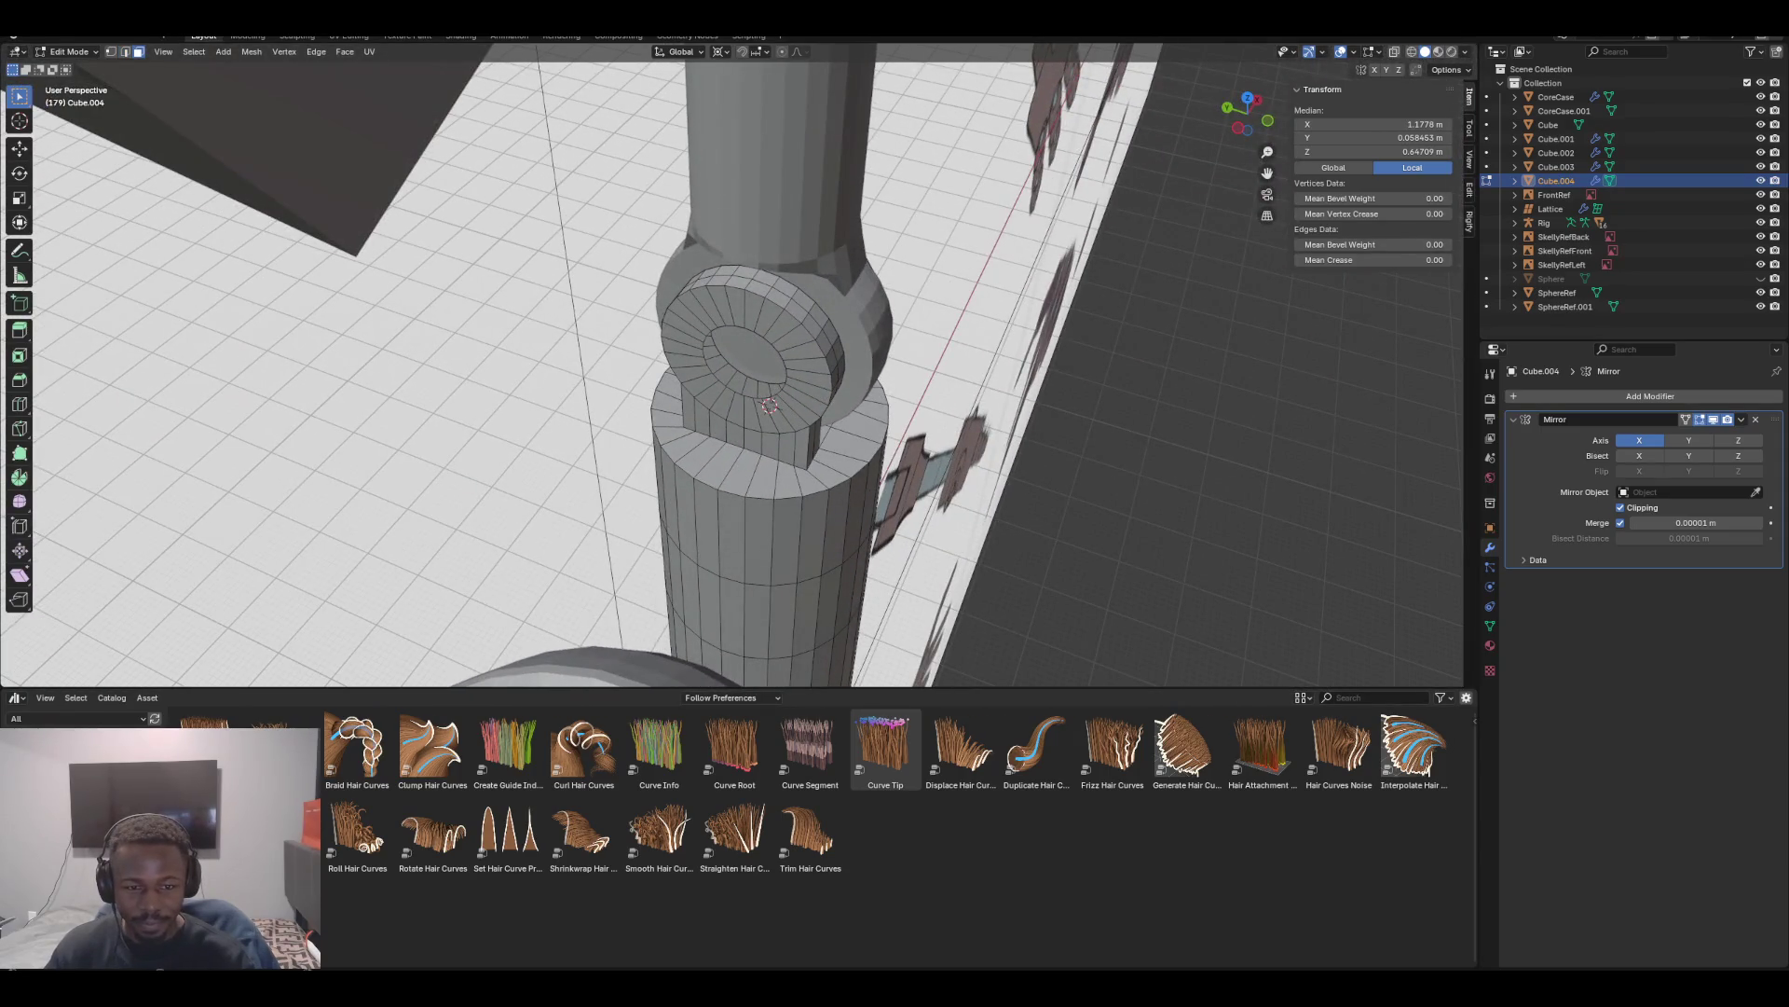
alt+click(710, 308)
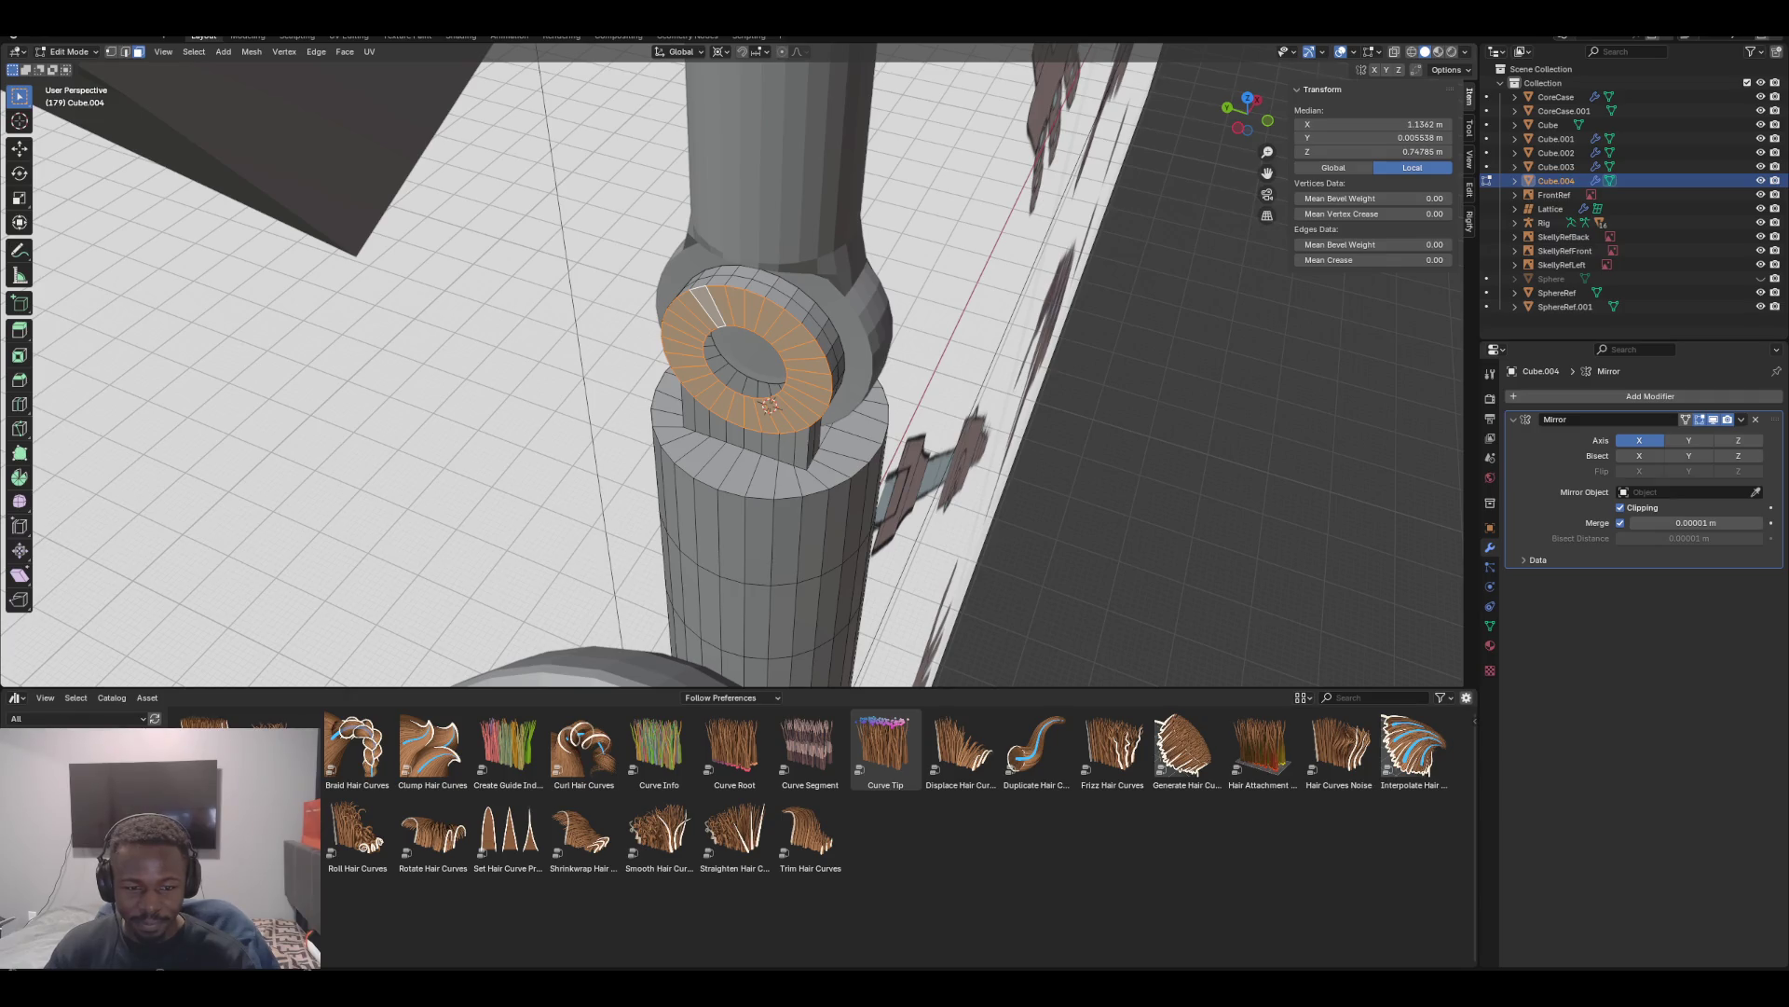
alt+shift+click(701, 420)
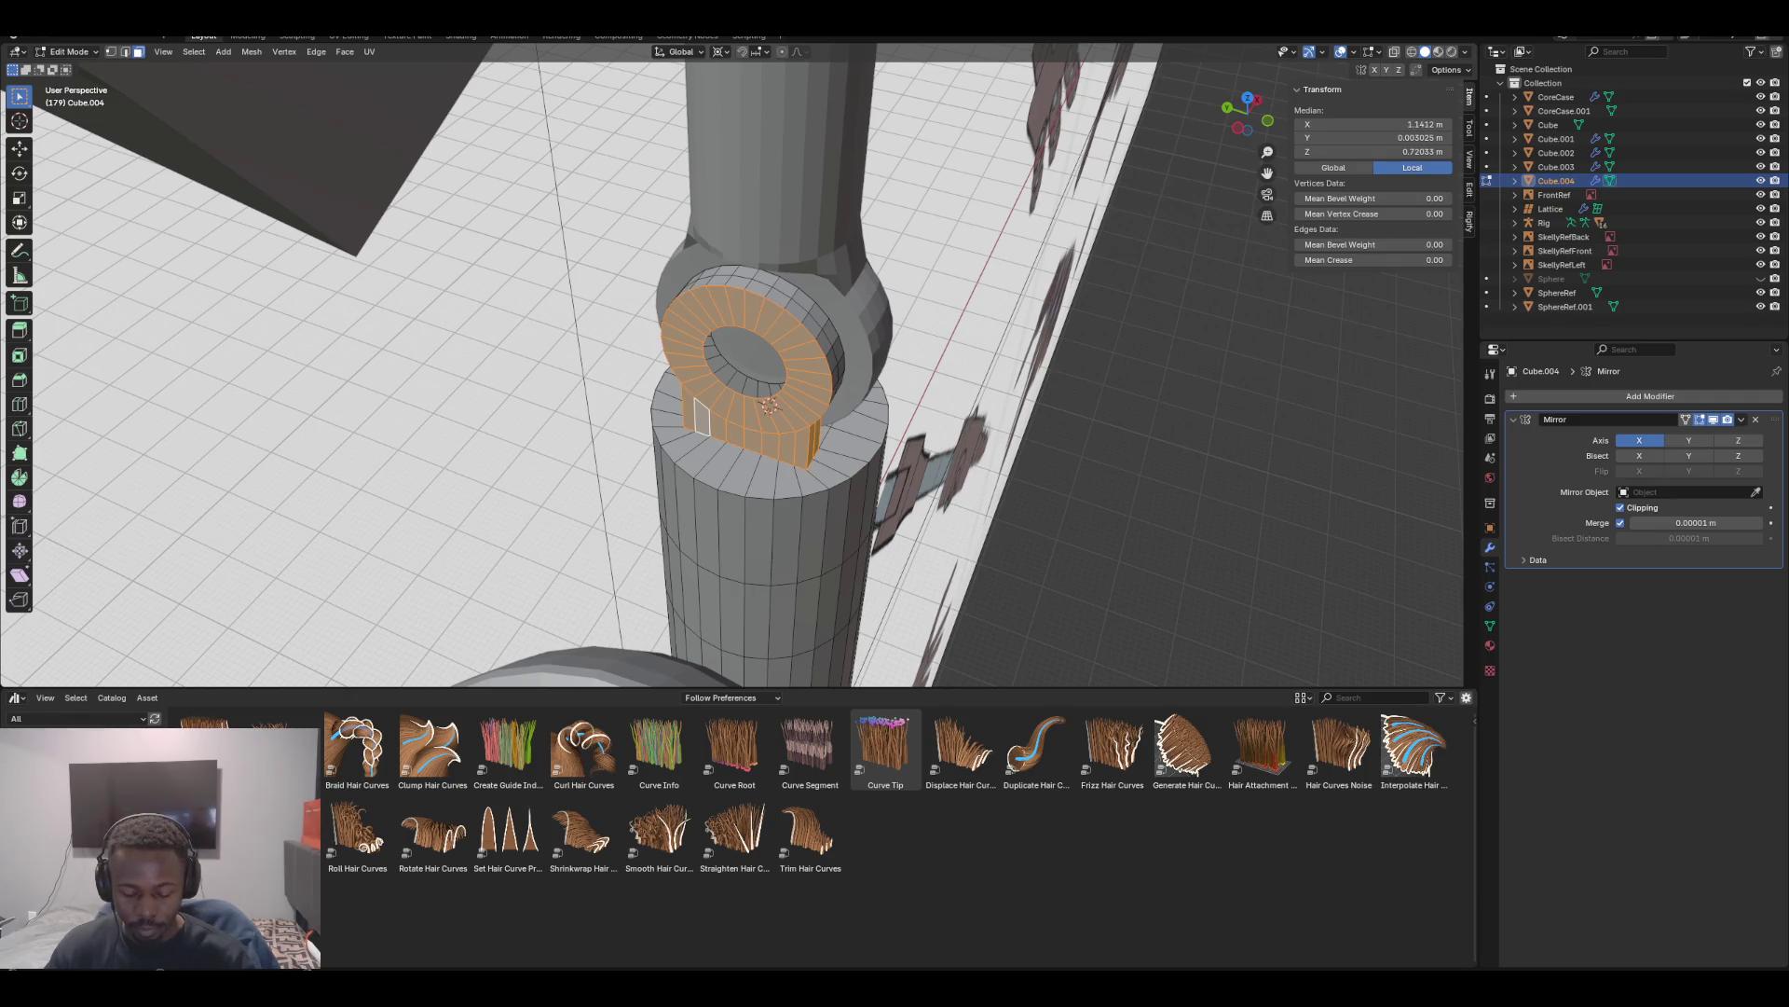
key(ctrl+z)
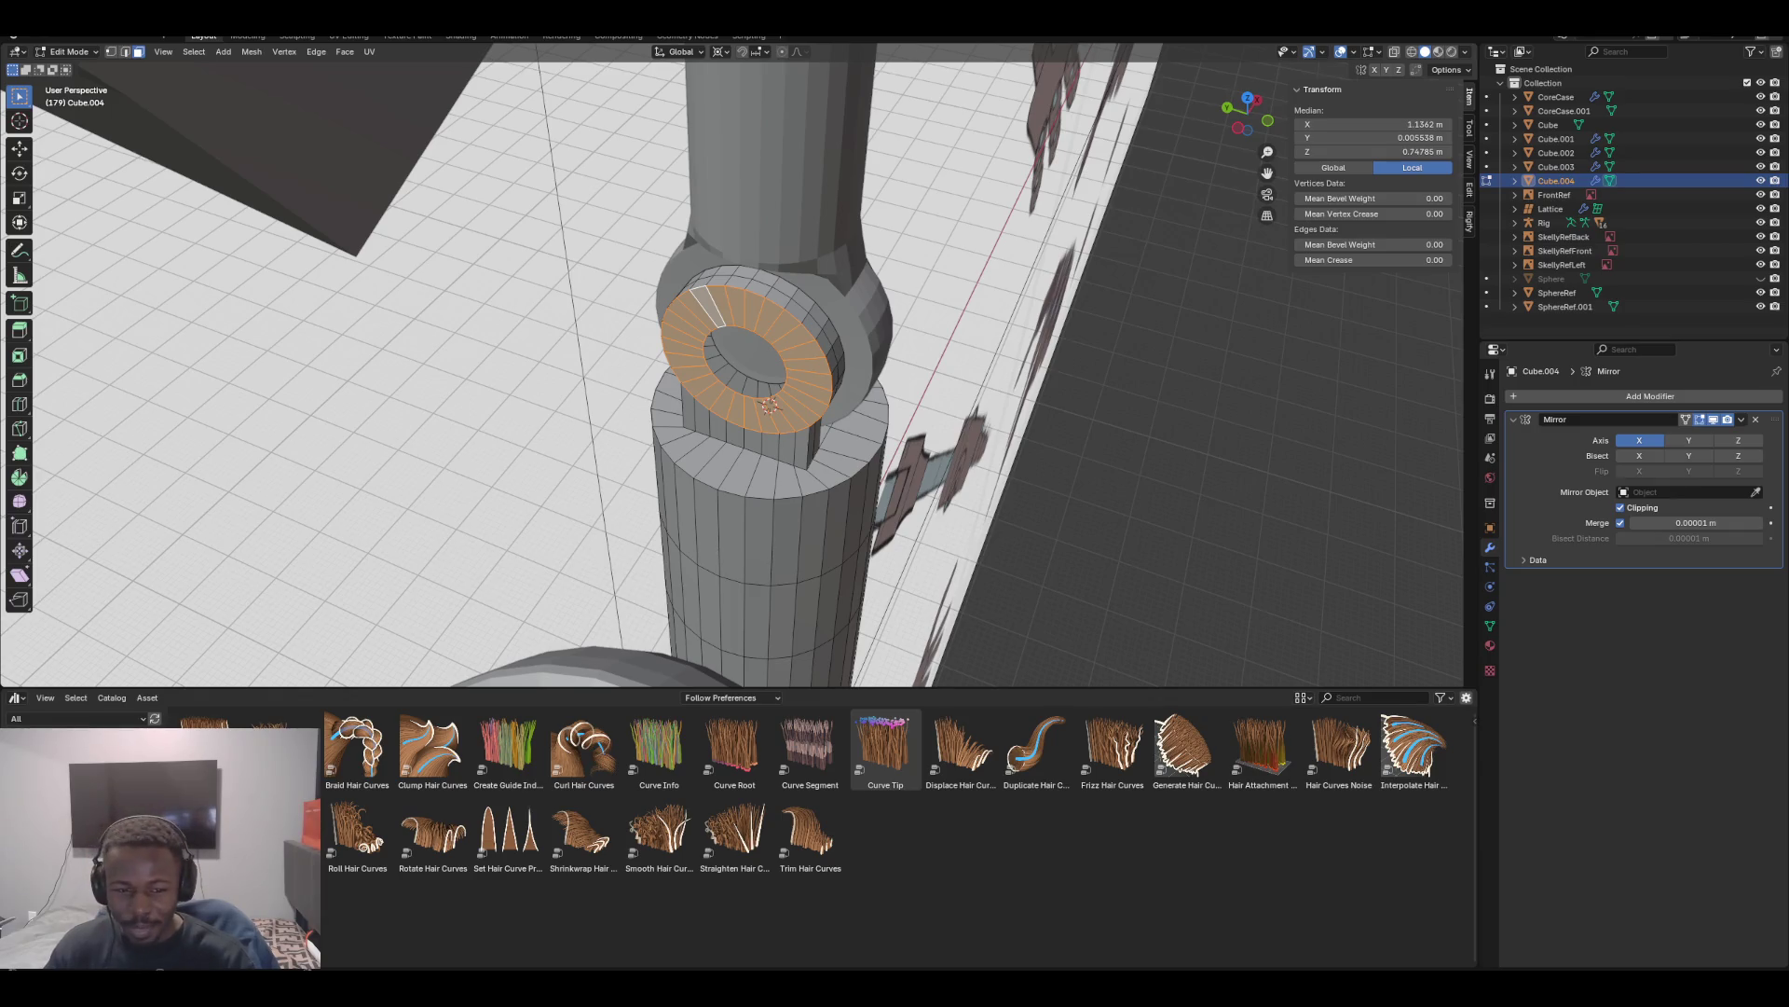
Circle-select the block faces beneath the ring and switch to Front view
key(c)
drag(706, 412, 786, 435)
middle_drag(745, 373, 643, 377)
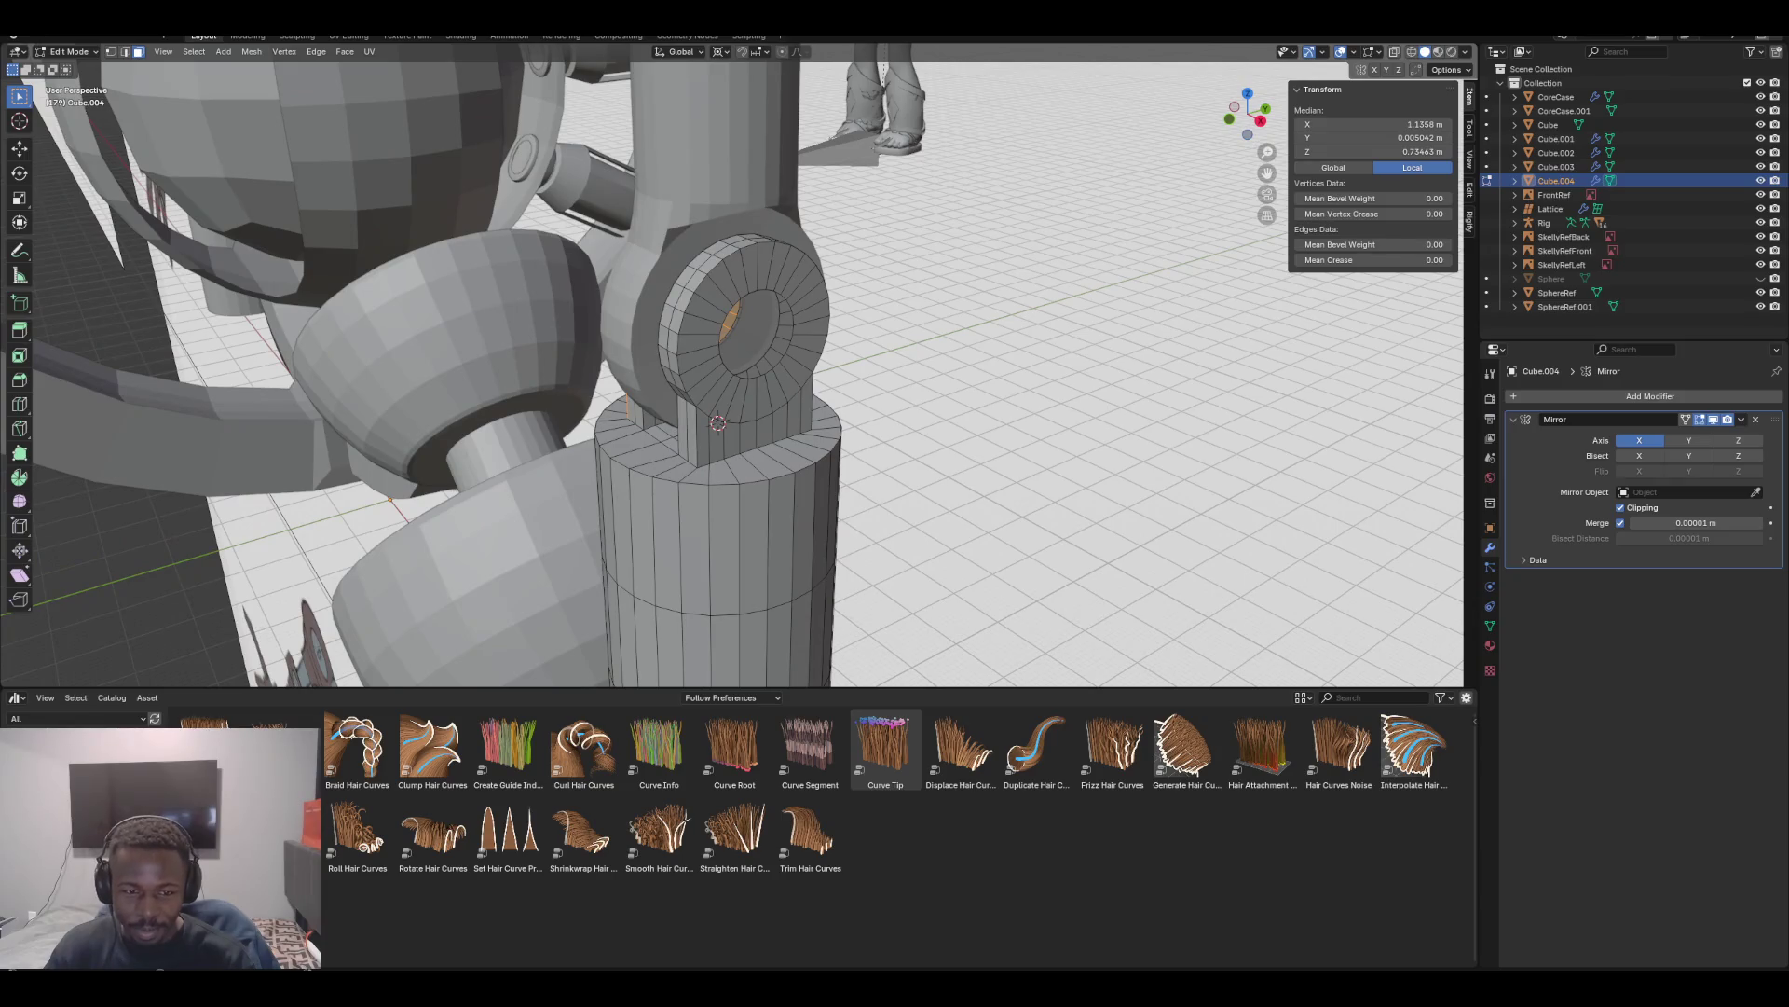
key(ctrl+z)
drag(723, 425, 802, 401)
key(KP_1)
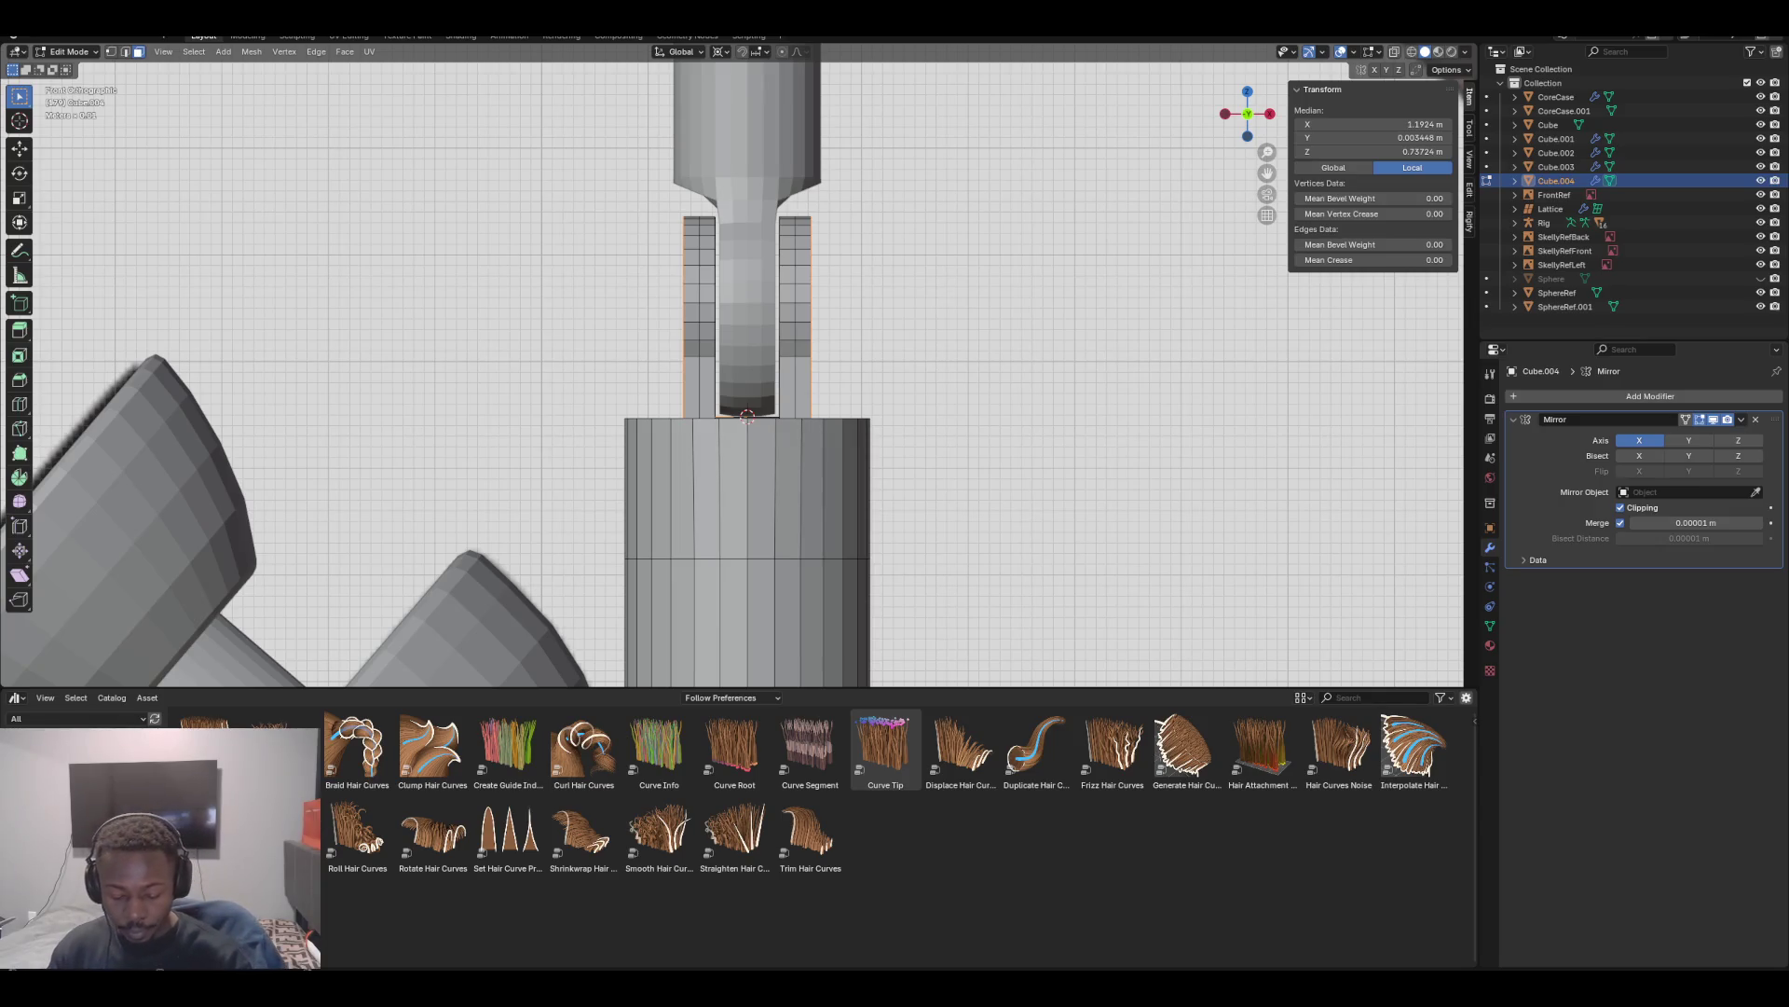
Fatten the selected ring and block faces outward along their normals
key(alt+s)
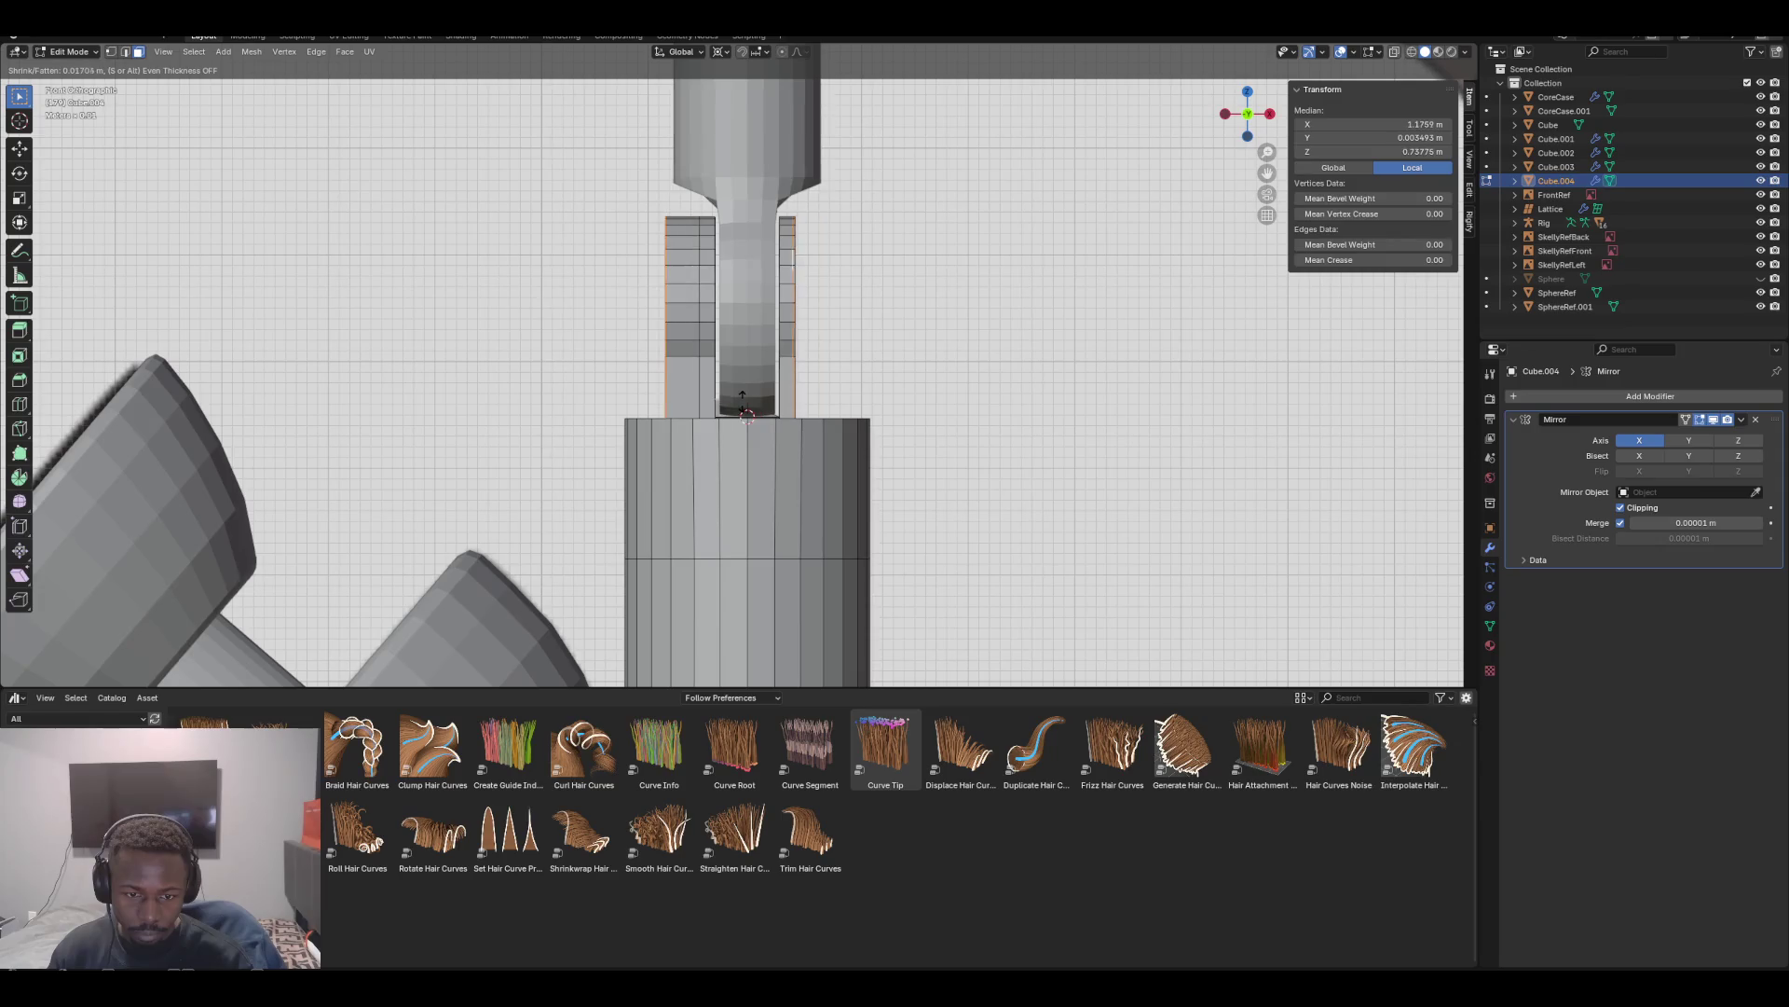
click(743, 399)
mouse_move(743, 399)
middle_down()
mouse_move(718, 466)
mouse_move(737, 425)
mouse_move(721, 424)
mouse_move(770, 410)
mouse_move(719, 423)
middle_up()
Reselect the ring's face loop and stem, and thicken them outward again
click(721, 424)
alt+click(721, 424)
alt+click(758, 424)
alt+click(769, 410)
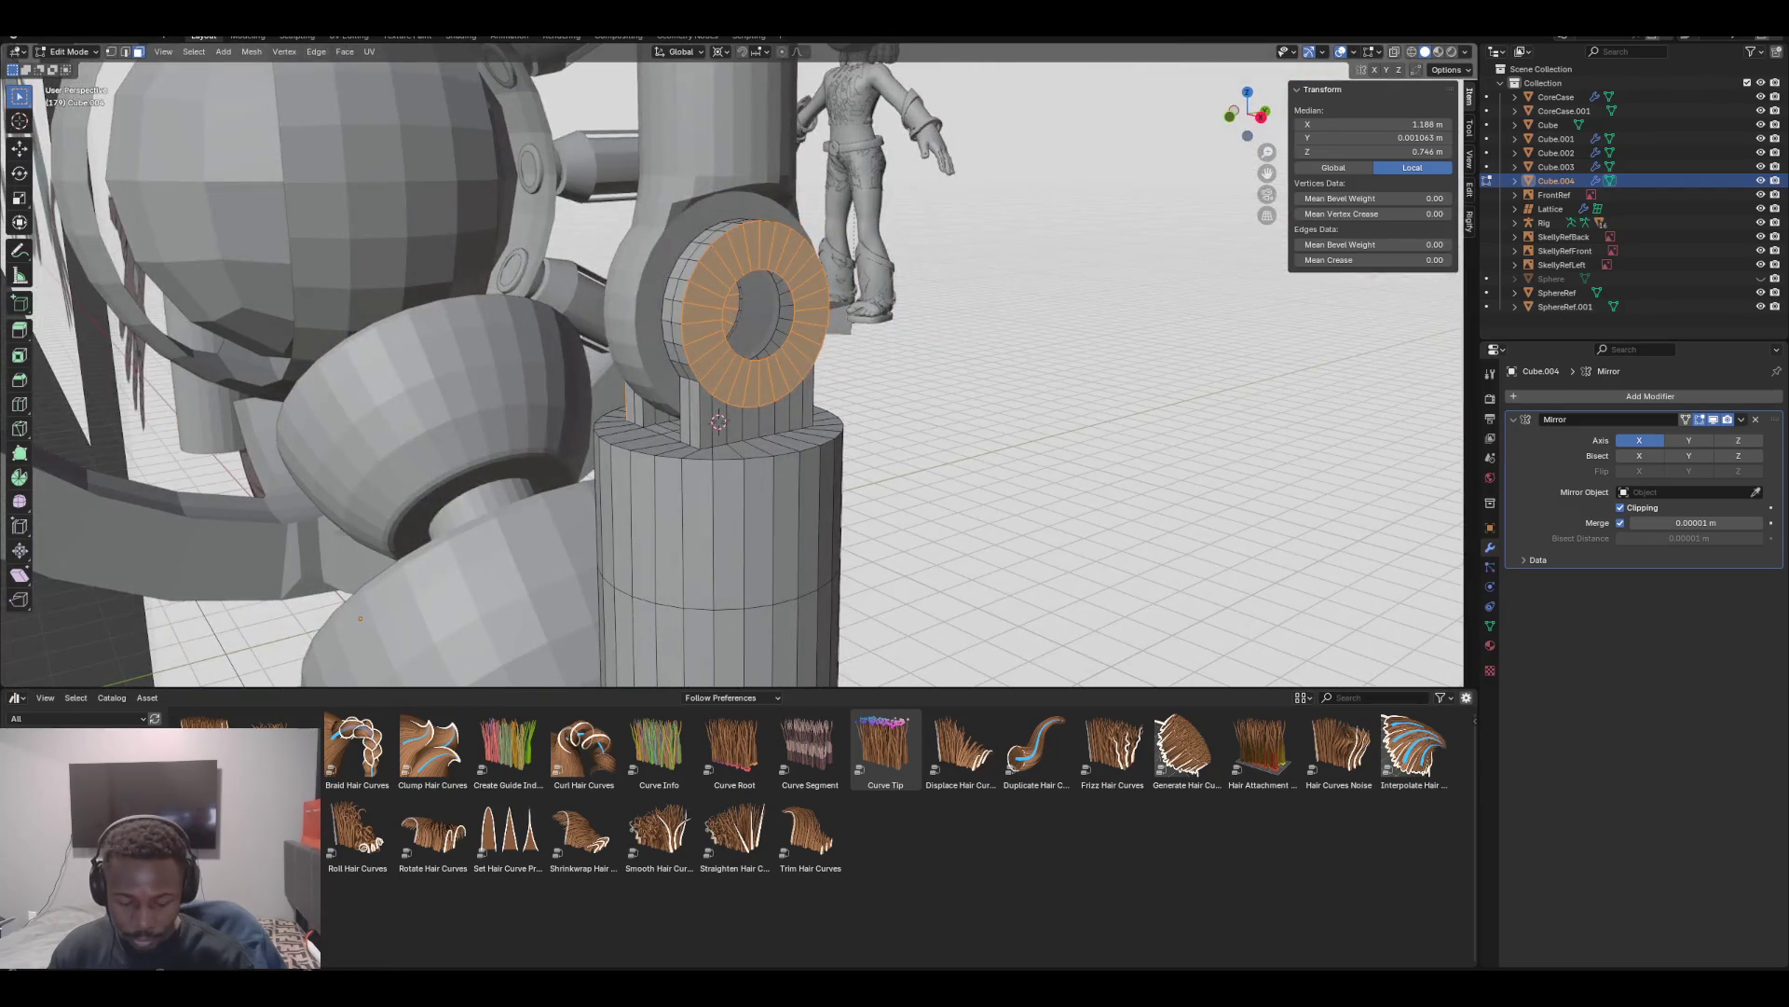
alt+shift+click(719, 421)
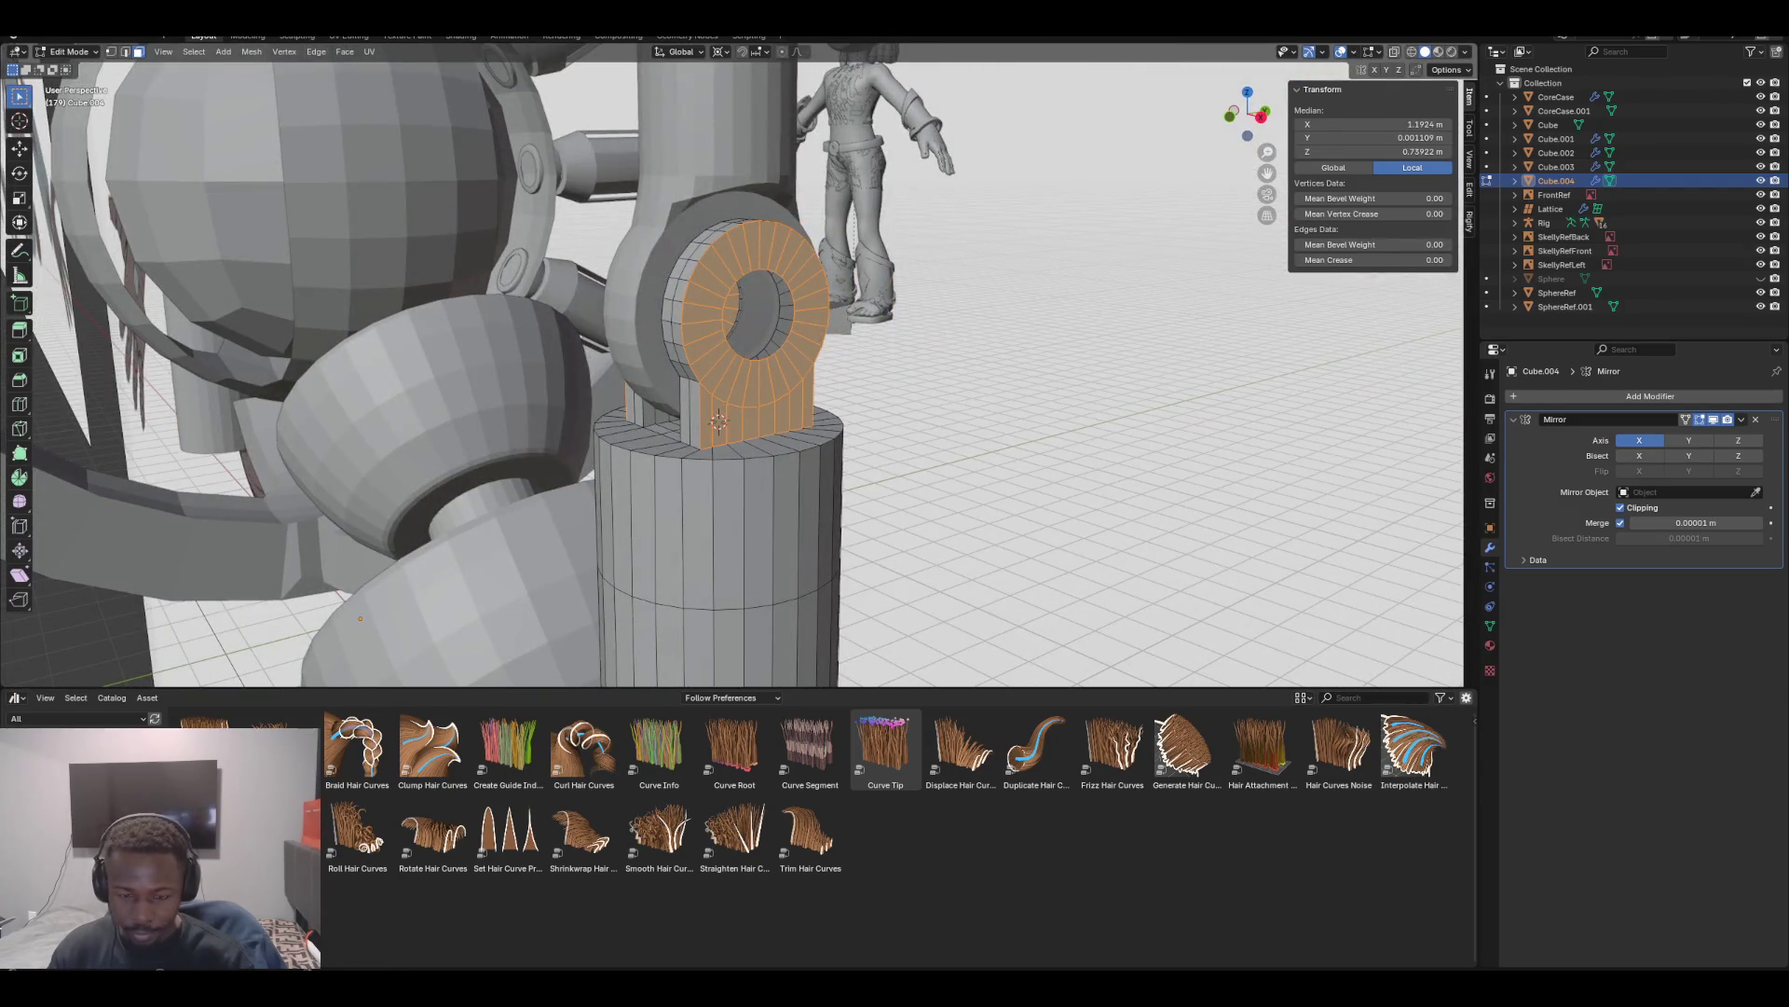
key(KP_1)
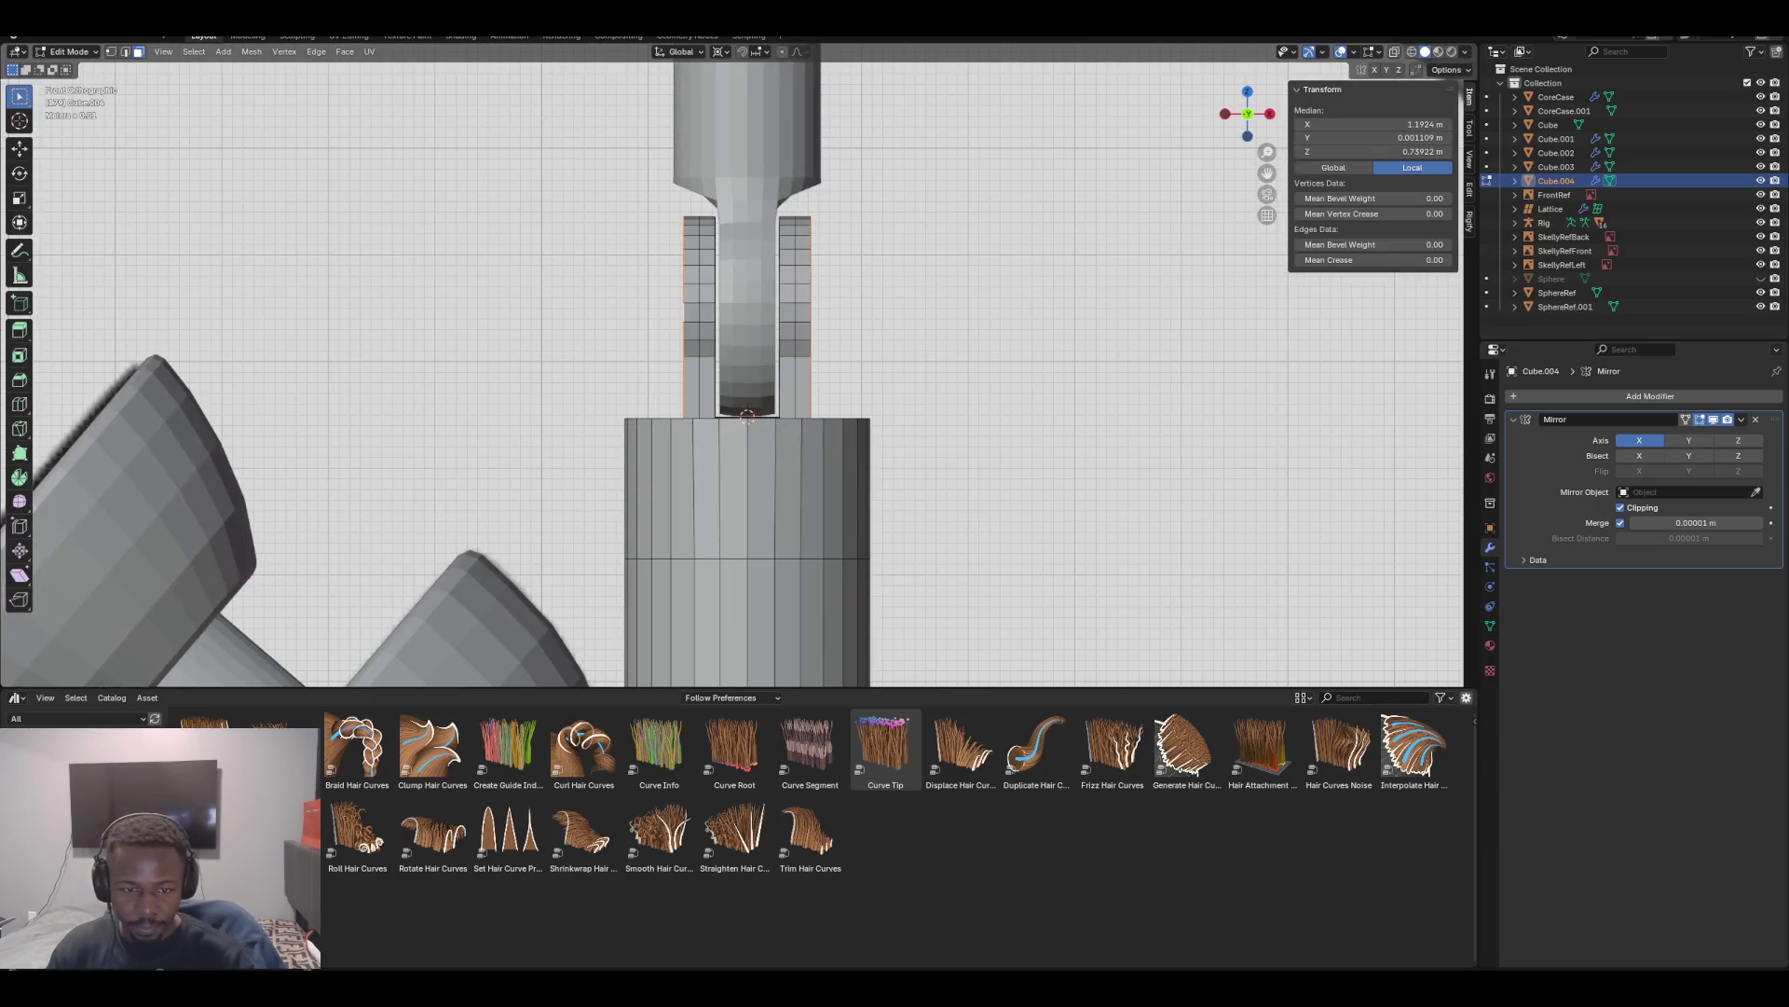
key(alt+s)
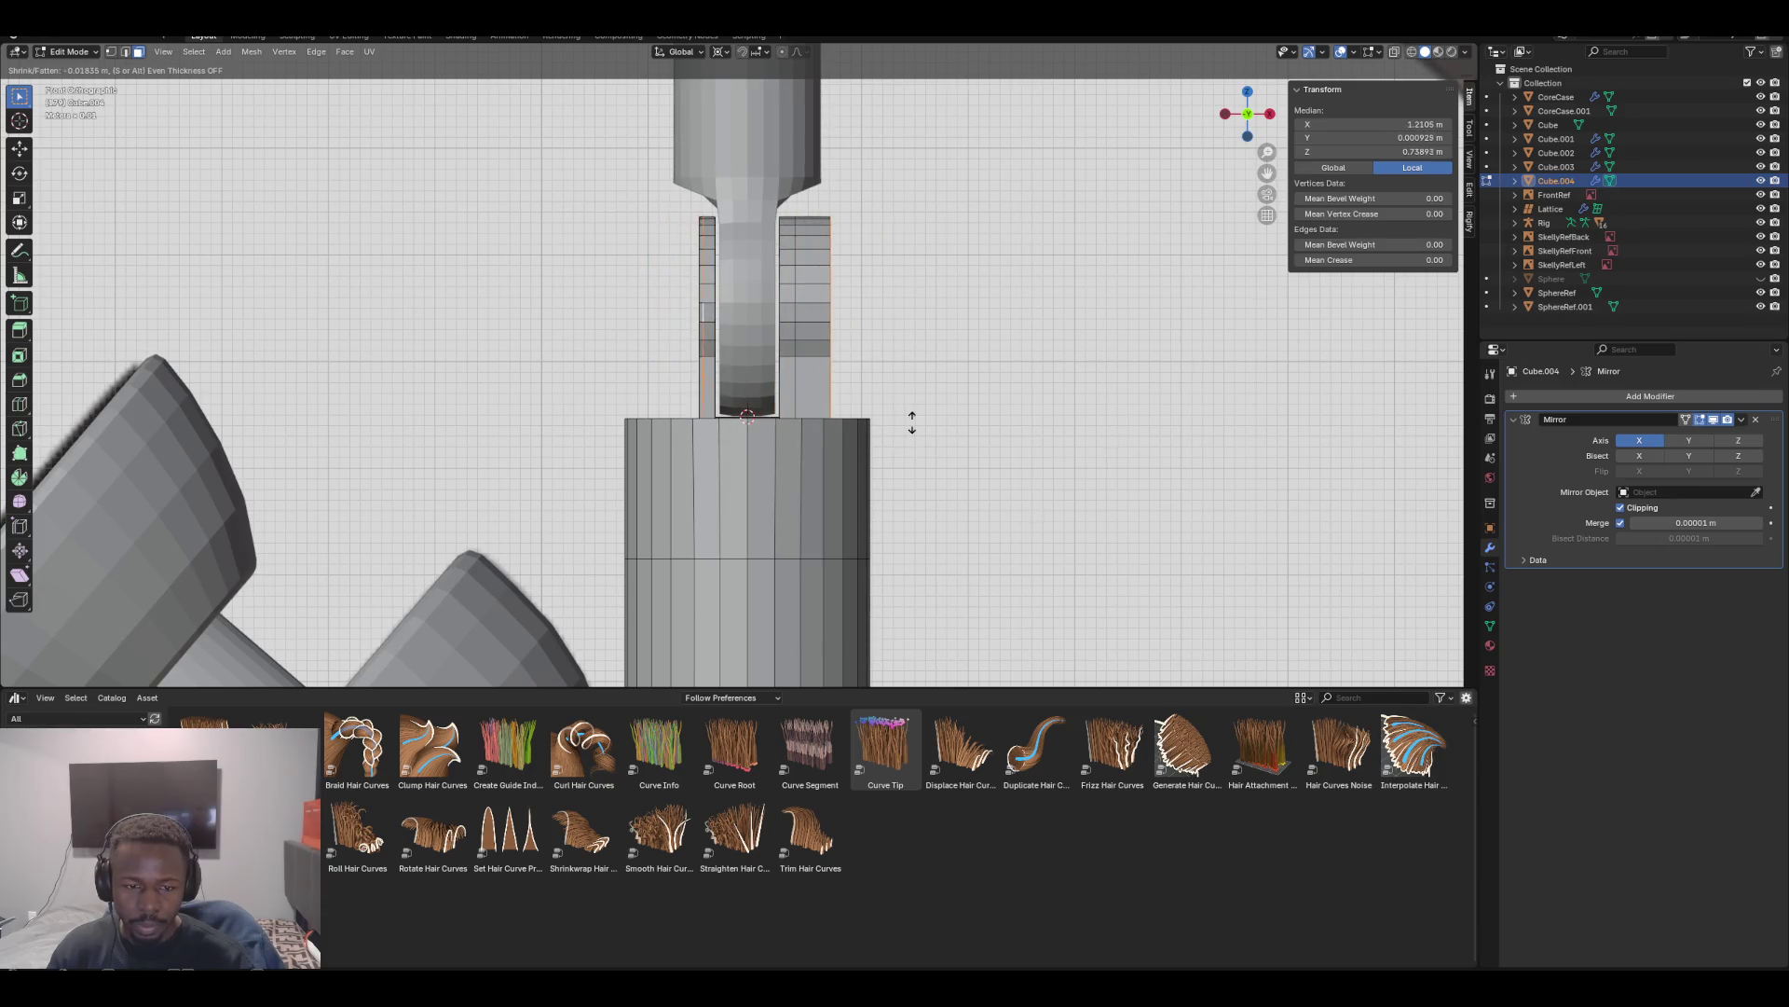
click(910, 407)
key(KP_5)
mouse_move(909, 406)
middle_down()
mouse_move(773, 373)
mouse_move(757, 331)
middle_up()
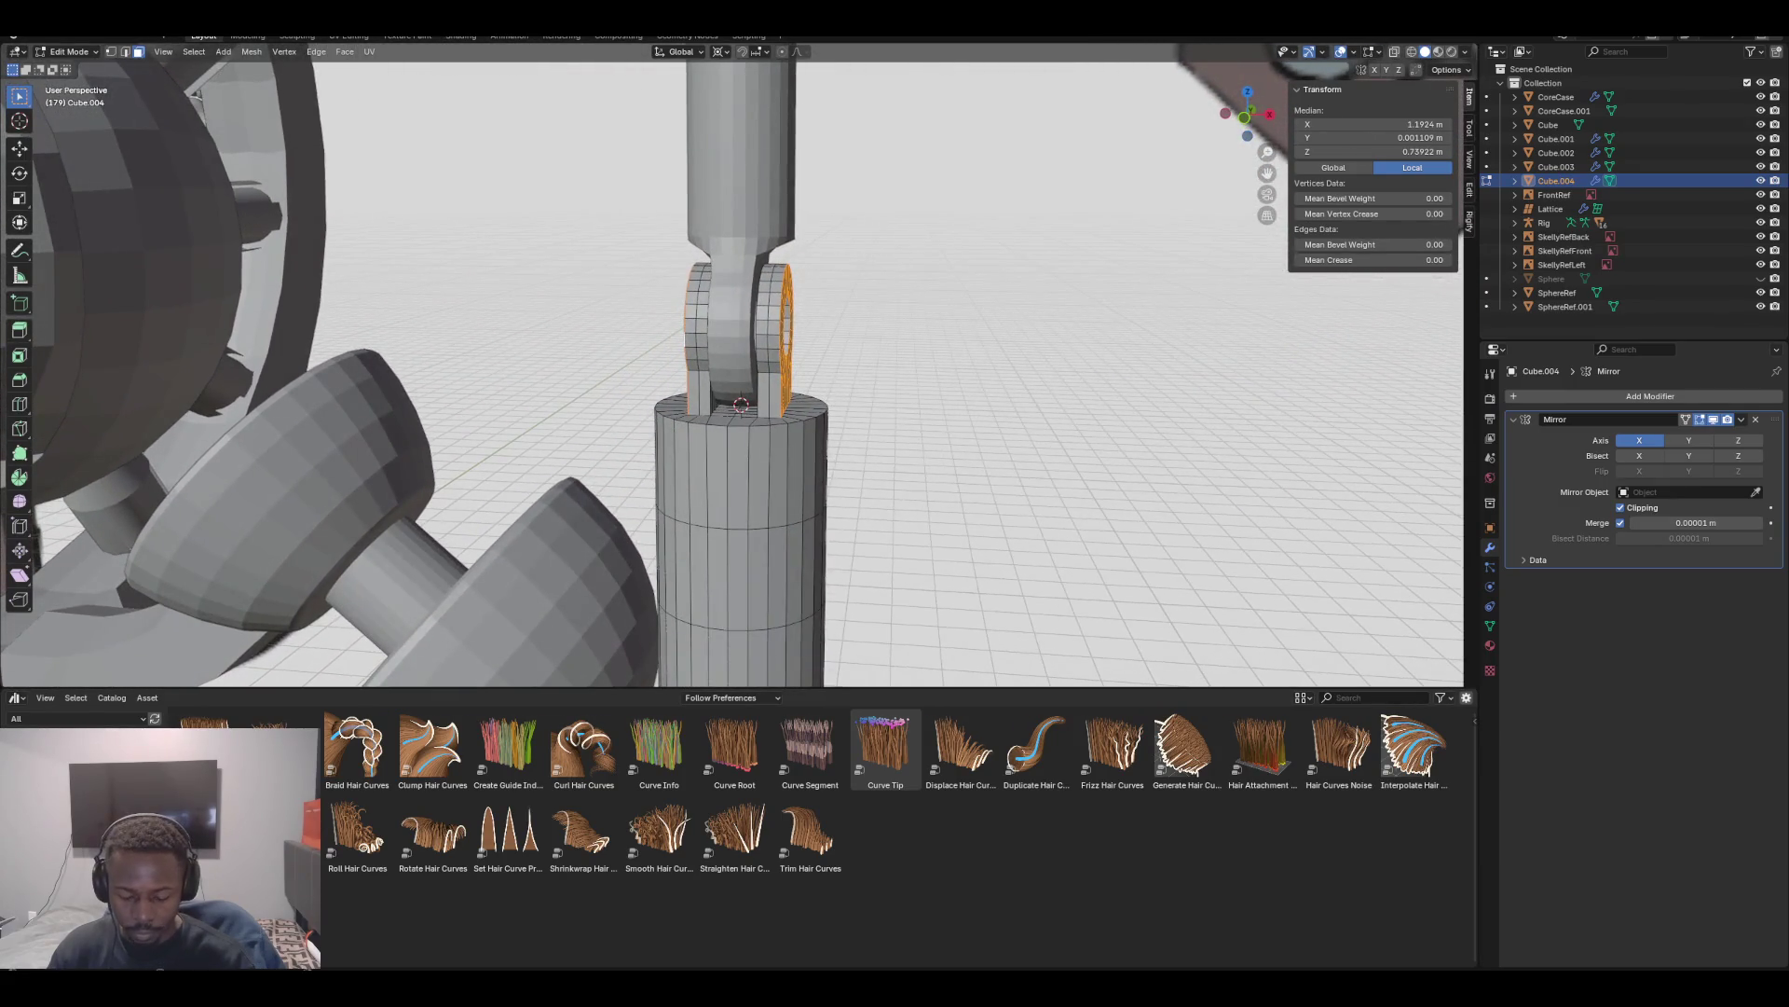
Scale the ring and stem 1.227 along X, then deselect everything
key(s)
key(x)
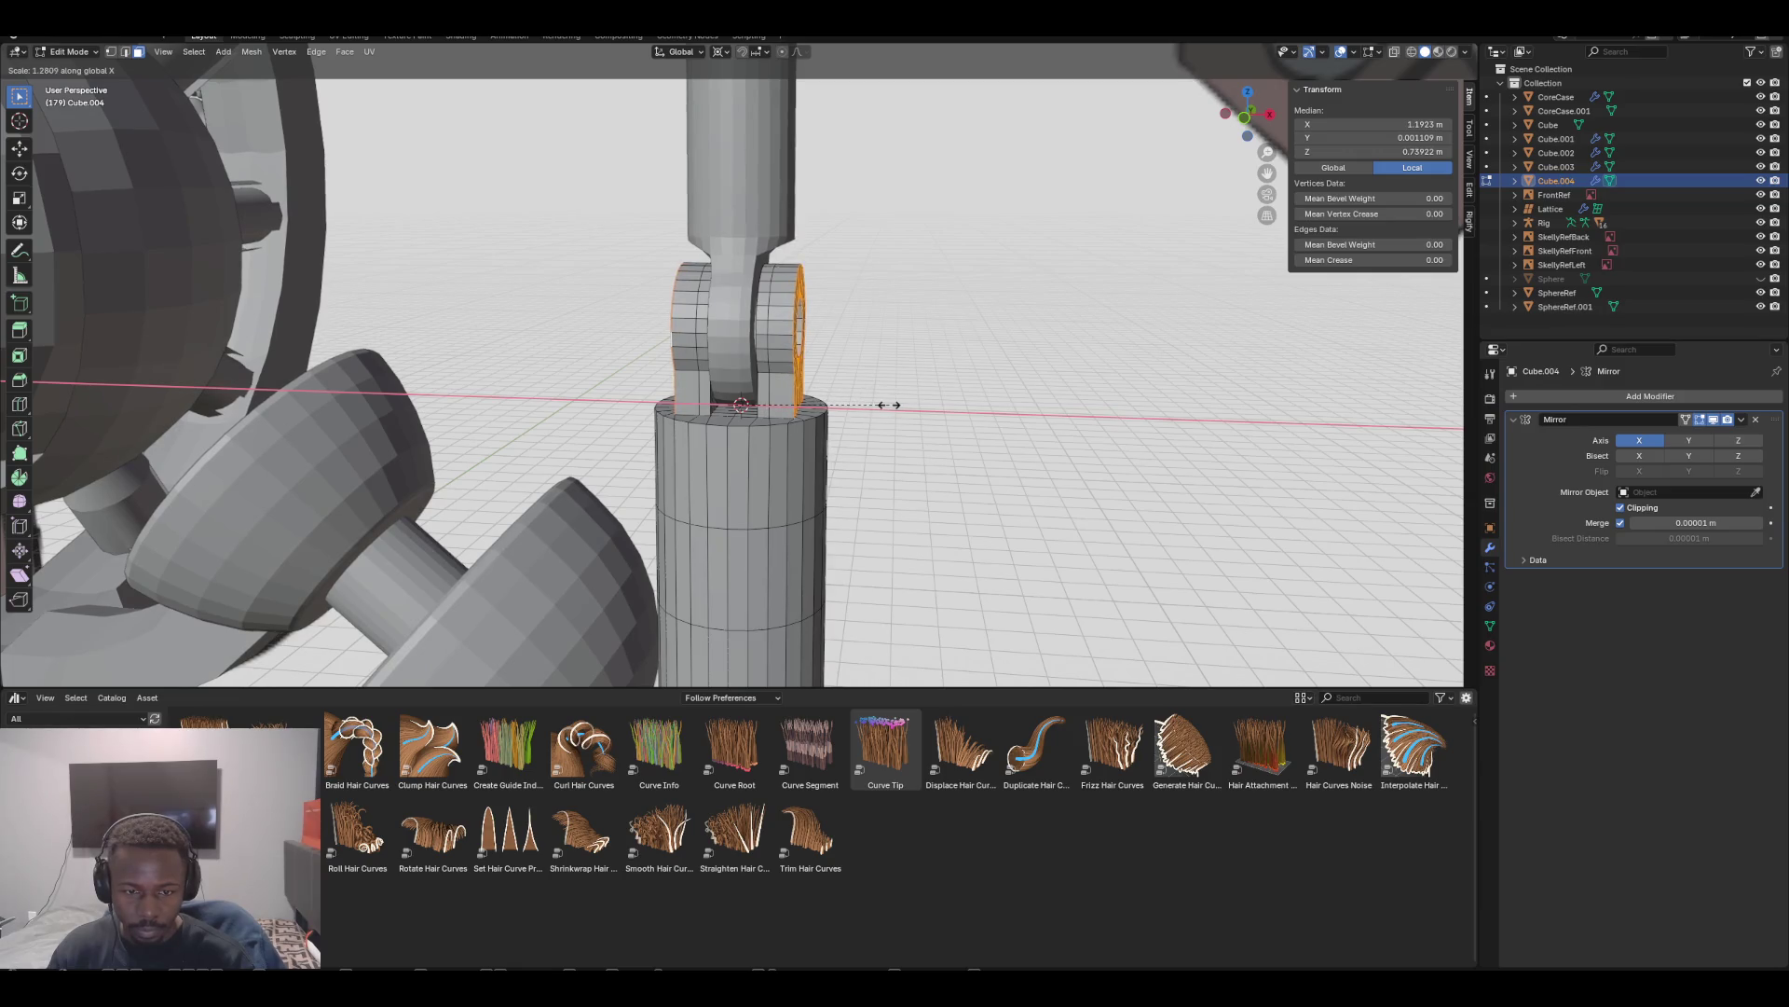
click(881, 405)
scroll(880, 405, down, 4)
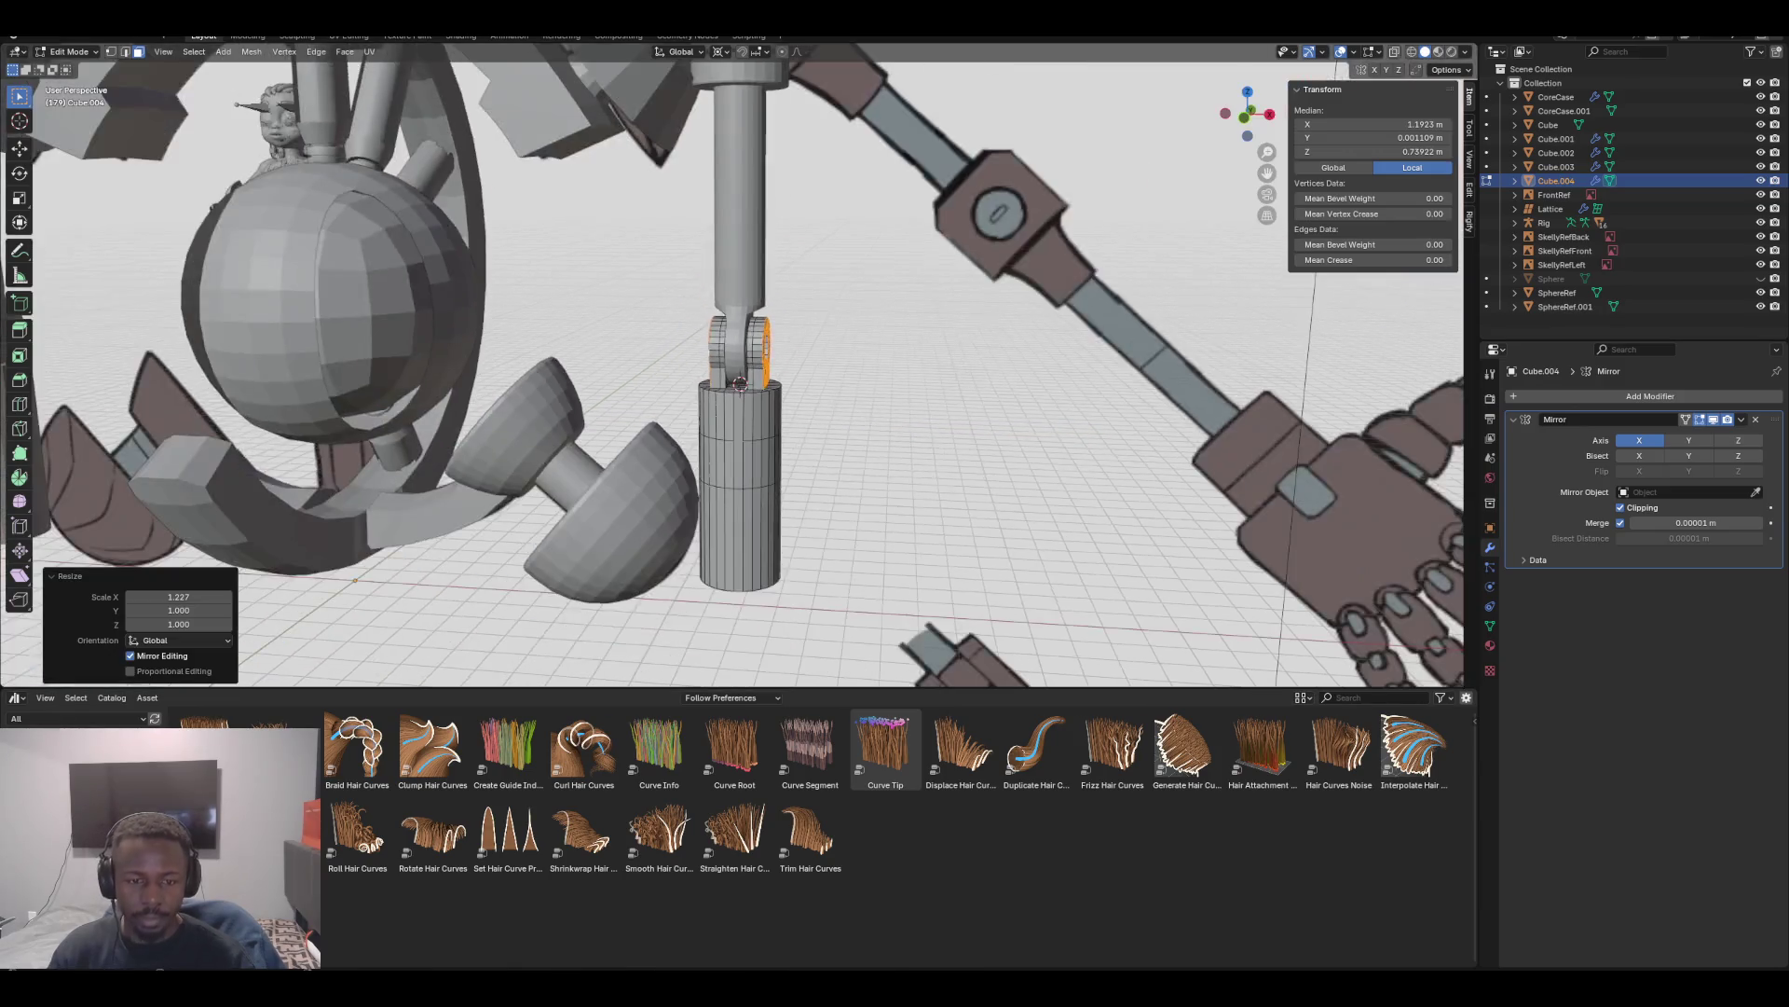
scroll(880, 405, down, 3)
mouse_move(880, 404)
middle_down()
mouse_move(838, 373)
mouse_move(867, 401)
mouse_move(839, 279)
mouse_move(951, 312)
mouse_move(839, 354)
mouse_move(932, 326)
middle_up()
key(KP_Decimal)
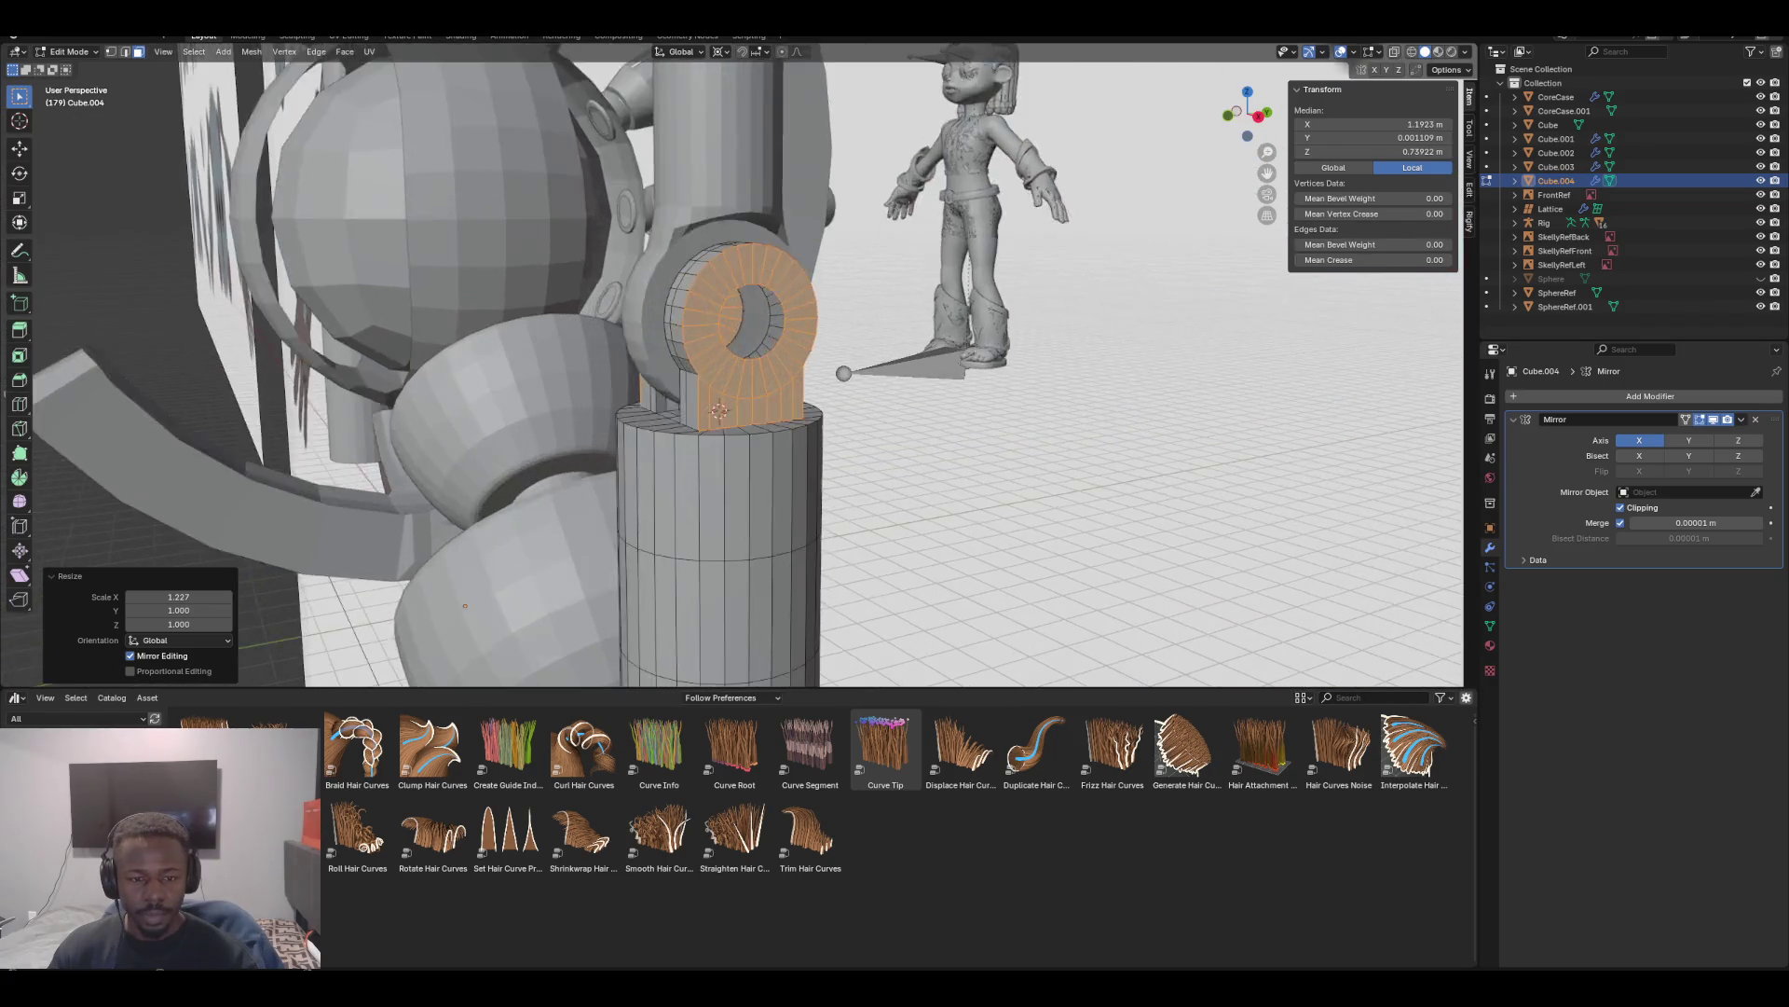
scroll(746, 373, up, 2)
key(alt+a)
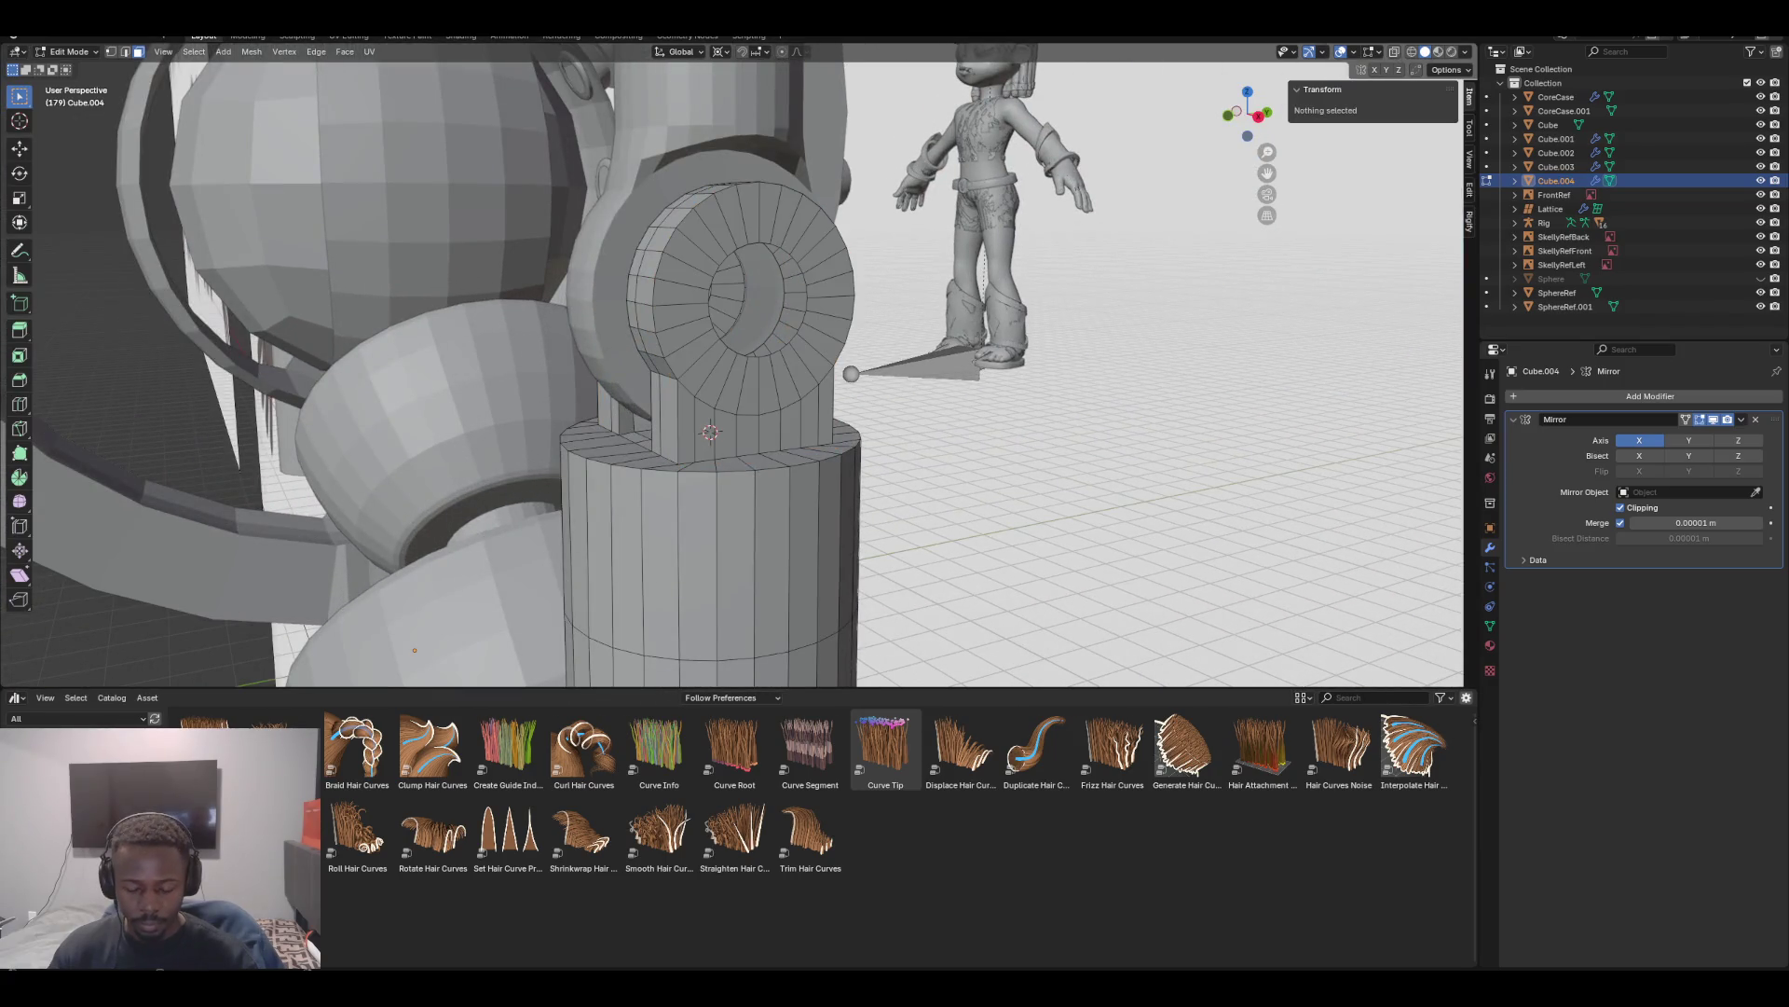
middle_drag(745, 280, 769, 229)
Select the hole's inner edge loop and trial a grid fill, then undo it
click(769, 229)
key(2)
alt+click(746, 262)
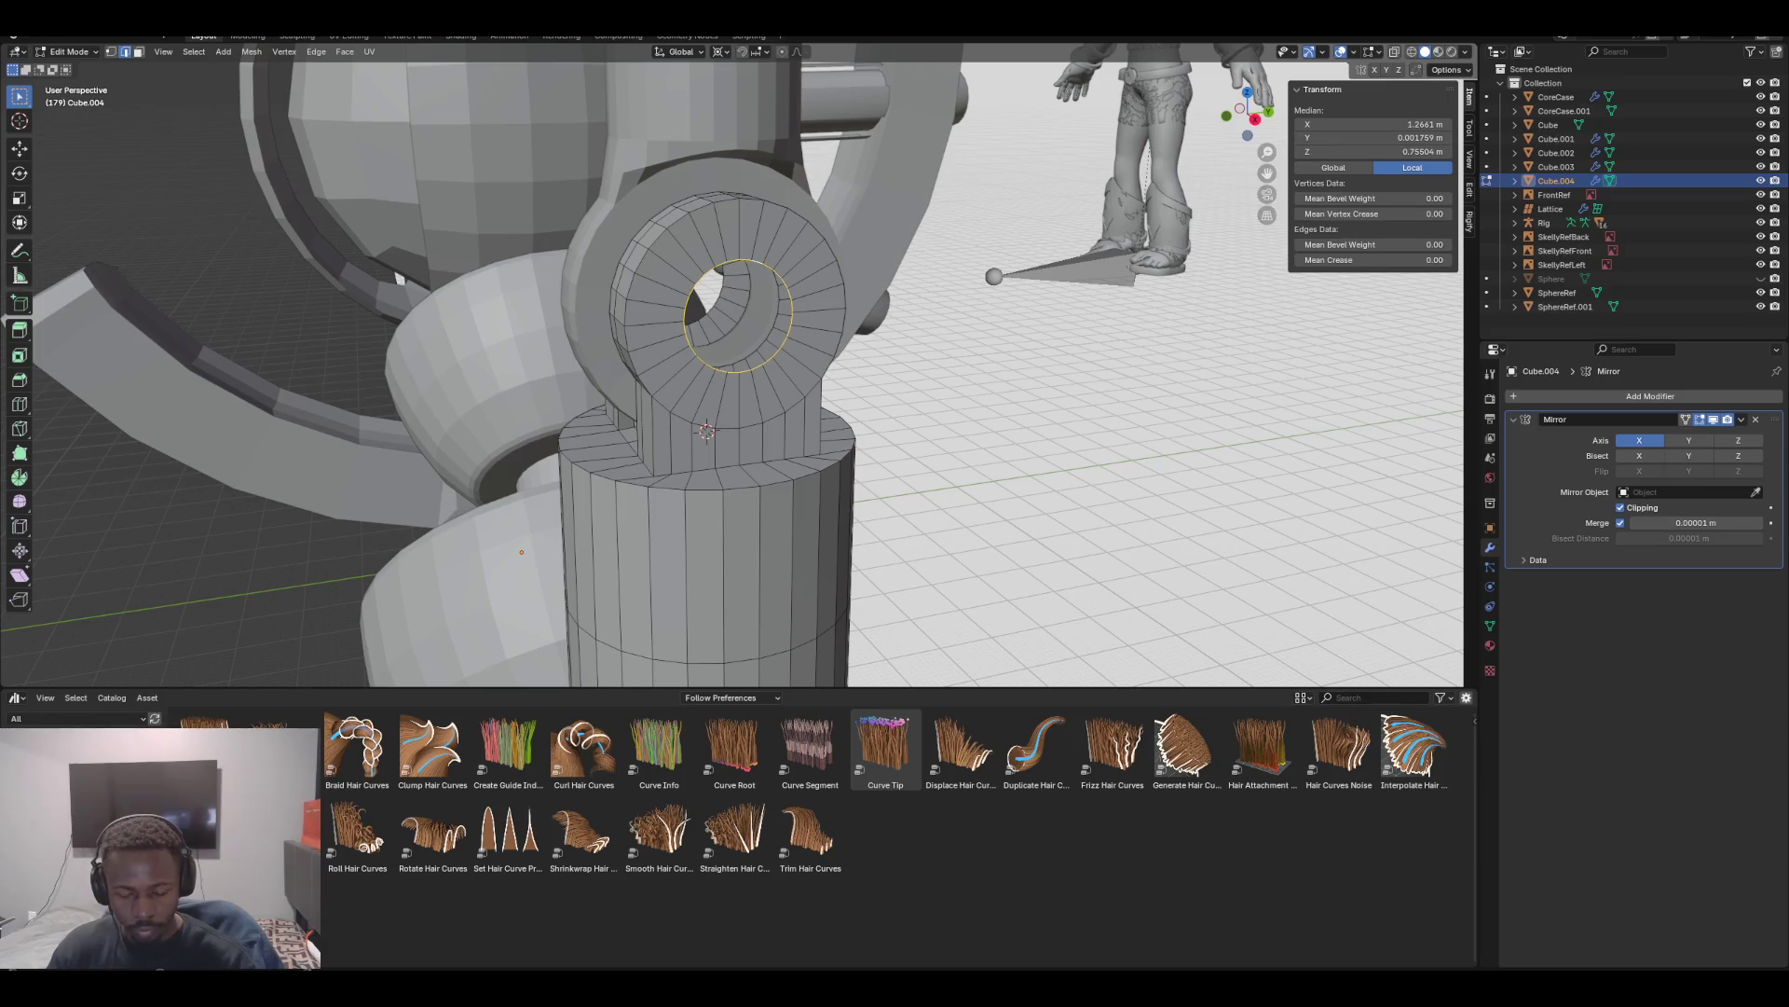
click(1165, 396)
mouse_move(1165, 396)
middle_down()
mouse_move(1044, 363)
mouse_move(988, 396)
mouse_move(625, 412)
middle_up()
key(ctrl+z)
Select the front hole's inner edge loop and set the pivot to Individual Origins
alt+click(657, 299)
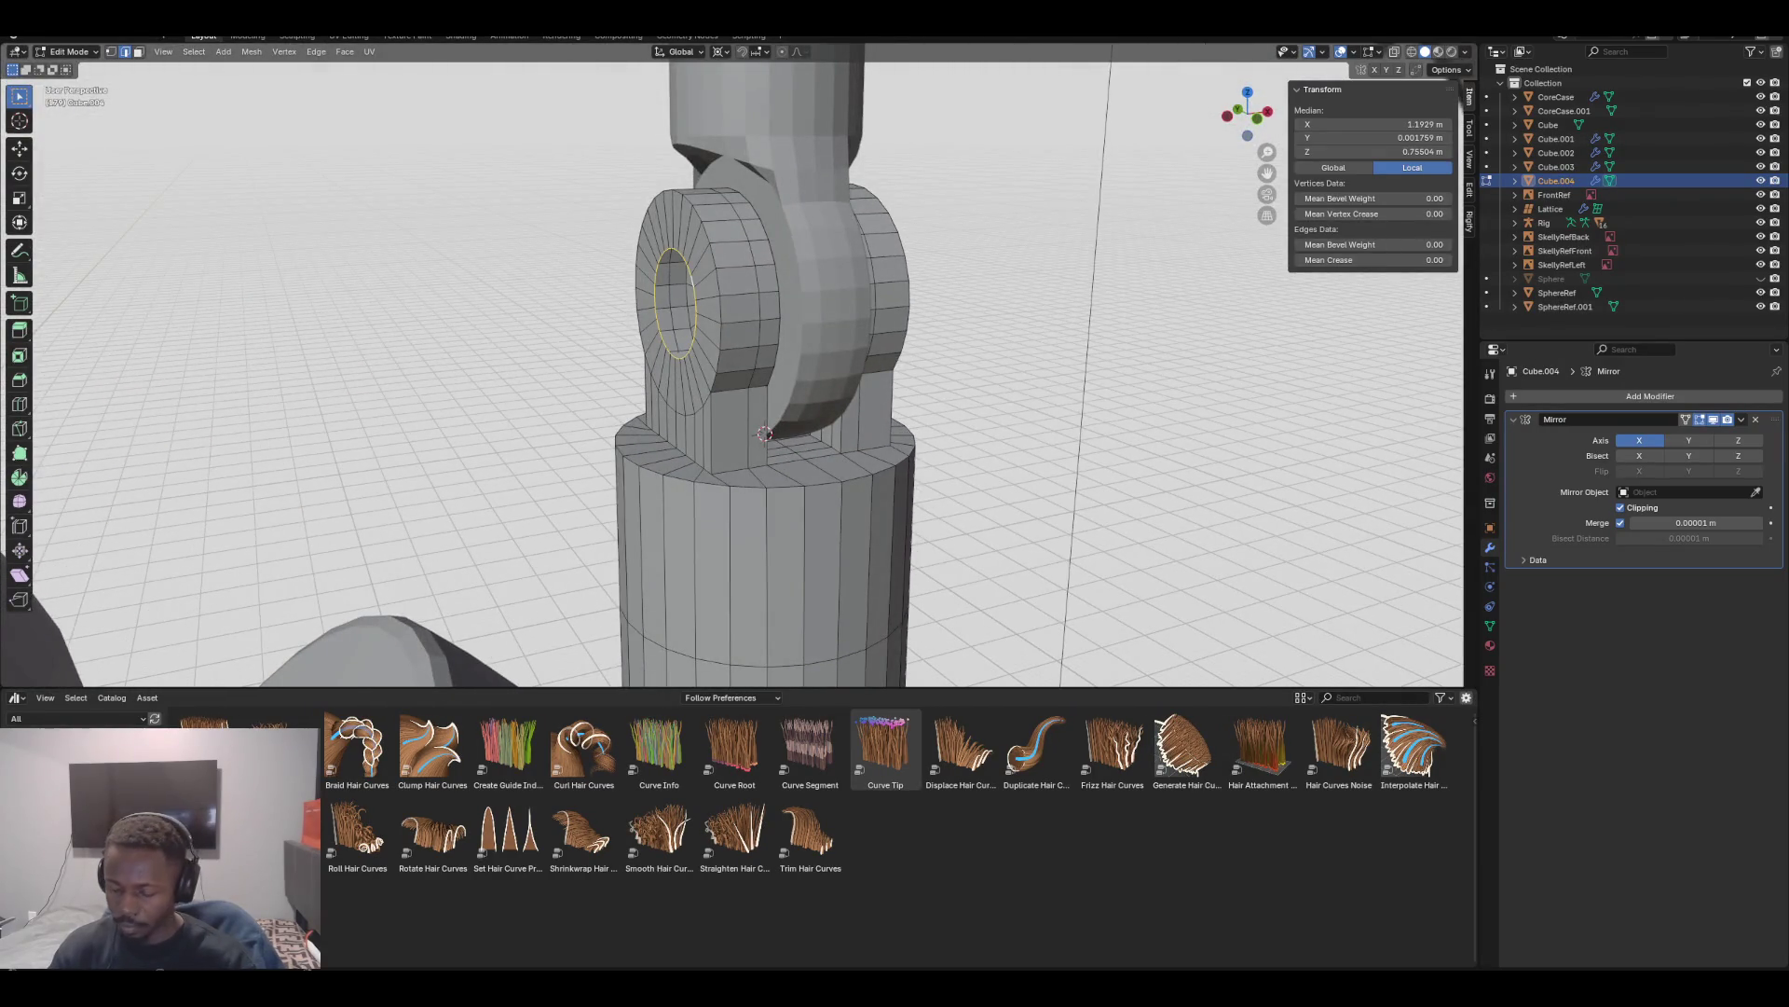
key(KP_1)
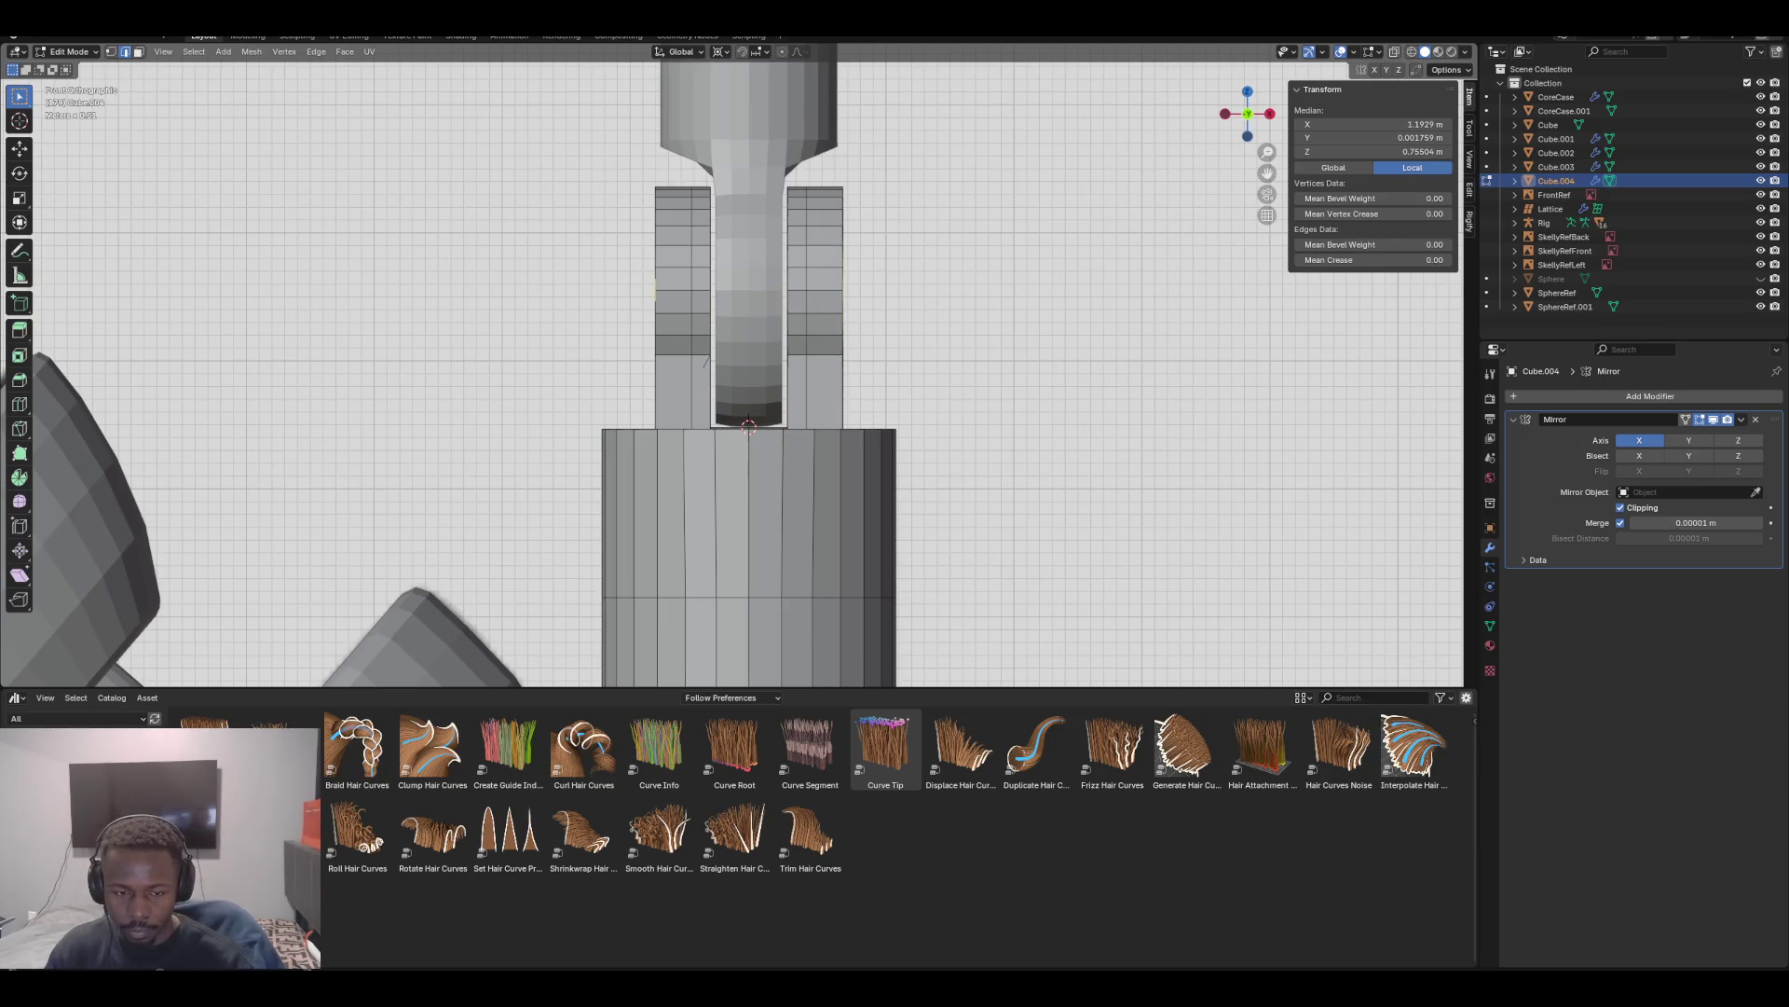
key(g)
key(x)
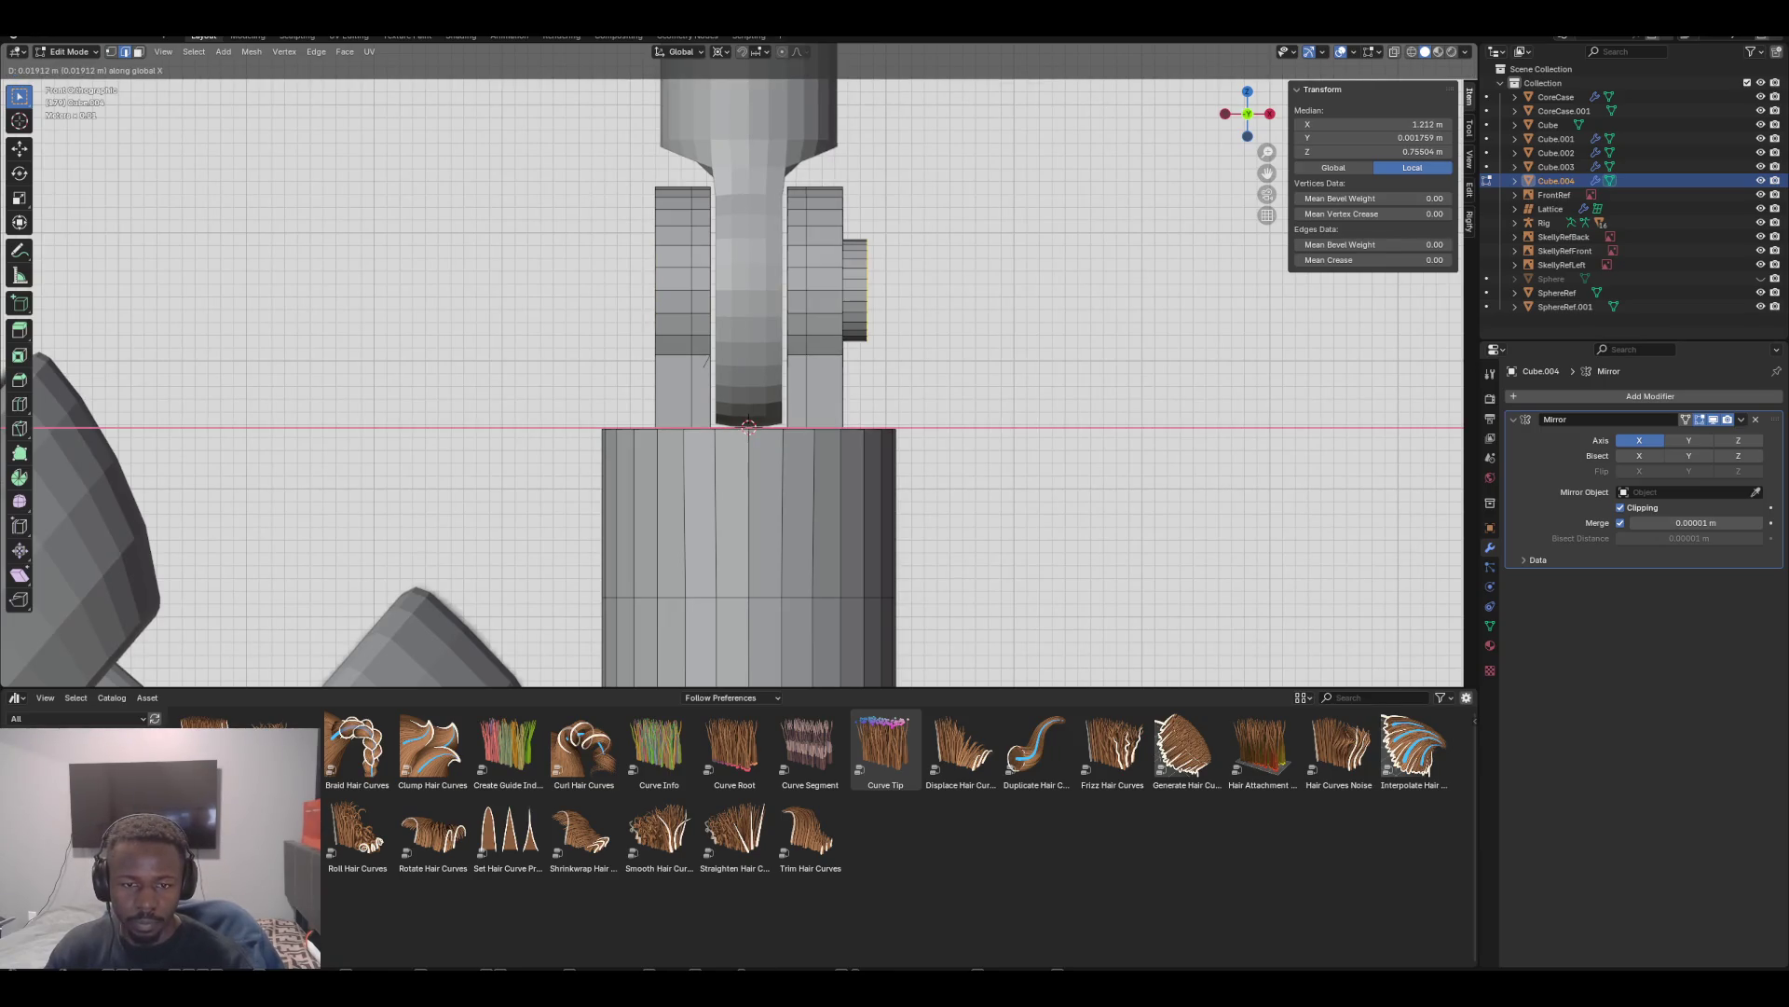
right_click(748, 427)
key(ctrl+z)
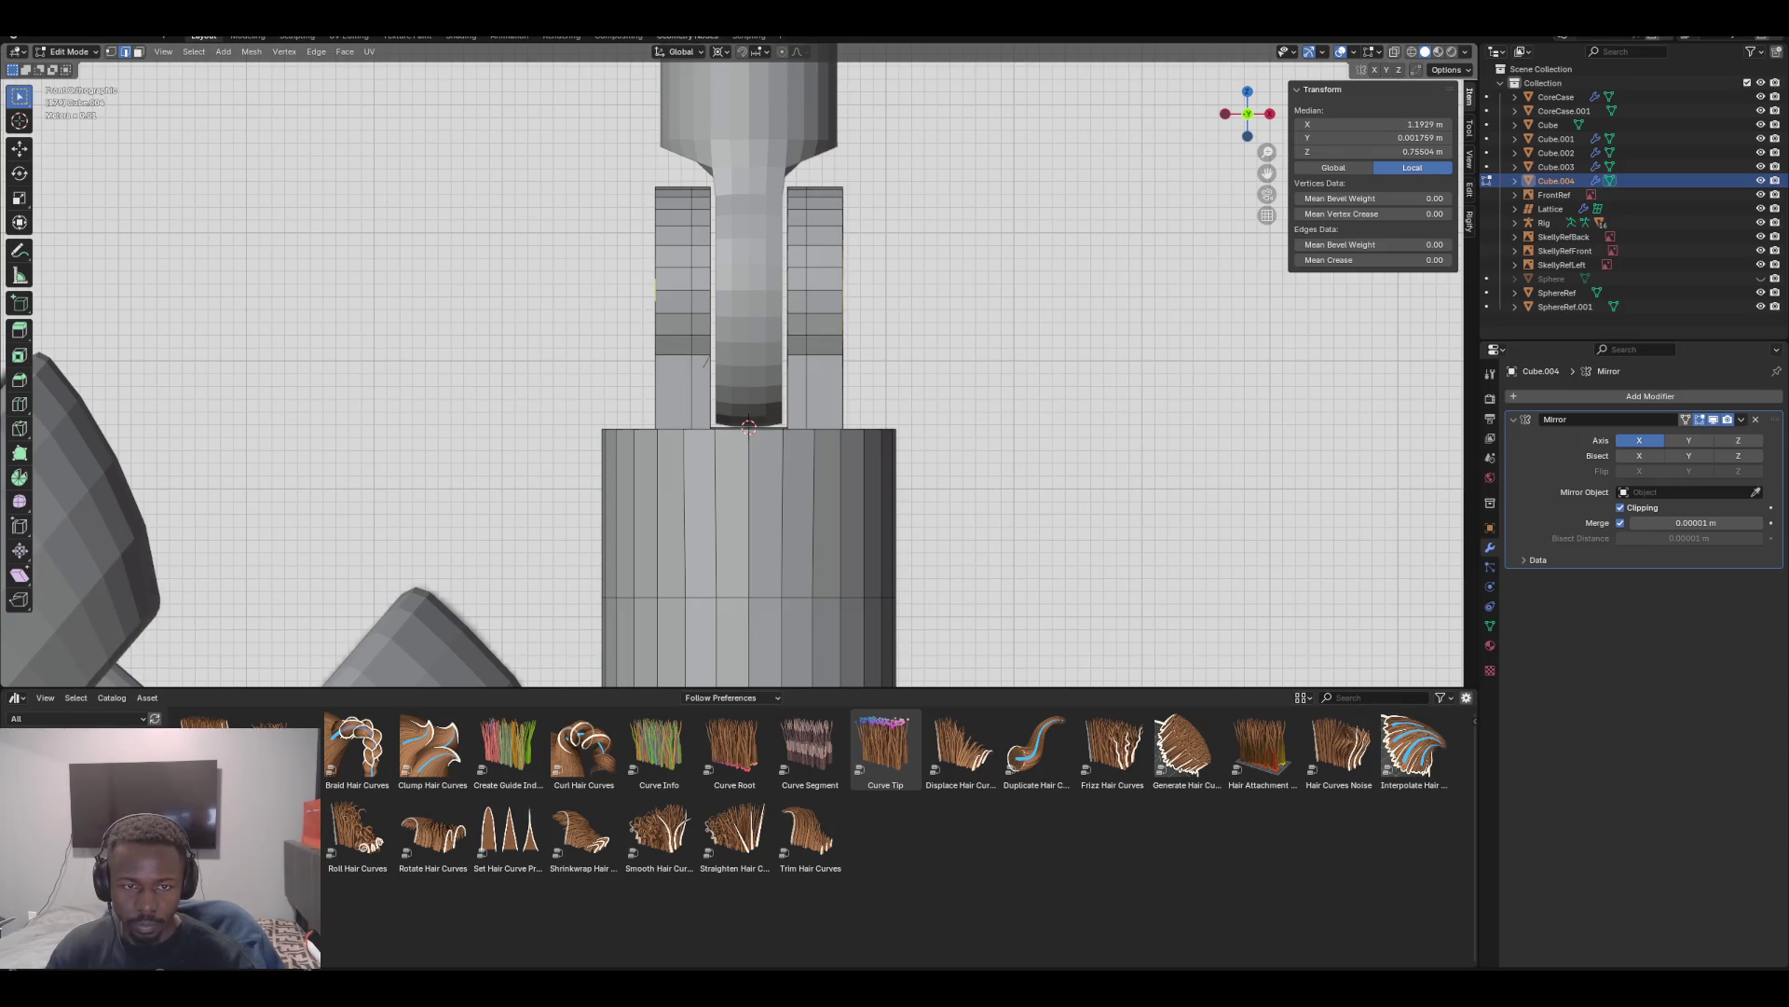
click(720, 51)
click(755, 117)
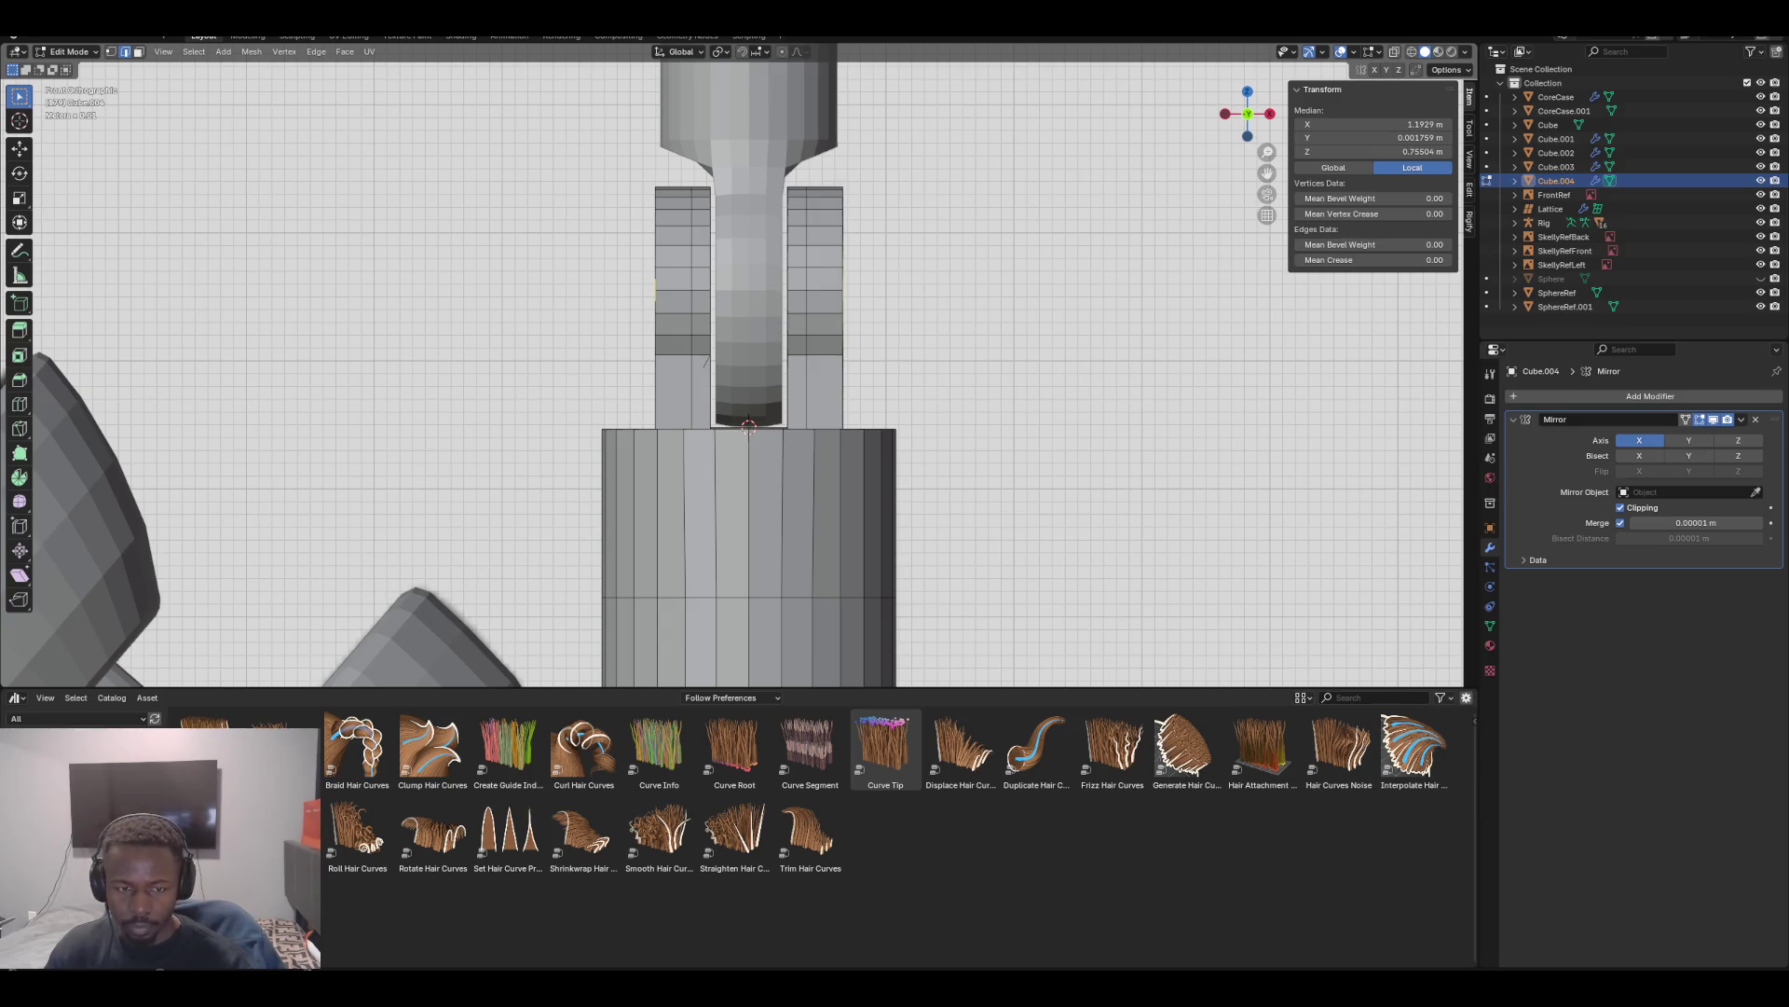
Extrude the hole's edge loops and scale them 1.273 along X into a sleeve
key(KP_5)
key(g)
key(x)
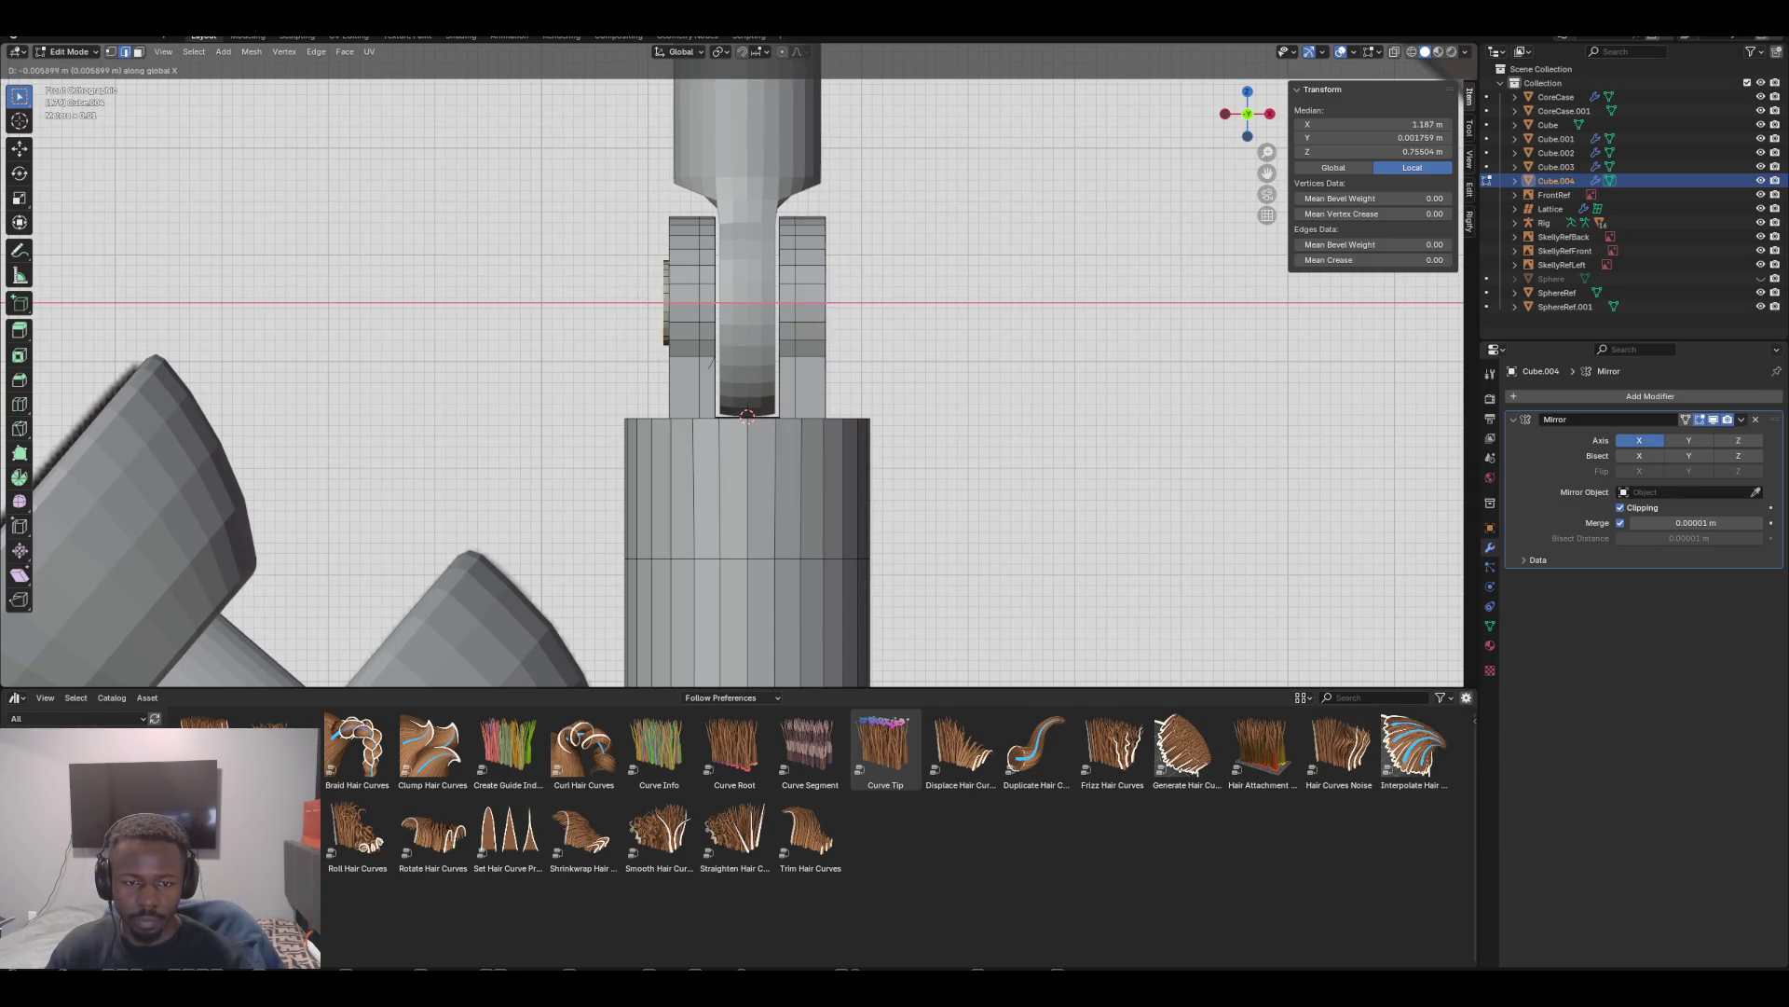
key(Escape)
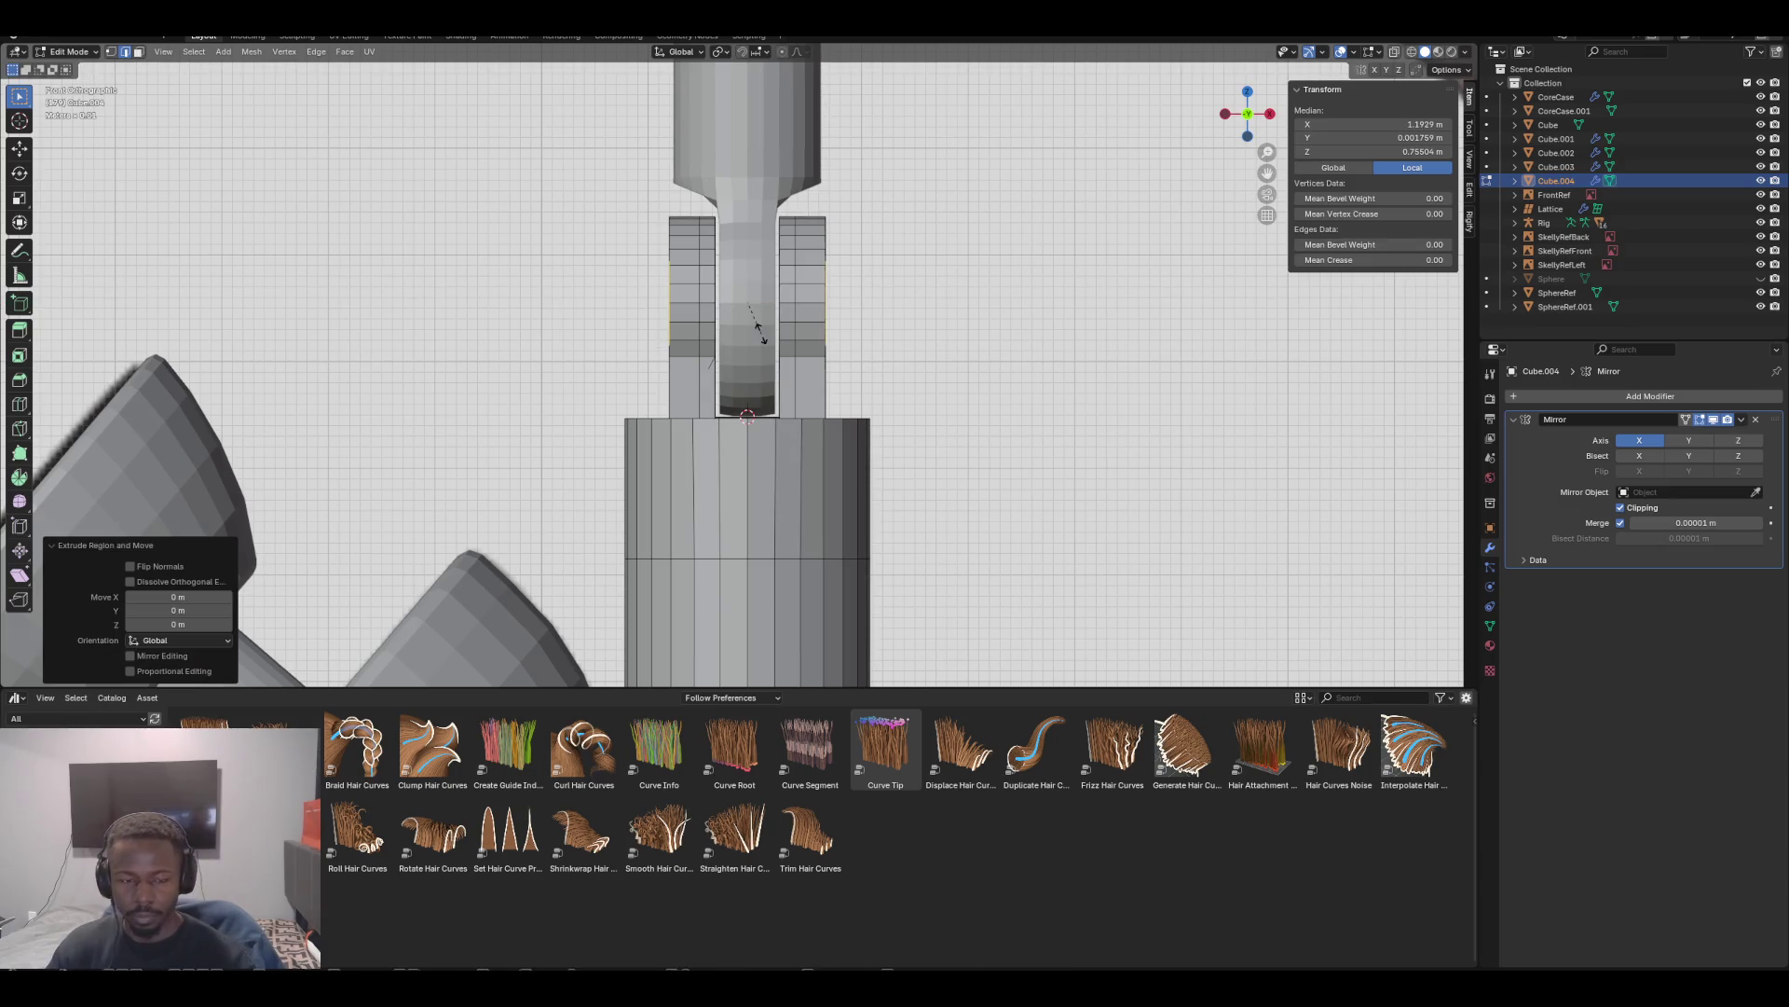
key(s)
key(x)
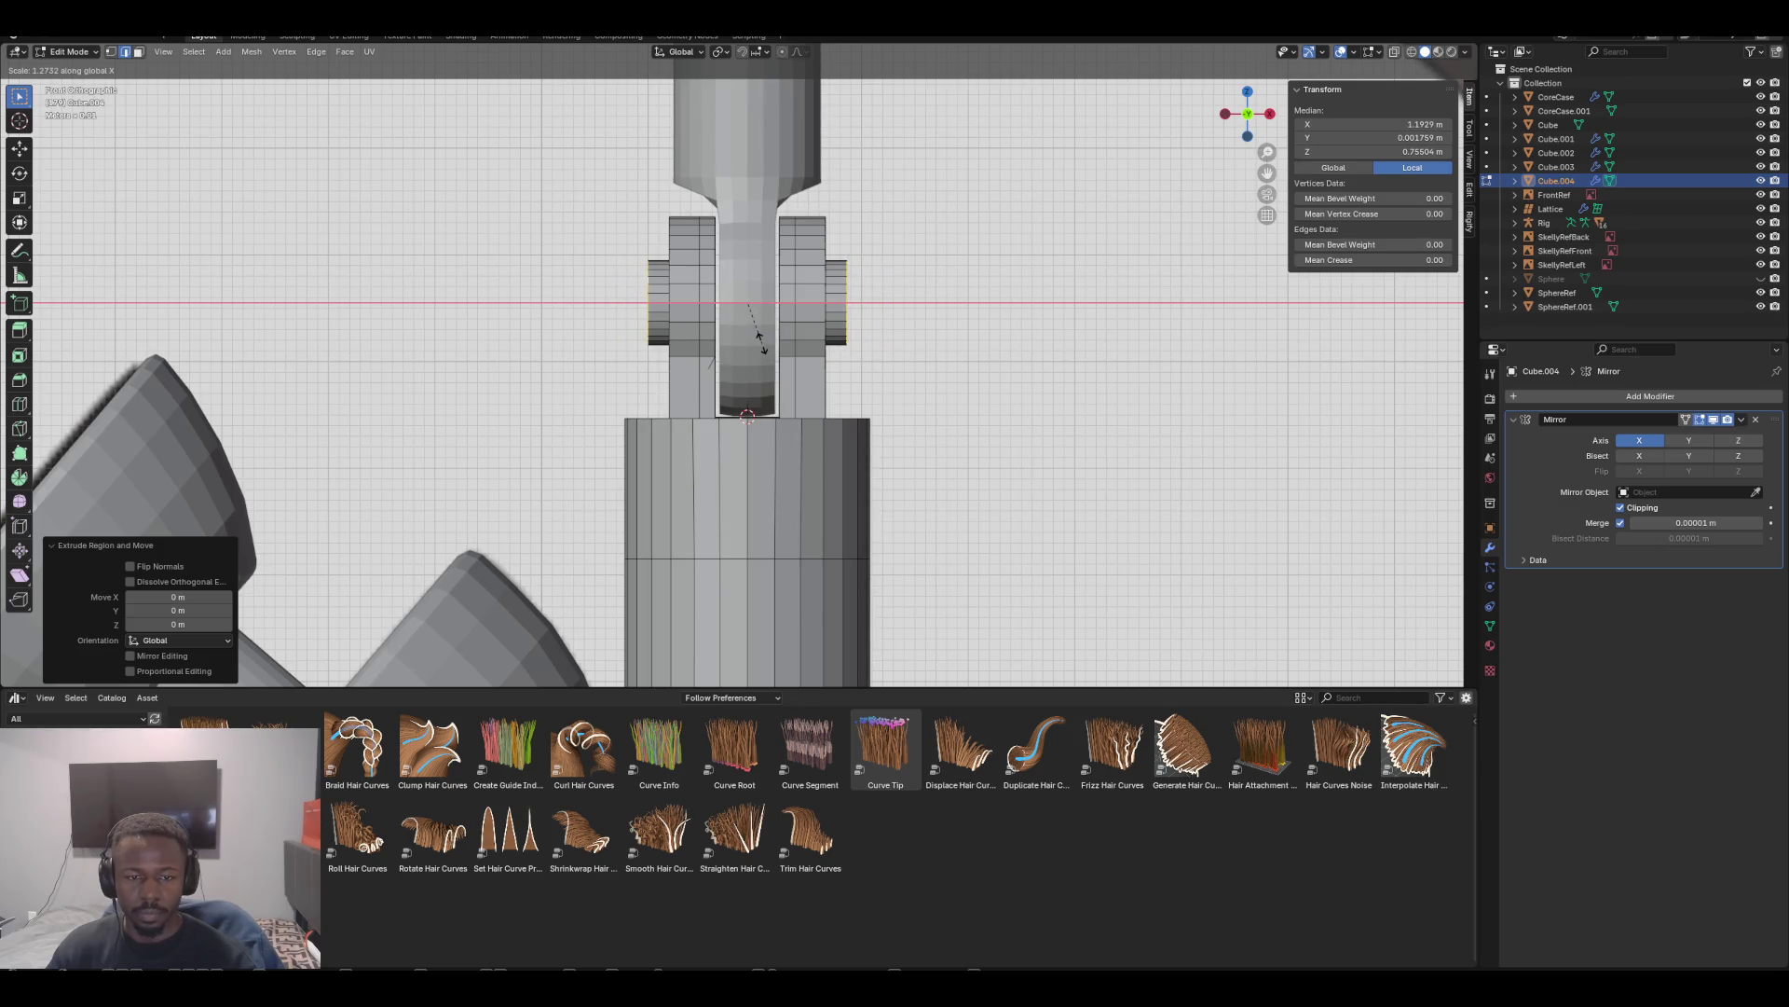
click(760, 340)
Select edges at the top and bottom of the hole opening
middle_drag(760, 340, 690, 419)
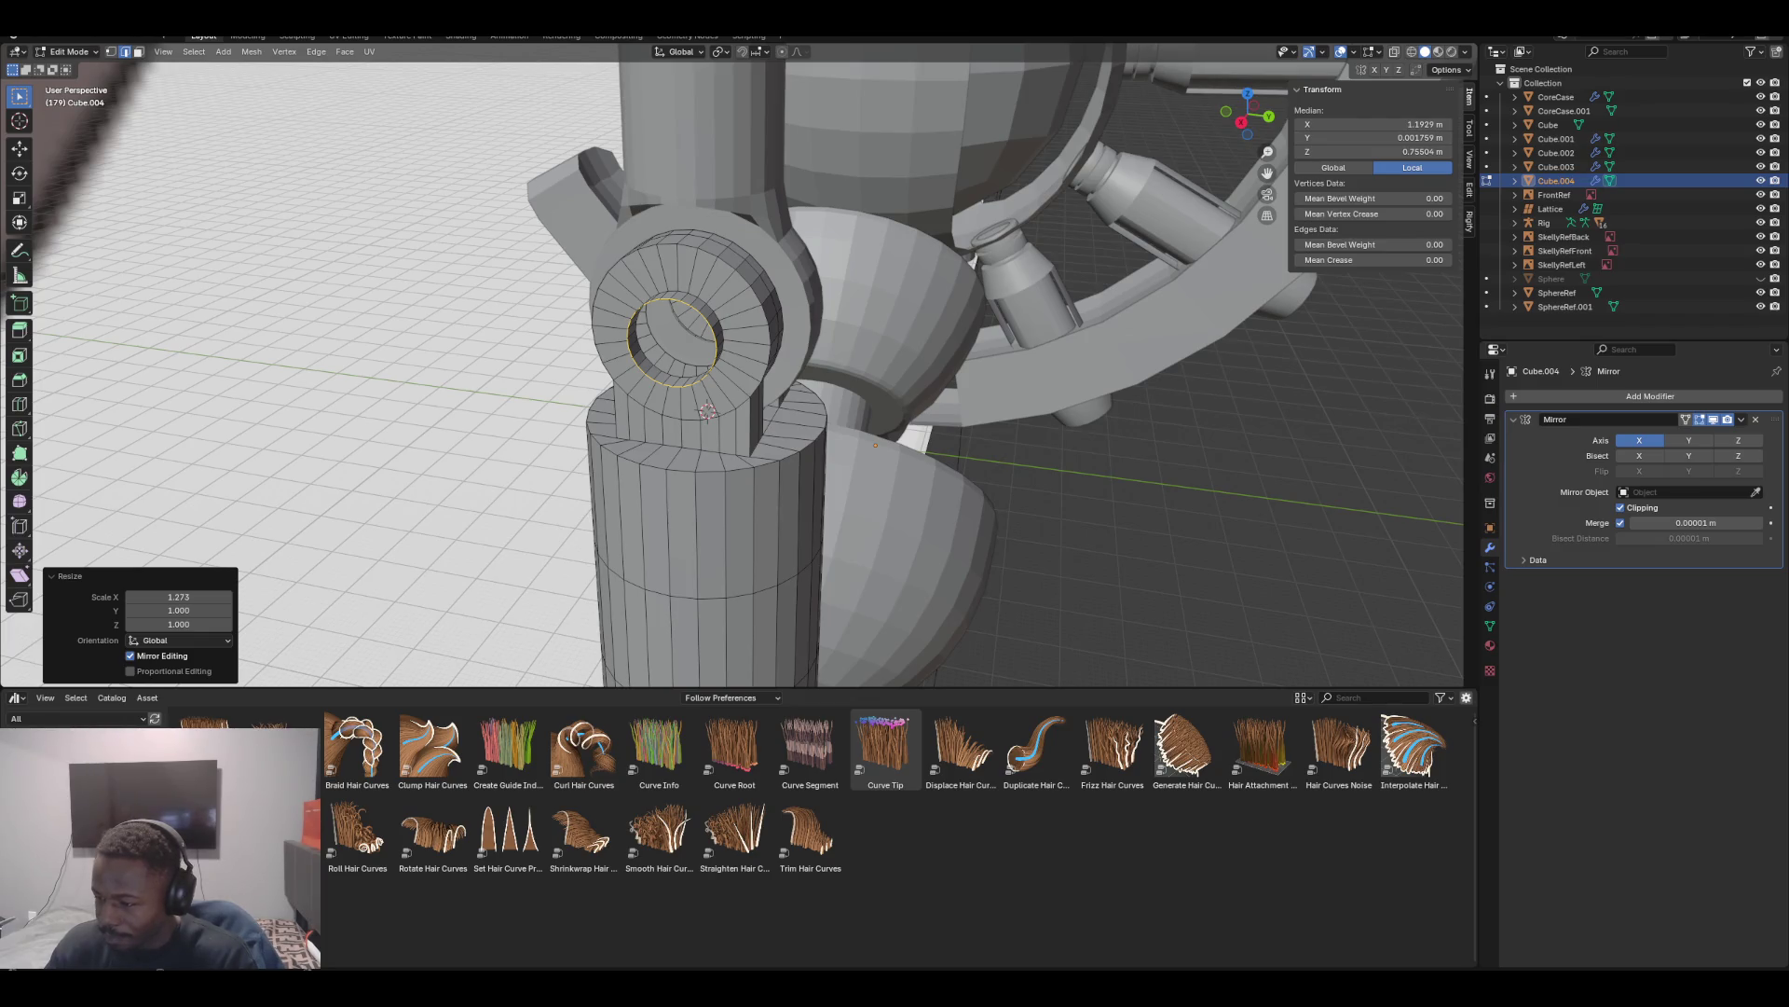
middle_drag(708, 410, 606, 359)
click(736, 341)
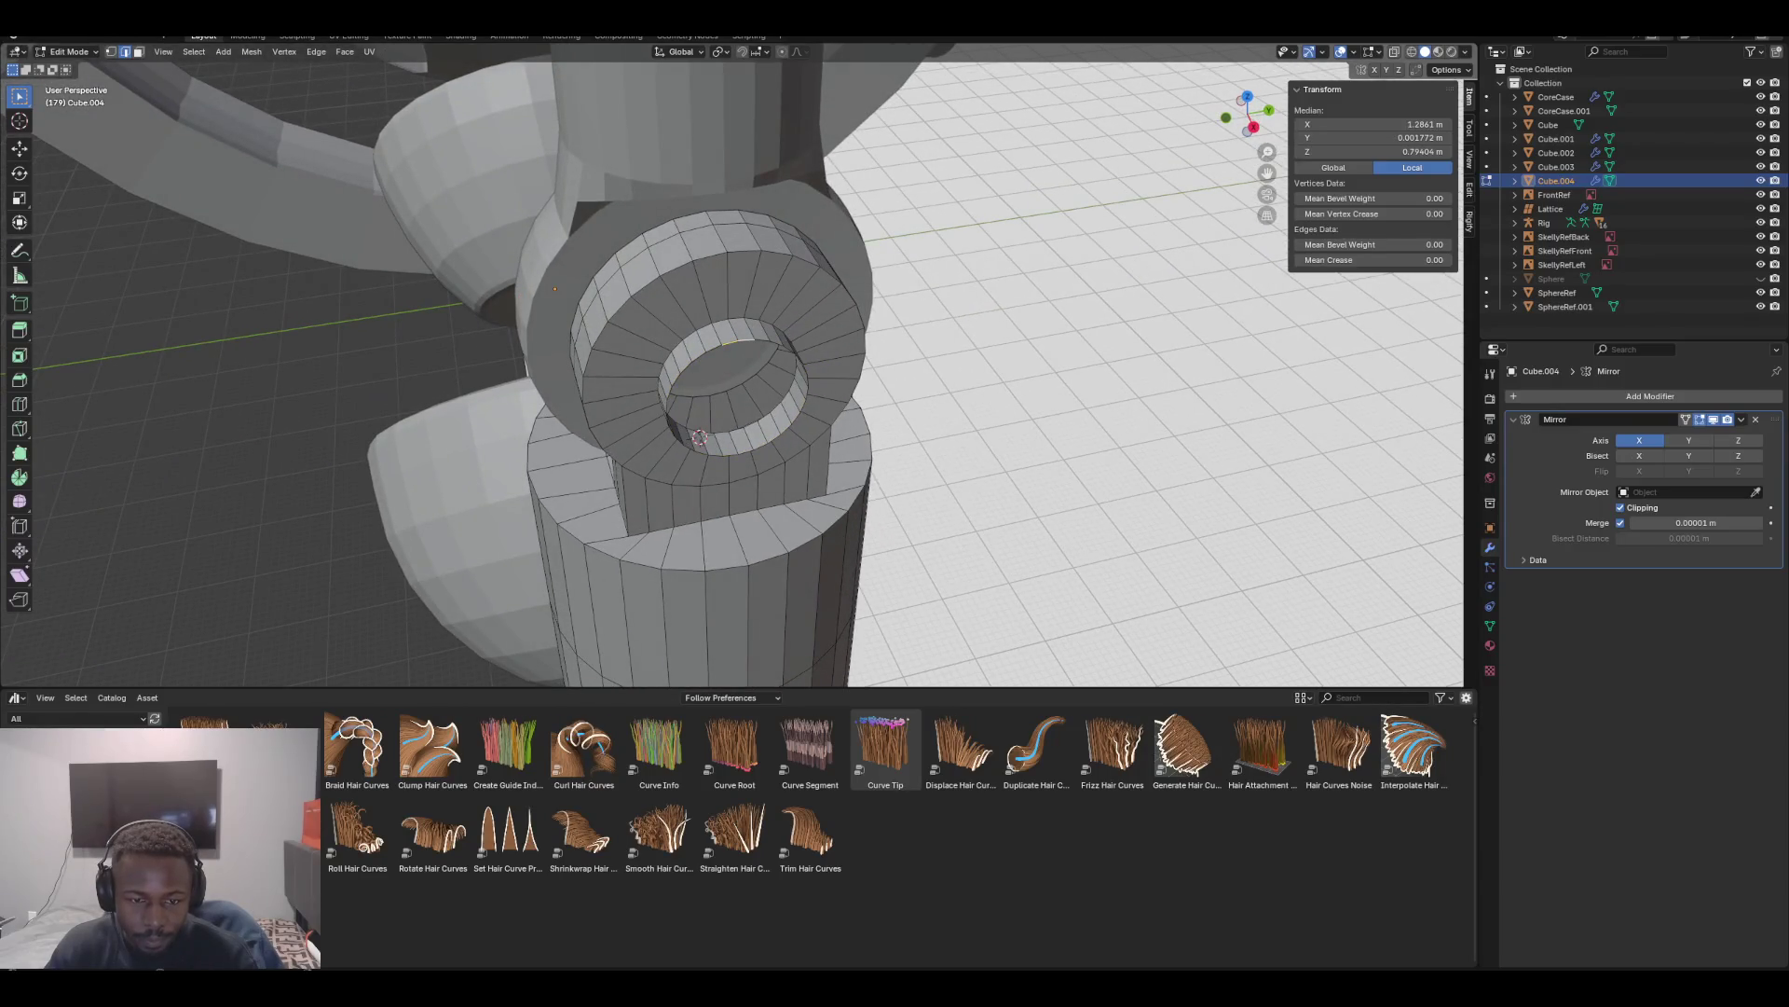
shift+click(731, 455)
Try Bridge Edge Loops on the two selected inner edges, inspect it, then undo it
key(F3)
key(Down)
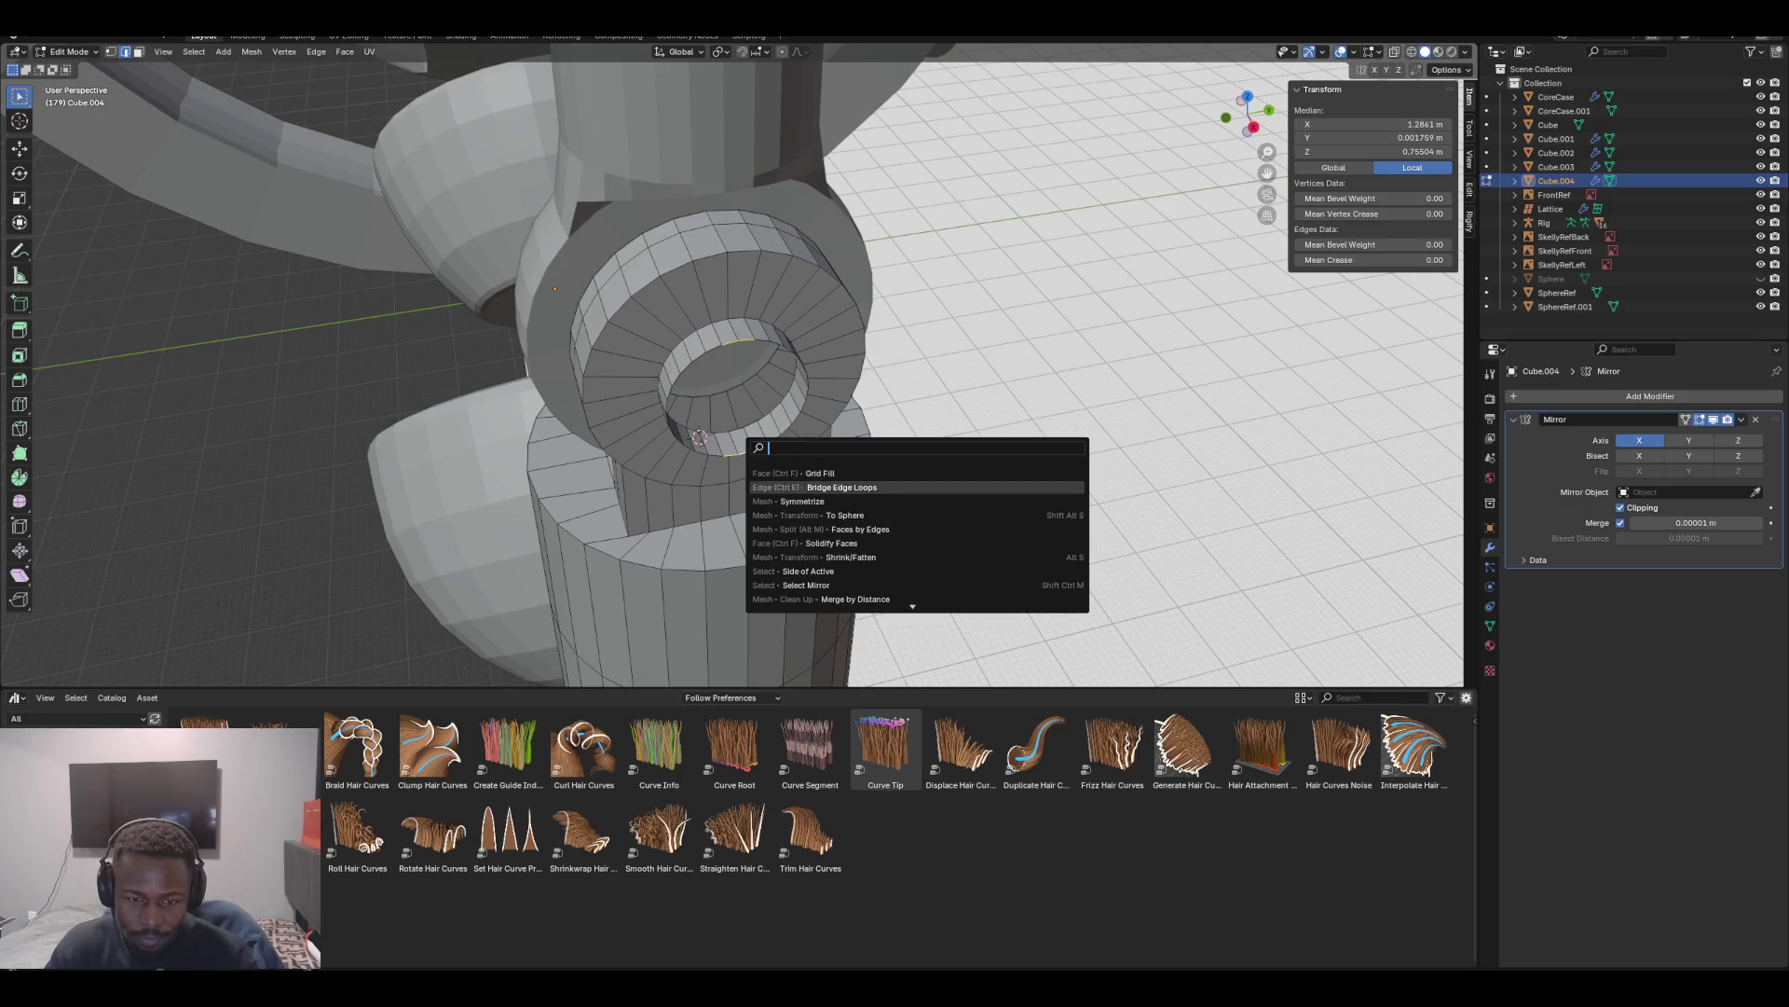
key(Return)
key(KP_3)
middle_drag(729, 460, 792, 597)
mouse_move(1398, 391)
middle_down()
mouse_move(1440, 390)
mouse_move(1423, 316)
middle_up()
key(ctrl+z)
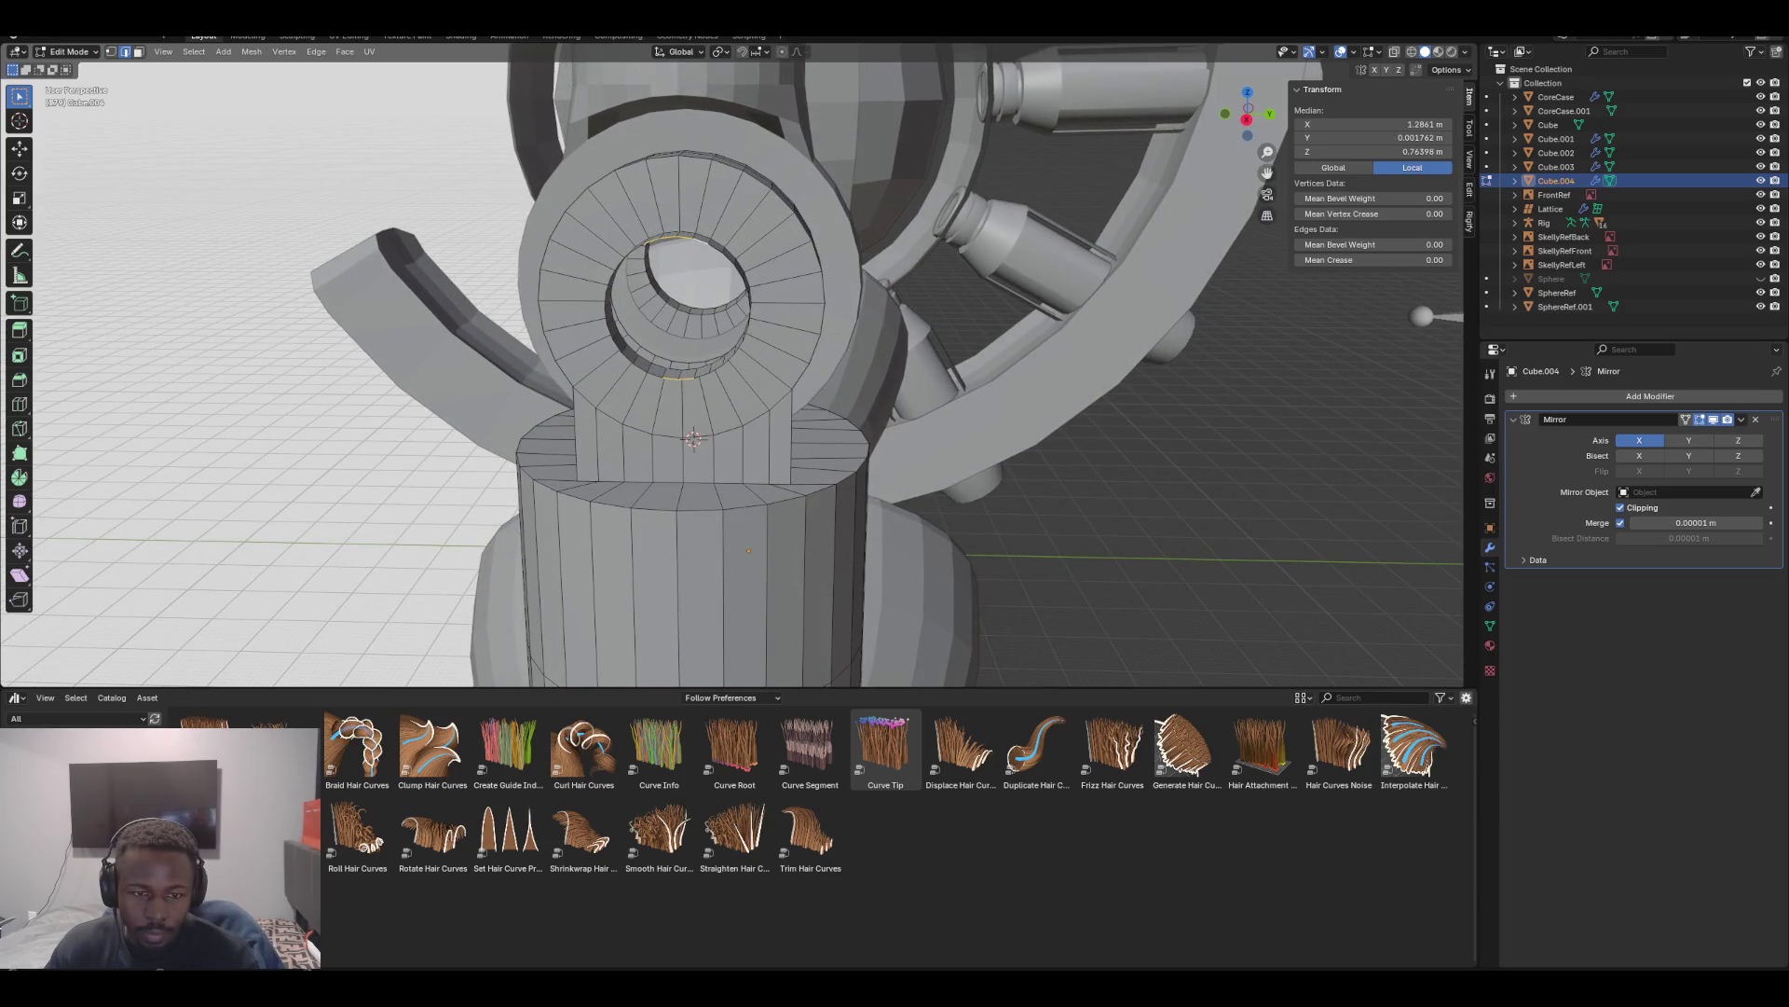
Bridge the ring's opening with a vertical strip of faces and inspect the result
key(F3)
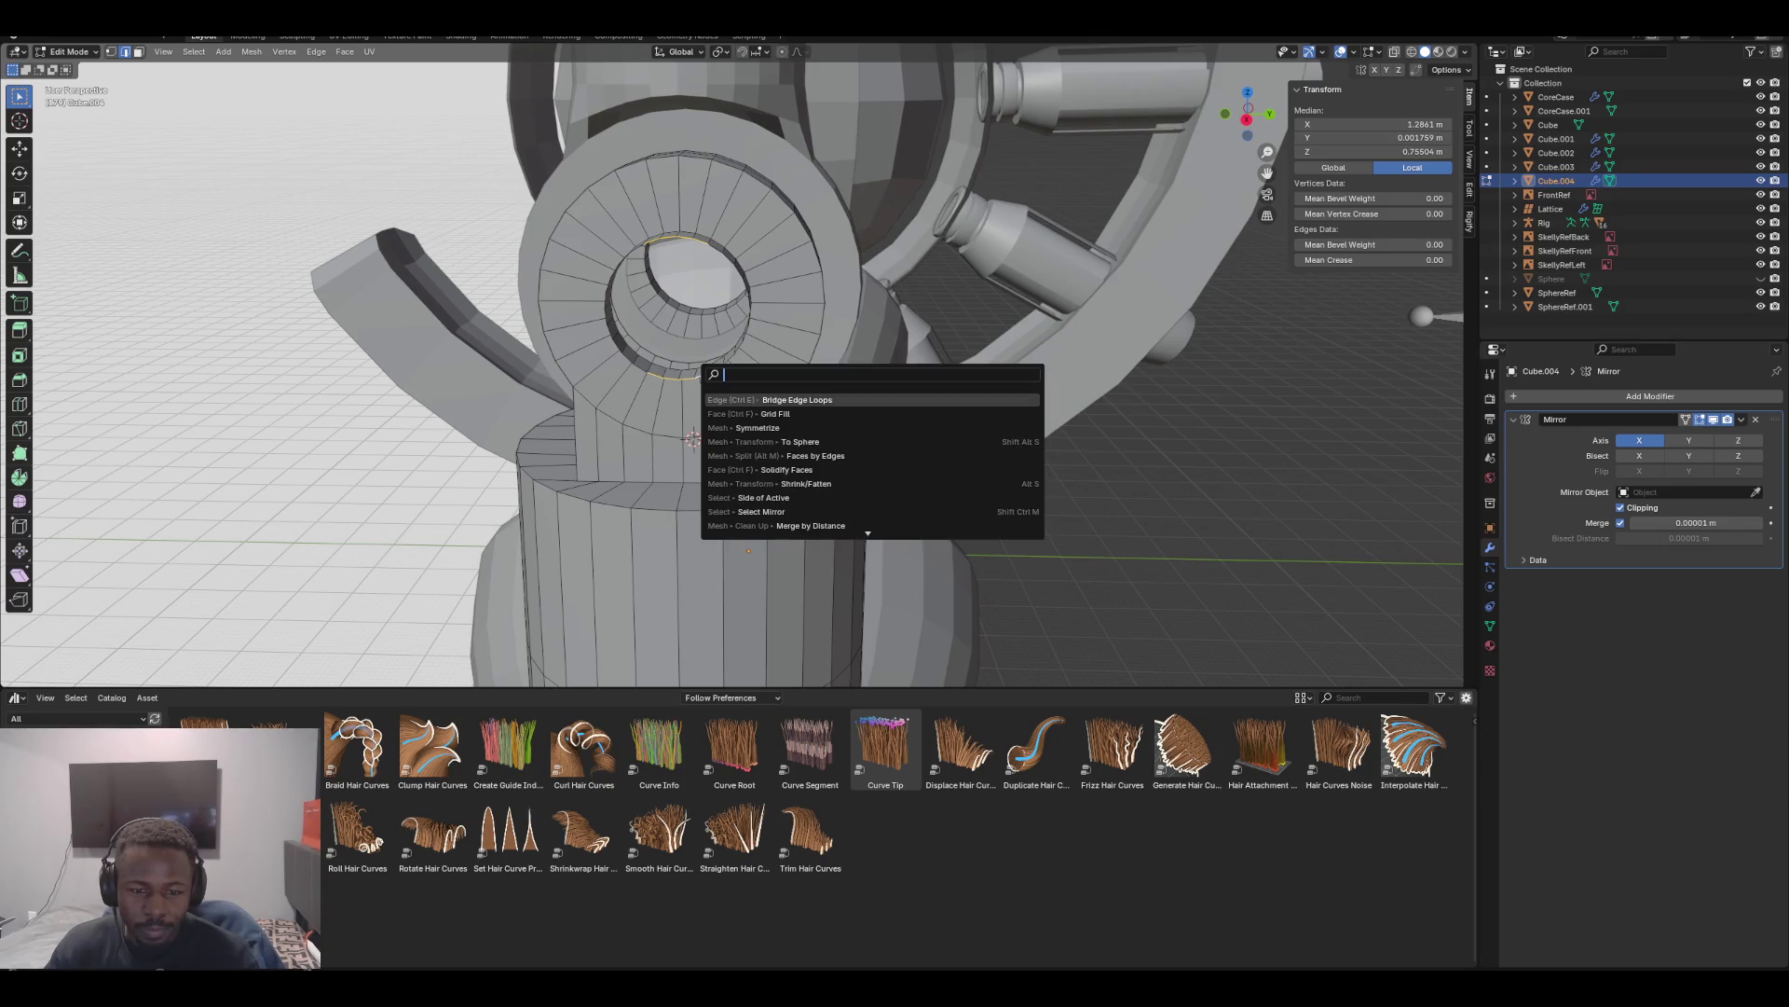
key(Return)
middle_drag(745, 373, 671, 383)
scroll(731, 363, up, 4)
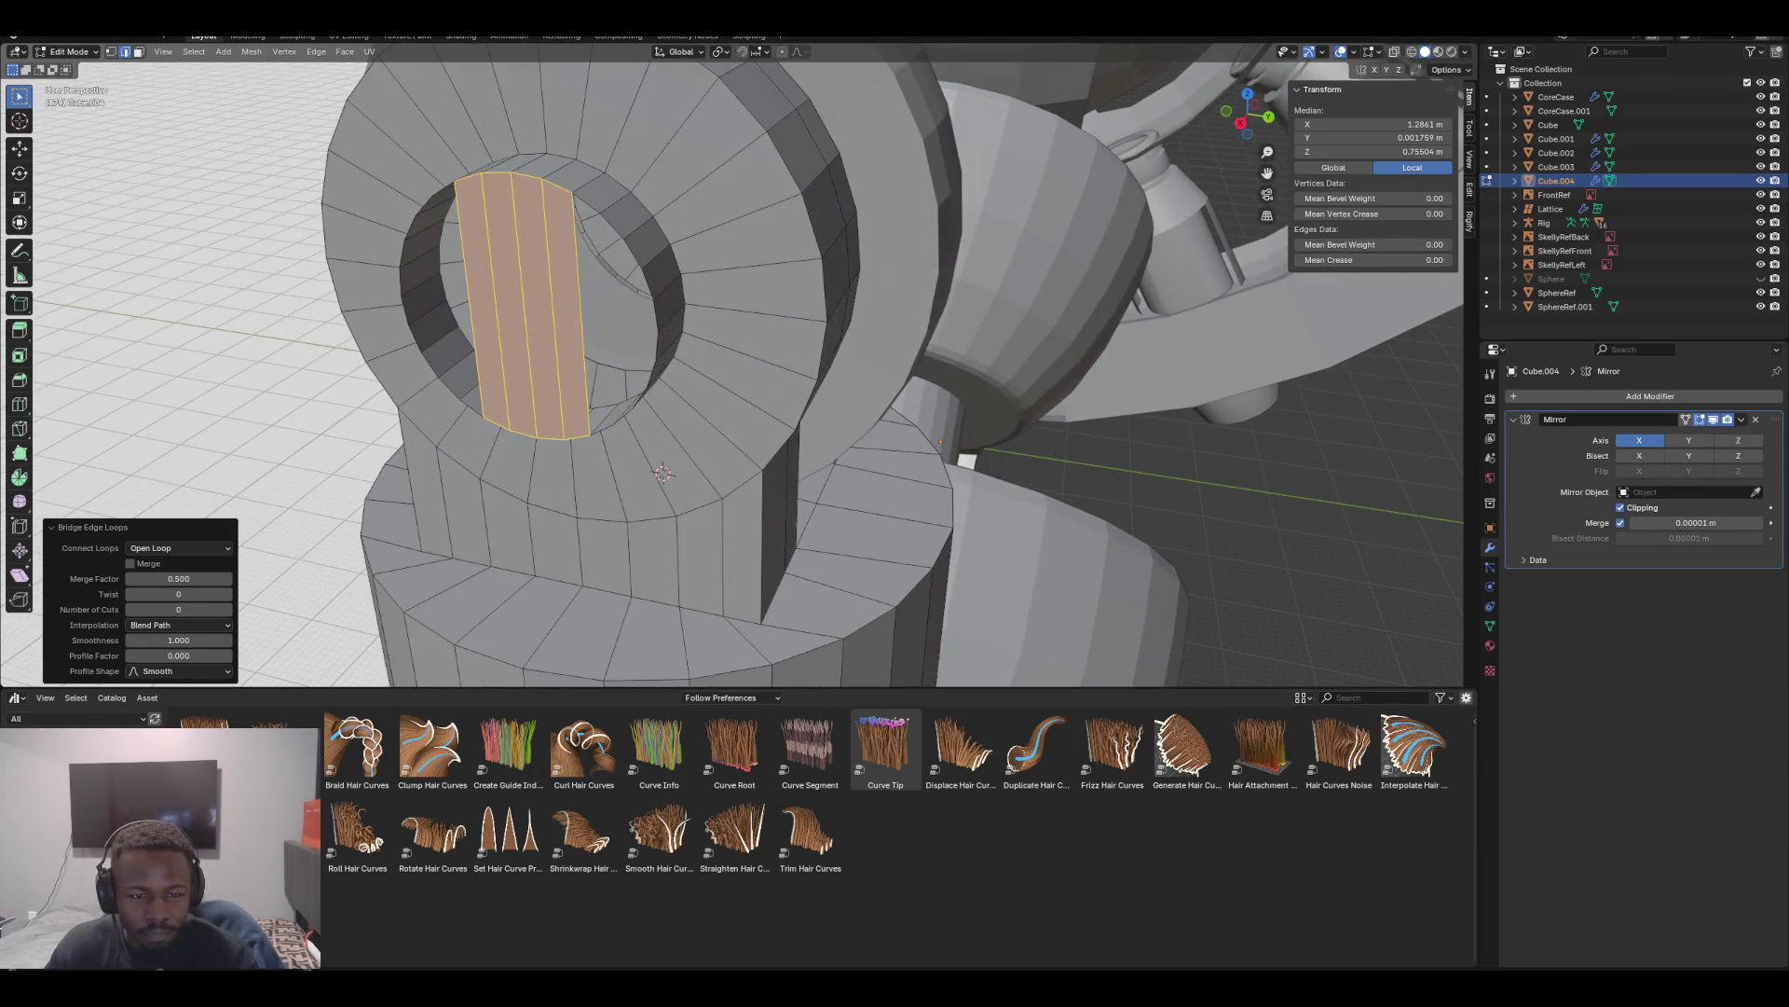
middle_drag(672, 382, 550, 354)
middle_drag(659, 494, 659, 494)
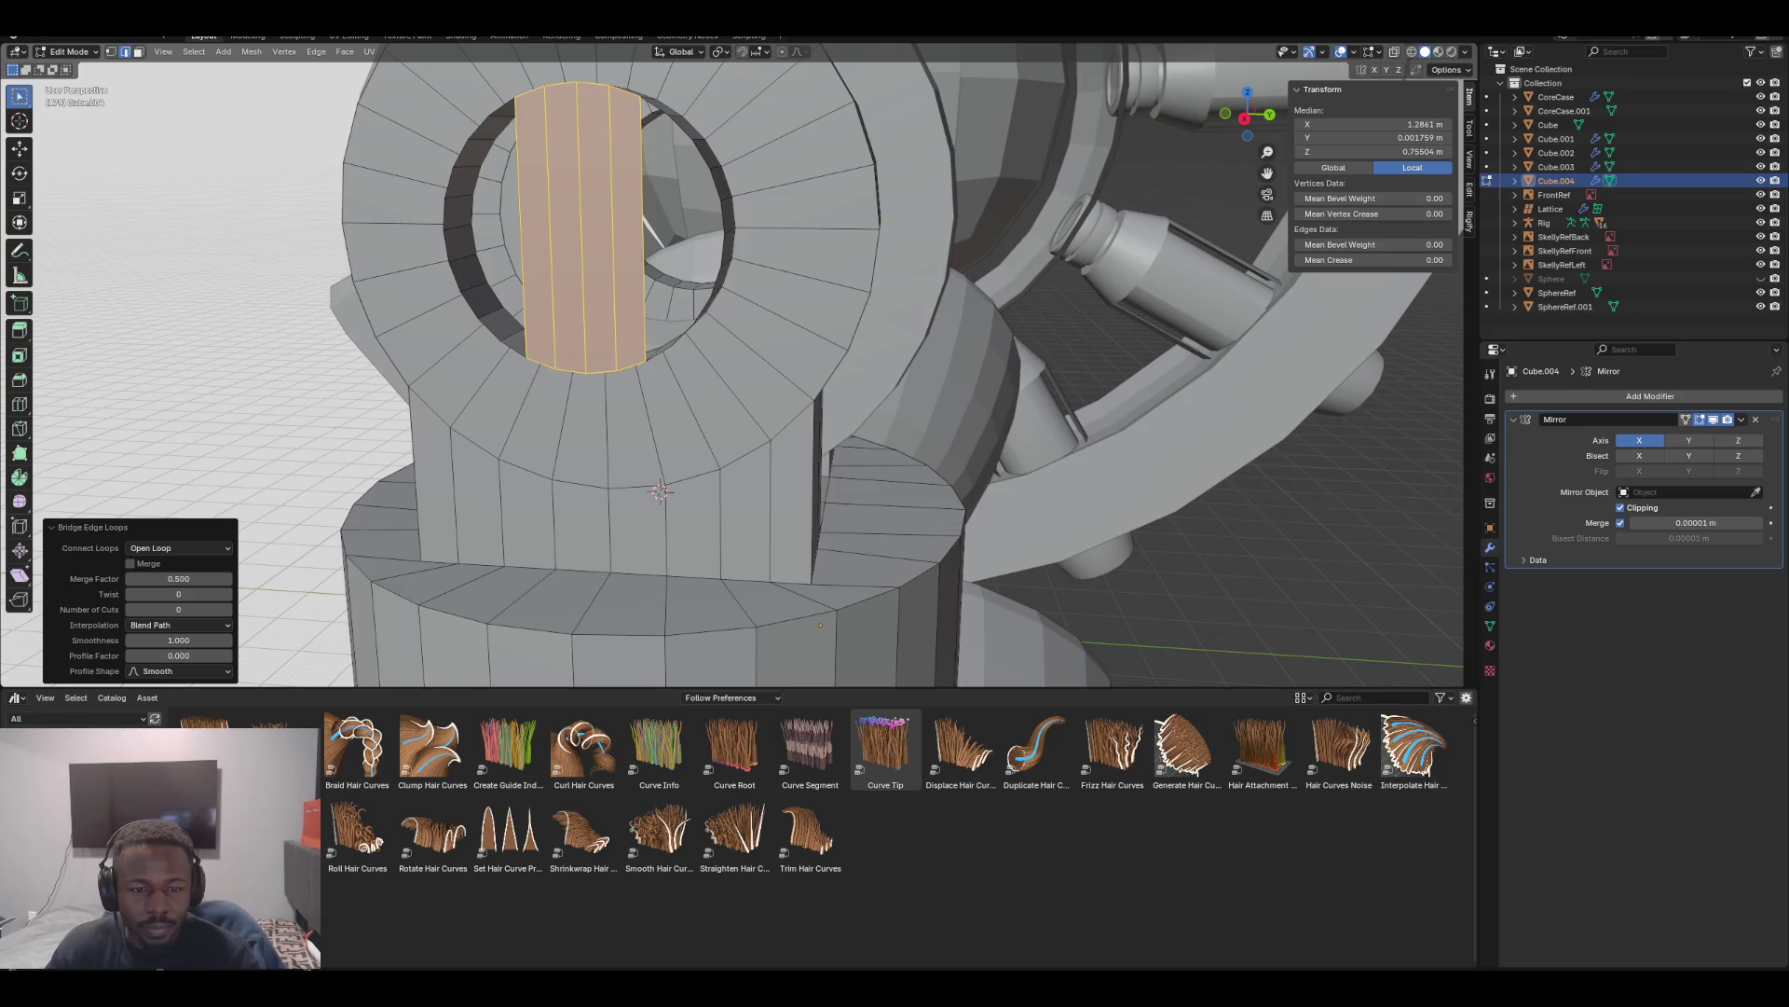
middle_drag(659, 492, 661, 495)
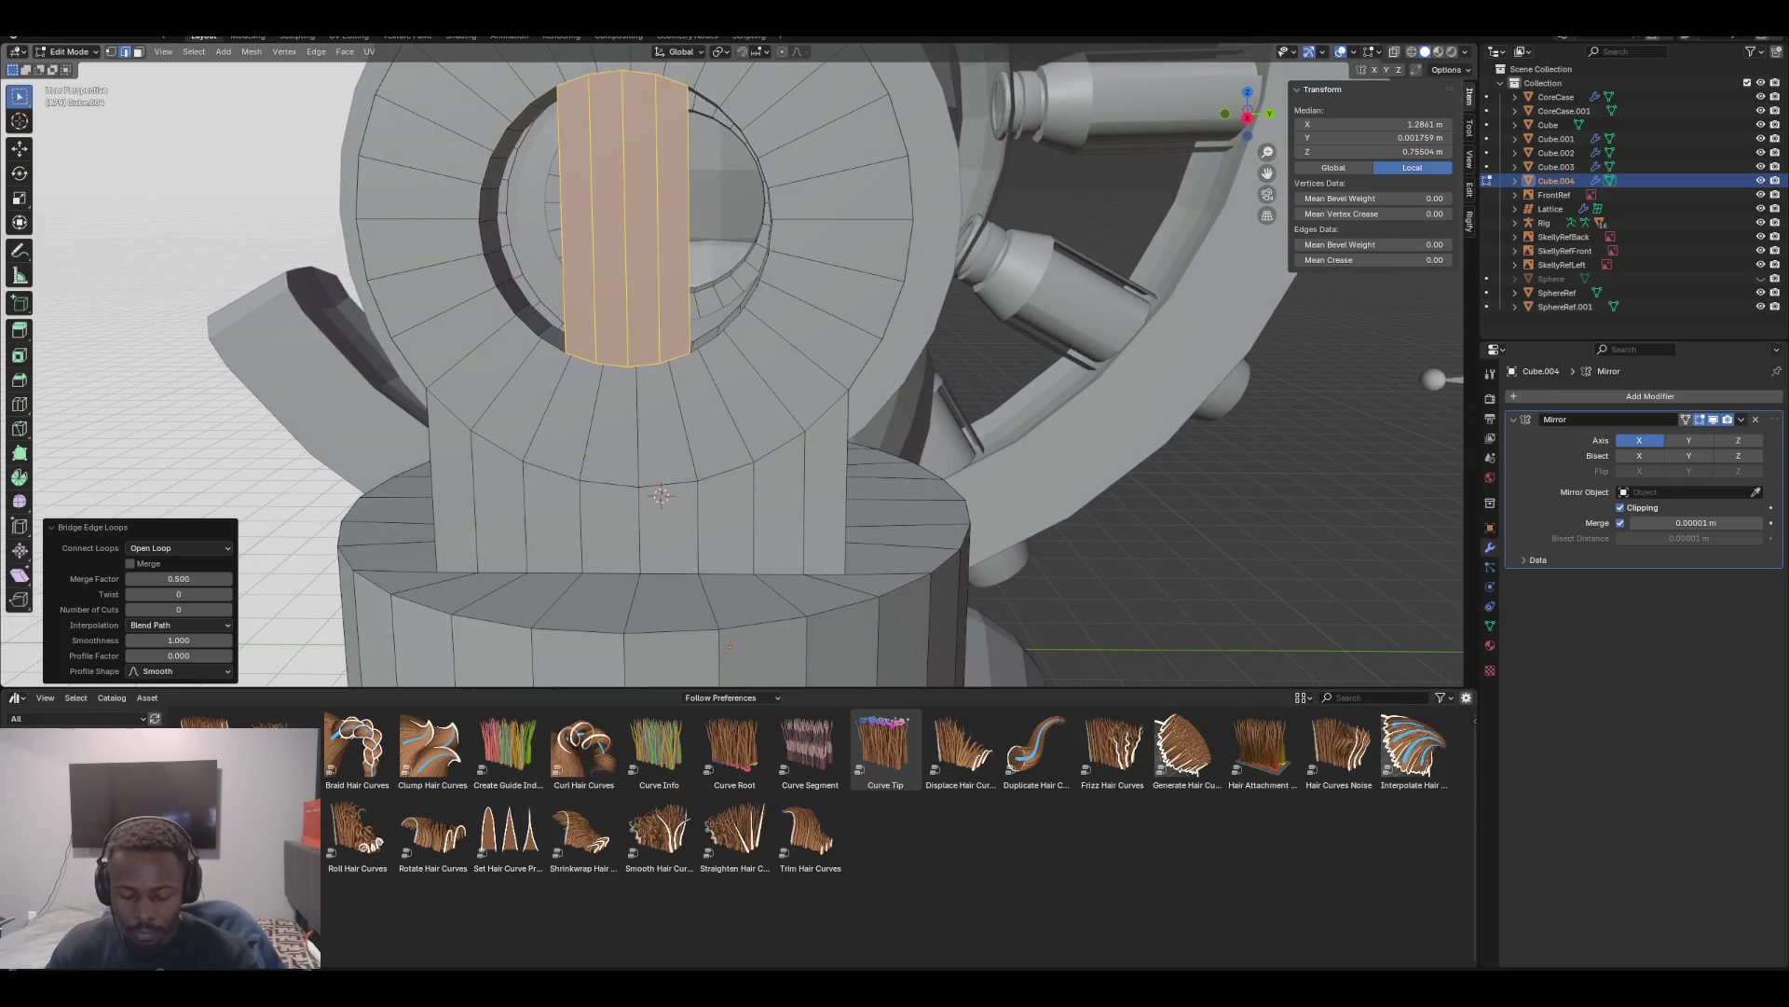
Add seven centred horizontal loop cuts across the bridged strip
key(ctrl+r)
scroll(624, 223, up, 2)
scroll(688, 297, up, 4)
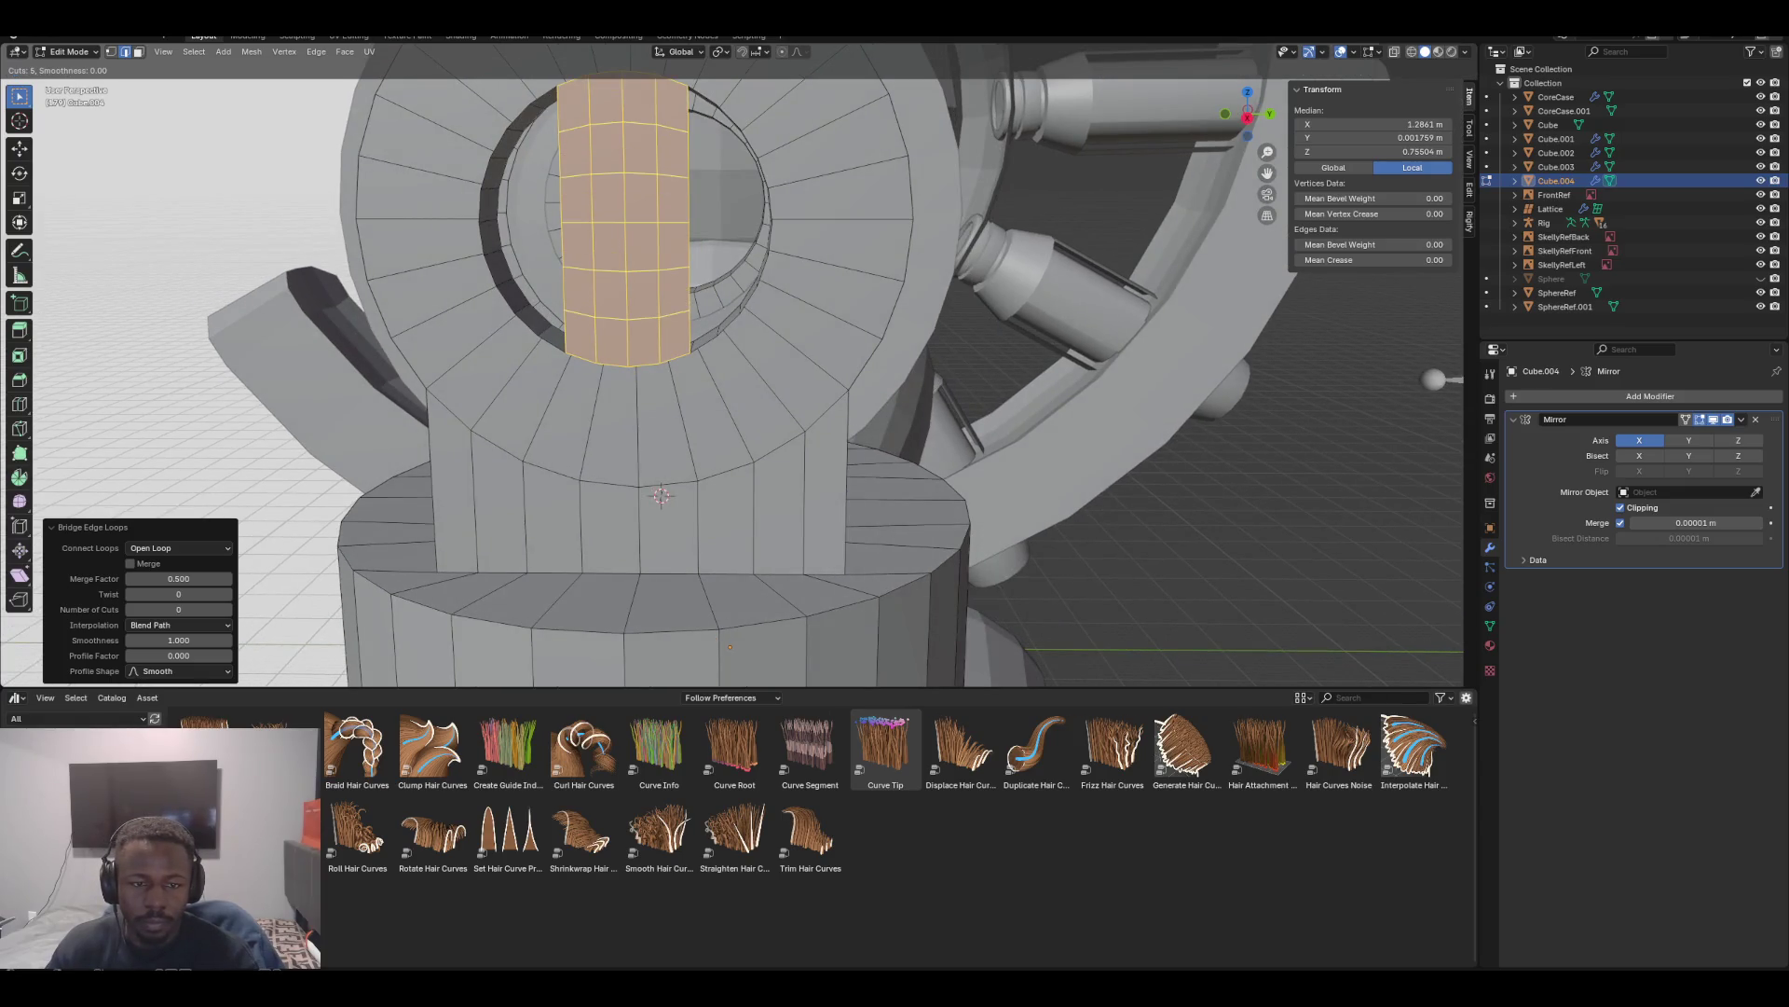
click(688, 297)
right_click(688, 296)
mouse_move(688, 297)
middle_down()
mouse_move(634, 313)
mouse_move(709, 318)
middle_up()
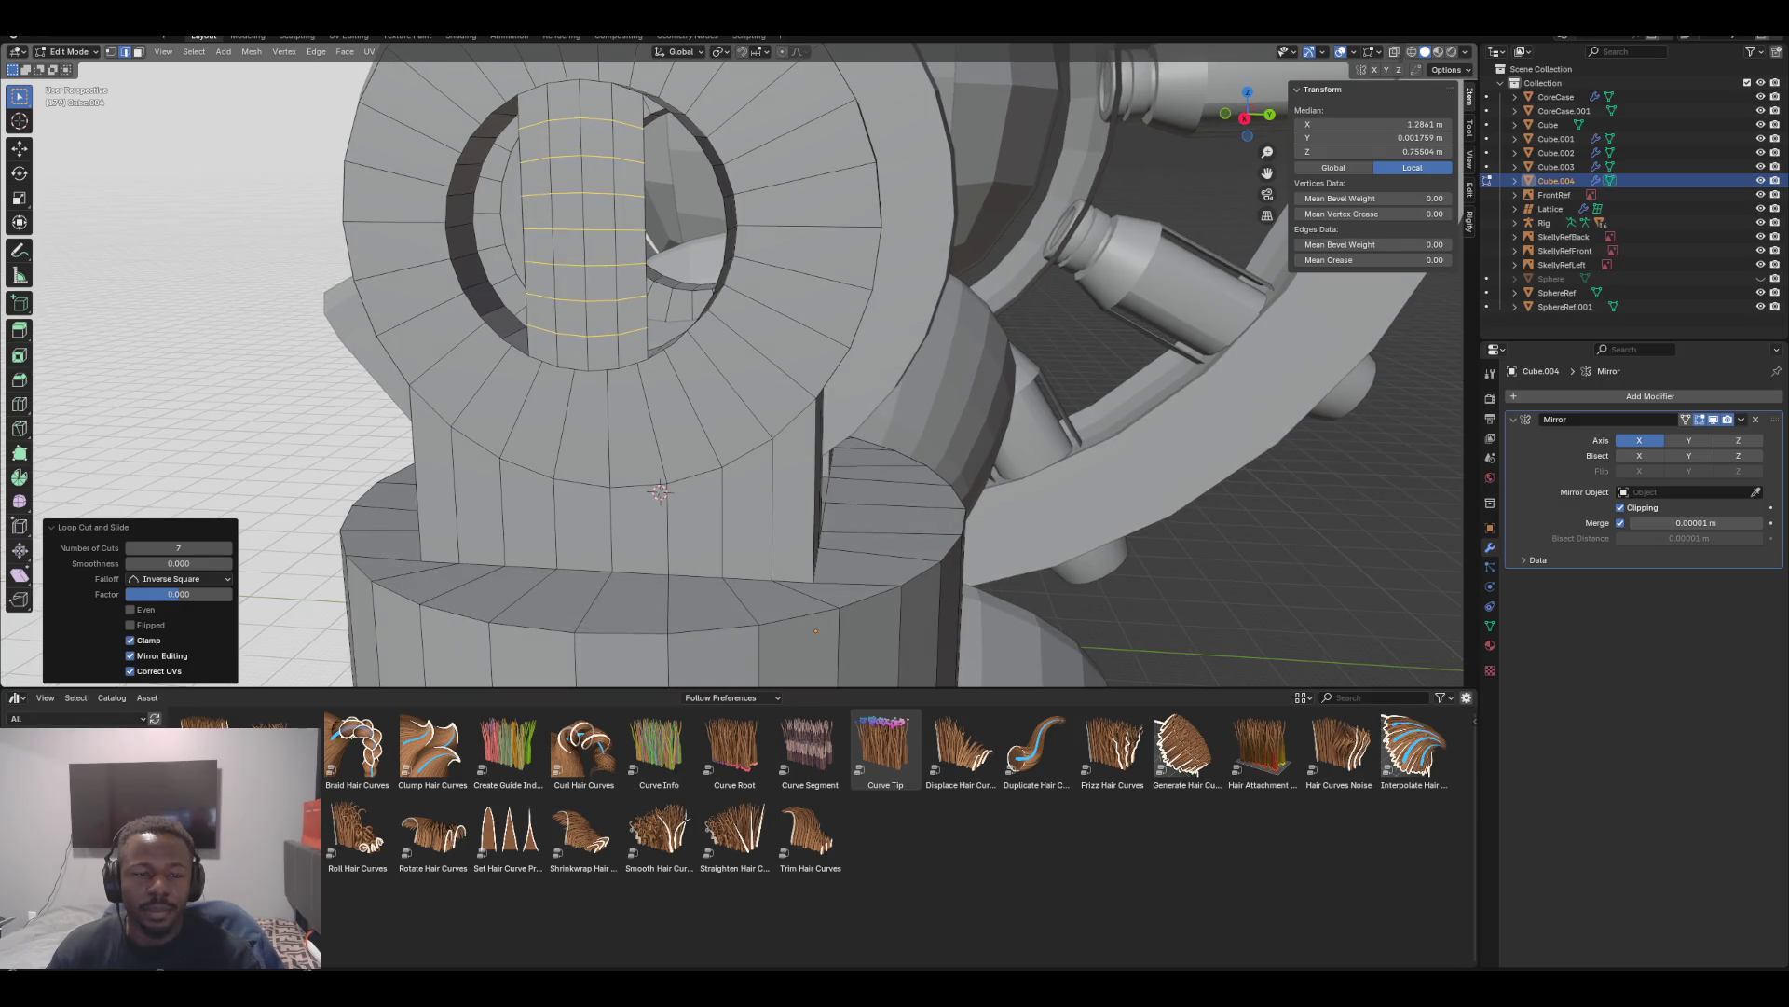
Select a column of edges down the ring's inner side
click(644, 158)
shift+click(645, 242)
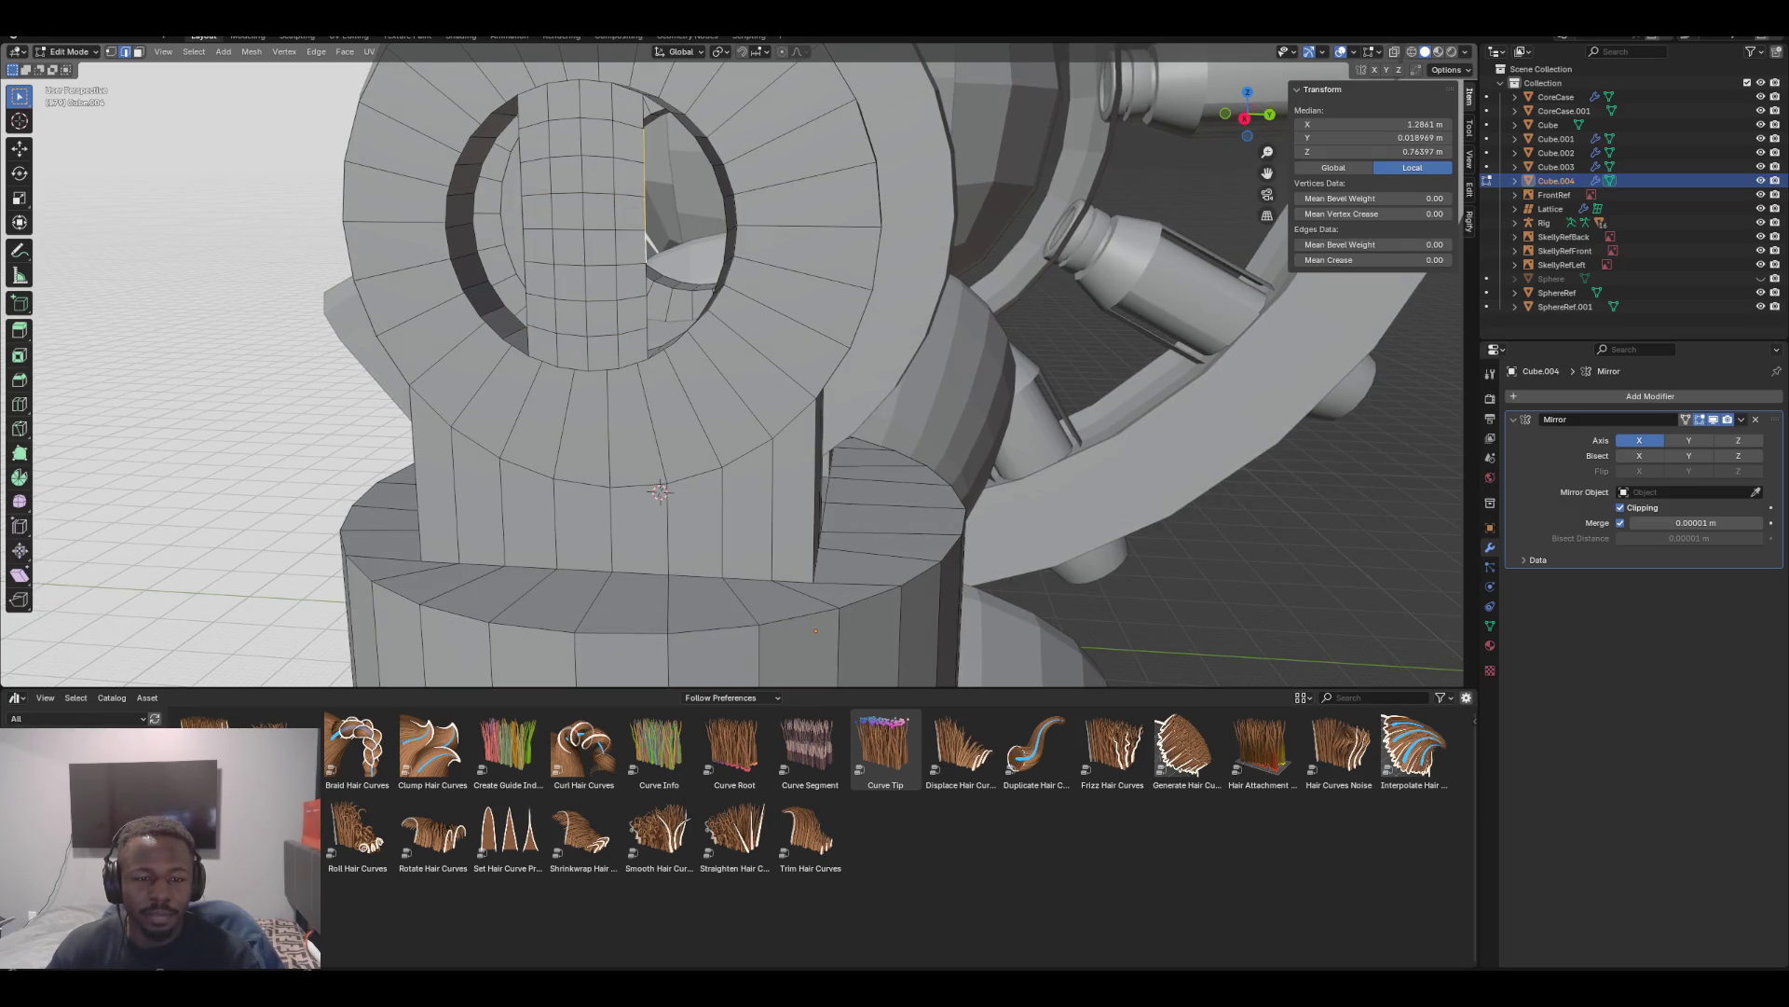
shift+click(647, 280)
shift+click(647, 308)
middle_drag(661, 373, 709, 358)
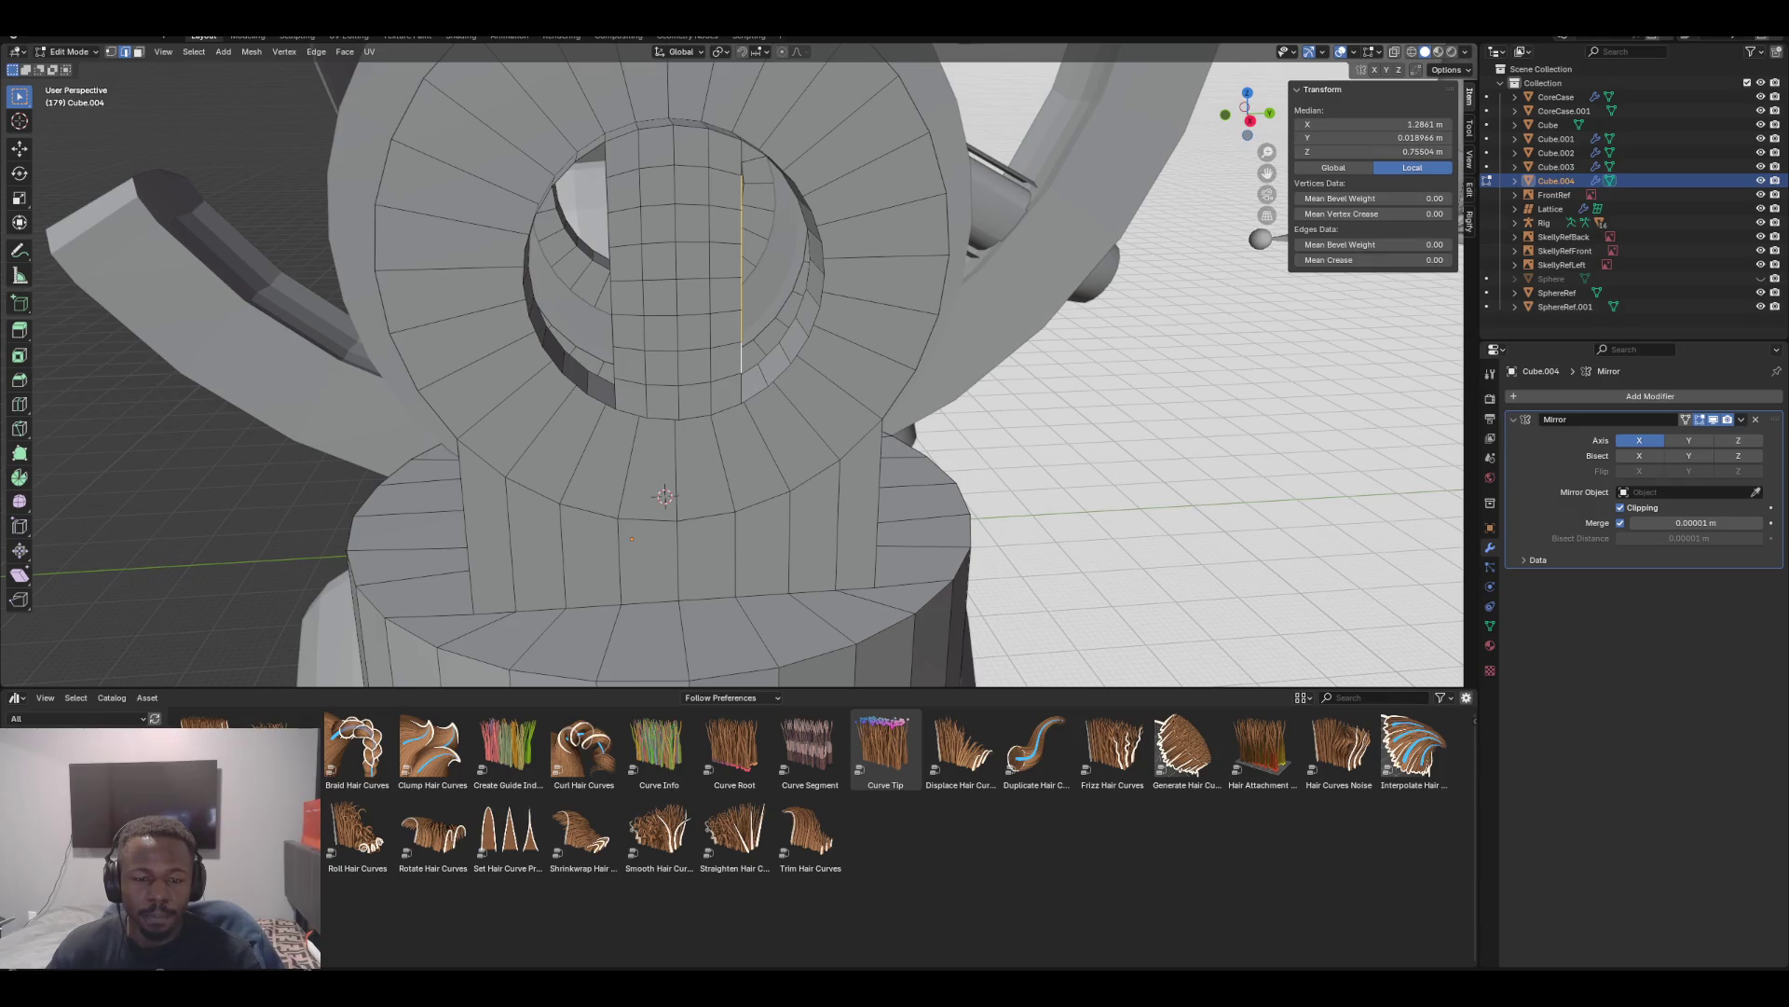
Add more inner ring edges, try Bridge Edge Loops, then undo it
shift+click(814, 322)
shift+click(816, 226)
shift+click(804, 197)
middle_drag(803, 198, 690, 242)
key(F3)
key(Return)
middle_drag(690, 242, 663, 415)
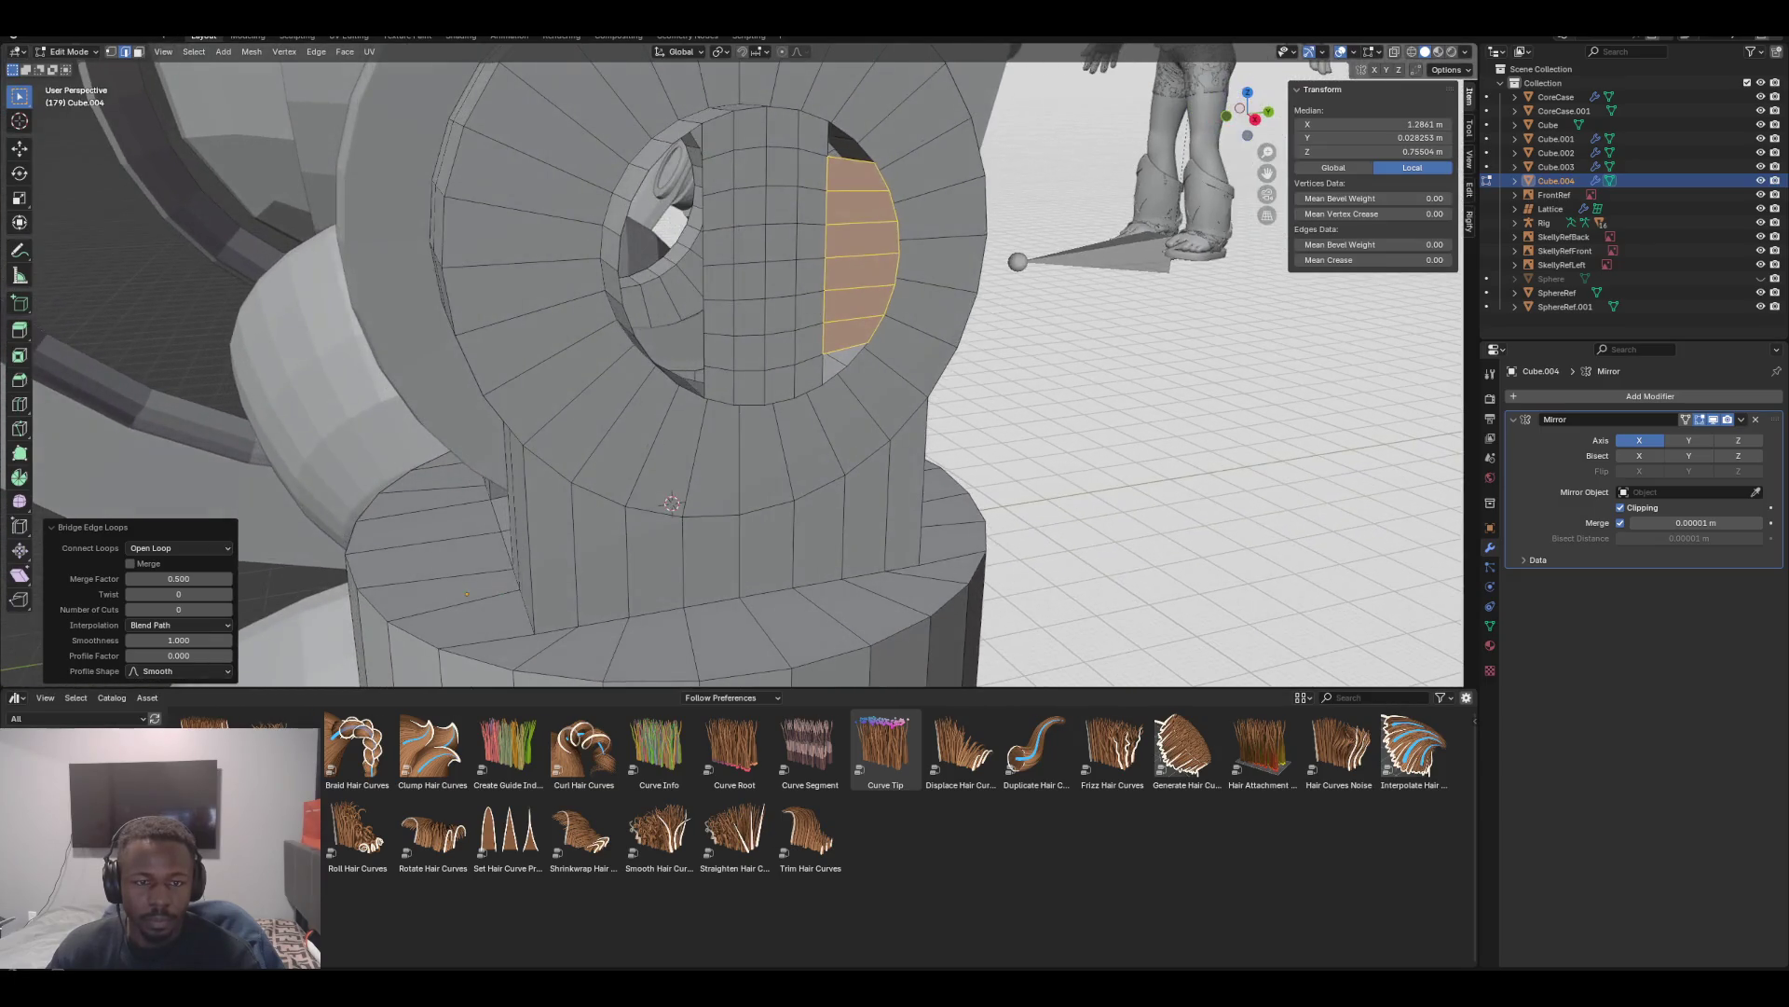
key(ctrl+z)
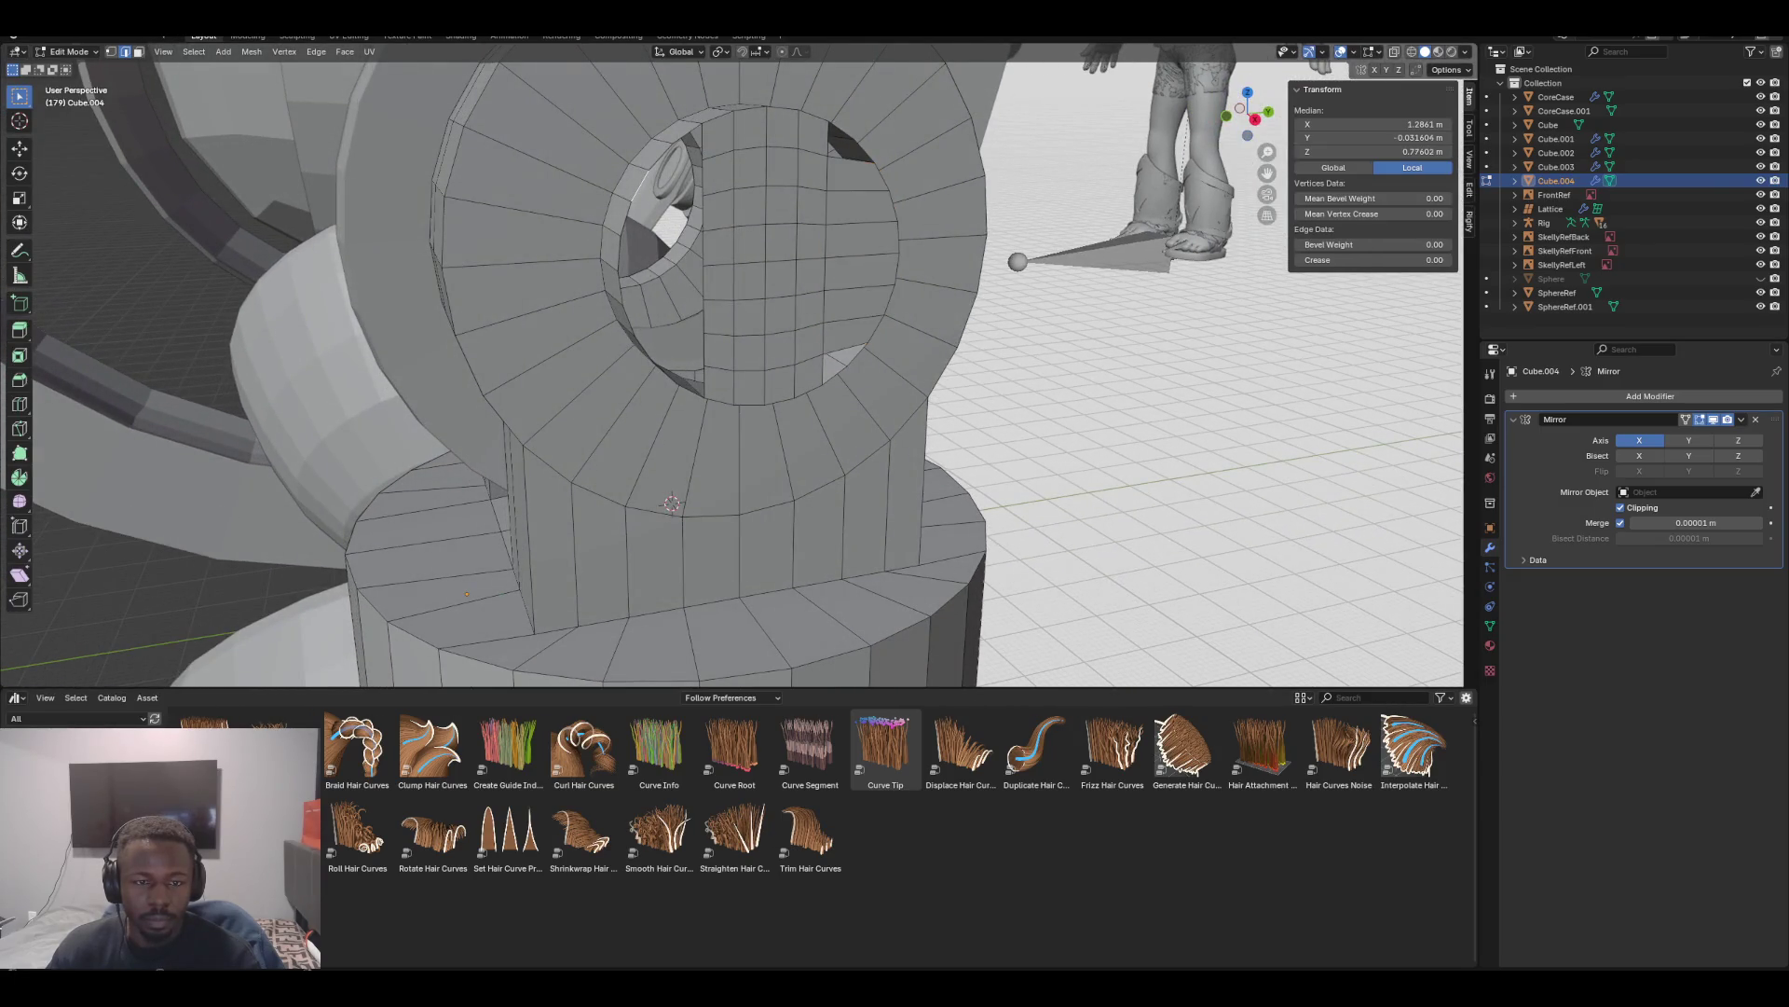
Select an edge path down the inner ring's left side
ctrl+click(631, 285)
key(ctrl+z)
ctrl+click(621, 304)
middle_drag(708, 391, 736, 373)
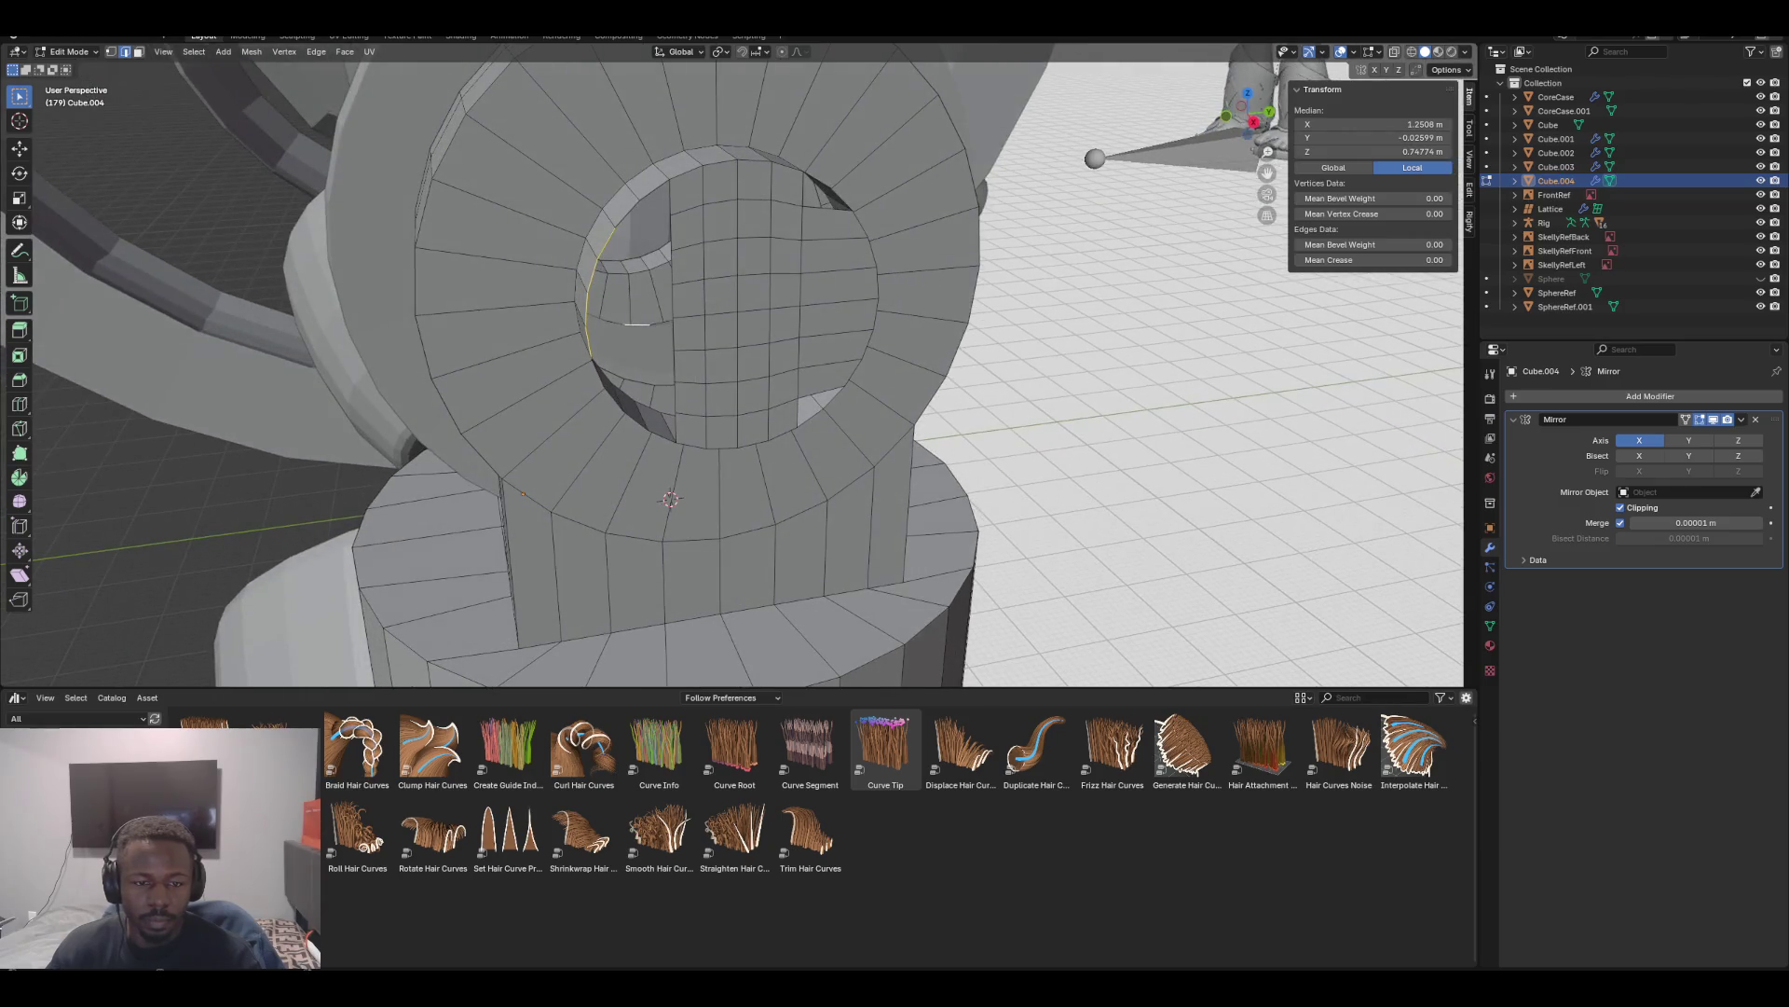
ctrl+click(597, 373)
ctrl+click(612, 399)
Add the strip's facing edge column and bridge the gap beside the strip with faces
shift+click(673, 397)
ctrl+click(673, 364)
ctrl+click(673, 332)
ctrl+click(673, 299)
ctrl+click(673, 267)
ctrl+click(673, 233)
key(F3)
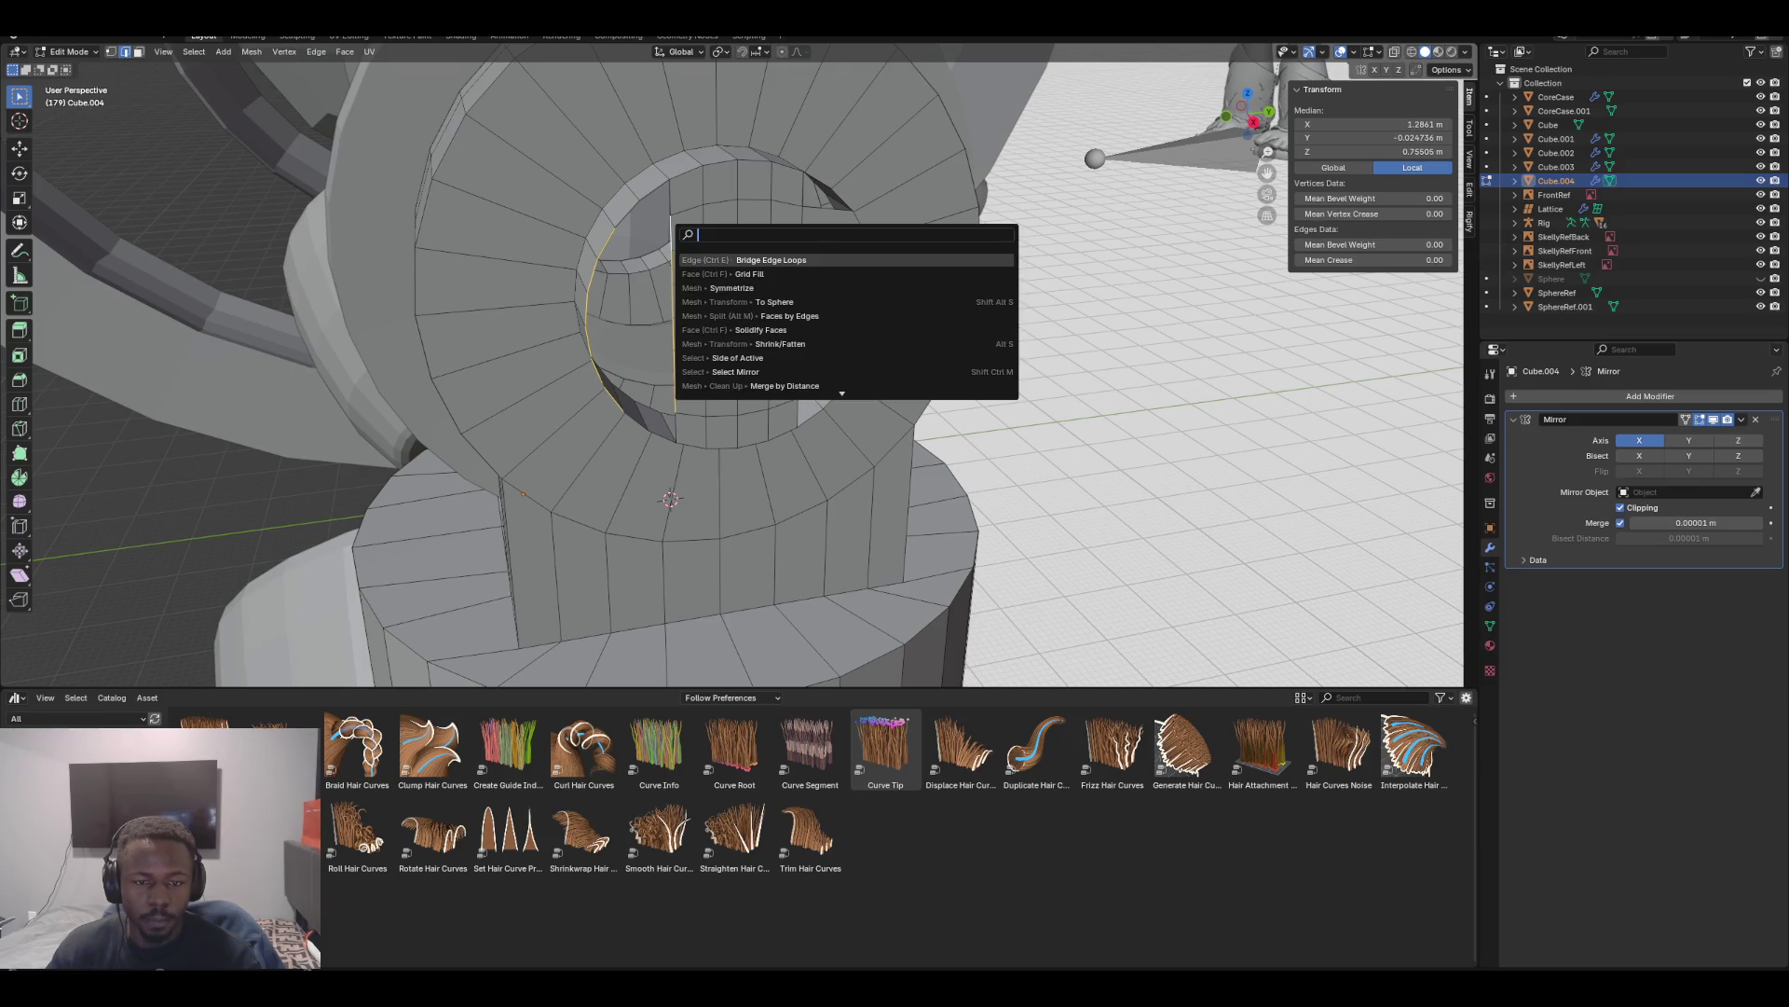
key(Return)
middle_drag(709, 419, 559, 391)
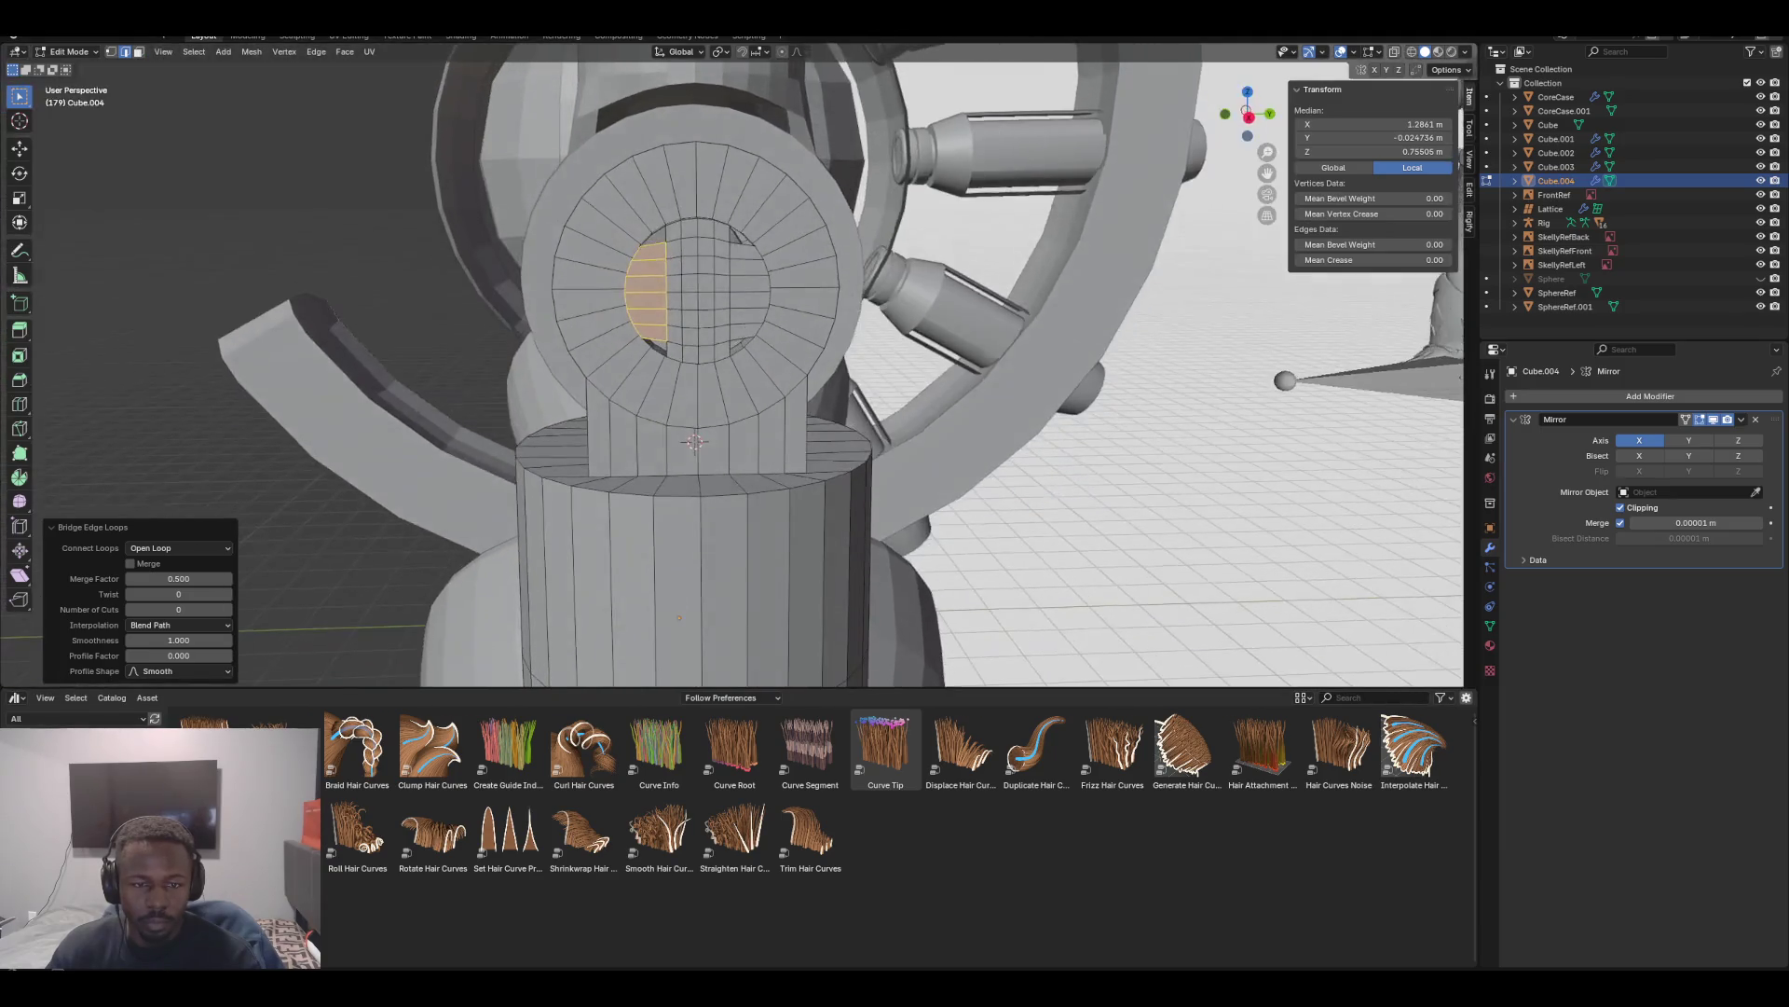
scroll(694, 442, up, 4)
scroll(675, 477, down, 2)
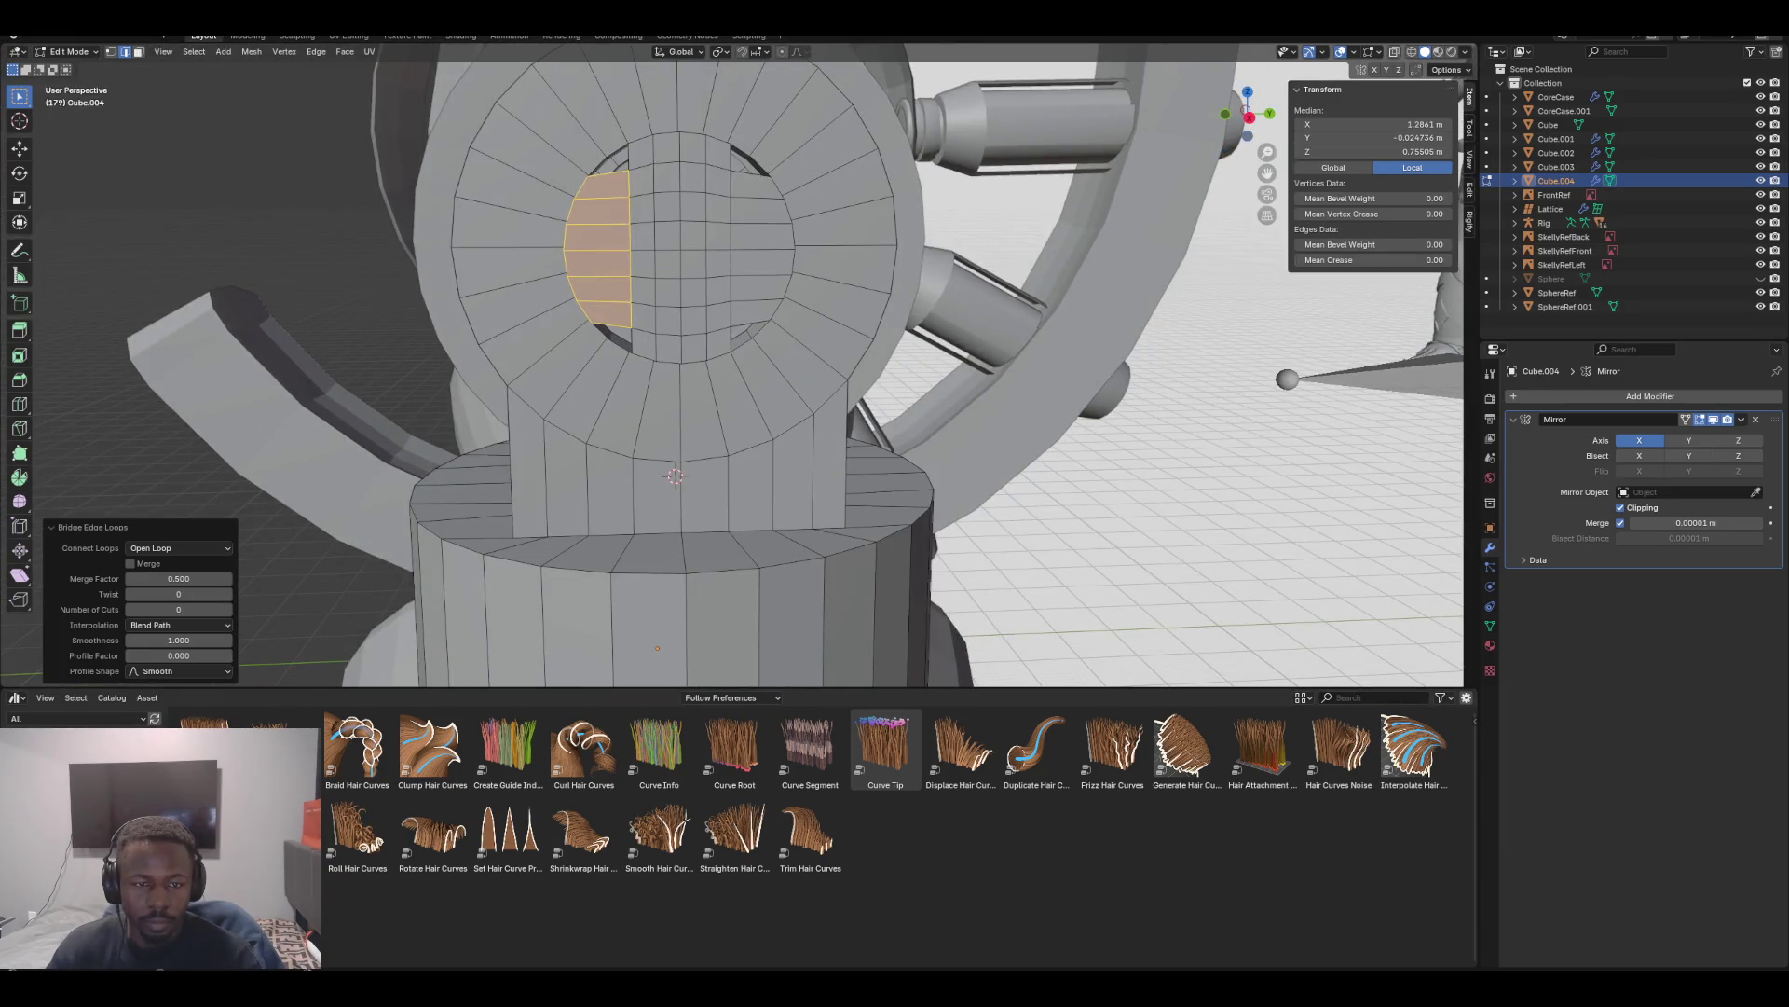
Select the four small corner faces at the opening's edges
key(alt+a)
click(607, 160)
click(750, 161)
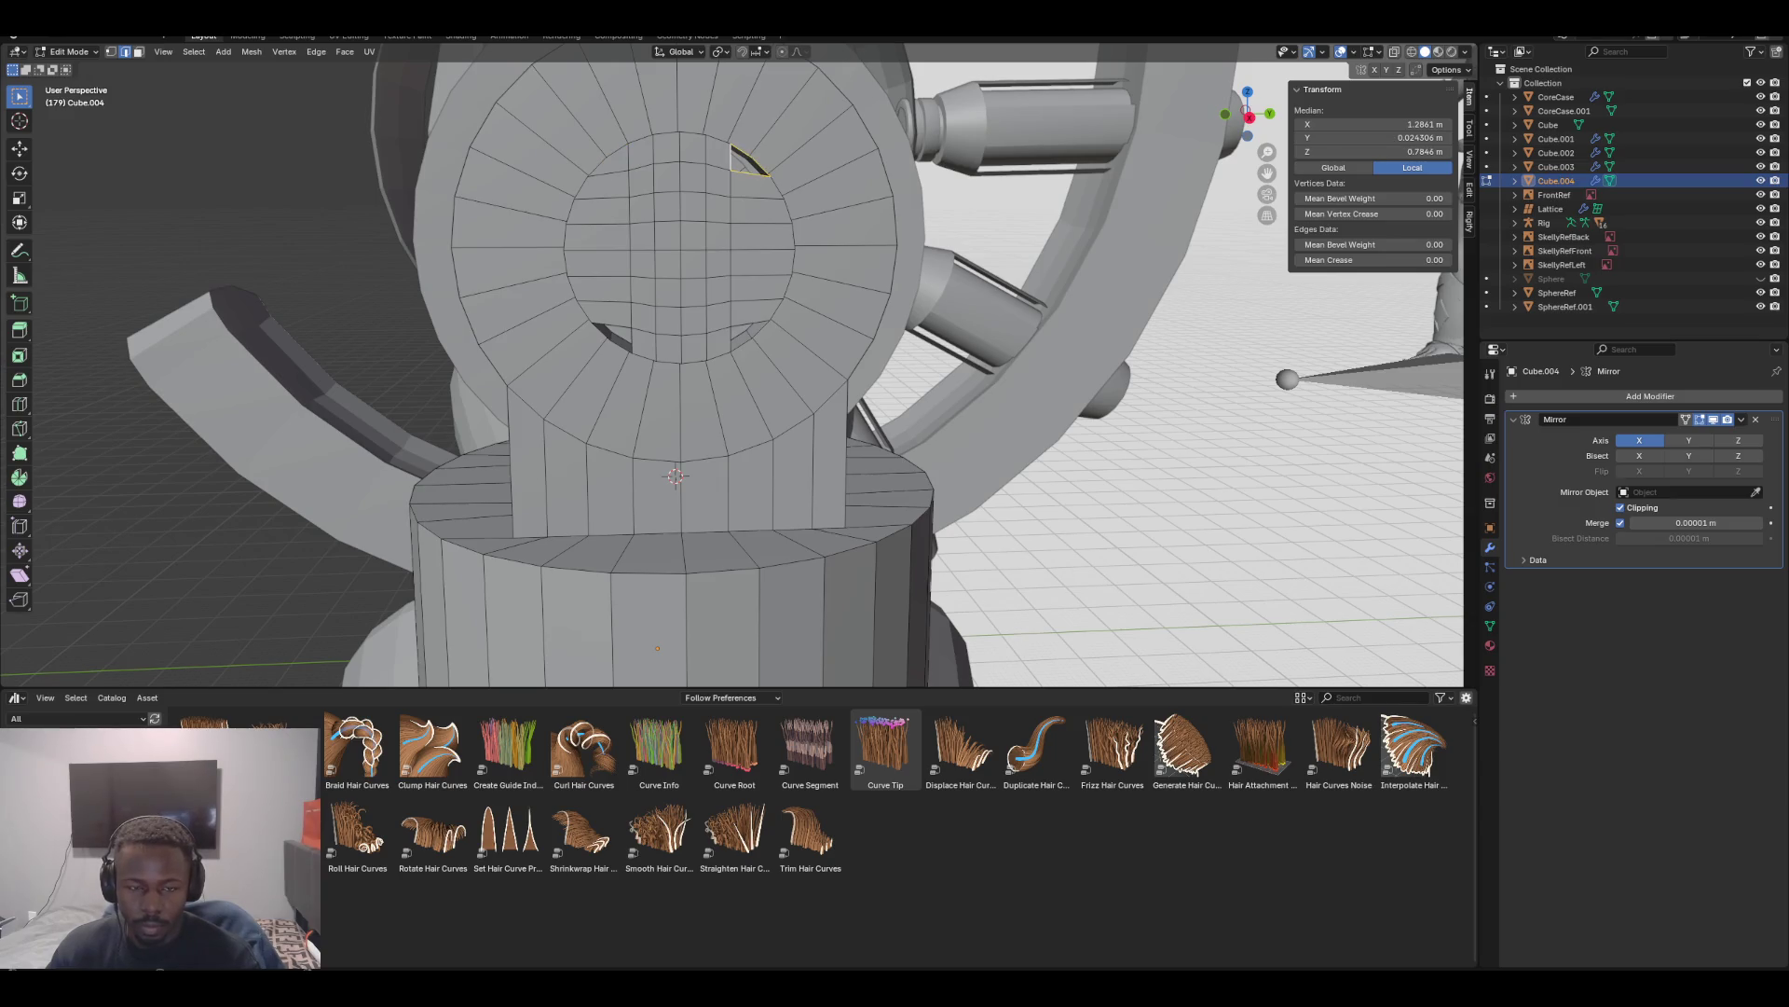
click(748, 335)
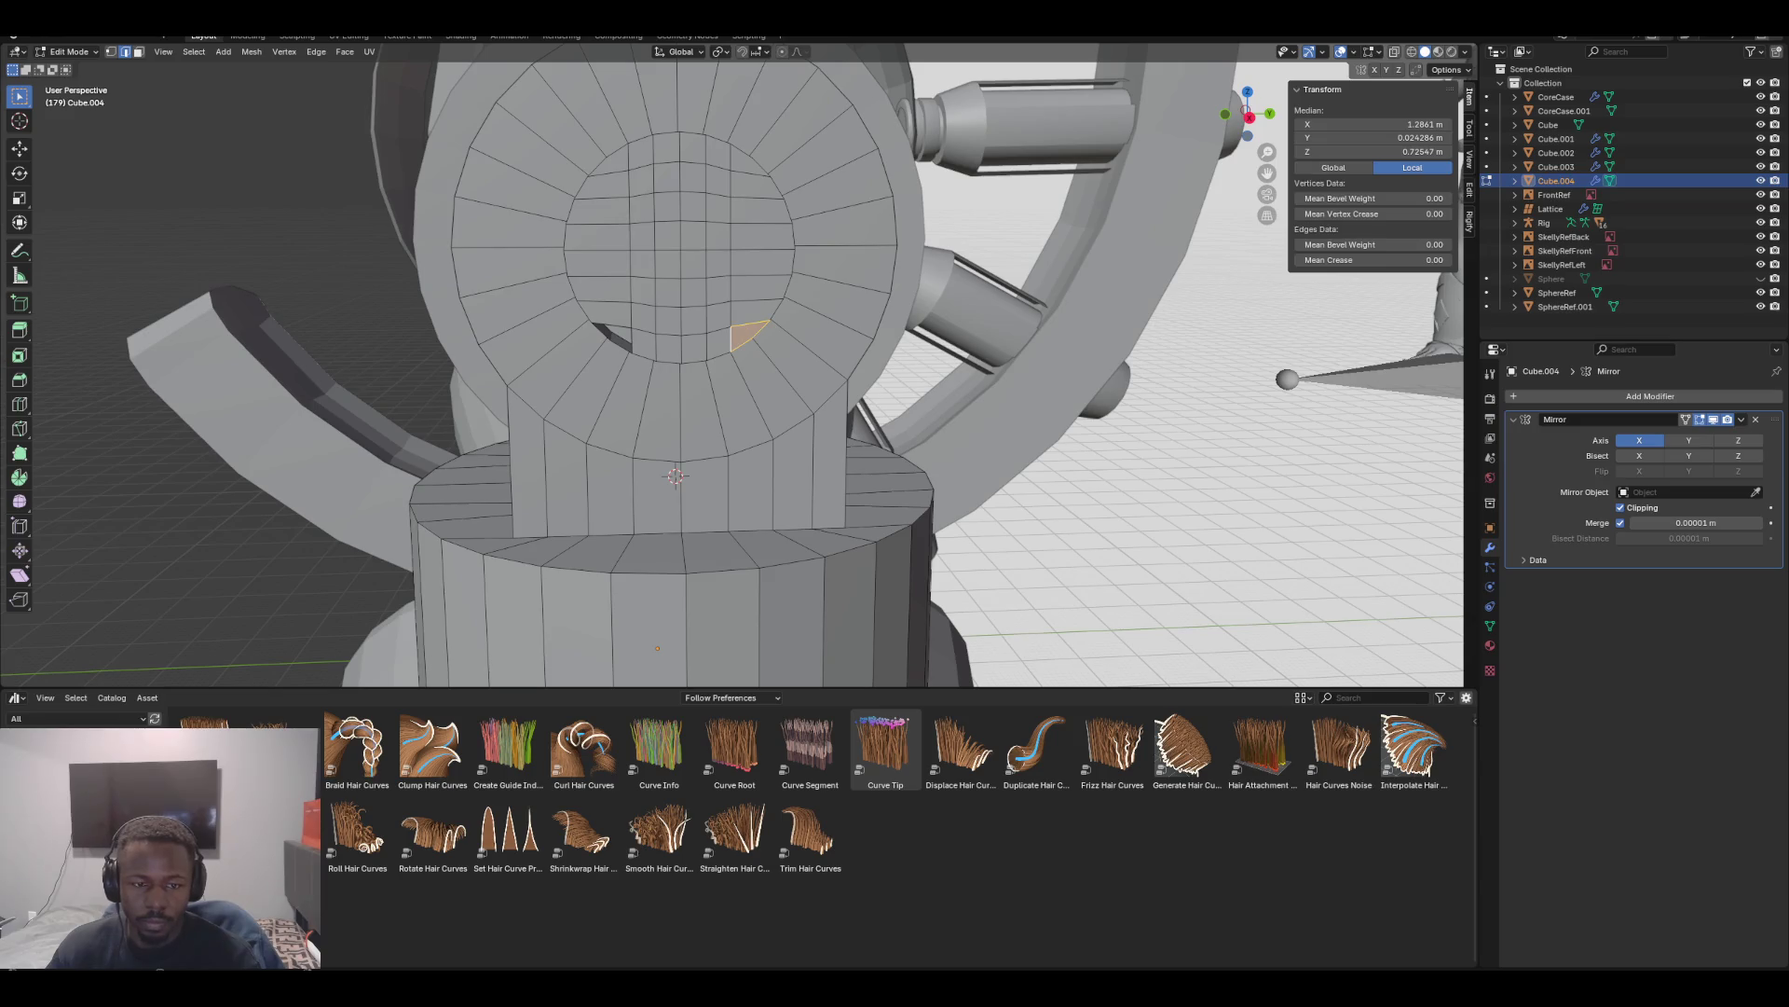
click(612, 337)
mouse_move(675, 420)
middle_down()
mouse_move(866, 410)
mouse_move(673, 455)
middle_up()
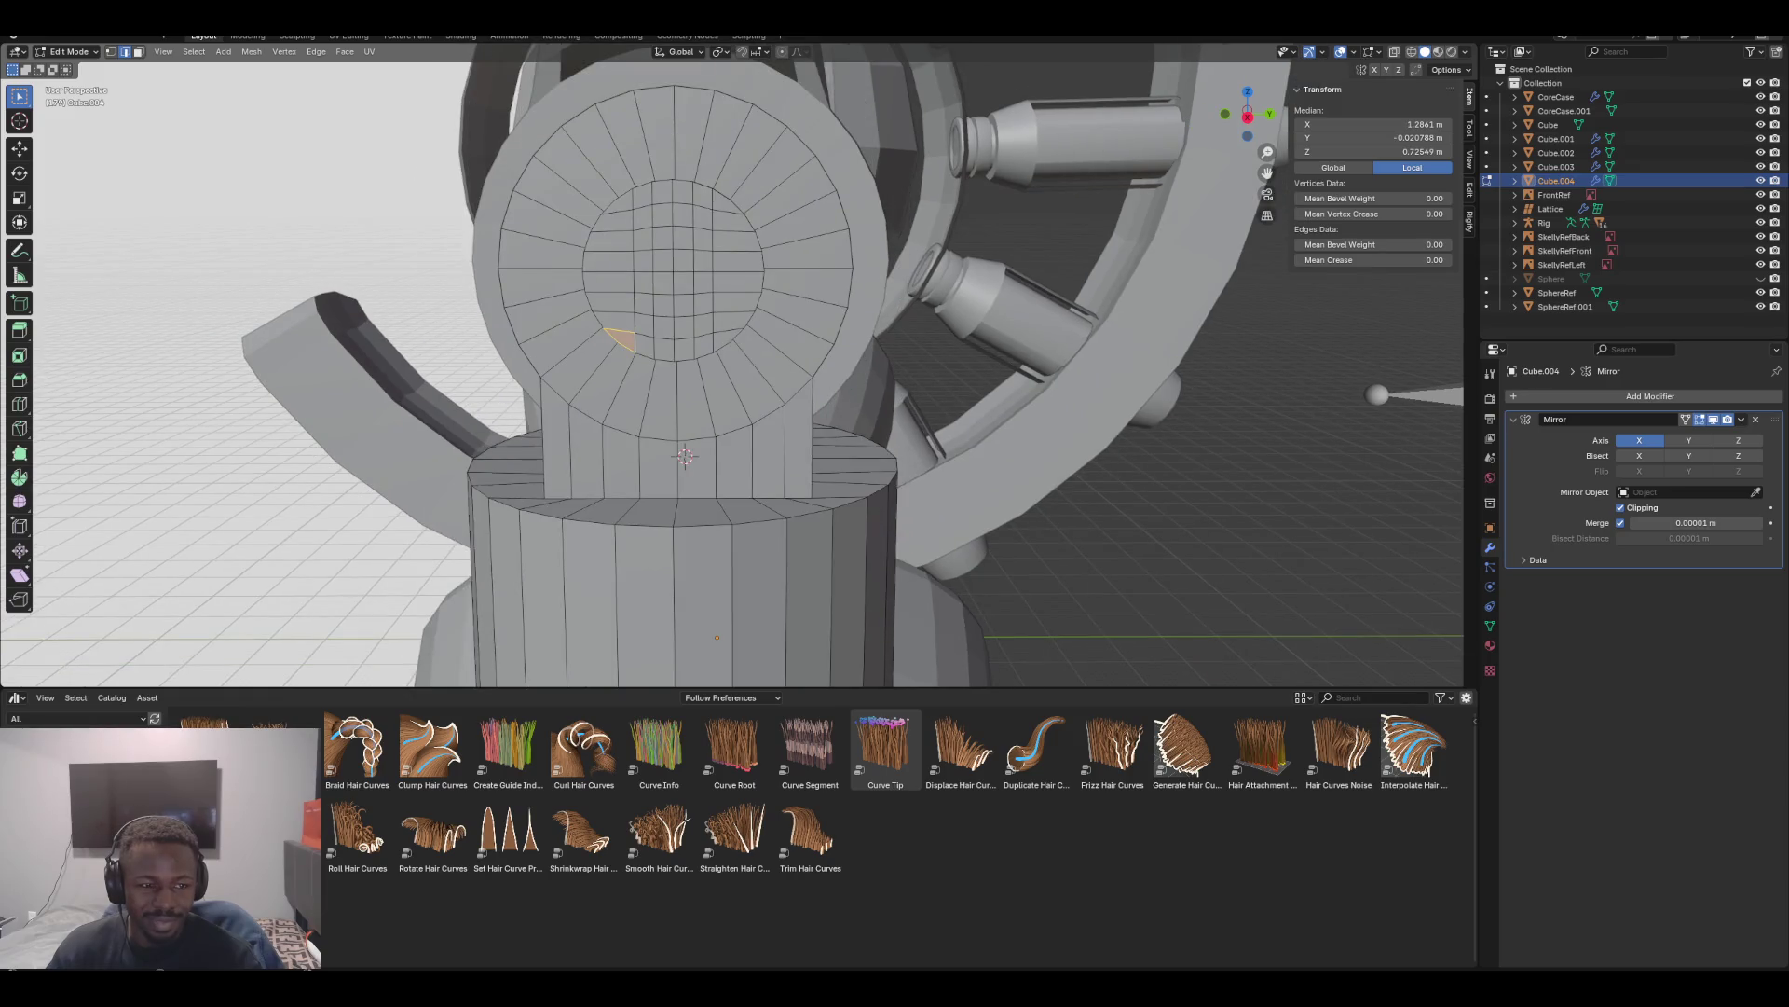
Select the central block of grid faces and switch to vertex mode
click(643, 217)
mouse_move(656, 231)
mouse_down()
mouse_move(685, 270)
mouse_move(683, 322)
mouse_move(657, 273)
mouse_up()
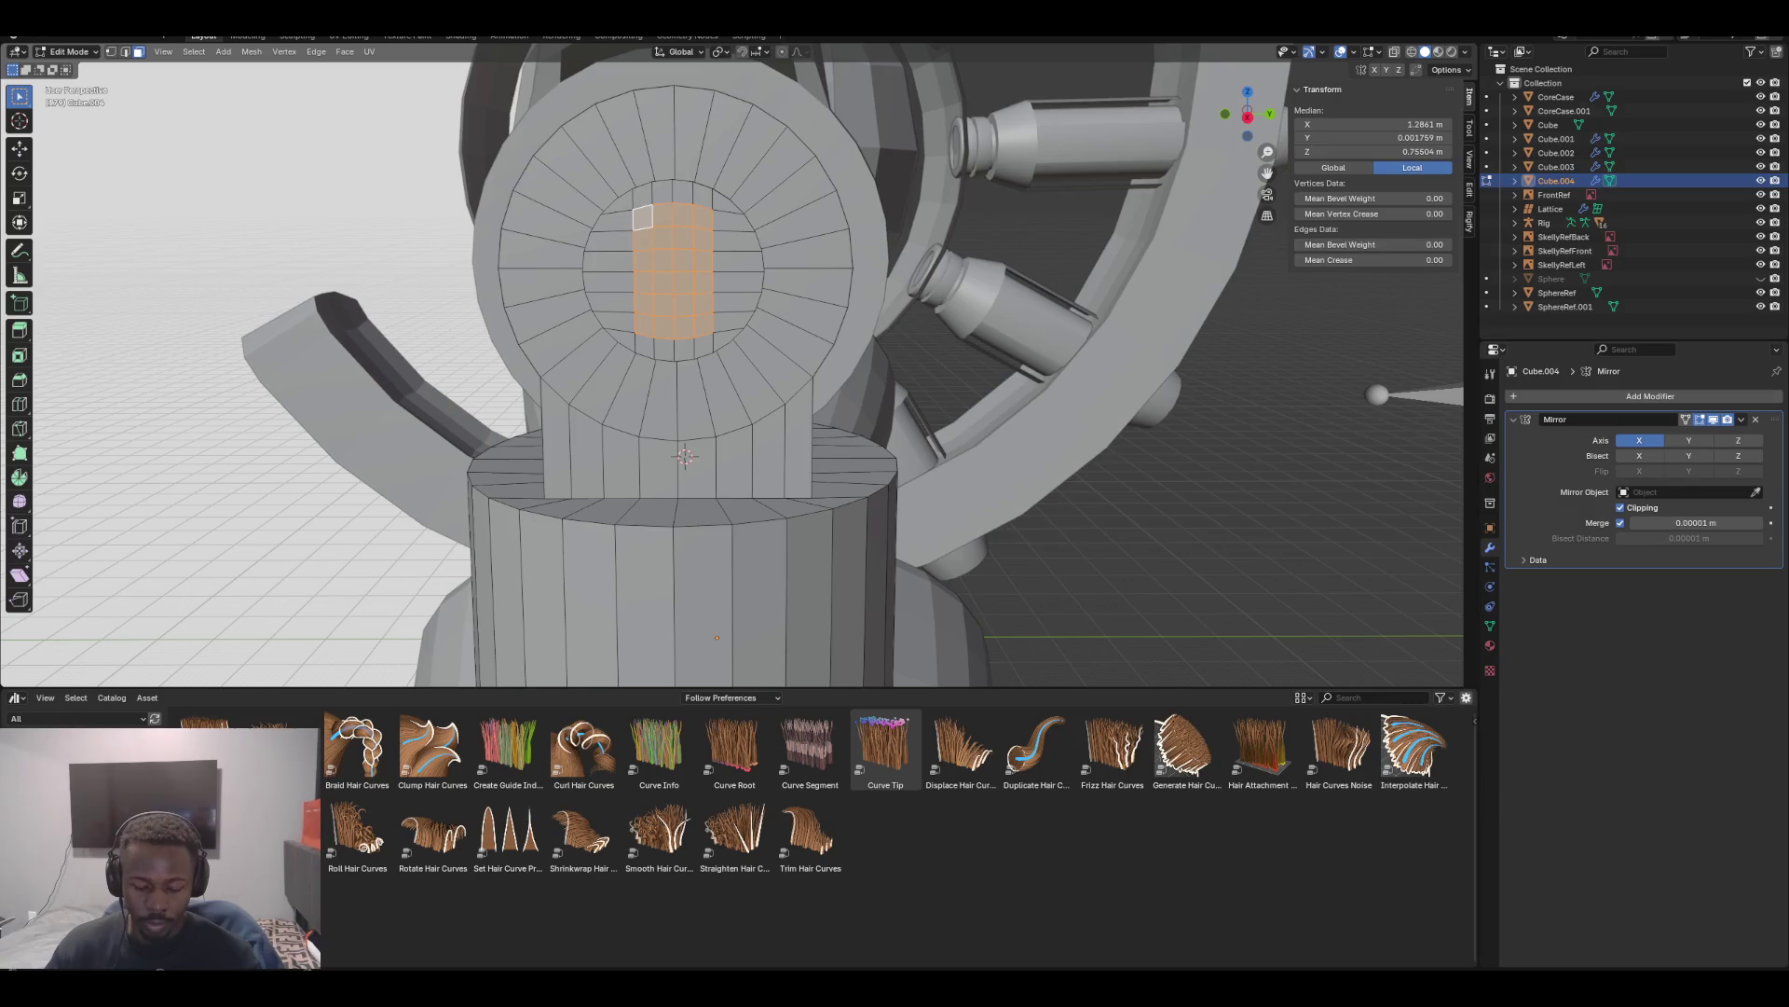
key(1)
right_click(672, 303)
Apply Smooth Vertices to the selected central vertices
mouse_move(708, 589)
click(688, 504)
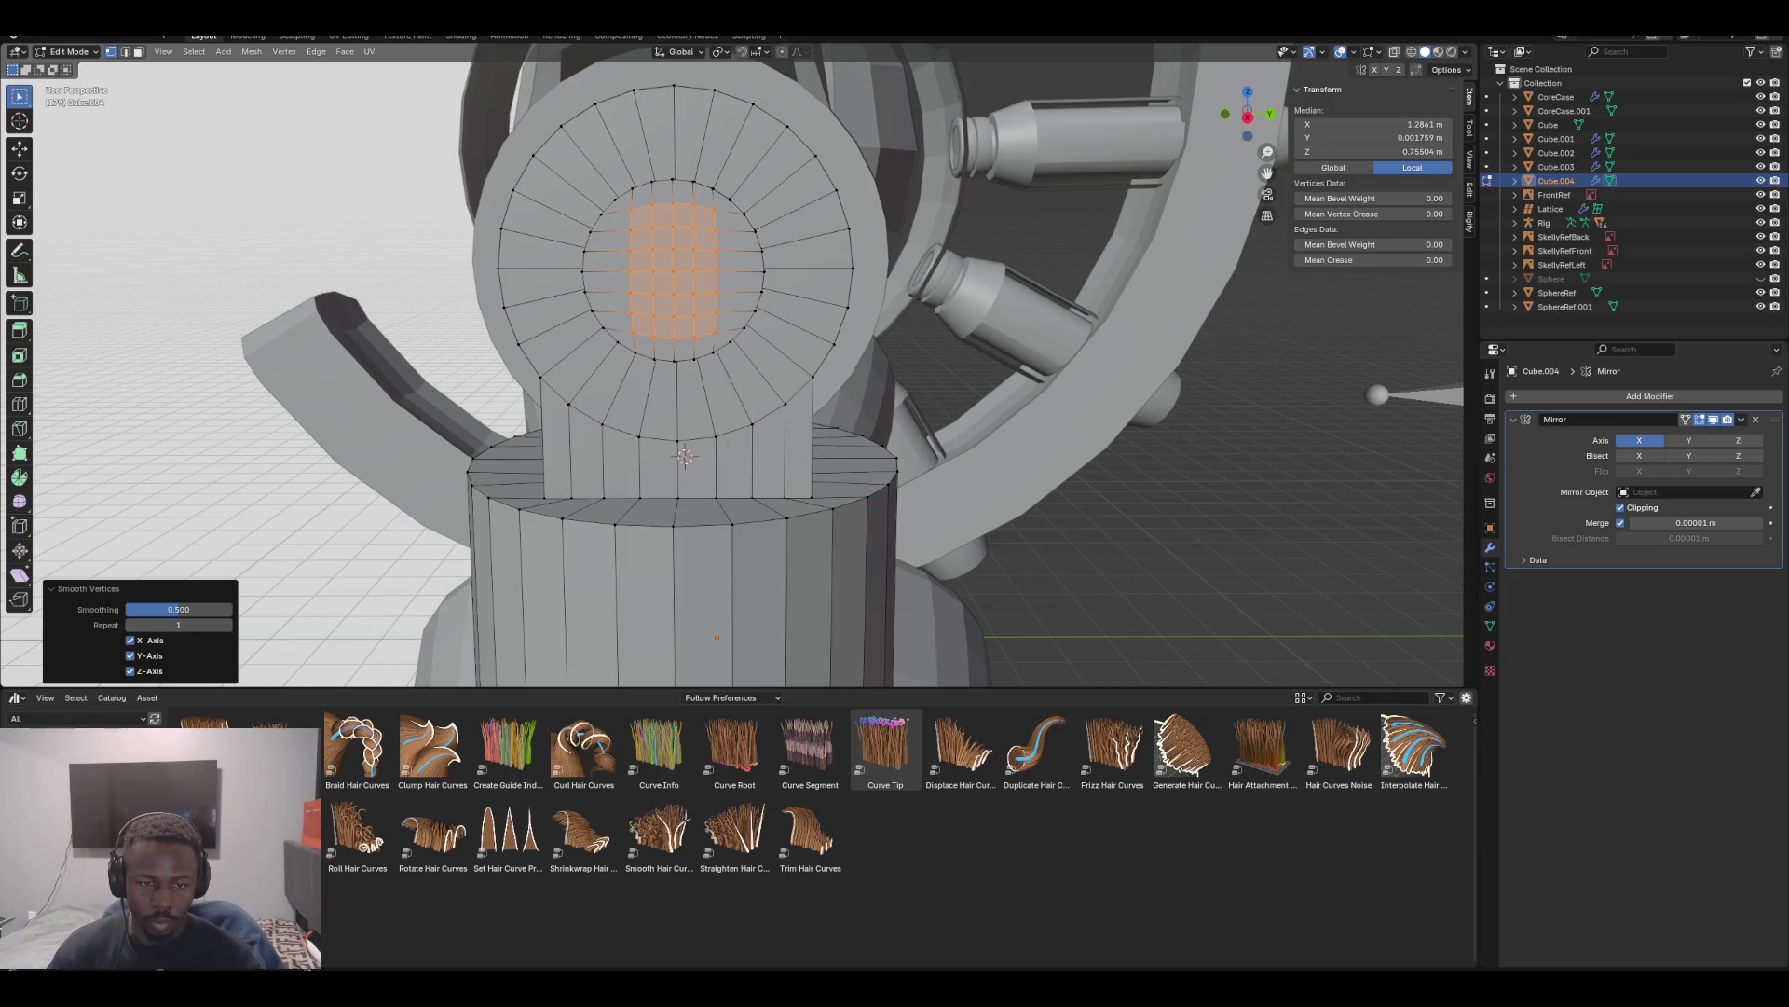
right_click(932, 335)
key(Escape)
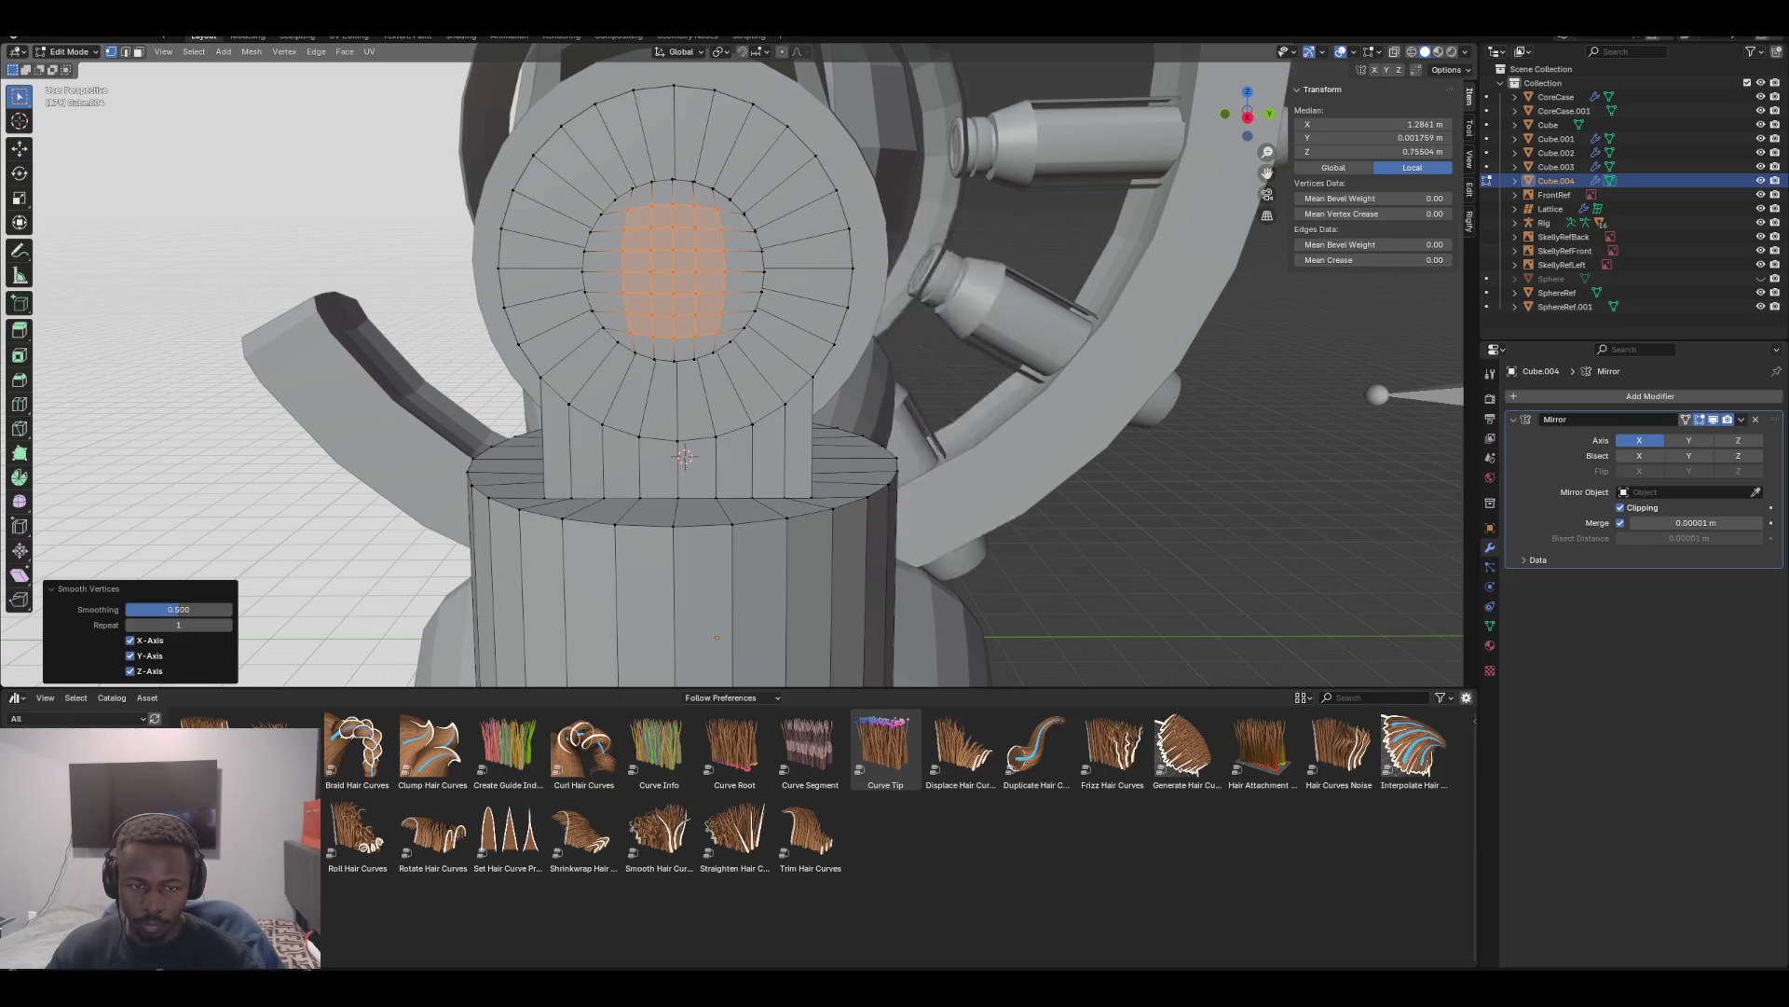
right_click(932, 418)
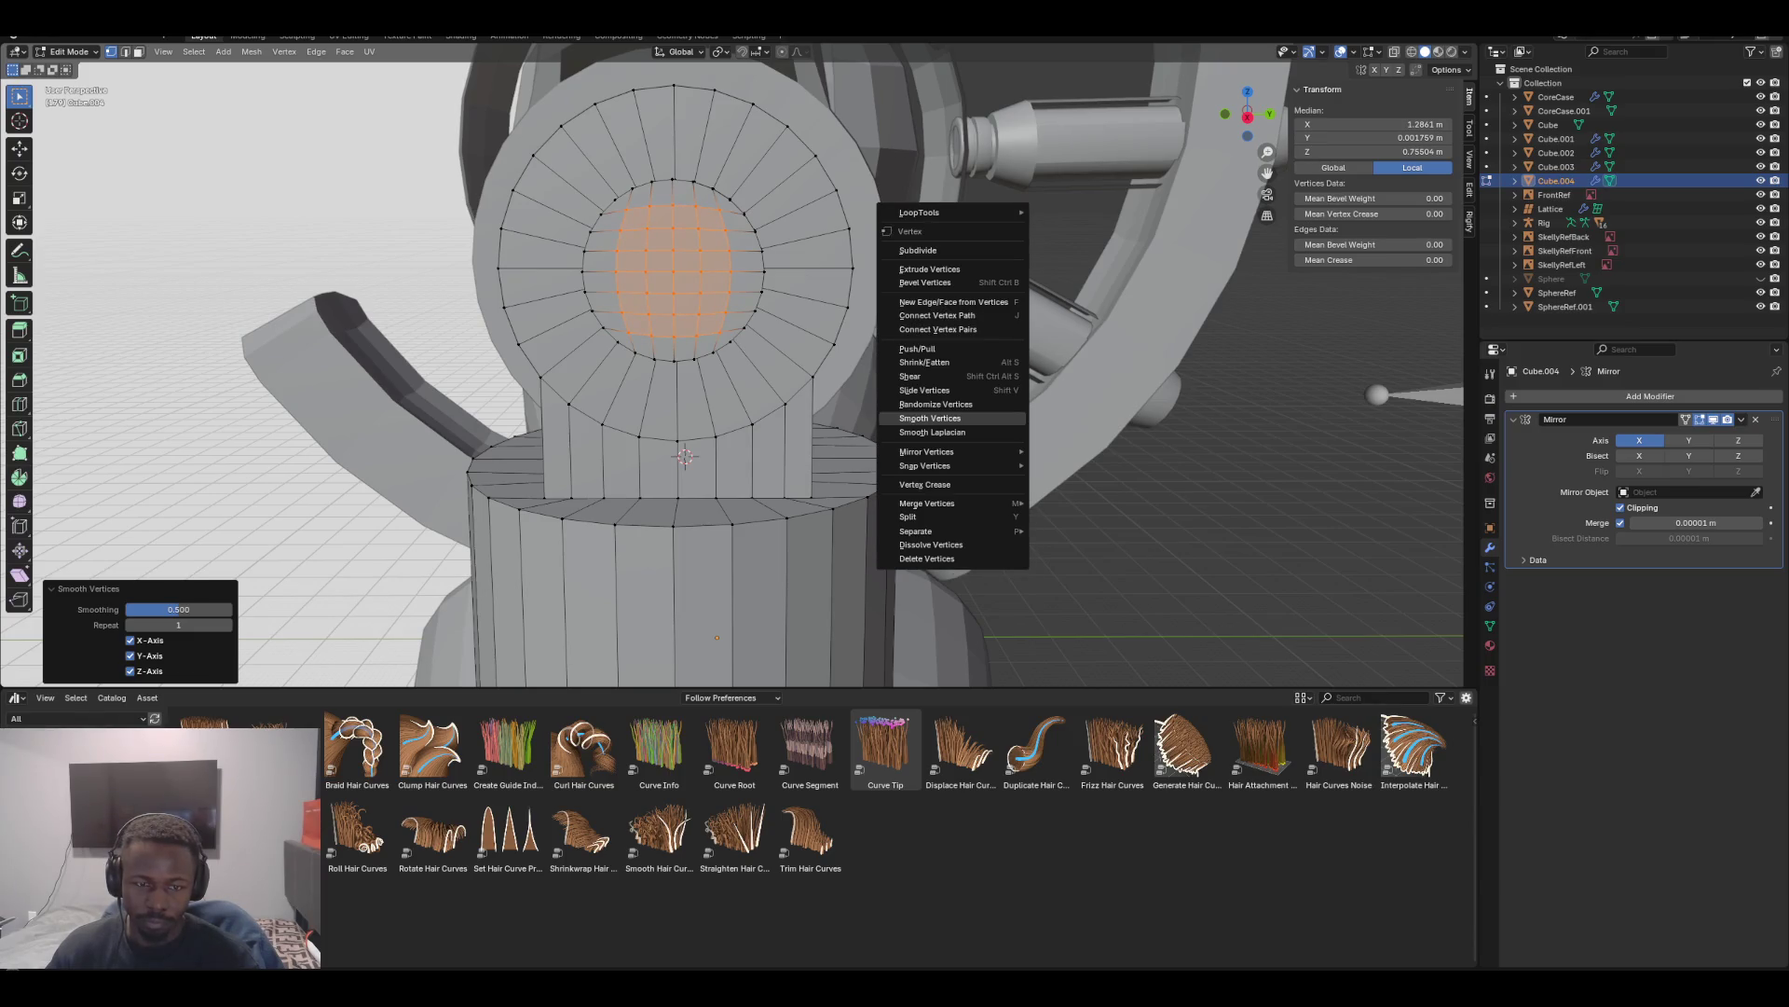
click(930, 417)
middle_drag(929, 418, 1081, 396)
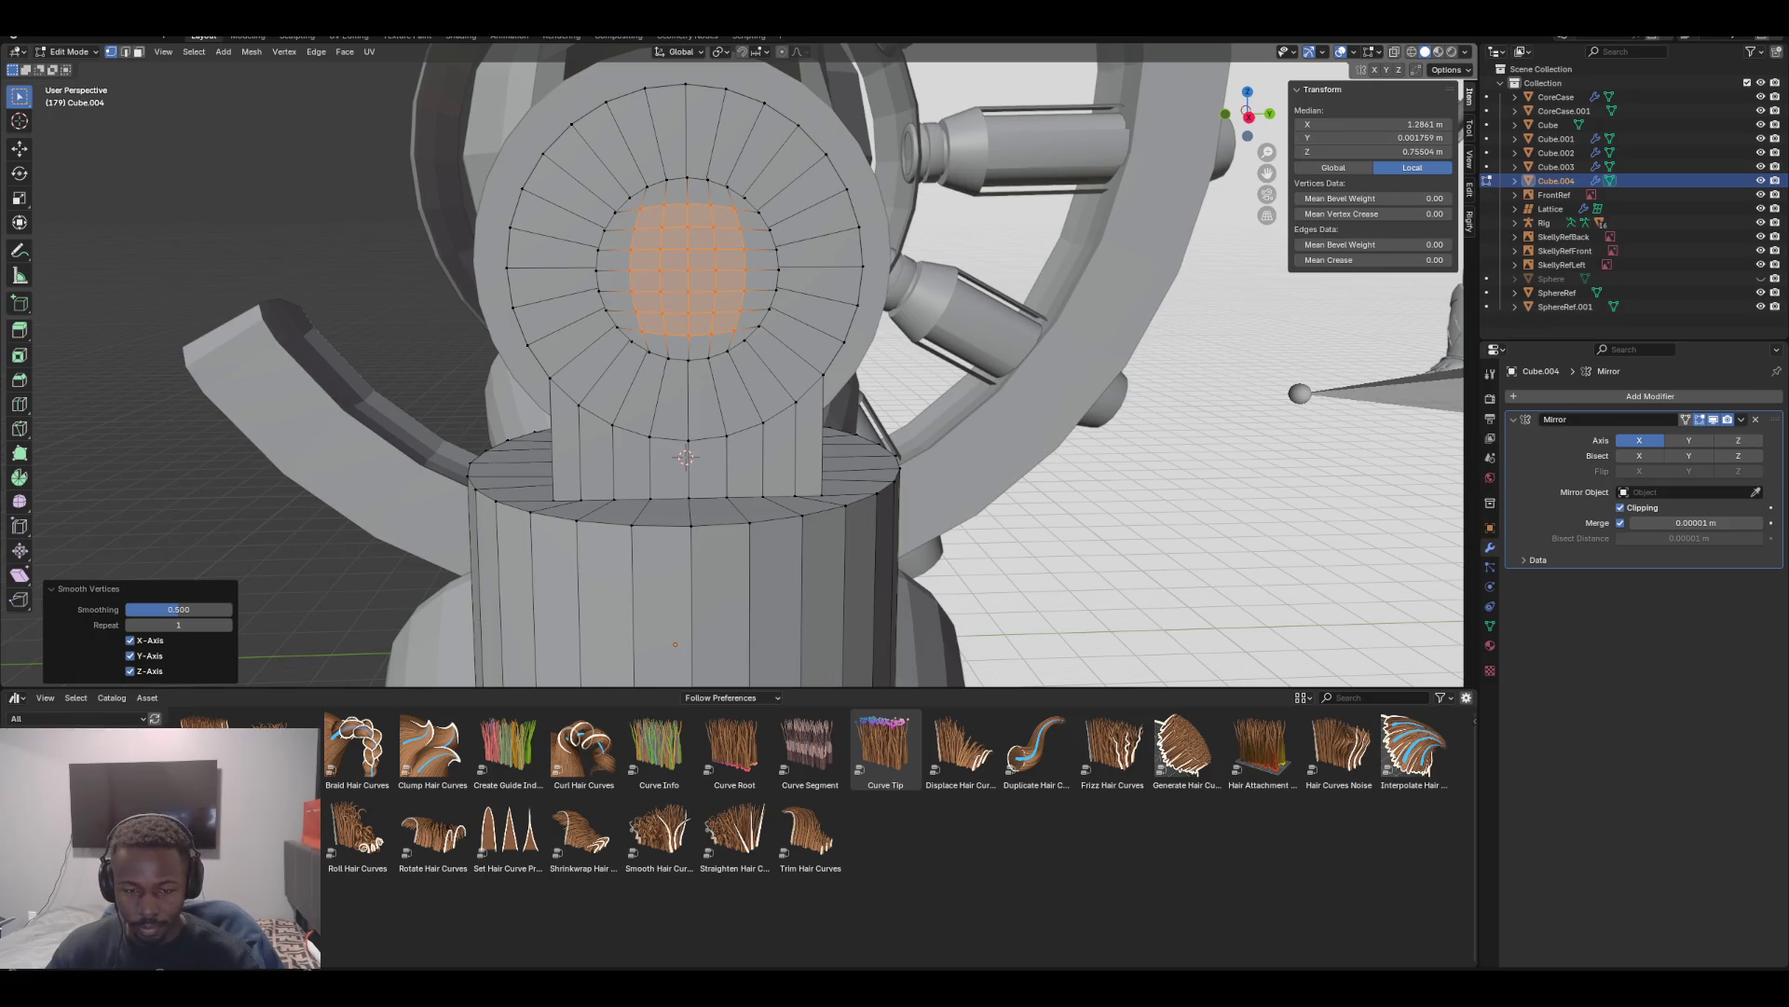
Run To Sphere on the selection to round the central faces
key(F3)
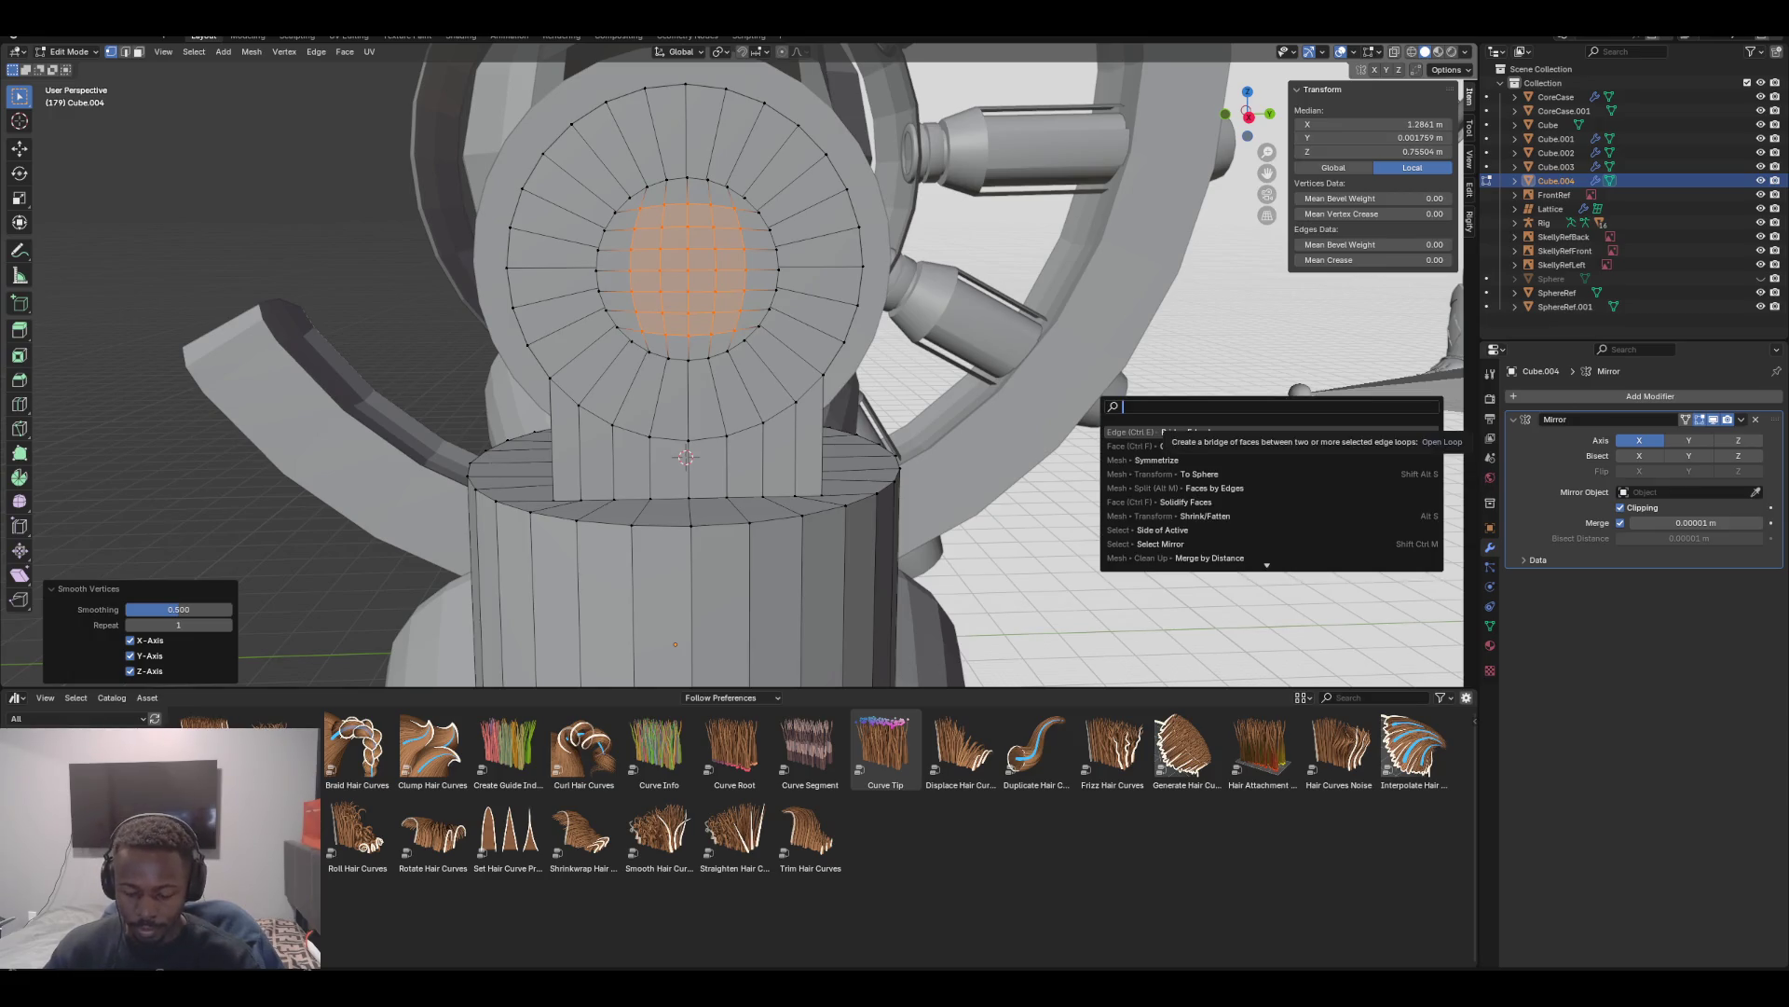
text(to)
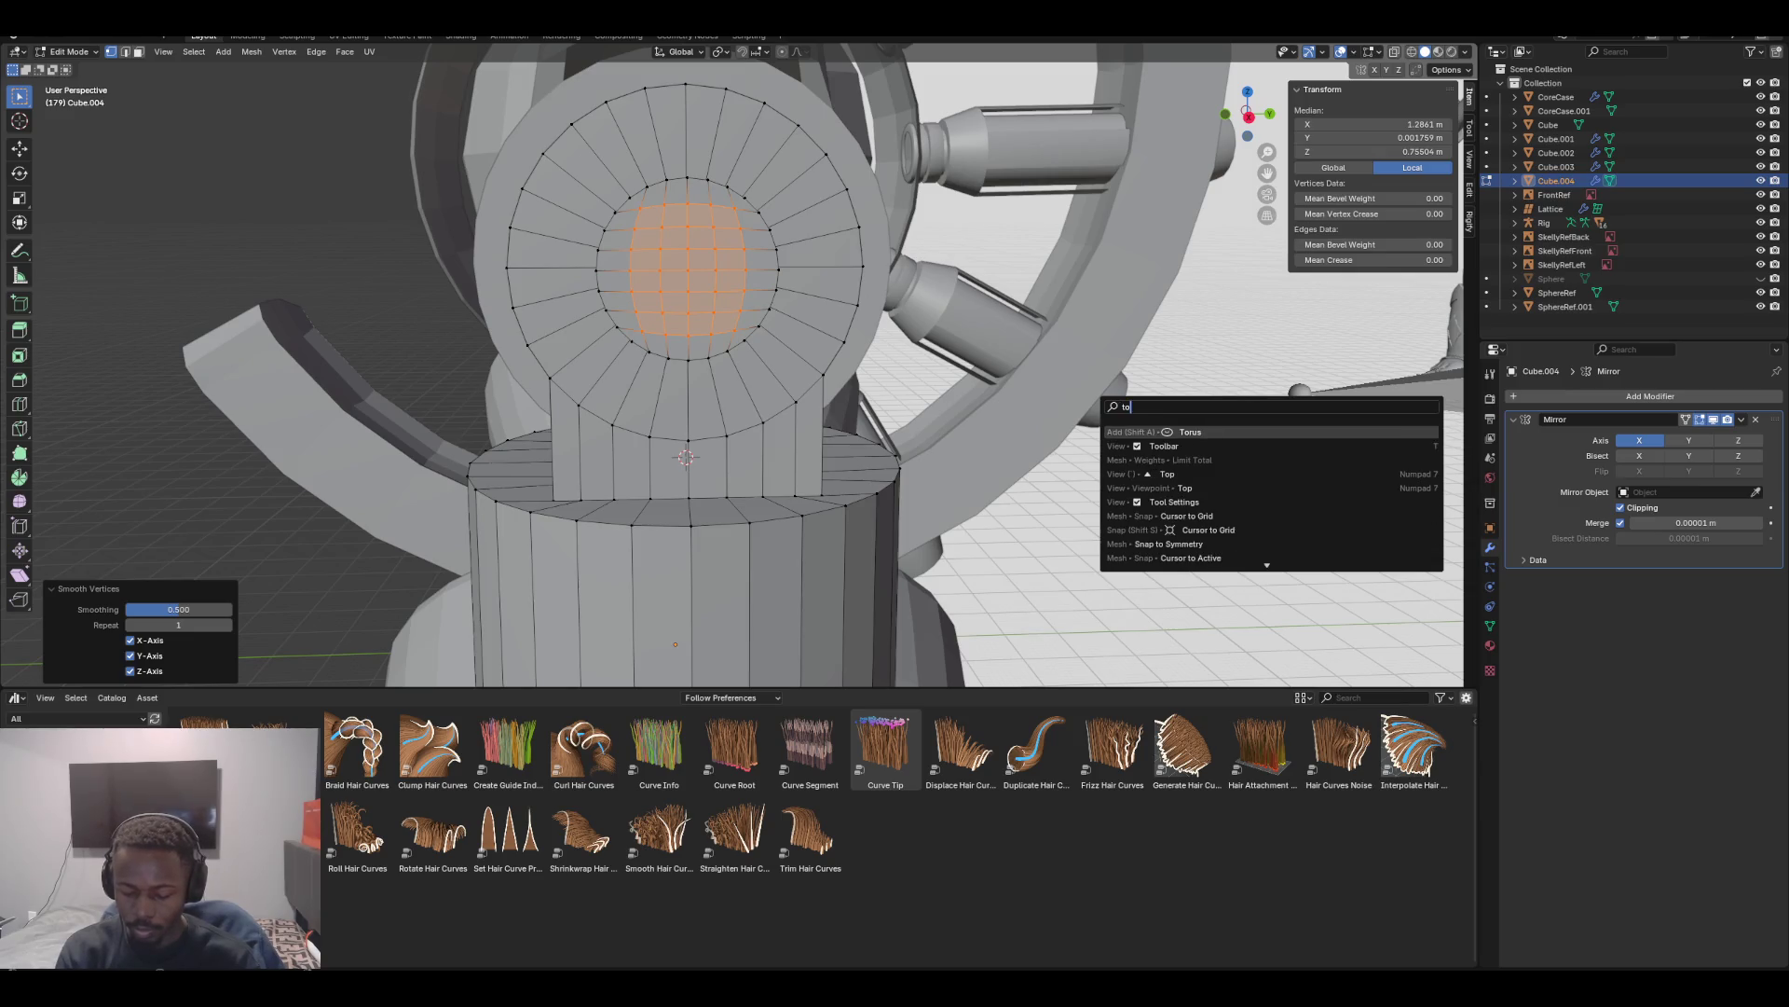
text( cl)
text(r)
text(cl)
key(BackSpace)
key(BackSpace)
key(BackSpace)
text(sphere)
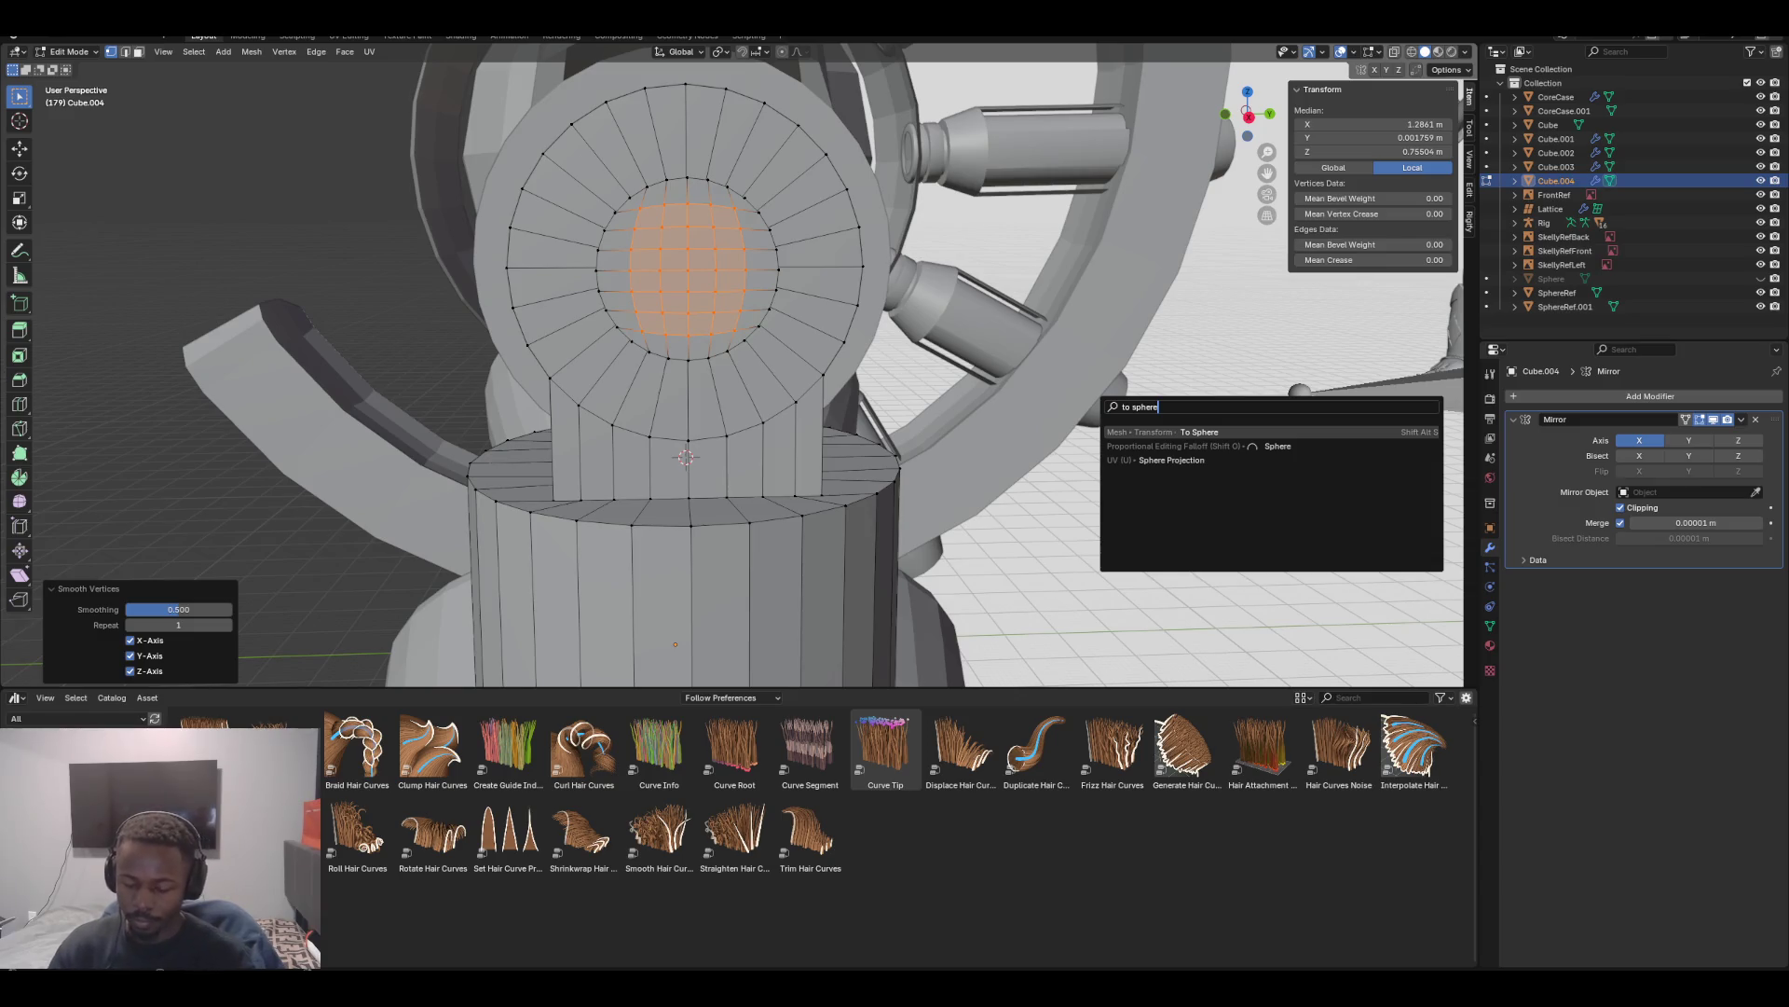
key(Return)
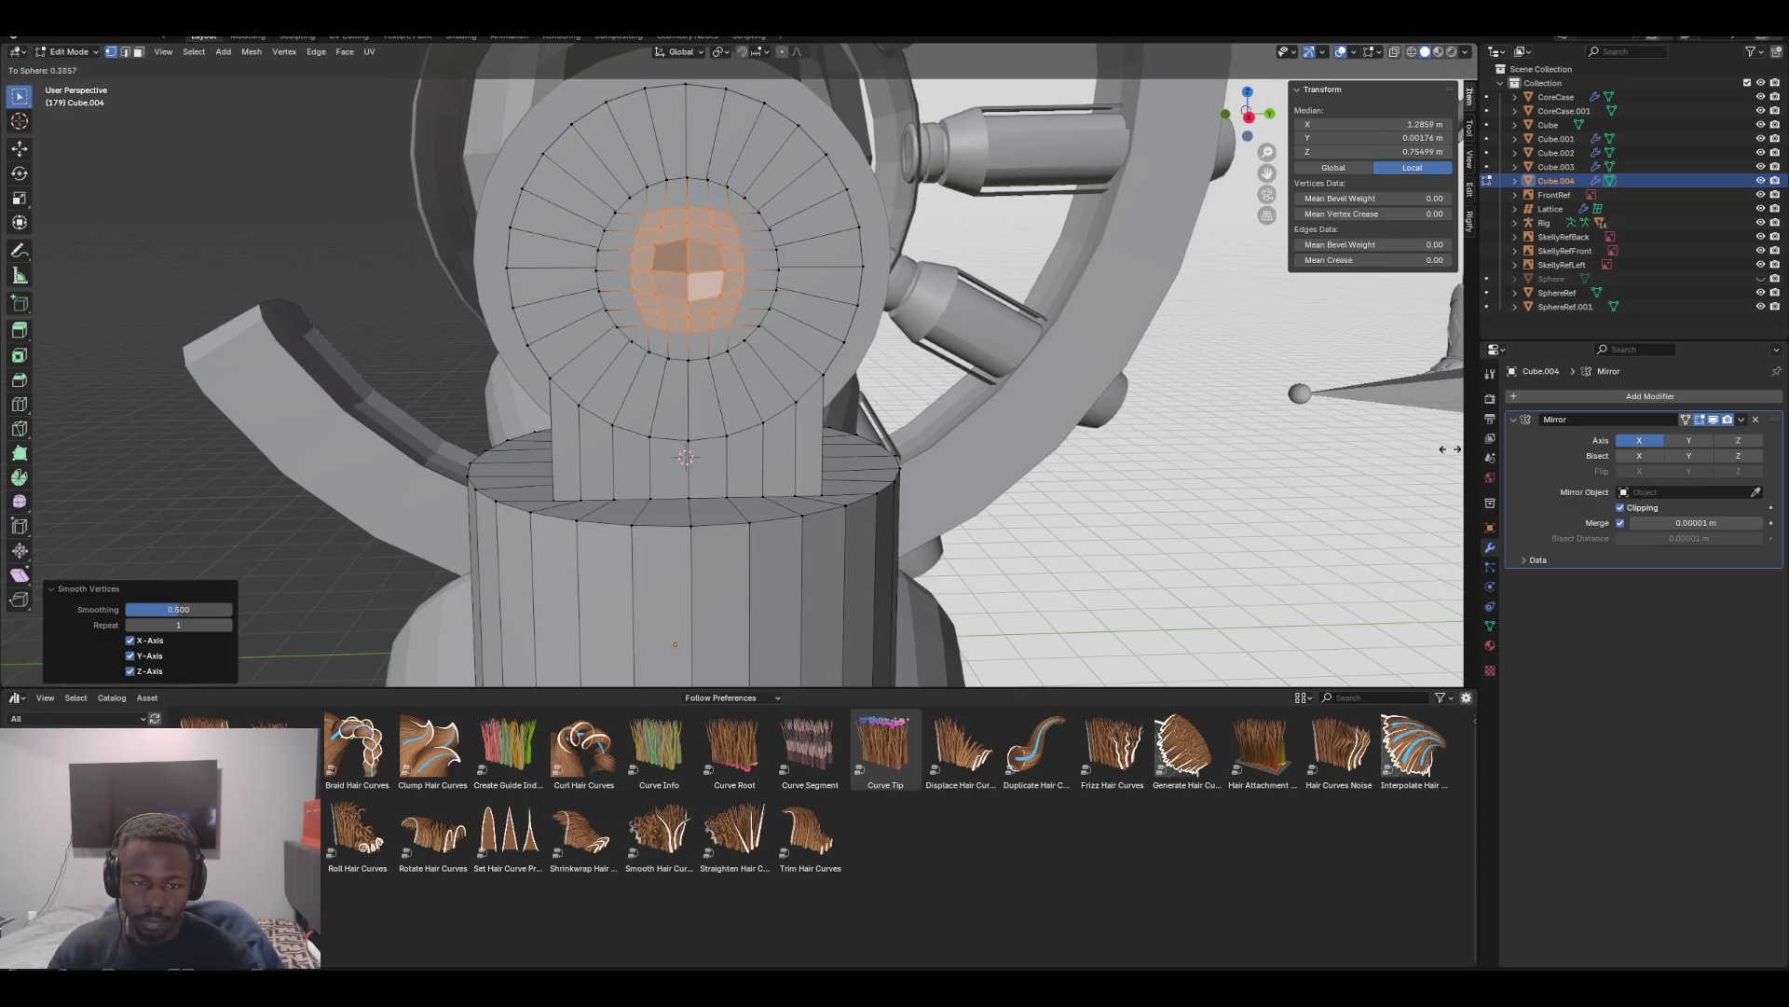
click(638, 443)
mouse_move(638, 443)
middle_down()
mouse_move(802, 438)
mouse_move(653, 447)
mouse_move(634, 485)
mouse_move(687, 494)
mouse_move(748, 604)
middle_up()
Undo the To Sphere rounding and clear the selection
key(ctrl+z)
scroll(688, 522, up, 3)
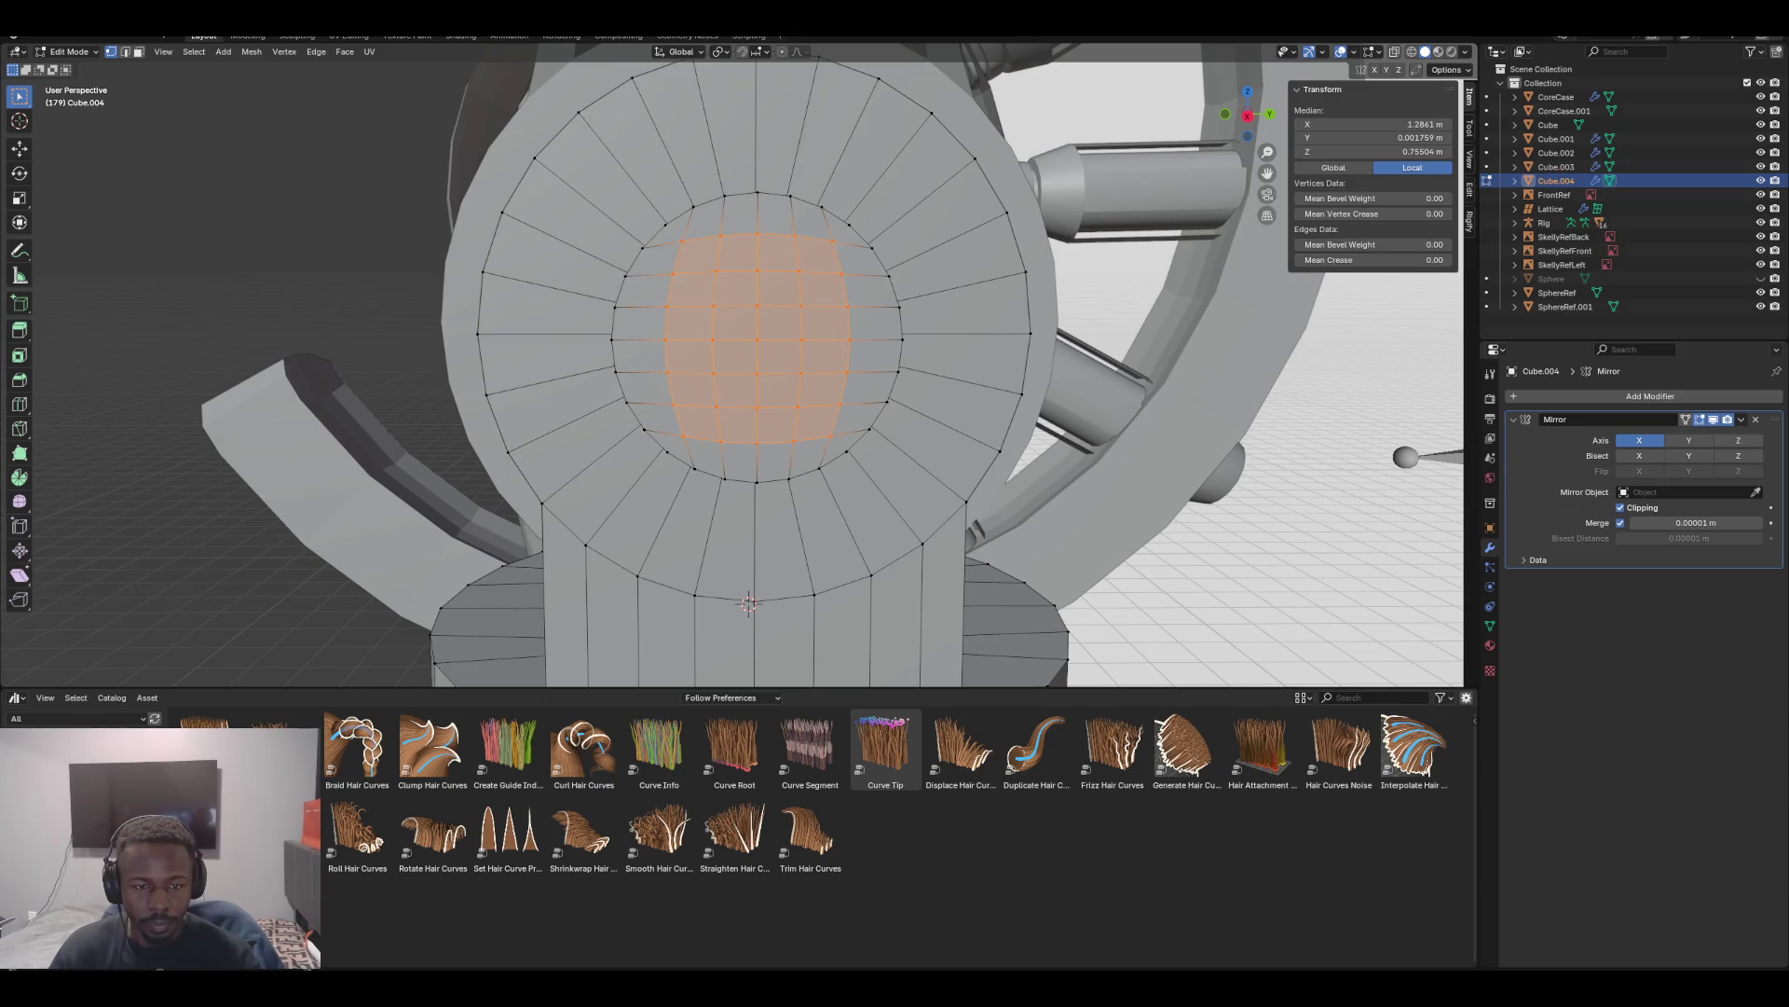
key(alt+a)
alt+click(666, 355)
key(alt+a)
Select one vertical column of grid vertices and edge-slide it sideways
click(682, 240)
shift+click(673, 273)
shift+click(668, 306)
shift+click(665, 339)
shift+click(667, 373)
shift+click(673, 404)
key(g)
key(g)
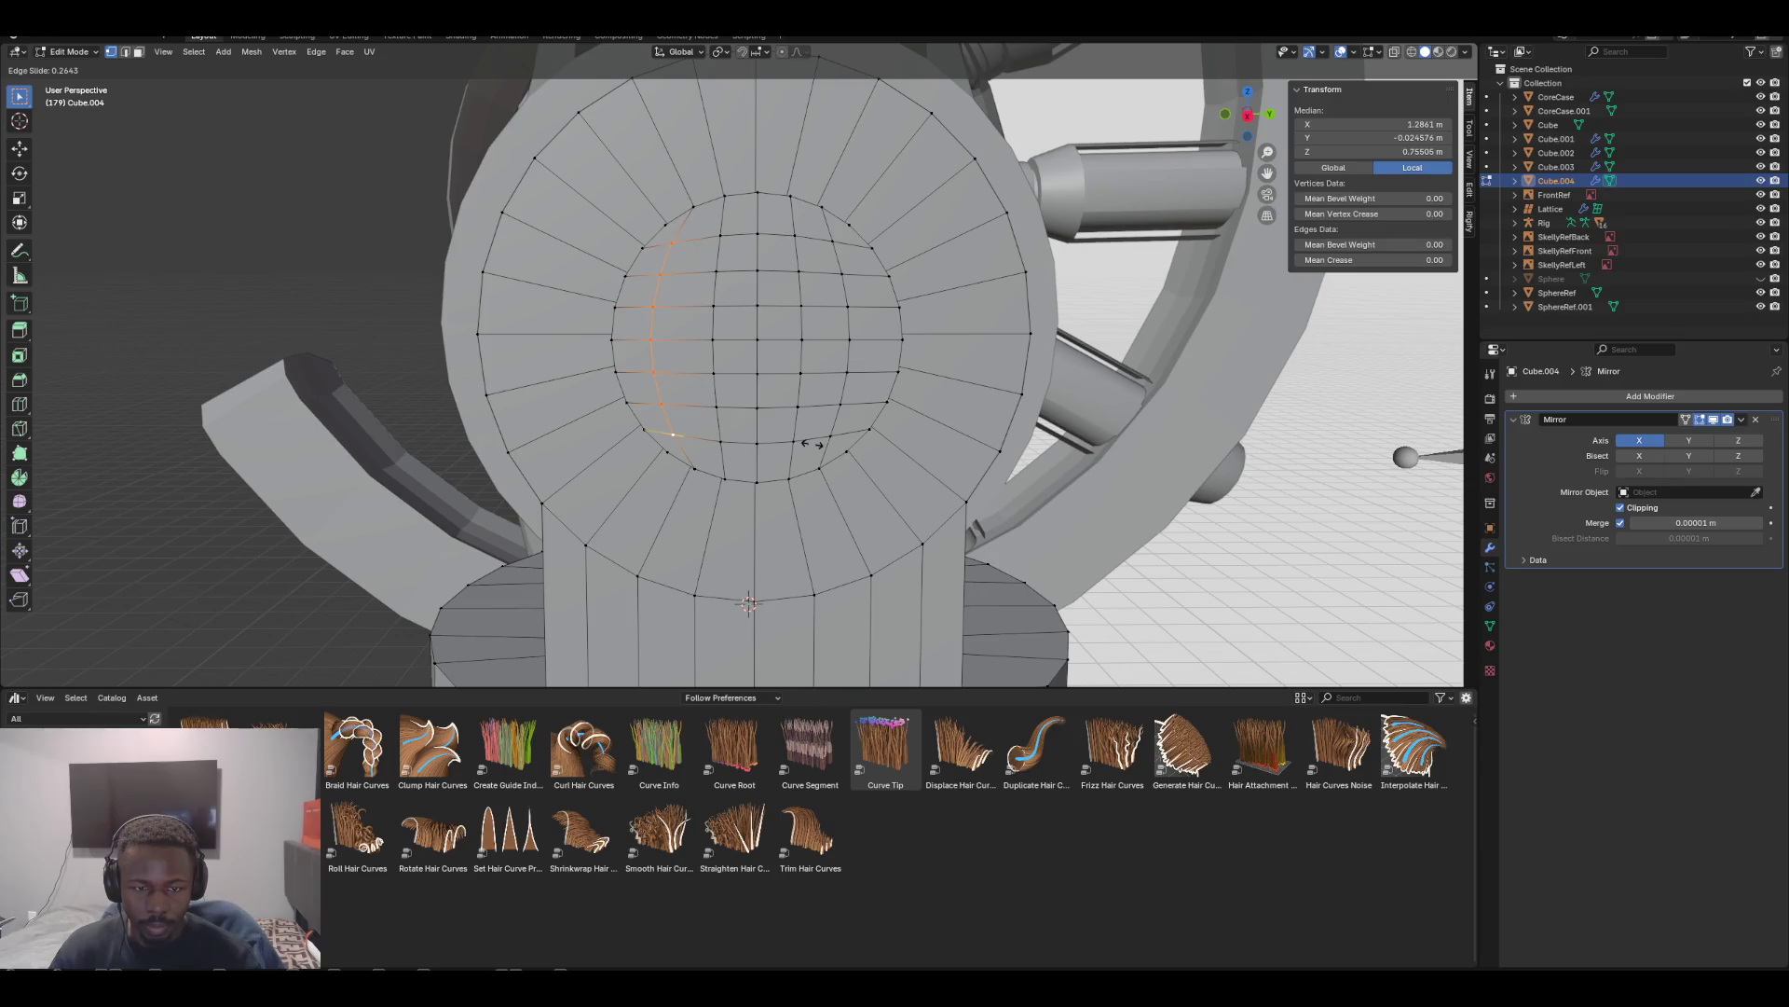
click(811, 445)
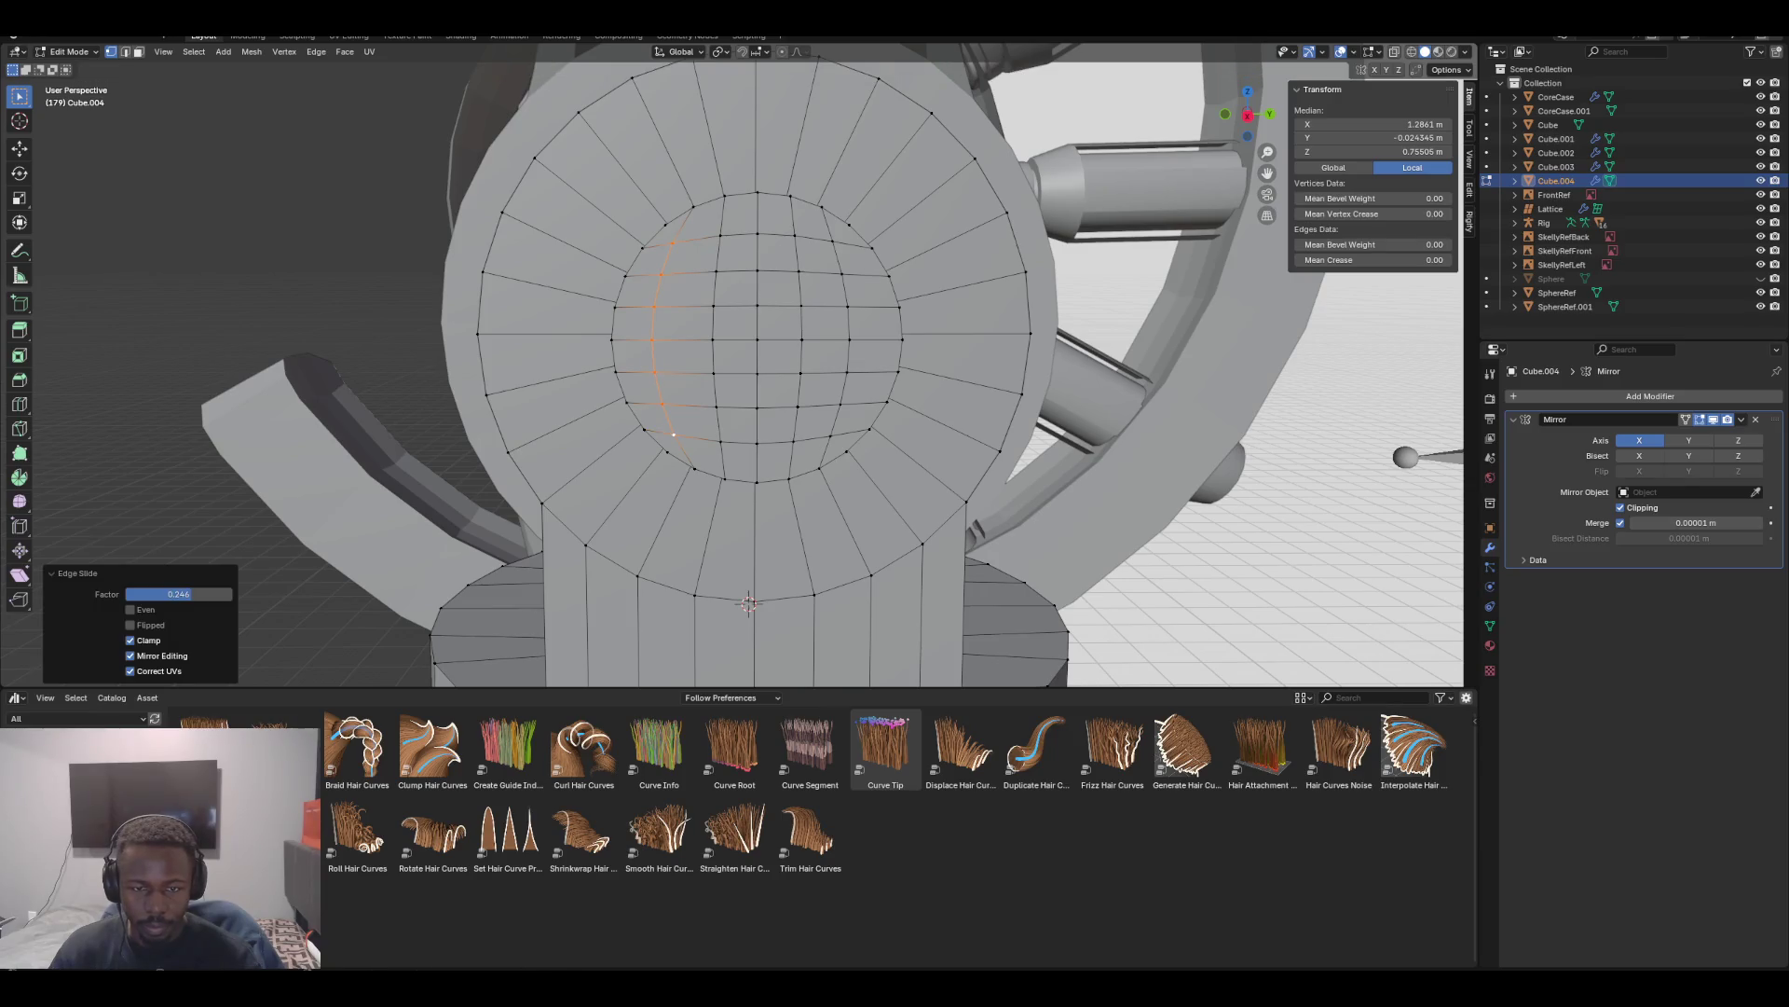
Select a second vertex column on the right and edge-slide it along the grid
shift+click(832, 240)
shift+click(843, 273)
shift+click(848, 306)
shift+click(850, 339)
click(850, 339)
shift+click(832, 240)
shift+click(841, 273)
shift+click(848, 305)
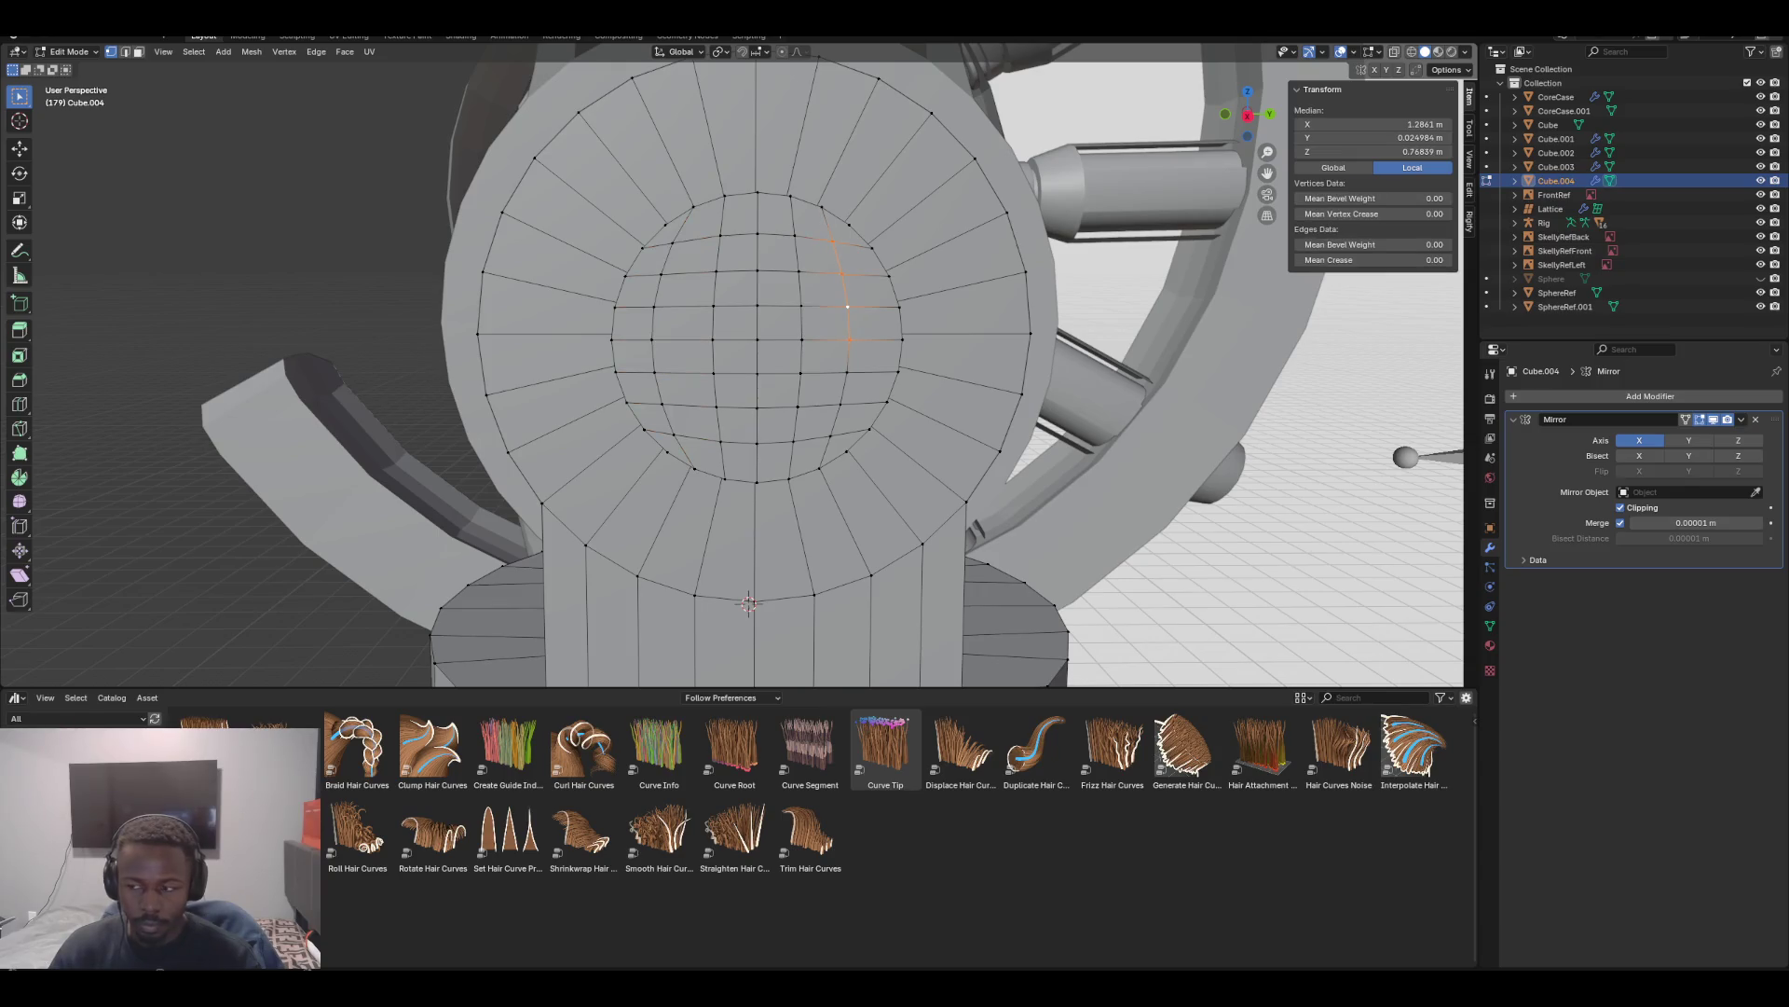
shift+click(846, 372)
shift+click(832, 435)
key(g)
key(g)
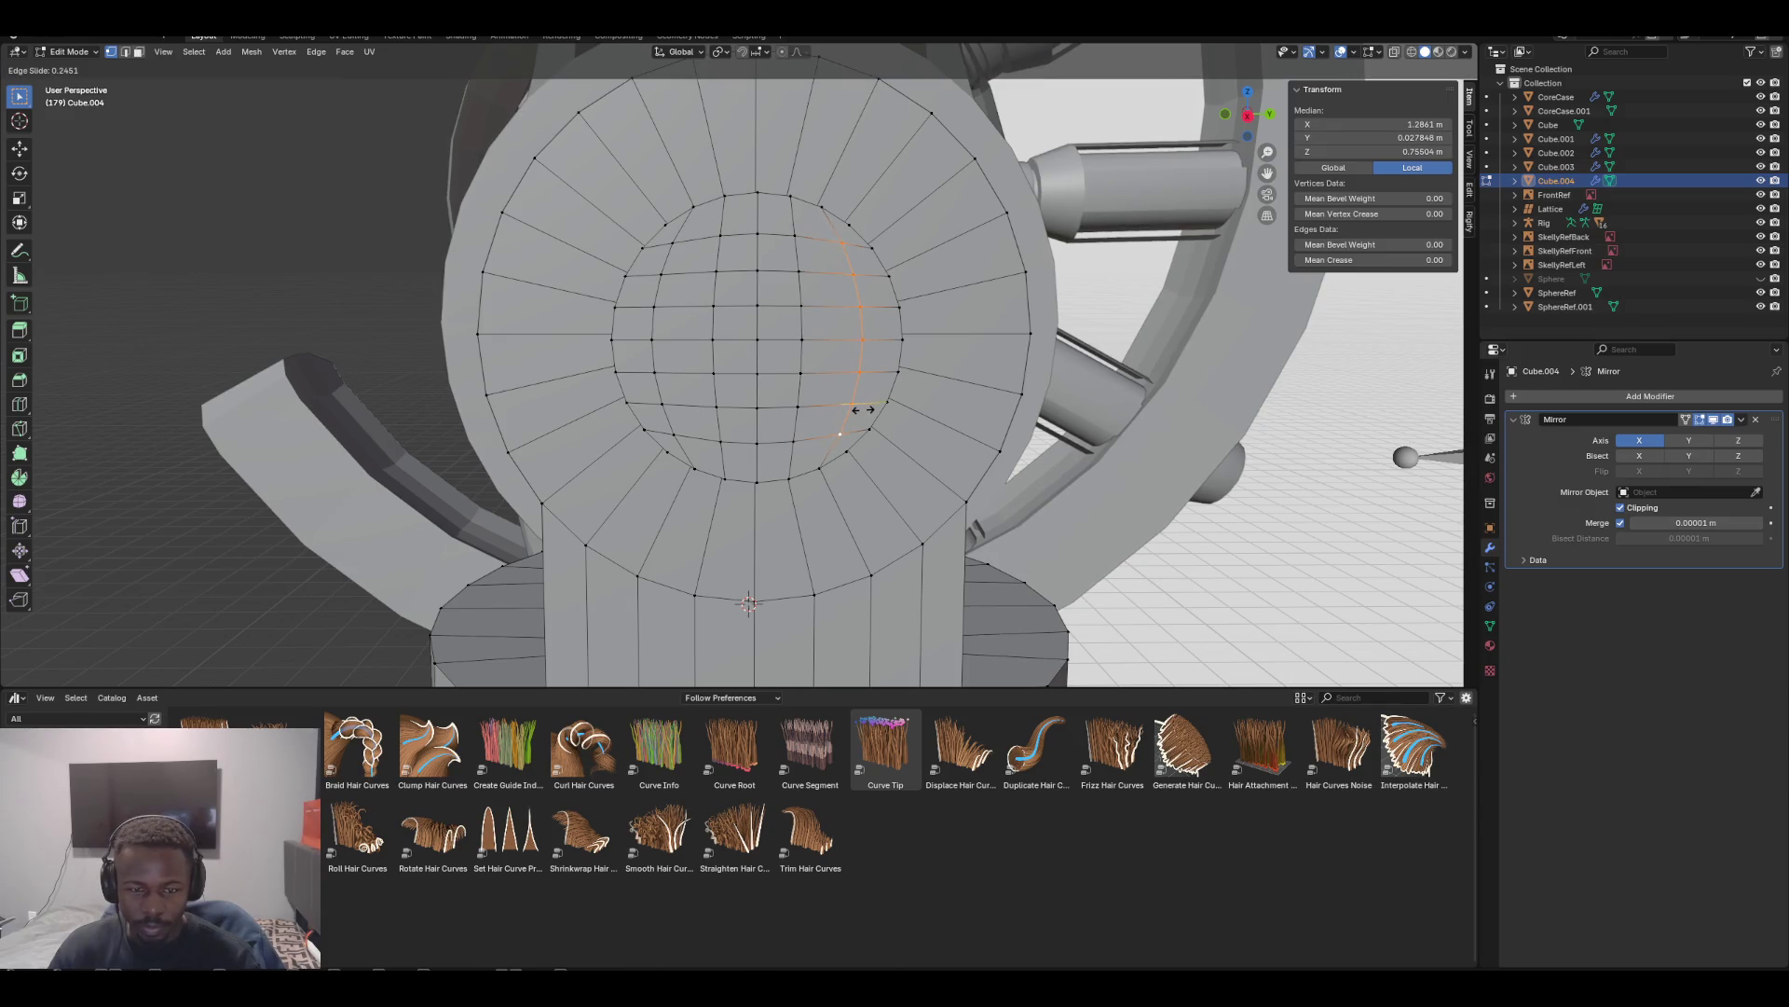
click(863, 409)
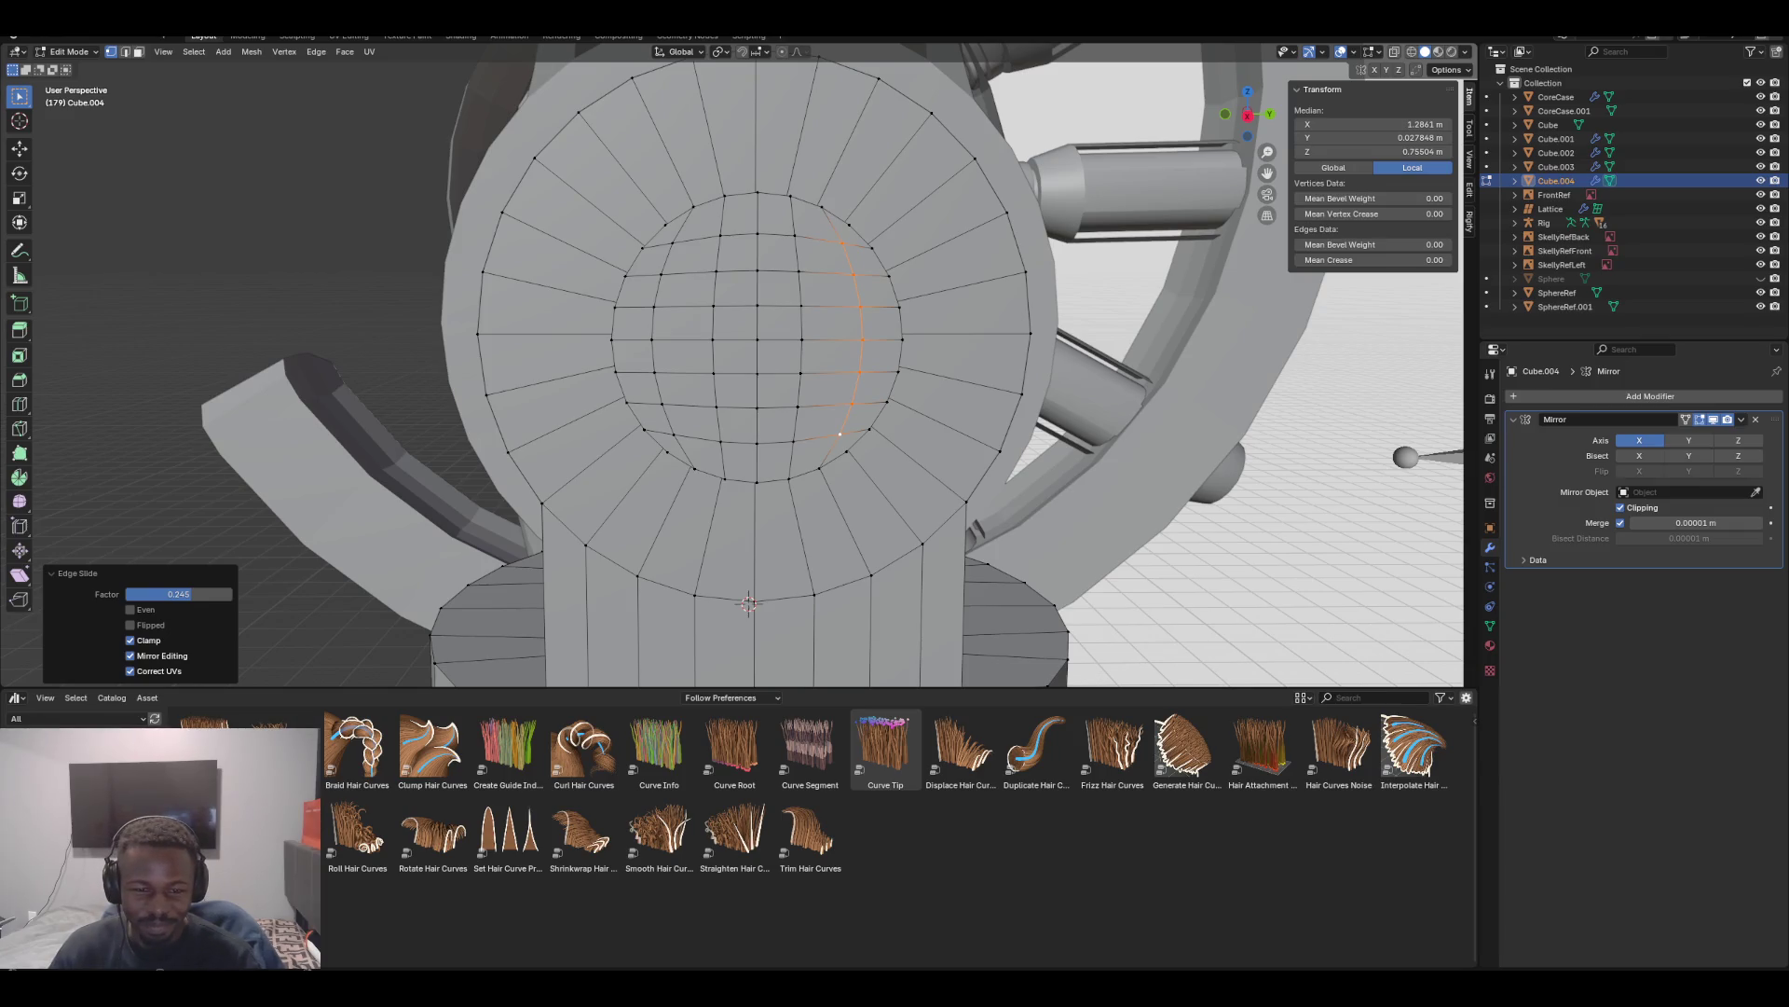
Select two full vertical columns of grid vertices, one right and one left
click(795, 235)
shift+click(799, 271)
shift+click(800, 304)
shift+click(801, 339)
shift+click(801, 373)
shift+click(799, 407)
shift+click(793, 441)
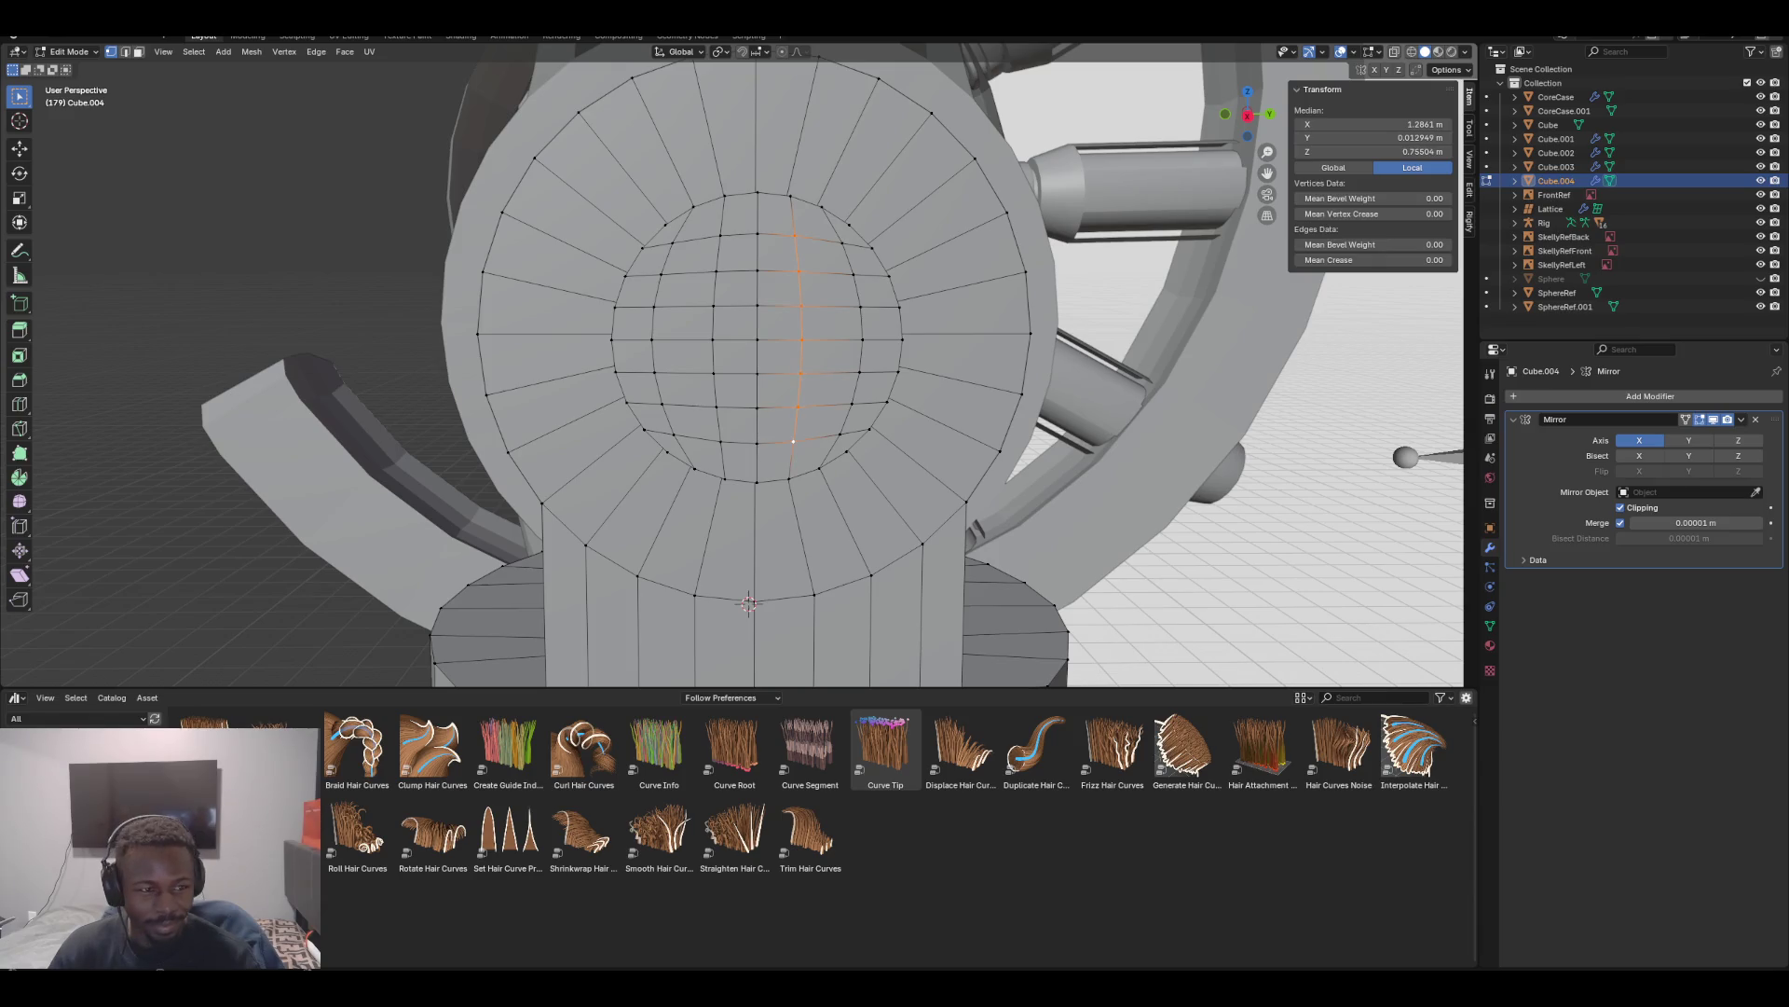
shift+click(721, 235)
shift+click(717, 271)
shift+click(714, 306)
shift+click(713, 340)
shift+click(713, 373)
shift+click(717, 407)
shift+click(721, 441)
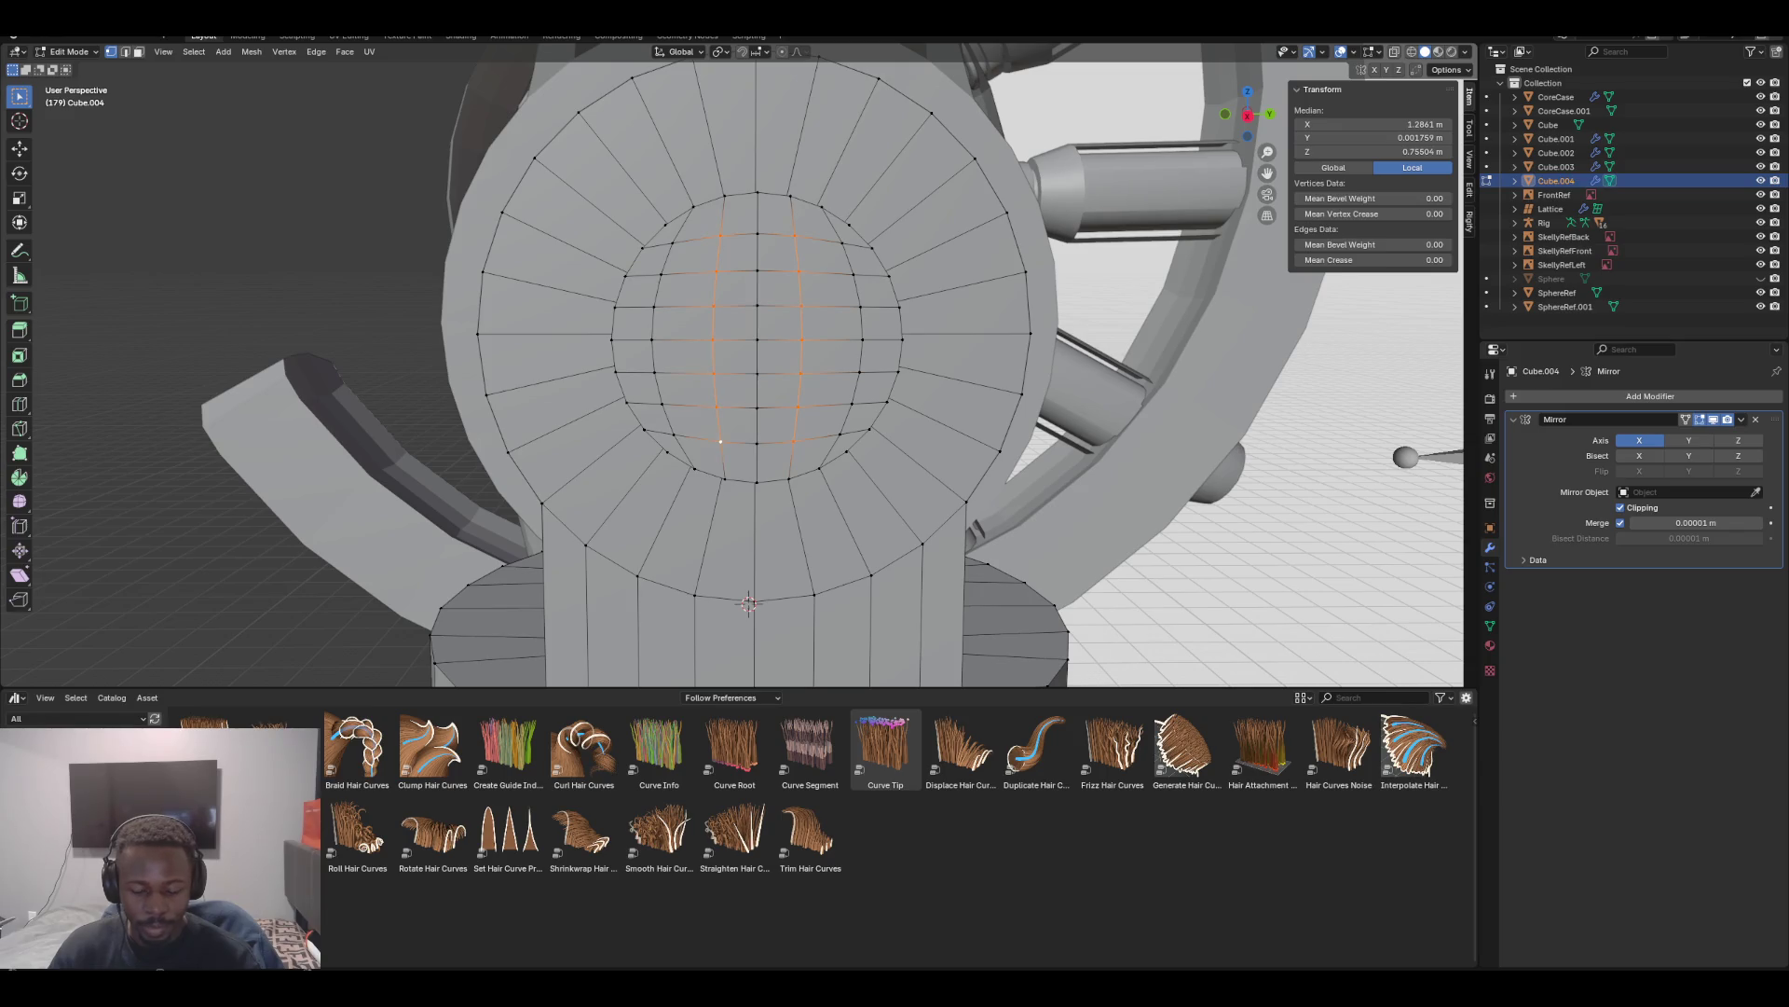
Smooth the selected vertex columns three times, then return to face selection
right_click(983, 378)
click(984, 379)
right_click(983, 378)
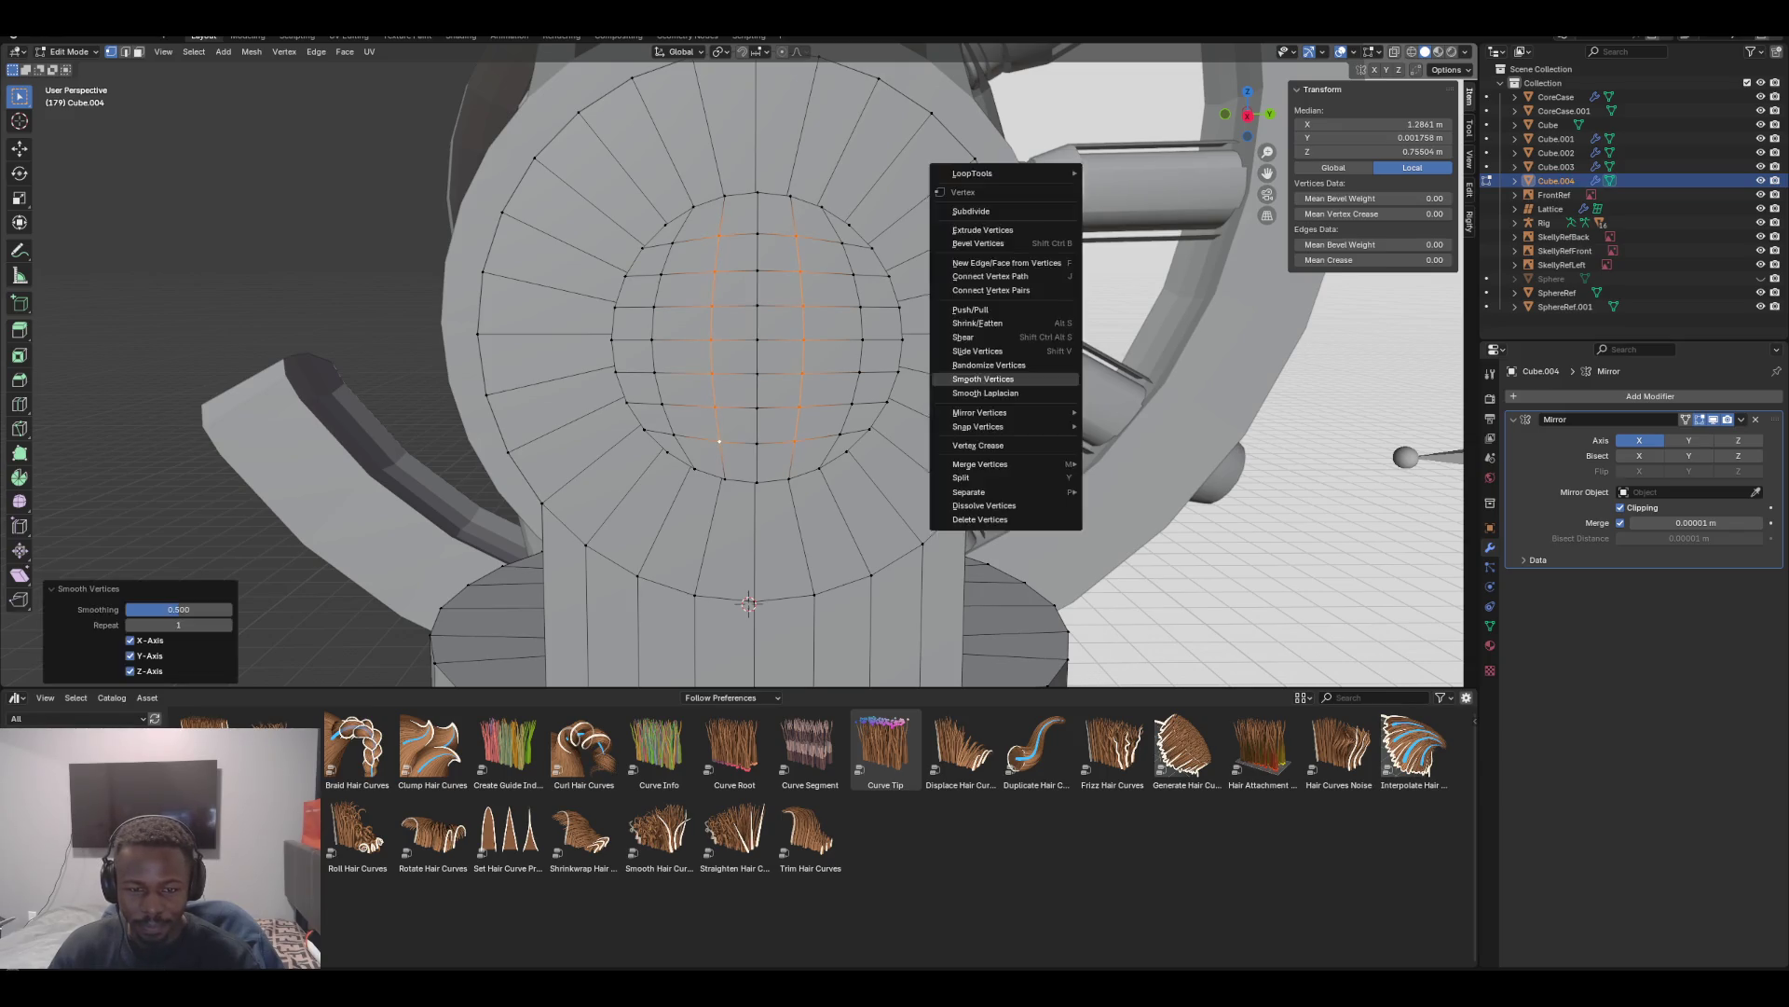
click(984, 379)
right_click(983, 378)
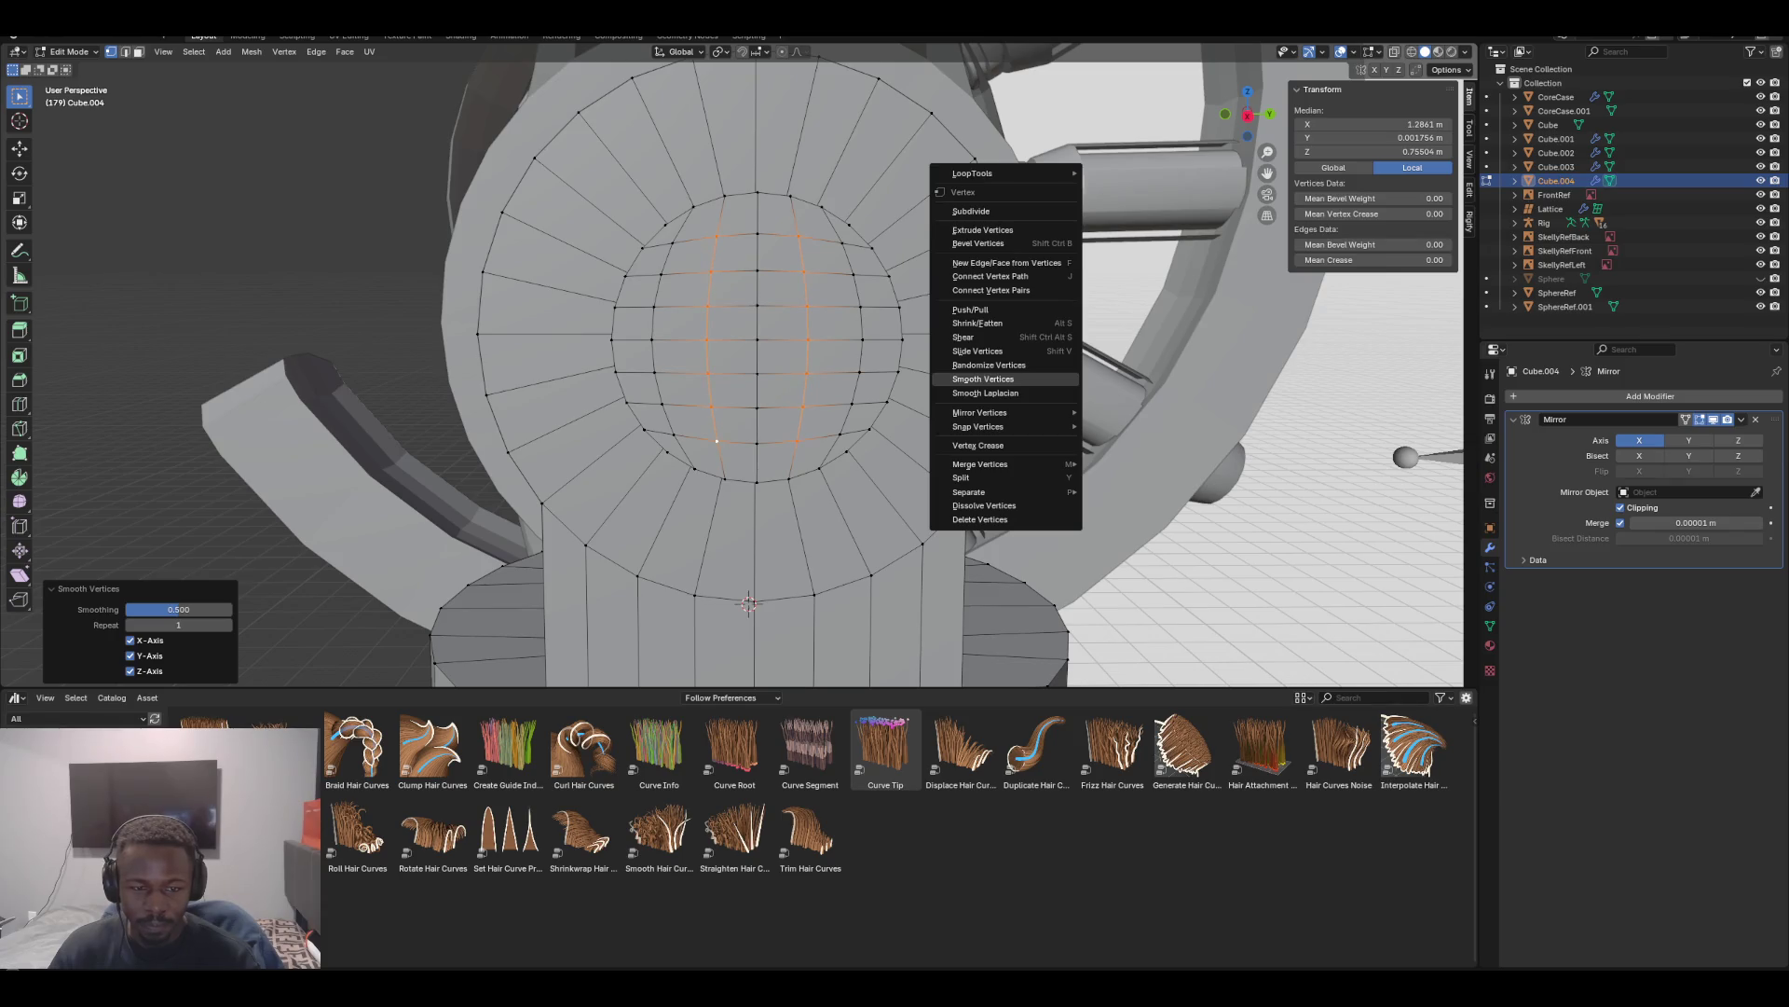
click(983, 379)
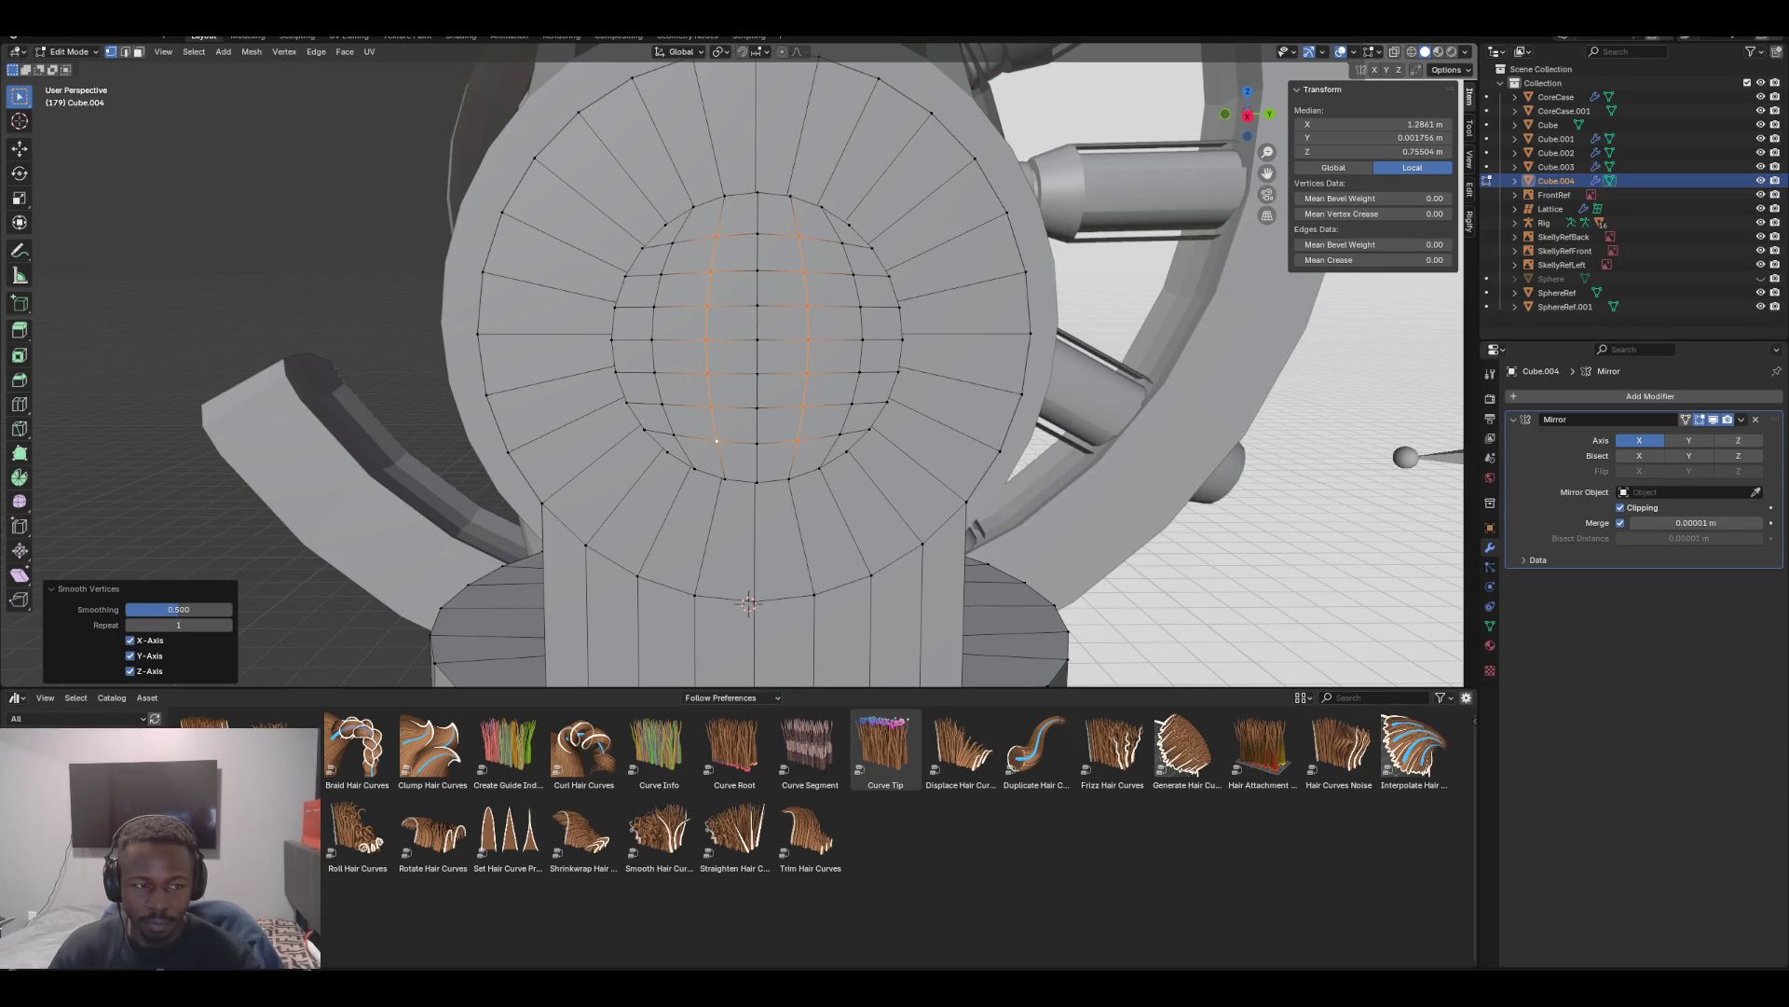
click(138, 51)
click(694, 334)
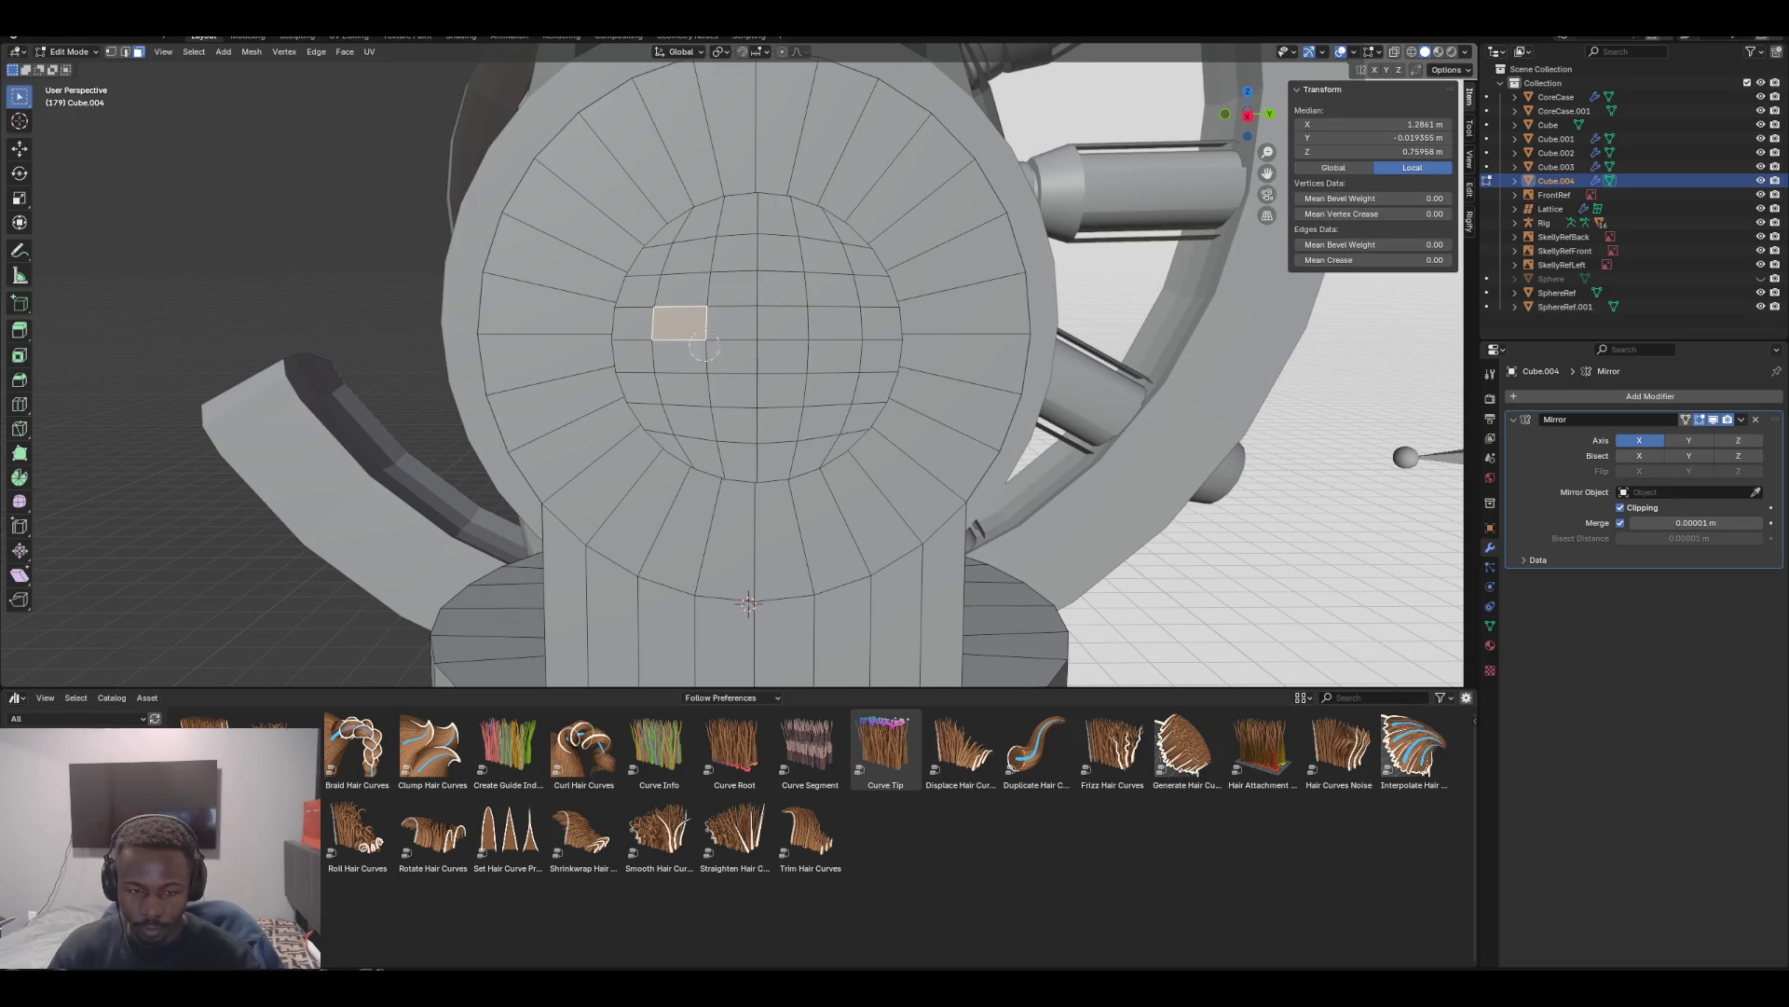
Inset a two-row strip of central grid faces and extrude it 0.007137 m along its normal
drag(704, 347, 817, 338)
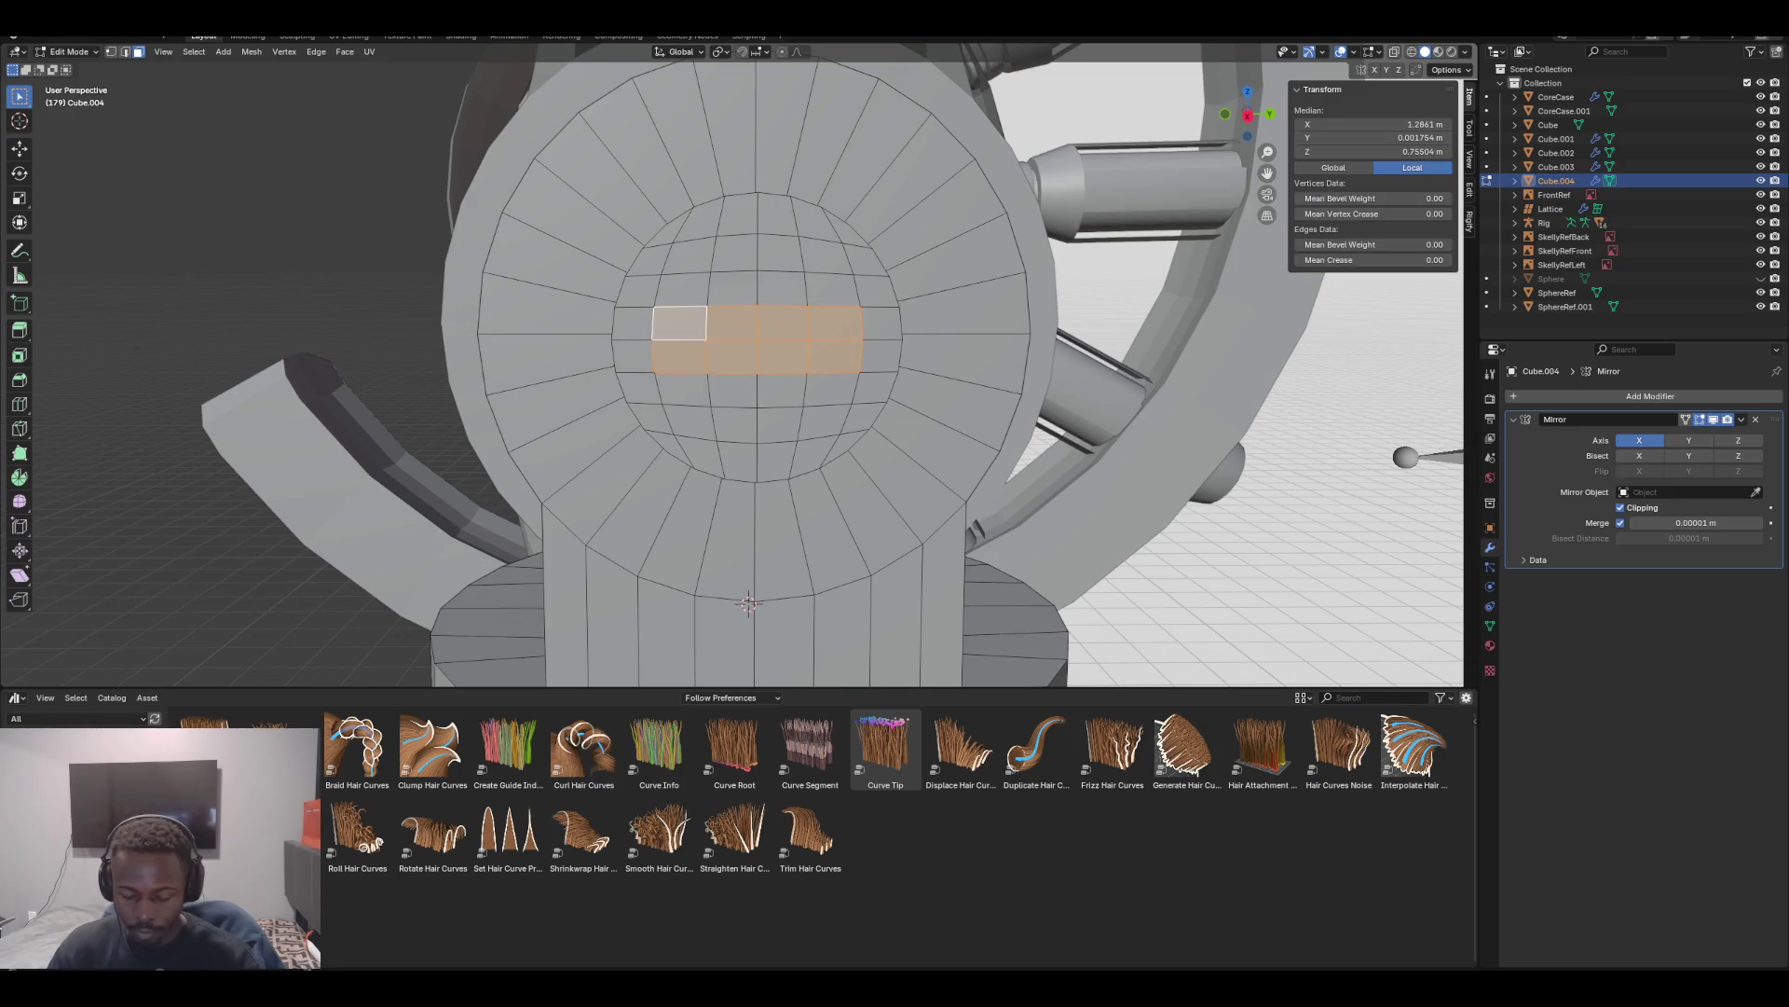
key(i)
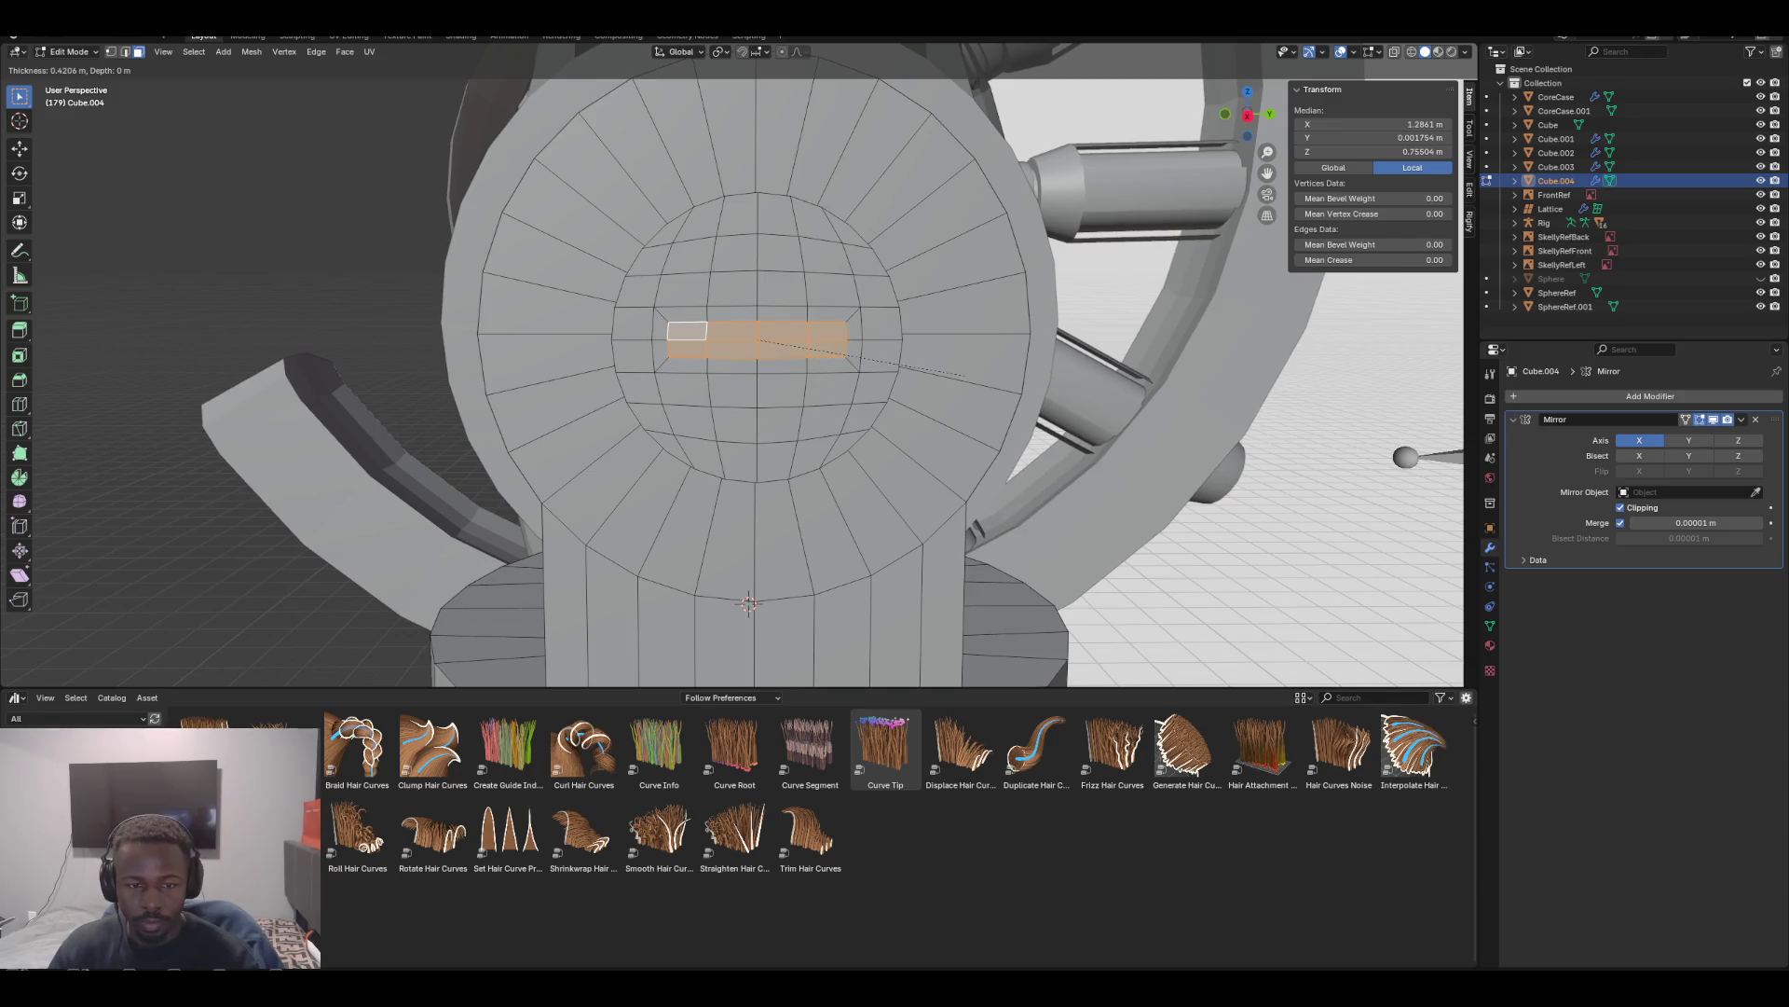
key(Return)
mouse_move(961, 375)
middle_down()
mouse_move(820, 387)
mouse_move(809, 347)
middle_up()
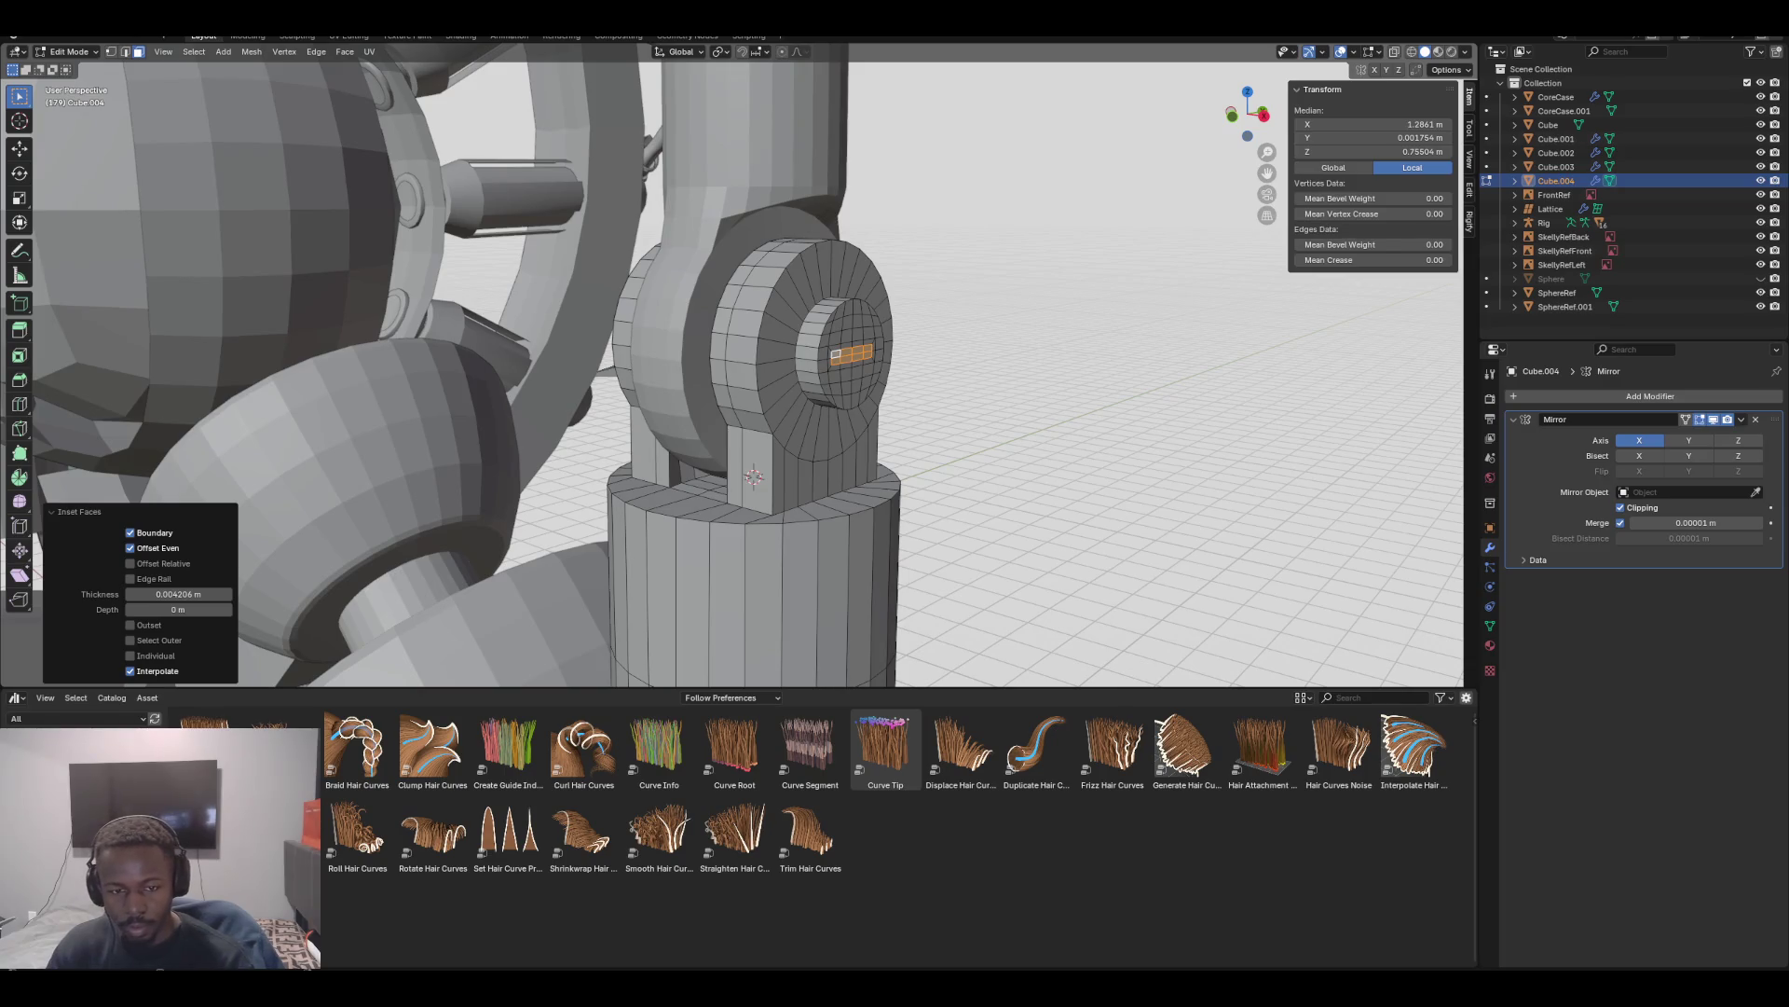
key(e)
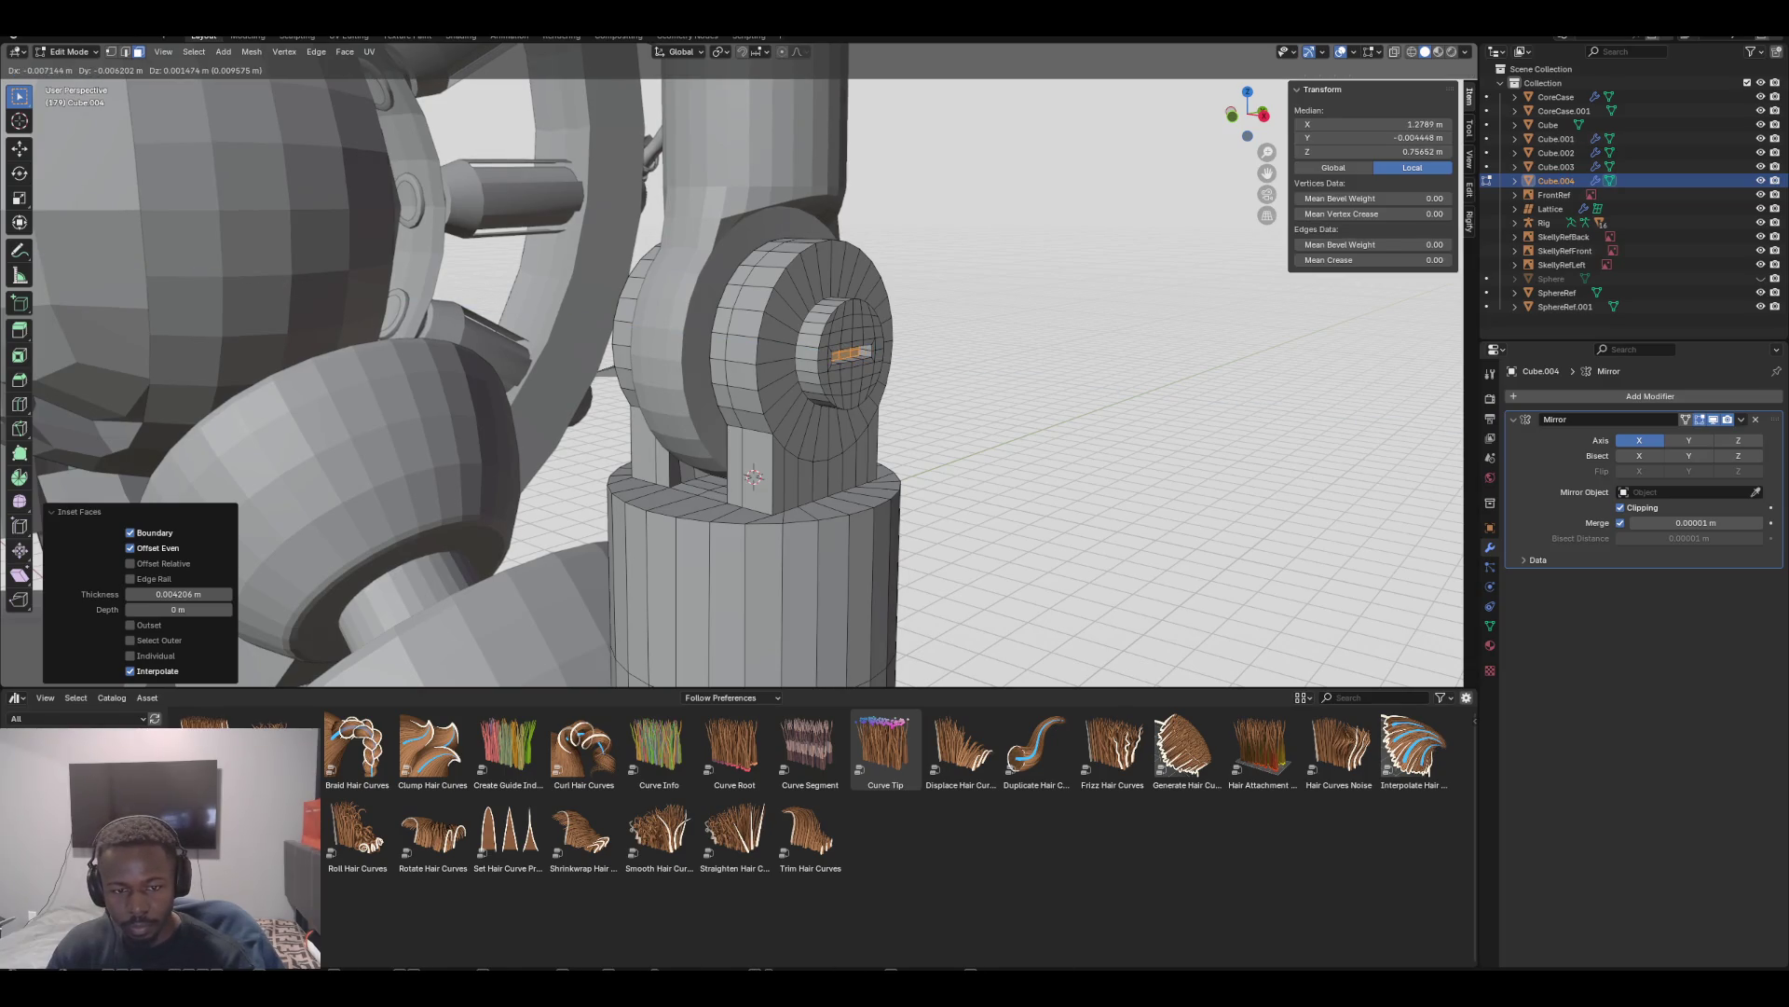
key(Escape)
key(ctrl+z)
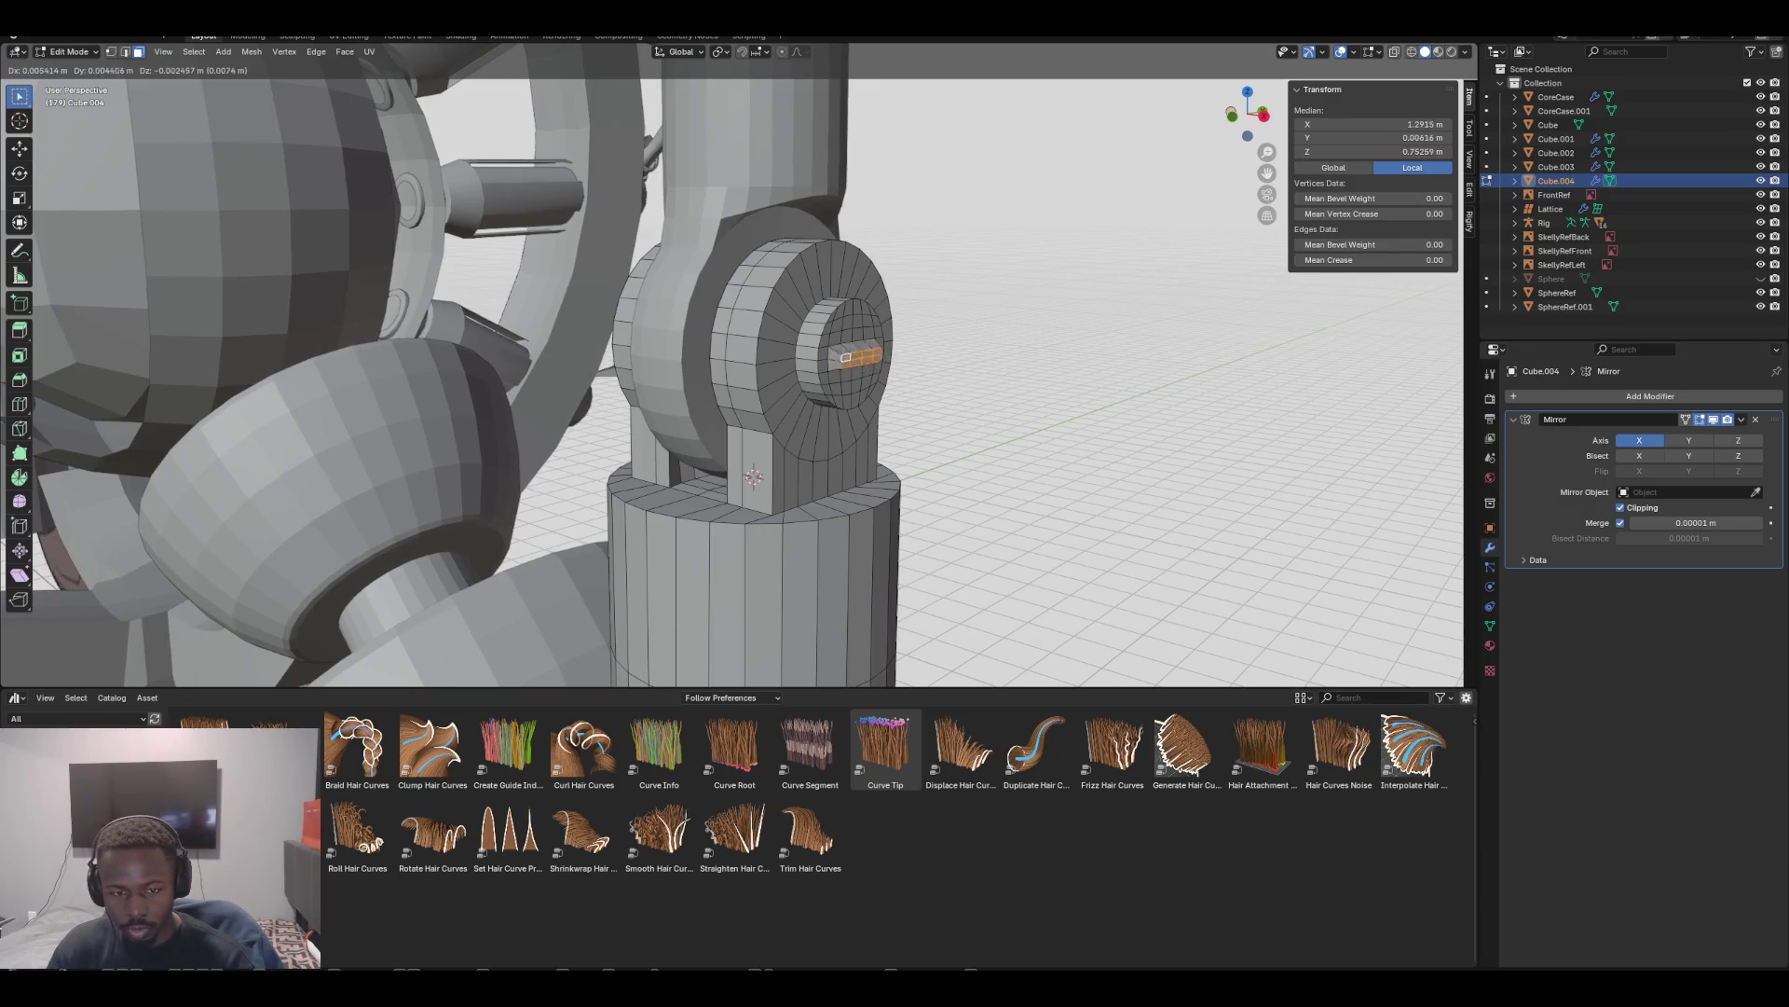
key(e)
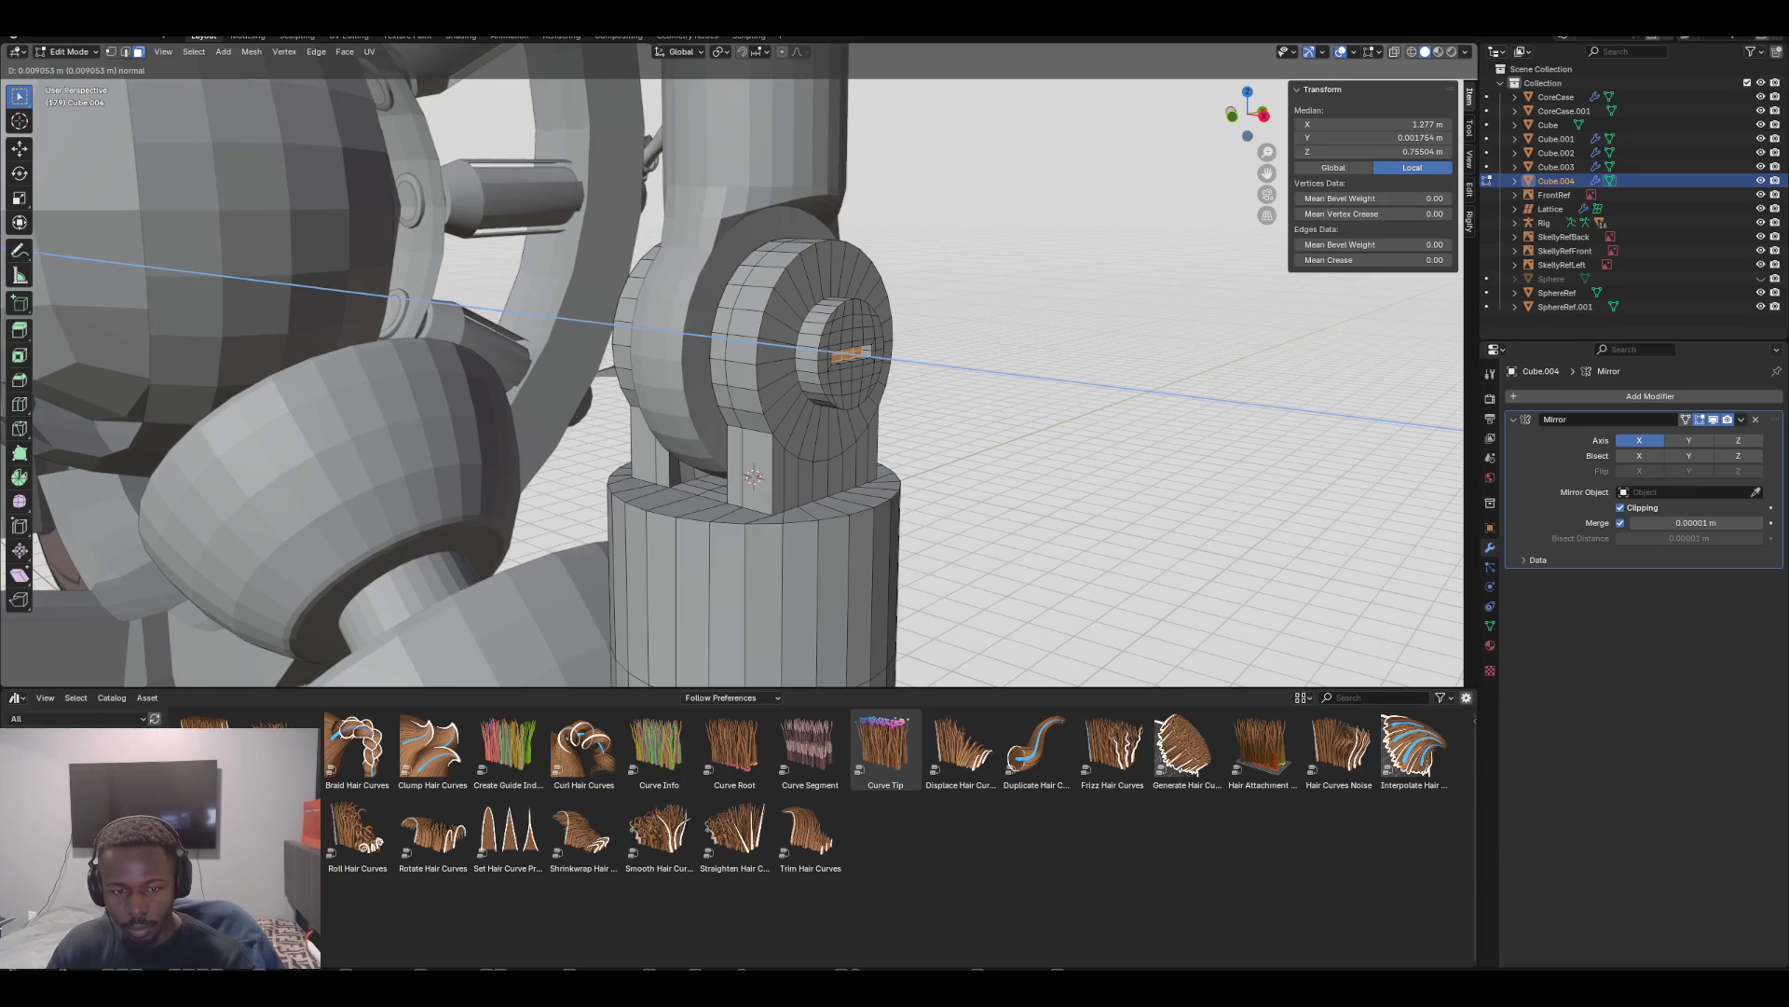
key(Return)
Check the slot from the front orthographic view and select an inner grid face
mouse_move(745, 373)
middle_down()
mouse_move(885, 355)
mouse_move(792, 373)
mouse_move(895, 396)
mouse_move(1081, 382)
mouse_move(904, 396)
mouse_move(927, 399)
middle_up()
key(KP_1)
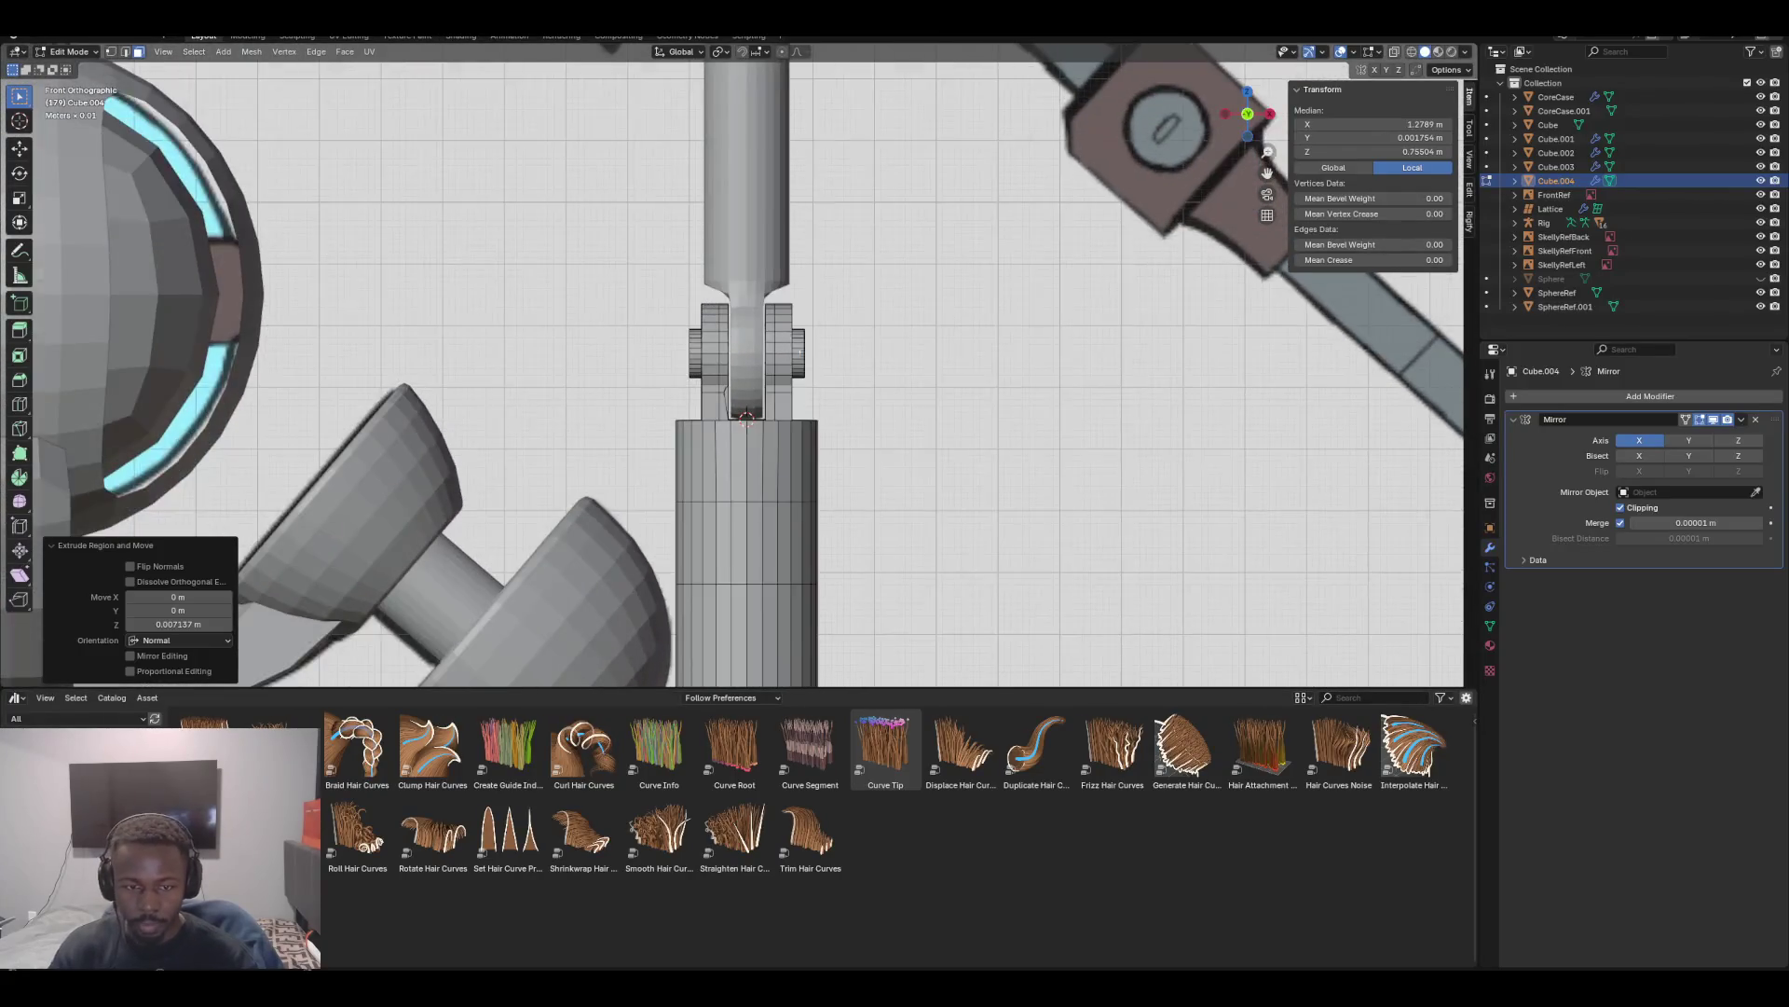
scroll(739, 363, up, 4)
middle_drag(746, 372, 932, 326)
click(772, 305)
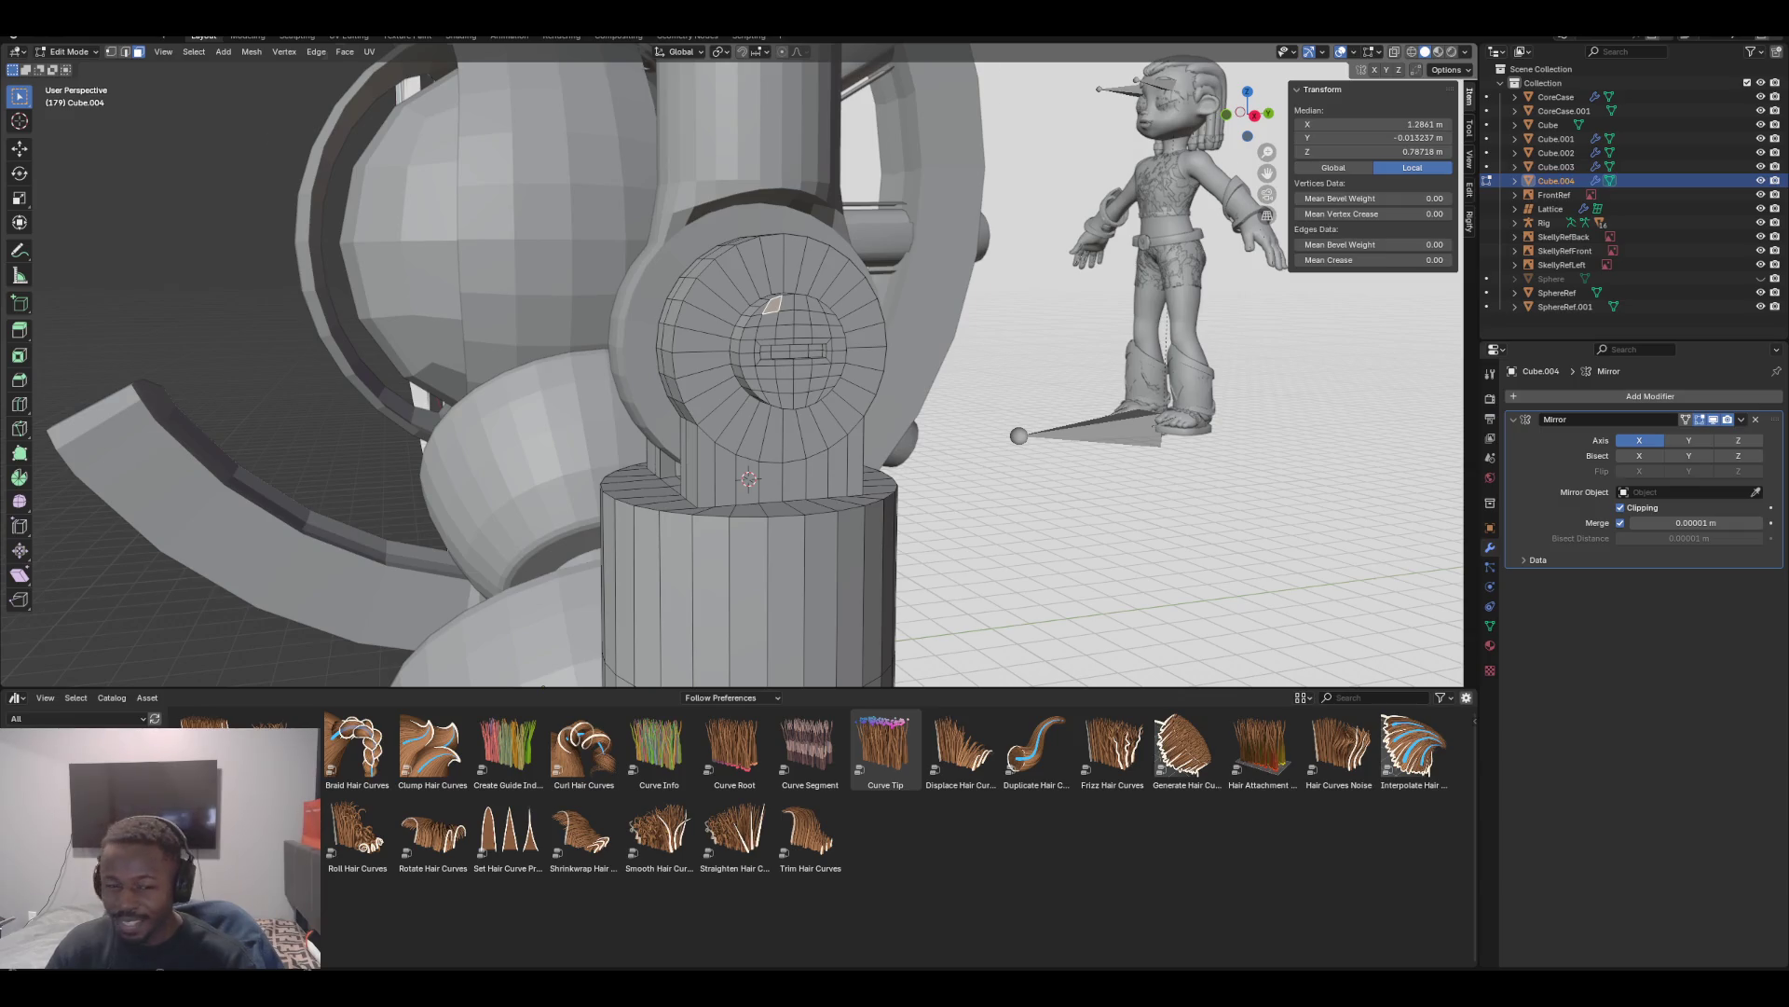
In edge select mode, select the full edge loop around the bracket ring's inner circle
key(2)
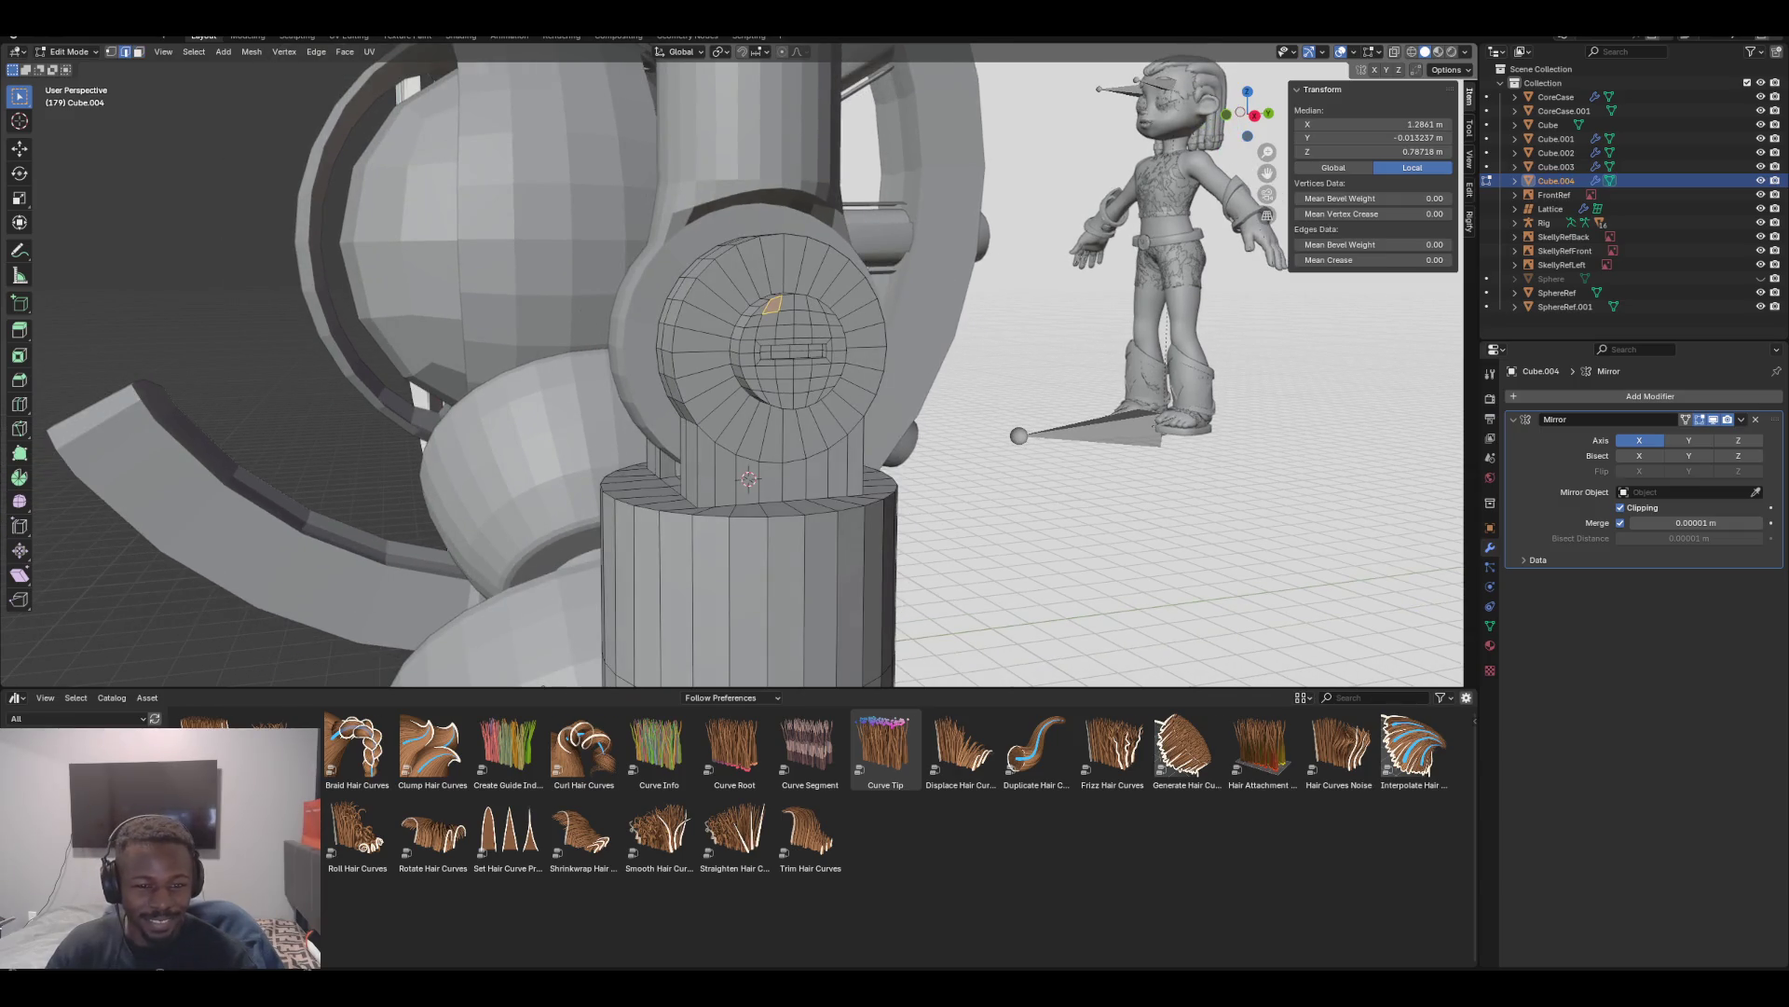
click(749, 318)
alt+click(746, 345)
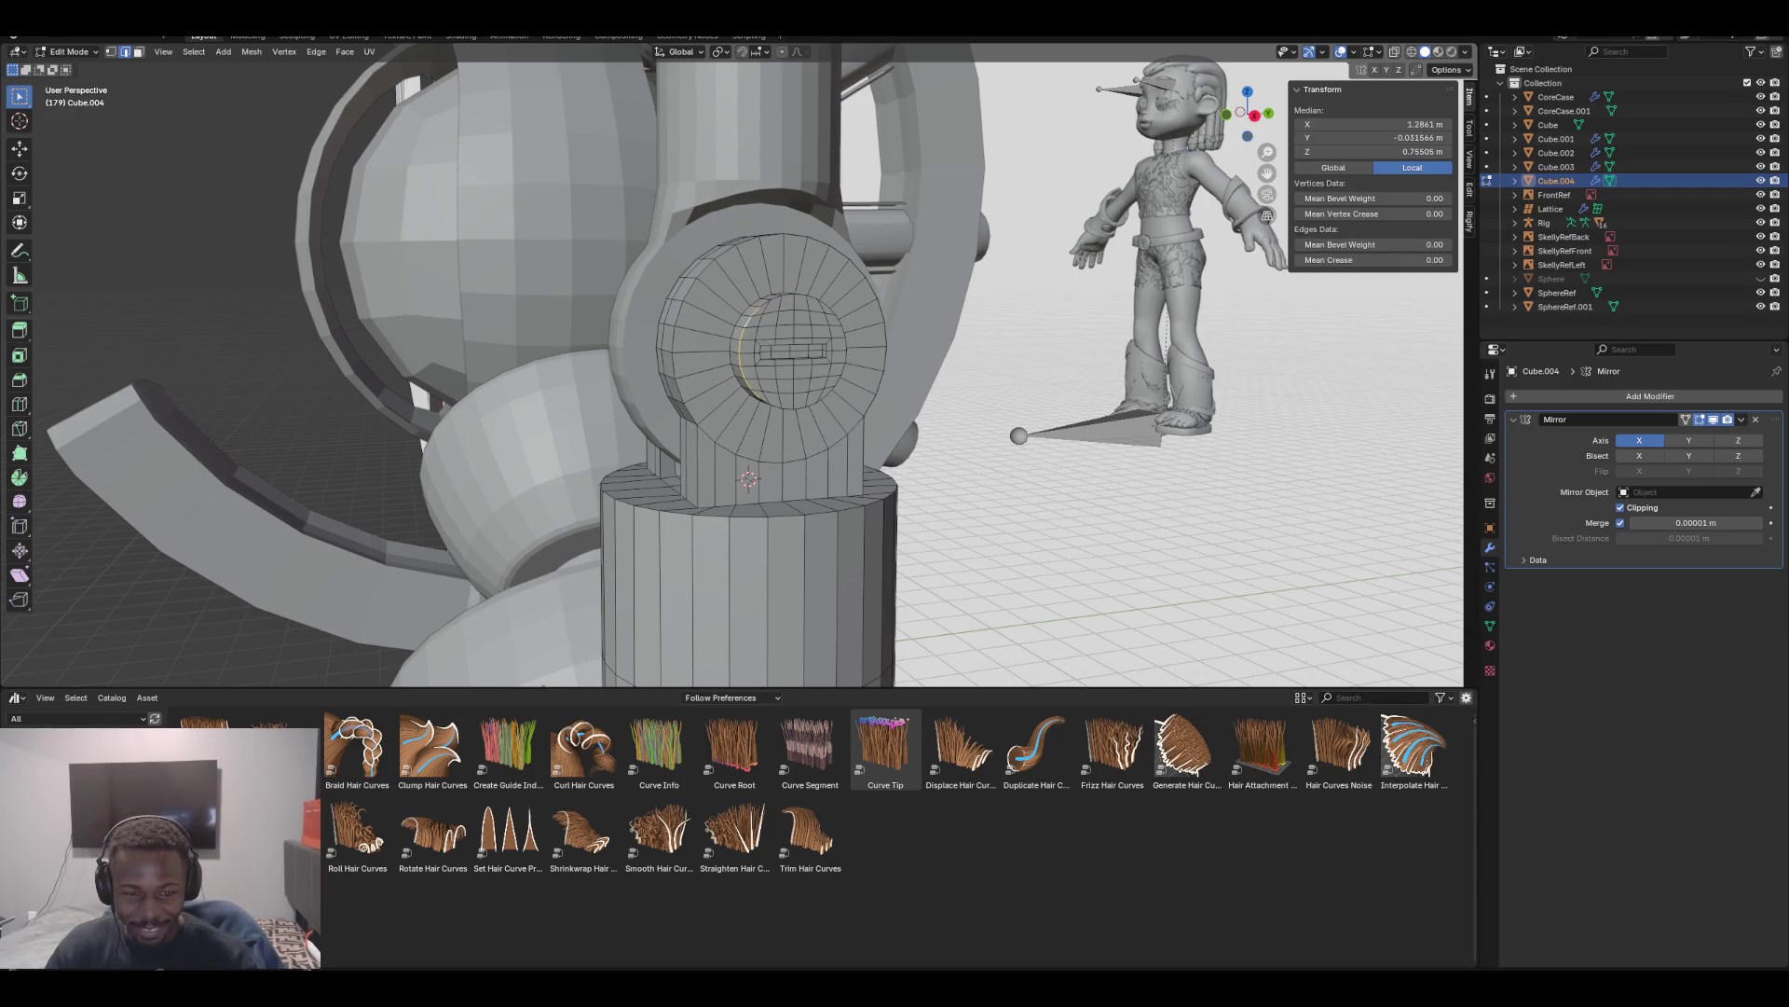
alt+shift+click(792, 295)
alt+shift+click(792, 407)
alt+shift+click(840, 321)
Bevel the inner circle loop to 0.00334 m width with 2 segments
middle_drag(745, 373, 885, 373)
key(ctrl+b)
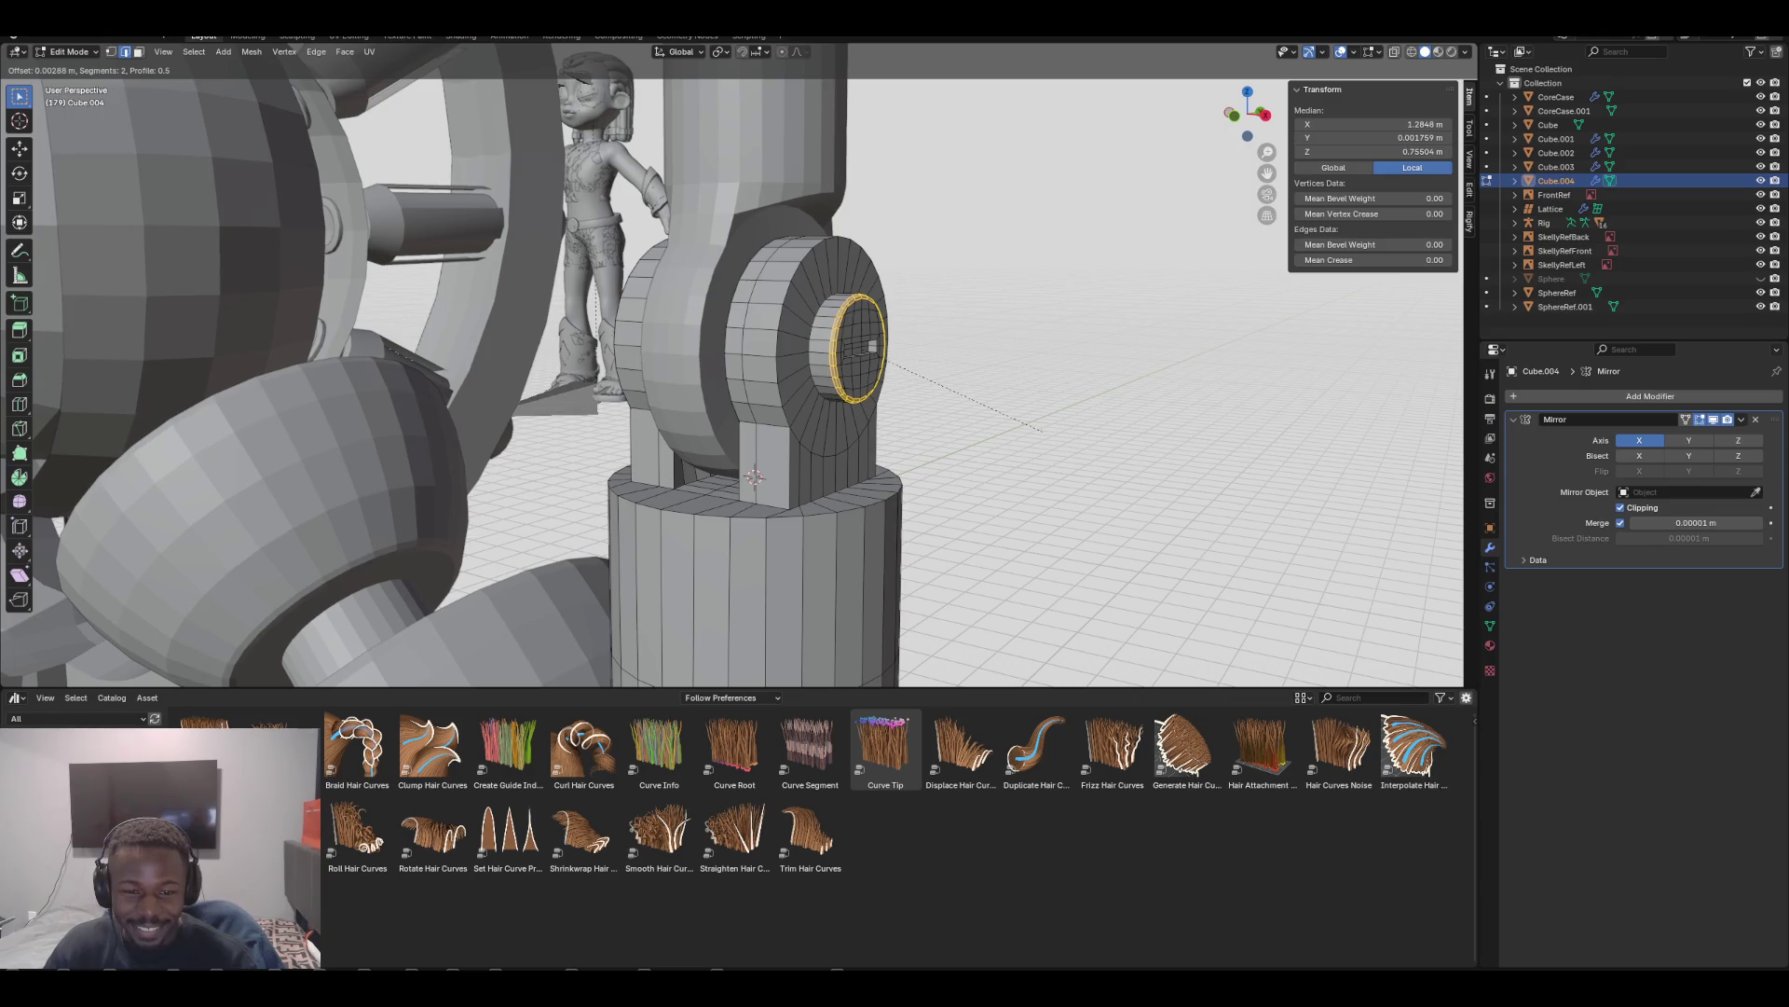
click(1044, 430)
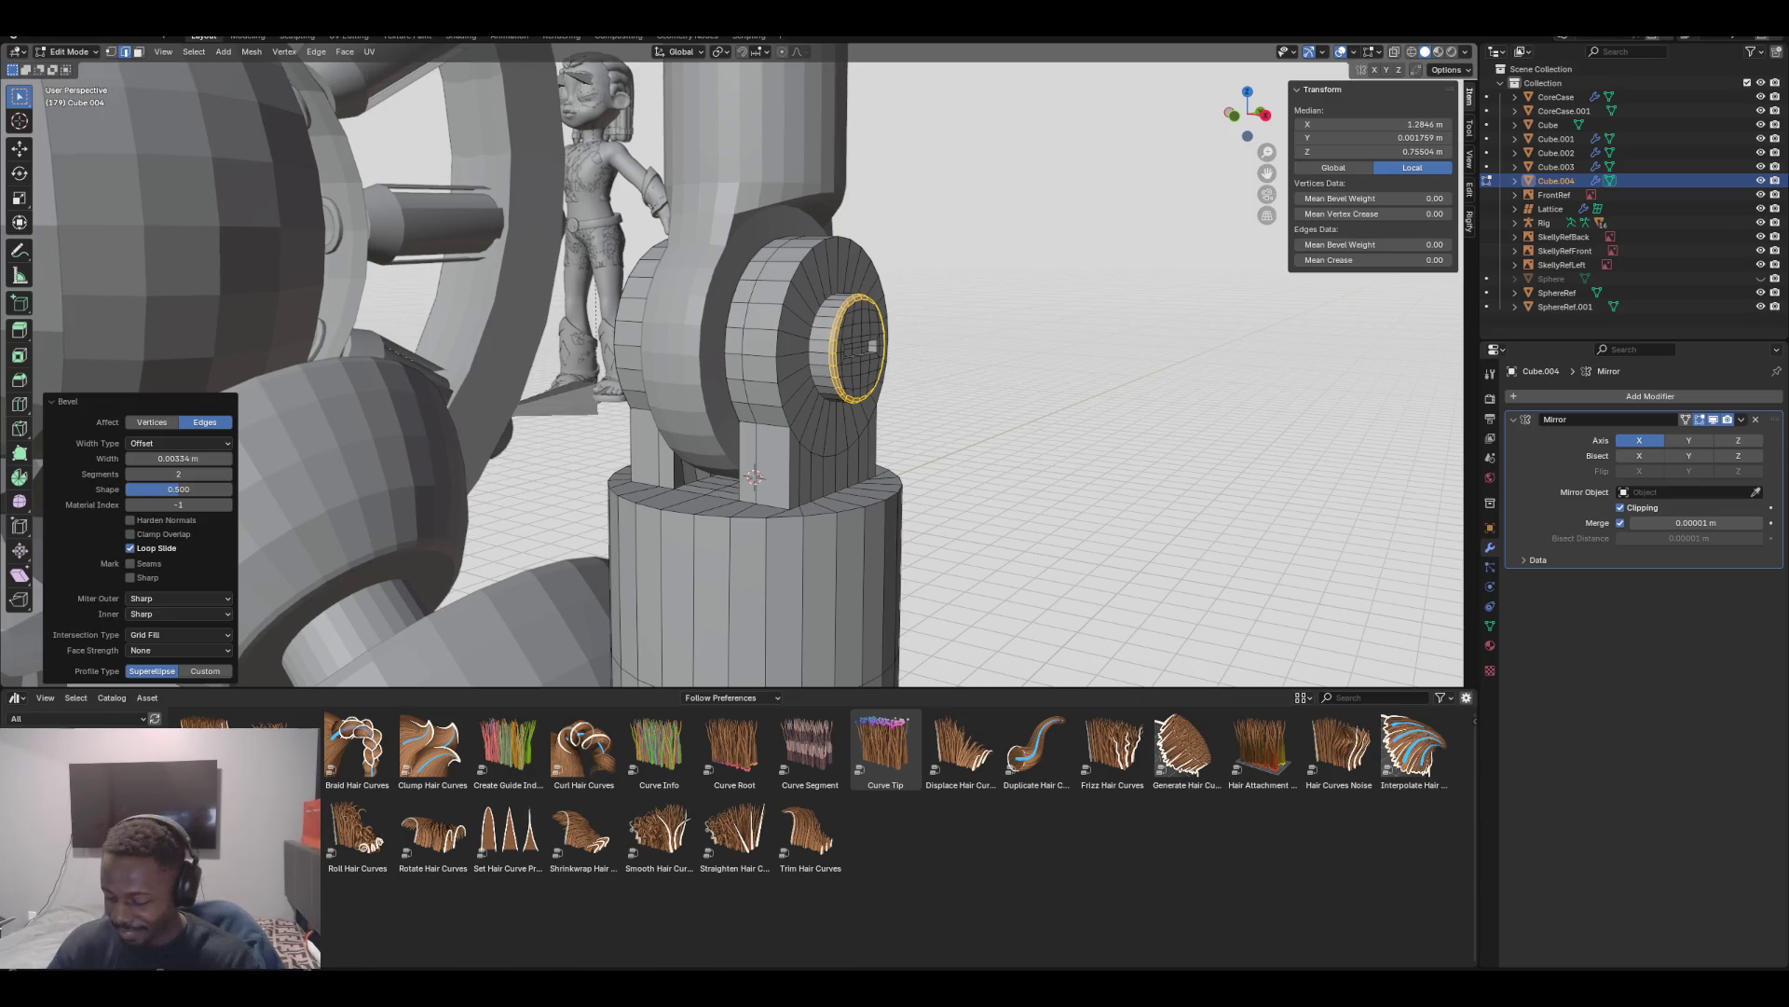
Inspect the beveled ring from the front orthographic view and by orbiting around the joint
key(KP_1)
middle_drag(867, 373, 802, 363)
scroll(802, 363, up, 4)
scroll(746, 364, down, 5)
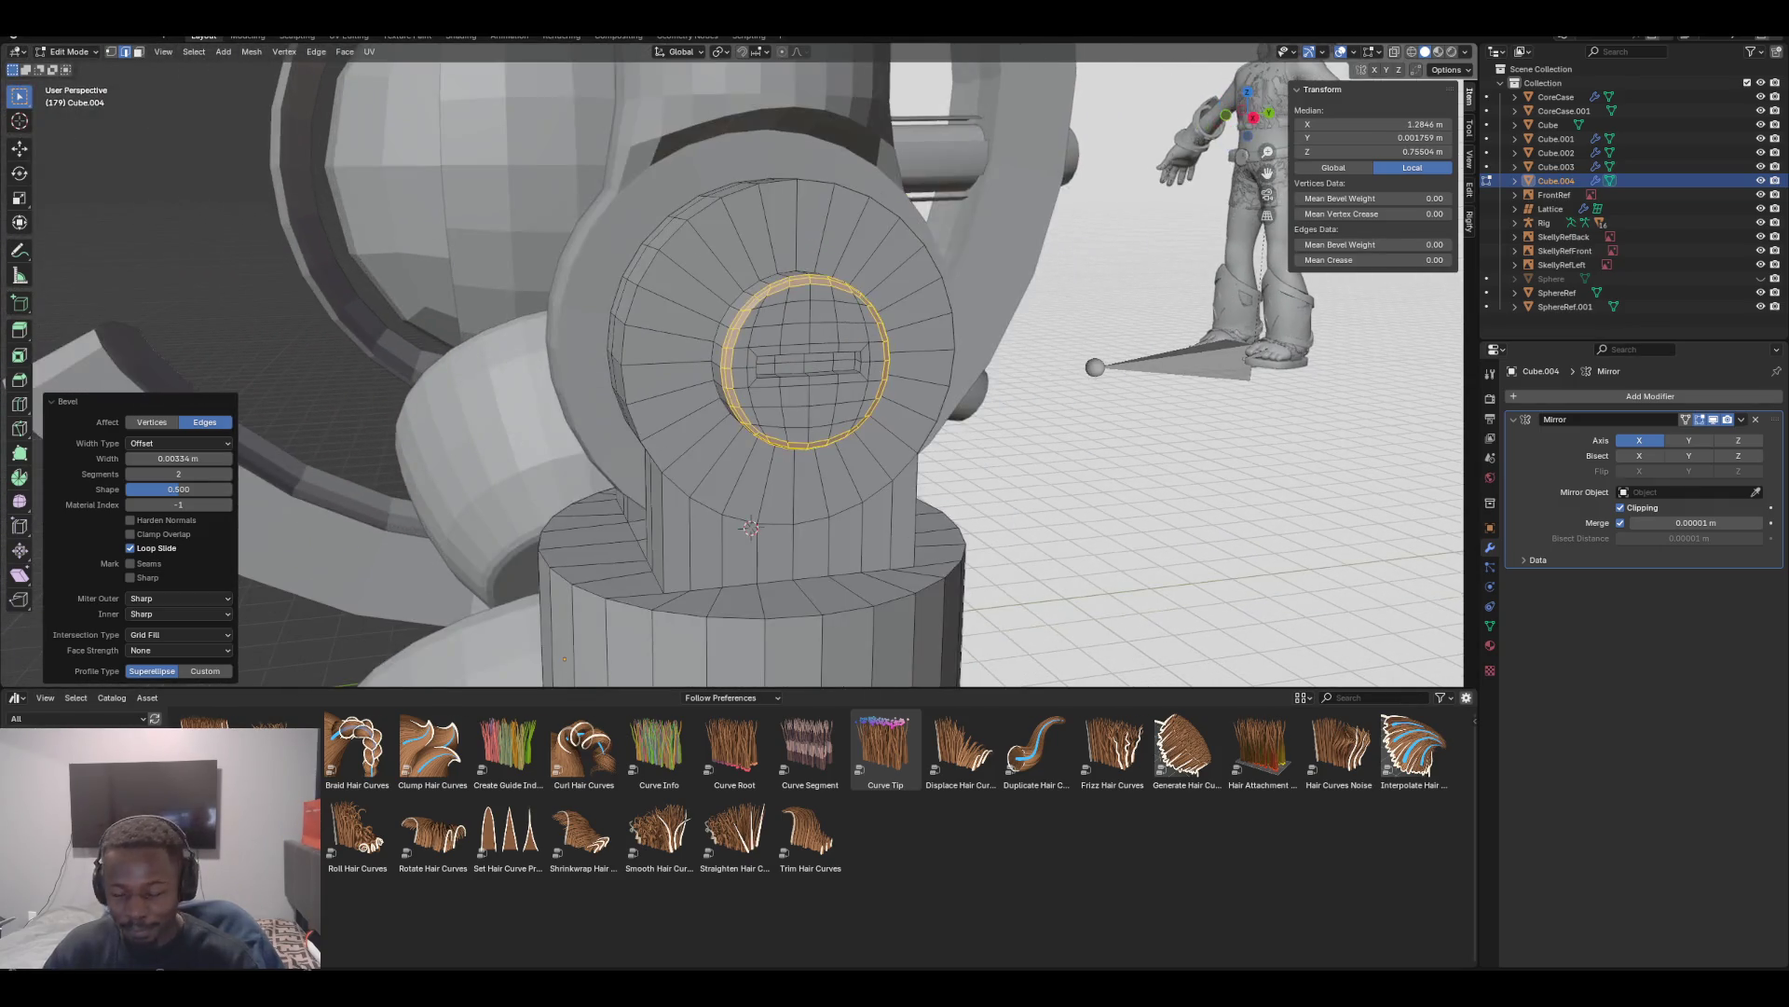
key(KP_1)
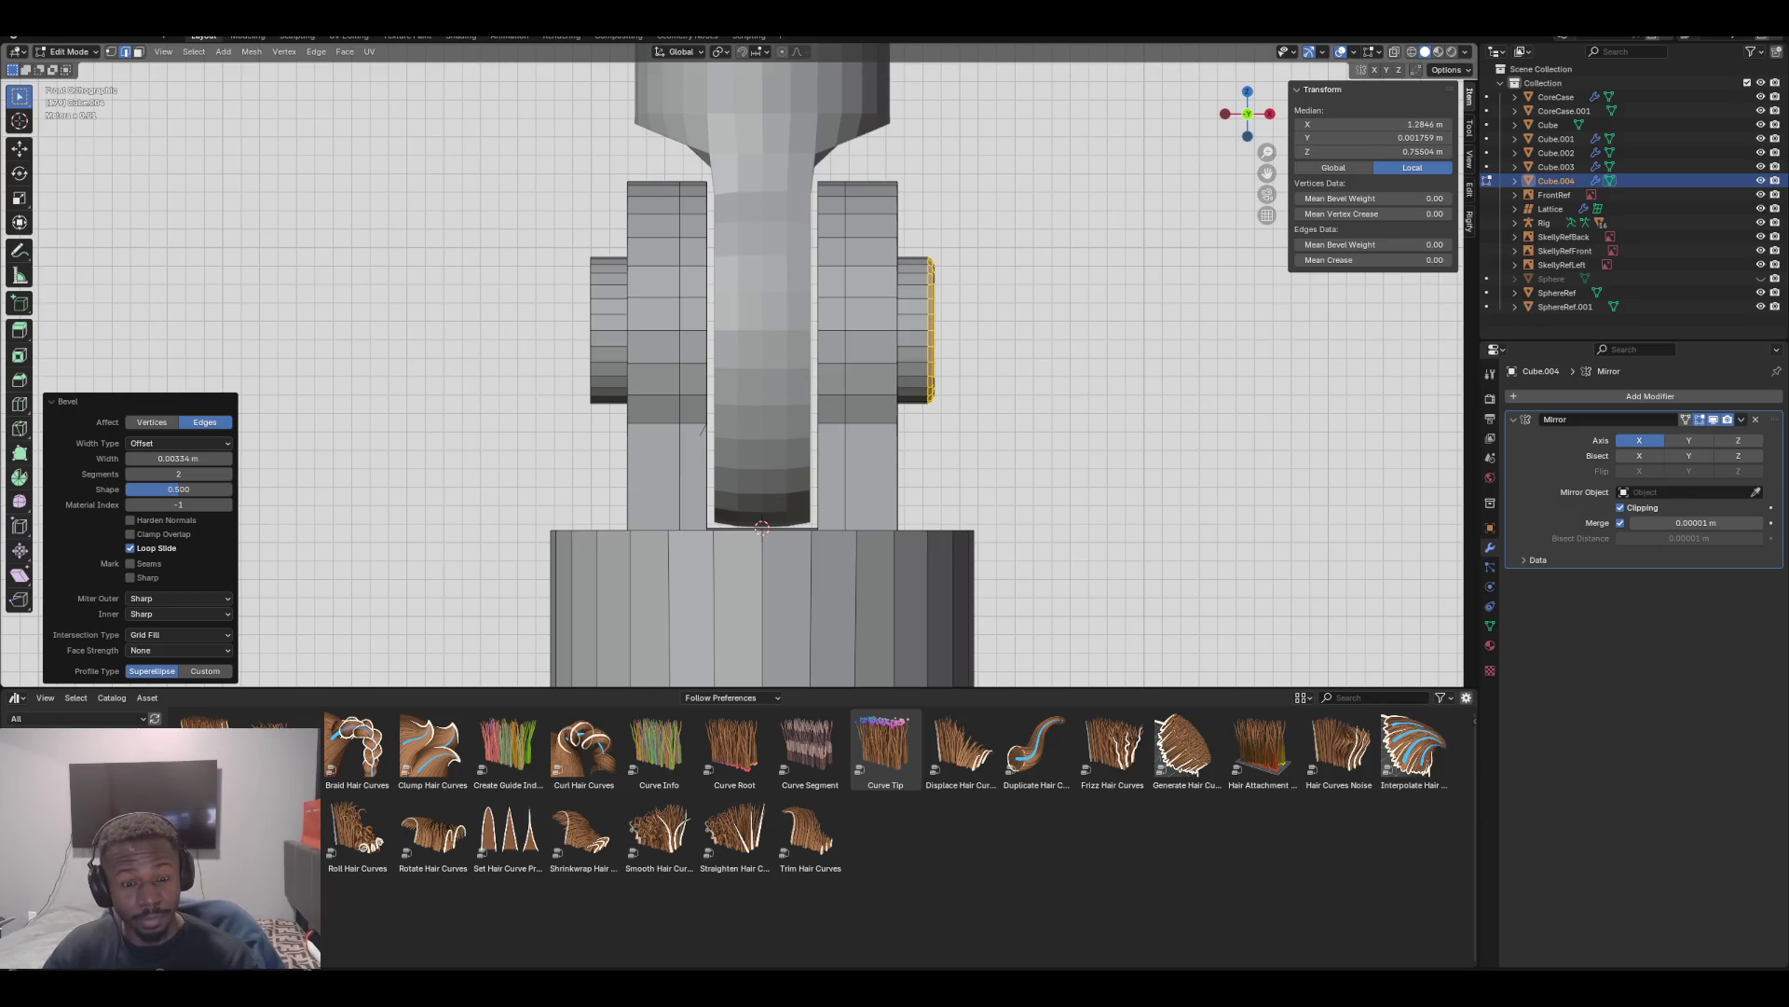
mouse_move(746, 373)
middle_down()
mouse_move(671, 363)
mouse_move(736, 373)
middle_up()
mouse_move(726, 459)
middle_down()
mouse_move(719, 516)
mouse_move(760, 503)
middle_up()
scroll(760, 504, down, 6)
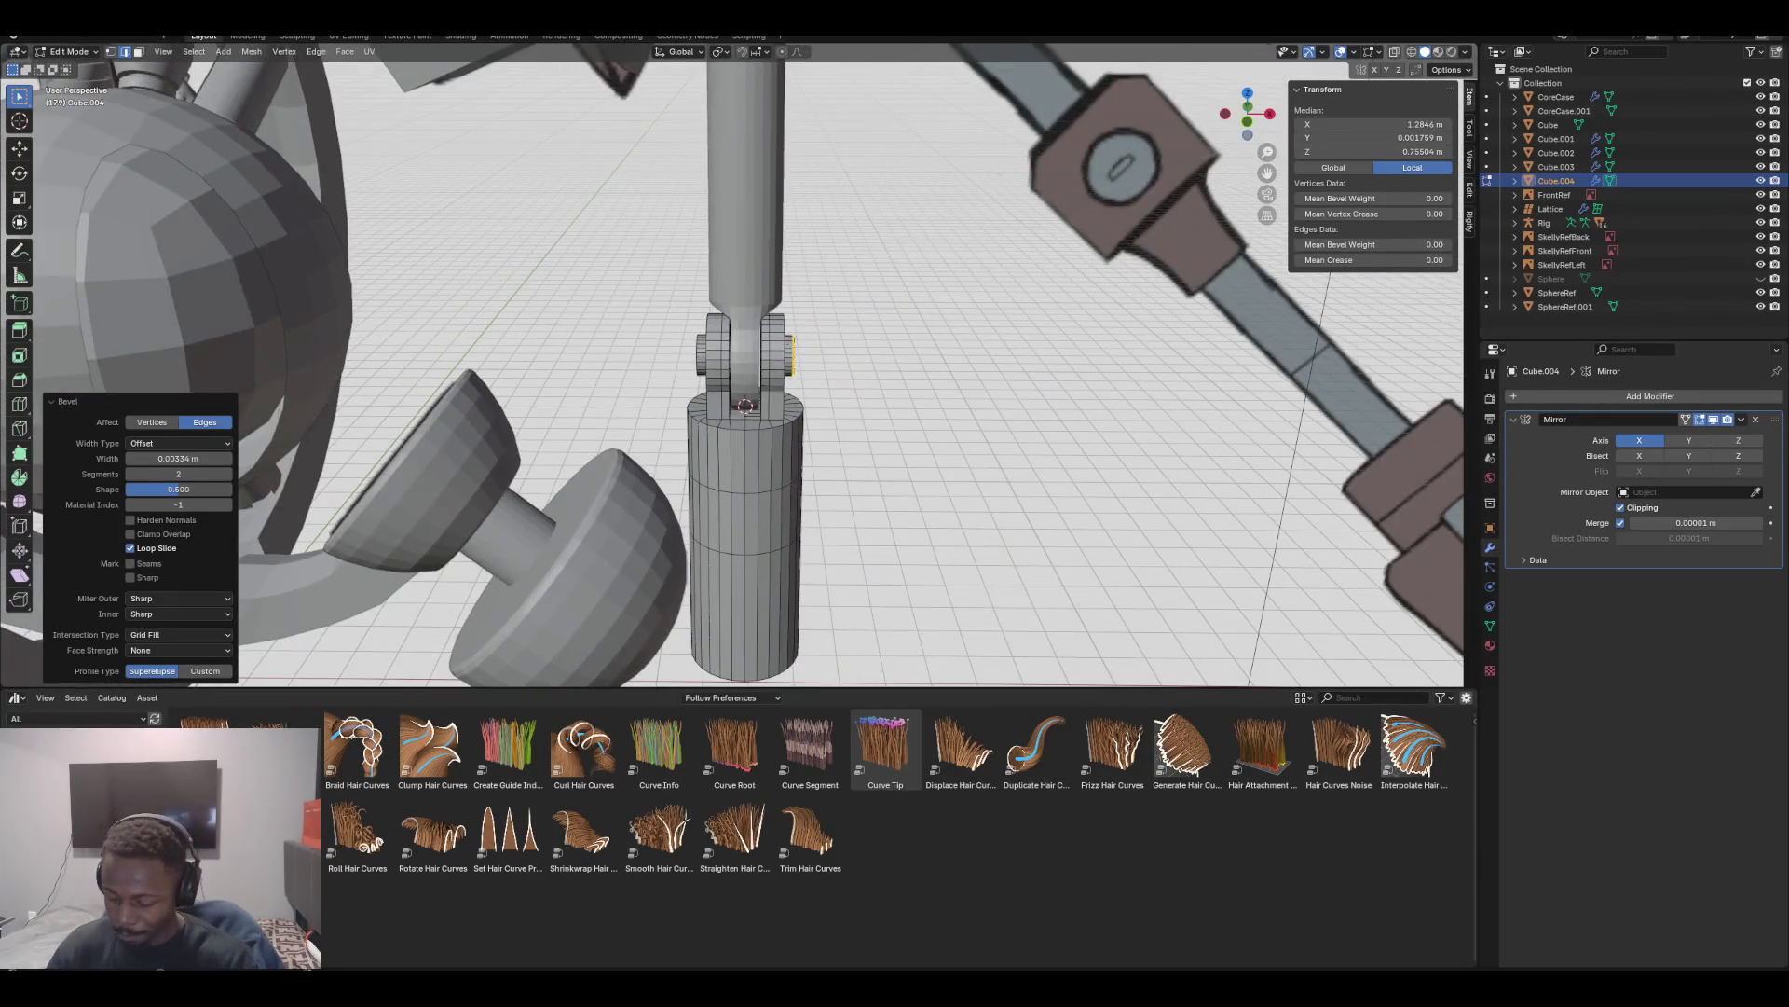